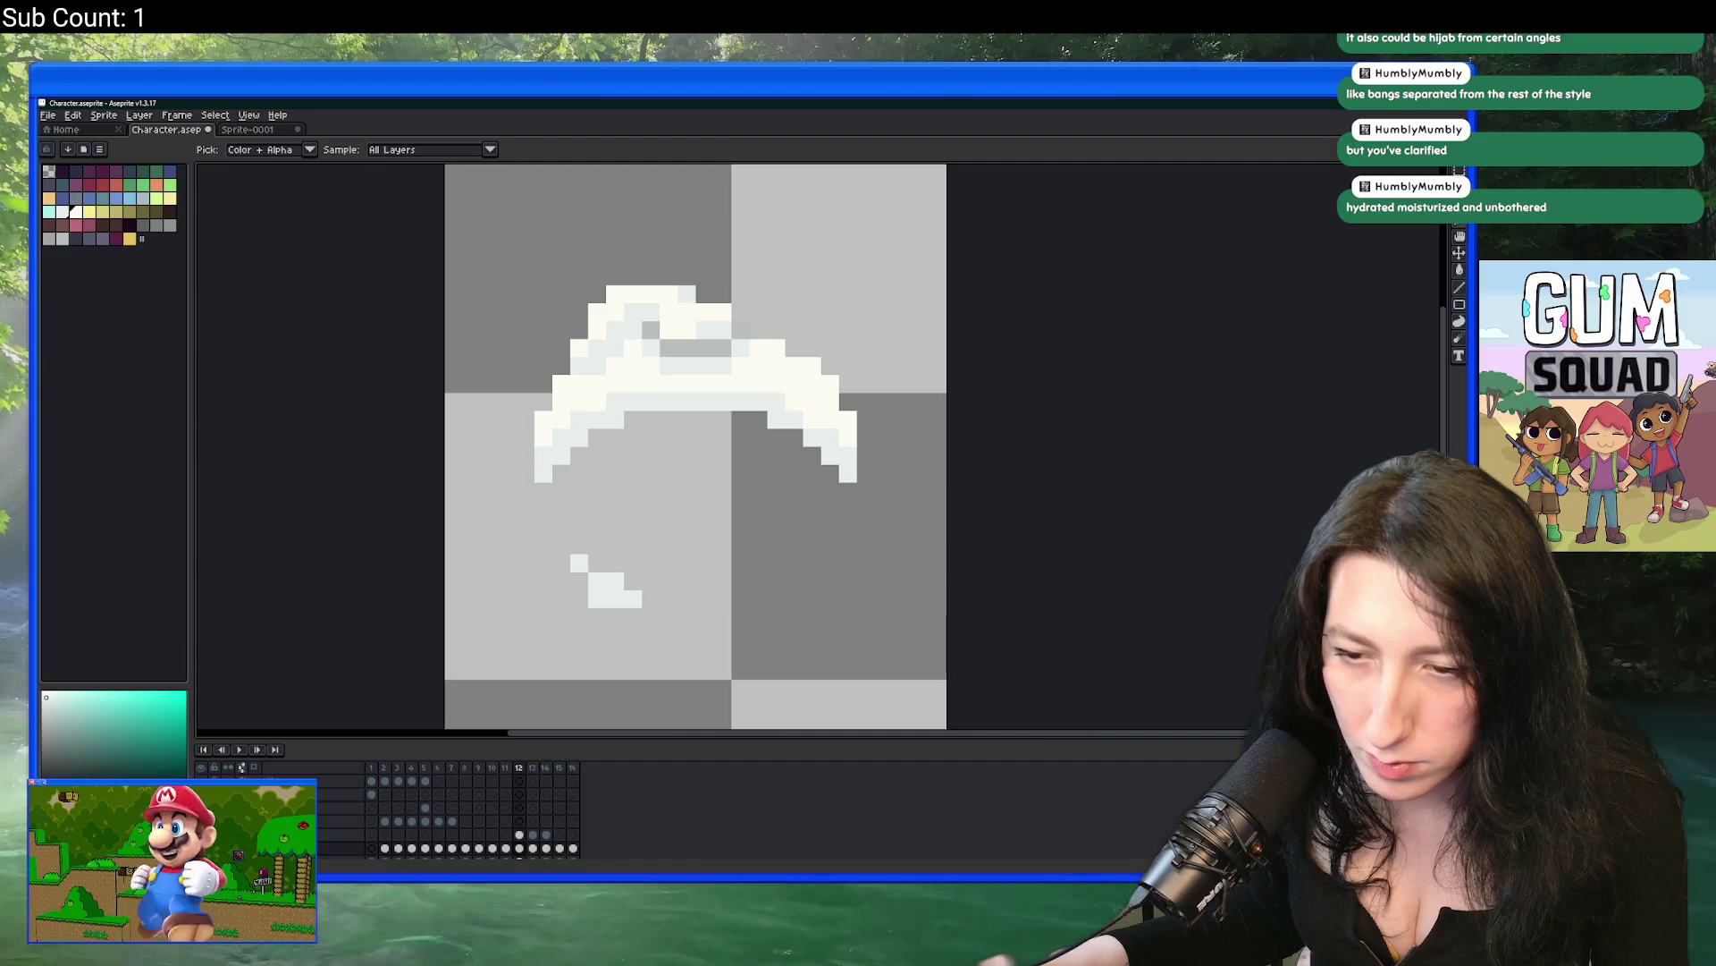
Step: Paint light pixels on the left and right face edges to extend the hair
{"action": "scroll", "coordinate": [447, 814], "scroll_direction": "down", "scroll_amount": 3}
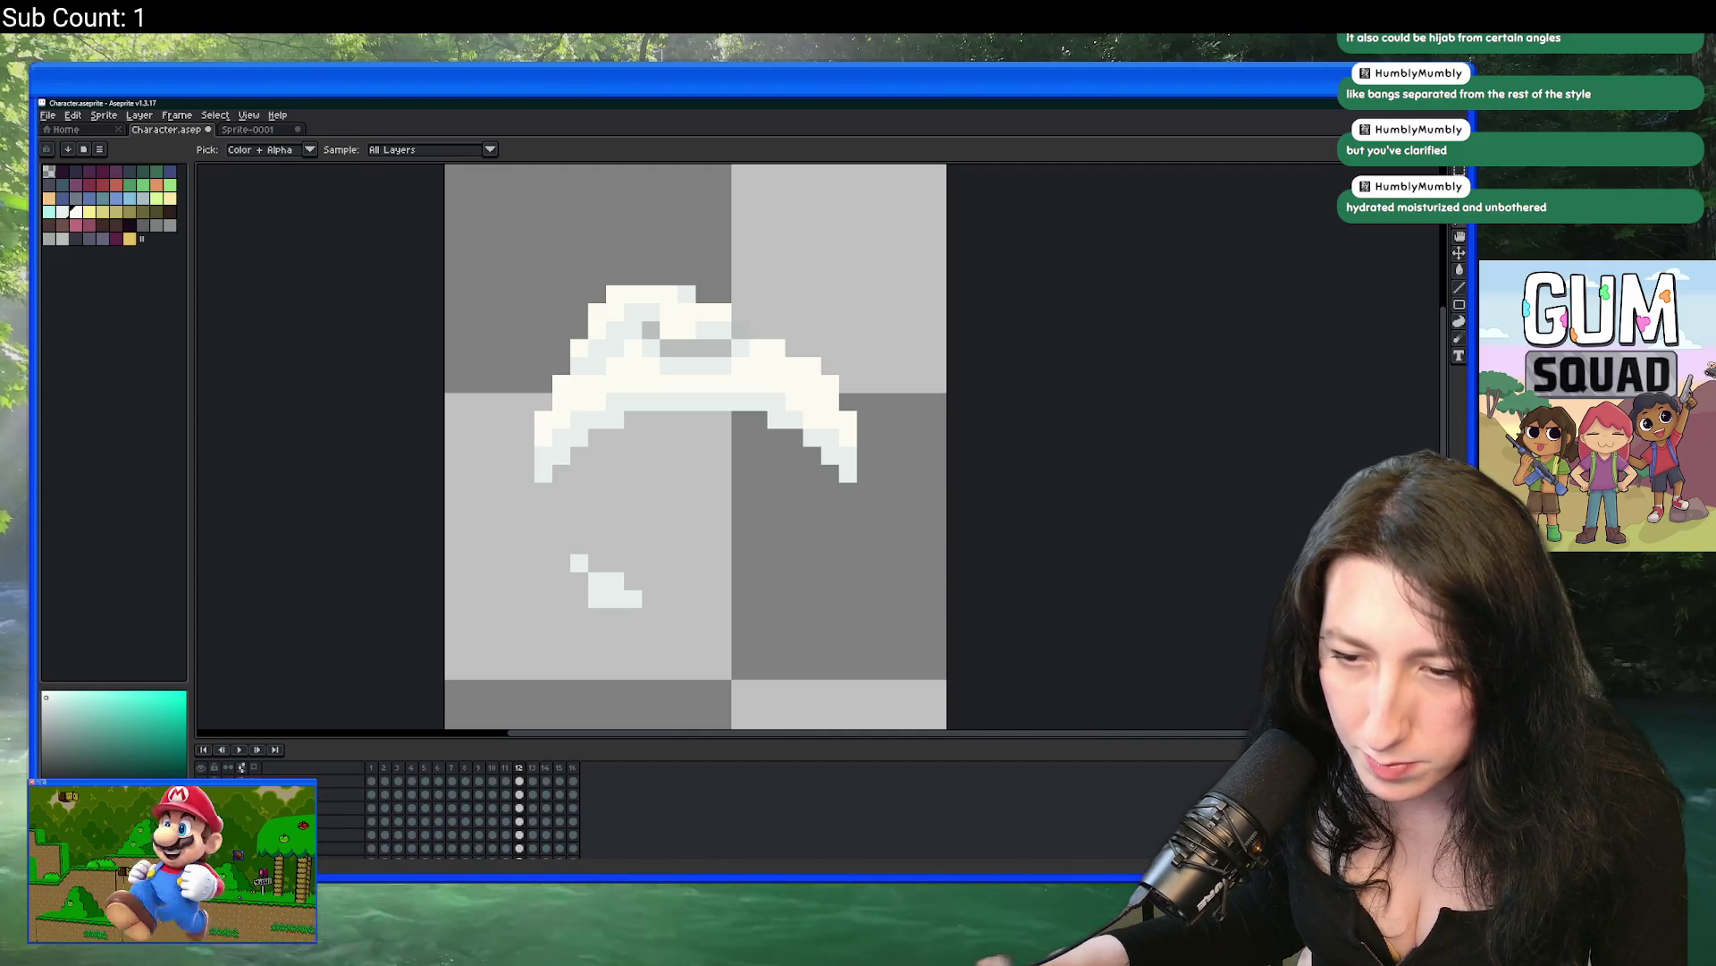
{"action": "scroll", "coordinate": [447, 814], "scroll_direction": "up", "scroll_amount": 1}
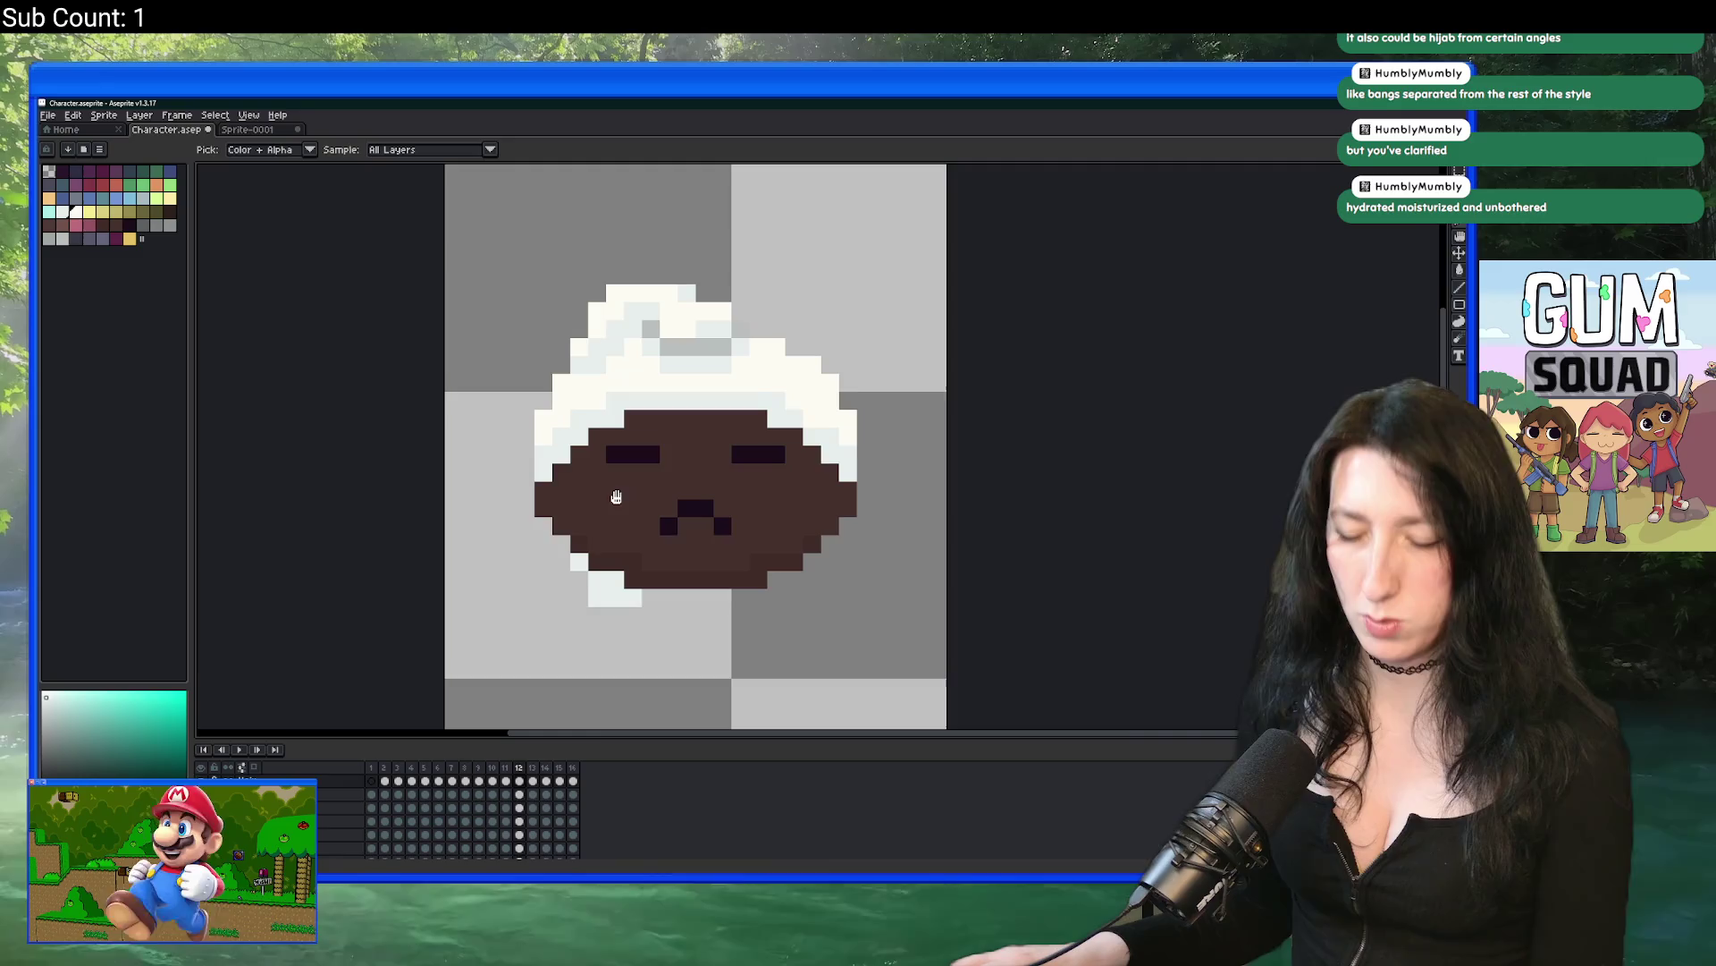
{"action": "scroll", "coordinate": [596, 394], "scroll_direction": "up", "scroll_amount": 1}
{"action": "key", "text": "Left"}
{"action": "key", "text": "Left"}
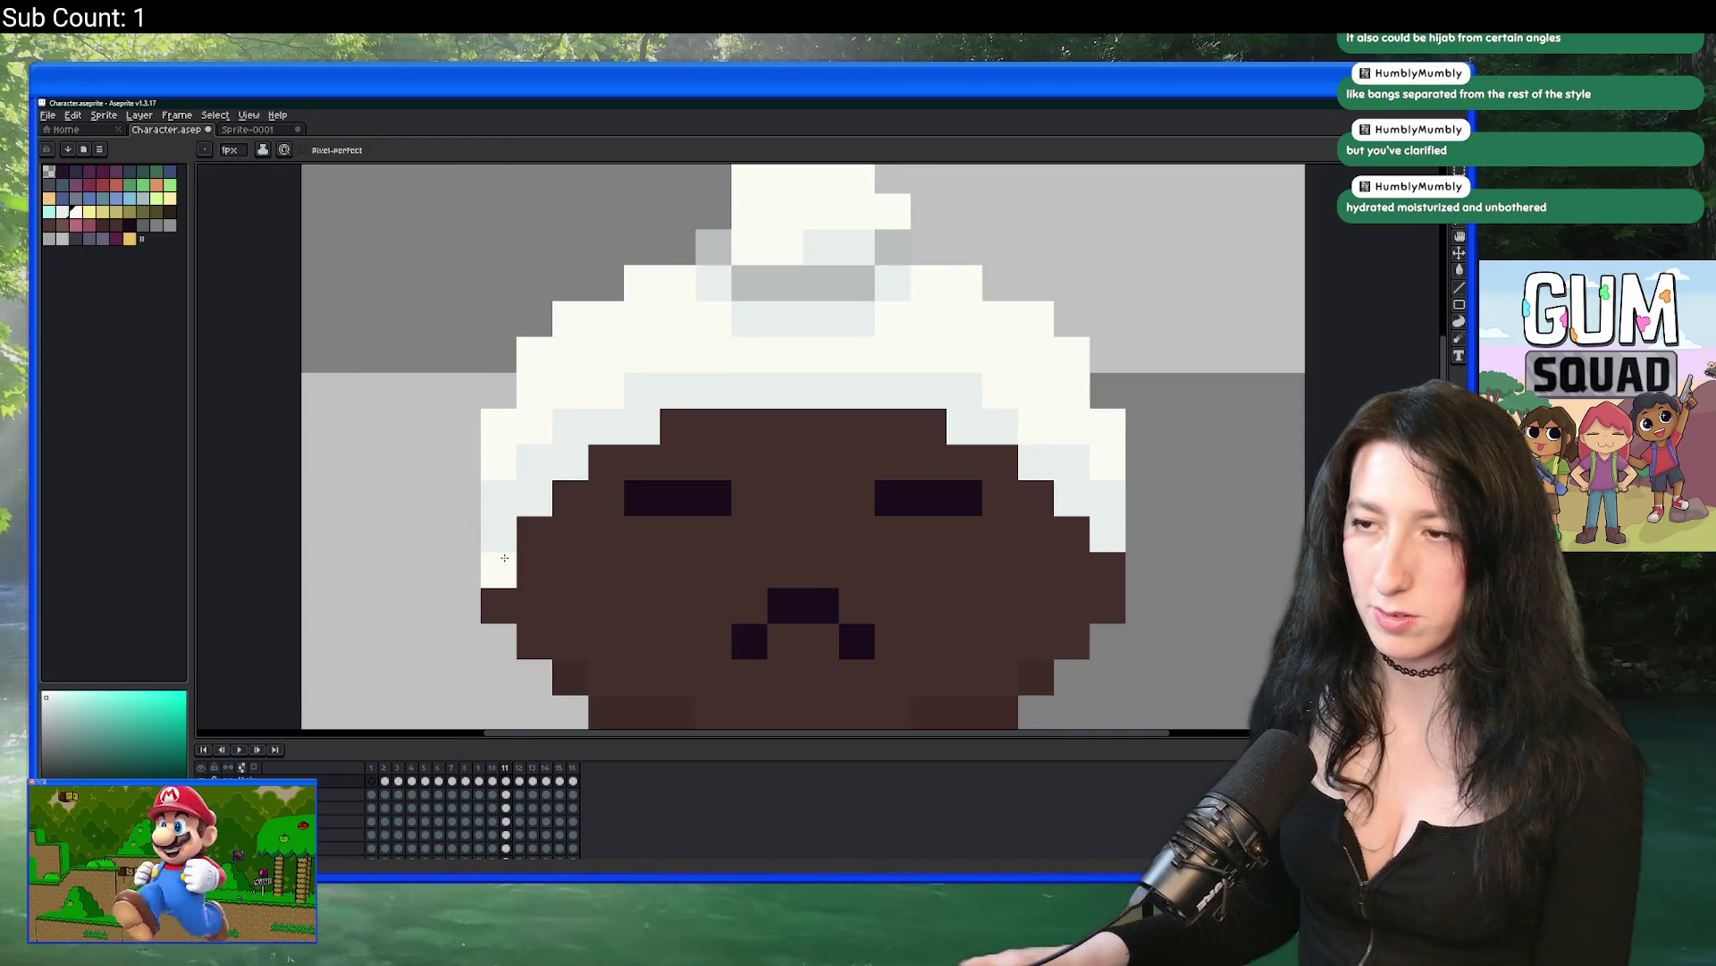
{"action": "key", "text": "Right"}
{"action": "key", "text": "Right"}
{"action": "left_click", "coordinate": [504, 594]}
{"action": "left_click", "coordinate": [498, 572]}
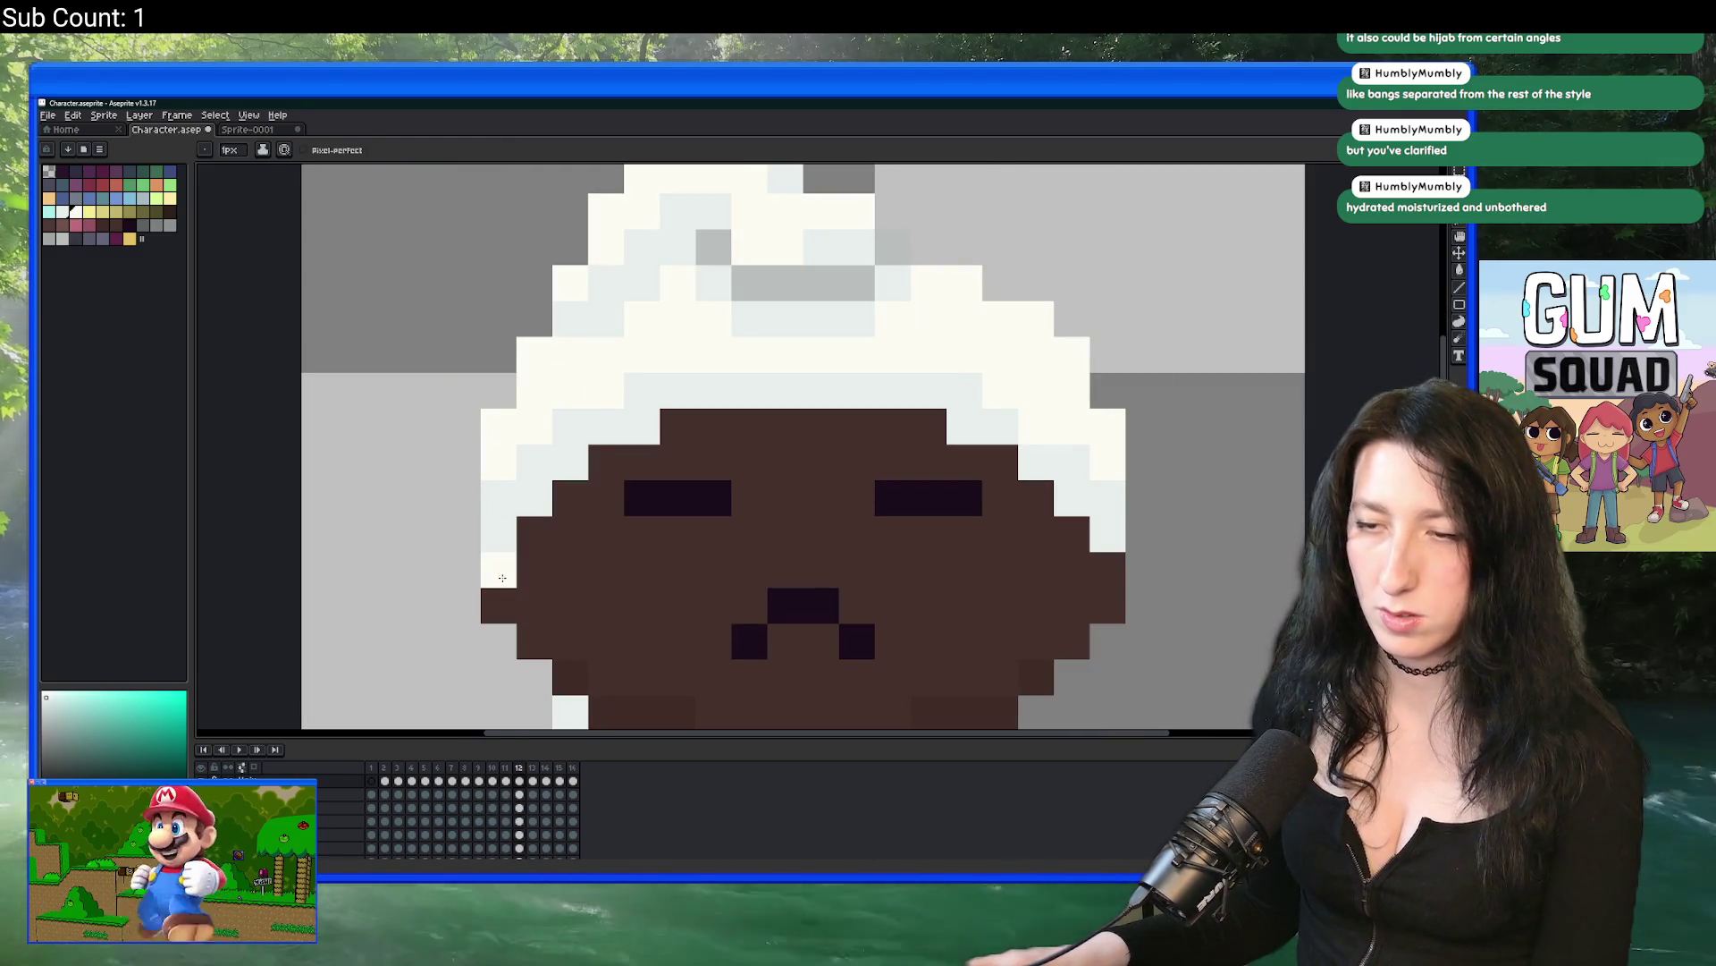
{"action": "left_click", "coordinate": [1100, 581]}
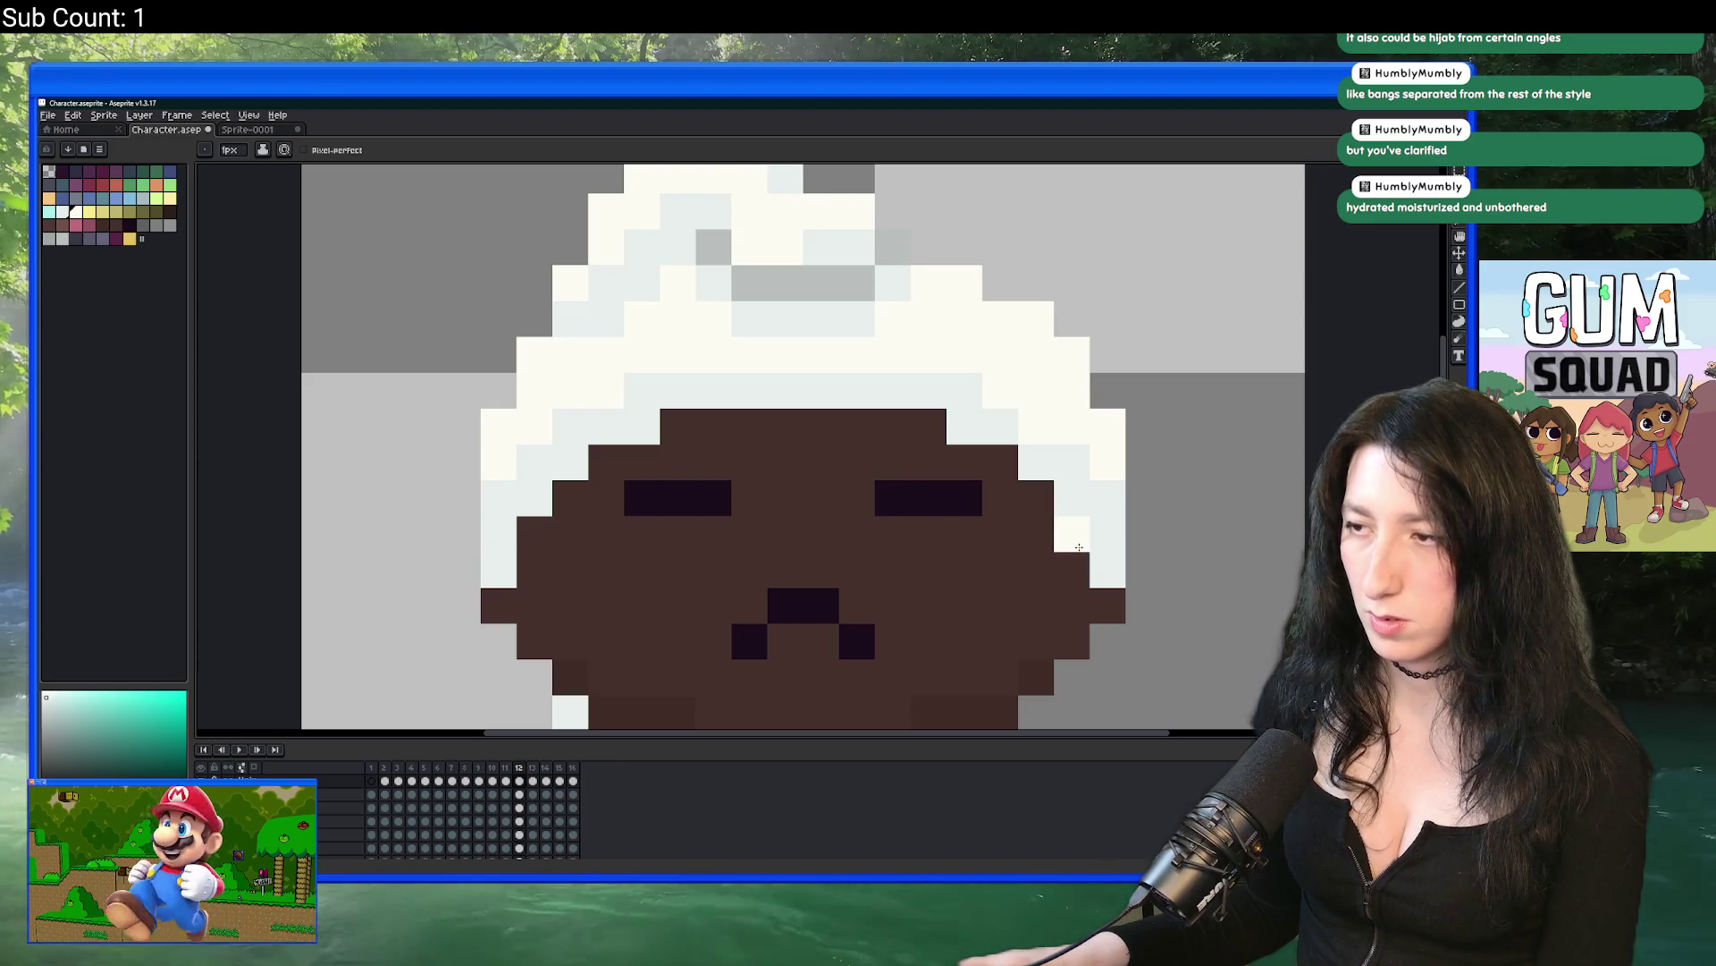
{"action": "left_click", "coordinate": [1032, 465]}
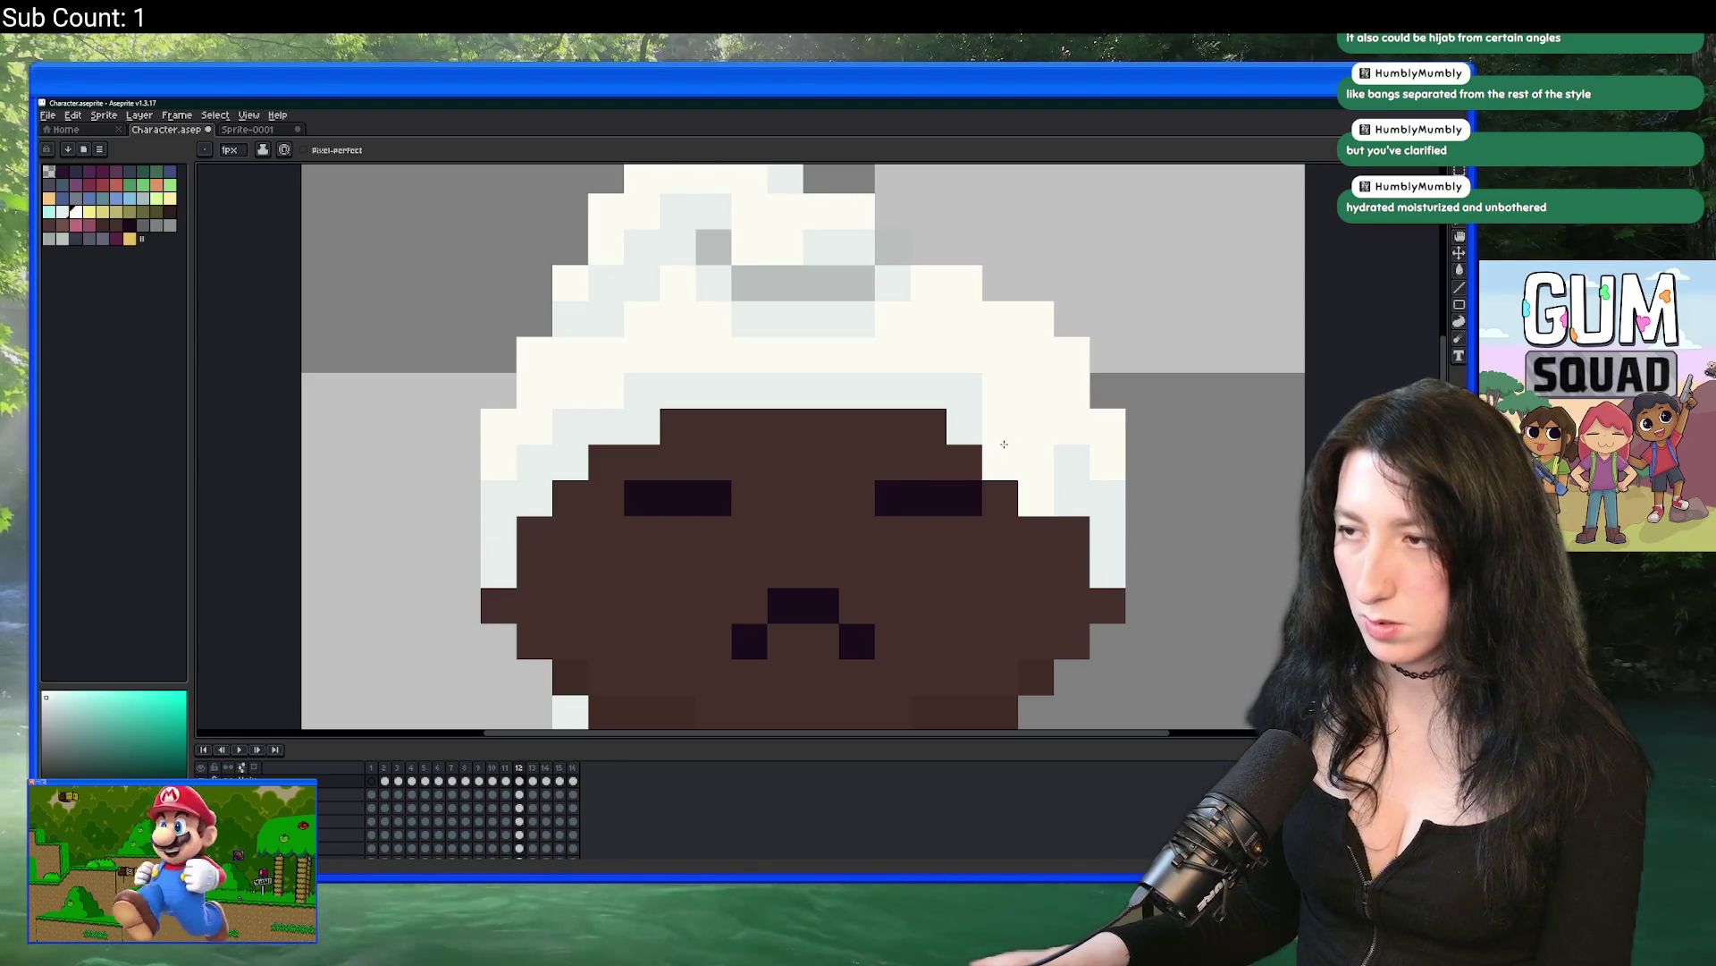
Step: Fill more face-edge pixels with cream so the wrap covers the sides of the face
{"action": "scroll", "coordinate": [1003, 443], "scroll_direction": "down", "scroll_amount": 3}
{"action": "scroll", "coordinate": [536, 402], "scroll_direction": "up", "scroll_amount": 4}
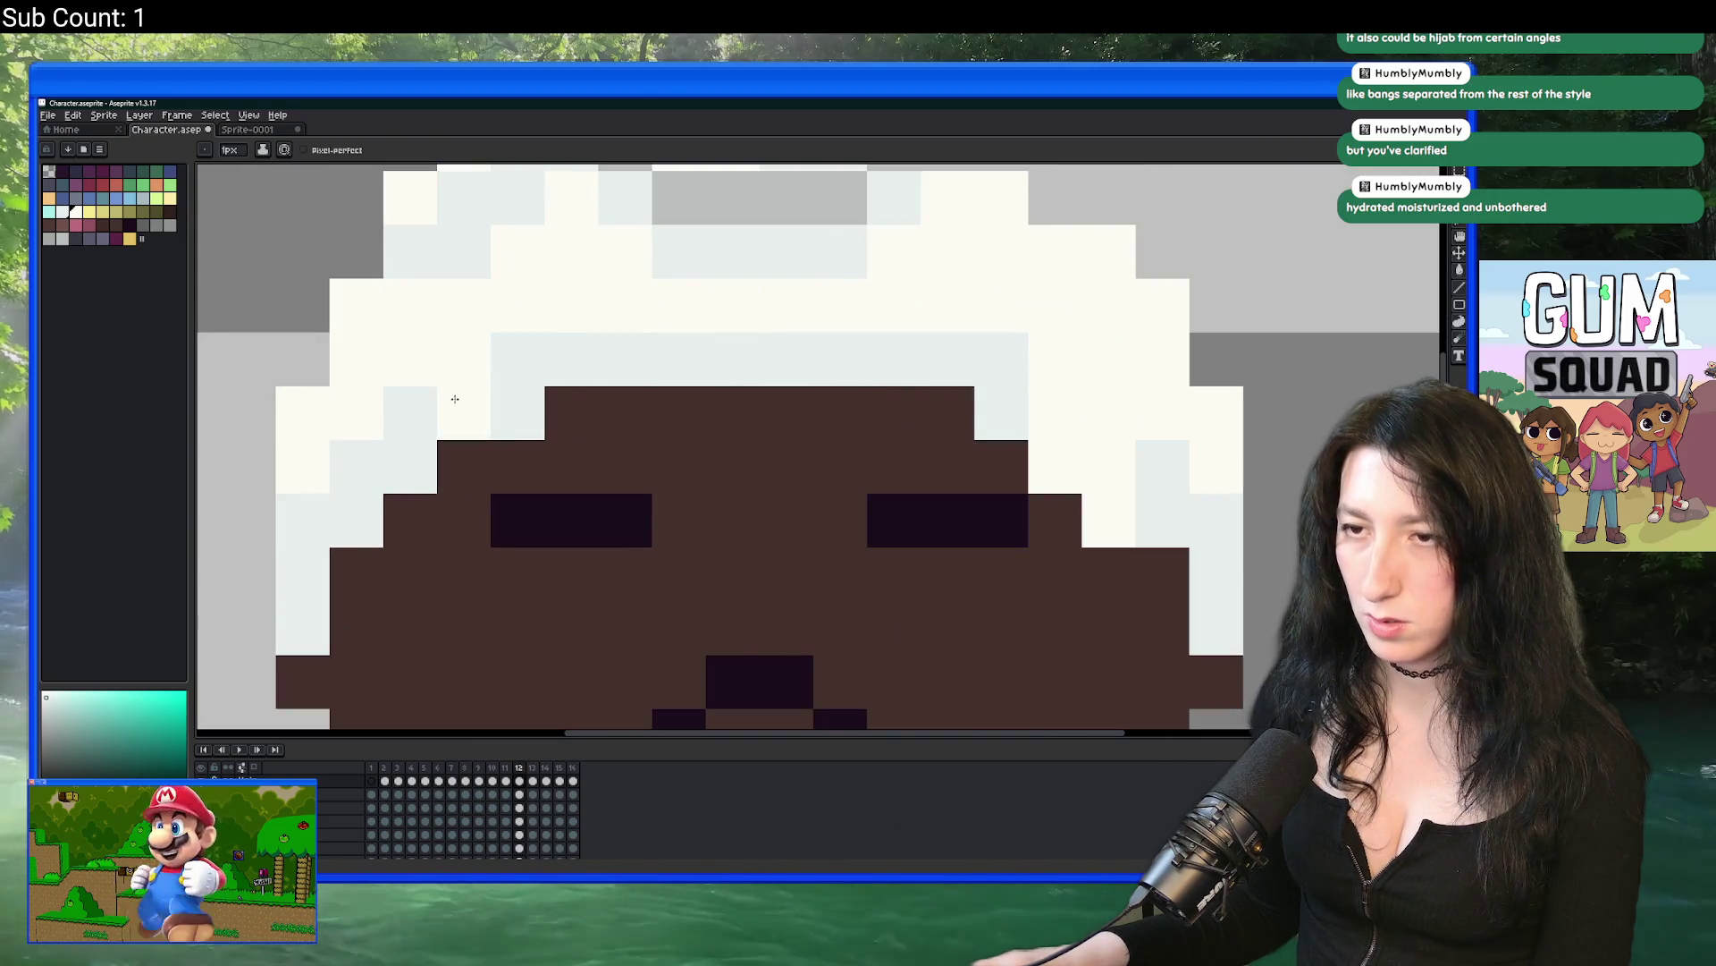
{"action": "left_click", "coordinate": [465, 466]}
{"action": "left_click", "coordinate": [411, 467]}
{"action": "left_click", "coordinate": [410, 413]}
{"action": "left_click", "coordinate": [465, 520]}
{"action": "left_click", "coordinate": [410, 521]}
{"action": "scroll", "coordinate": [455, 565], "scroll_direction": "down", "scroll_amount": 5}
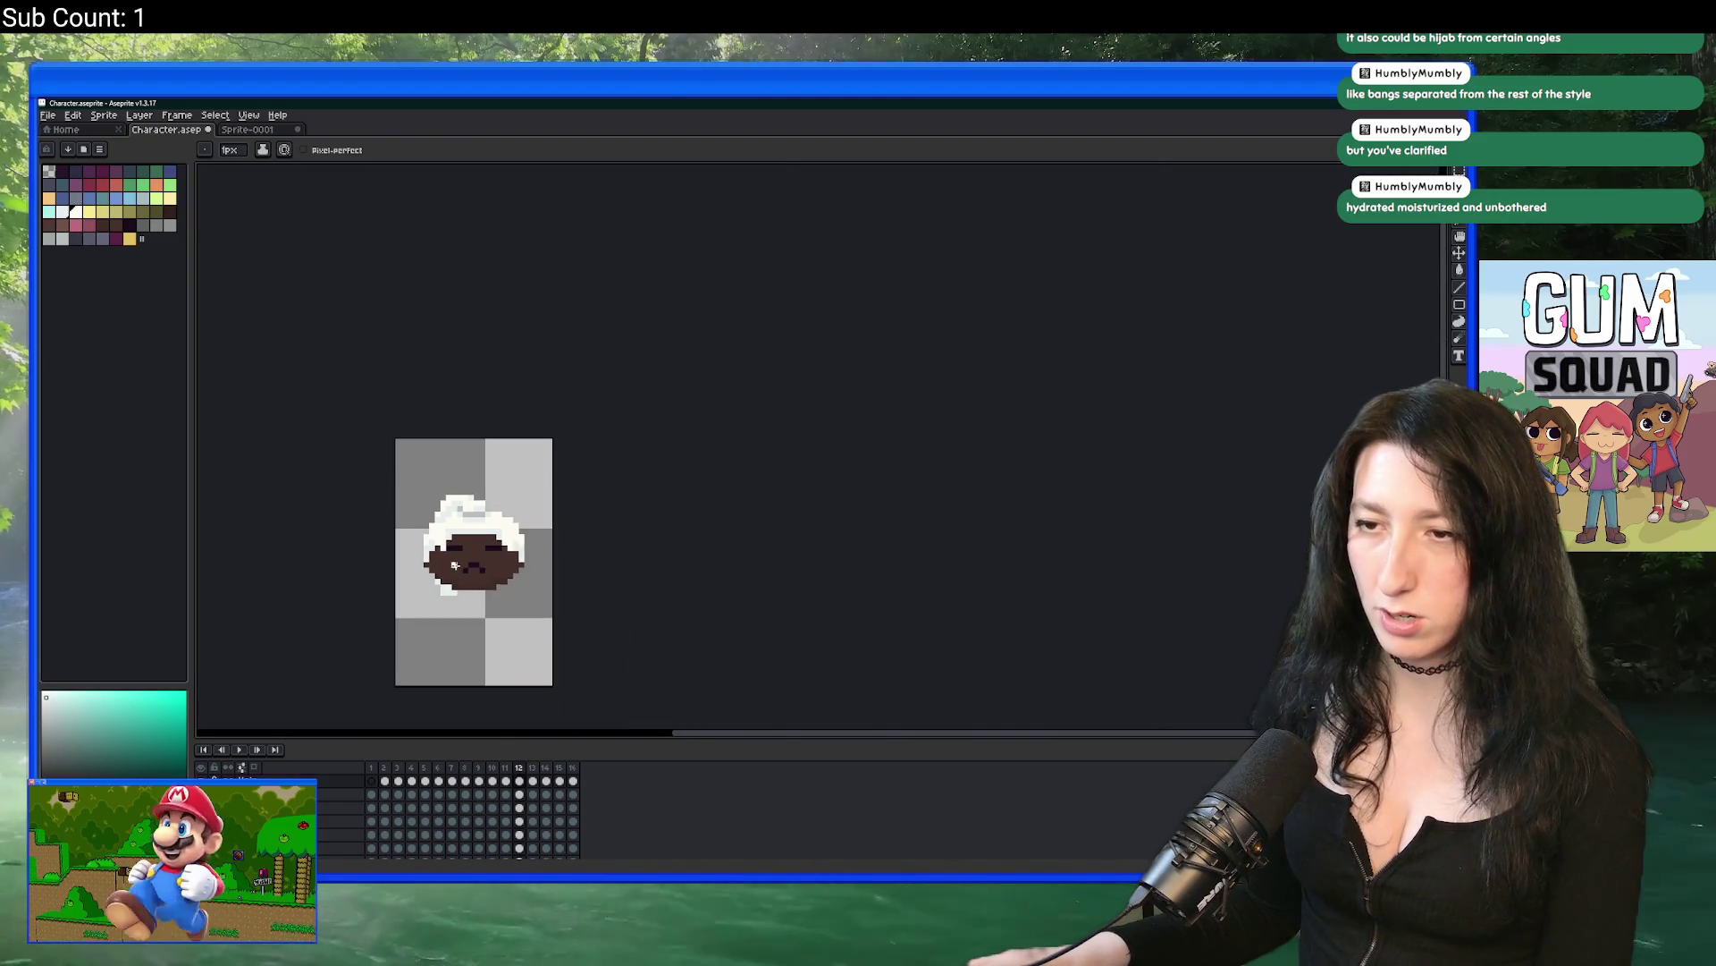
{"action": "scroll", "coordinate": [455, 565], "scroll_direction": "up", "scroll_amount": 4}
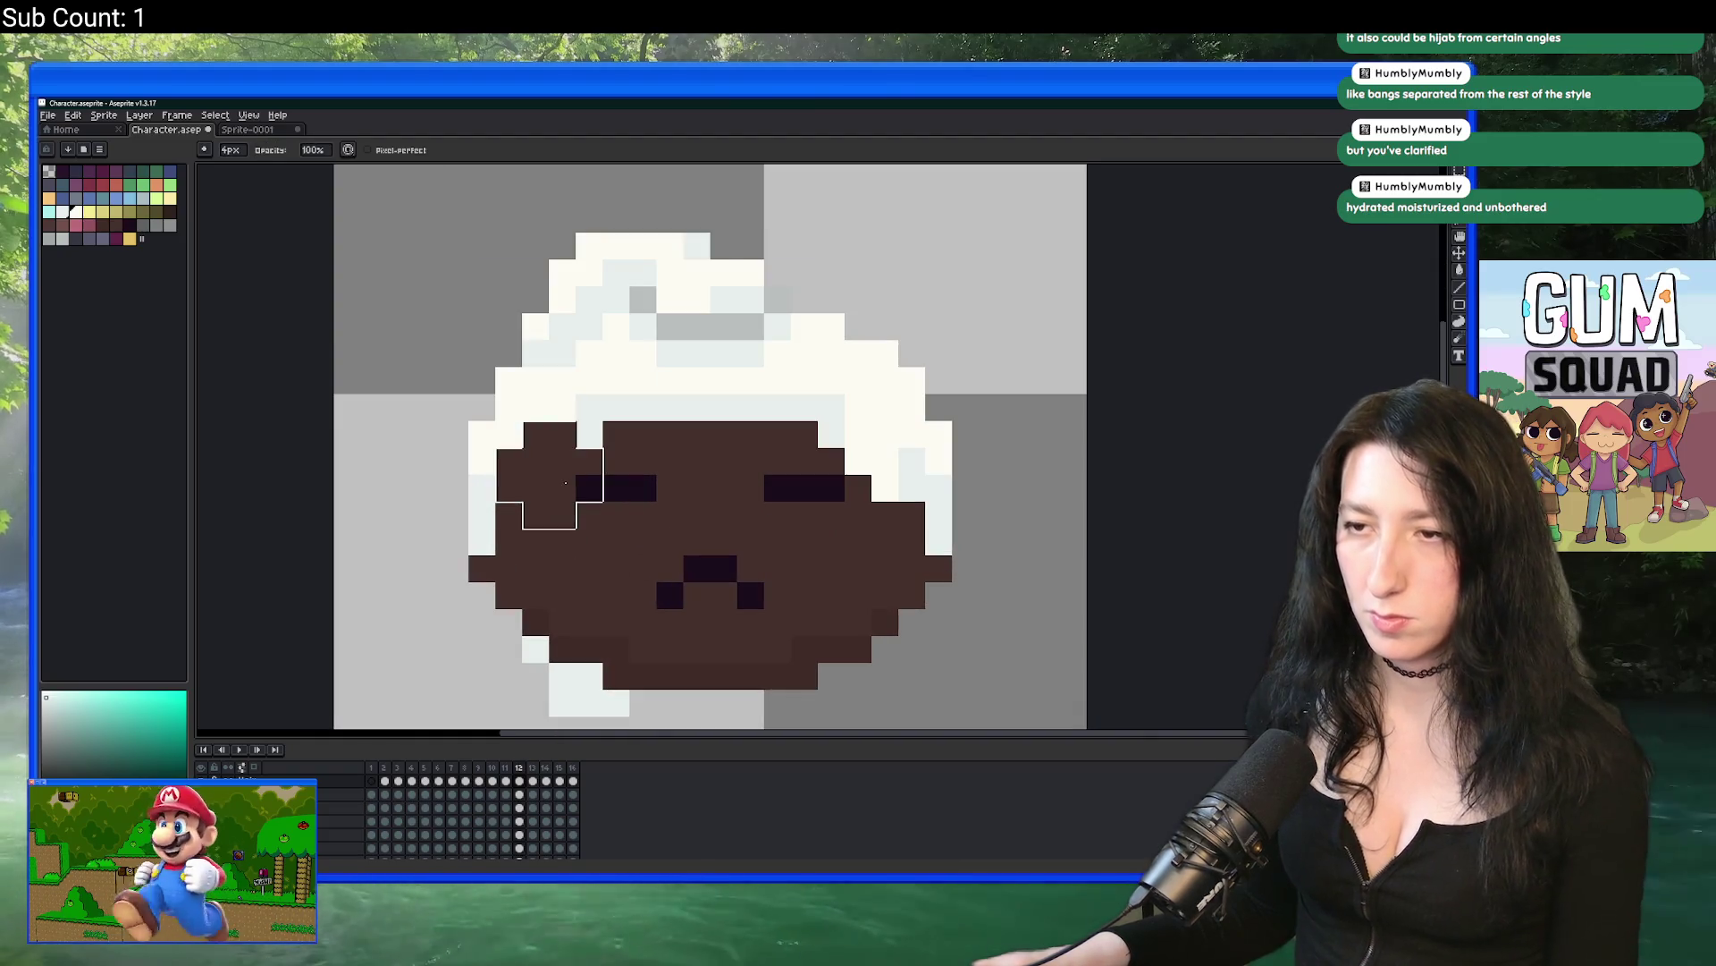
Step: With a 1px brush, paint cream pixels over the upper face edge
{"action": "key", "text": "b"}
{"action": "scroll", "coordinate": [539, 484], "scroll_direction": "up", "scroll_amount": 2}
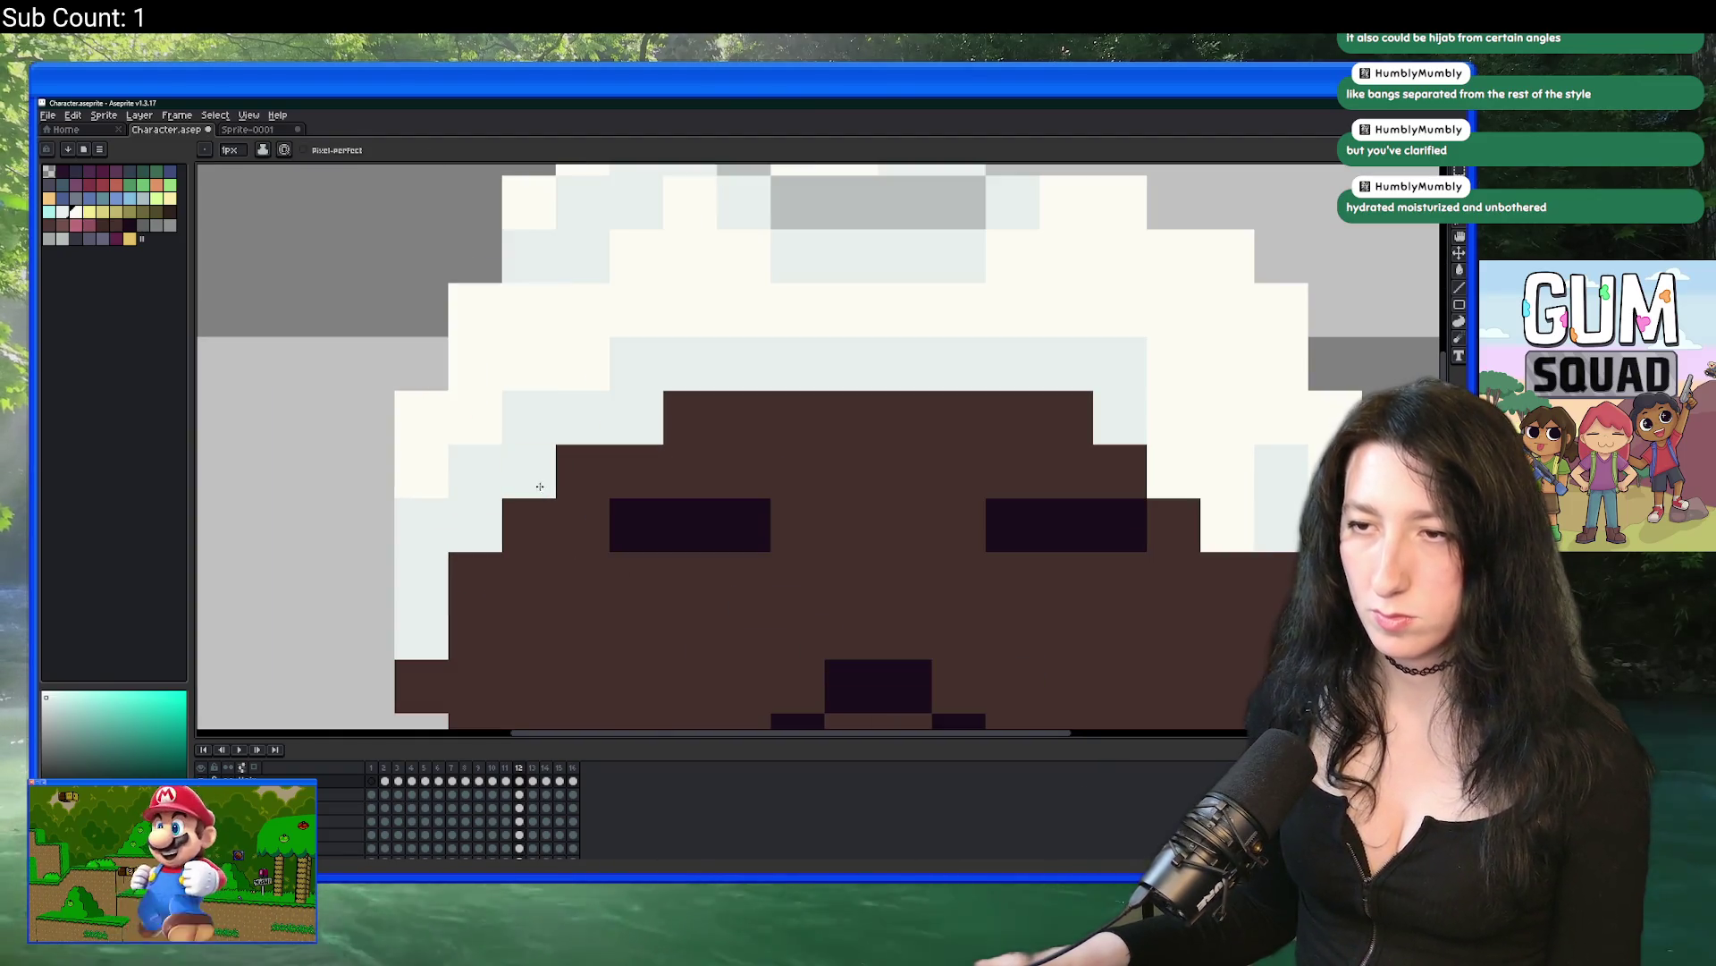
{"action": "left_click_drag", "start_coordinate": [745, 346], "coordinate": [633, 361]}
{"action": "scroll", "coordinate": [649, 441], "scroll_direction": "down", "scroll_amount": 3}
{"action": "scroll", "coordinate": [715, 465], "scroll_direction": "up", "scroll_amount": 1}
{"action": "scroll", "coordinate": [822, 502], "scroll_direction": "down", "scroll_amount": 2}
{"action": "left_click_drag", "start_coordinate": [823, 501], "coordinate": [771, 537]}
Step: Compare the head wrap on frames 11 and 12
{"action": "key", "text": "comma"}
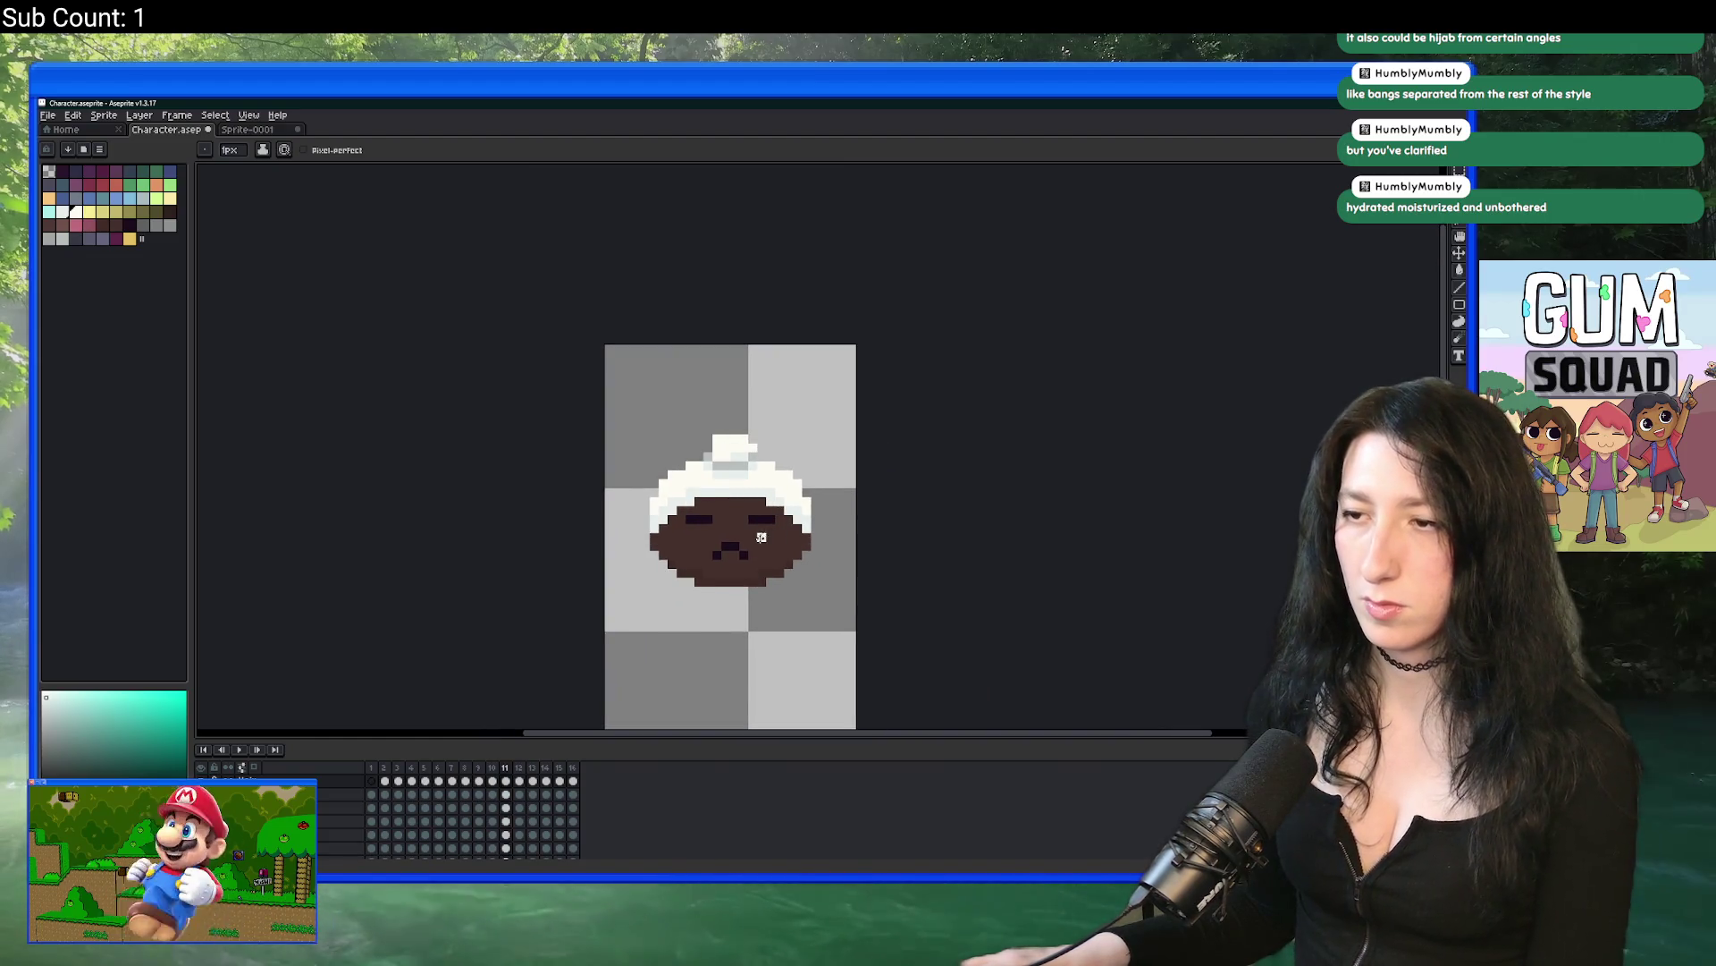
{"action": "scroll", "coordinate": [657, 509], "scroll_direction": "up", "scroll_amount": 5}
{"action": "scroll", "coordinate": [655, 509], "scroll_direction": "down", "scroll_amount": 4}
{"action": "scroll", "coordinate": [582, 496], "scroll_direction": "up", "scroll_amount": 3}
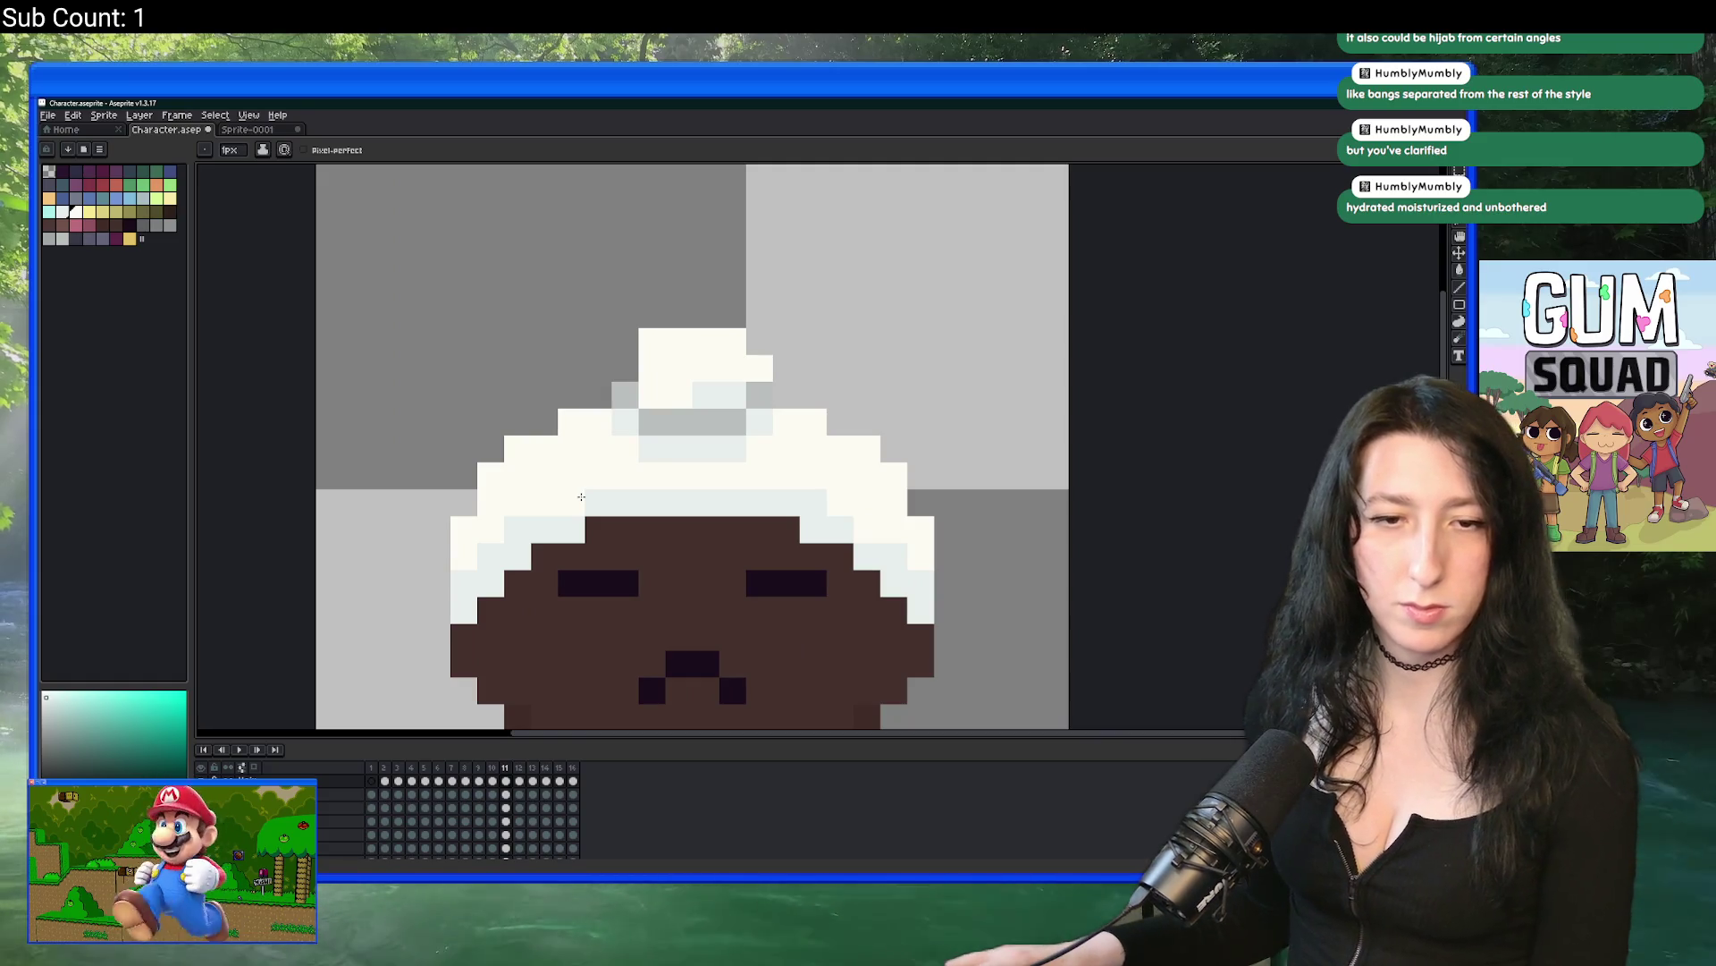
{"action": "key", "text": "period"}
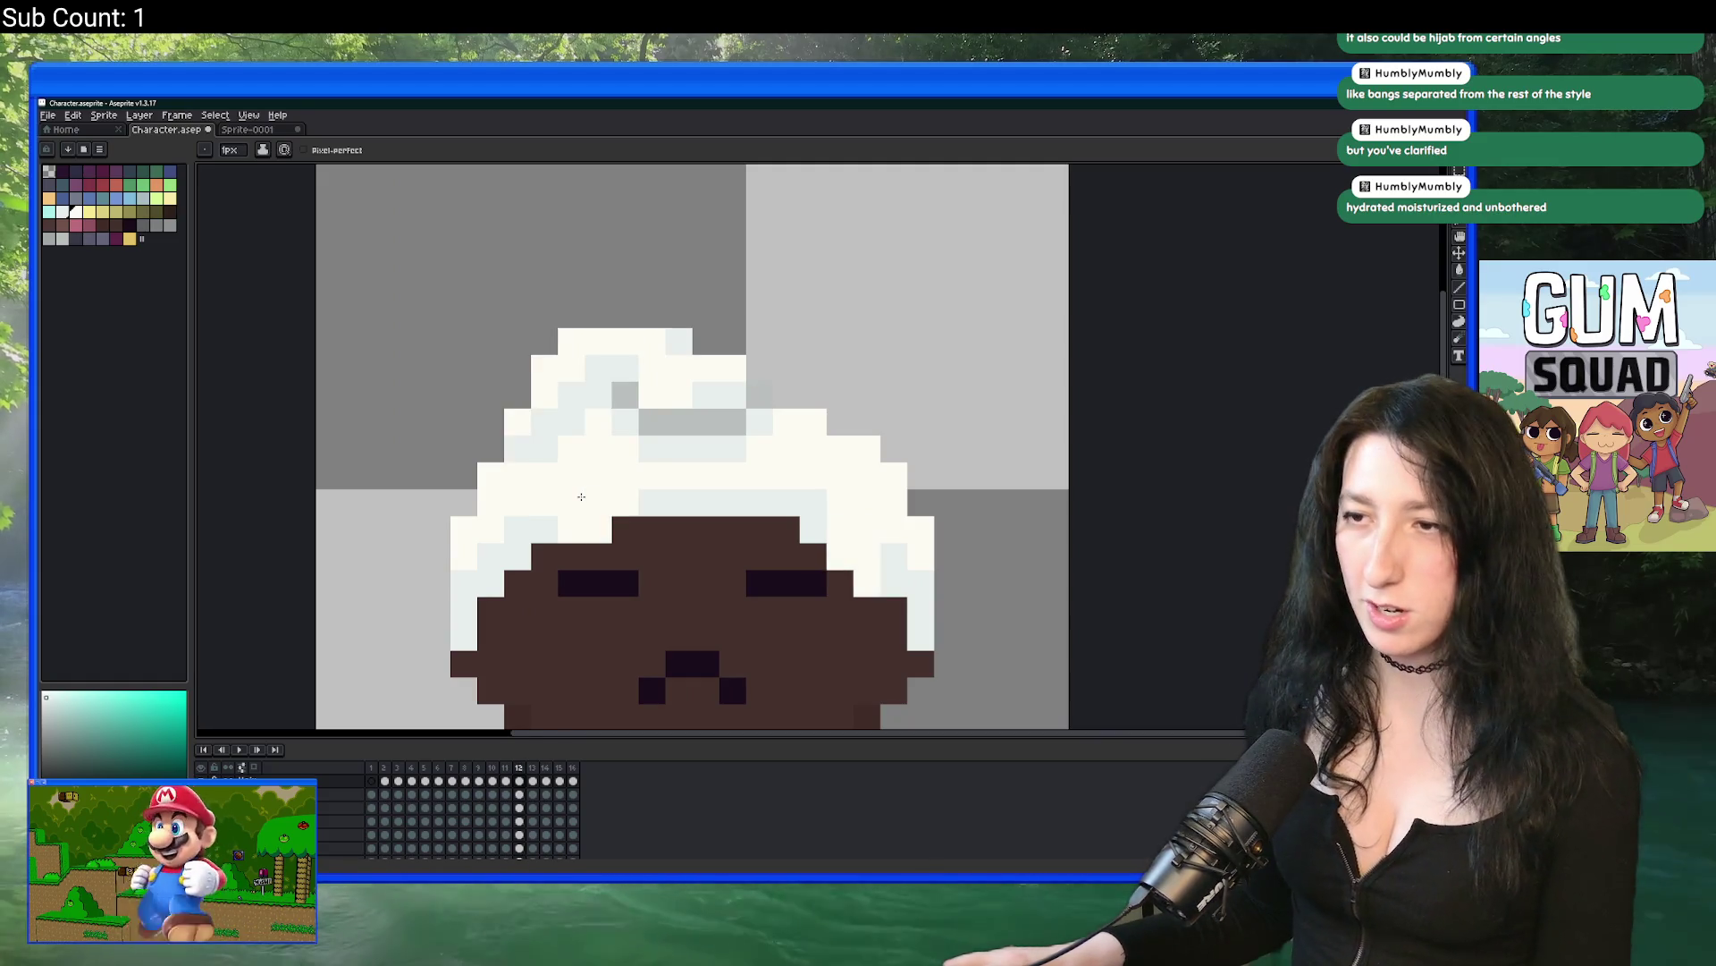
{"action": "scroll", "coordinate": [581, 496], "scroll_direction": "down", "scroll_amount": 4}
{"action": "scroll", "coordinate": [583, 466], "scroll_direction": "up", "scroll_amount": 4}
{"action": "scroll", "coordinate": [583, 466], "scroll_direction": "up", "scroll_amount": 1}
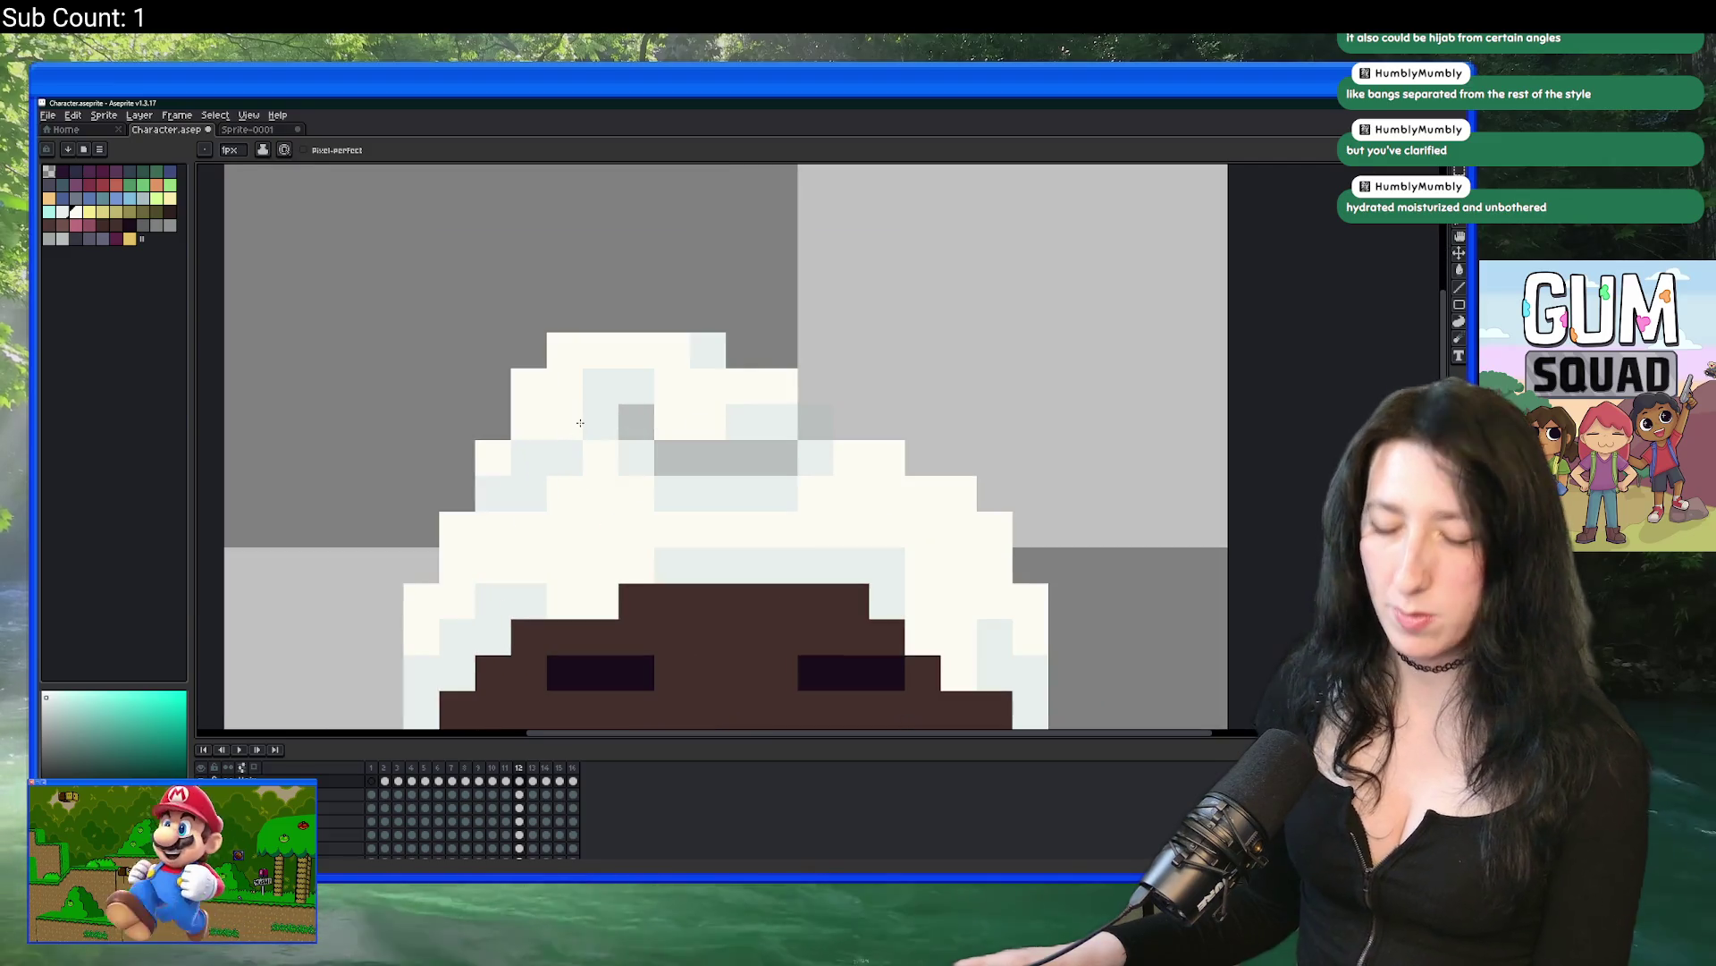
{"action": "key", "text": "i"}
{"action": "scroll", "coordinate": [582, 410], "scroll_direction": "up", "scroll_amount": 2}
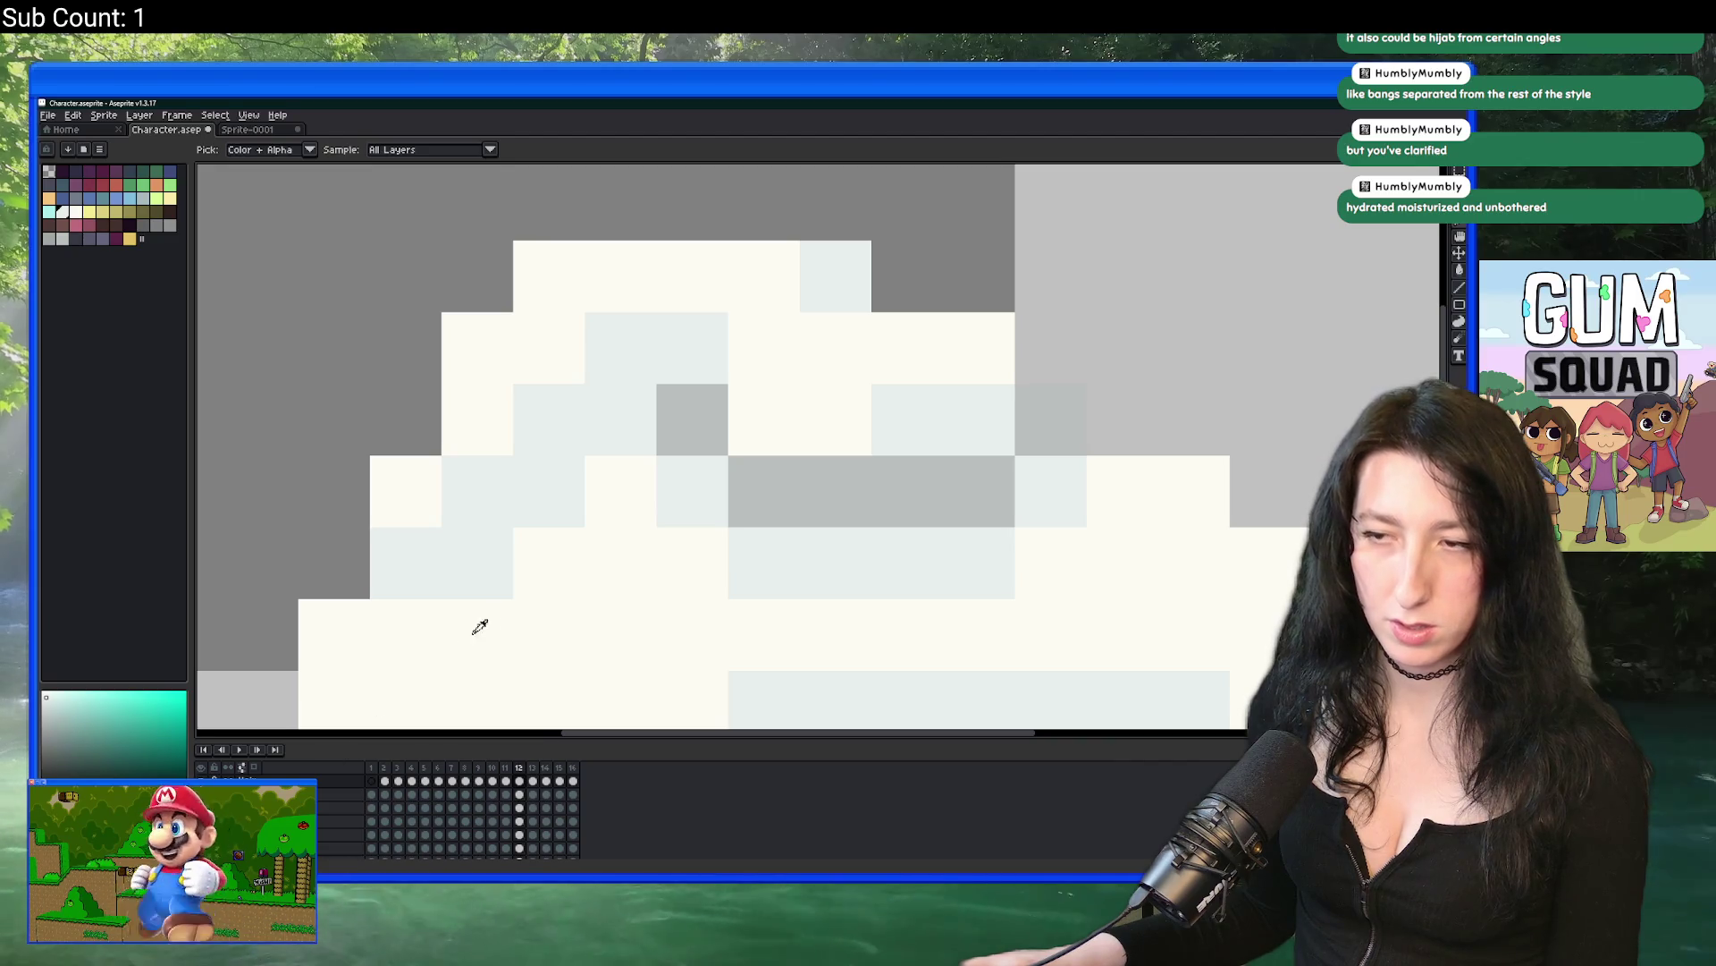
Step: Take the light grey and add two grey shading pixels to the wrap, undoing a darker one
{"action": "left_click", "coordinate": [86, 787]}
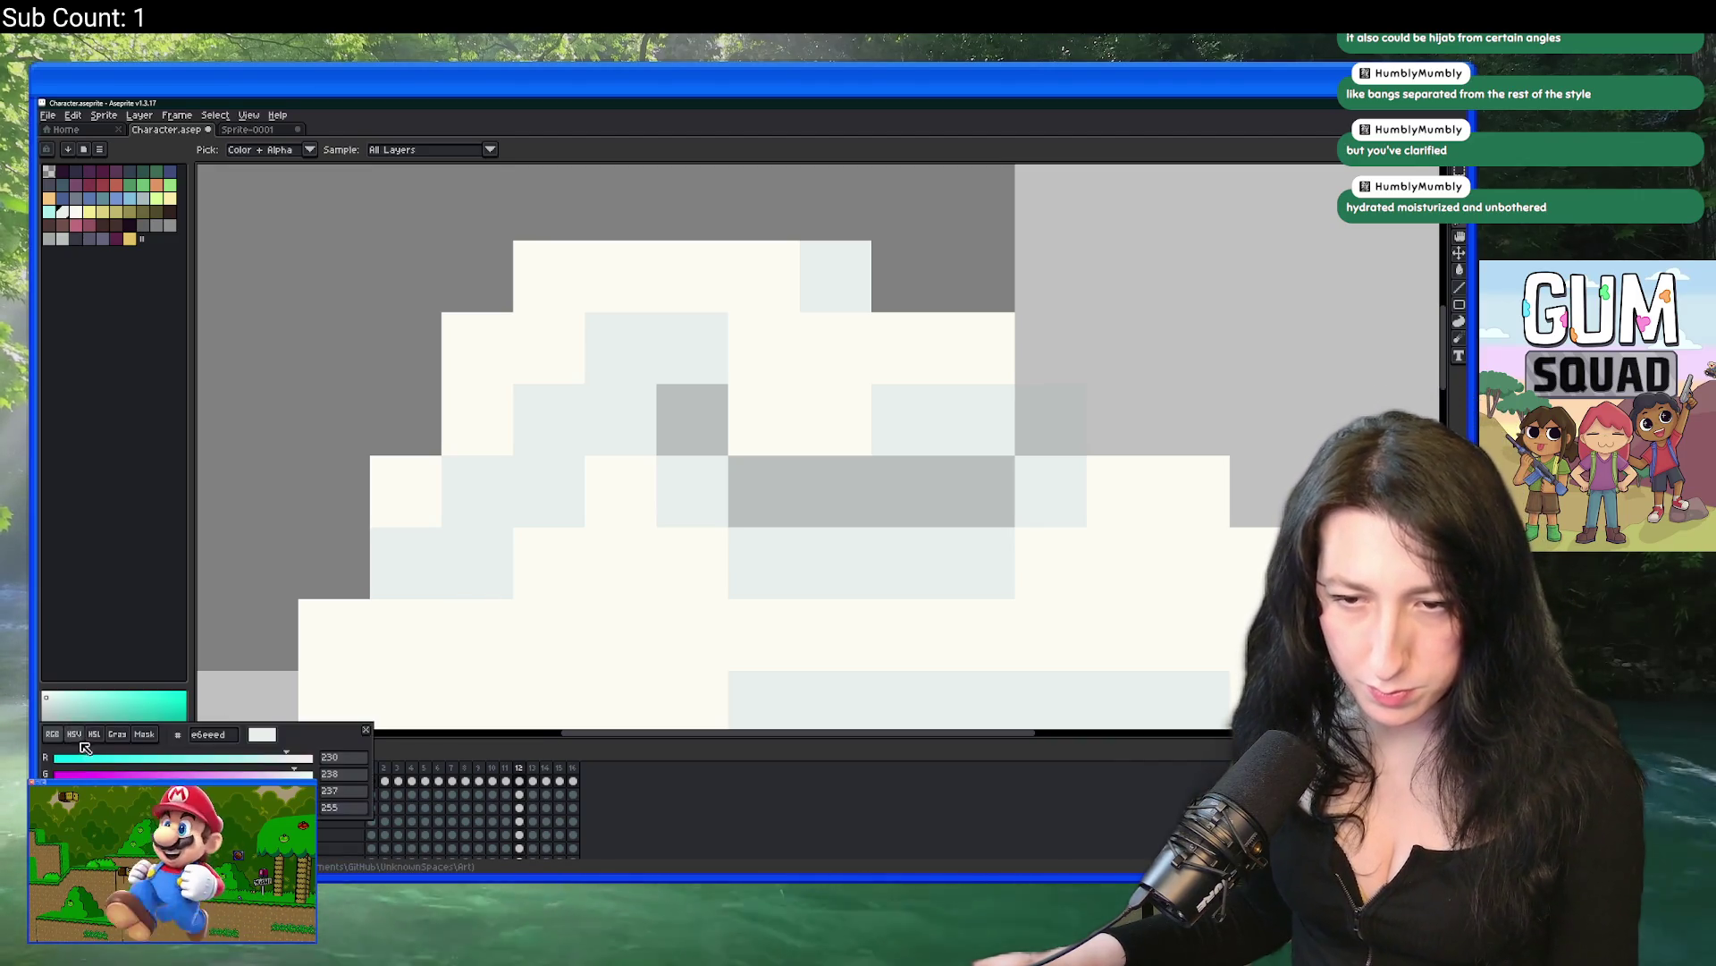
{"action": "key", "text": "b"}
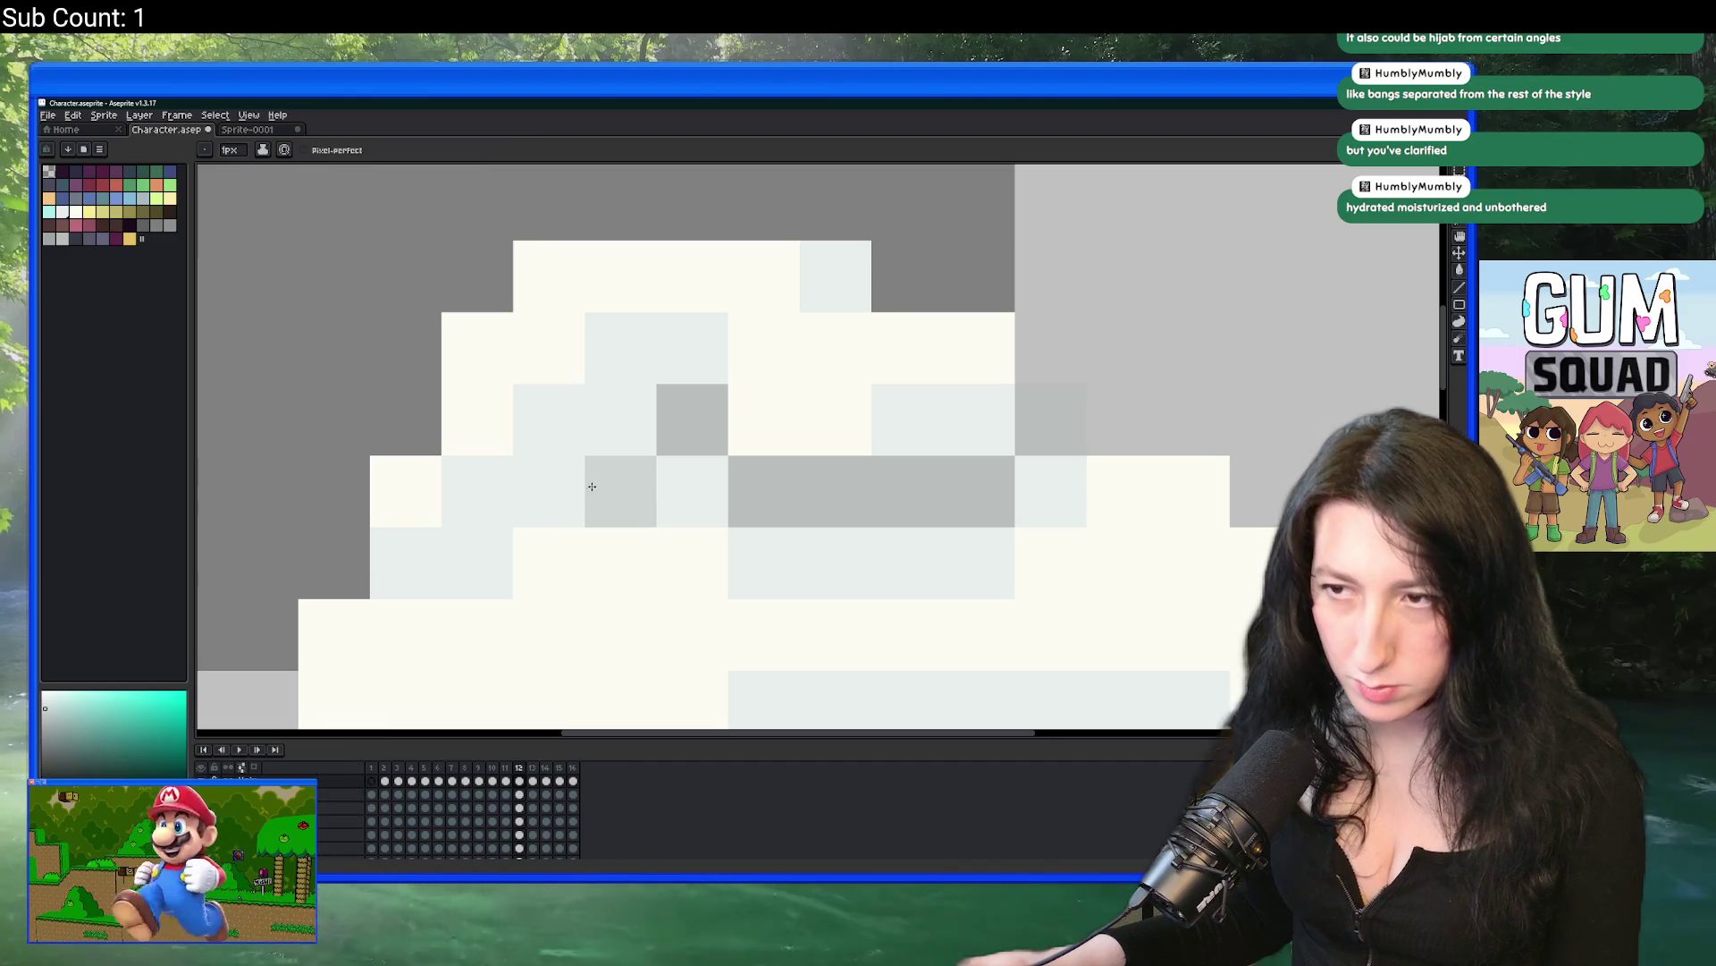
{"action": "left_click", "coordinate": [548, 491]}
{"action": "left_click", "coordinate": [620, 419]}
{"action": "left_click", "coordinate": [421, 563]}
{"action": "key", "text": "ctrl+z"}
Step: Add darker grey shading to the upper left of the wrap
{"action": "scroll", "coordinate": [453, 575], "scroll_direction": "down", "scroll_amount": 3}
{"action": "scroll", "coordinate": [440, 608], "scroll_direction": "down", "scroll_amount": 2}
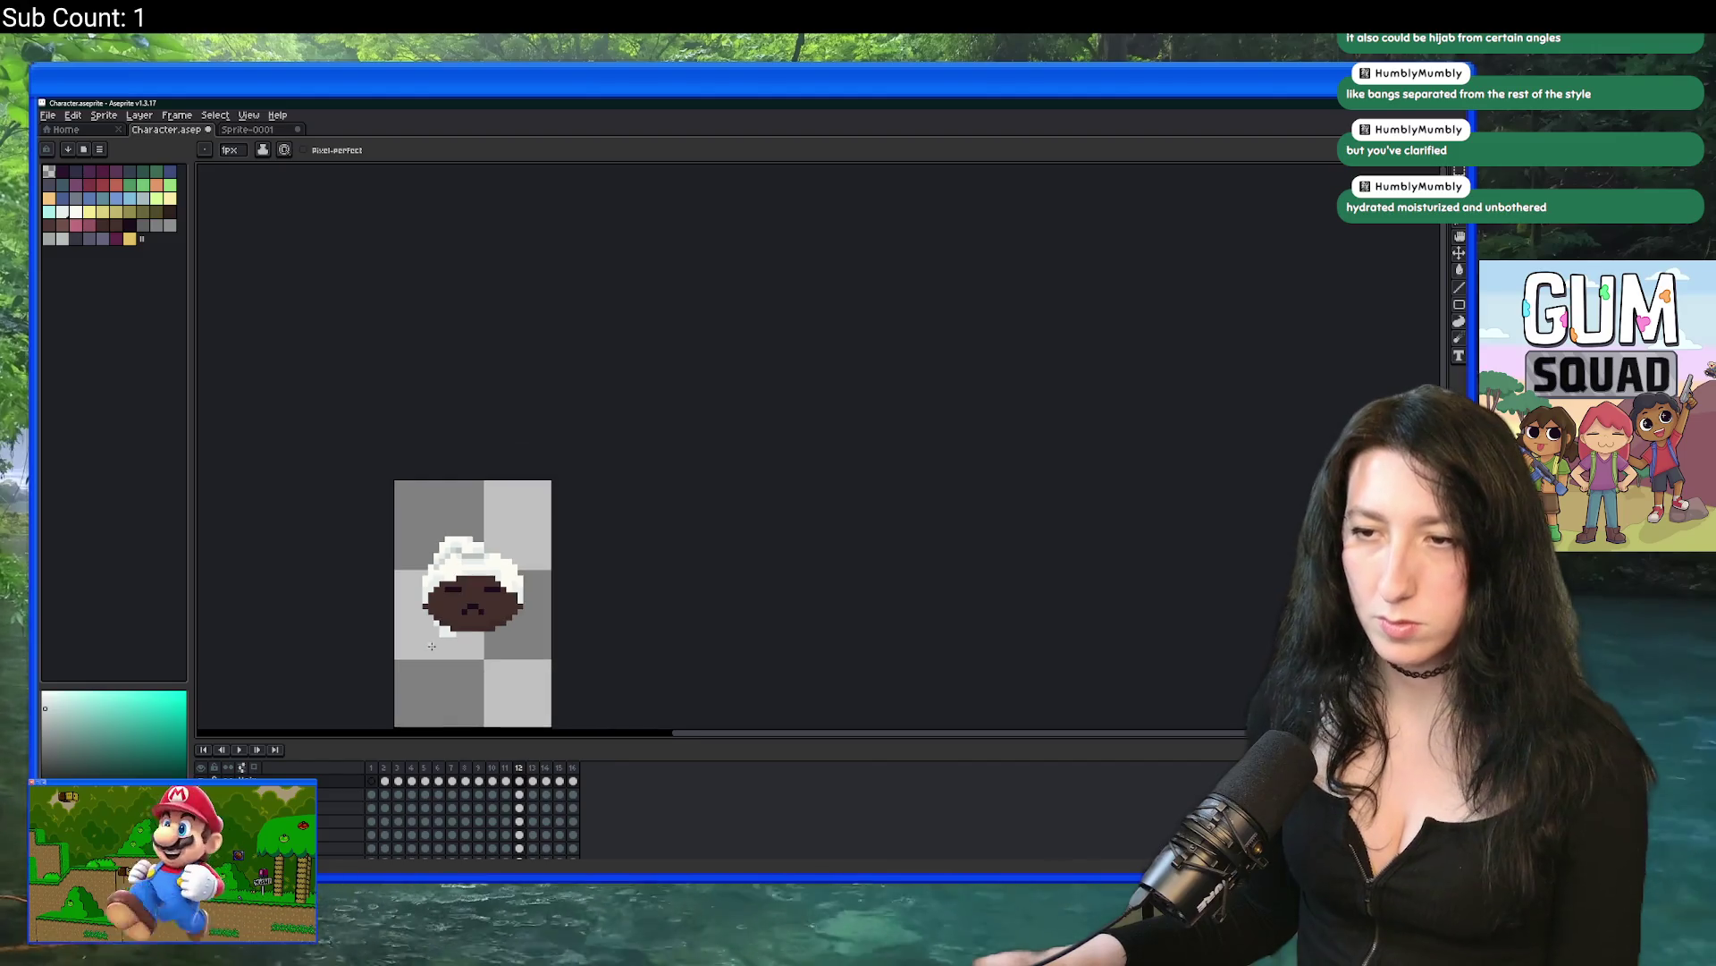
{"action": "scroll", "coordinate": [432, 646], "scroll_direction": "down", "scroll_amount": 1}
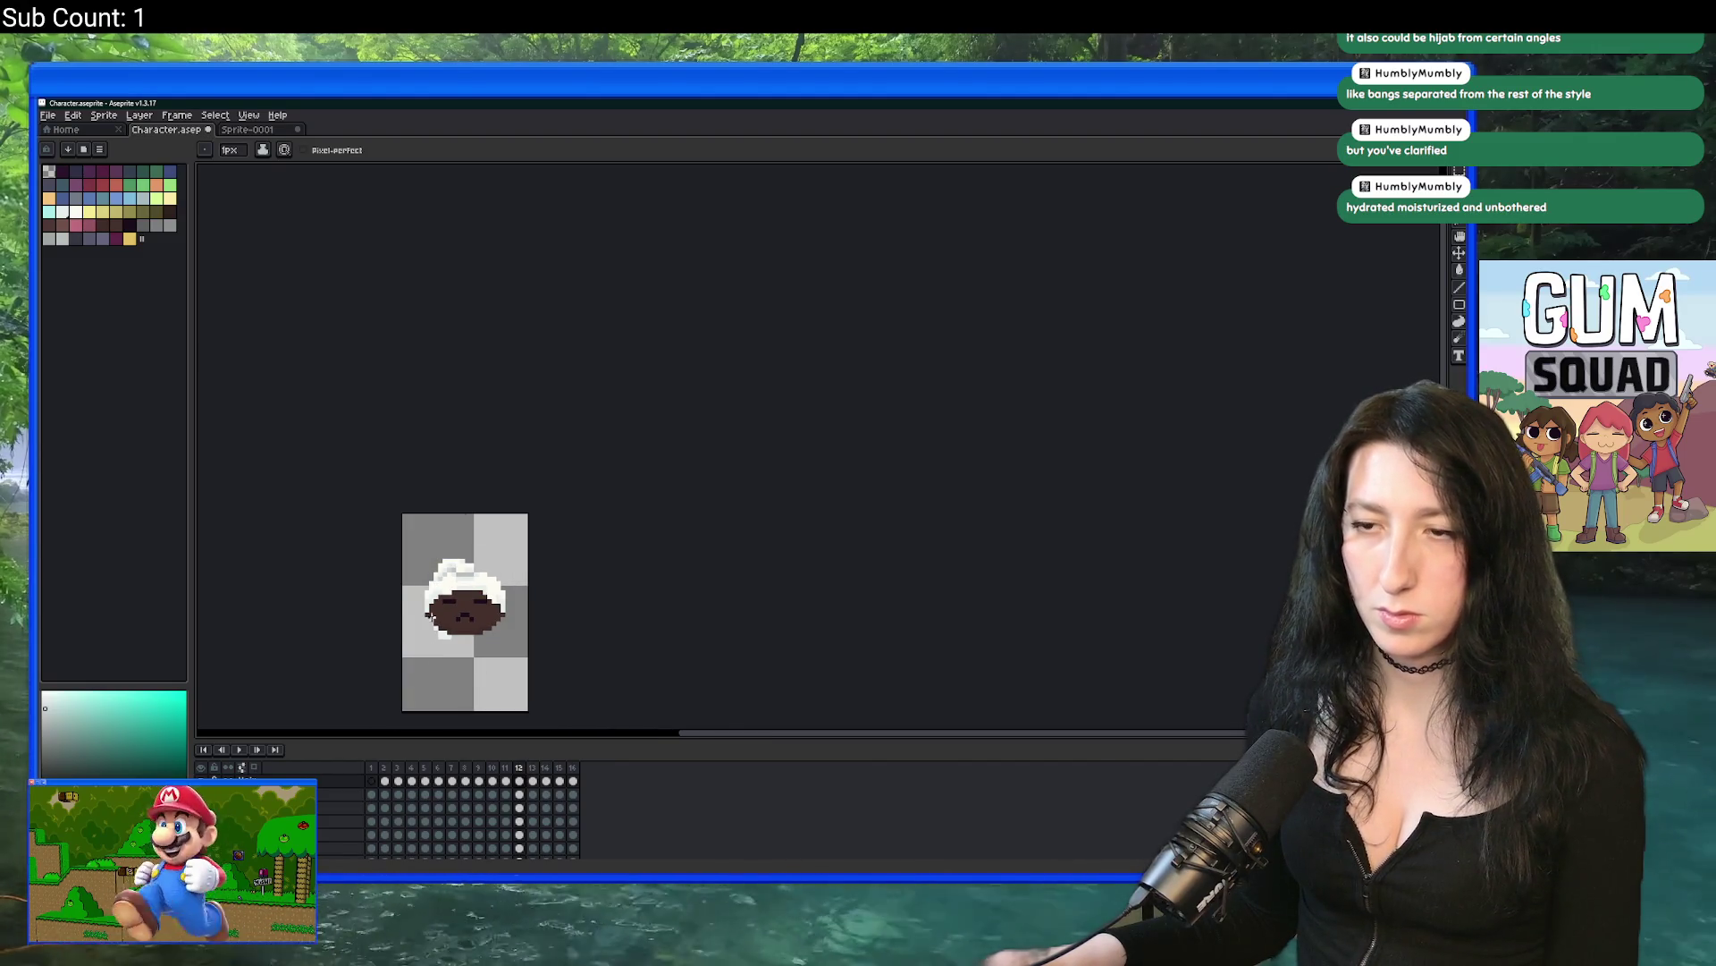
{"action": "scroll", "coordinate": [429, 616], "scroll_direction": "up", "scroll_amount": 3}
{"action": "scroll", "coordinate": [461, 490], "scroll_direction": "down", "scroll_amount": 4}
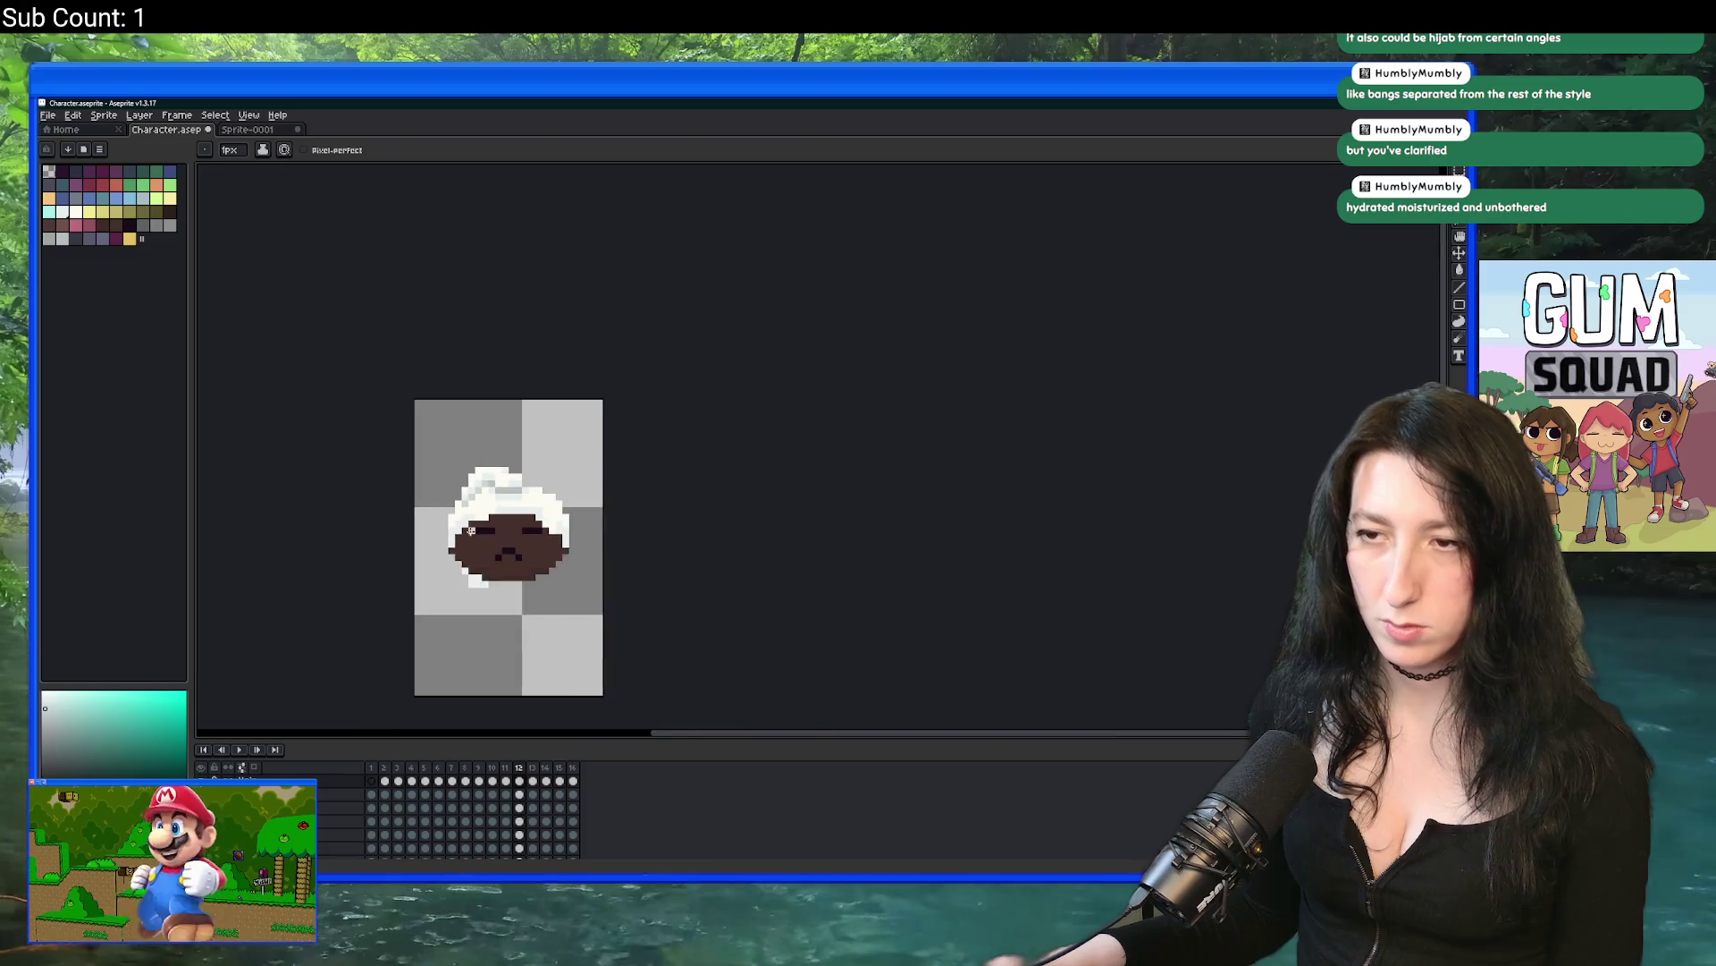
{"action": "scroll", "coordinate": [480, 494], "scroll_direction": "up", "scroll_amount": 2}
{"action": "scroll", "coordinate": [480, 494], "scroll_direction": "up", "scroll_amount": 4}
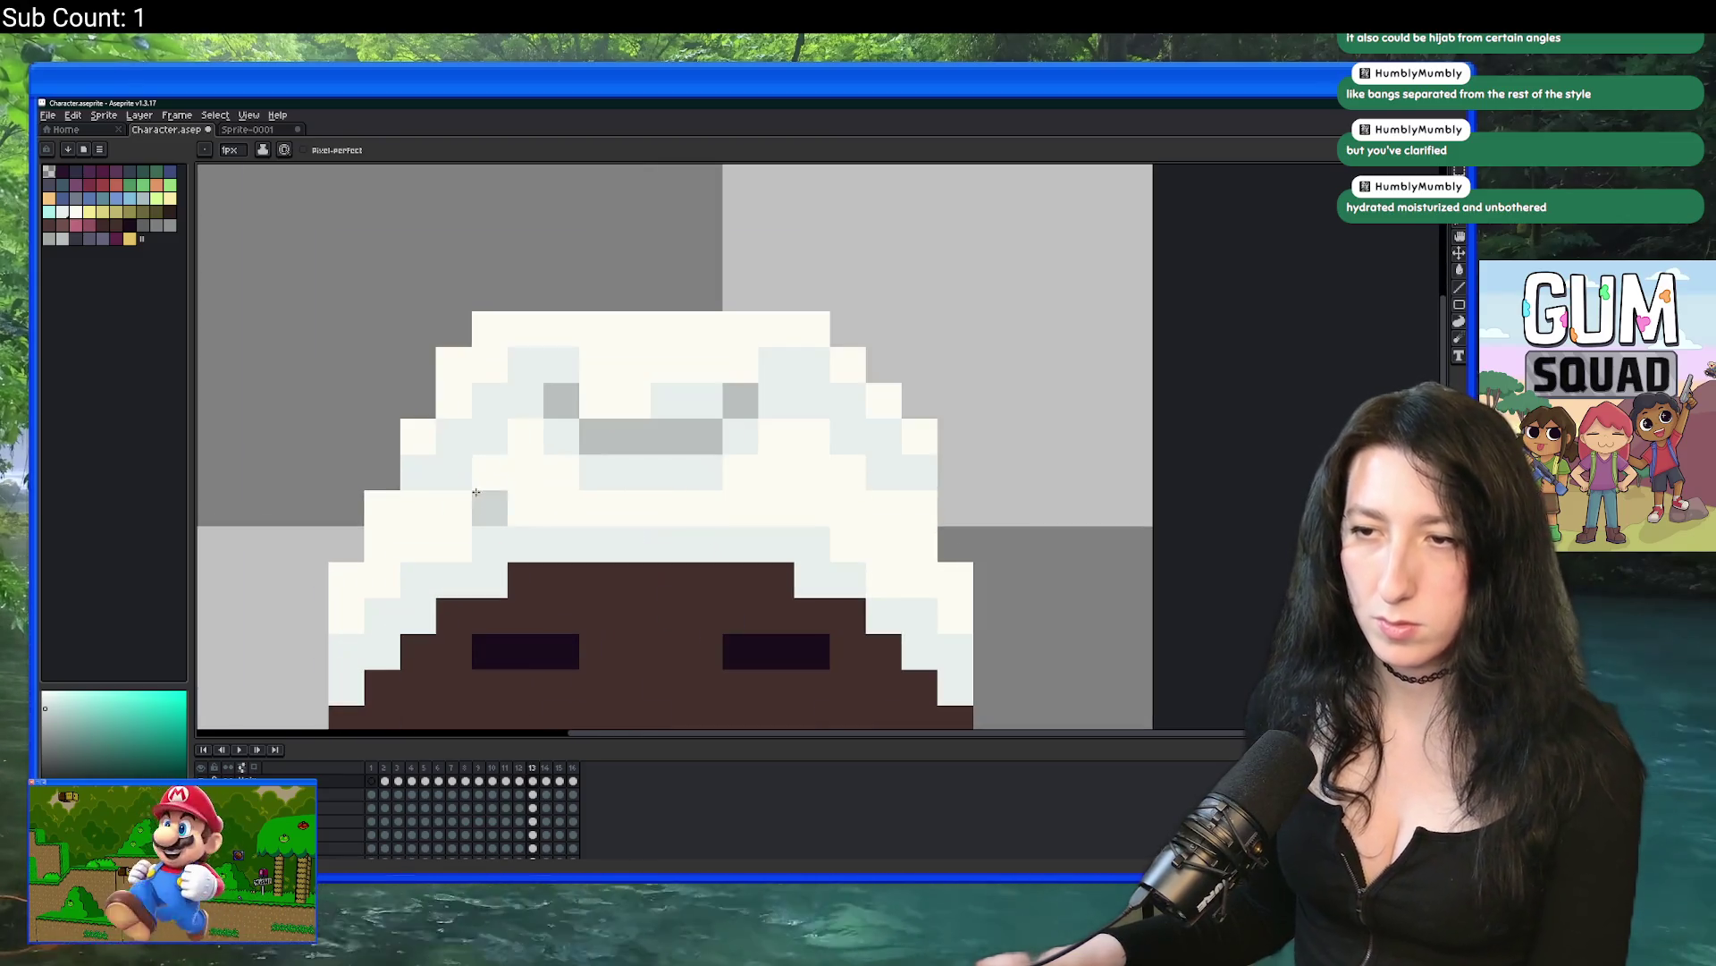
{"action": "left_click_drag", "start_coordinate": [494, 440], "coordinate": [463, 471]}
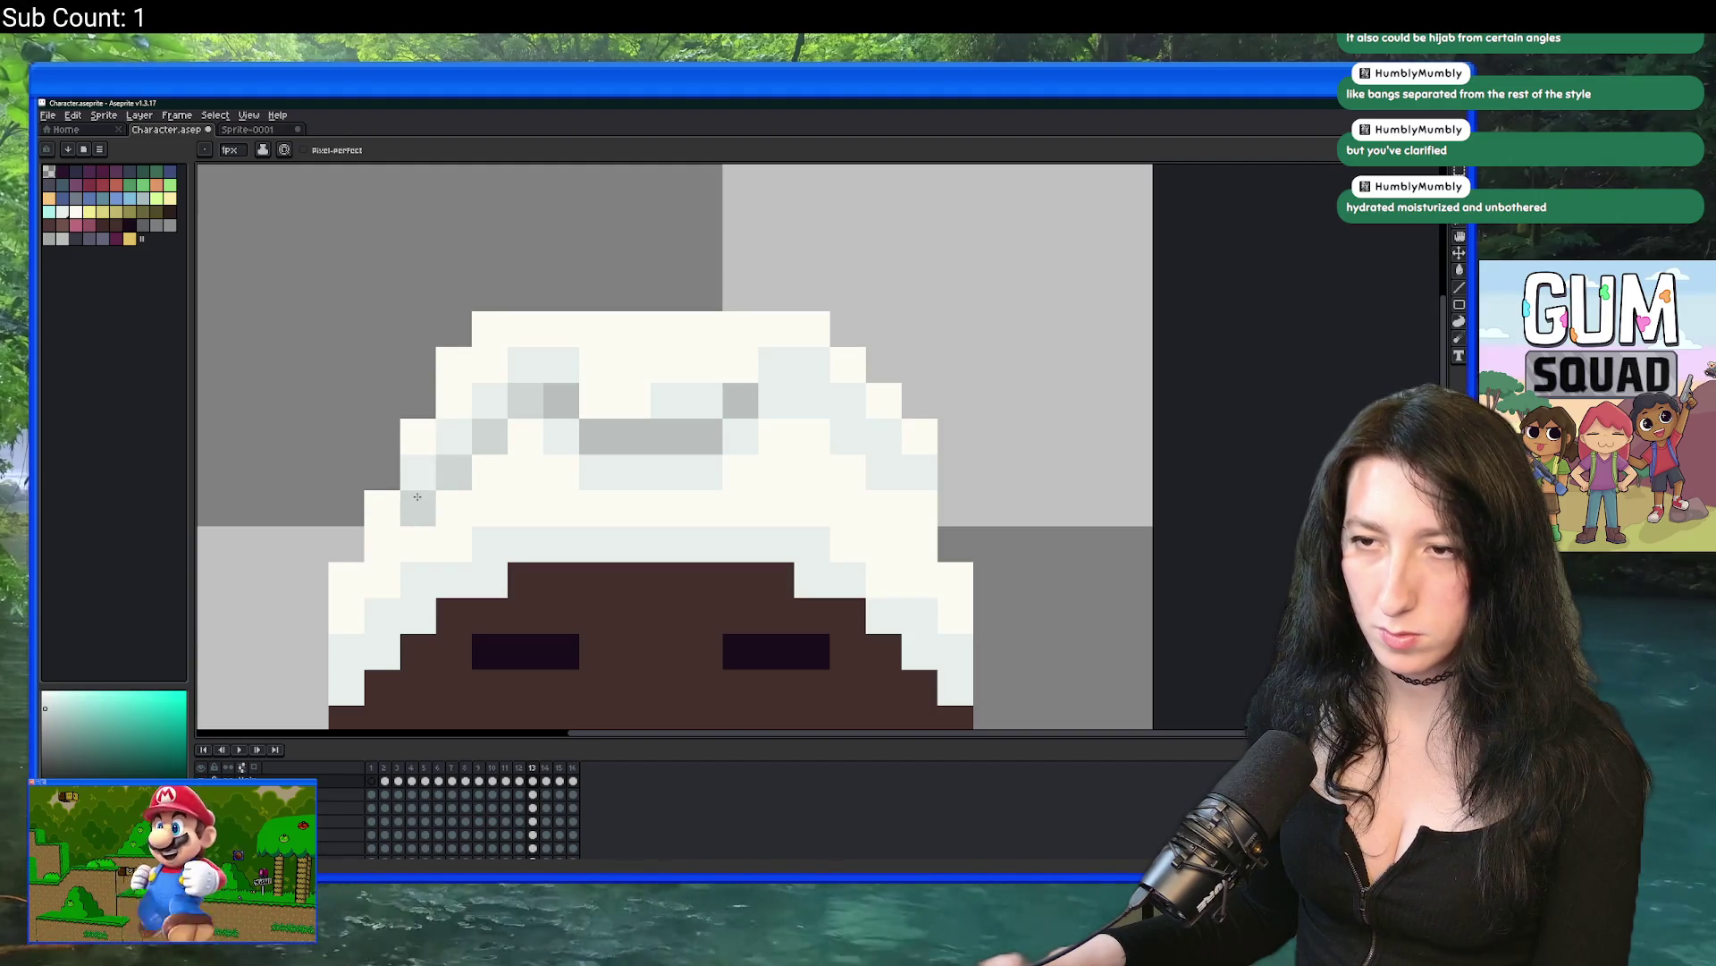
{"action": "scroll", "coordinate": [422, 495], "scroll_direction": "down", "scroll_amount": 3}
{"action": "scroll", "coordinate": [516, 470], "scroll_direction": "up", "scroll_amount": 3}
{"action": "scroll", "coordinate": [515, 471], "scroll_direction": "up", "scroll_amount": 2}
Step: Draw a diagonal grey fold line across the wrap
{"action": "left_click_drag", "start_coordinate": [648, 498], "coordinate": [773, 601]}
{"action": "scroll", "coordinate": [772, 601], "scroll_direction": "down", "scroll_amount": 2}
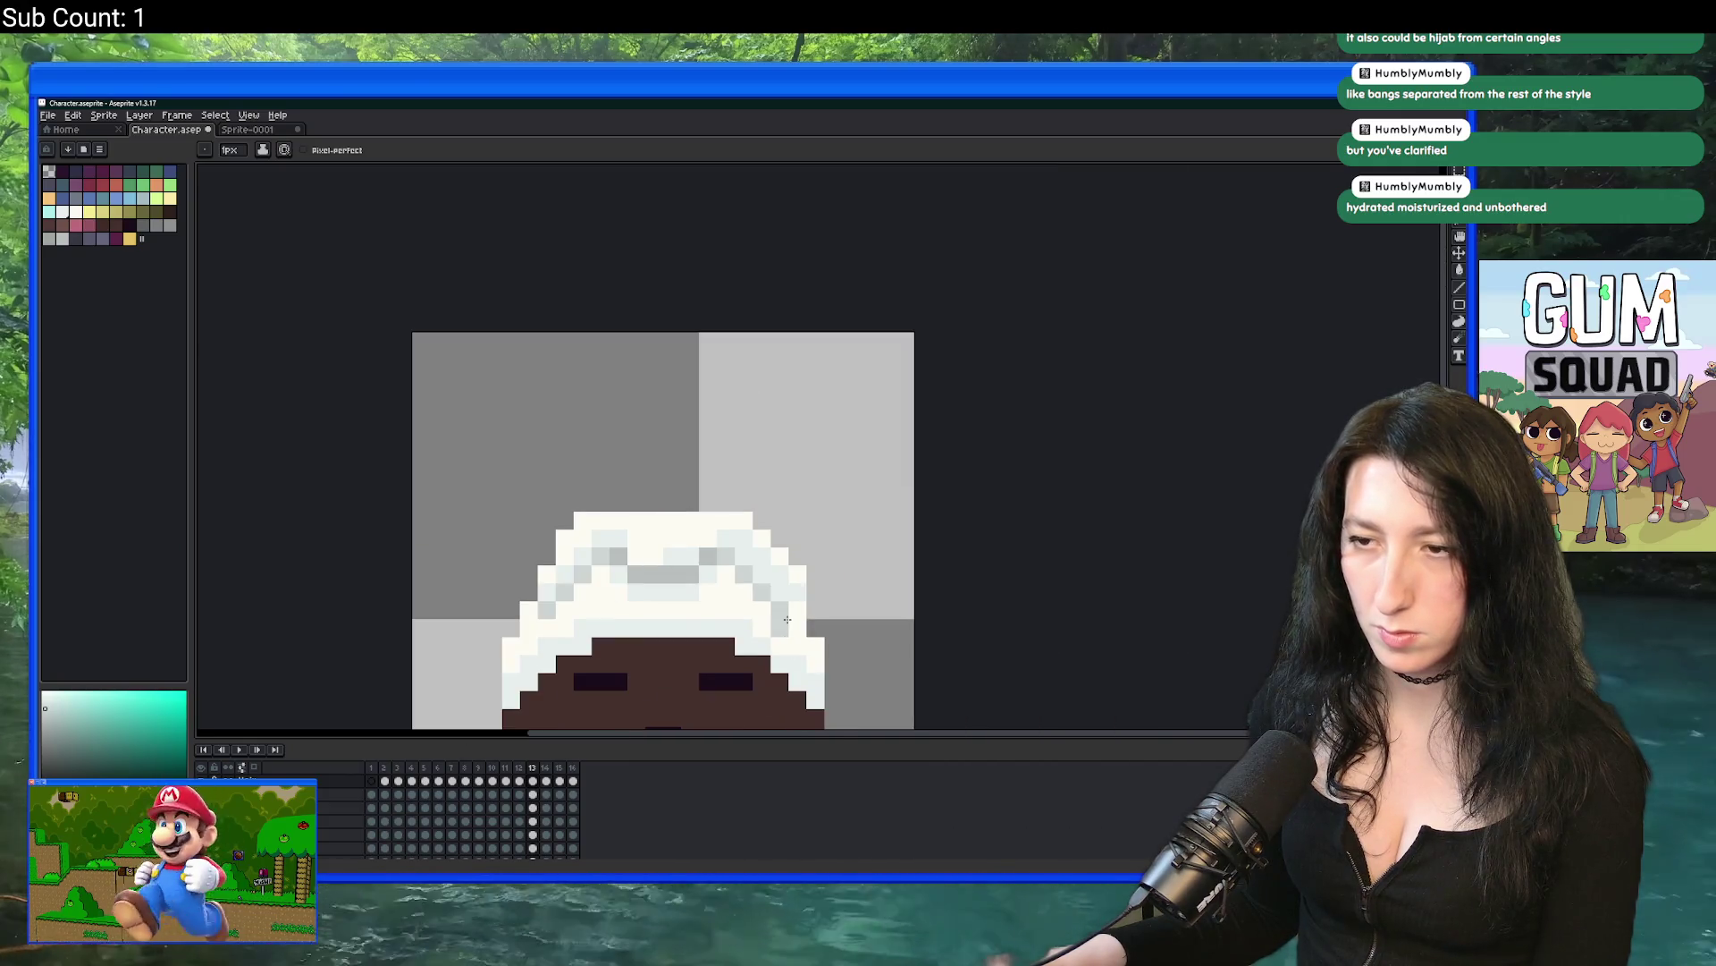
{"action": "scroll", "coordinate": [798, 616], "scroll_direction": "up", "scroll_amount": 1}
{"action": "scroll", "coordinate": [802, 615], "scroll_direction": "down", "scroll_amount": 4}
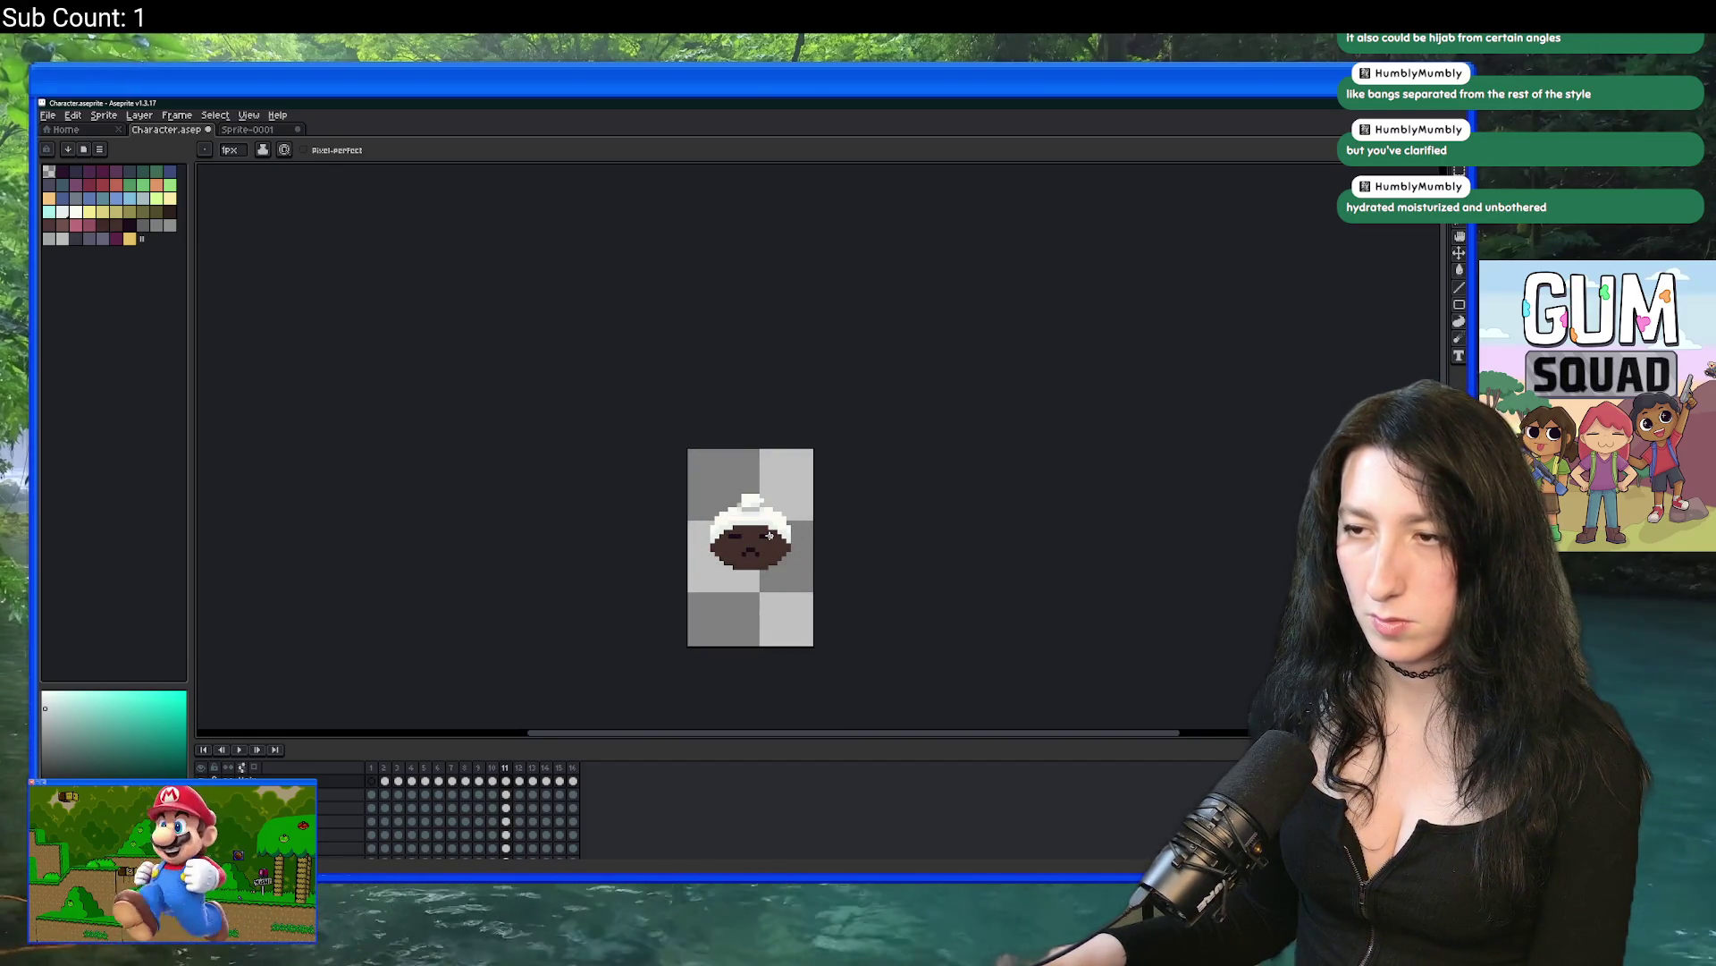
{"action": "scroll", "coordinate": [727, 388], "scroll_direction": "down", "scroll_amount": 2}
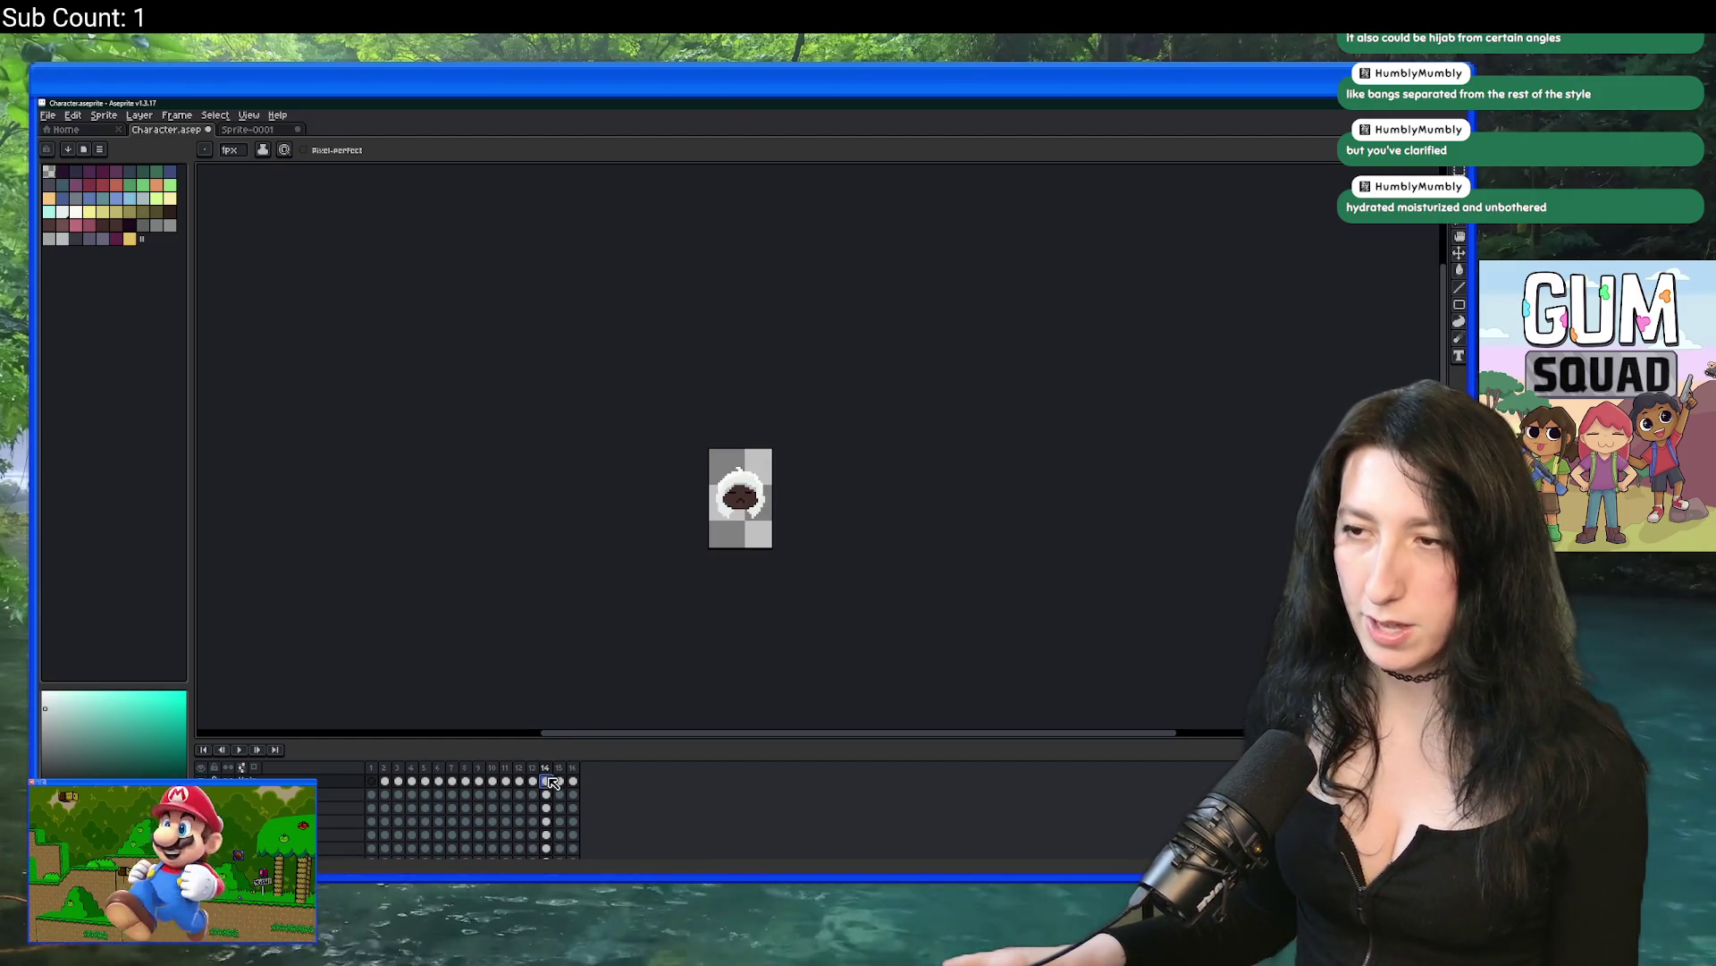
Step: Select animation frames 1–13 and toggle the visibility of the layers
{"action": "mouse_move", "coordinate": [540, 784]}
{"action": "left_mouse_down"}
{"action": "mouse_move", "coordinate": [370, 792]}
{"action": "mouse_move", "coordinate": [362, 822]}
{"action": "left_mouse_up"}
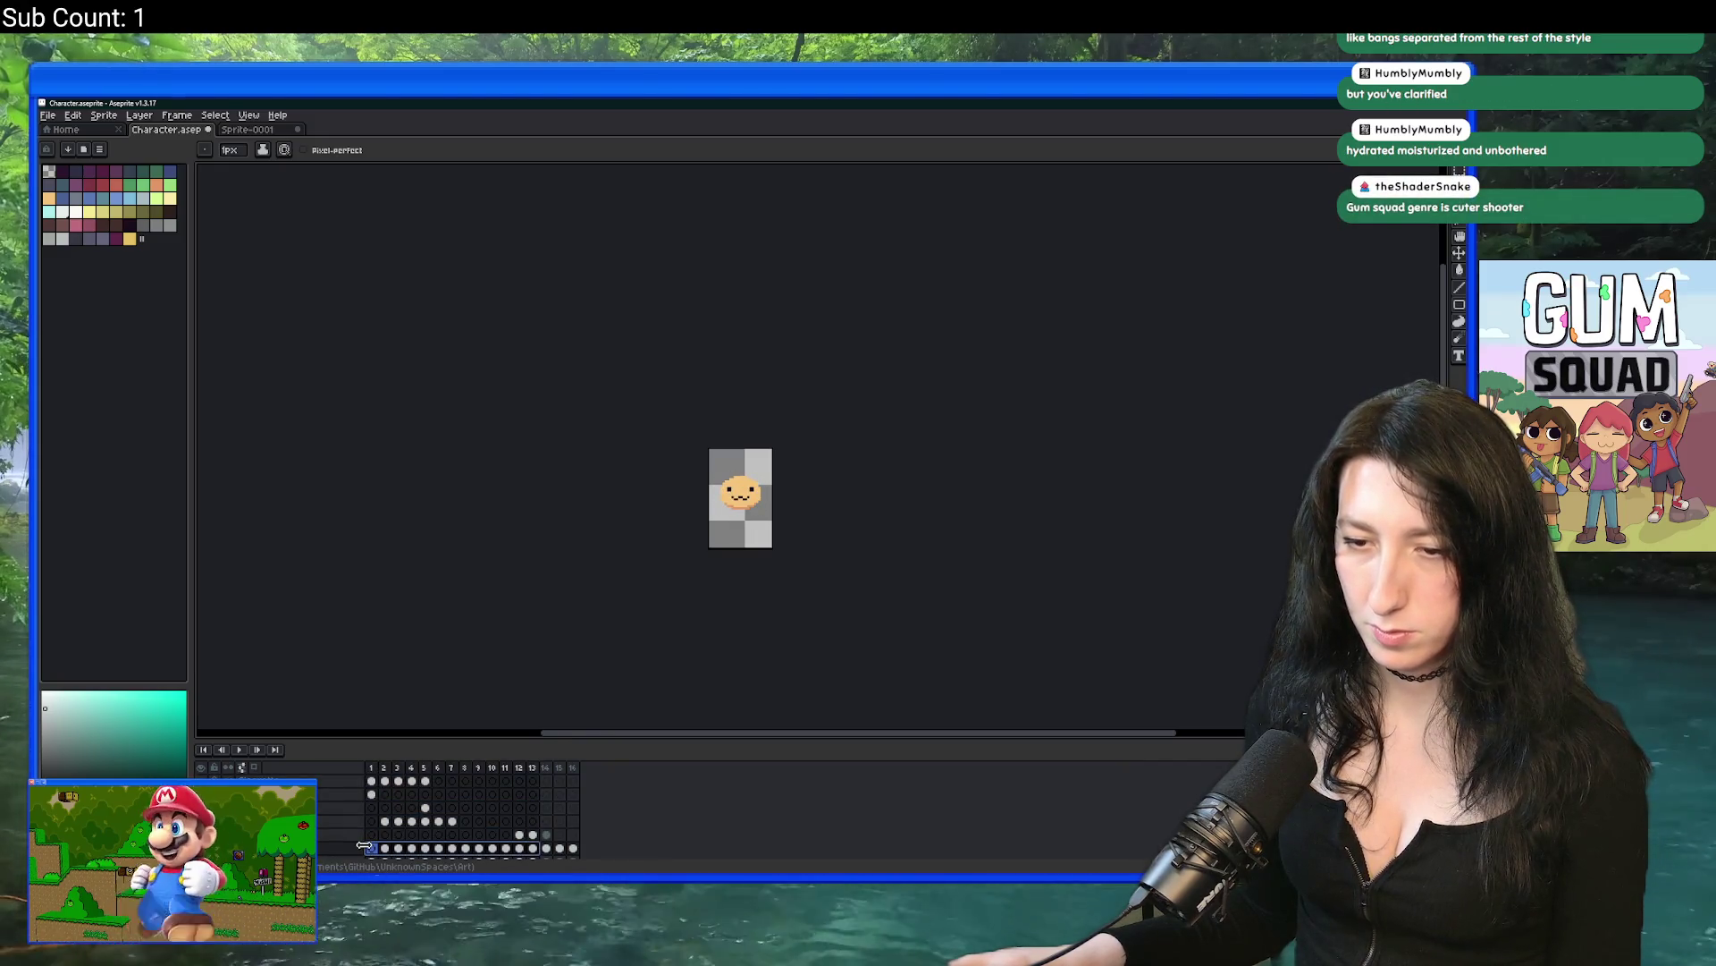
{"action": "scroll", "coordinate": [364, 846], "scroll_direction": "down", "scroll_amount": 1}
{"action": "left_click", "coordinate": [204, 767]}
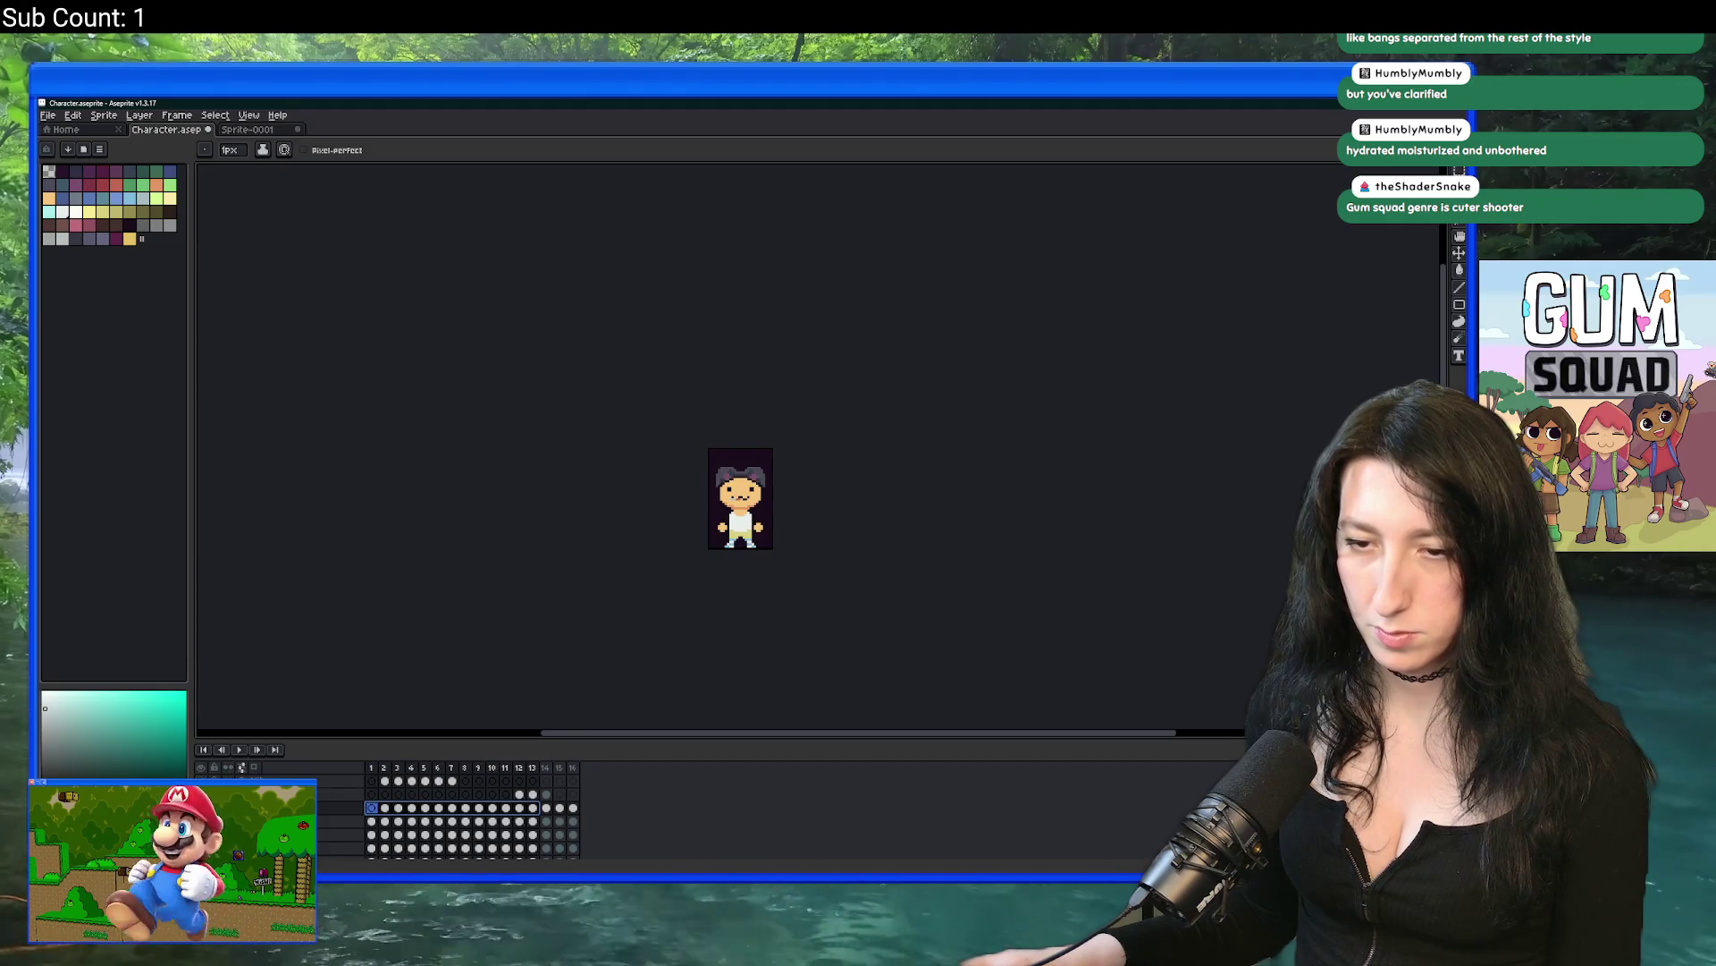
{"action": "left_click", "coordinate": [202, 767]}
Step: Export the hair frames as Character\Hair.gif
{"action": "key", "text": "ctrl+alt+shift+s"}
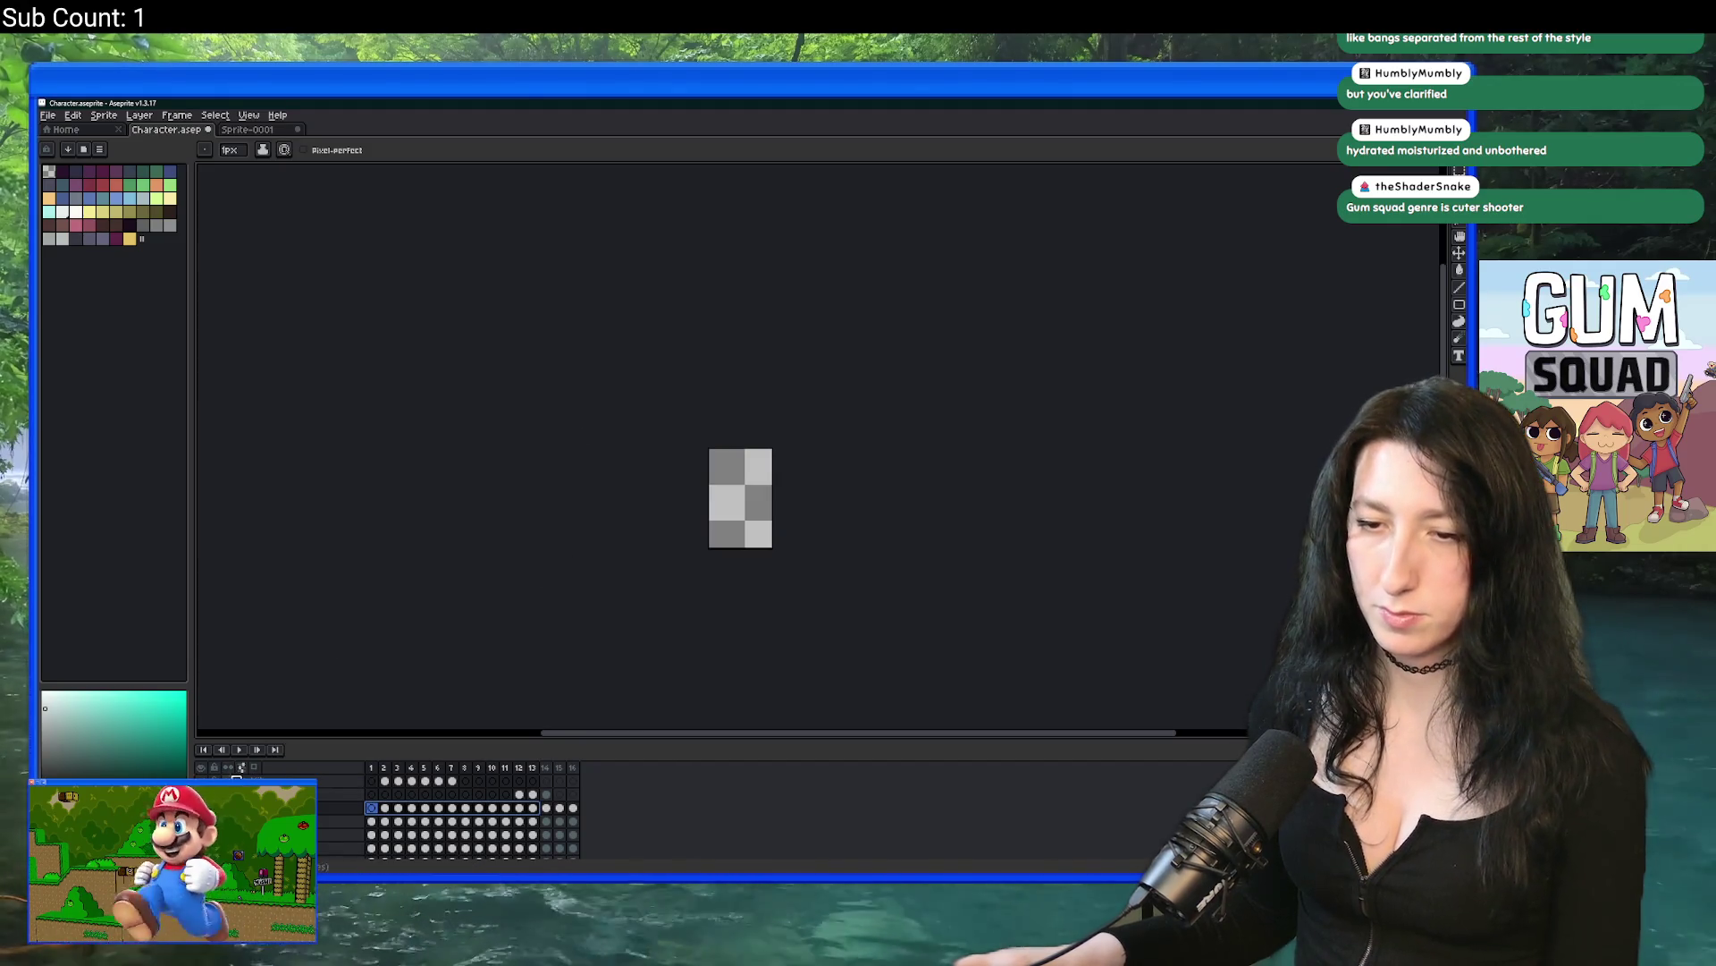
{"action": "left_click", "coordinate": [1033, 503]}
{"action": "key", "text": "alt+Tab"}
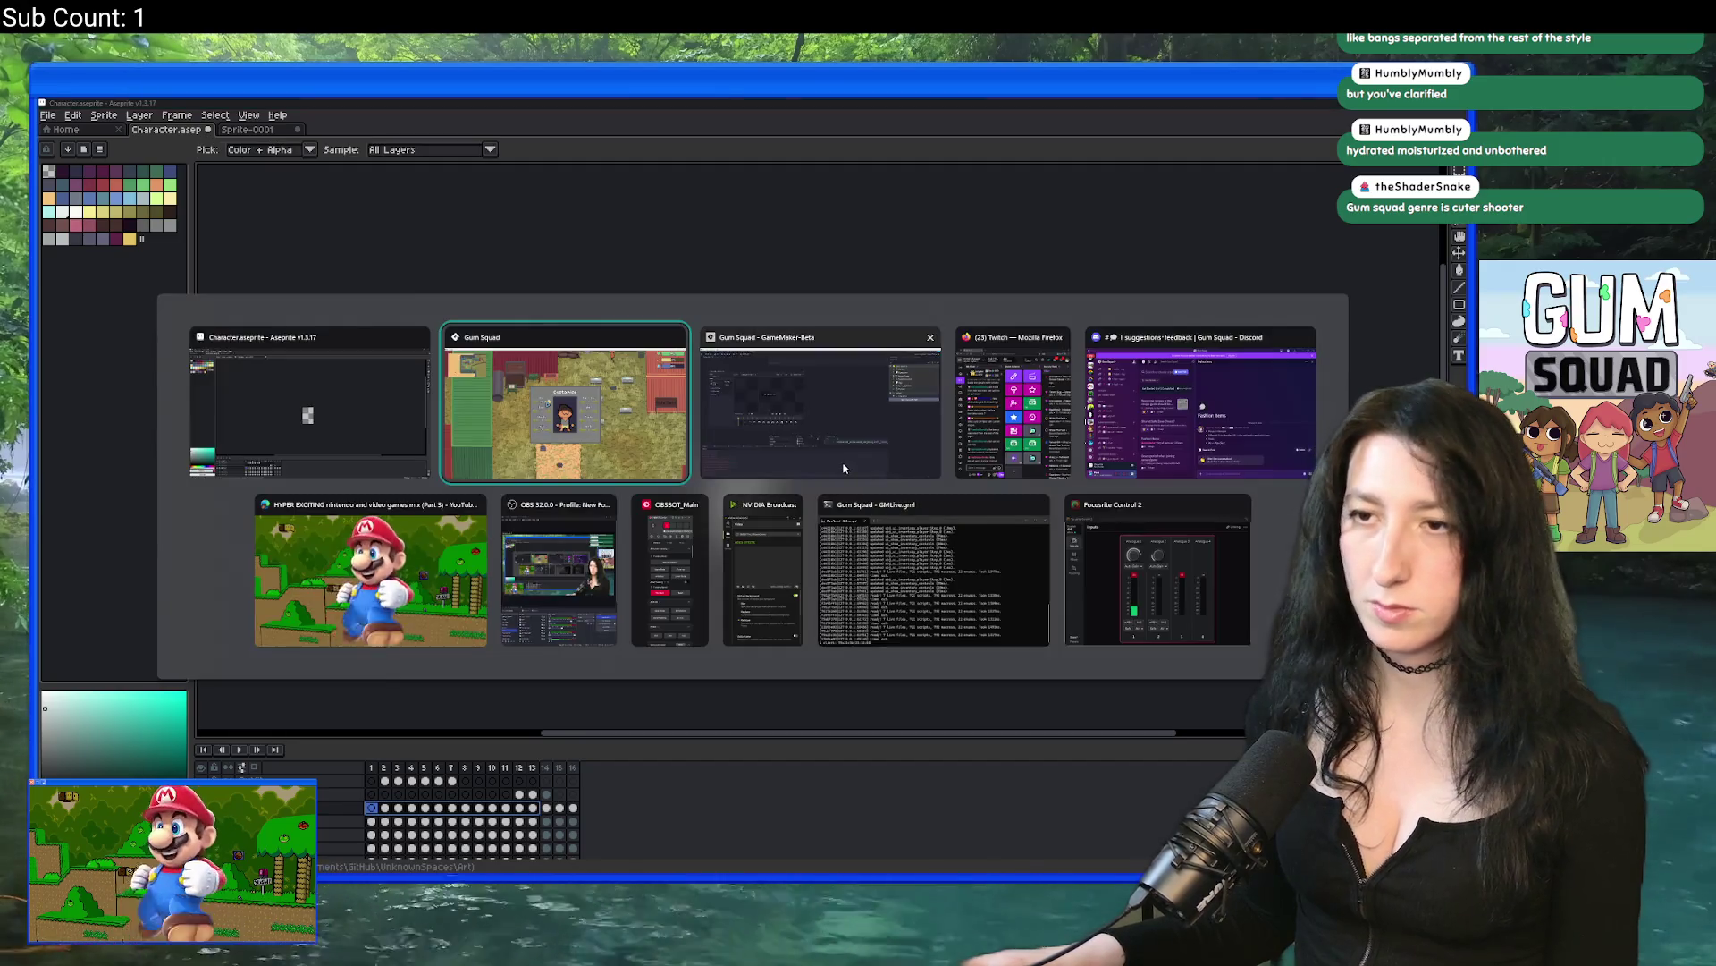
Step: Import Hair.gif's 13 frames into spr_character_hair, then run the game and maximize its window
{"action": "key", "text": "alt+Tab"}
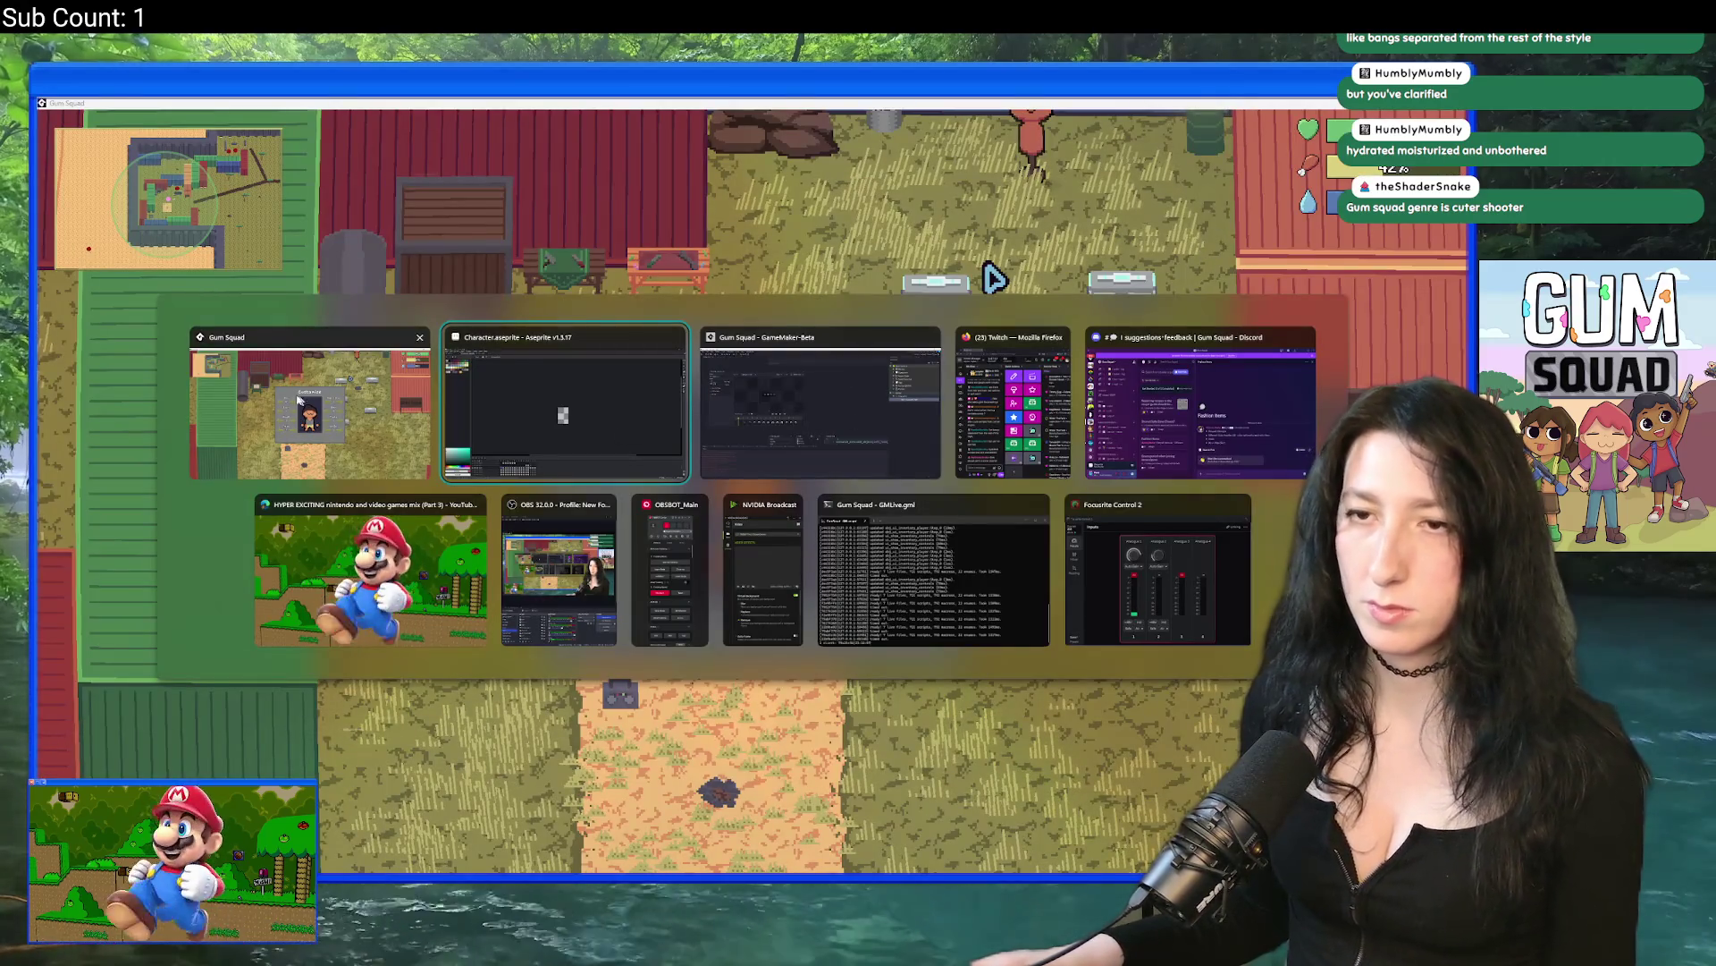
{"action": "key", "text": "alt+Tab"}
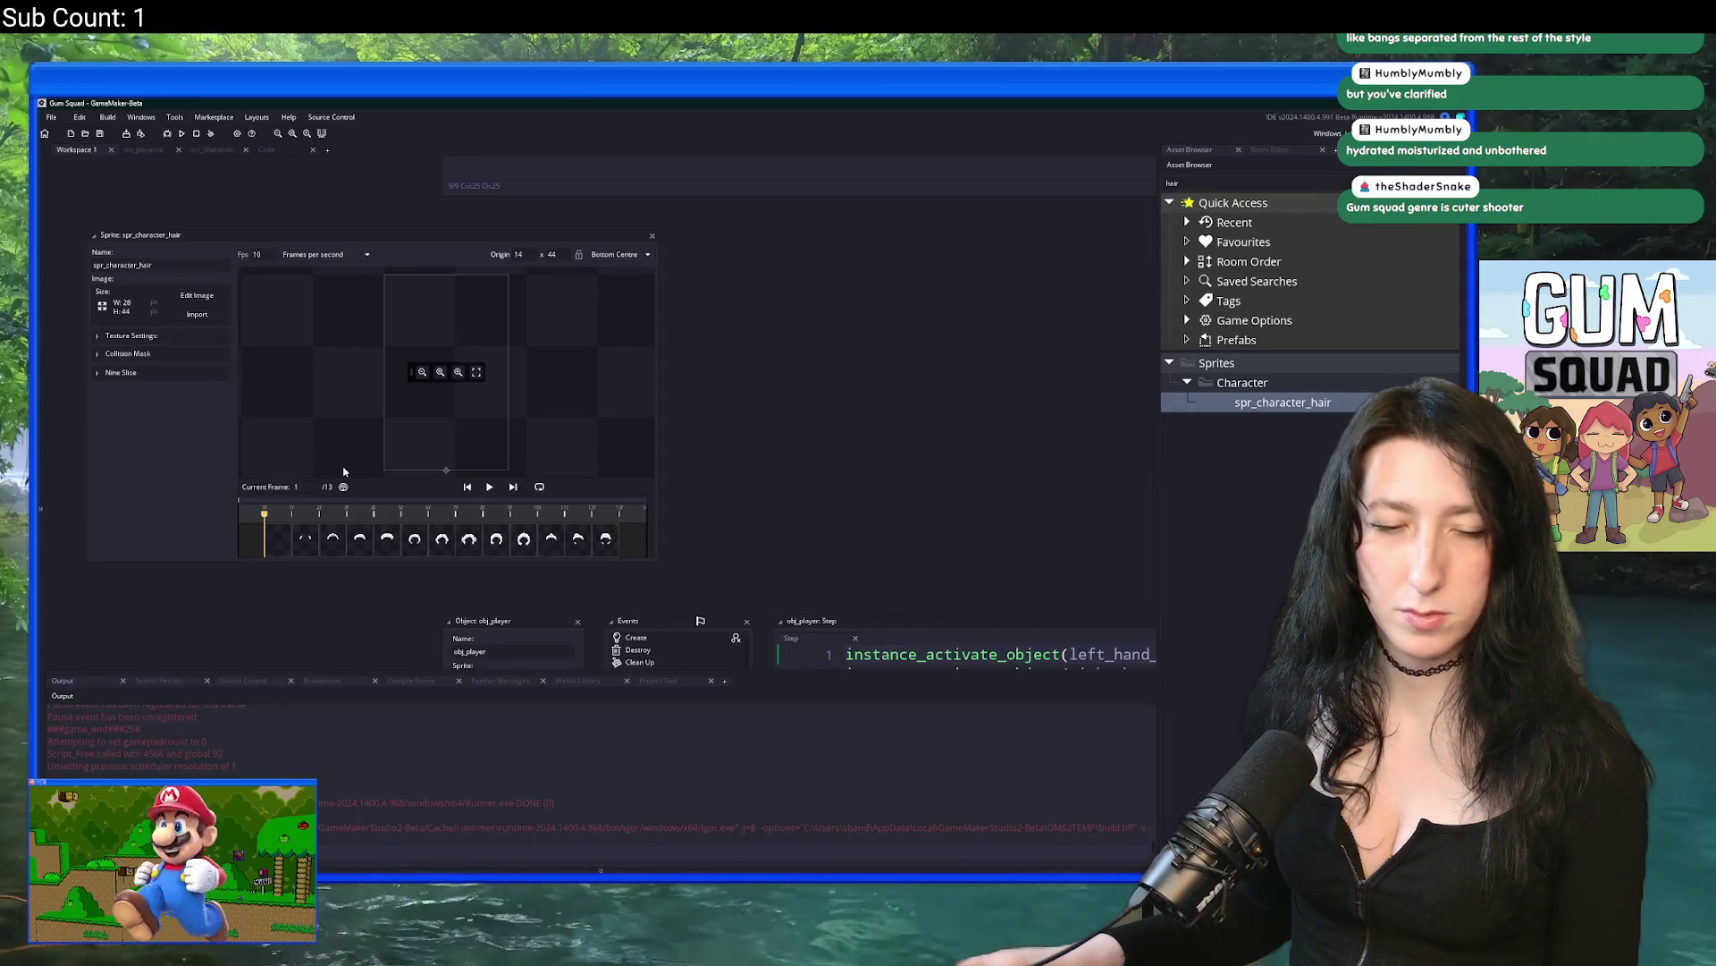
{"action": "left_click", "coordinate": [203, 320]}
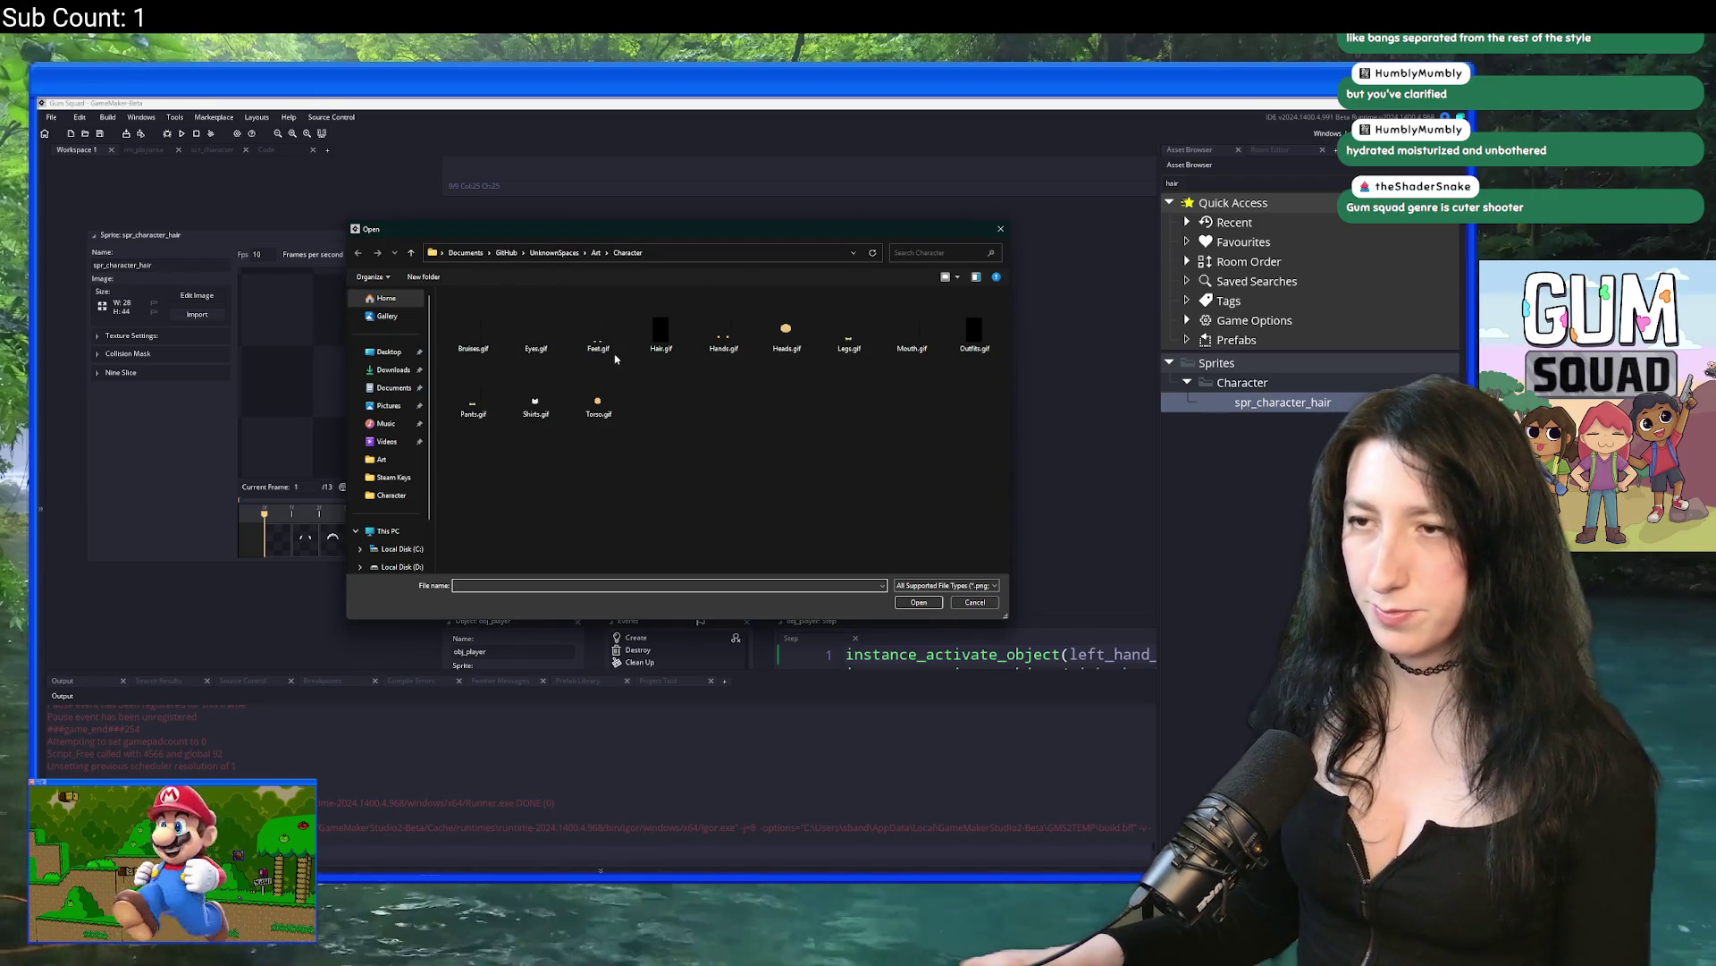
{"action": "double_click", "coordinate": [679, 355]}
{"action": "left_click", "coordinate": [782, 510]}
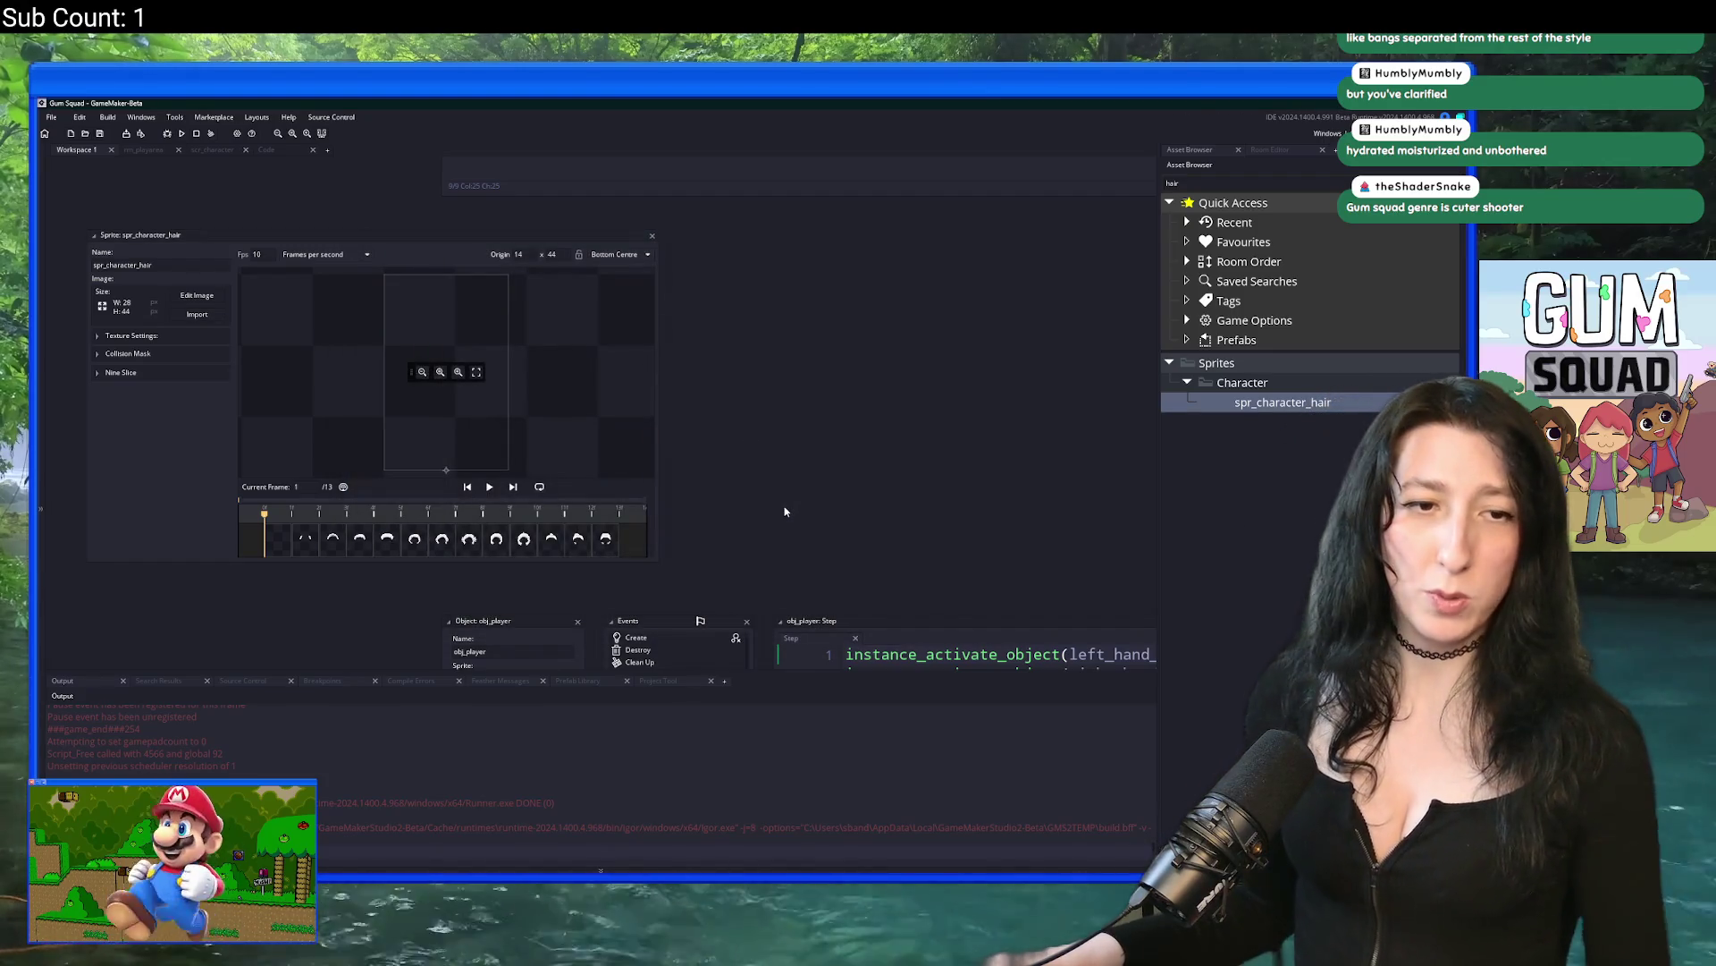
{"action": "key", "text": "F5"}
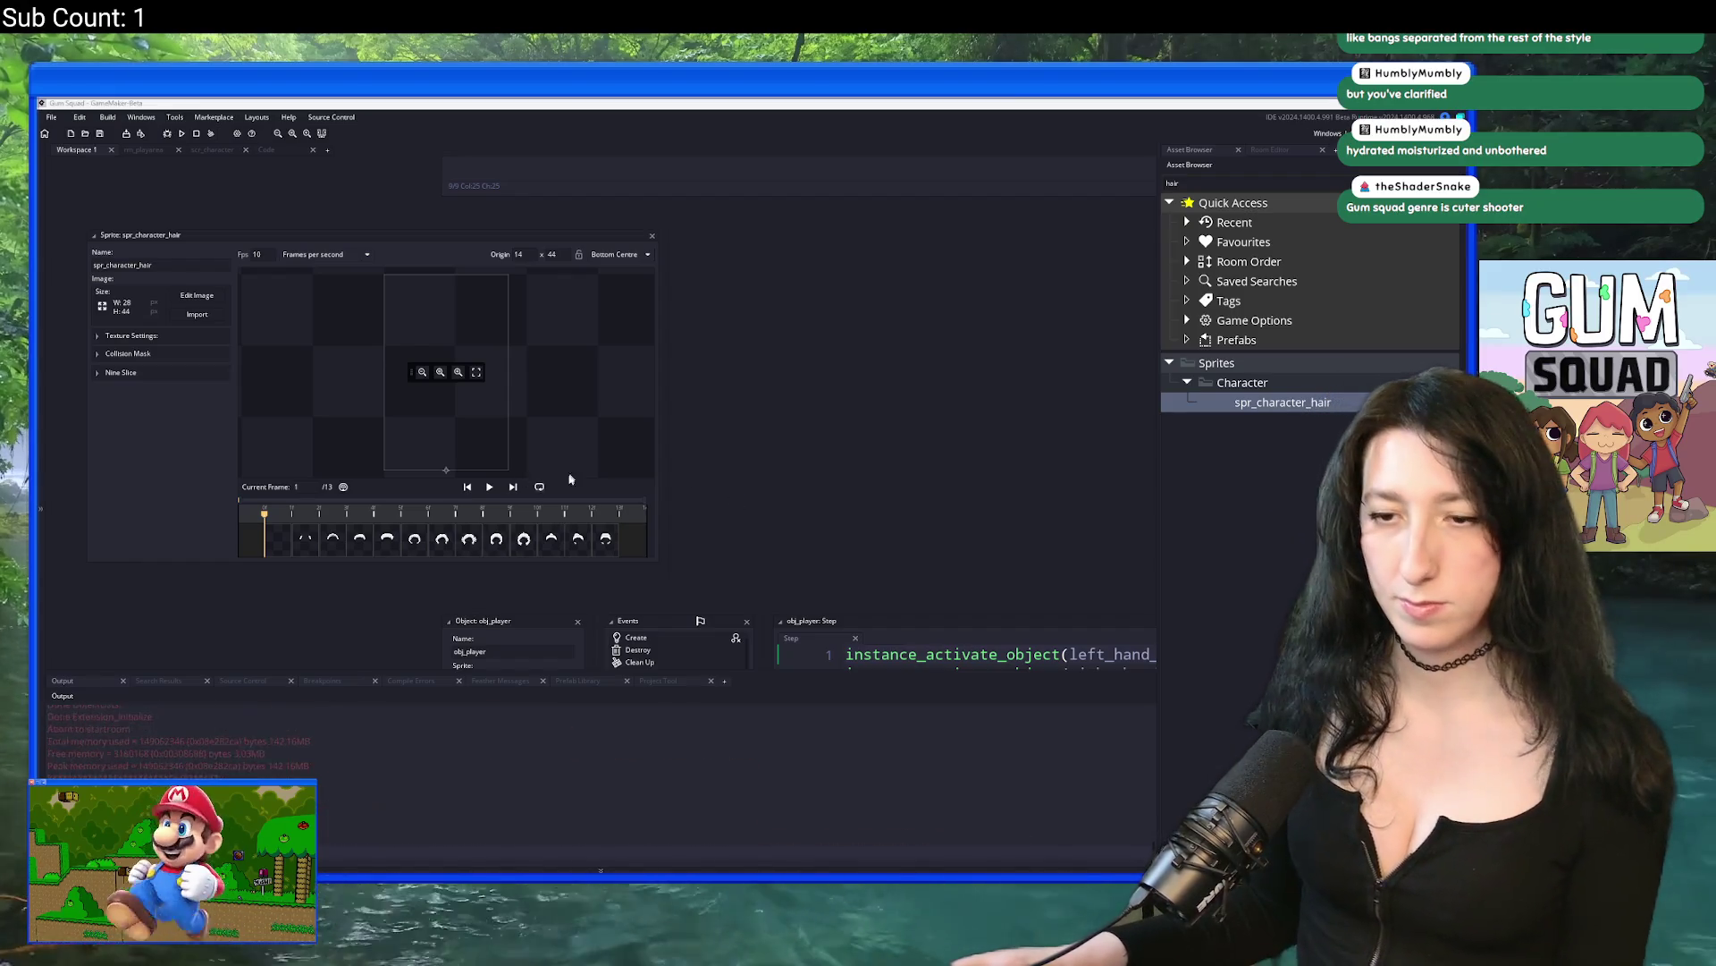
{"action": "left_click_drag", "start_coordinate": [893, 289], "coordinate": [849, 100]}
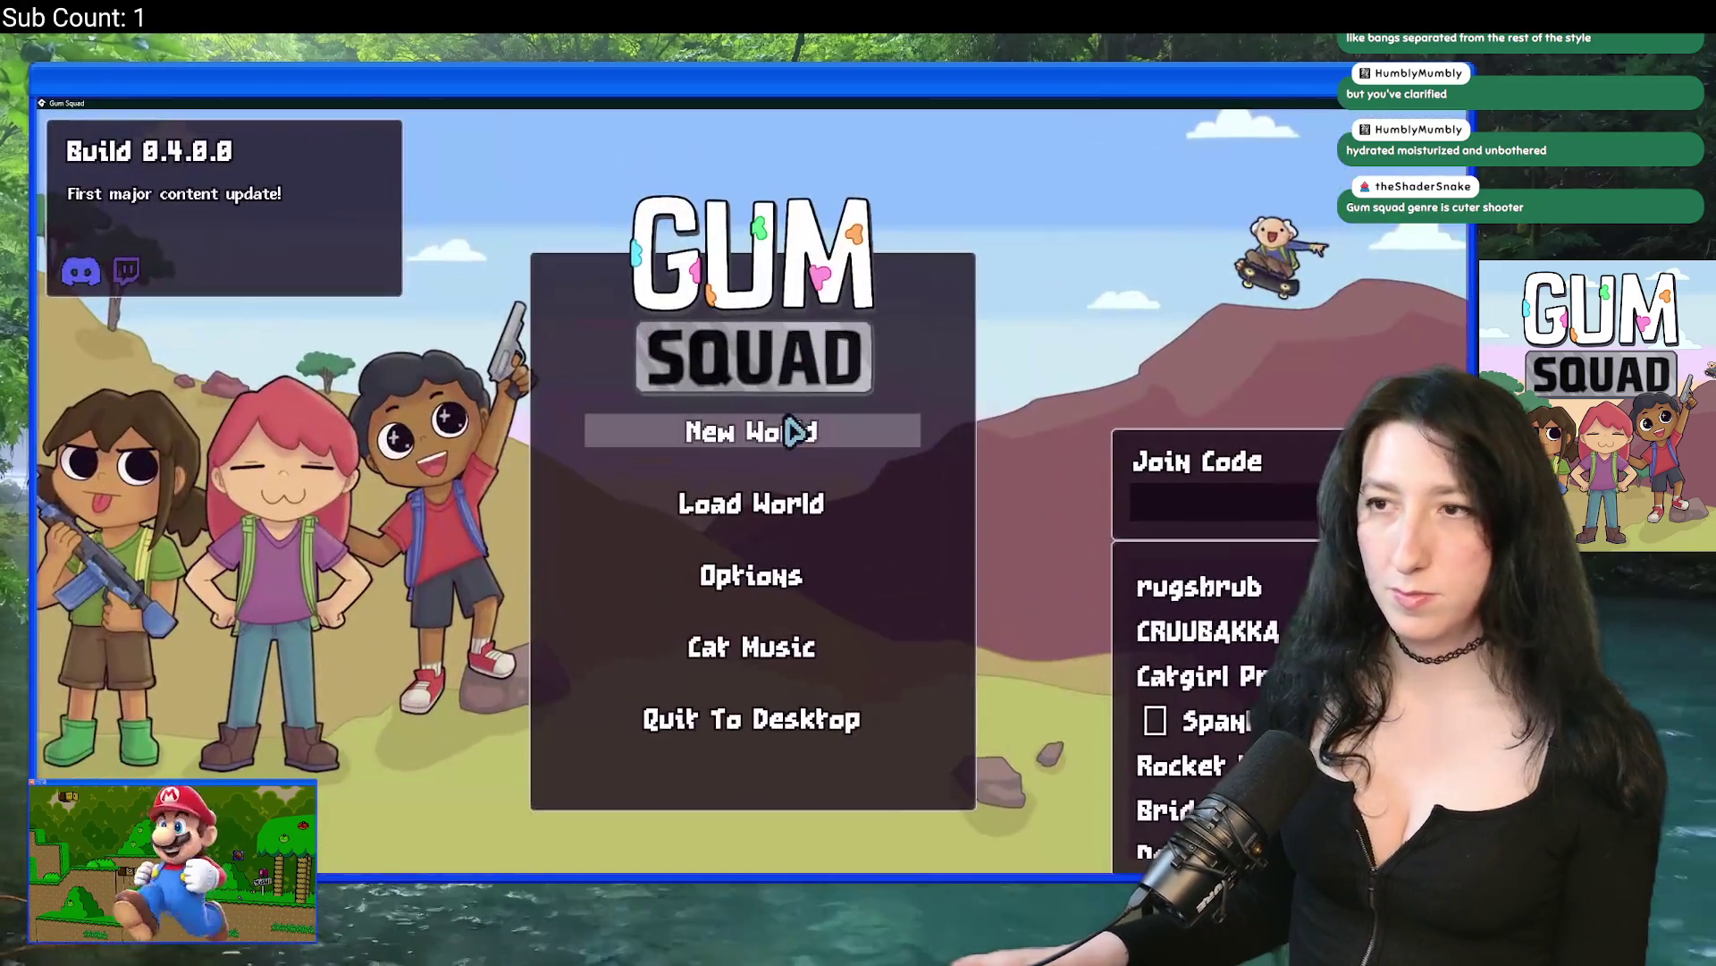
Step: Create a new offline lobby and walk the character through Inner Land
{"action": "left_click", "coordinate": [778, 432]}
{"action": "left_click", "coordinate": [735, 503]}
{"action": "left_click", "coordinate": [729, 662]}
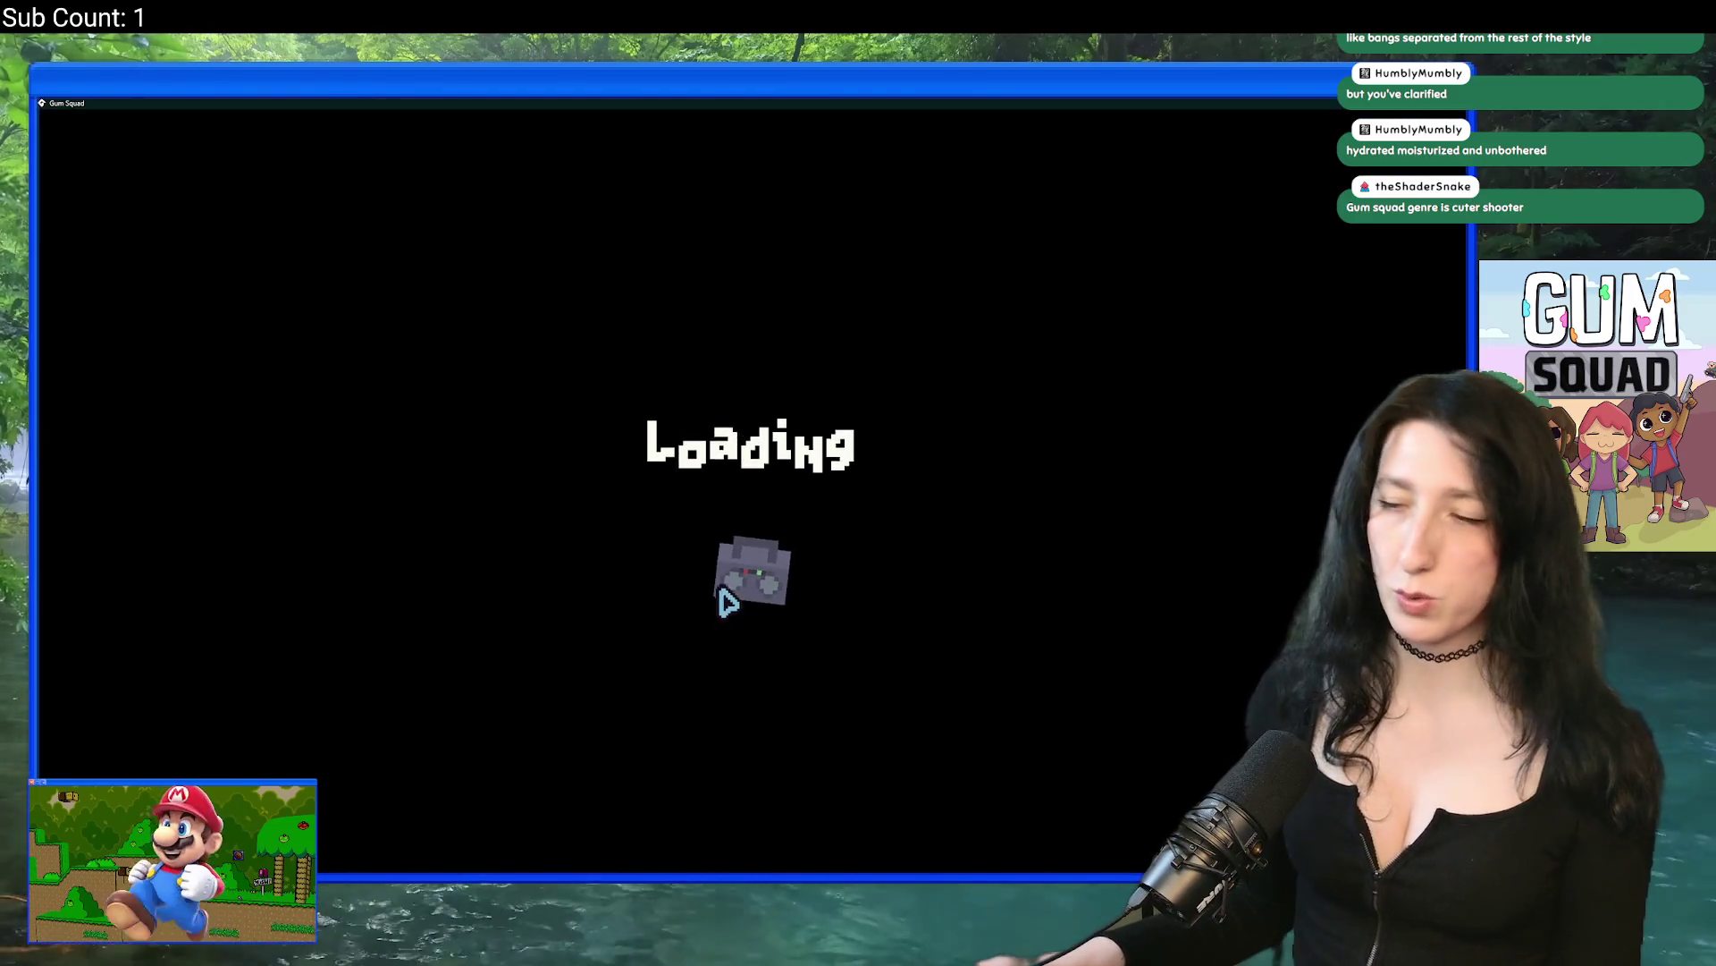
{"action": "key", "text": "w"}
{"action": "key", "text": "d"}
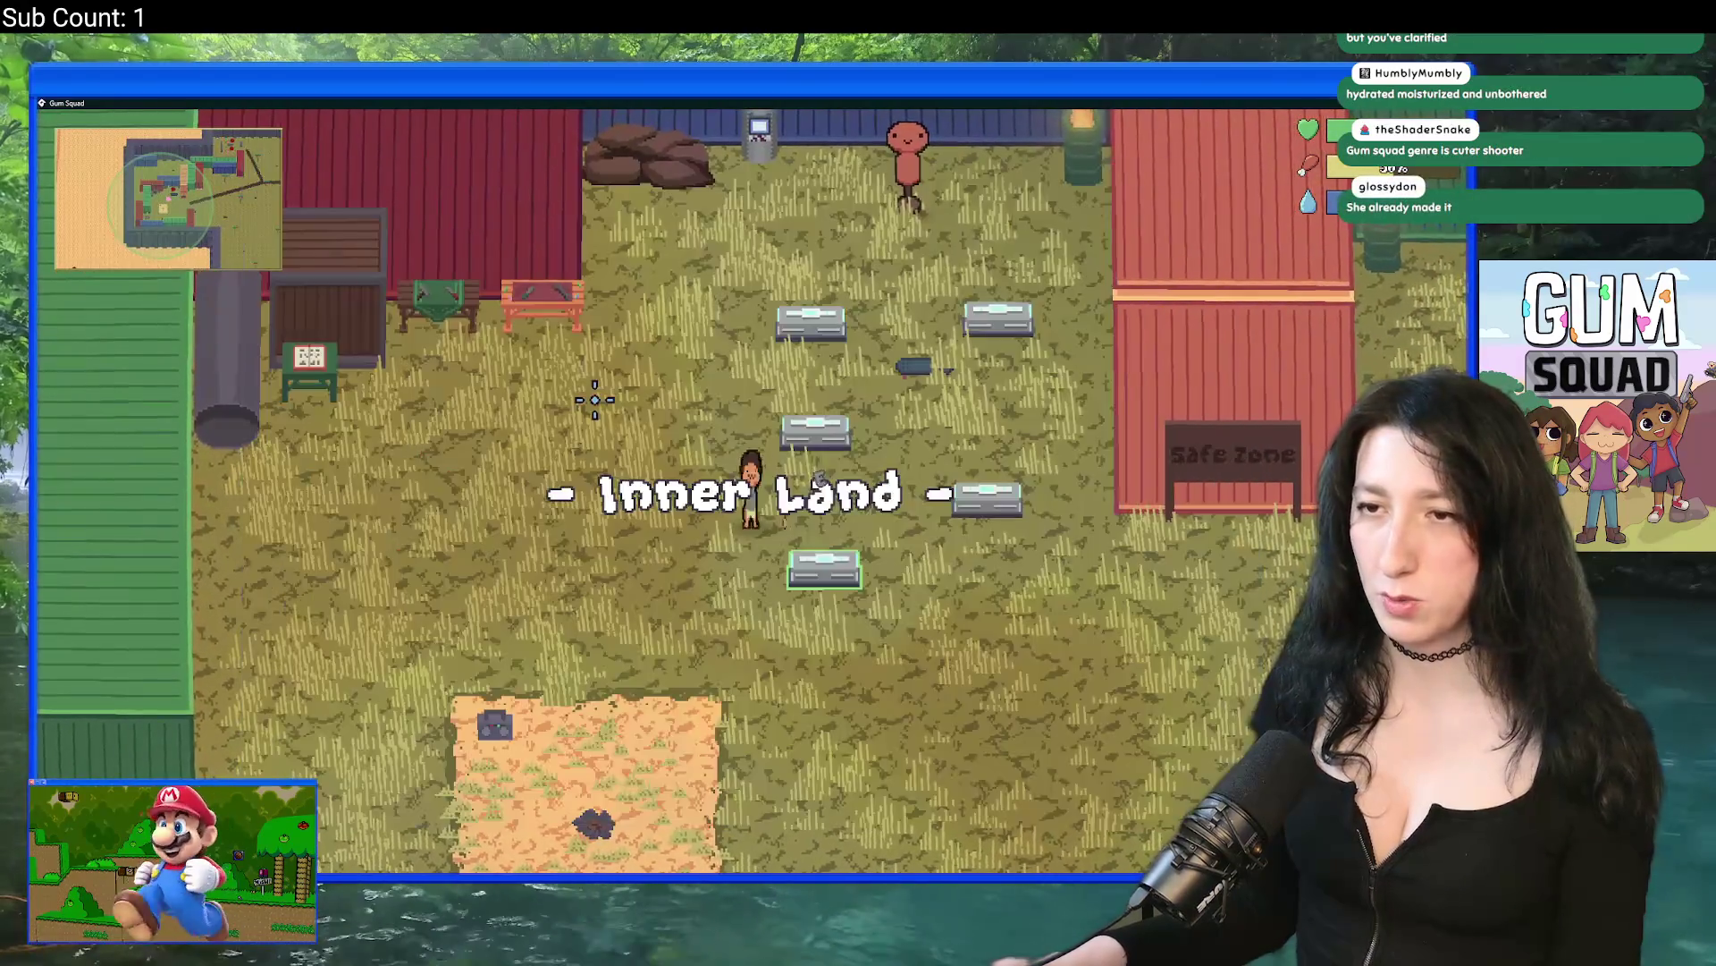
Step: Adjust the character's look in the customization panel, reopening it from the inventory
{"action": "key", "text": "Tab"}
{"action": "left_click", "coordinate": [438, 242]}
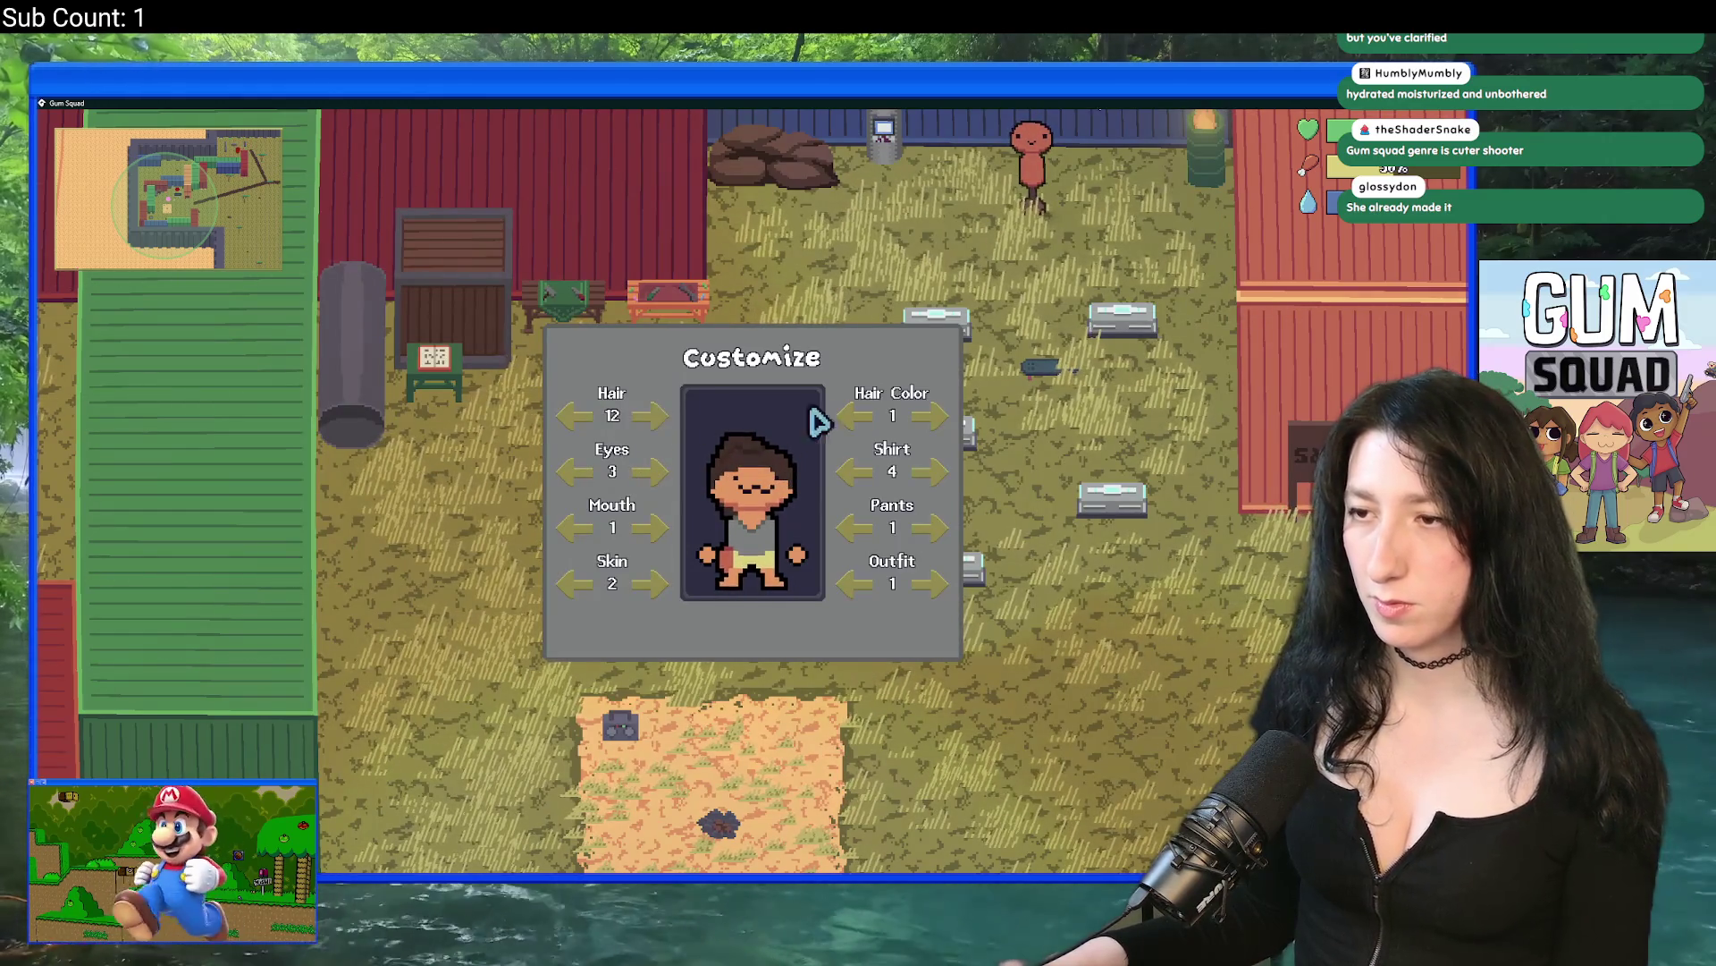
{"action": "key", "text": "Escape"}
{"action": "key", "text": "Tab"}
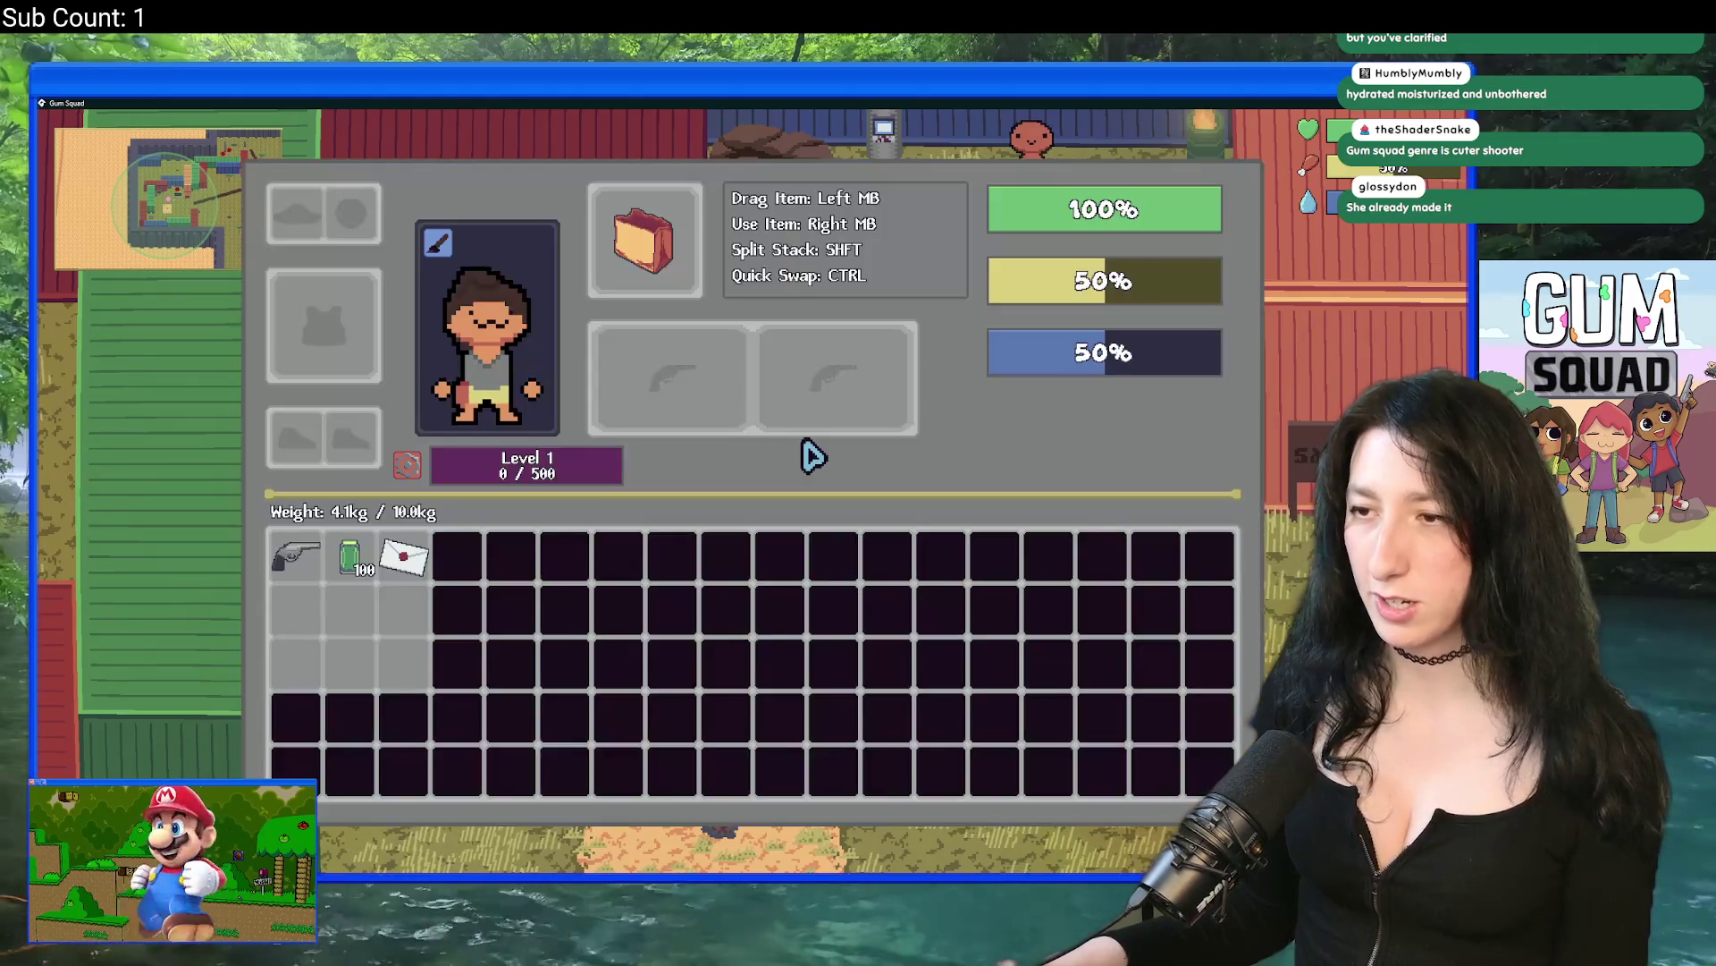
{"action": "left_click", "coordinate": [438, 240]}
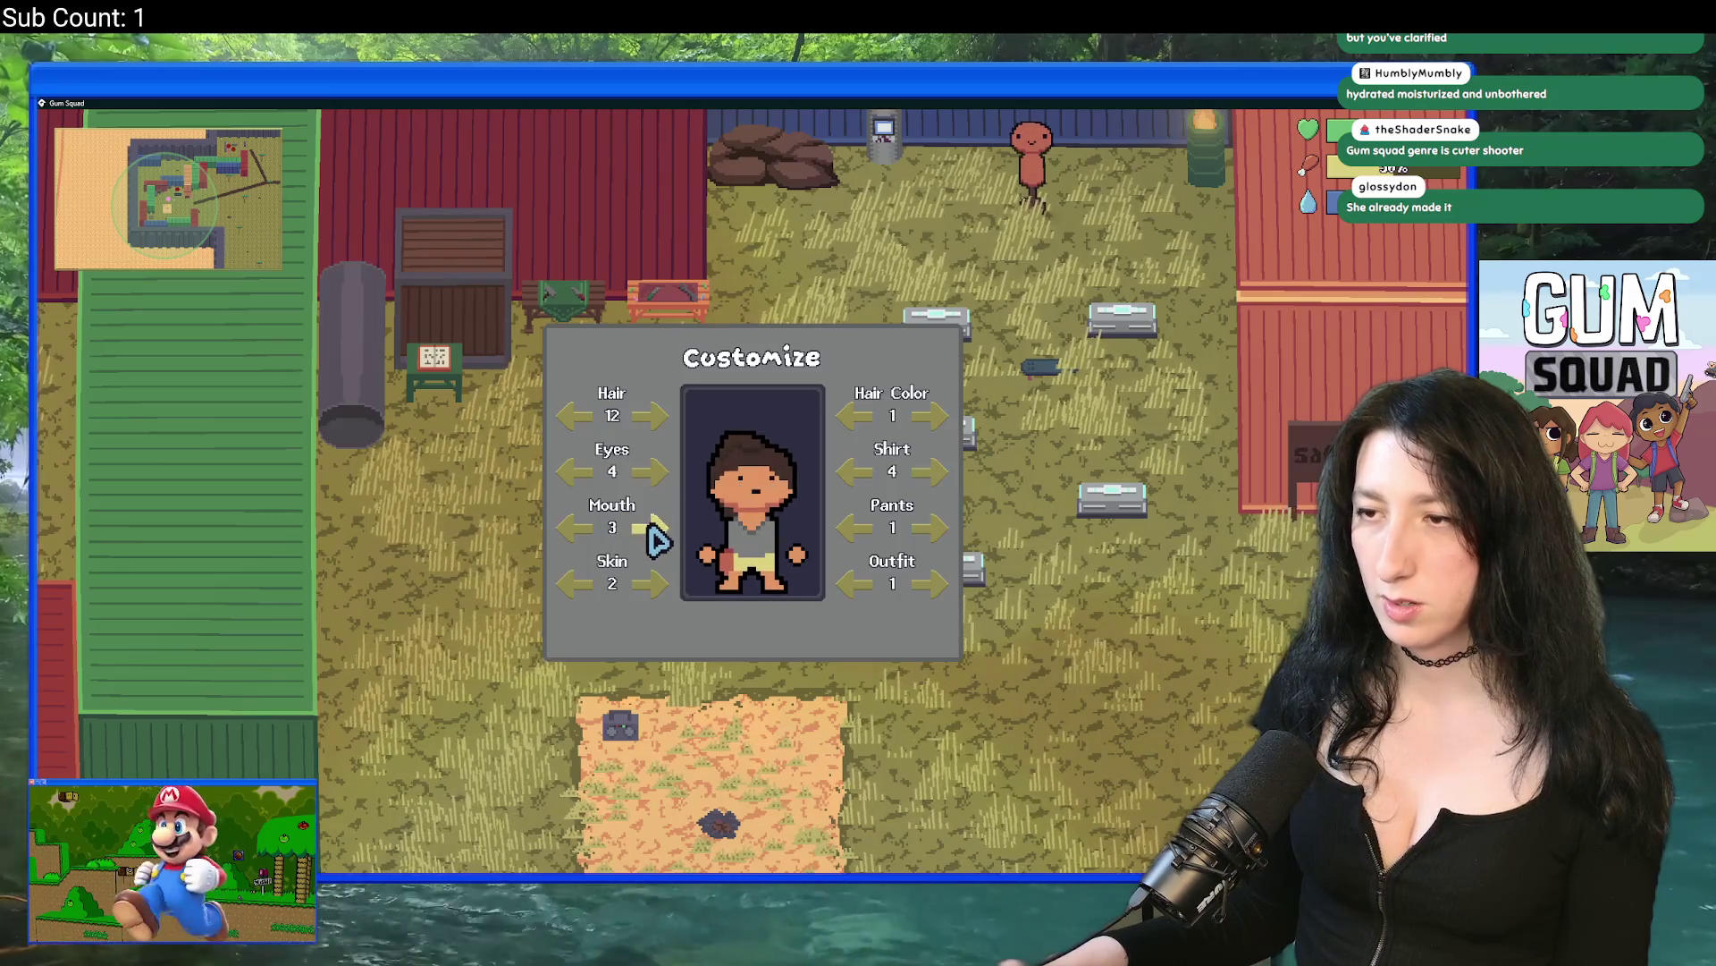
{"action": "key", "text": "Escape"}
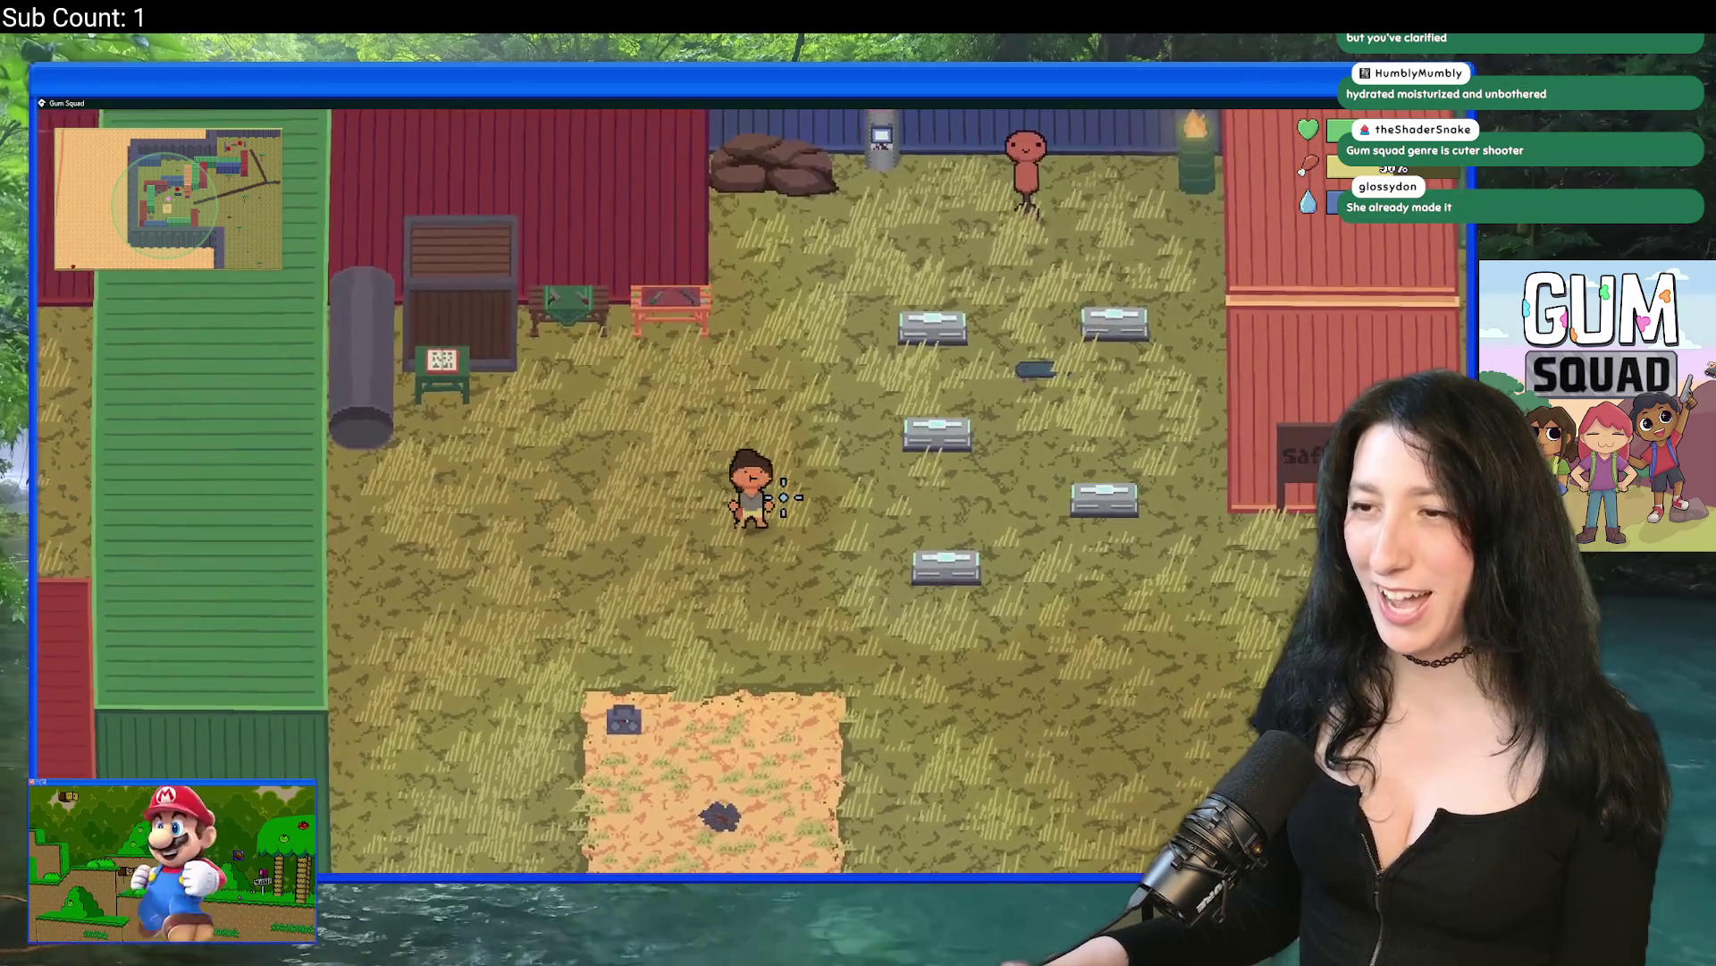
Step: Change the character's pants style, then reopen the customizer to check it
{"action": "key", "text": "Tab"}
{"action": "left_click", "coordinate": [436, 239]}
{"action": "left_click", "coordinate": [933, 529]}
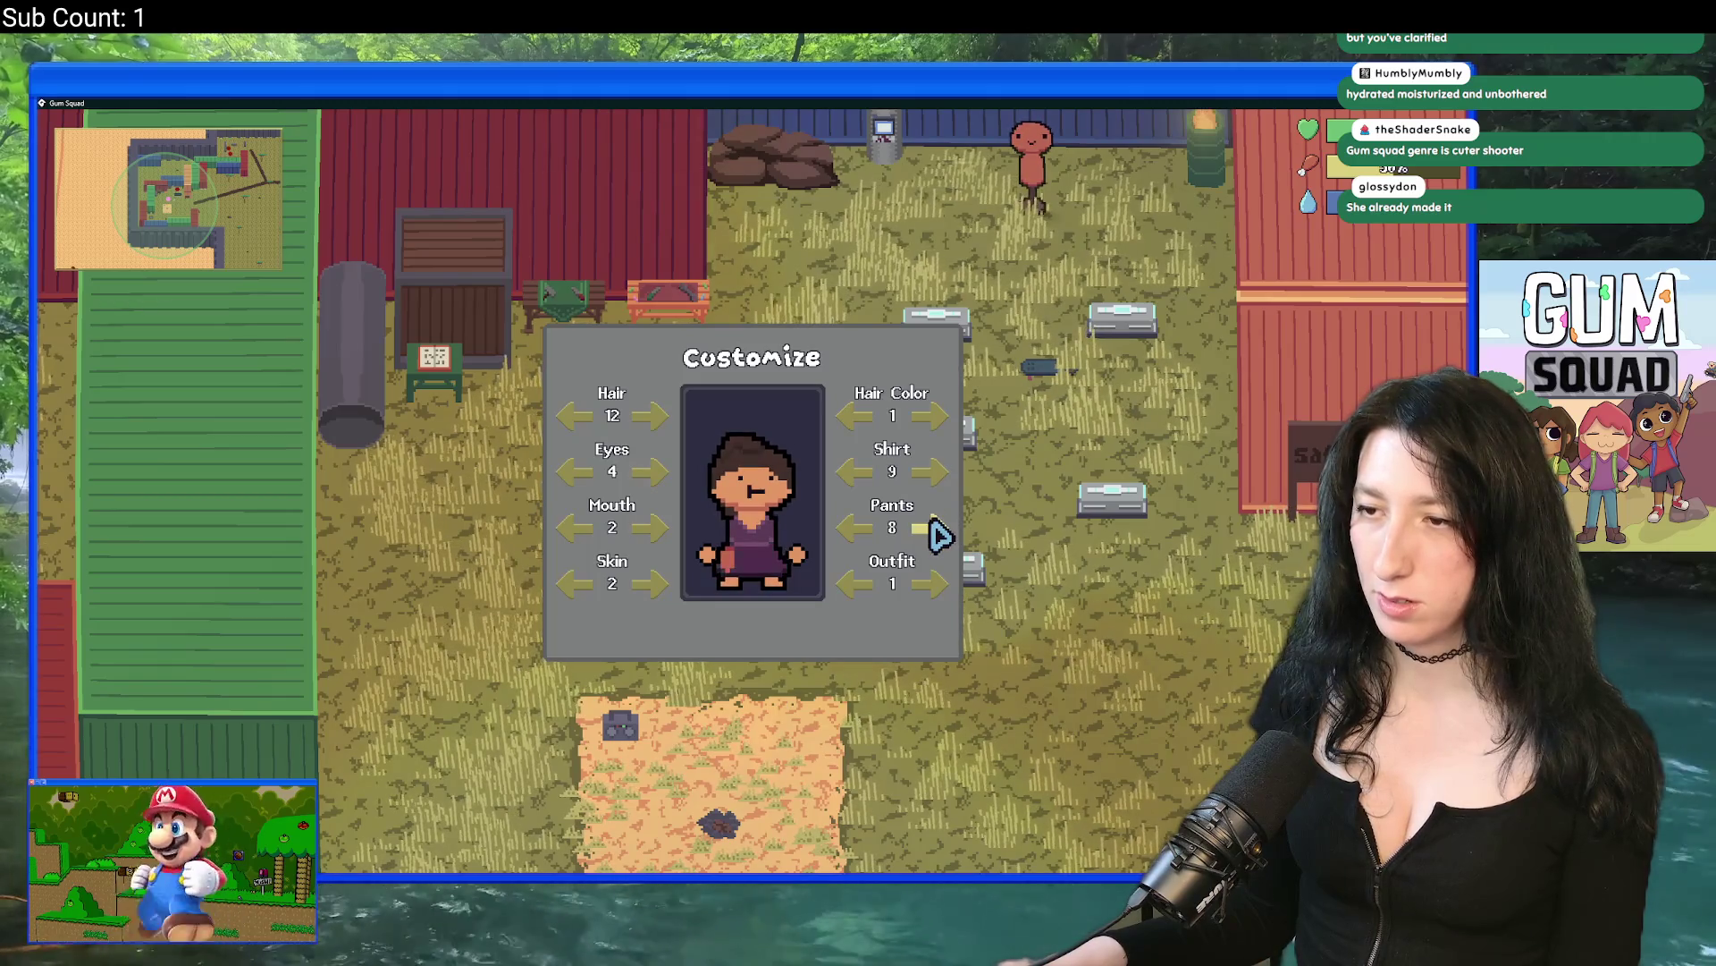
{"action": "key", "text": "Escape"}
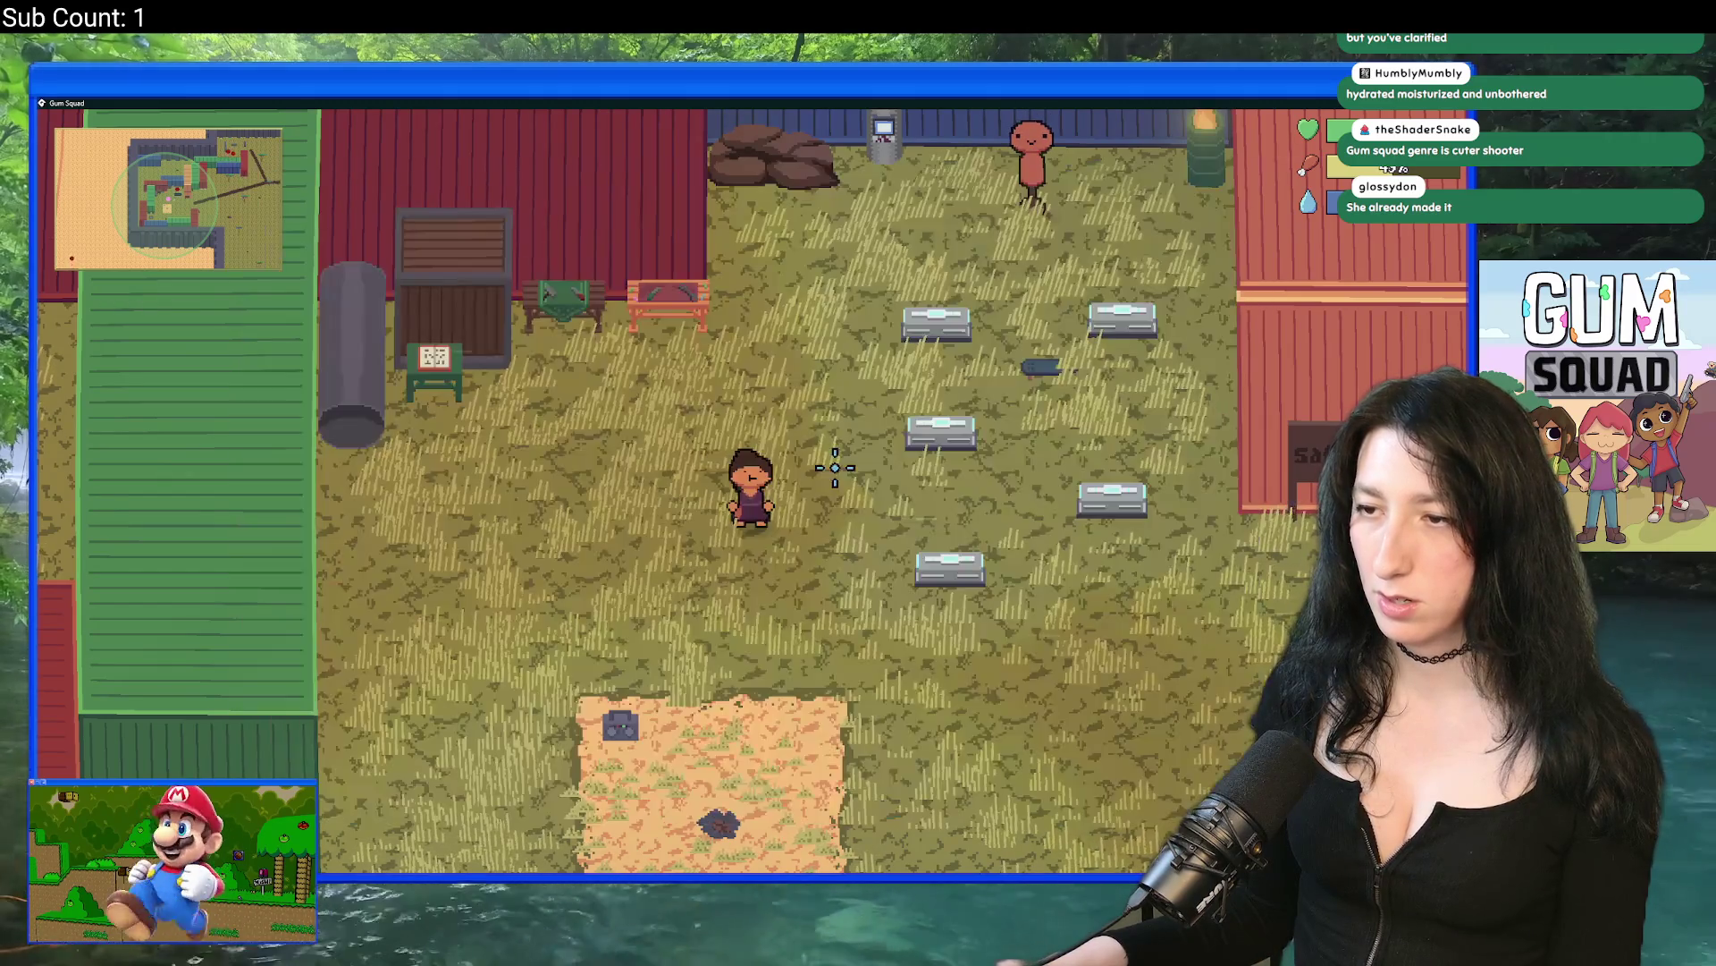
{"action": "key", "text": "Tab"}
{"action": "left_click", "coordinate": [432, 255]}
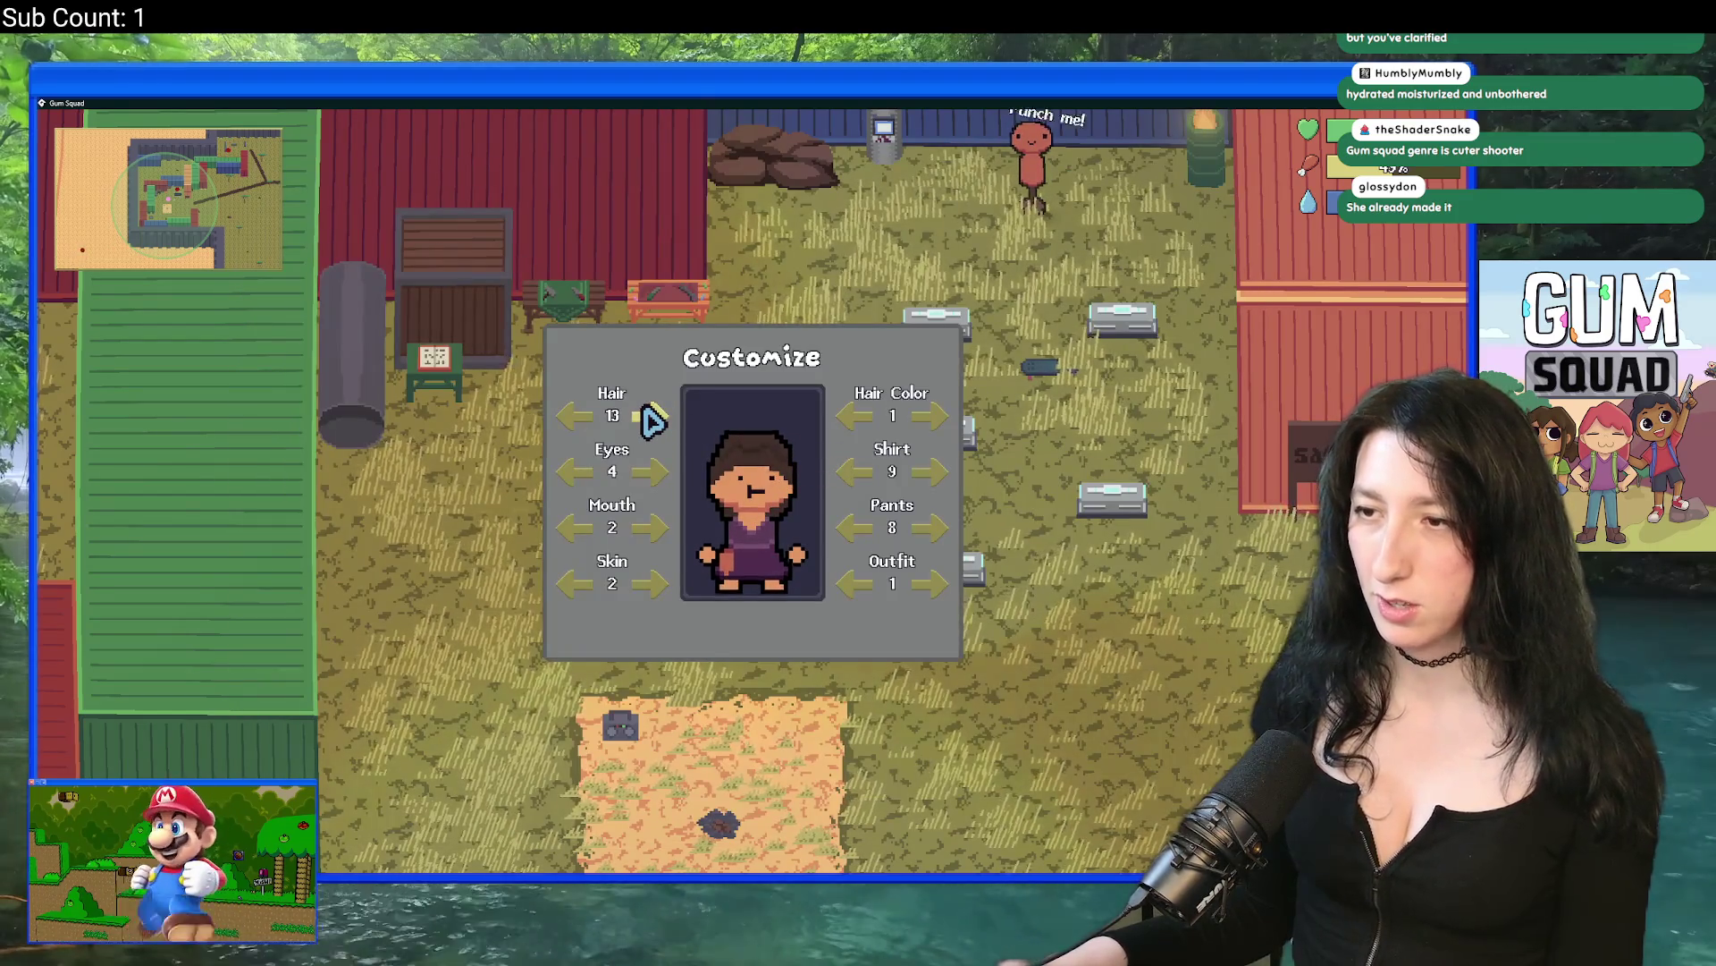
{"action": "key", "text": "Escape"}
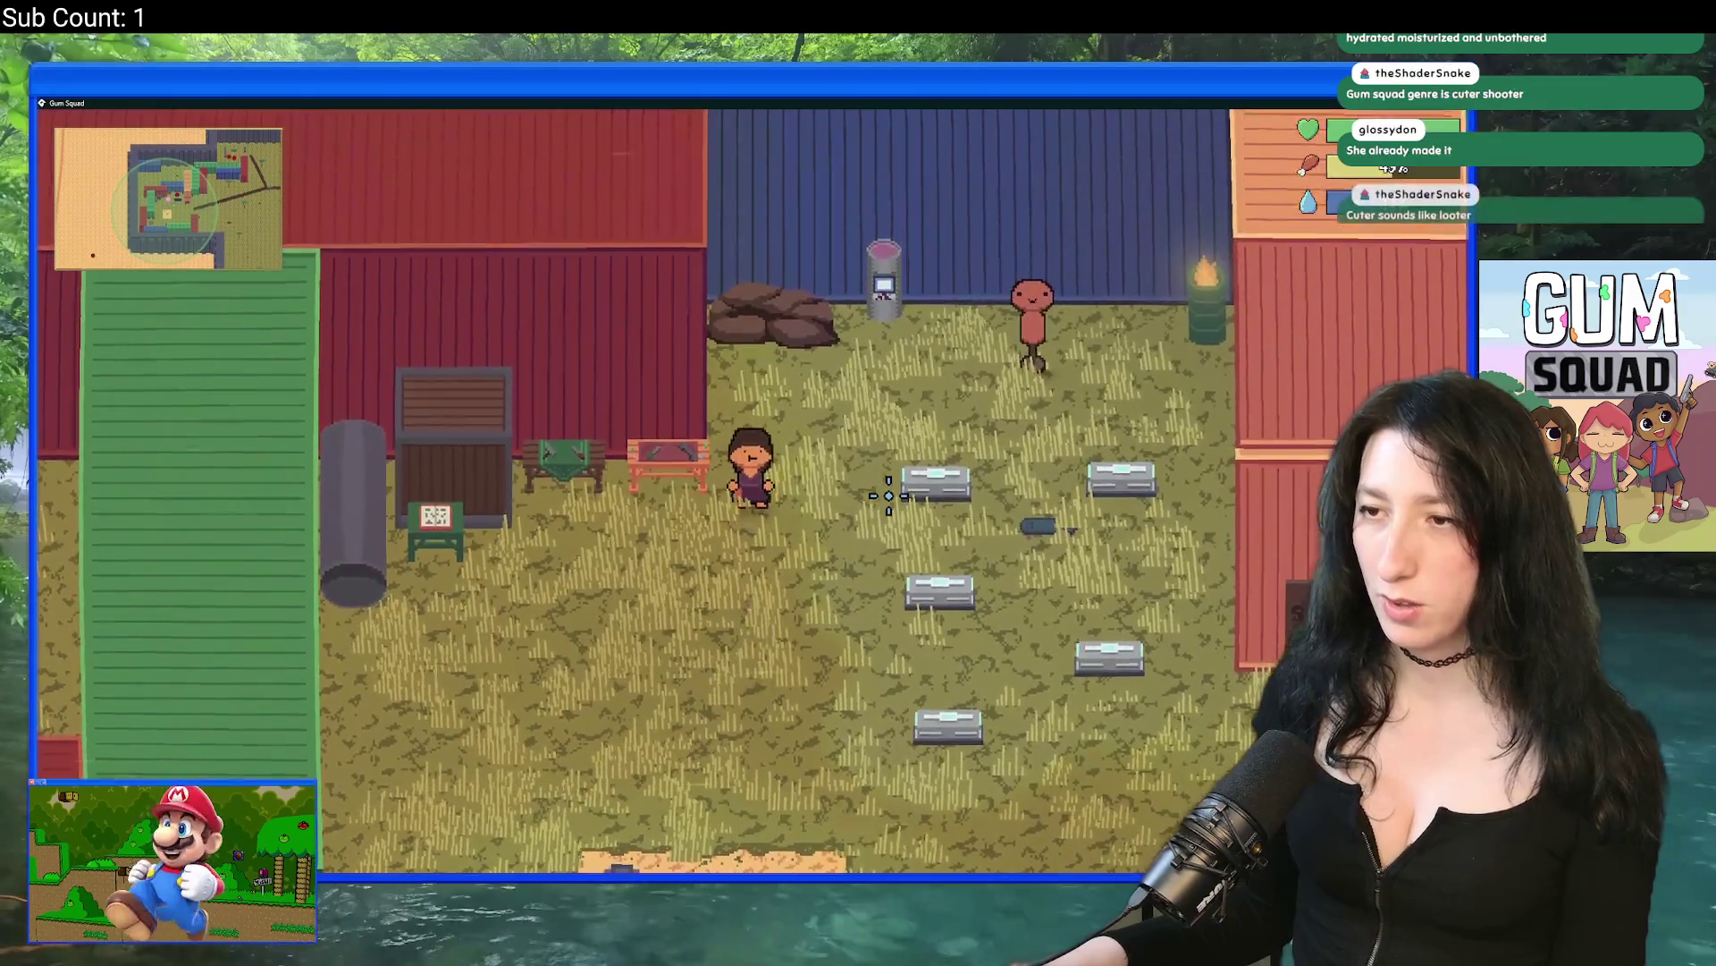
Step: Reopen the customizer, now showing Hair style 12, and stay in the game
{"action": "key", "text": "Tab"}
{"action": "left_click", "coordinate": [435, 259]}
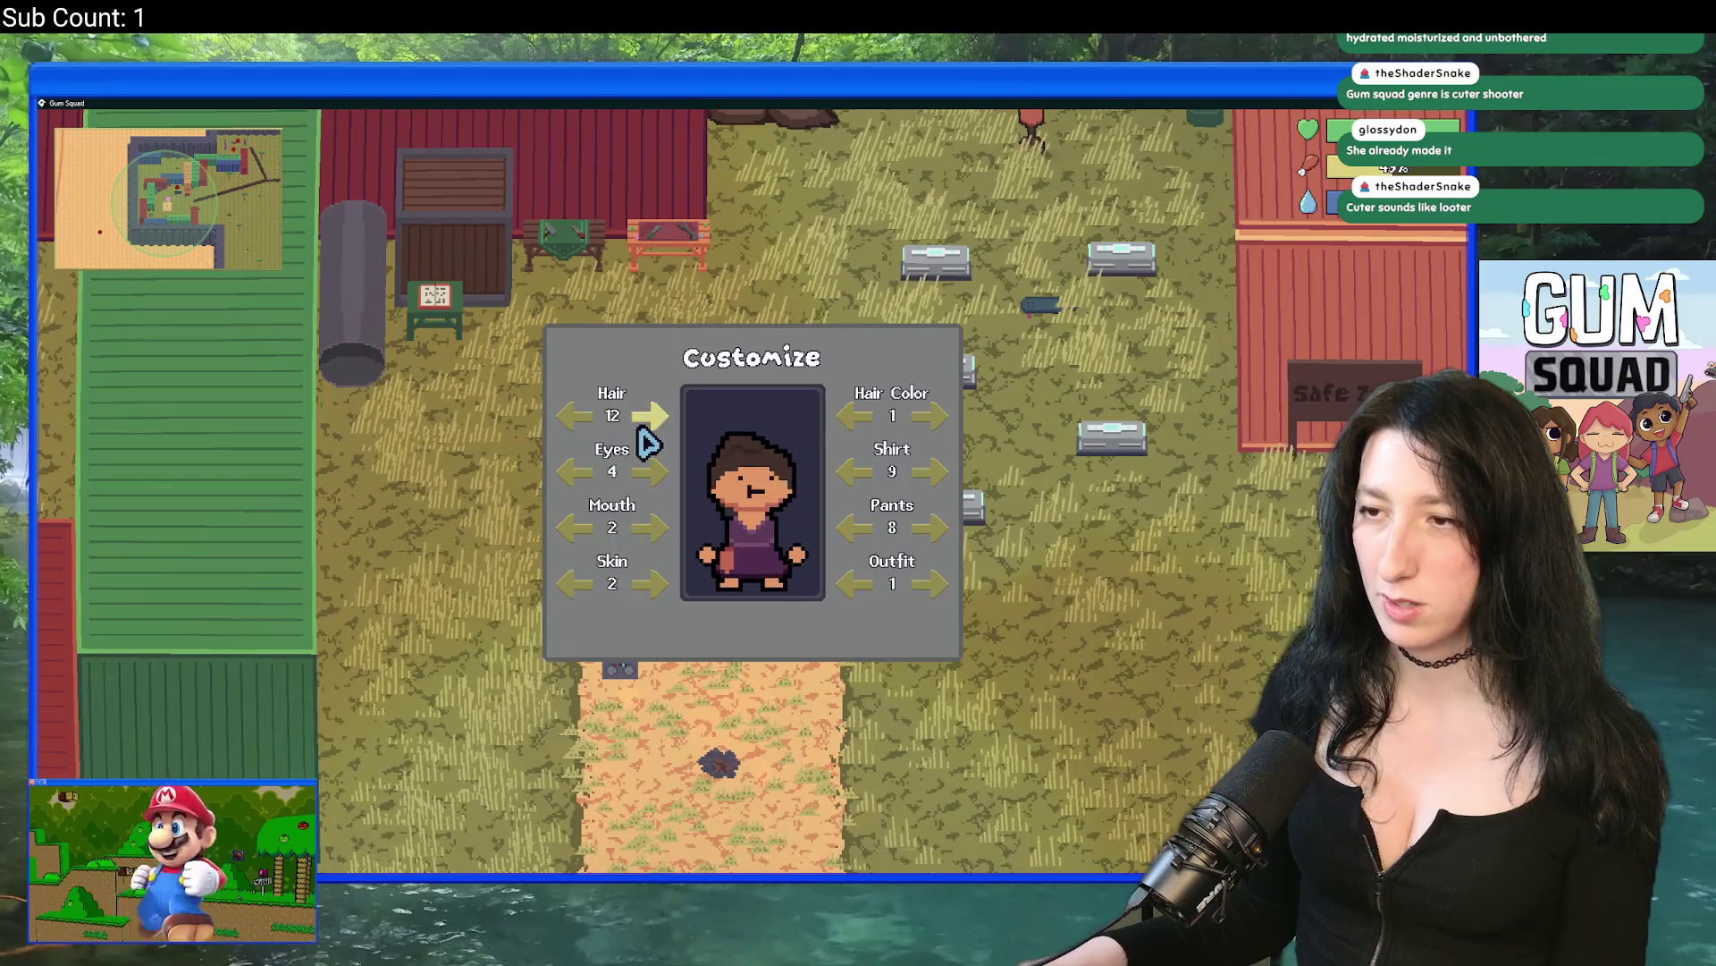
{"action": "key", "text": "alt+Tab"}
{"action": "key", "text": "alt+Tab"}
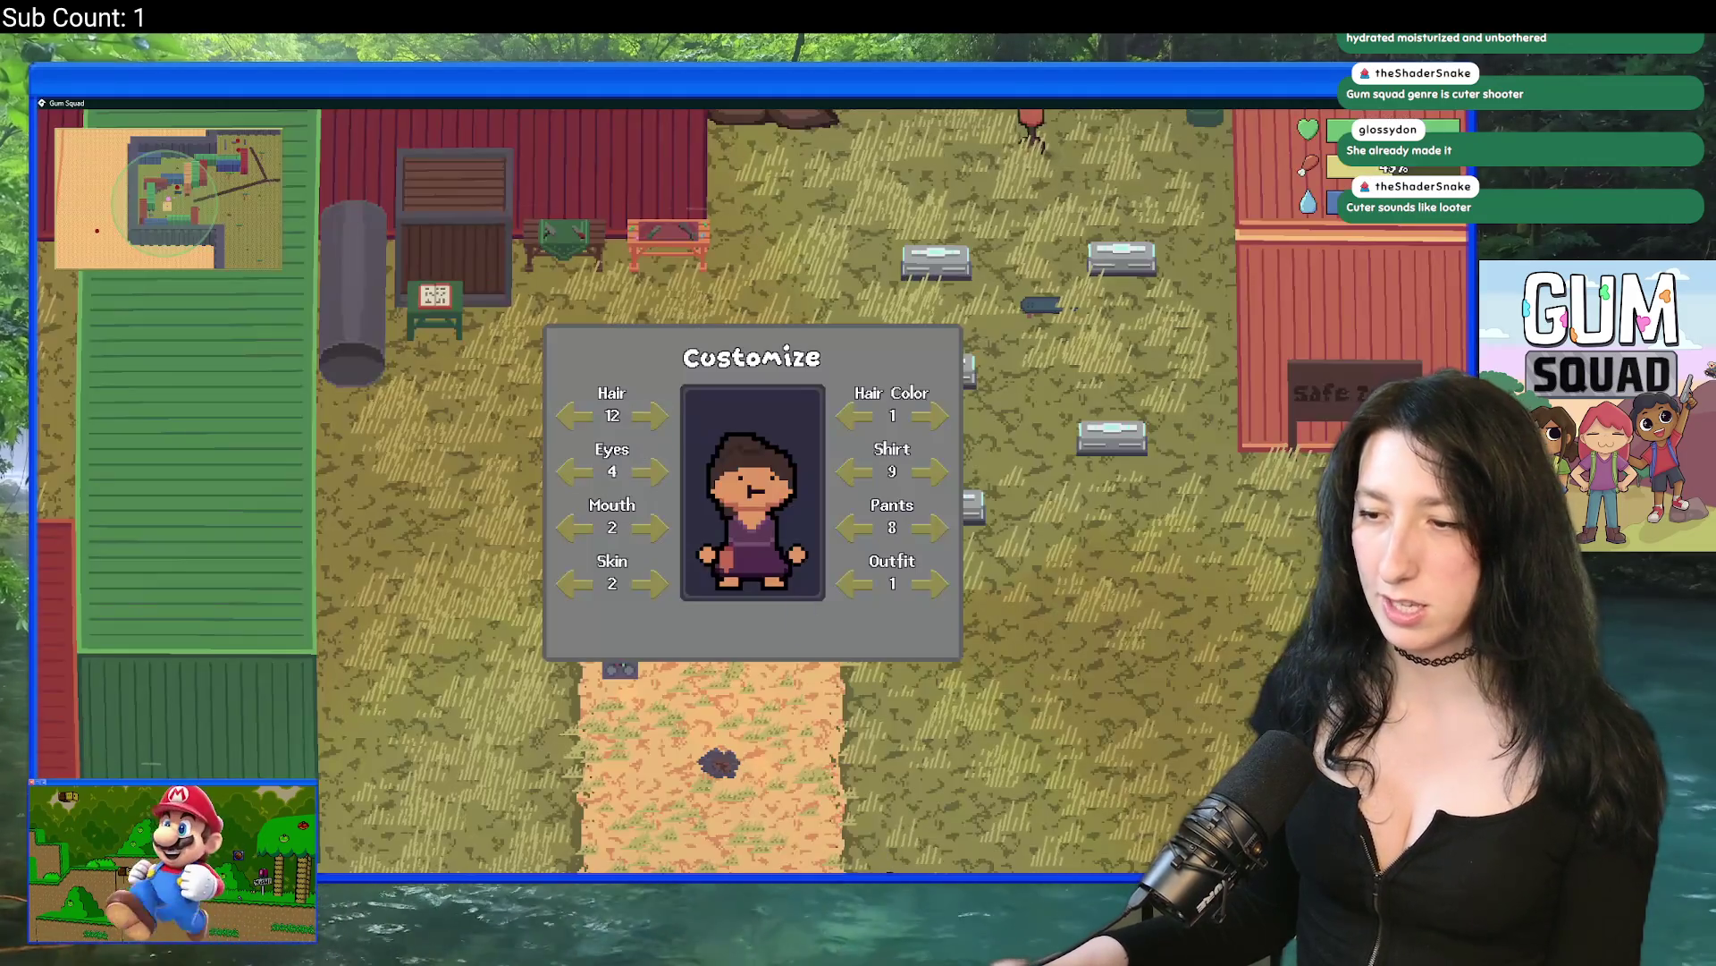
{"action": "key", "text": "alt+Tab"}
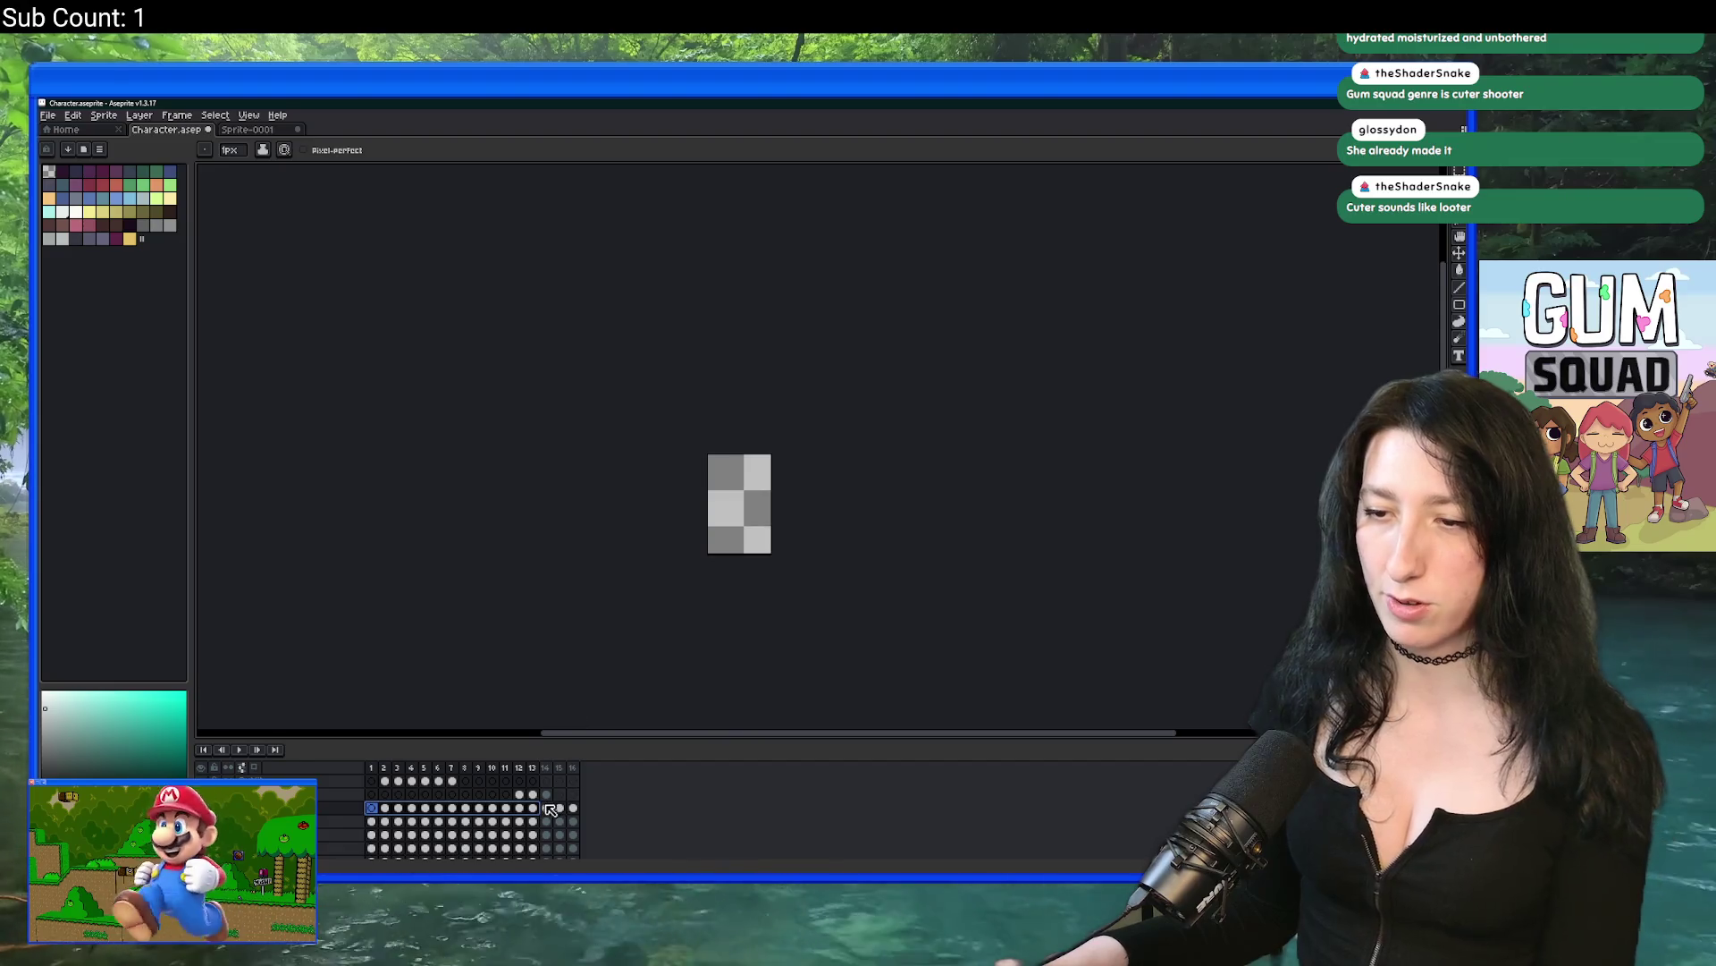
Step: Step back and forth through hair frames 11–13 with the rectangular marquee active
{"action": "left_click", "coordinate": [519, 807]}
{"action": "scroll", "coordinate": [740, 465], "scroll_direction": "up", "scroll_amount": 3}
{"action": "scroll", "coordinate": [831, 463], "scroll_direction": "up", "scroll_amount": 1}
{"action": "key", "text": "m"}
{"action": "scroll", "coordinate": [830, 462], "scroll_direction": "up", "scroll_amount": 1}
{"action": "key", "text": "Left"}
{"action": "key", "text": "Right"}
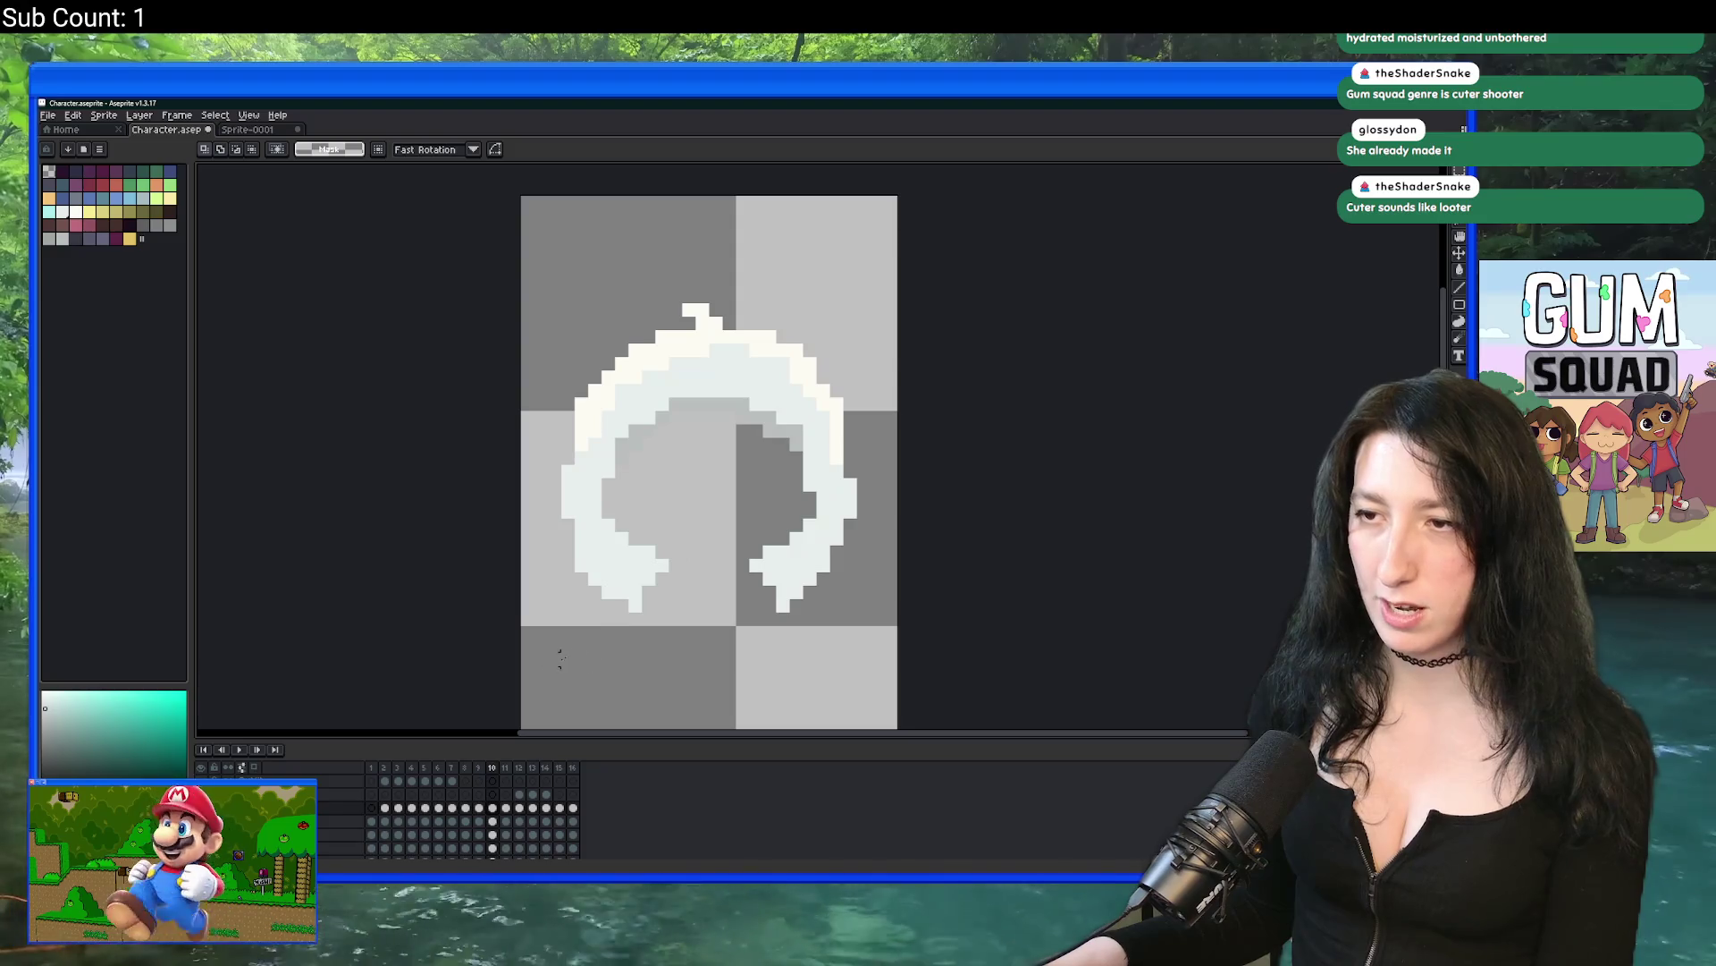
{"action": "key", "text": "Left"}
{"action": "key", "text": "Right"}
{"action": "key", "text": "Right"}
{"action": "key", "text": "Left"}
{"action": "key", "text": "Left"}
{"action": "key", "text": "Right"}
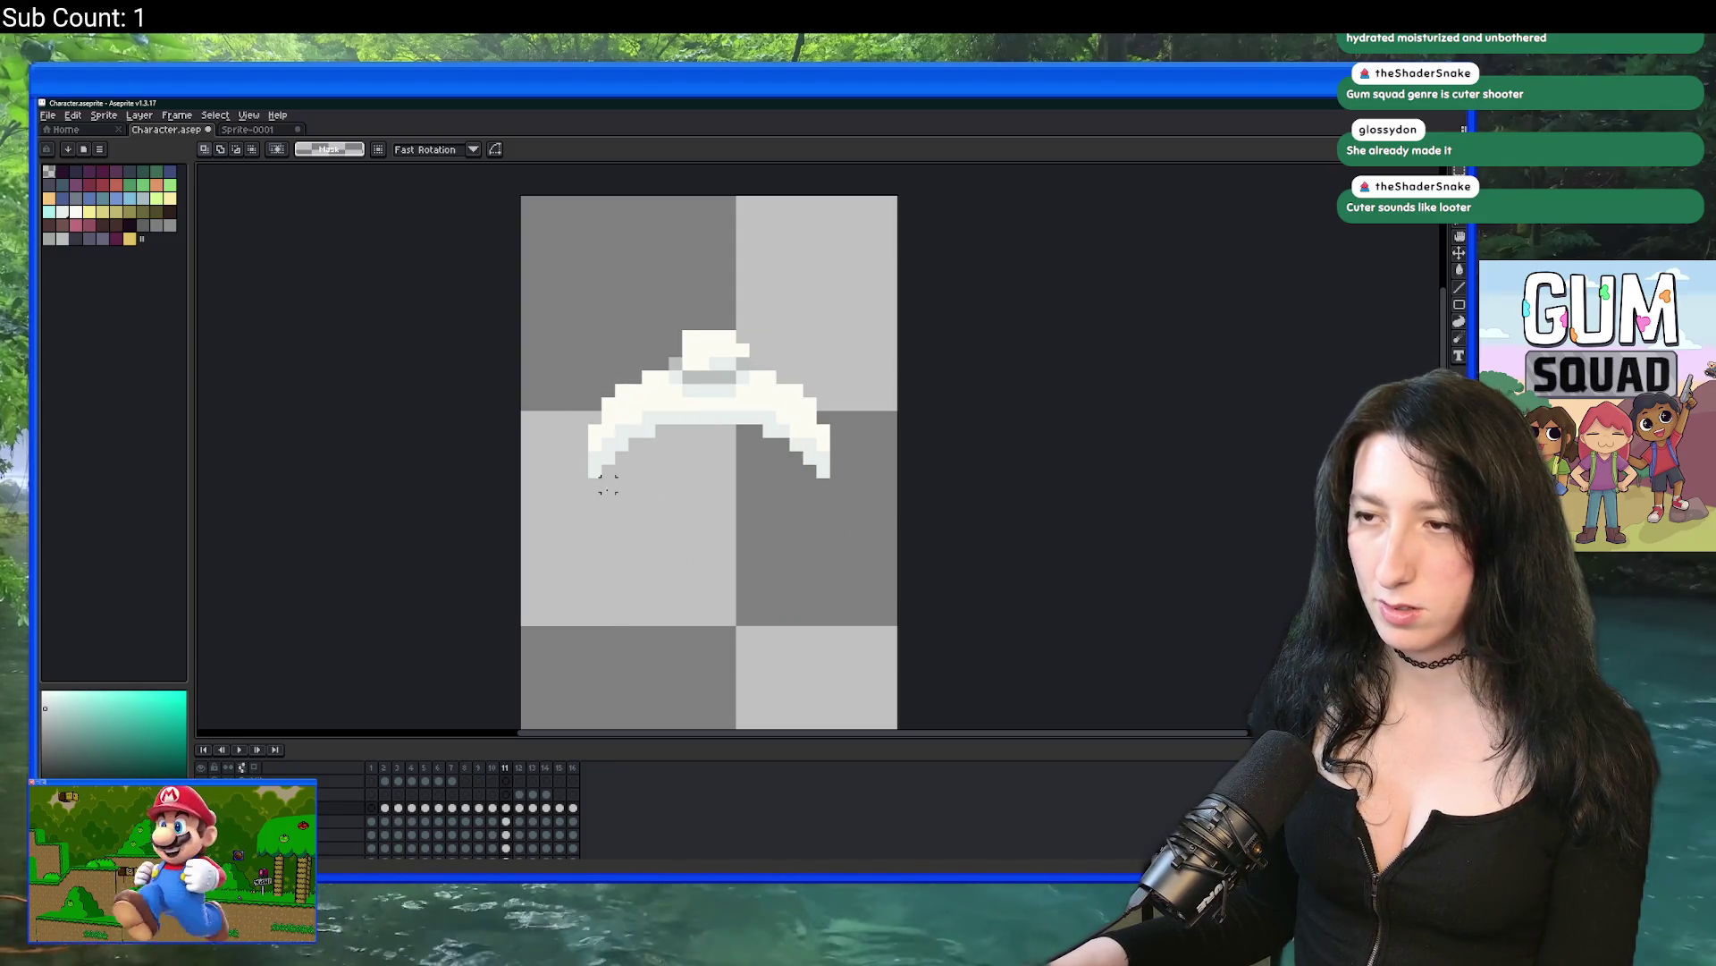
Step: Select and adjust the hair's lower arc on frames 12 and 13
{"action": "left_click_drag", "start_coordinate": [594, 485], "coordinate": [823, 429]}
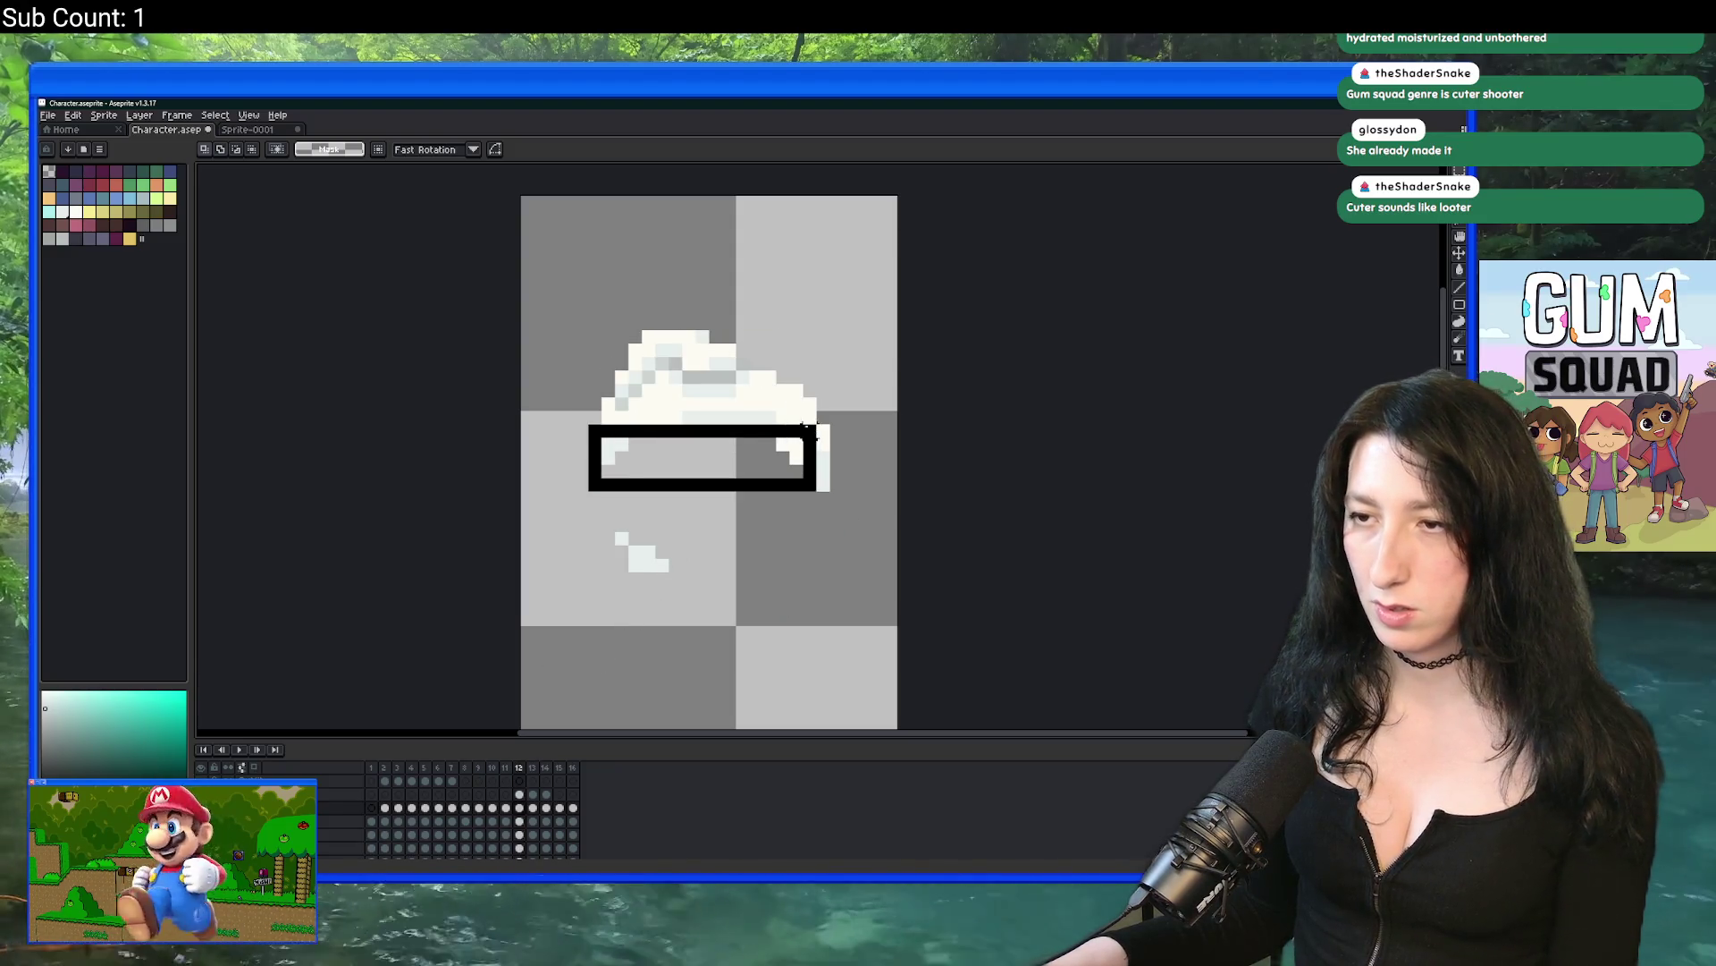
{"action": "left_click", "coordinate": [769, 456]}
{"action": "key", "text": "Left"}
{"action": "left_click_drag", "start_coordinate": [585, 494], "coordinate": [833, 409]}
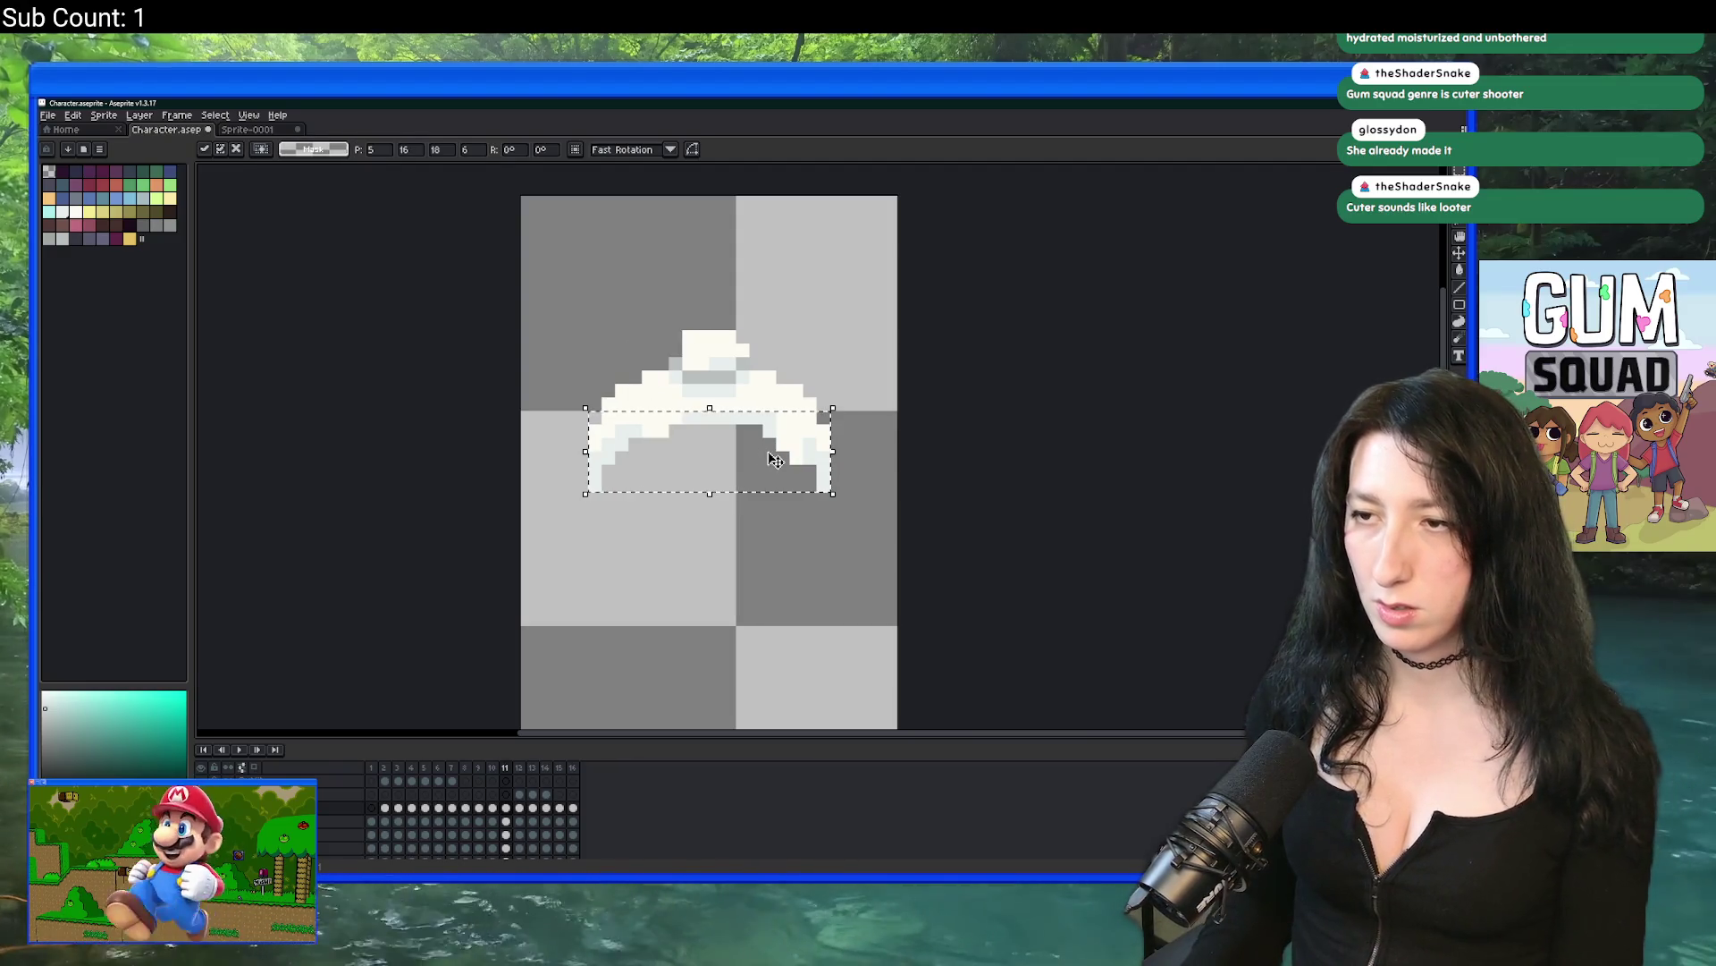
{"action": "key", "text": "Right"}
{"action": "key", "text": "Right"}
{"action": "left_click", "coordinate": [774, 458]}
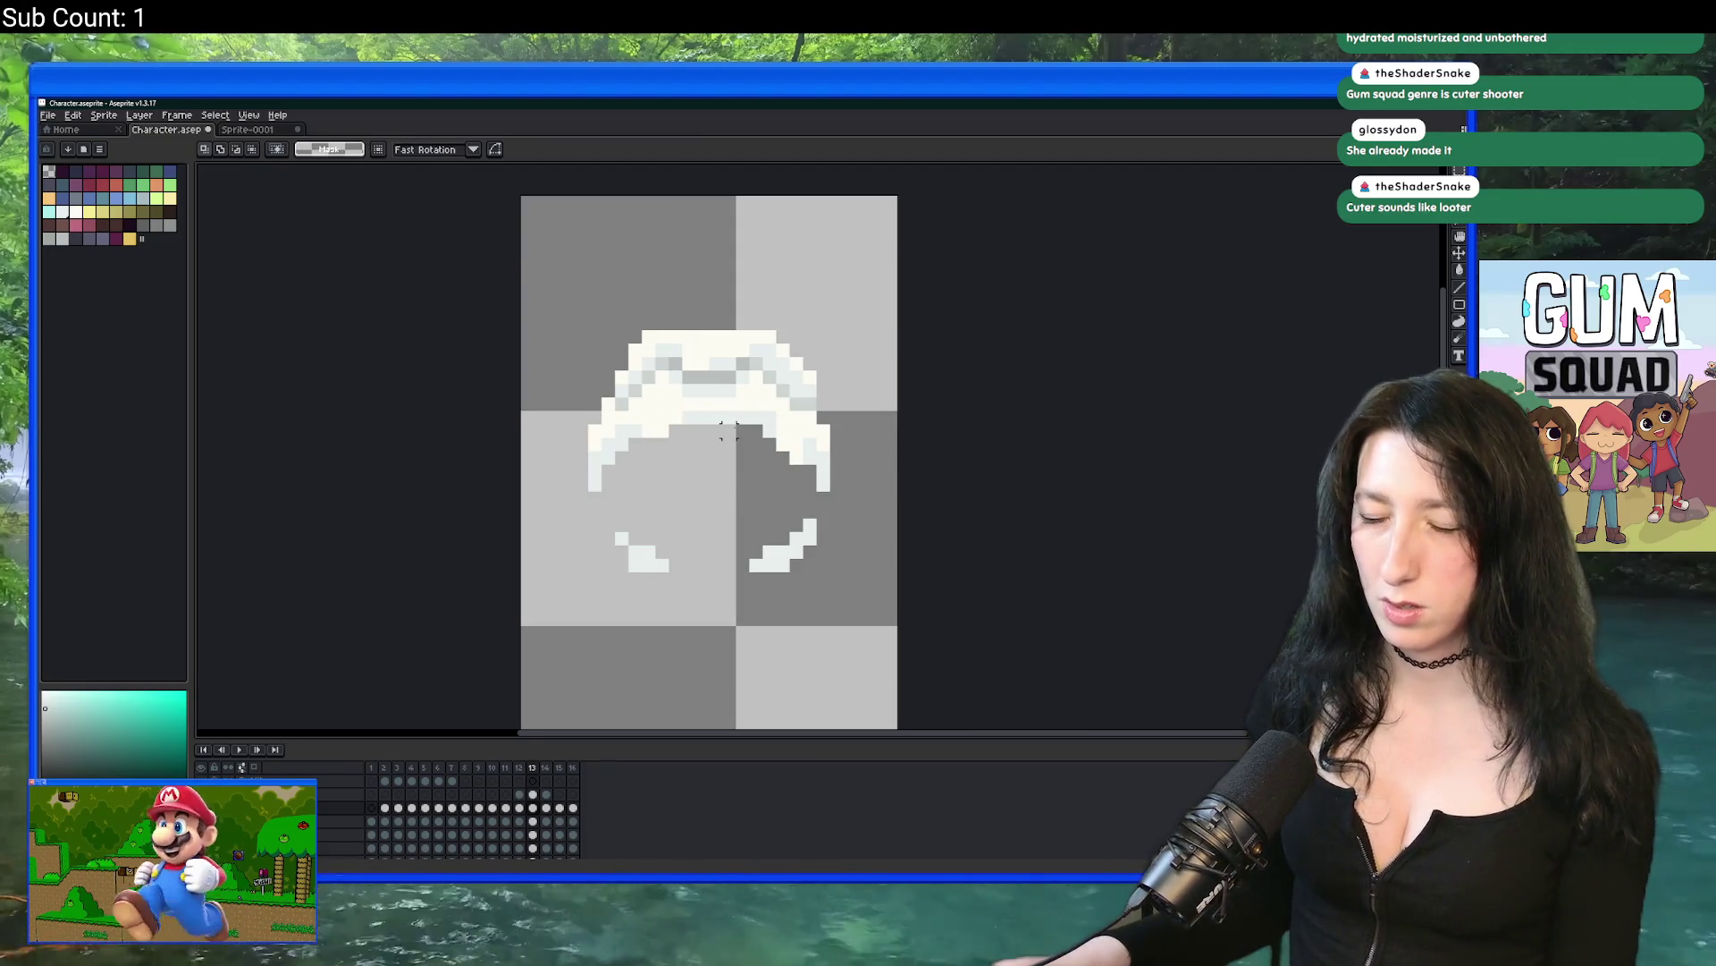
{"action": "scroll", "coordinate": [735, 431], "scroll_direction": "down", "scroll_amount": 2}
{"action": "scroll", "coordinate": [734, 431], "scroll_direction": "up", "scroll_amount": 1}
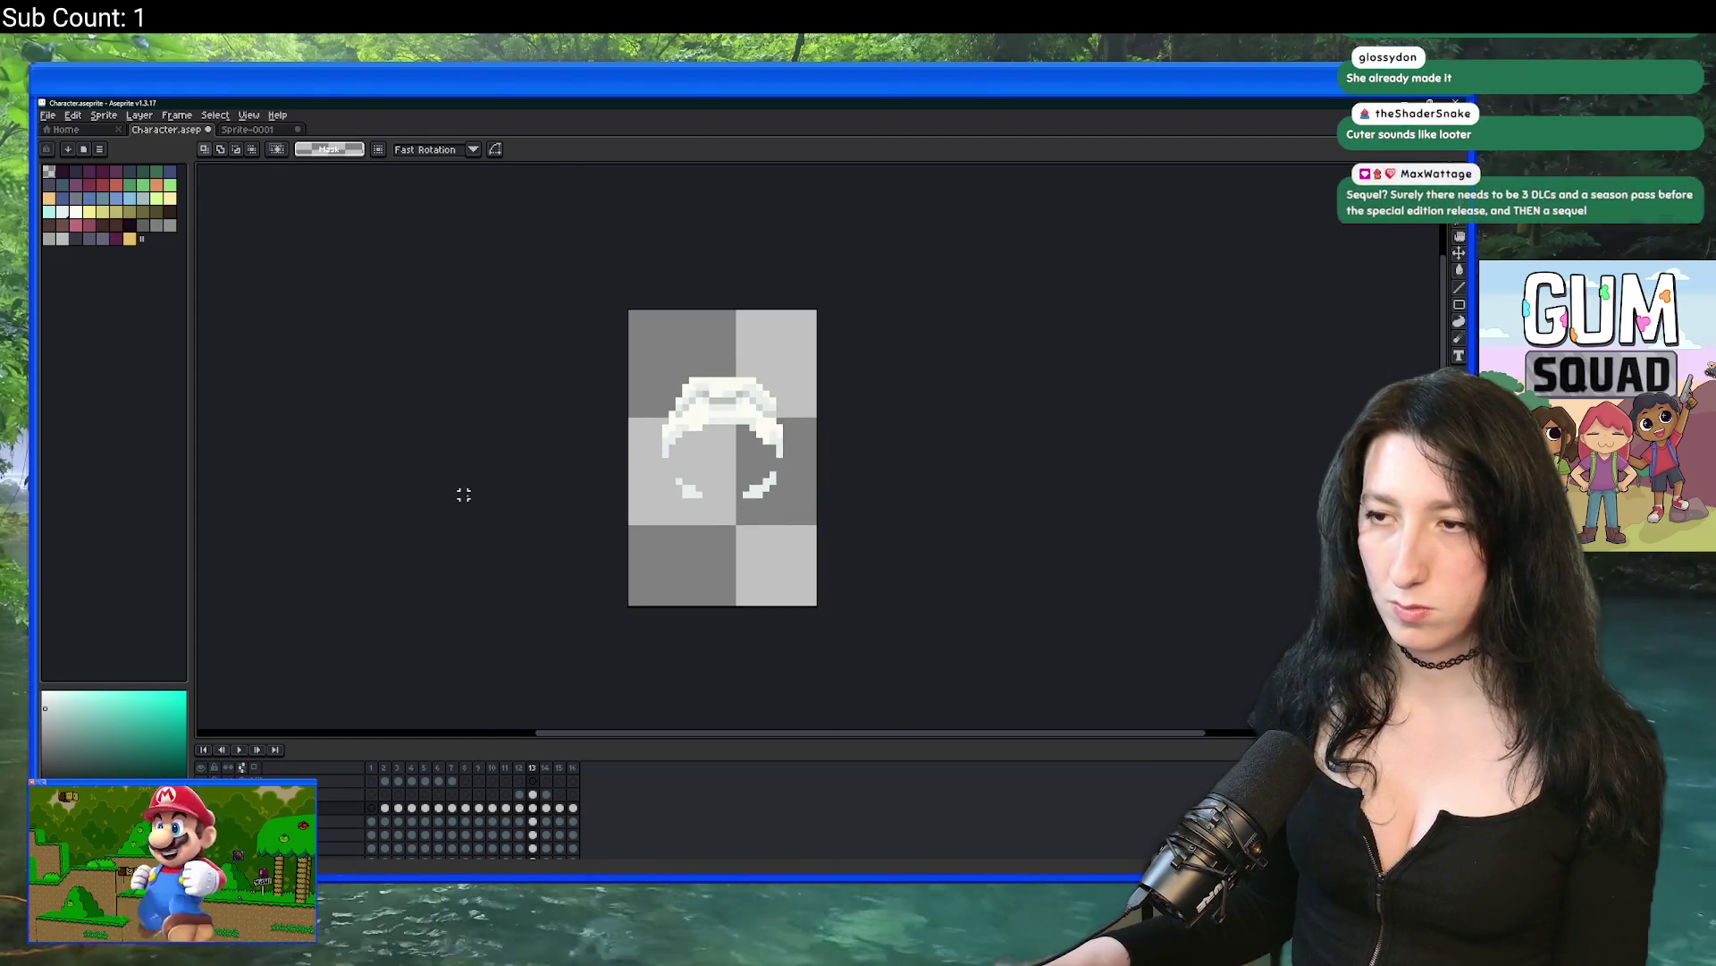
Step: Return to frame 1 and re-export the hair animation as Character\Hair.gif
{"action": "left_click_drag", "start_coordinate": [551, 810], "coordinate": [364, 821]}
{"action": "key", "text": "ctrl+alt+shift+s"}
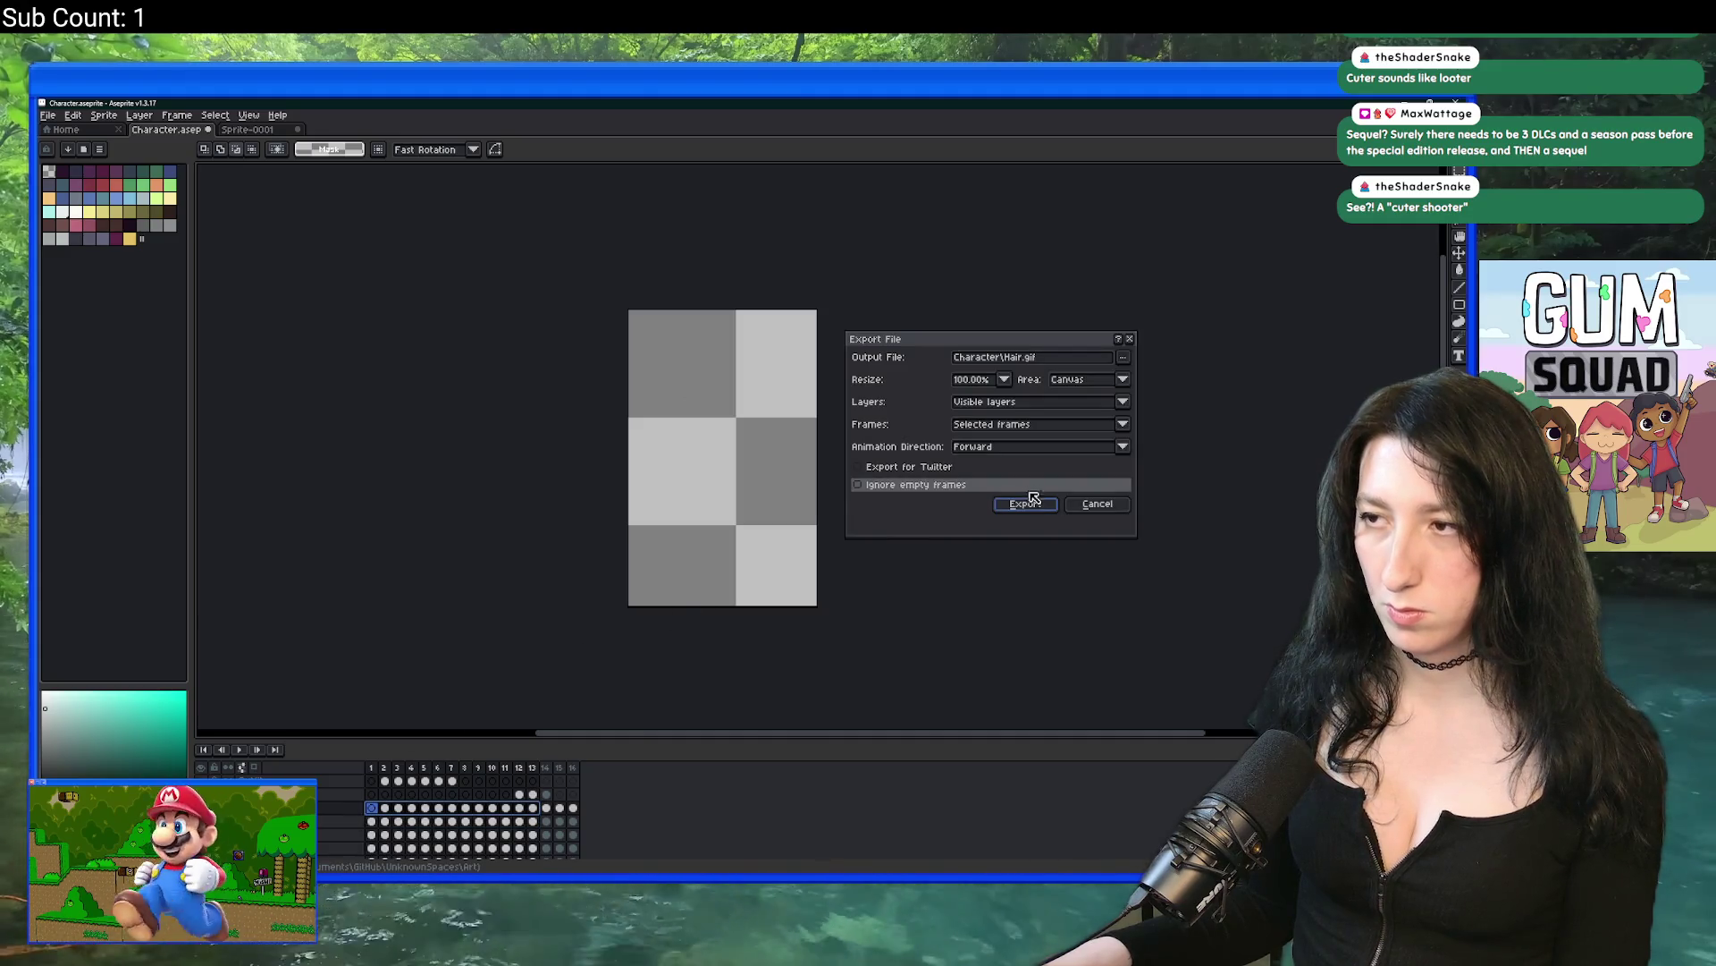
{"action": "left_click", "coordinate": [1025, 504]}
{"action": "key", "text": "alt+Tab"}
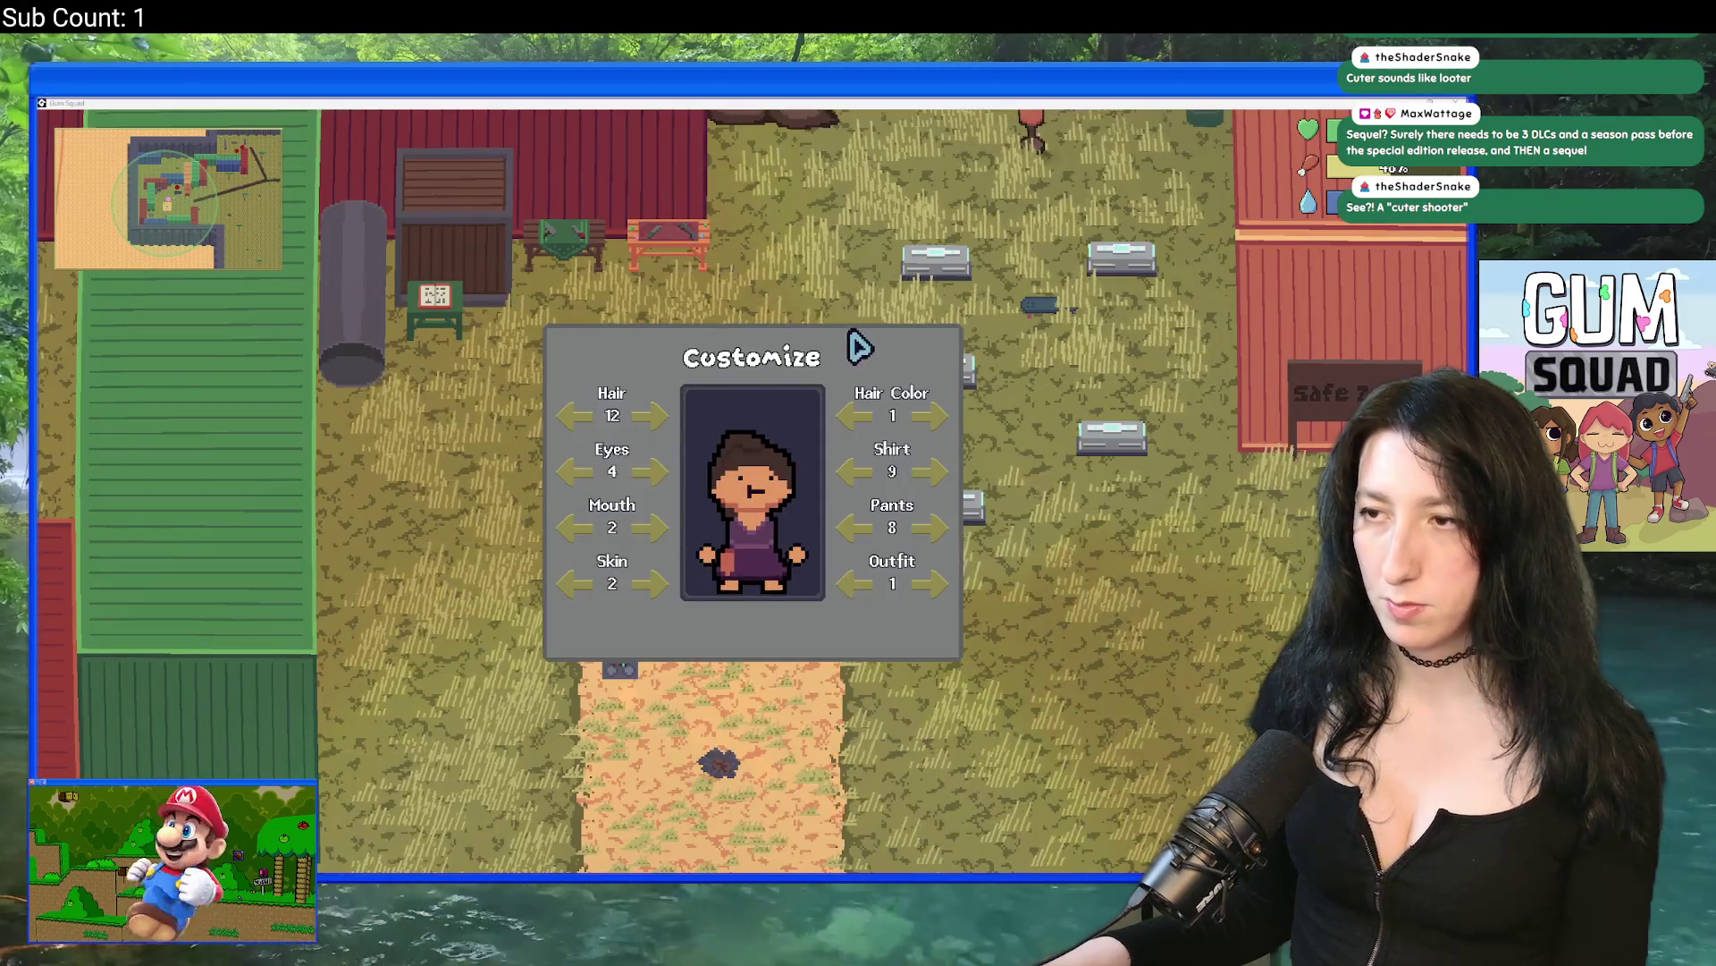
{"action": "key", "text": "alt+Tab"}
{"action": "key", "text": "alt+Tab"}
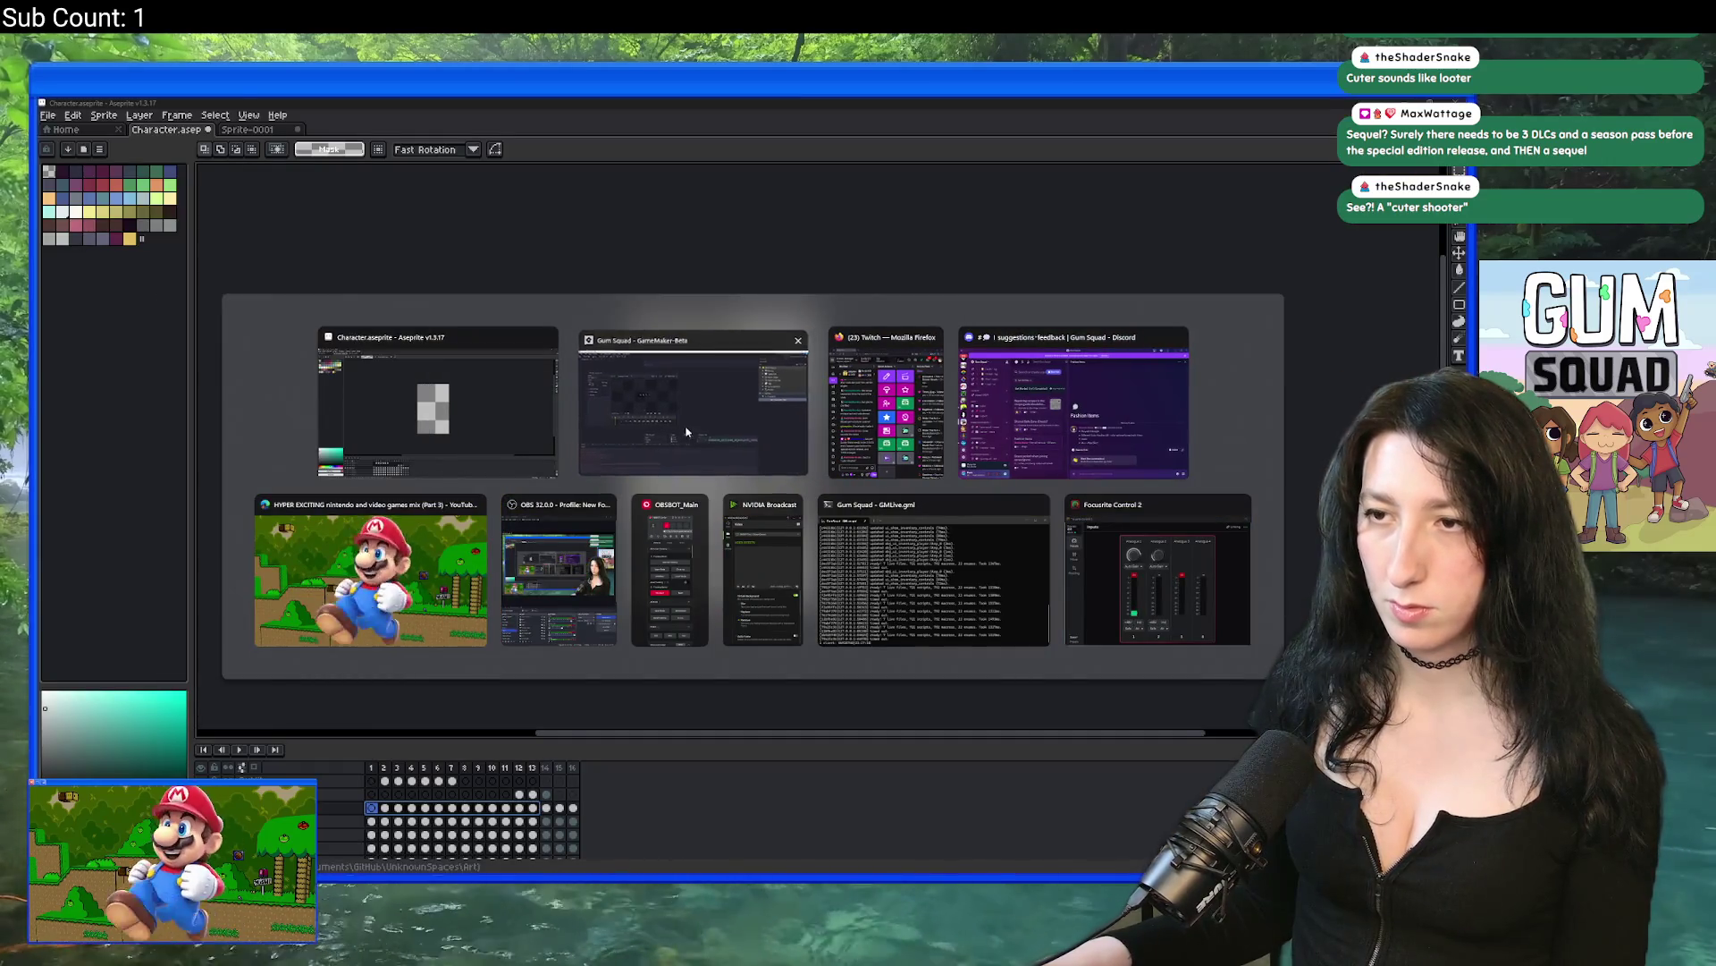
Step: Import the newly exported Hair.gif into spr_character_hair and confirm replacing its frames
{"action": "left_click", "coordinate": [197, 315]}
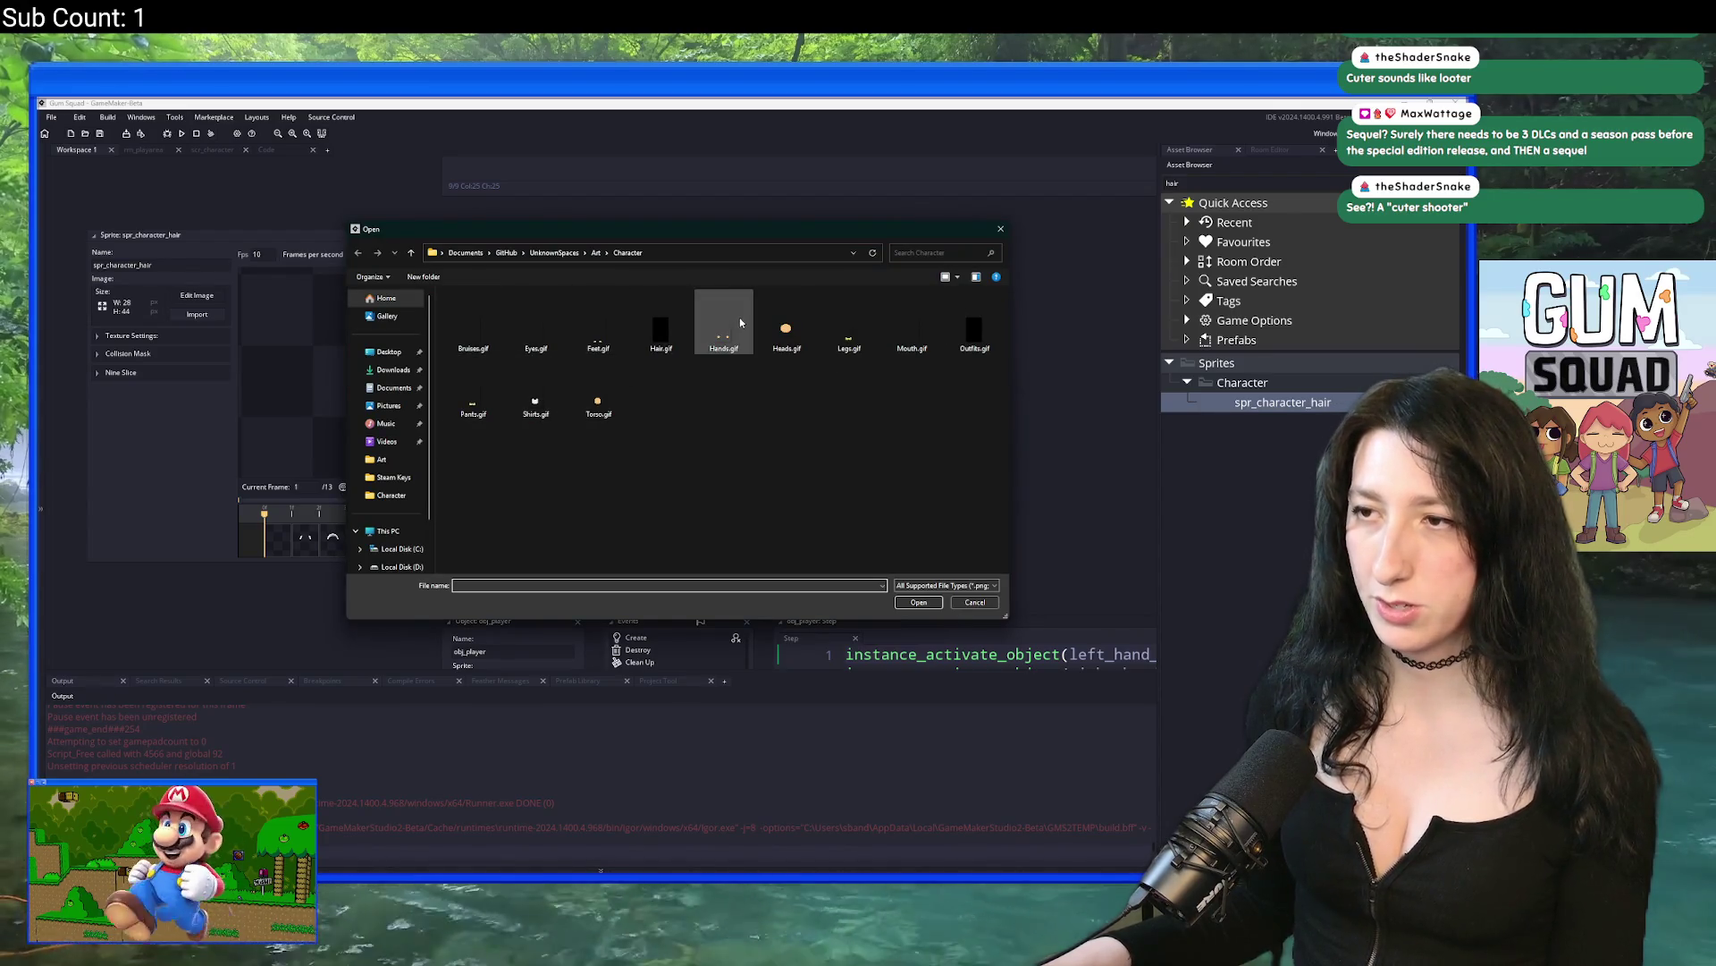
{"action": "double_click", "coordinate": [662, 336]}
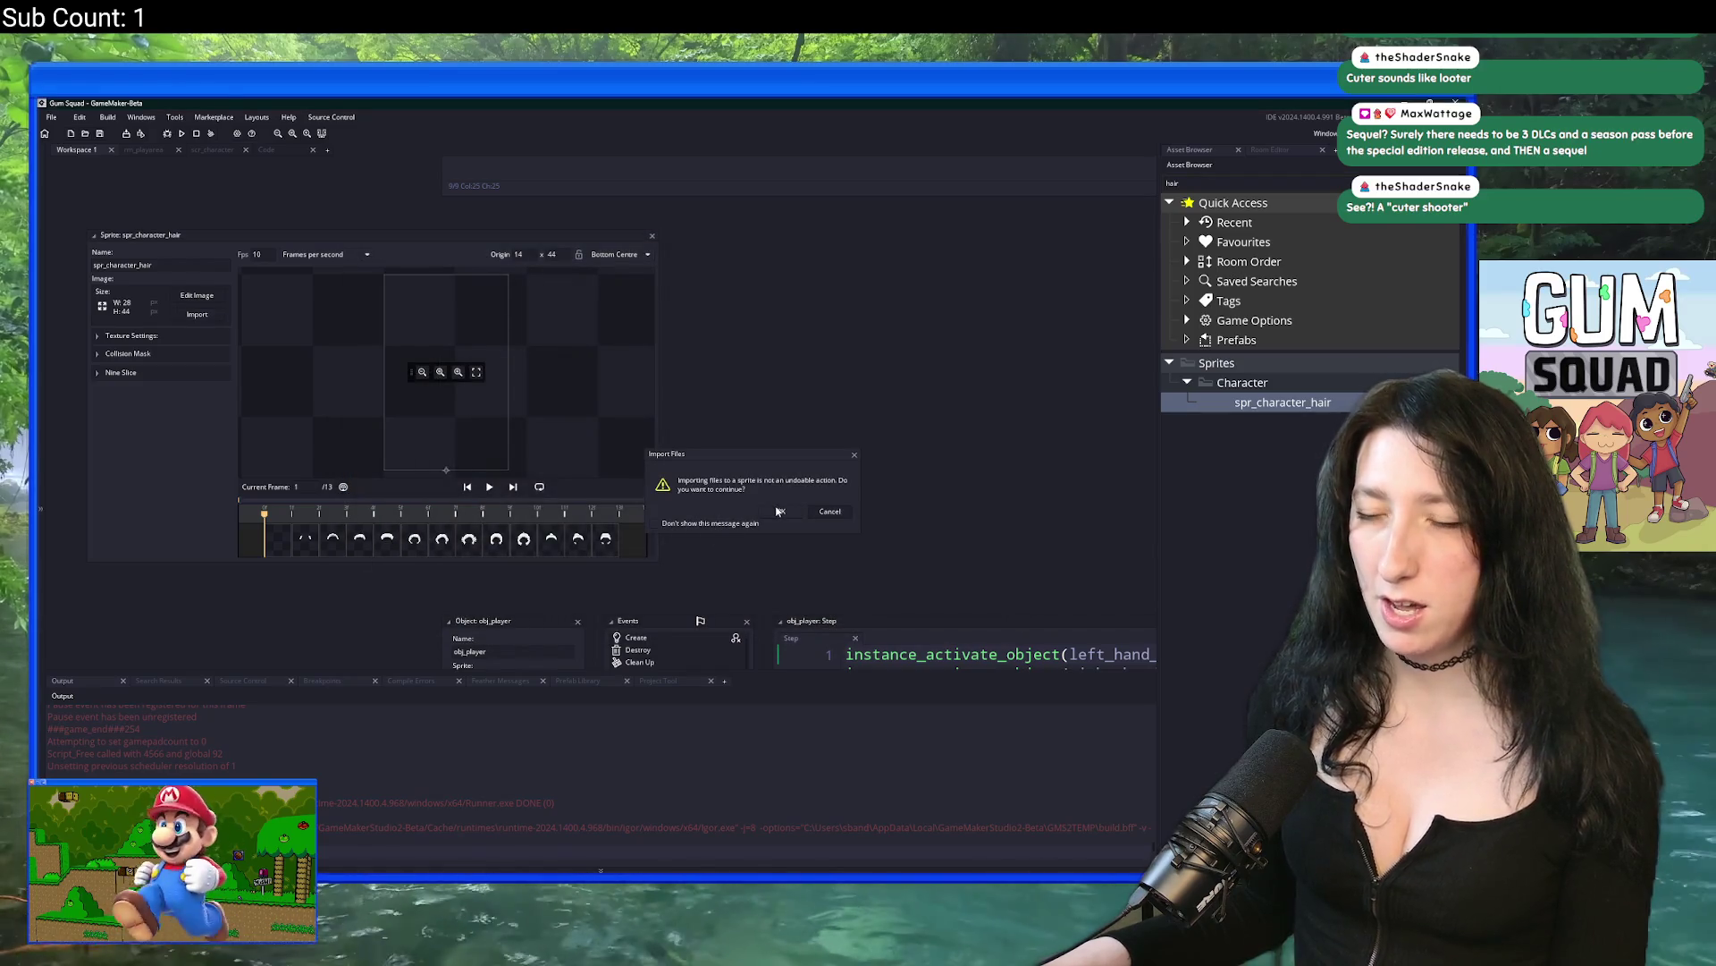
{"action": "left_click", "coordinate": [778, 511]}
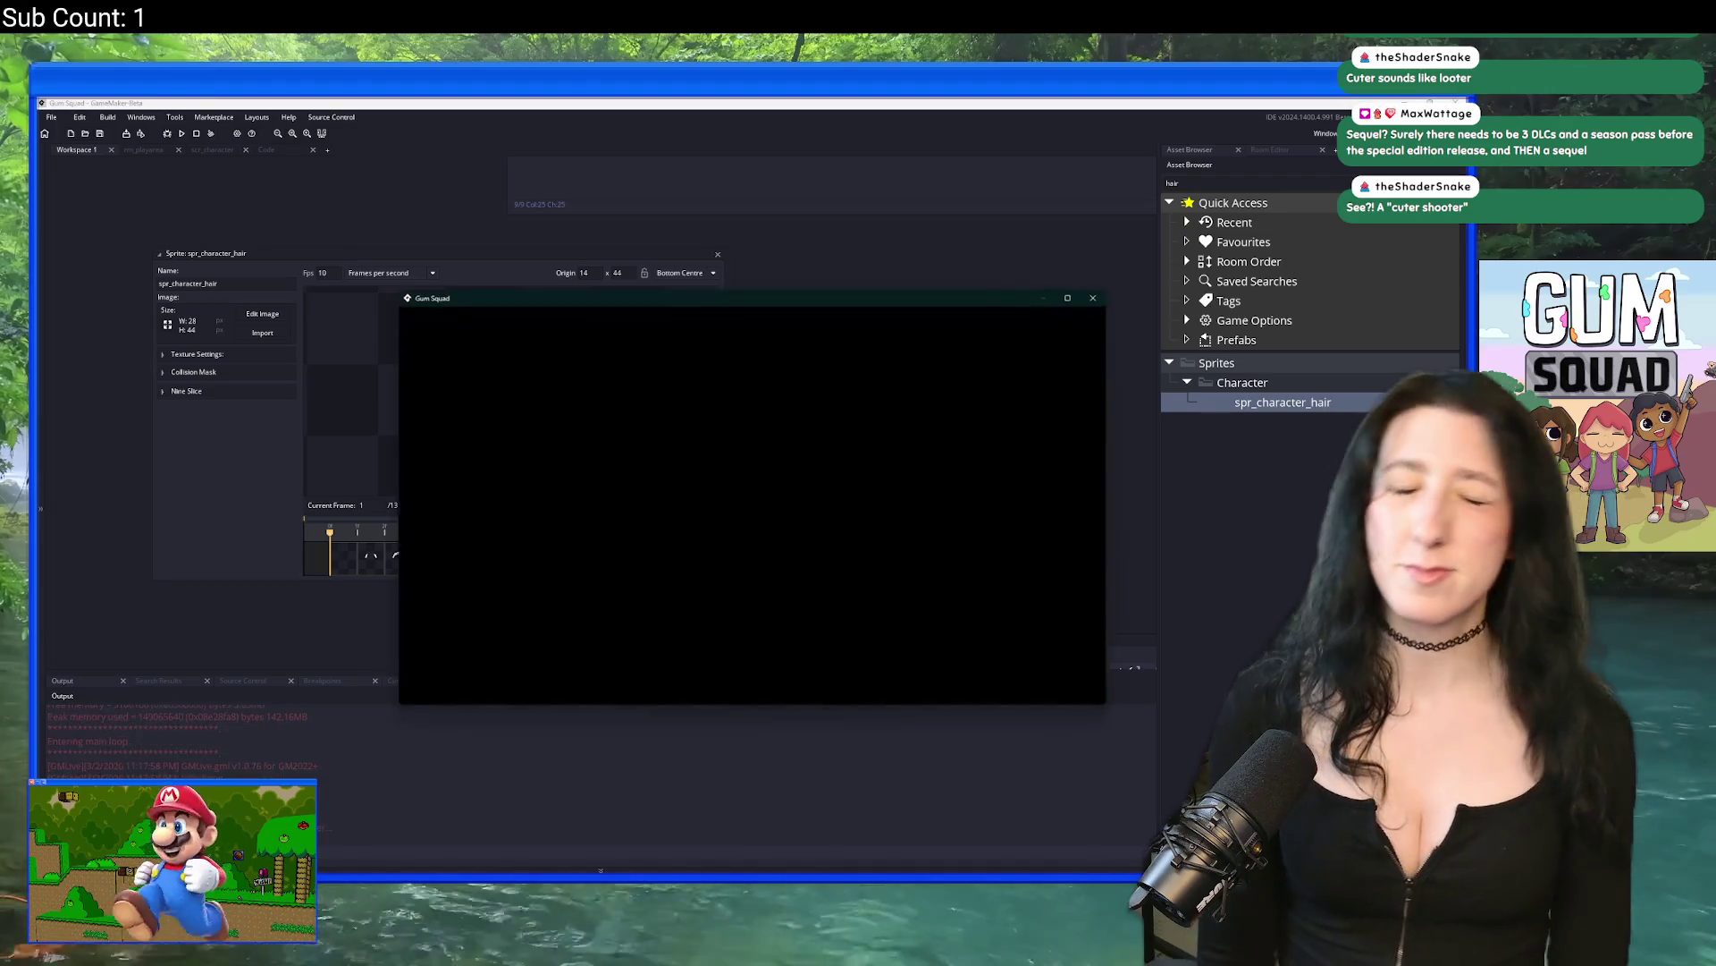
Step: Fullscreen the game, create a new world lobby, and open Customize from the inventory portrait
{"action": "double_click", "coordinate": [822, 293]}
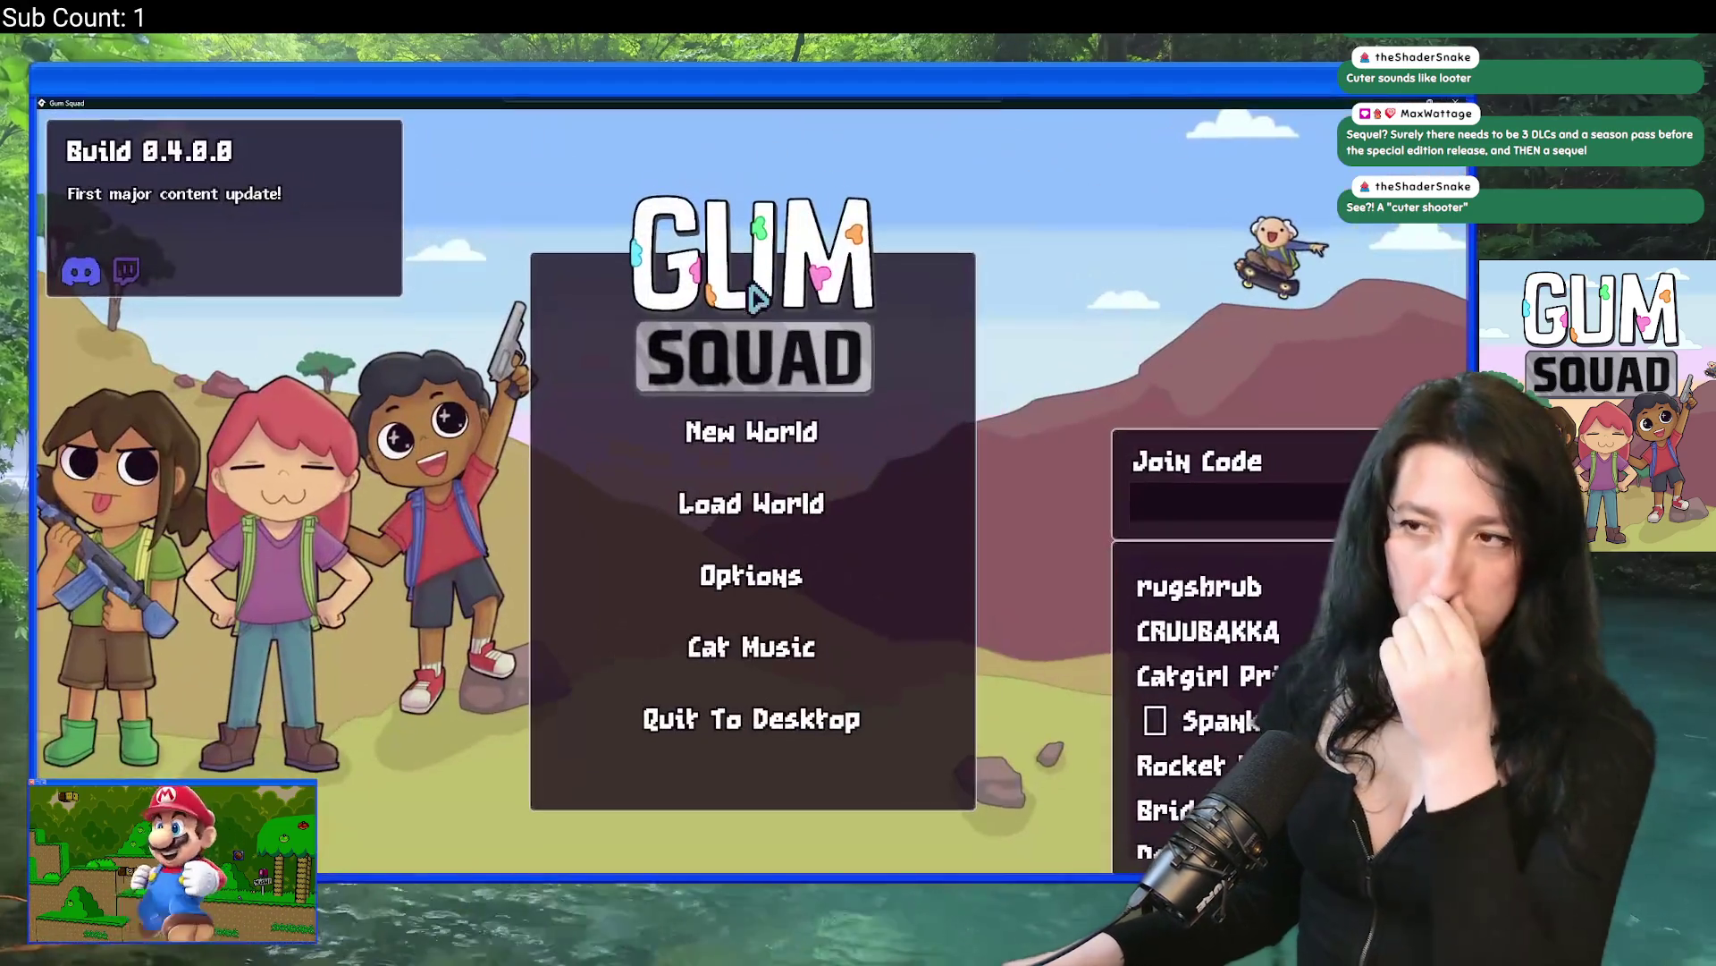
{"action": "left_click", "coordinate": [754, 427]}
{"action": "left_click", "coordinate": [771, 659]}
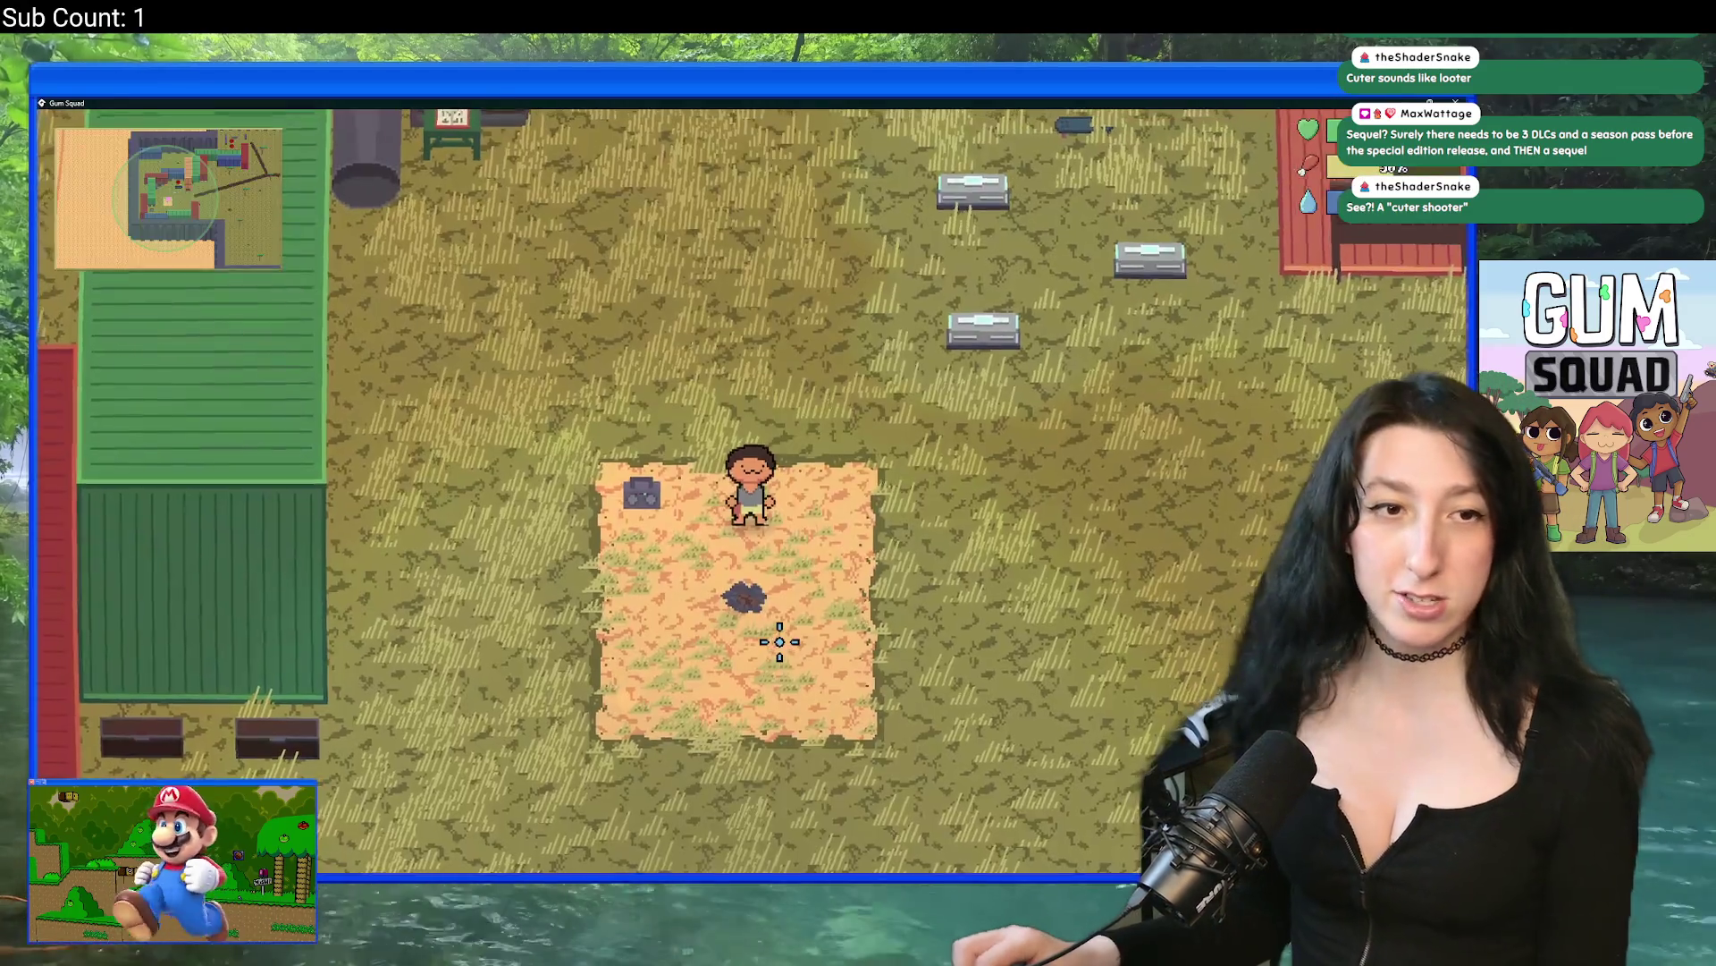
{"action": "key", "text": "w"}
{"action": "key", "text": "Tab"}
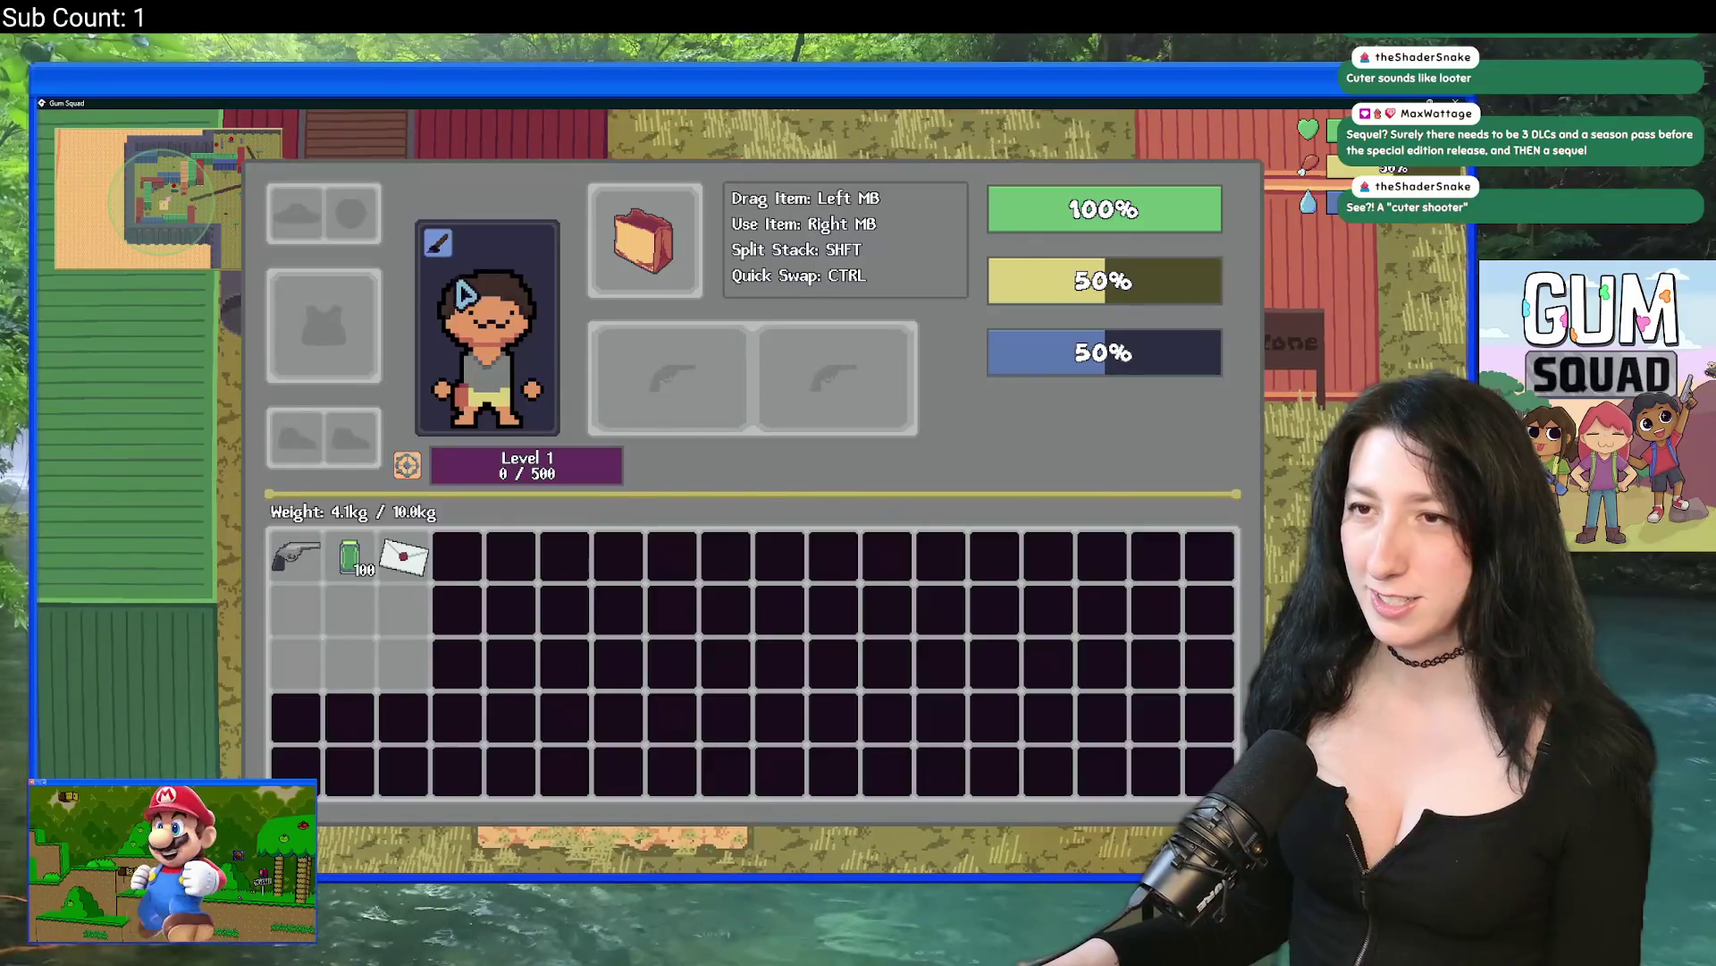
{"action": "left_click", "coordinate": [459, 284]}
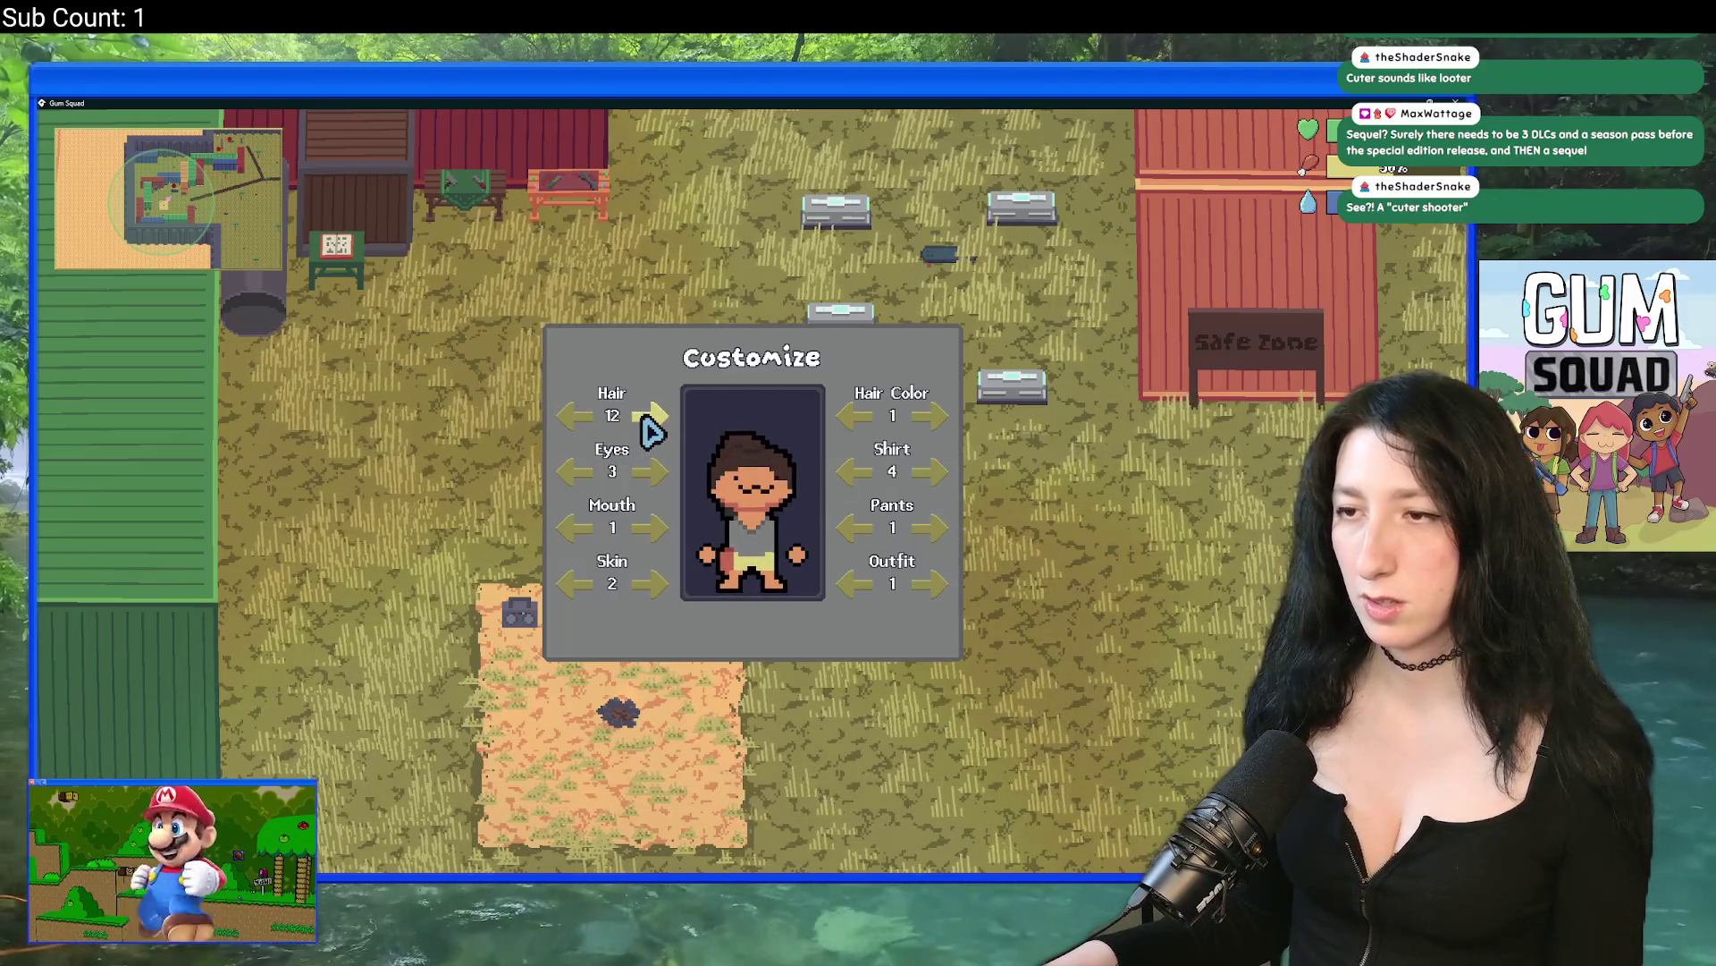
Step: Walk the character around the map while toggling the inventory and character customization
{"action": "key", "text": "Escape"}
{"action": "key", "text": "w"}
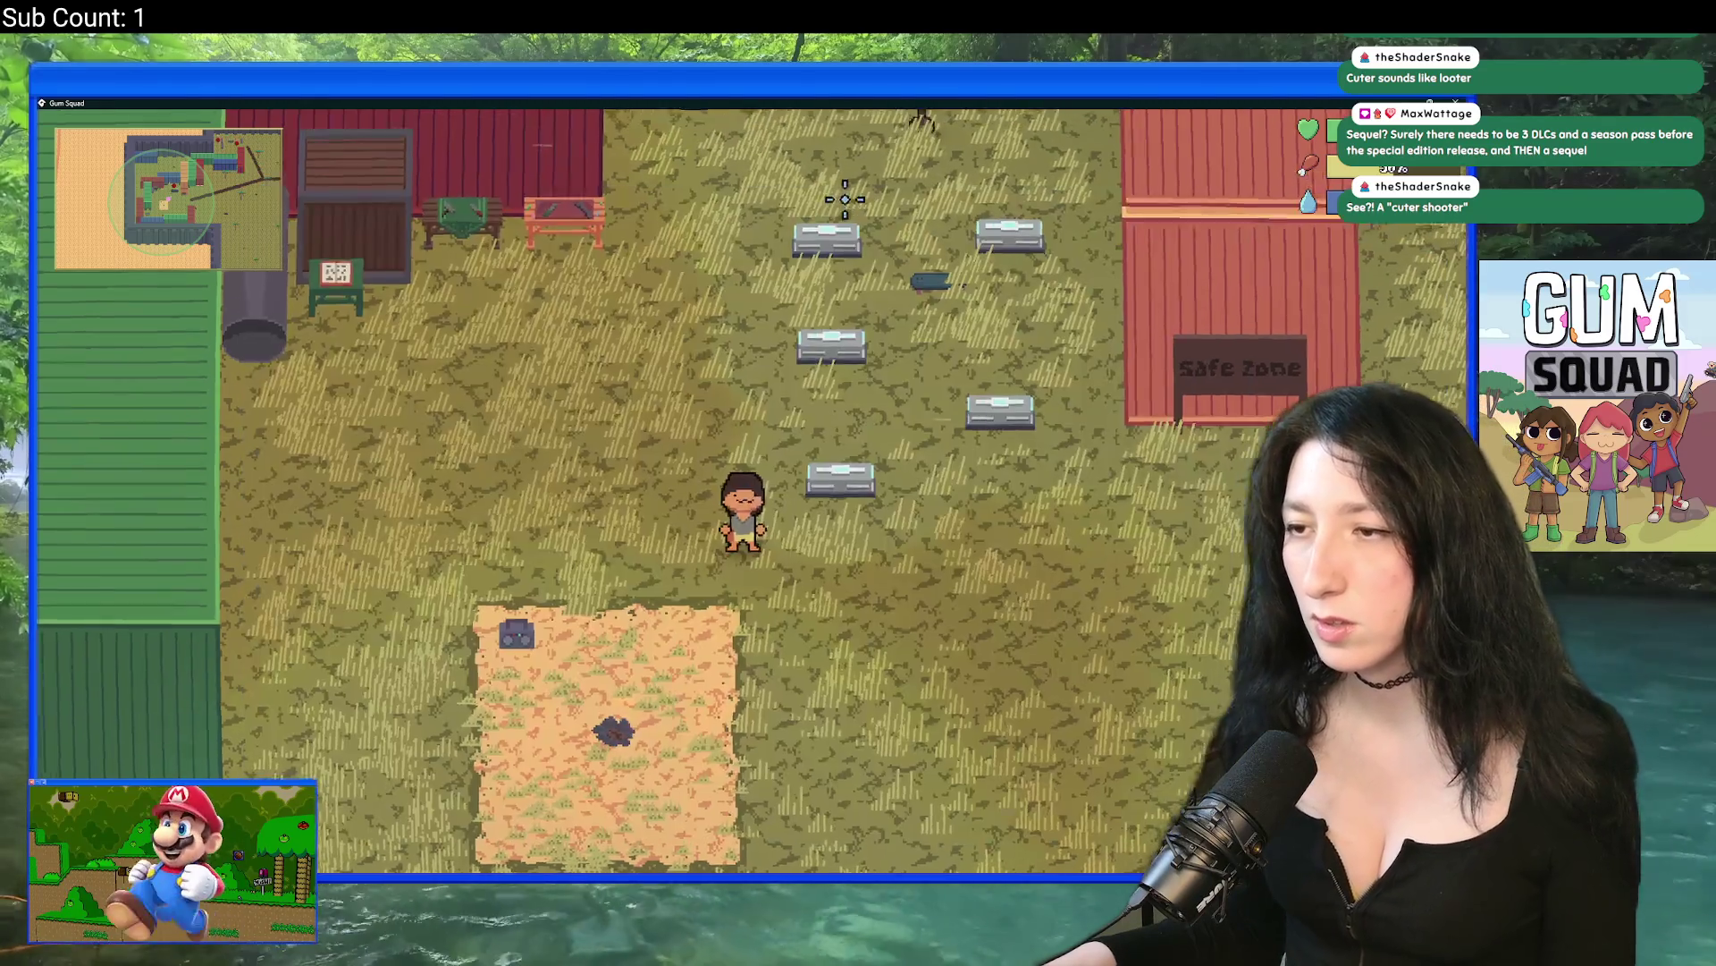
{"action": "key", "text": "Tab"}
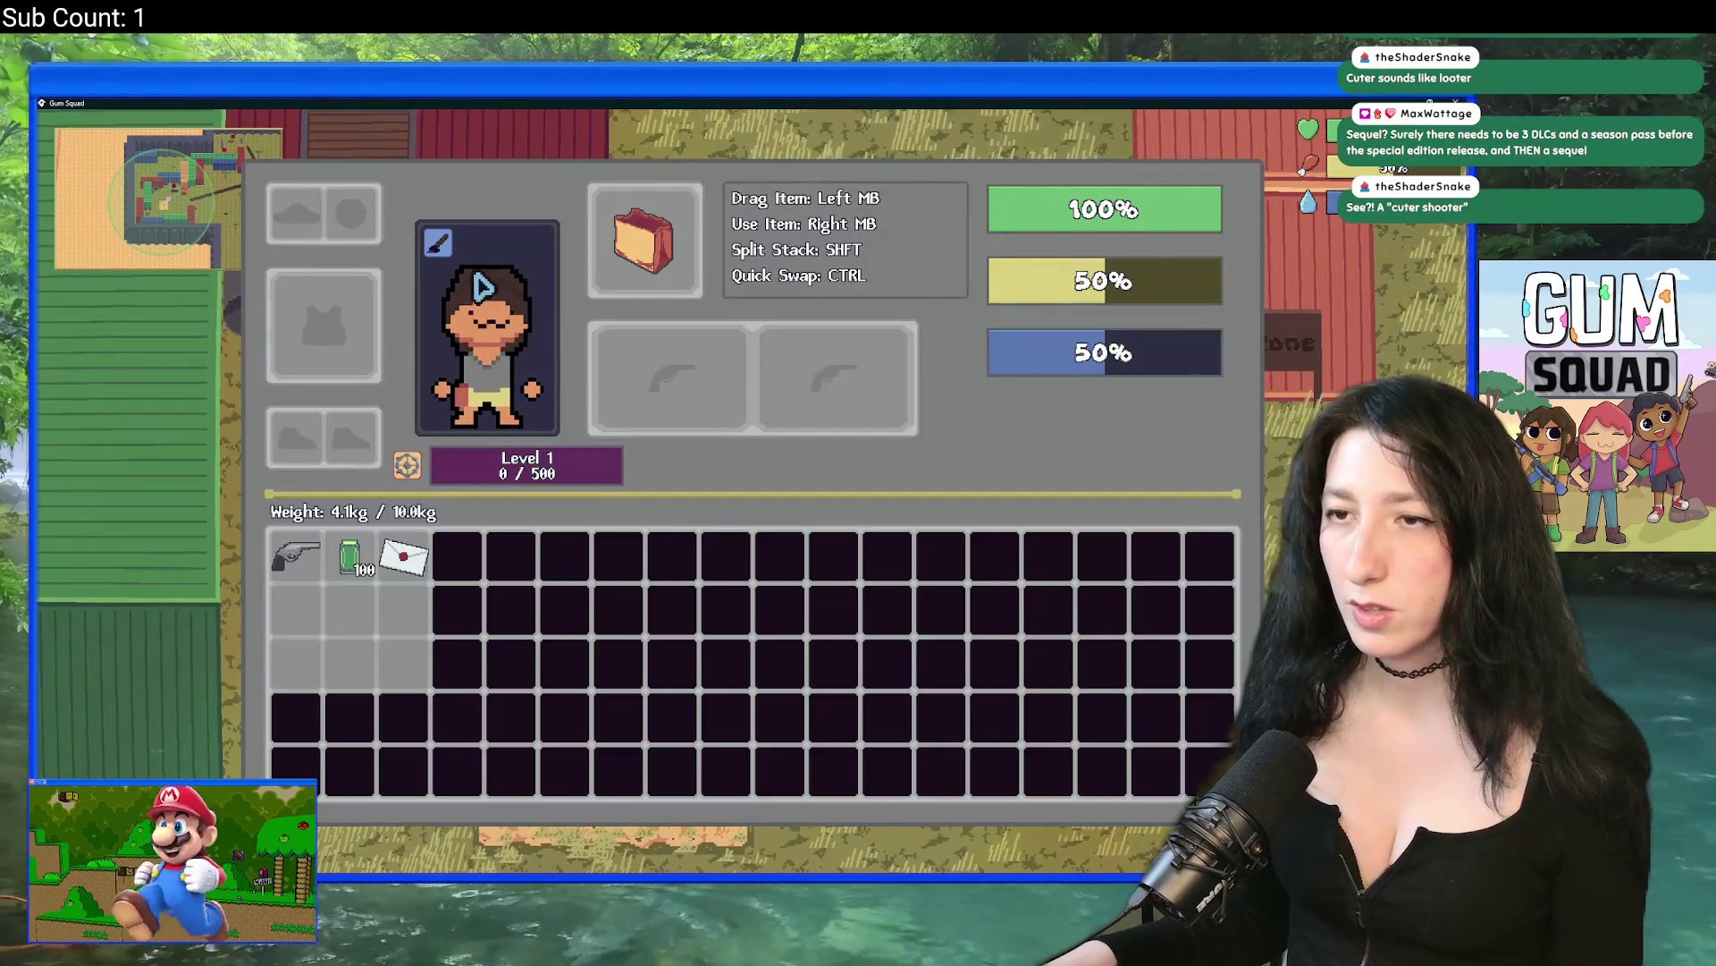
{"action": "key", "text": "Tab"}
{"action": "key", "text": "e"}
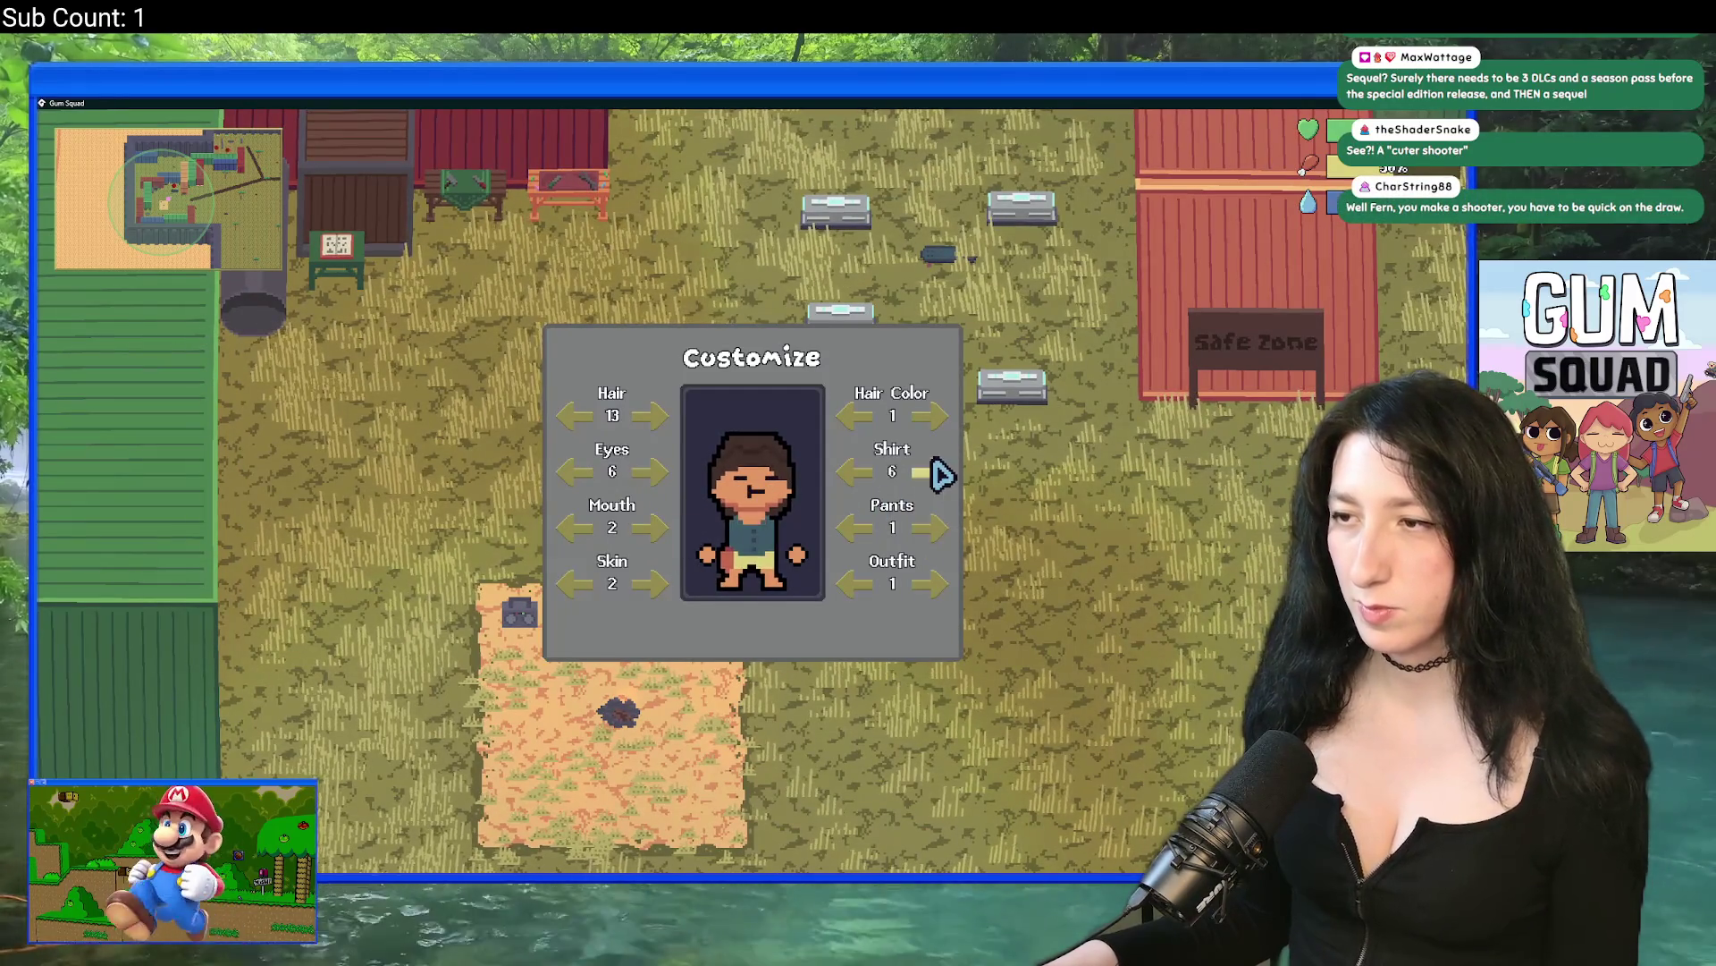
{"action": "key", "text": "Tab"}
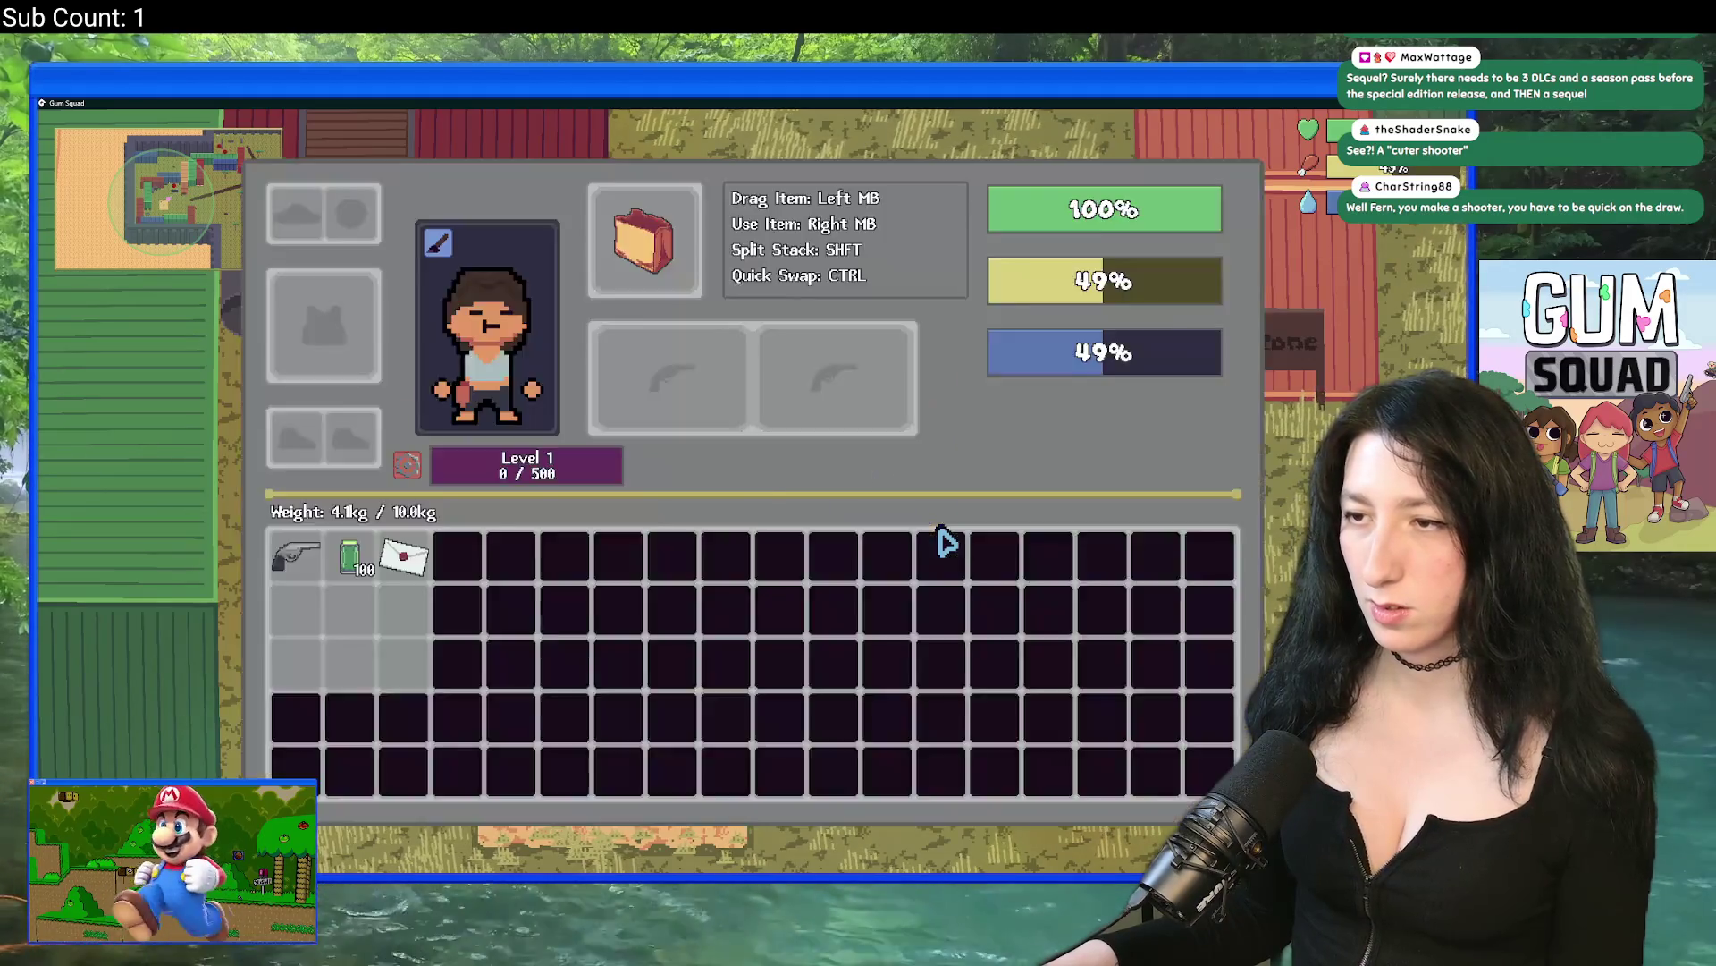
{"action": "key", "text": "Tab"}
{"action": "key", "text": "a"}
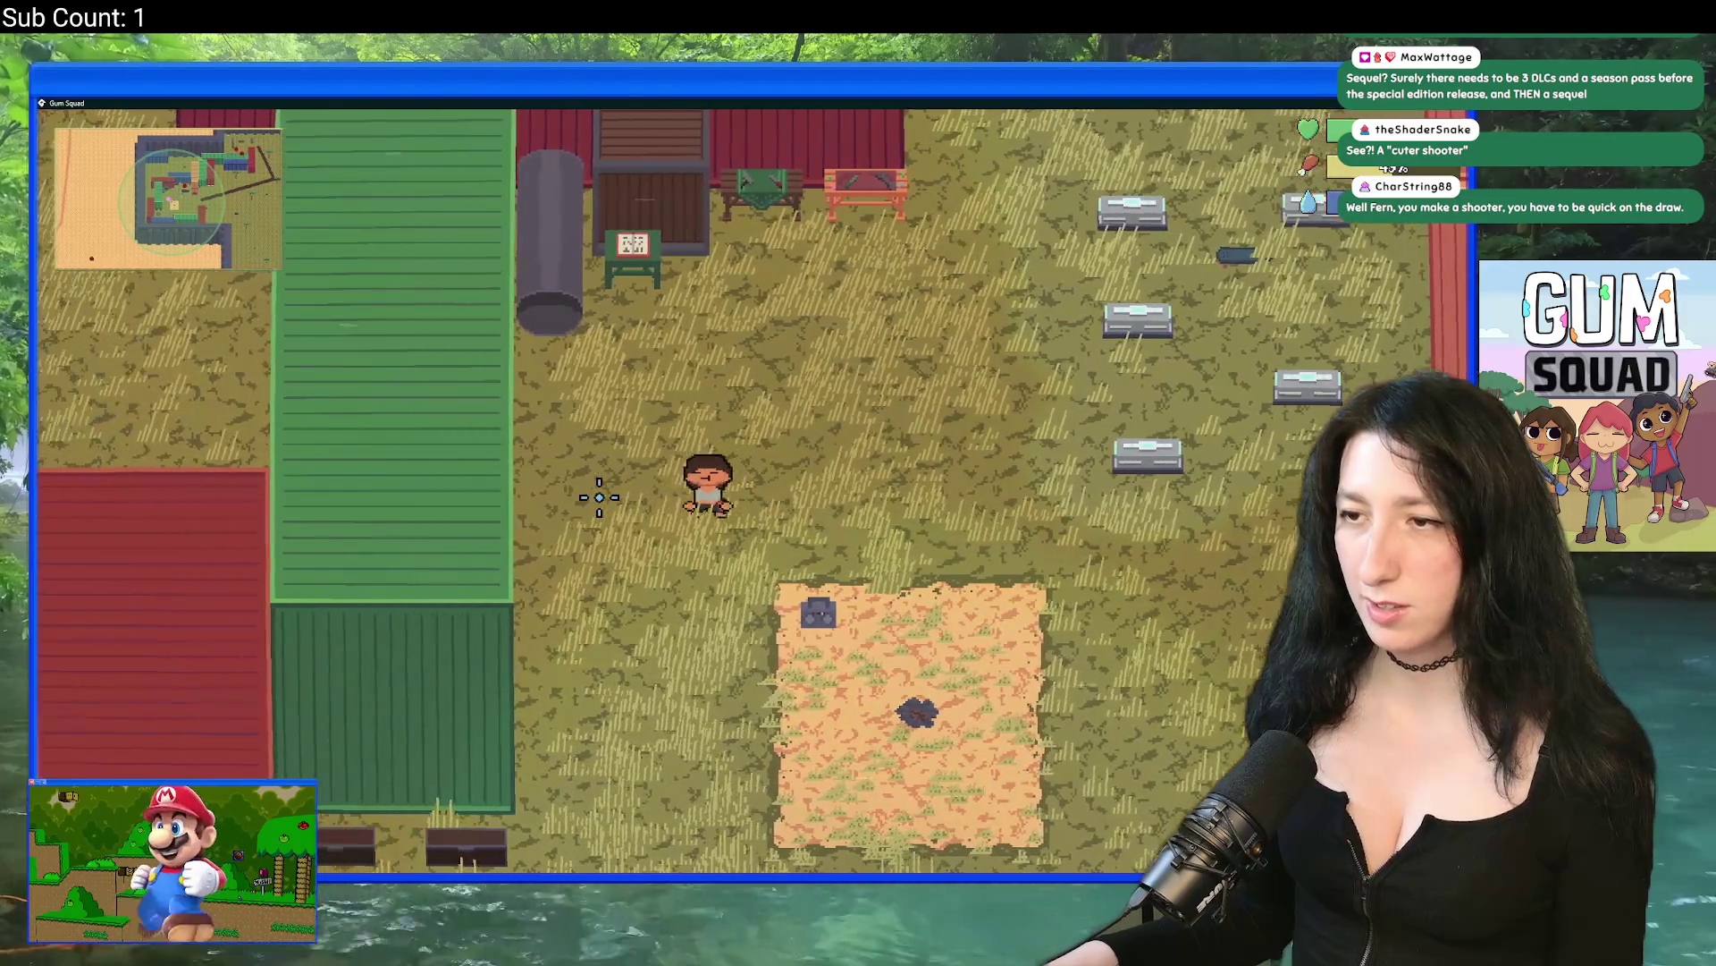
{"action": "key", "text": "d"}
{"action": "key", "text": "Tab"}
{"action": "key", "text": "Tab"}
{"action": "key", "text": "e"}
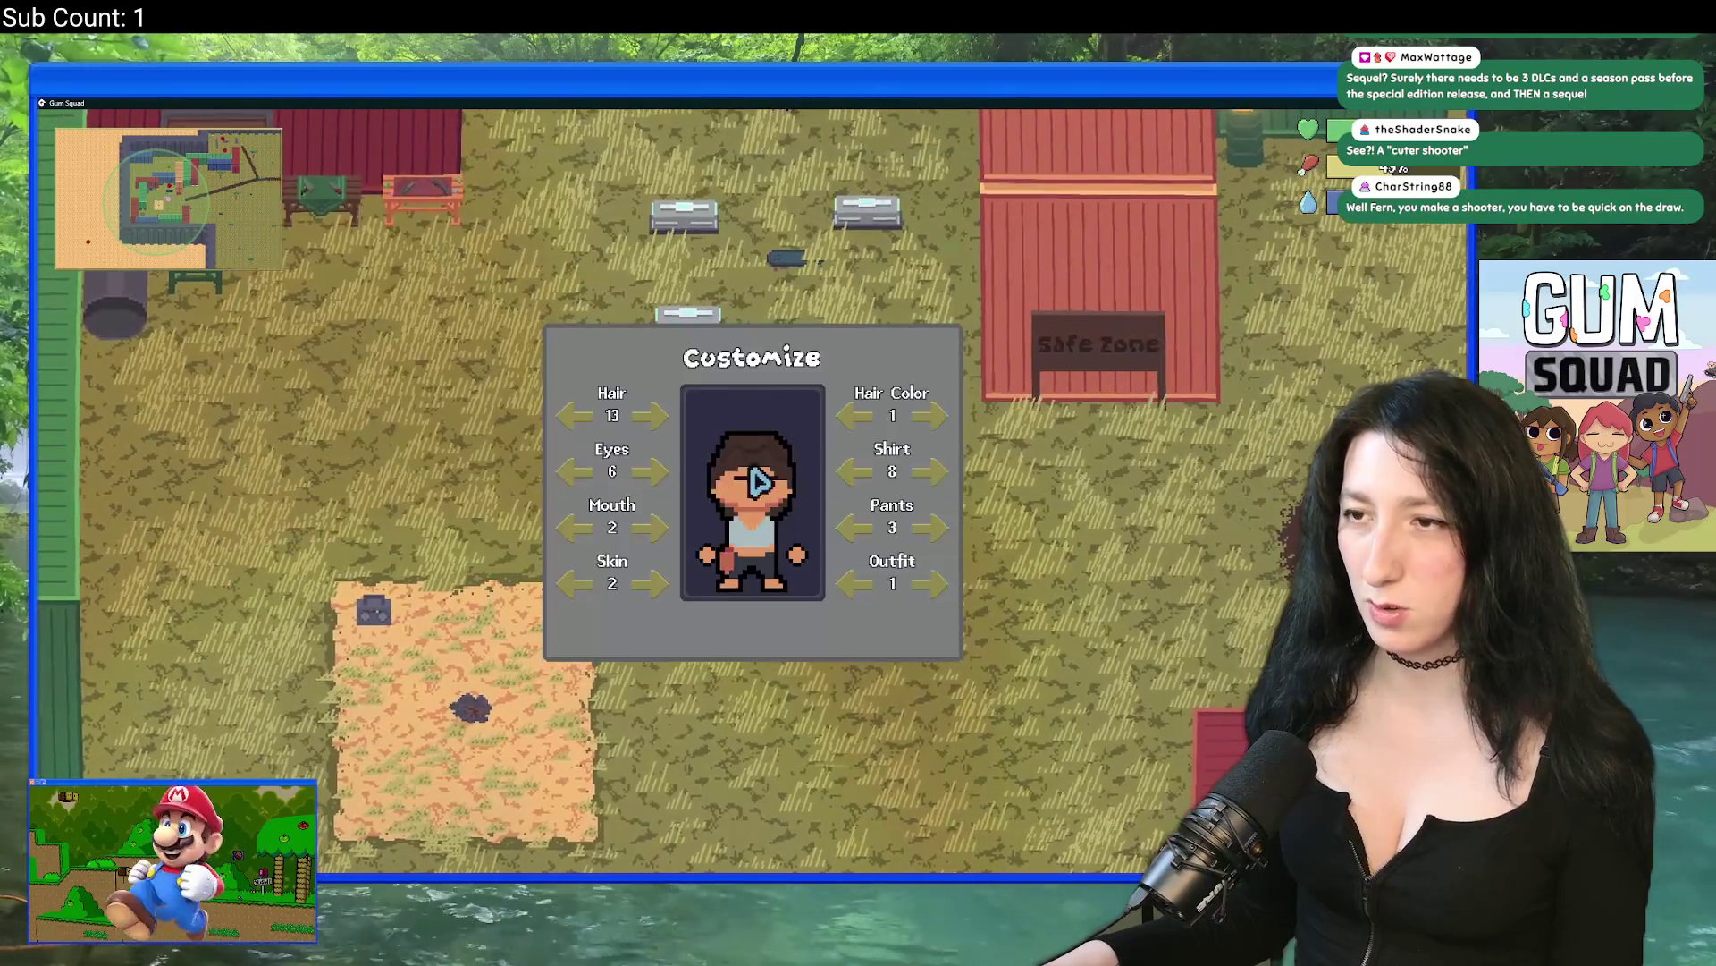
{"action": "left_click", "coordinate": [650, 416]}
Step: Step the hairstyle between 11, 12 and 13, then reopen Customize from the portrait
{"action": "left_click", "coordinate": [576, 416]}
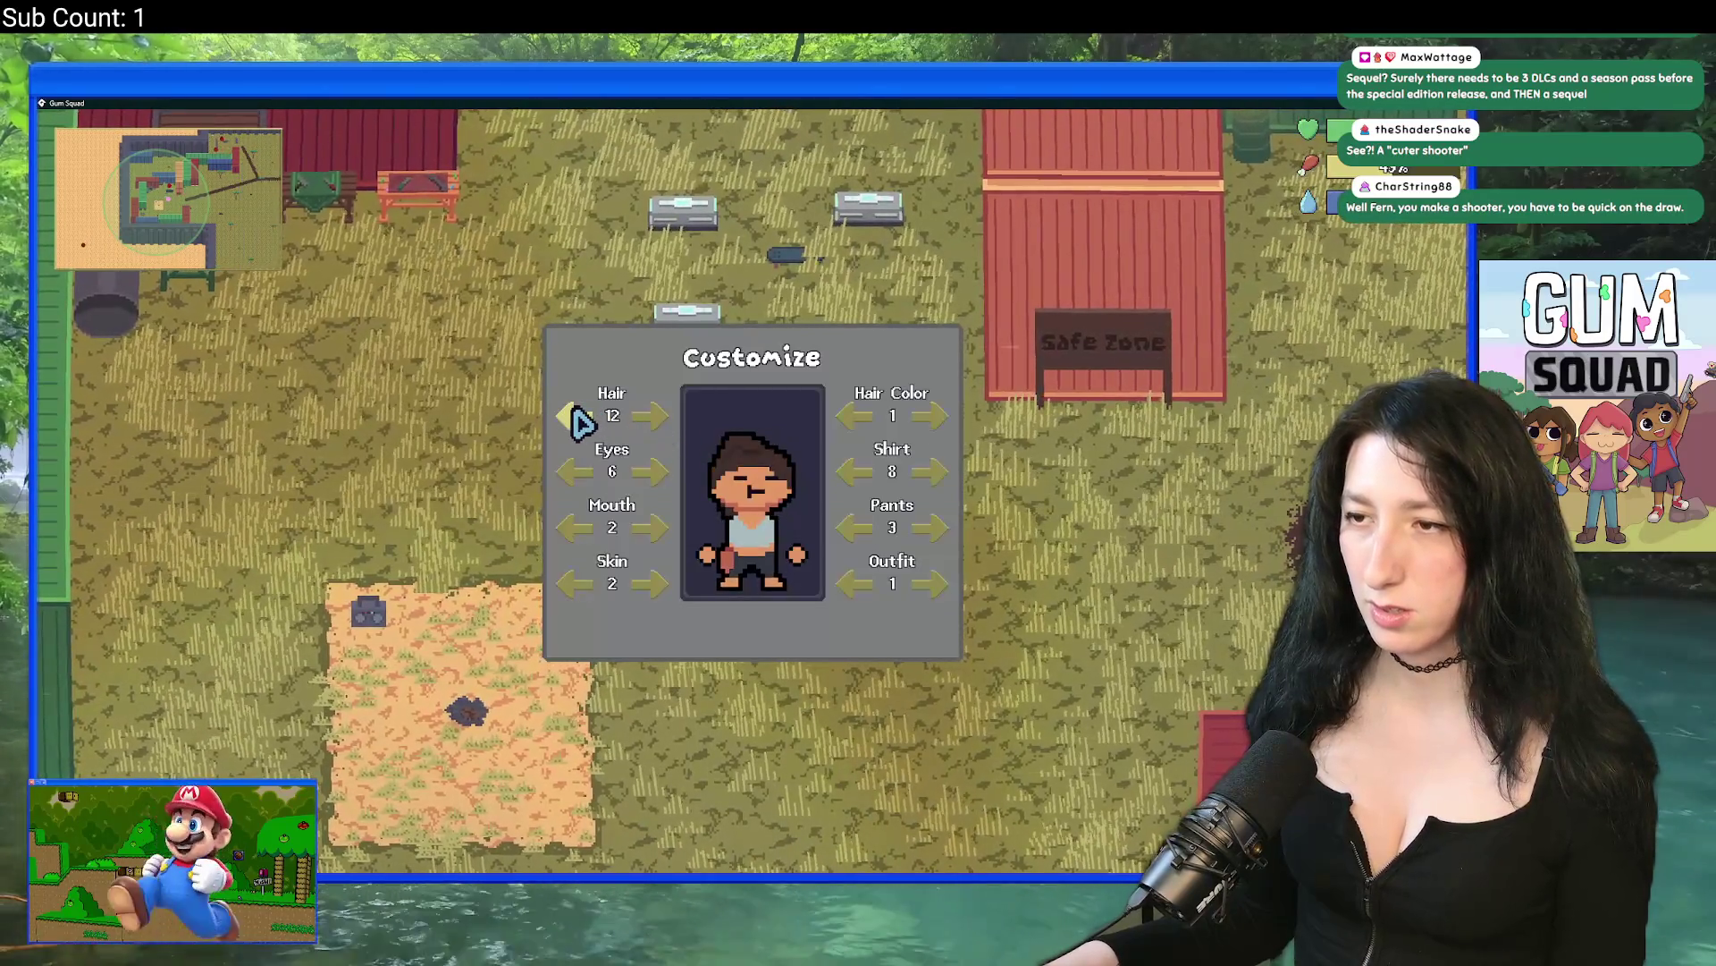
{"action": "left_click", "coordinate": [652, 419]}
{"action": "key", "text": "Tab"}
{"action": "key", "text": "Tab"}
{"action": "key", "text": "Tab"}
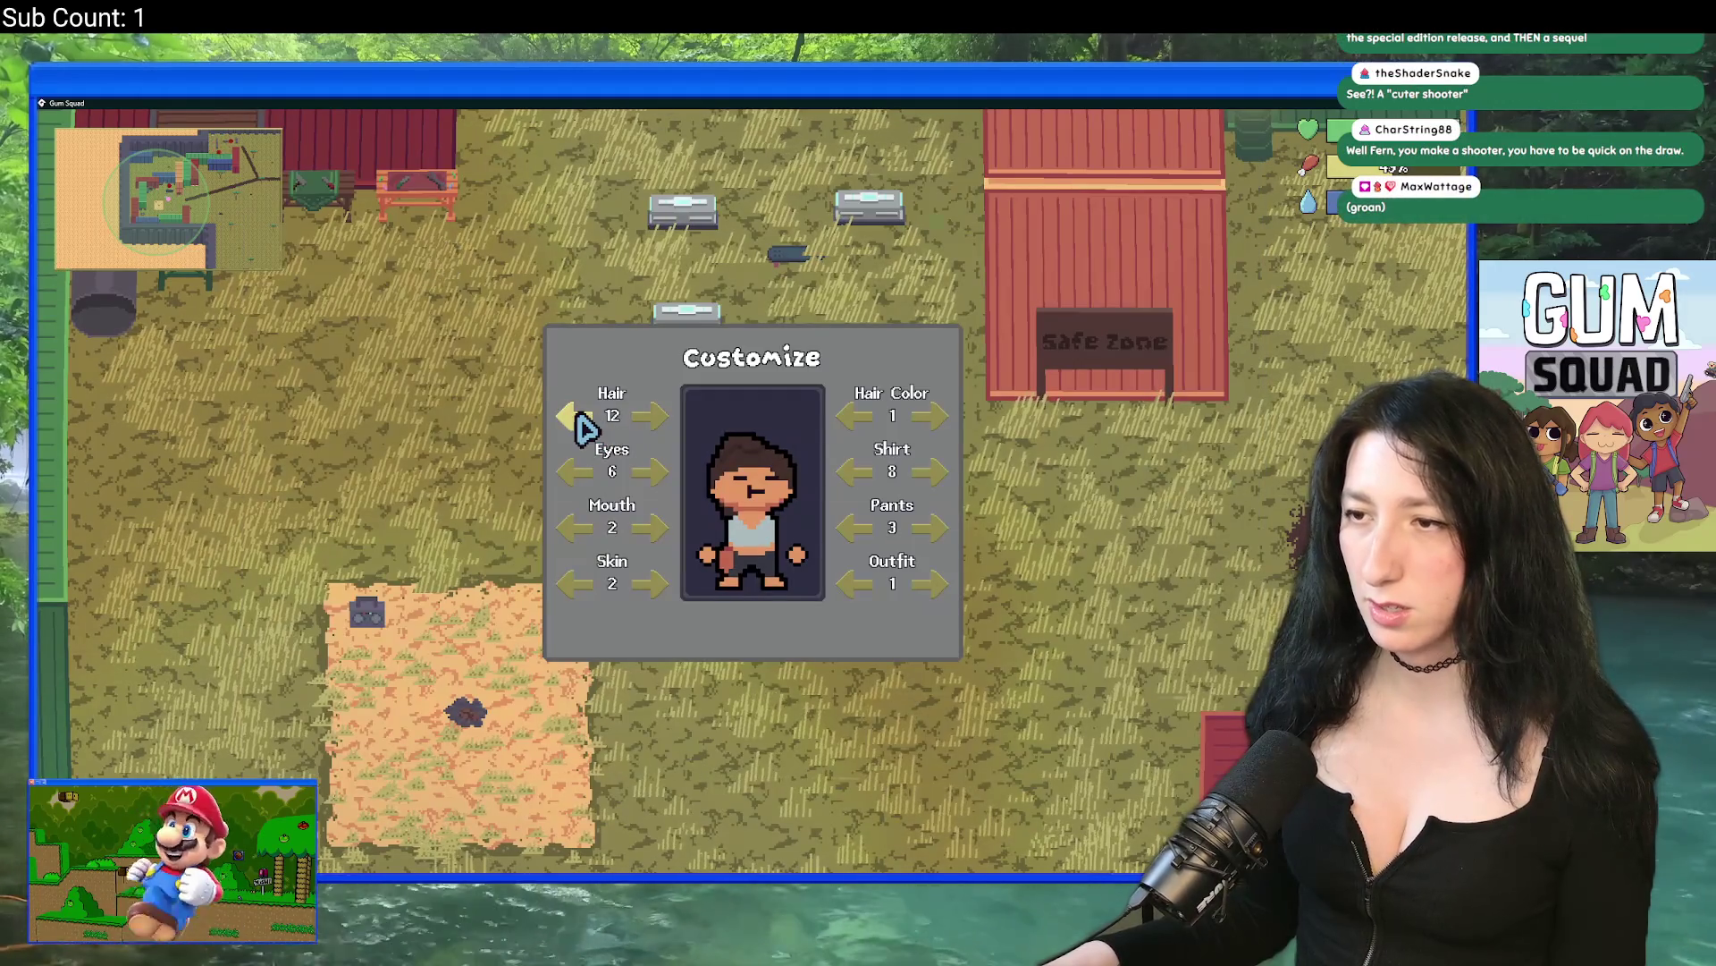
{"action": "left_click", "coordinate": [584, 423]}
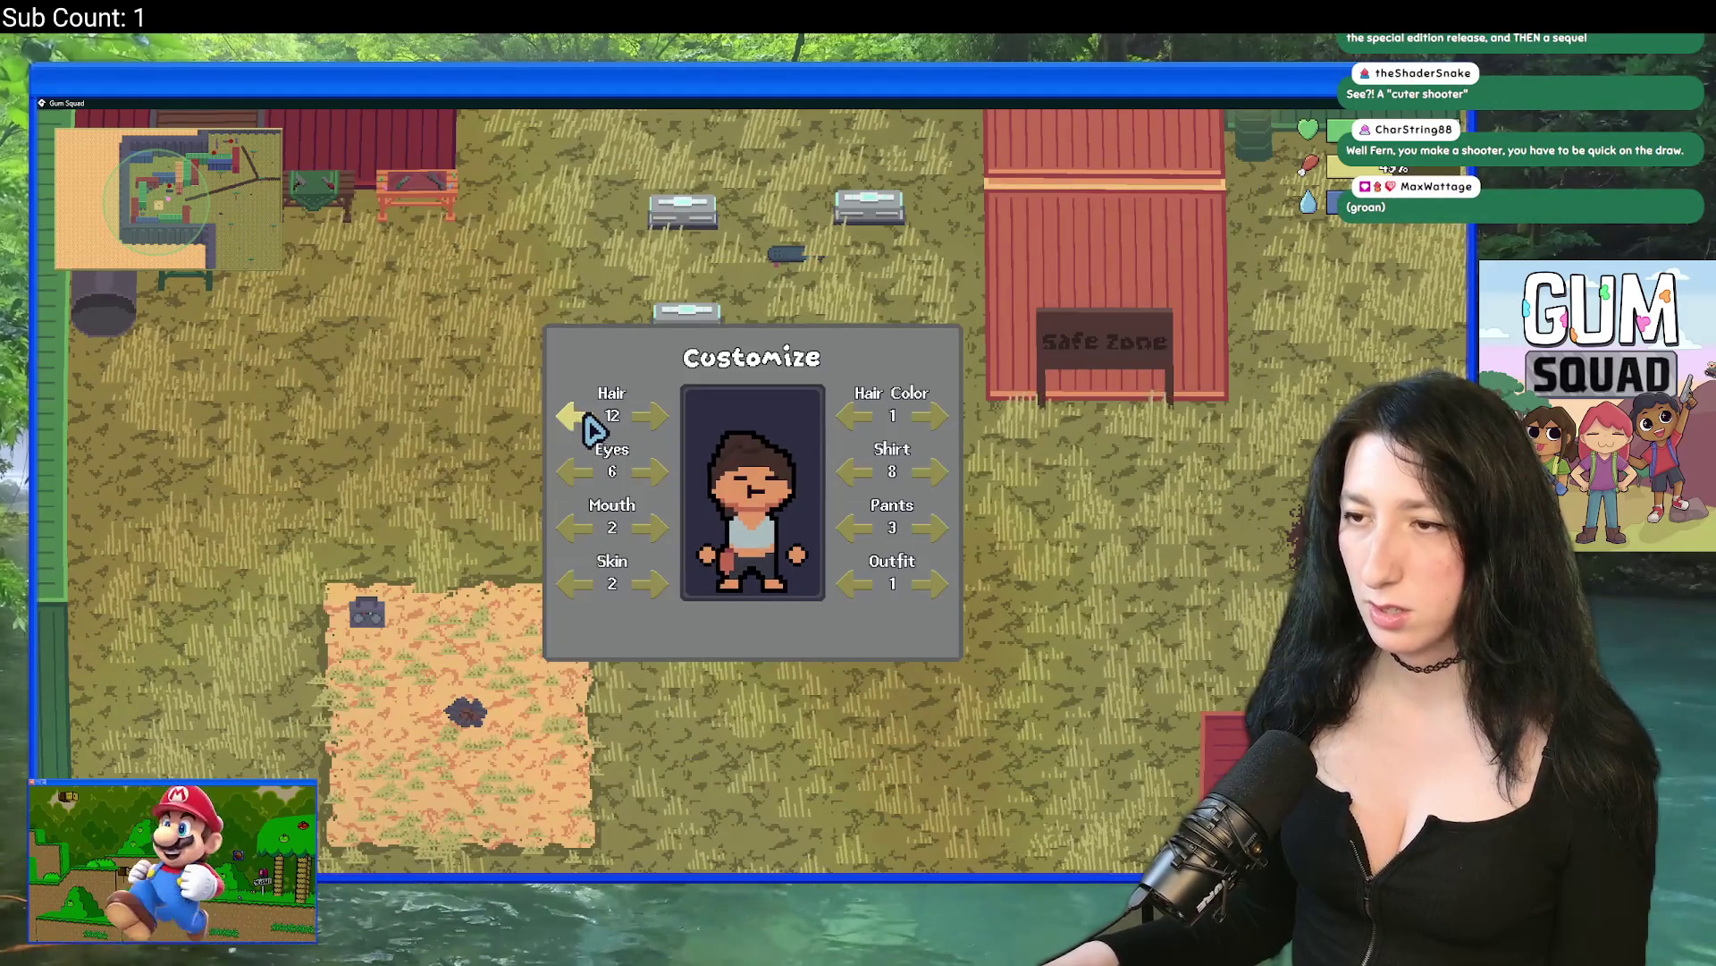
{"action": "key", "text": "Escape"}
{"action": "key", "text": "Tab"}
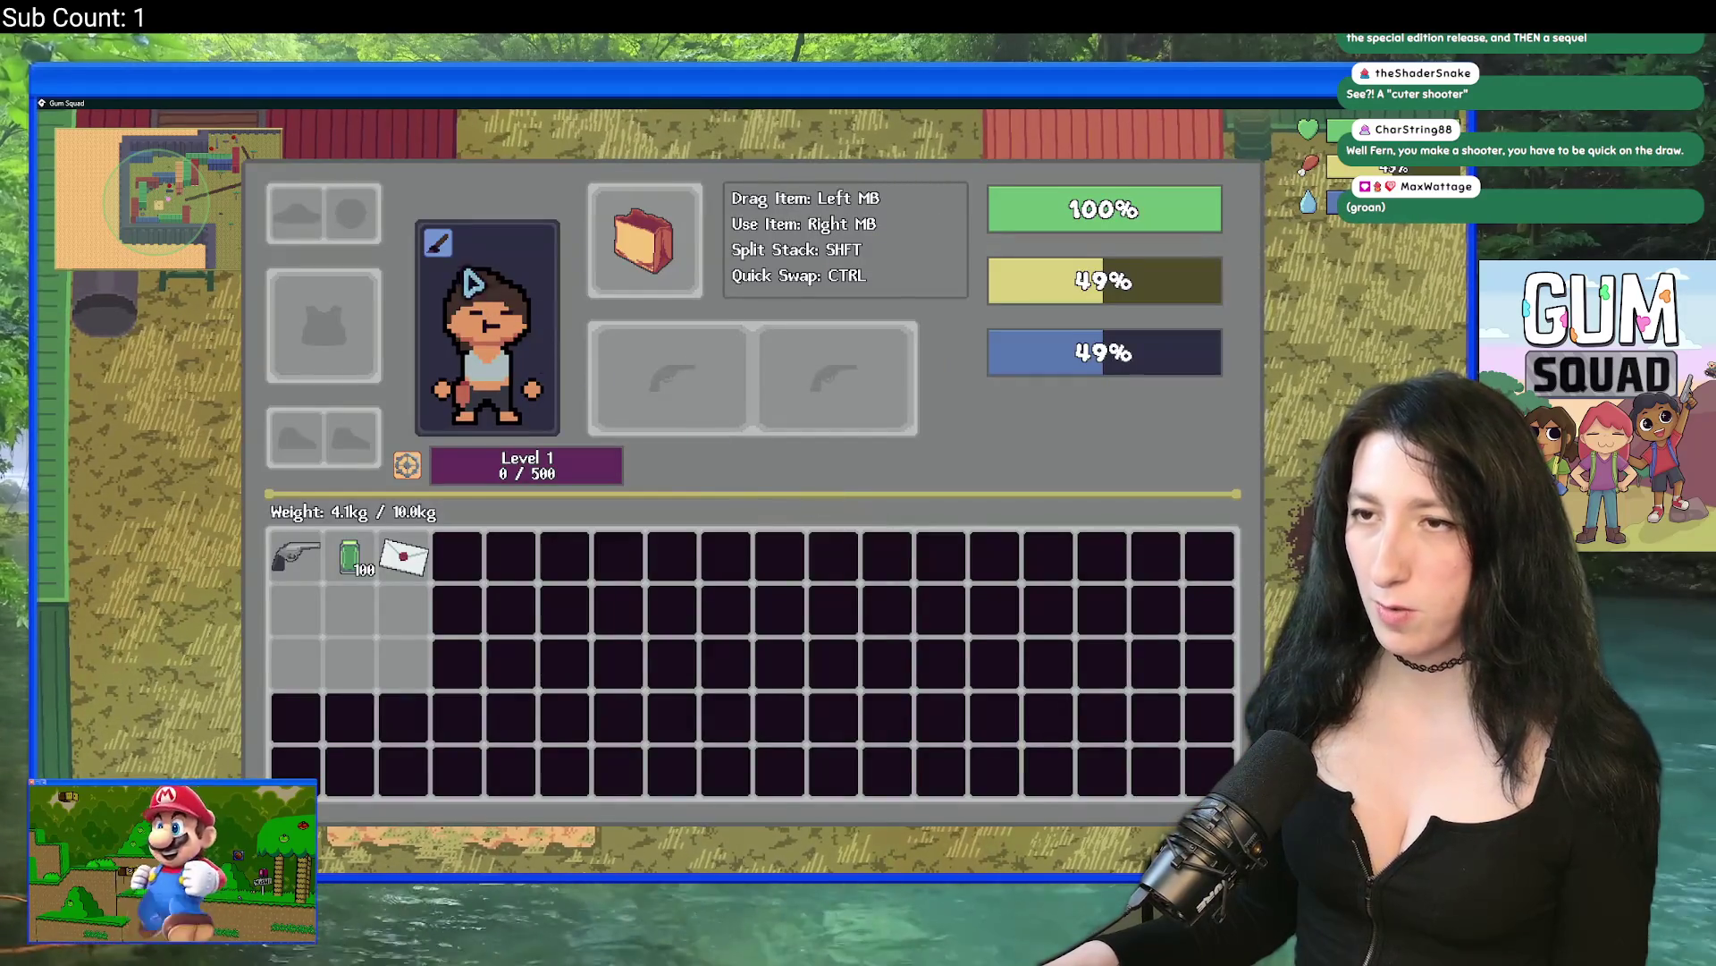
{"action": "left_click", "coordinate": [476, 286]}
Step: Cycle the hair colour from blonde through to green and close Customize
{"action": "left_click", "coordinate": [924, 417]}
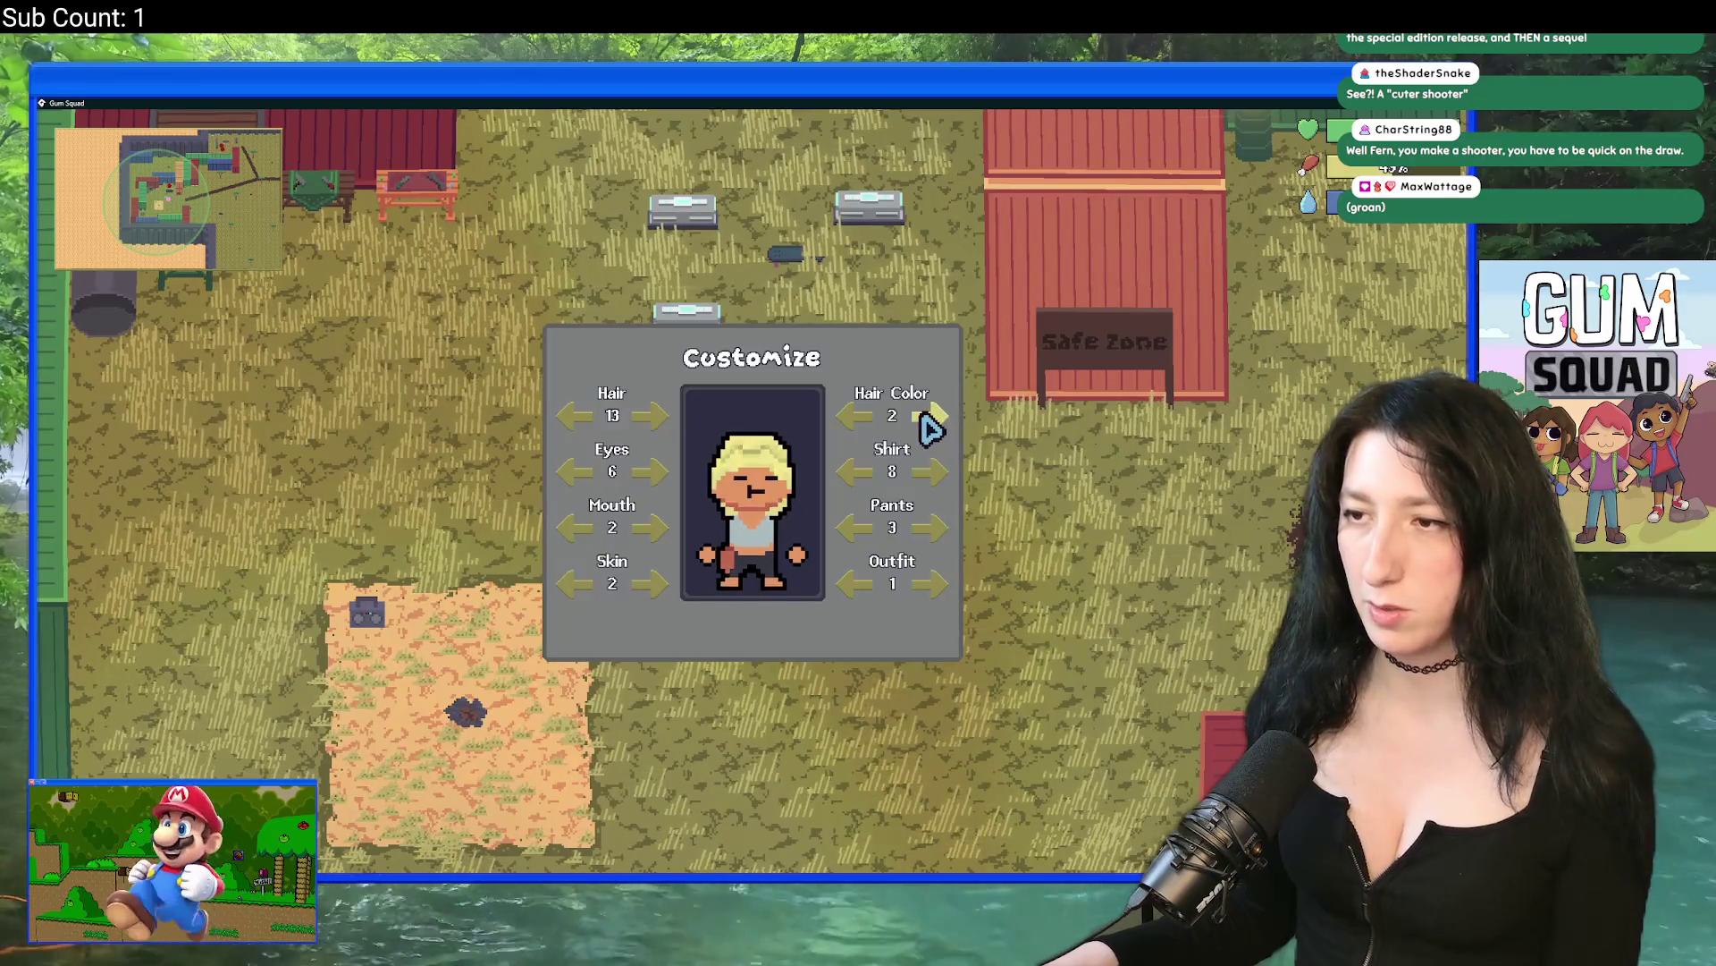
{"action": "left_click", "coordinate": [923, 418]}
{"action": "left_click", "coordinate": [924, 417]}
{"action": "left_click", "coordinate": [924, 417]}
{"action": "left_click", "coordinate": [923, 417]}
{"action": "left_click", "coordinate": [928, 420]}
{"action": "key", "text": "Escape"}
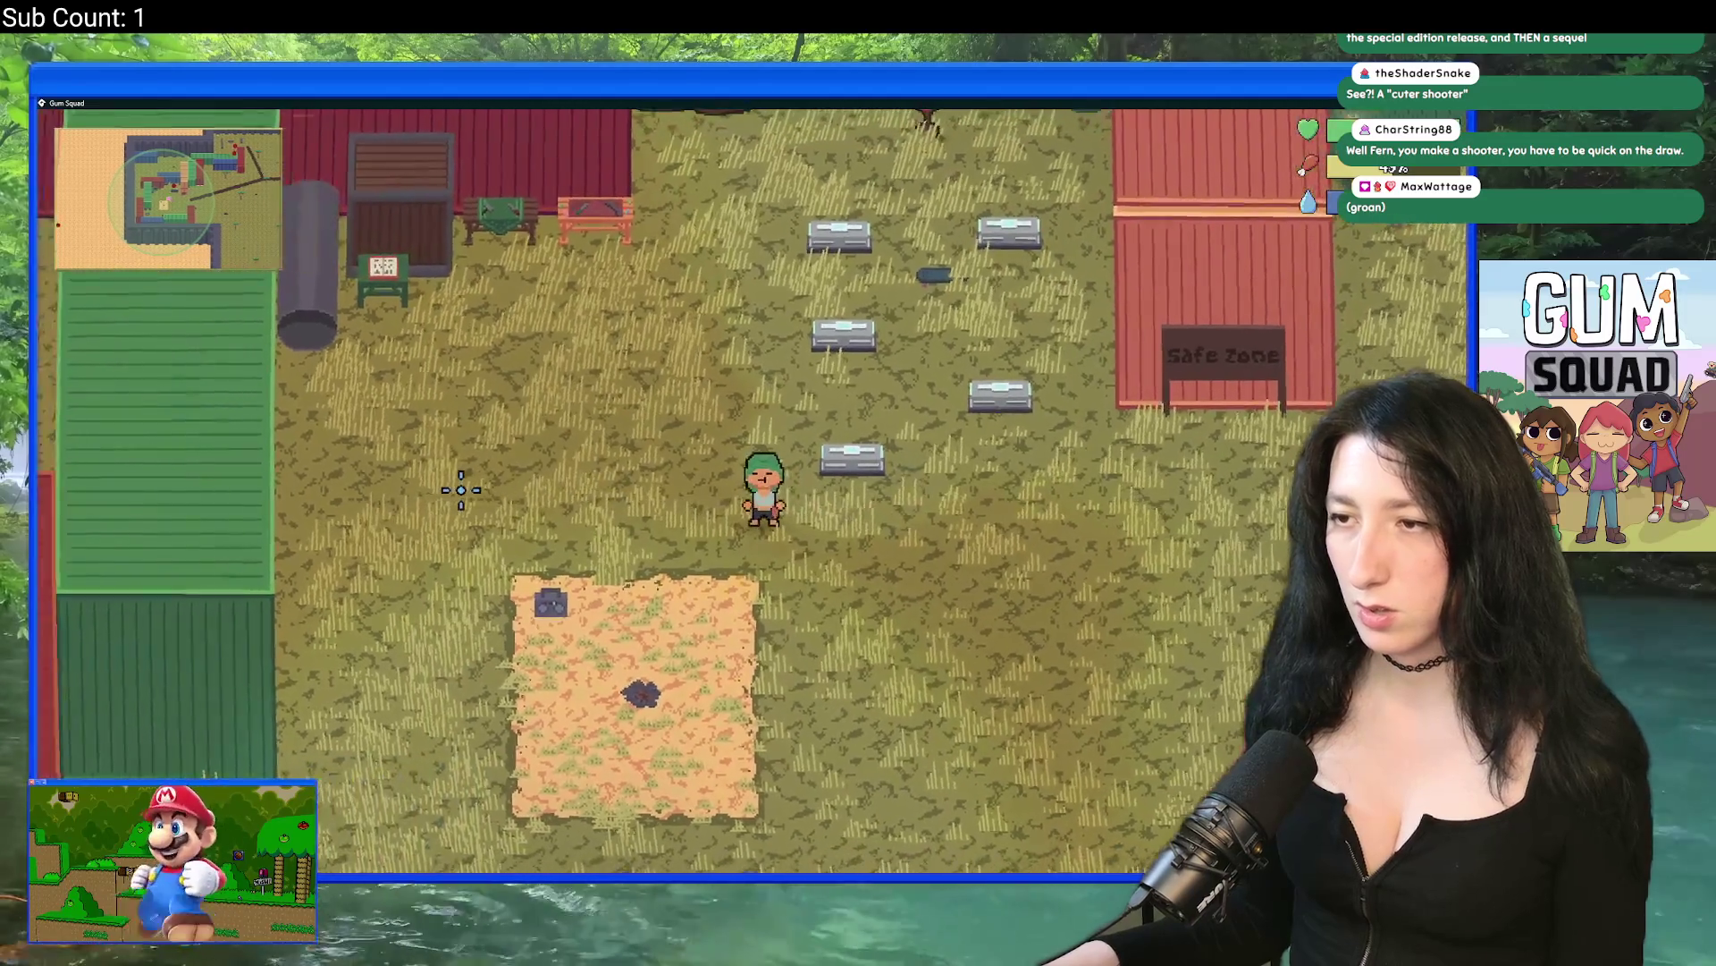
{"action": "key", "text": "alt+Tab"}
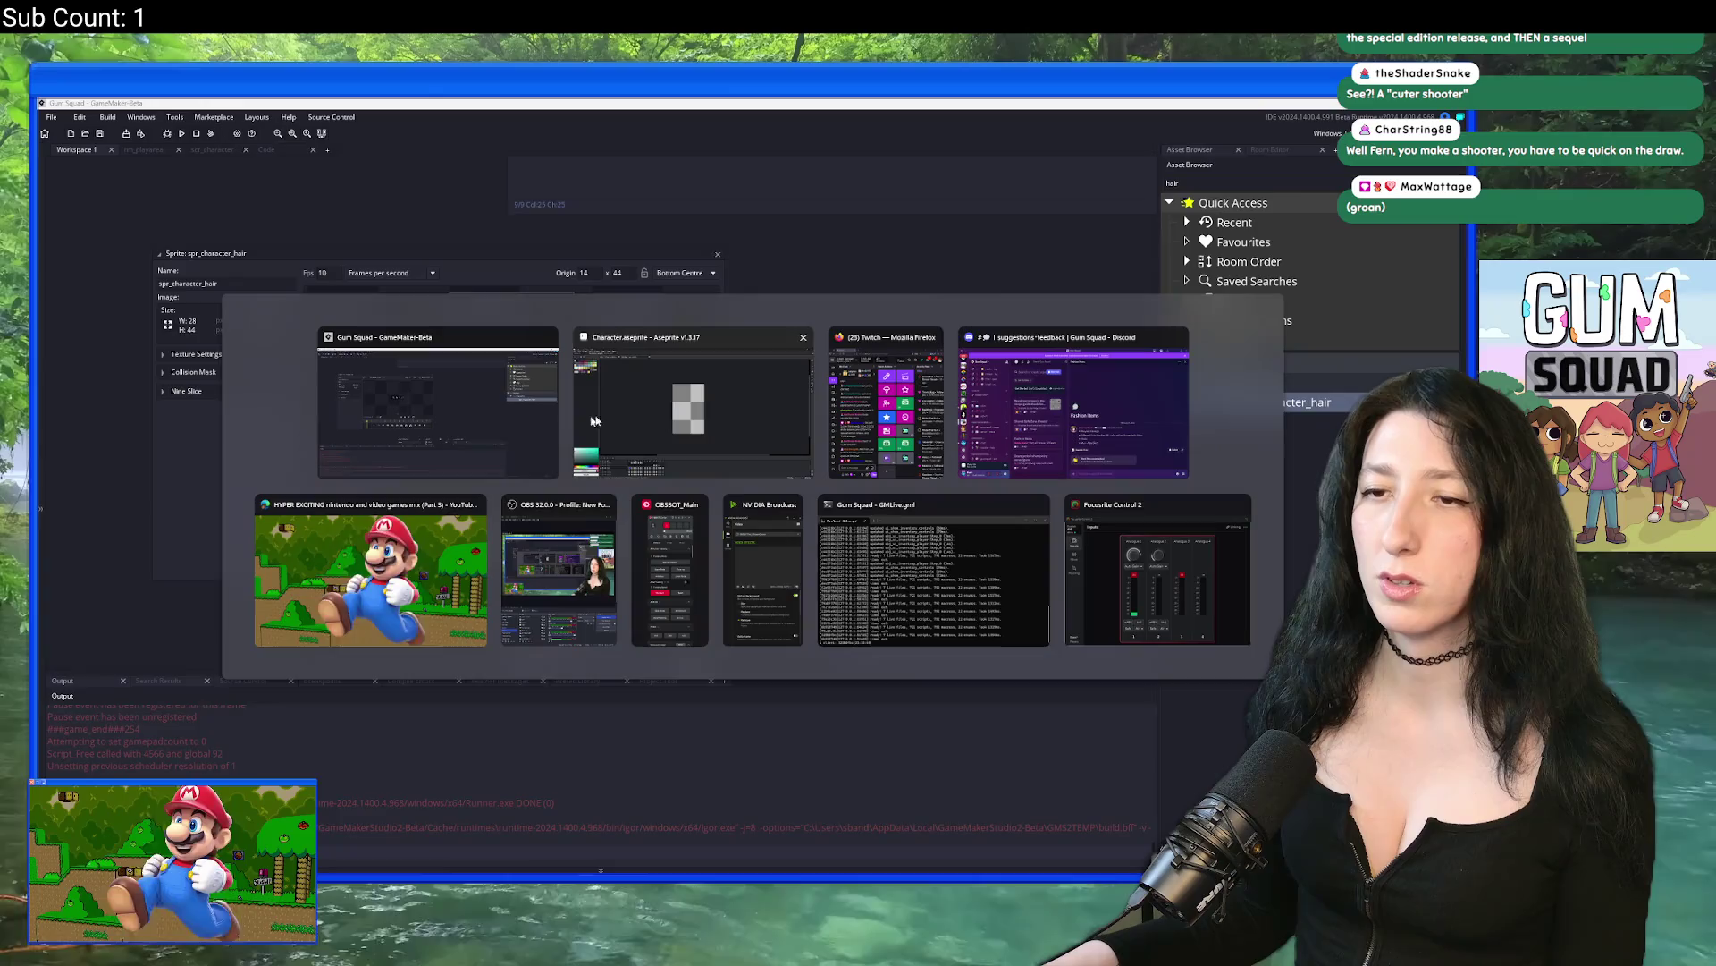
Step: In the Character sprite, select the top layer and view the brown-face frame
{"action": "left_click", "coordinate": [678, 407]}
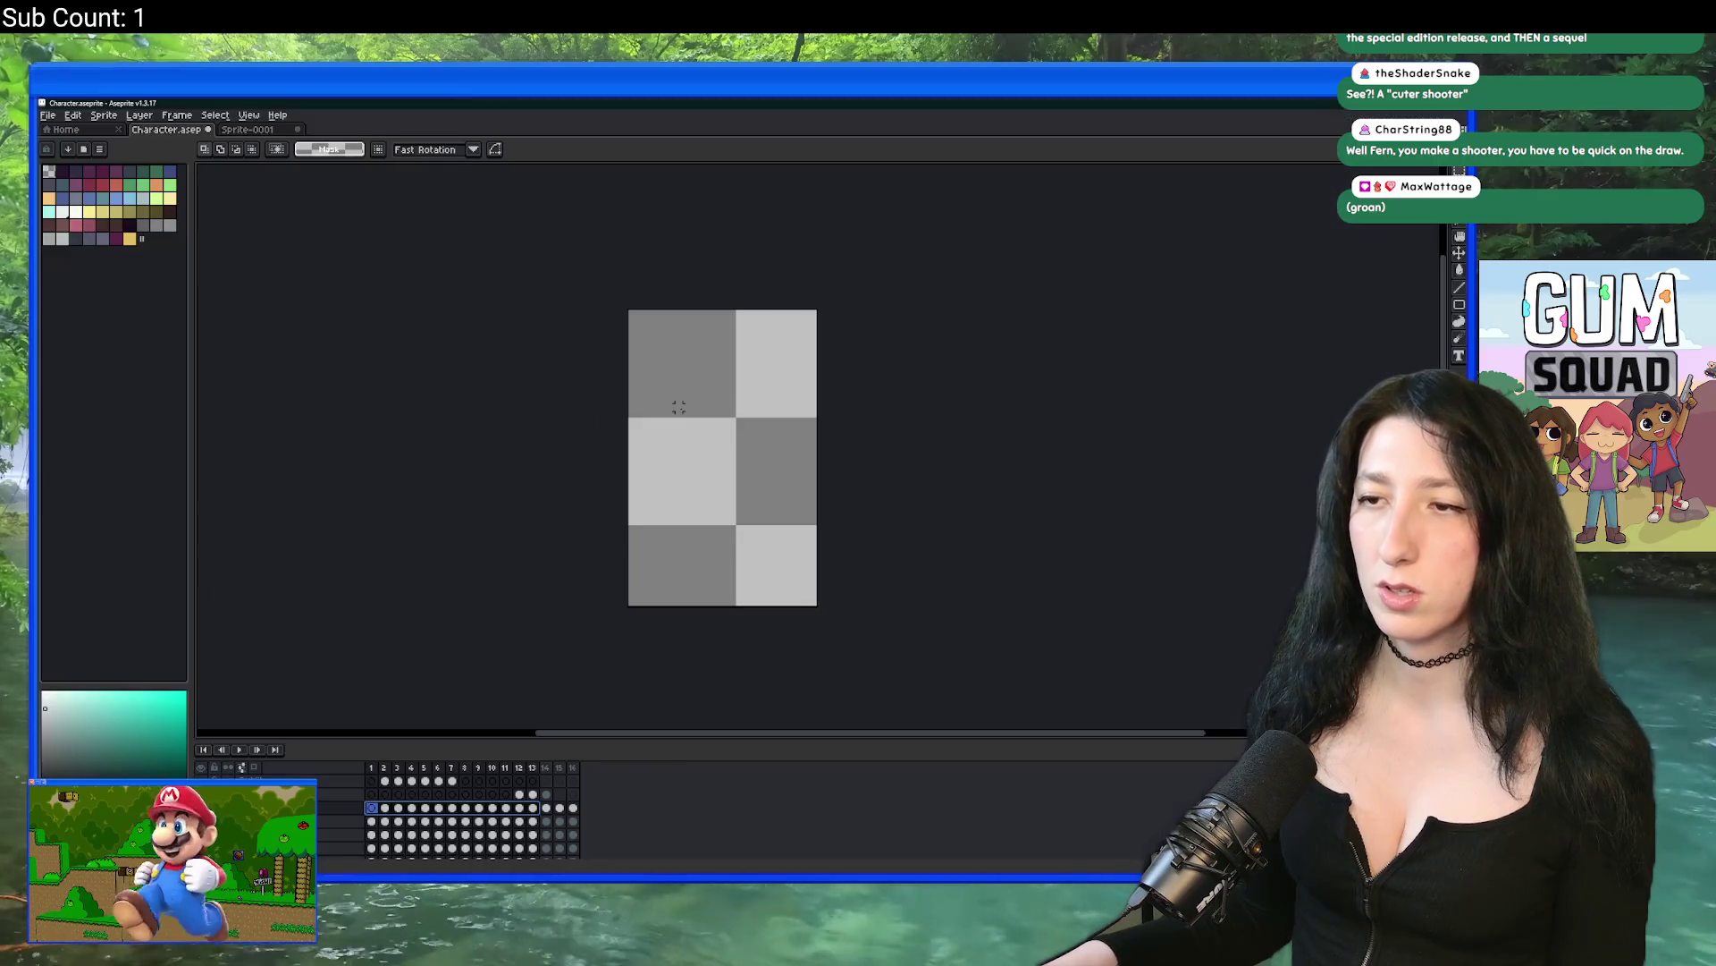
{"action": "left_click", "coordinate": [534, 808]}
{"action": "left_click", "coordinate": [327, 783]}
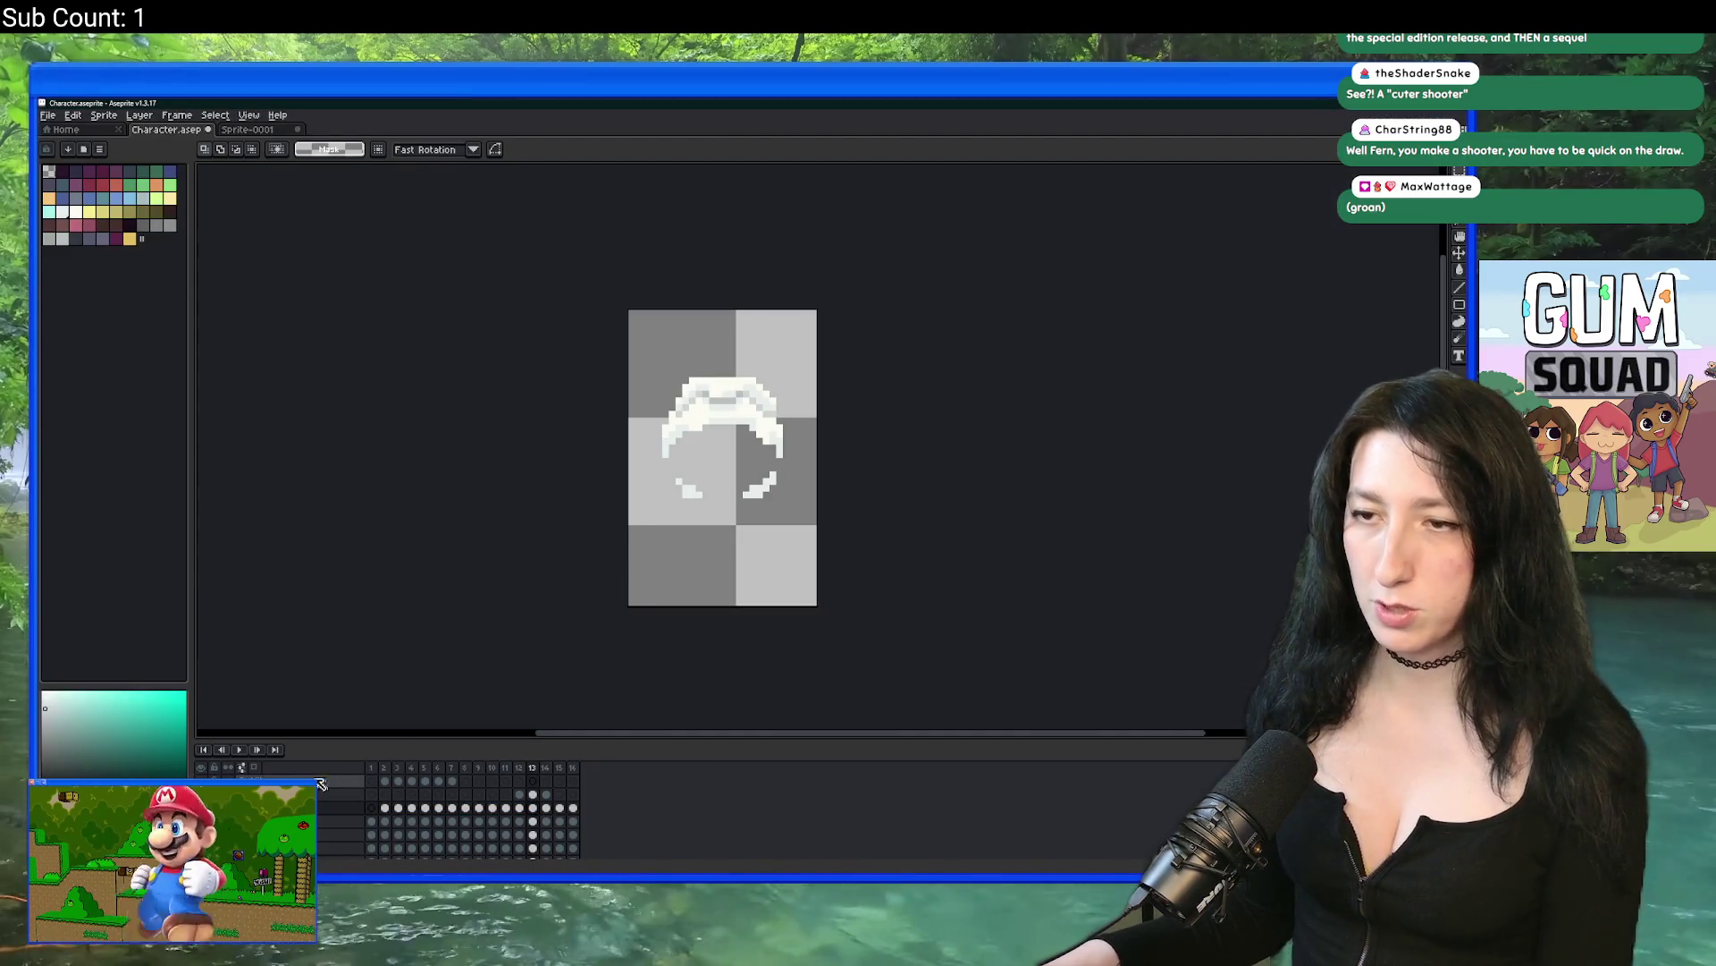
{"action": "scroll", "coordinate": [327, 795], "scroll_direction": "down", "scroll_amount": 1}
{"action": "left_click", "coordinate": [408, 768]}
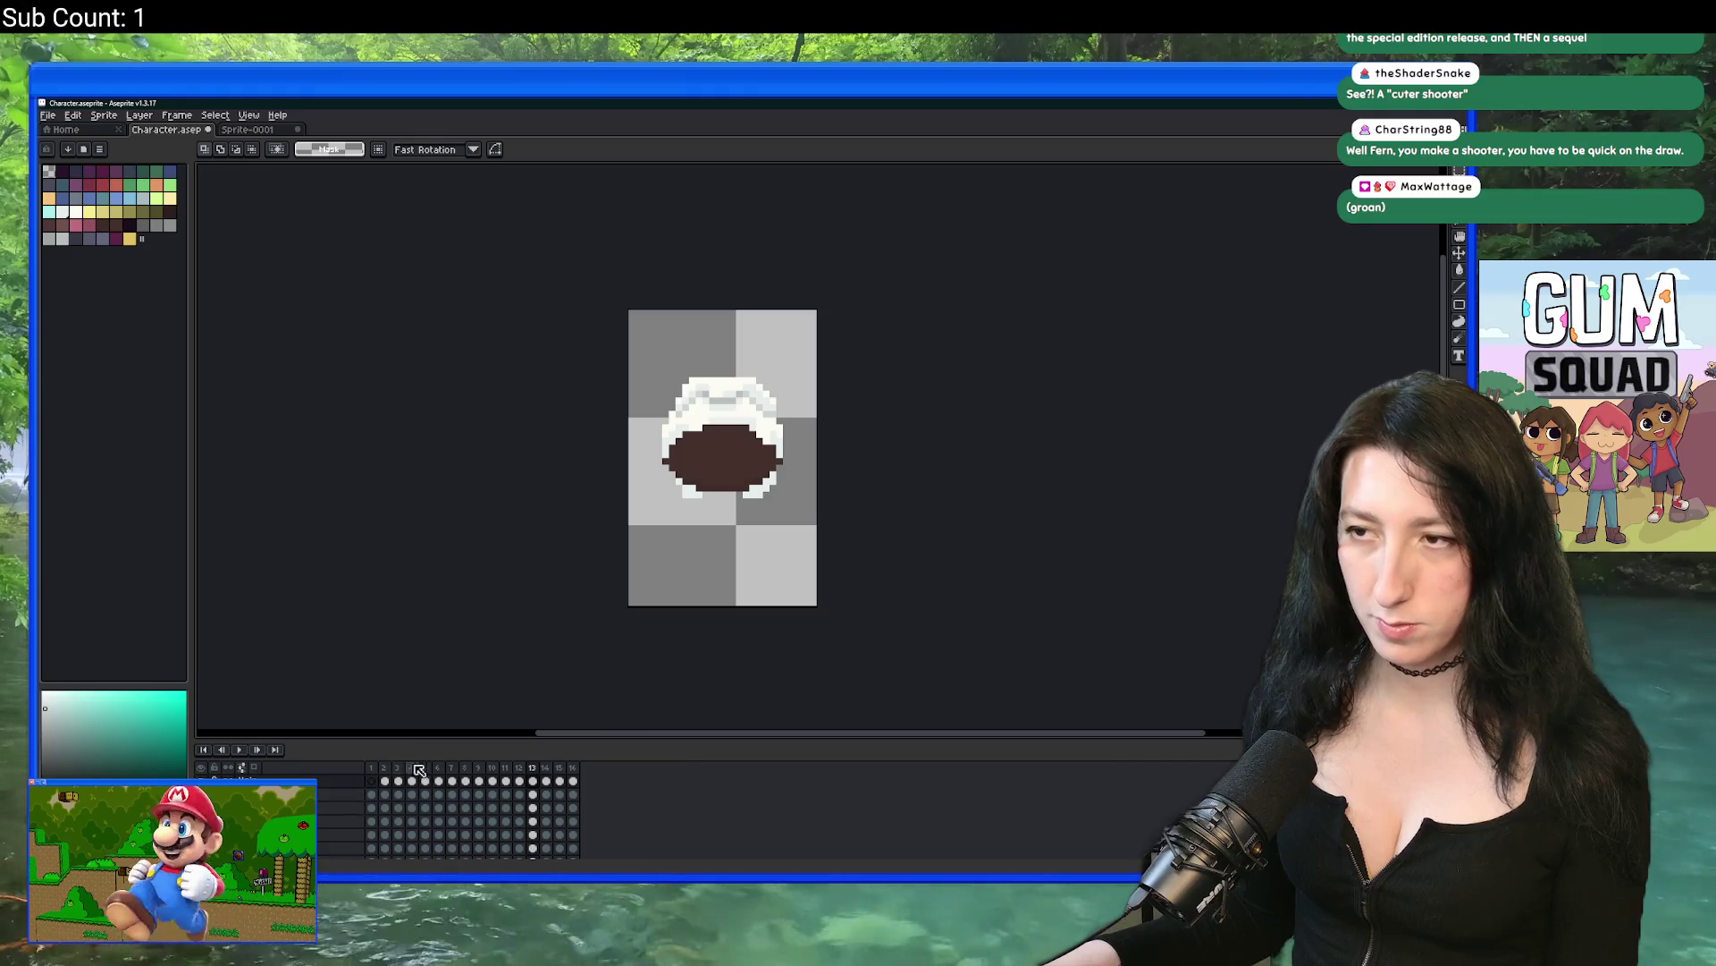
{"action": "scroll", "coordinate": [652, 489], "scroll_direction": "up", "scroll_amount": 4}
Step: Sample the wrap's cream colour and paint two cream pixels down its left edge
{"action": "key", "text": "b"}
{"action": "left_click", "coordinate": [636, 389], "text": "alt"}
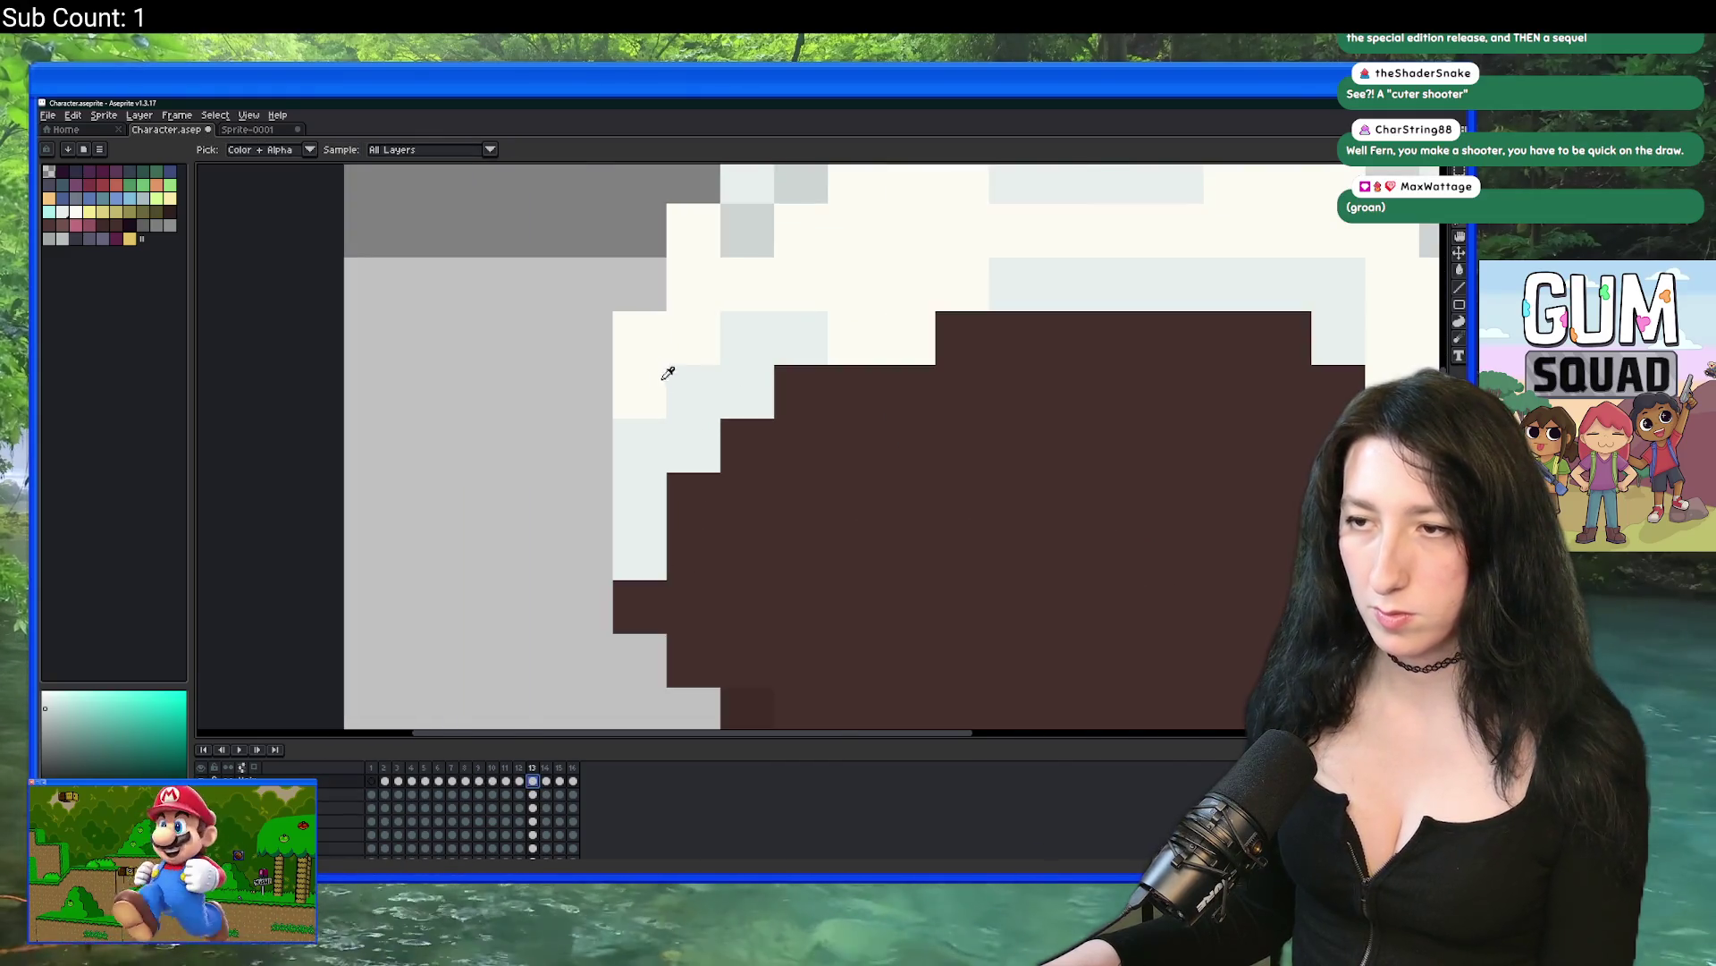
{"action": "left_click_drag", "start_coordinate": [598, 332], "coordinate": [608, 370]}
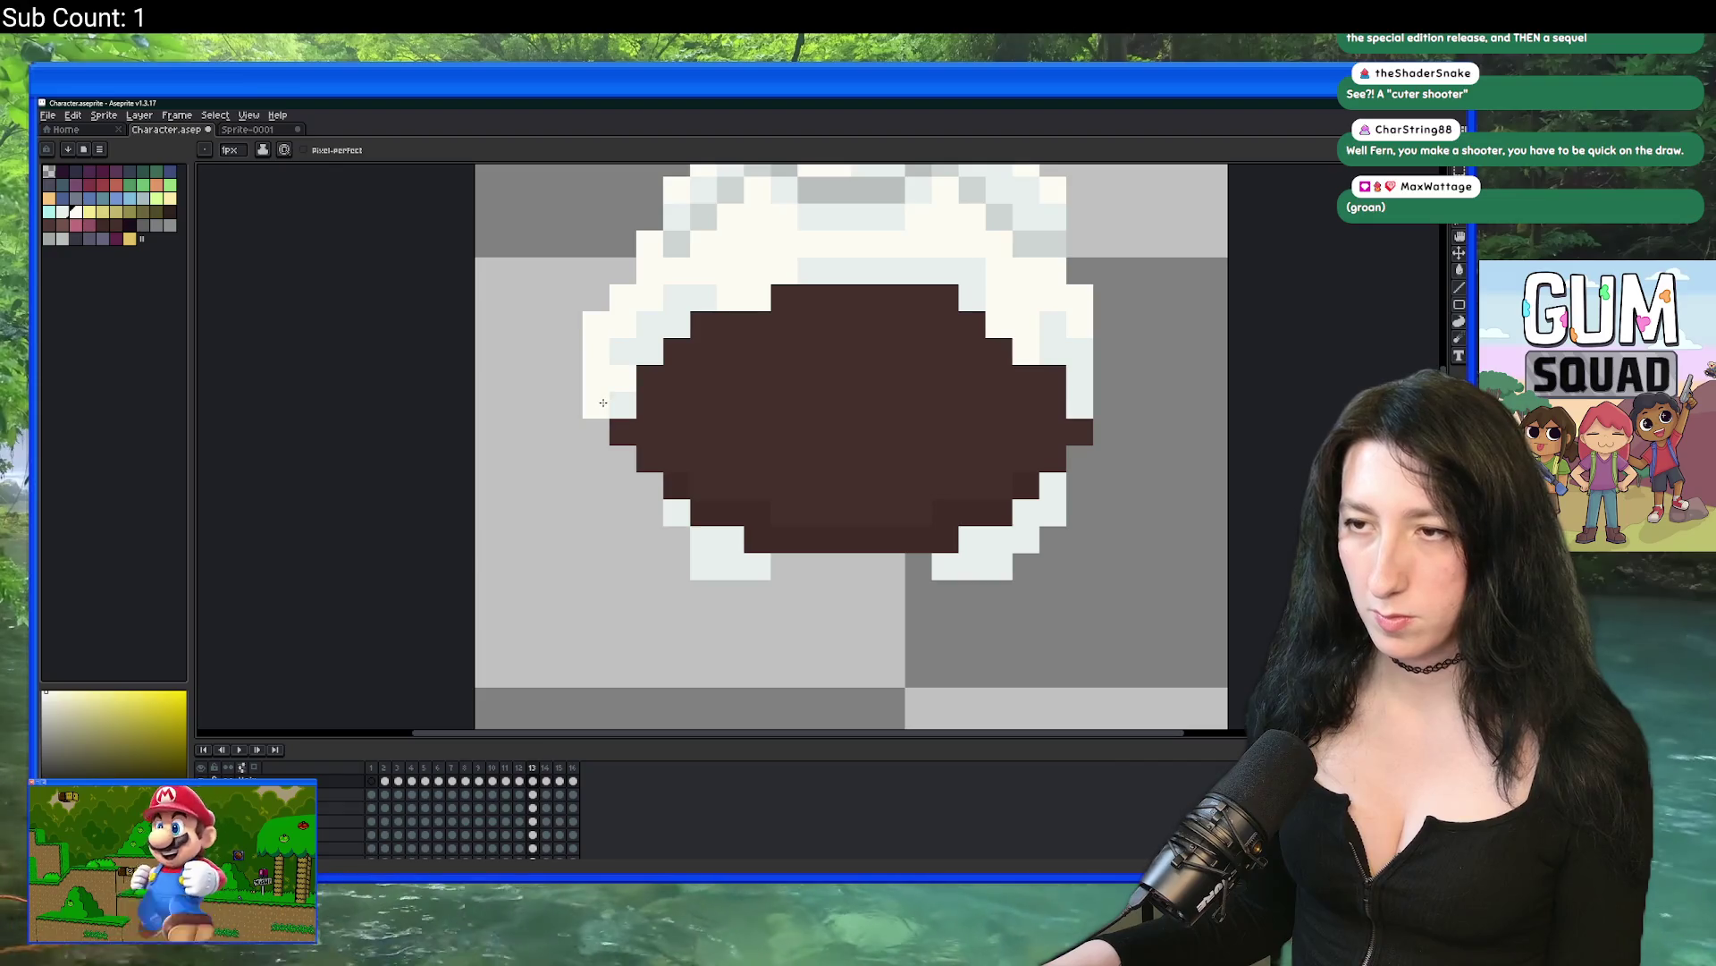
{"action": "scroll", "coordinate": [616, 453], "scroll_direction": "down", "scroll_amount": 2}
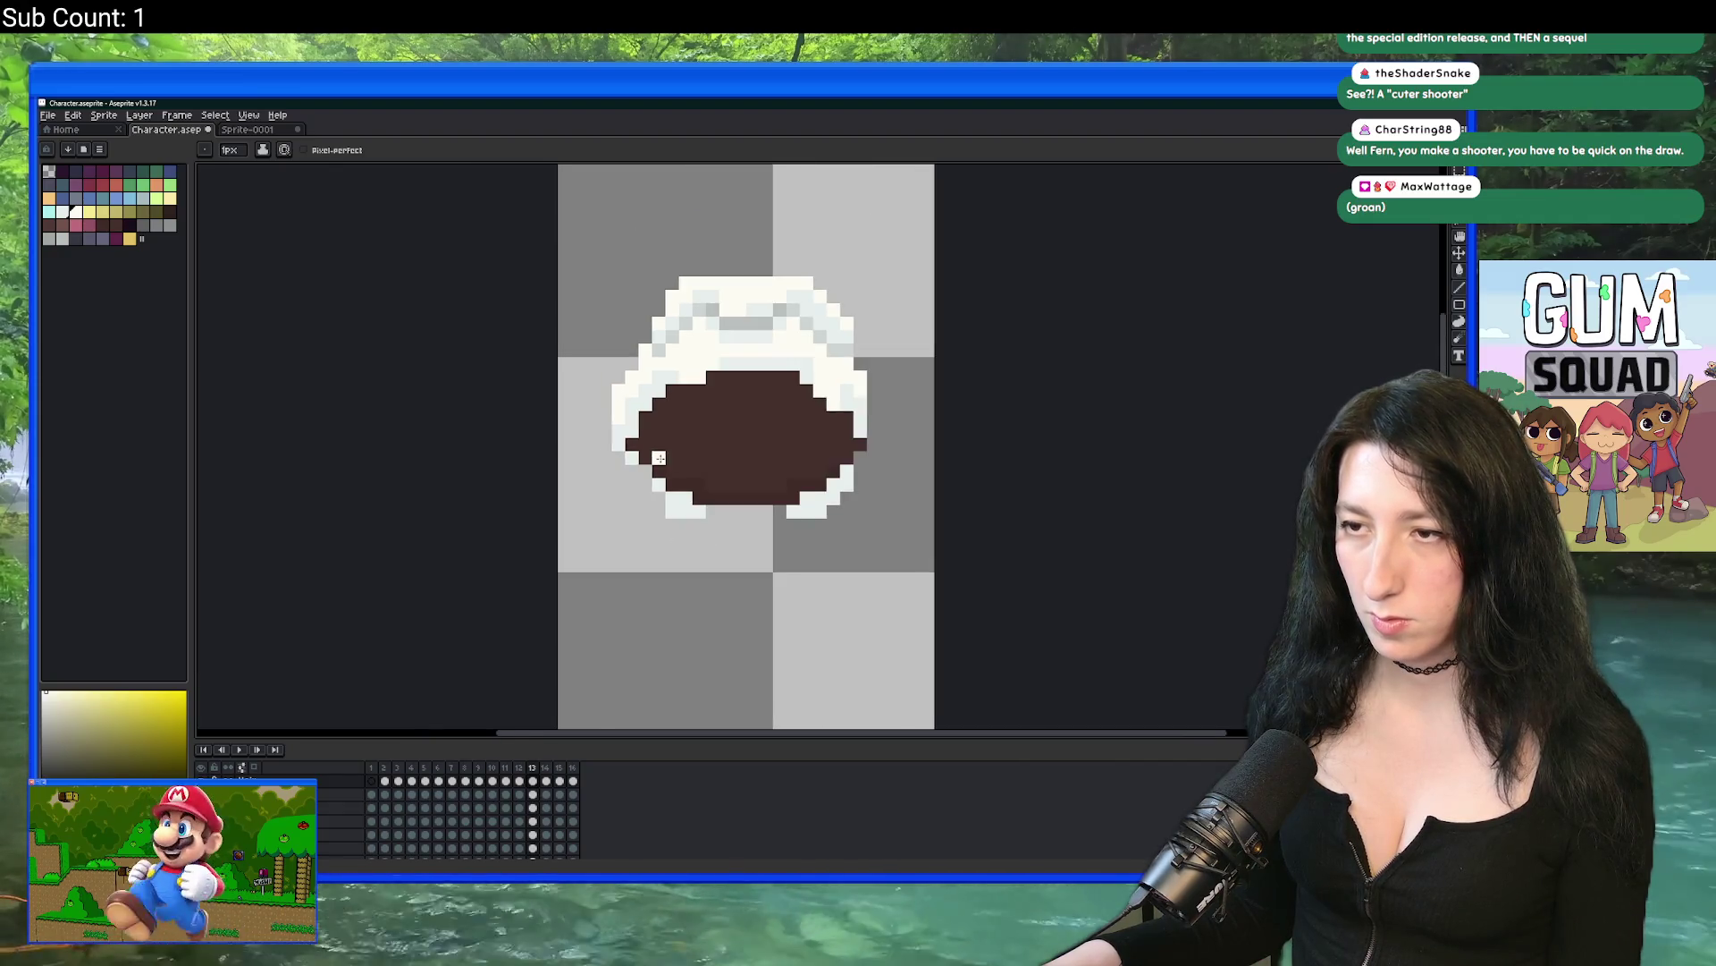
{"action": "scroll", "coordinate": [809, 457], "scroll_direction": "up", "scroll_amount": 3}
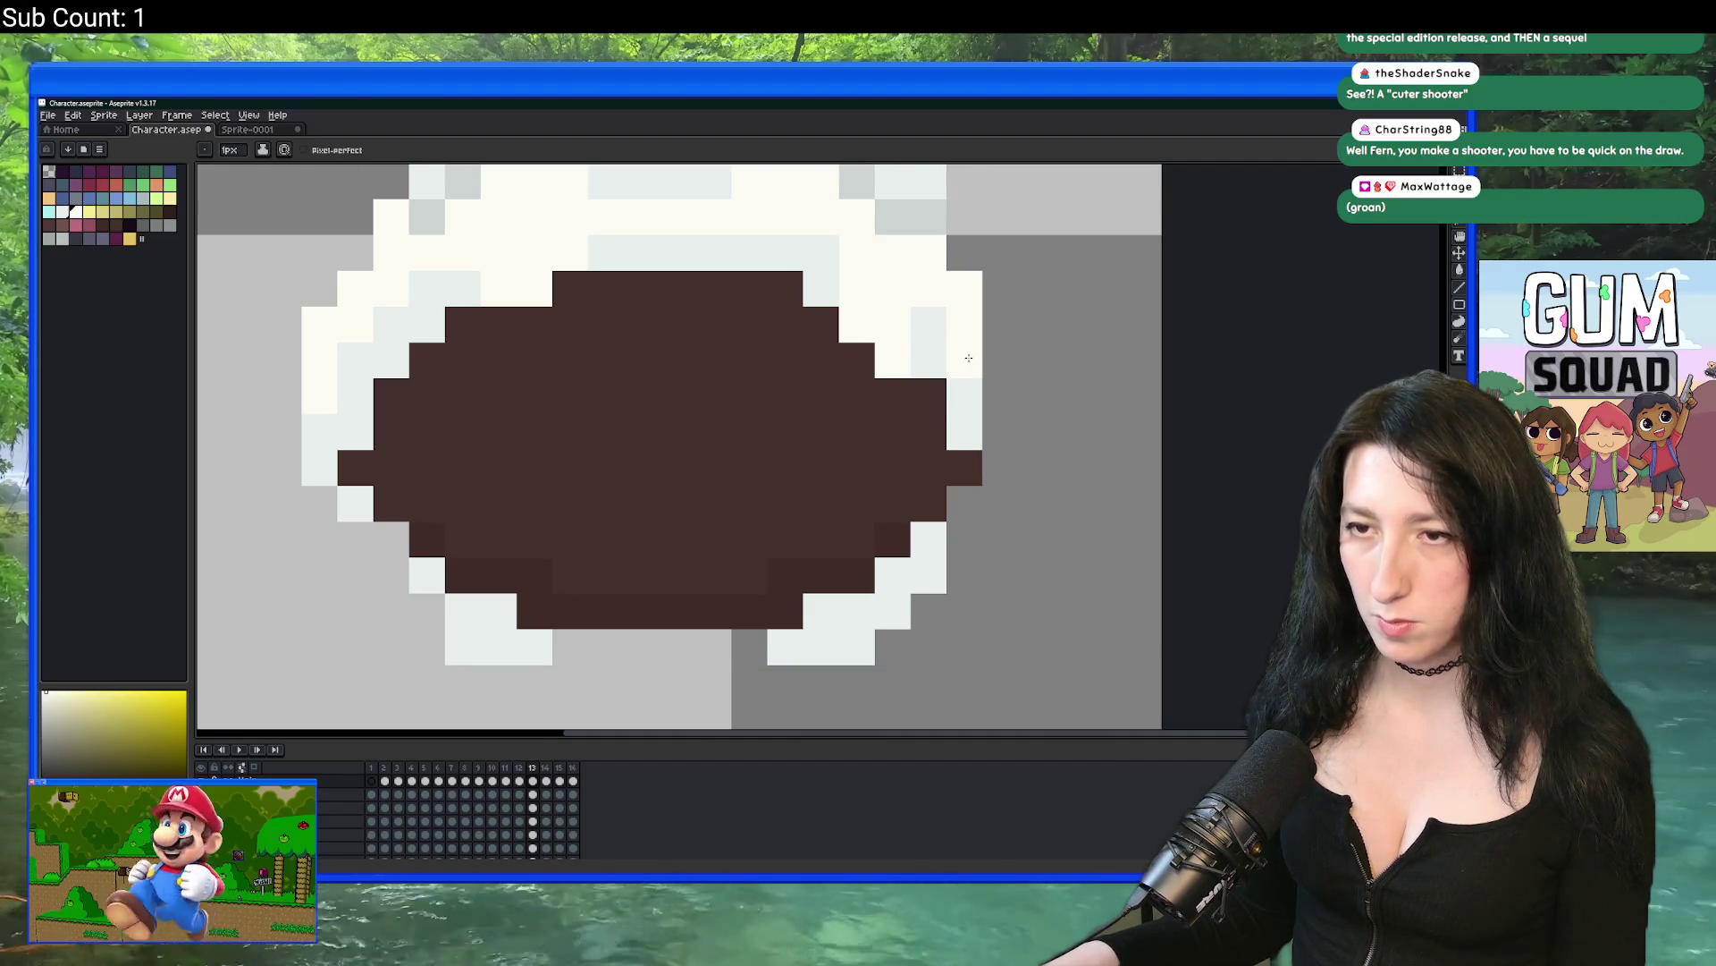
{"action": "scroll", "coordinate": [968, 358], "scroll_direction": "down", "scroll_amount": 2}
{"action": "scroll", "coordinate": [984, 380], "scroll_direction": "up", "scroll_amount": 2}
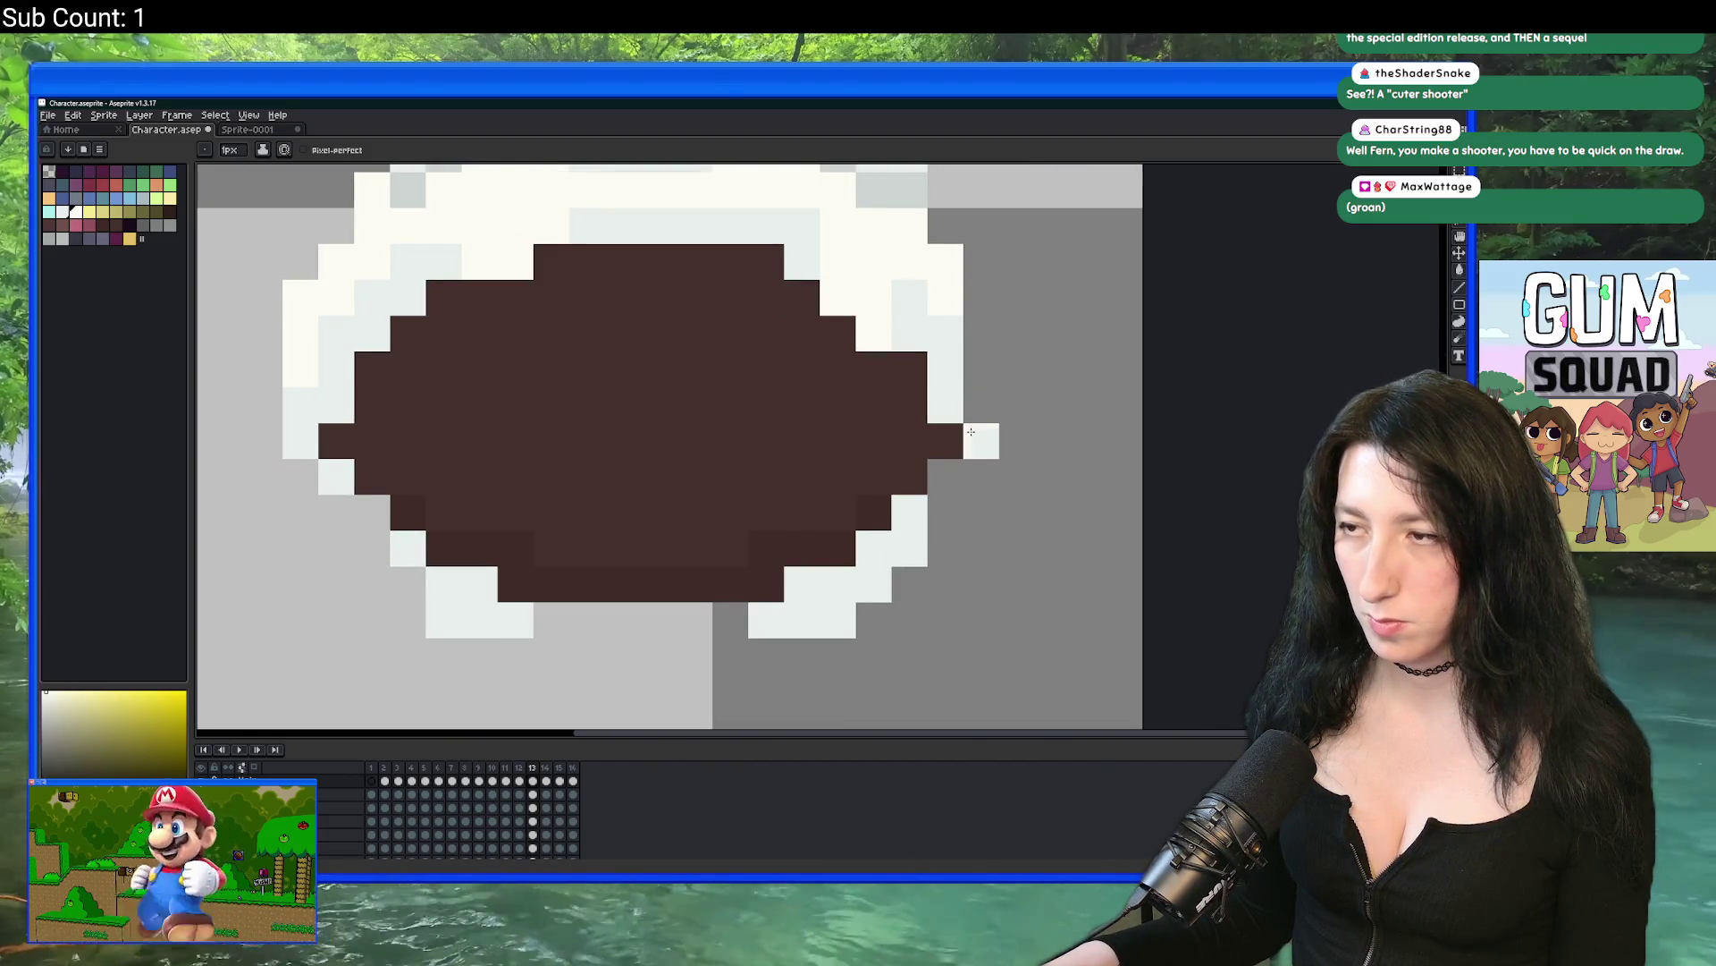
{"action": "scroll", "coordinate": [979, 378], "scroll_direction": "down", "scroll_amount": 2}
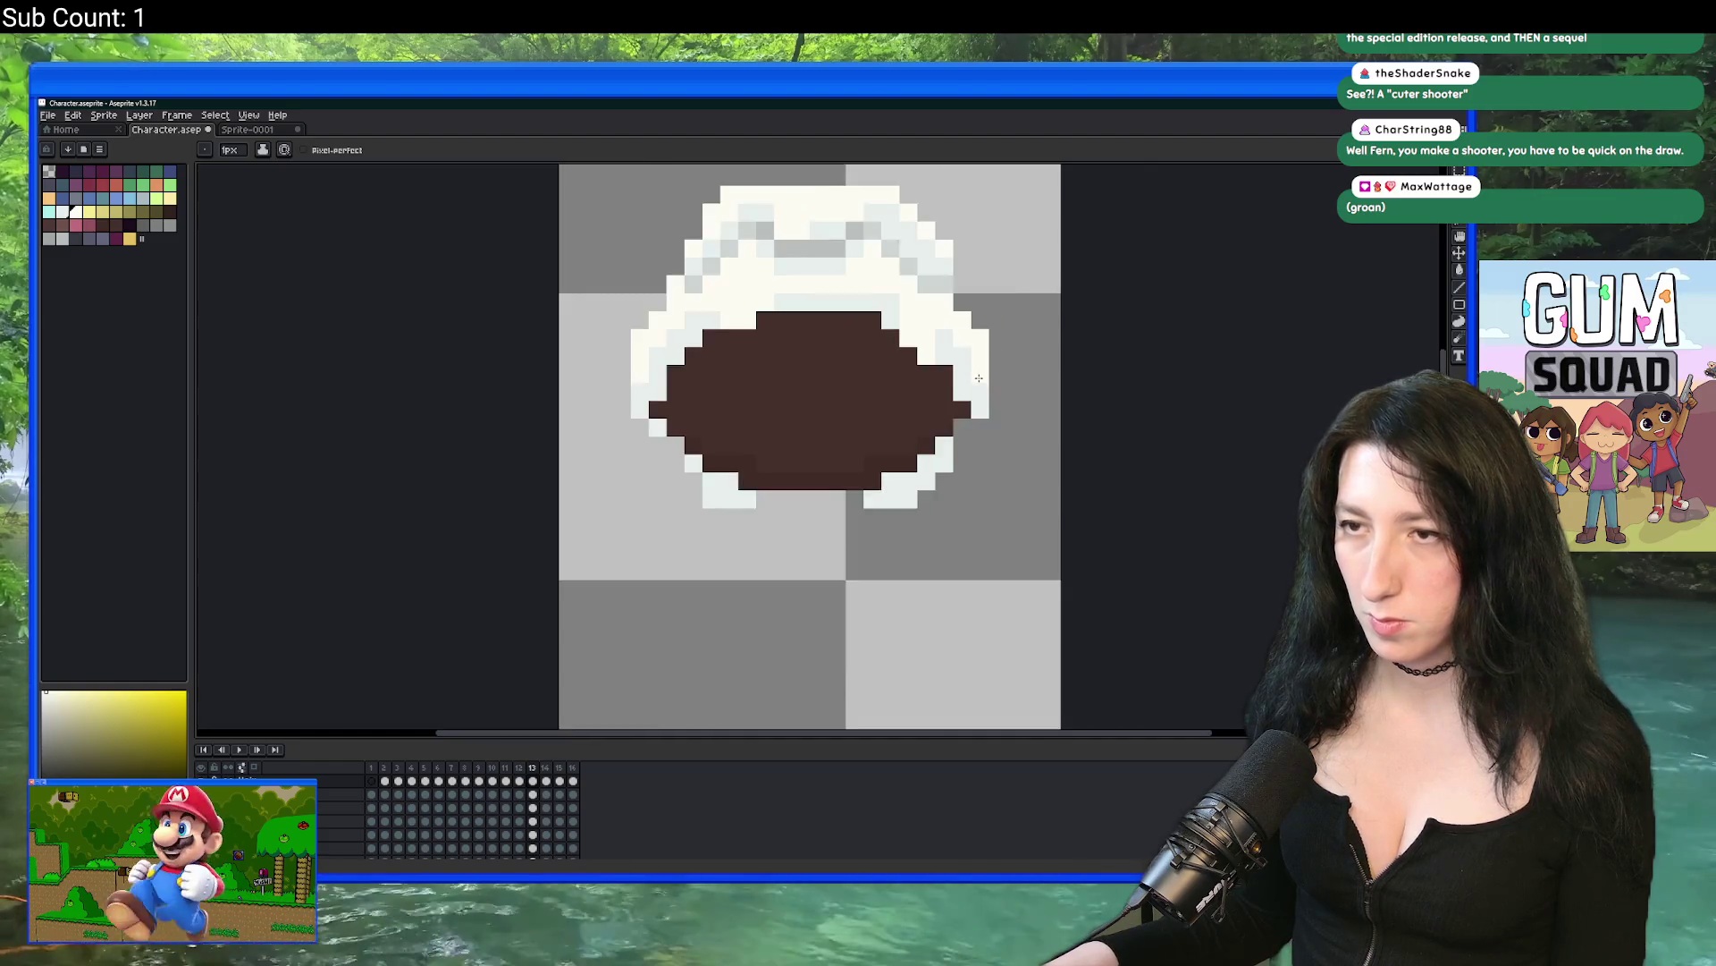
{"action": "scroll", "coordinate": [979, 378], "scroll_direction": "down", "scroll_amount": 2}
{"action": "scroll", "coordinate": [977, 393], "scroll_direction": "up", "scroll_amount": 2}
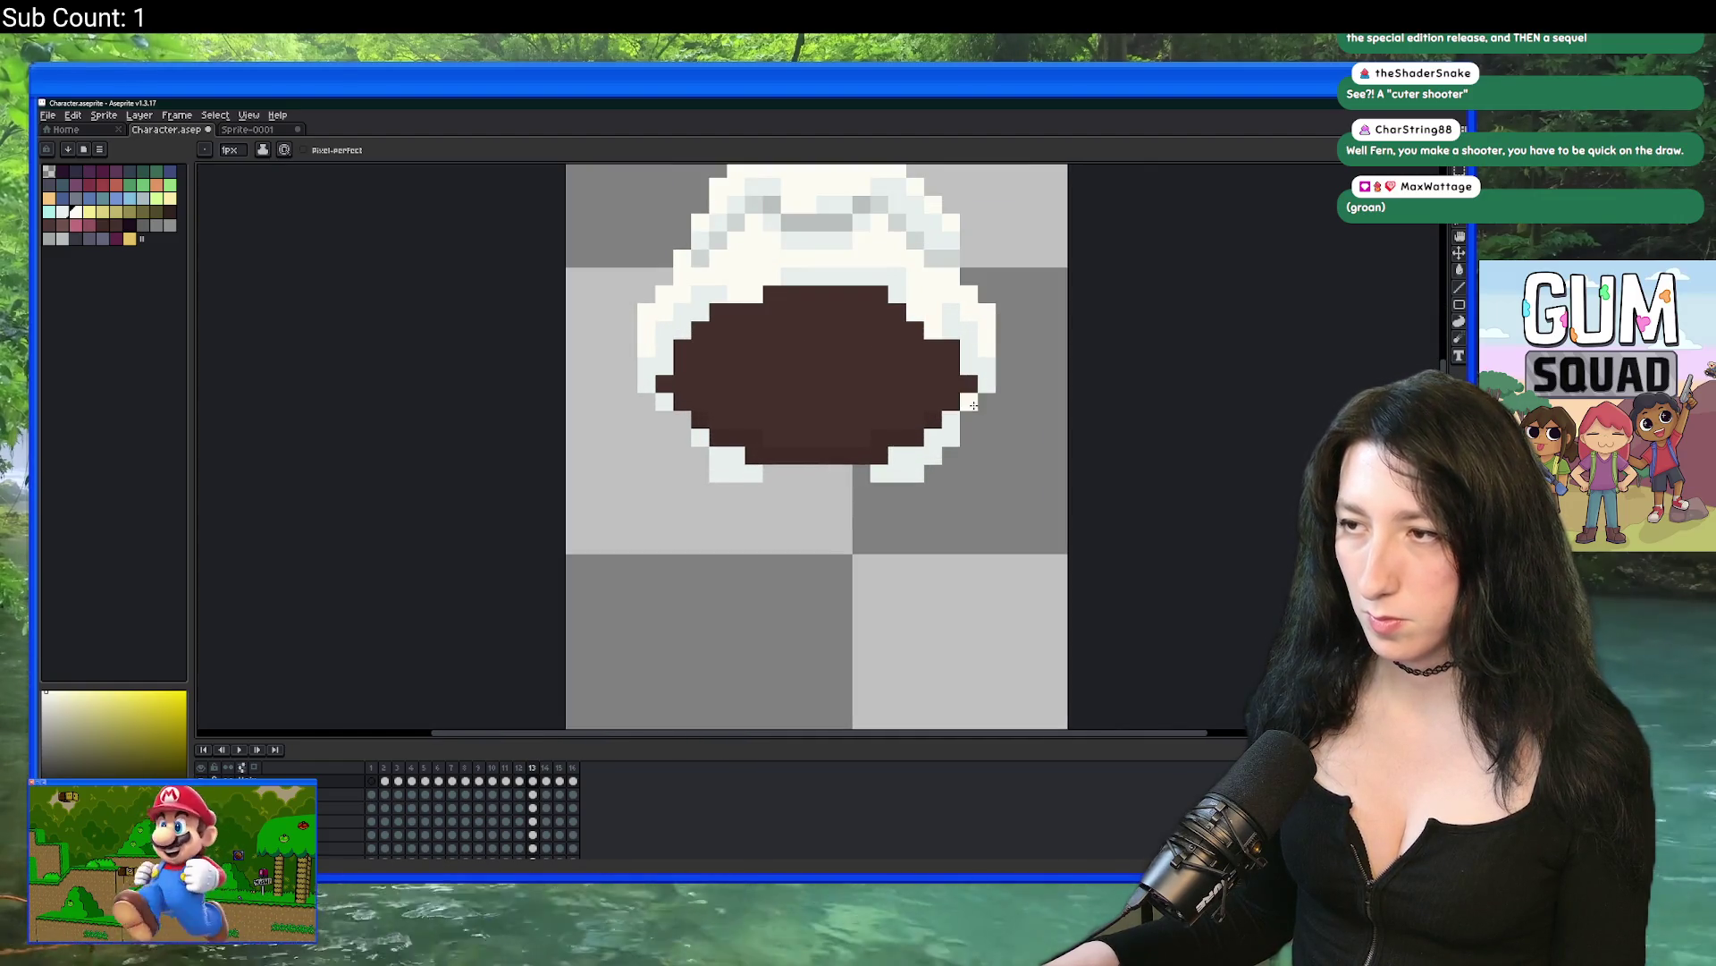
{"action": "scroll", "coordinate": [960, 442], "scroll_direction": "down", "scroll_amount": 1}
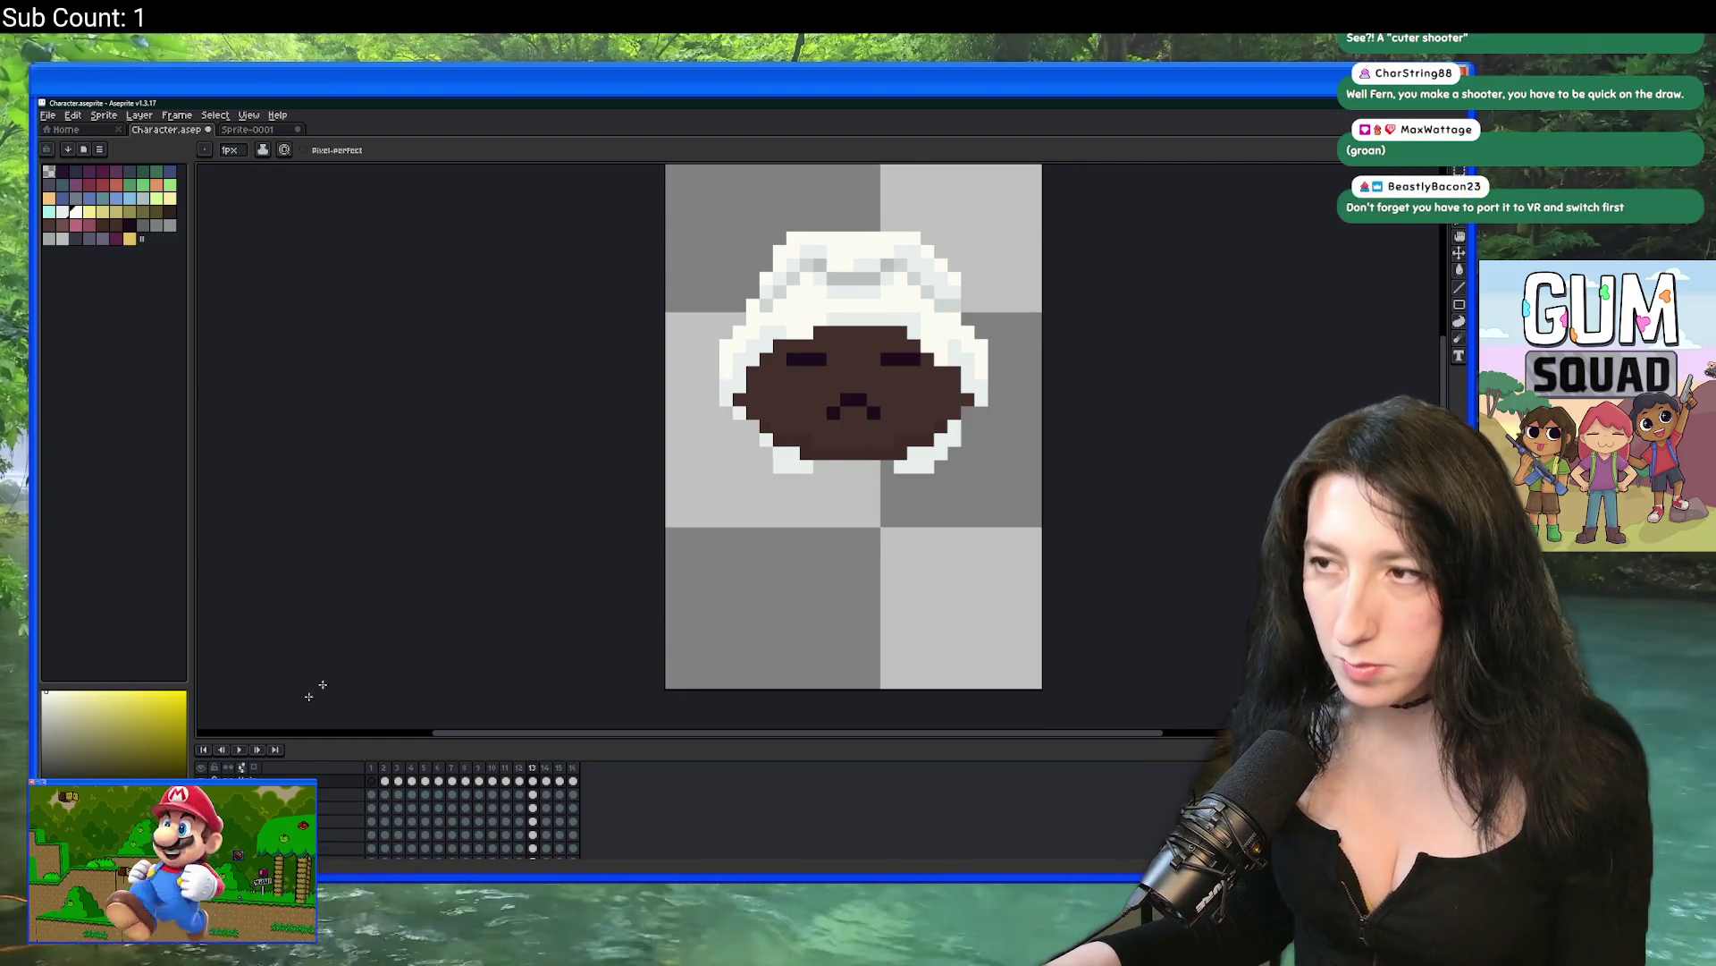
{"action": "scroll", "coordinate": [700, 467], "scroll_direction": "down", "scroll_amount": 3}
{"action": "scroll", "coordinate": [672, 570], "scroll_direction": "down", "scroll_amount": 1}
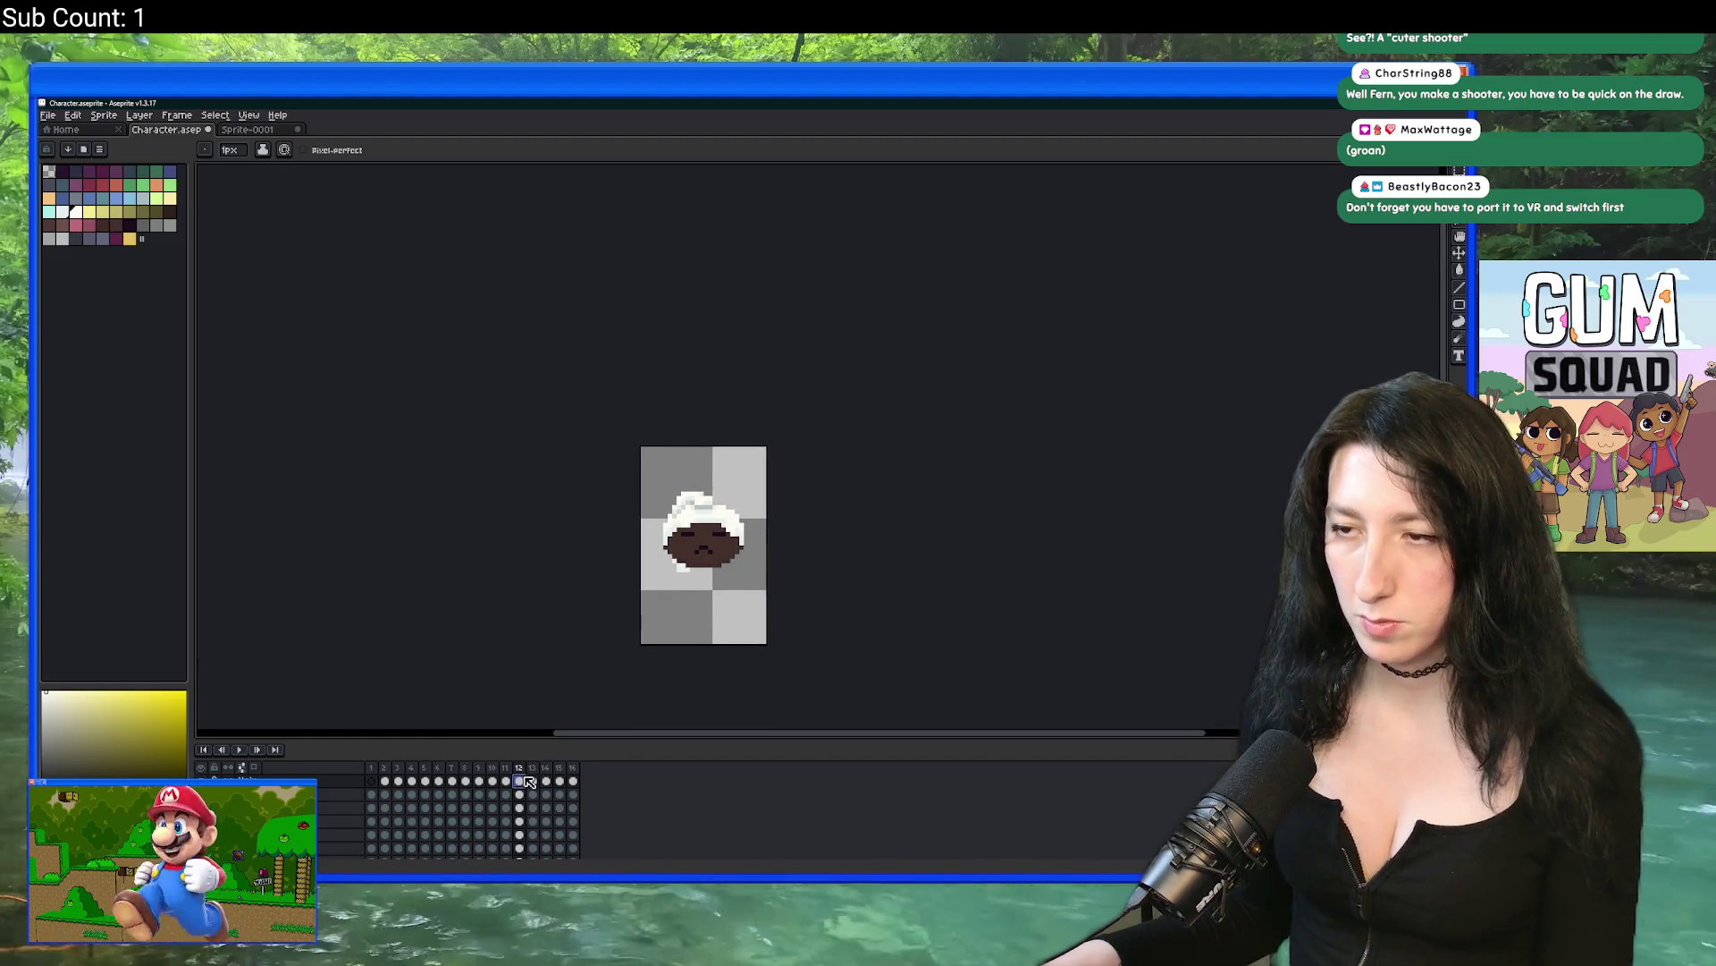
{"action": "scroll", "coordinate": [739, 557], "scroll_direction": "up", "scroll_amount": 2}
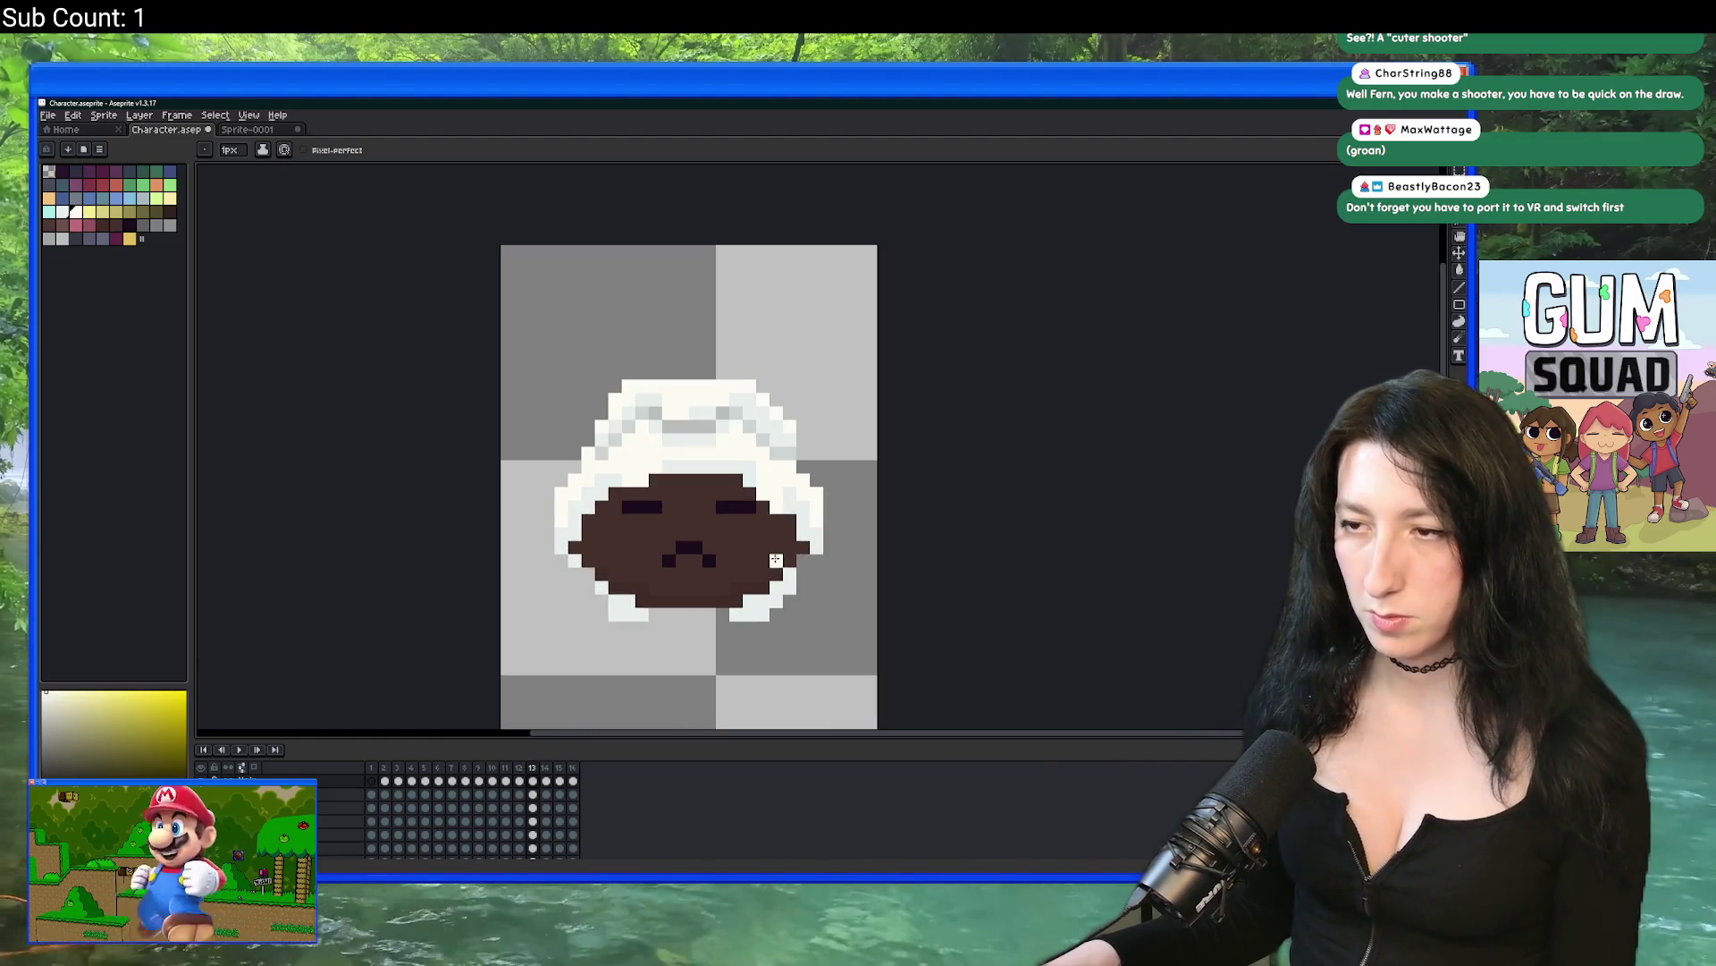
{"action": "scroll", "coordinate": [816, 561], "scroll_direction": "up", "scroll_amount": 1}
{"action": "scroll", "coordinate": [802, 598], "scroll_direction": "down", "scroll_amount": 3}
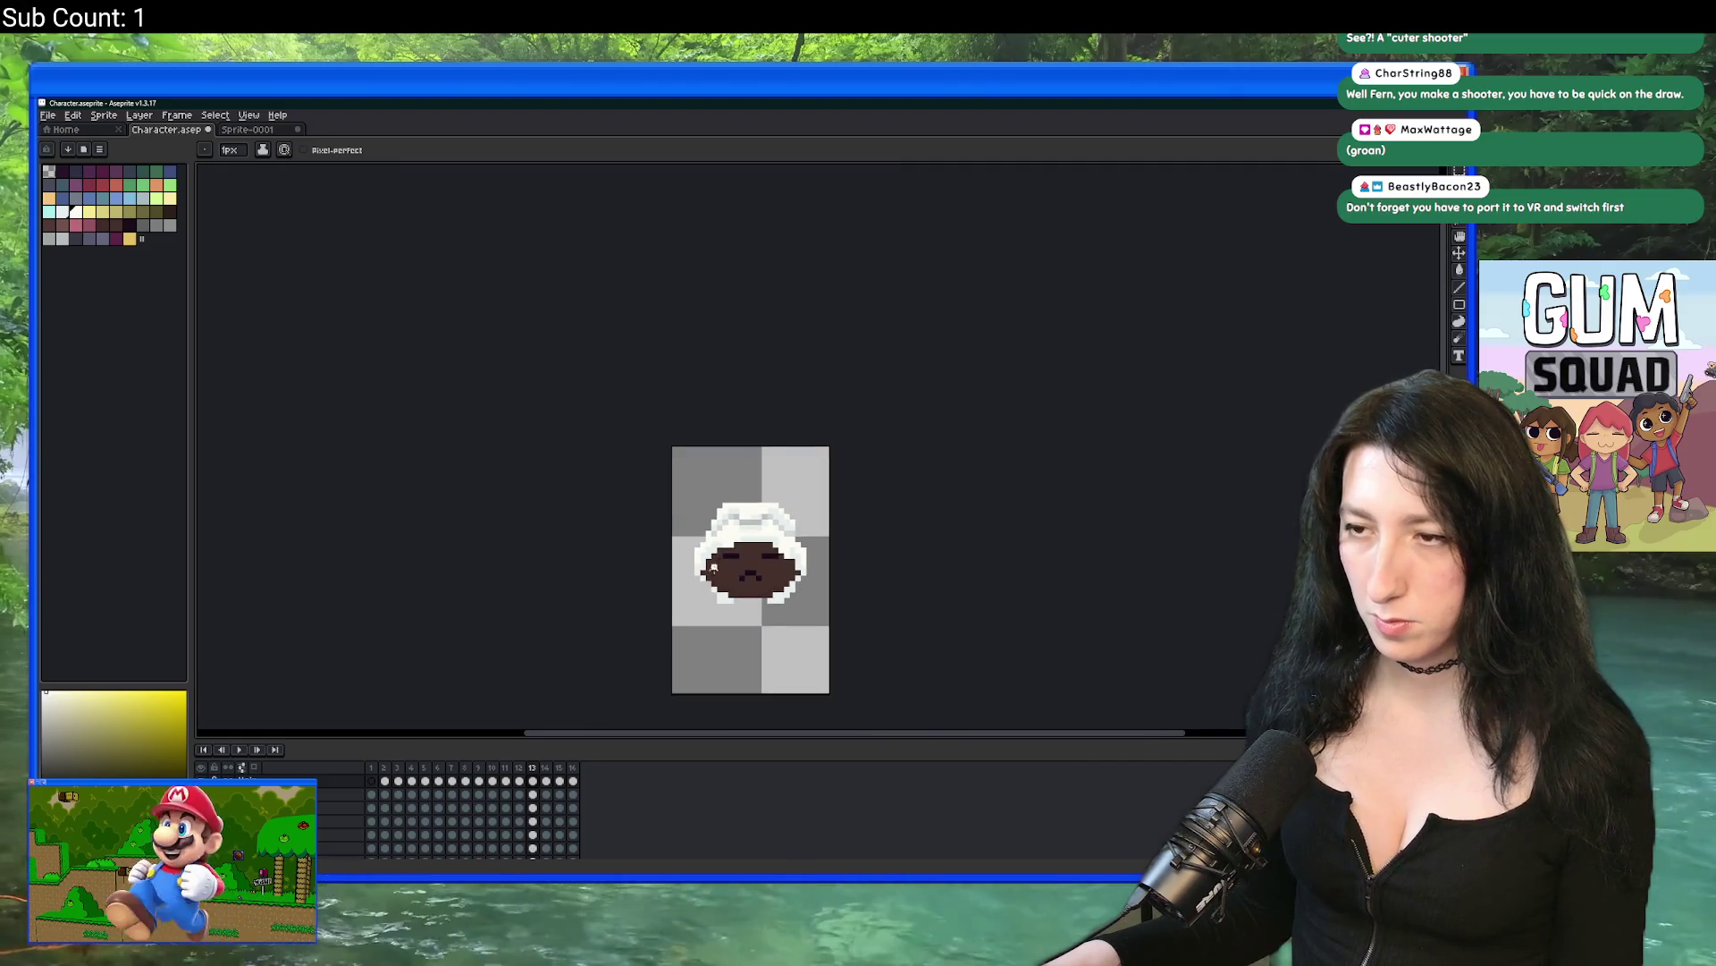
{"action": "scroll", "coordinate": [692, 596], "scroll_direction": "up", "scroll_amount": 5}
Step: Whiten two grey pixels along the hood's left edge
{"action": "left_click", "coordinate": [662, 572]}
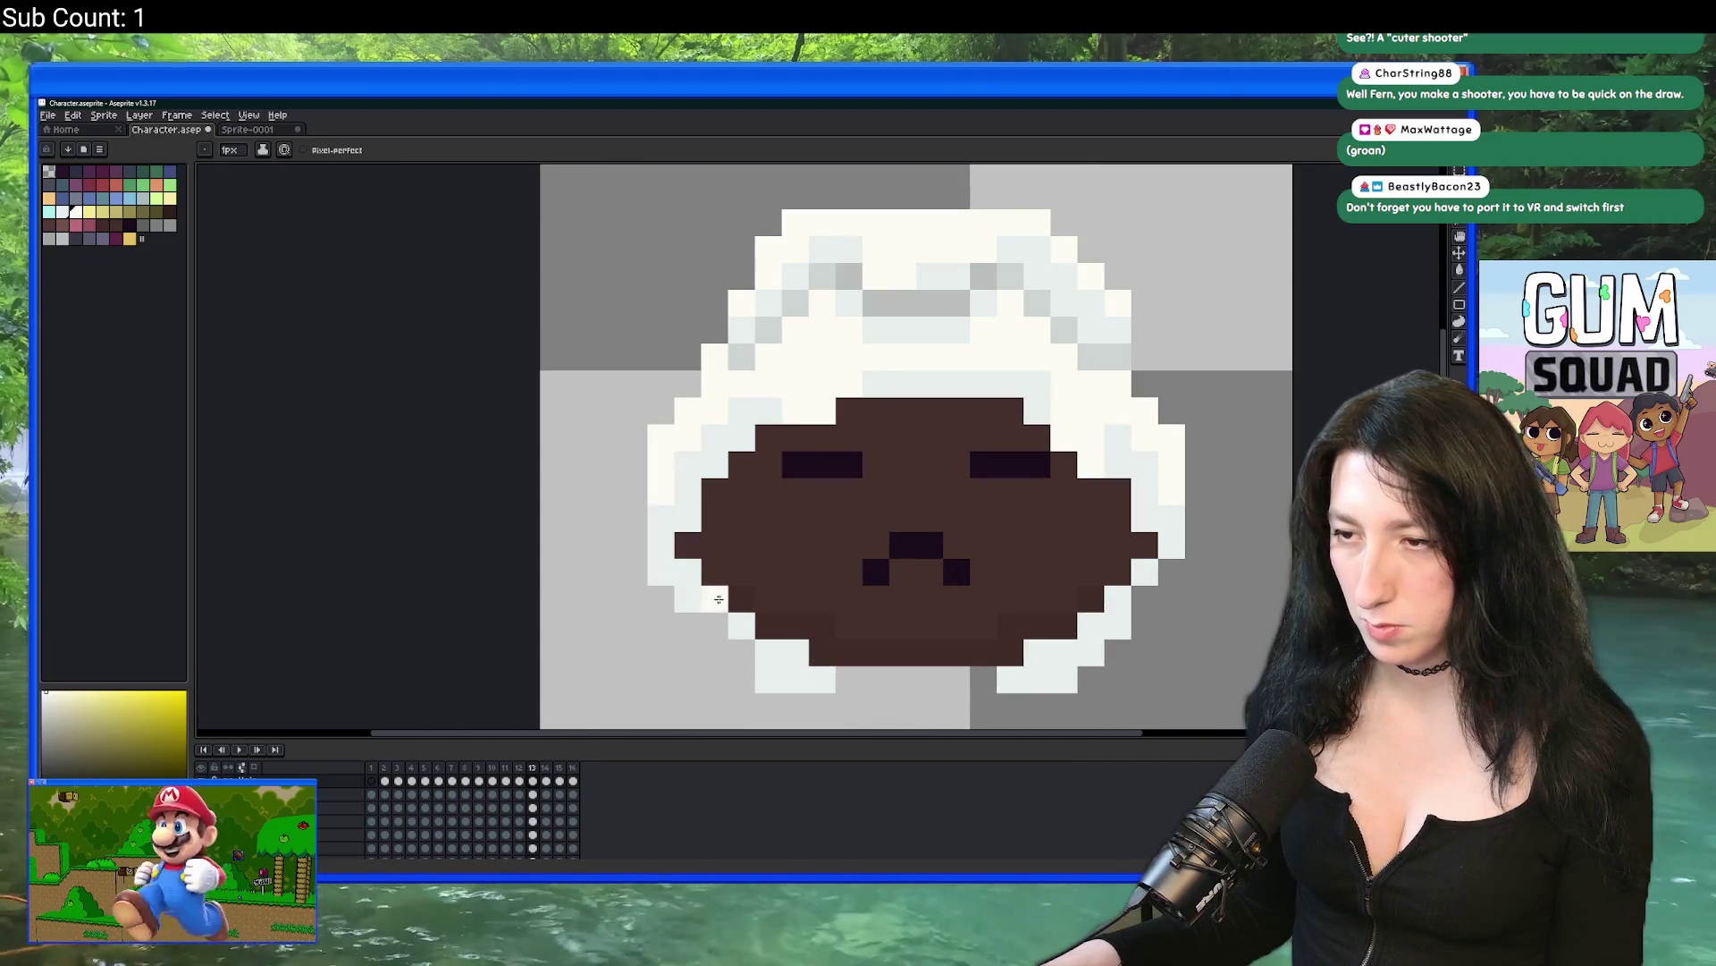
{"action": "scroll", "coordinate": [1153, 594], "scroll_direction": "down", "scroll_amount": 5}
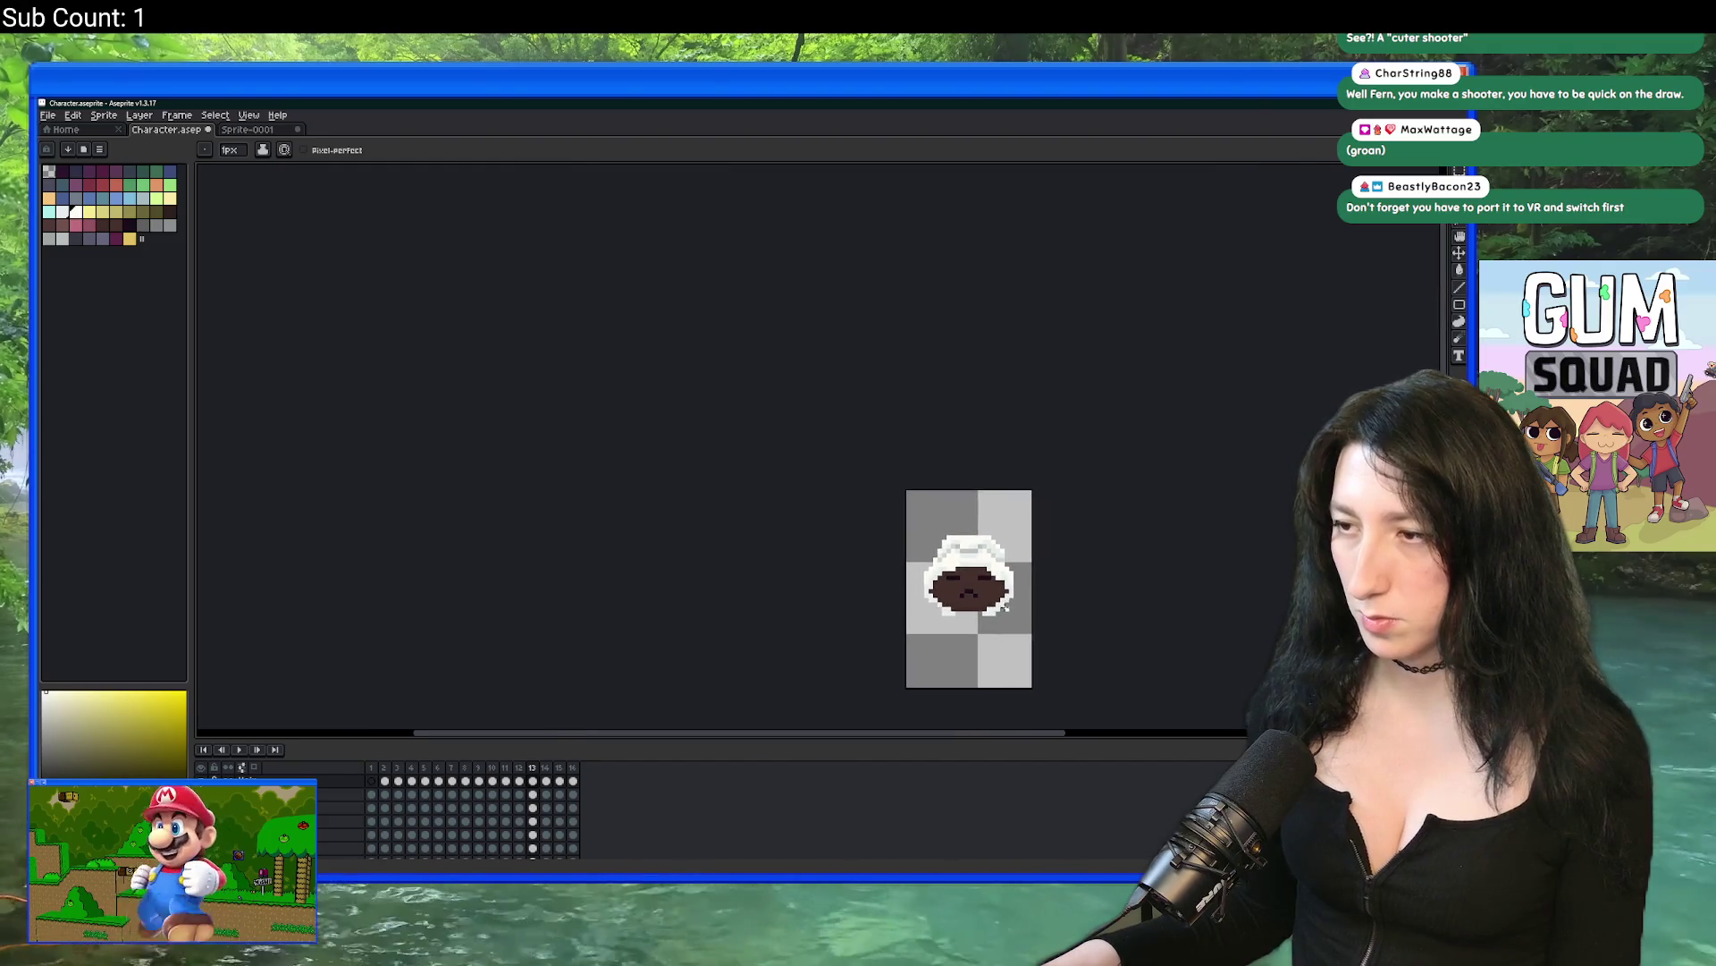
{"action": "scroll", "coordinate": [1005, 606], "scroll_direction": "up", "scroll_amount": 5}
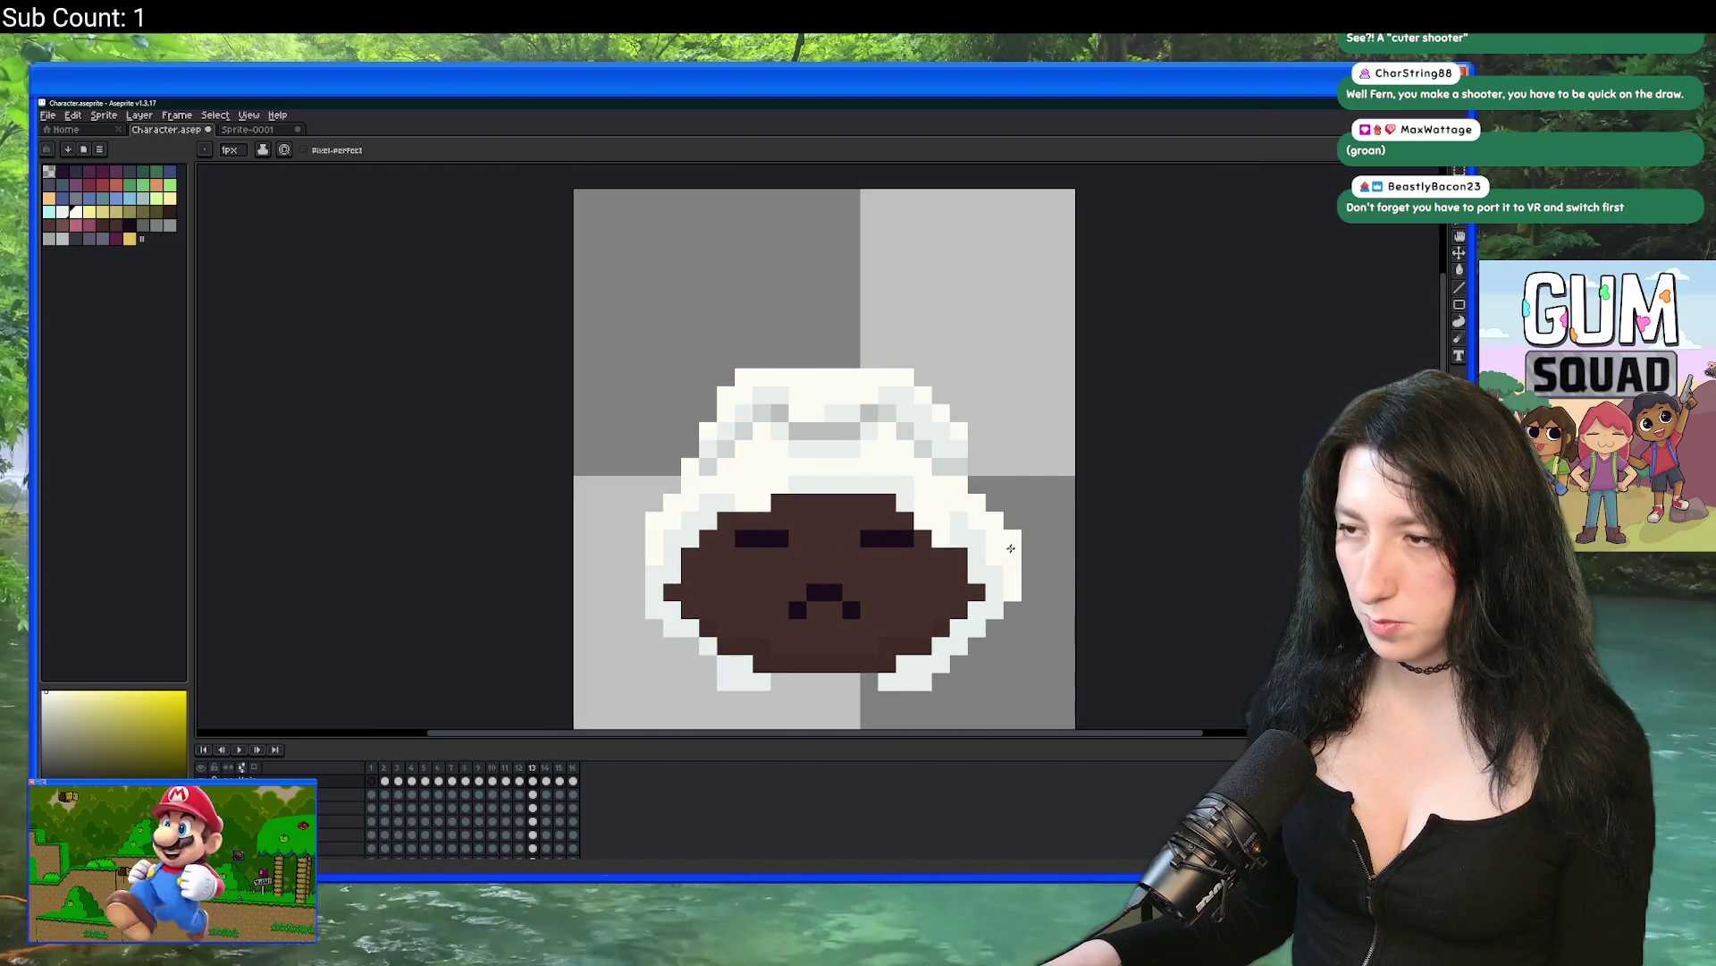
{"action": "left_click", "coordinate": [634, 590]}
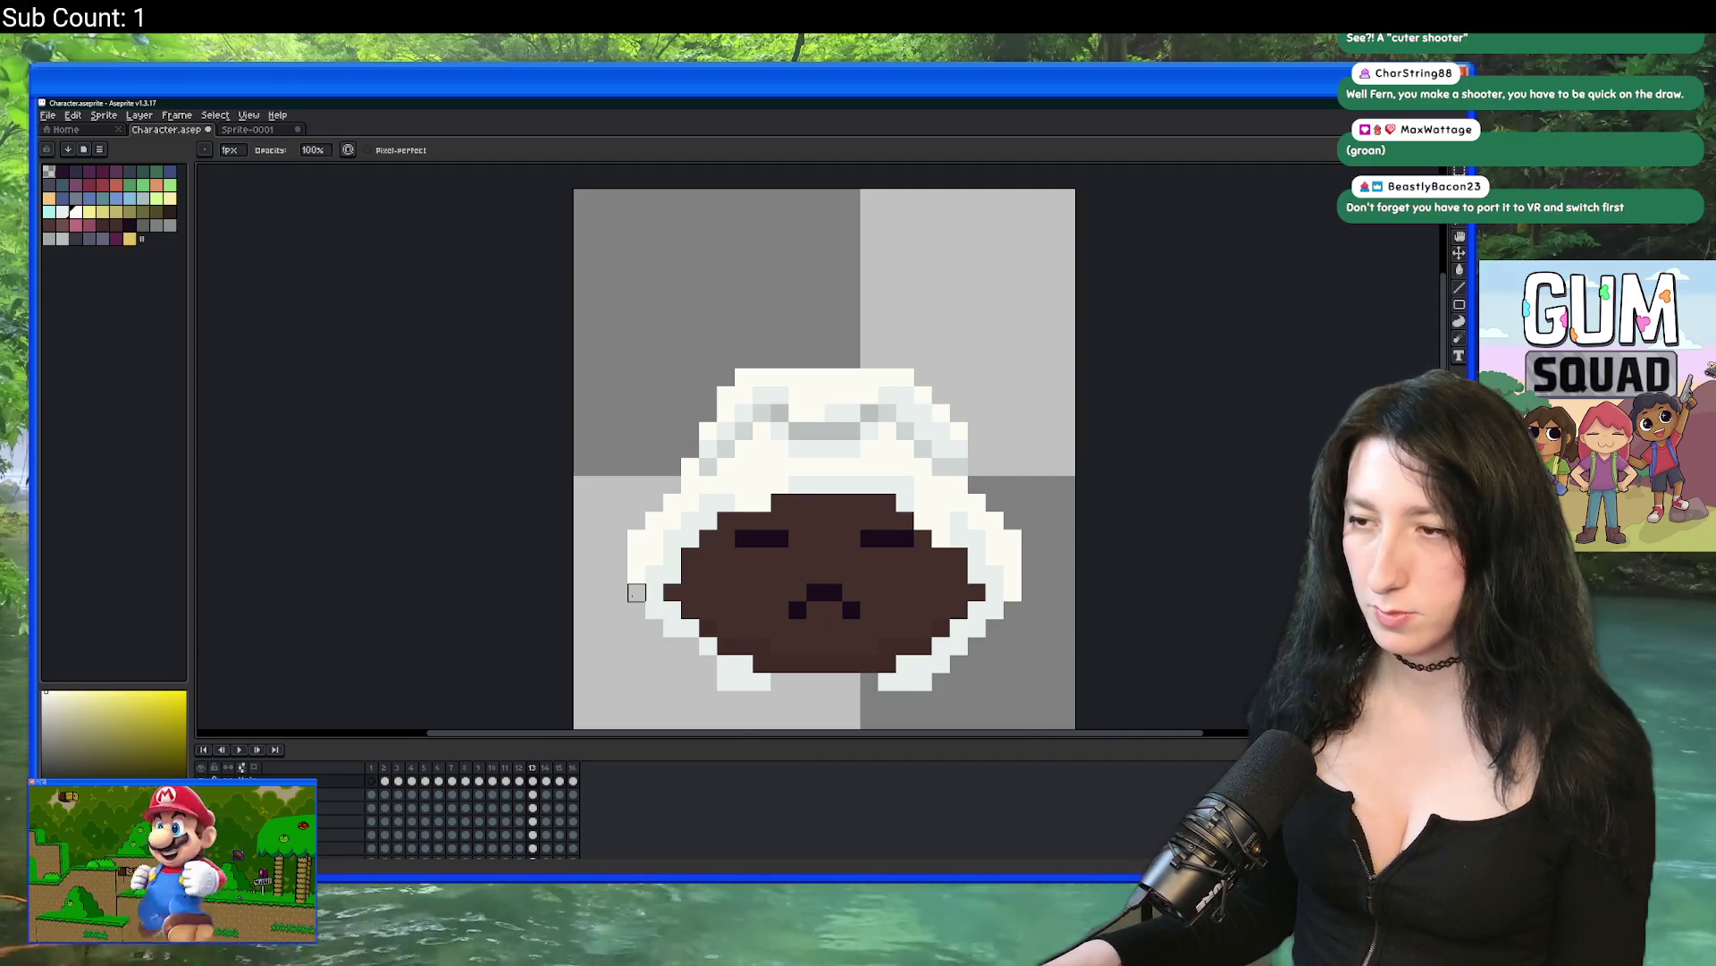
{"action": "scroll", "coordinate": [630, 626], "scroll_direction": "down", "scroll_amount": 5}
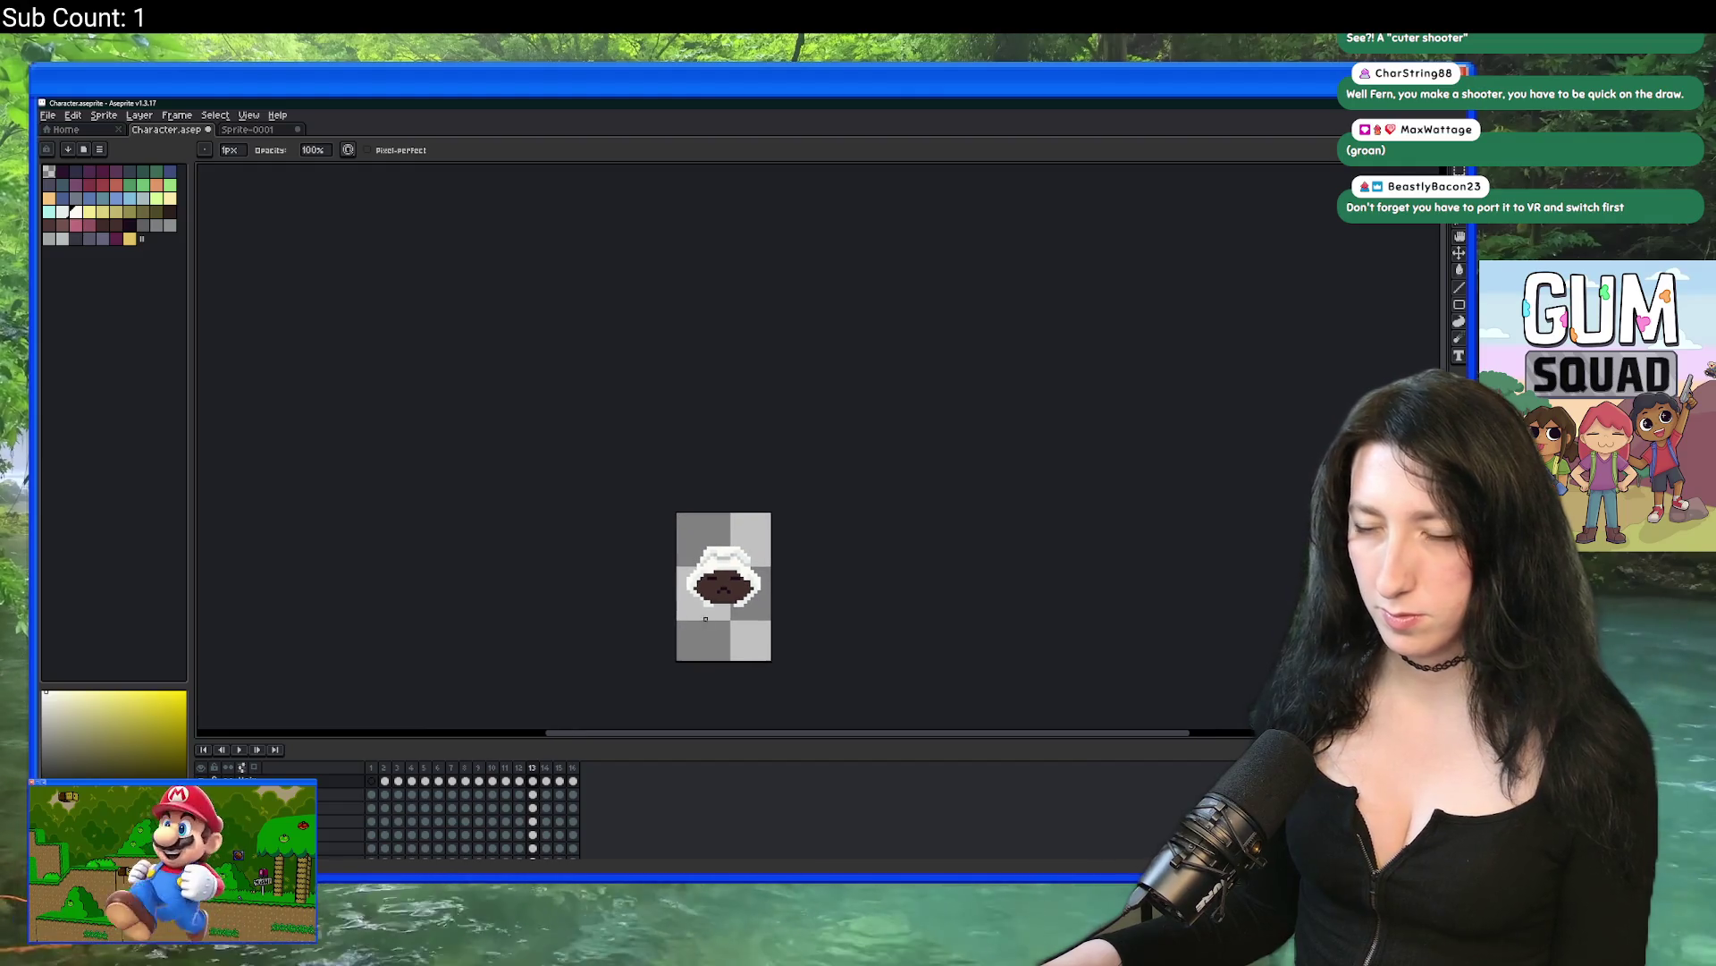
{"action": "scroll", "coordinate": [769, 393], "scroll_direction": "up", "scroll_amount": 3}
{"action": "scroll", "coordinate": [783, 407], "scroll_direction": "up", "scroll_amount": 1}
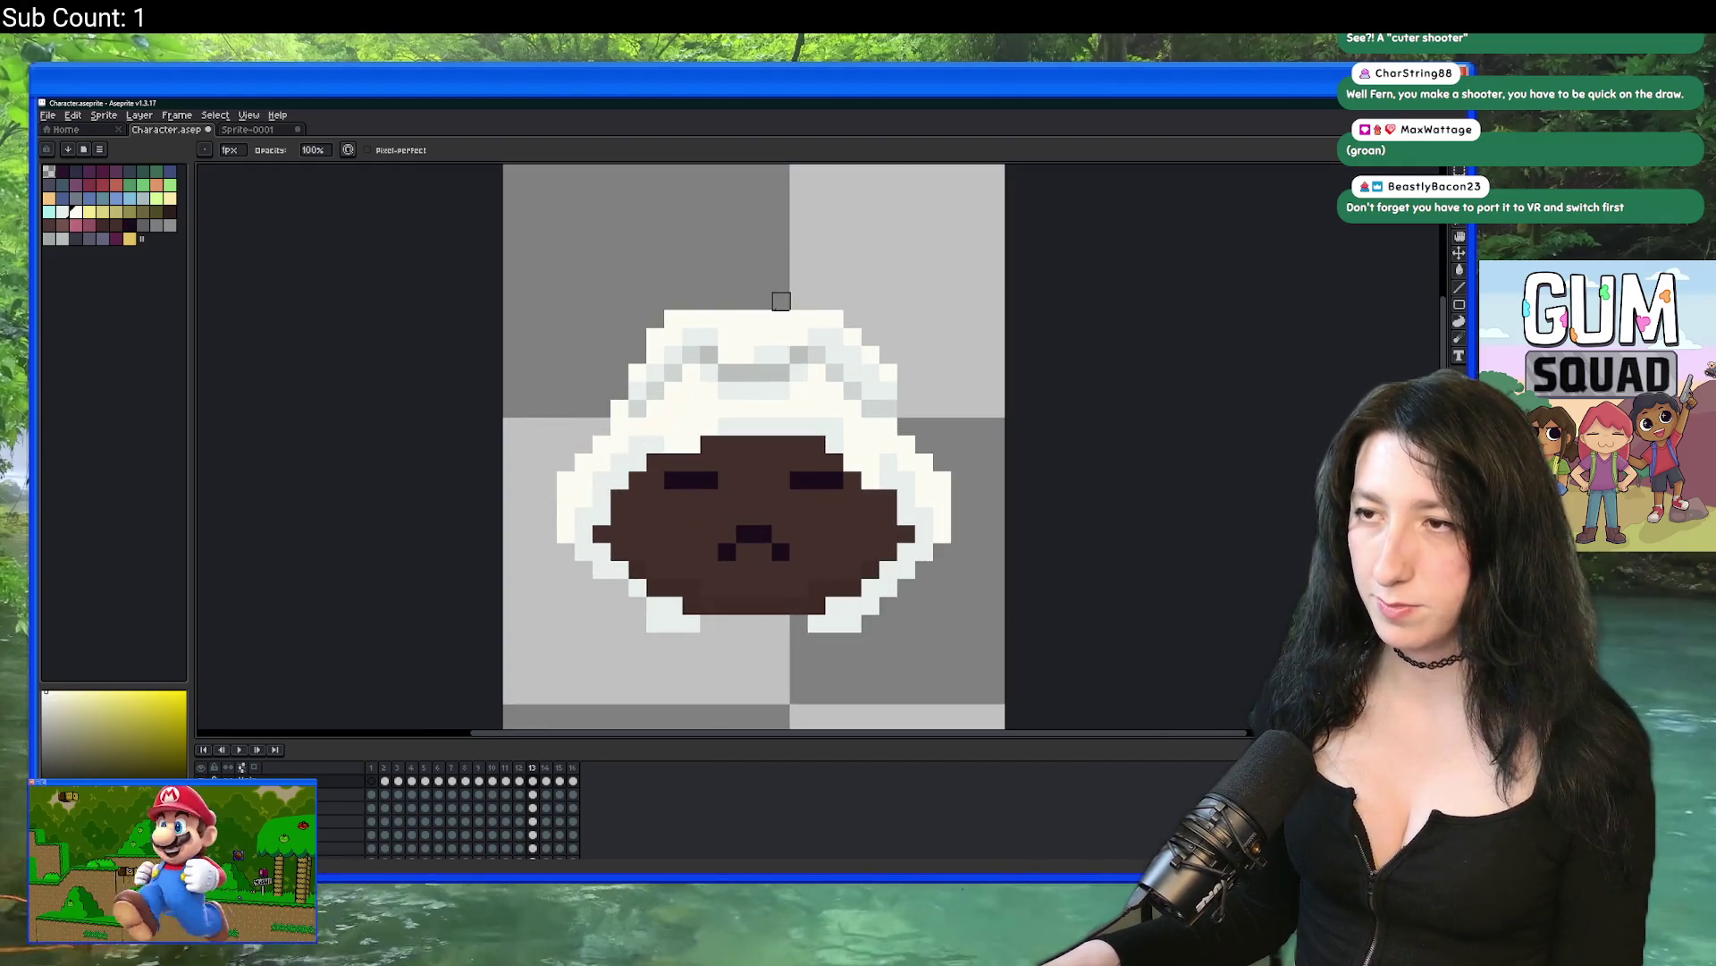
{"action": "scroll", "coordinate": [802, 312], "scroll_direction": "down", "scroll_amount": 4}
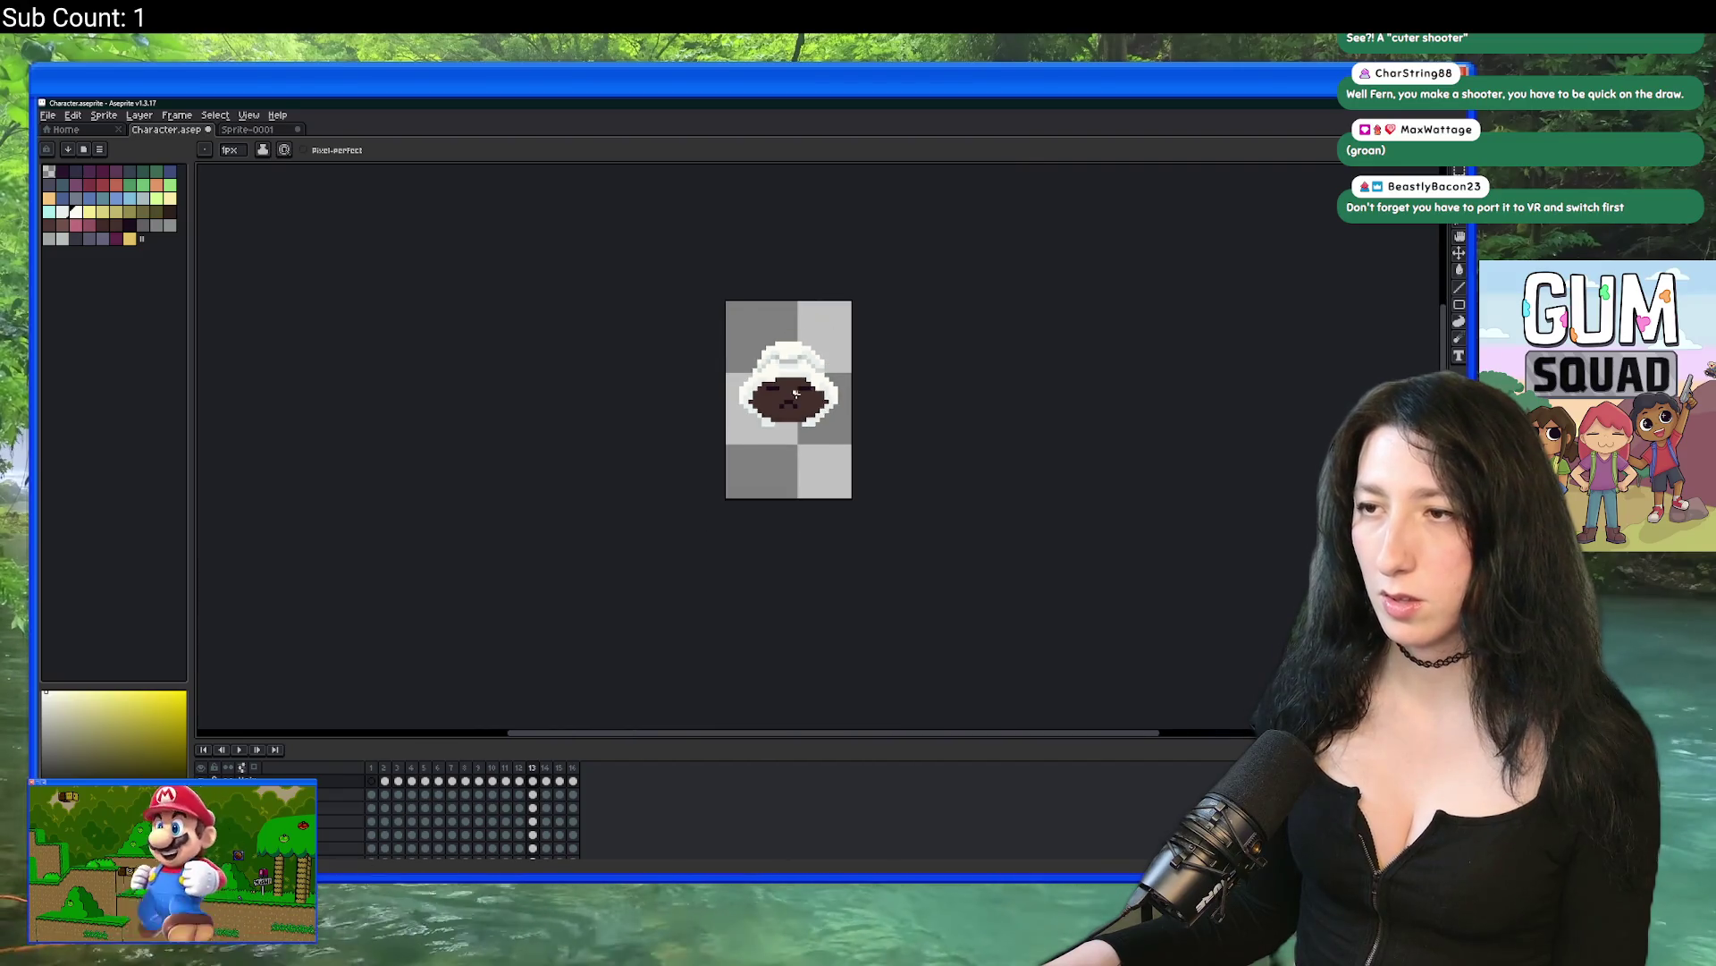
{"action": "scroll", "coordinate": [808, 403], "scroll_direction": "up", "scroll_amount": 2}
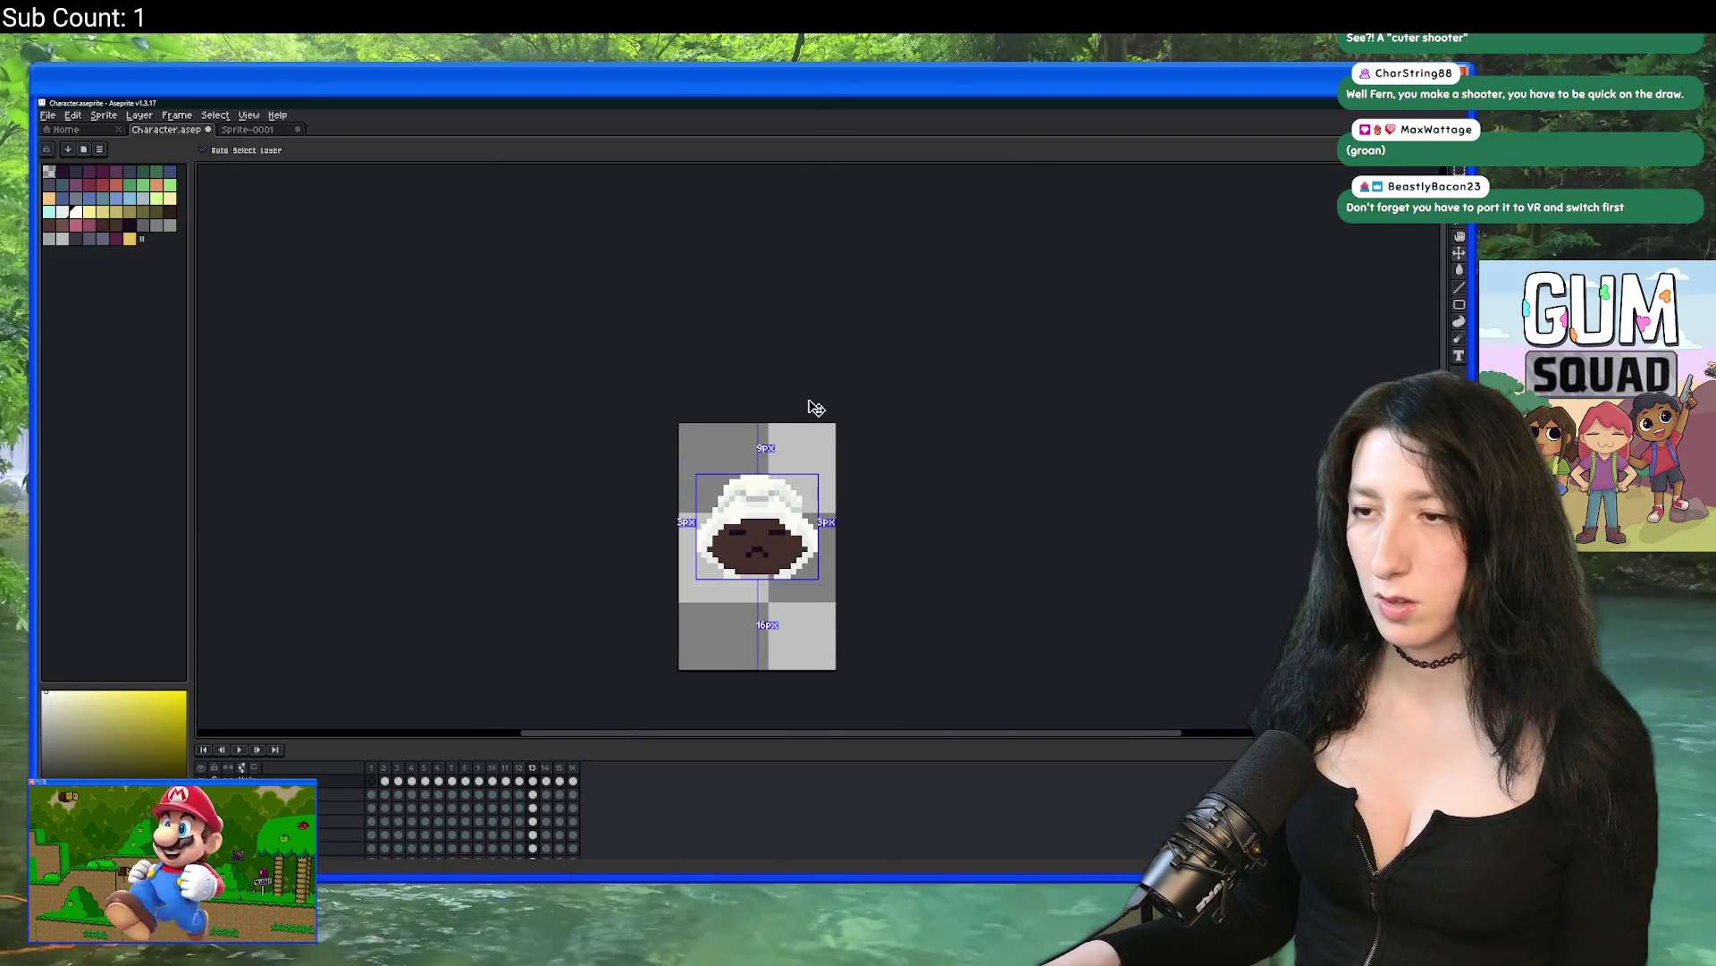
{"action": "scroll", "coordinate": [751, 461], "scroll_direction": "up", "scroll_amount": 1}
{"action": "scroll", "coordinate": [743, 476], "scroll_direction": "up", "scroll_amount": 3}
{"action": "scroll", "coordinate": [760, 474], "scroll_direction": "down", "scroll_amount": 3}
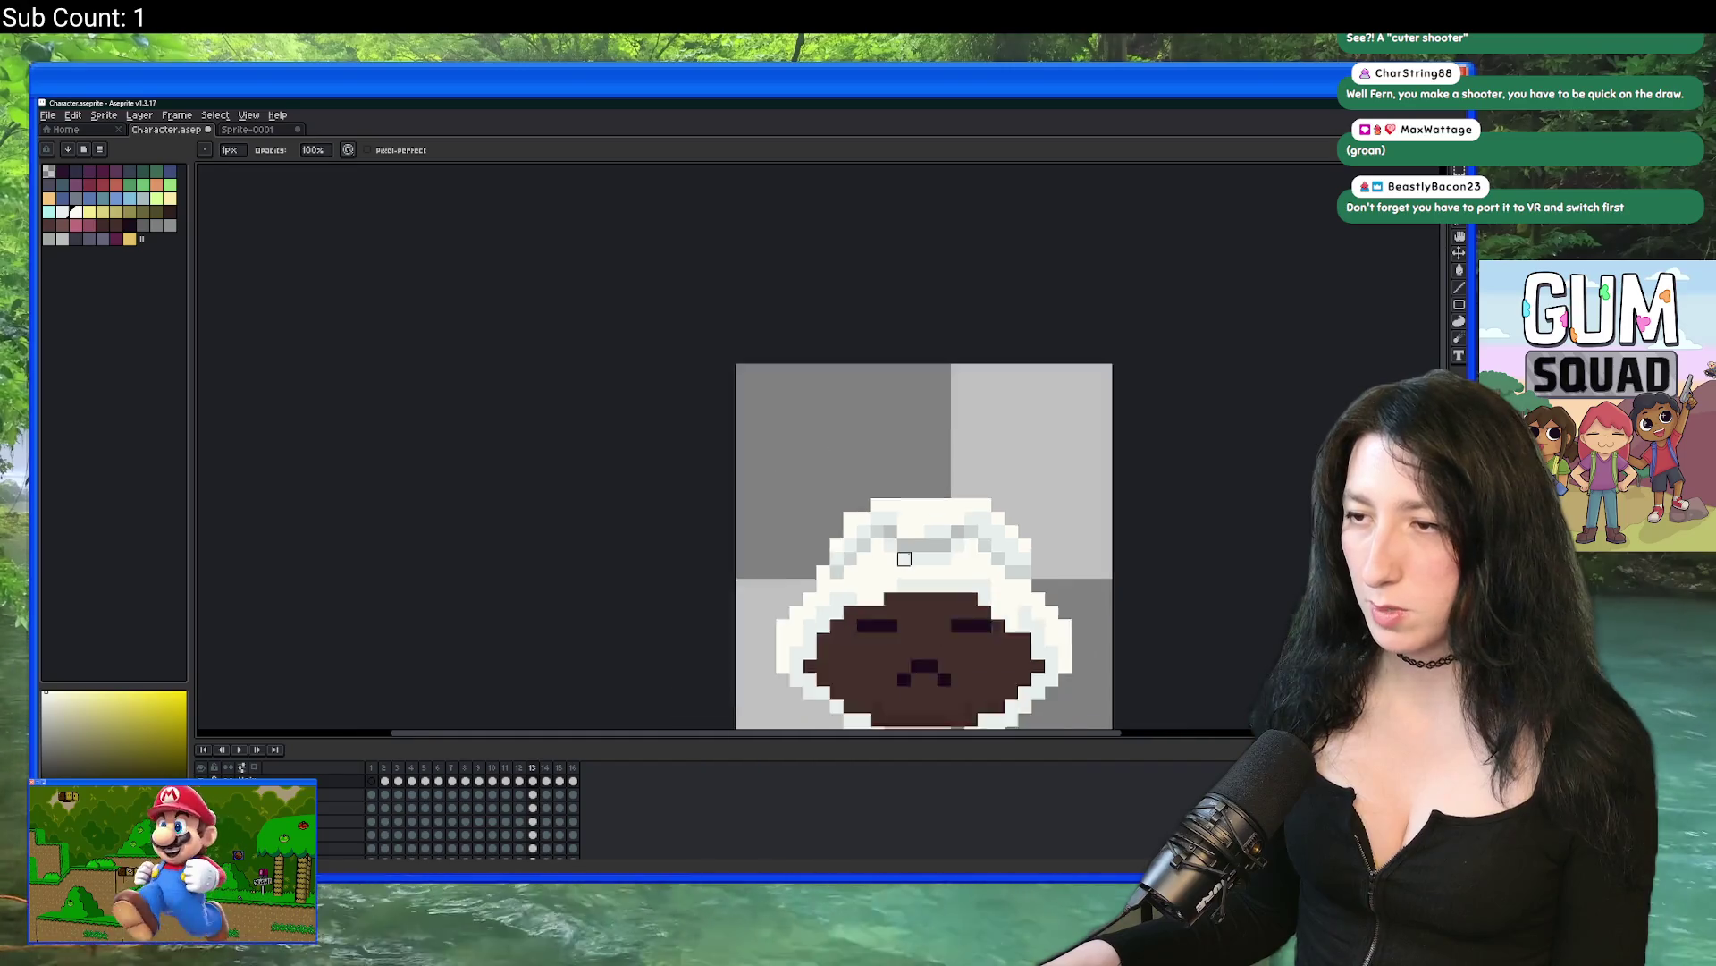
{"action": "scroll", "coordinate": [772, 472], "scroll_direction": "up", "scroll_amount": 3}
{"action": "scroll", "coordinate": [555, 410], "scroll_direction": "up", "scroll_amount": 1}
Step: Tone a cream pixel beside the hair light grey, then hide the face so only the head-wrap shows
{"action": "key", "text": "h"}
{"action": "scroll", "coordinate": [626, 375], "scroll_direction": "down", "scroll_amount": 1}
{"action": "scroll", "coordinate": [579, 446], "scroll_direction": "up", "scroll_amount": 1}
{"action": "left_click_drag", "start_coordinate": [579, 446], "coordinate": [556, 462]}
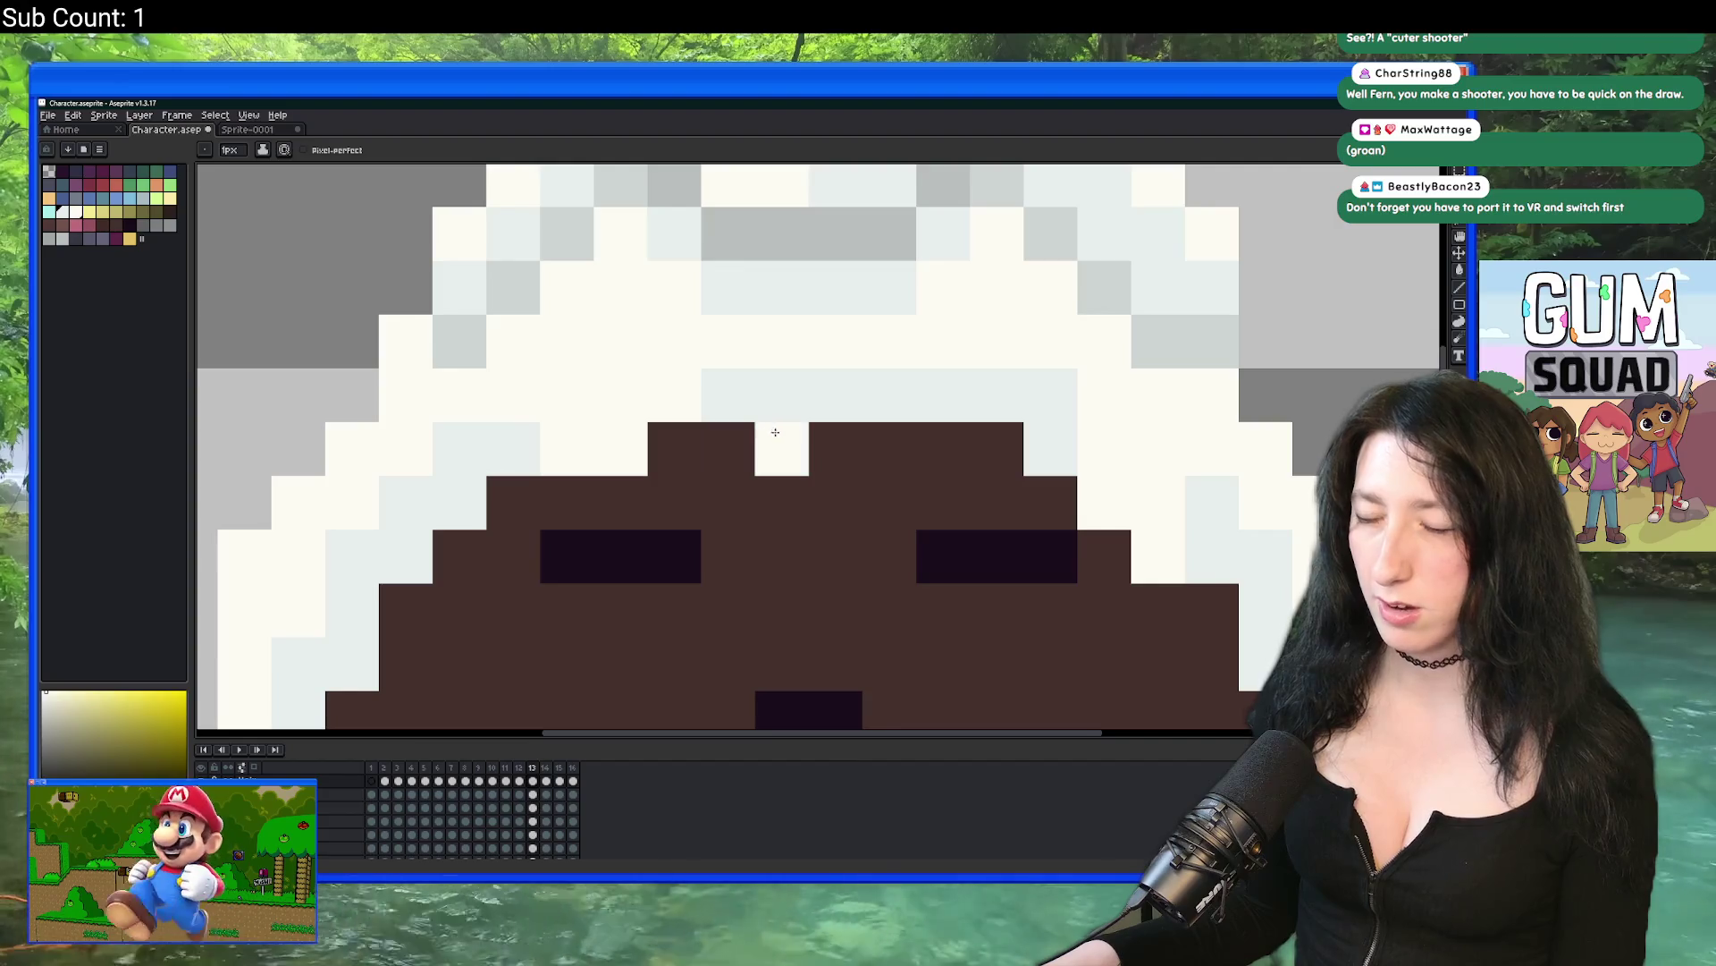
{"action": "scroll", "coordinate": [733, 394], "scroll_direction": "down", "scroll_amount": 3}
{"action": "scroll", "coordinate": [804, 403], "scroll_direction": "up", "scroll_amount": 3}
{"action": "left_click", "coordinate": [885, 498]}
{"action": "scroll", "coordinate": [795, 407], "scroll_direction": "down", "scroll_amount": 3}
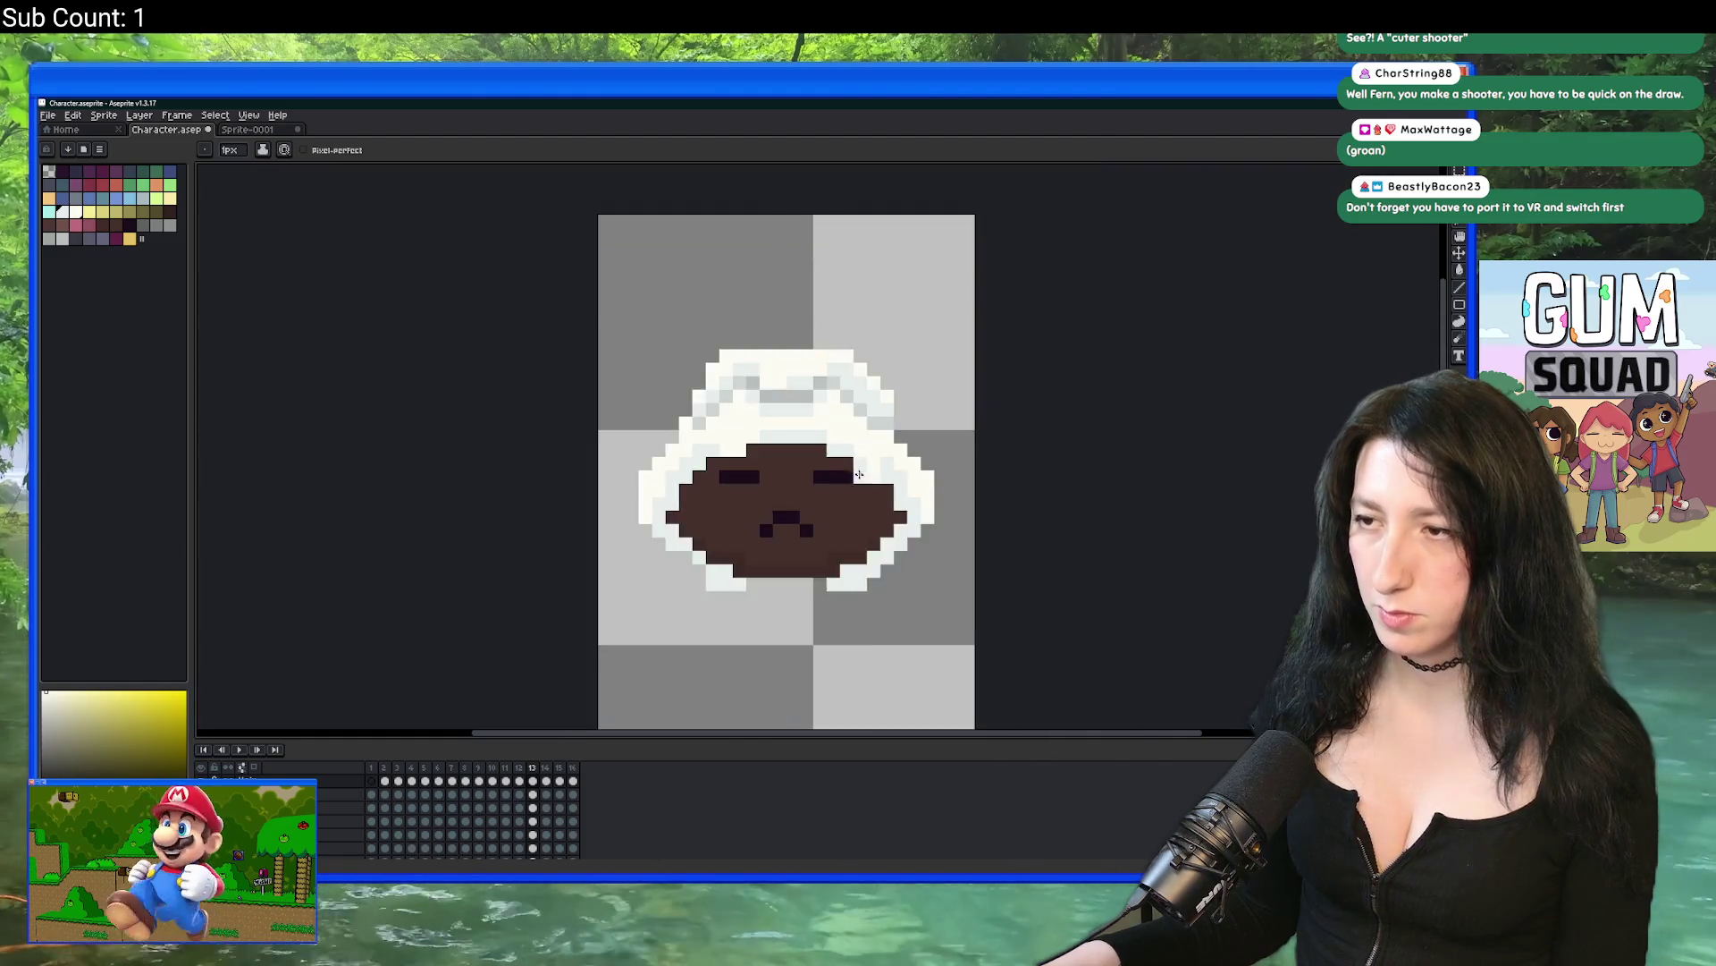
{"action": "scroll", "coordinate": [887, 234], "scroll_direction": "down", "scroll_amount": 1}
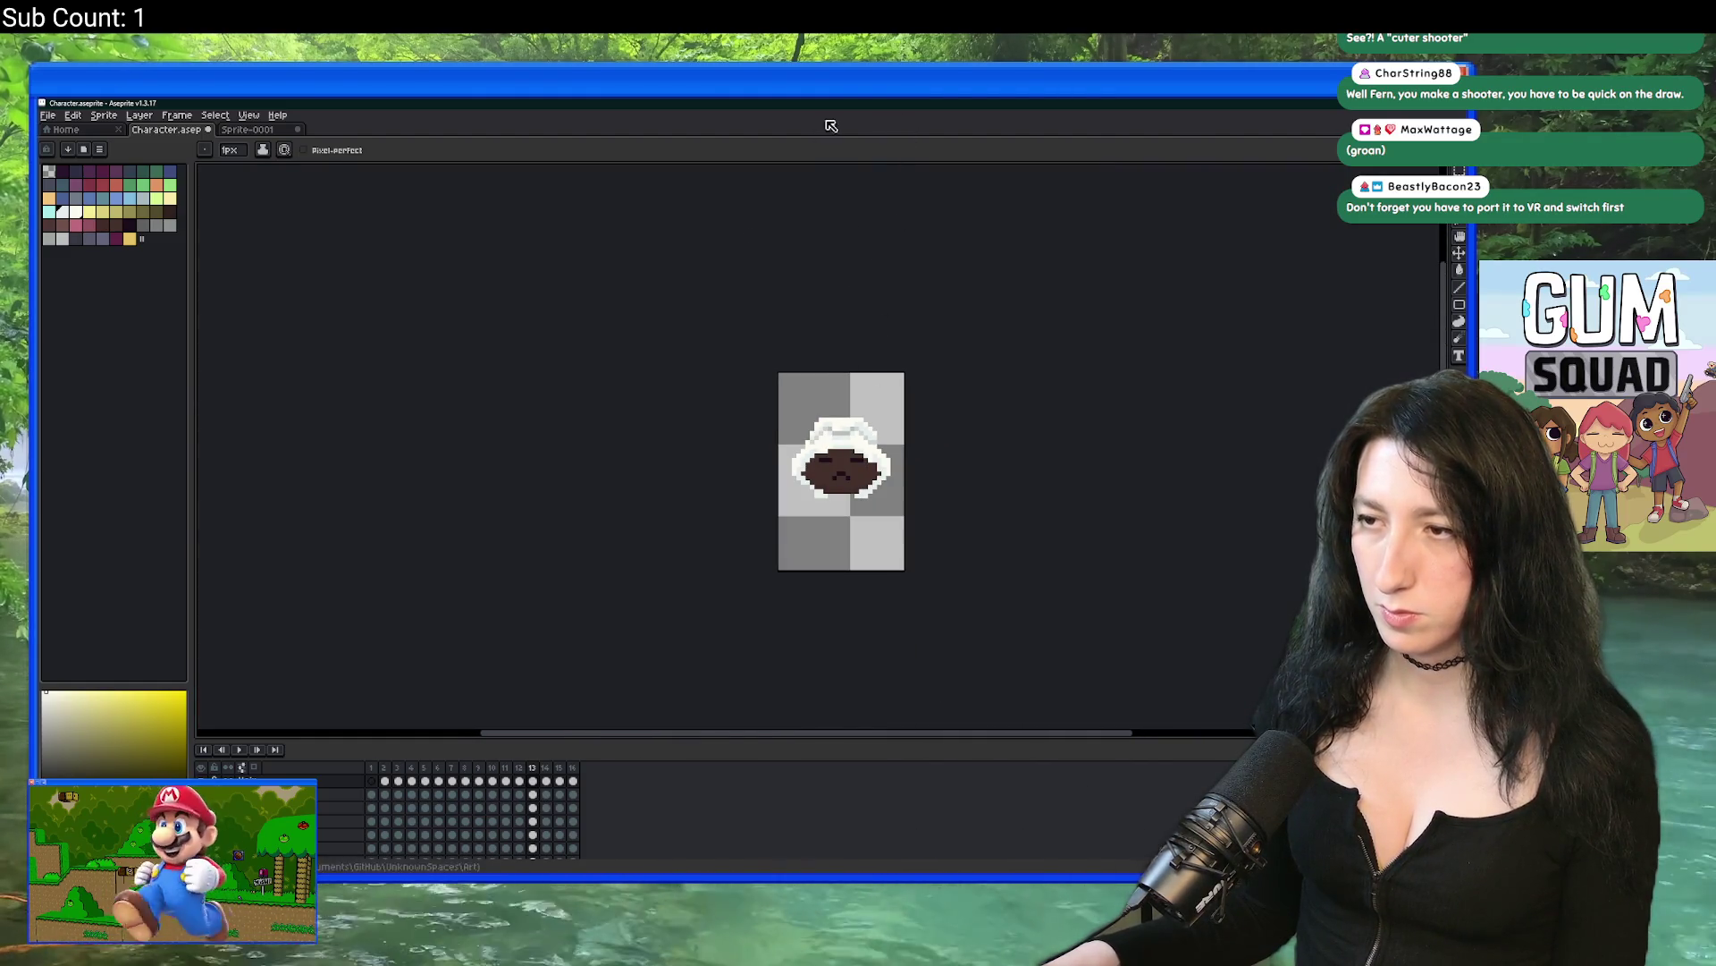
{"action": "left_click", "coordinate": [204, 768]}
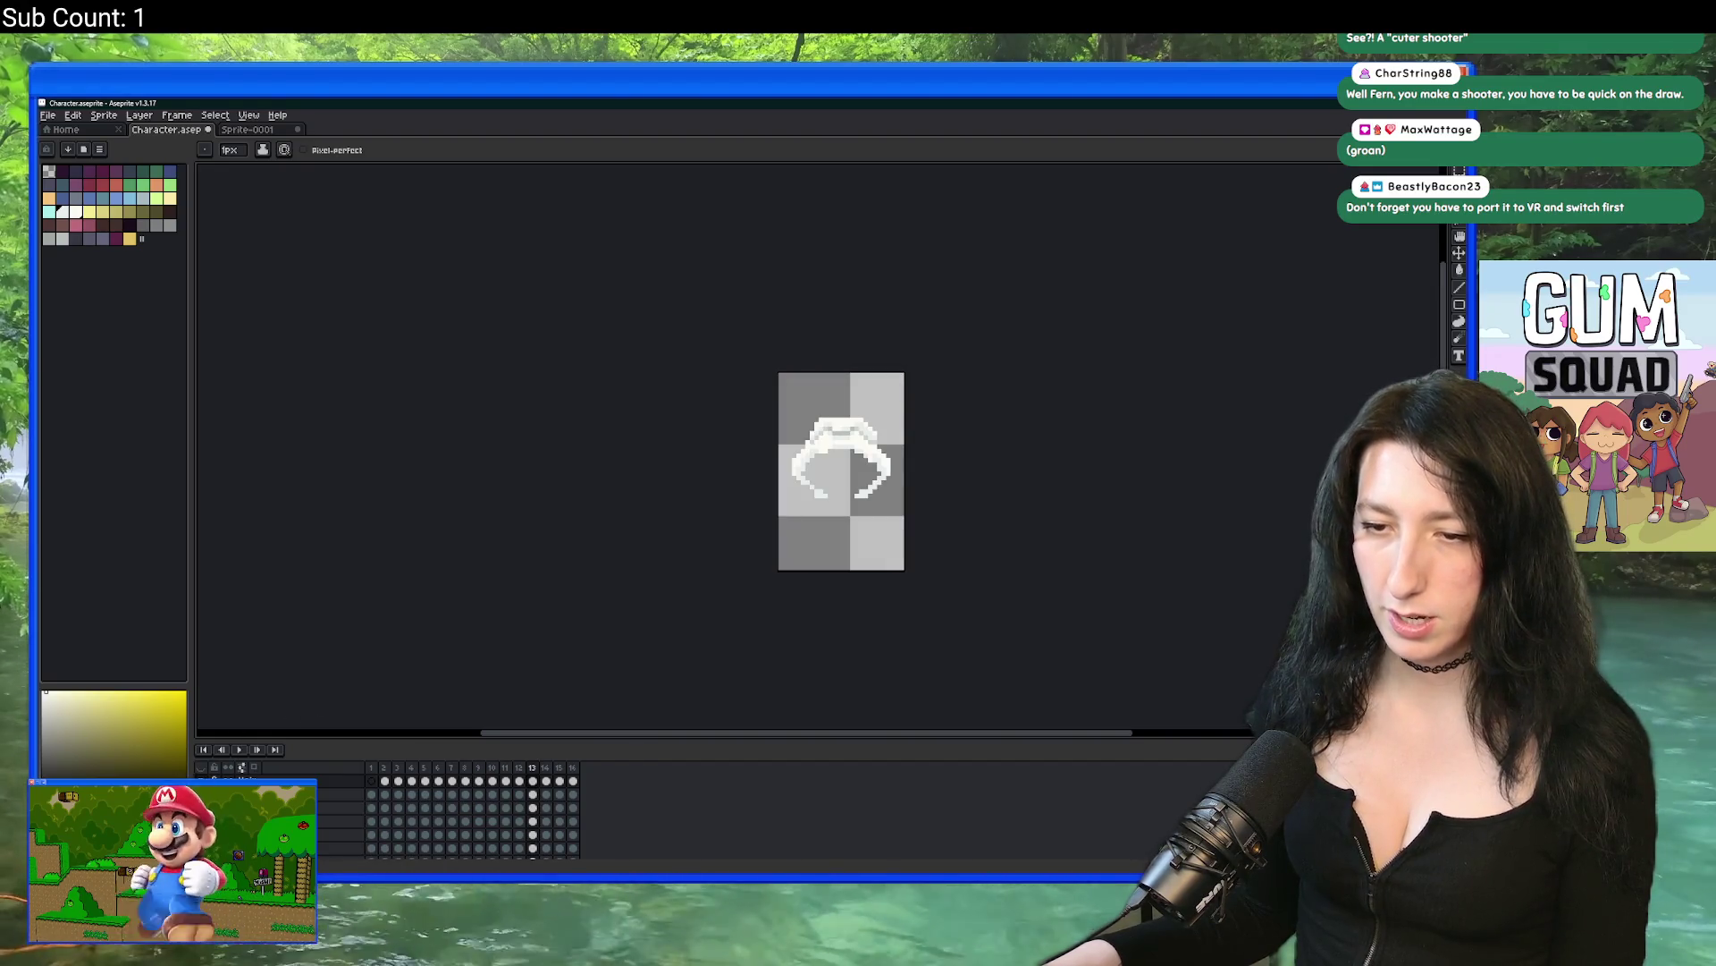
Step: Select all 13 frames and export them as Hair.gif
{"action": "left_click_drag", "start_coordinate": [528, 782], "coordinate": [371, 783]}
{"action": "key", "text": "ctrl+alt+shift+s"}
{"action": "left_click", "coordinate": [1025, 506]}
Step: Import Hair.gif into spr_character_hair in GameMaker, confirm the replacement, and maximize the running game
{"action": "key", "text": "alt+Tab"}
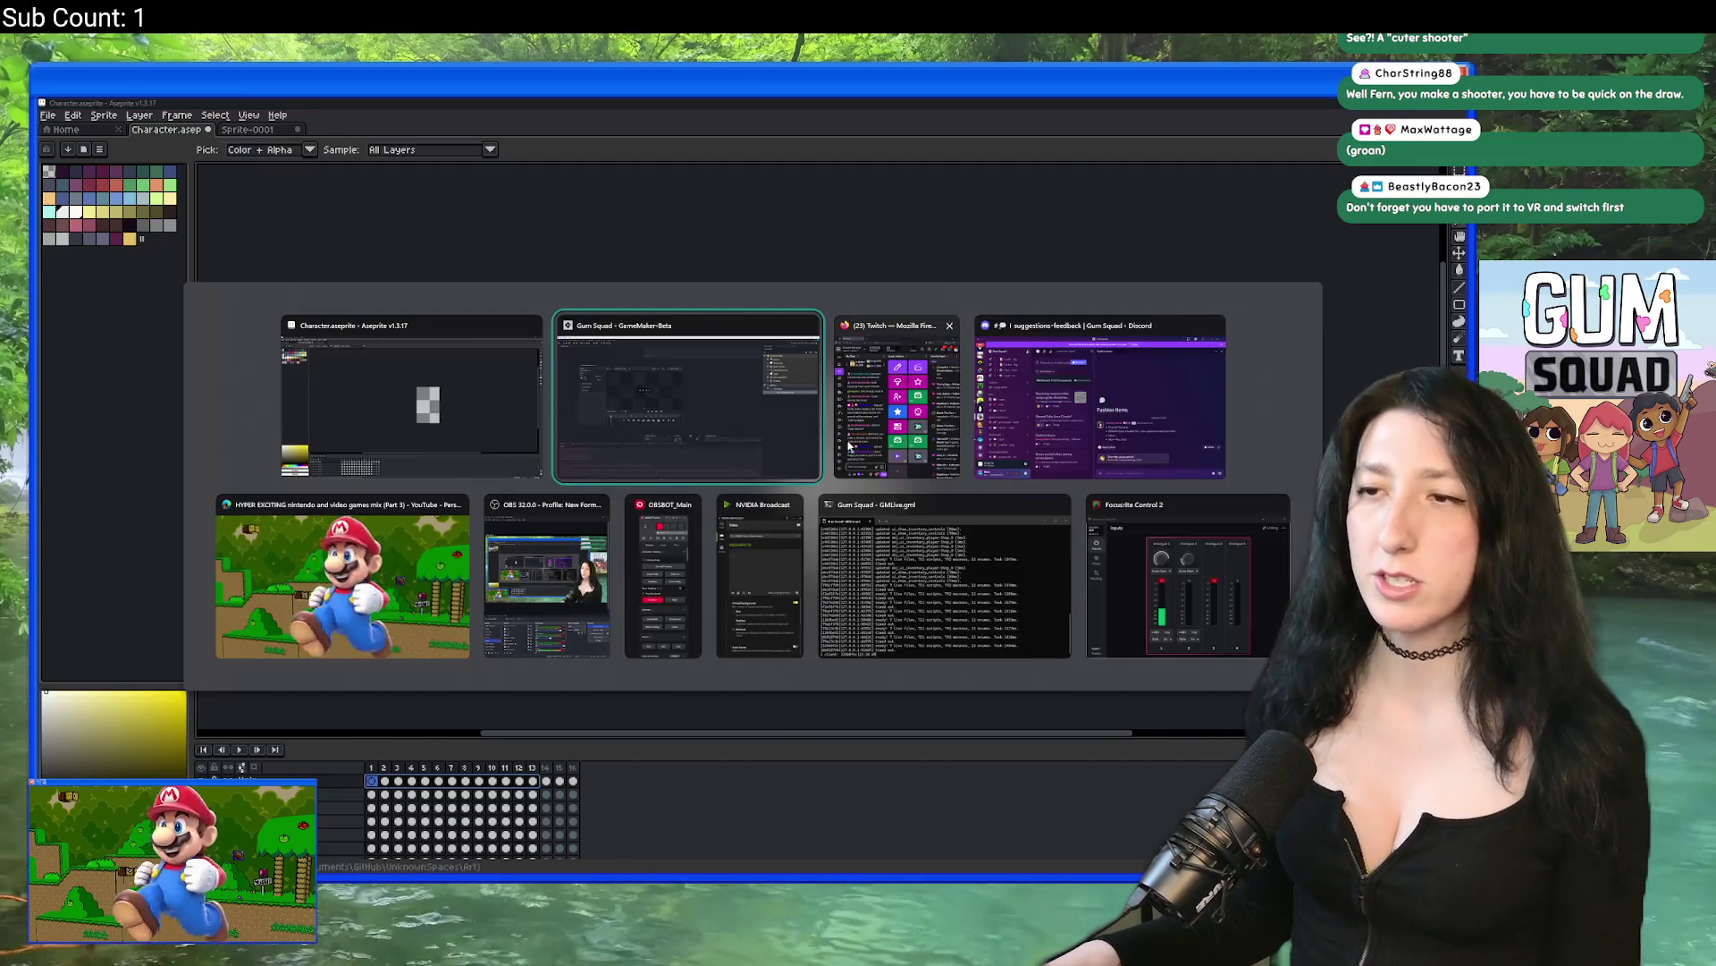
{"action": "left_click", "coordinate": [263, 332]}
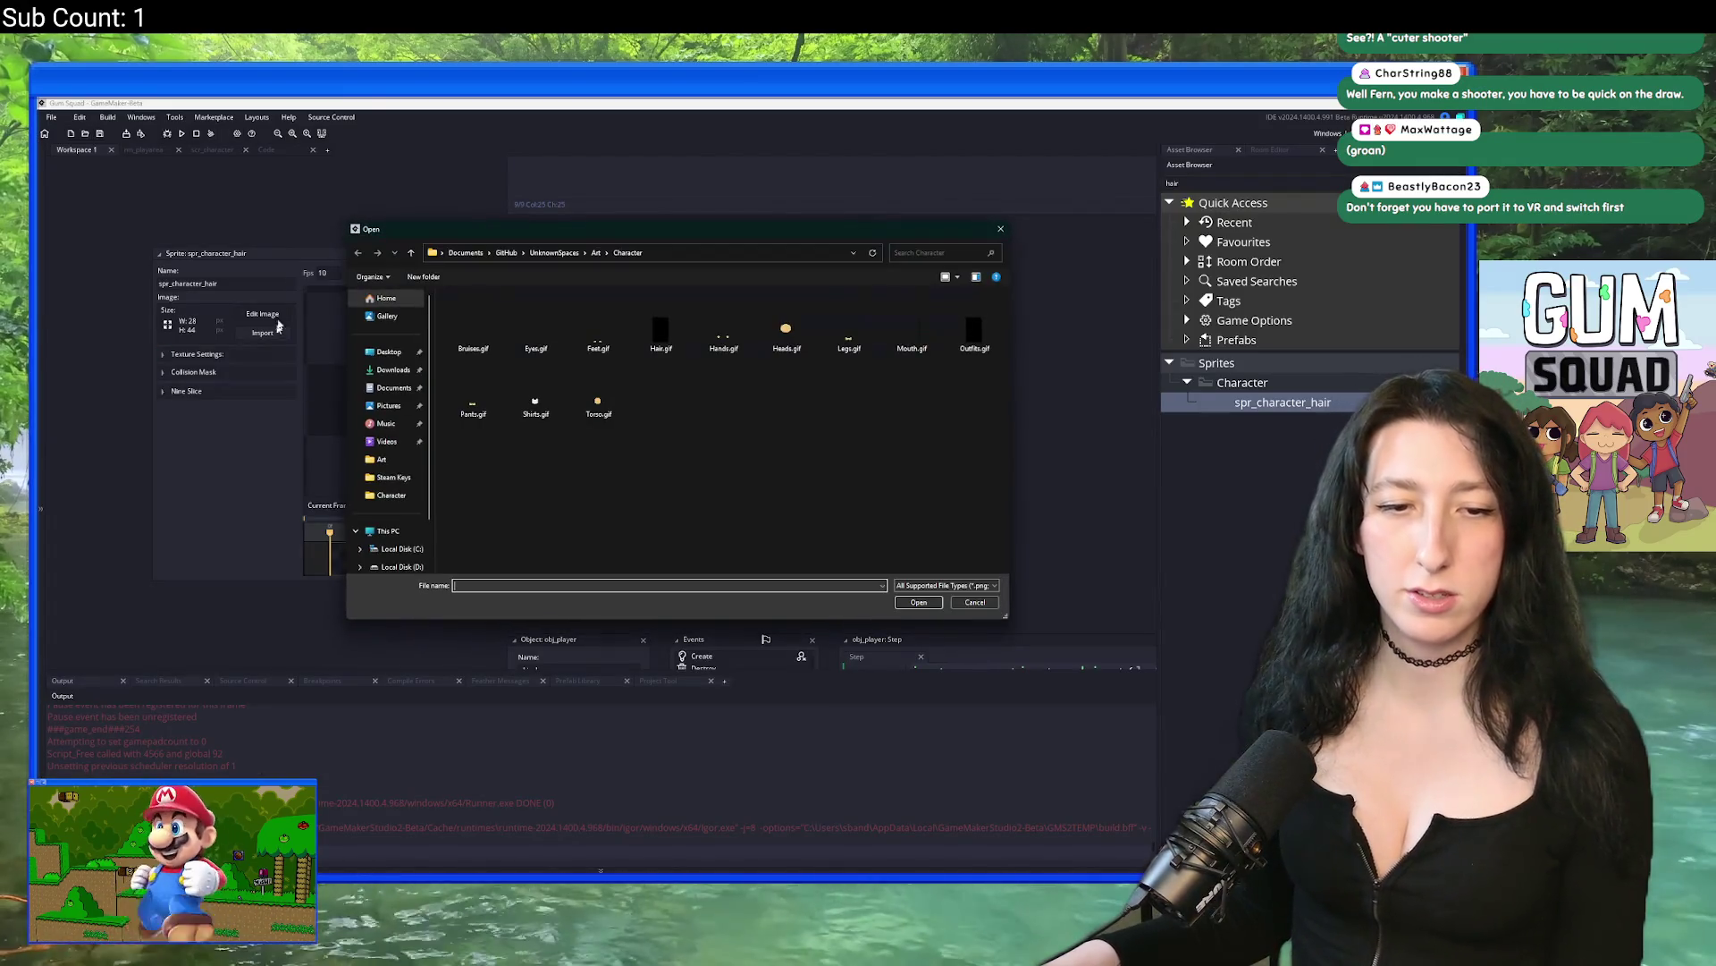
{"action": "double_click", "coordinate": [662, 335]}
{"action": "left_click", "coordinate": [780, 512]}
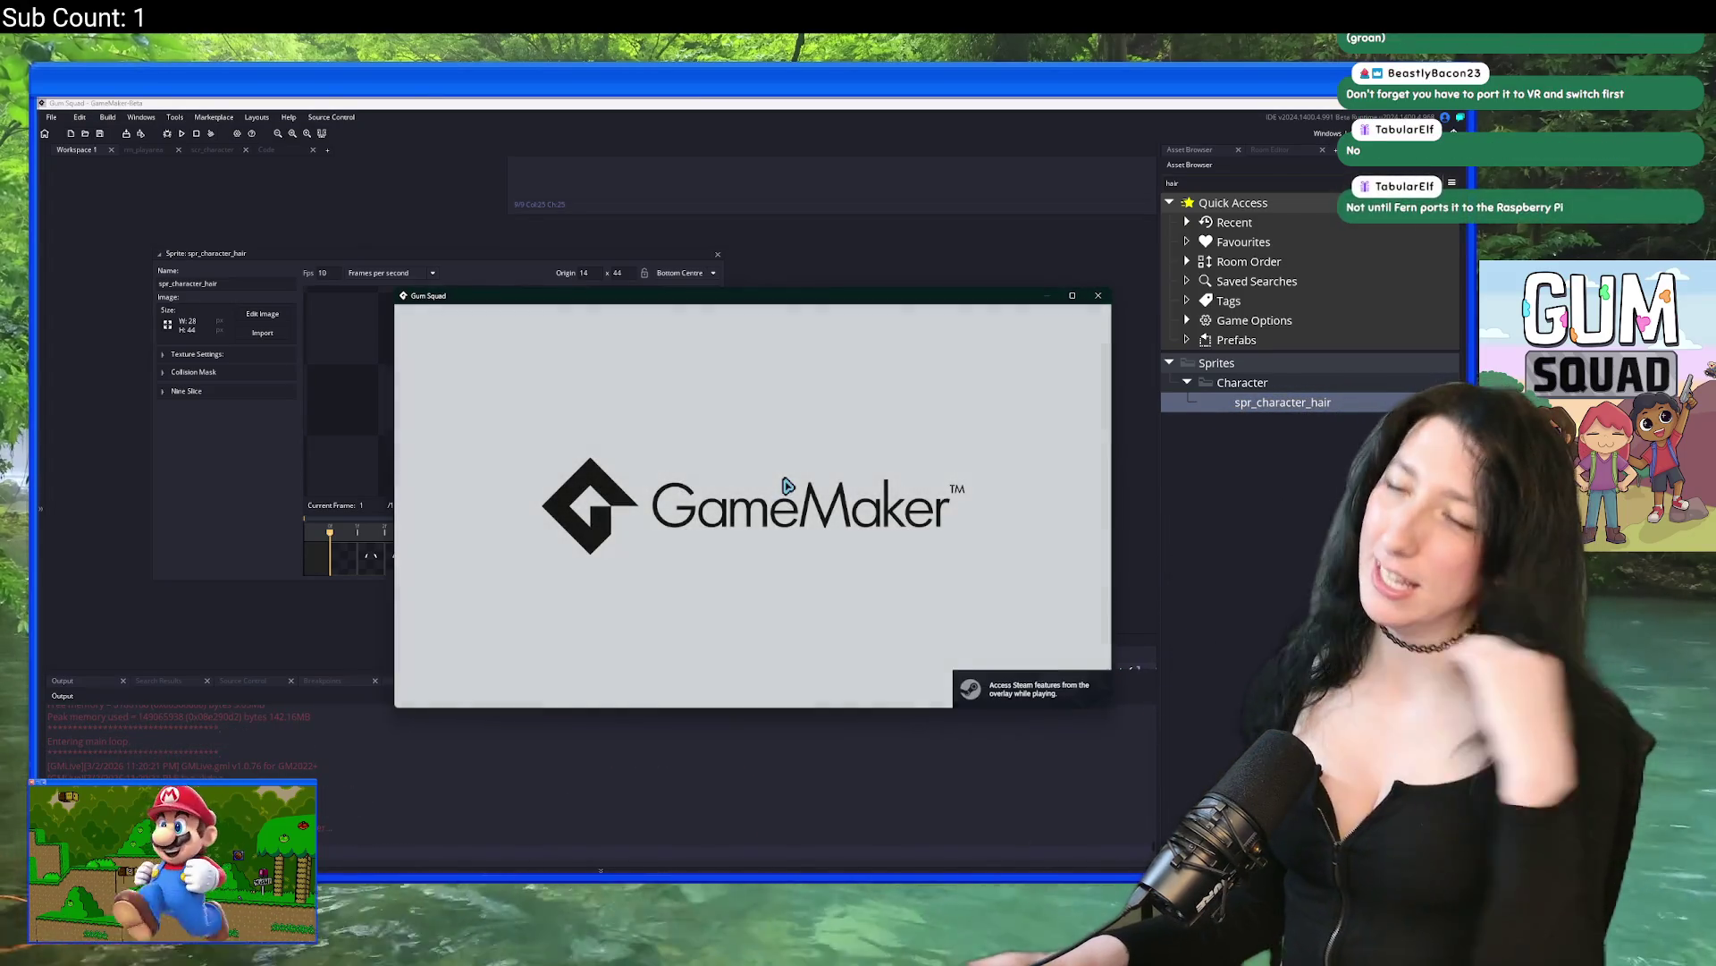
{"action": "double_click", "coordinate": [808, 304]}
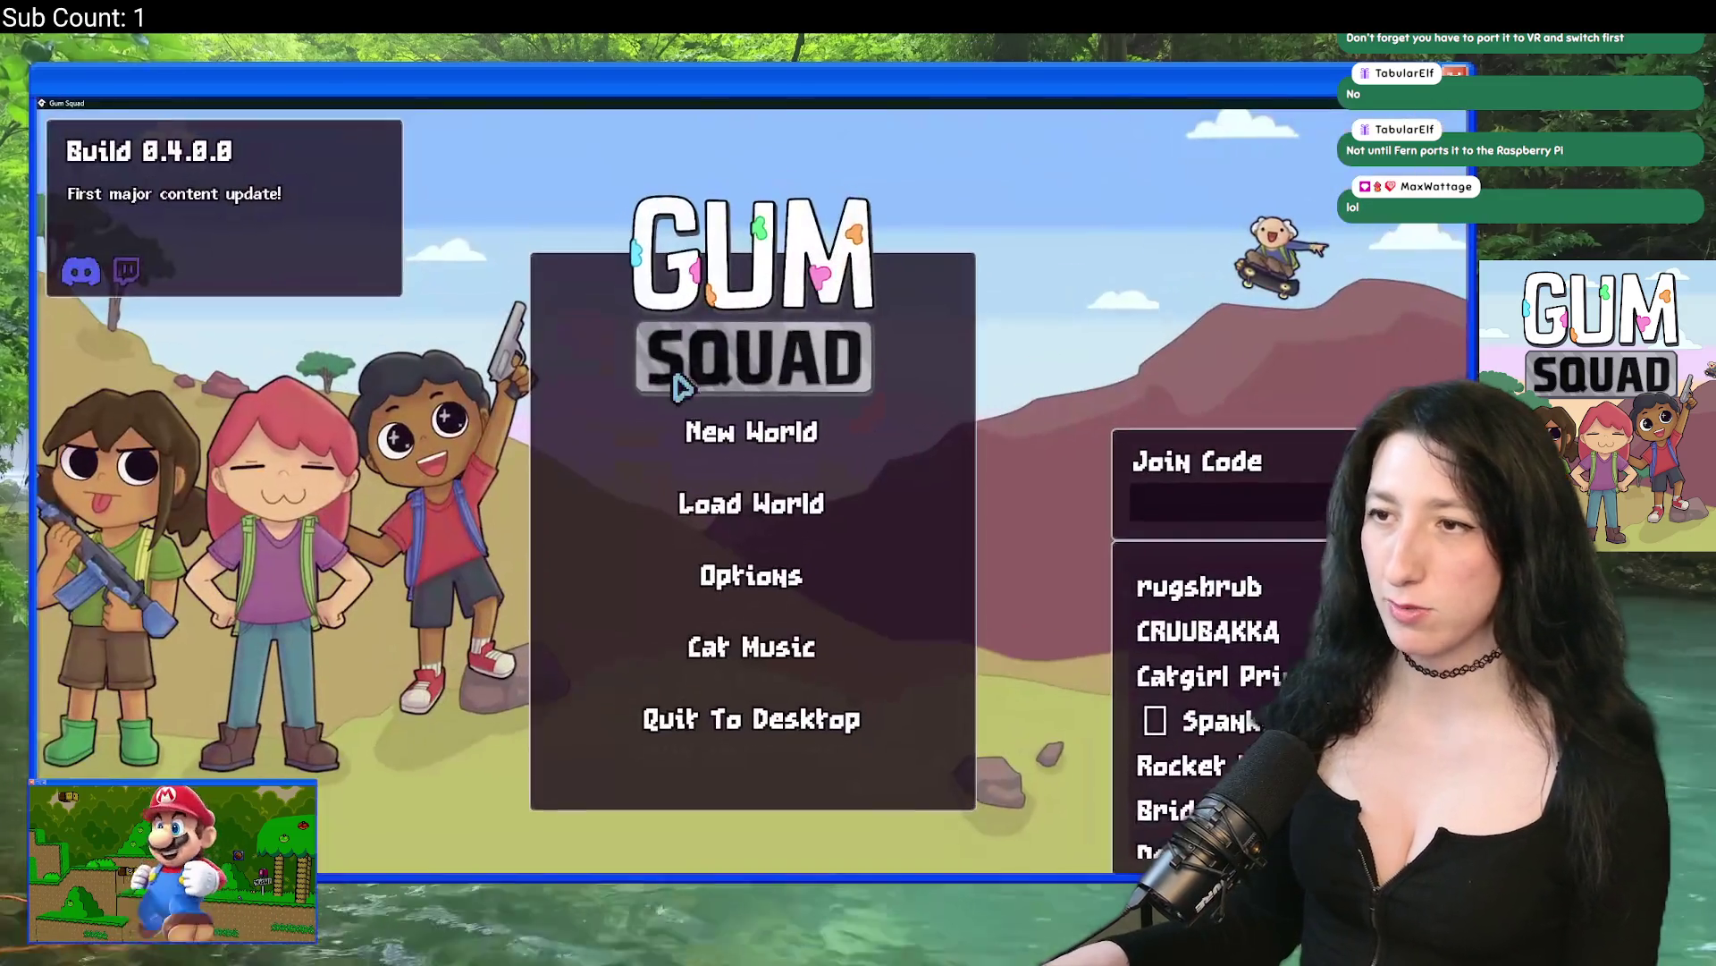
Step: Set the New World lobby type to Offline, then browse to %localappdata% in File Explorer
{"action": "left_click", "coordinate": [715, 427]}
{"action": "left_click", "coordinate": [751, 484]}
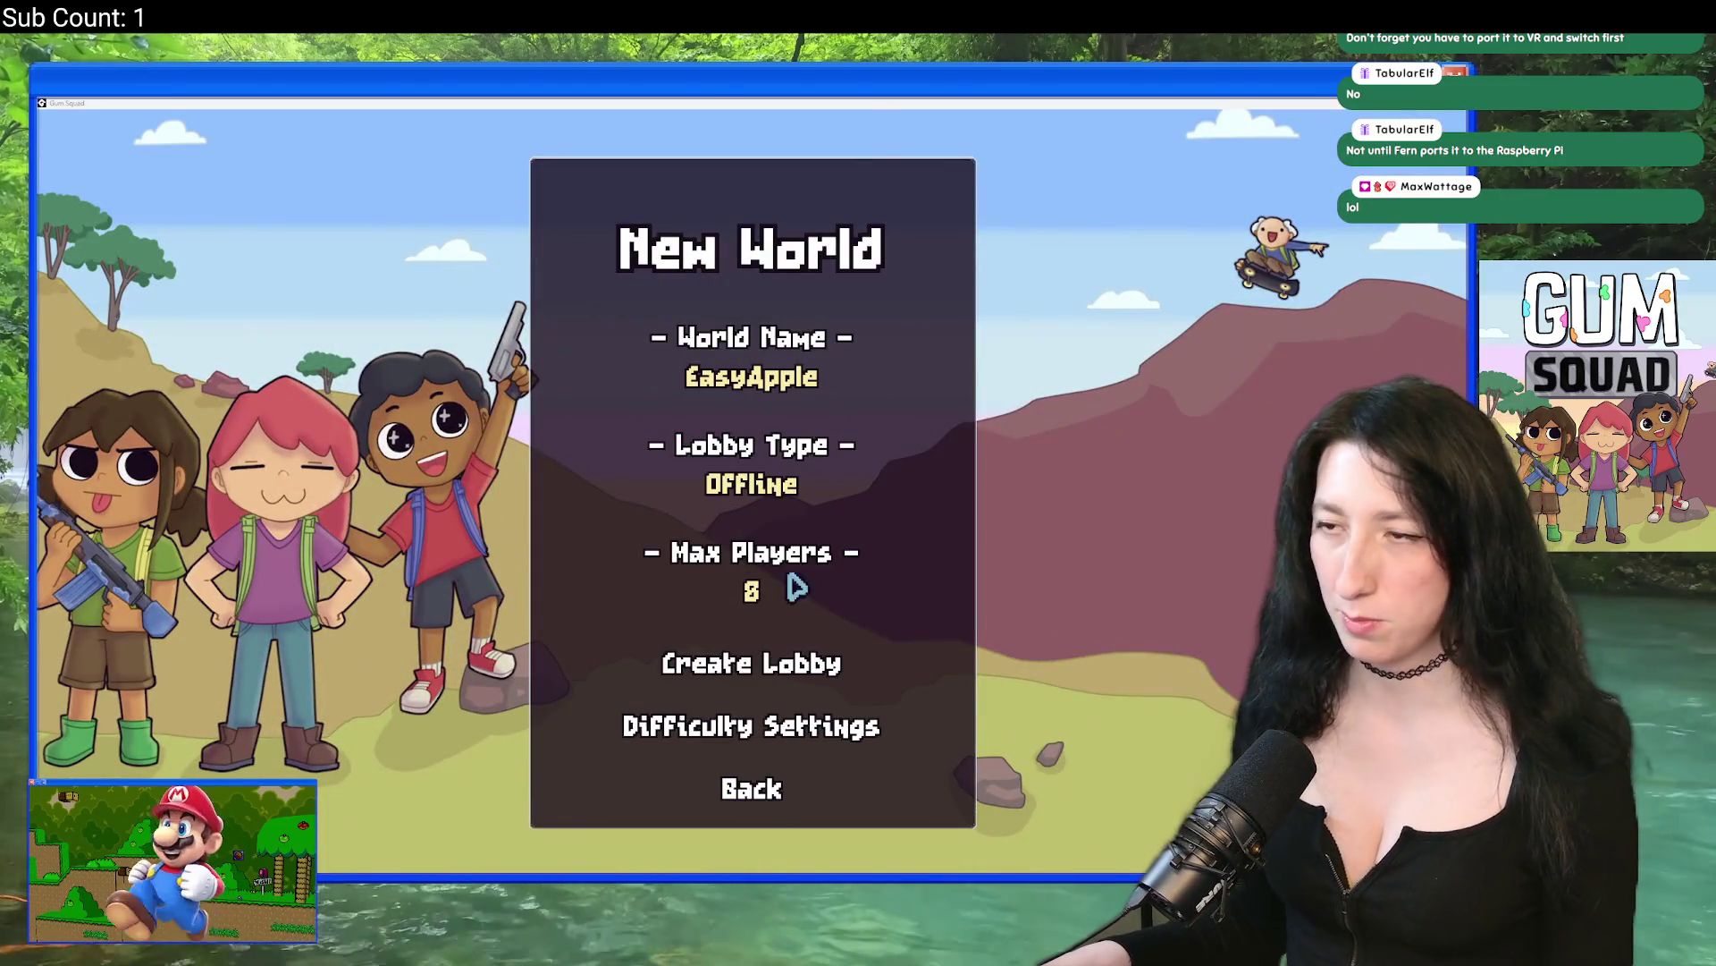
{"action": "key", "text": "super+e"}
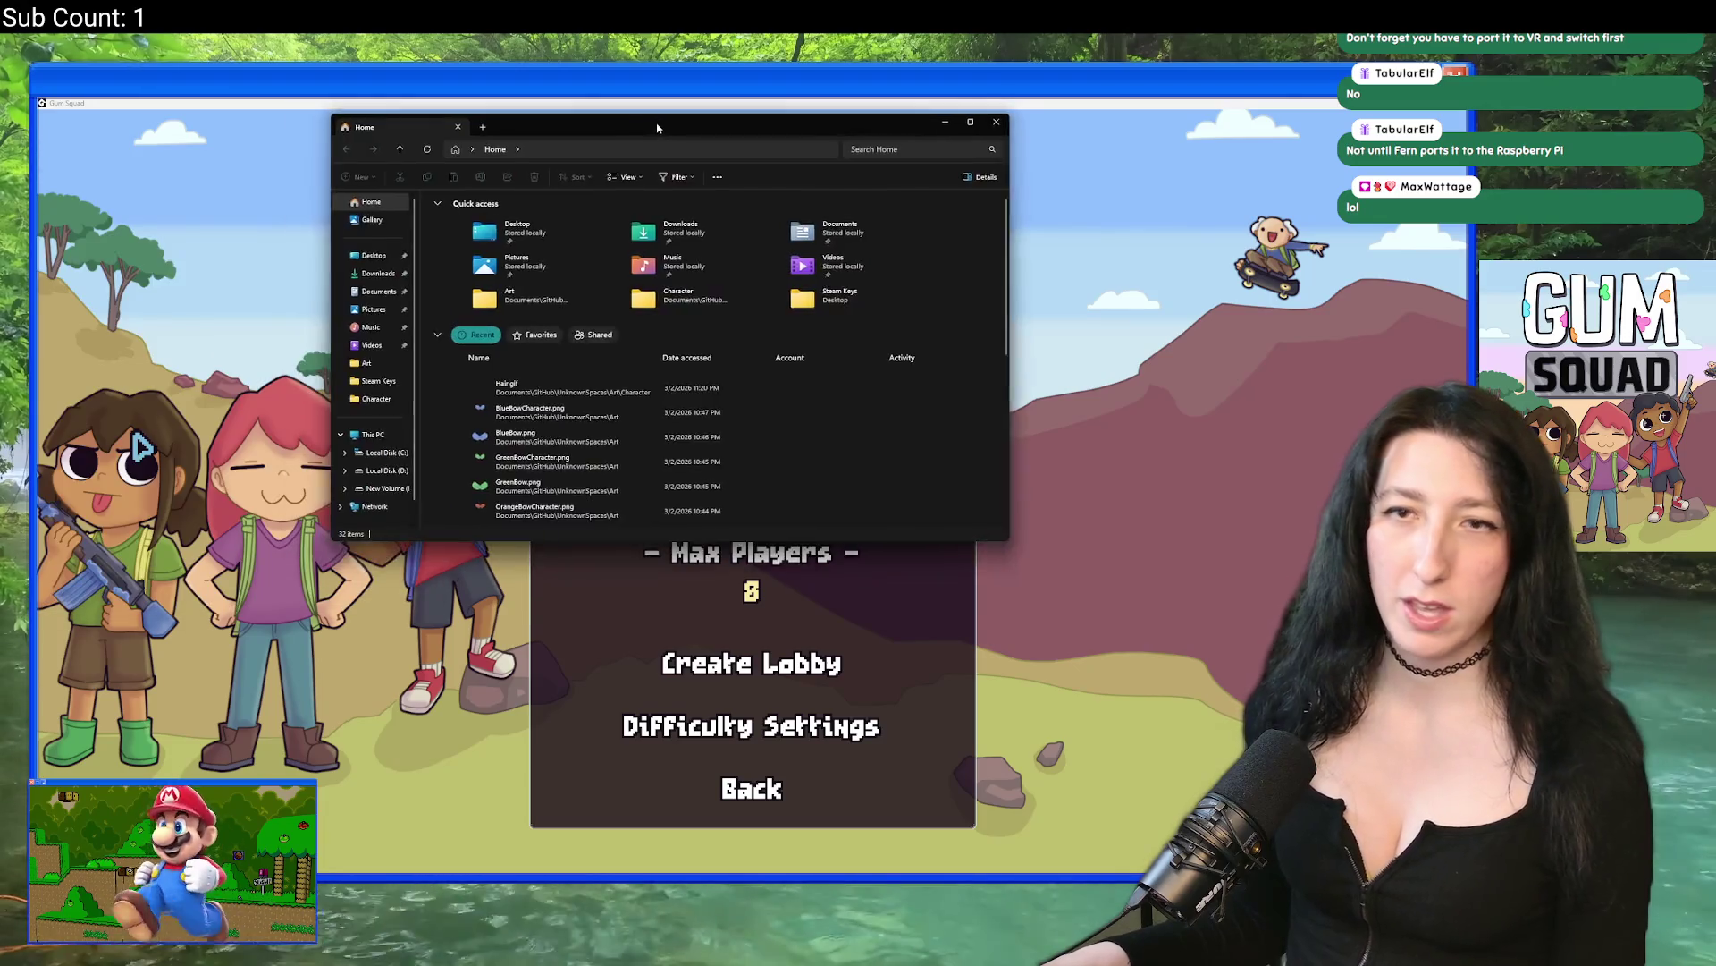
{"action": "left_click", "coordinate": [745, 212]}
{"action": "type", "text": "%localappdata%"}
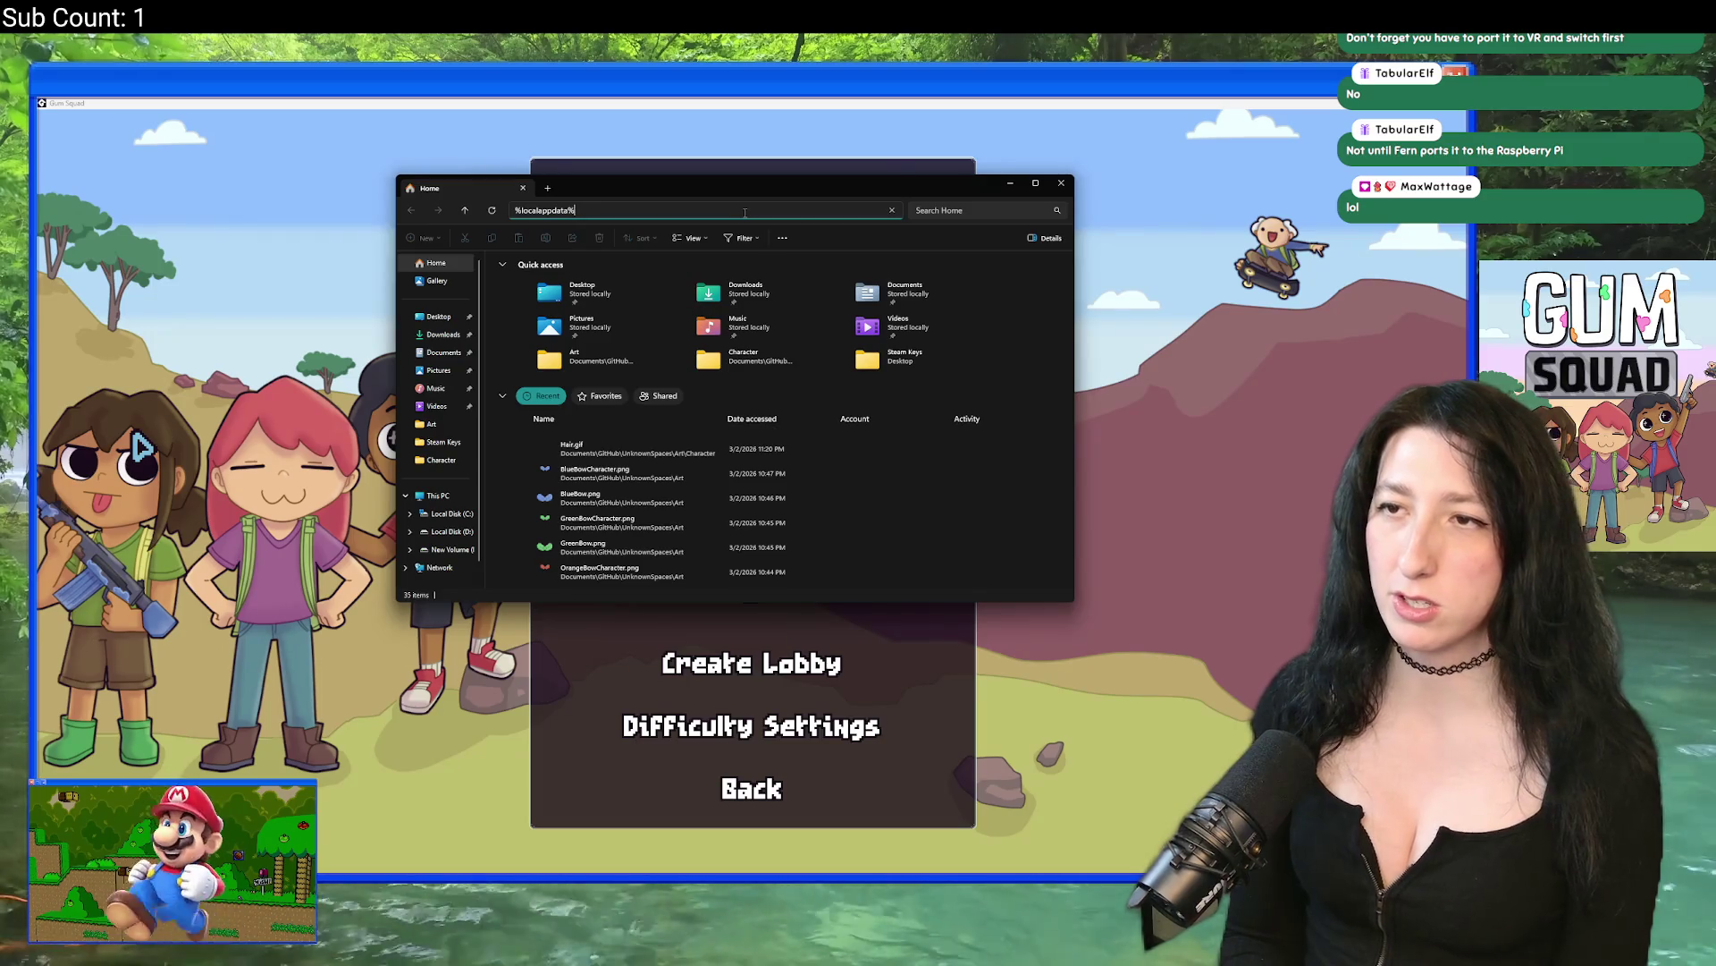
{"action": "key", "text": "Return"}
{"action": "key", "text": "g"}
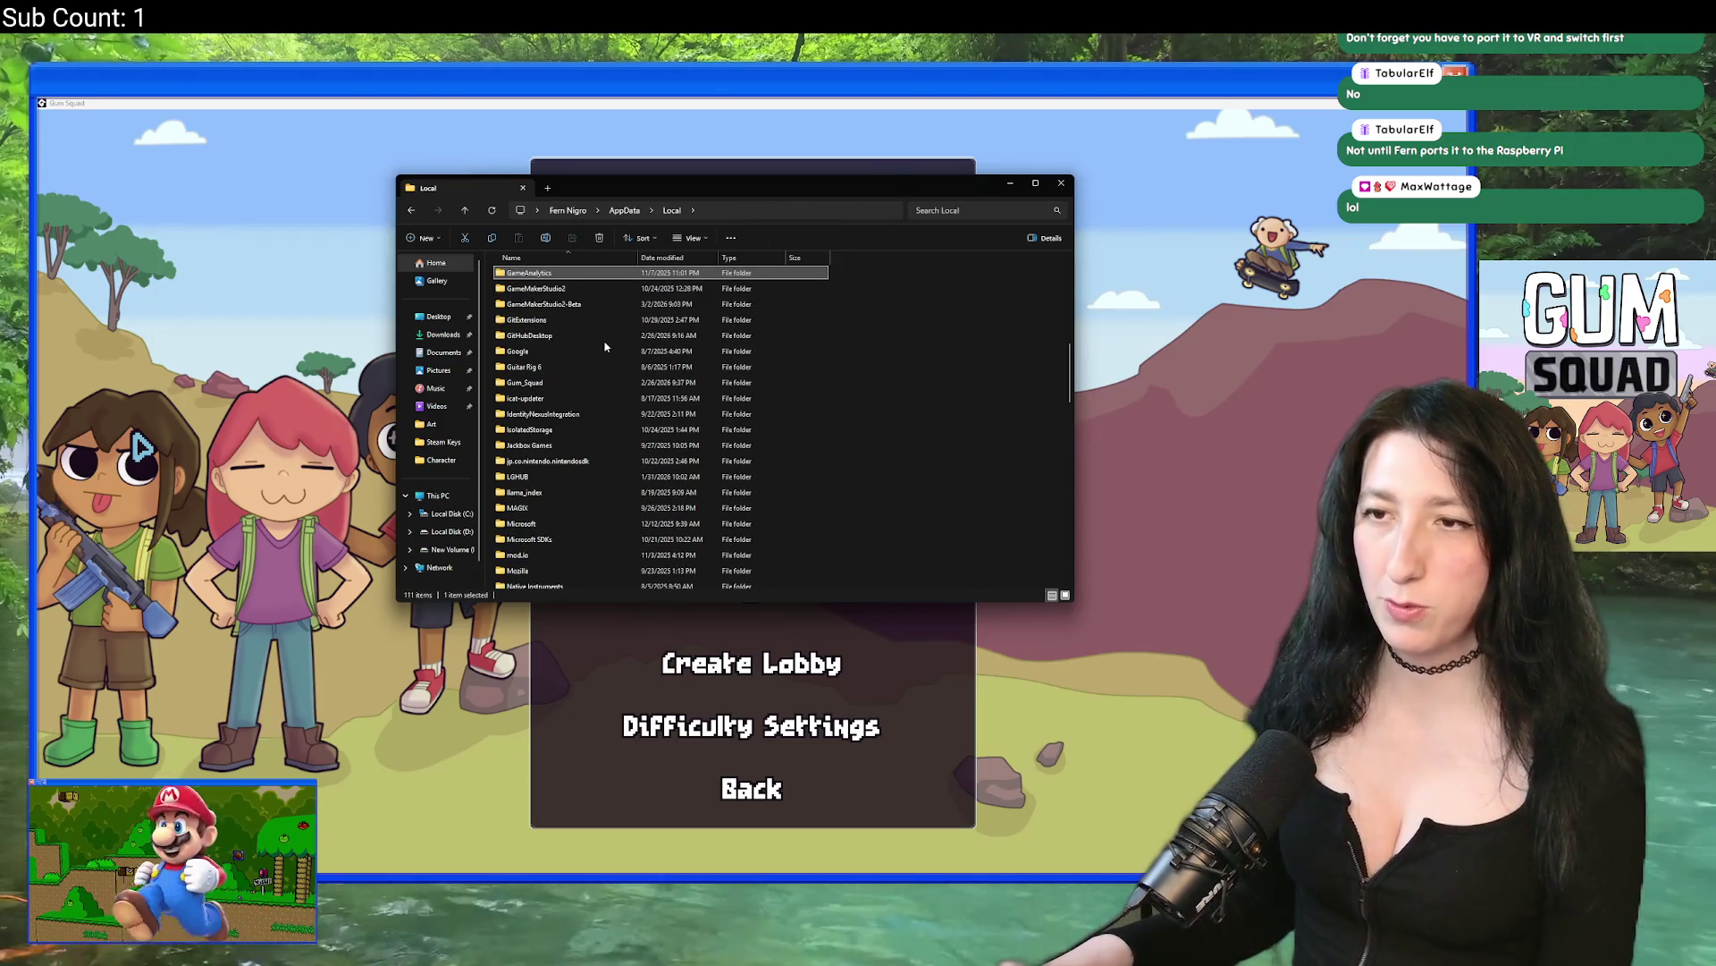
Step: Open the Gum_Squad save folder, select all 14 .sav files, and return to the game
{"action": "double_click", "coordinate": [605, 338]}
{"action": "left_click", "coordinate": [677, 210]}
{"action": "left_click", "coordinate": [968, 490]}
{"action": "left_click", "coordinate": [672, 210]}
{"action": "scroll", "coordinate": [570, 447], "scroll_direction": "down", "scroll_amount": 2}
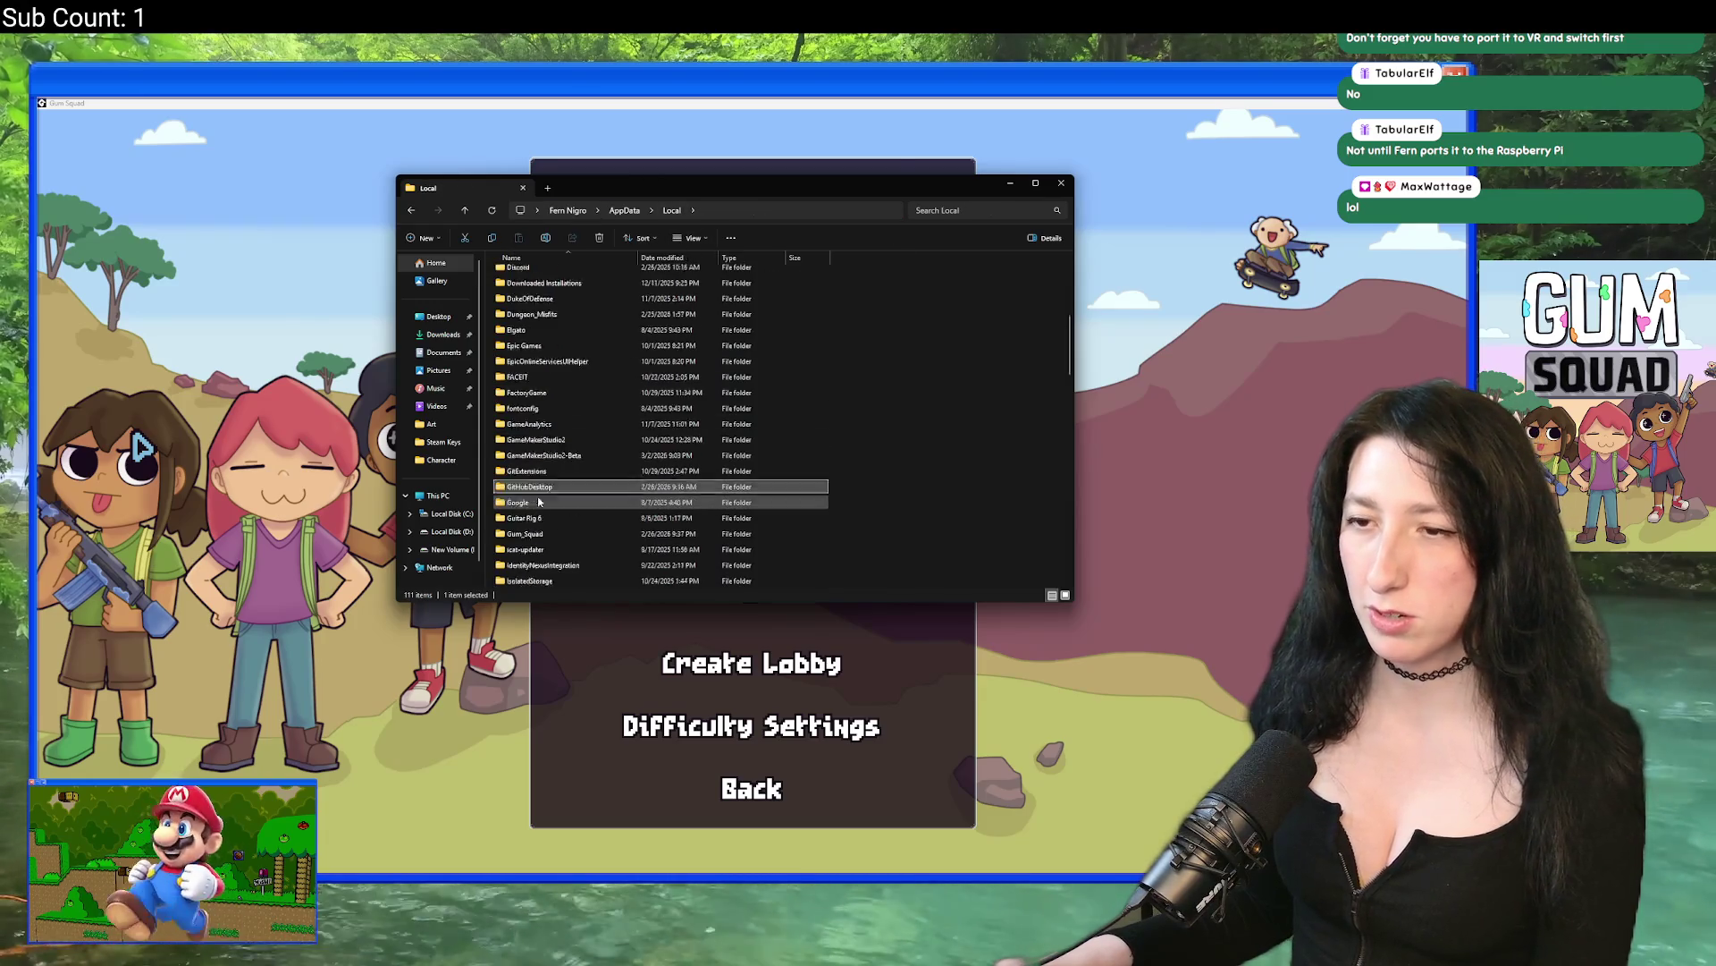
{"action": "double_click", "coordinate": [573, 439]}
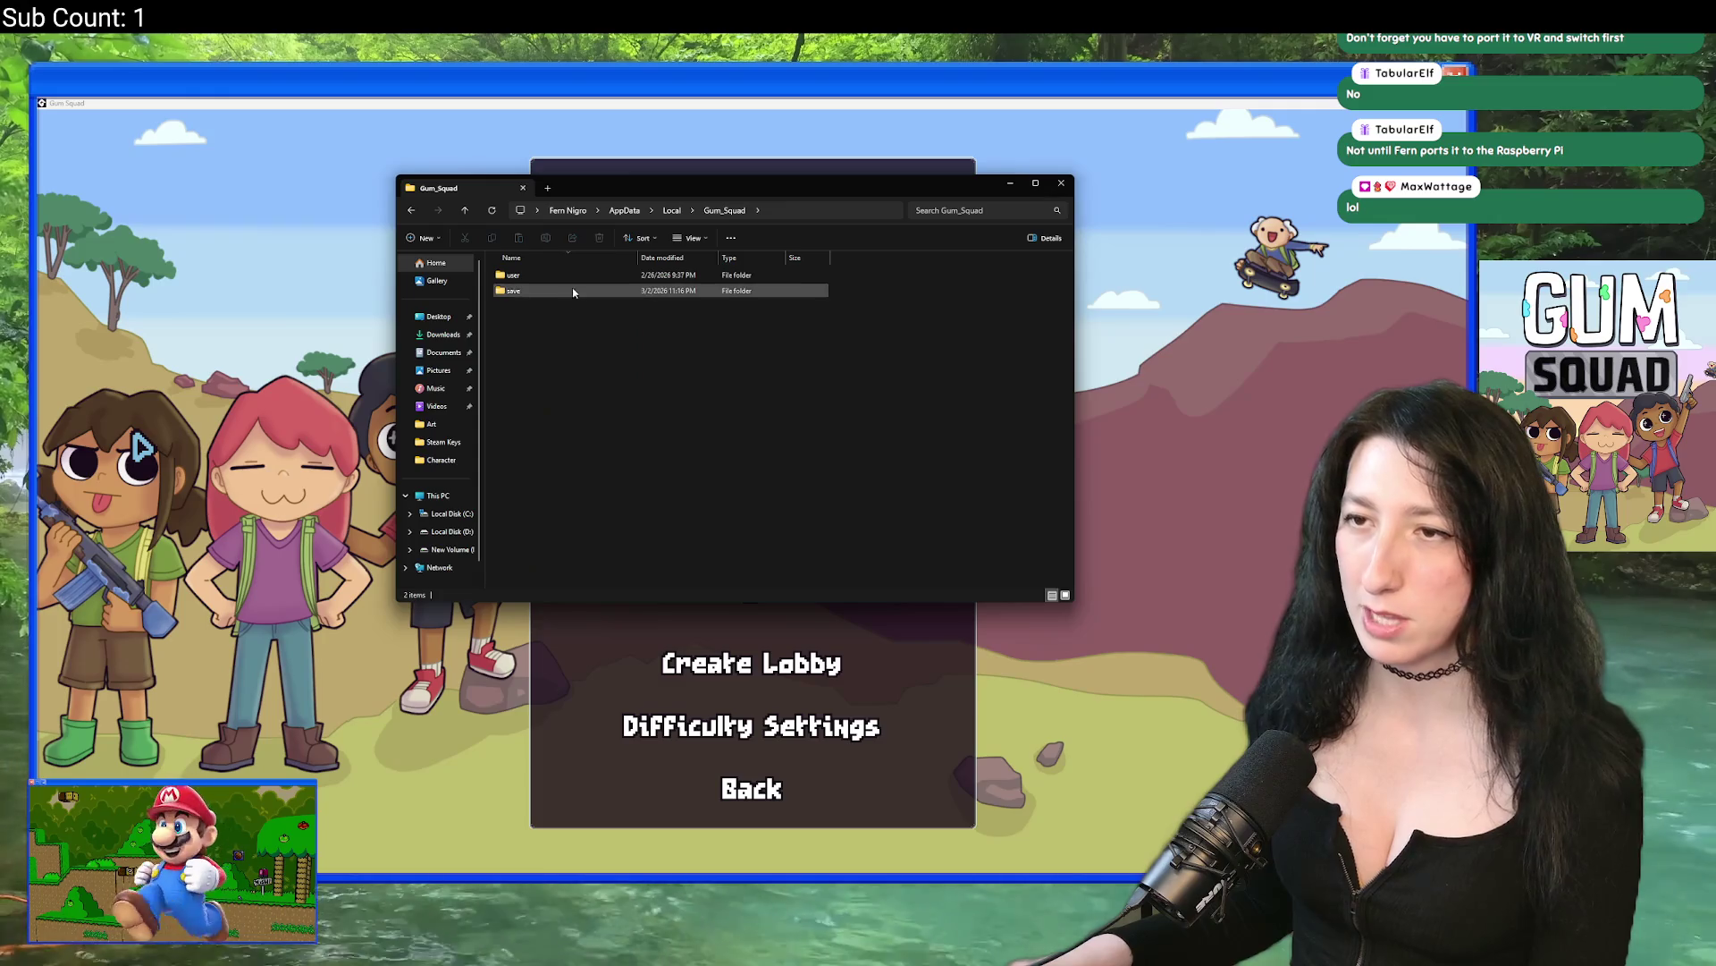
{"action": "key", "text": "ctrl+a"}
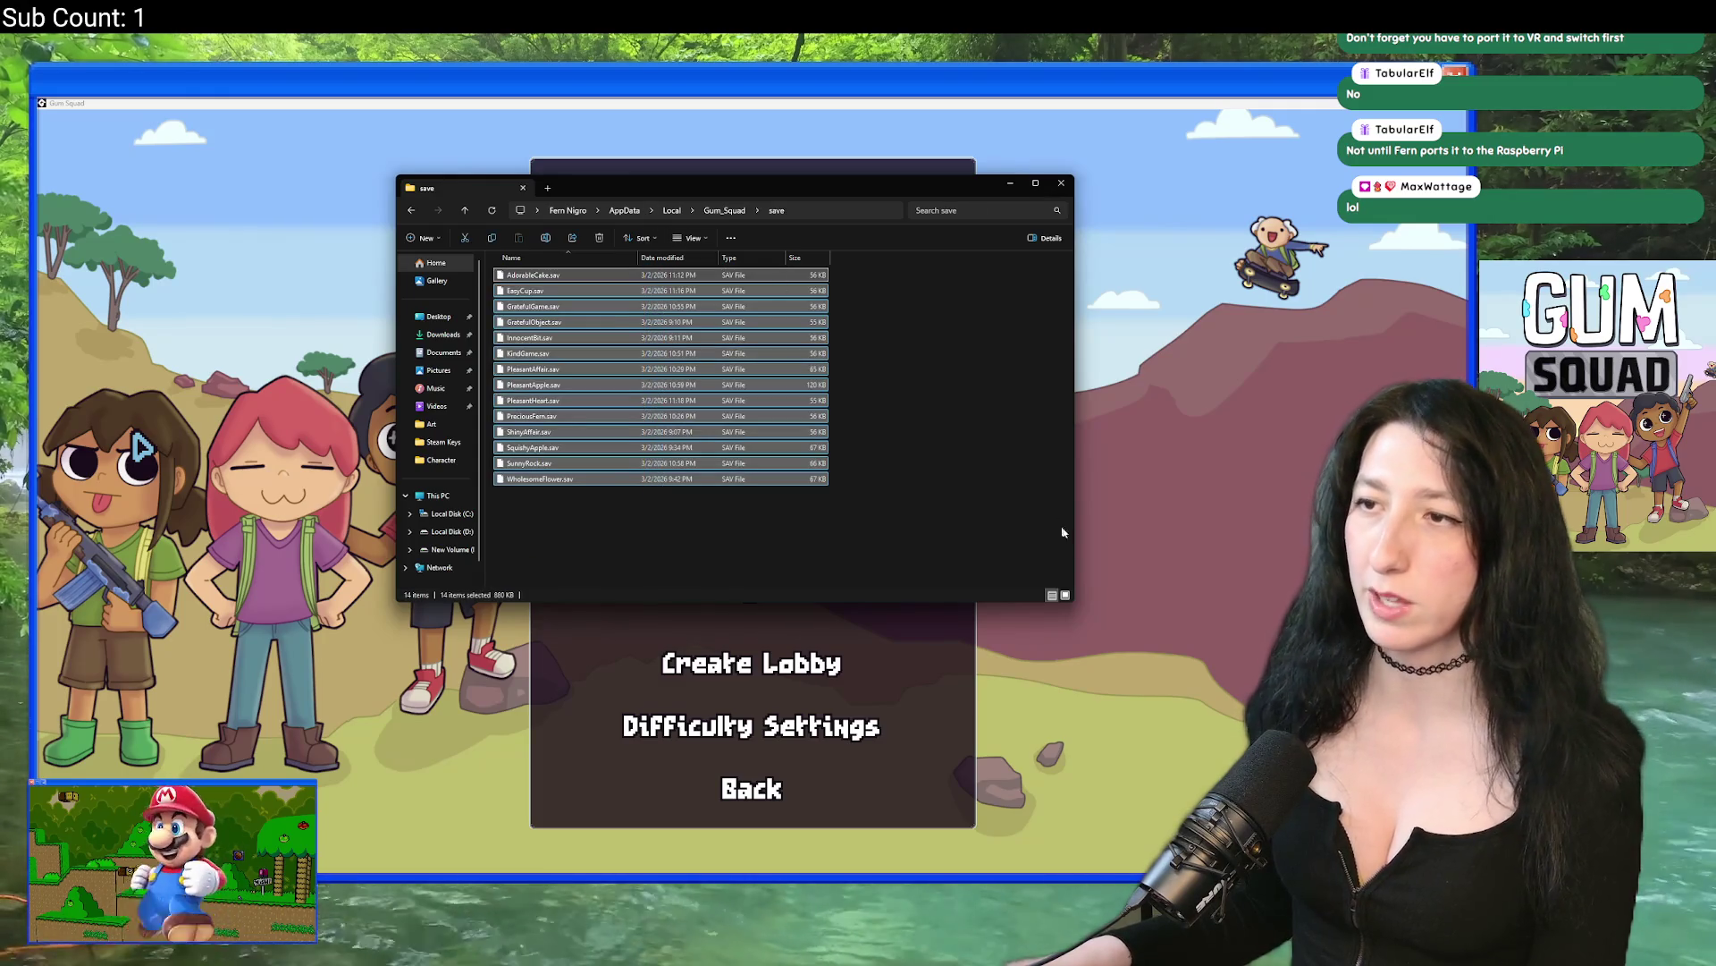
{"action": "left_click", "coordinate": [1150, 563]}
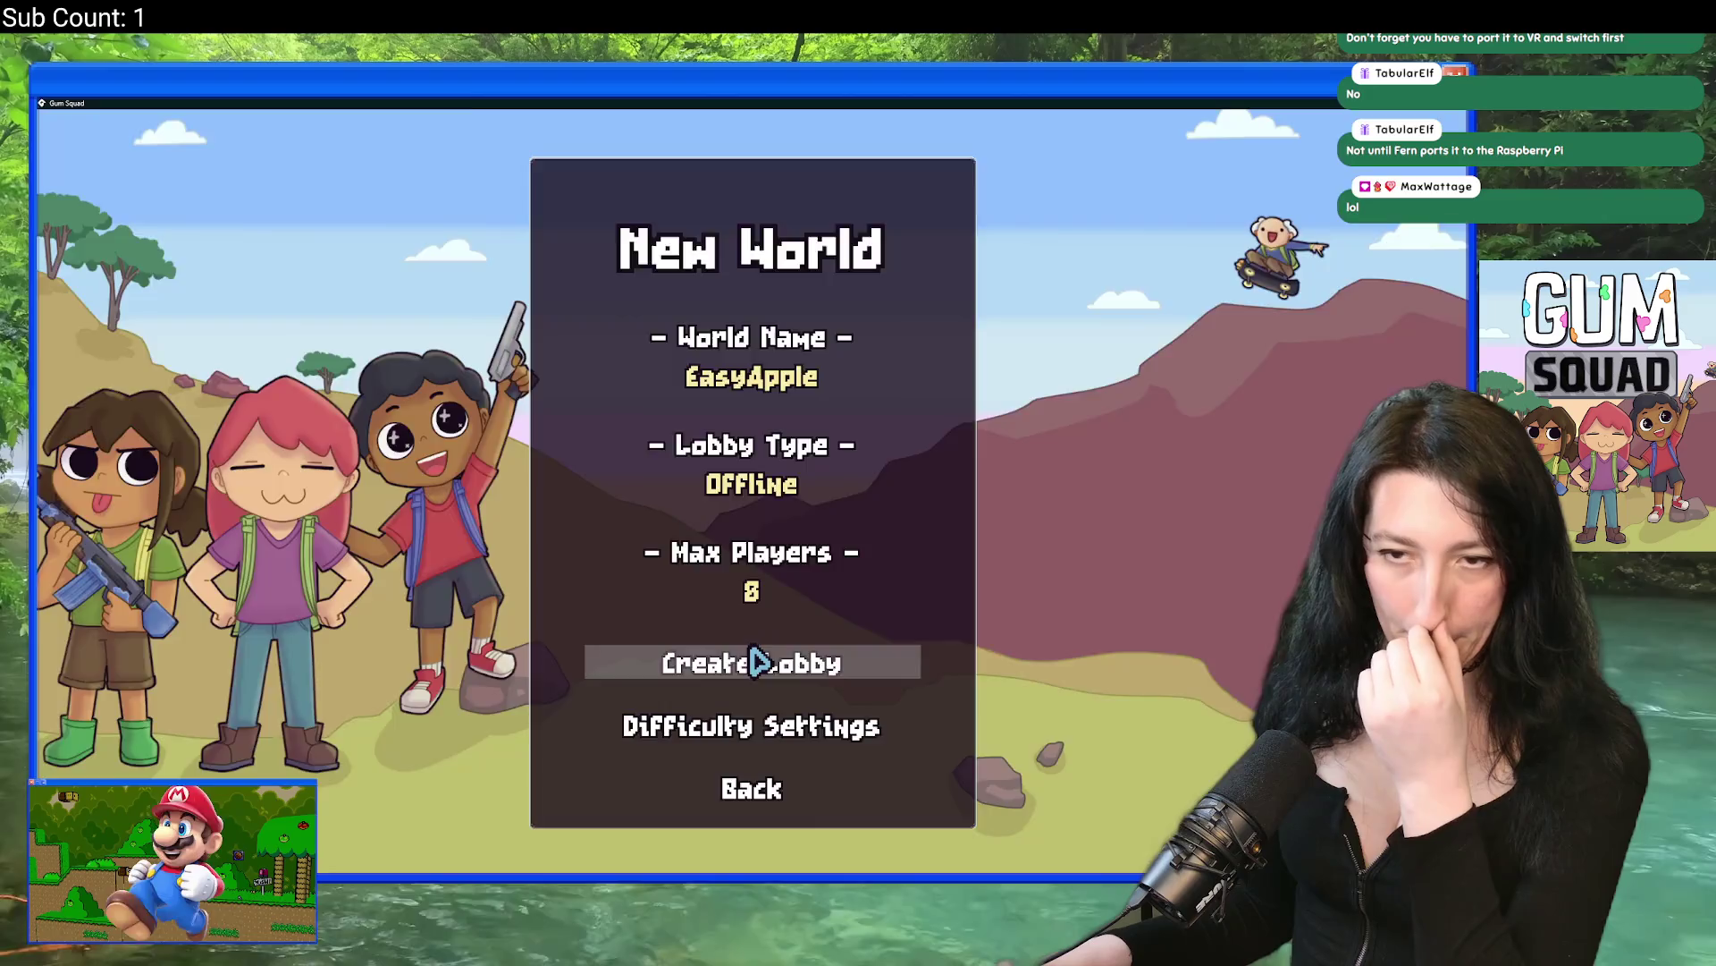
Step: Load the offline world and walk around, checking the metal box's contents
{"action": "left_click", "coordinate": [762, 657]}
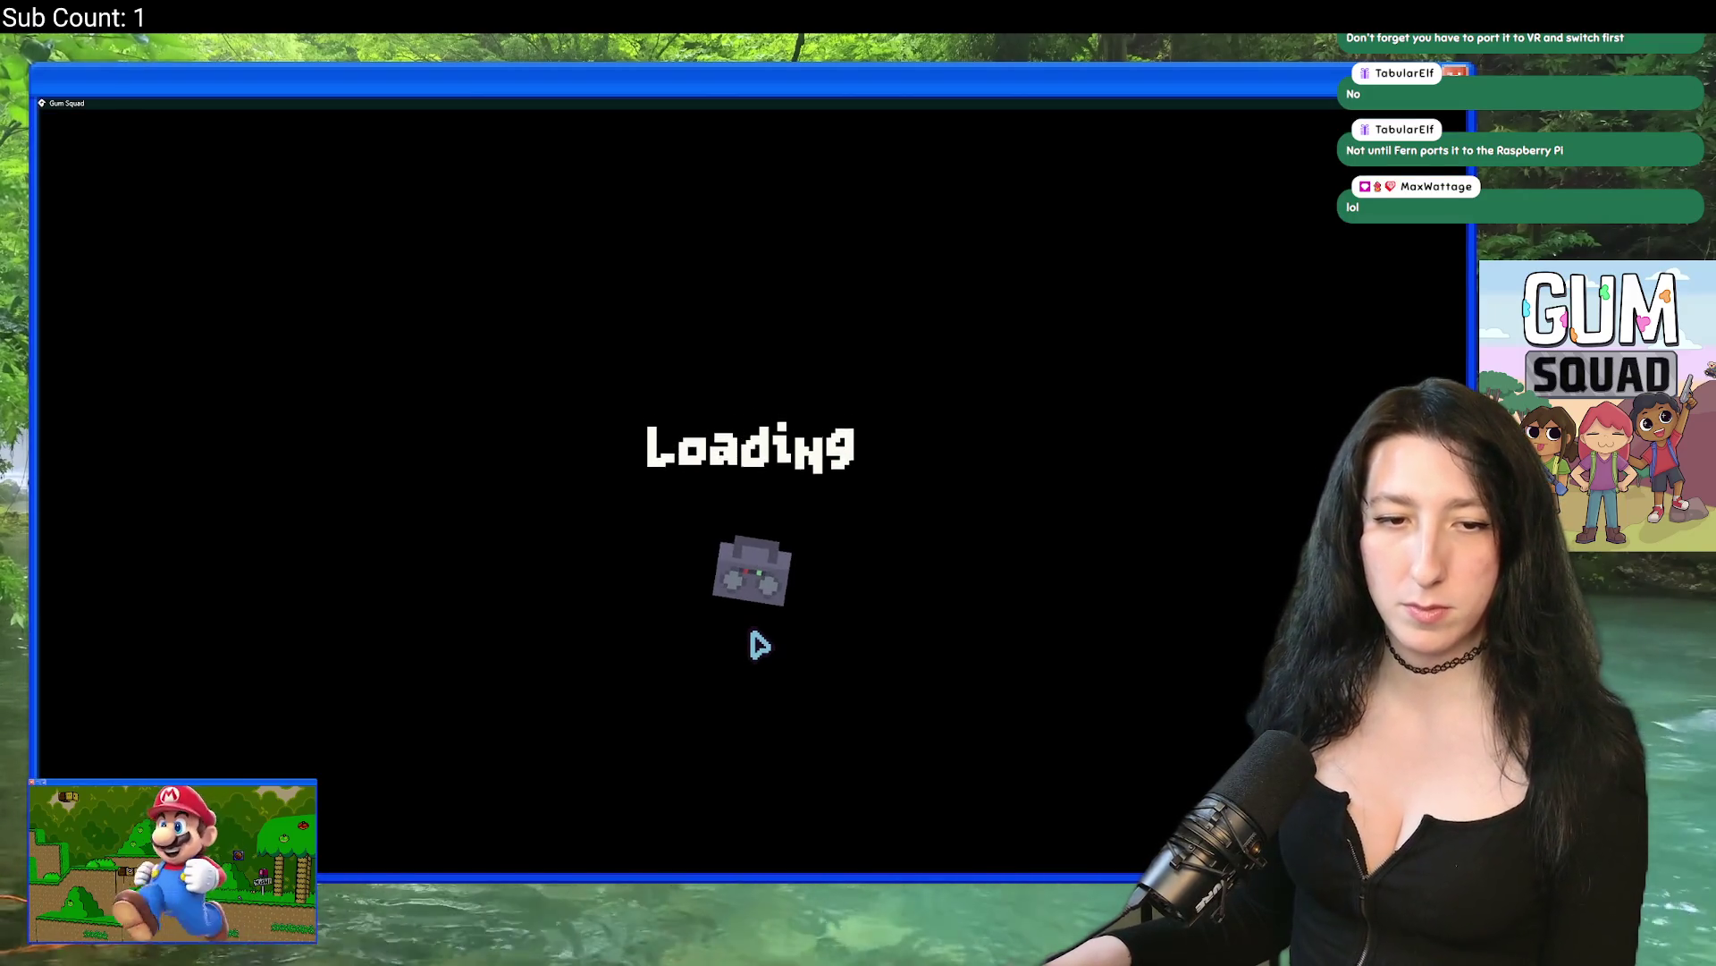
{"action": "key", "text": "w"}
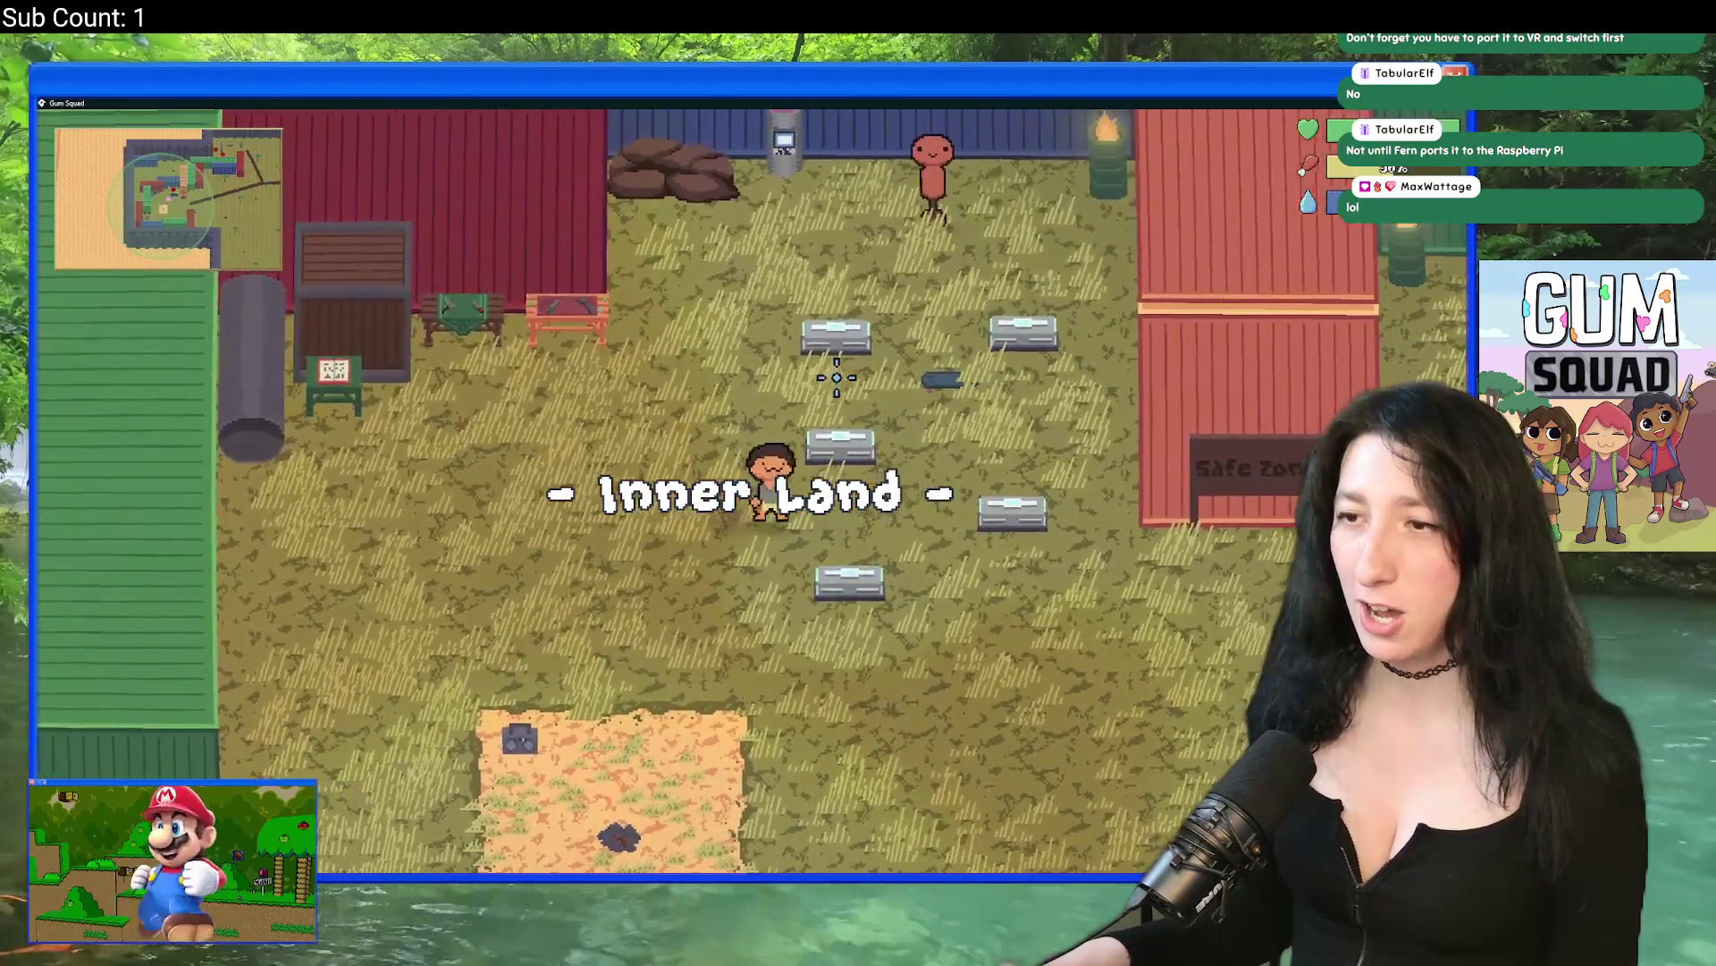
{"action": "key", "text": "Tab"}
{"action": "key", "text": "Tab"}
{"action": "key", "text": "d"}
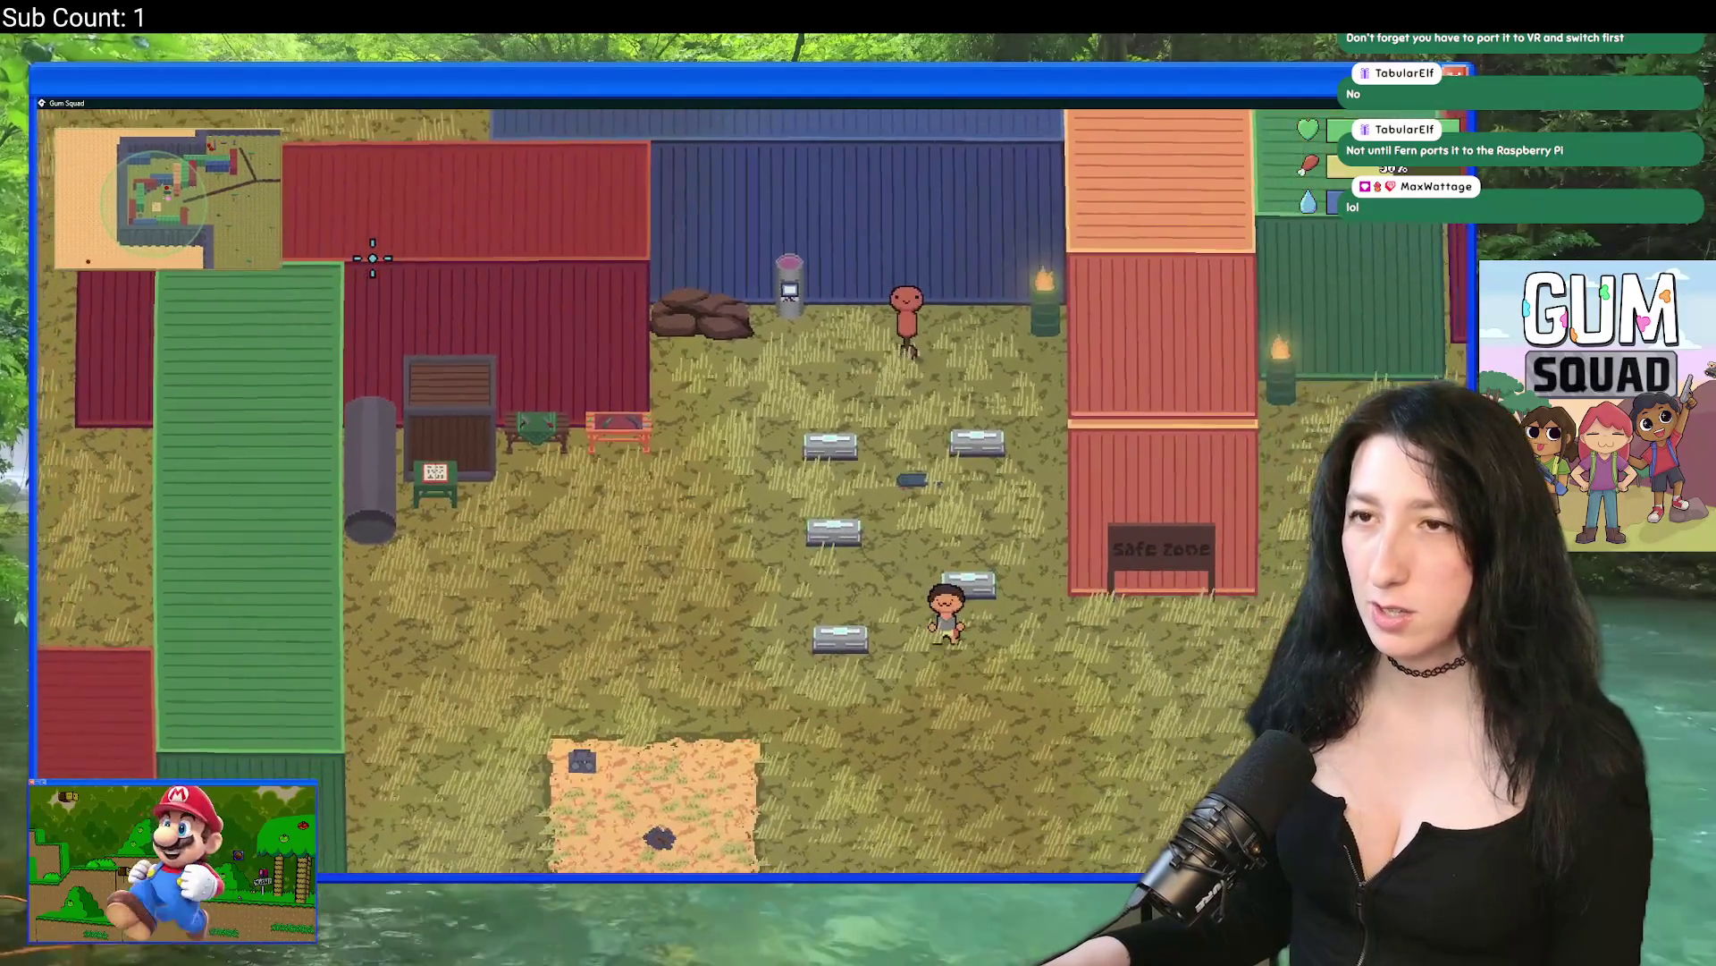
{"action": "key", "text": "e"}
{"action": "key", "text": "e"}
{"action": "key", "text": "e"}
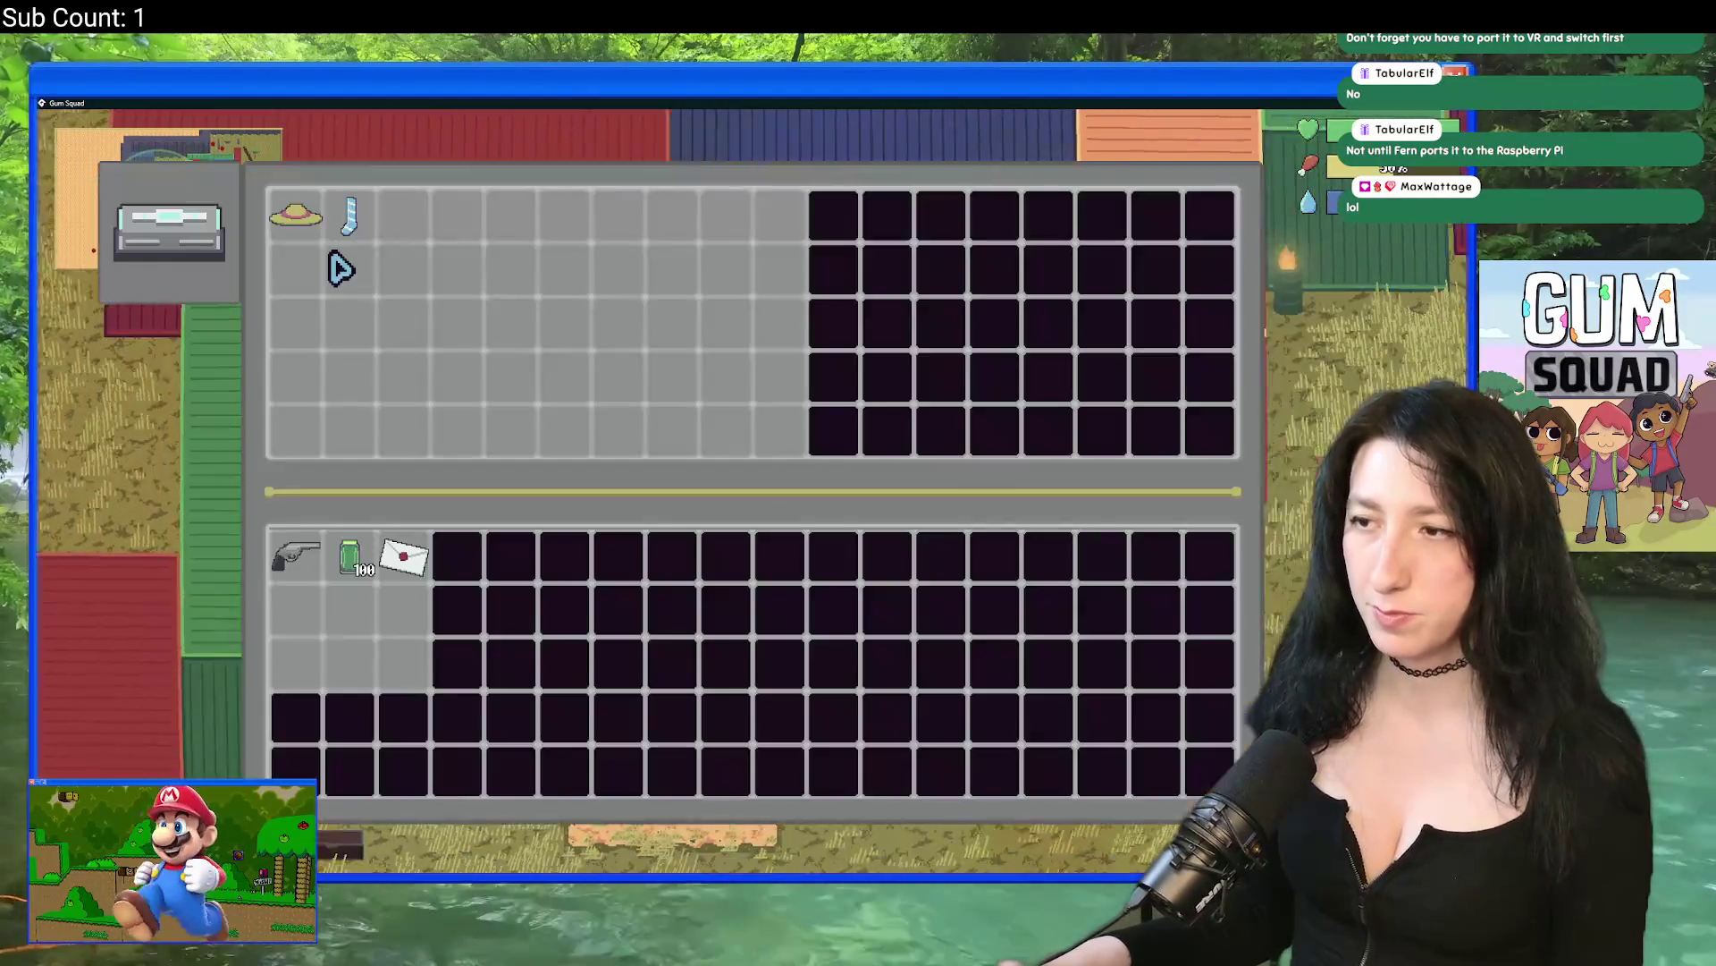
{"action": "key", "text": "e"}
{"action": "key", "text": "a"}
{"action": "key", "text": "e"}
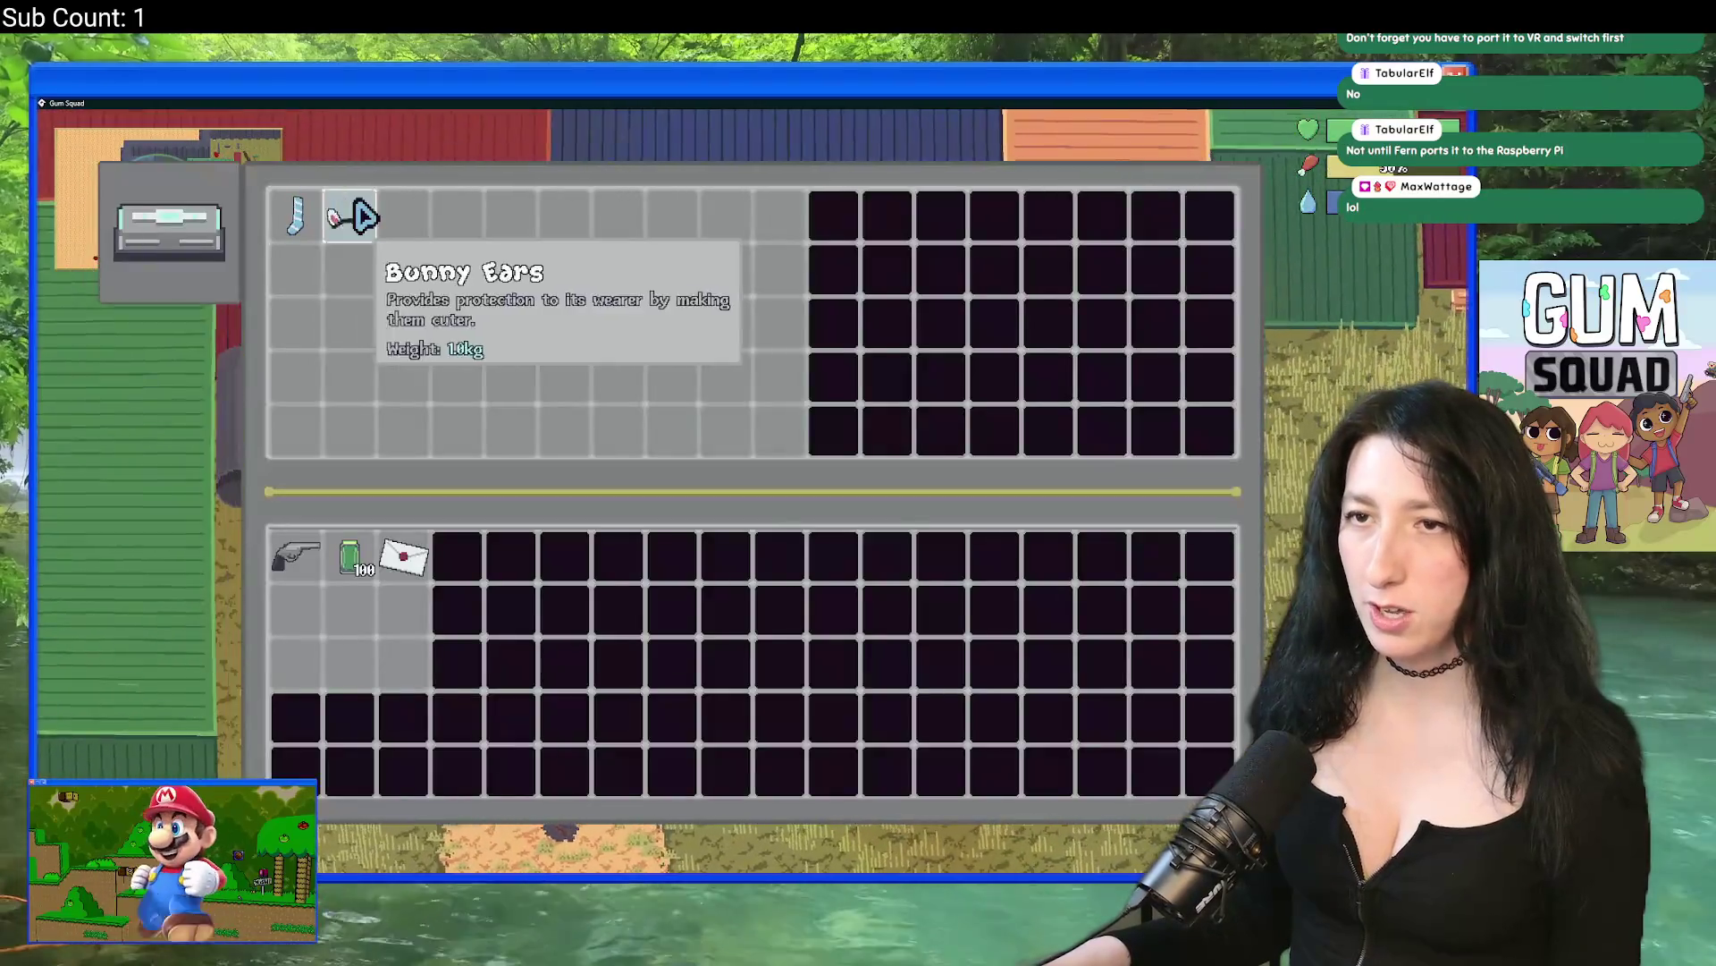
{"action": "key", "text": "e"}
{"action": "key", "text": "w"}
Step: Equip the bunny ears from the inventory and open the Customize window
{"action": "key", "text": "e"}
{"action": "key", "text": "e"}
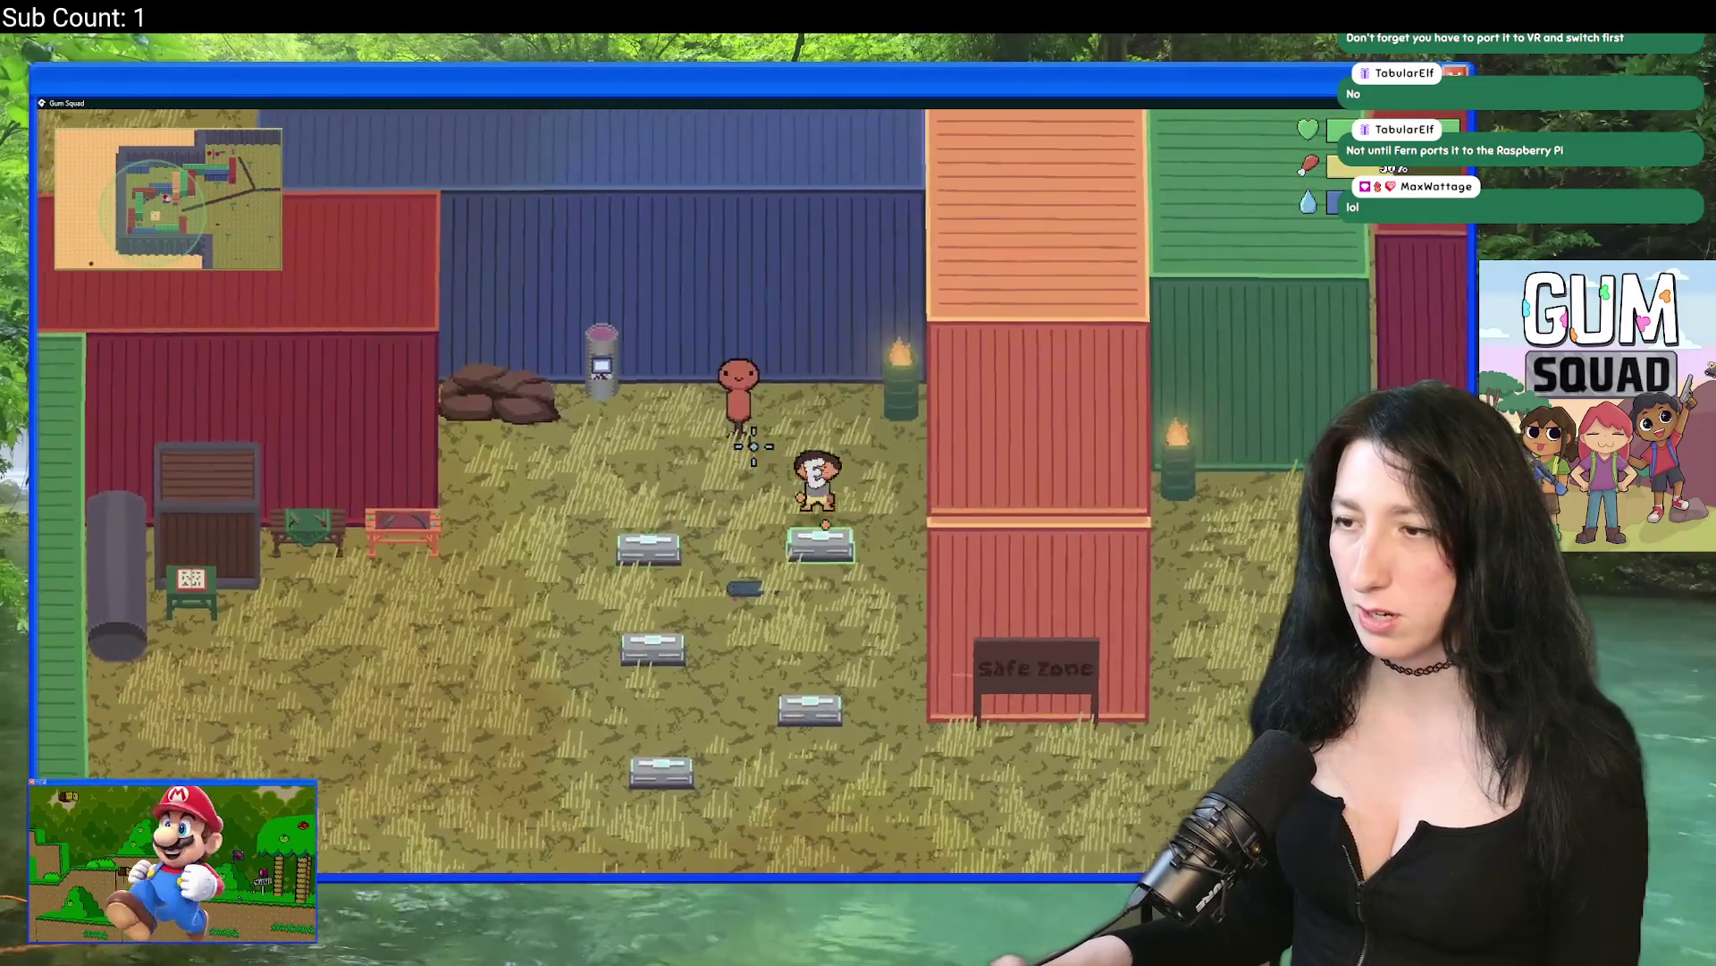
{"action": "key", "text": "e"}
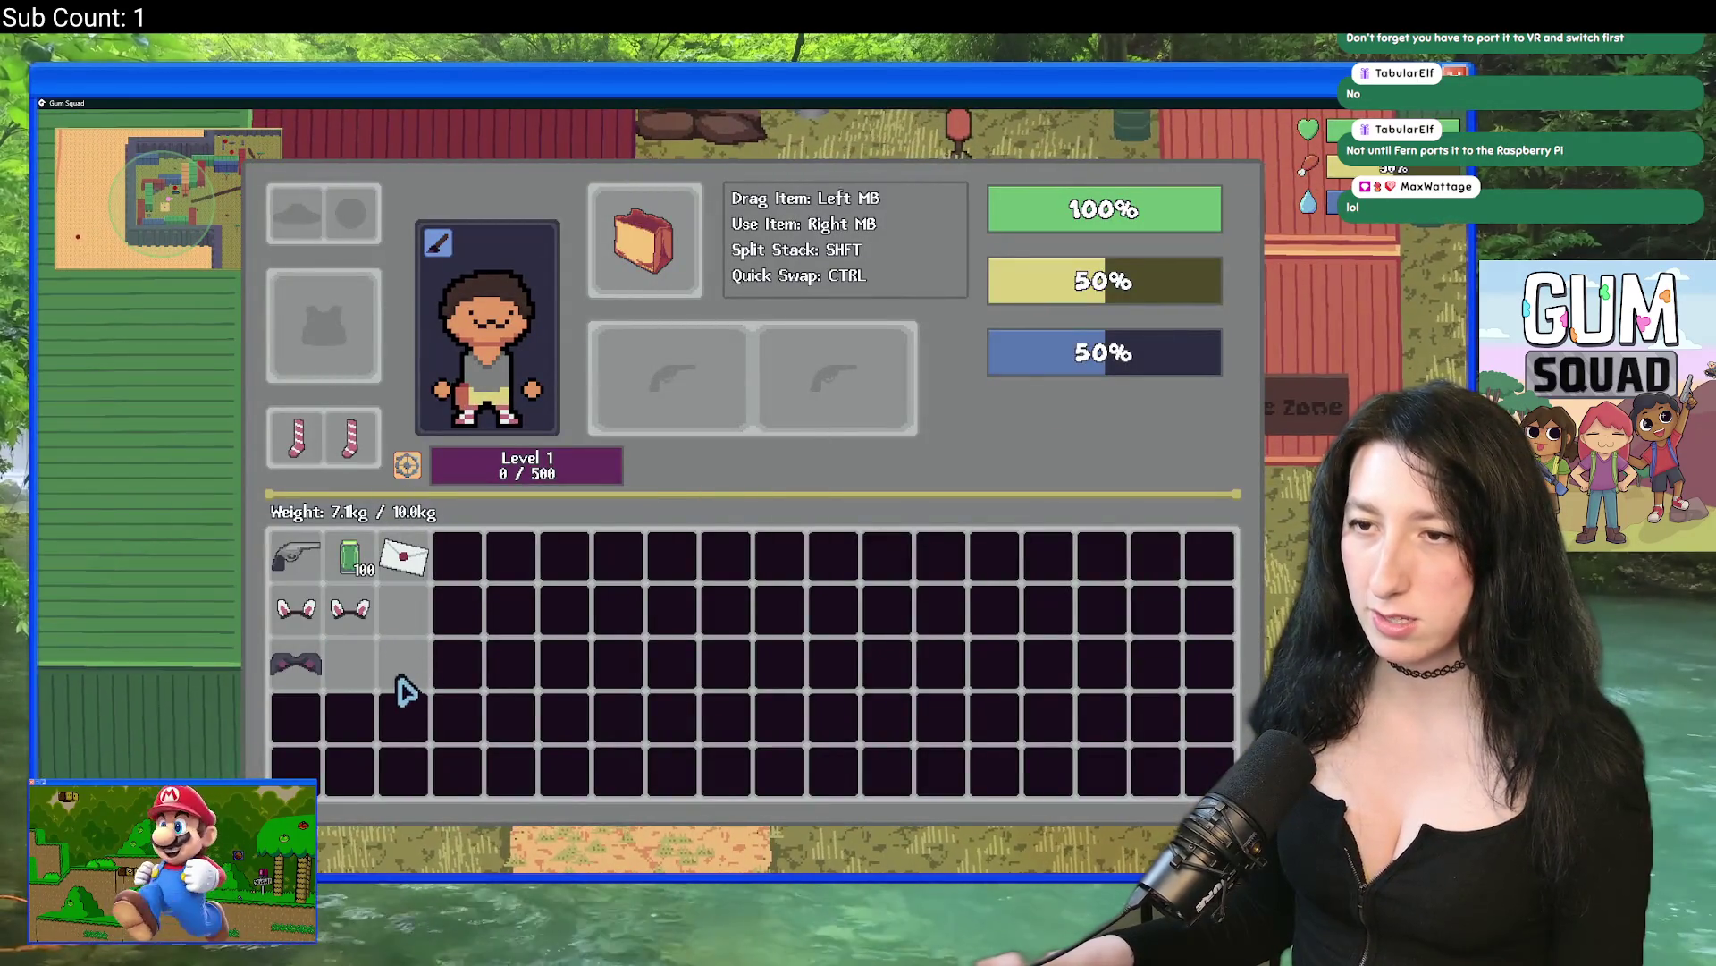
{"action": "mouse_move", "coordinate": [322, 688]}
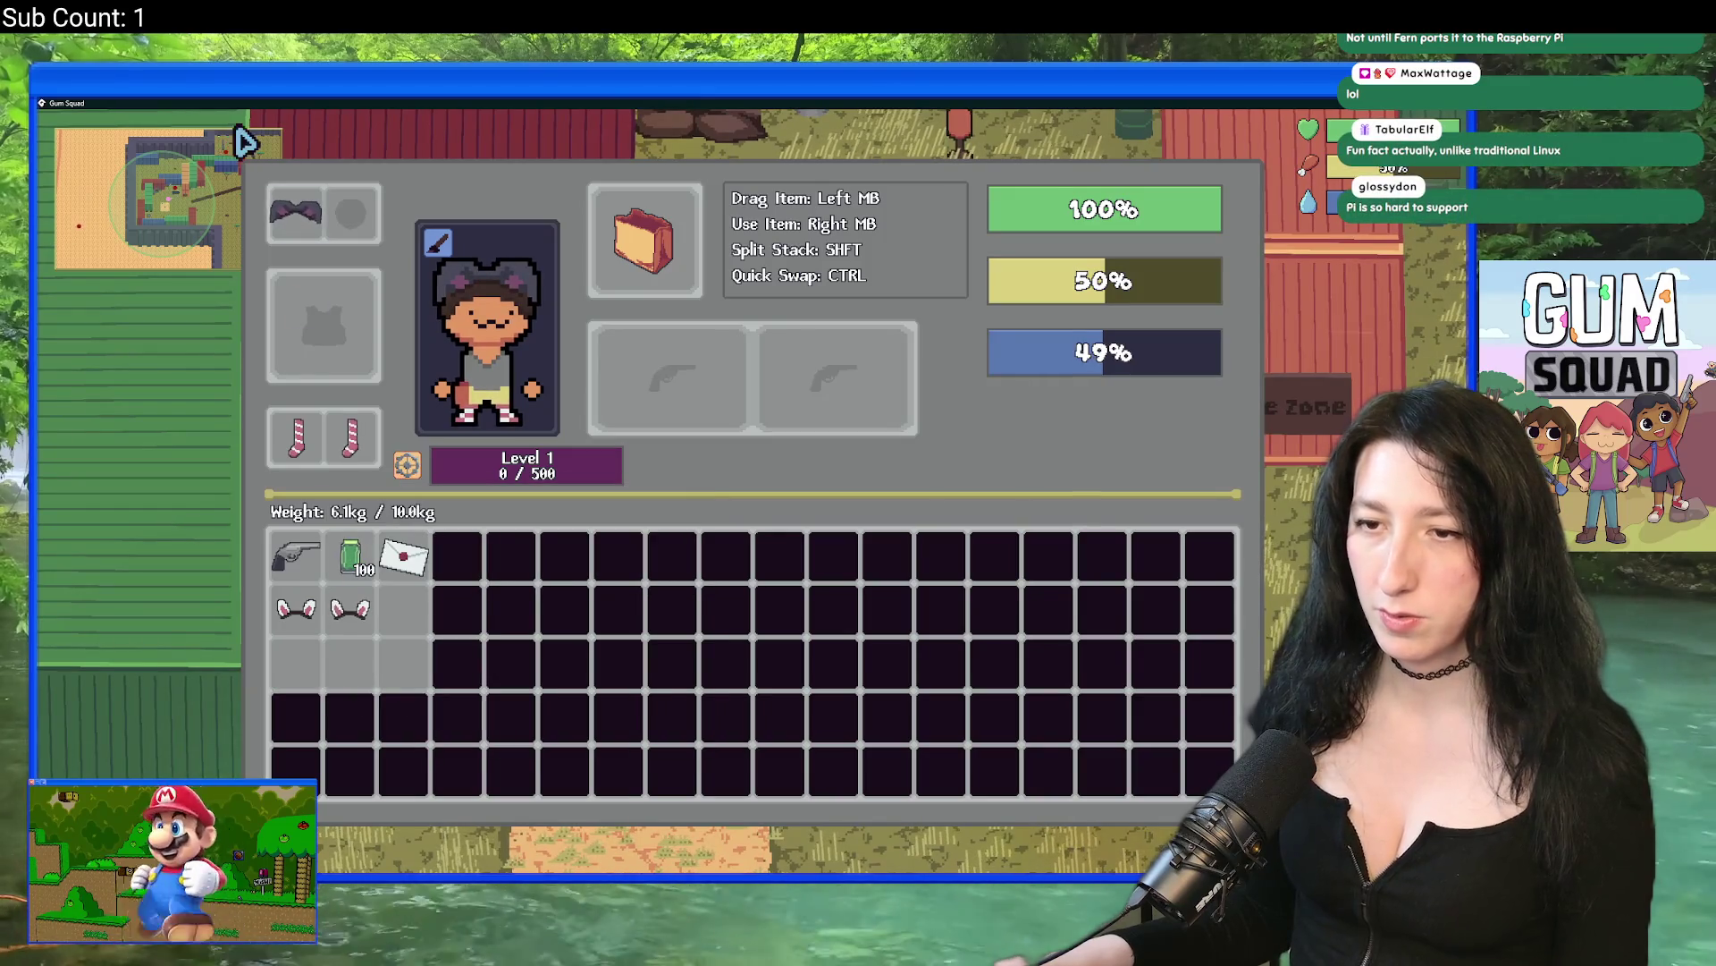
{"action": "right_click", "coordinate": [277, 201]}
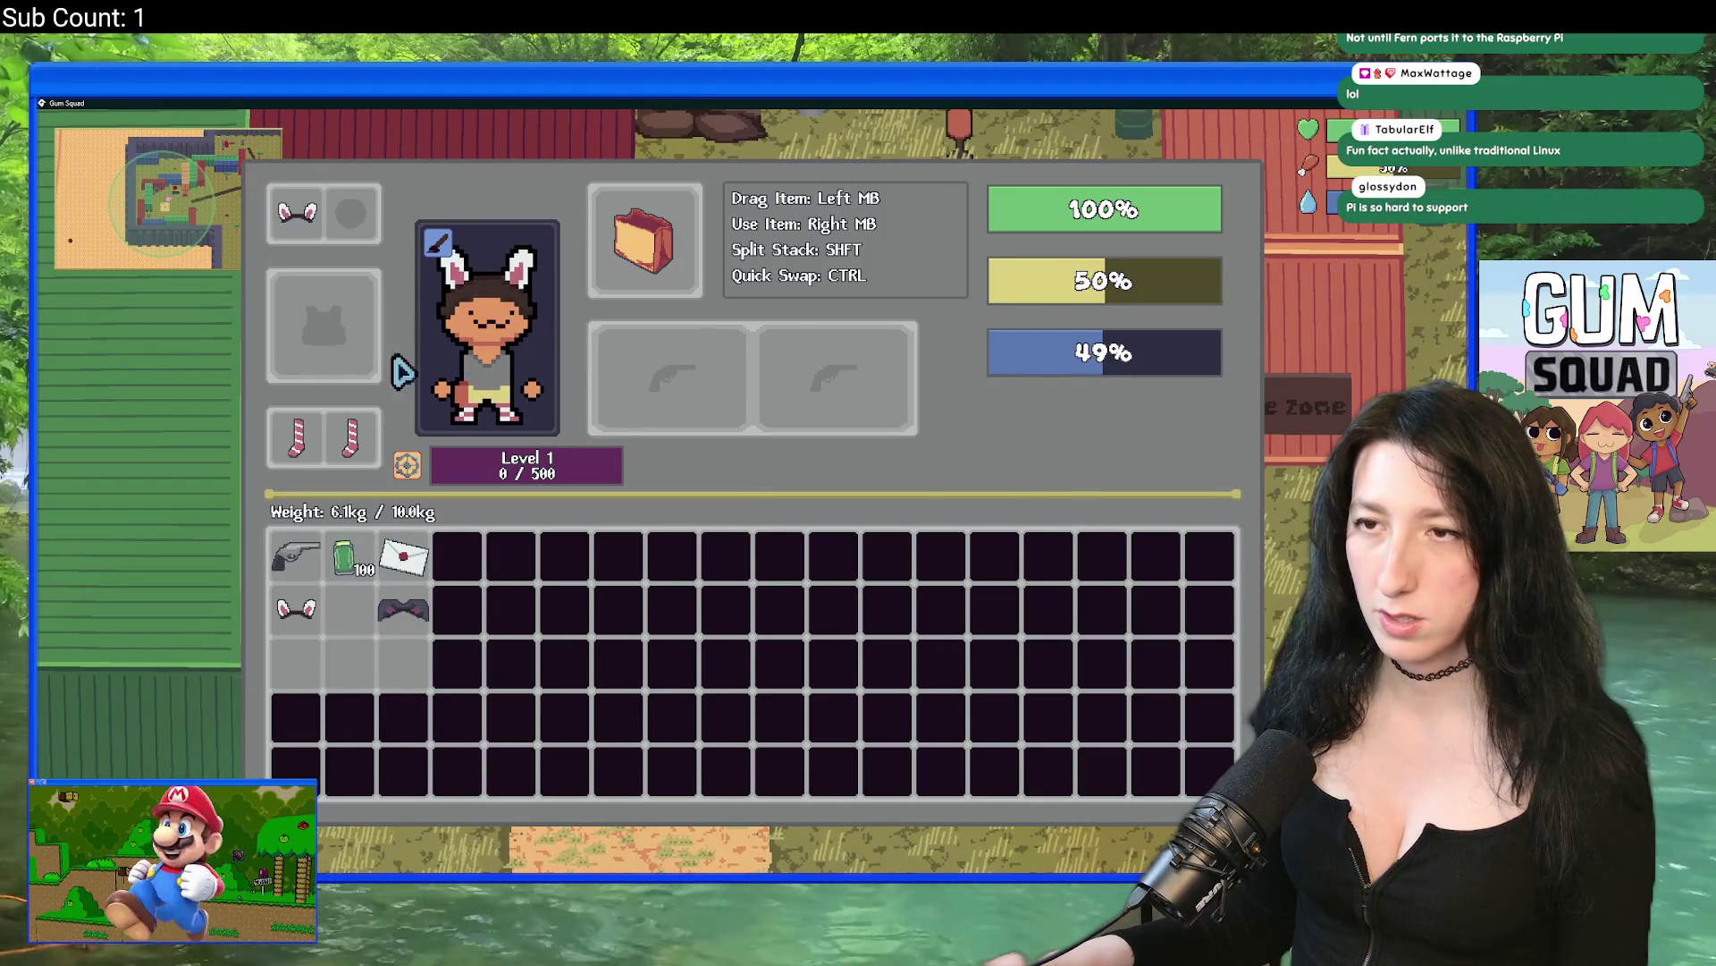
{"action": "left_click", "coordinate": [424, 231]}
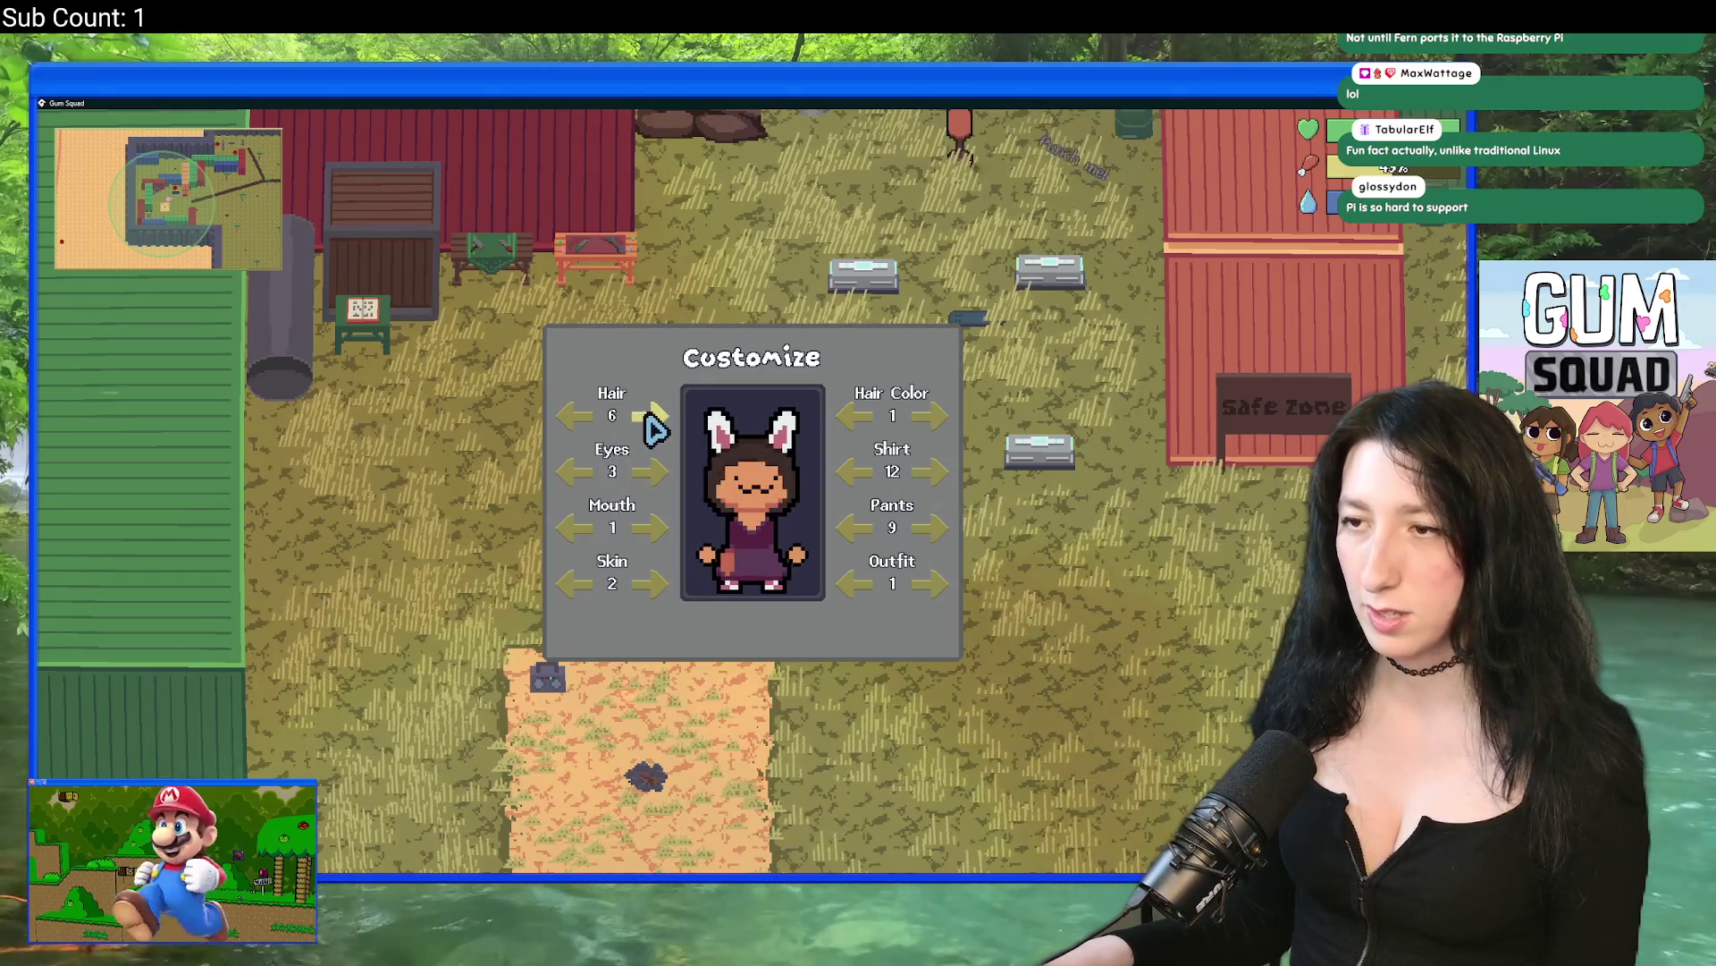
Step: Change the hair colour to dark purple and equip the revolver
{"action": "left_click", "coordinate": [929, 417]}
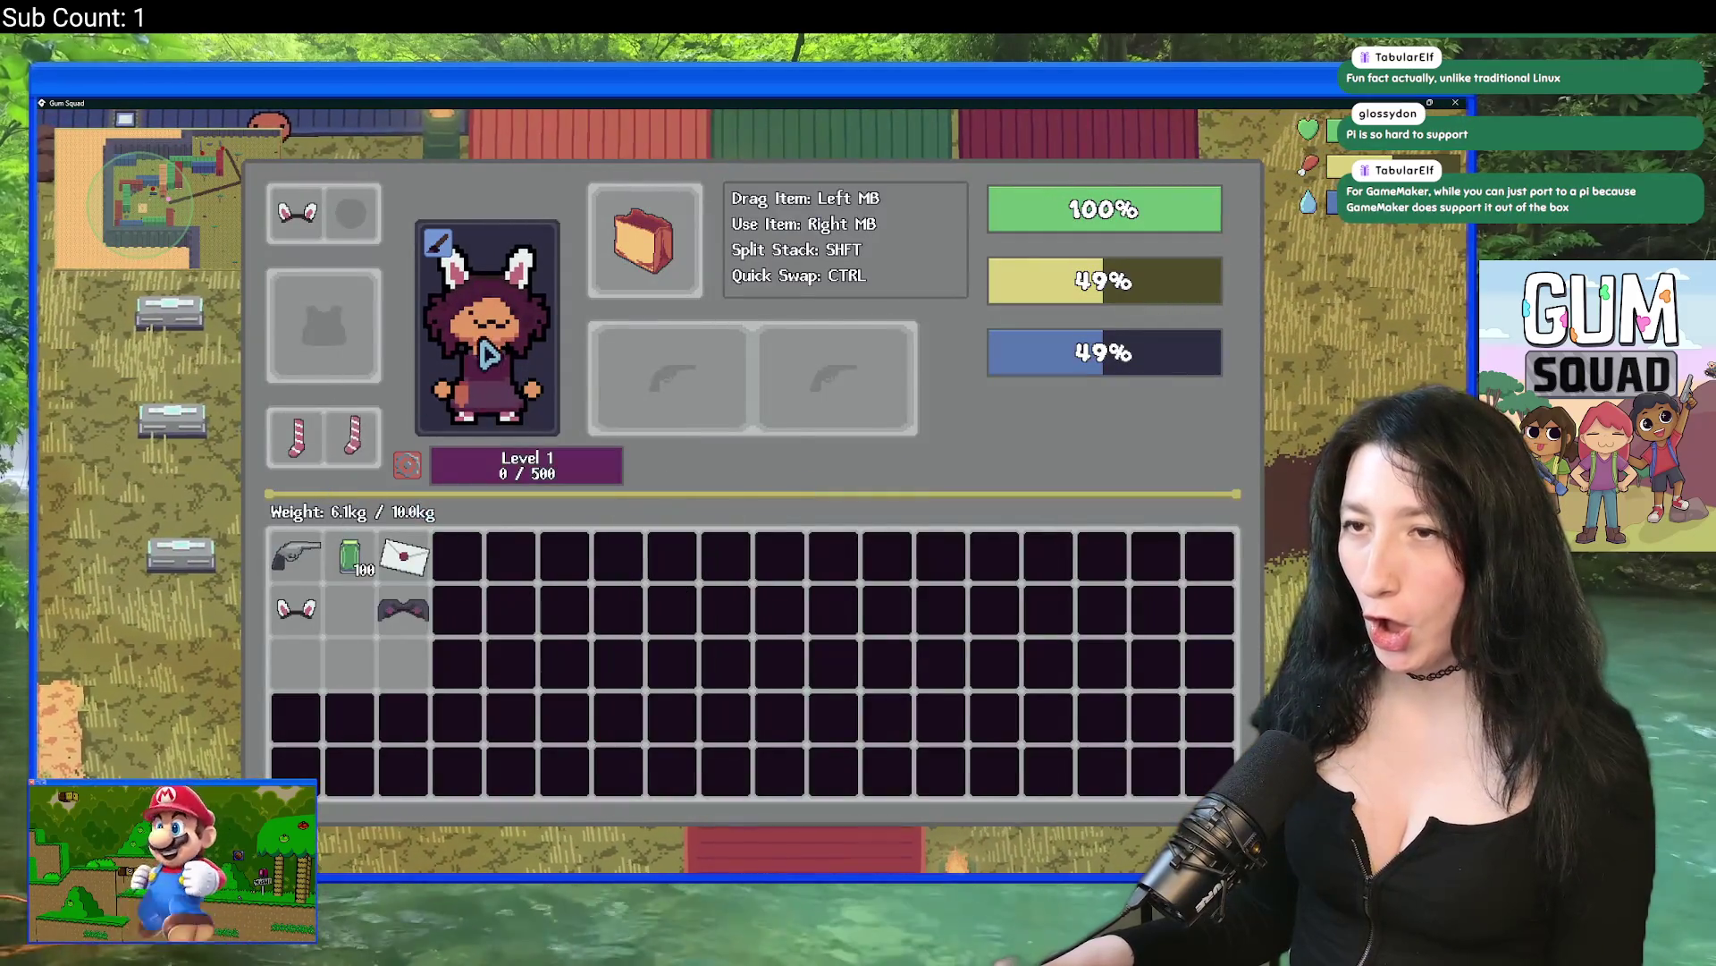
{"action": "right_click", "coordinate": [304, 556]}
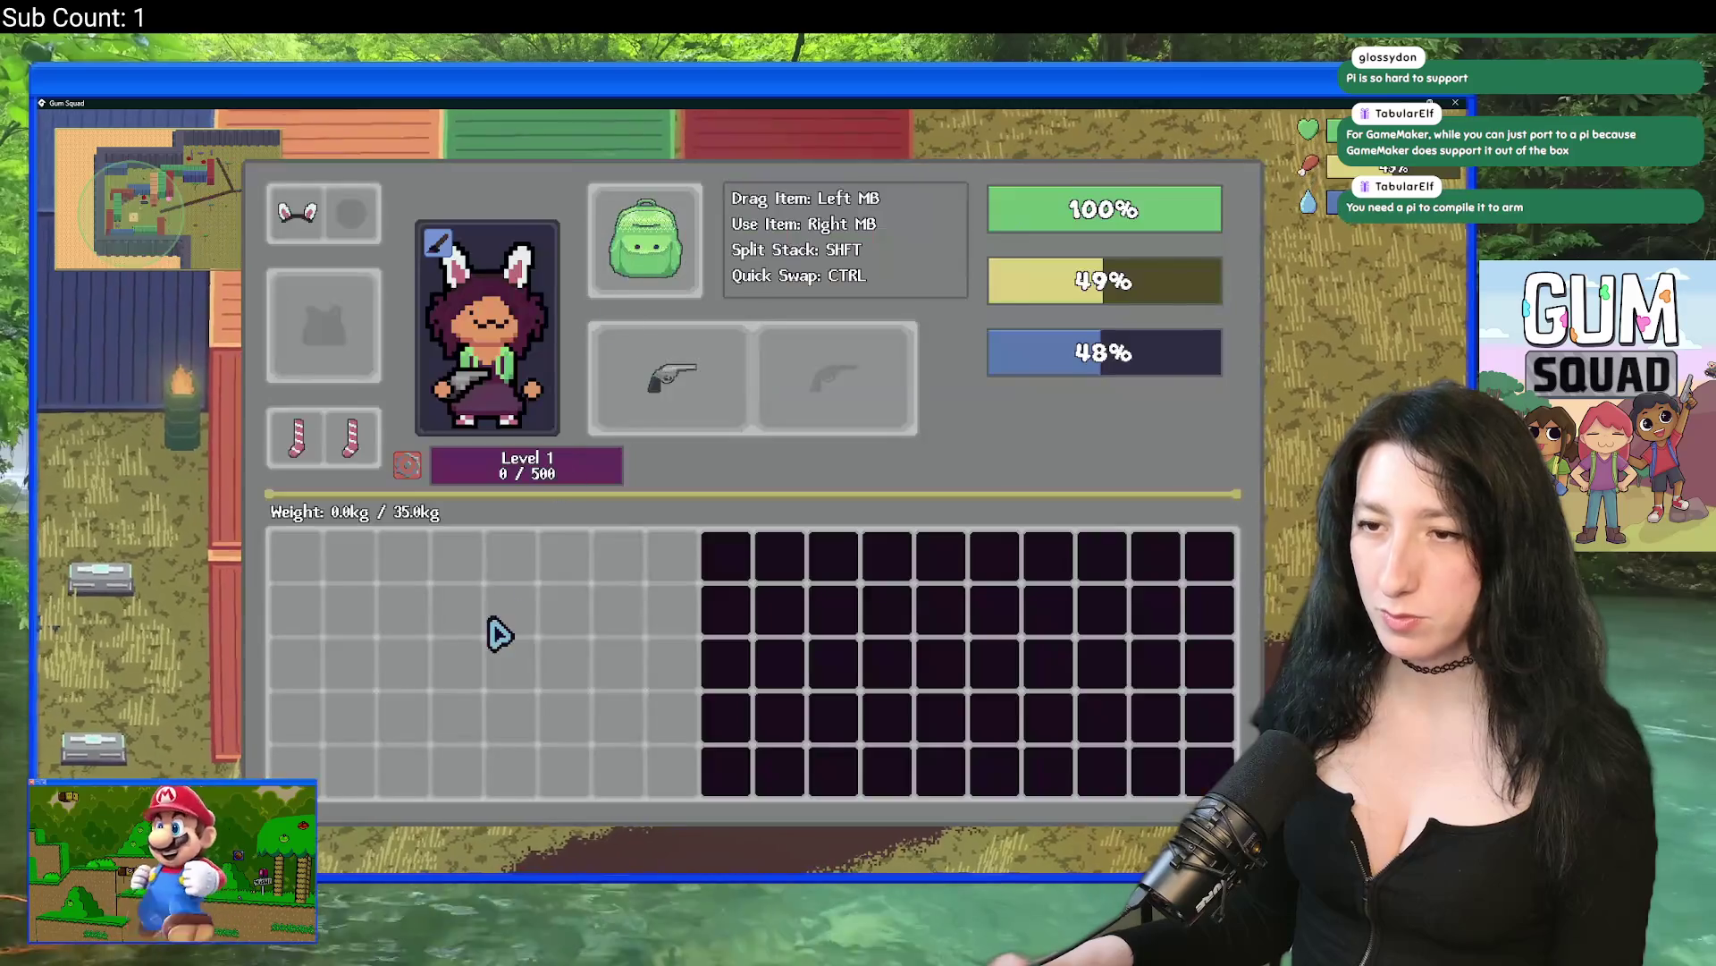
{"action": "key", "text": "e"}
{"action": "key", "text": "Tab"}
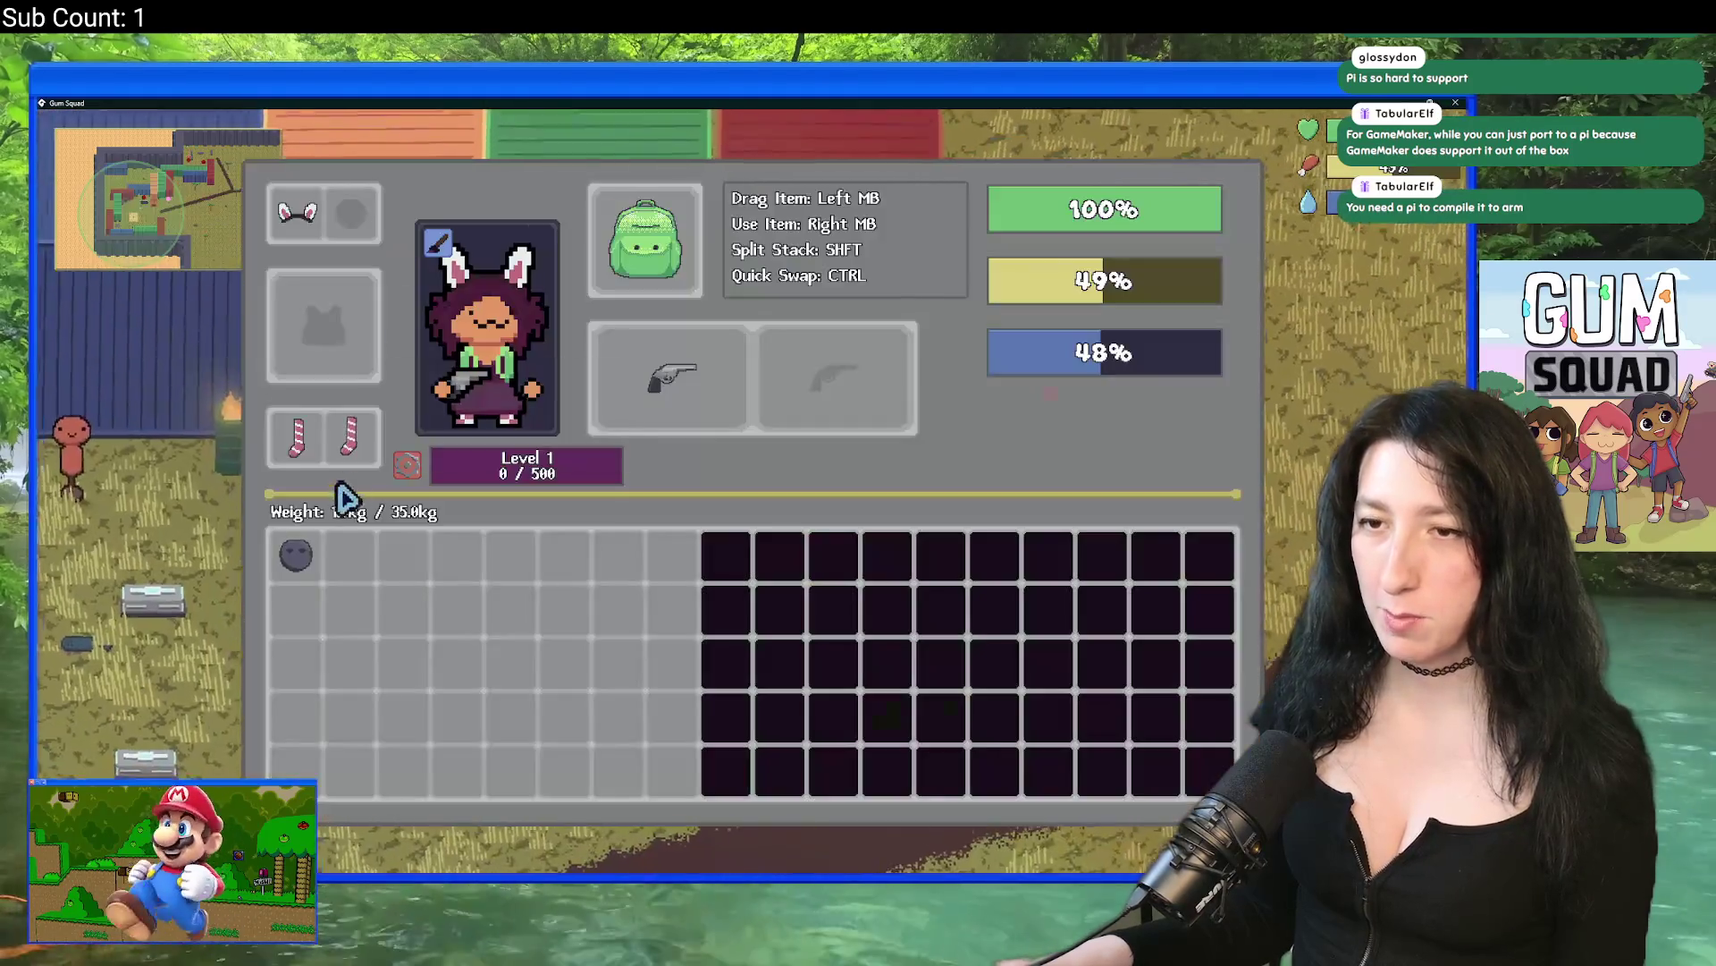
{"action": "key", "text": "a+s"}
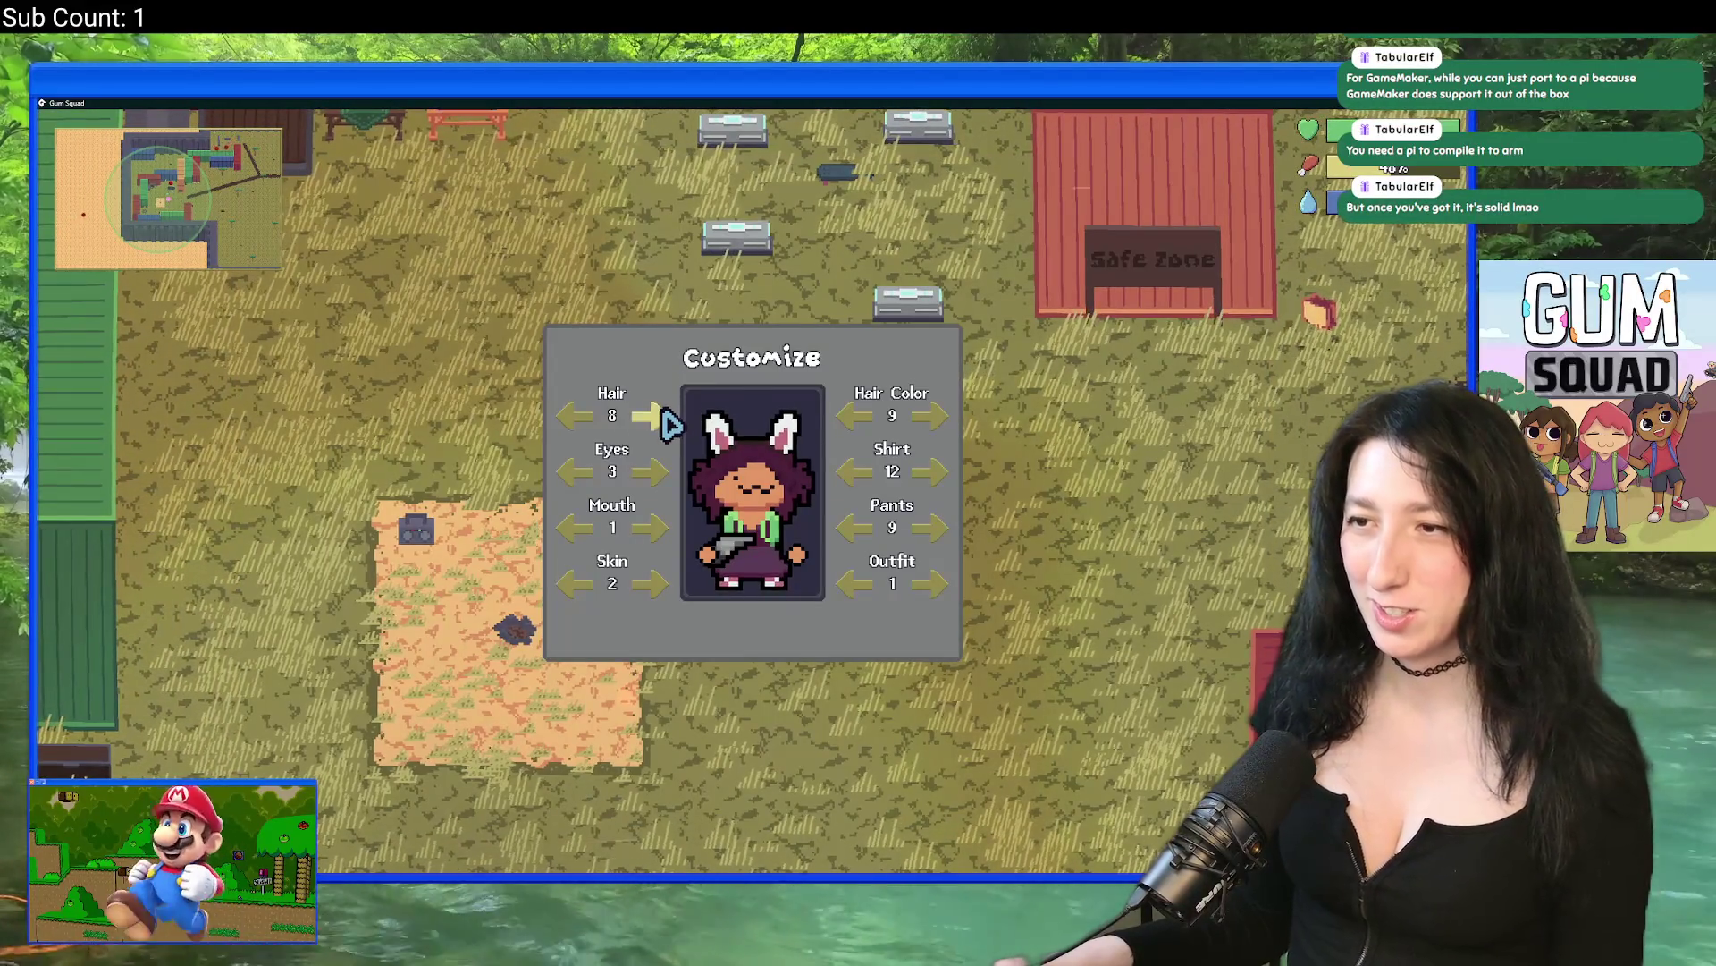
{"action": "key", "text": "Escape"}
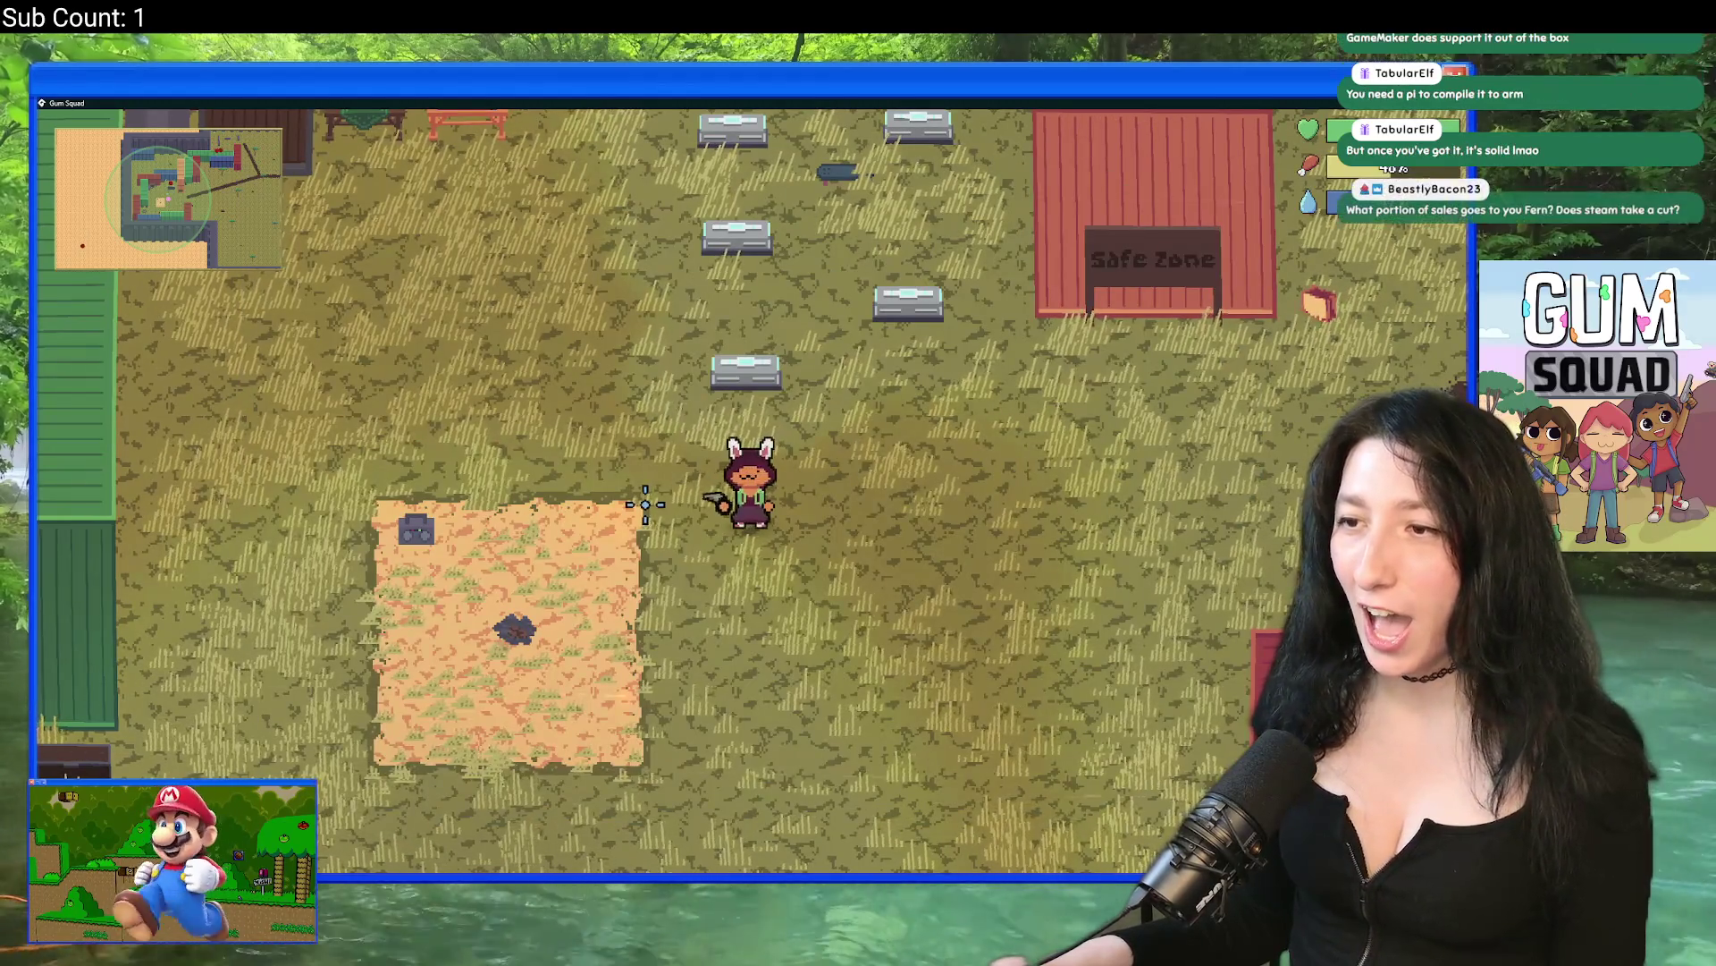
Step: Walk around while reopening the inventory and customization windows several times, then leave the game
{"action": "key", "text": "Tab"}
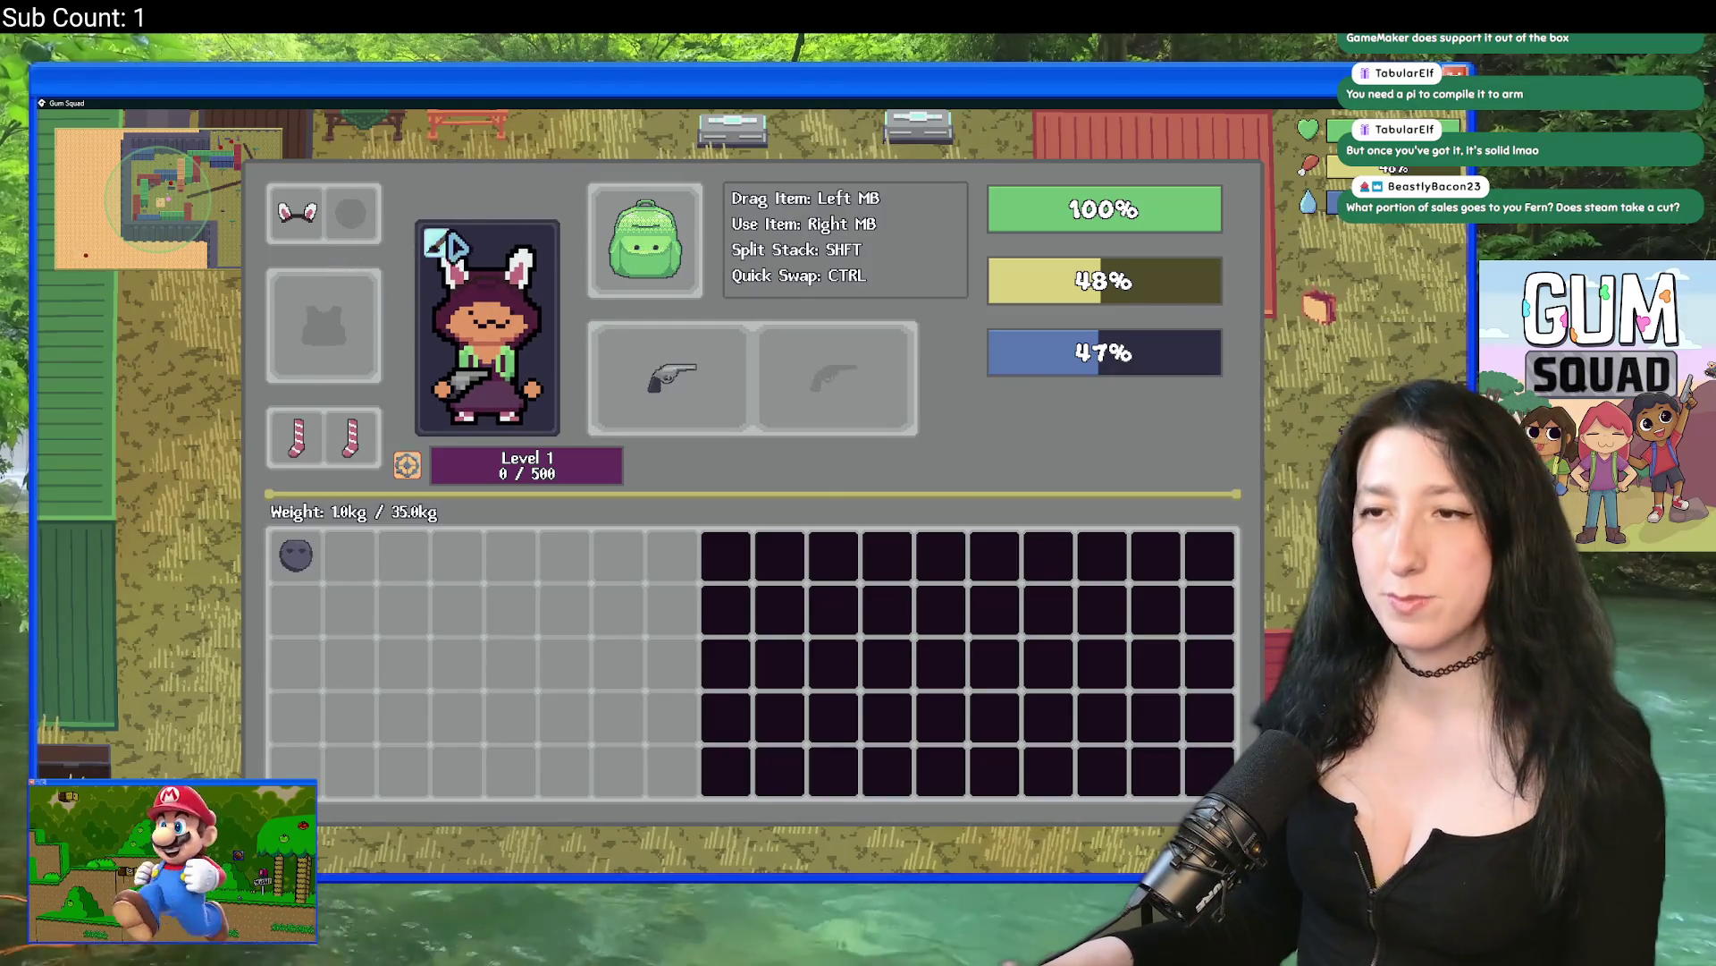
{"action": "left_click", "coordinate": [438, 246]}
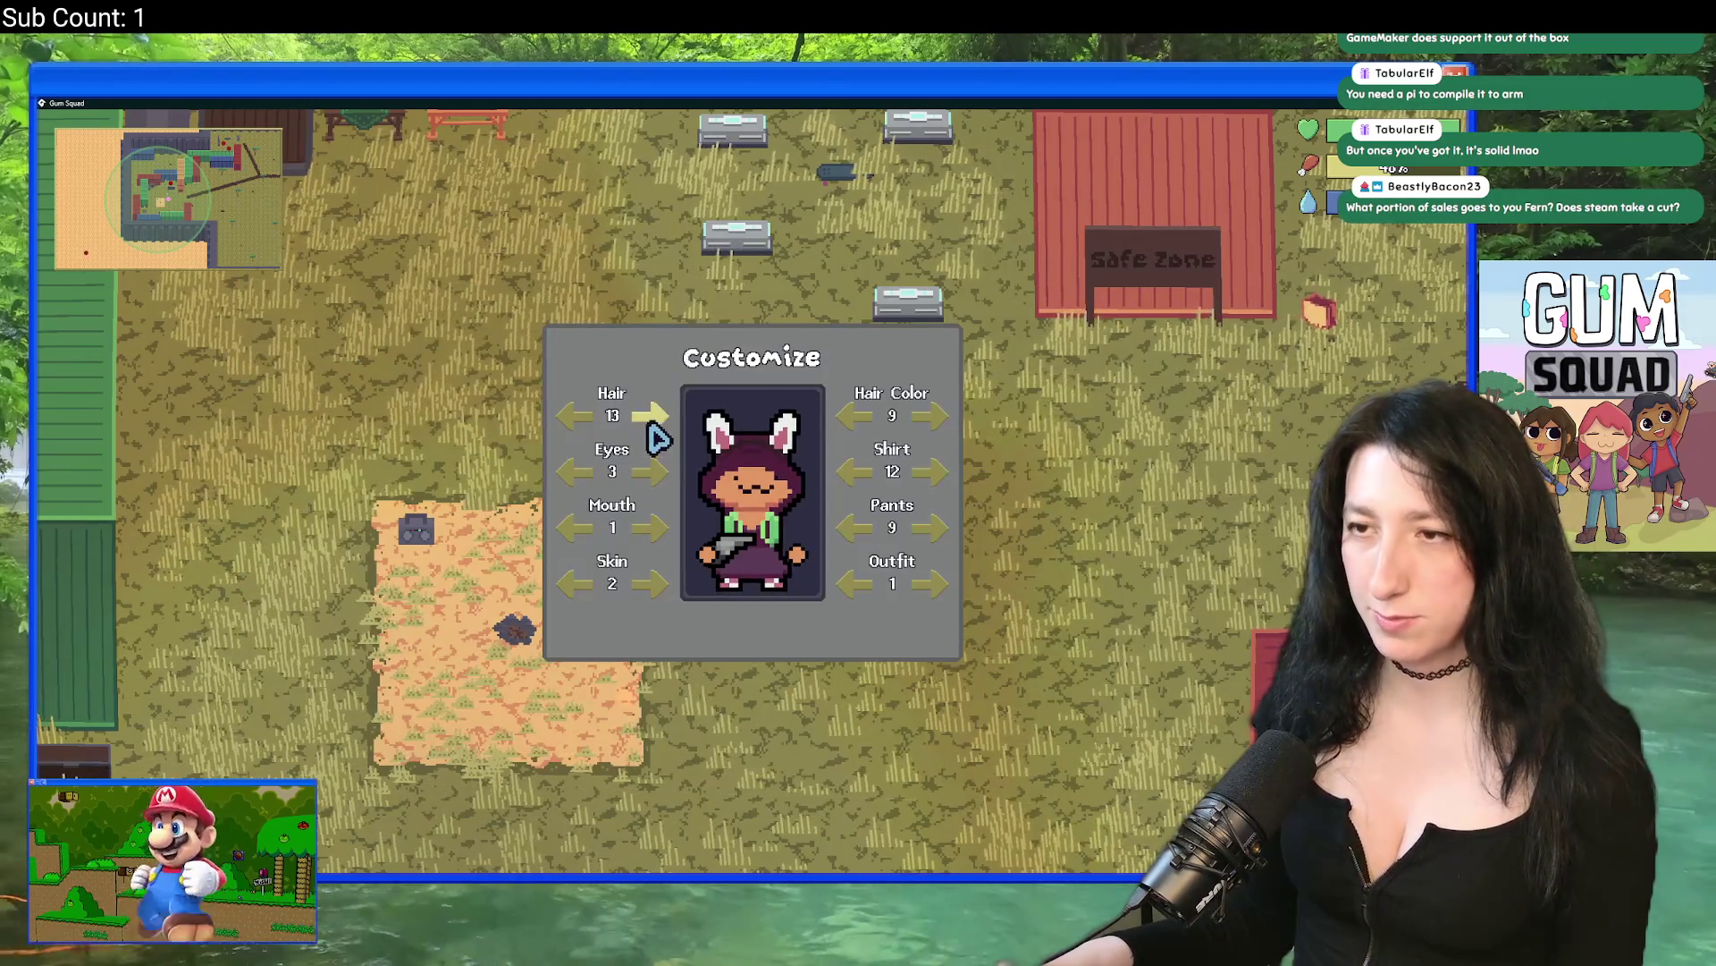
{"action": "key", "text": "Escape"}
{"action": "key", "text": "Escape"}
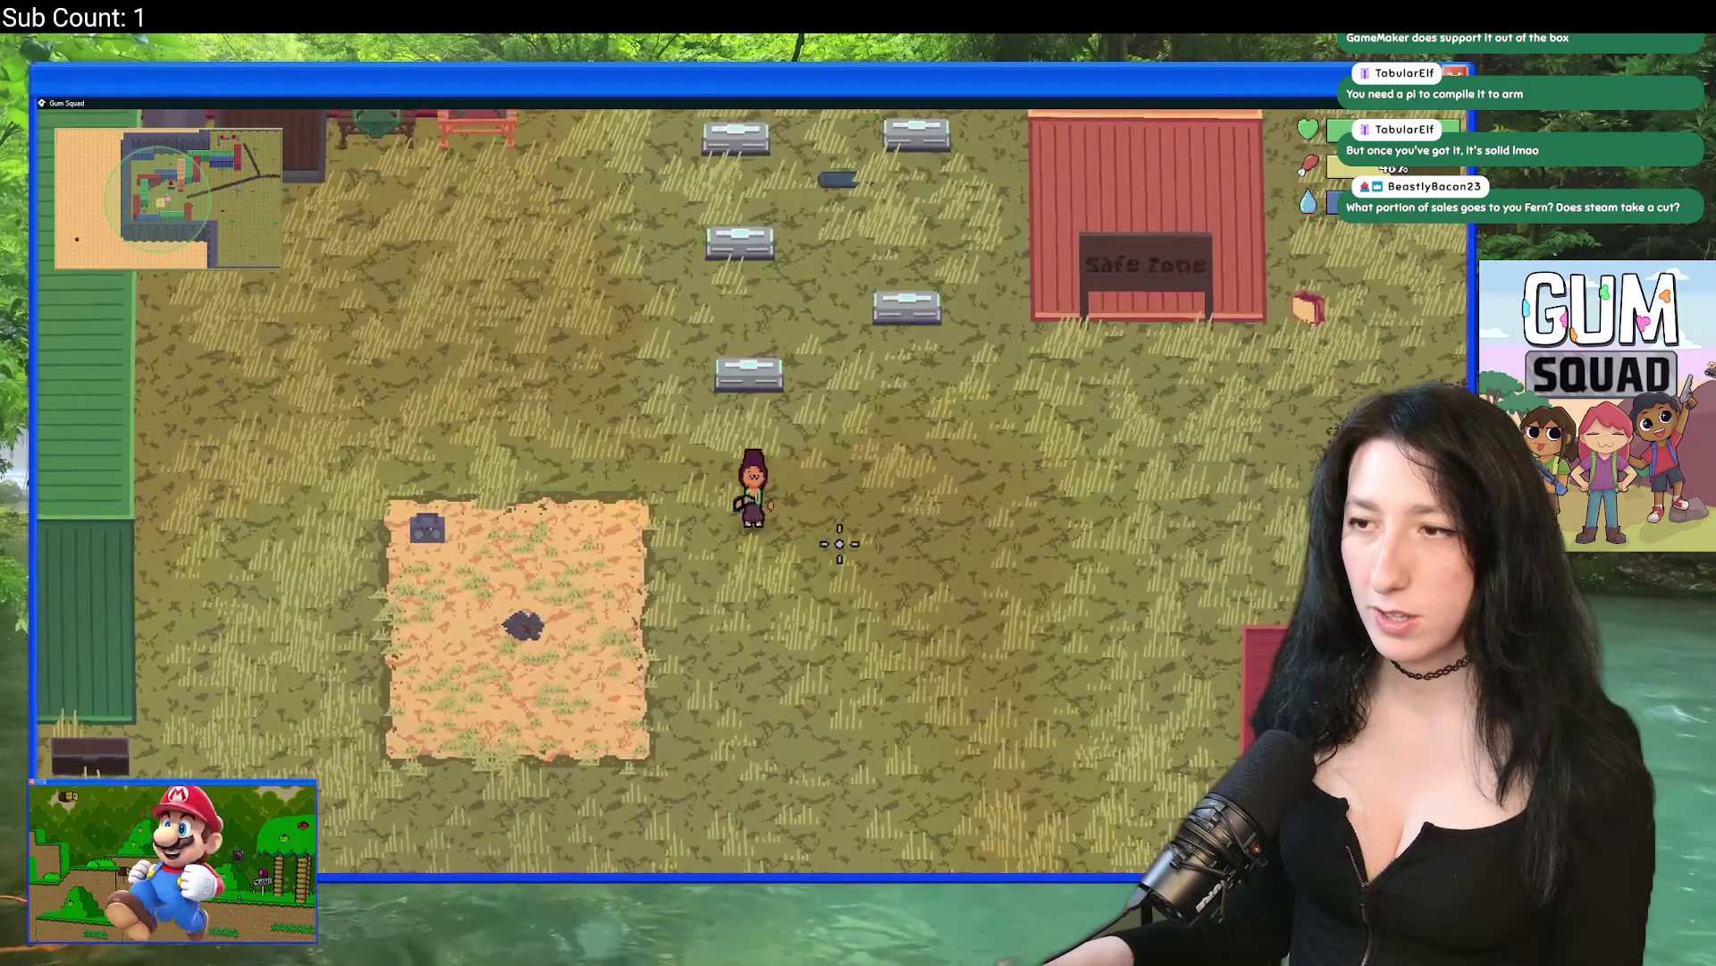
{"action": "key", "text": "w"}
{"action": "key", "text": "a"}
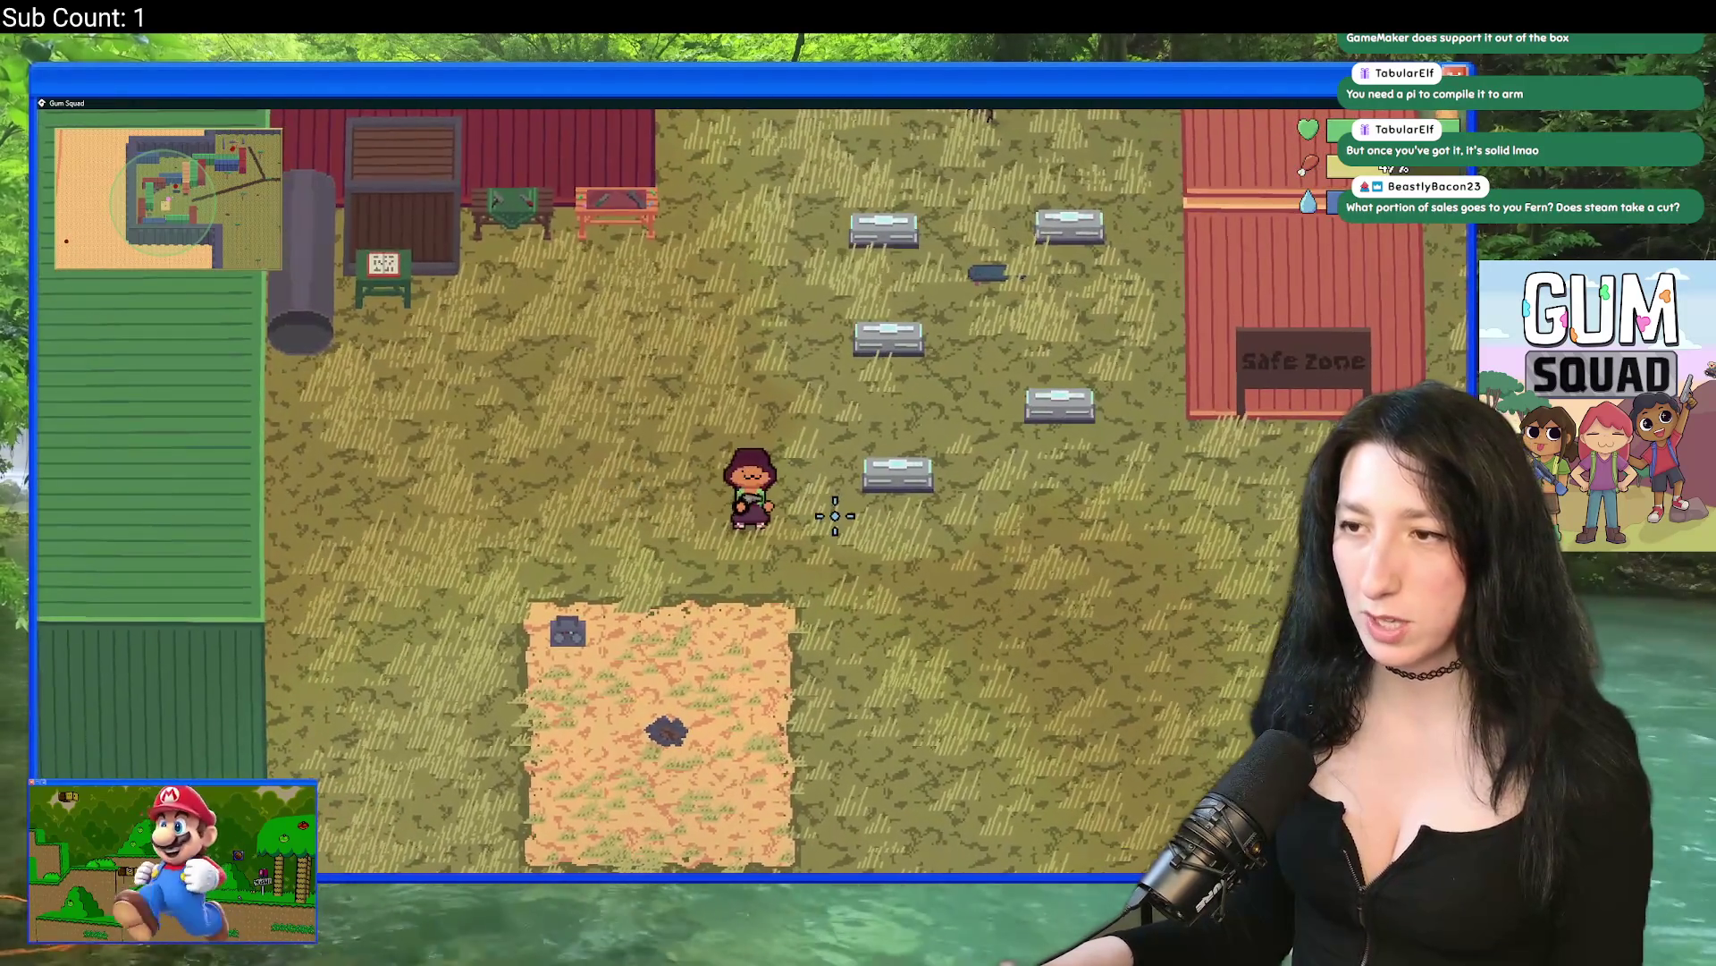
{"action": "key", "text": "Tab"}
{"action": "left_click", "coordinate": [440, 245]}
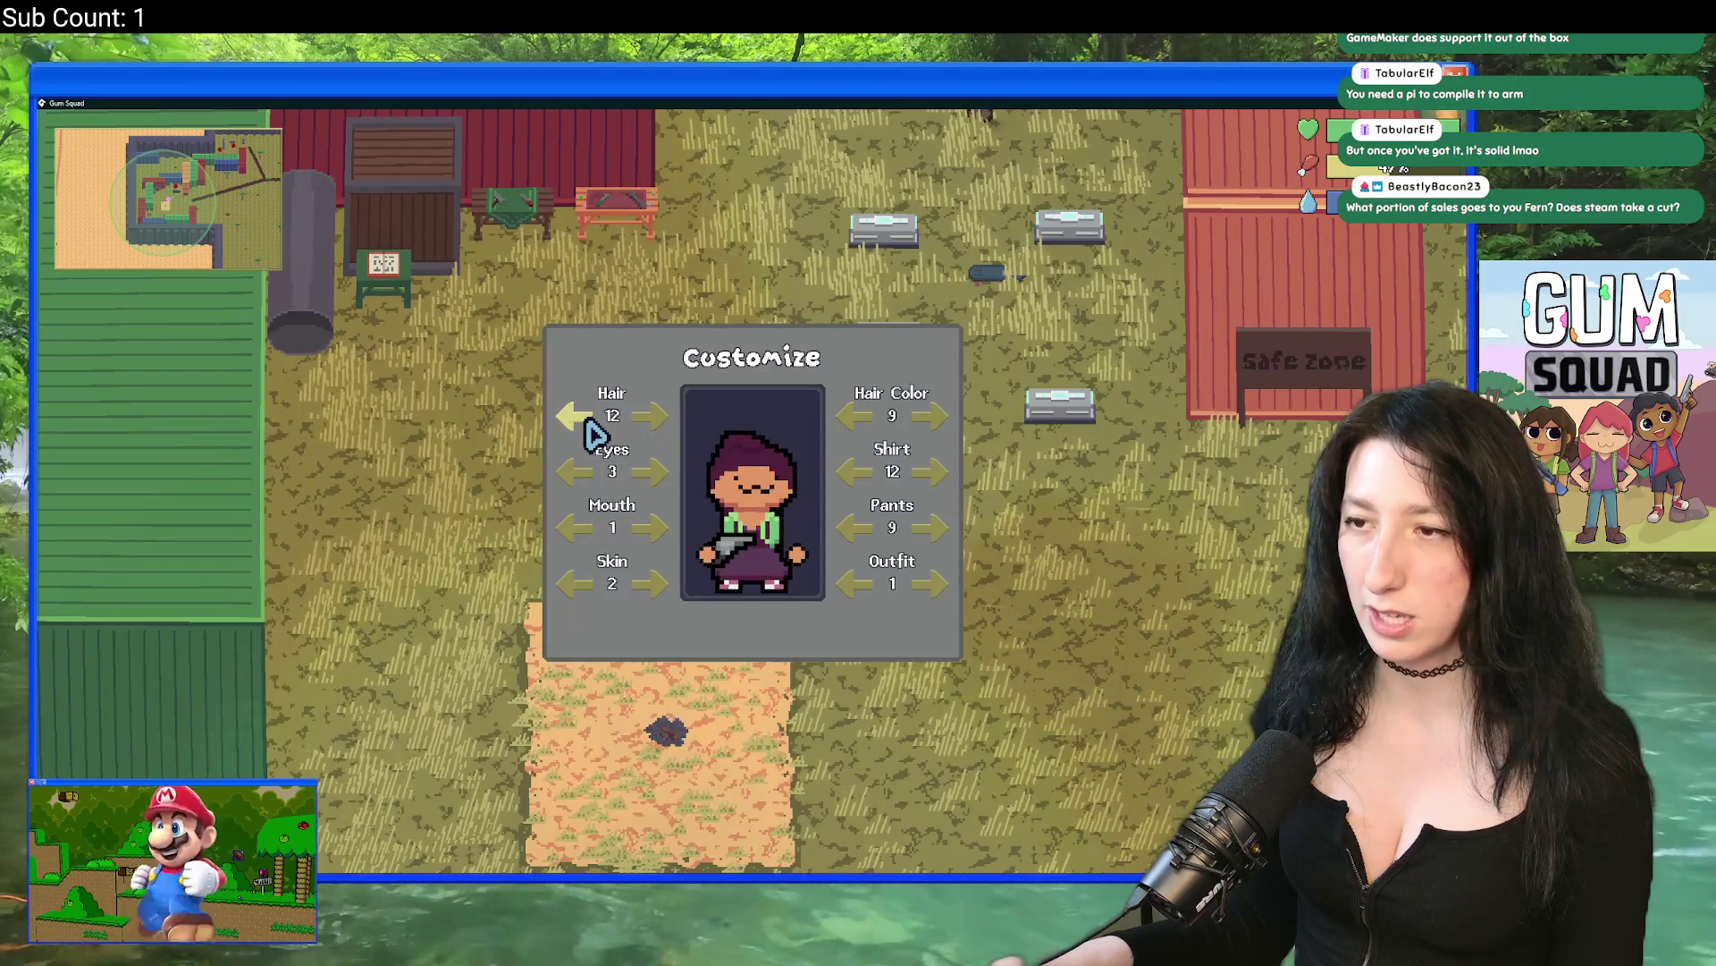
{"action": "key", "text": "Escape"}
{"action": "key", "text": "Tab"}
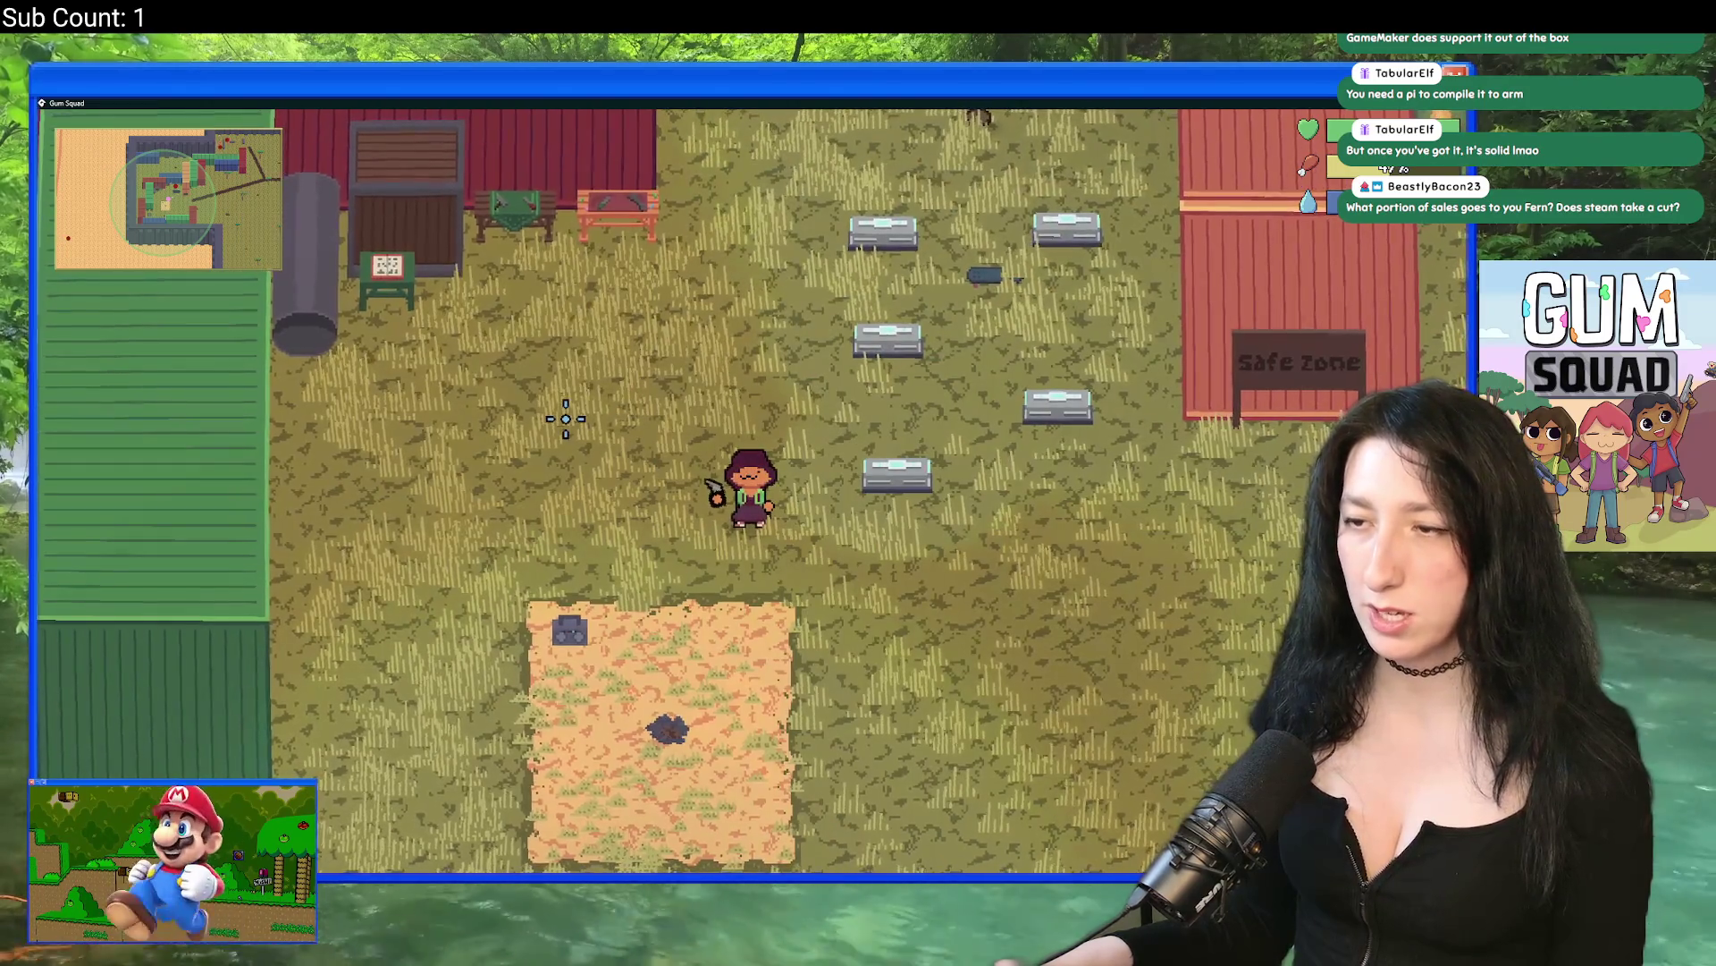
{"action": "key", "text": "Tab"}
{"action": "key", "text": "c"}
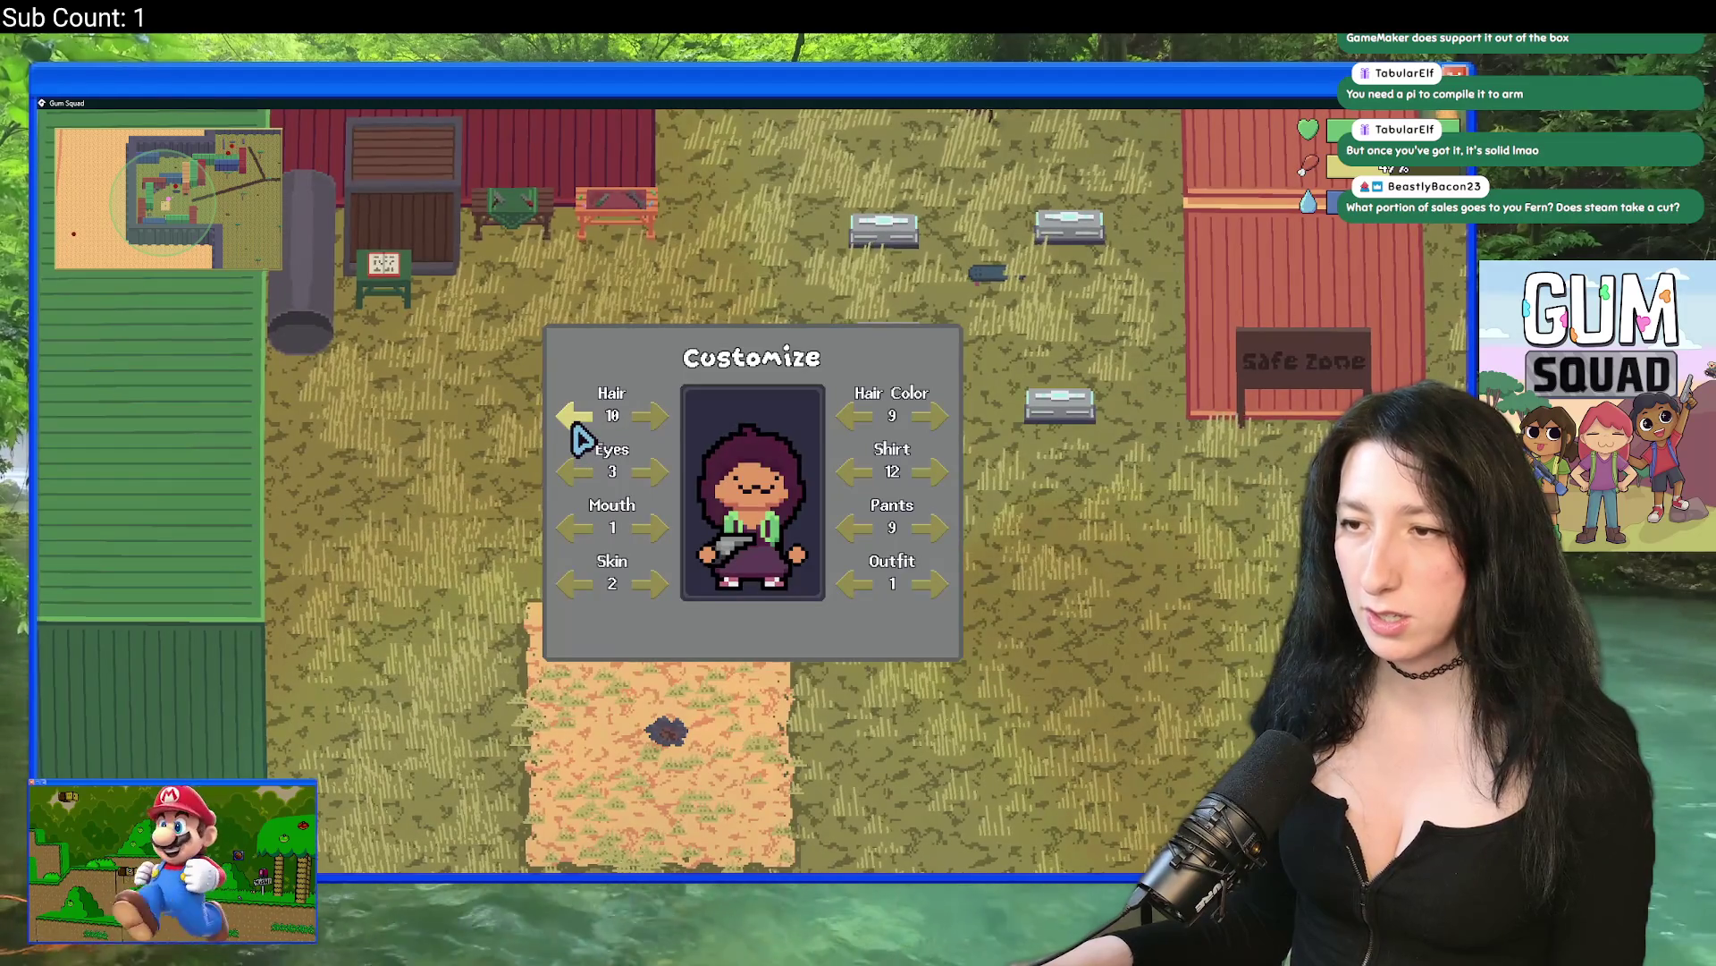
{"action": "key", "text": "Escape"}
{"action": "key", "text": "Tab"}
{"action": "key", "text": "alt+Tab"}
Step: On frame 13, revert the ring edits and paste a copied strip onto the cup's right side
{"action": "key", "text": "Tab"}
{"action": "key", "text": "Tab"}
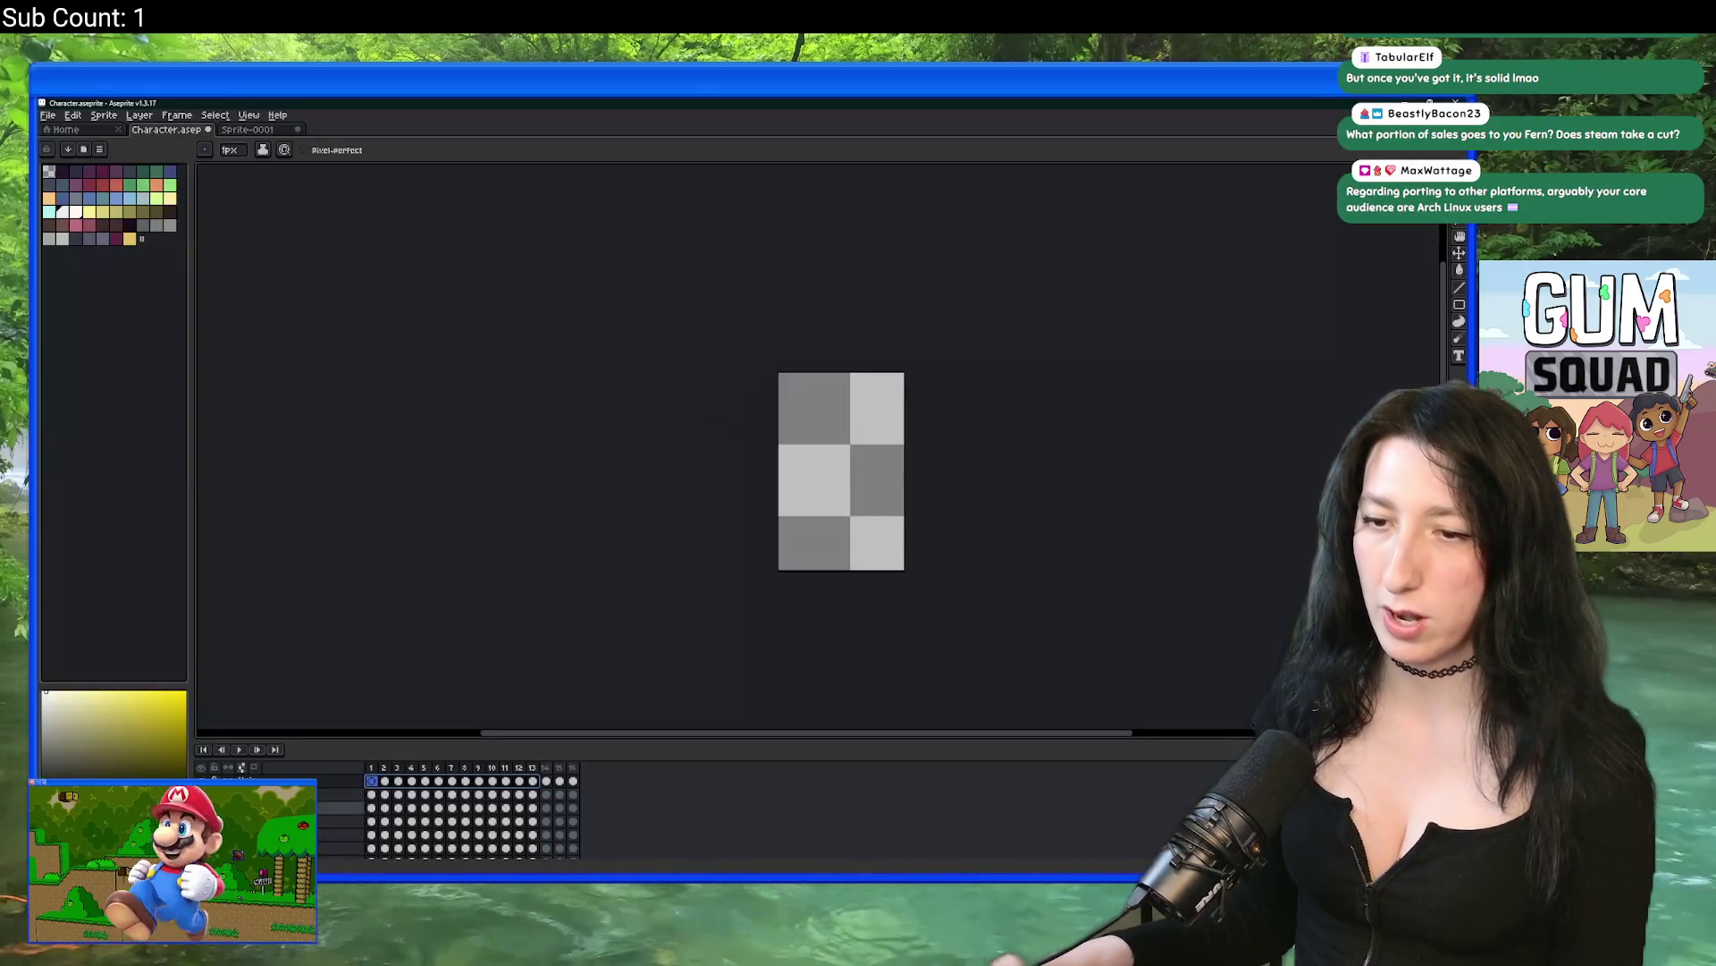
{"action": "left_click", "coordinate": [534, 769]}
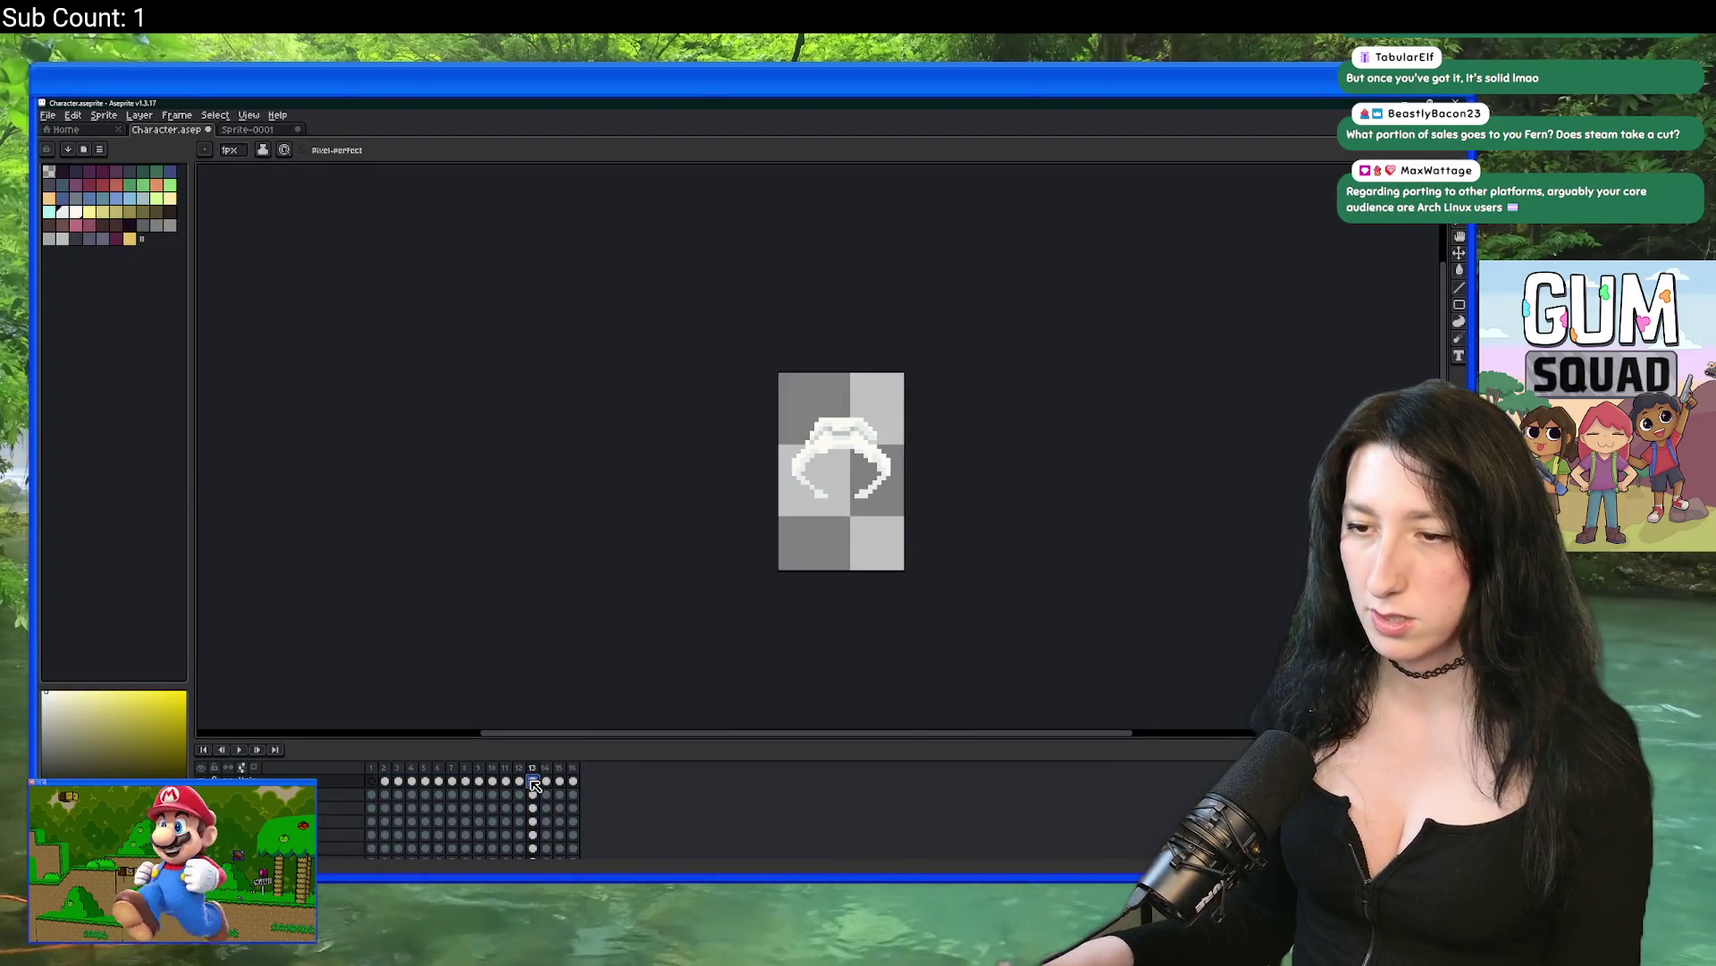
{"action": "scroll", "coordinate": [896, 390], "scroll_direction": "up", "scroll_amount": 4}
{"action": "key", "text": "m"}
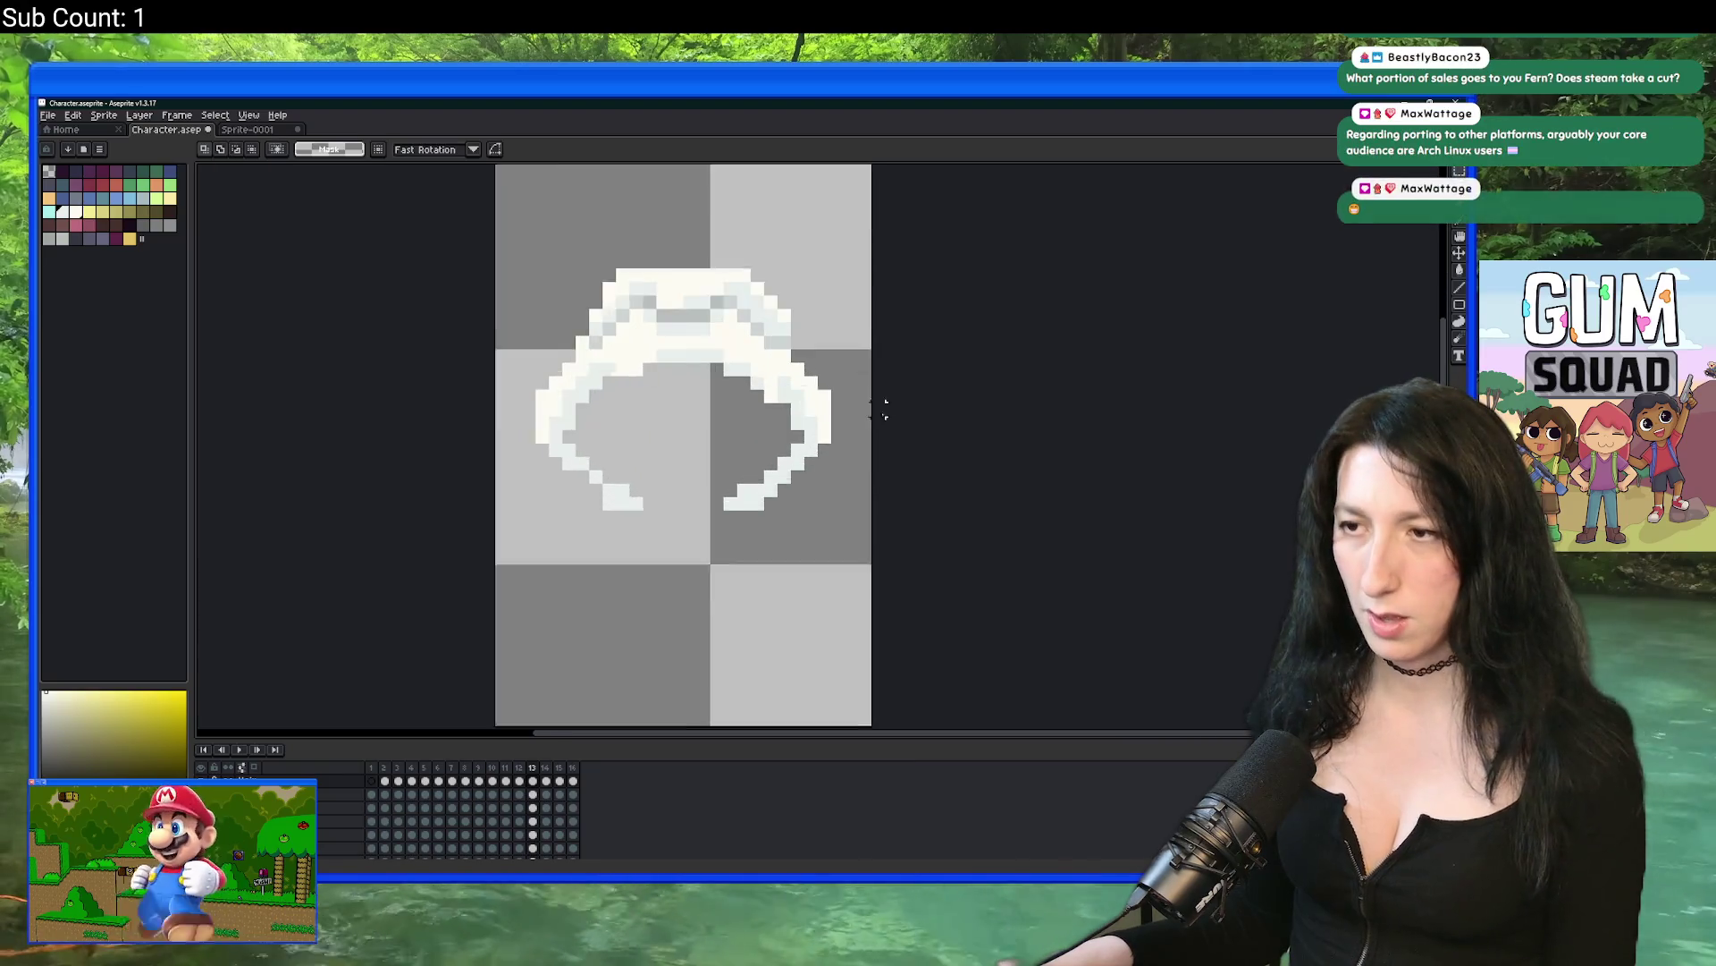
{"action": "left_click_drag", "start_coordinate": [944, 327], "coordinate": [867, 438]}
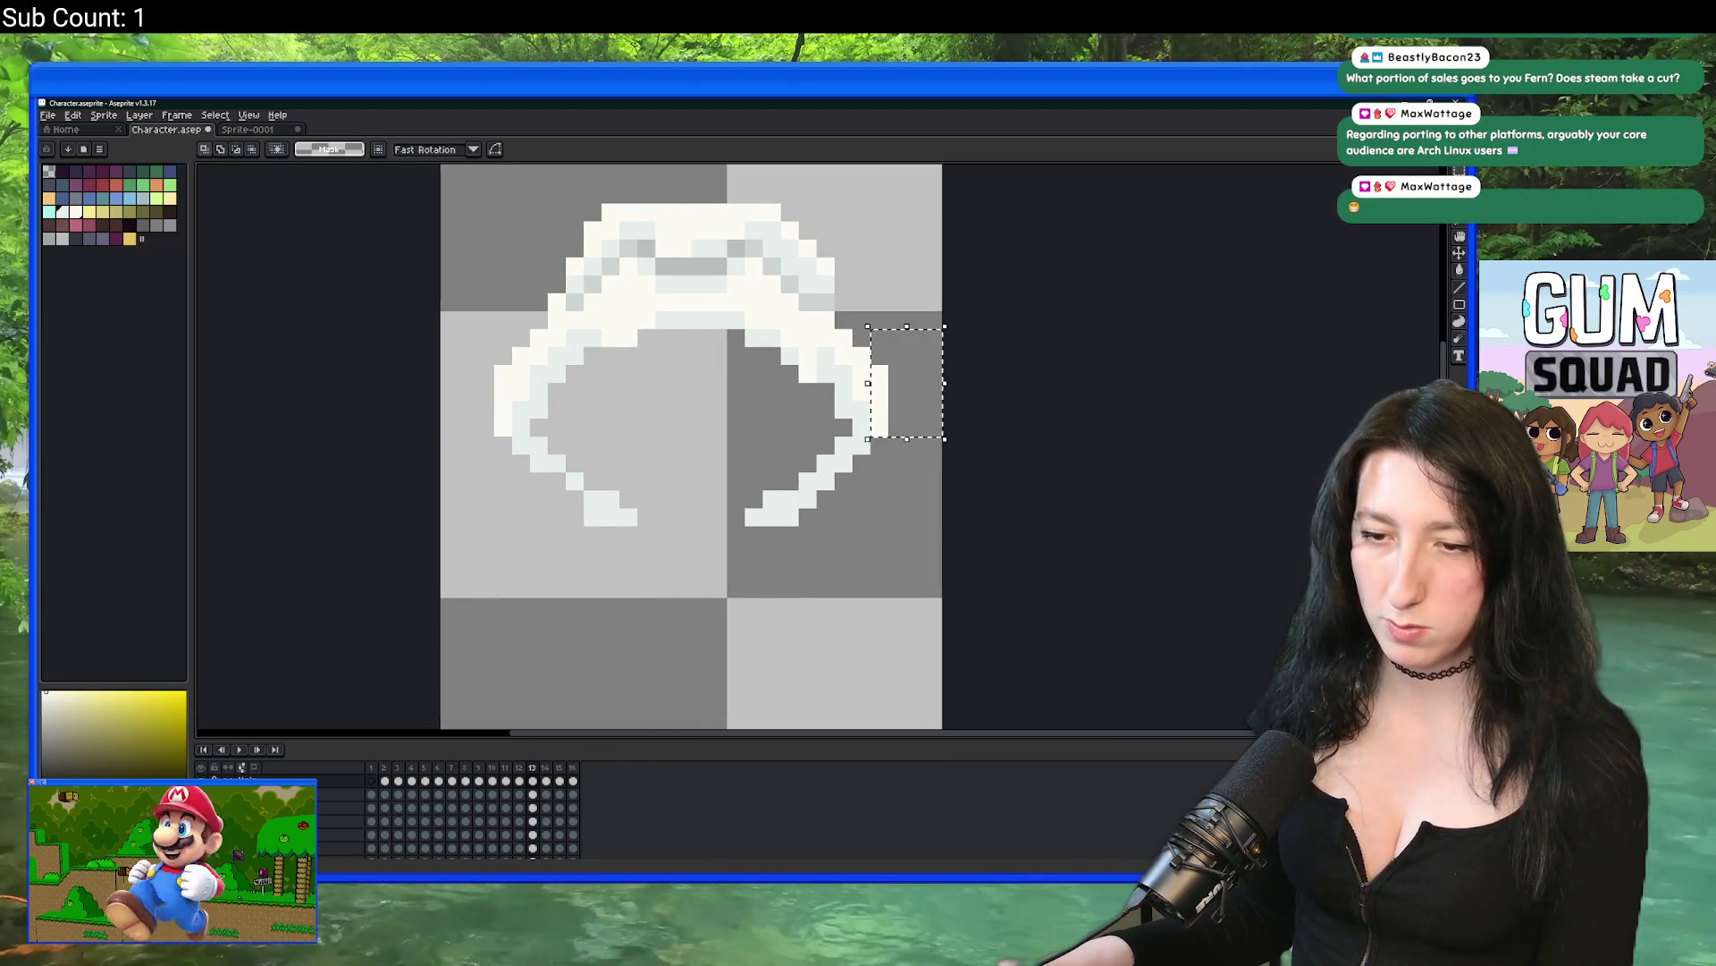
{"action": "key", "text": "ctrl+z"}
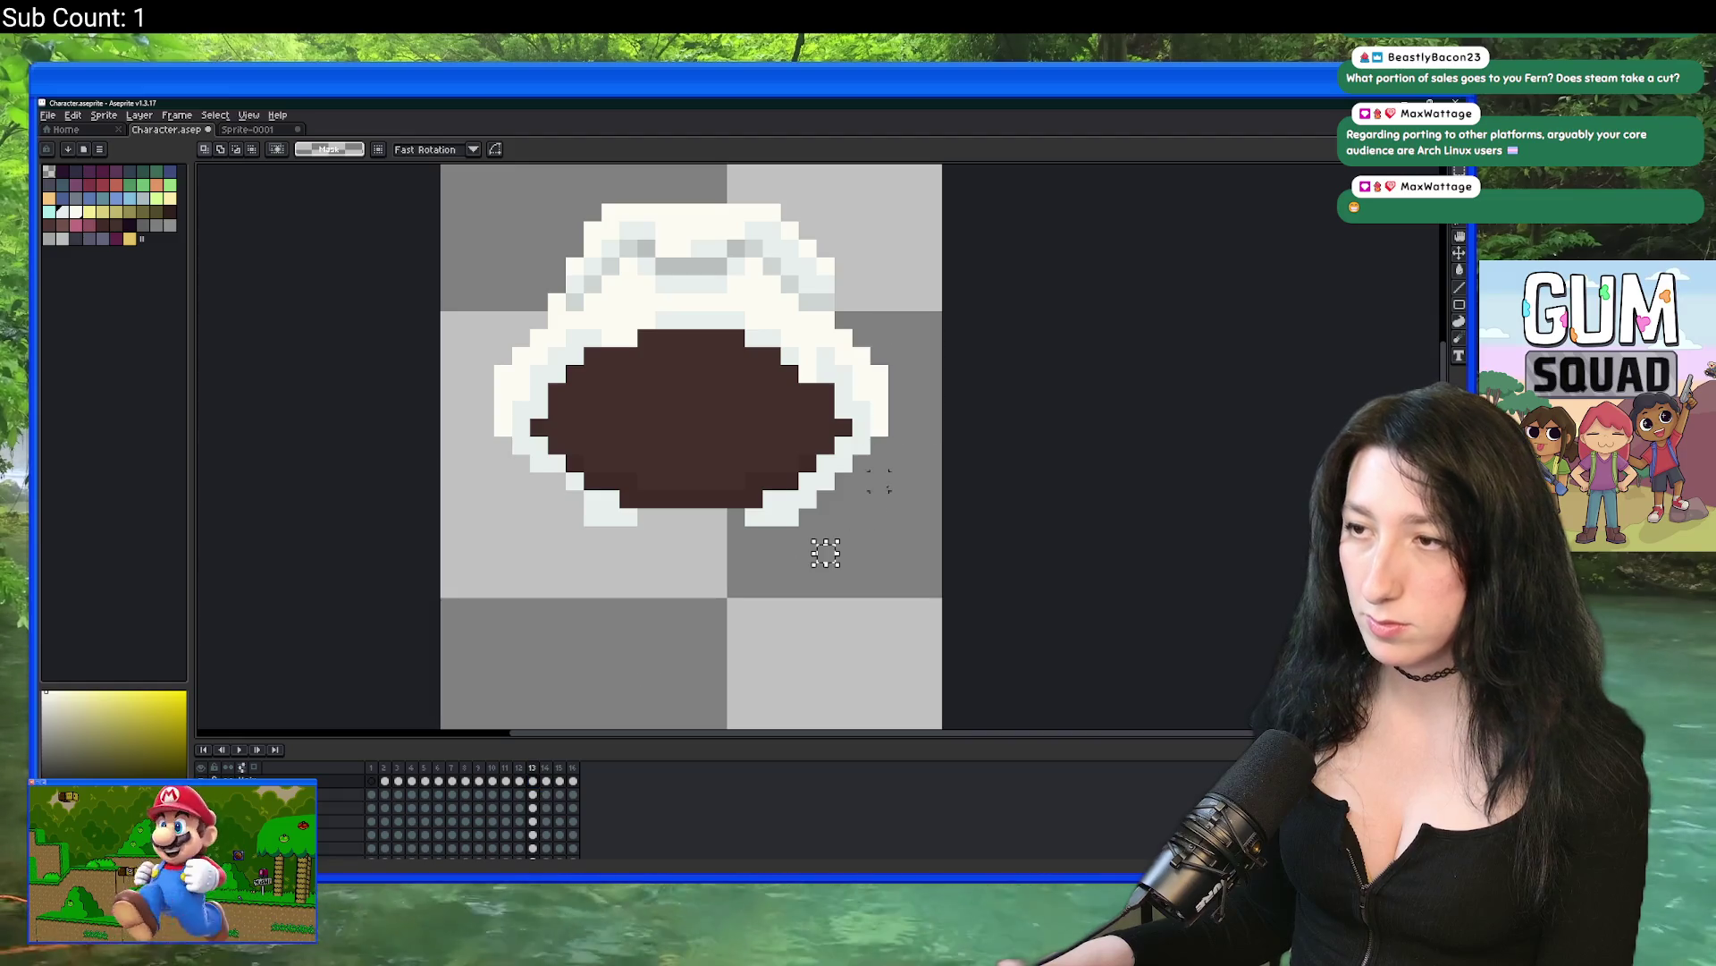
{"action": "key", "text": "ctrl+z"}
{"action": "key", "text": "ctrl+z"}
{"action": "key", "text": "ctrl+z"}
{"action": "key", "text": "ctrl+z"}
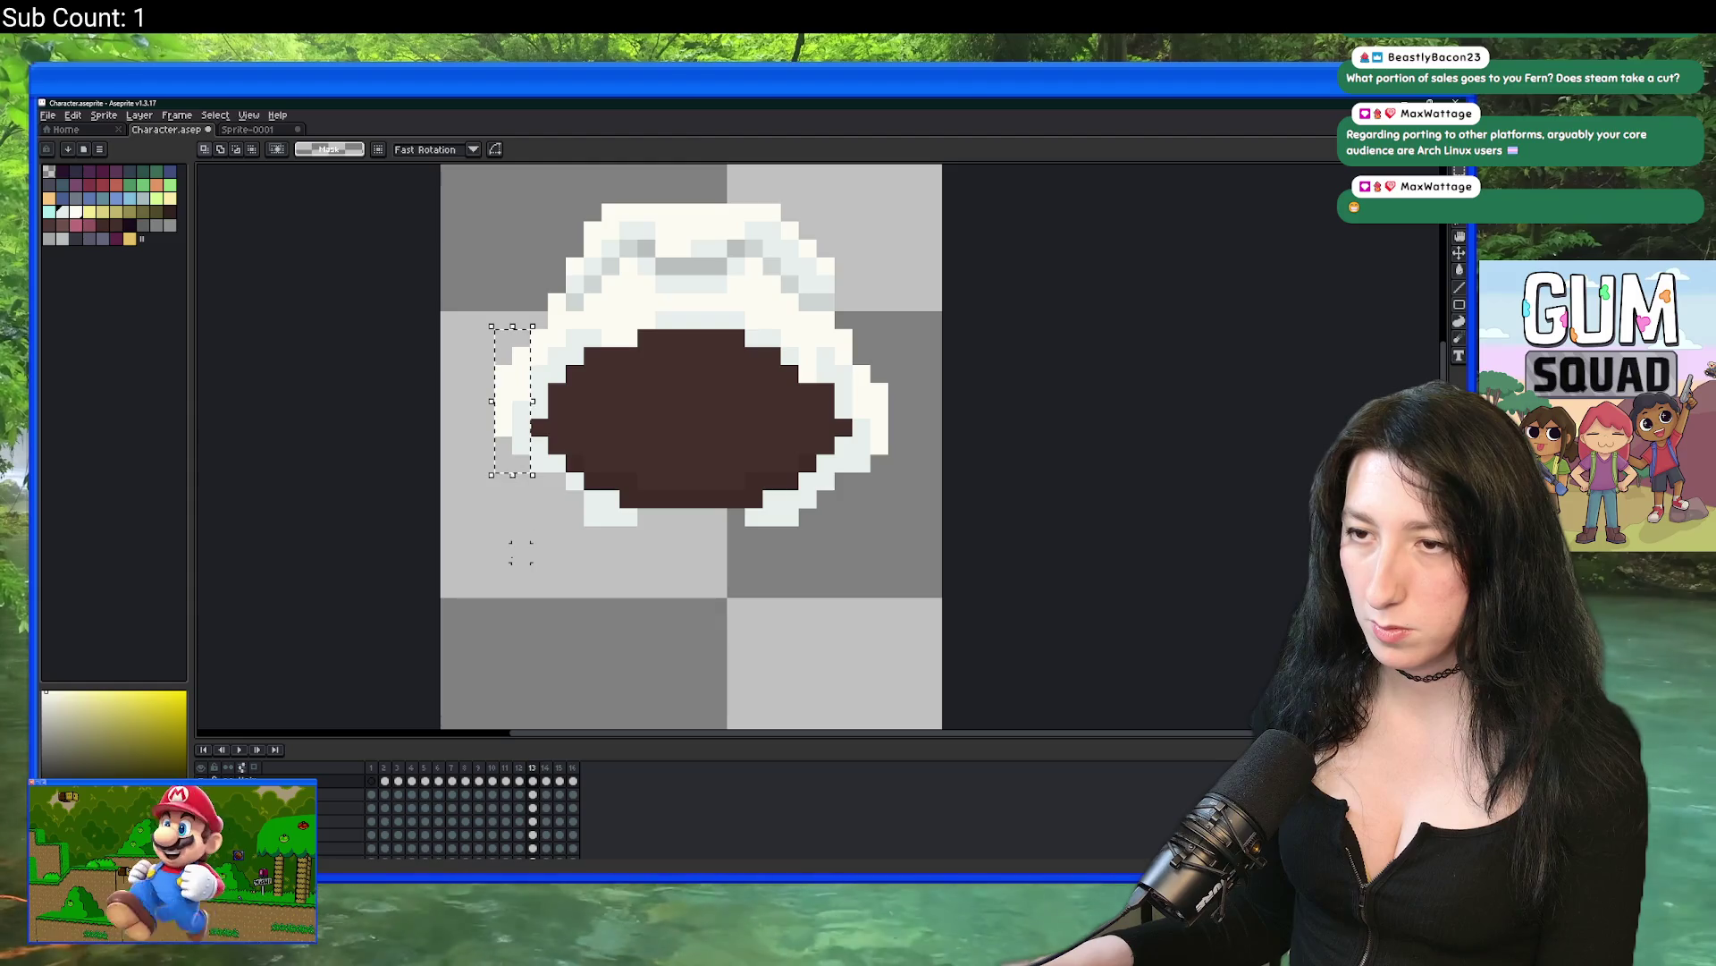
{"action": "key", "text": "ctrl+d"}
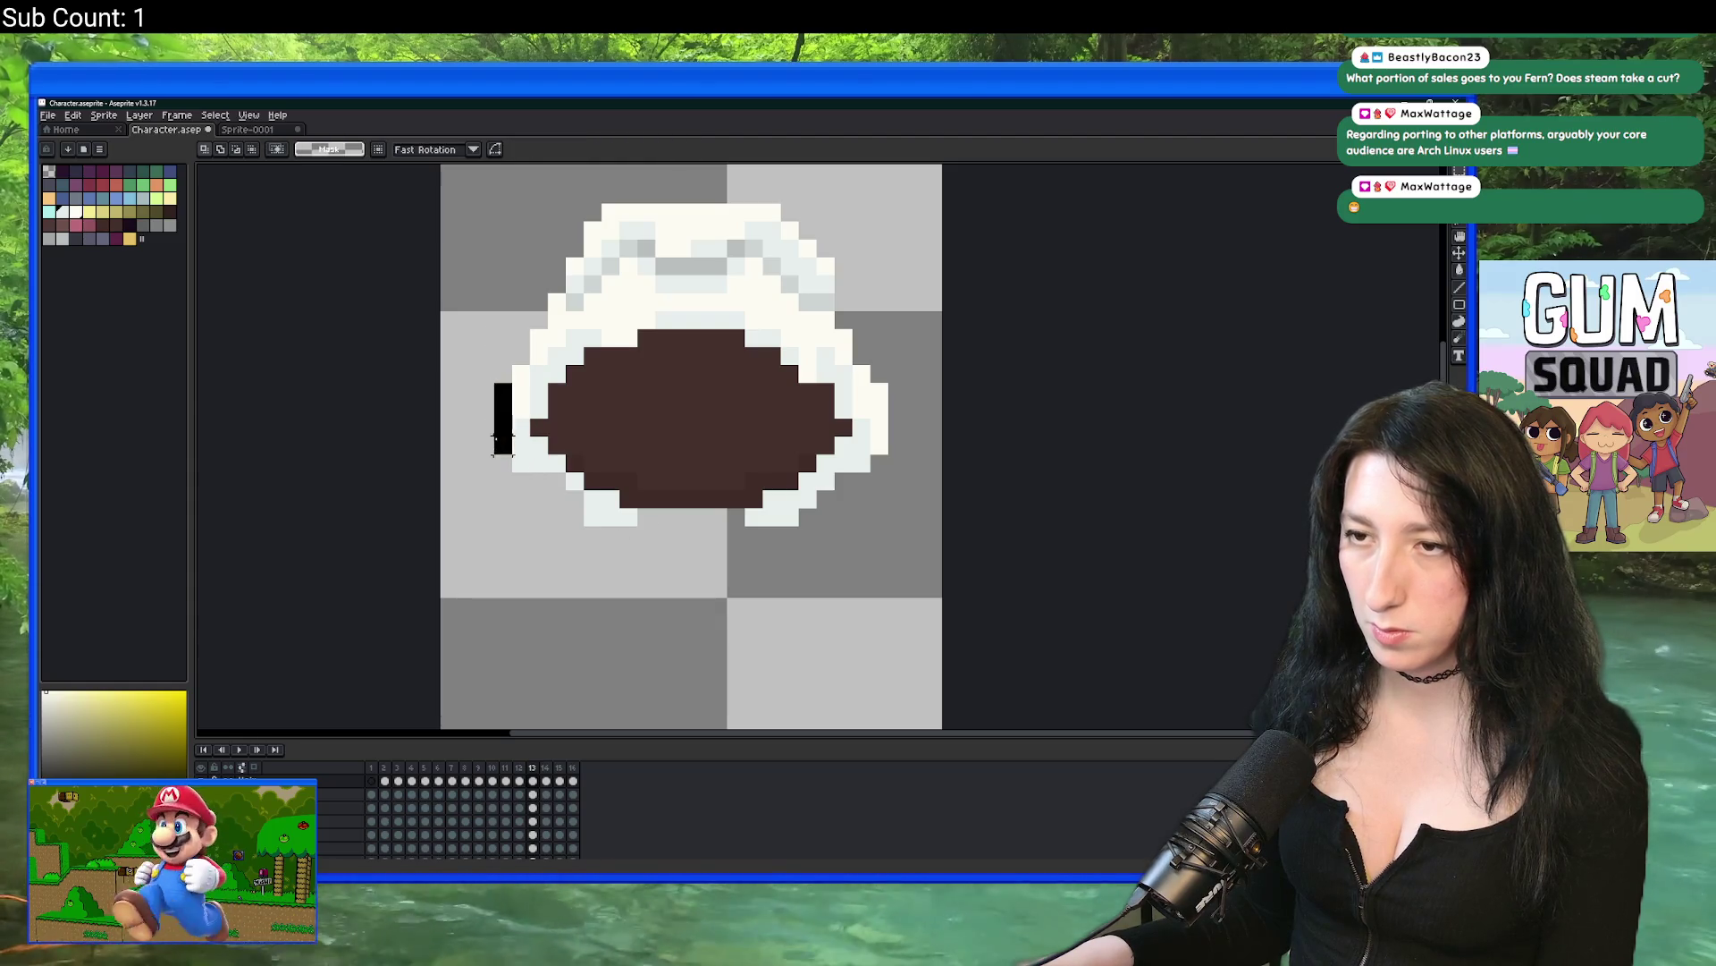
{"action": "key", "text": "ctrl+v"}
{"action": "key", "text": "Return"}
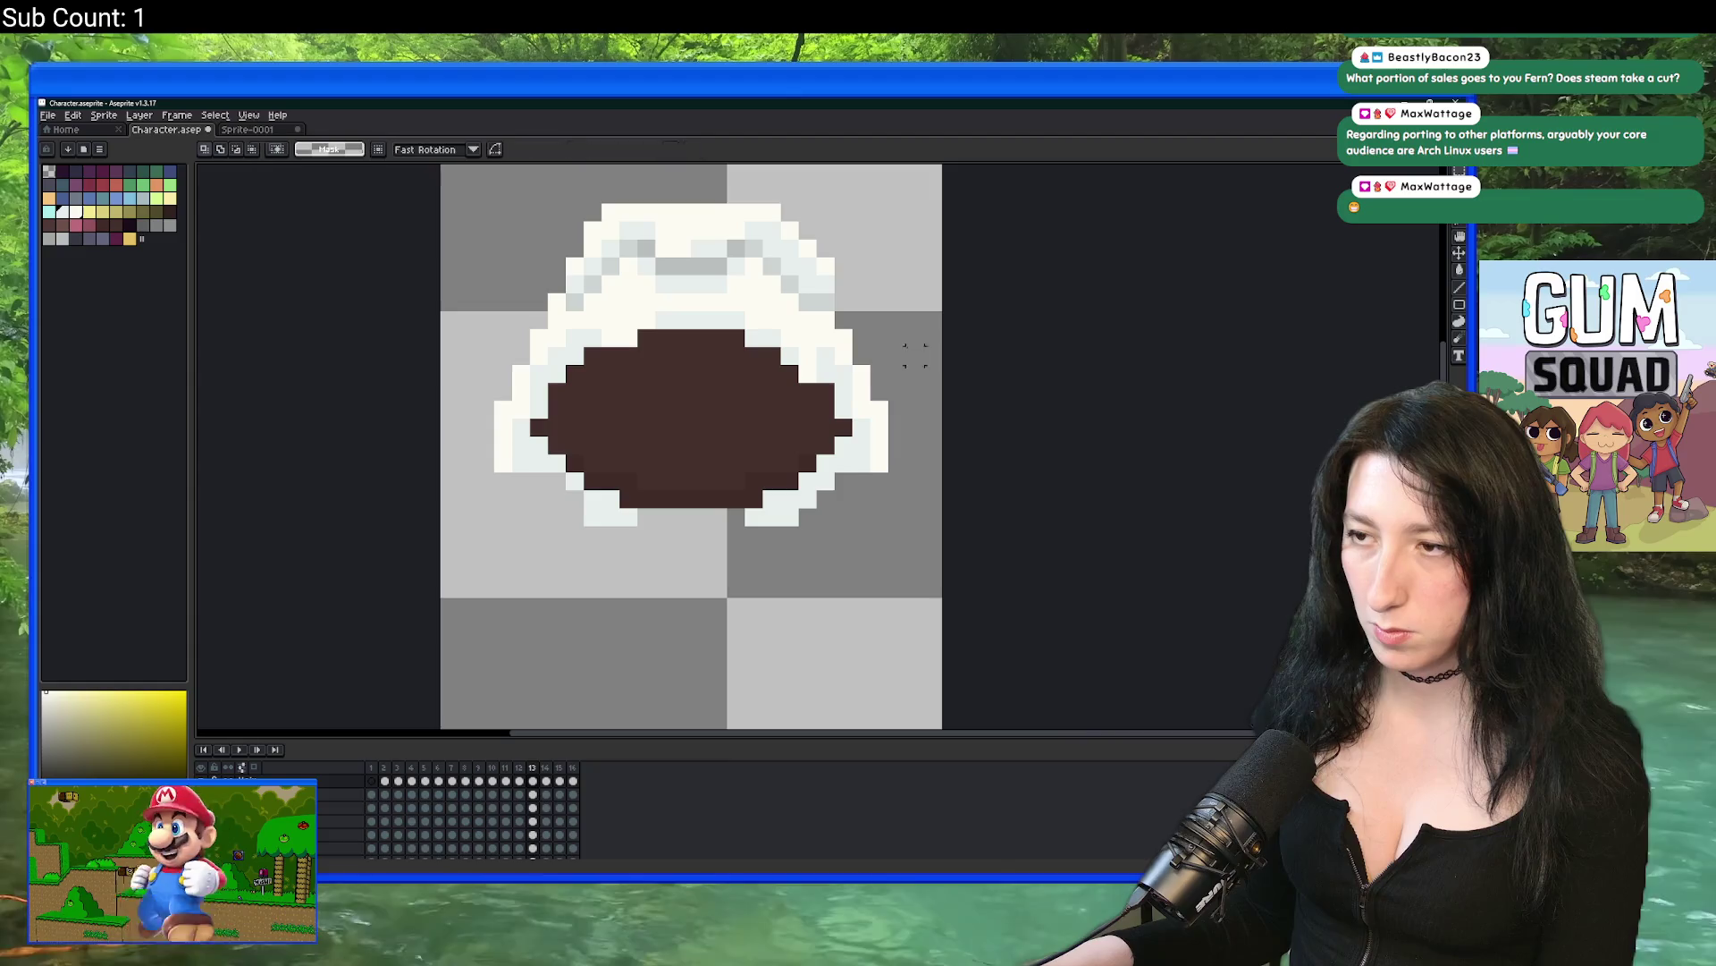
Step: Pencil light pixels along the white head wrap's lower-left edge
{"action": "scroll", "coordinate": [881, 393], "scroll_direction": "up", "scroll_amount": 1}
{"action": "key", "text": "b"}
{"action": "scroll", "coordinate": [384, 482], "scroll_direction": "up", "scroll_amount": 1}
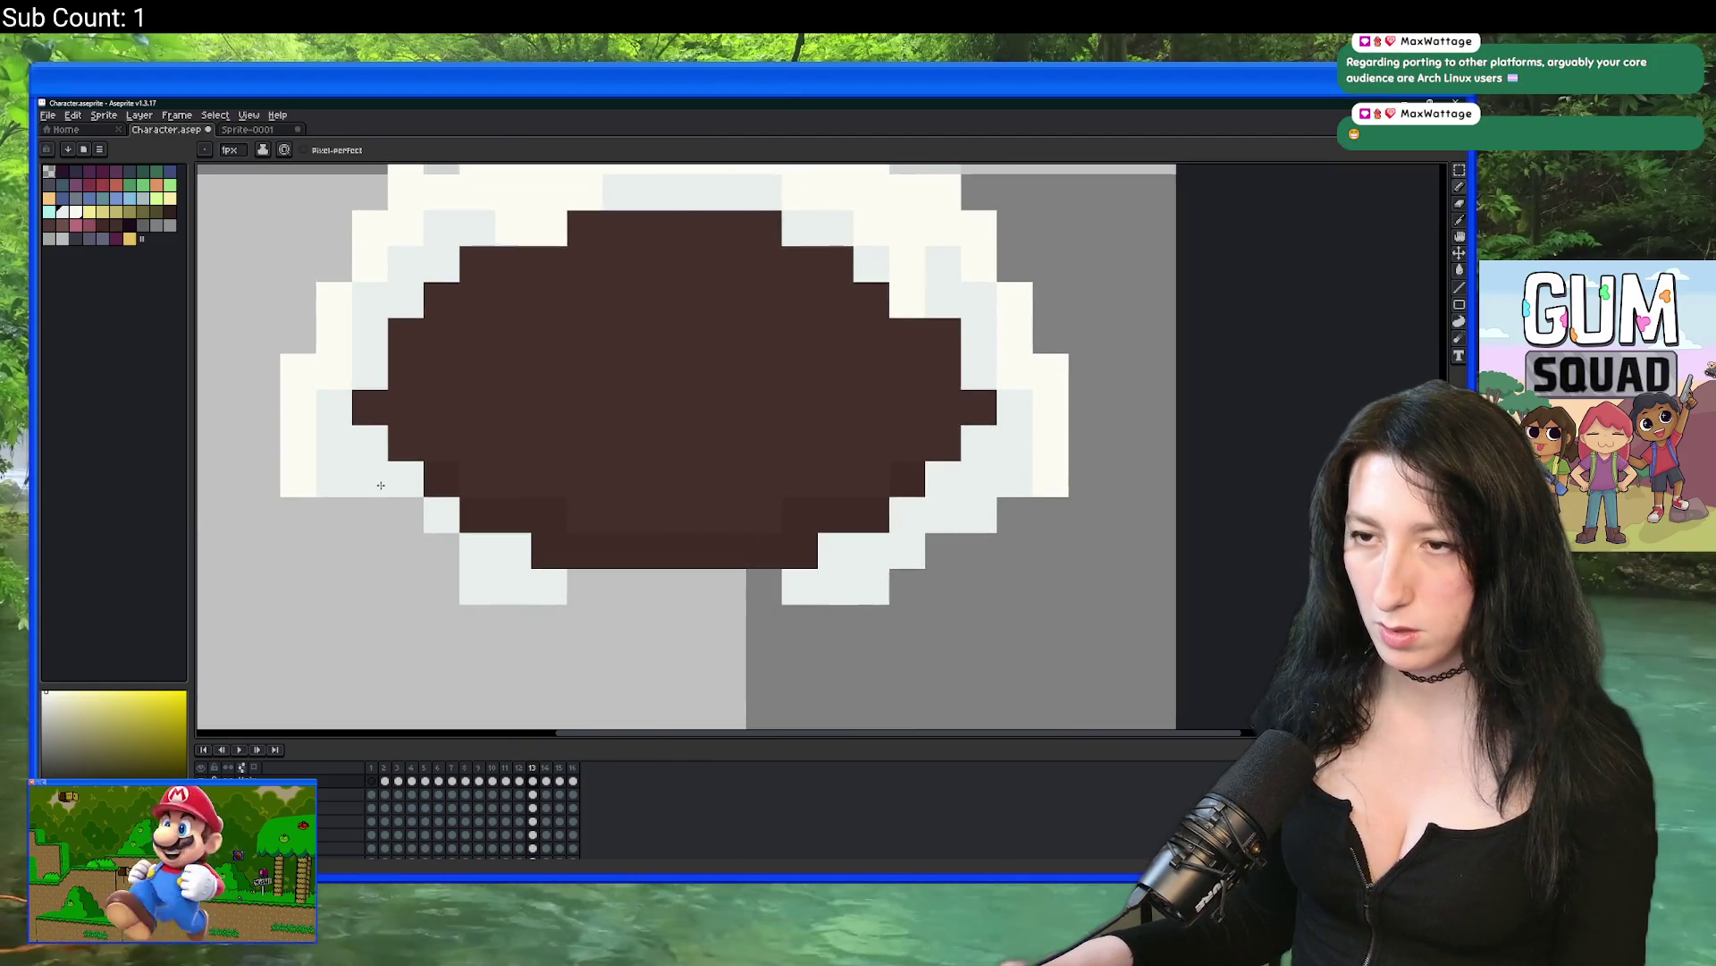
{"action": "scroll", "coordinate": [402, 514], "scroll_direction": "down", "scroll_amount": 5}
{"action": "scroll", "coordinate": [436, 537], "scroll_direction": "up", "scroll_amount": 3}
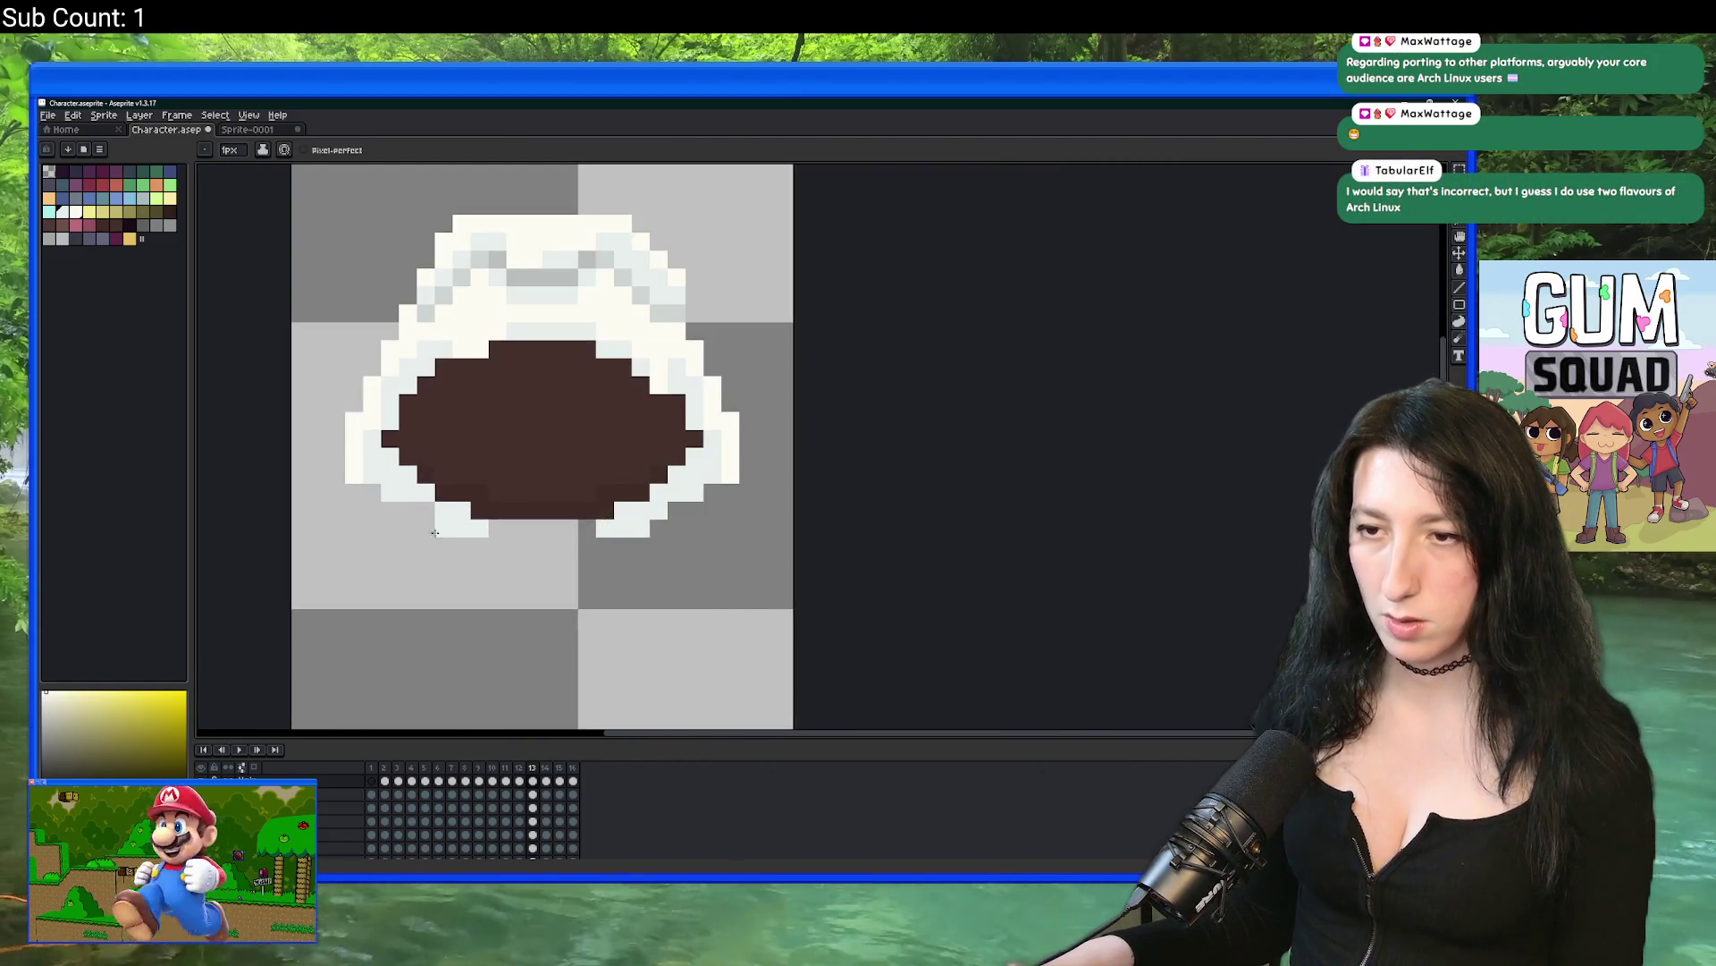
{"action": "scroll", "coordinate": [674, 503], "scroll_direction": "down", "scroll_amount": 4}
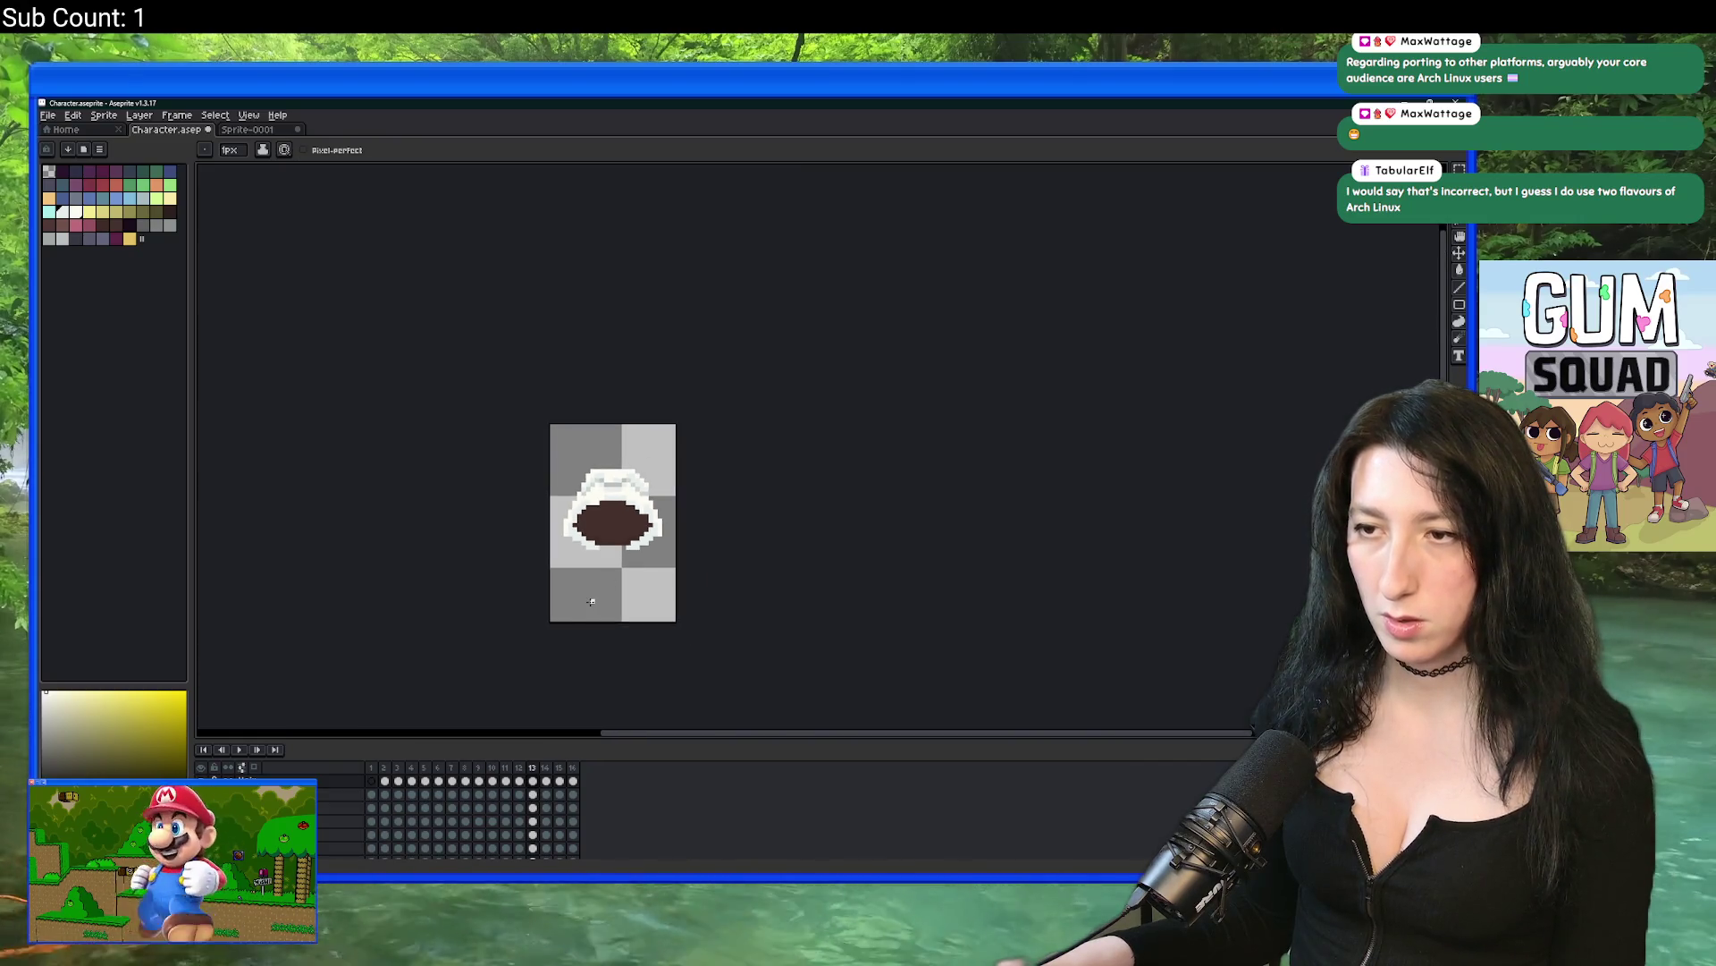
{"action": "scroll", "coordinate": [530, 497], "scroll_direction": "up", "scroll_amount": 4}
{"action": "scroll", "coordinate": [514, 502], "scroll_direction": "up", "scroll_amount": 2}
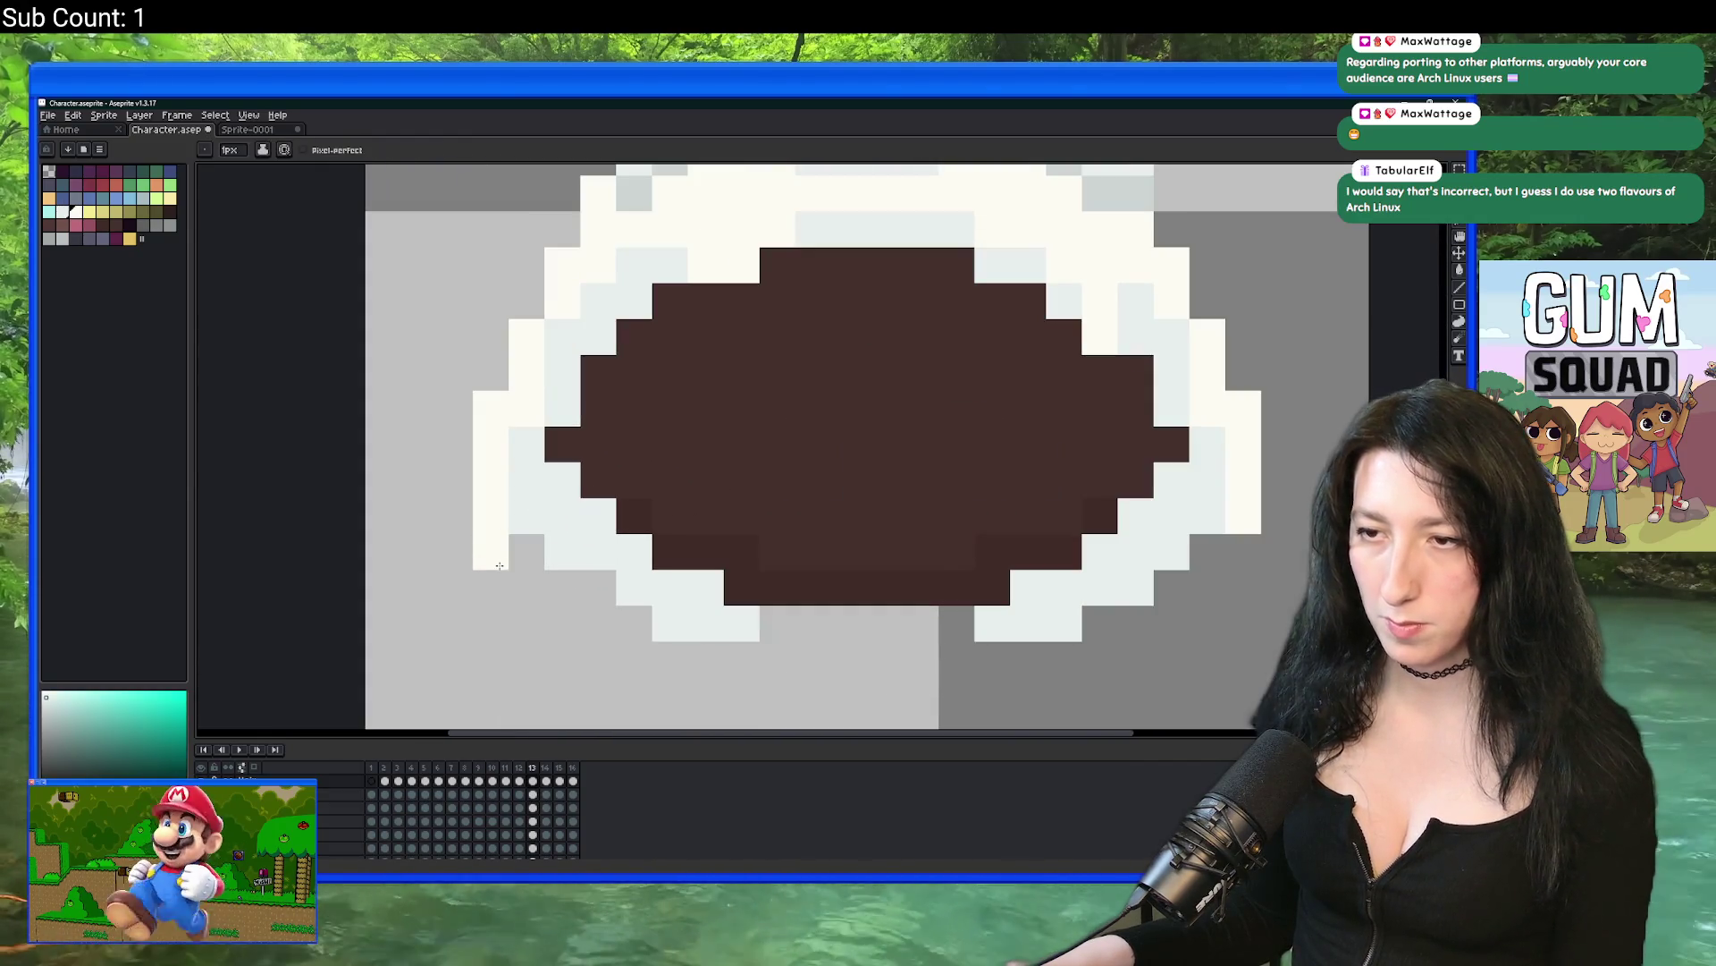
{"action": "left_click", "coordinate": [526, 587]}
{"action": "left_click", "coordinate": [563, 588]}
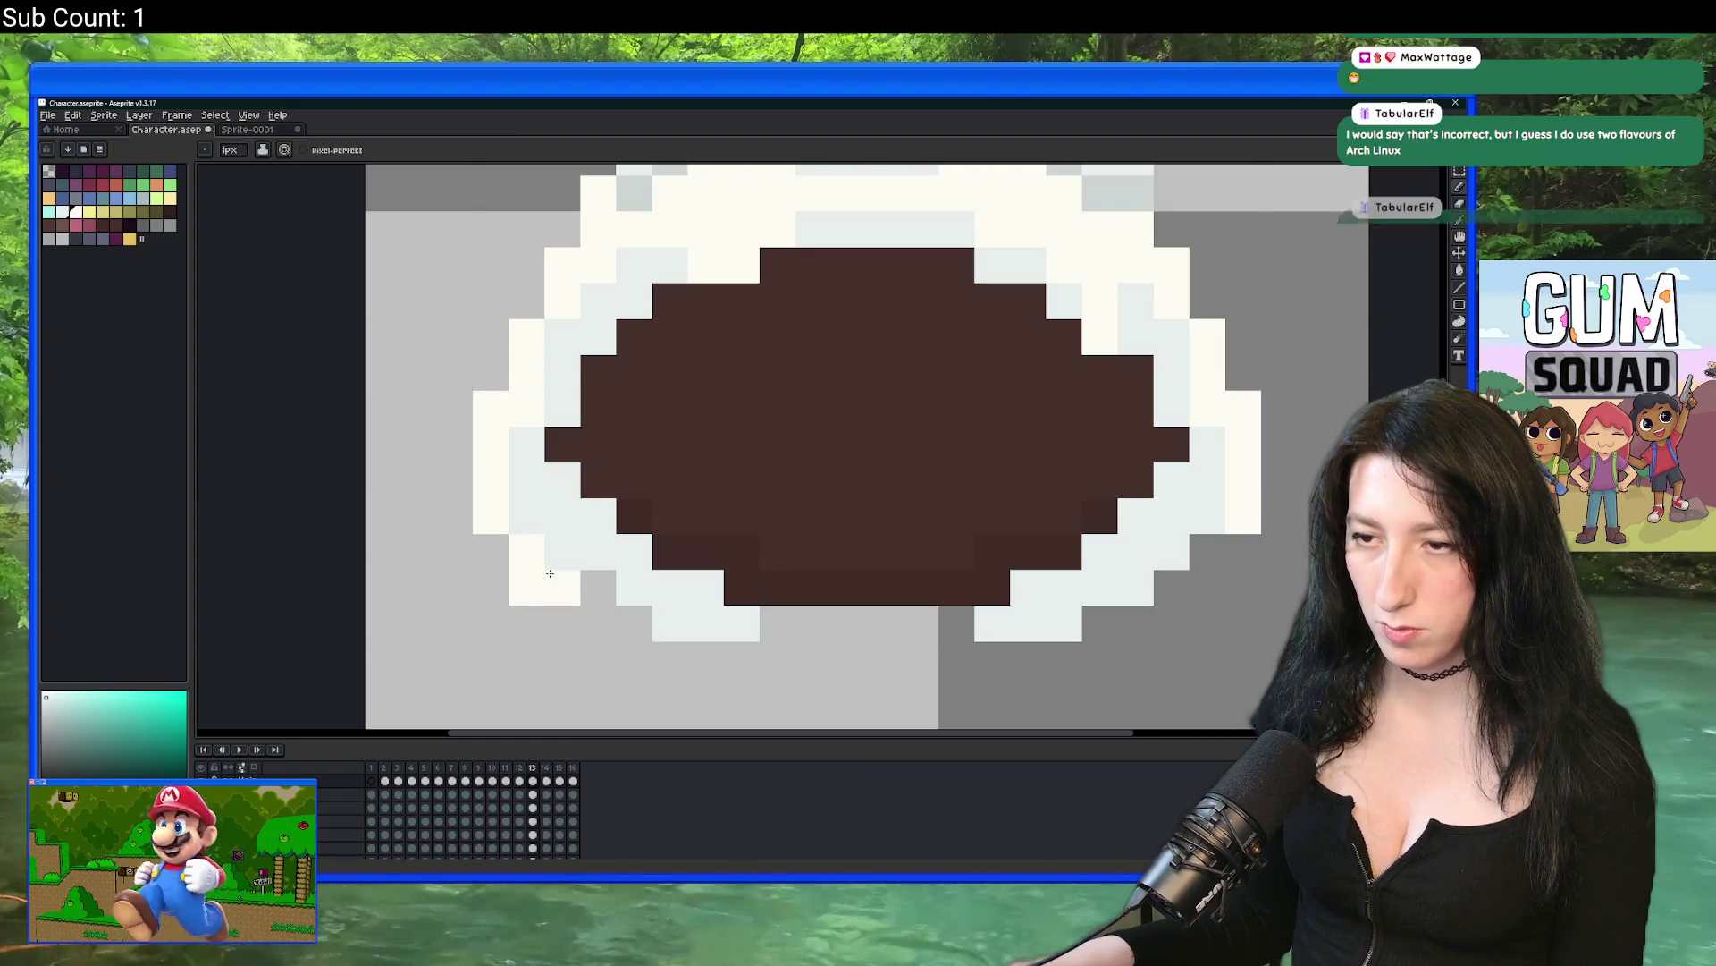
Step: Open the export settings to write the hair frames to Character\Hair.gif at 100%
{"action": "scroll", "coordinate": [579, 606], "scroll_direction": "down", "scroll_amount": 3}
{"action": "scroll", "coordinate": [580, 606], "scroll_direction": "up", "scroll_amount": 2}
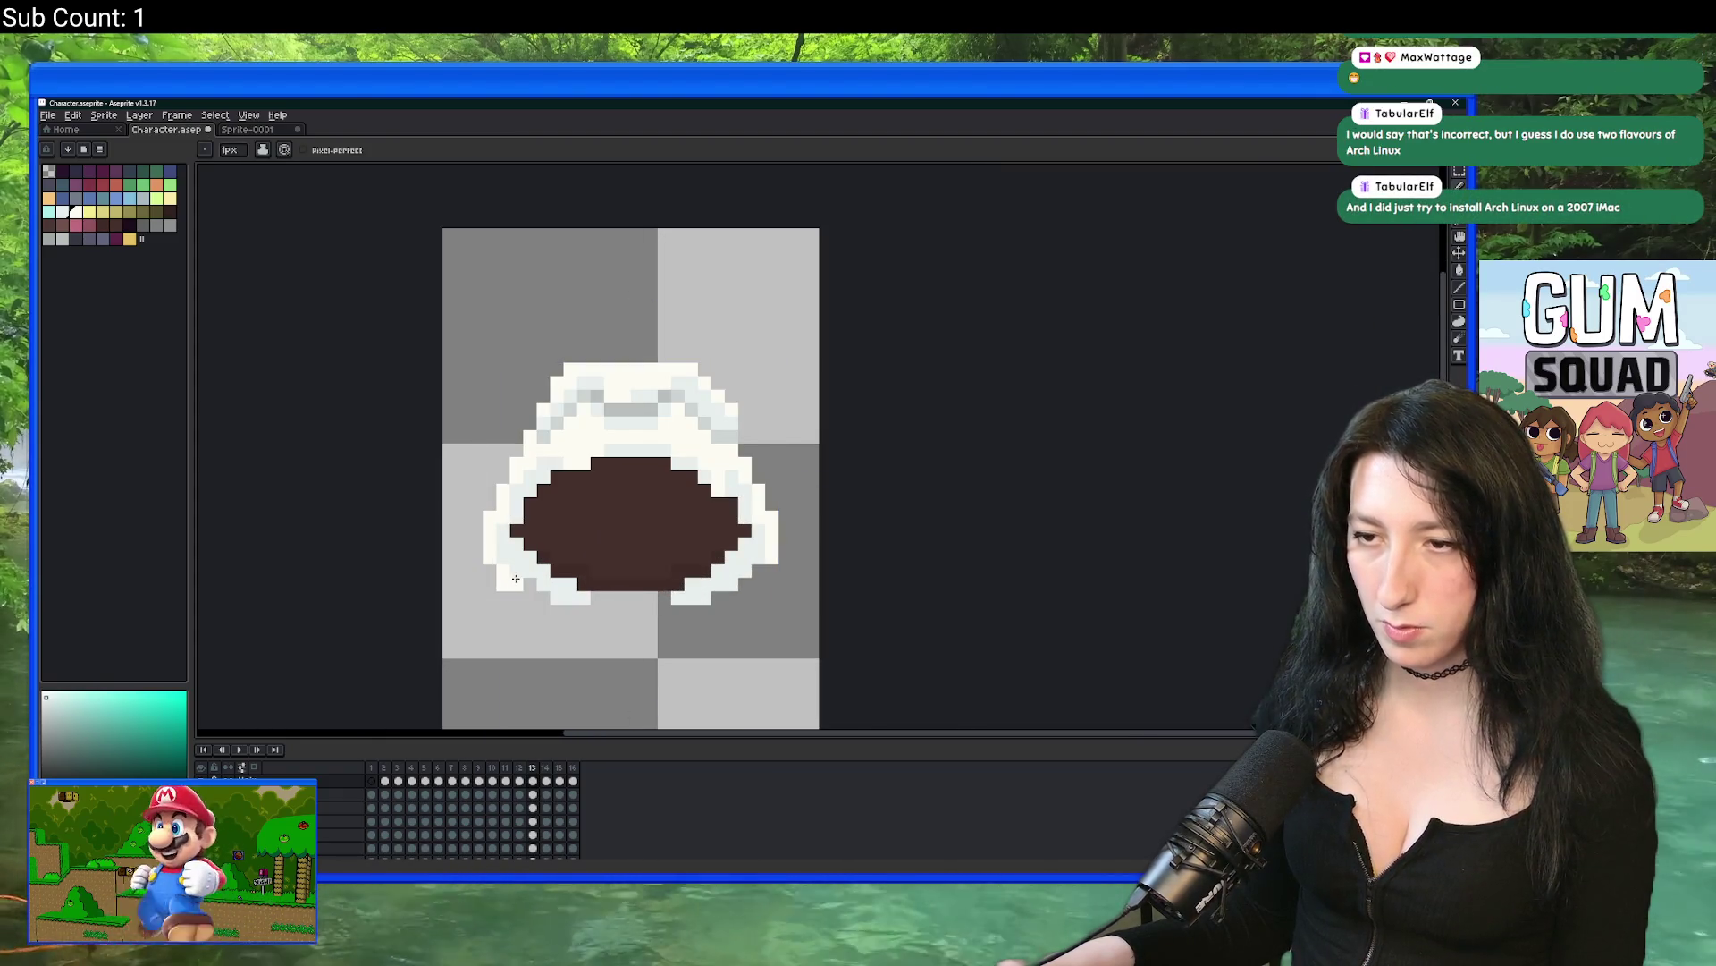
{"action": "scroll", "coordinate": [662, 572], "scroll_direction": "down", "scroll_amount": 3}
{"action": "scroll", "coordinate": [658, 558], "scroll_direction": "up", "scroll_amount": 4}
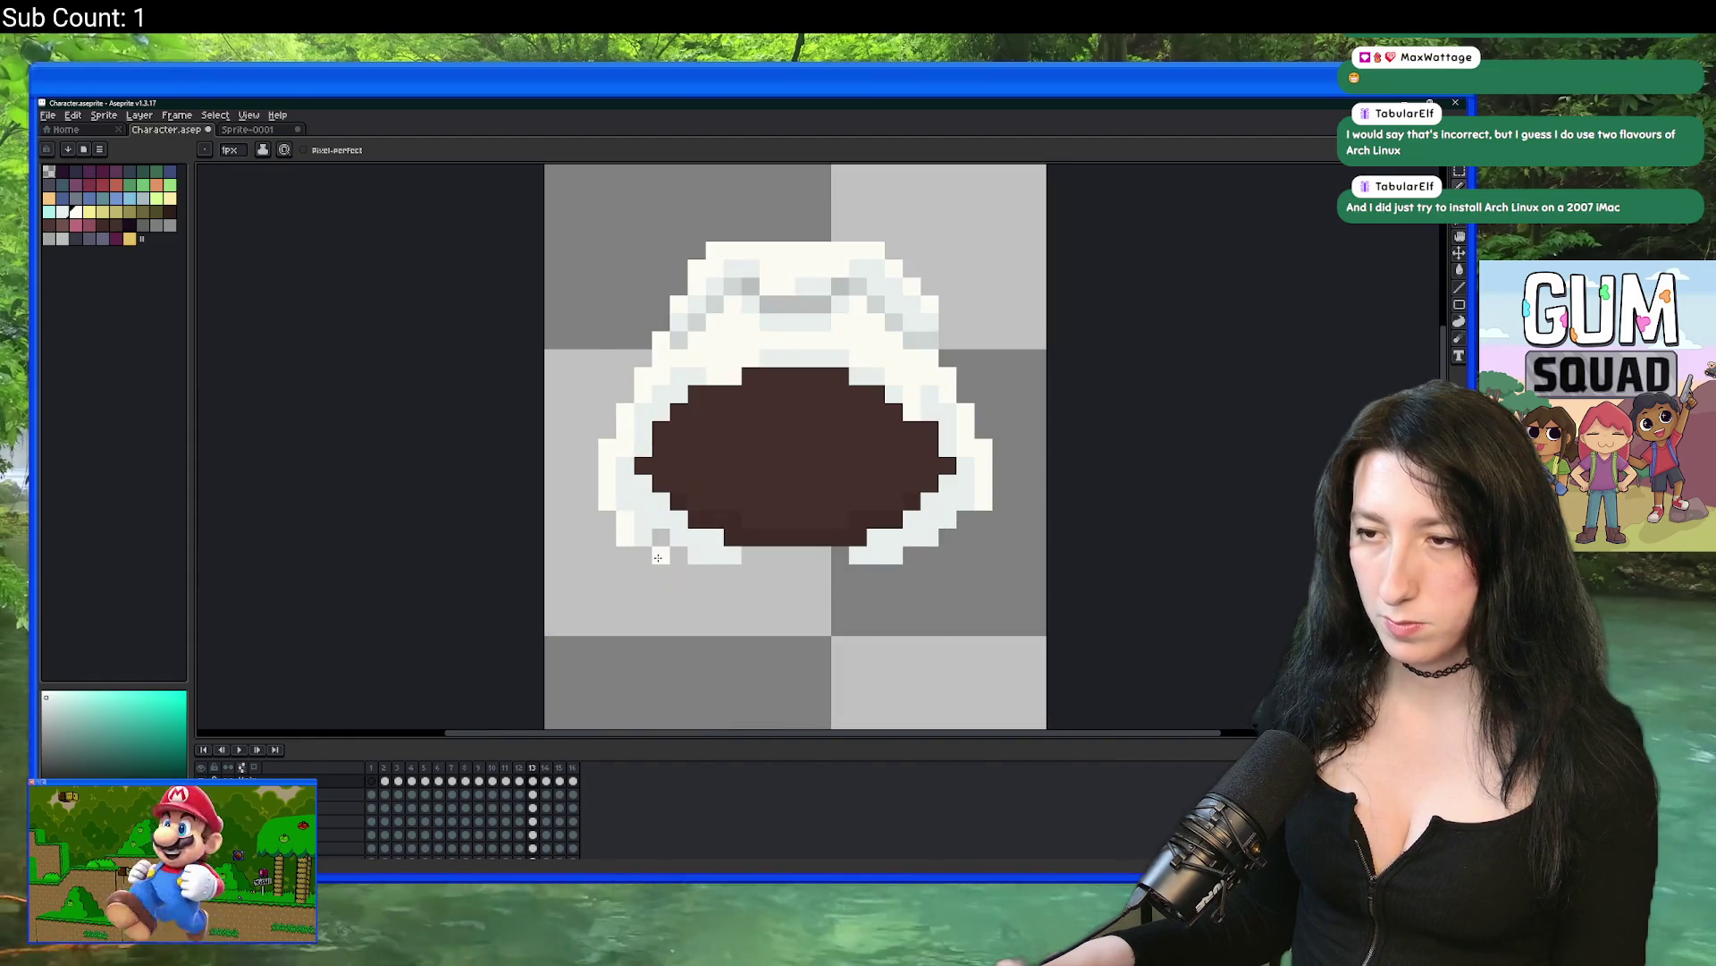
{"action": "scroll", "coordinate": [658, 558], "scroll_direction": "up", "scroll_amount": 1}
{"action": "scroll", "coordinate": [633, 521], "scroll_direction": "down", "scroll_amount": 3}
{"action": "scroll", "coordinate": [698, 501], "scroll_direction": "up", "scroll_amount": 3}
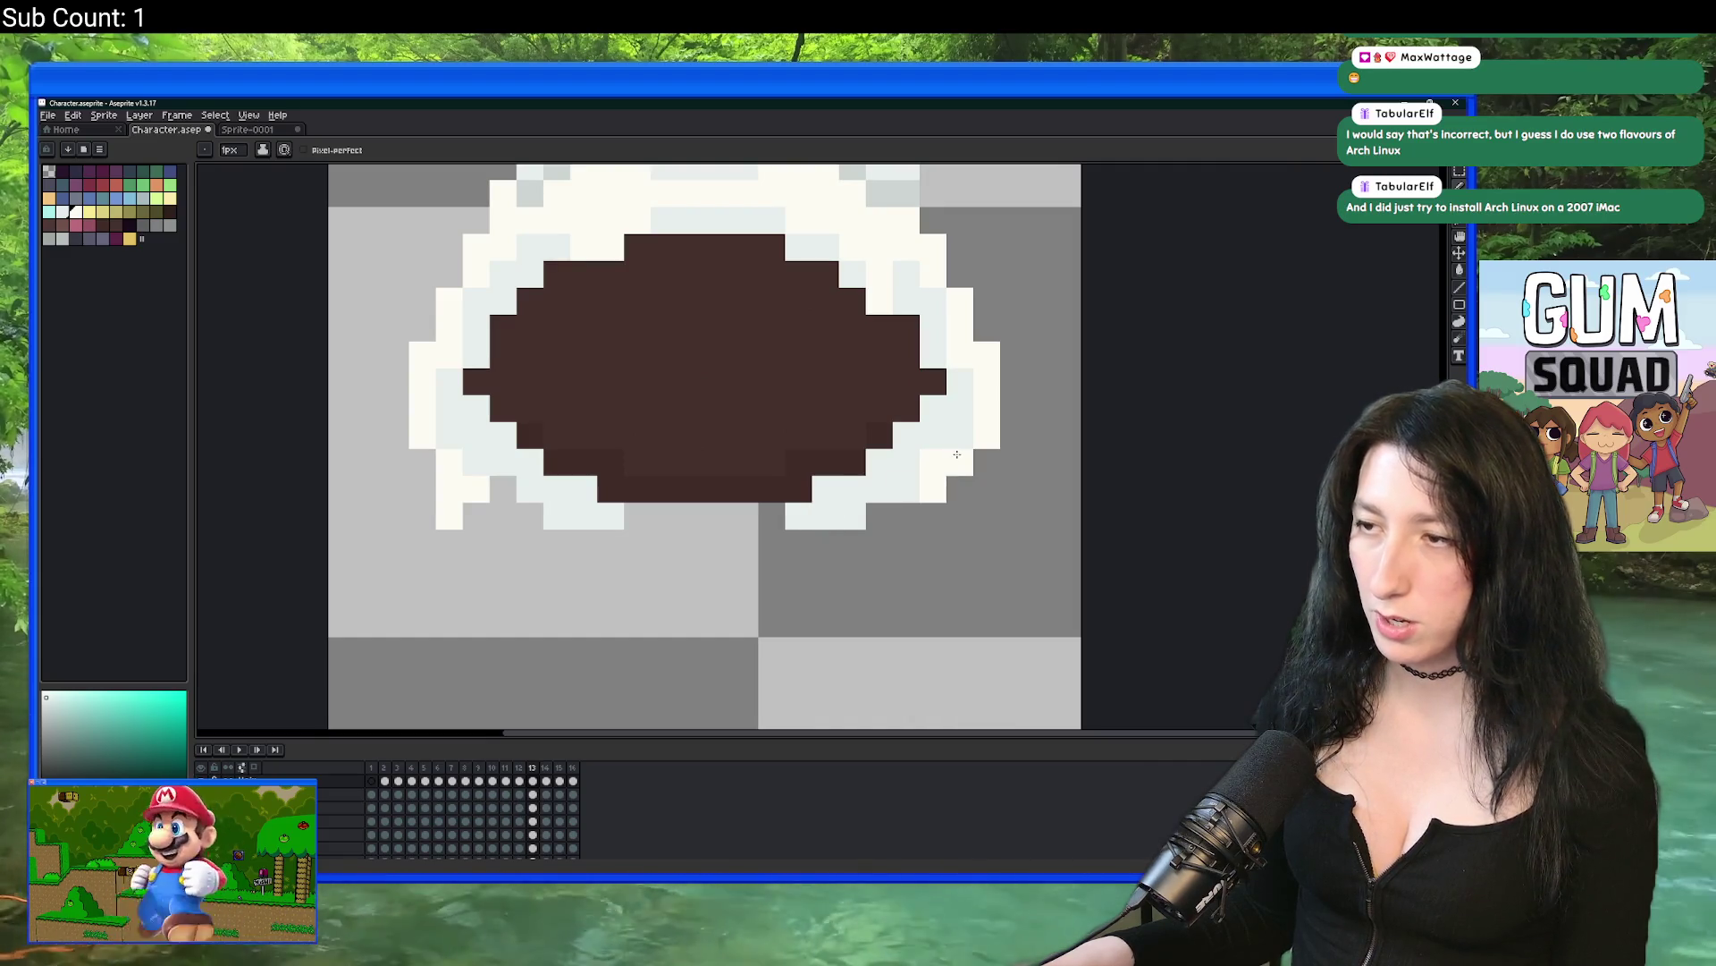
{"action": "scroll", "coordinate": [912, 503], "scroll_direction": "down", "scroll_amount": 3}
{"action": "scroll", "coordinate": [912, 545], "scroll_direction": "up", "scroll_amount": 1}
{"action": "scroll", "coordinate": [914, 572], "scroll_direction": "down", "scroll_amount": 1}
{"action": "scroll", "coordinate": [915, 577], "scroll_direction": "down", "scroll_amount": 1}
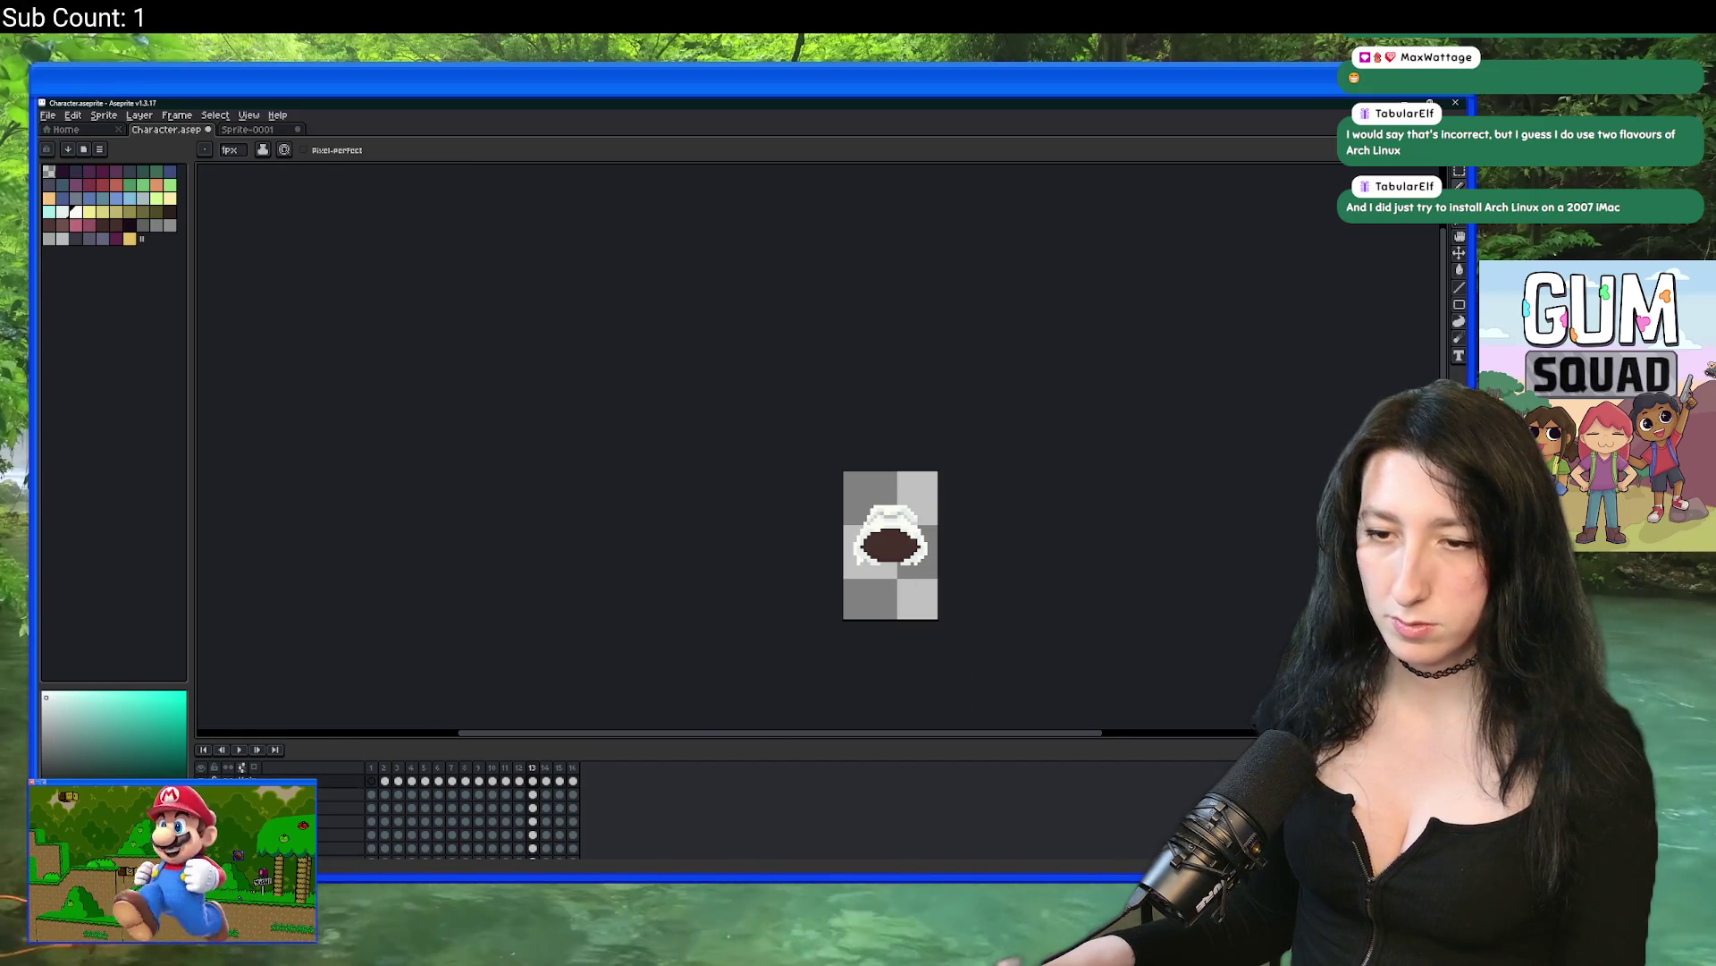
{"action": "key", "text": "ctrl+alt+shift+s"}
Step: Export all 13 hair animation frames from Aseprite to Hair.gif
{"action": "left_click", "coordinate": [1025, 505]}
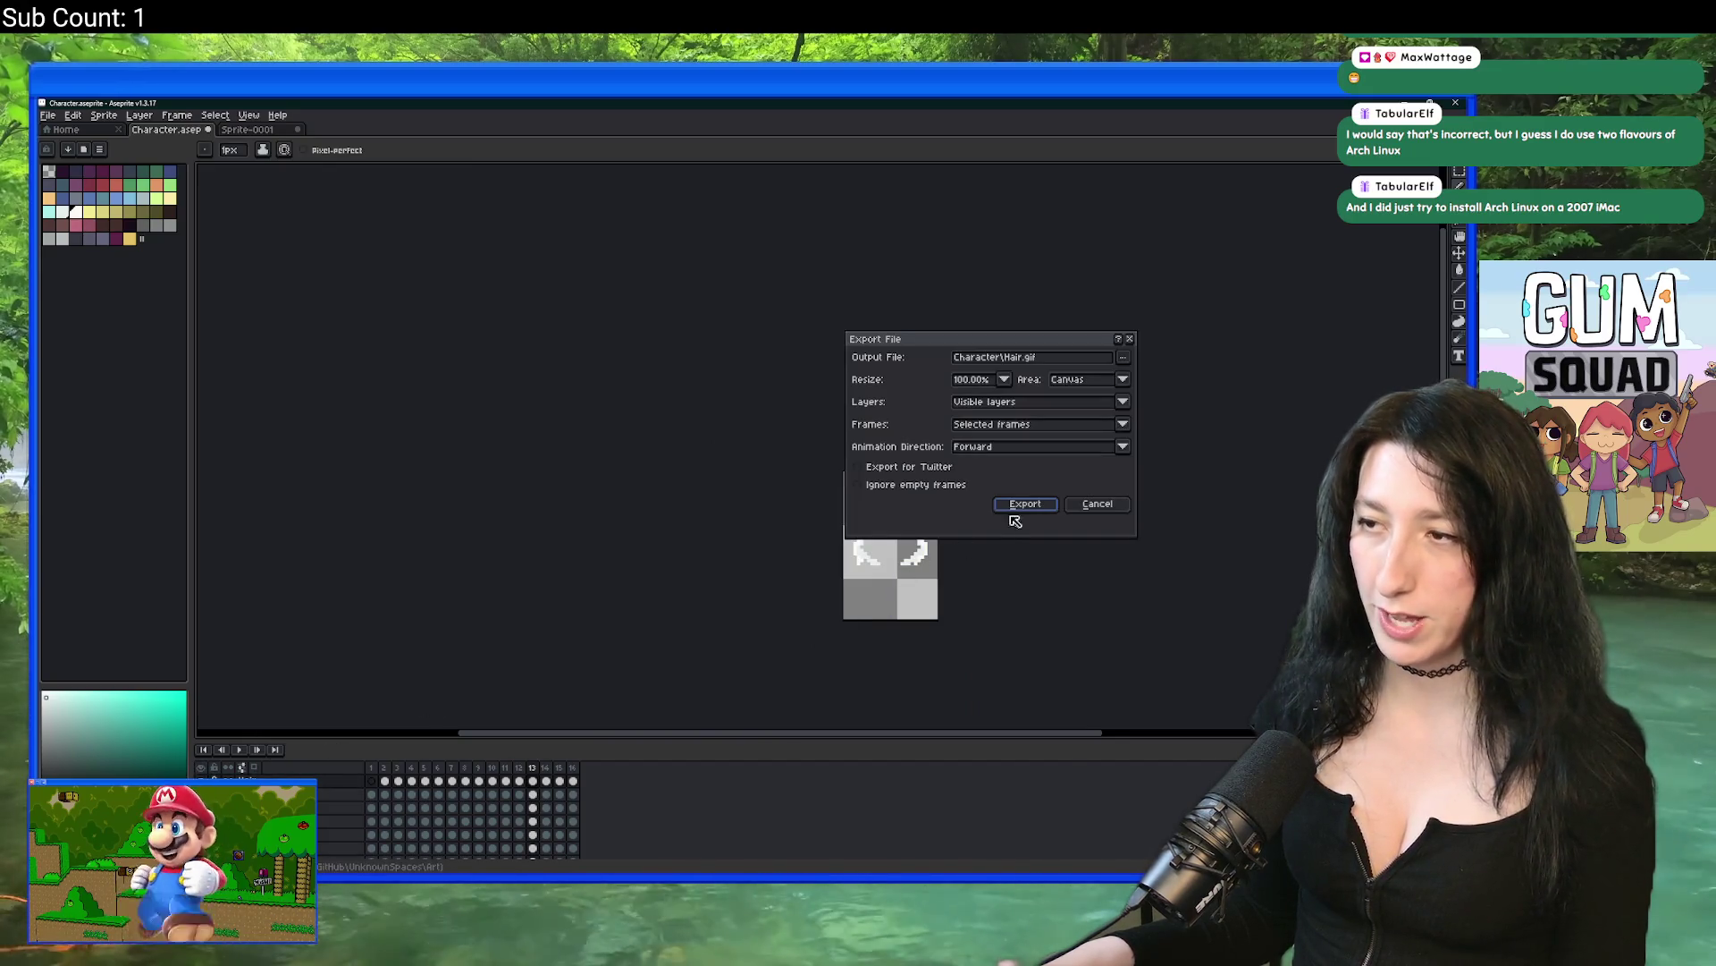
{"action": "key", "text": "alt+Tab"}
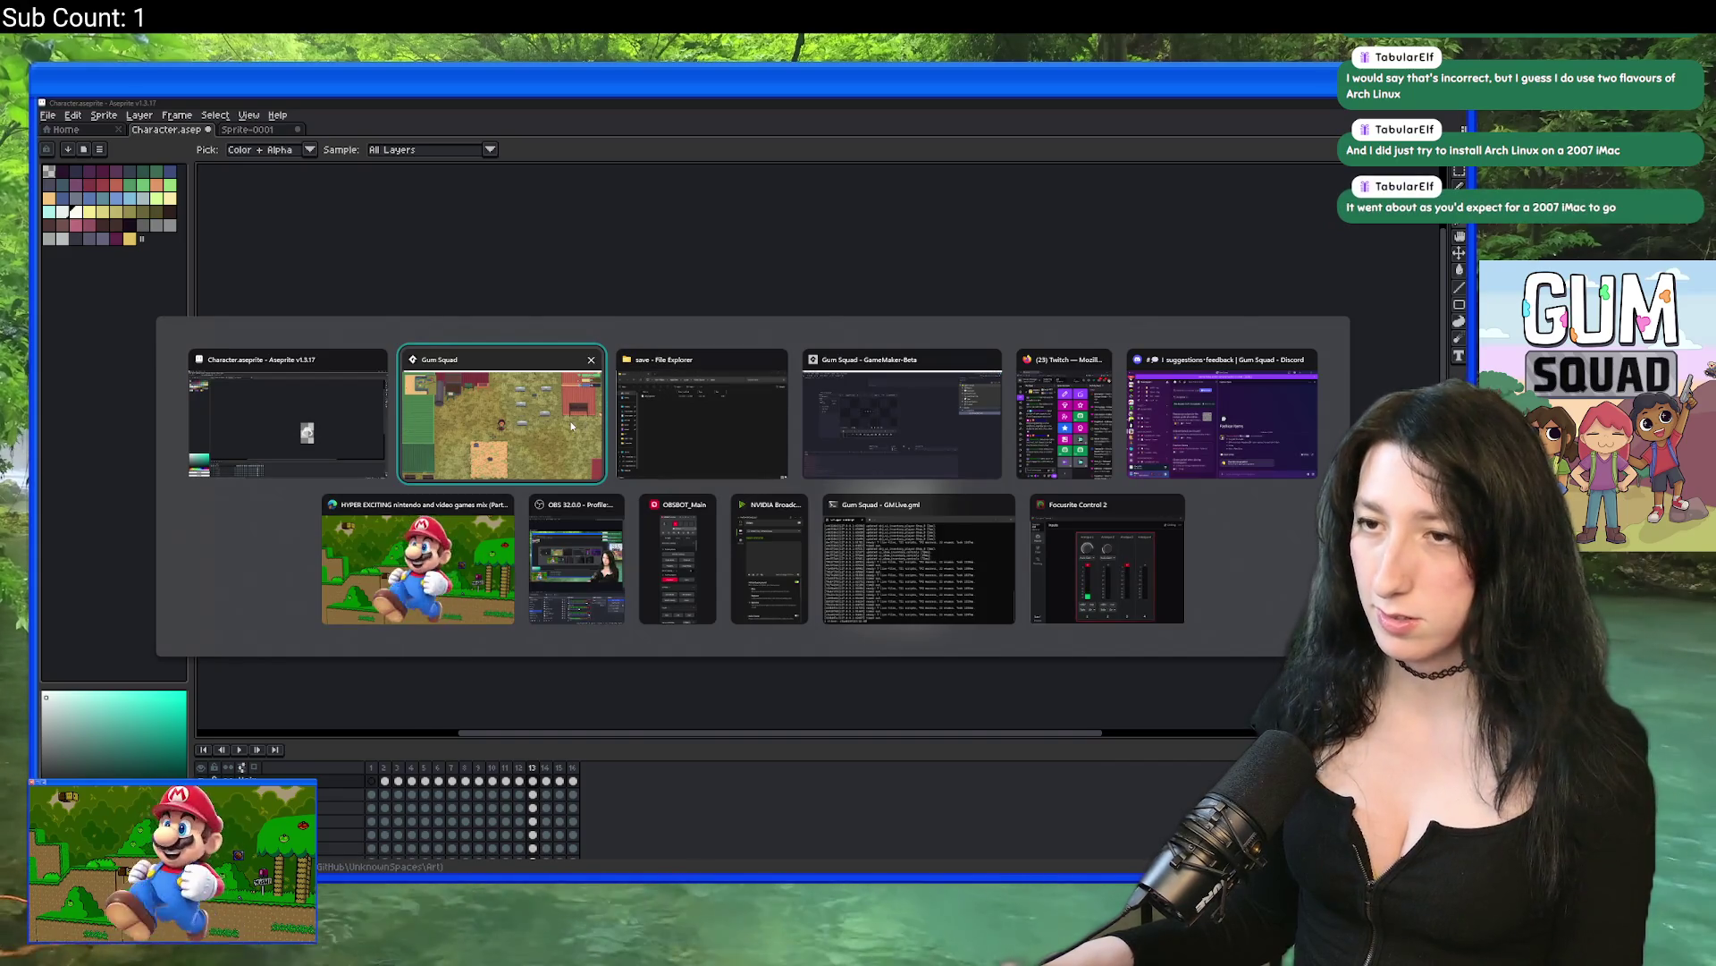
{"action": "left_click", "coordinate": [591, 359]}
{"action": "left_click", "coordinate": [530, 799]}
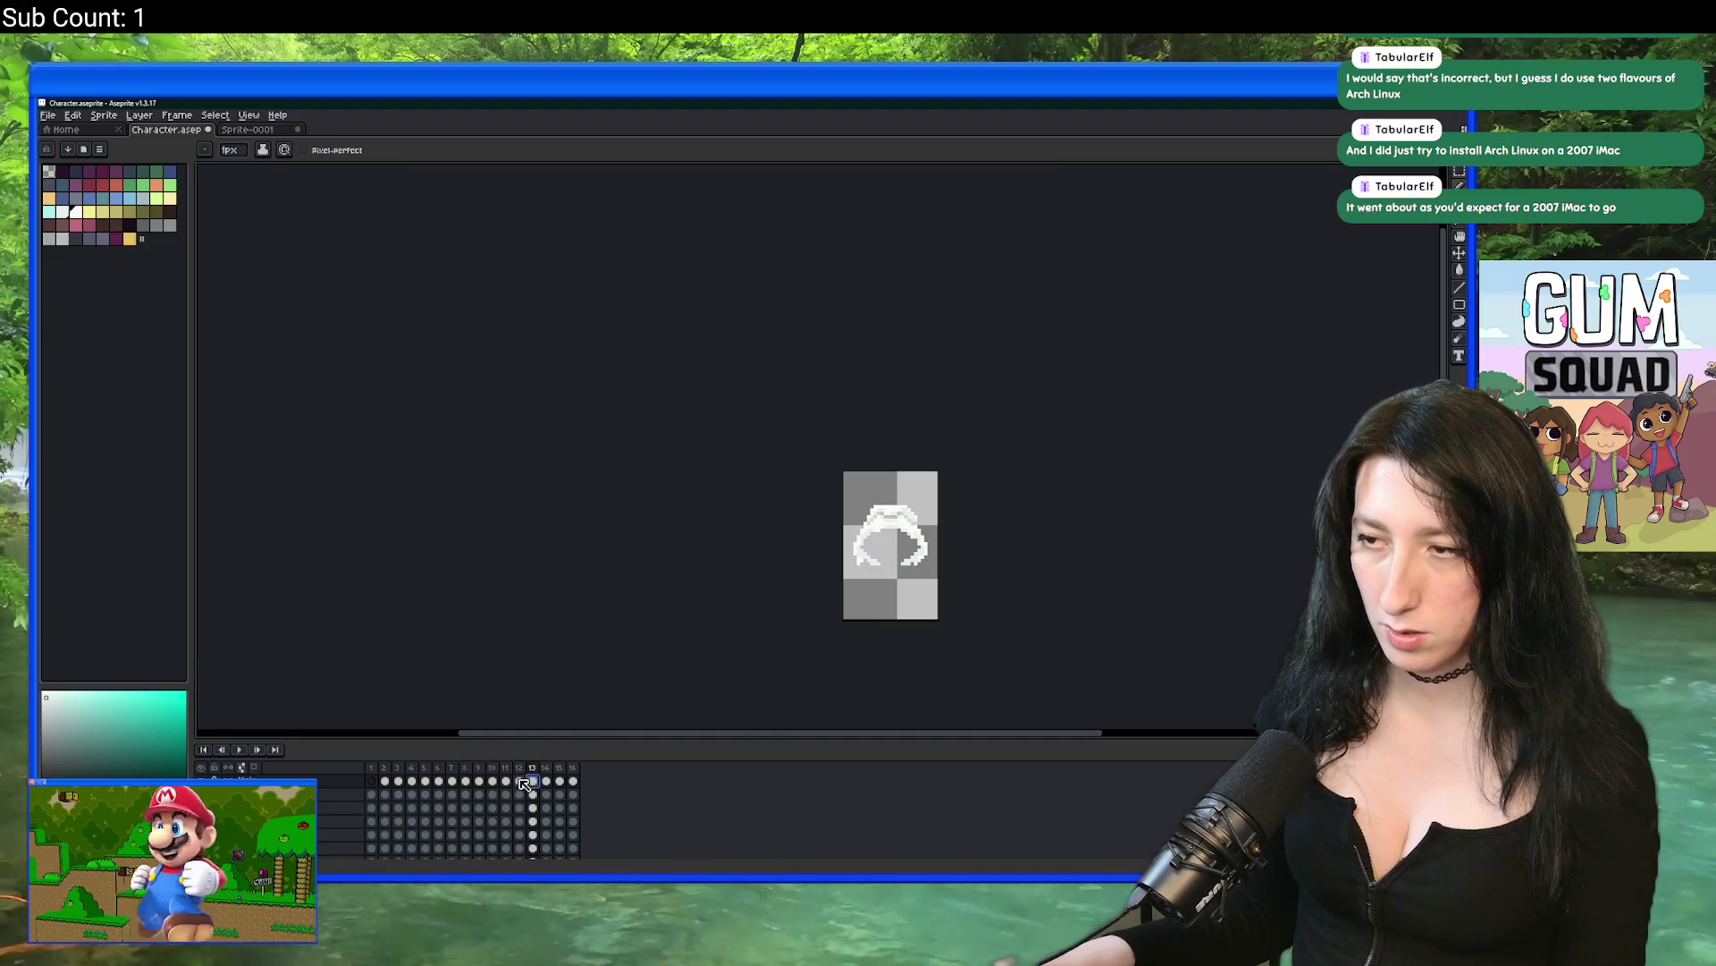
{"action": "left_click_drag", "start_coordinate": [528, 781], "coordinate": [371, 782]}
{"action": "key", "text": "ctrl+alt+shift+s"}
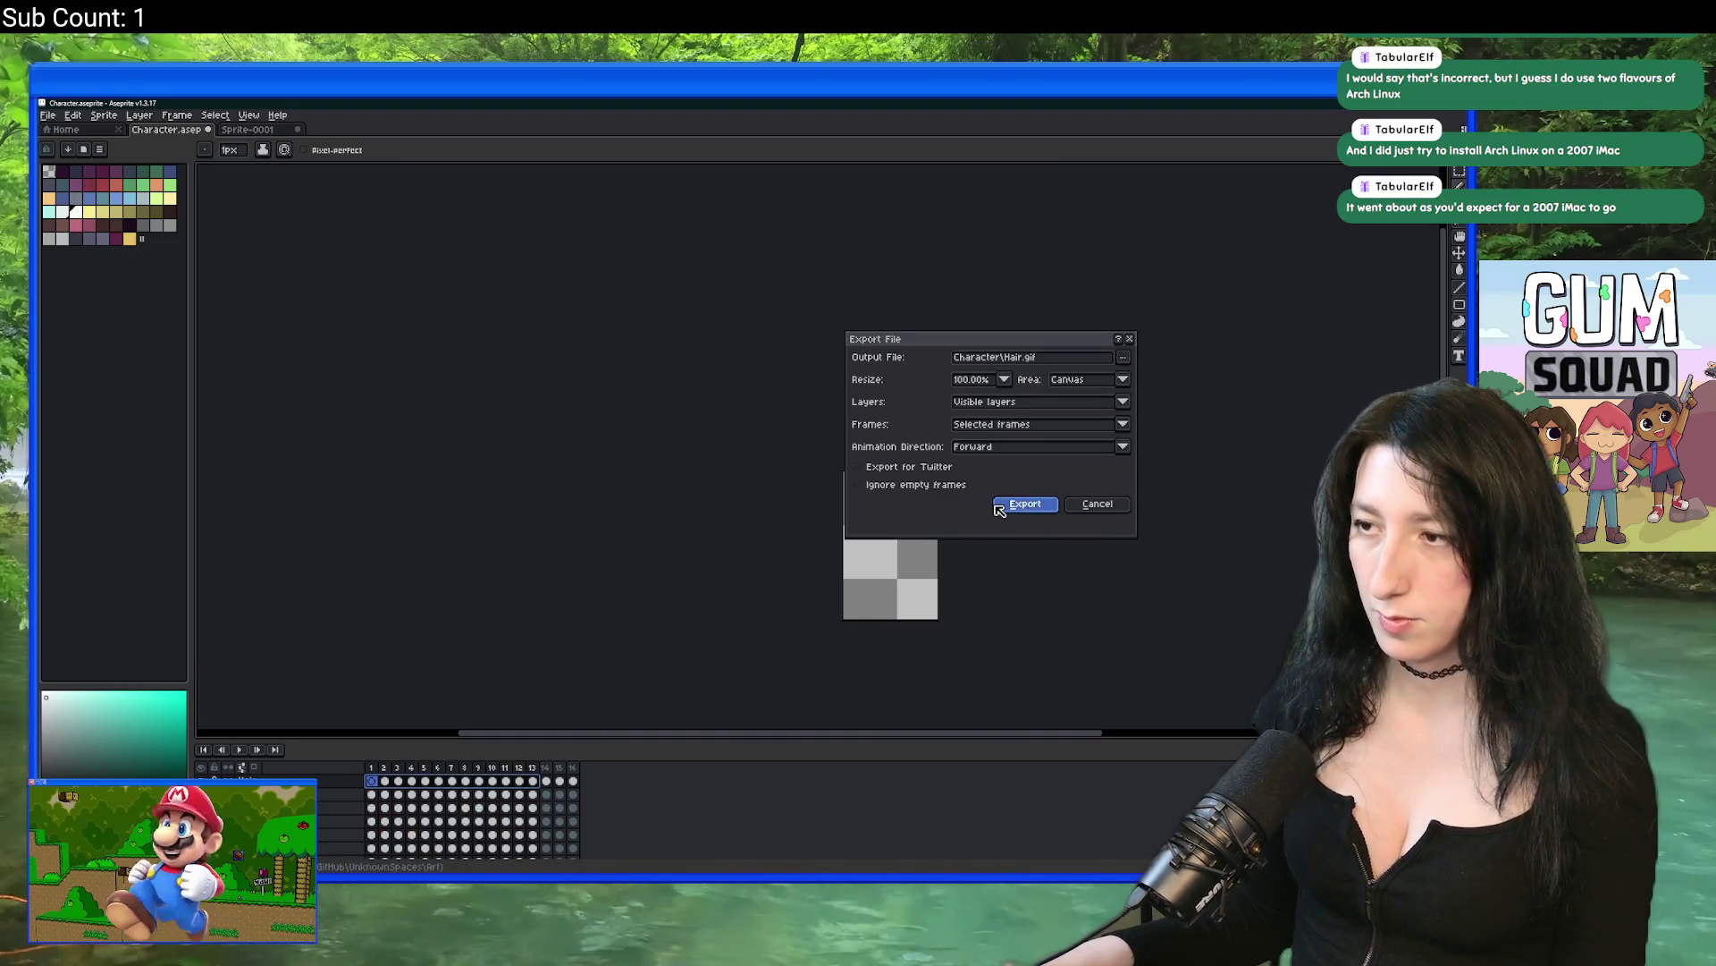
{"action": "left_click", "coordinate": [1024, 504]}
Step: Import Hair.gif's frames into spr_character_hair in GameMaker and run the game with F5
{"action": "key", "text": "alt+Tab"}
{"action": "left_click", "coordinate": [850, 415]}
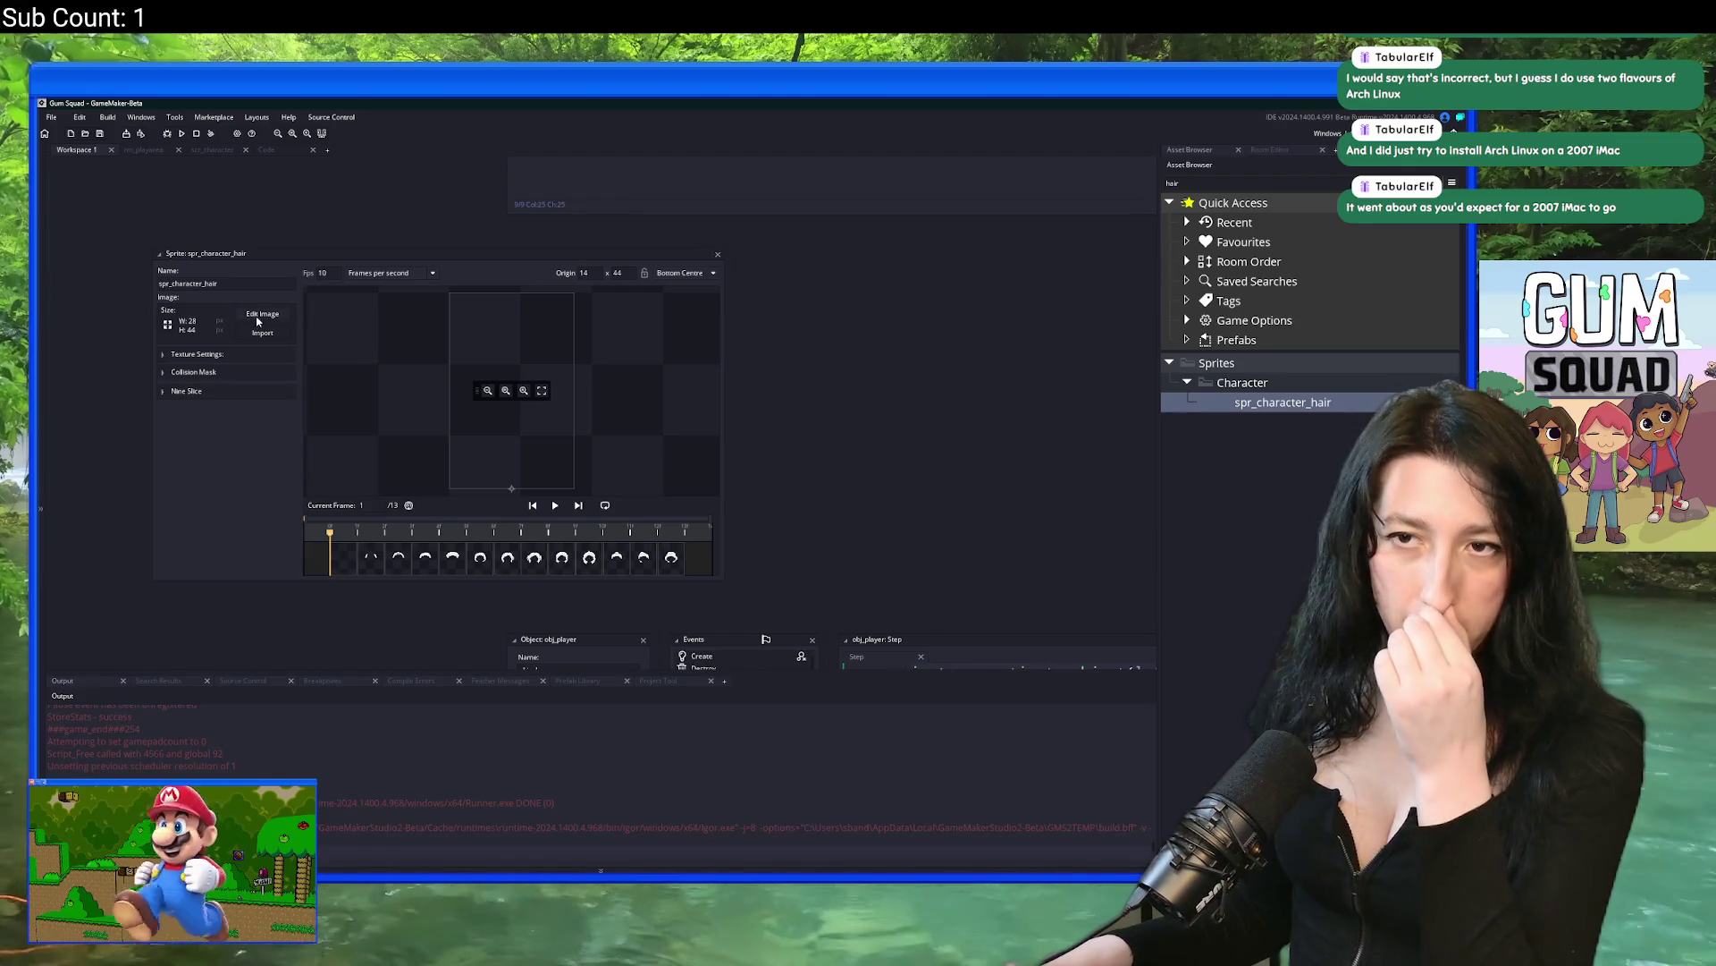
{"action": "left_click", "coordinate": [263, 333]}
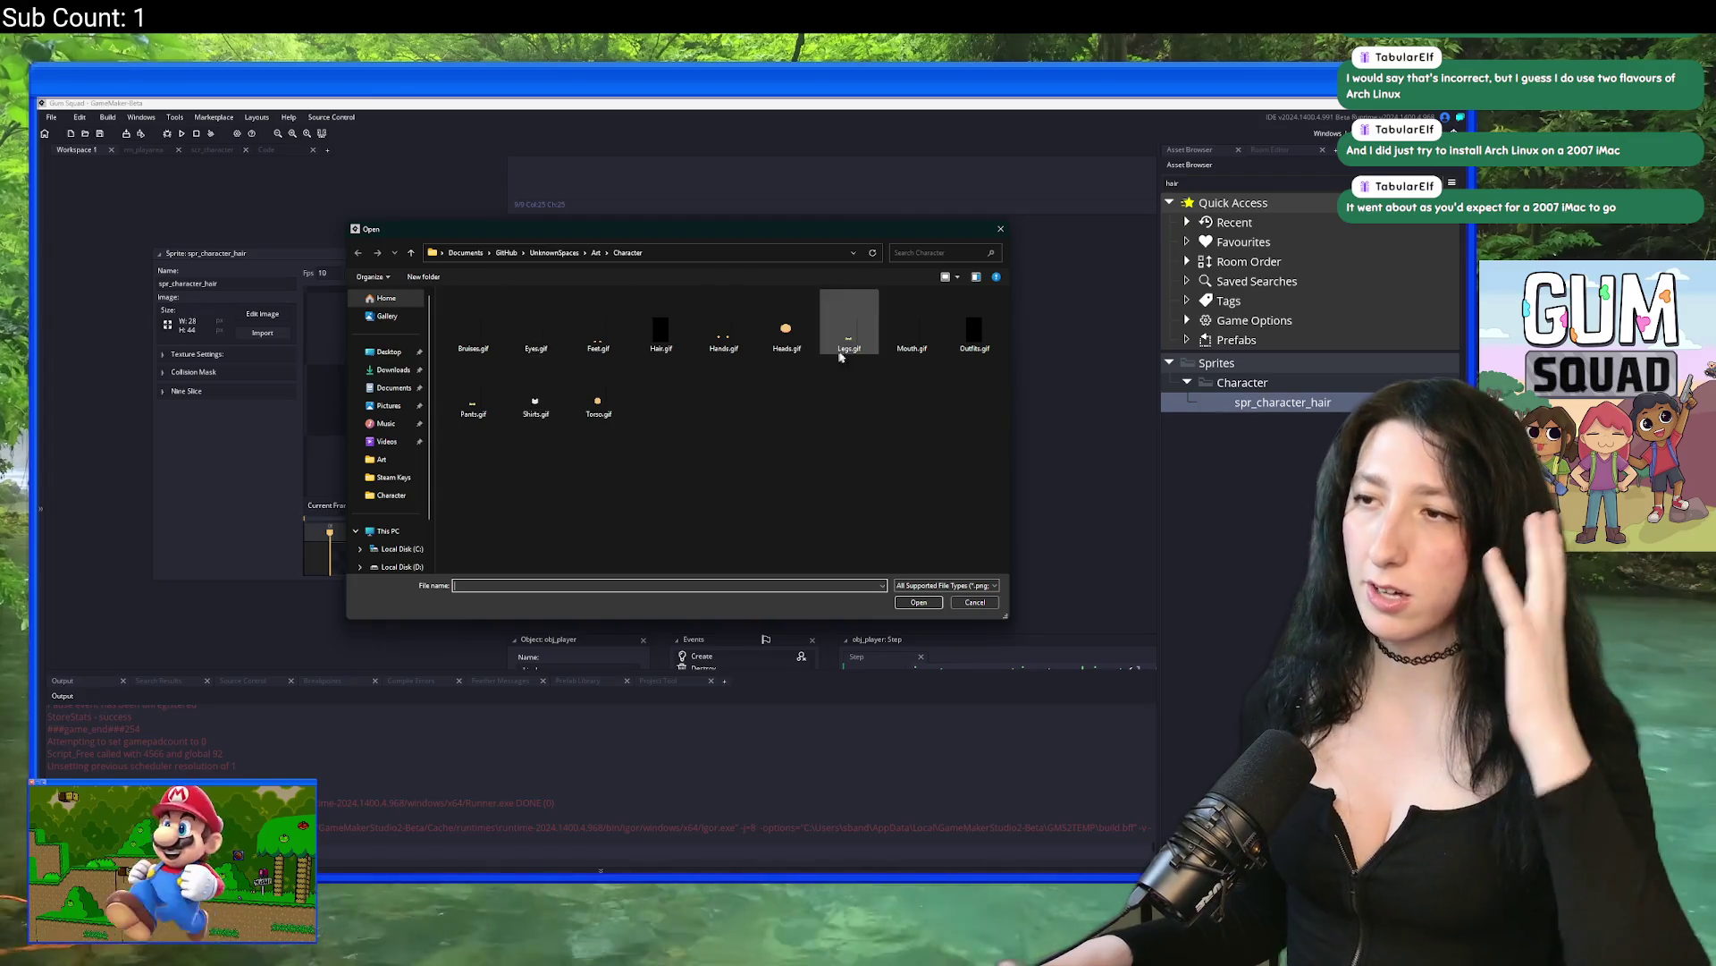
{"action": "double_click", "coordinate": [662, 332]}
{"action": "left_click", "coordinate": [782, 512]}
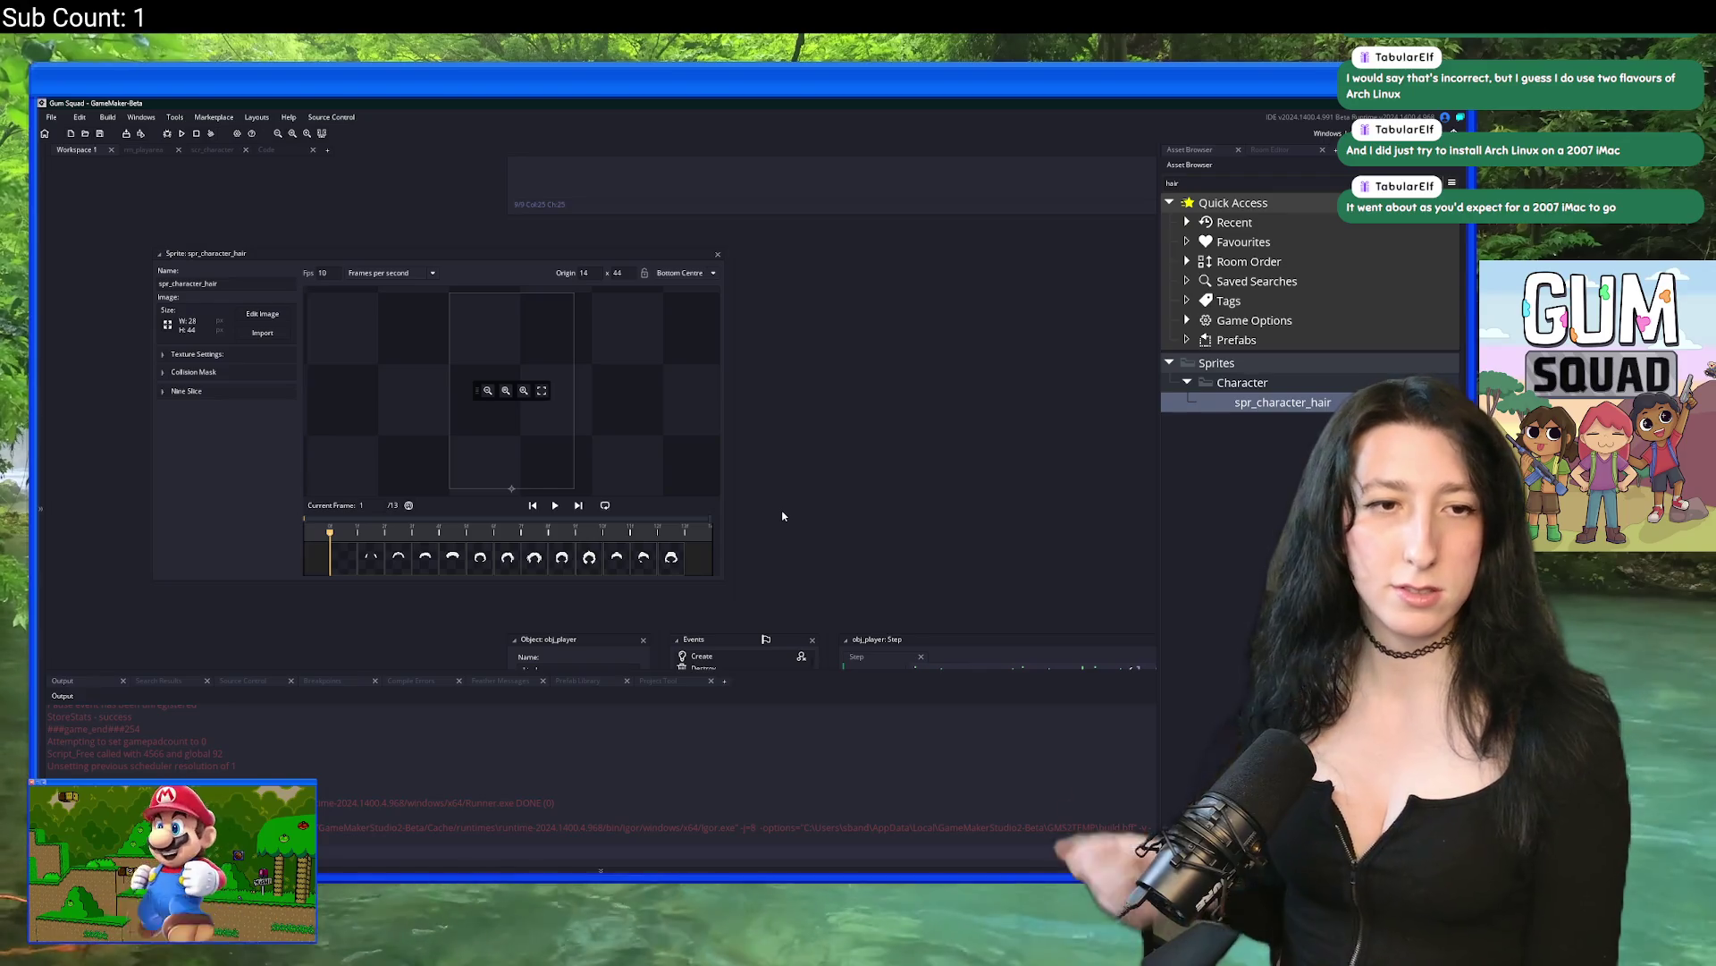
{"action": "key", "text": "F5"}
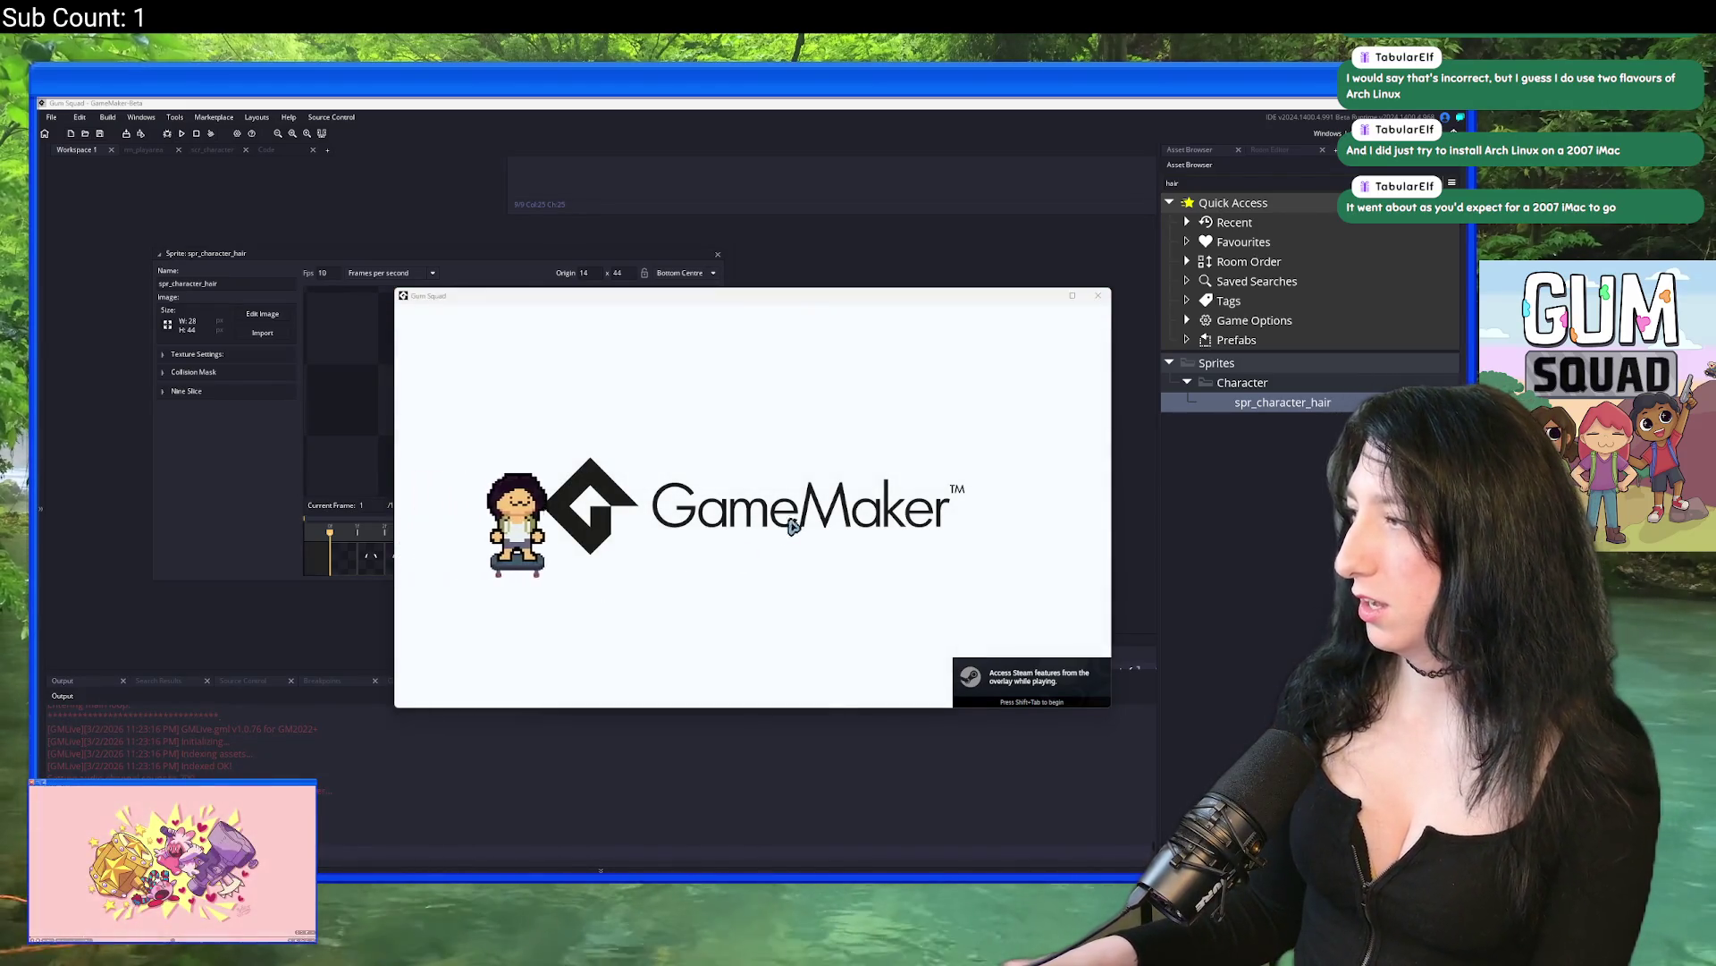
Step: Create a new offline world, enter it, then save and quit to the main menu
{"action": "double_click", "coordinate": [738, 301]}
{"action": "left_click", "coordinate": [754, 427]}
{"action": "left_click", "coordinate": [713, 488]}
{"action": "left_click", "coordinate": [715, 666]}
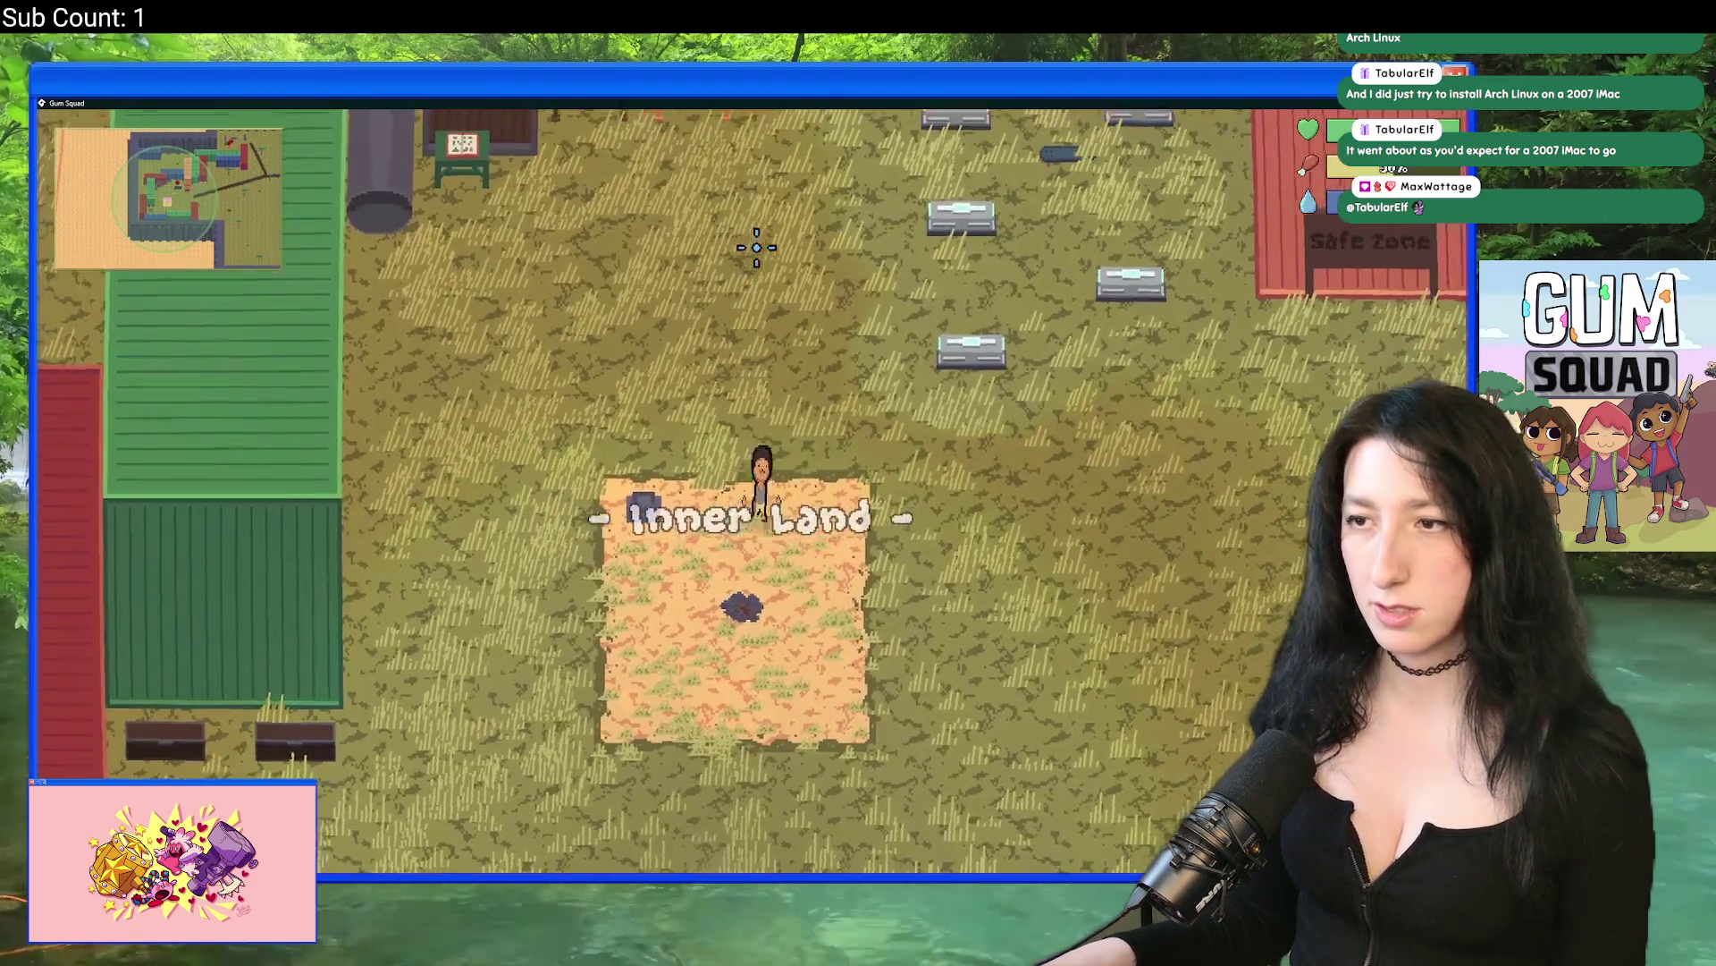
{"action": "key", "text": "Escape"}
{"action": "left_click", "coordinate": [762, 716]}
Step: Load the saved EasyApple world as an Offline lobby
{"action": "left_click", "coordinate": [787, 498]}
{"action": "left_click", "coordinate": [921, 362]}
{"action": "left_click", "coordinate": [917, 398]}
{"action": "left_click", "coordinate": [925, 358]}
{"action": "left_click", "coordinate": [644, 379]}
{"action": "left_click", "coordinate": [644, 380]}
{"action": "left_click", "coordinate": [602, 568]}
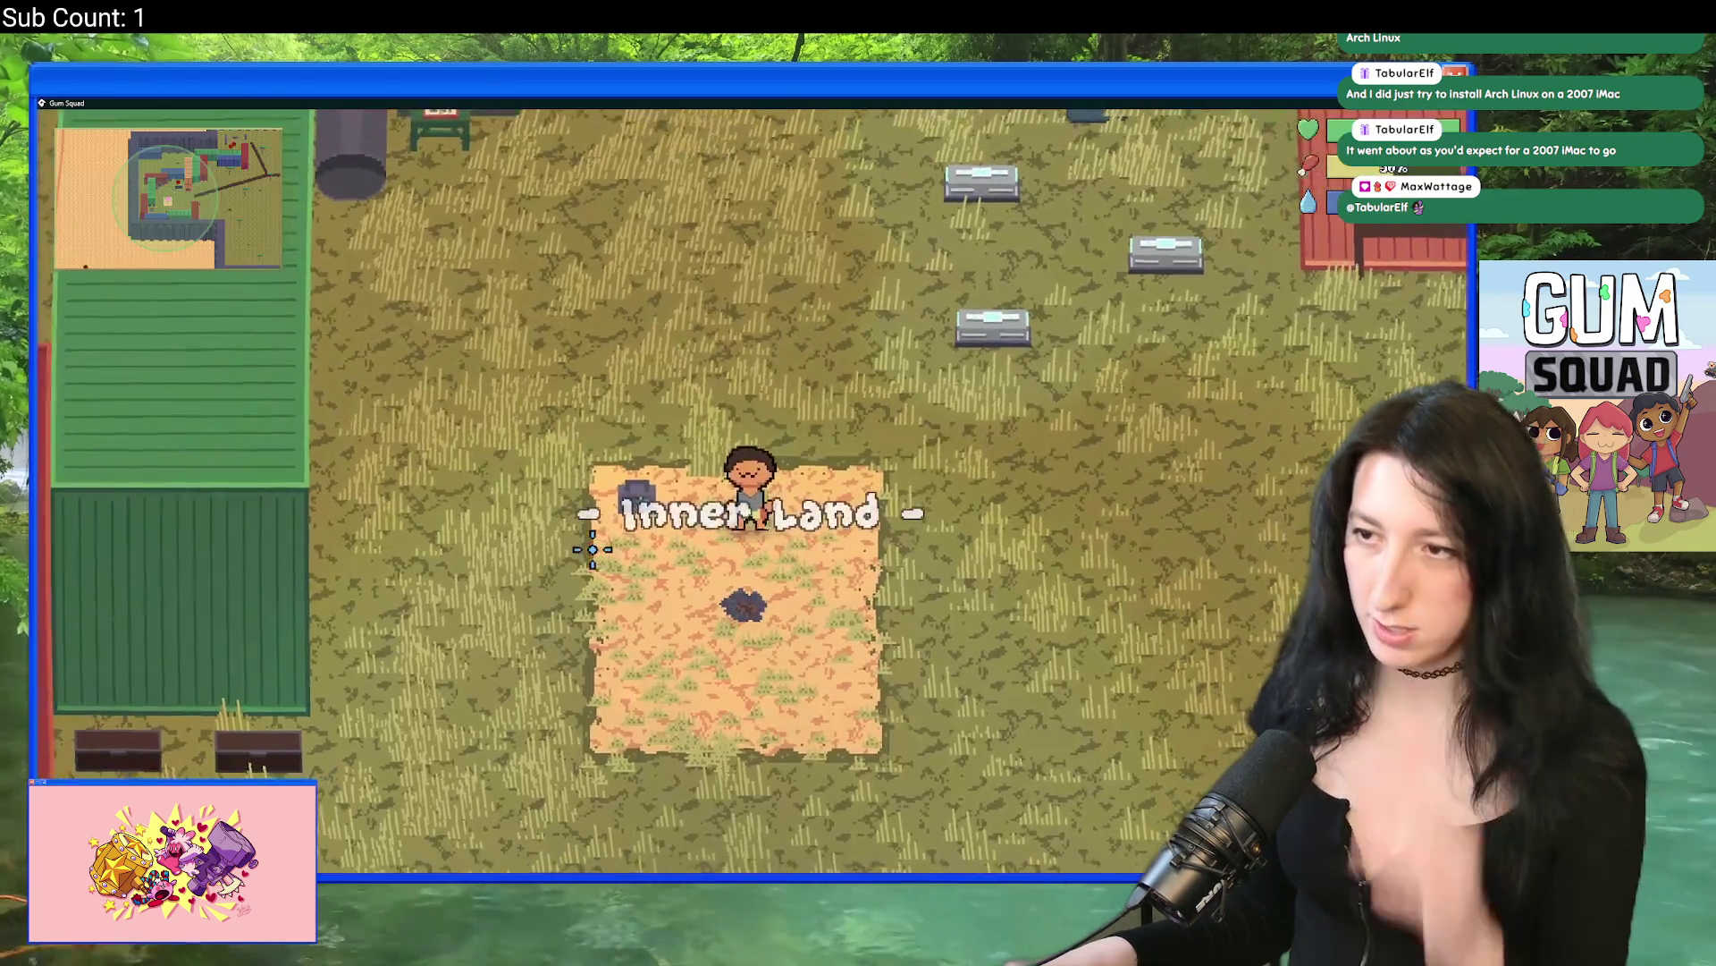
Step: Check nearby containers' inventories, then save and quit to the main menu
{"action": "key", "text": "e"}
{"action": "key", "text": "Escape"}
{"action": "key", "text": "e"}
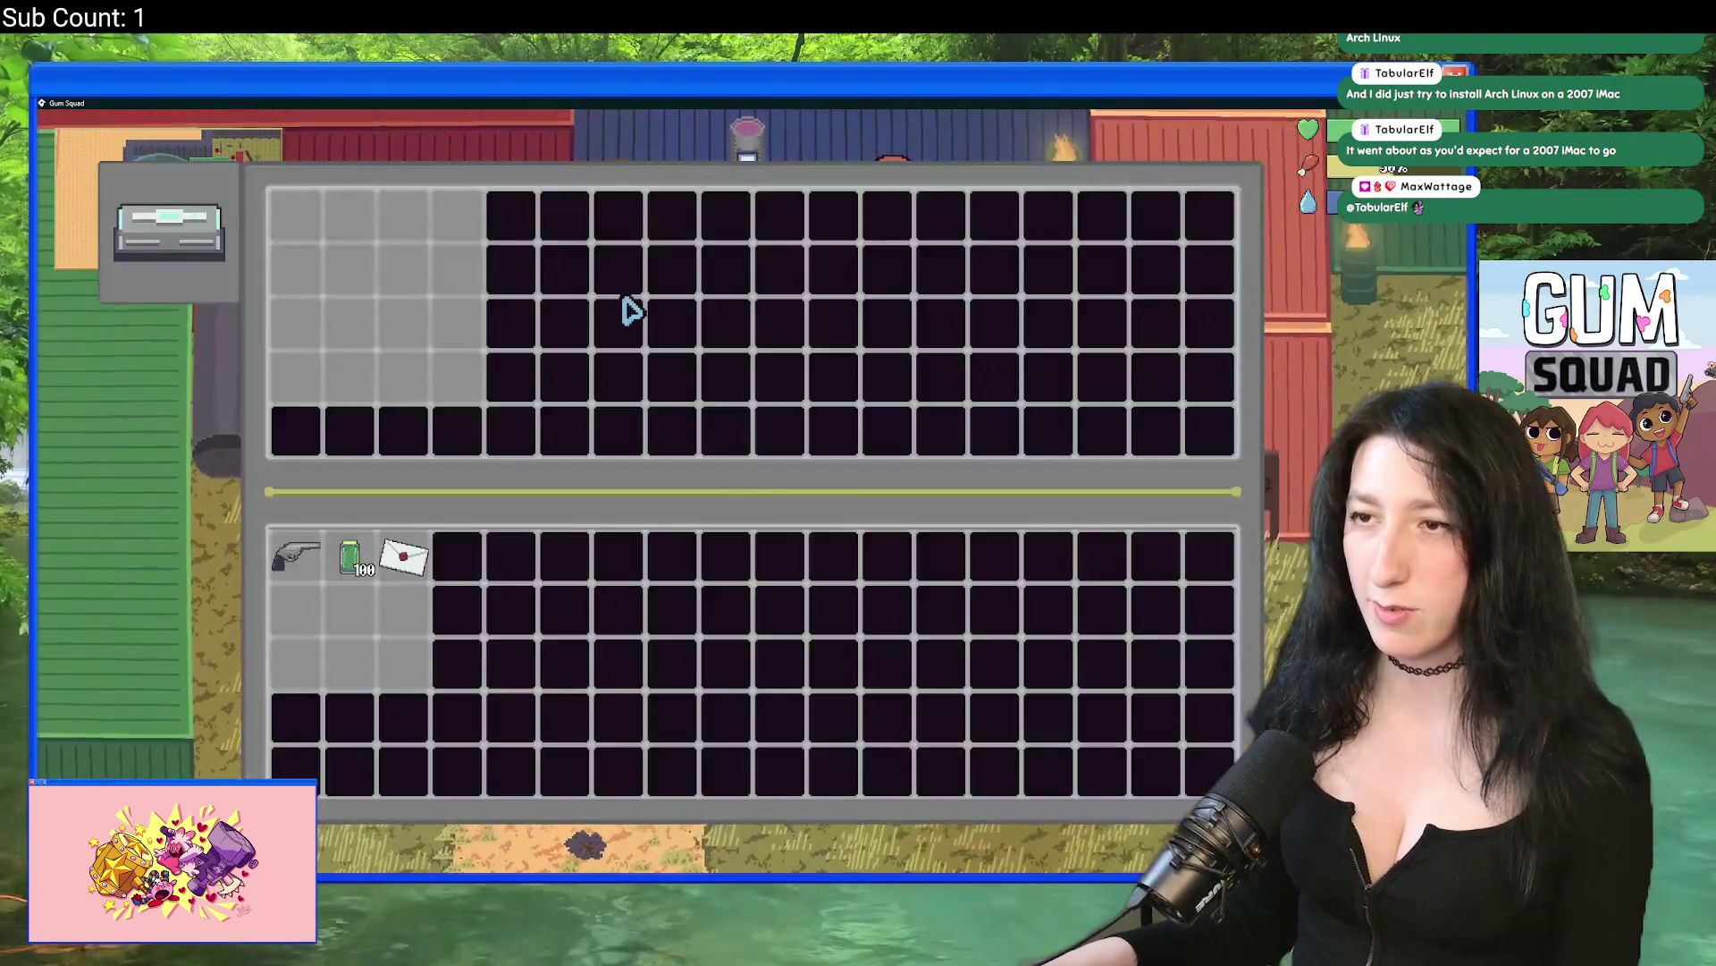
{"action": "key", "text": "Escape"}
{"action": "key", "text": "e"}
{"action": "key", "text": "Escape"}
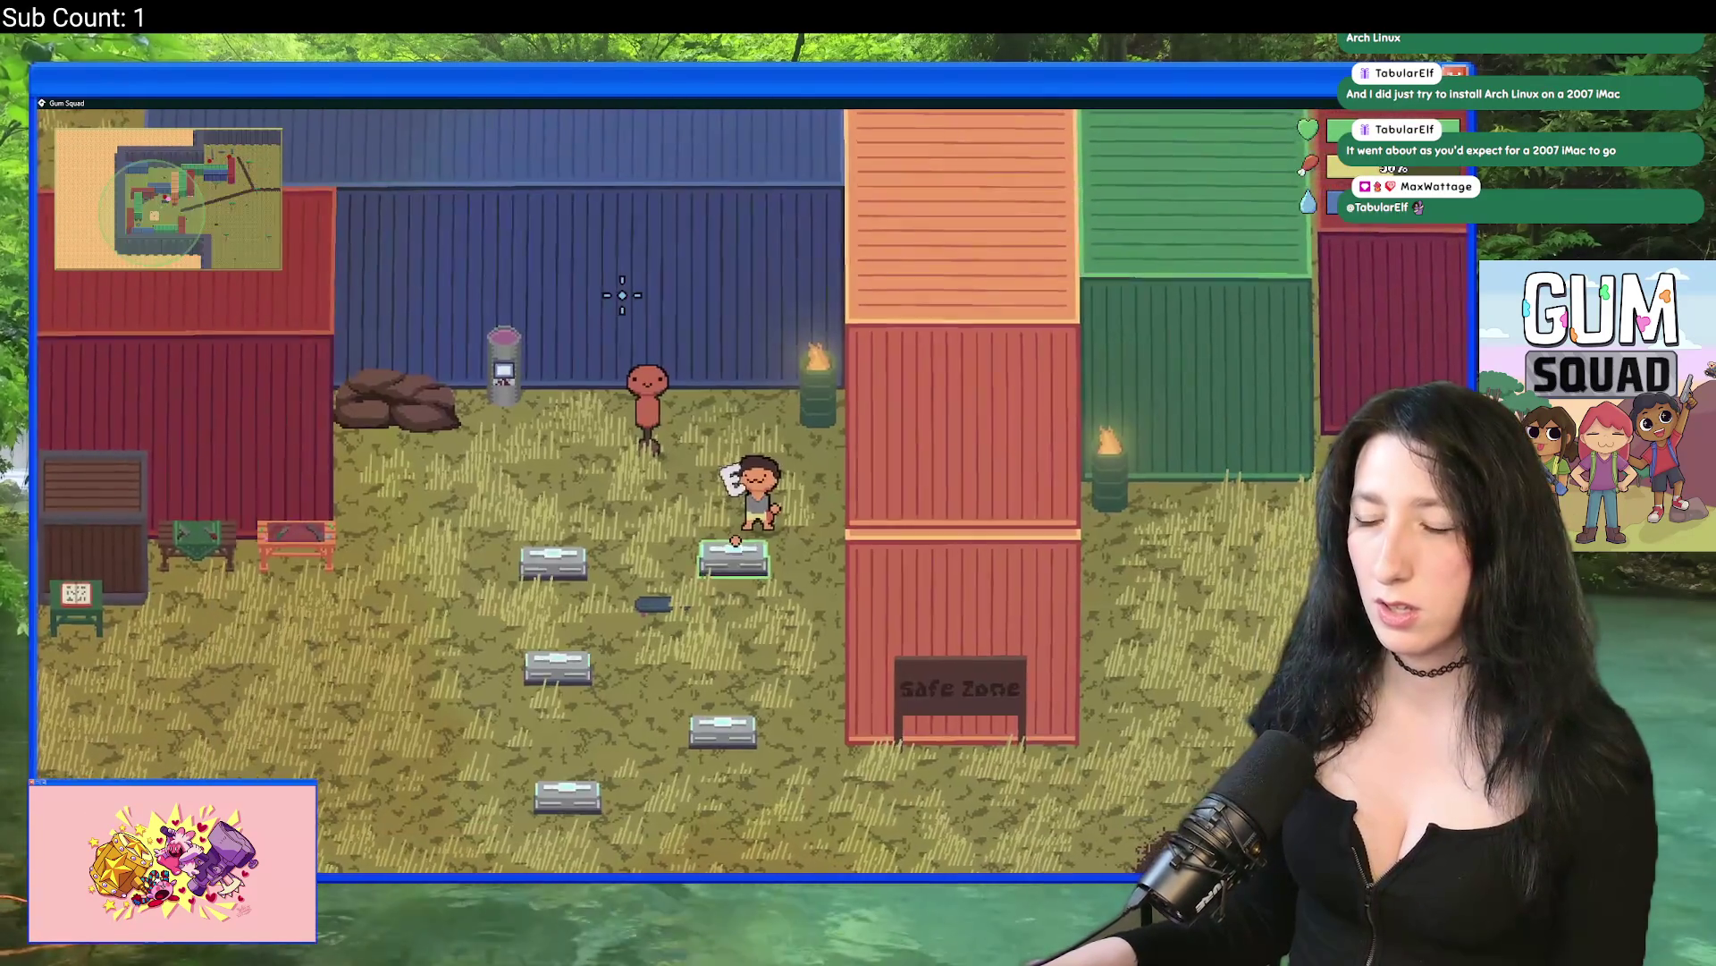
{"action": "key", "text": "e"}
{"action": "key", "text": "Escape"}
{"action": "key", "text": "Escape"}
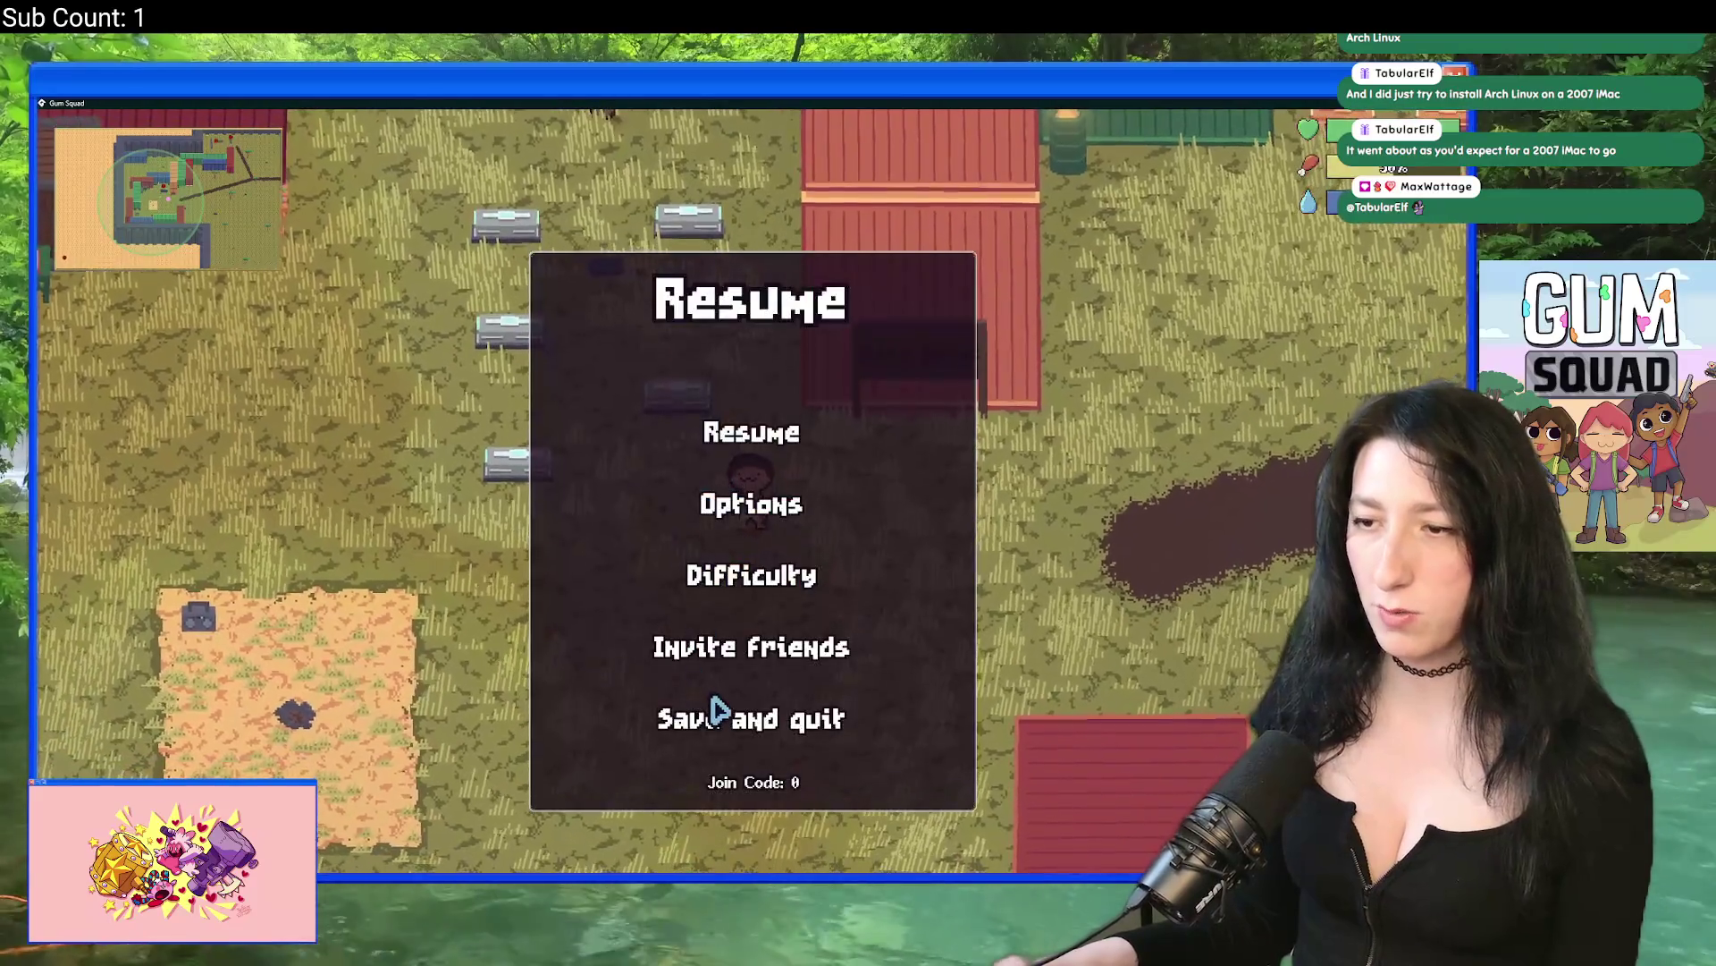
{"action": "left_click", "coordinate": [716, 713]}
Step: Start another offline world, then close the game window
{"action": "left_click", "coordinate": [751, 429]}
{"action": "left_click", "coordinate": [742, 485]}
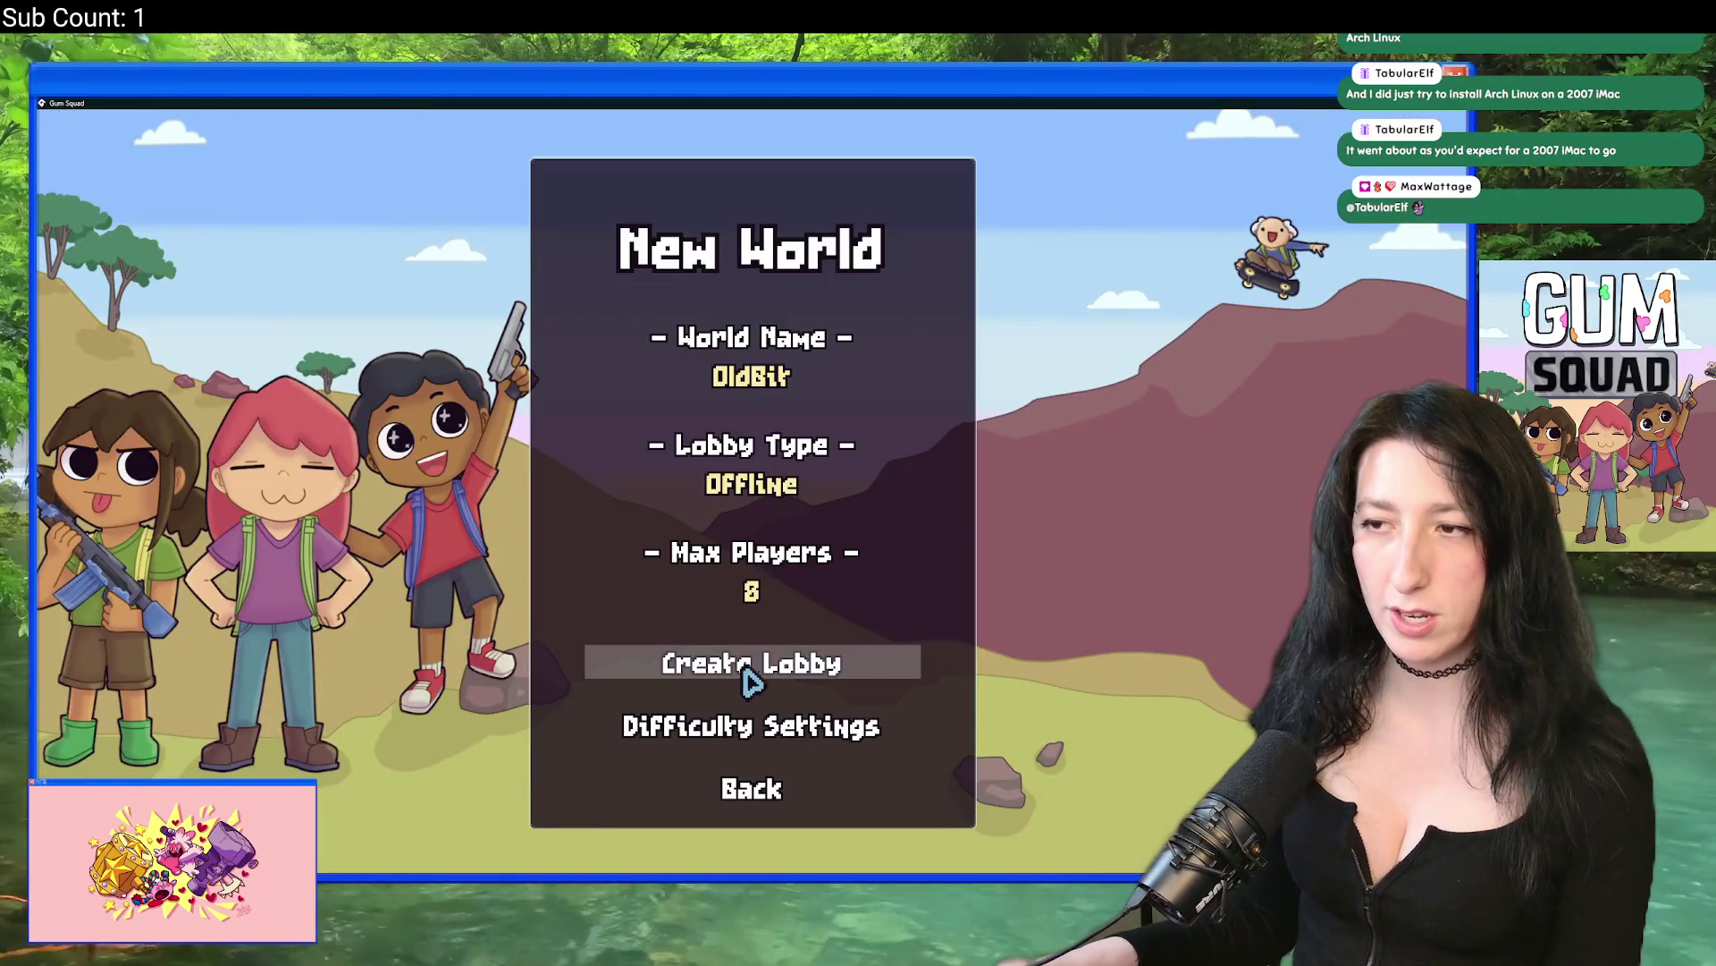
{"action": "left_click", "coordinate": [734, 660]}
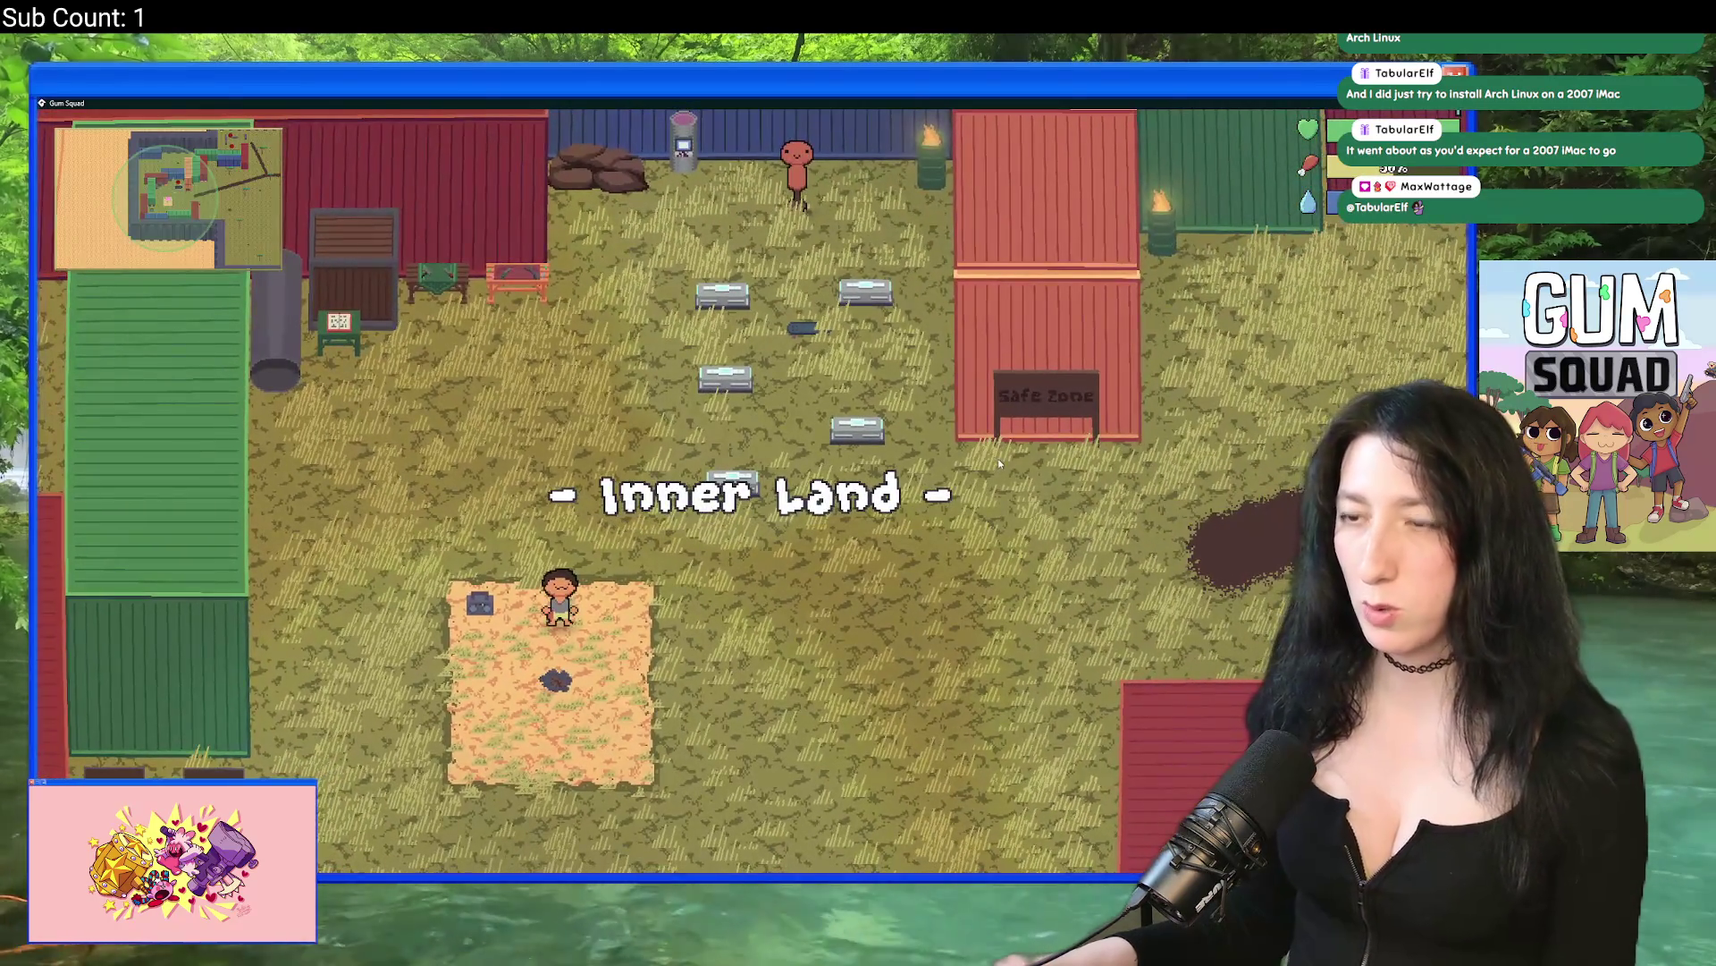
{"action": "key", "text": "alt+F4"}
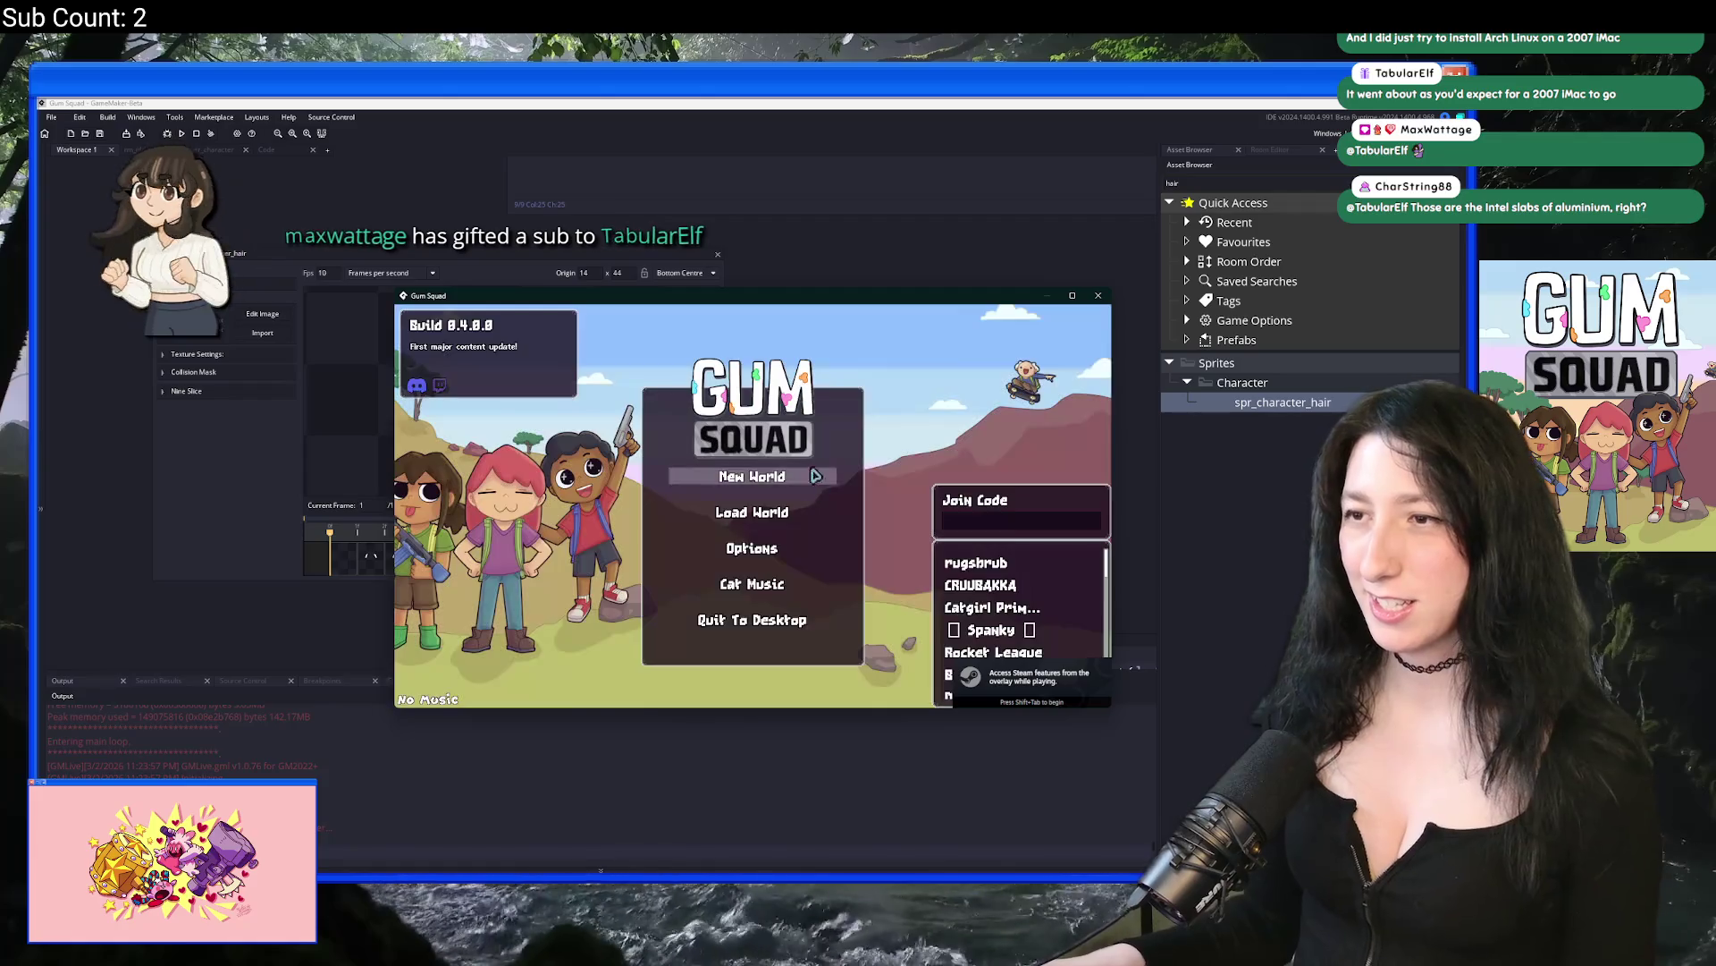
Step: Load the OldBit world, check a container, then save and quit to the title screen
{"action": "left_click", "coordinate": [751, 506]}
{"action": "left_click", "coordinate": [821, 458]}
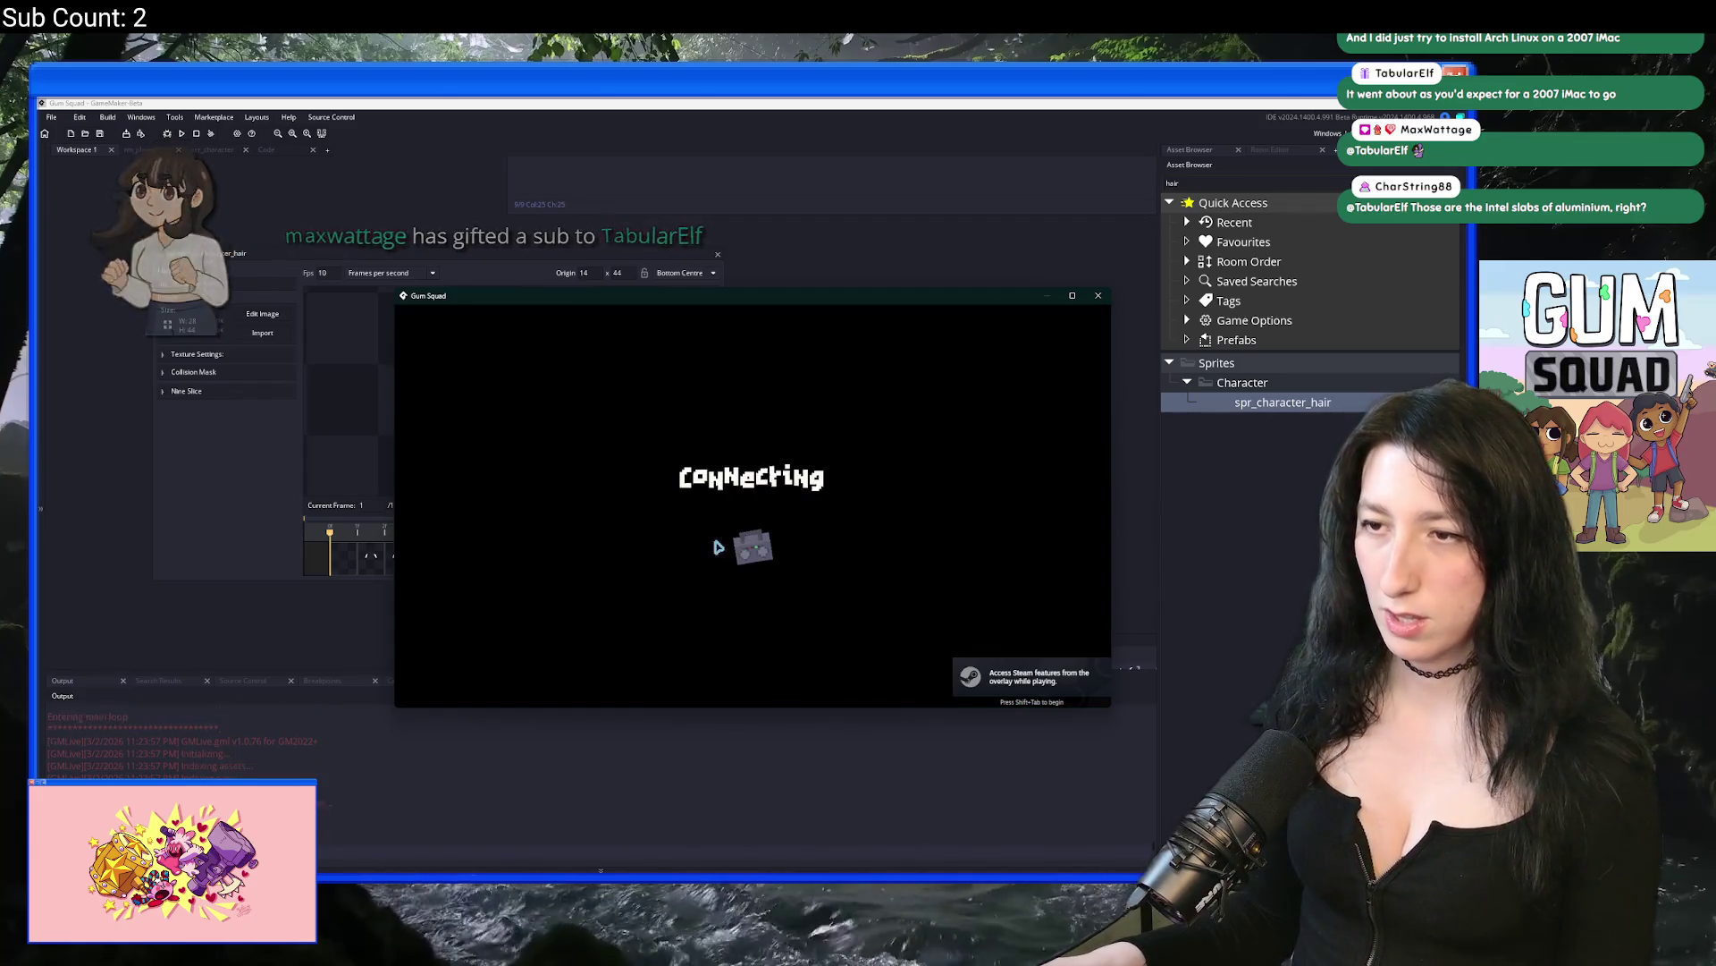
{"action": "left_click_drag", "start_coordinate": [797, 298], "coordinate": [769, 96]}
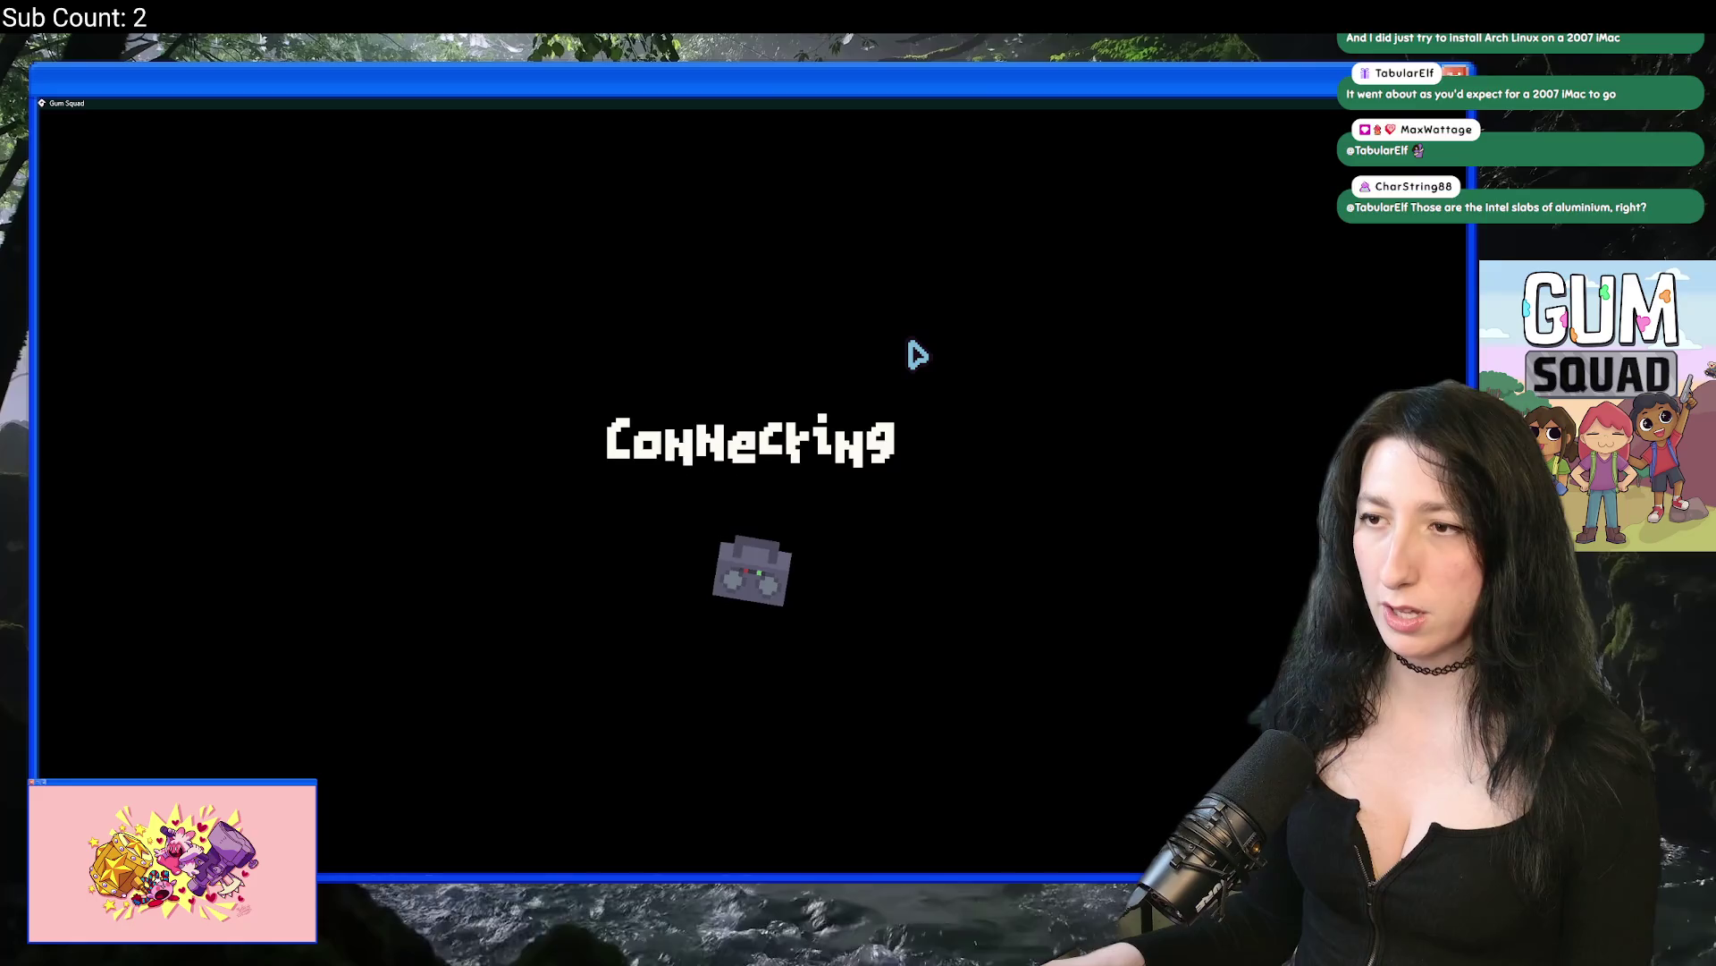
{"action": "key", "text": "e"}
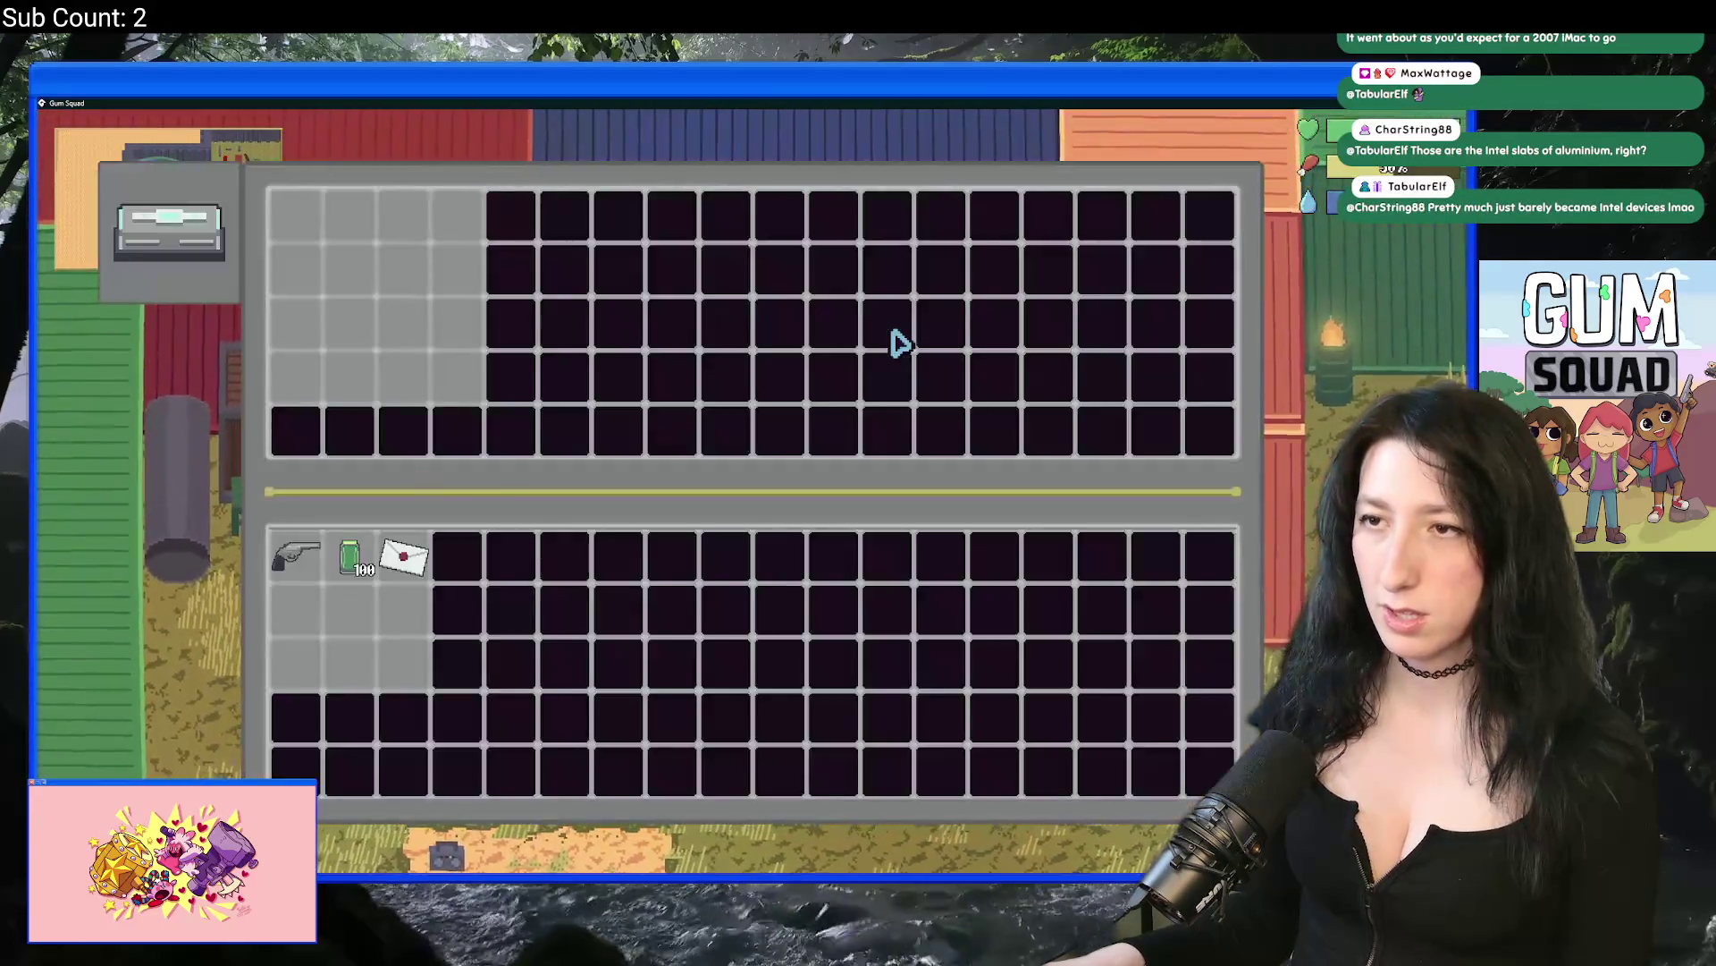
{"action": "key", "text": "e"}
{"action": "key", "text": "s"}
{"action": "key", "text": "Escape"}
{"action": "left_click", "coordinate": [766, 715]}
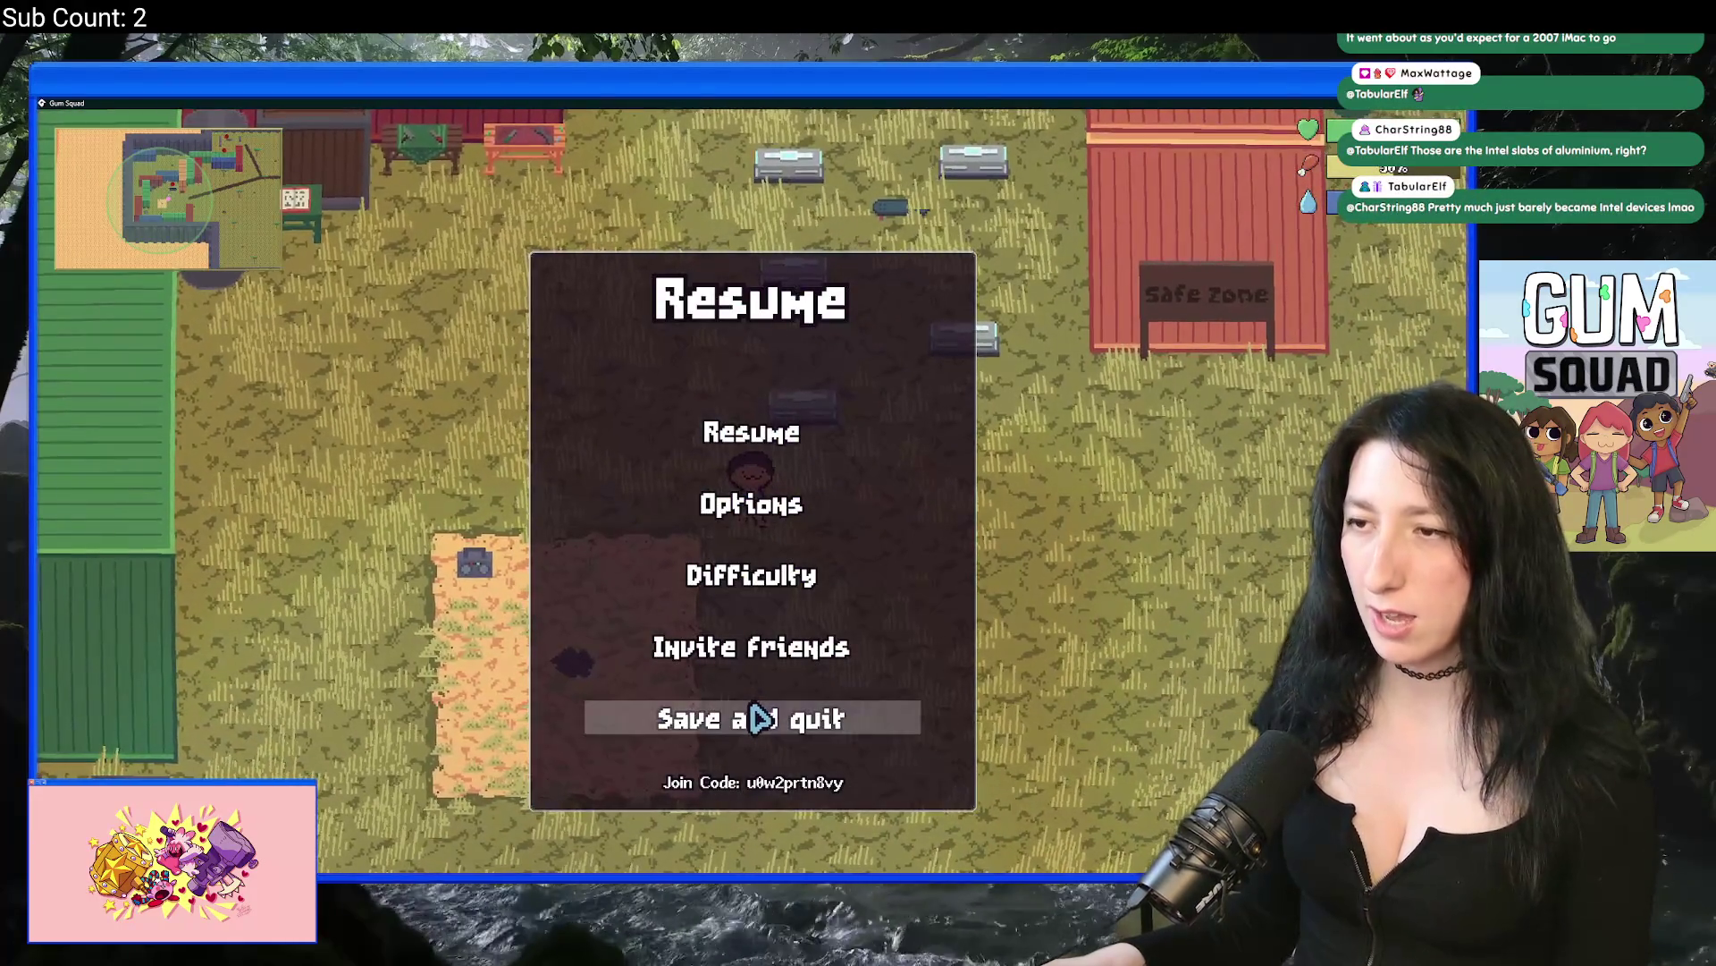
Step: Create a new world and cycle the character's hair style in appearance customization
{"action": "left_click", "coordinate": [769, 443]}
{"action": "left_click", "coordinate": [749, 661]}
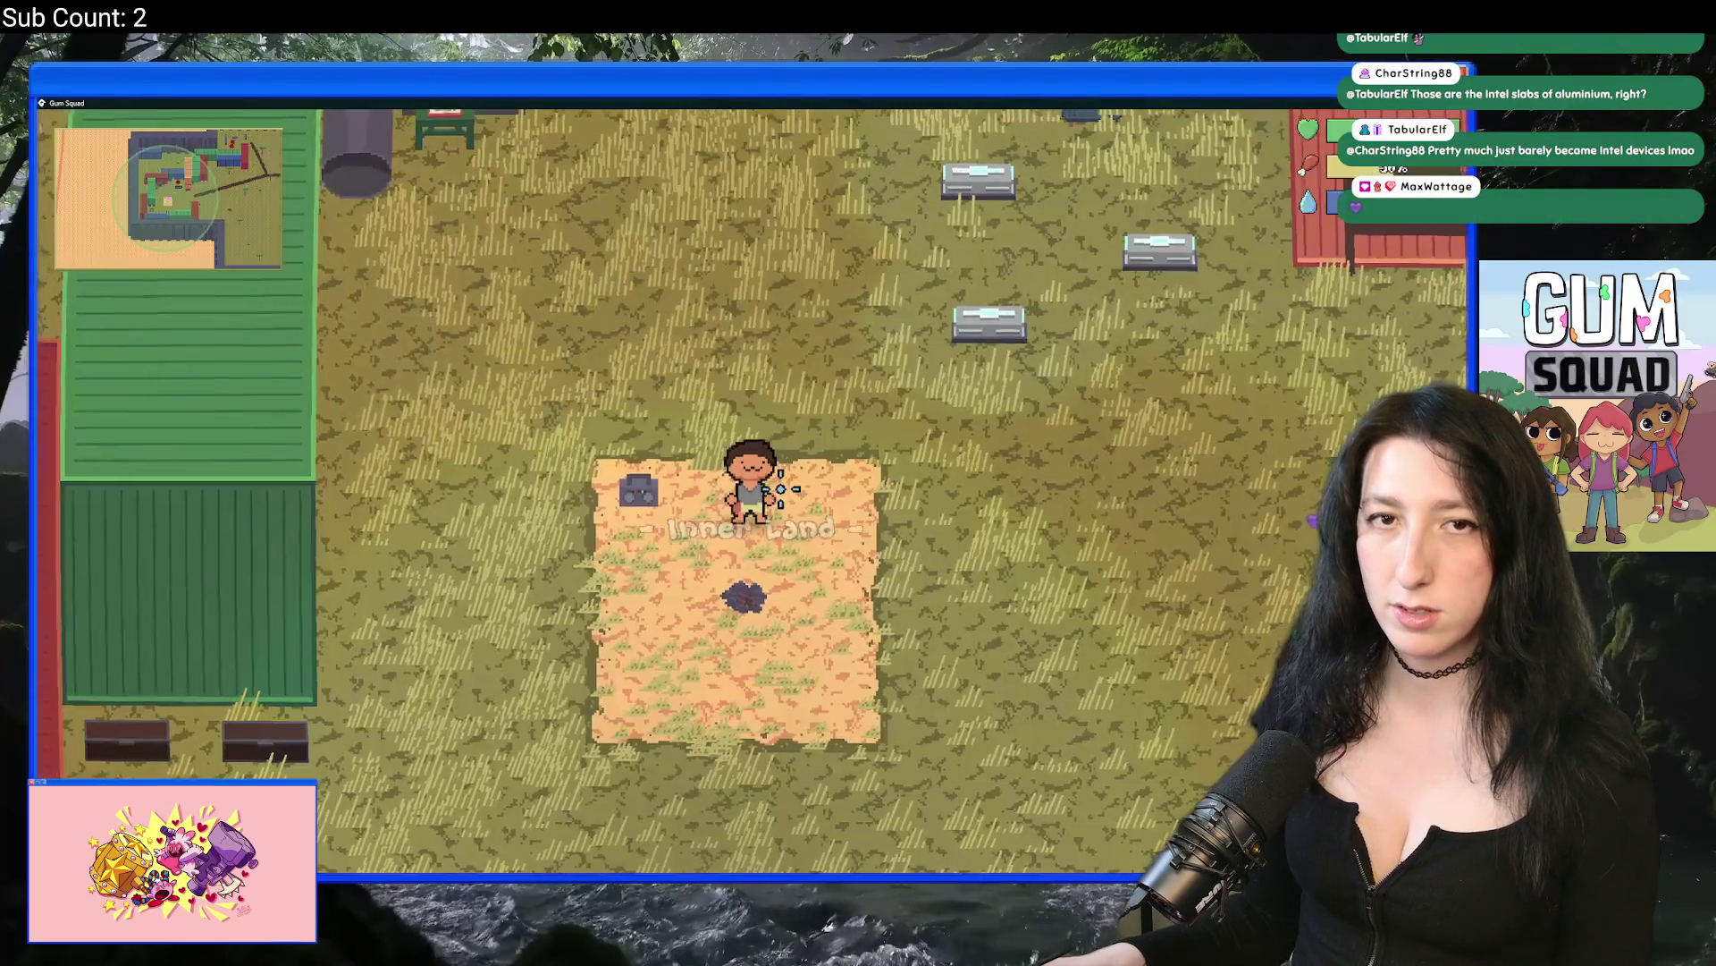
{"action": "key", "text": "w"}
{"action": "key", "text": "e"}
{"action": "left_click", "coordinate": [438, 246]}
{"action": "left_click", "coordinate": [657, 418]}
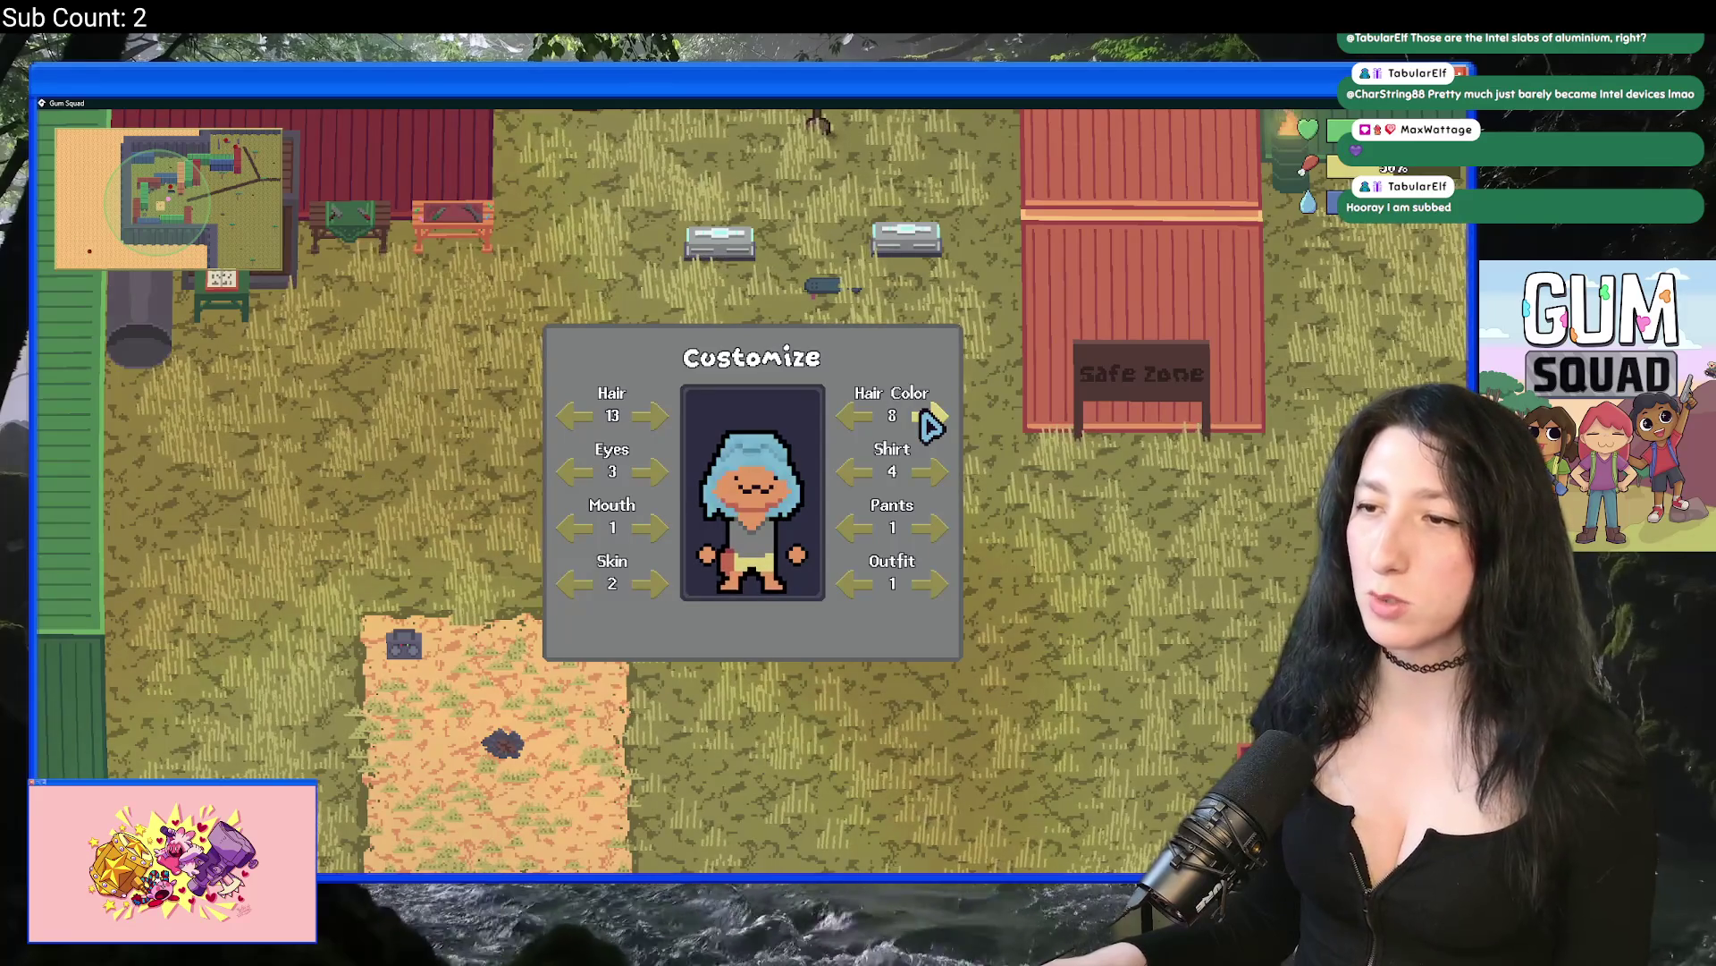
{"action": "key", "text": "Escape"}
Step: Check the box's contents and reopen the character's inventory
{"action": "key", "text": "e"}
{"action": "key", "text": "Escape"}
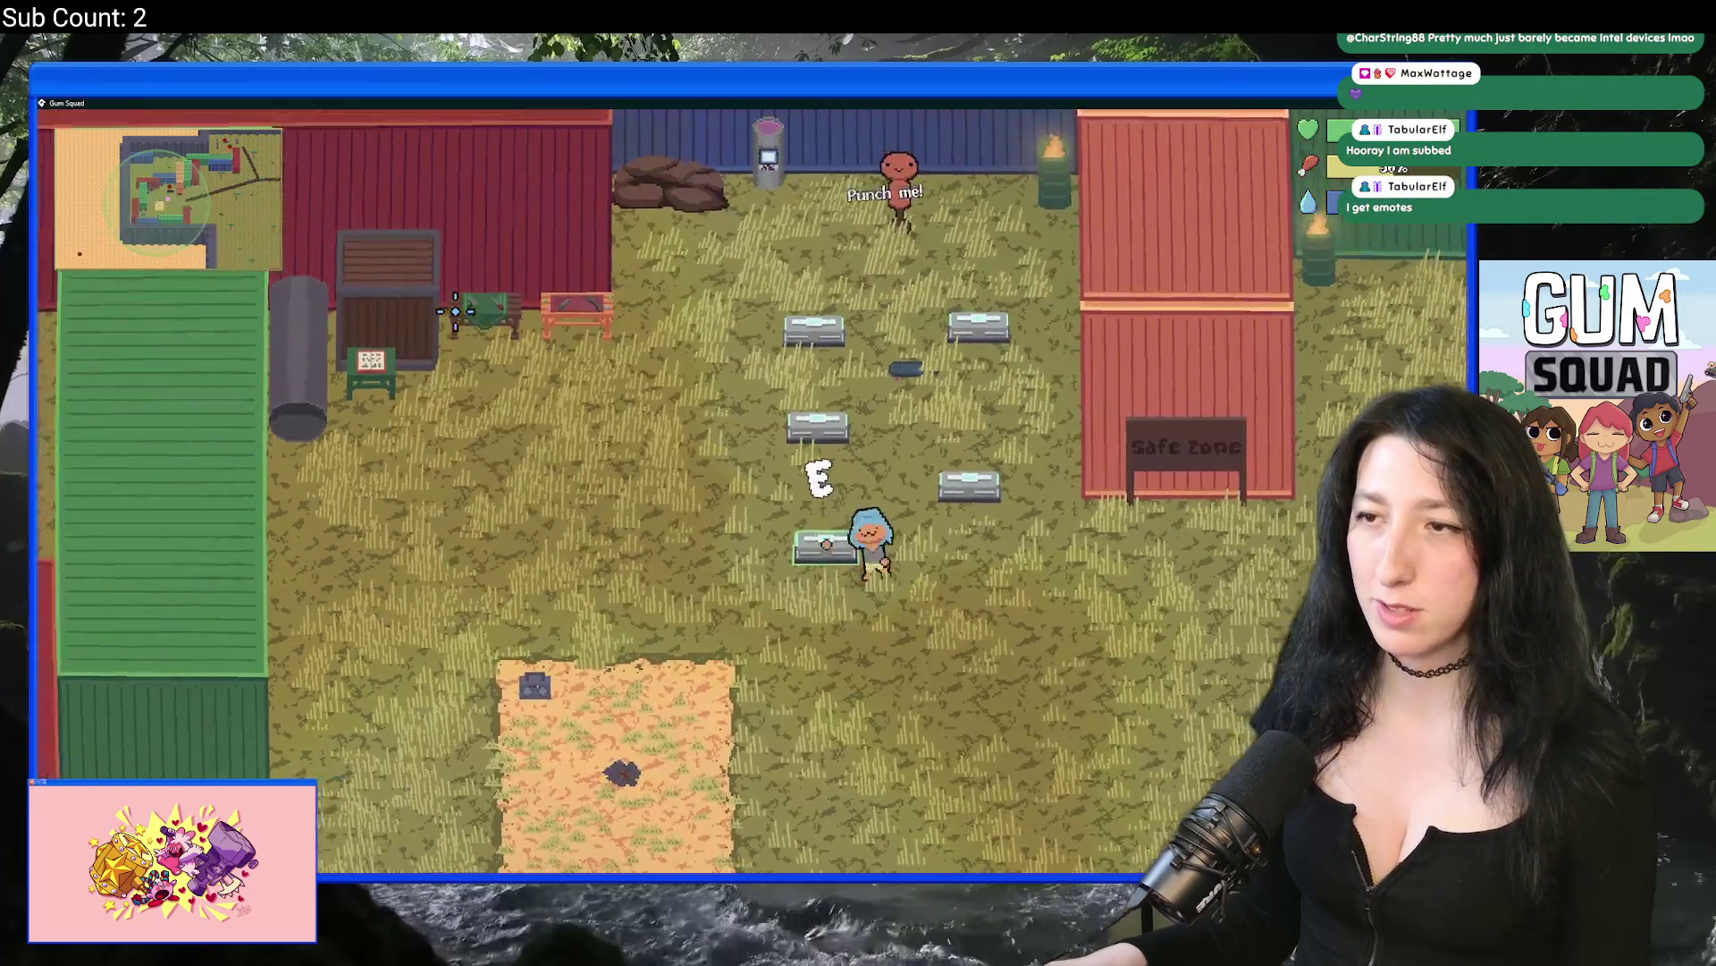
{"action": "key", "text": "e"}
{"action": "key", "text": "Tab"}
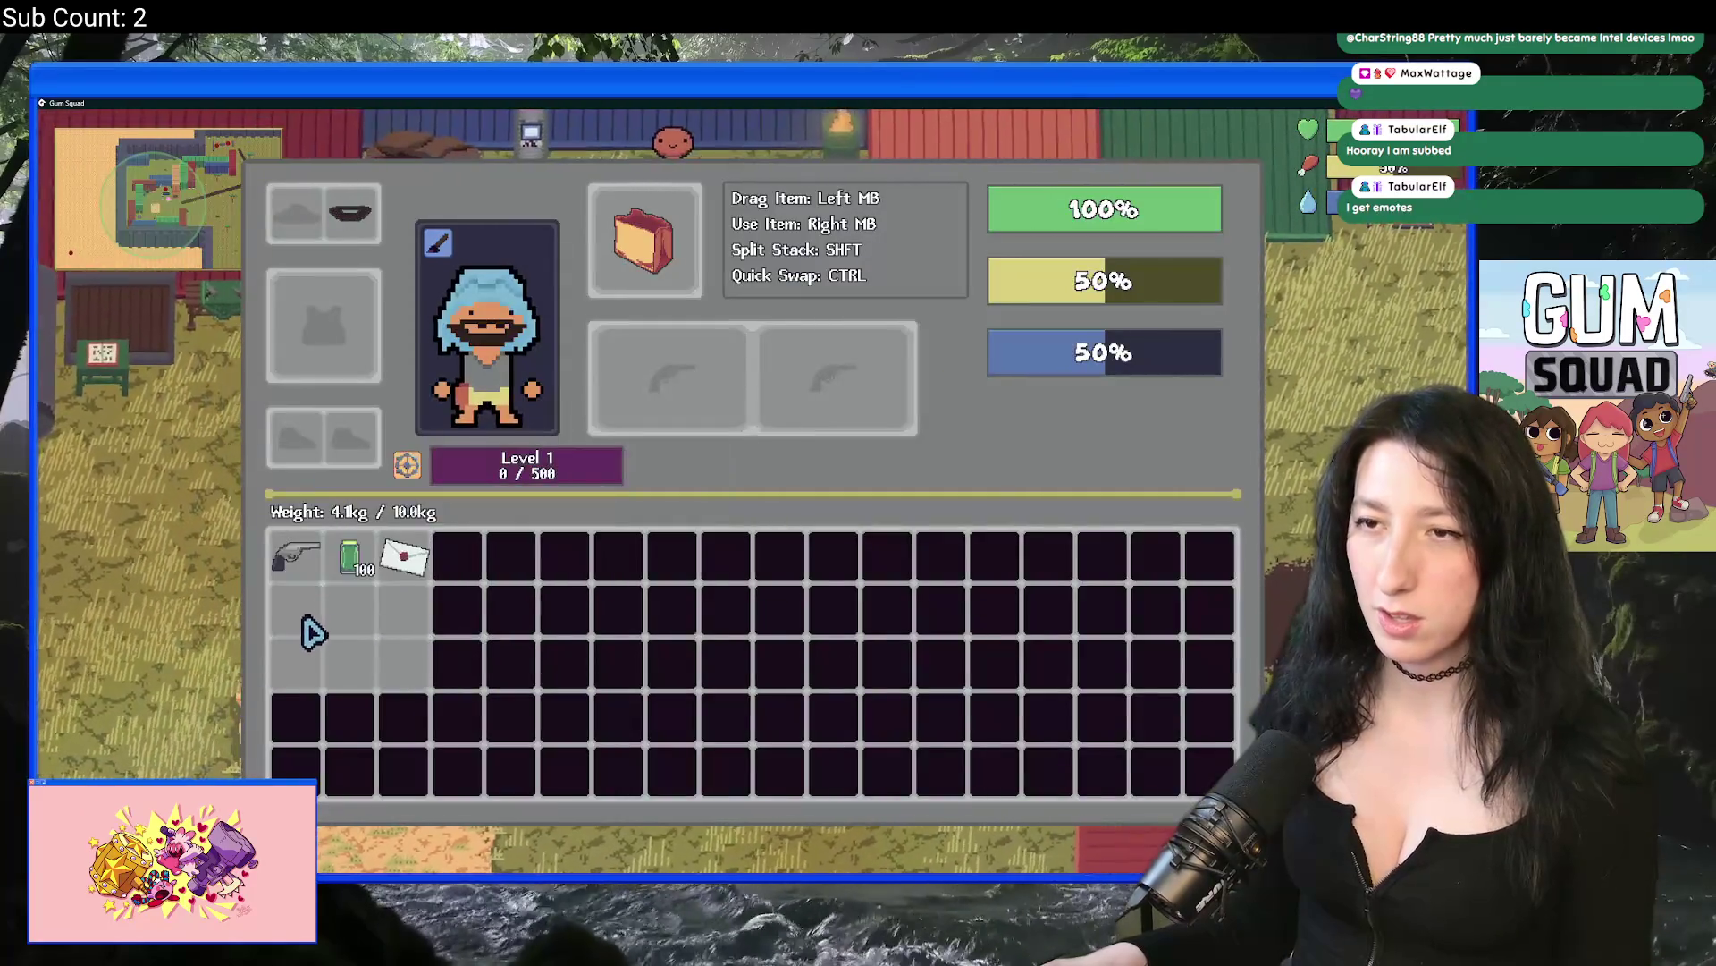
{"action": "key", "text": "Tab"}
{"action": "key", "text": "Tab"}
Step: Cycle the mouth style to mouth 3 and close customization and inventory
{"action": "left_click", "coordinate": [437, 242]}
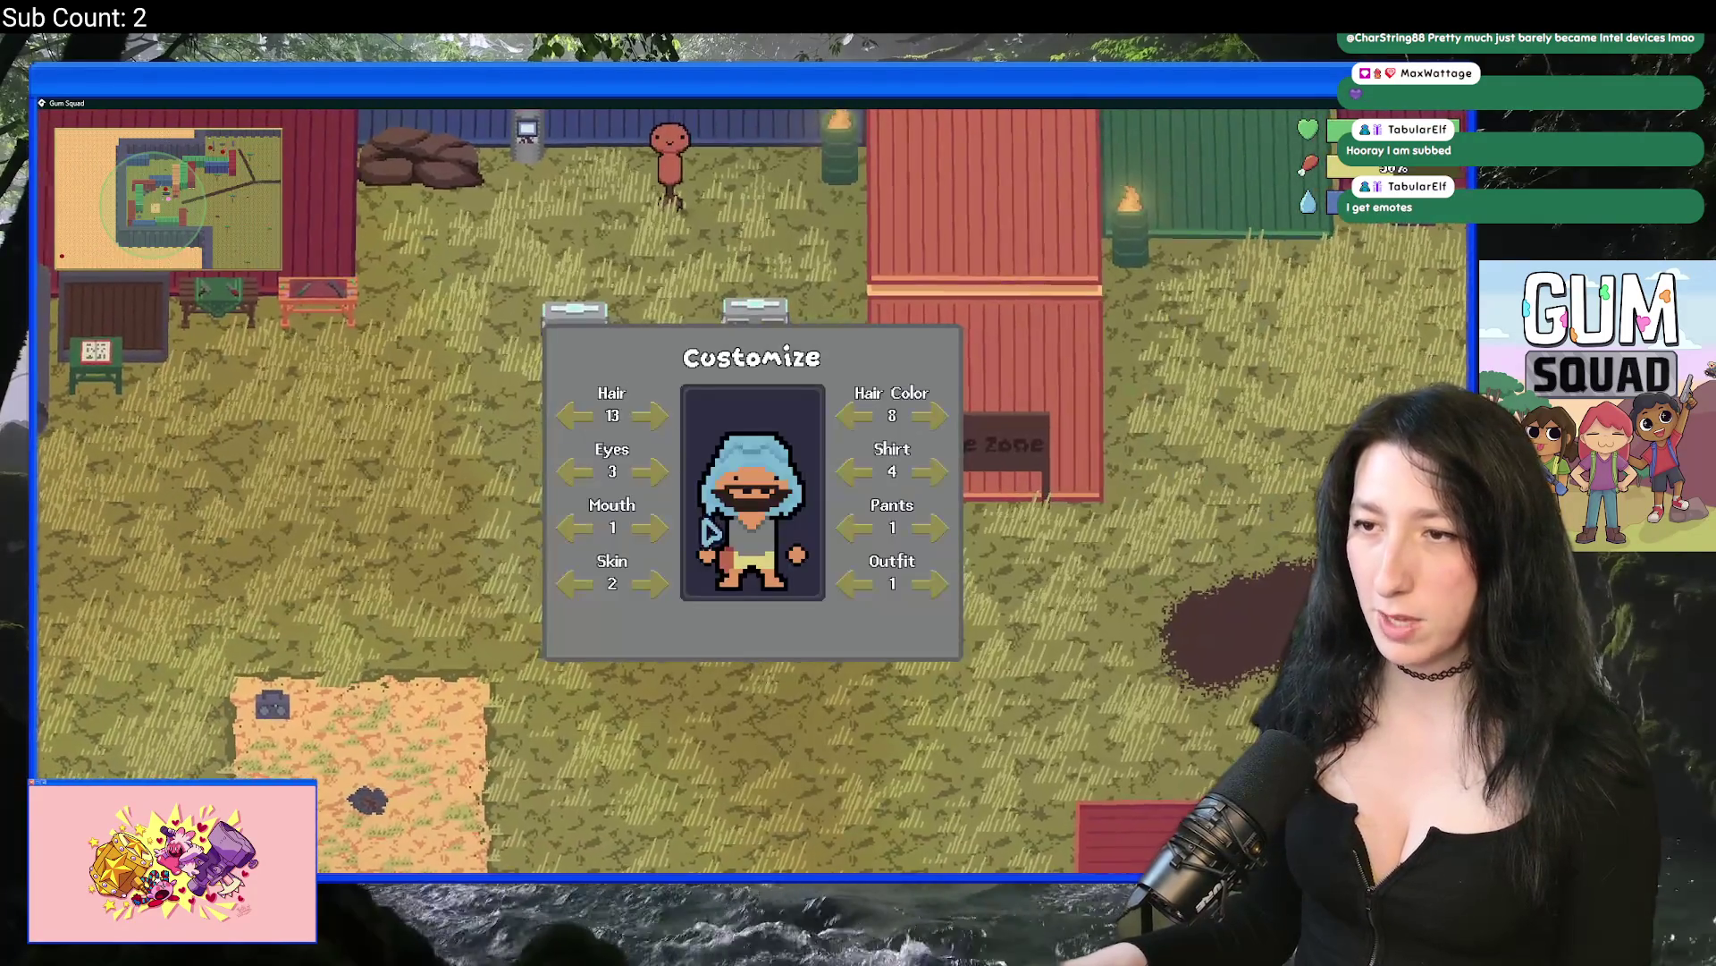
{"action": "left_click", "coordinate": [652, 529]}
{"action": "left_click", "coordinate": [652, 529]}
{"action": "left_click", "coordinate": [652, 529]}
{"action": "left_click", "coordinate": [581, 531]}
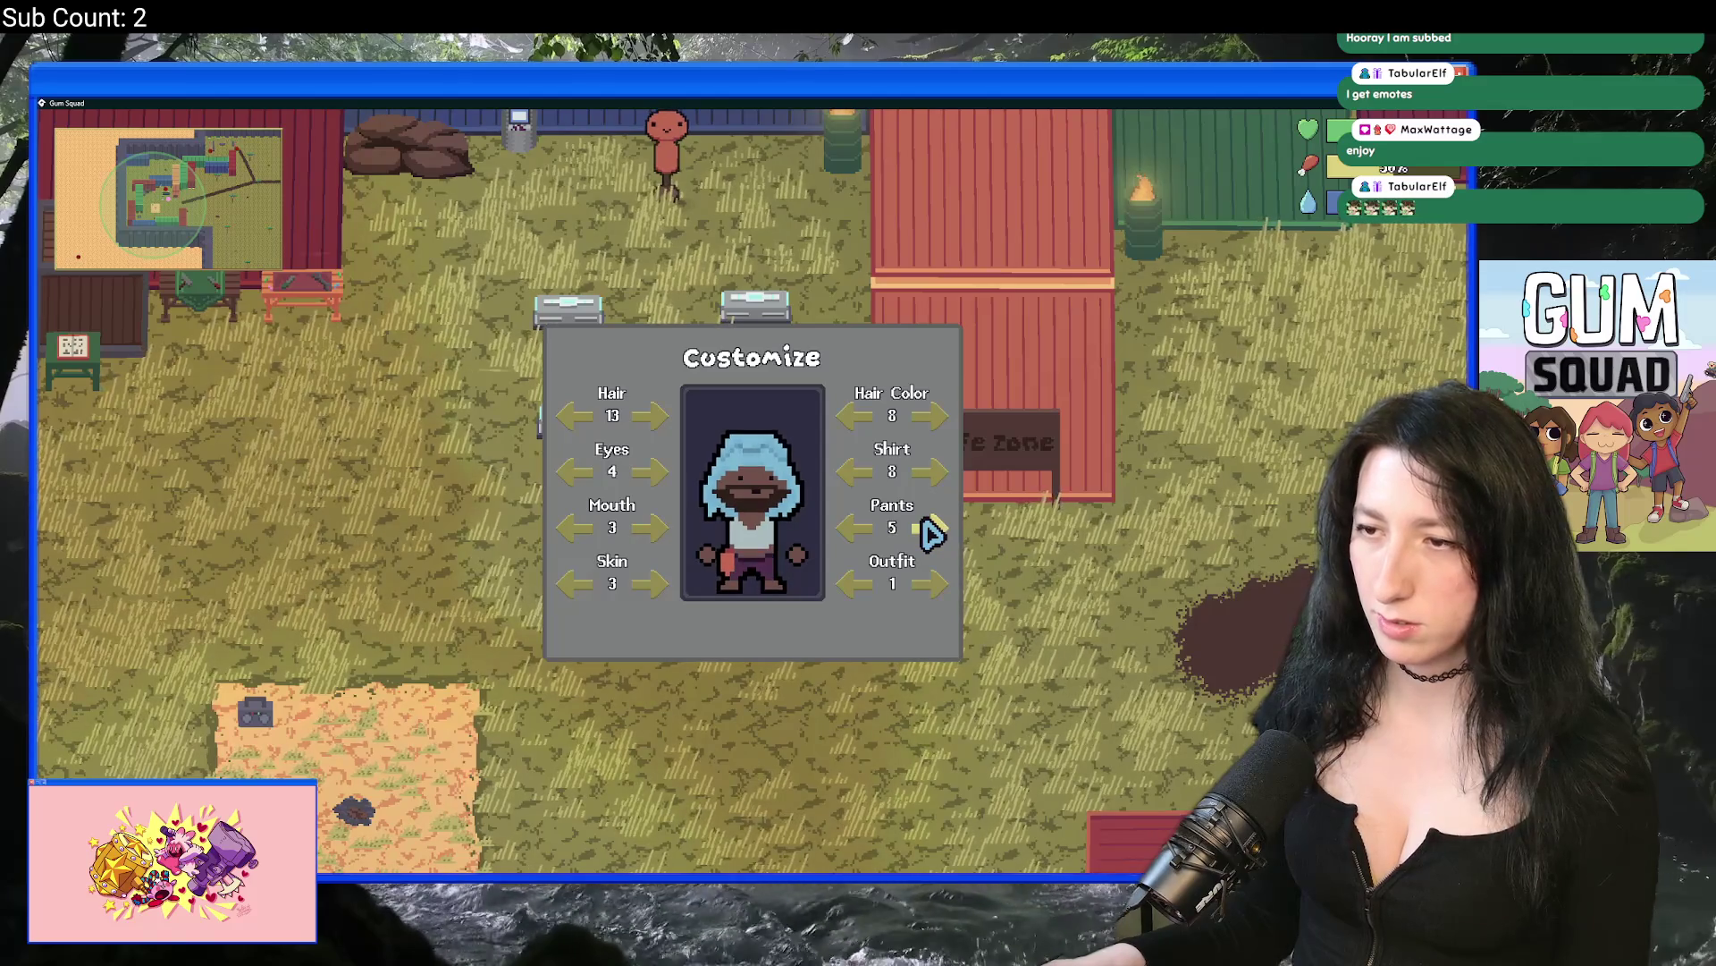
{"action": "key", "text": "Escape"}
{"action": "key", "text": "Tab"}
{"action": "key", "text": "Tab"}
Step: Walk the character north and east past the Safe Zone with the inventory open
{"action": "key", "text": "s"}
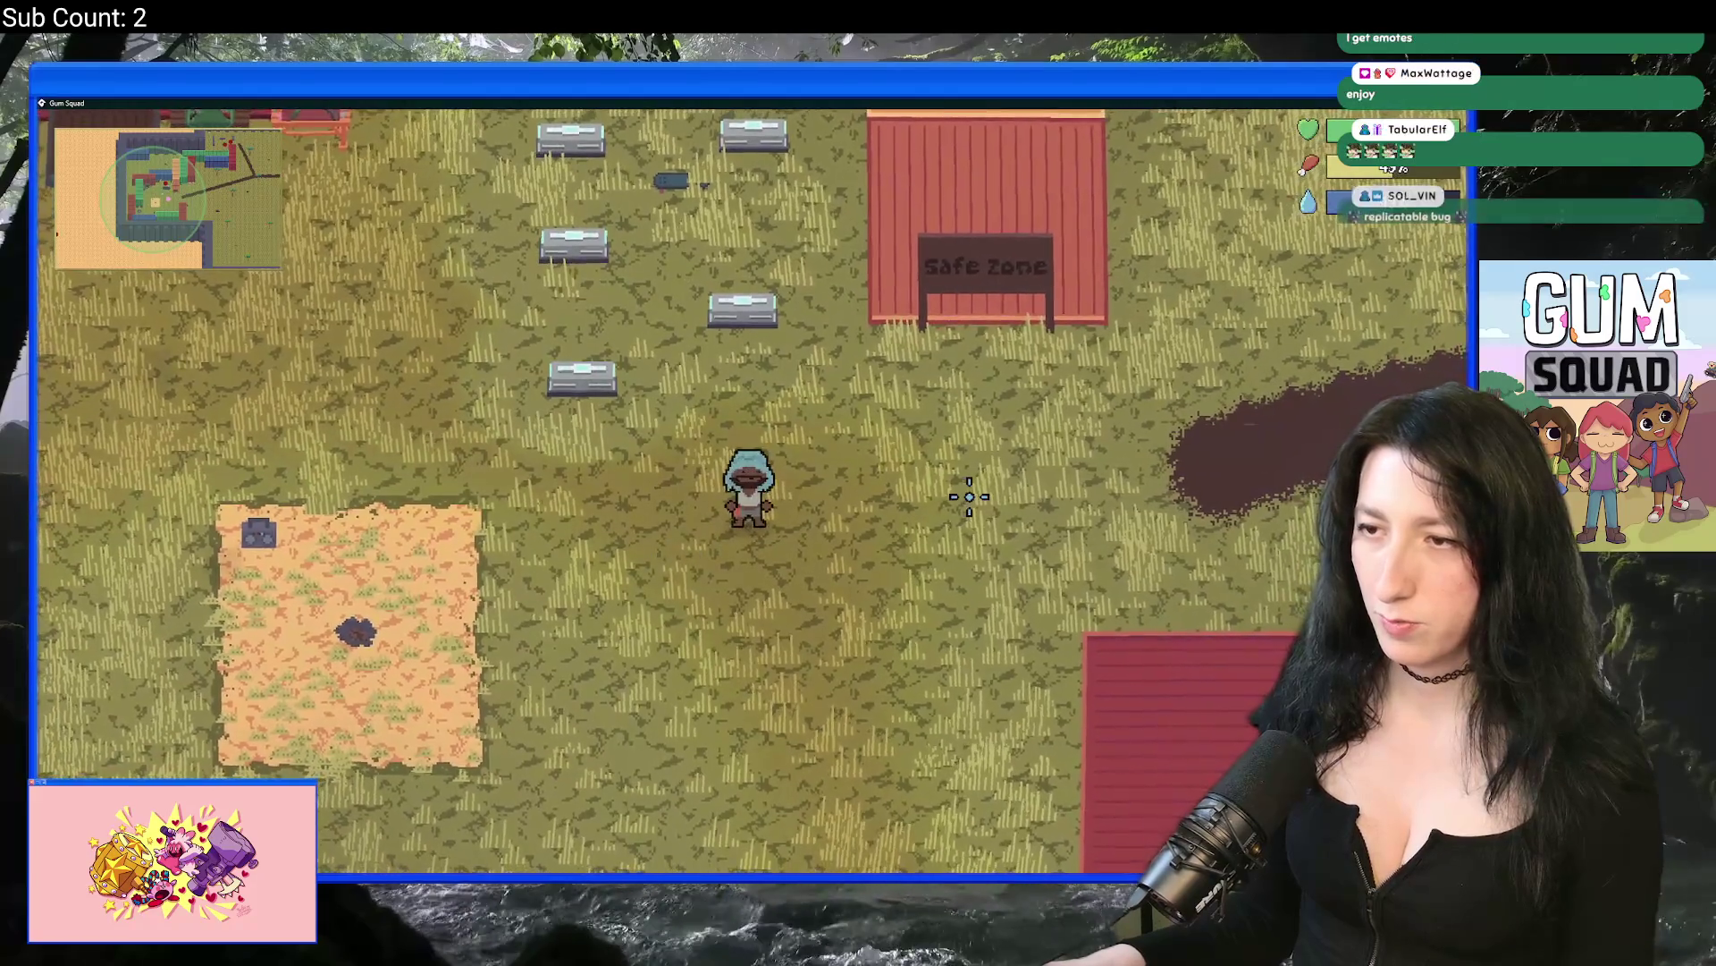
{"action": "key", "text": "Tab"}
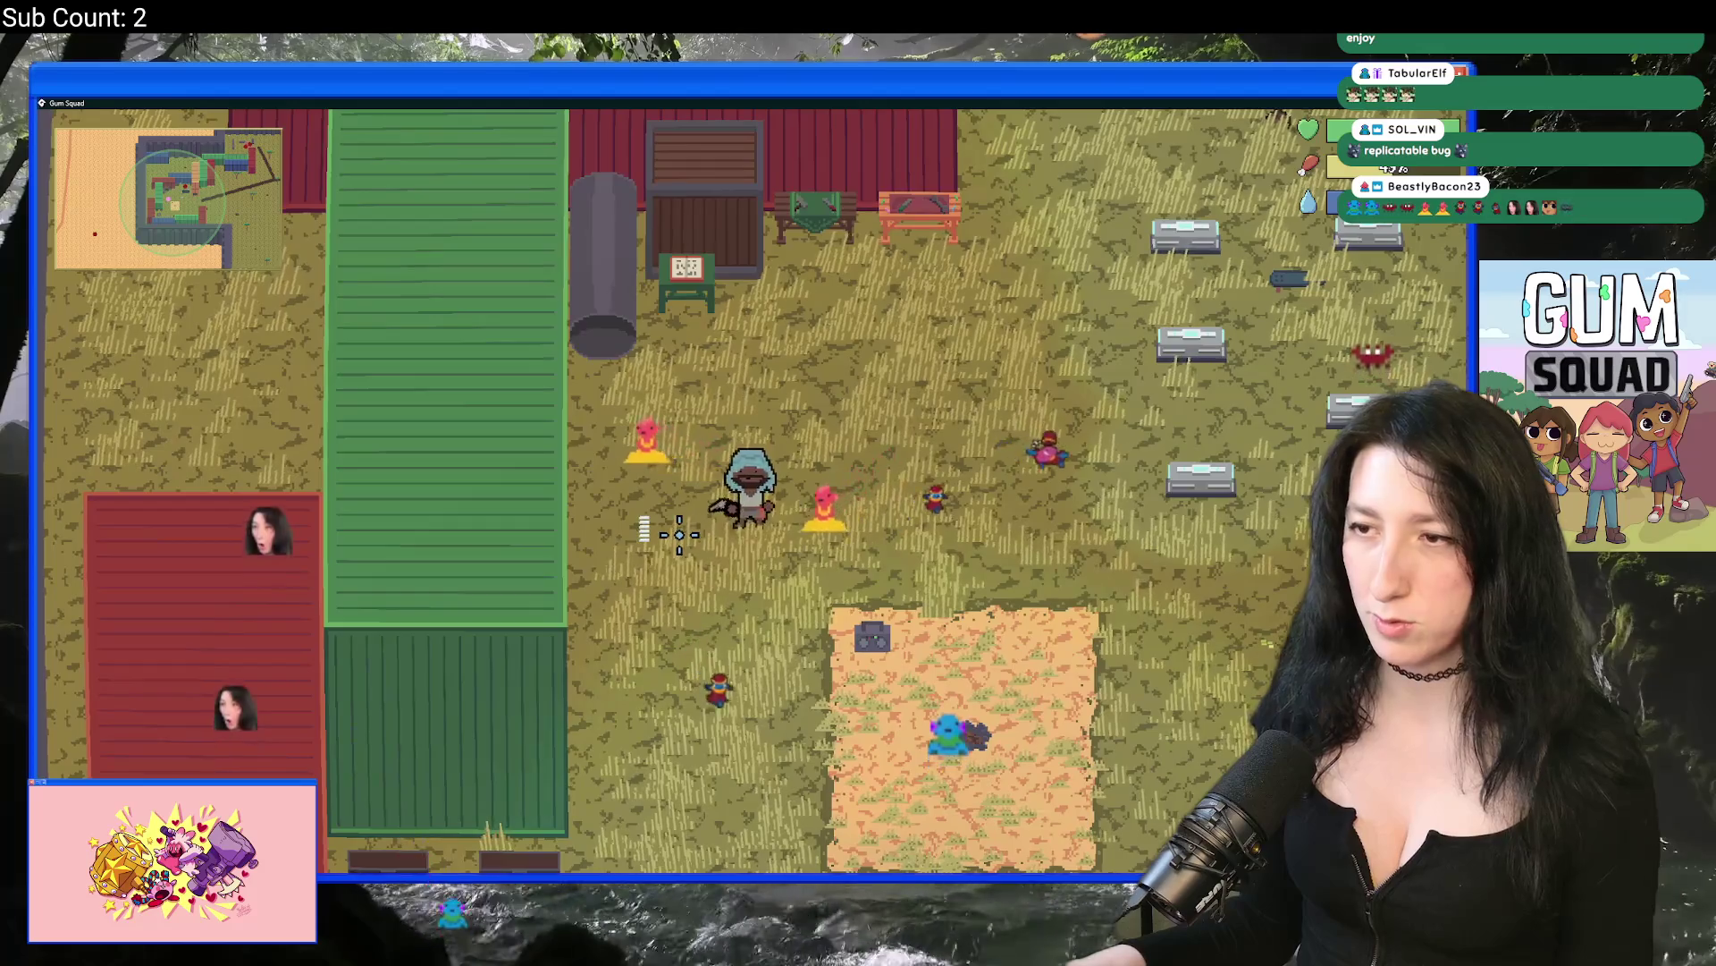
{"action": "key", "text": "w"}
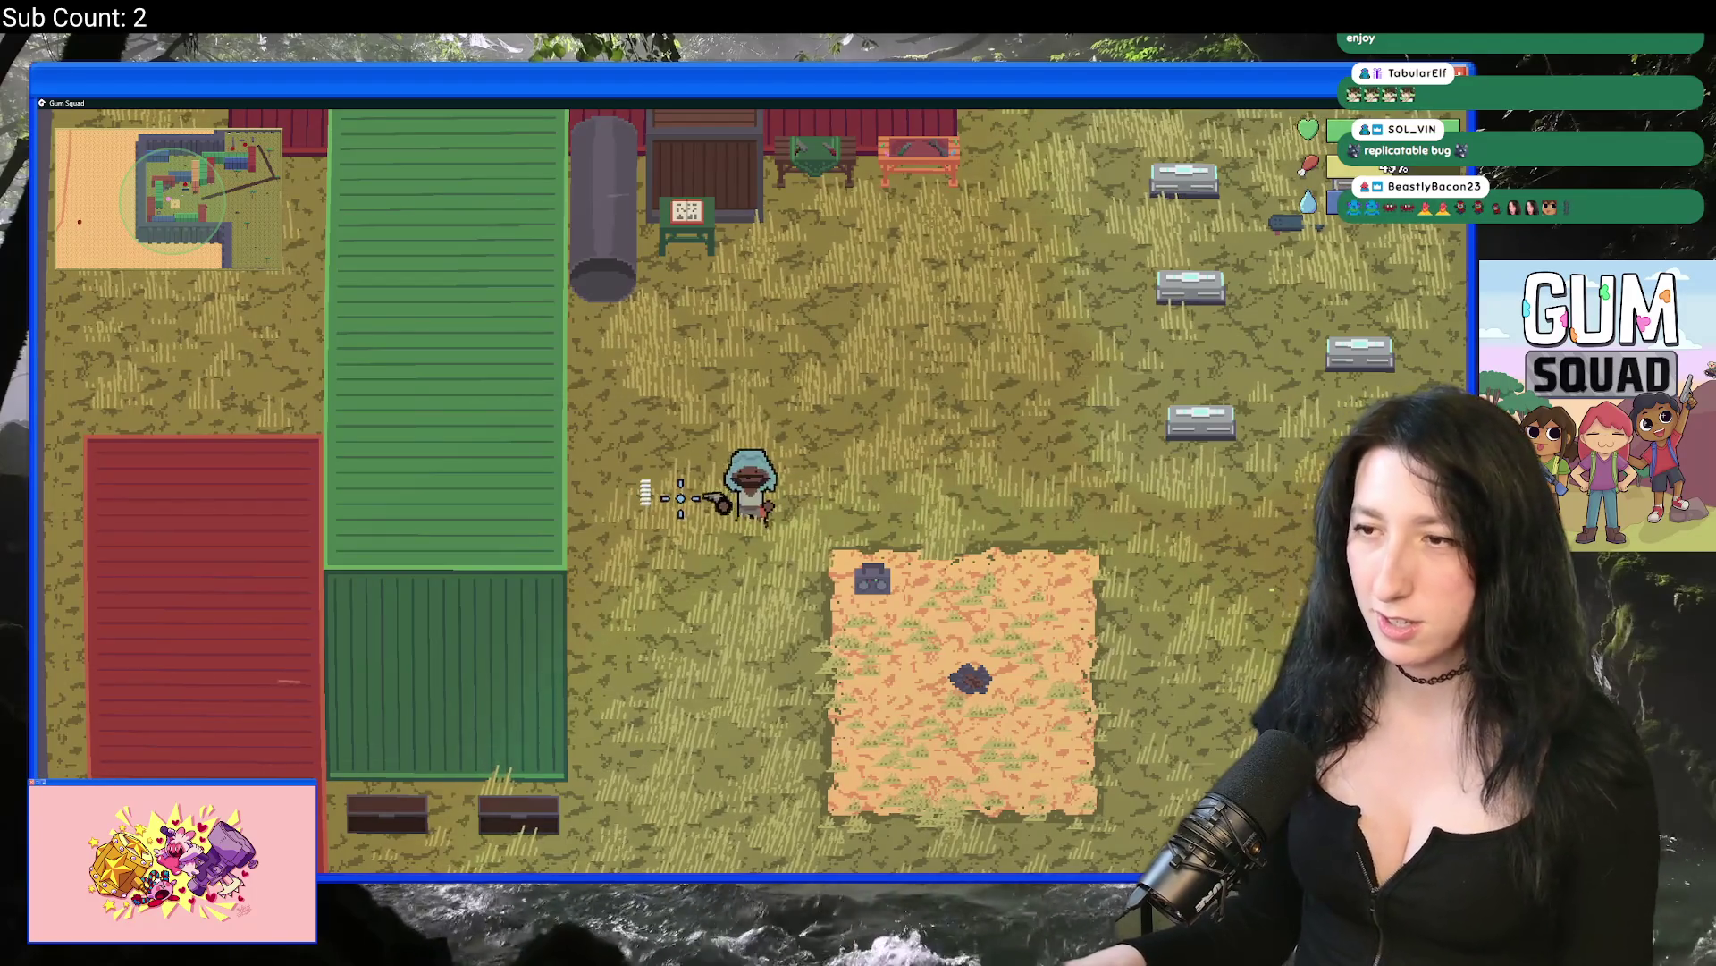
{"action": "key", "text": "d"}
{"action": "key", "text": "d"}
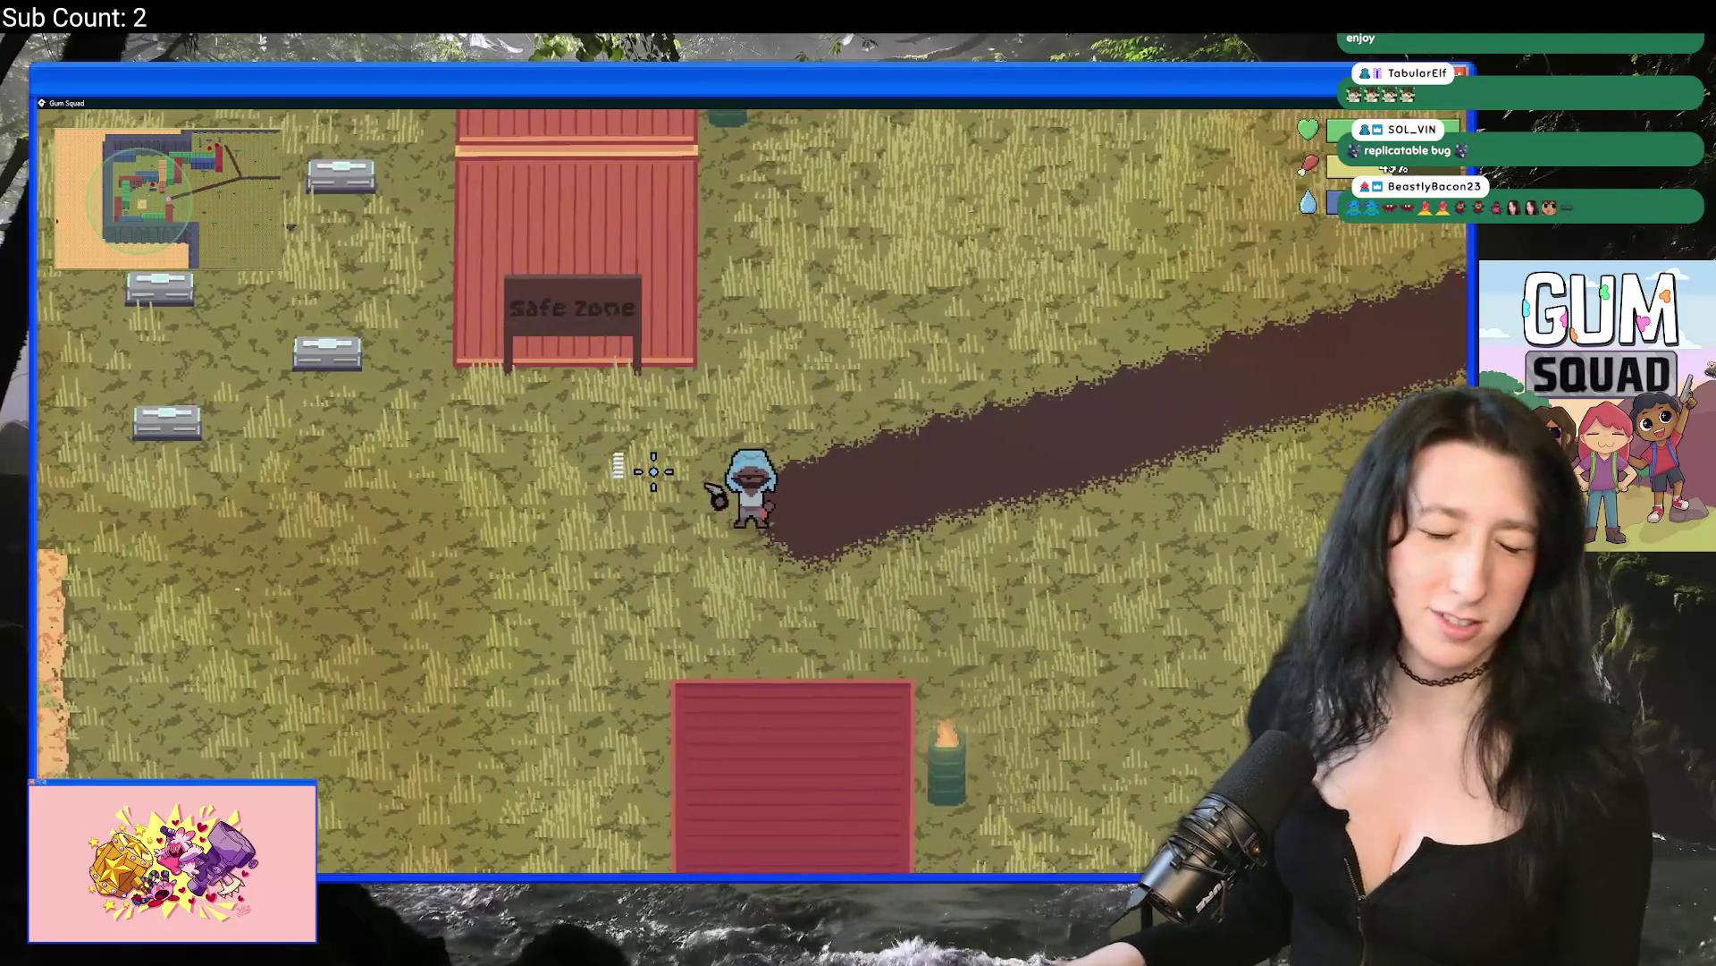
{"action": "key", "text": "d"}
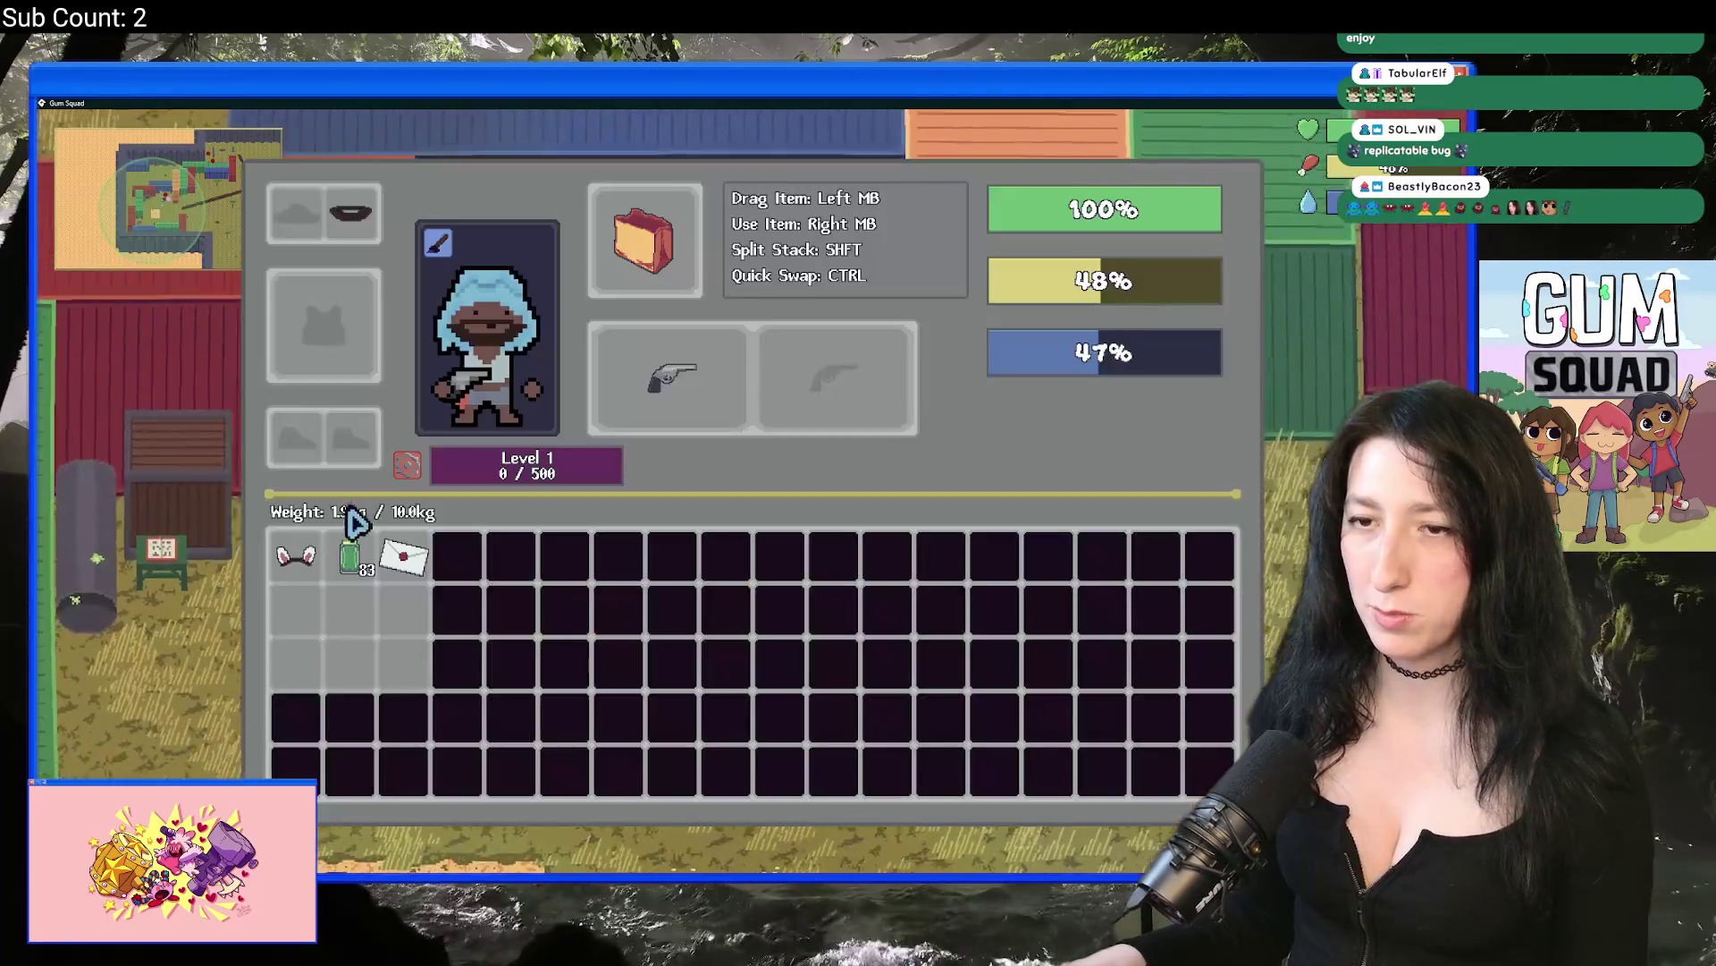
Step: Equip the bunny-ear hat, walk toward the Safe Zone, and pause the game
{"action": "right_click", "coordinate": [296, 555]}
{"action": "key", "text": "Tab"}
{"action": "key", "text": "d"}
{"action": "key", "text": "s"}
{"action": "key", "text": "s"}
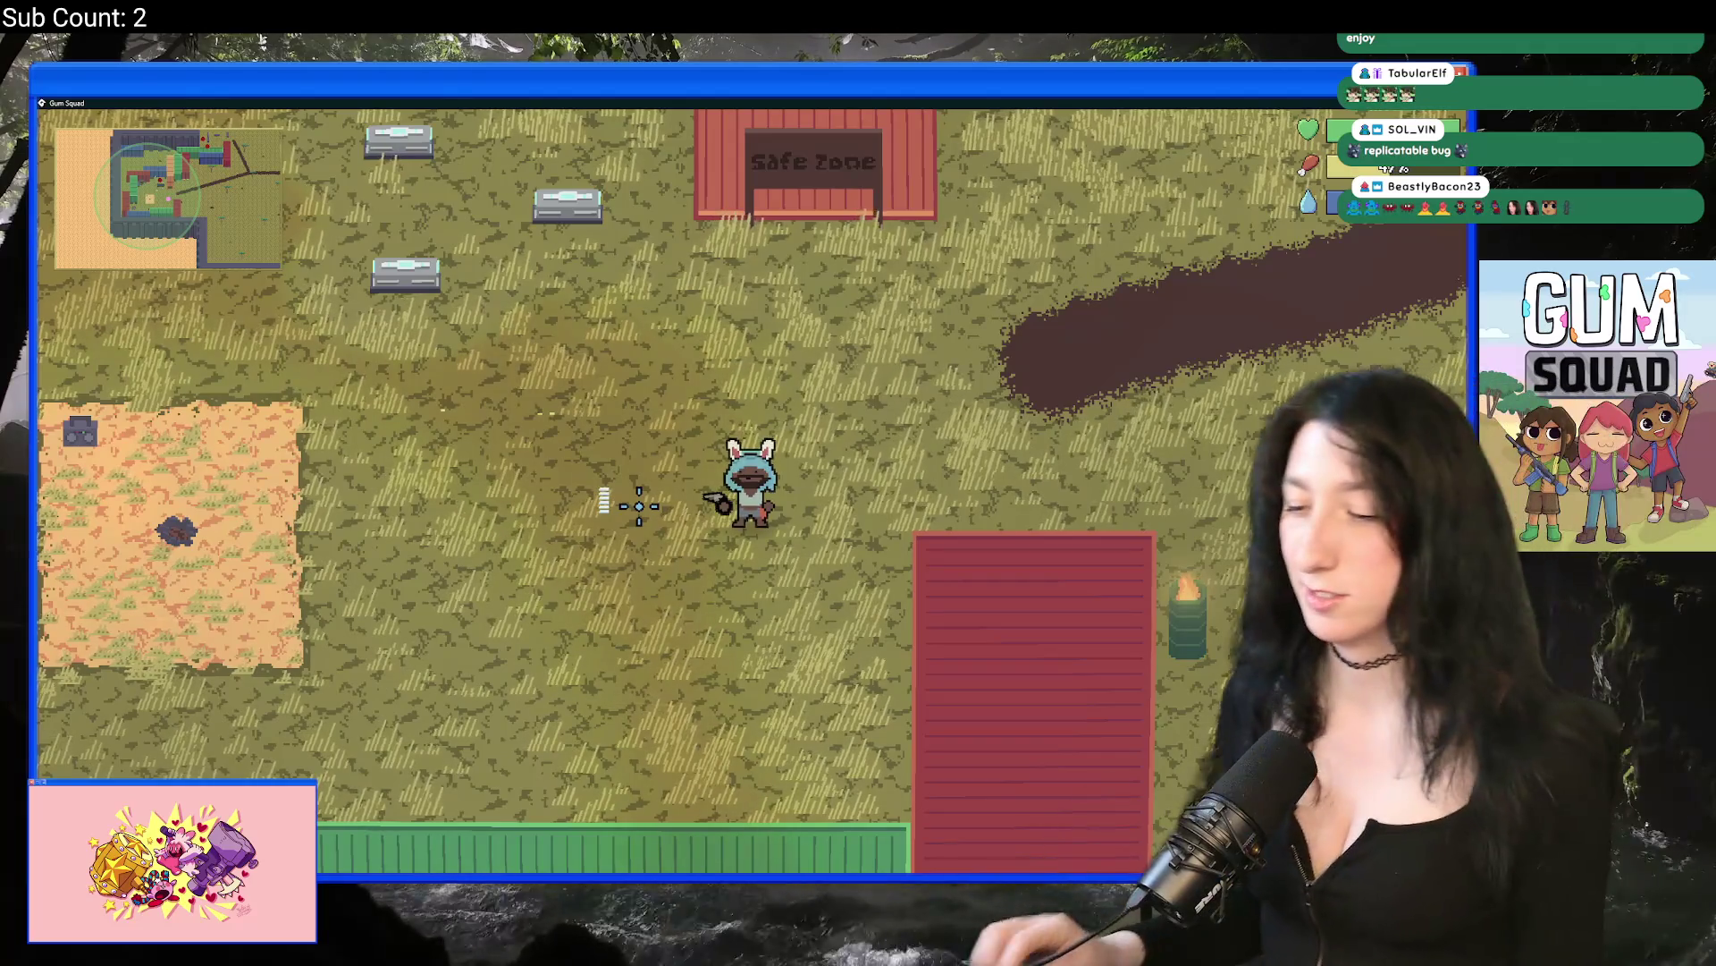
{"action": "key", "text": "Escape"}
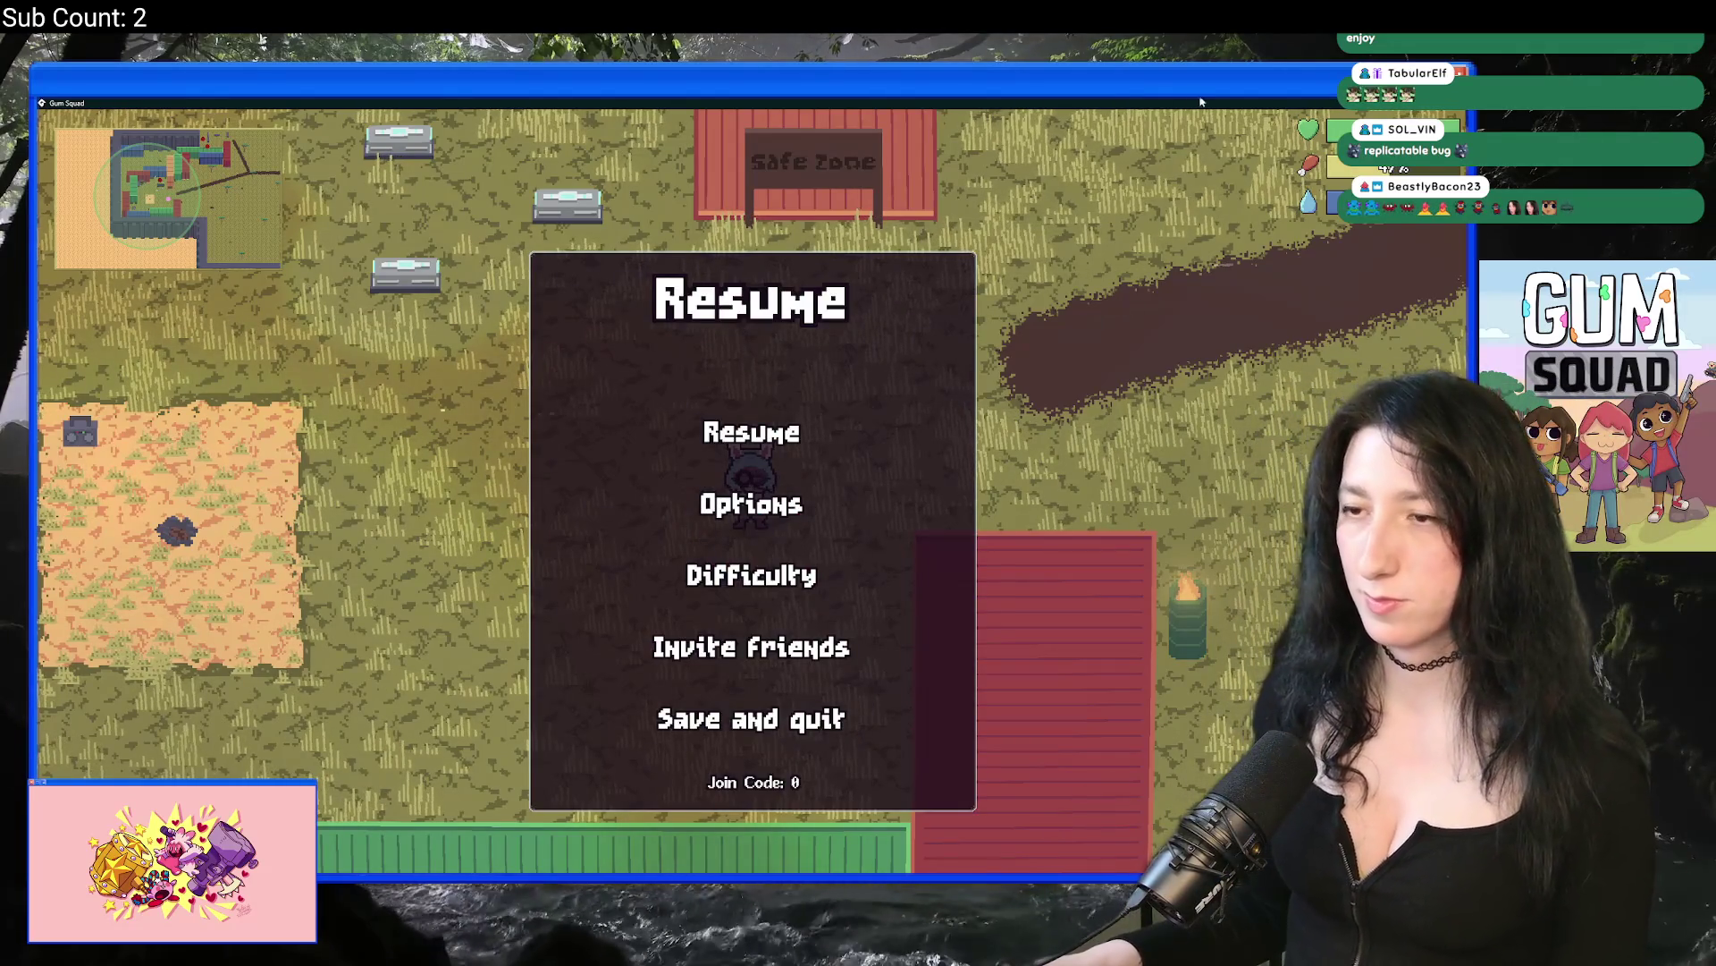
Step: Quit the game, close the hair sprite editor, and open PatchNotes via a 'patch' search
{"action": "key", "text": "alt+F4"}
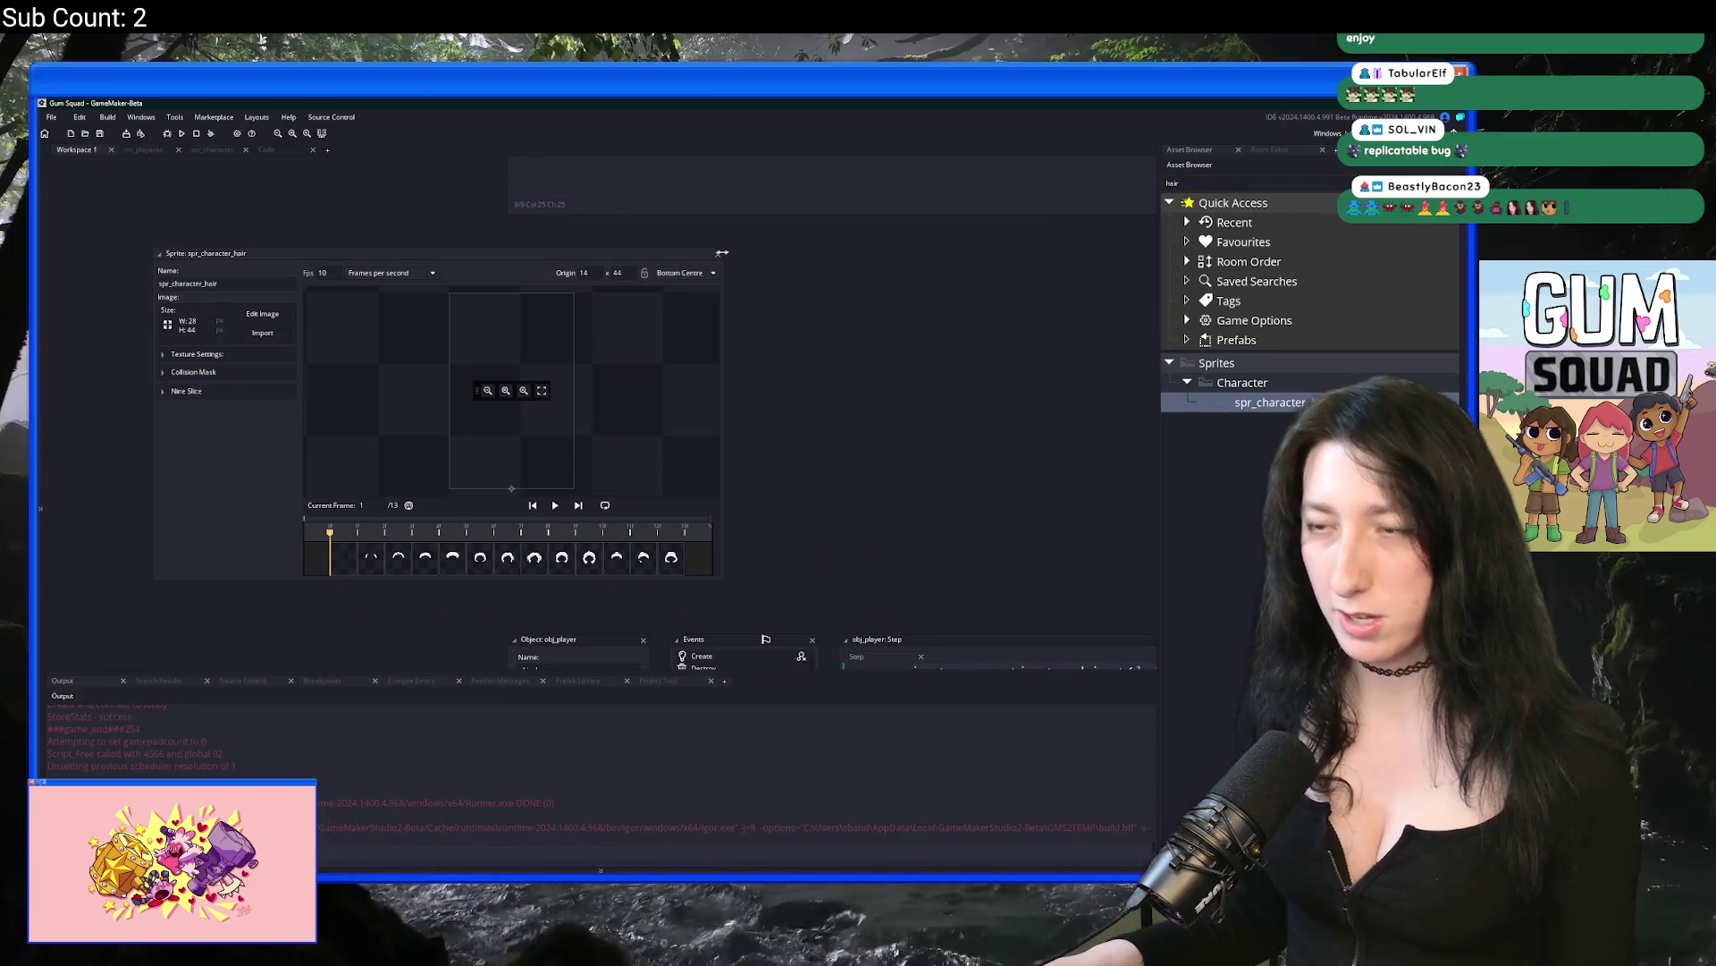
{"action": "left_click", "coordinate": [717, 254]}
{"action": "key", "text": "ctrl+t"}
{"action": "type", "text": "patch"}
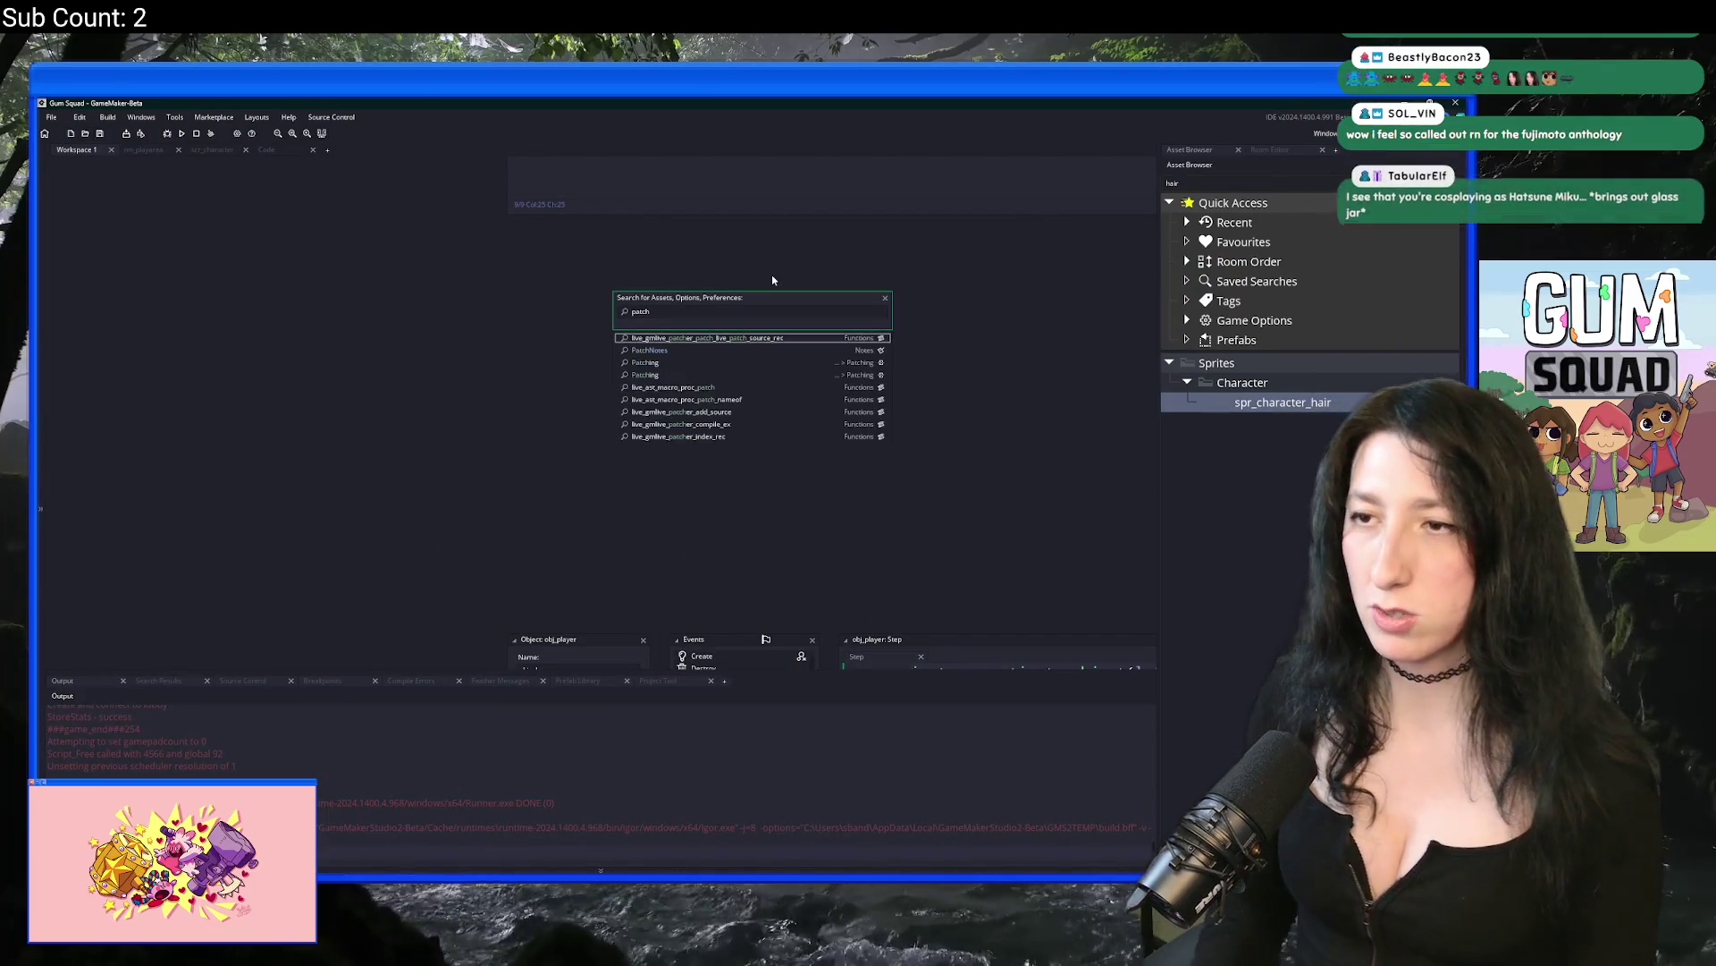
{"action": "key", "text": "Return"}
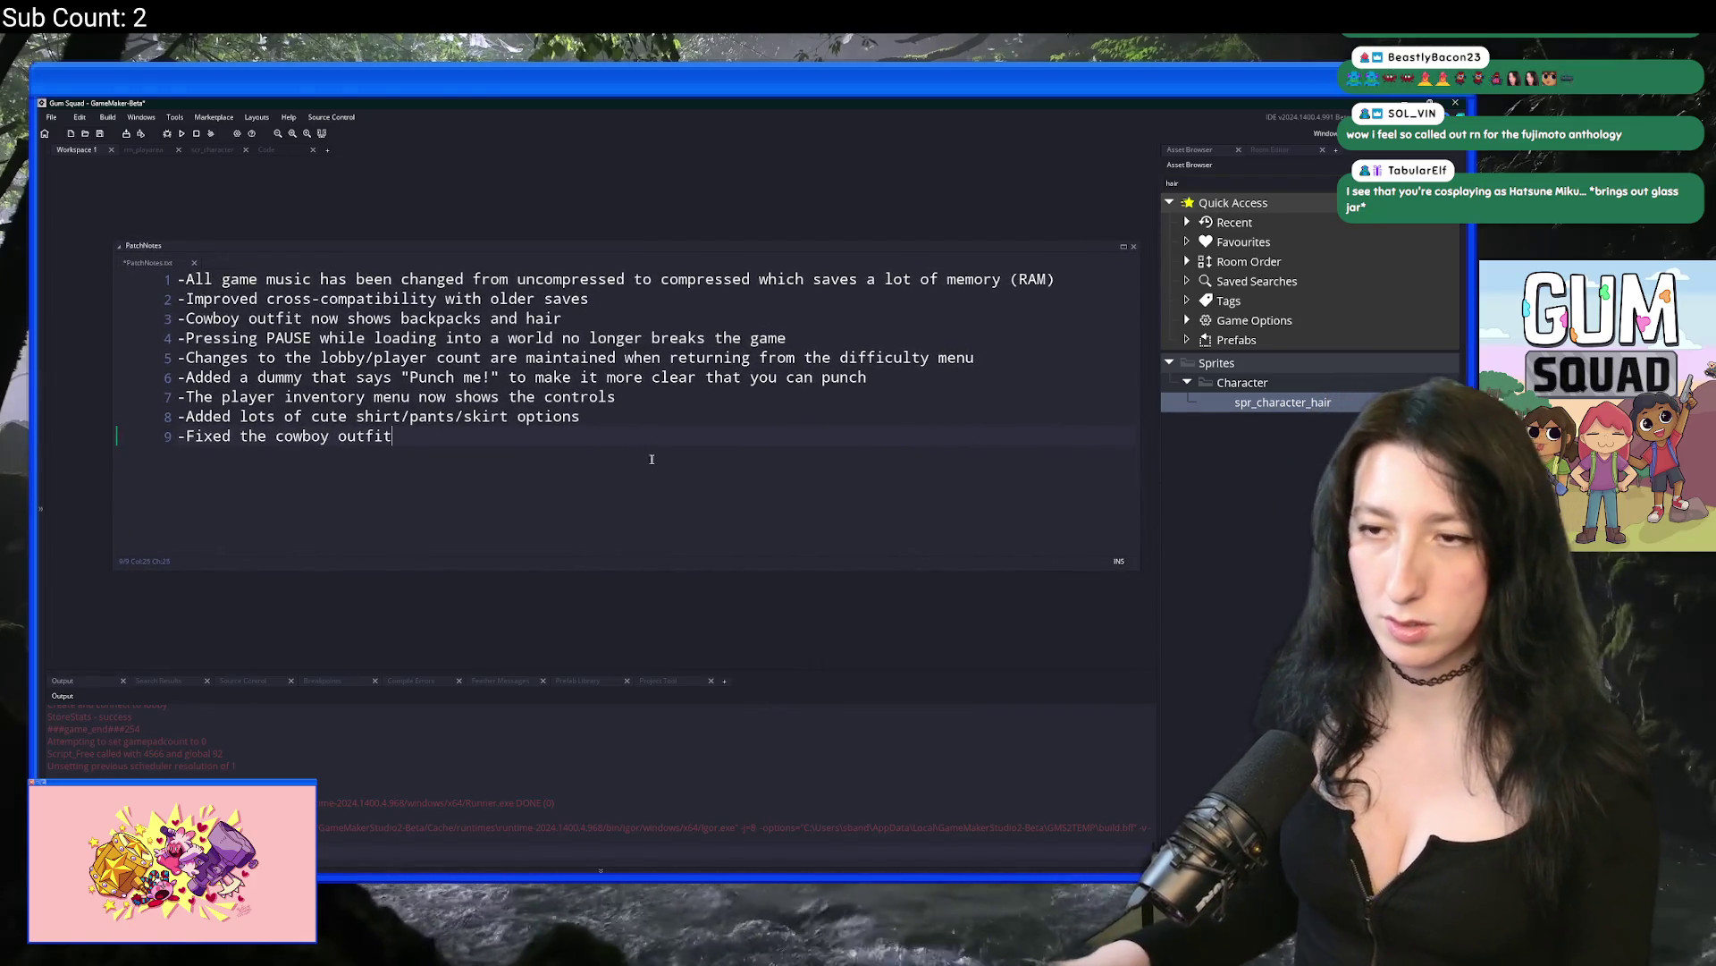
Step: Add a new line 'Addded new hair option' after line 8 of the patch notes
{"action": "left_click", "coordinate": [685, 416]}
{"action": "key", "text": "Return"}
{"action": "type", "text": "-K"}
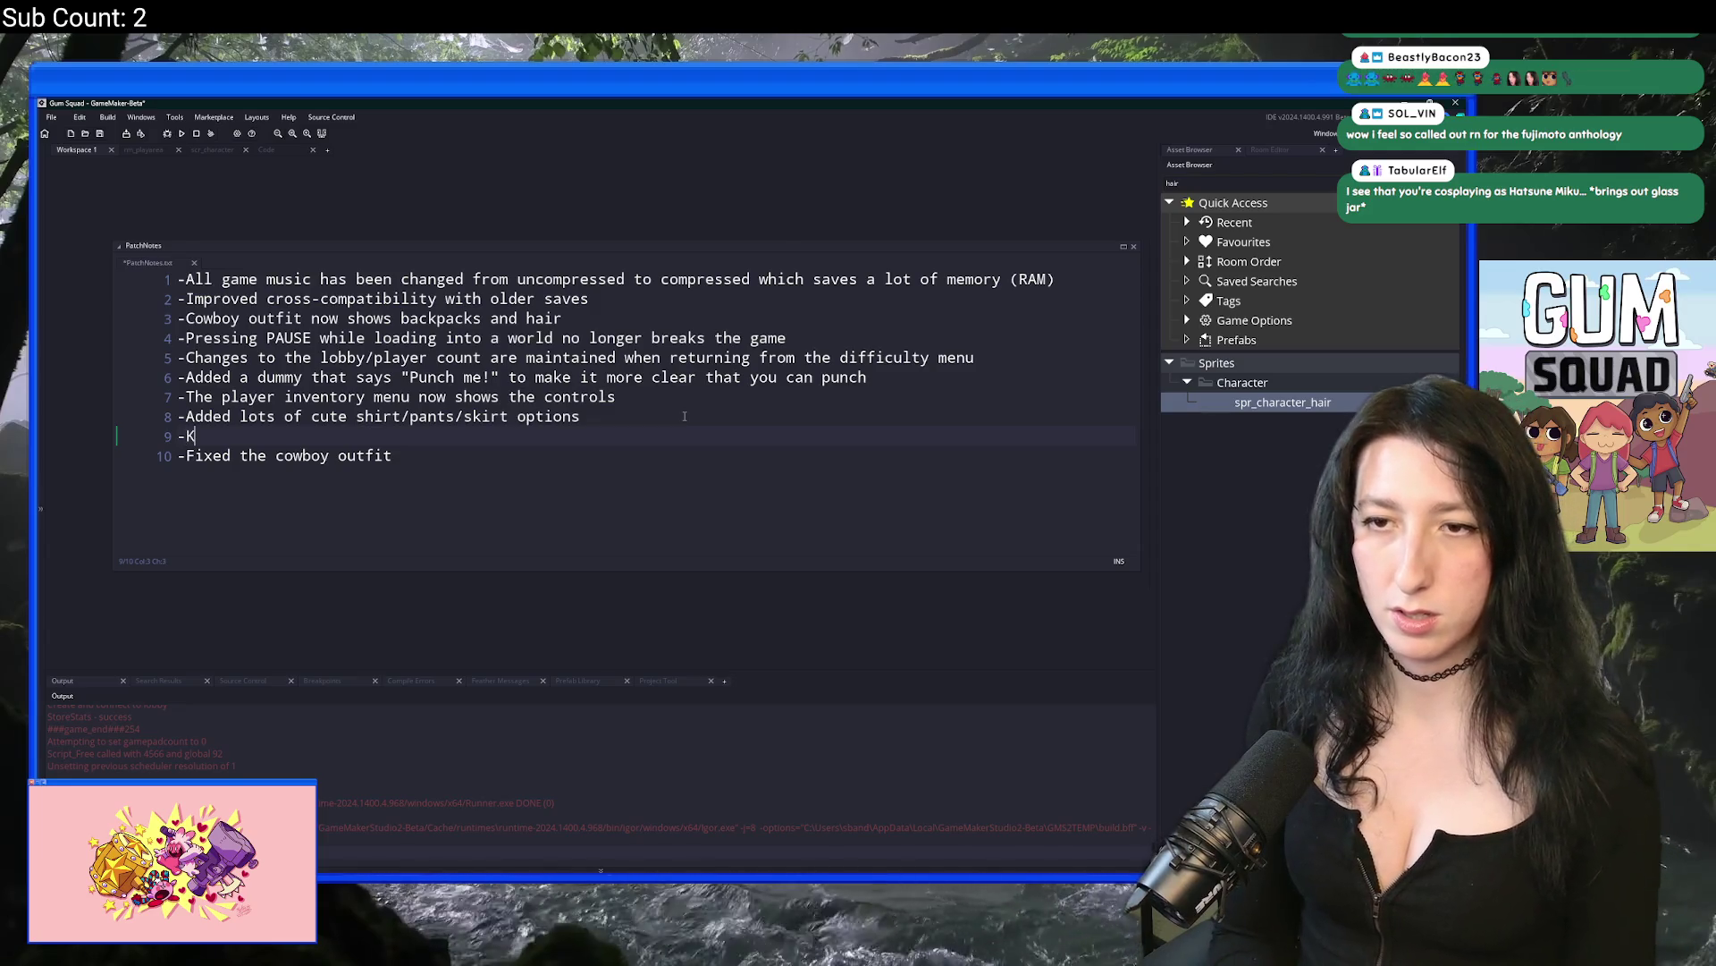
{"action": "key", "text": "BackSpace"}
{"action": "type", "text": "Addded new hair options"}
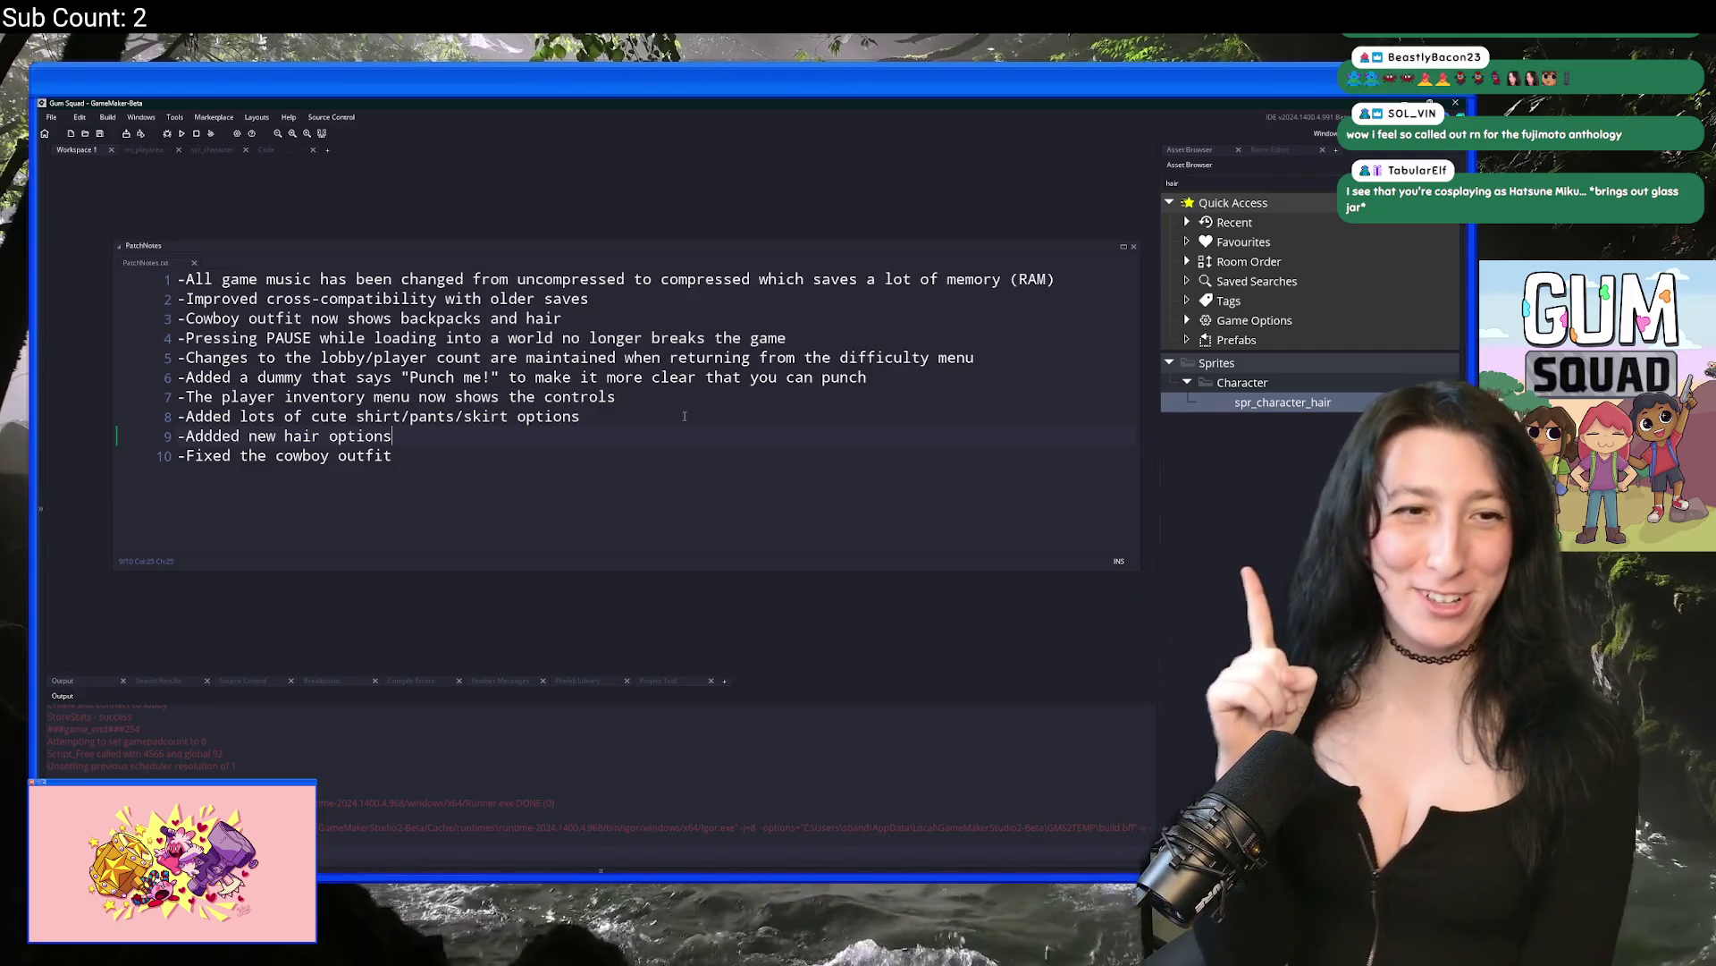
Step: Move lines 8 and 9 below the cowboy outfit line and save the patch notes
{"action": "left_click_drag", "start_coordinate": [506, 442], "coordinate": [177, 417]}
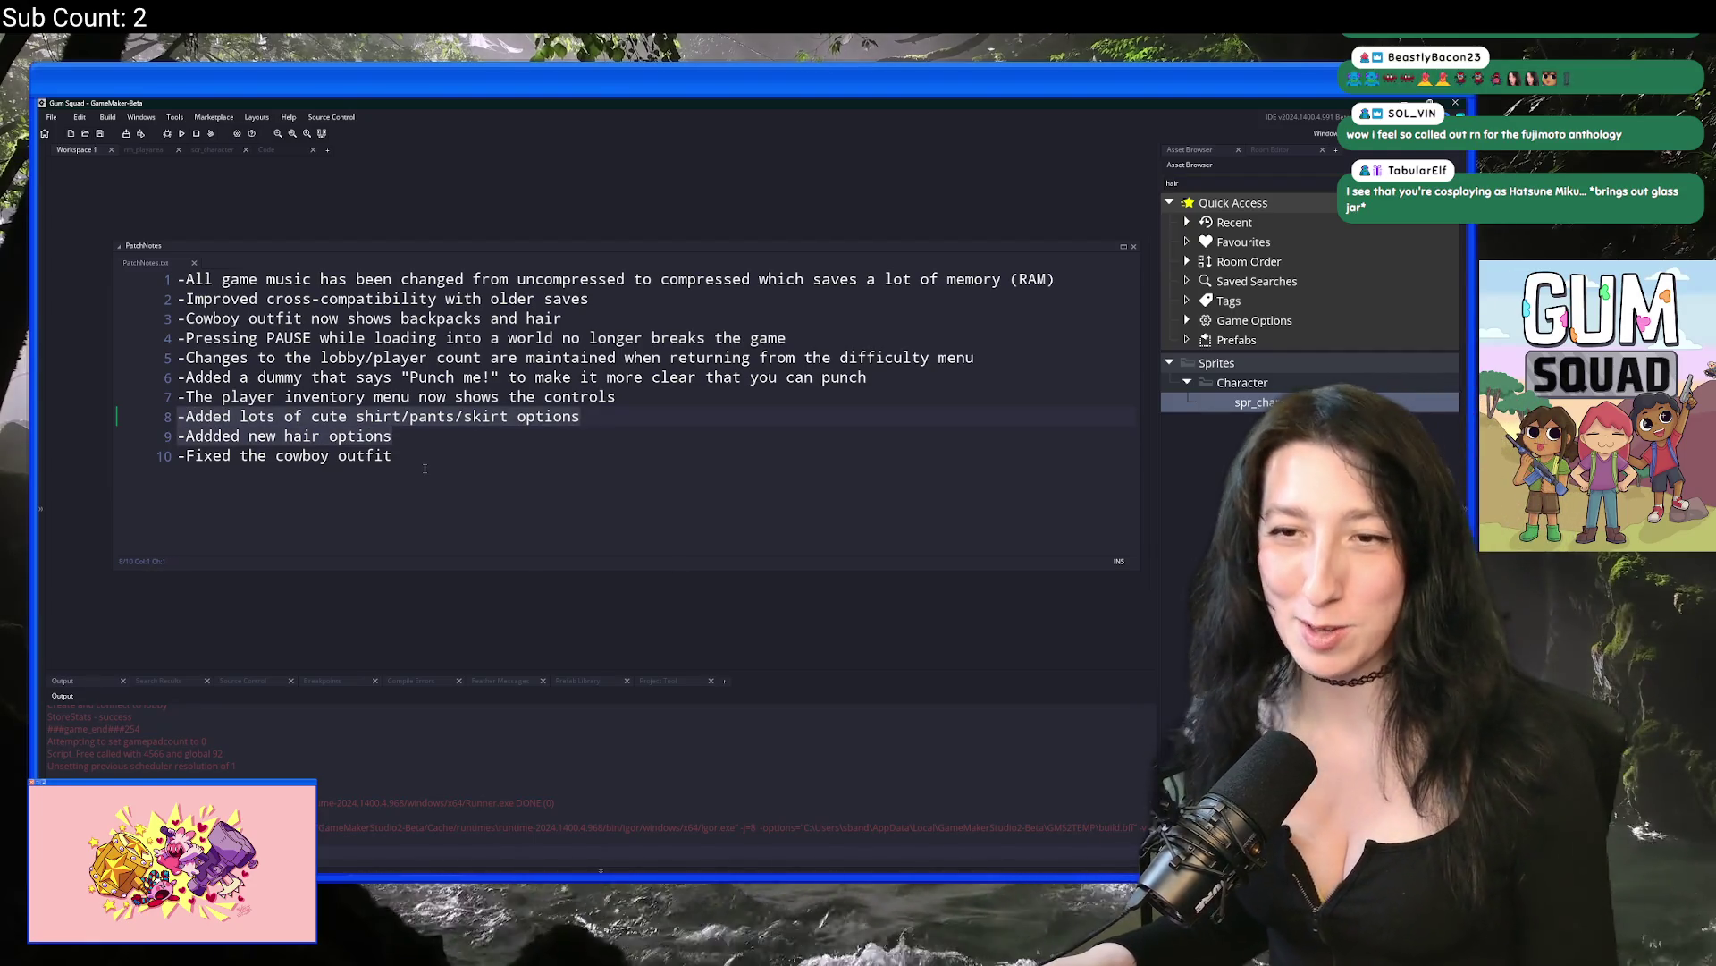
{"action": "key", "text": "Delete"}
{"action": "left_click", "coordinate": [480, 451]}
{"action": "type", "text": "-Added lots of cute shirt/pants/skirt options -Addded new hair options"}
{"action": "key", "text": "ctrl+s"}
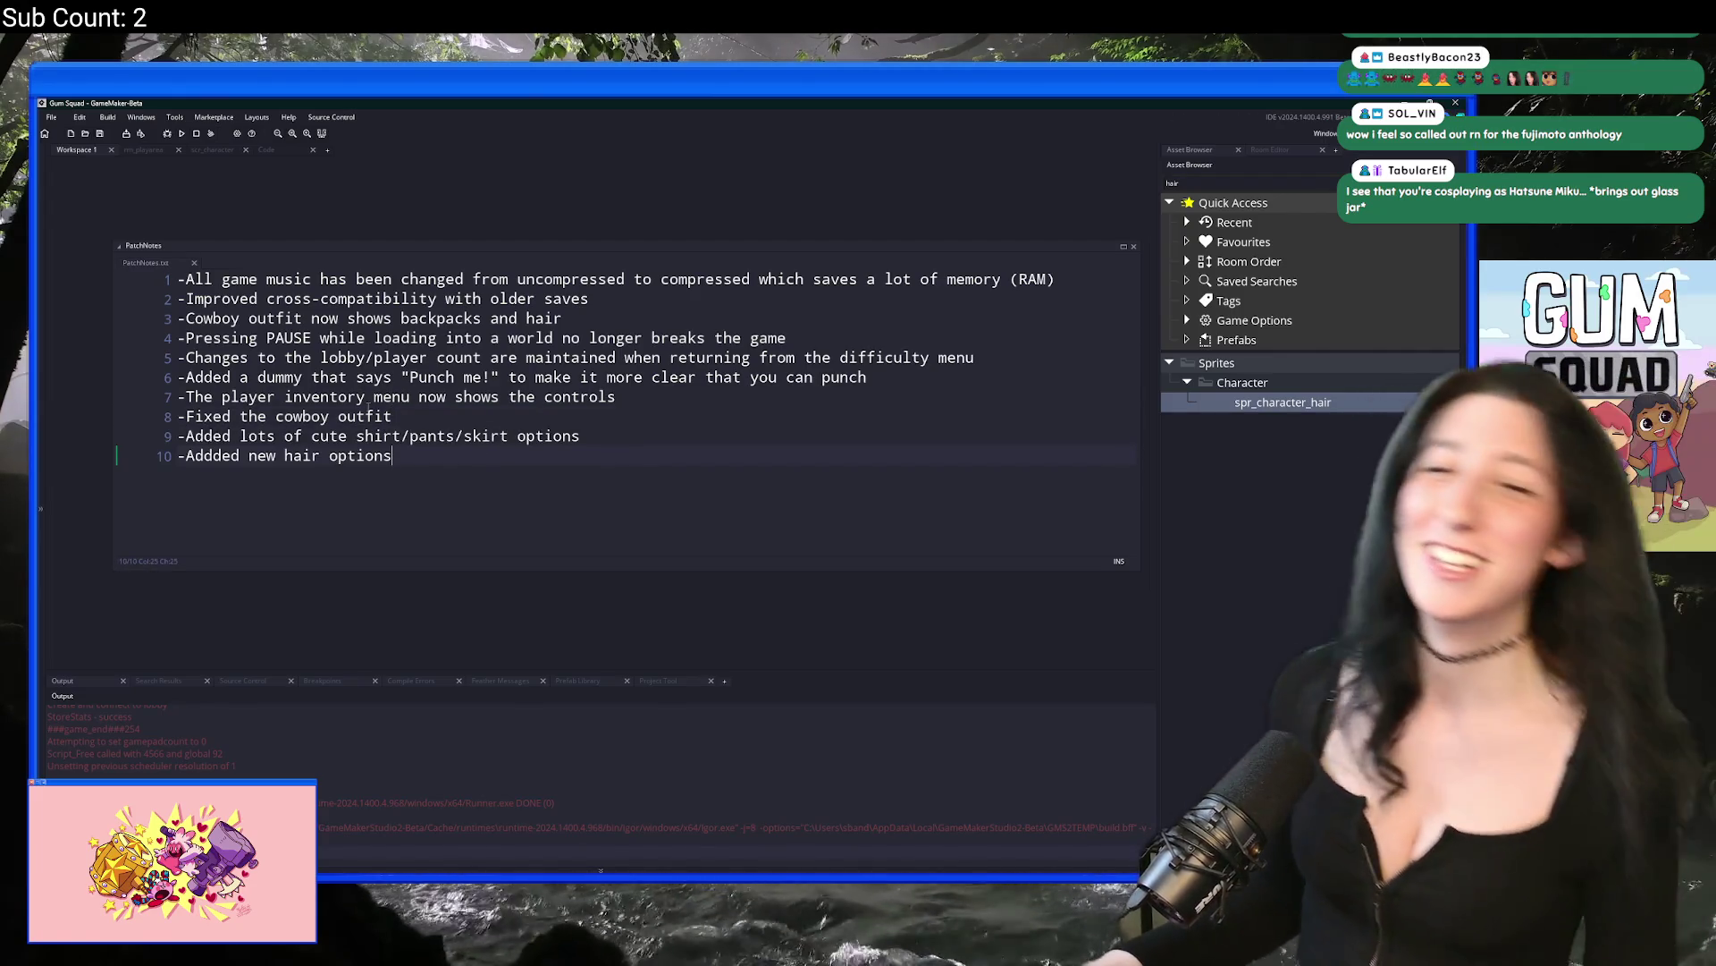
Step: Close the PatchNotes editor tab and bring up the asset search
{"action": "left_click", "coordinate": [917, 392]}
{"action": "left_click_drag", "start_coordinate": [131, 266], "coordinate": [227, 311]}
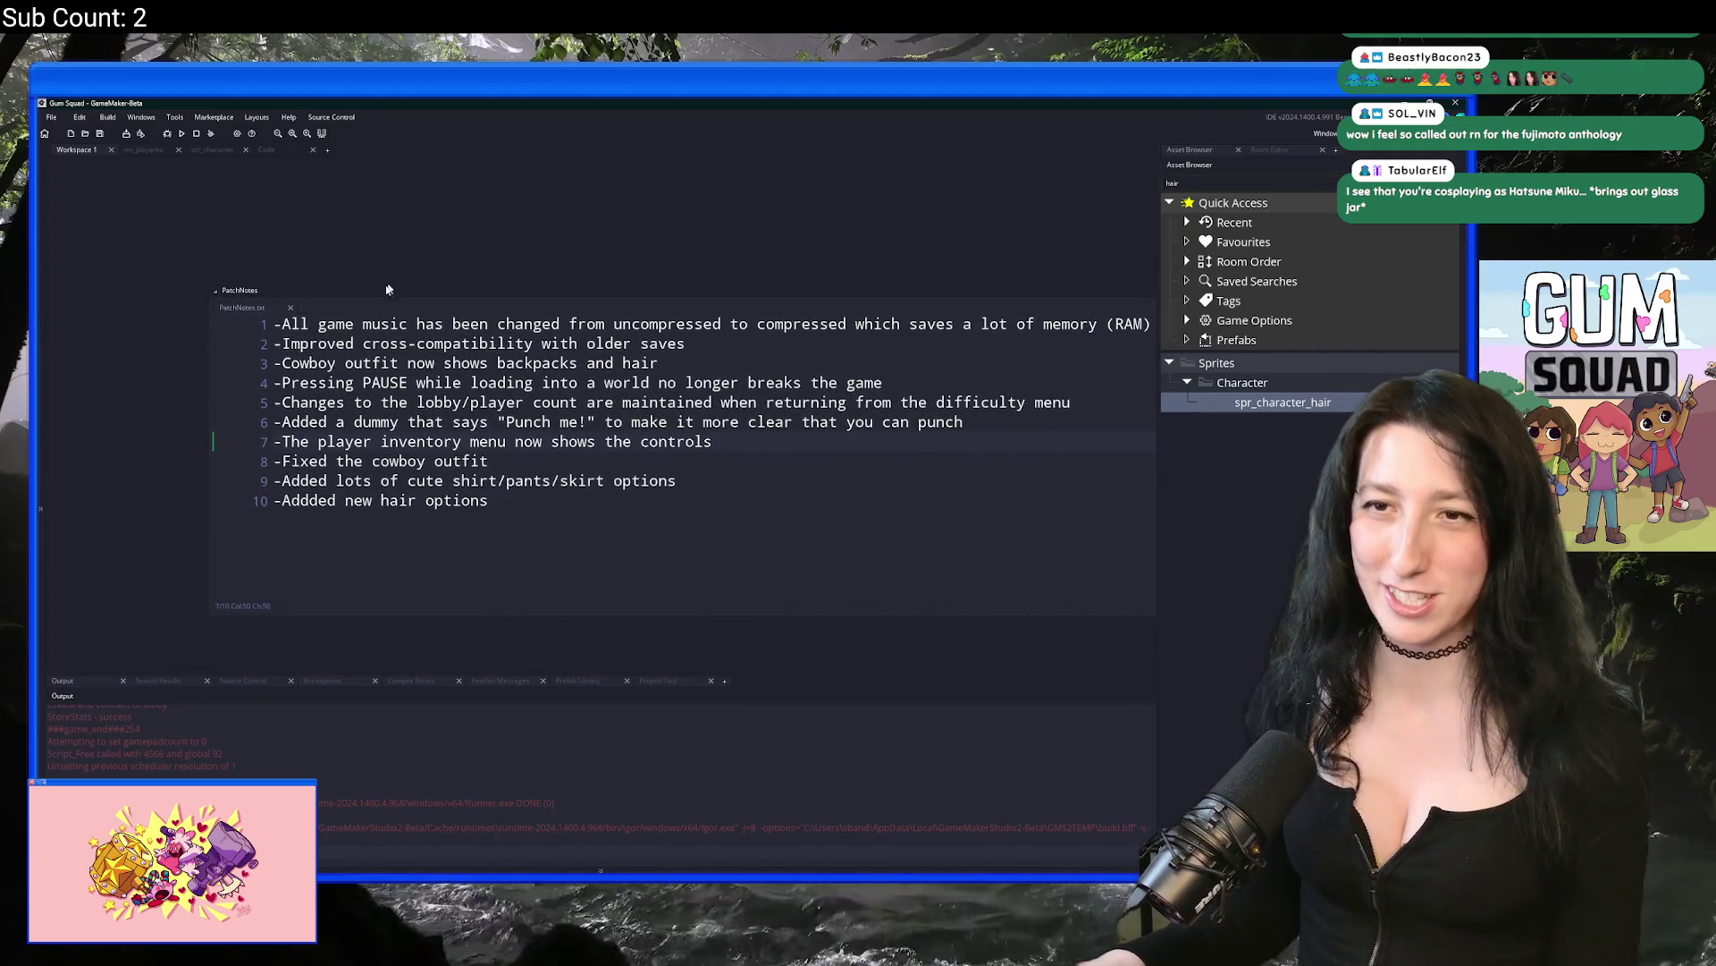
{"action": "middle_click", "coordinate": [227, 311]}
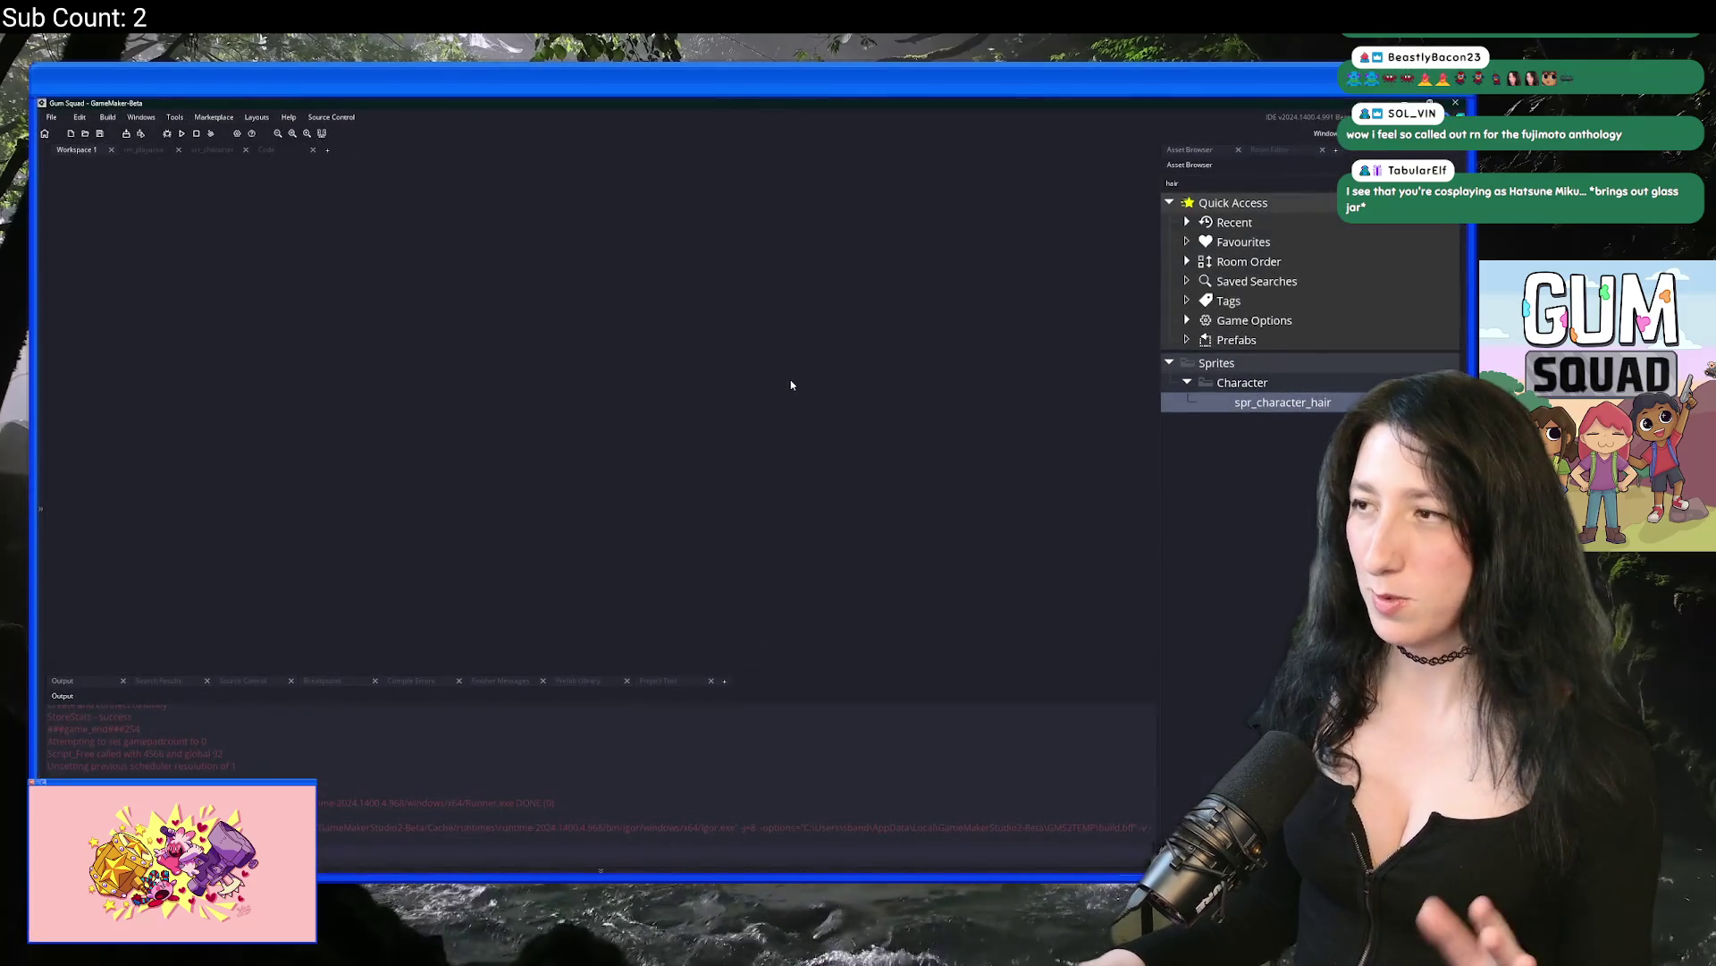
{"action": "key", "text": "ctrl+t"}
Step: Open obj_world from the asset search and scroll through its Create event code
{"action": "type", "text": "obj_wor"}
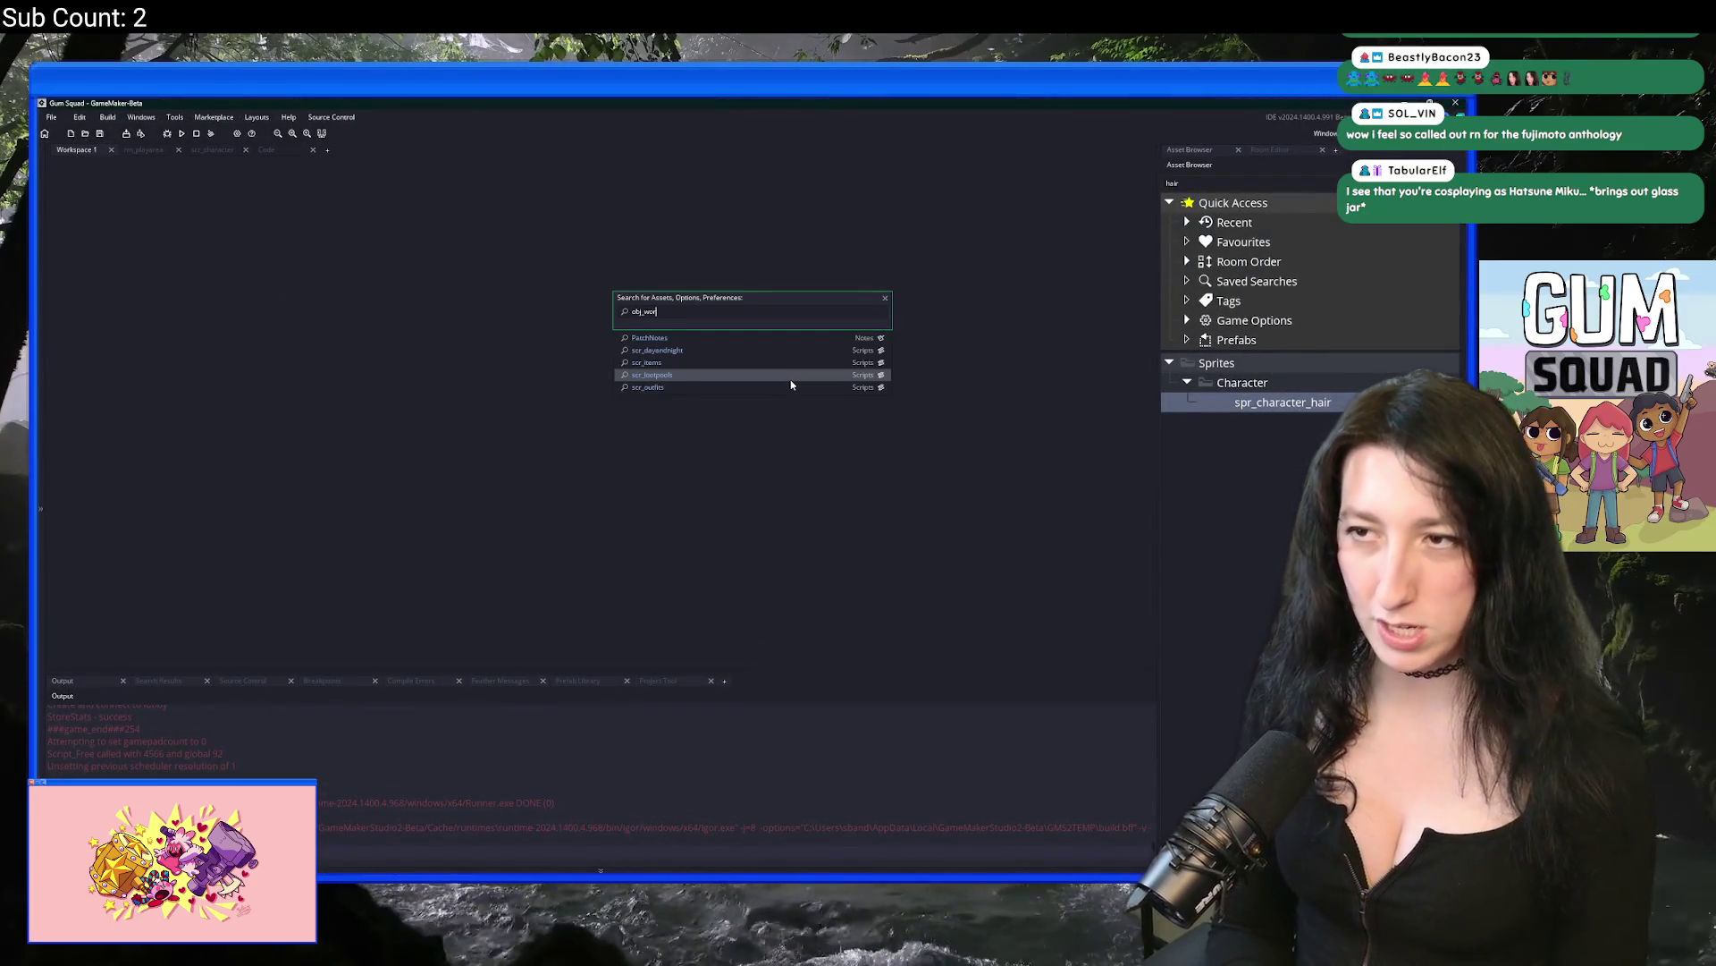
{"action": "key", "text": "Return"}
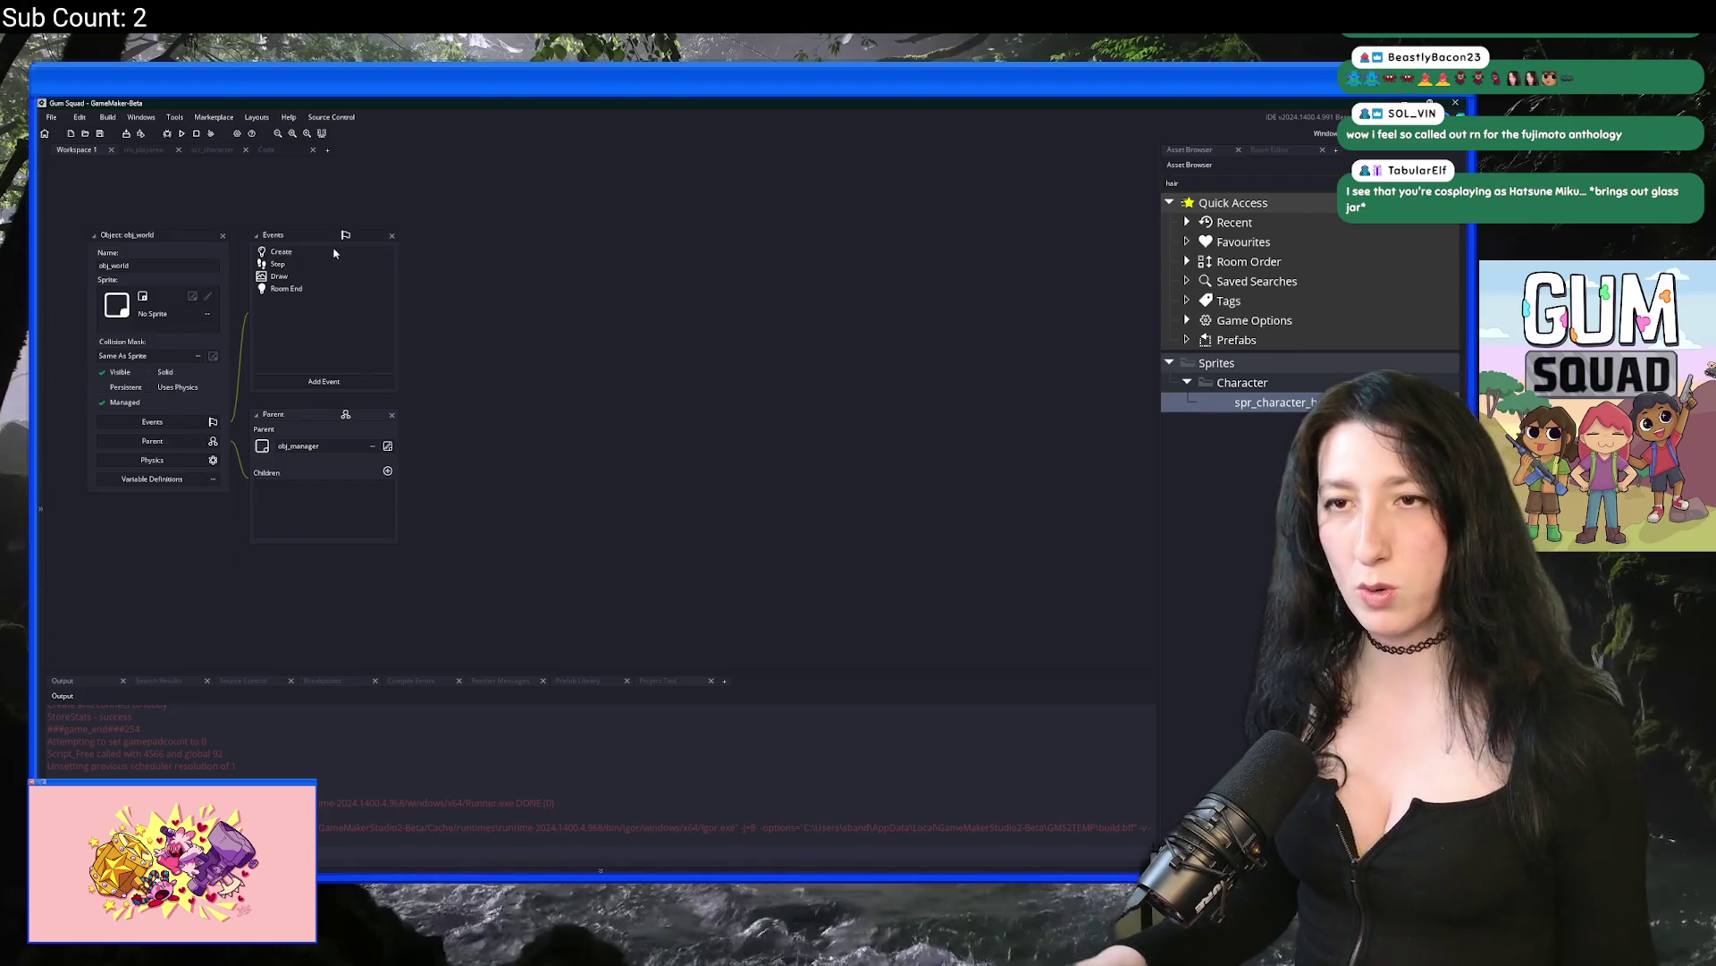
{"action": "double_click", "coordinate": [334, 255]}
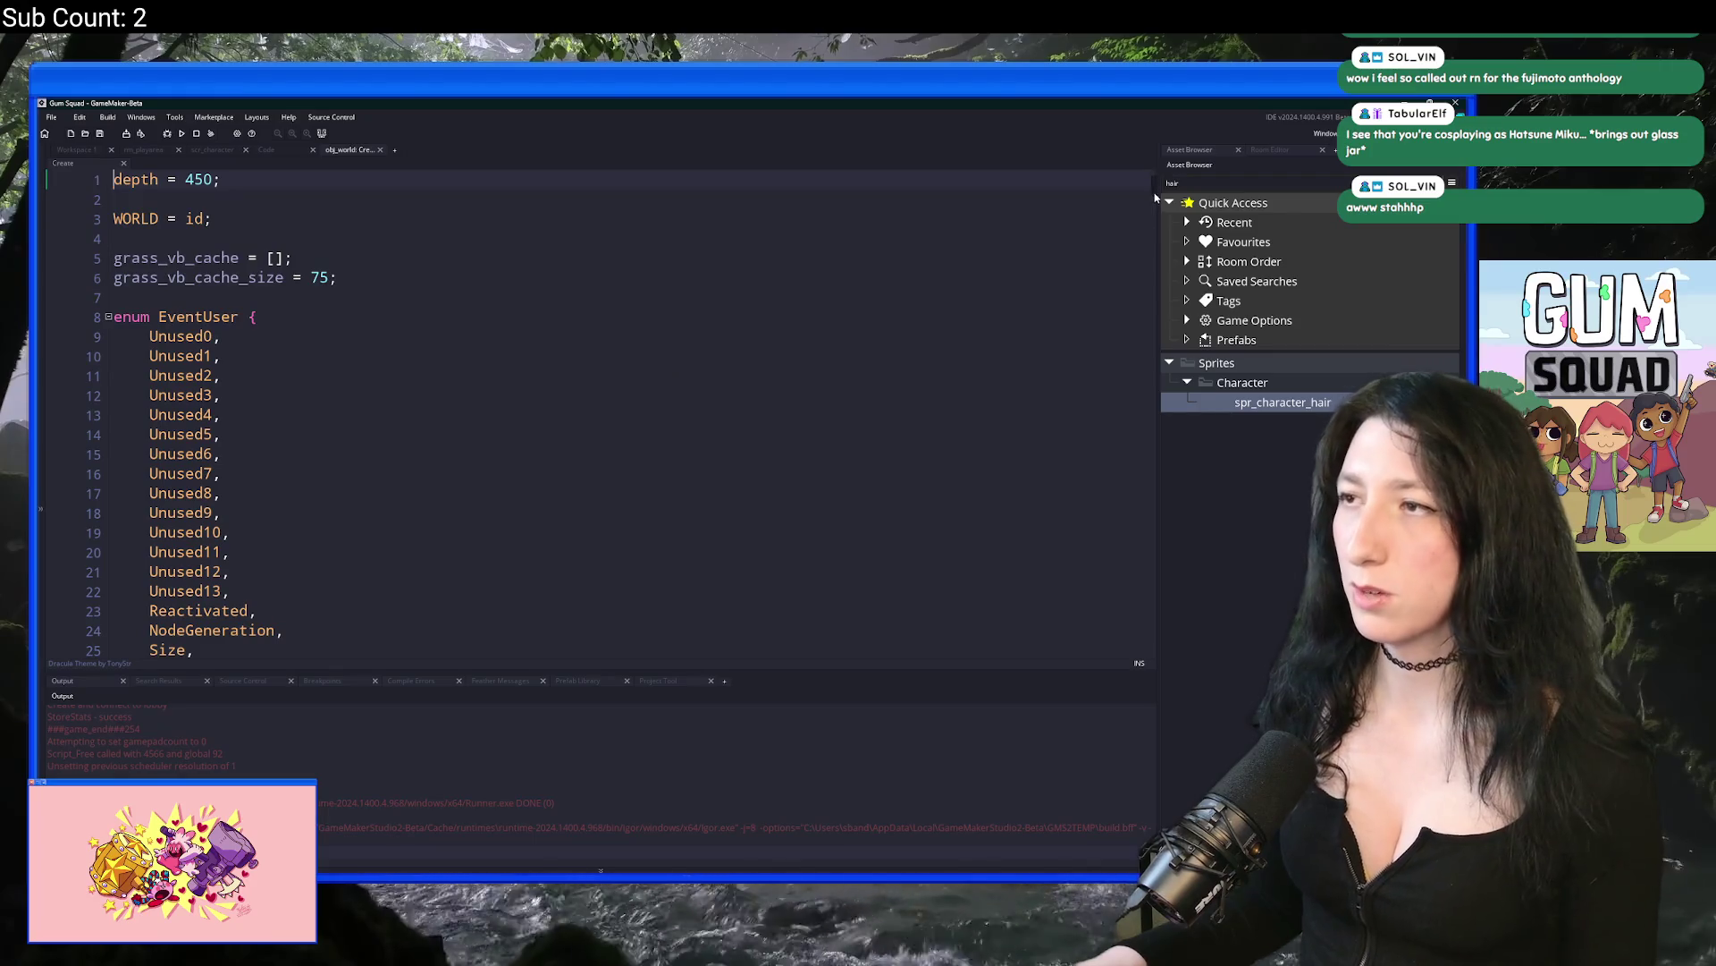
{"action": "scroll", "coordinate": [1093, 327], "scroll_direction": "down", "scroll_amount": 20}
{"action": "scroll", "coordinate": [1082, 358], "scroll_direction": "up", "scroll_amount": 20}
{"action": "scroll", "coordinate": [1095, 335], "scroll_direction": "down", "scroll_amount": 4}
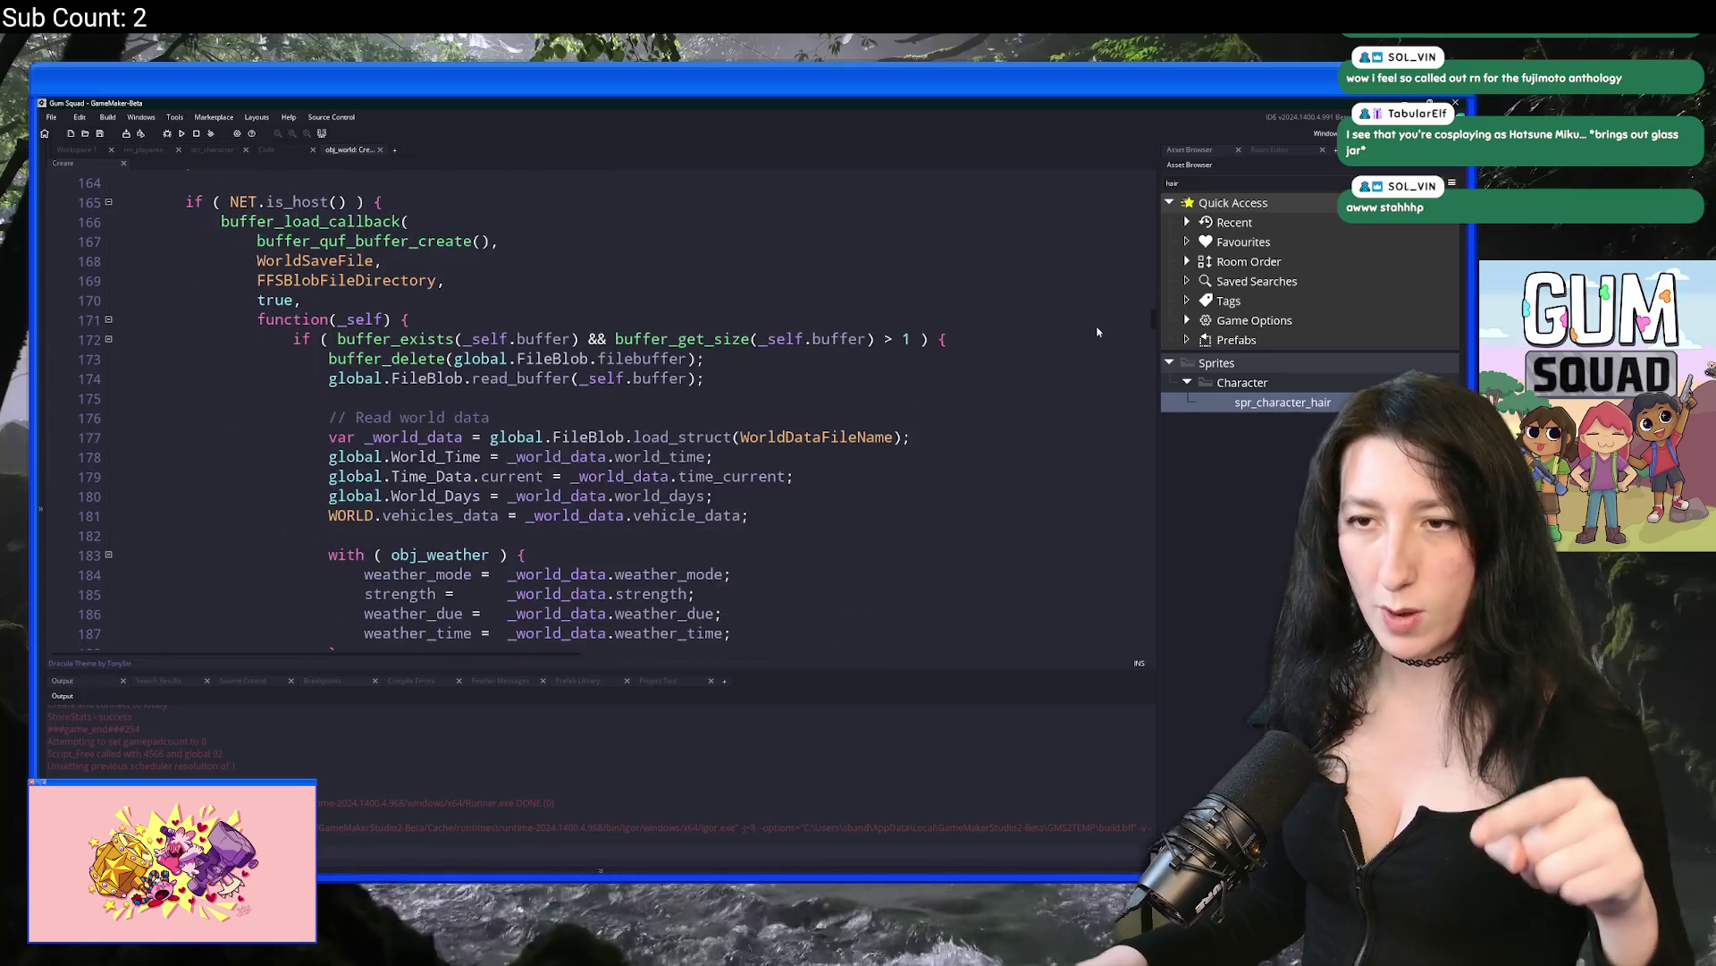
{"action": "scroll", "coordinate": [1098, 332], "scroll_direction": "down", "scroll_amount": 10}
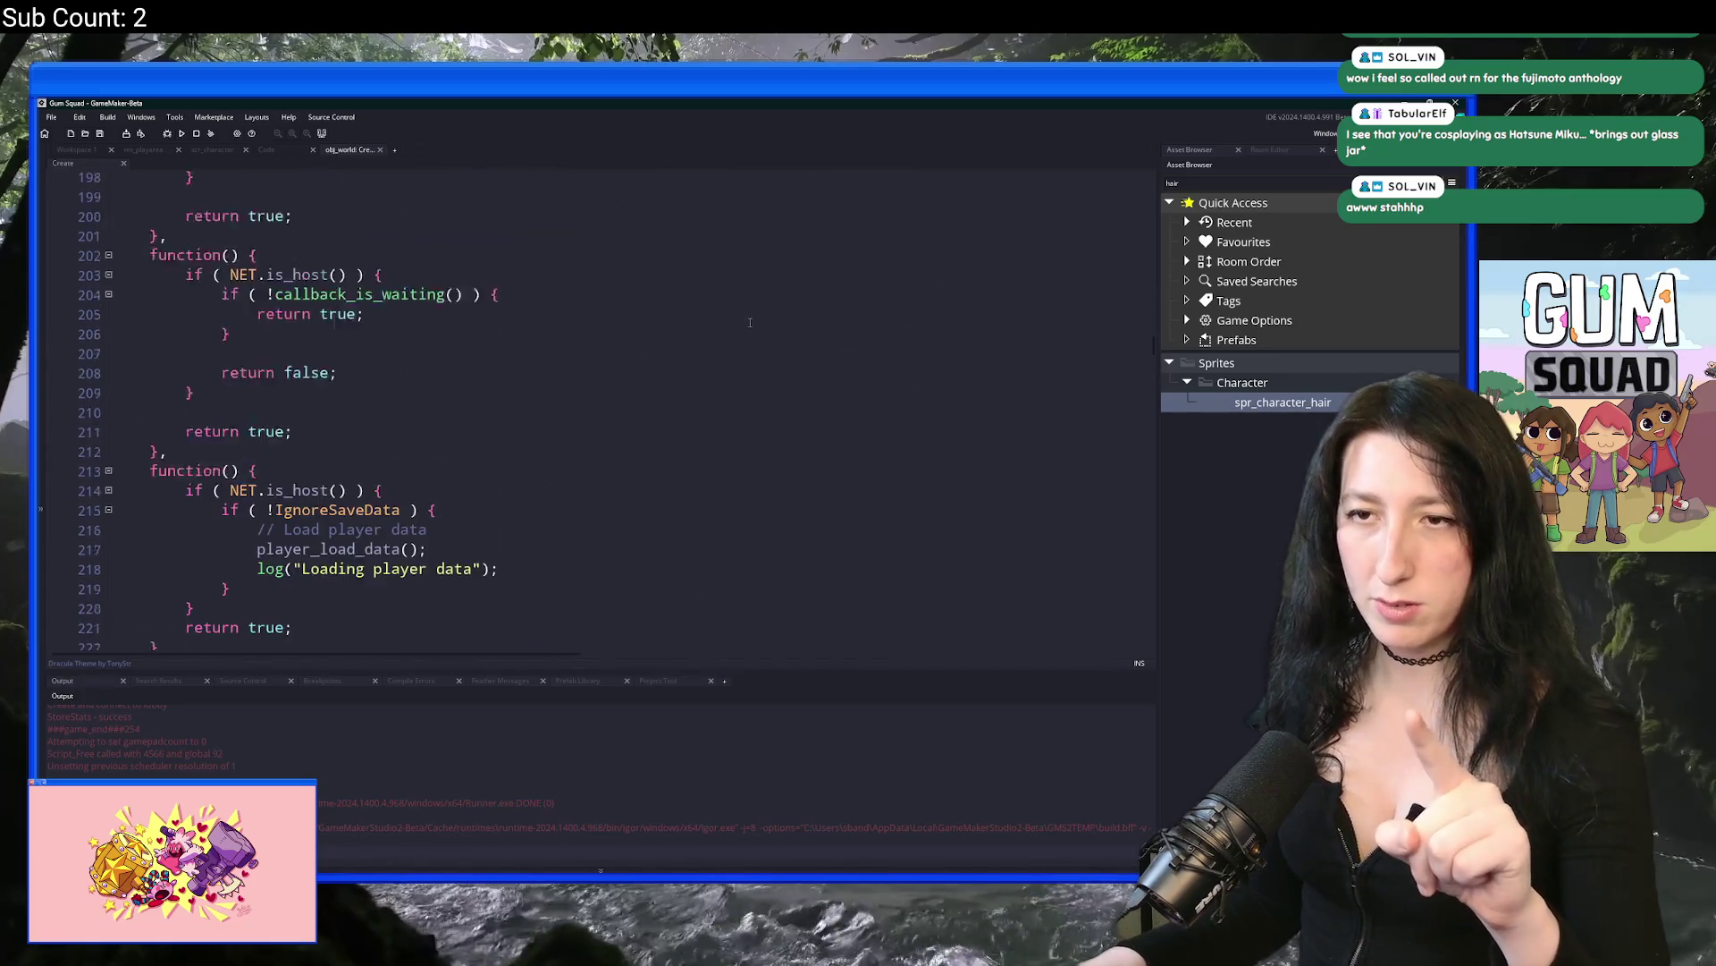
{"action": "scroll", "coordinate": [728, 322], "scroll_direction": "down", "scroll_amount": 20}
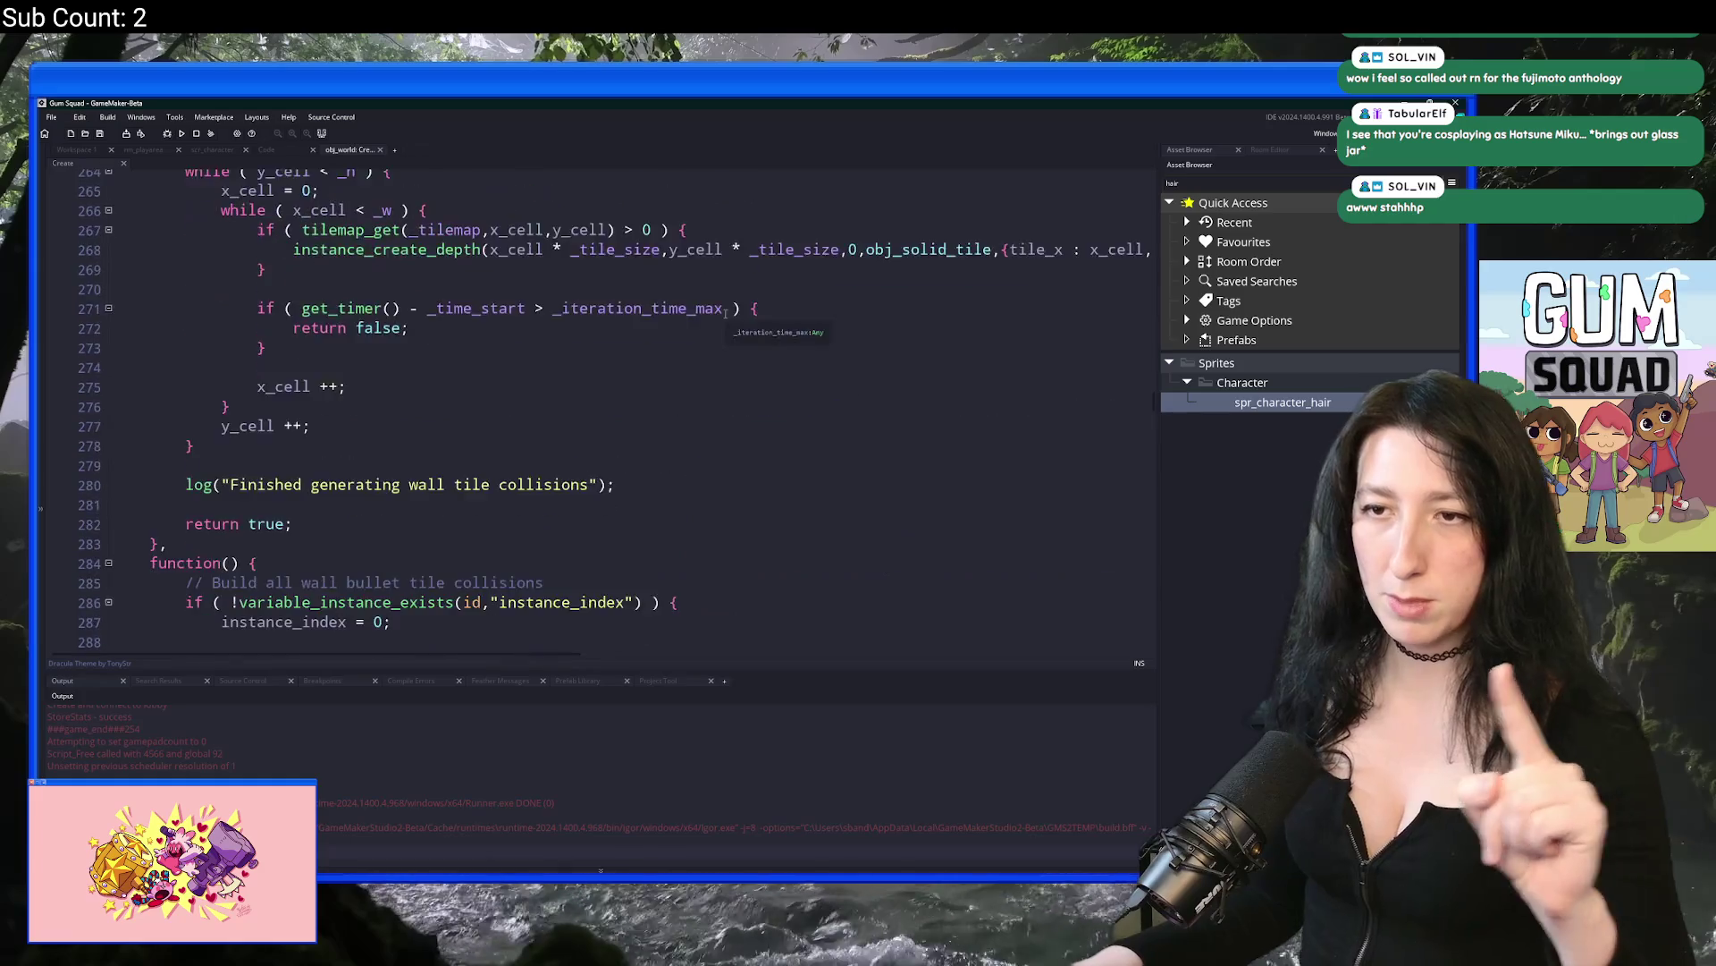
{"action": "scroll", "coordinate": [717, 313], "scroll_direction": "down", "scroll_amount": 20}
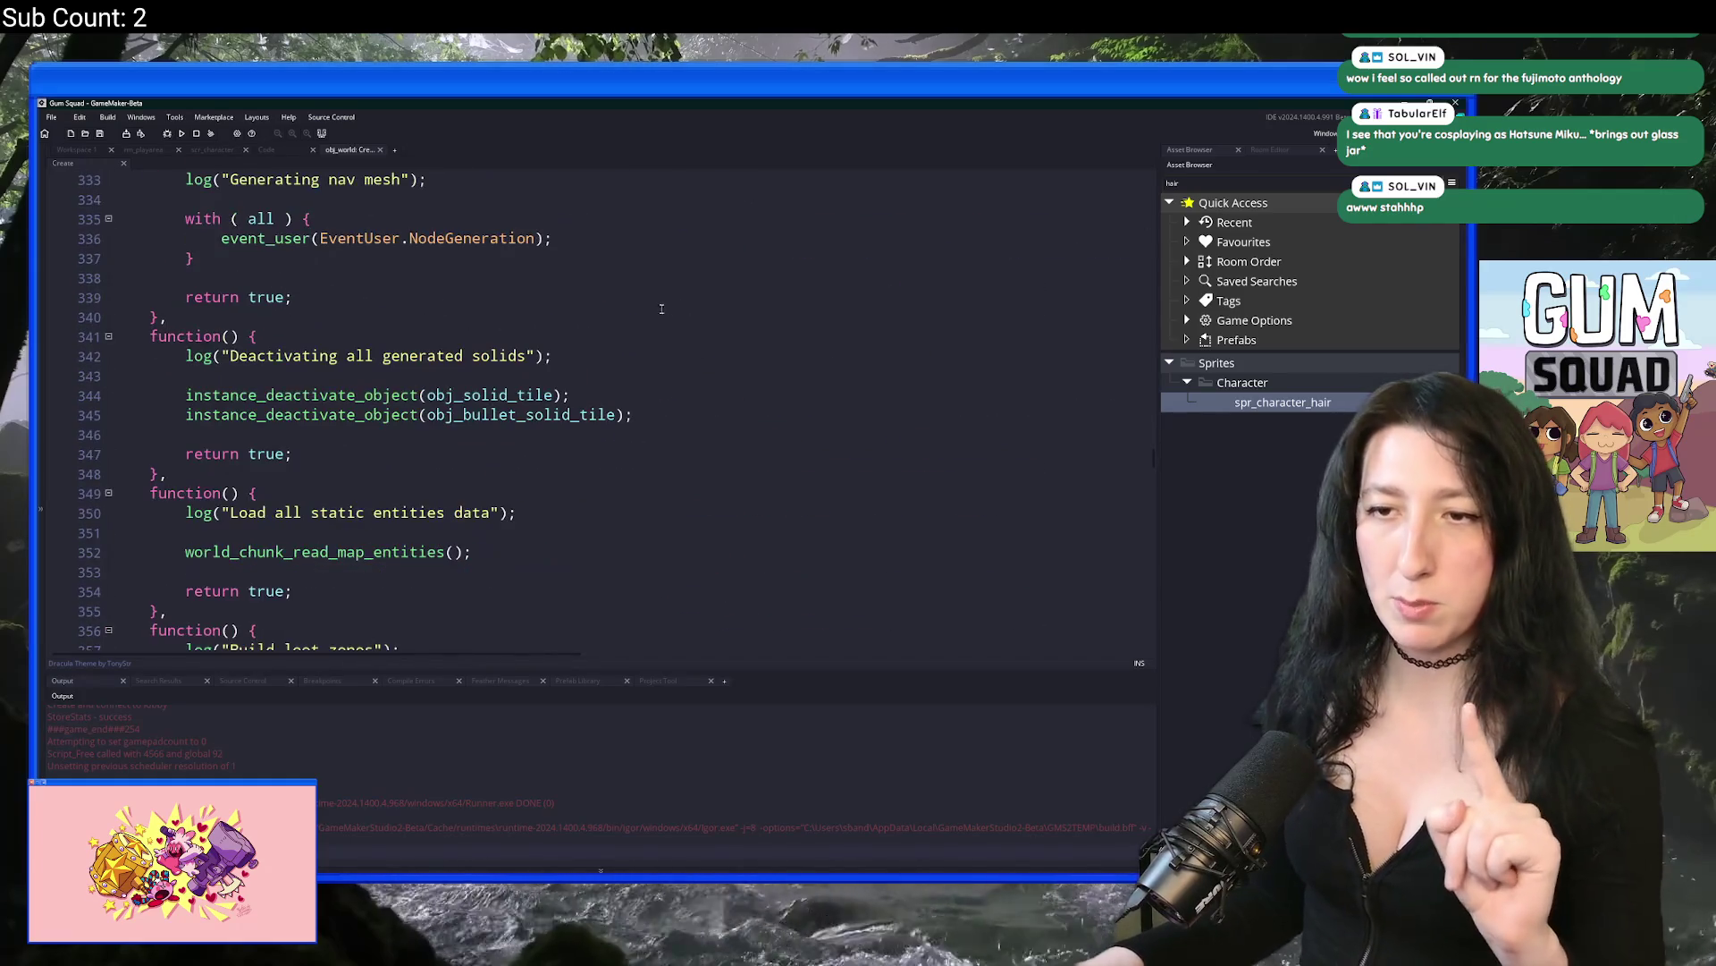
{"action": "scroll", "coordinate": [652, 304], "scroll_direction": "down", "scroll_amount": 3}
{"action": "scroll", "coordinate": [662, 286], "scroll_direction": "up", "scroll_amount": 3}
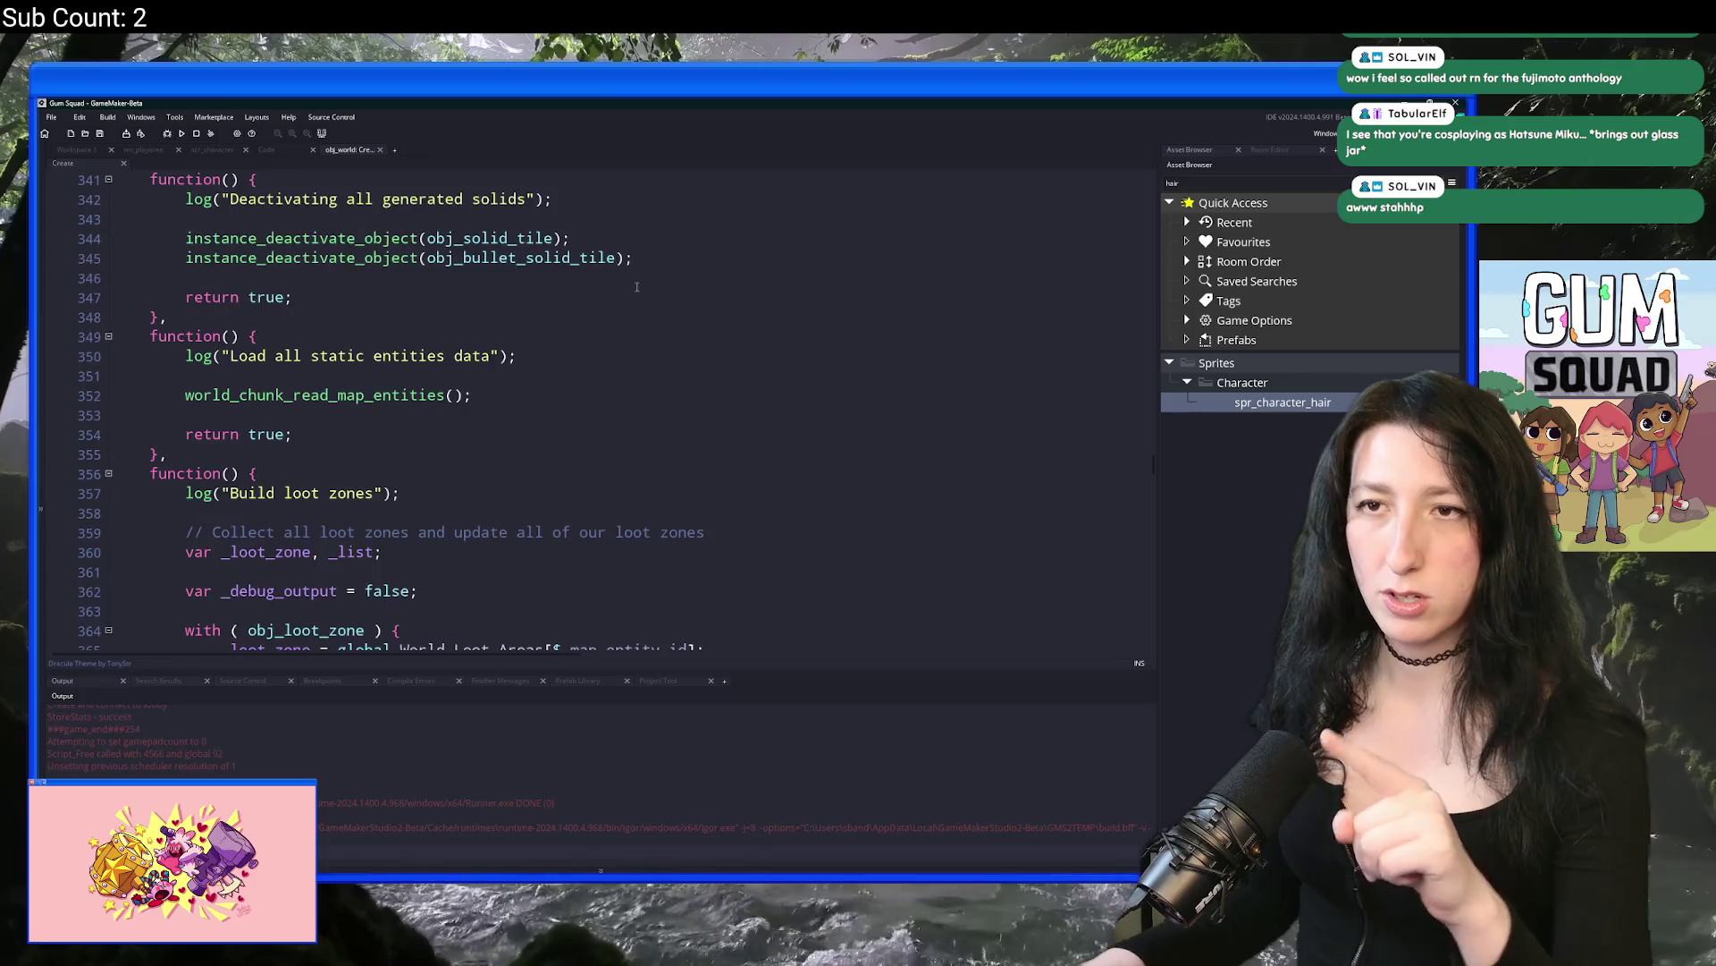
{"action": "scroll", "coordinate": [671, 268], "scroll_direction": "down", "scroll_amount": 3}
{"action": "scroll", "coordinate": [661, 286], "scroll_direction": "down", "scroll_amount": 20}
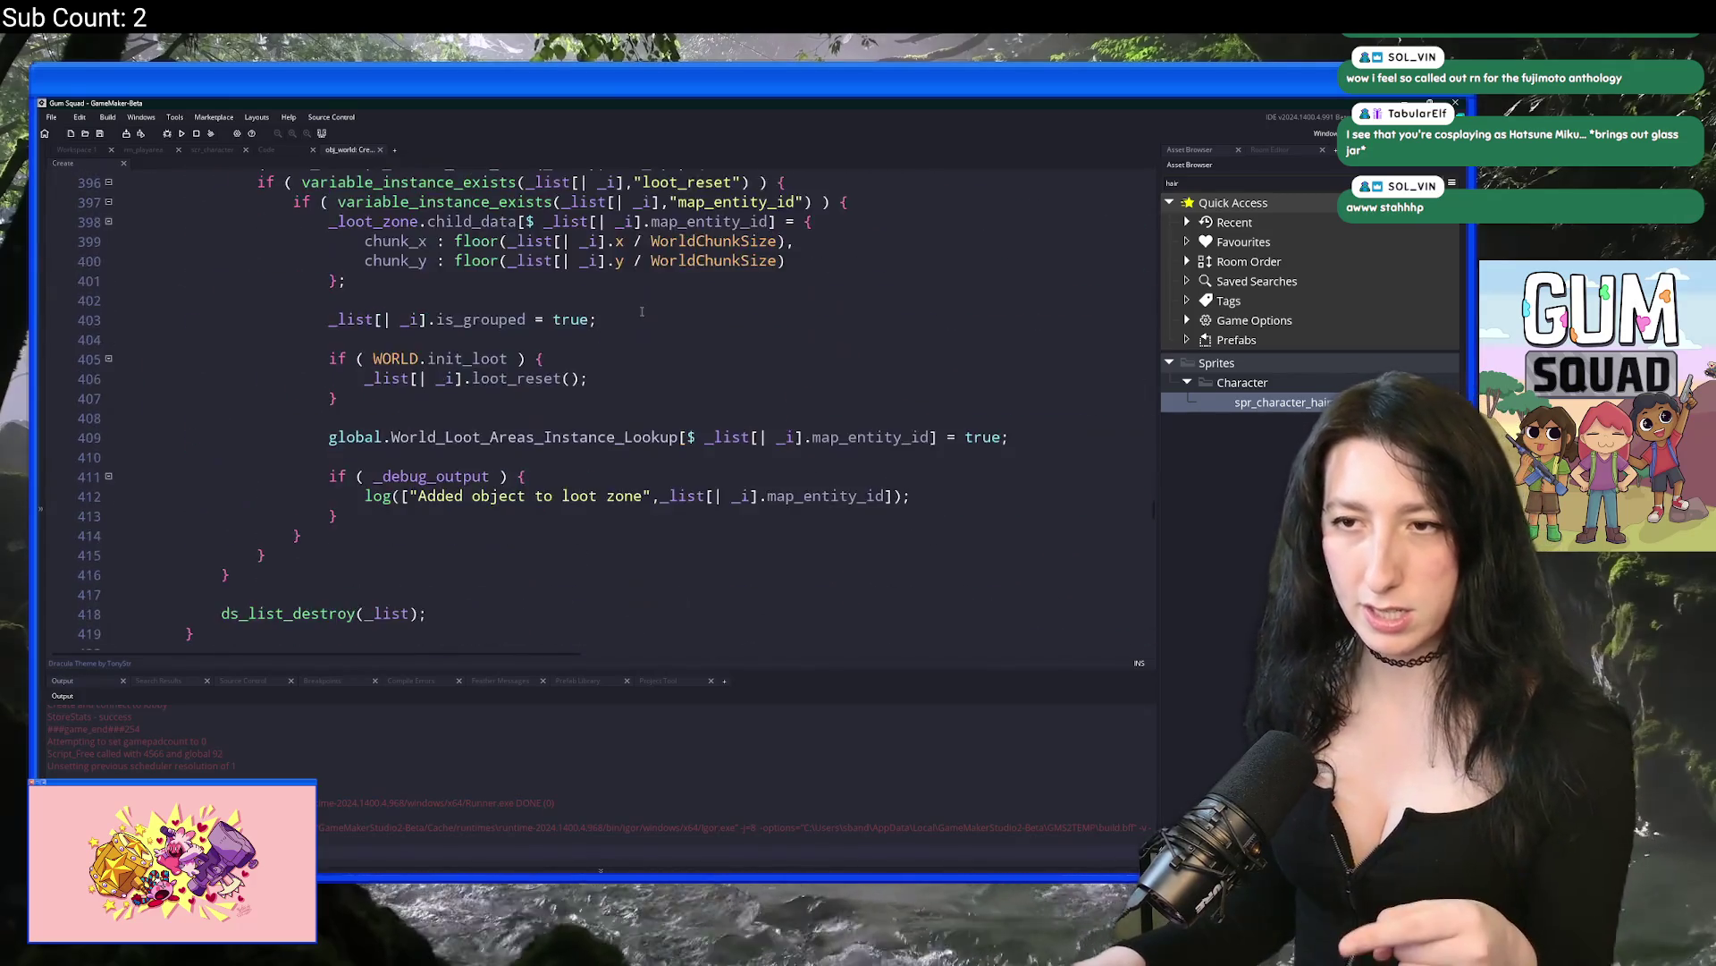
{"action": "scroll", "coordinate": [641, 317], "scroll_direction": "down", "scroll_amount": 16}
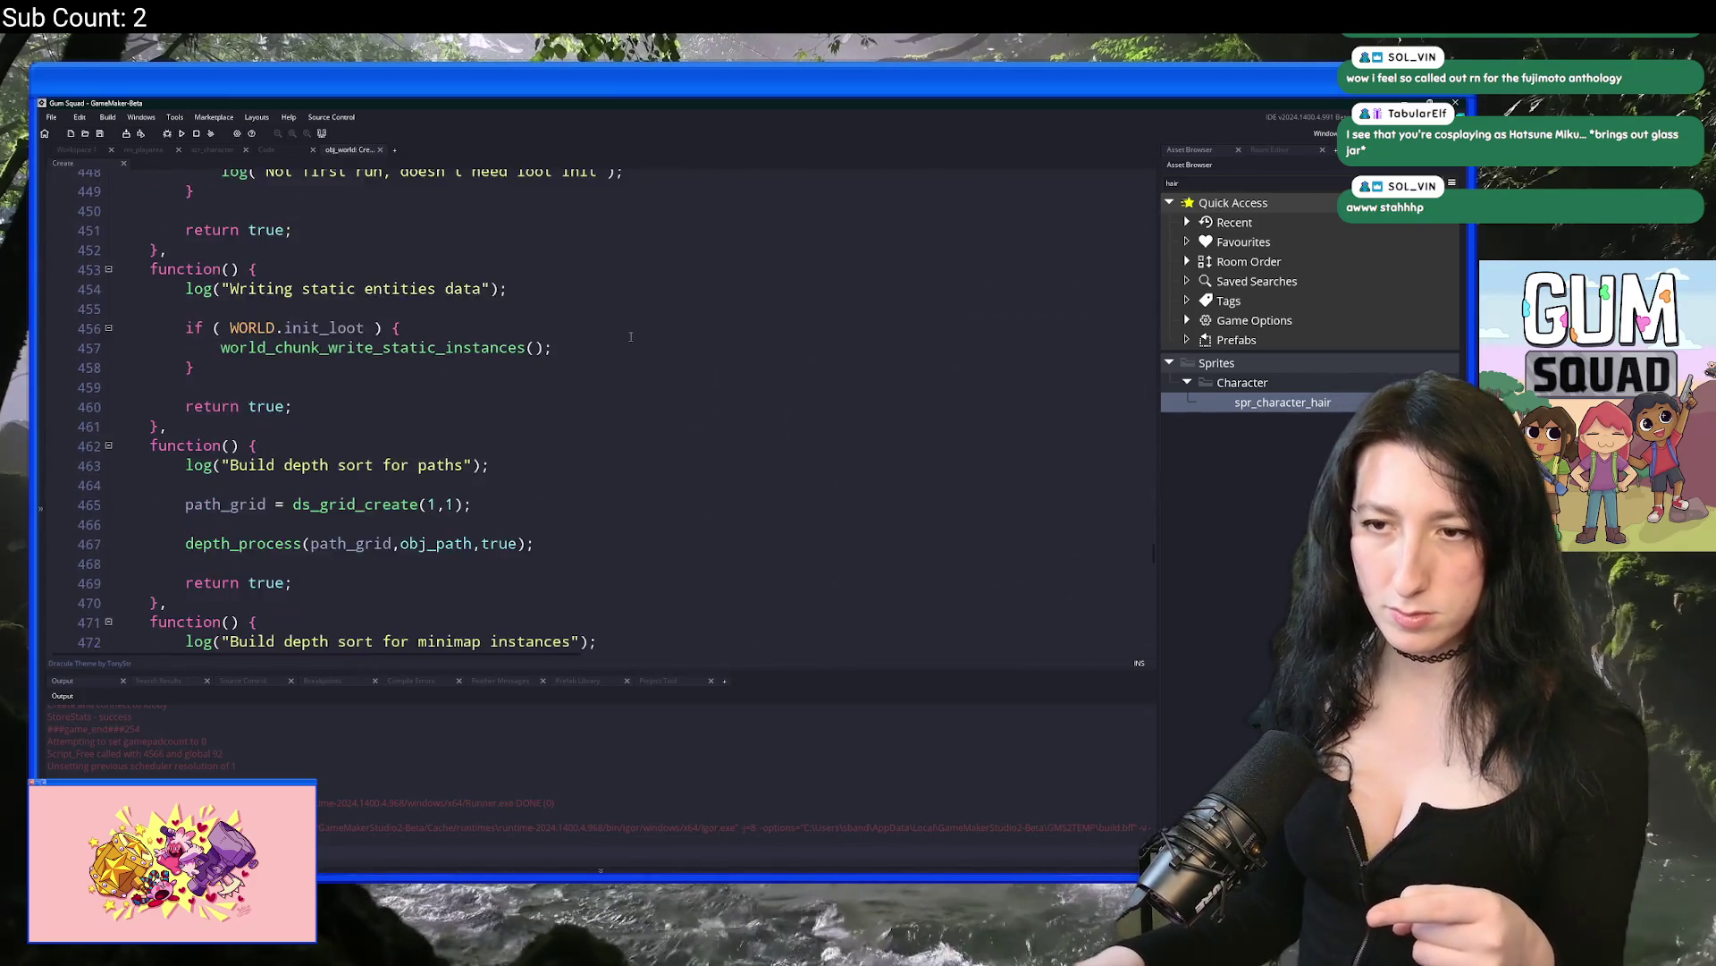
{"action": "scroll", "coordinate": [643, 331], "scroll_direction": "down", "scroll_amount": 12}
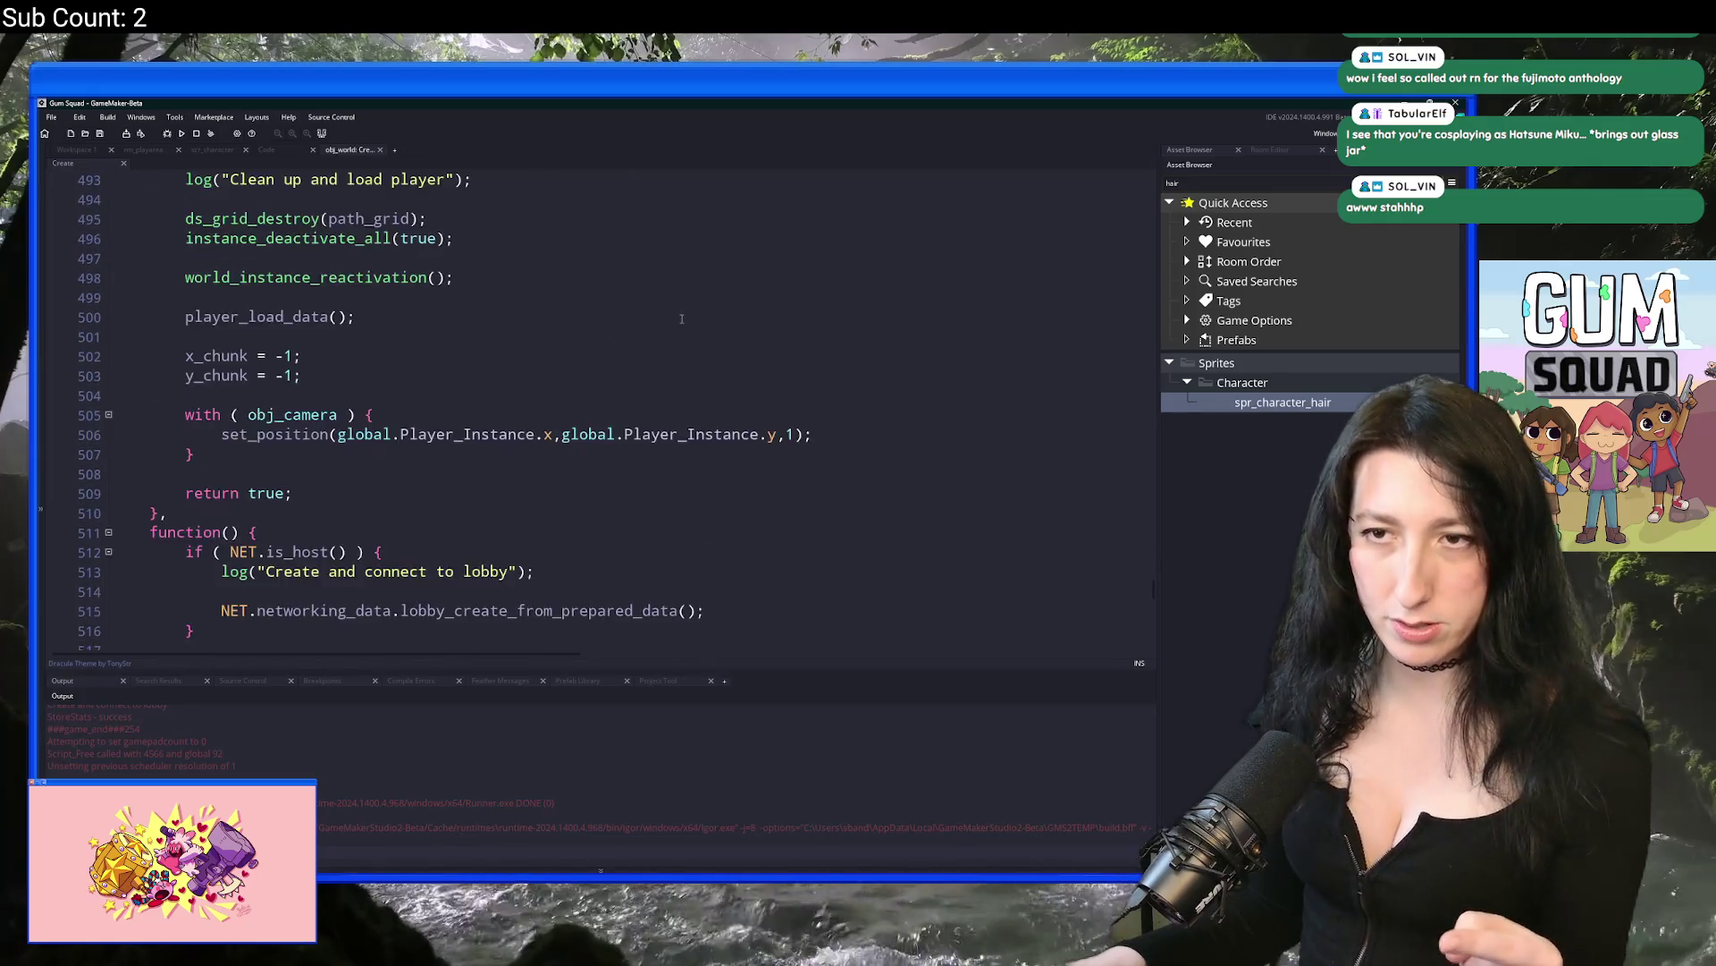
{"action": "scroll", "coordinate": [668, 322], "scroll_direction": "down", "scroll_amount": 9}
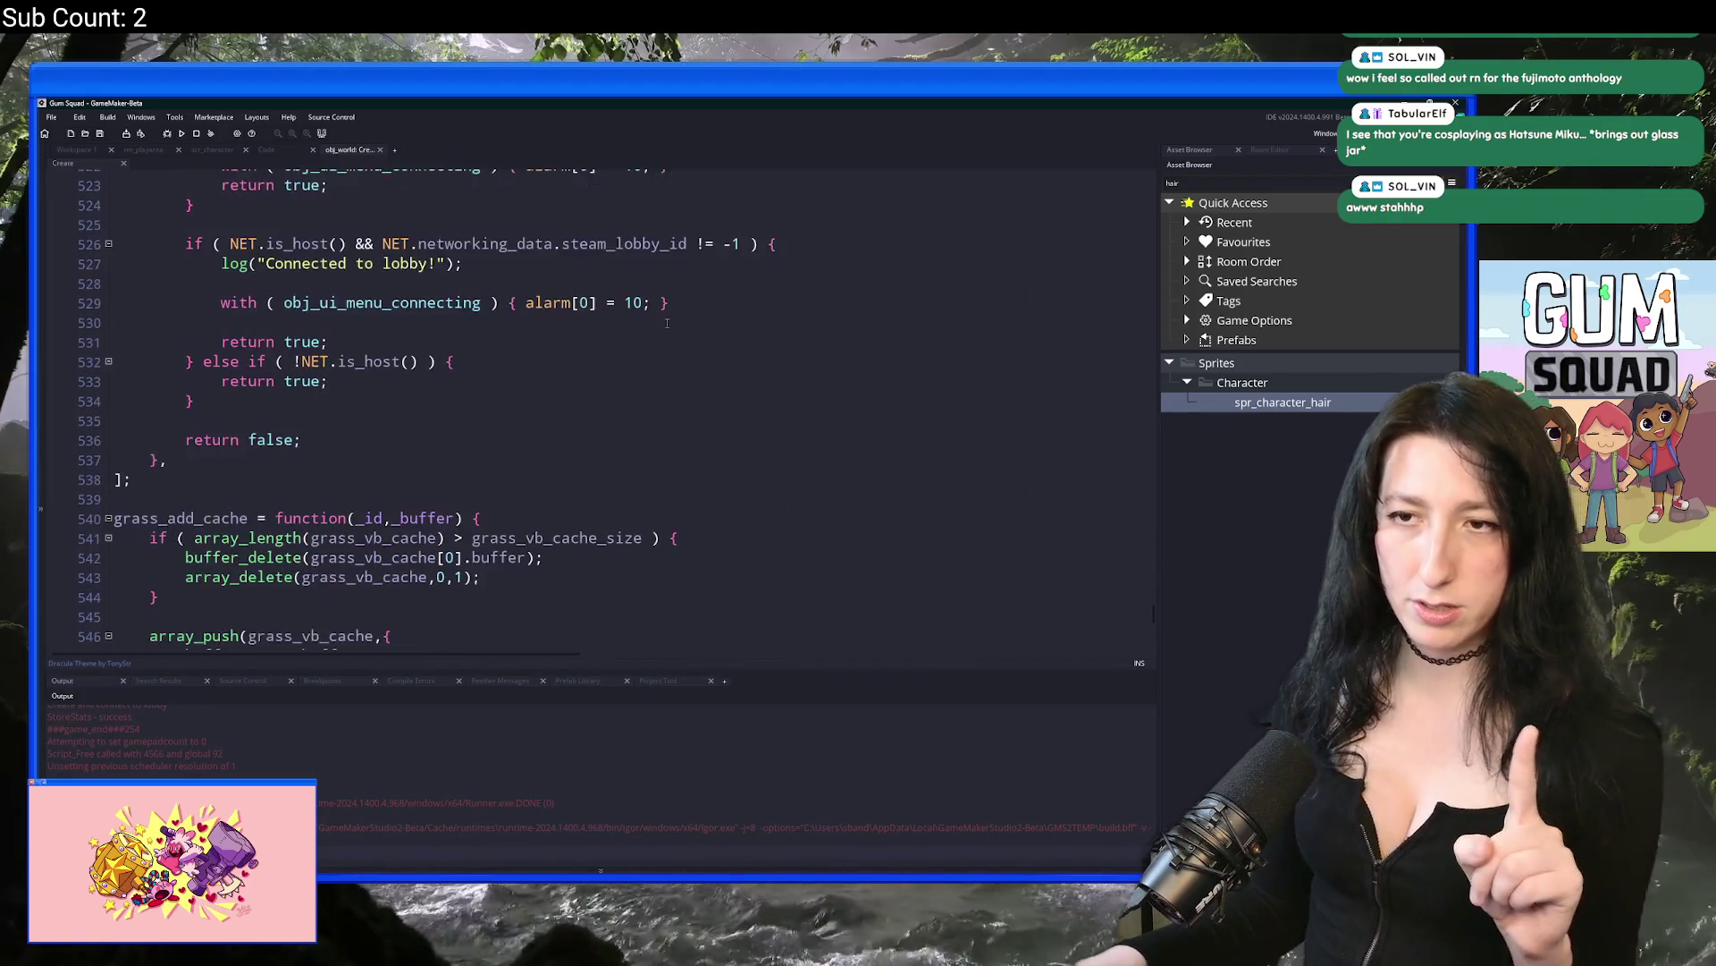
{"action": "scroll", "coordinate": [667, 323], "scroll_direction": "up", "scroll_amount": 6}
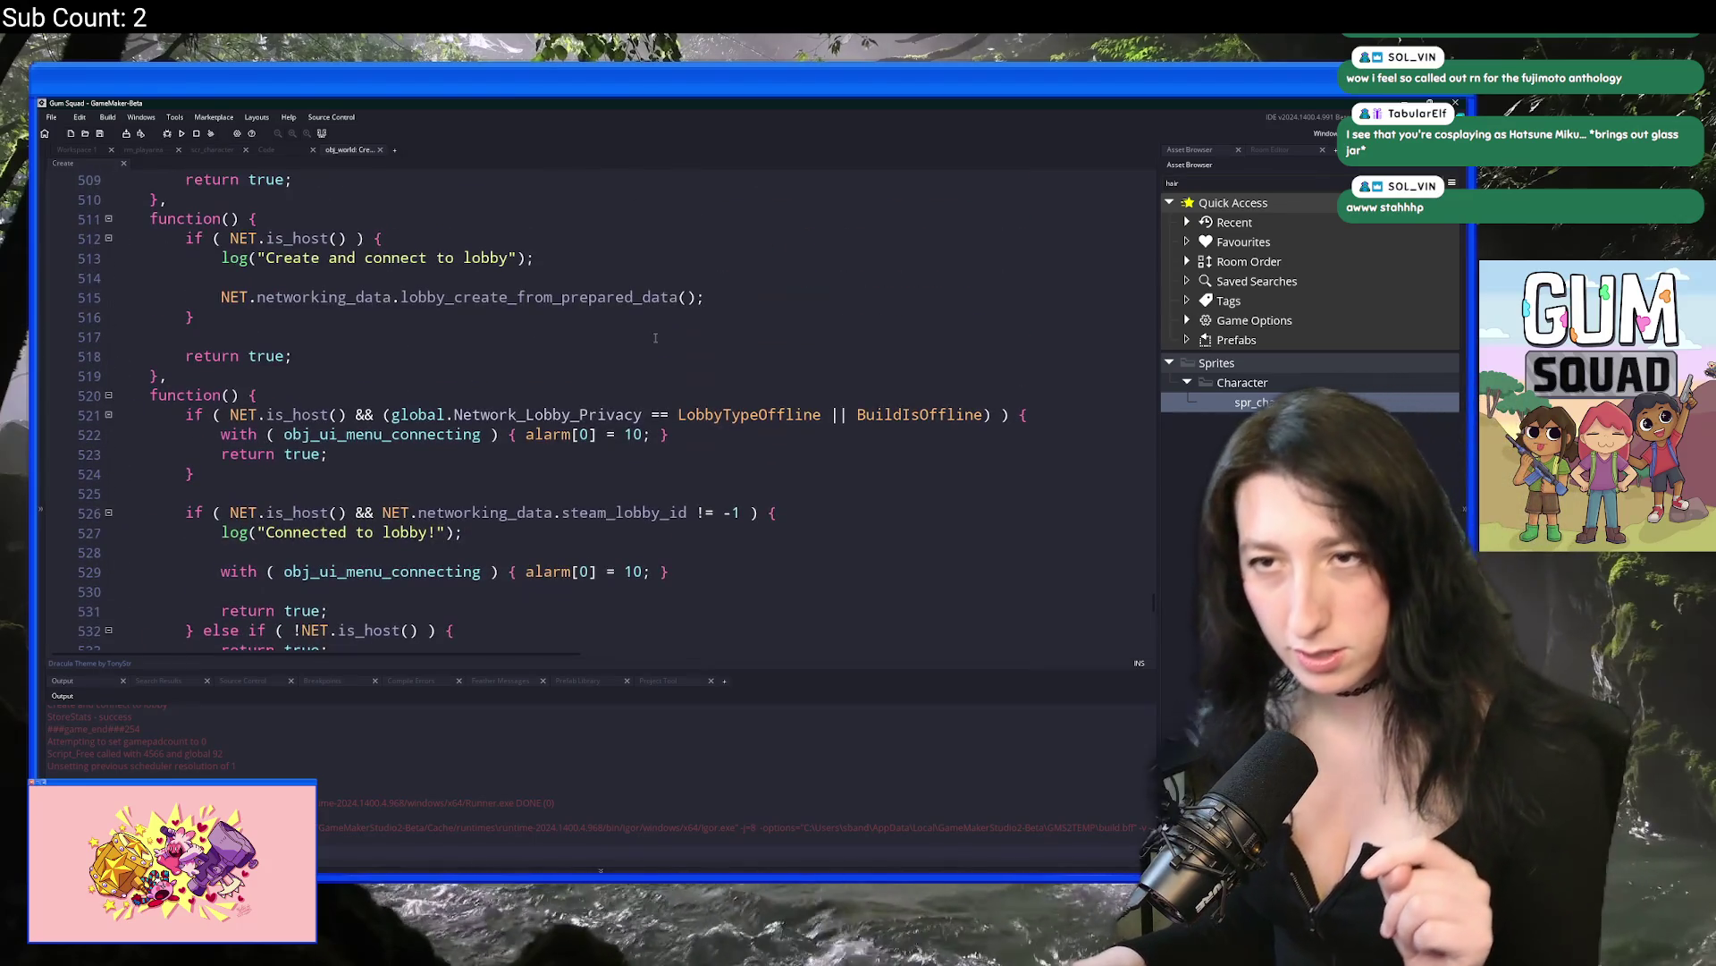
Step: Reopen obj_world through a Ctrl+T search for 'obj_w' and open its Create event again
{"action": "left_click", "coordinate": [656, 337]}
{"action": "key", "text": "ctrl+t"}
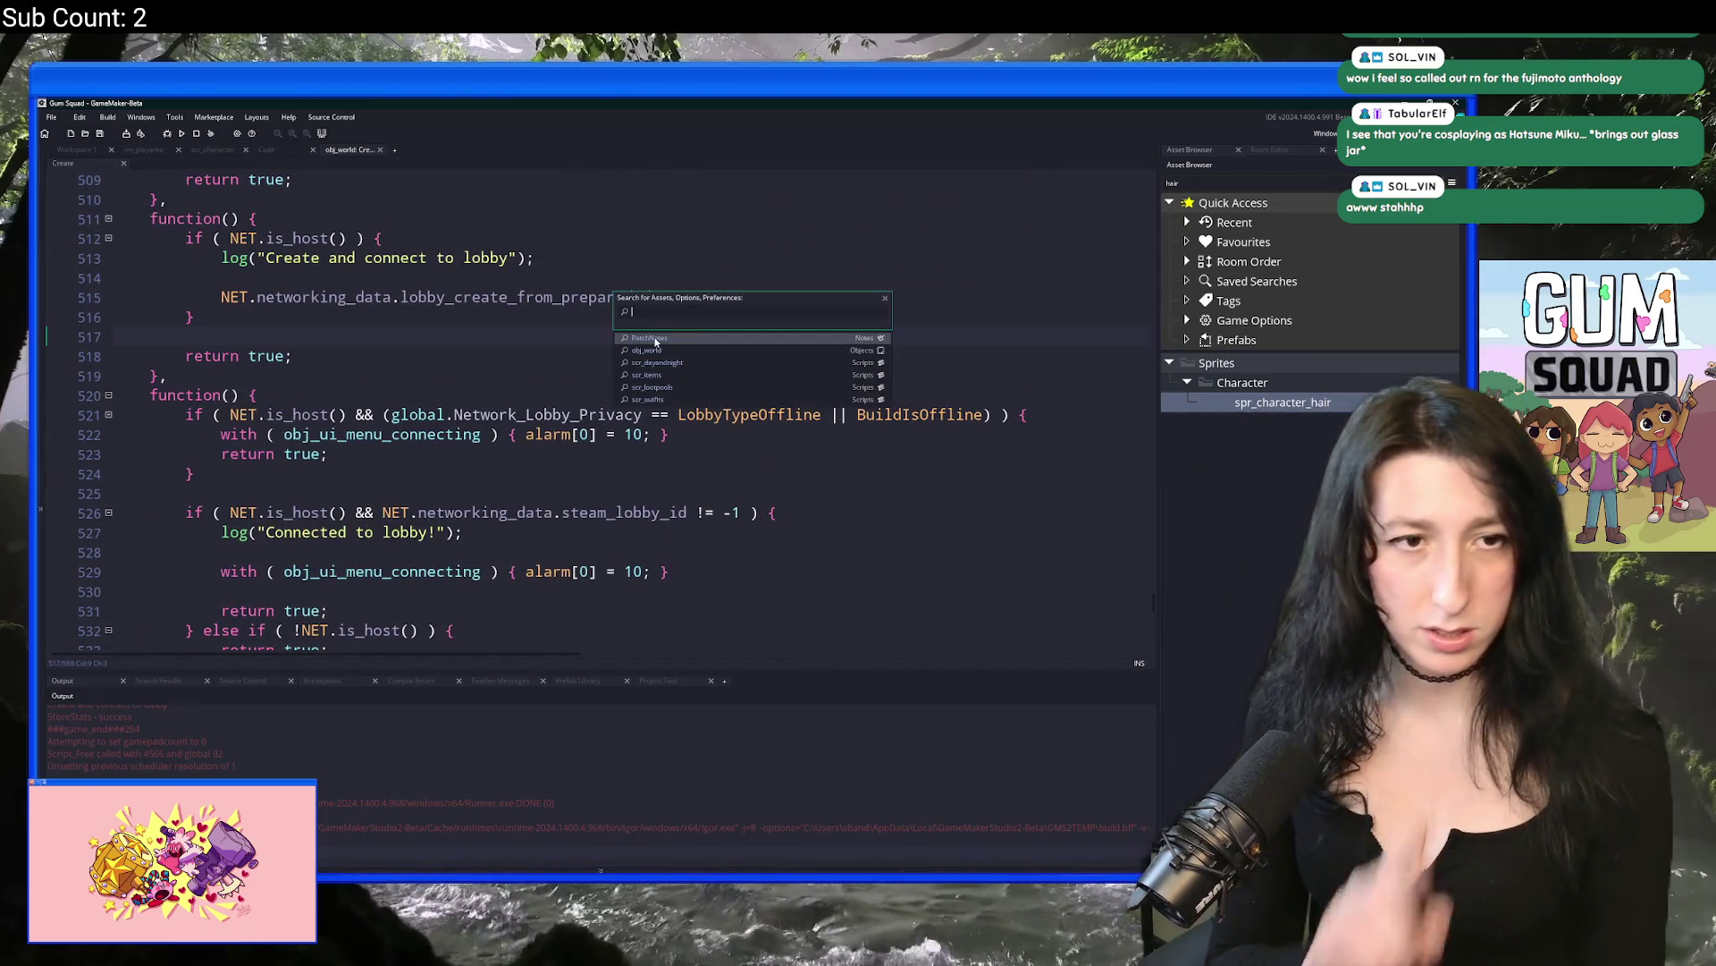
{"action": "type", "text": "obj_w"}
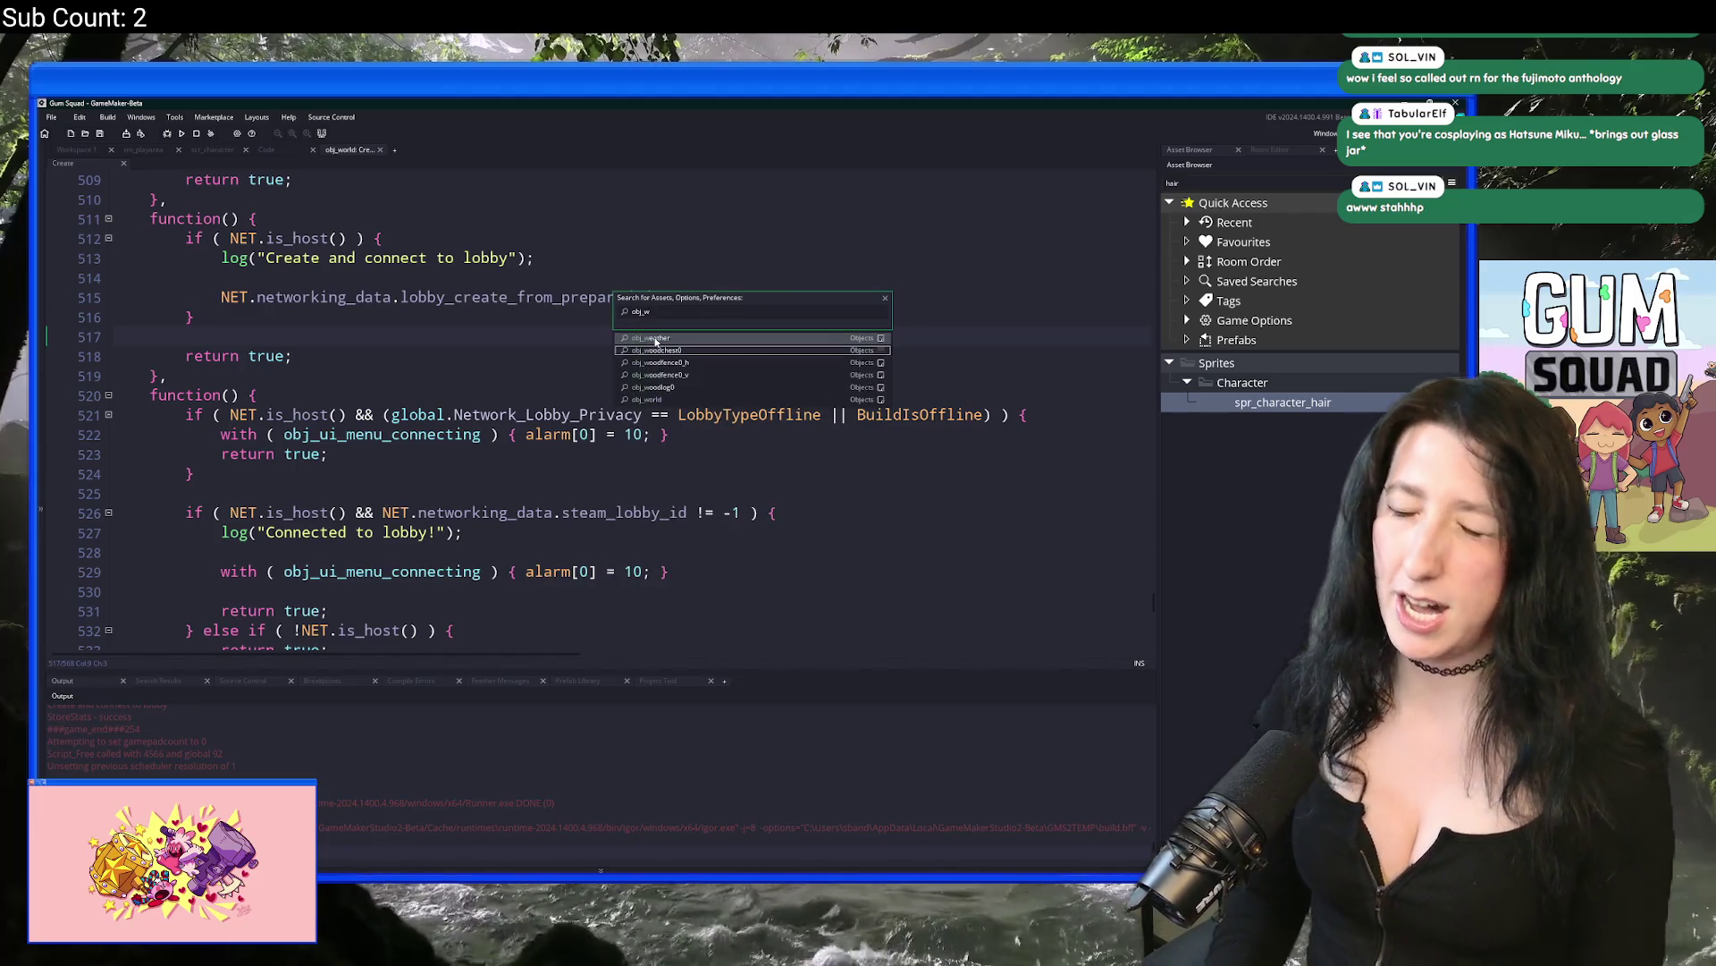
{"action": "key", "text": "Return"}
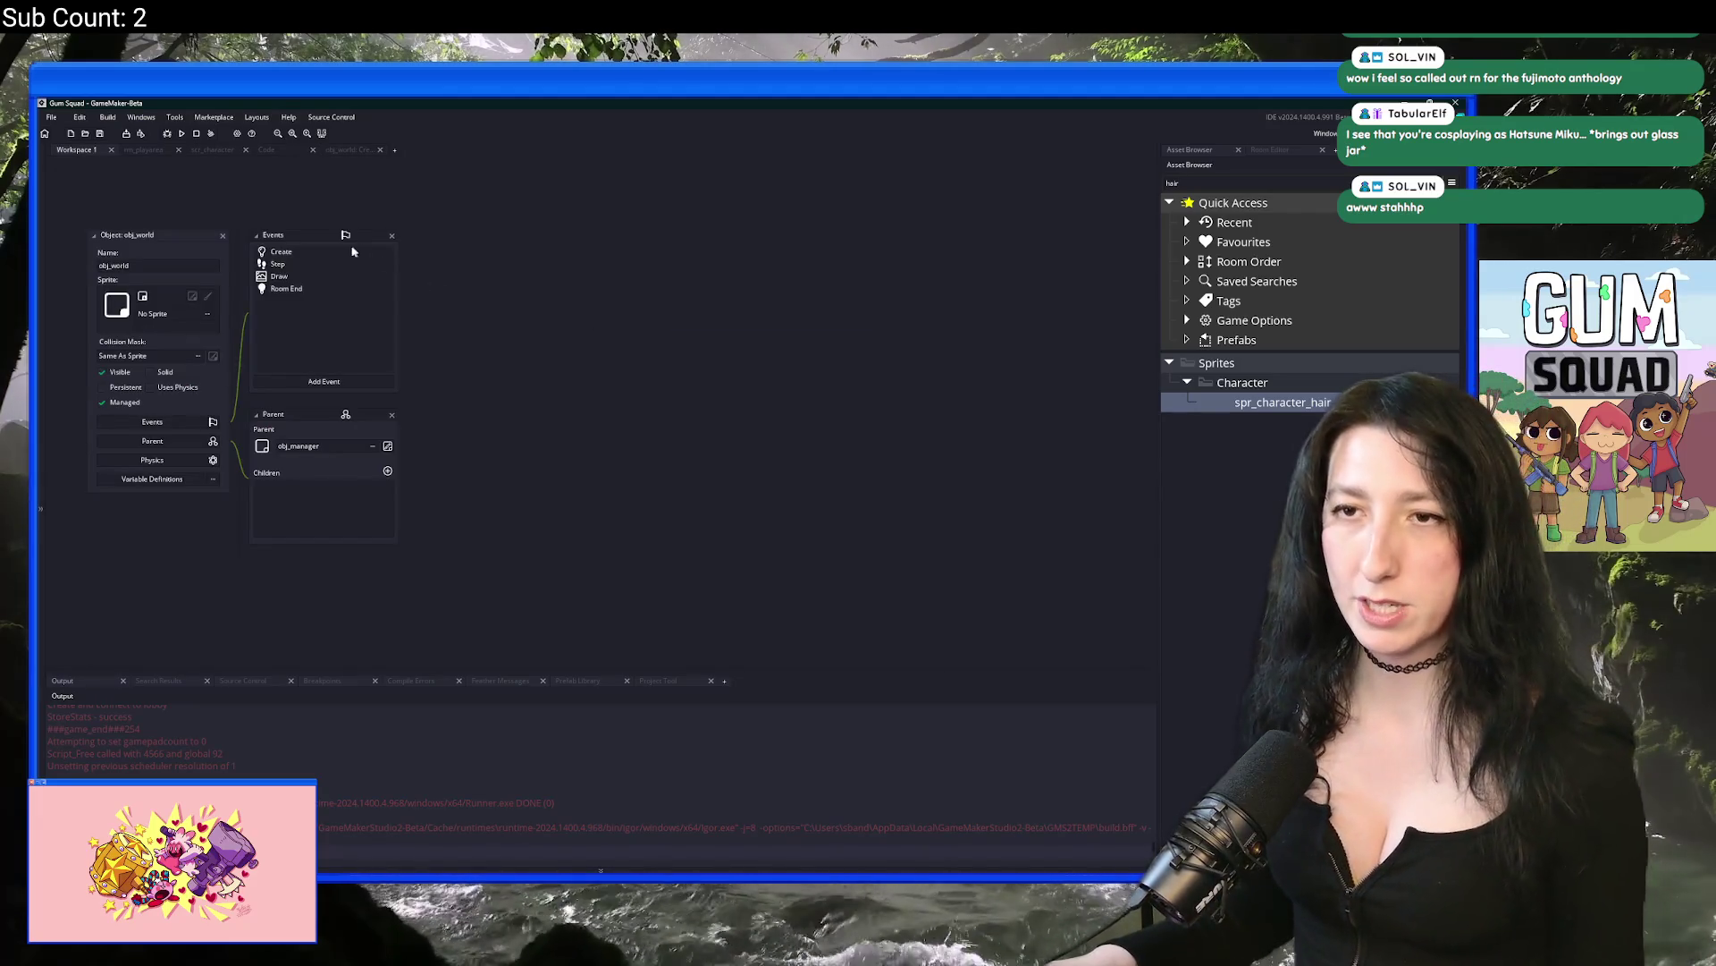
{"action": "double_click", "coordinate": [345, 254]}
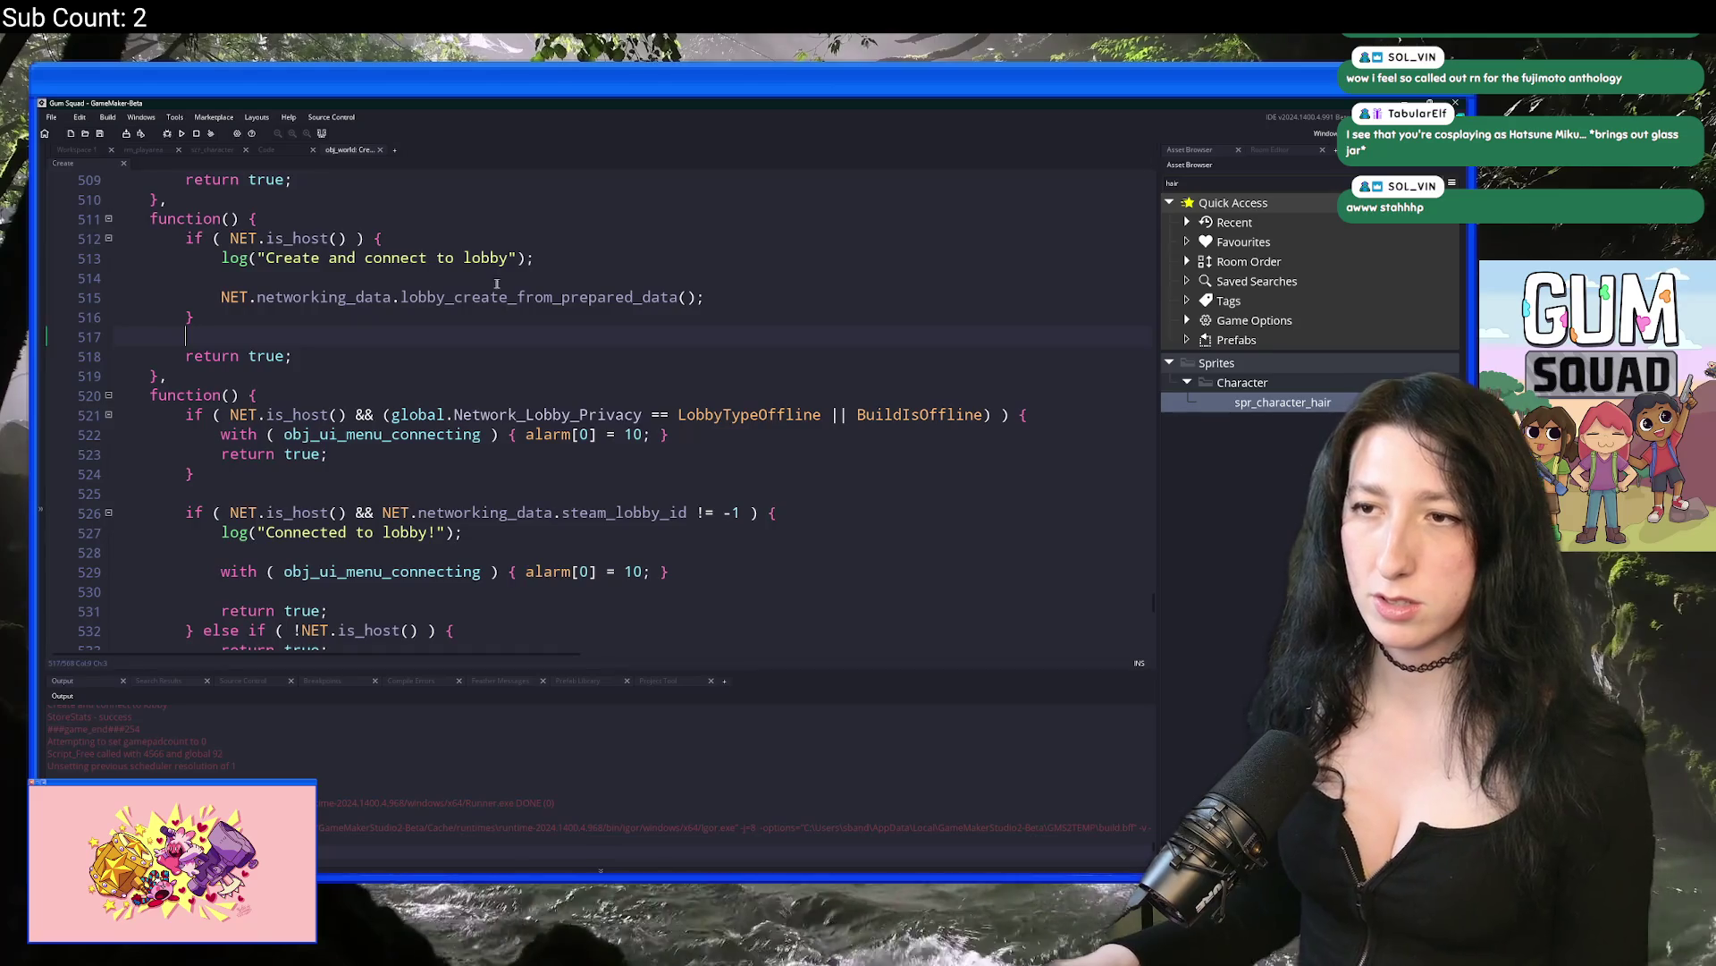
Step: Bring up obj_world's Step event code in its own tab and locate the map-entity save line
{"action": "left_click", "coordinate": [87, 152]}
{"action": "double_click", "coordinate": [331, 276]}
{"action": "double_click", "coordinate": [332, 264]}
{"action": "scroll", "coordinate": [869, 267], "scroll_direction": "down", "scroll_amount": 20}
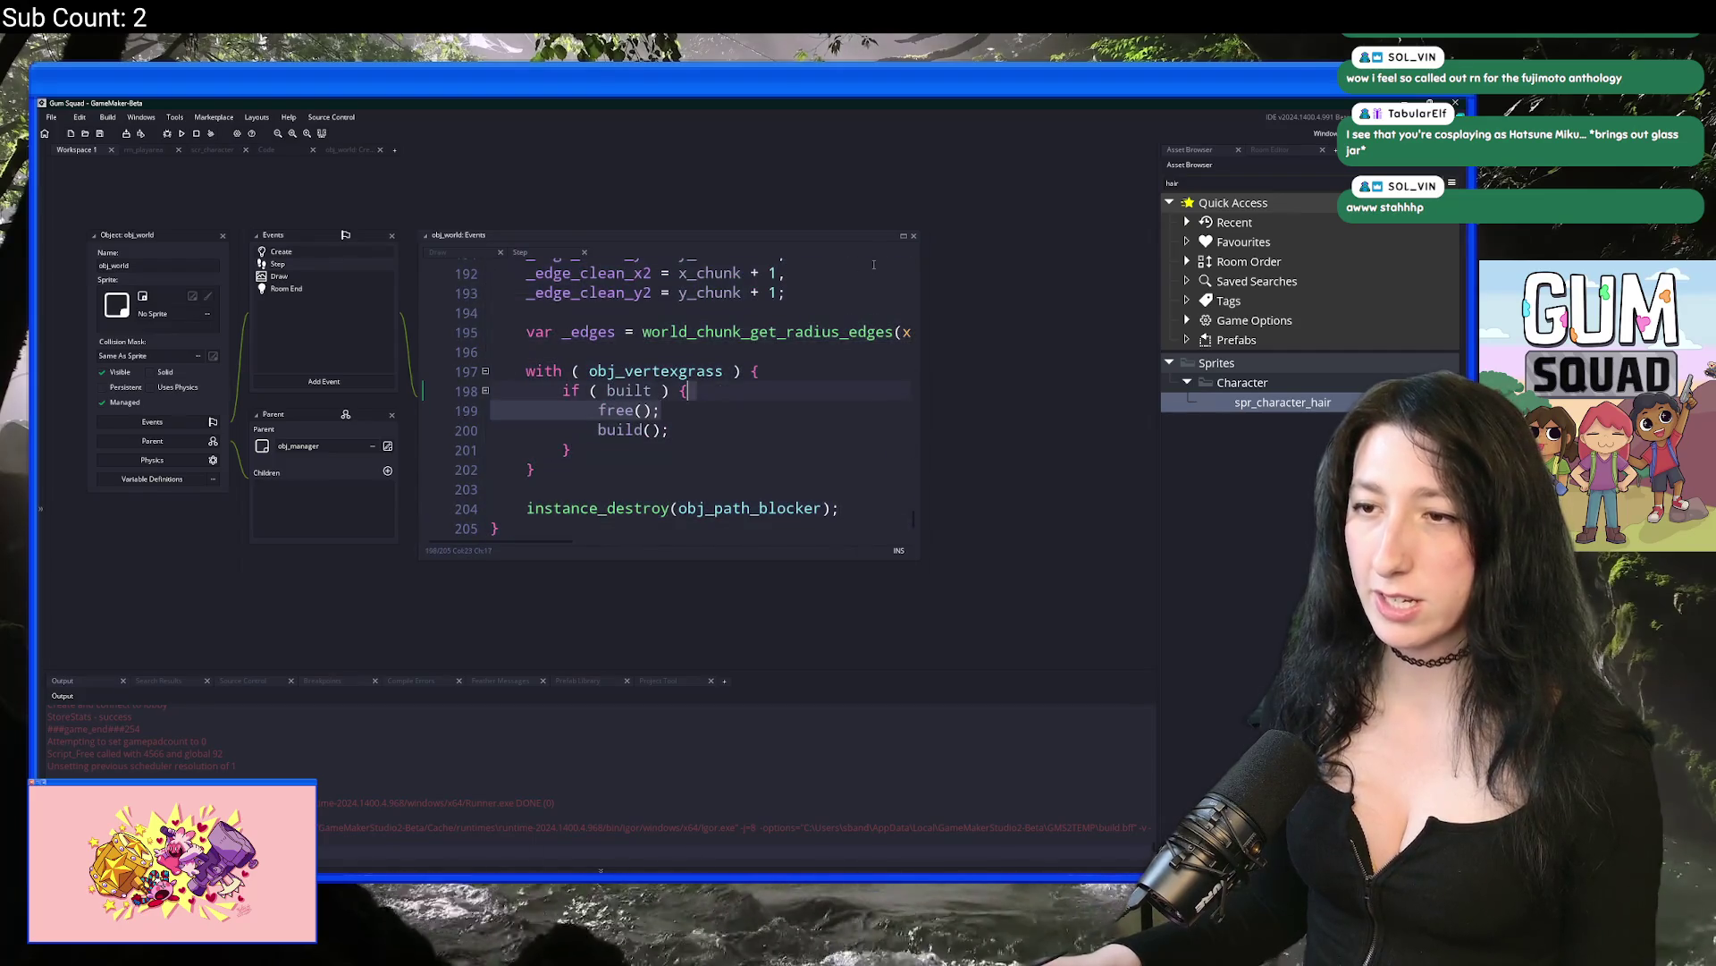
{"action": "left_click", "coordinate": [903, 235]}
{"action": "scroll", "coordinate": [730, 372], "scroll_direction": "up", "scroll_amount": 15}
{"action": "scroll", "coordinate": [730, 372], "scroll_direction": "up", "scroll_amount": 20}
{"action": "scroll", "coordinate": [606, 440], "scroll_direction": "up", "scroll_amount": 3}
{"action": "scroll", "coordinate": [536, 442], "scroll_direction": "down", "scroll_amount": 4}
{"action": "scroll", "coordinate": [462, 443], "scroll_direction": "up", "scroll_amount": 5}
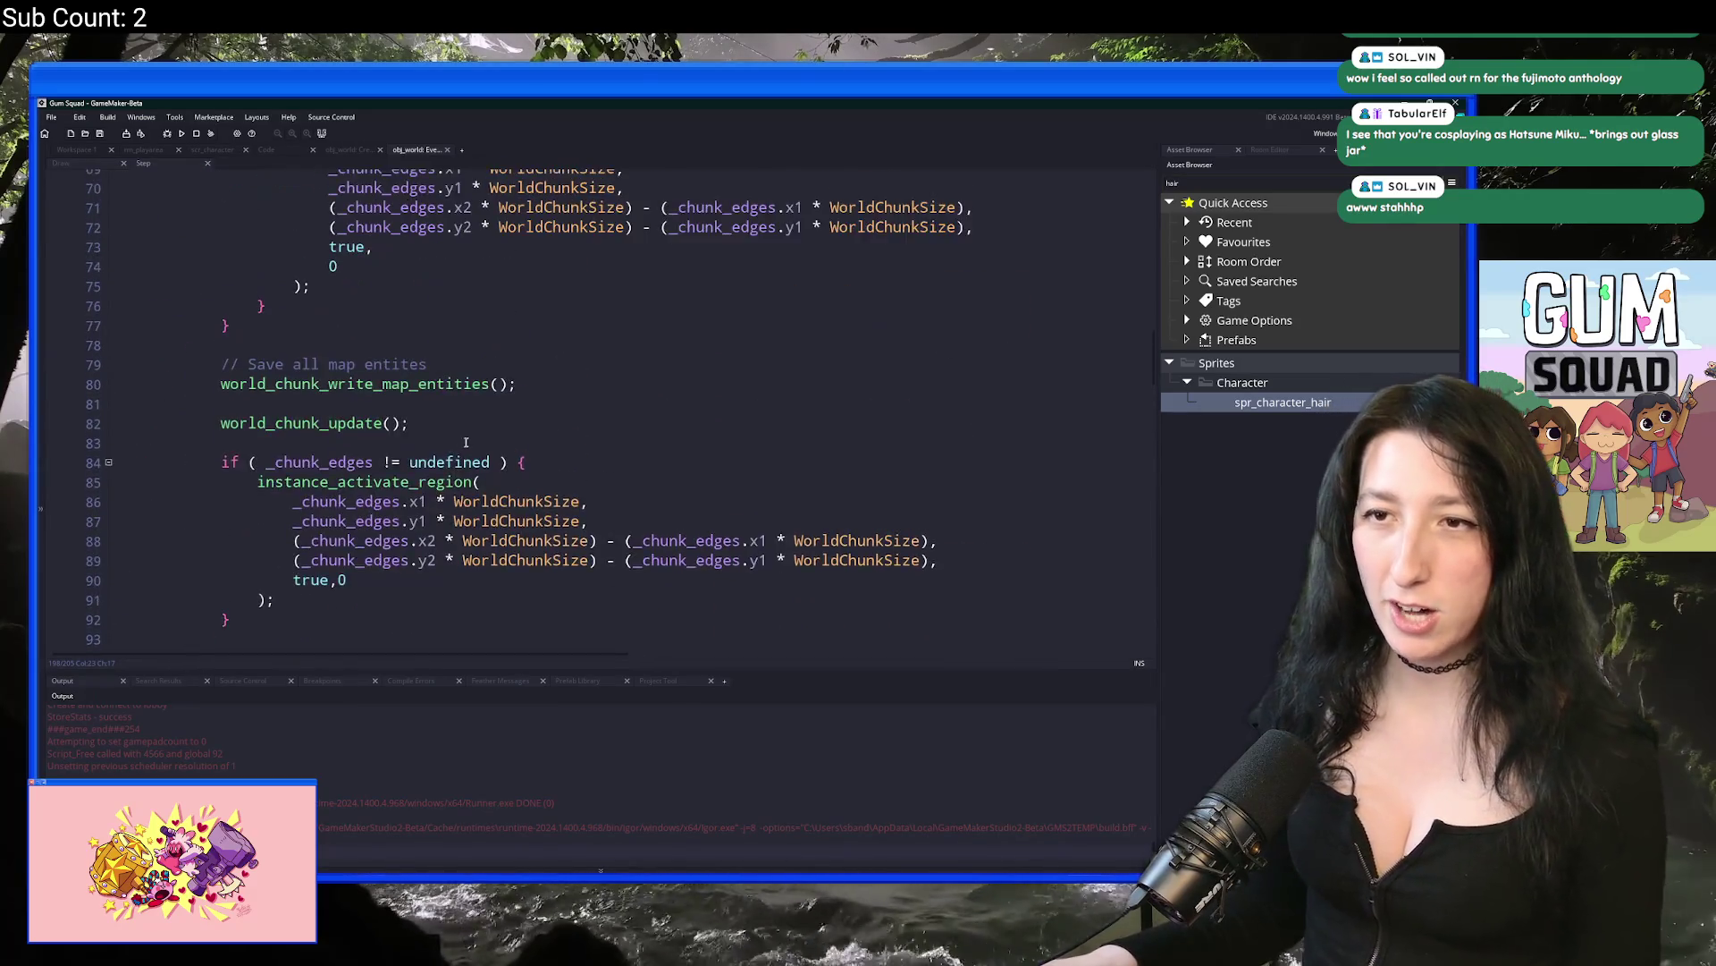
{"action": "scroll", "coordinate": [462, 443], "scroll_direction": "up", "scroll_amount": 3}
{"action": "left_click", "coordinate": [558, 459]}
{"action": "scroll", "coordinate": [572, 450], "scroll_direction": "down", "scroll_amount": 7}
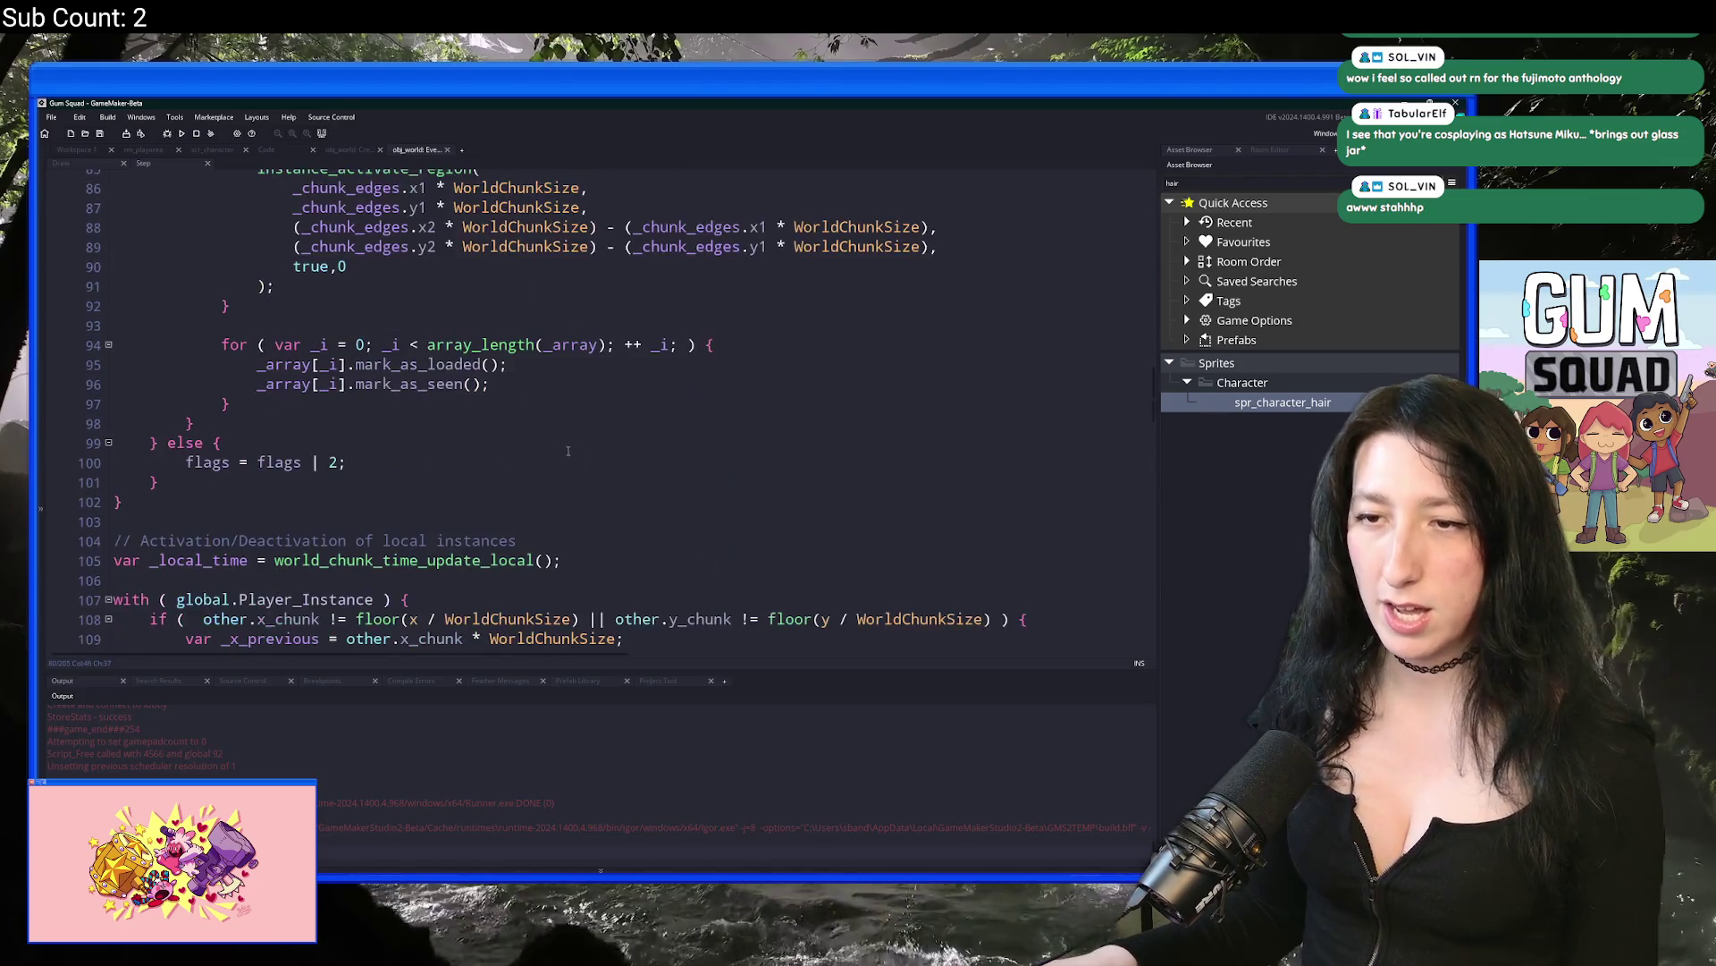
{"action": "scroll", "coordinate": [568, 450], "scroll_direction": "up", "scroll_amount": 17}
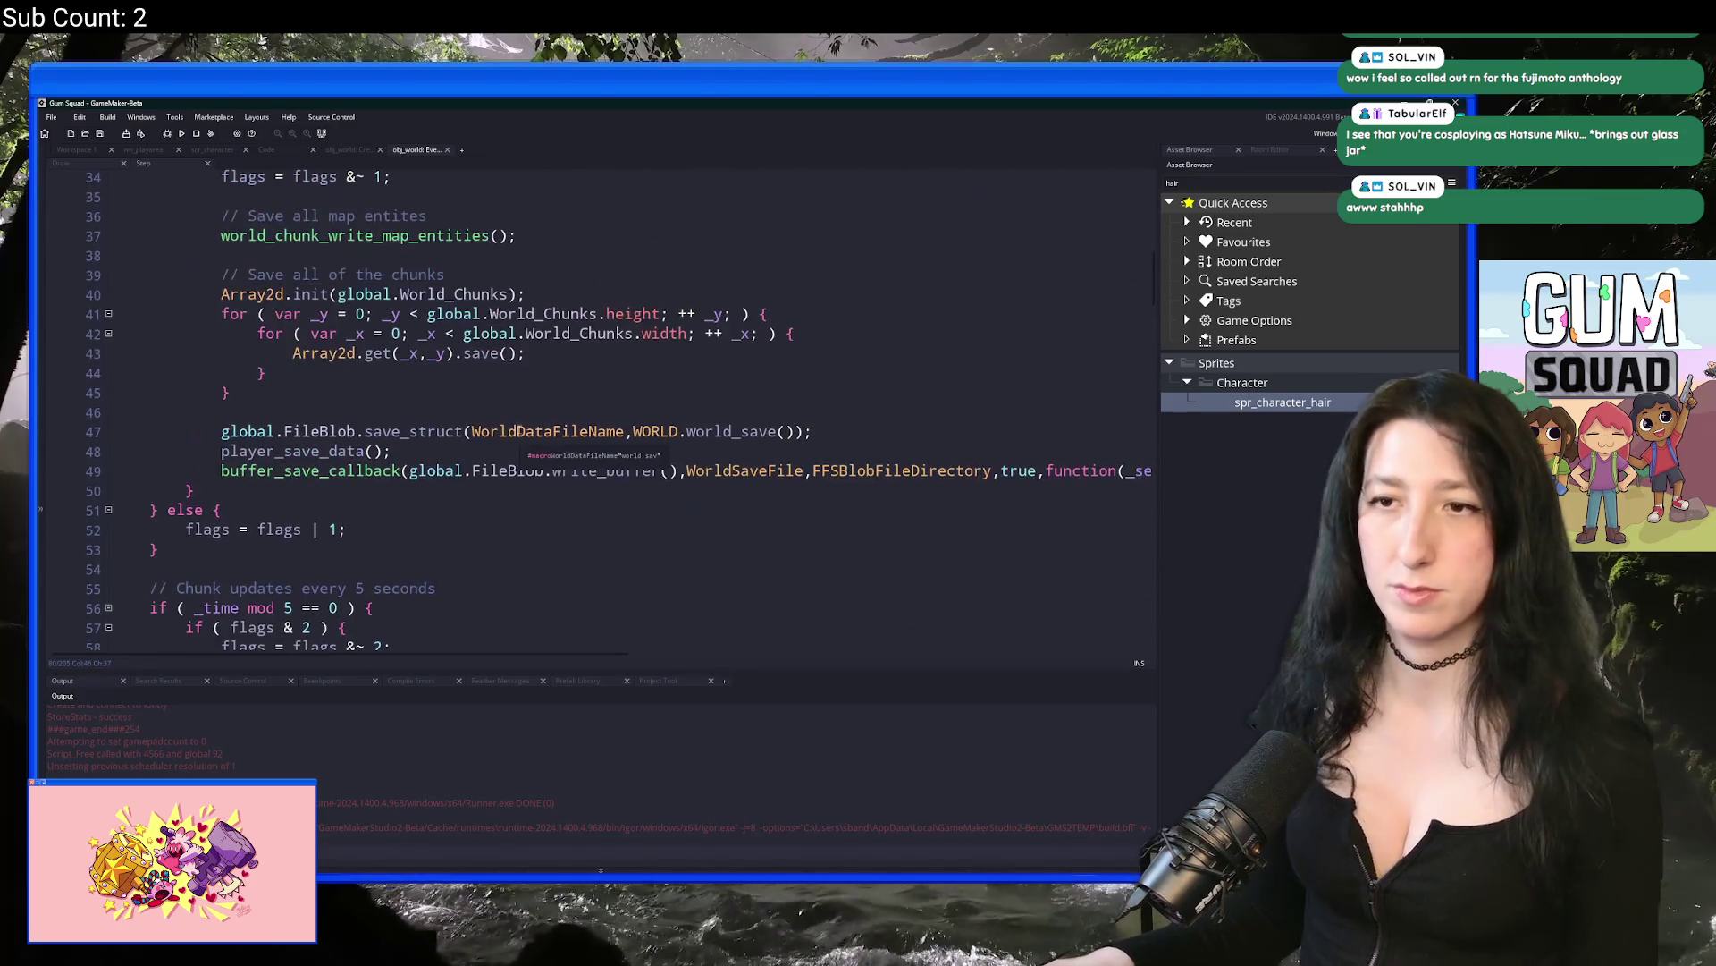
{"action": "scroll", "coordinate": [268, 518], "scroll_direction": "up", "scroll_amount": 2}
Step: Select the chunk-saving block in the Step event
{"action": "left_click", "coordinate": [175, 627]}
{"action": "left_click", "coordinate": [521, 610]}
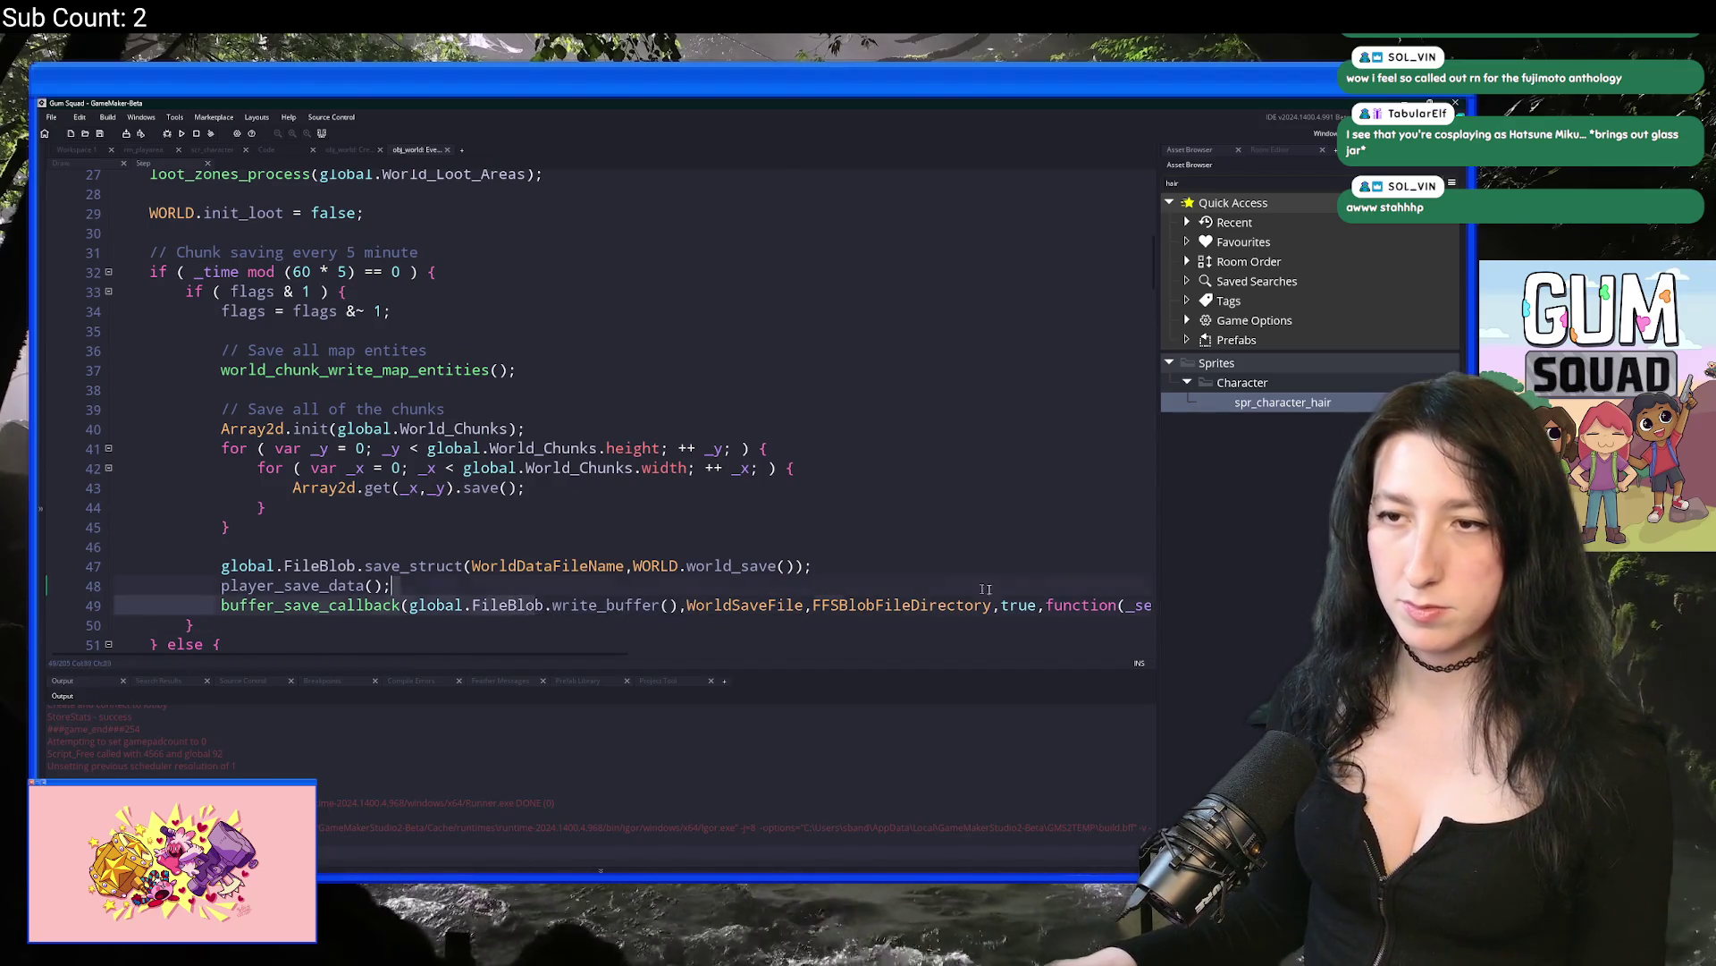
{"action": "key", "text": "End"}
{"action": "mouse_move", "coordinate": [1105, 613]}
{"action": "left_mouse_down"}
{"action": "mouse_move", "coordinate": [626, 608]}
{"action": "mouse_move", "coordinate": [138, 489]}
{"action": "mouse_move", "coordinate": [209, 349]}
{"action": "left_mouse_up"}
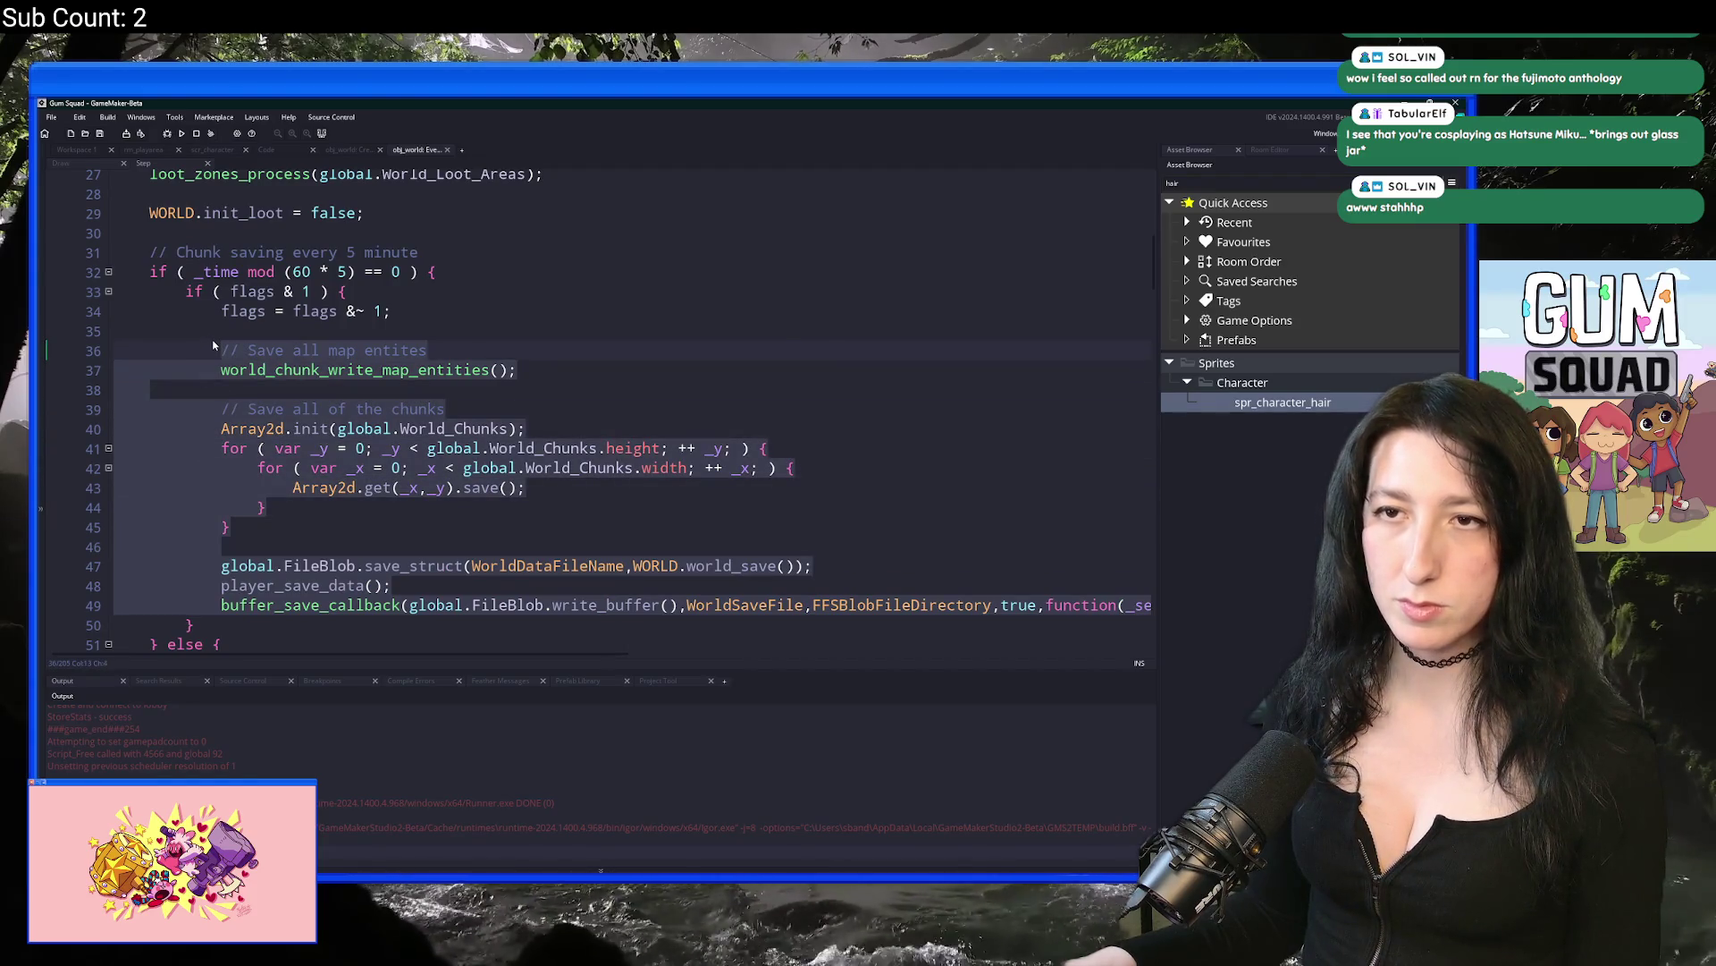
{"action": "scroll", "coordinate": [213, 344], "scroll_direction": "up", "scroll_amount": 1}
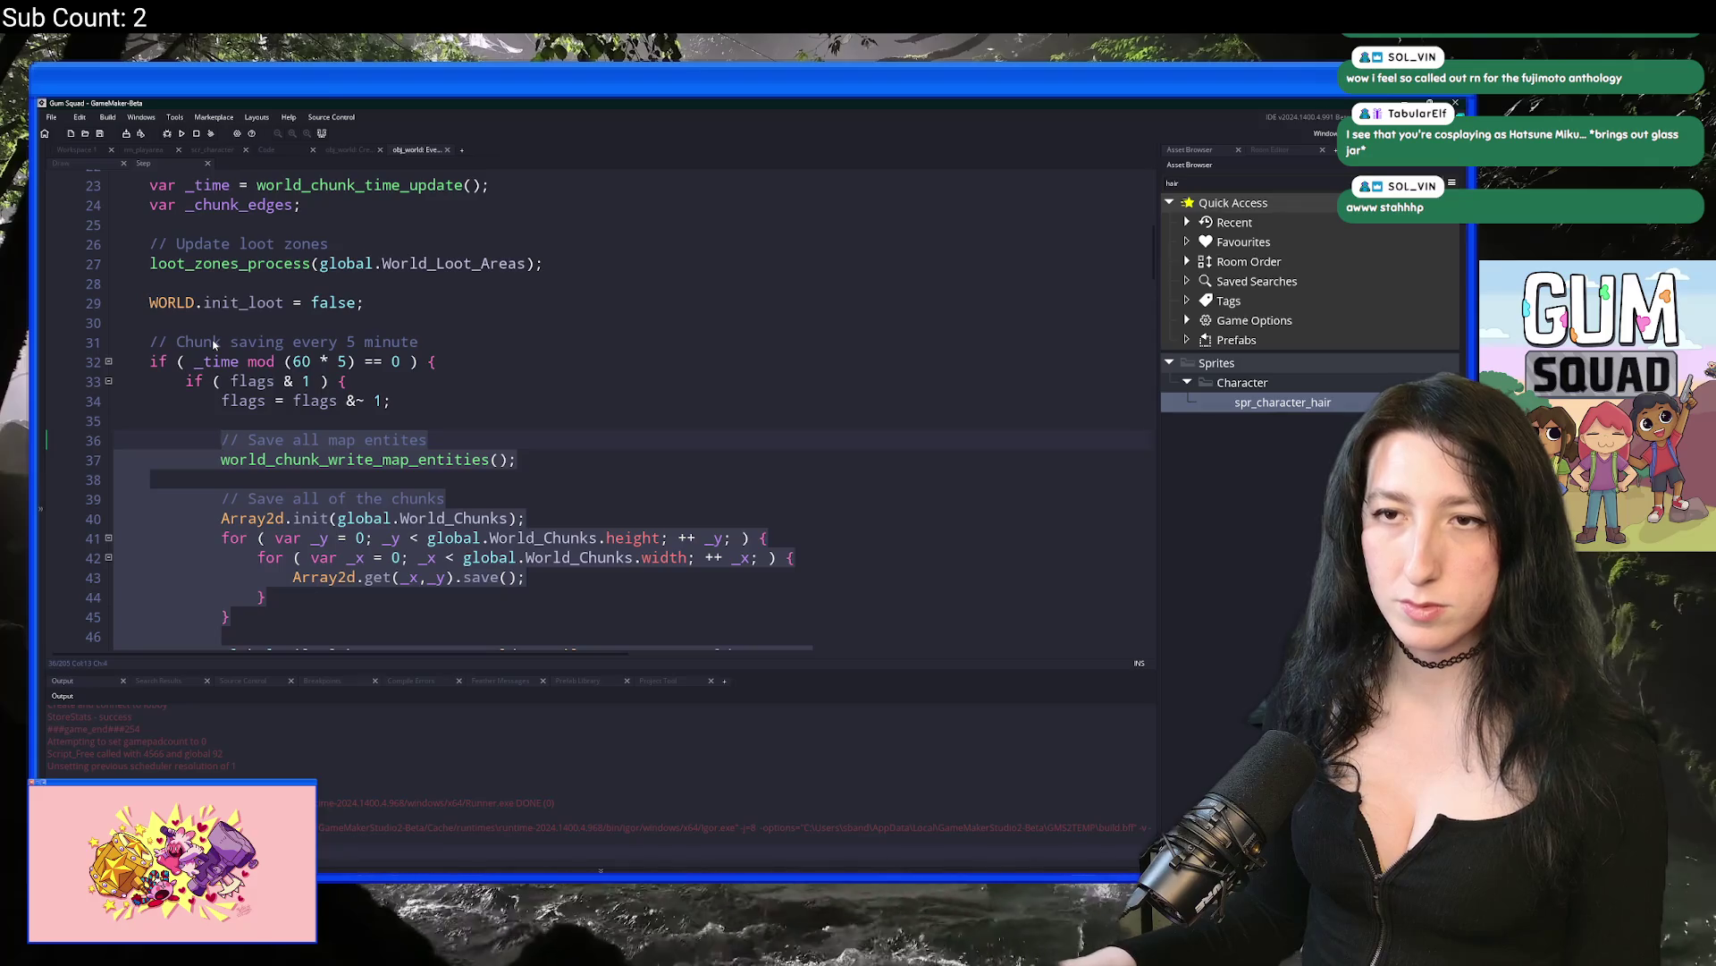
{"action": "scroll", "coordinate": [213, 344], "scroll_direction": "up", "scroll_amount": 2}
{"action": "scroll", "coordinate": [213, 344], "scroll_direction": "down", "scroll_amount": 2}
{"action": "scroll", "coordinate": [213, 344], "scroll_direction": "up", "scroll_amount": 2}
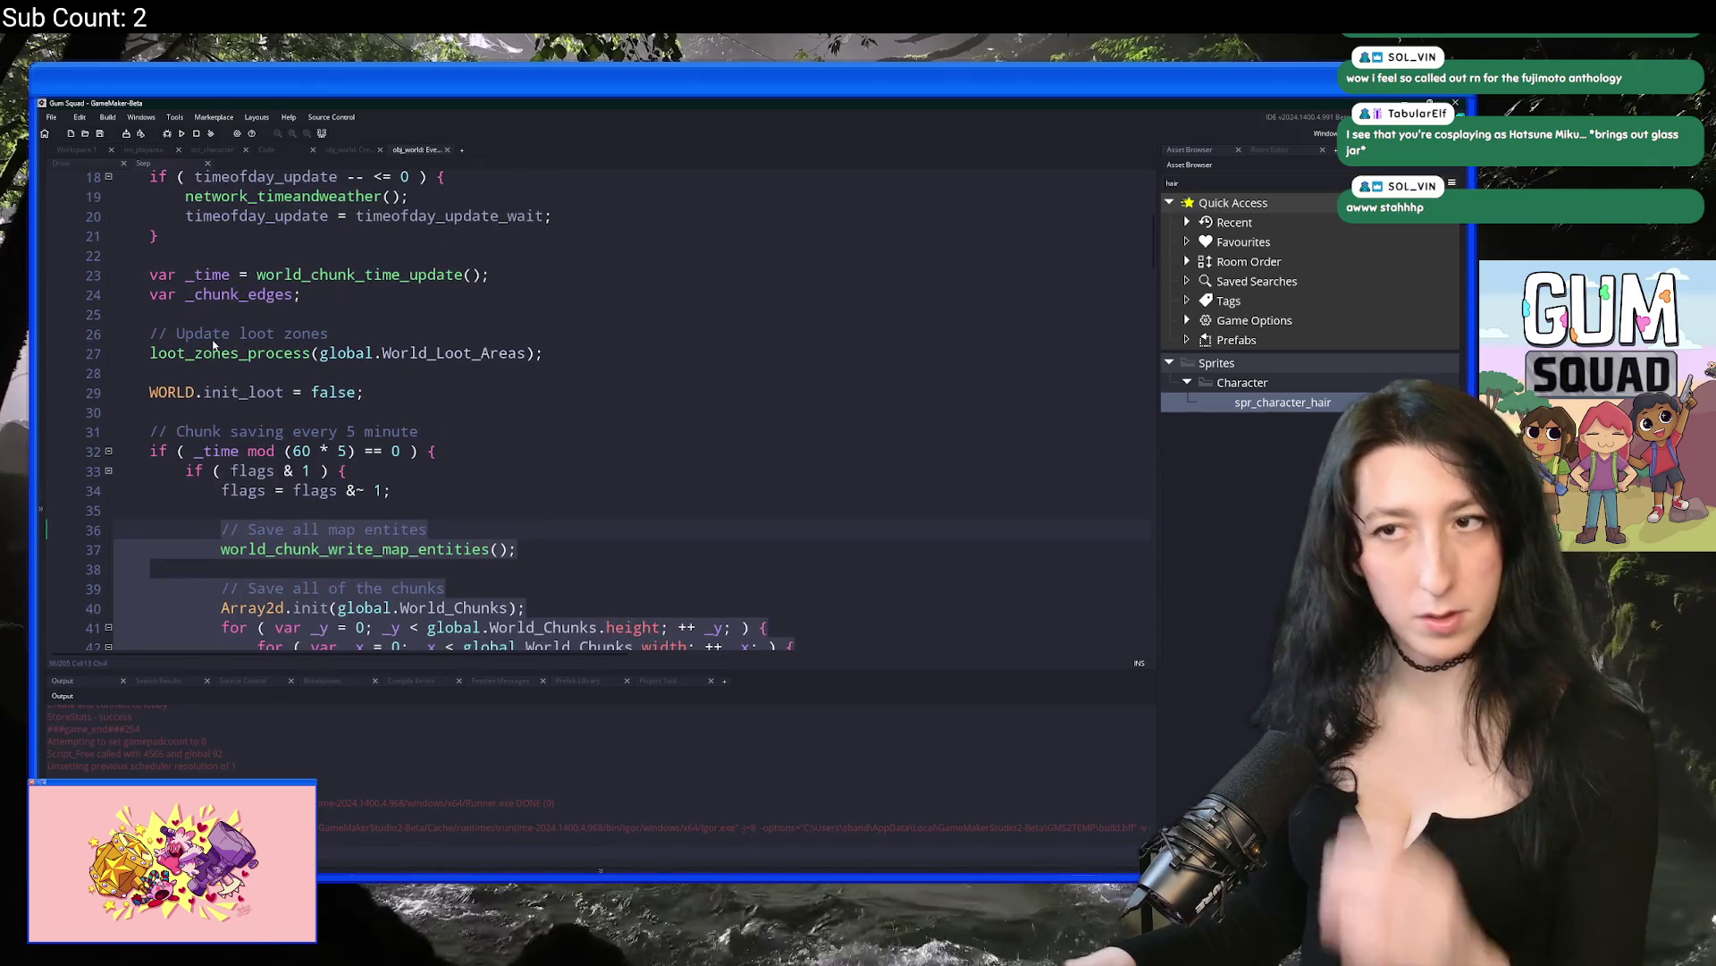
{"action": "scroll", "coordinate": [213, 344], "scroll_direction": "down", "scroll_amount": 2}
{"action": "scroll", "coordinate": [266, 378], "scroll_direction": "down", "scroll_amount": 2}
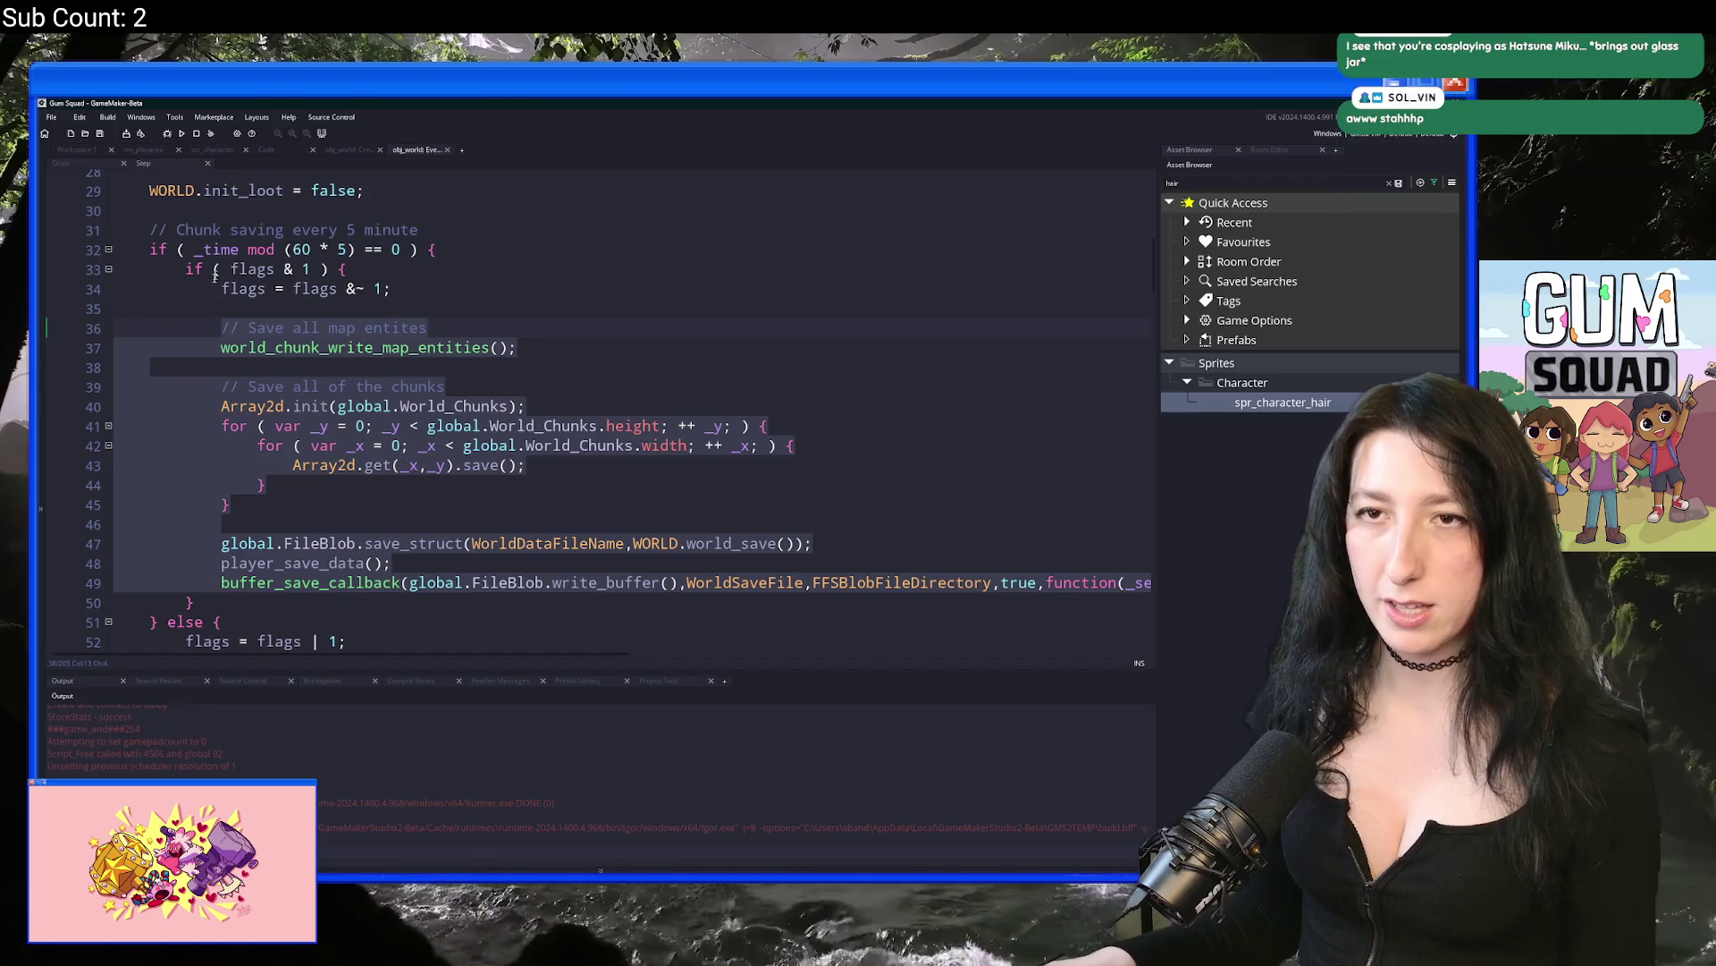
Step: Paste the save block into the Create event, then delete it again
{"action": "left_click", "coordinate": [349, 149]}
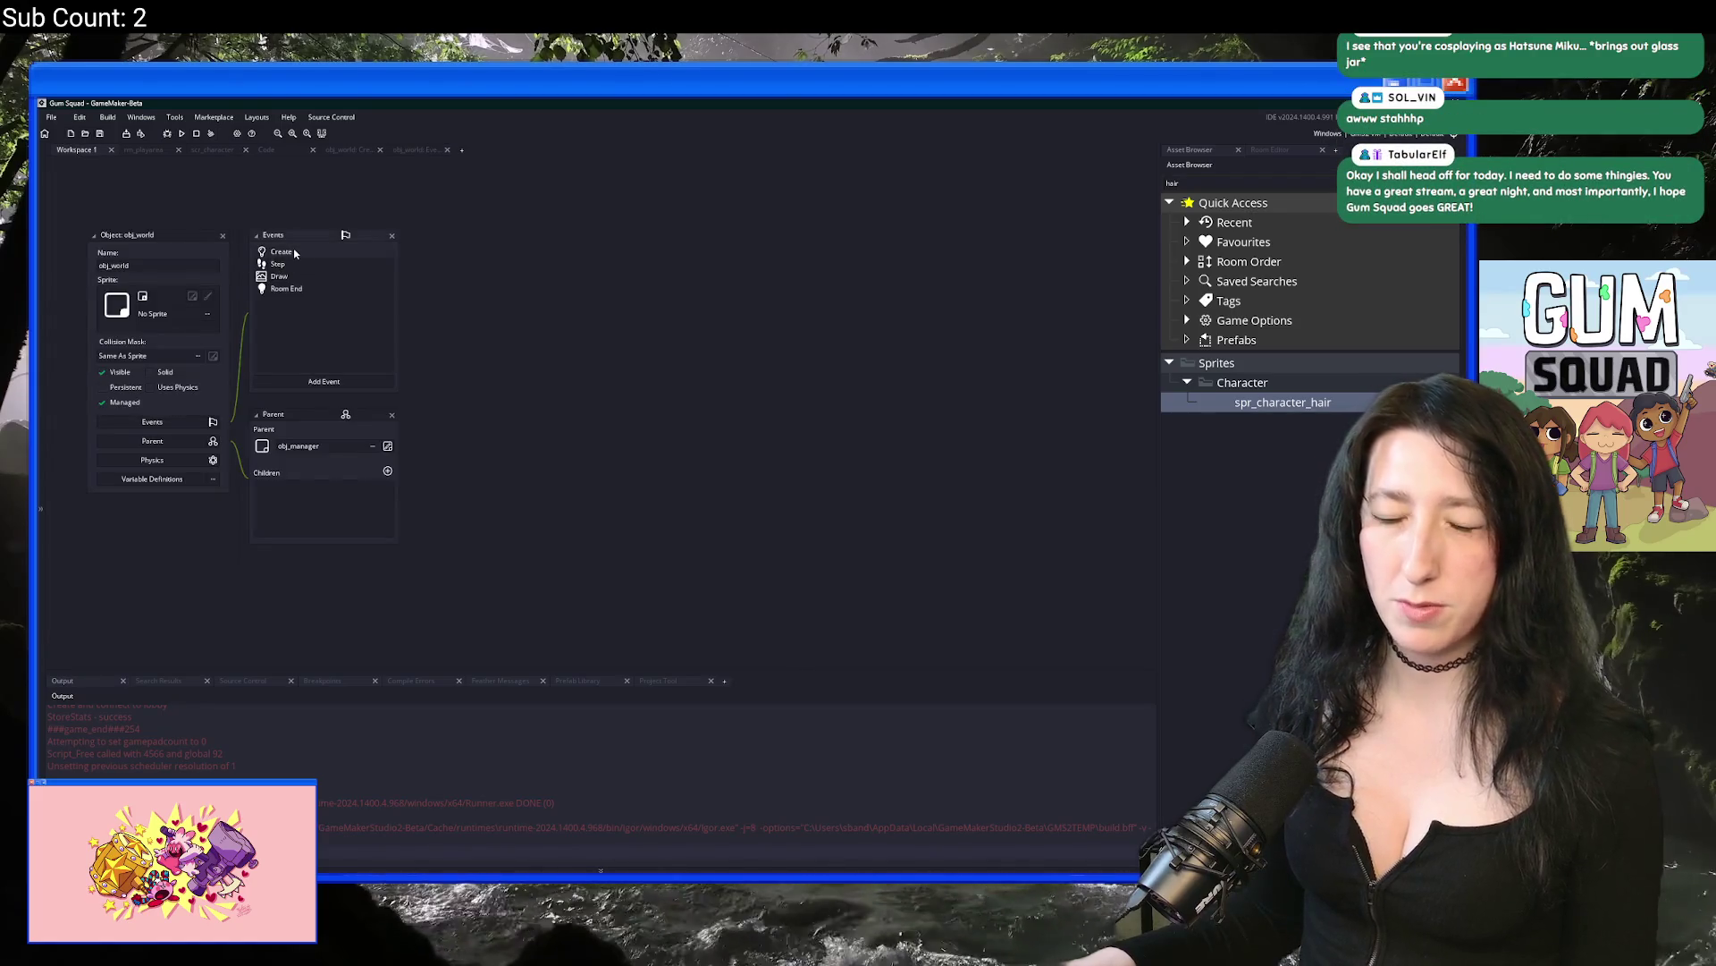
{"action": "scroll", "coordinate": [401, 353], "scroll_direction": "down", "scroll_amount": 10}
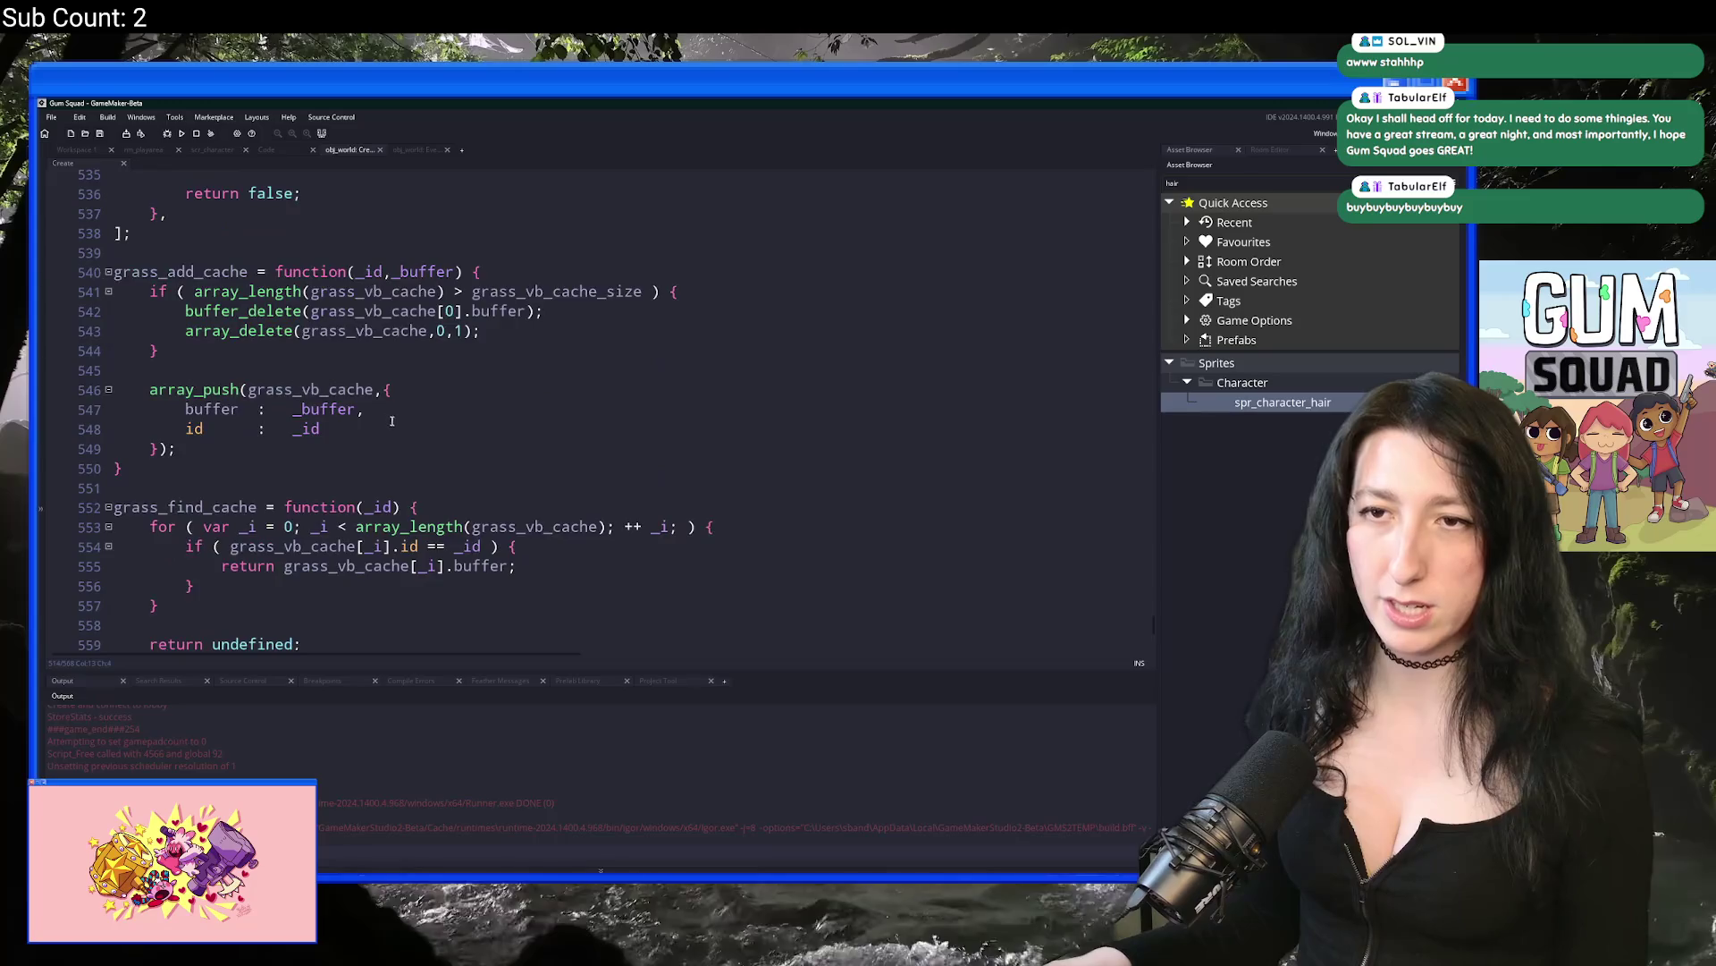
{"action": "key", "text": "ctrl+z"}
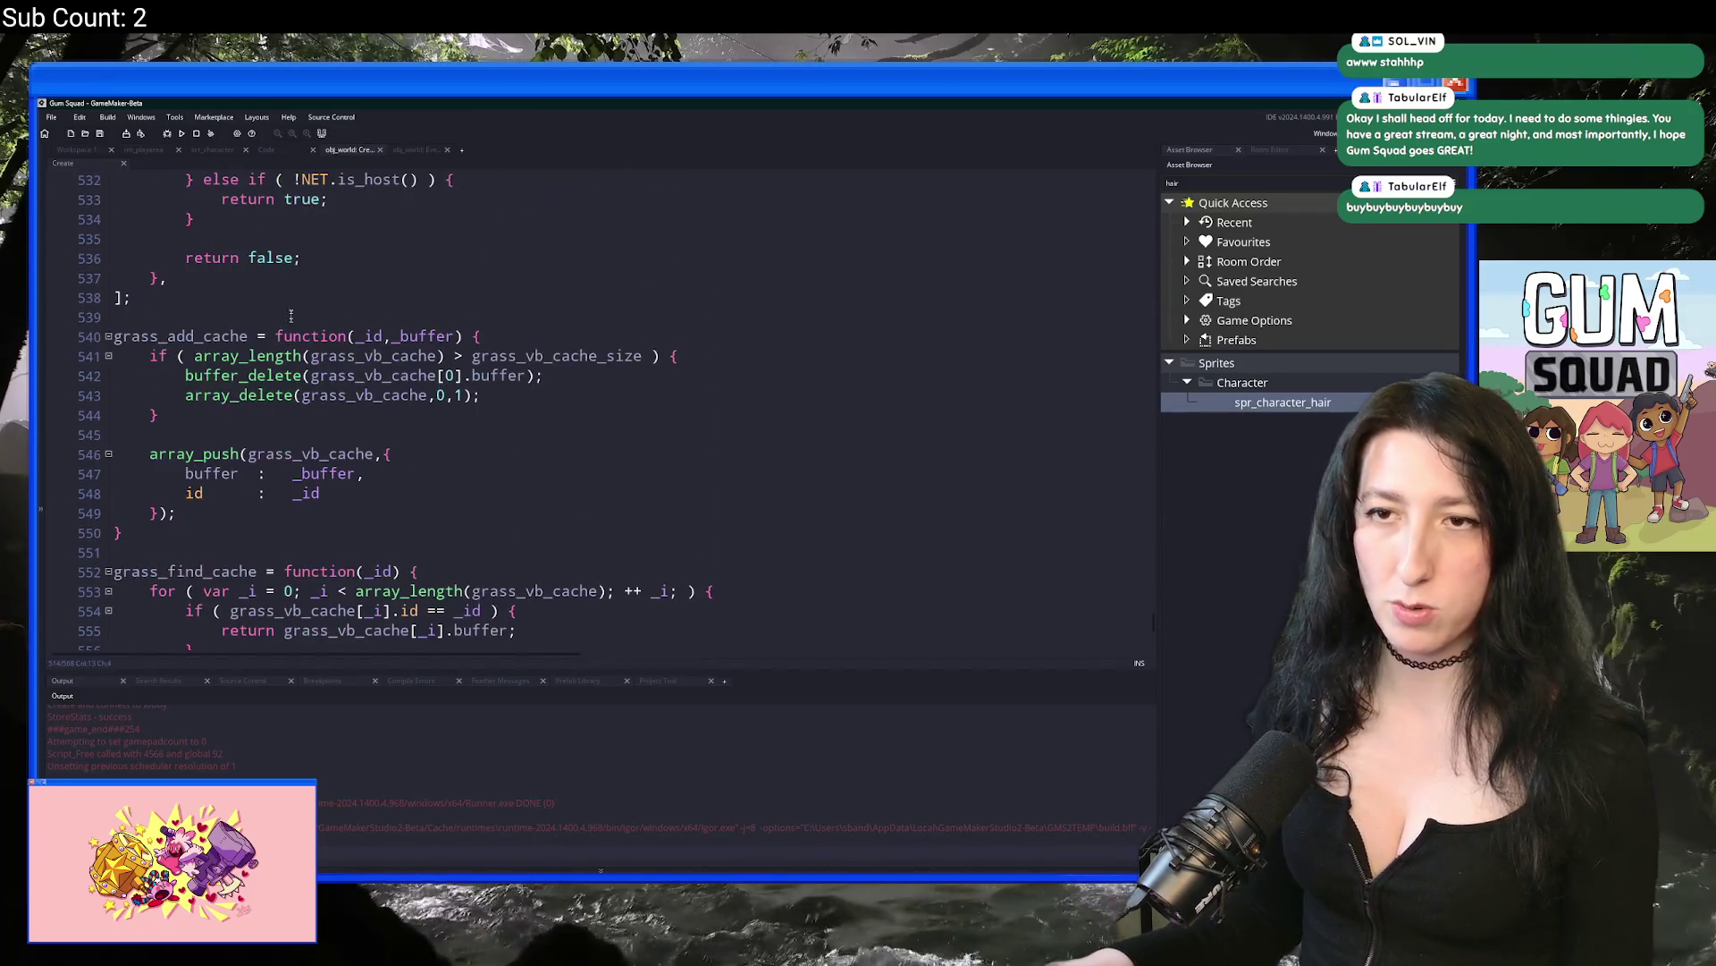
{"action": "left_click", "coordinate": [391, 454]}
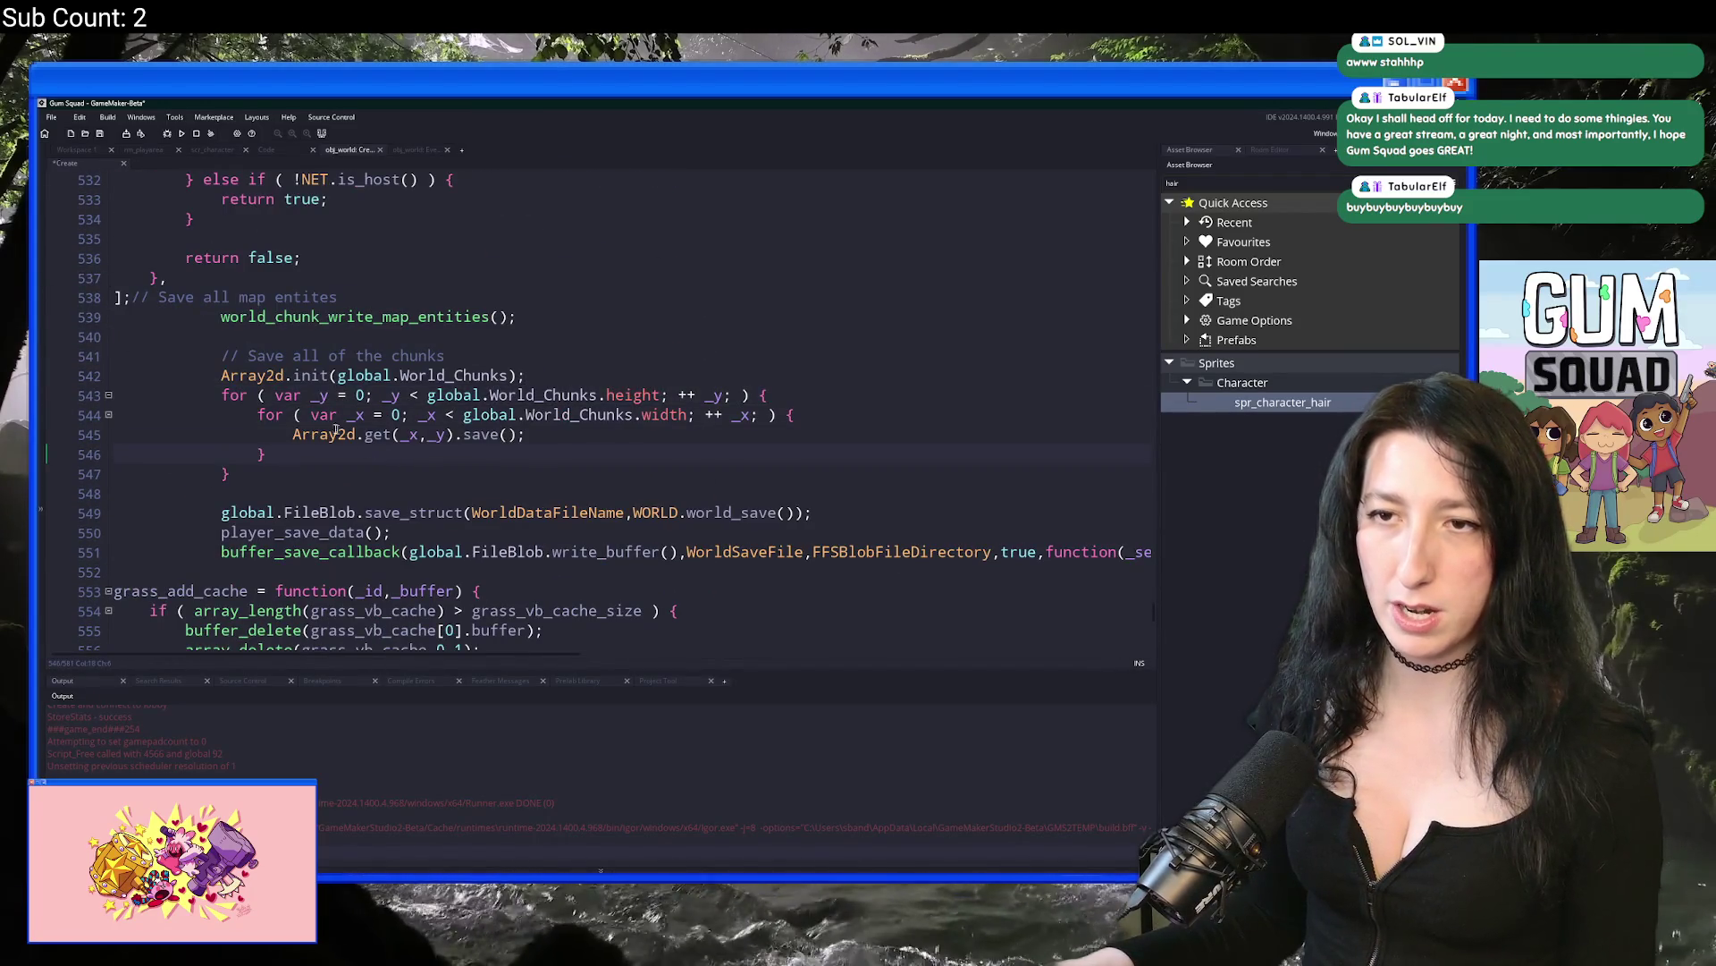
{"action": "mouse_move", "coordinate": [798, 554]}
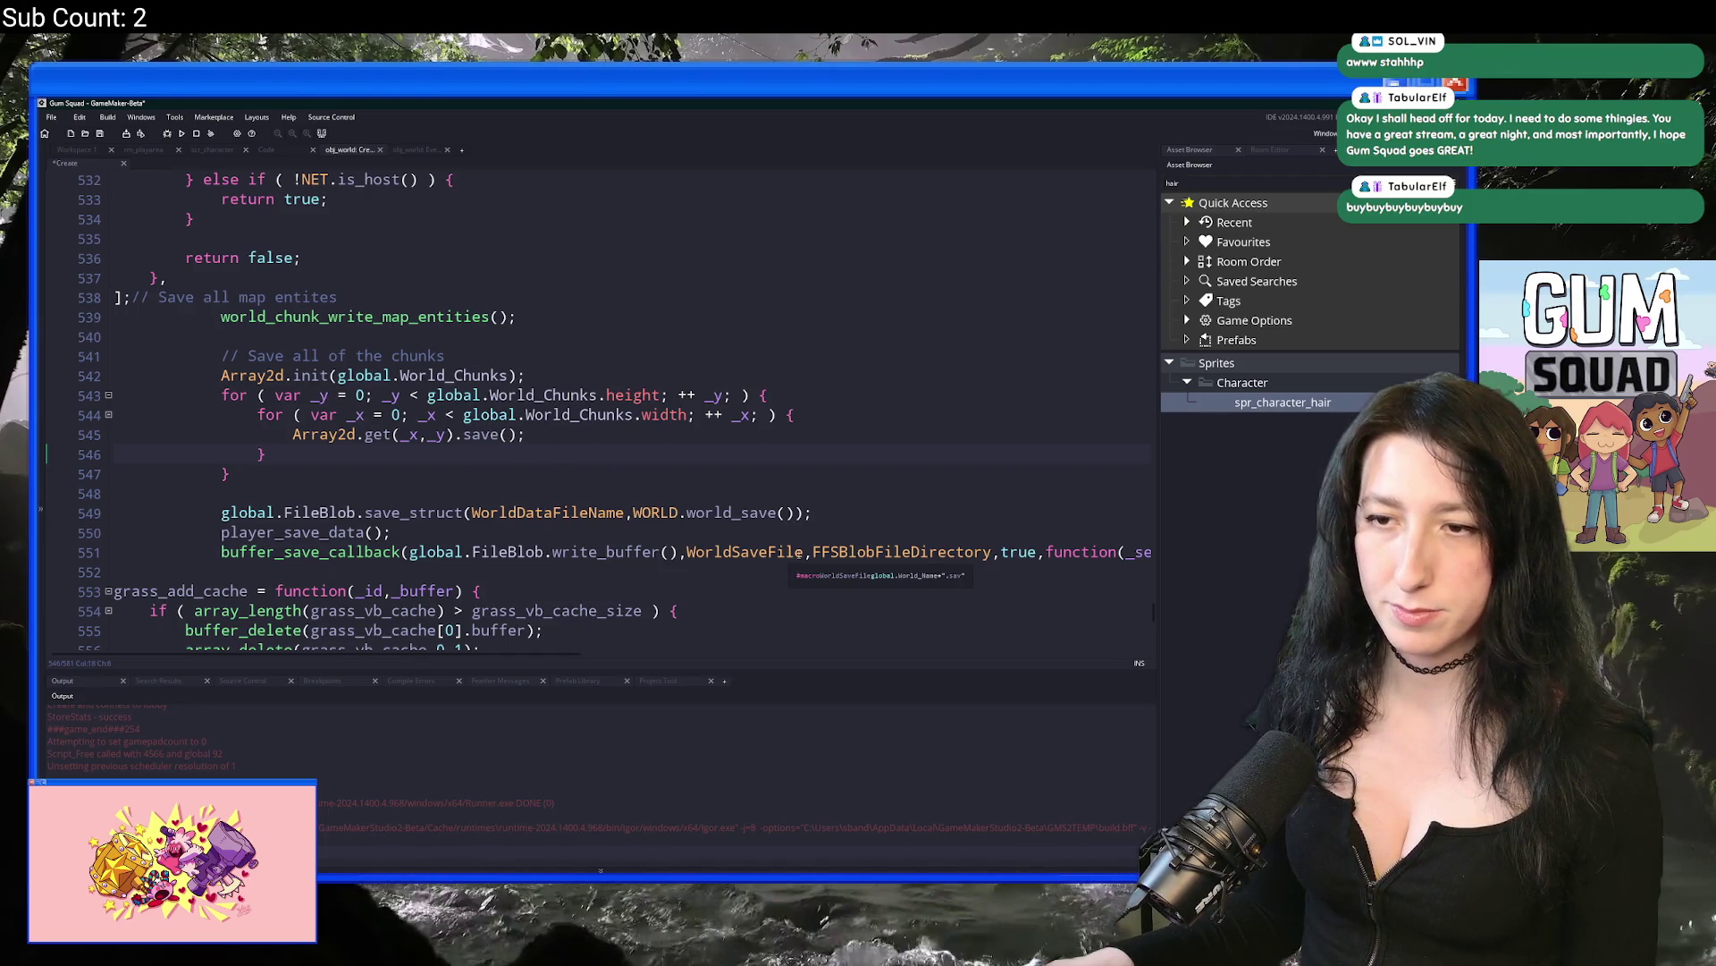
{"action": "scroll", "coordinate": [987, 554], "scroll_direction": "right", "scroll_amount": 5}
{"action": "left_click", "coordinate": [987, 554]}
{"action": "key", "text": "shift+Up"}
{"action": "key", "text": "shift+Up"}
{"action": "key", "text": "shift+Up"}
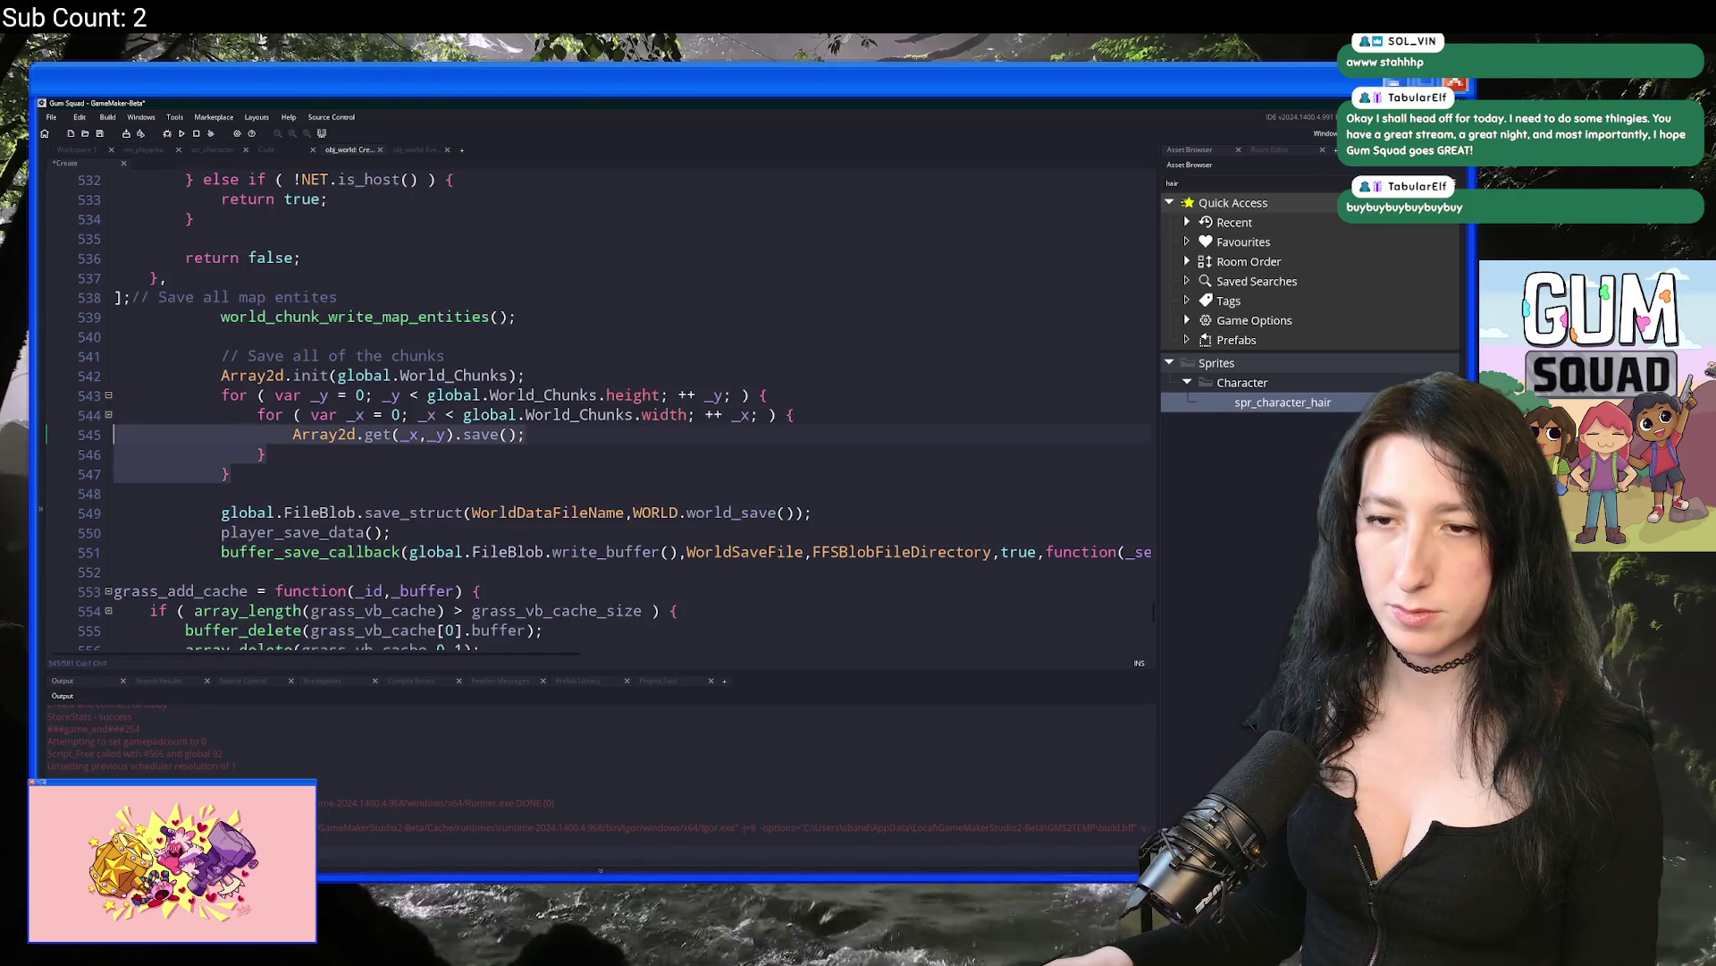
{"action": "key", "text": "Delete"}
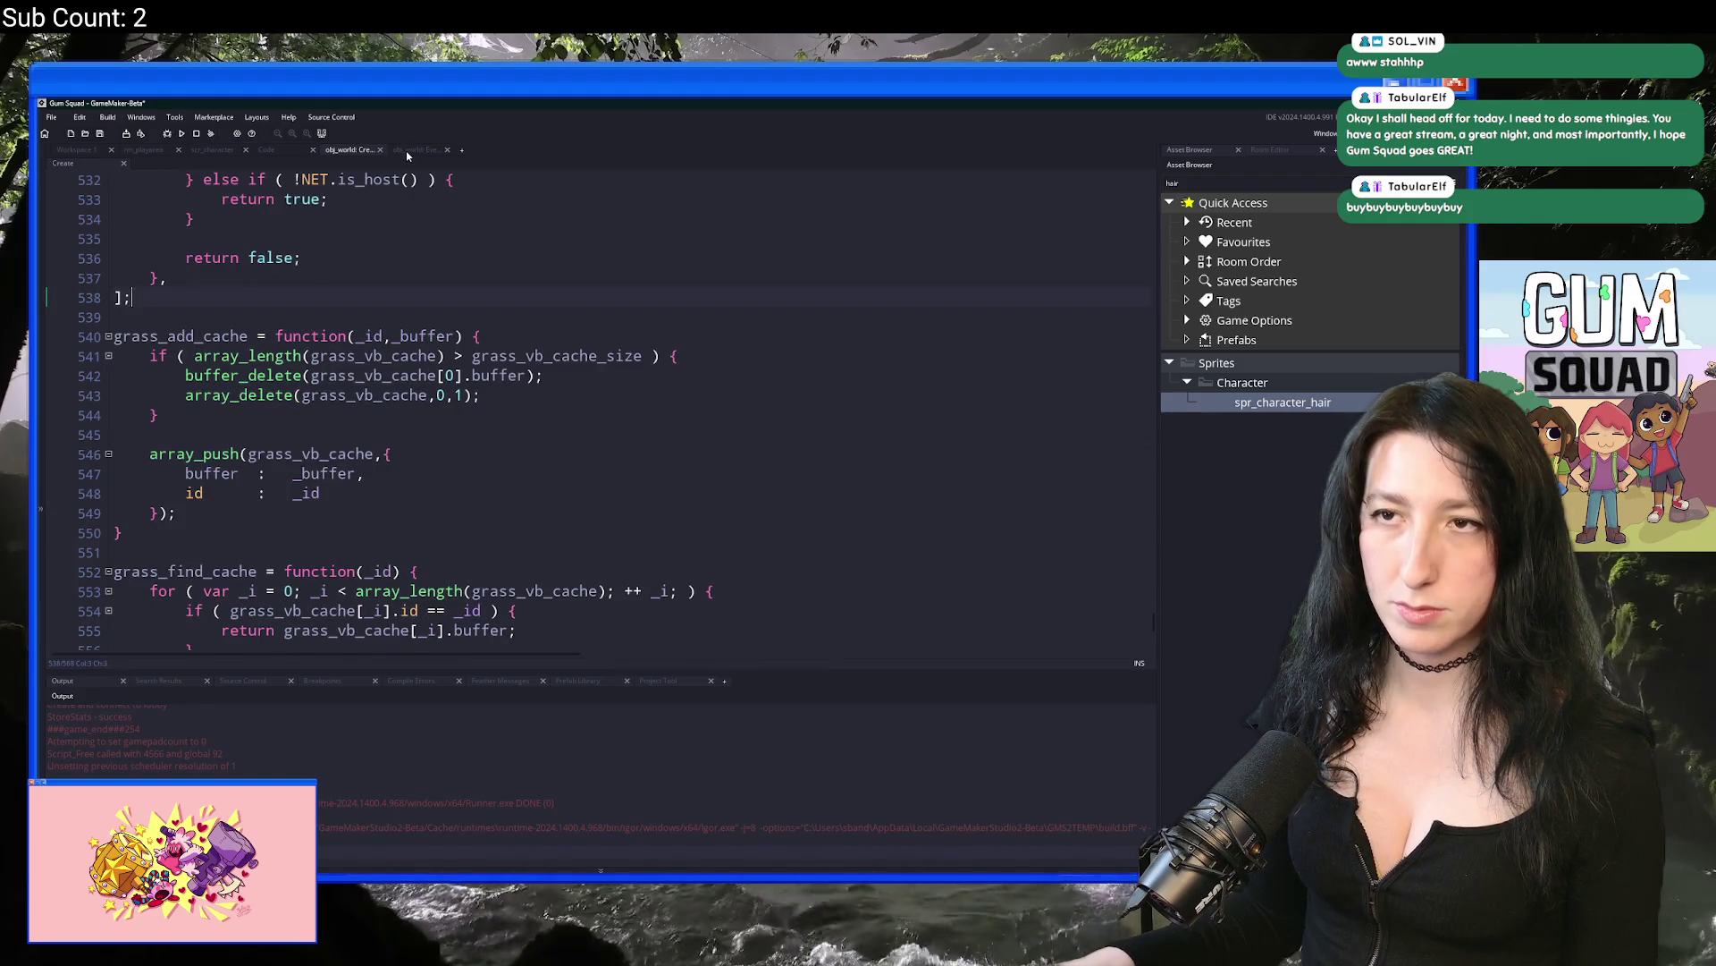
Step: Clear the Step code selection and reopen the Create event at the grass cache code
{"action": "left_click", "coordinate": [409, 151]}
{"action": "scroll", "coordinate": [950, 569], "scroll_direction": "down", "scroll_amount": 1}
{"action": "mouse_move", "coordinate": [949, 568]}
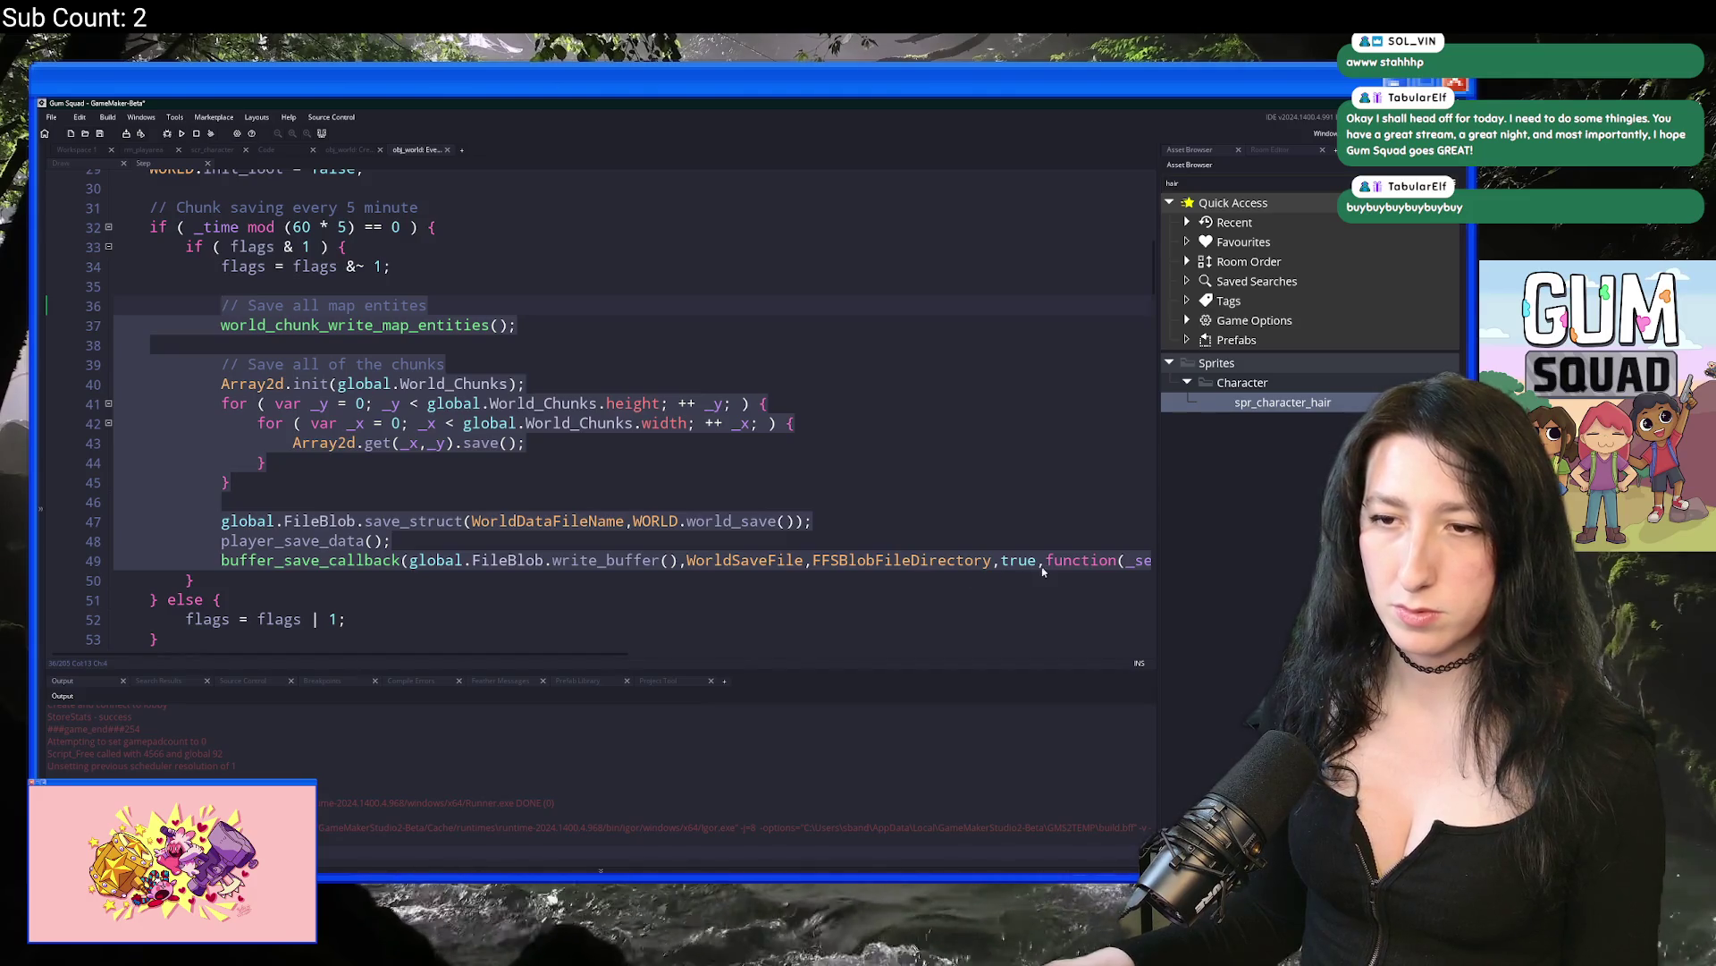
{"action": "left_click", "coordinate": [1042, 574]}
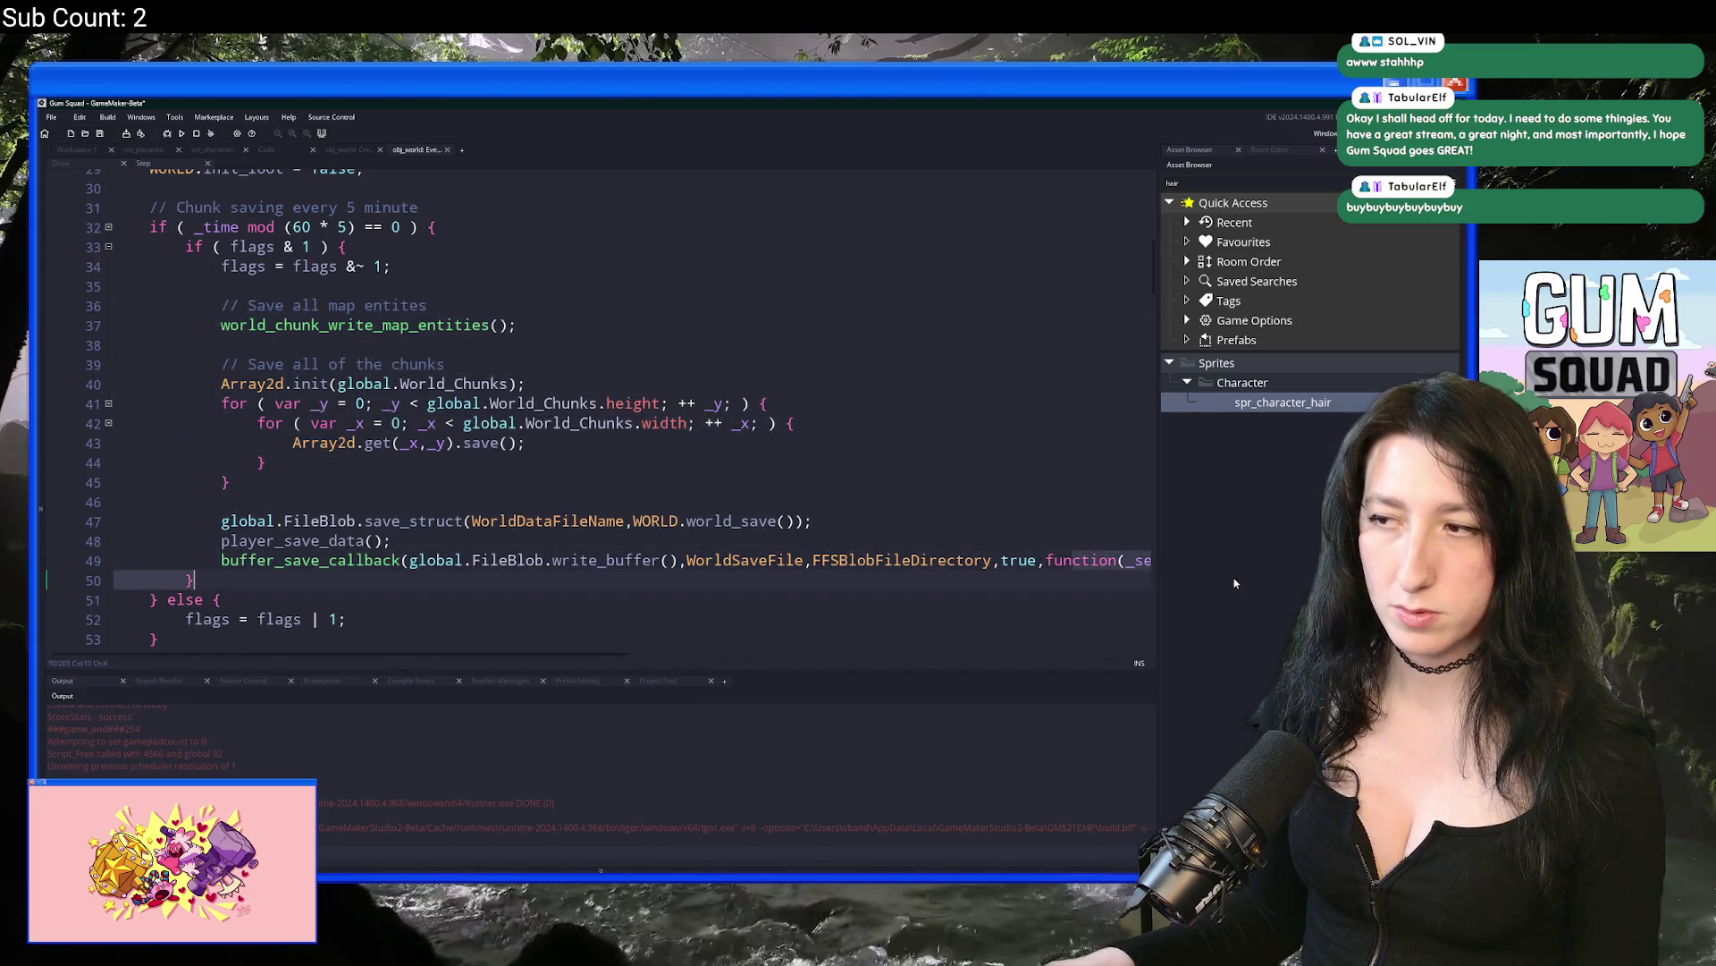
{"action": "left_click", "coordinate": [167, 166]}
{"action": "left_click", "coordinate": [77, 149]}
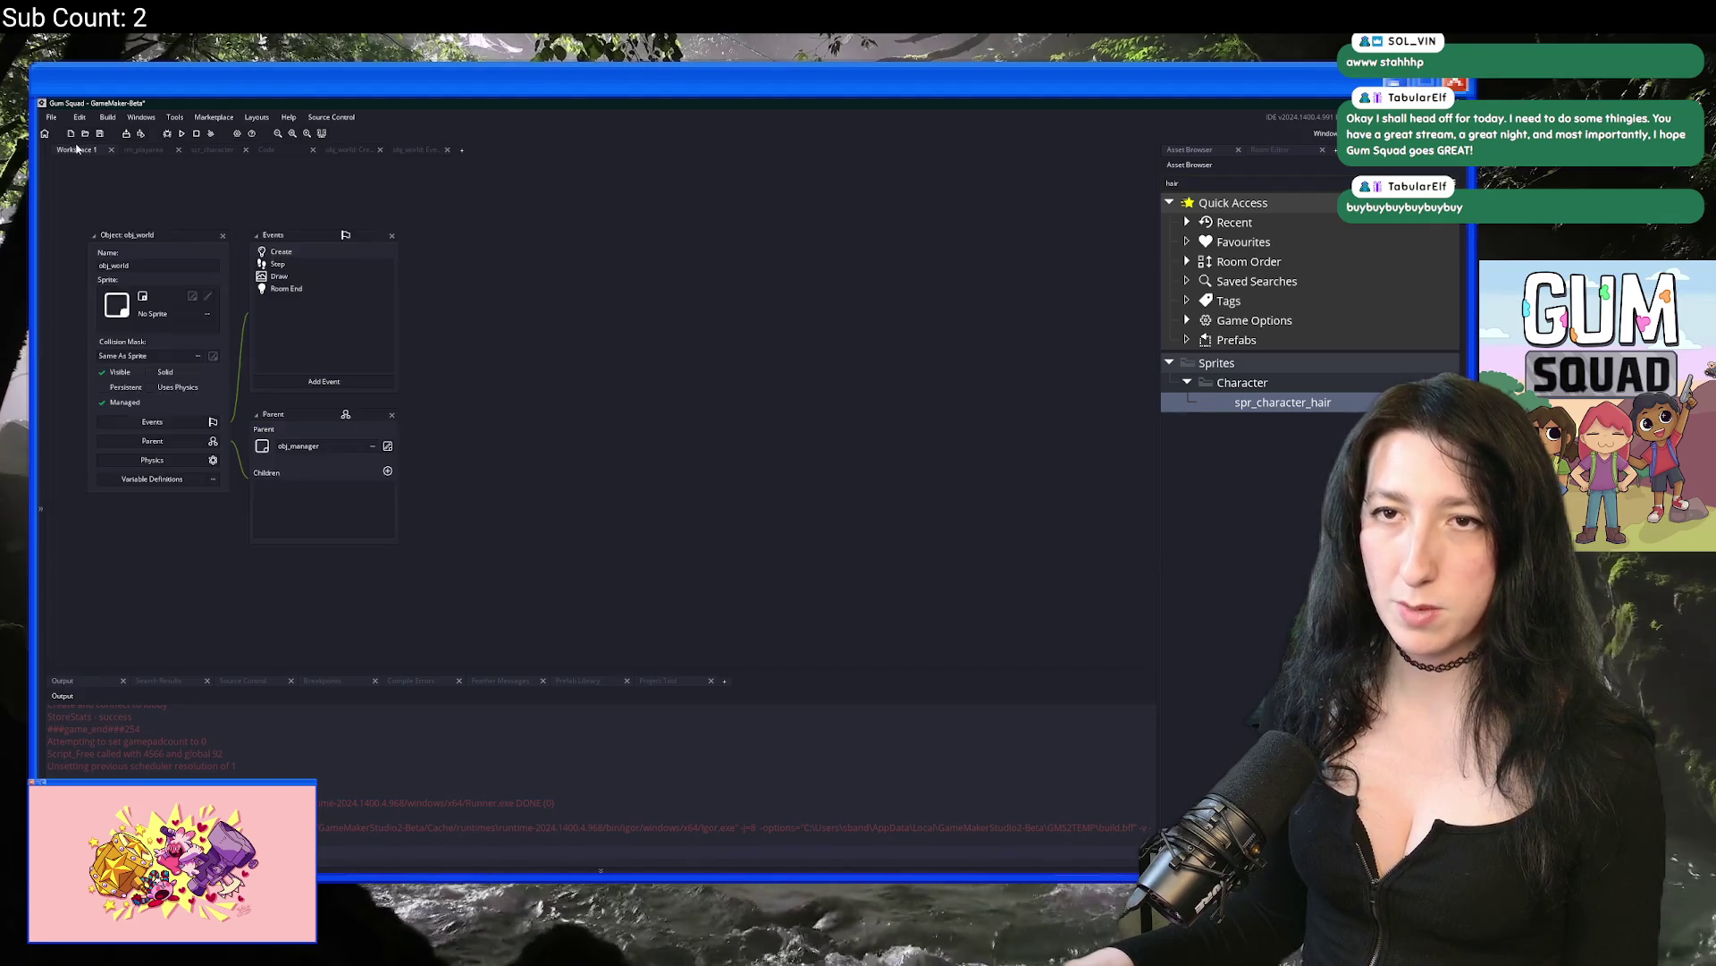
{"action": "double_click", "coordinate": [280, 252]}
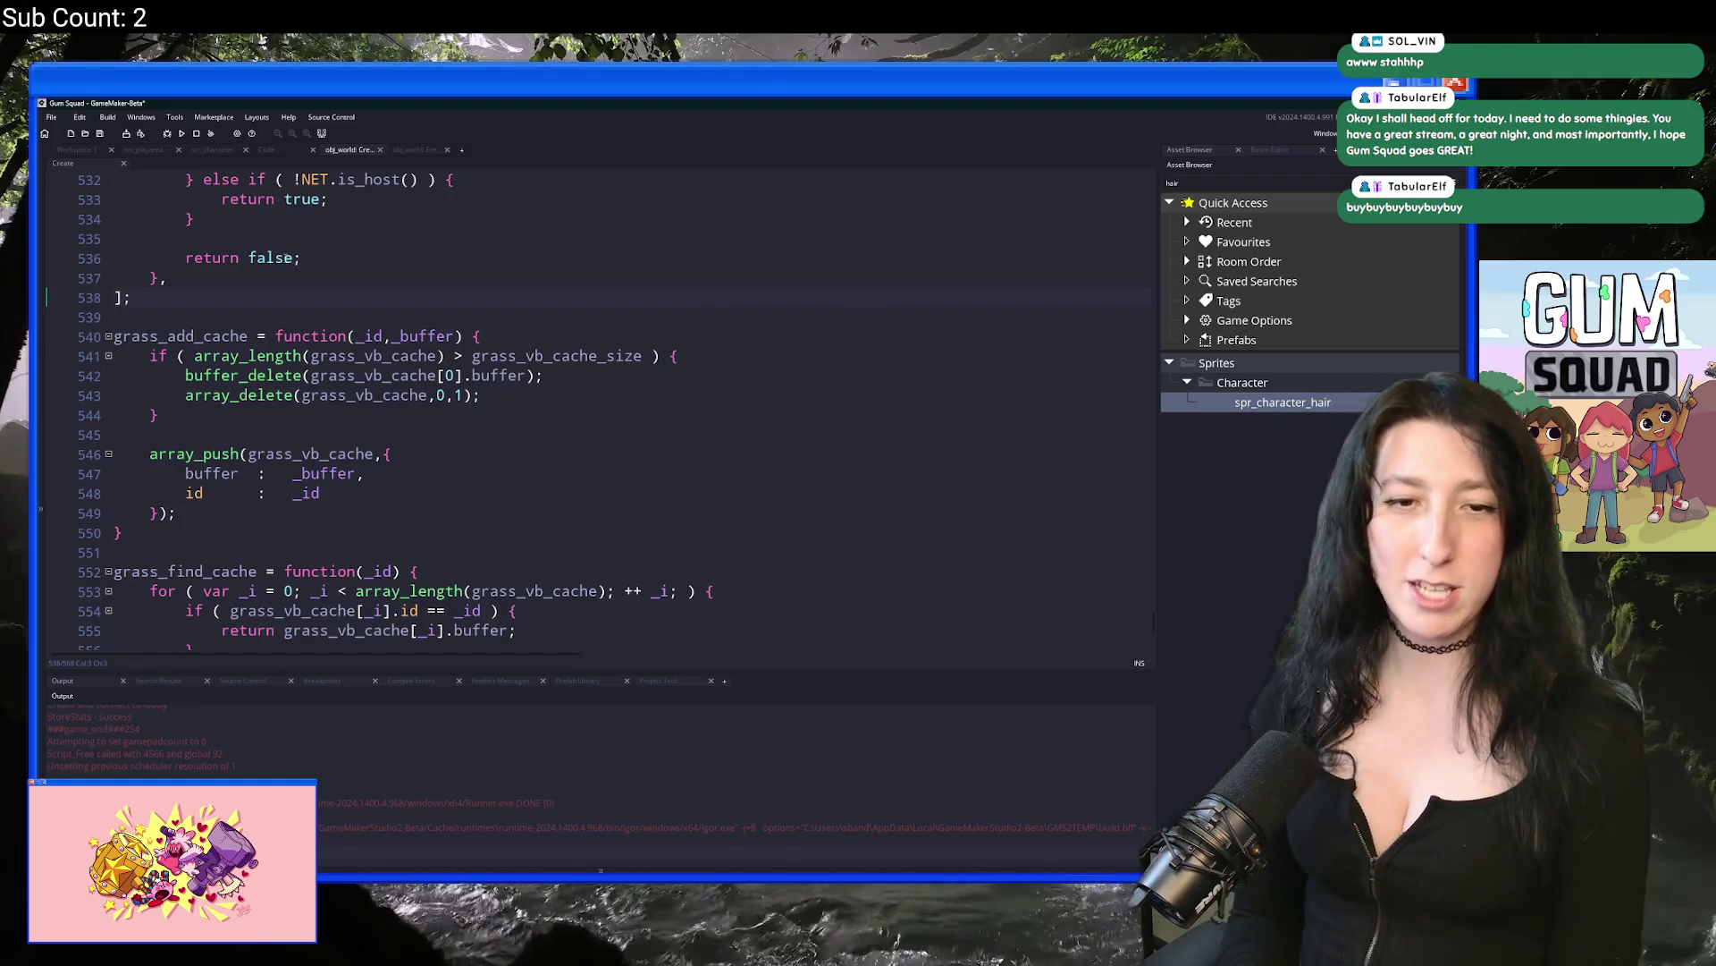
{"action": "left_click", "coordinate": [443, 355]}
{"action": "scroll", "coordinate": [443, 355], "scroll_direction": "up", "scroll_amount": 5}
{"action": "scroll", "coordinate": [599, 407], "scroll_direction": "up", "scroll_amount": 2}
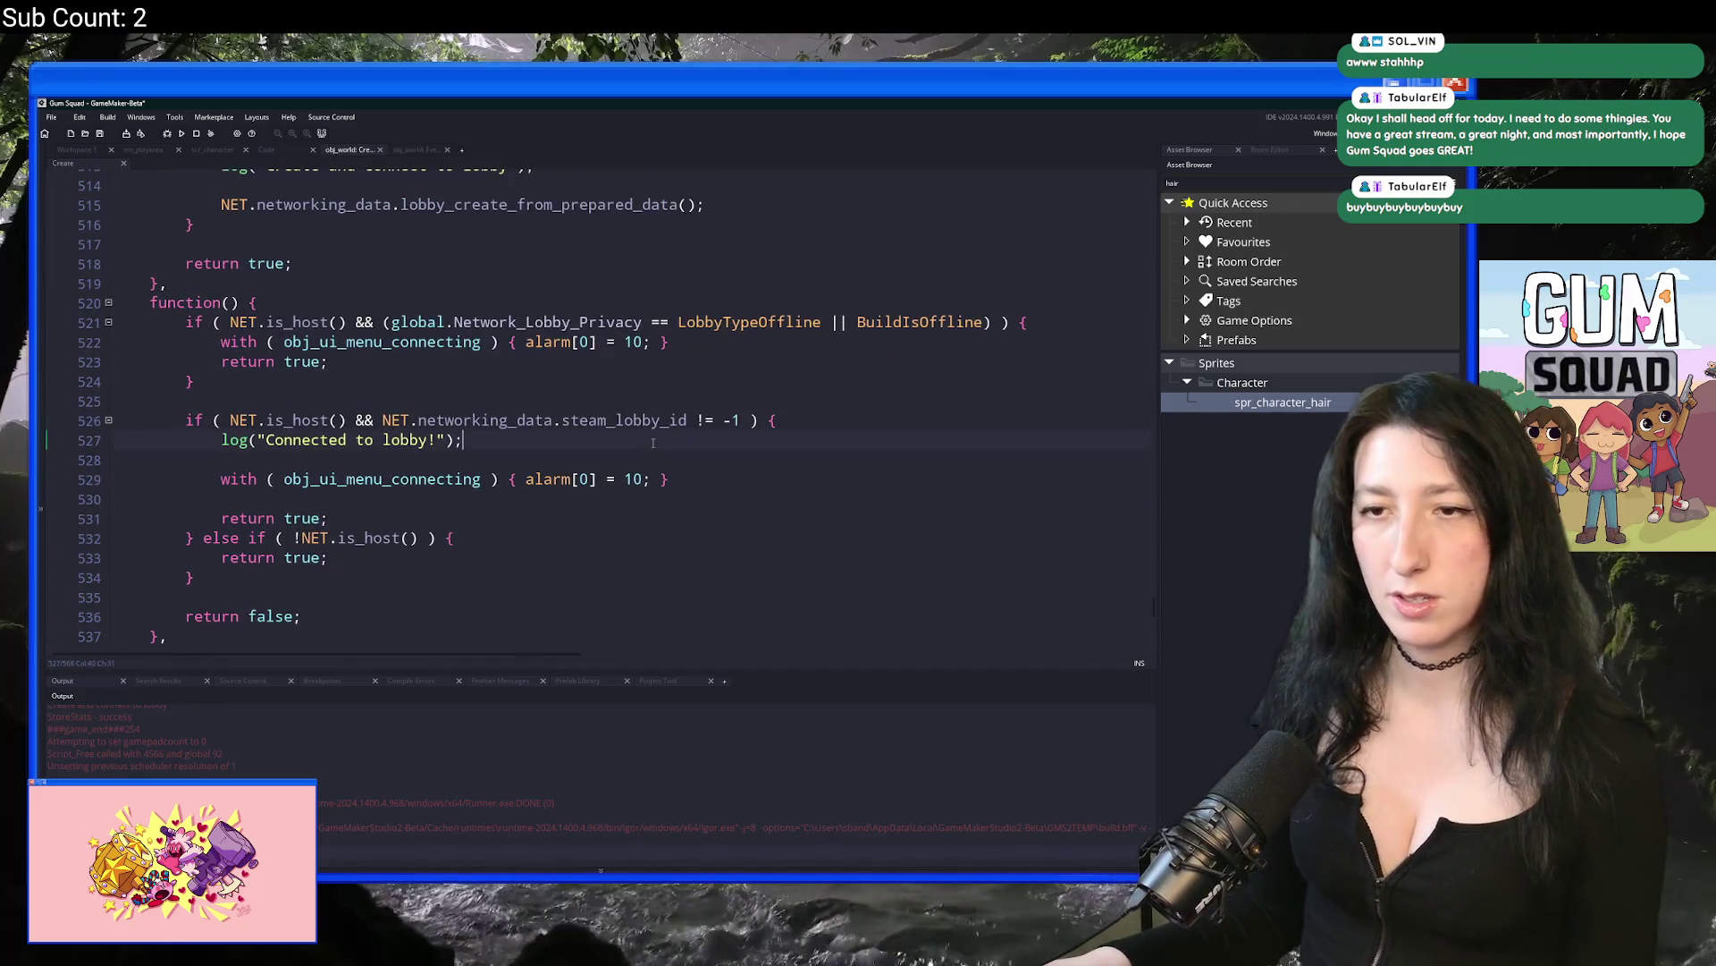
{"action": "scroll", "coordinate": [302, 359], "scroll_direction": "up", "scroll_amount": 2}
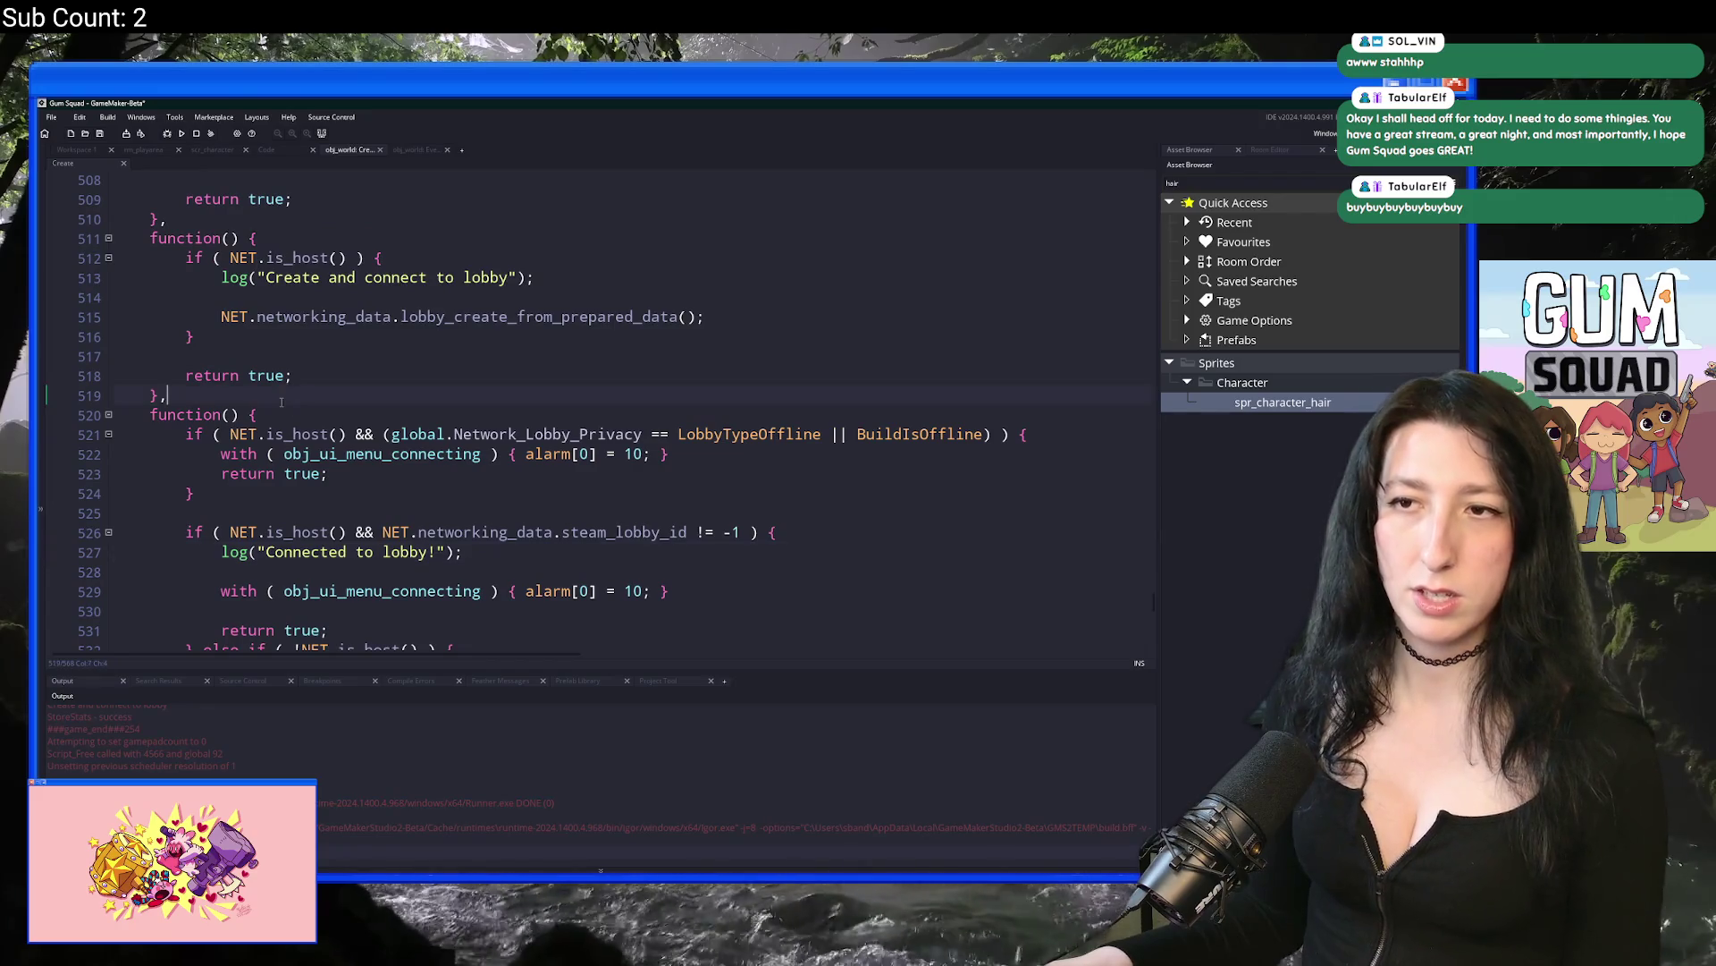
Step: Add an empty 'function() {' entry after the last lobby function in the array
{"action": "key", "text": "Return"}
{"action": "type", "text": "function"}
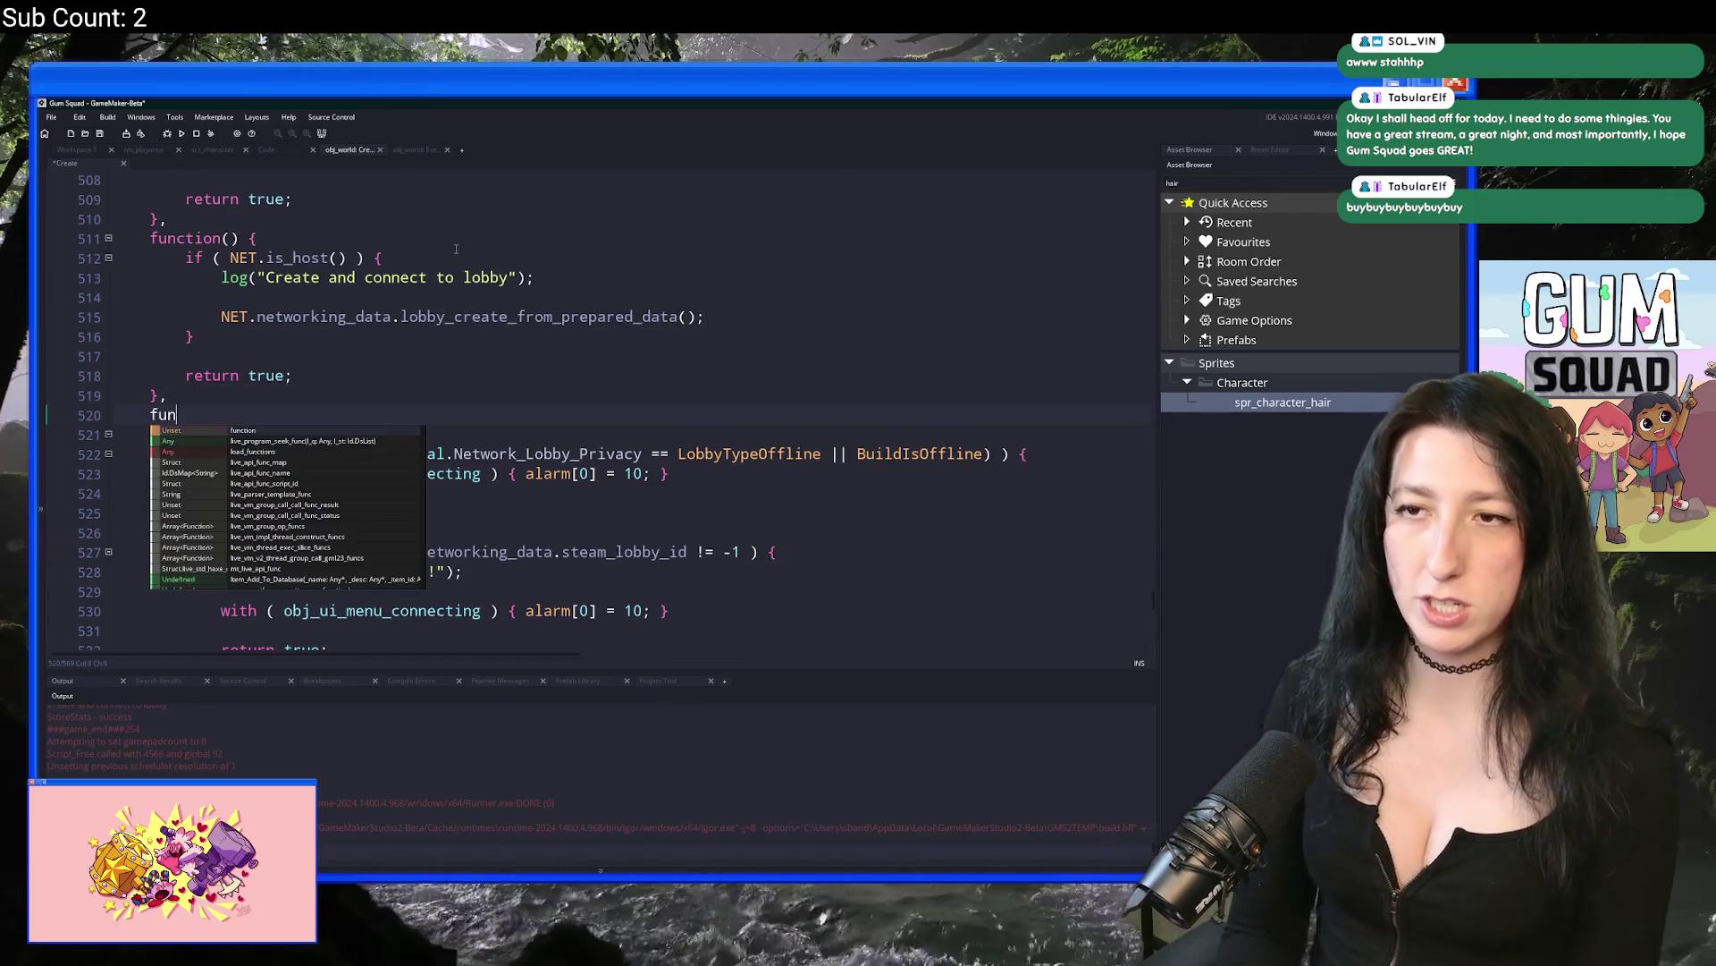
{"action": "key", "text": "BackSpace"}
{"action": "key", "text": "BackSpace"}
{"action": "key", "text": "BackSpace"}
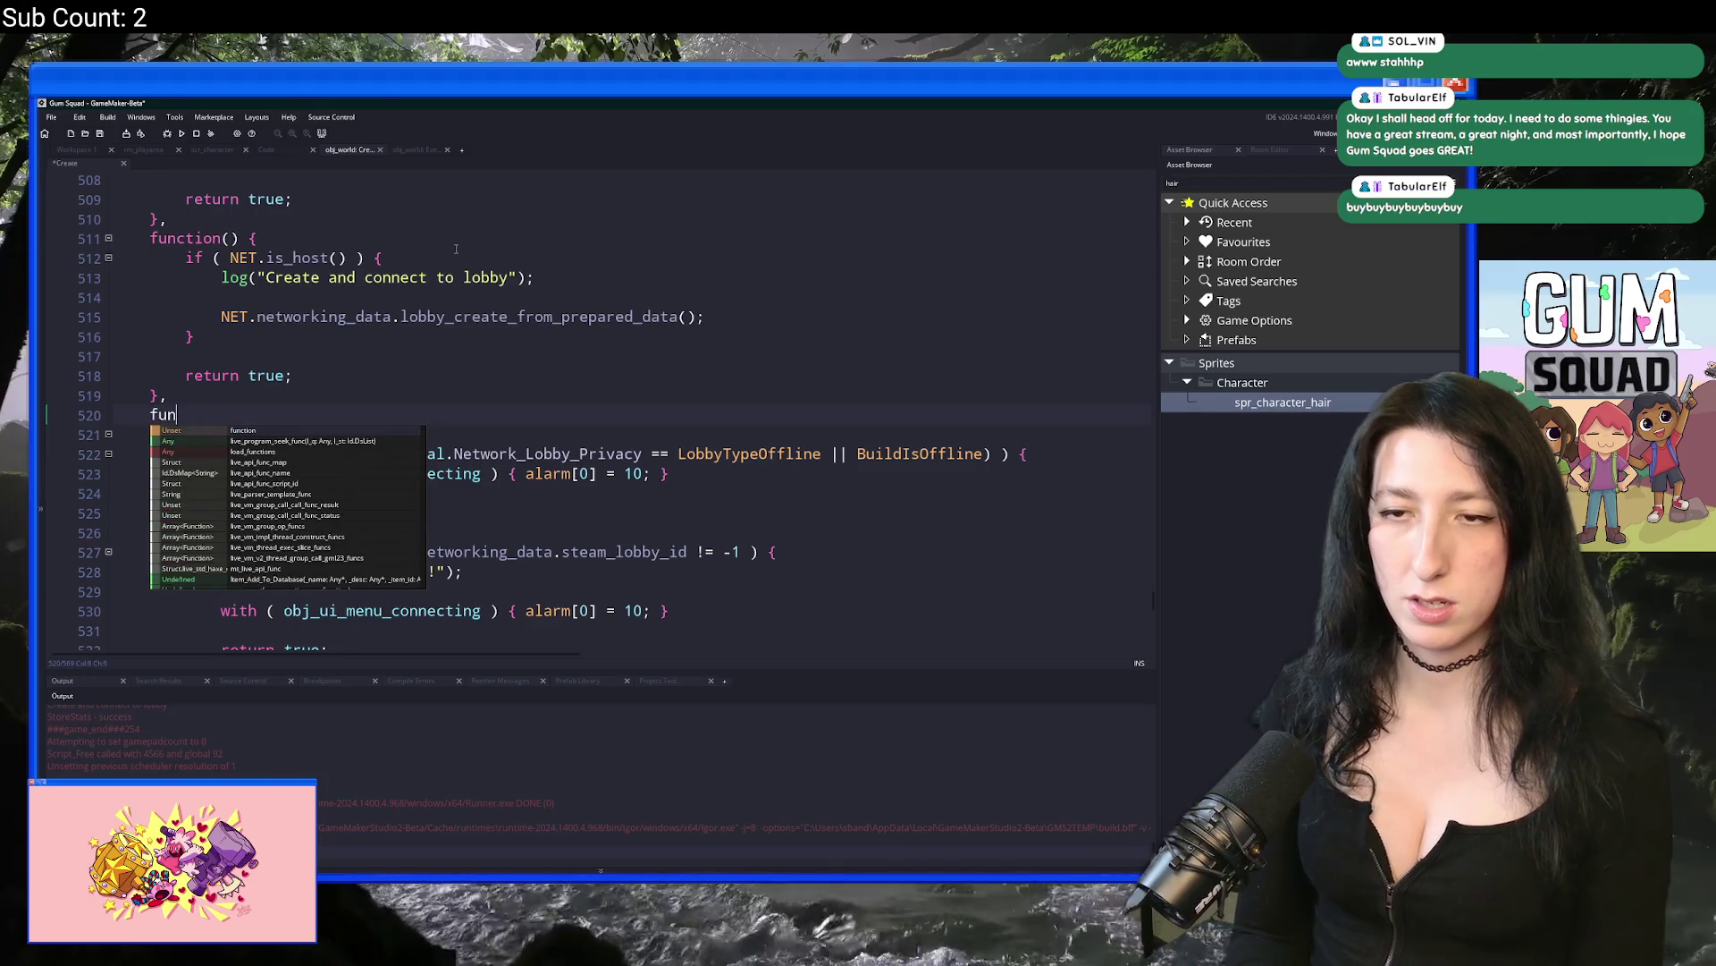
{"action": "scroll", "coordinate": [356, 531], "scroll_direction": "down", "scroll_amount": 3}
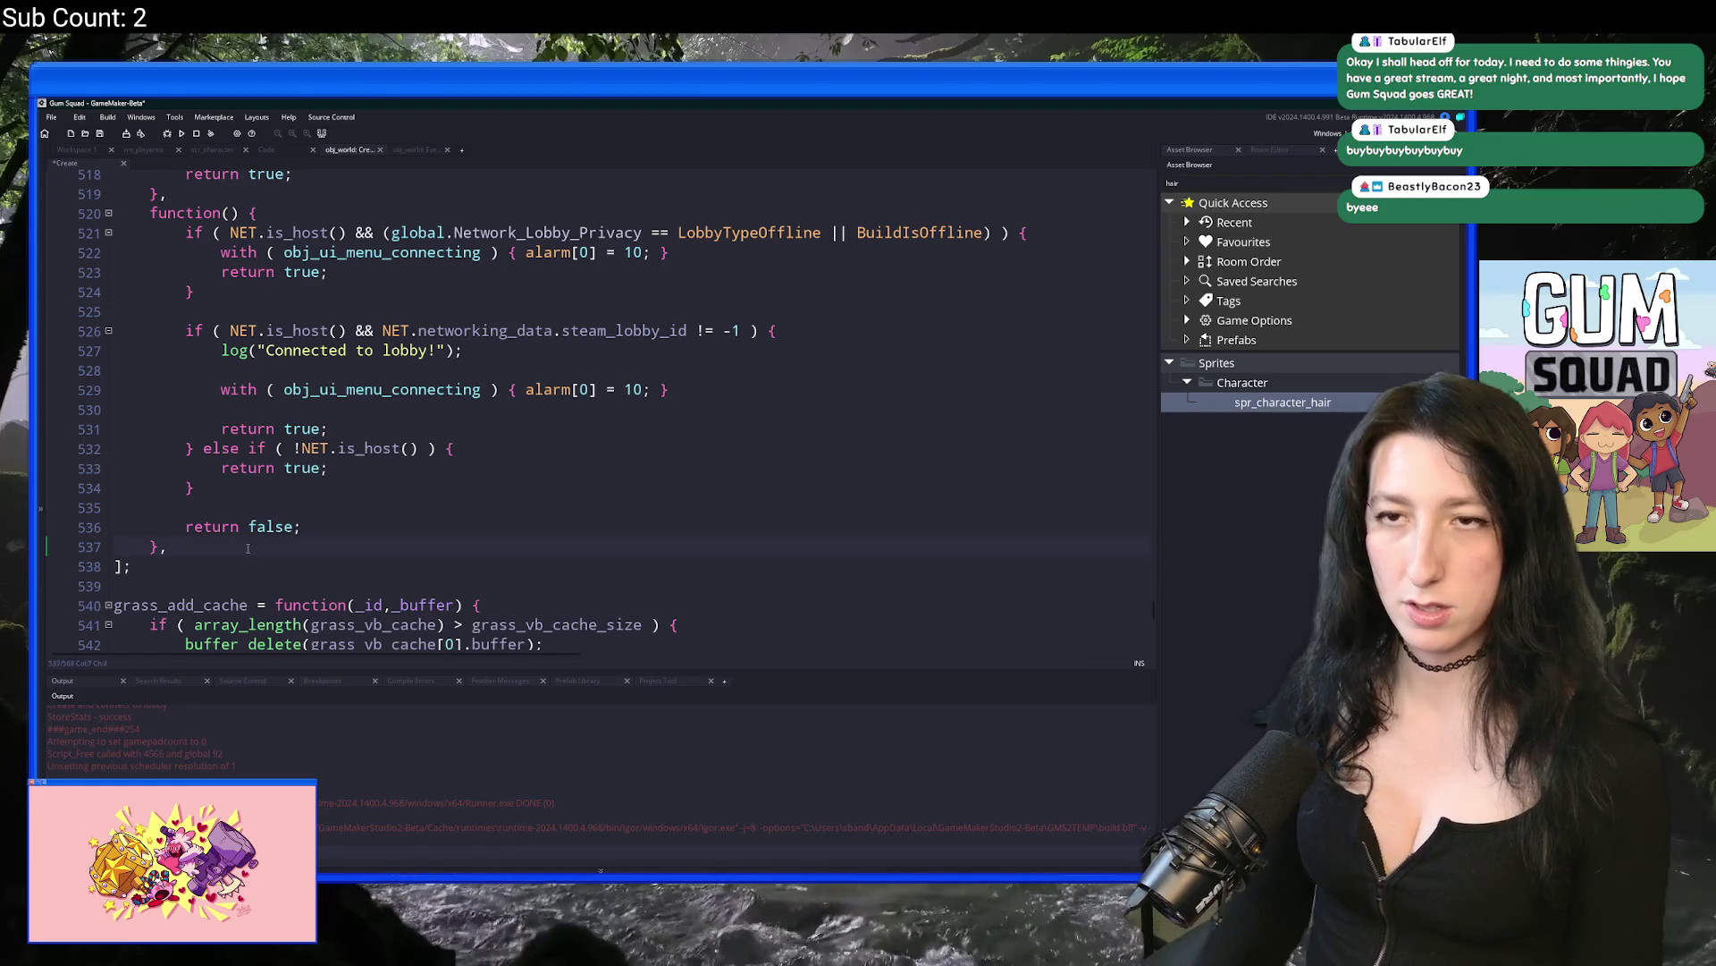
{"action": "key", "text": "Return"}
{"action": "type", "text": "function() {"}
{"action": "key", "text": "Return"}
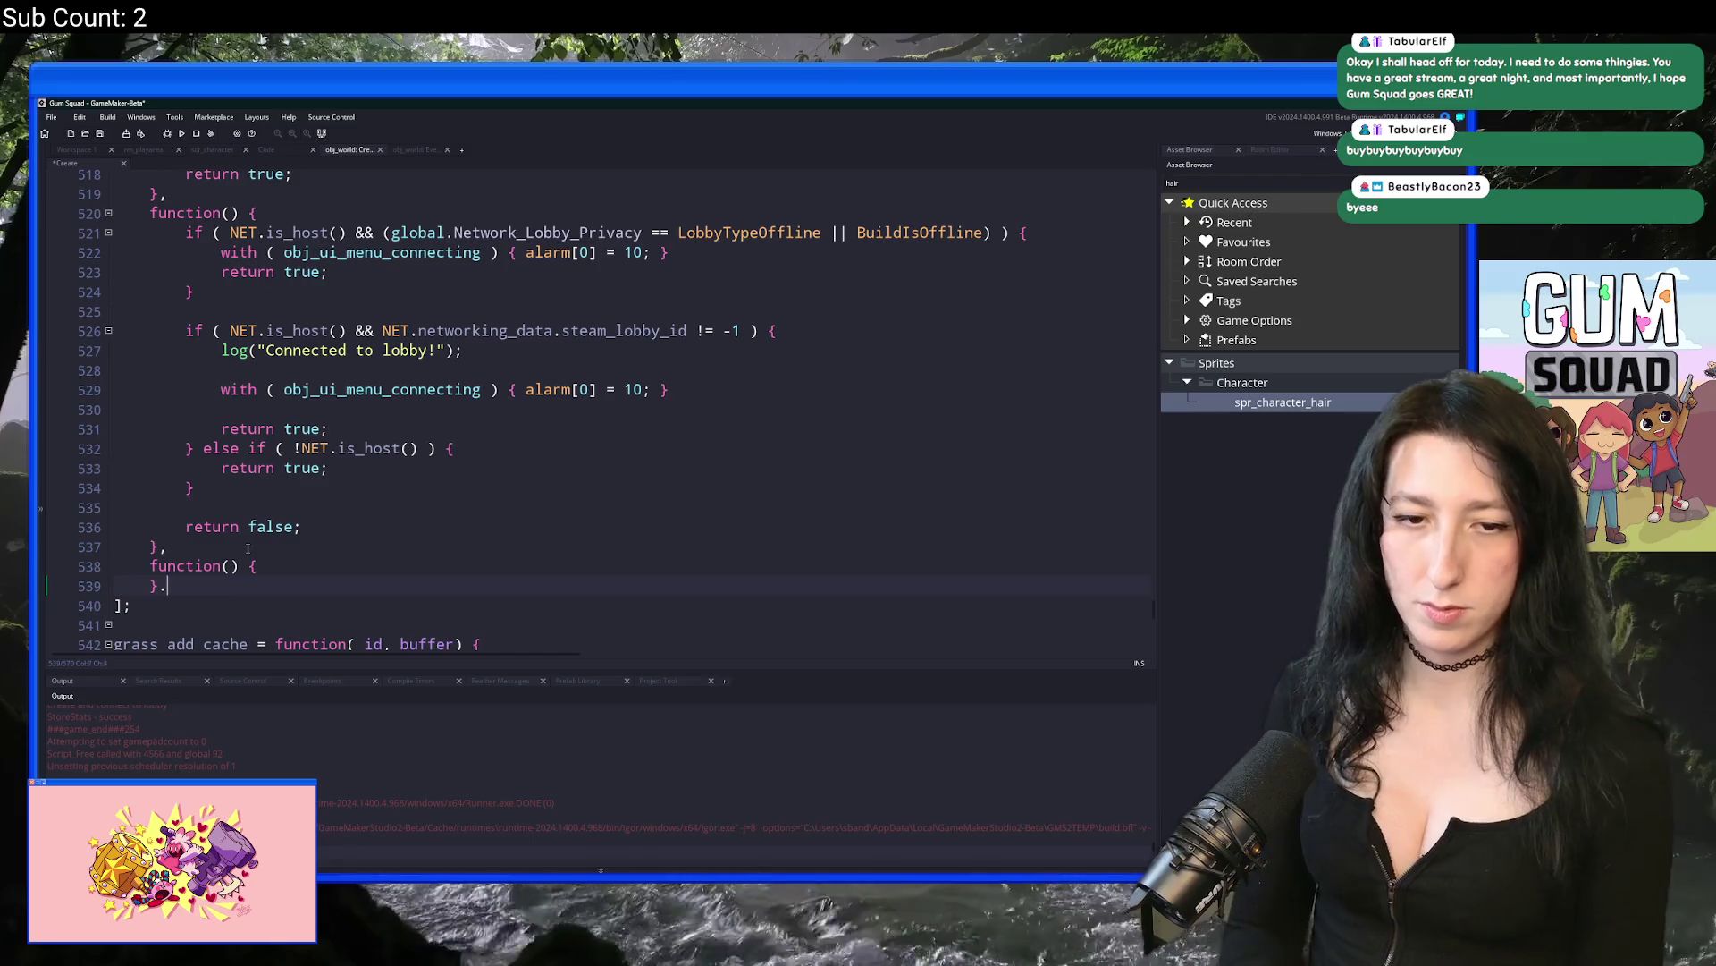
{"action": "key", "text": "BackSpace"}
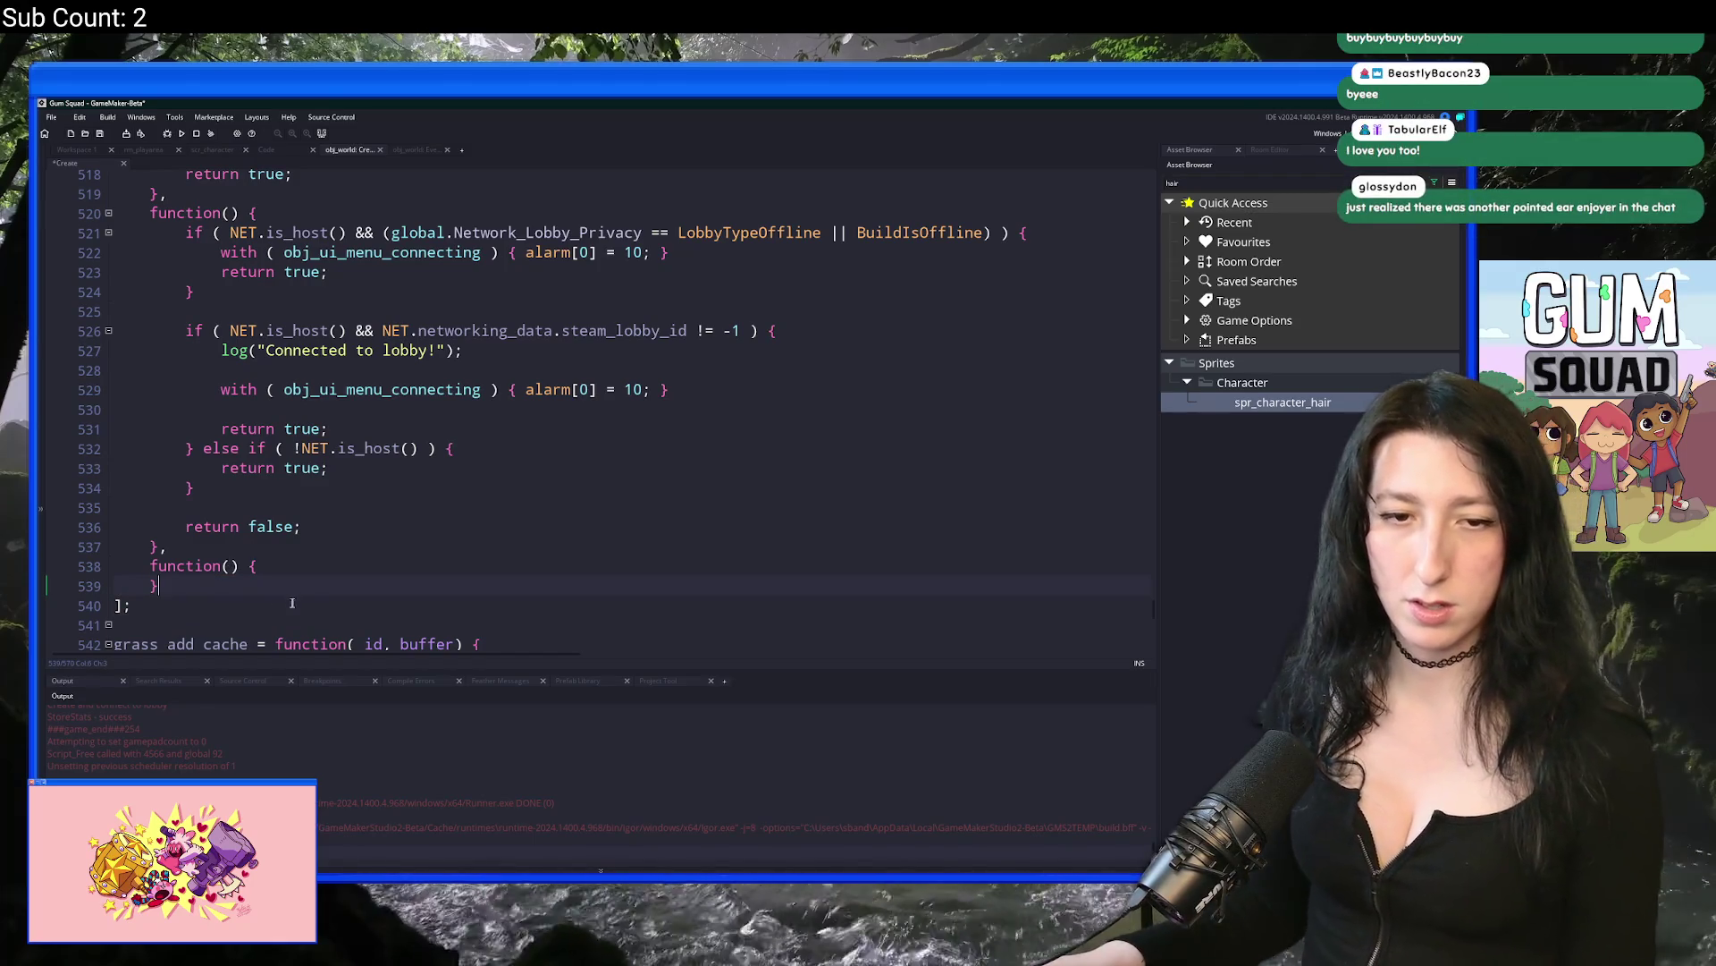
Step: Paste the world-save body into the new function and de-indent it with Shift+Tab
{"action": "type", "text": "// Save all map entites \t\t\tworld_chunk_write_map_entities();  \t\t\t// Save all of the chunks \t\t\tArray2d.init(global.World_Chunks); \t\t\tfor ( var _y = 0; _y < global.World_Chunks.height; ++ _y; ) { \t\t\t\tfor ( var _x = 0; _x < global.World_Chunks.width; ++ _x; ) { \t\t\t\t\tArray2d.get(_x,_y).save(); \t\t\t\t} \t\t\t}  \t\t\tglobal.FileBlob.save_struct(WorldDataFileName,WORLD.world_save());  \t\t\tbuffer_save_callback(global.FileBlob.write_buffer(),WorldSaveFile,FFSBlobFileDirectory,true,function(_self){buffer_delete(_self.buffer); return true;});"}
{"action": "left_click", "coordinate": [269, 551]}
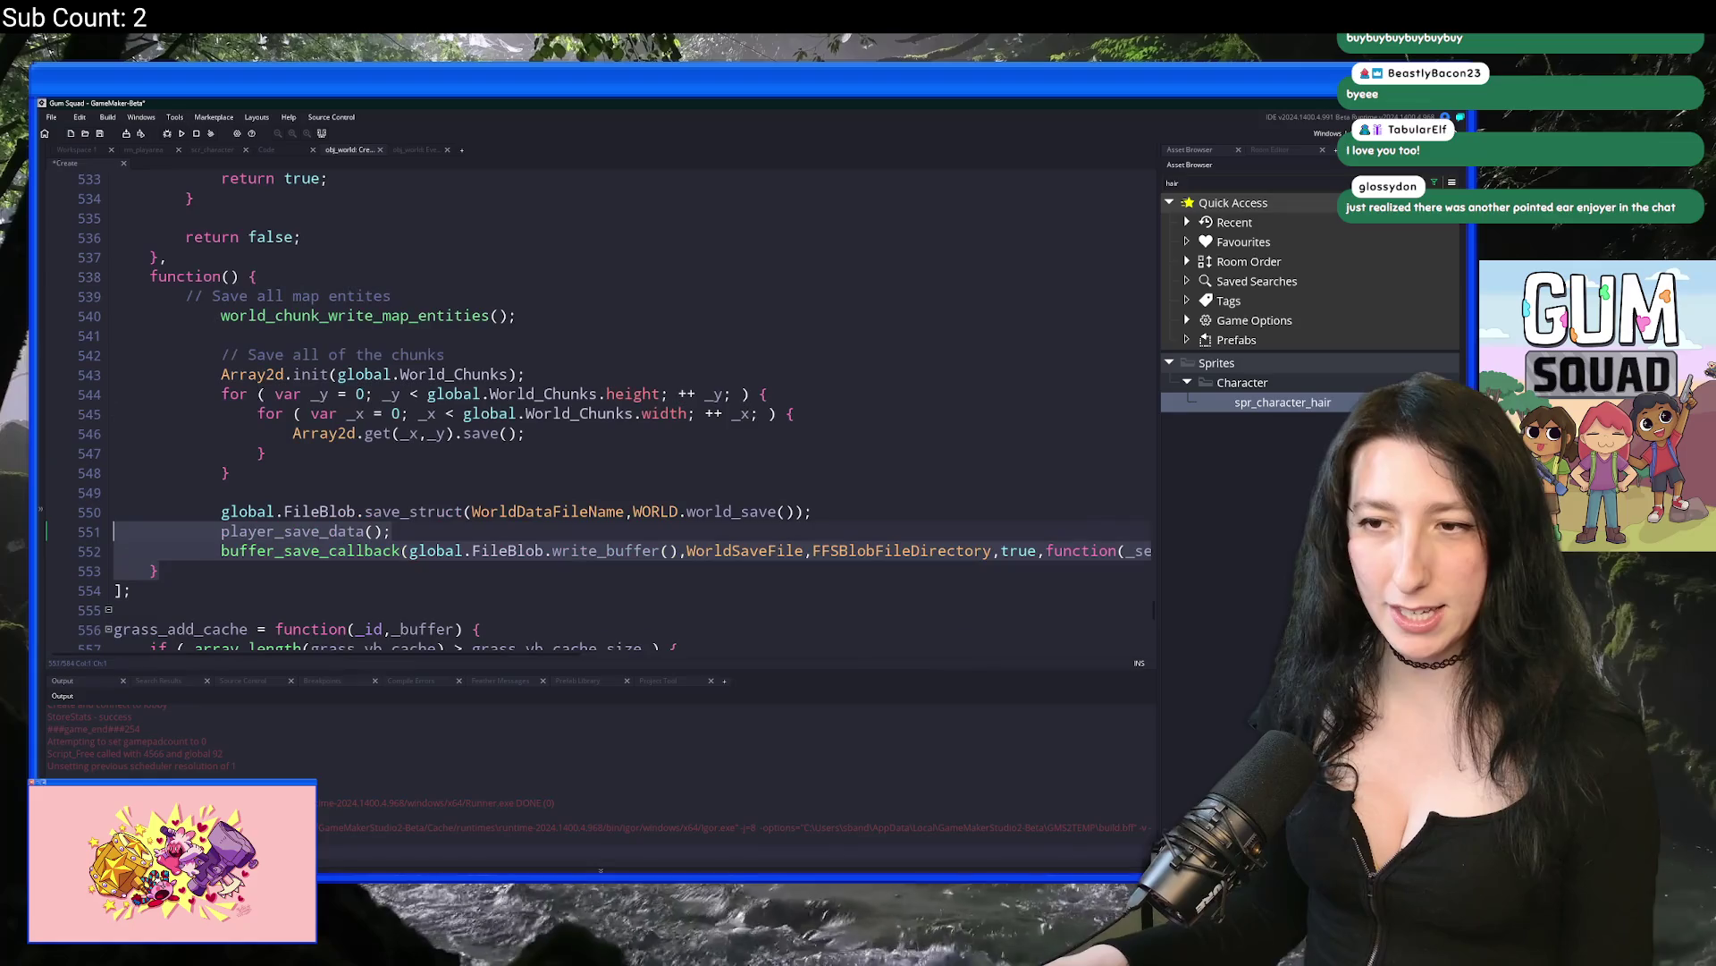
{"action": "left_click_drag", "start_coordinate": [268, 550], "coordinate": [221, 315]}
{"action": "key", "text": "shift+Tab"}
{"action": "left_click", "coordinate": [284, 551]}
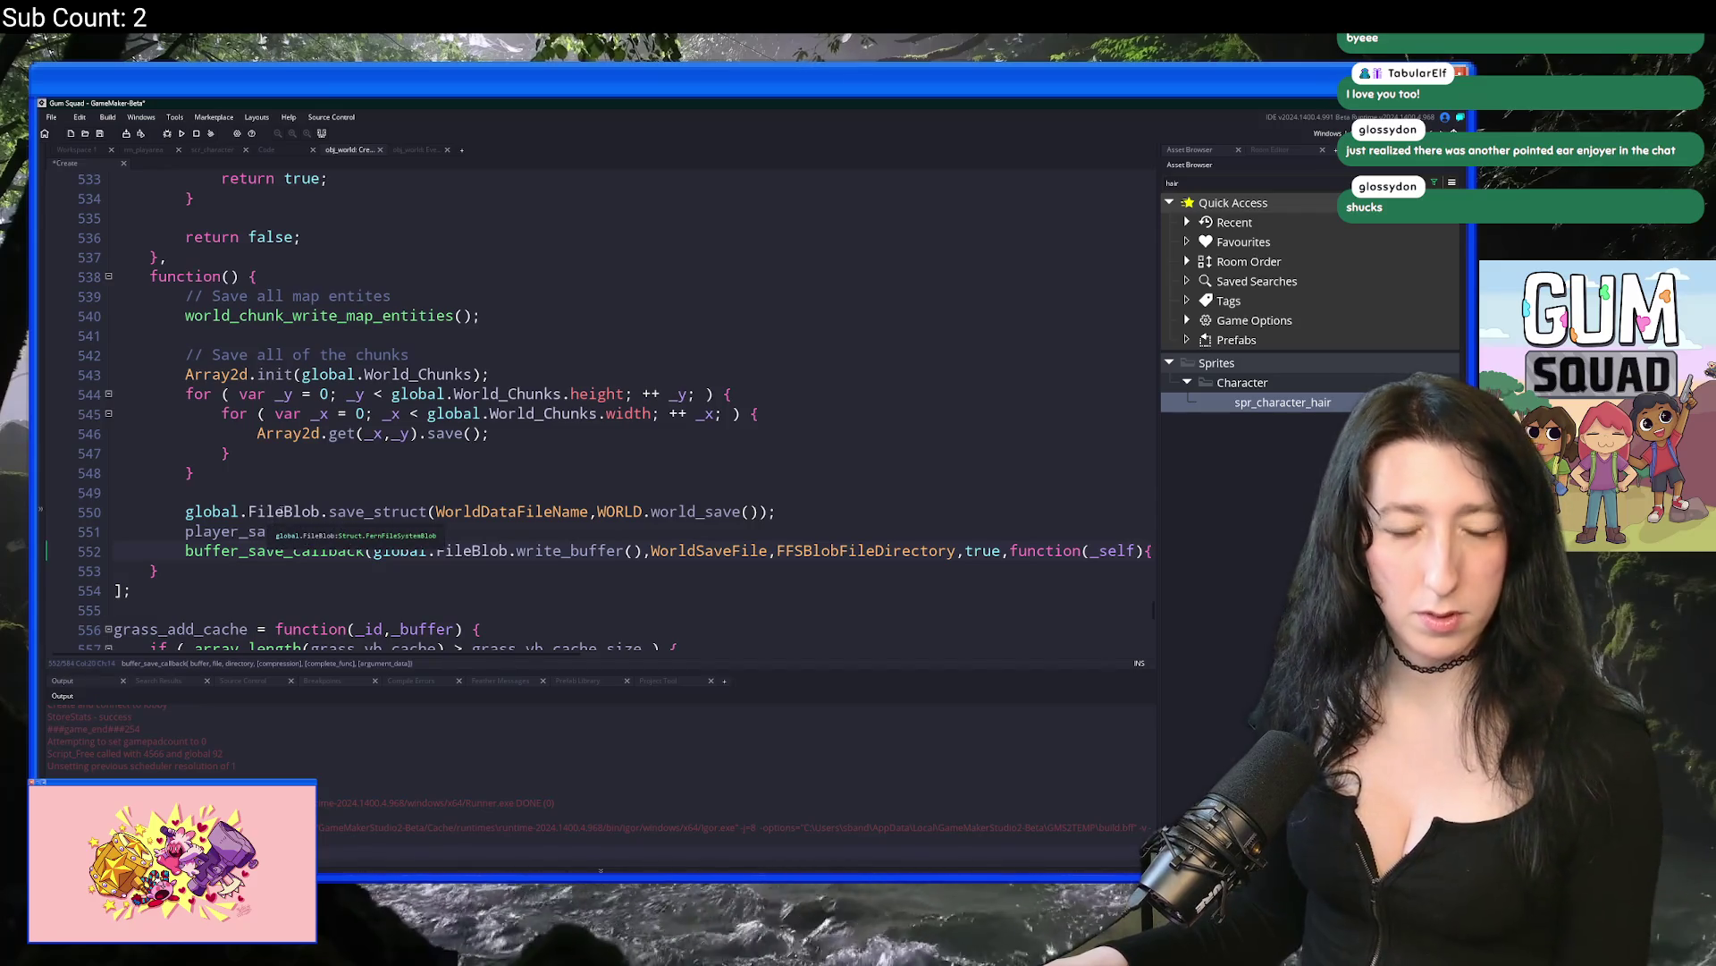
{"action": "left_click", "coordinate": [414, 531]}
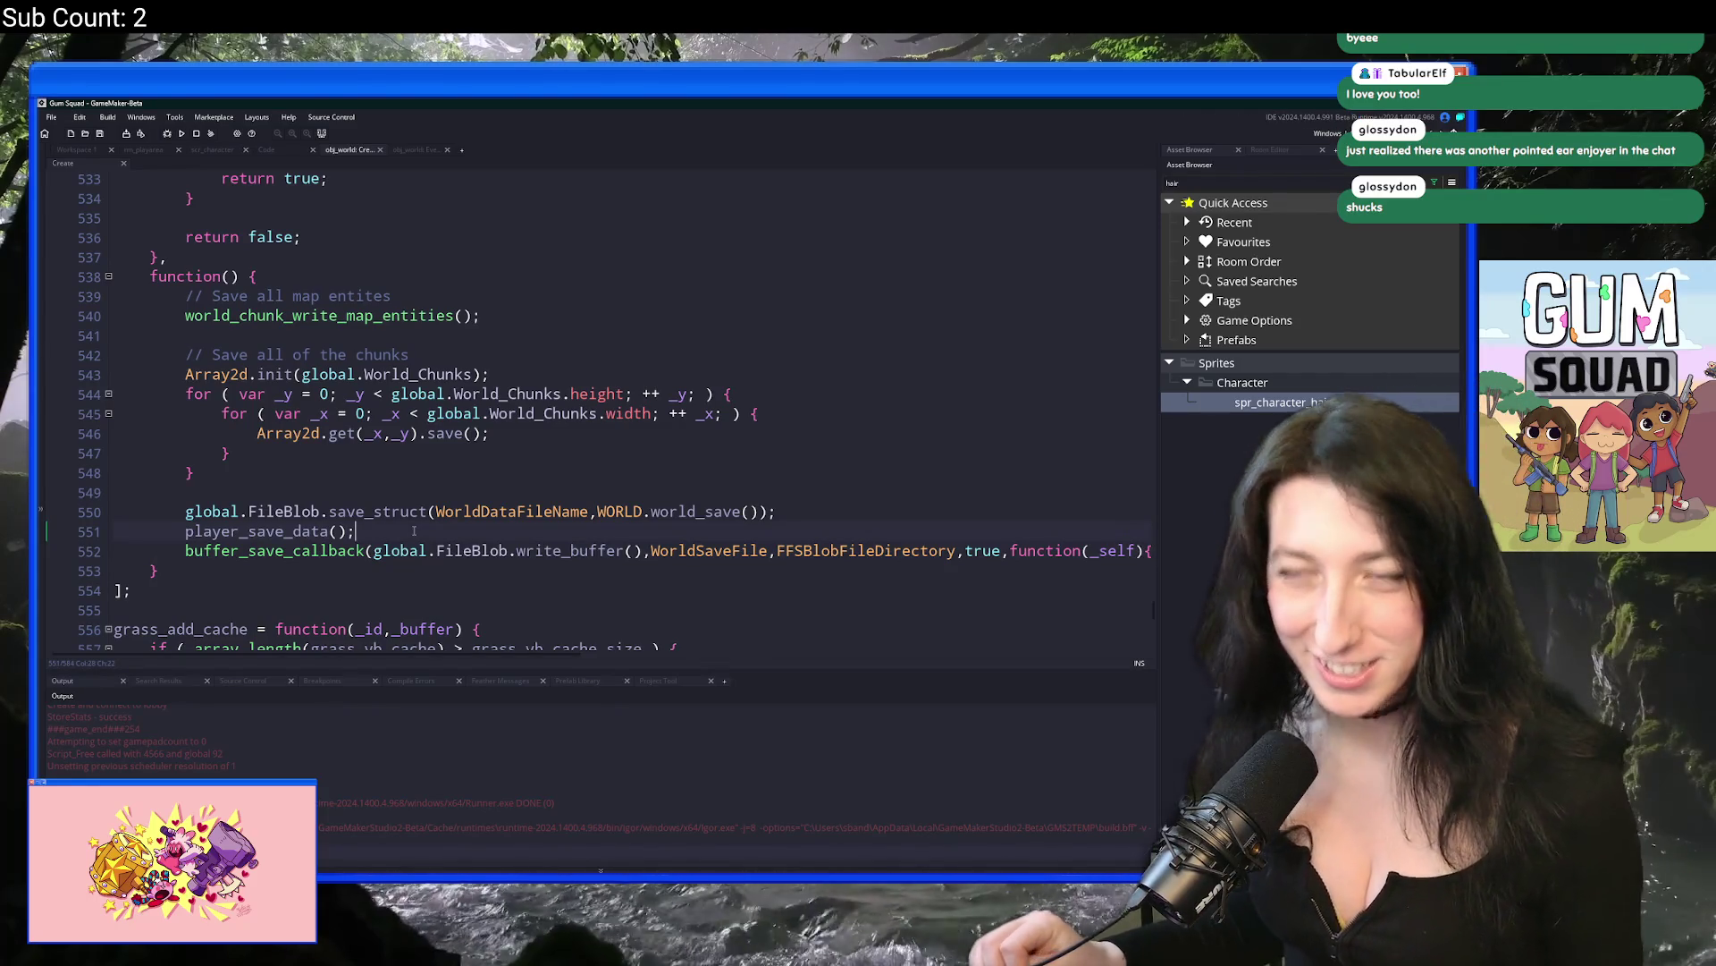
Step: Copy the 'Connected to lobby!' log call to the top of the new function
{"action": "scroll", "coordinate": [637, 361], "scroll_direction": "up", "scroll_amount": 1}
{"action": "left_click", "coordinate": [527, 338]}
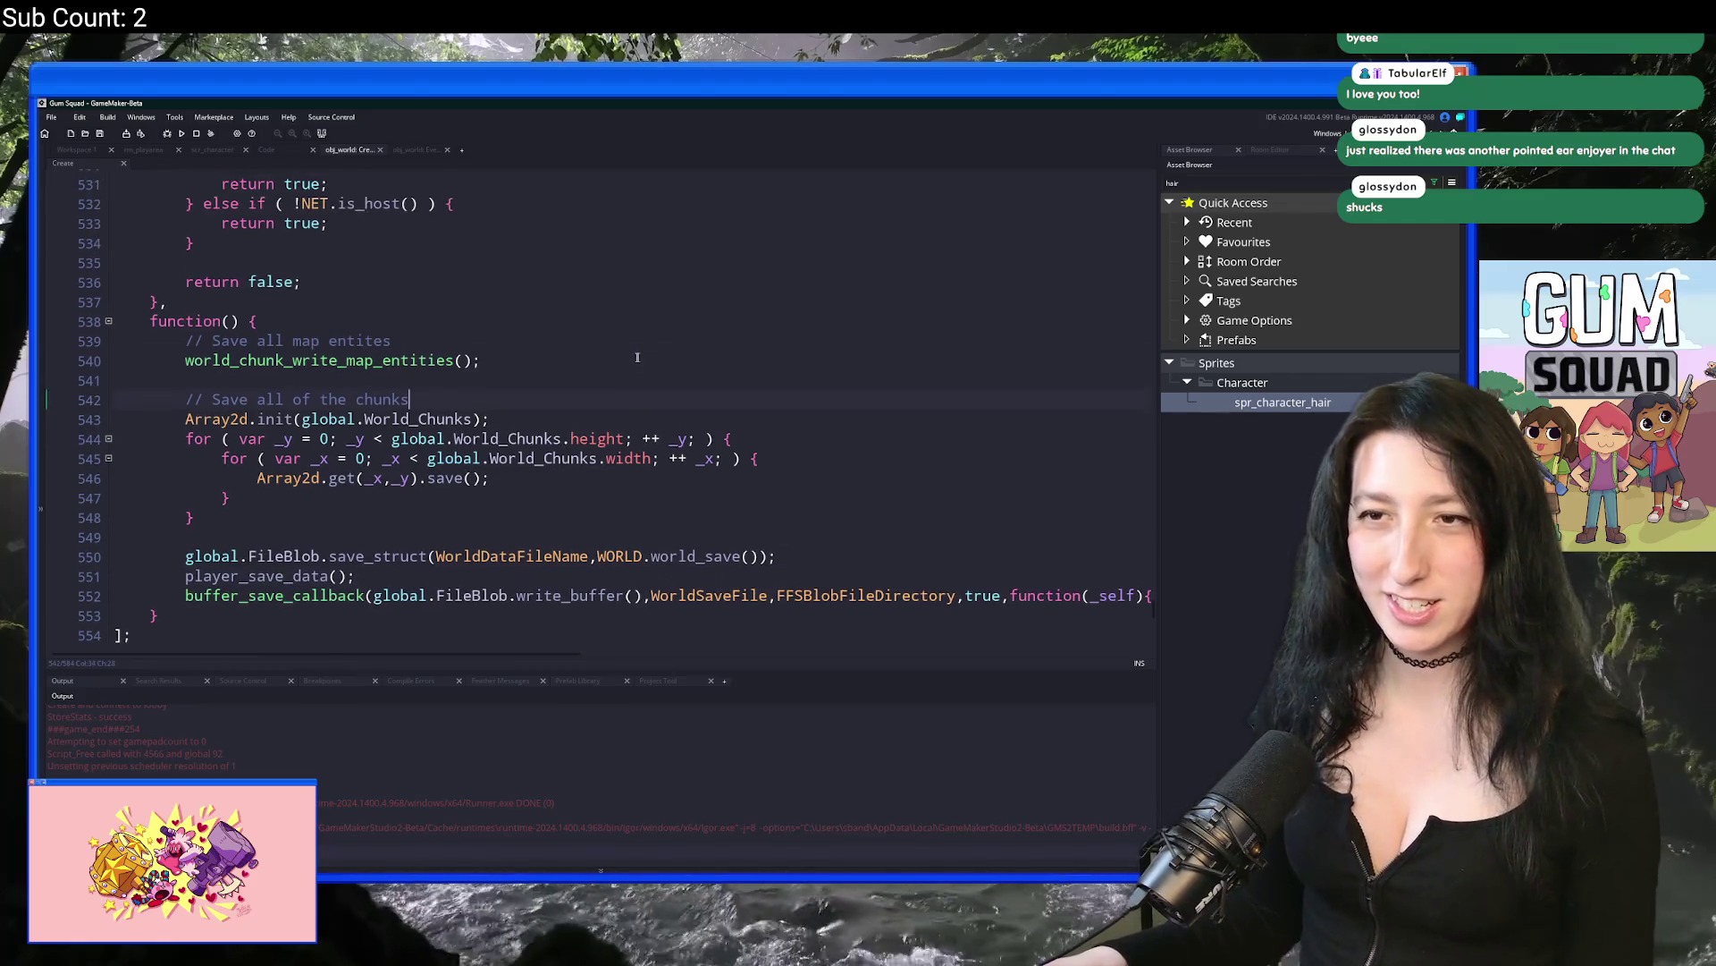
{"action": "scroll", "coordinate": [525, 342], "scroll_direction": "up", "scroll_amount": 4}
{"action": "left_click", "coordinate": [219, 329]}
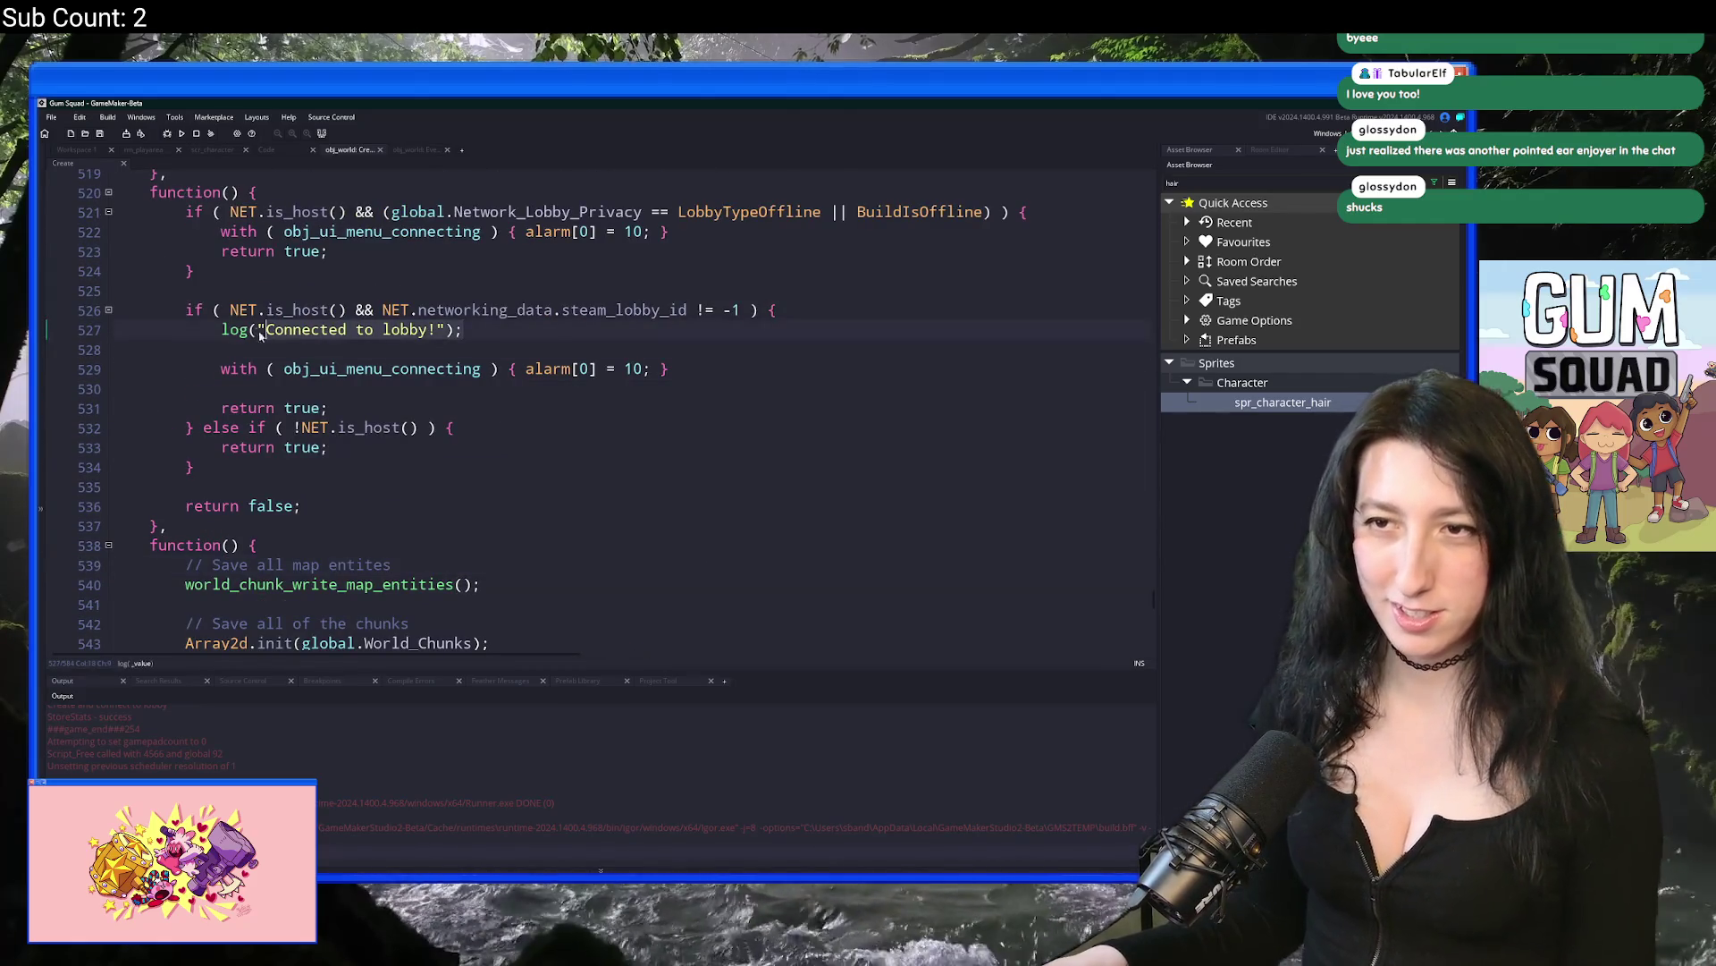
{"action": "scroll", "coordinate": [214, 329], "scroll_direction": "up", "scroll_amount": 5}
{"action": "scroll", "coordinate": [433, 334], "scroll_direction": "down", "scroll_amount": 6}
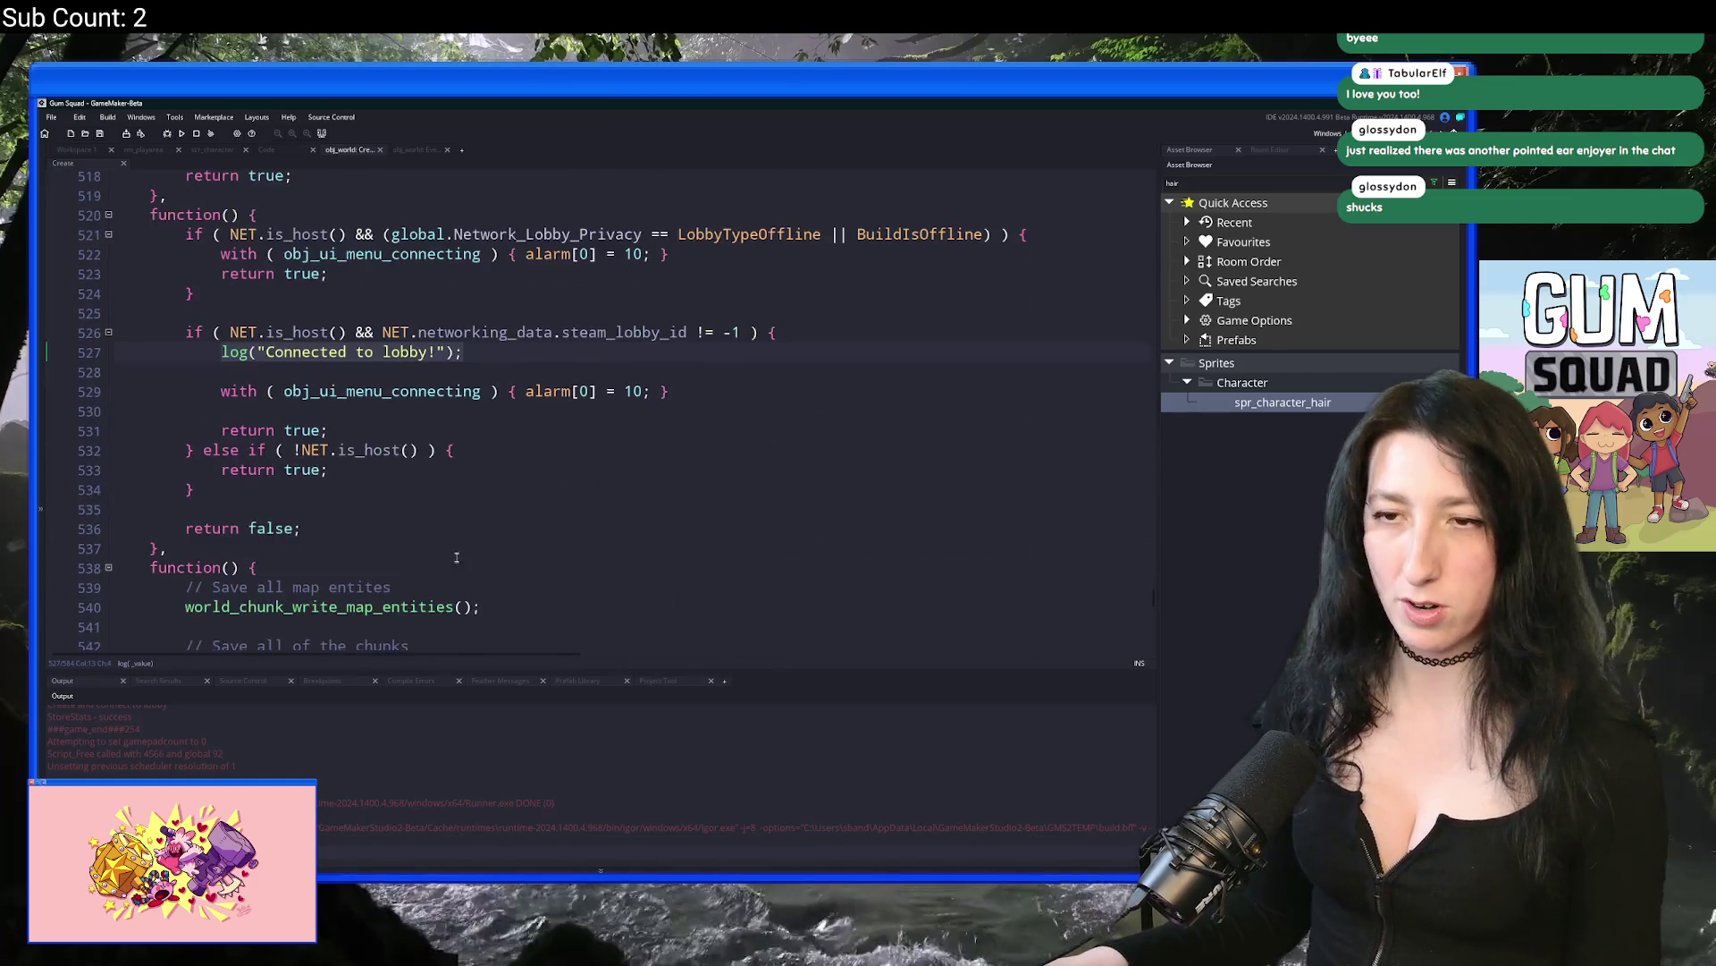
{"action": "left_click", "coordinate": [403, 478]}
{"action": "key", "text": "Return"}
{"action": "key", "text": "ctrl+v"}
{"action": "key", "text": "Return"}
Step: Change the copied log message to 'Saving world...'
{"action": "left_click_drag", "start_coordinate": [396, 497], "coordinate": [232, 499]}
{"action": "type", "text": "S"}
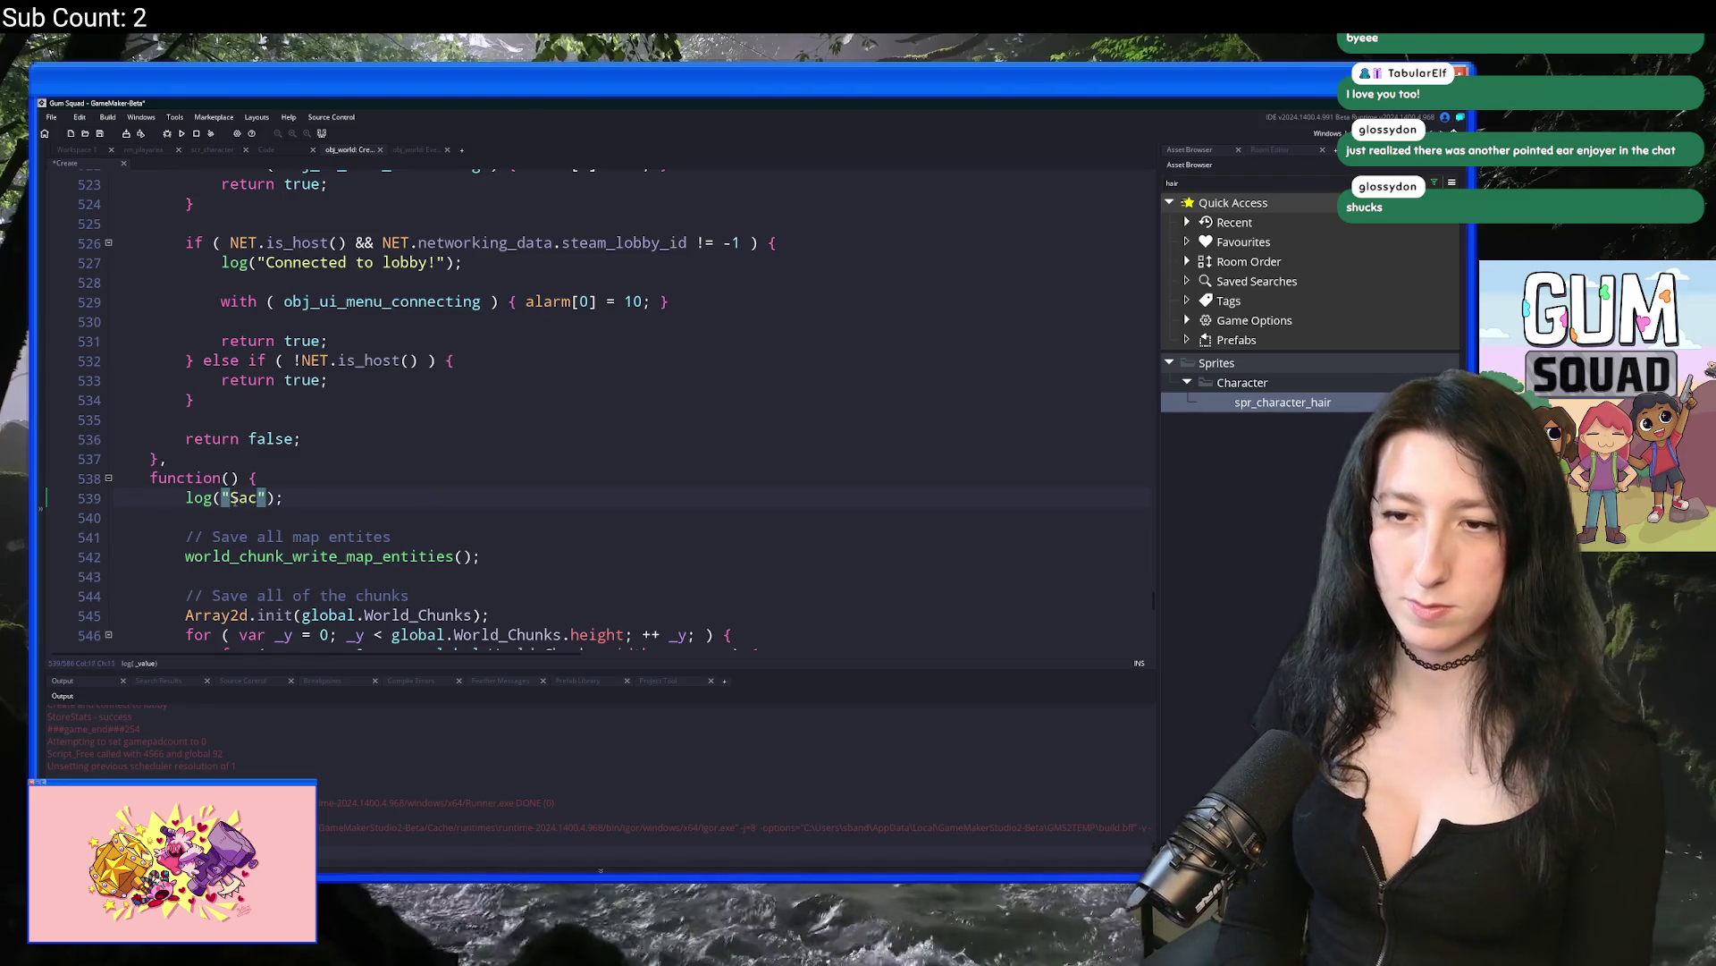
{"action": "key", "text": "BackSpace"}
{"action": "type", "text": "ving world..."}
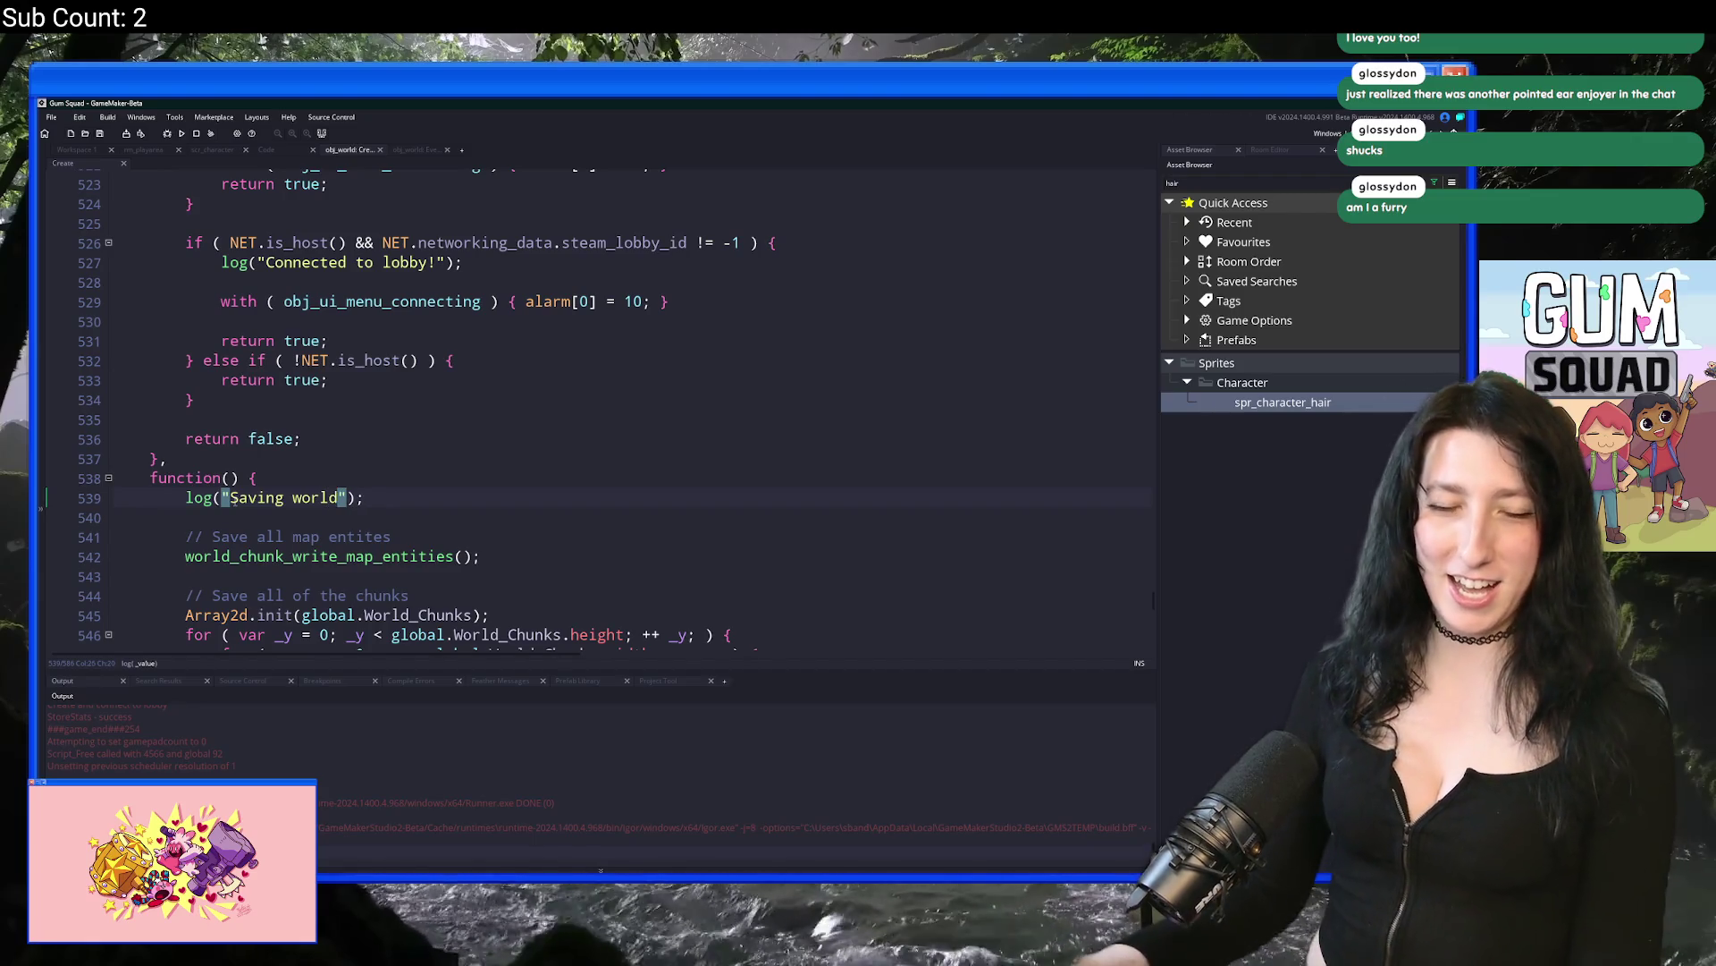
{"action": "scroll", "coordinate": [258, 473], "scroll_direction": "down", "scroll_amount": 2}
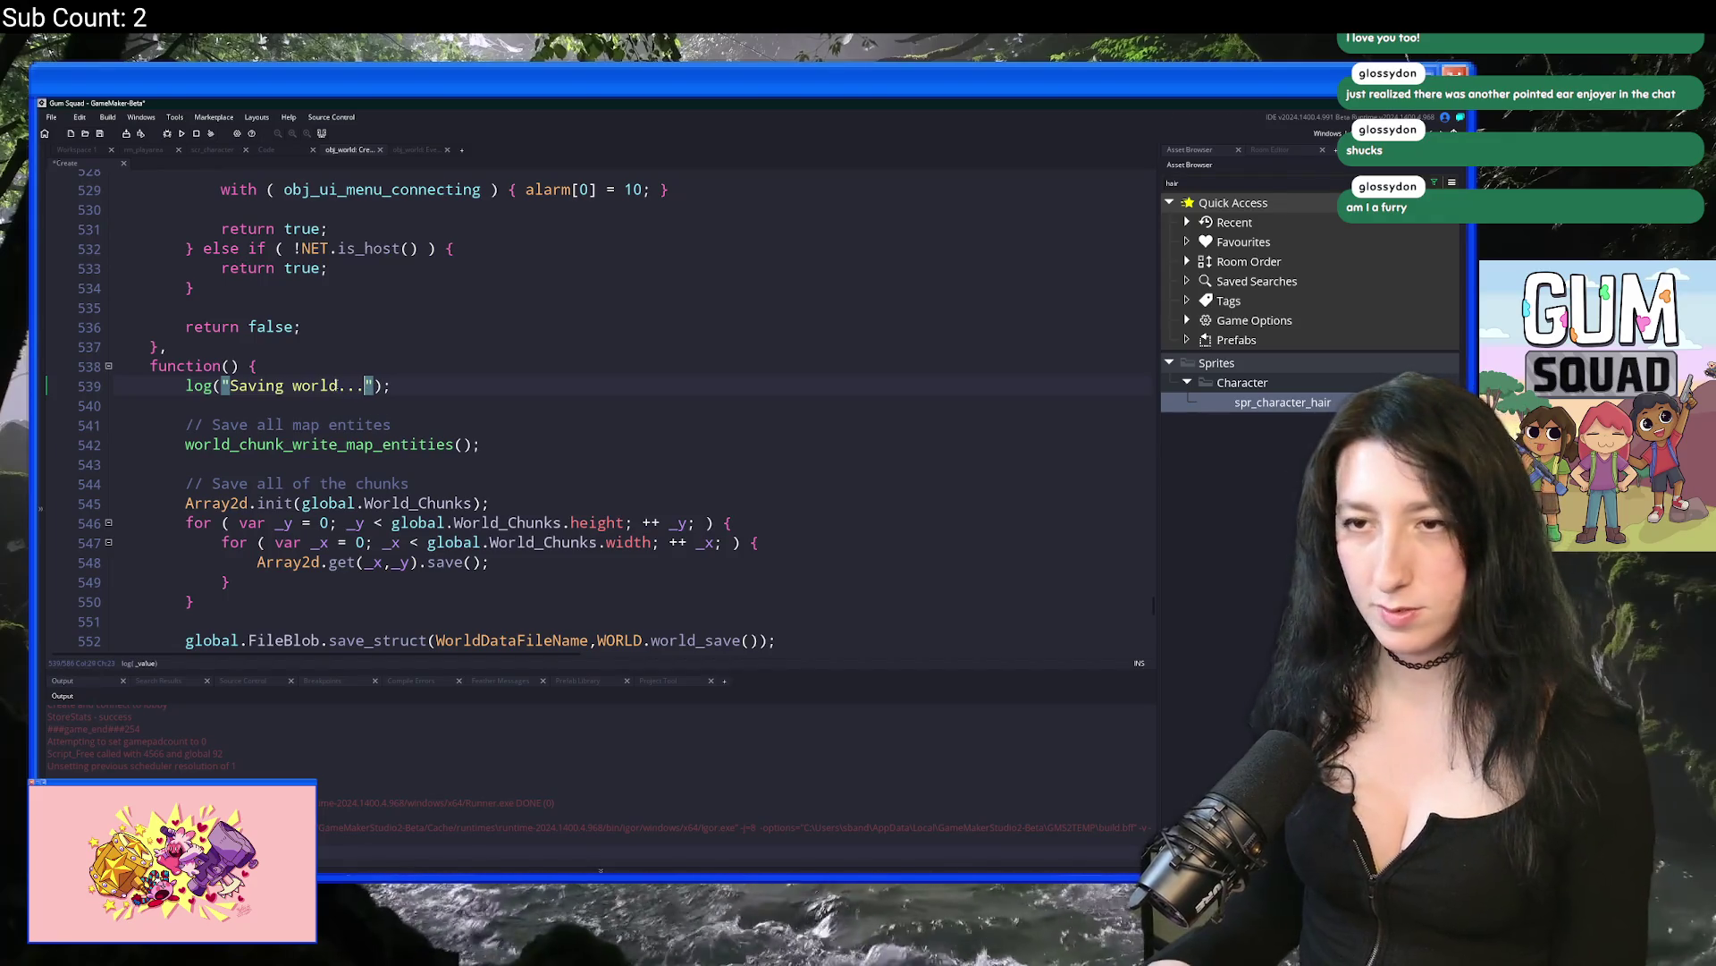
{"action": "scroll", "coordinate": [339, 383], "scroll_direction": "down", "scroll_amount": 2}
{"action": "scroll", "coordinate": [340, 383], "scroll_direction": "down", "scroll_amount": 2}
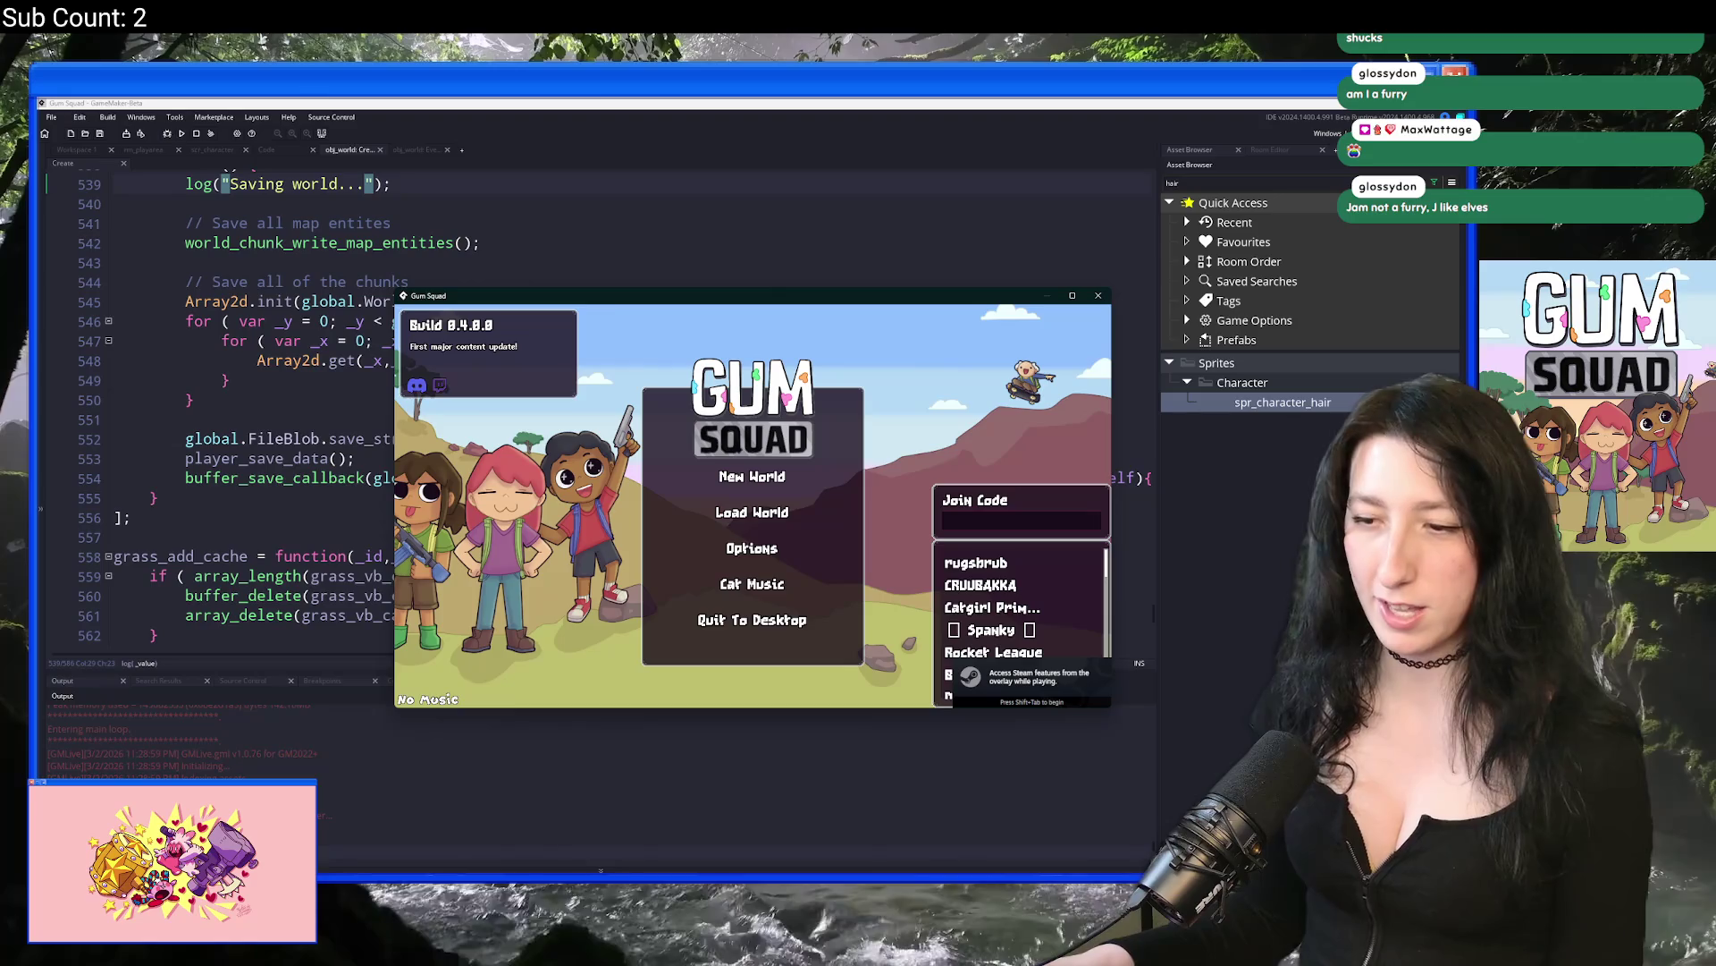
Step: Check the save folder, create a new Offline world in Gum Squad, then stop the game
{"action": "key", "text": "F1"}
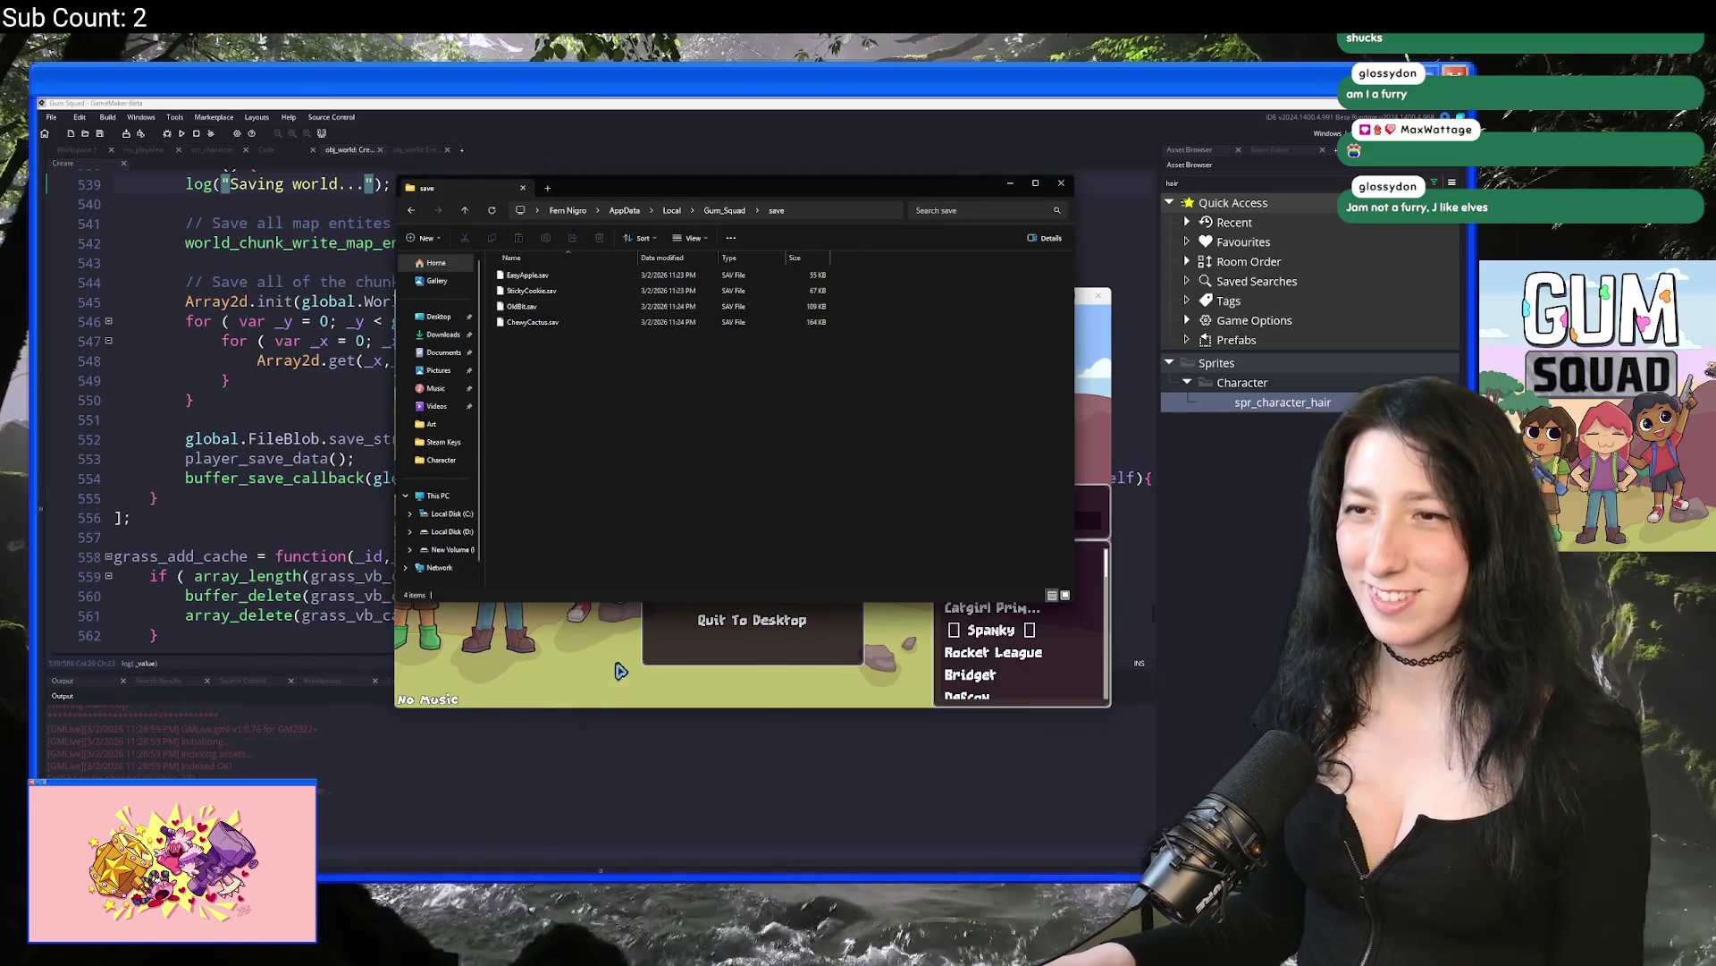
{"action": "left_click", "coordinate": [631, 650]}
{"action": "left_click", "coordinate": [744, 467]}
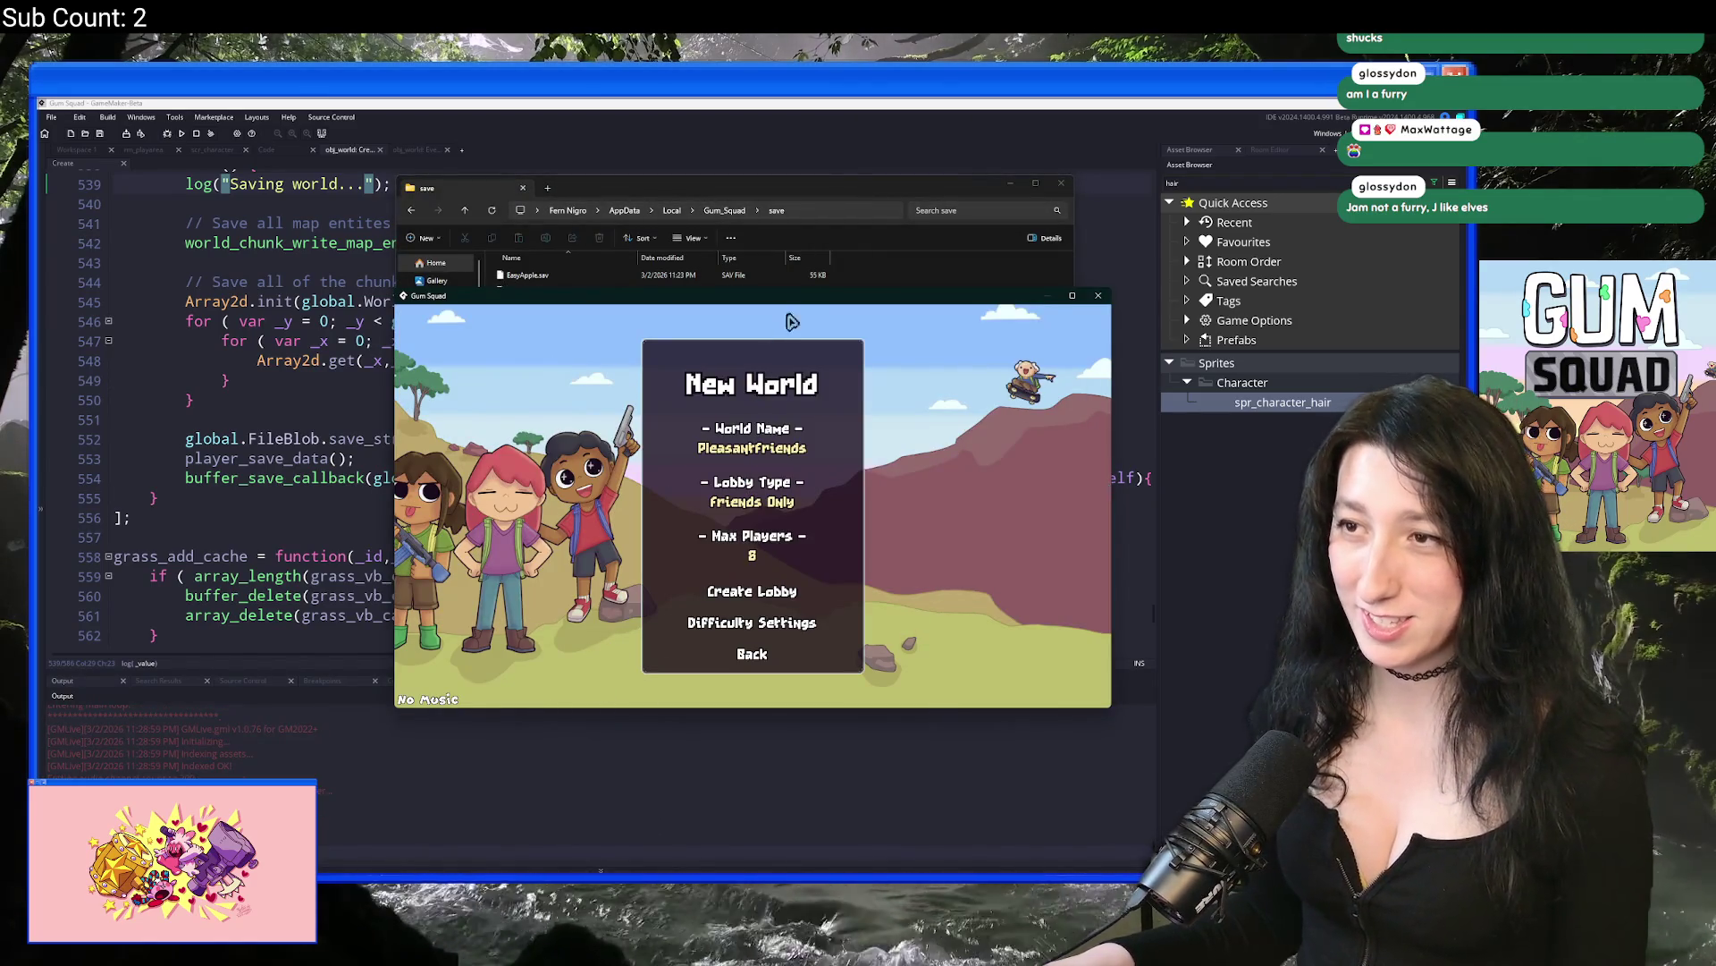
{"action": "double_click", "coordinate": [799, 296]}
{"action": "left_click", "coordinate": [713, 492]}
{"action": "left_click", "coordinate": [746, 663]}
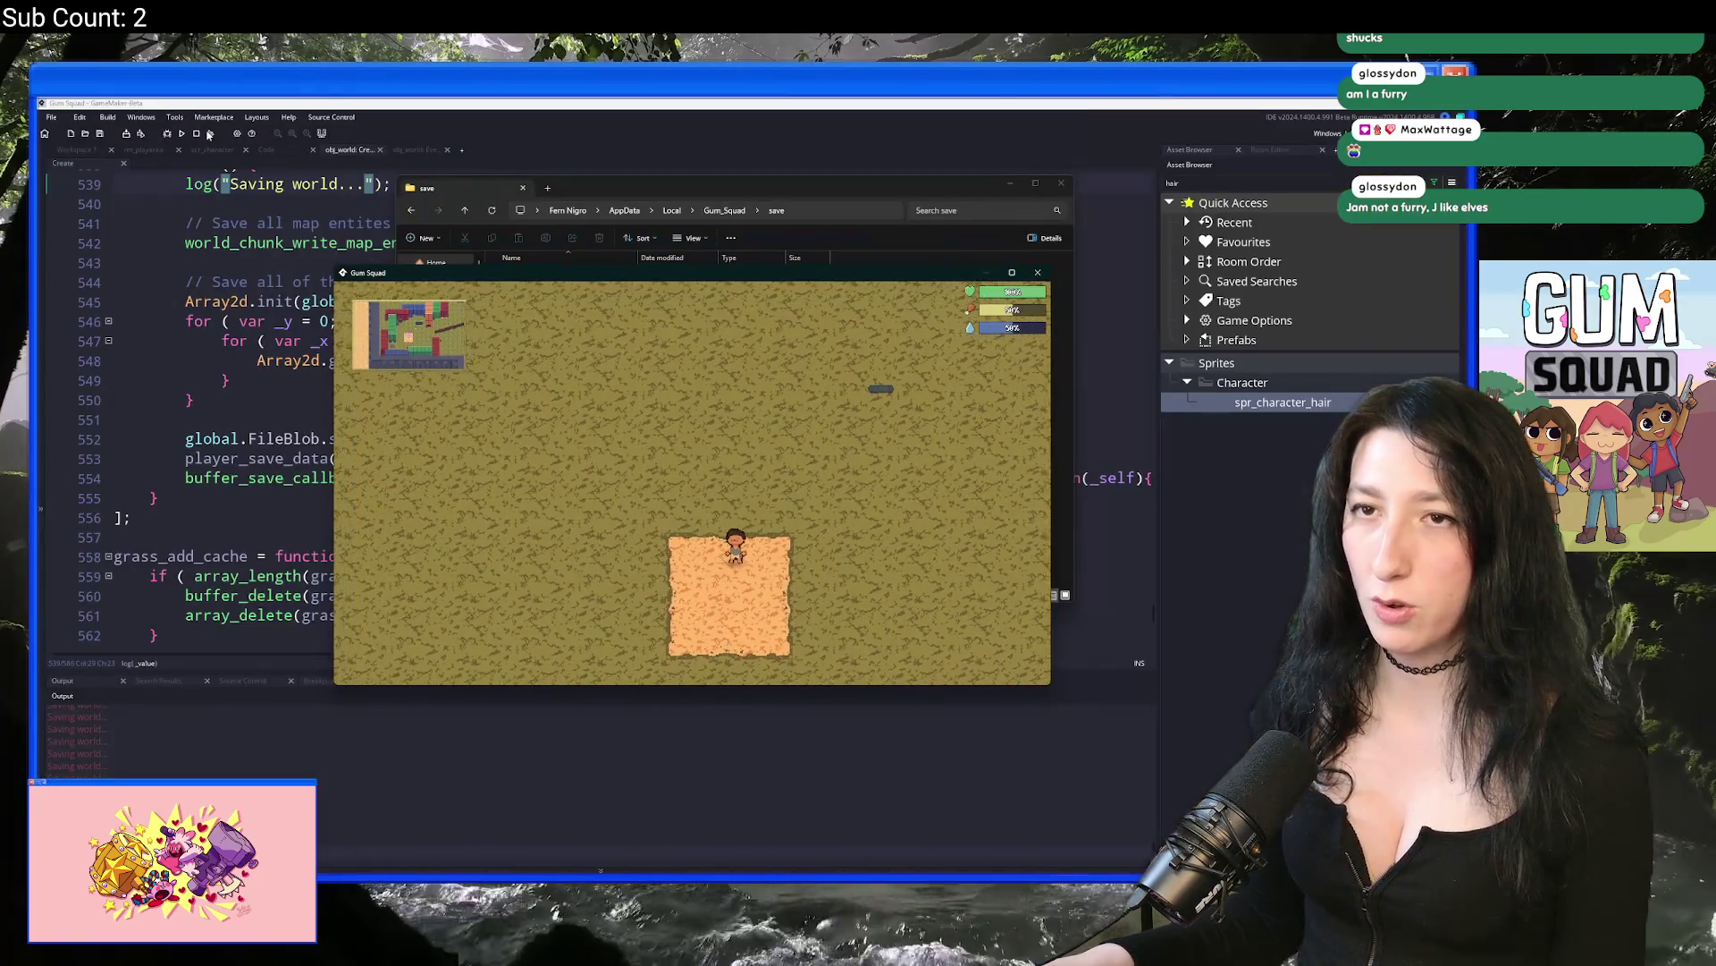
{"action": "left_click", "coordinate": [198, 134]}
{"action": "left_click", "coordinate": [569, 478]}
{"action": "scroll", "coordinate": [434, 475], "scroll_direction": "up", "scroll_amount": 2}
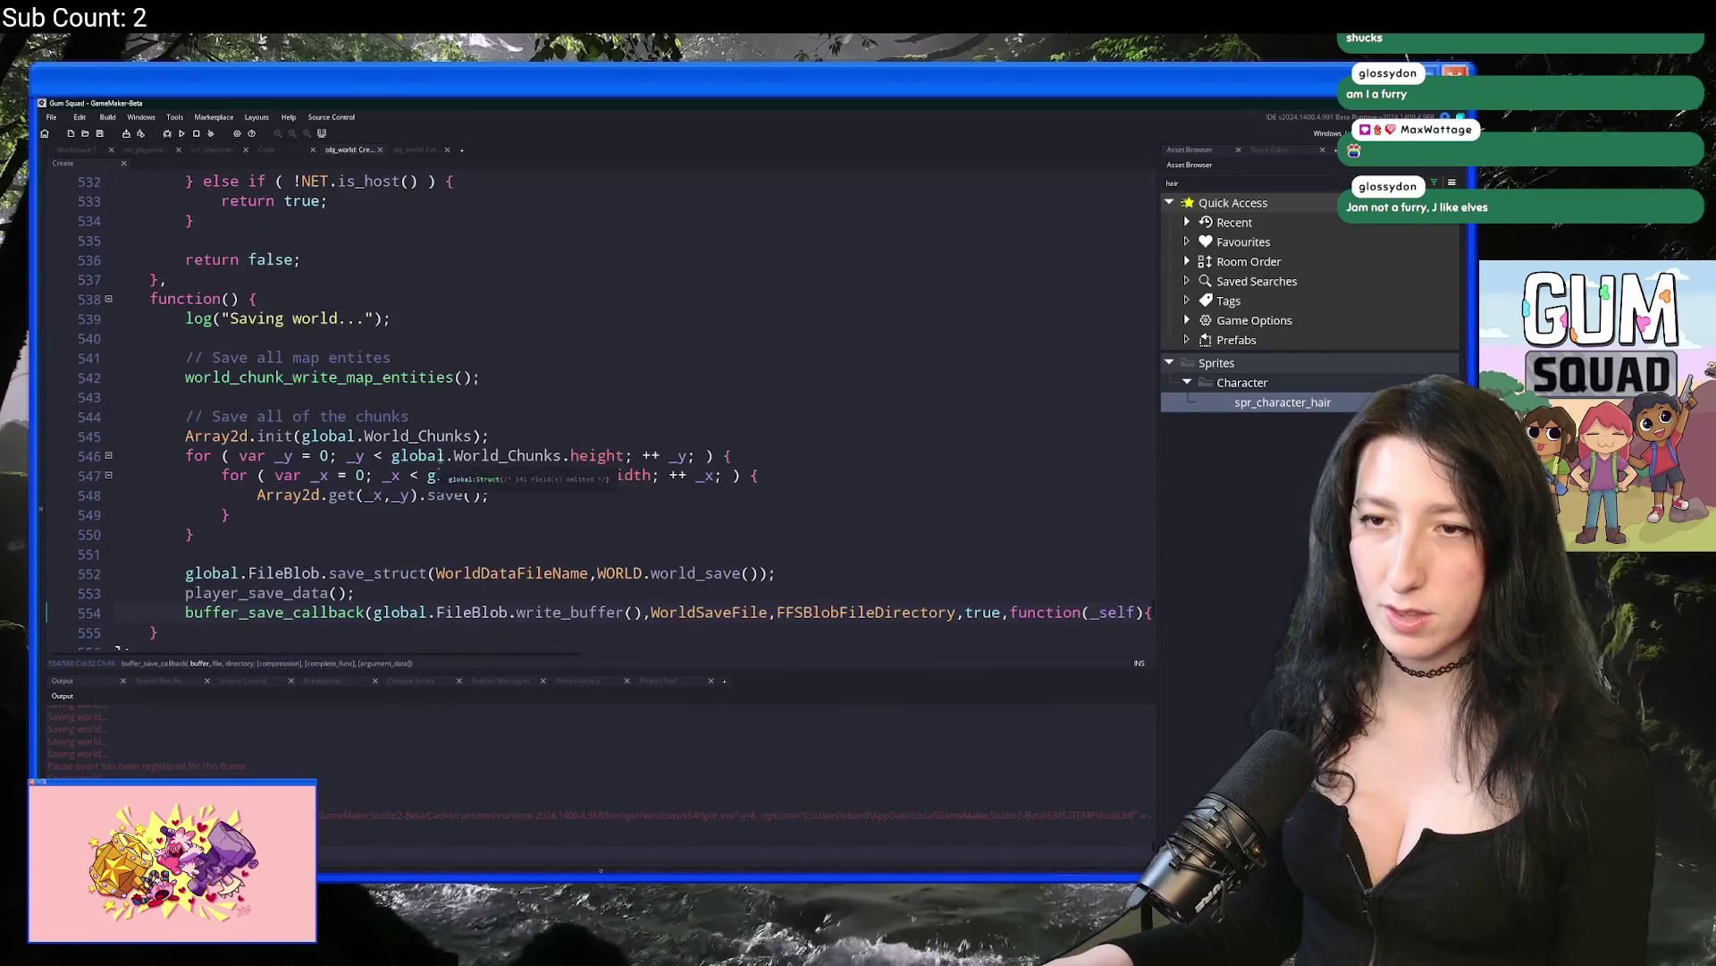
Step: End the world-save callback with a separate 'return true;' line and rerun the game with F5
{"action": "key", "text": "End"}
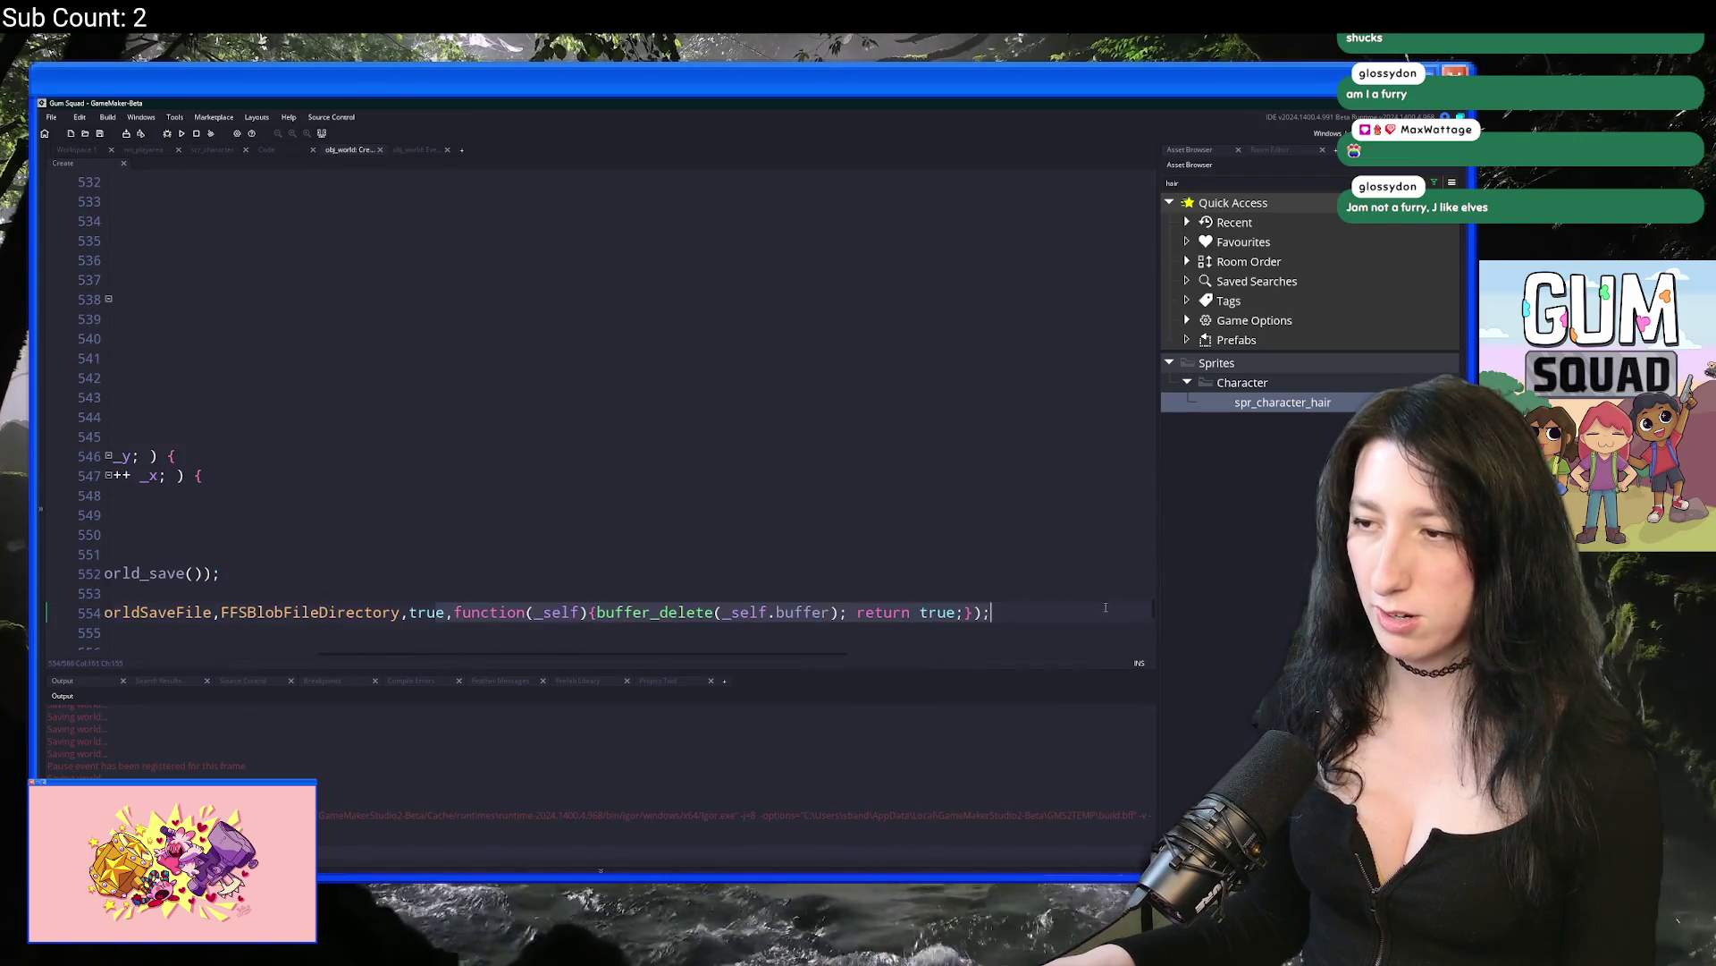
{"action": "key", "text": "Return"}
{"action": "type", "text": "n true;k"}
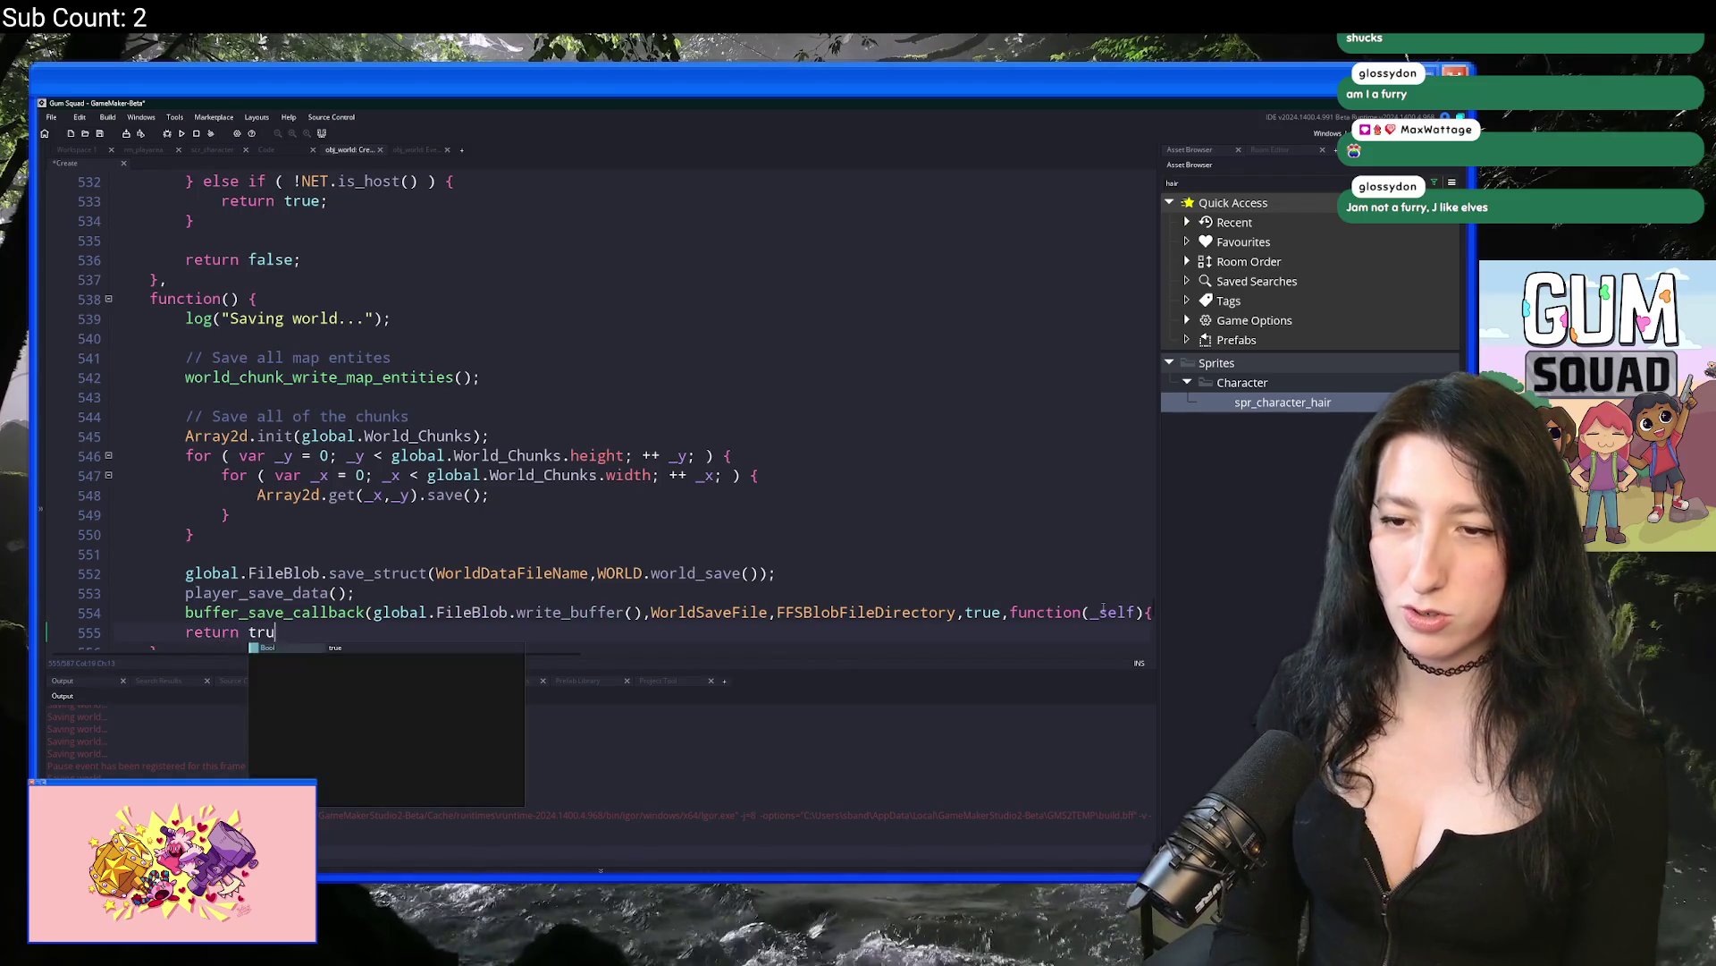
{"action": "left_click", "coordinate": [183, 633]}
{"action": "key", "text": "Return"}
{"action": "key", "text": "Up"}
{"action": "key", "text": "F5"}
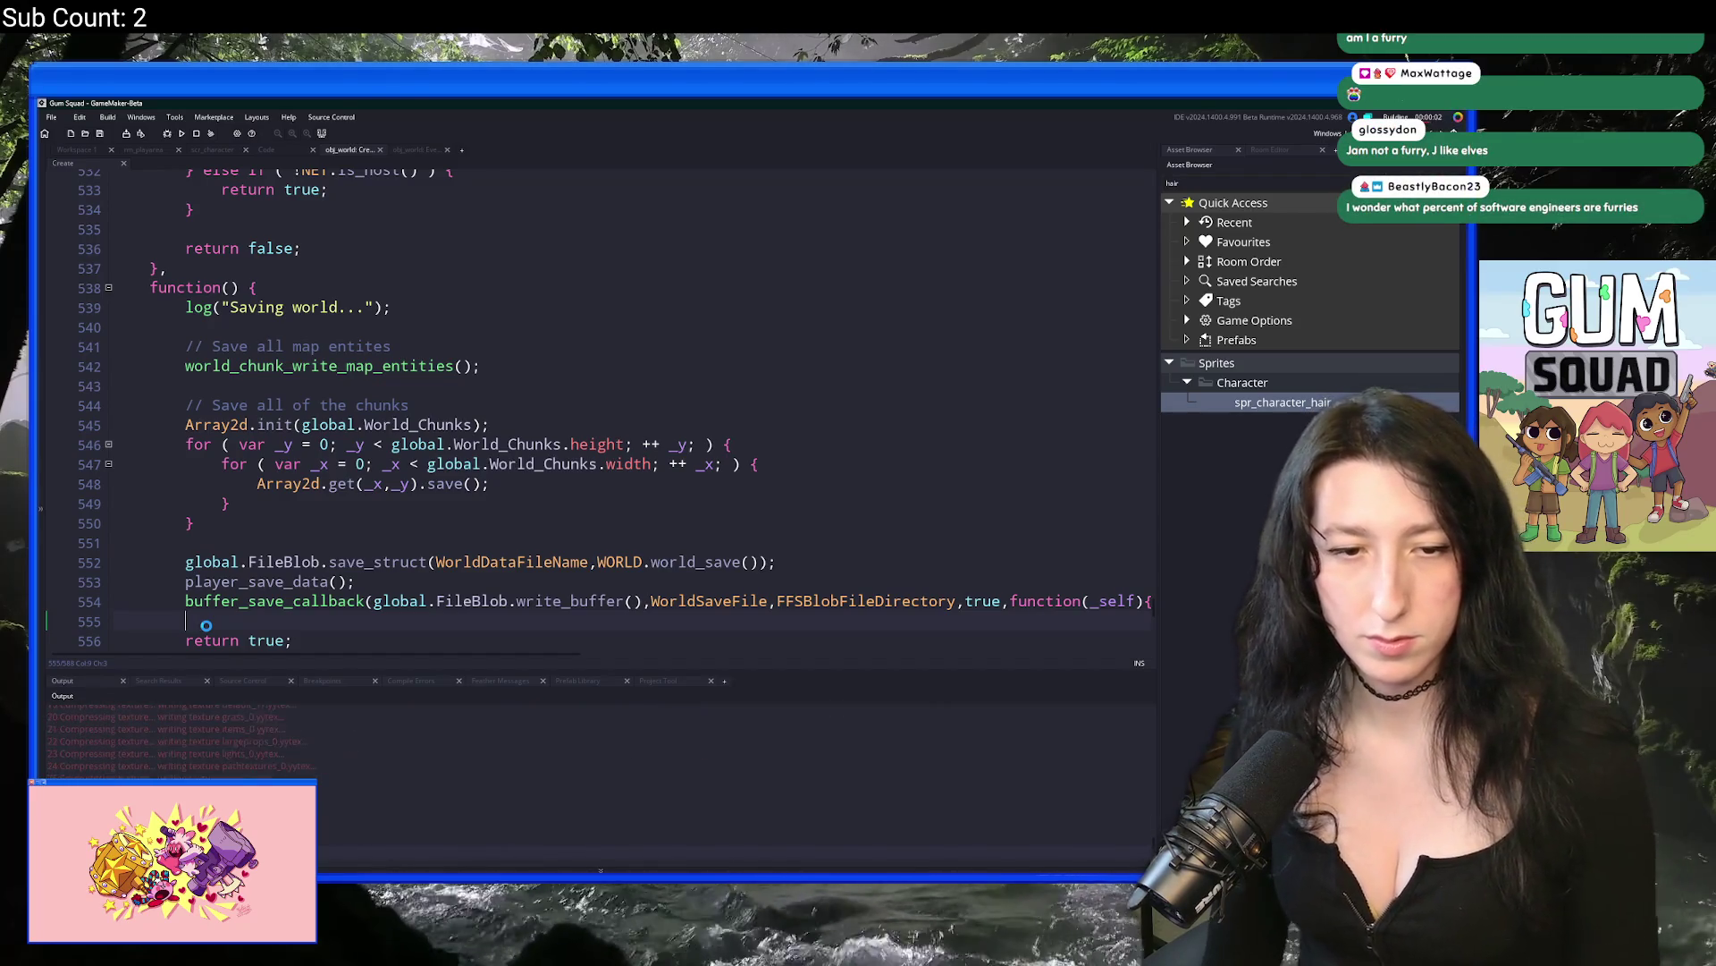
{"action": "key", "text": "alt+Tab"}
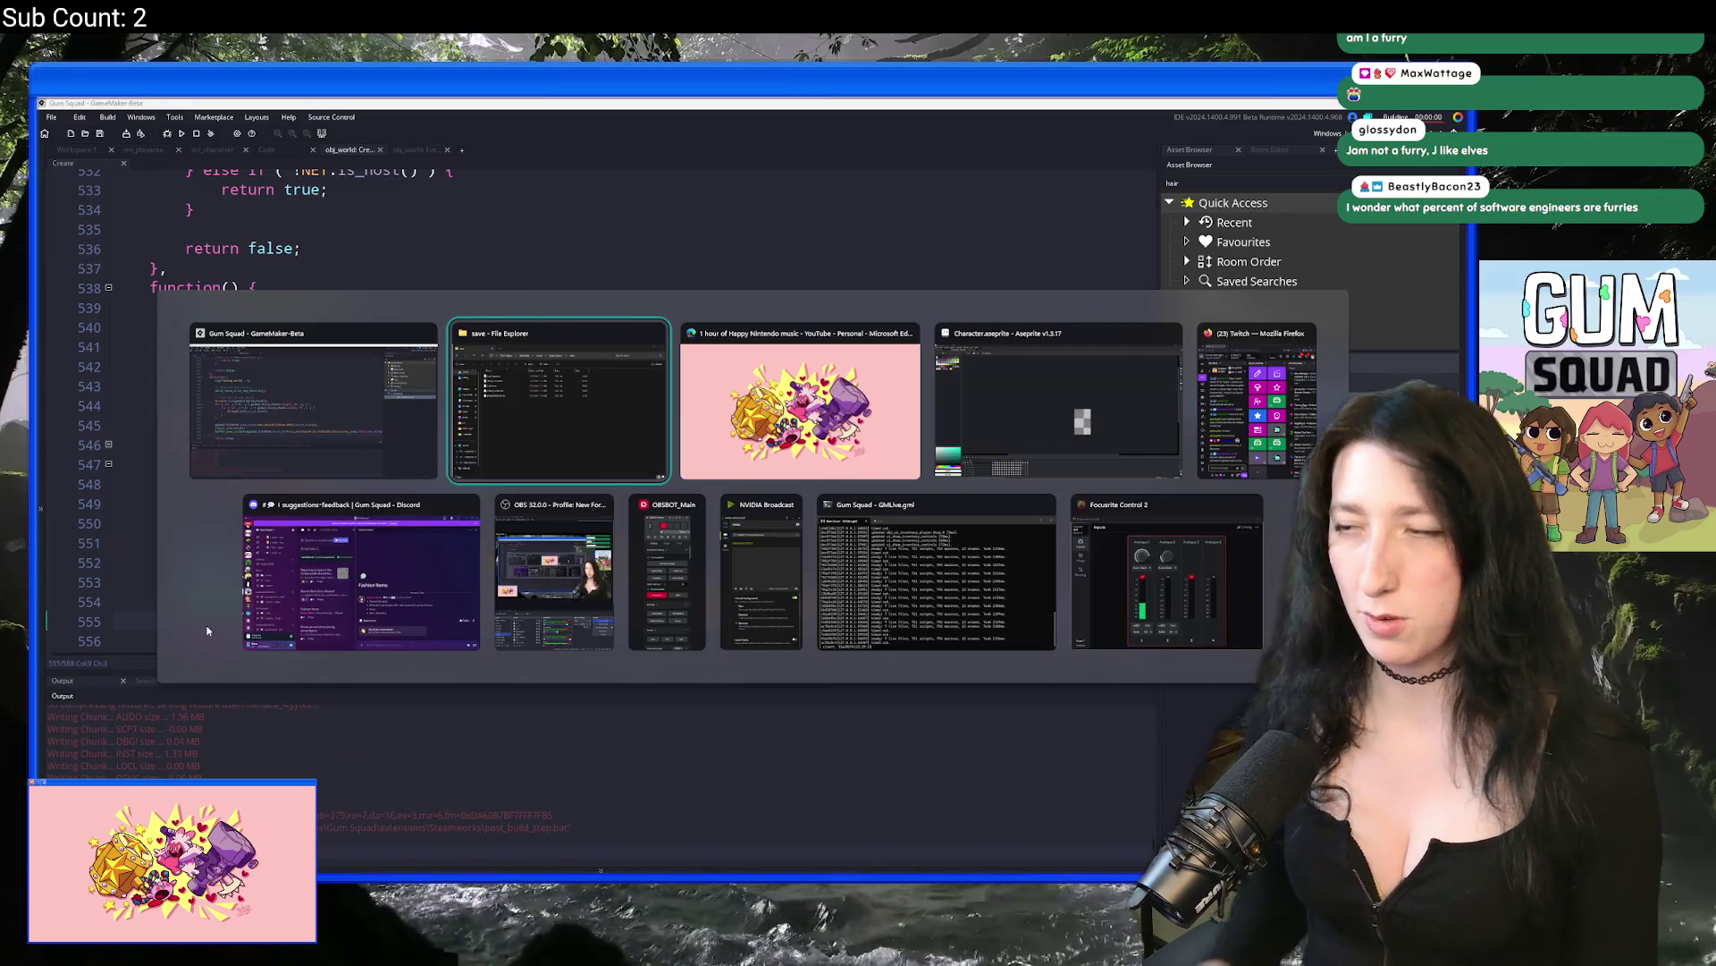
Step: Delete all existing .sav files, create a fresh Offline world, and quit the game
{"action": "key", "text": "ctrl+a"}
{"action": "key", "text": "Delete"}
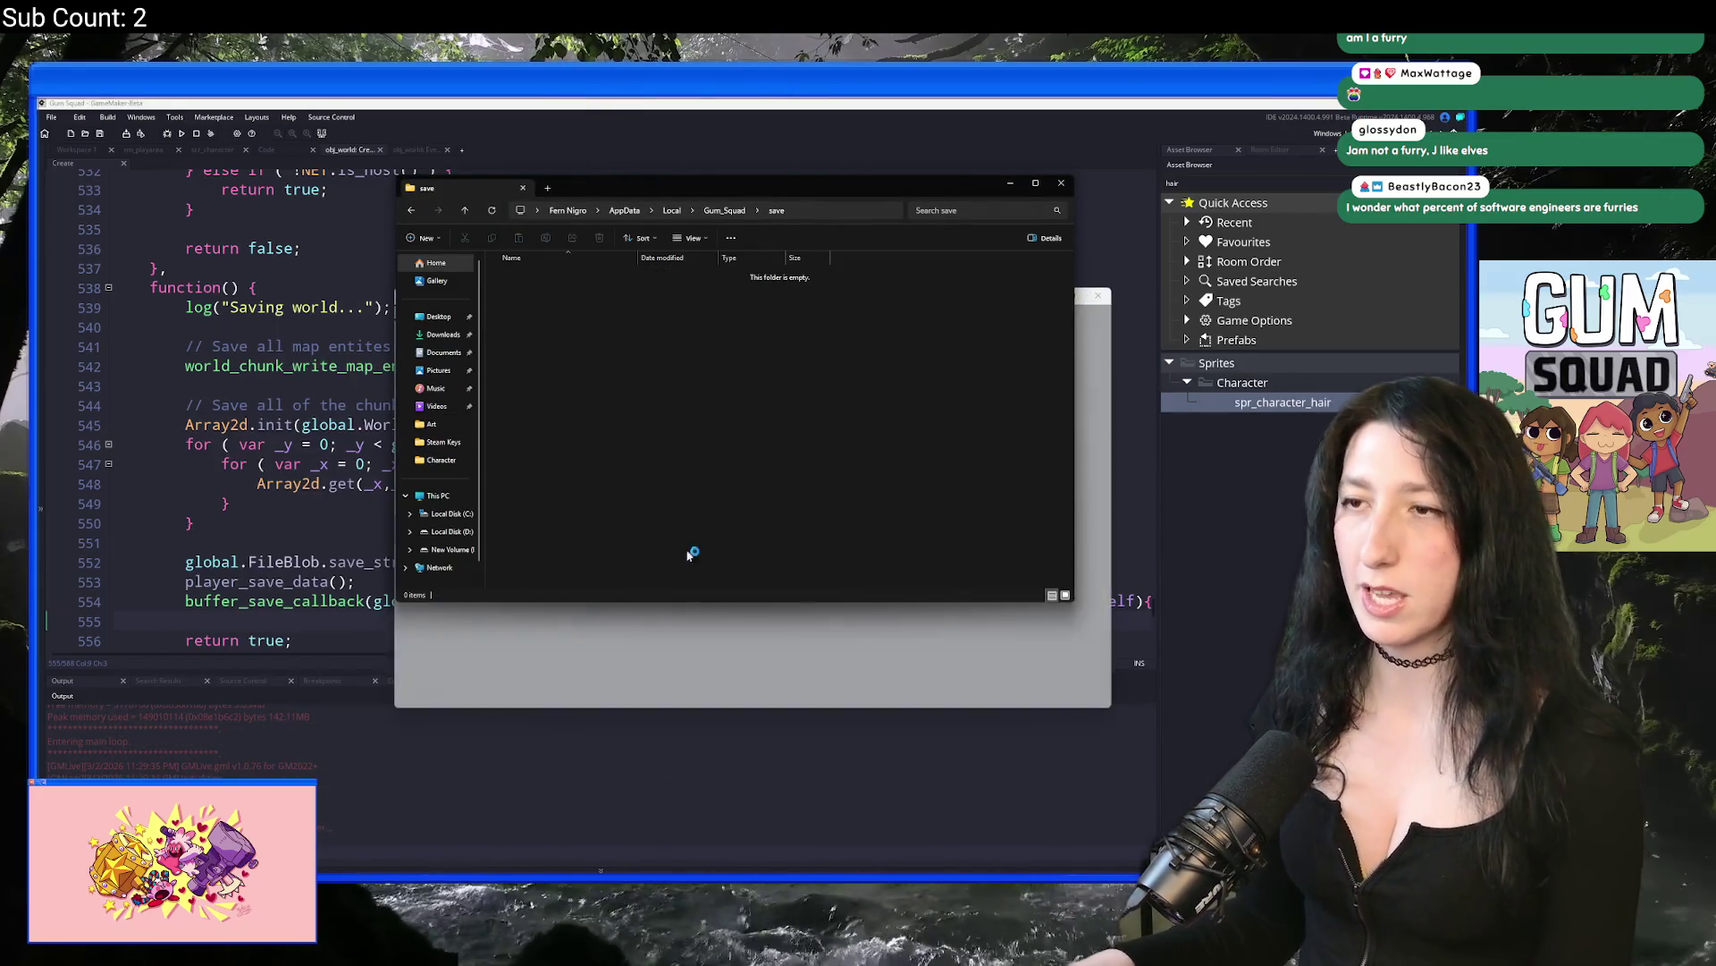
{"action": "left_click", "coordinate": [716, 523]}
{"action": "left_click", "coordinate": [752, 497]}
{"action": "left_click", "coordinate": [752, 497]}
{"action": "left_click", "coordinate": [752, 591]}
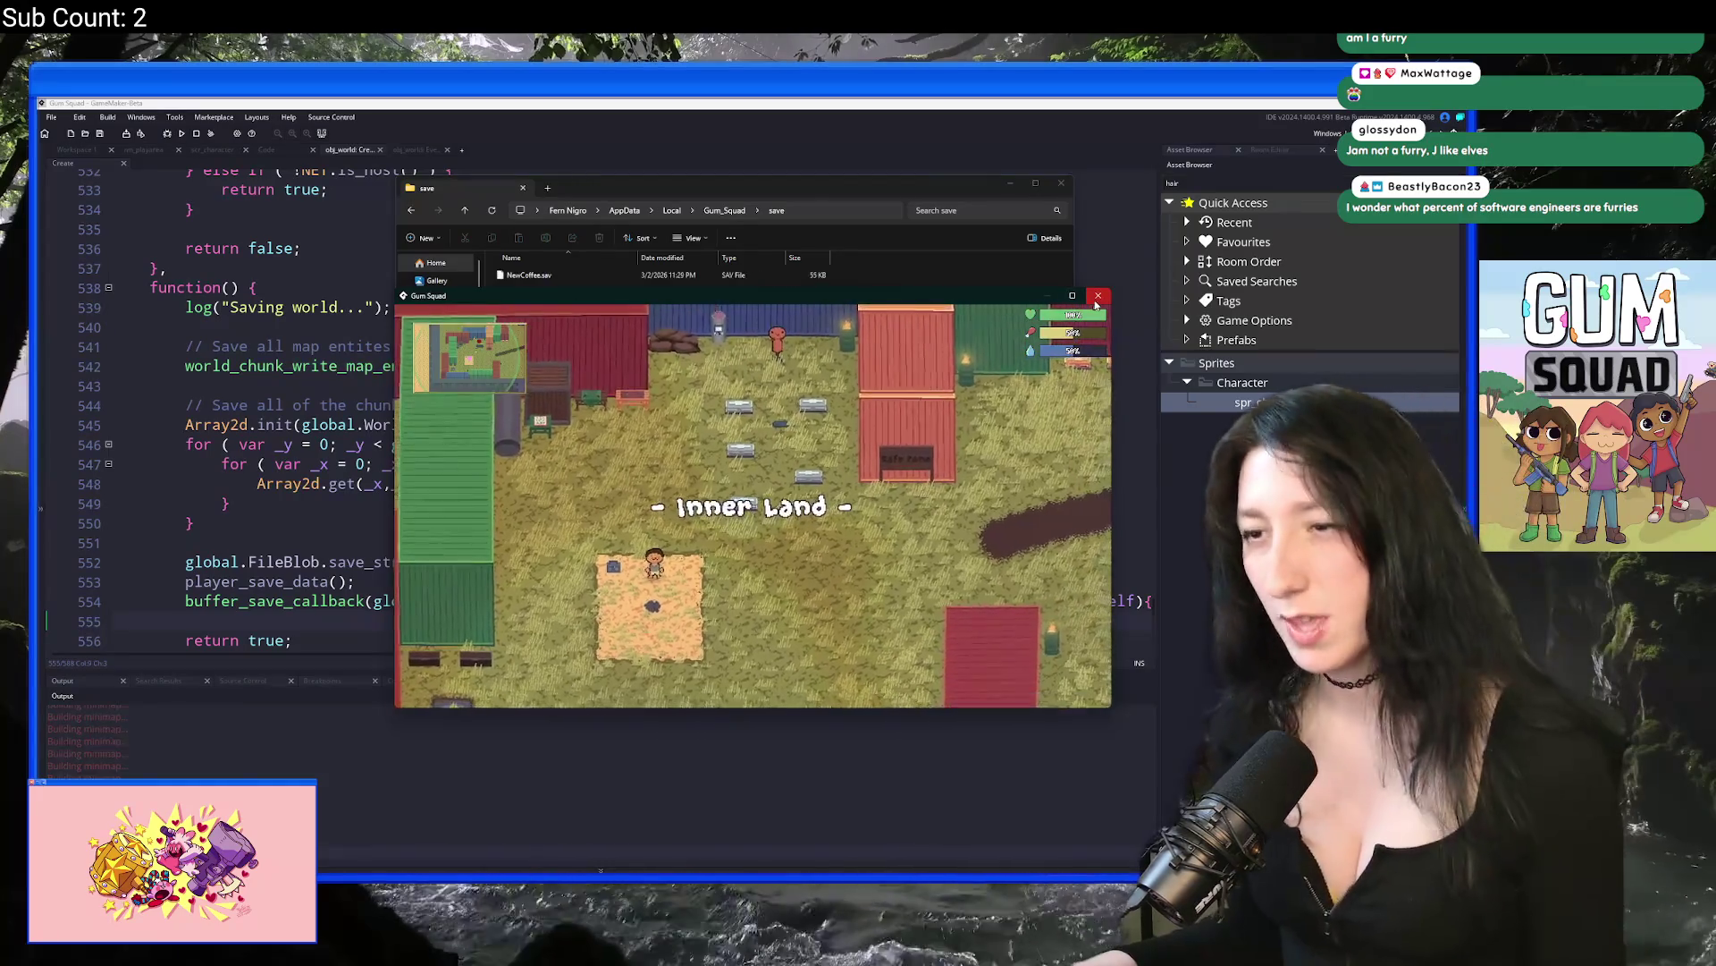
{"action": "key", "text": "Escape"}
Step: Relaunch the game and select the NewCoffee world in Load World with an Offline lobby
{"action": "left_click", "coordinate": [319, 464]}
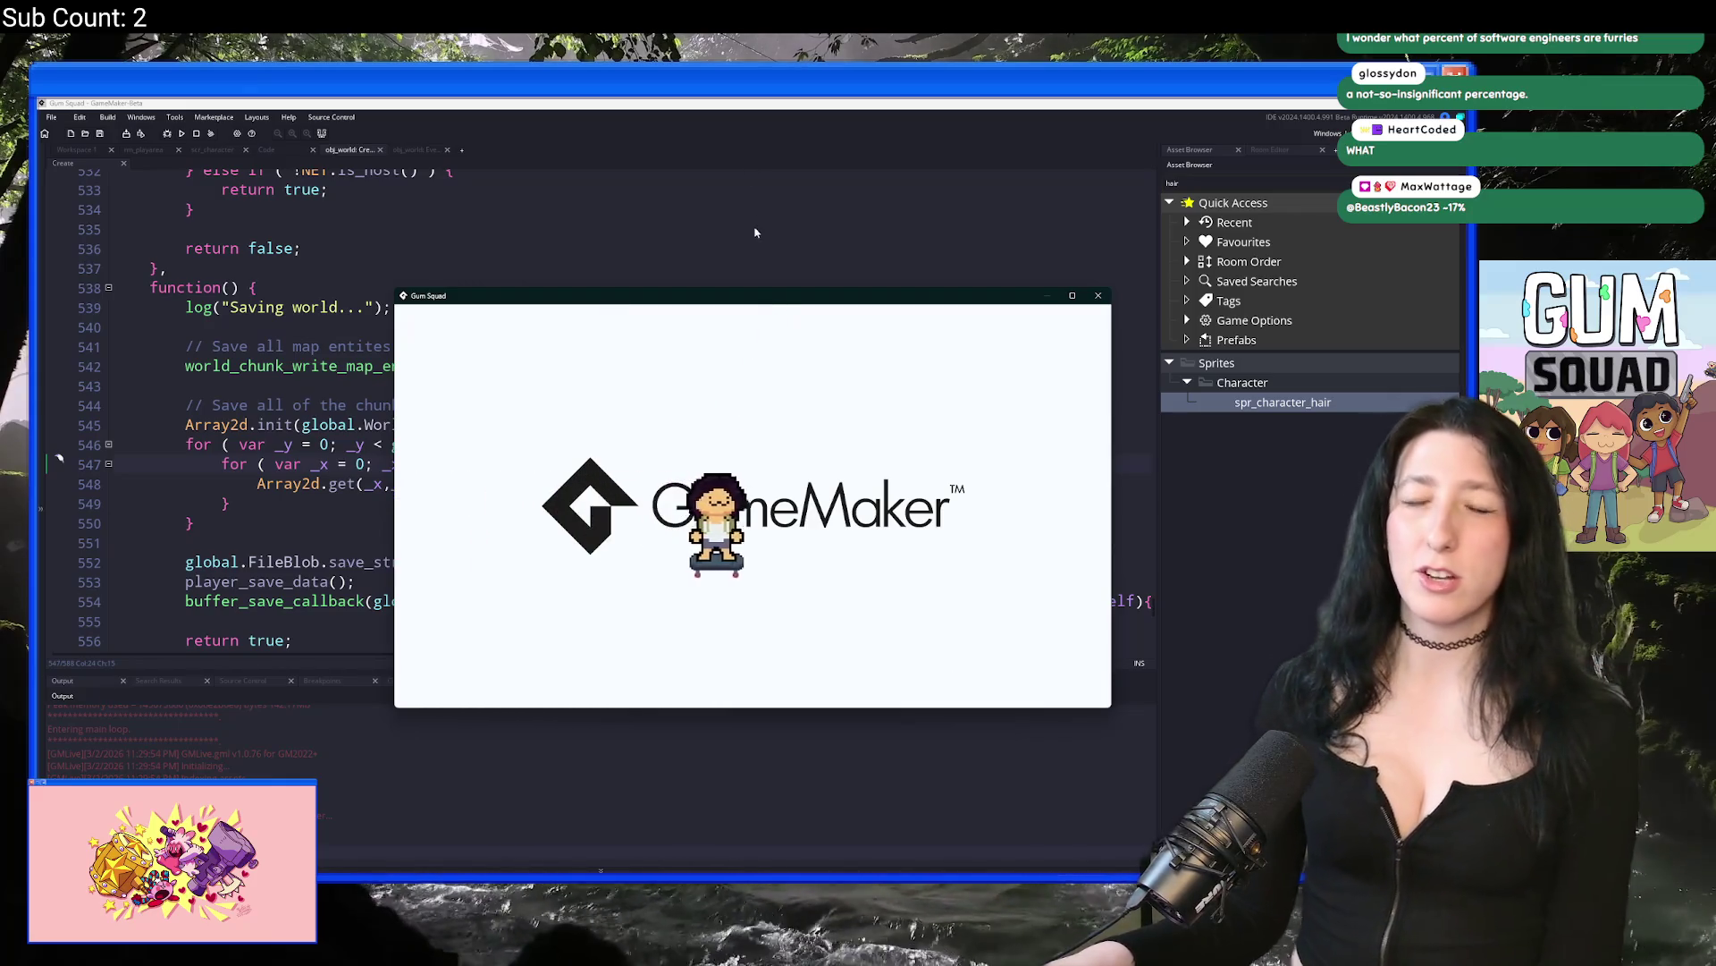
{"action": "left_click_drag", "start_coordinate": [735, 302], "coordinate": [631, 106]}
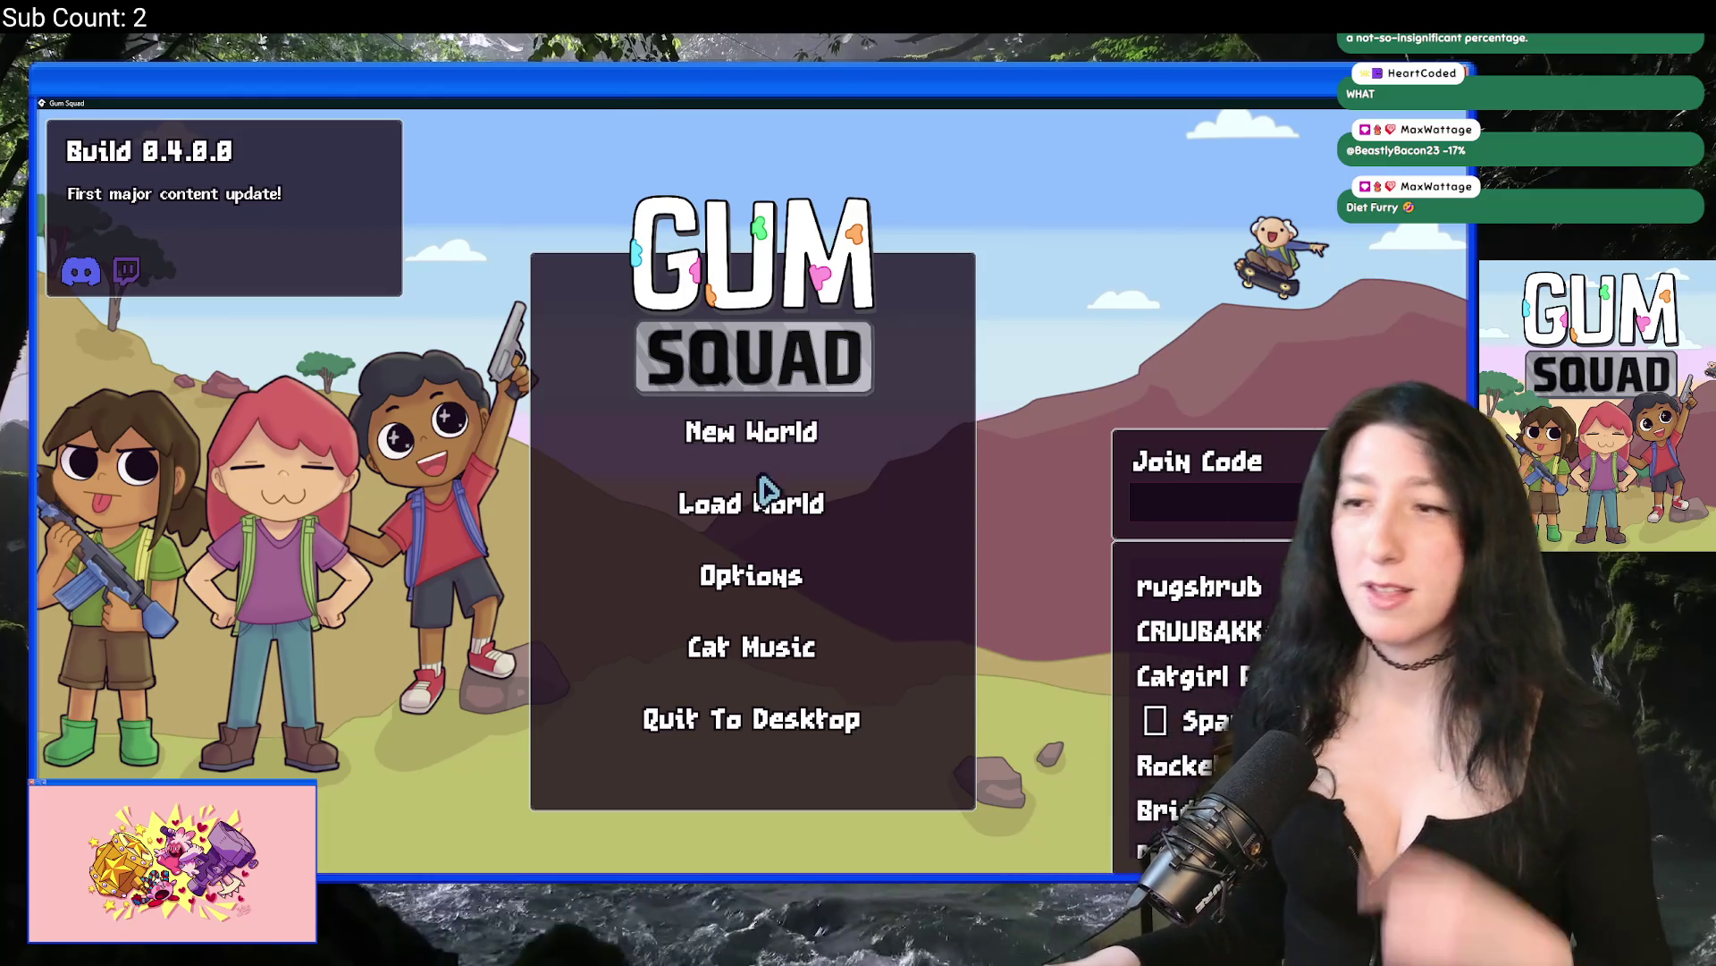
{"action": "left_click", "coordinate": [761, 501]}
{"action": "left_click", "coordinate": [892, 385]}
{"action": "left_click", "coordinate": [782, 385]}
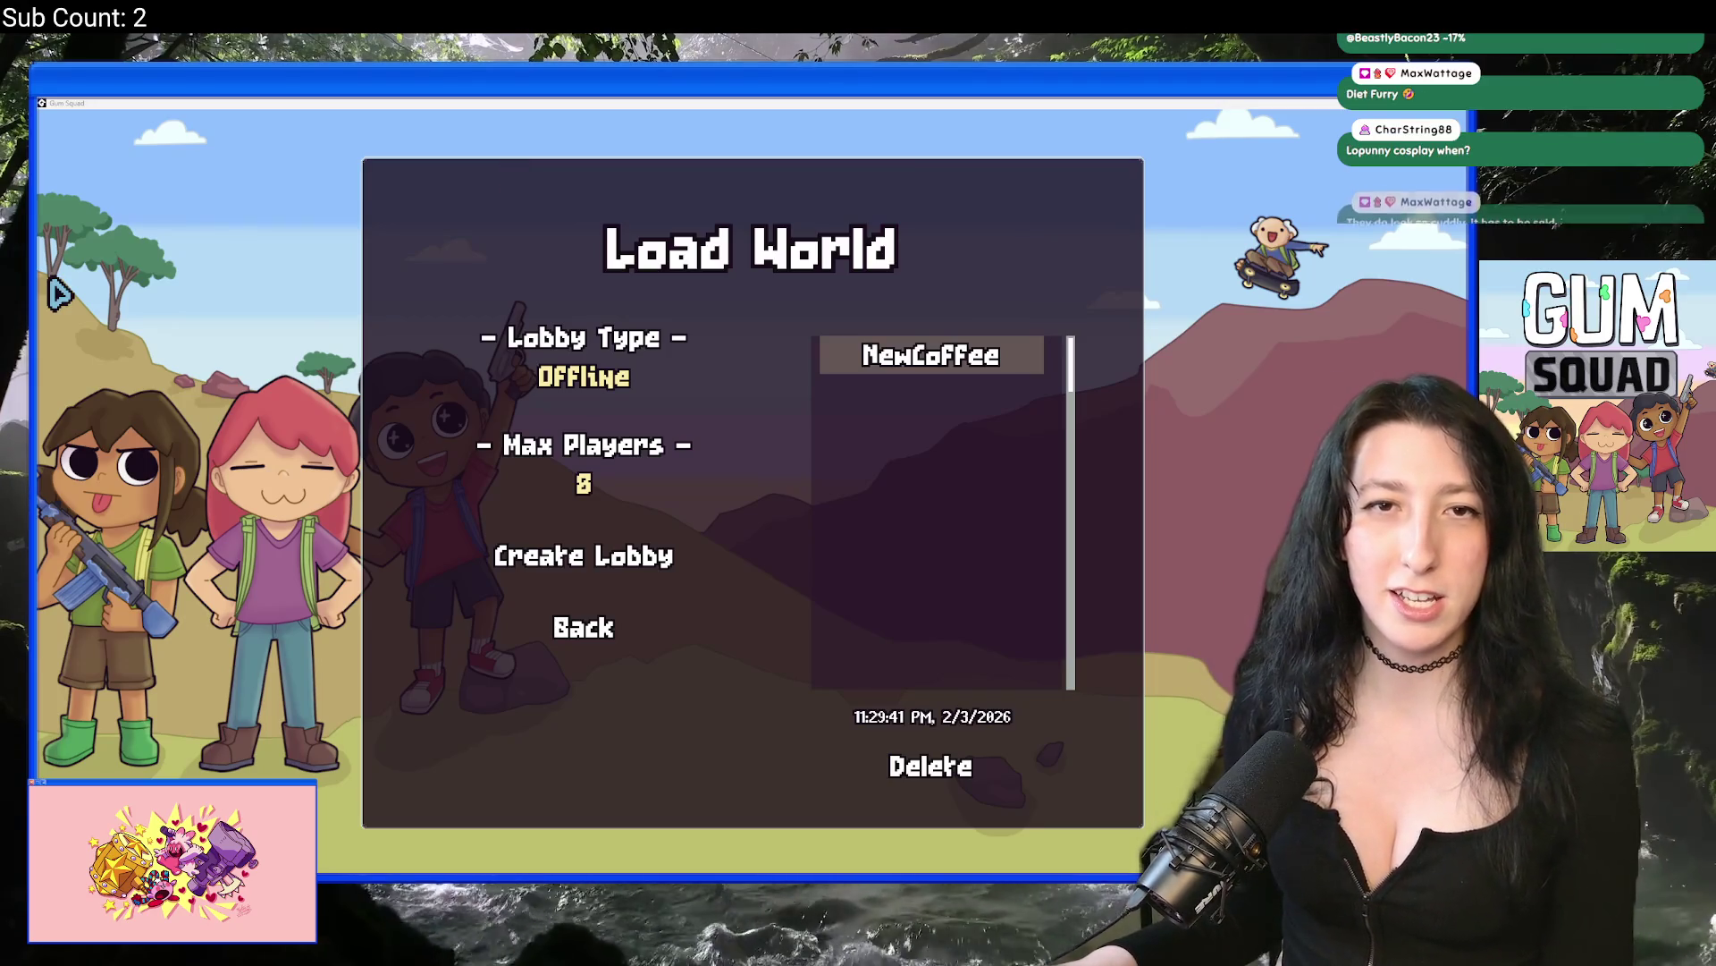
Step: Search Google for 'lopunny pokemon' and enlarge the main Lopunny image from Pokemon.com
{"action": "type", "text": "lopunny"}
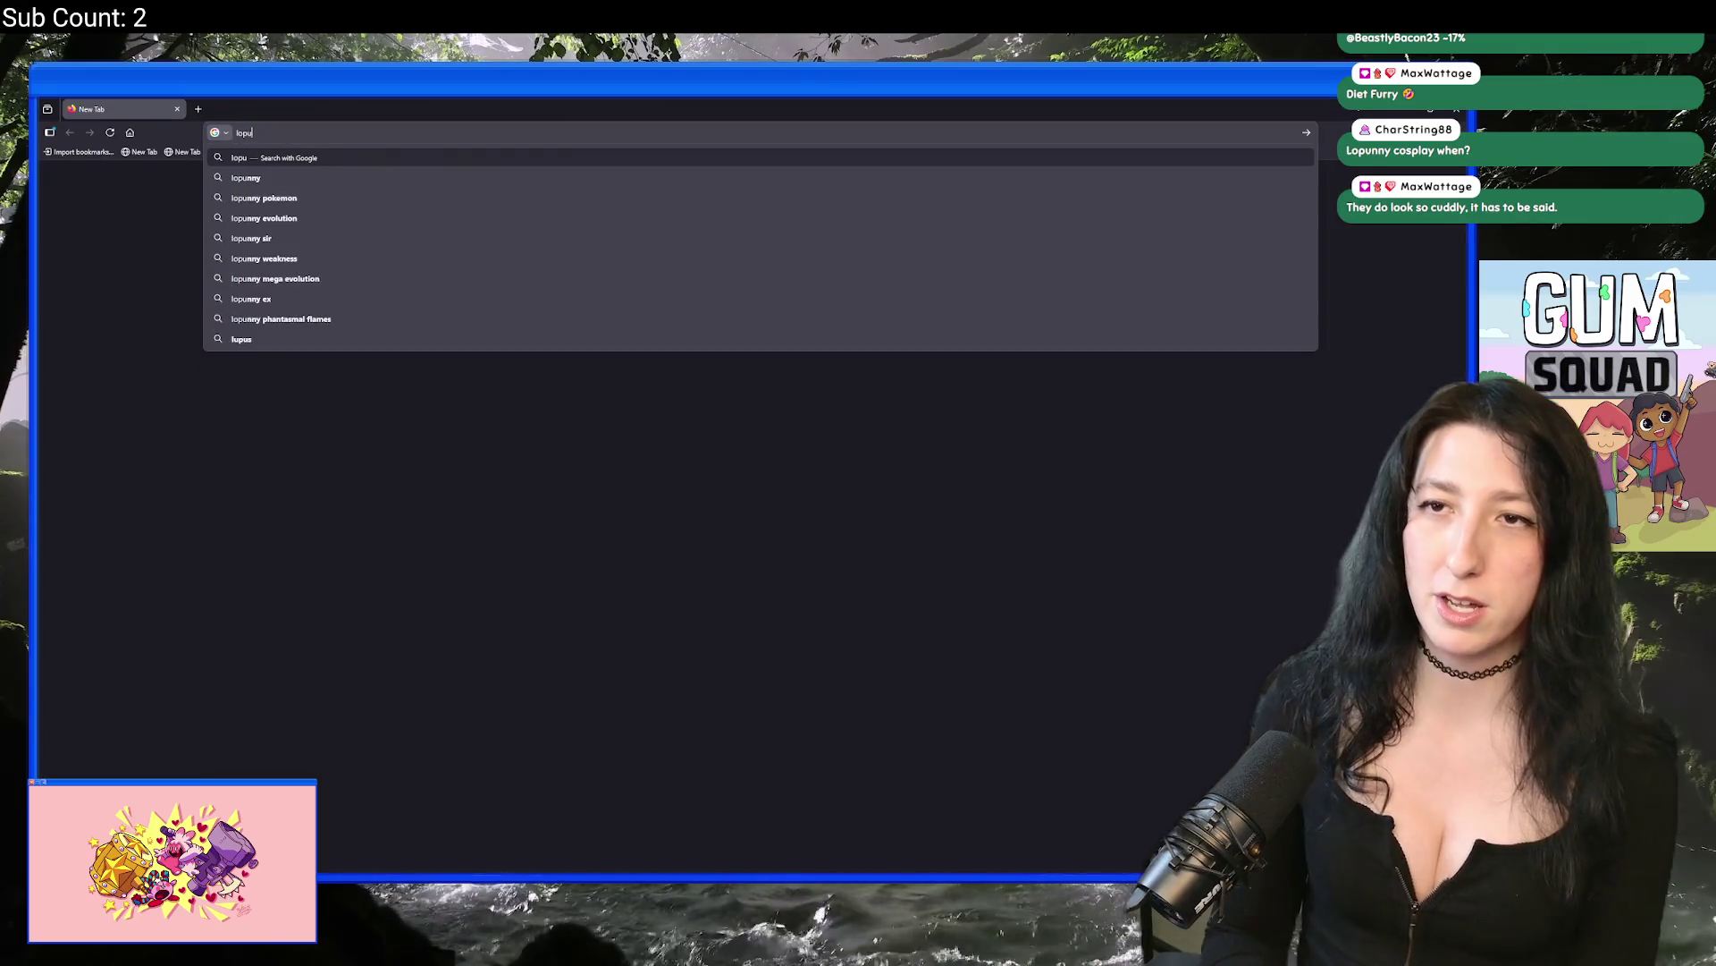
{"action": "key", "text": "Down"}
{"action": "key", "text": "Return"}
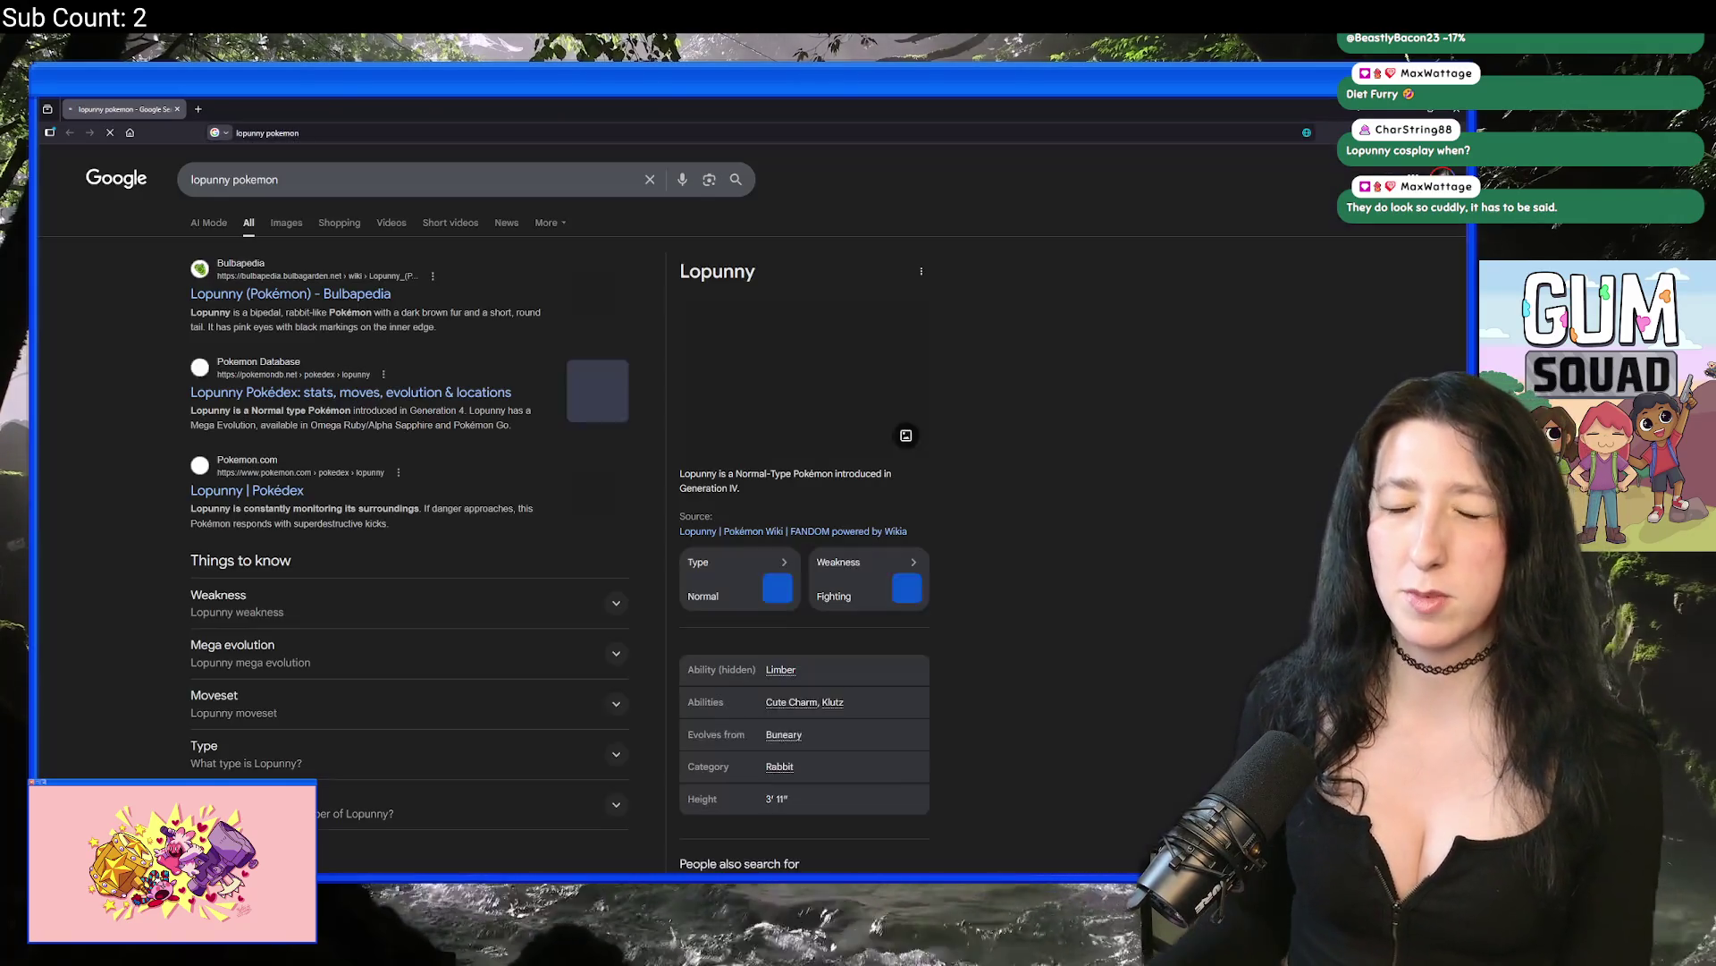
{"action": "left_click", "coordinate": [776, 429]}
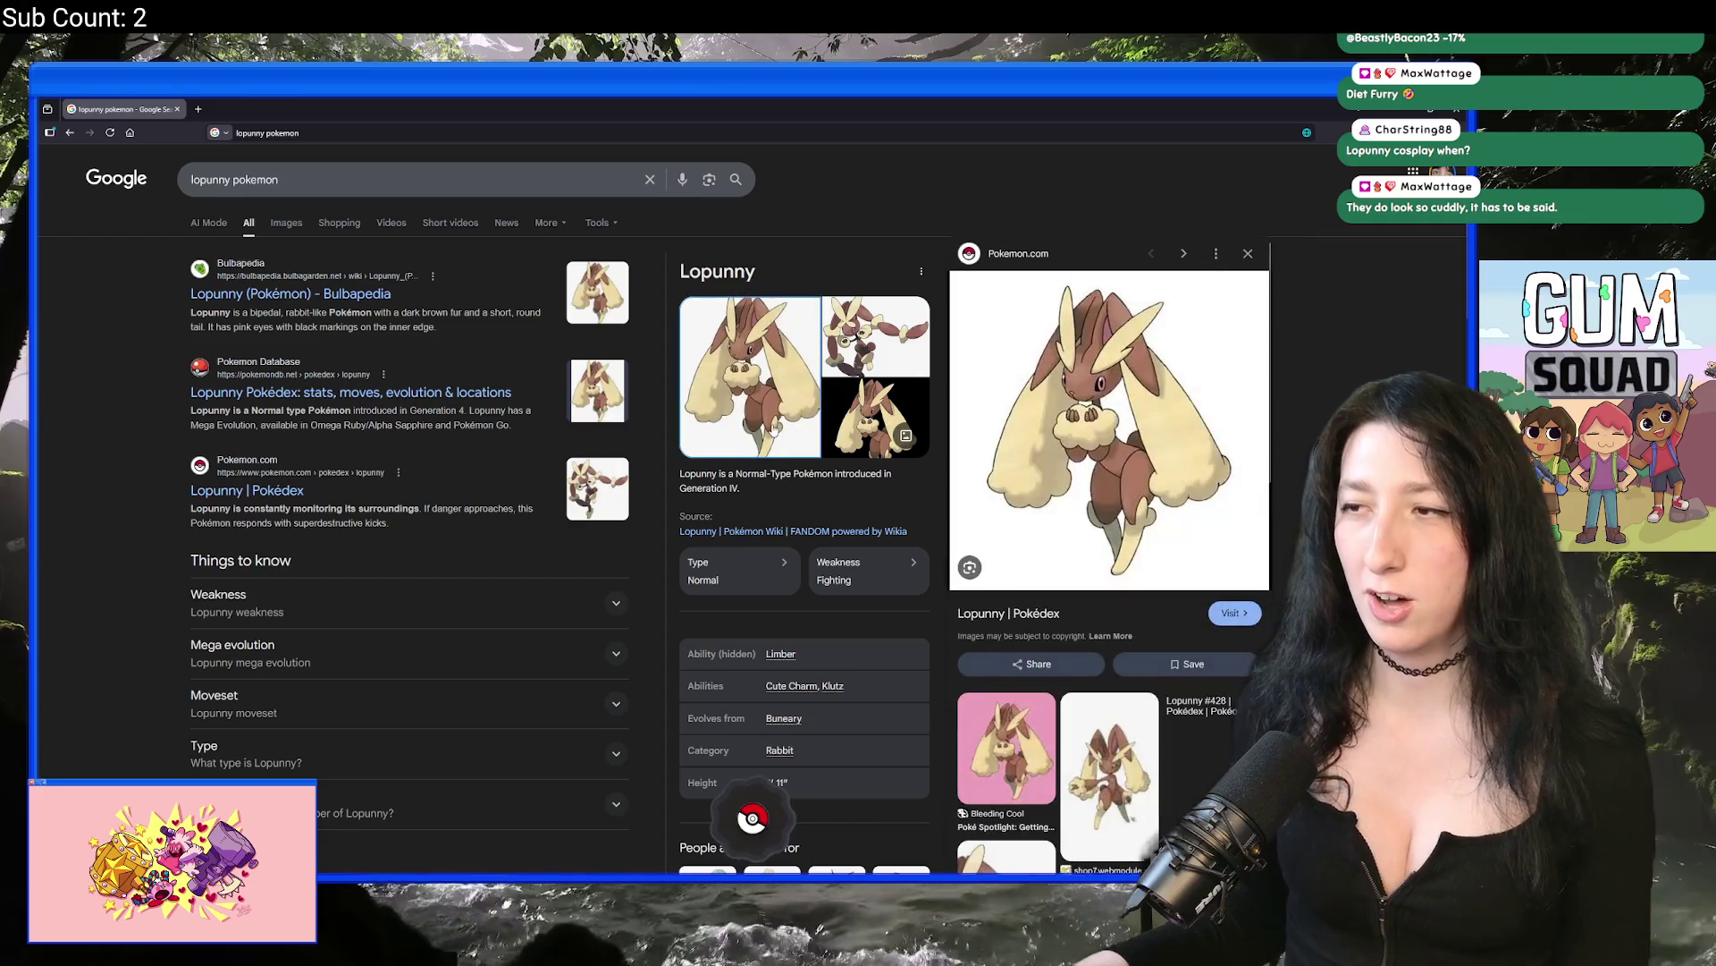
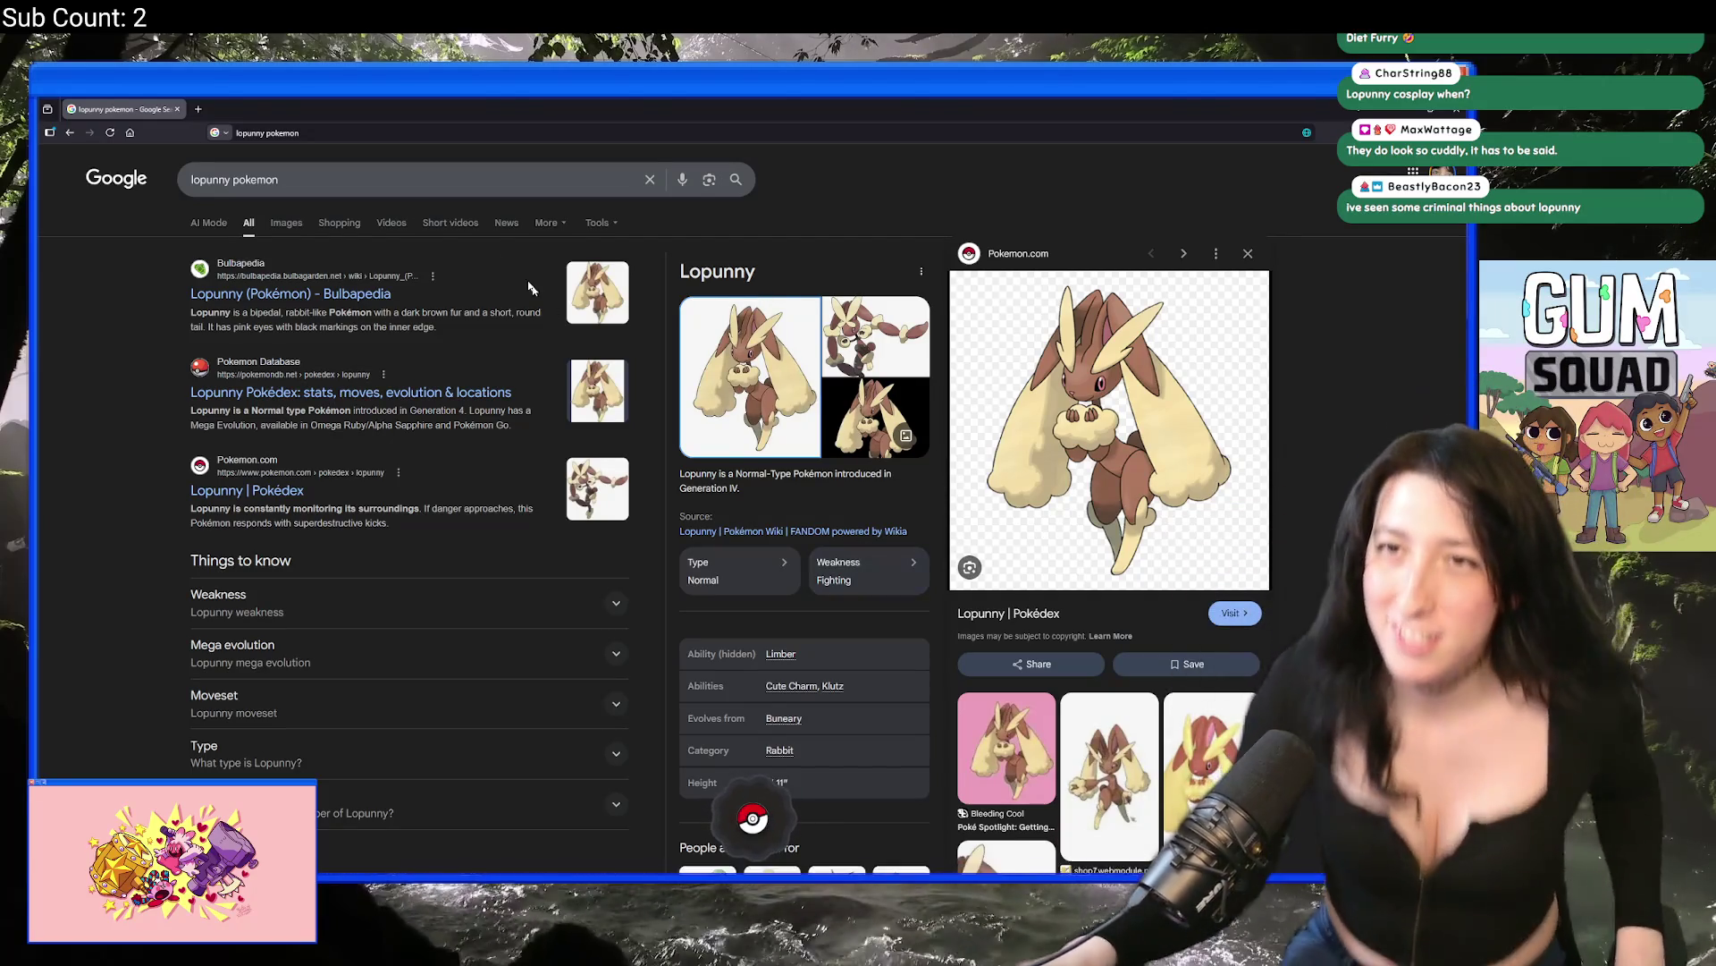
Step: Switch from the Lopunny search results in Chrome to the running Gum Squad game
{"action": "key", "text": "alt+Tab"}
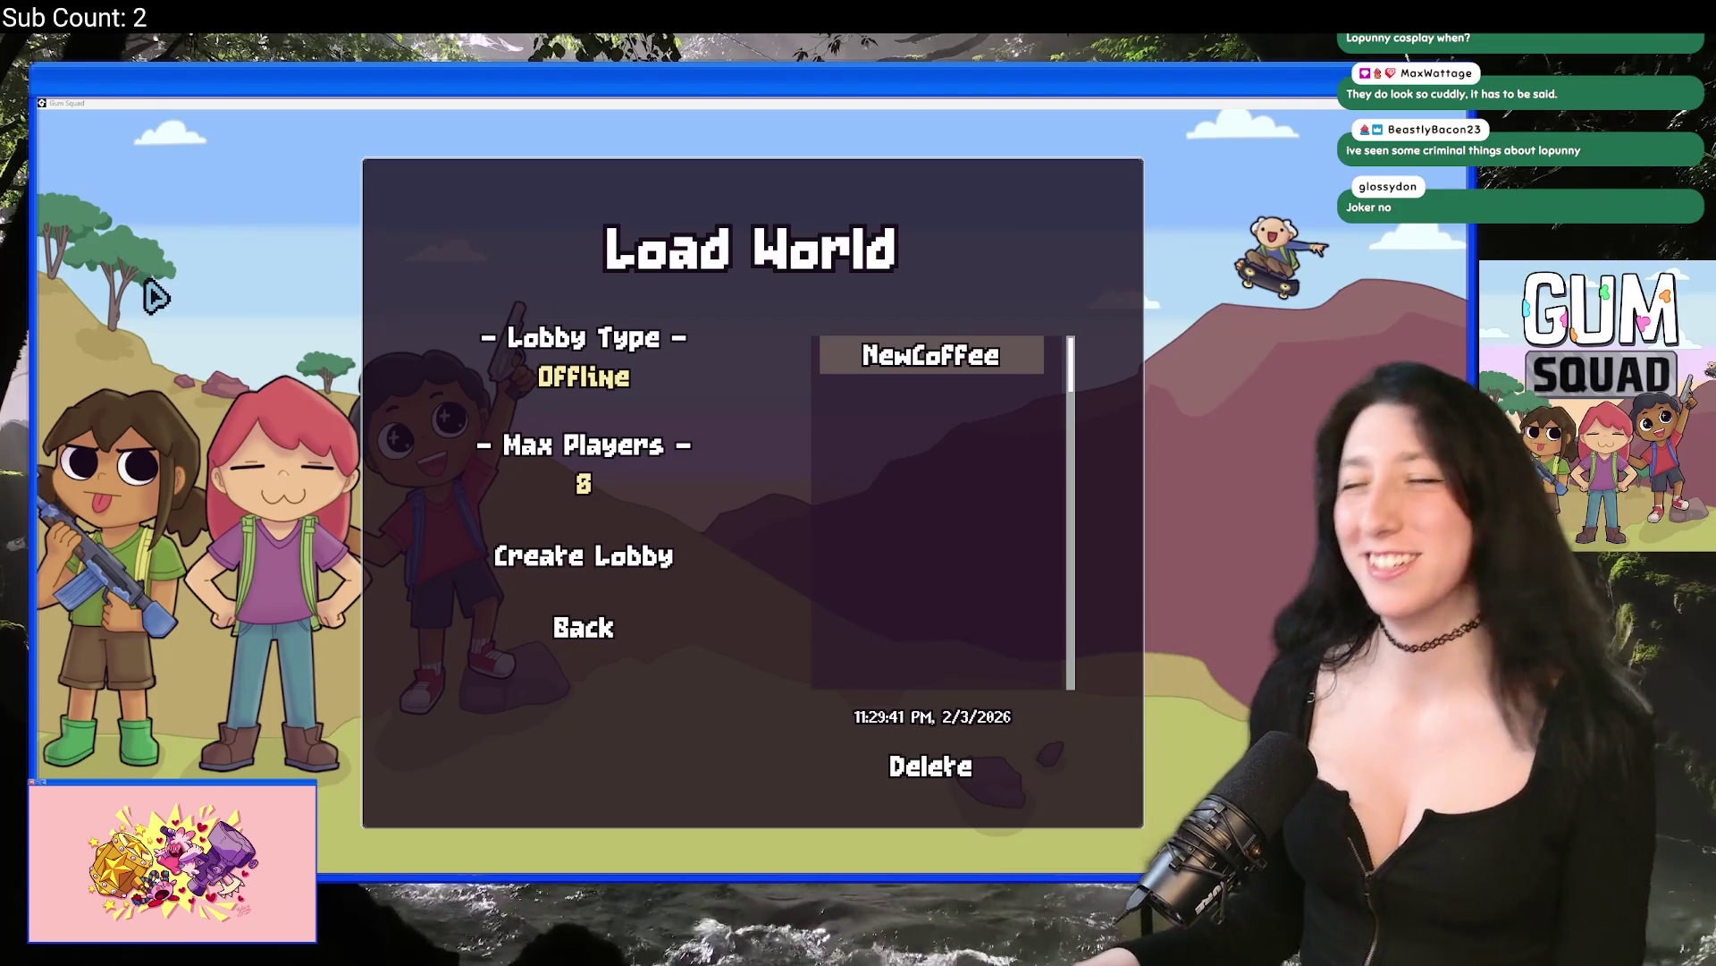
Step: Load the NewCoffee world in an offline lobby, check a nearby chest, then quit the game
{"action": "left_click", "coordinate": [670, 572]}
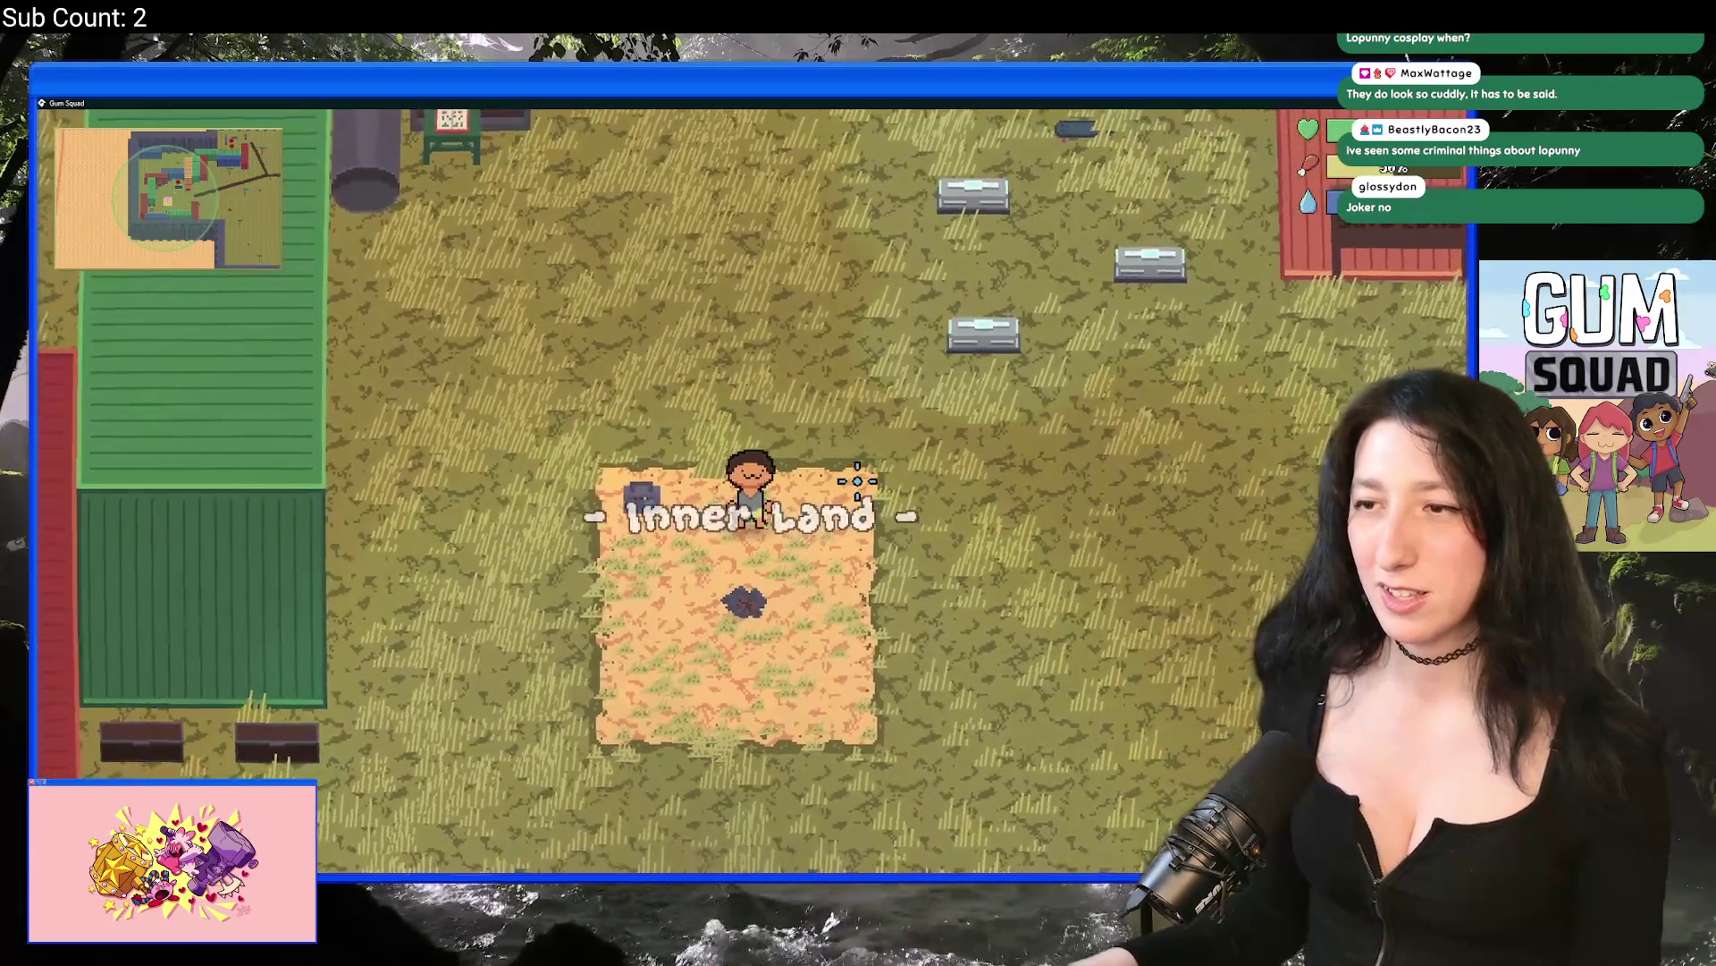
{"action": "key", "text": "e"}
{"action": "key", "text": "e"}
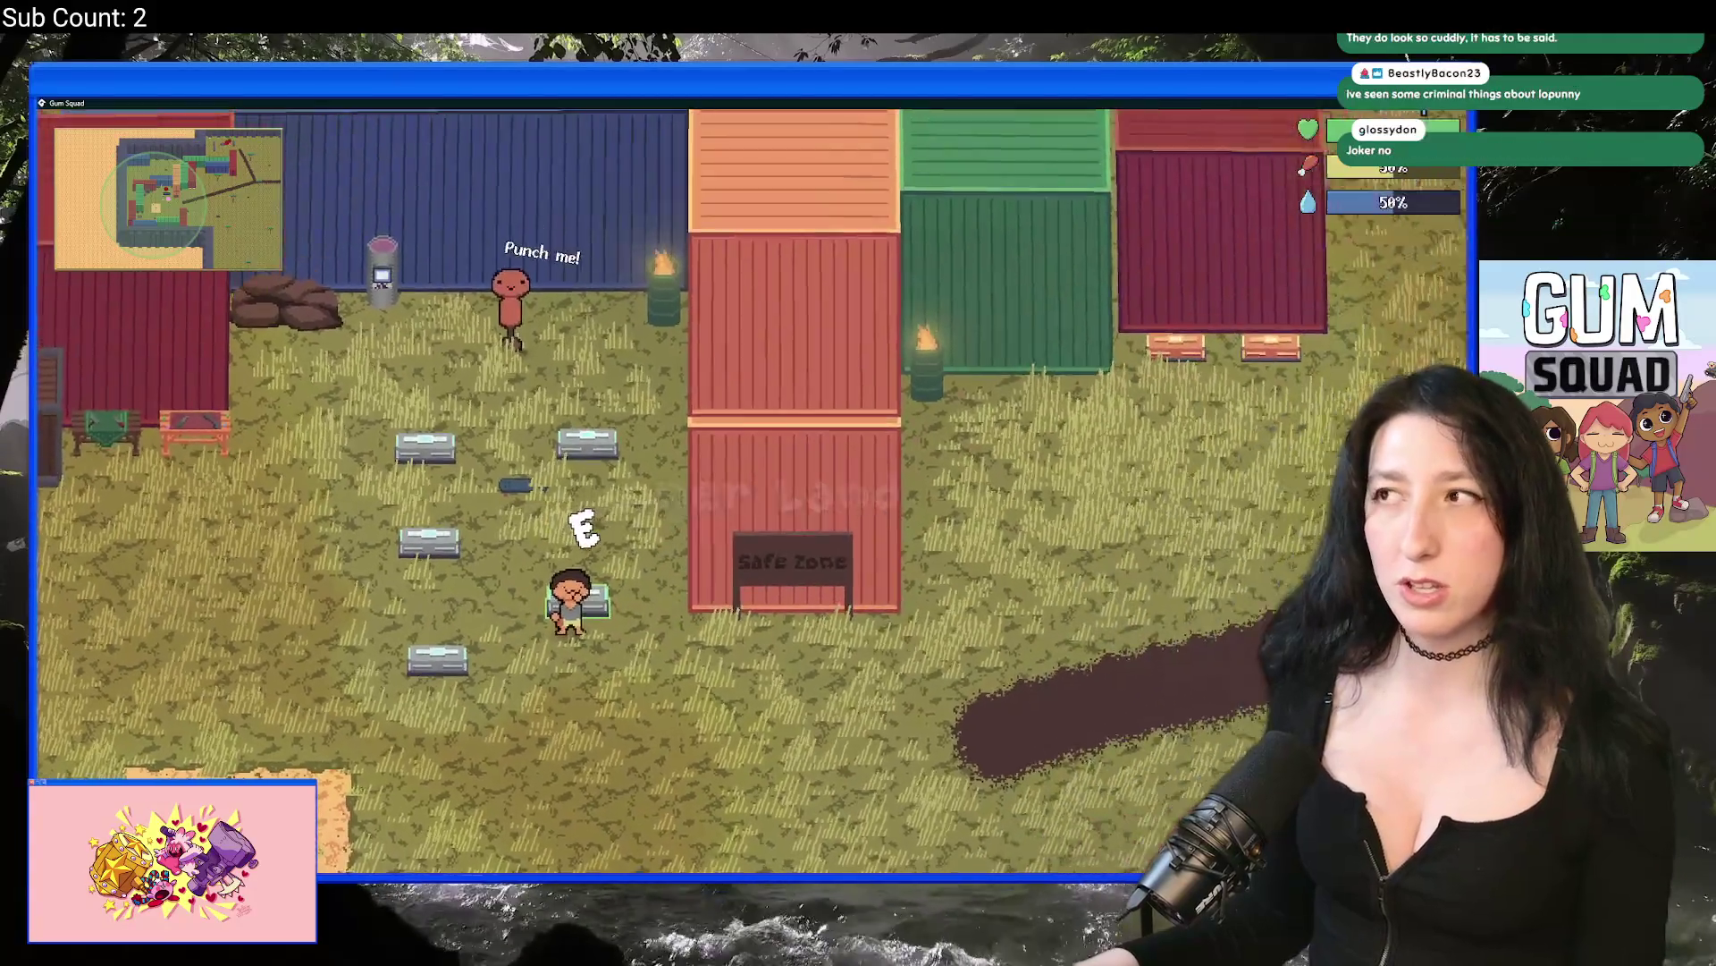
{"action": "key", "text": "Escape"}
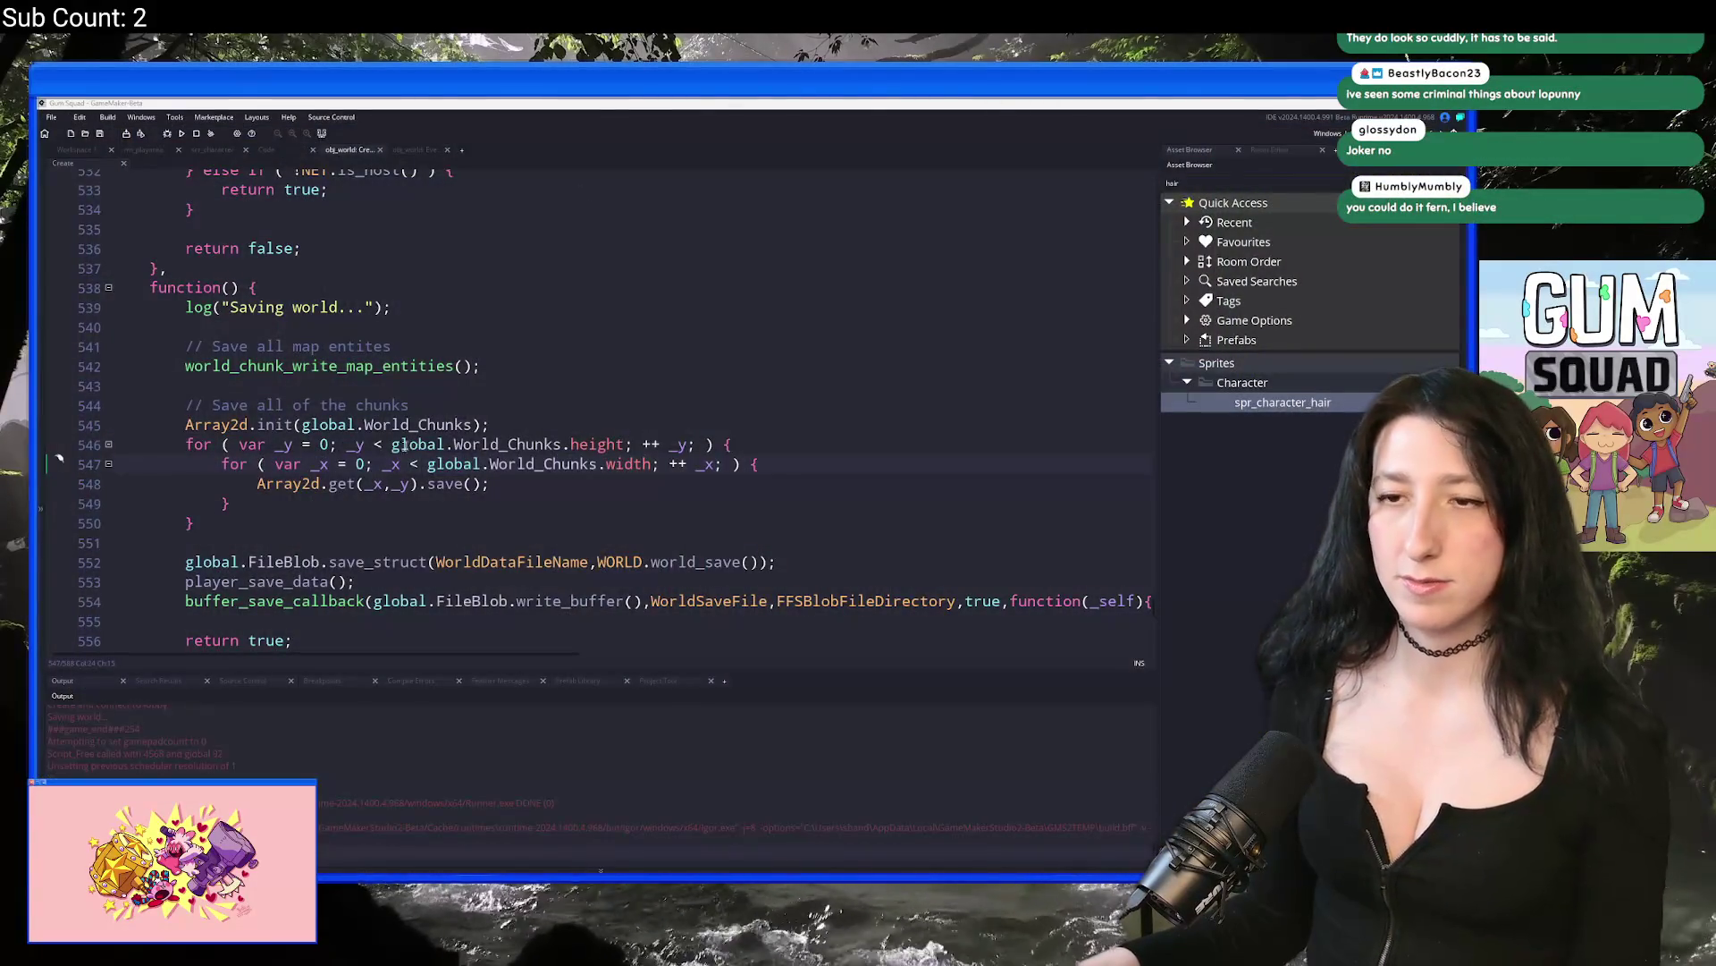
Step: Locate the grouped-instance checks around lines 429–434 of the loot init code, testing and undoing a deletion
{"action": "scroll", "coordinate": [417, 423], "scroll_direction": "up", "scroll_amount": 13}
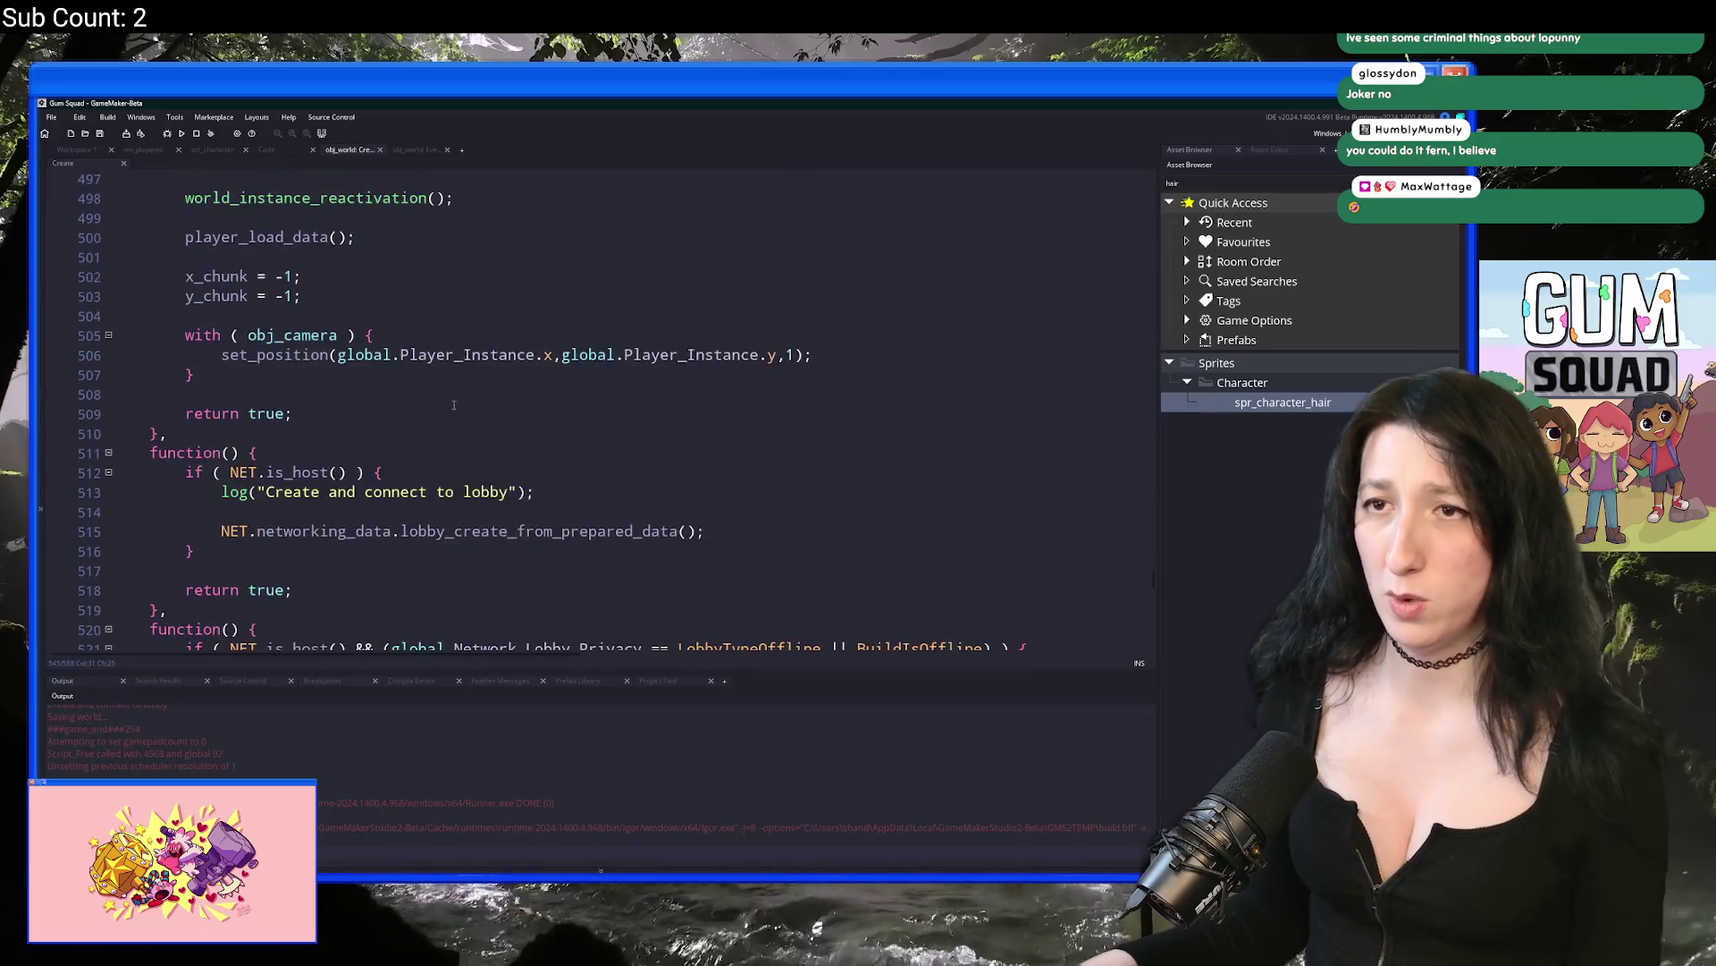
{"action": "scroll", "coordinate": [408, 404], "scroll_direction": "up", "scroll_amount": 18}
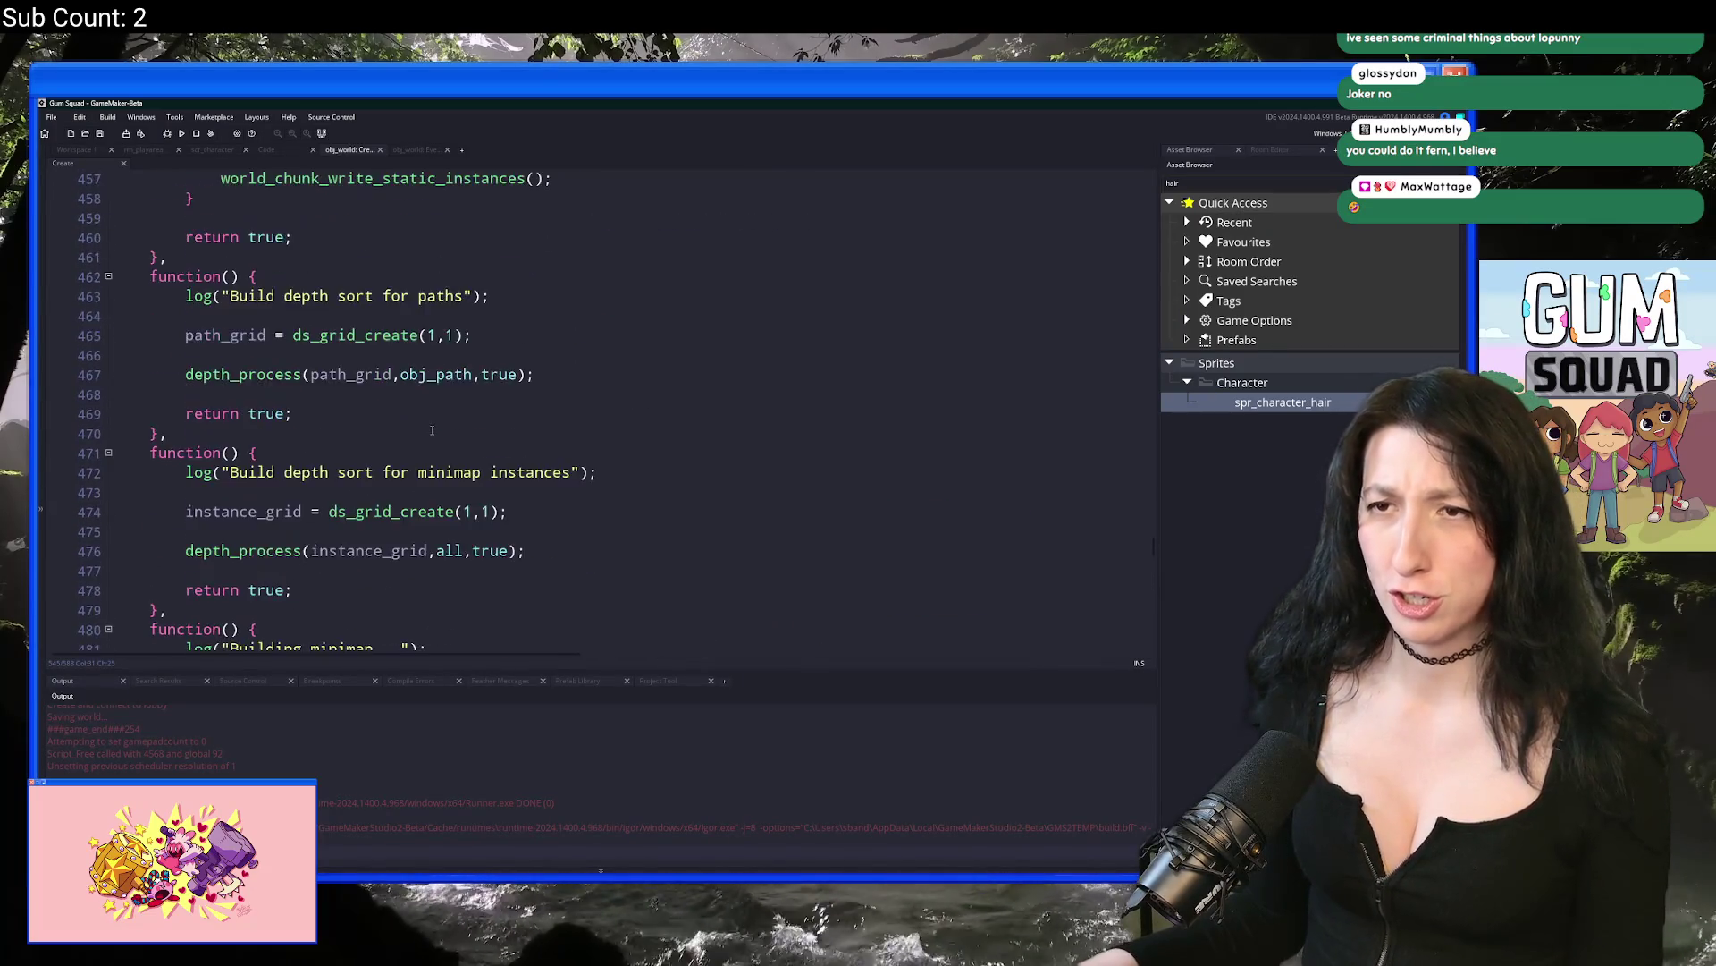
{"action": "scroll", "coordinate": [473, 443], "scroll_direction": "up", "scroll_amount": 2}
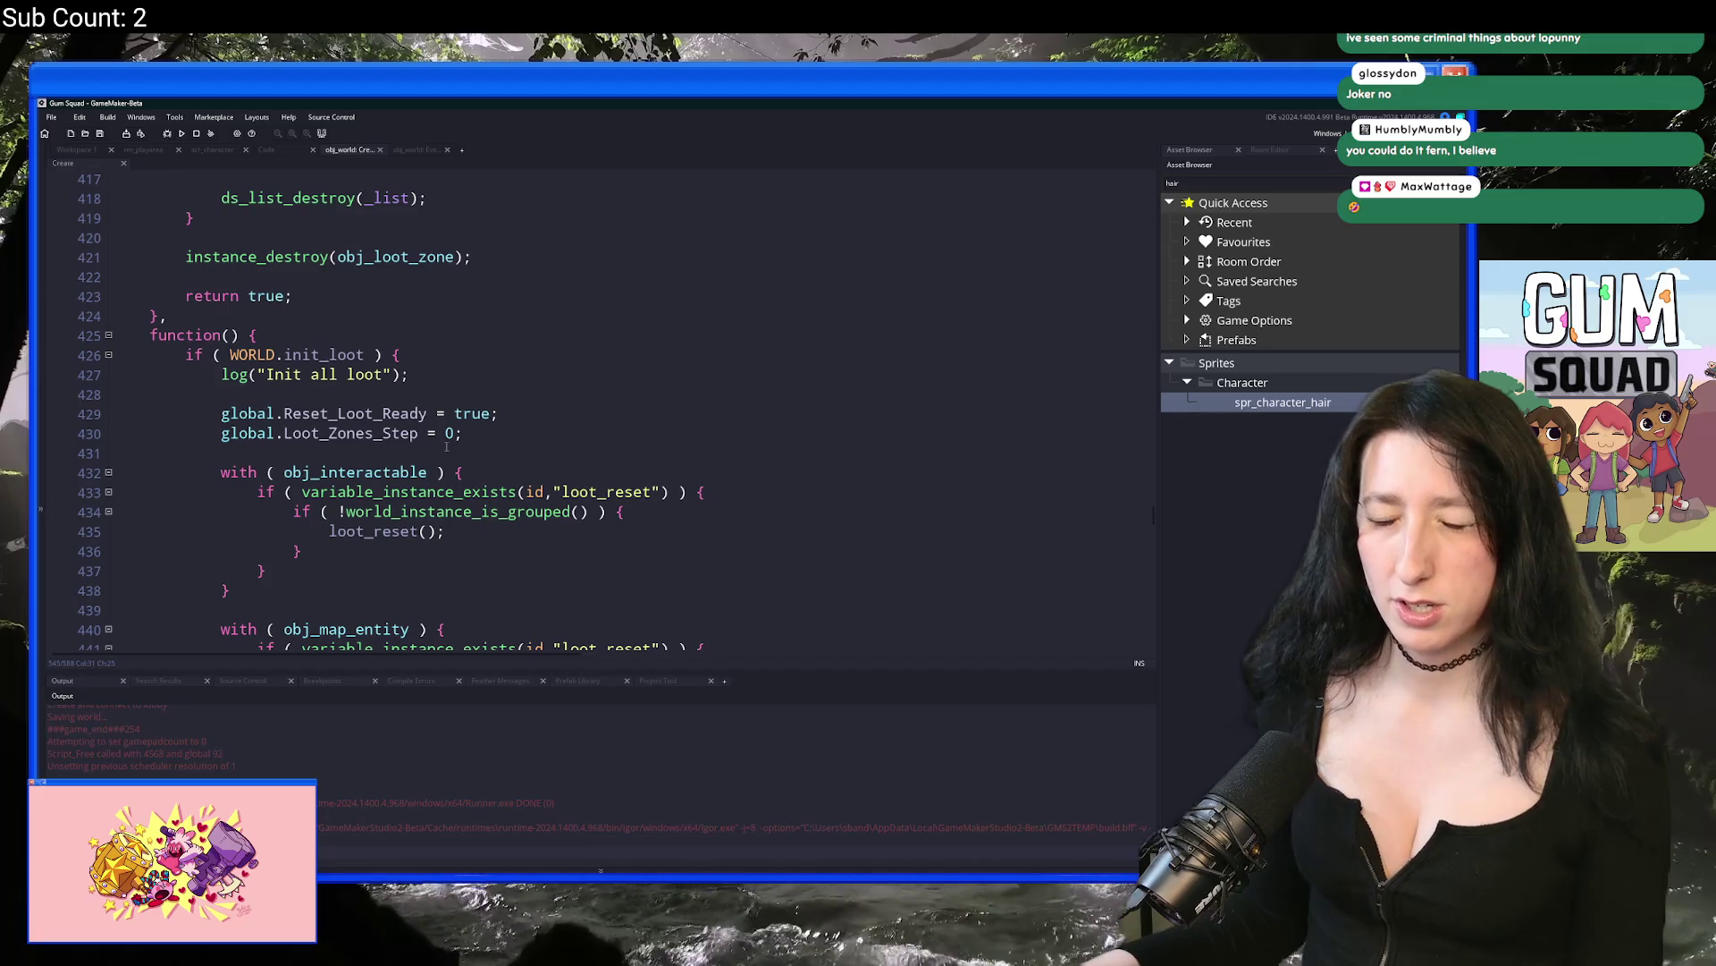
{"action": "scroll", "coordinate": [446, 446], "scroll_direction": "down", "scroll_amount": 1}
{"action": "left_click", "coordinate": [219, 347]}
{"action": "left_click", "coordinate": [490, 365]}
{"action": "scroll", "coordinate": [446, 349], "scroll_direction": "down", "scroll_amount": 3}
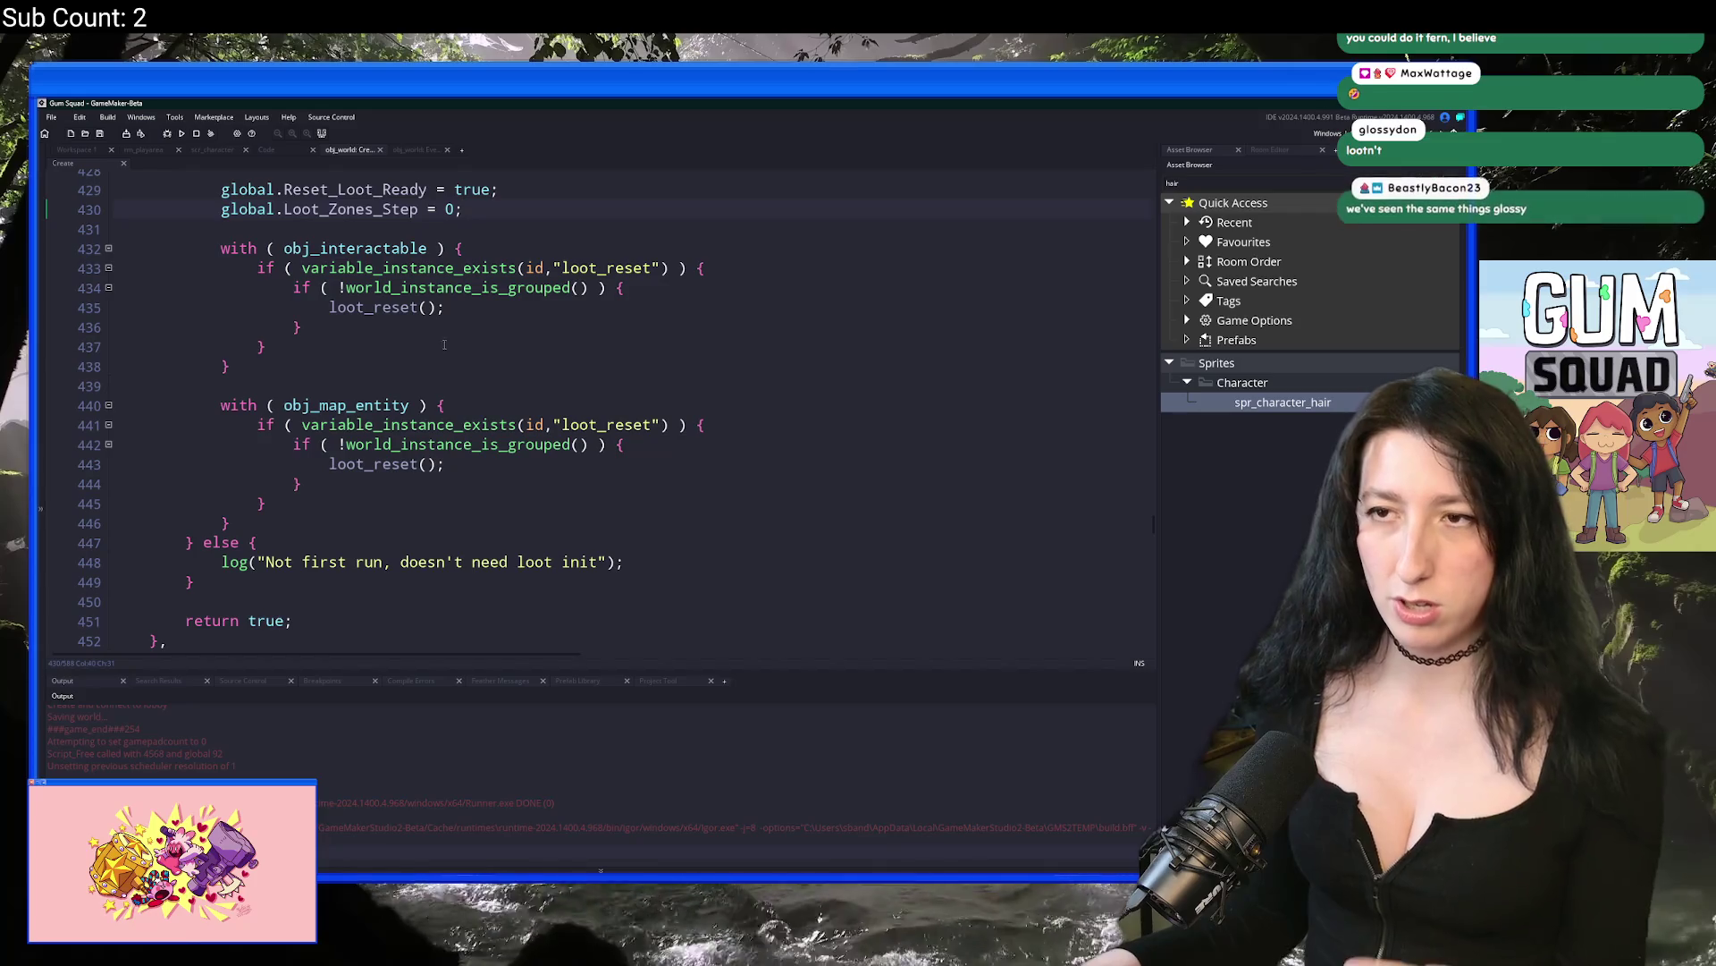
{"action": "scroll", "coordinate": [413, 322], "scroll_direction": "down", "scroll_amount": 1}
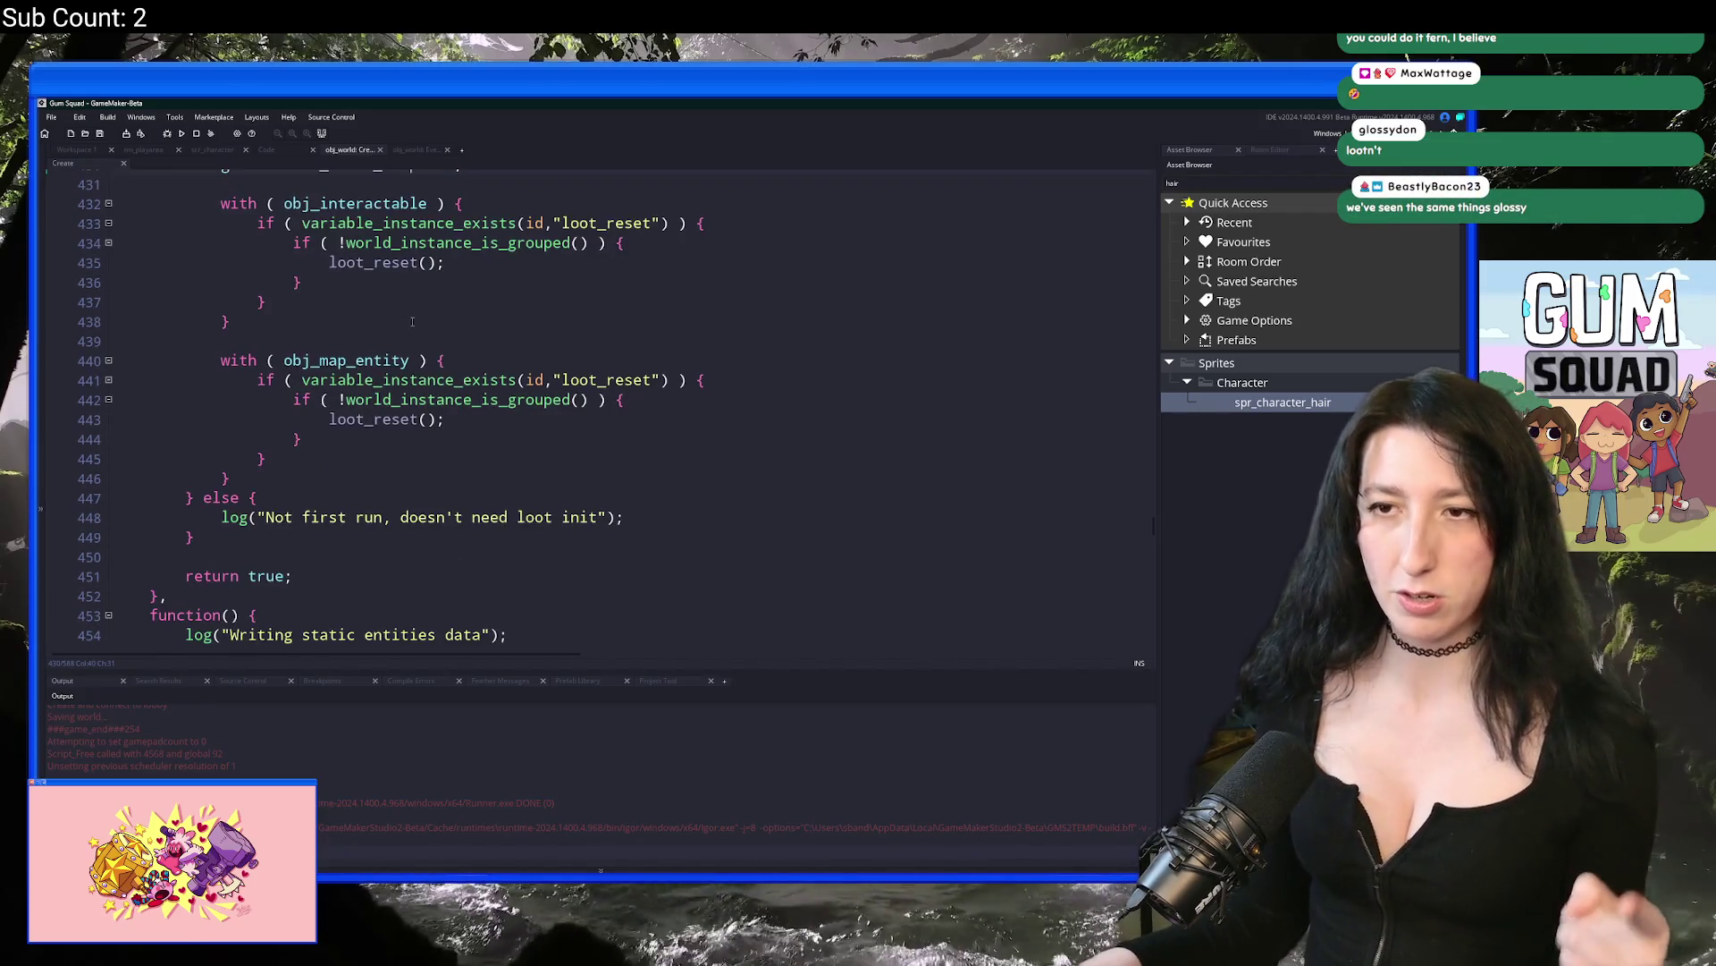
{"action": "scroll", "coordinate": [412, 322], "scroll_direction": "up", "scroll_amount": 2}
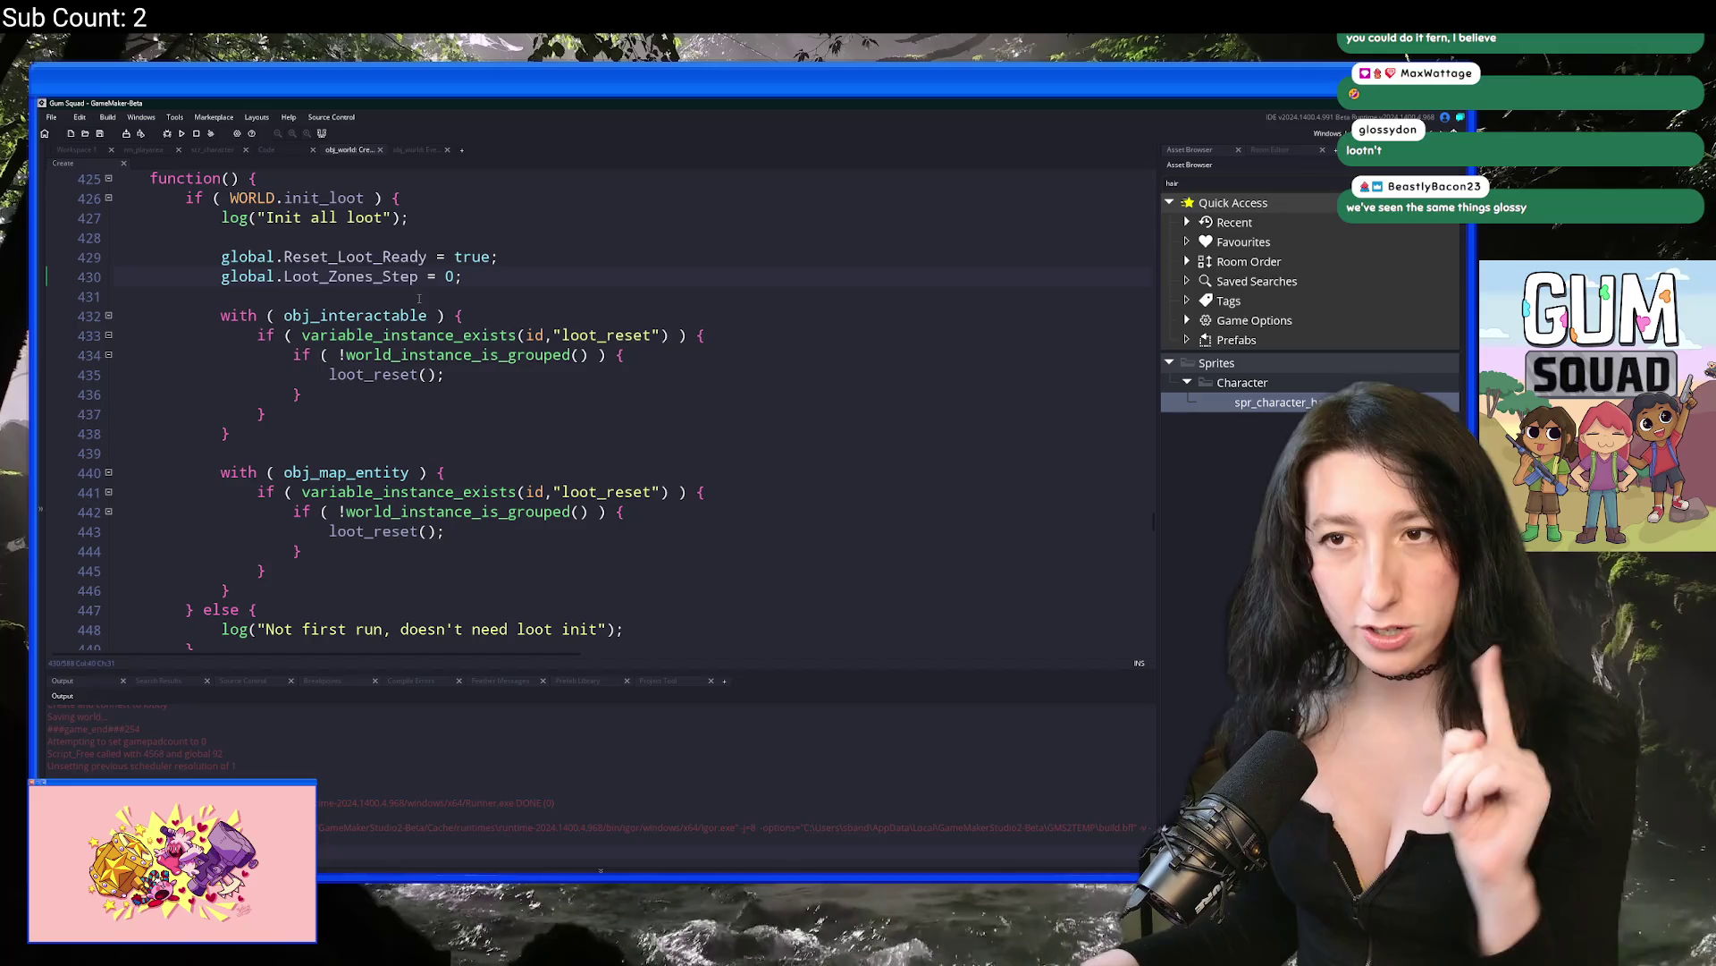
{"action": "scroll", "coordinate": [443, 355], "scroll_direction": "down", "scroll_amount": 9}
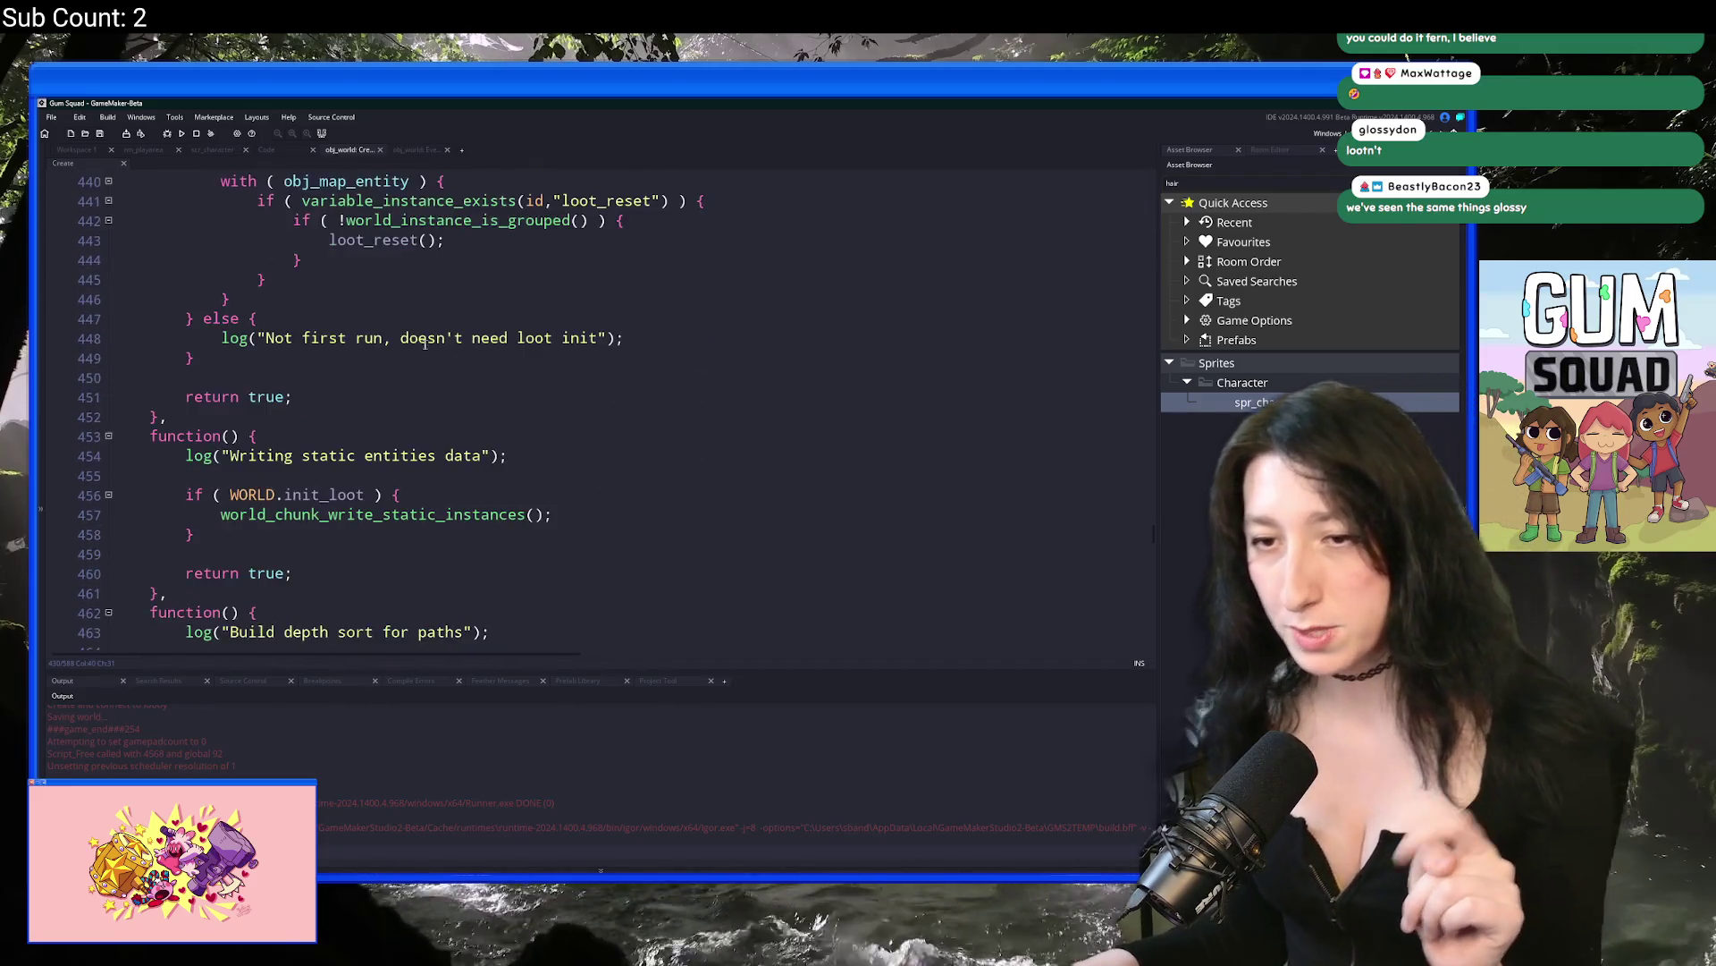
{"action": "scroll", "coordinate": [423, 357], "scroll_direction": "up", "scroll_amount": 9}
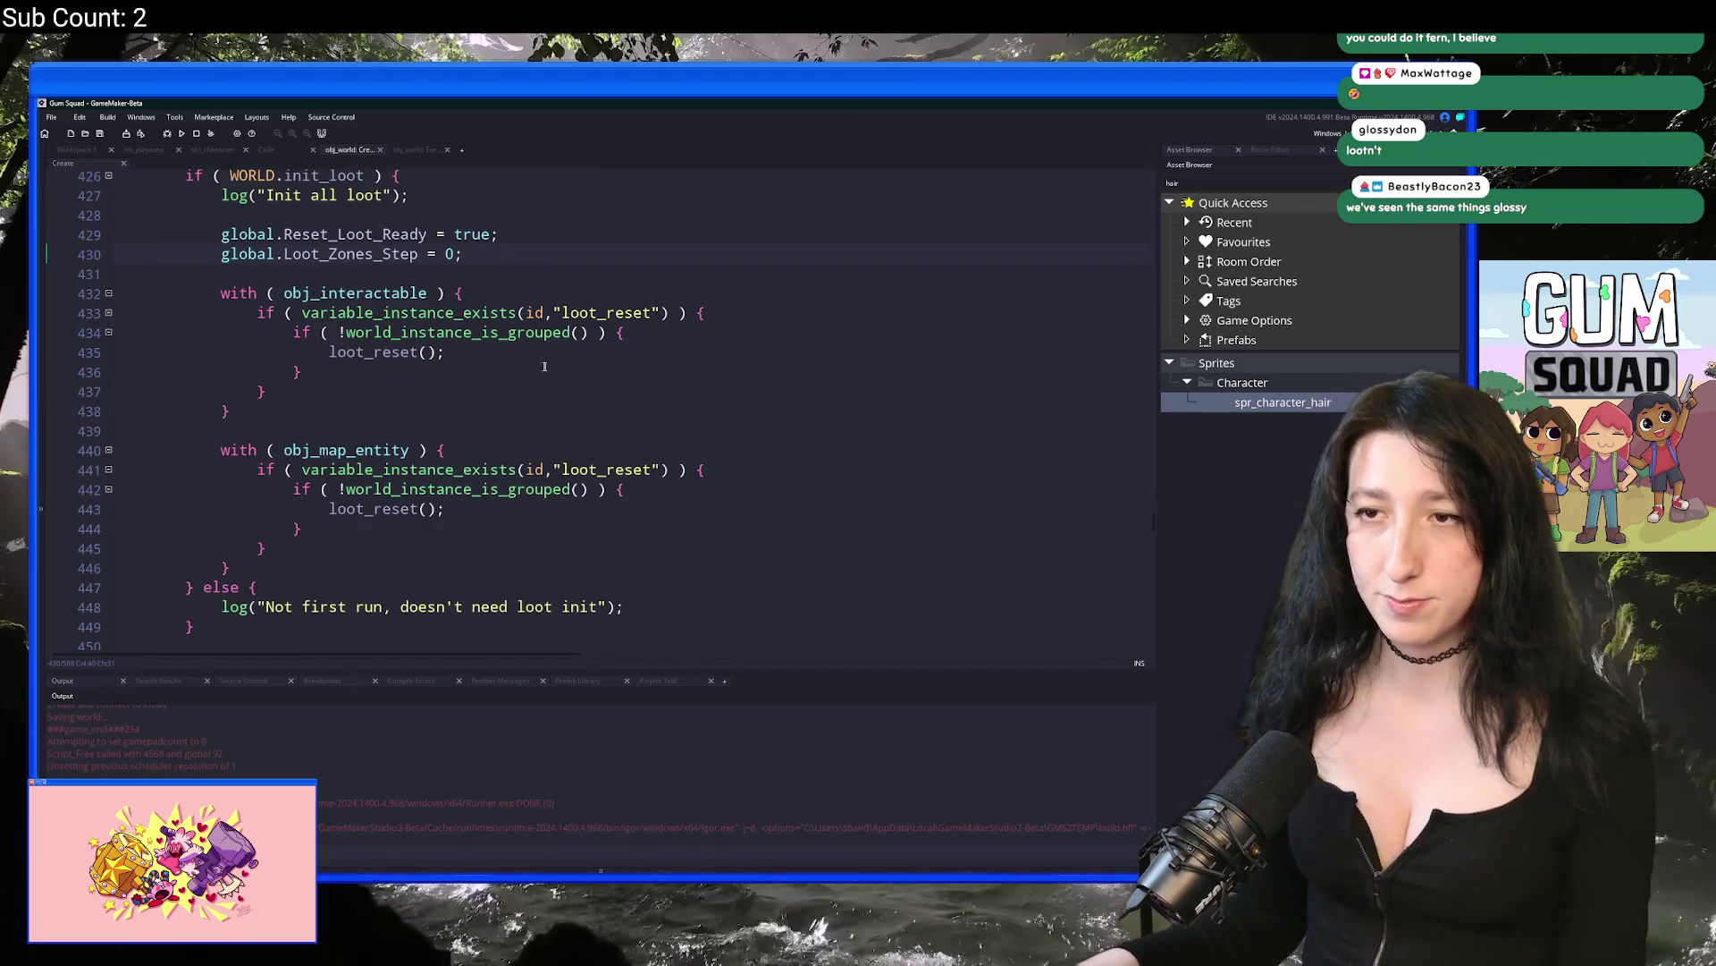
{"action": "left_click", "coordinate": [63, 323]}
{"action": "left_click_drag", "start_coordinate": [272, 391], "coordinate": [117, 352]}
{"action": "key", "text": "BackSpace"}
{"action": "key", "text": "ctrl+z"}
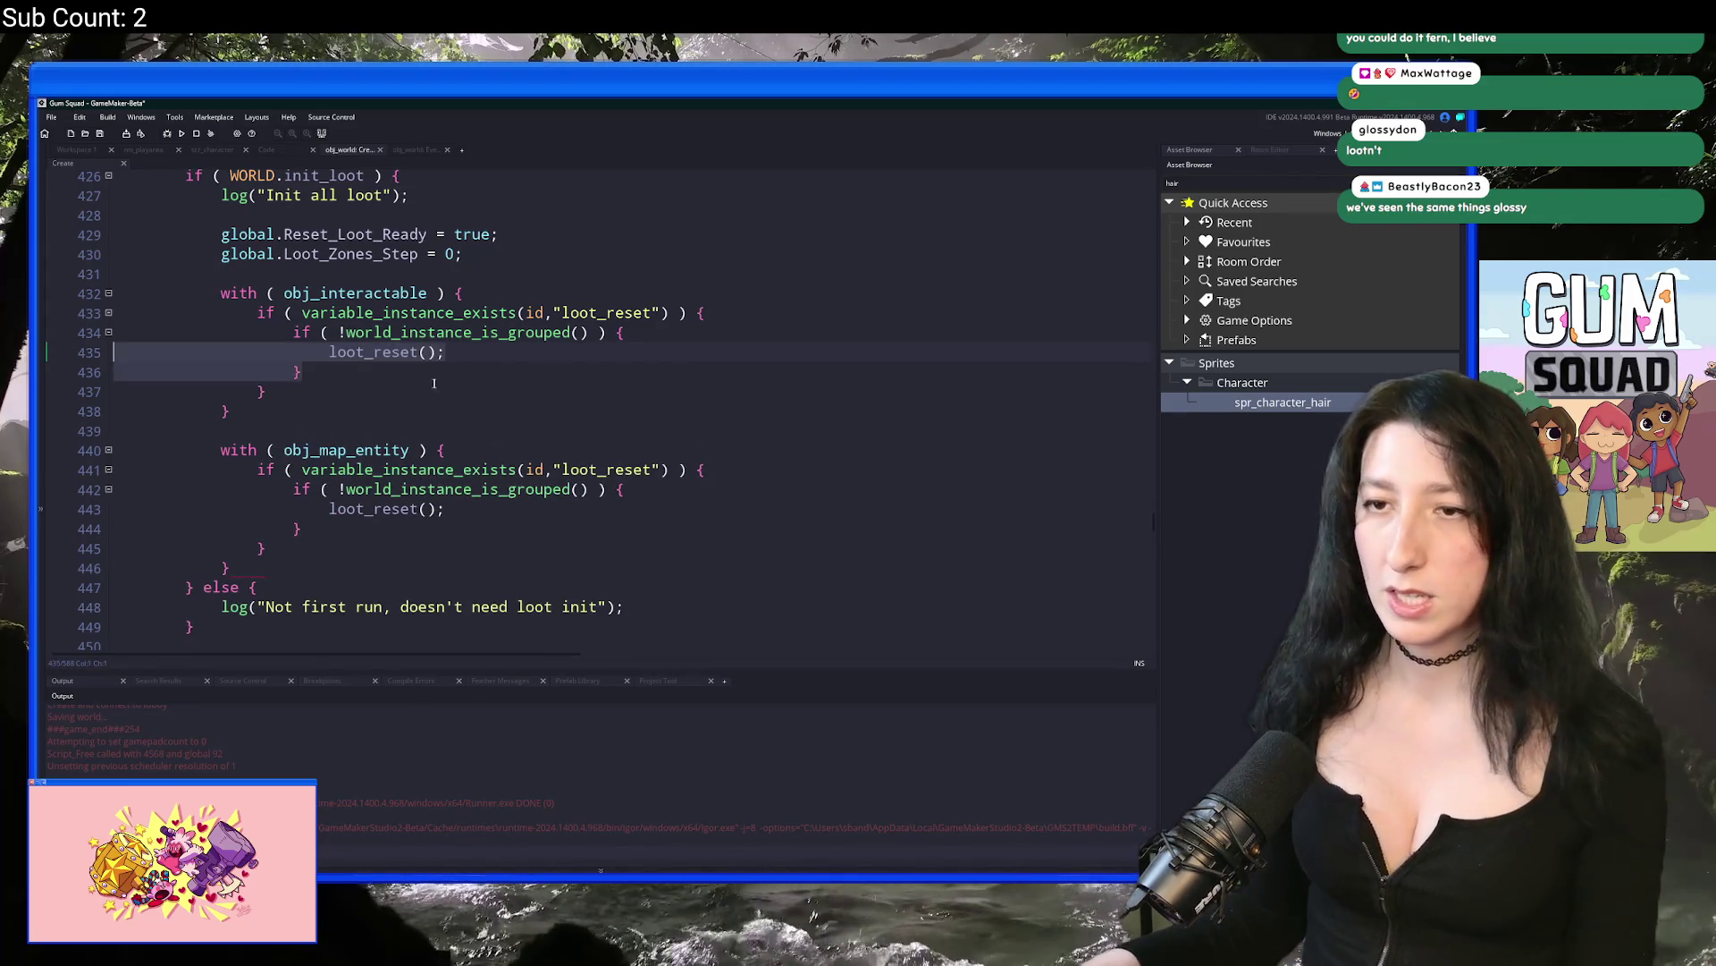
Step: Delete both 'if ( !world_instance_is_grouped() ) {' lines so loot_reset() runs directly
{"action": "left_click", "coordinate": [295, 333]}
{"action": "left_click_drag", "start_coordinate": [295, 332], "coordinate": [329, 352]}
{"action": "key", "text": "BackSpace"}
{"action": "left_click_drag", "start_coordinate": [293, 450], "coordinate": [329, 469]}
{"action": "key", "text": "BackSpace"}
{"action": "key", "text": "BackSpace"}
{"action": "key", "text": "BackSpace"}
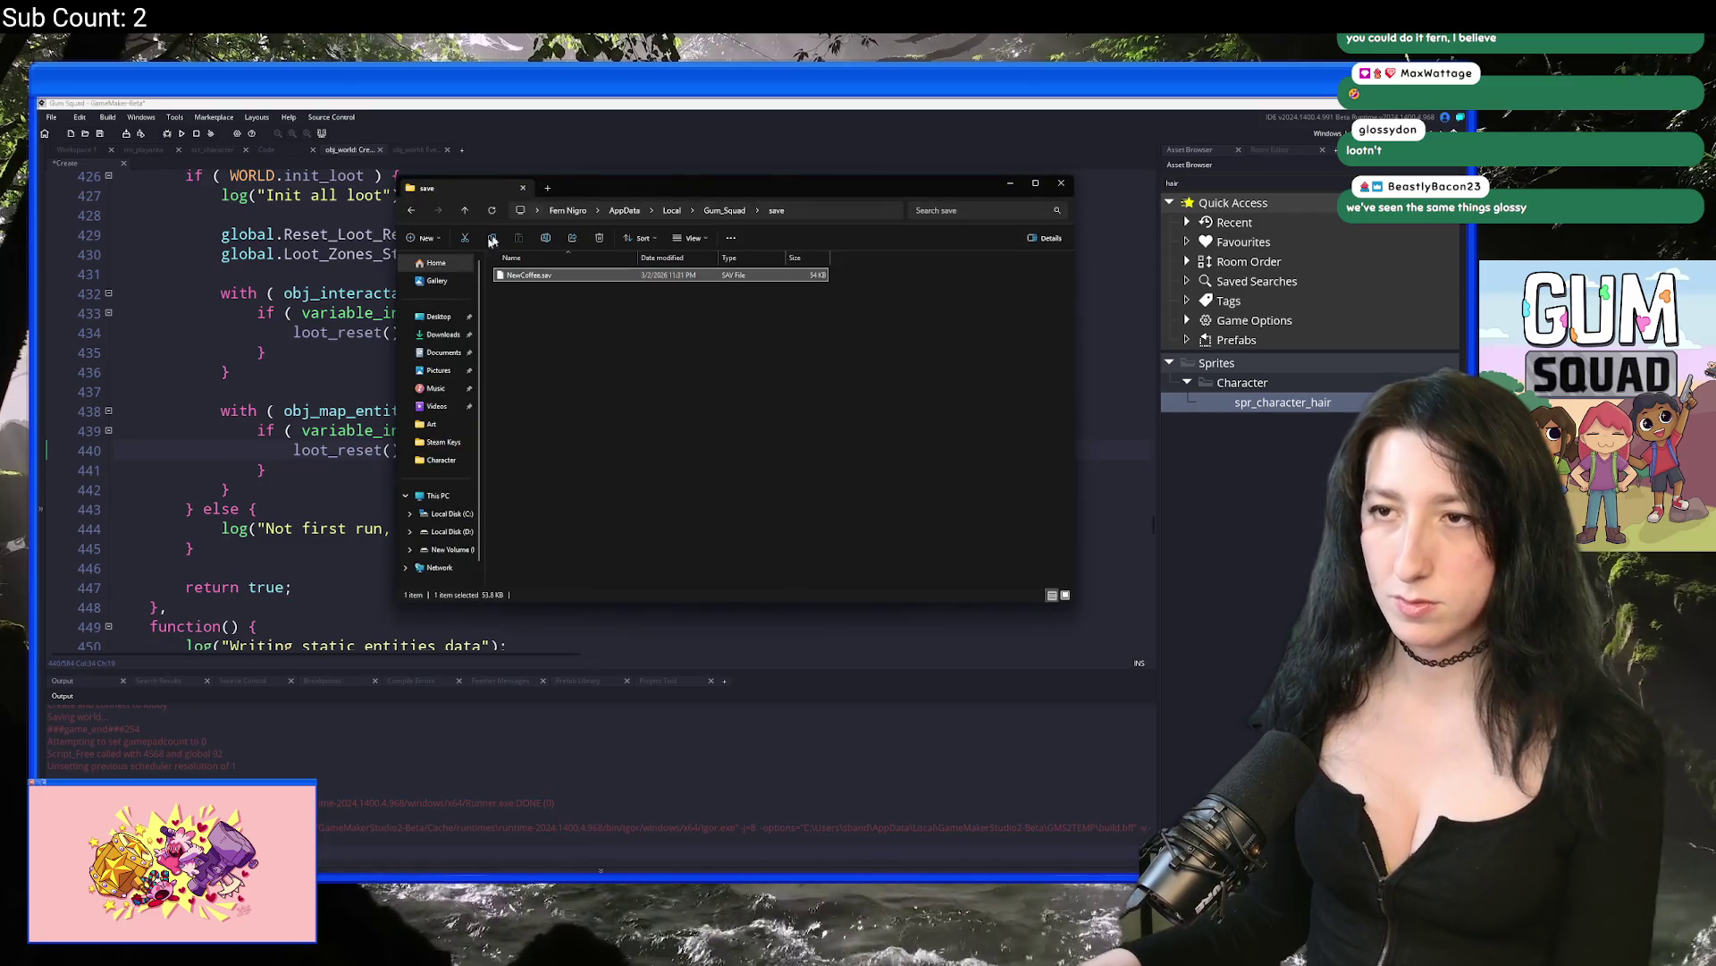
Step: Return to the code editor and rebuild and run Gum Squad with F5
{"action": "left_click", "coordinate": [399, 375]}
{"action": "key", "text": "F5"}
{"action": "scroll", "coordinate": [399, 375], "scroll_direction": "down", "scroll_amount": 1}
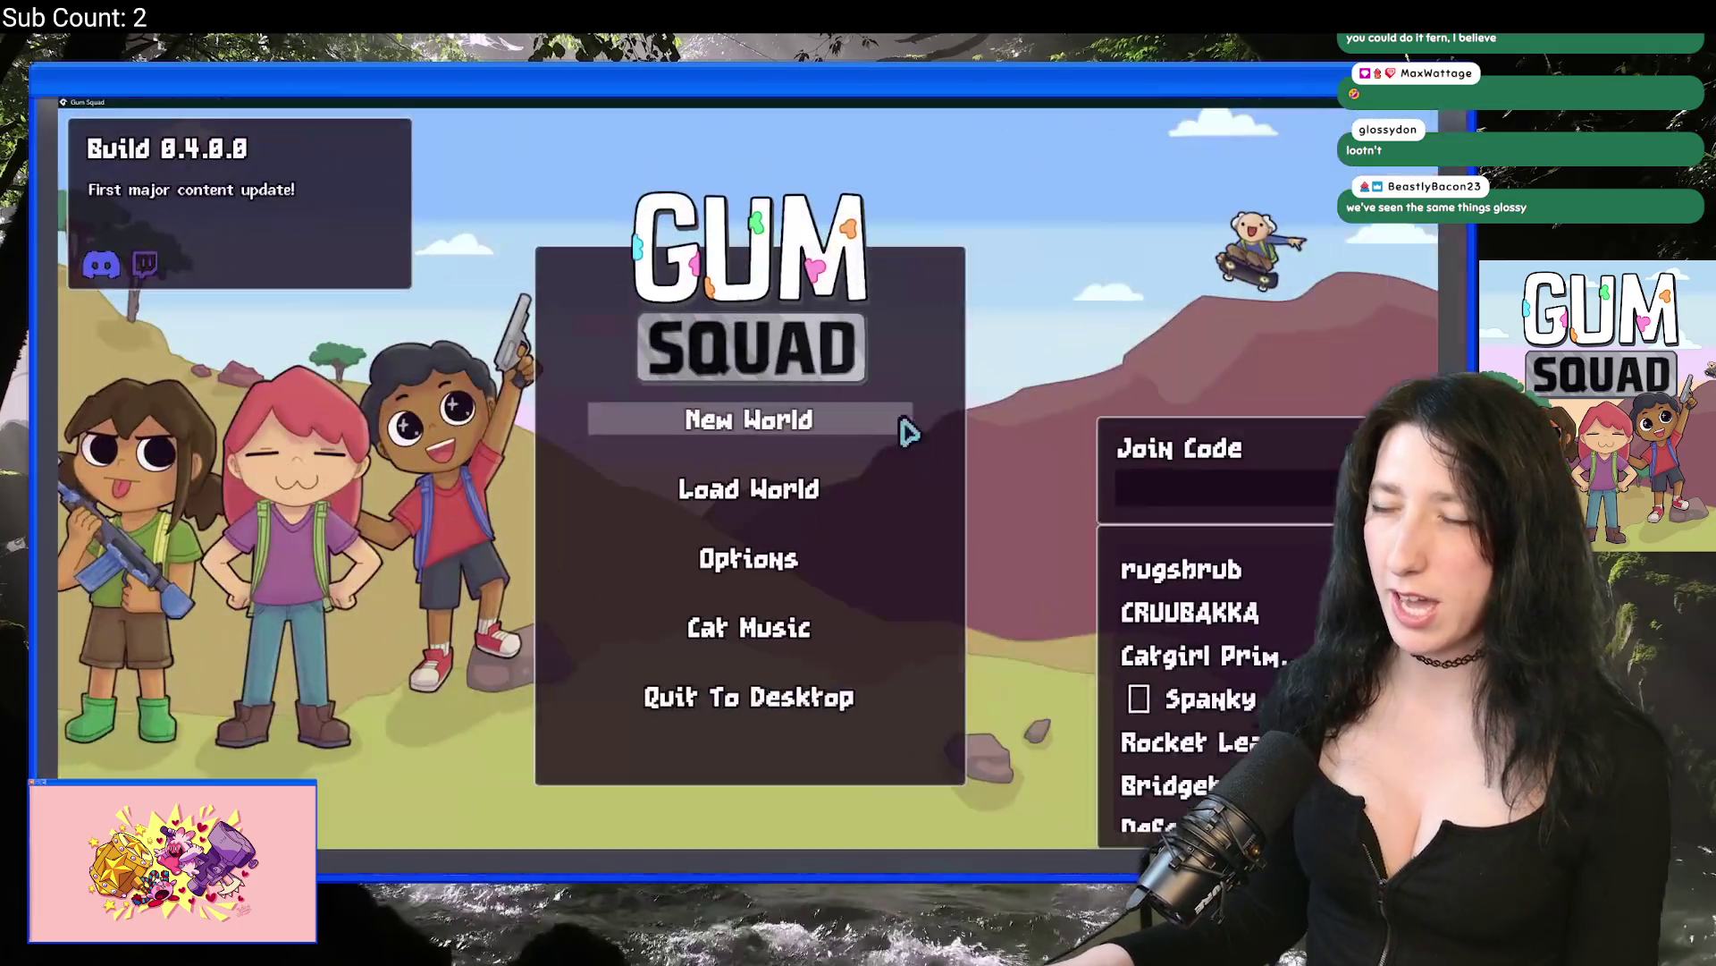
Step: Create and load a new offline world, ClassyRiver, then switch over to Chrome
{"action": "left_click", "coordinate": [905, 427]}
{"action": "left_click", "coordinate": [813, 487]}
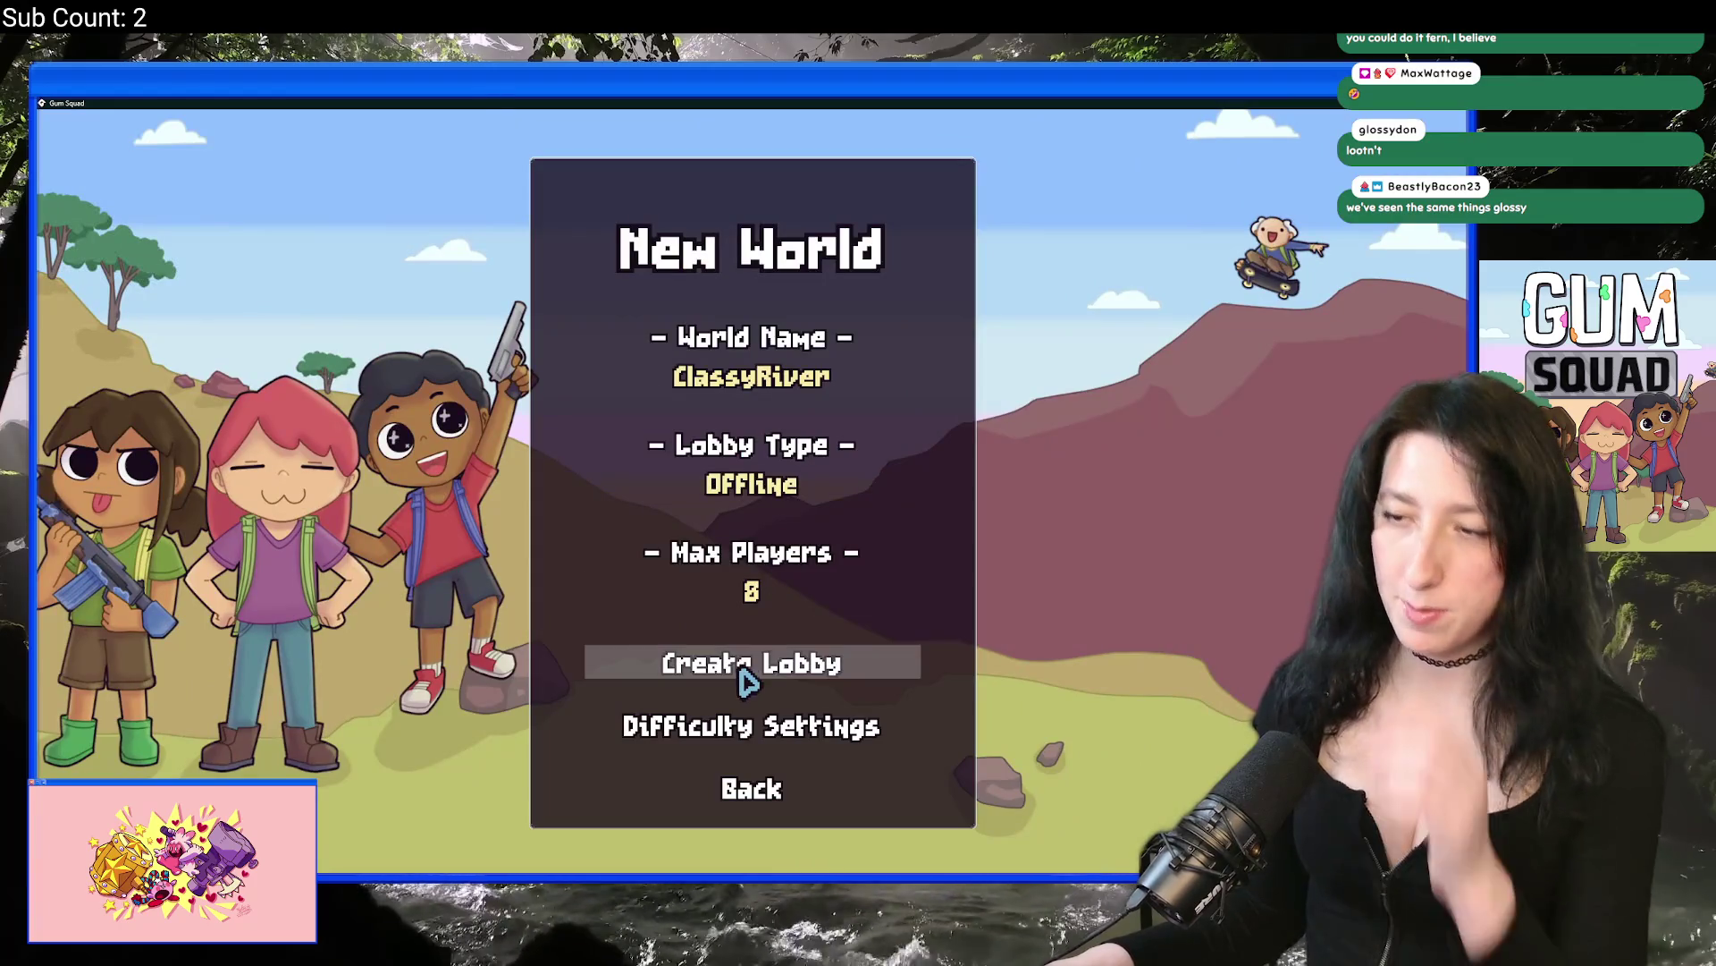
{"action": "left_click", "coordinate": [751, 672]}
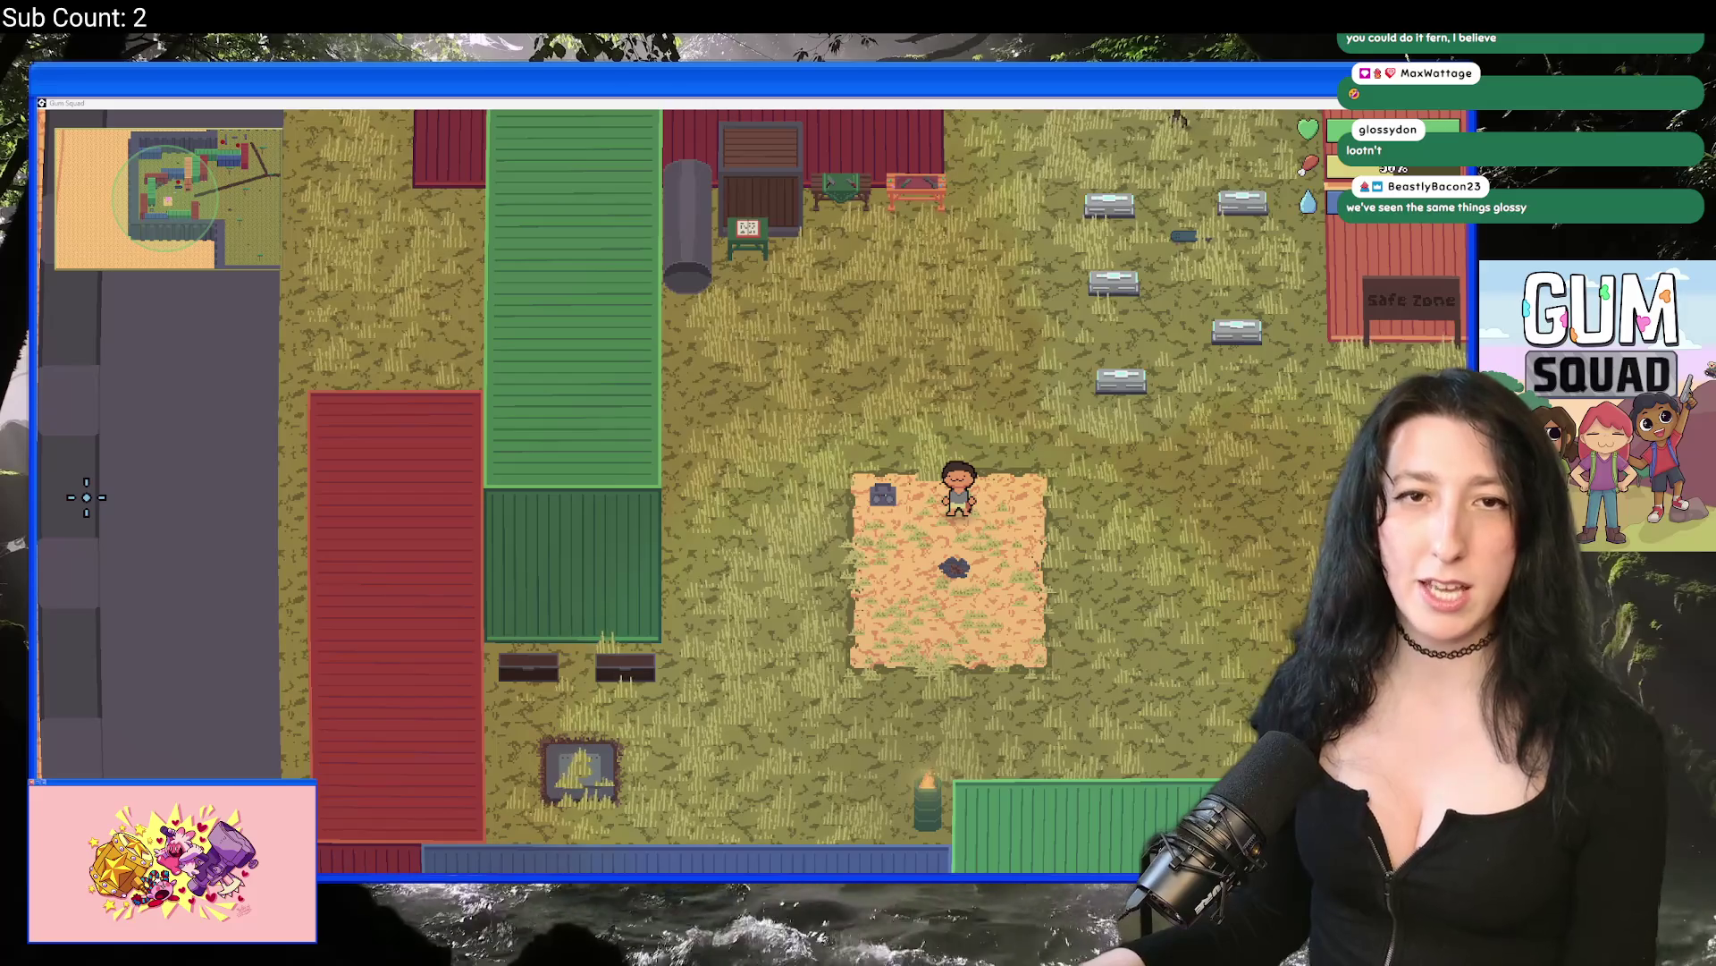
{"action": "key", "text": "alt+Tab"}
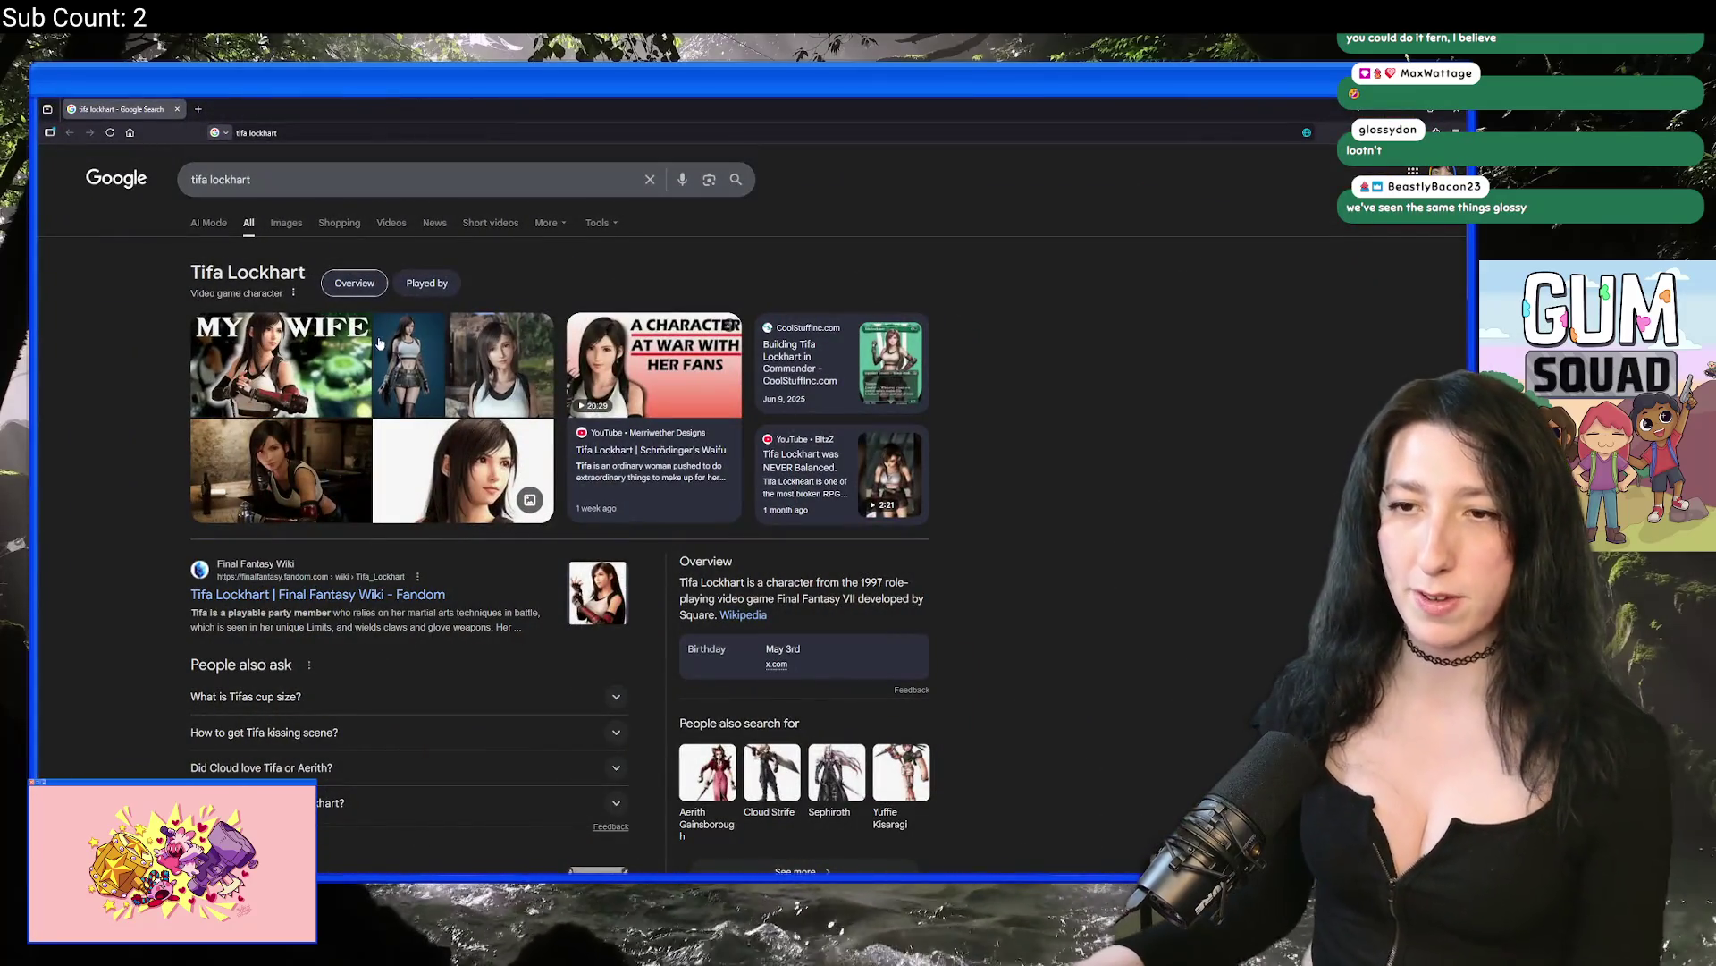
Step: View several Tifa Lockhart image previews, including a related image, then return to the game
{"action": "left_click", "coordinate": [499, 365]}
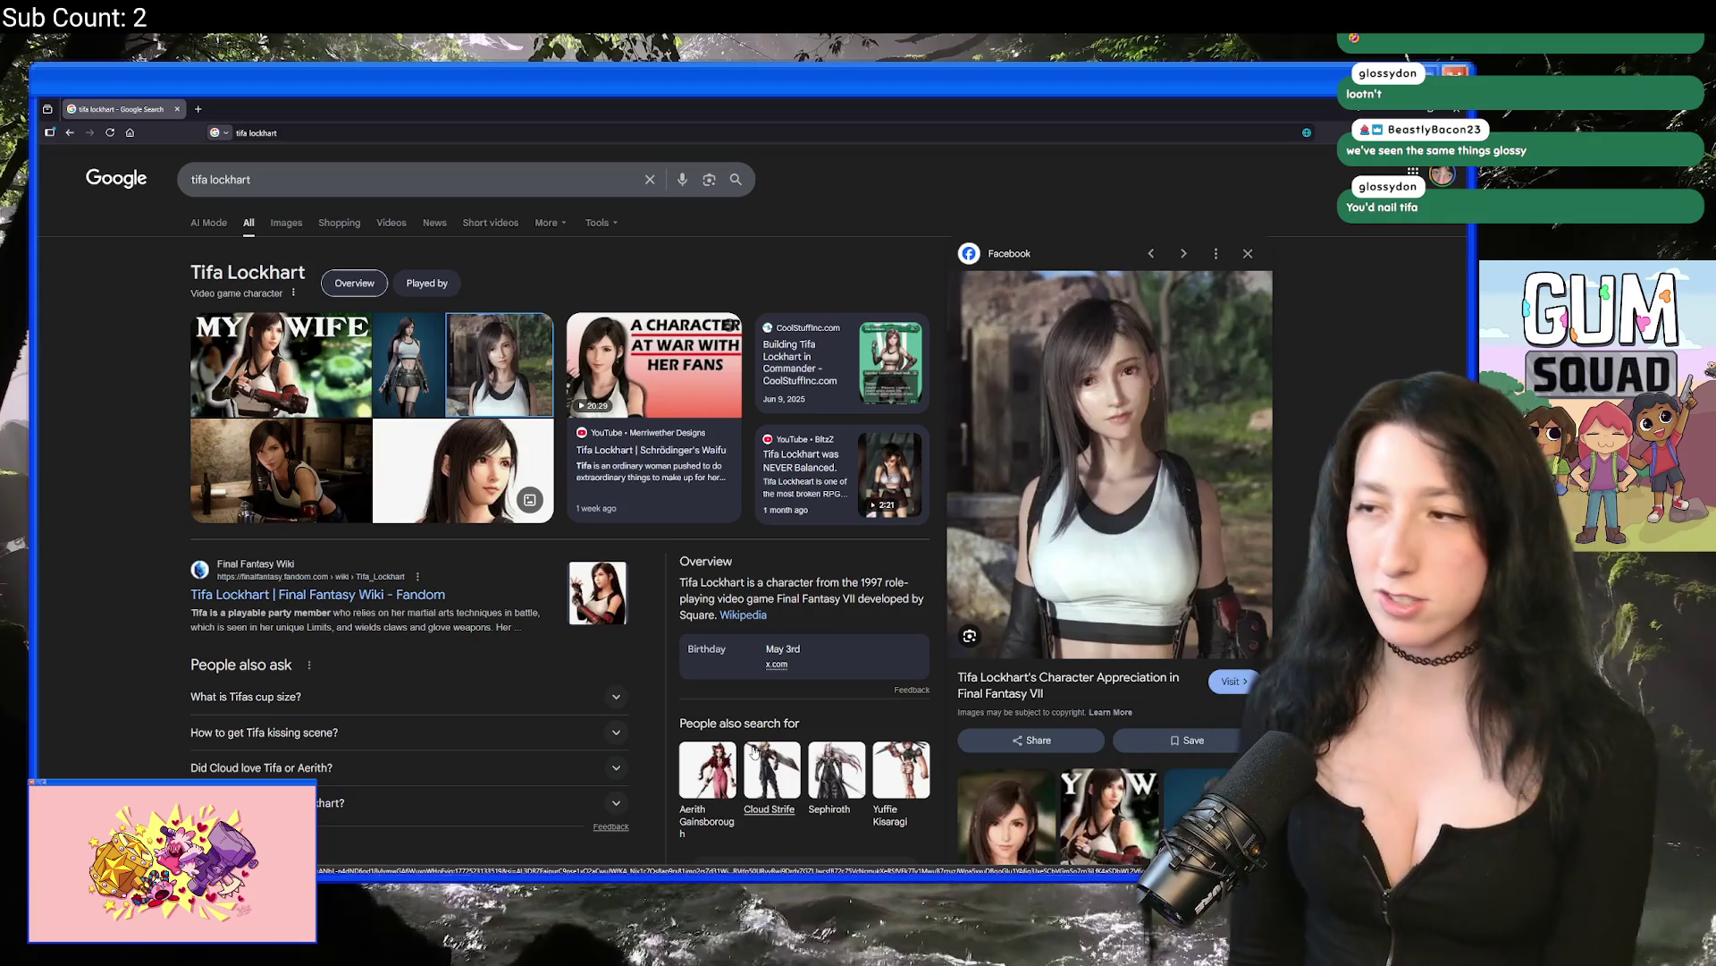
{"action": "key", "text": "Left"}
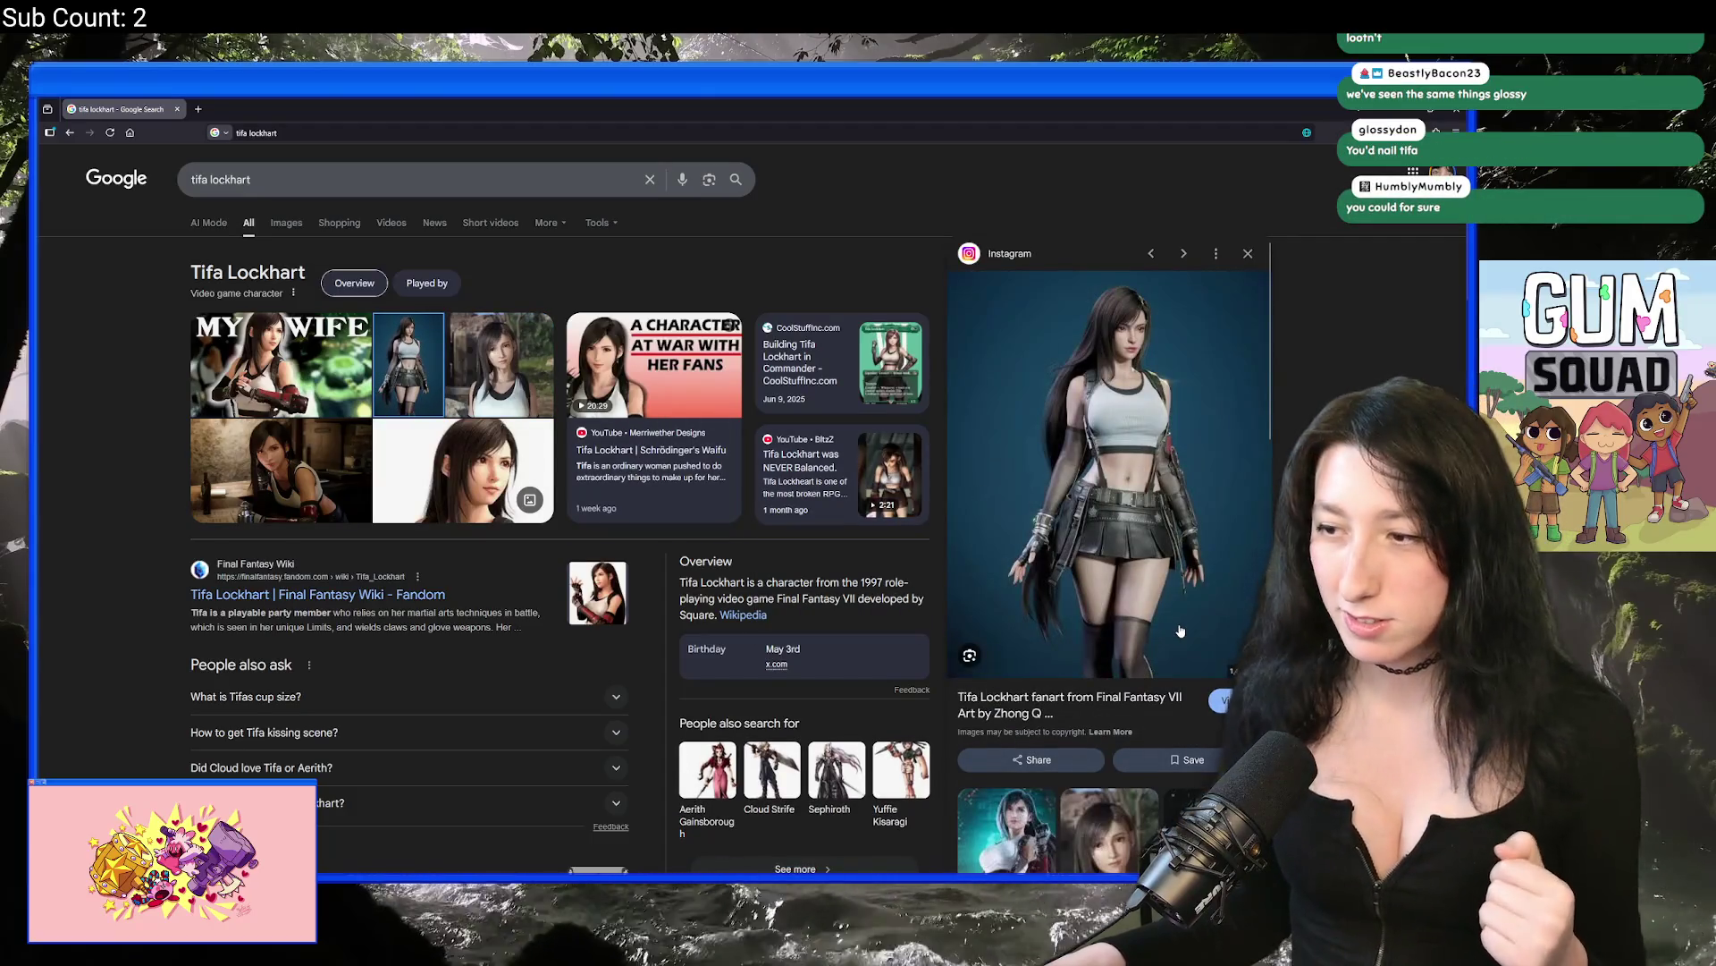
{"action": "scroll", "coordinate": [1013, 568], "scroll_direction": "down", "scroll_amount": 10}
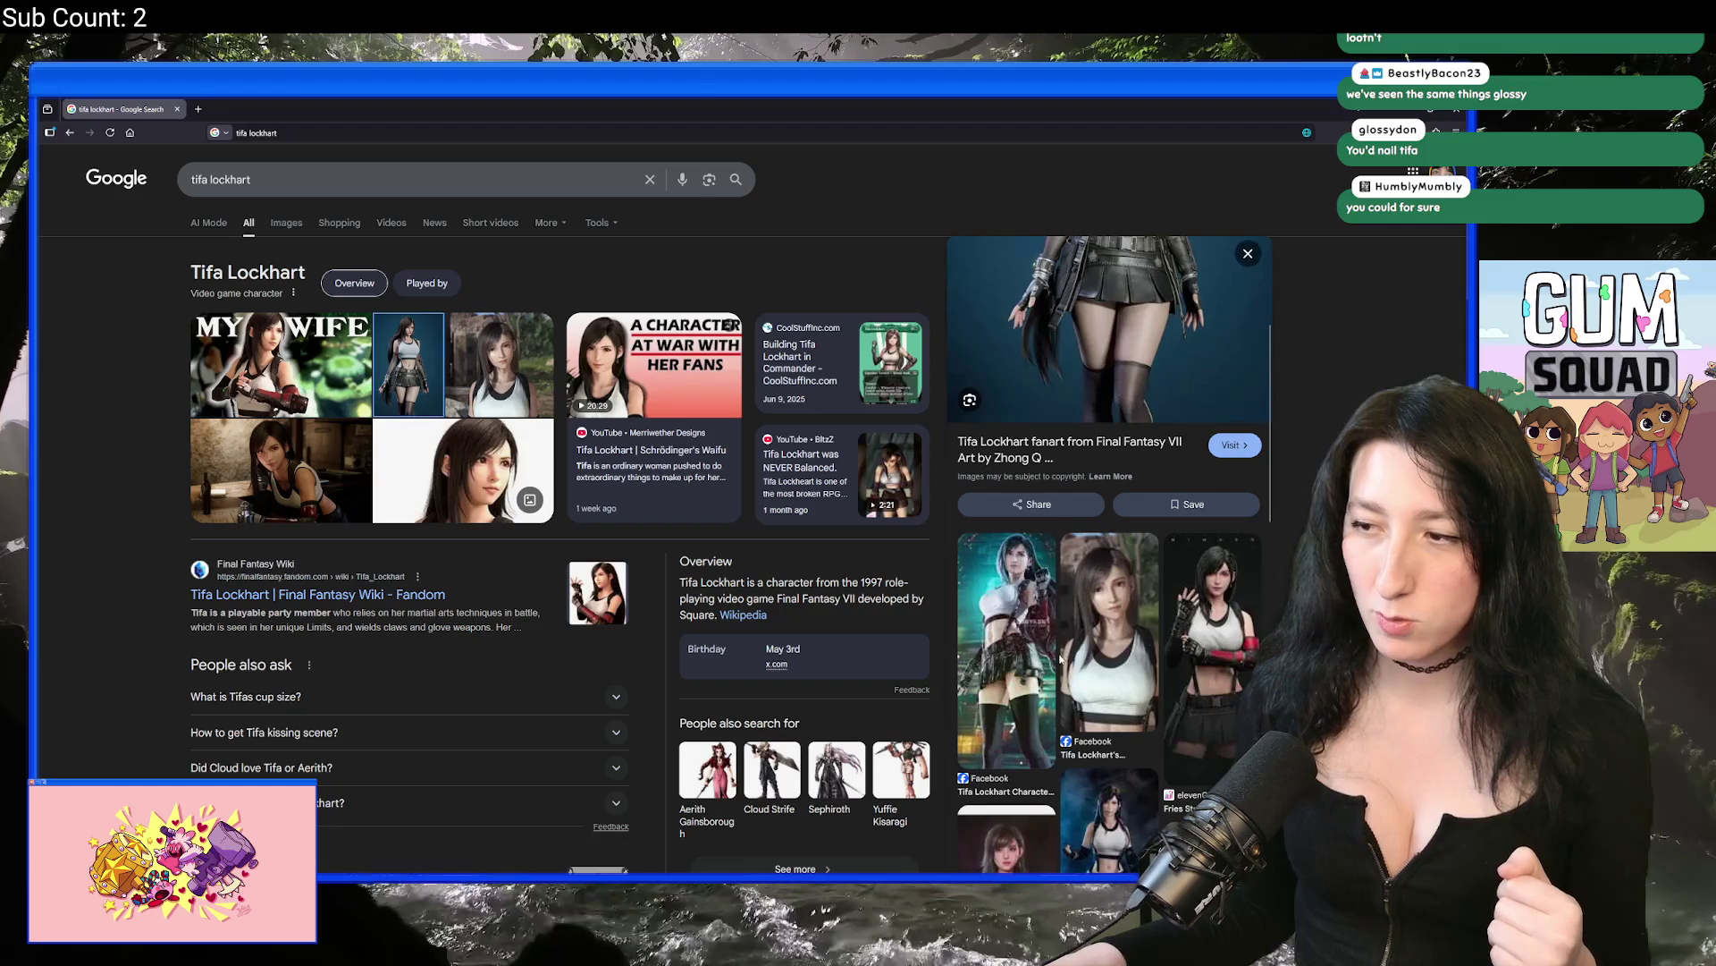
{"action": "scroll", "coordinate": [1064, 572], "scroll_direction": "down", "scroll_amount": 2}
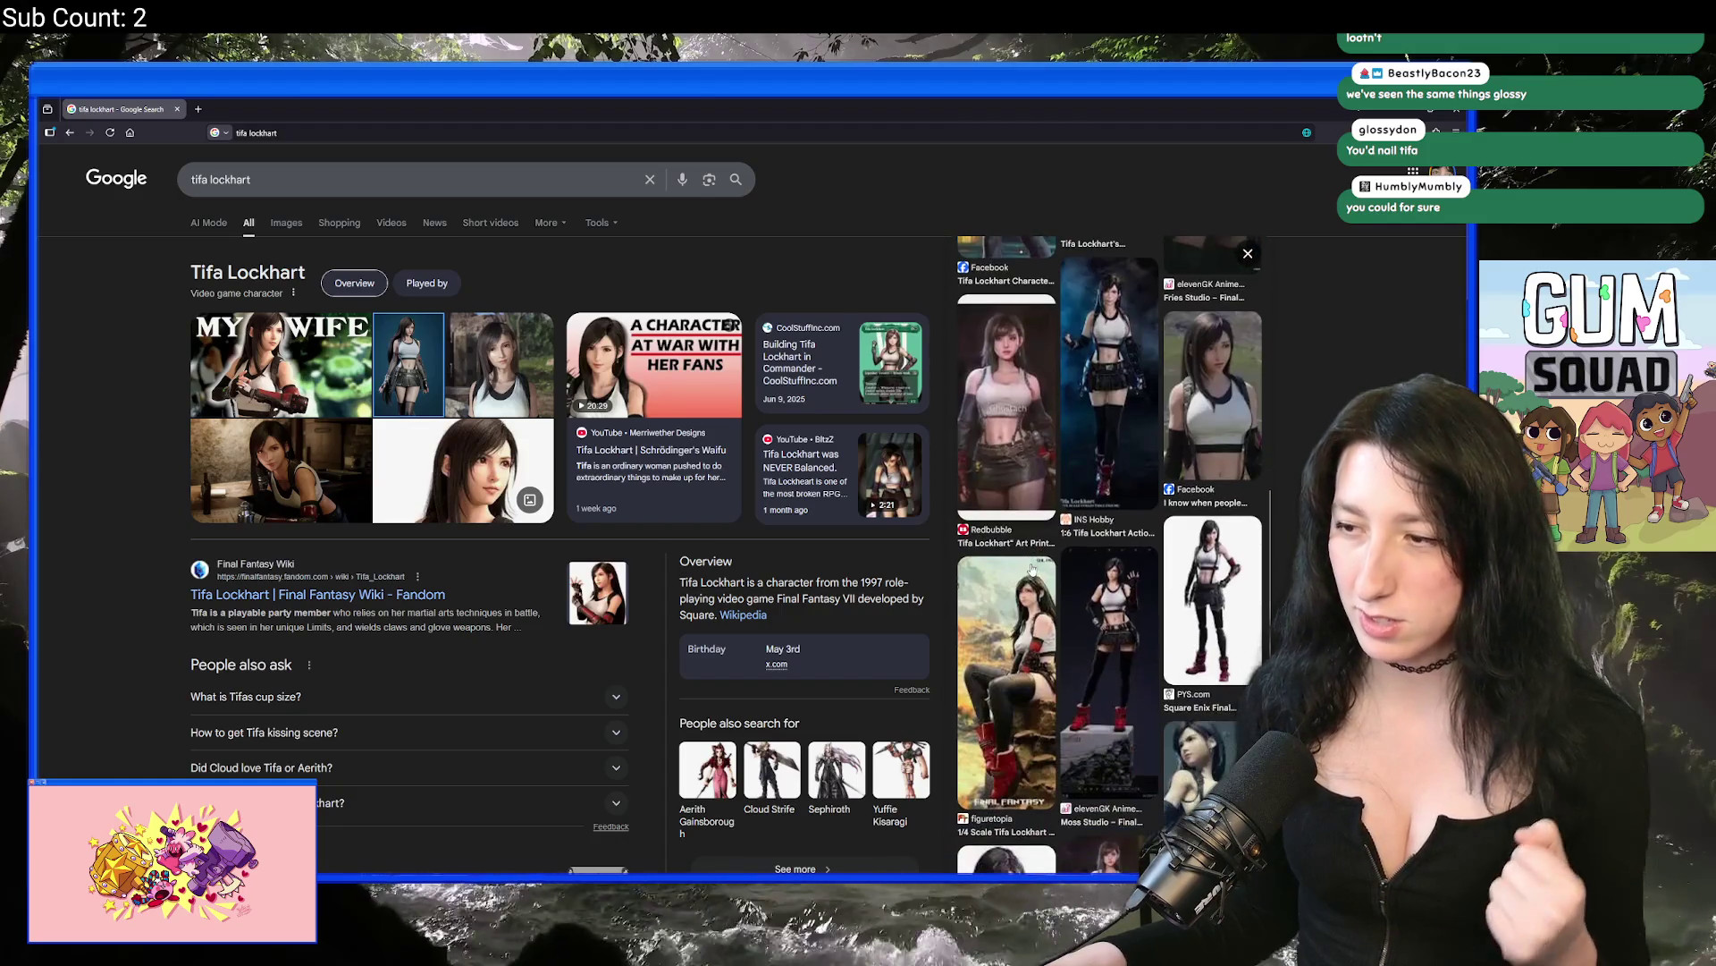
{"action": "left_click", "coordinate": [1198, 616]}
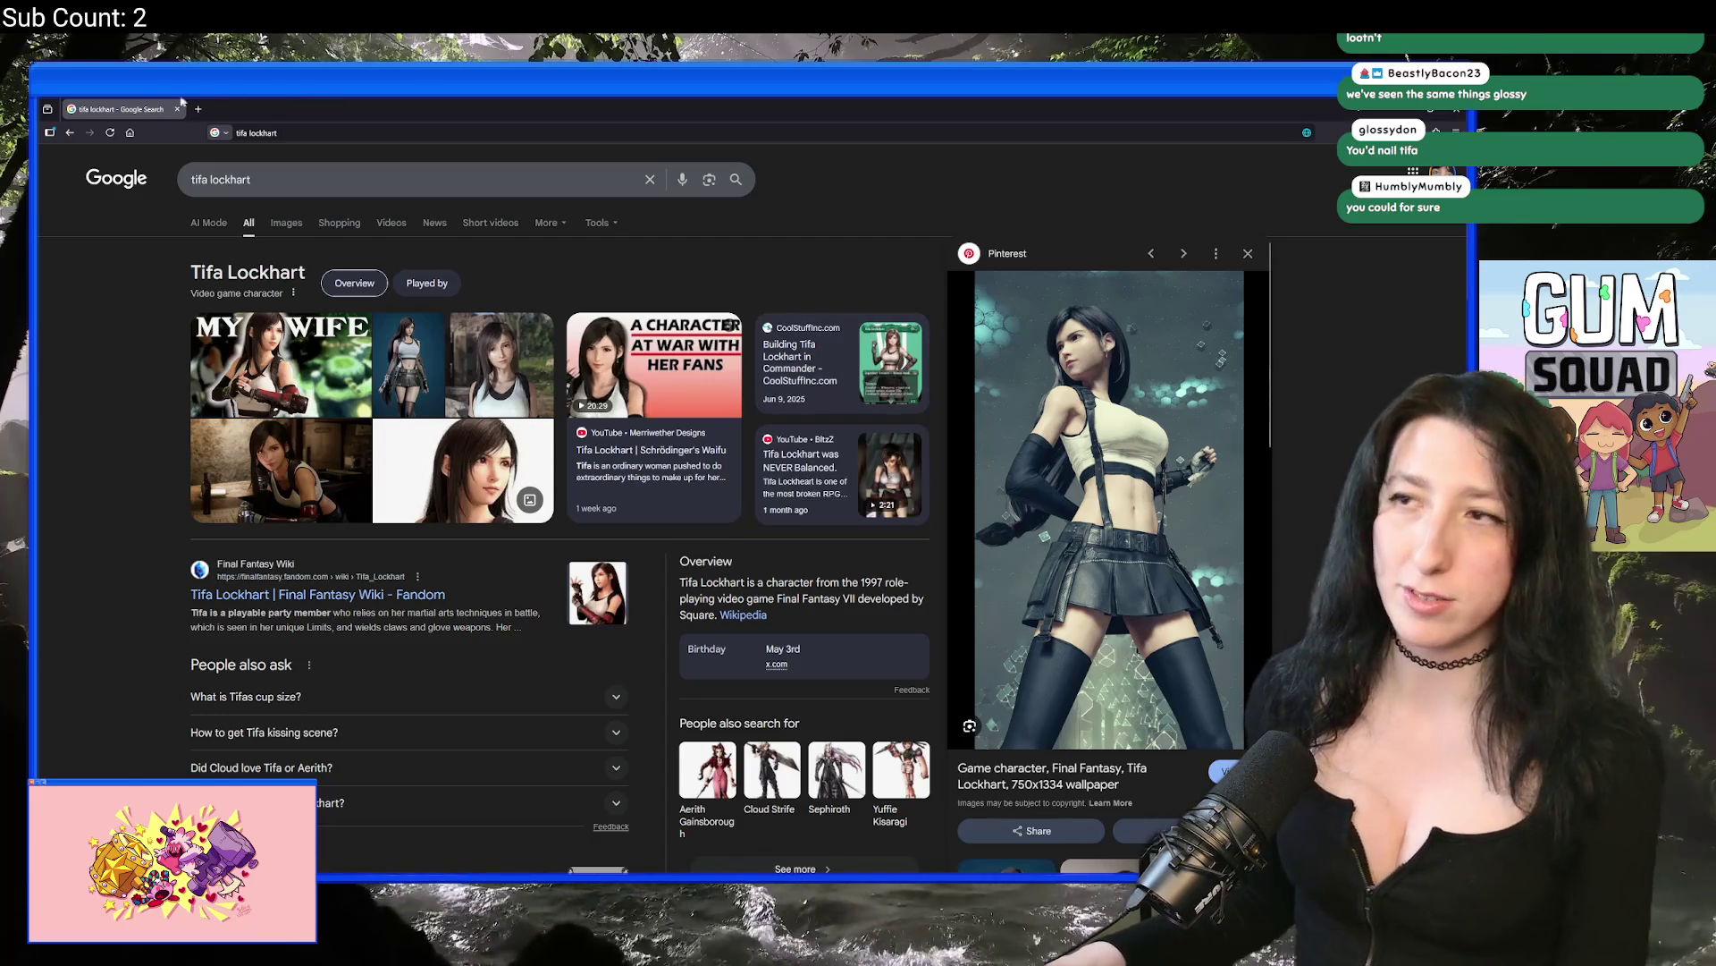
{"action": "key", "text": "alt+Tab"}
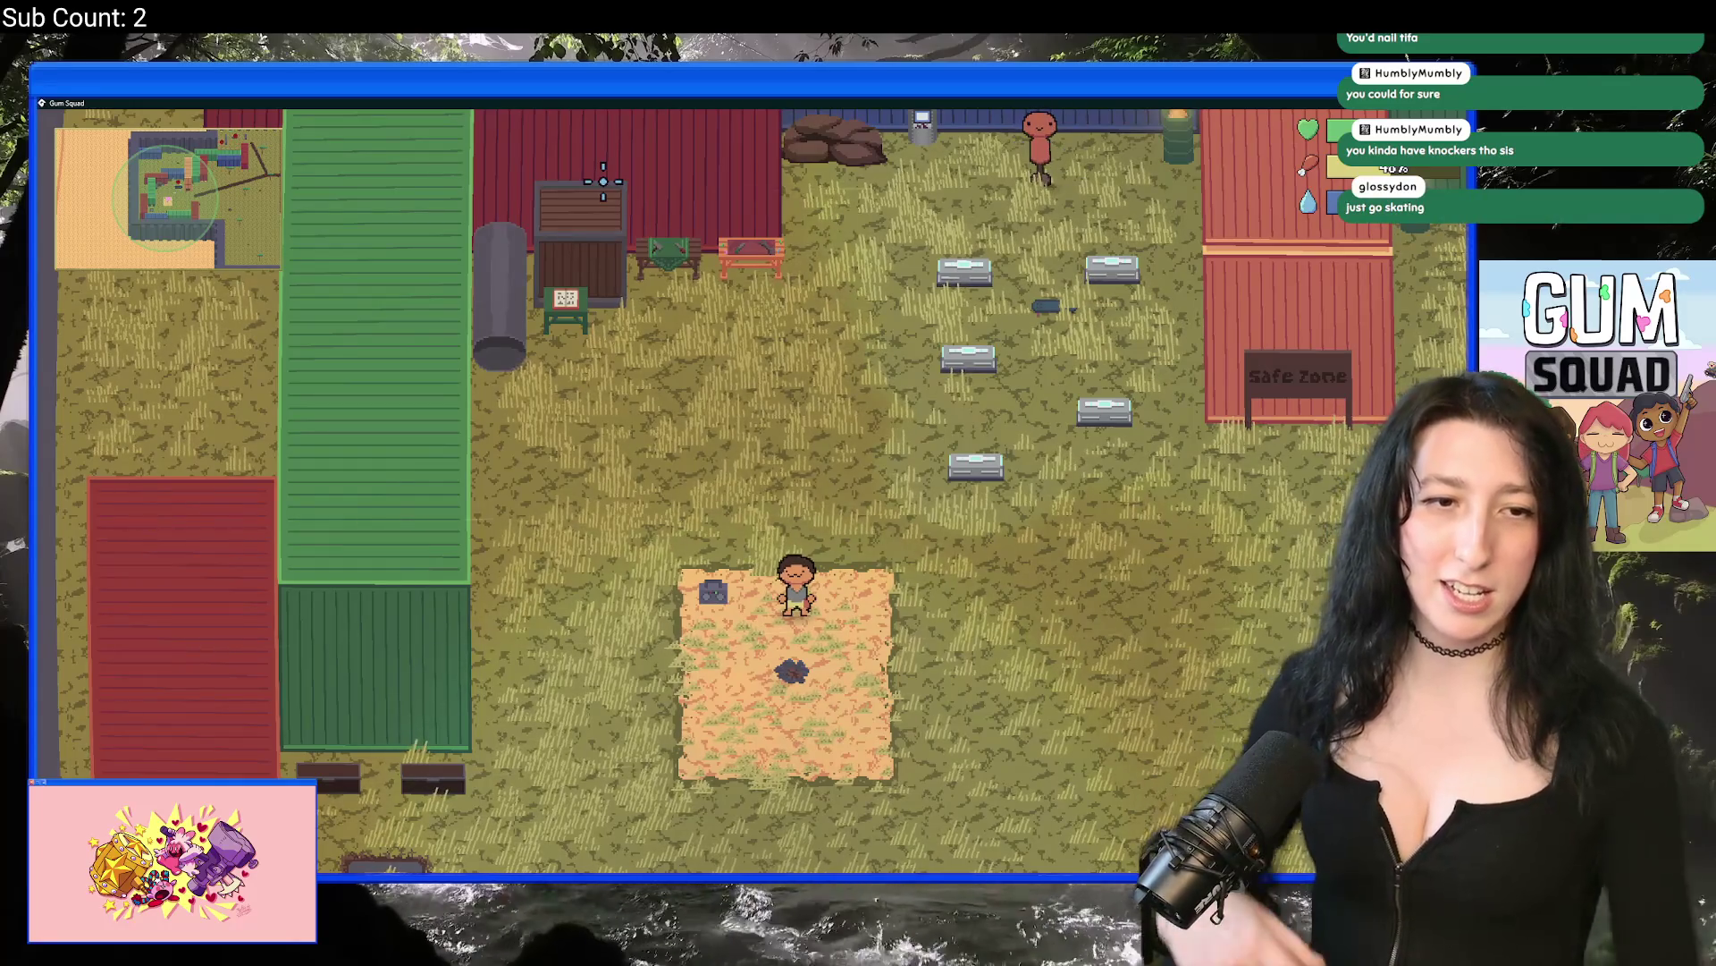
Step: Walk the character right past the crates, pause, and quit the game
{"action": "key", "text": "d"}
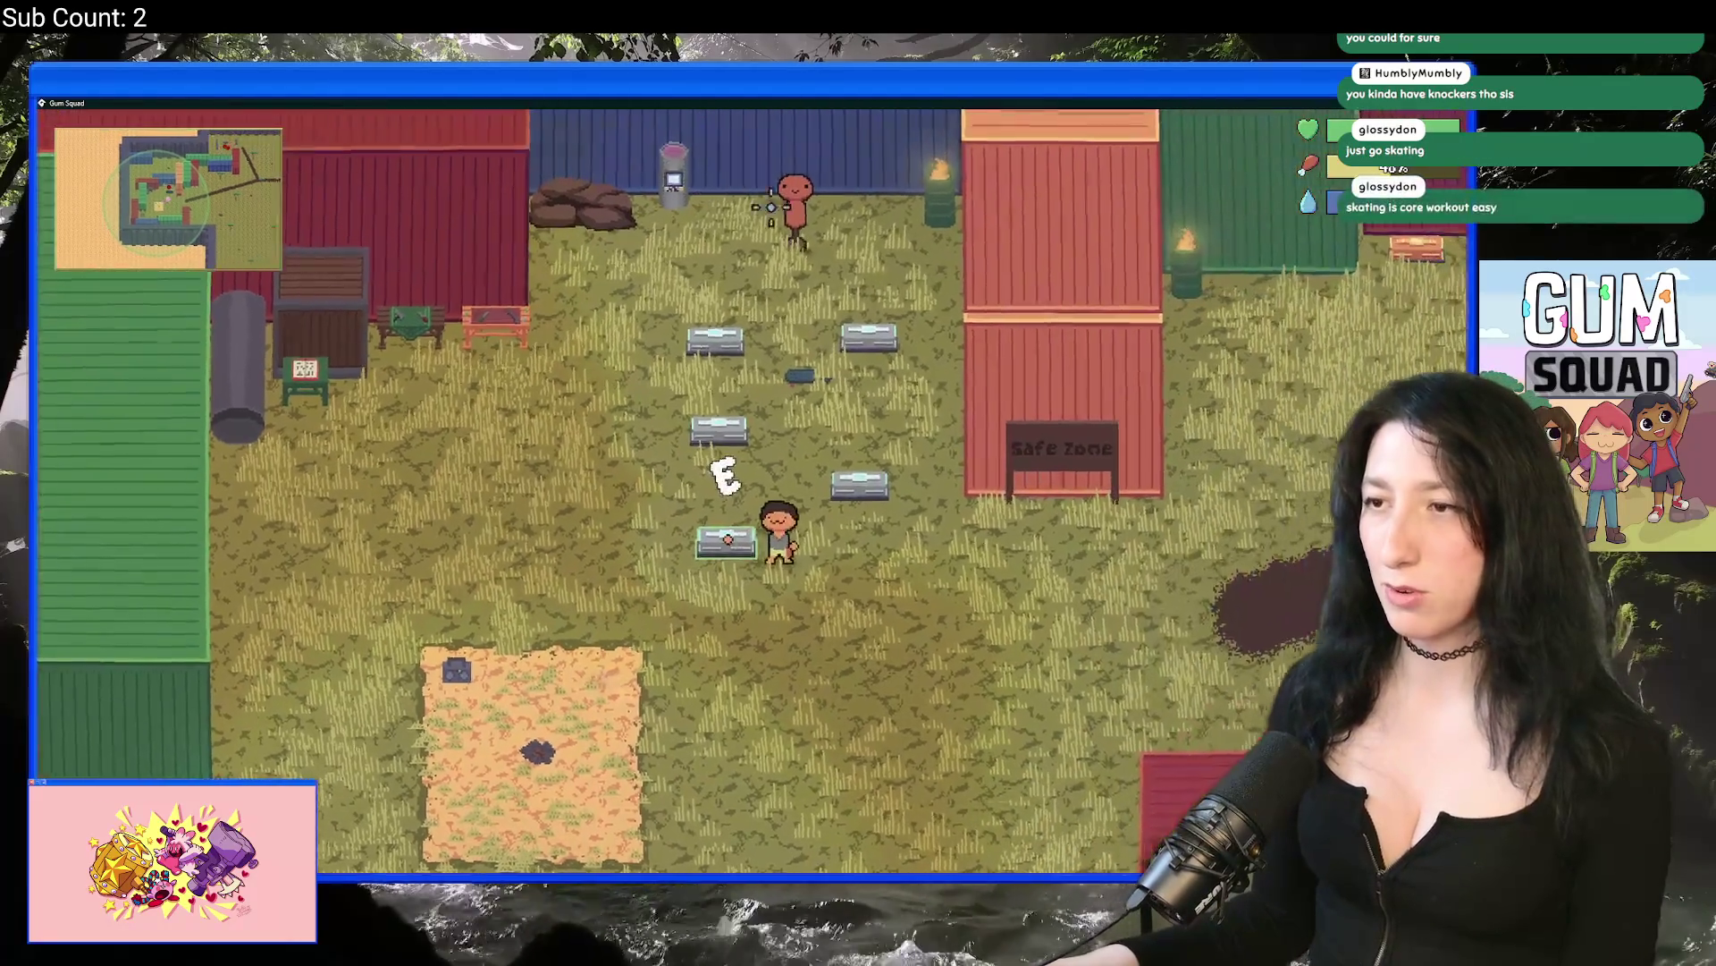
{"action": "key", "text": "Escape"}
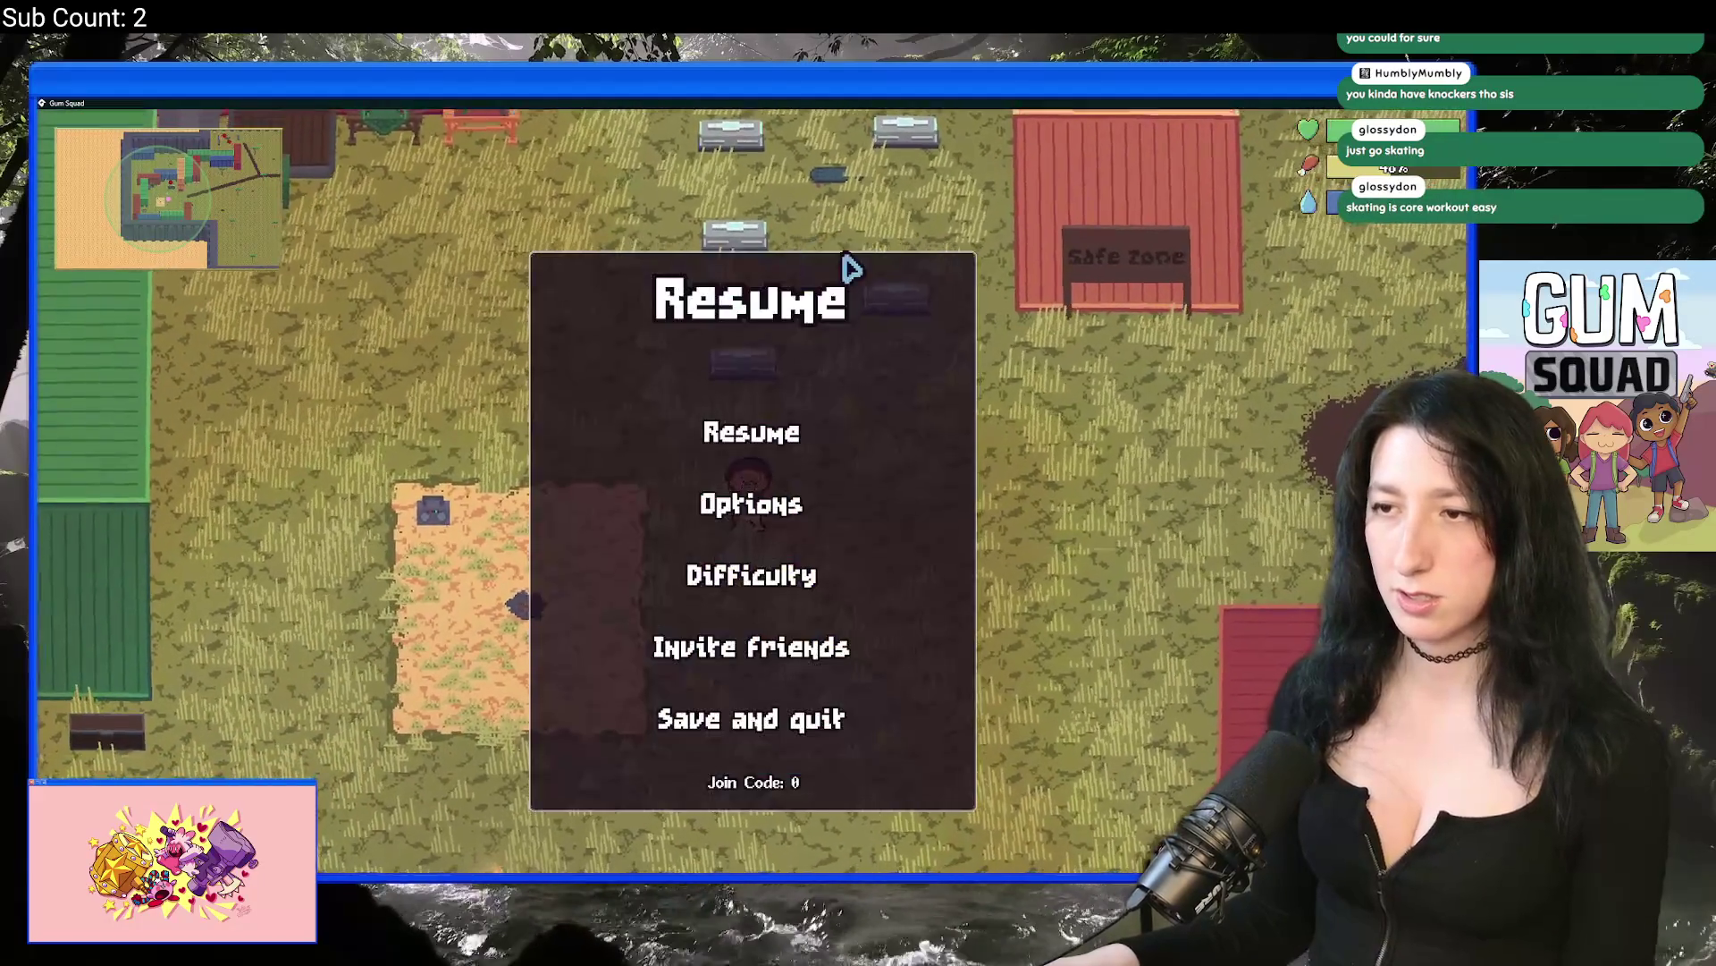
{"action": "key", "text": "alt+F4"}
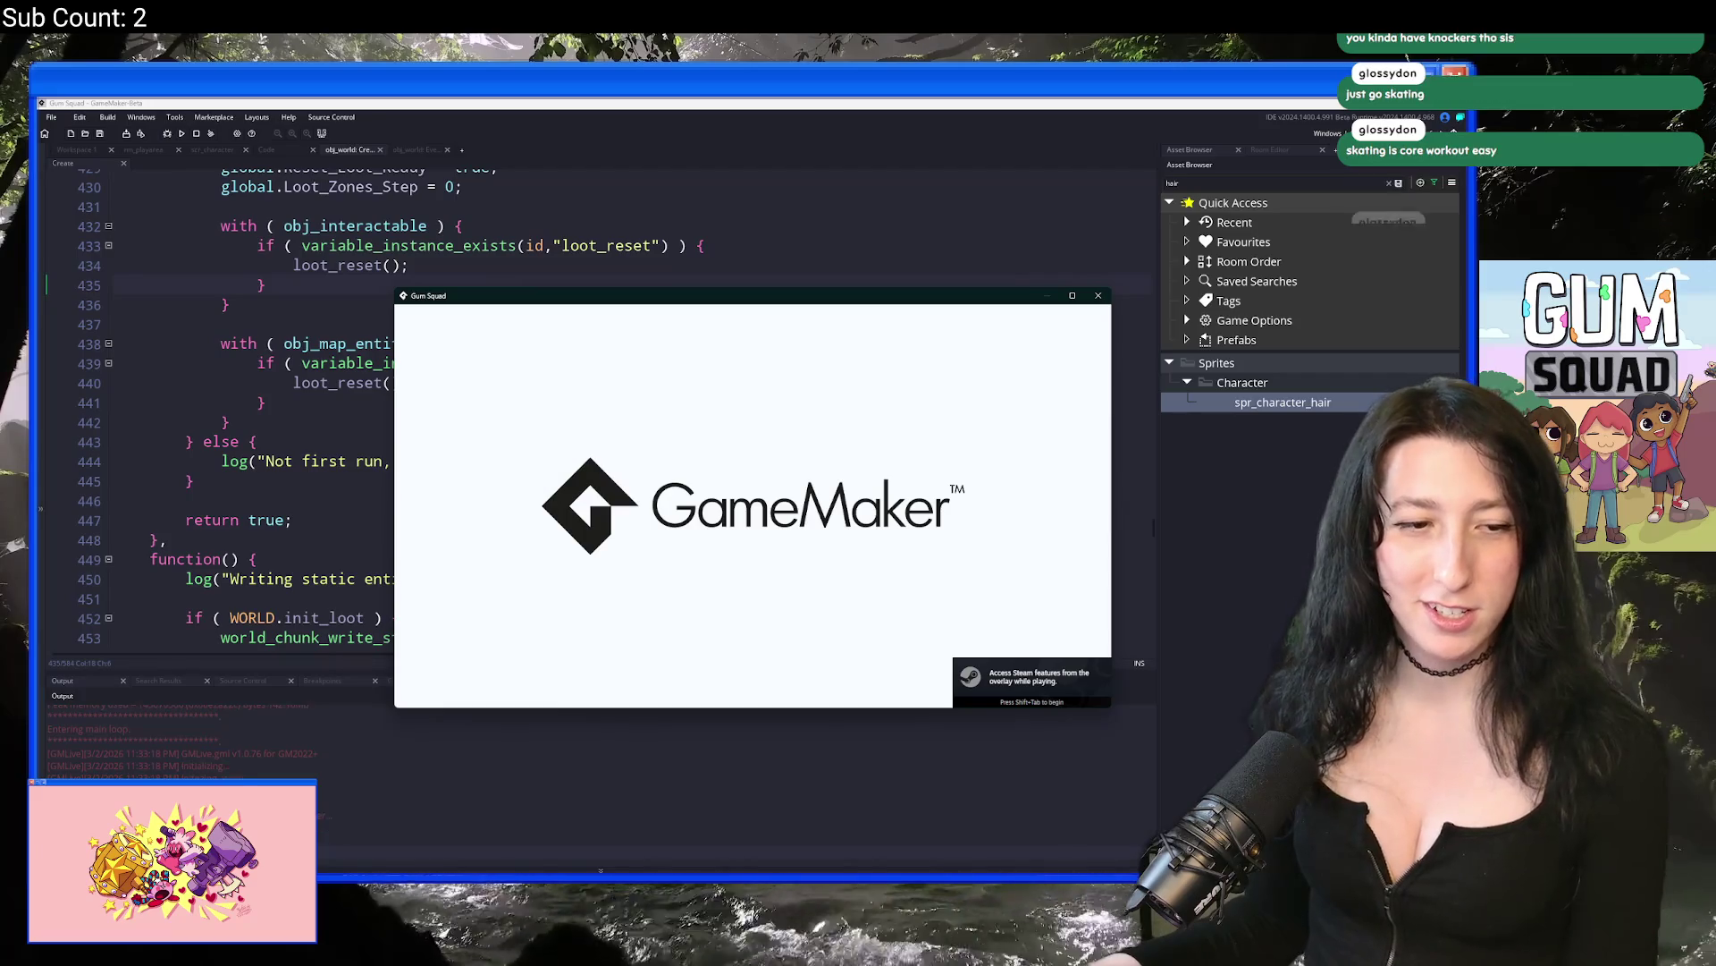
Step: Maximize the game window and reload the ClassyRiver world in an offline lobby
{"action": "left_click_drag", "start_coordinate": [693, 305], "coordinate": [692, 120]}
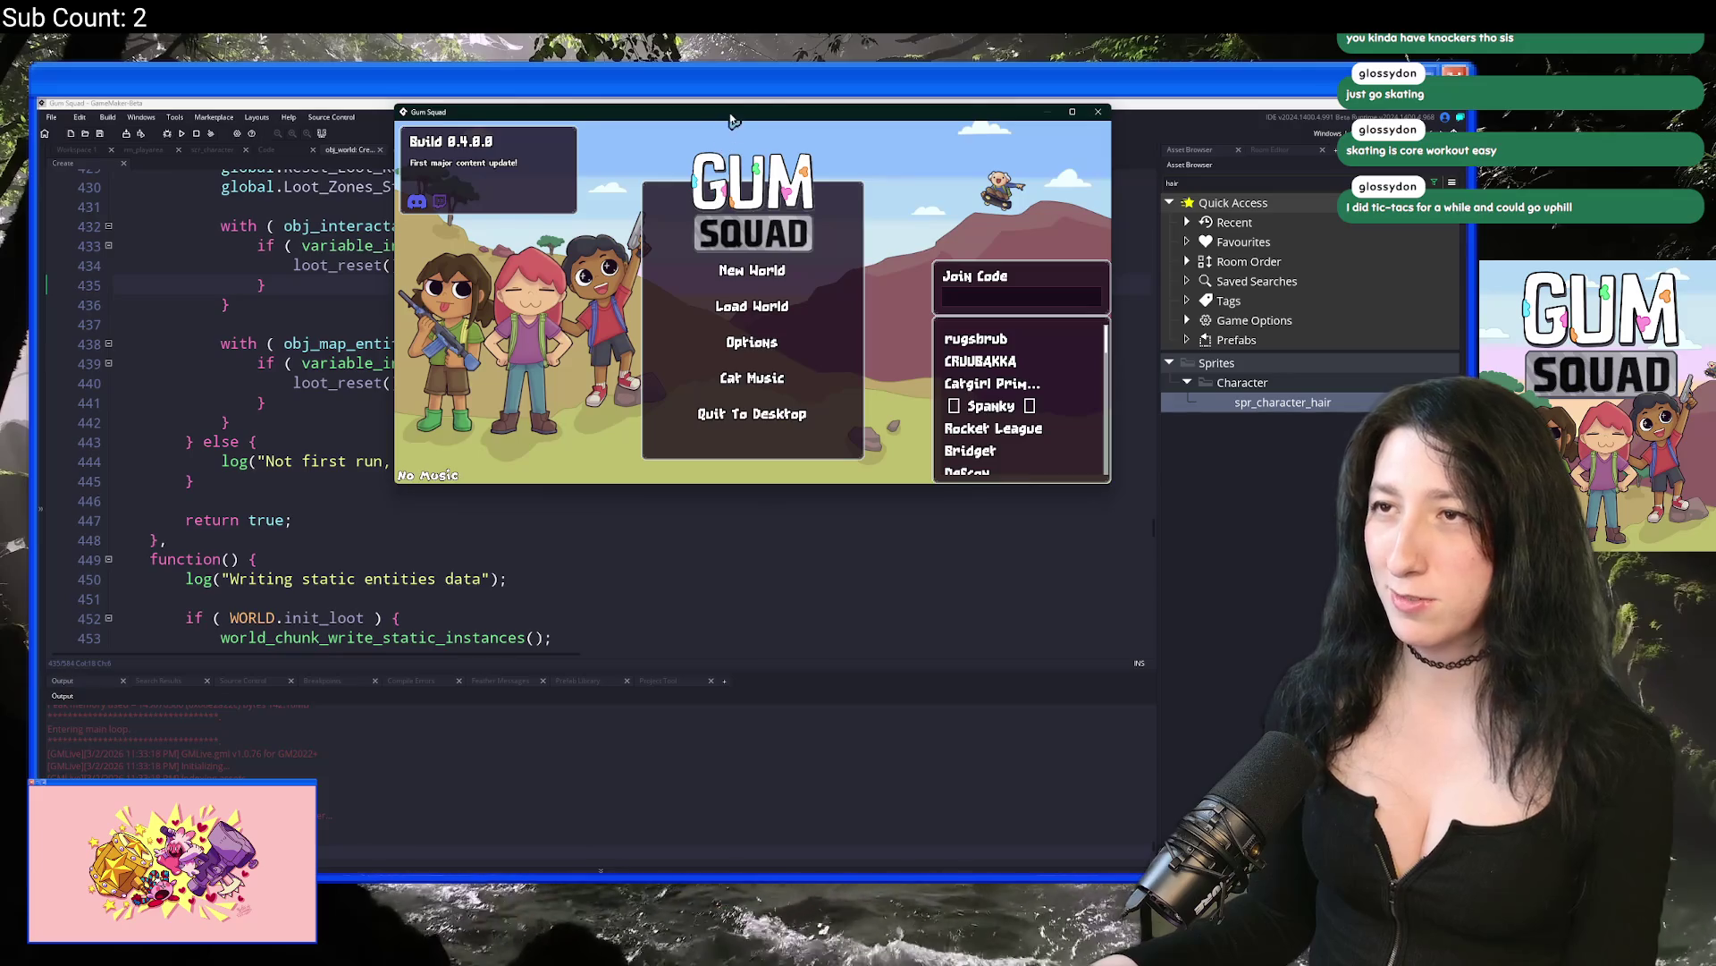
{"action": "double_click", "coordinate": [731, 120]}
{"action": "left_click", "coordinate": [787, 497]}
{"action": "left_click", "coordinate": [625, 389]}
{"action": "left_click", "coordinate": [615, 554]}
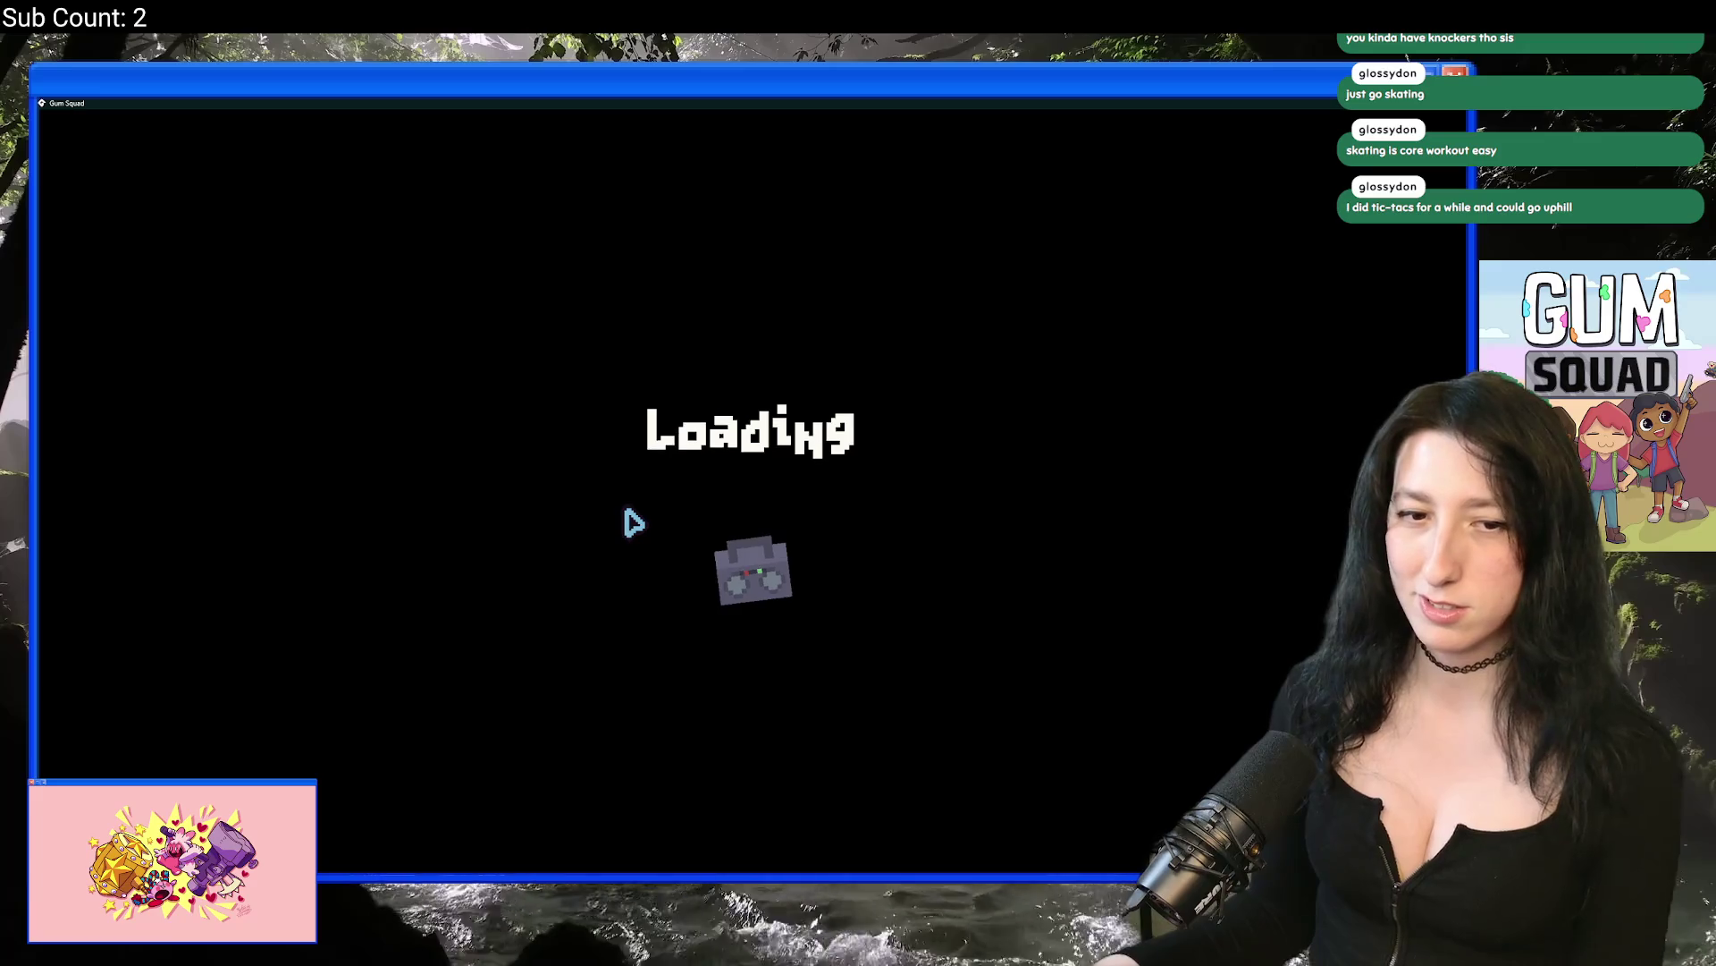
Step: Inspect nearby containers, roam the yard, check the inventory panel, then switch to GameMaker
{"action": "key", "text": "w"}
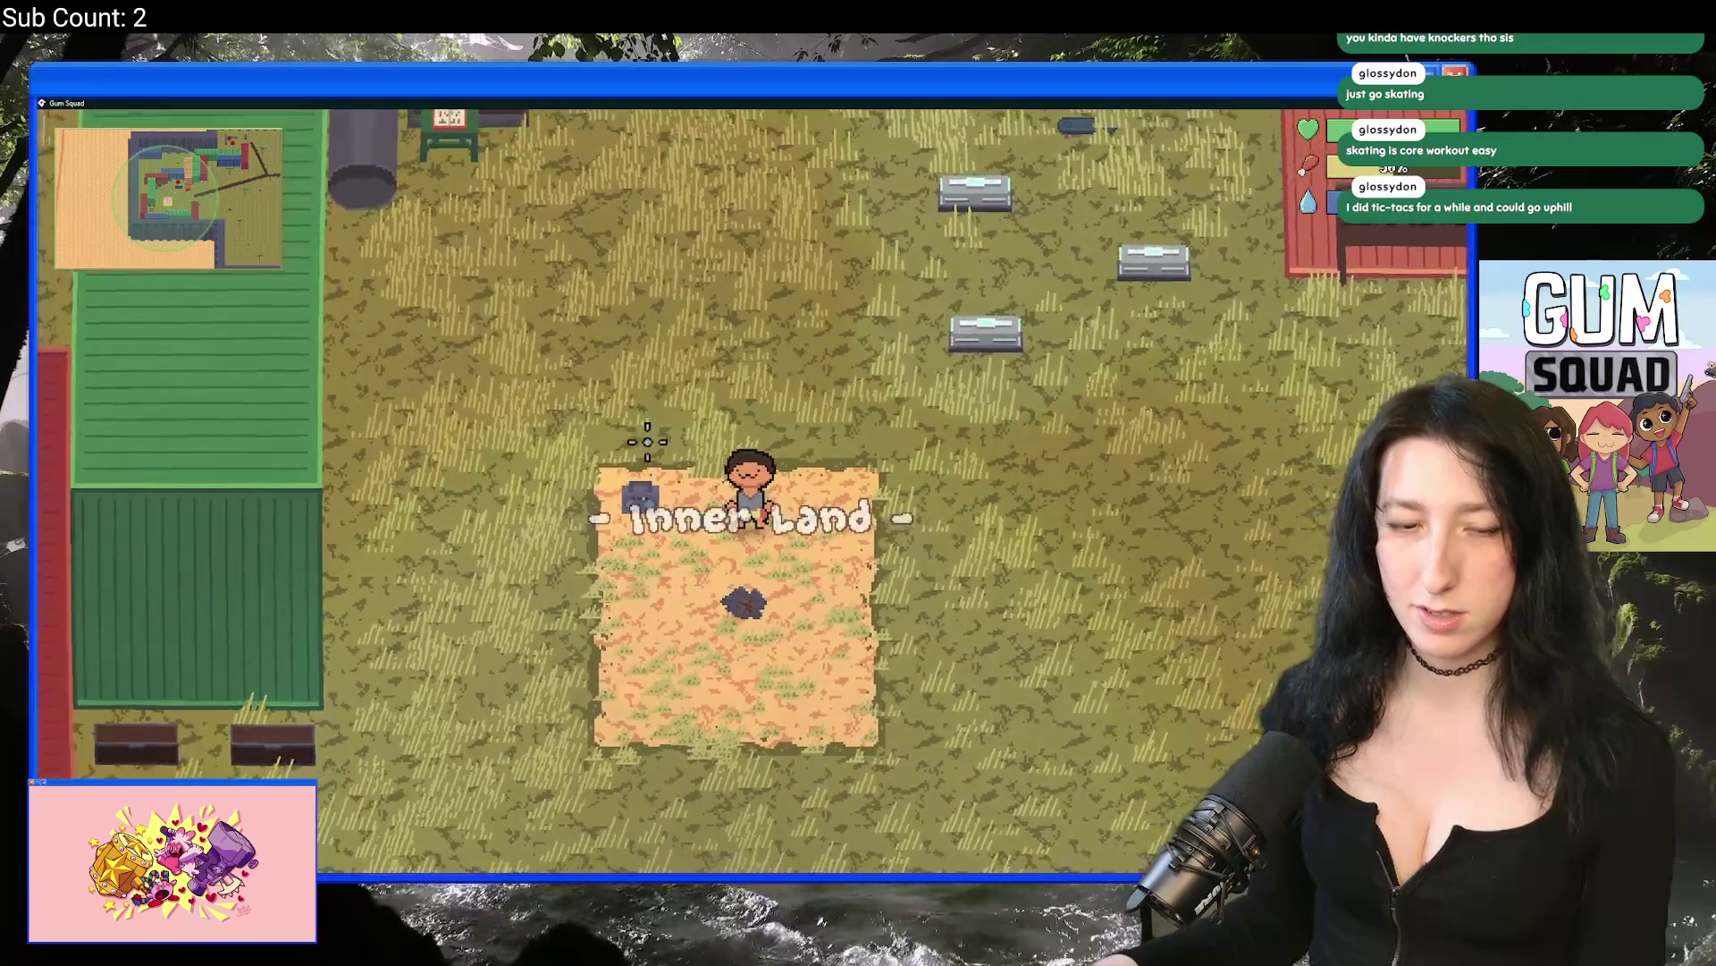
{"action": "key", "text": "e"}
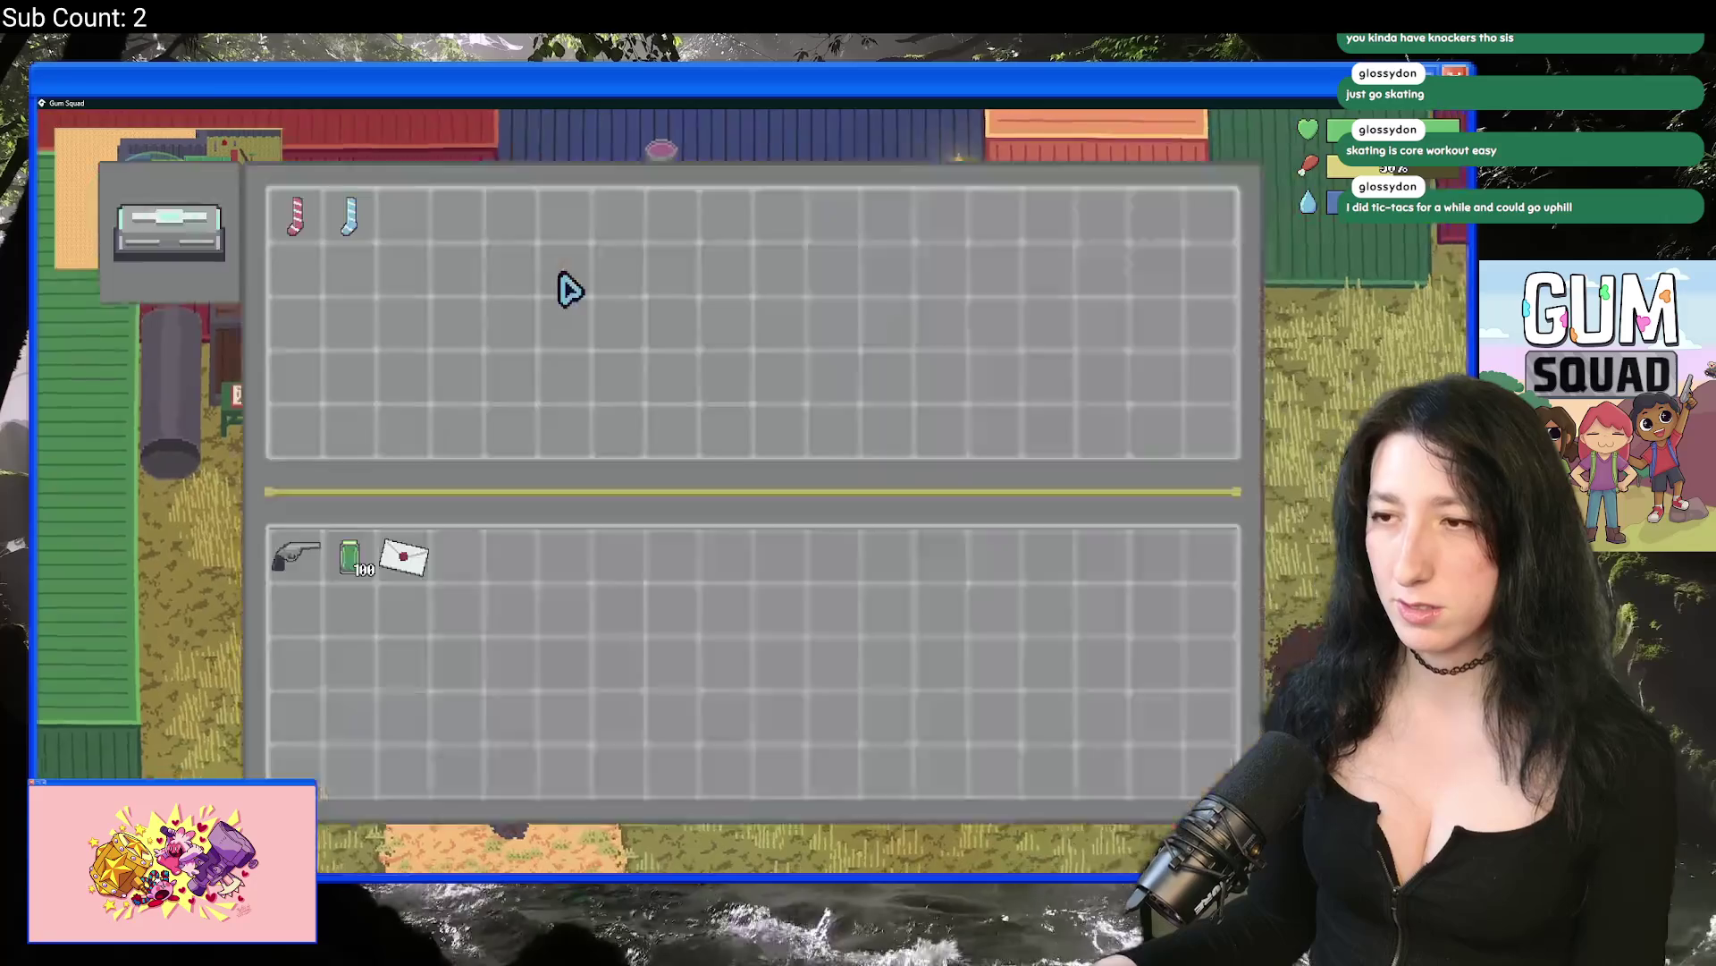
{"action": "key", "text": "e"}
{"action": "key", "text": "e"}
{"action": "key", "text": "e"}
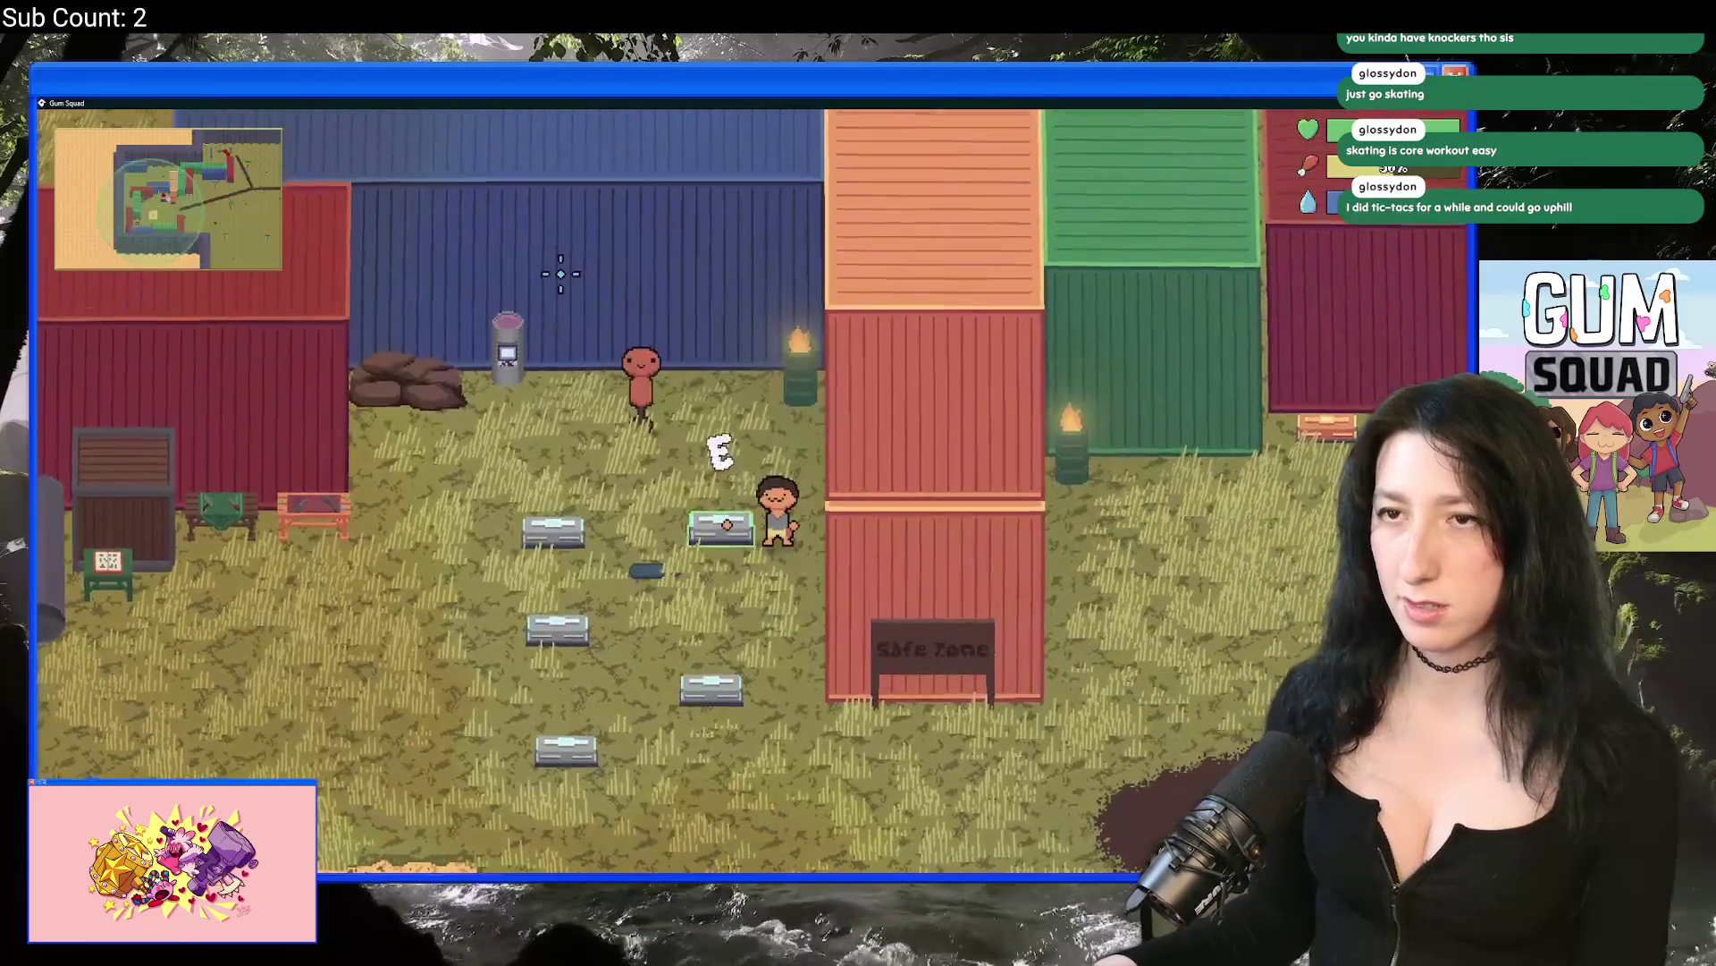
{"action": "key", "text": "a"}
{"action": "key", "text": "s"}
{"action": "key", "text": "d"}
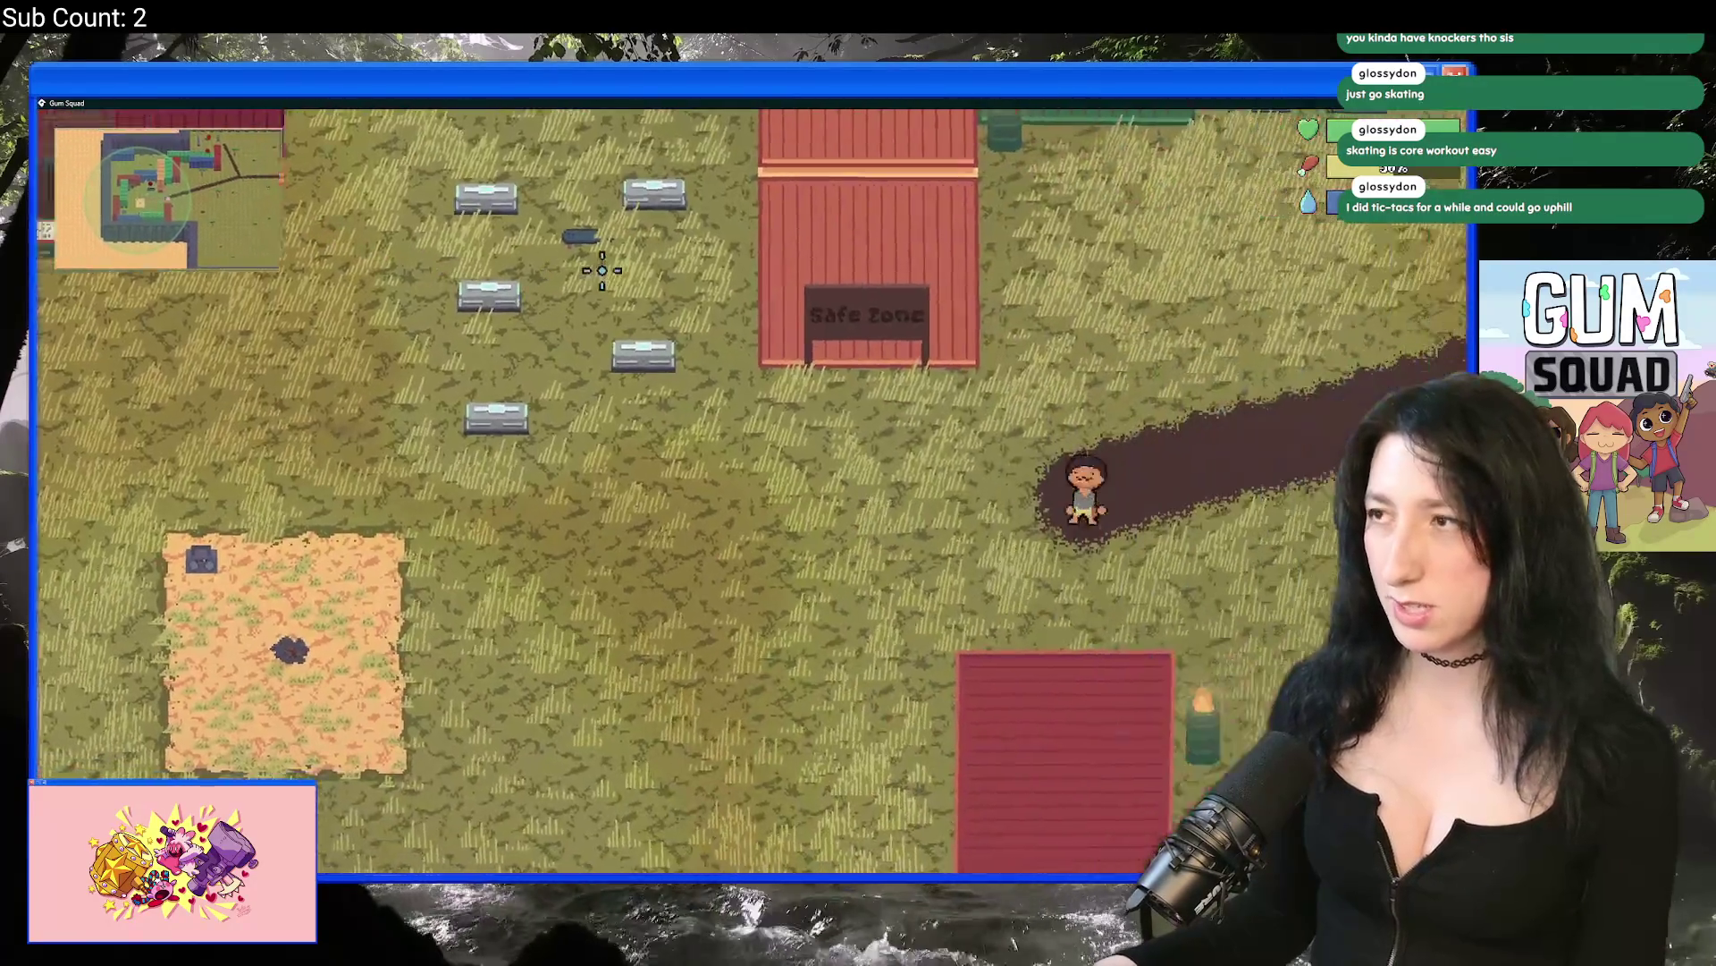
{"action": "key", "text": "w"}
{"action": "key", "text": "Tab"}
{"action": "key", "text": "Tab"}
{"action": "key", "text": "d"}
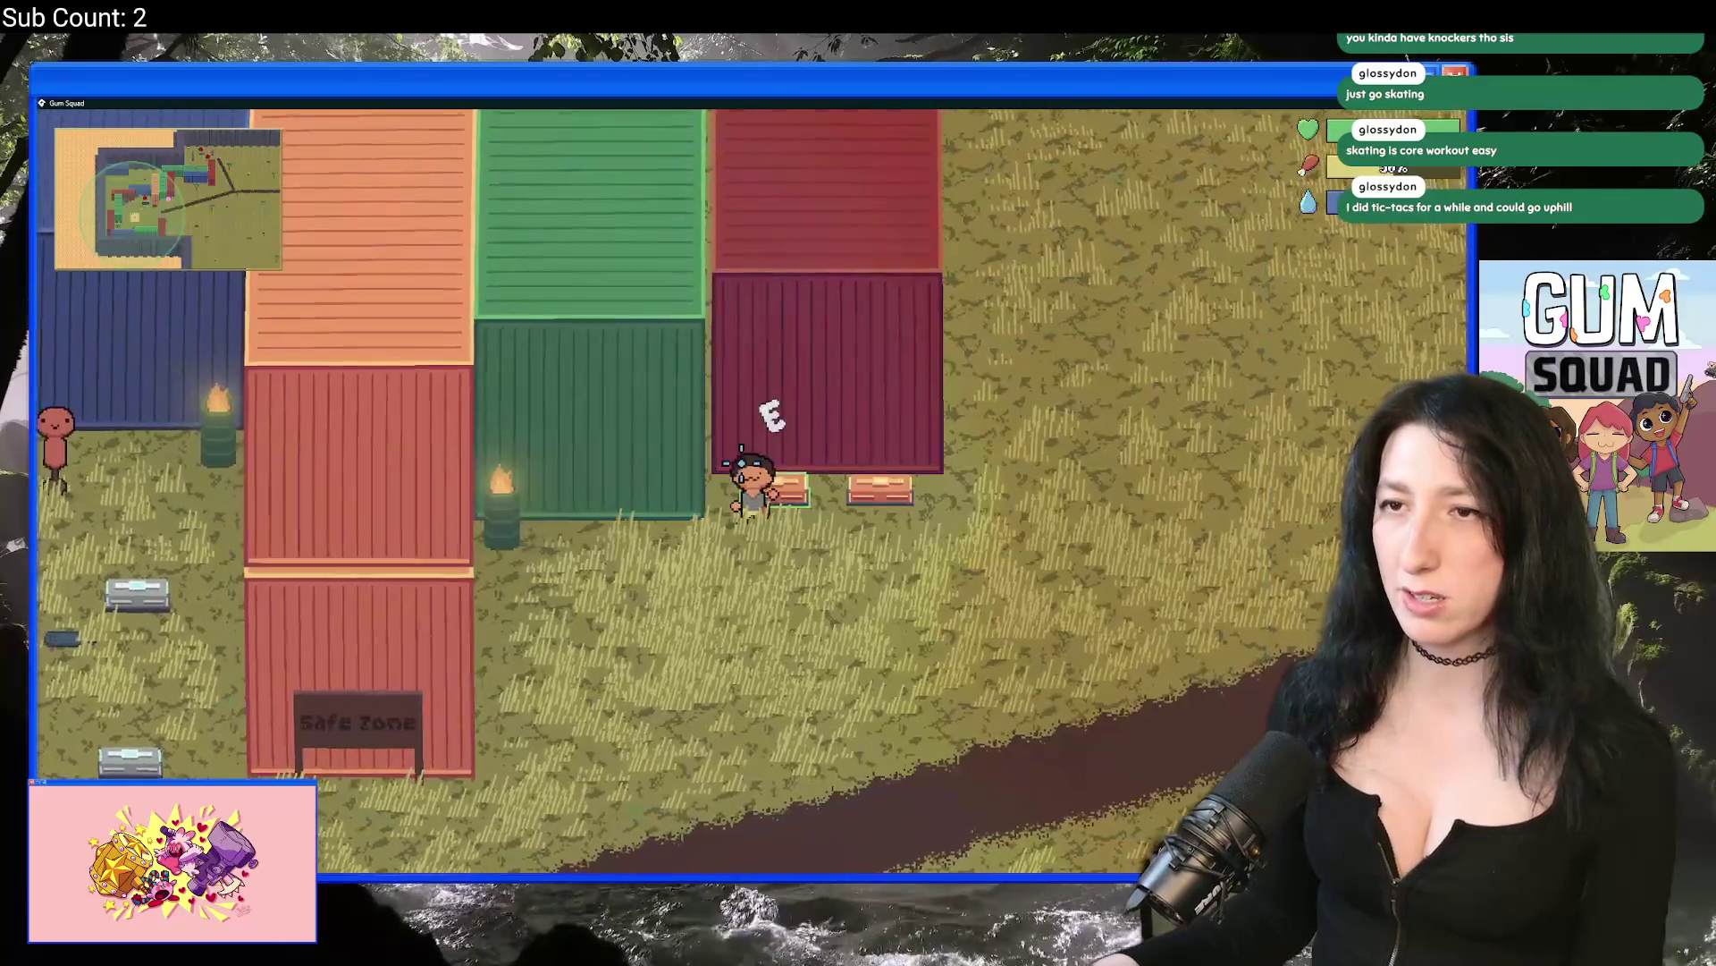
{"action": "key", "text": "alt+Tab"}
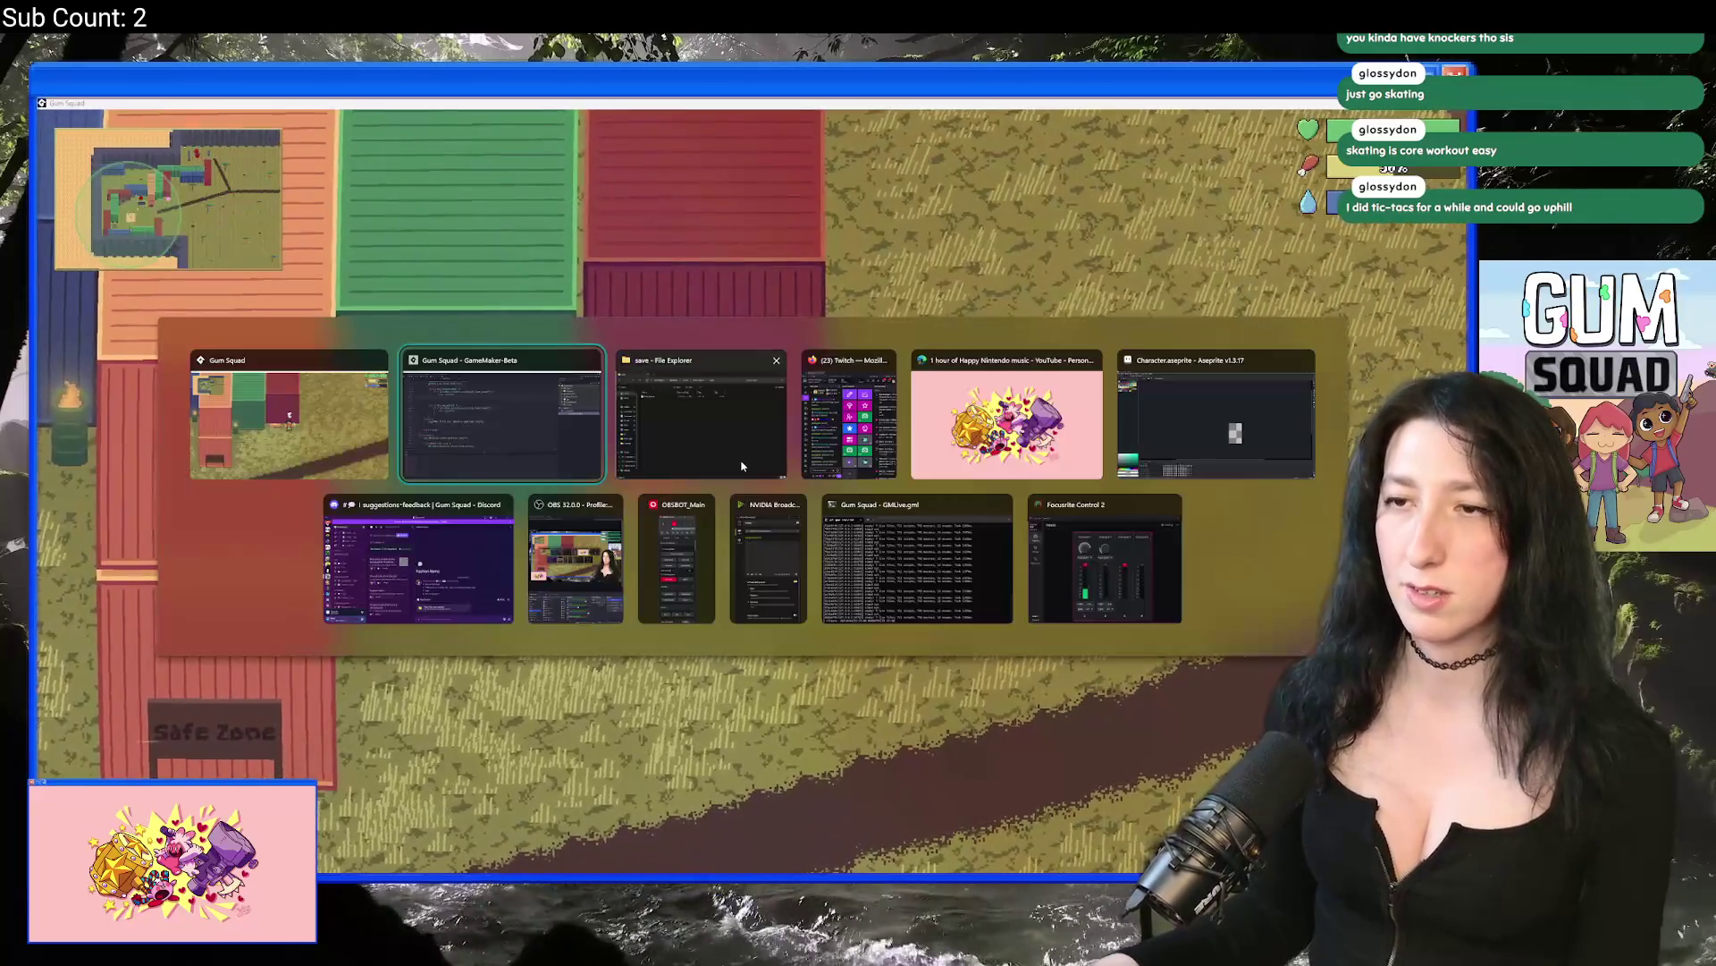
{"action": "scroll", "coordinate": [682, 297], "scroll_direction": "down", "scroll_amount": 2}
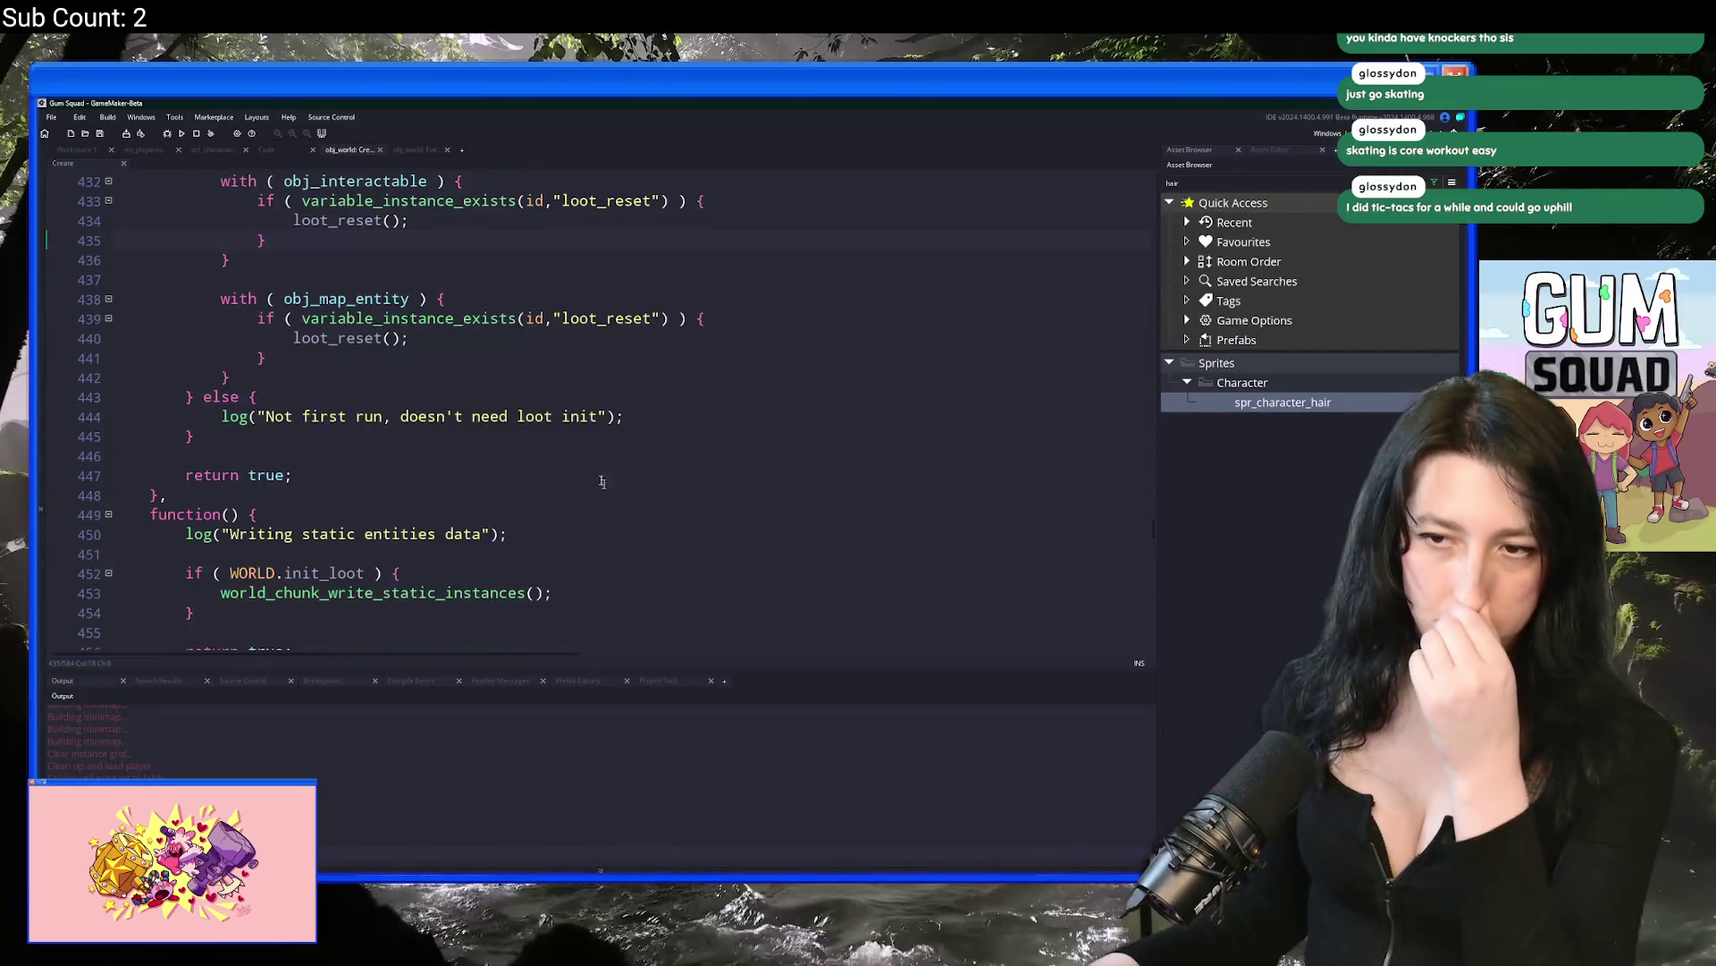
Step: Open PatchNotes.txt through the asset search
{"action": "key", "text": "ctrl+t"}
{"action": "type", "text": "r"}
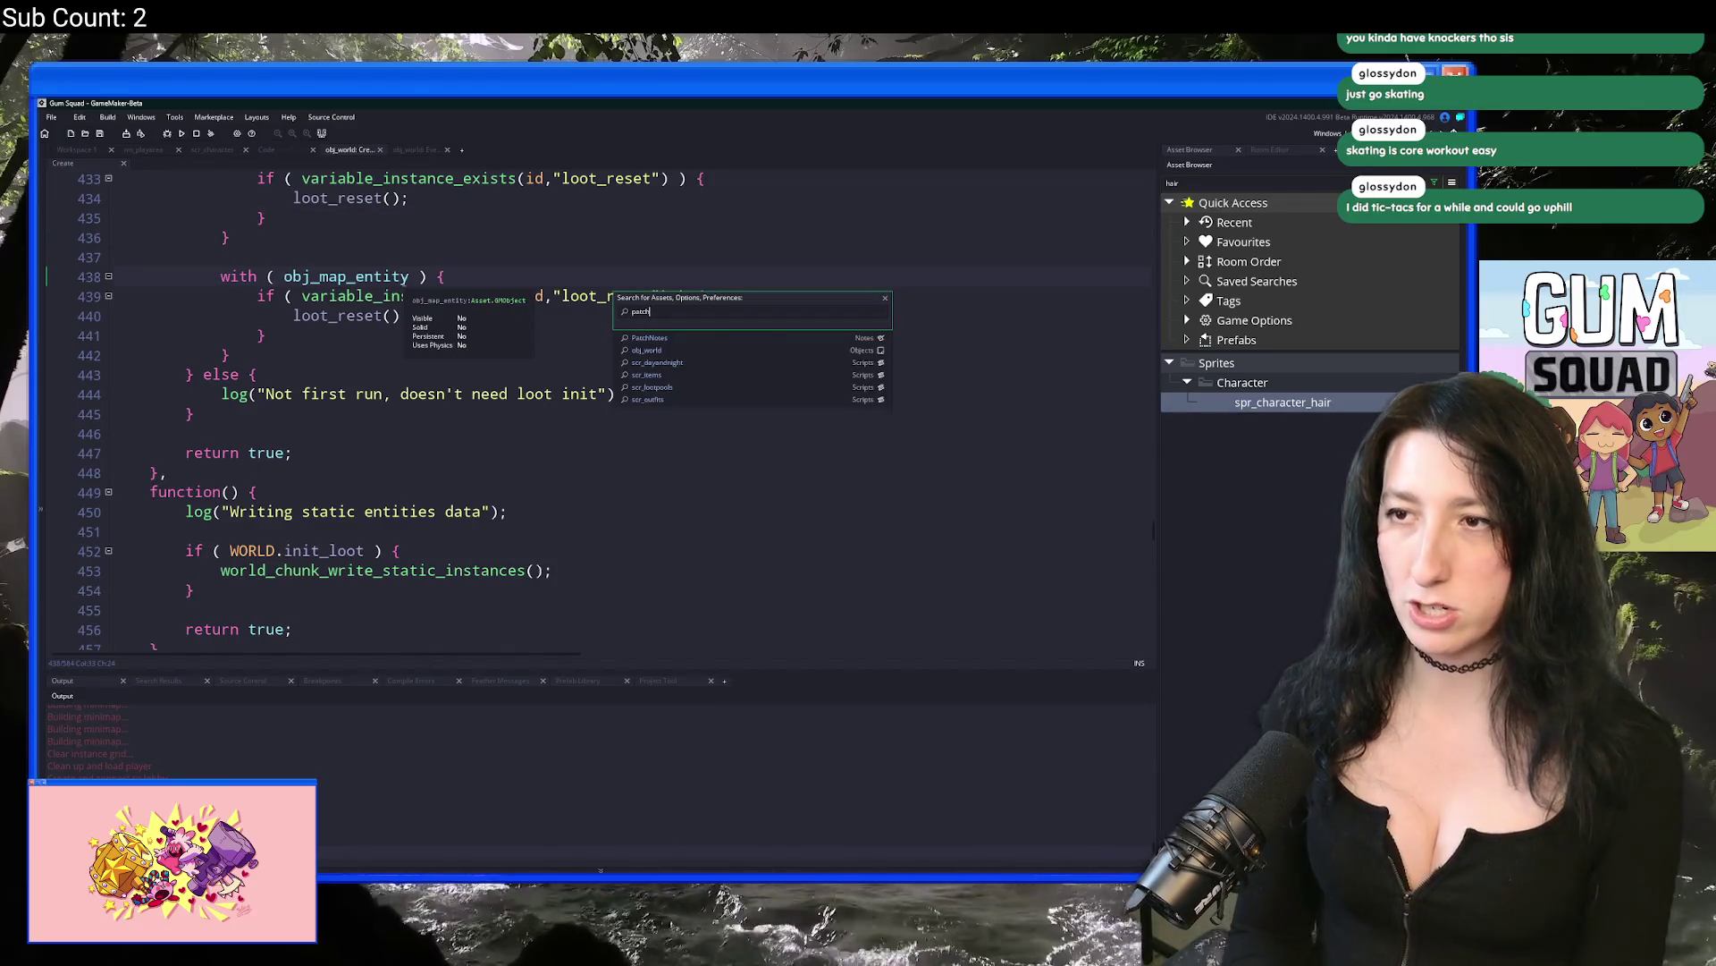
{"action": "key", "text": "Return"}
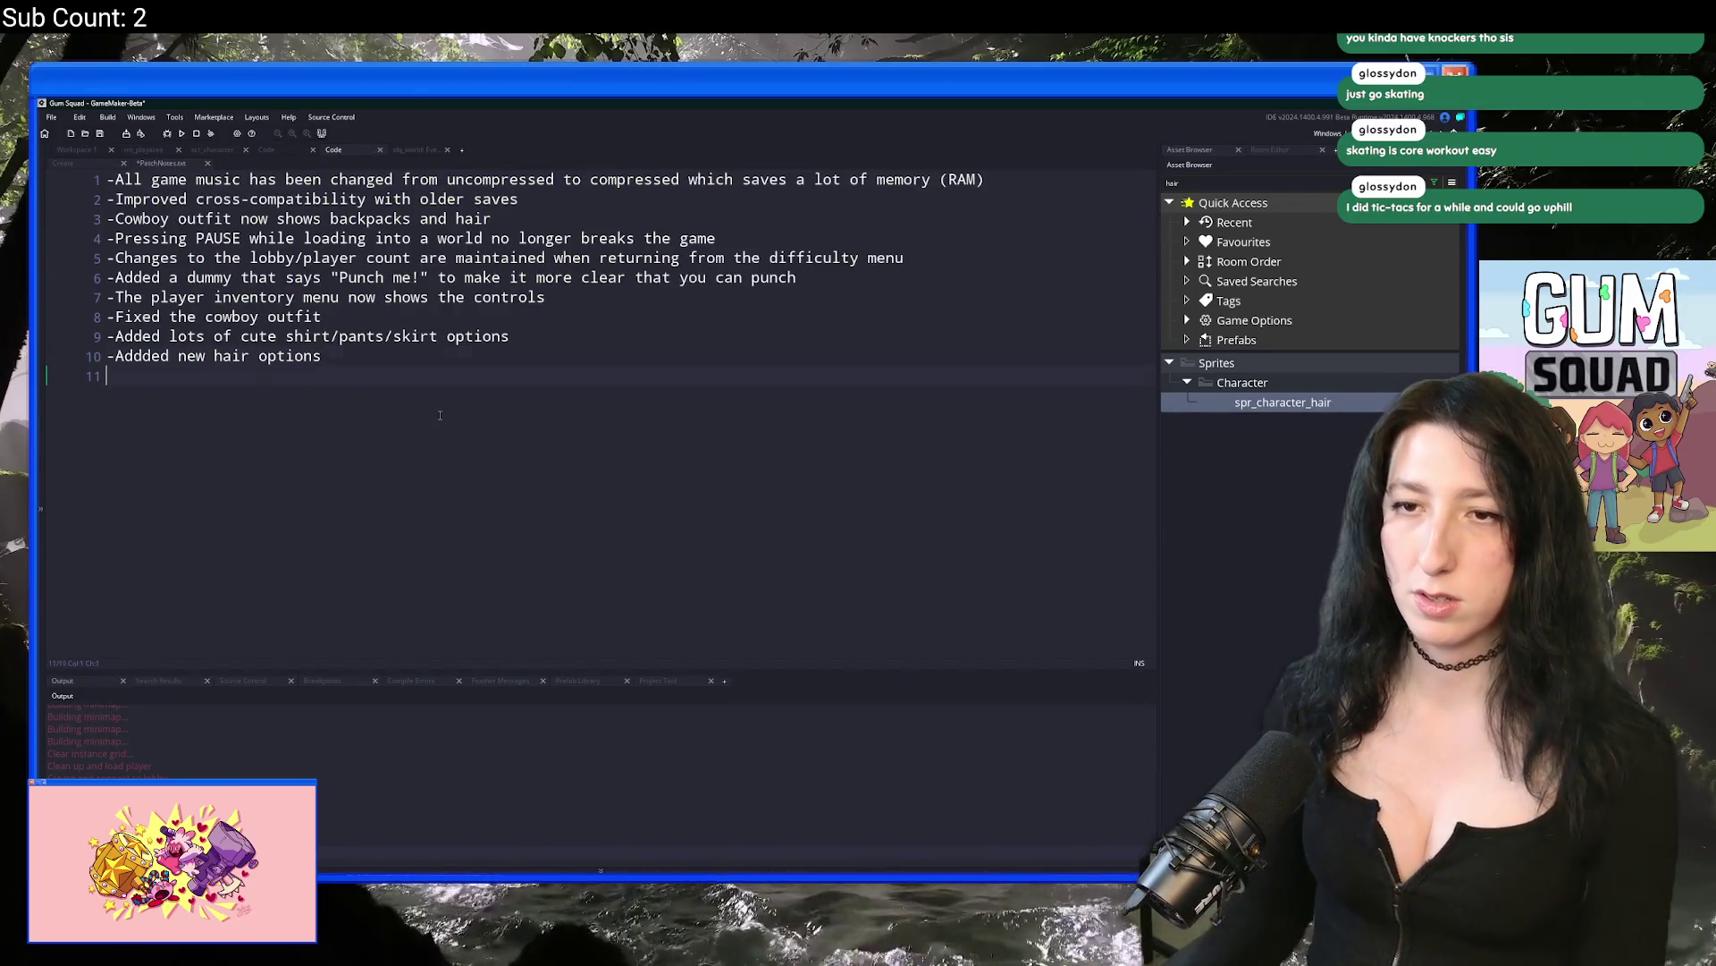
Step: Add patch note 11: closing a new world unsaved no longer leaves chests empty when rejoining the world
{"action": "type", "text": "-Booting into a new world"}
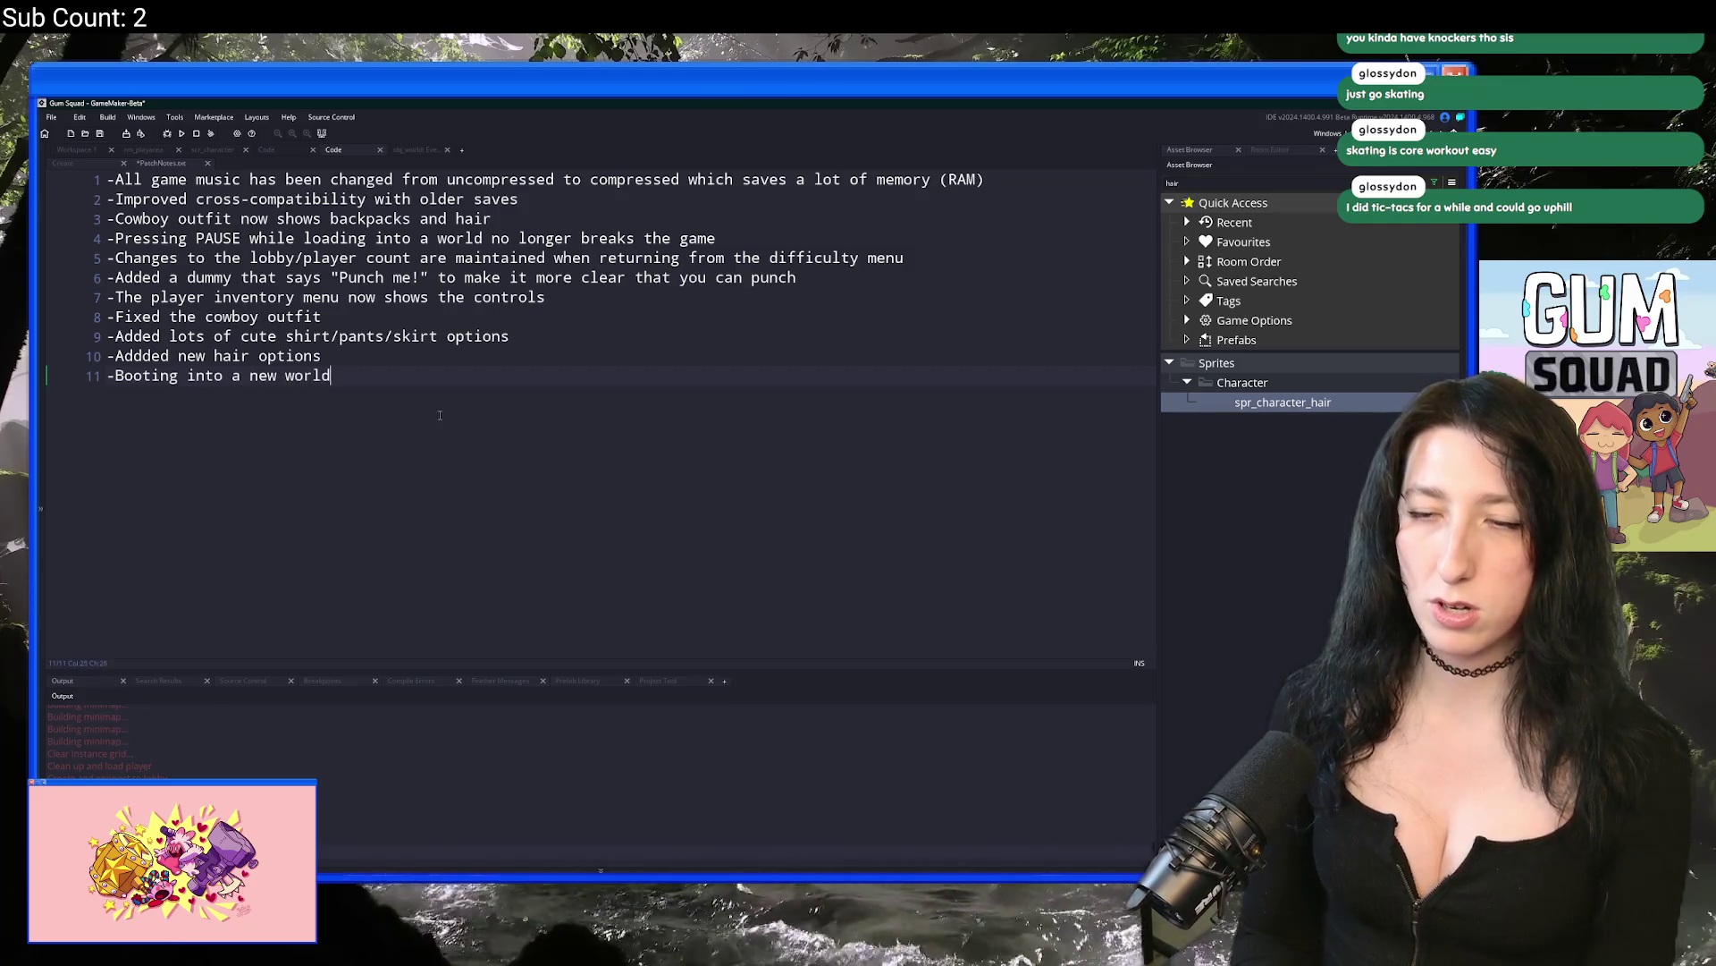
{"action": "type", "text": " and then imme"}
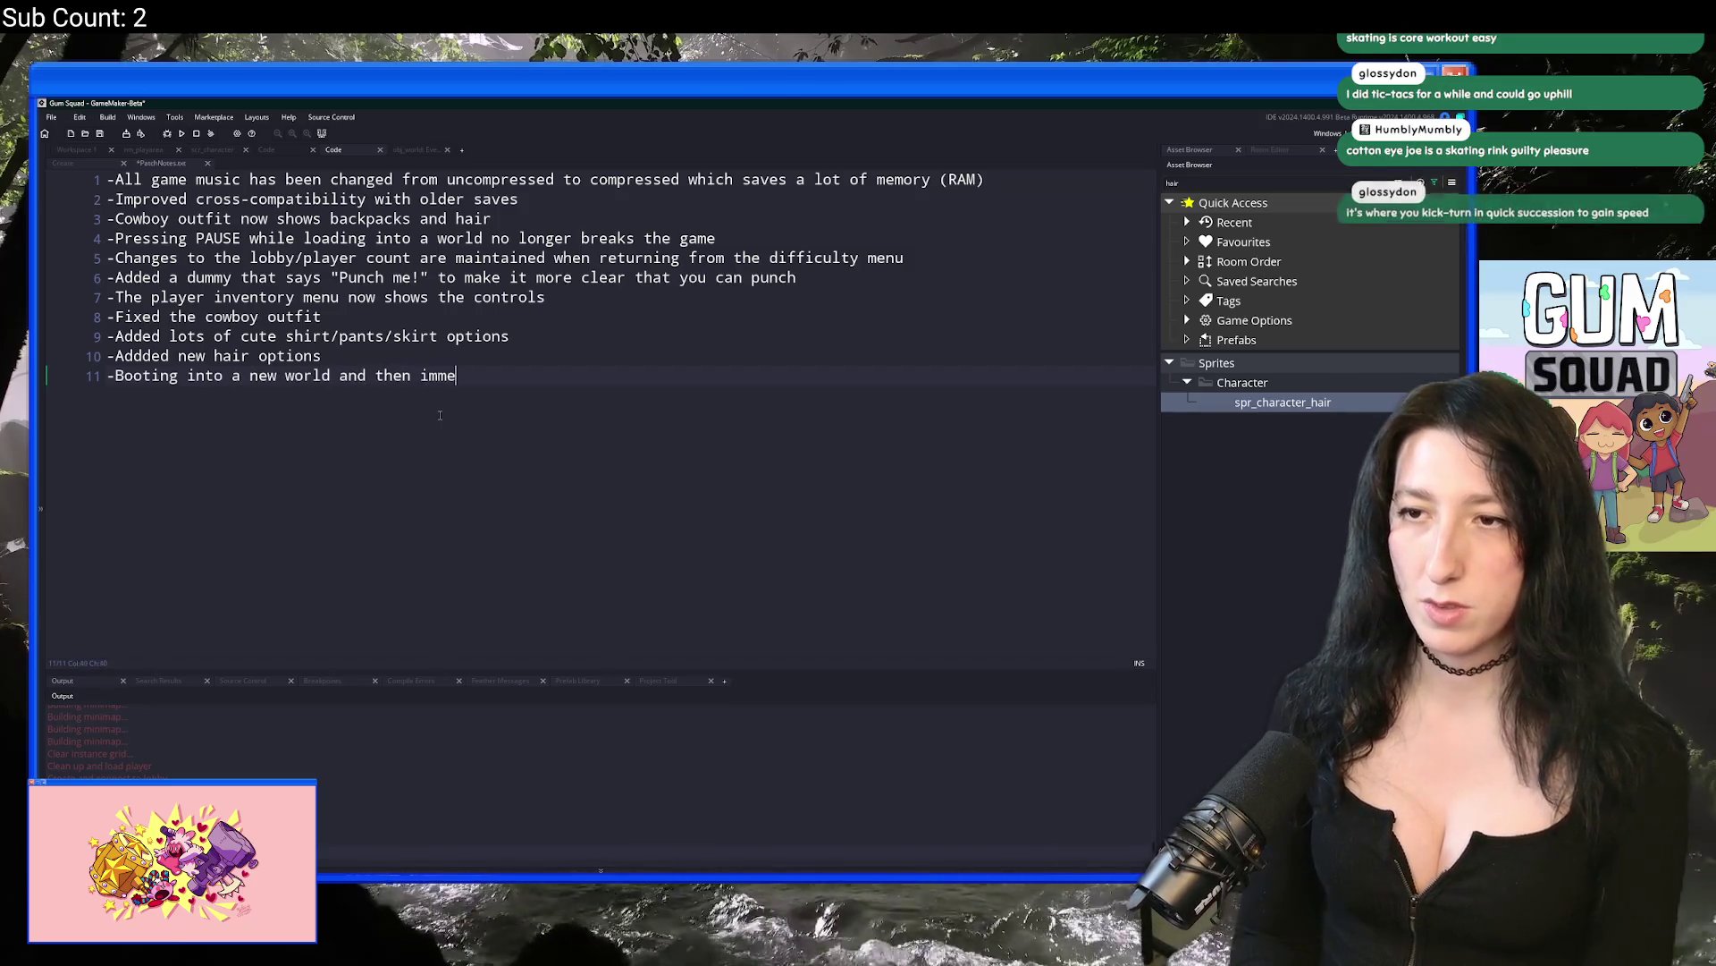
{"action": "type", "text": "diately closing the game without saving"}
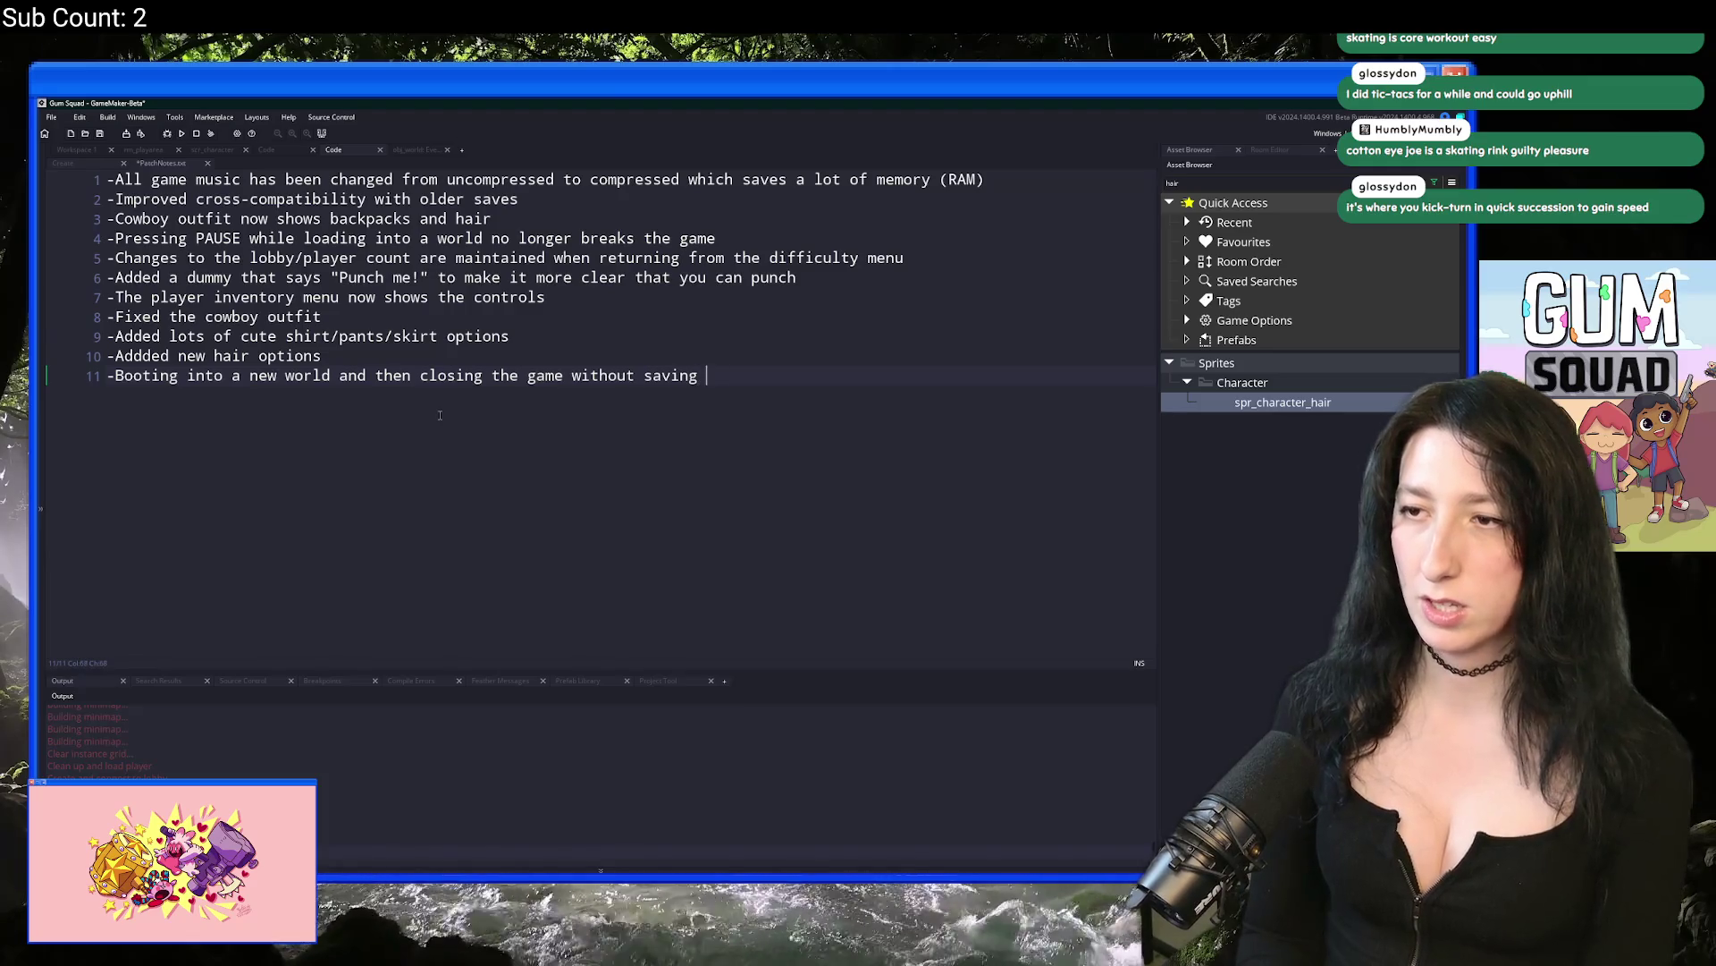
{"action": "key", "text": "BackSpace"}
{"action": "key", "text": "BackSpace"}
{"action": "type", "text": "longer "}
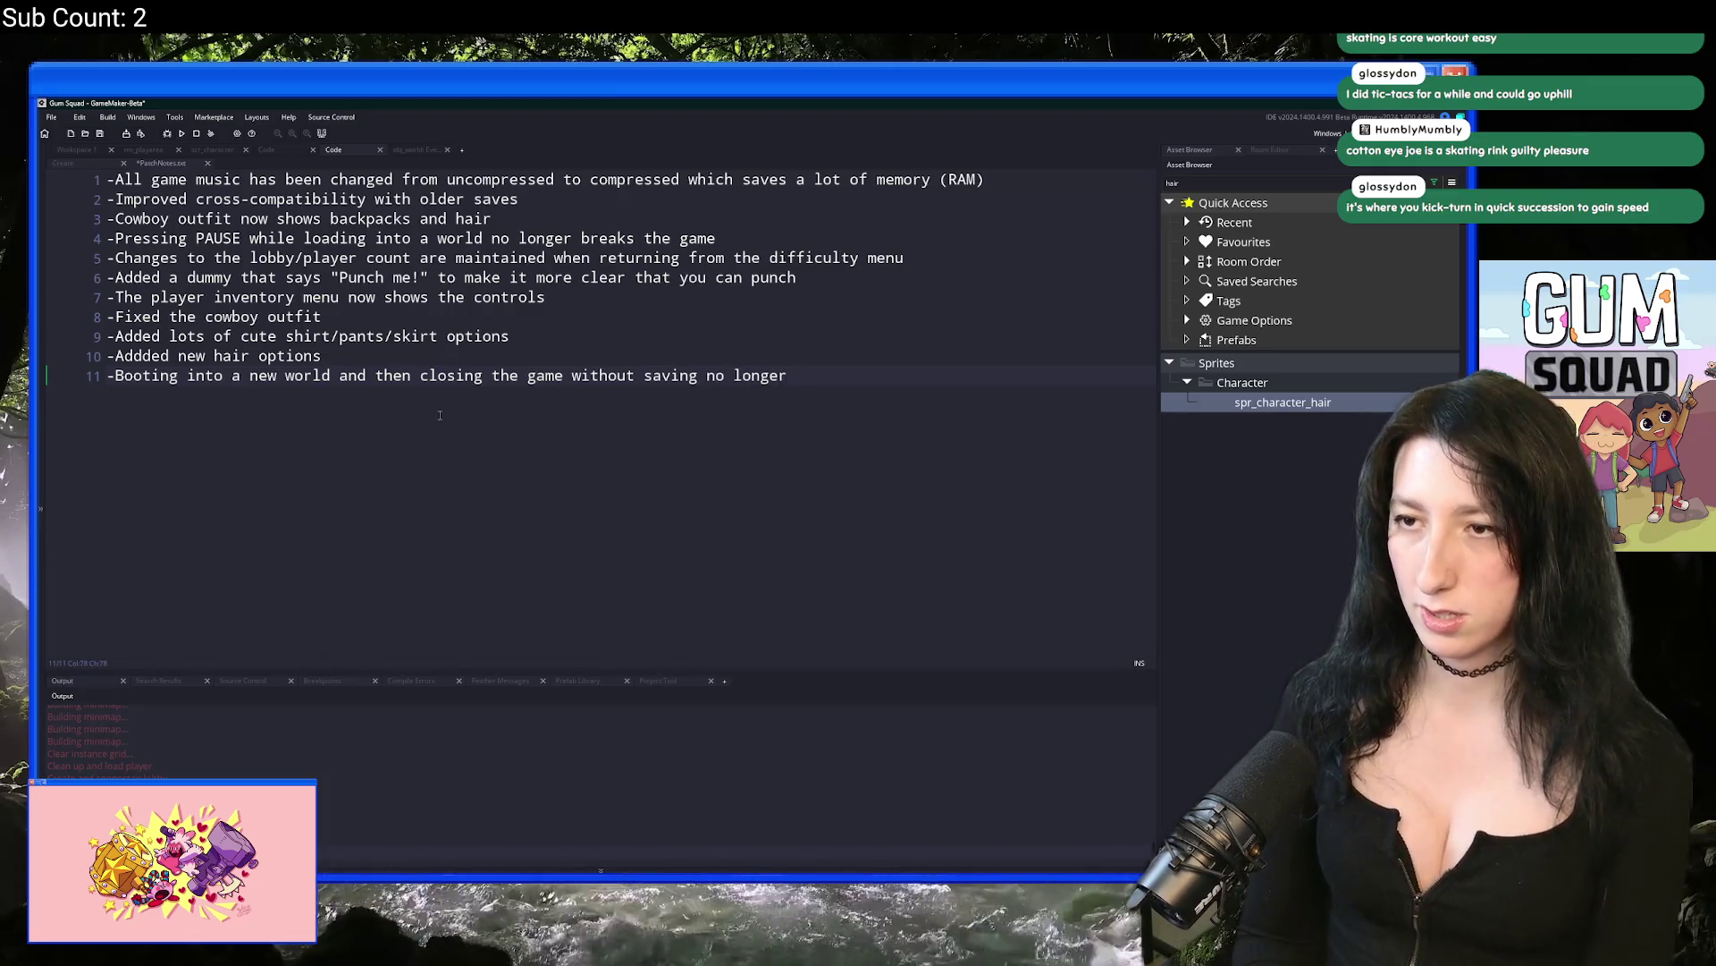
{"action": "type", "text": "causes chests to be m"}
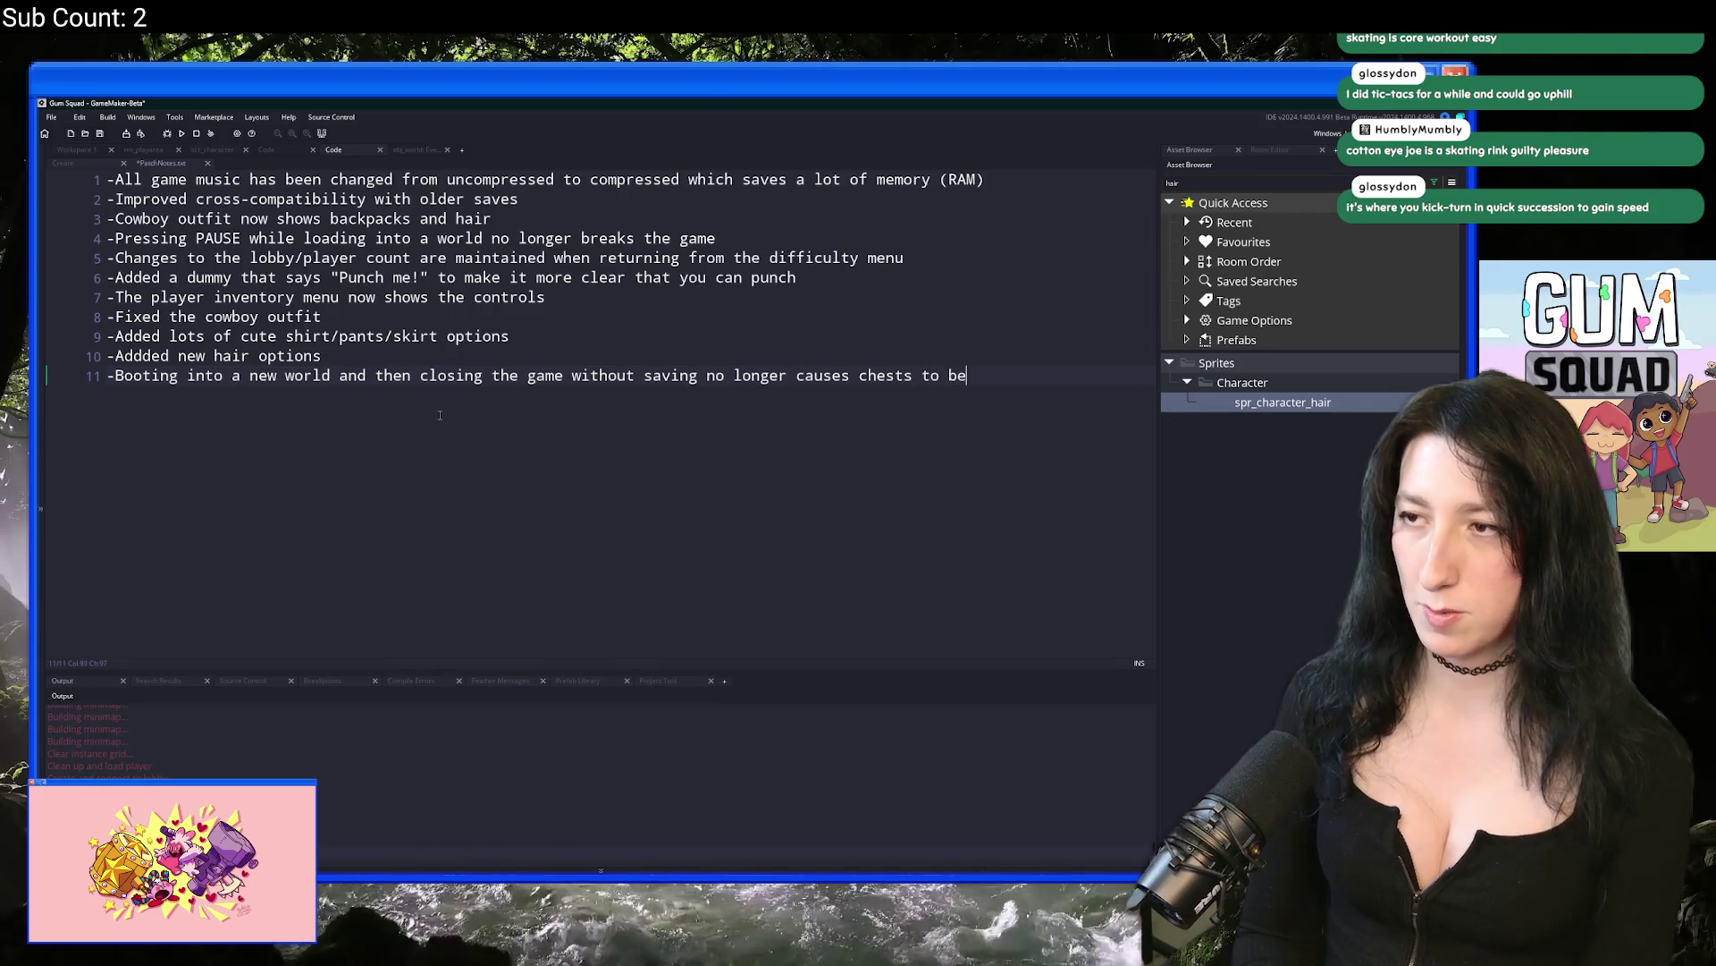
{"action": "key", "text": "BackSpace"}
{"action": "type", "text": "empty when rel"}
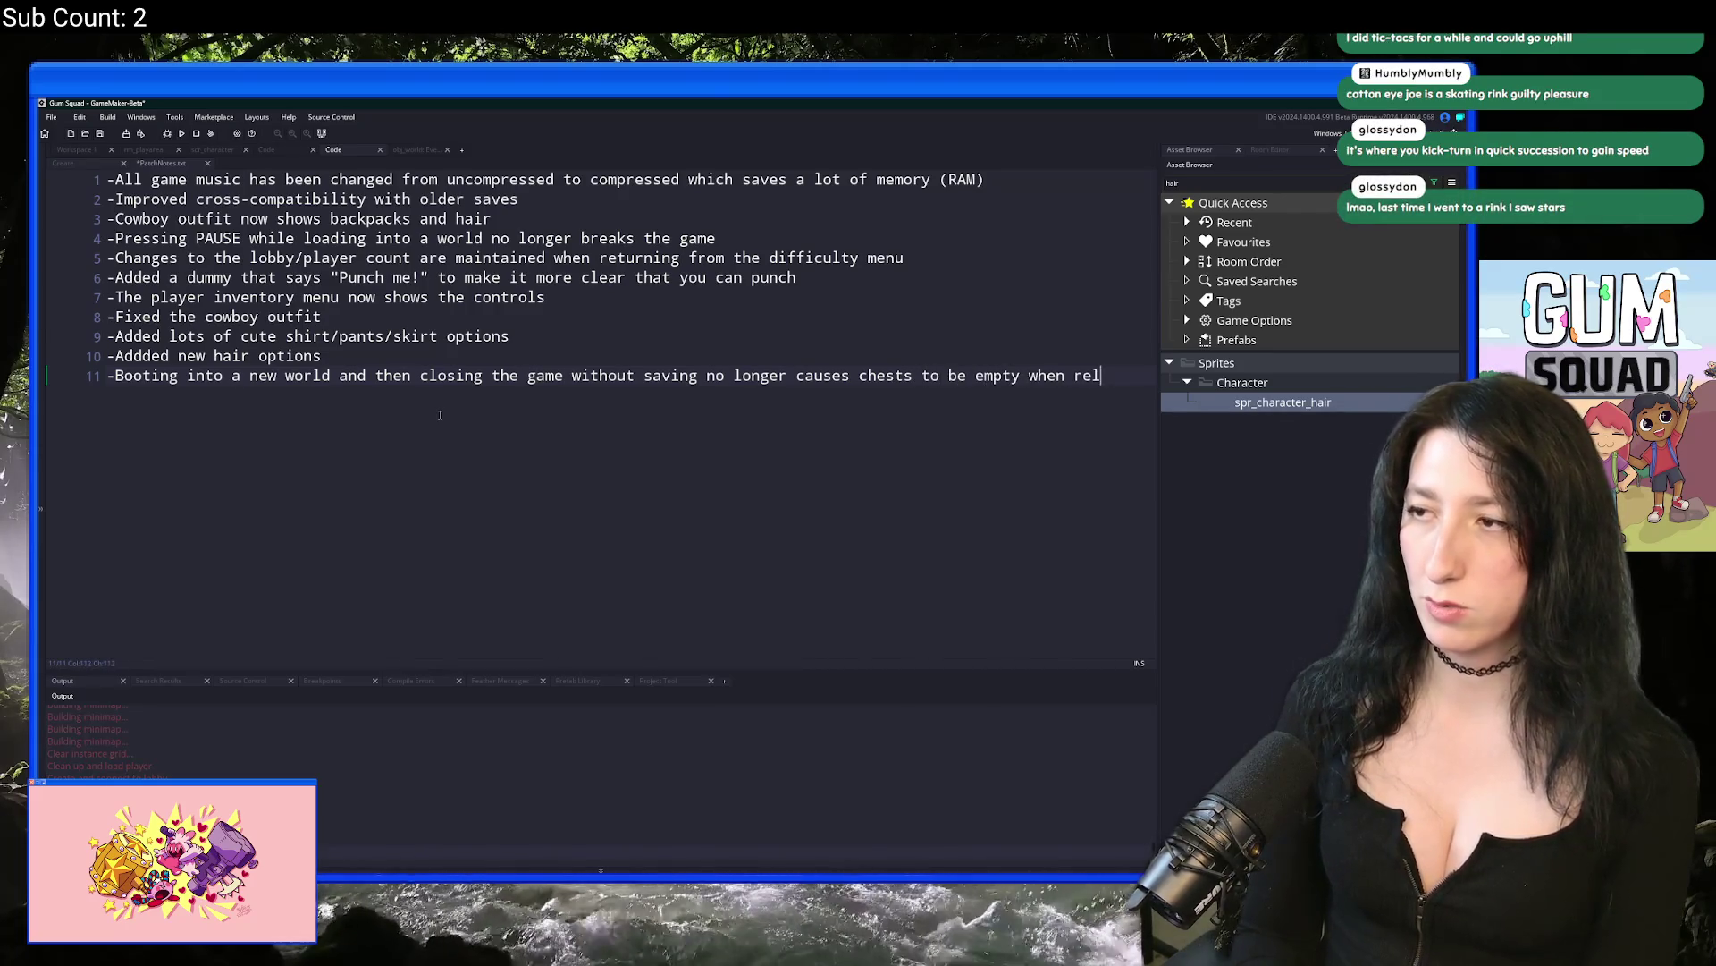
{"action": "type", "text": "oading"}
{"action": "key", "text": "BackSpace"}
{"action": "key", "text": "BackSpace"}
{"action": "key", "text": "BackSpace"}
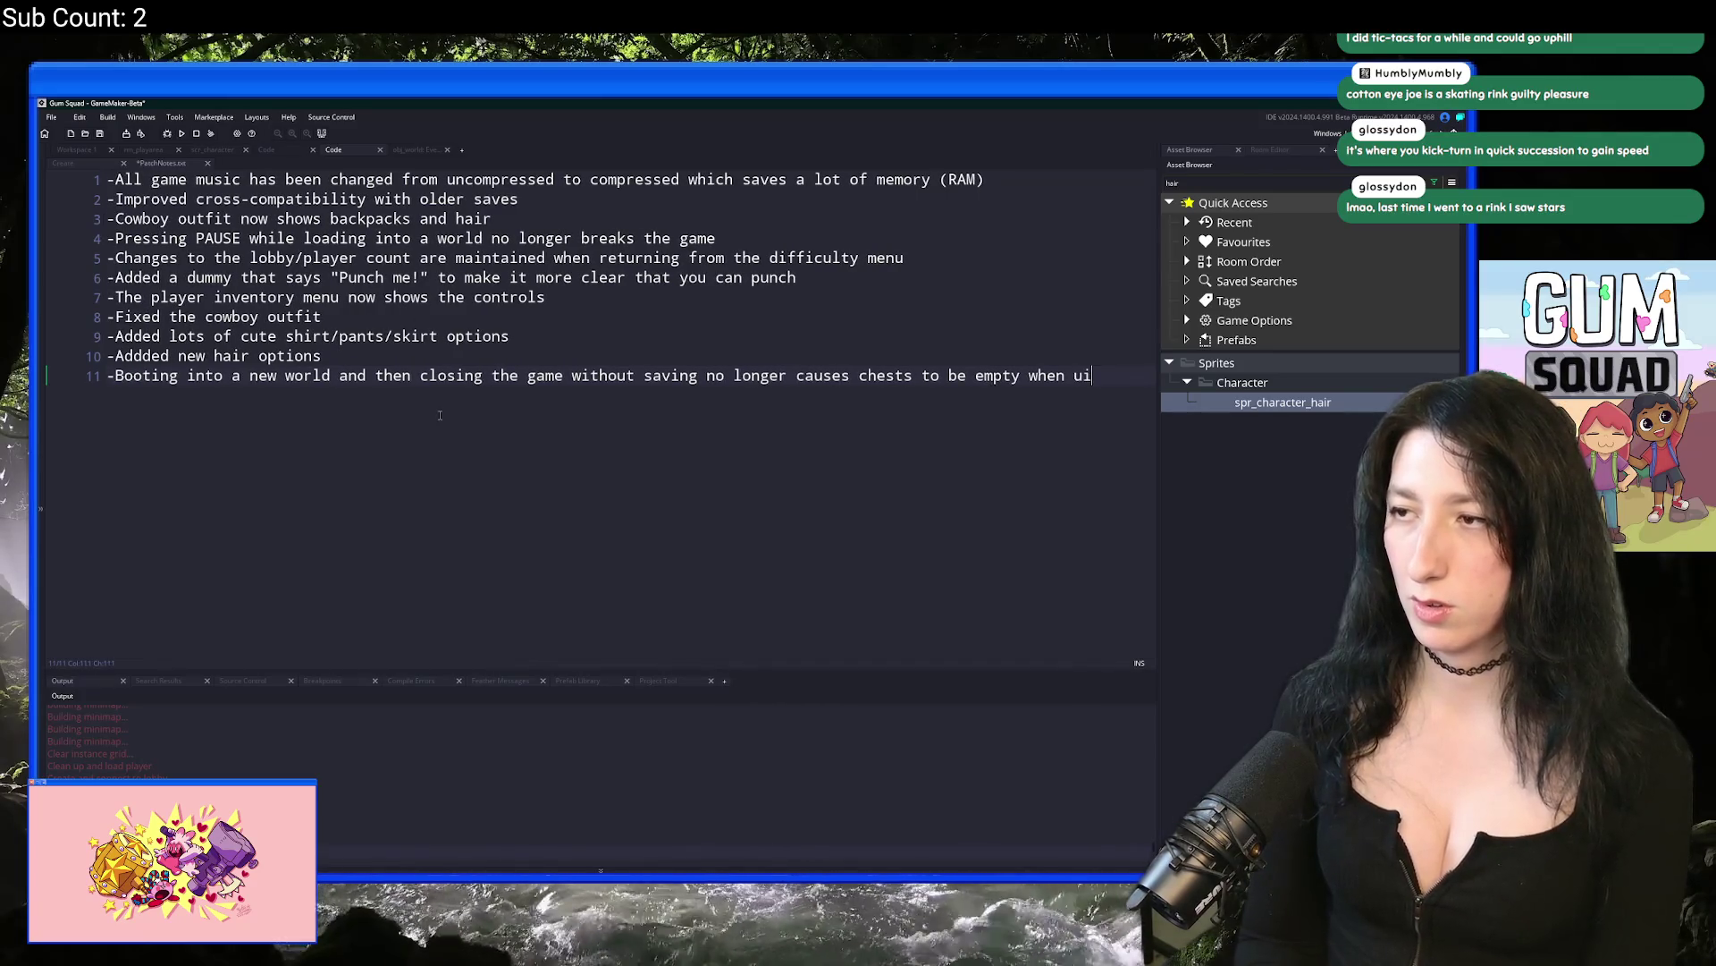
{"action": "type", "text": "revisit"}
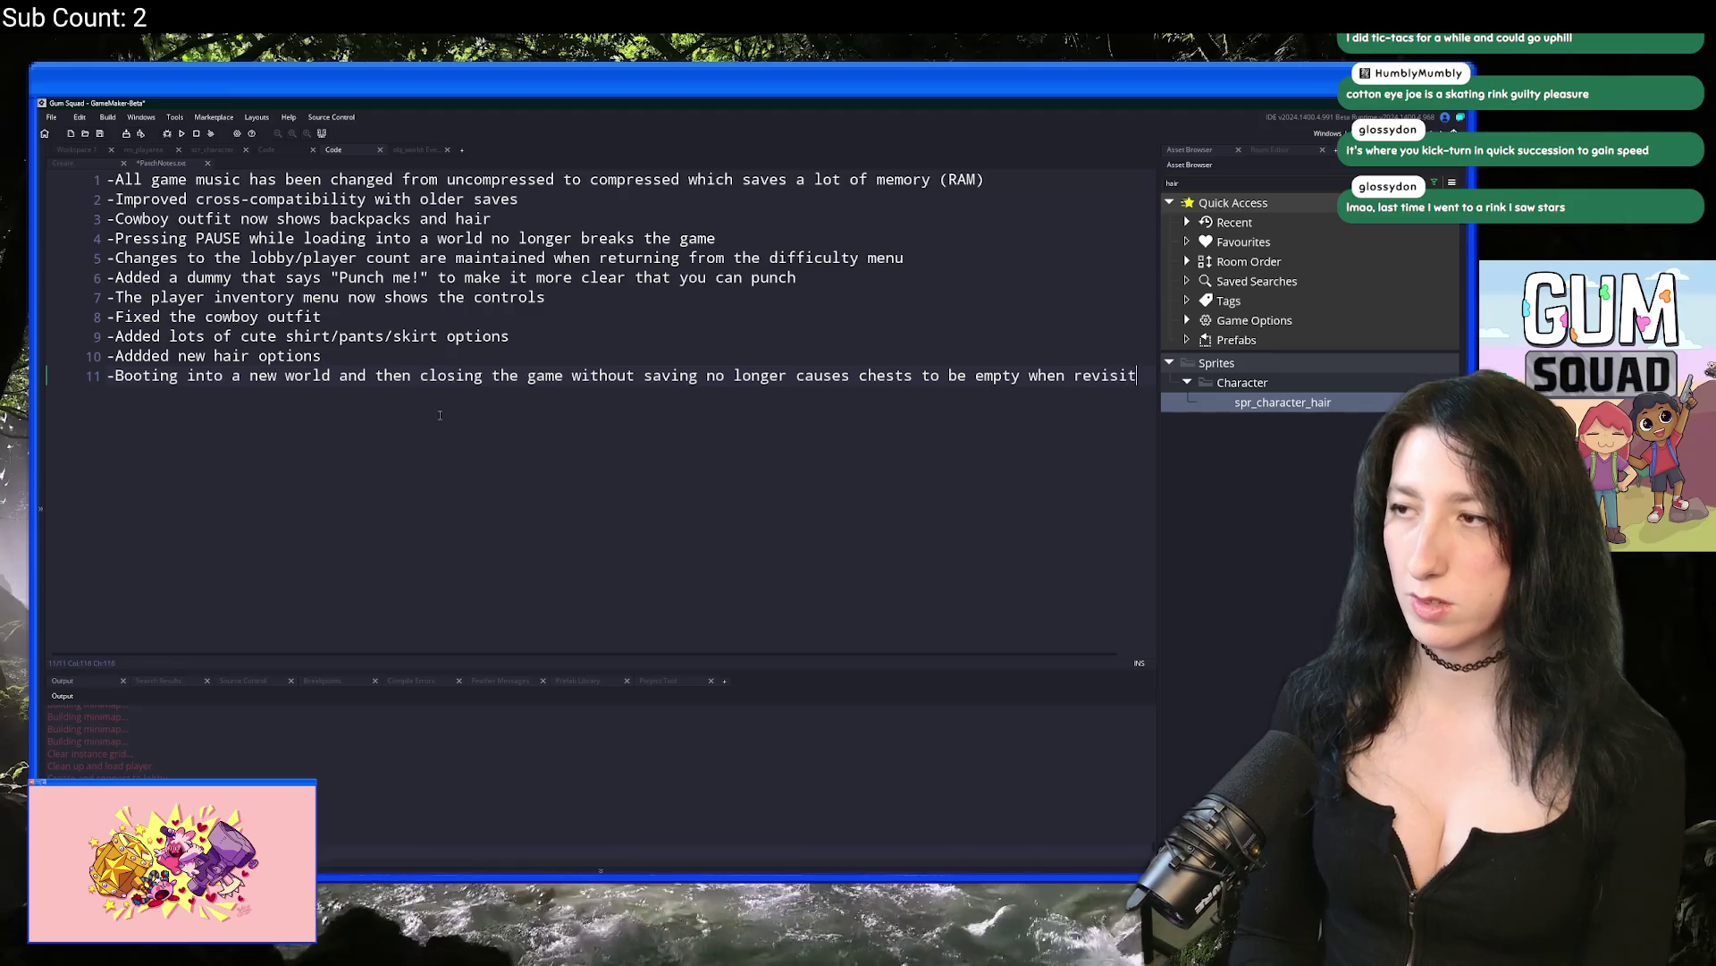
{"action": "key", "text": "BackSpace"}
{"action": "key", "text": "BackSpace"}
{"action": "key", "text": "BackSpace"}
{"action": "type", "text": "loading th worl"}
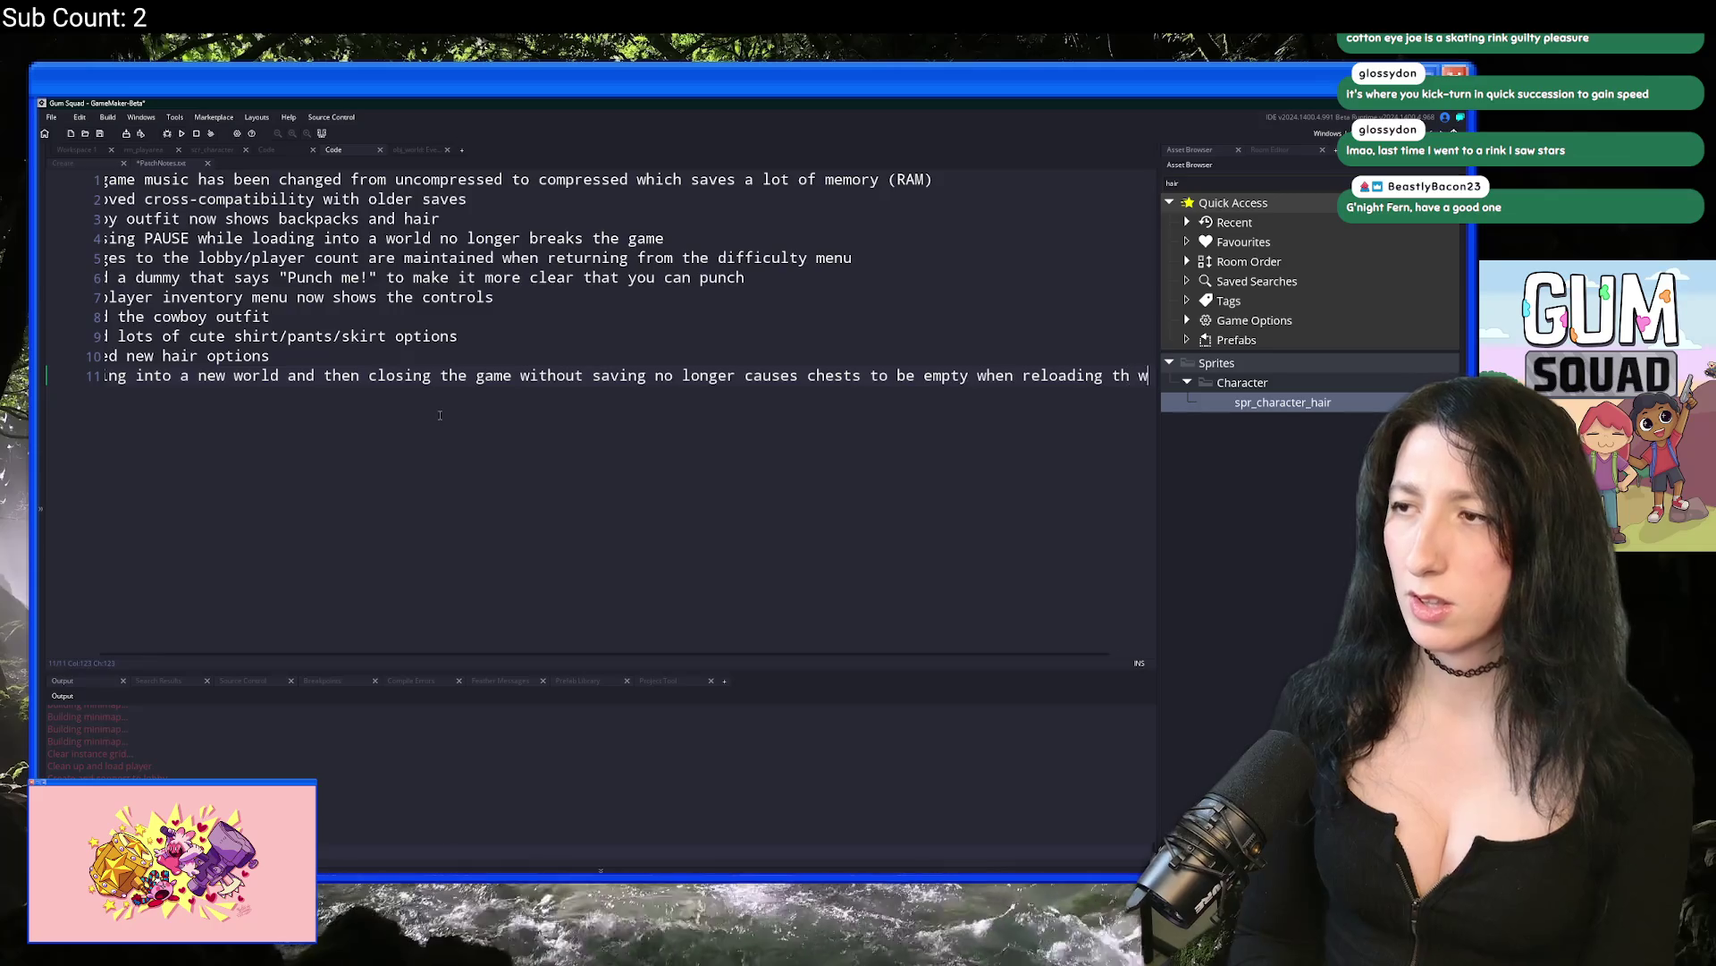
{"action": "key", "text": "BackSpace"}
{"action": "key", "text": "BackSpace"}
{"action": "key", "text": "BackSpace"}
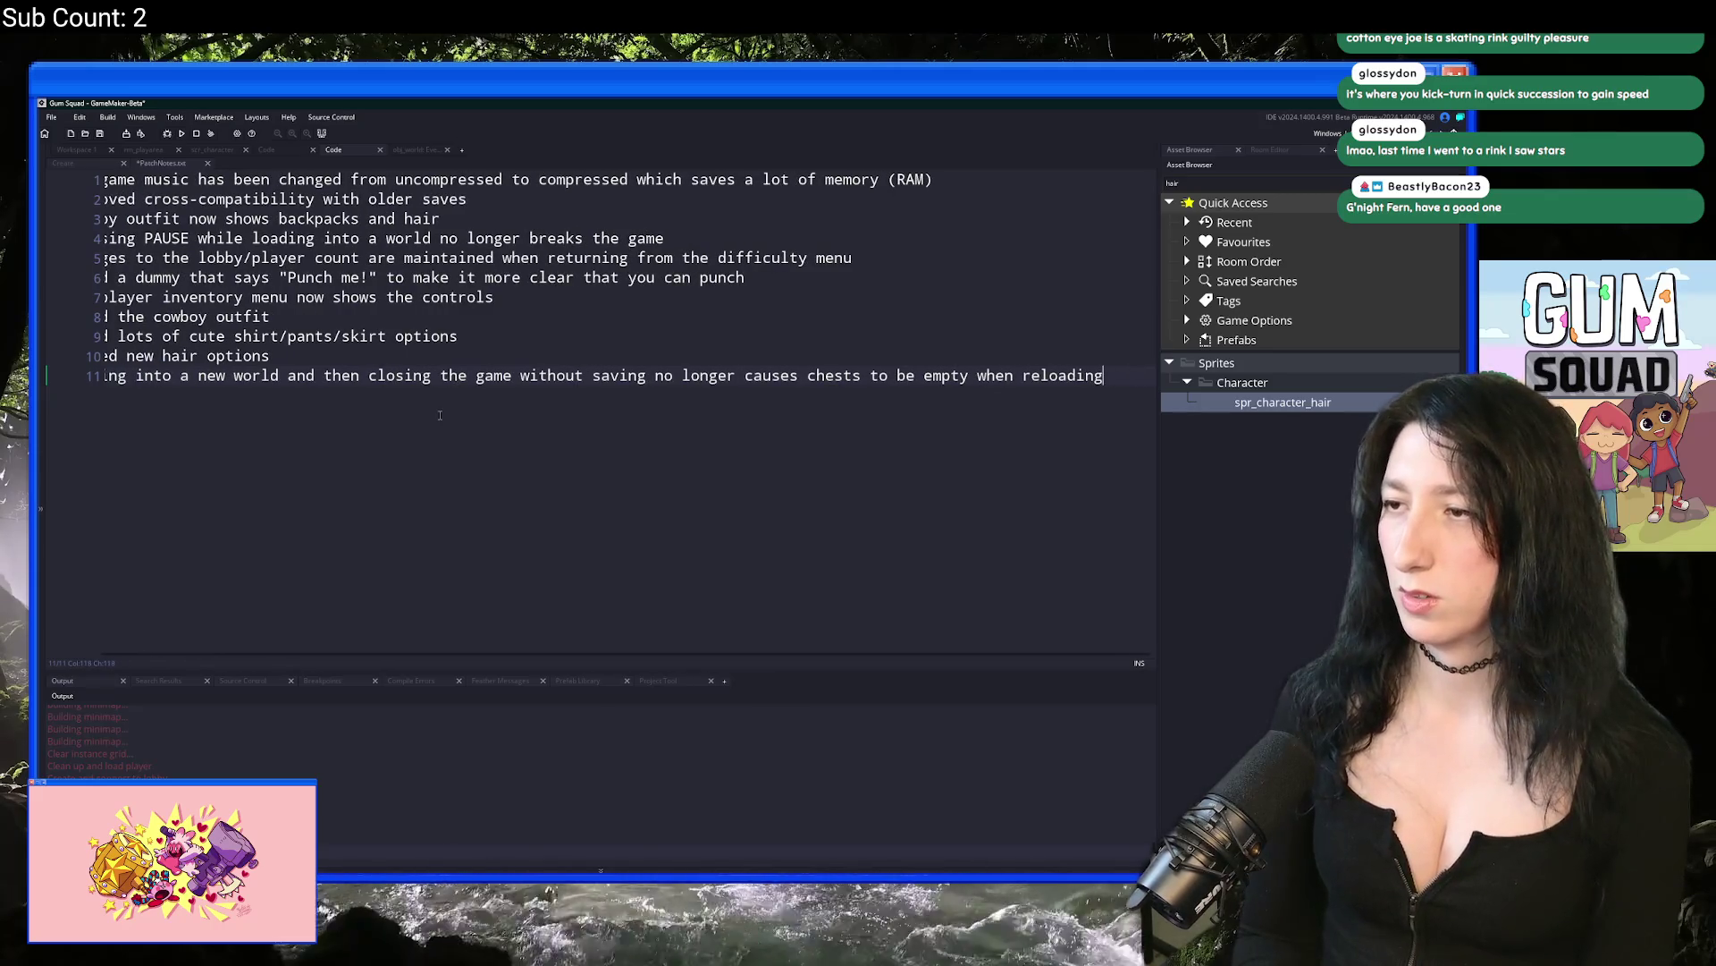
{"action": "type", "text": "joi"}
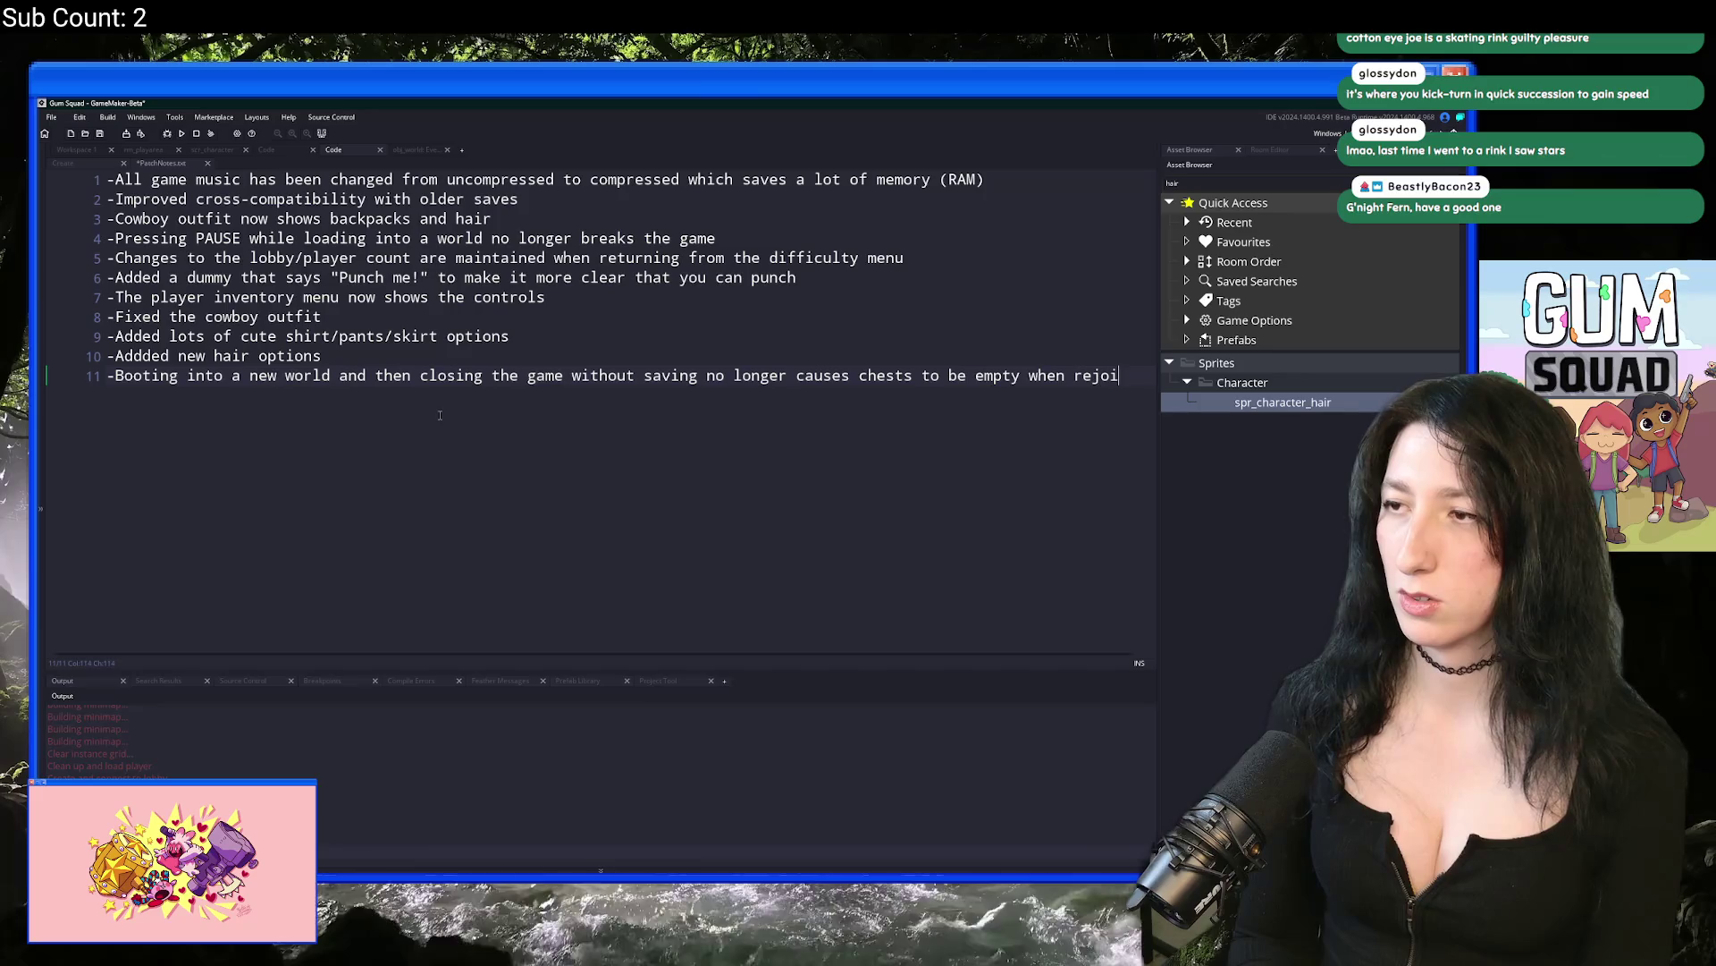
{"action": "type", "text": "ning the world"}
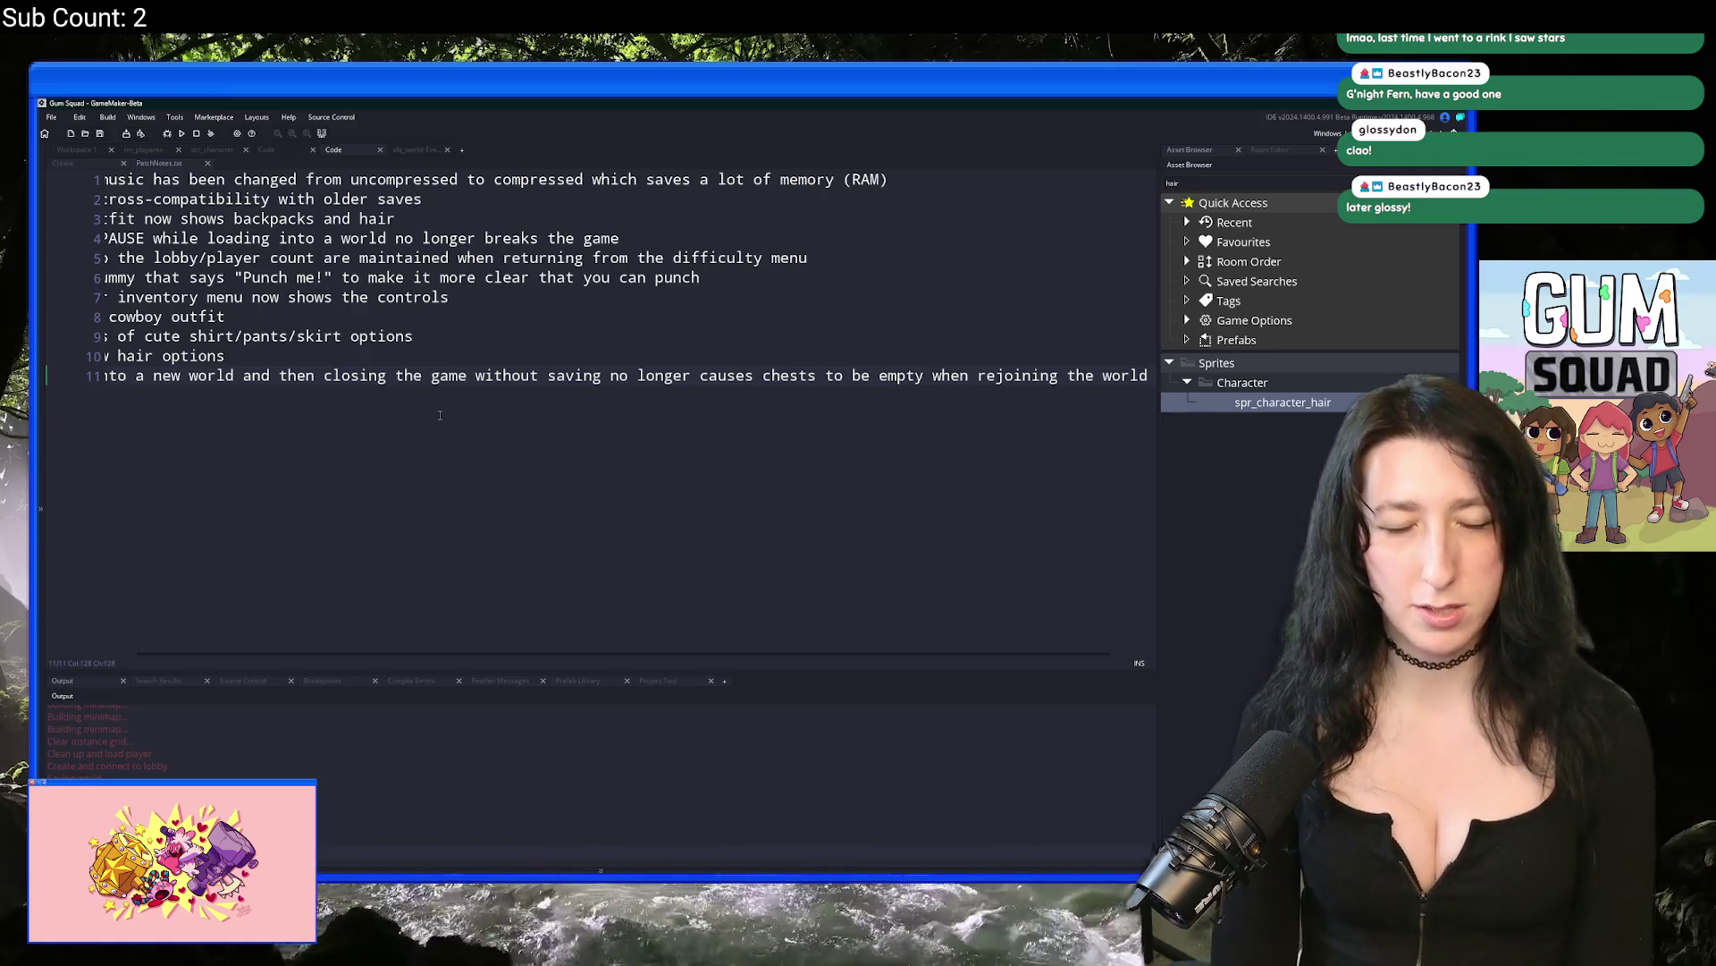
Step: Move the shirt/pants/skirt and new hair options lines (9–10) to the top of PatchNotes.txt
{"action": "left_click_drag", "start_coordinate": [105, 337], "coordinate": [106, 375]}
{"action": "key", "text": "ctrl+x"}
{"action": "key", "text": "ctrl+Home"}
{"action": "key", "text": "ctrl+v"}
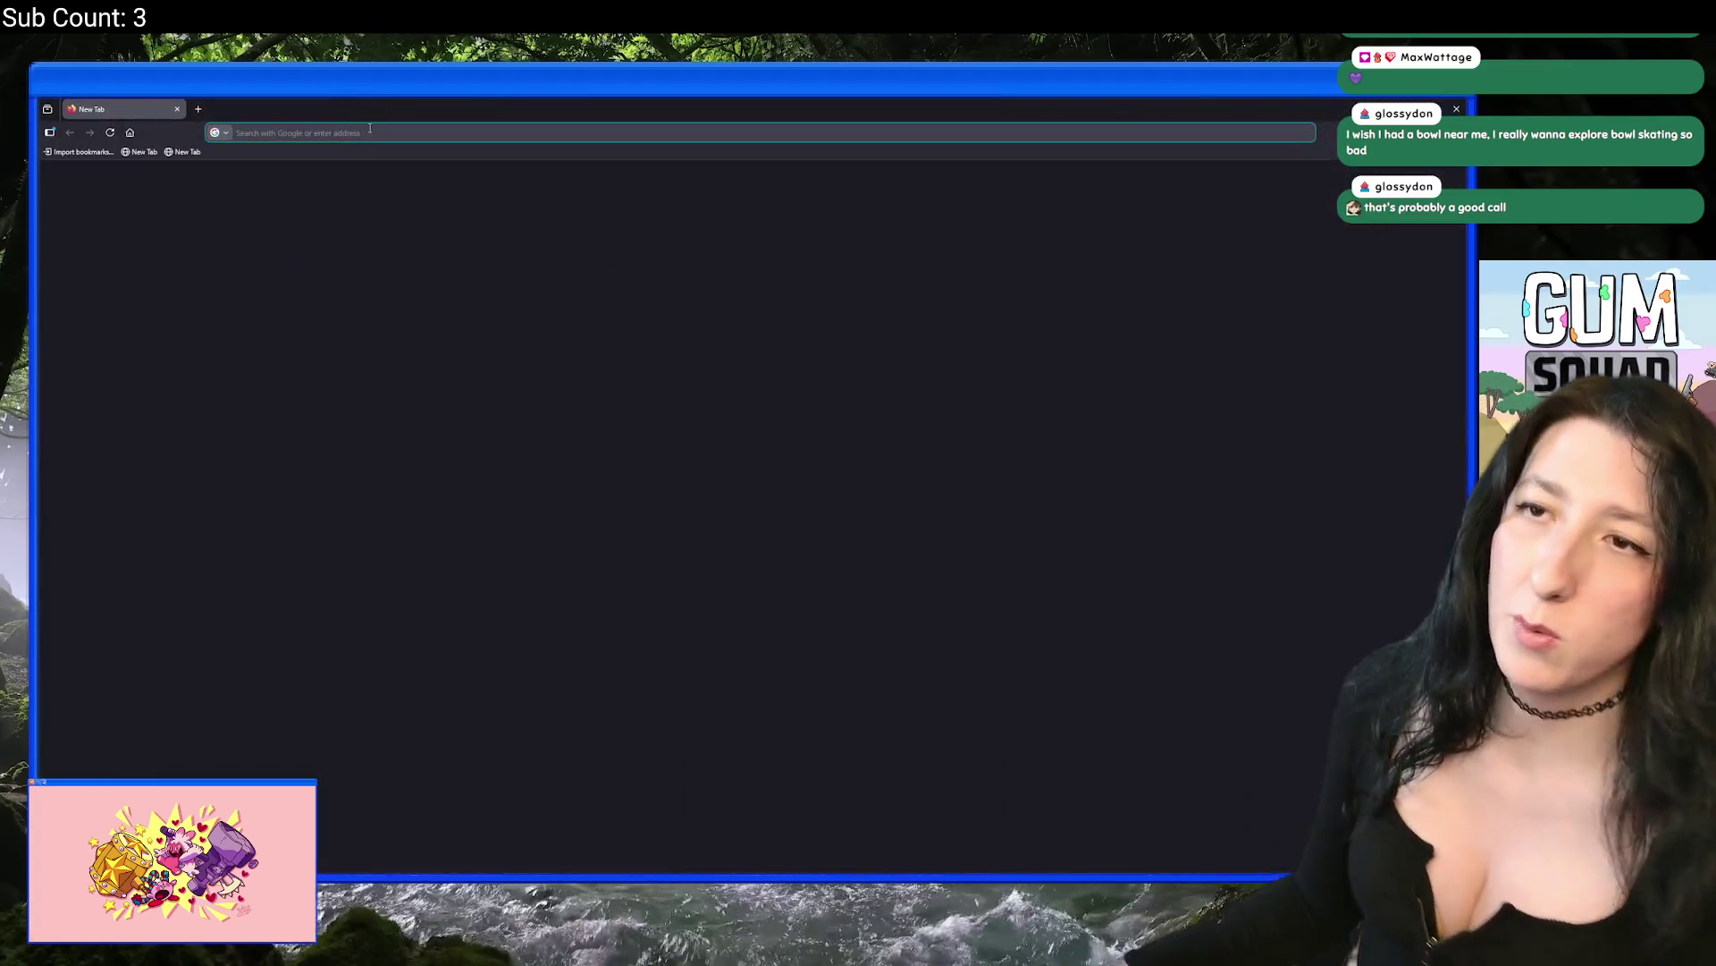
Step: Search Google for 'healthy weight woman 6'0' and highlight the 140–183 lbs range
{"action": "left_click", "coordinate": [370, 131]}
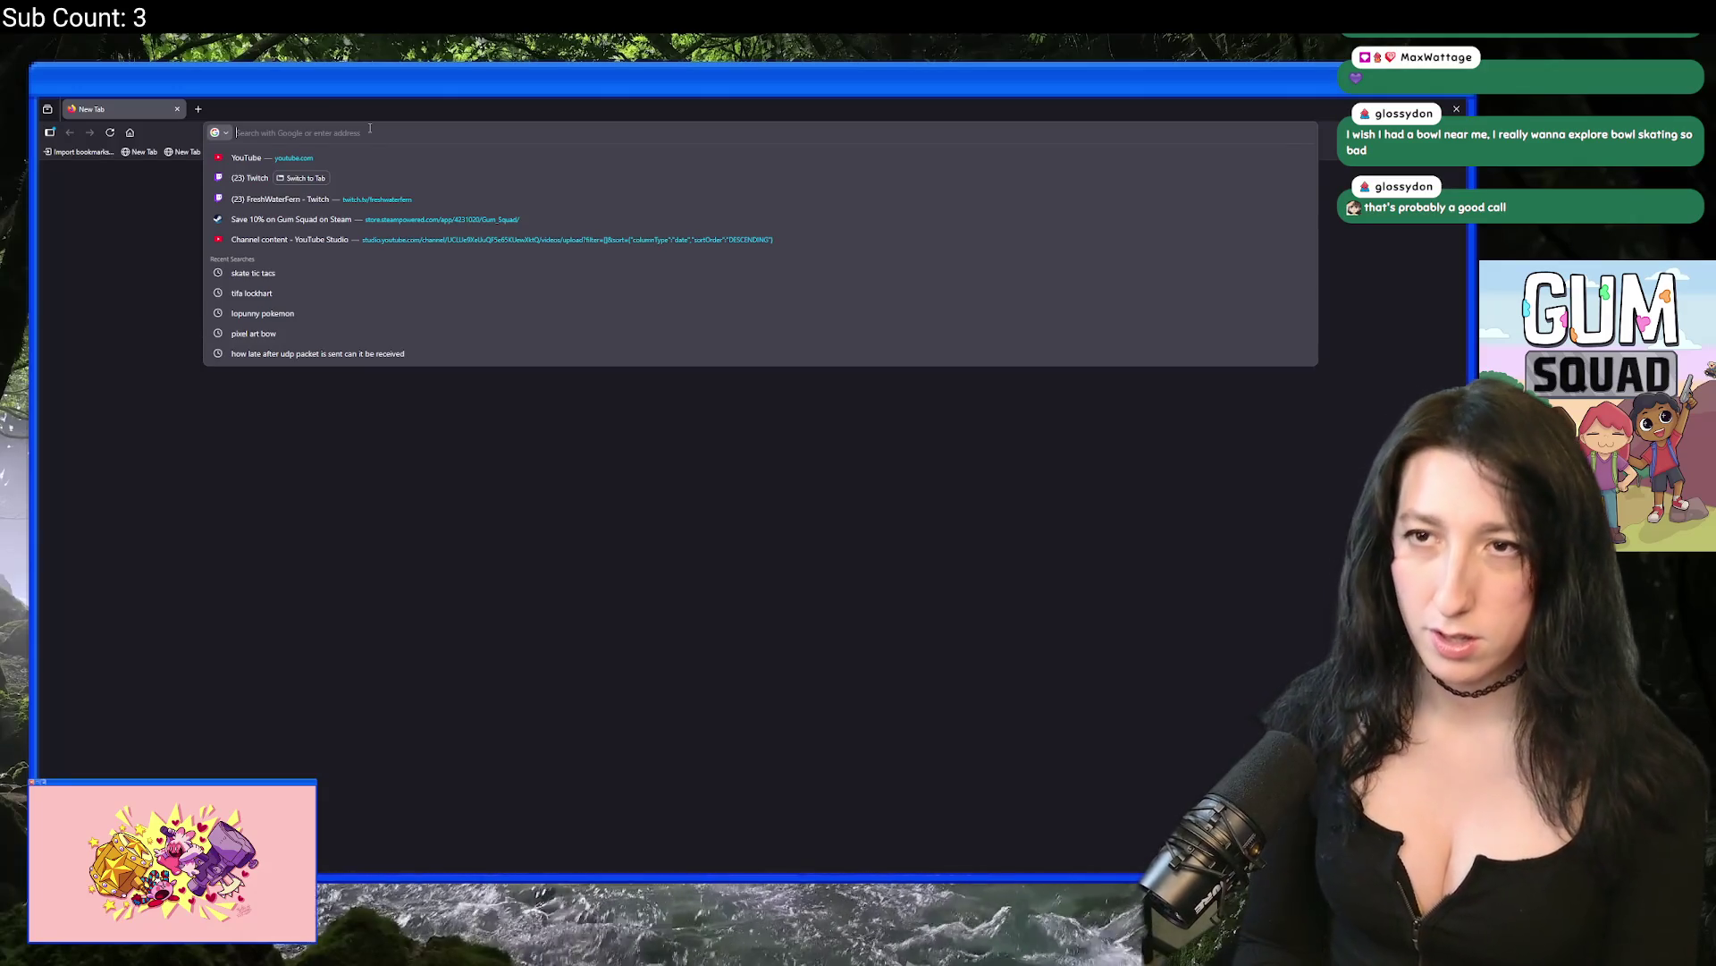
{"action": "type", "text": "iuekdhealthy he"}
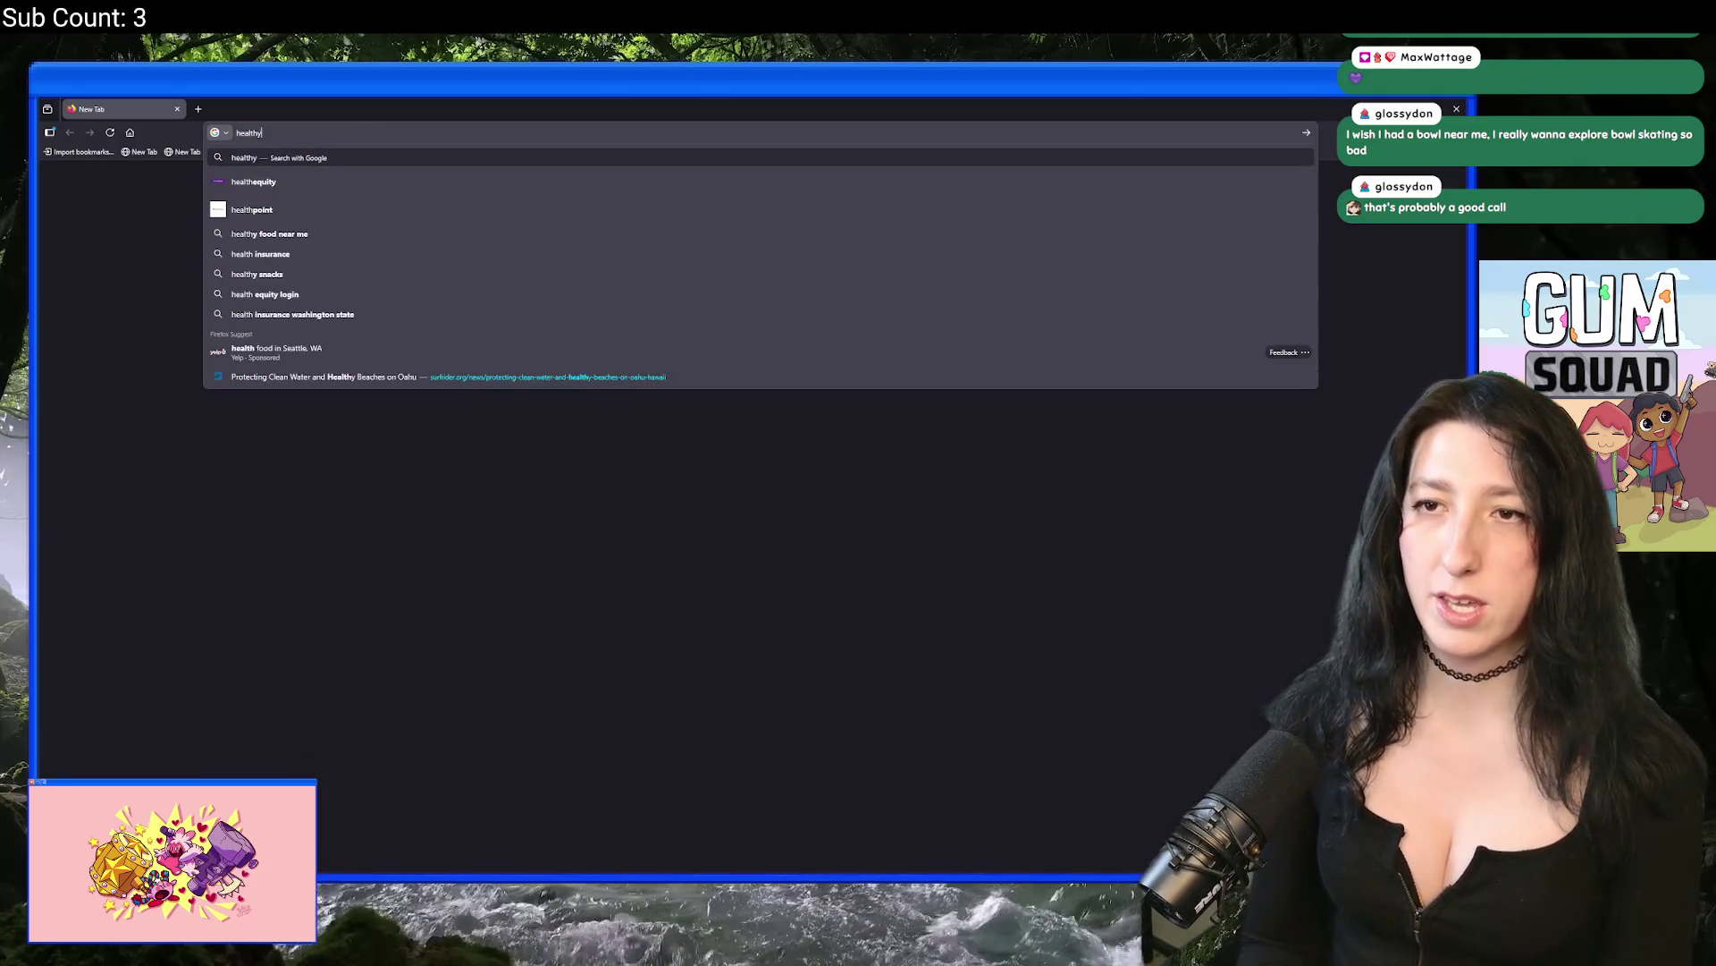
{"action": "key", "text": "BackSpace"}
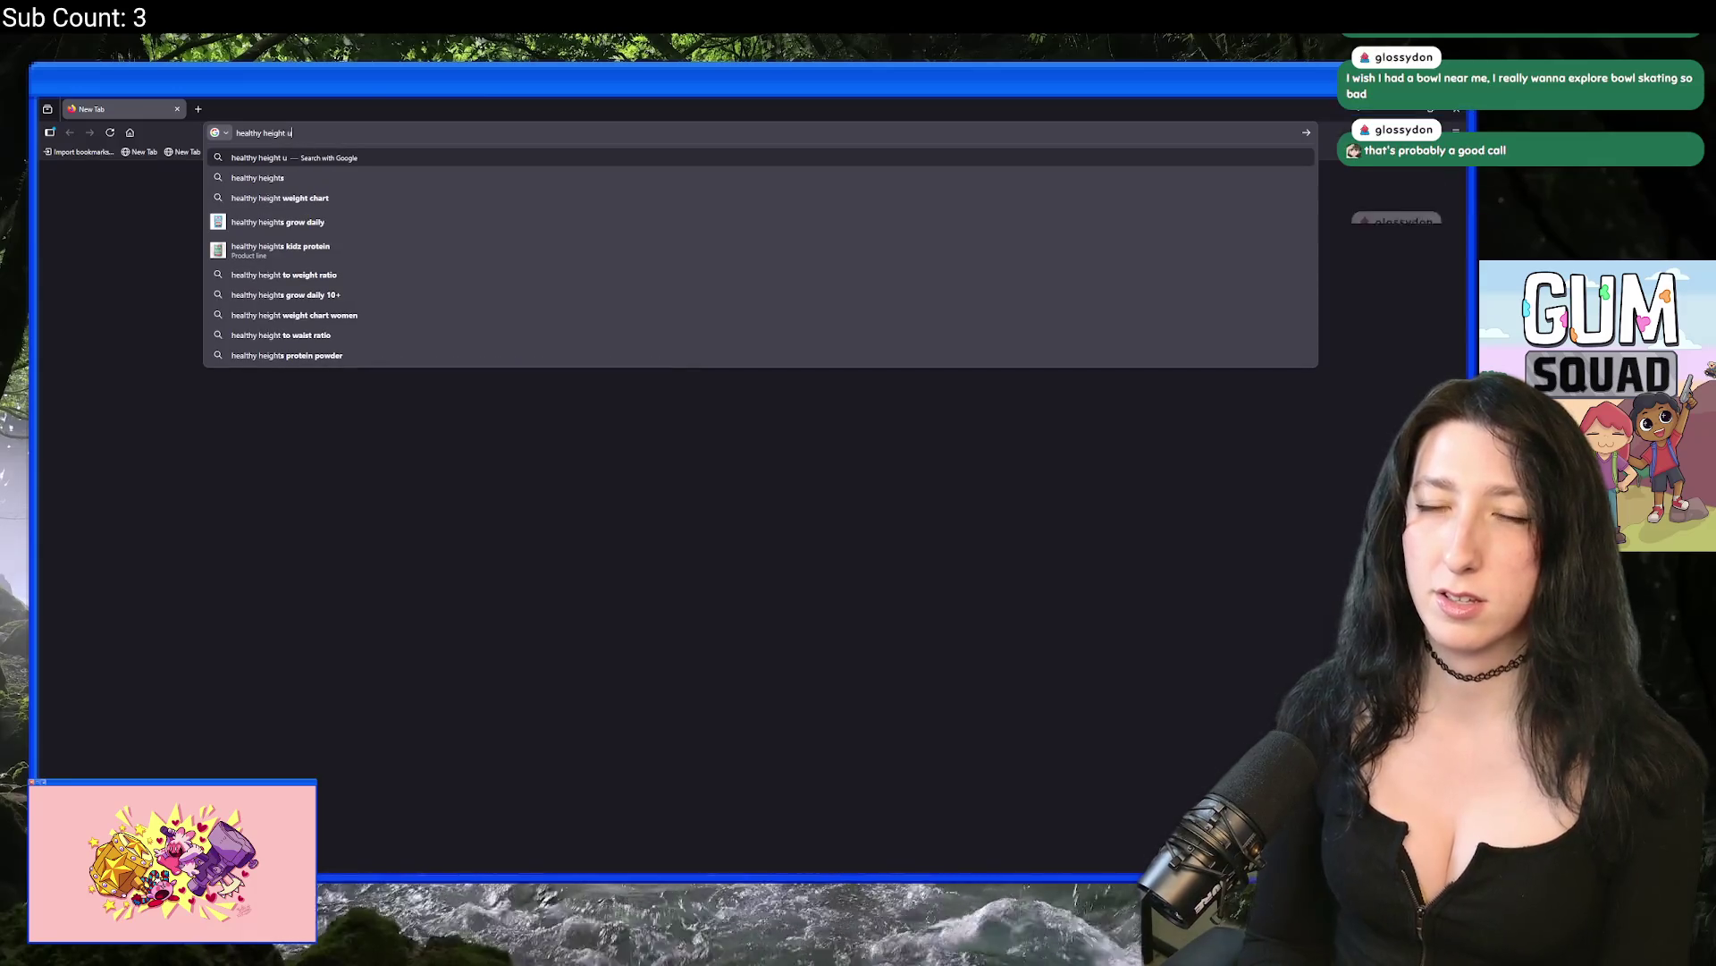
{"action": "key", "text": "BackSpace"}
{"action": "type", "text": "weight wo"}
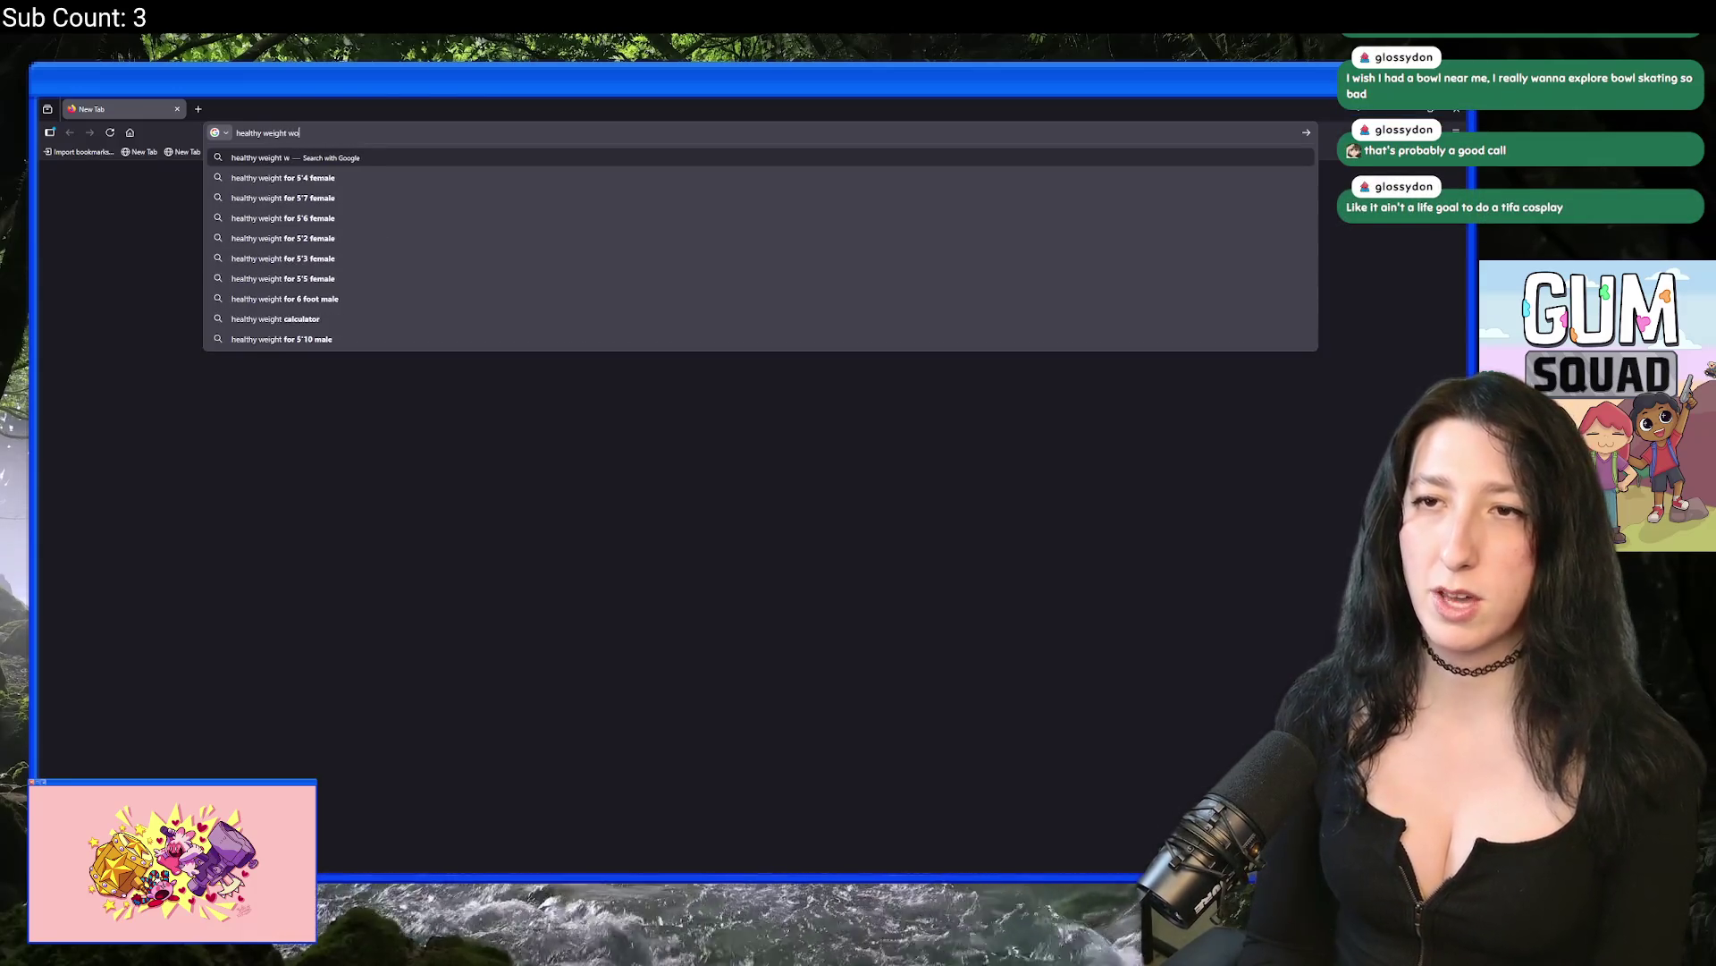
{"action": "type", "text": "man 6'0"}
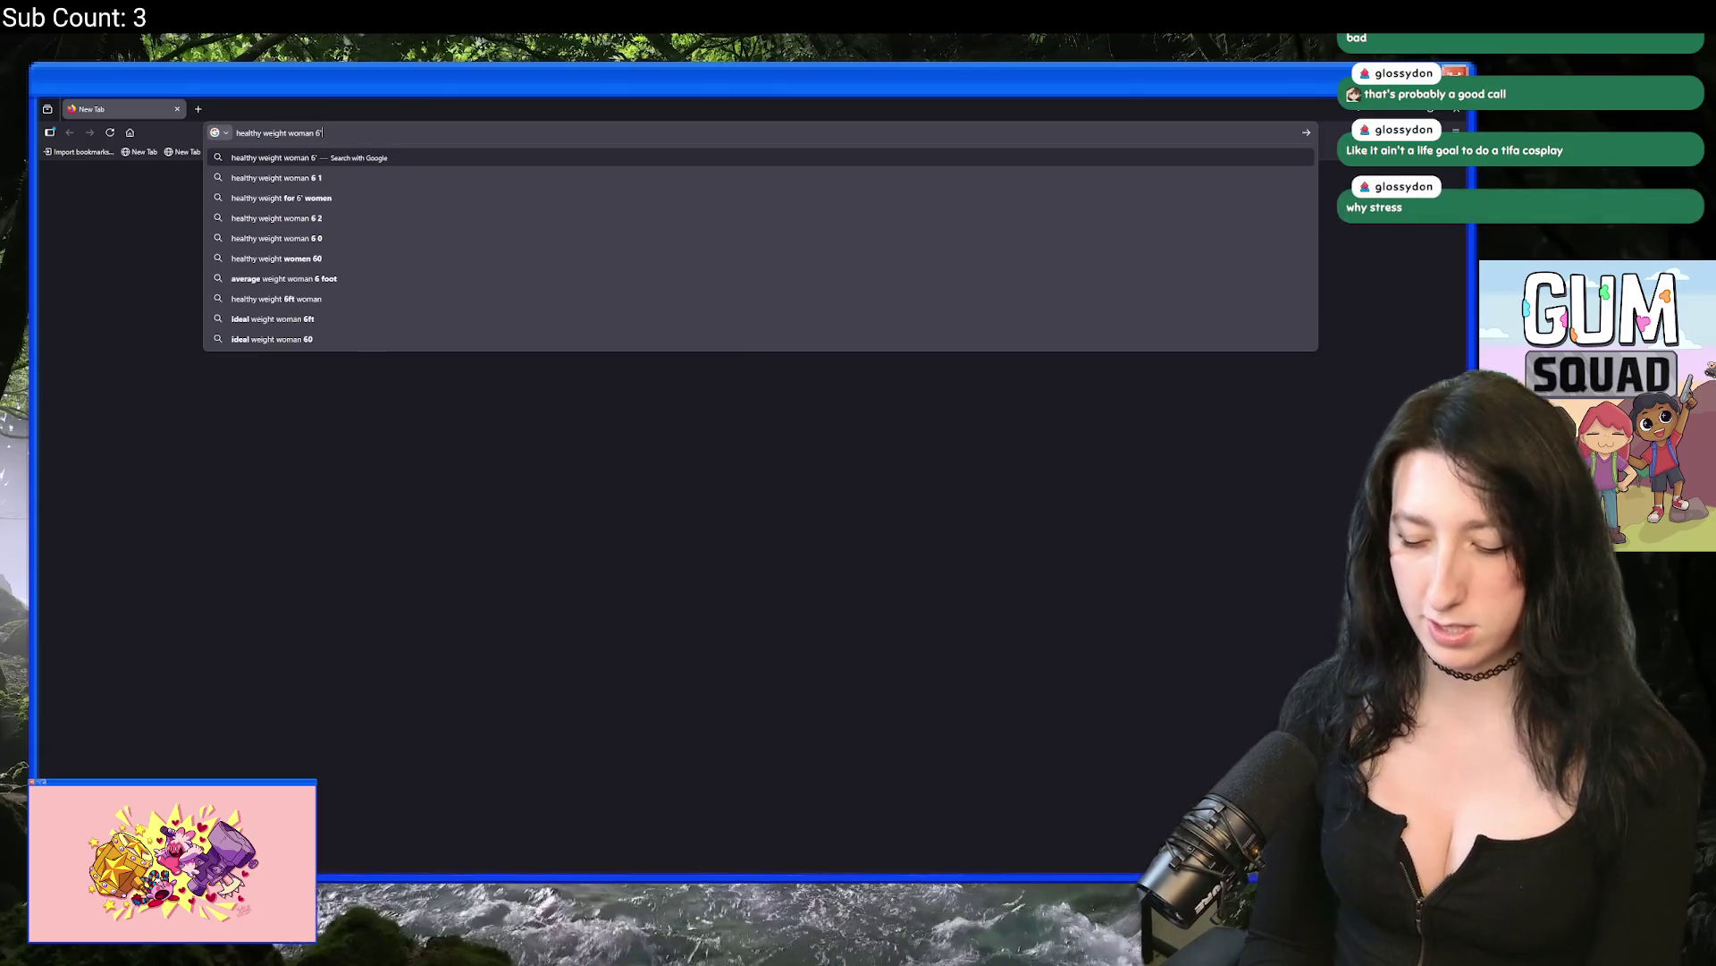
{"action": "key", "text": "Return"}
{"action": "left_click_drag", "start_coordinate": [293, 315], "coordinate": [376, 315]}
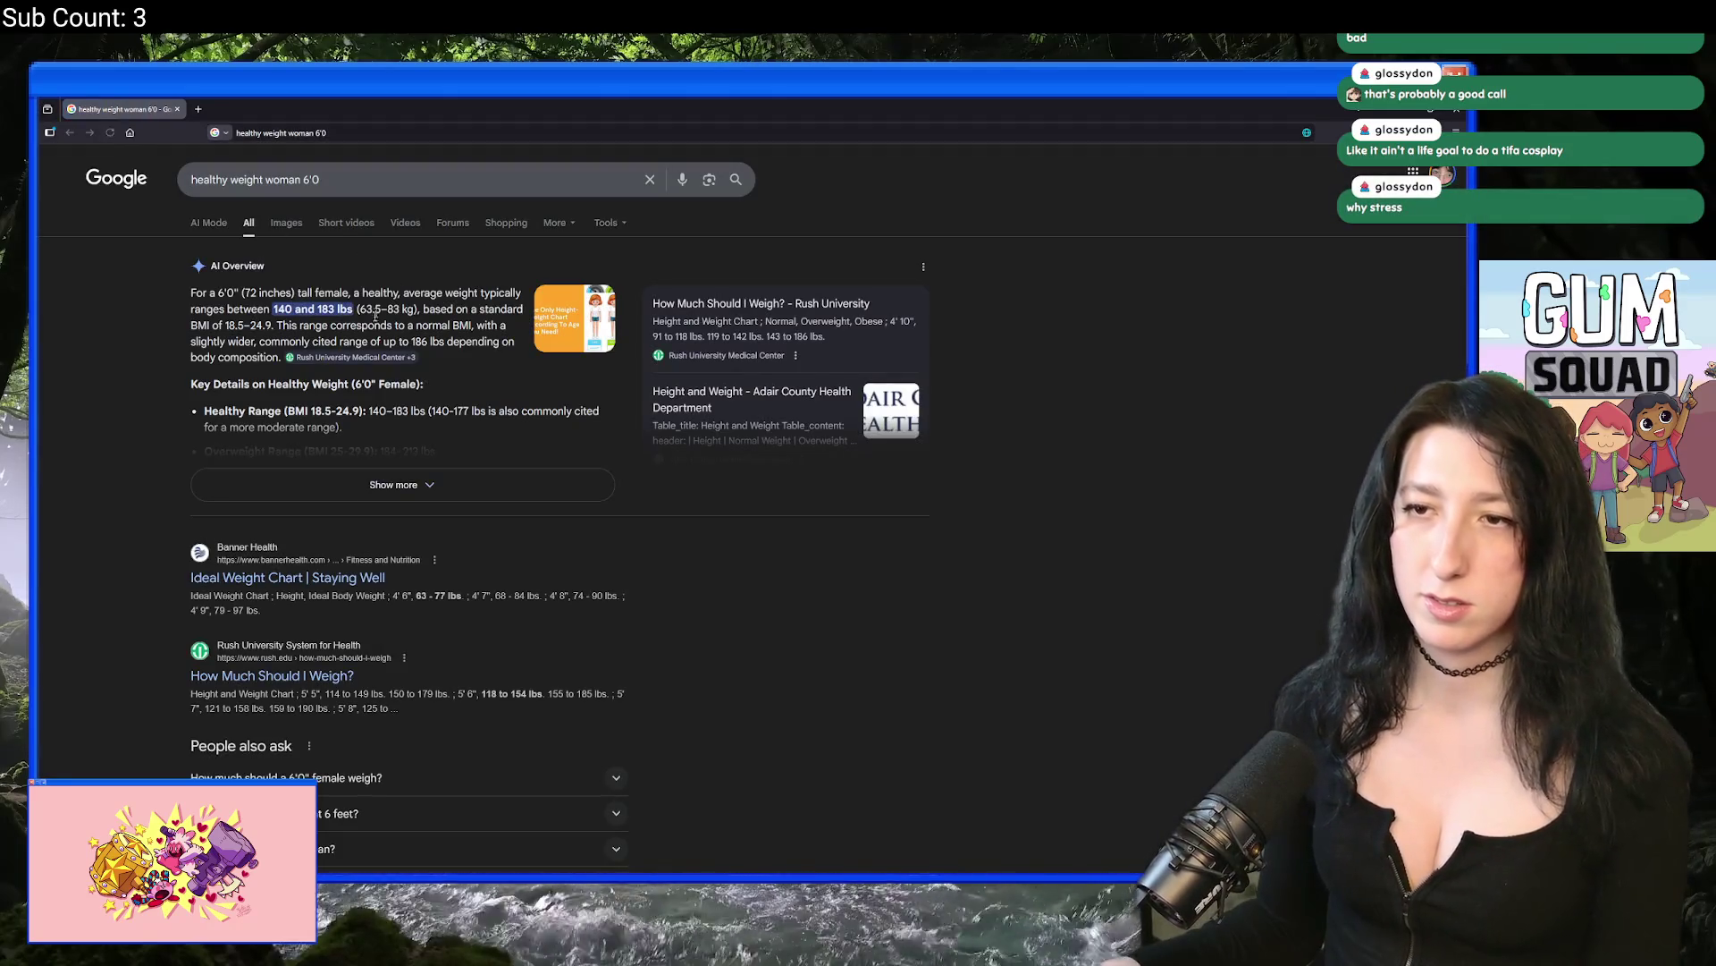
Step: Re-search as 'ideal weight female 6'0', expand the AI overview, then return to GameMaker
{"action": "triple_click", "coordinate": [313, 180]}
{"action": "type", "text": "id"}
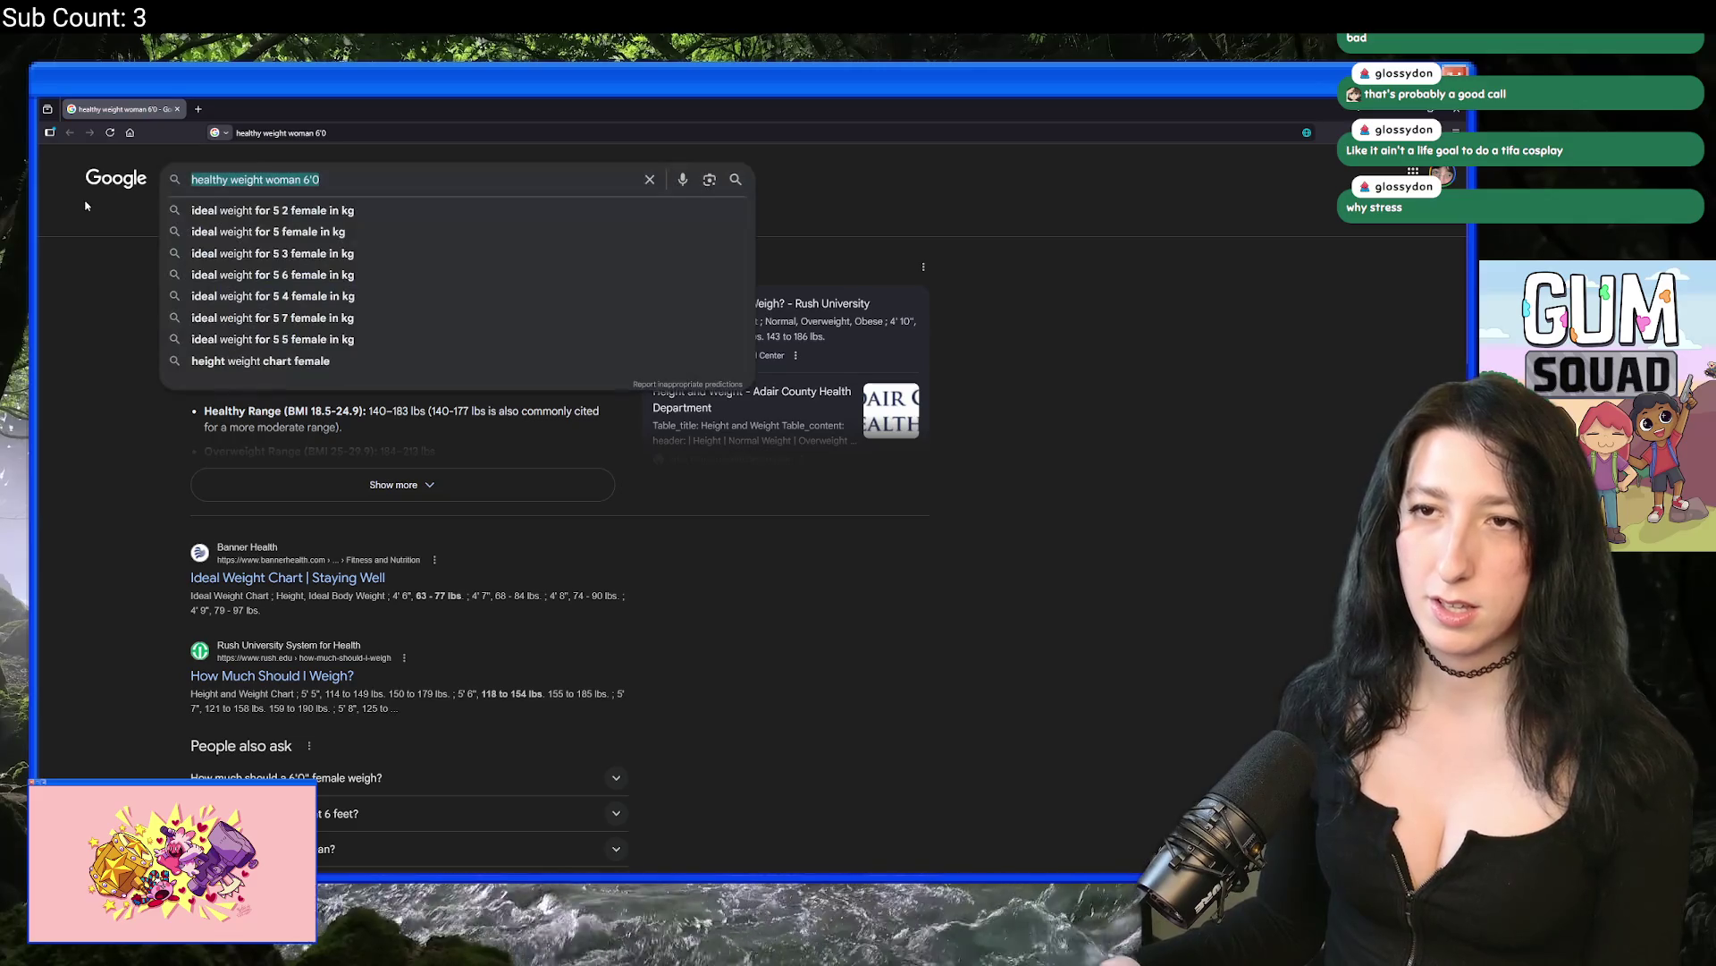
{"action": "type", "text": "eal wei"}
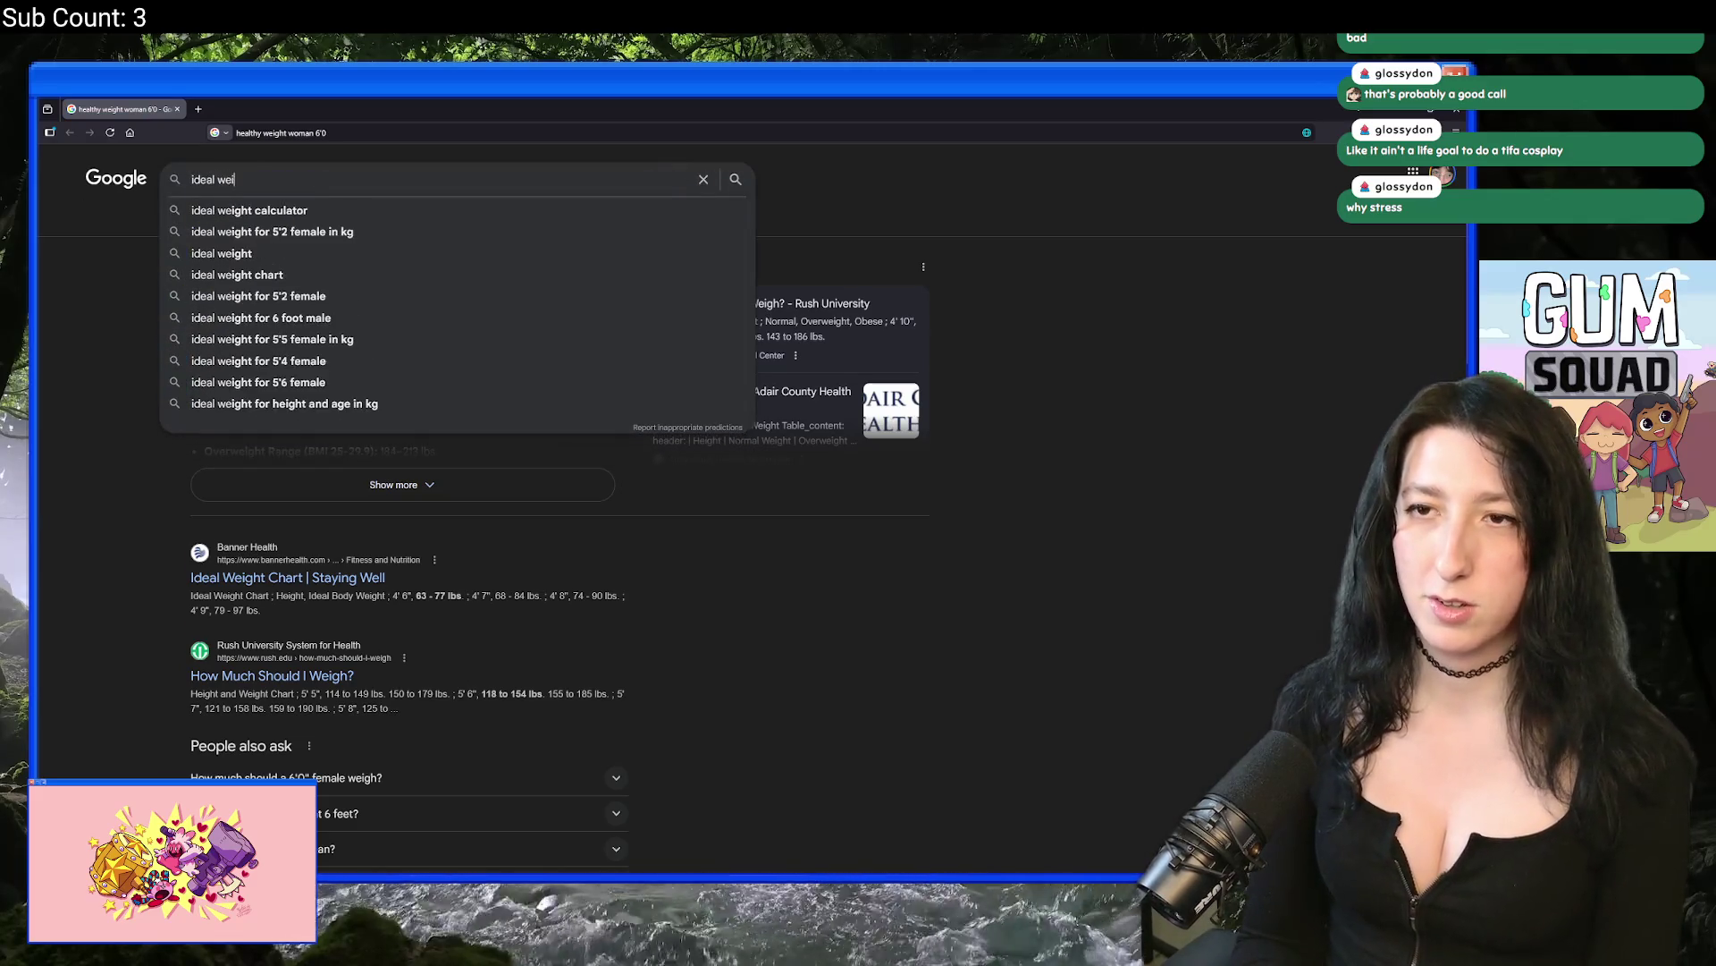
{"action": "type", "text": "ght female 6'0"}
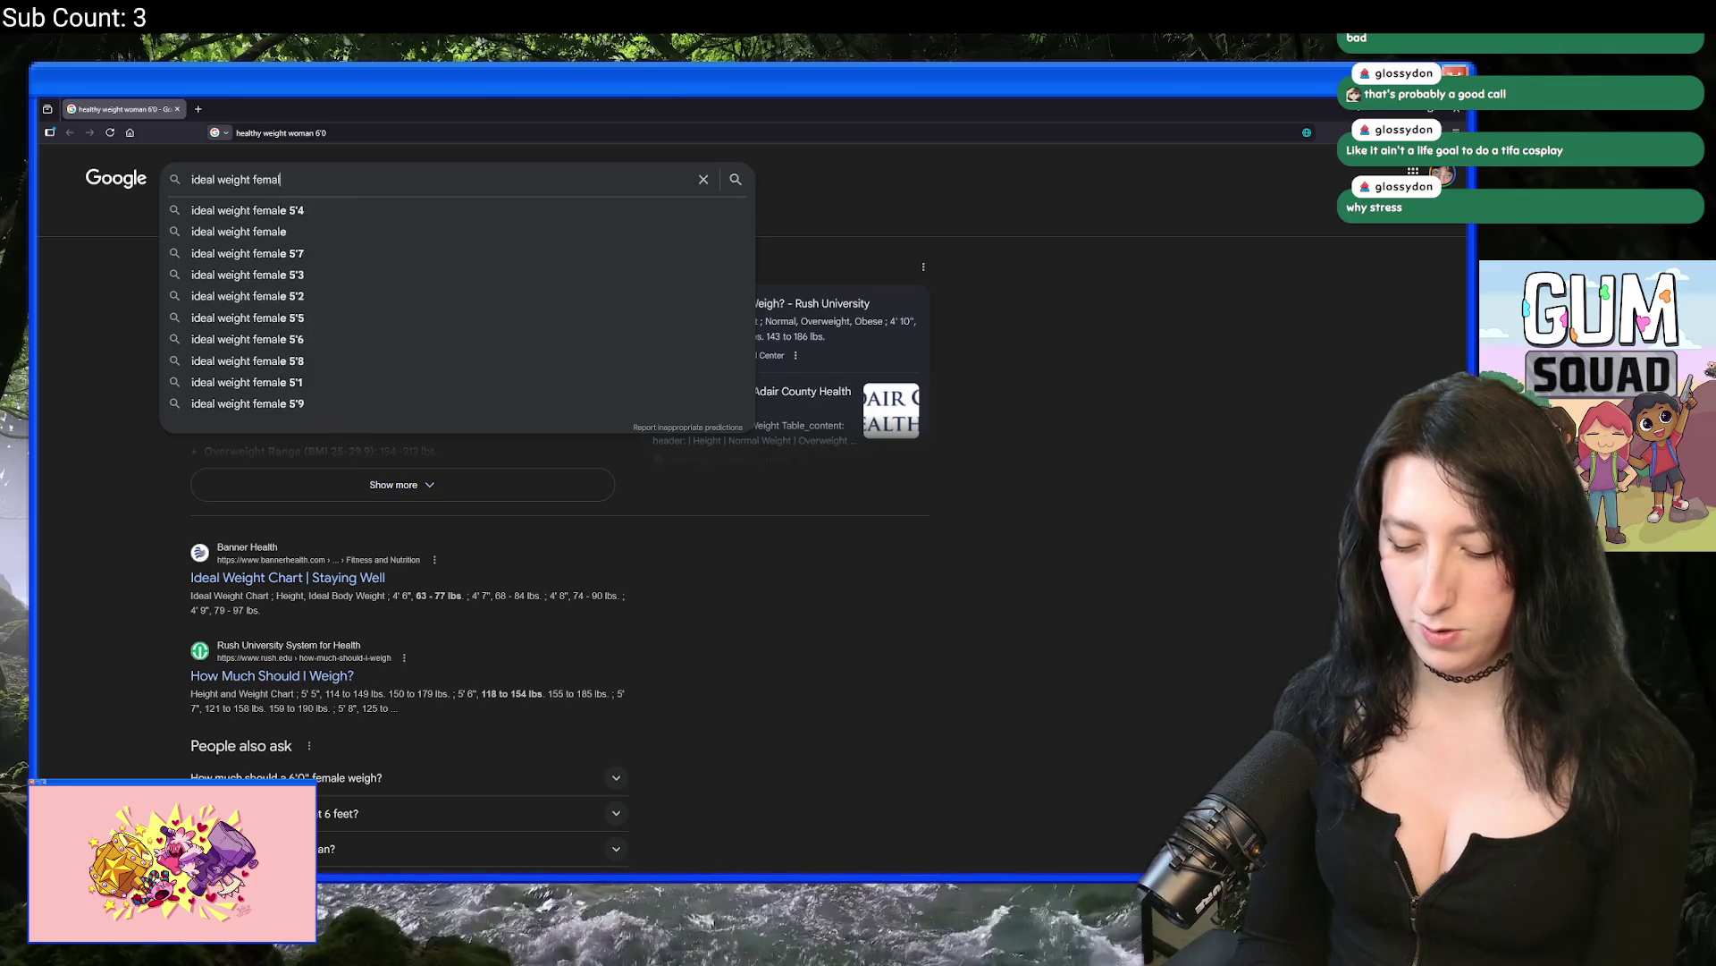
{"action": "key", "text": "Return"}
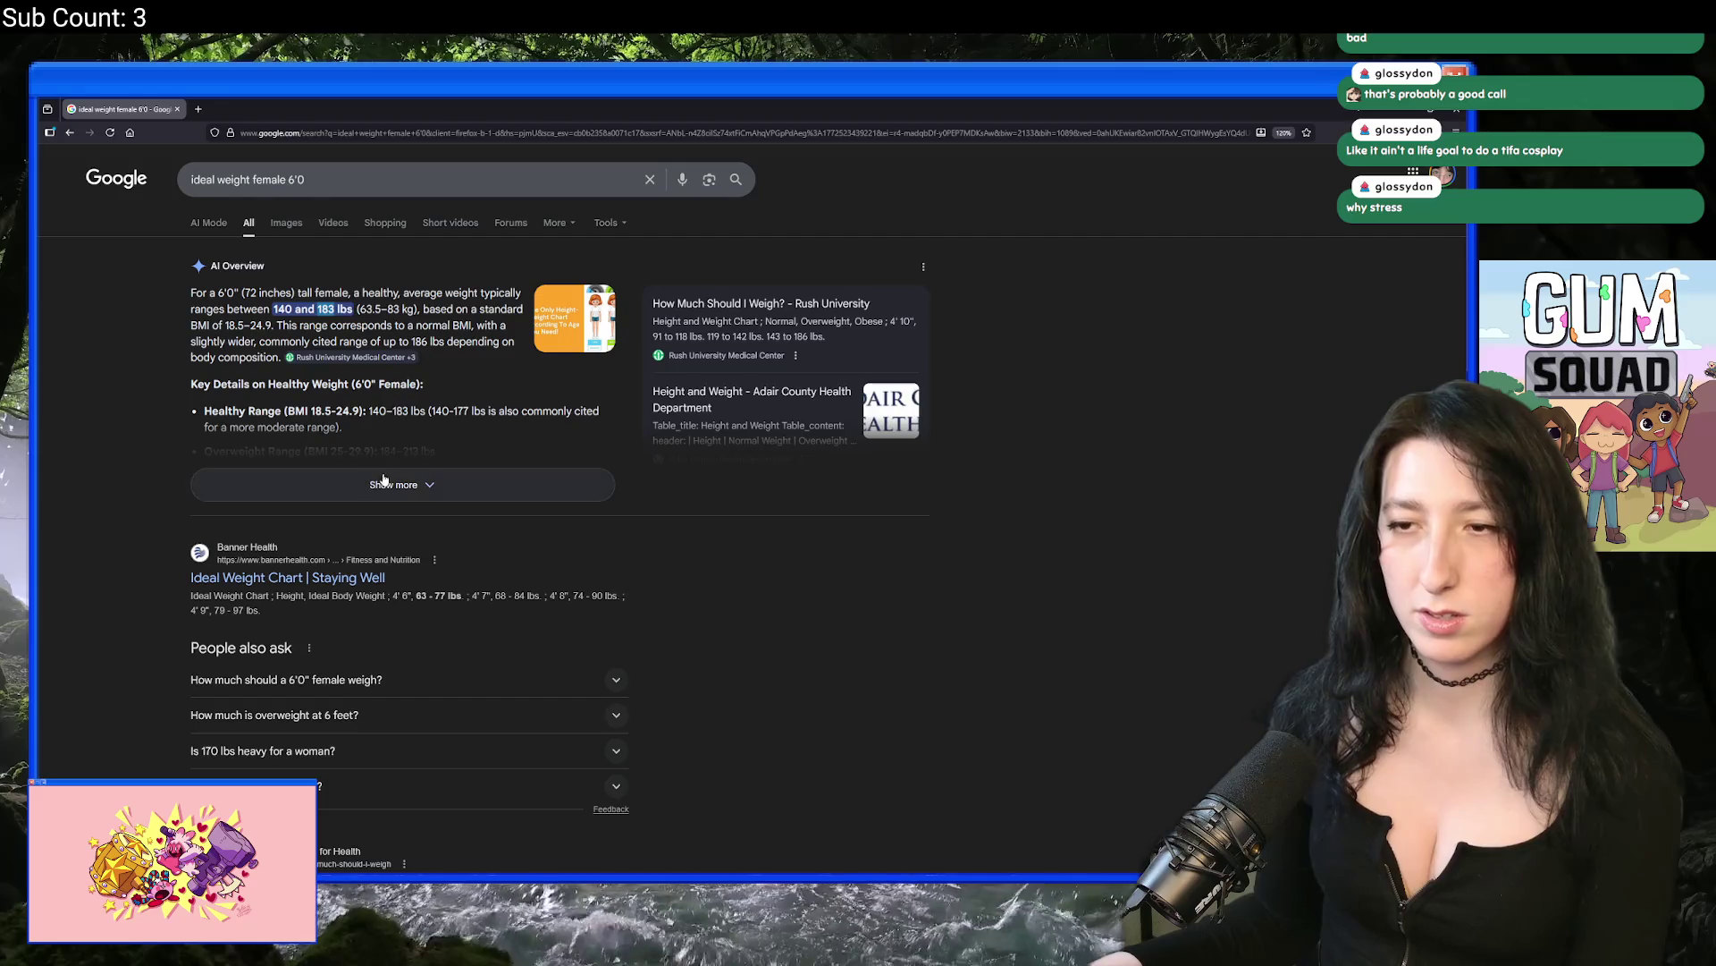
{"action": "left_click", "coordinate": [442, 478]}
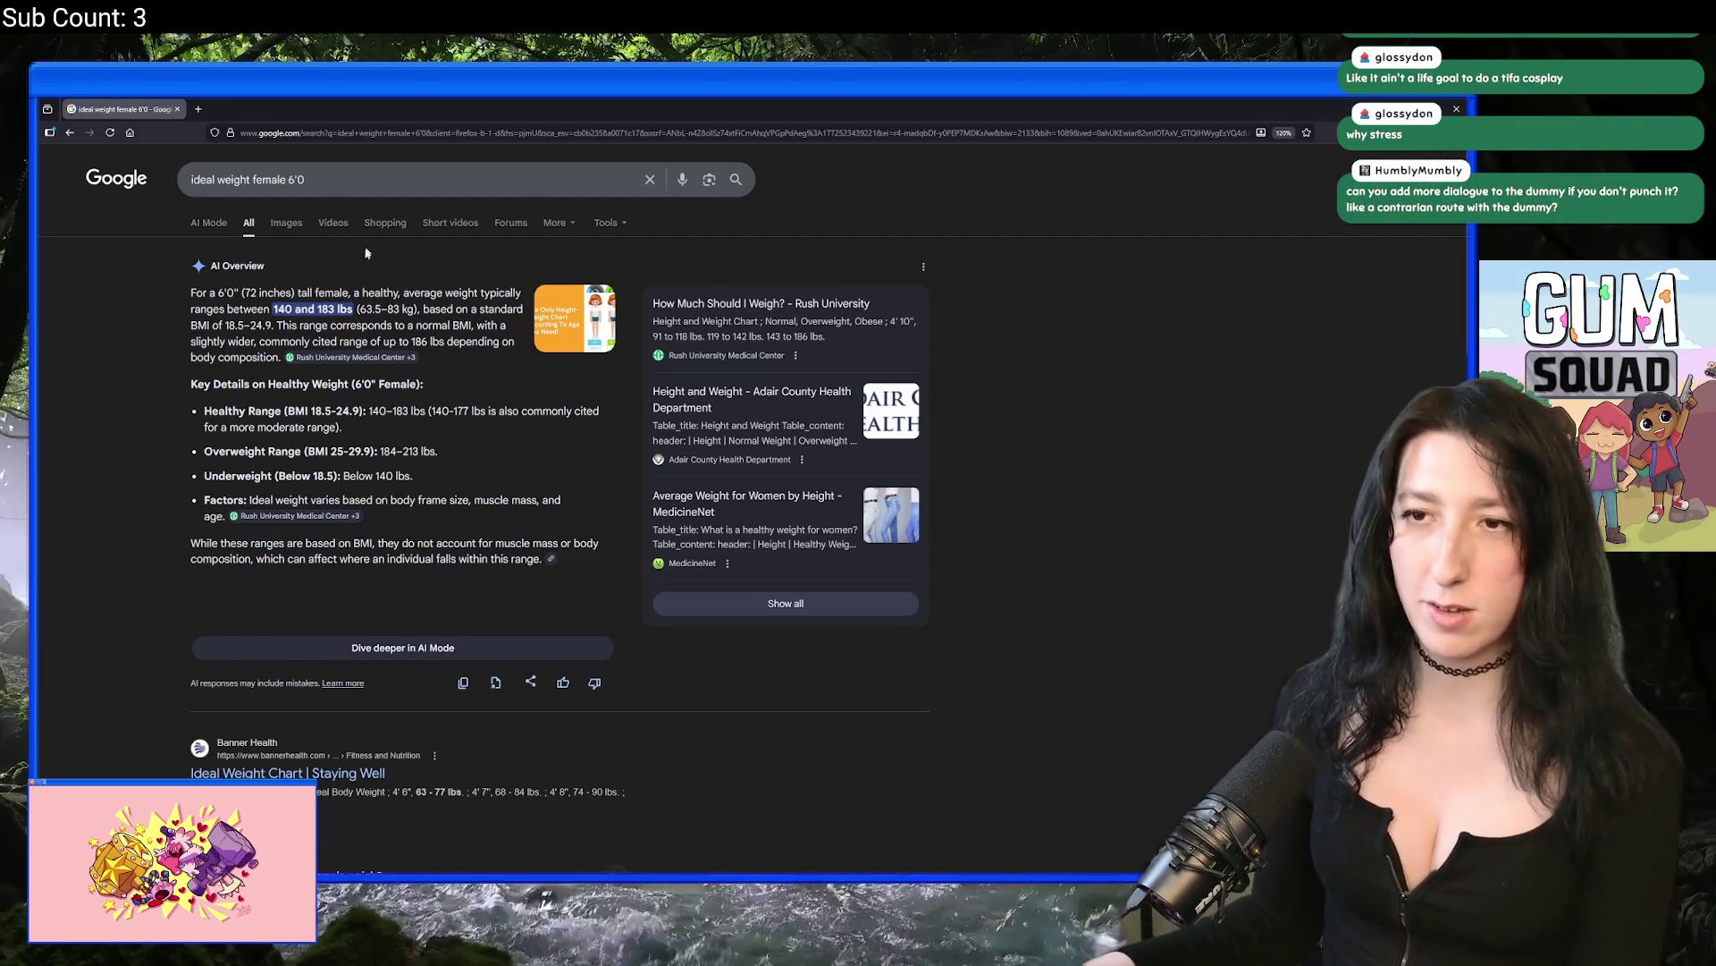
{"action": "scroll", "coordinate": [536, 402], "scroll_direction": "down", "scroll_amount": 4}
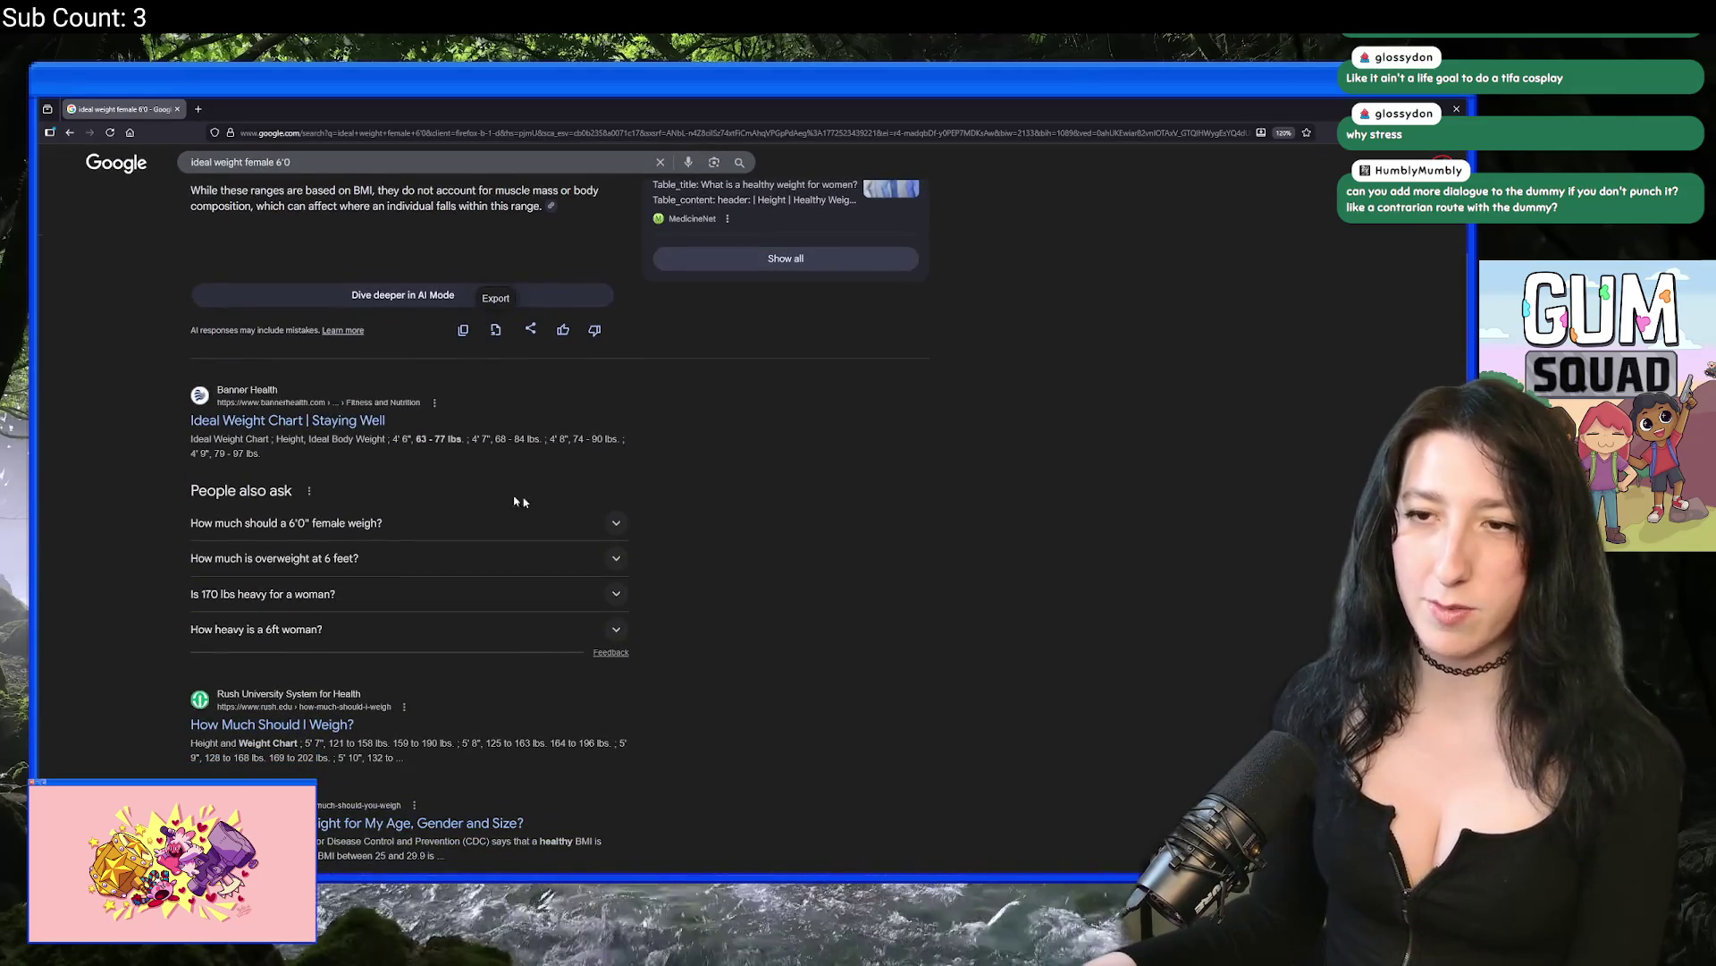
{"action": "key", "text": "alt+Tab"}
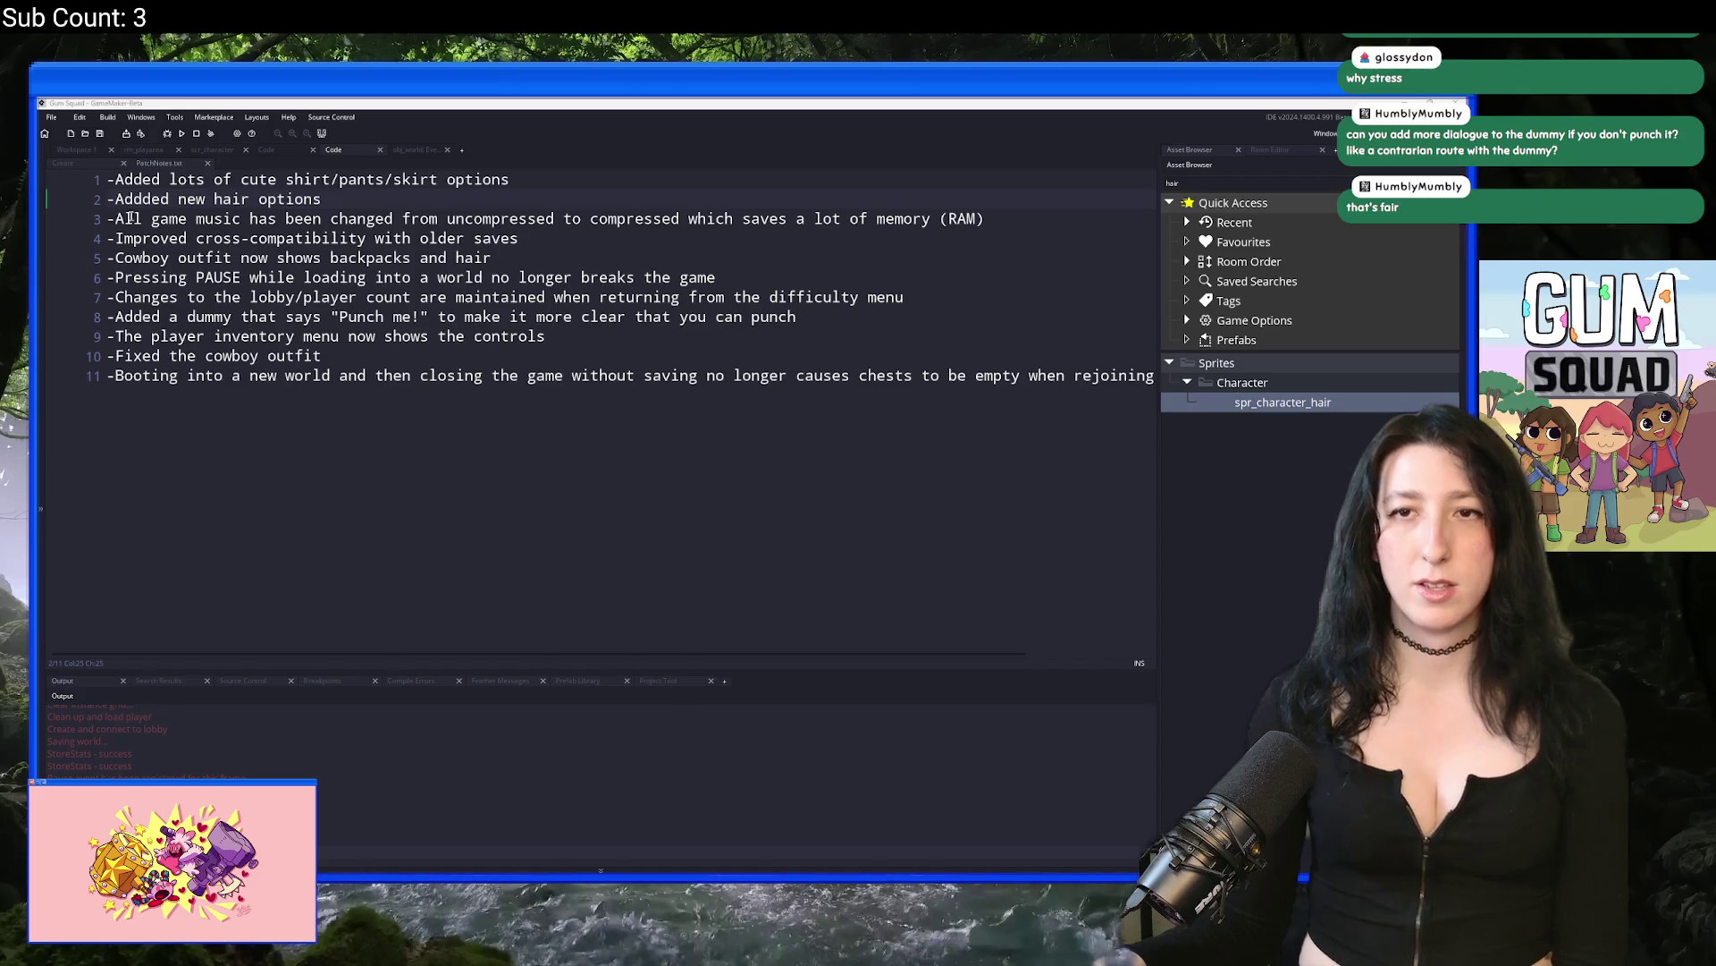
Step: Search the project for 'Punch me!' and jump to that line in the Draw GUI Begin code
{"action": "key", "text": "ctrl+Tab"}
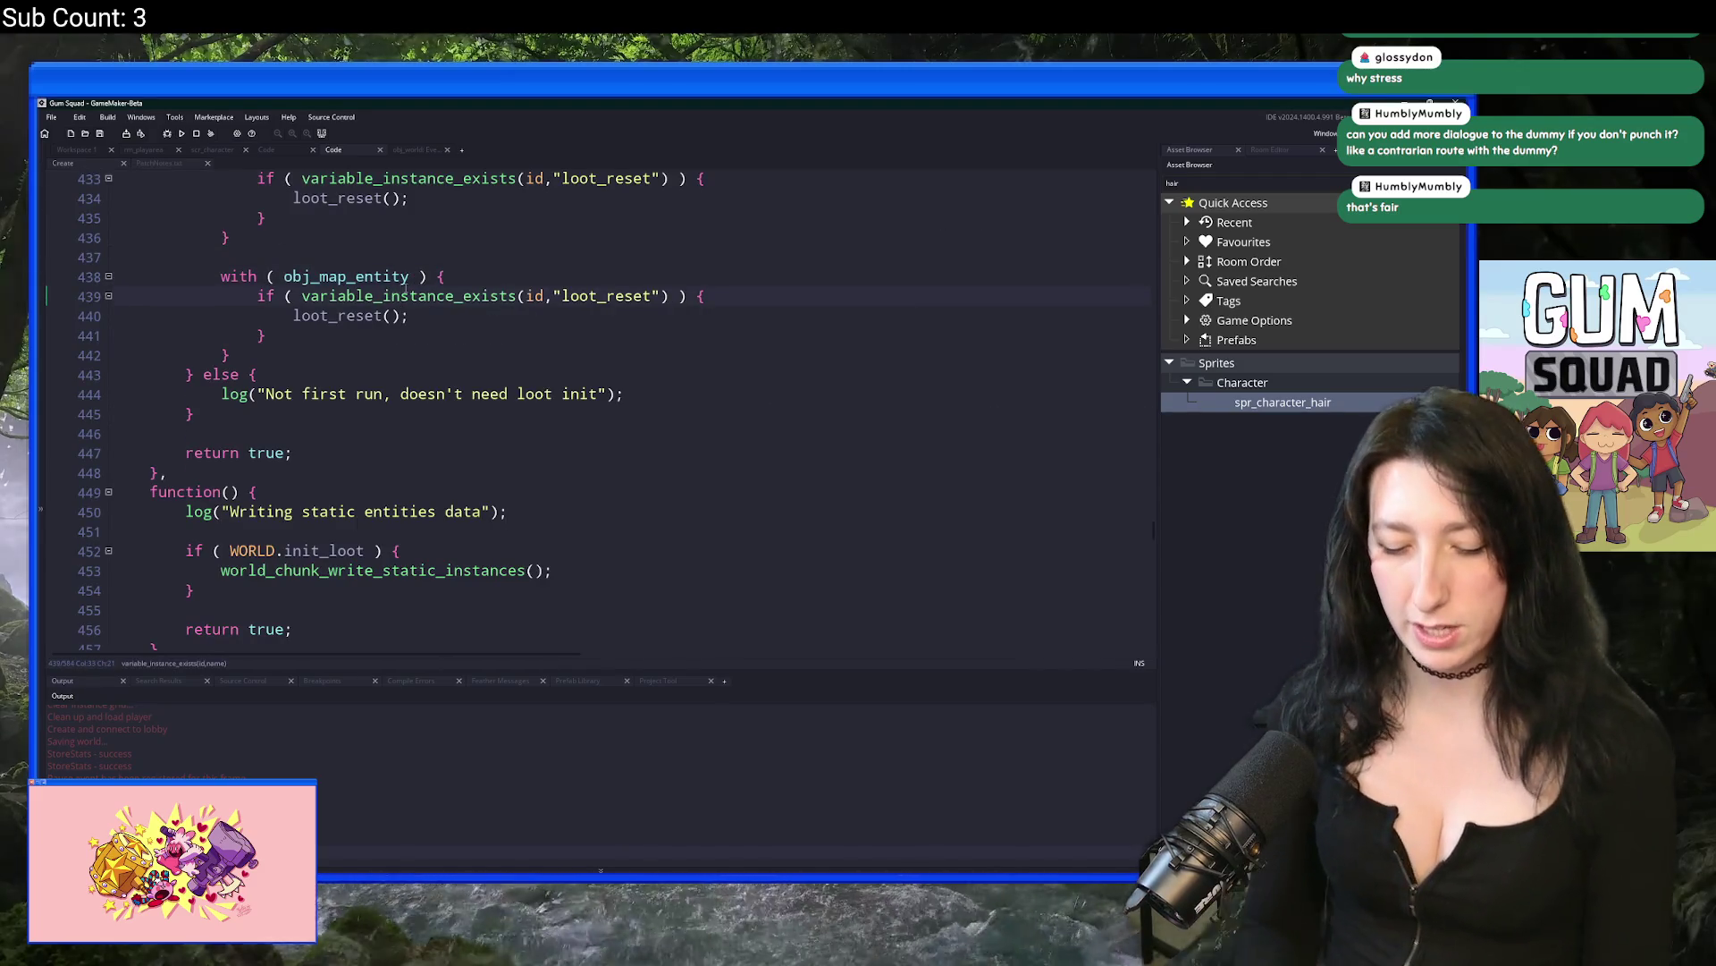
{"action": "key", "text": "ctrl+shift+f"}
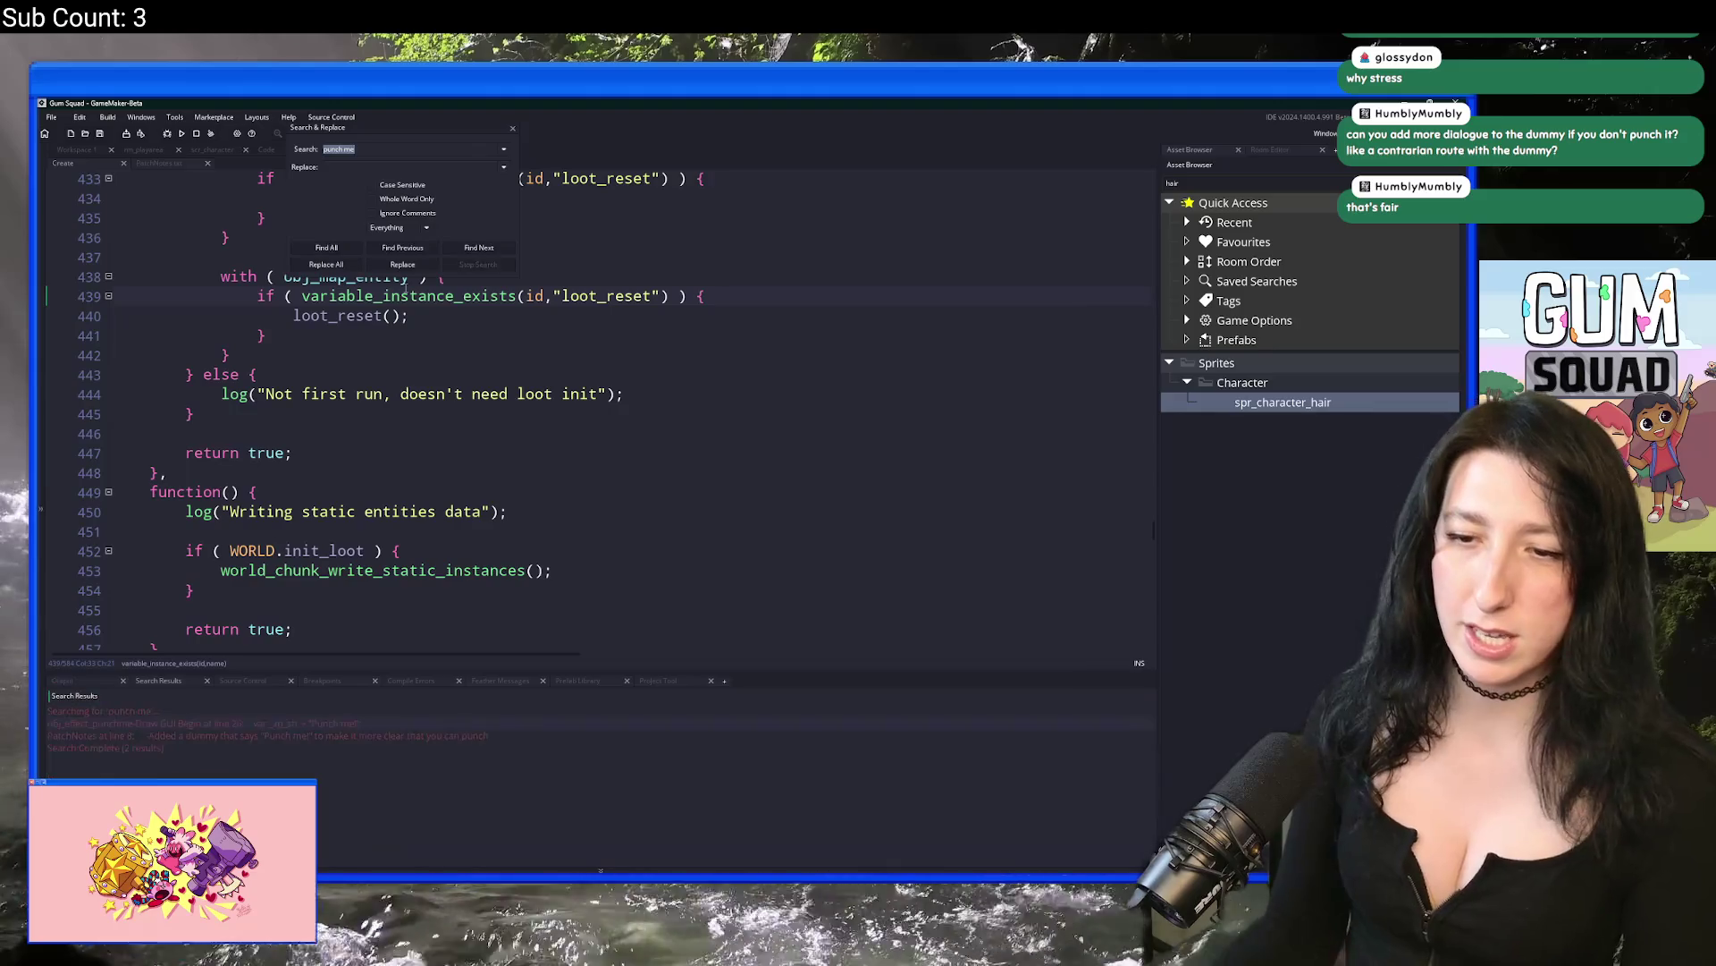
{"action": "key", "text": "Return"}
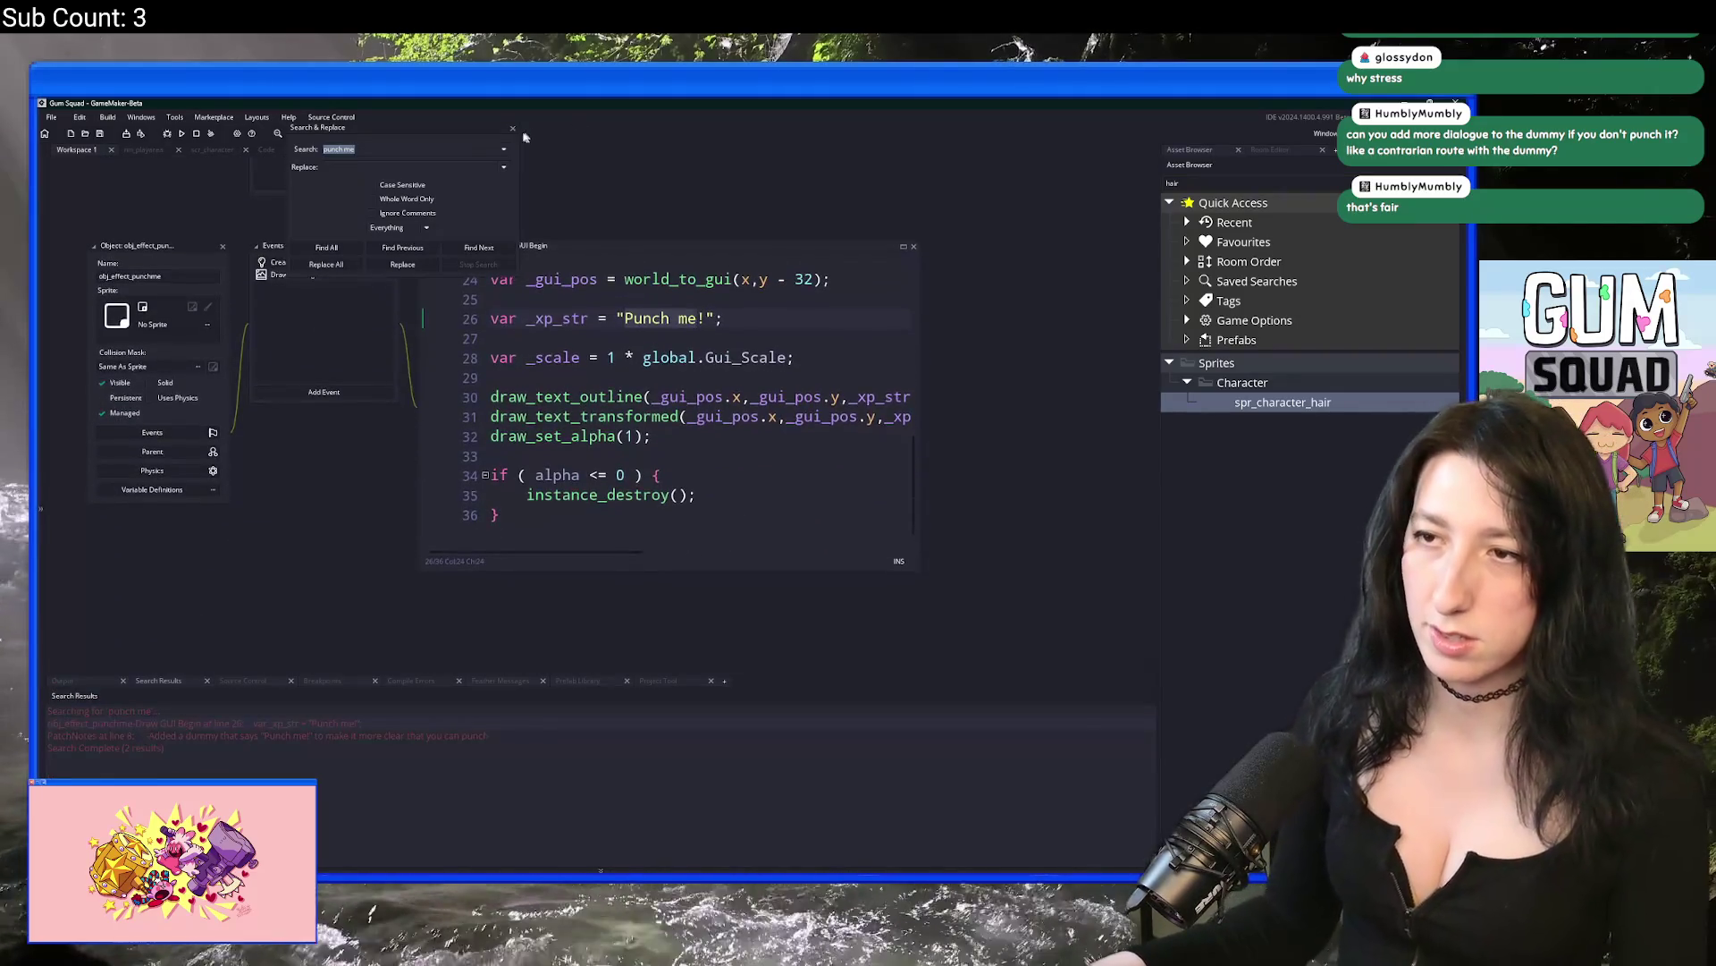
{"action": "left_click", "coordinate": [512, 128]}
{"action": "left_click_drag", "start_coordinate": [910, 316], "coordinate": [942, 316]}
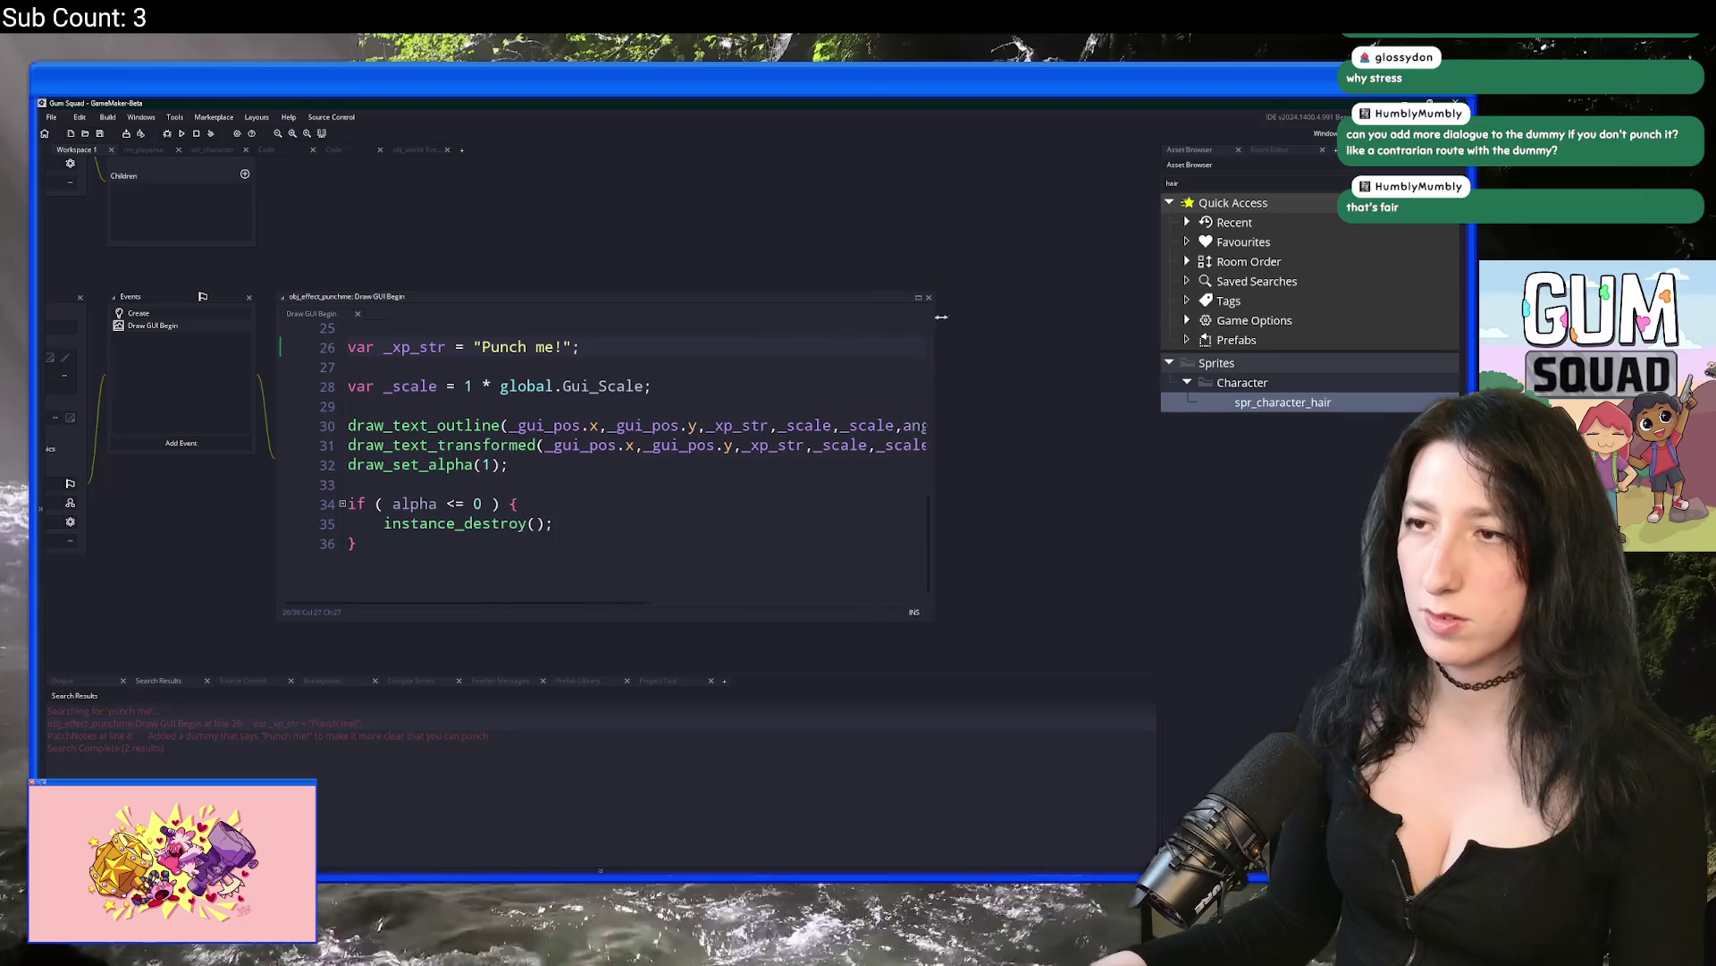
{"action": "scroll", "coordinate": [626, 463], "scroll_direction": "up", "scroll_amount": 1}
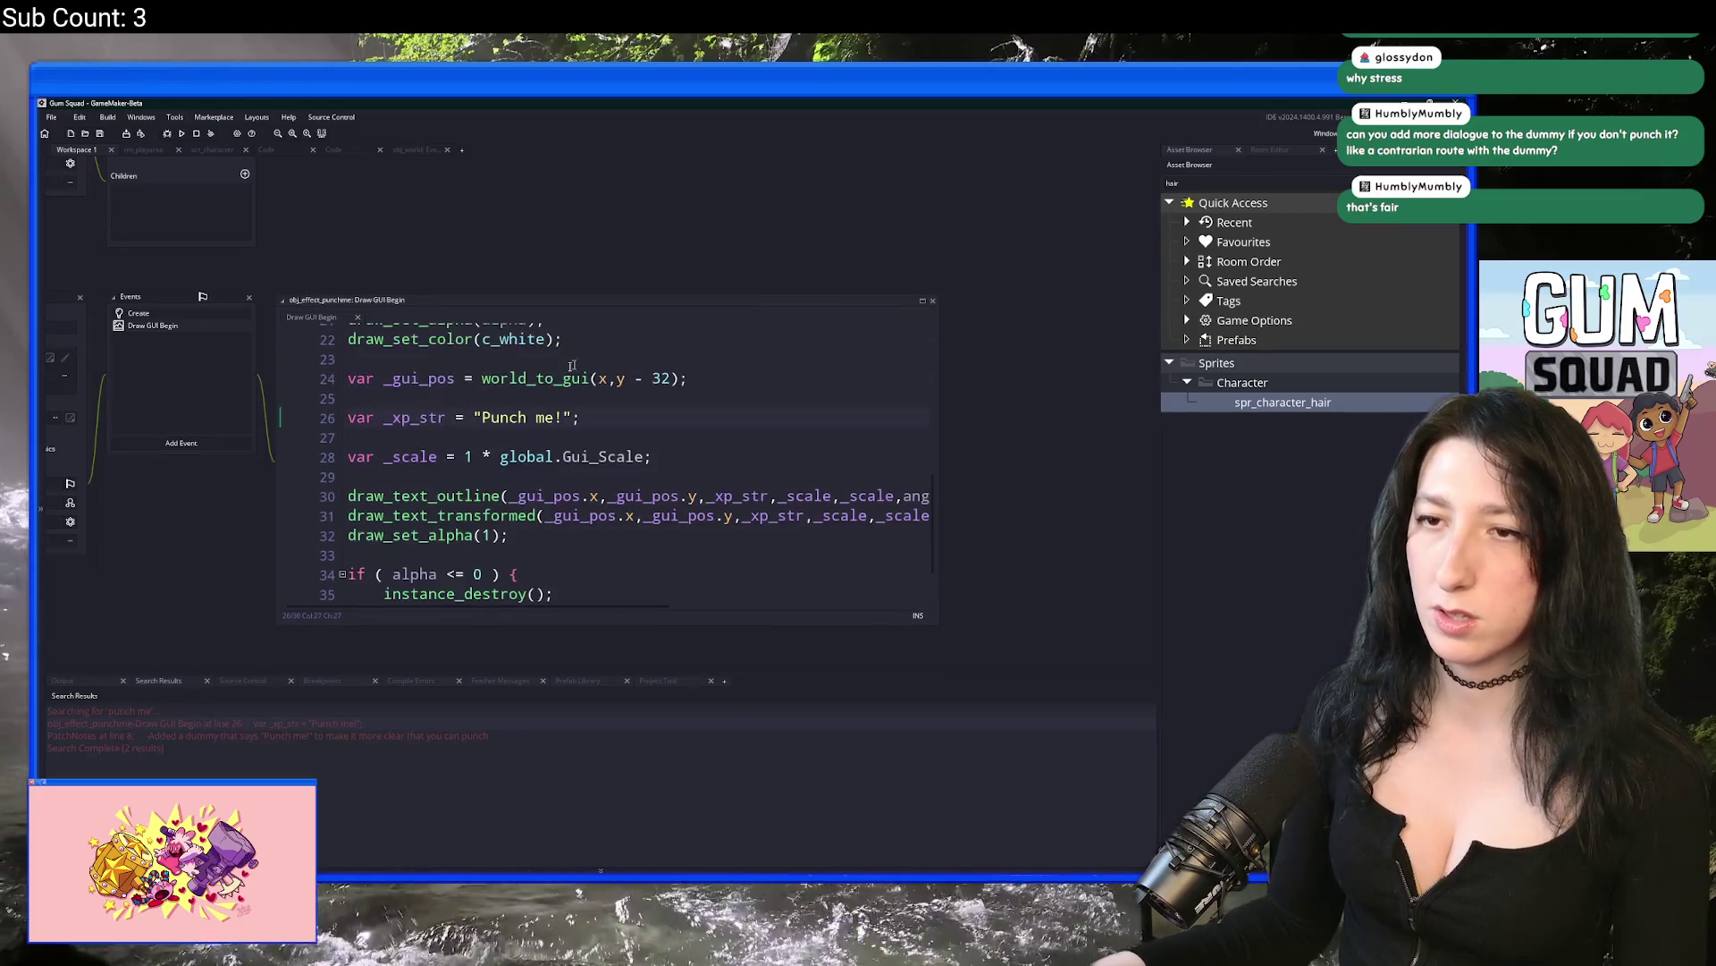
Step: Replace the "Punch me!" string on line 26 with str, then go to the end of the Create code
{"action": "left_click", "coordinate": [277, 417]}
{"action": "left_click", "coordinate": [512, 420]}
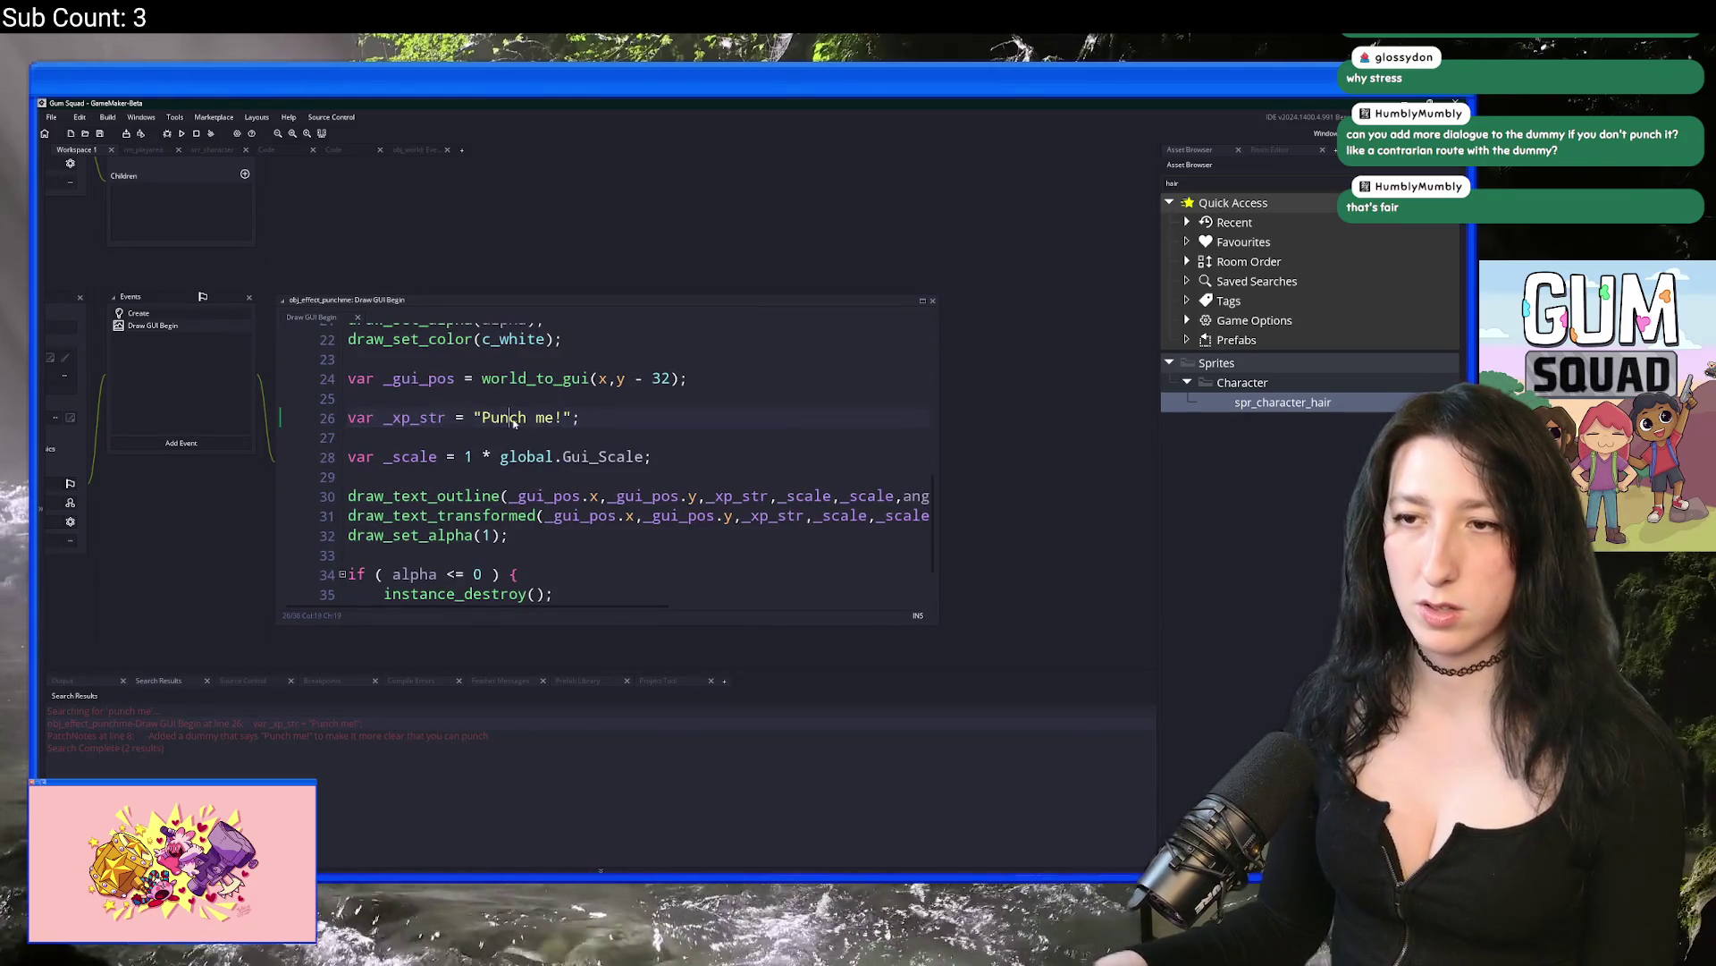
{"action": "left_click_drag", "start_coordinate": [572, 417], "coordinate": [474, 418]}
{"action": "type", "text": "str"}
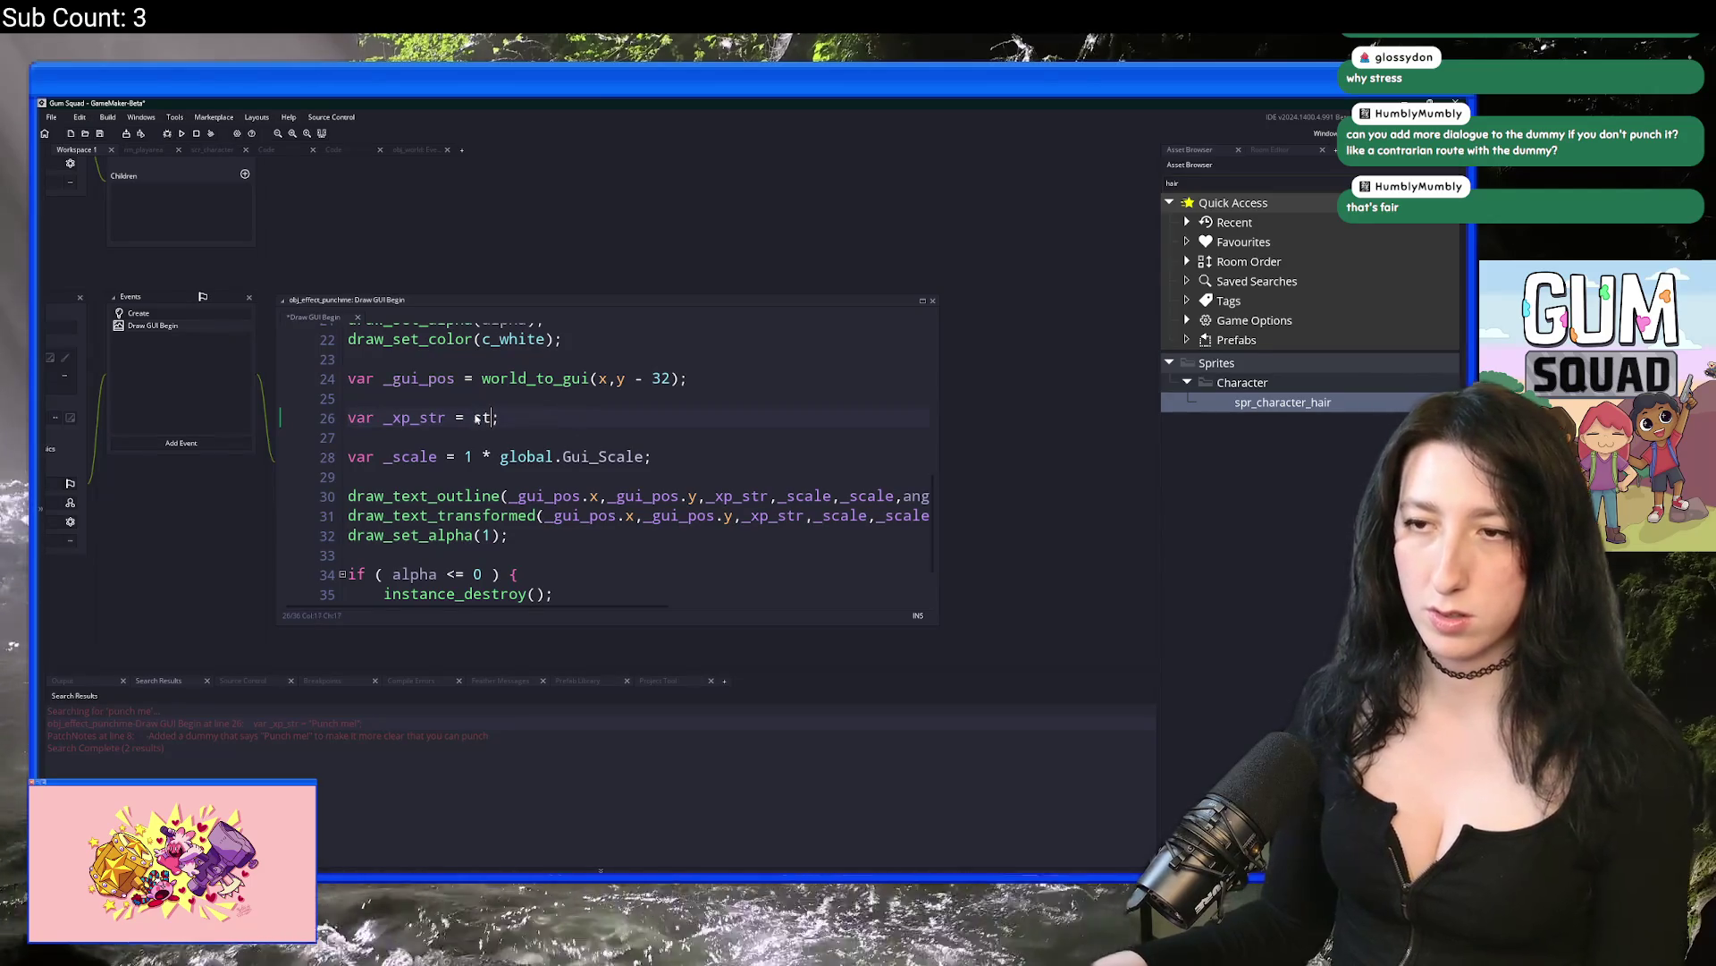
{"action": "left_click", "coordinate": [172, 314]}
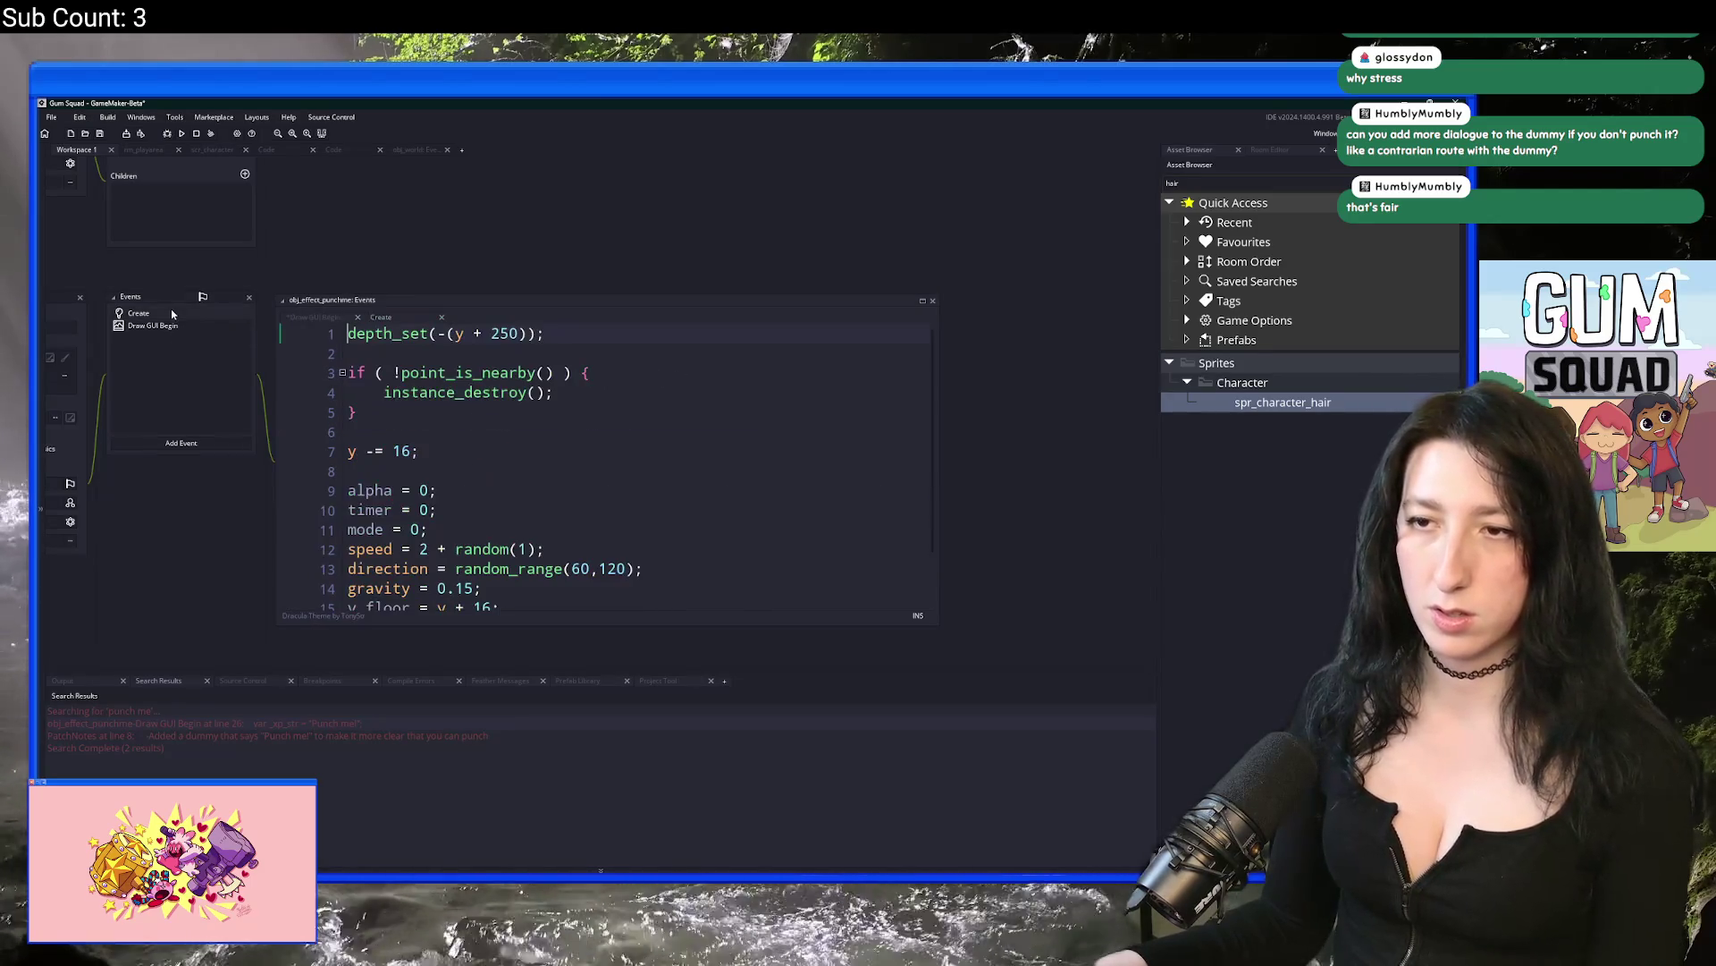
{"action": "left_click", "coordinate": [922, 301]}
{"action": "left_click", "coordinate": [359, 509]}
Step: Start a str = choose( list at the end of the Create code with an indented "Punch me!" taunt
{"action": "key", "text": "Return"}
{"action": "key", "text": "Return"}
{"action": "type", "text": "str = "}
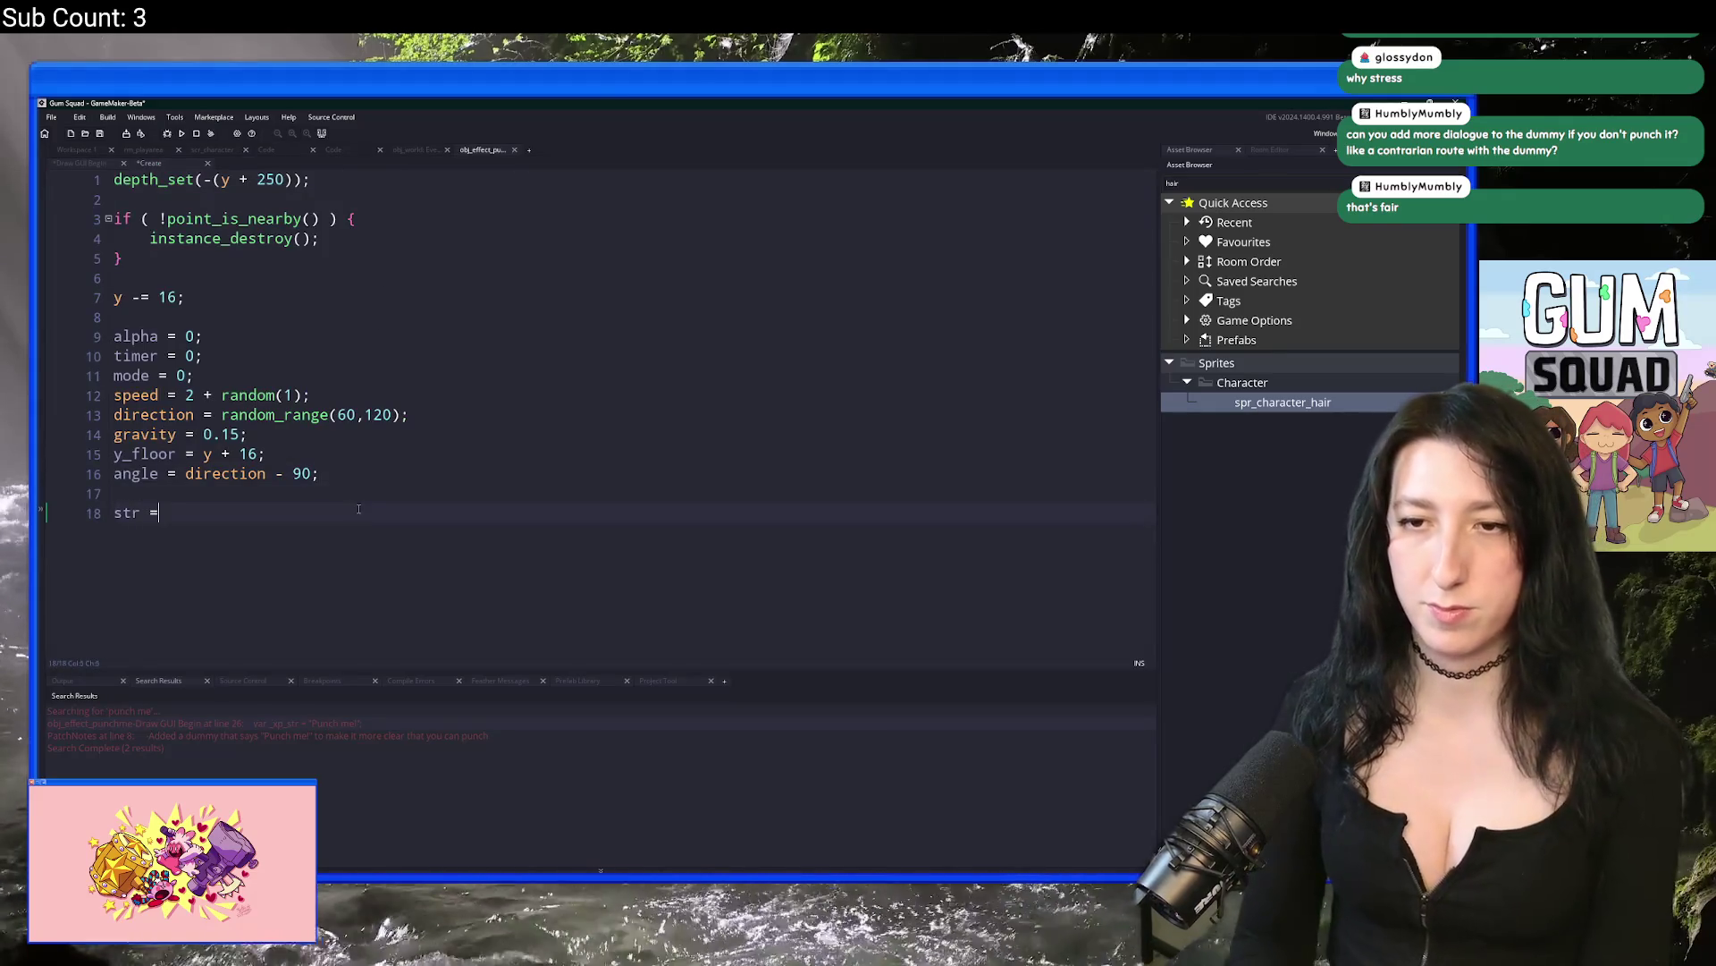
{"action": "type", "text": "choose("}
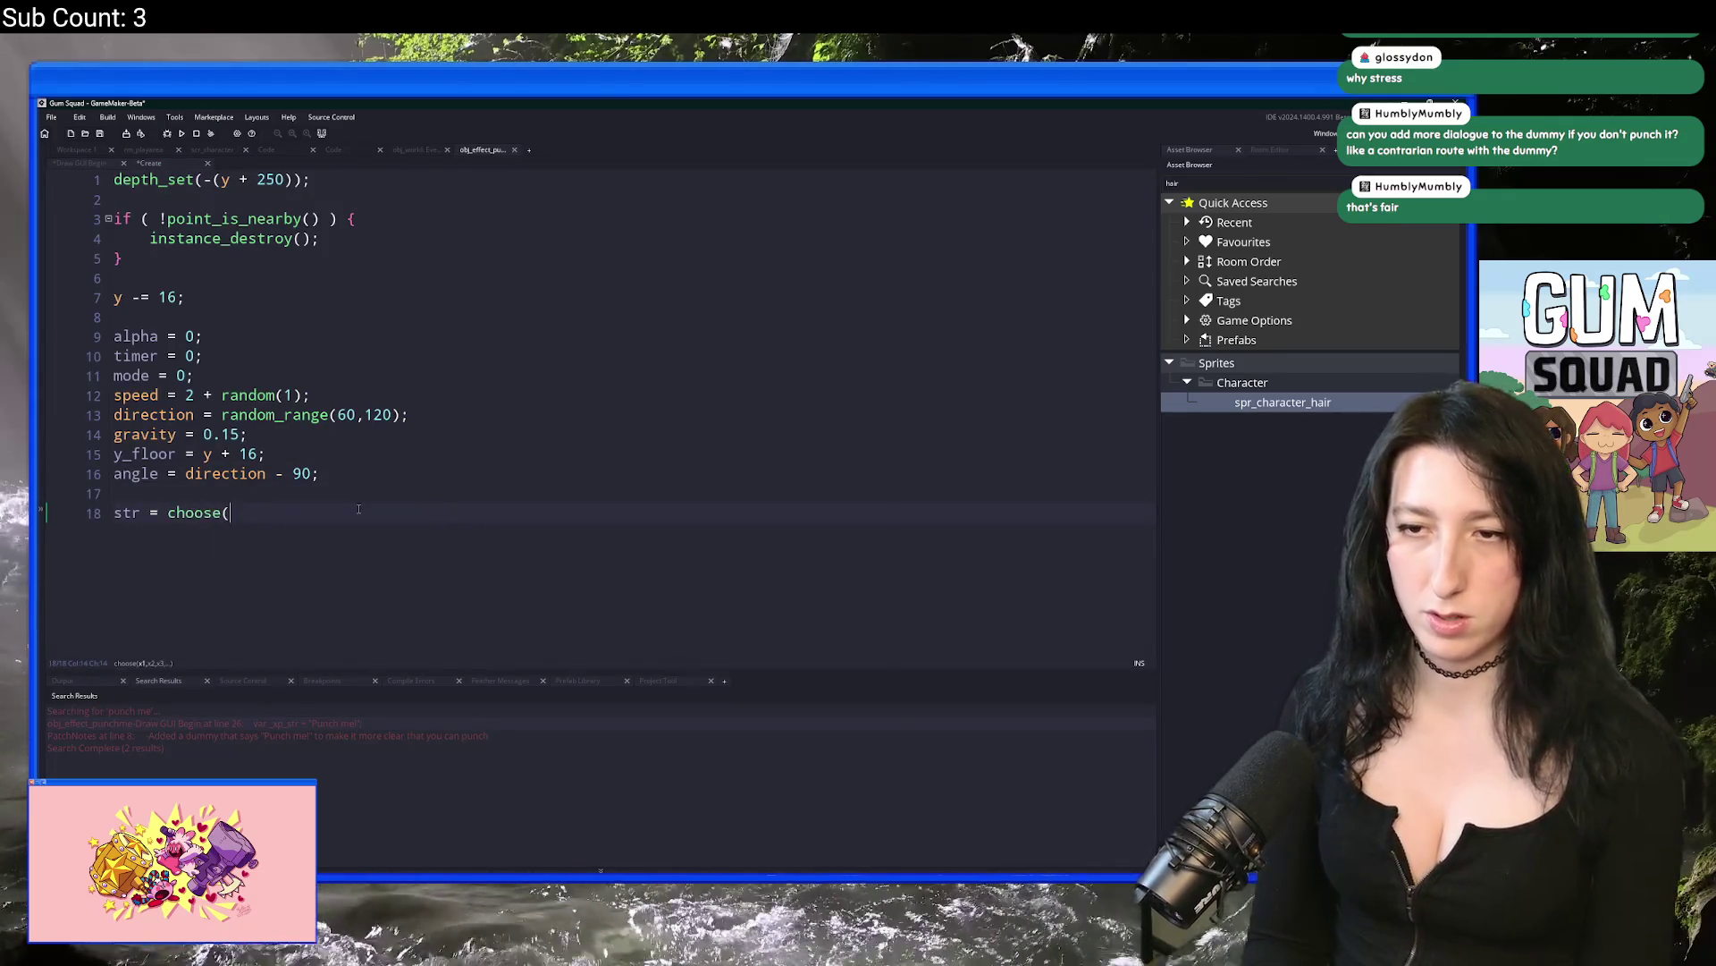
{"action": "key", "text": "Return"}
{"action": "type", "text": "\"Punch me!\","}
{"action": "key", "text": "Return"}
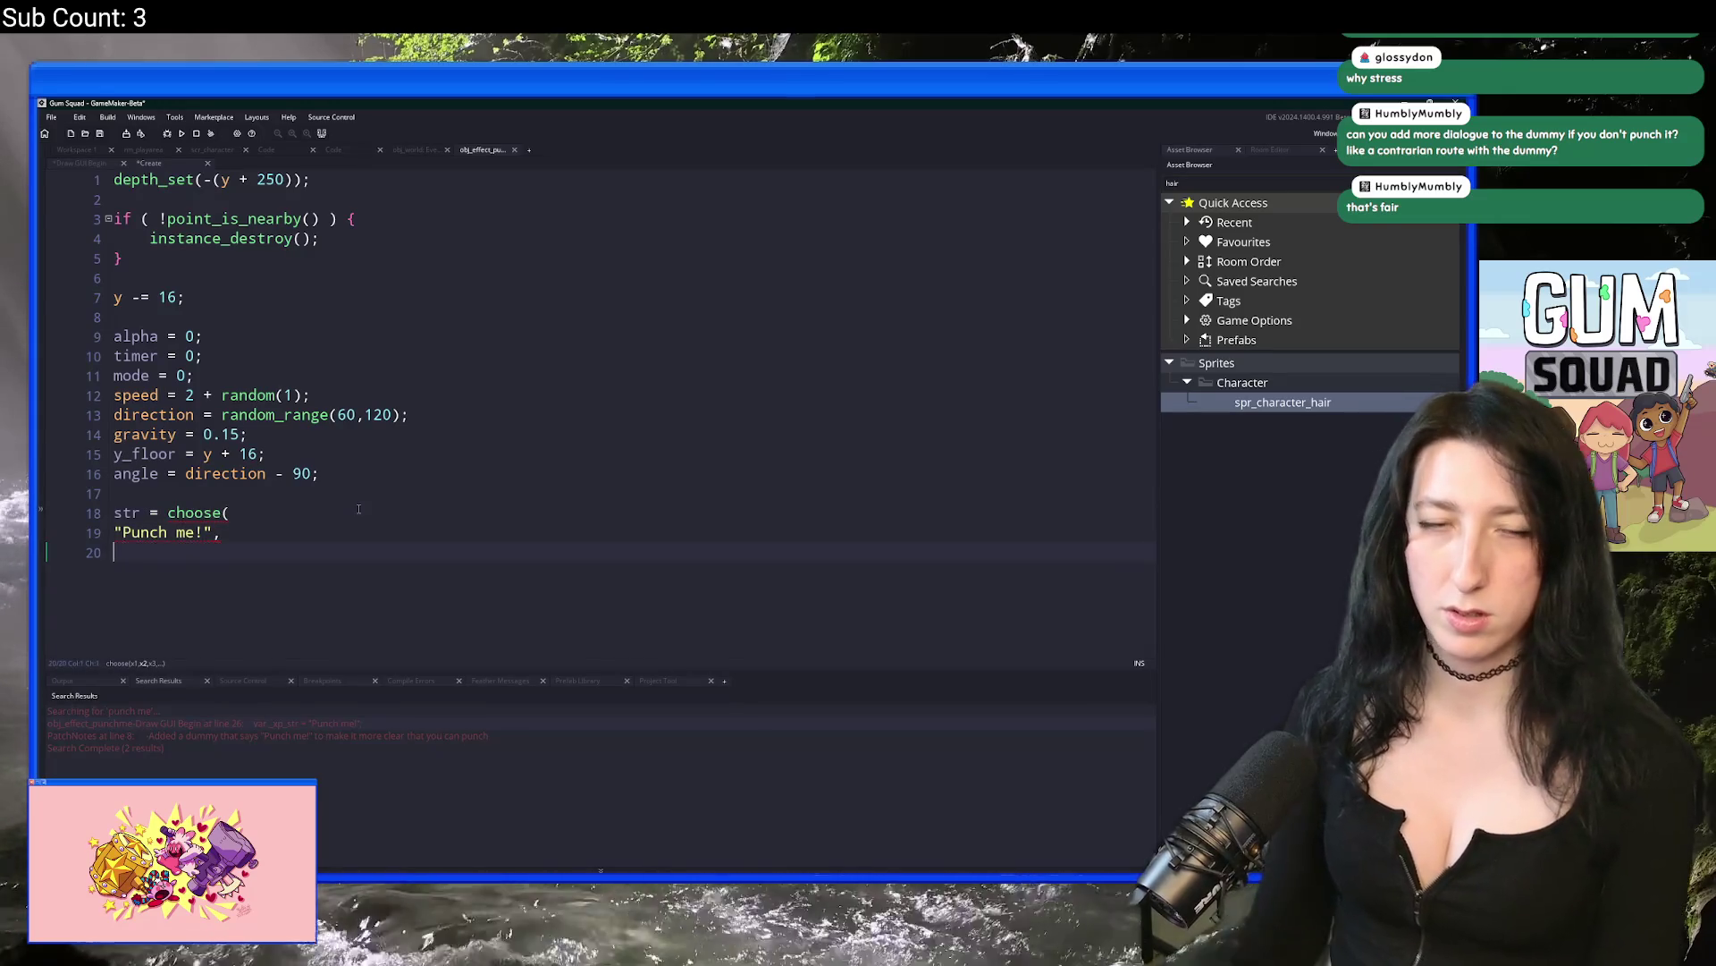
{"action": "key", "text": "shift+Up"}
{"action": "key", "text": "Tab"}
{"action": "key", "text": "Down"}
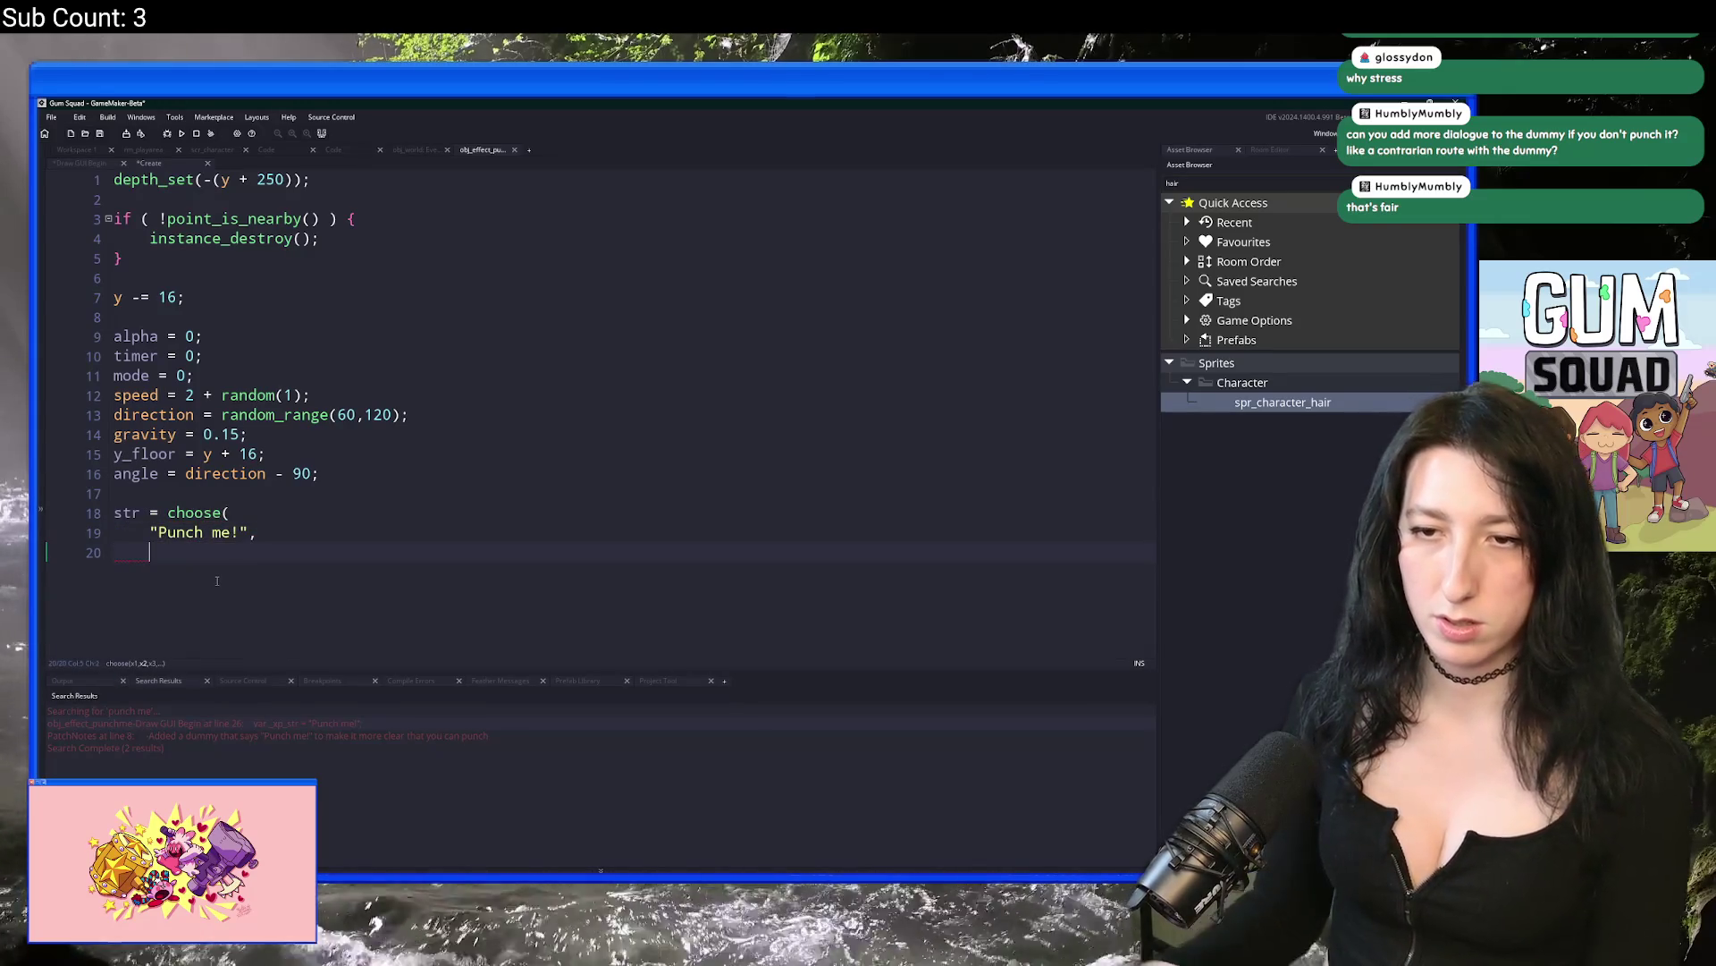
Step: Add the taunt "Knock my lights out!" and another taunt line after it
{"action": "type", "text": "\"Give me youri"}
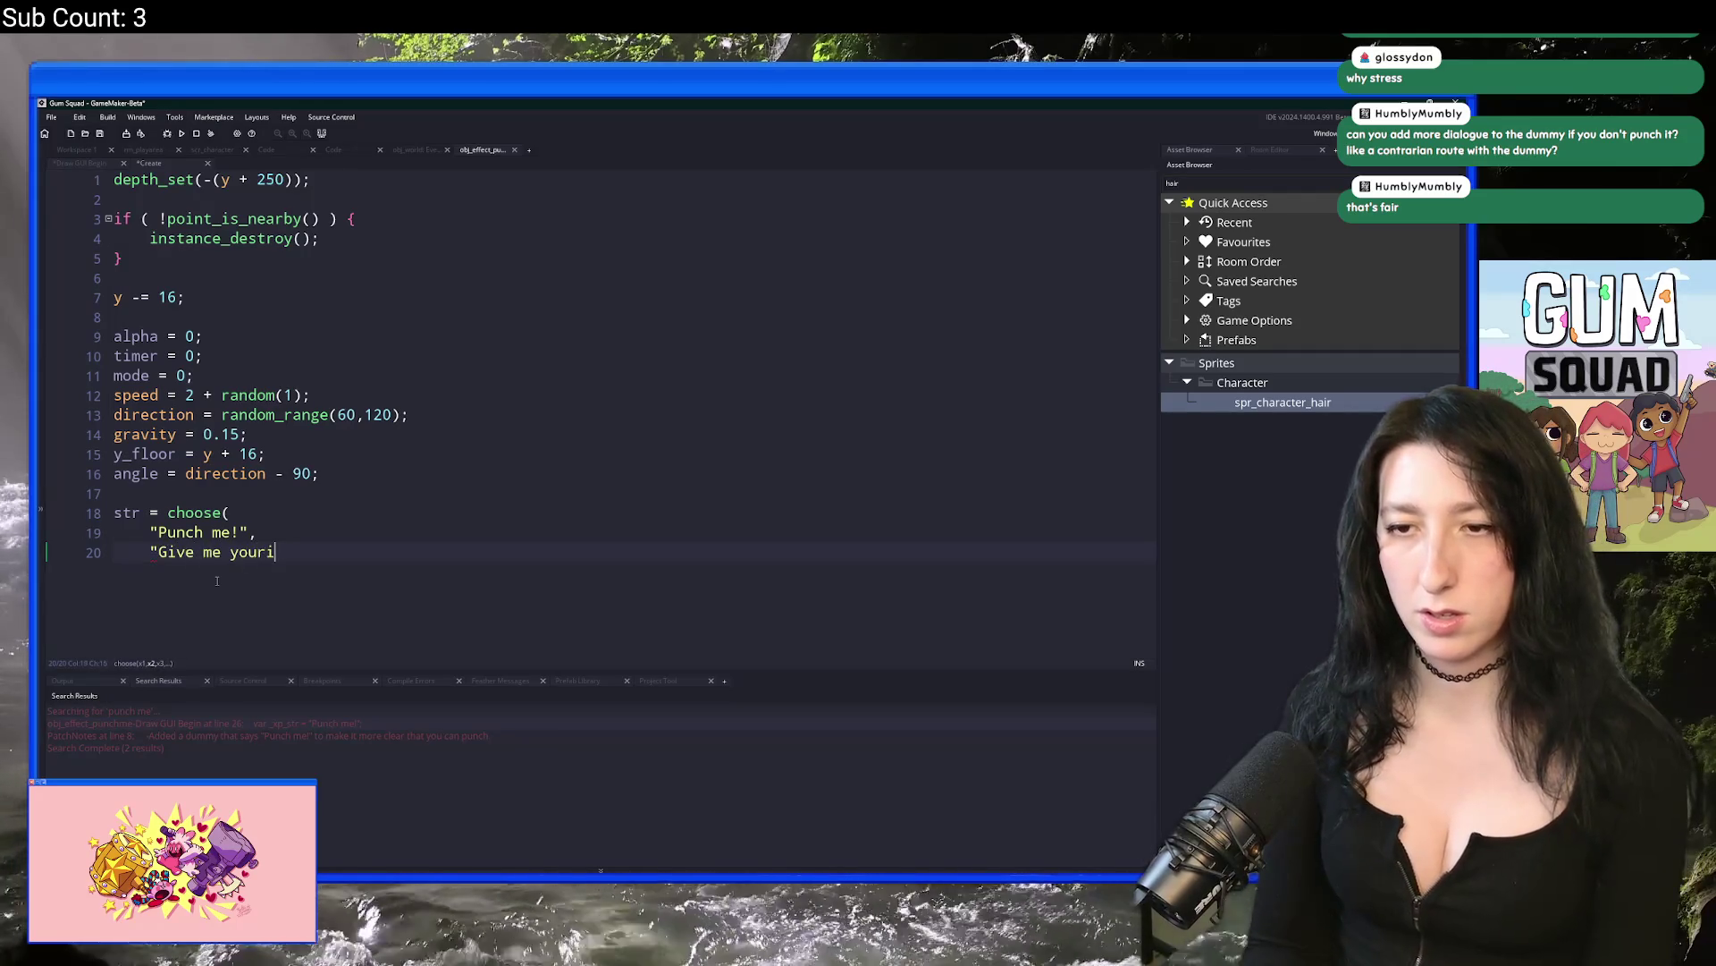
{"action": "type", "text": "est p"}
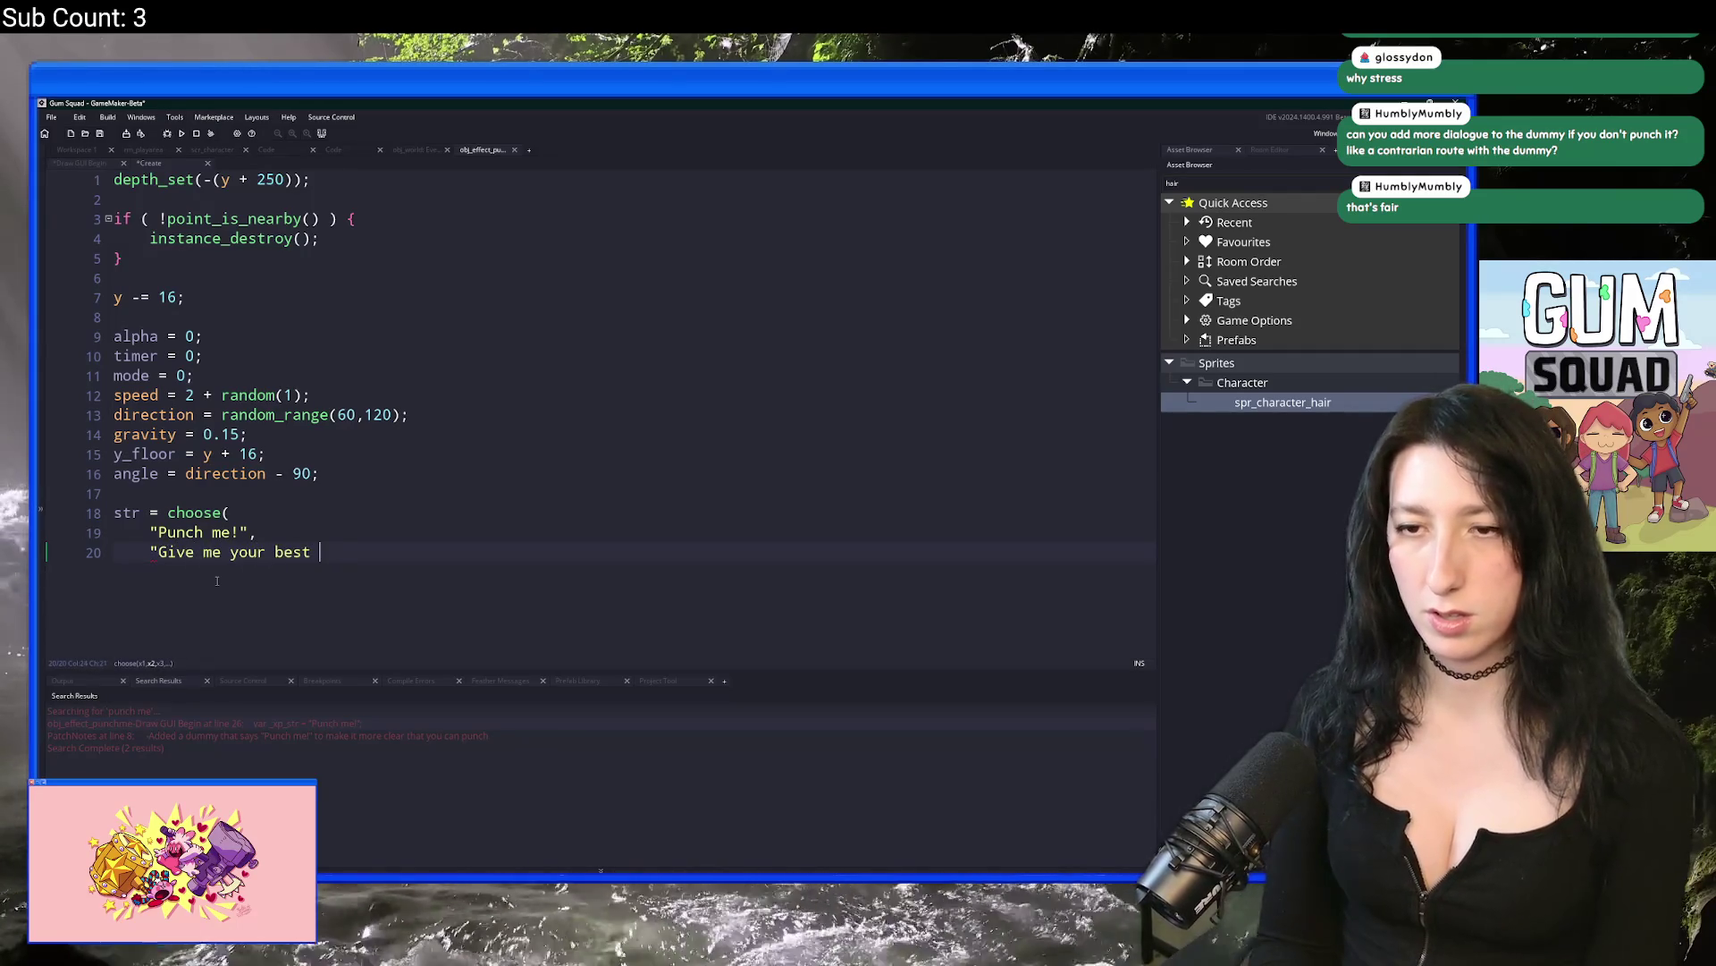
{"action": "key", "text": "BackSpace"}
{"action": "key", "text": "BackSpace"}
{"action": "key", "text": "BackSpace"}
{"action": "key", "text": "BackSpace"}
{"action": "type", "text": "Knock my lights out!\","}
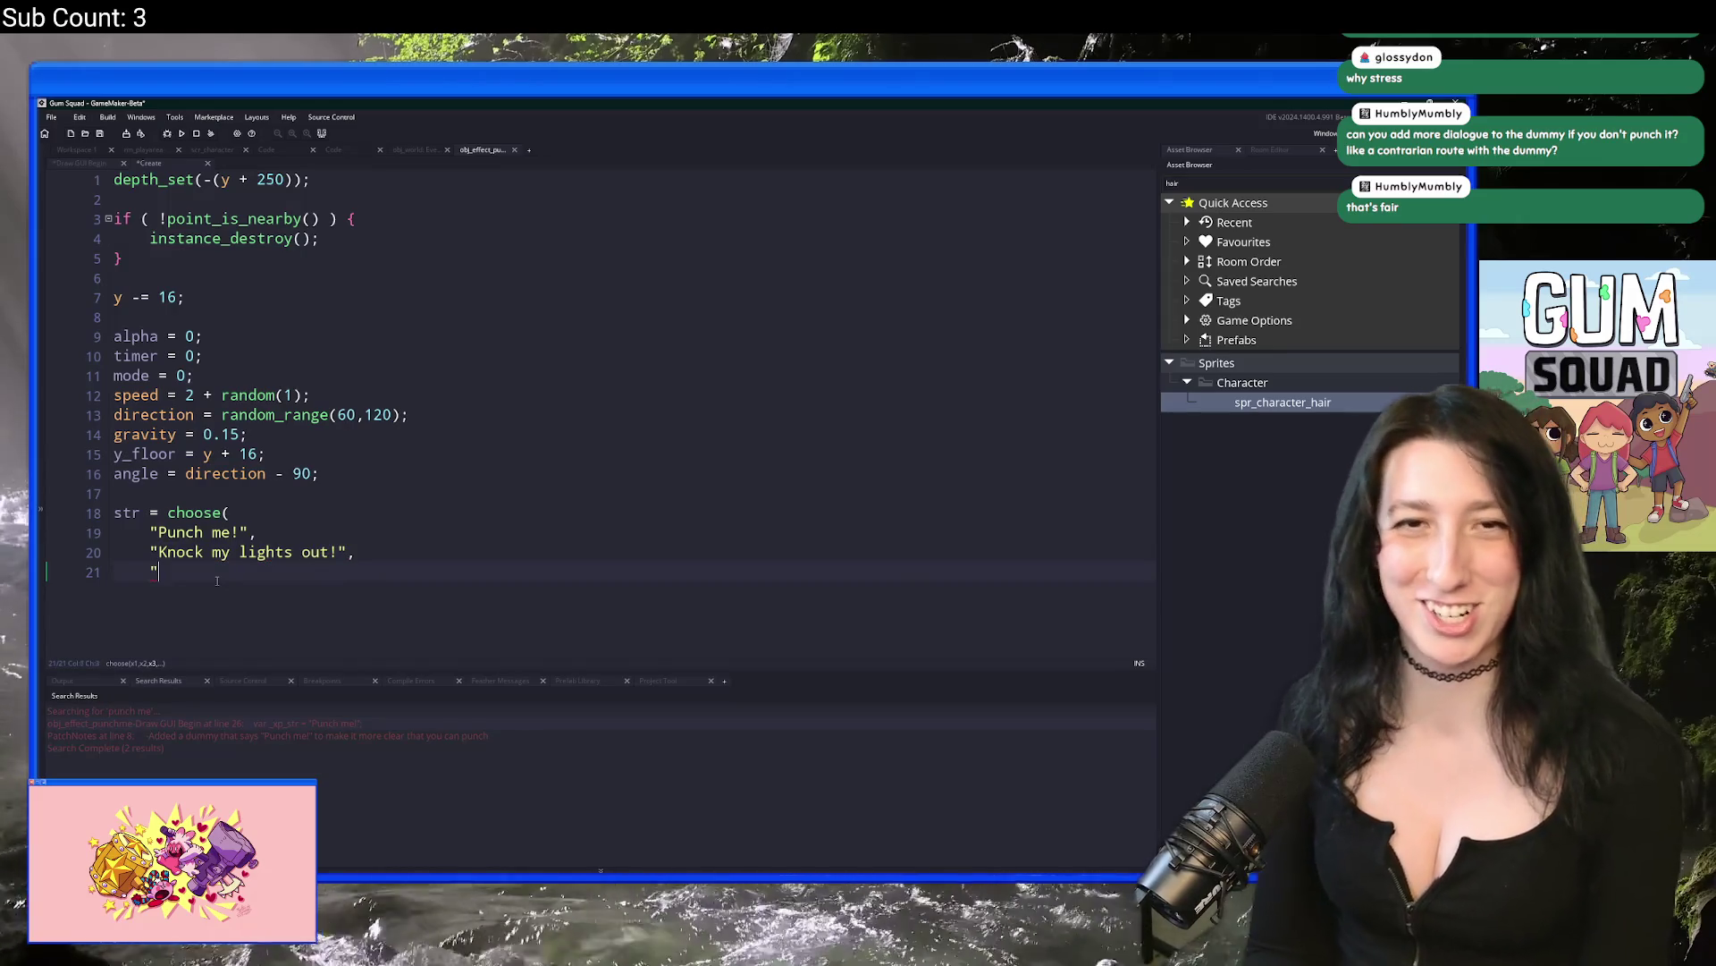
{"action": "type", "text": "I"}
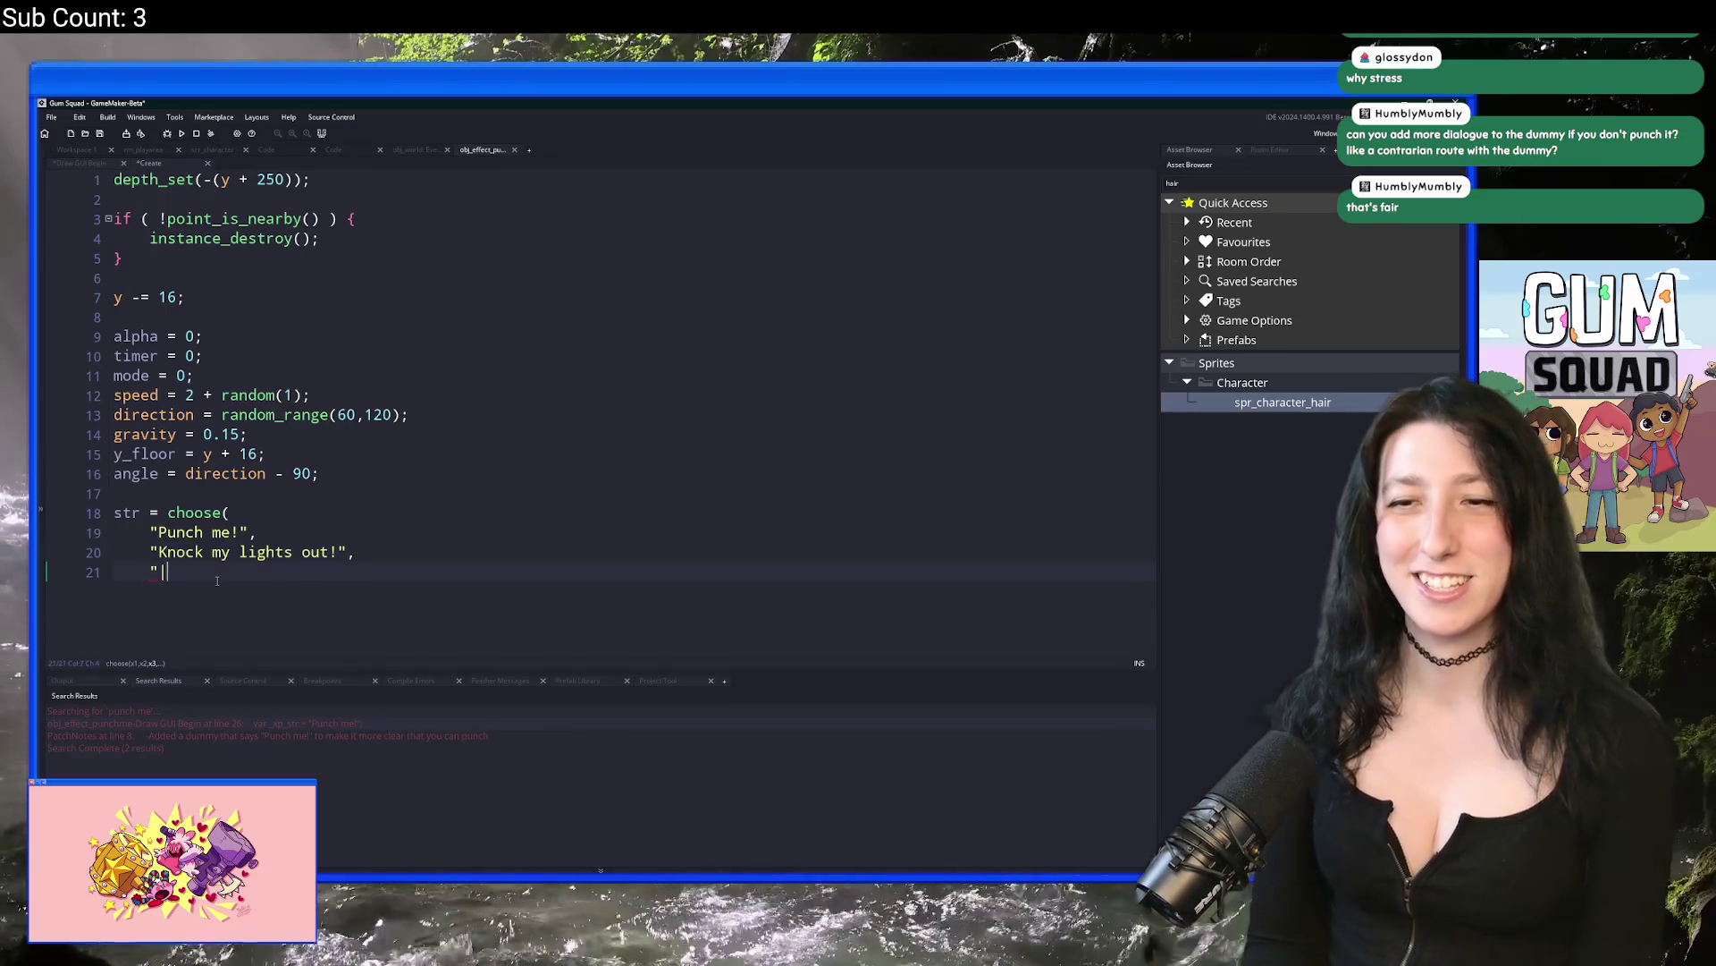
{"action": "key", "text": "BackSpace"}
{"action": "type", "text": "Give m"}
{"action": "key", "text": "BackSpace"}
{"action": "key", "text": "BackSpace"}
{"action": "type", "text": "t to me!\","}
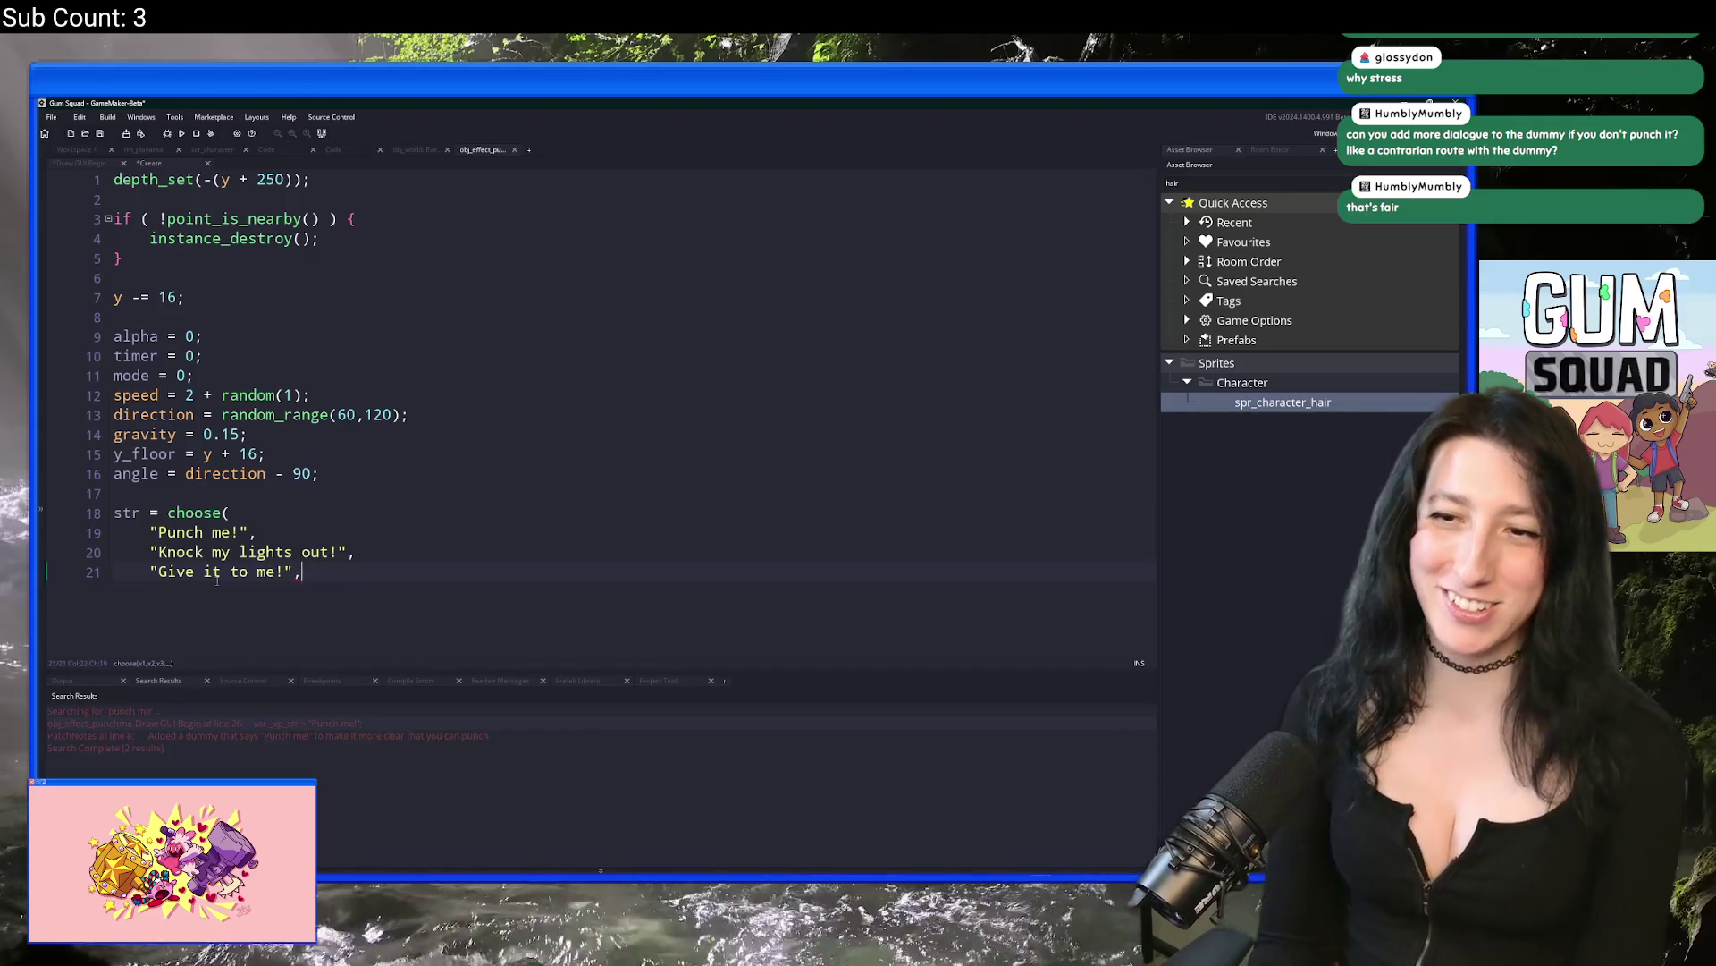
Step: Add more taunt lines, including a best-punch taunt and "Bonk me!"
{"action": "key", "text": "Return"}
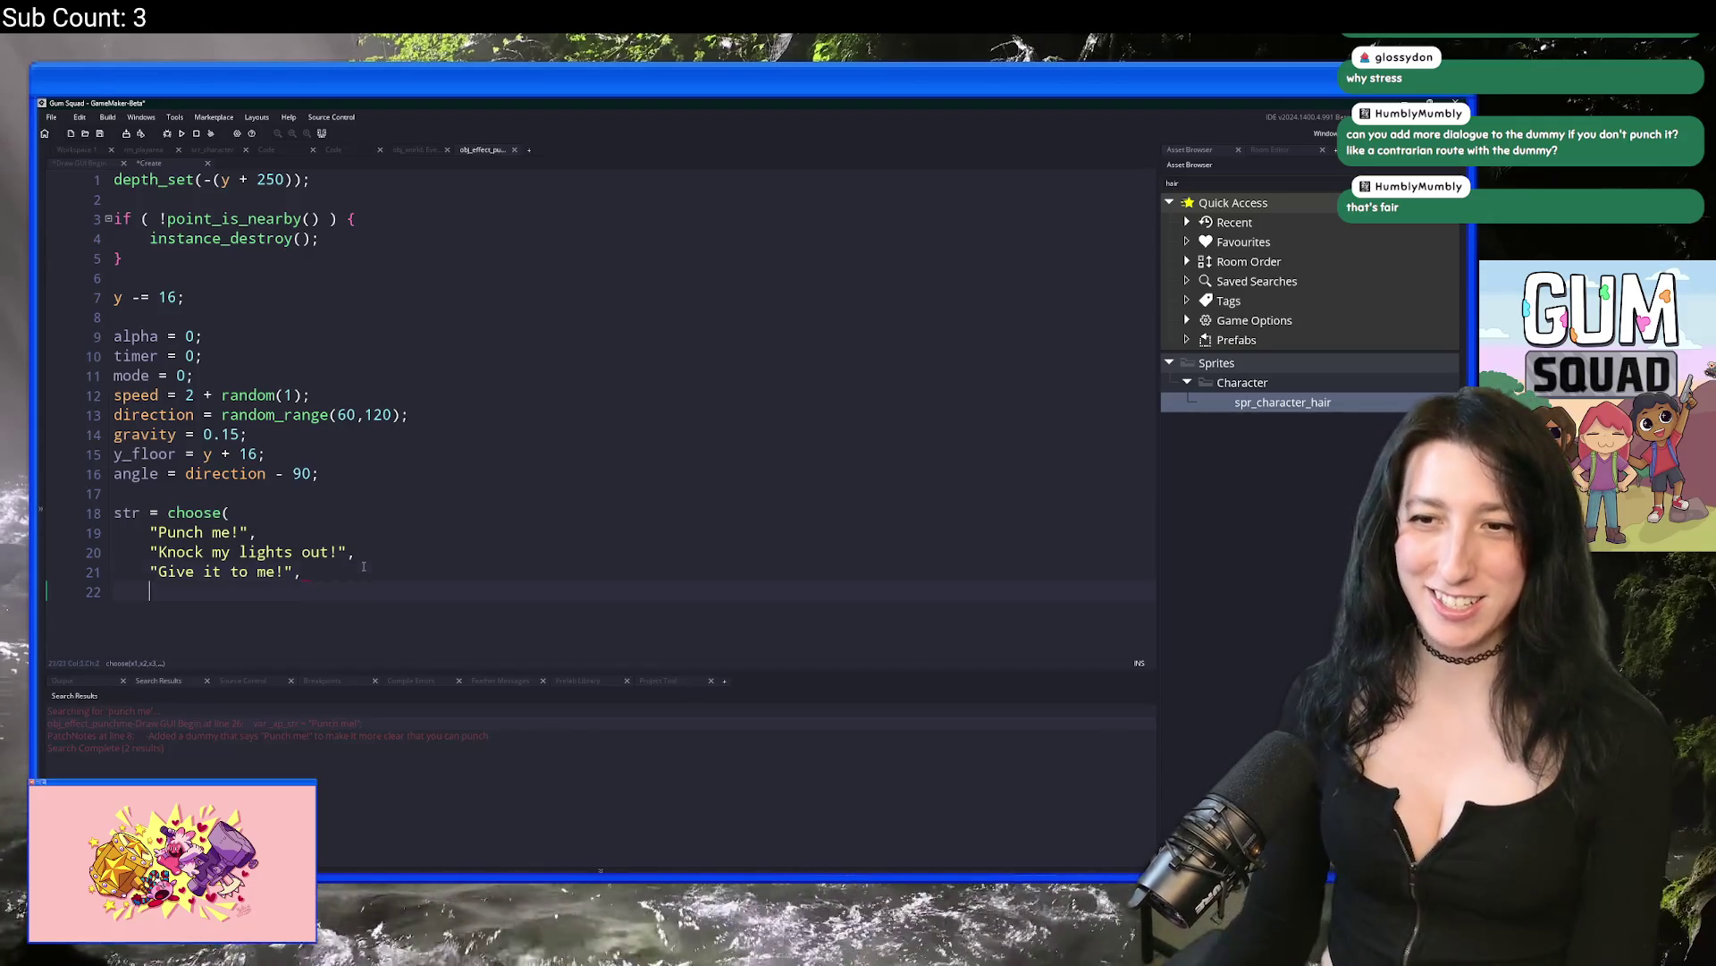
{"action": "type", "text": "\"kd"}
{"action": "key", "text": "BackSpace"}
{"action": "key", "text": "BackSpace"}
{"action": "type", "text": "\""}
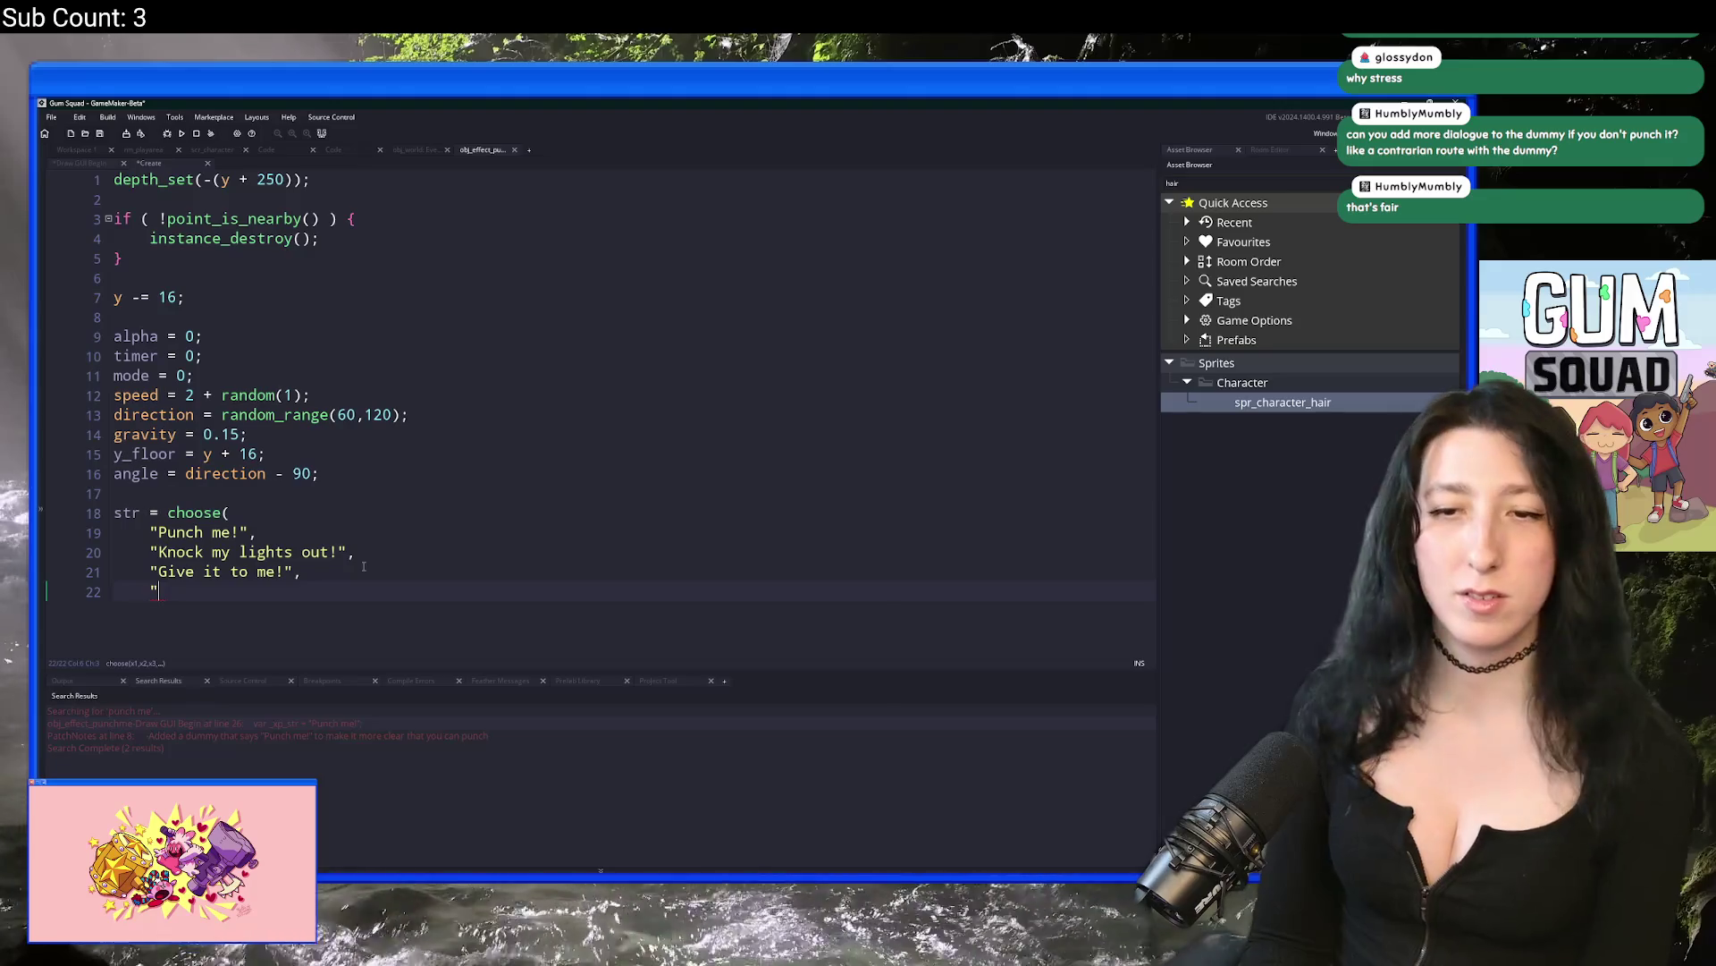
{"action": "type", "text": "Give m"}
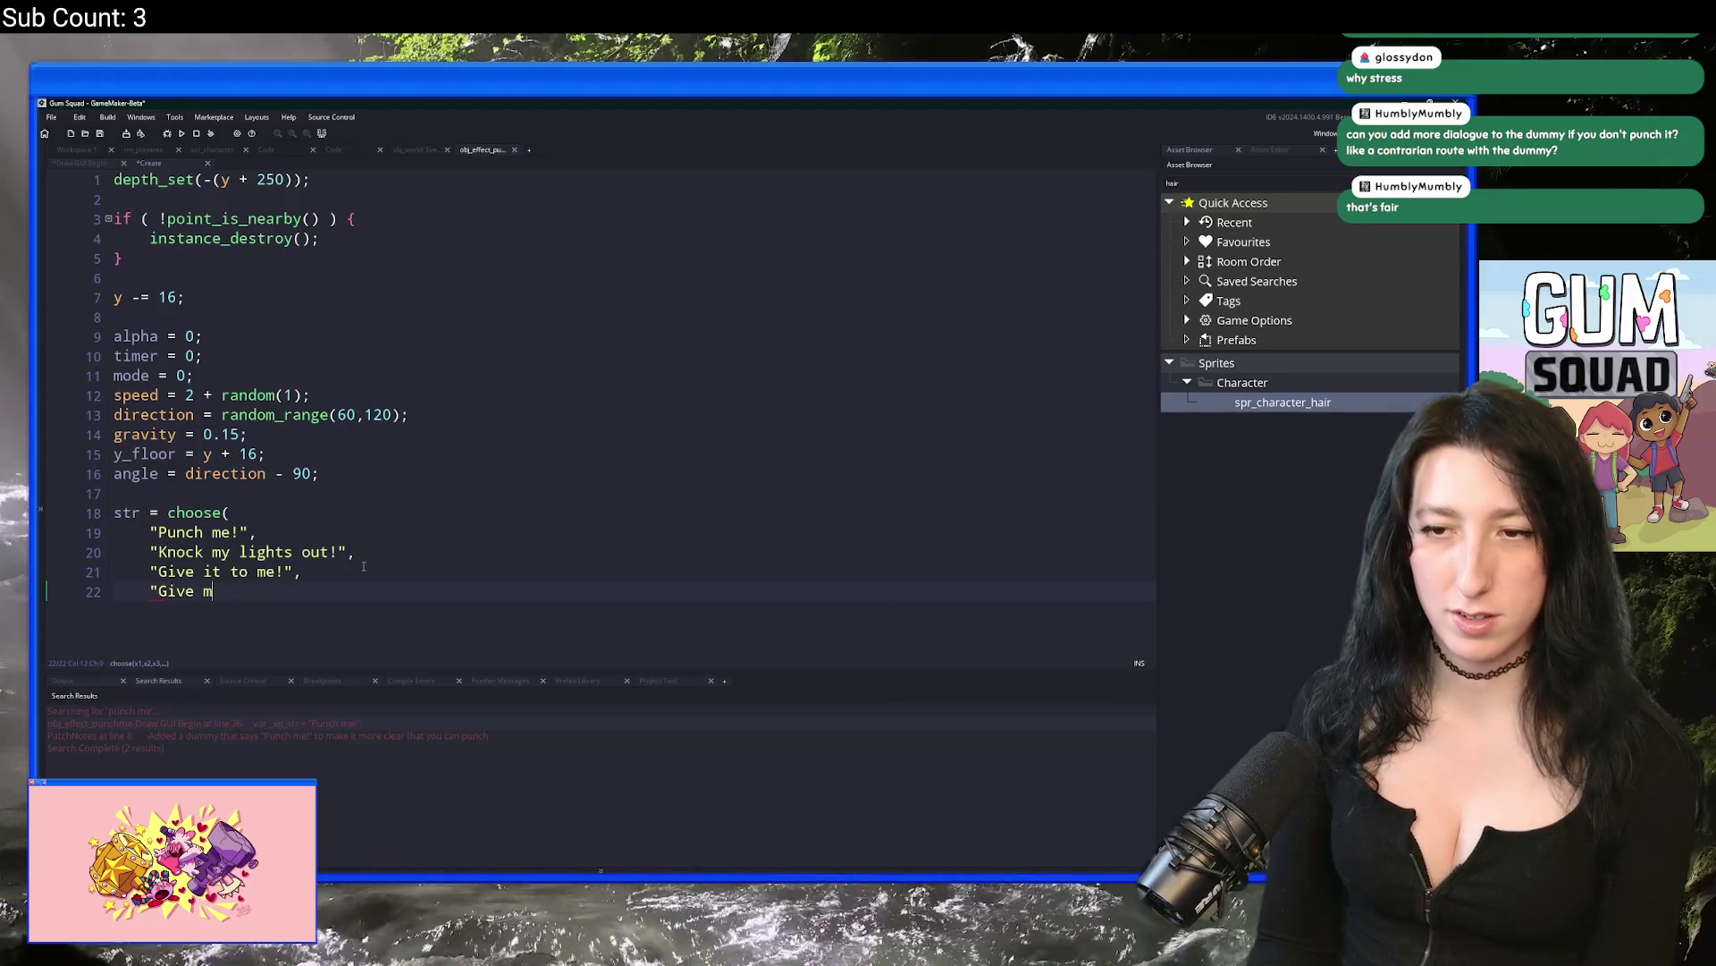
{"action": "key", "text": "BackSpace"}
{"action": "key", "text": "BackSpace"}
{"action": "key", "text": "BackSpace"}
{"action": "type", "text": "KD"}
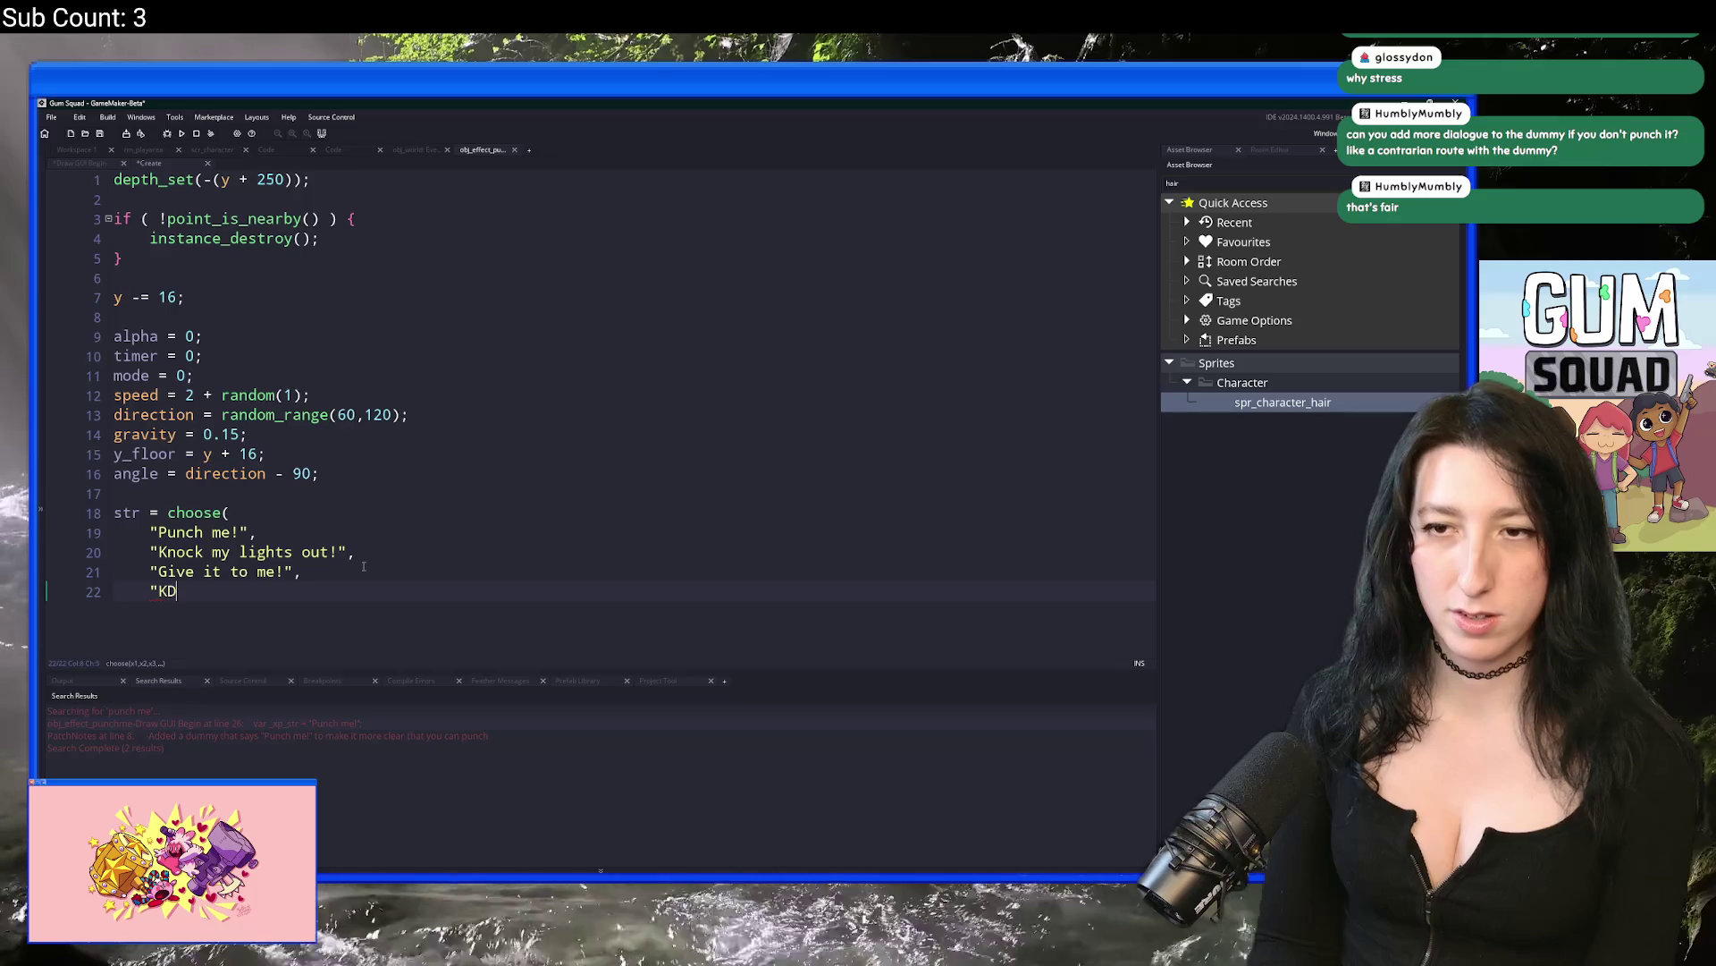
{"action": "key", "text": "BackSpace"}
{"action": "key", "text": "BackSpace"}
{"action": "type", "text": "Show me yo"}
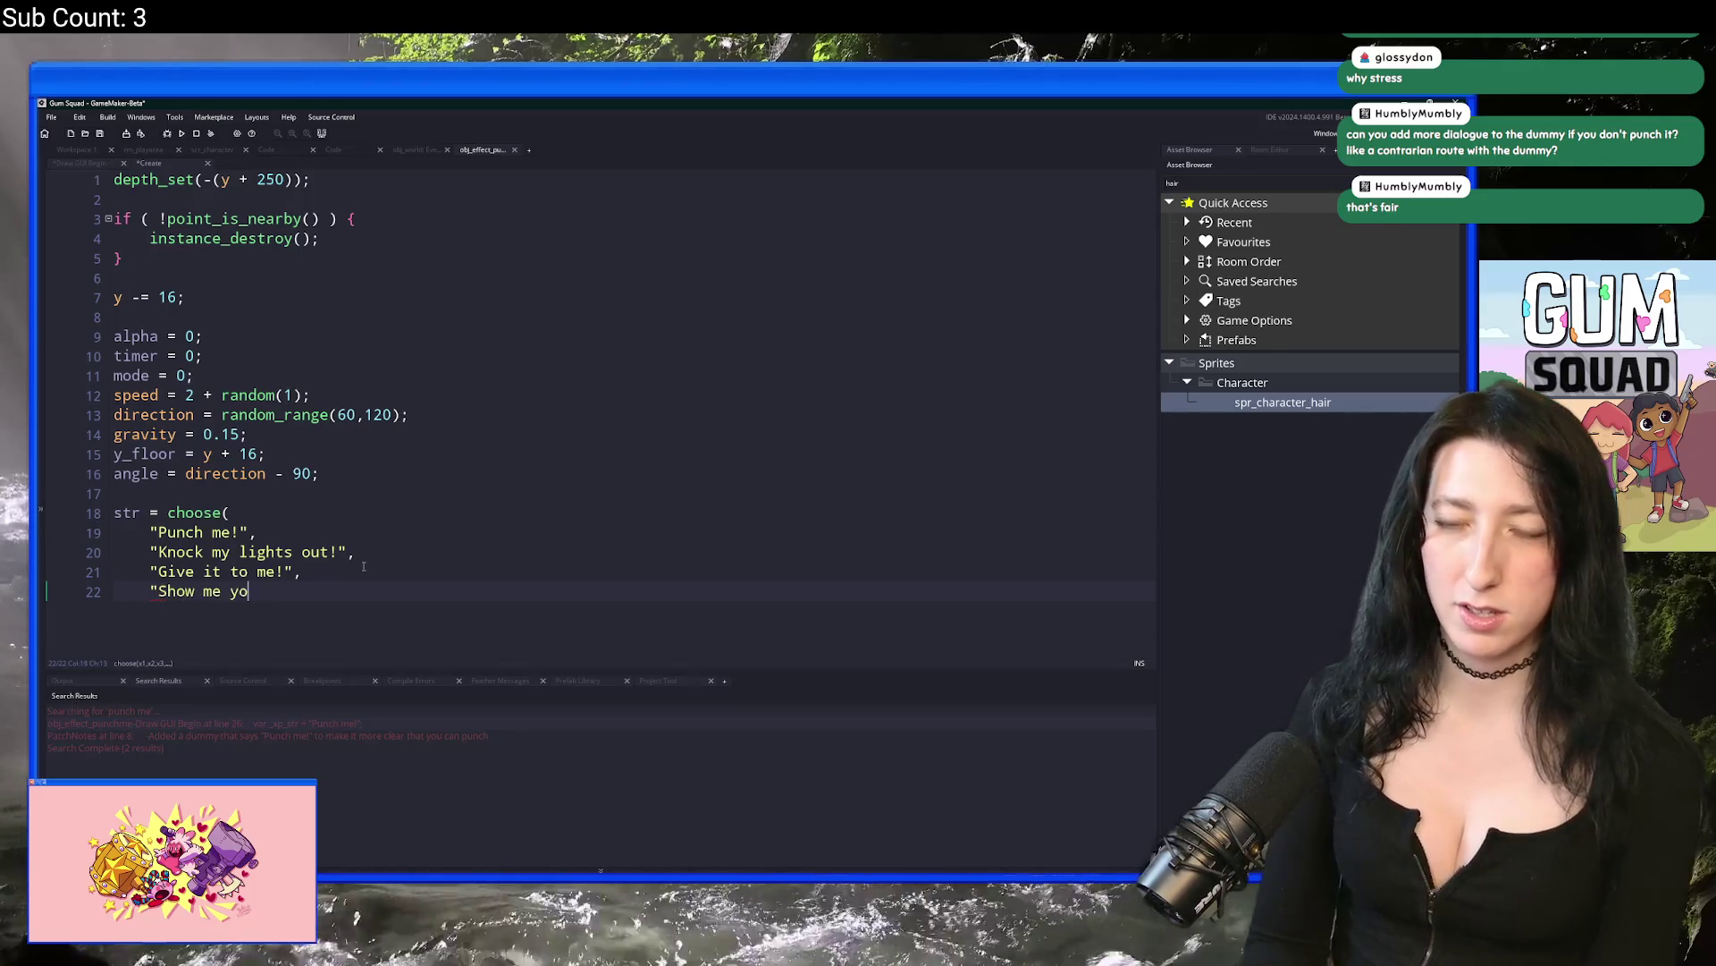
{"action": "type", "text": "ur best punch!\","}
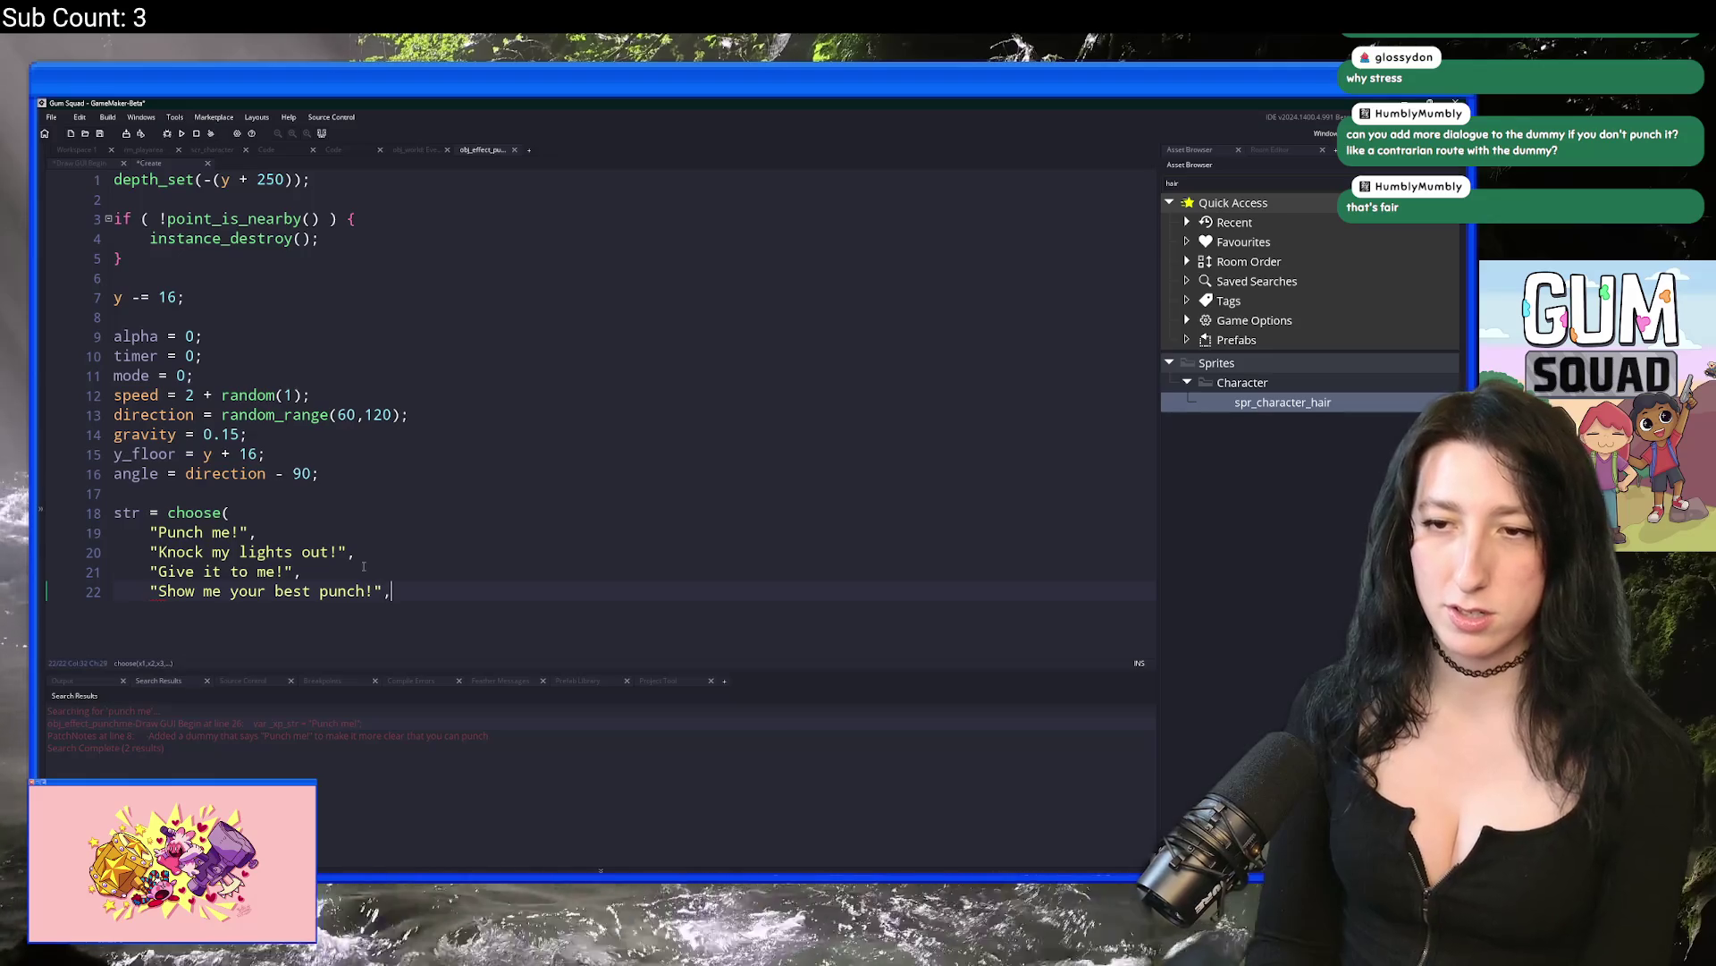
{"action": "key", "text": "Return"}
{"action": "type", "text": "kd"}
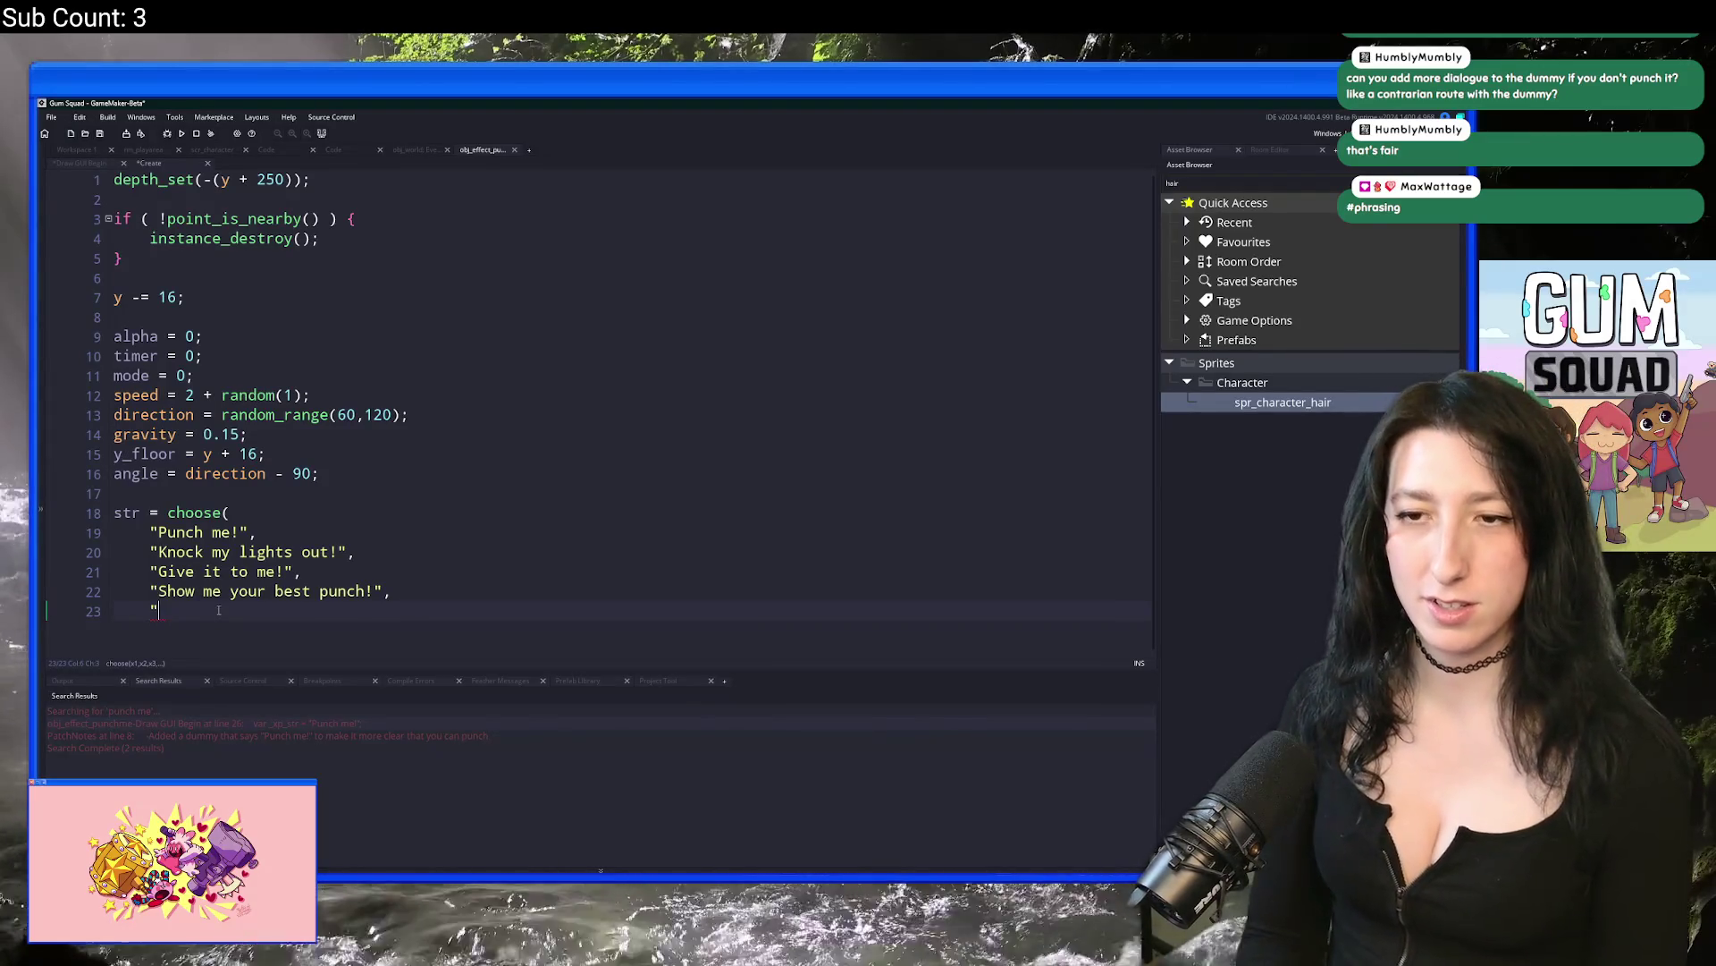
{"action": "type", "text": "Give me"}
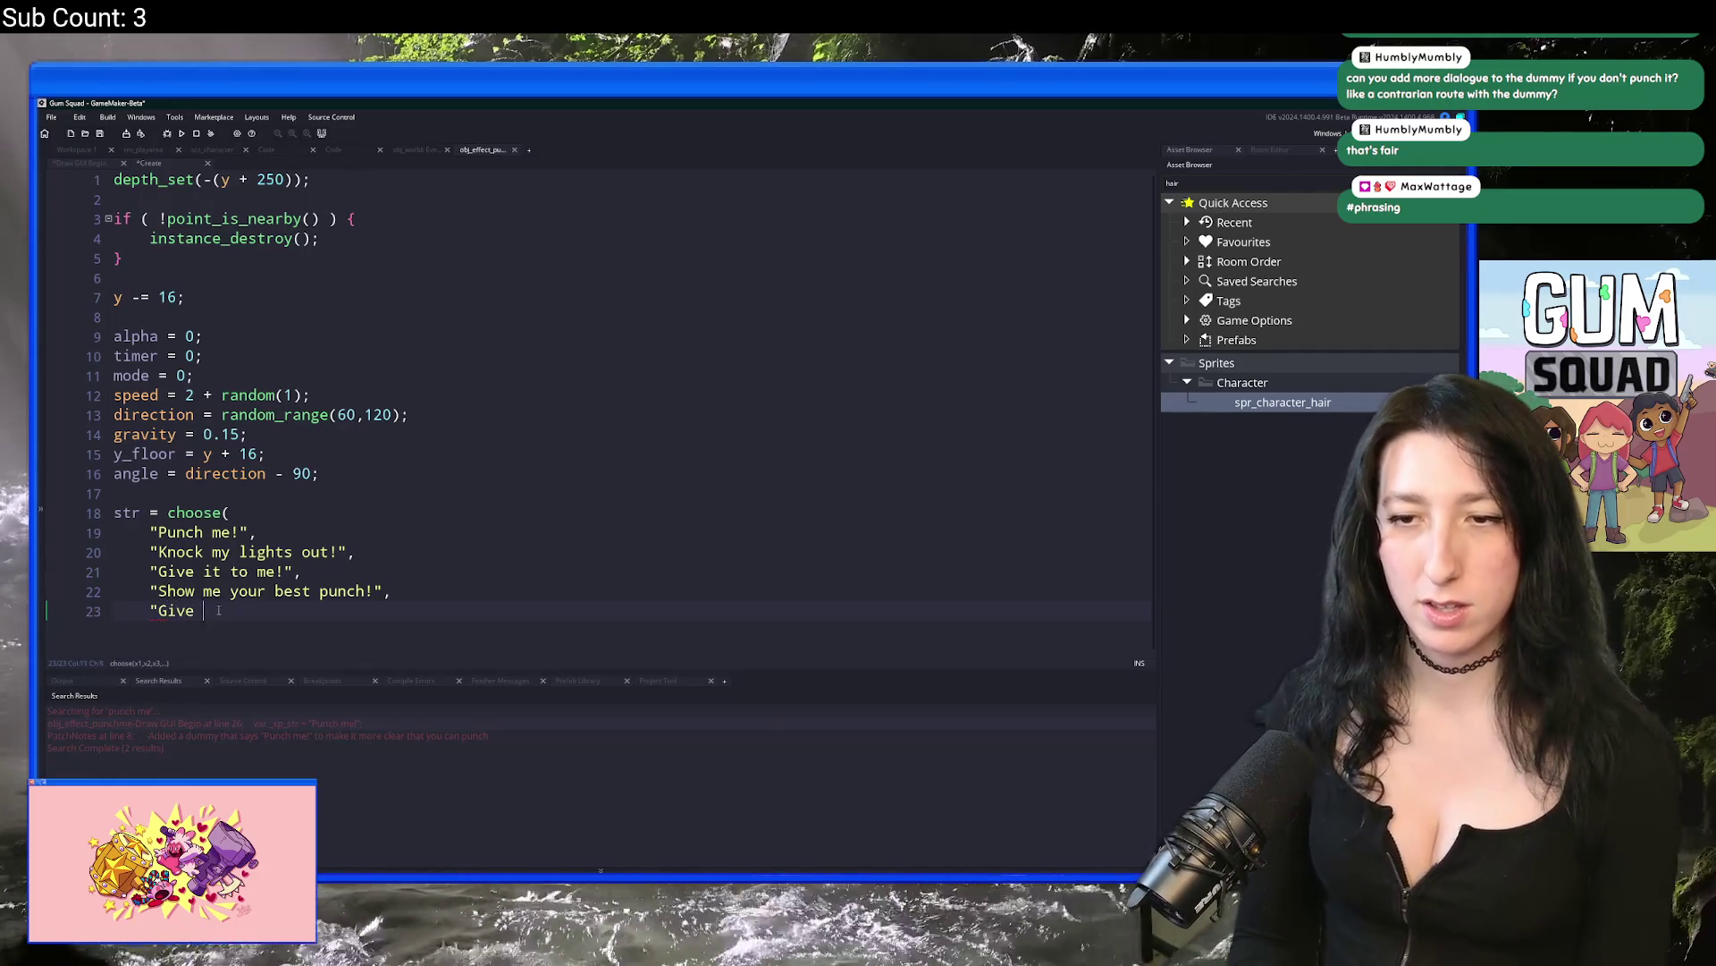
{"action": "key", "text": "BackSpace"}
{"action": "key", "text": "BackSpace"}
{"action": "key", "text": "BackSpace"}
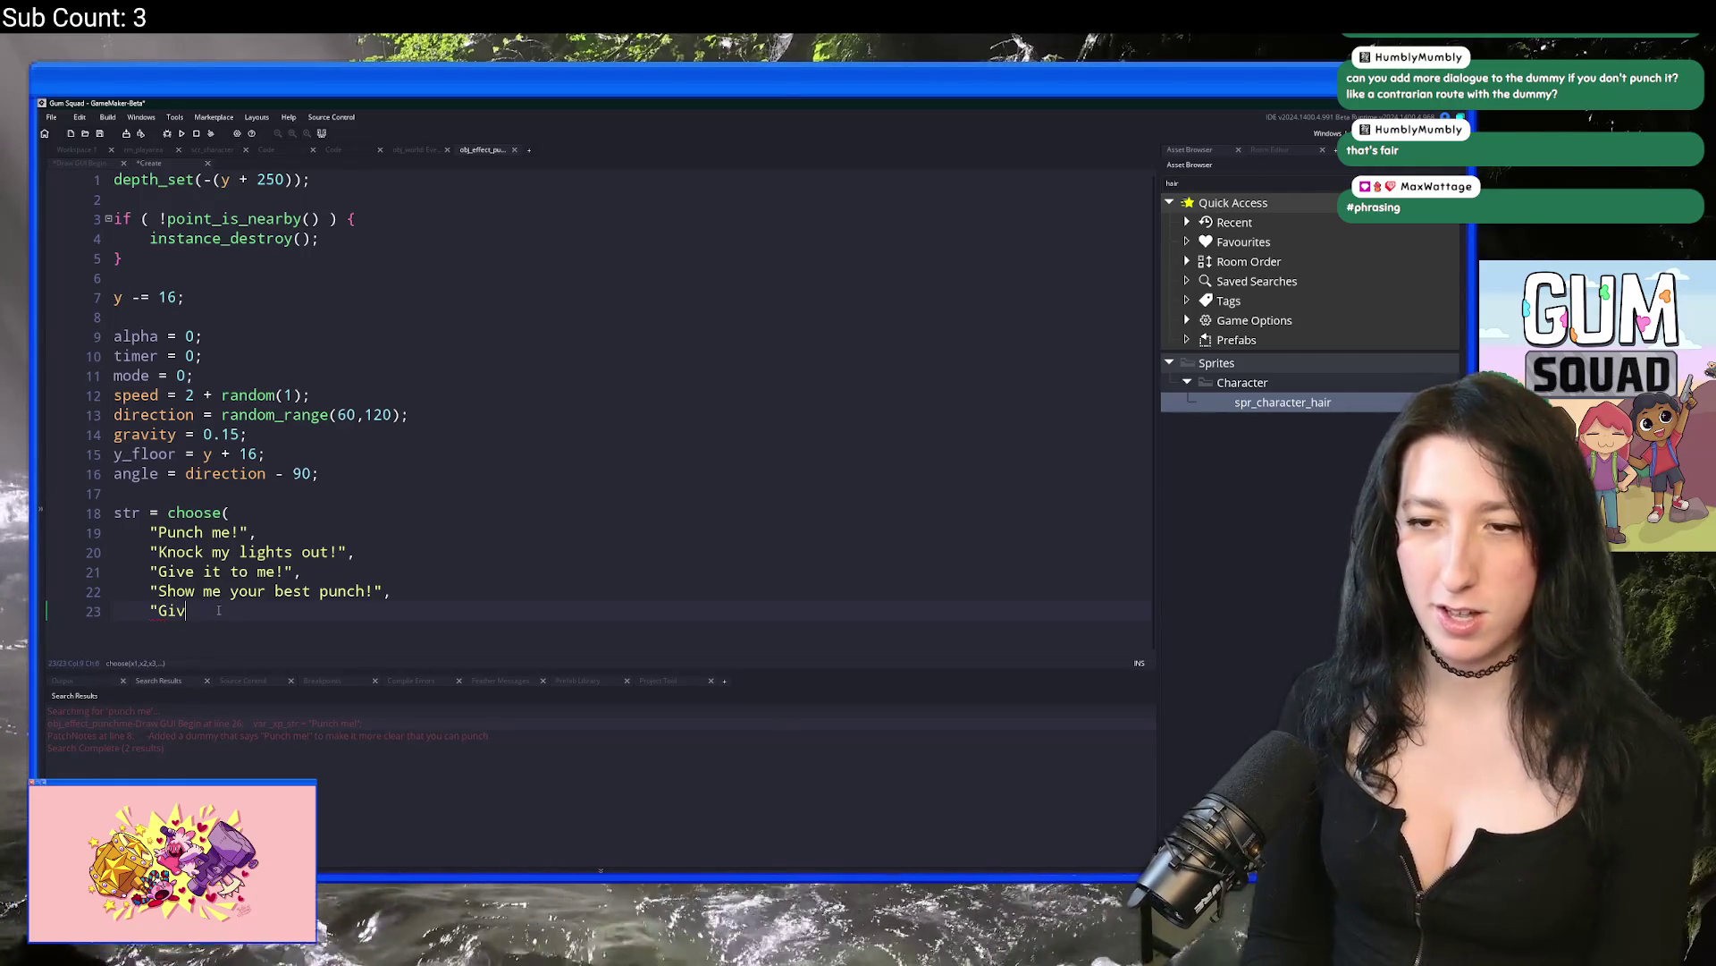
{"action": "type", "text": "Bonk me!\","}
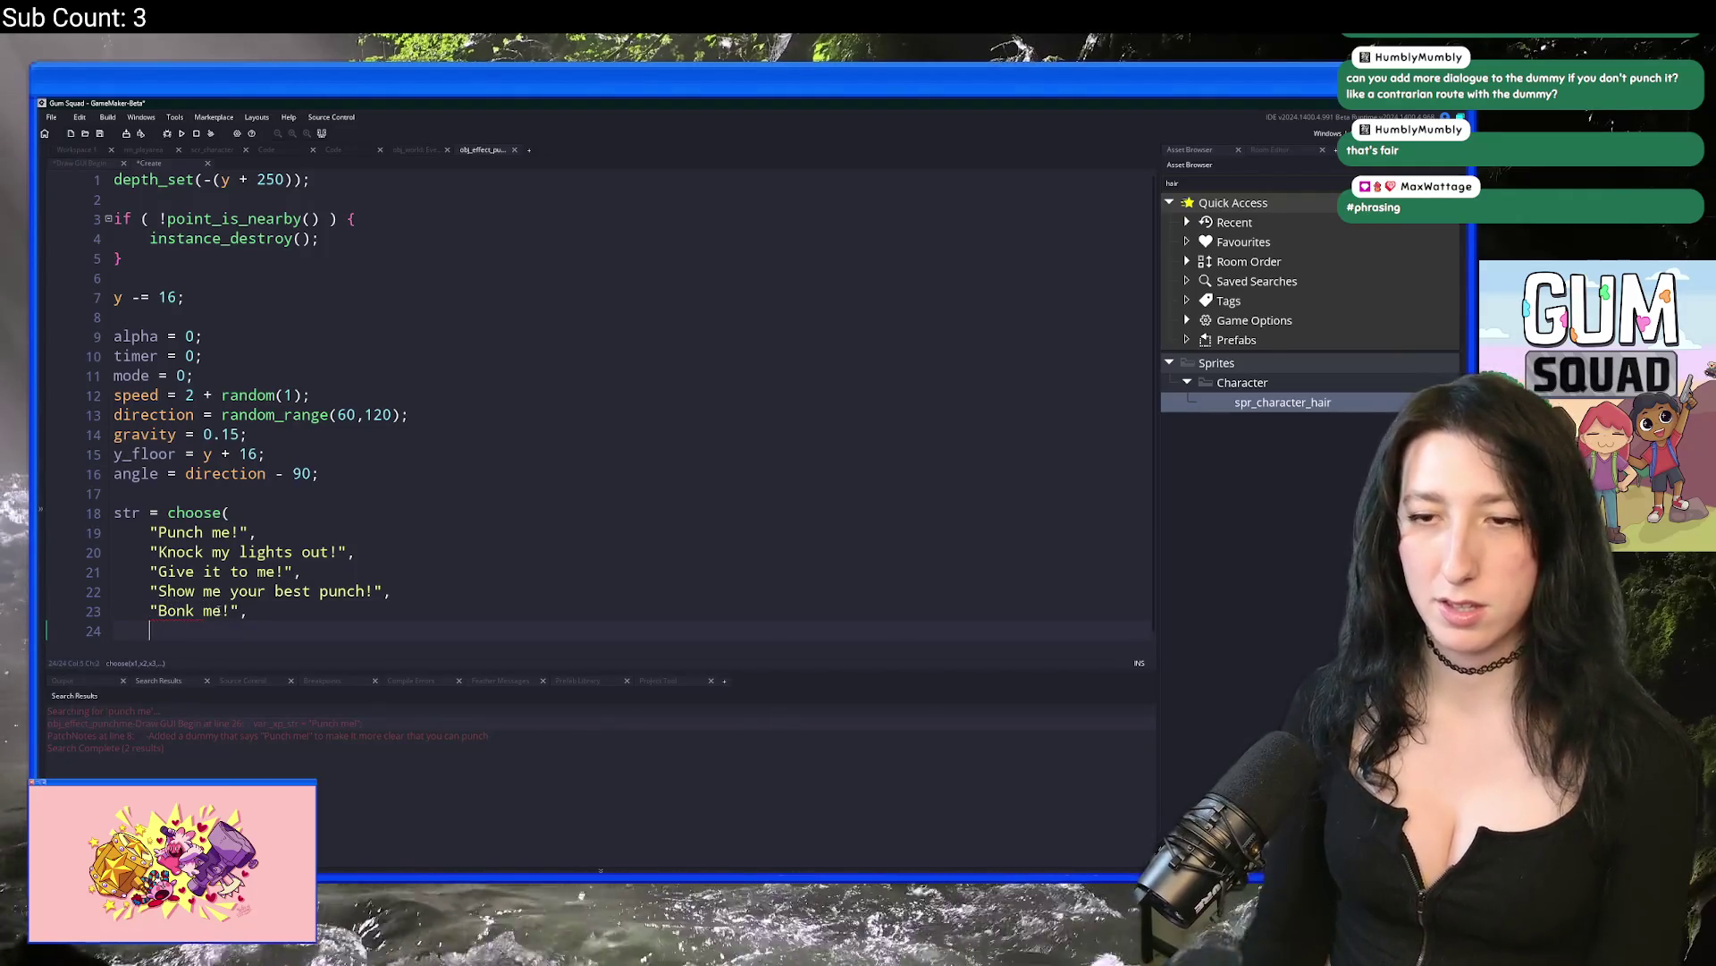
Step: Add the taunts "Throw that left hook" and a haymaker line, plus a see-stars taunt
{"action": "scroll", "coordinate": [250, 588], "scroll_direction": "down", "scroll_amount": 1}
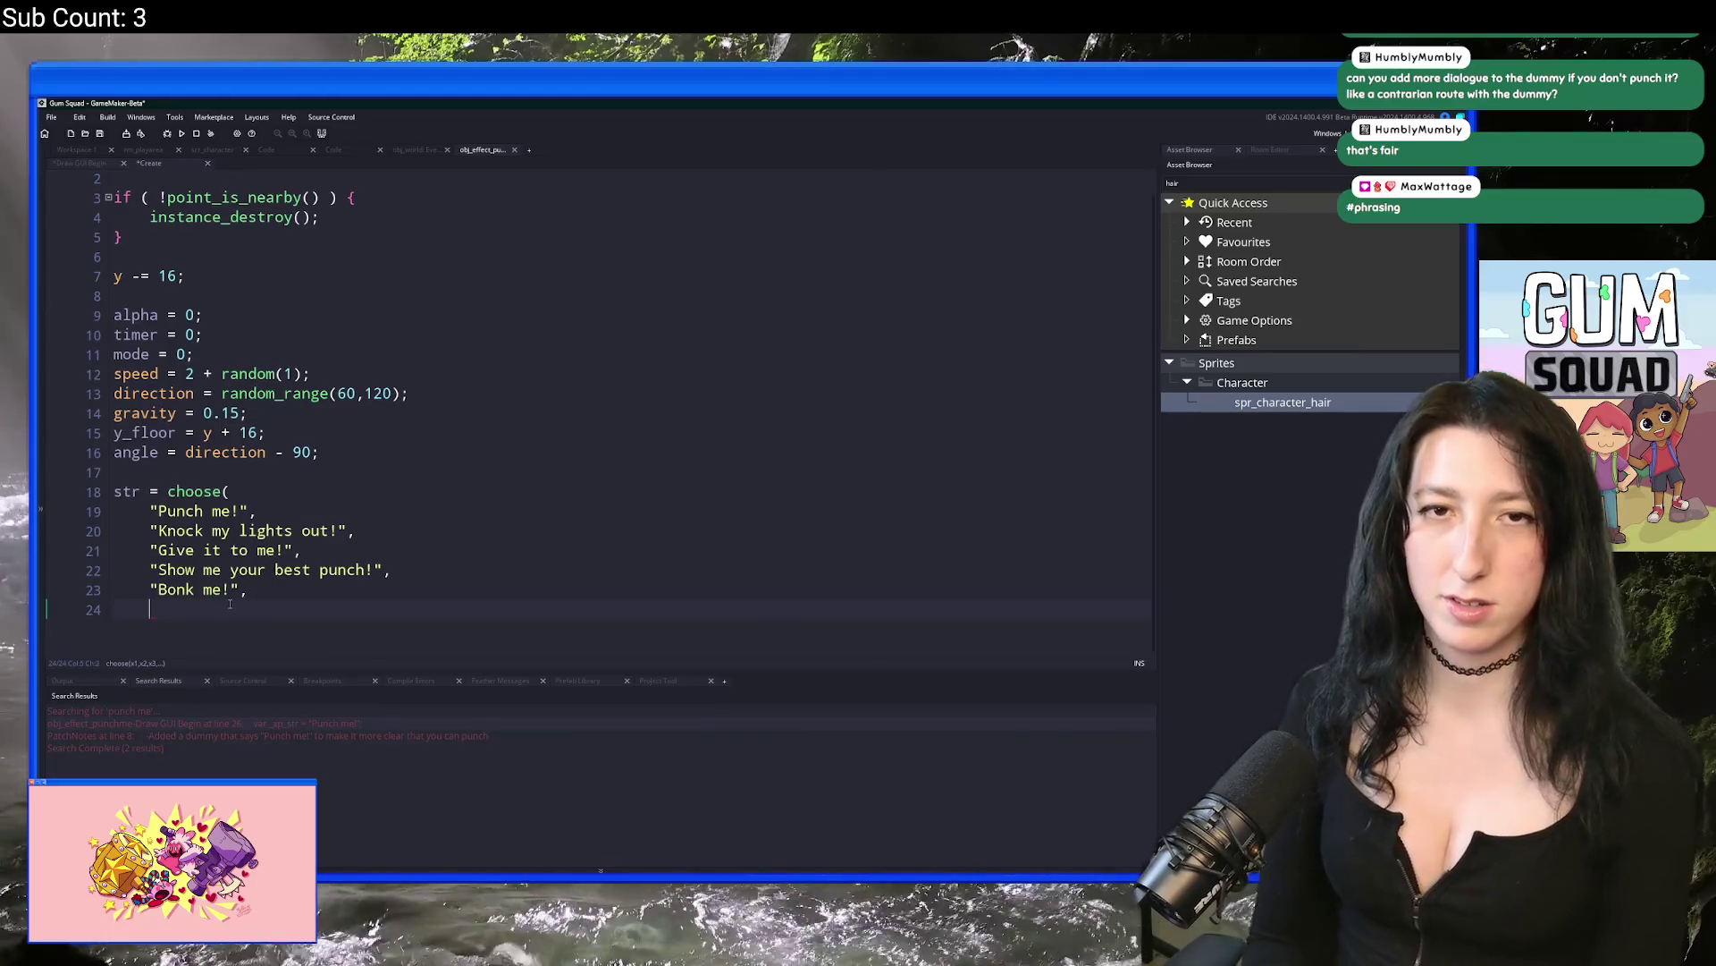
{"action": "key", "text": "BackSpace"}
{"action": "key", "text": "BackSpace"}
{"action": "type", "text": "Throw that left hook"}
{"action": "key", "text": "Return"}
{"action": "type", "text": "\""}
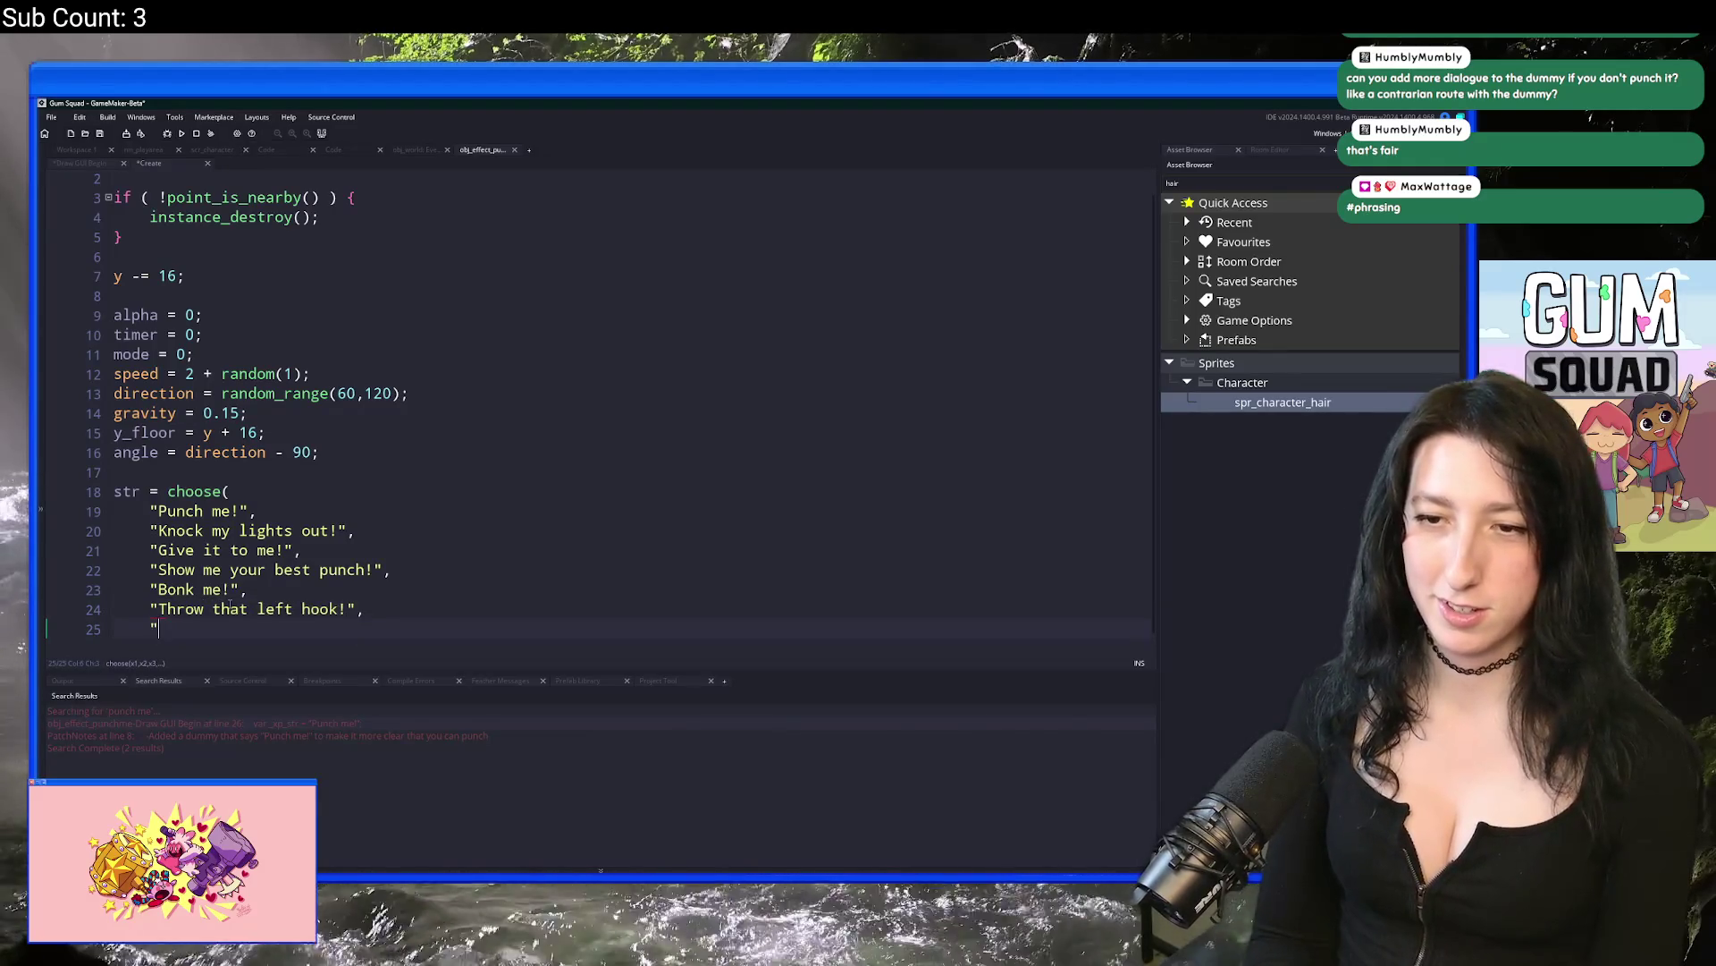
{"action": "type", "text": "Haymaker"}
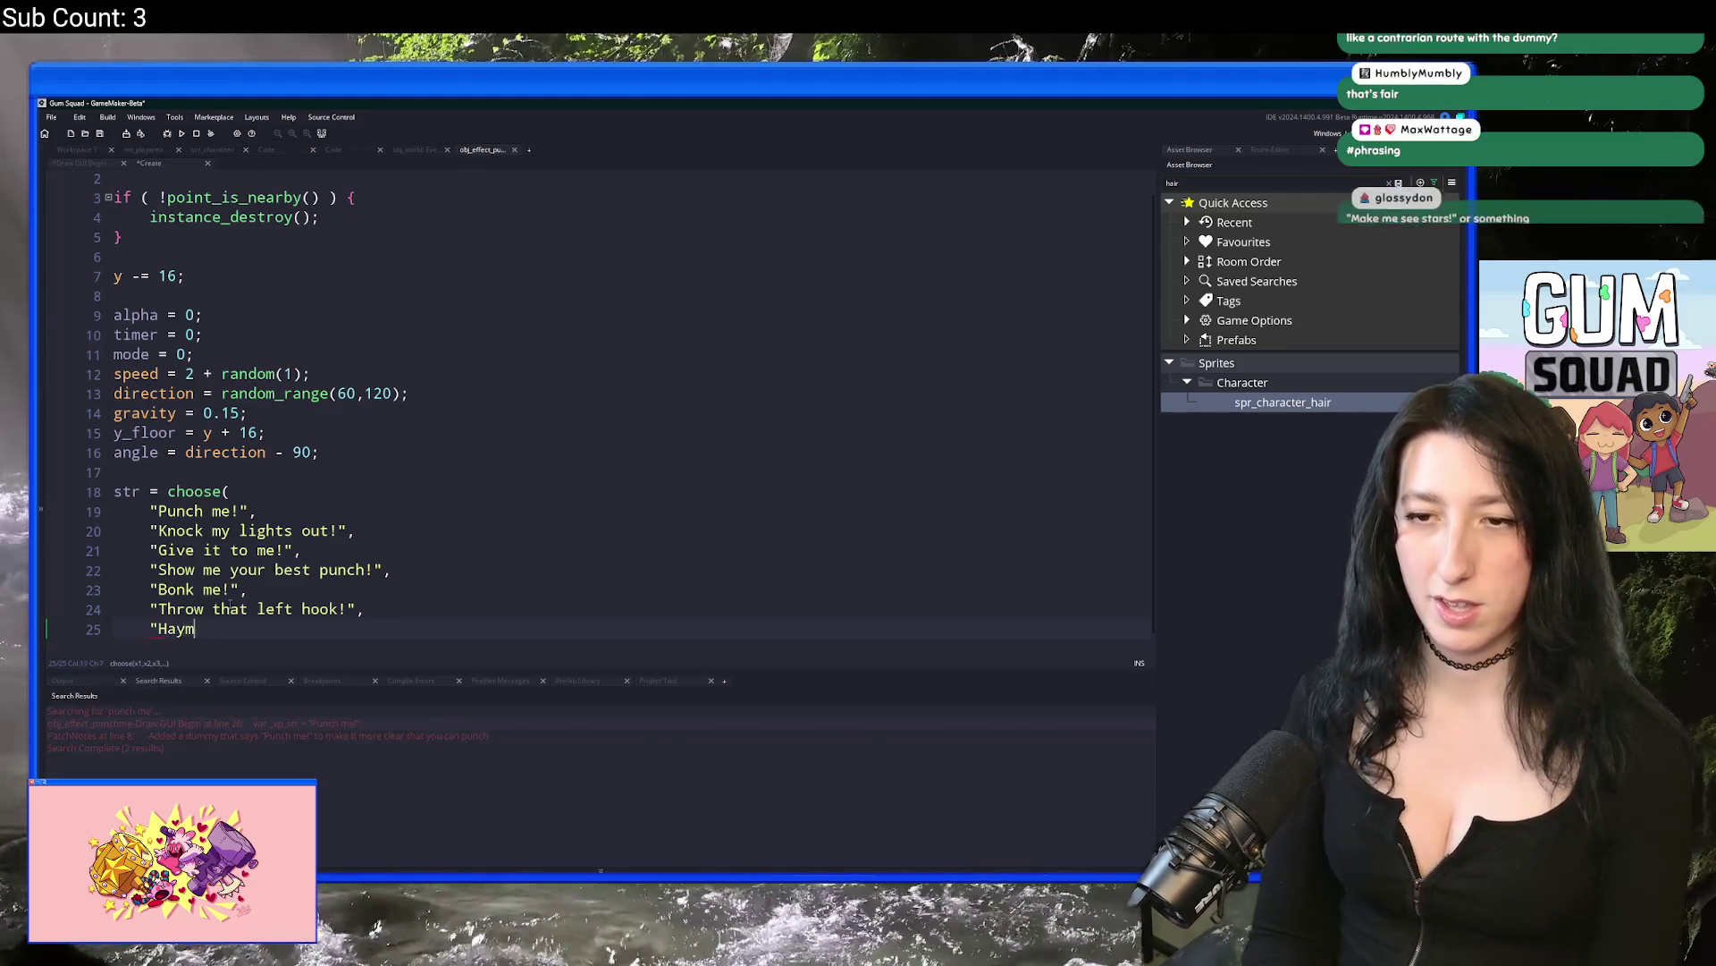
{"action": "key", "text": "BackSpace"}
{"action": "key", "text": "BackSpace"}
{"action": "key", "text": "BackSpace"}
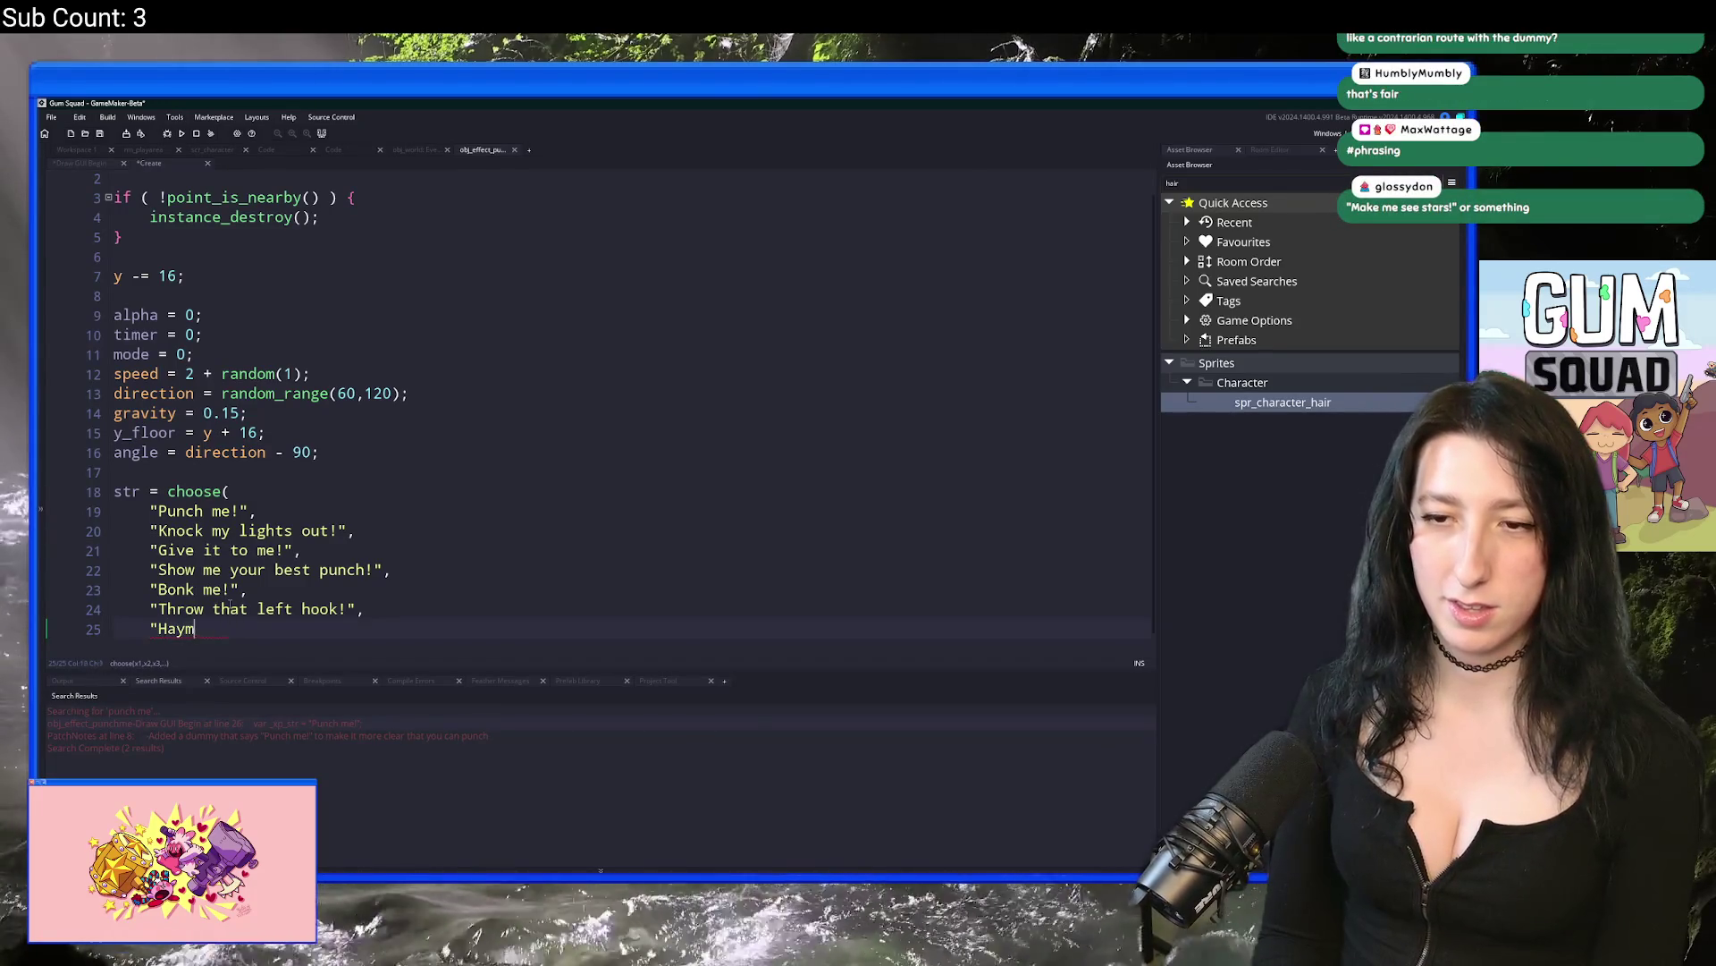
{"action": "type", "text": "\"Show me your haym"}
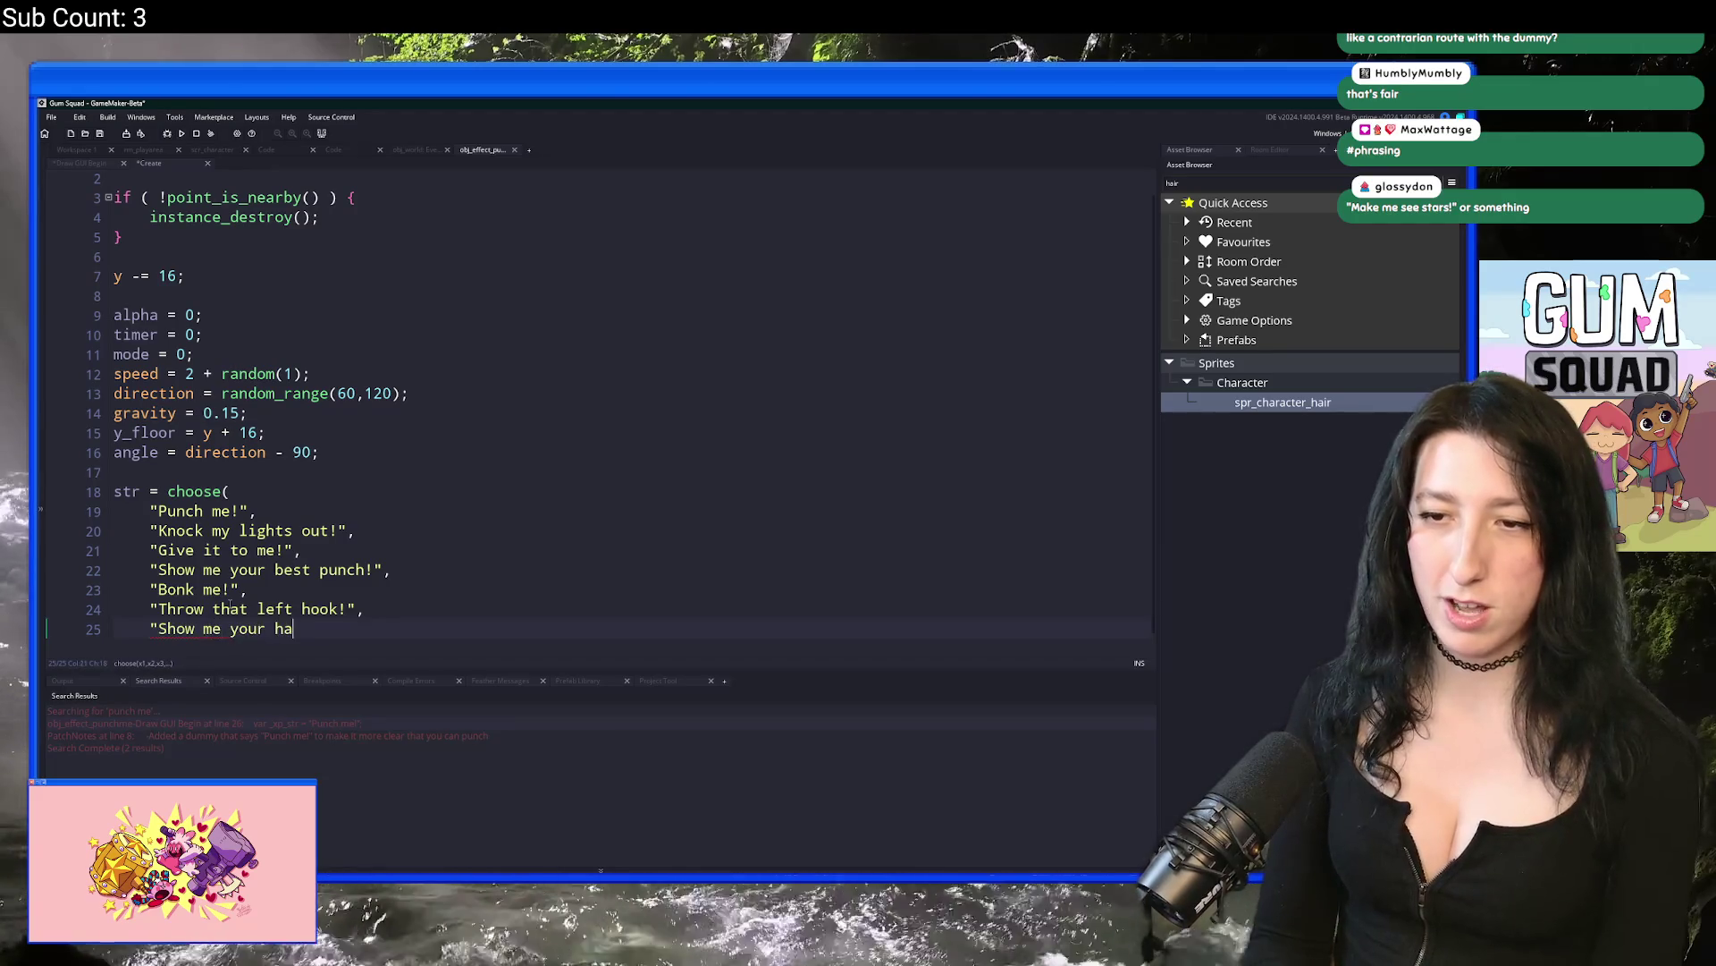
{"action": "type", "text": "aker"}
{"action": "key", "text": "BackSpace"}
{"action": "key", "text": "BackSpace"}
{"action": "key", "text": "BackSpace"}
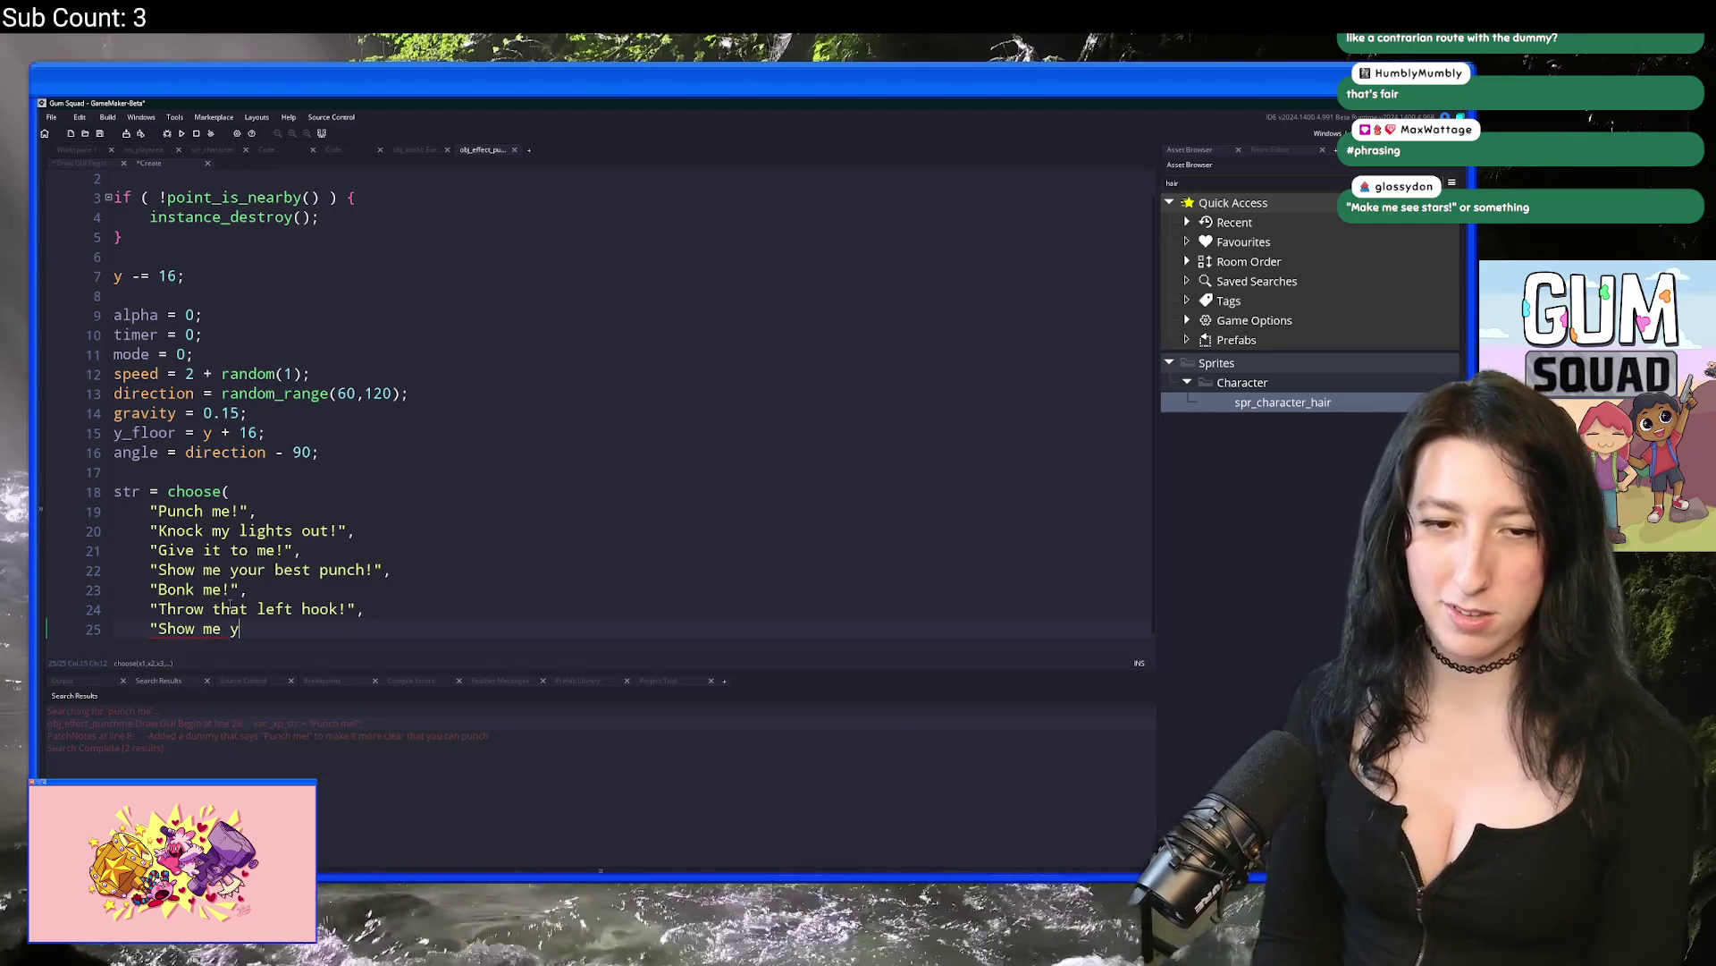
{"action": "key", "text": "BackSpace"}
{"action": "key", "text": "BackSpace"}
{"action": "key", "text": "BackSpace"}
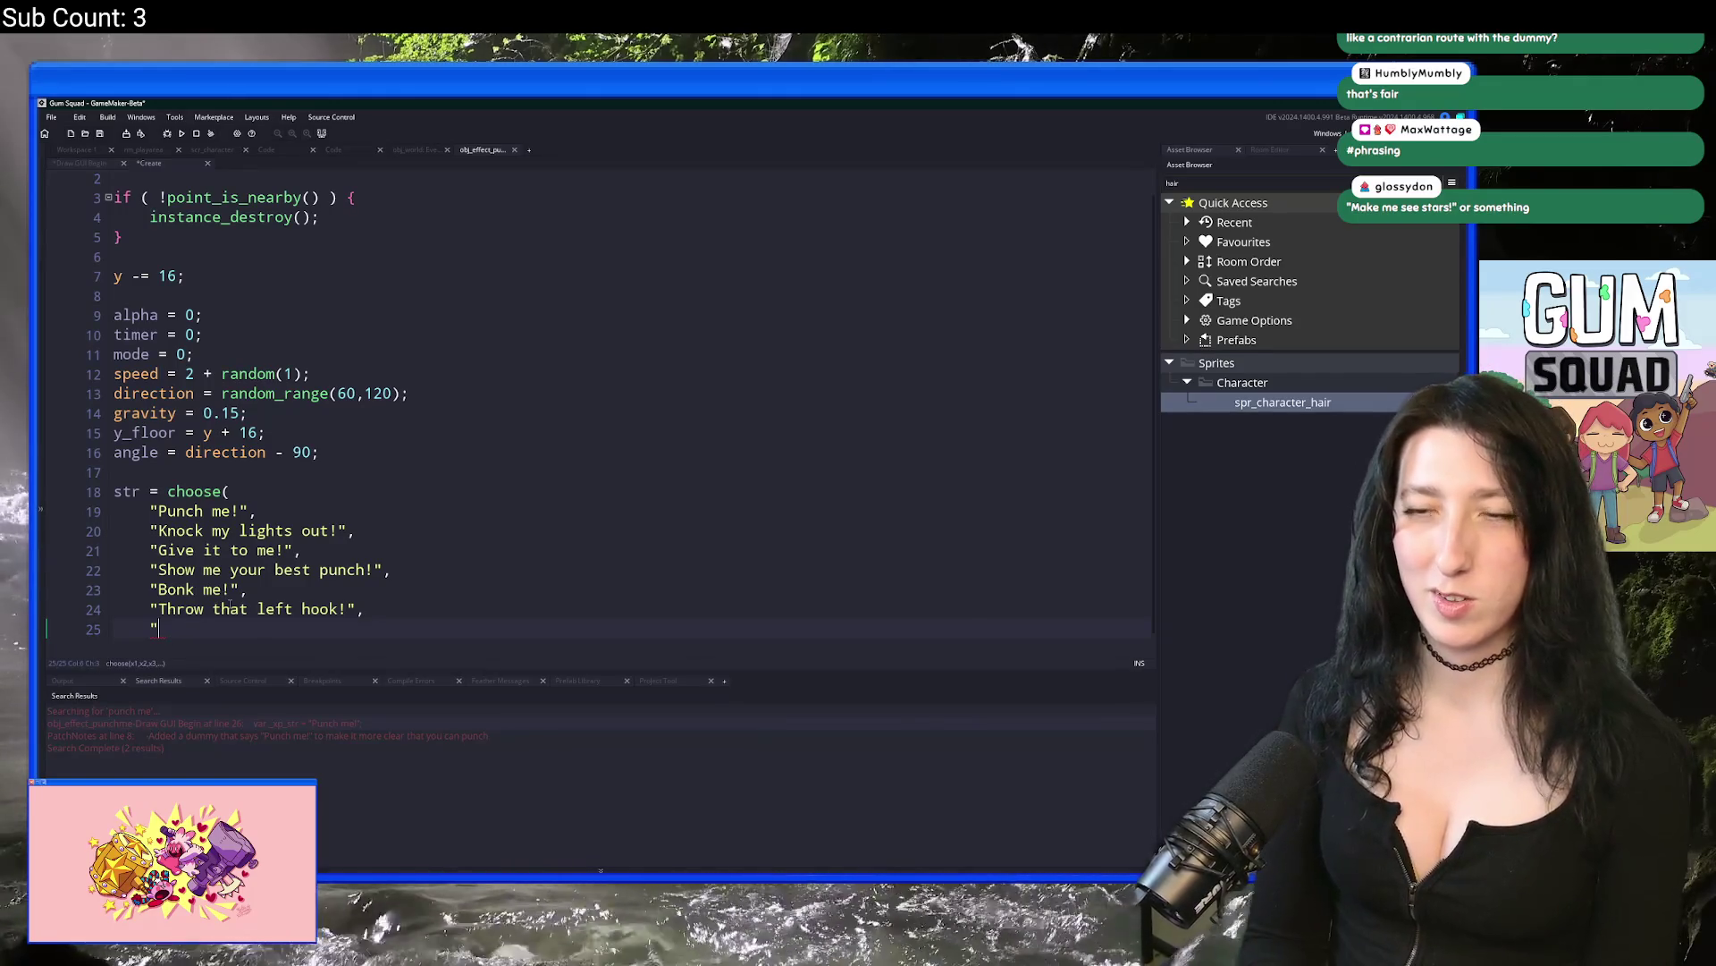
{"action": "type", "text": "Make me s"}
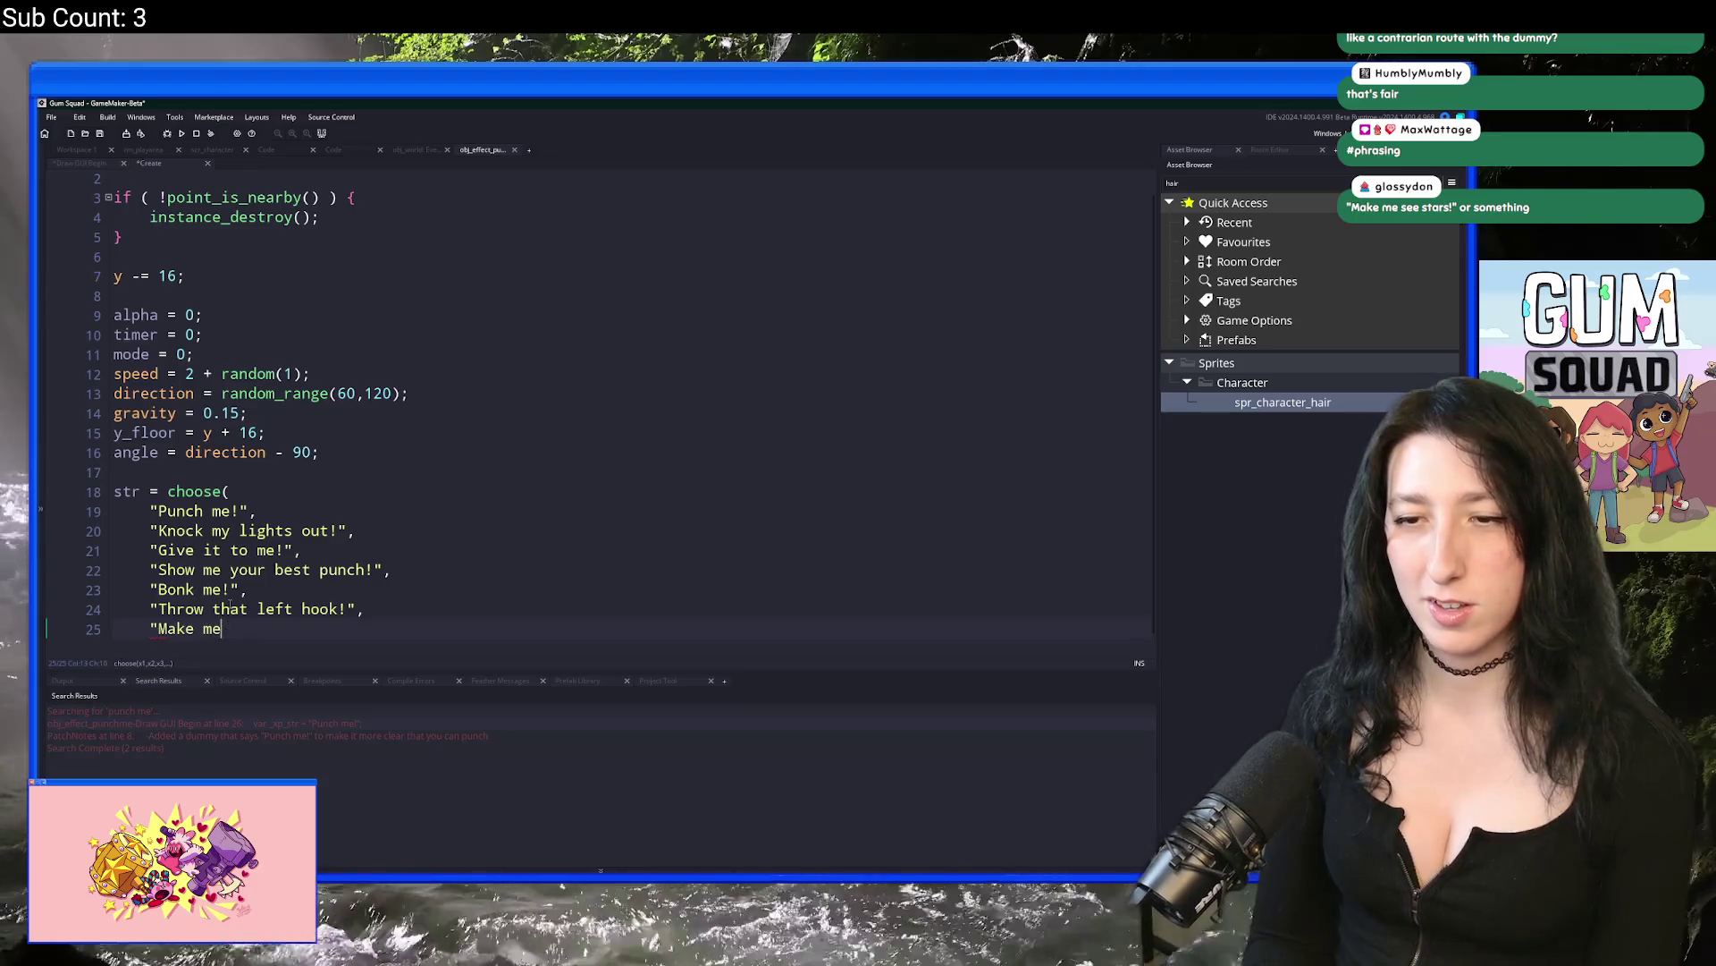
{"action": "type", "text": "ee stars"}
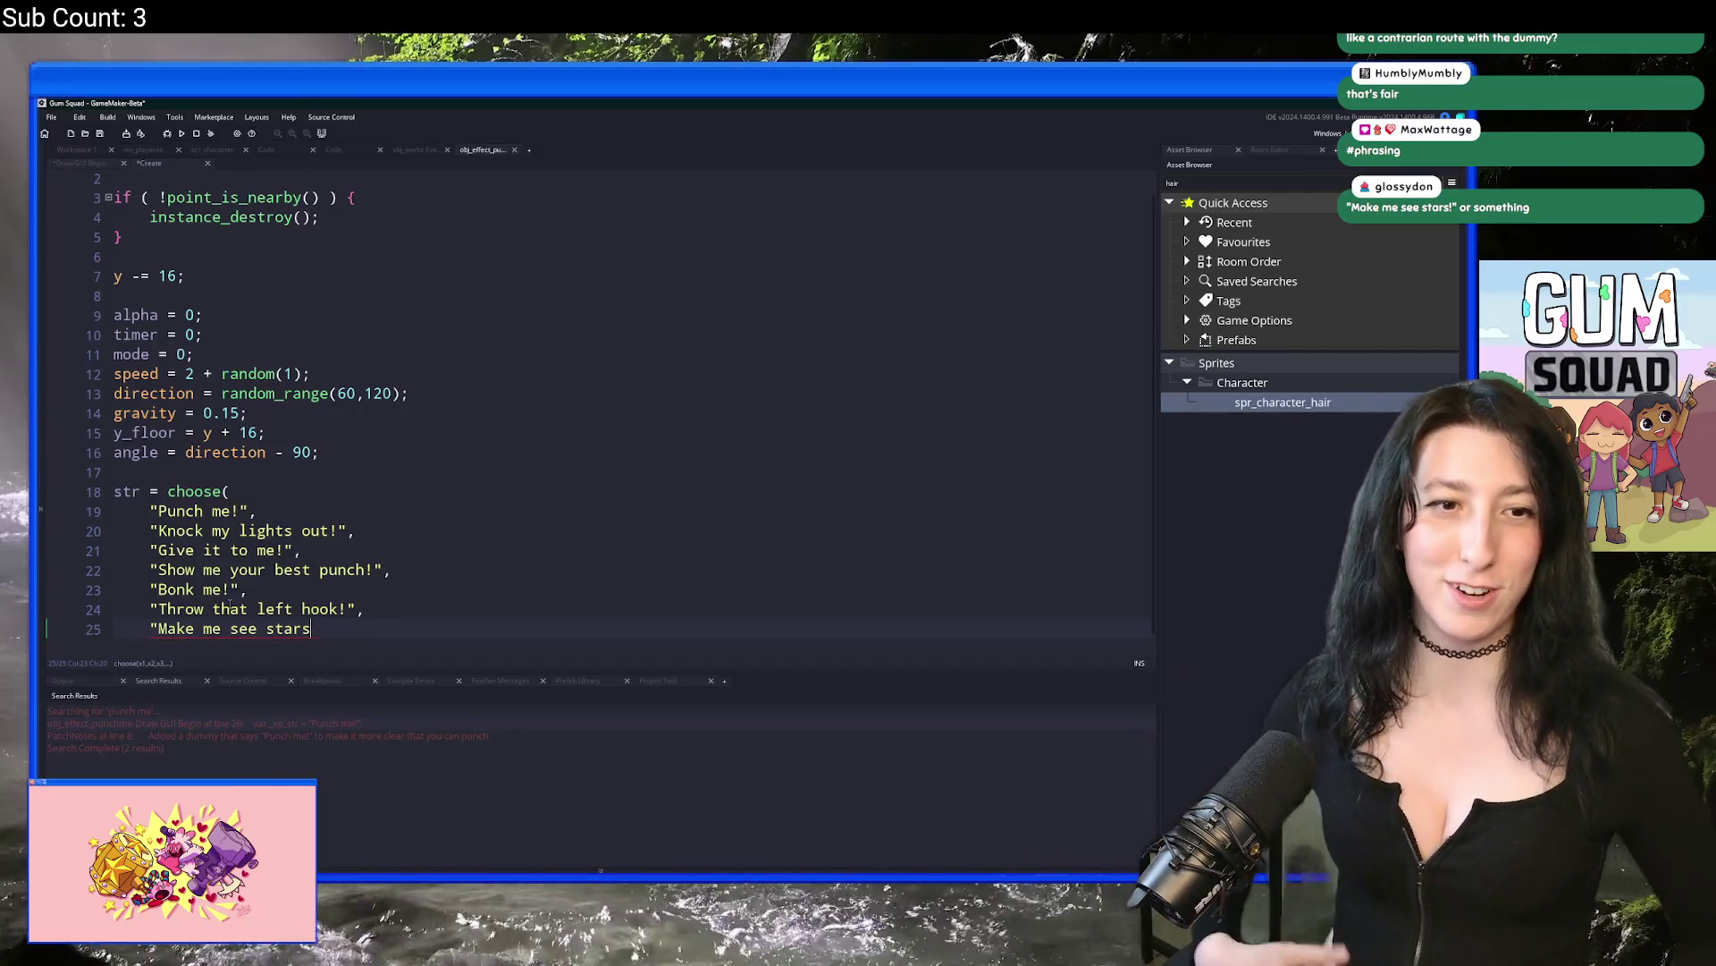
Step: Rewrite the last taunt to "Give me a concussion" and open a new line after it
{"action": "scroll", "coordinate": [282, 608], "scroll_direction": "down", "scroll_amount": 1}
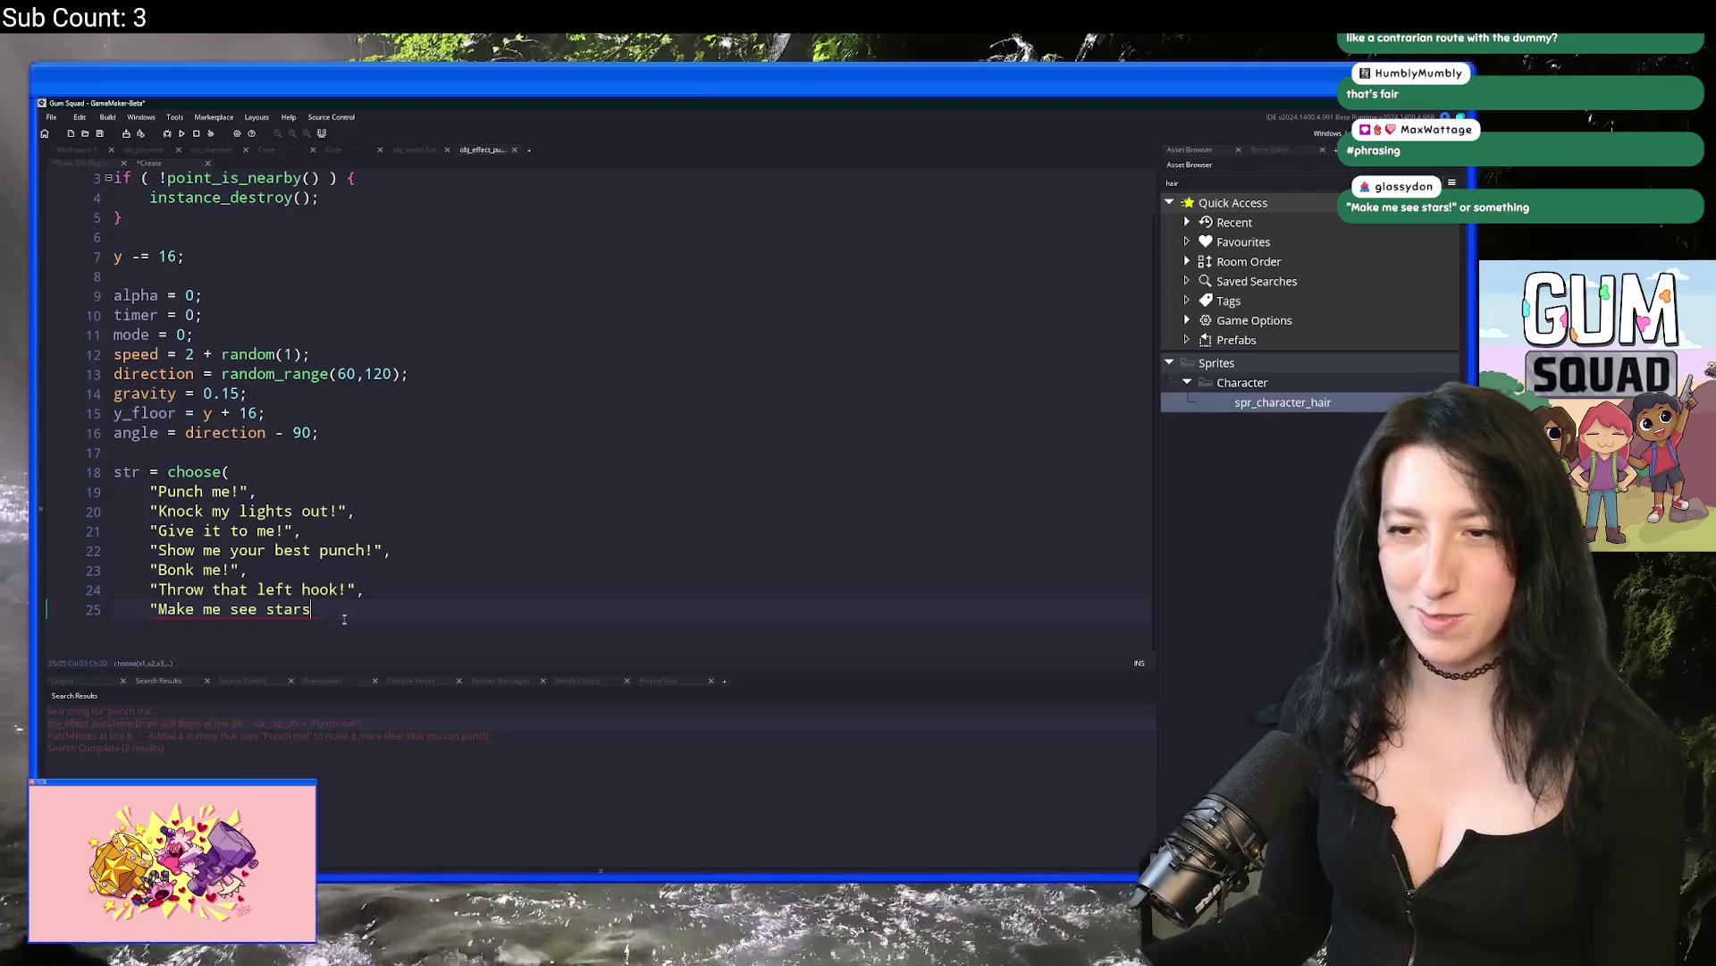
{"action": "left_click", "coordinate": [156, 612]}
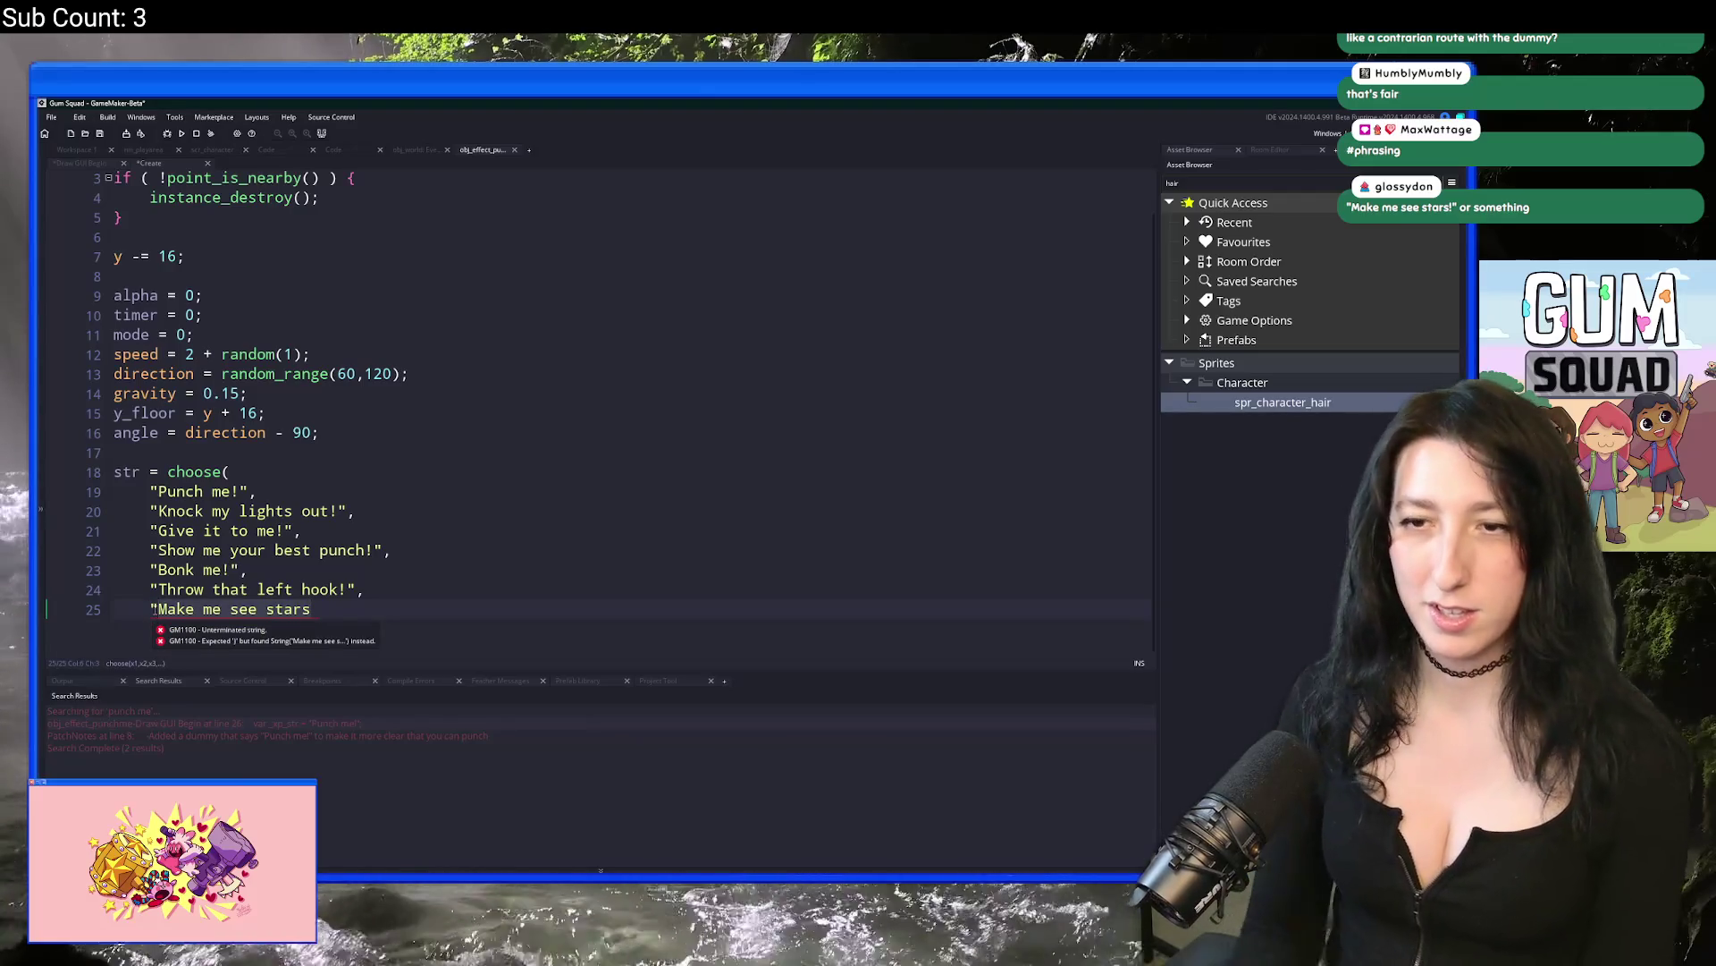
{"action": "key", "text": "shift+End"}
{"action": "type", "text": "Blast"}
{"action": "key", "text": "BackSpace"}
{"action": "key", "text": "BackSpace"}
{"action": "key", "text": "BackSpace"}
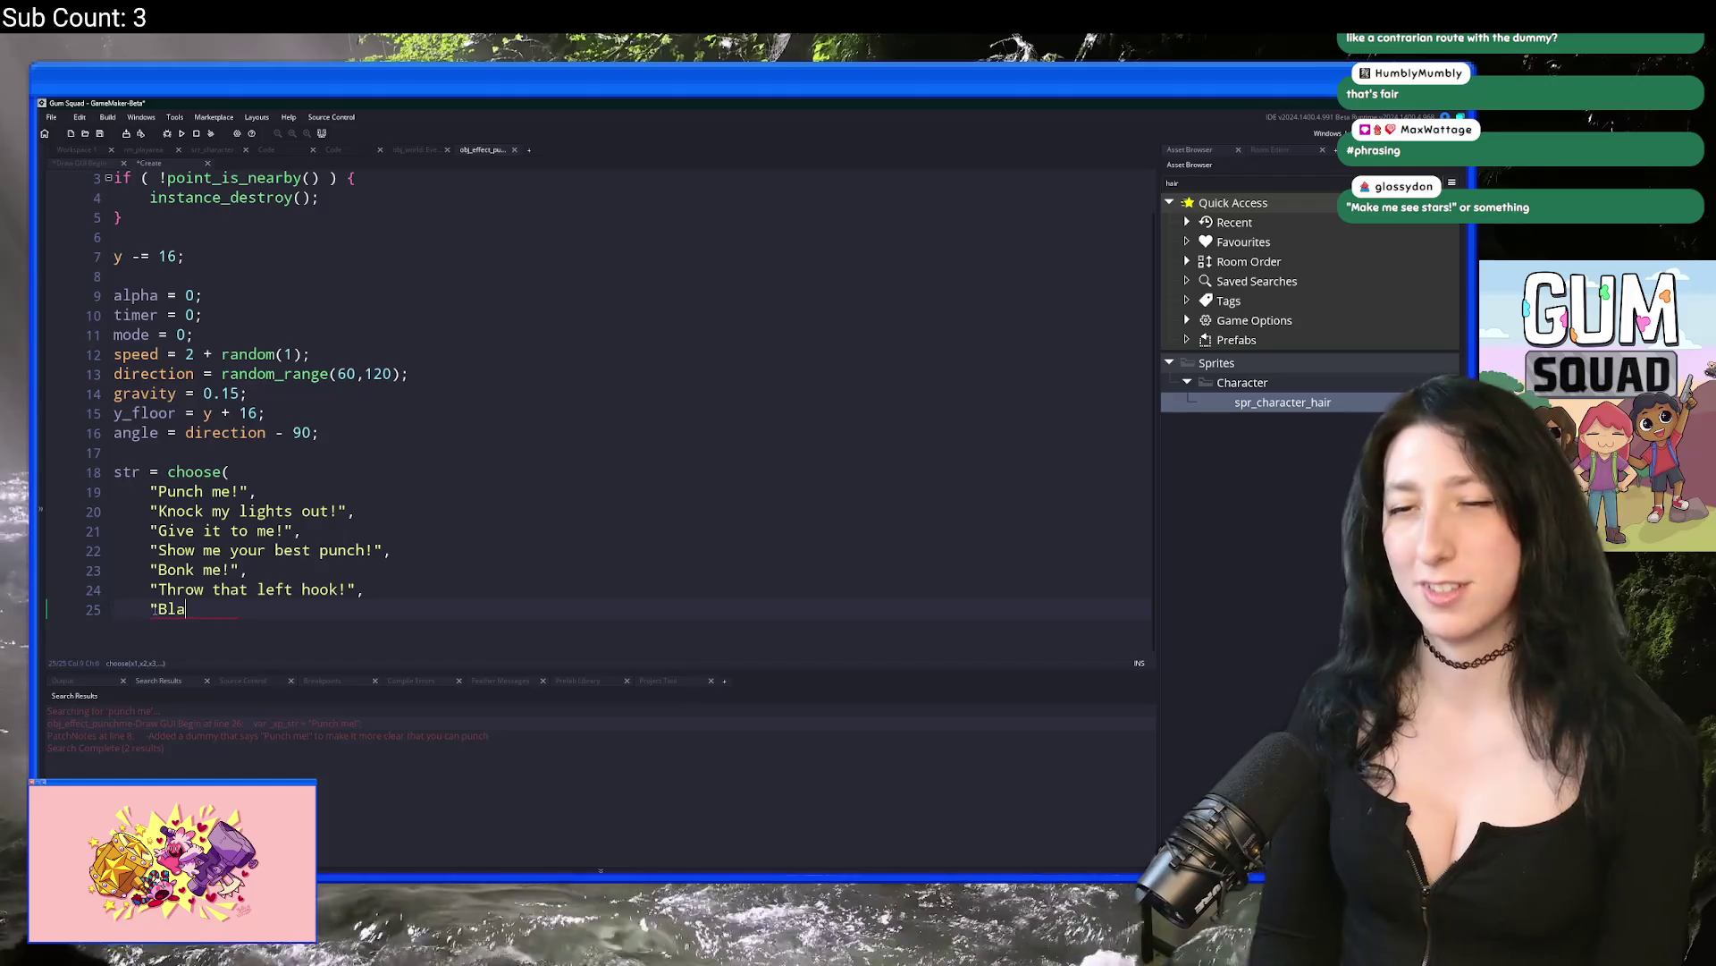
{"action": "type", "text": "ve me a 3rd"}
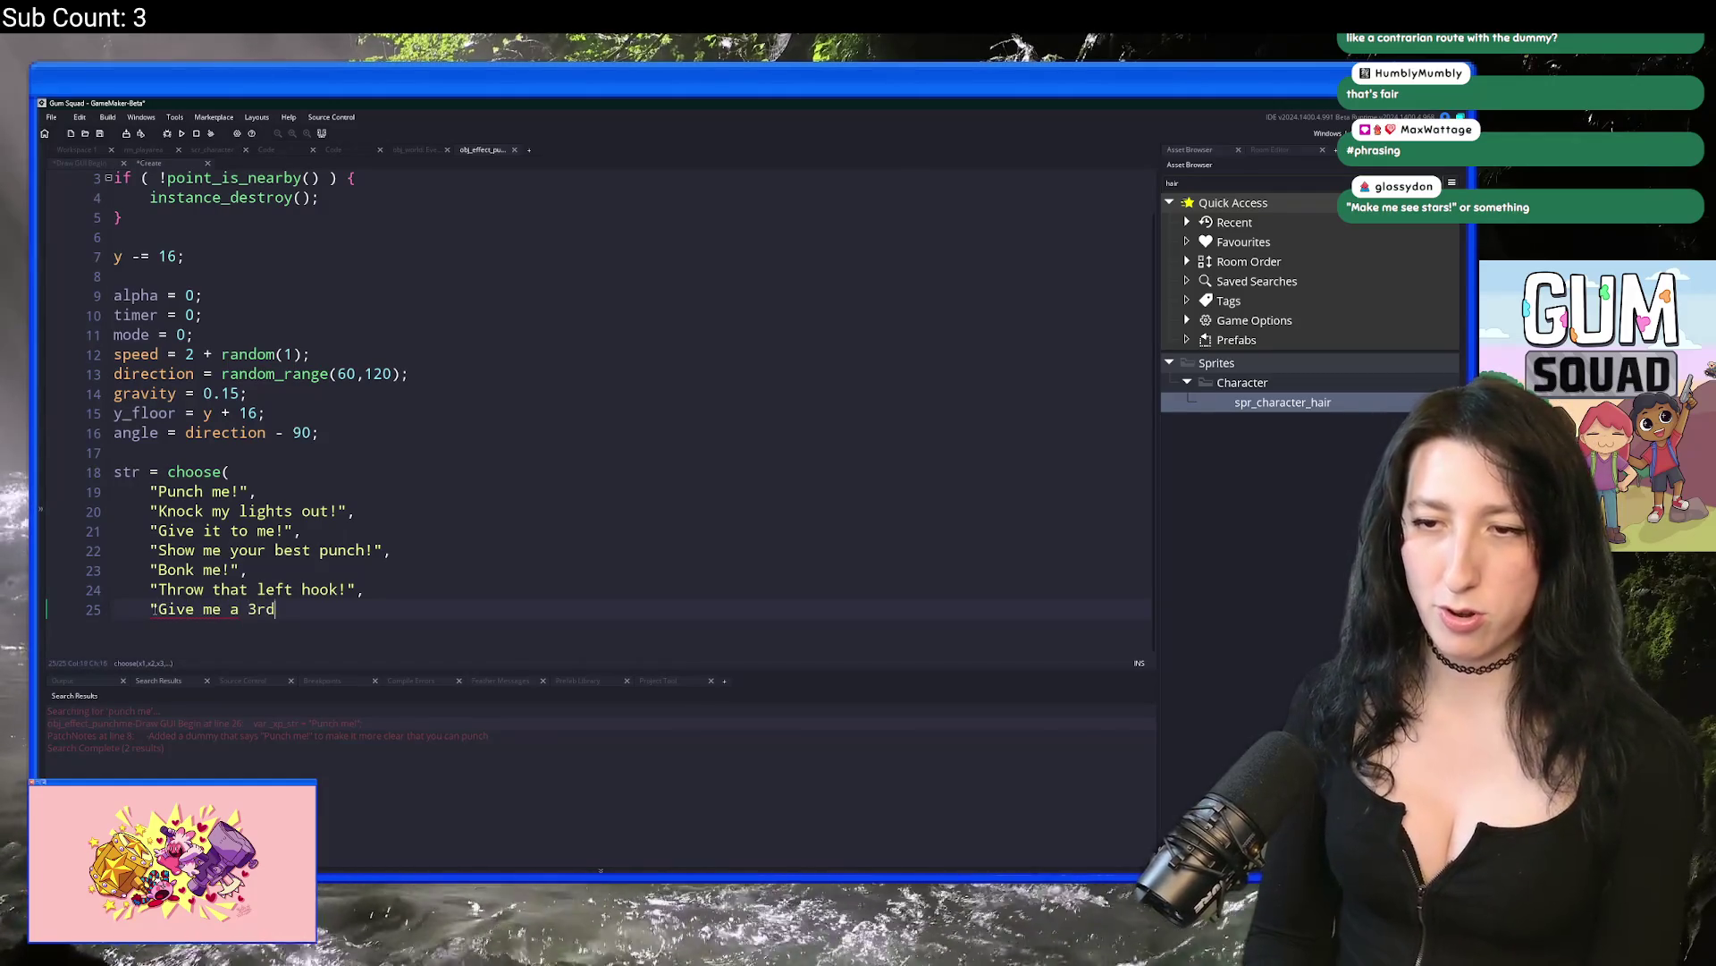
{"action": "type", "text": "cussion"}
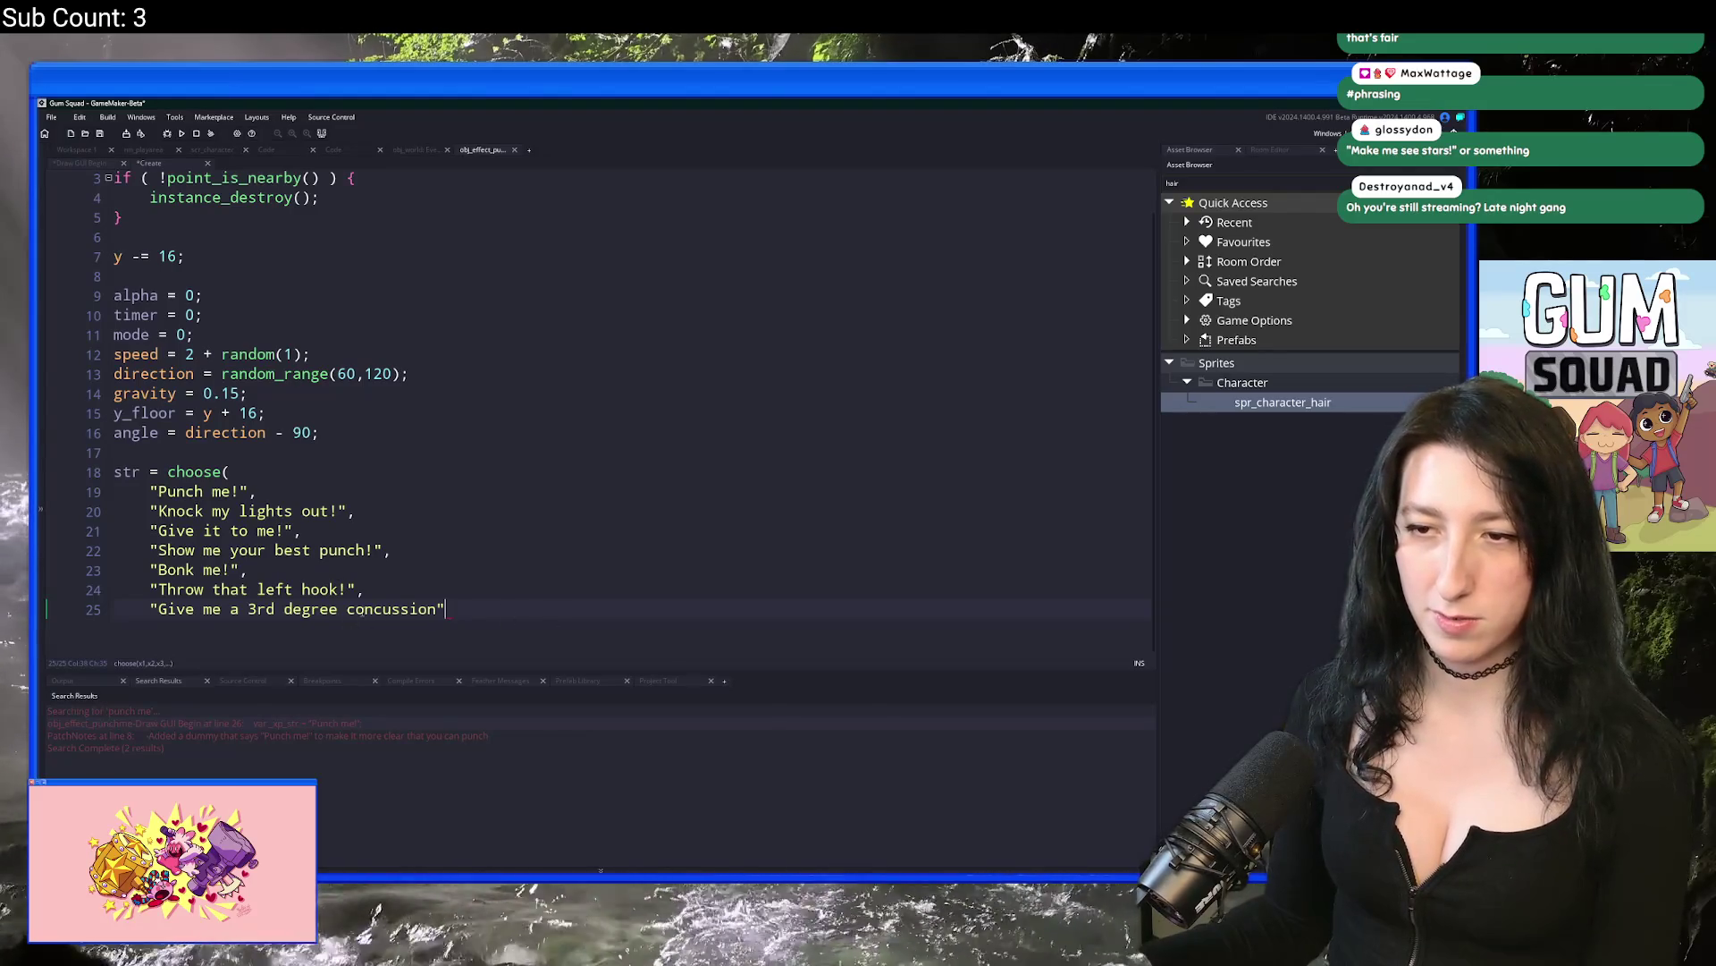
{"action": "left_click_drag", "start_coordinate": [346, 609], "coordinate": [248, 609]}
{"action": "key", "text": "BackSpace"}
{"action": "left_click", "coordinate": [356, 590]}
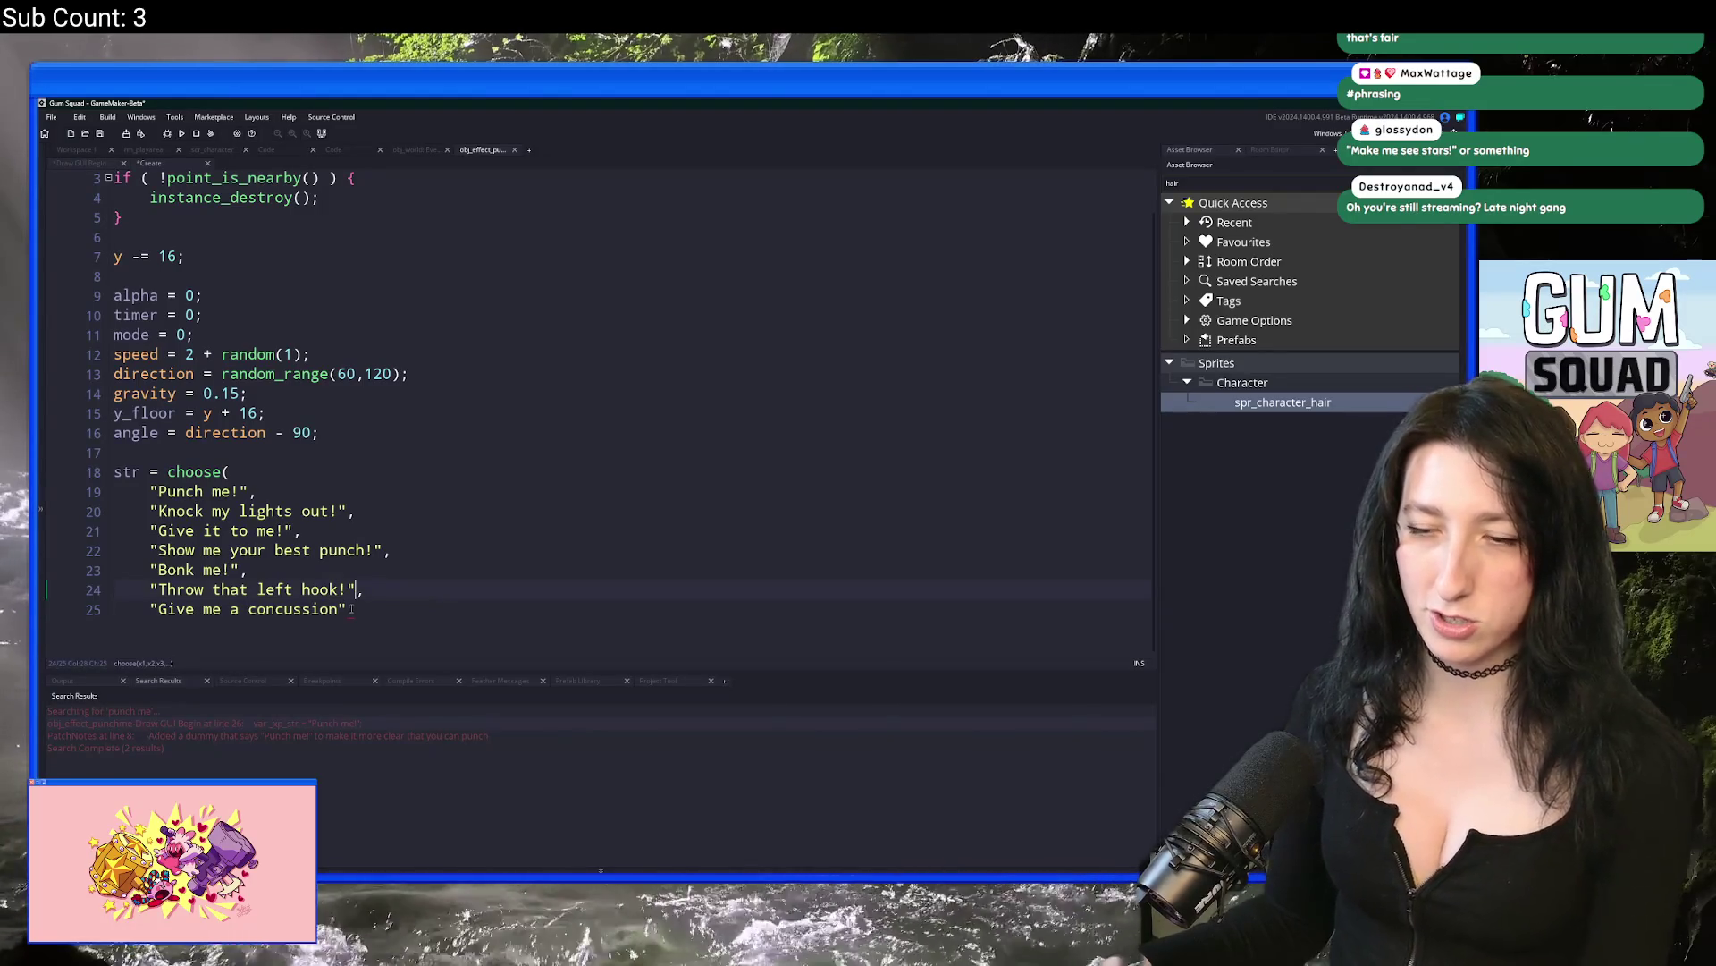
{"action": "key", "text": "Return"}
Step: Close the taunt list with '=);' and run the game with F5, stopping the previous run
{"action": "type", "text": "=);"}
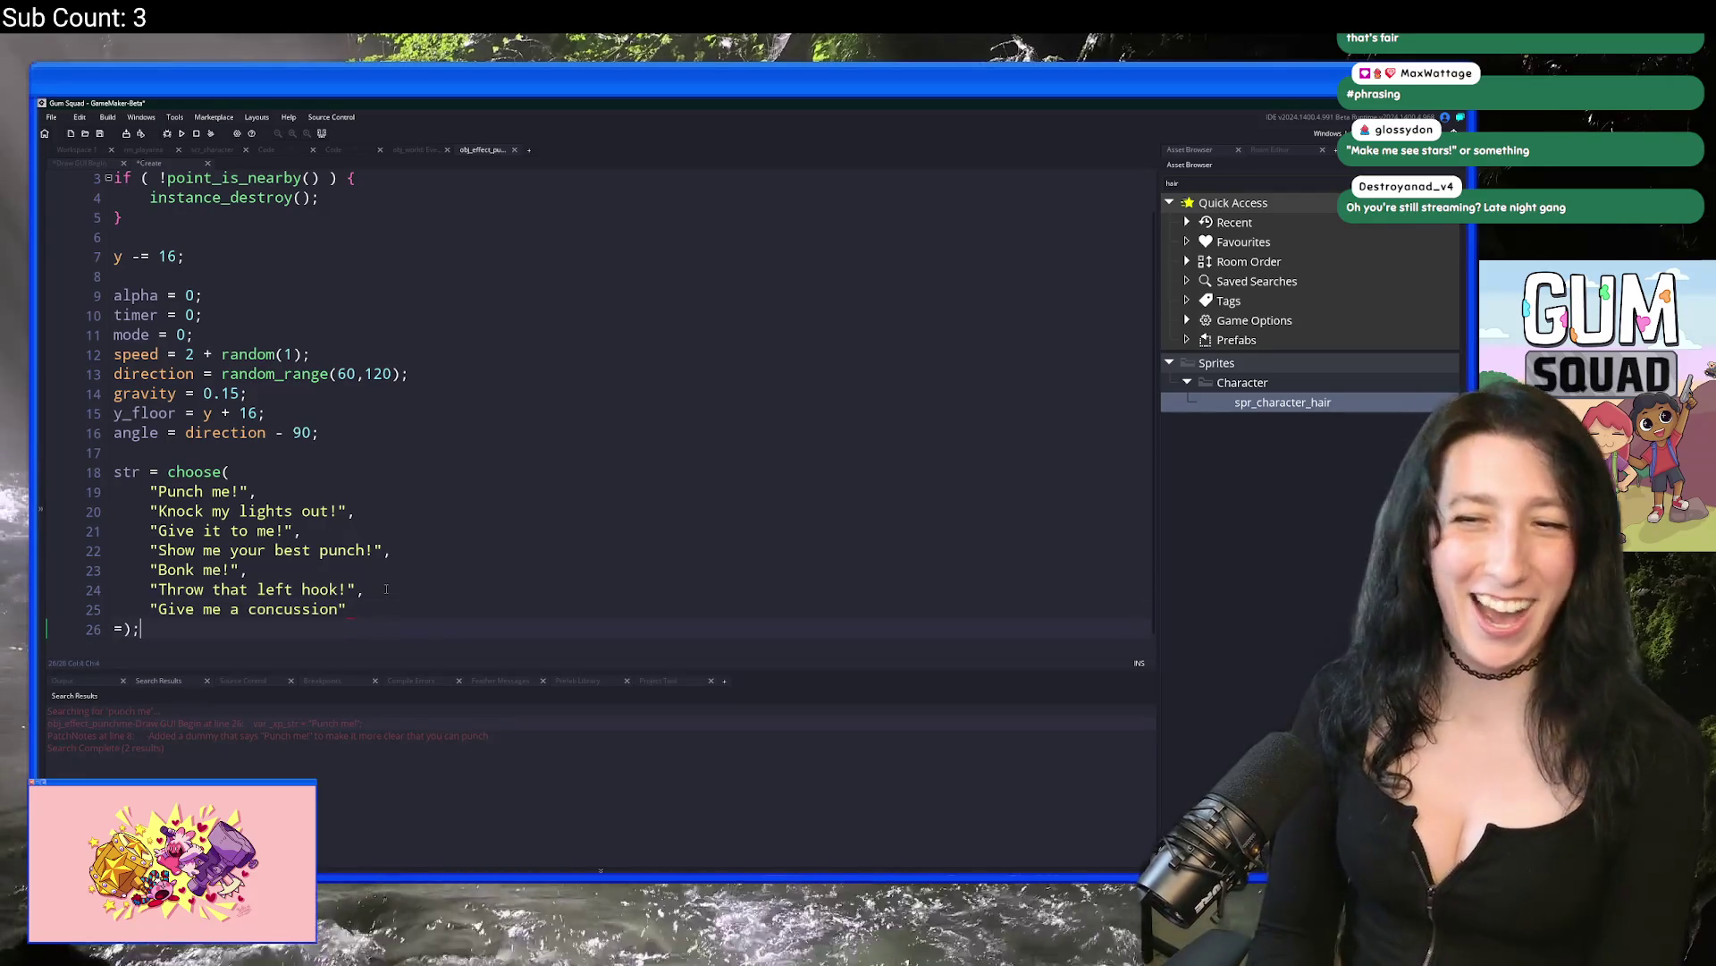
{"action": "left_click", "coordinate": [425, 530]}
{"action": "key", "text": "F5"}
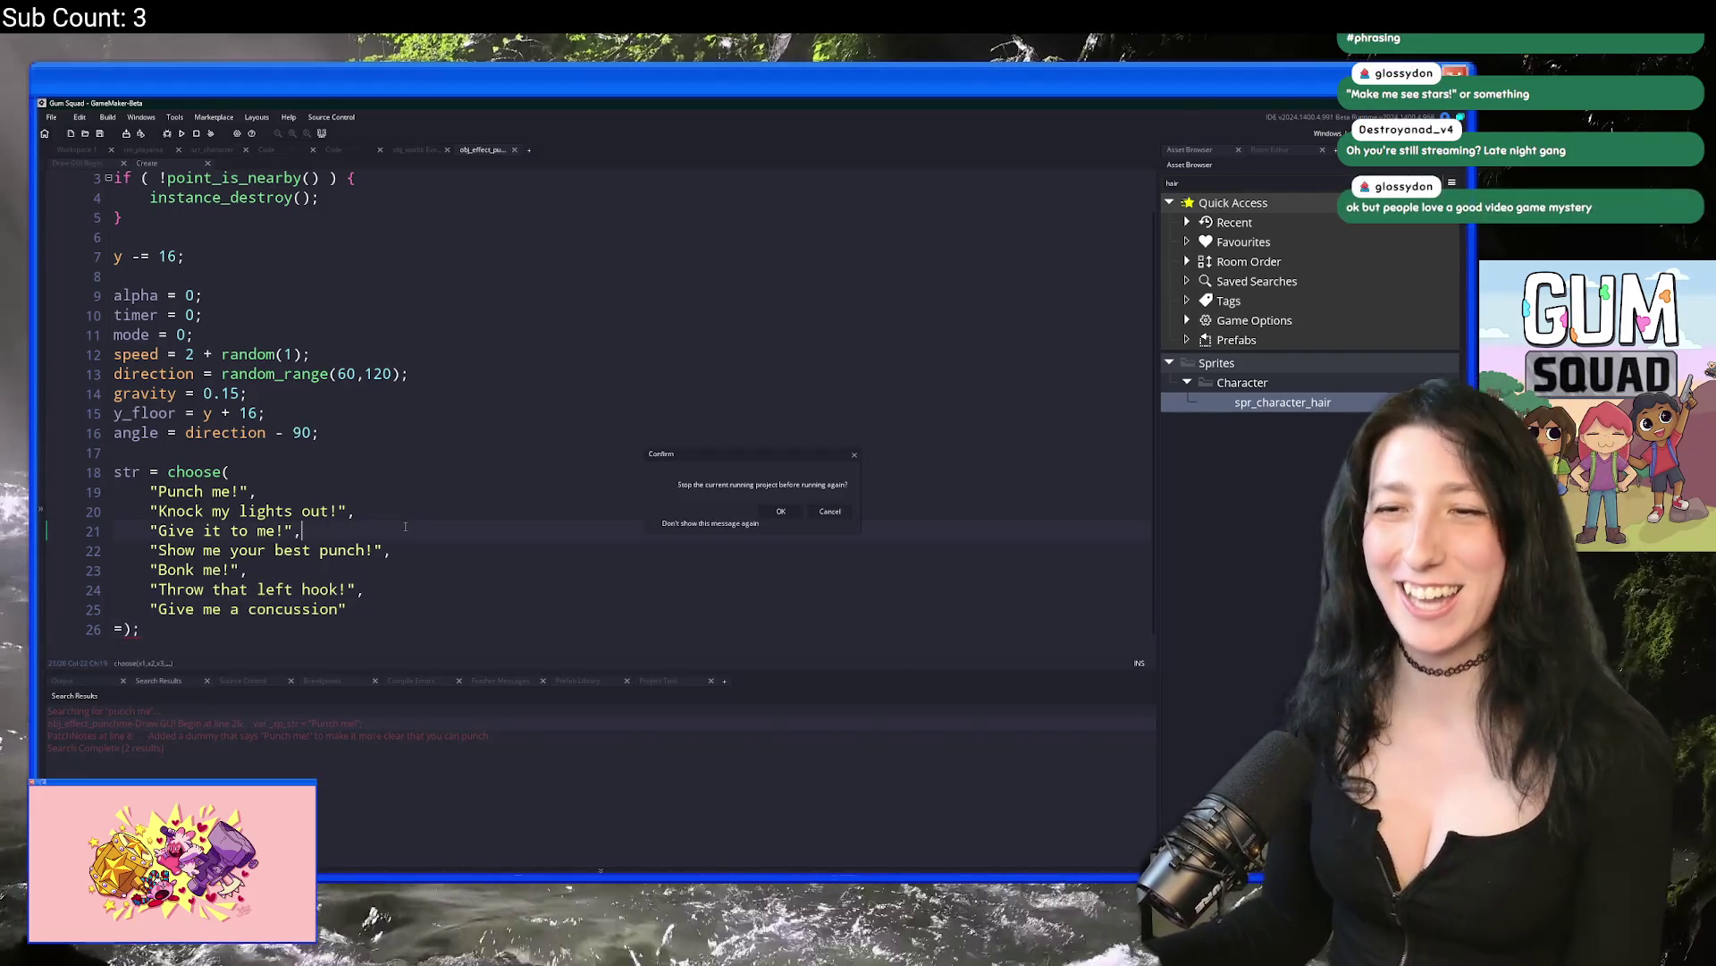
{"action": "left_click", "coordinate": [781, 510]}
Step: Delete the stray '=' on line 26, rebuild, and make the taunt "Give me a concussion!"
{"action": "left_click", "coordinate": [122, 629]}
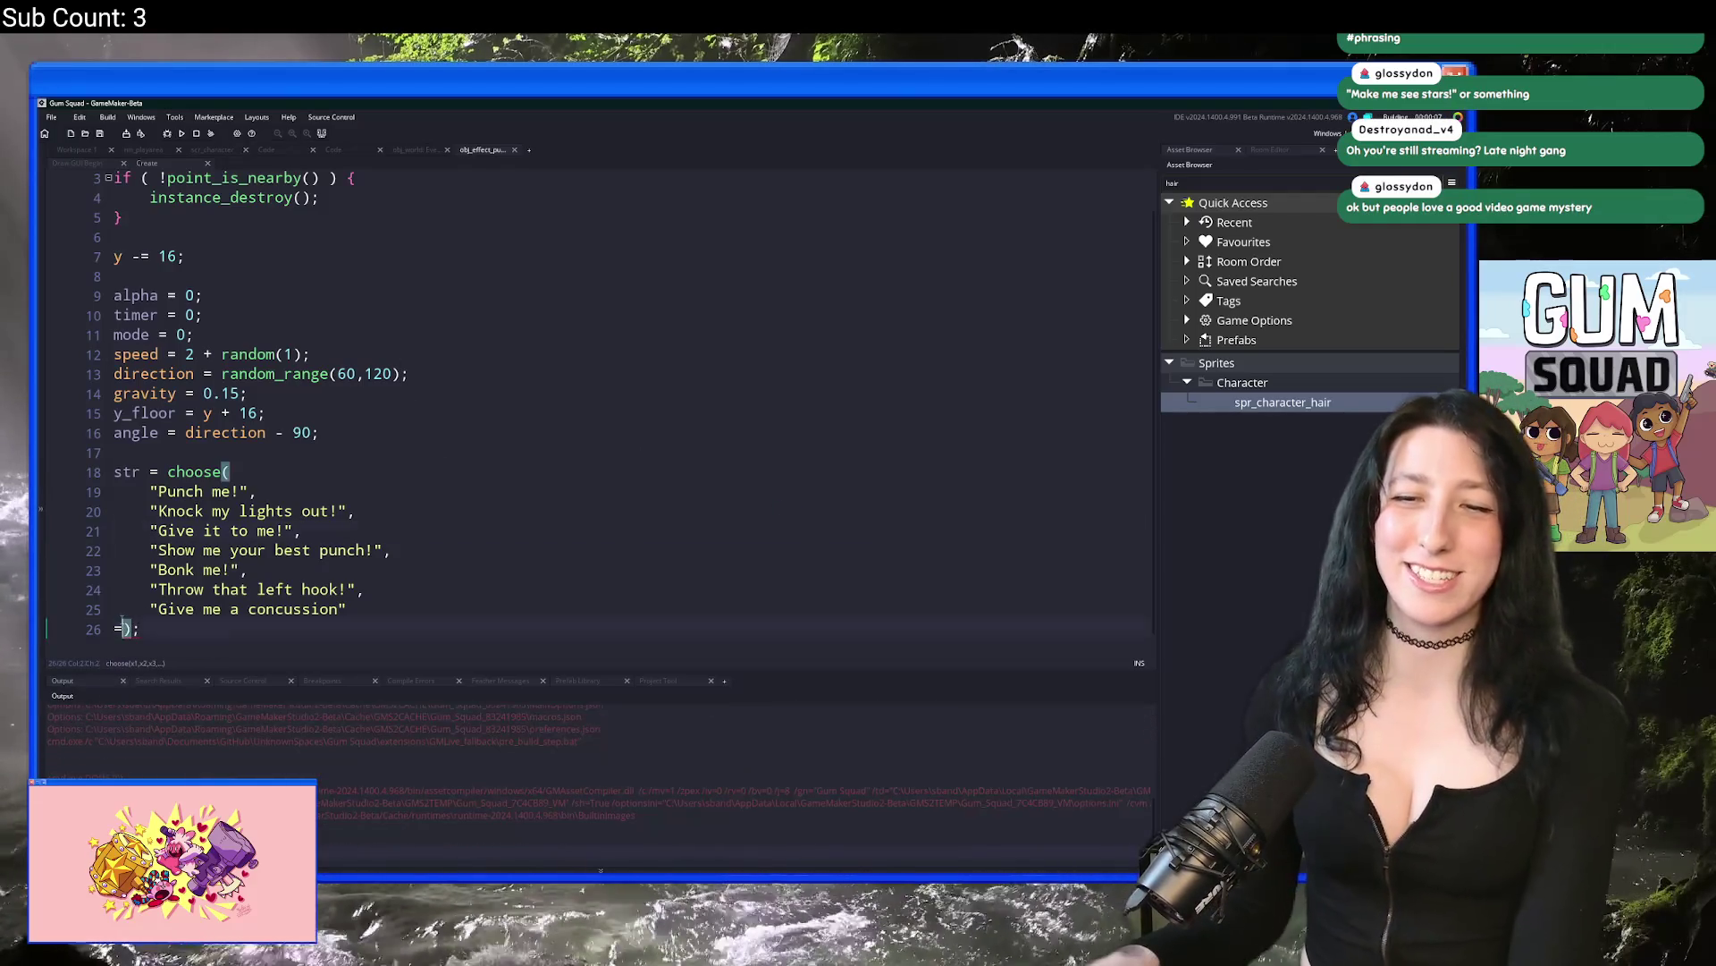
{"action": "key", "text": "BackSpace"}
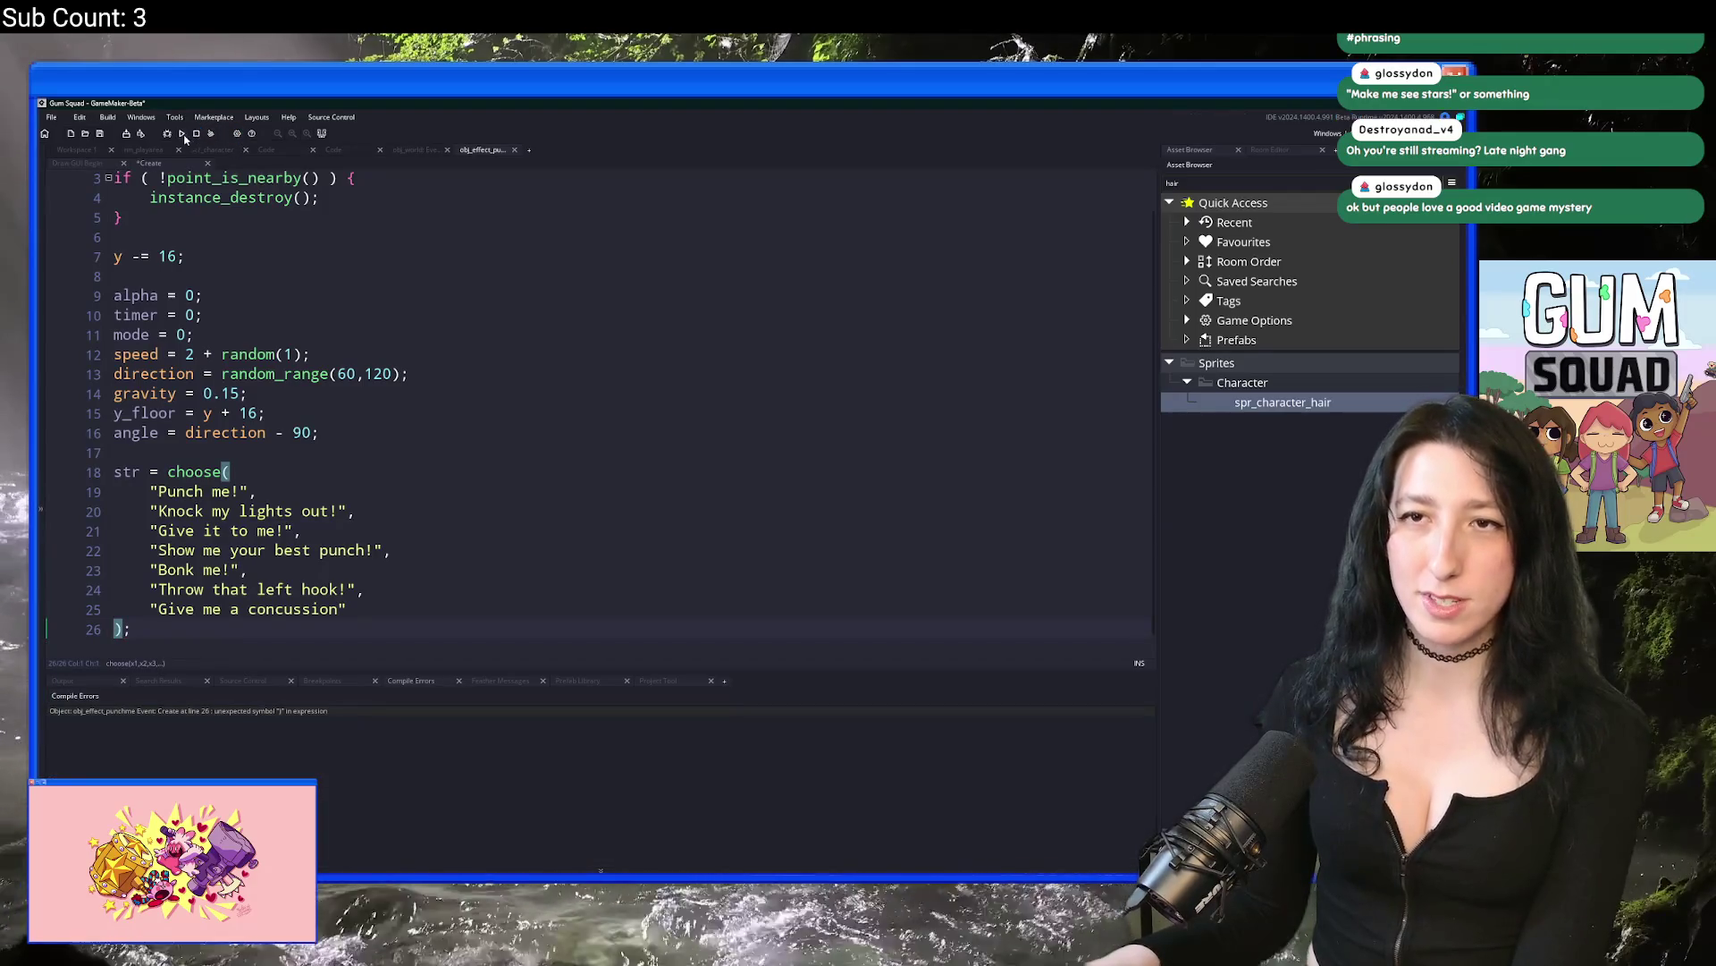
{"action": "left_click", "coordinate": [181, 135]}
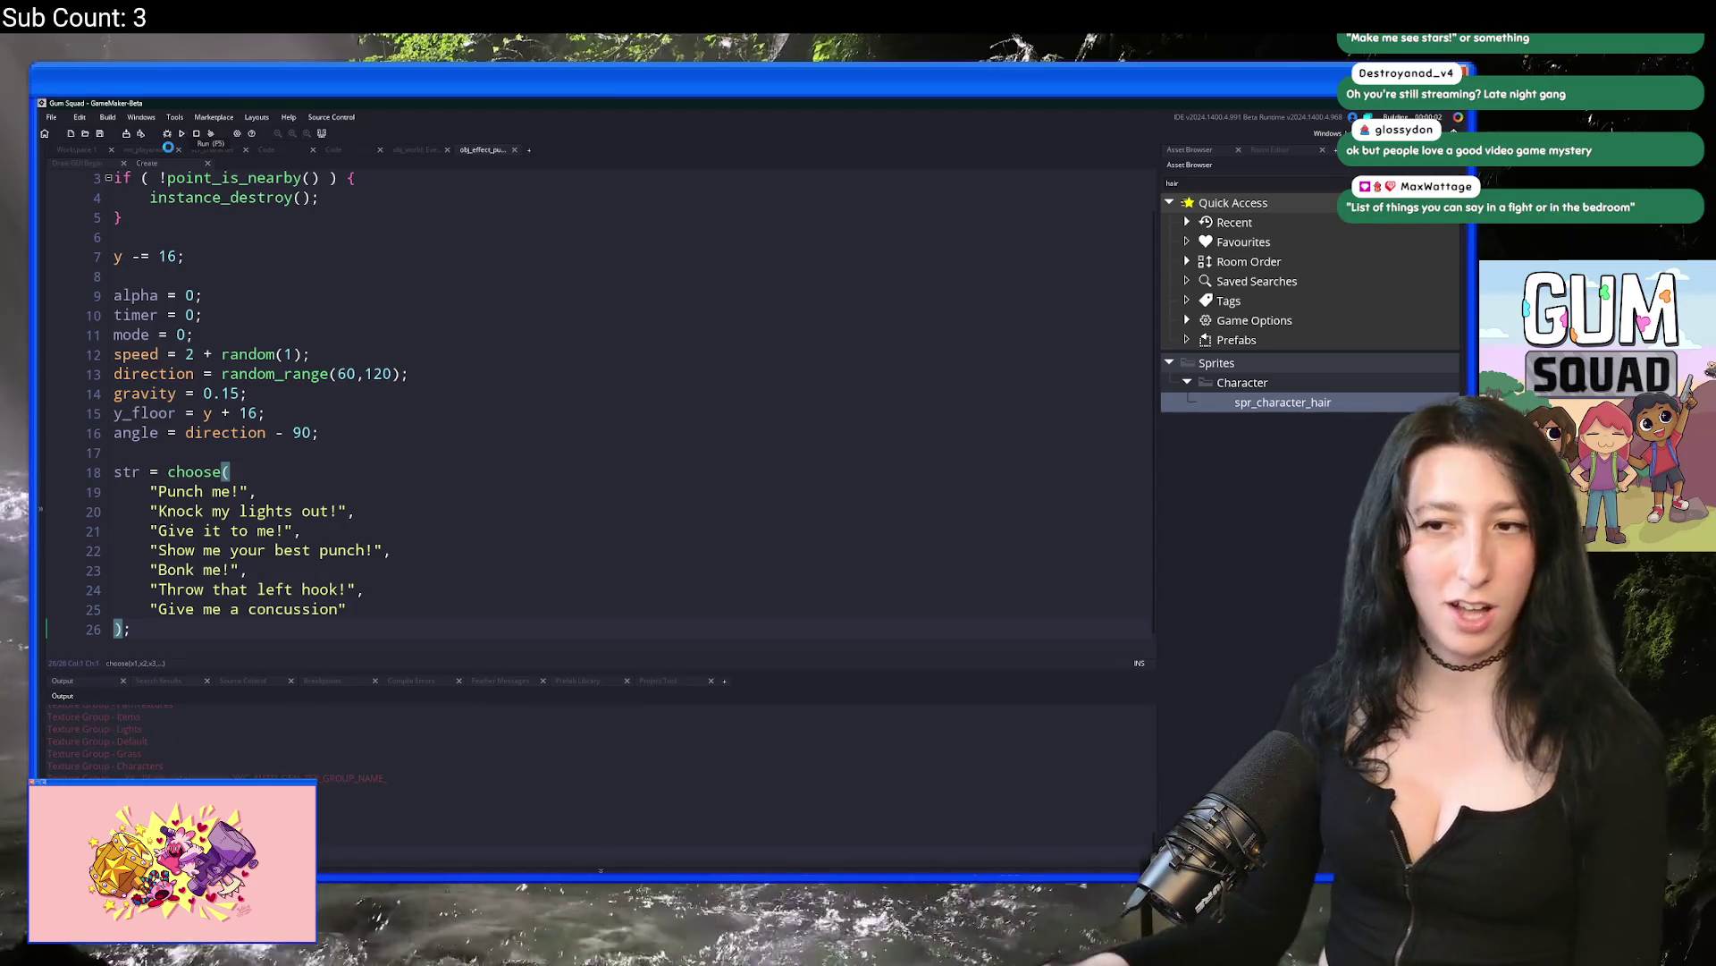
{"action": "left_click", "coordinate": [350, 609]}
{"action": "type", "text": "!"}
{"action": "left_click", "coordinate": [521, 534]}
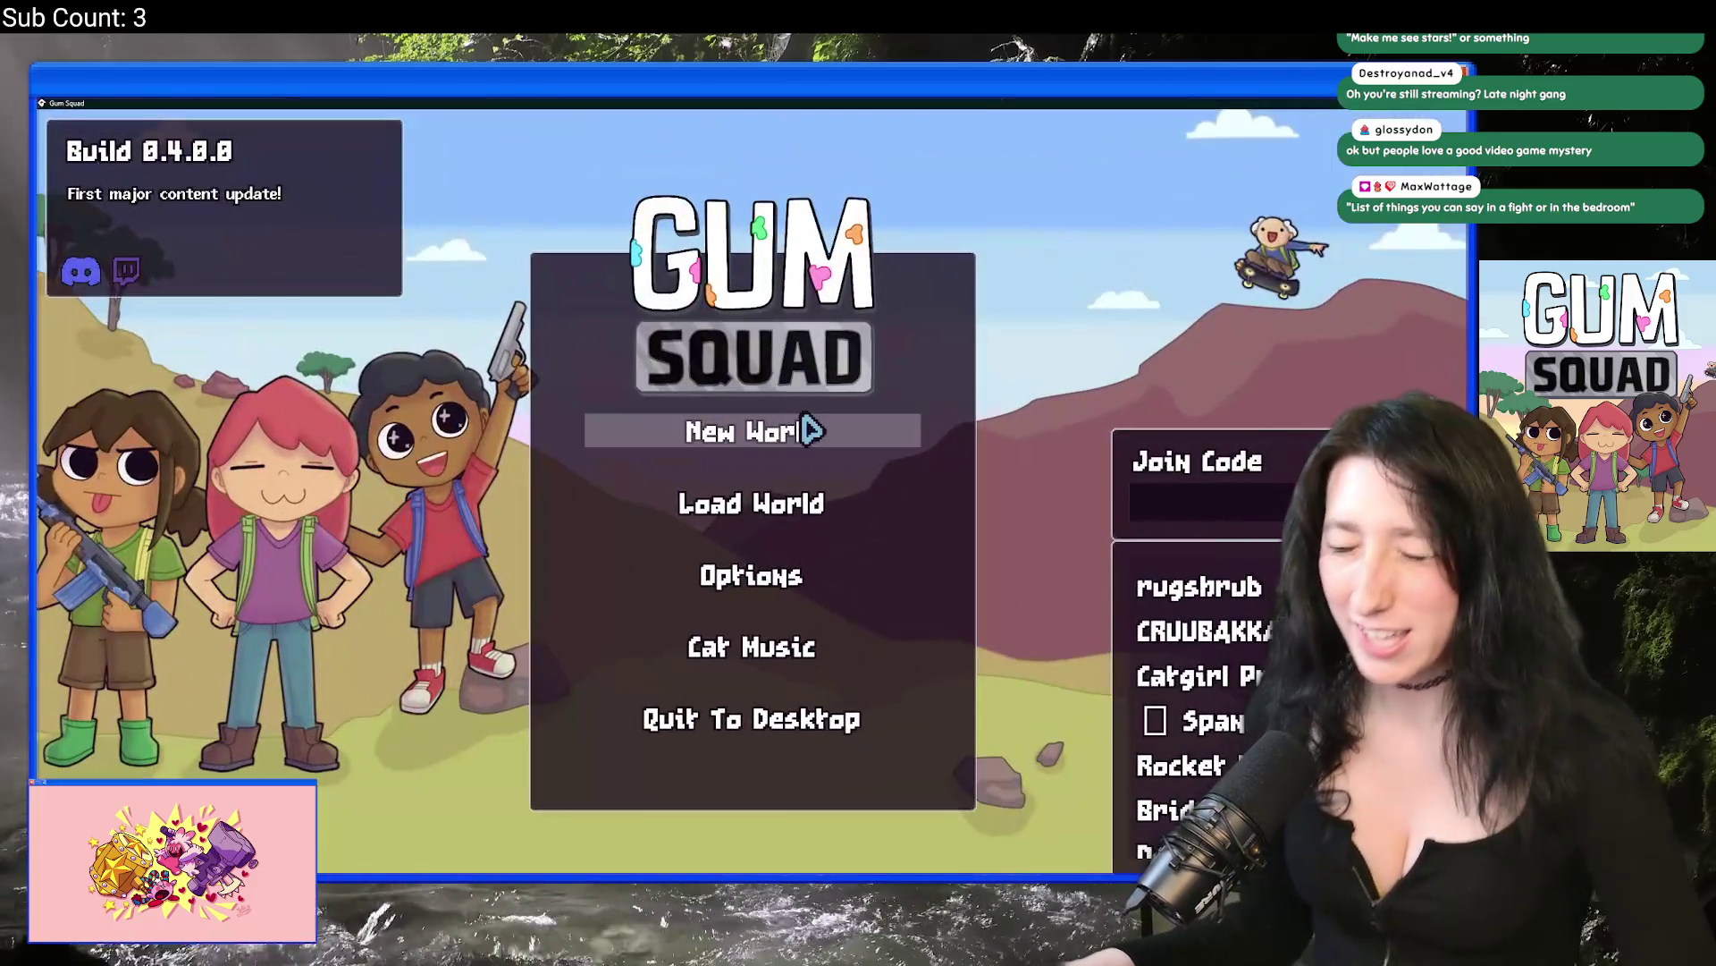
Step: Load ClassyRiver as an Offline lobby, walk to the training dummy to see a taunt, then quit
{"action": "left_click", "coordinate": [735, 505]}
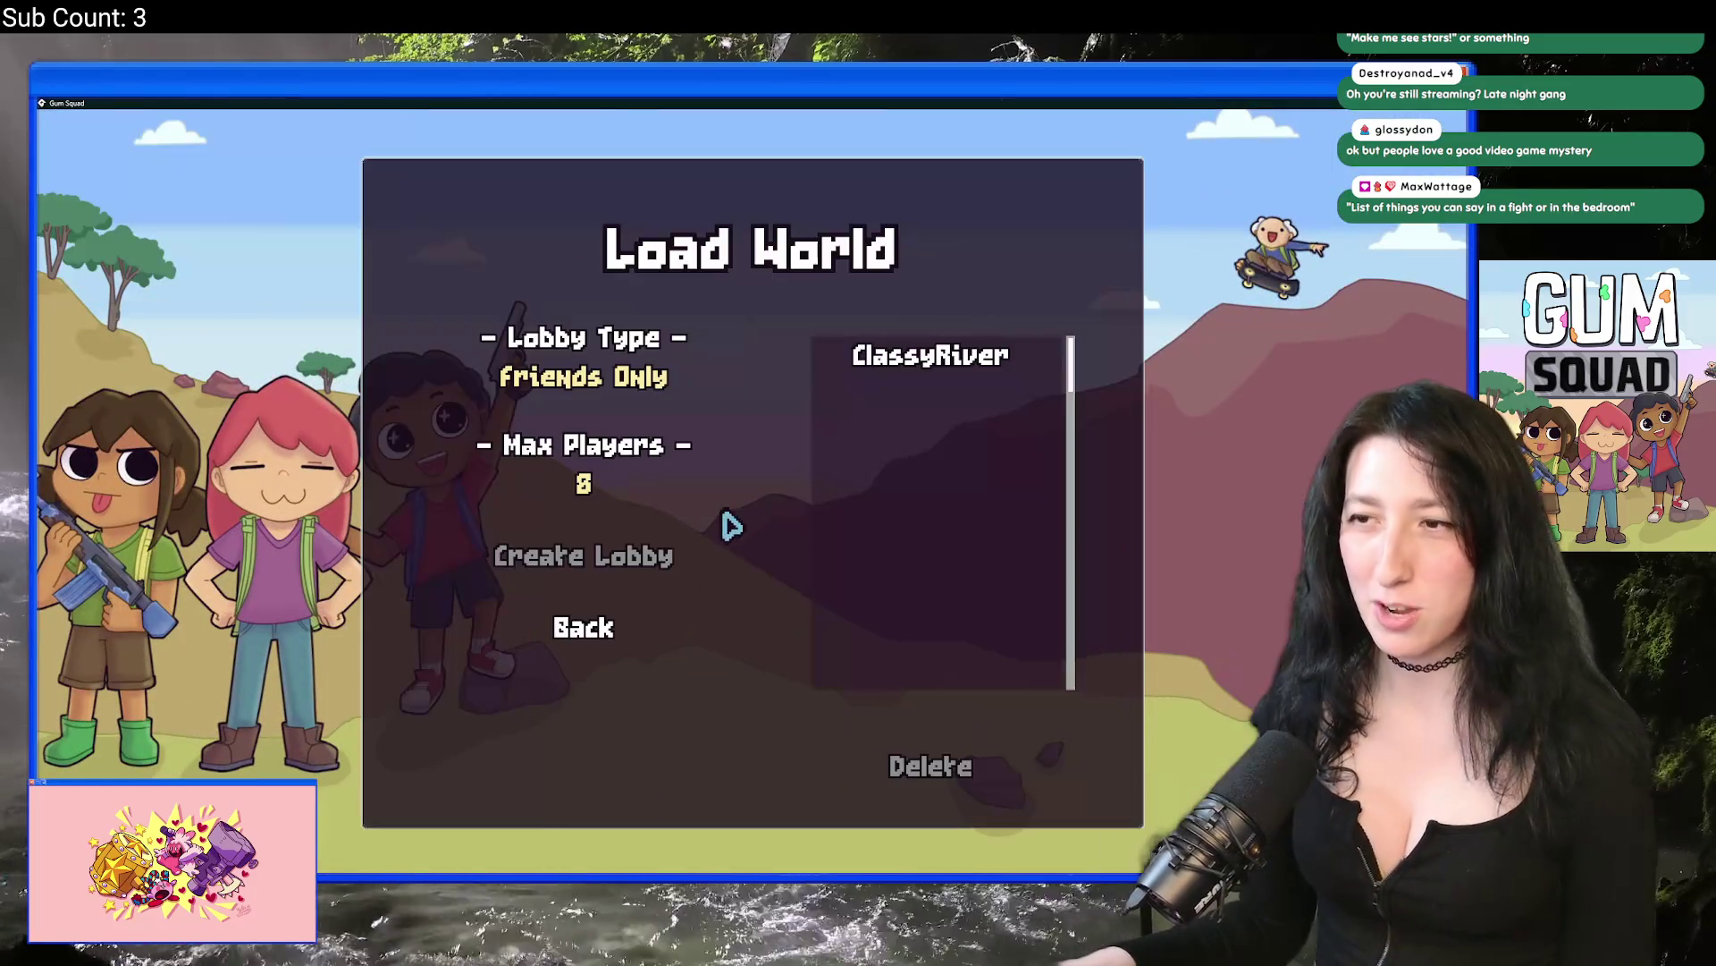
{"action": "left_click", "coordinate": [860, 368]}
{"action": "left_click", "coordinate": [644, 399]}
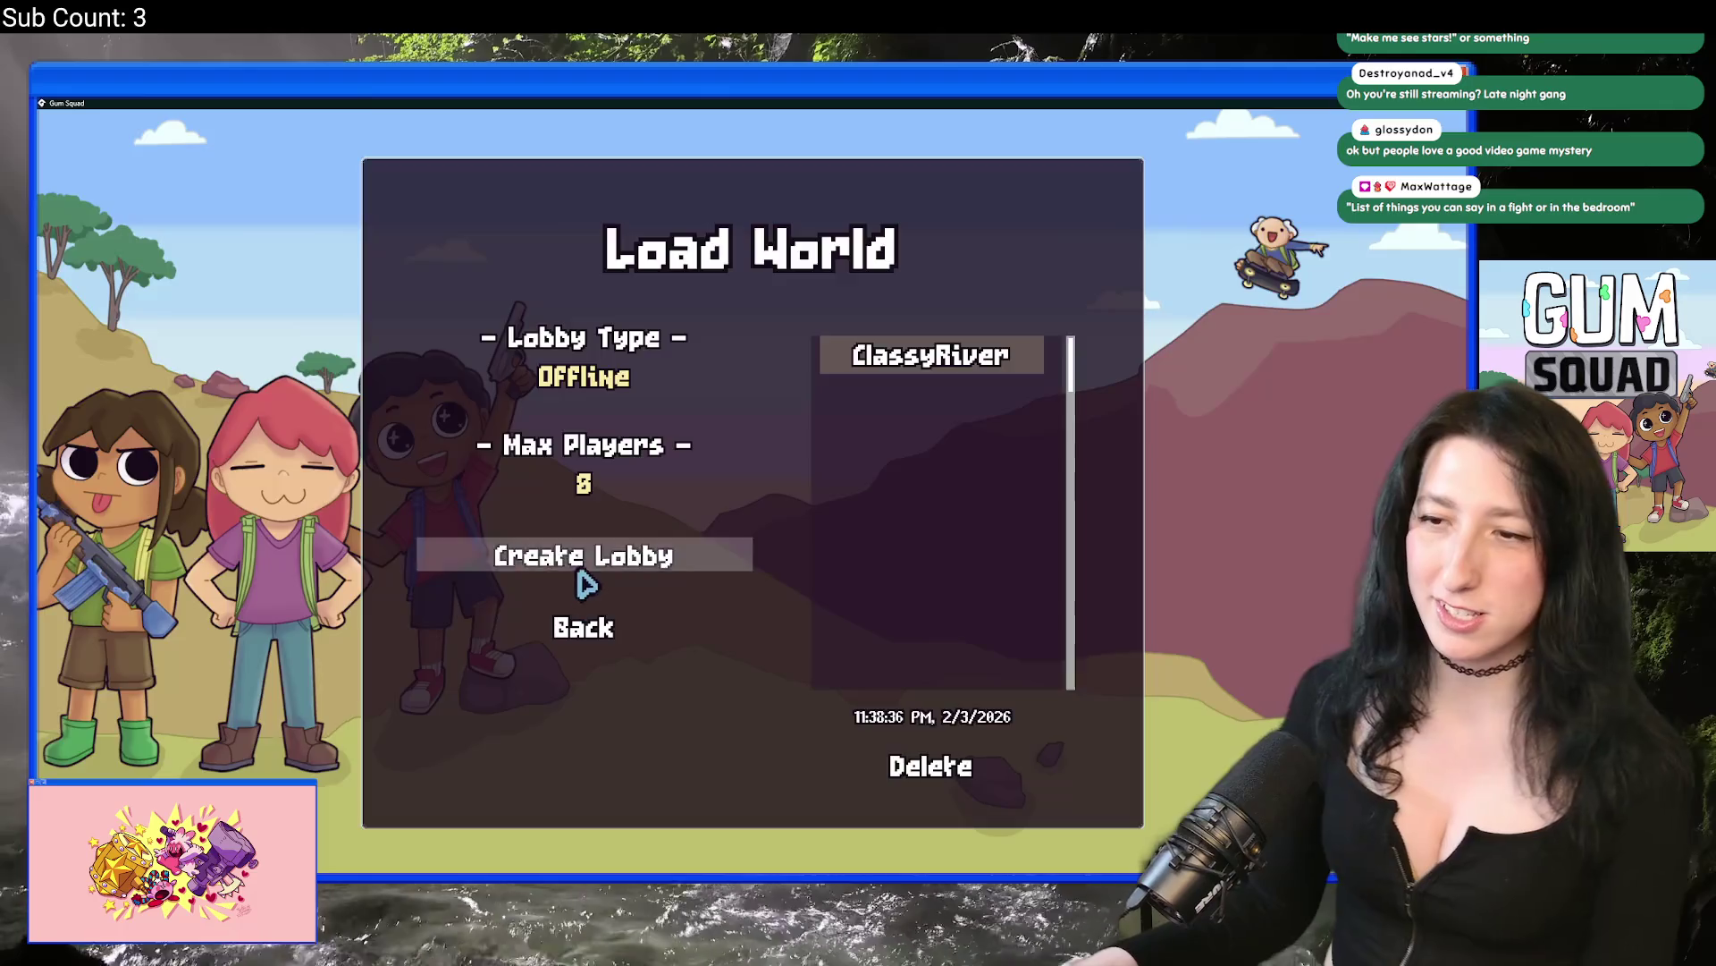
{"action": "left_click", "coordinate": [582, 580]}
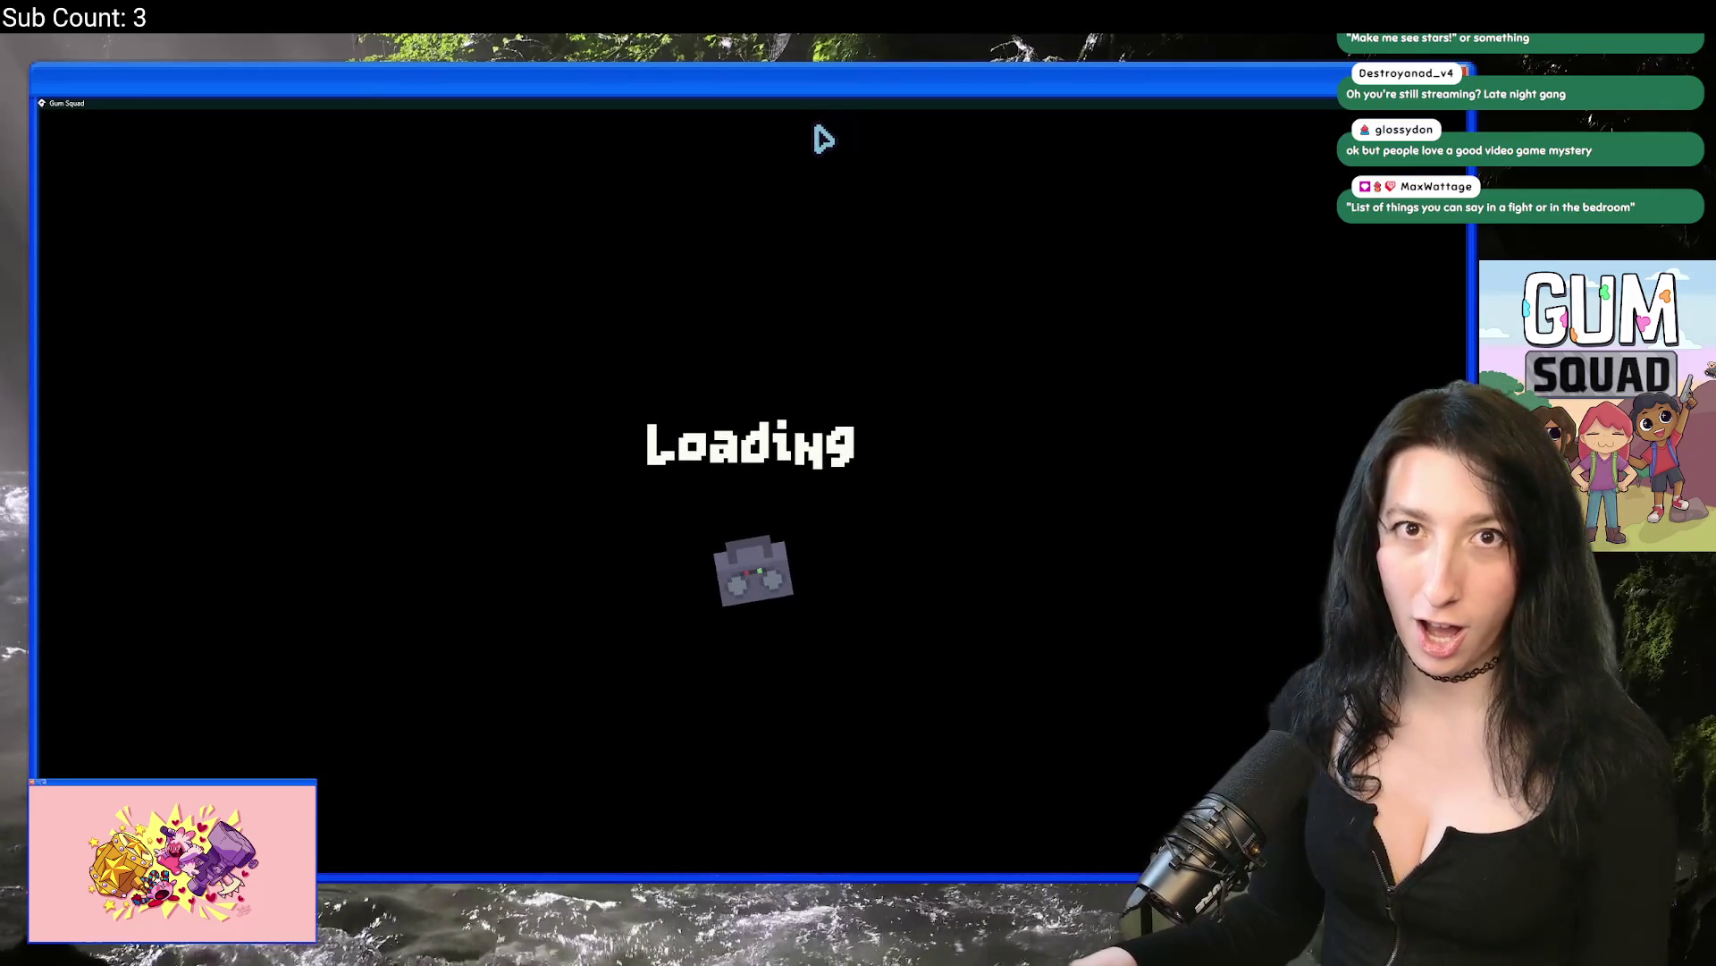
{"action": "key", "text": "a"}
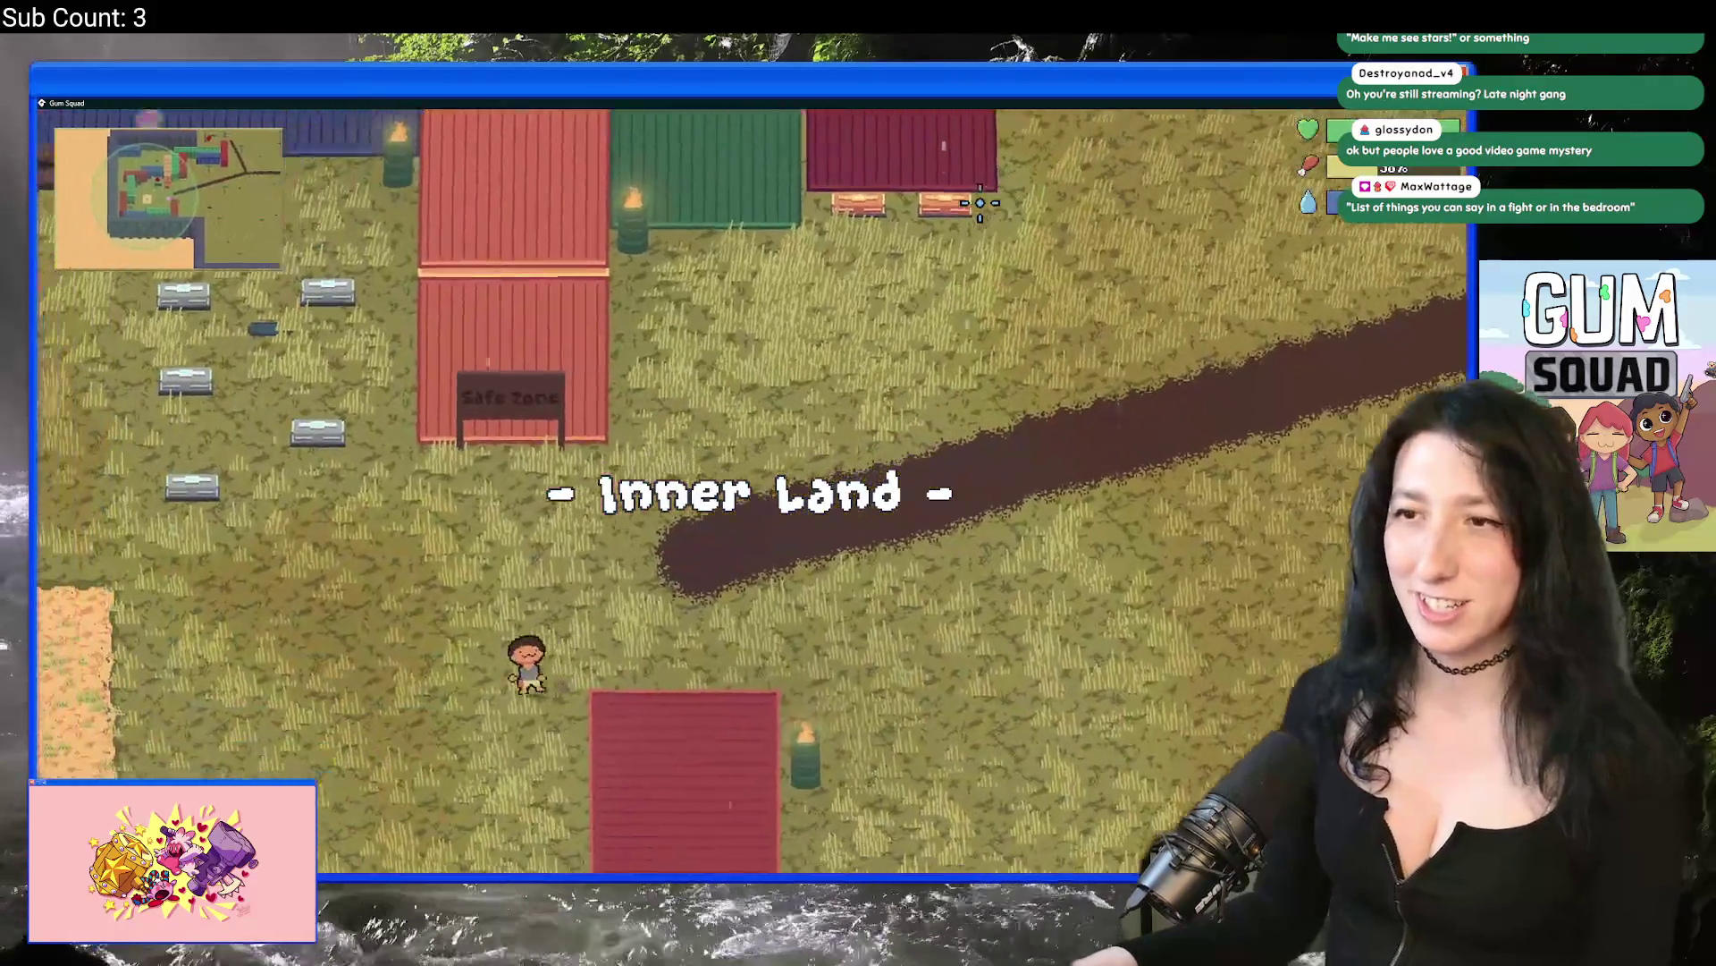
{"action": "key", "text": "e"}
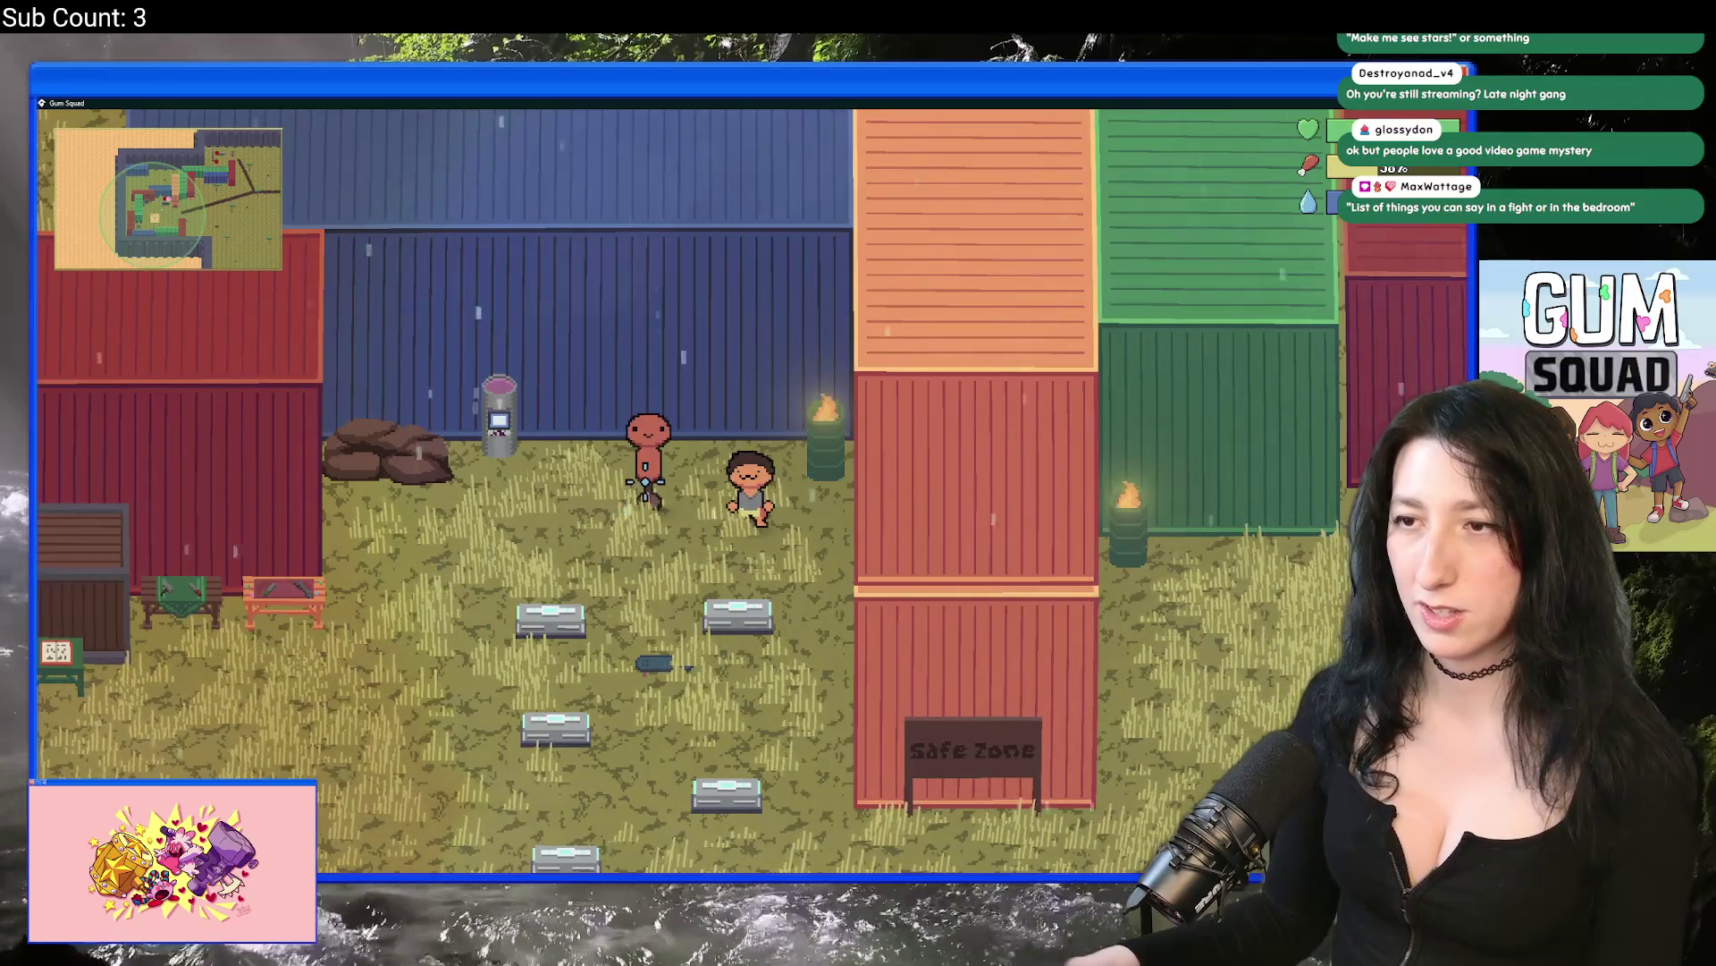
{"action": "key", "text": "Escape"}
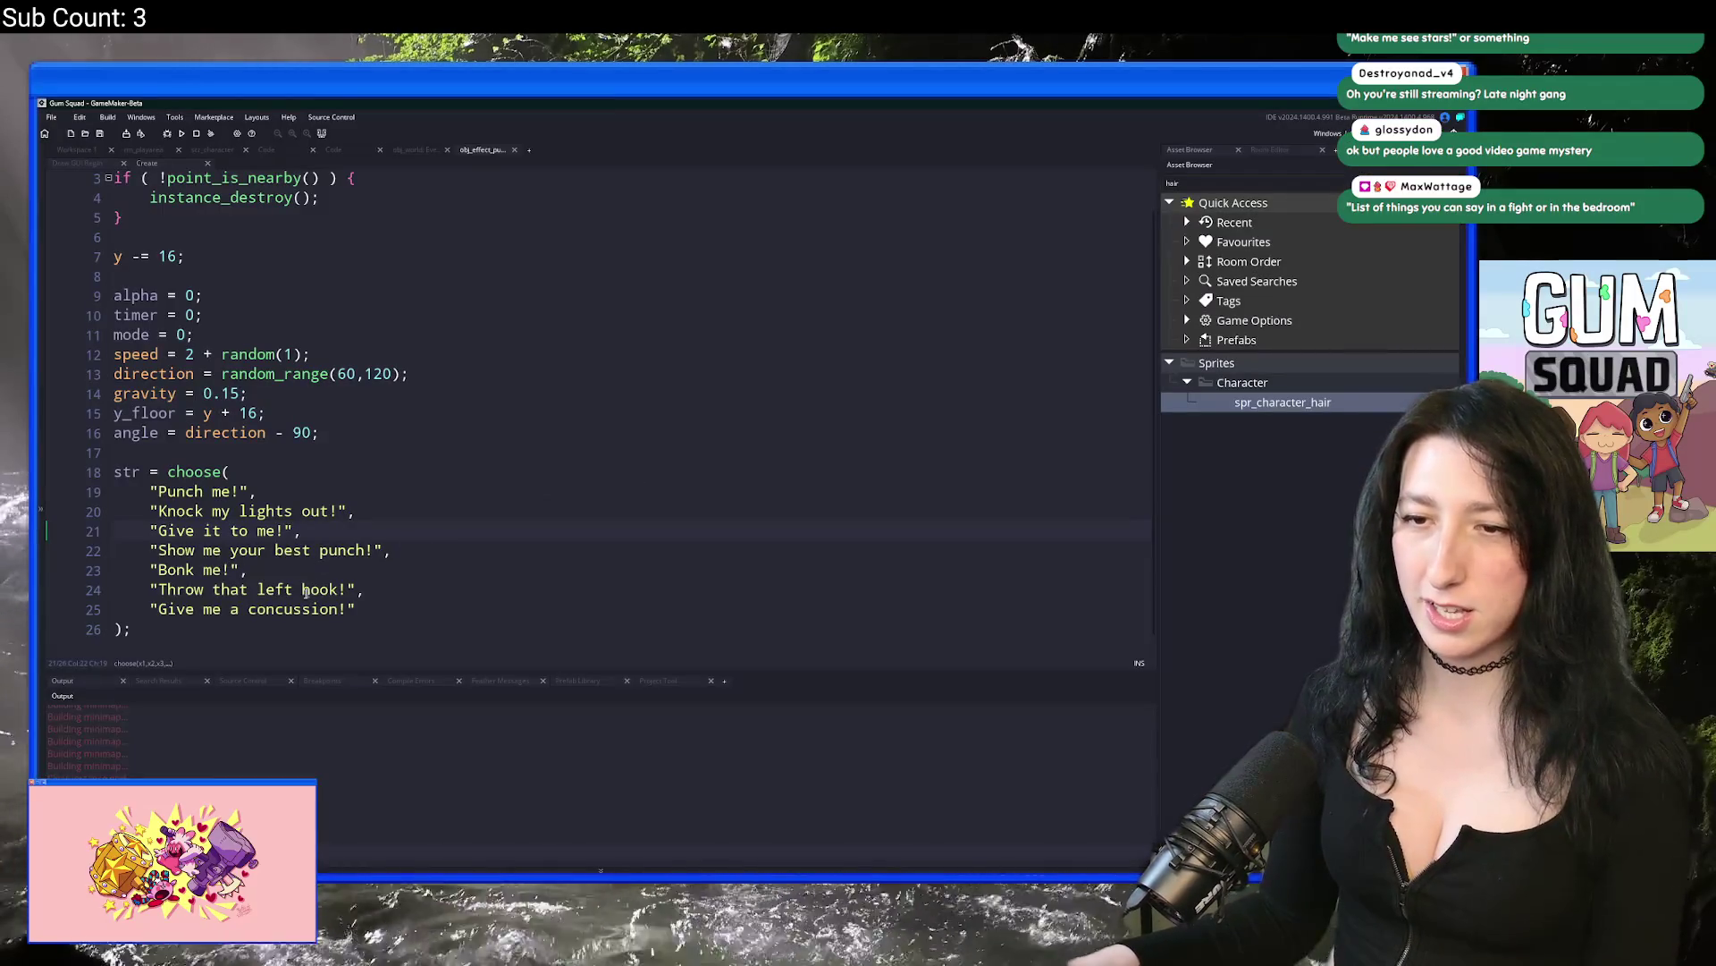
Step: Go to the start of the "Give me a concussion!" taunt line while the game relaunches
{"action": "left_click", "coordinate": [160, 610]}
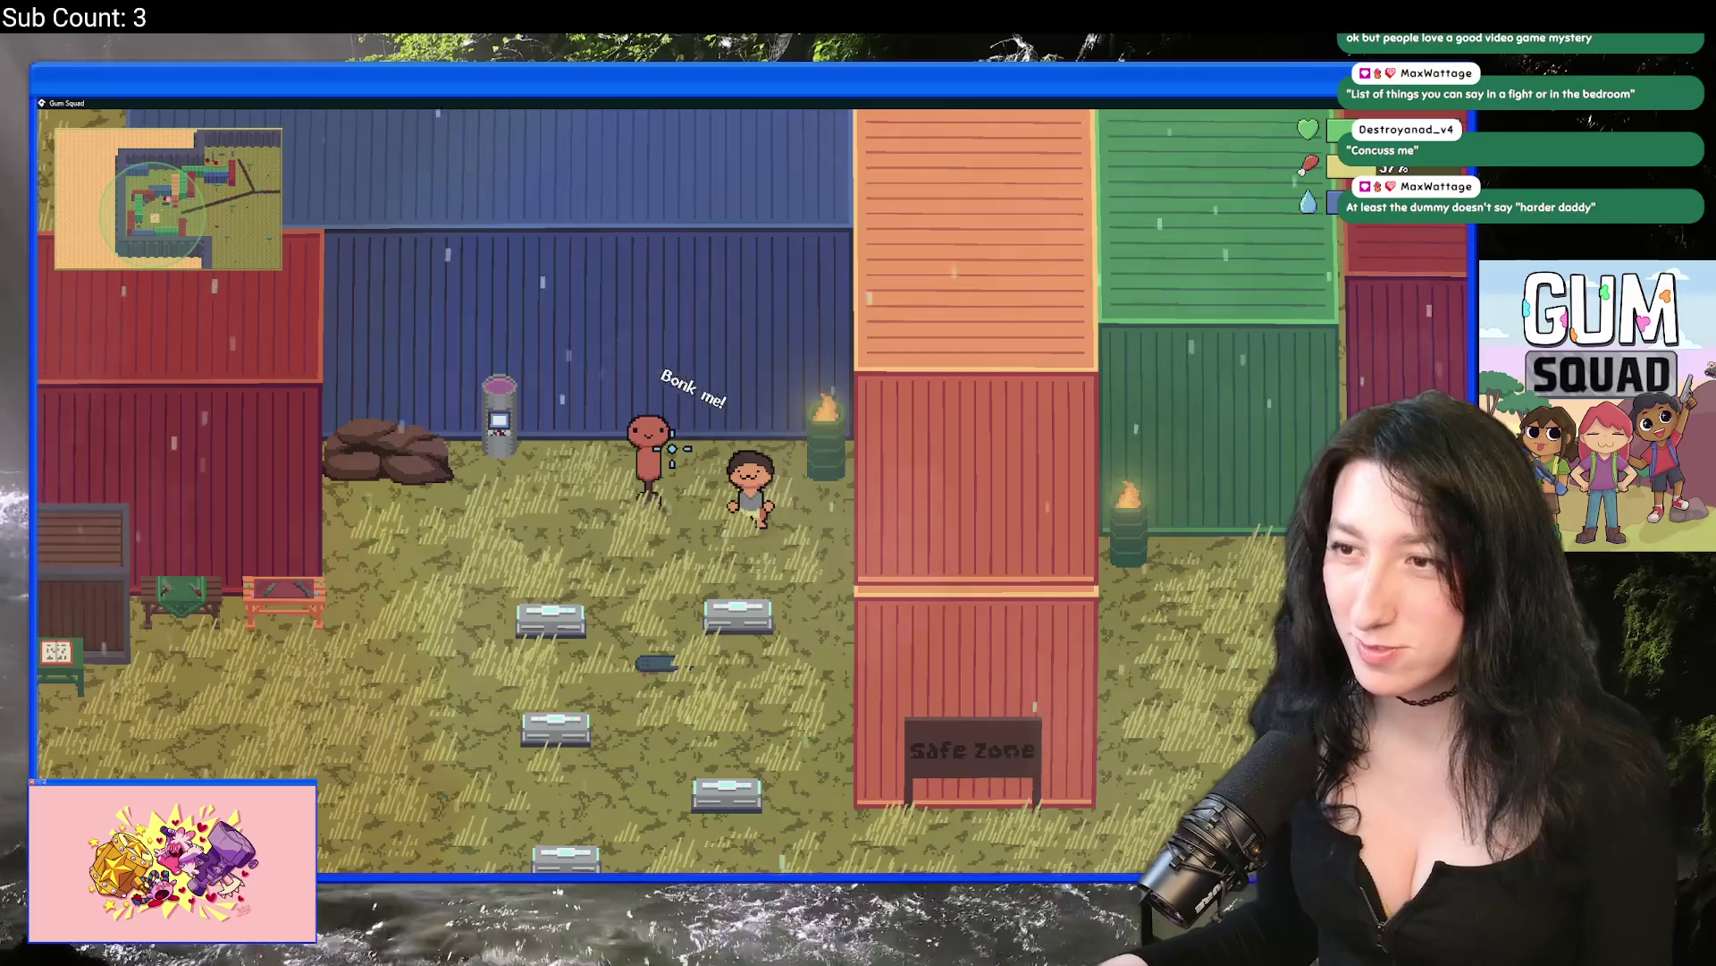
Step: Walk around the training dummy and punch it repeatedly to see its different taunts
{"action": "key", "text": "w"}
{"action": "key", "text": "Tab"}
{"action": "key", "text": "Tab"}
{"action": "left_click", "coordinate": [672, 448]}
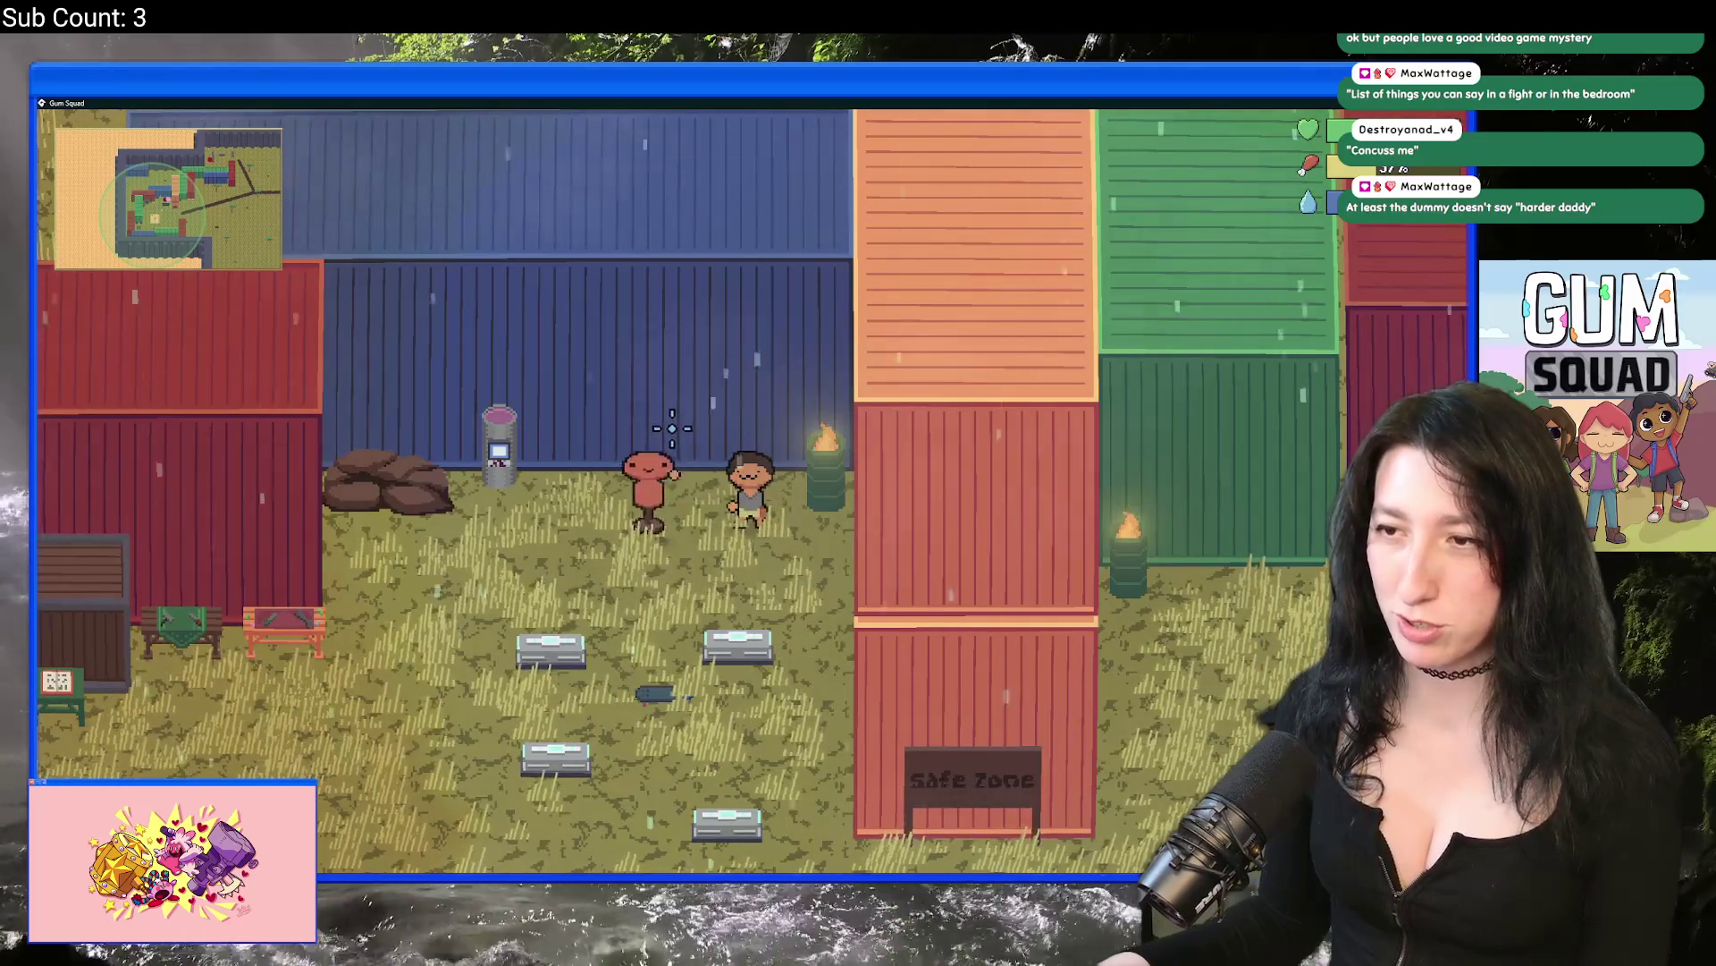
{"action": "key", "text": "a"}
{"action": "key", "text": "s"}
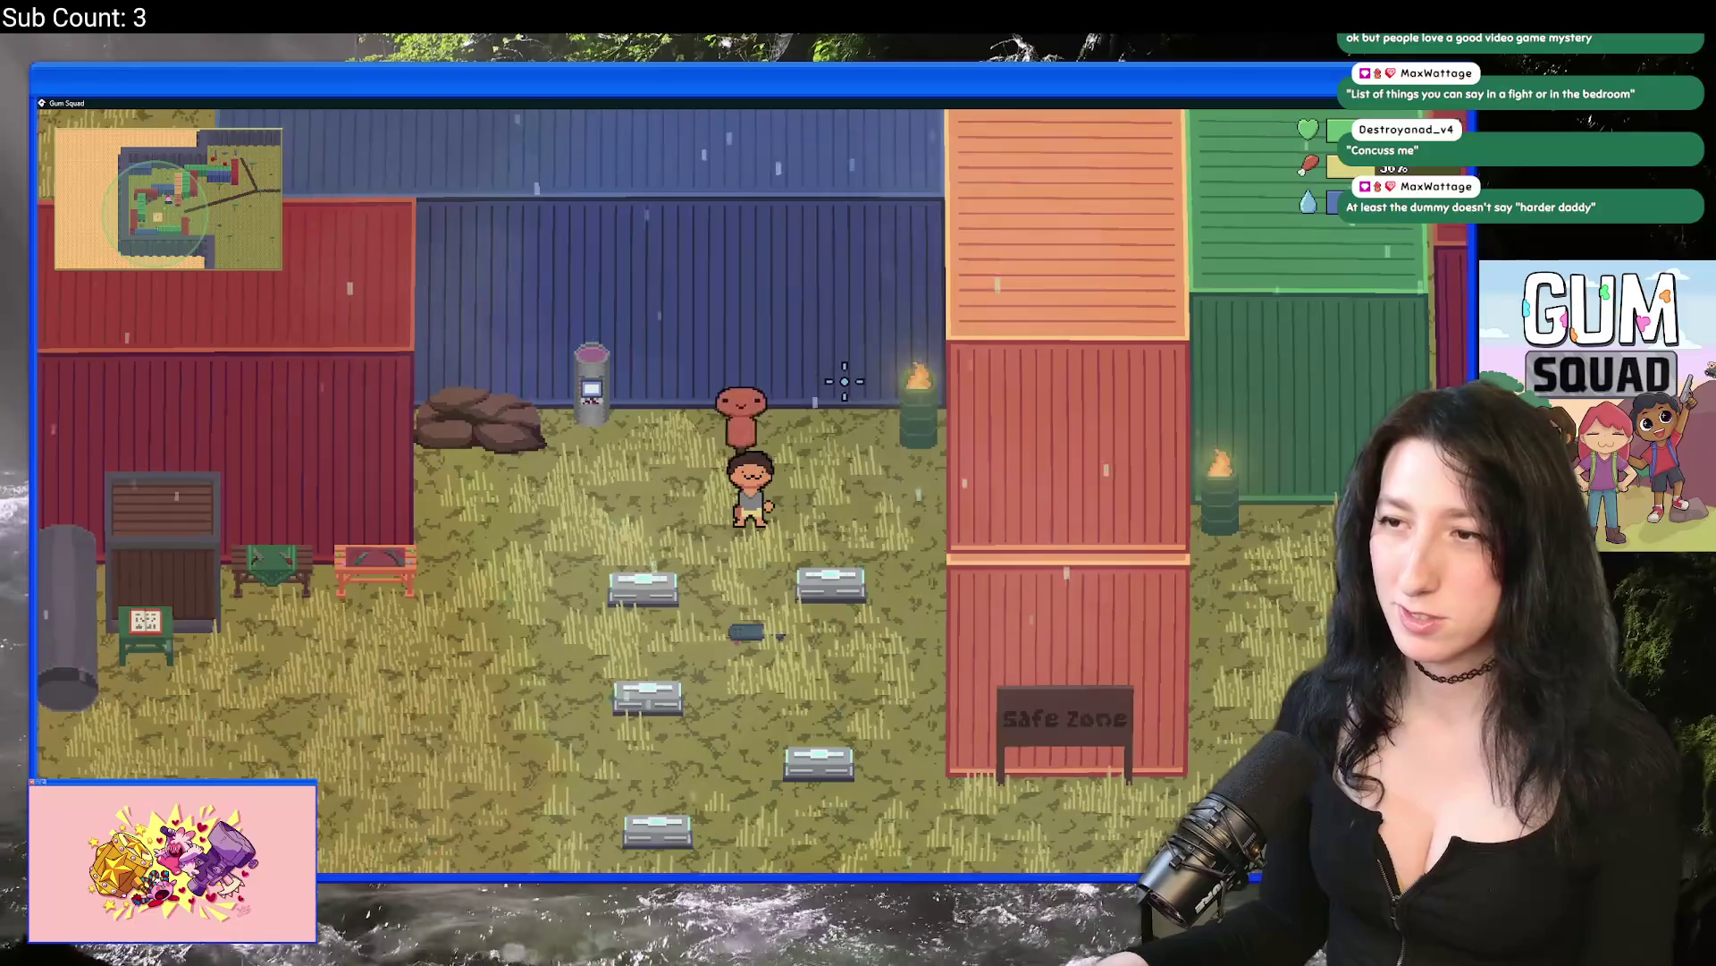
{"action": "left_click", "coordinate": [837, 384]}
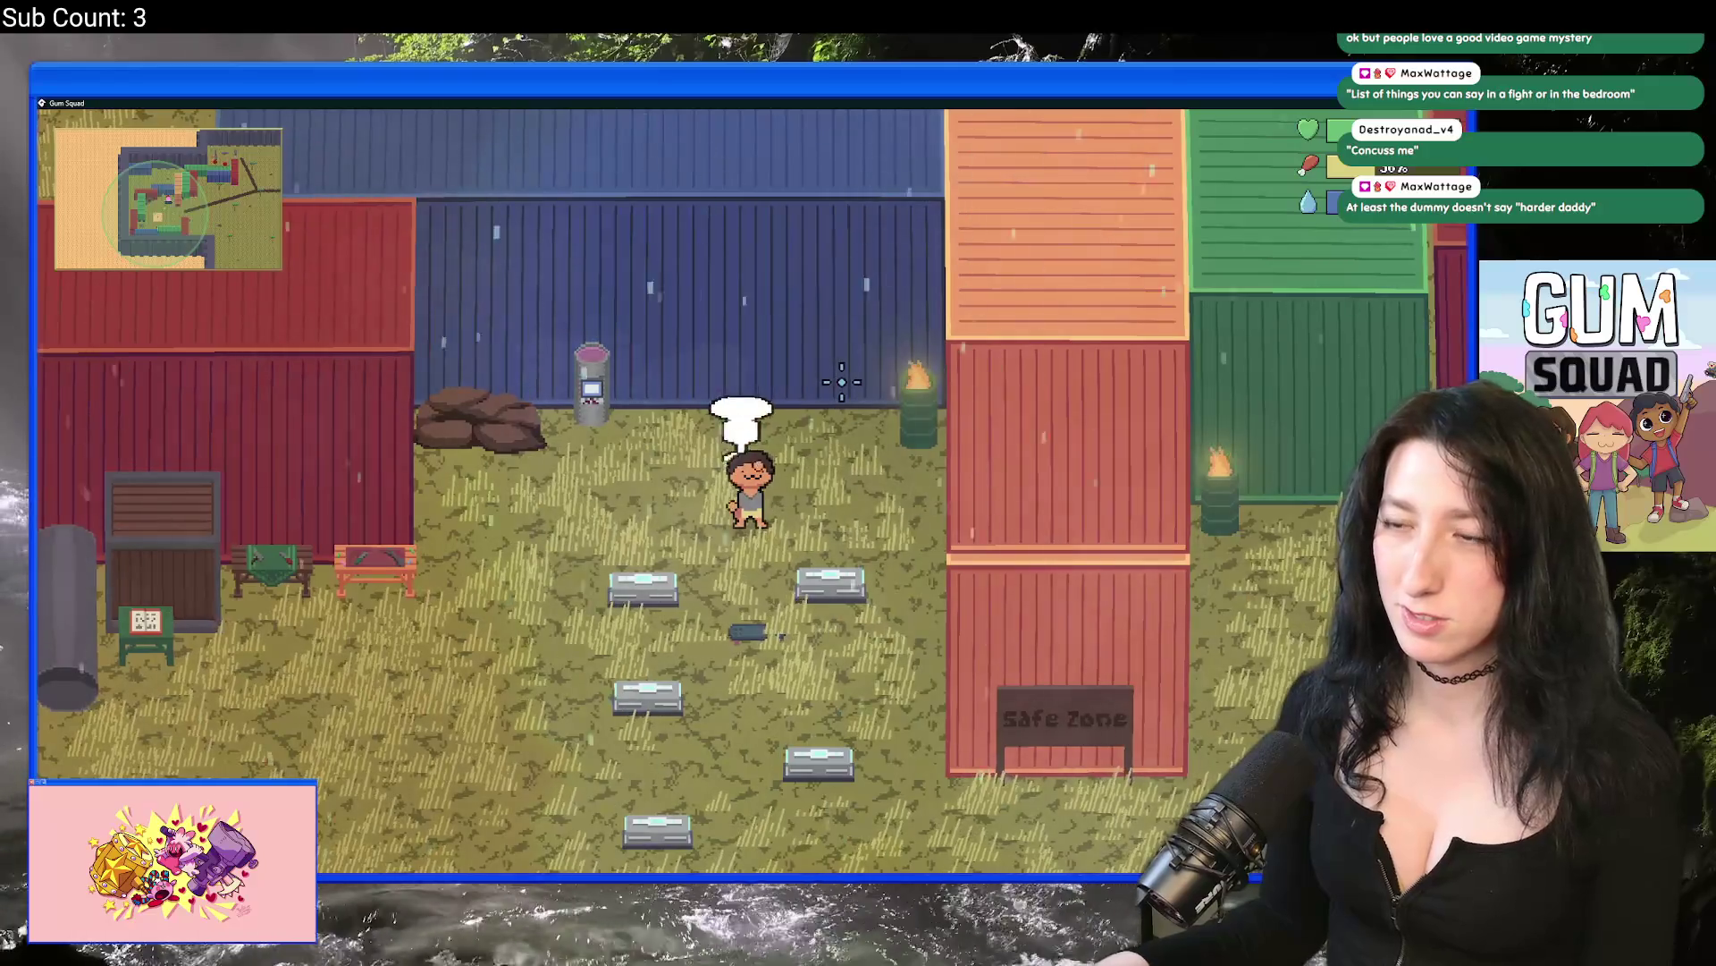
{"action": "left_click", "coordinate": [793, 414]}
{"action": "key", "text": "a"}
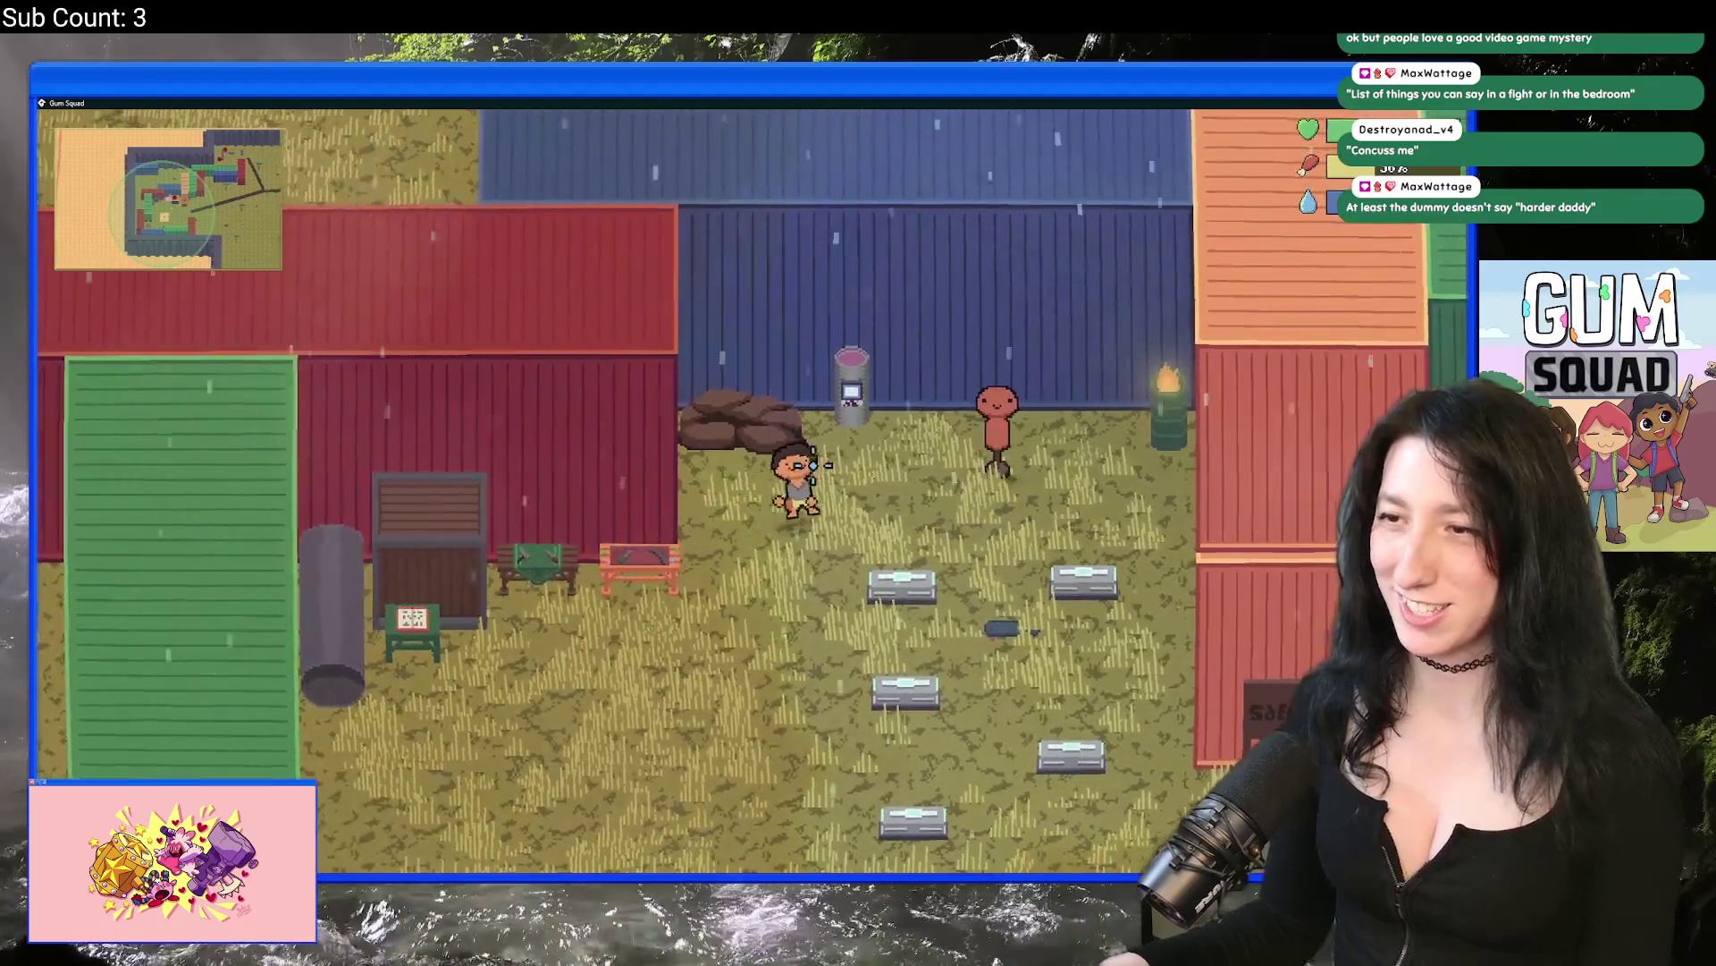
{"action": "key", "text": "d"}
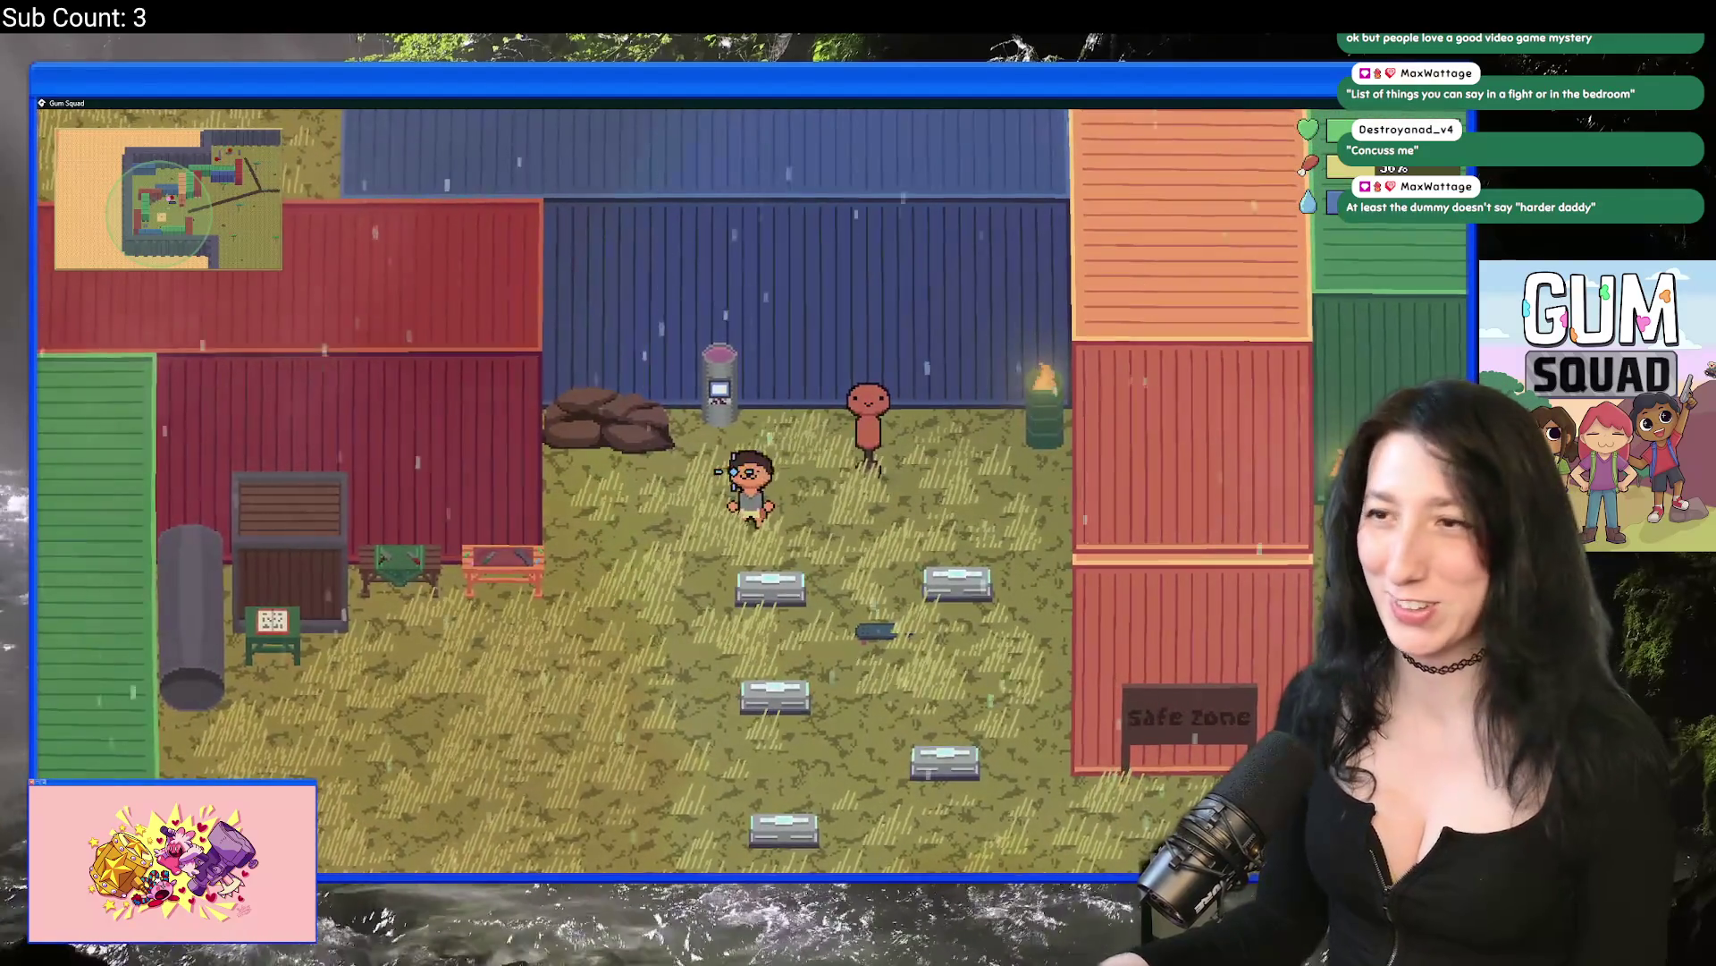
{"action": "left_click", "coordinate": [856, 471]}
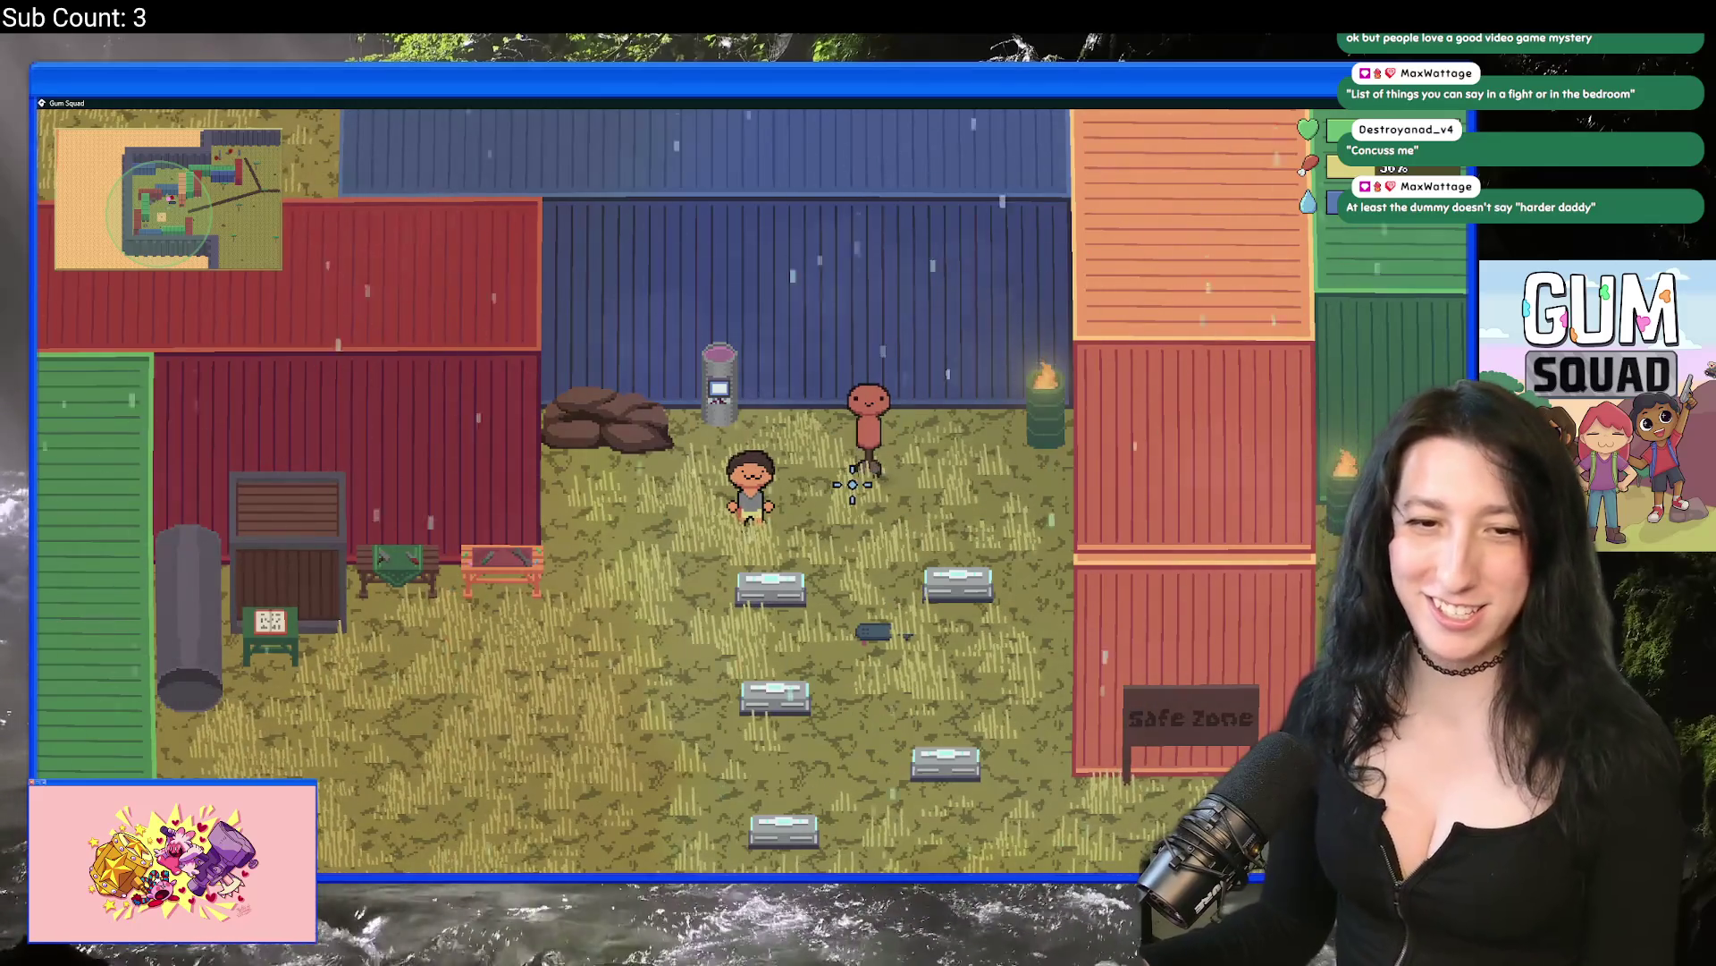
{"action": "left_click", "coordinate": [852, 485]}
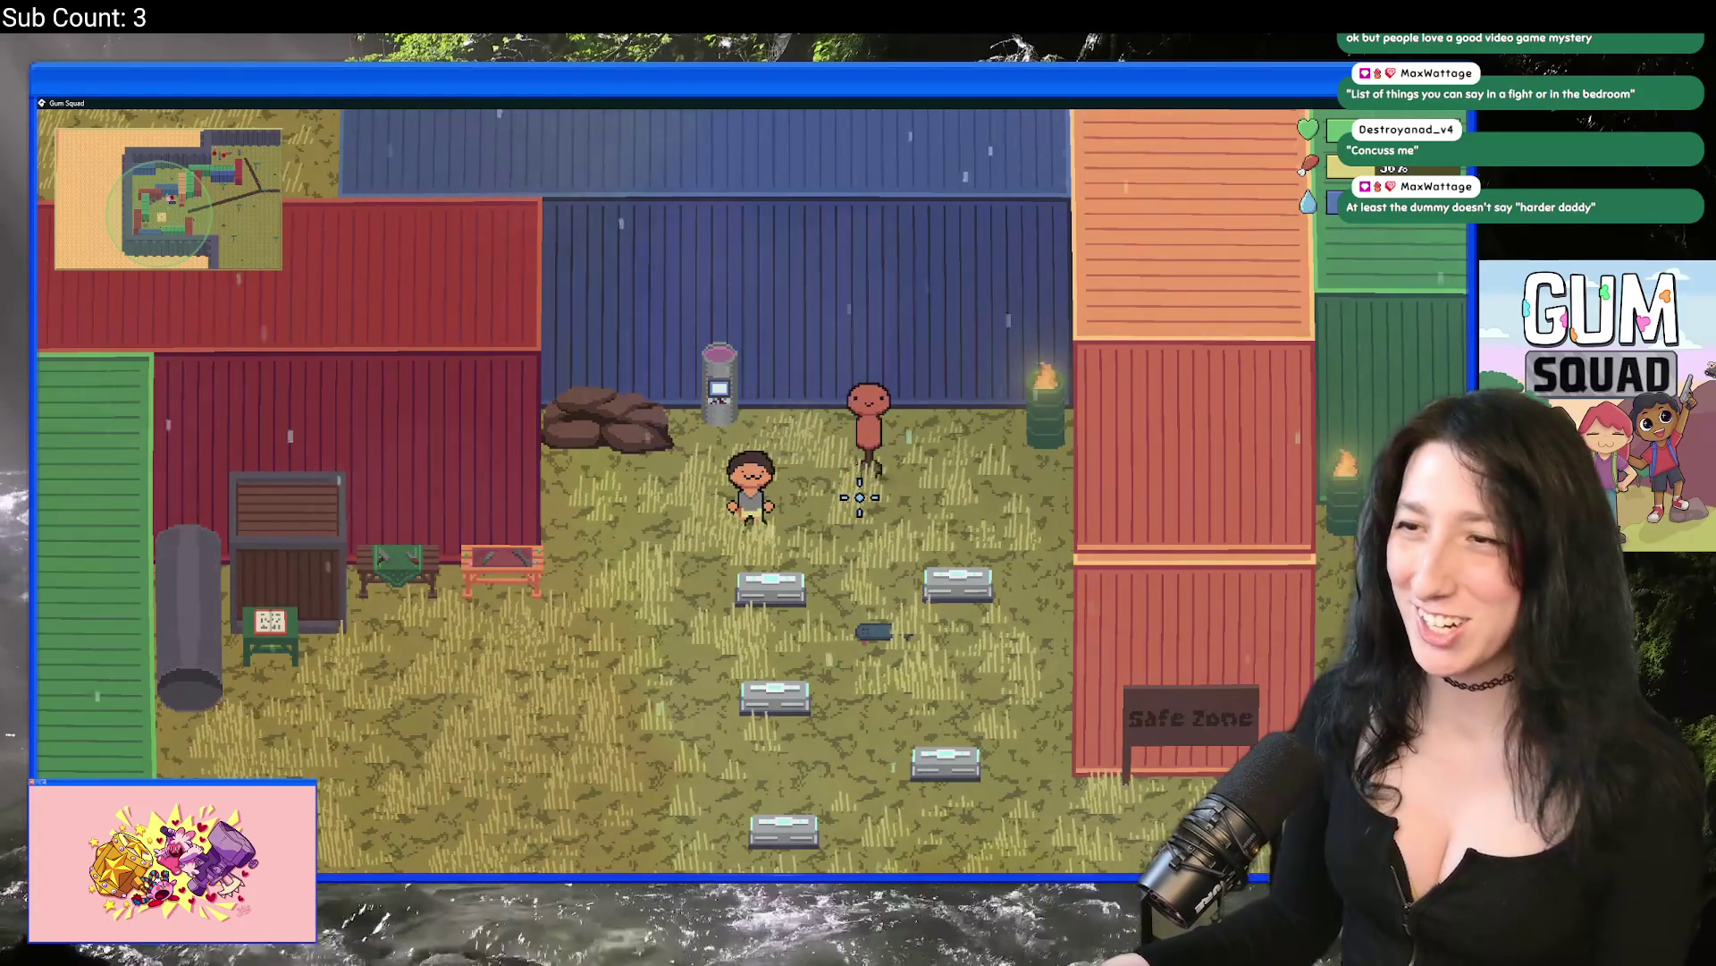
{"action": "key", "text": "w"}
{"action": "key", "text": "d"}
{"action": "key", "text": "d"}
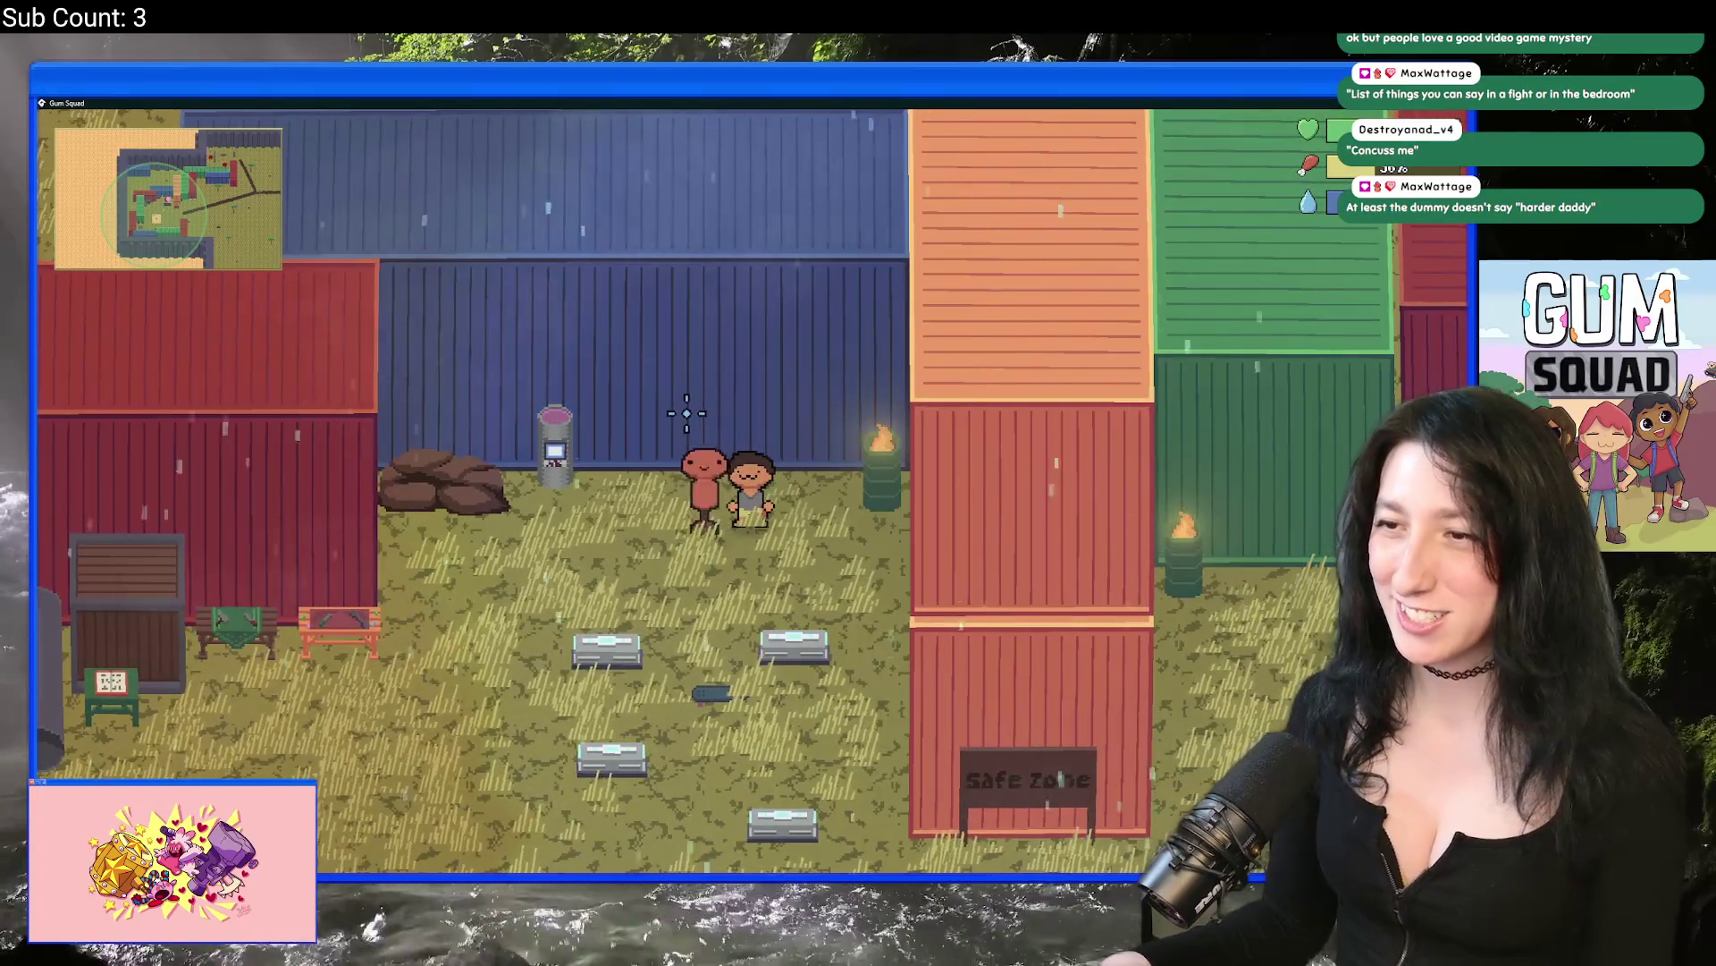
Step: Toggle the inventory, throw gum at the dummy, then return to GameMaker's taunt lines
{"action": "key", "text": "Tab"}
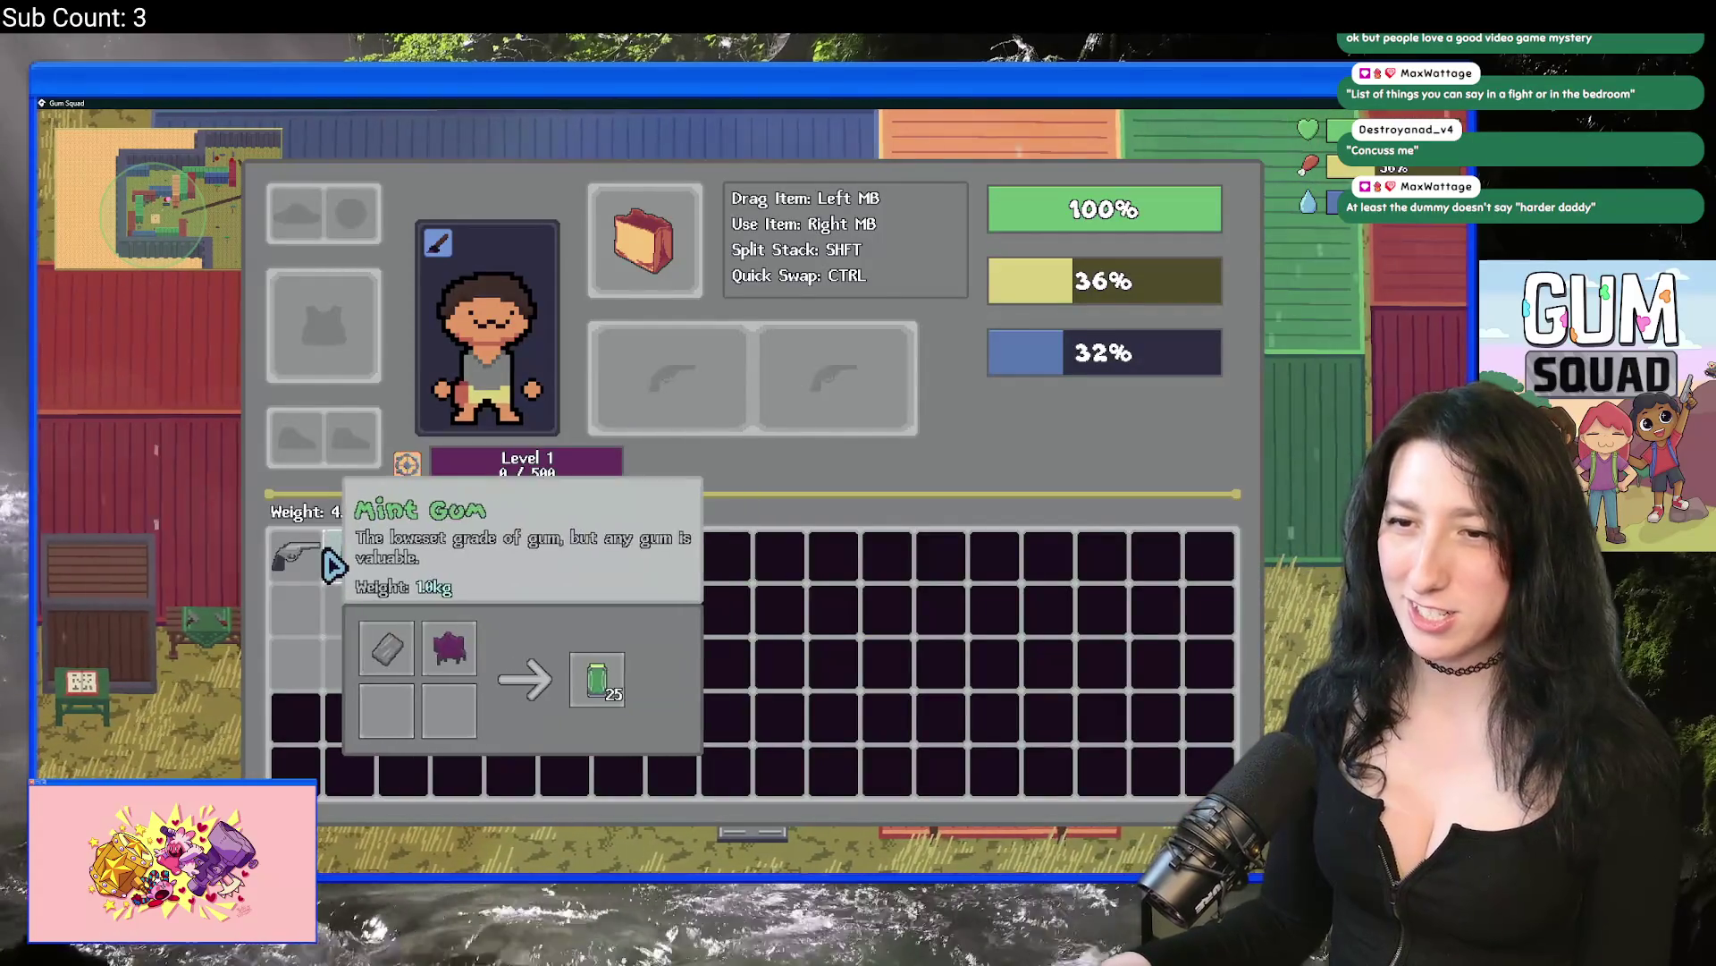
{"action": "key", "text": "Tab"}
{"action": "key", "text": "d"}
{"action": "left_click", "coordinate": [667, 471]}
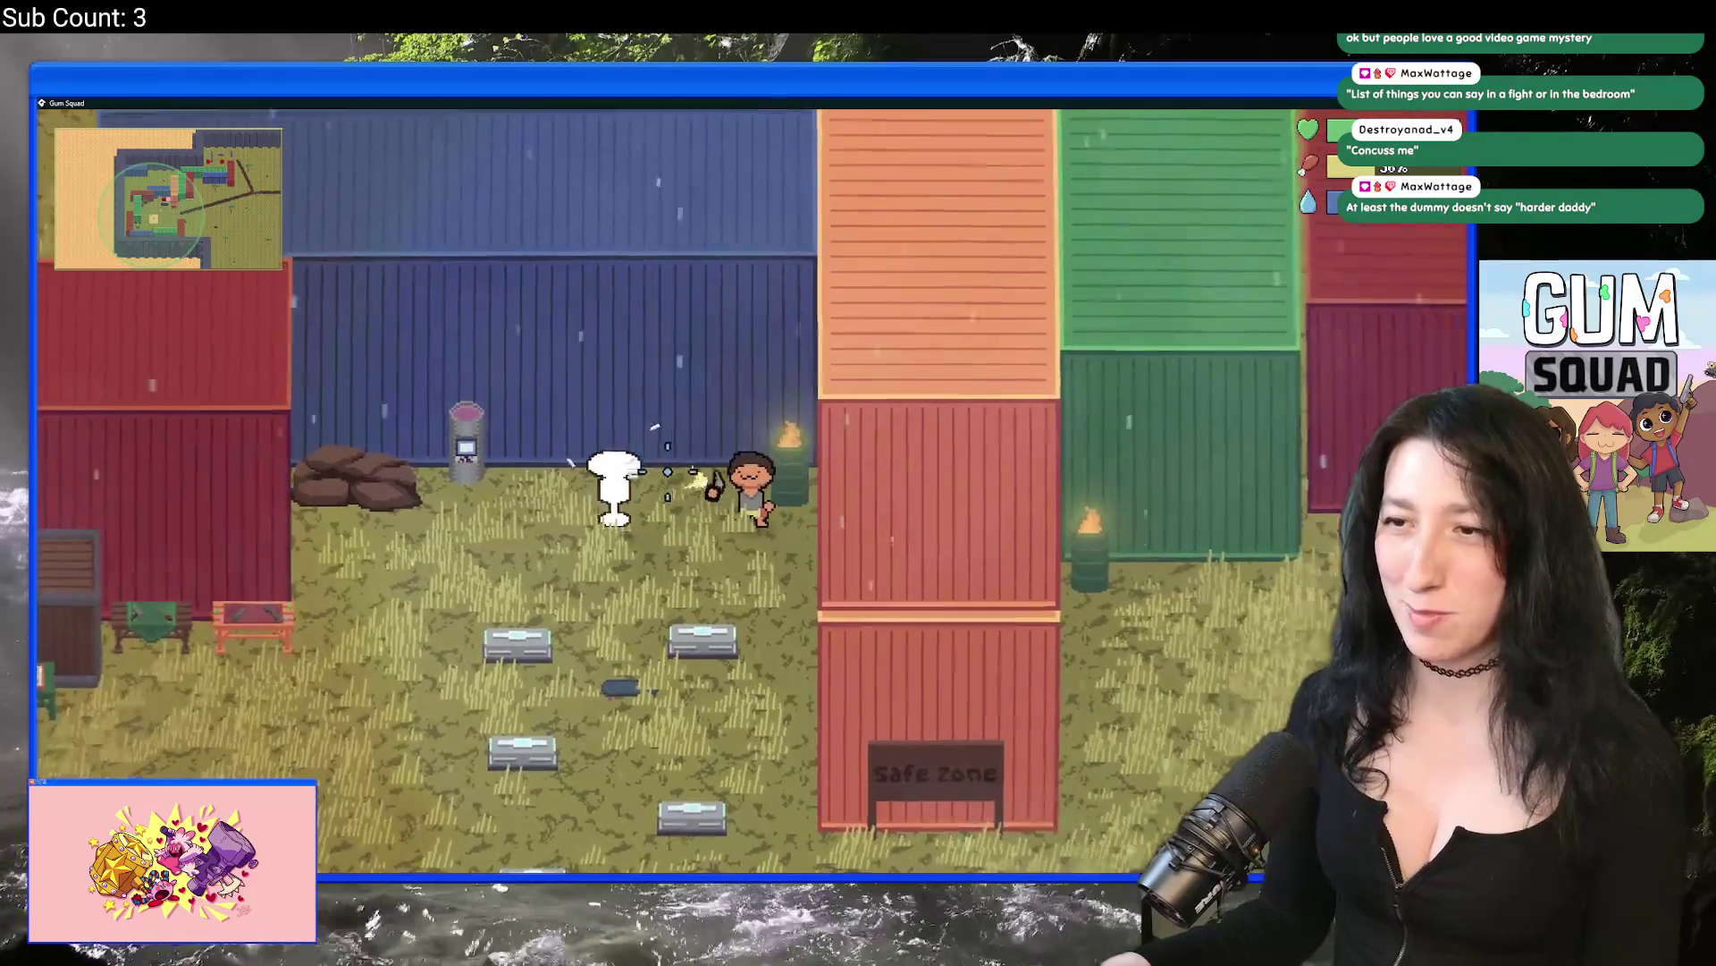
{"action": "key", "text": "alt+Tab"}
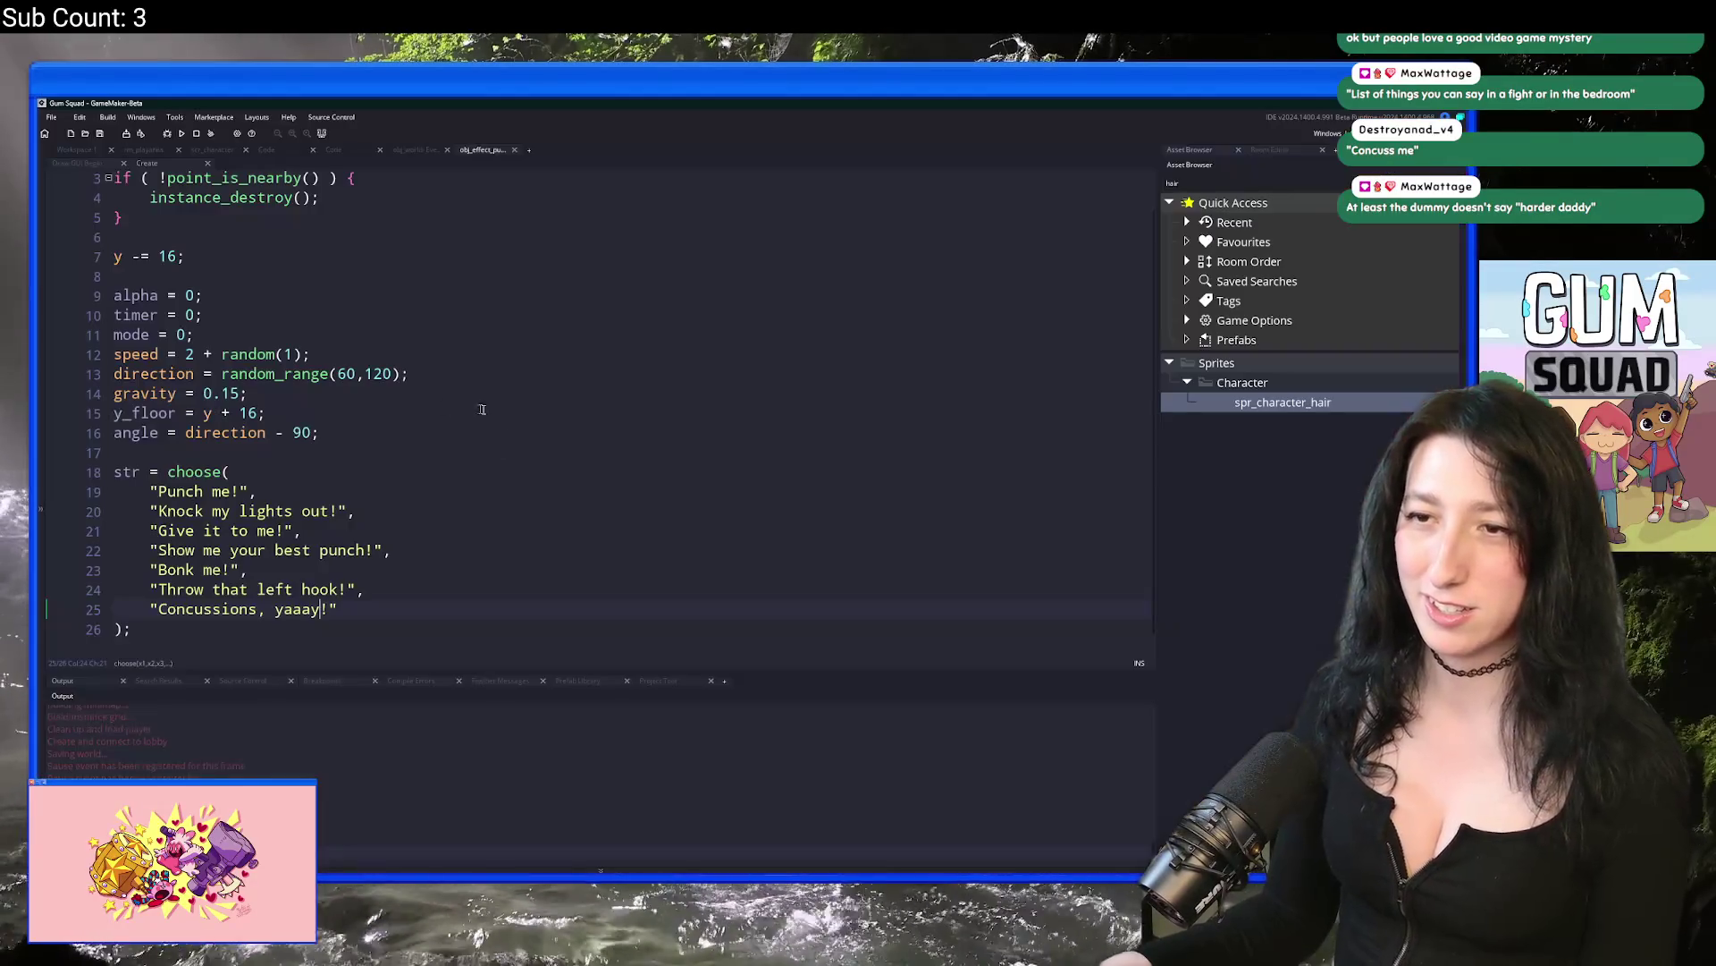
{"action": "left_click", "coordinate": [467, 517]}
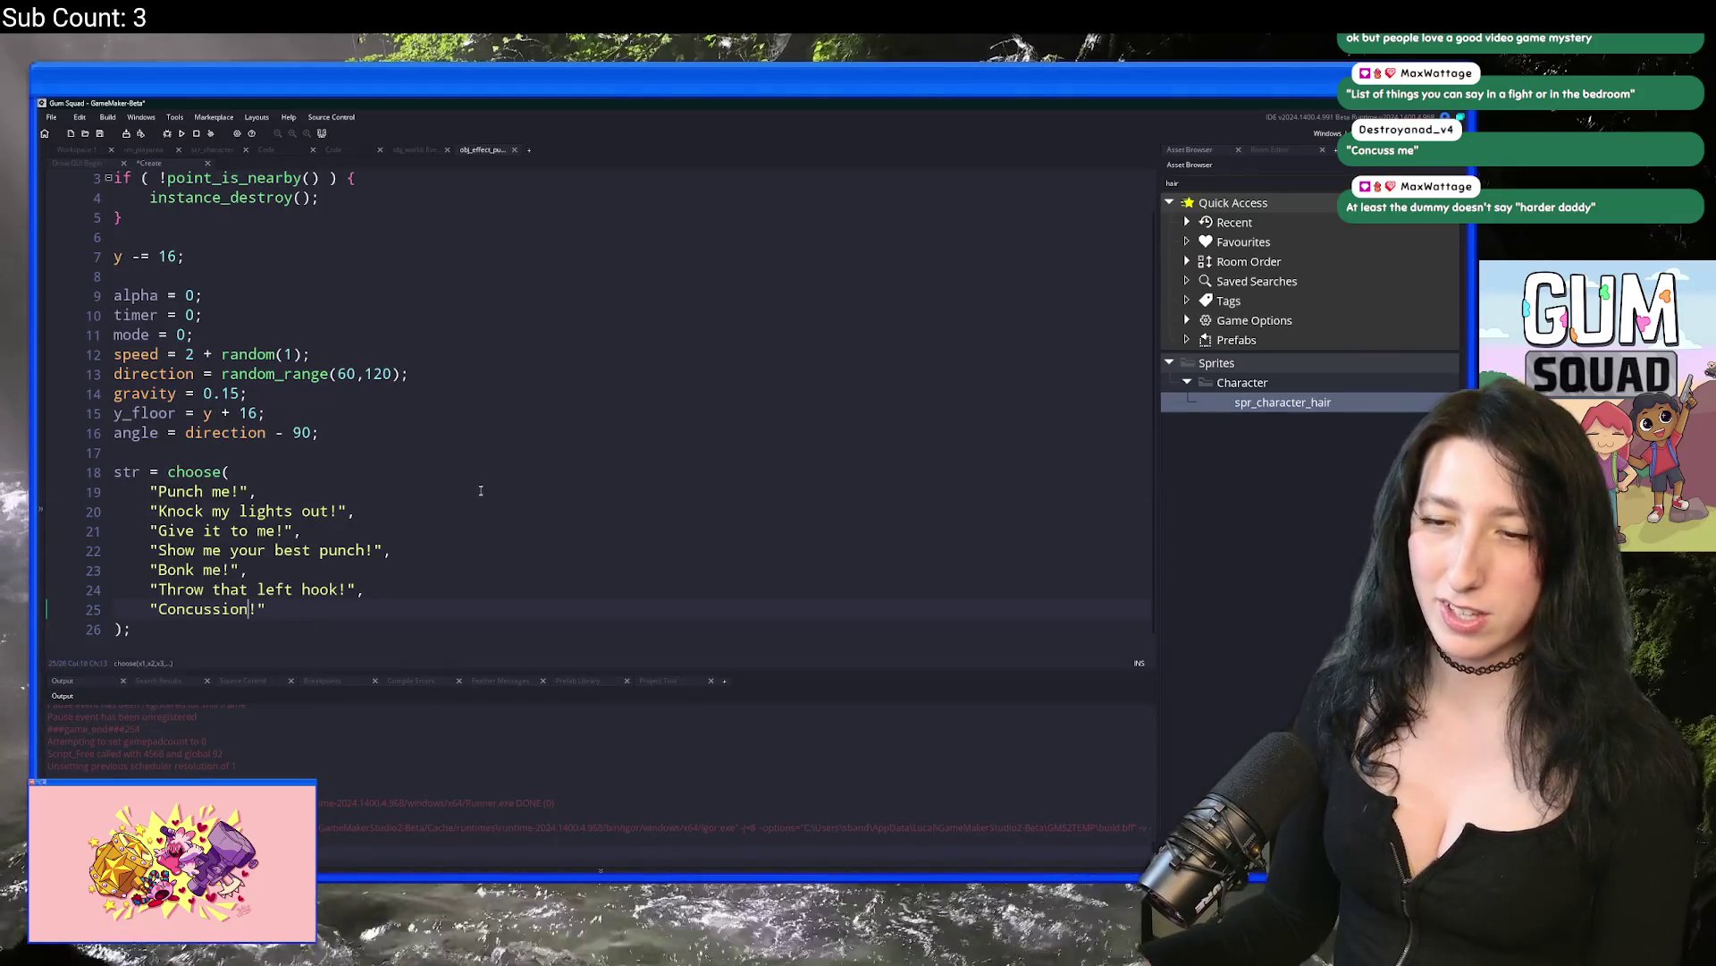
Step: Add the taunt "It's ok, I can't feel it!" to the list and save the Create code
{"action": "type", "text": "timekd"}
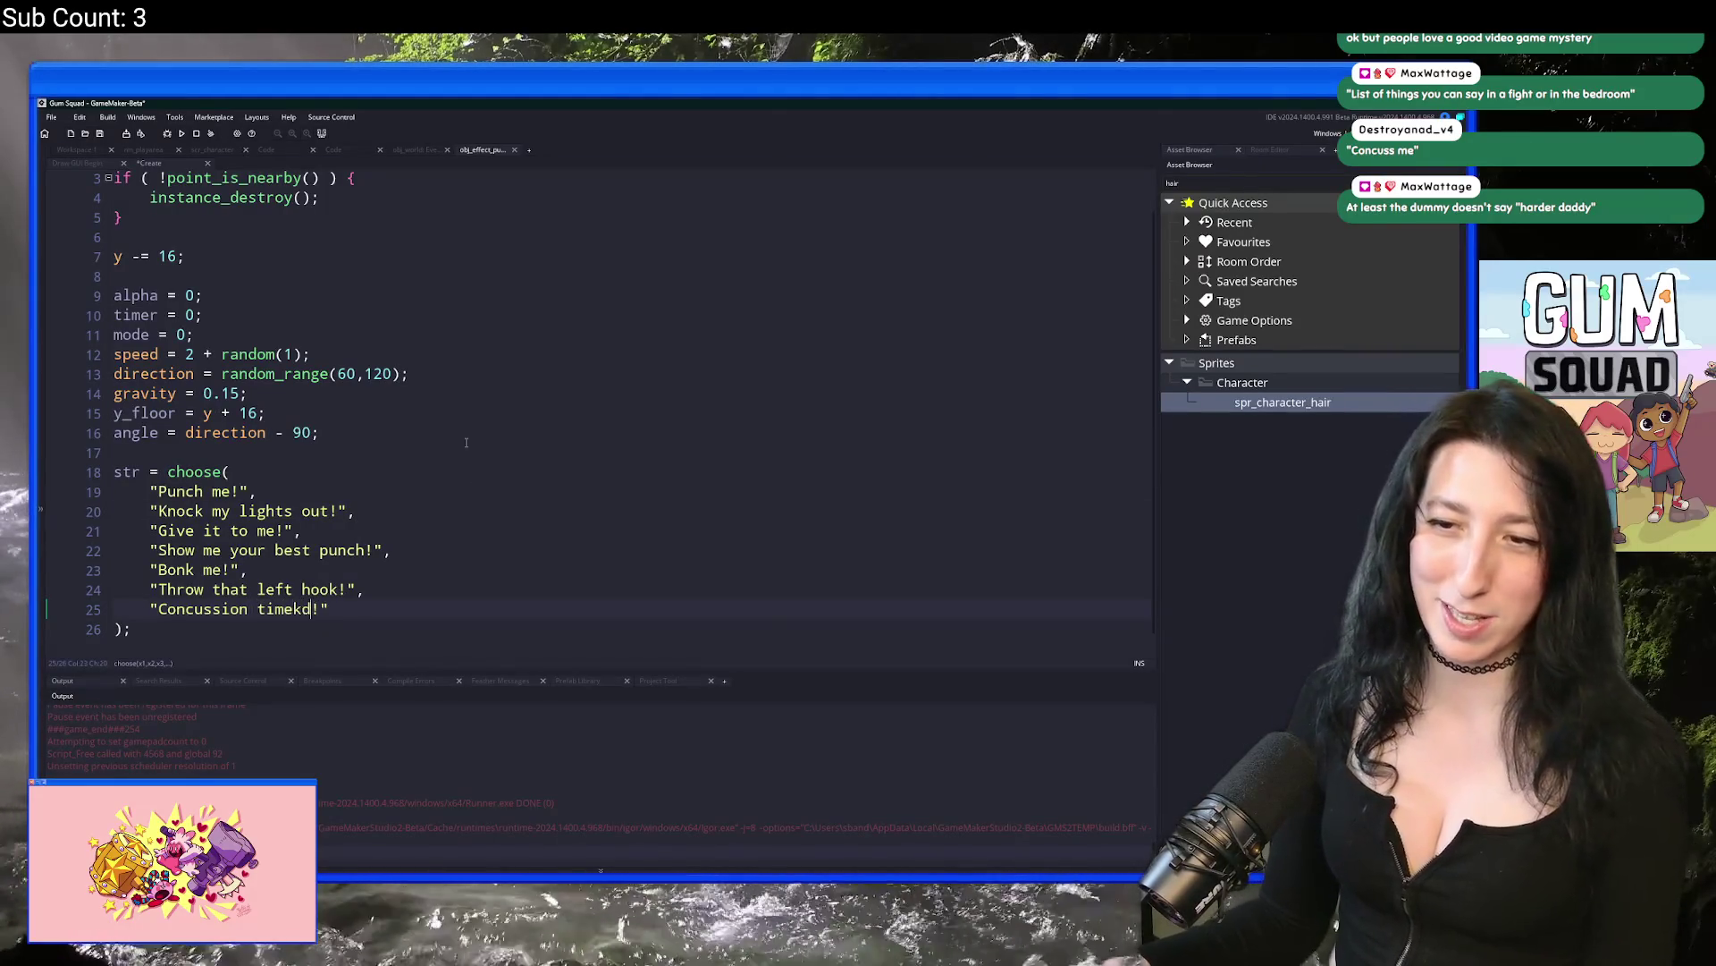
{"action": "key", "text": "ctrl+z"}
{"action": "left_click", "coordinate": [432, 628]}
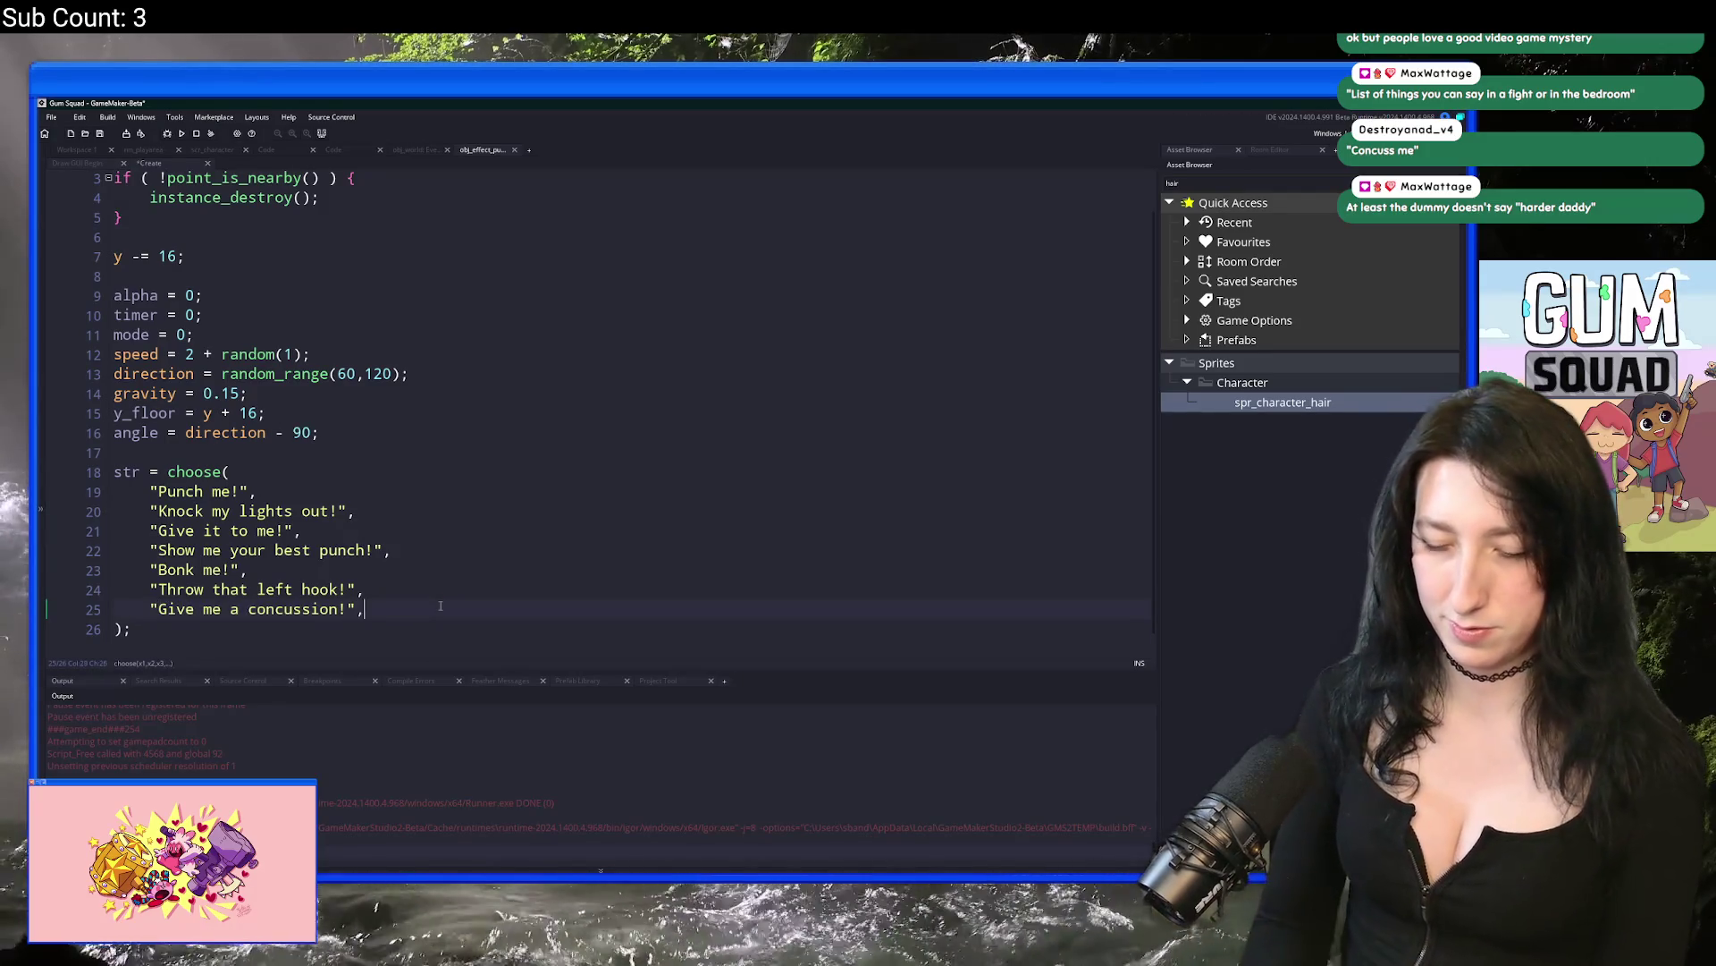
{"action": "type", "text": "\"t'sk"}
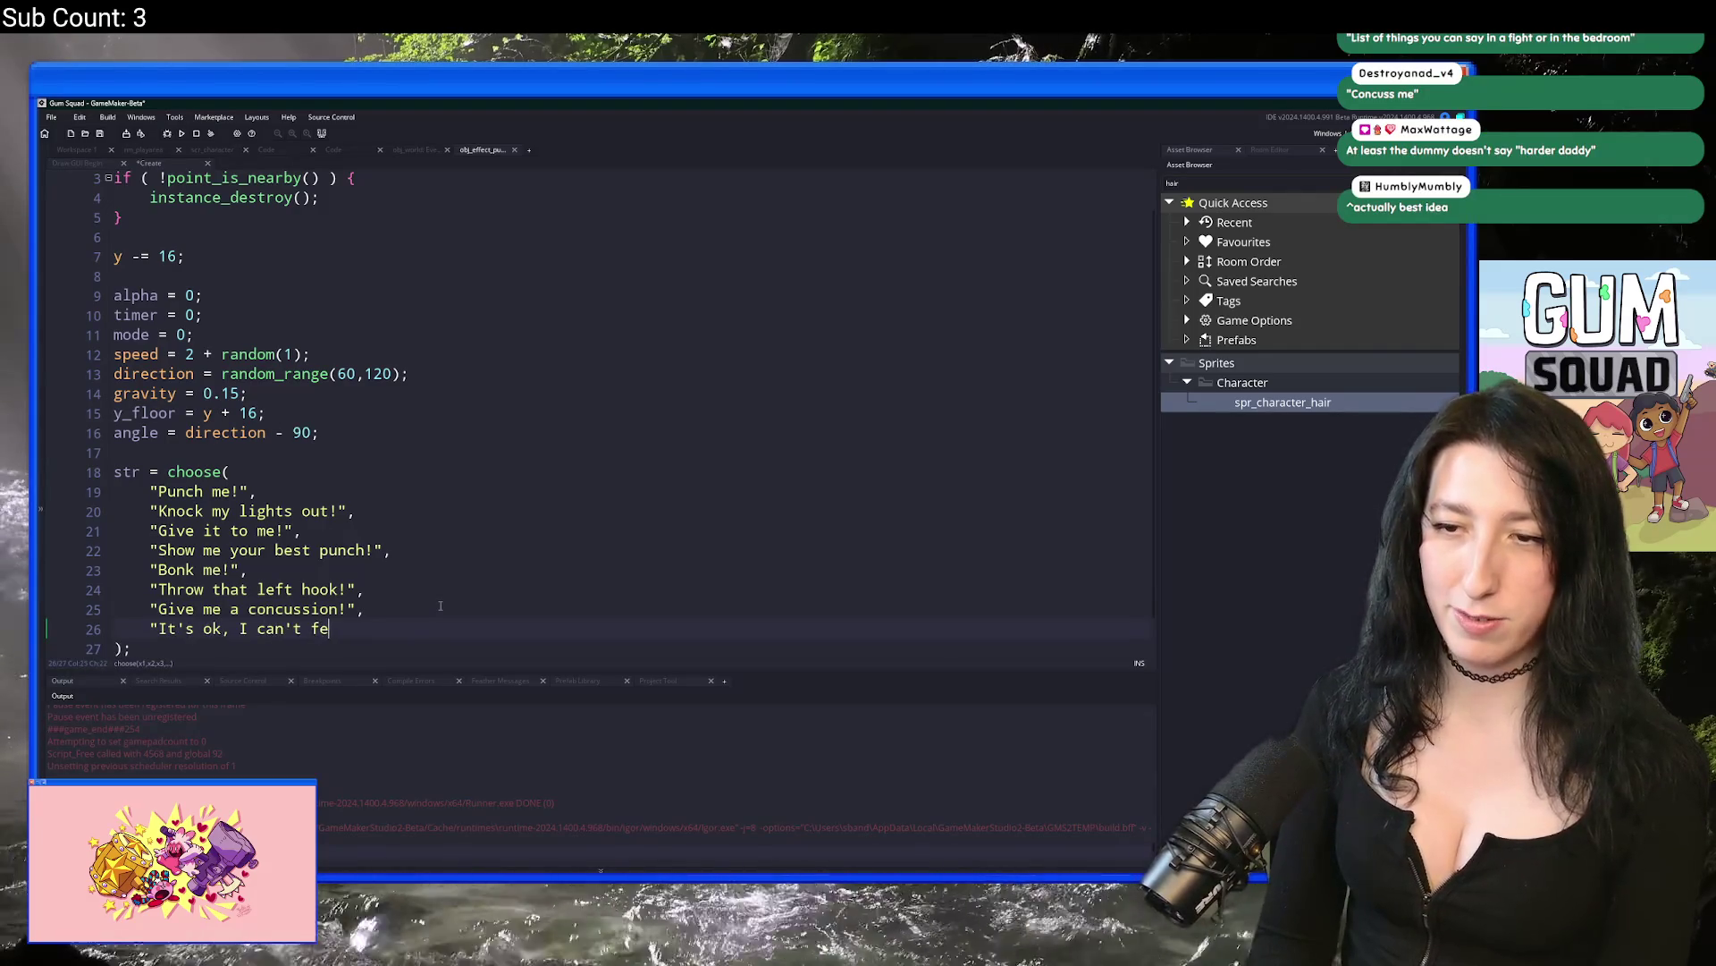
{"action": "type", "text": "el it!\""}
{"action": "key", "text": "ctrl+s"}
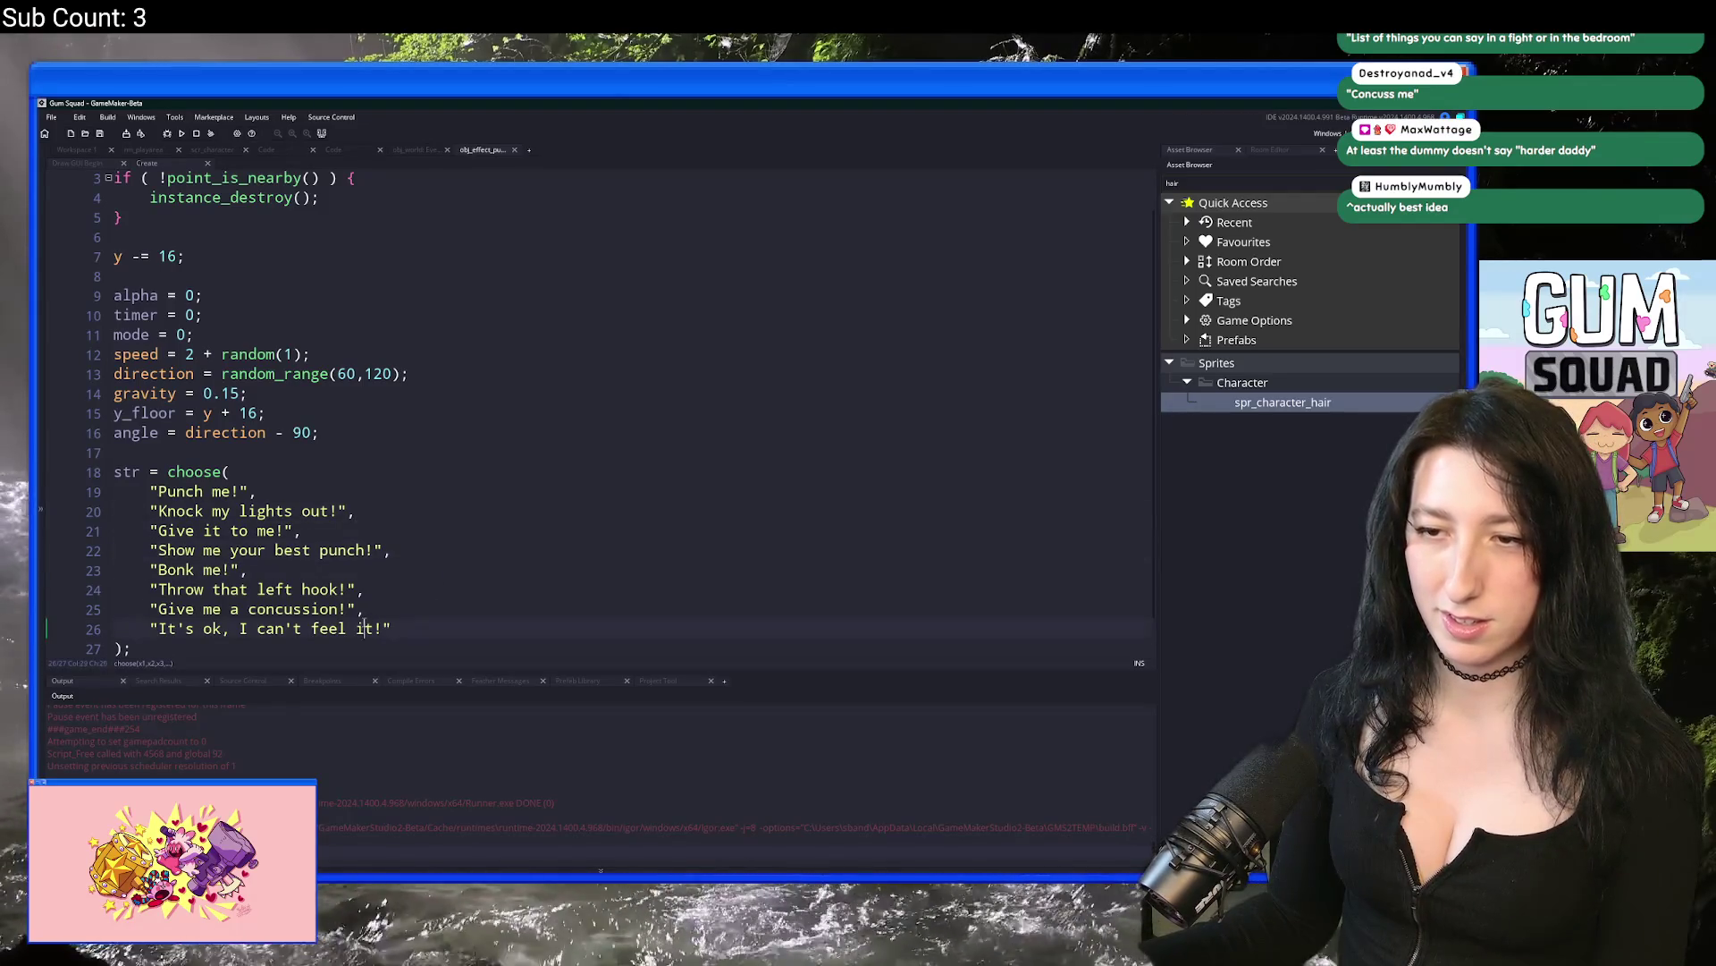
Step: Enter 175 in the direction range on line 13 and launch a test build
{"action": "scroll", "coordinate": [345, 357], "scroll_direction": "up", "scroll_amount": 1}
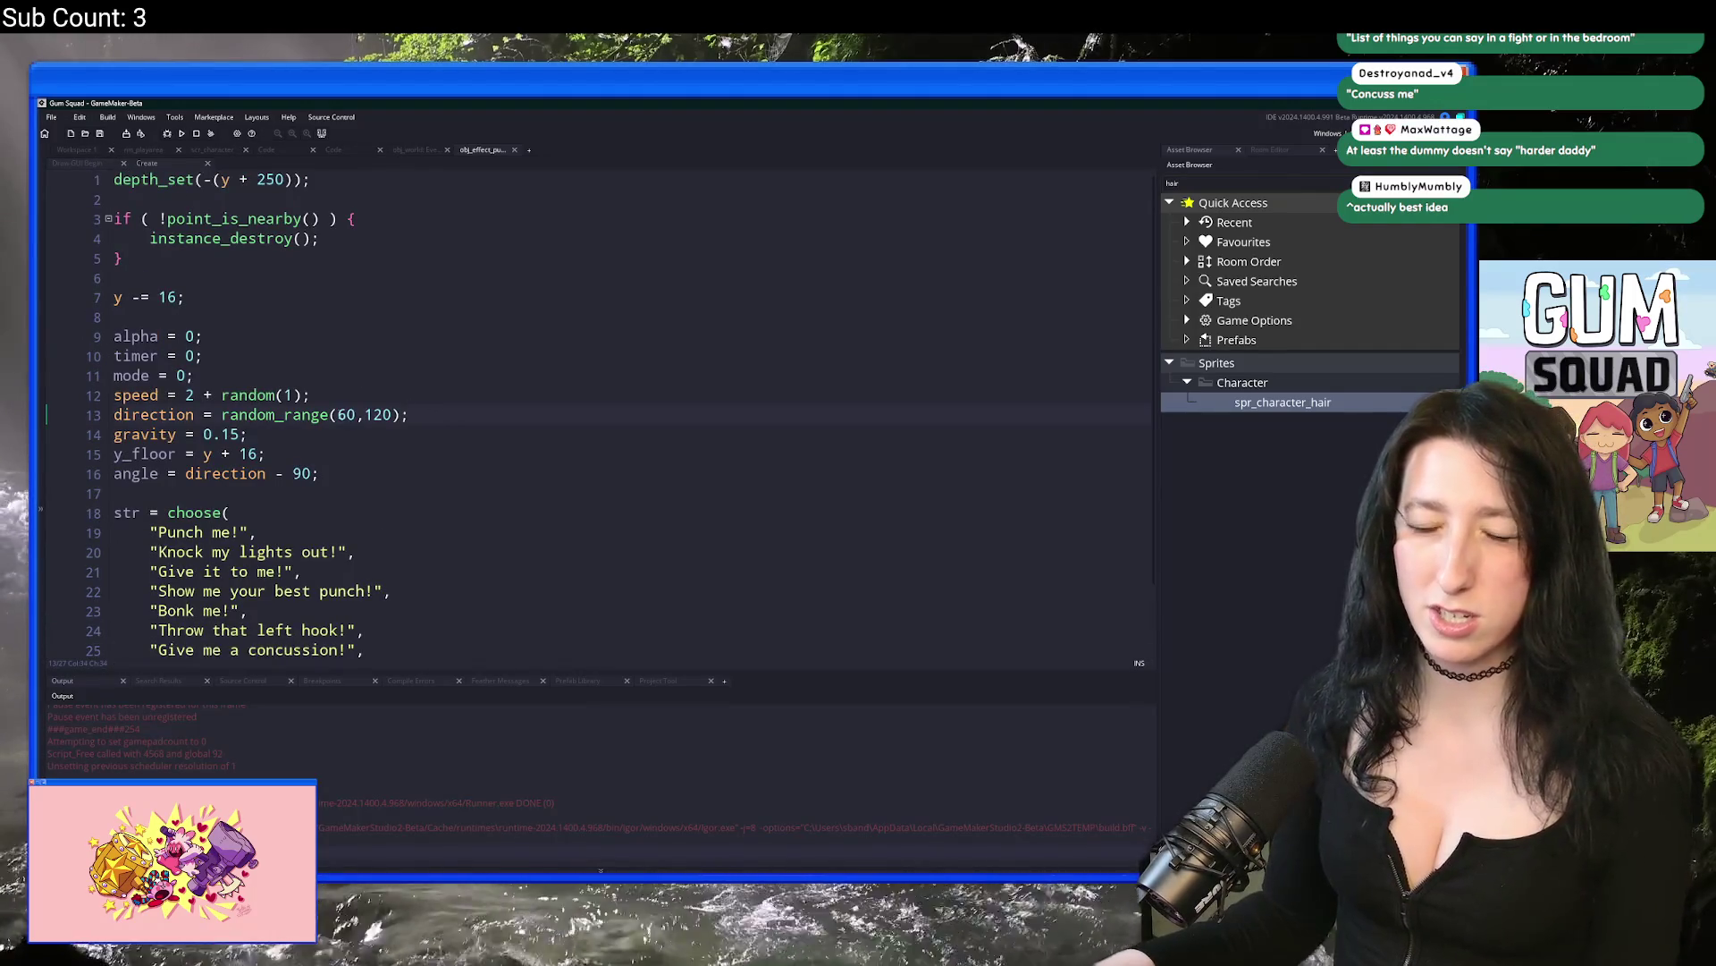
{"action": "left_click", "coordinate": [338, 415]}
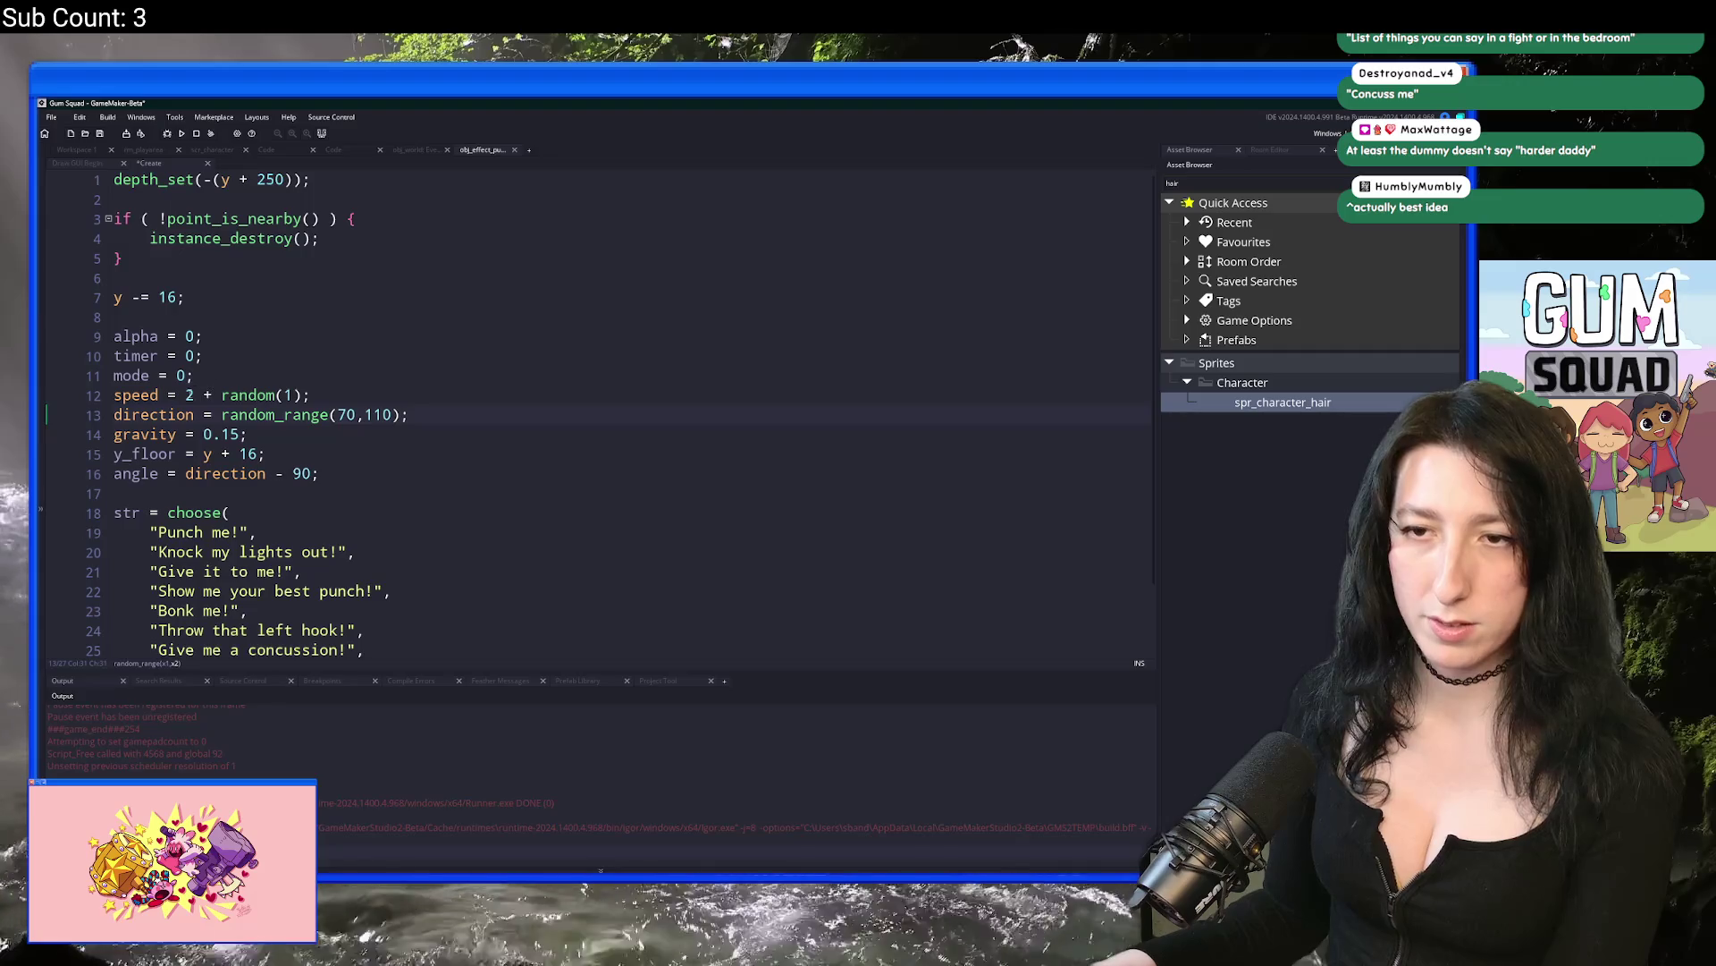
{"action": "type", "text": "1"}
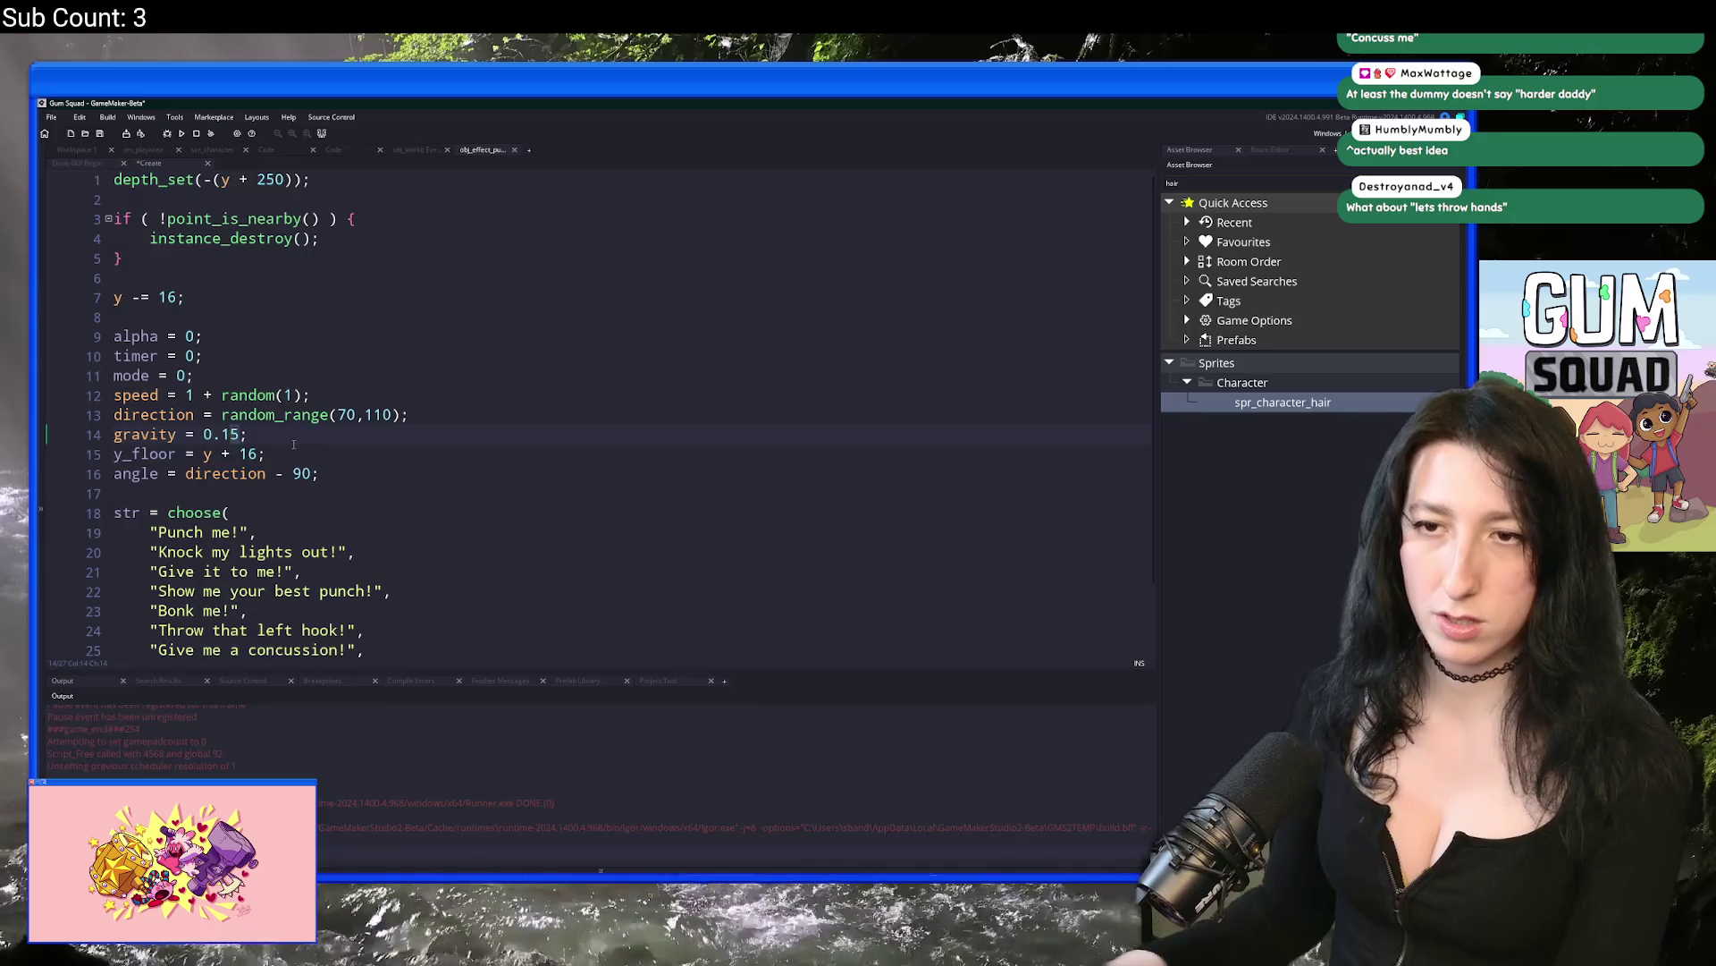
{"action": "type", "text": "75"}
{"action": "key", "text": "F5"}
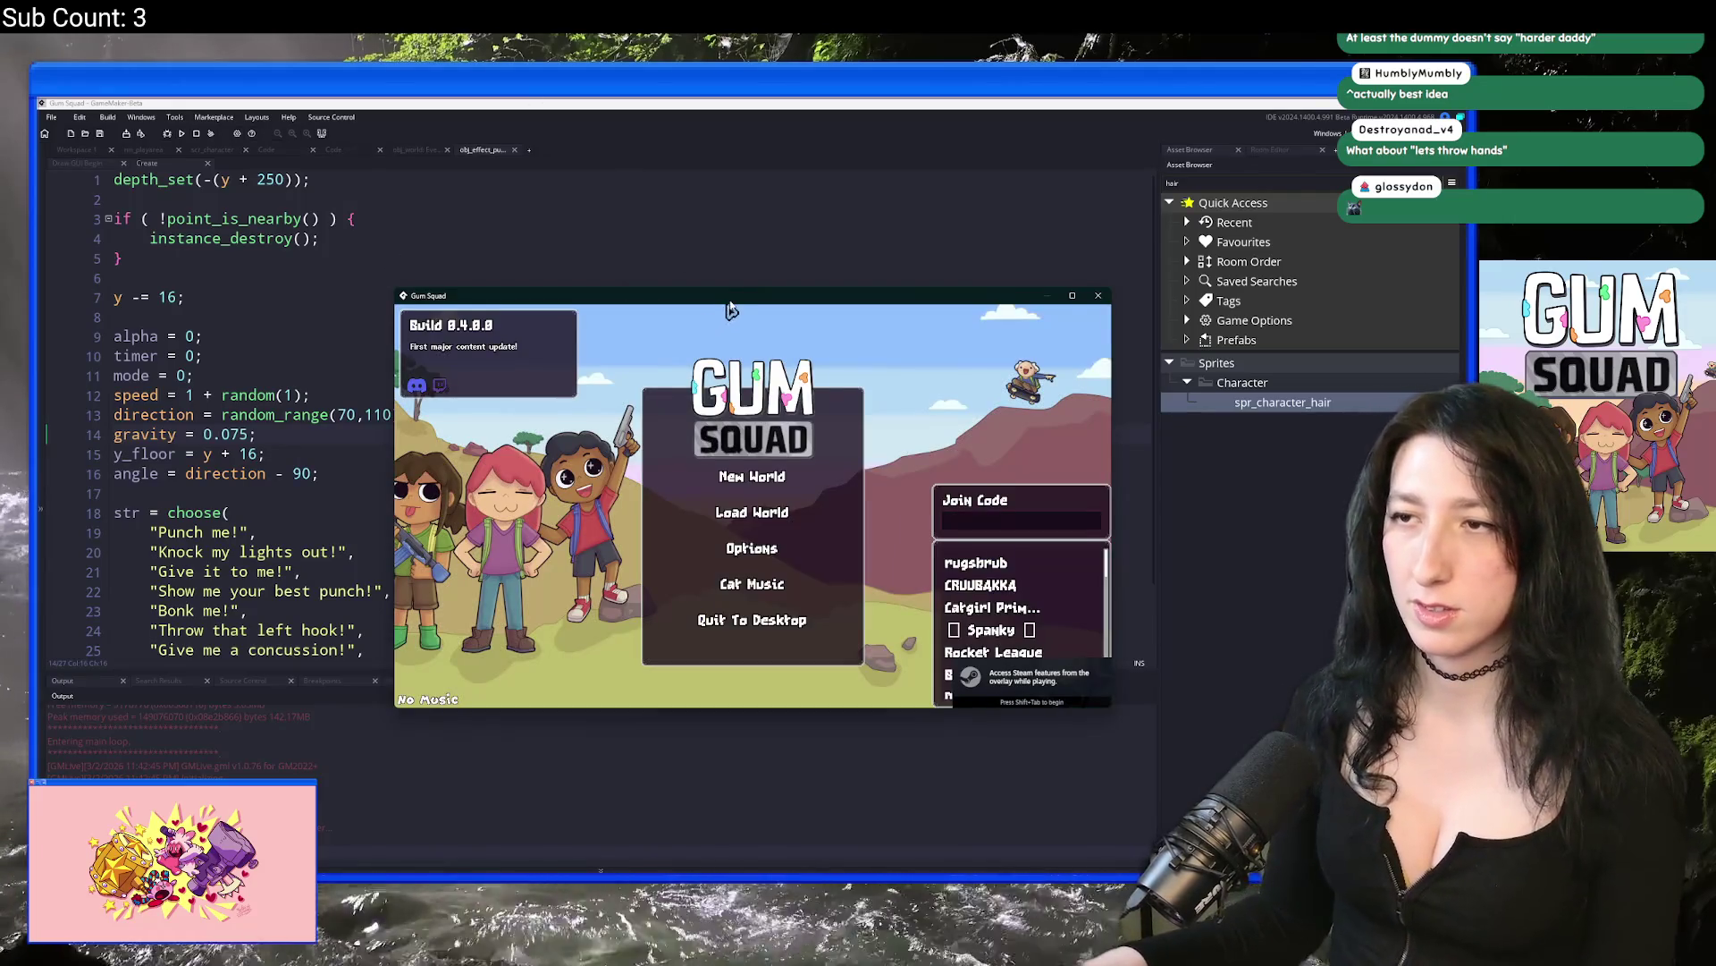
Step: Maximize the game, create a New World lobby, and walk over to hit the training dummy
{"action": "double_click", "coordinate": [729, 308]}
{"action": "left_click", "coordinate": [742, 440]}
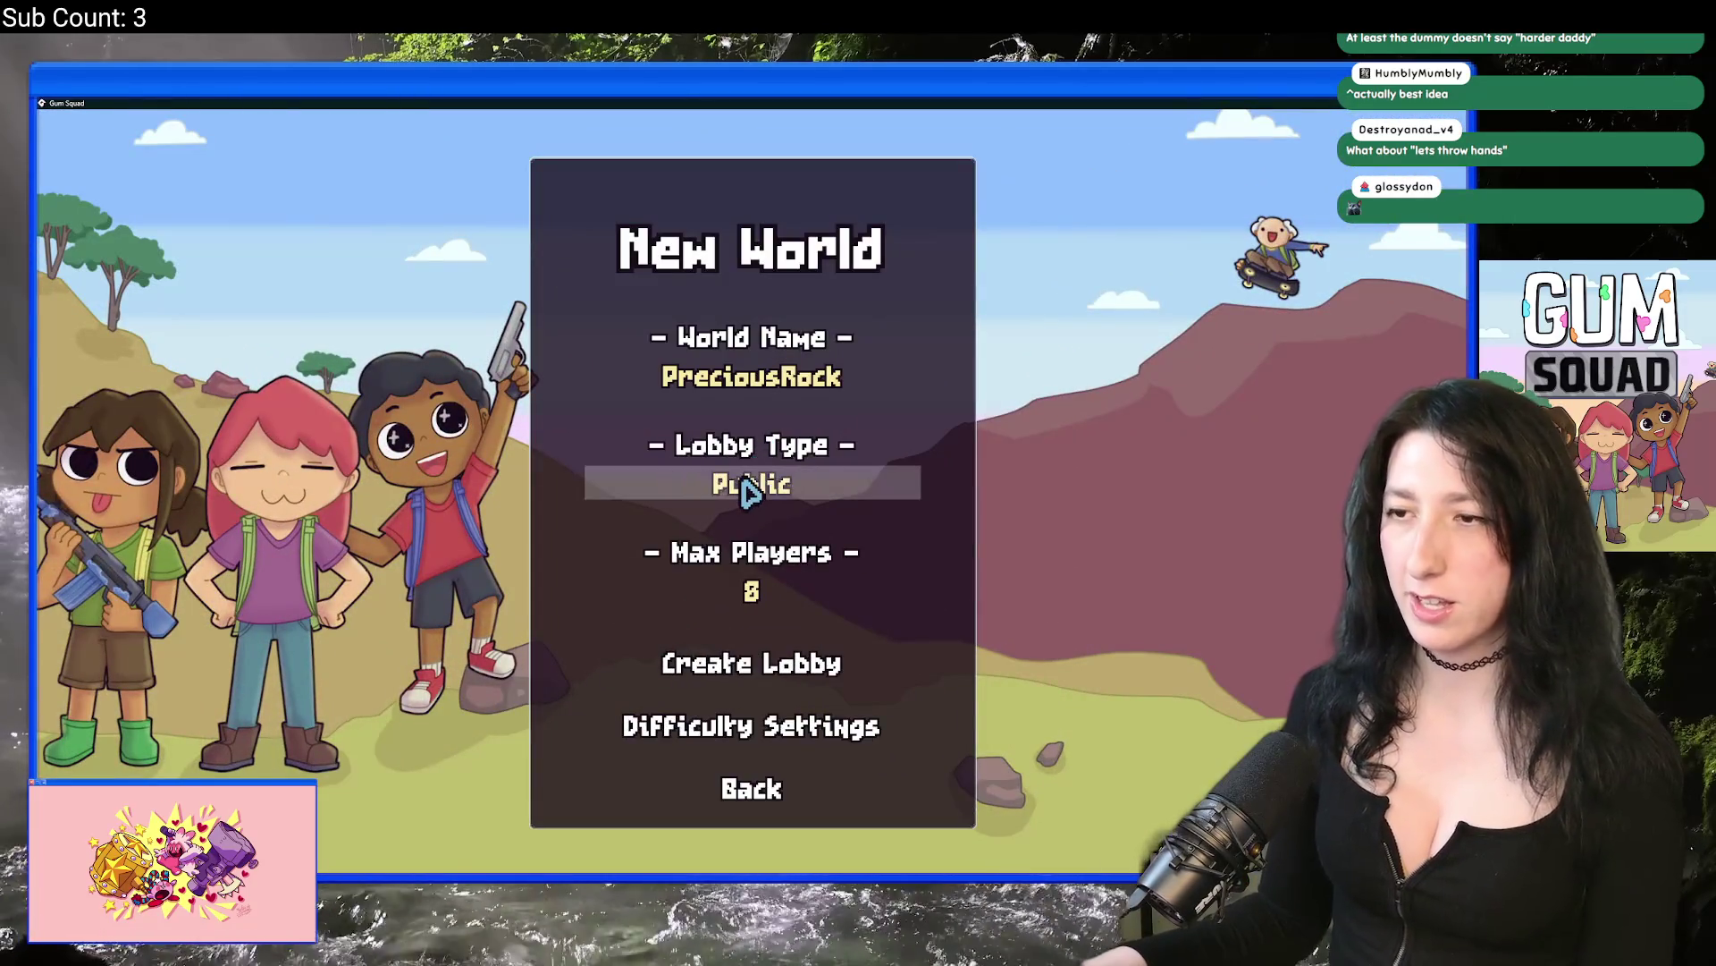
{"action": "left_click", "coordinate": [769, 670]}
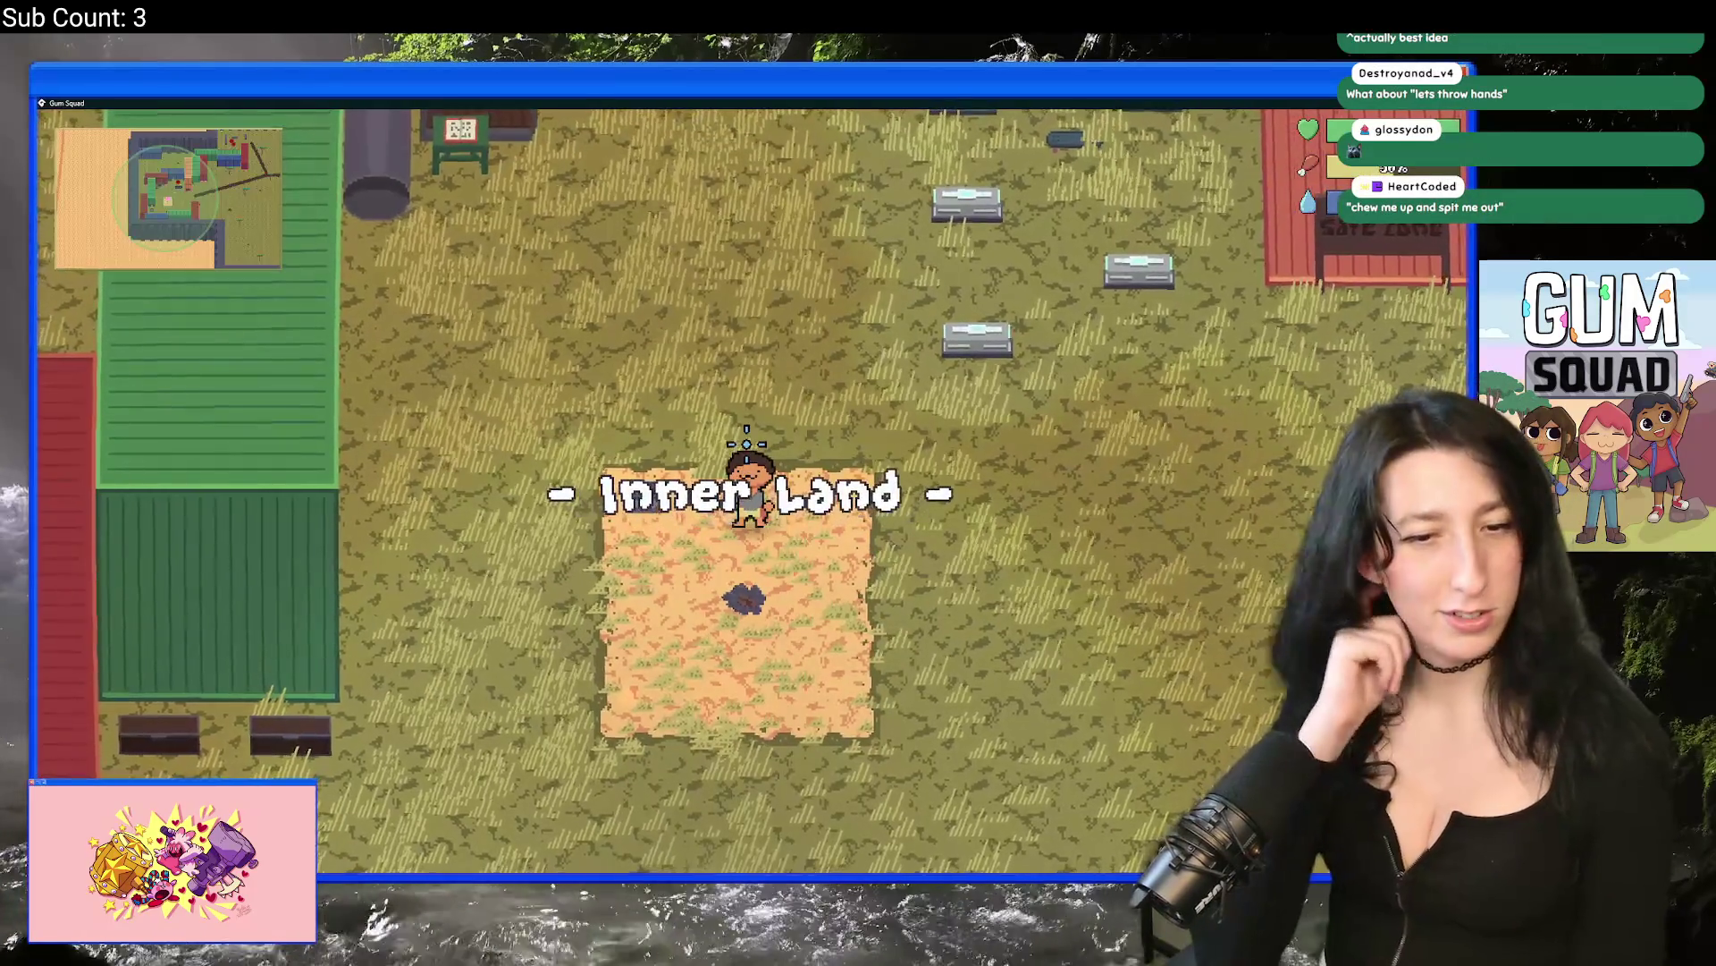
{"action": "key", "text": "w"}
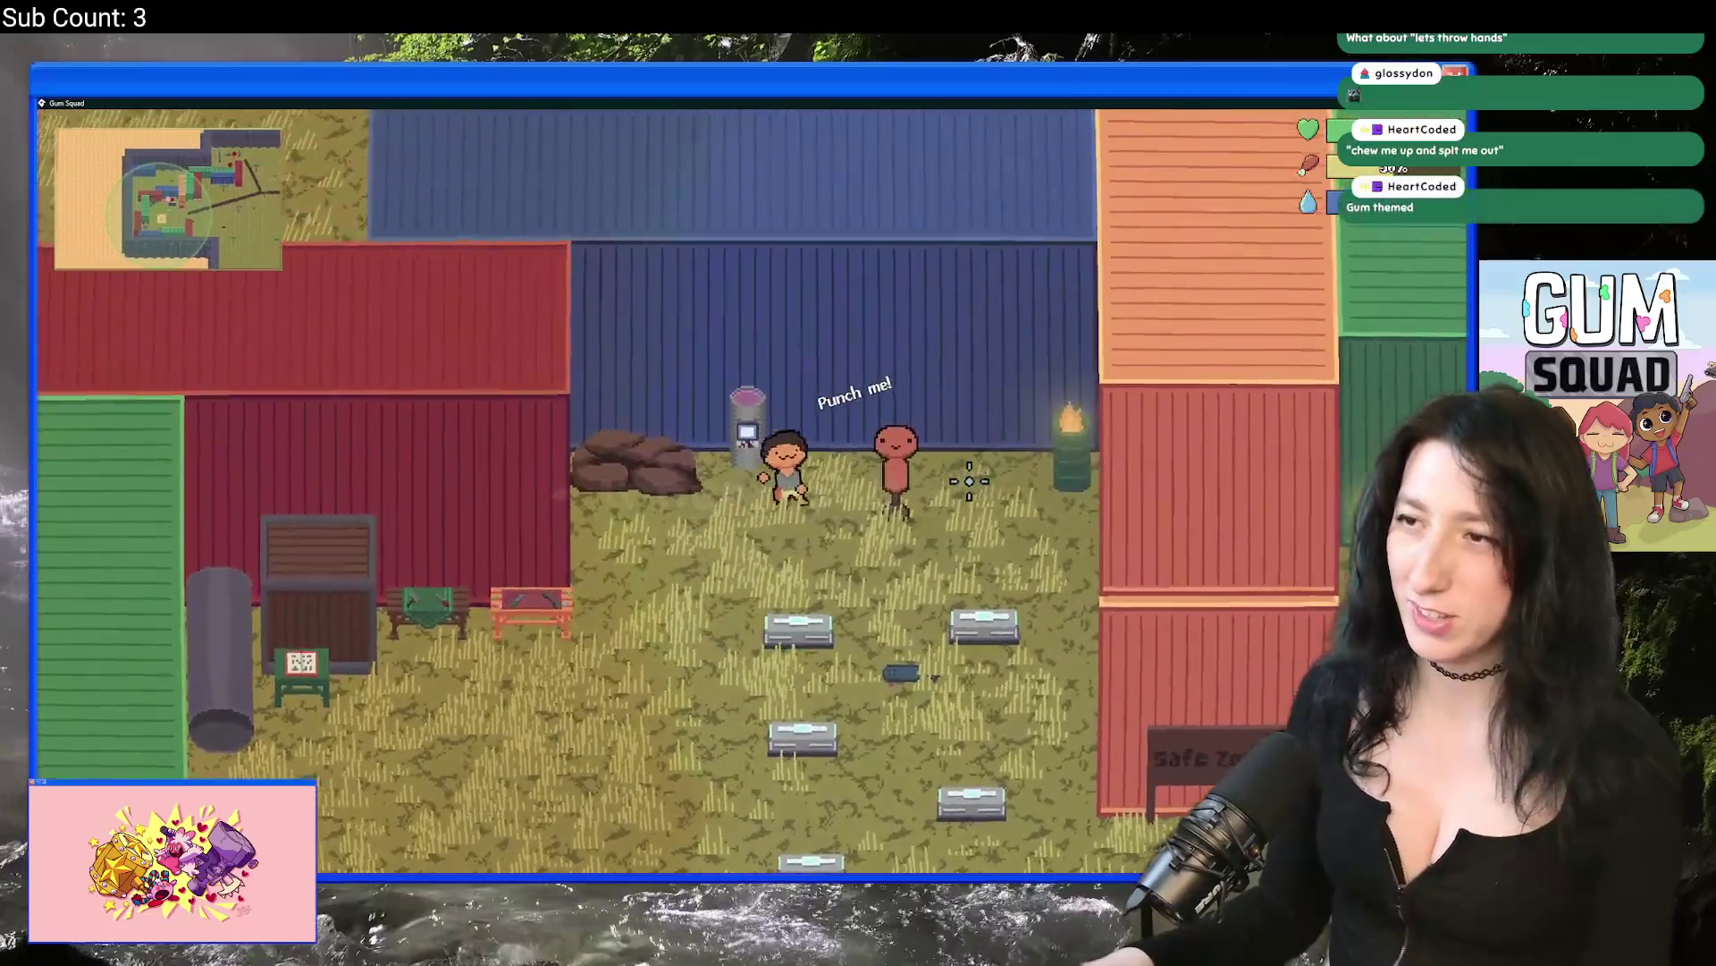
{"action": "key", "text": "d"}
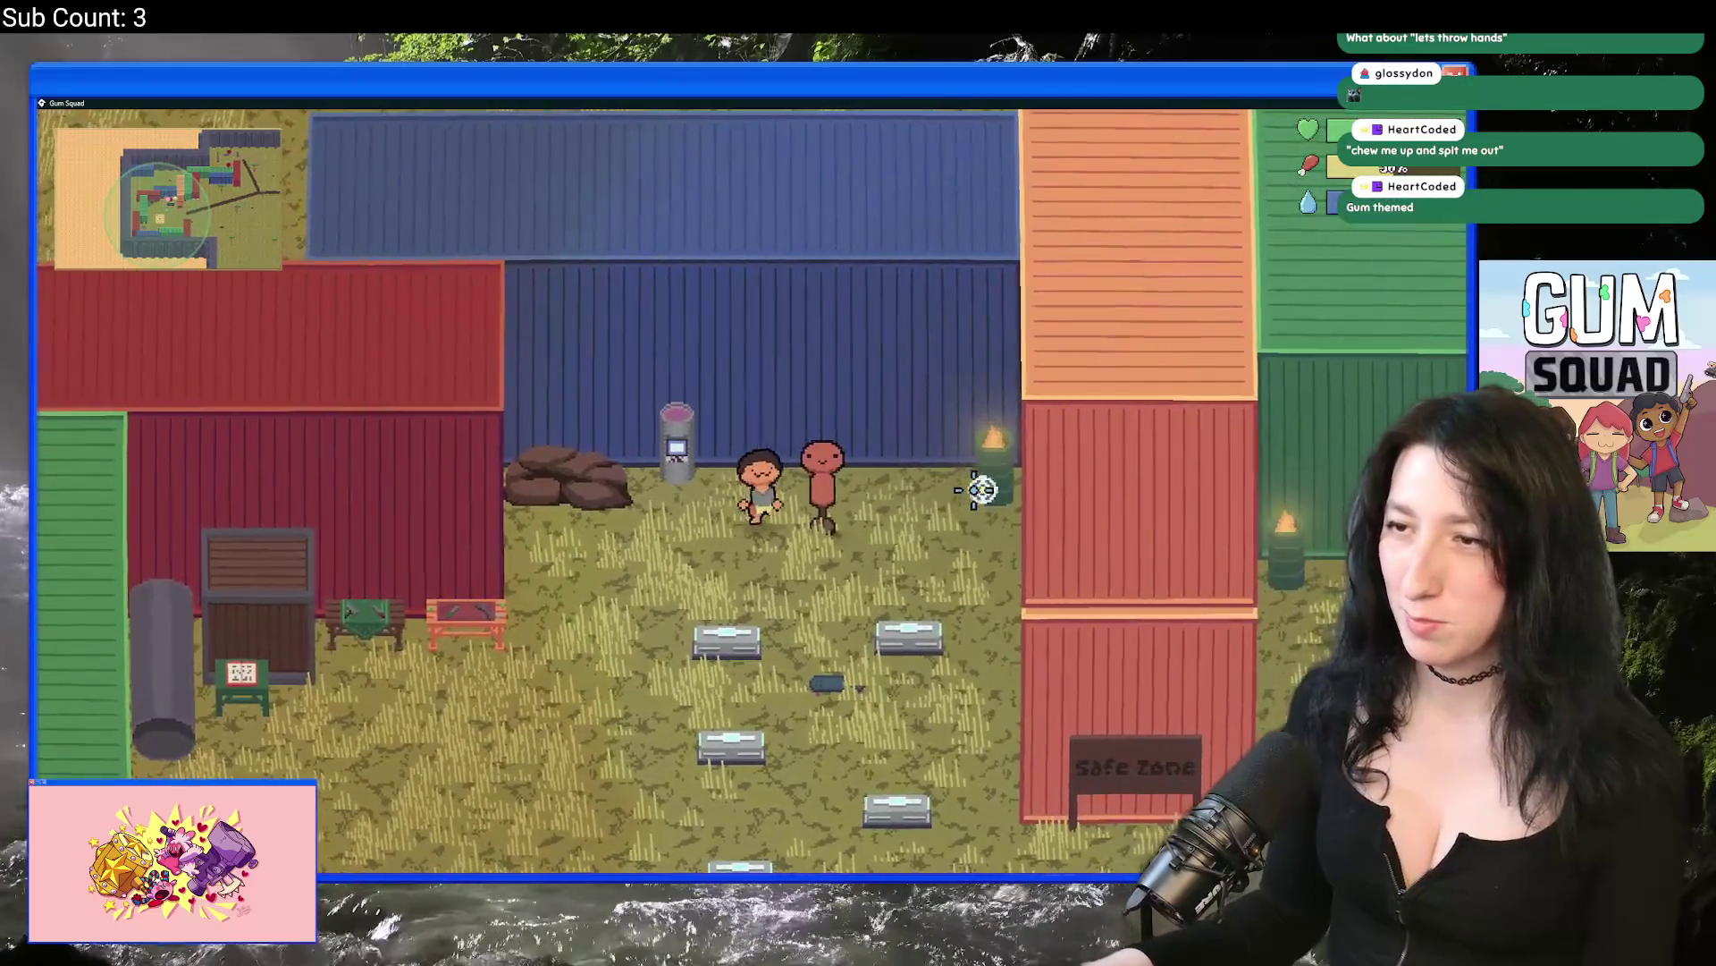
{"action": "left_click", "coordinate": [723, 456]}
{"action": "key", "text": "a"}
{"action": "key", "text": "e"}
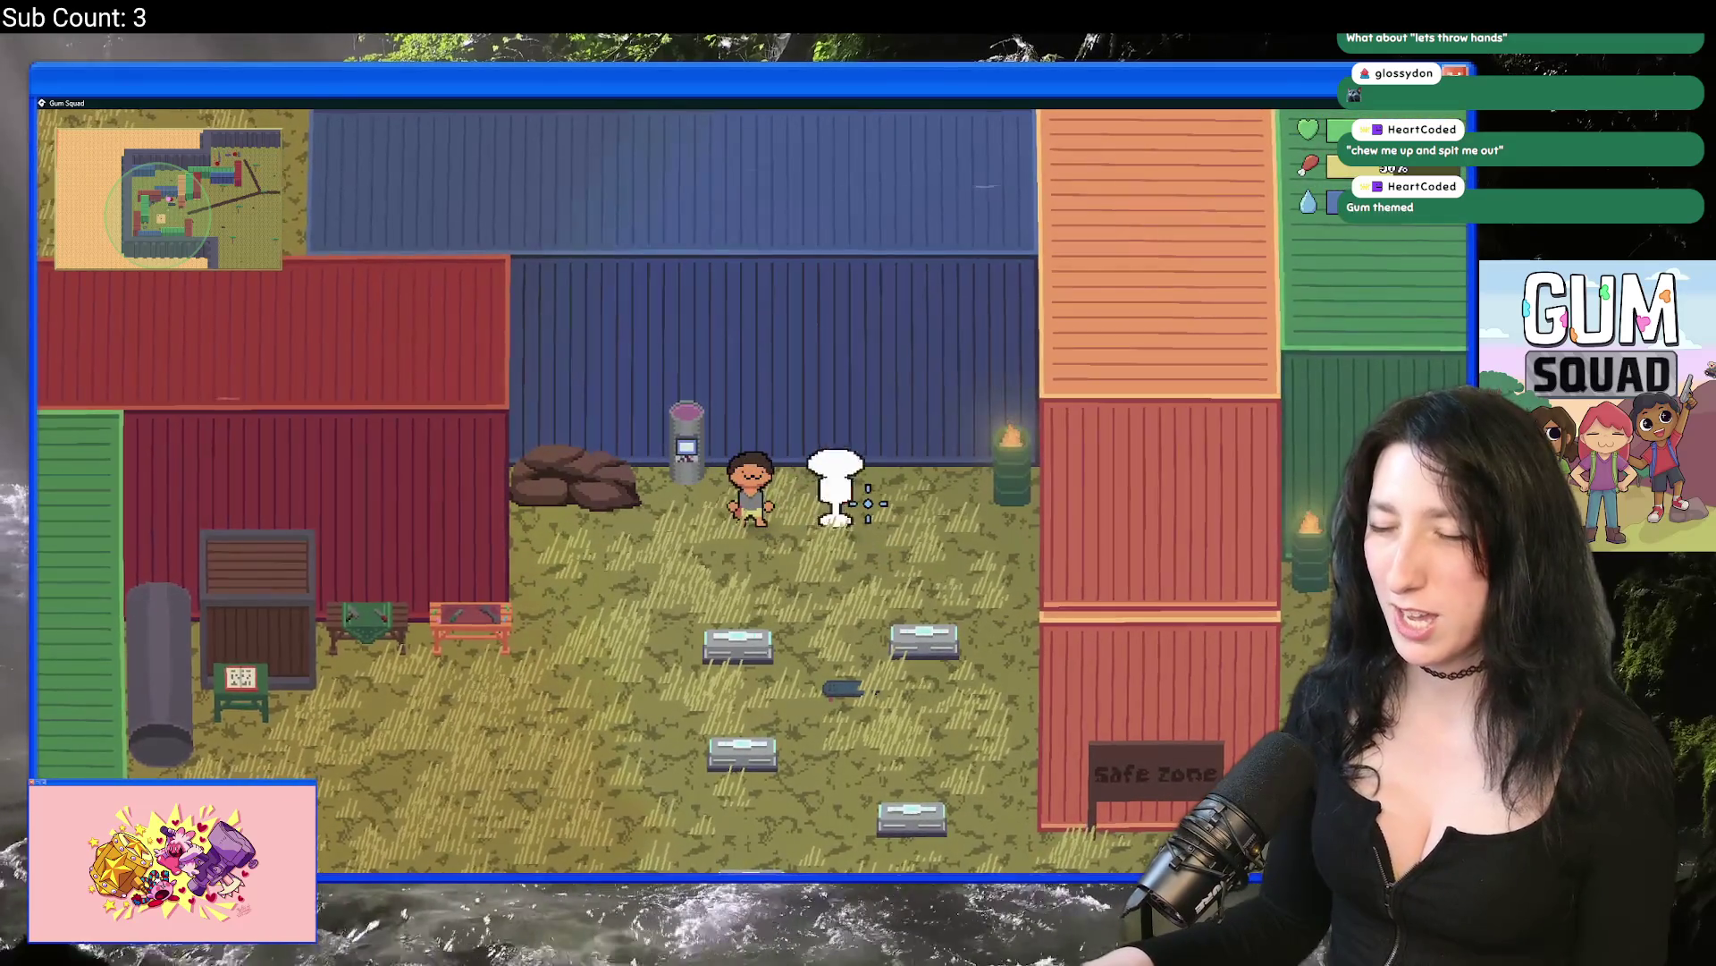
Step: Attack the dummy and fire the pistol at it until it runs empty
{"action": "key", "text": "Tab"}
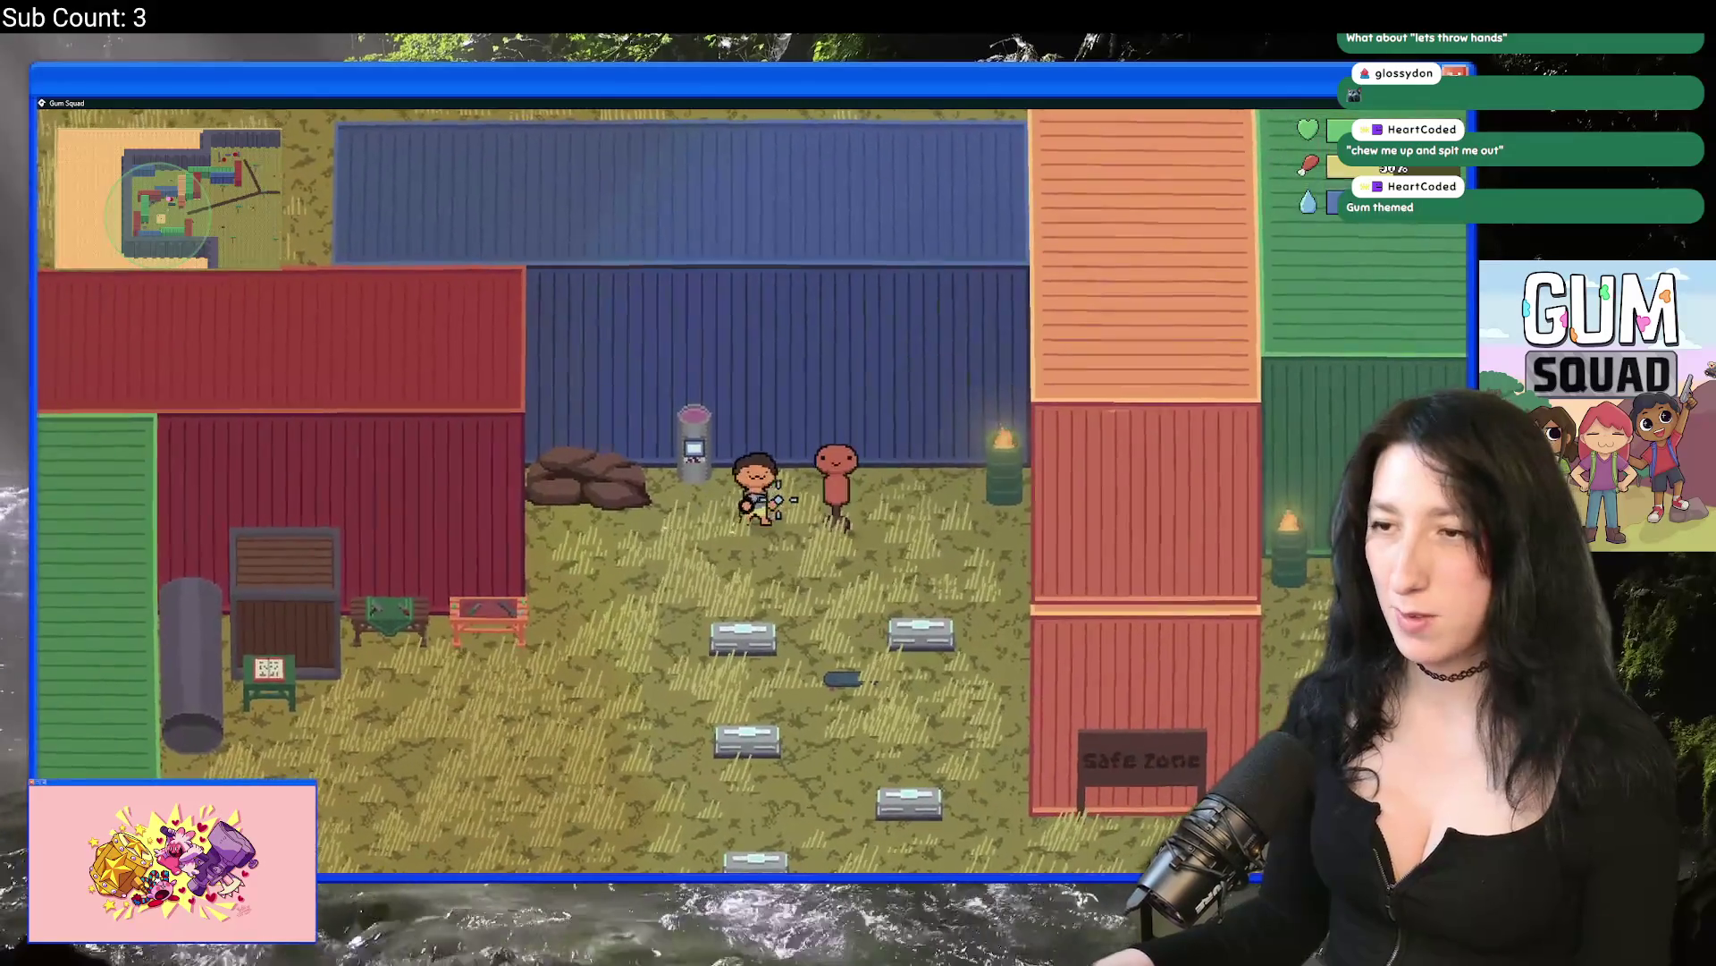
{"action": "key", "text": "d"}
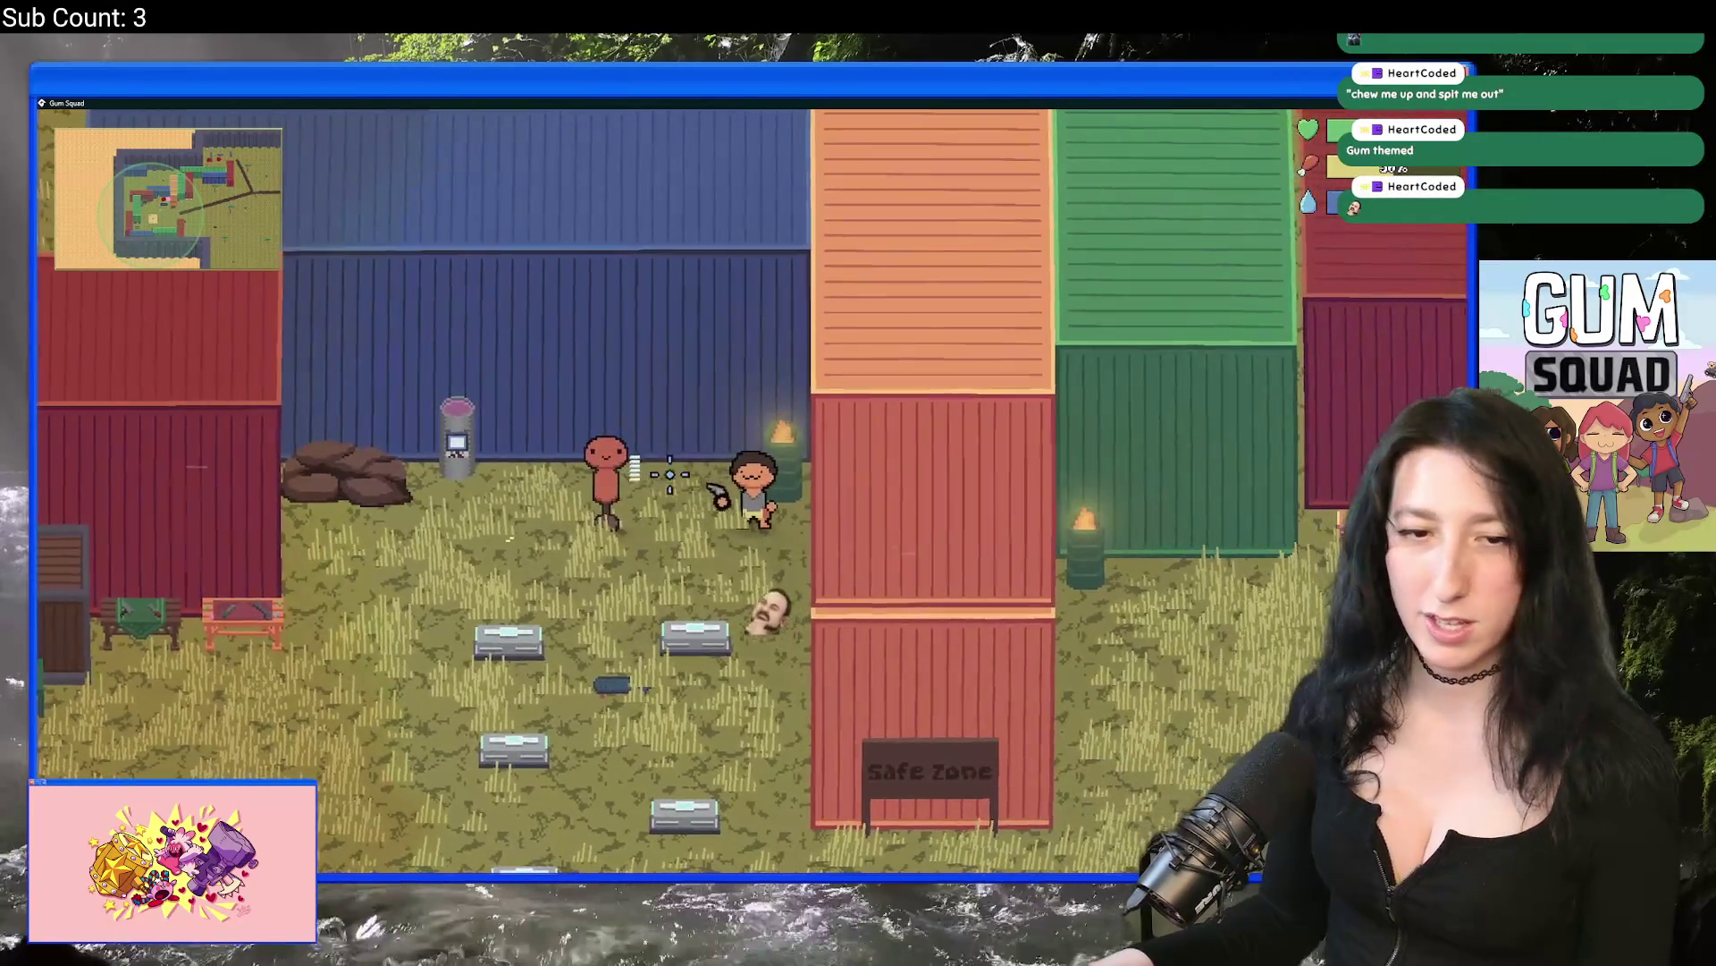
{"action": "left_click", "coordinate": [647, 497]}
{"action": "left_click", "coordinate": [628, 481]}
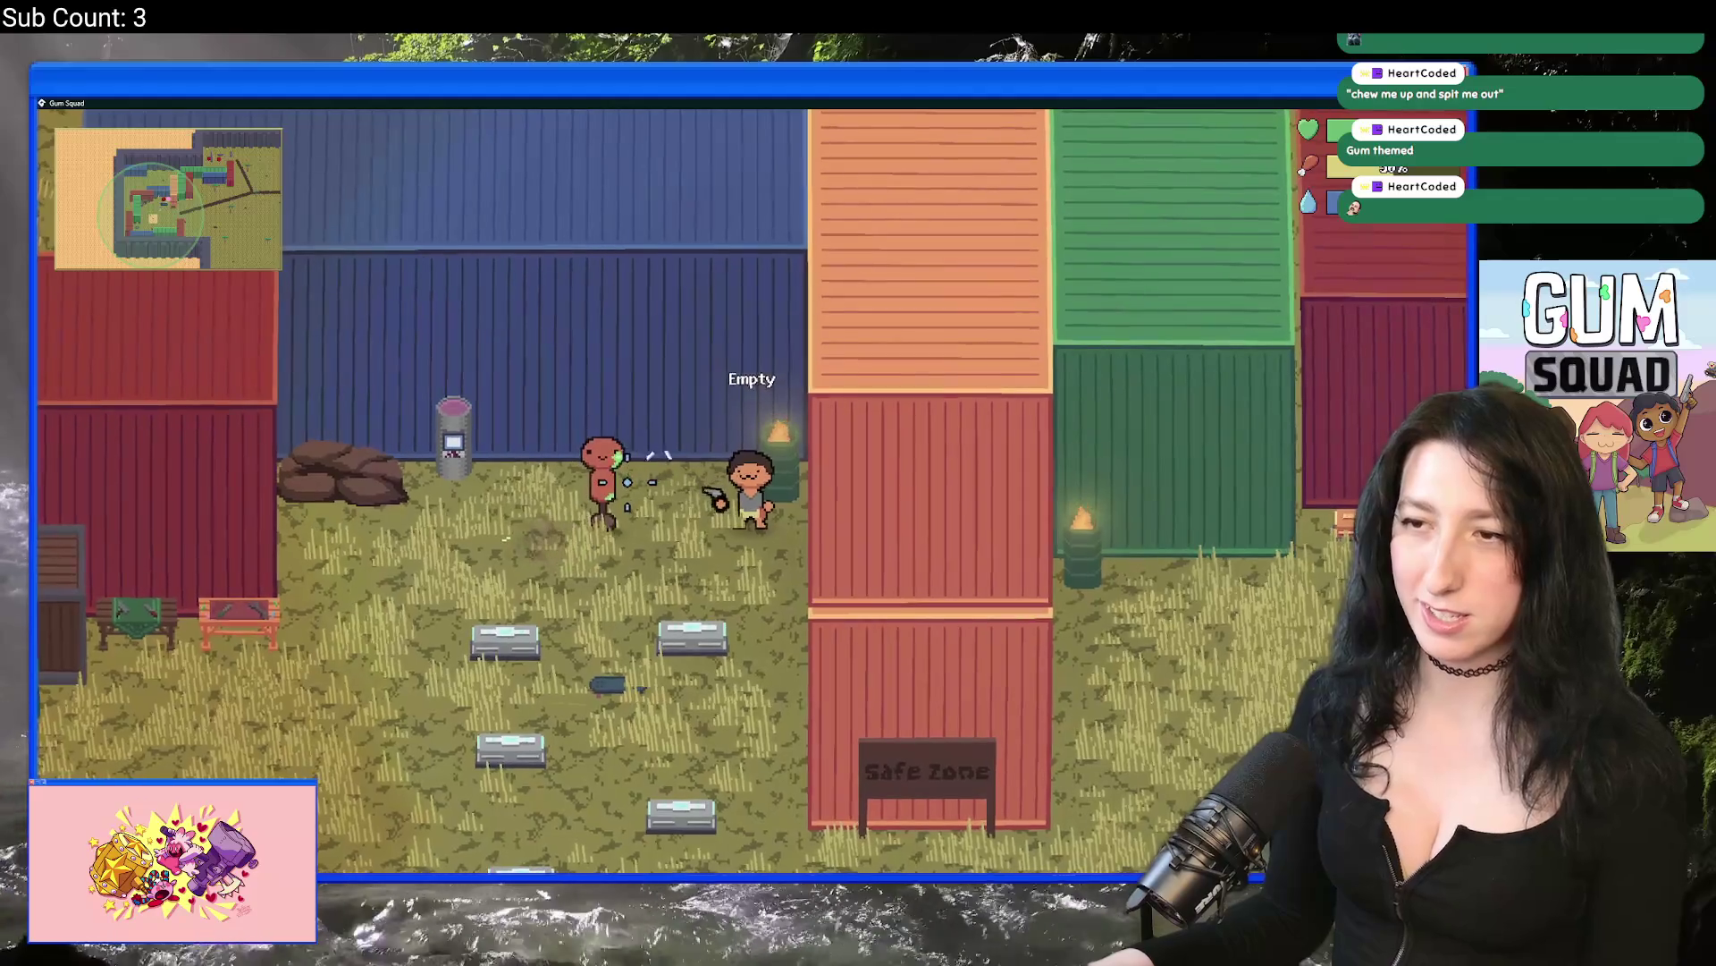
{"action": "left_click", "coordinate": [627, 481]}
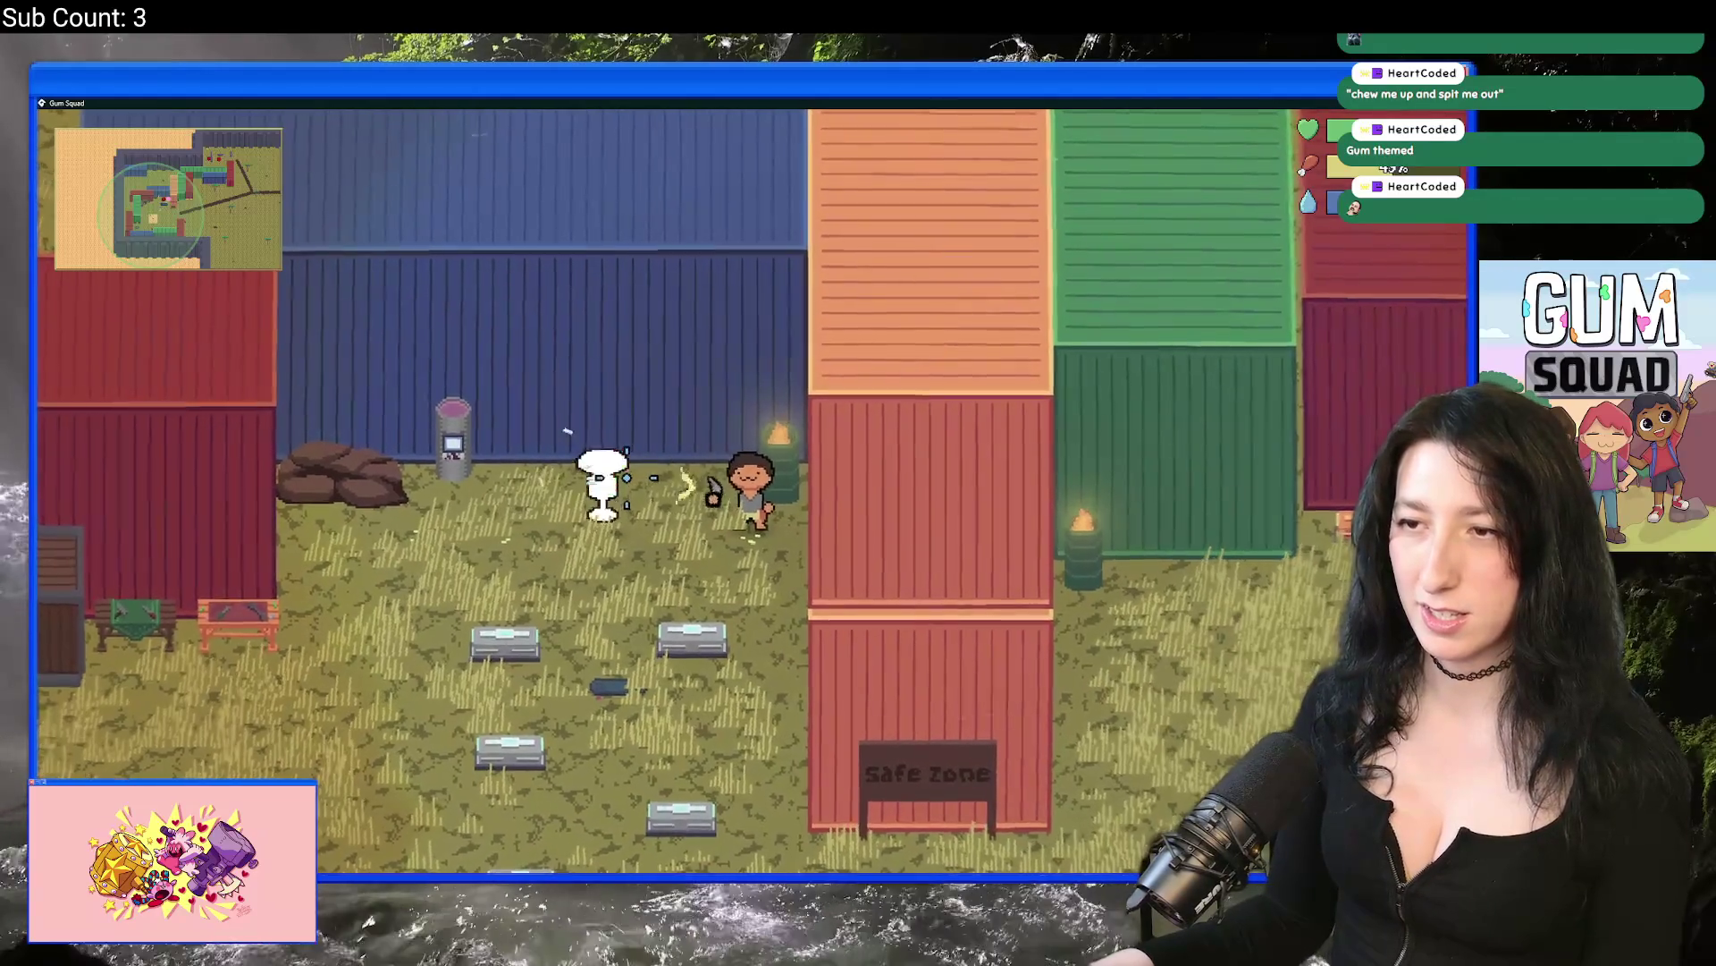
{"action": "left_click", "coordinate": [627, 480]}
{"action": "left_click", "coordinate": [627, 478]}
Step: Hit the dummy a few more times, then open the character Customize panel from the inventory
{"action": "key", "text": "a"}
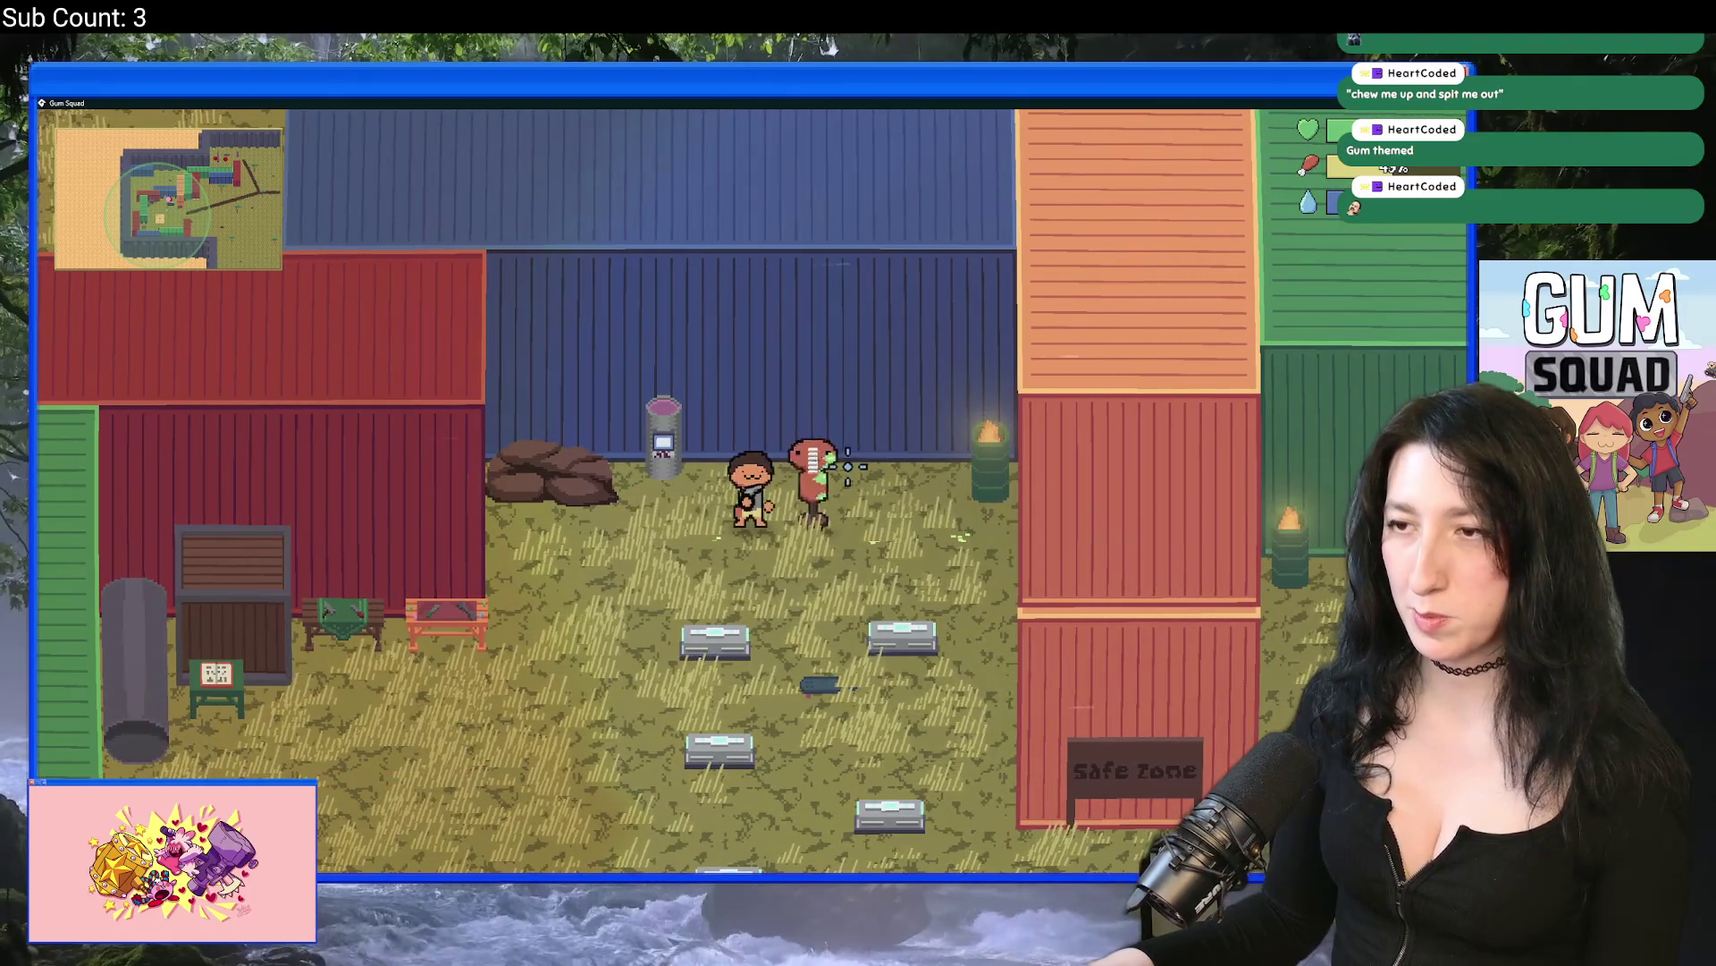
{"action": "left_click", "coordinate": [849, 466]}
{"action": "left_click", "coordinate": [854, 465]}
{"action": "left_click", "coordinate": [858, 463]}
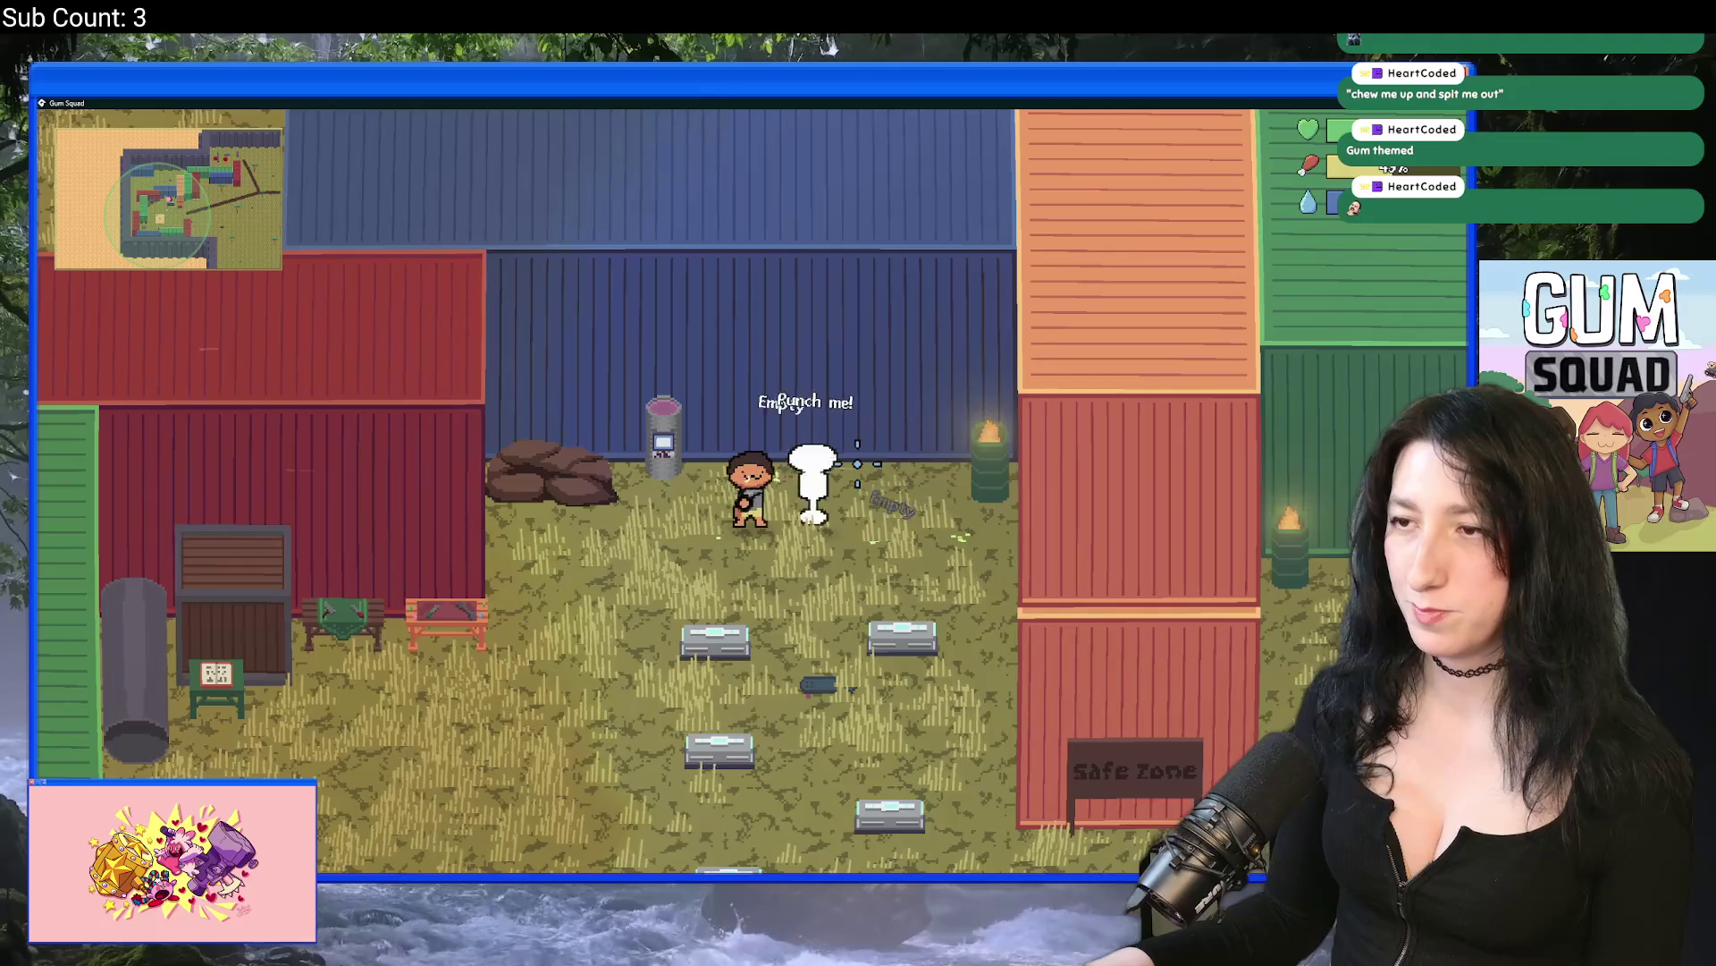
{"action": "key", "text": "Tab"}
{"action": "left_click", "coordinate": [452, 270]}
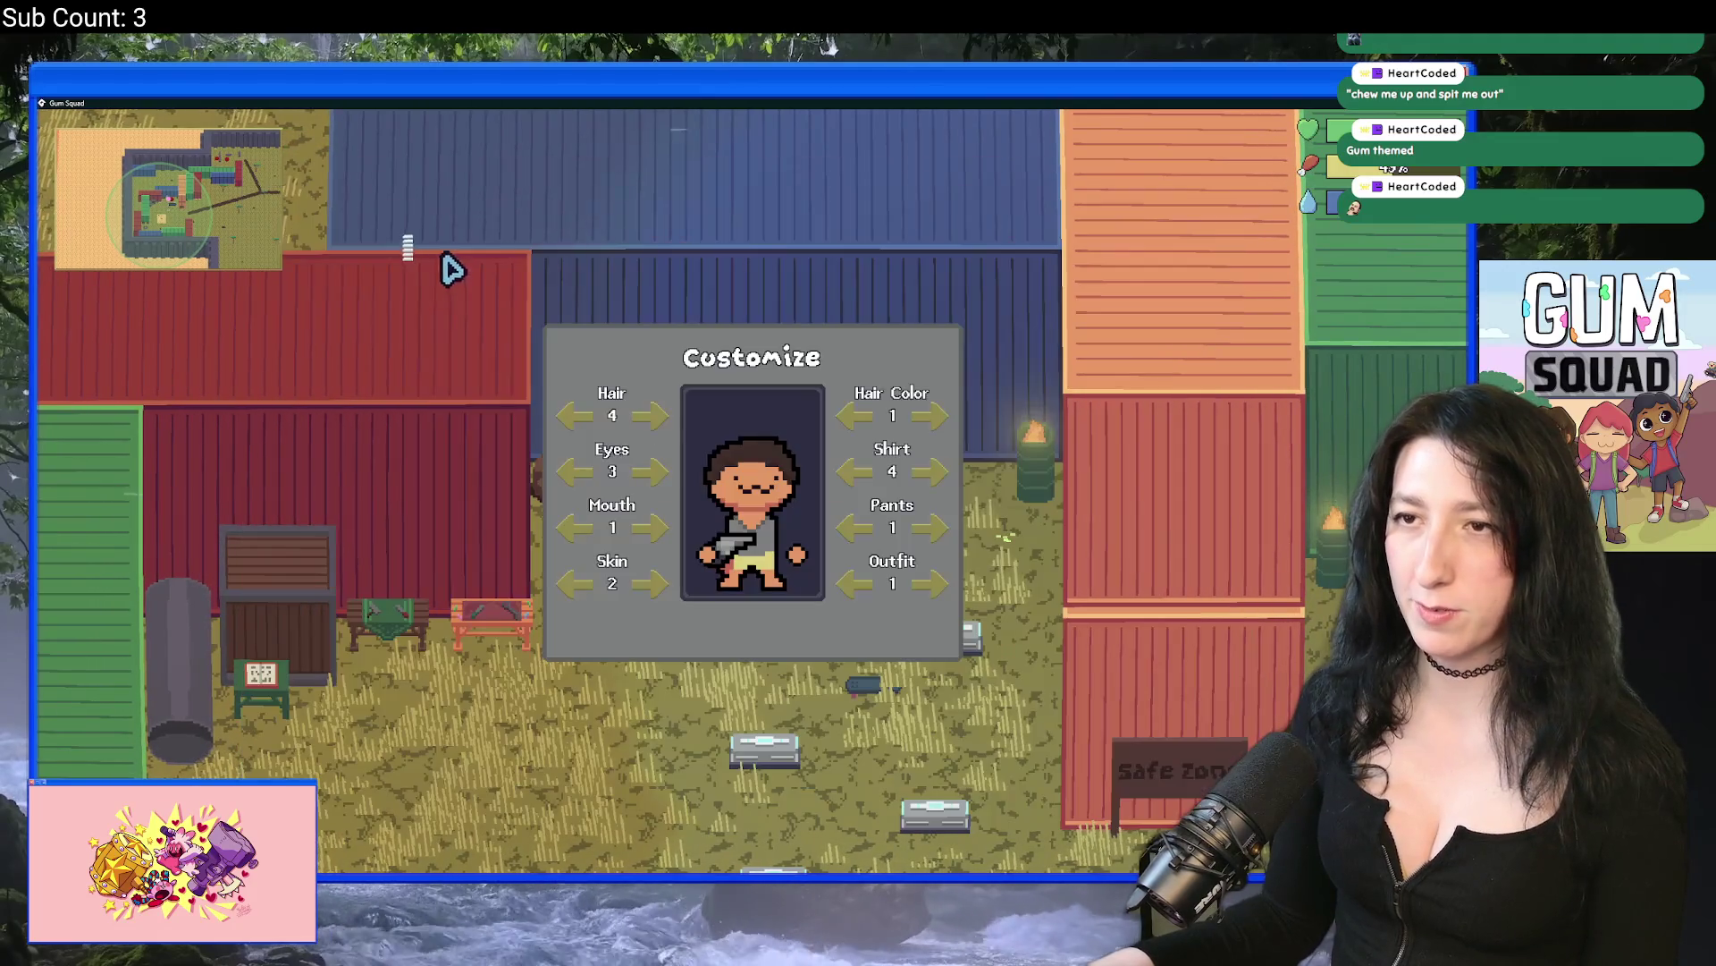
Step: Close the customization and inventory screens and attack the training dummy
{"action": "key", "text": "Escape"}
{"action": "key", "text": "Tab"}
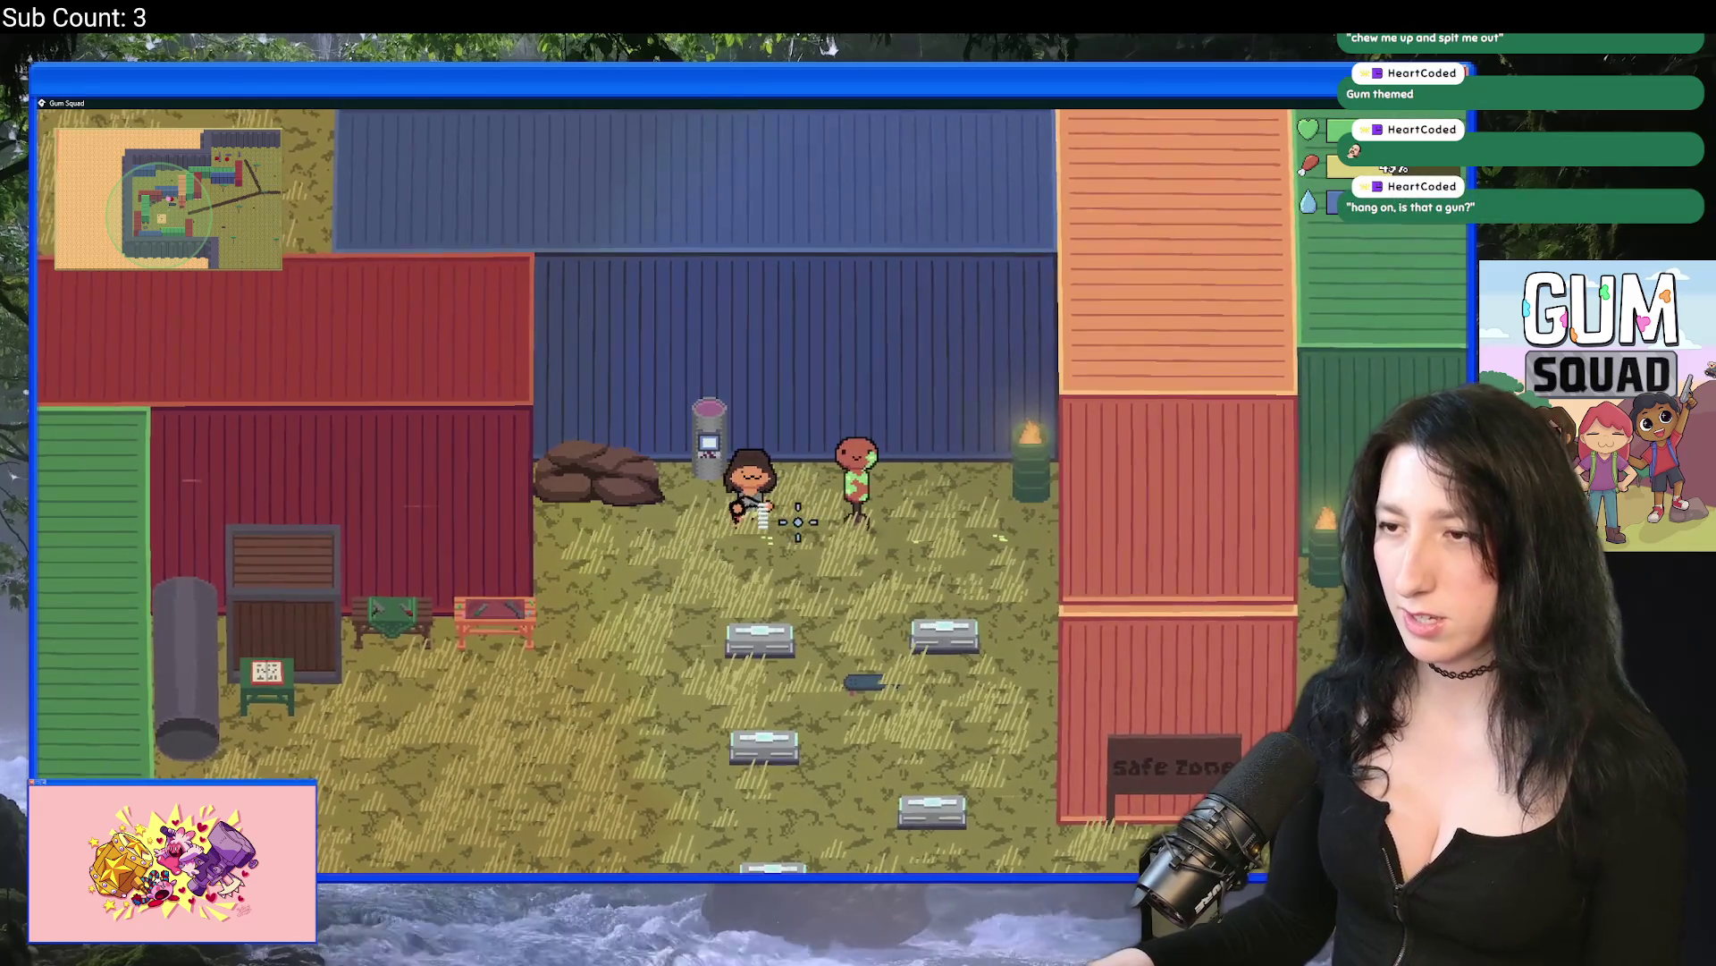
{"action": "left_click", "coordinate": [896, 481]}
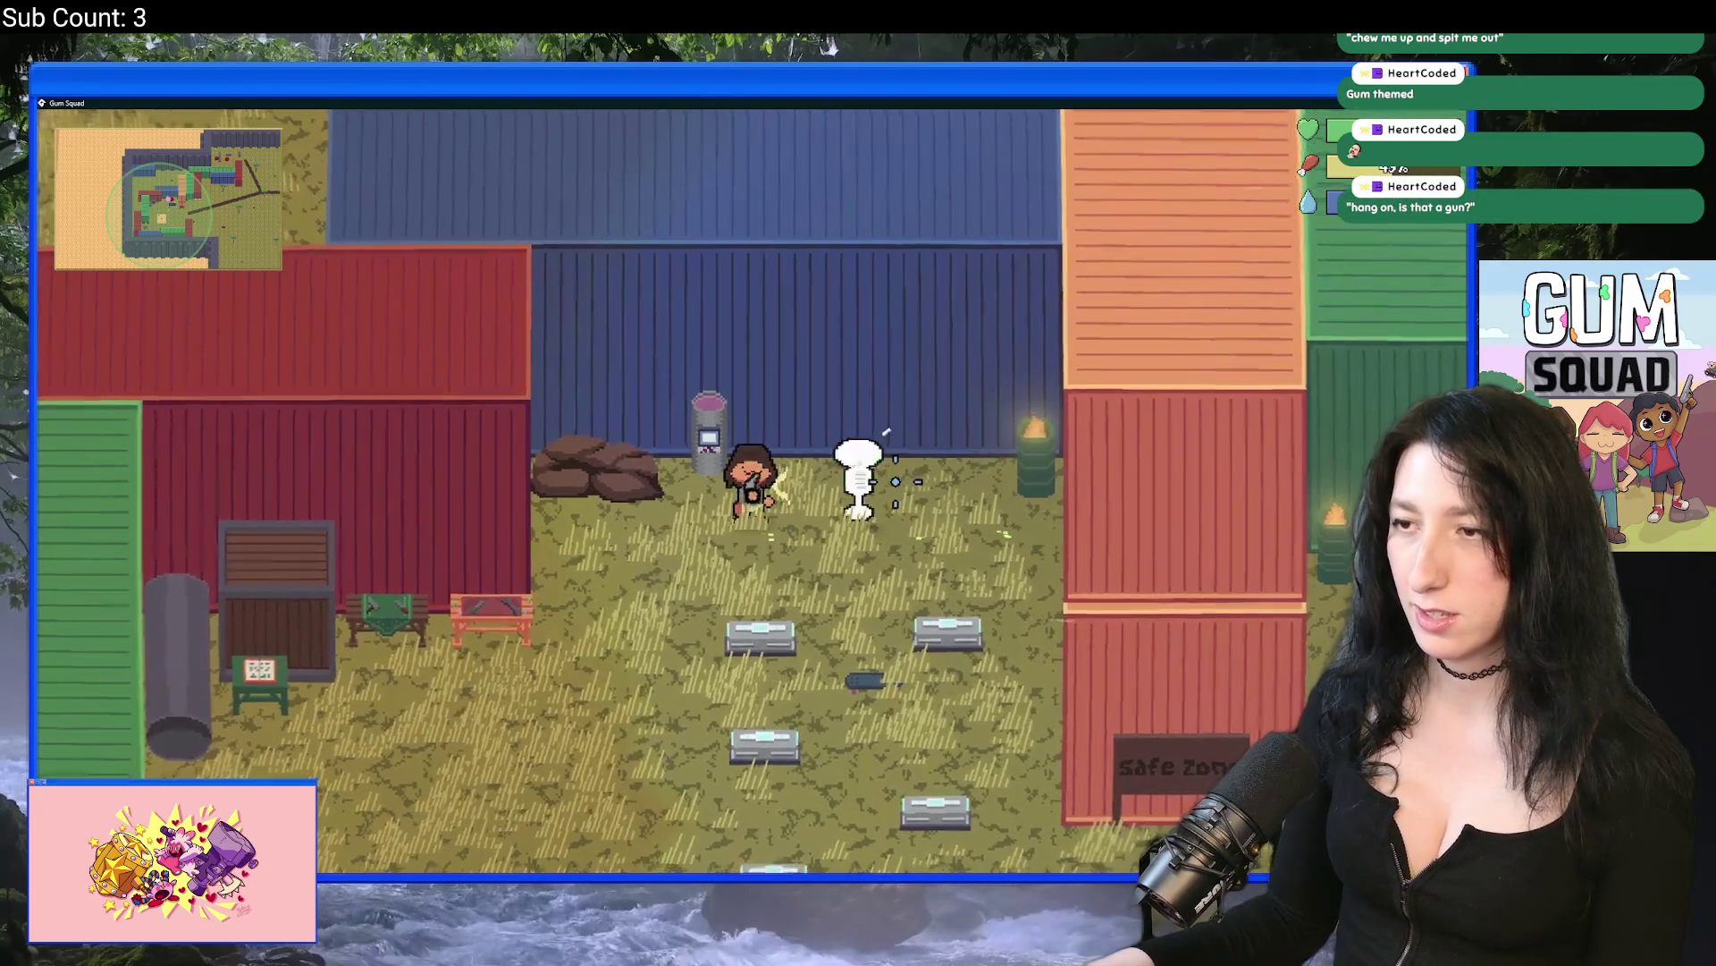
Step: Reopen character customization and step the hair colour forward to blue
{"action": "key", "text": "Tab"}
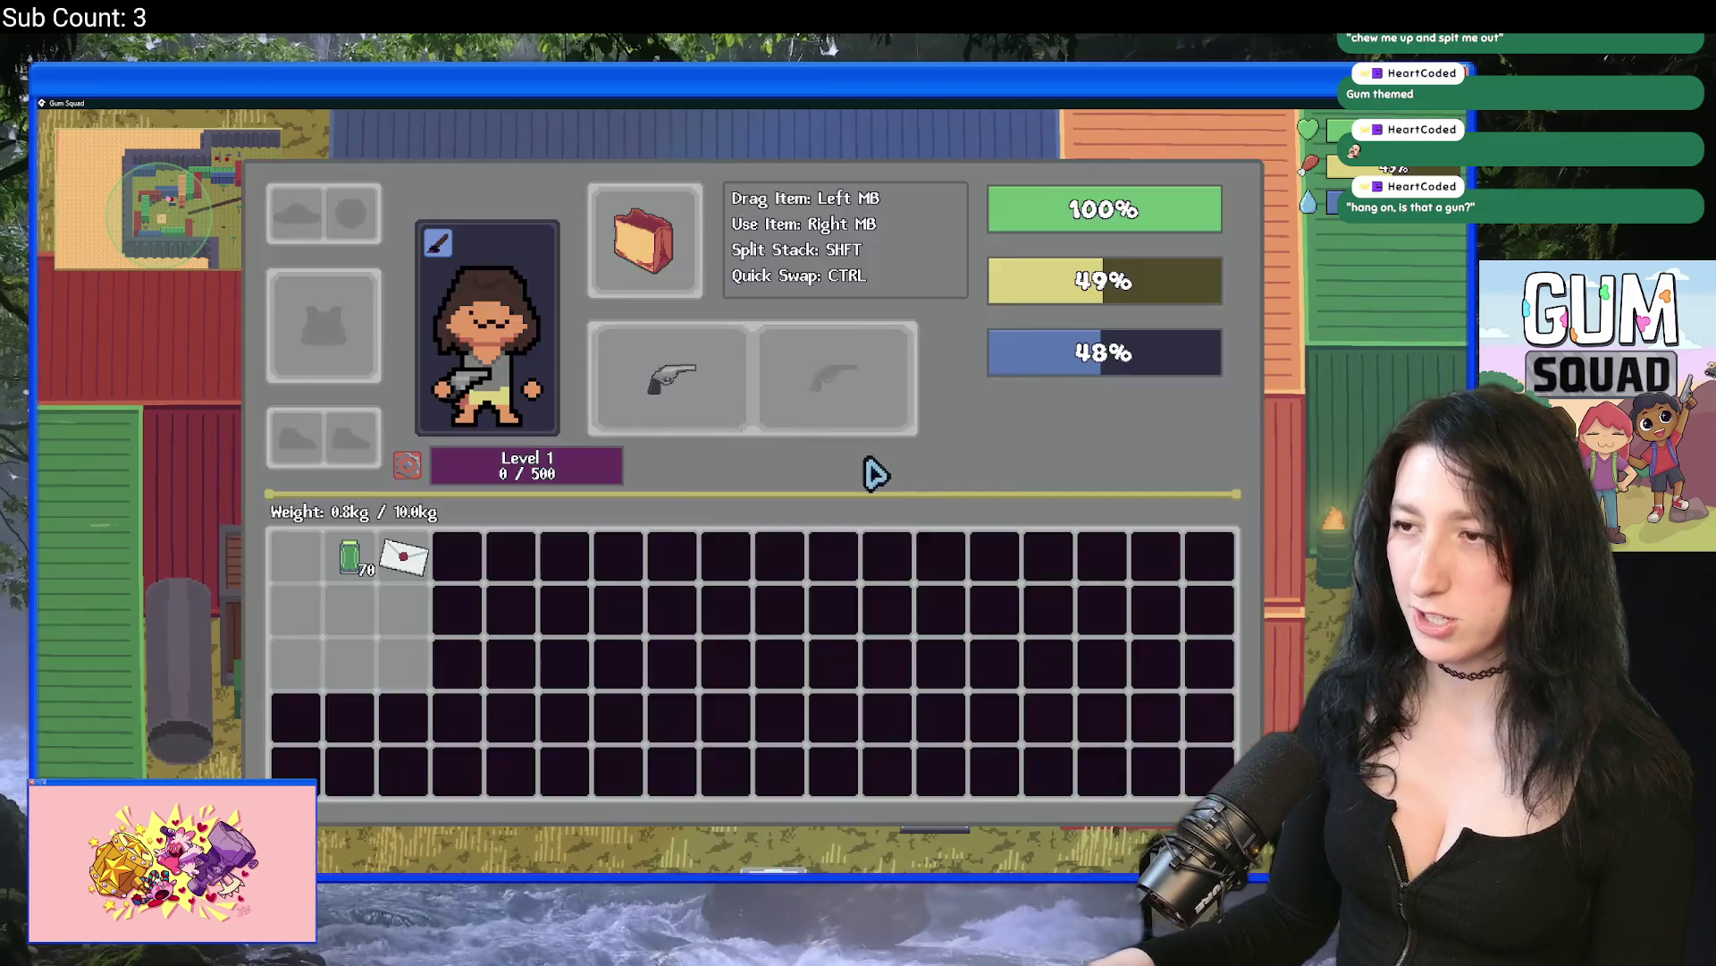
{"action": "left_click", "coordinate": [437, 244]}
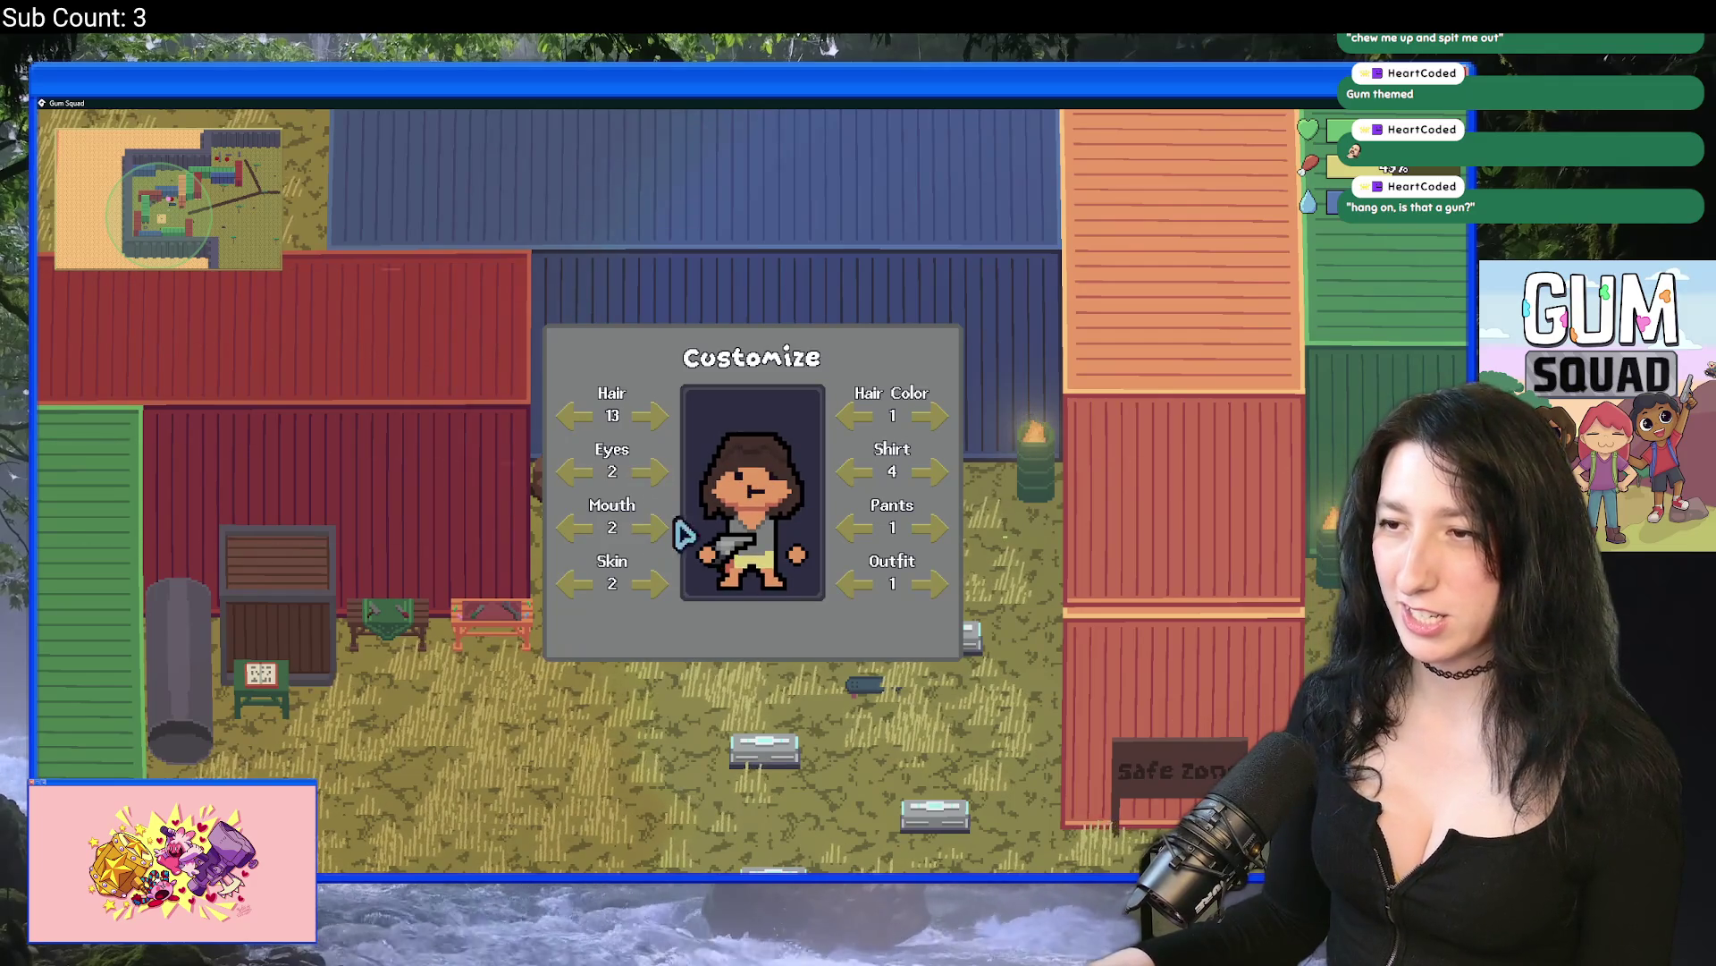
{"action": "left_click", "coordinate": [940, 427]}
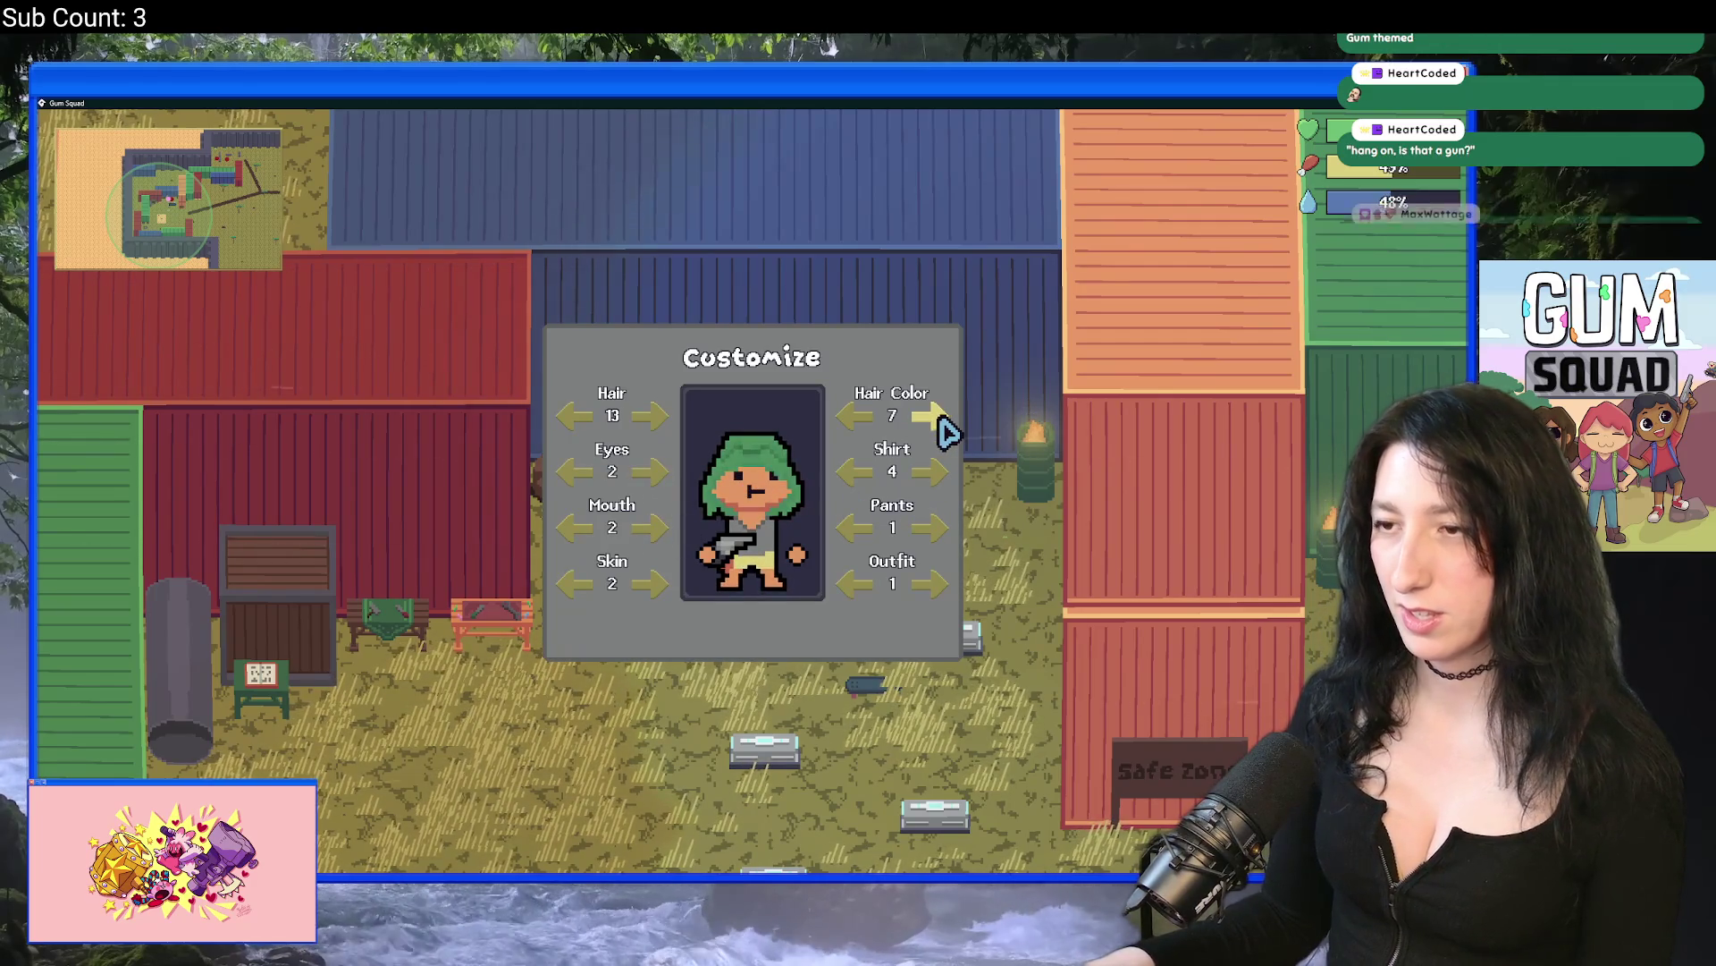
{"action": "left_click", "coordinate": [940, 429]}
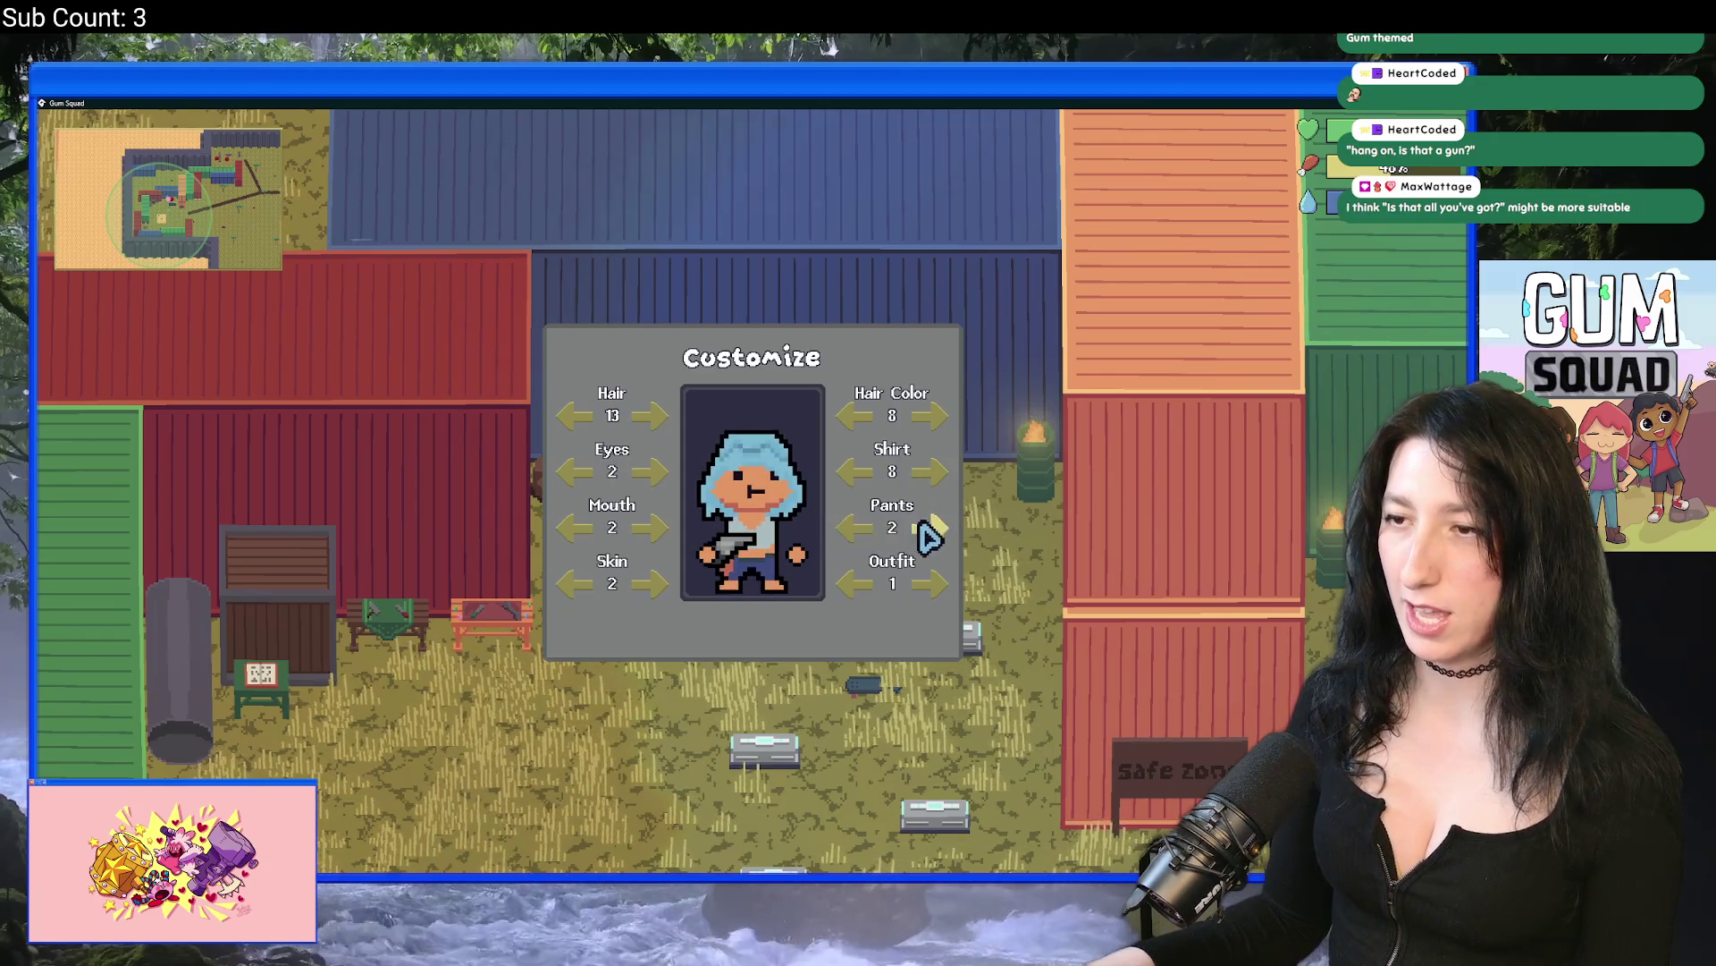
Step: Walk the character across the yard, reopen the Customize panel, then close it to resume play
{"action": "key", "text": "Escape"}
{"action": "key", "text": "s"}
{"action": "key", "text": "a"}
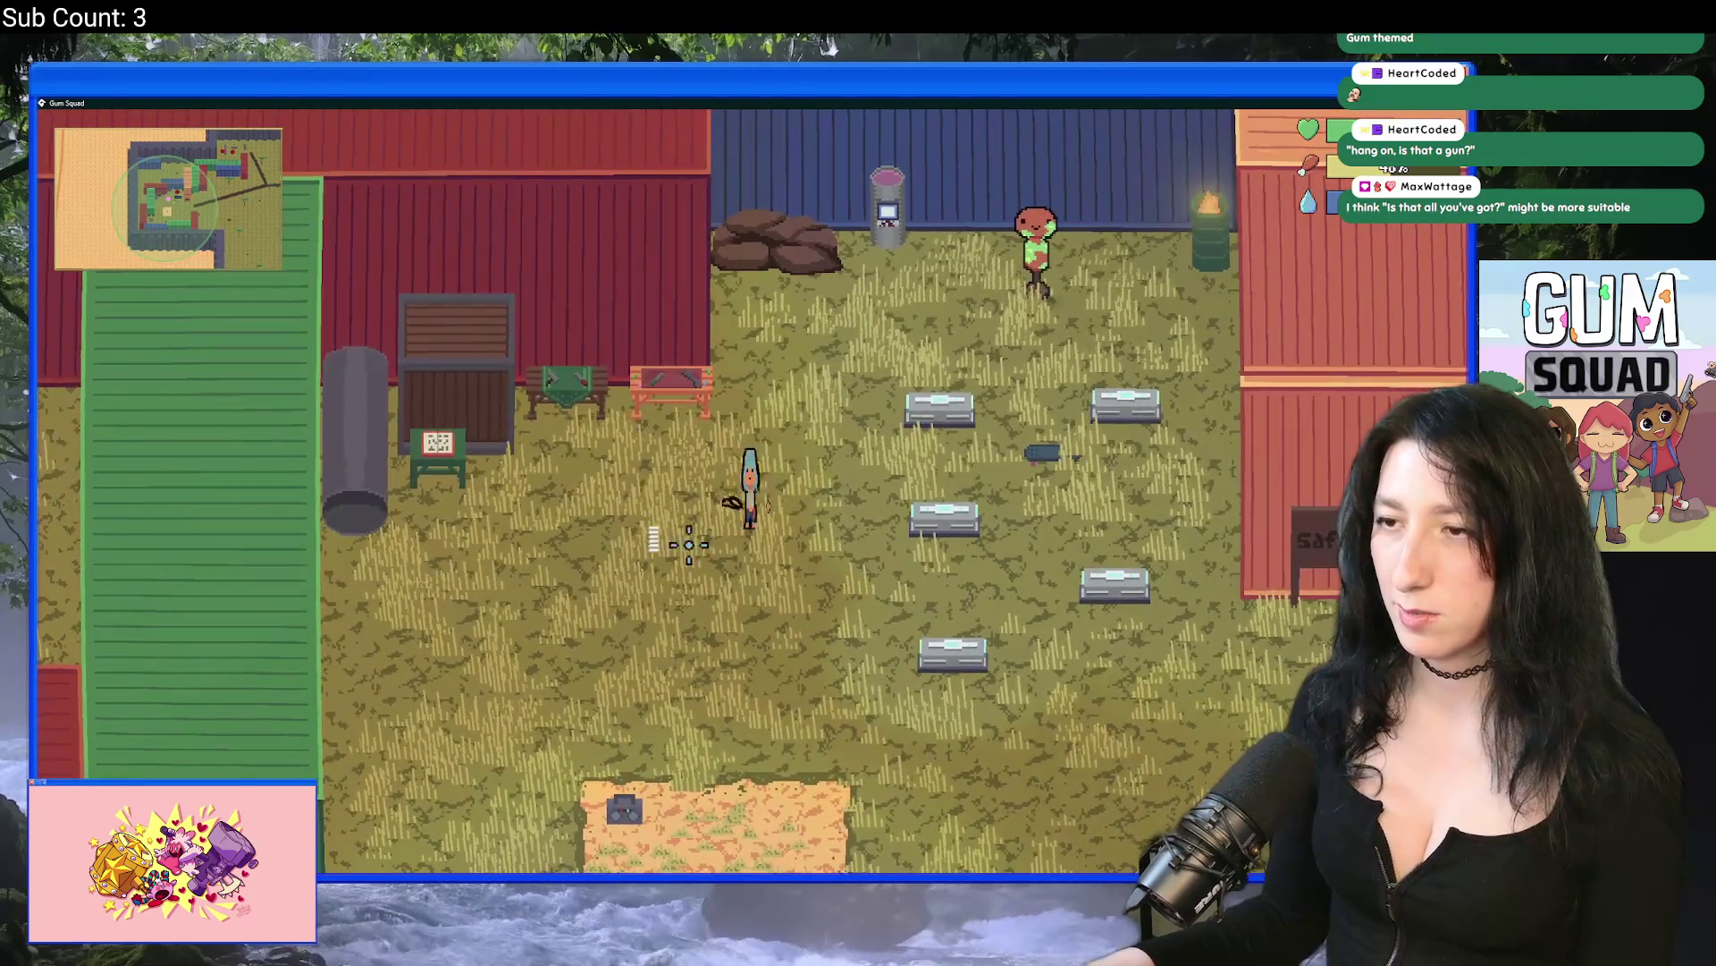
{"action": "key", "text": "i"}
{"action": "left_click", "coordinate": [537, 295]}
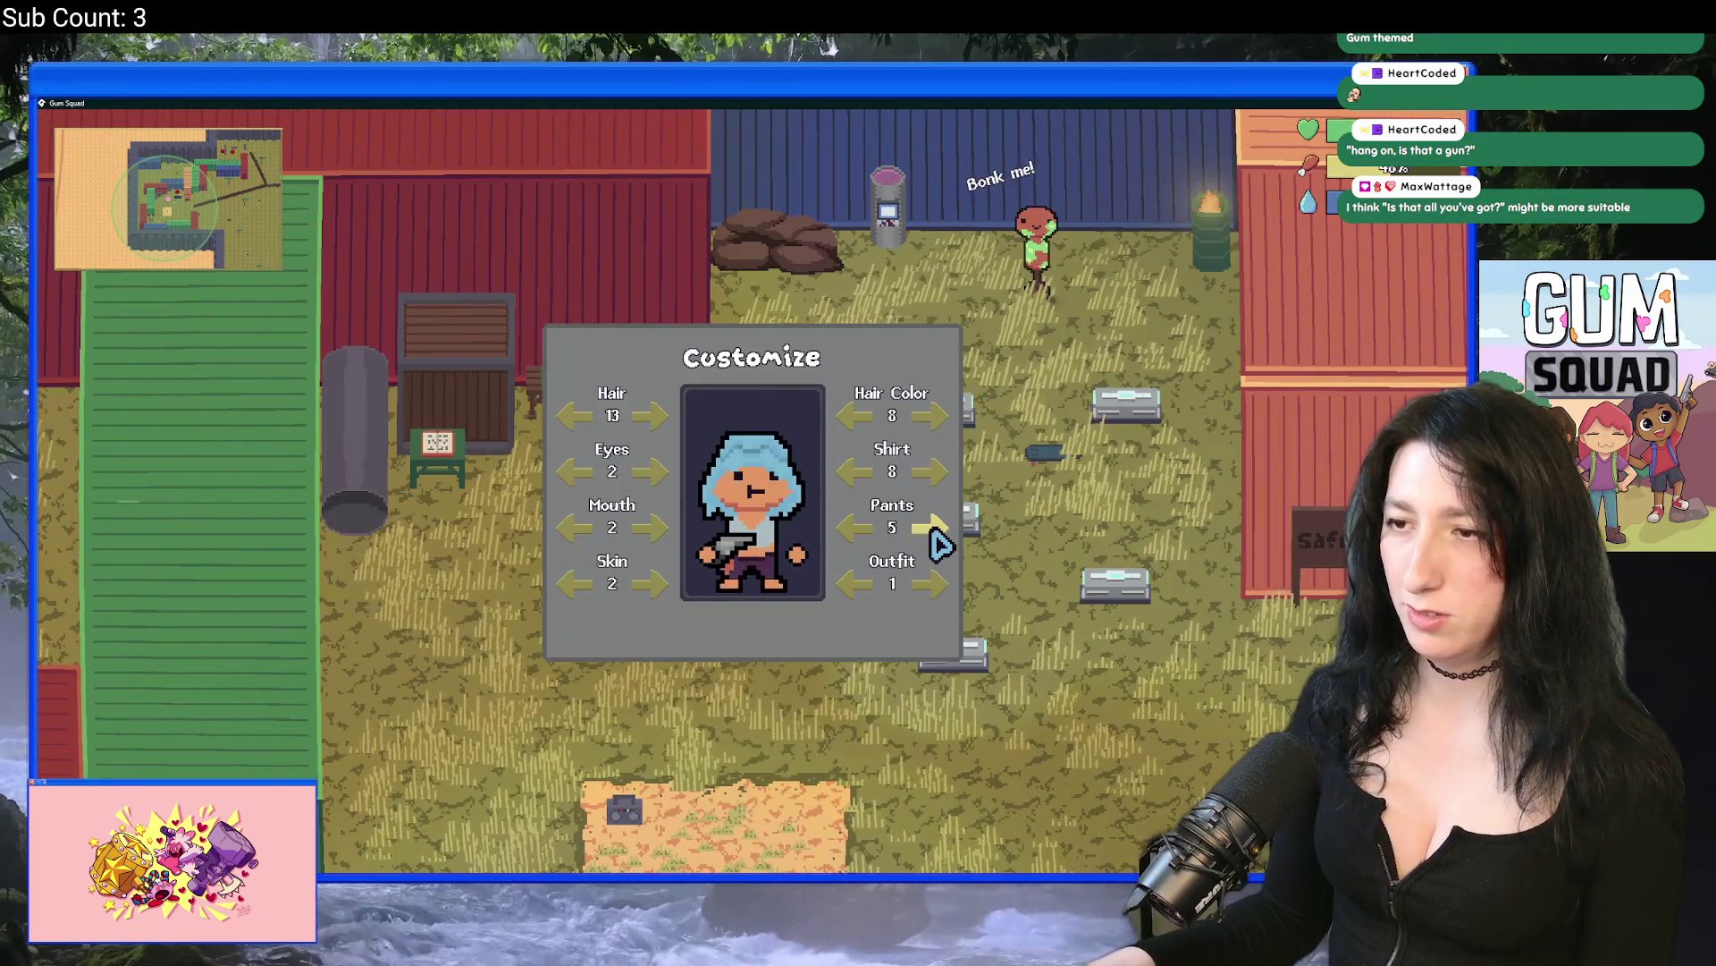
{"action": "key", "text": "Escape"}
{"action": "key", "text": "Escape"}
Step: Walk up to the training dummy and hit it three times
{"action": "key", "text": "w"}
{"action": "key", "text": "d"}
{"action": "key", "text": "w"}
{"action": "key", "text": "d"}
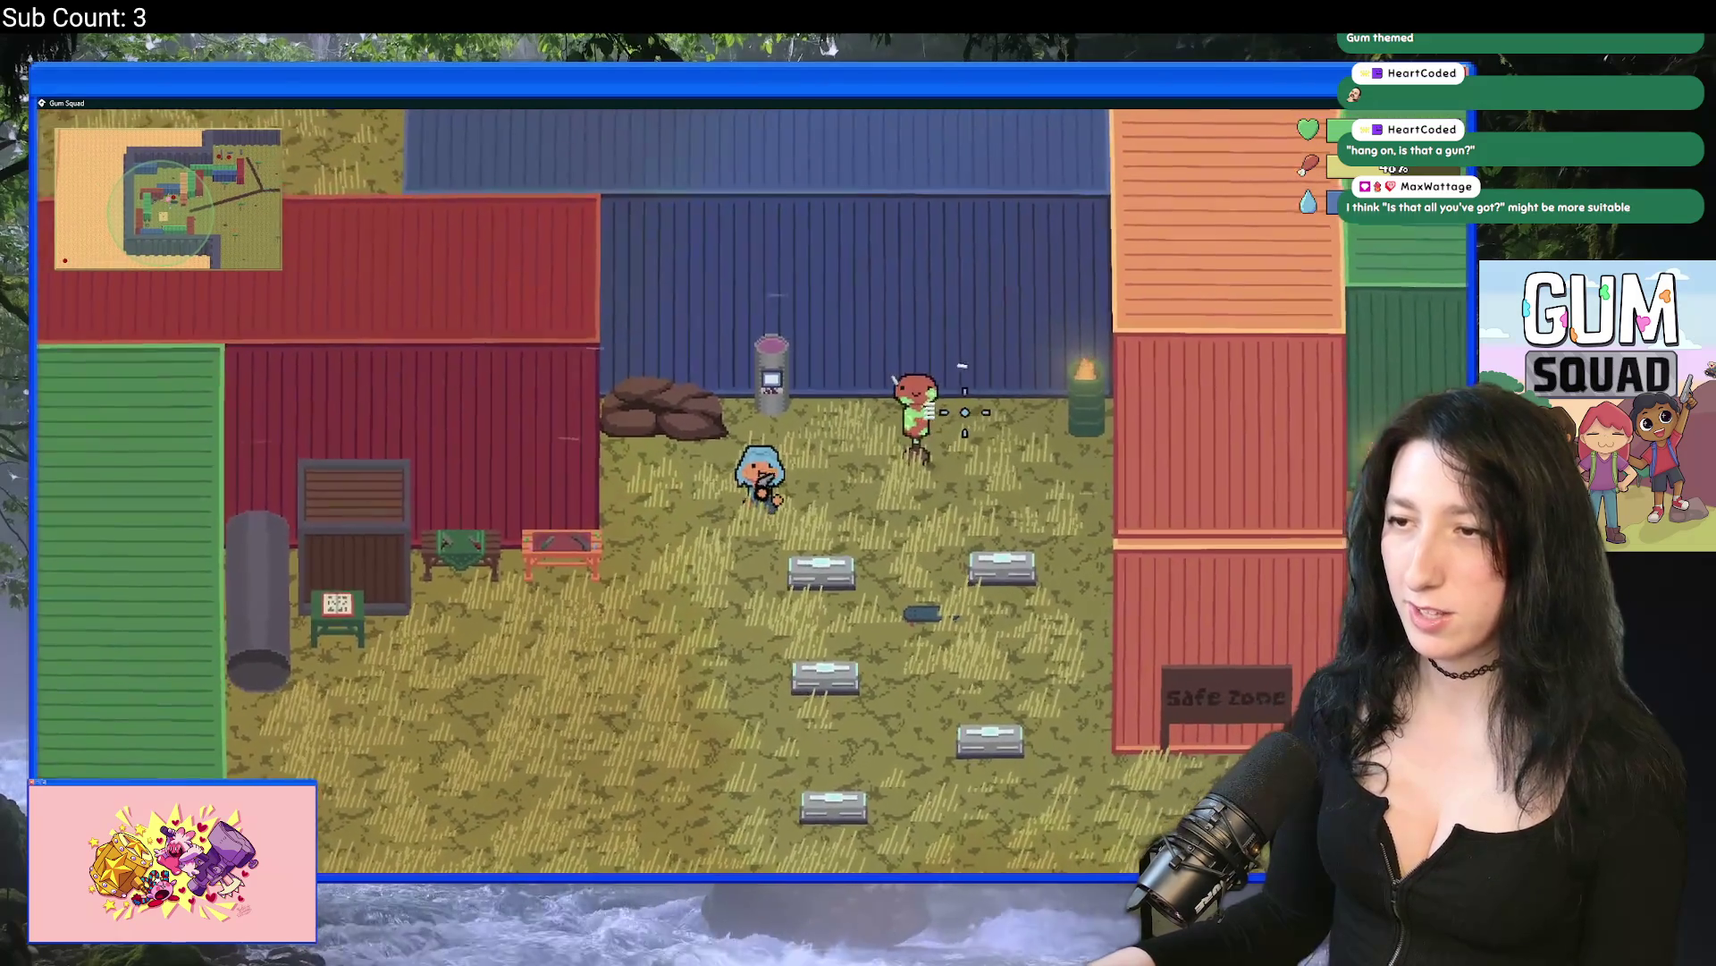
{"action": "left_click", "coordinate": [889, 460]}
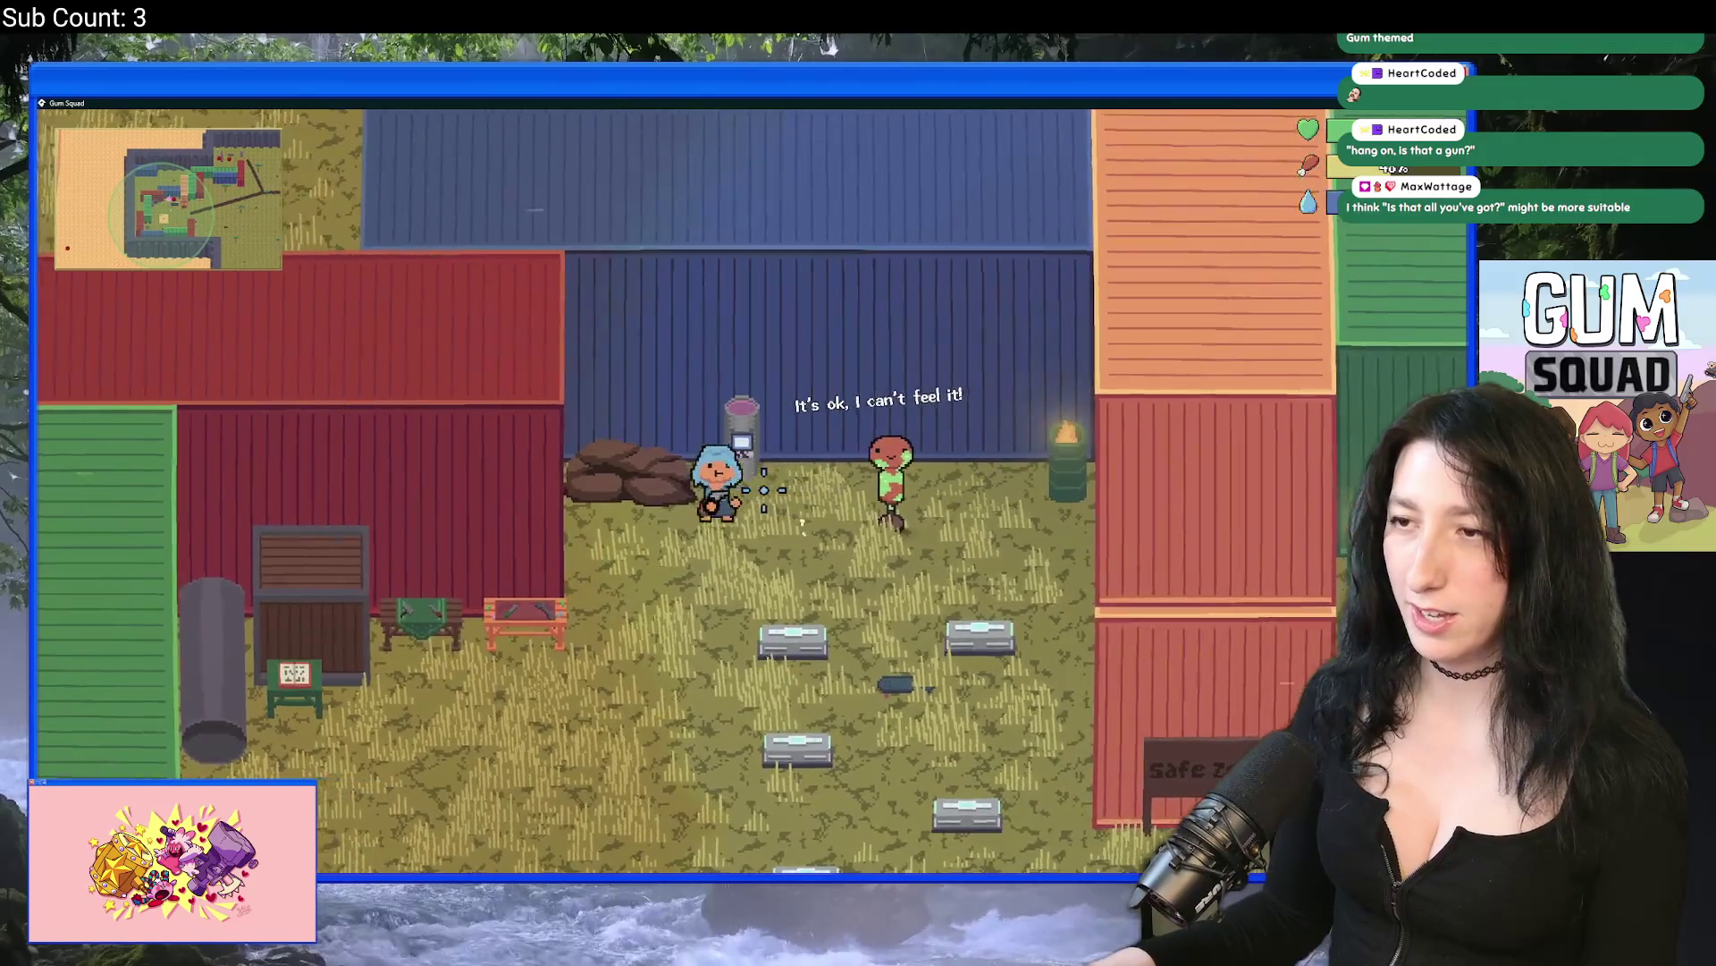
{"action": "left_click", "coordinate": [892, 467]}
{"action": "left_click", "coordinate": [869, 458]}
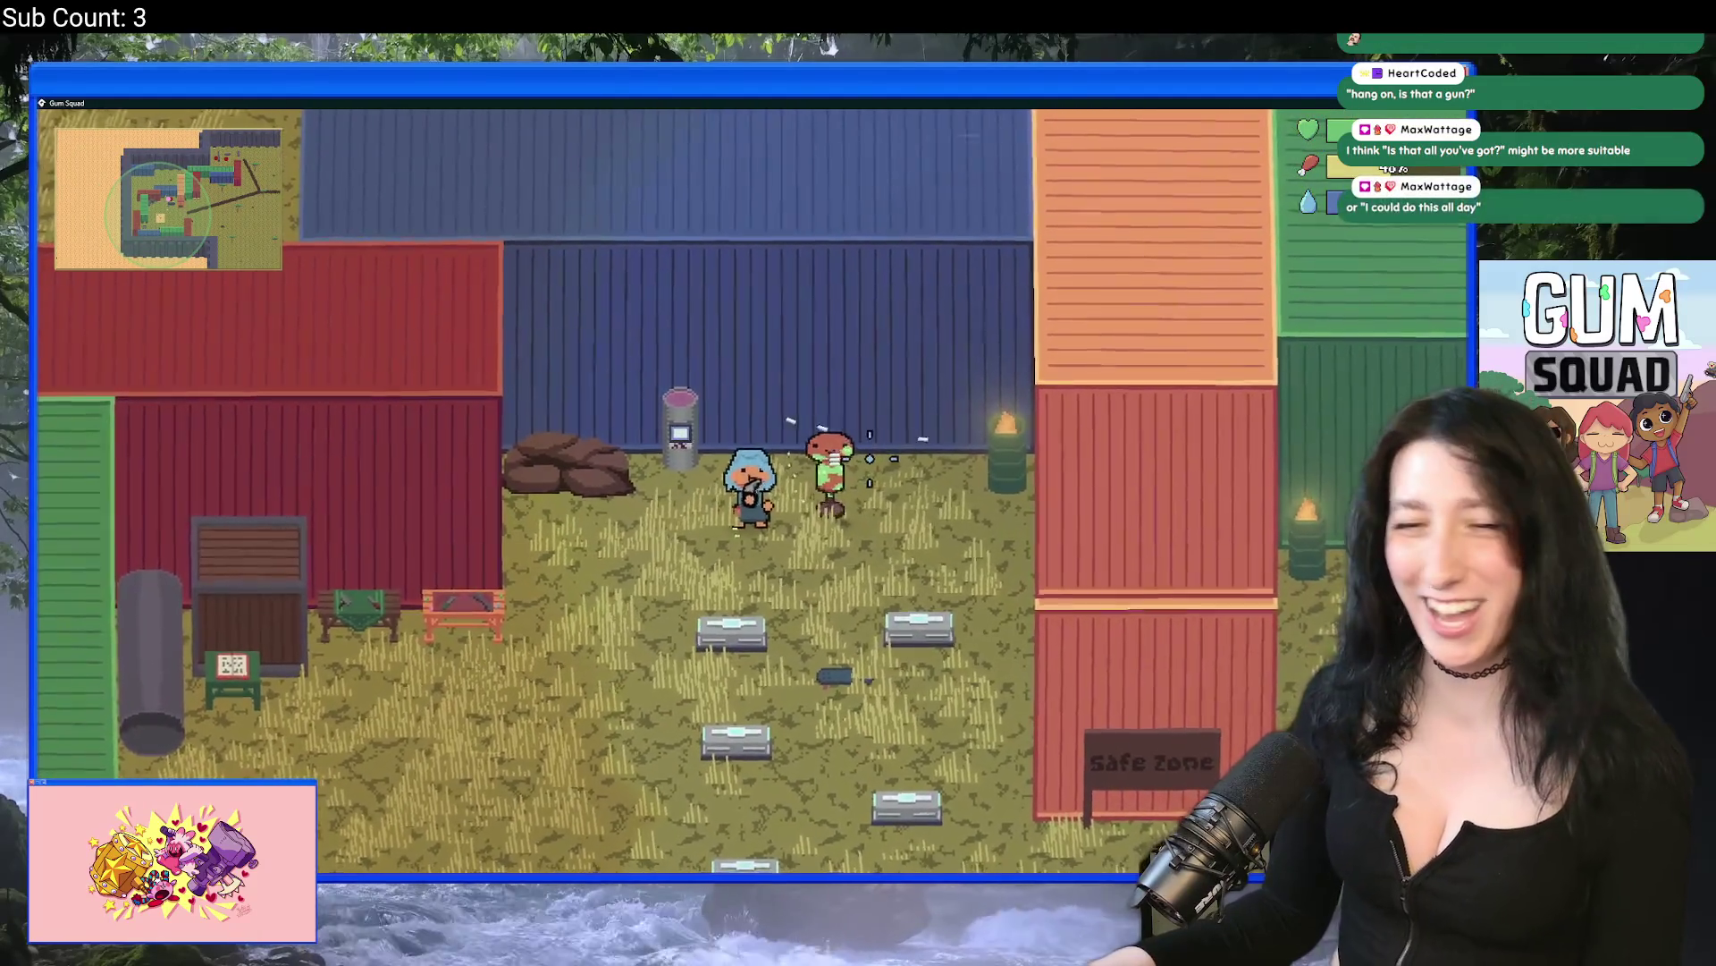
{"action": "key", "text": "d"}
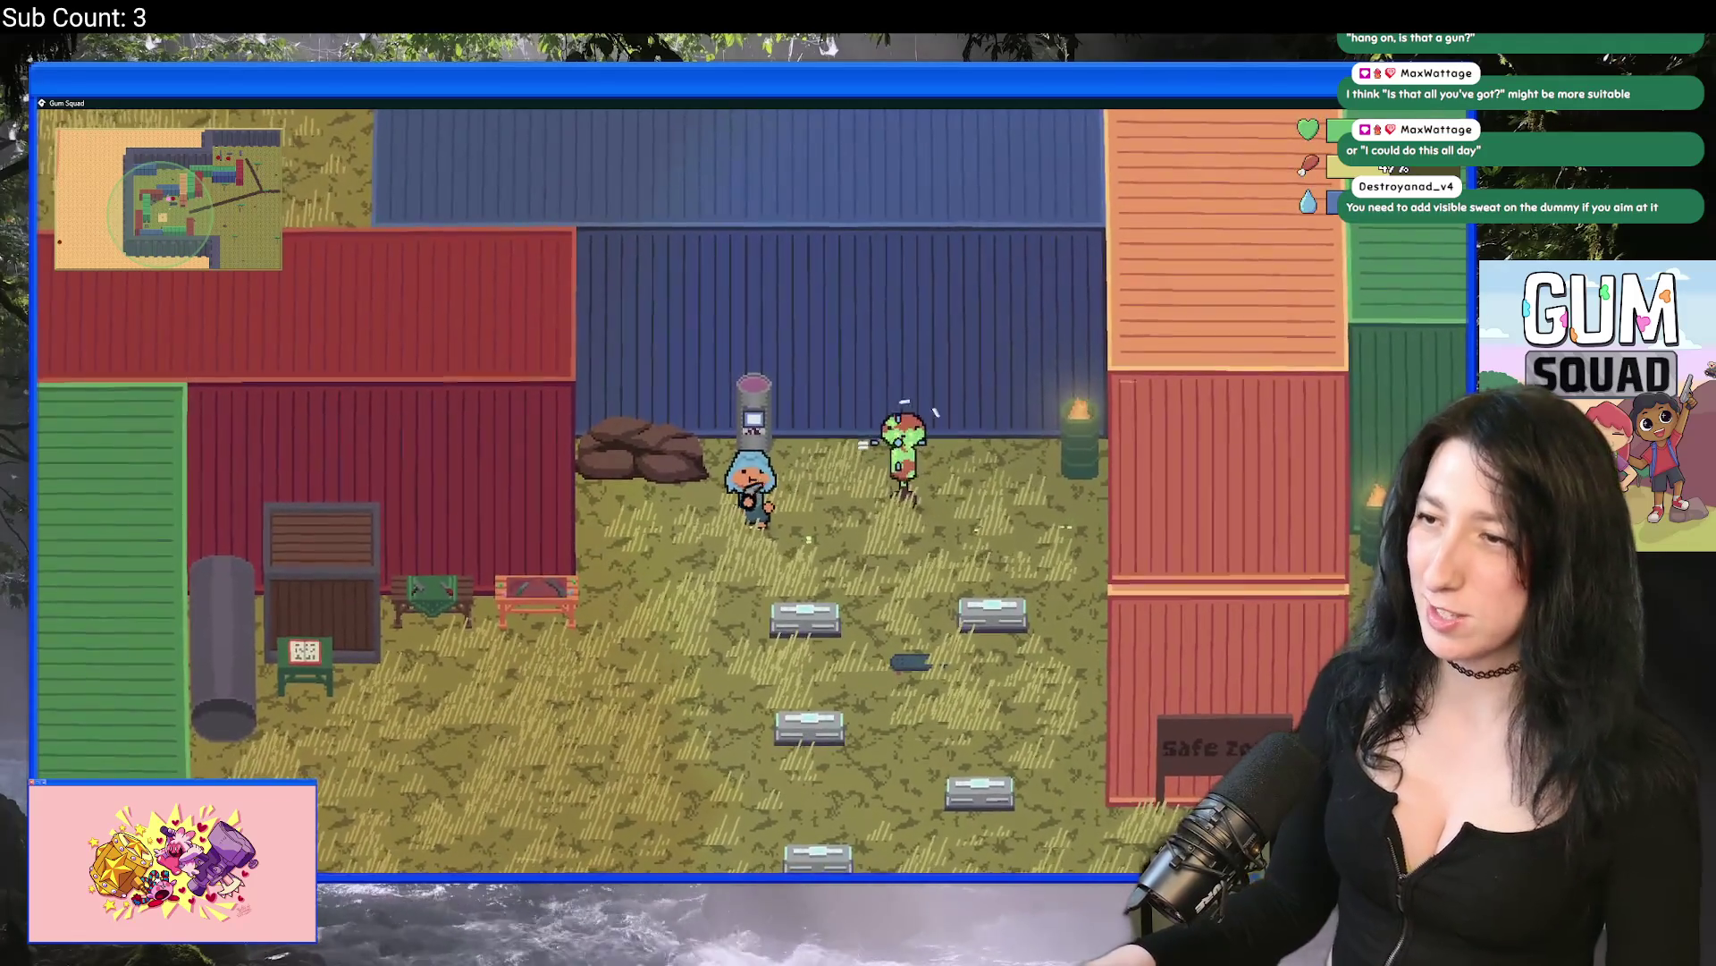
Step: Walk toward and away from the dummy repeatedly to trigger more taunts
{"action": "key", "text": "d"}
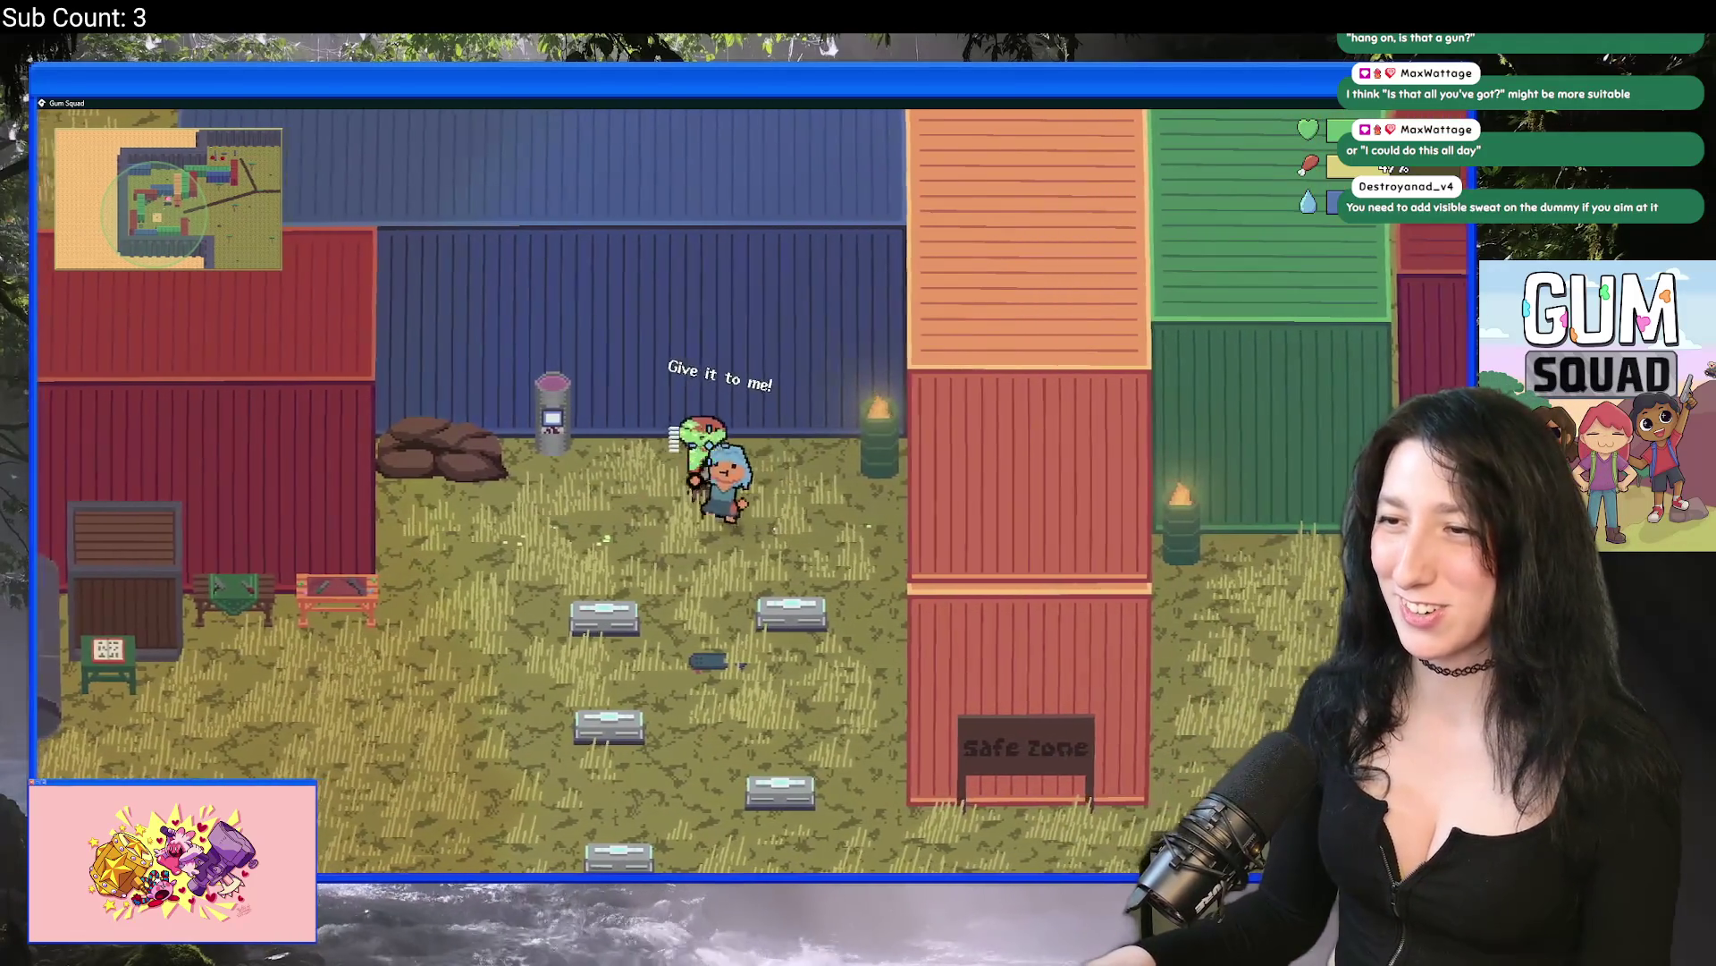
{"action": "key", "text": "a"}
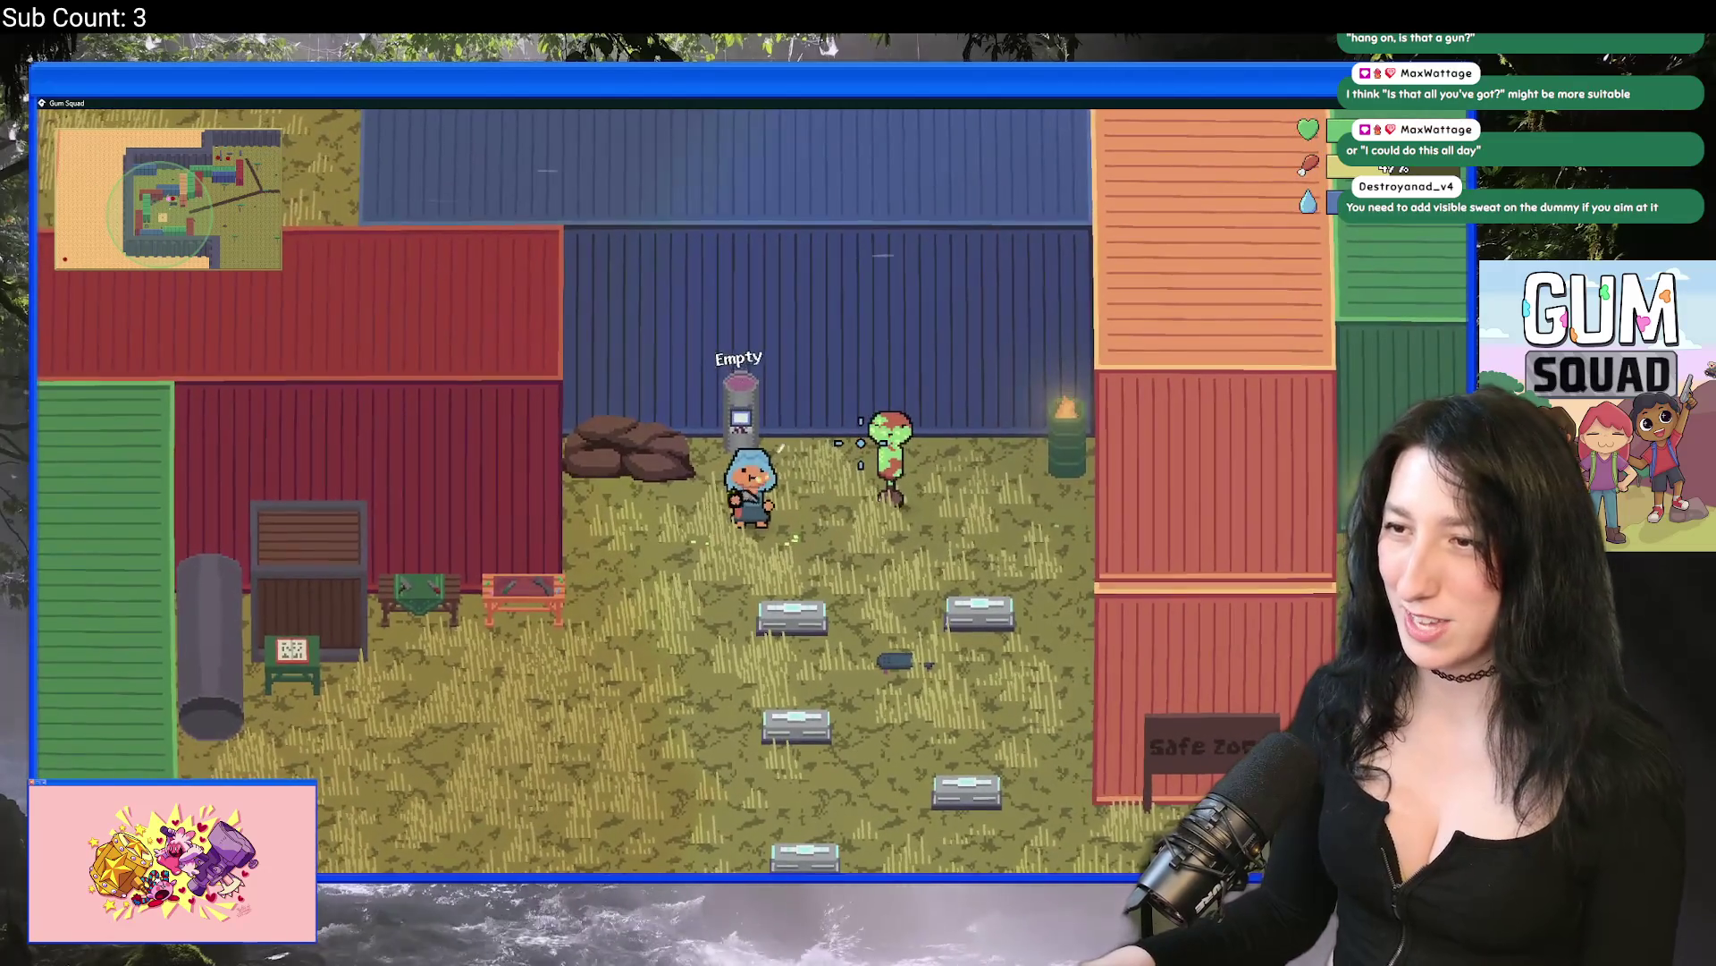
{"action": "key", "text": "d"}
{"action": "key", "text": "a"}
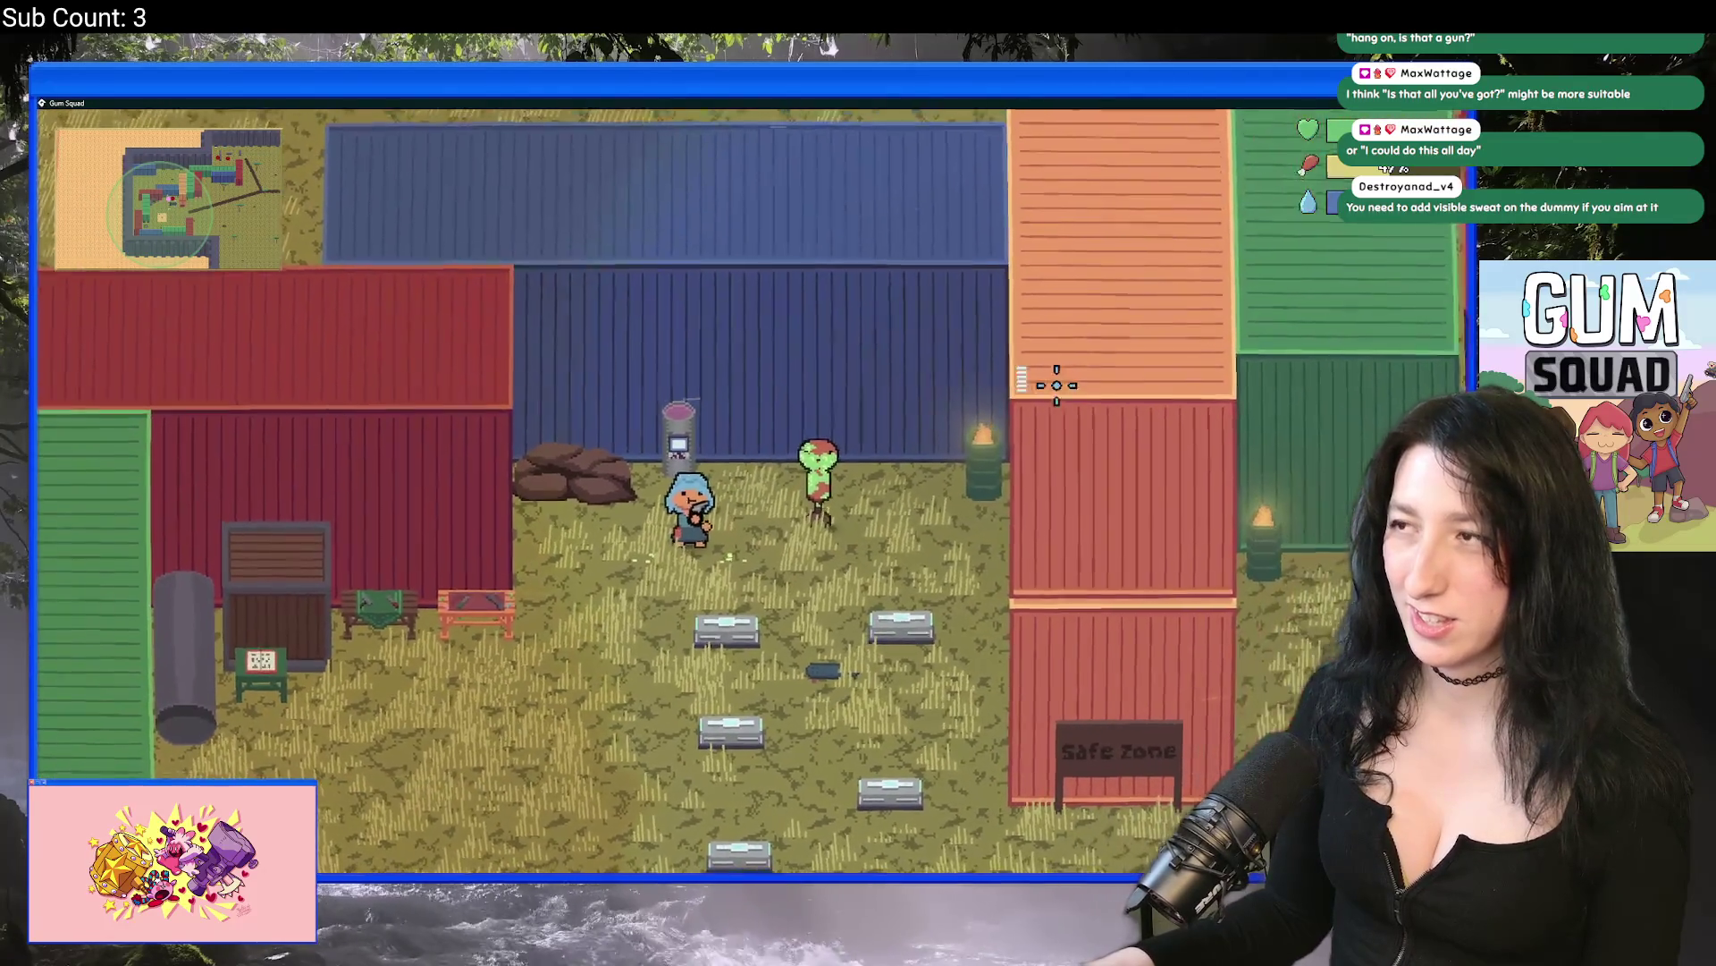
Step: Close the running game and scroll the Create event down to the choose() taunt list
{"action": "scroll", "coordinate": [817, 447], "scroll_direction": "down", "scroll_amount": 3}
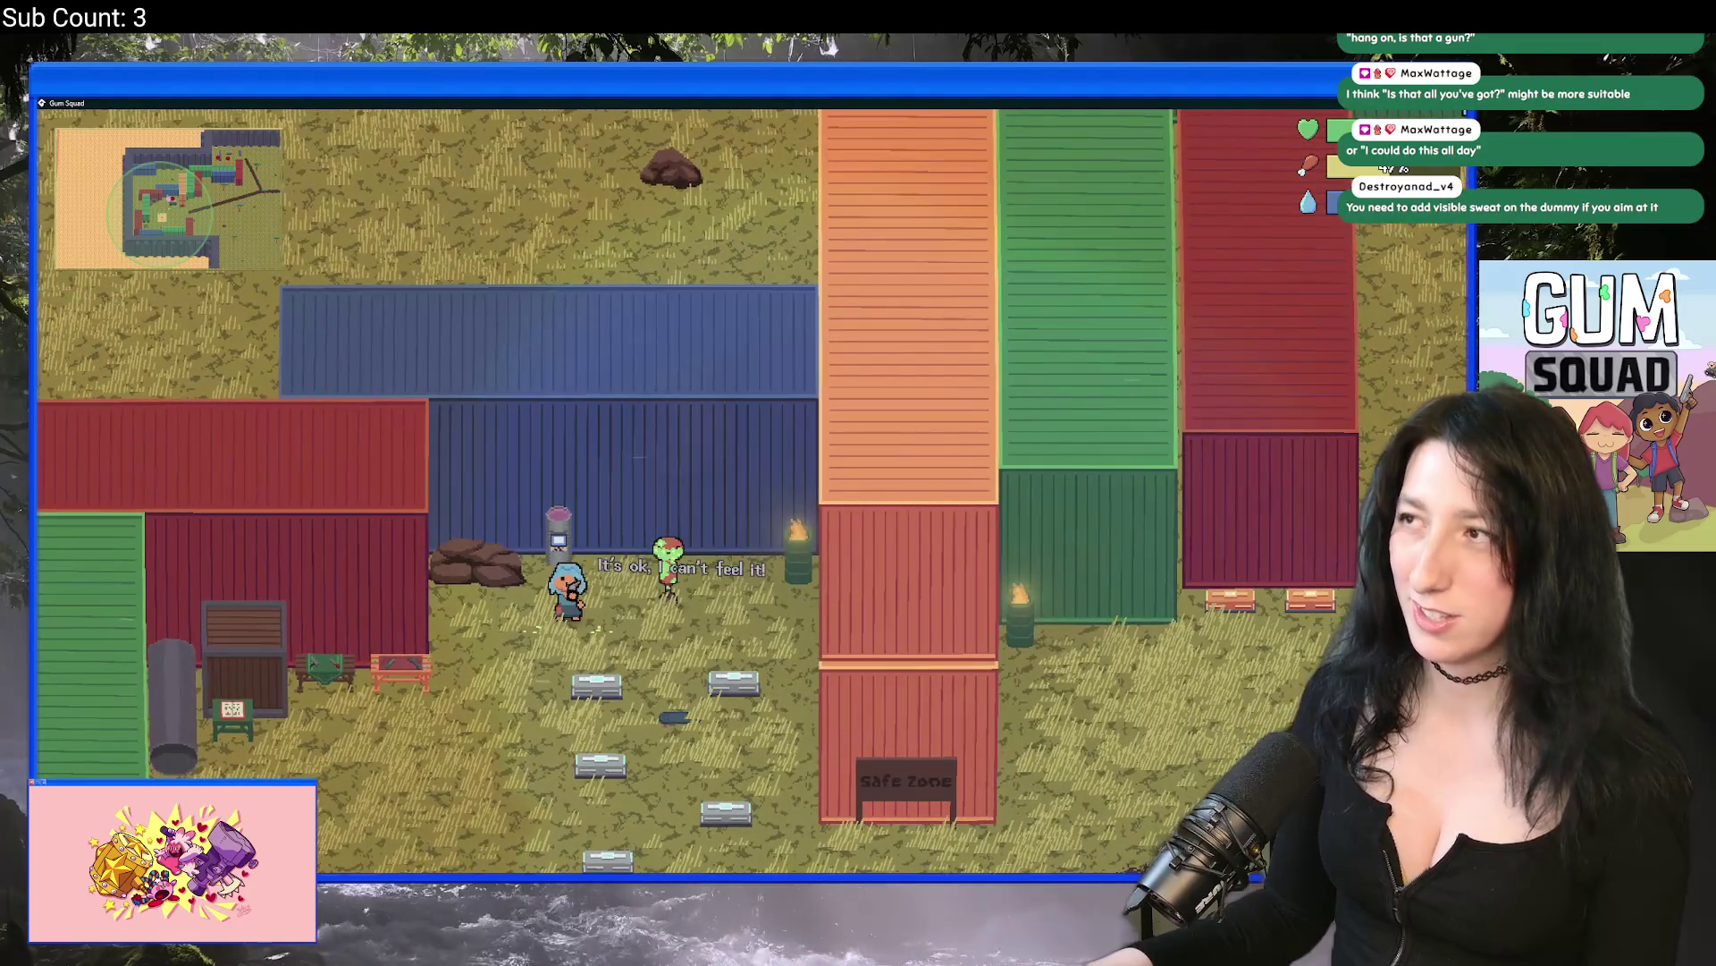
{"action": "key", "text": "Escape"}
{"action": "scroll", "coordinate": [448, 503], "scroll_direction": "down", "scroll_amount": 2}
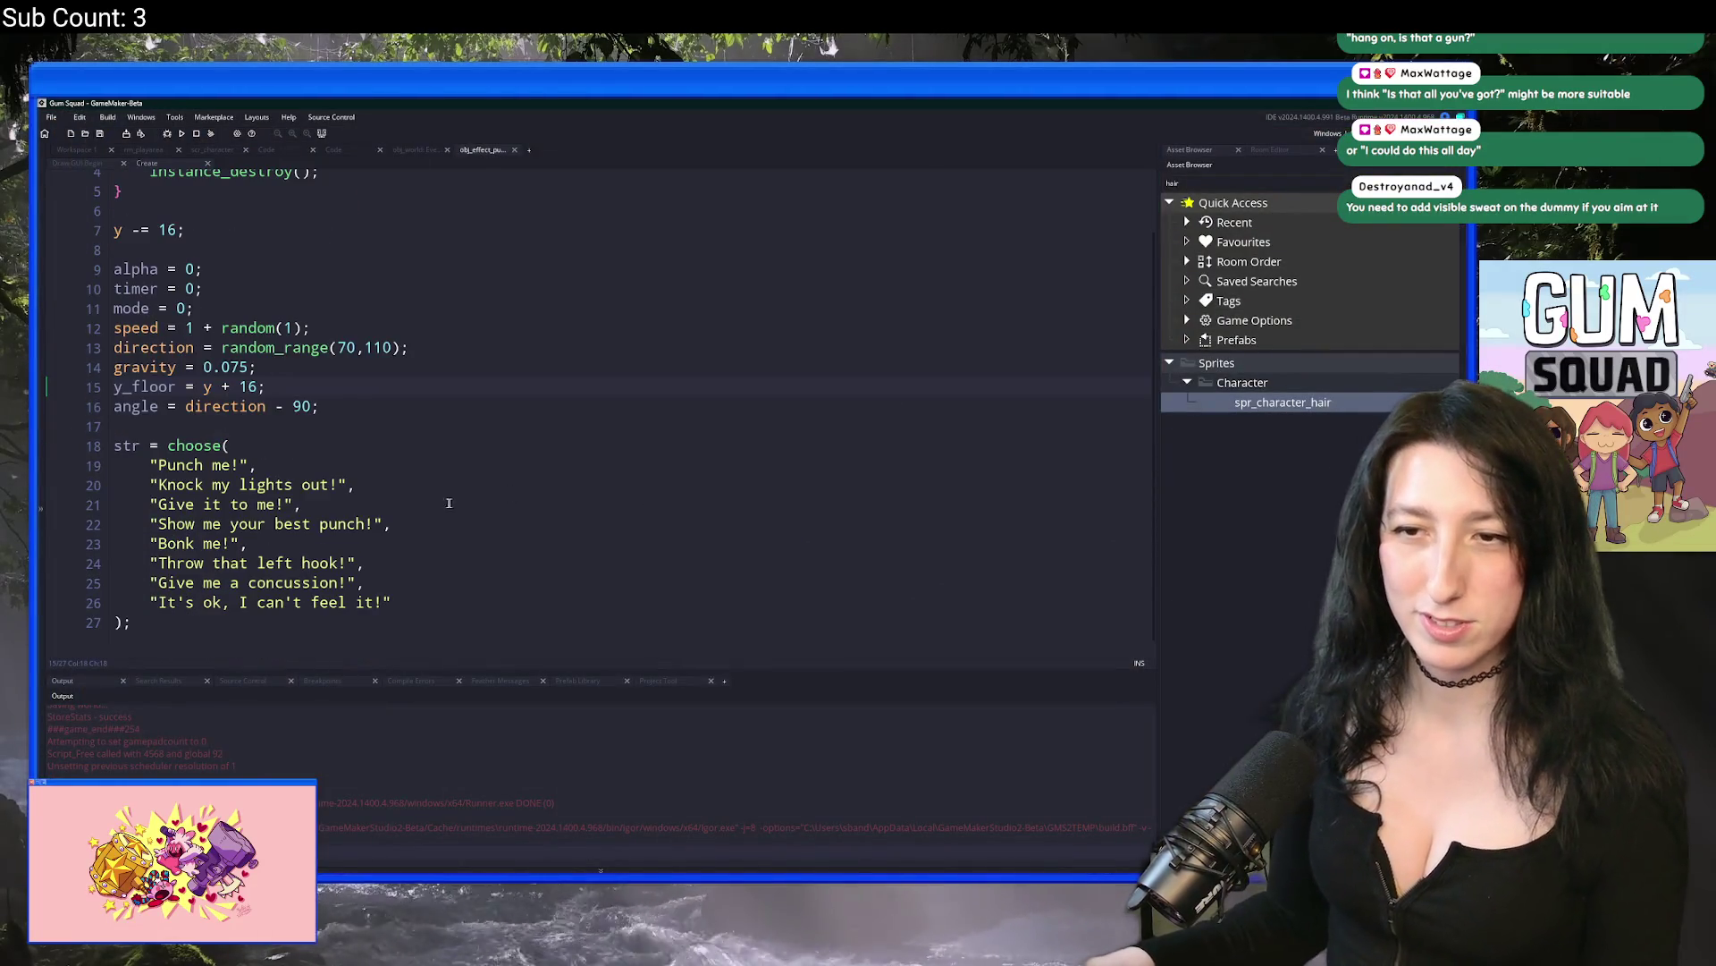
Step: Replace the 'Give it to me!' taunt, trying the draft 'Gum in me' before clearing it
{"action": "left_click", "coordinate": [279, 504]}
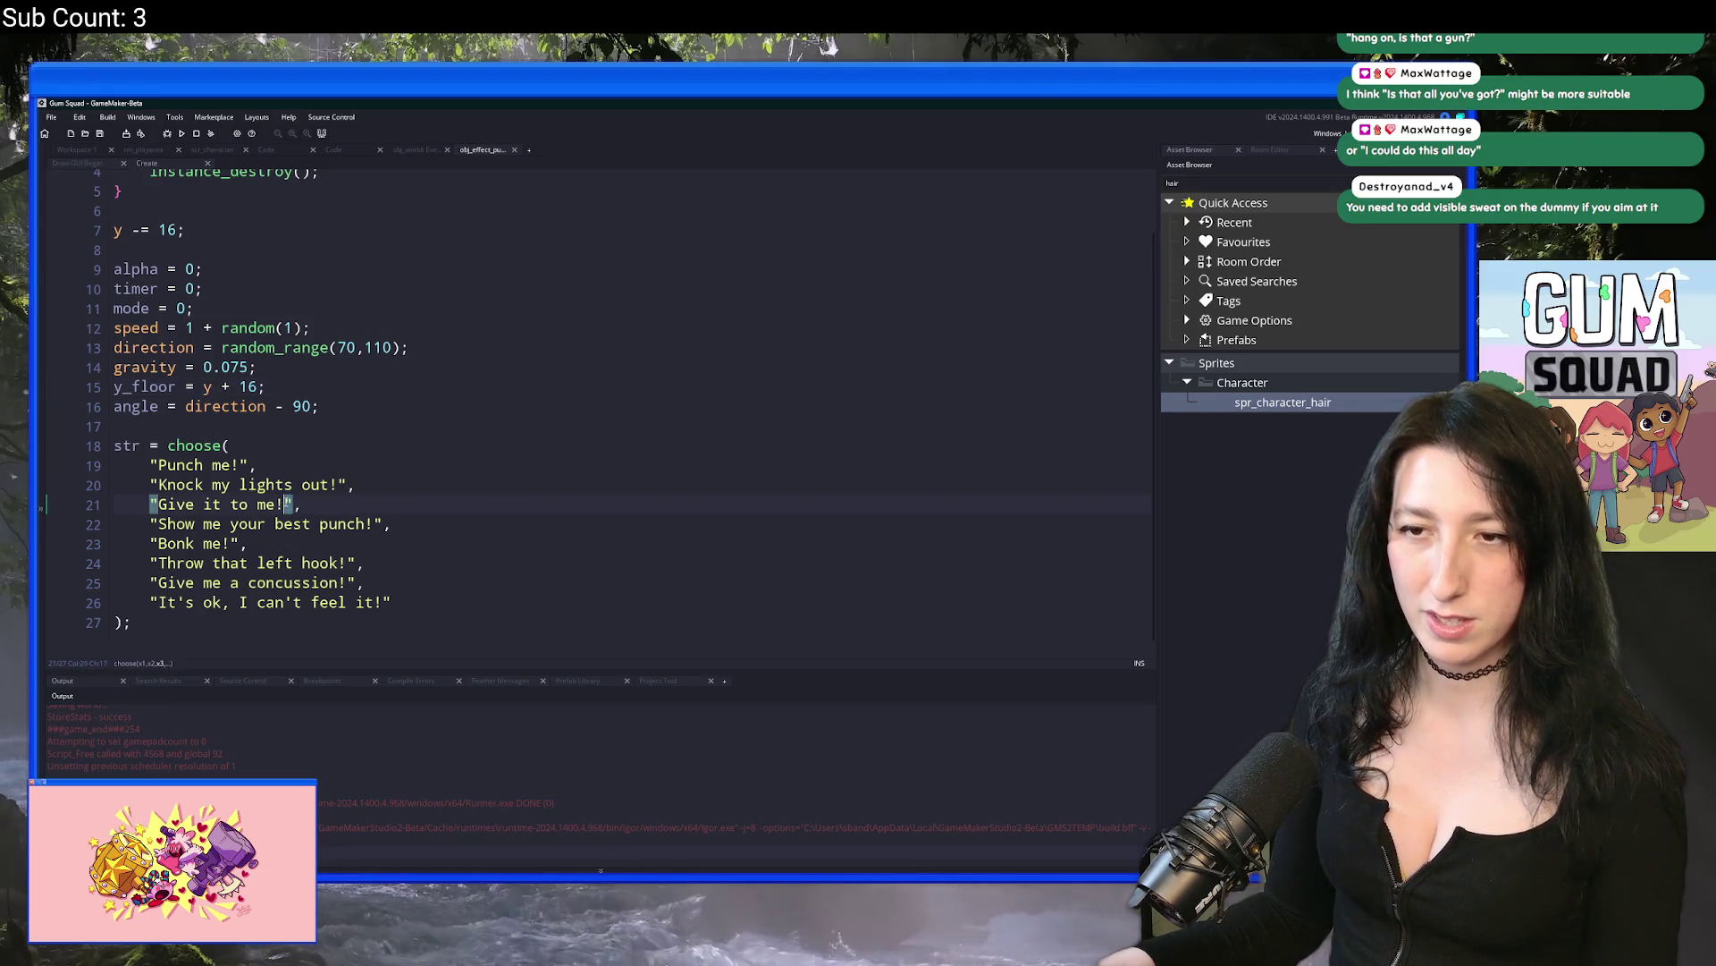
{"action": "left_click_drag", "start_coordinate": [285, 504], "coordinate": [158, 504]}
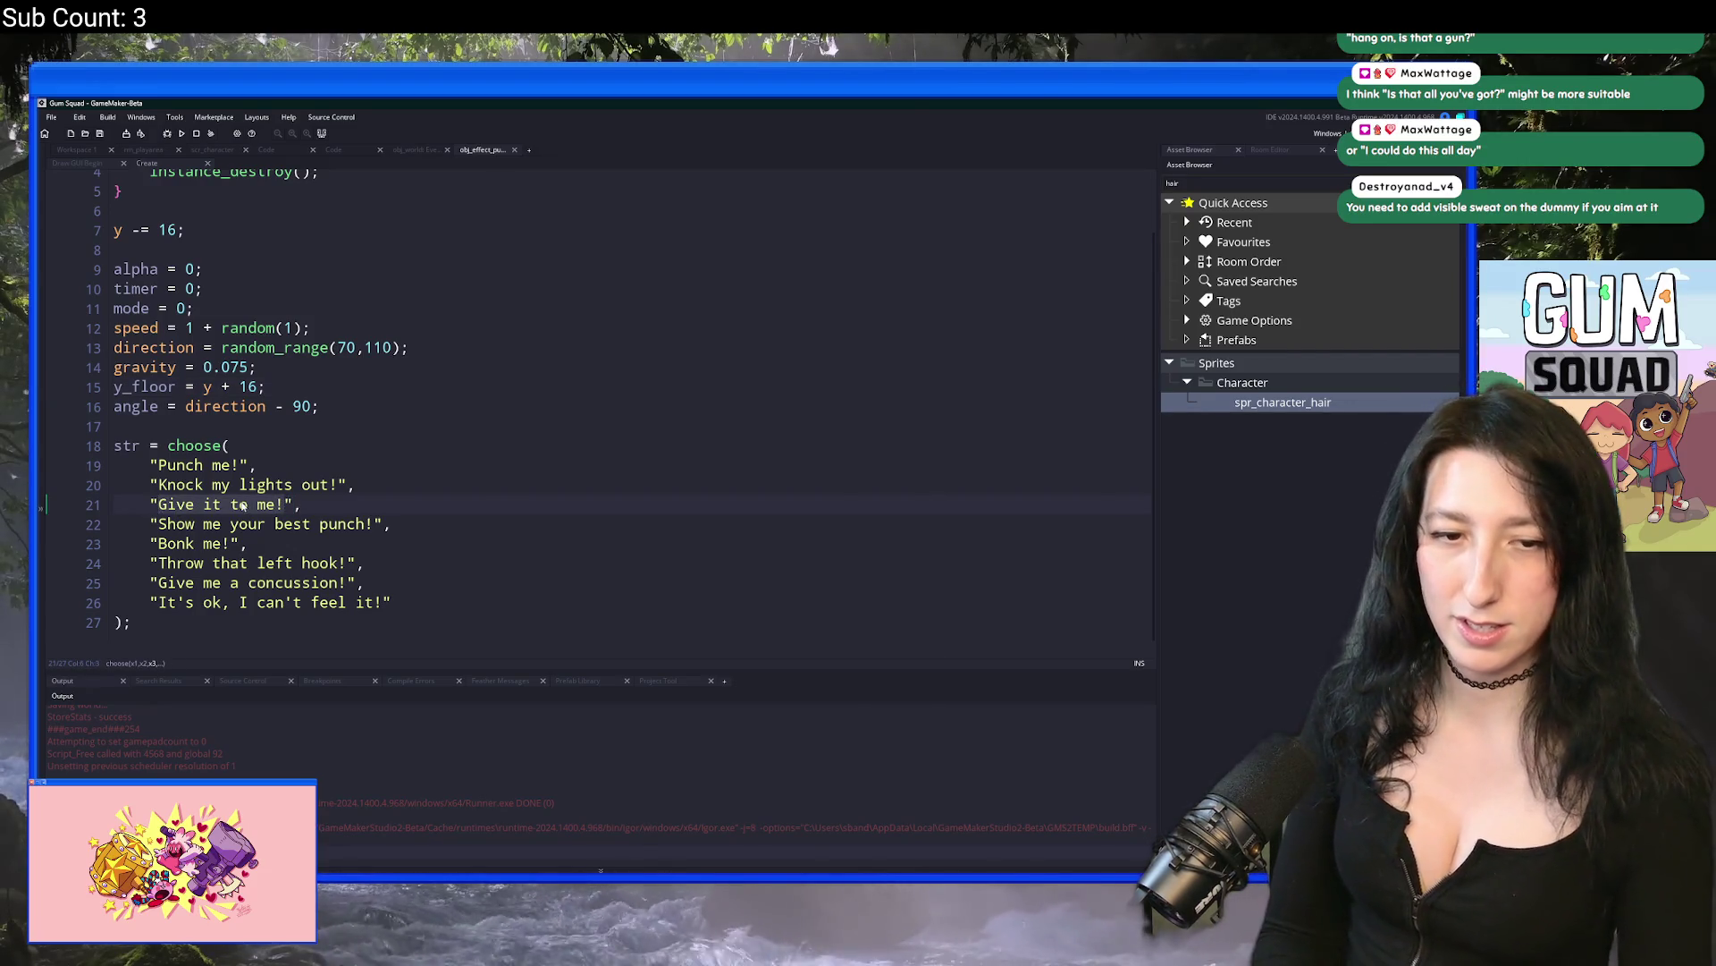
{"action": "key", "text": "BackSpace"}
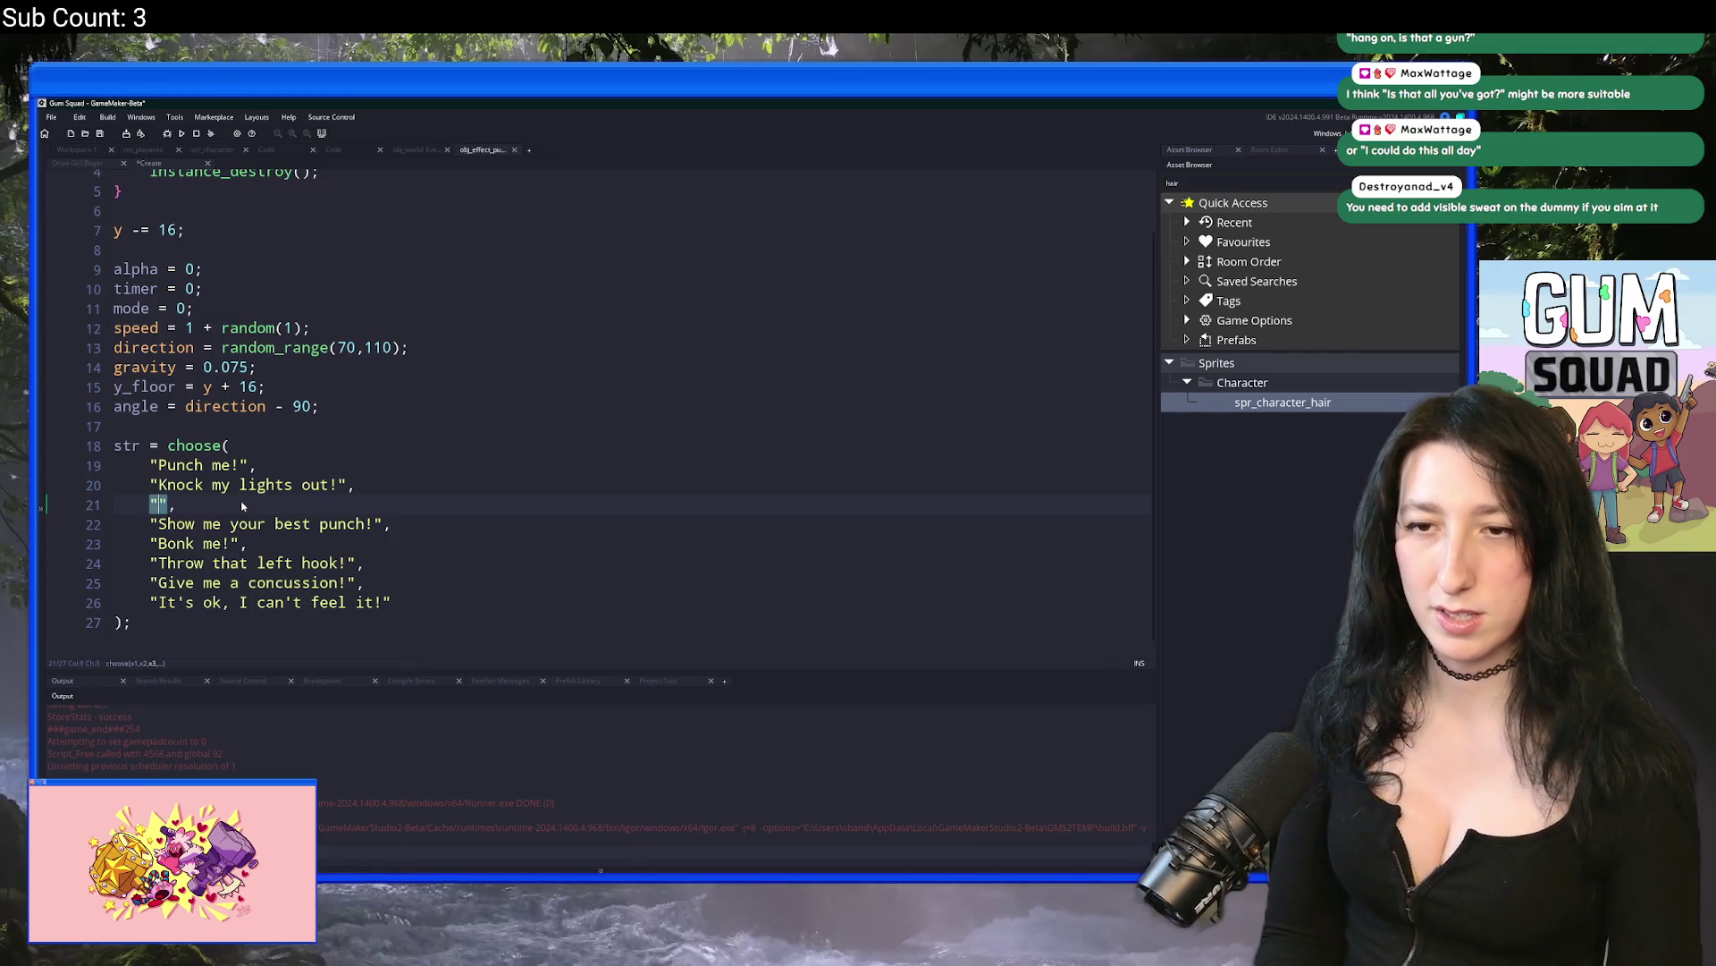
{"action": "type", "text": "Gum in me"}
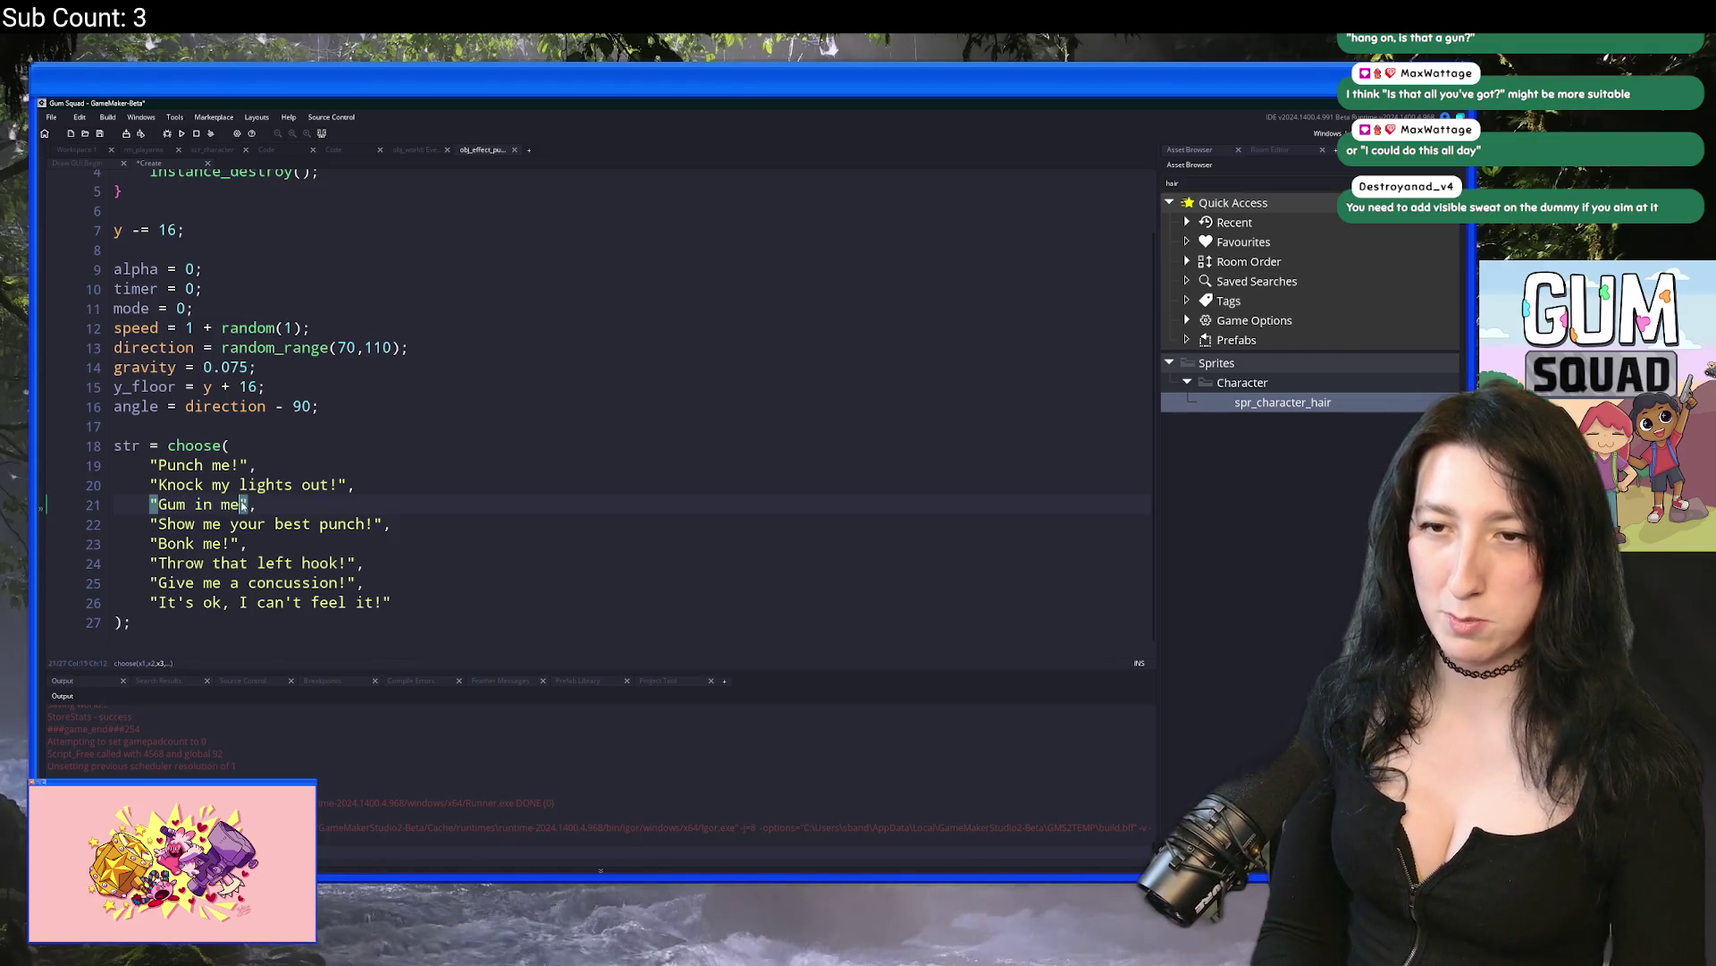
{"action": "key", "text": "BackSpace"}
{"action": "key", "text": "BackSpace"}
{"action": "key", "text": "BackSpace"}
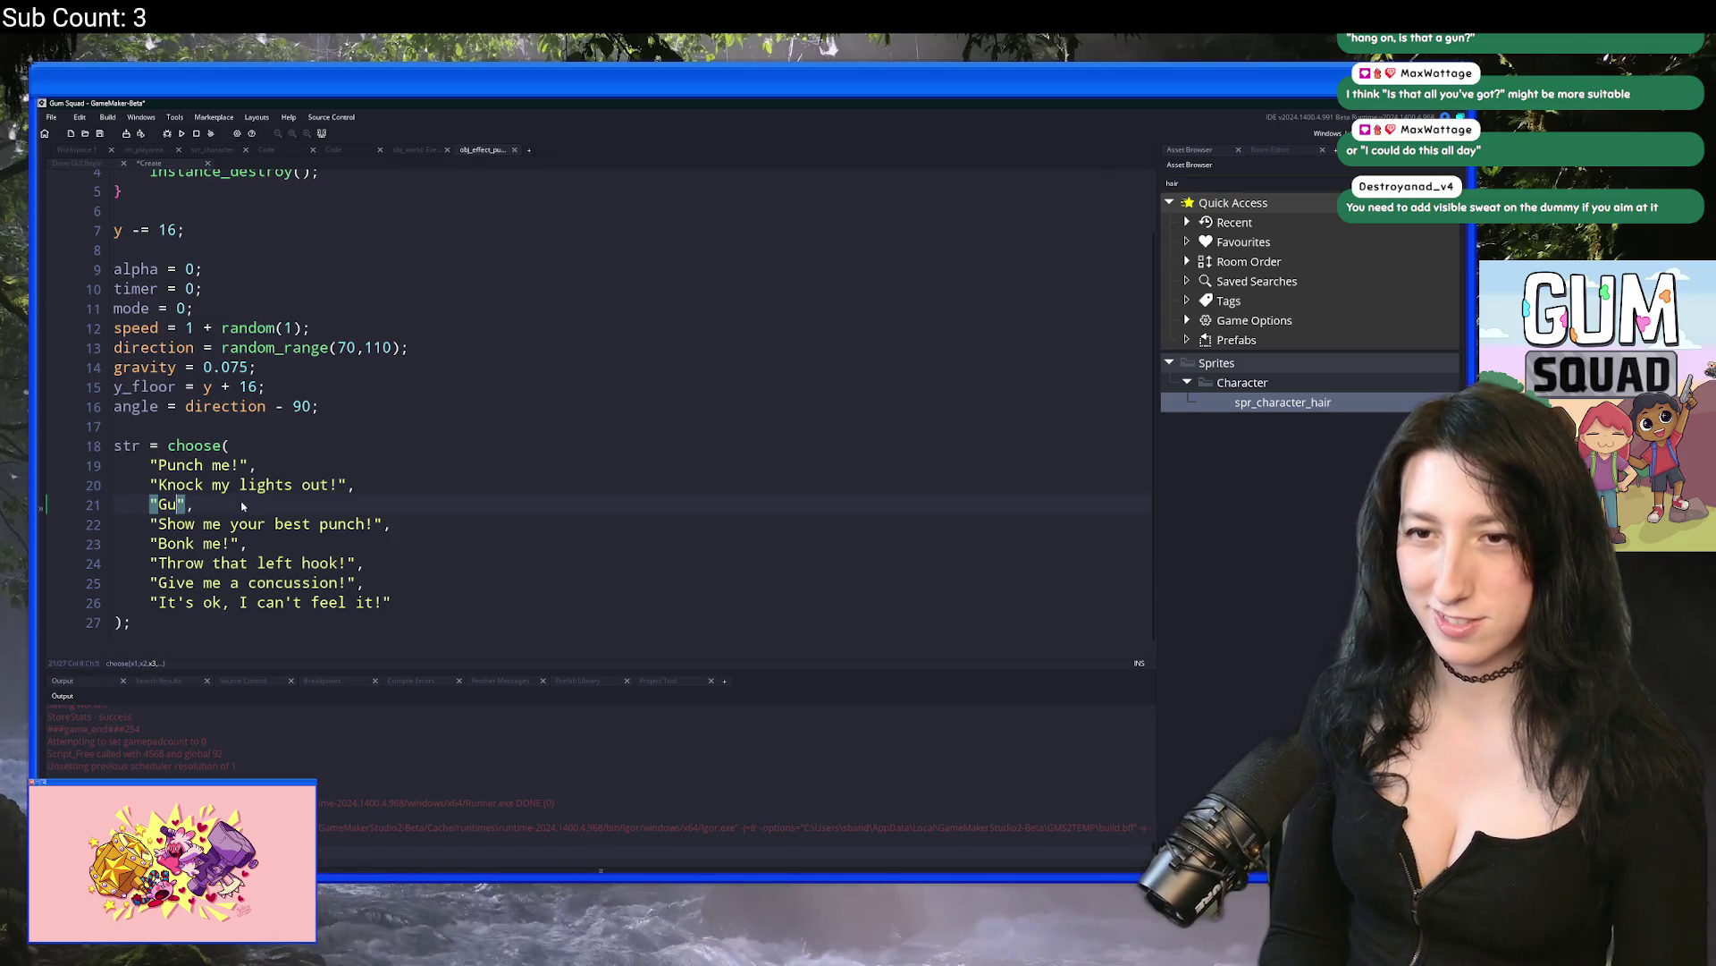
{"action": "key", "text": "Return"}
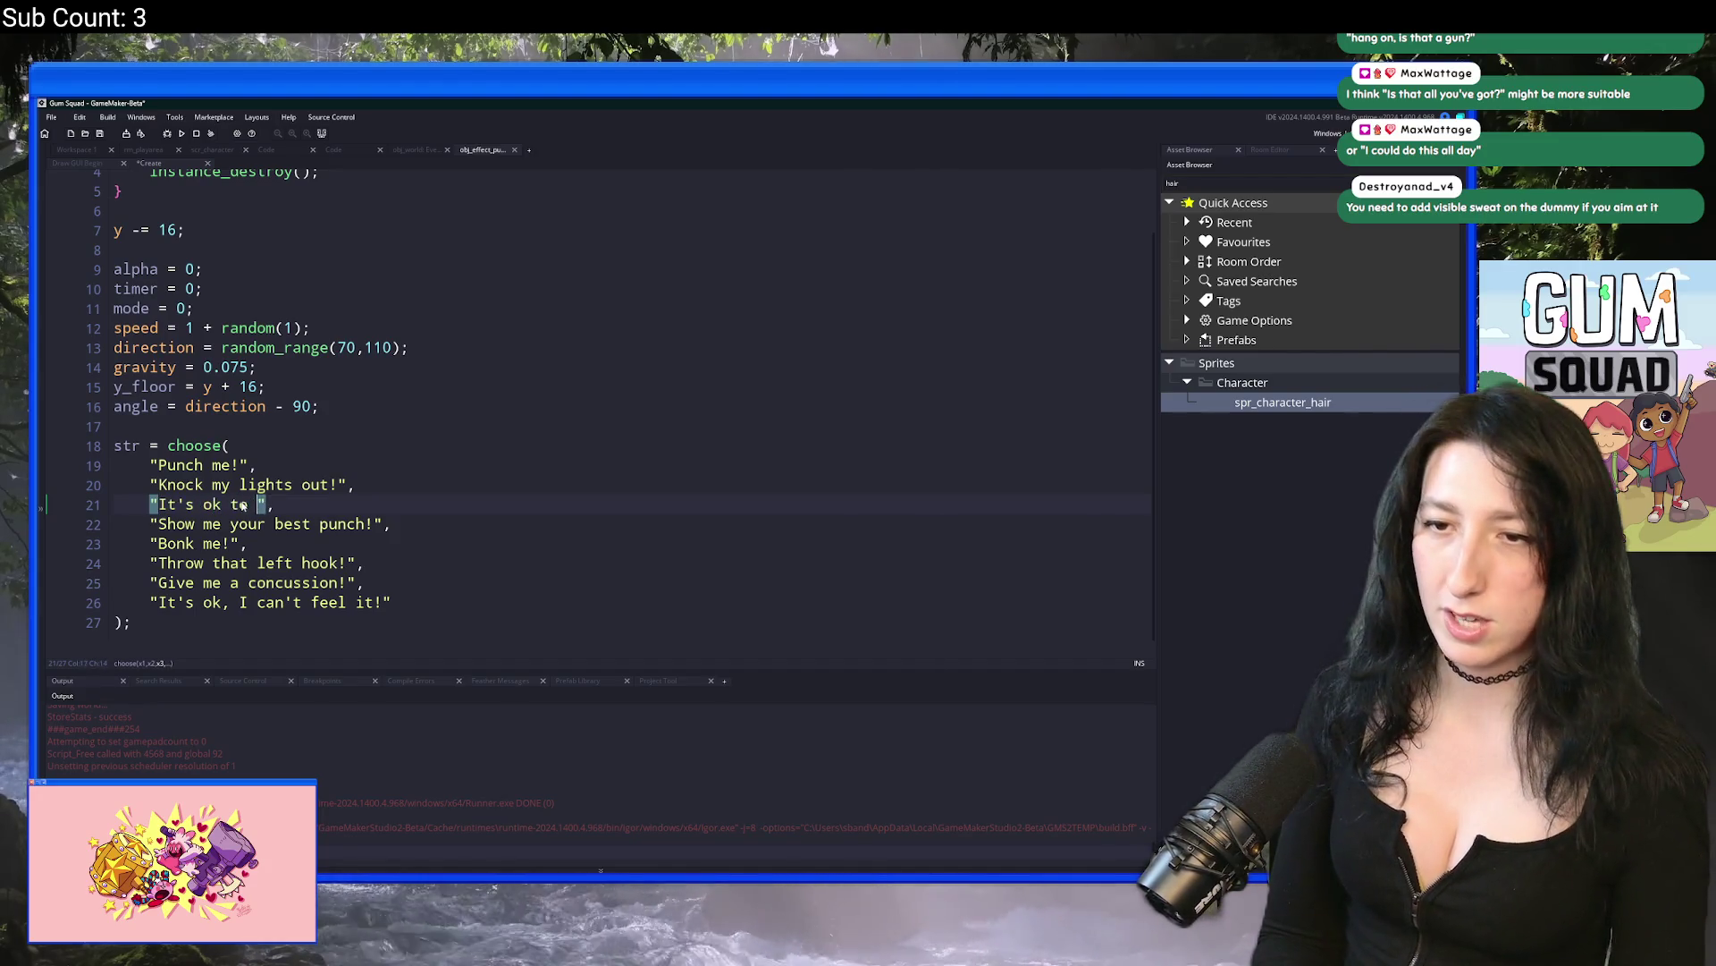
{"action": "type", "text": "gum on me"}
Step: Delete the whole taunt line so seven taunts remain, then open Windows search
{"action": "left_click", "coordinate": [364, 506]}
{"action": "key", "text": "shift+Up"}
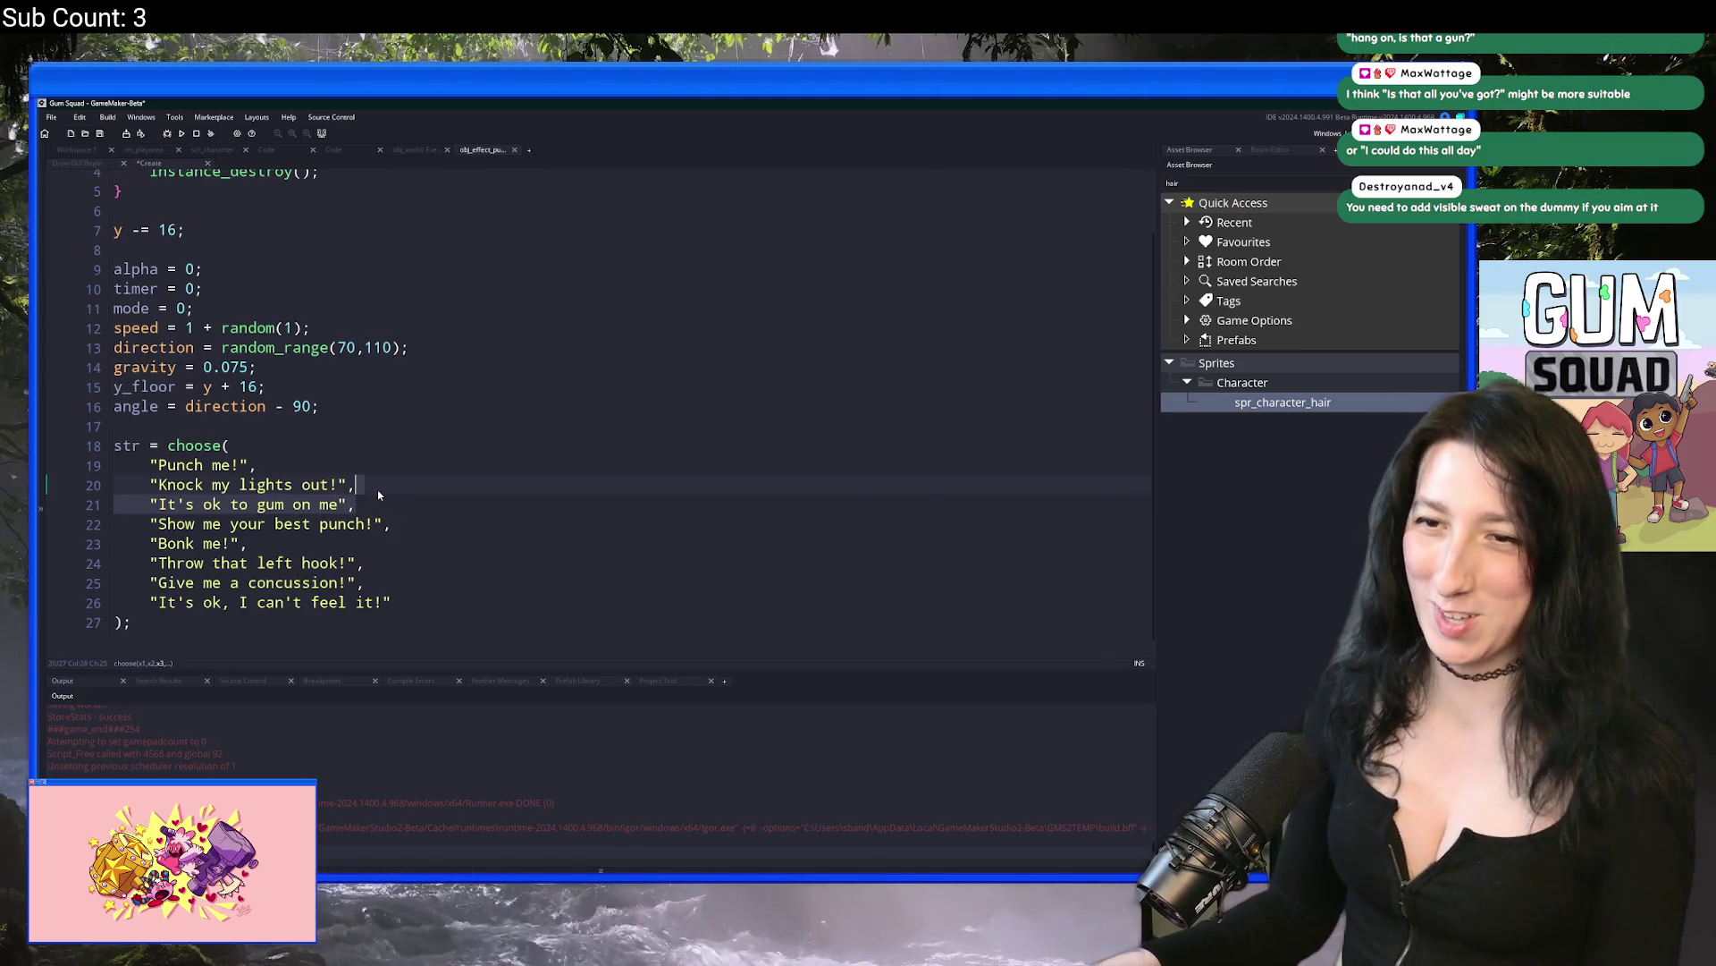
{"action": "key", "text": "BackSpace"}
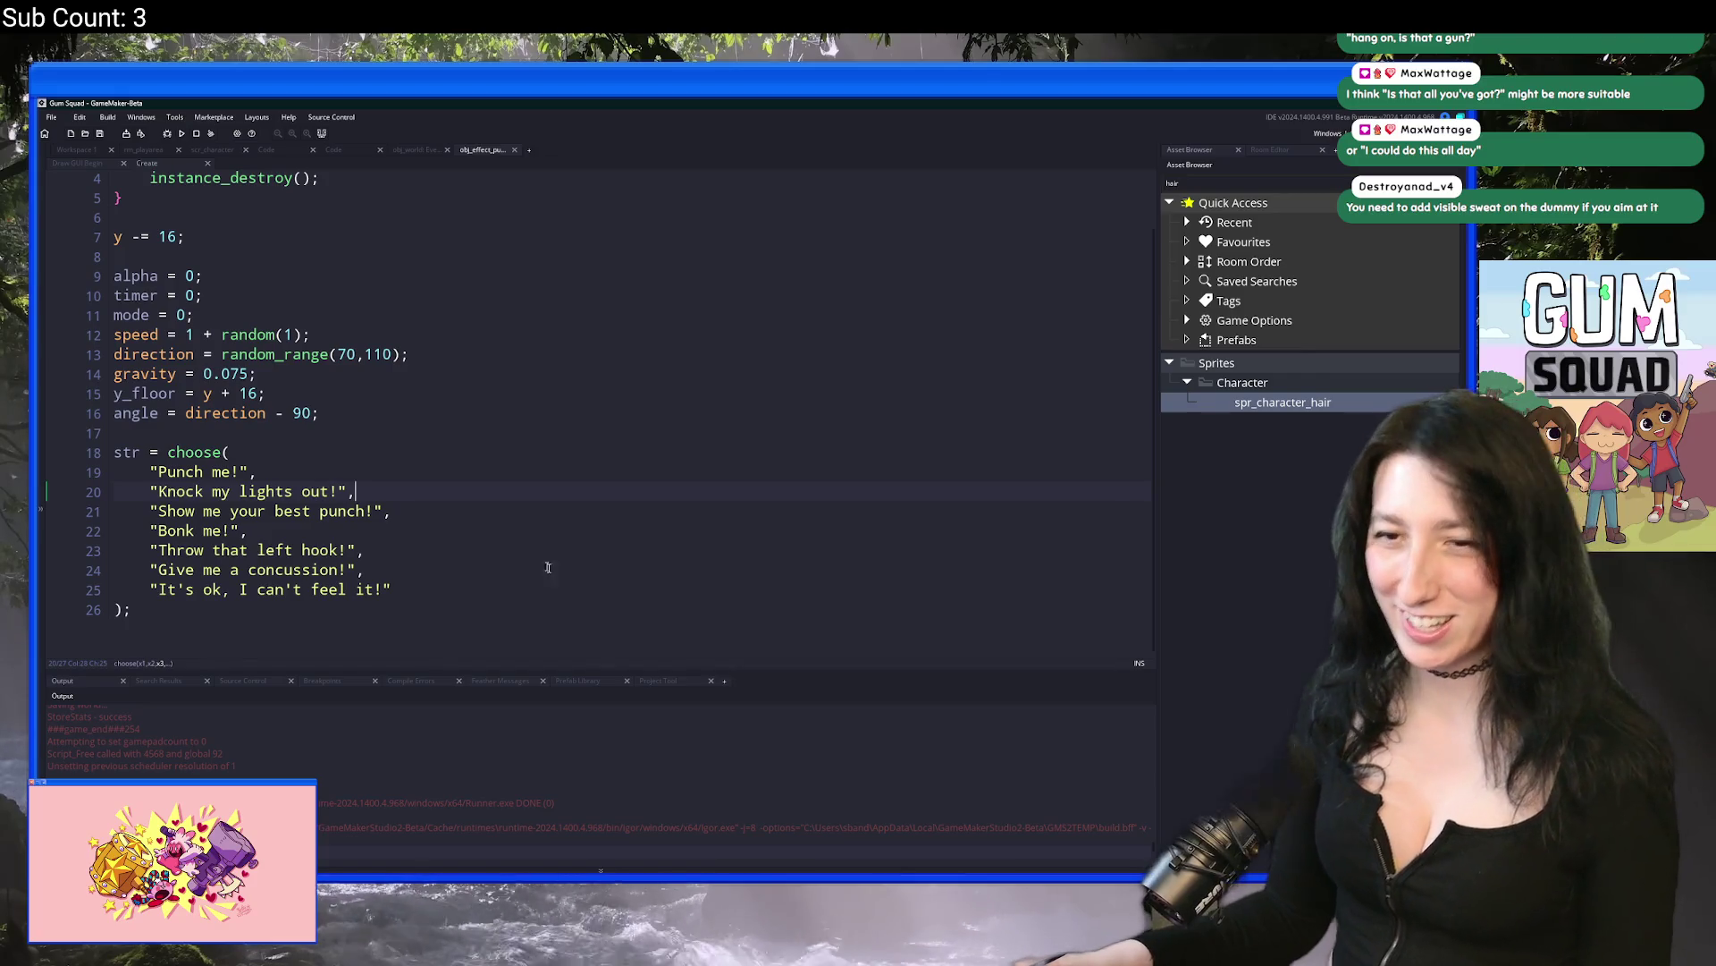
{"action": "mouse_move", "coordinate": [629, 885]}
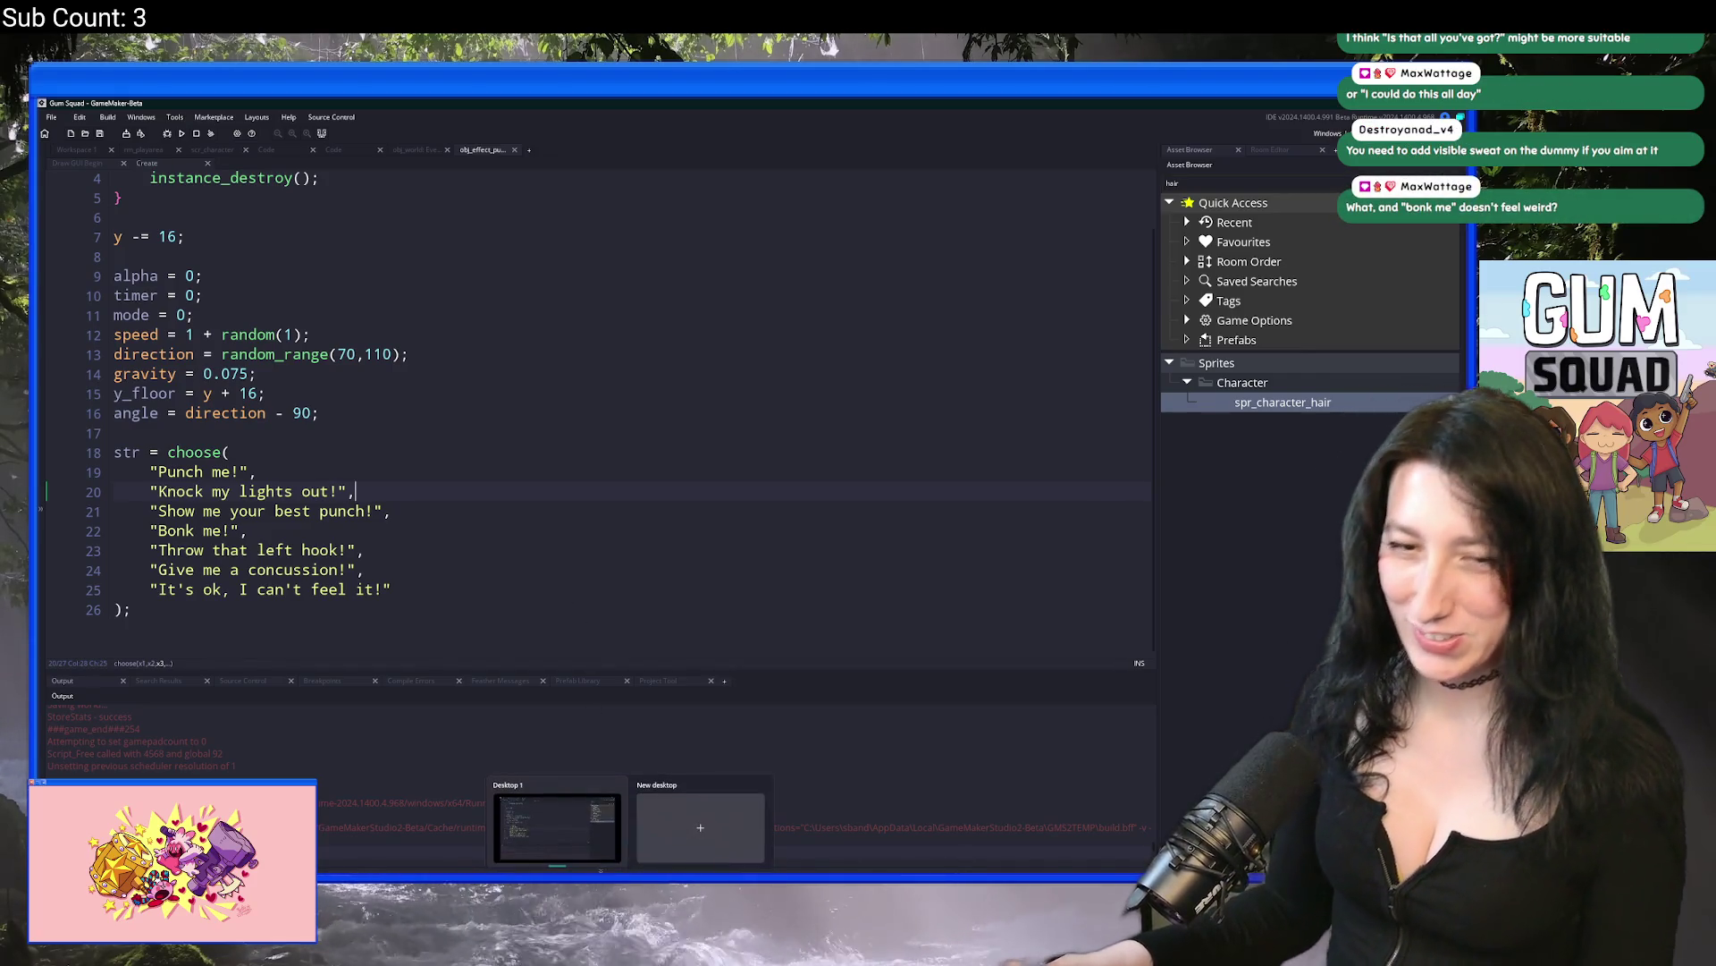
{"action": "key", "text": "super"}
Step: Launch GitHub Desktop and look at the obj_menuScreen and scr_build_macros diffs
{"action": "type", "text": "g"}
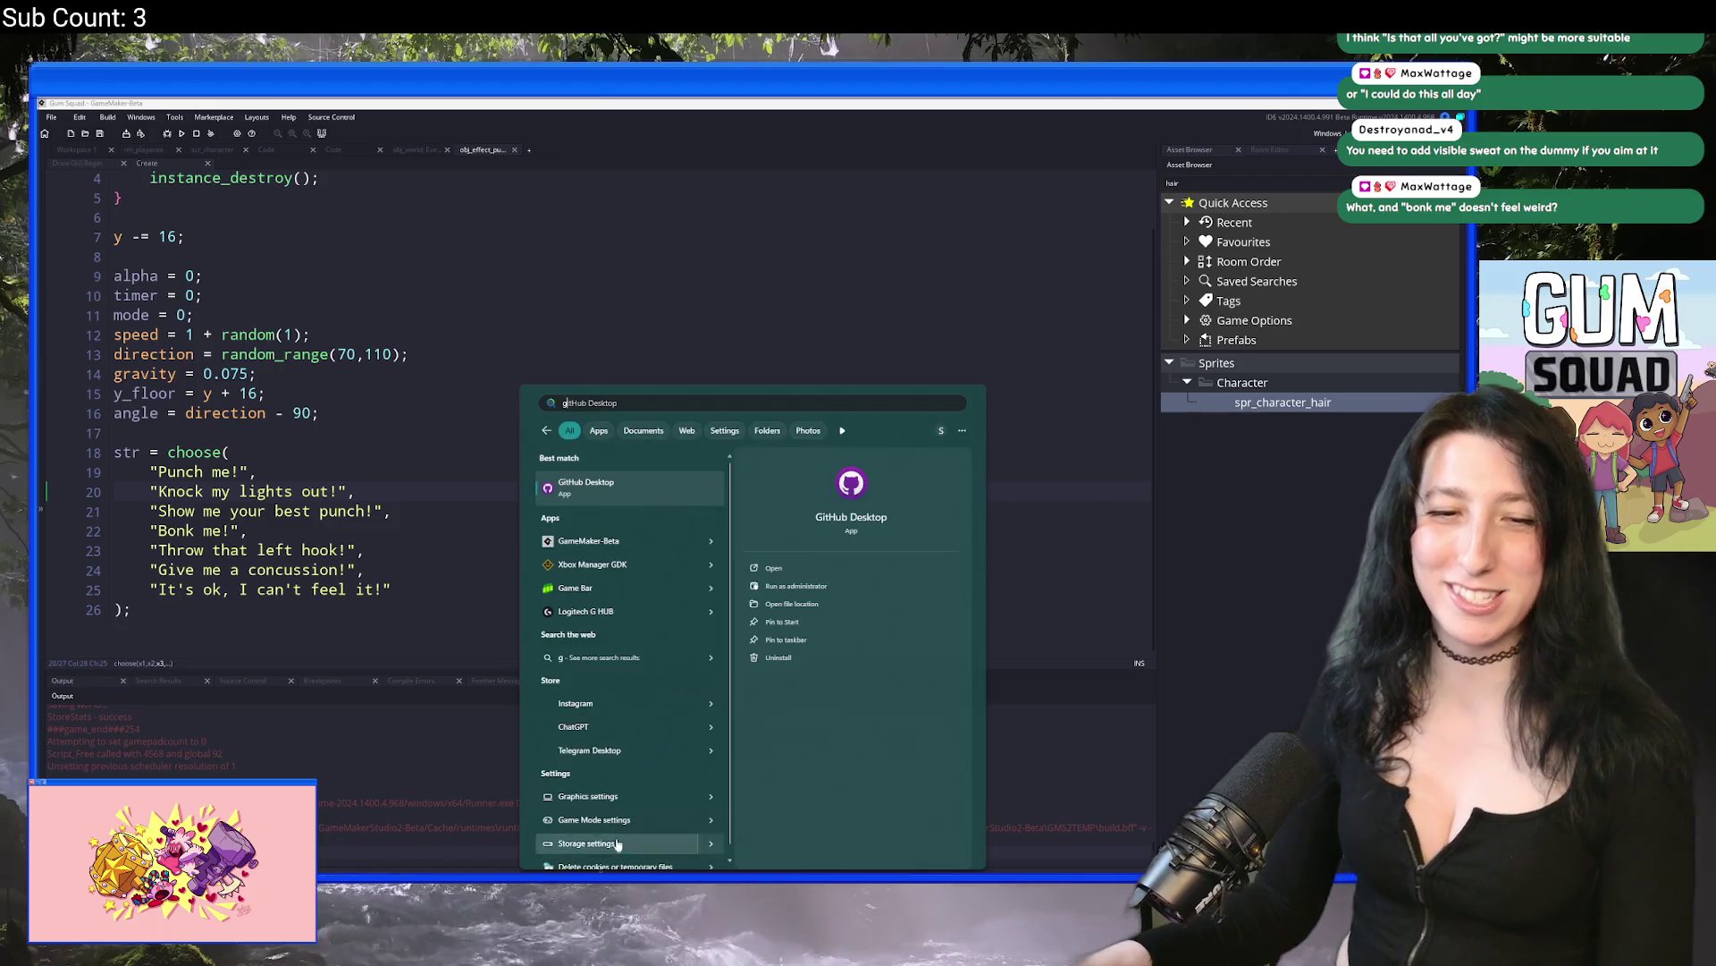
{"action": "left_click", "coordinate": [623, 486]}
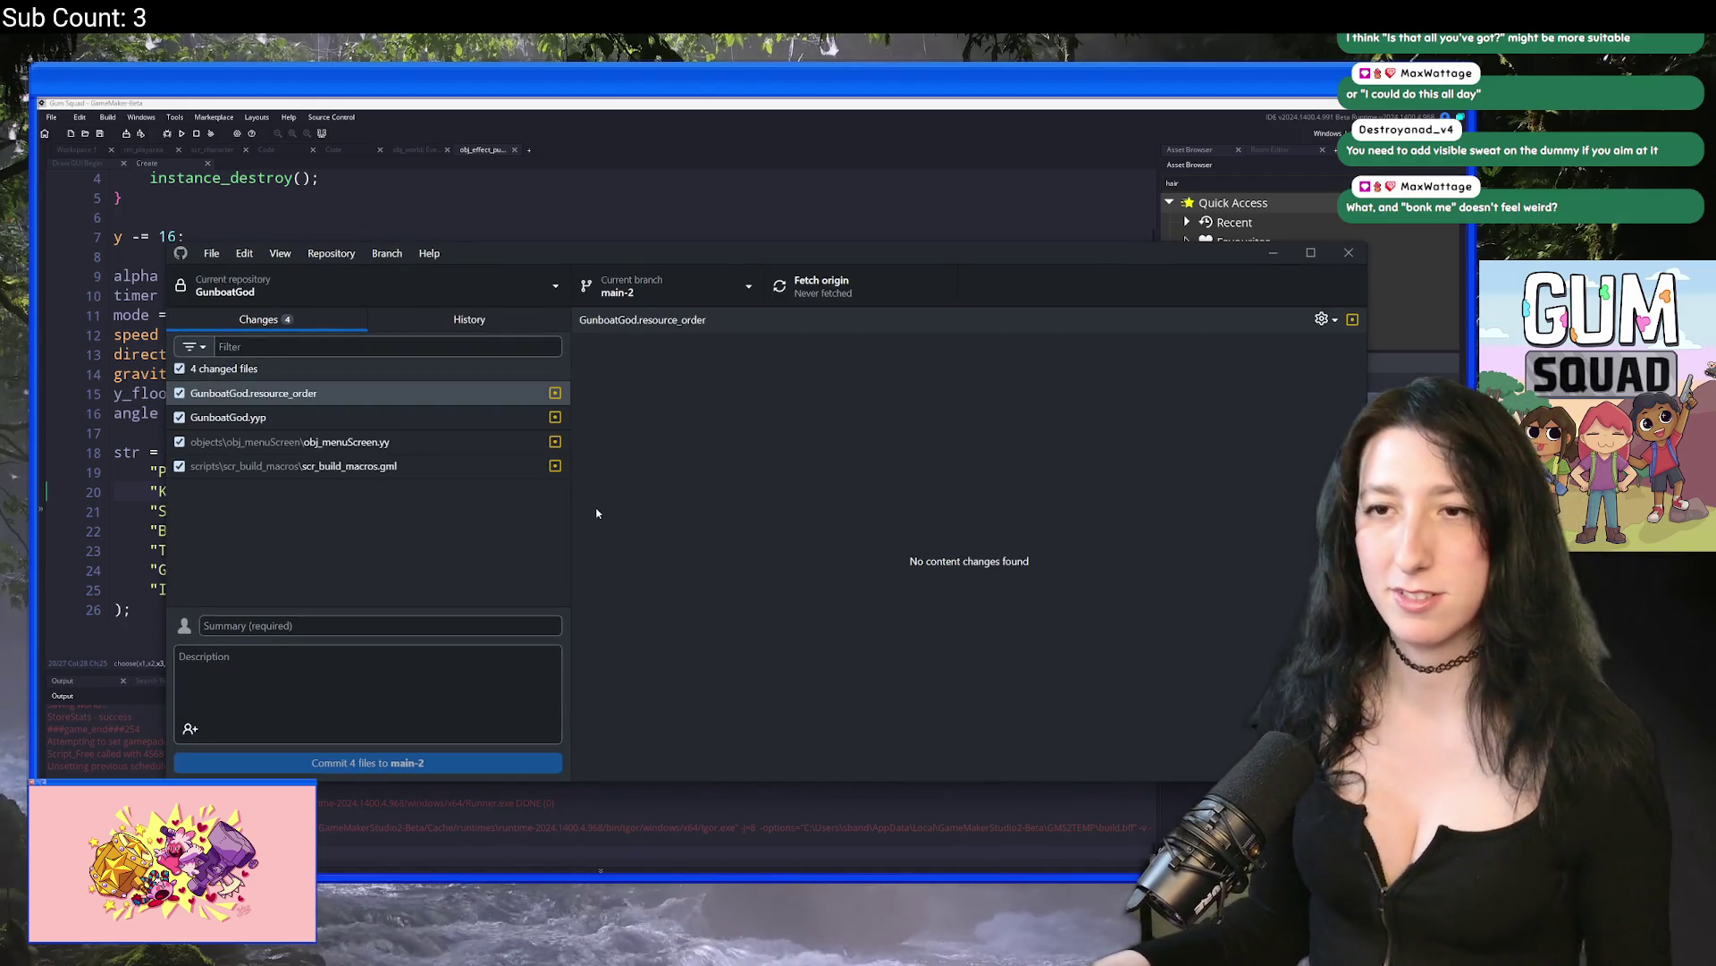
{"action": "left_click", "coordinate": [452, 440]}
{"action": "left_click", "coordinate": [429, 466]}
Step: Switch to the UnknownSpaces repository and review changes like BlueBowCharacter.png and Draw_74.gml
{"action": "left_click", "coordinate": [363, 298]}
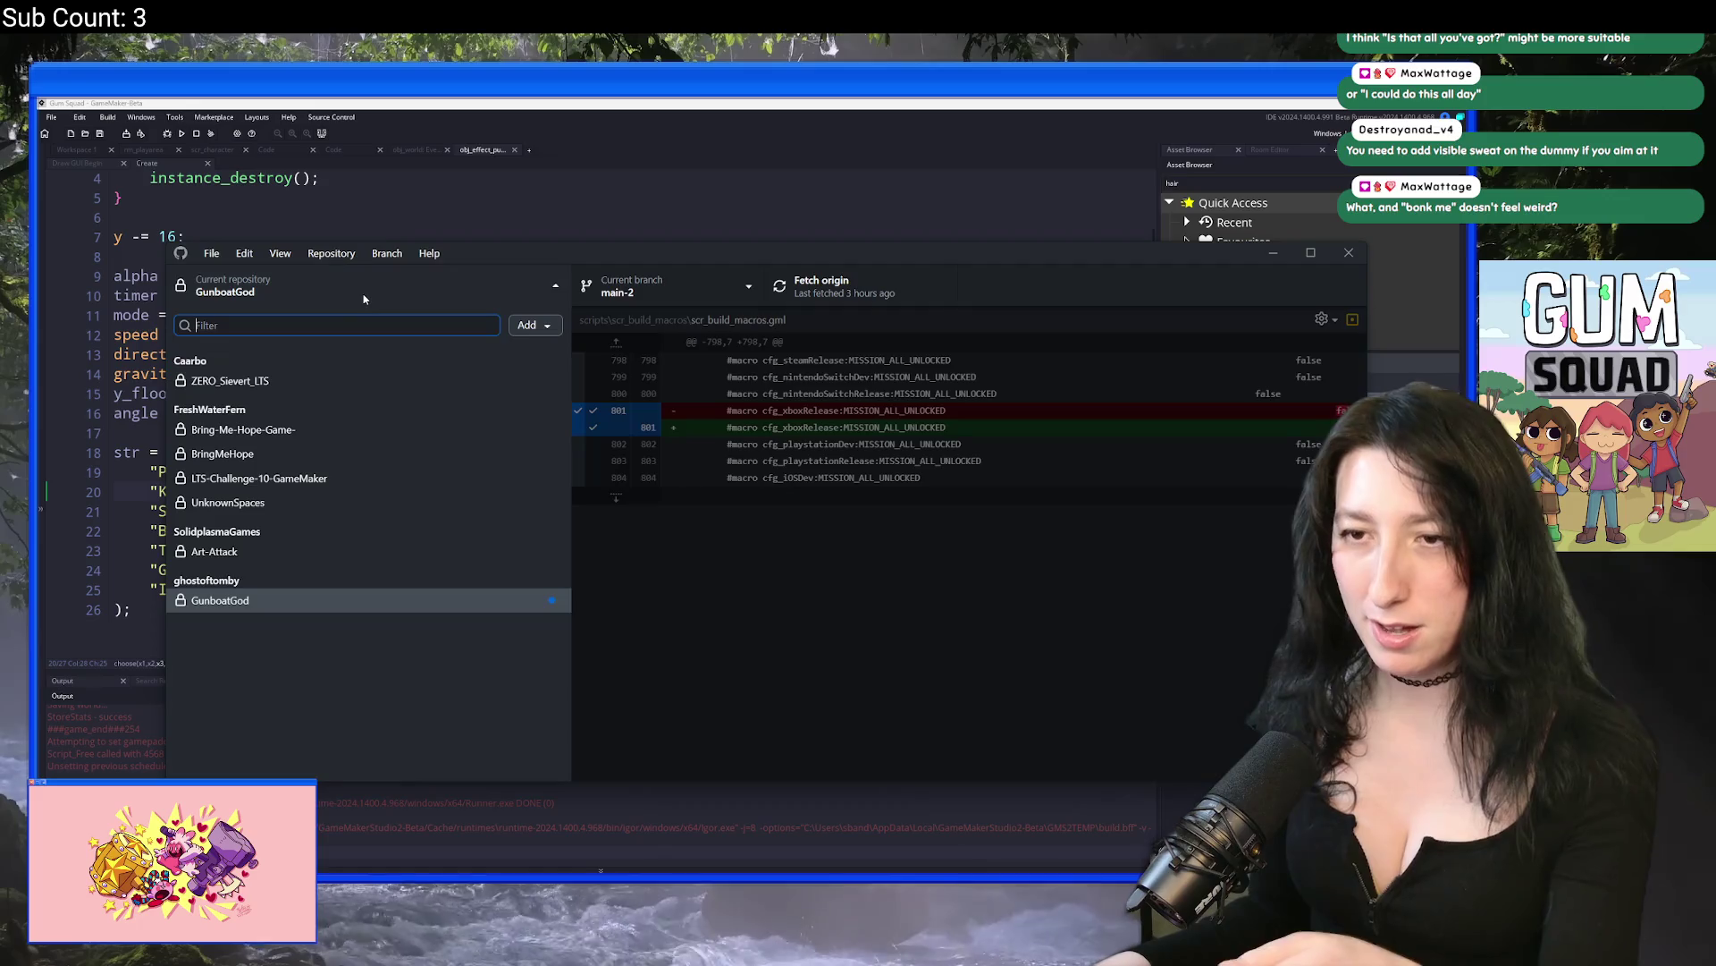
{"action": "left_click", "coordinate": [269, 503]}
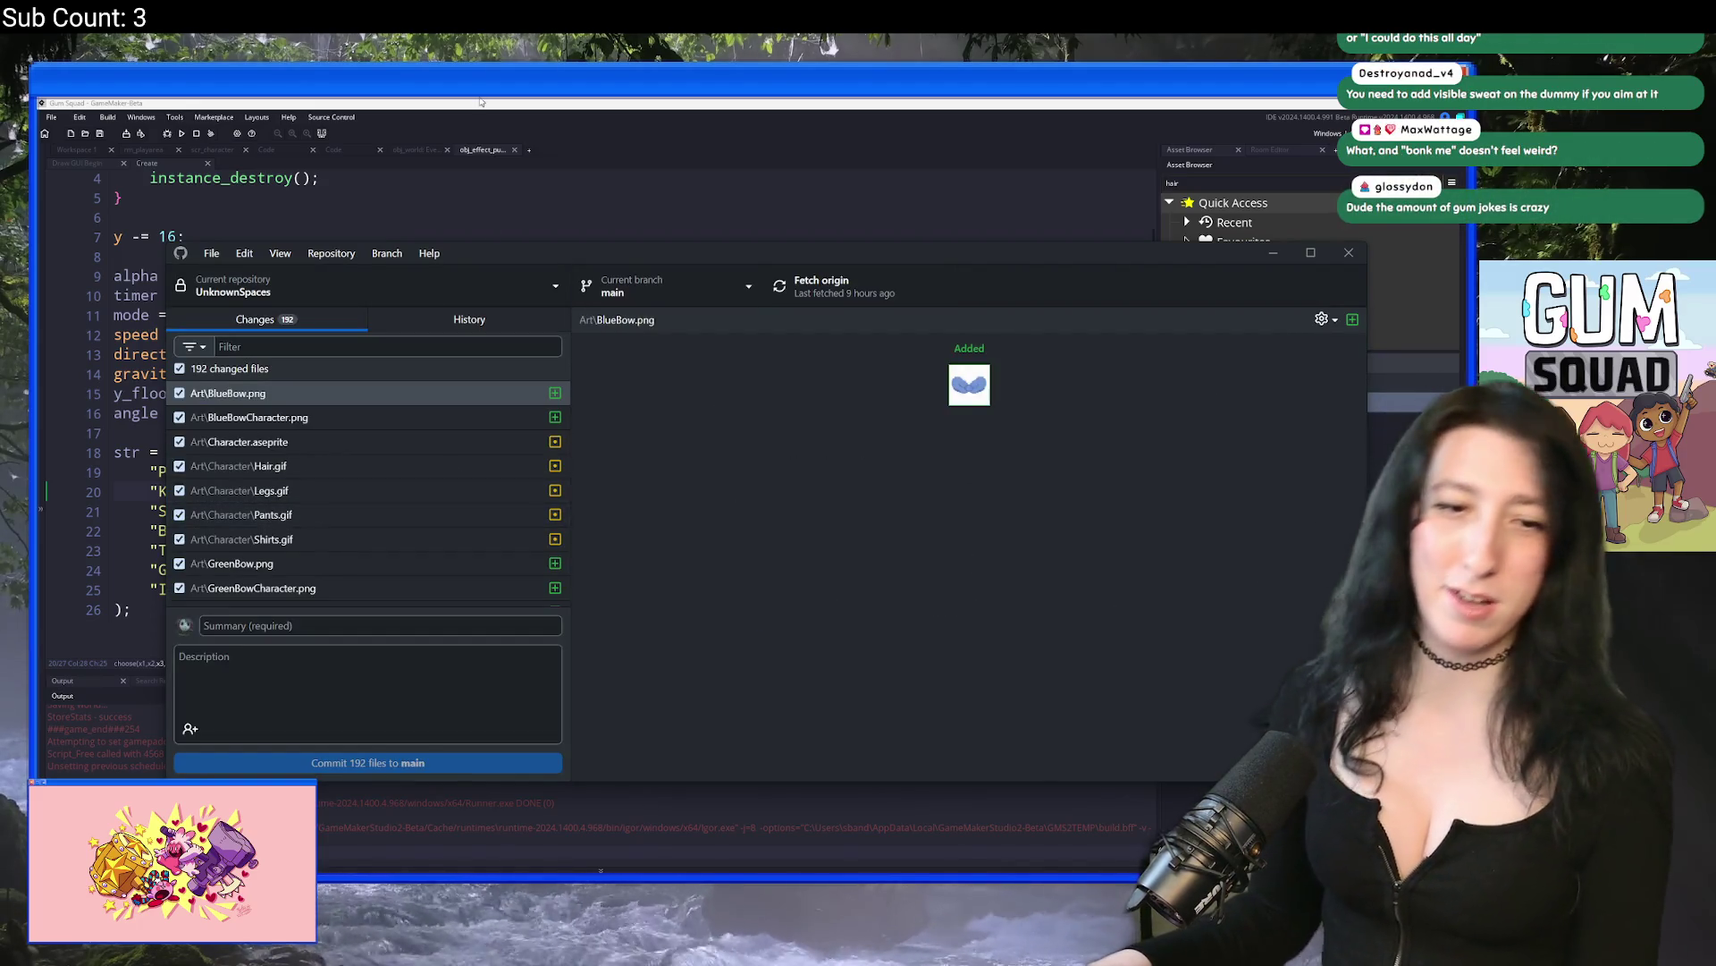
{"action": "left_click", "coordinate": [389, 417]}
{"action": "scroll", "coordinate": [356, 479], "scroll_direction": "down", "scroll_amount": 2}
{"action": "scroll", "coordinate": [356, 479], "scroll_direction": "down", "scroll_amount": 2}
{"action": "left_click", "coordinate": [358, 490]}
{"action": "scroll", "coordinate": [410, 454], "scroll_direction": "down", "scroll_amount": 3}
{"action": "scroll", "coordinate": [409, 454], "scroll_direction": "down", "scroll_amount": 5}
{"action": "left_click", "coordinate": [375, 536]}
Step: Commit all 192 files to main as "Omg oops, should've pushed sooner"
{"action": "left_click", "coordinate": [414, 624]}
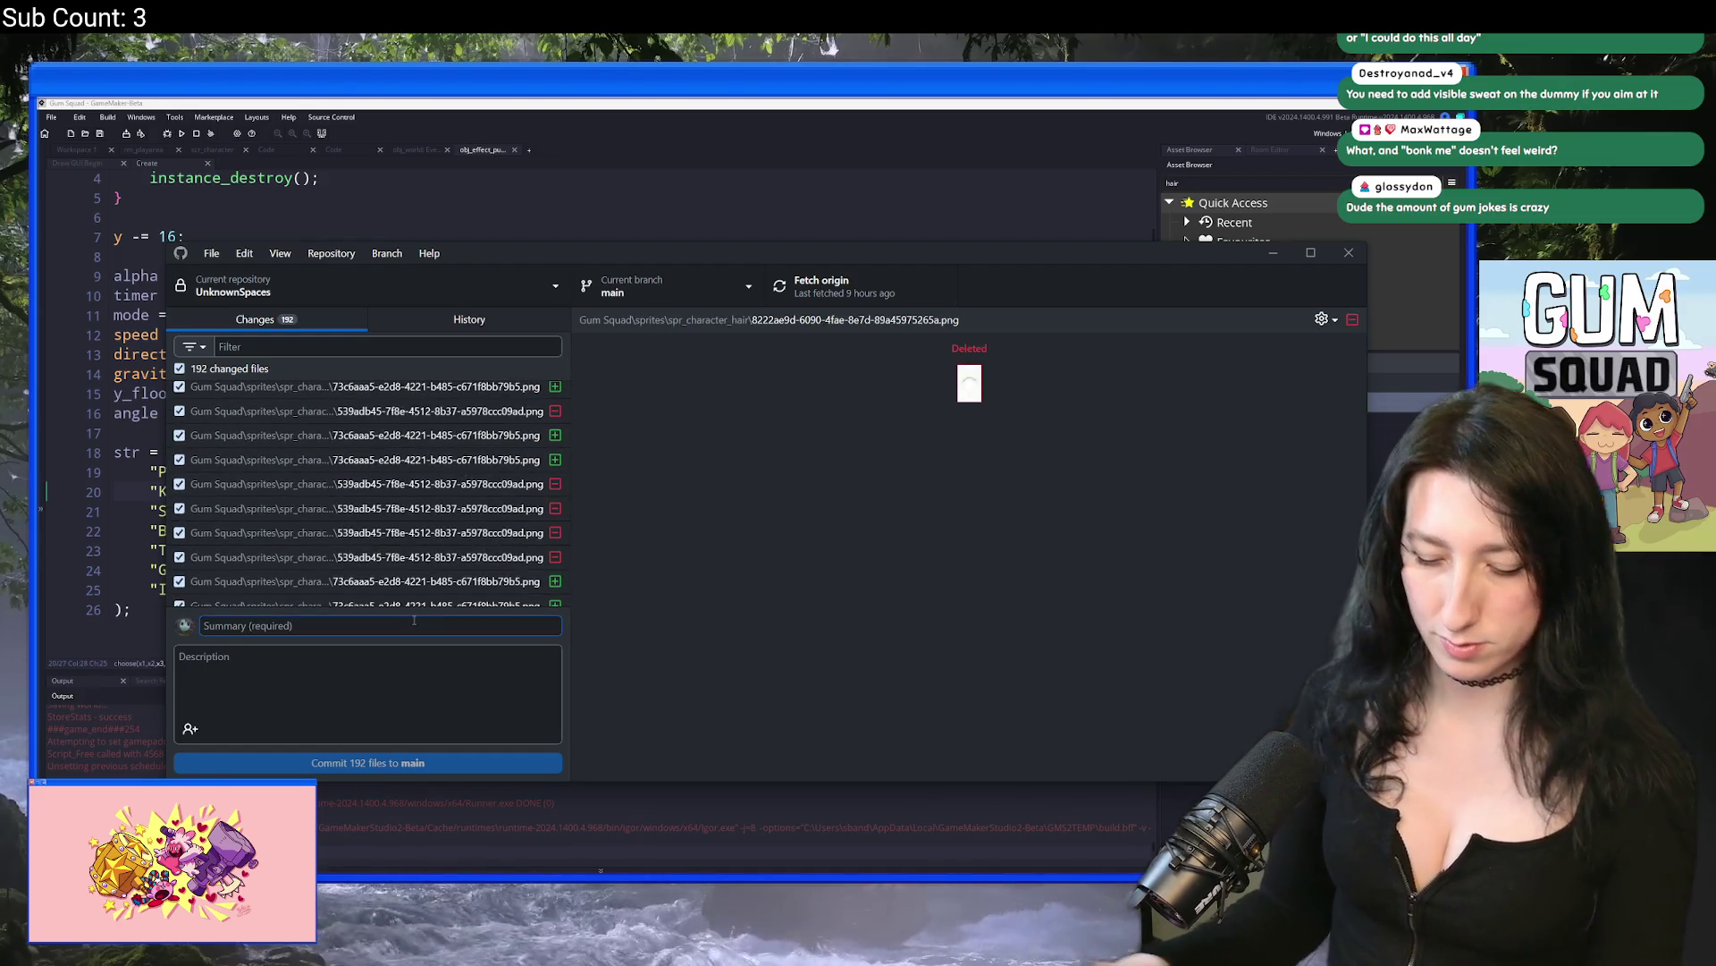
{"action": "type", "text": "Du"}
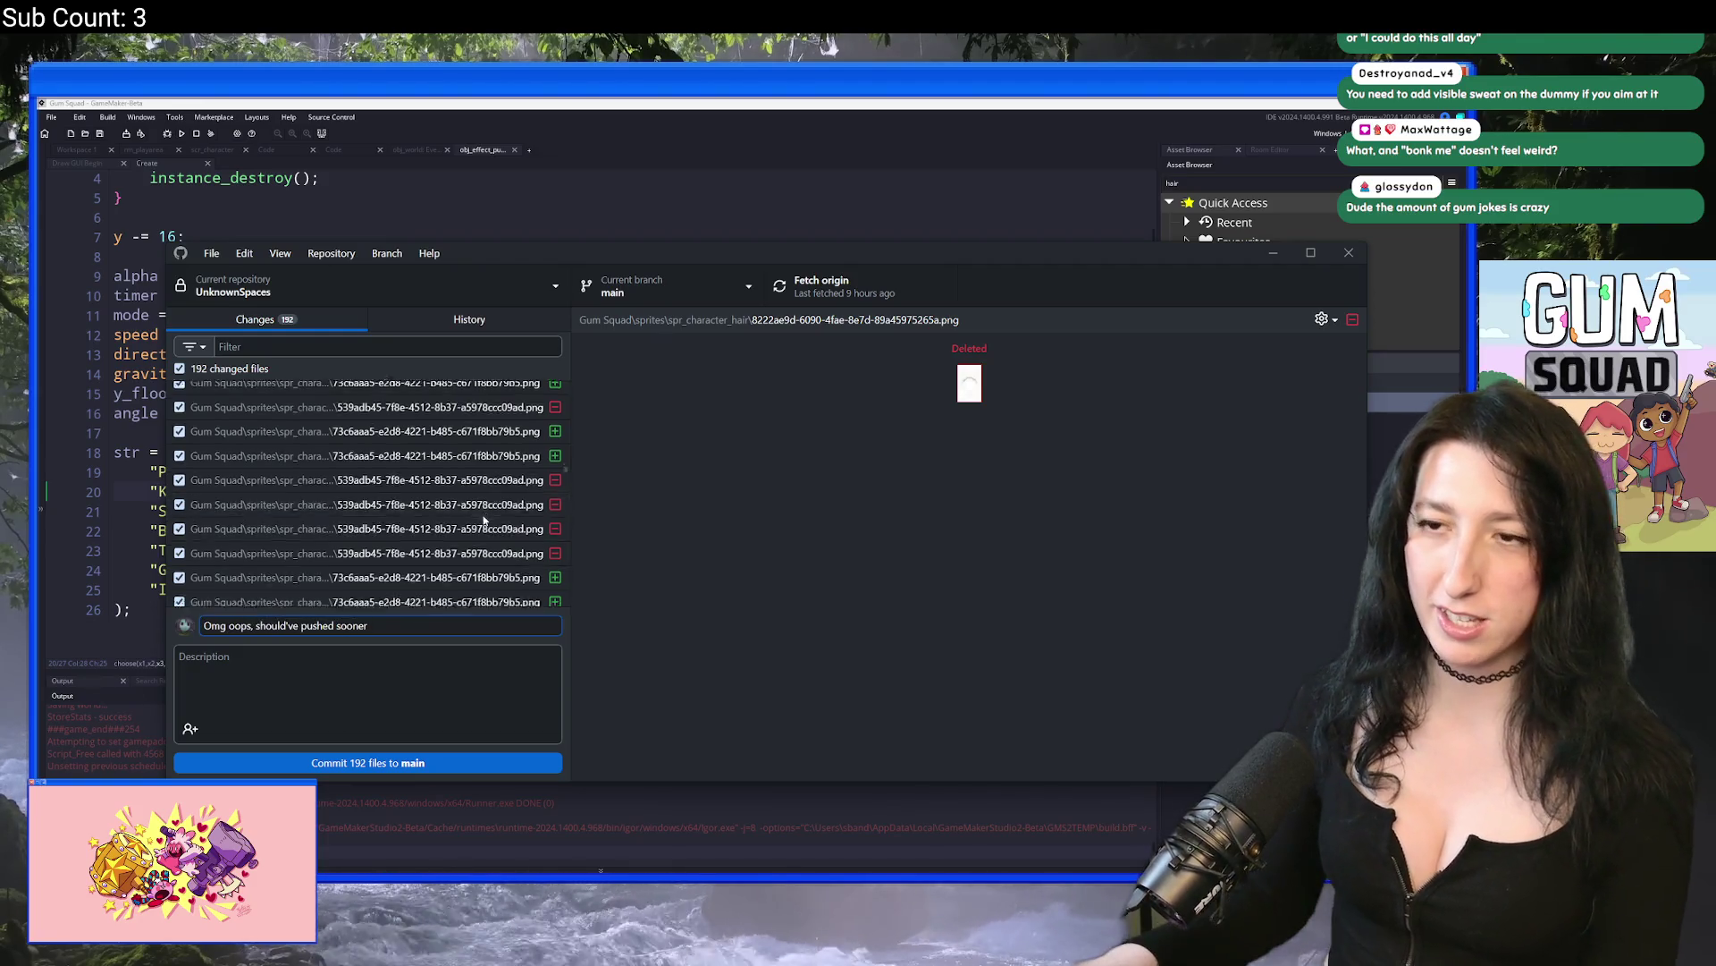
{"action": "key", "text": "ctrl+Return"}
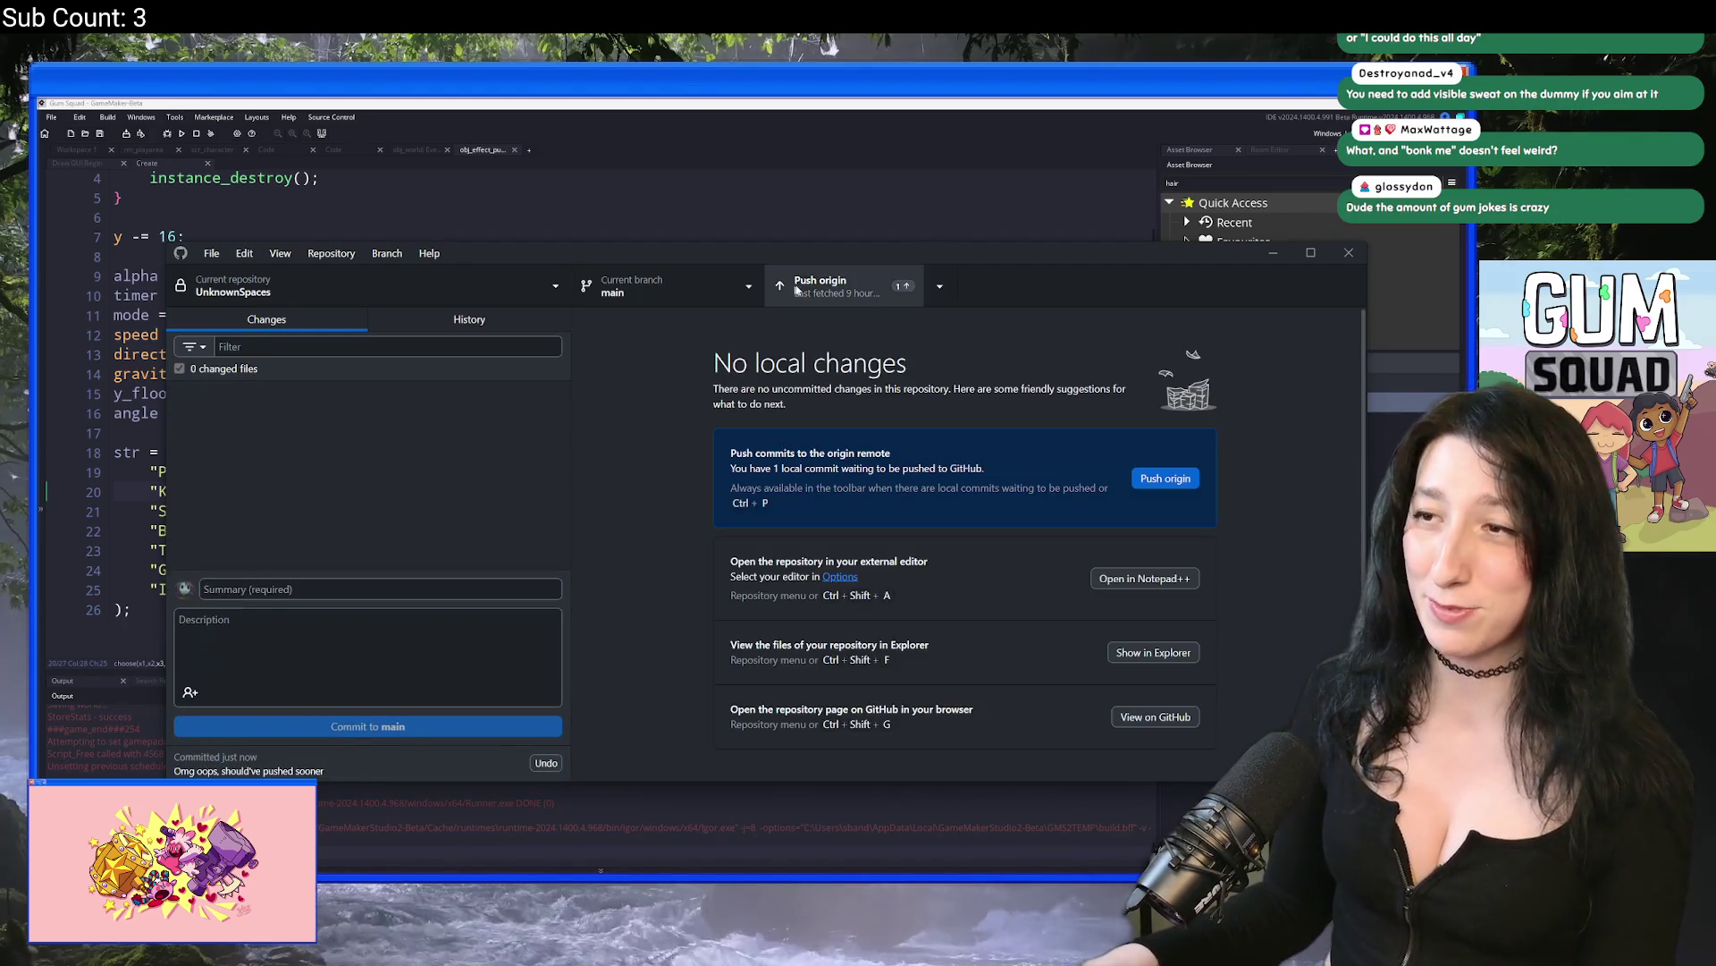
Step: Return to GameMaker, select the Instances layer and pan to the container yard
{"action": "left_click", "coordinate": [172, 164]}
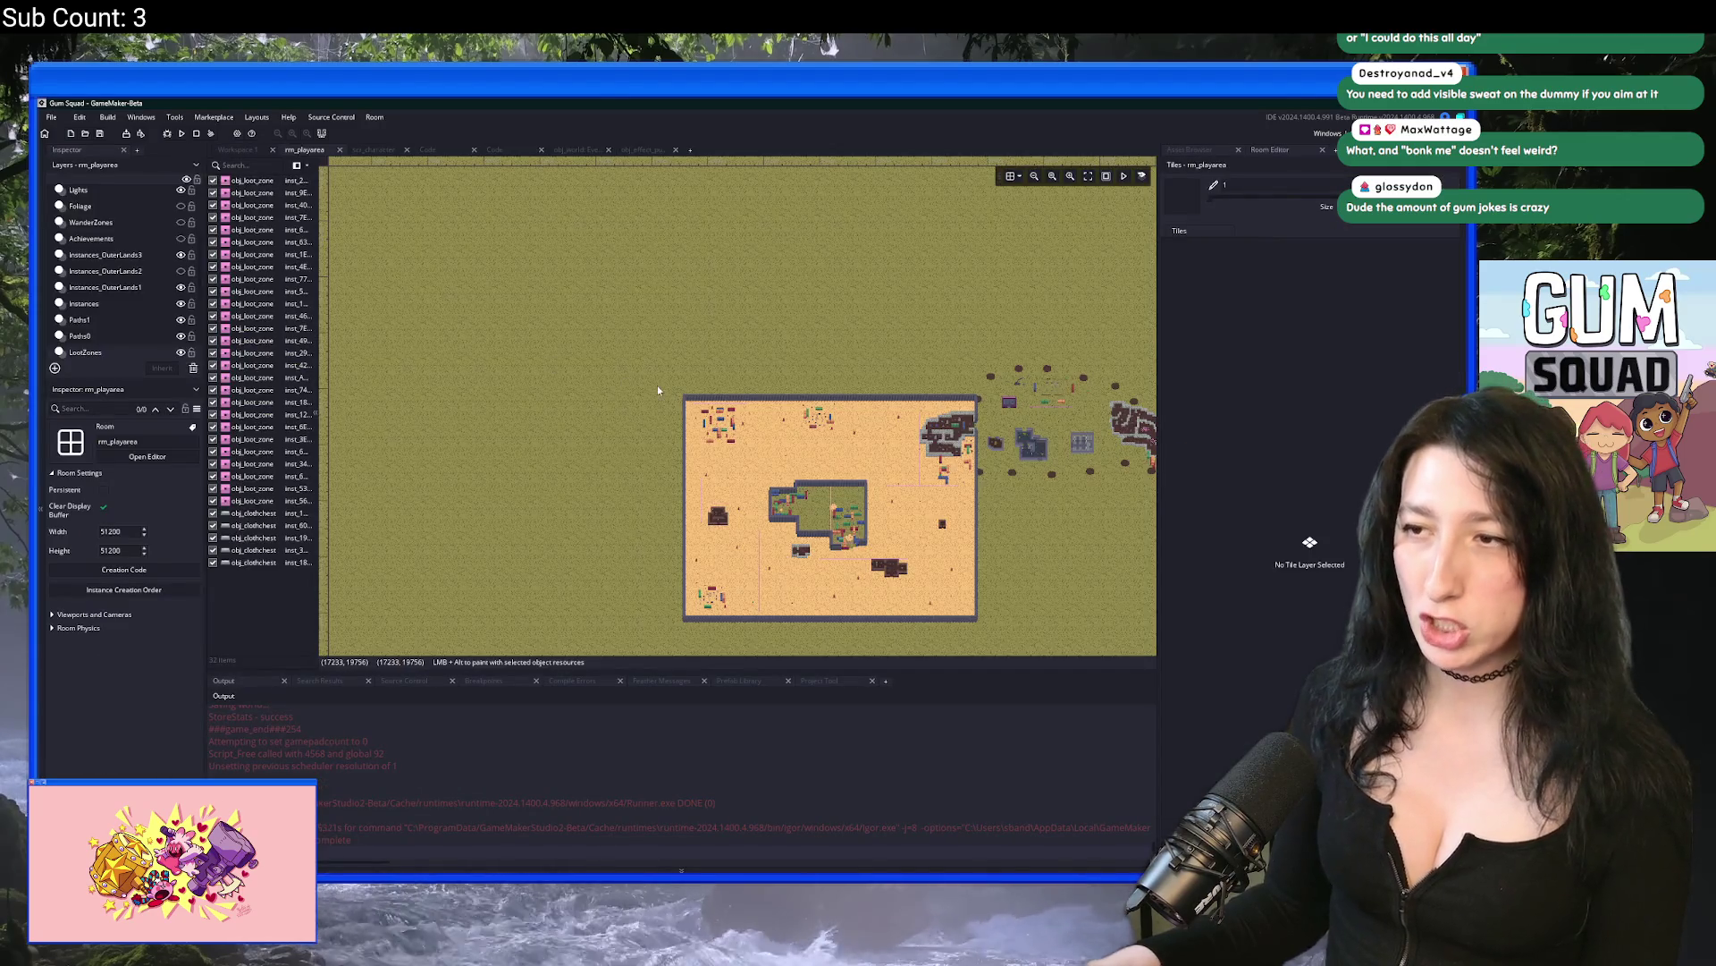
{"action": "scroll", "coordinate": [657, 390], "scroll_direction": "up", "scroll_amount": 5}
{"action": "left_click", "coordinate": [104, 307]}
{"action": "mouse_move", "coordinate": [572, 298]}
{"action": "left_mouse_down"}
{"action": "mouse_move", "coordinate": [796, 389]}
{"action": "mouse_move", "coordinate": [869, 460]}
{"action": "left_mouse_up"}
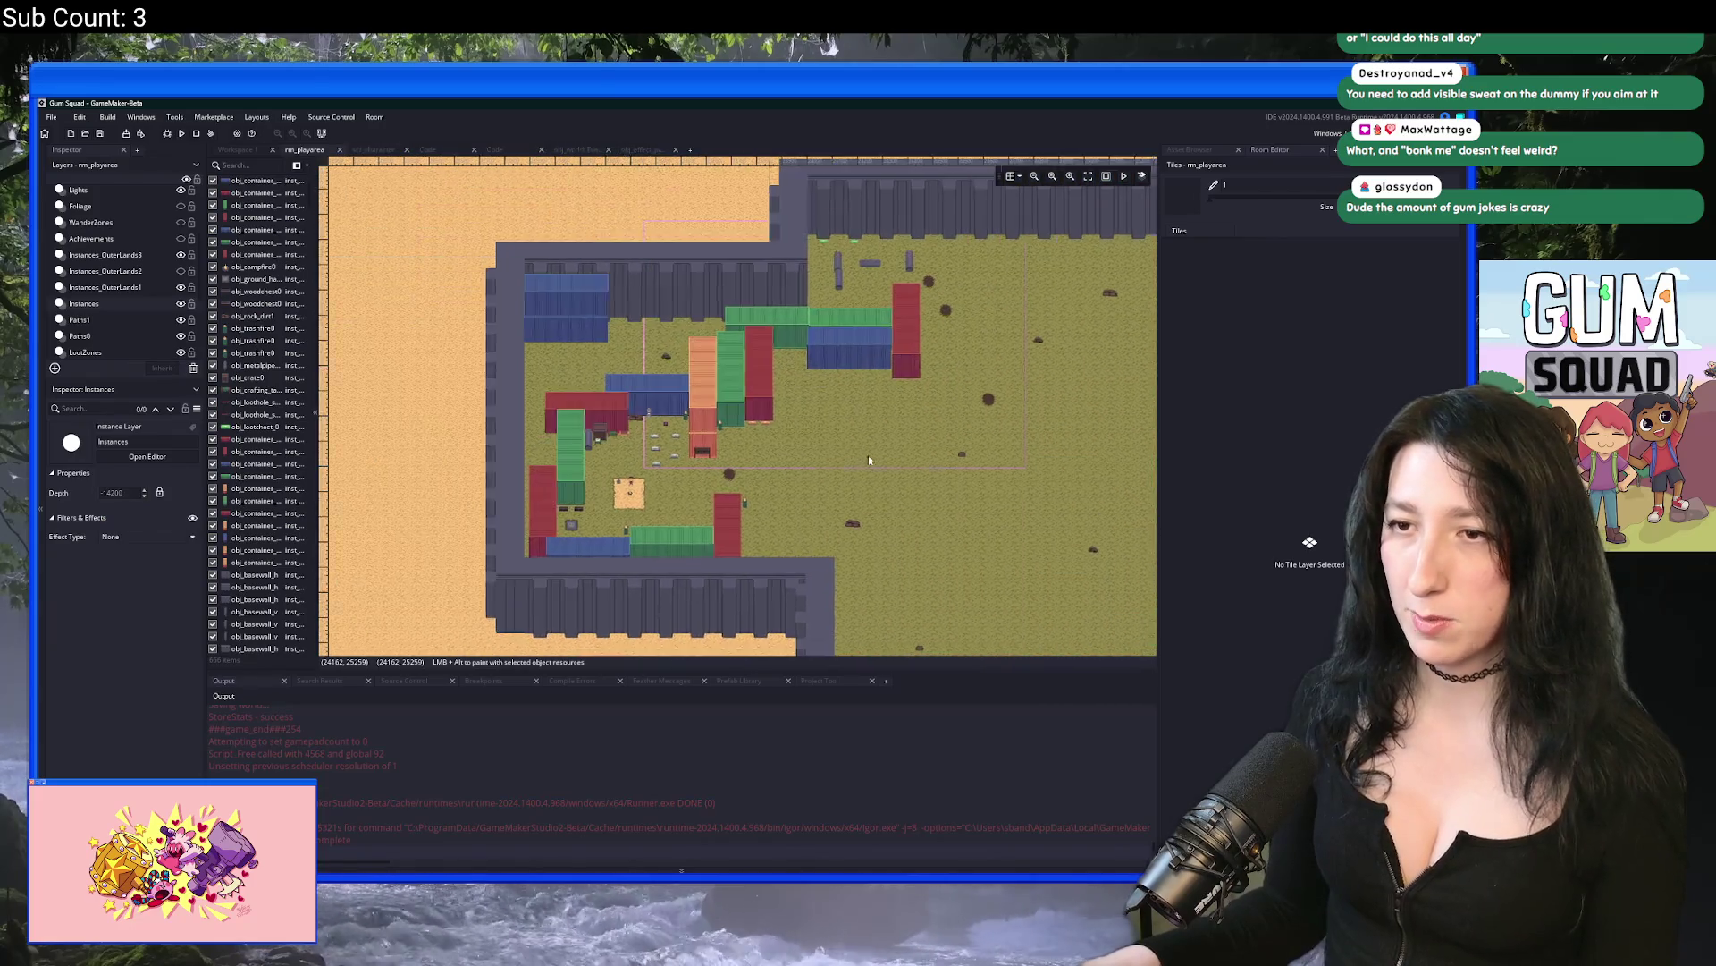
{"action": "scroll", "coordinate": [869, 460], "scroll_direction": "up", "scroll_amount": 4}
Step: Browse the Instances_OuterLands3, Instances_OuterLands1, Navigation and LootZones layers
{"action": "left_click", "coordinate": [783, 482]}
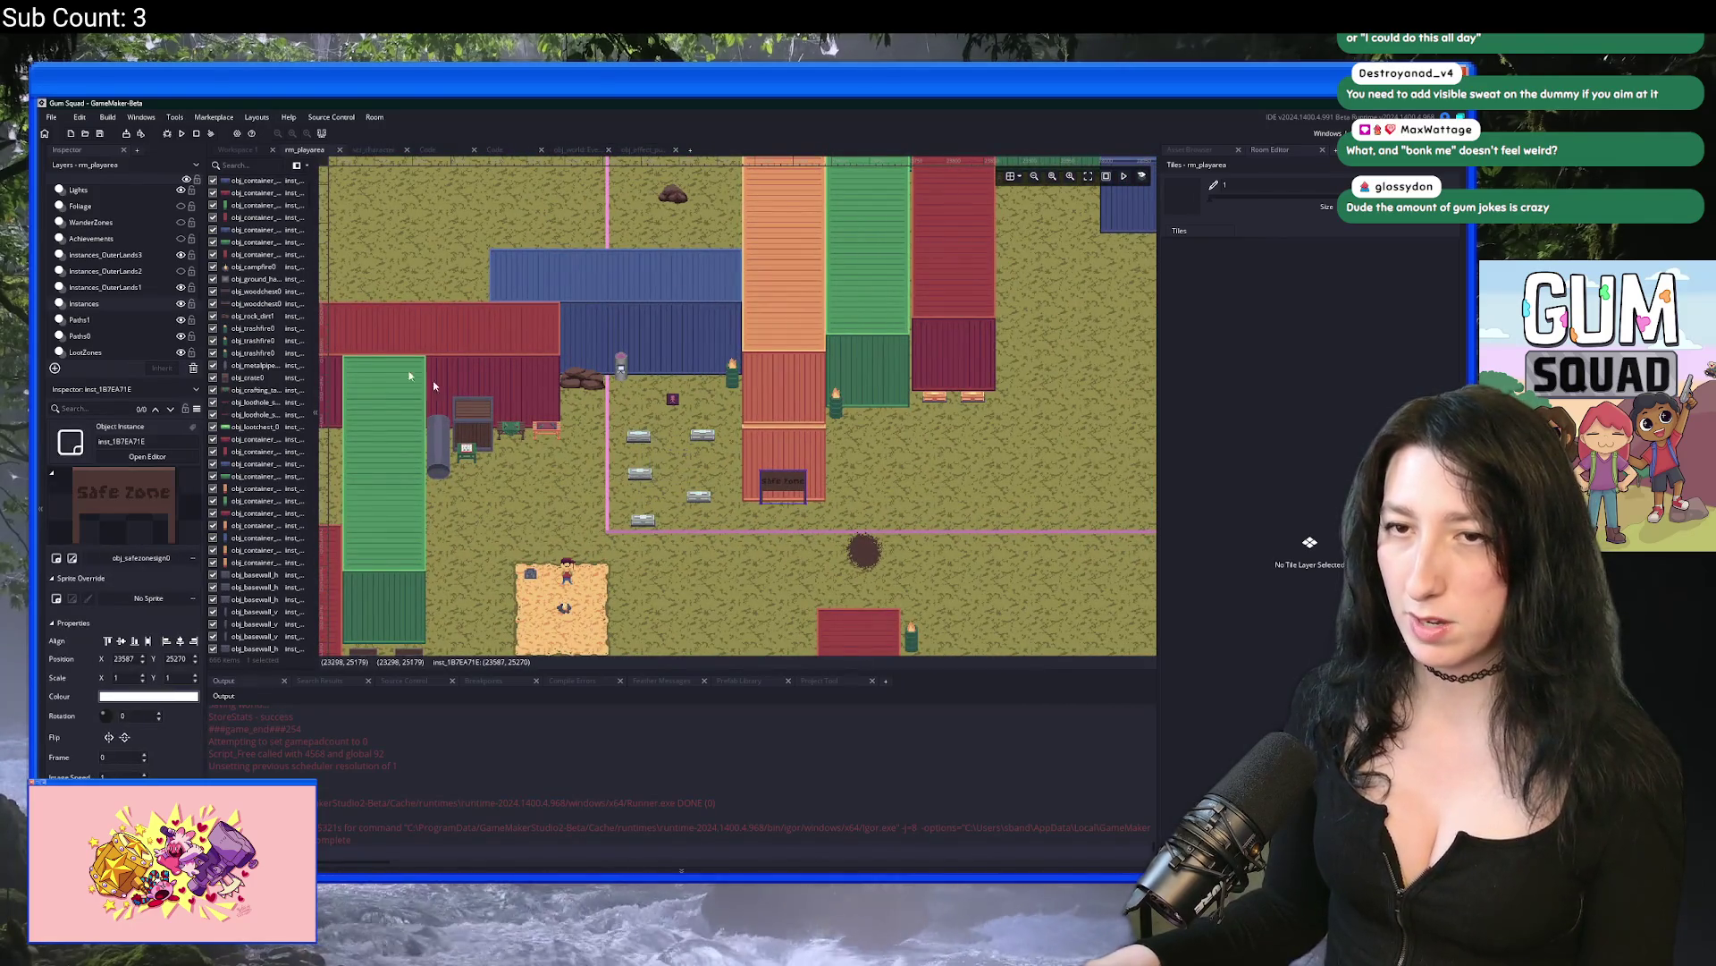
{"action": "left_click", "coordinate": [104, 255]}
{"action": "scroll", "coordinate": [596, 407], "scroll_direction": "up", "scroll_amount": 1}
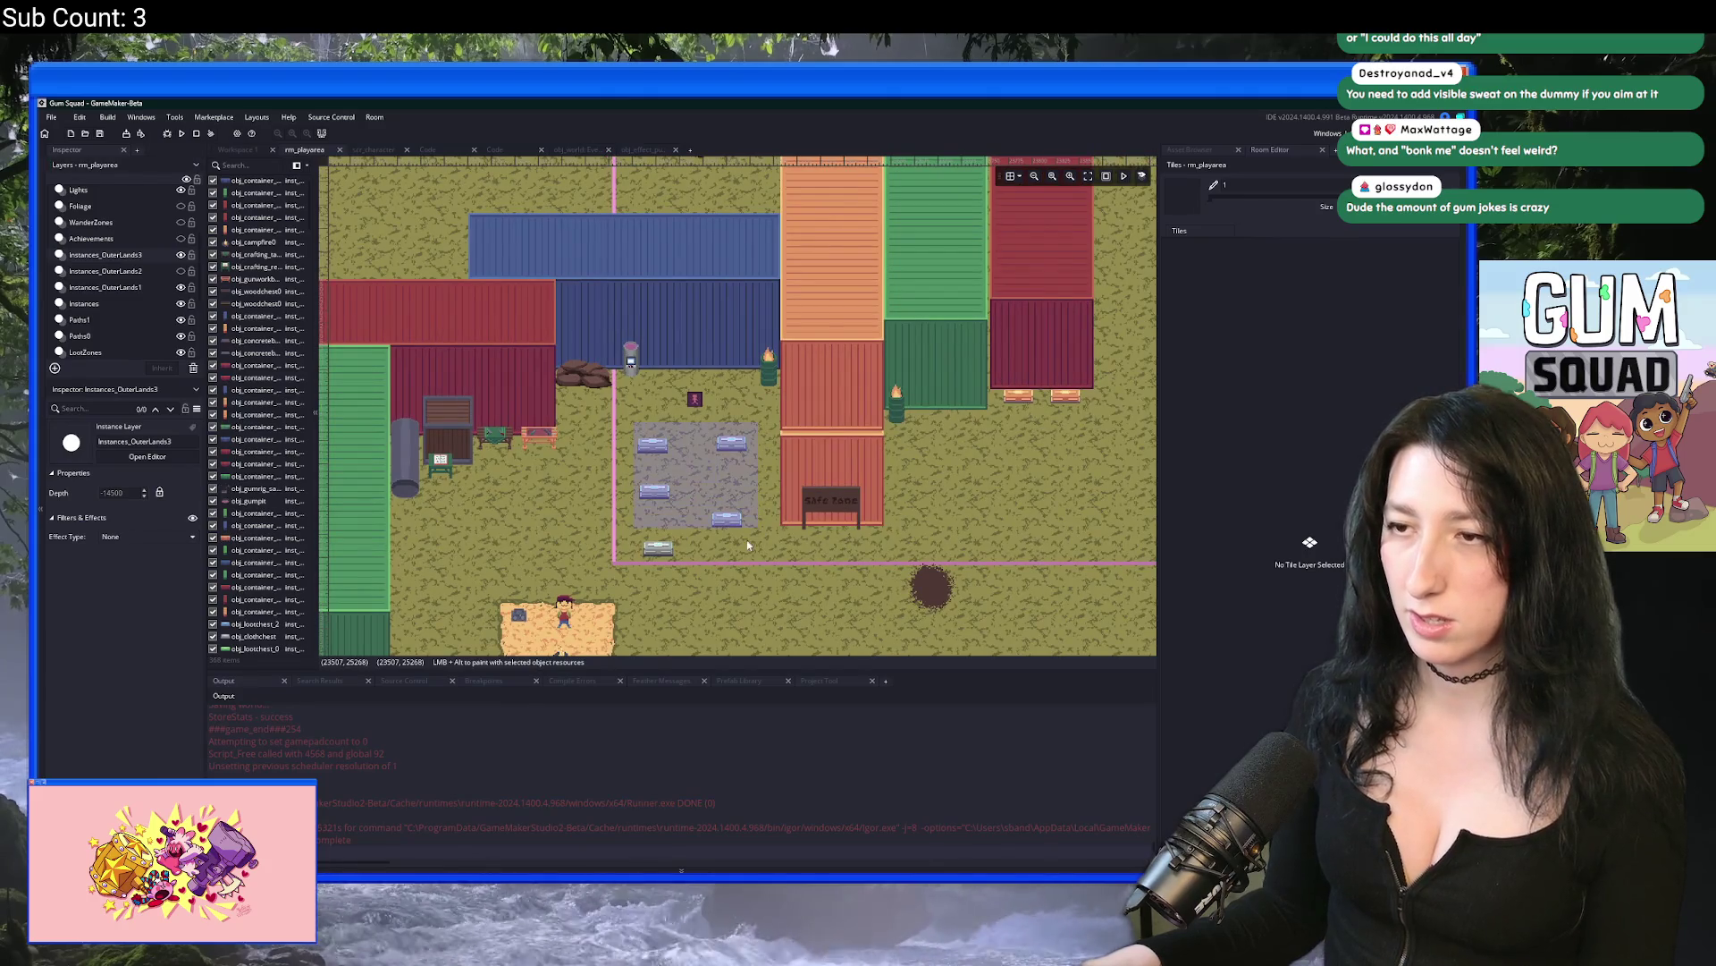
{"action": "scroll", "coordinate": [742, 526], "scroll_direction": "up", "scroll_amount": 1}
{"action": "left_click", "coordinate": [138, 287]}
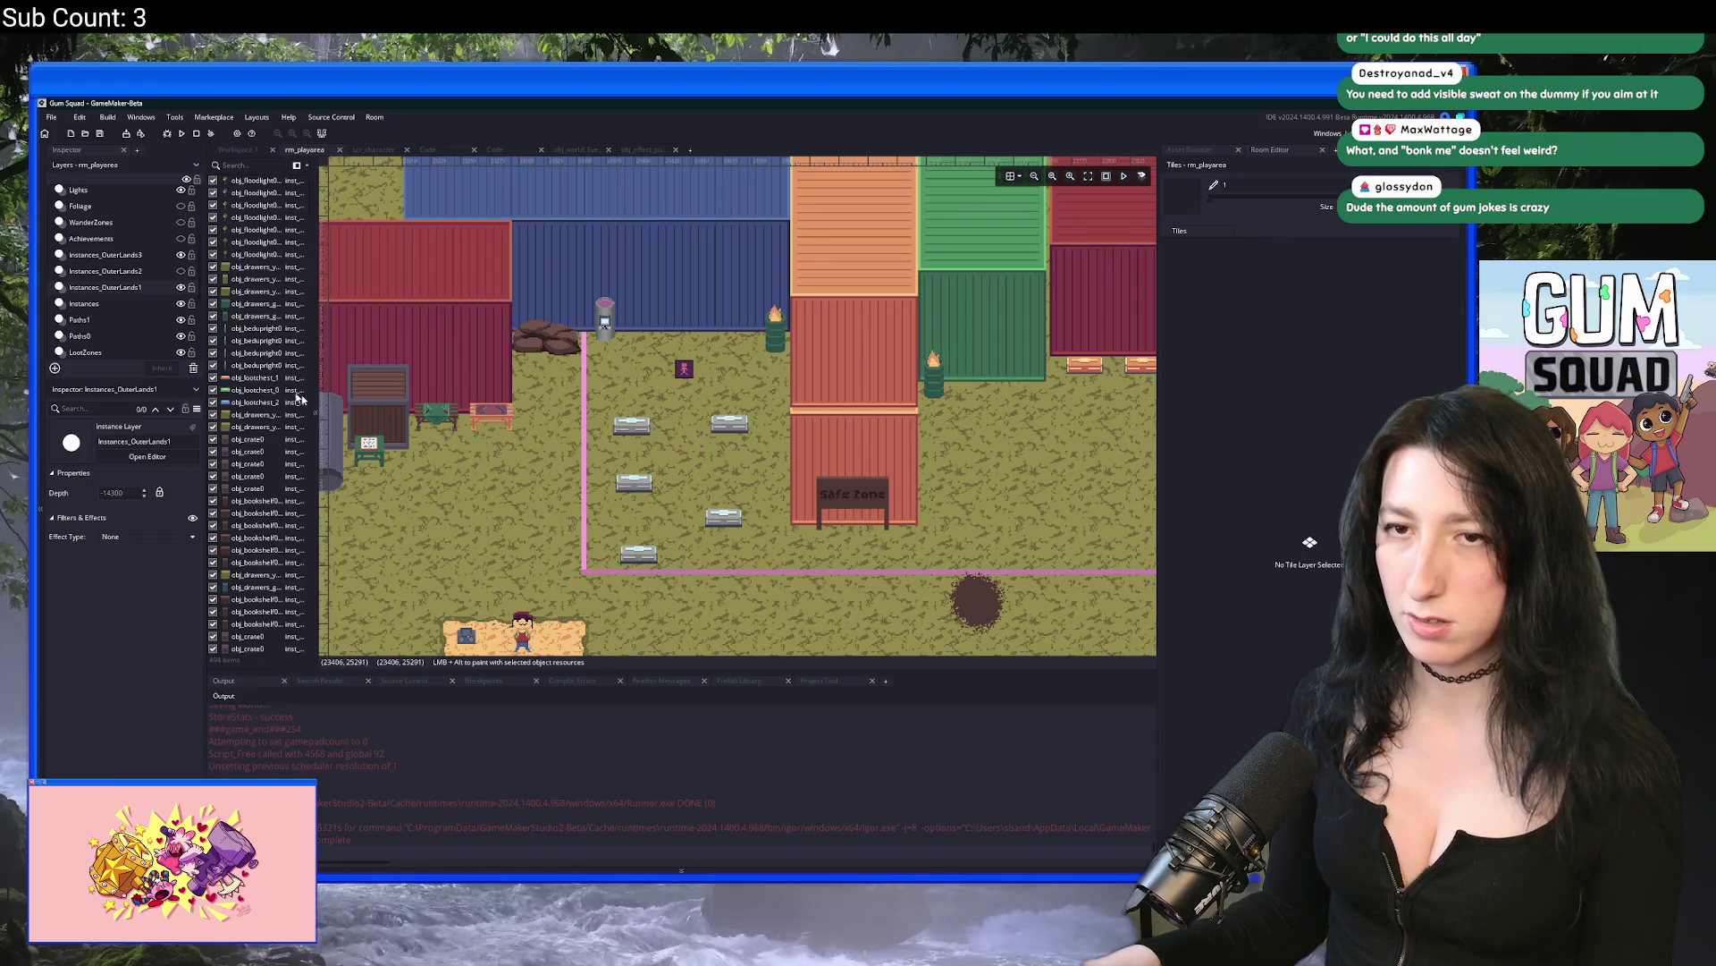
{"action": "scroll", "coordinate": [88, 249], "scroll_direction": "up", "scroll_amount": 2}
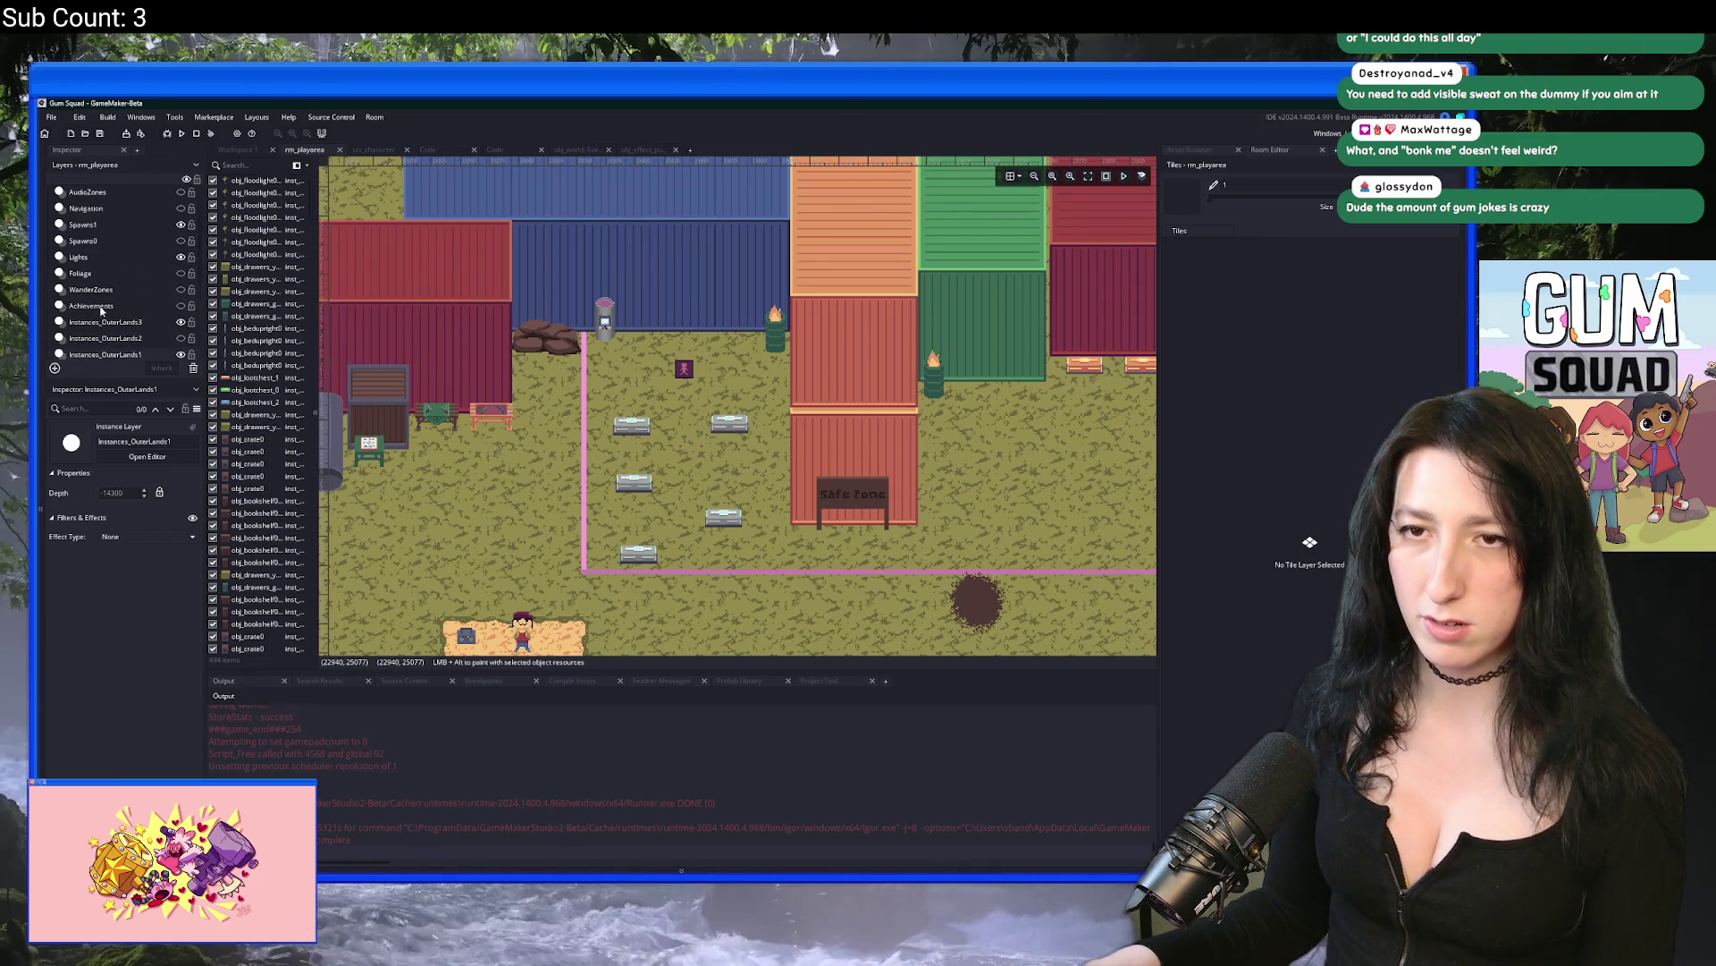
{"action": "left_click", "coordinate": [86, 207]}
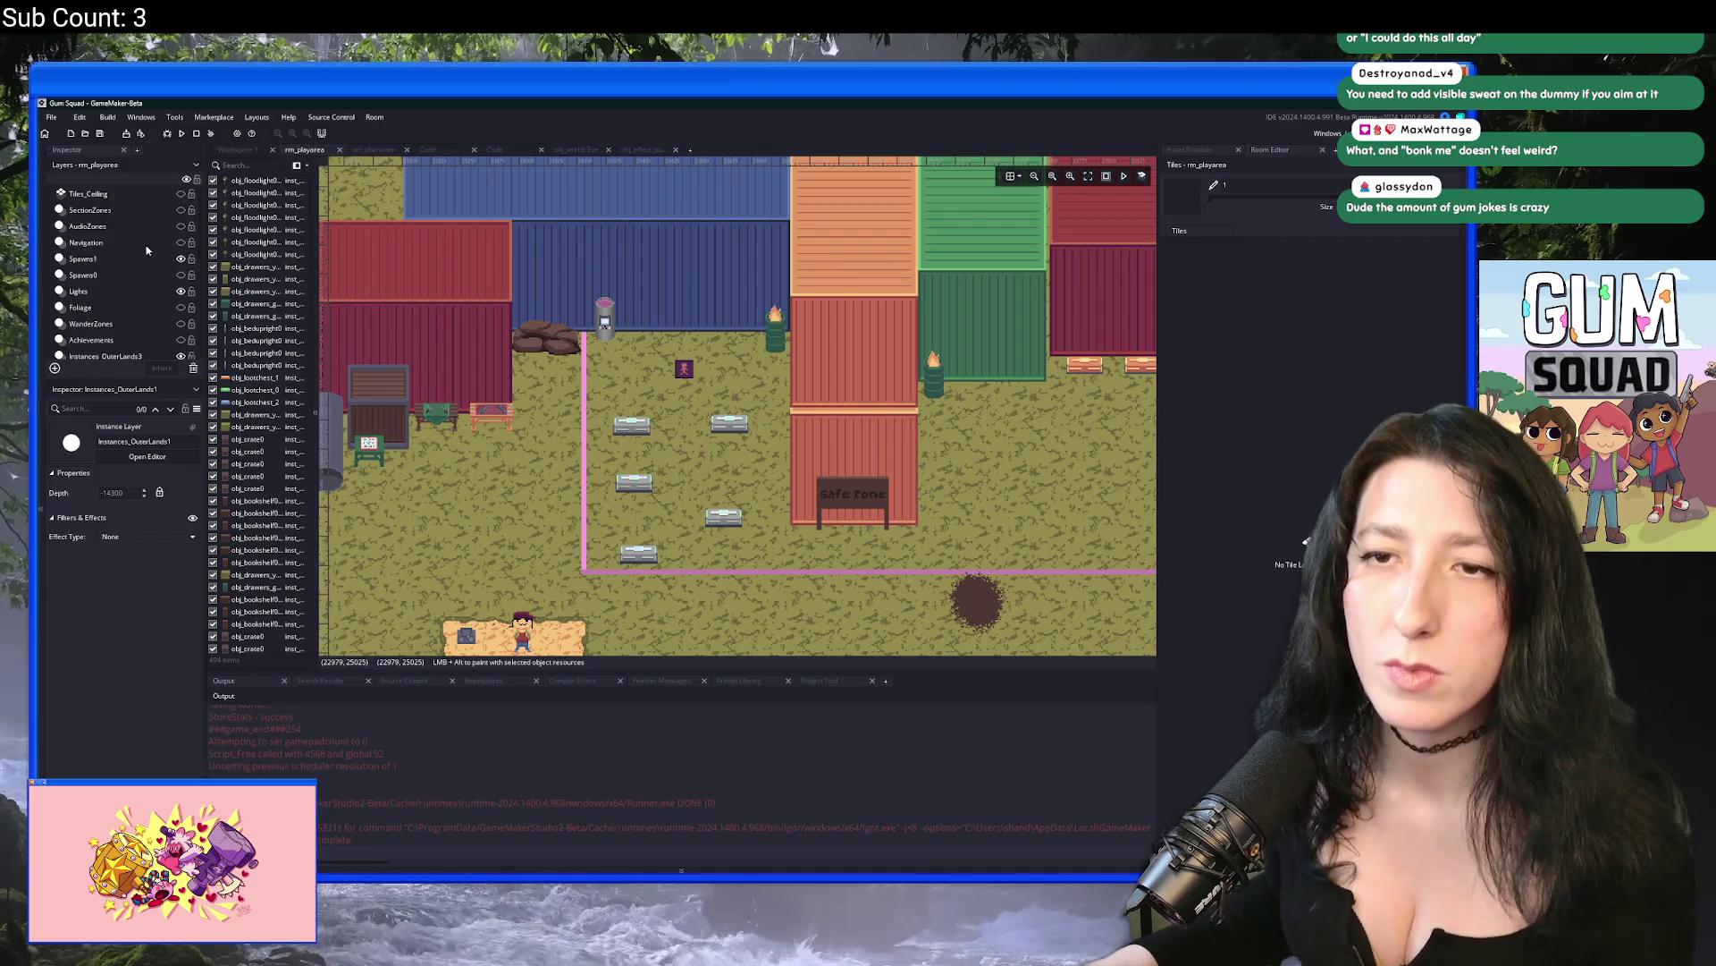
{"action": "scroll", "coordinate": [151, 283], "scroll_direction": "down", "scroll_amount": 3}
{"action": "scroll", "coordinate": [150, 284], "scroll_direction": "down", "scroll_amount": 1}
{"action": "left_click", "coordinate": [99, 297]}
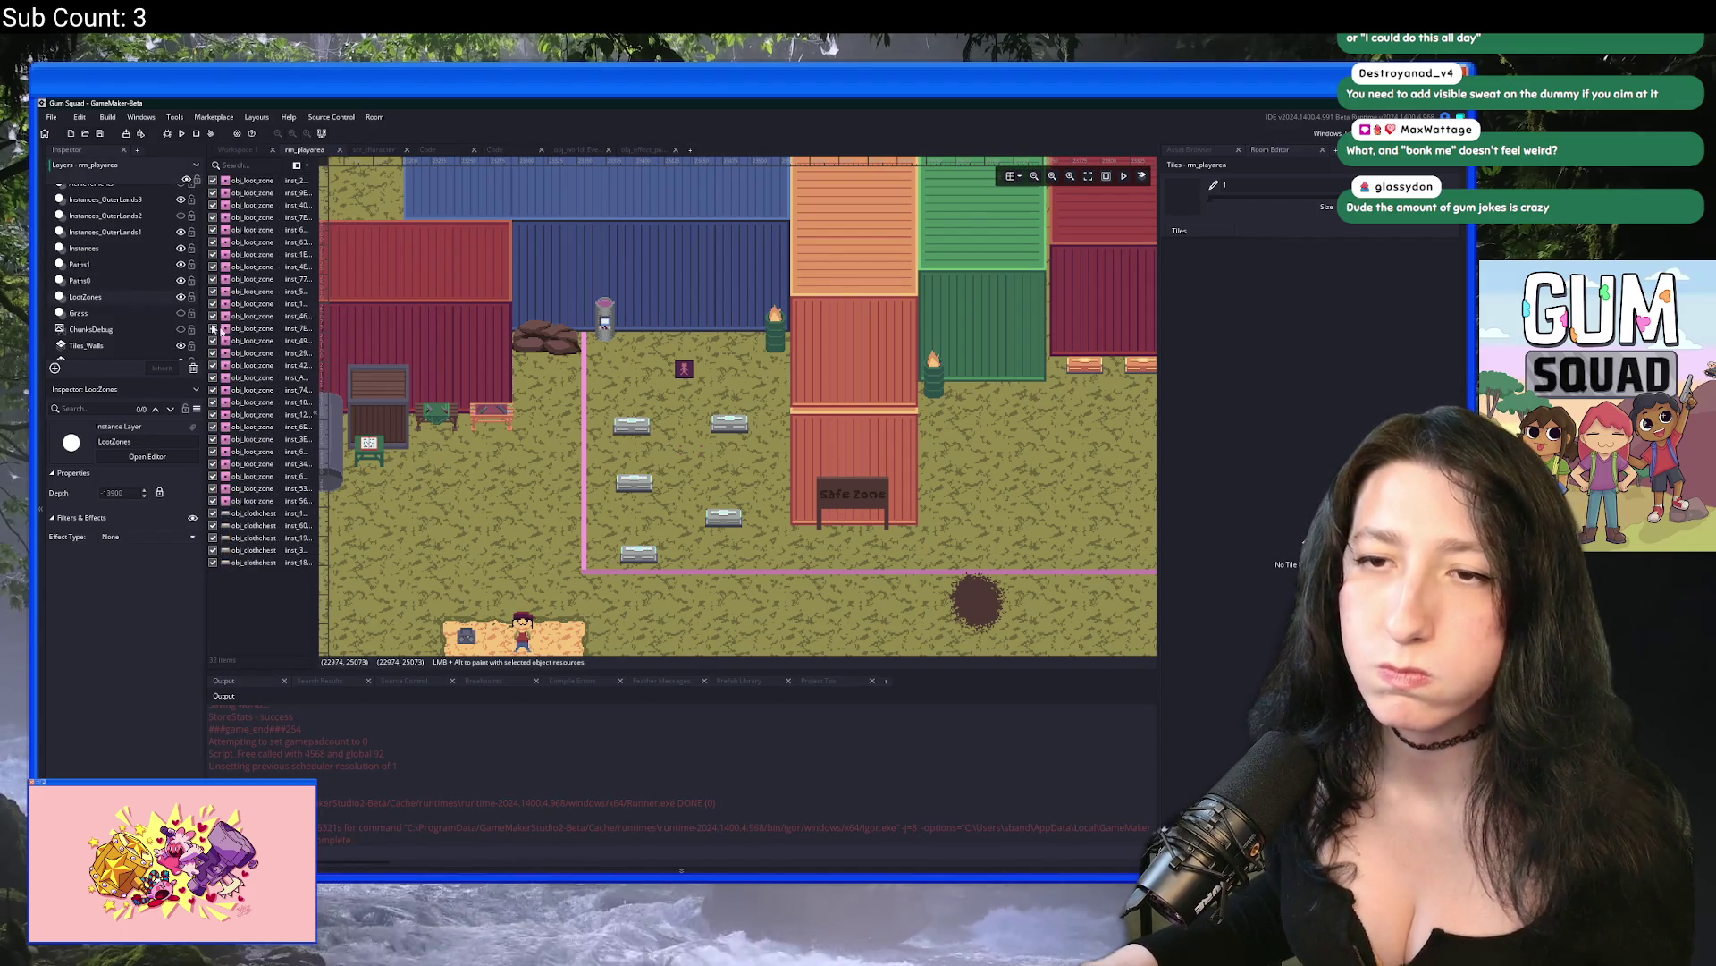
Step: Select the four obj_clothchest instances near the dummy and delete them
{"action": "mouse_move", "coordinate": [616, 407]}
{"action": "left_mouse_down"}
{"action": "mouse_move", "coordinate": [634, 534]}
{"action": "mouse_move", "coordinate": [730, 424]}
{"action": "left_mouse_up"}
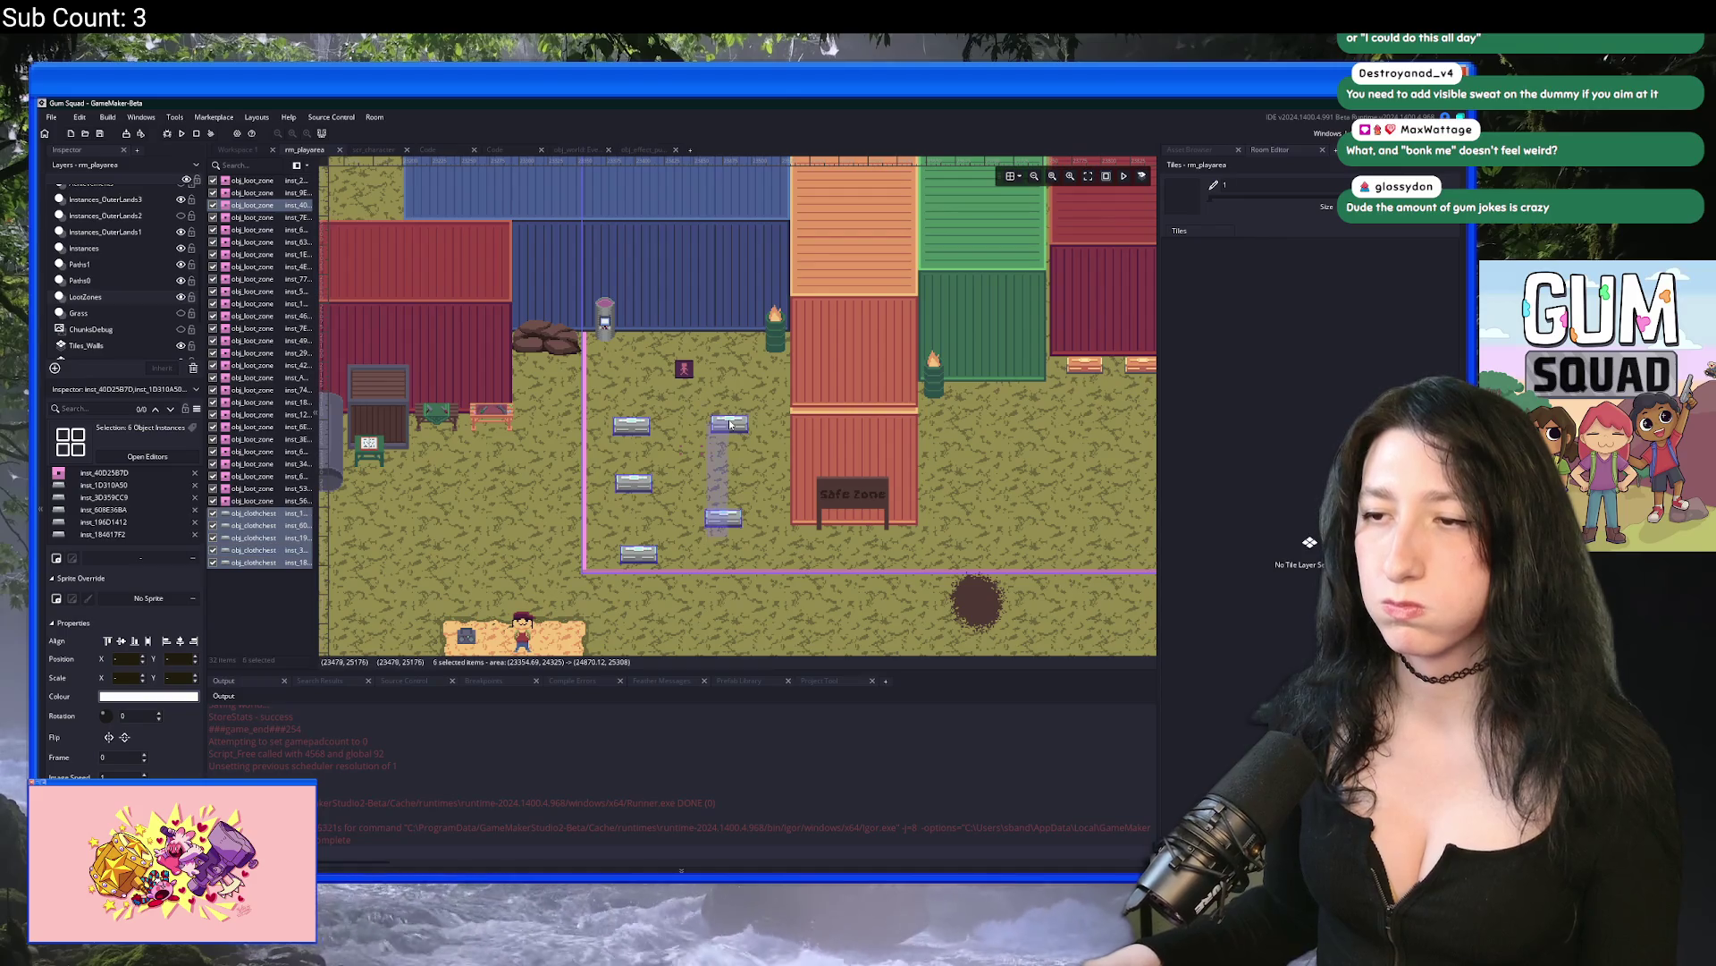
{"action": "left_click", "coordinate": [760, 459]}
{"action": "scroll", "coordinate": [751, 463], "scroll_direction": "down", "scroll_amount": 2}
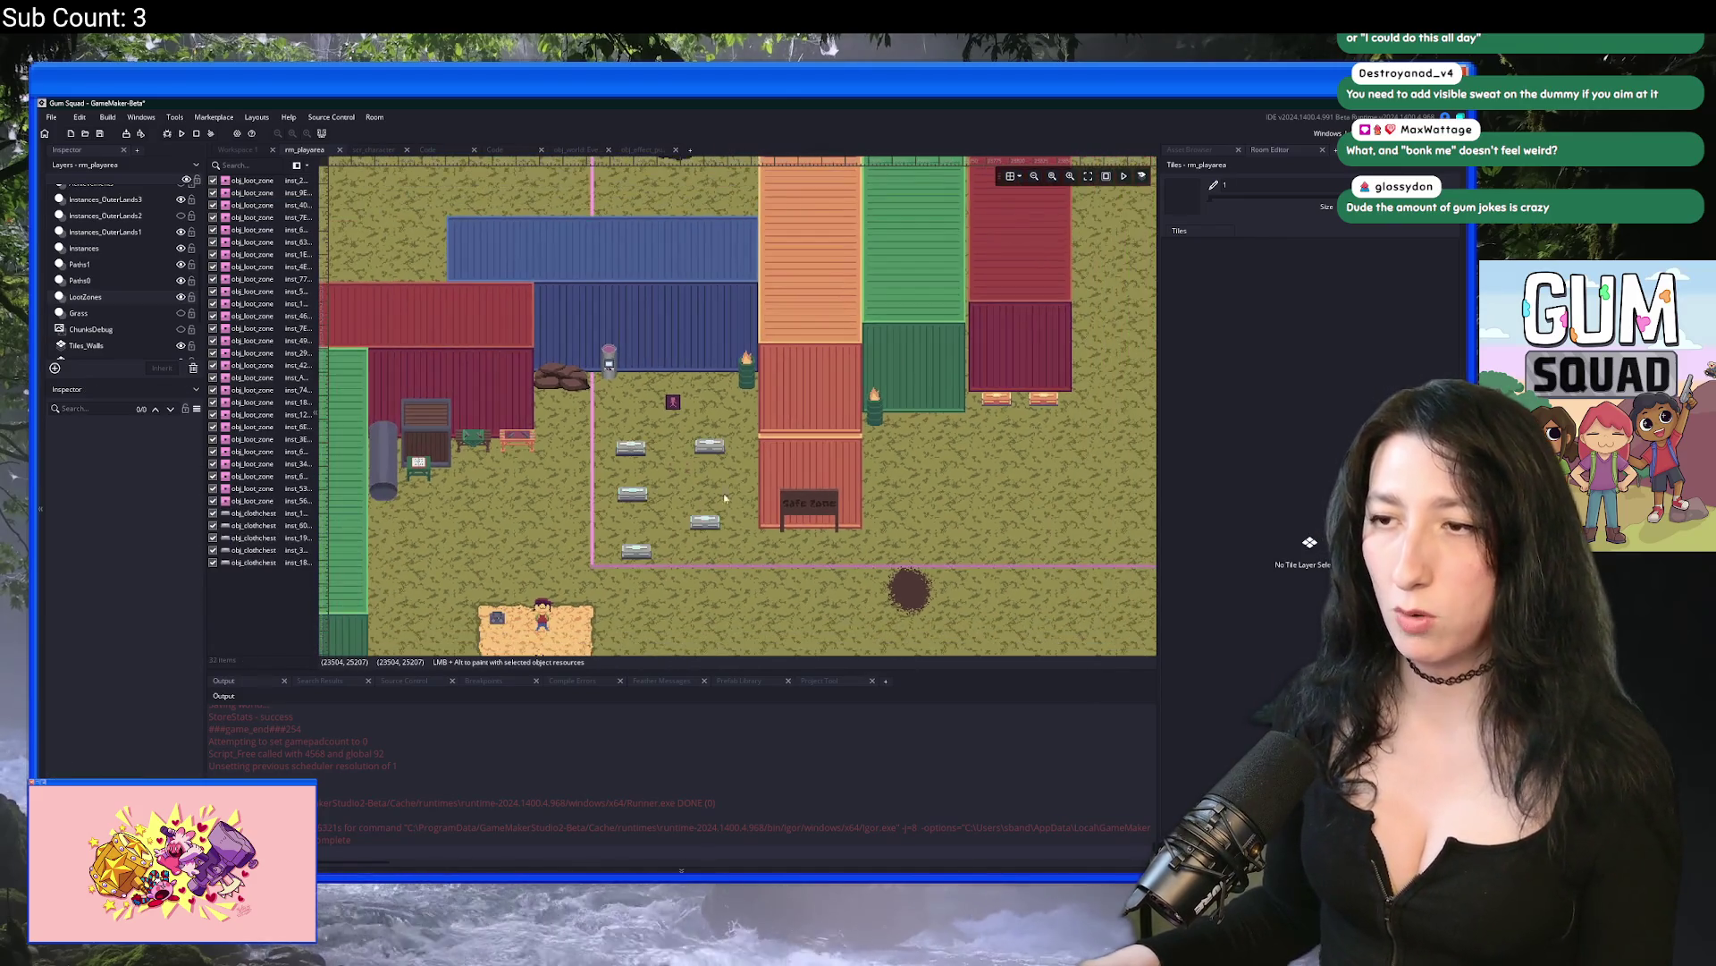
{"action": "left_click", "coordinate": [643, 555]}
{"action": "left_click", "coordinate": [635, 495], "text": "ctrl"}
{"action": "left_click", "coordinate": [633, 447], "text": "ctrl"}
{"action": "left_click", "coordinate": [706, 446], "text": "ctrl"}
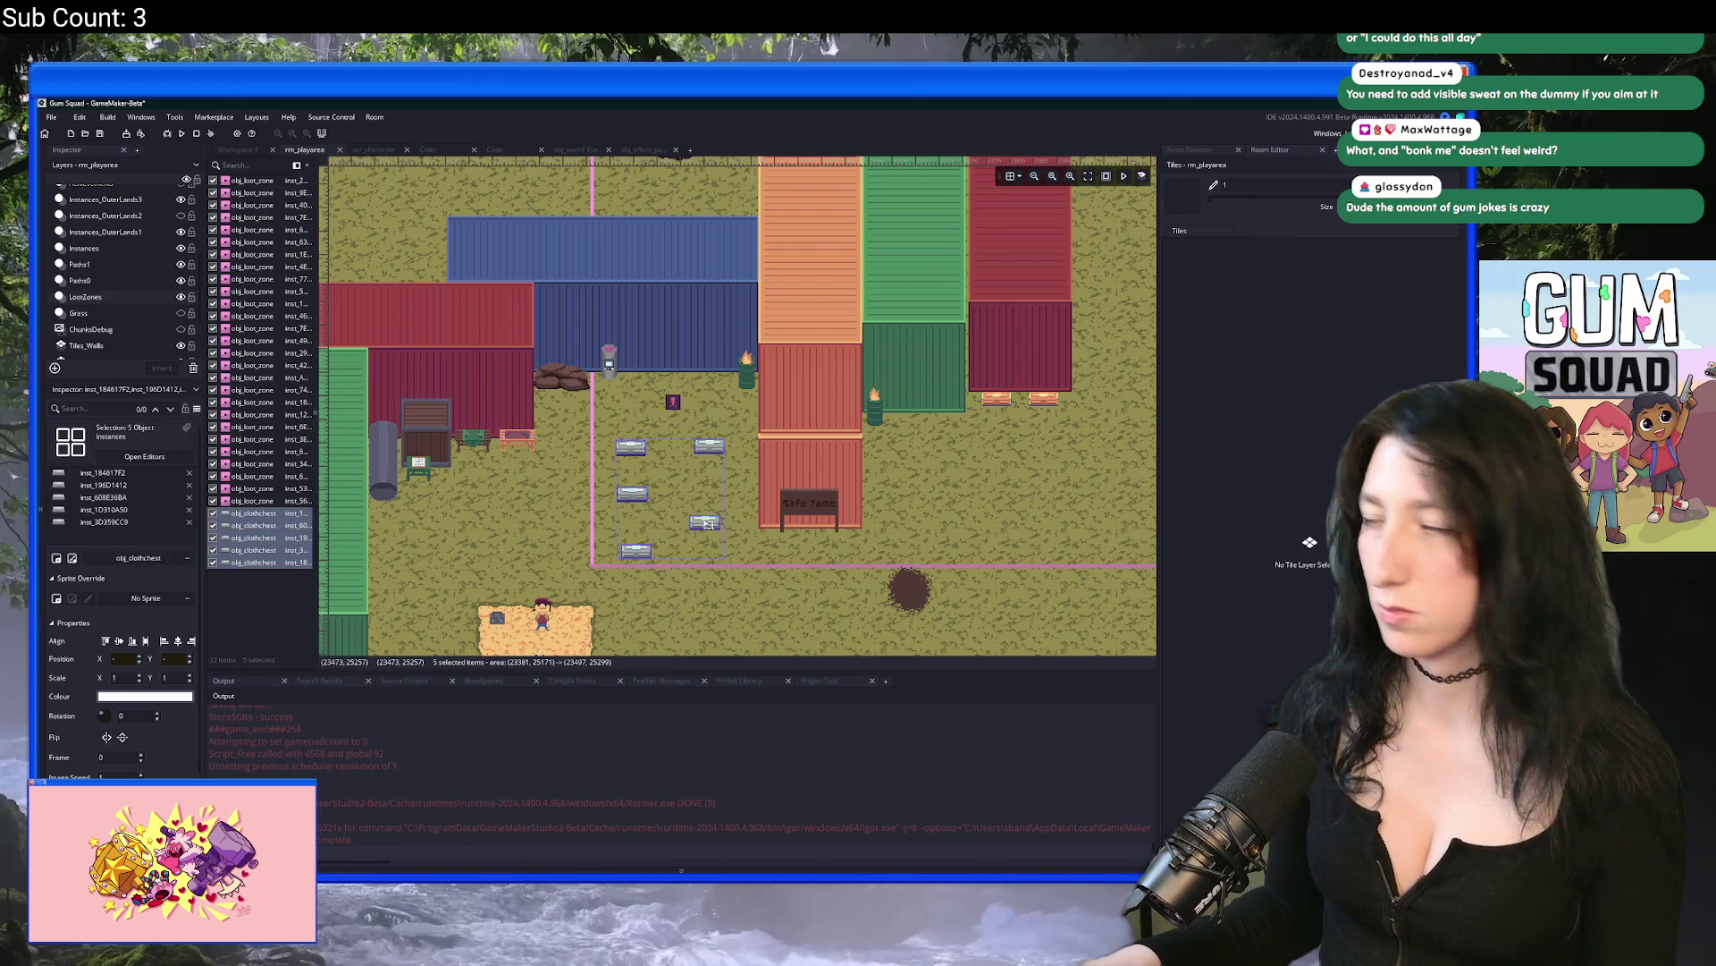
{"action": "key", "text": "Delete"}
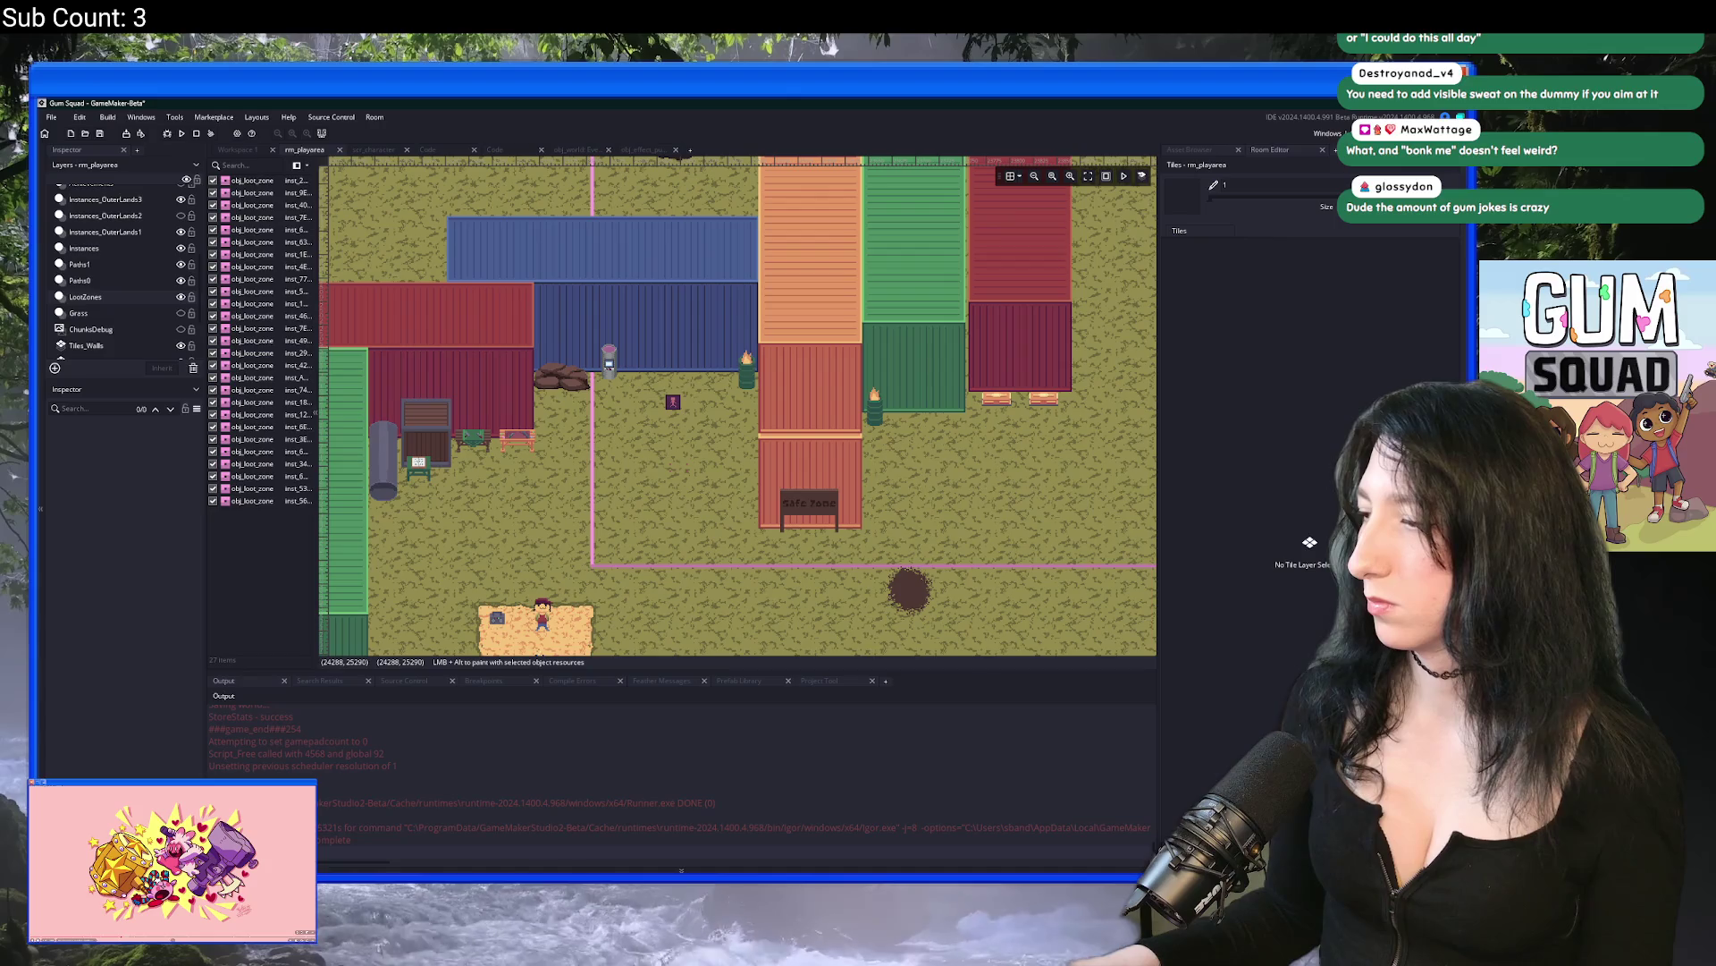
Step: Inspect the remaining loot zone instances on the LootZones layer around the walled area
{"action": "scroll", "coordinate": [958, 424], "scroll_direction": "right", "scroll_amount": 2}
{"action": "scroll", "coordinate": [965, 447], "scroll_direction": "down", "scroll_amount": 1}
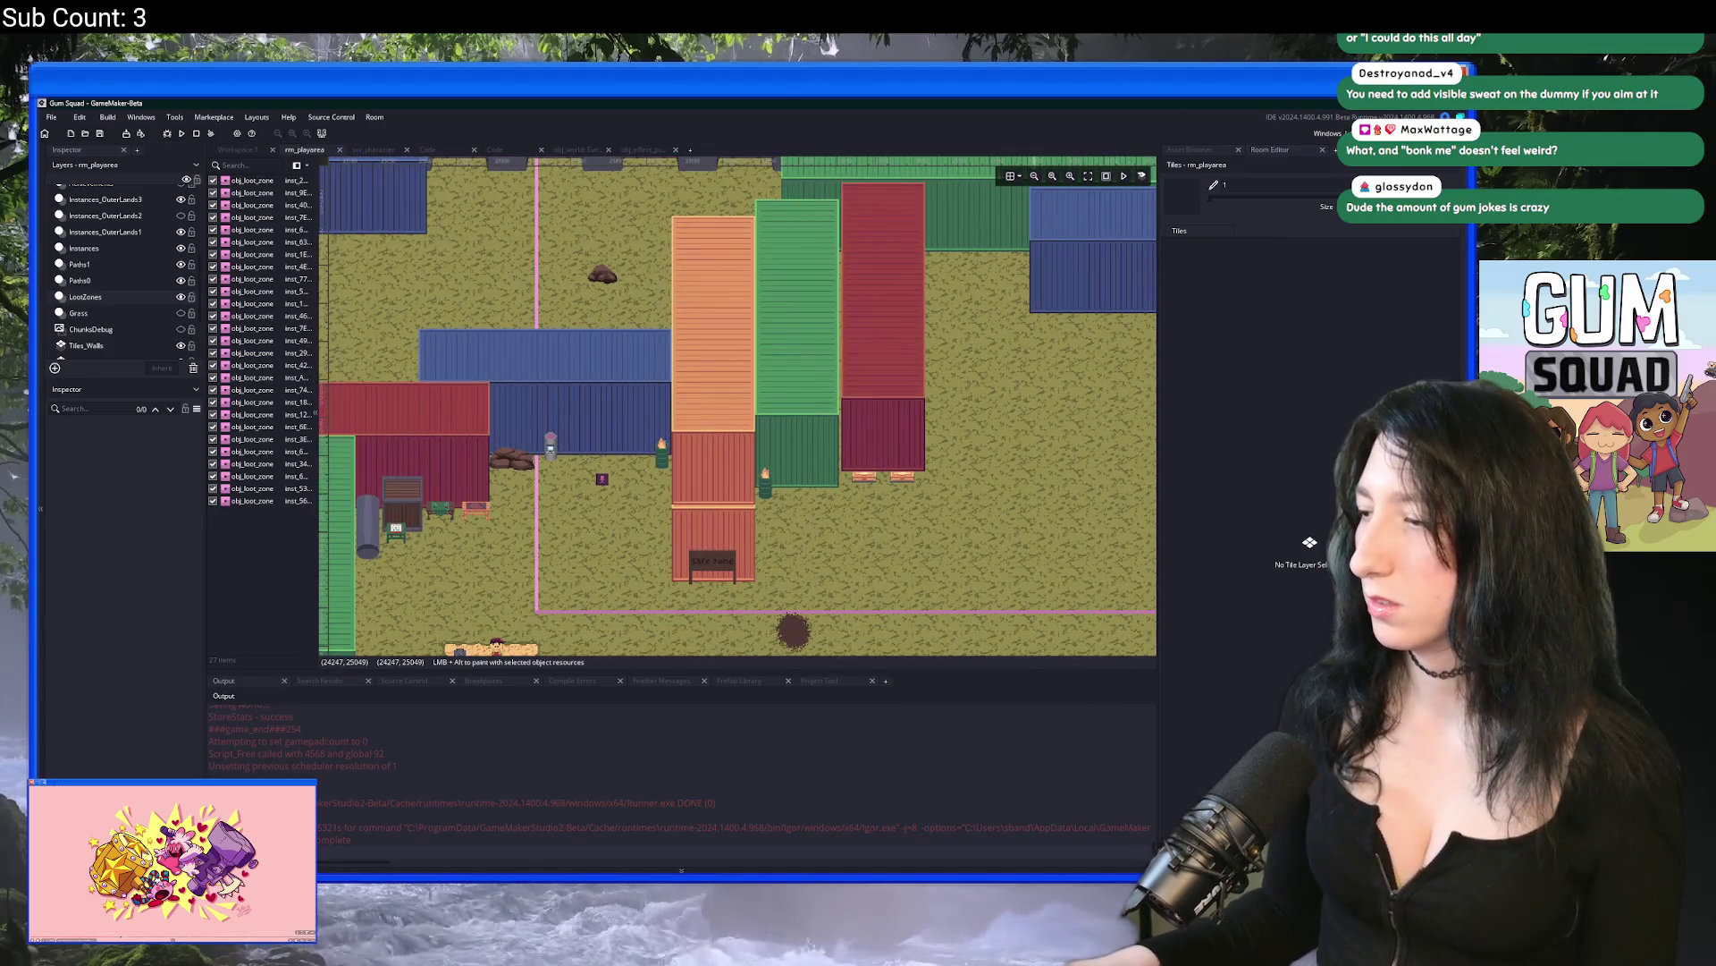
{"action": "scroll", "coordinate": [977, 472], "scroll_direction": "right", "scroll_amount": 1}
{"action": "scroll", "coordinate": [977, 472], "scroll_direction": "down", "scroll_amount": 5}
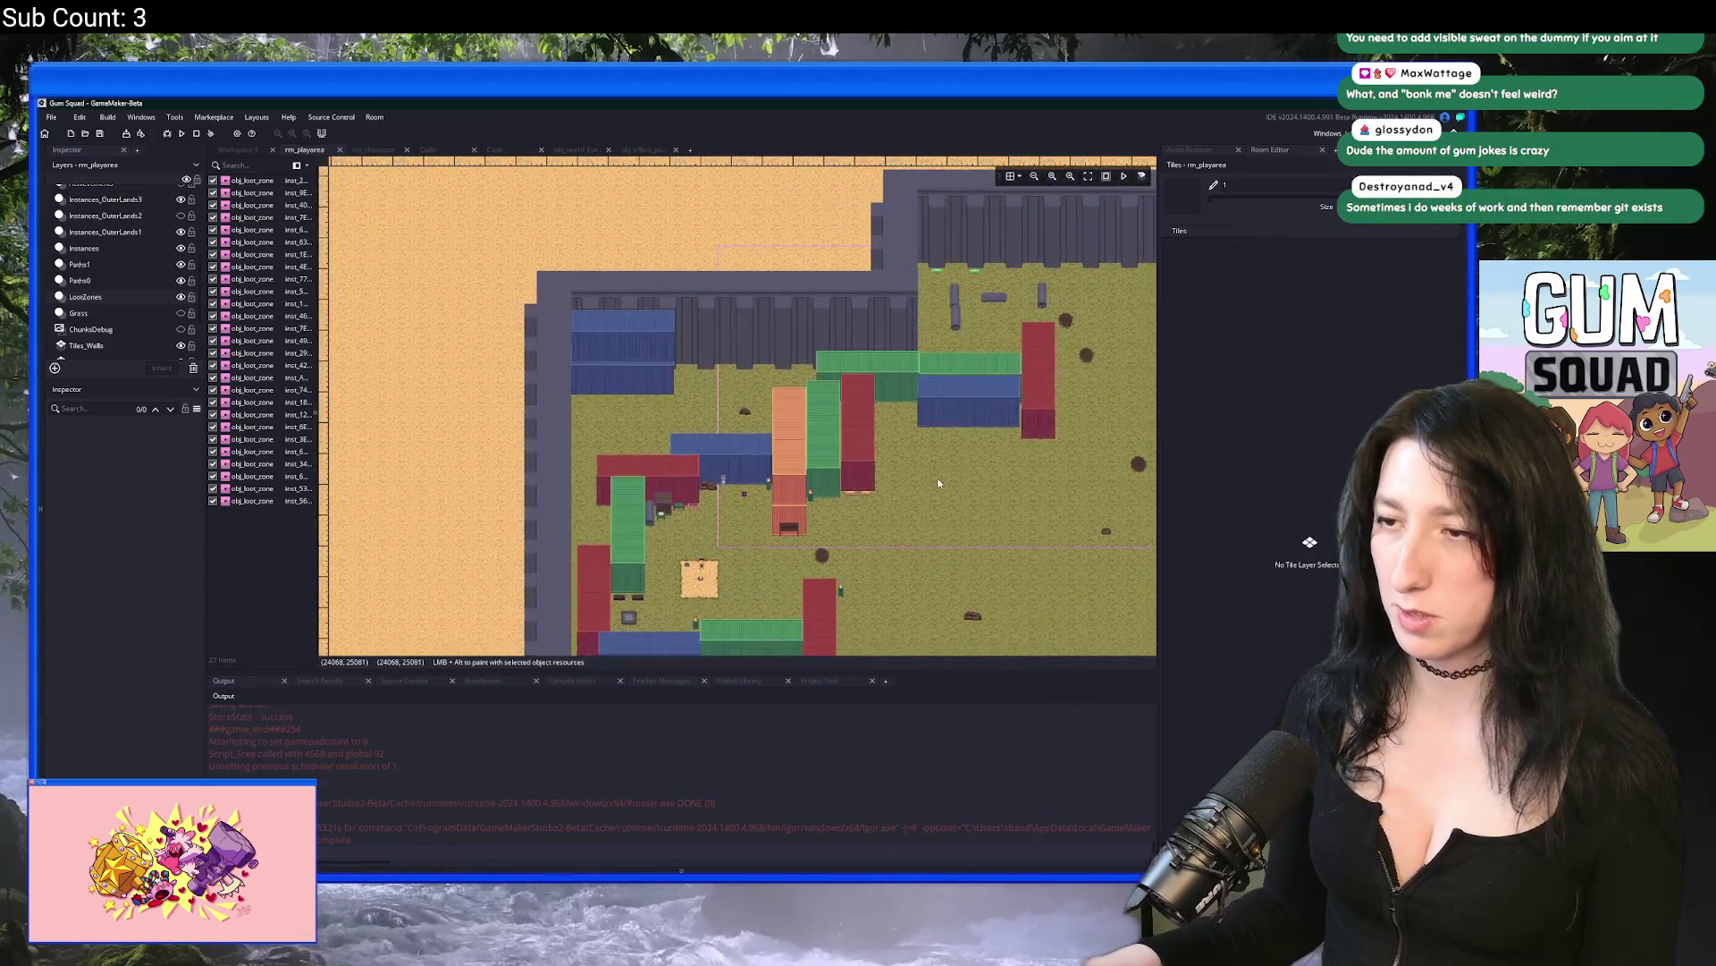
{"action": "left_click", "coordinate": [762, 534]}
{"action": "scroll", "coordinate": [939, 594], "scroll_direction": "down", "scroll_amount": 1}
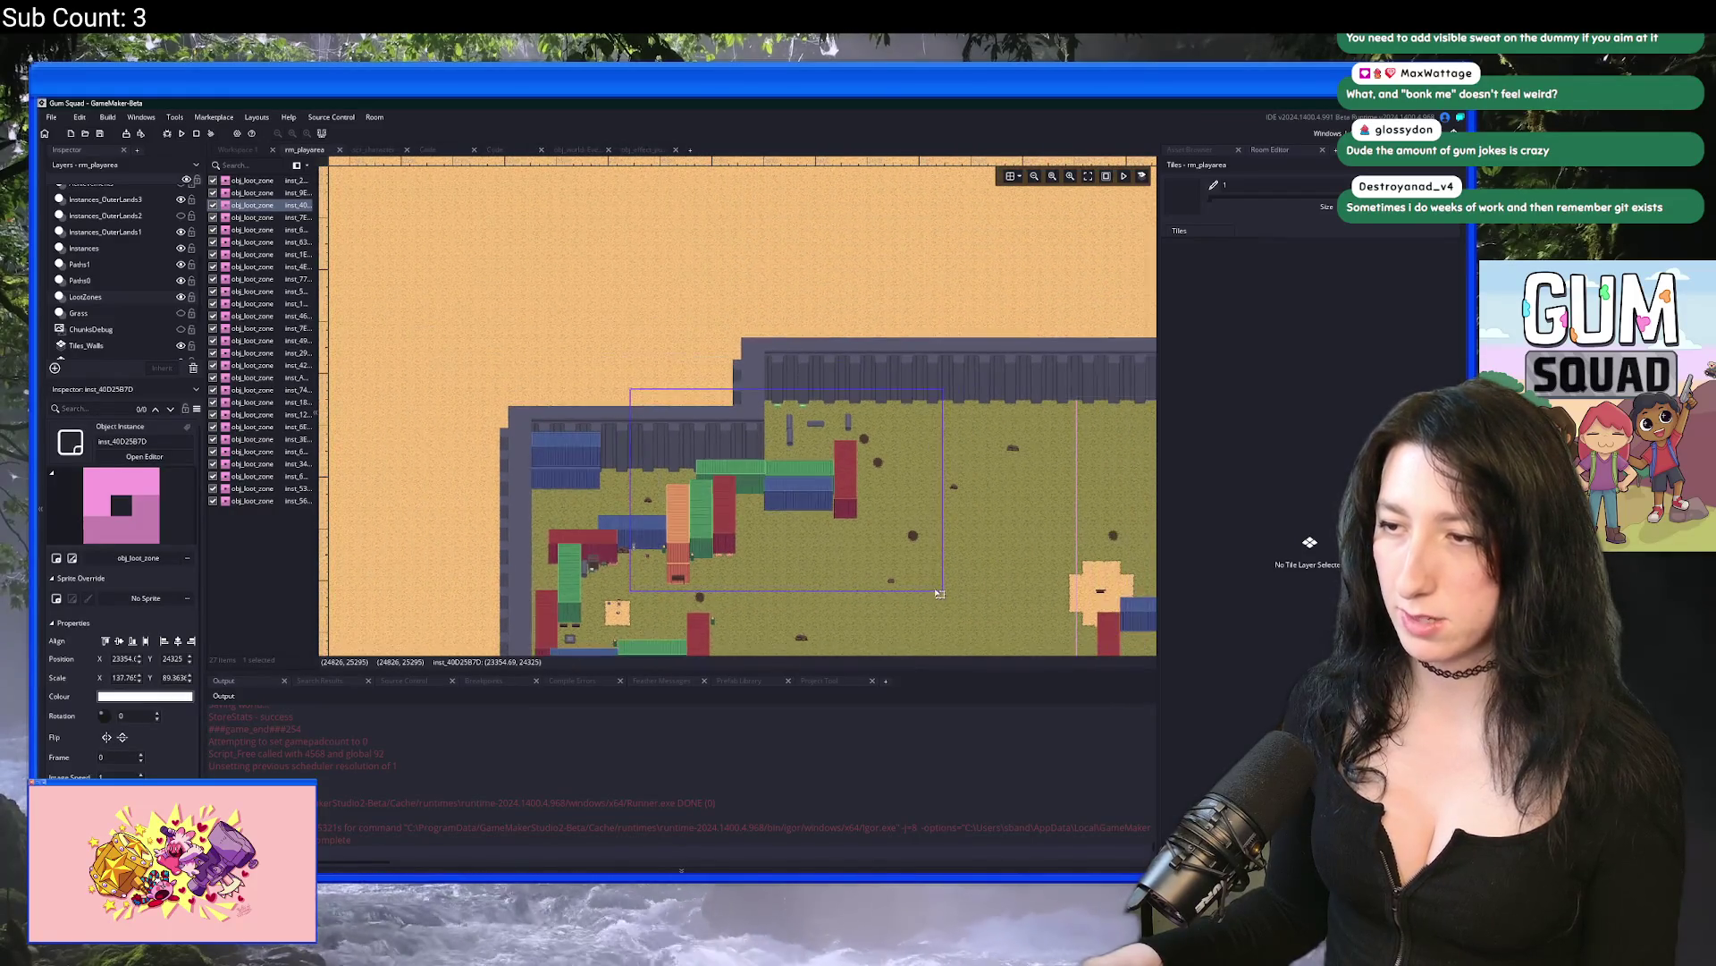
{"action": "left_click_drag", "start_coordinate": [954, 574], "coordinate": [843, 516]}
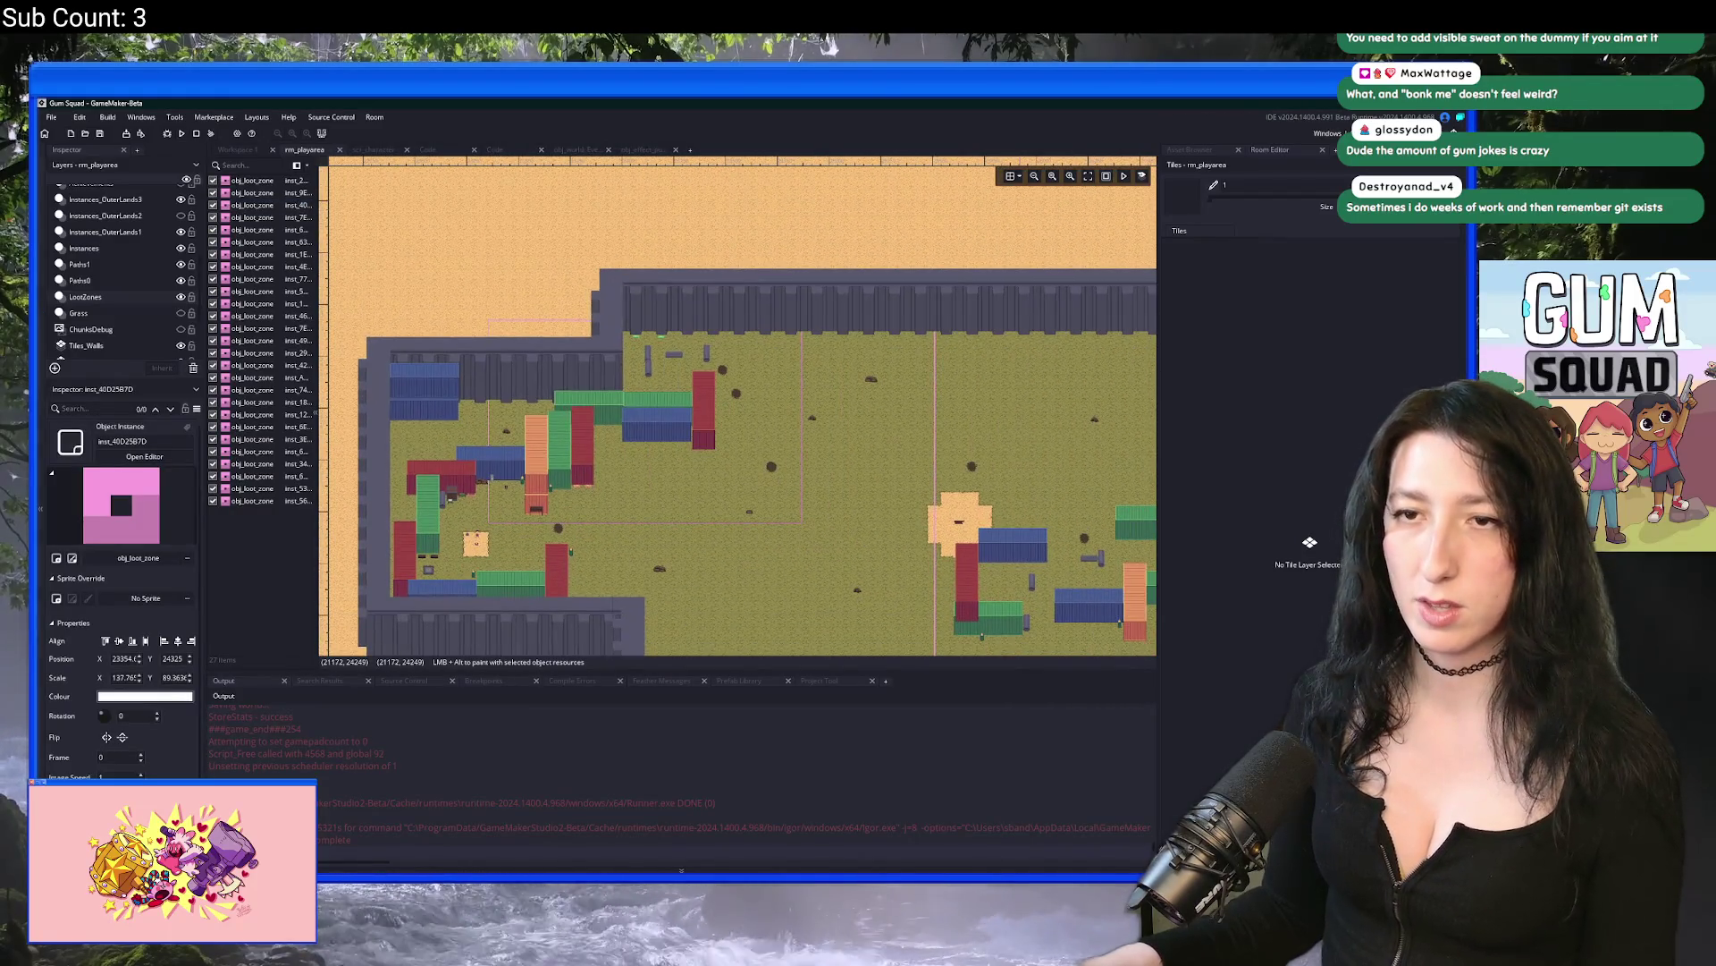
{"action": "left_click", "coordinate": [176, 298]}
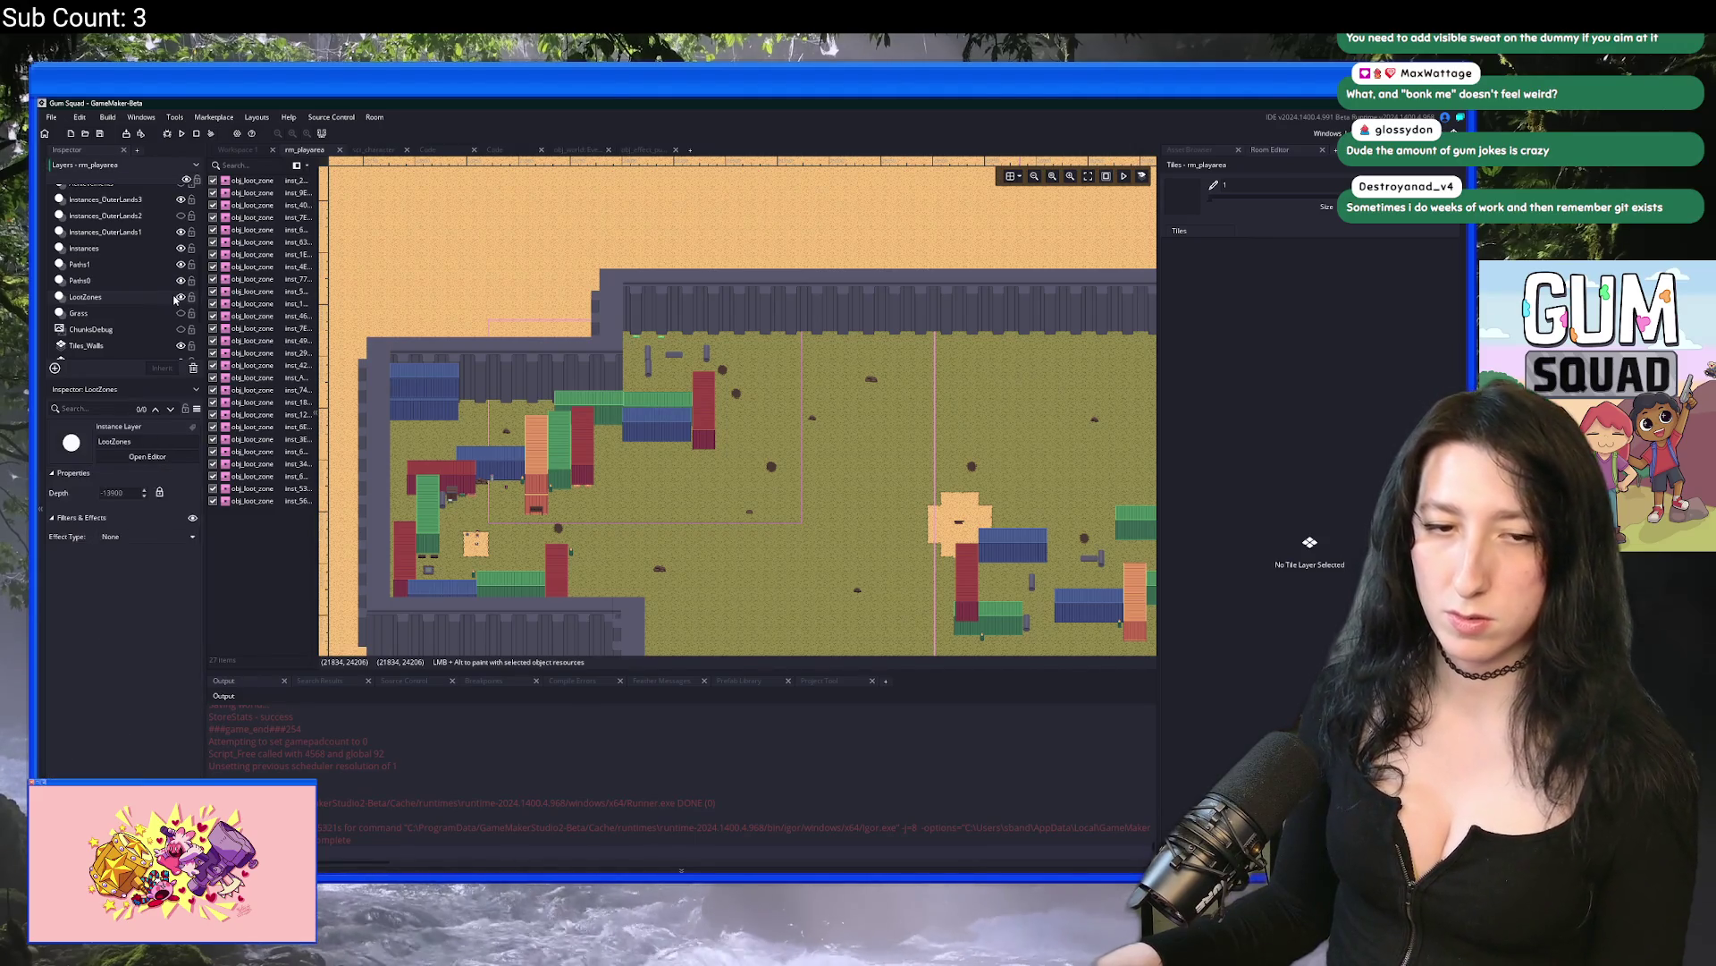
{"action": "mouse_move", "coordinate": [767, 553]}
{"action": "left_mouse_down"}
{"action": "mouse_move", "coordinate": [486, 330]}
{"action": "mouse_move", "coordinate": [659, 446]}
{"action": "left_mouse_up"}
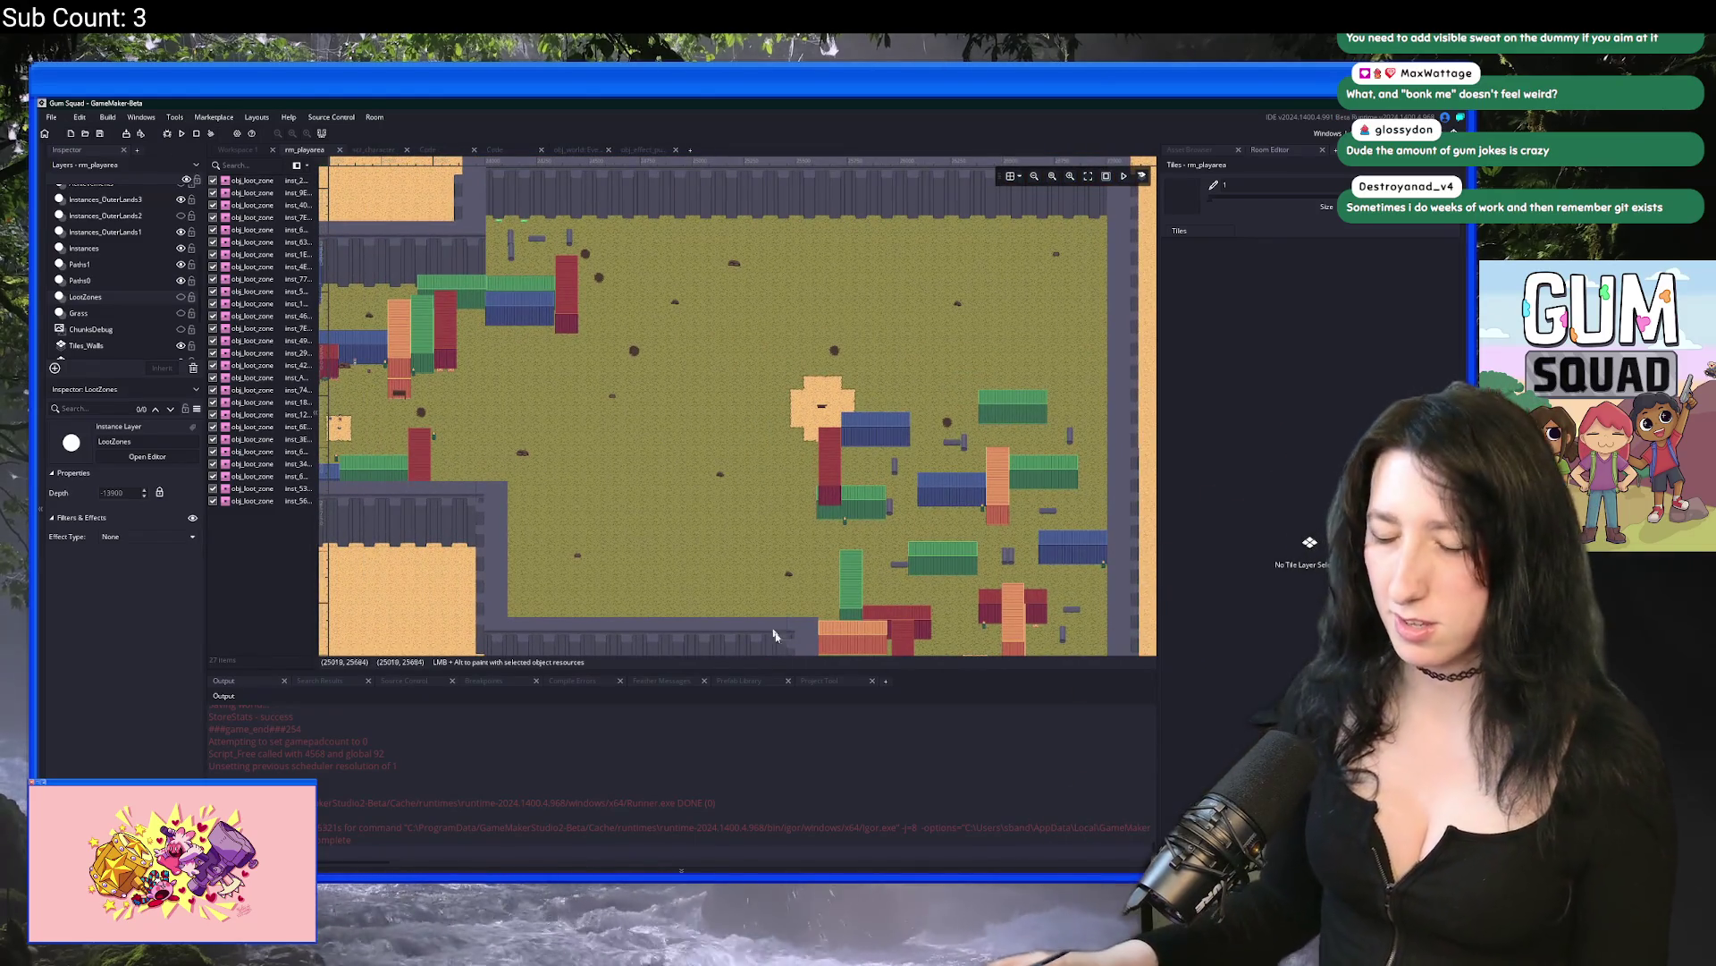
{"action": "key", "text": "alt+Tab"}
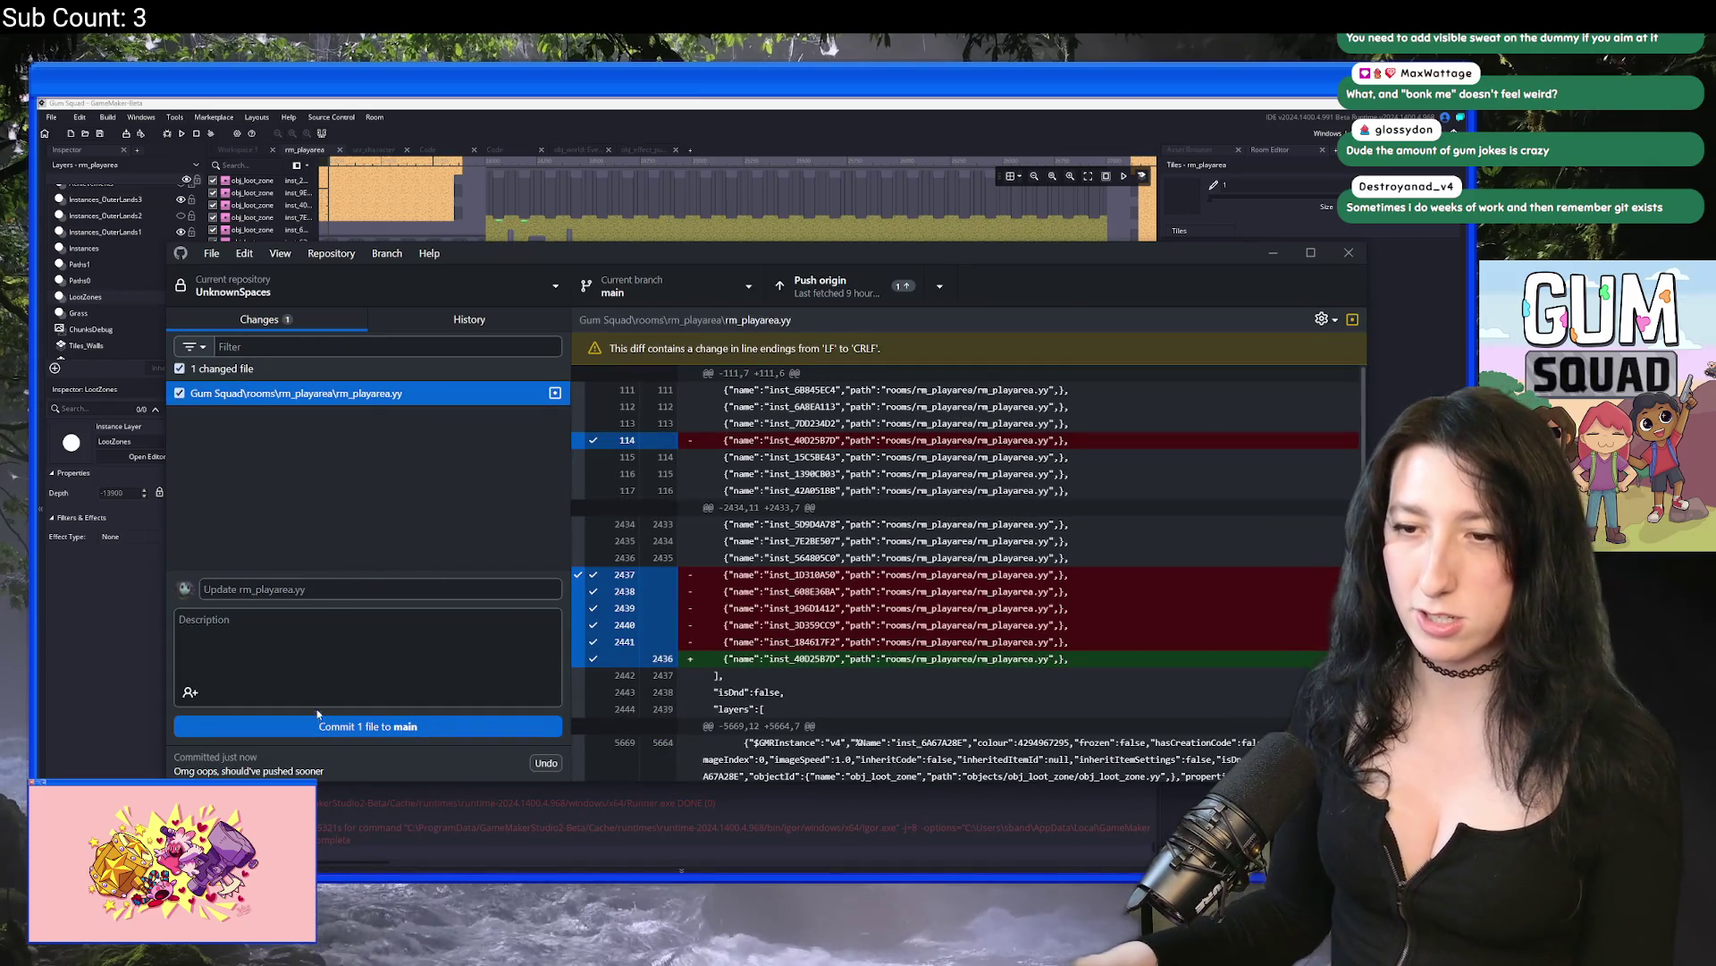
Step: Commit 'Update rm_playarea.yy', push both commits to origin, and review the commit history
{"action": "left_click", "coordinate": [319, 723]}
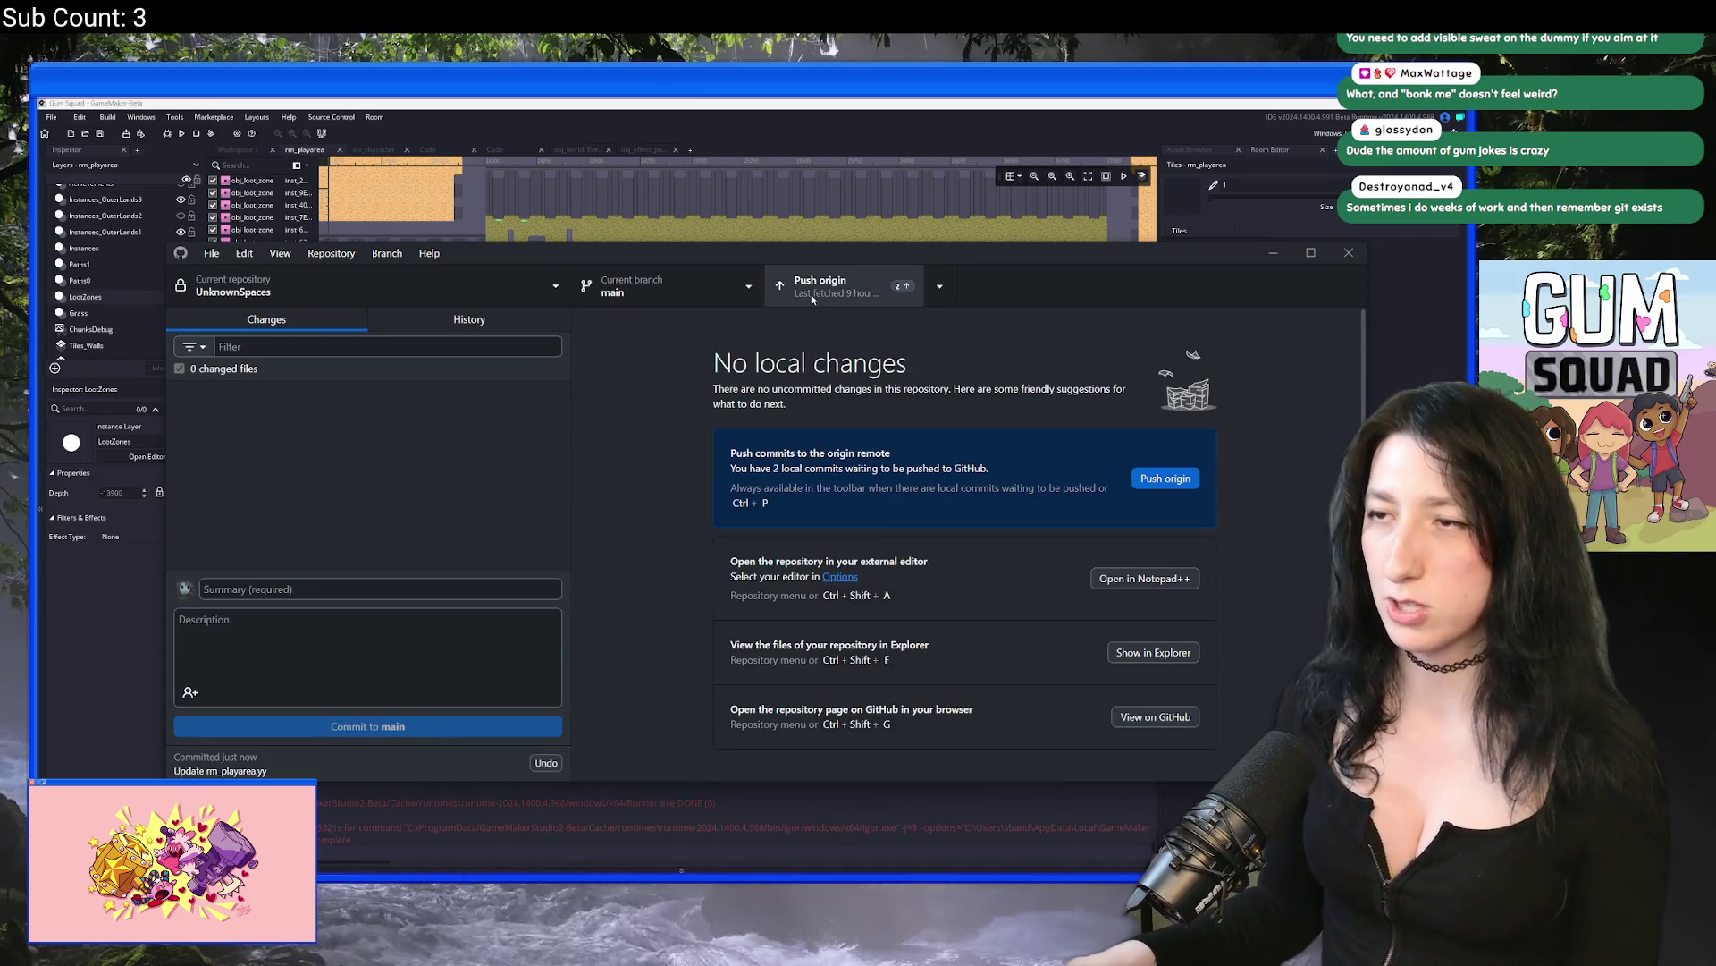
{"action": "left_click", "coordinate": [812, 293]}
{"action": "left_click", "coordinate": [474, 320]}
{"action": "left_click", "coordinate": [357, 549]}
{"action": "scroll", "coordinate": [358, 563], "scroll_direction": "down", "scroll_amount": 3}
{"action": "scroll", "coordinate": [403, 572], "scroll_direction": "down", "scroll_amount": 15}
{"action": "scroll", "coordinate": [476, 599], "scroll_direction": "down", "scroll_amount": 15}
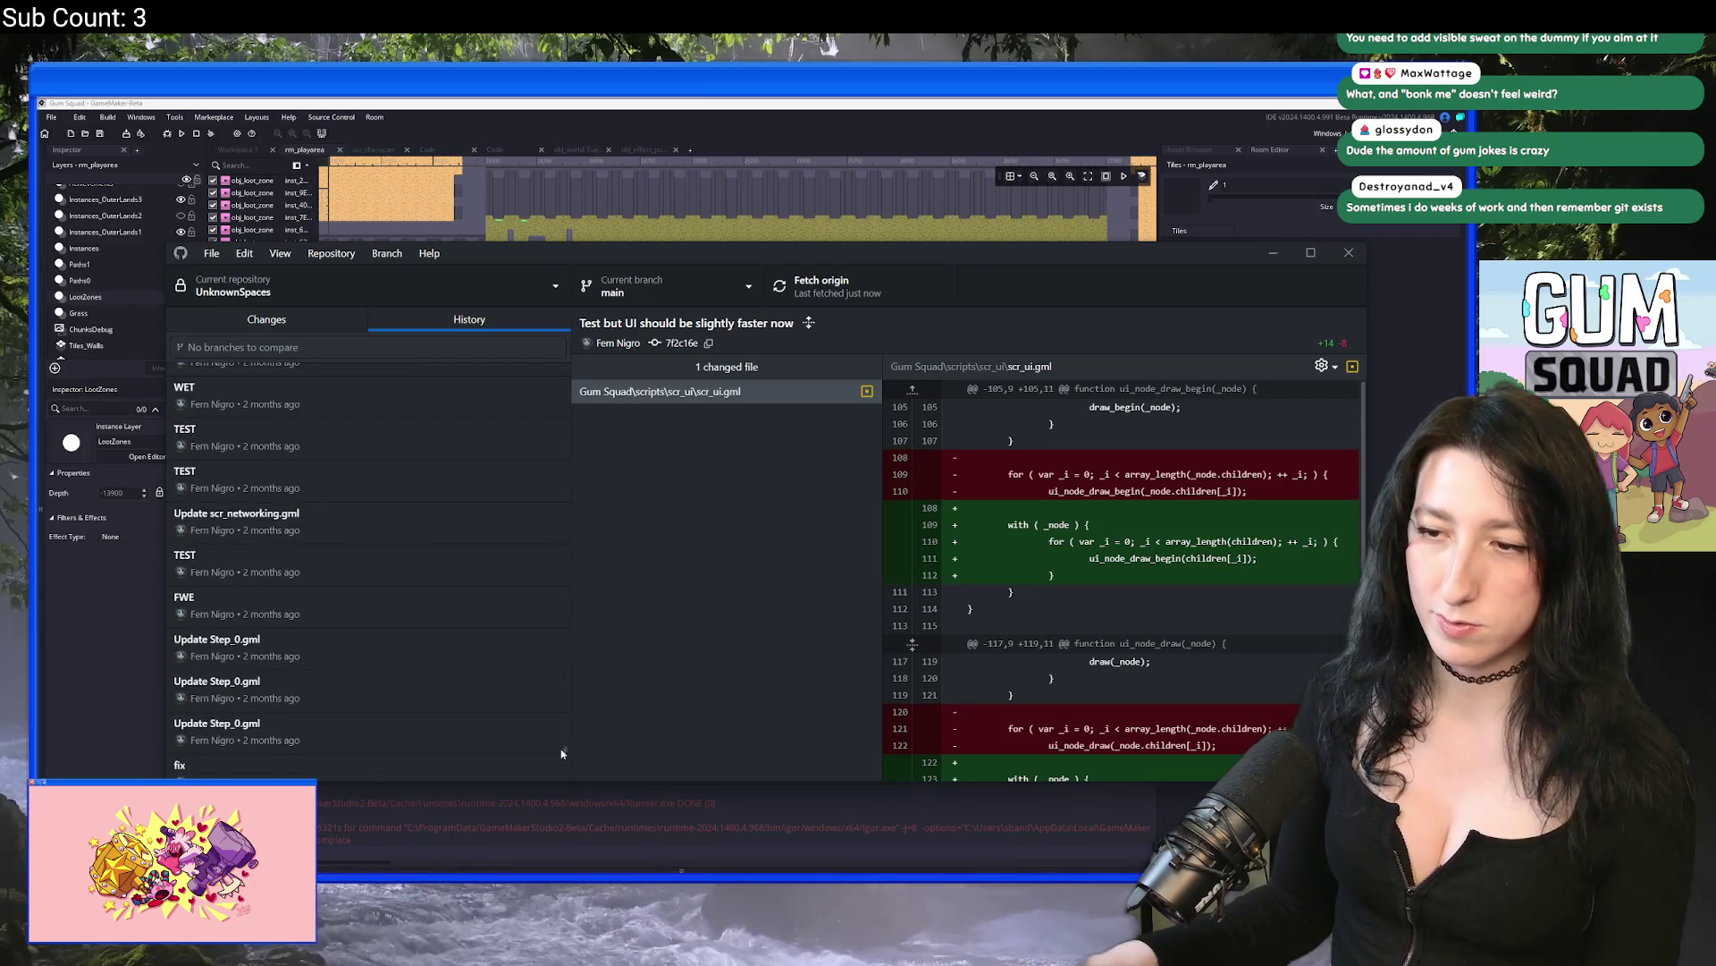
{"action": "scroll", "coordinate": [565, 751], "scroll_direction": "up", "scroll_amount": 20}
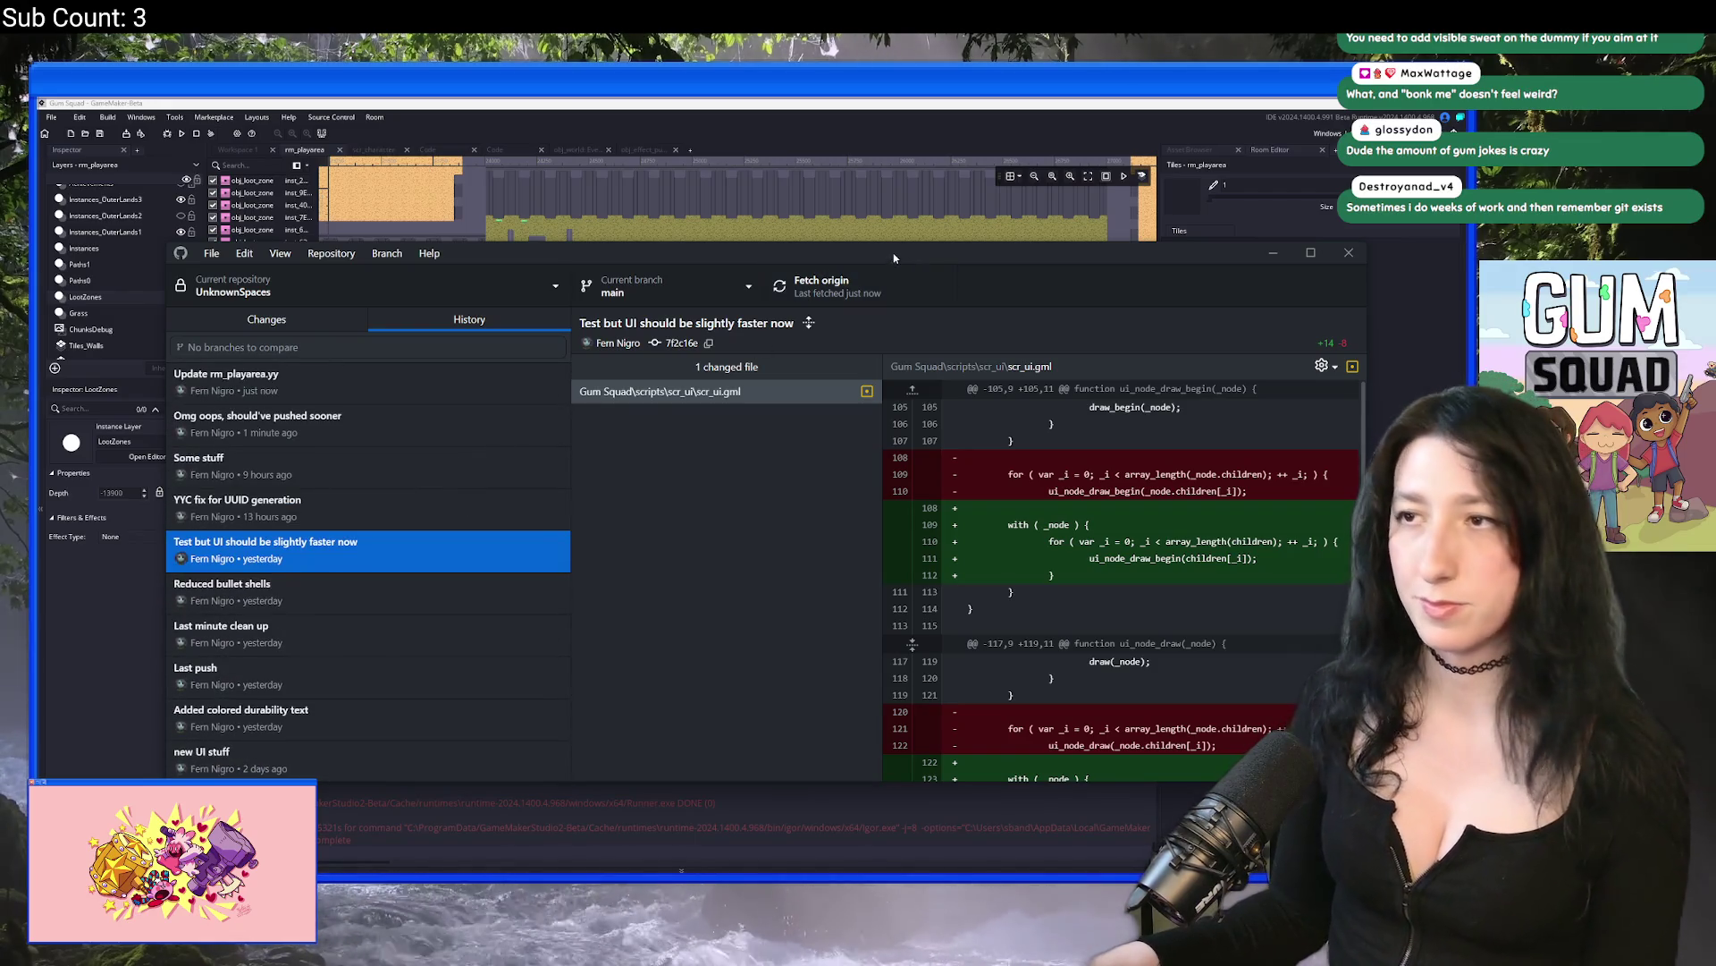
{"action": "left_click", "coordinate": [918, 102]}
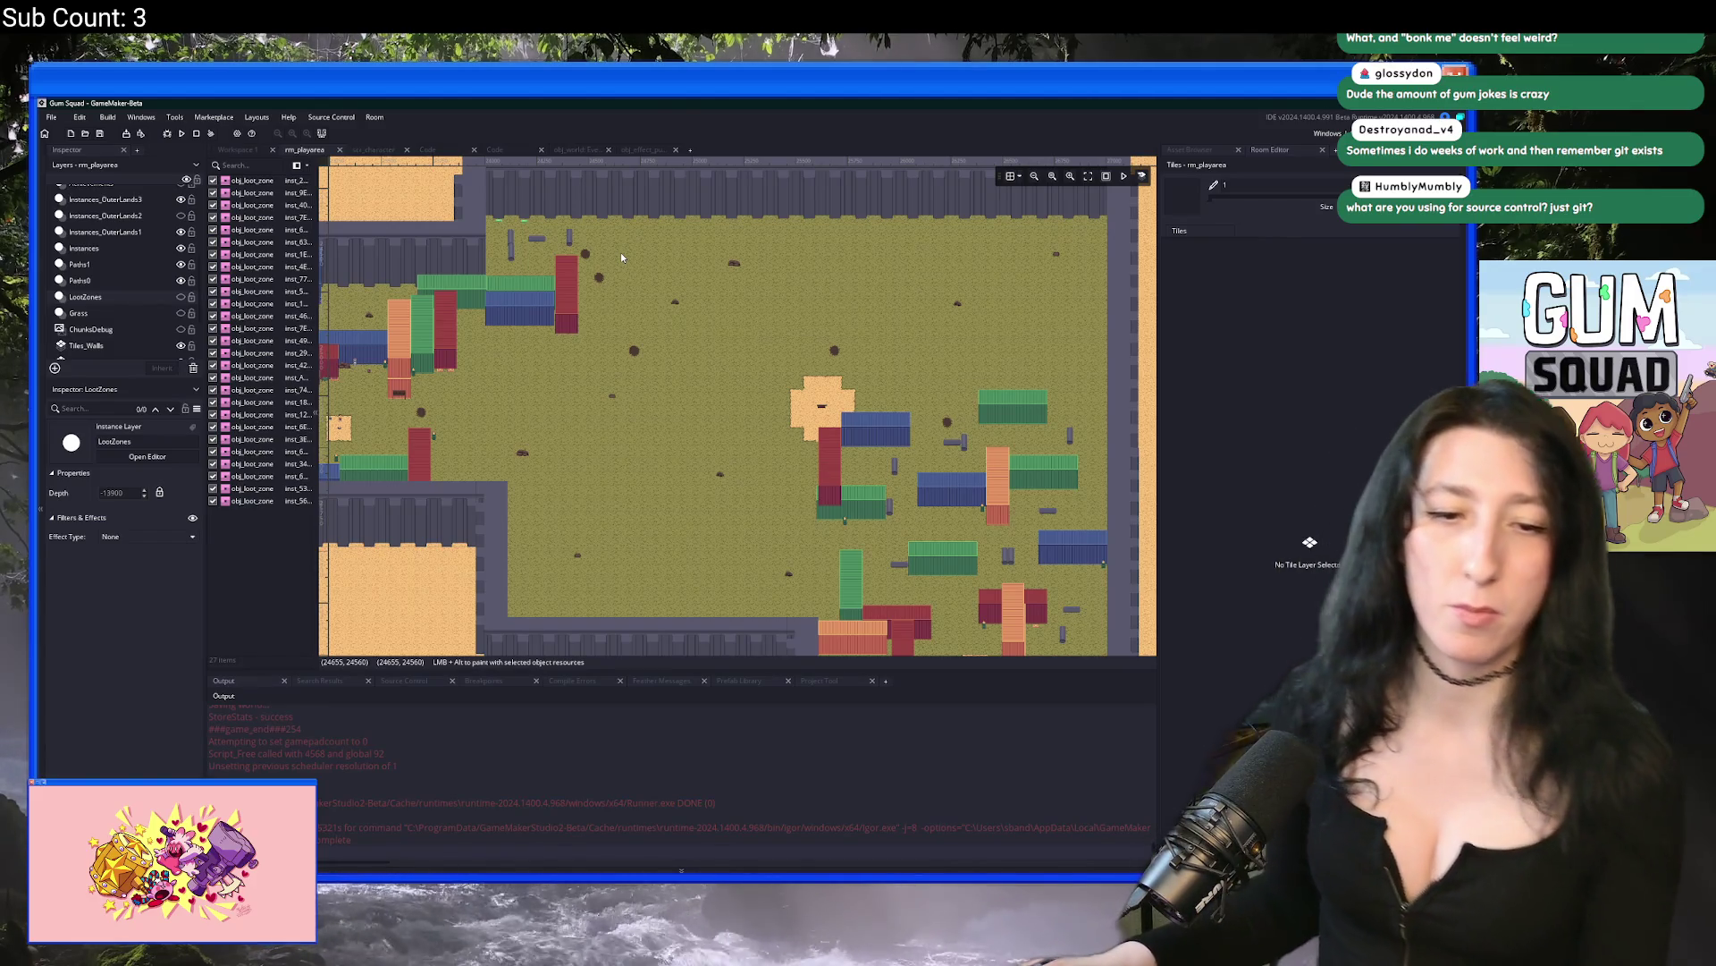
Step: In GitHub Desktop, confirm no uncommitted changes remain by toggling Changes and History
{"action": "key", "text": "alt+Tab"}
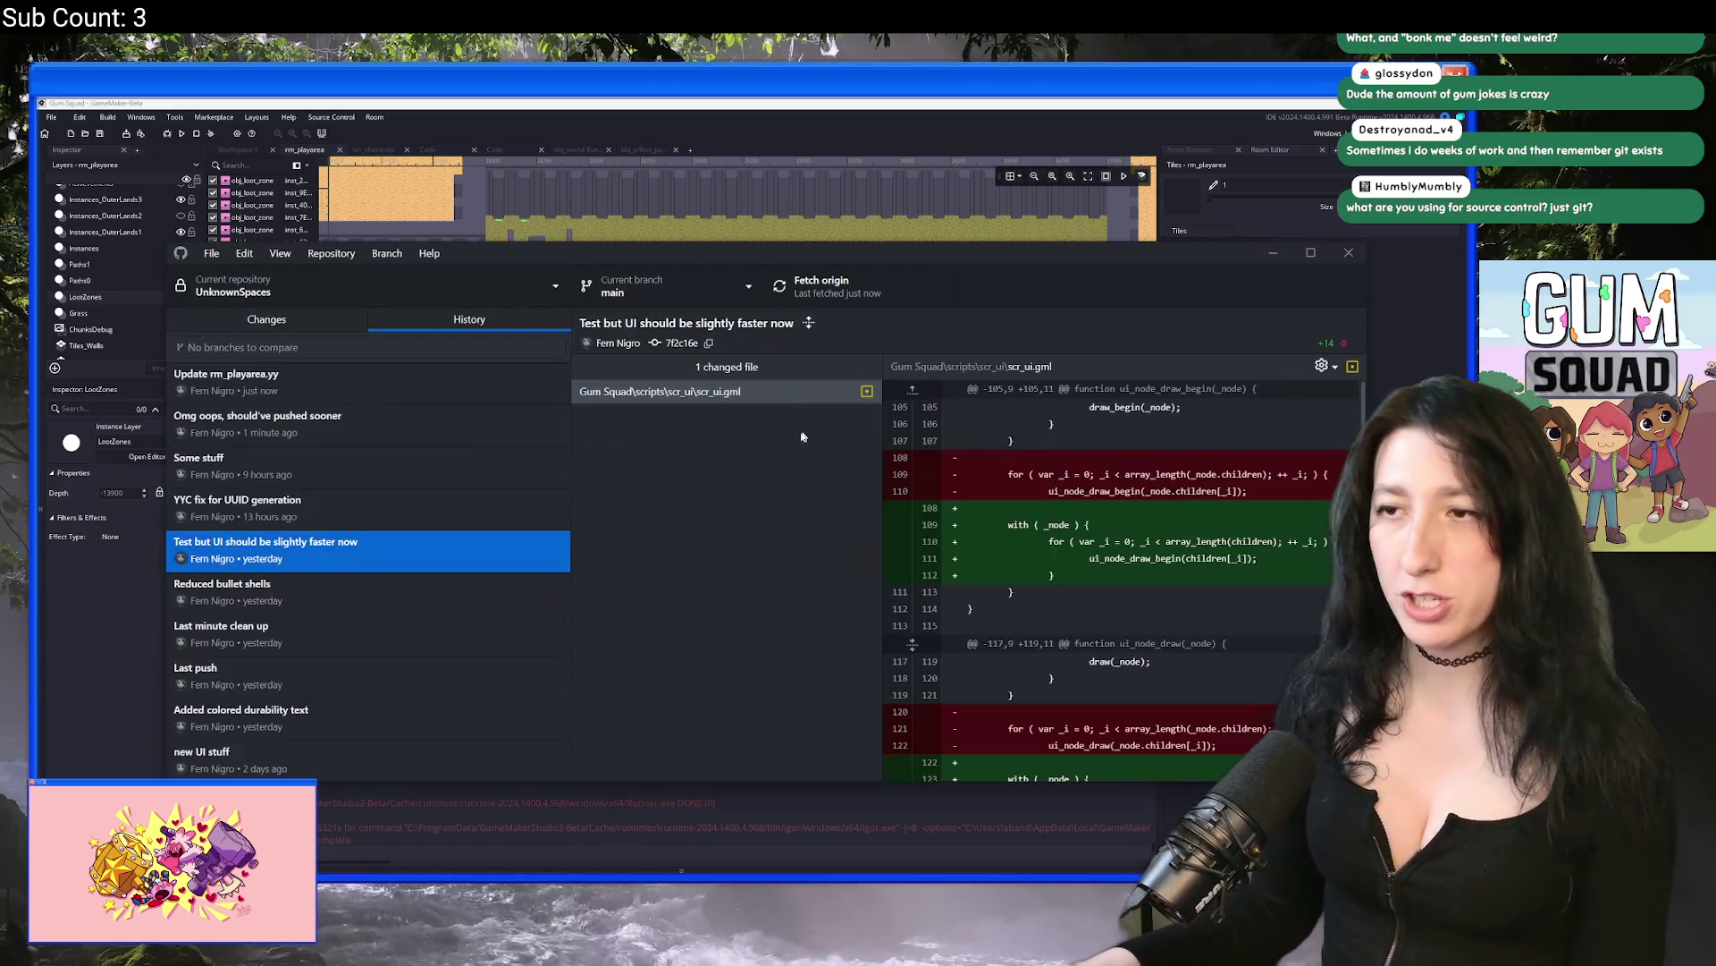
{"action": "left_click", "coordinate": [342, 321]}
{"action": "left_click", "coordinate": [388, 320]}
{"action": "left_click", "coordinate": [353, 317]}
{"action": "left_click", "coordinate": [456, 320]}
Step: Pan the rm_playarea room toward its eastern side, then bring up Discord's Fashion Items post
{"action": "left_click", "coordinate": [615, 130]}
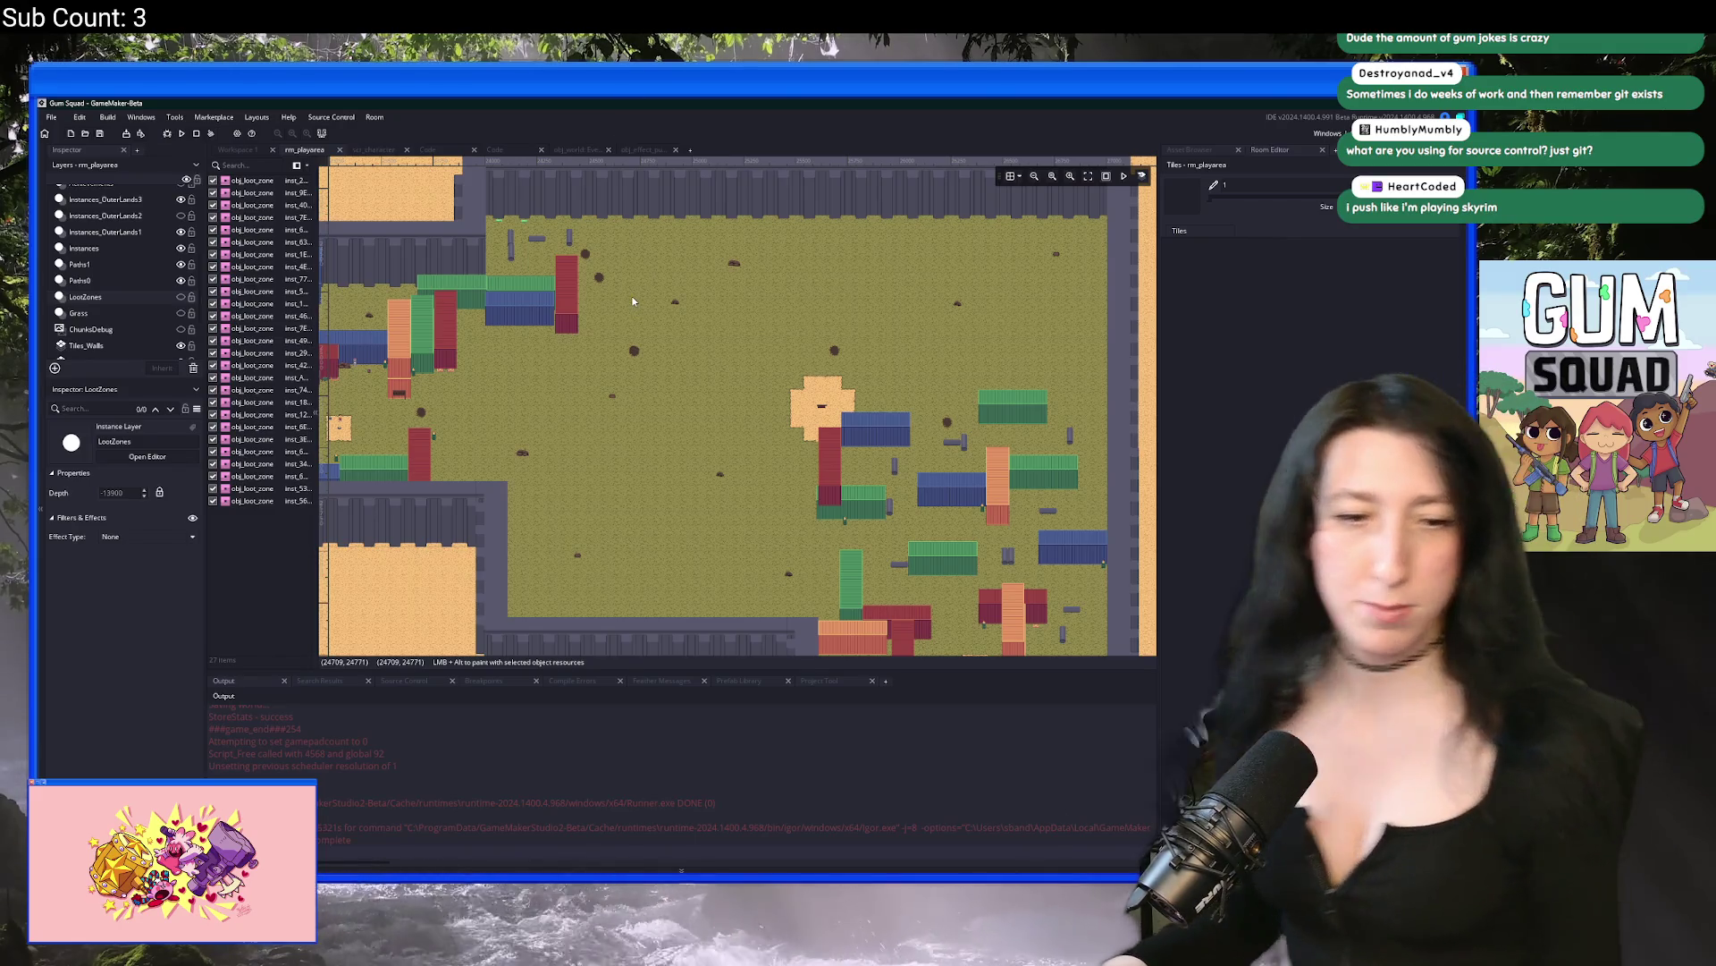
{"action": "left_click_drag", "start_coordinate": [723, 411], "coordinate": [642, 309]}
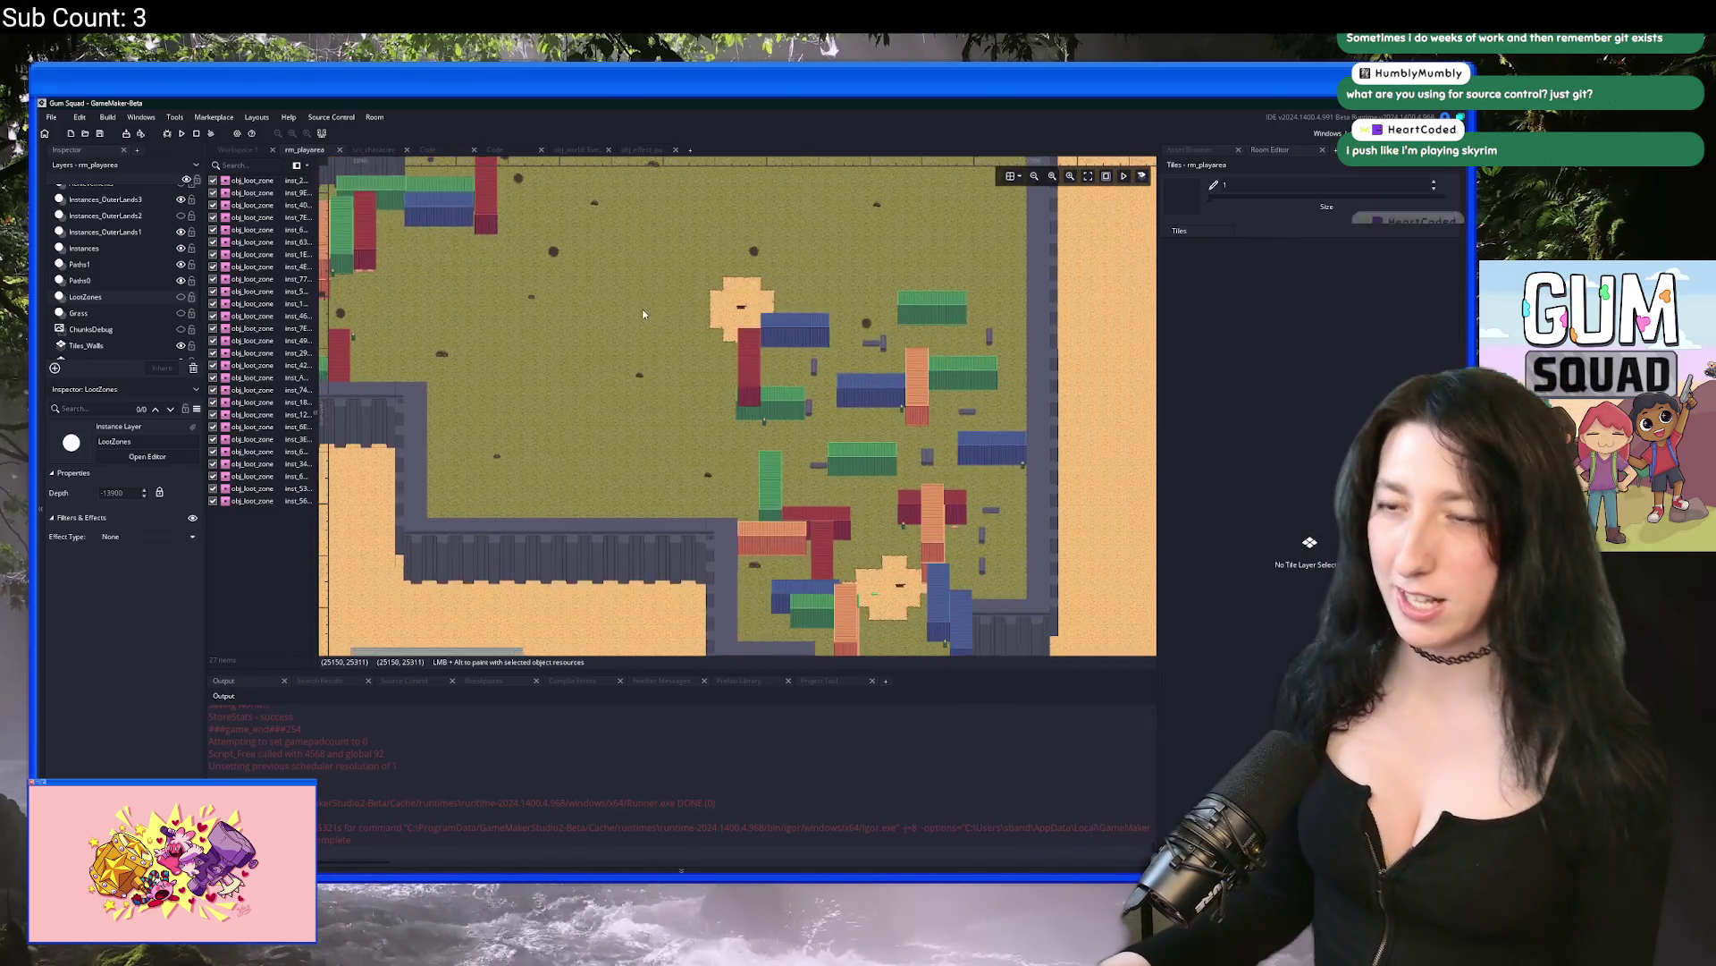
{"action": "scroll", "coordinate": [656, 330], "scroll_direction": "down", "scroll_amount": 5}
{"action": "scroll", "coordinate": [656, 329], "scroll_direction": "up", "scroll_amount": 4}
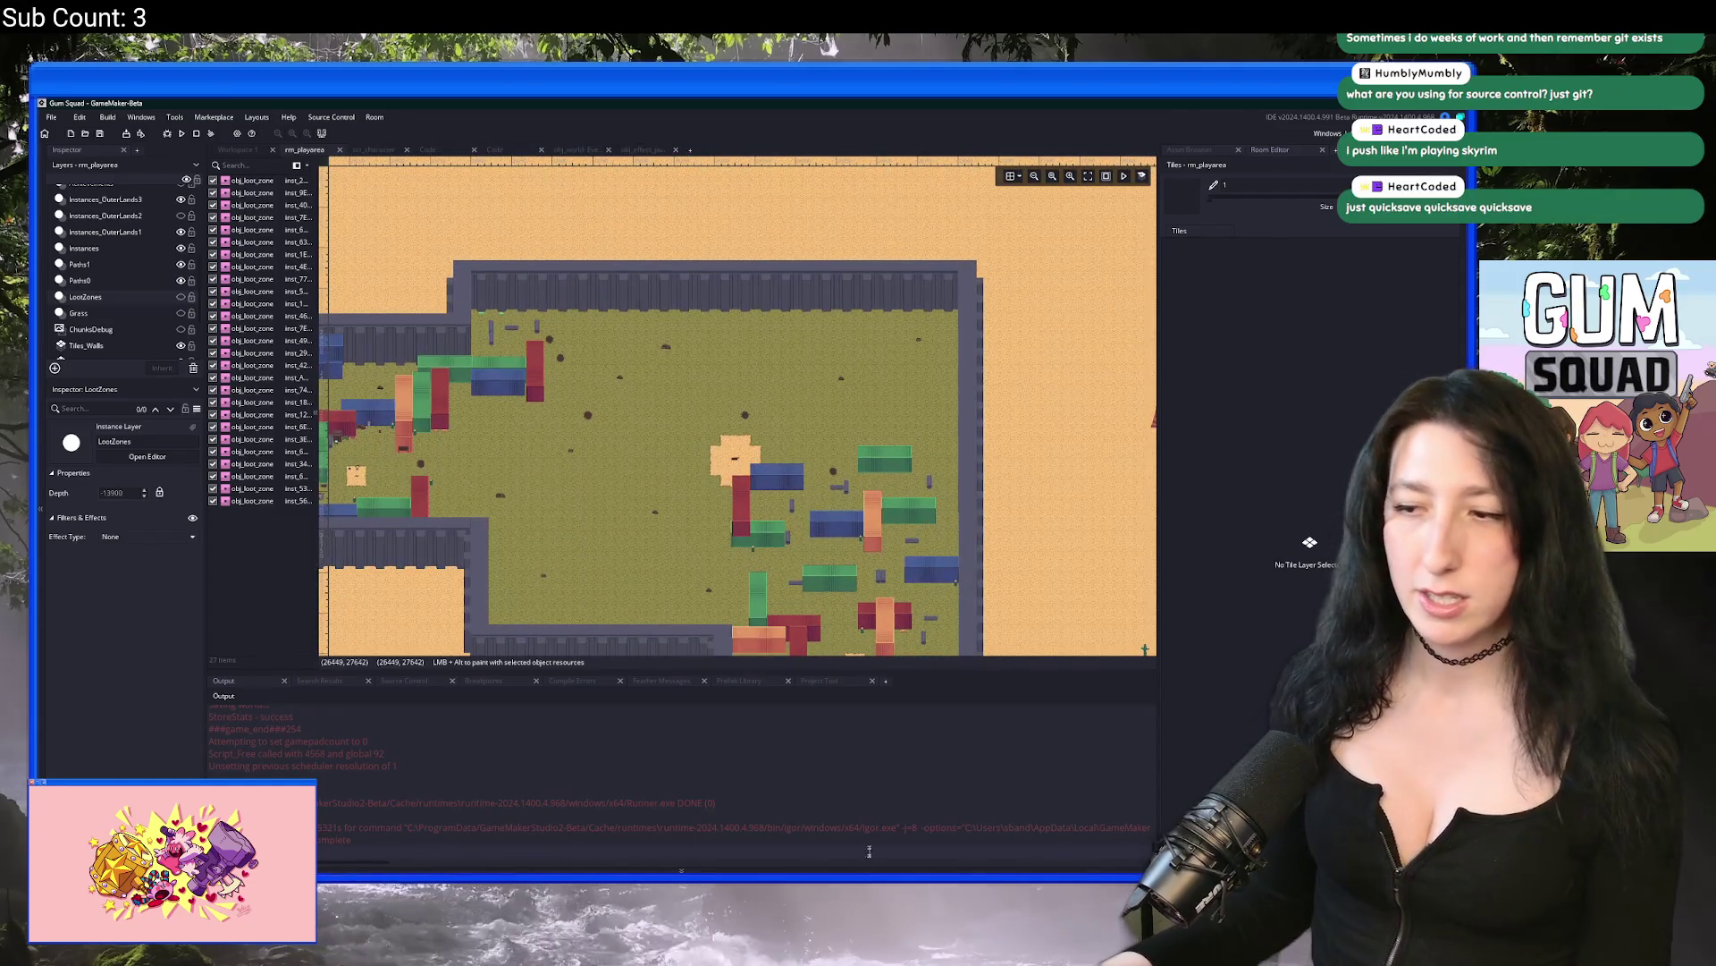
{"action": "key", "text": "alt+Tab"}
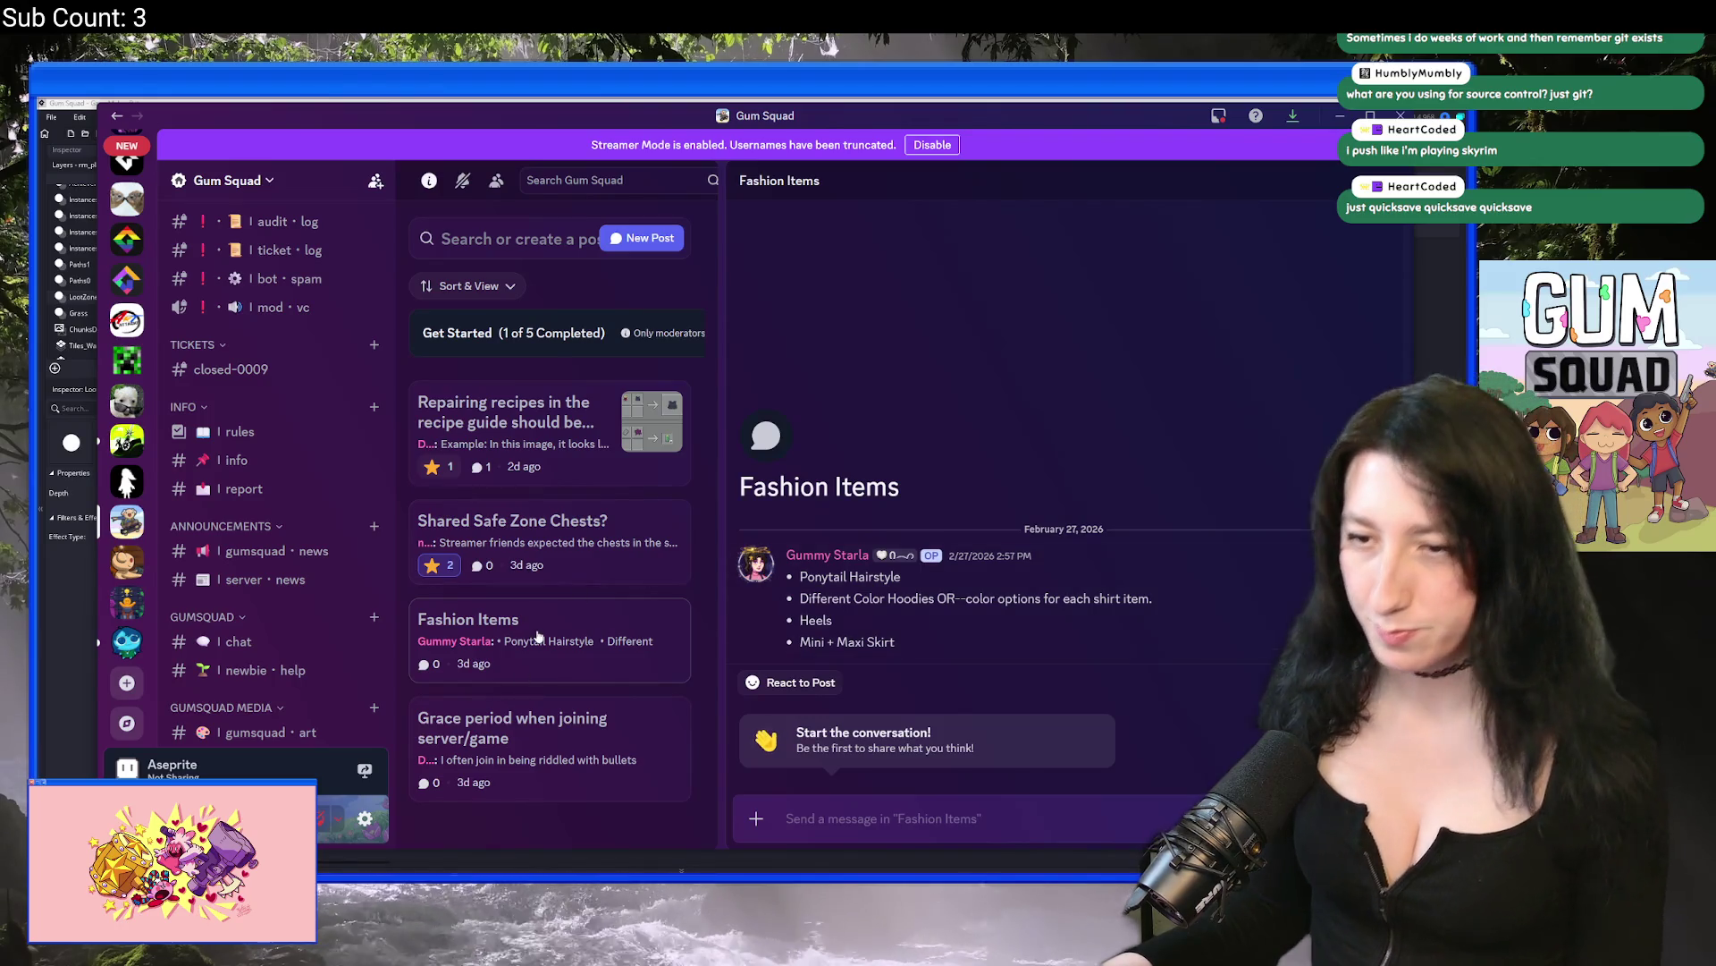
Step: Delete the Fashion Items post from the suggestions forum and return to GameMaker
{"action": "right_click", "coordinate": [635, 639]}
{"action": "left_click", "coordinate": [671, 770]}
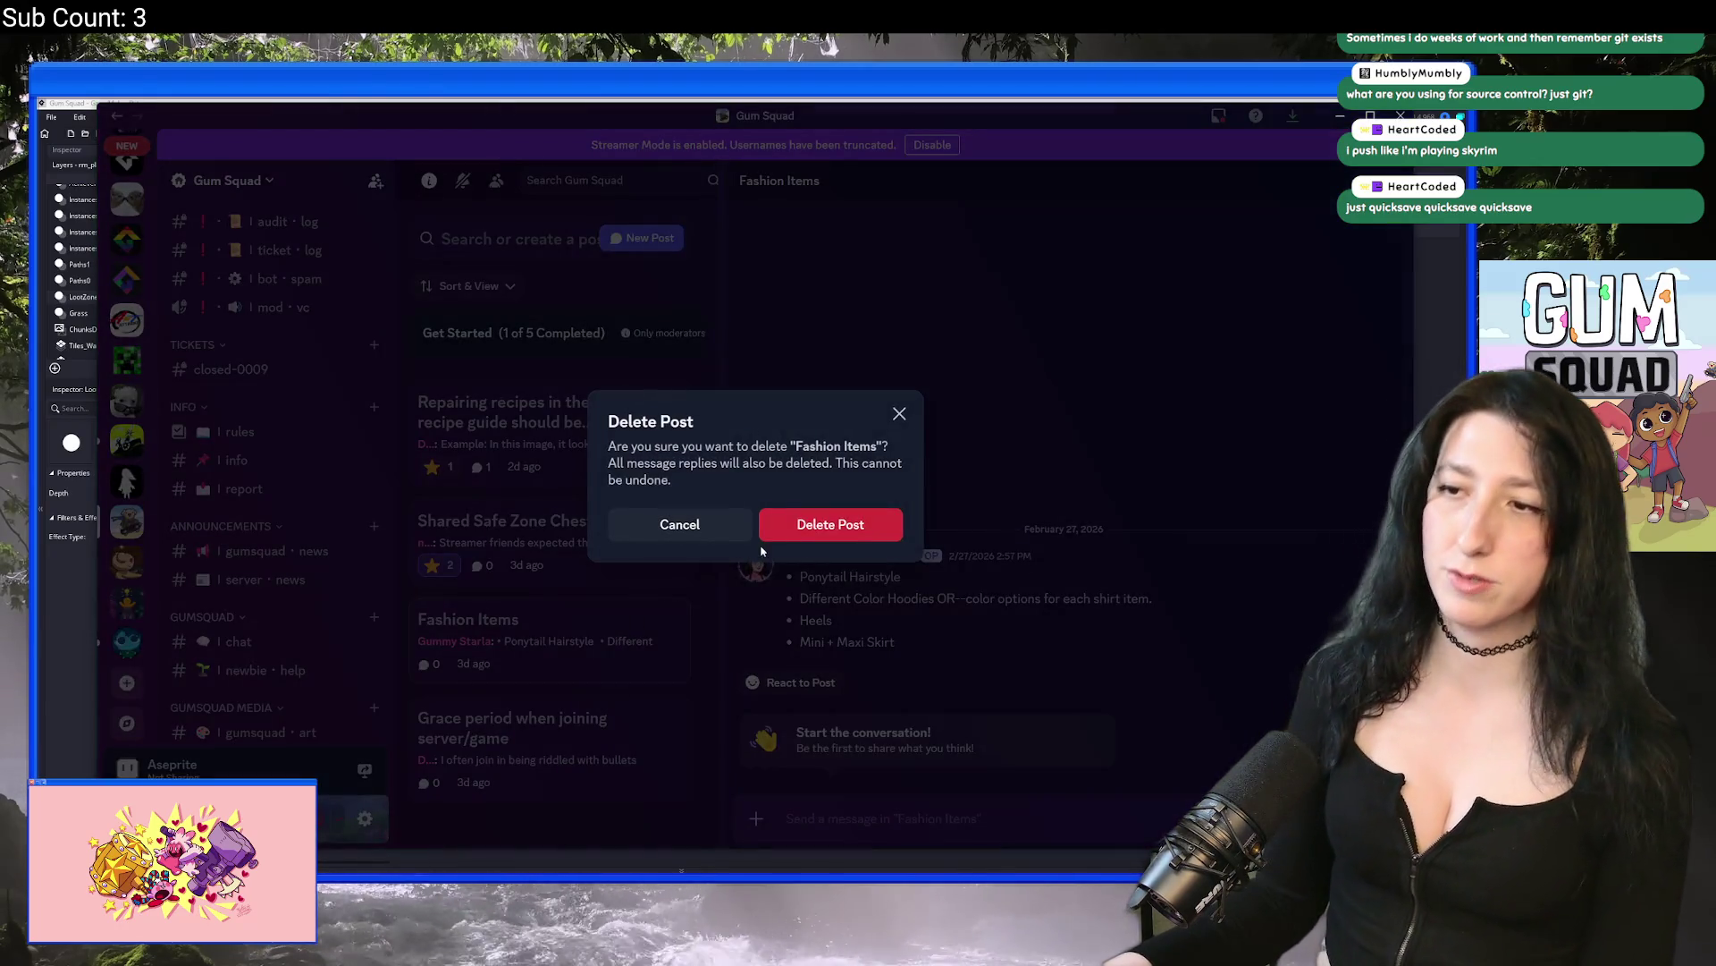
{"action": "left_click", "coordinate": [767, 534]}
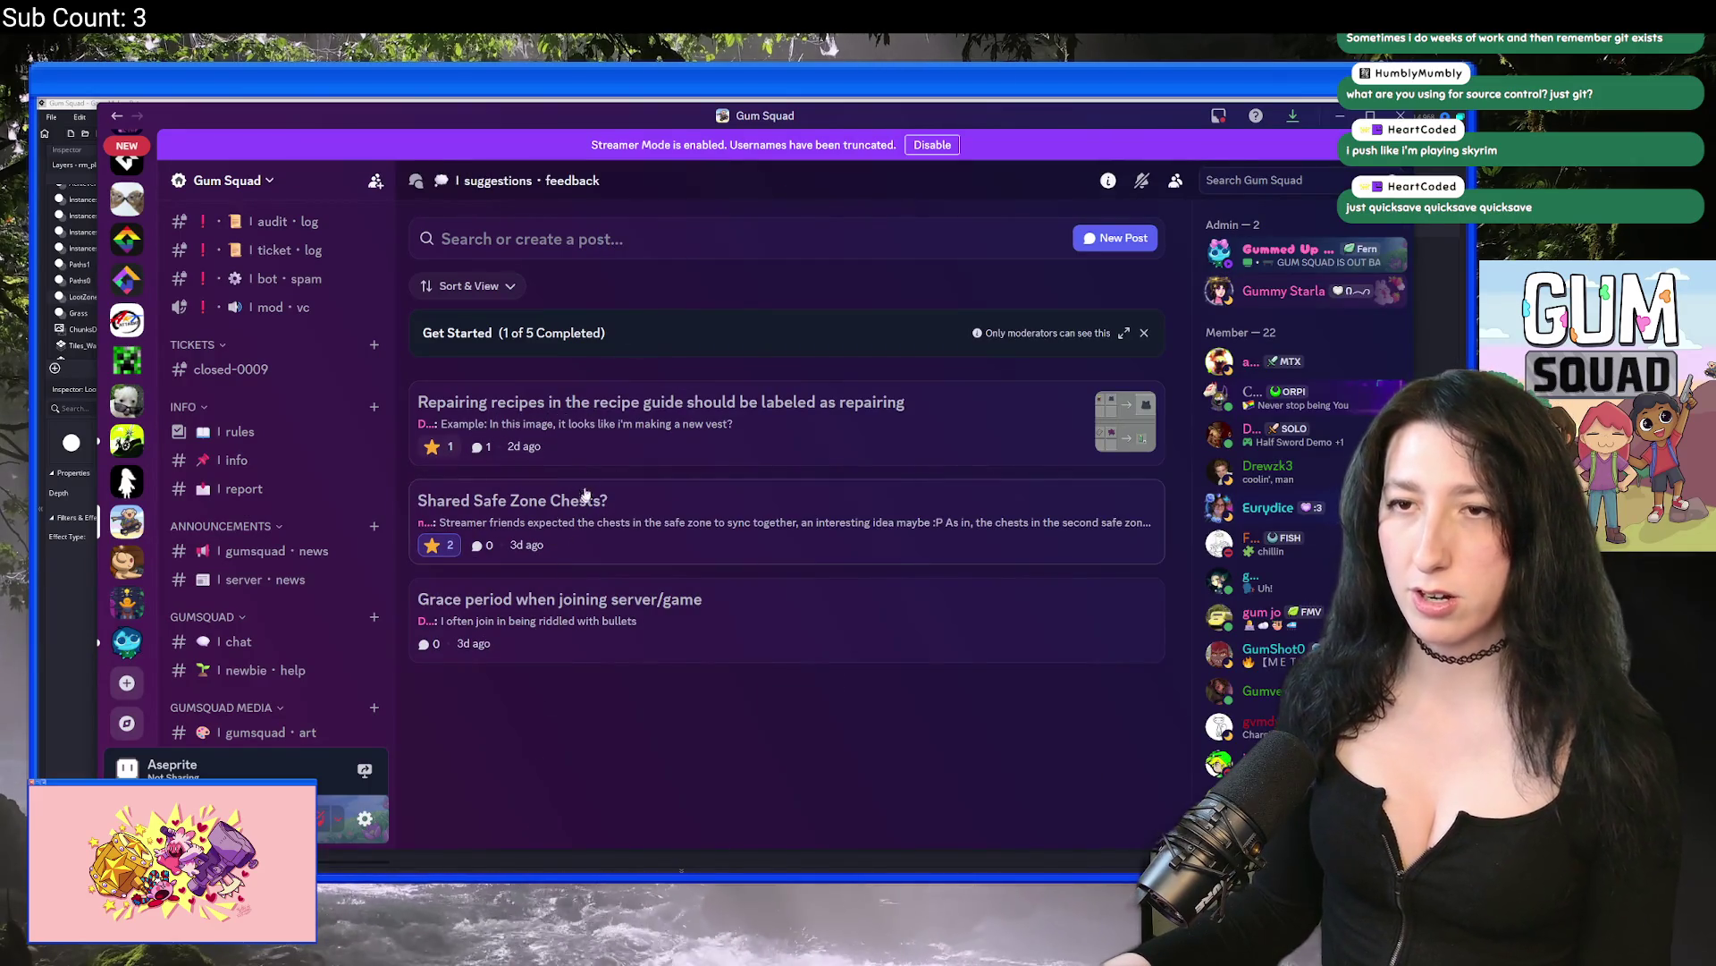
{"action": "scroll", "coordinate": [253, 545], "scroll_direction": "up", "scroll_amount": 3}
{"action": "scroll", "coordinate": [253, 544], "scroll_direction": "down", "scroll_amount": 2}
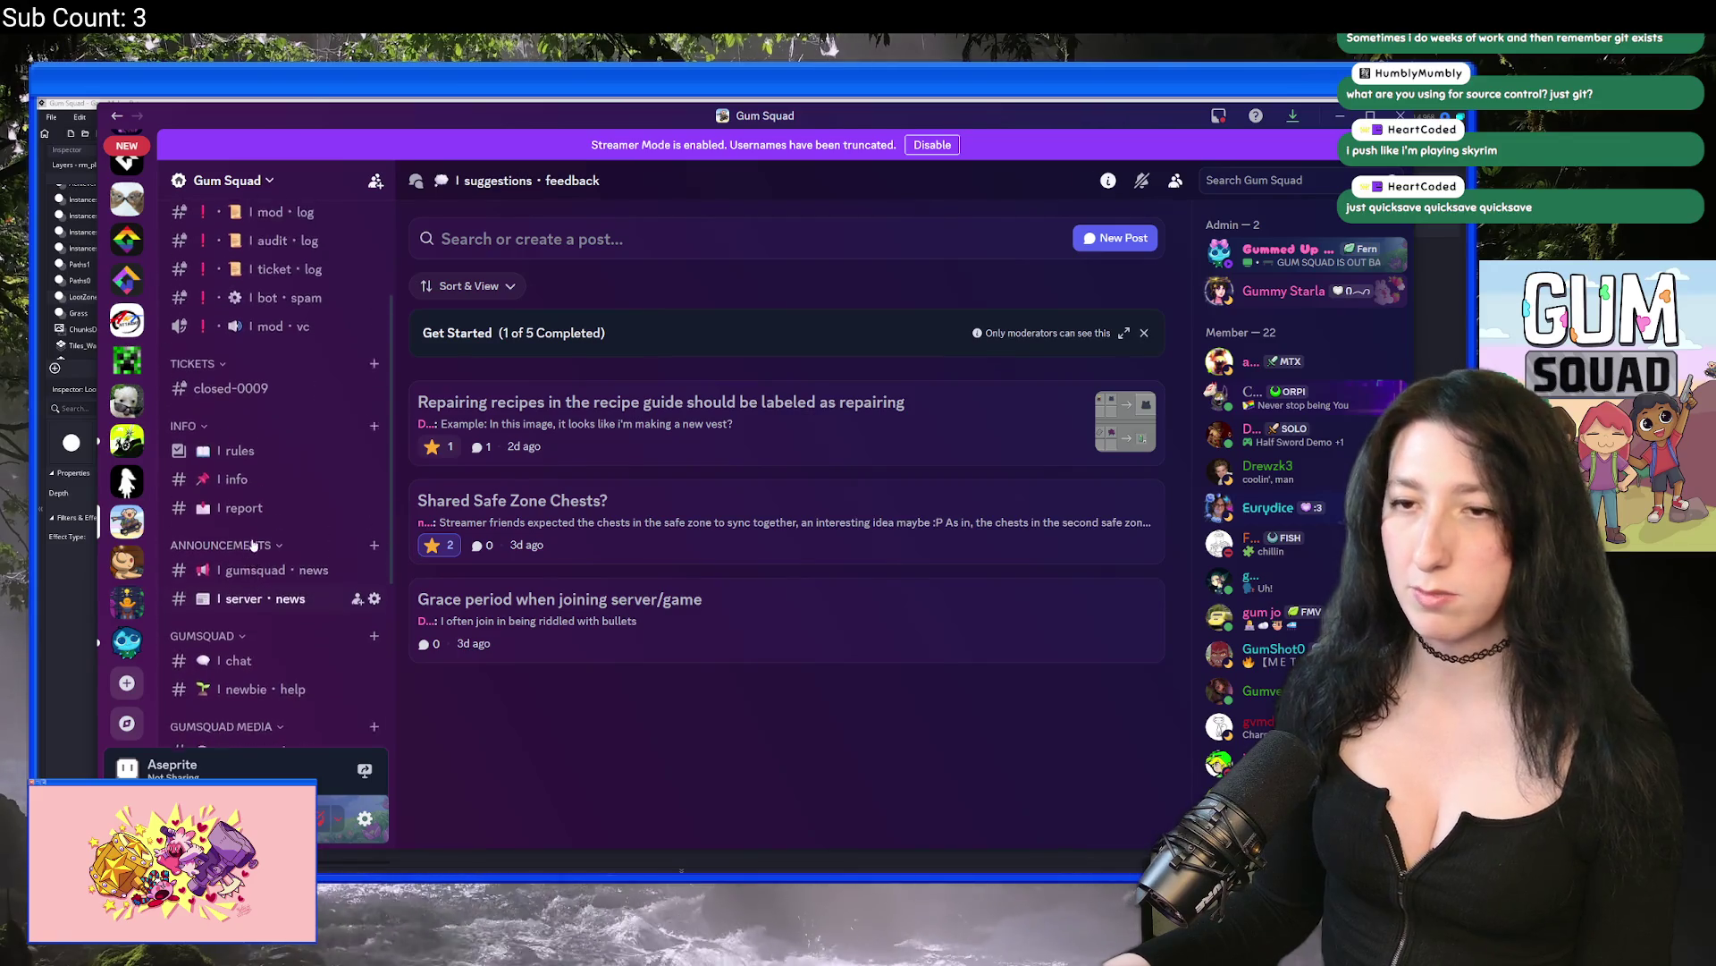
{"action": "key", "text": "alt+Tab"}
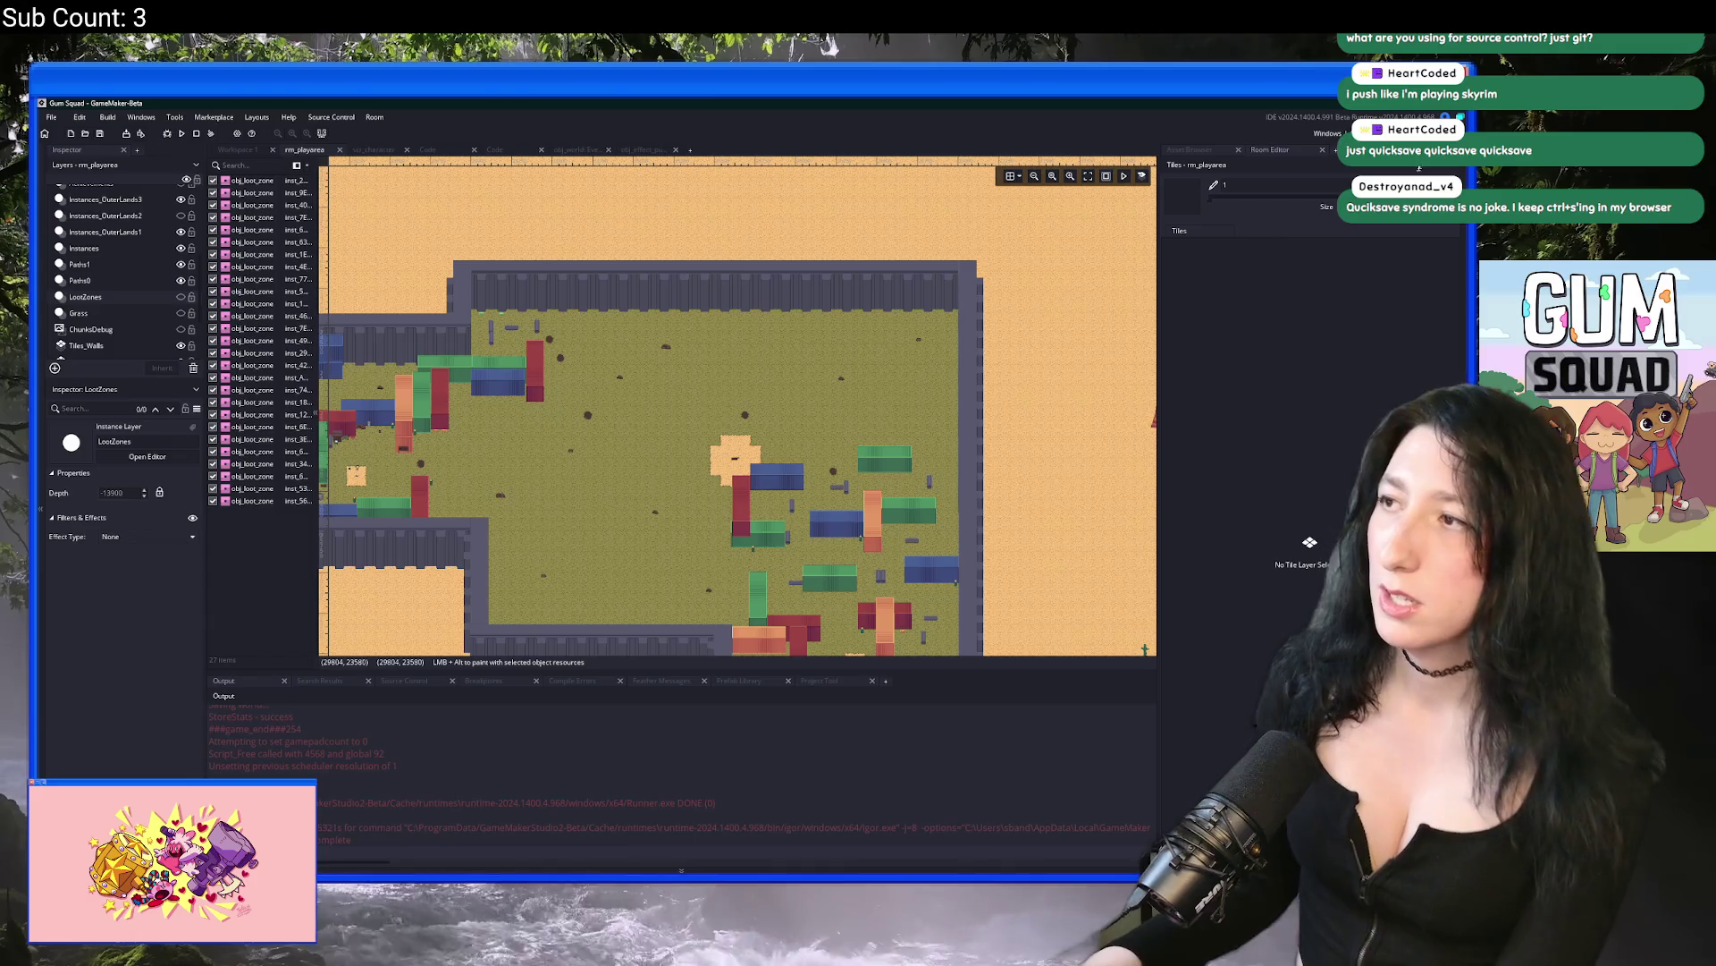
Step: Switch the Windows output to GMS2 YYC and run a build
{"action": "left_click", "coordinate": [1328, 133]}
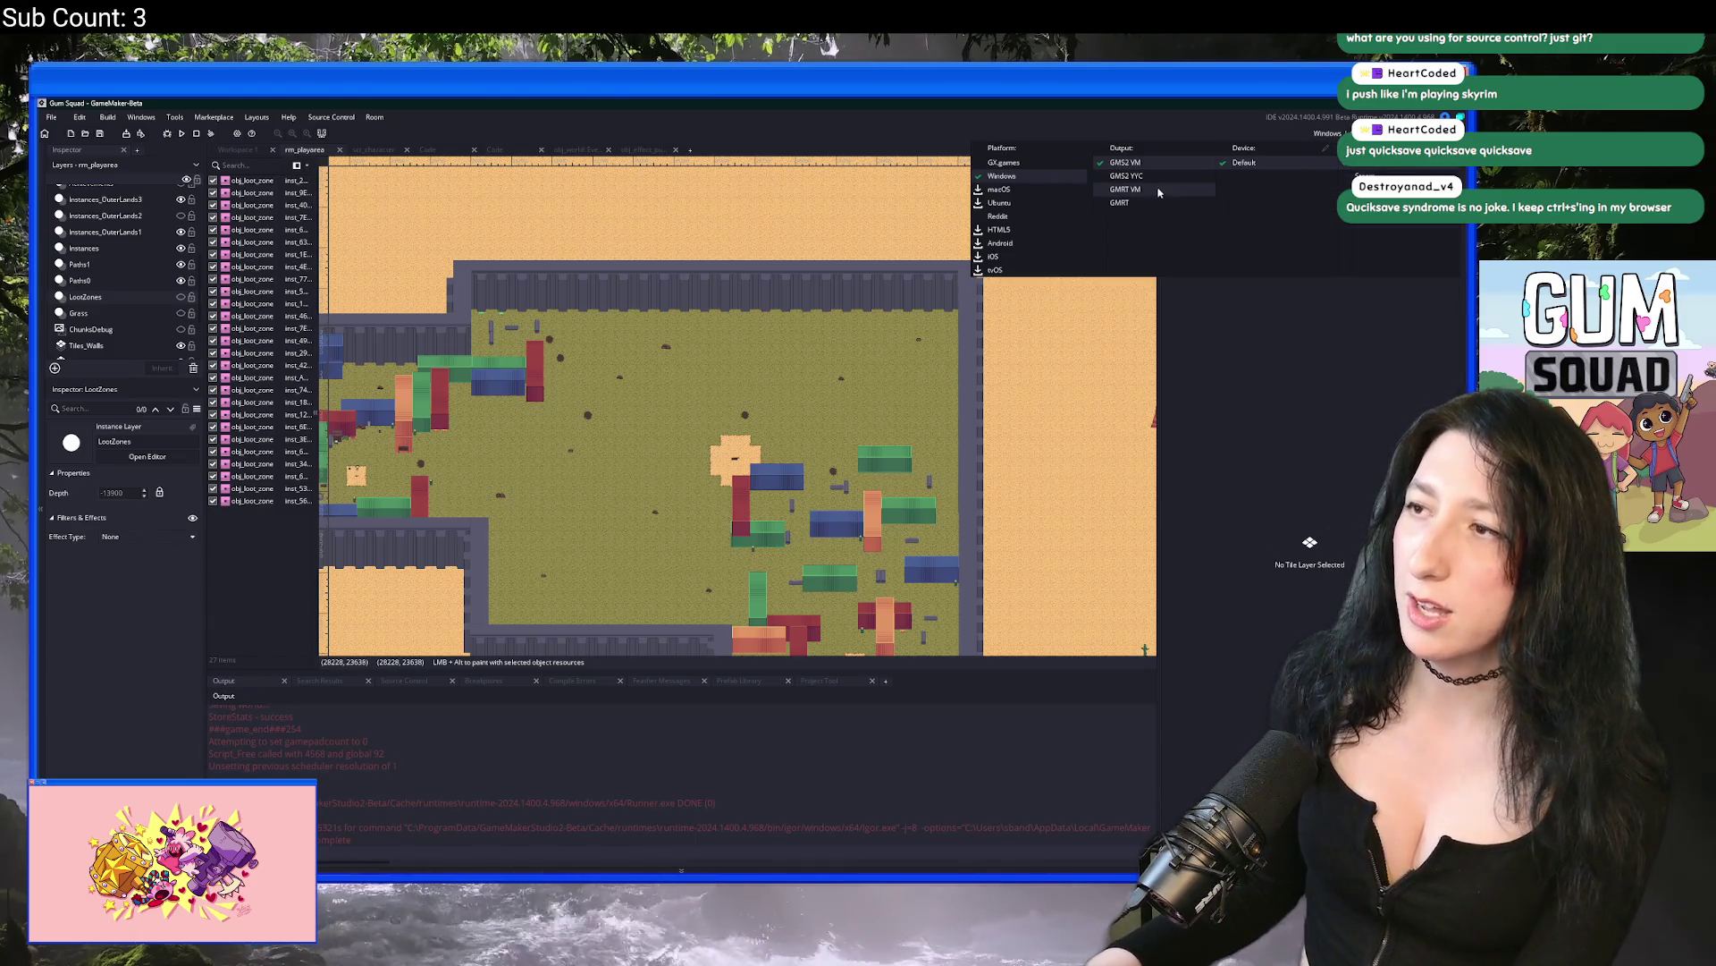
{"action": "left_click", "coordinate": [1159, 176]}
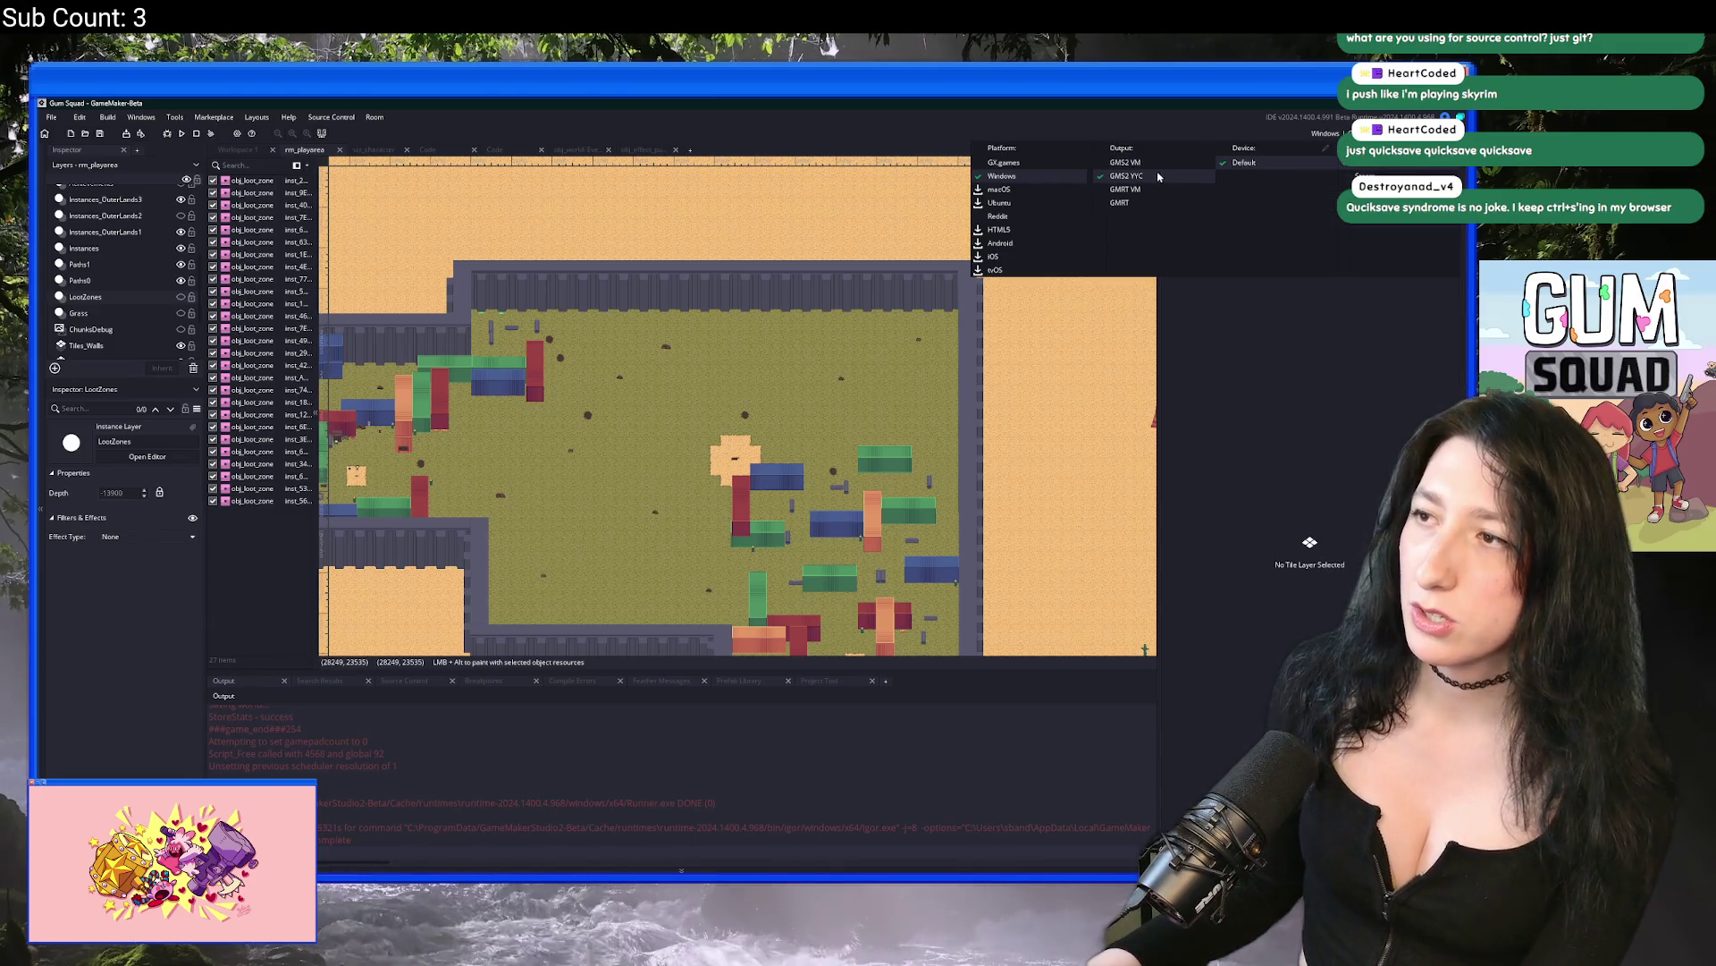
{"action": "left_click", "coordinate": [913, 316]}
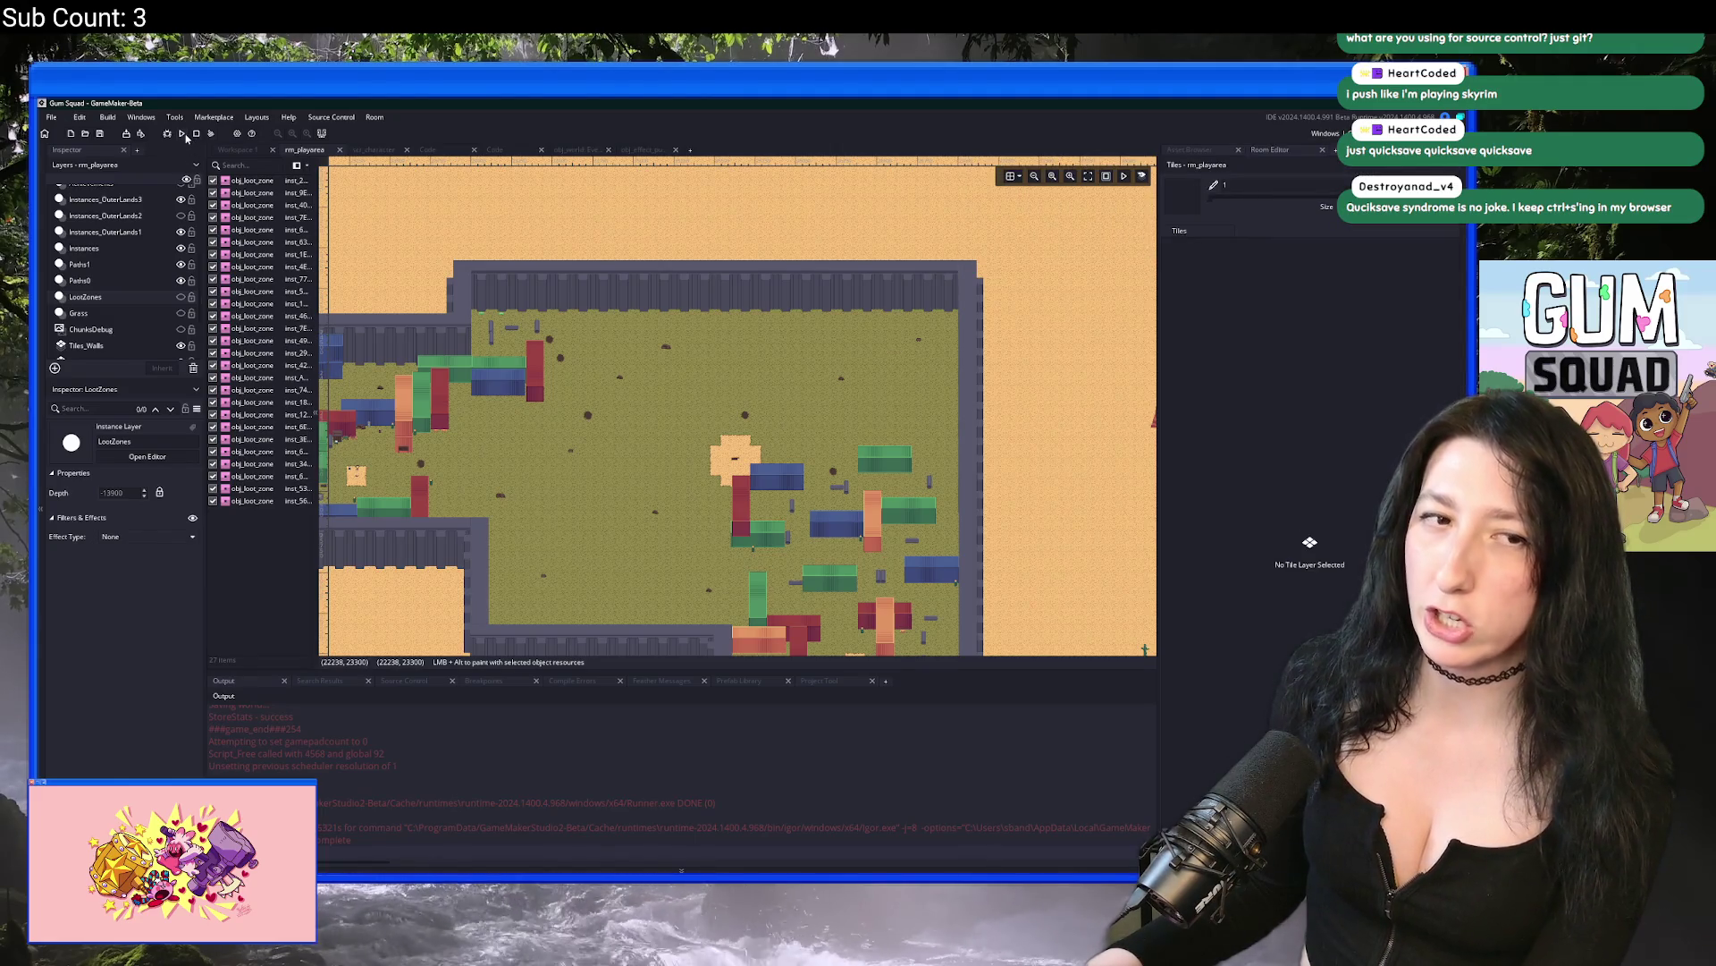
{"action": "left_click", "coordinate": [209, 138]}
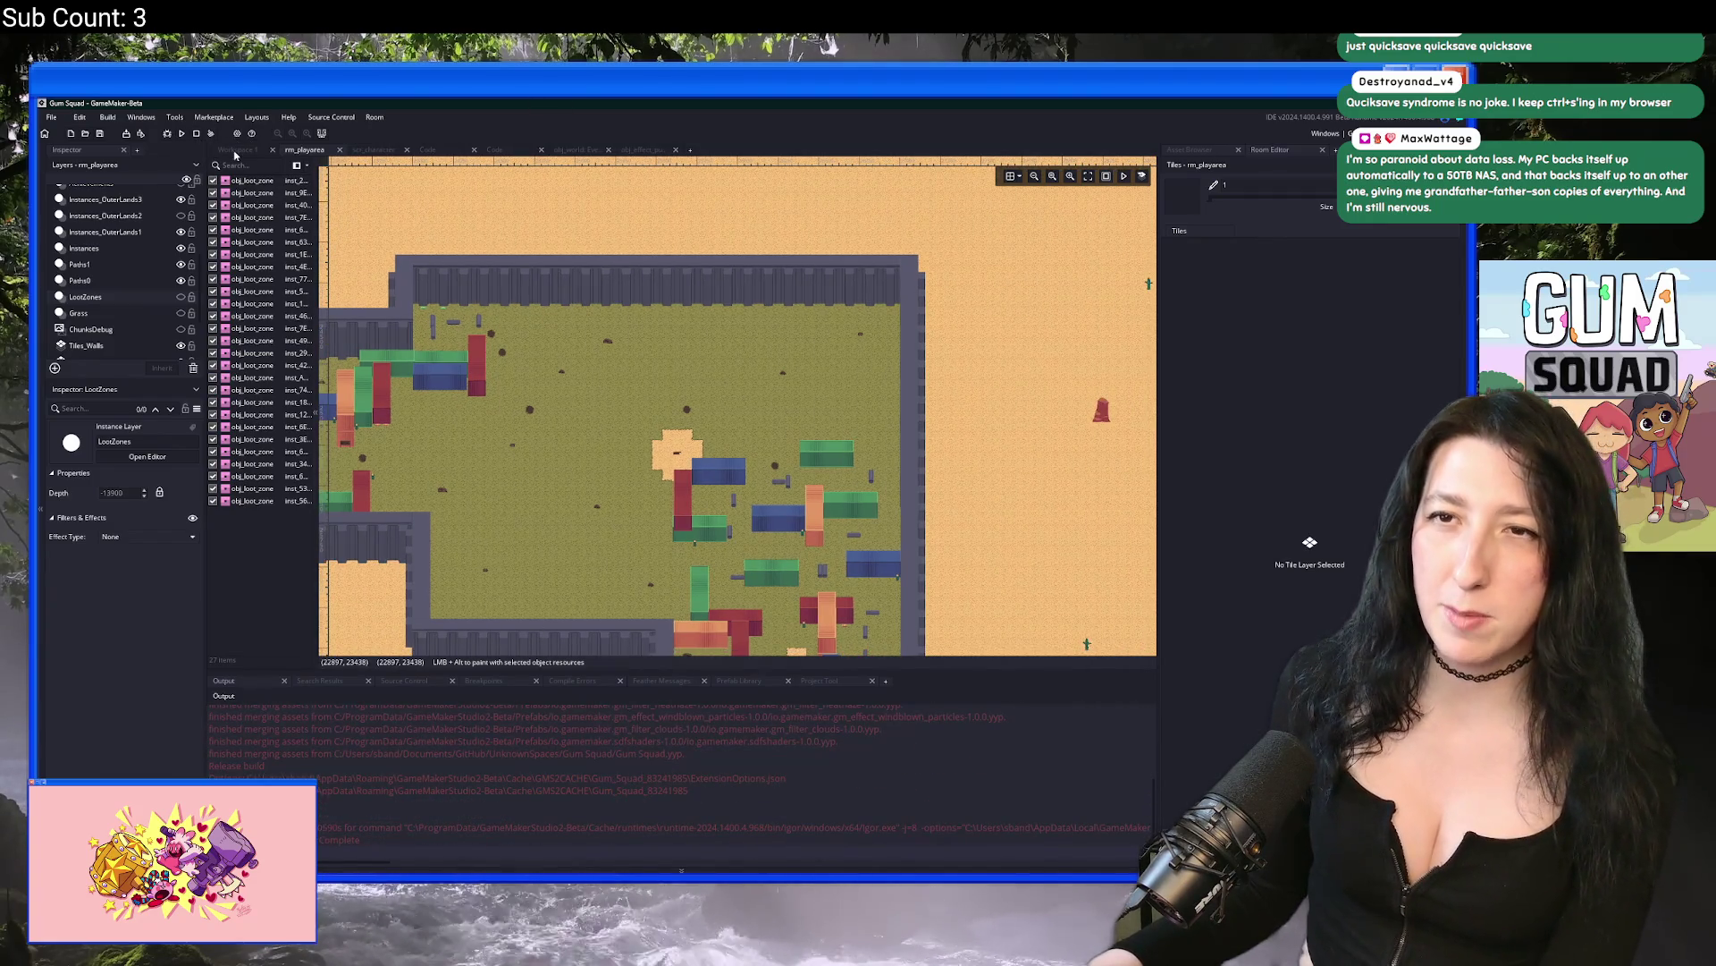
{"action": "left_click", "coordinate": [182, 133]}
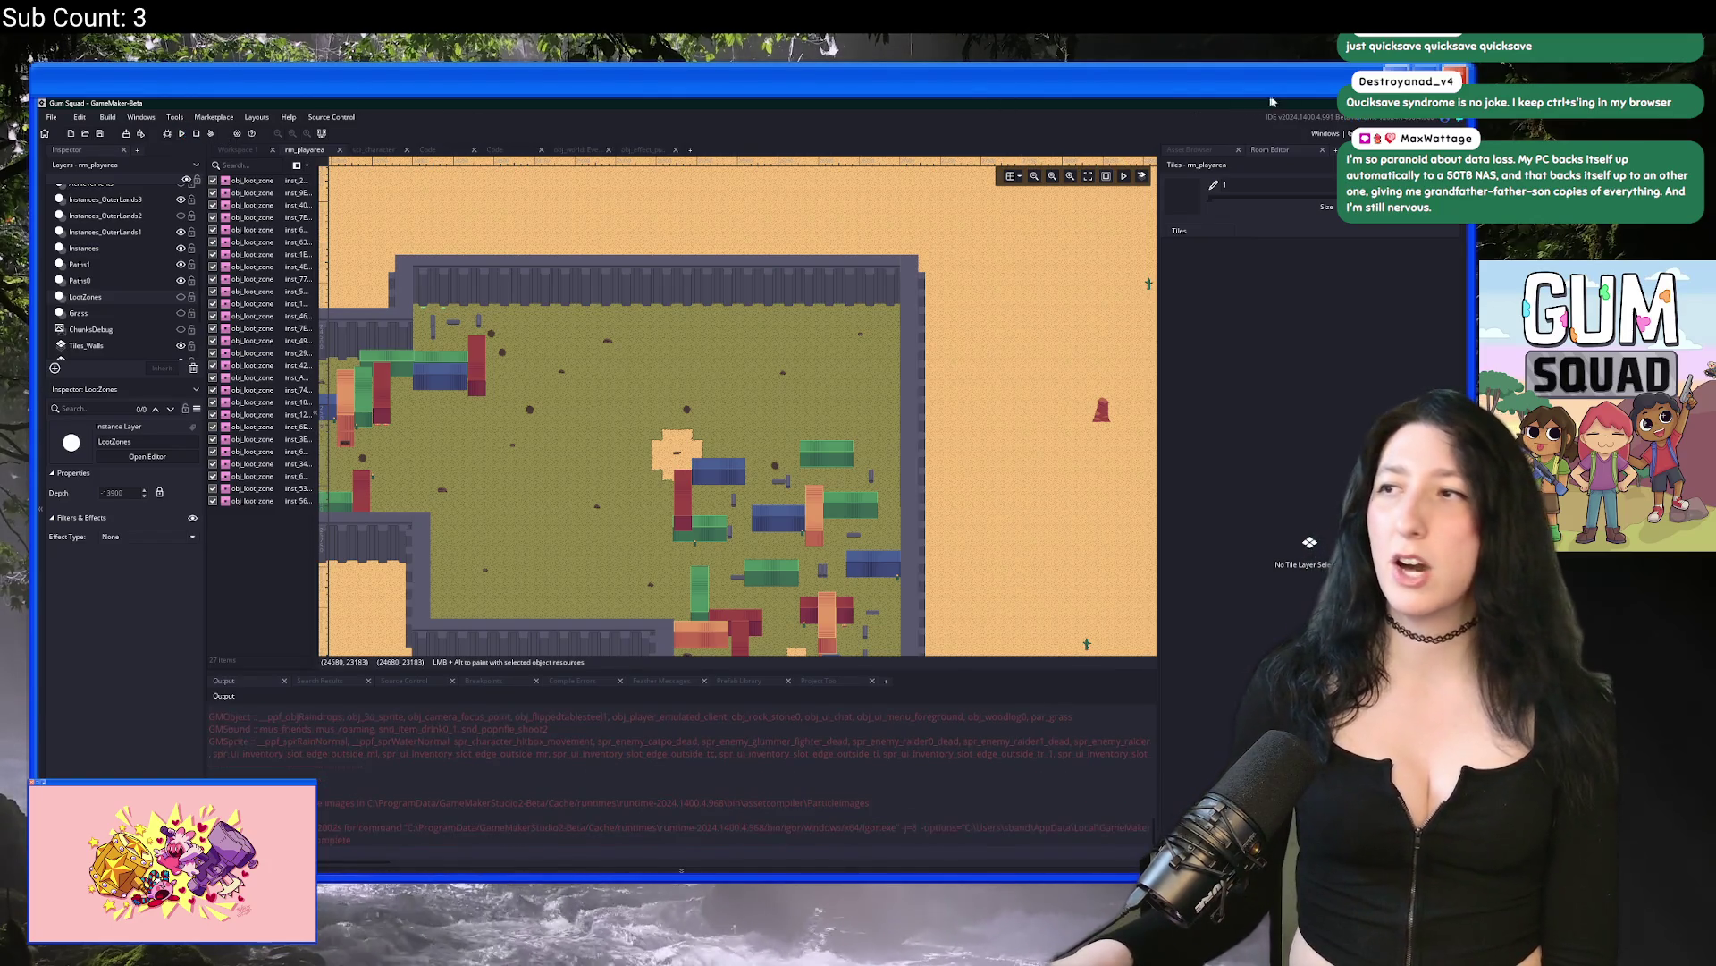
Step: Set the output back to GMS2 VM and bring up the Package as Installer/Zip options
{"action": "left_click", "coordinate": [1326, 134]}
{"action": "left_click", "coordinate": [1189, 162]}
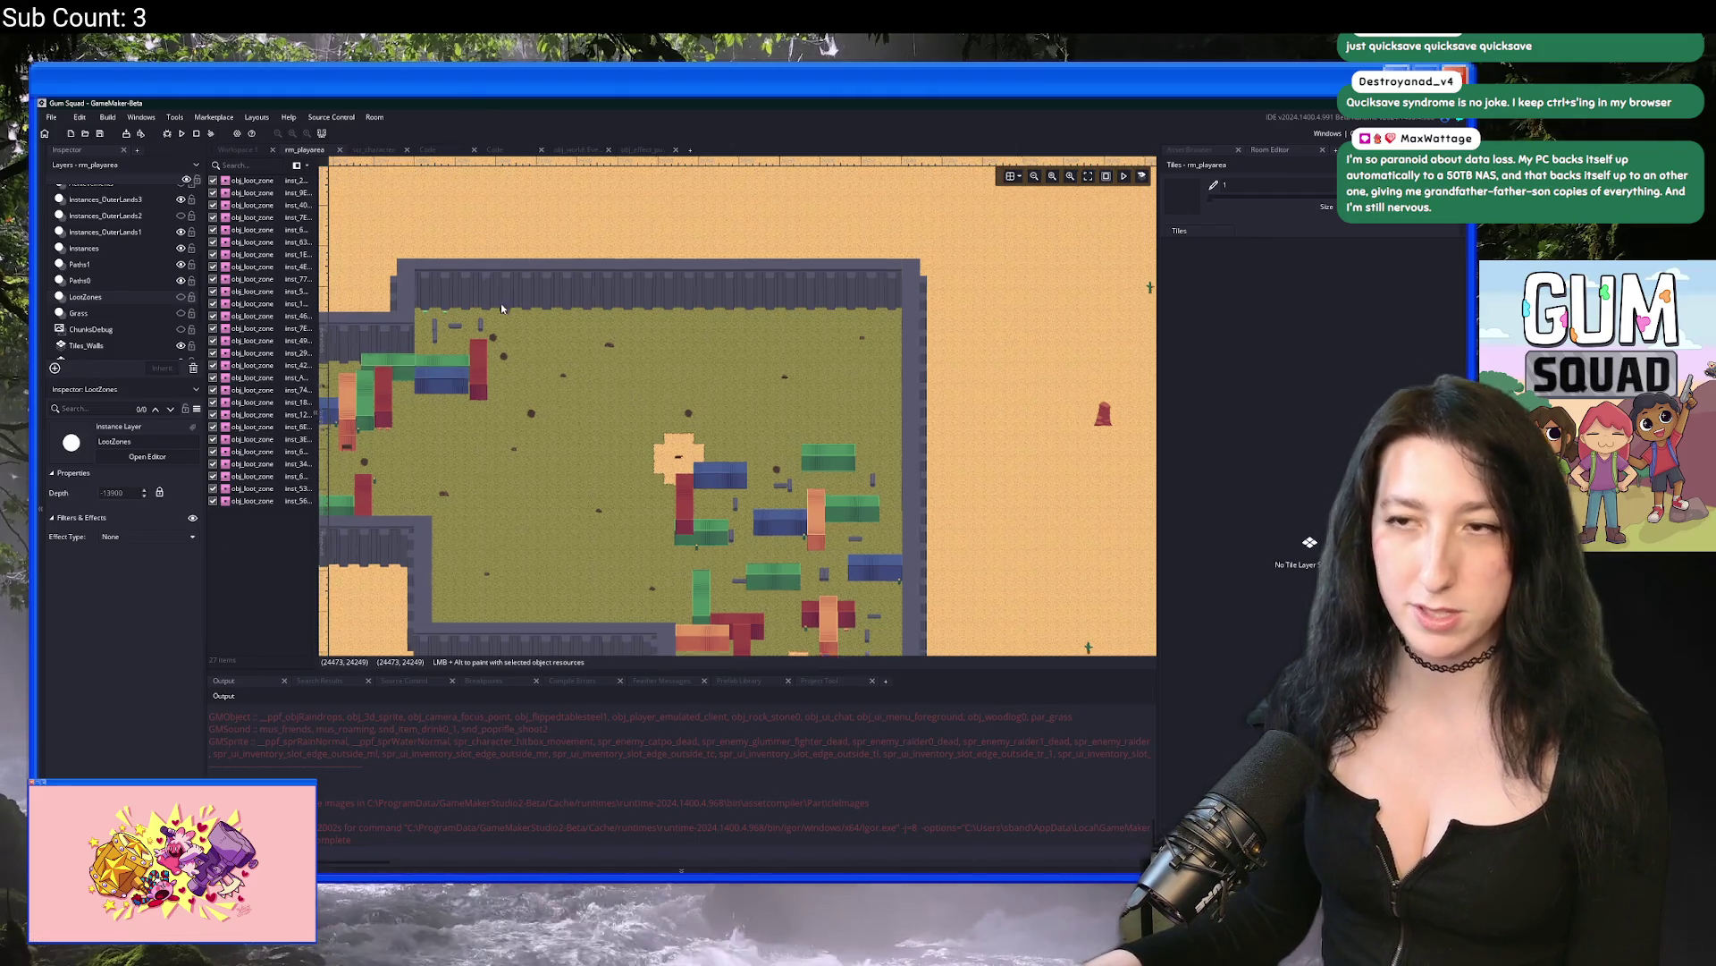
{"action": "scroll", "coordinate": [500, 303], "scroll_direction": "down", "scroll_amount": 3}
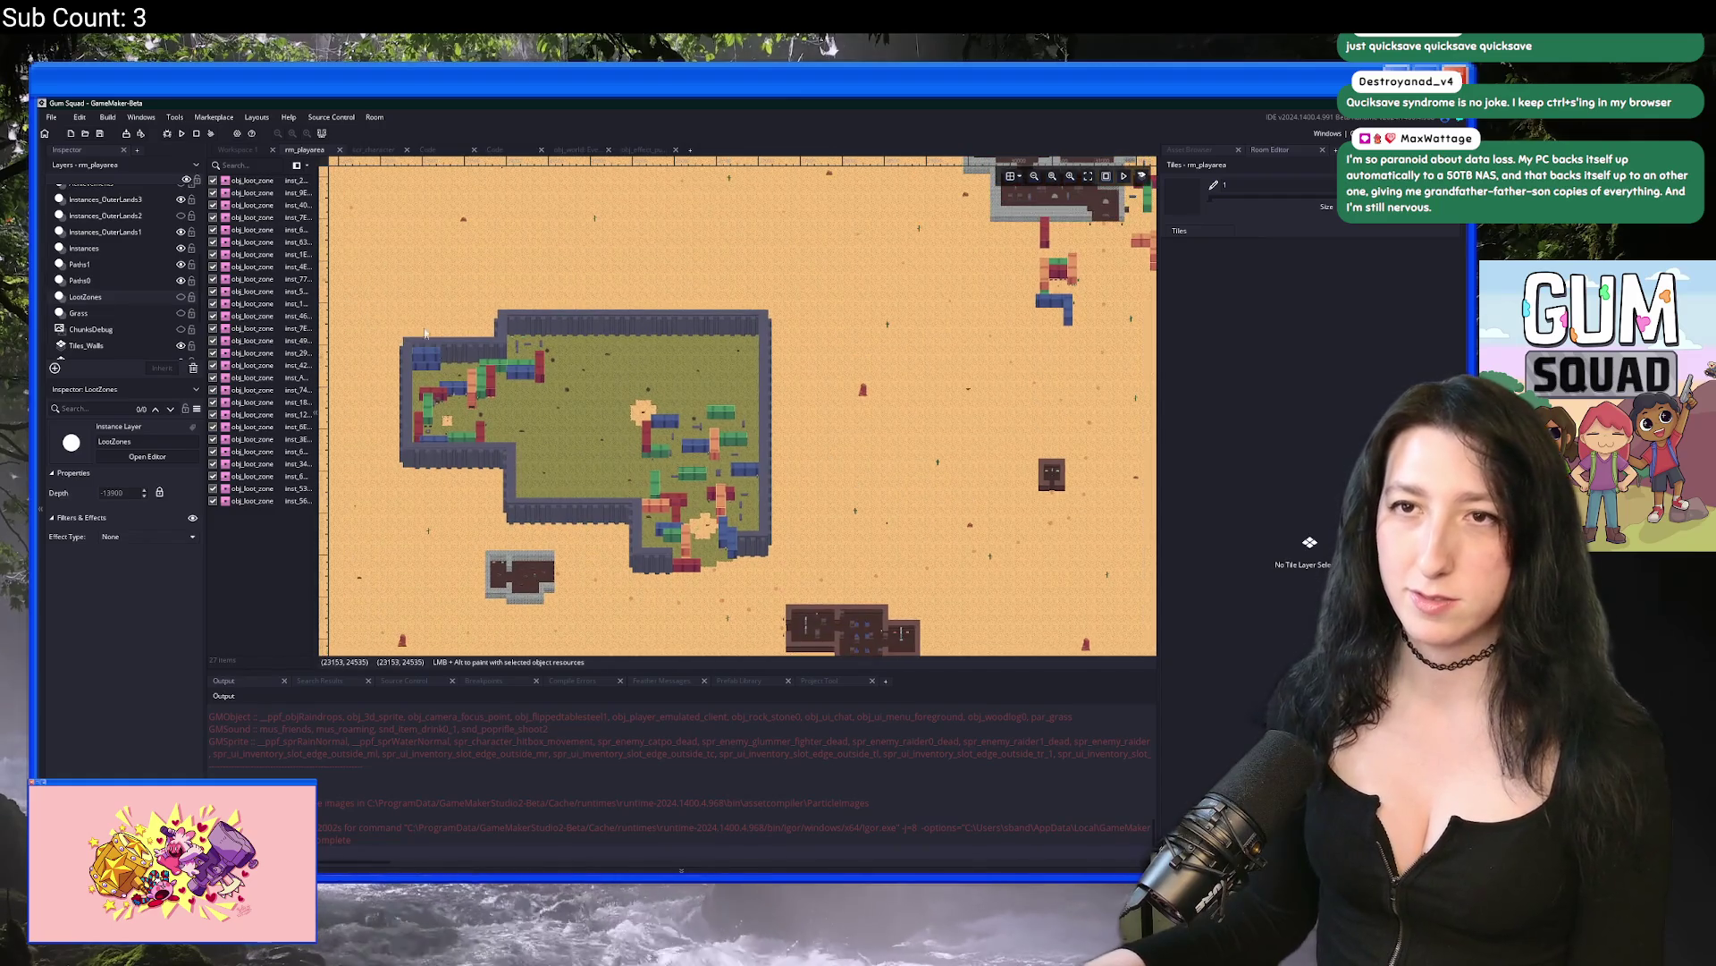
{"action": "left_click", "coordinate": [107, 117]}
Step: Begin exporting the game as a zip to the Desktop, cancel the save, and open asset search
{"action": "left_click", "coordinate": [125, 213]}
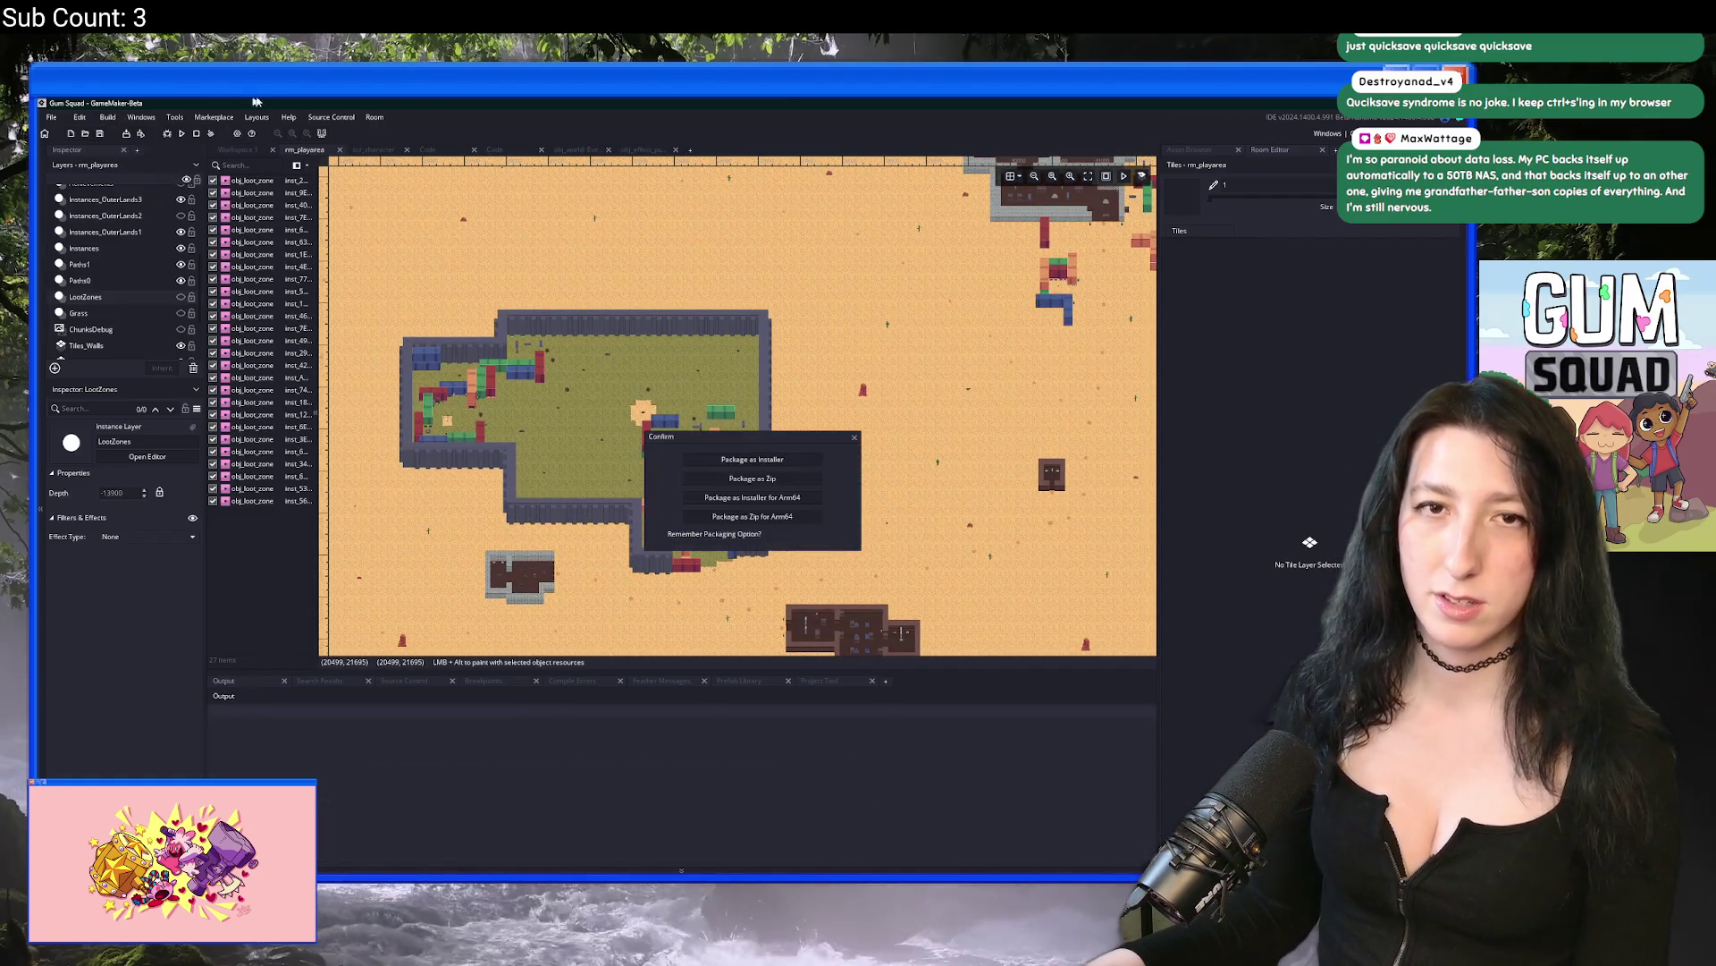
{"action": "left_click", "coordinate": [754, 480]}
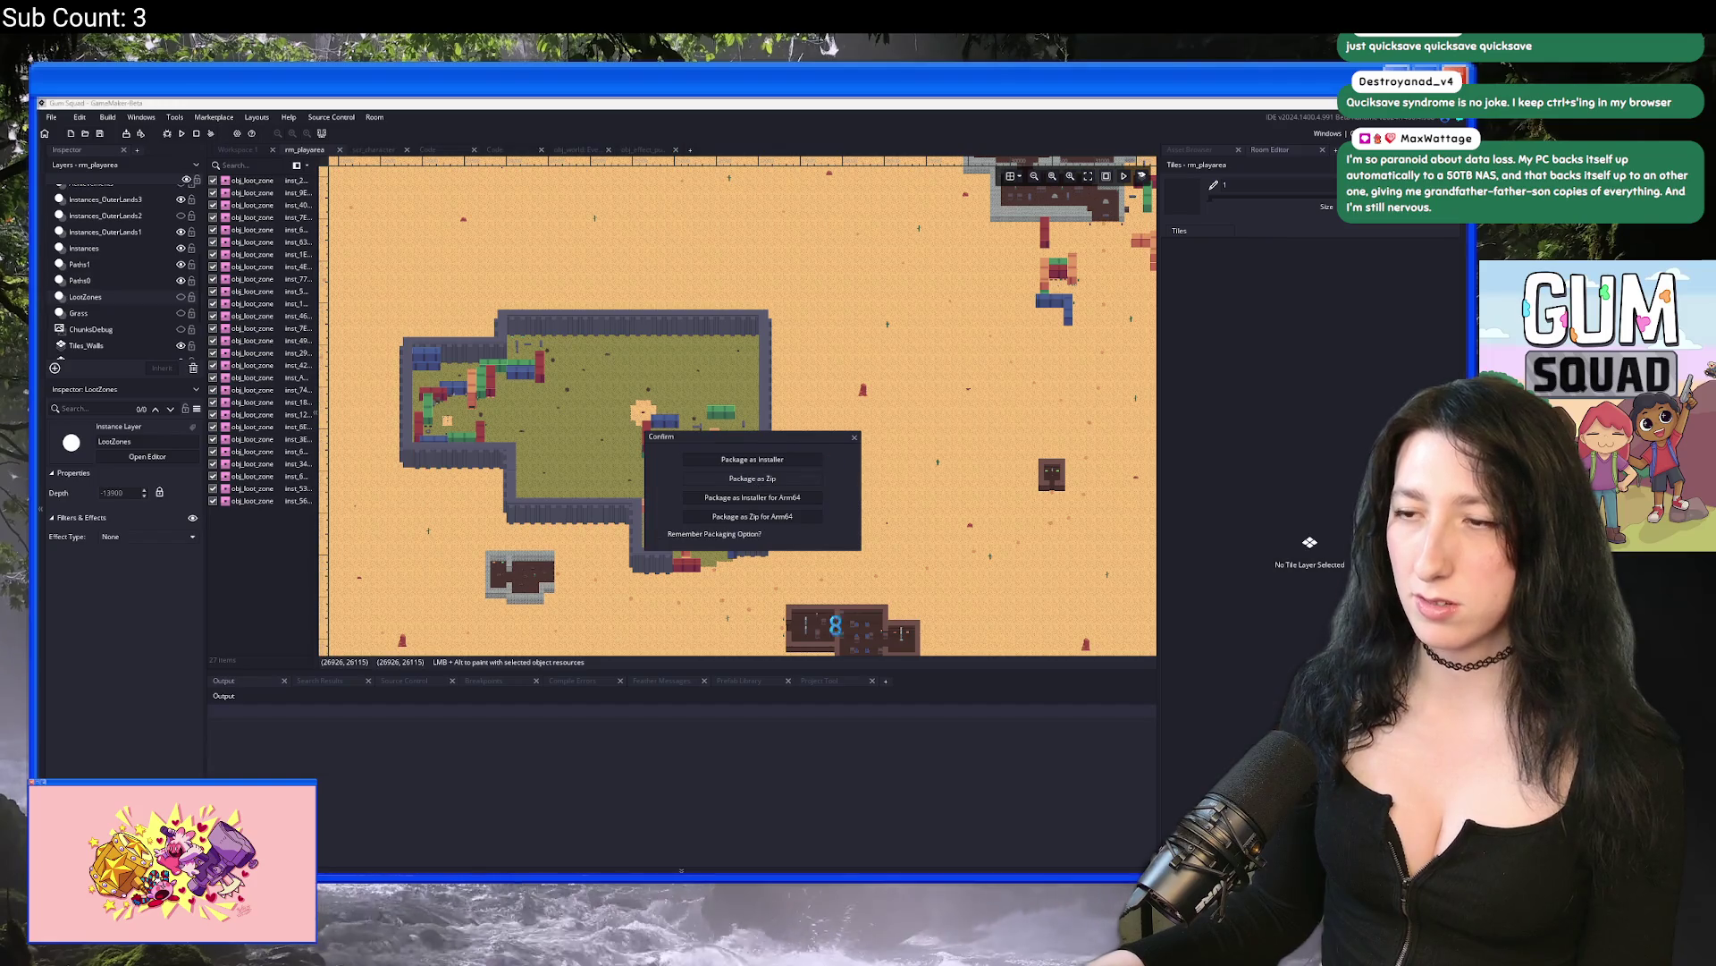
{"action": "left_click", "coordinate": [389, 358]}
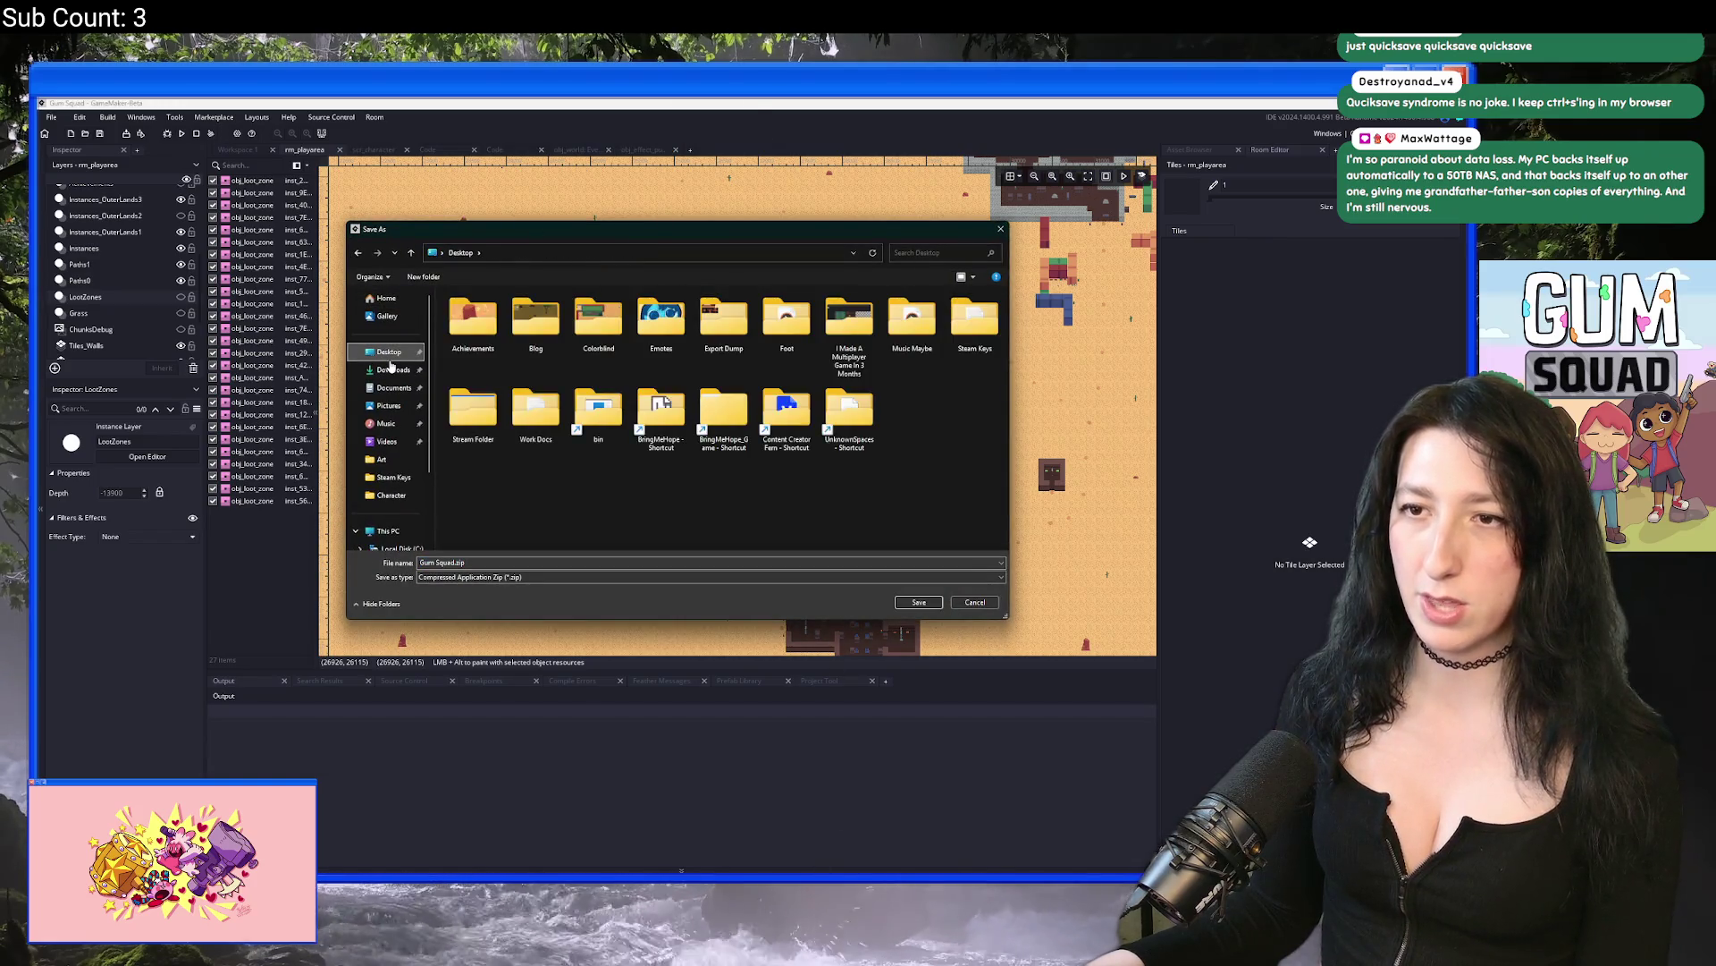
{"action": "left_click", "coordinate": [953, 604]}
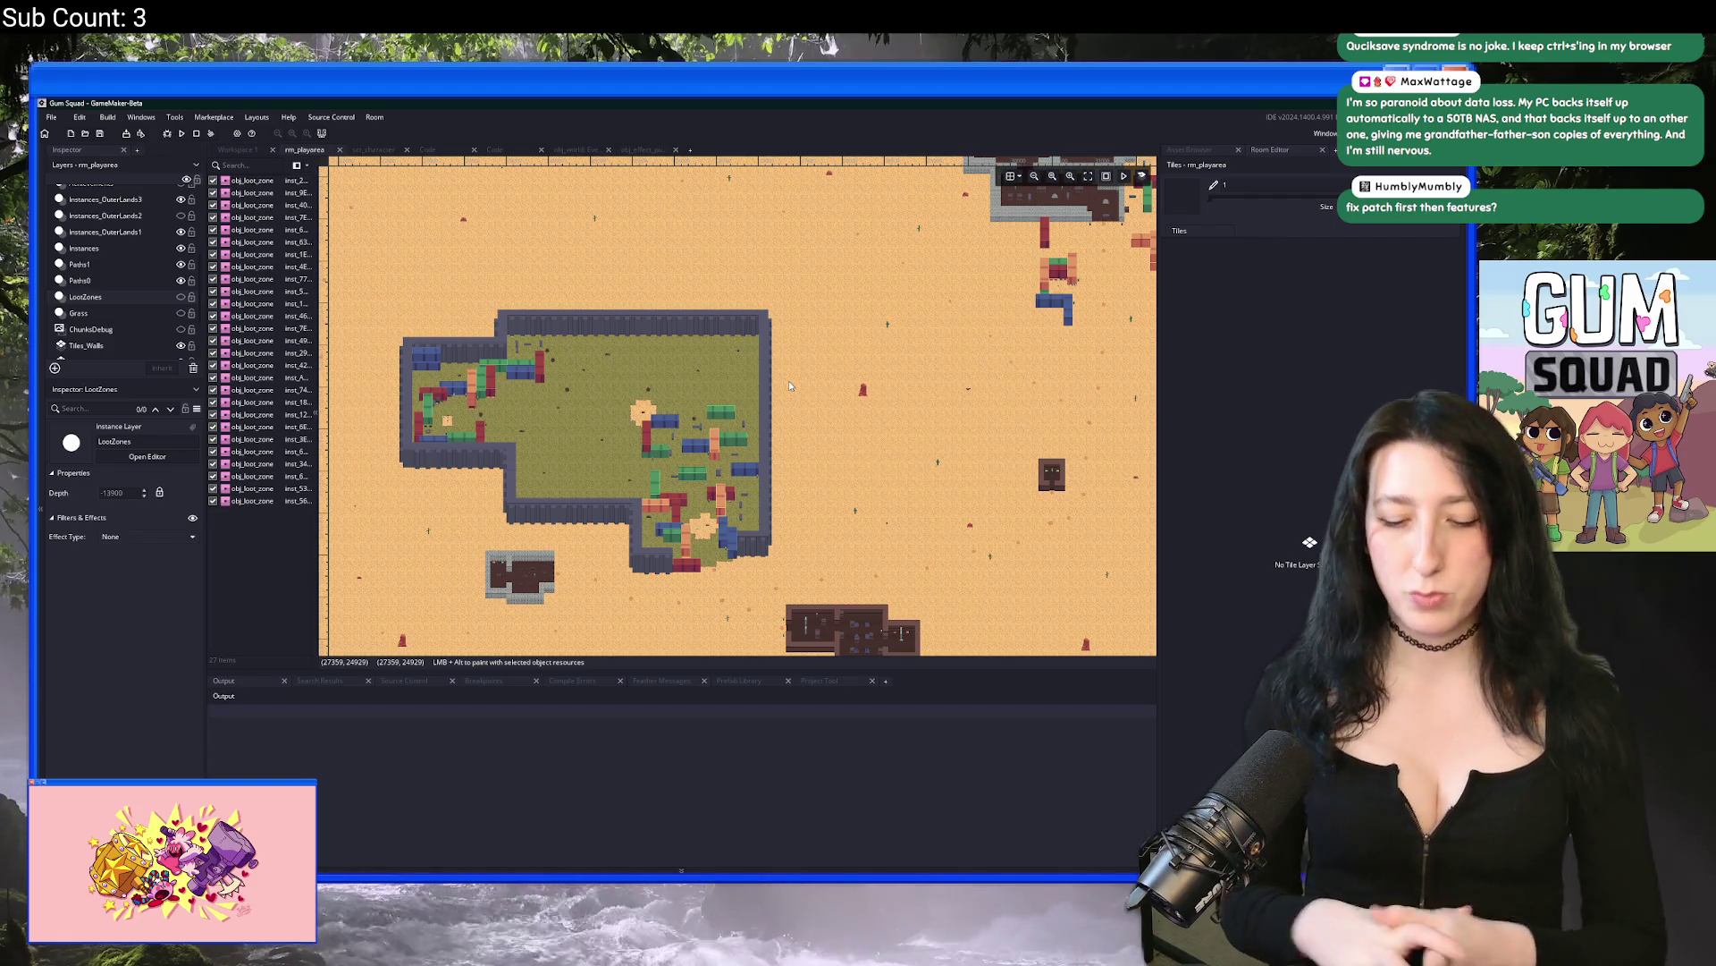
{"action": "key", "text": "ctrl+t"}
Step: Open PatchNotes.txt from a 'patch' search and review its eleven lines in a widened editor
{"action": "type", "text": "patch"}
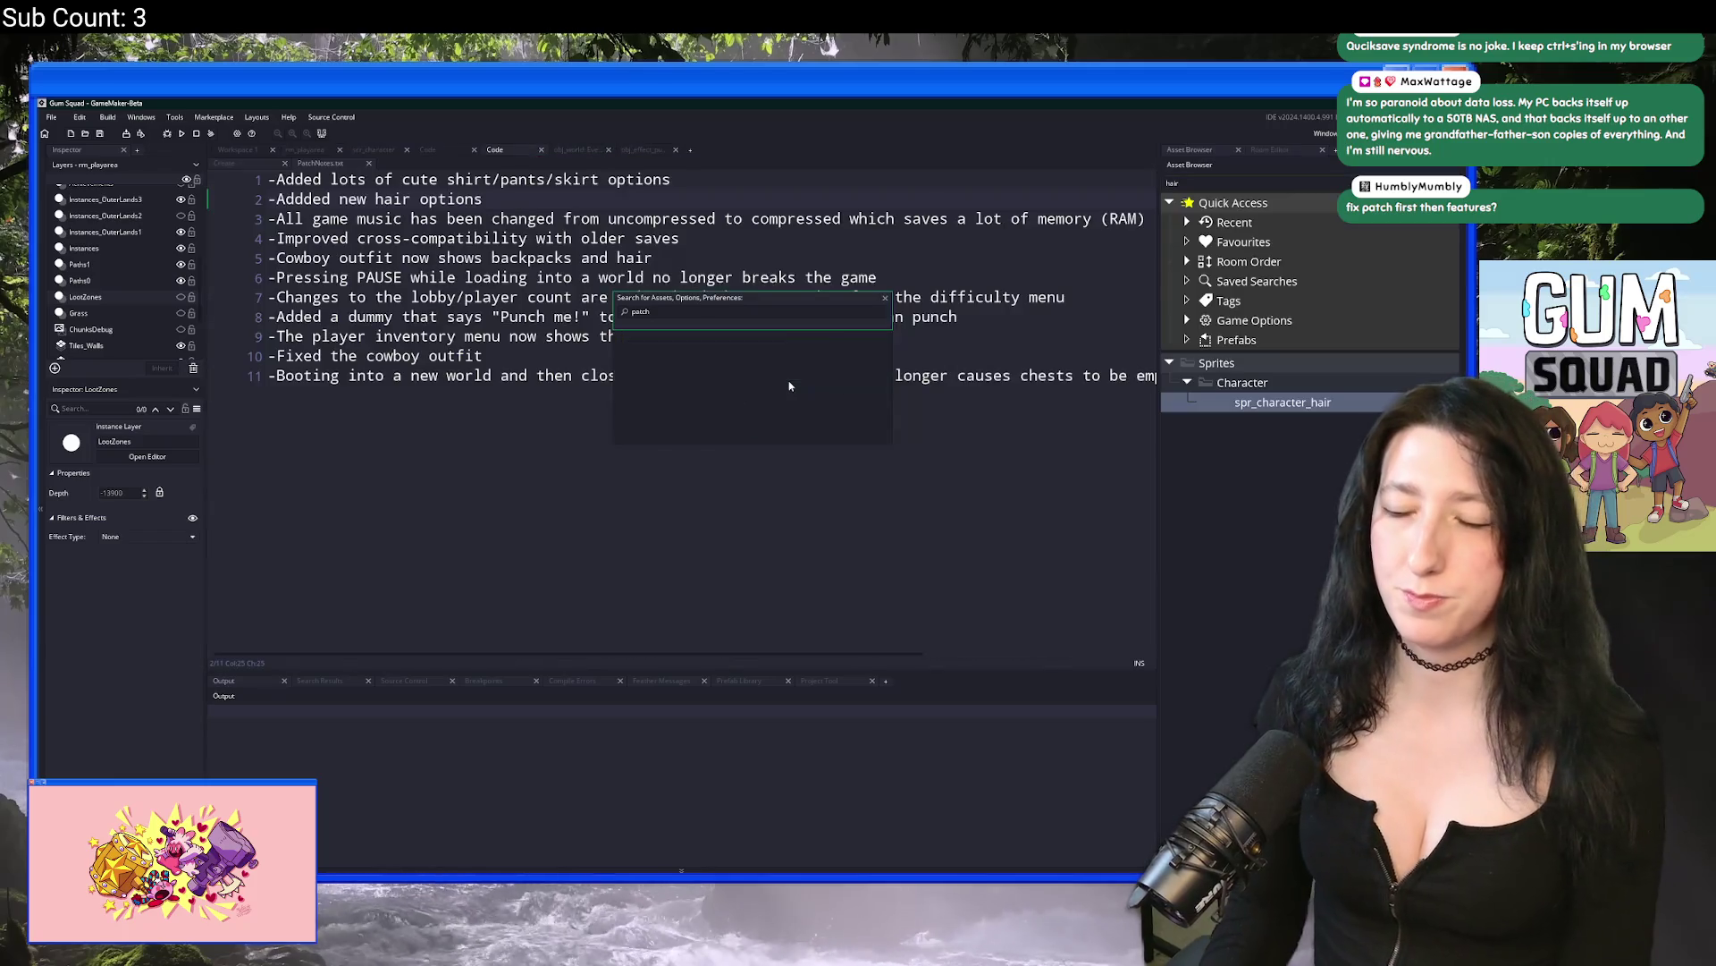
{"action": "left_click", "coordinate": [771, 350]}
{"action": "key", "text": "F12"}
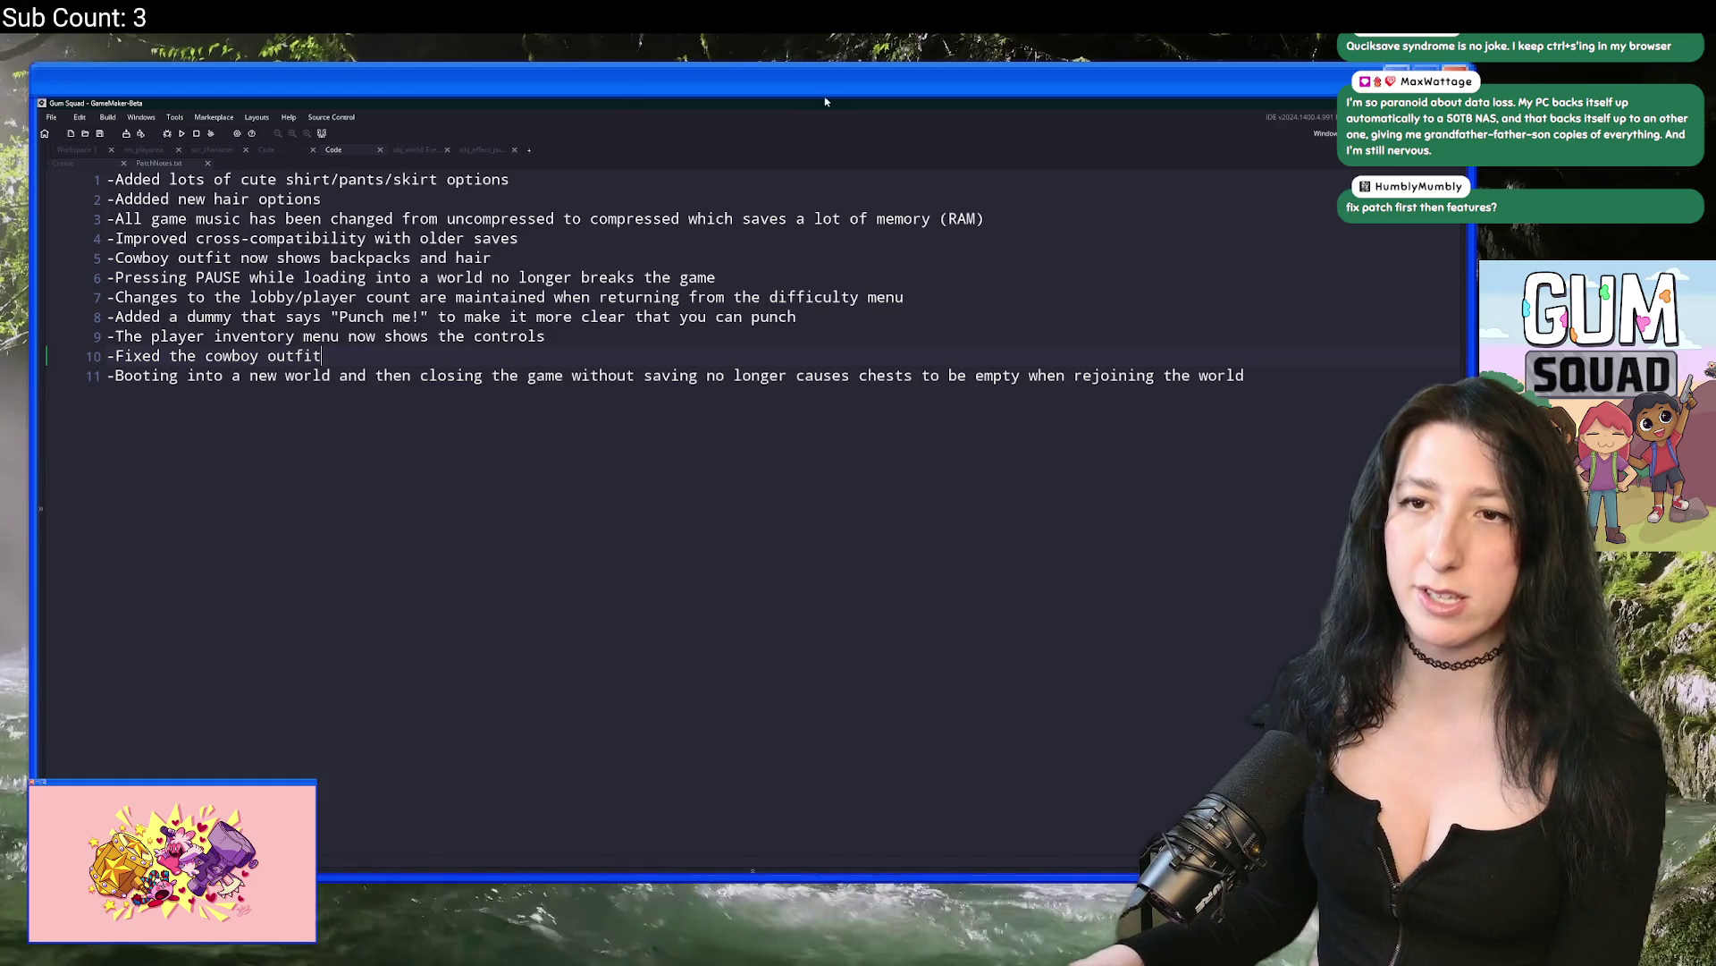
{"action": "mouse_move", "coordinate": [1245, 375]}
{"action": "left_mouse_down"}
{"action": "mouse_move", "coordinate": [107, 355]}
{"action": "mouse_move", "coordinate": [108, 179]}
{"action": "left_mouse_up"}
{"action": "left_click", "coordinate": [1015, 276]}
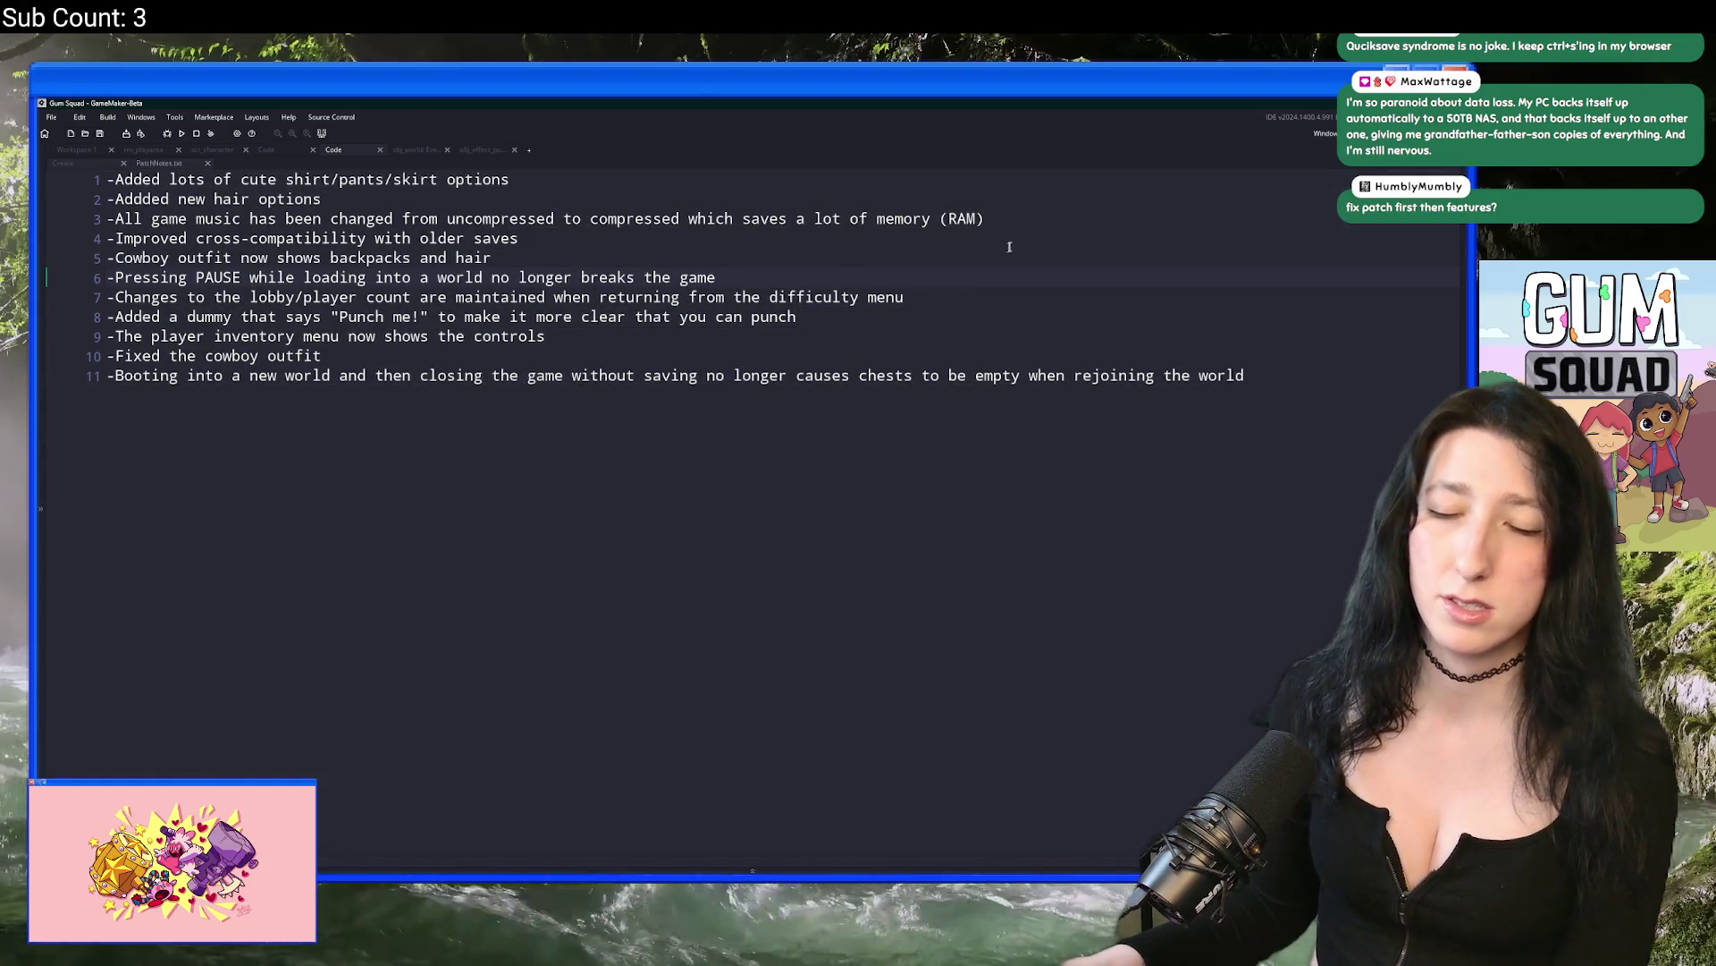
{"action": "key", "text": "Up"}
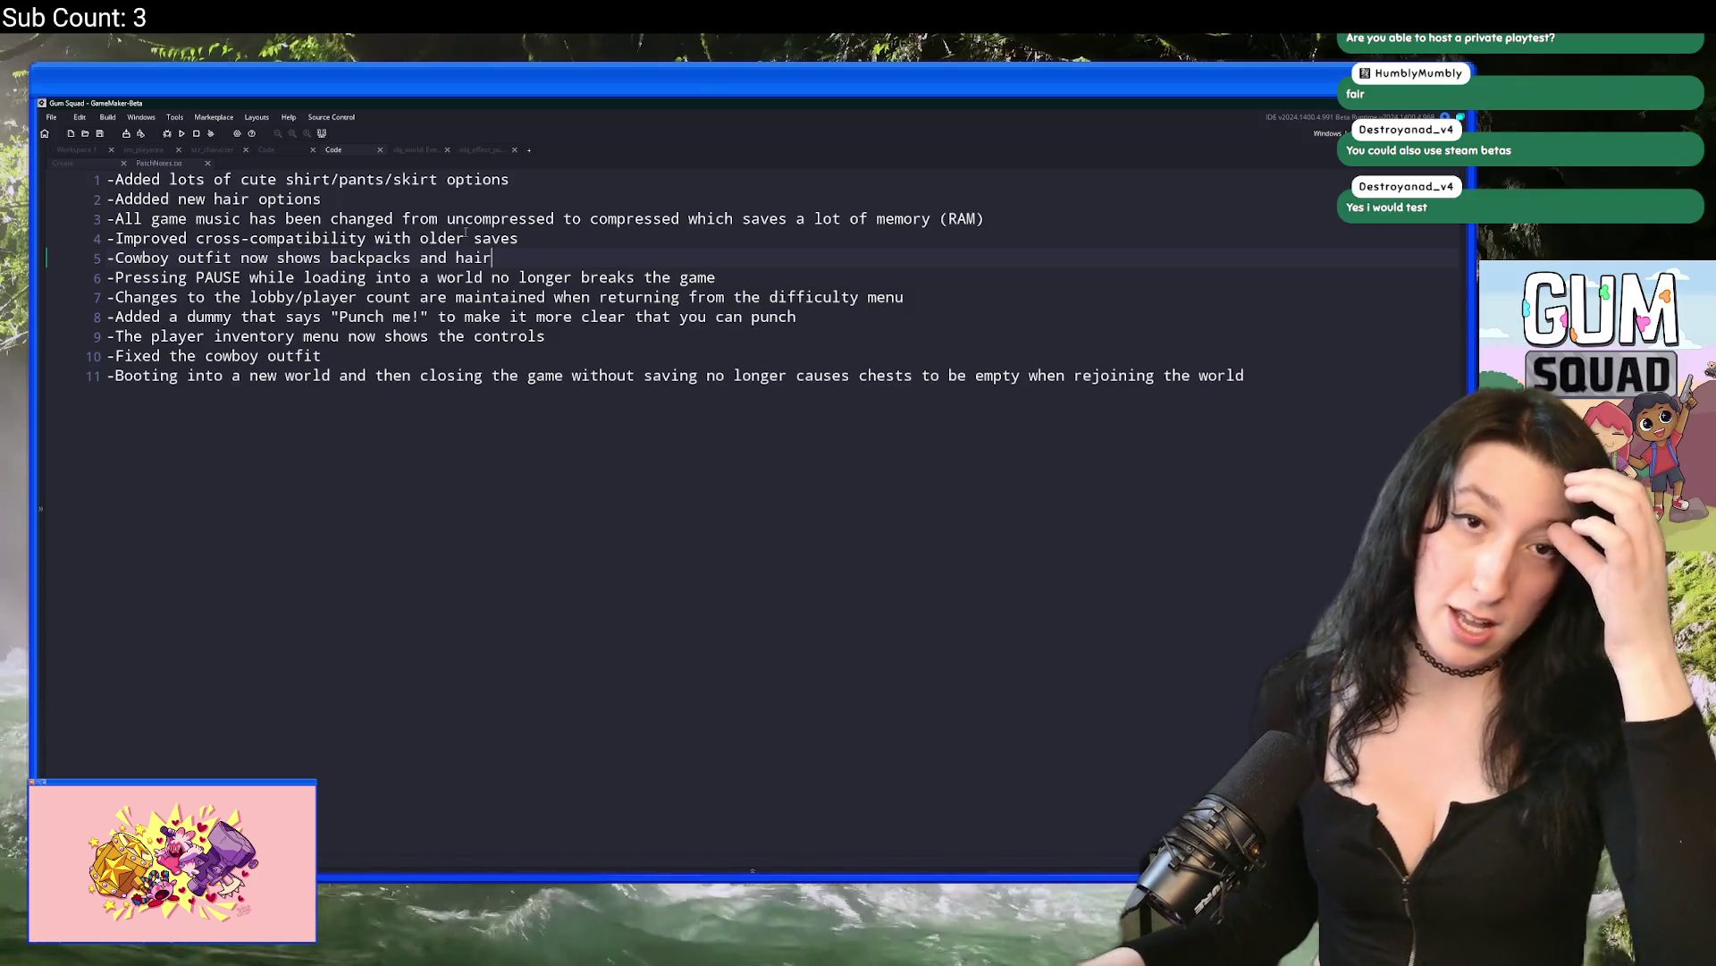
Step: Create an executable packaged as a zip, saved to the Desktop as Gum Squad.zip
{"action": "left_click", "coordinate": [1330, 133]}
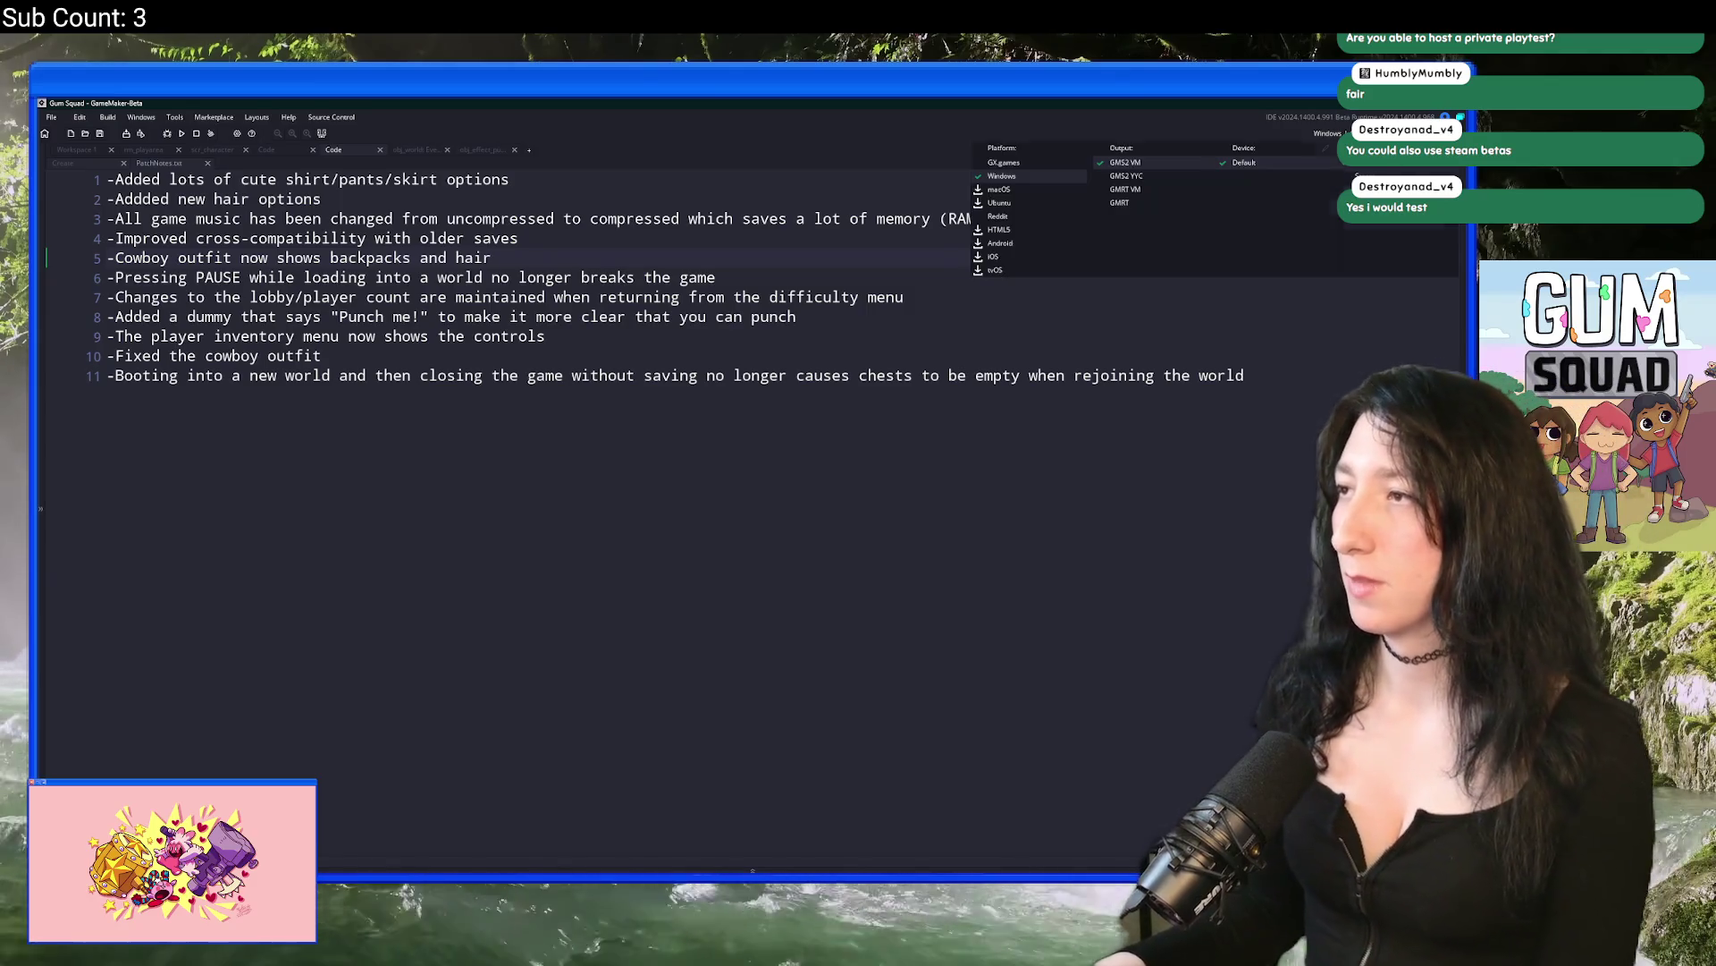
{"action": "left_click", "coordinate": [922, 329]}
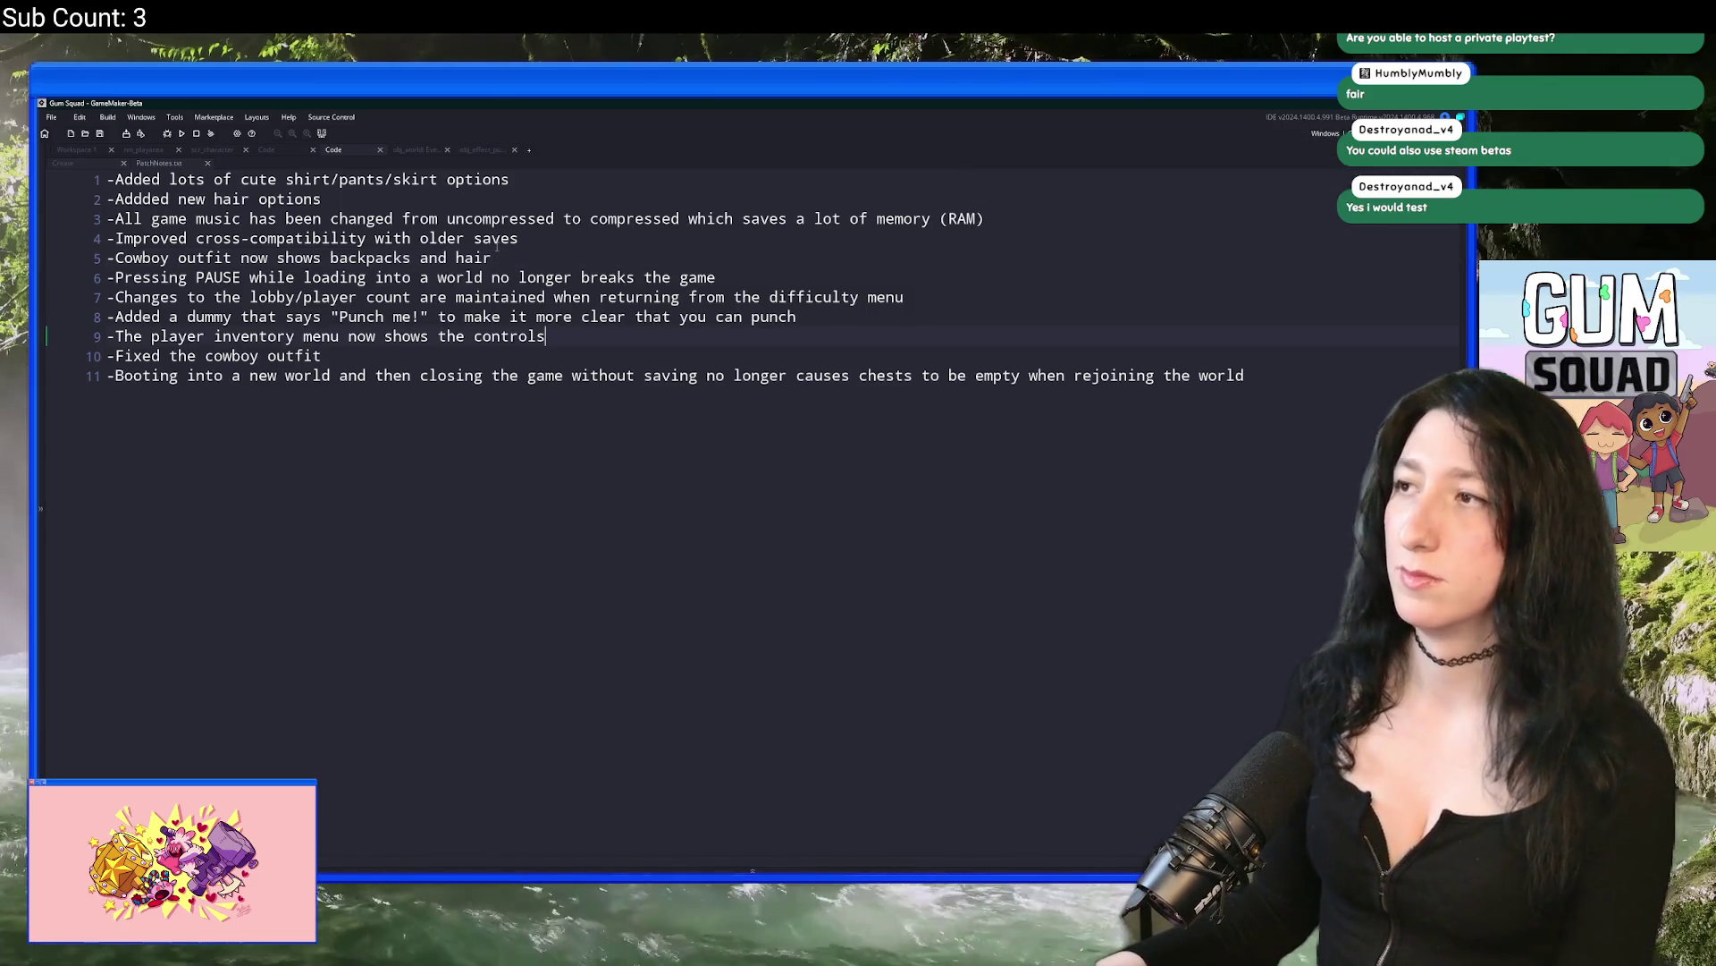
{"action": "left_click", "coordinate": [107, 117]}
{"action": "left_click", "coordinate": [188, 183]}
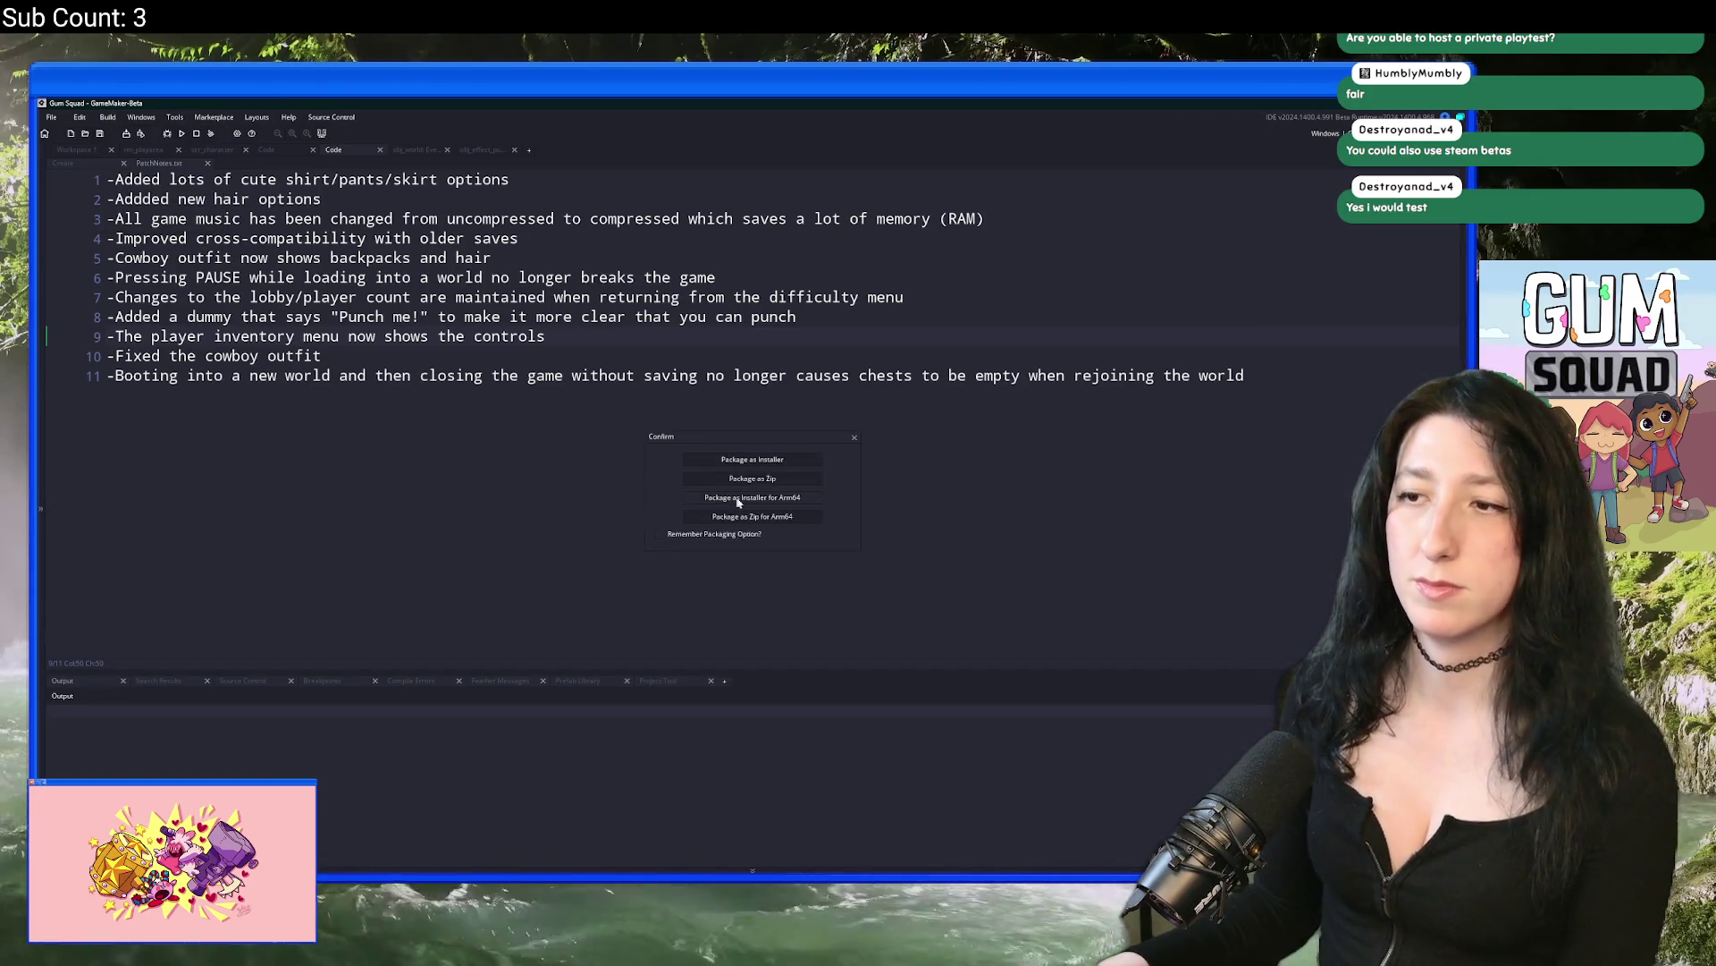
{"action": "left_click", "coordinate": [755, 479]}
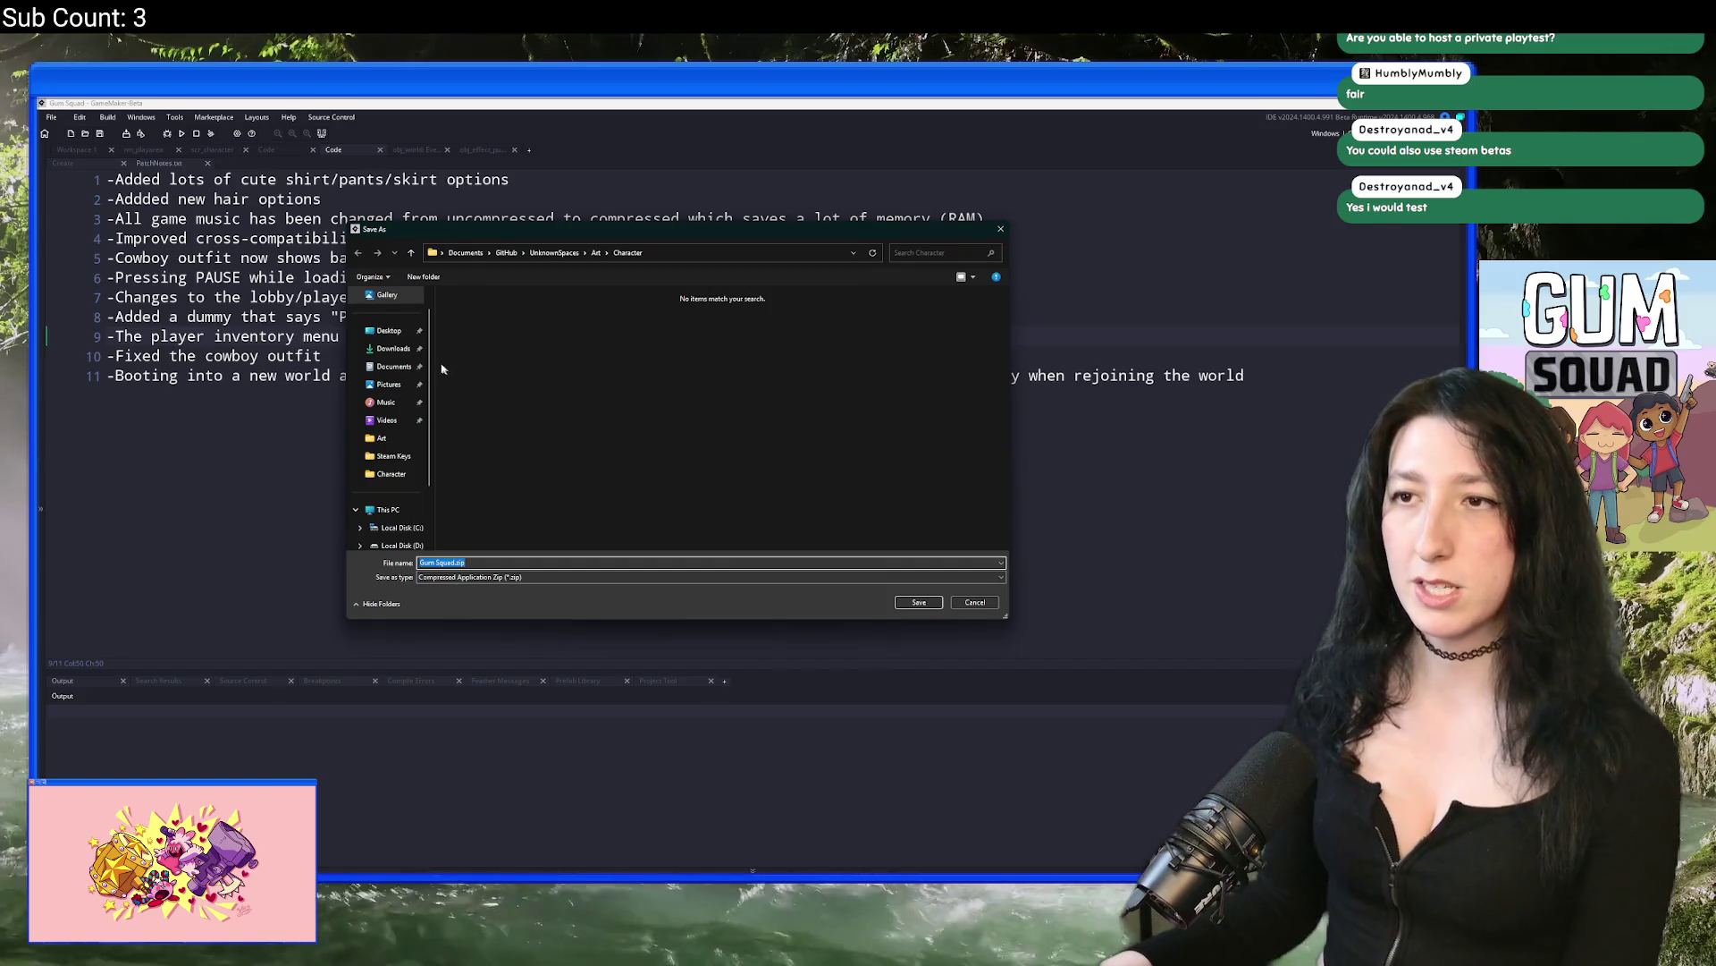
{"action": "left_click", "coordinate": [389, 331]}
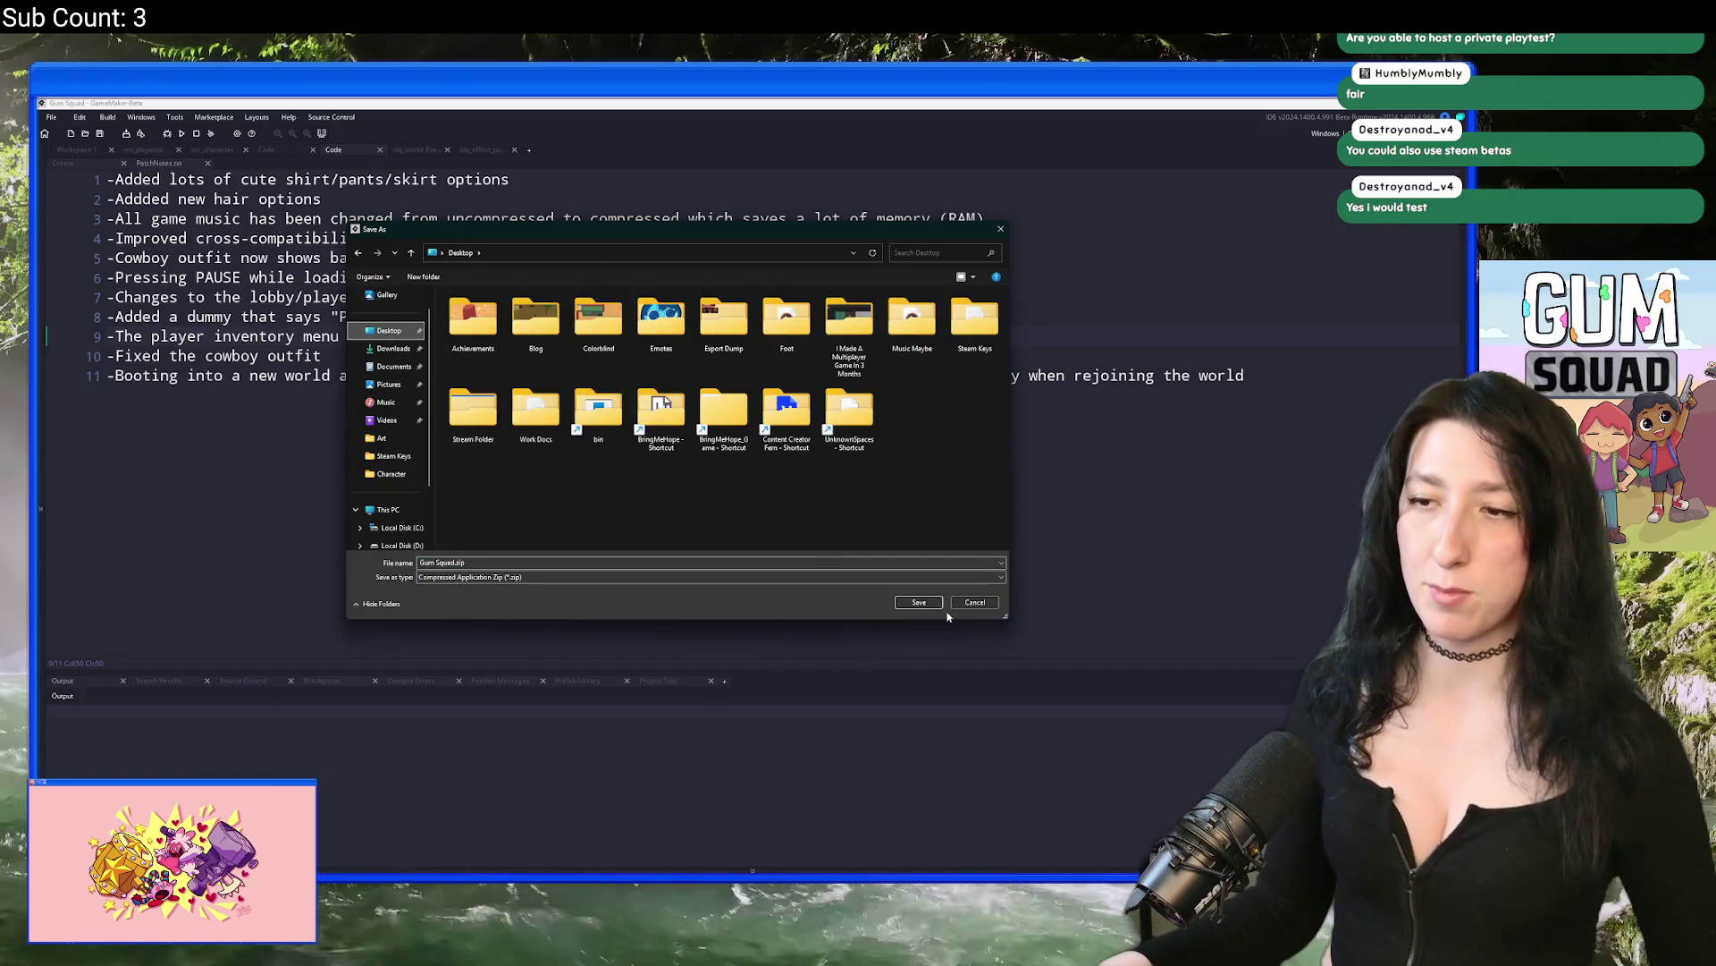
{"action": "left_click", "coordinate": [919, 602]}
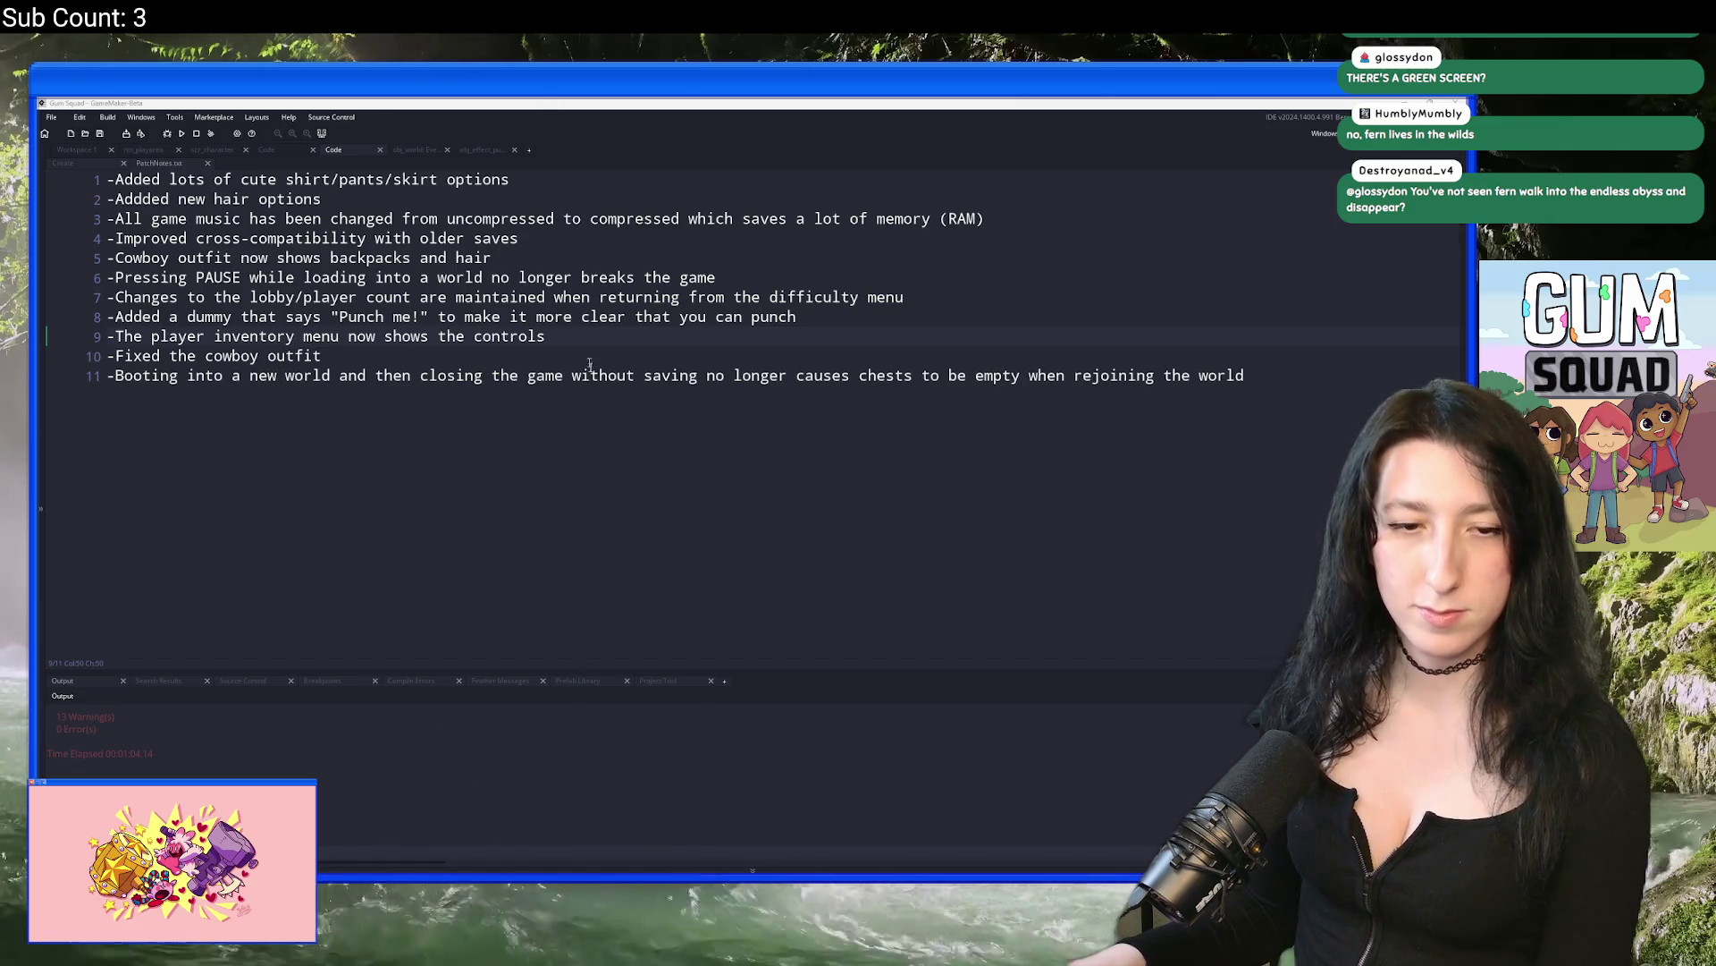
Step: Find the new 94.6 MB Gum Squad.zip in the Desktop folder, then return to GameMaker
{"action": "key", "text": "super+e"}
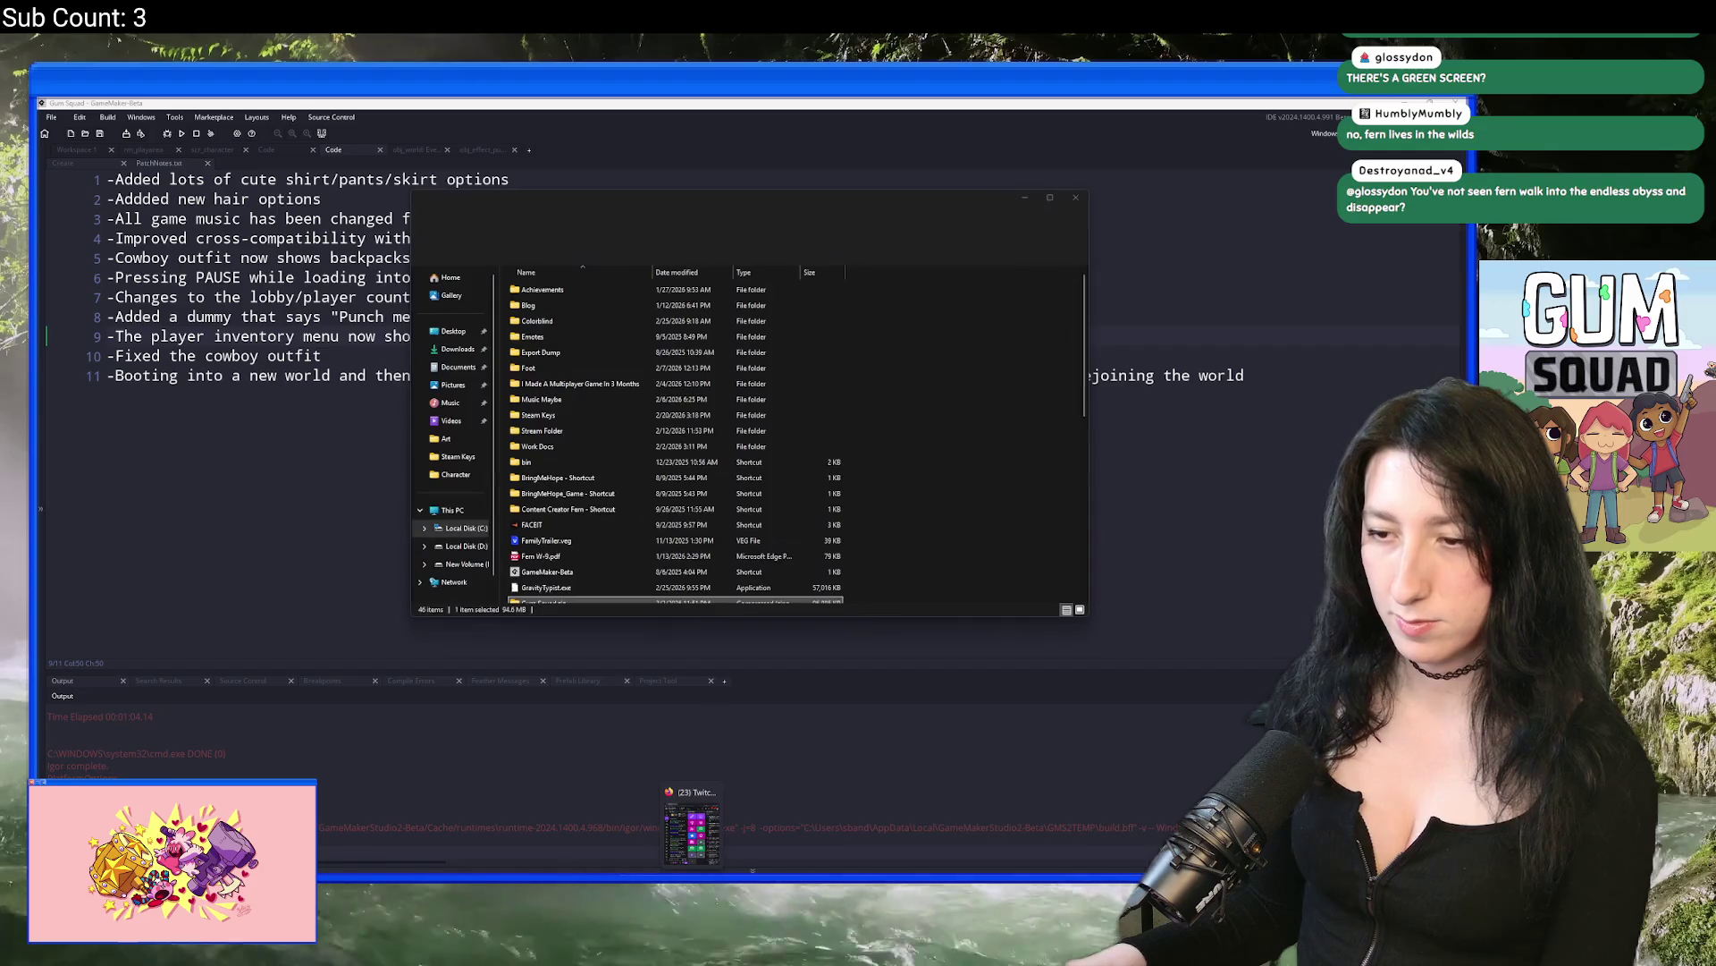
{"action": "scroll", "coordinate": [880, 535], "scroll_direction": "down", "scroll_amount": 2}
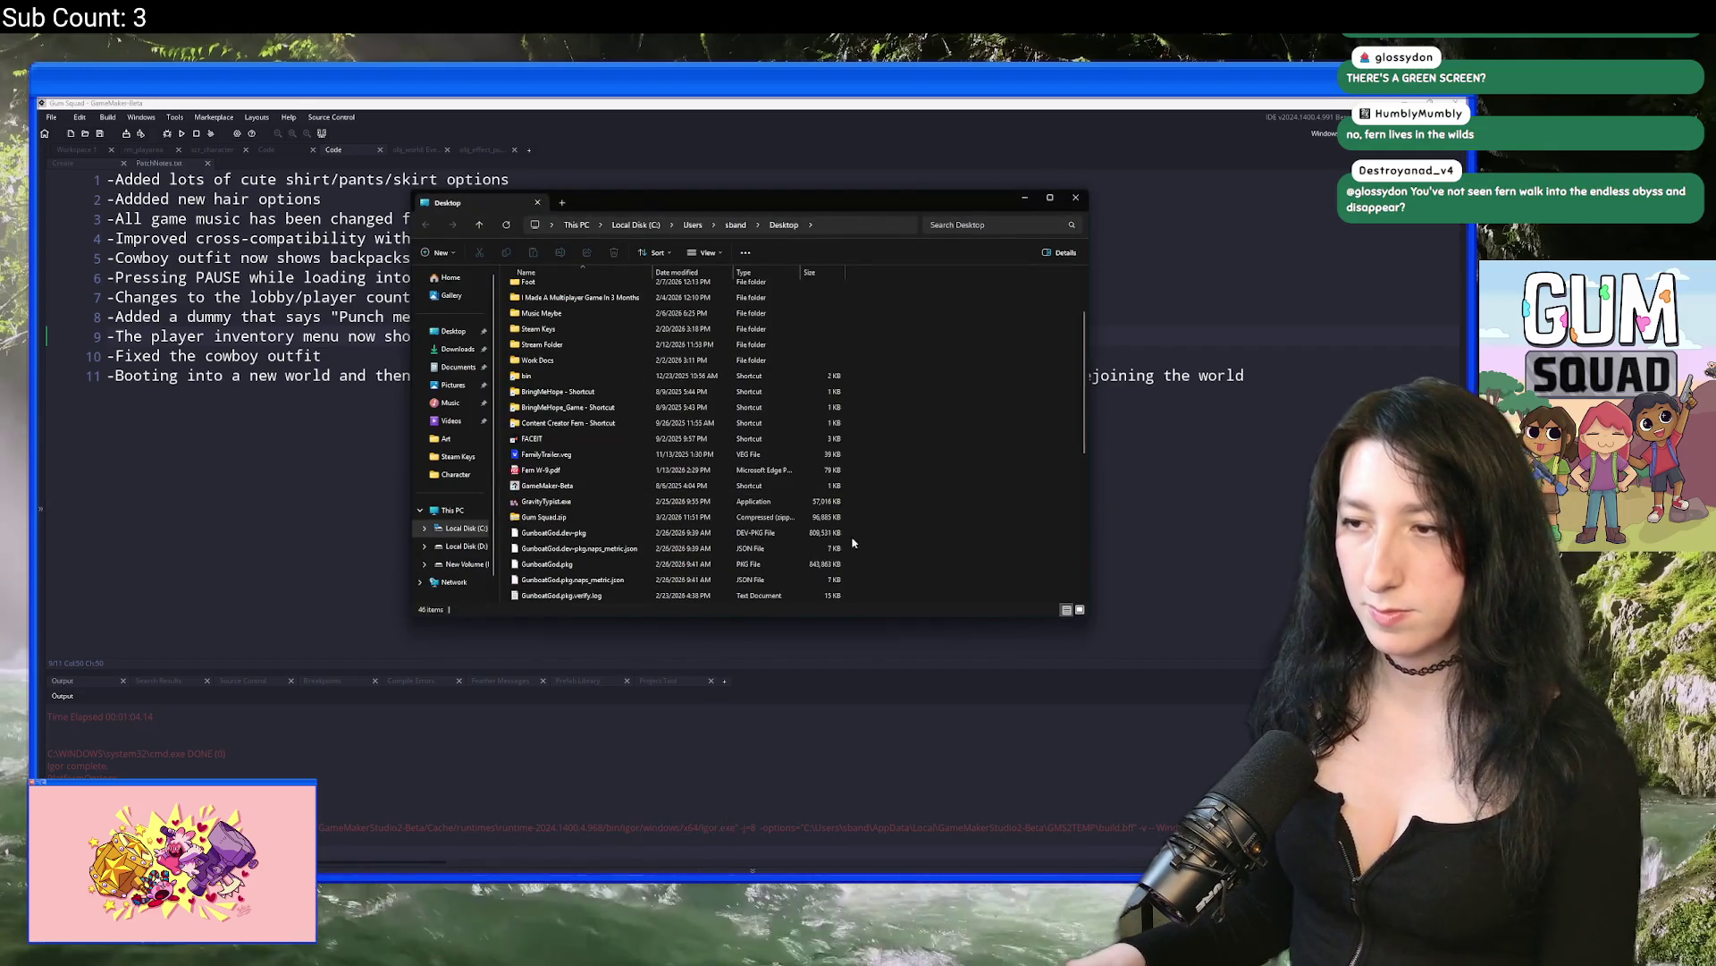
{"action": "left_click", "coordinate": [810, 519]}
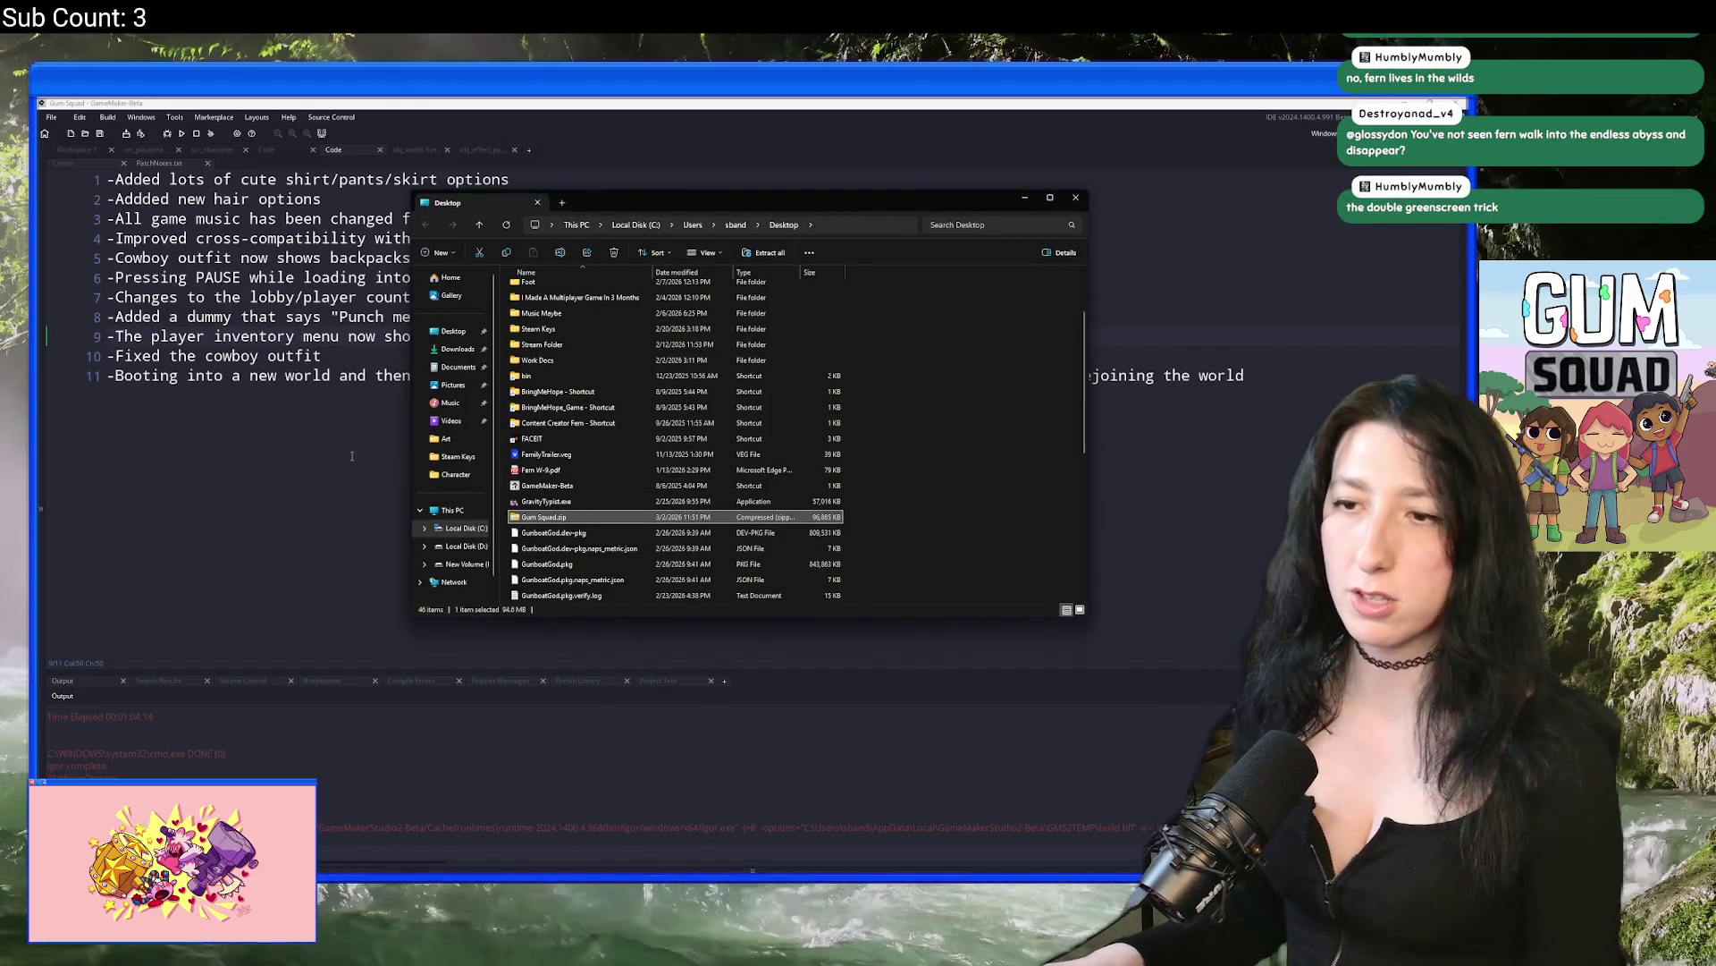
{"action": "left_click", "coordinate": [351, 356]}
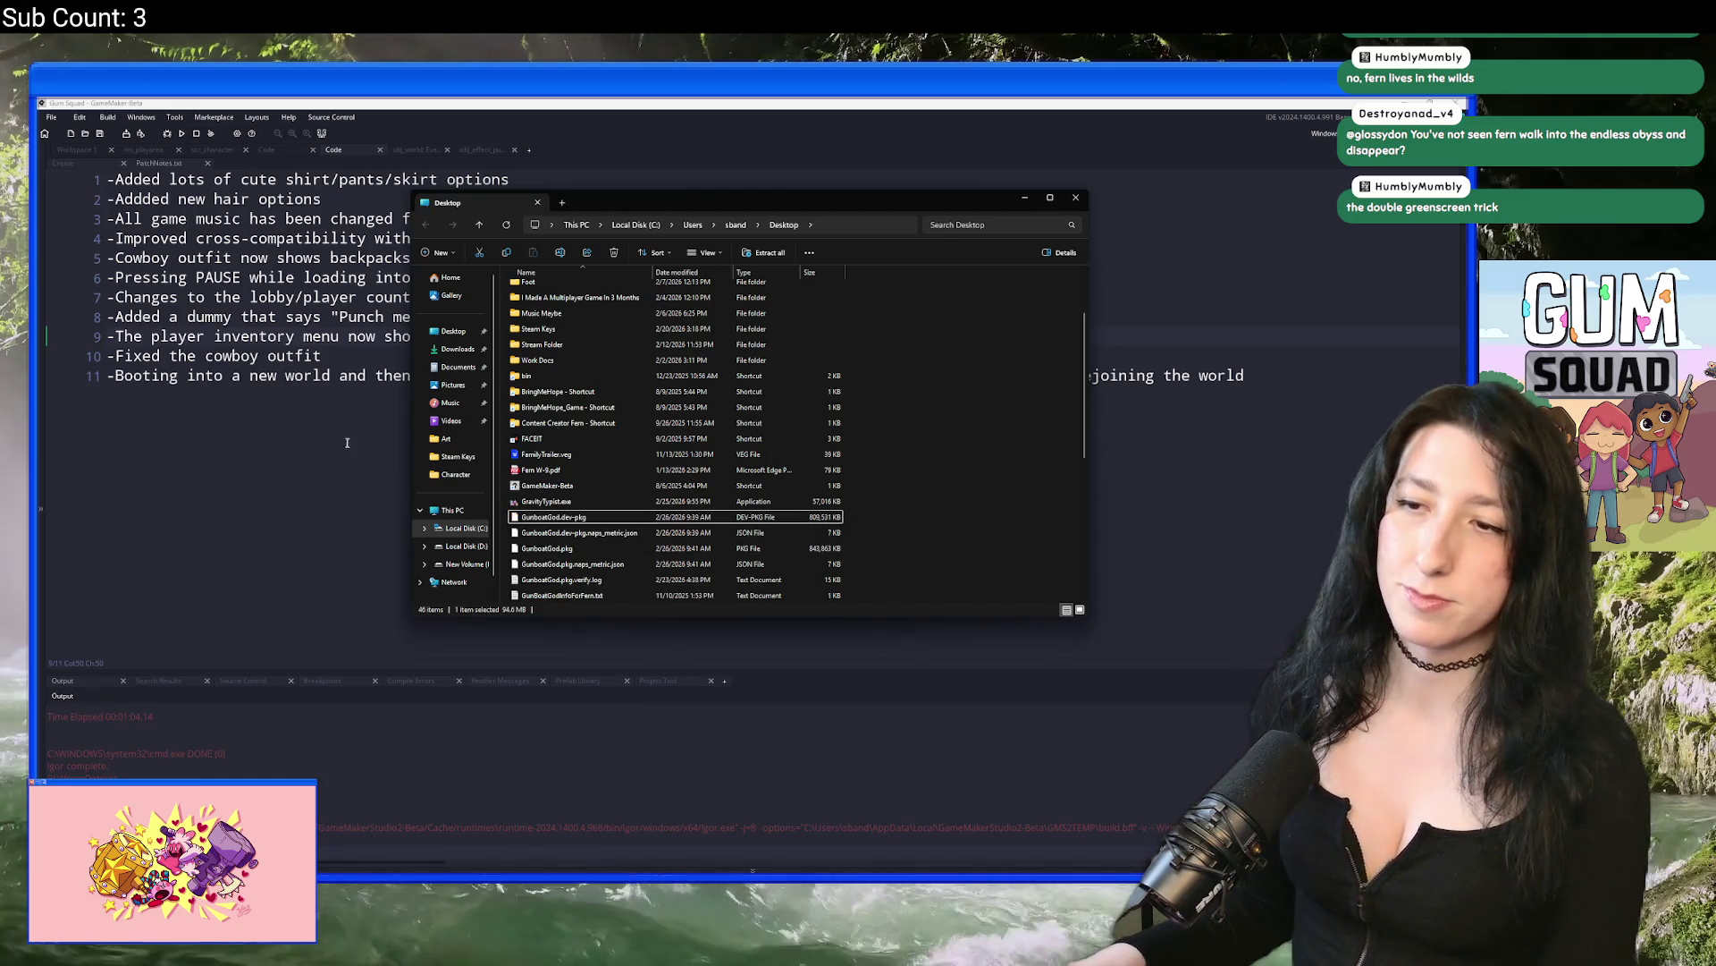
{"action": "key", "text": "ctrl+t"}
Step: Check scr_macros for GameVersion 2 and "0.4.0.0", then bring the Desktop folder window forward
{"action": "type", "text": "scr_mac"}
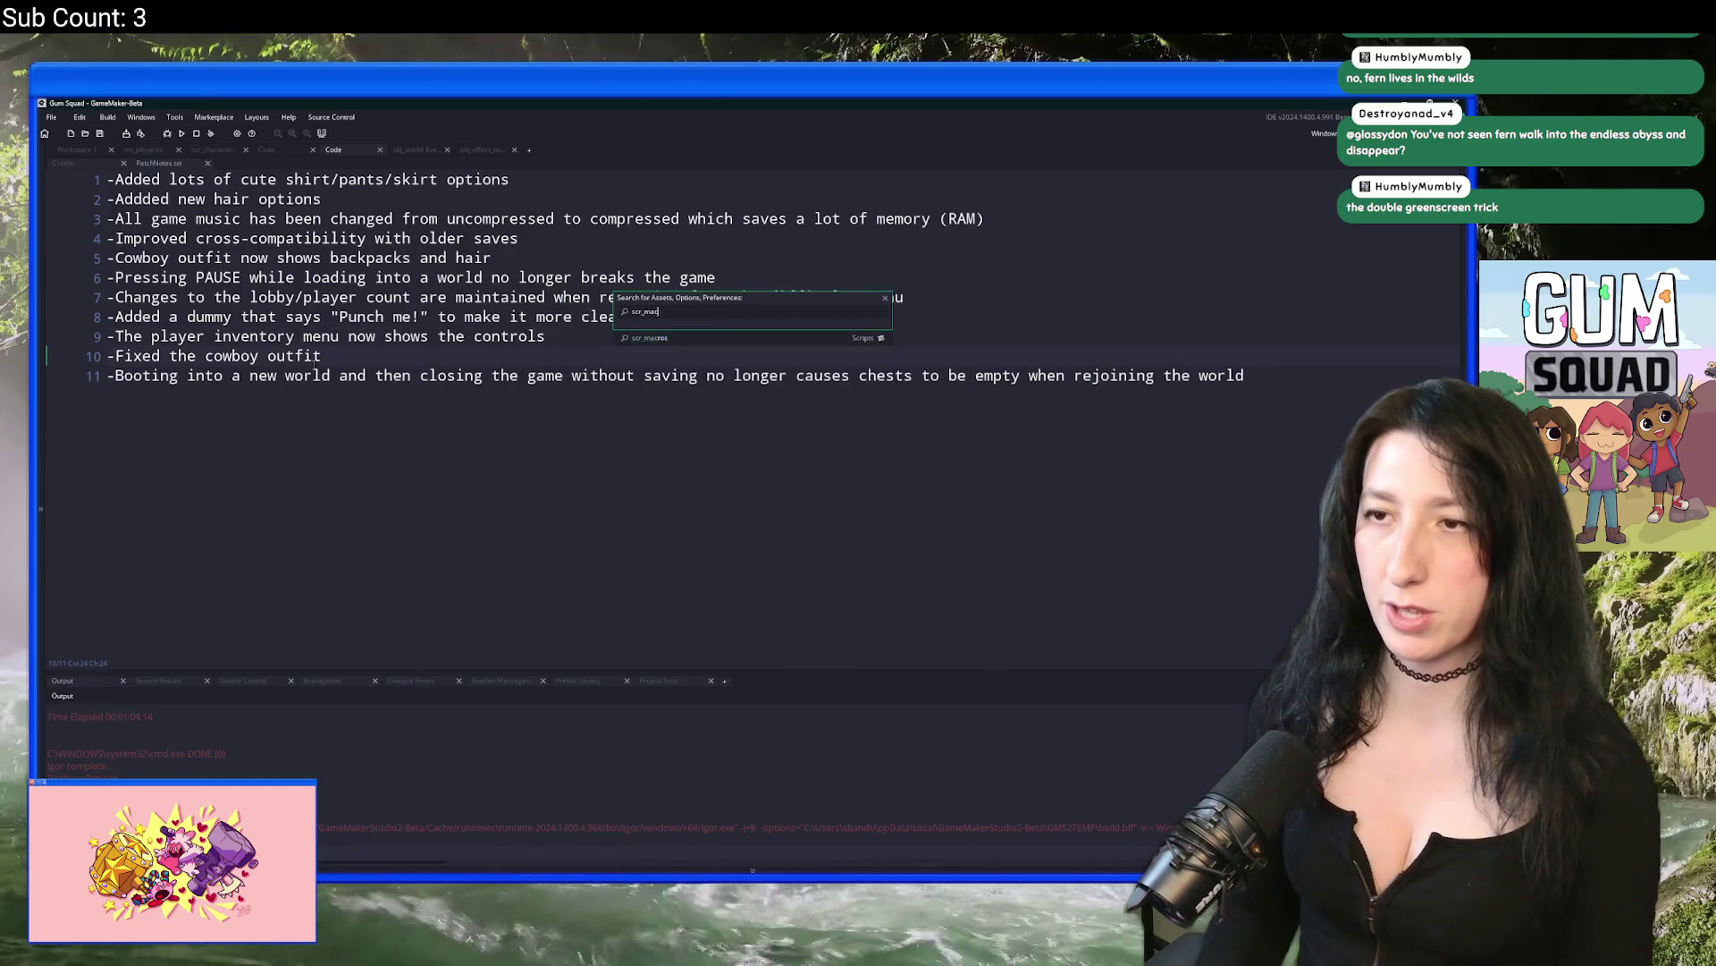
{"action": "key", "text": "Return"}
{"action": "scroll", "coordinate": [450, 438], "scroll_direction": "down", "scroll_amount": 4}
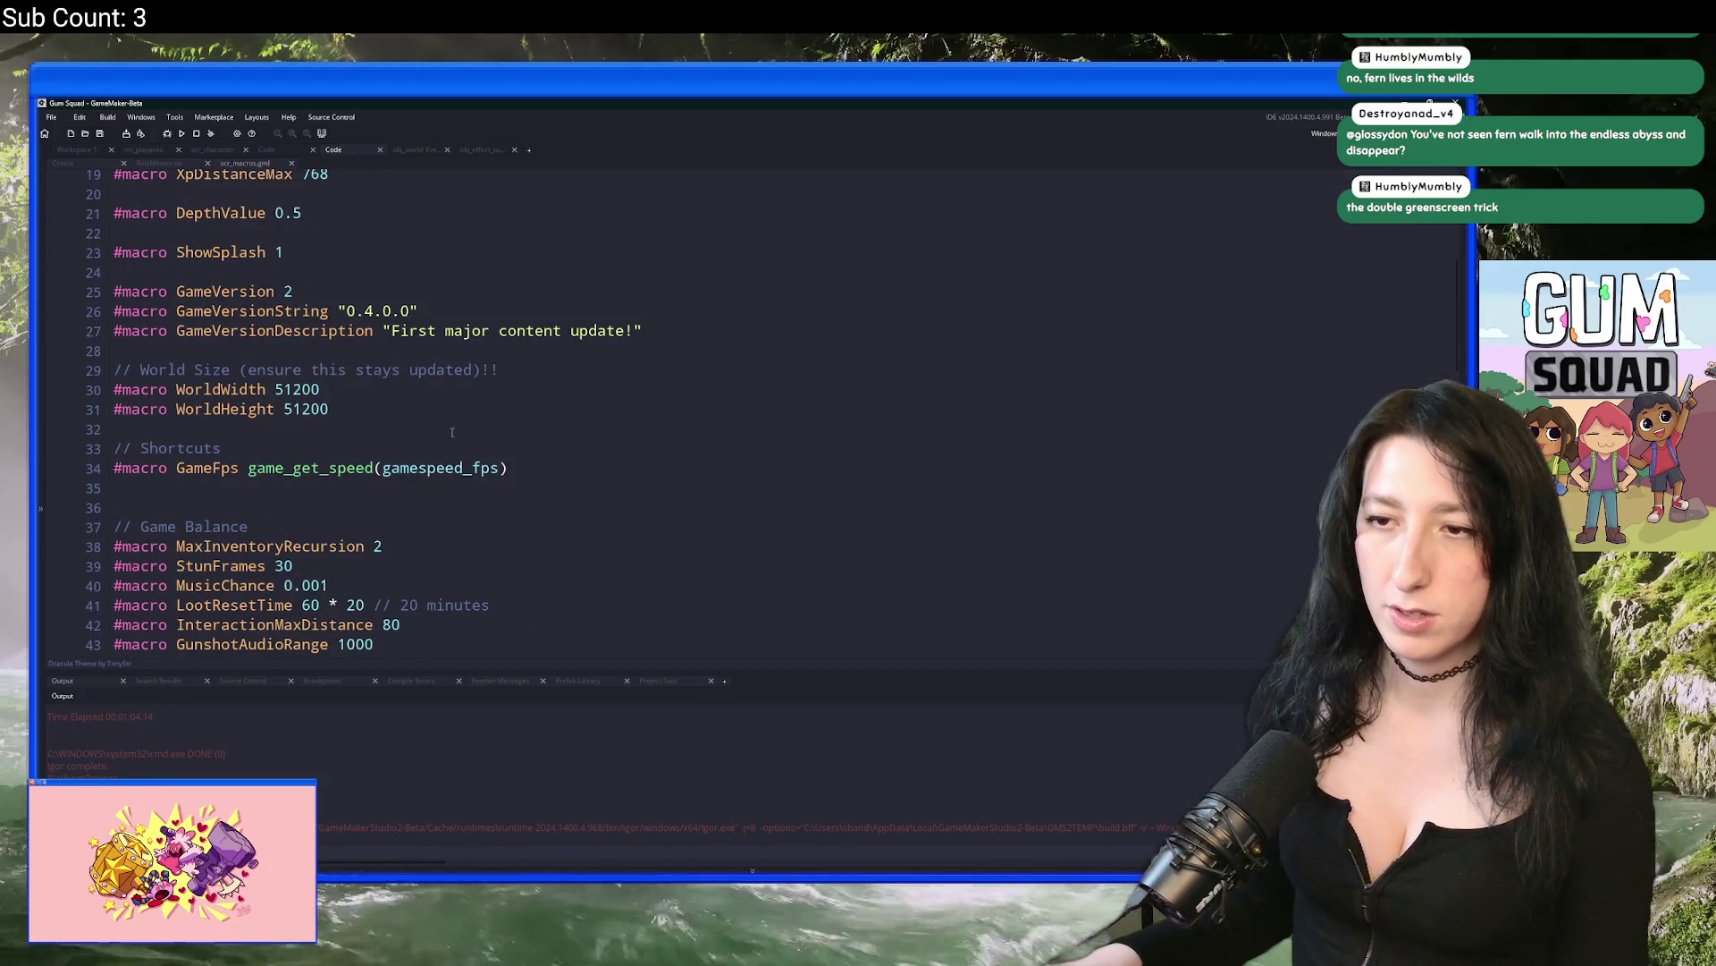
{"action": "left_click", "coordinate": [389, 292]}
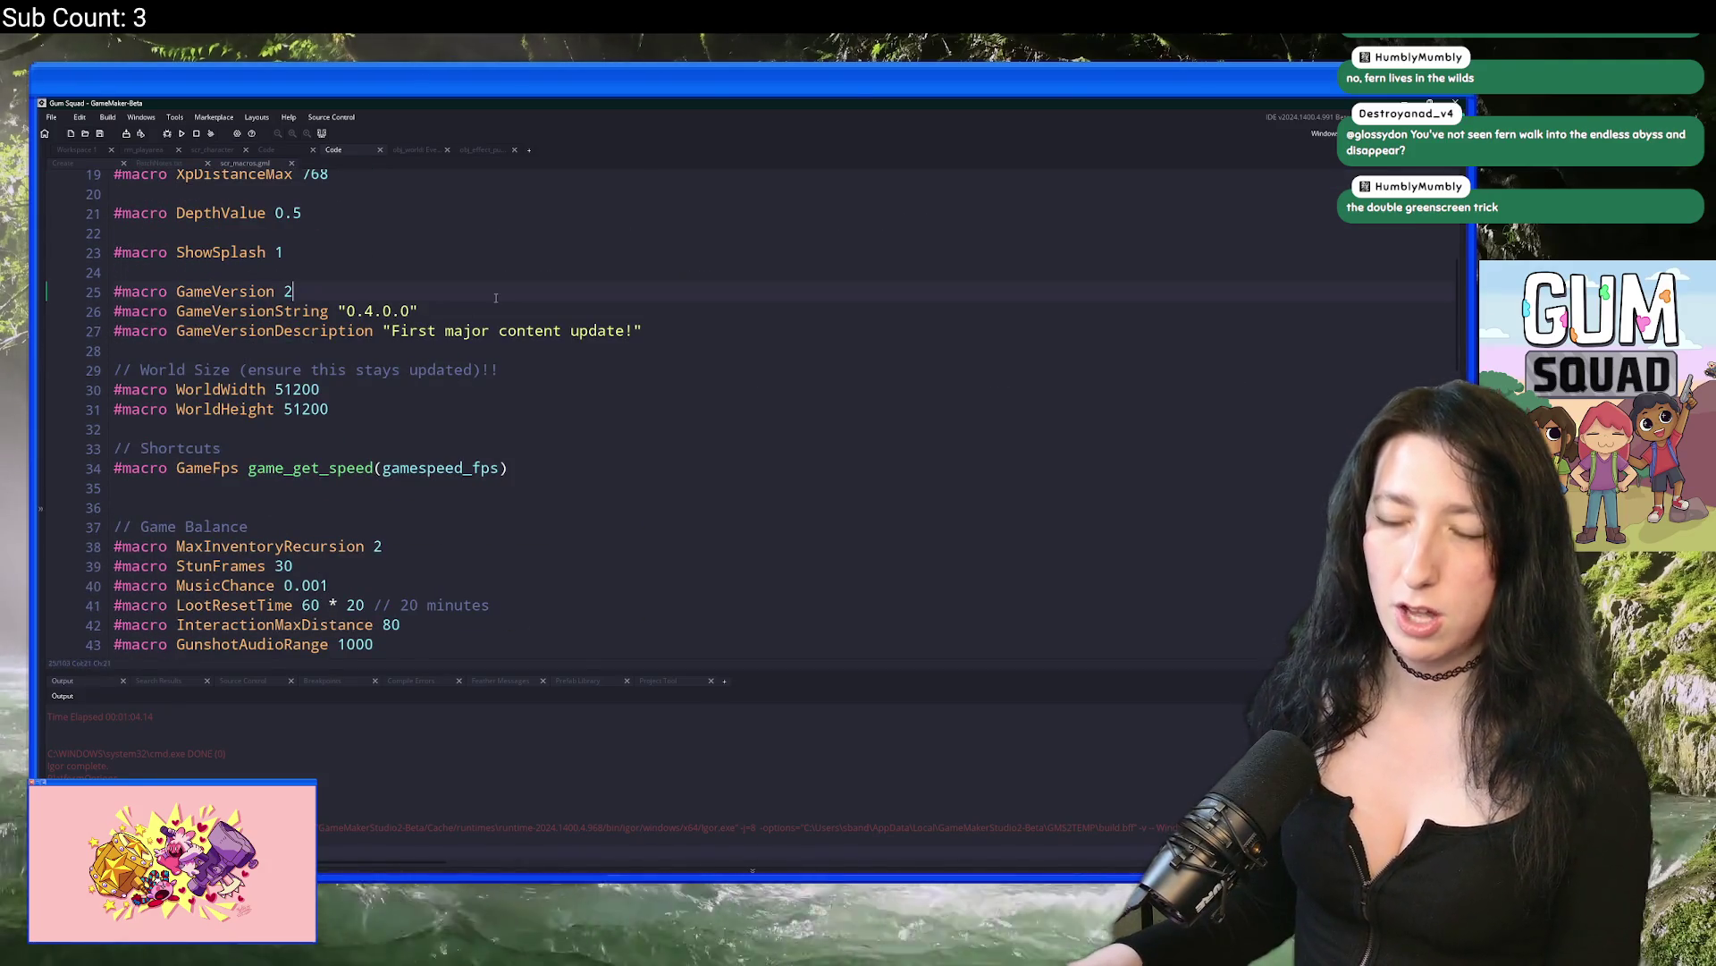
{"action": "left_click", "coordinate": [667, 887]}
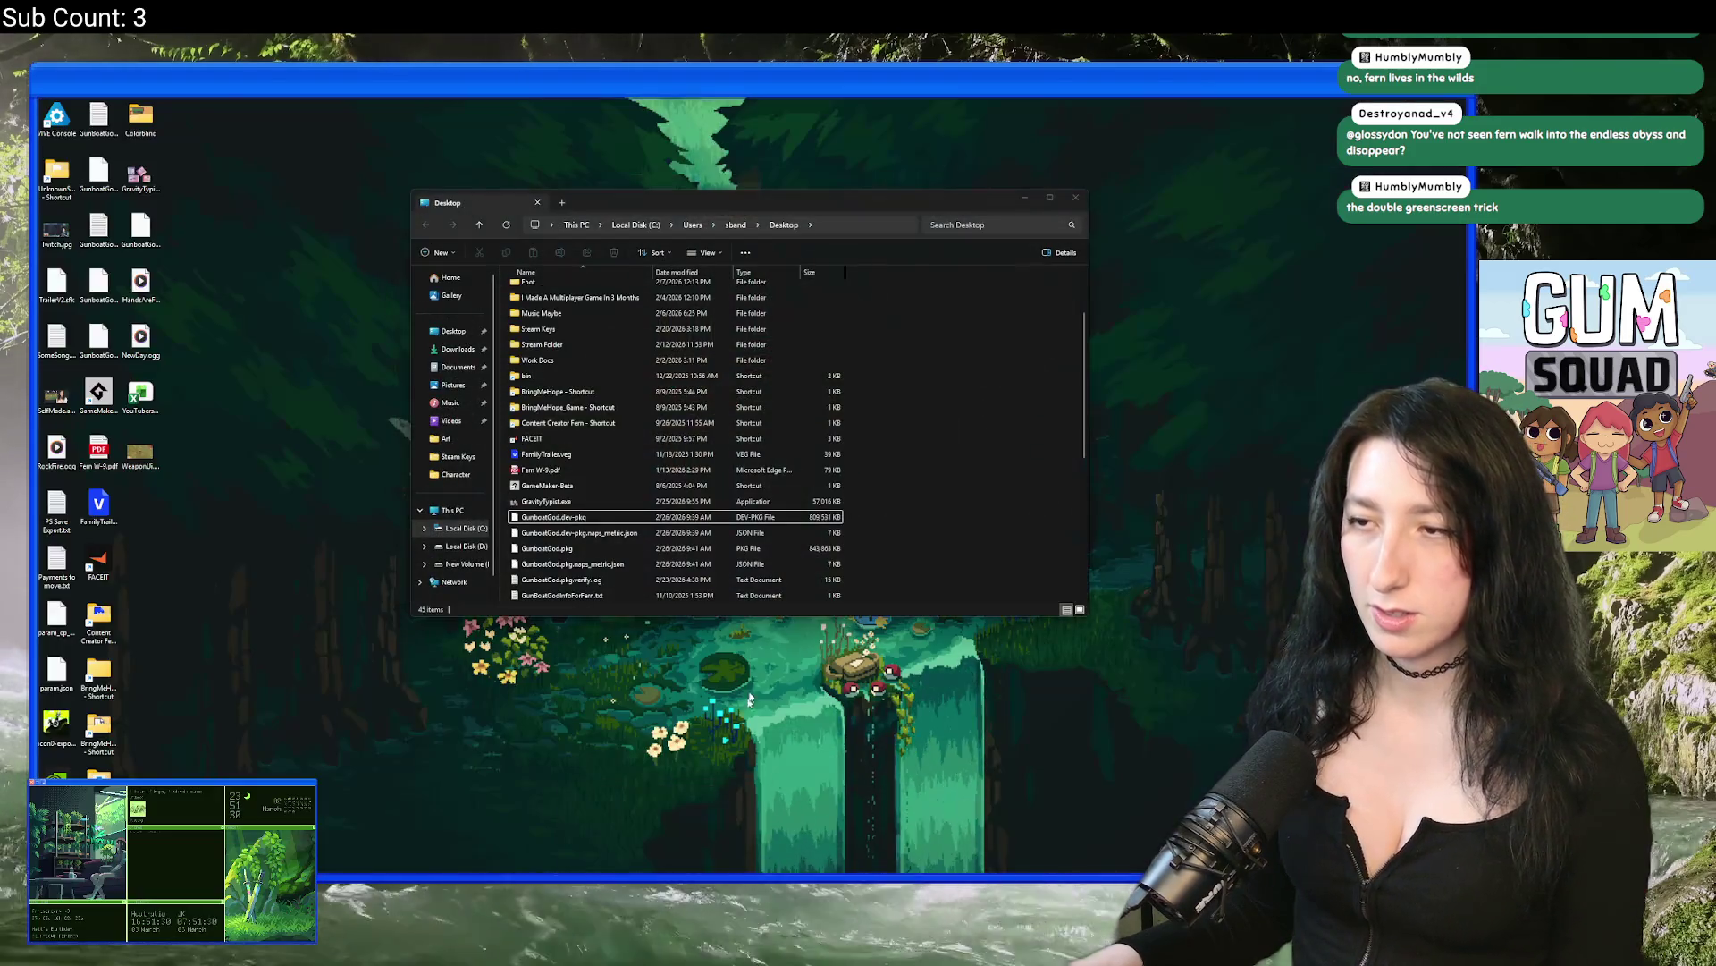
{"action": "left_click", "coordinate": [719, 845]}
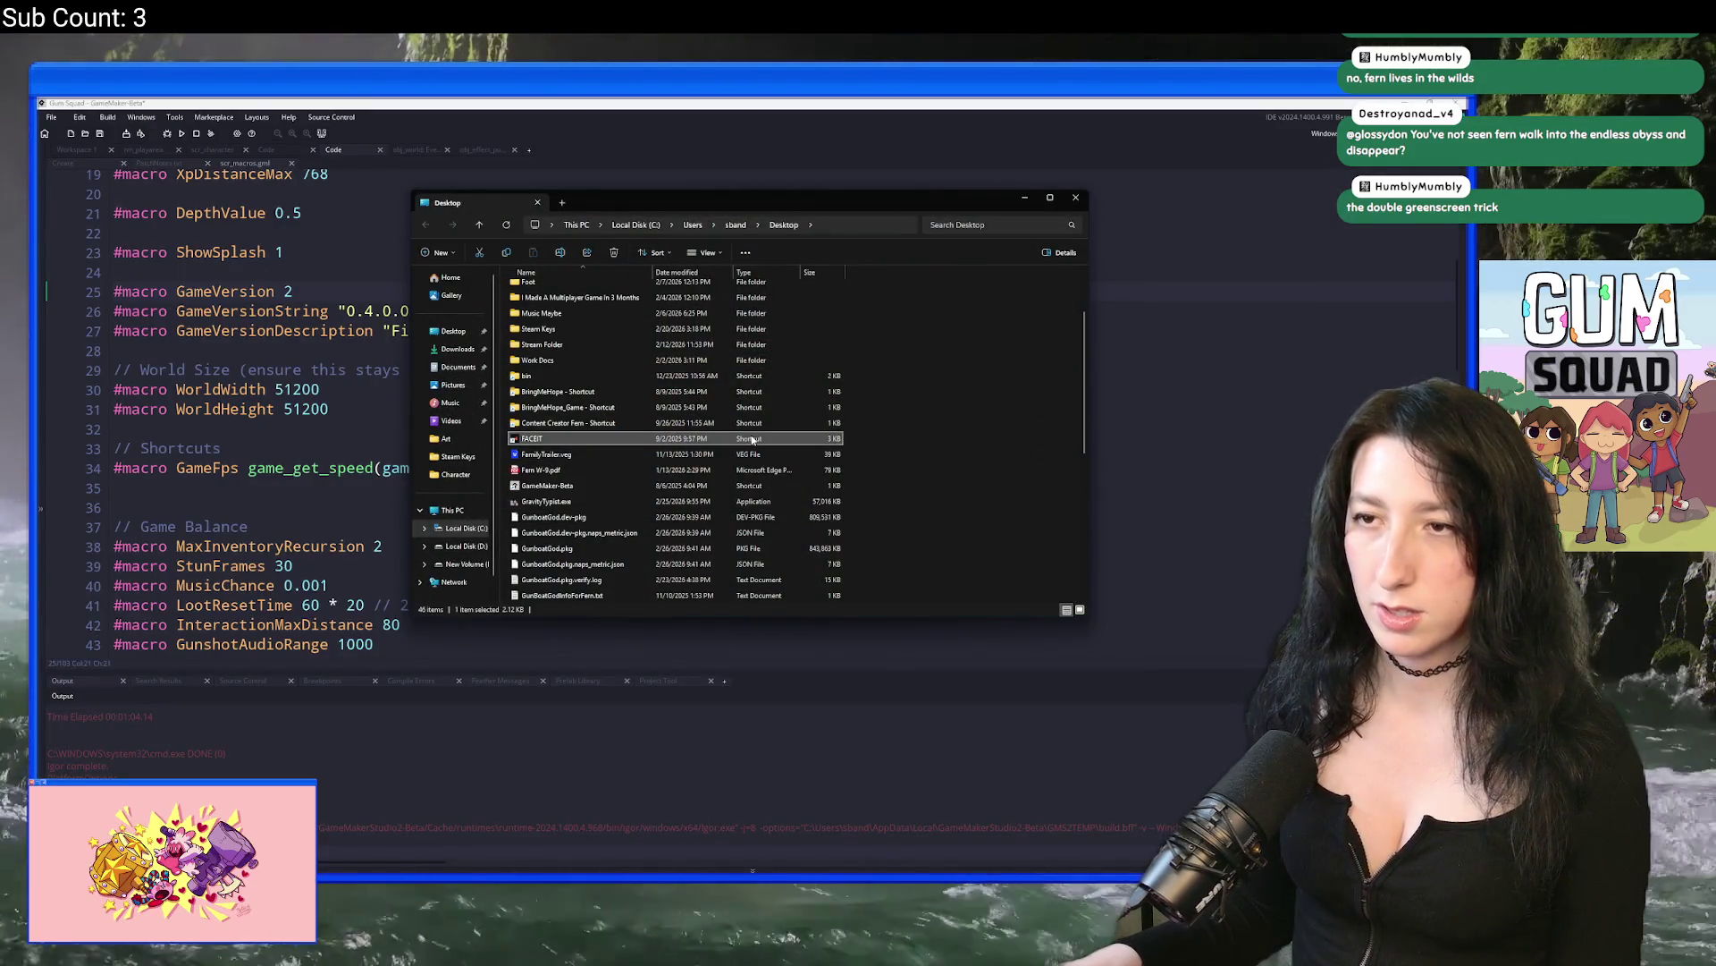
Step: Locate Gum Squad.zip on the Desktop and open it to view its contents
{"action": "scroll", "coordinate": [958, 518], "scroll_direction": "down", "scroll_amount": 3}
{"action": "right_click", "coordinate": [877, 461]}
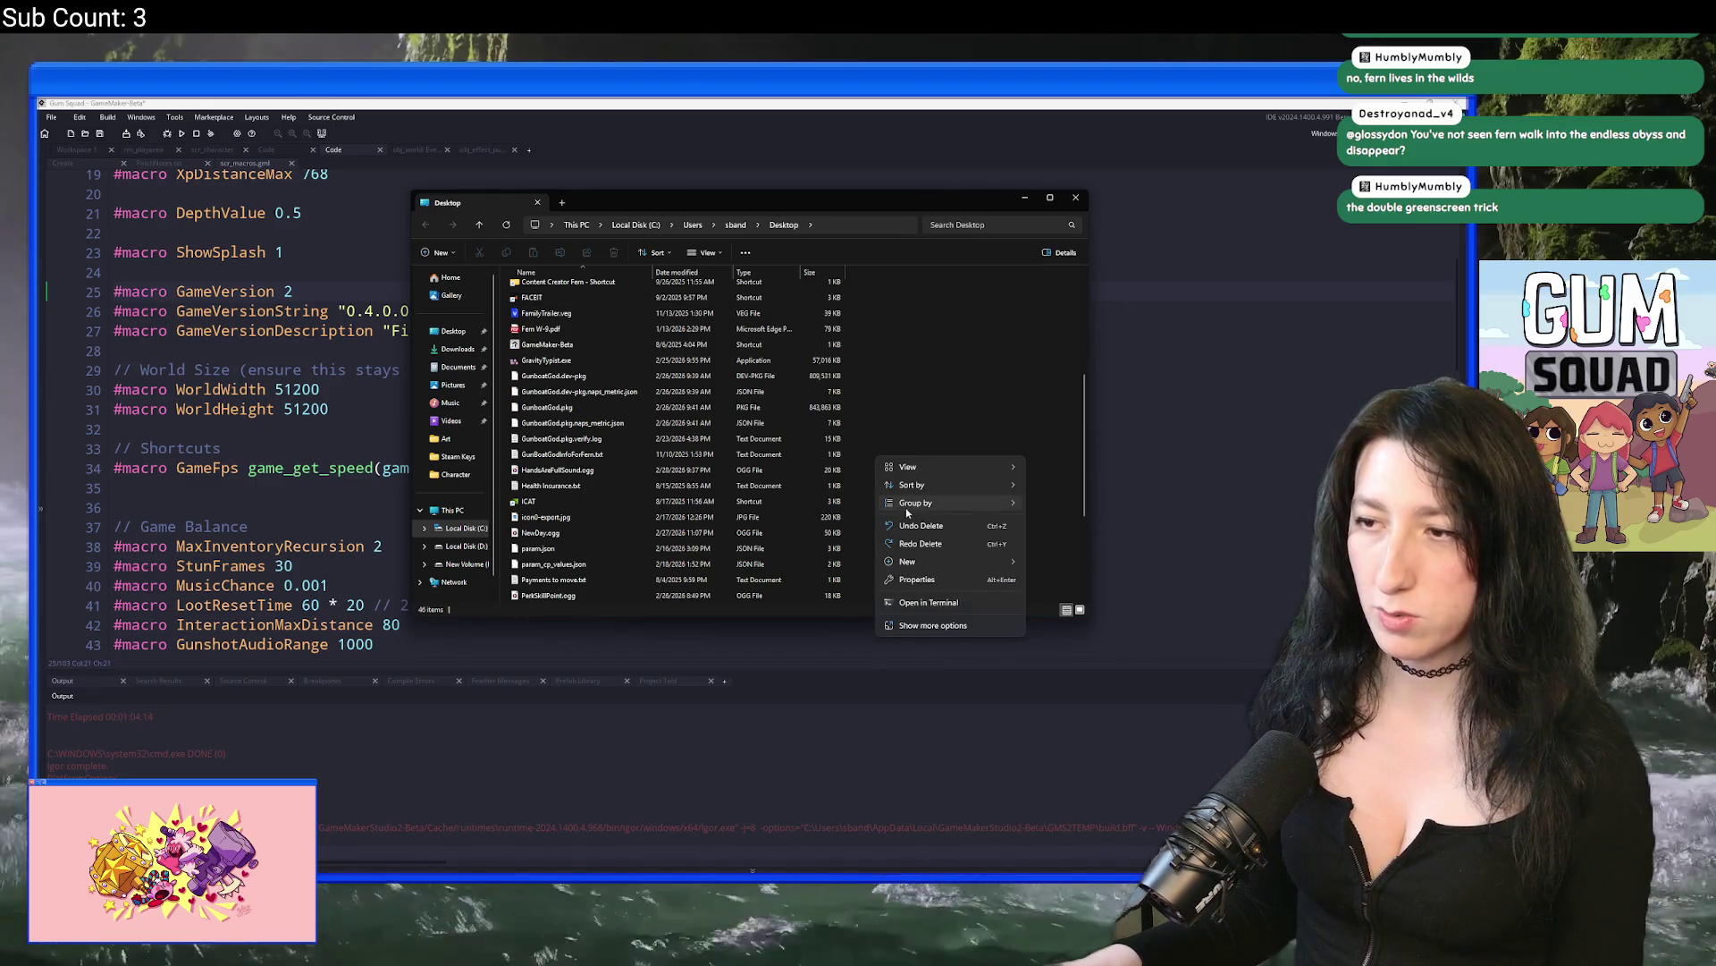
{"action": "left_click", "coordinate": [926, 394]}
{"action": "scroll", "coordinate": [925, 393], "scroll_direction": "up", "scroll_amount": 3}
{"action": "left_click", "coordinate": [669, 422]}
{"action": "type", "text": "gun"}
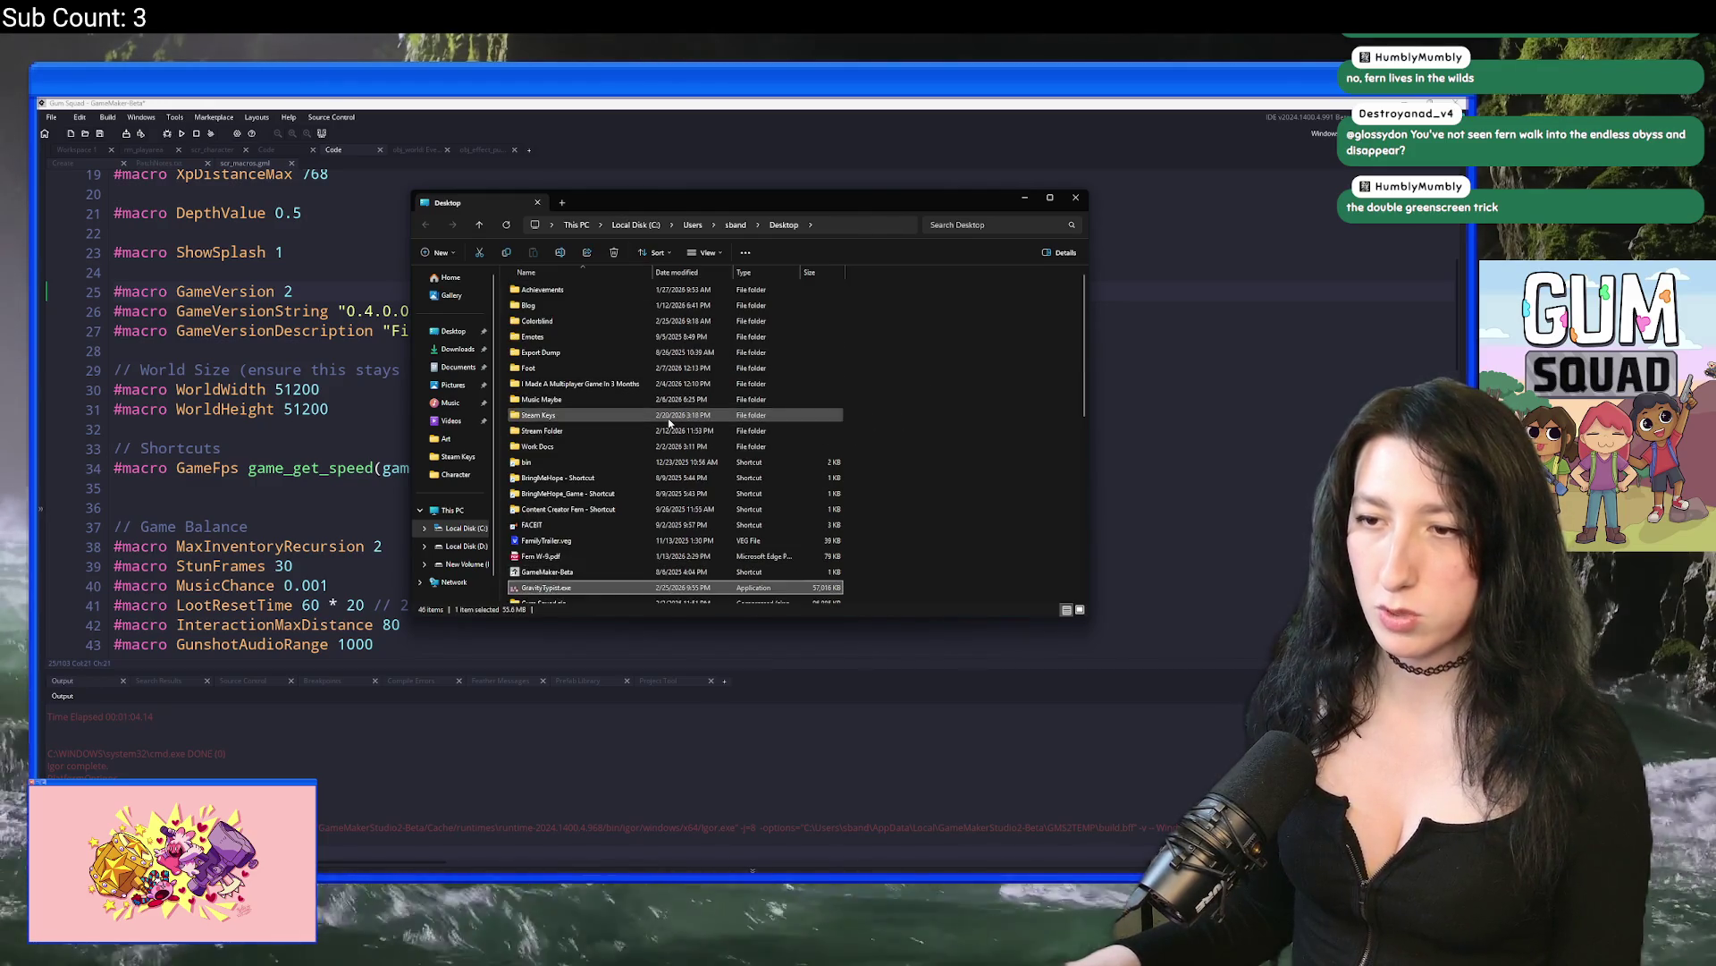
{"action": "left_click", "coordinate": [721, 292]}
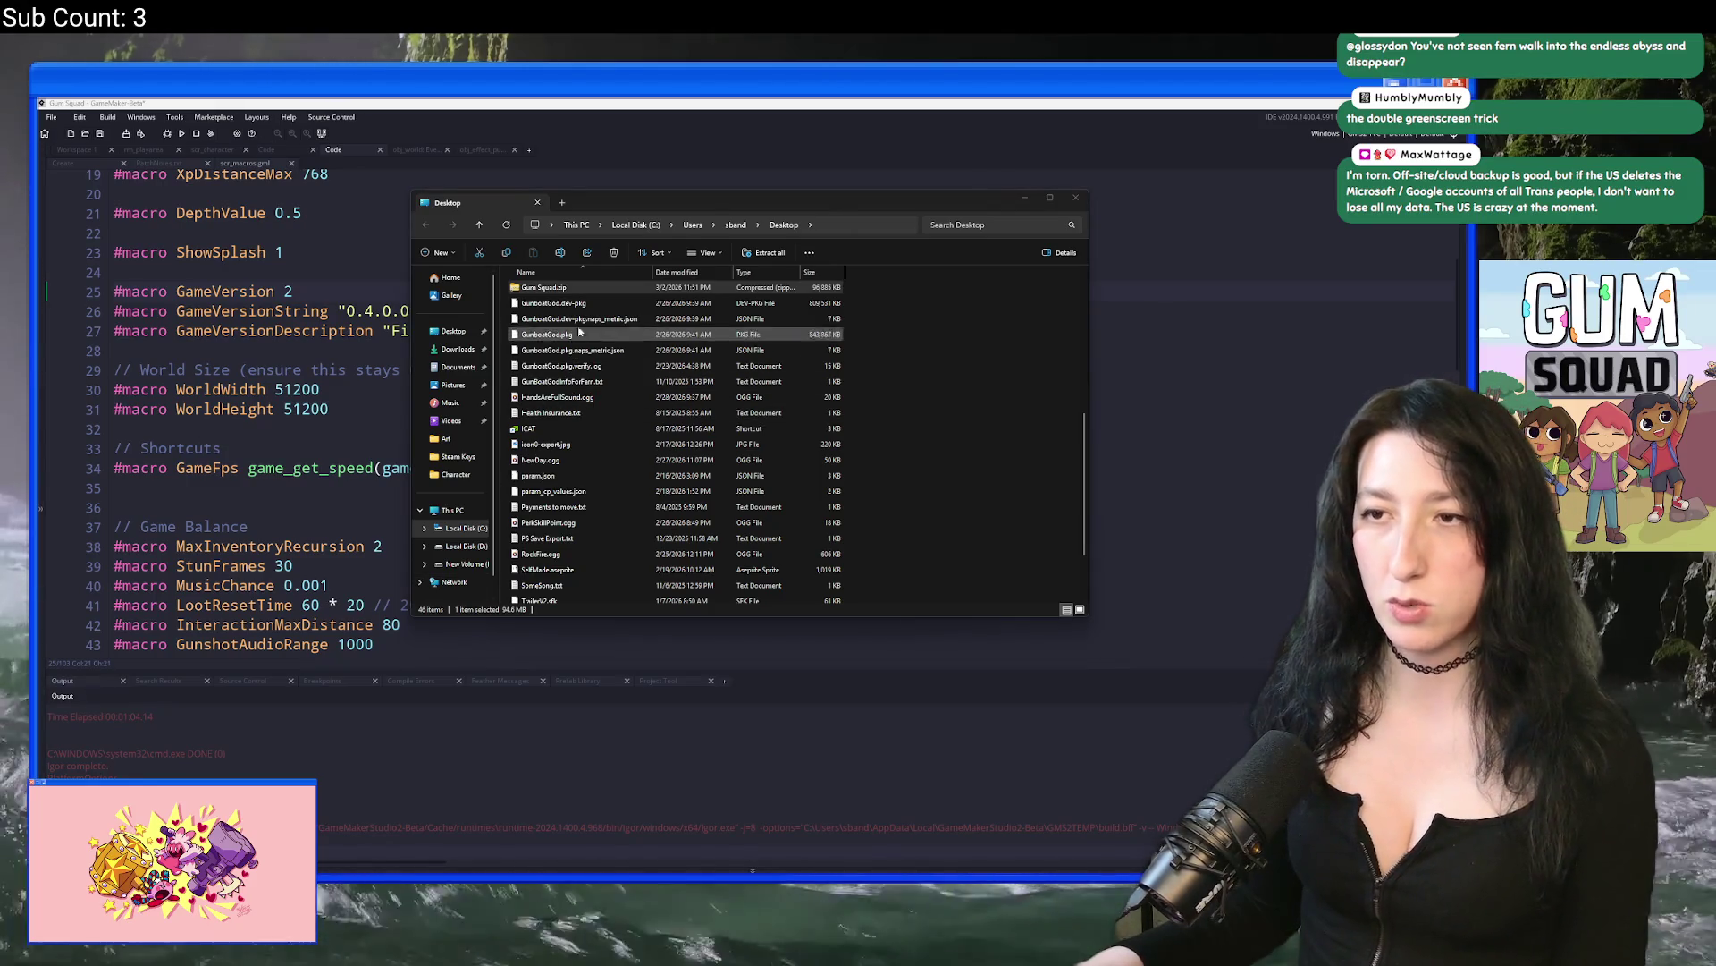
{"action": "double_click", "coordinate": [563, 288]}
Step: Delete the GMLive folder from inside Gum Squad.zip
{"action": "left_click", "coordinate": [567, 293]}
{"action": "key", "text": "Delete"}
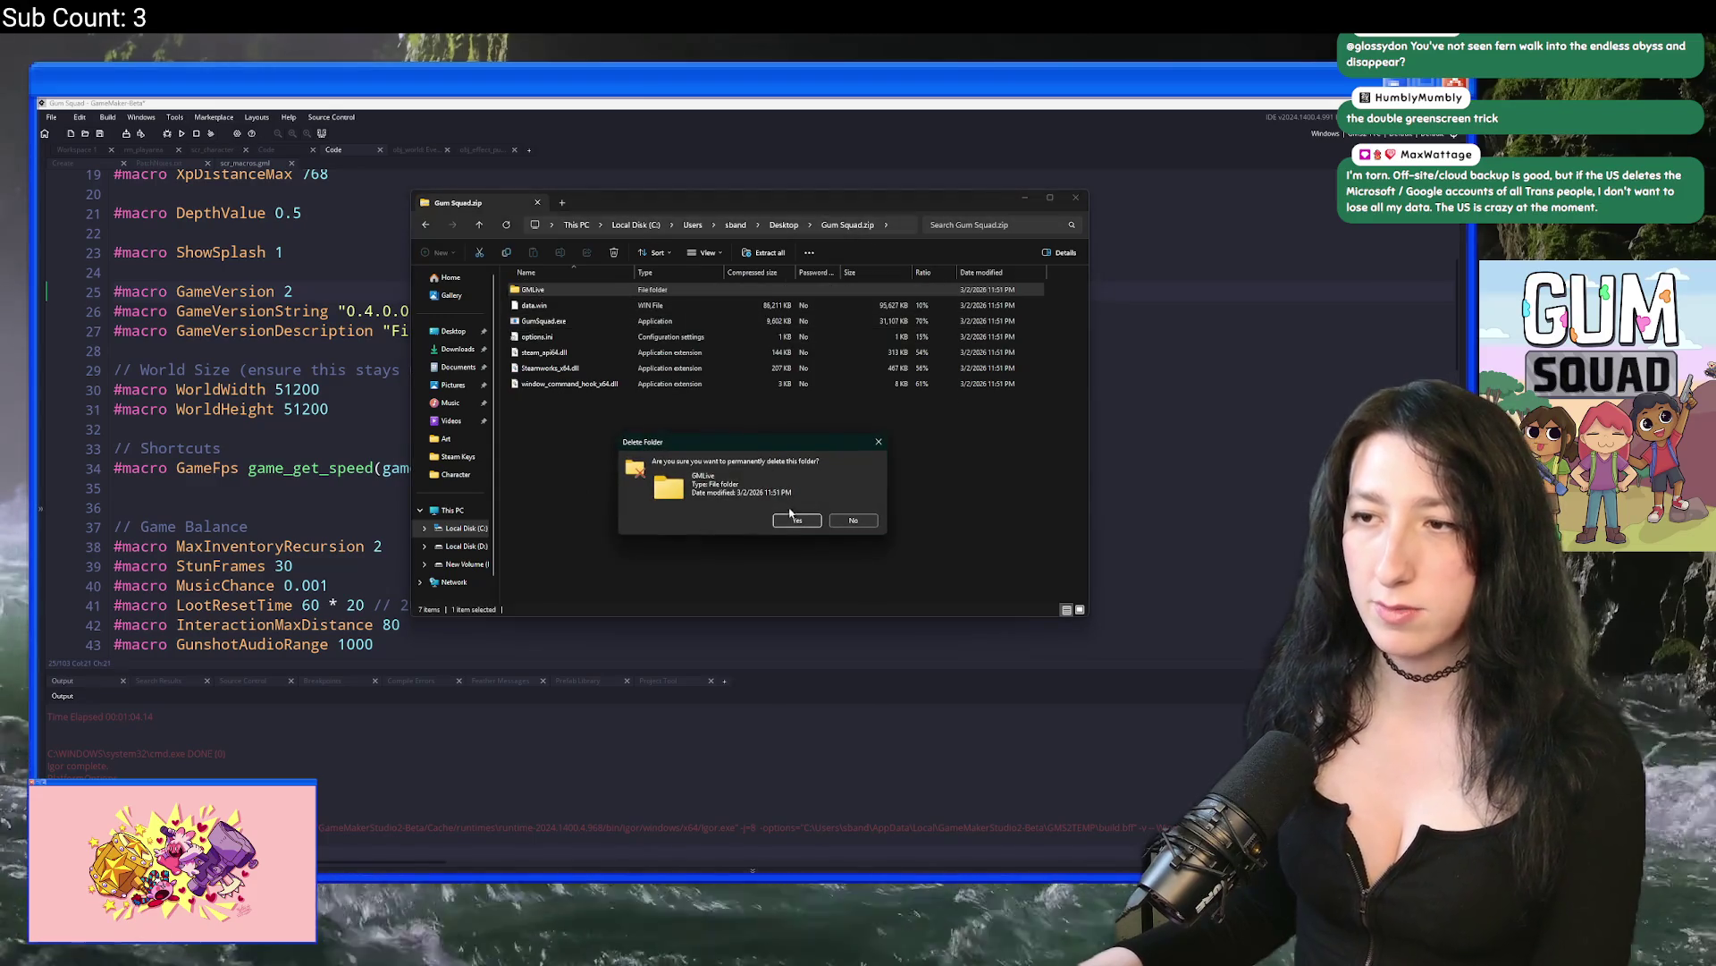
{"action": "left_click", "coordinate": [797, 520]}
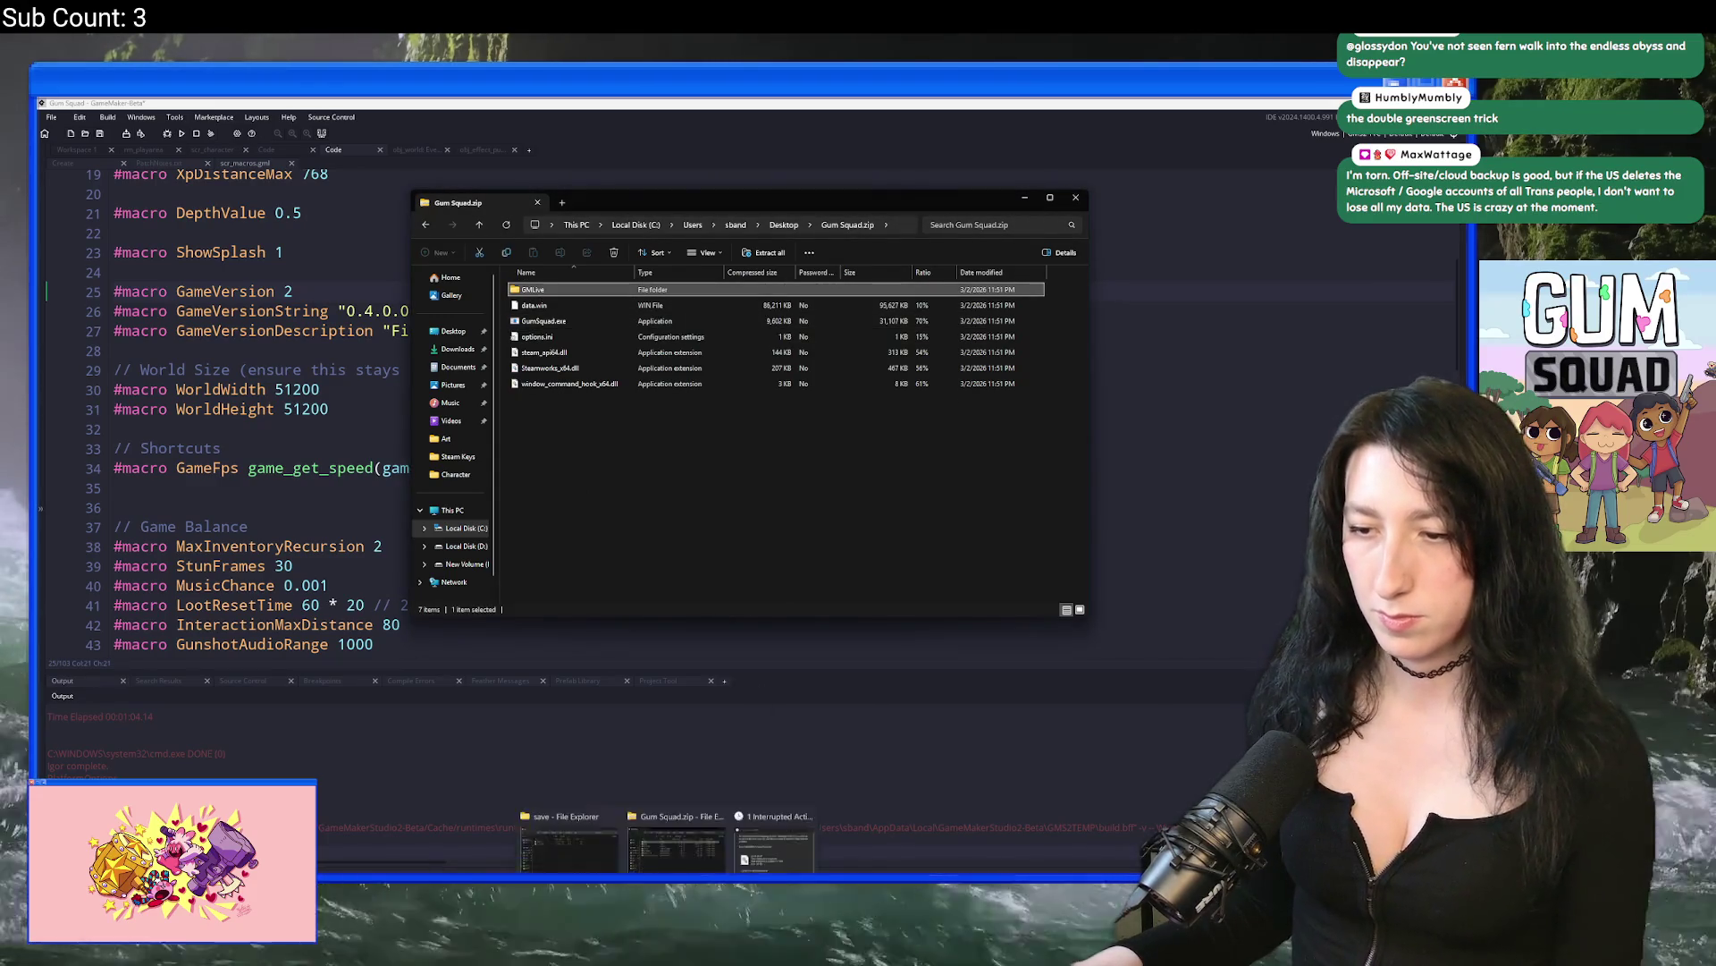
Step: Move the Edge browser window onto the main screen
{"action": "right_click", "coordinate": [641, 874]}
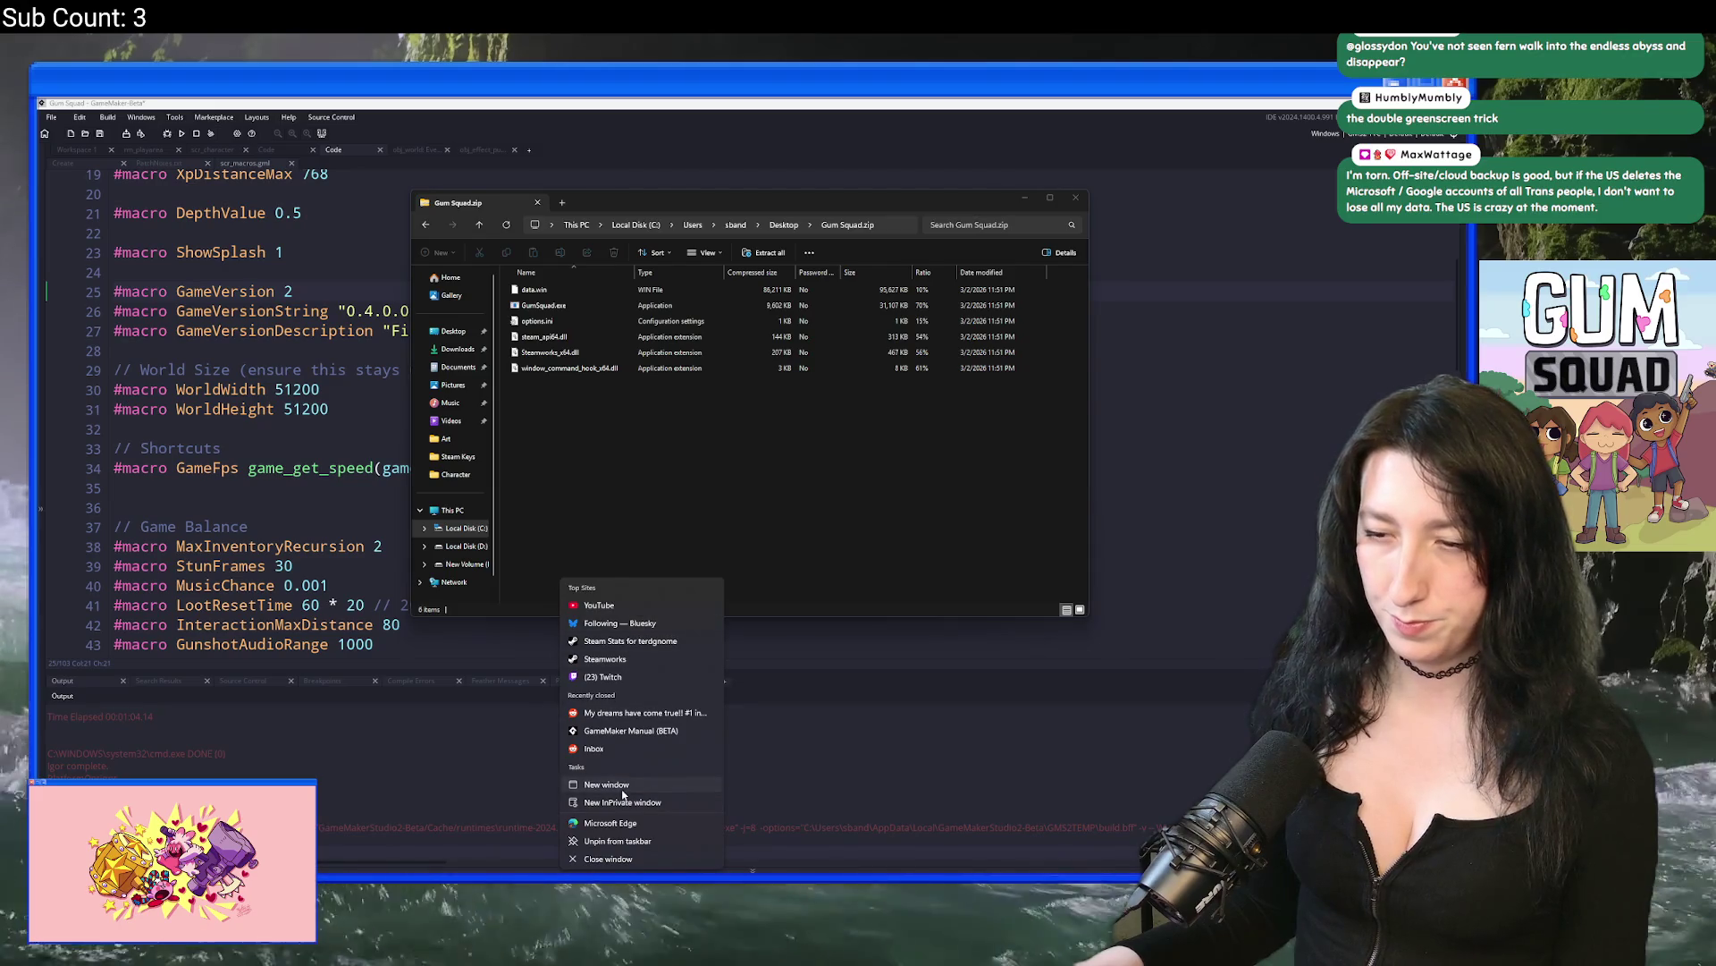
{"action": "key", "text": "Escape"}
{"action": "key", "text": "alt+Tab"}
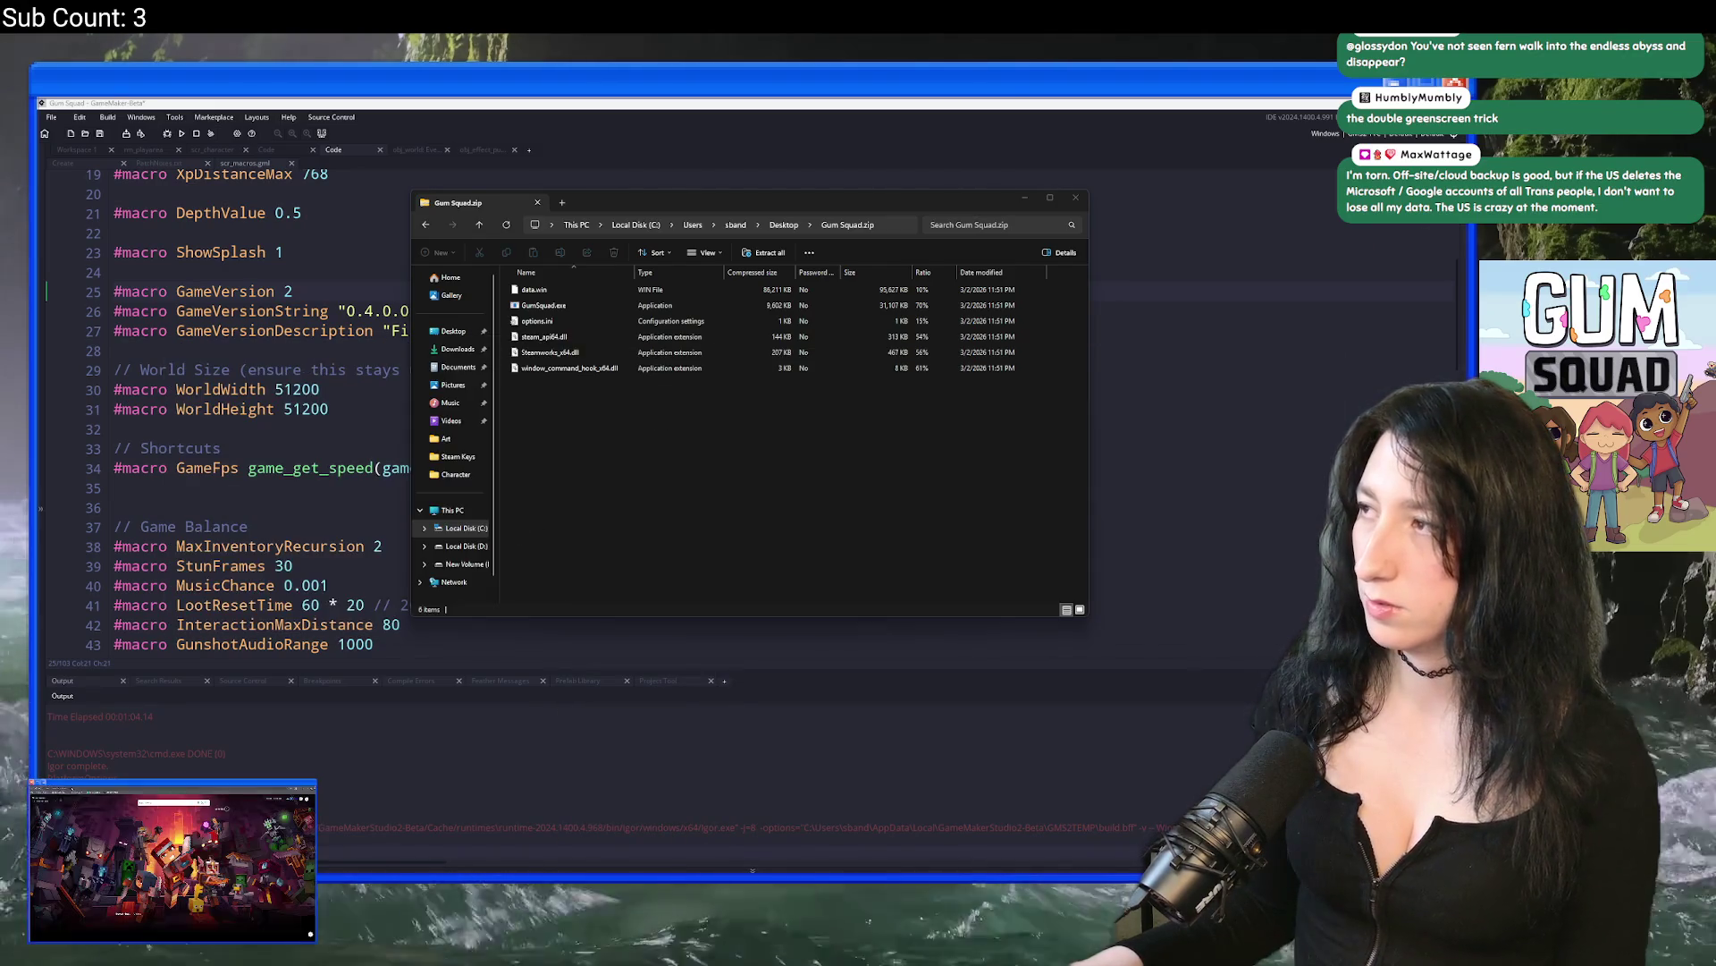
{"action": "key", "text": "super+shift+Left"}
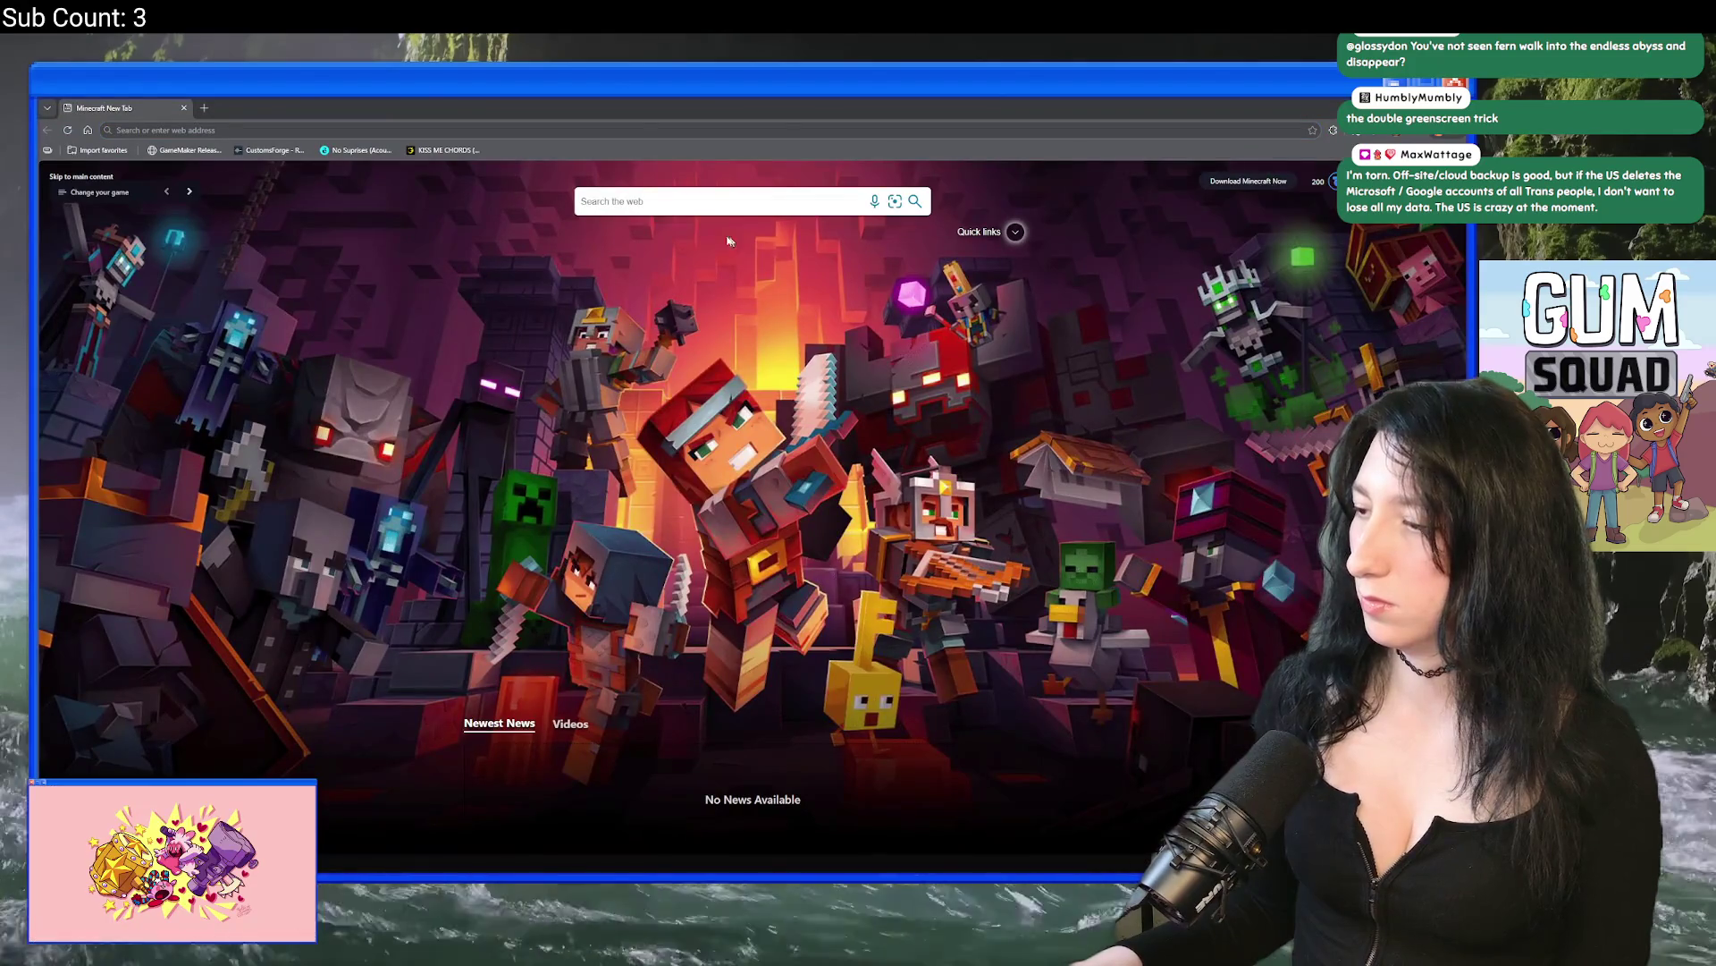
Step: Navigate Edge to partner.steamgames.com, then switch back to the zip's file list
{"action": "left_click", "coordinate": [641, 129]}
{"action": "type", "text": "partner.steamgames.com"}
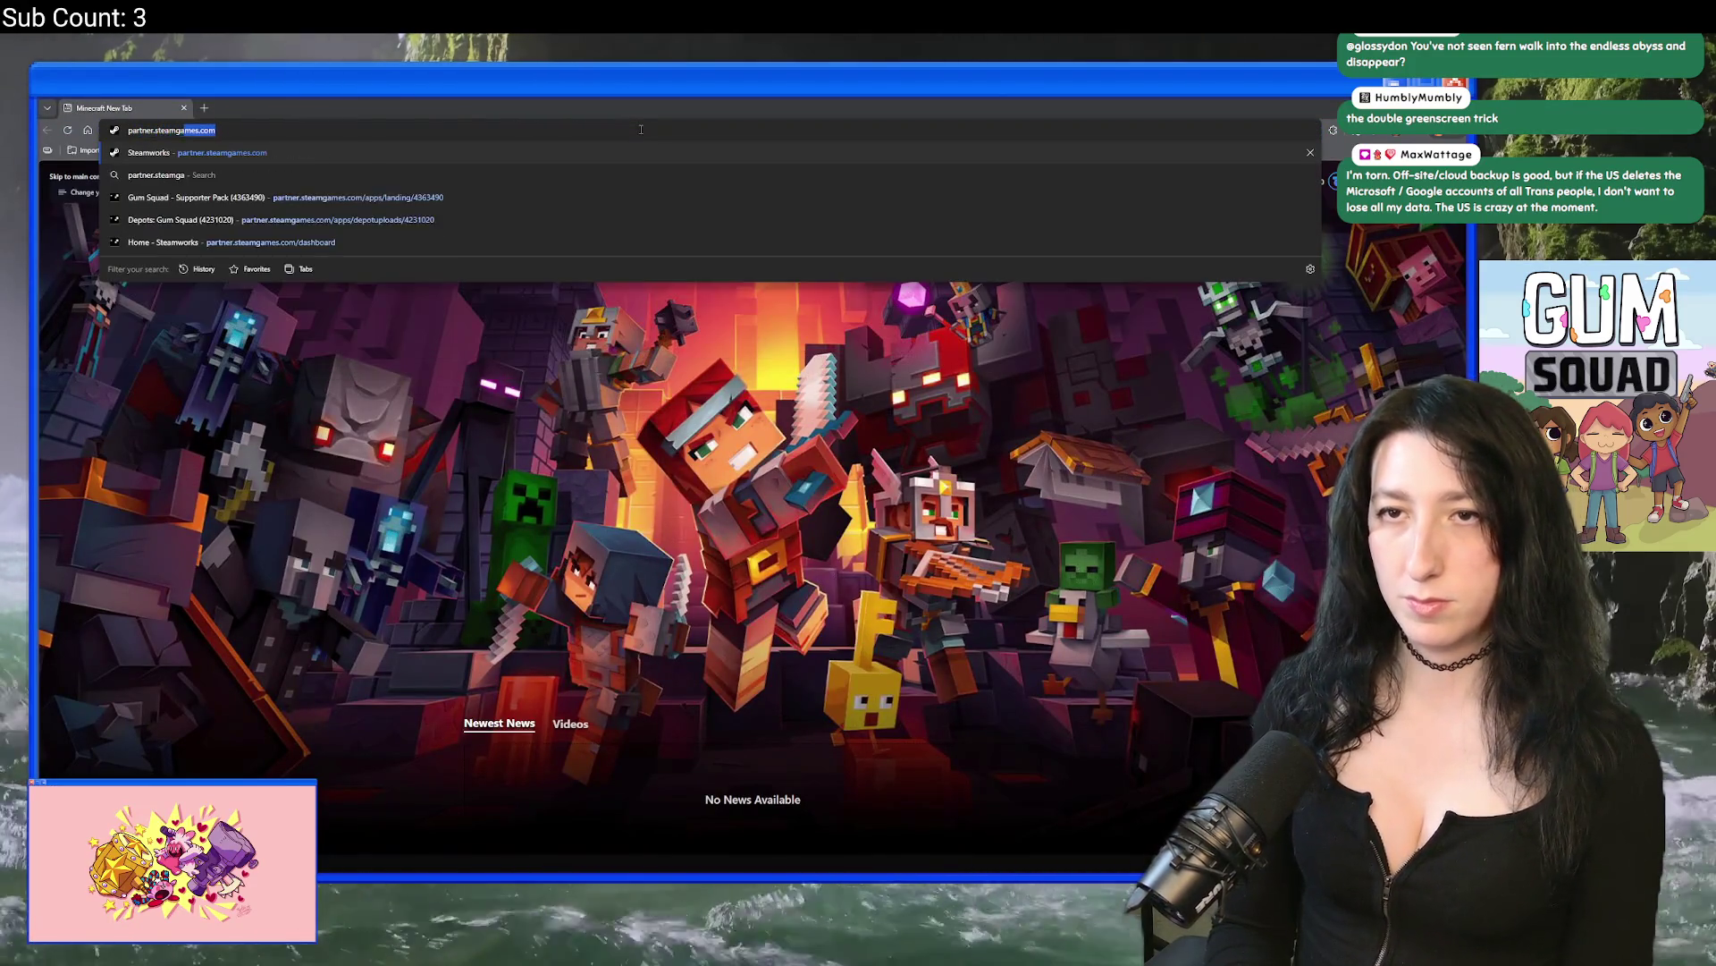
{"action": "key", "text": "Return"}
{"action": "key", "text": "alt+Tab"}
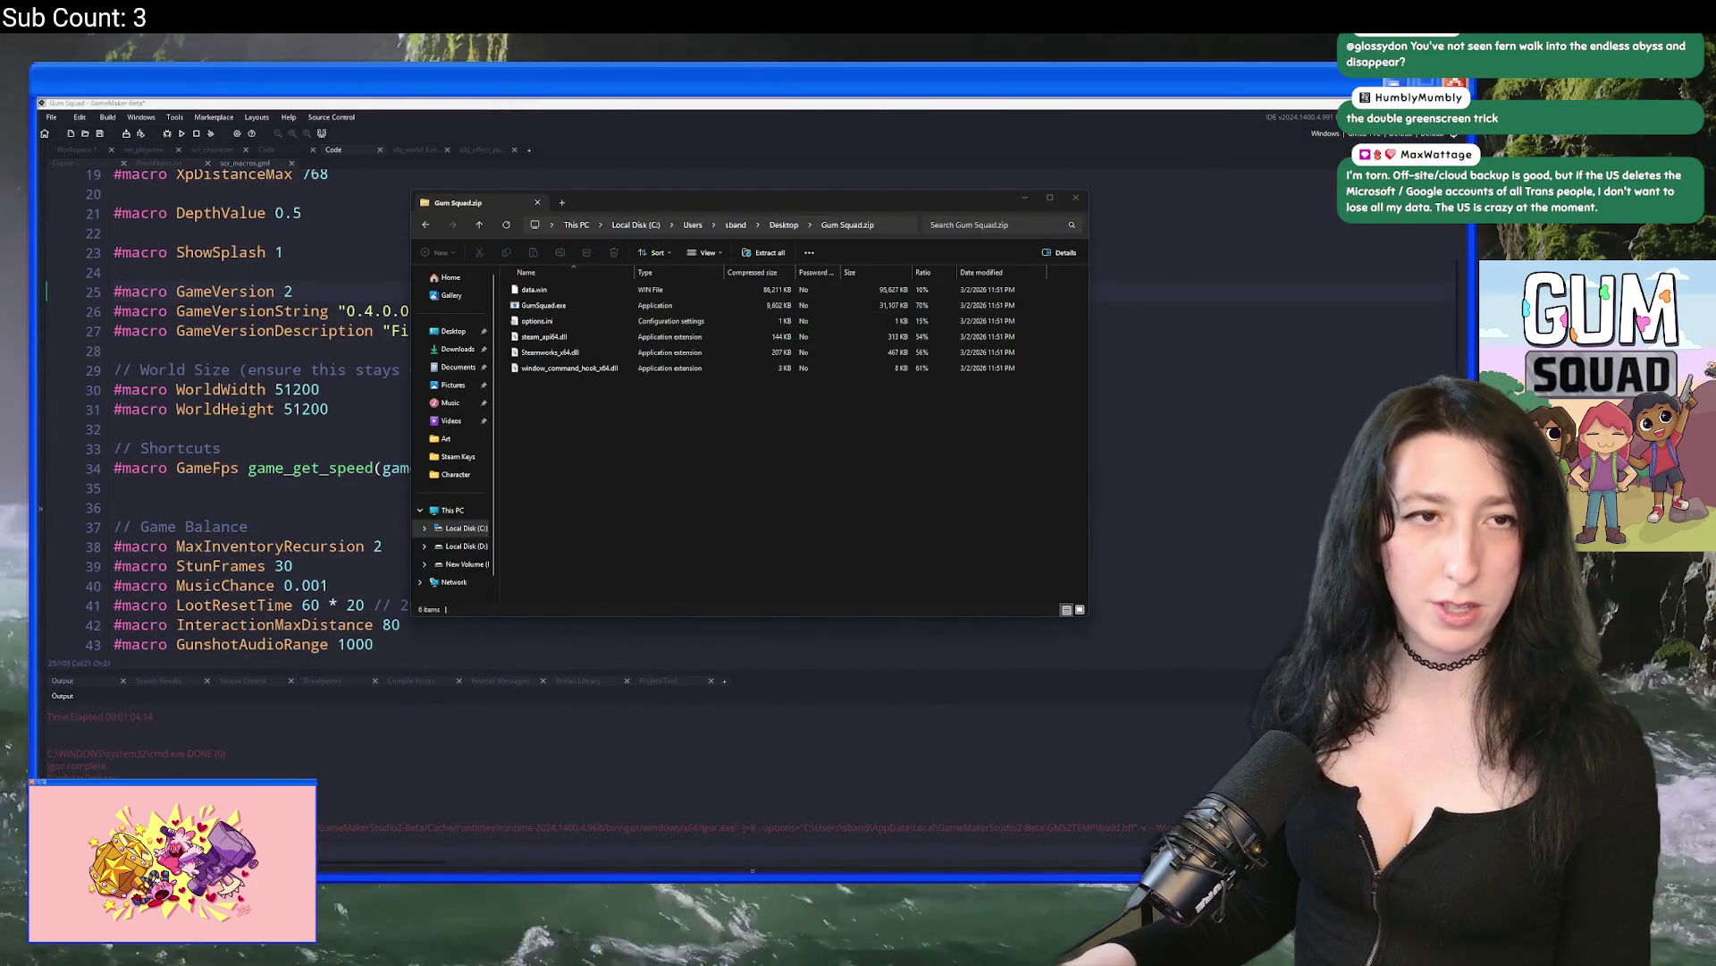
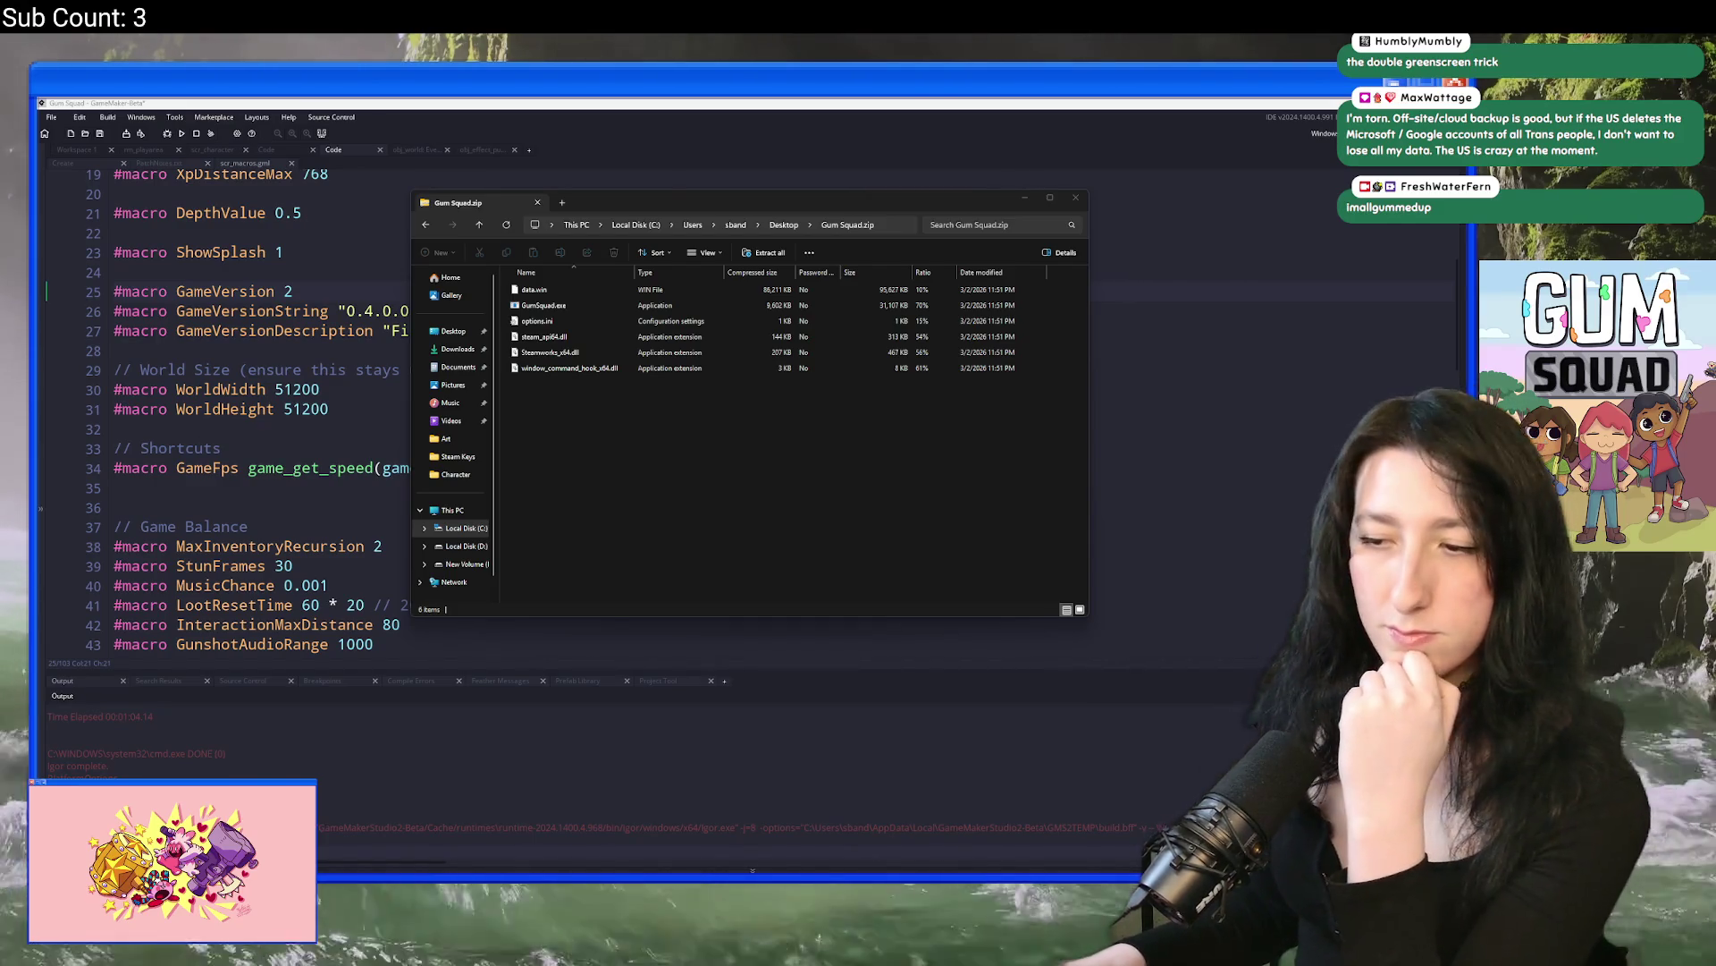
Step: Clear the interrupted-action error and delete Gum Squad.zip from the Desktop
{"action": "mouse_move", "coordinate": [753, 869]}
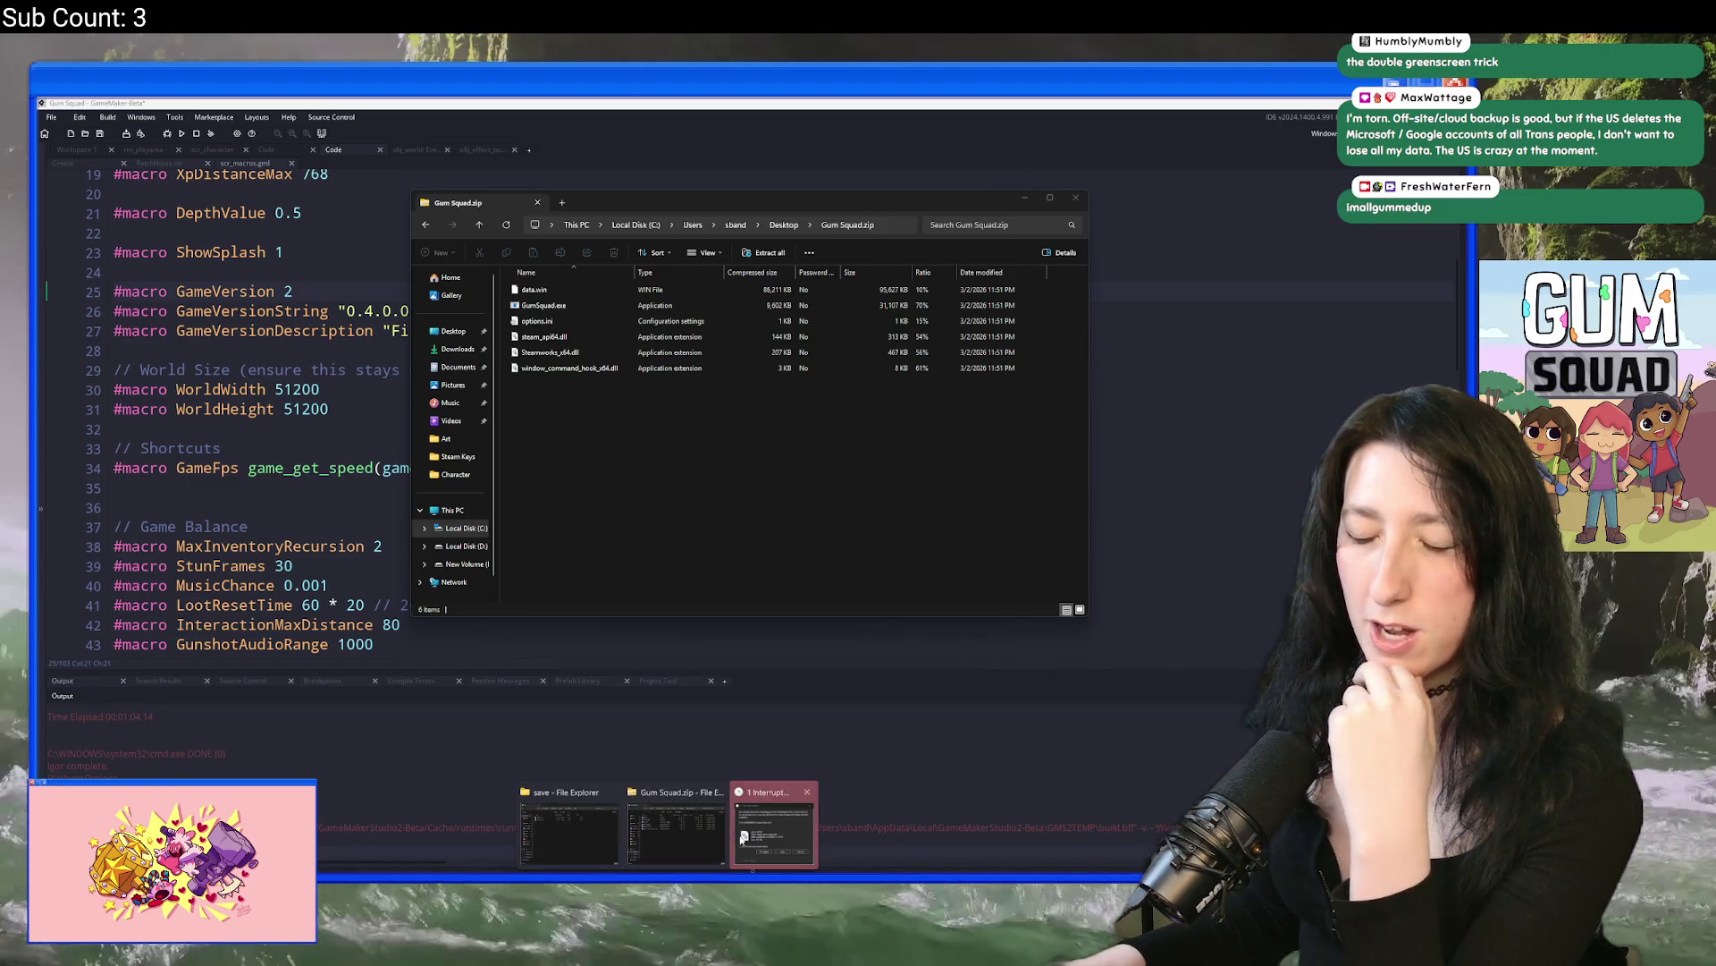
{"action": "left_click", "coordinate": [774, 832]}
{"action": "left_click", "coordinate": [779, 487]}
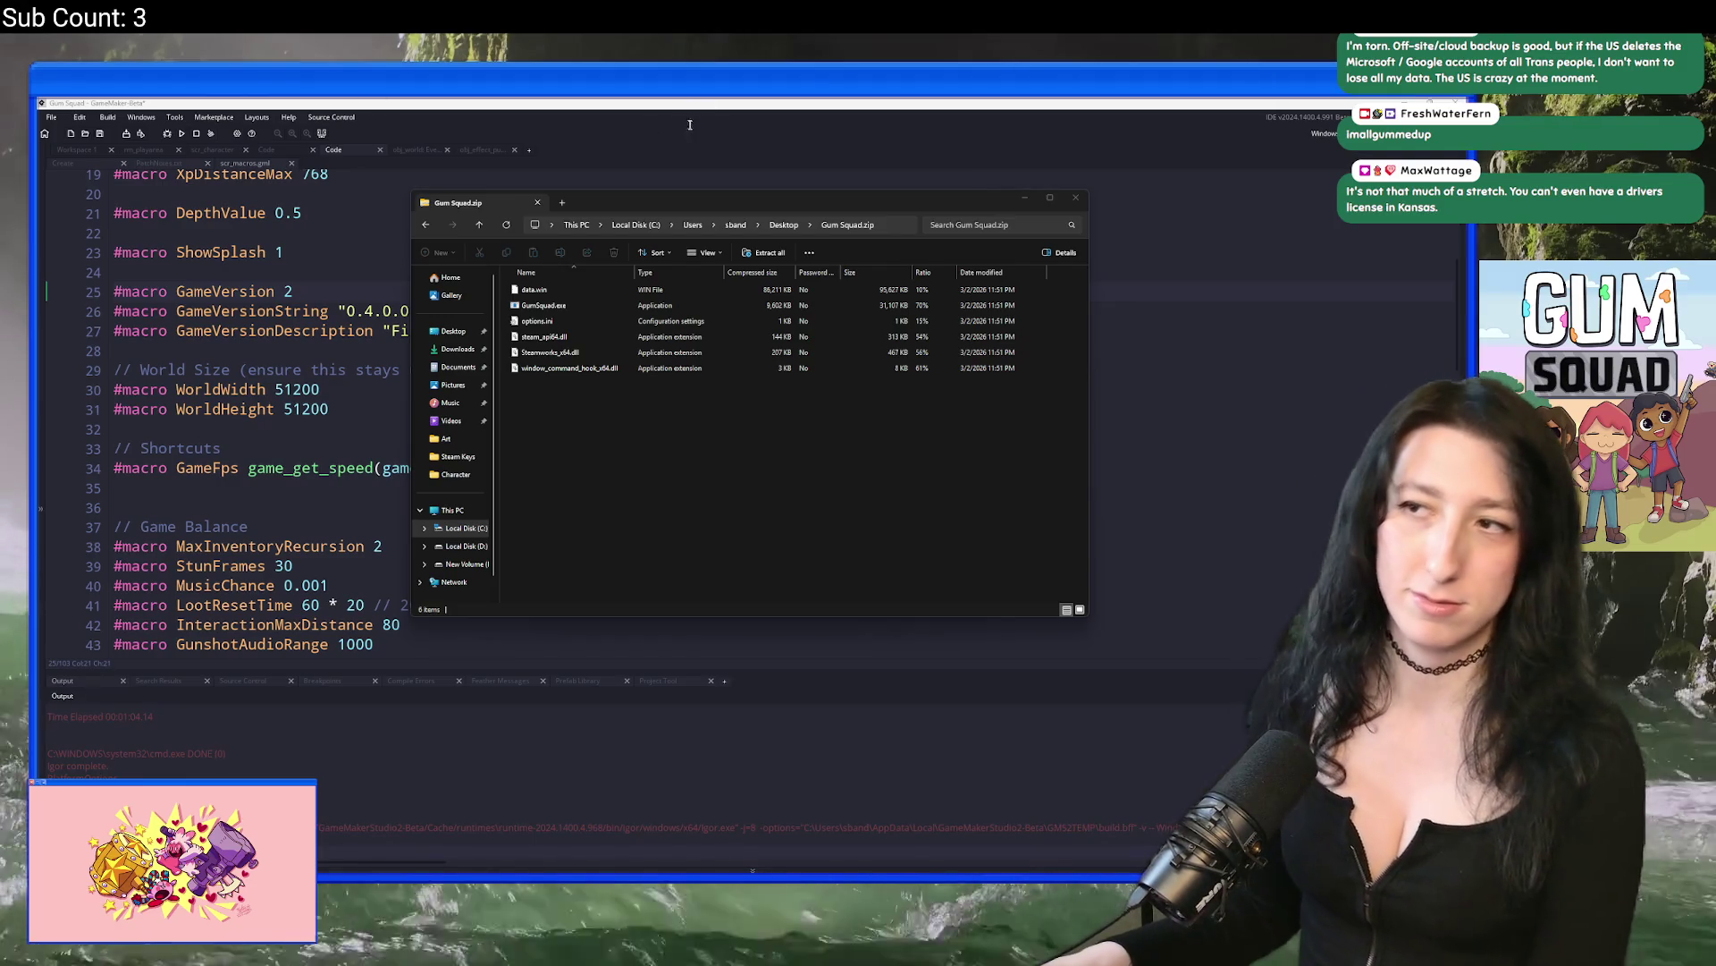
{"action": "left_click", "coordinate": [784, 224]}
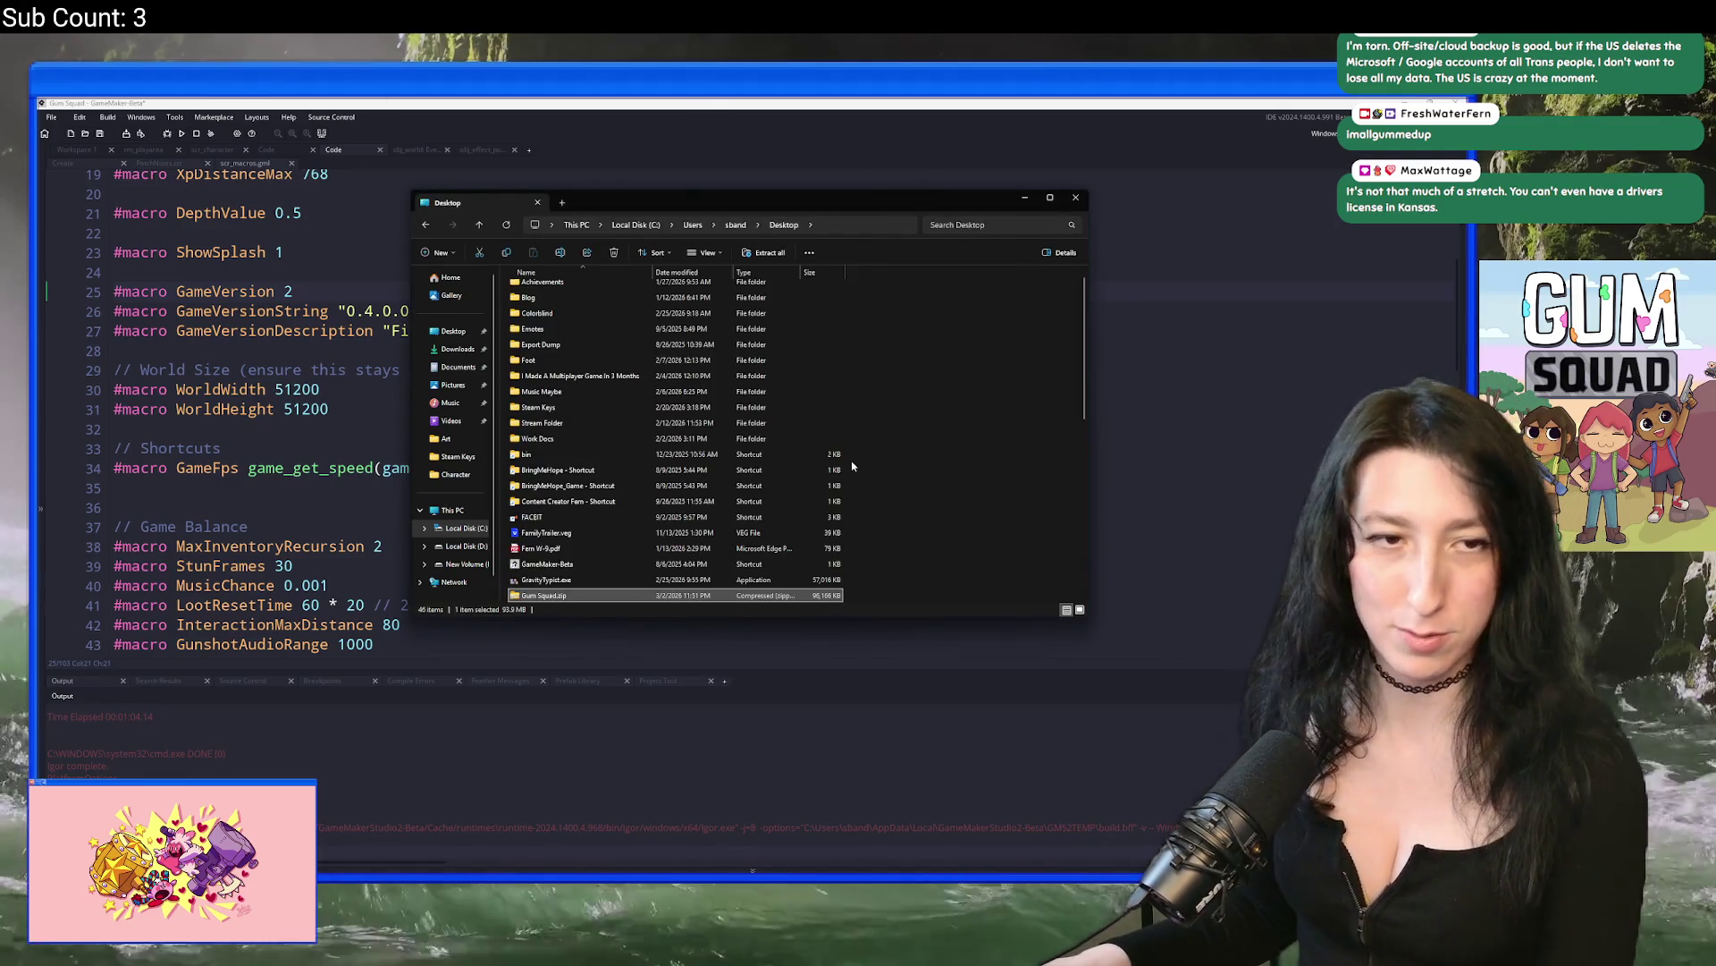
{"action": "key", "text": "Delete"}
Step: Launch Steam from the Start menu search
{"action": "key", "text": "super"}
{"action": "type", "text": "steam"}
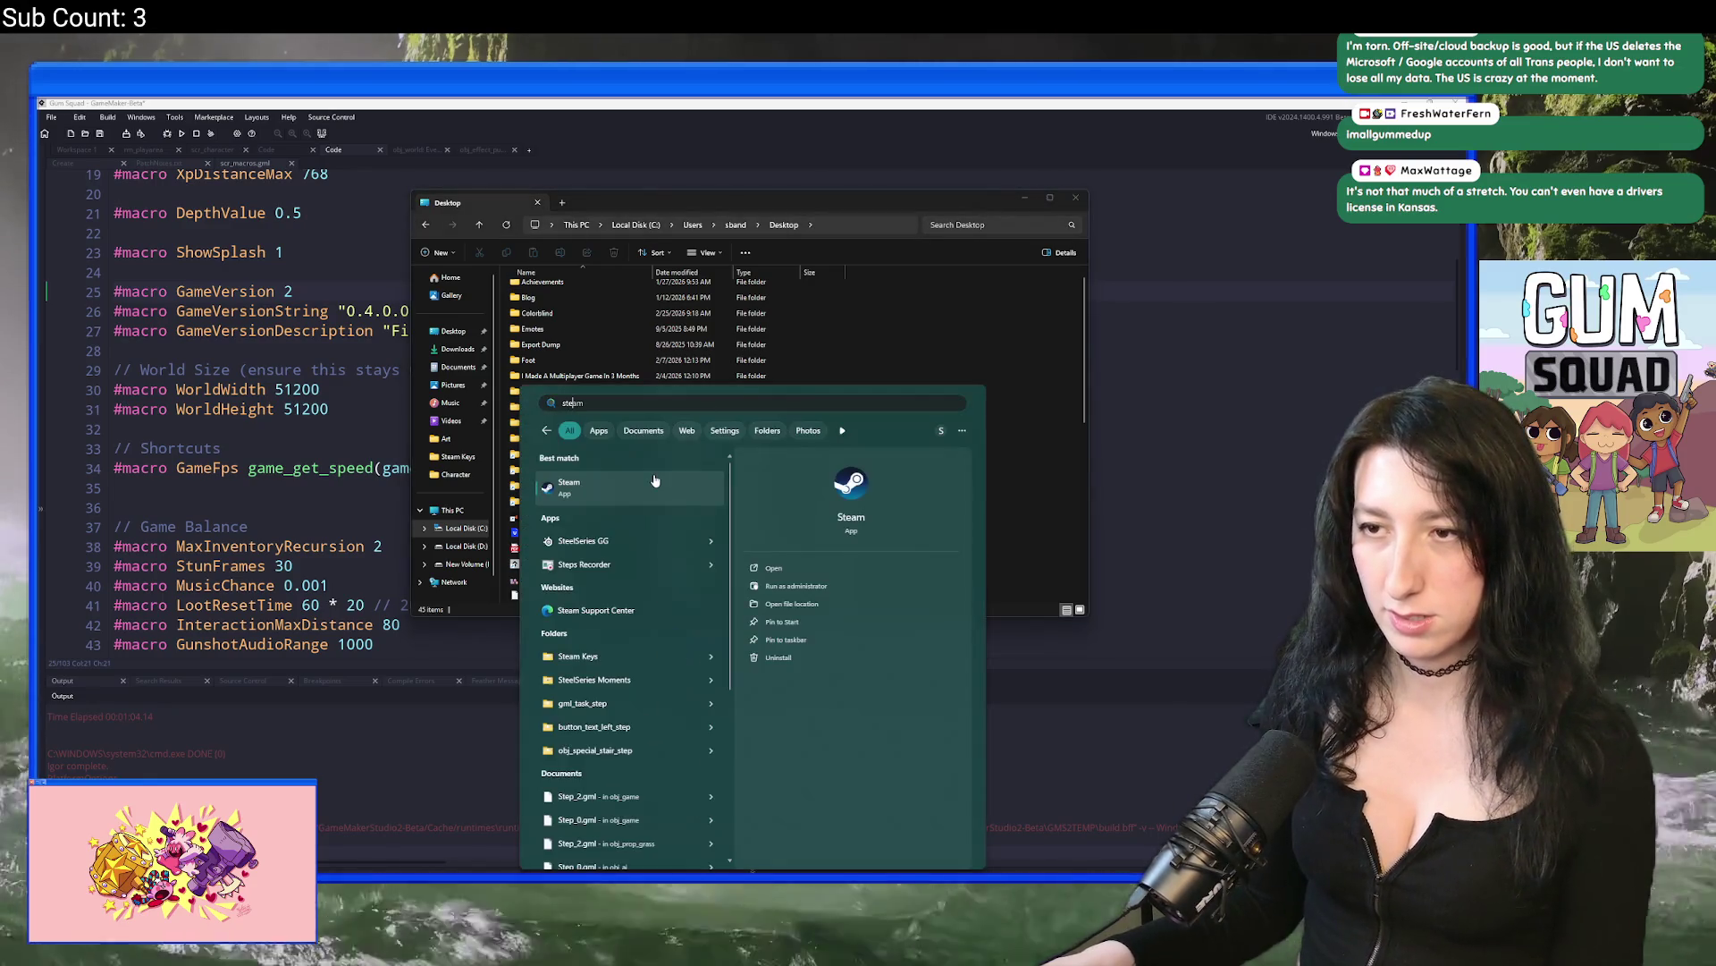
{"action": "key", "text": "Return"}
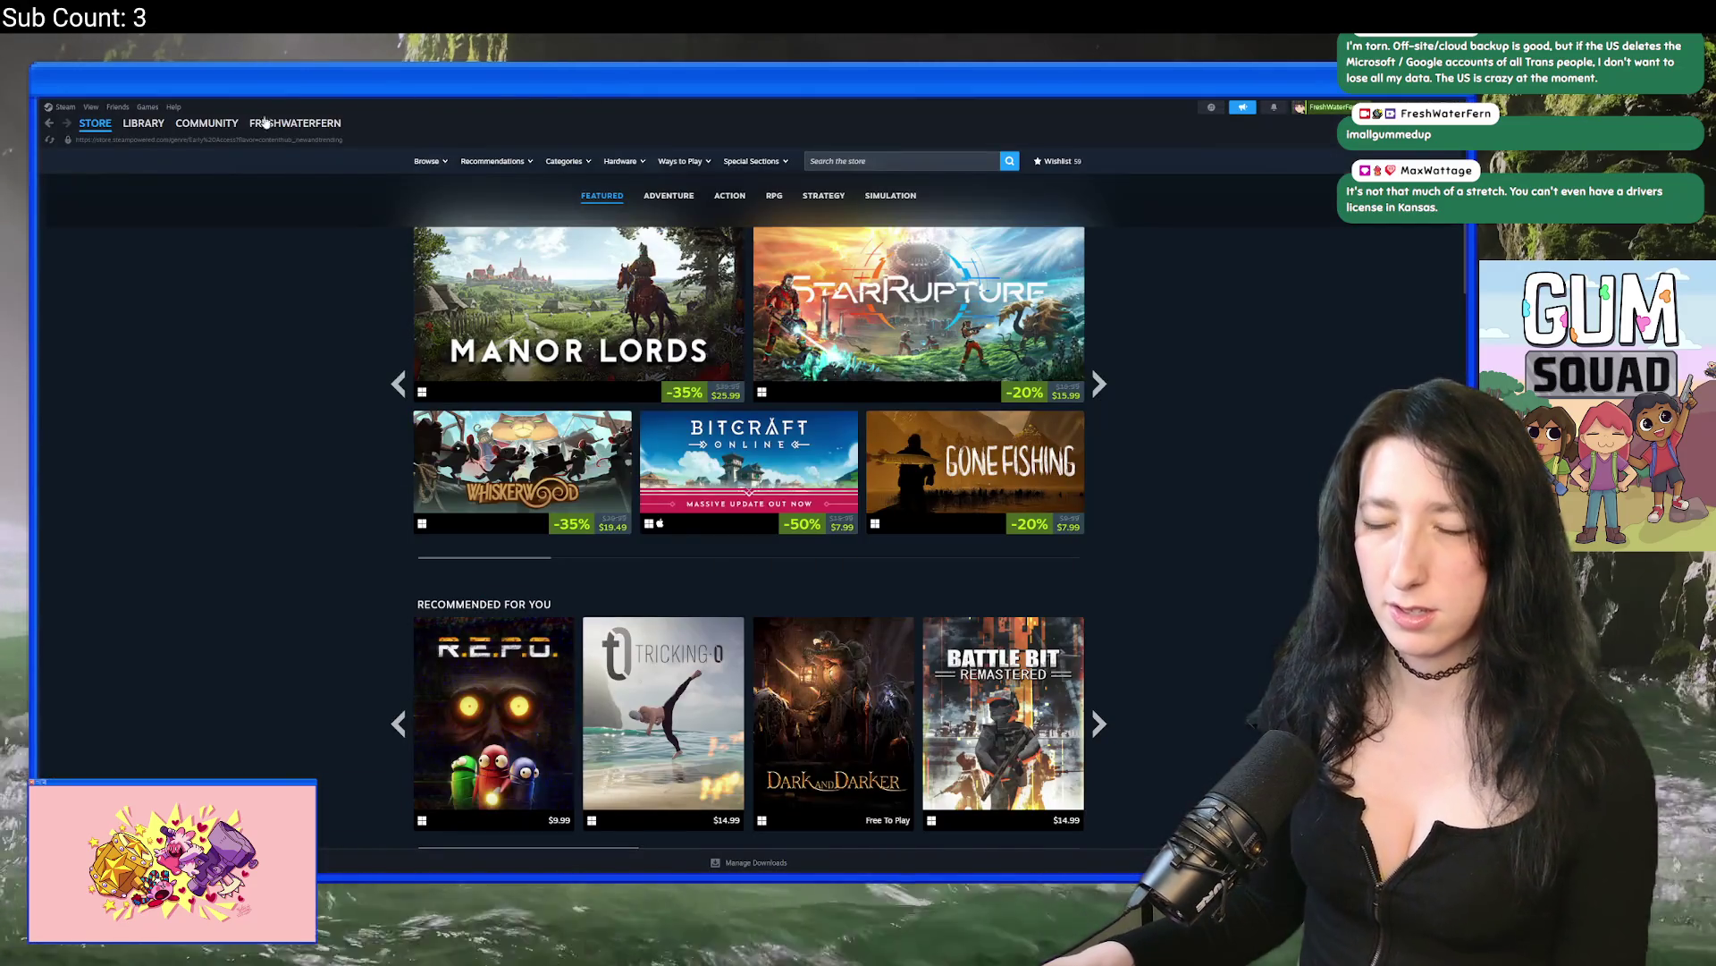
Step: Enter and check the private beta access code in Gum Squad's Game Versions & Betas properties
{"action": "left_click", "coordinate": [155, 150]}
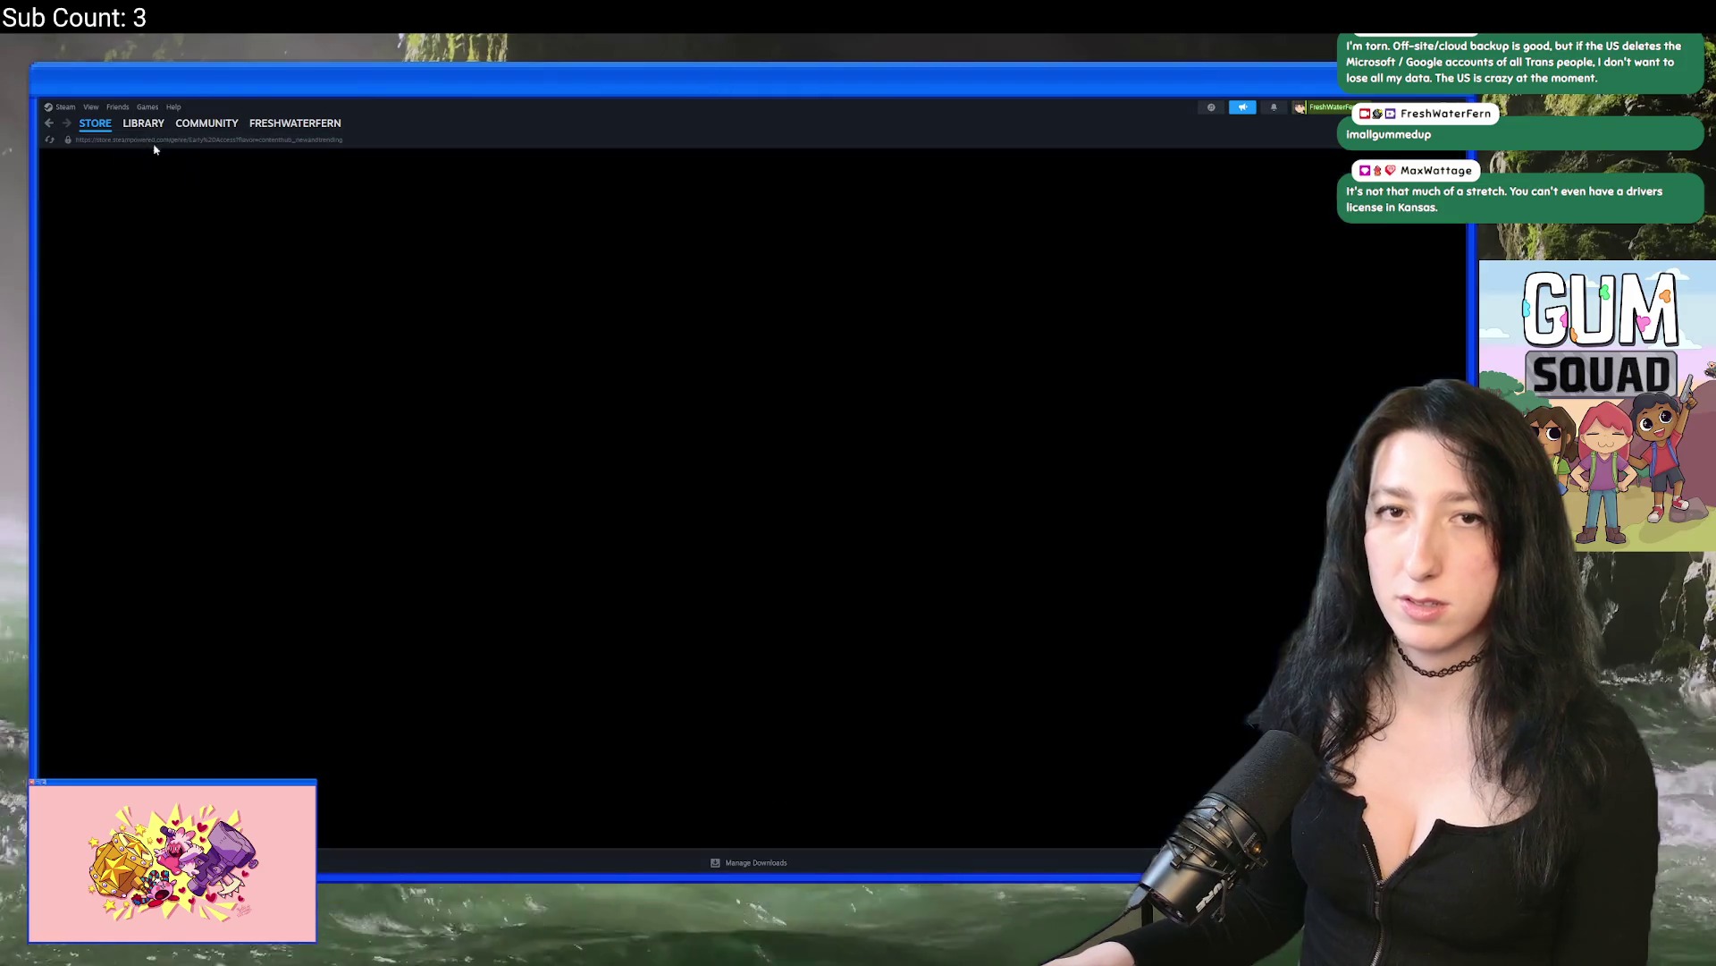
{"action": "left_click", "coordinate": [145, 236]}
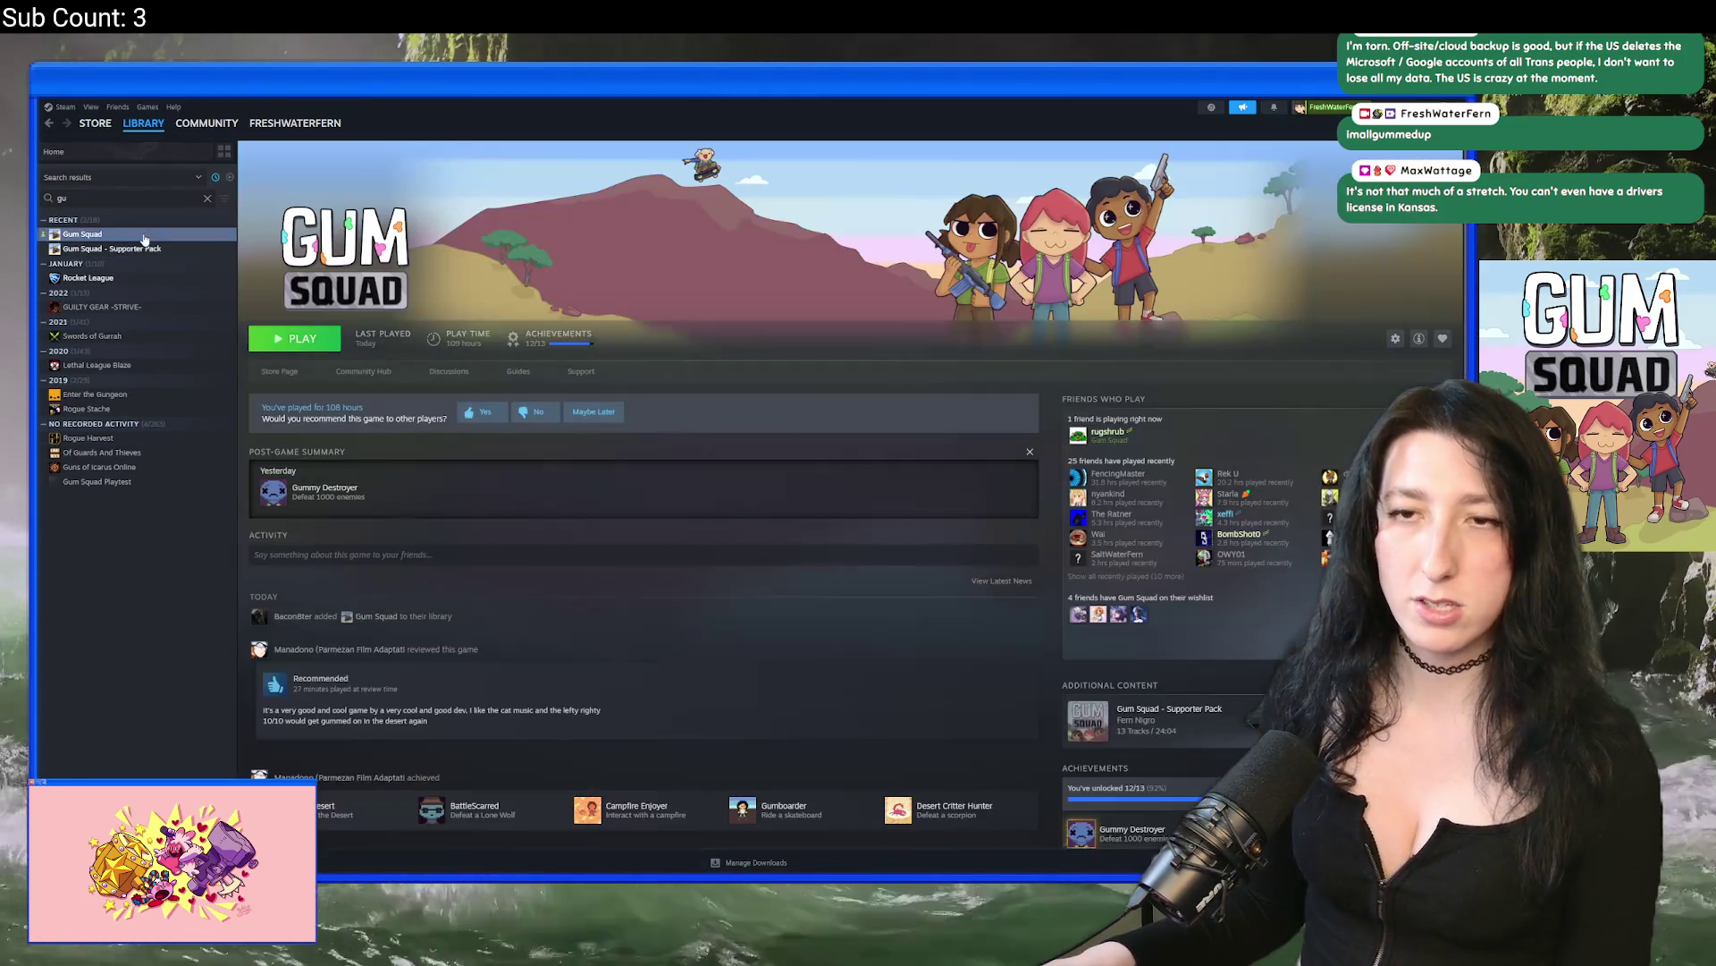
{"action": "right_click", "coordinate": [145, 238]}
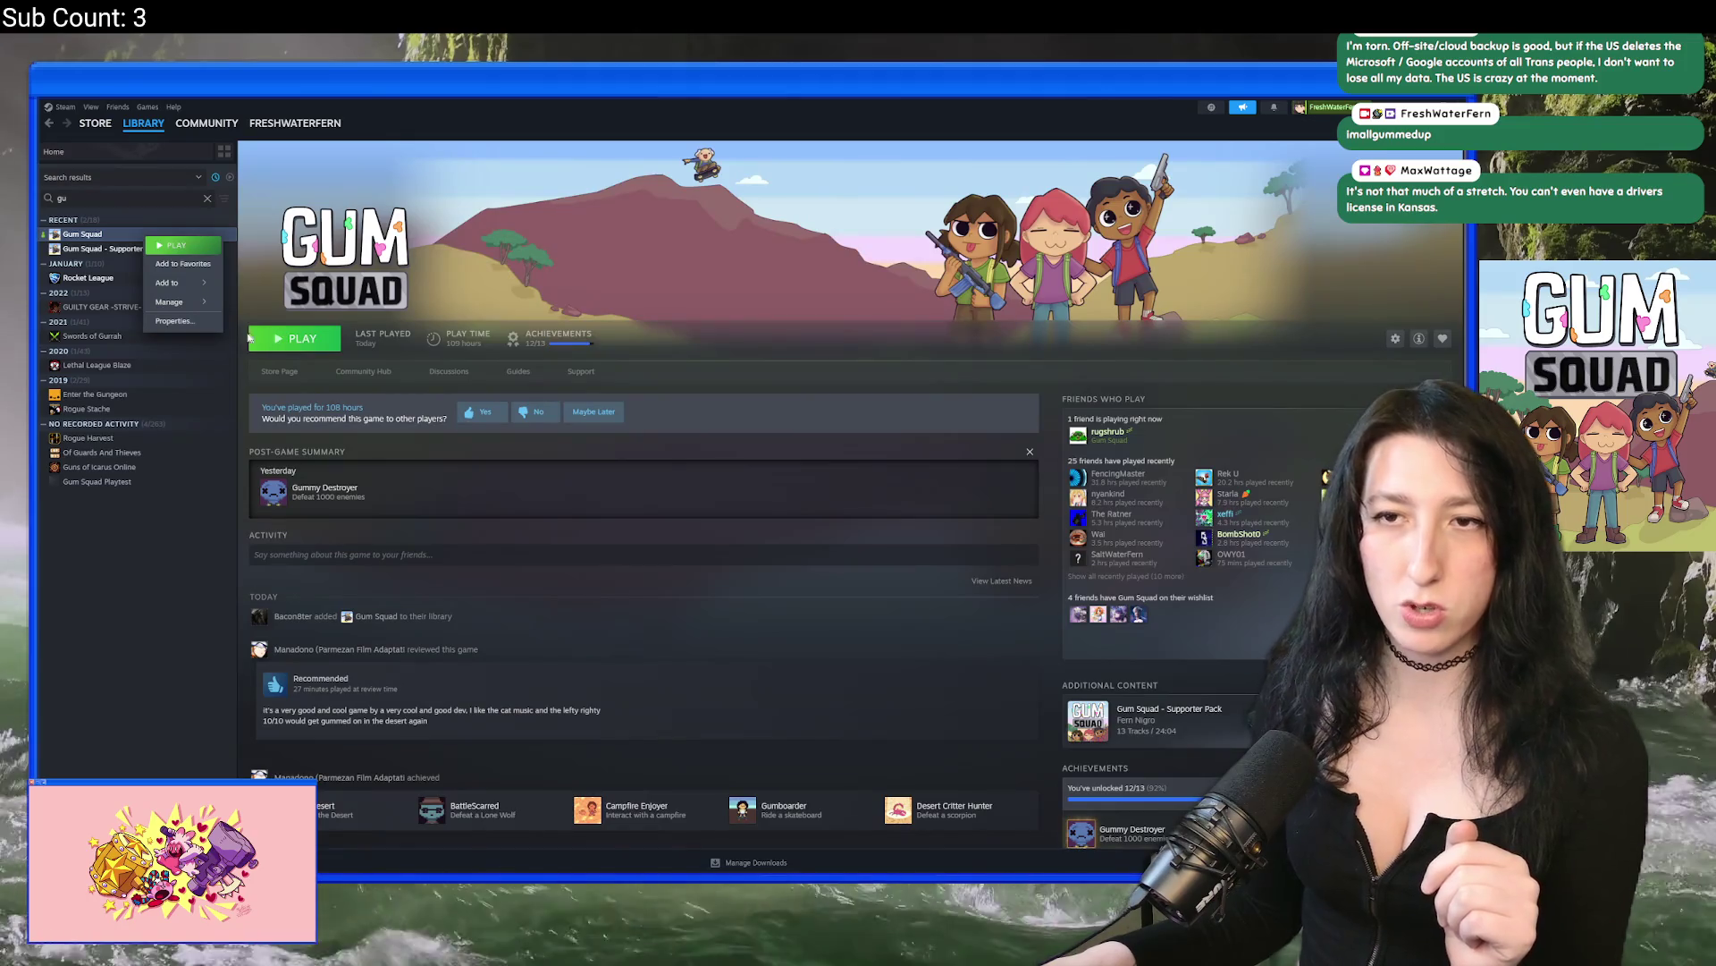
{"action": "left_click", "coordinate": [174, 320]}
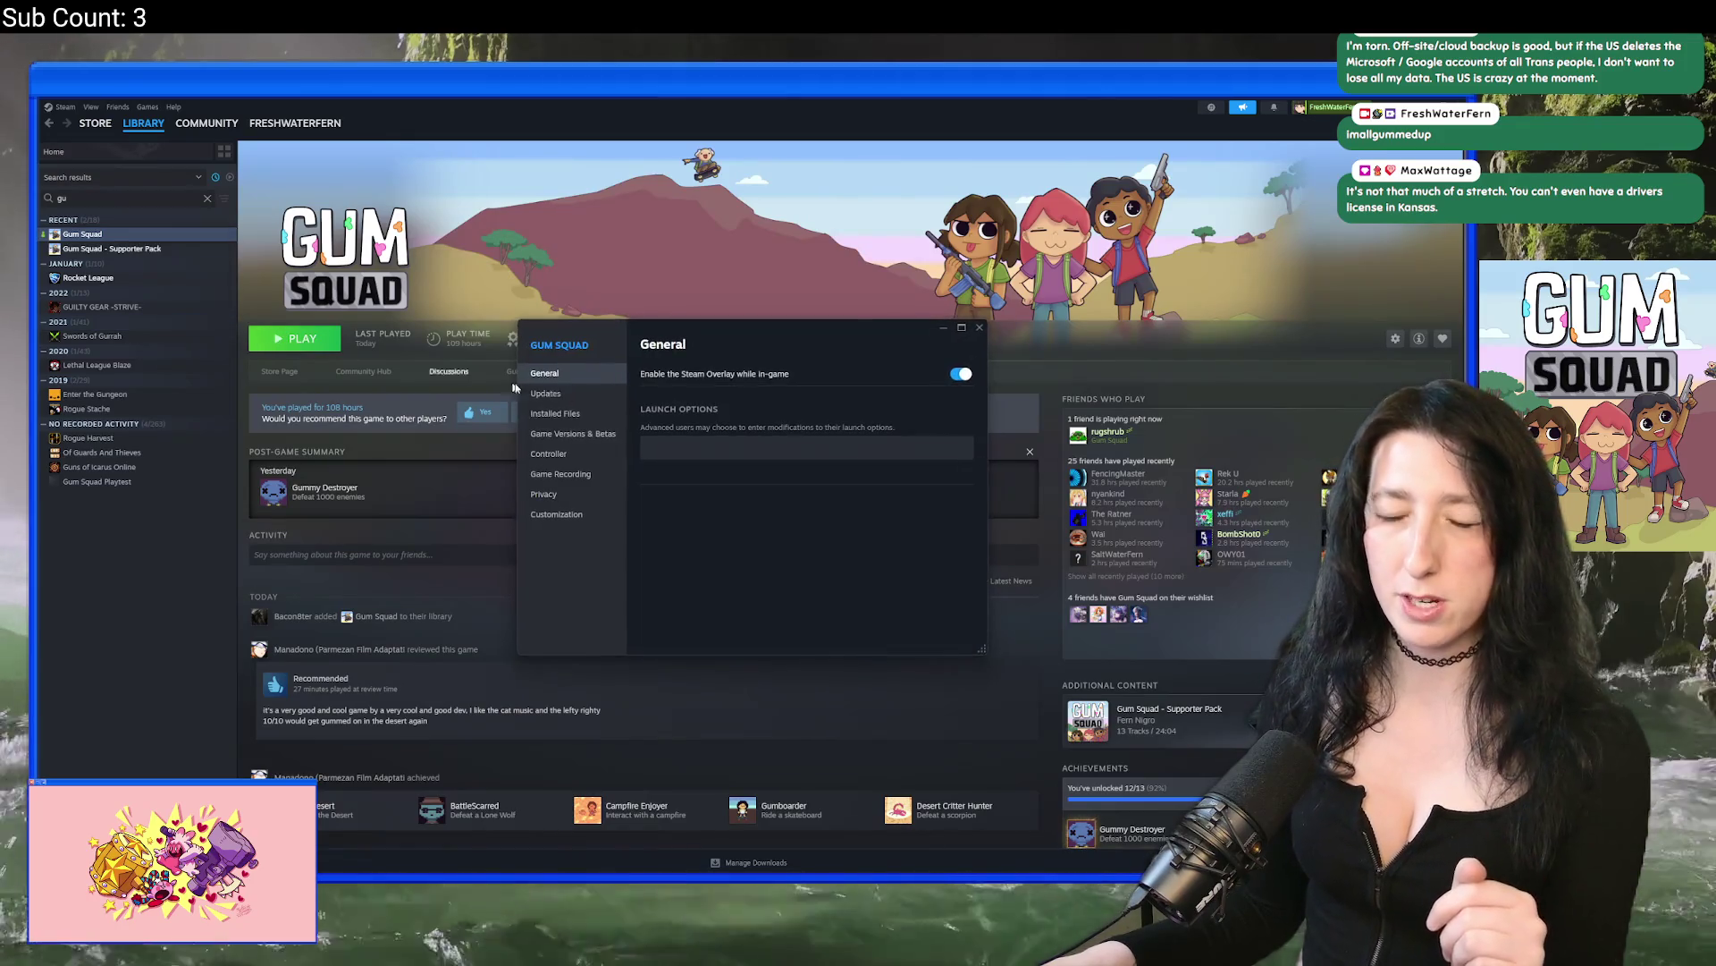
{"action": "left_click", "coordinate": [592, 414]}
{"action": "left_click", "coordinate": [572, 434]}
{"action": "left_click", "coordinate": [726, 540]}
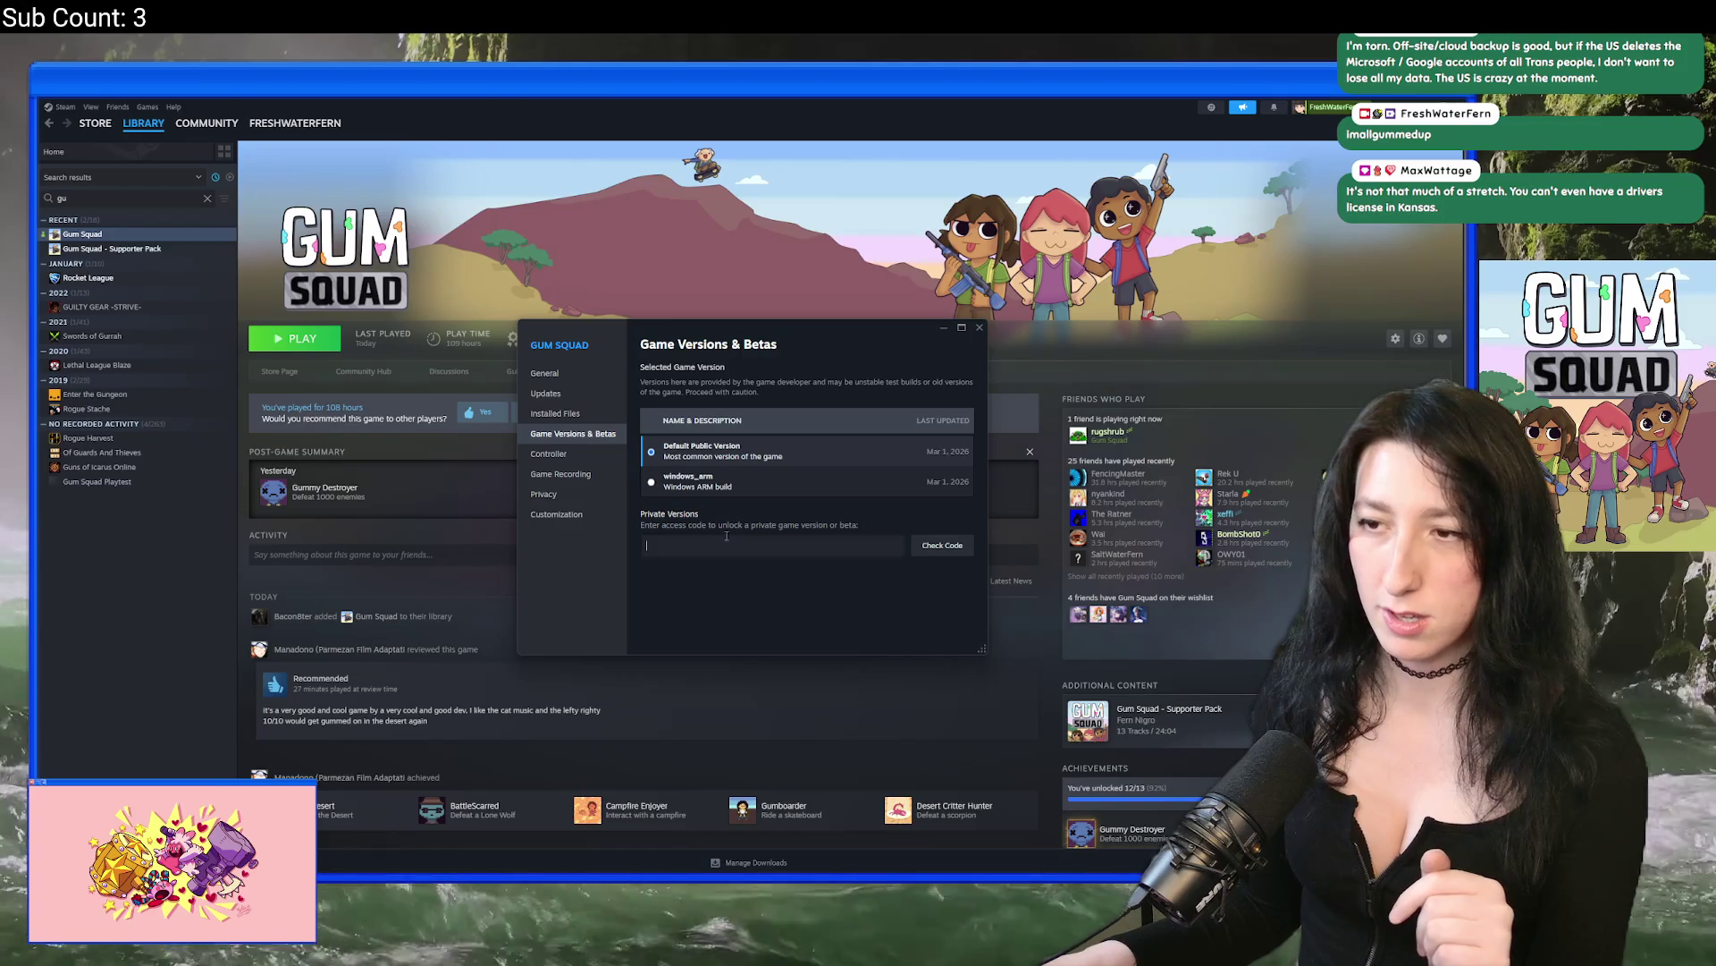
{"action": "type", "text": "imallgummedup"}
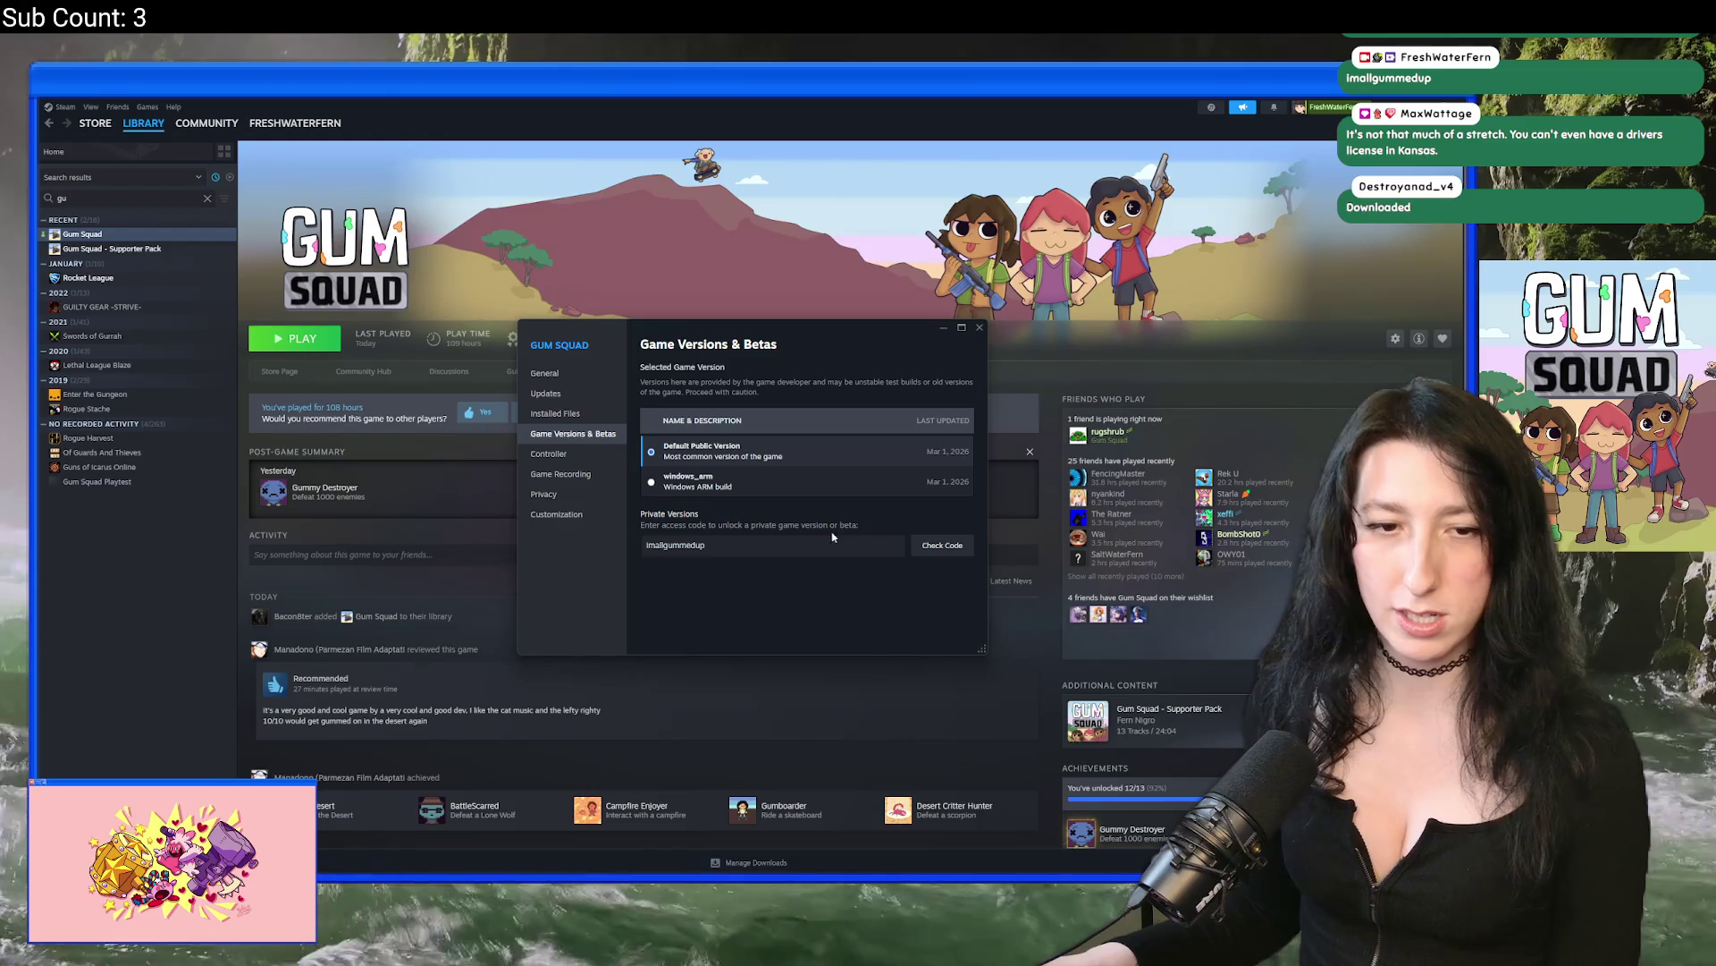
{"action": "key", "text": "Return"}
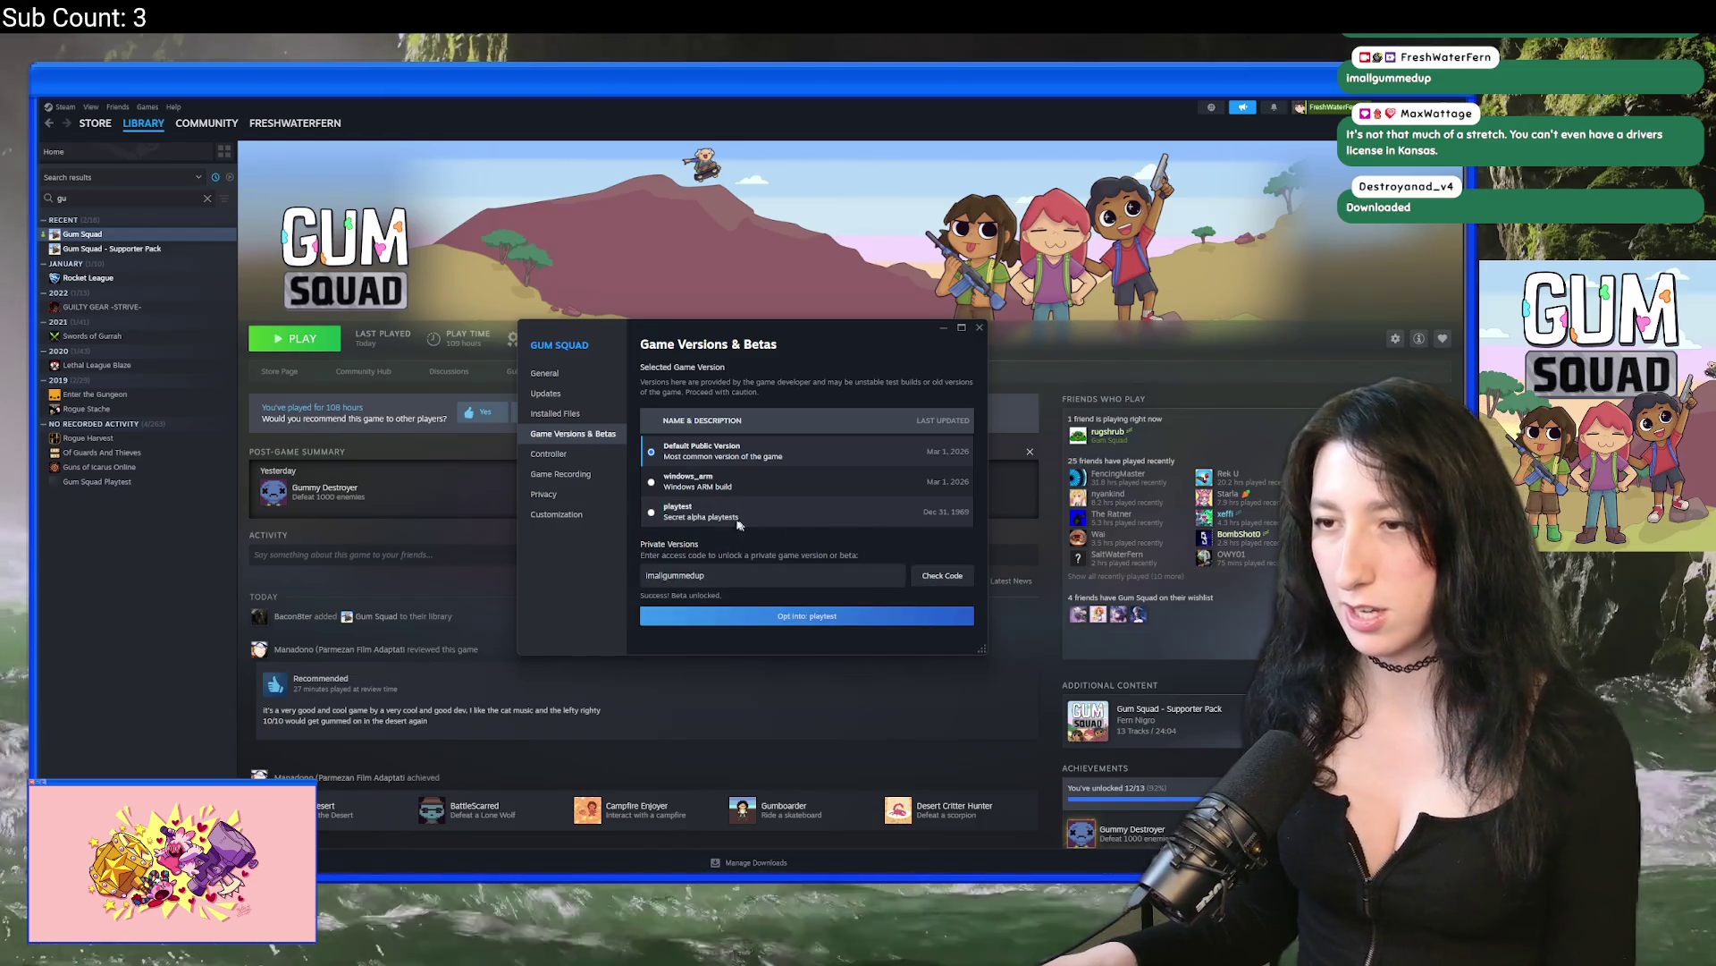
Step: Opt into the playtest beta, update Gum Squad, and launch it maximized
{"action": "left_click", "coordinate": [746, 527]}
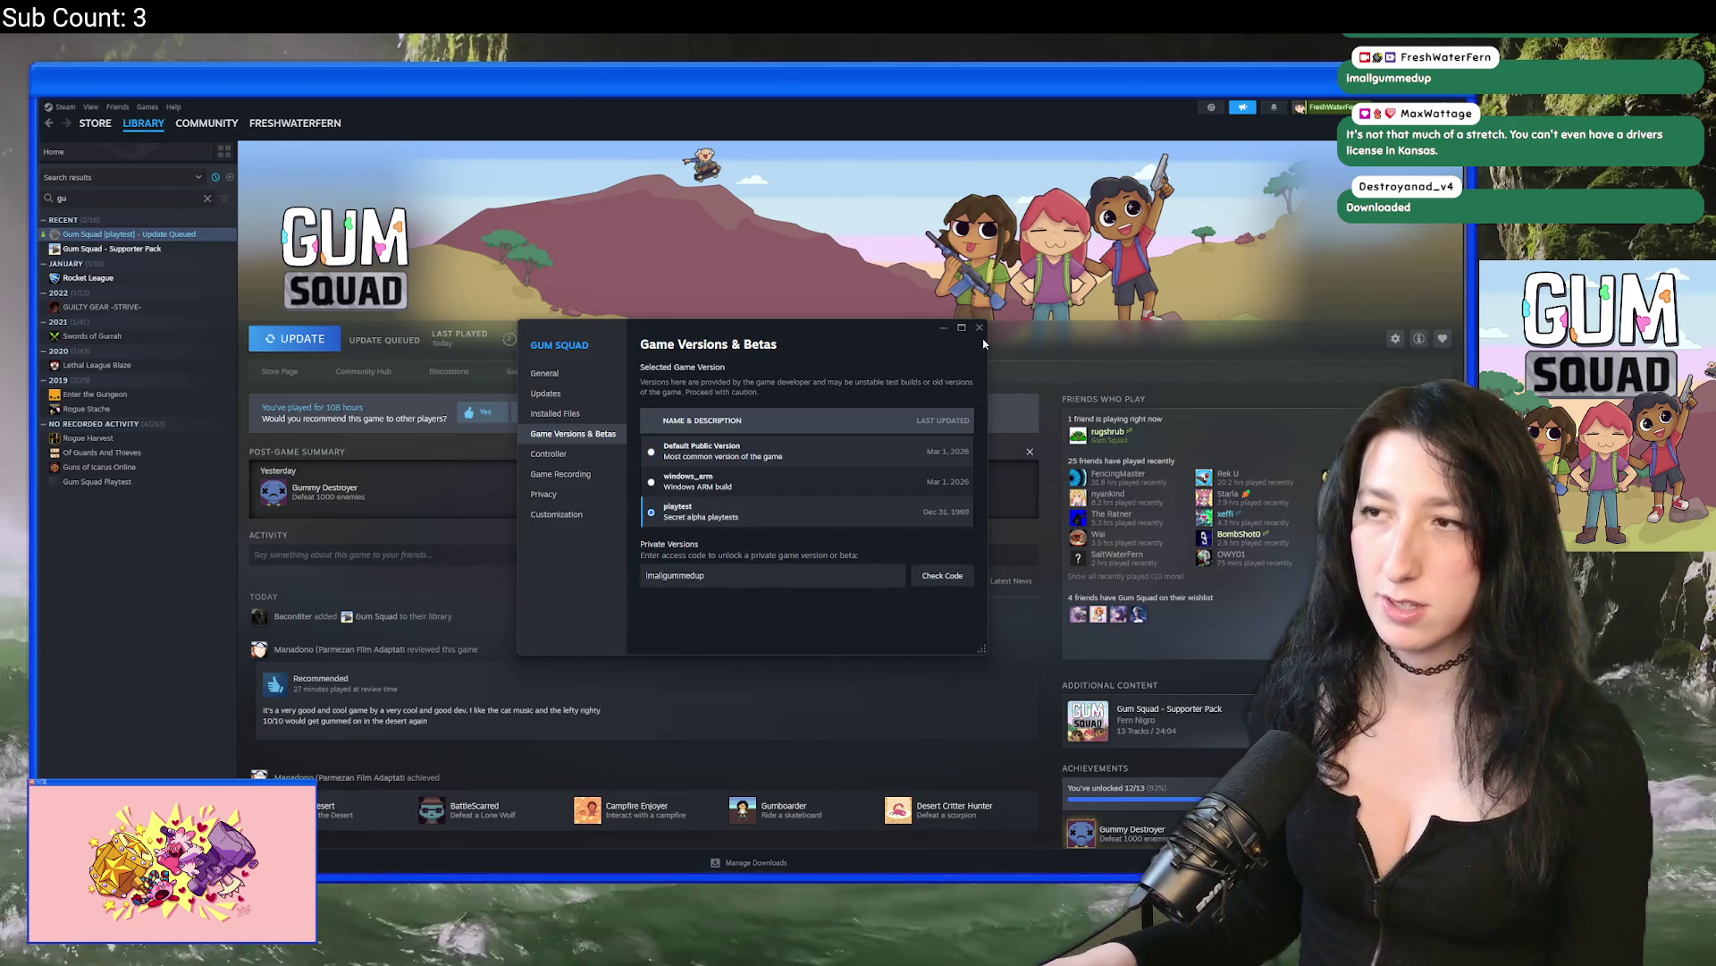
{"action": "left_click", "coordinate": [979, 327]}
{"action": "left_click", "coordinate": [326, 342]}
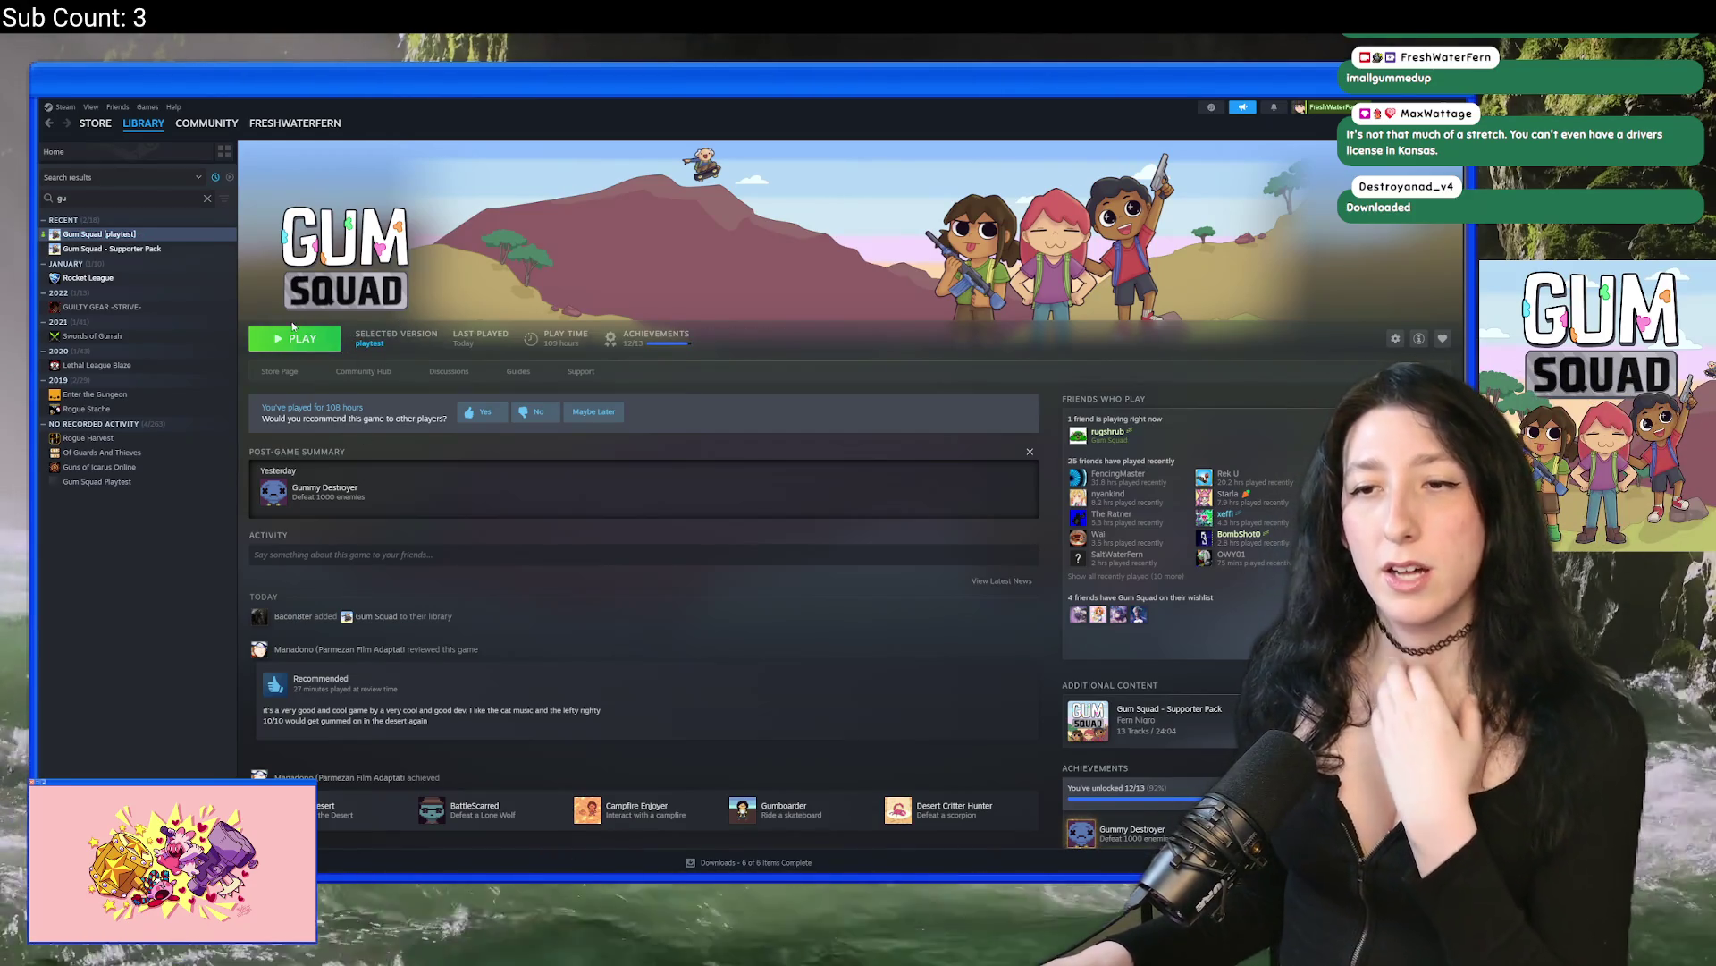
{"action": "left_click", "coordinate": [295, 338]}
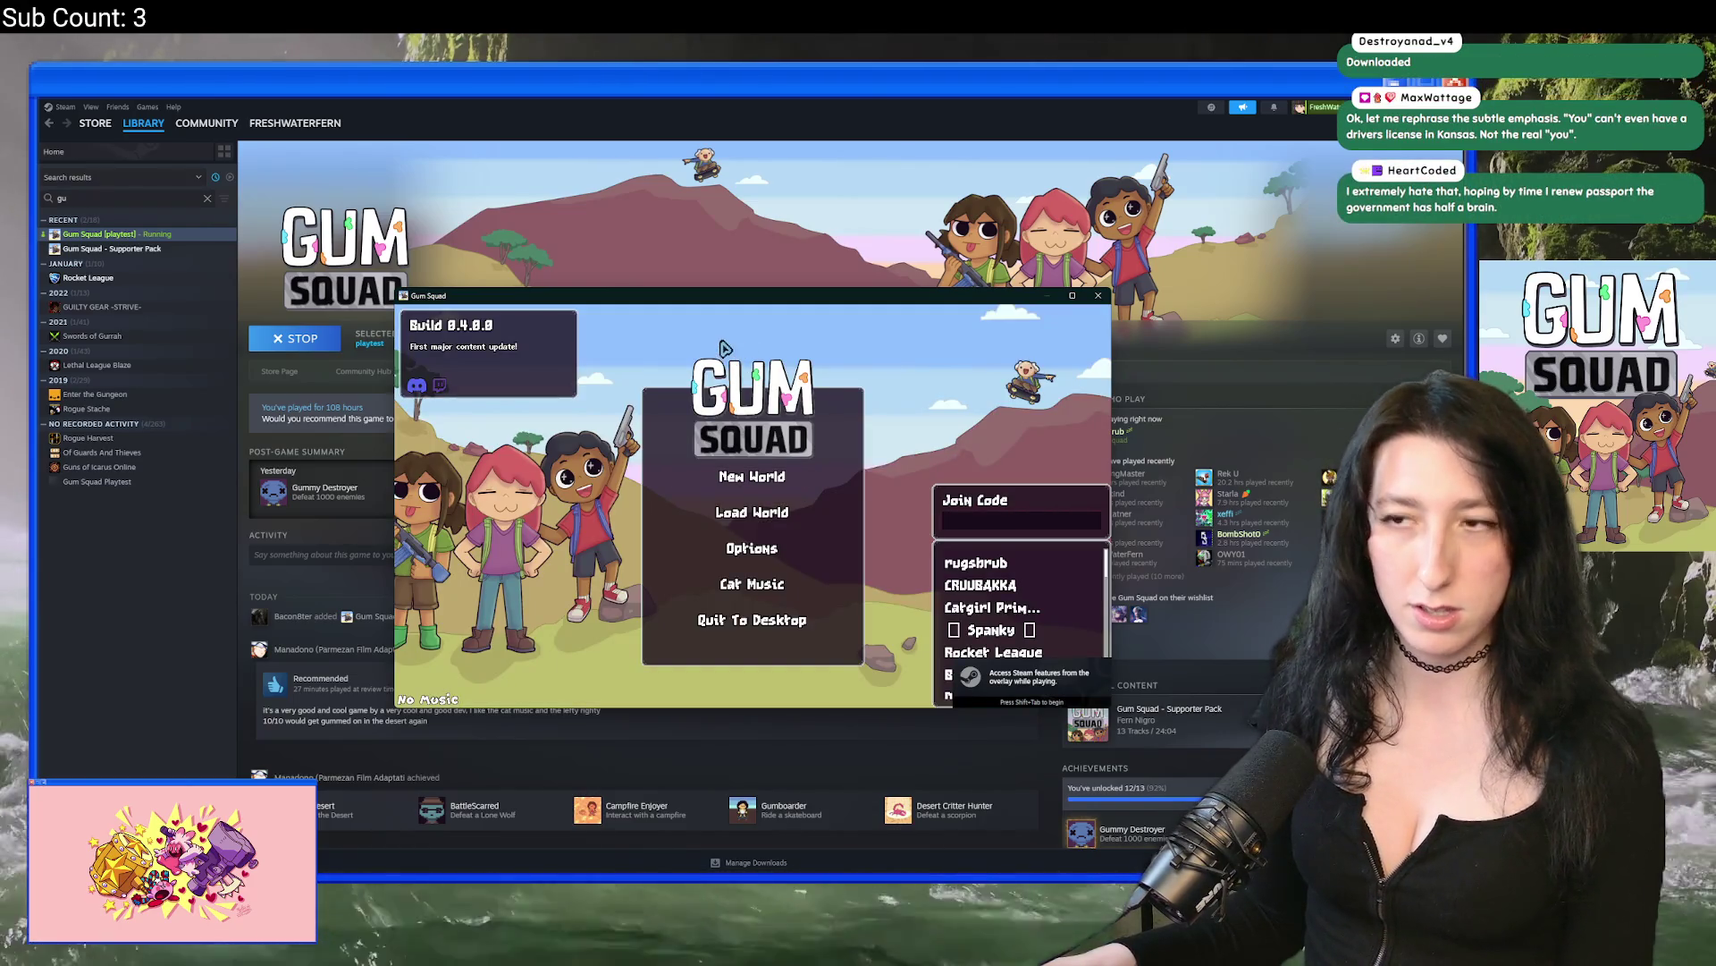
{"action": "double_click", "coordinate": [747, 297]}
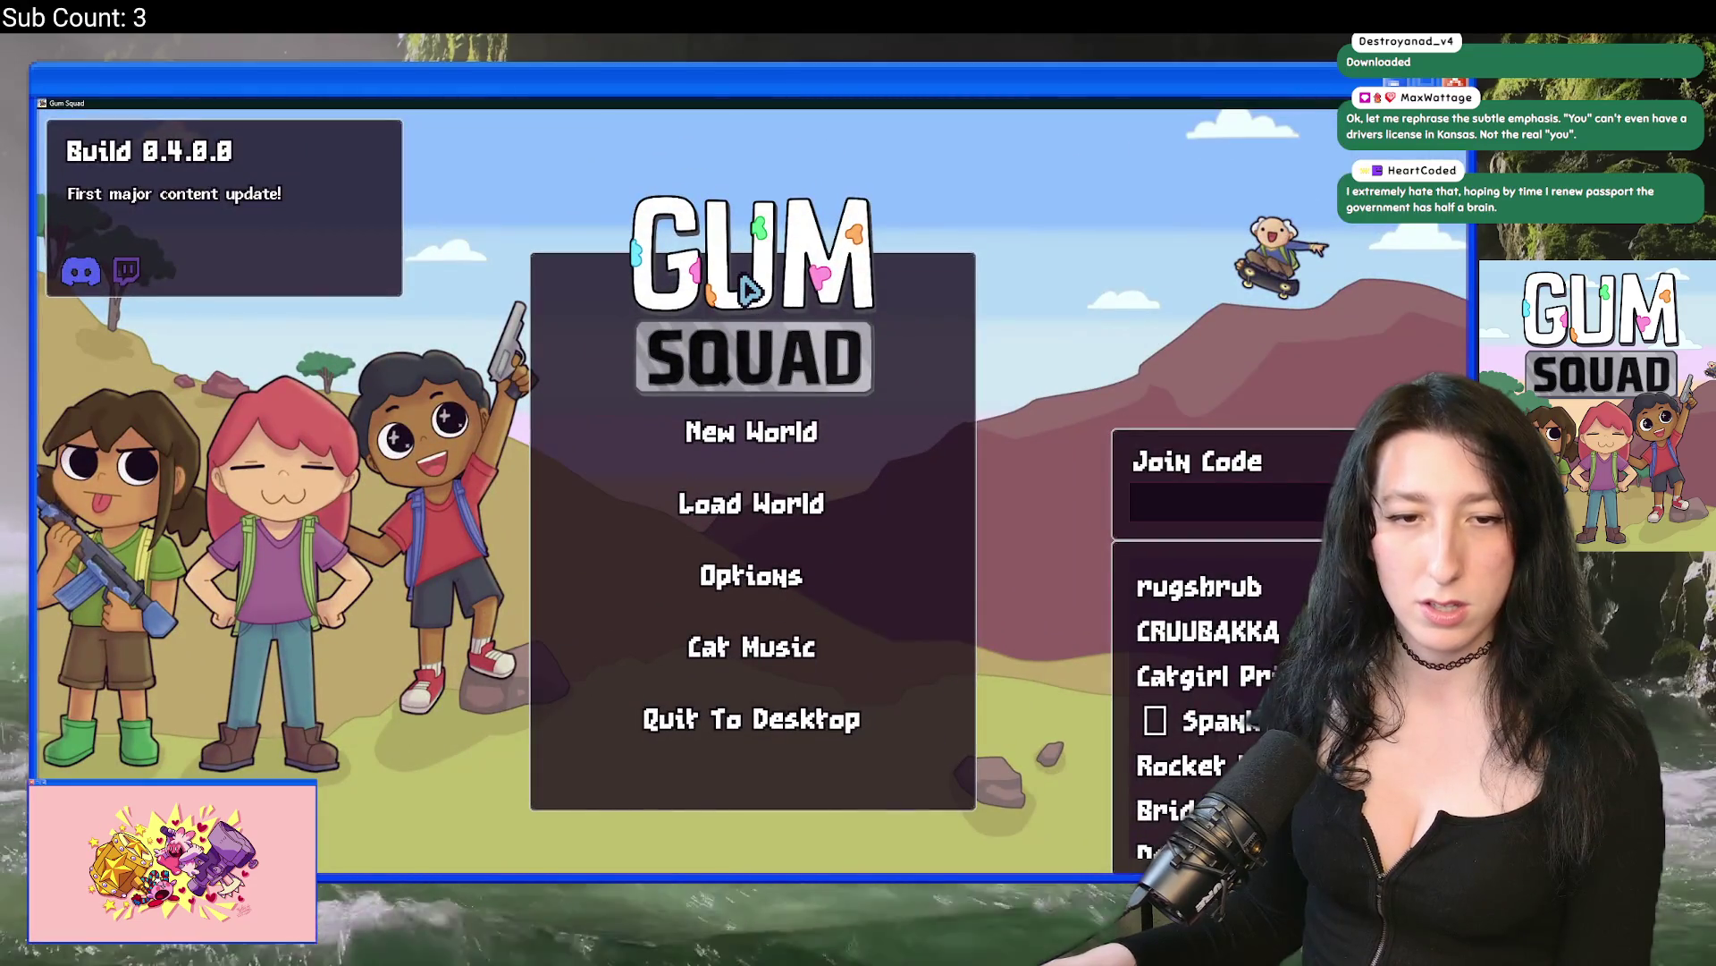
Step: Create a test world with a Friends Only lobby from the new world setup
{"action": "left_click", "coordinate": [751, 451]}
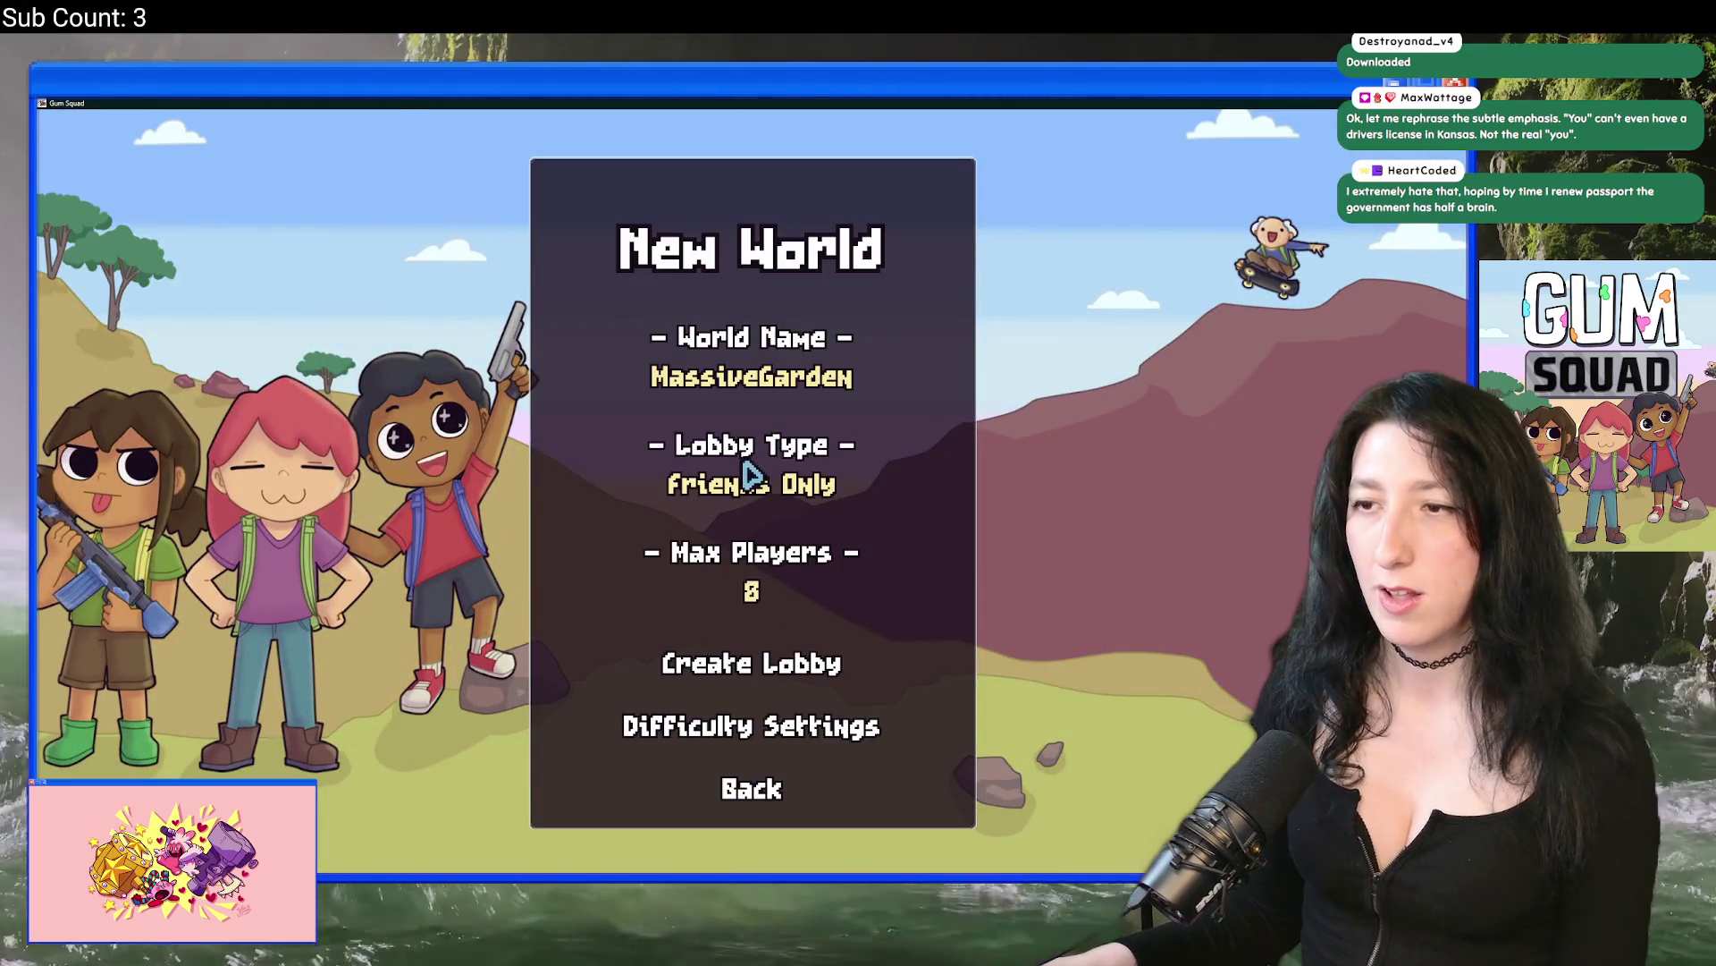
{"action": "left_click", "coordinate": [749, 484]}
{"action": "left_click", "coordinate": [751, 485]}
{"action": "left_click", "coordinate": [774, 494]}
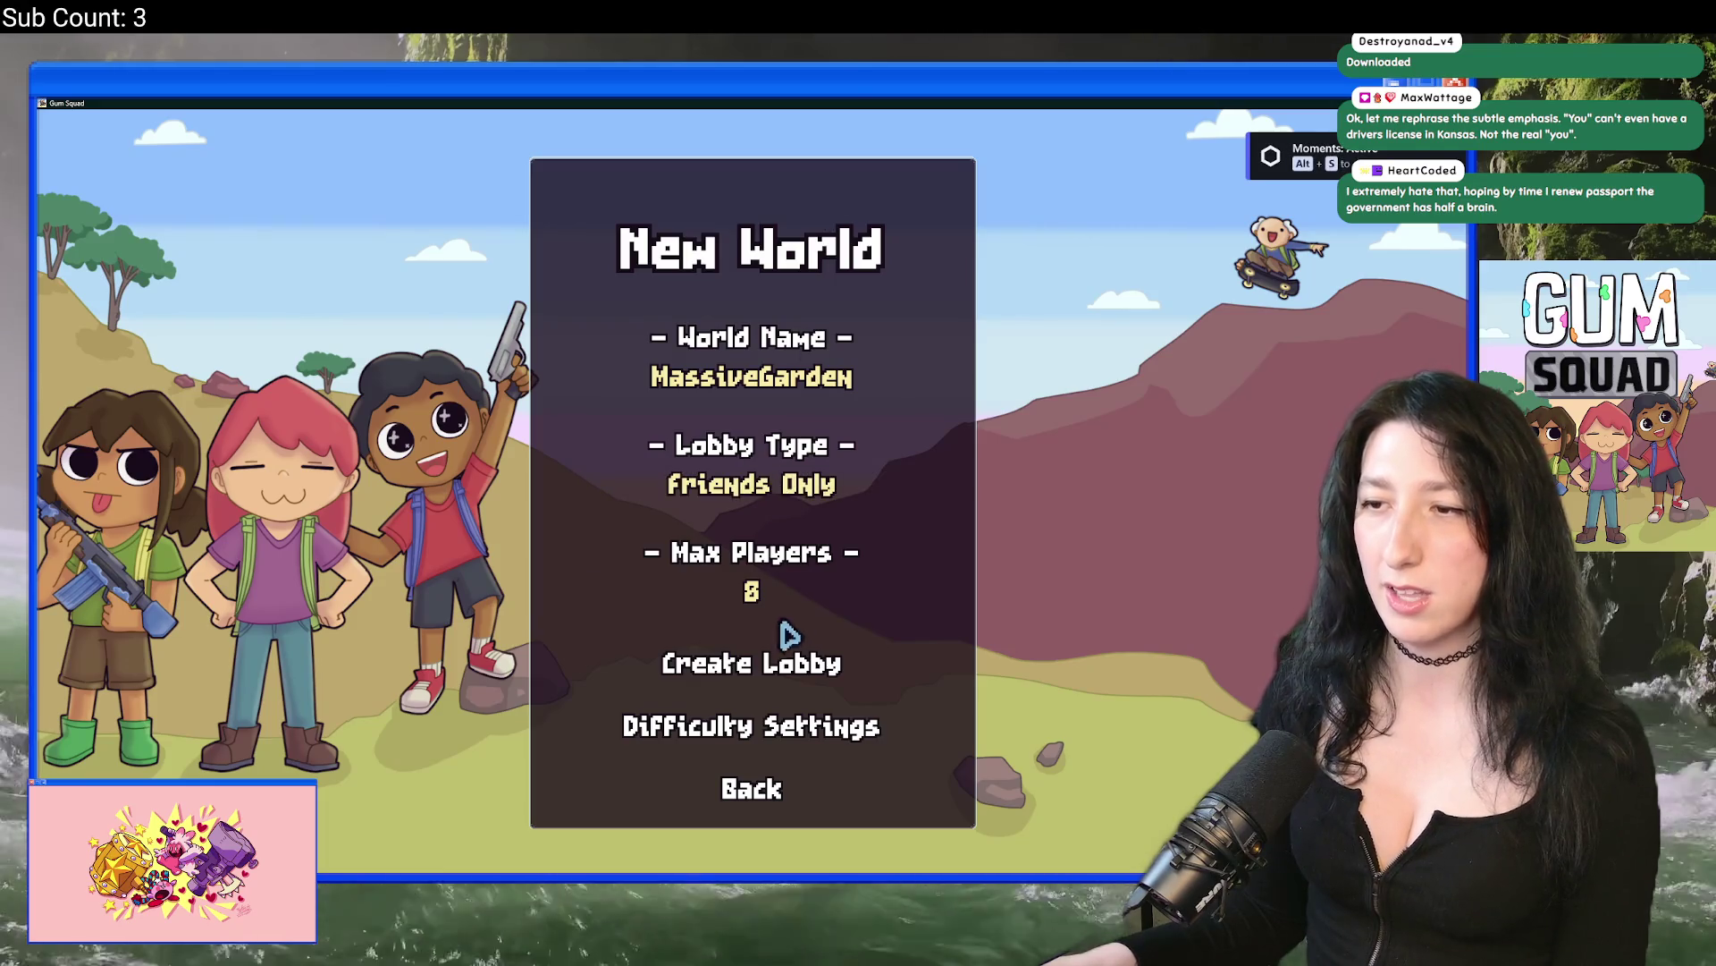
{"action": "left_click", "coordinate": [755, 726]}
{"action": "left_click", "coordinate": [751, 791]}
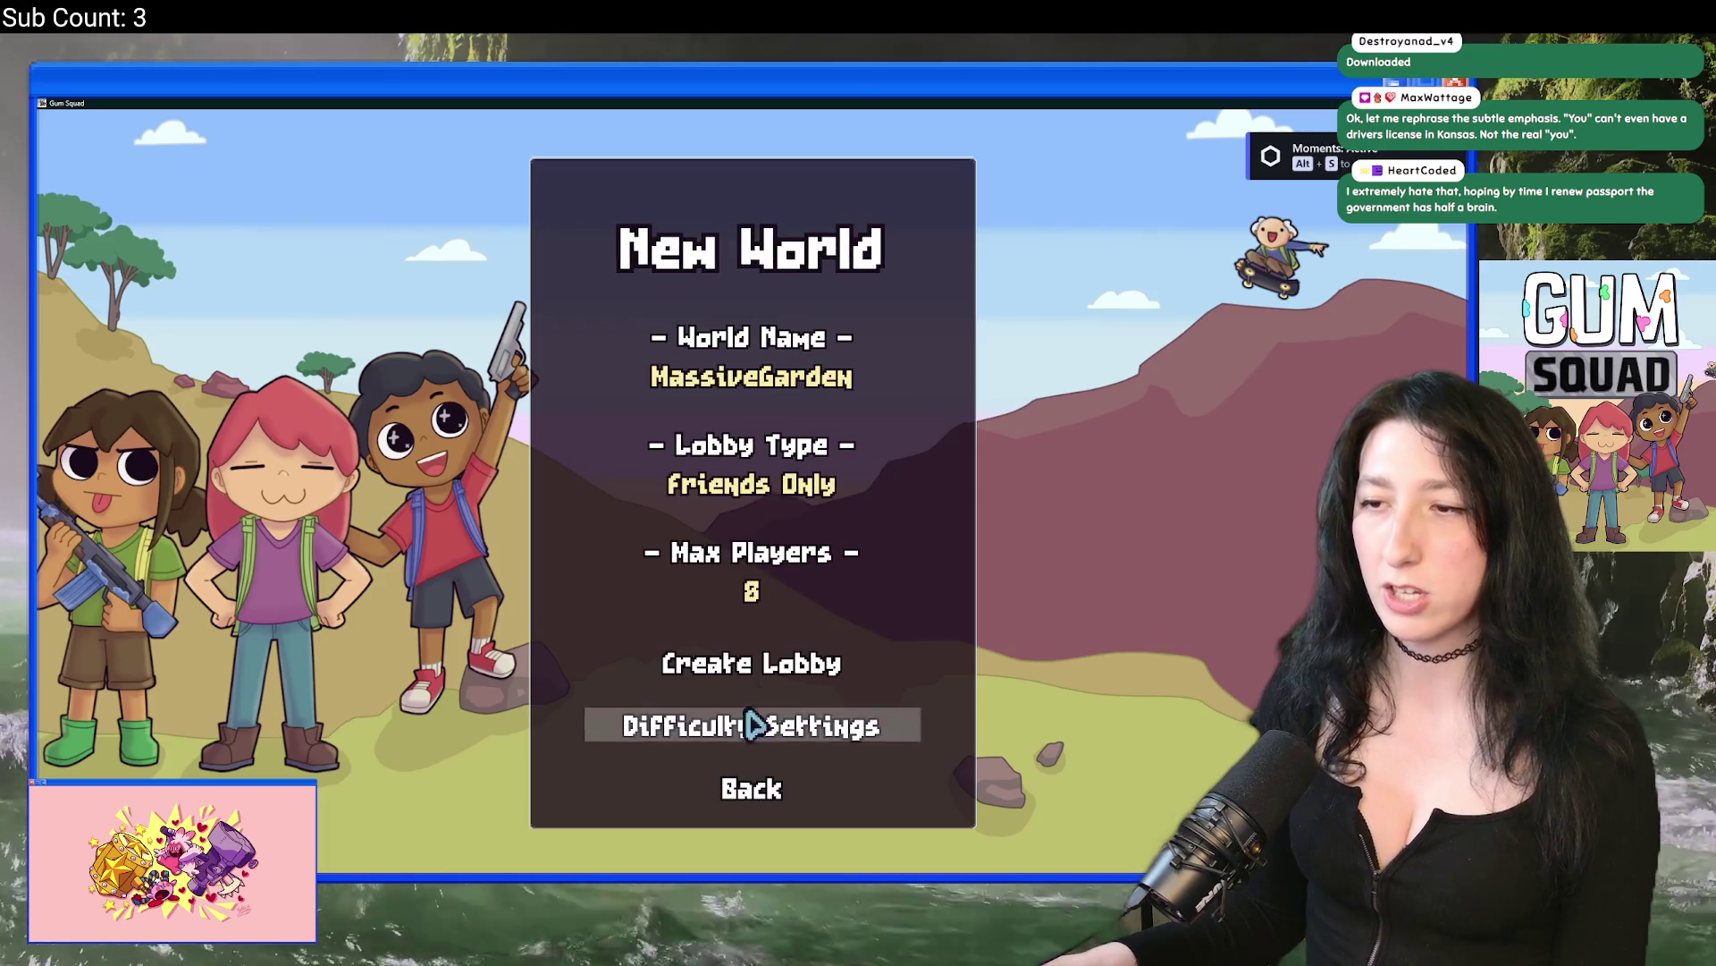
{"action": "left_click", "coordinate": [780, 375]}
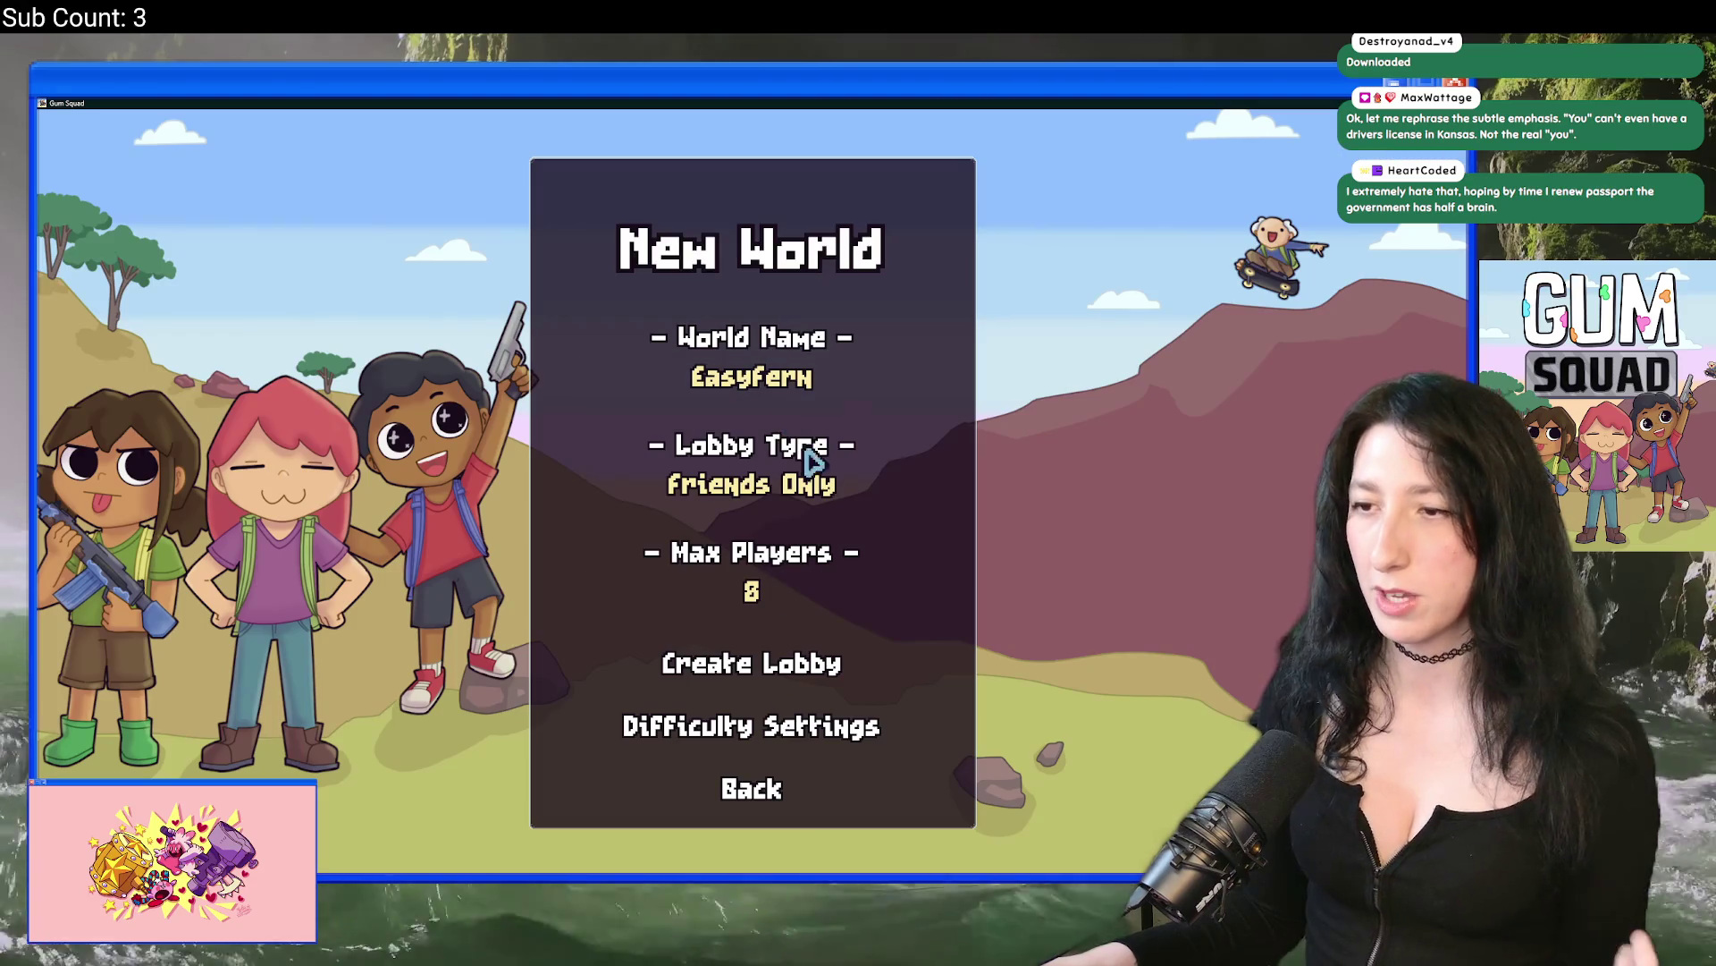
{"action": "left_click", "coordinate": [753, 662]}
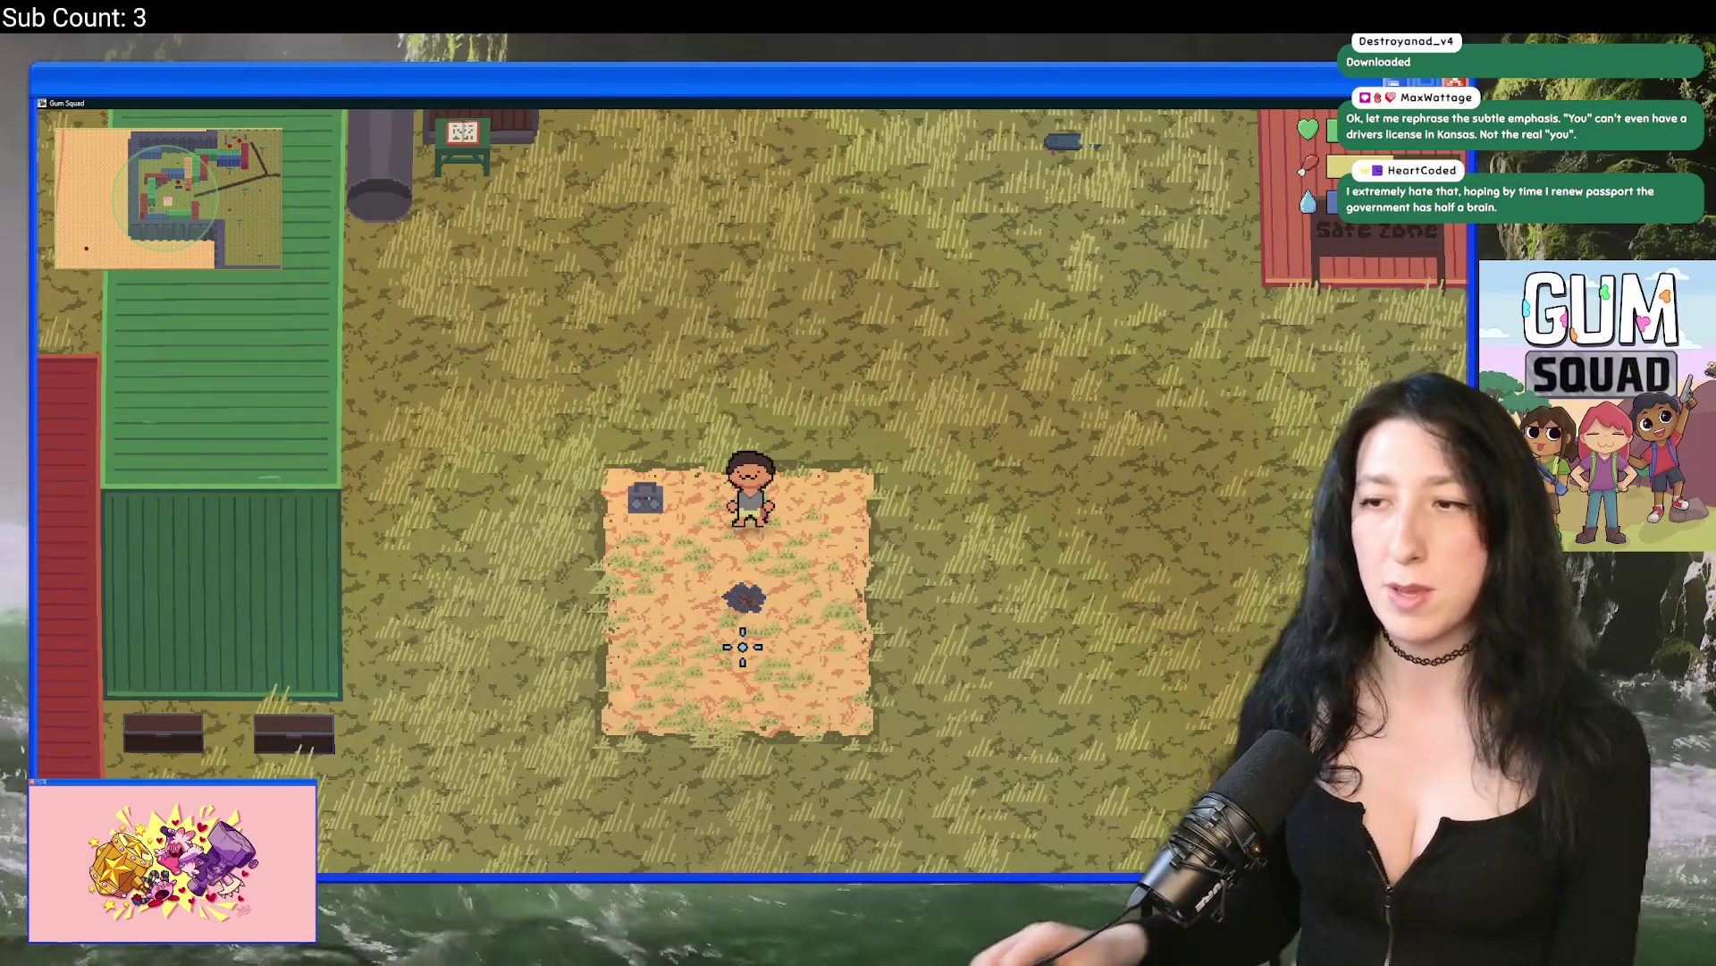
Step: Walk briefly, save and quit, then create new world SingleCactus with a Public lobby
{"action": "key", "text": "w"}
{"action": "key", "text": "d"}
{"action": "key", "text": "Escape"}
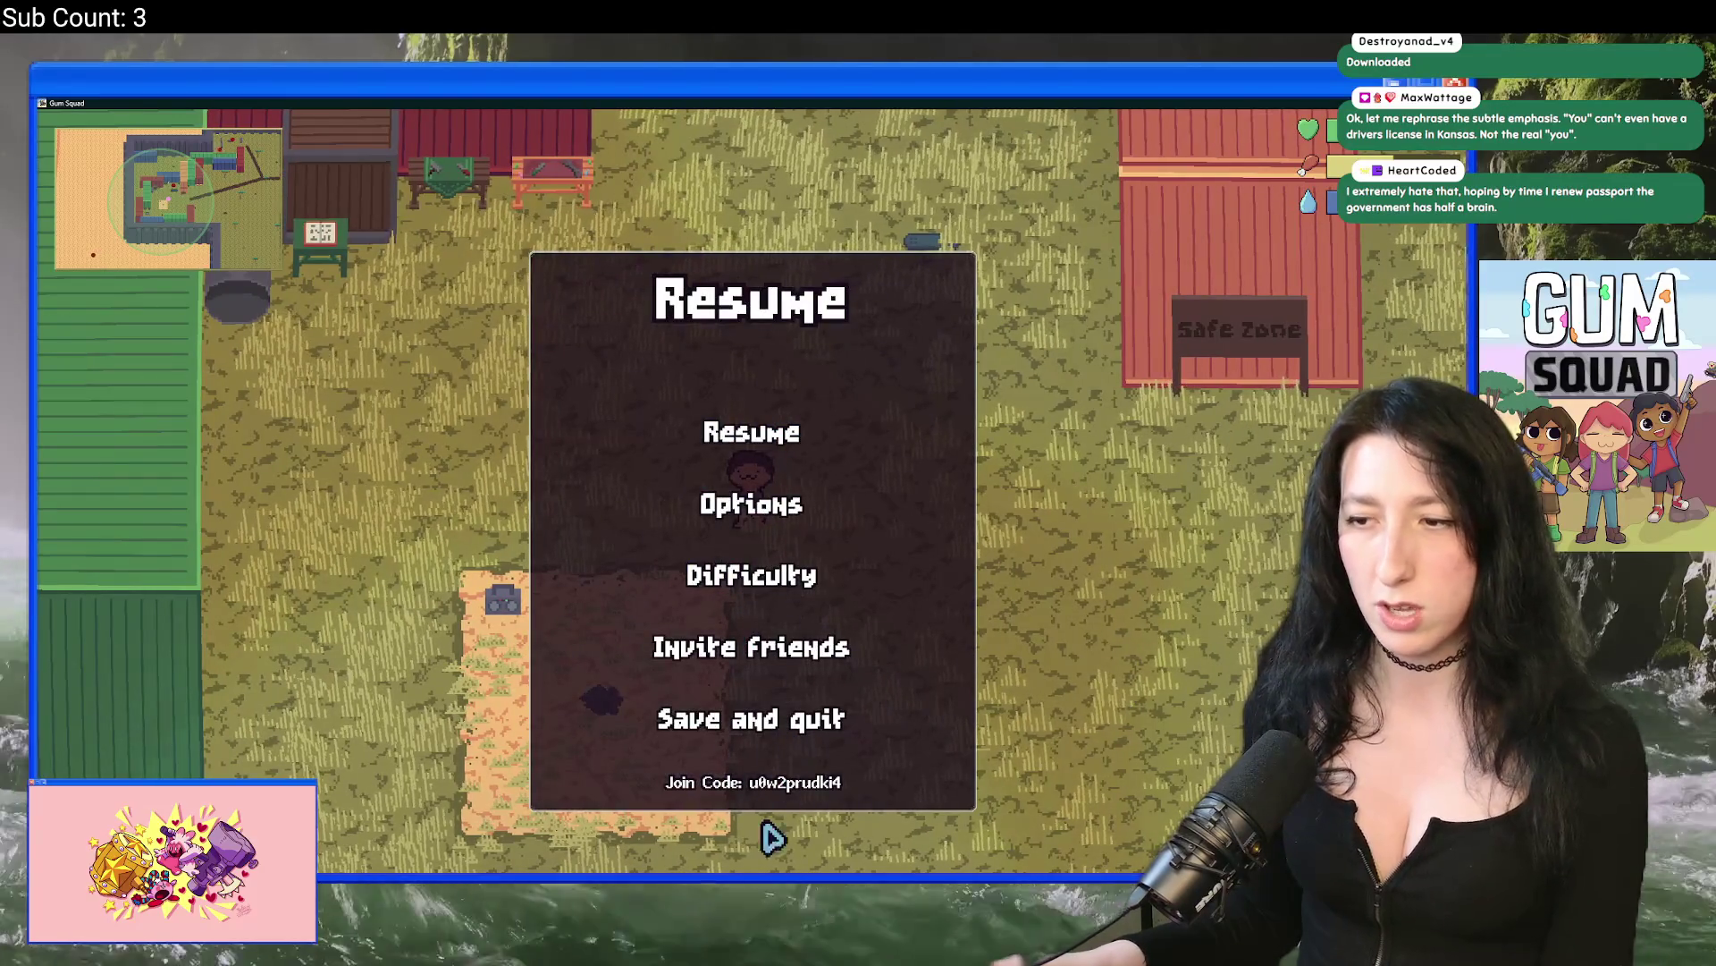
{"action": "left_click", "coordinate": [791, 733]}
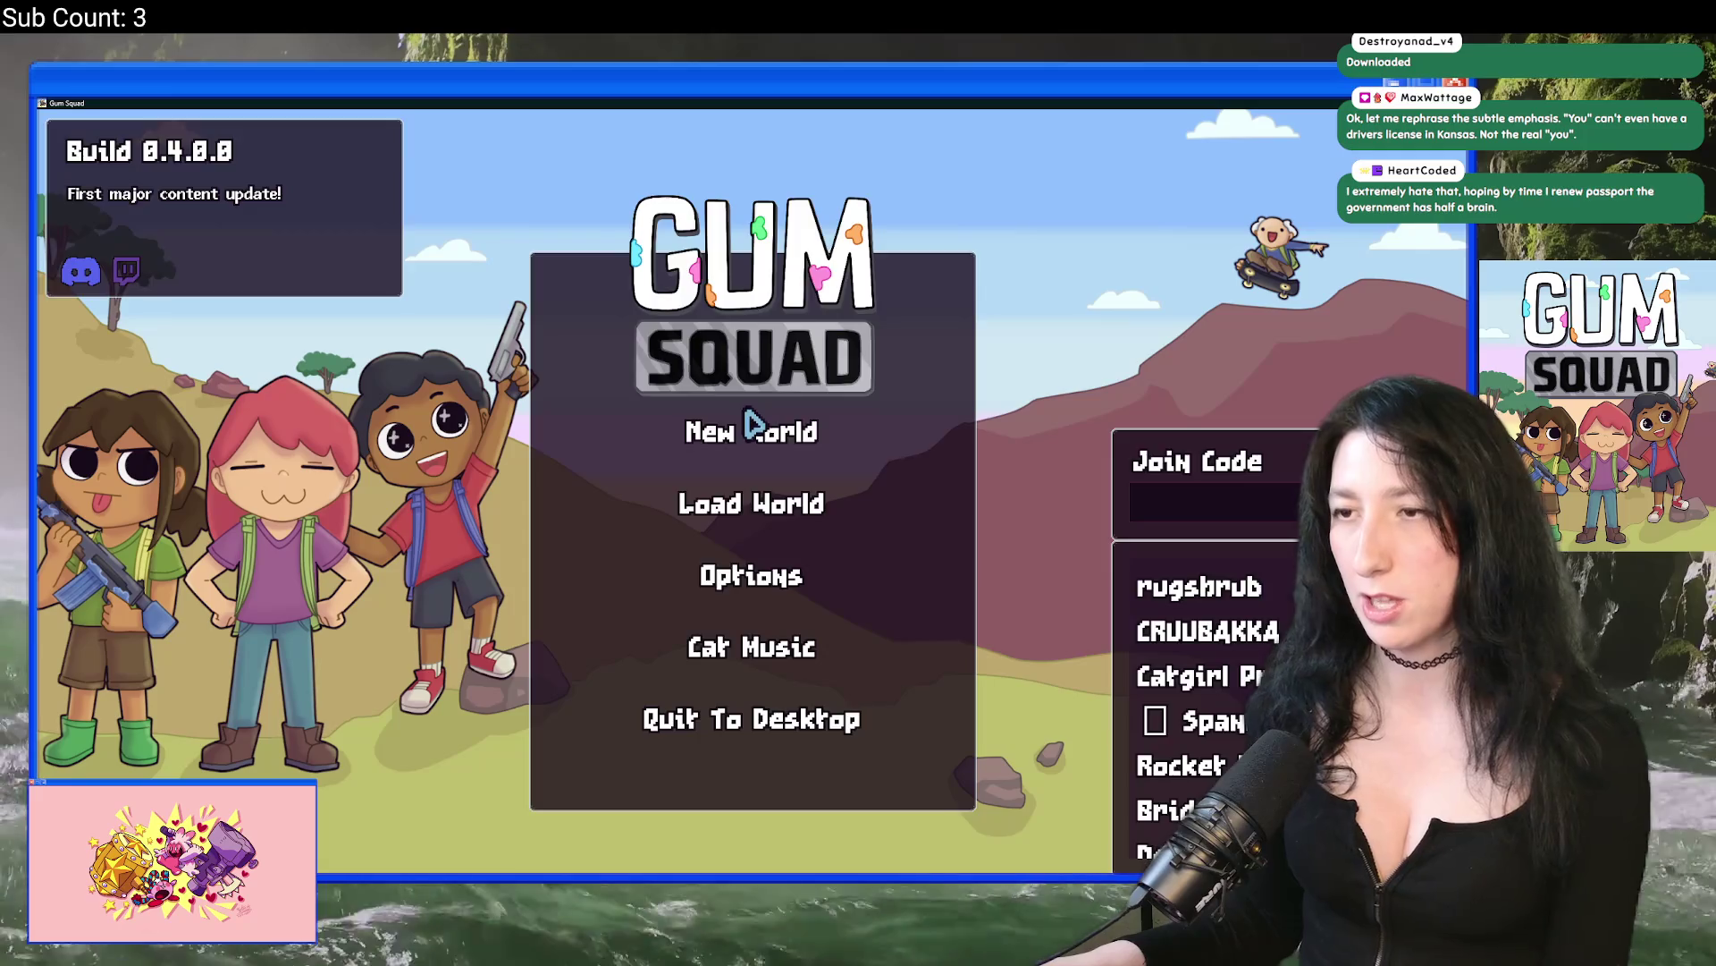
{"action": "left_click", "coordinate": [751, 427]}
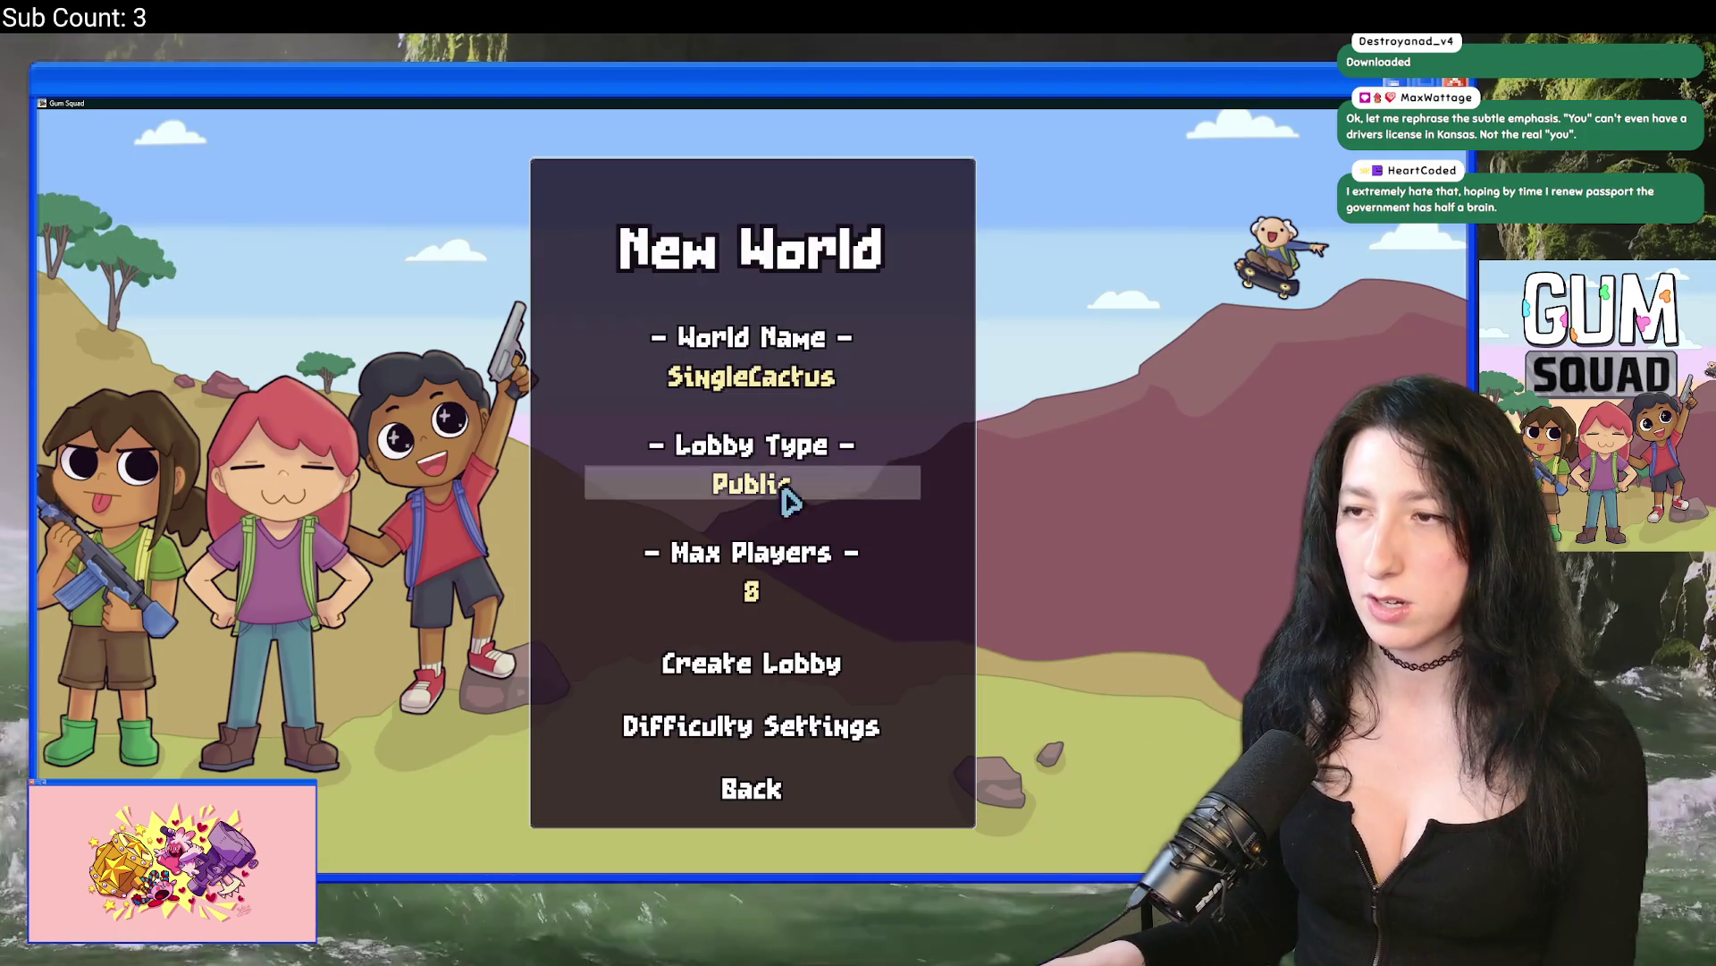
{"action": "left_click", "coordinate": [758, 680]}
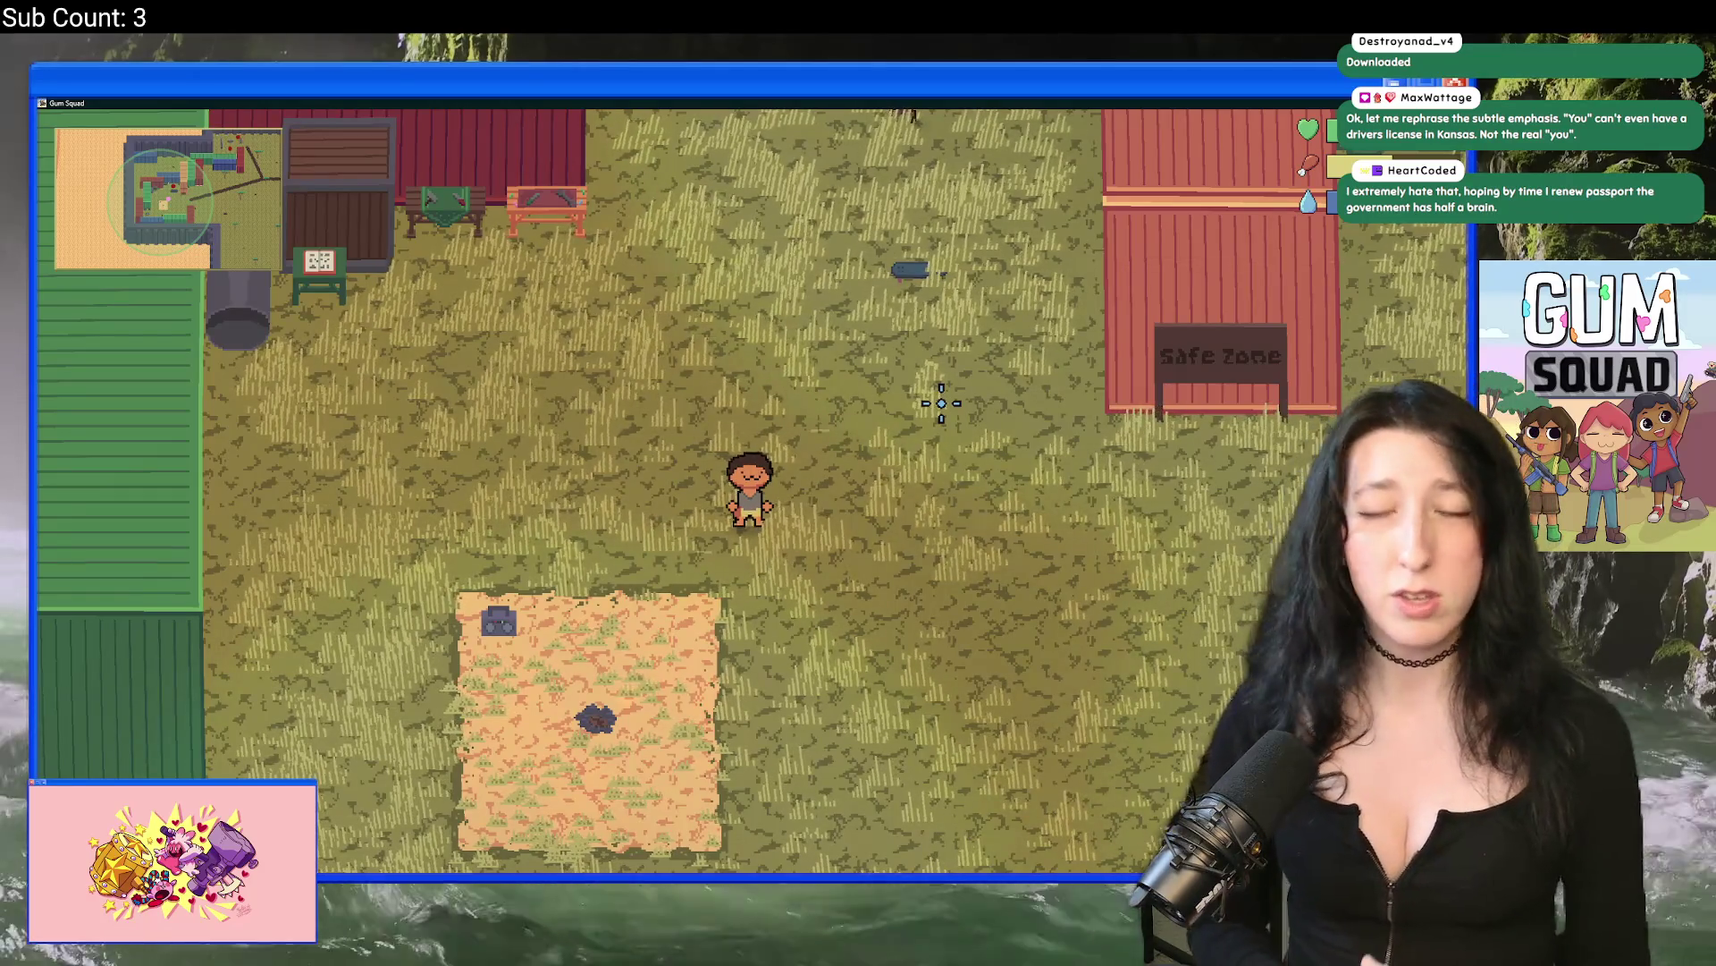
Step: Walk the character to the camp and bring up customization showing hair 13, colour 7, shirt 6
{"action": "key", "text": "d"}
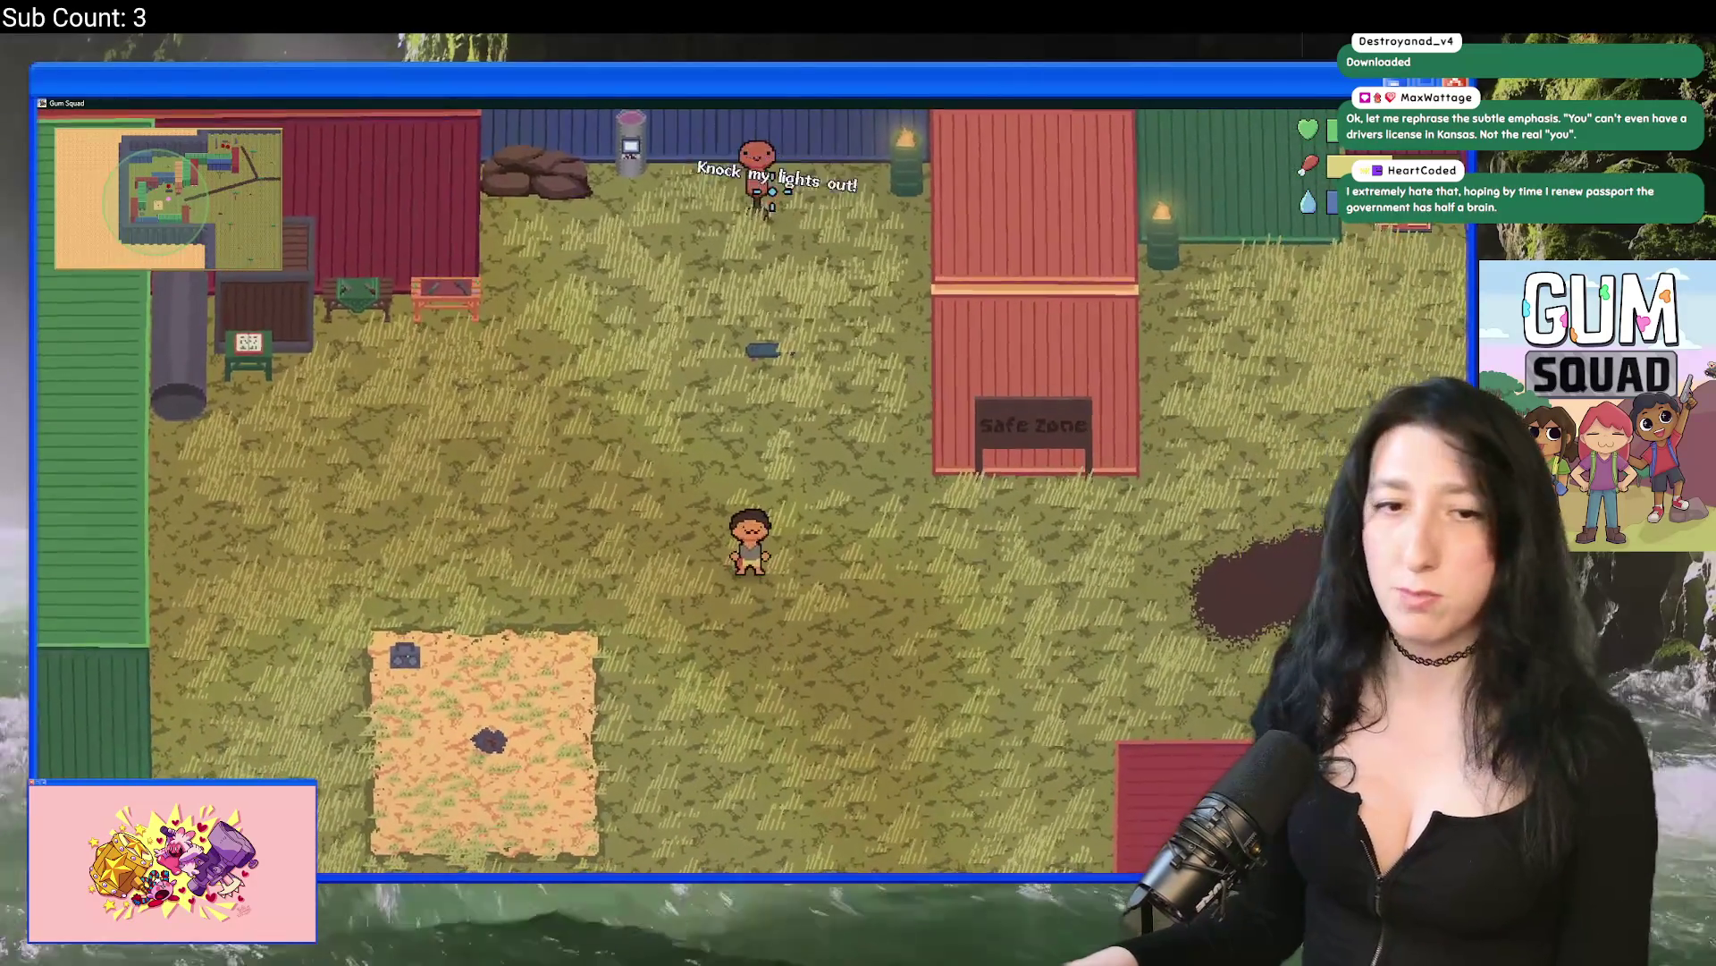
{"action": "key", "text": "s"}
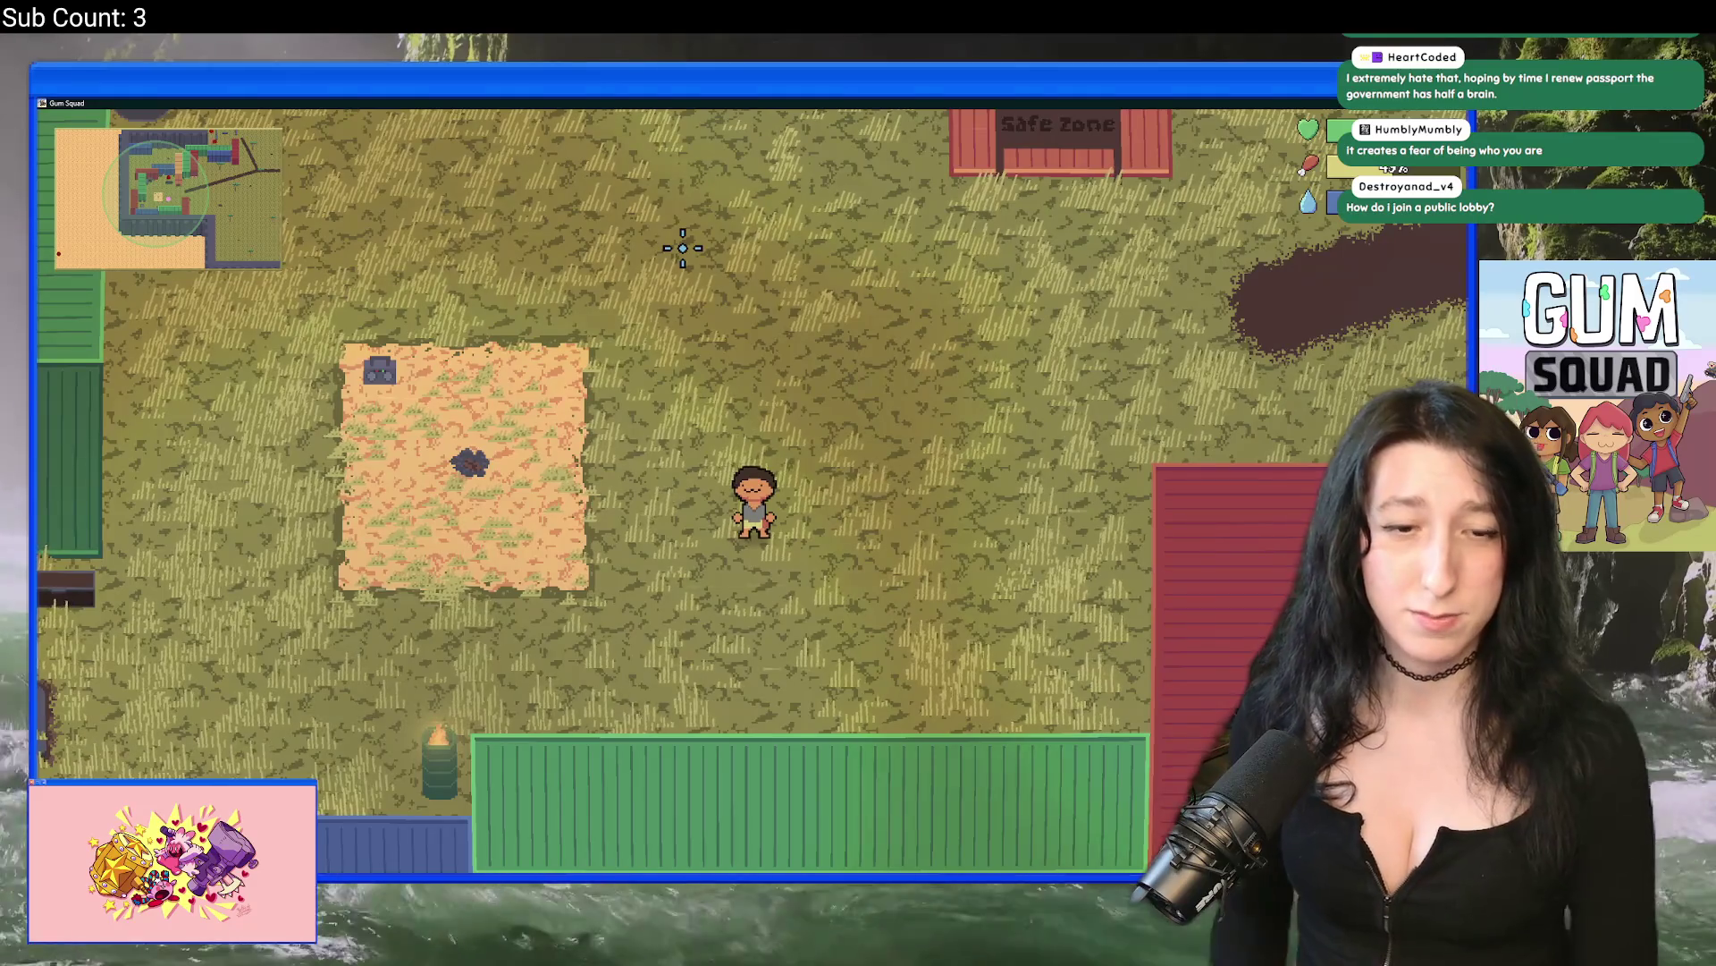
{"action": "key", "text": "Escape"}
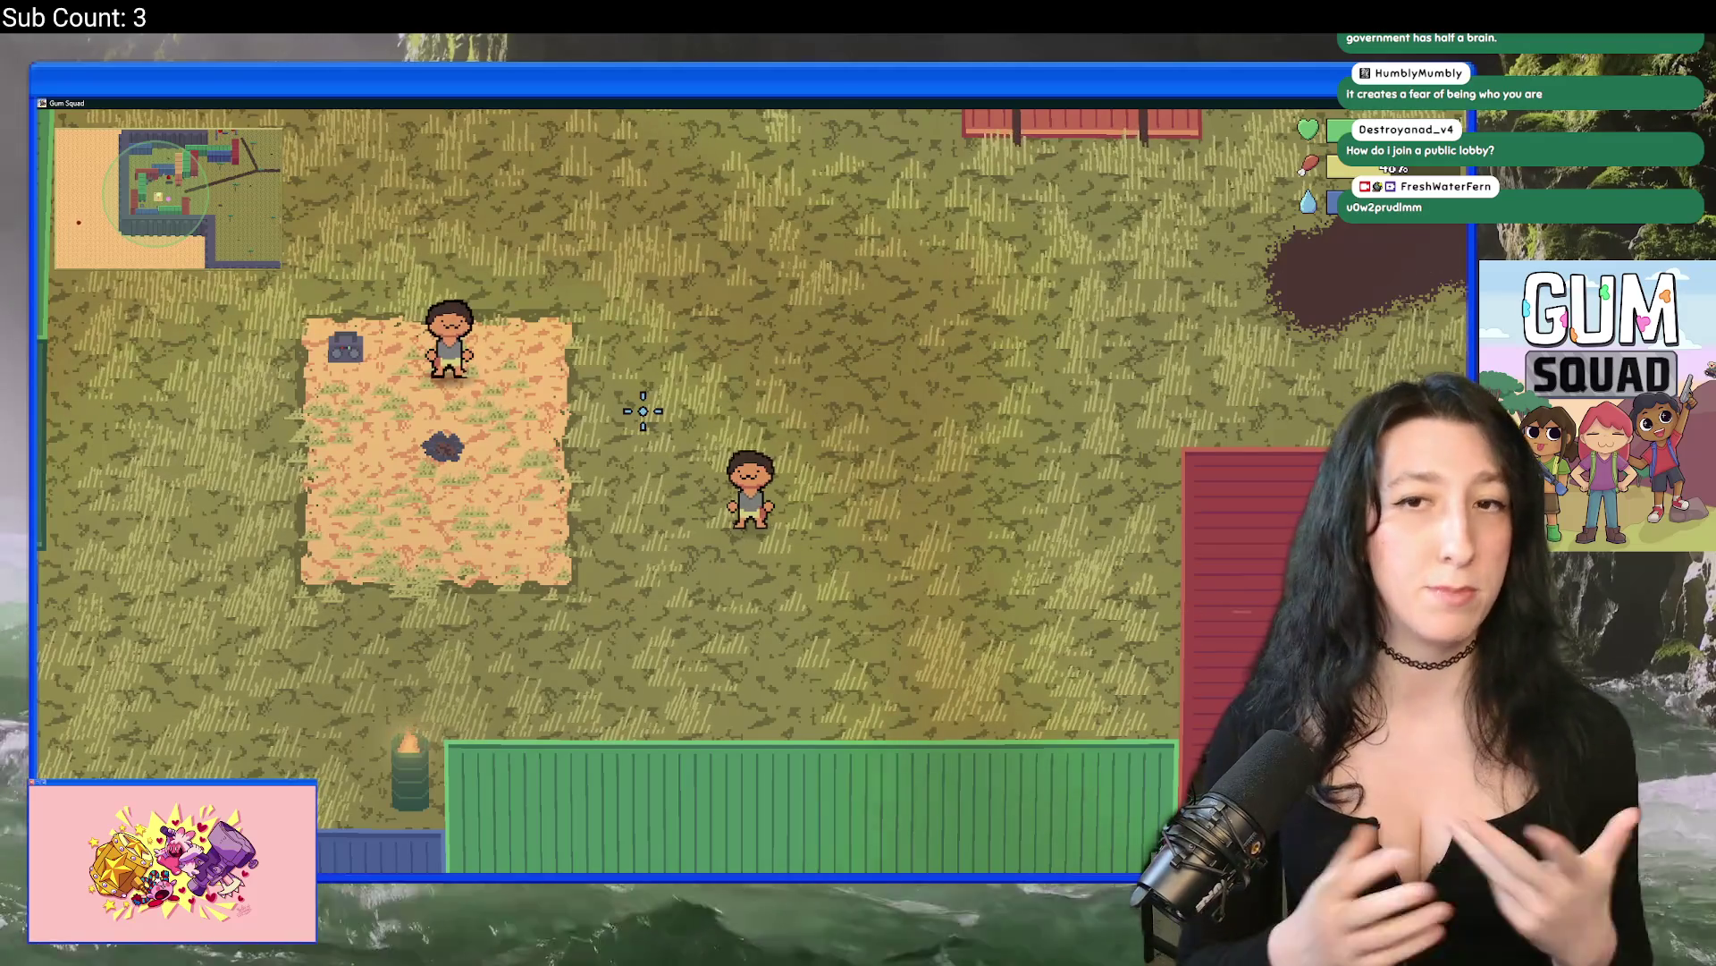
{"action": "key", "text": "w"}
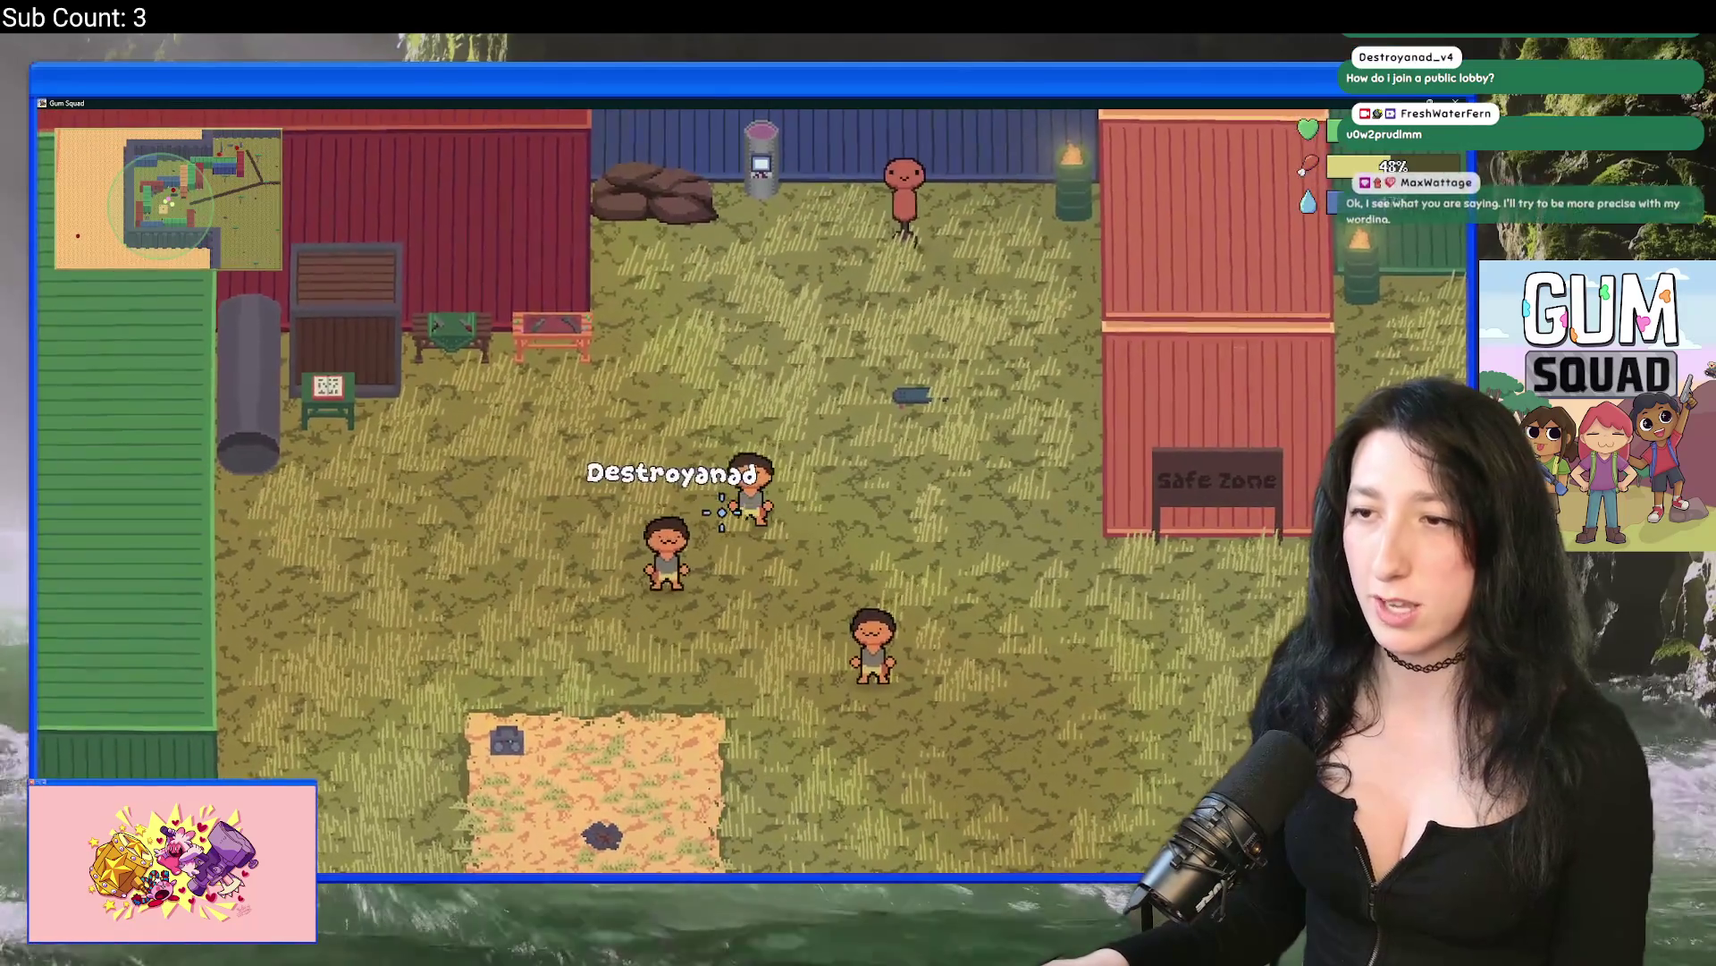
{"action": "key", "text": "w"}
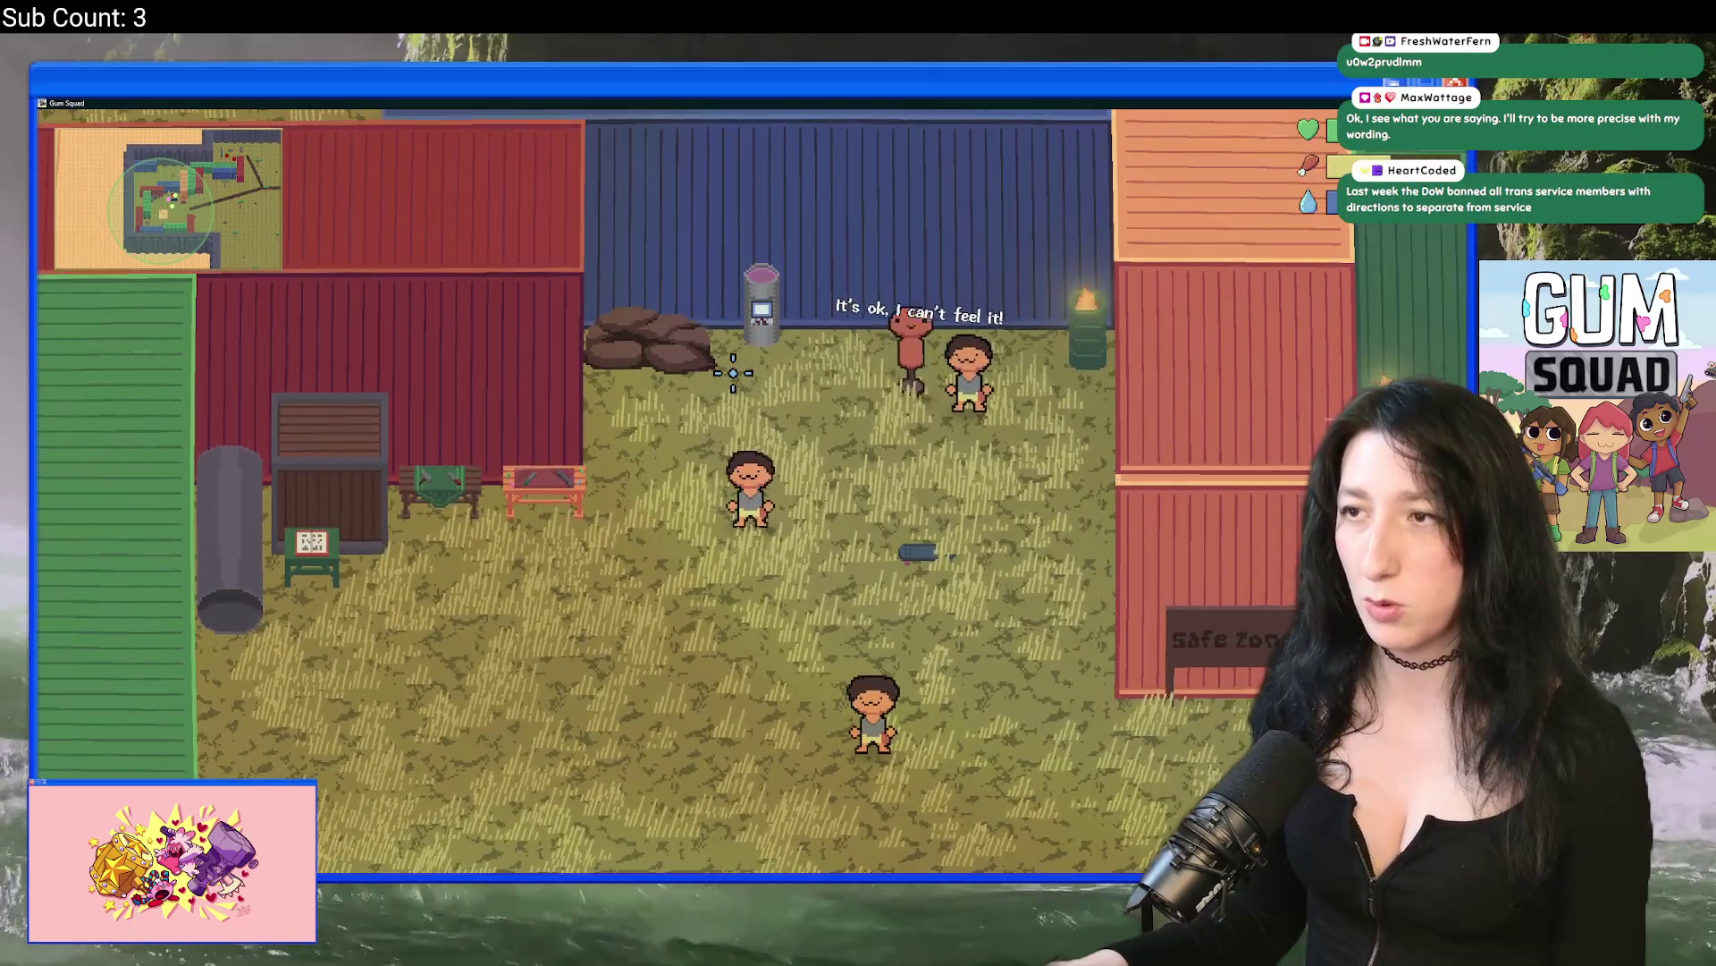
{"action": "key", "text": "s"}
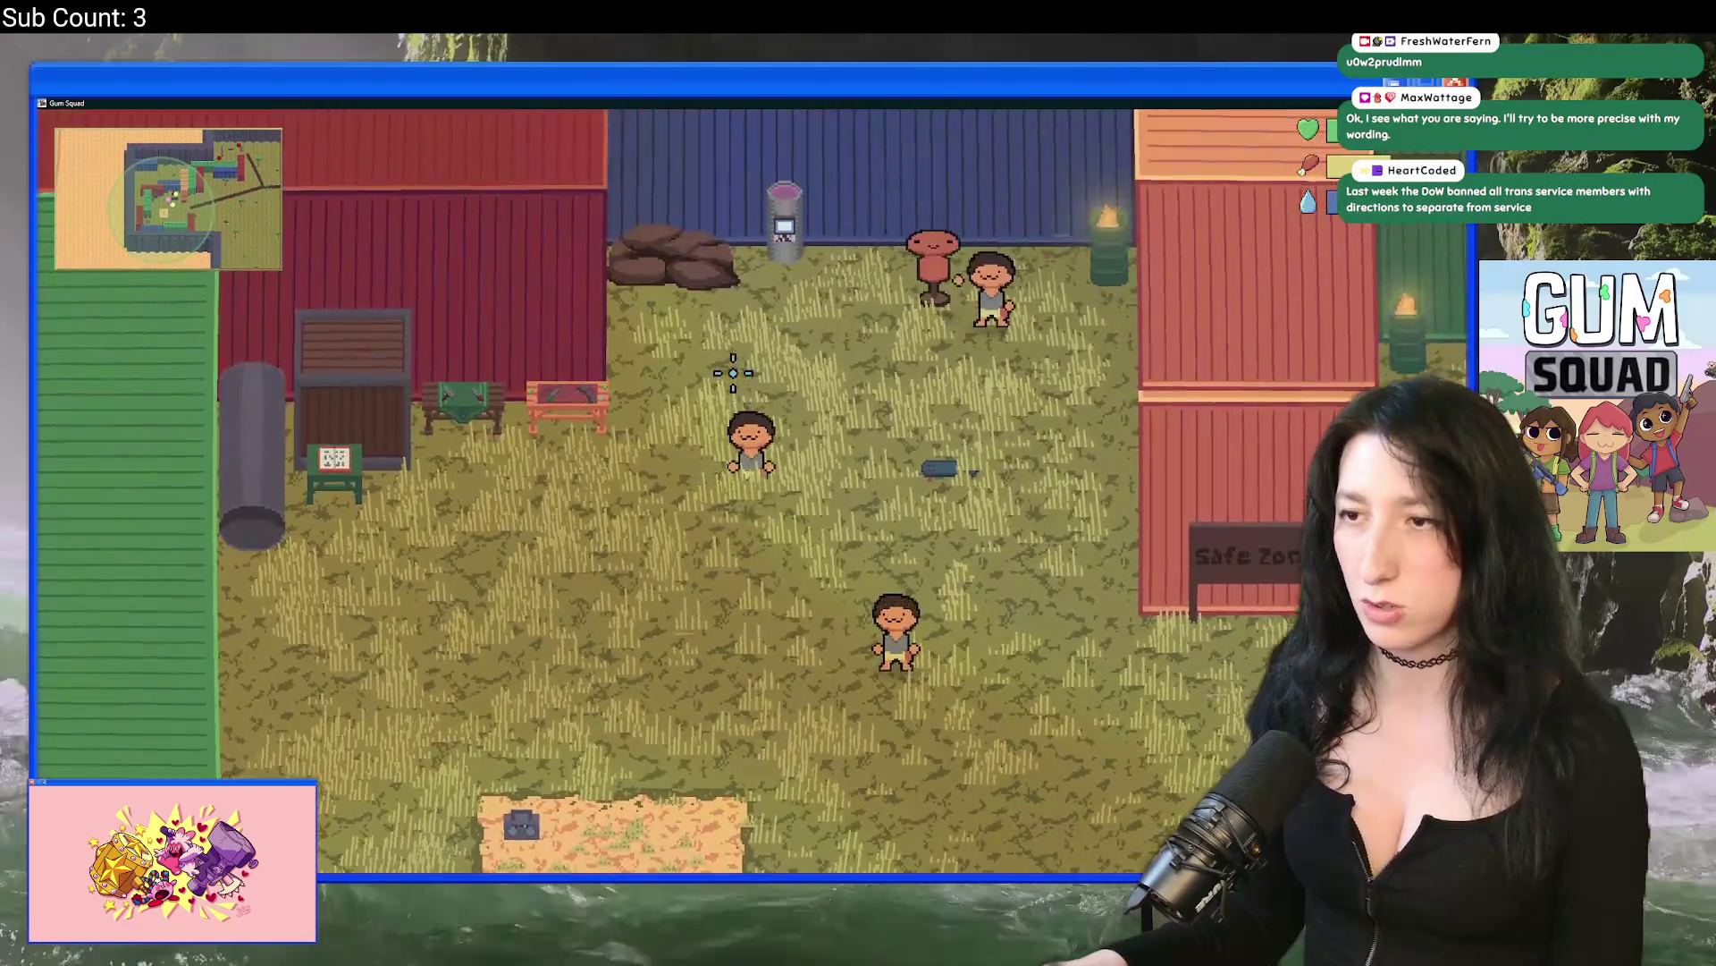
{"action": "key", "text": "Tab"}
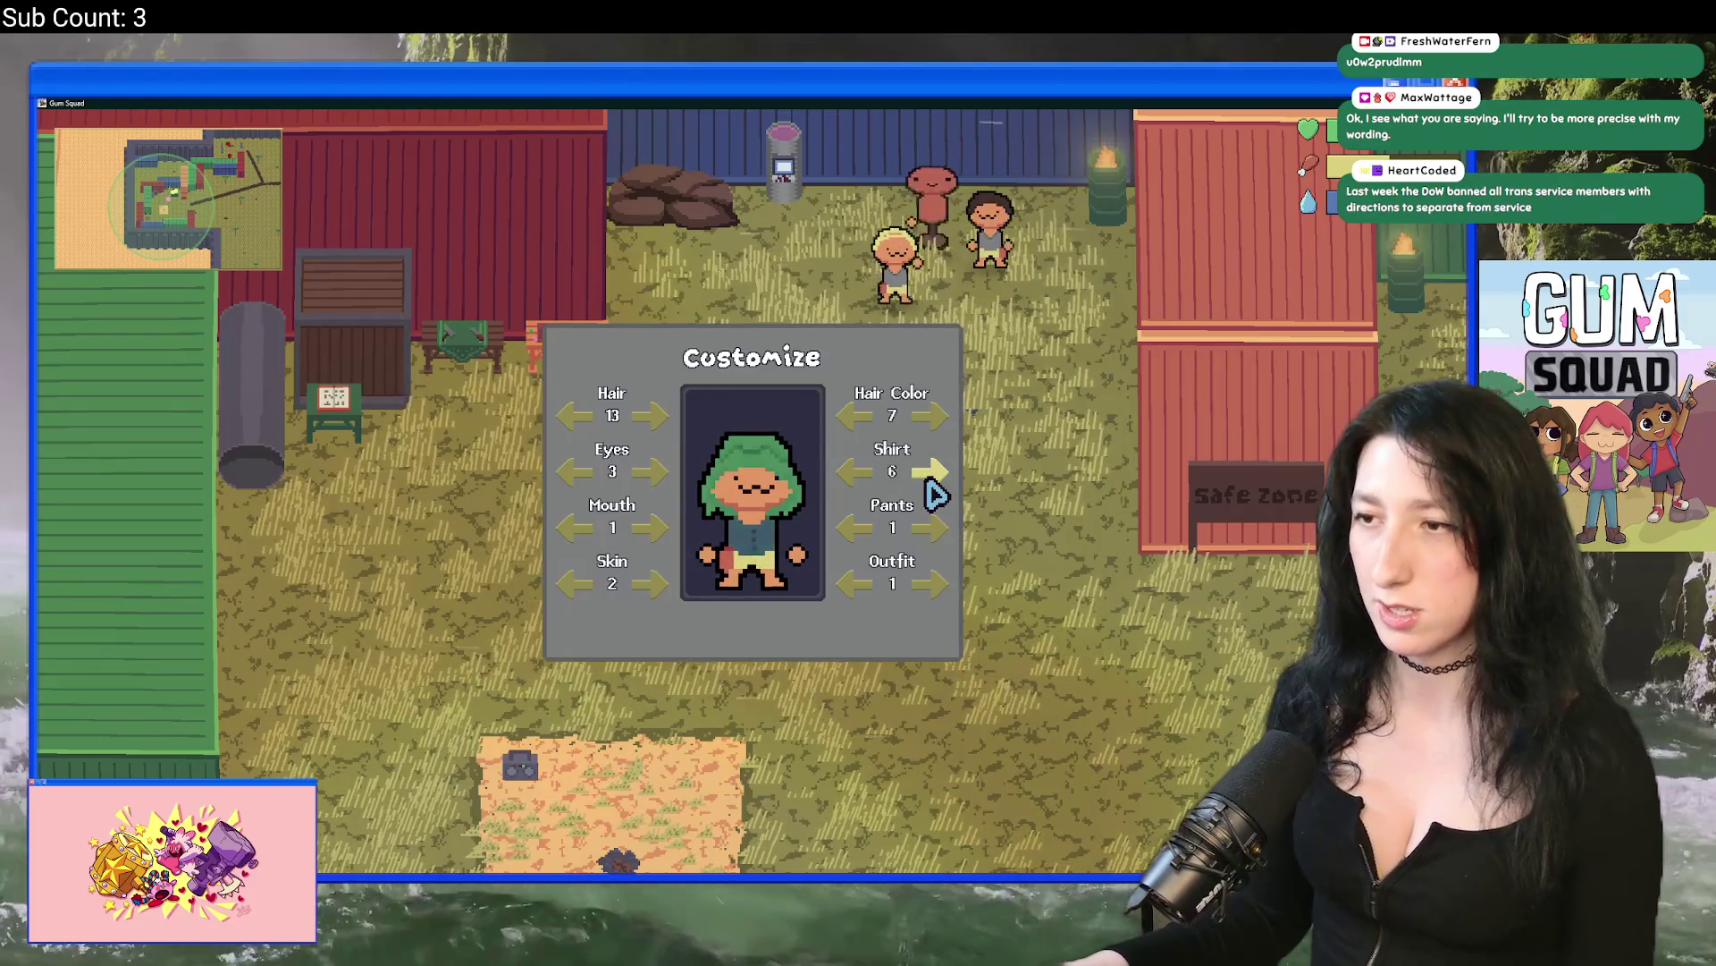
Step: Cycle through the pants styles and close the customization panel
{"action": "left_click", "coordinate": [943, 537]}
{"action": "left_click", "coordinate": [944, 536]}
{"action": "left_click", "coordinate": [940, 532]}
{"action": "left_click", "coordinate": [940, 532]}
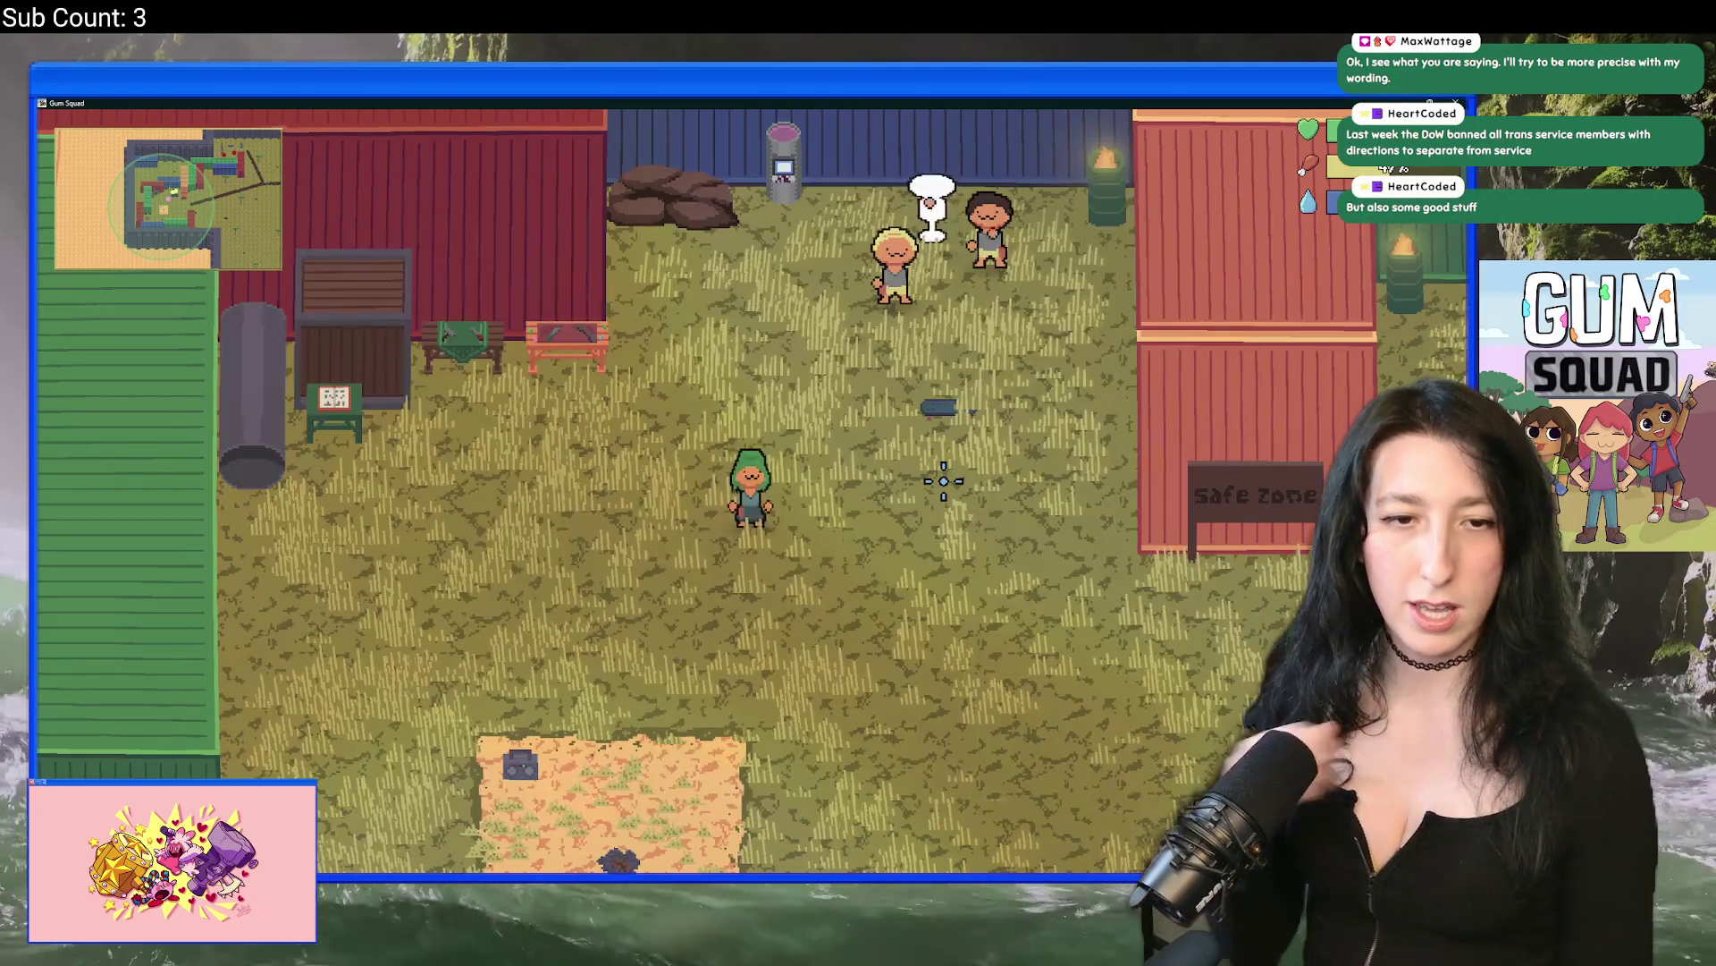
{"action": "key", "text": "w"}
{"action": "key", "text": "s"}
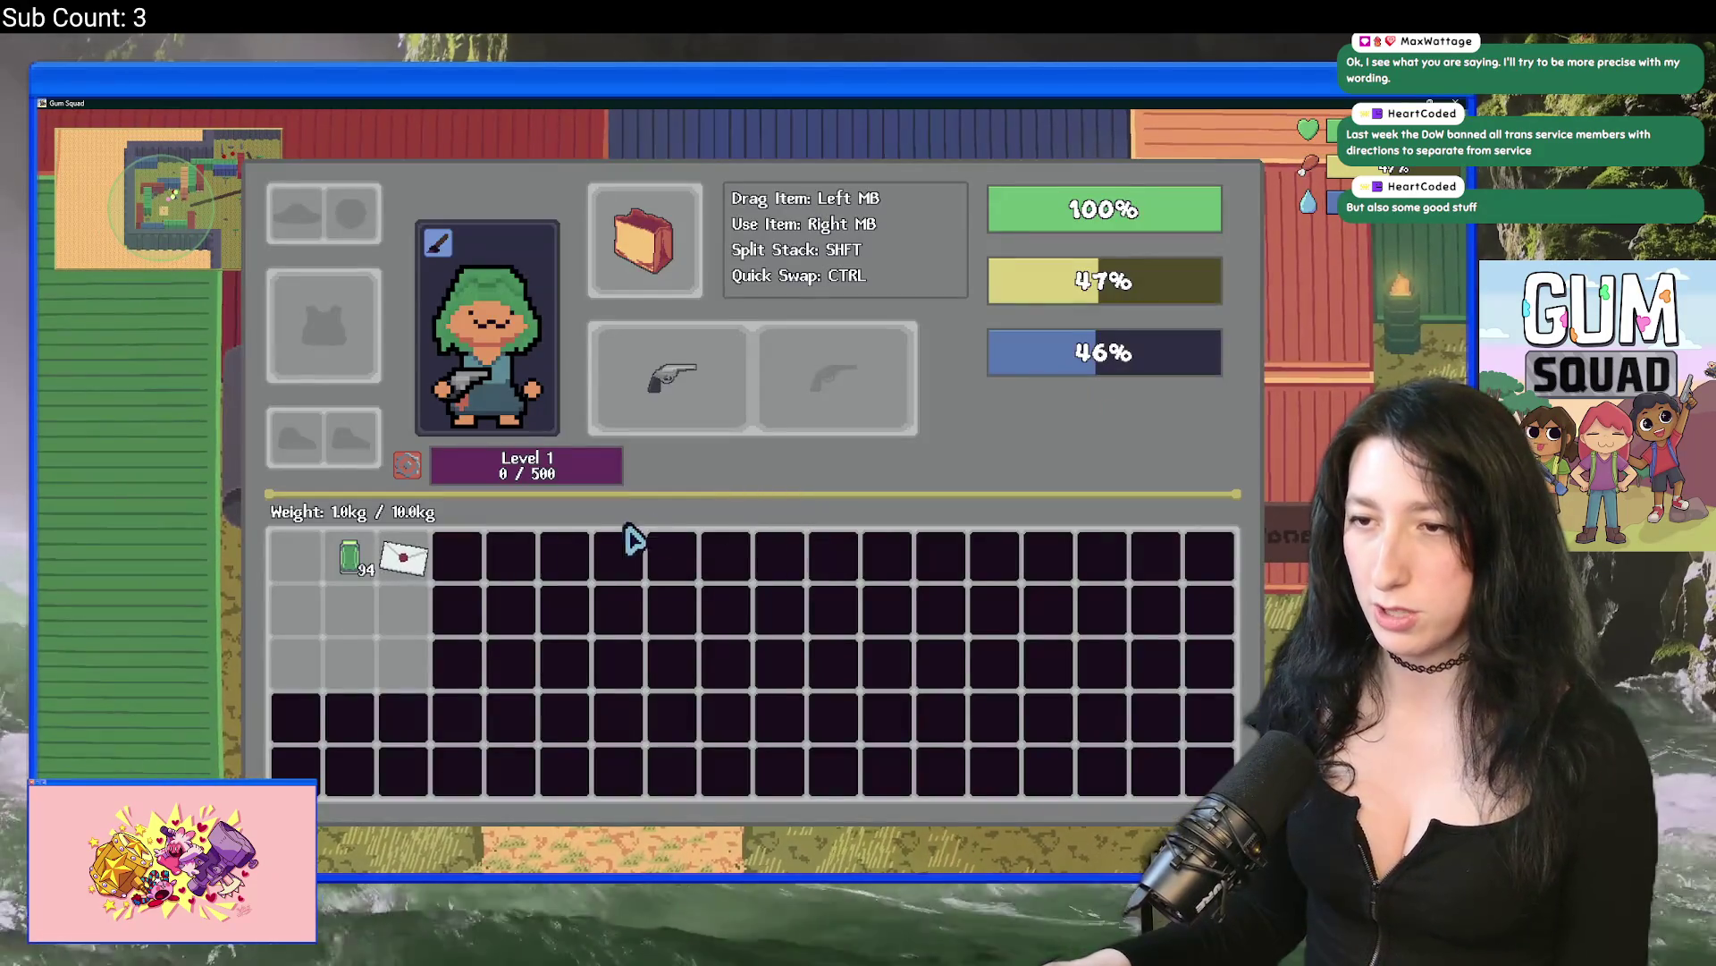
{"action": "key", "text": "Tab"}
Step: Walk across the field past the Safe Zone building to the container by the dirt patch
{"action": "key", "text": "d"}
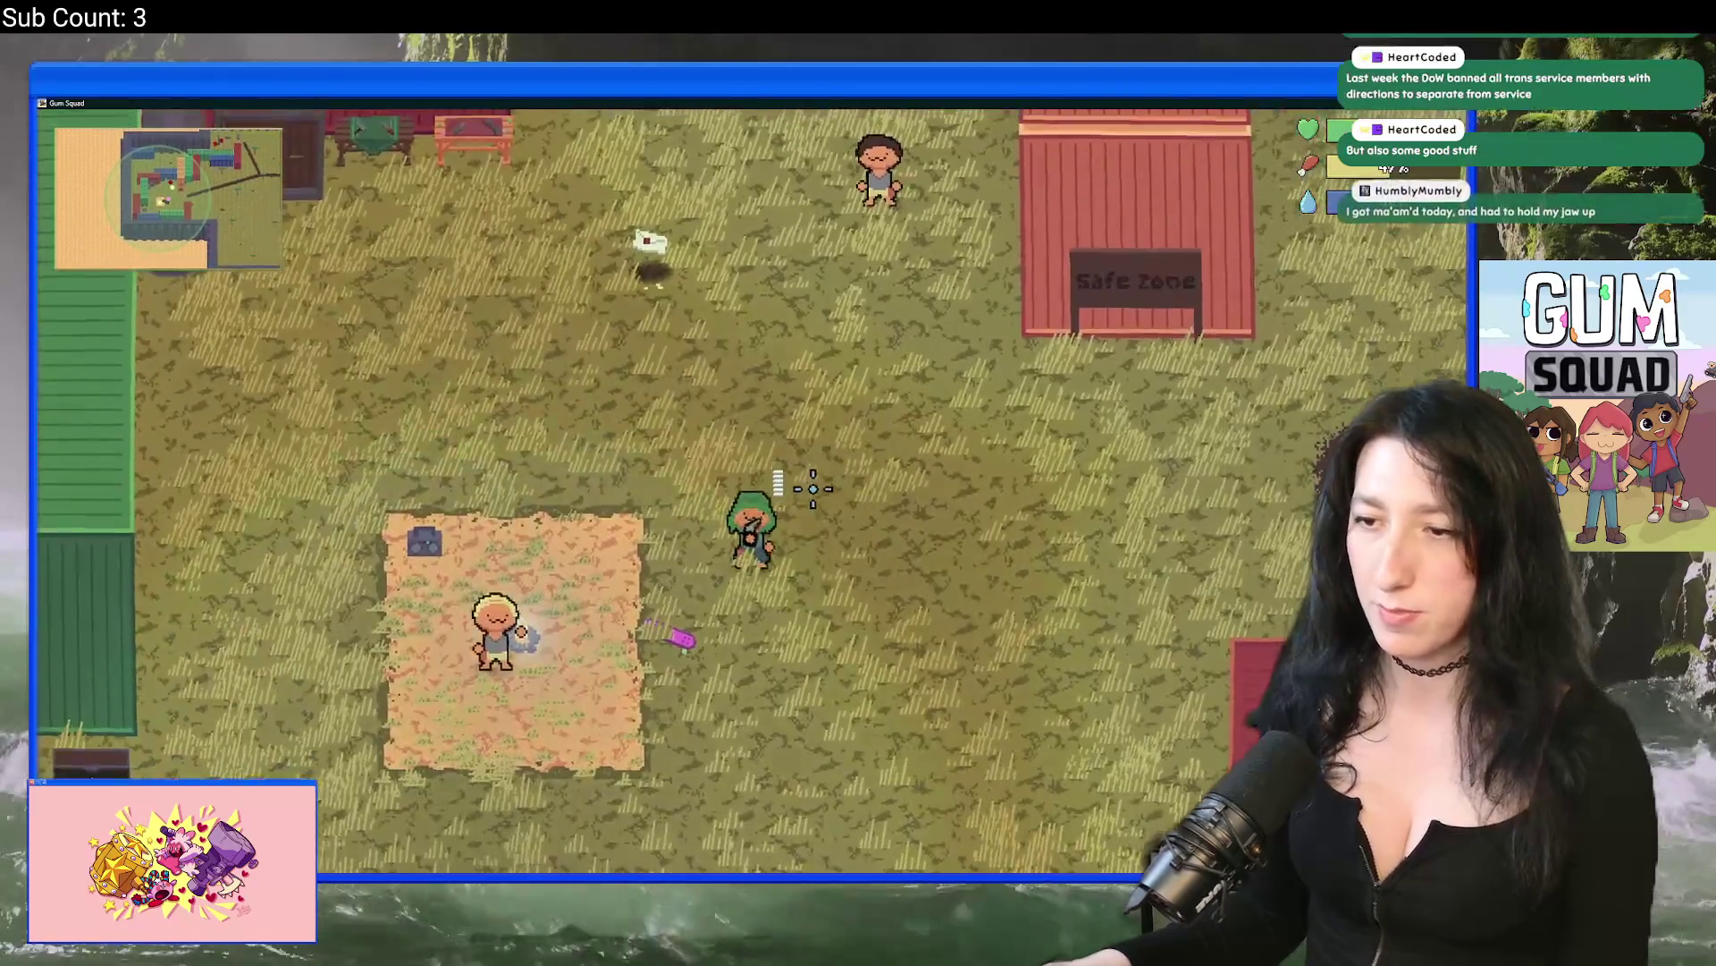
{"action": "key", "text": "w"}
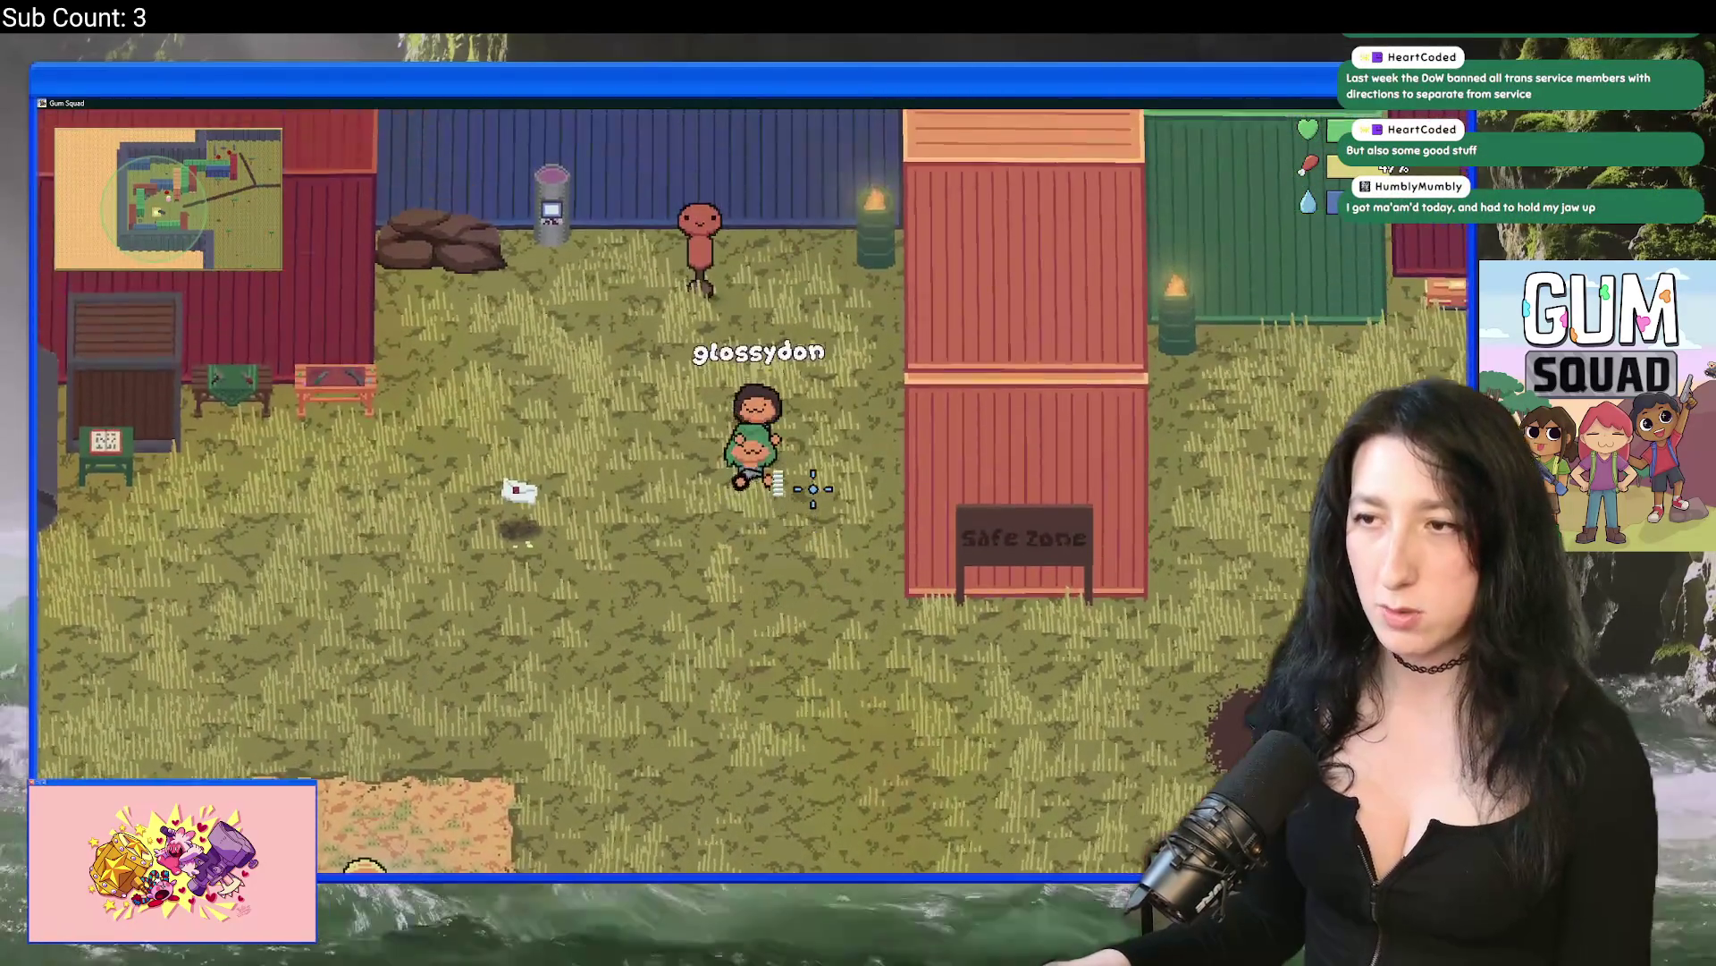
{"action": "key", "text": "a"}
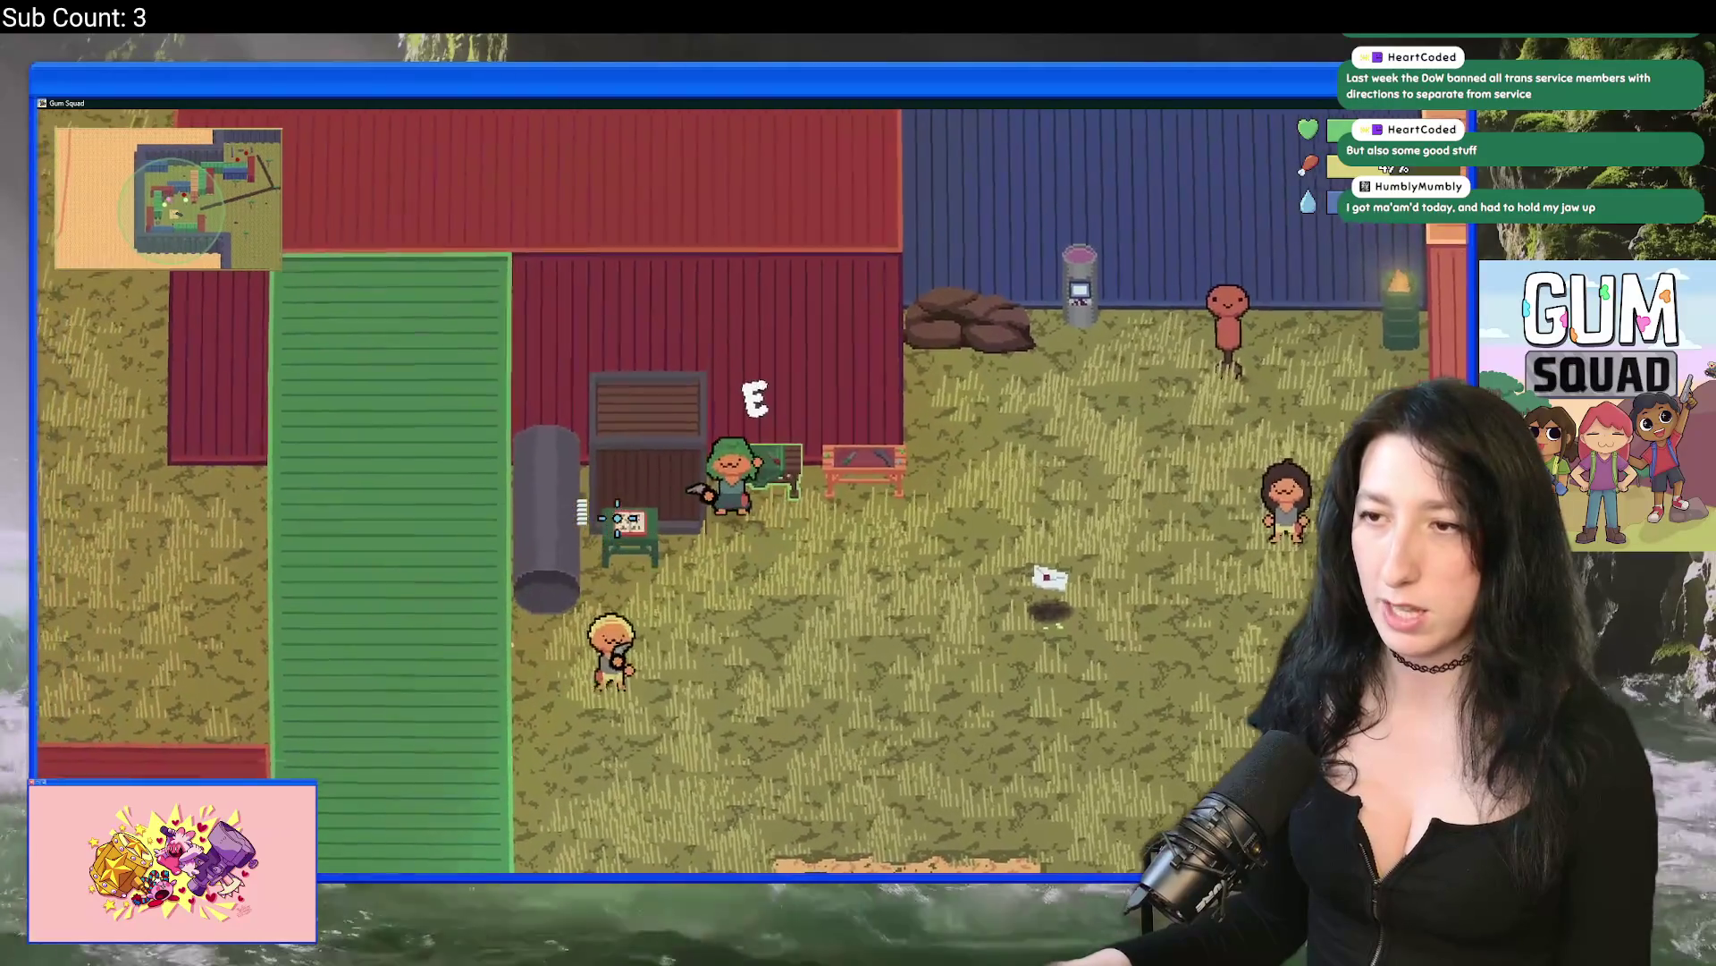
{"action": "key", "text": "s"}
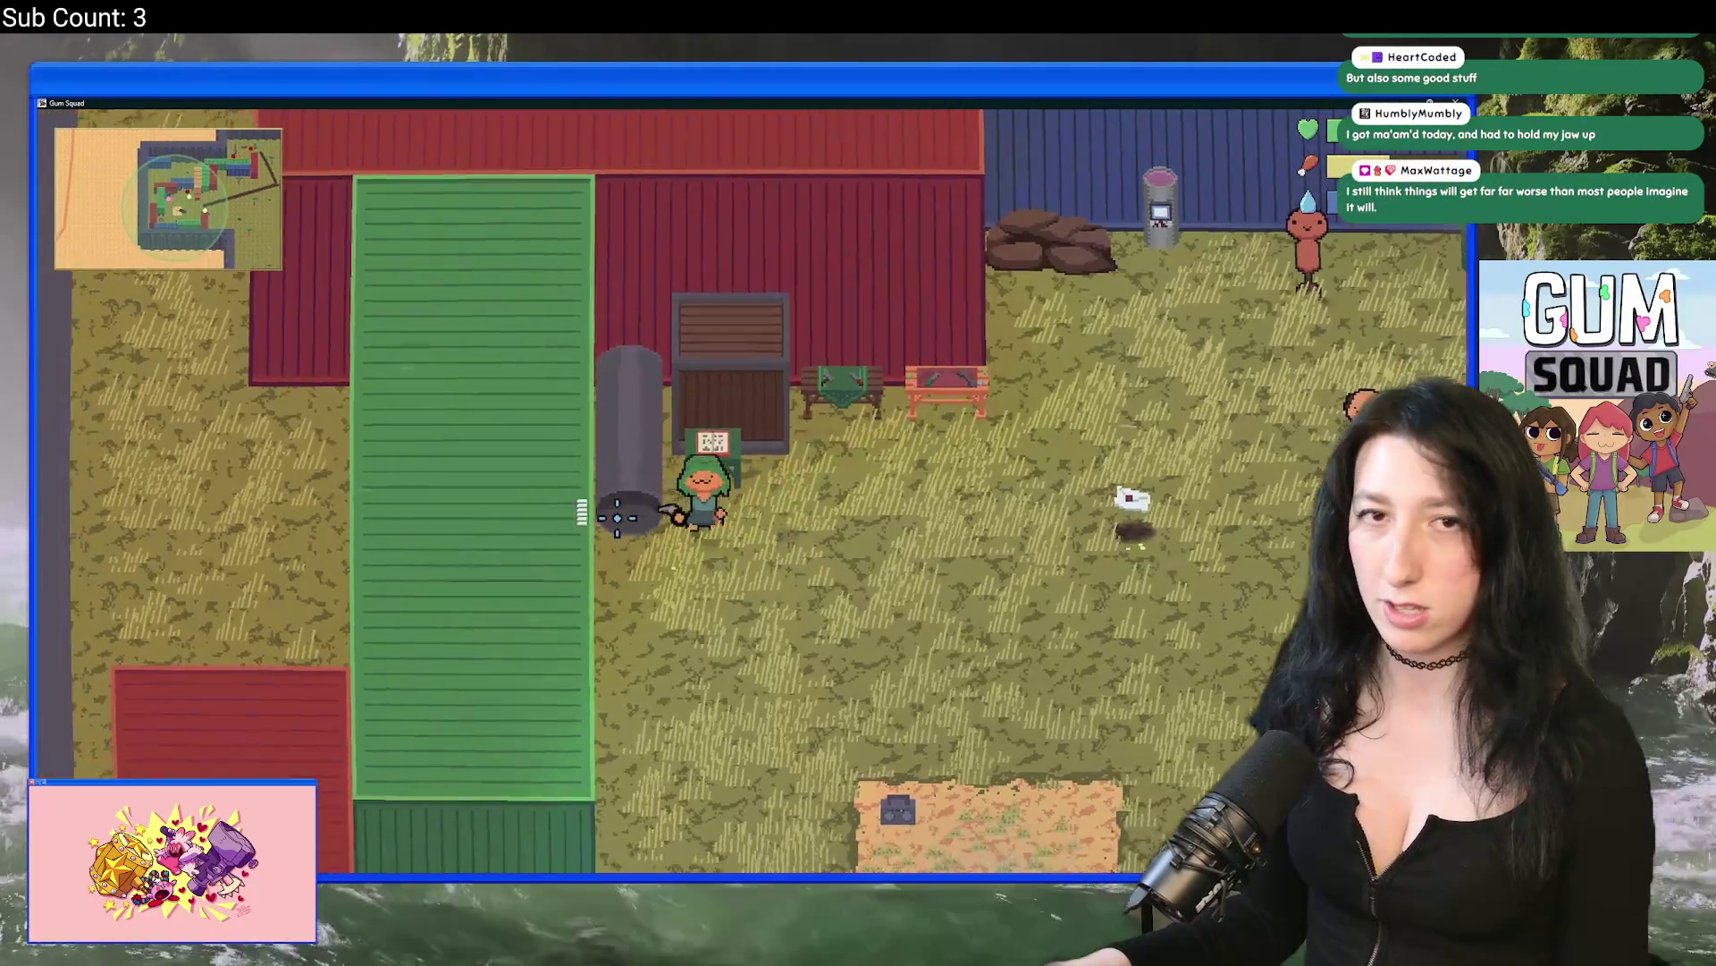
{"action": "key", "text": "w"}
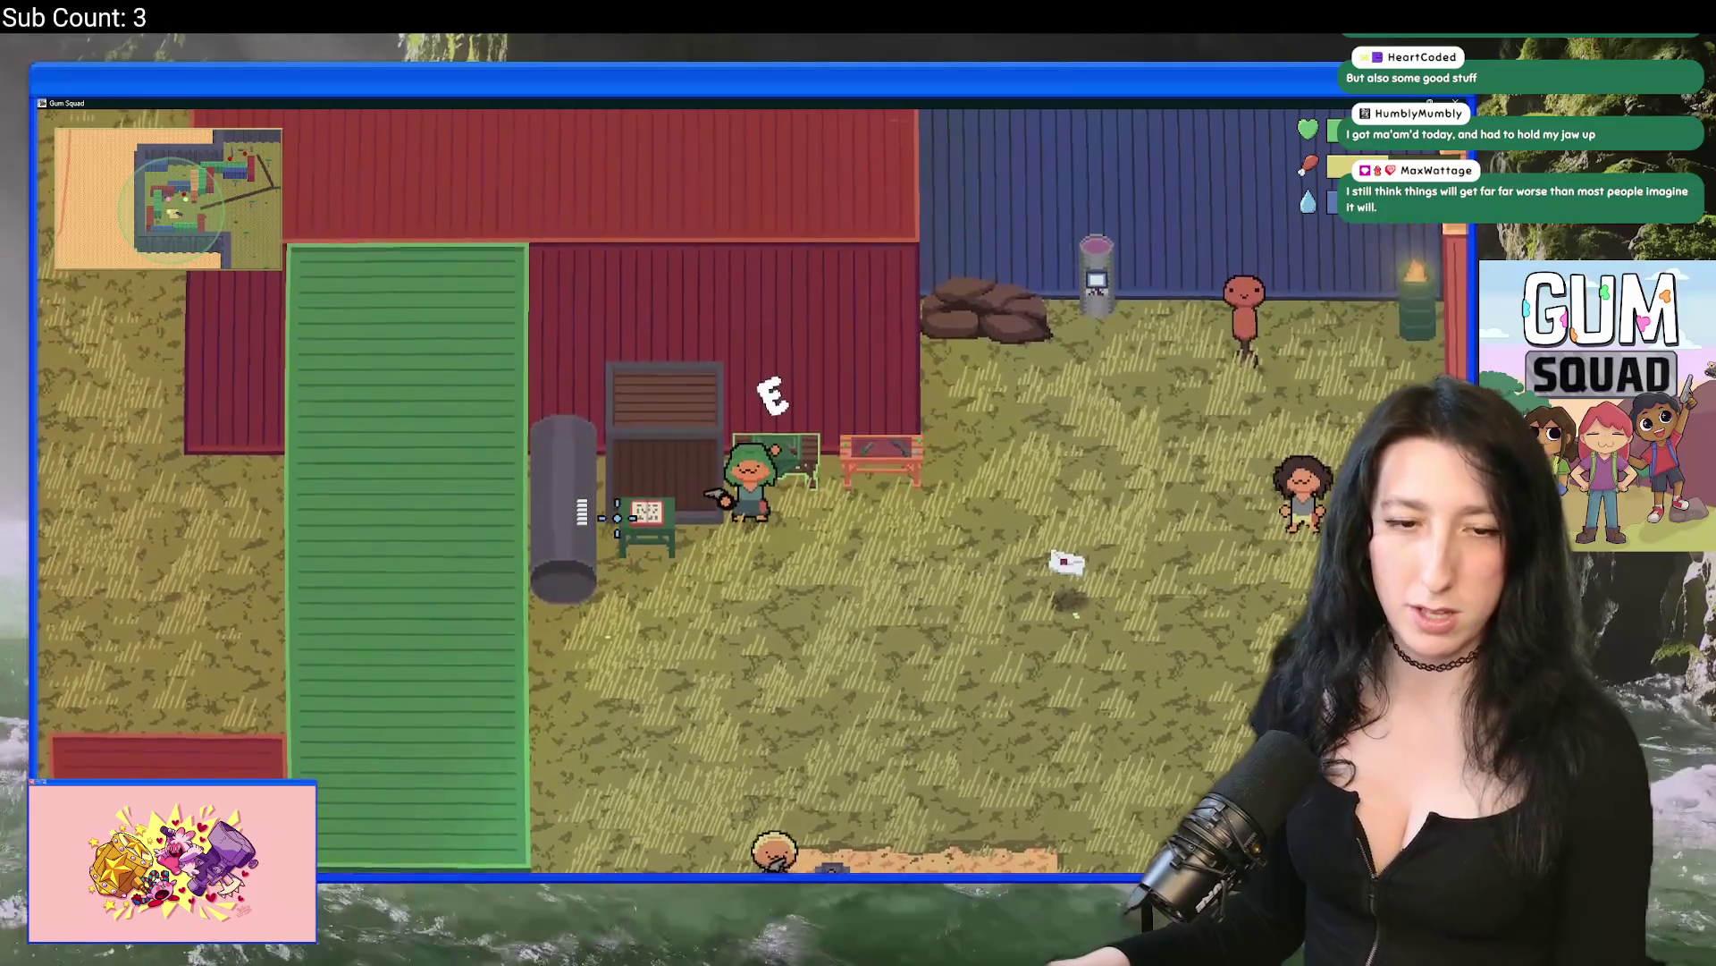
{"action": "key", "text": "s"}
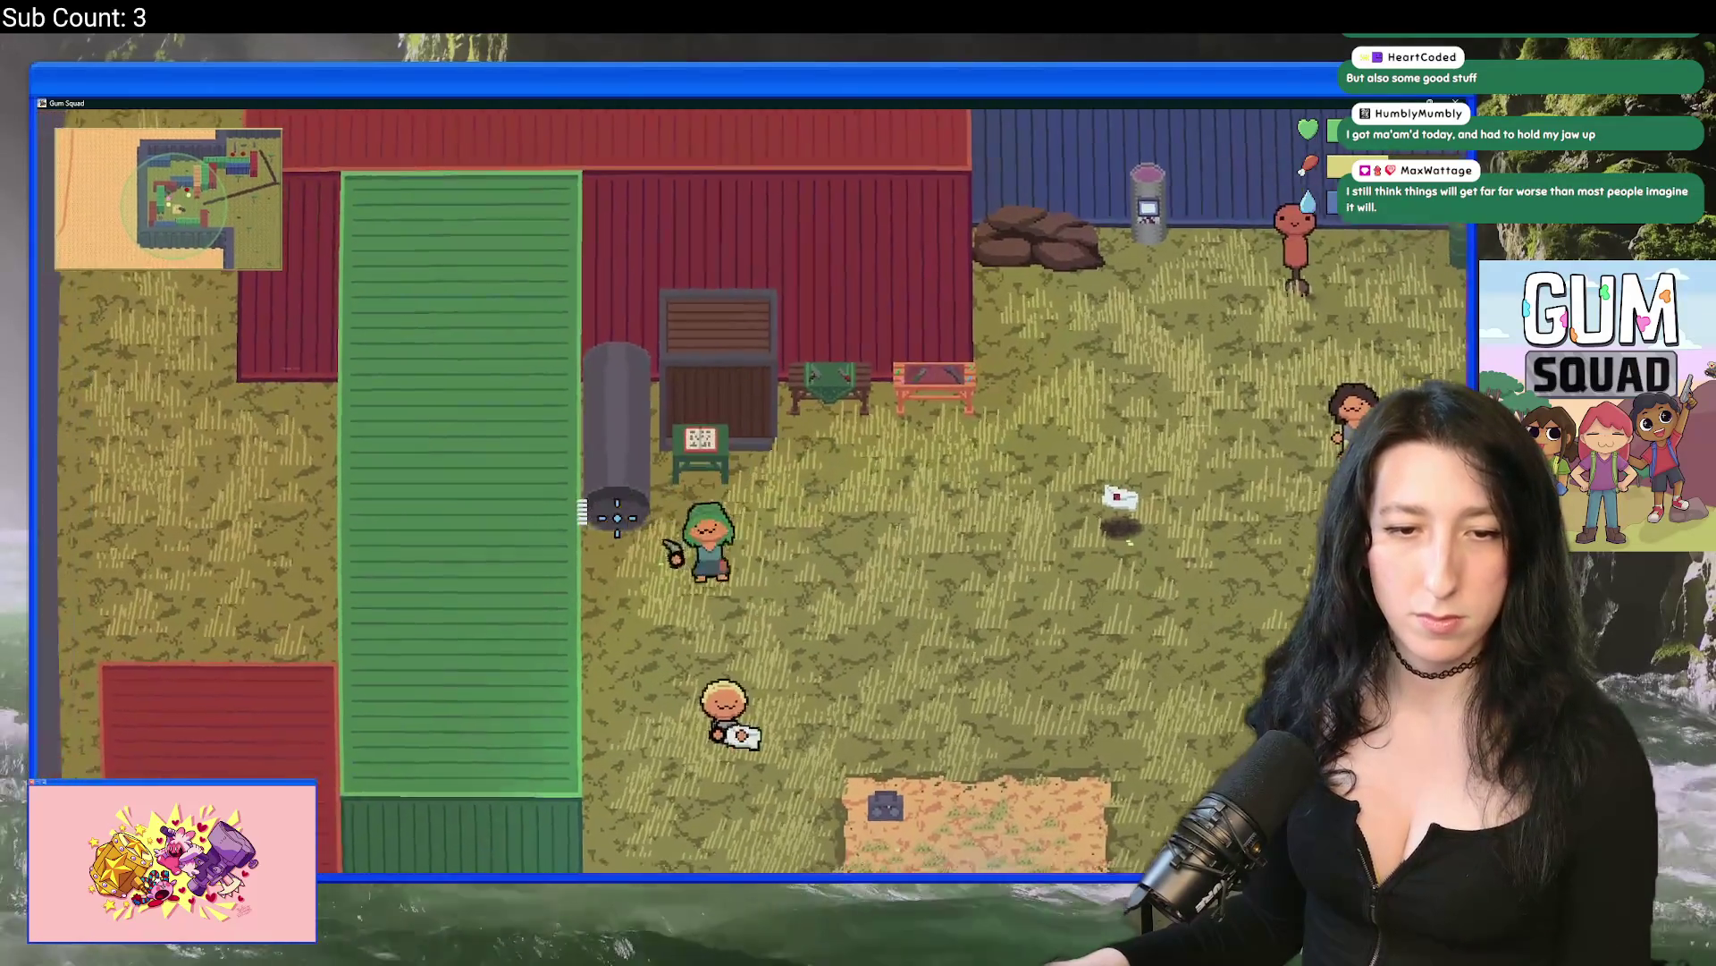
{"action": "key", "text": "d"}
{"action": "key", "text": "w"}
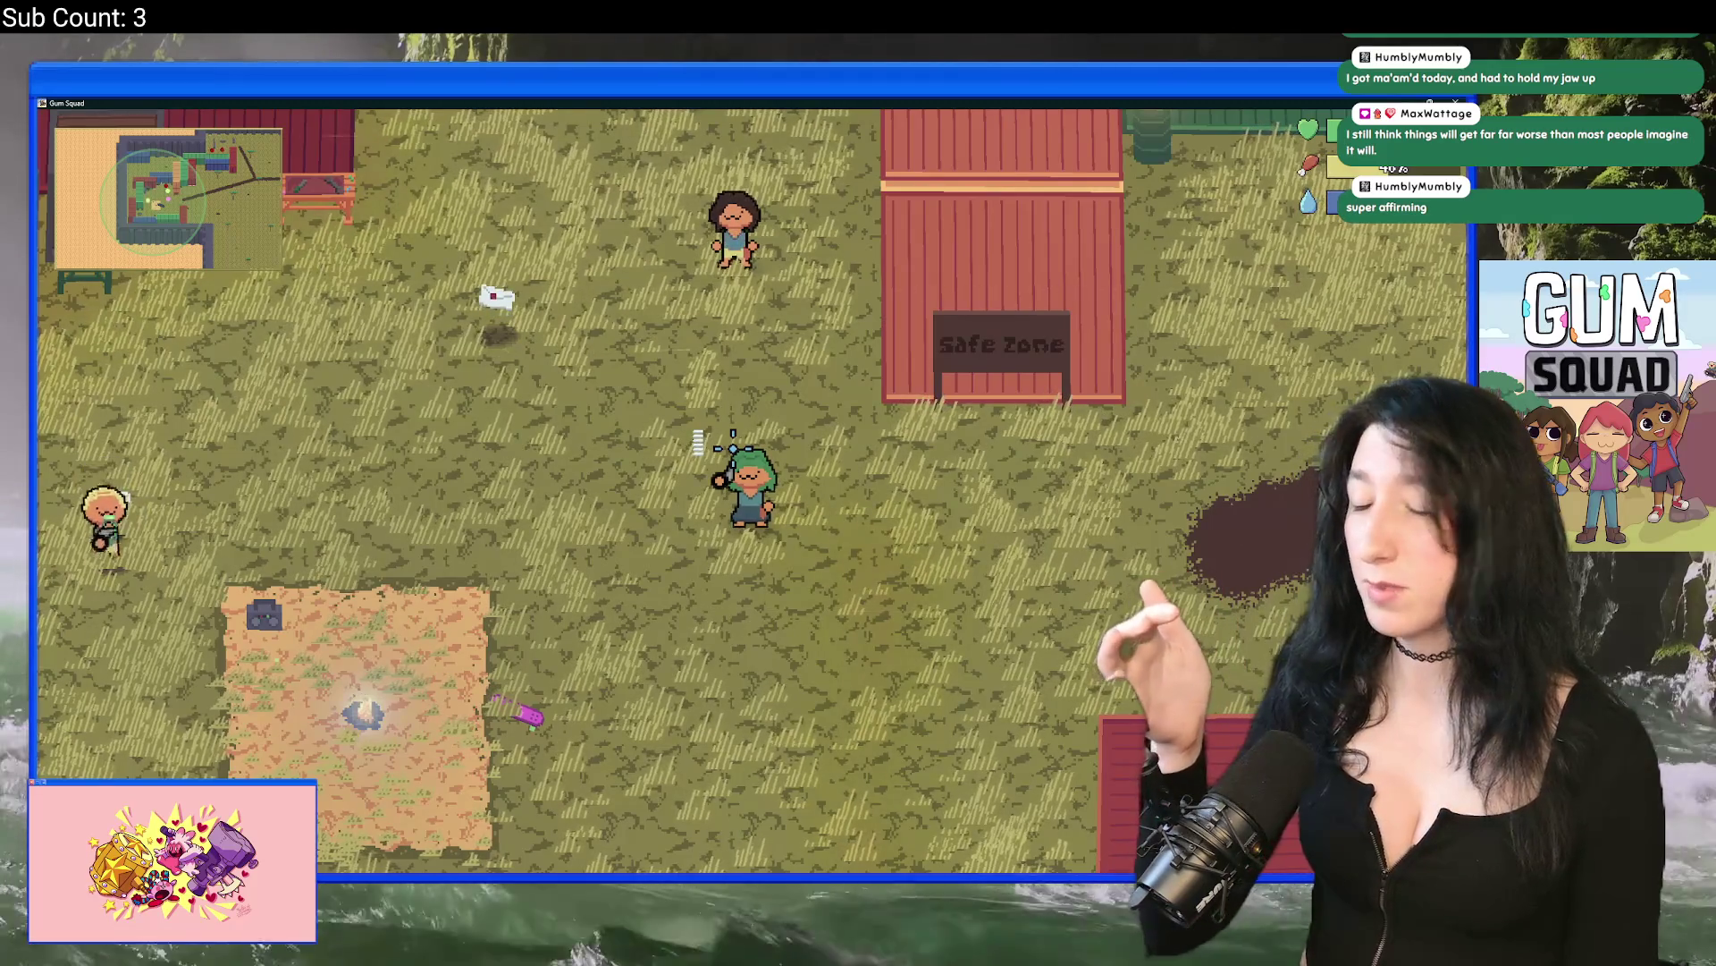
{"action": "key", "text": "s"}
{"action": "key", "text": "a"}
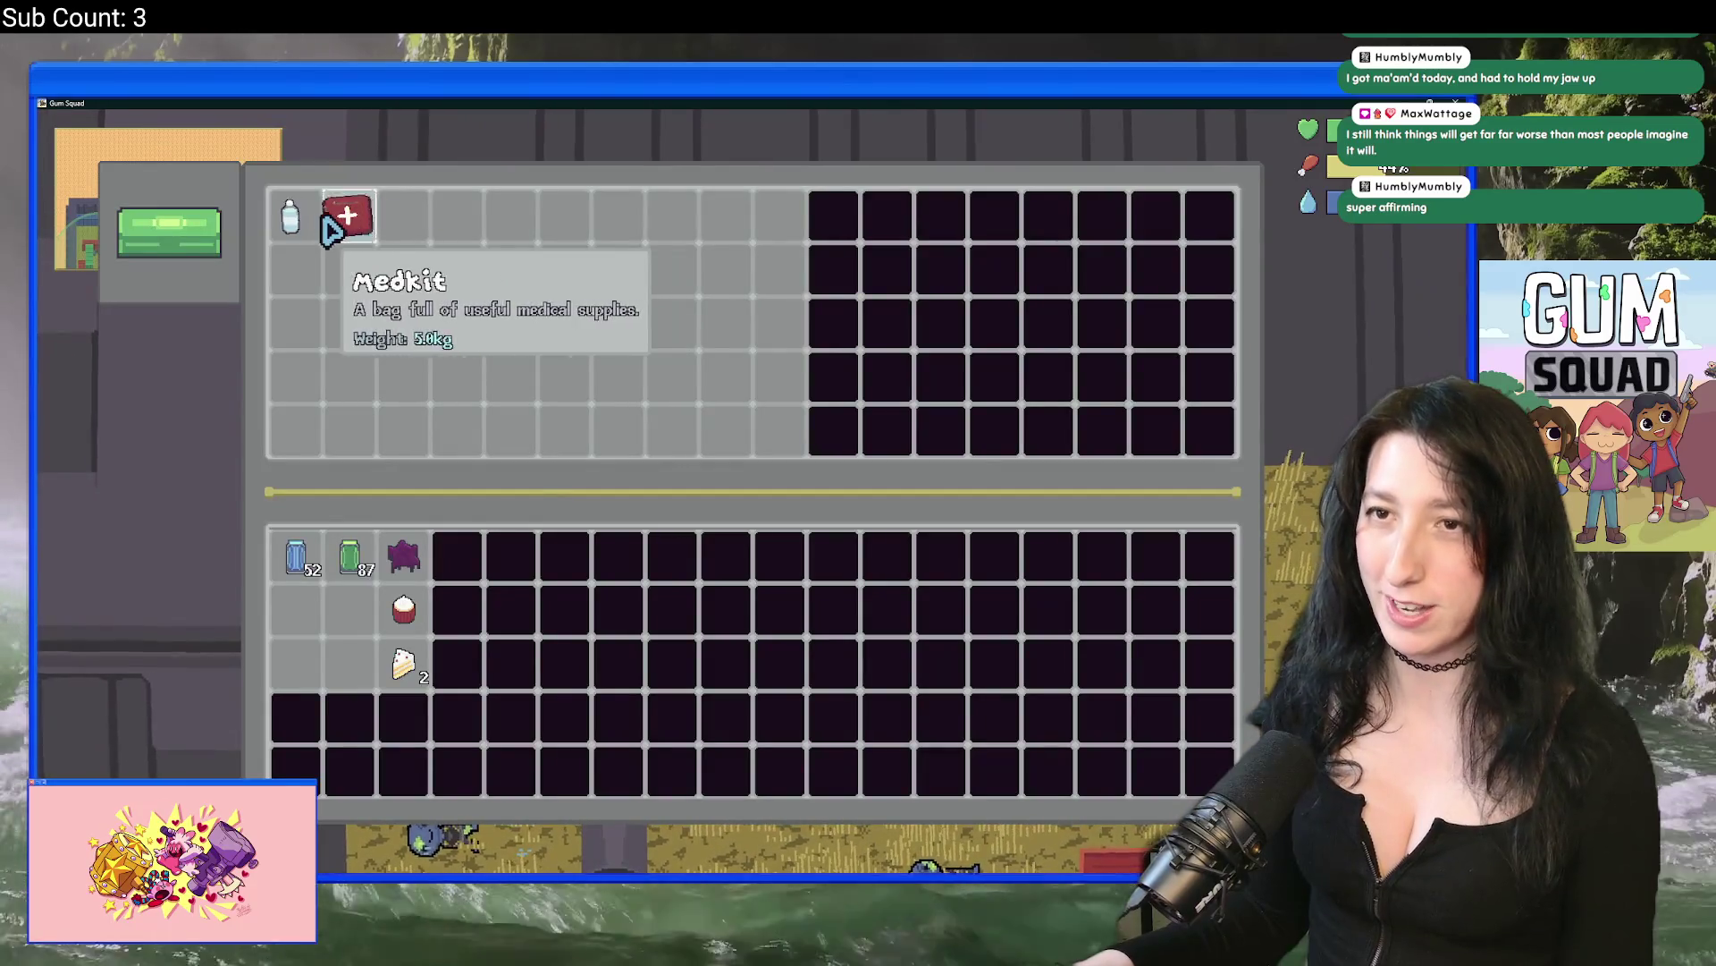
Step: Take the Medkit from the container into the inventory and return to GameMaker
{"action": "key", "text": "Tab"}
{"action": "key", "text": "Tab"}
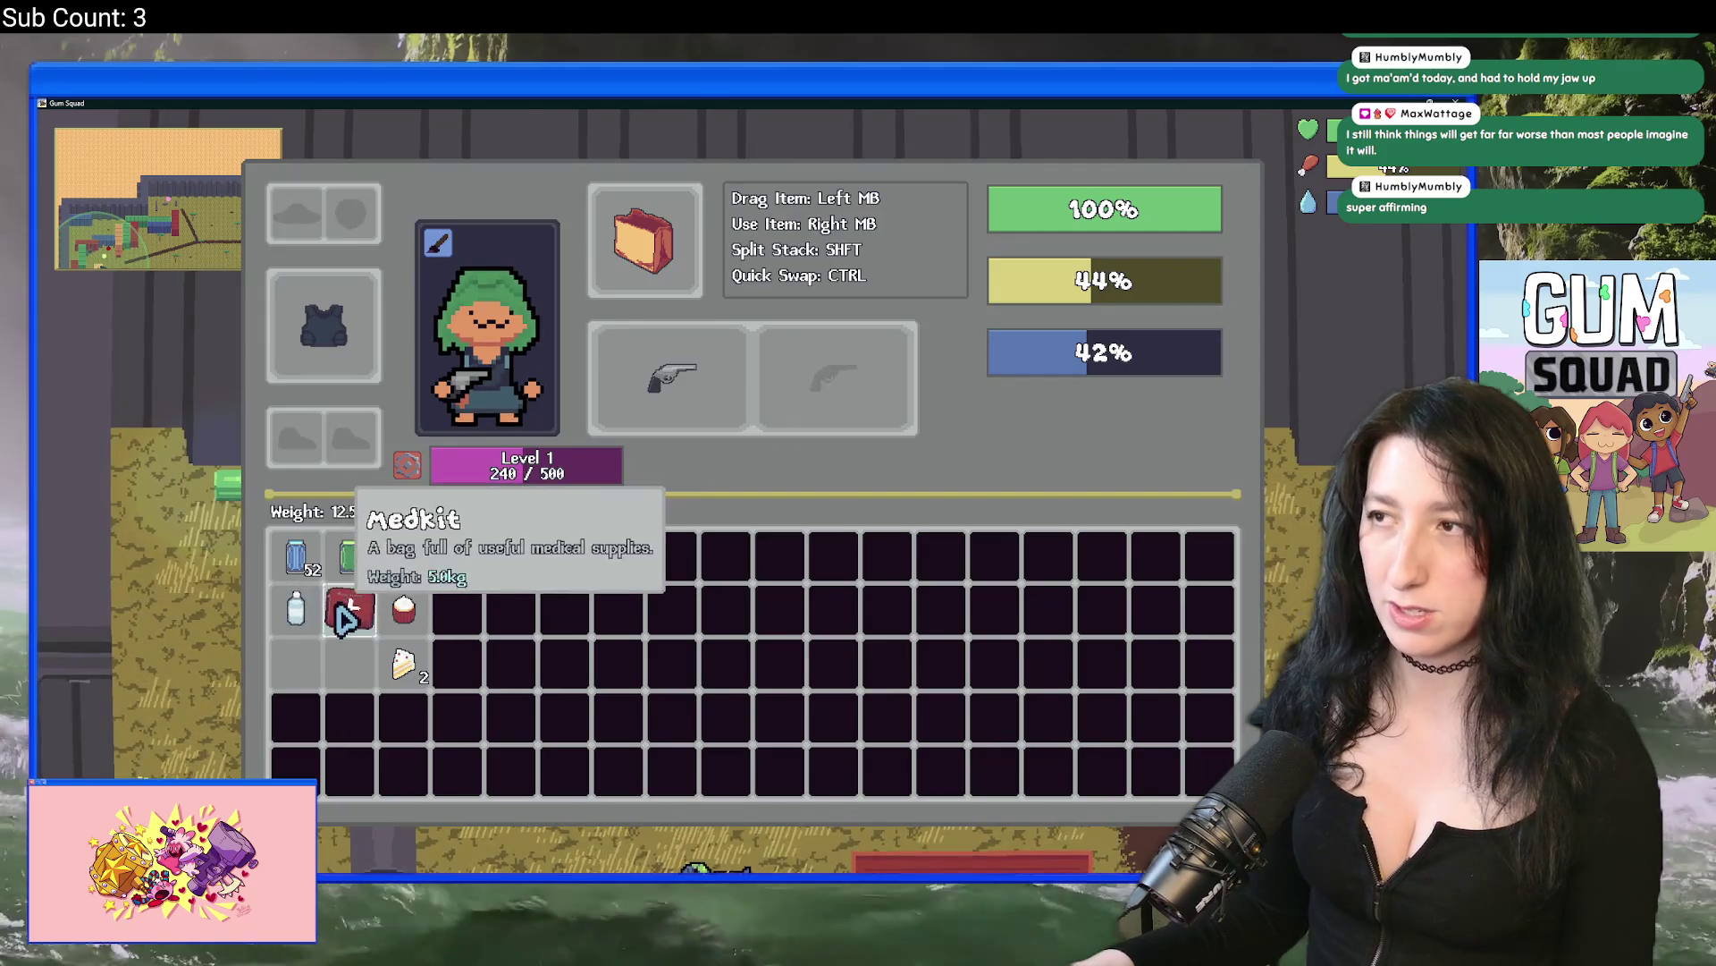
{"action": "key", "text": "Tab"}
{"action": "key", "text": "s"}
{"action": "key", "text": "alt+Tab"}
{"action": "key", "text": "alt+Tab"}
{"action": "key", "text": "alt+Tab"}
{"action": "key", "text": "alt+Tab"}
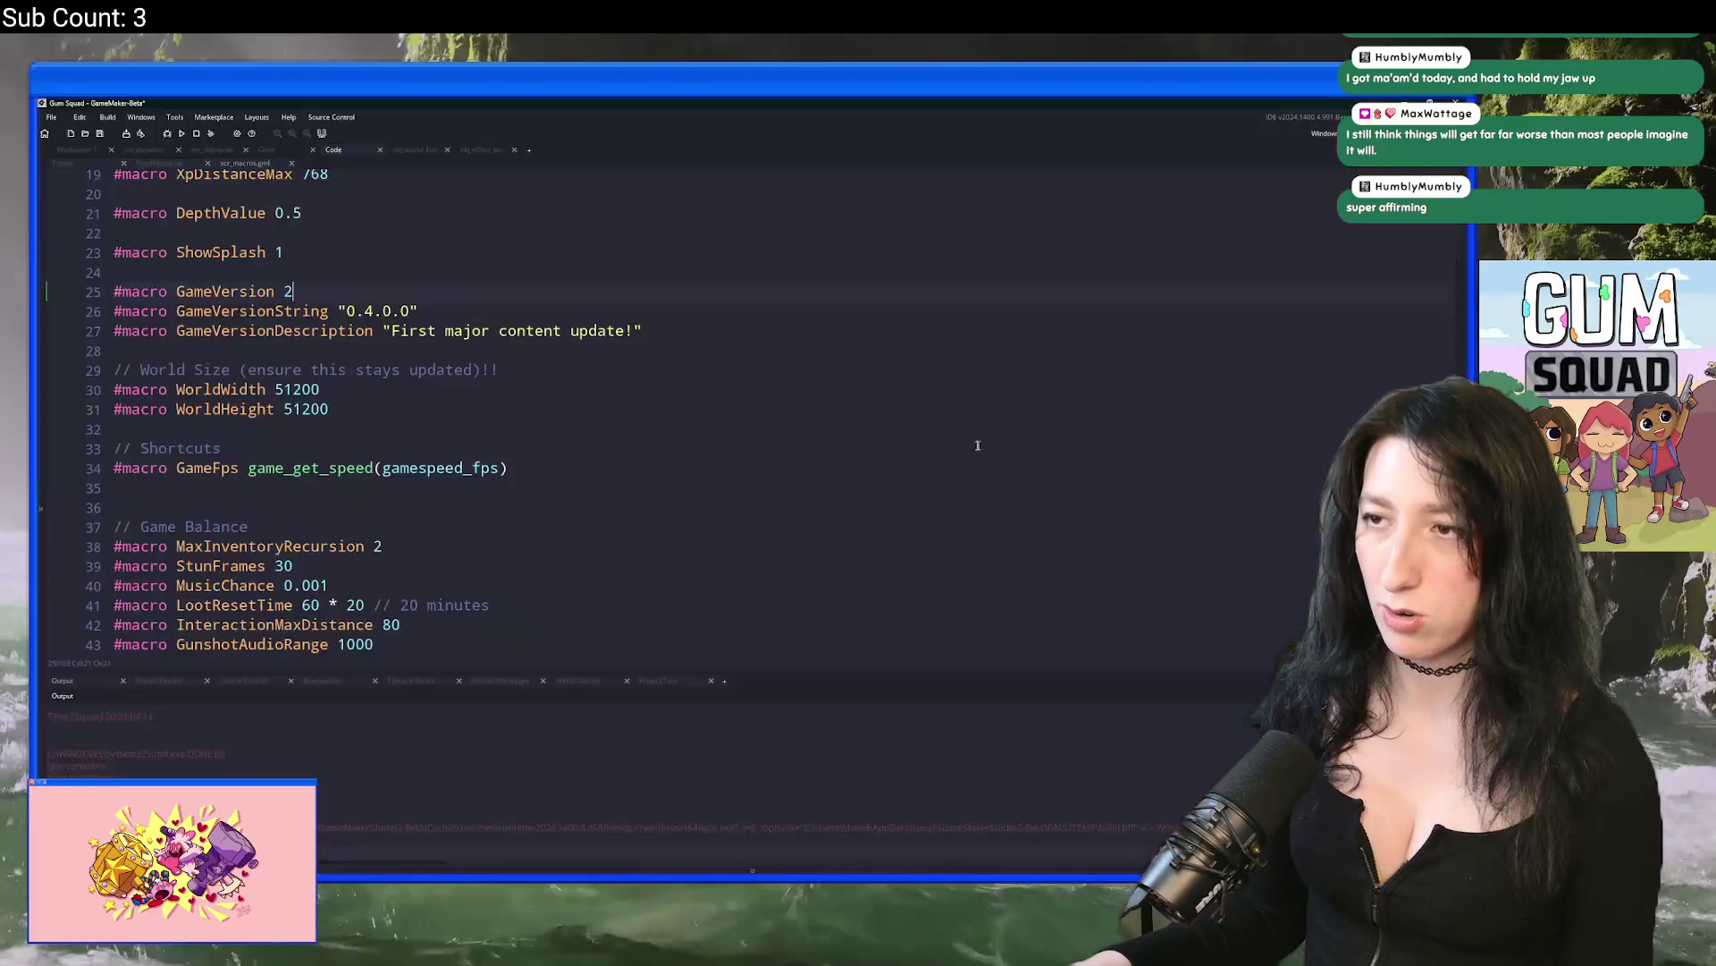
Step: In scr_items.gml, find 'medk', change the Medkit's 1,5 to 1,2, and rerun with F5
{"action": "left_click", "coordinate": [828, 310]}
{"action": "key", "text": "ctrl+t"}
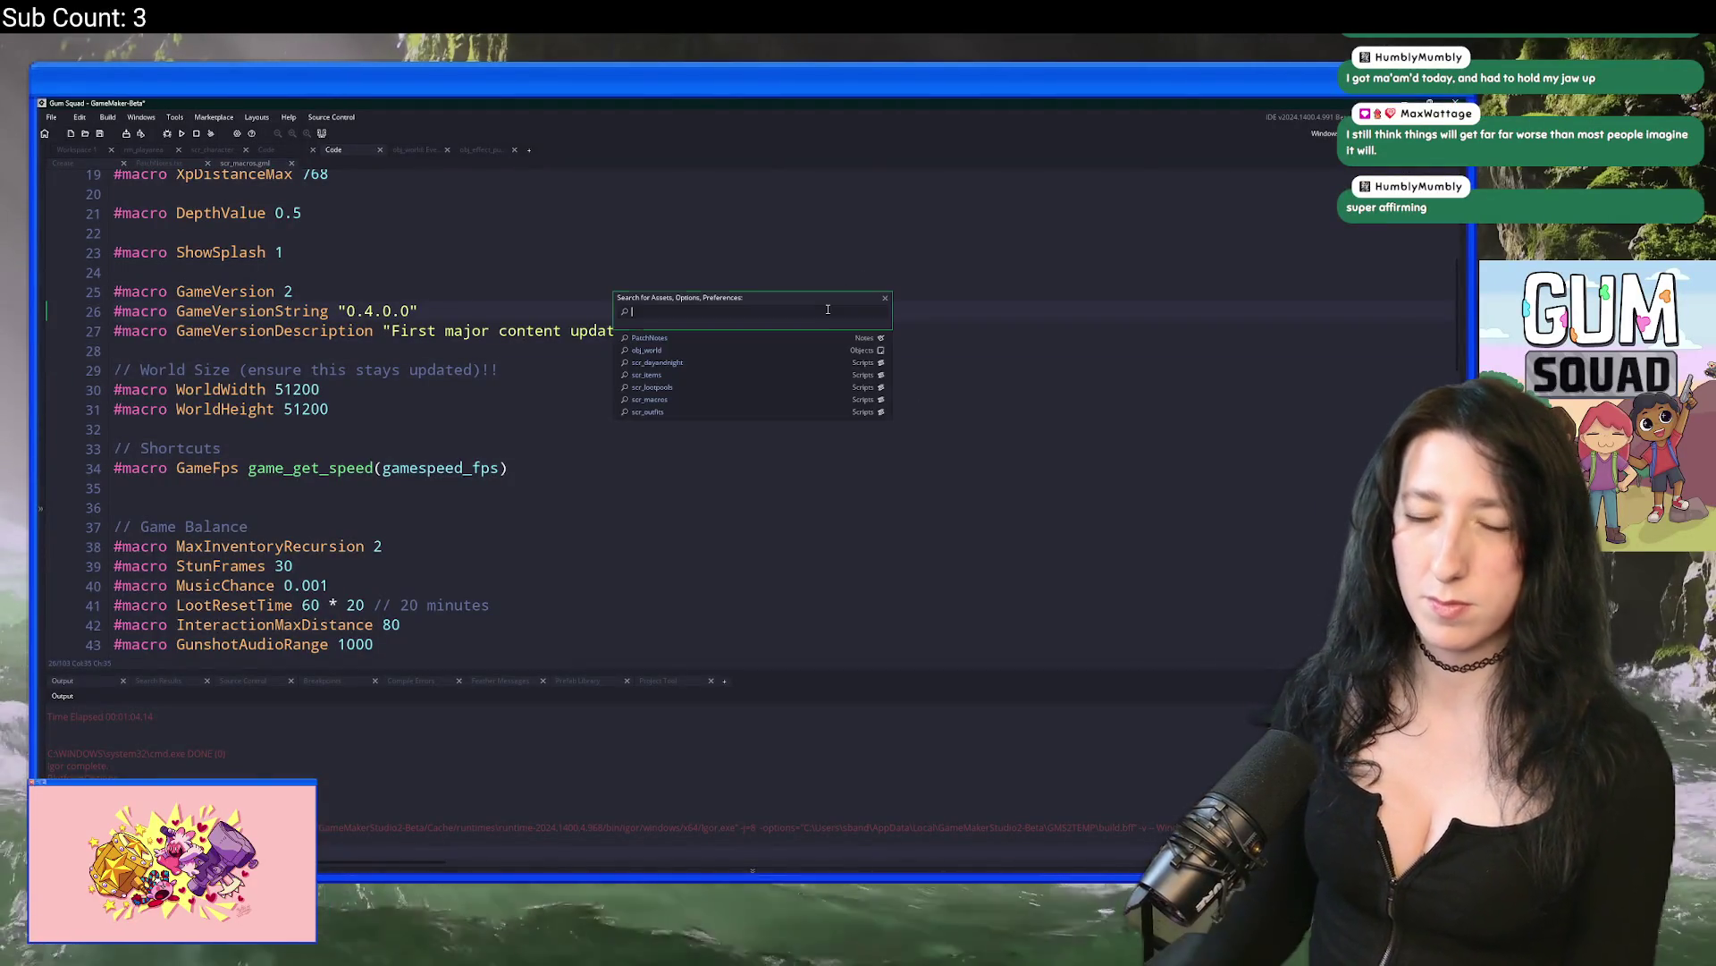
{"action": "type", "text": "scr_ite"}
{"action": "key", "text": "Return"}
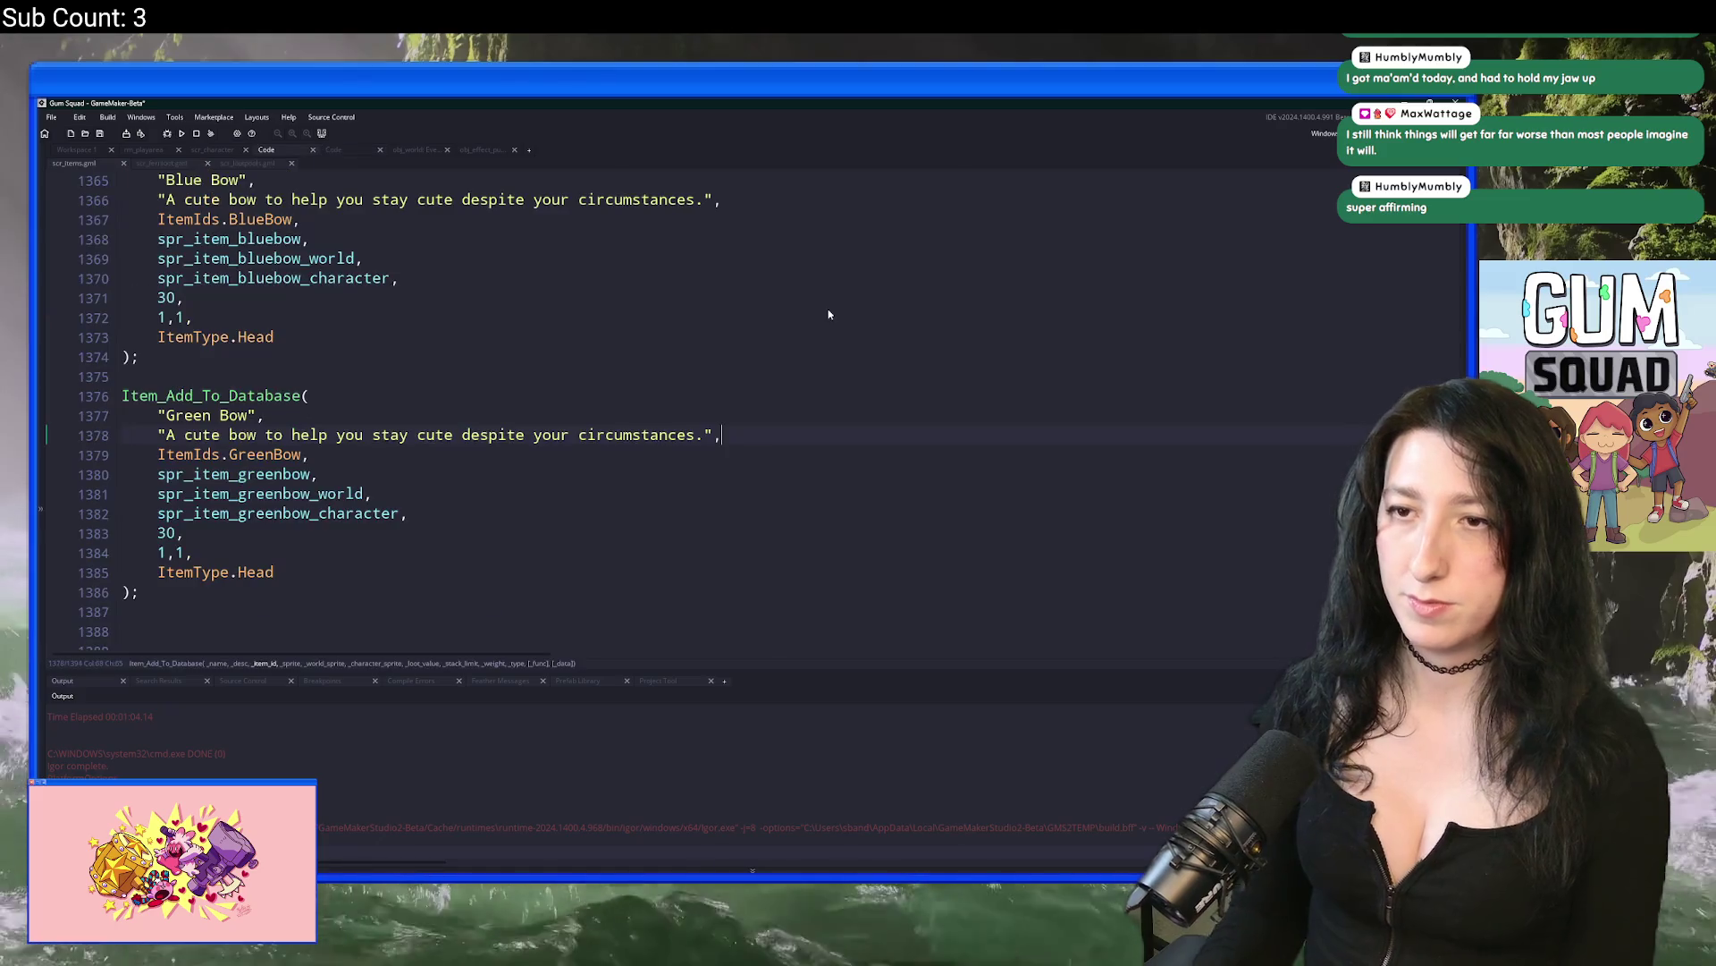
{"action": "key", "text": "ctrl+f"}
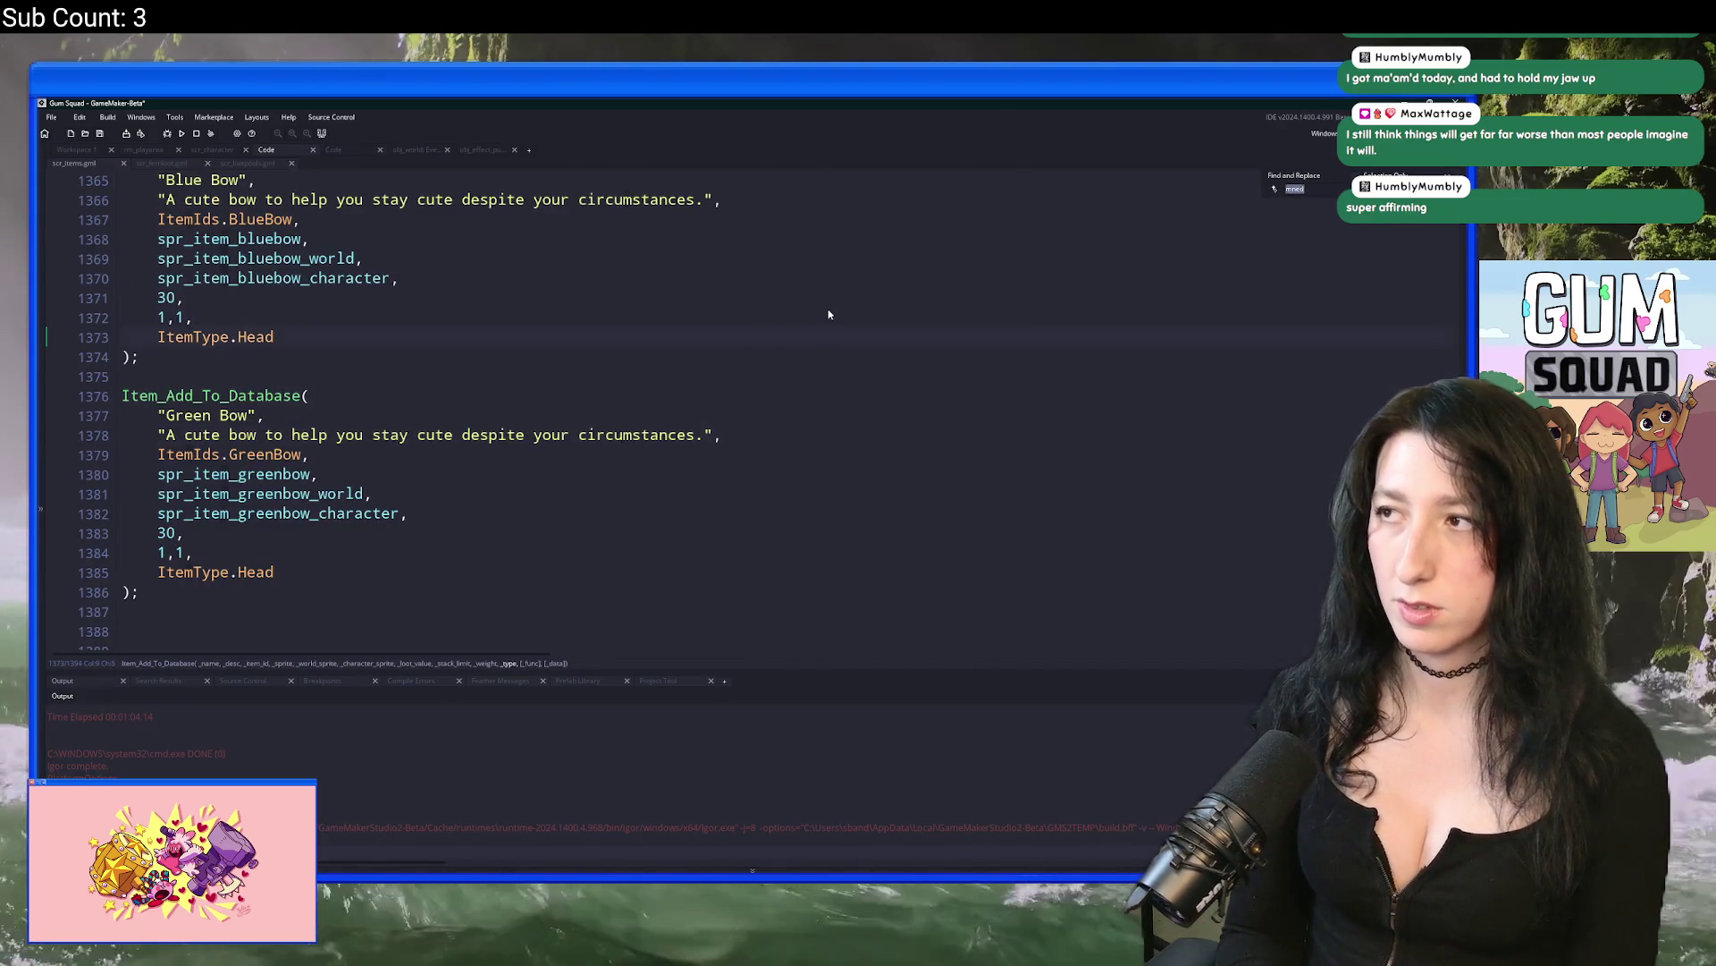
{"action": "type", "text": "medk"}
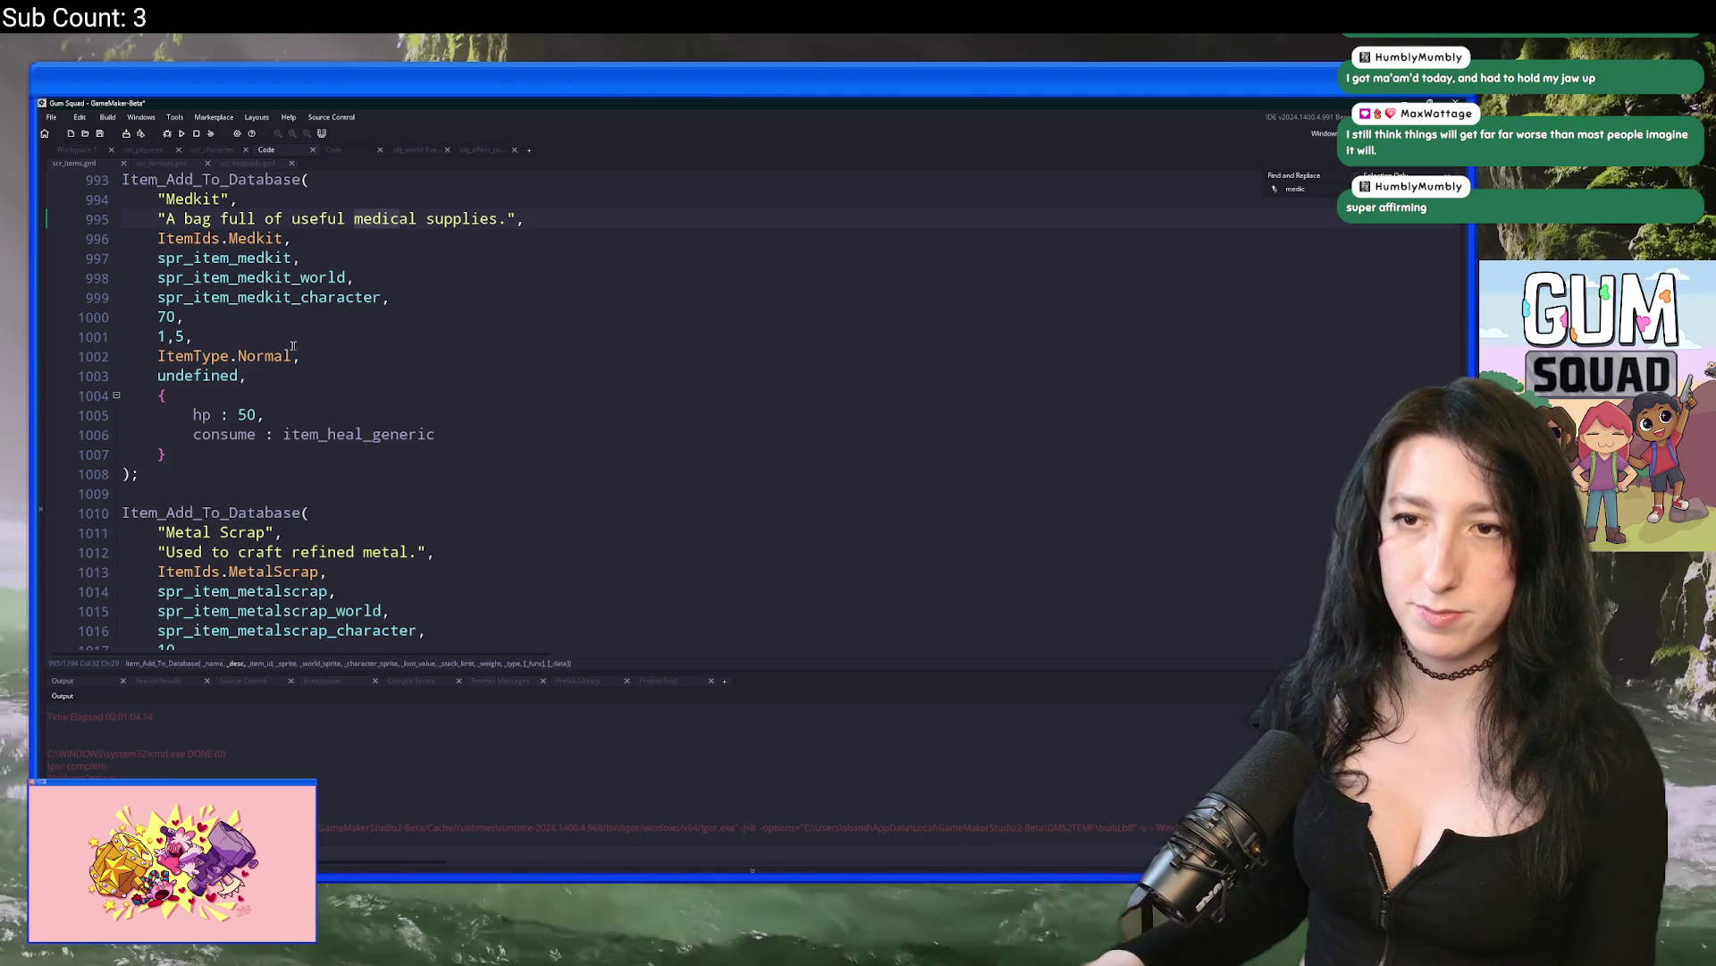
{"action": "left_click", "coordinate": [182, 336]}
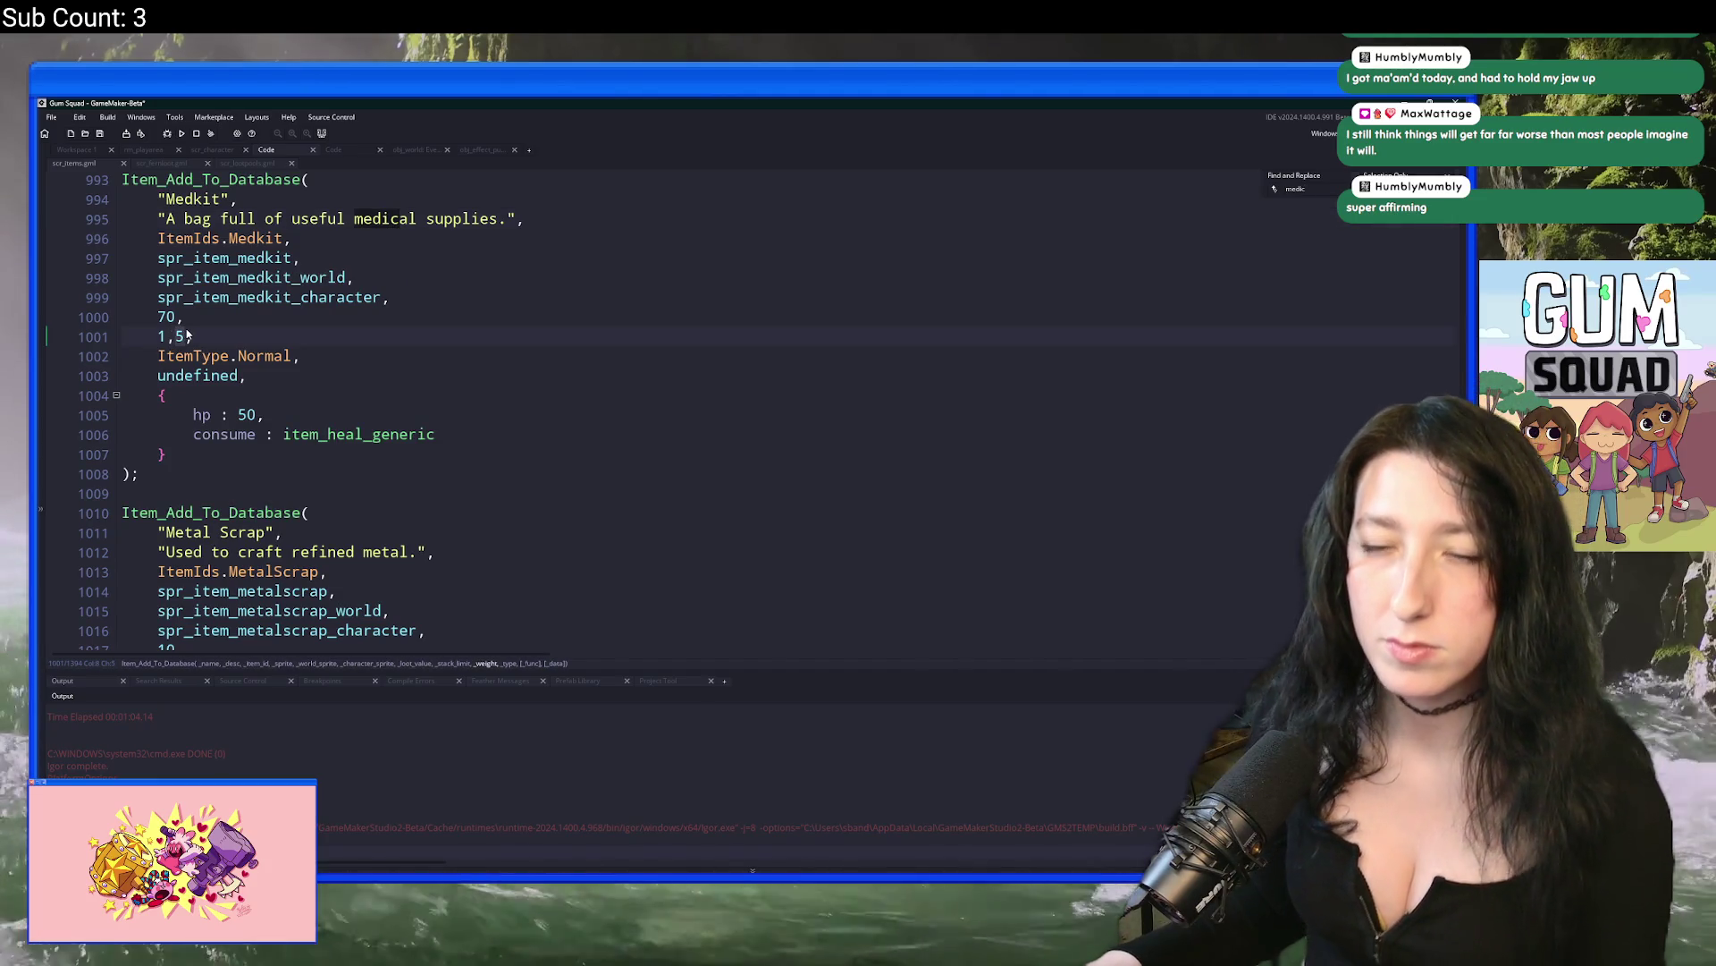
{"action": "key", "text": "BackSpace"}
{"action": "type", "text": "2"}
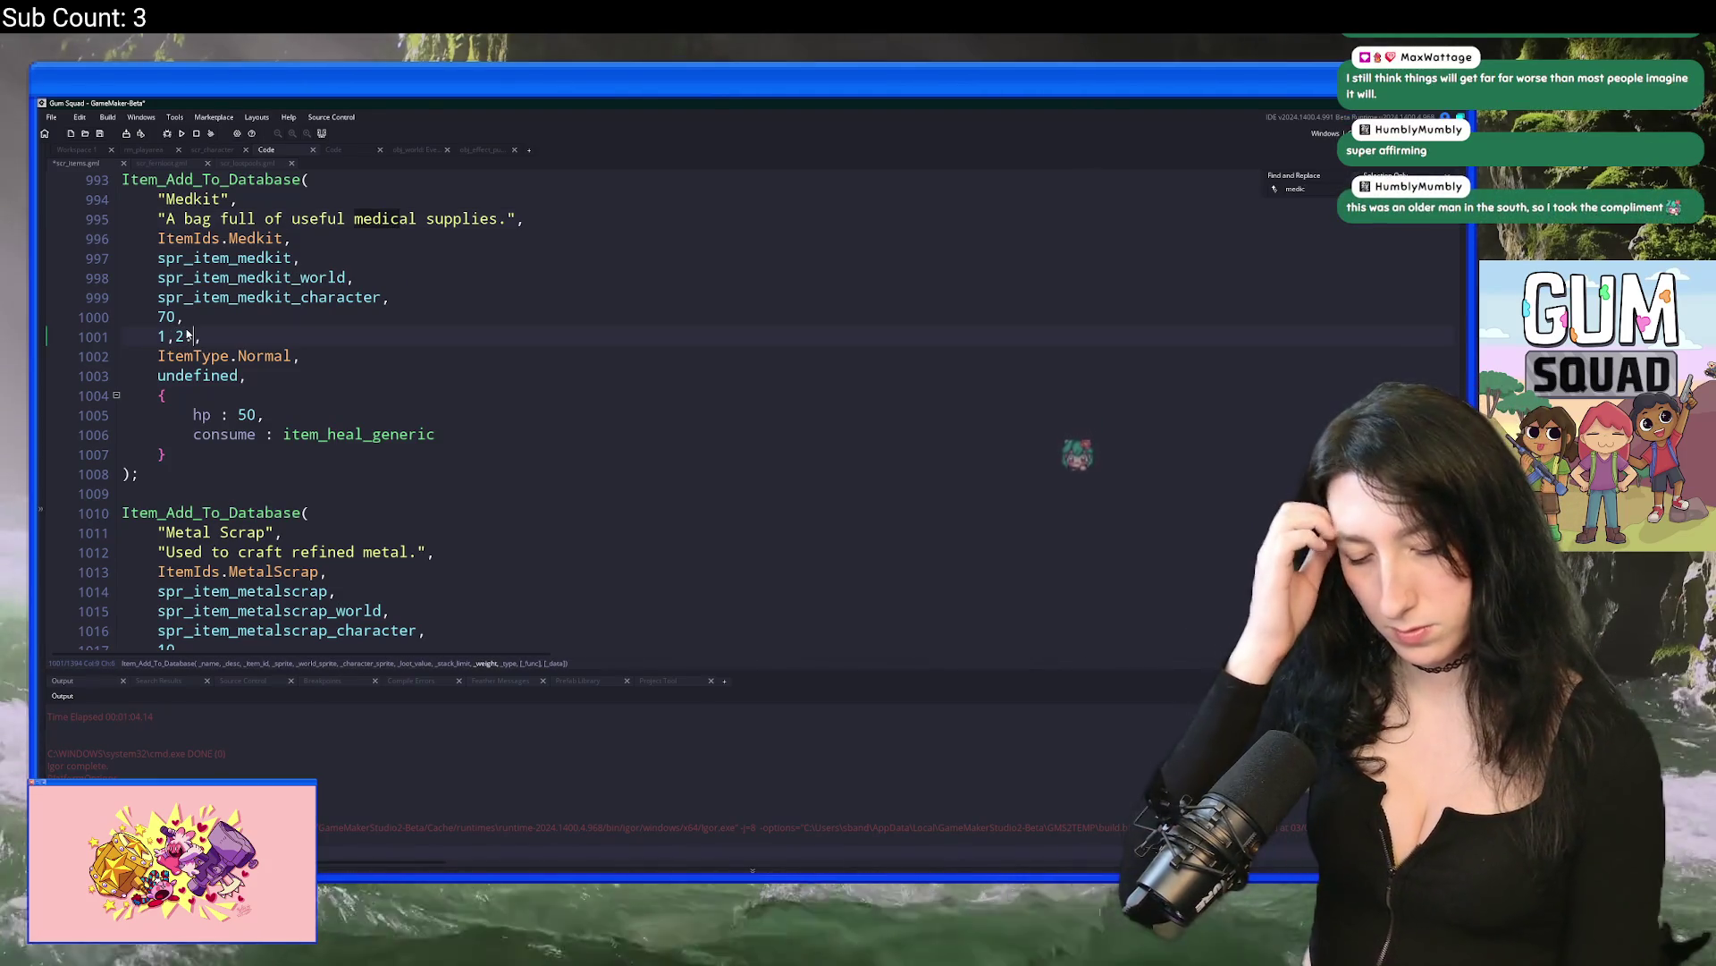
{"action": "key", "text": "F5"}
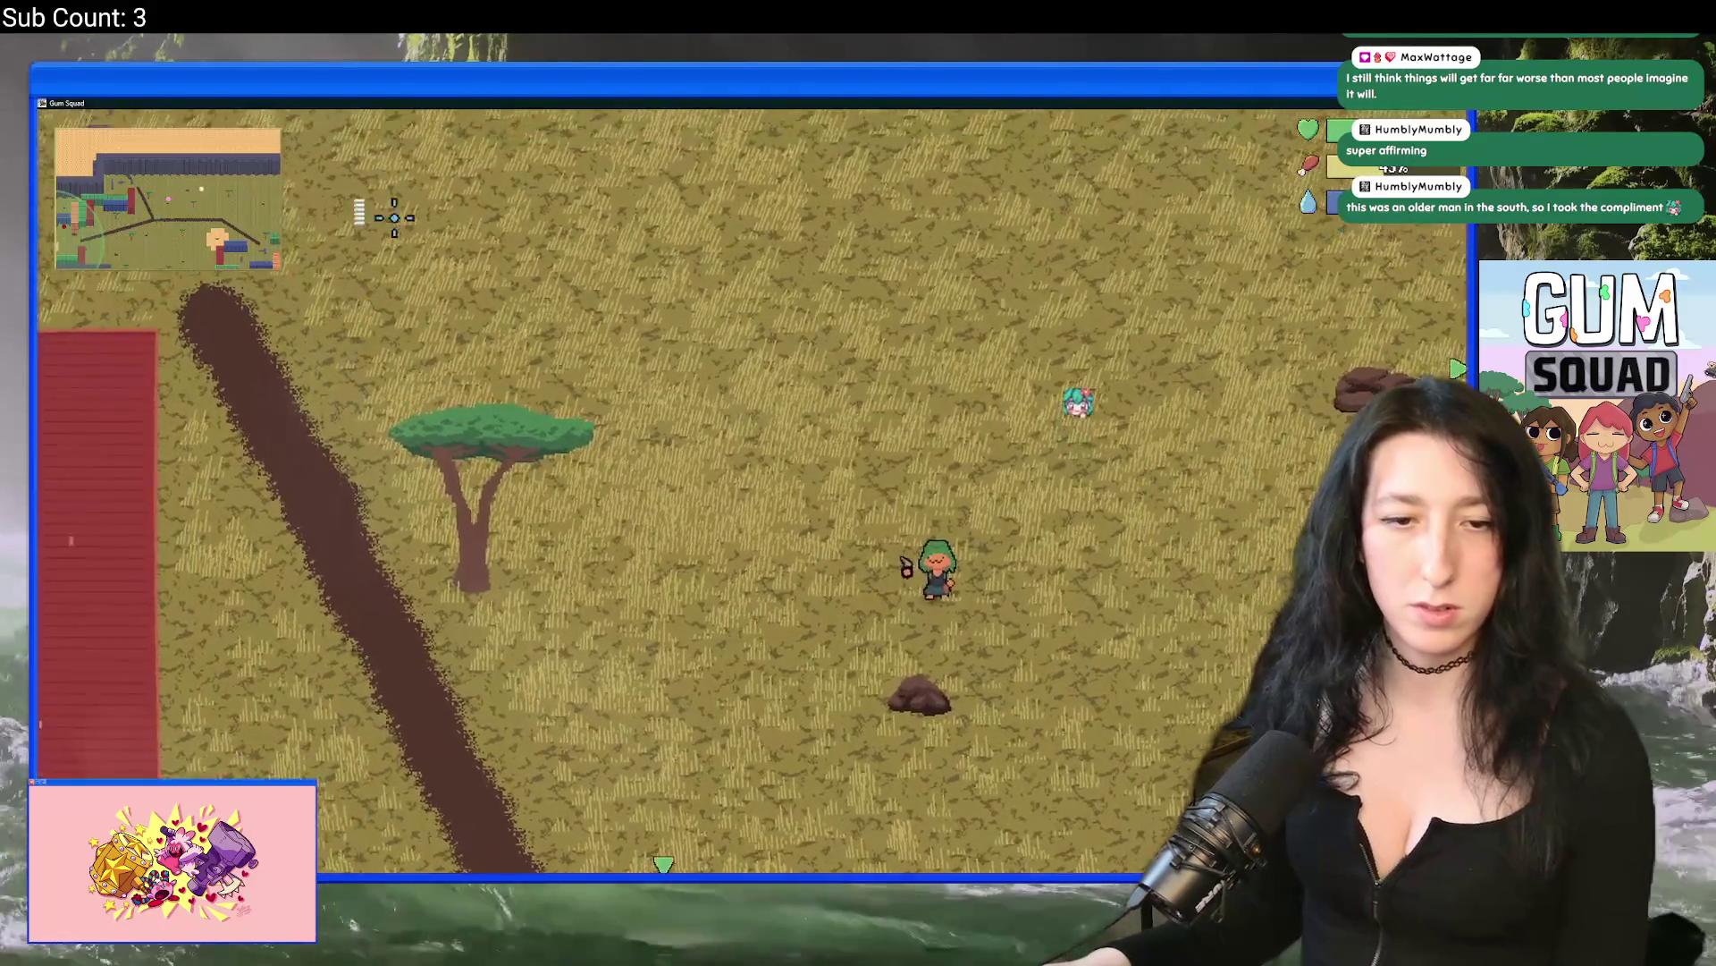
Step: Consume two inventory items to restore hunger and water
{"action": "key", "text": "d"}
{"action": "key", "text": "Tab"}
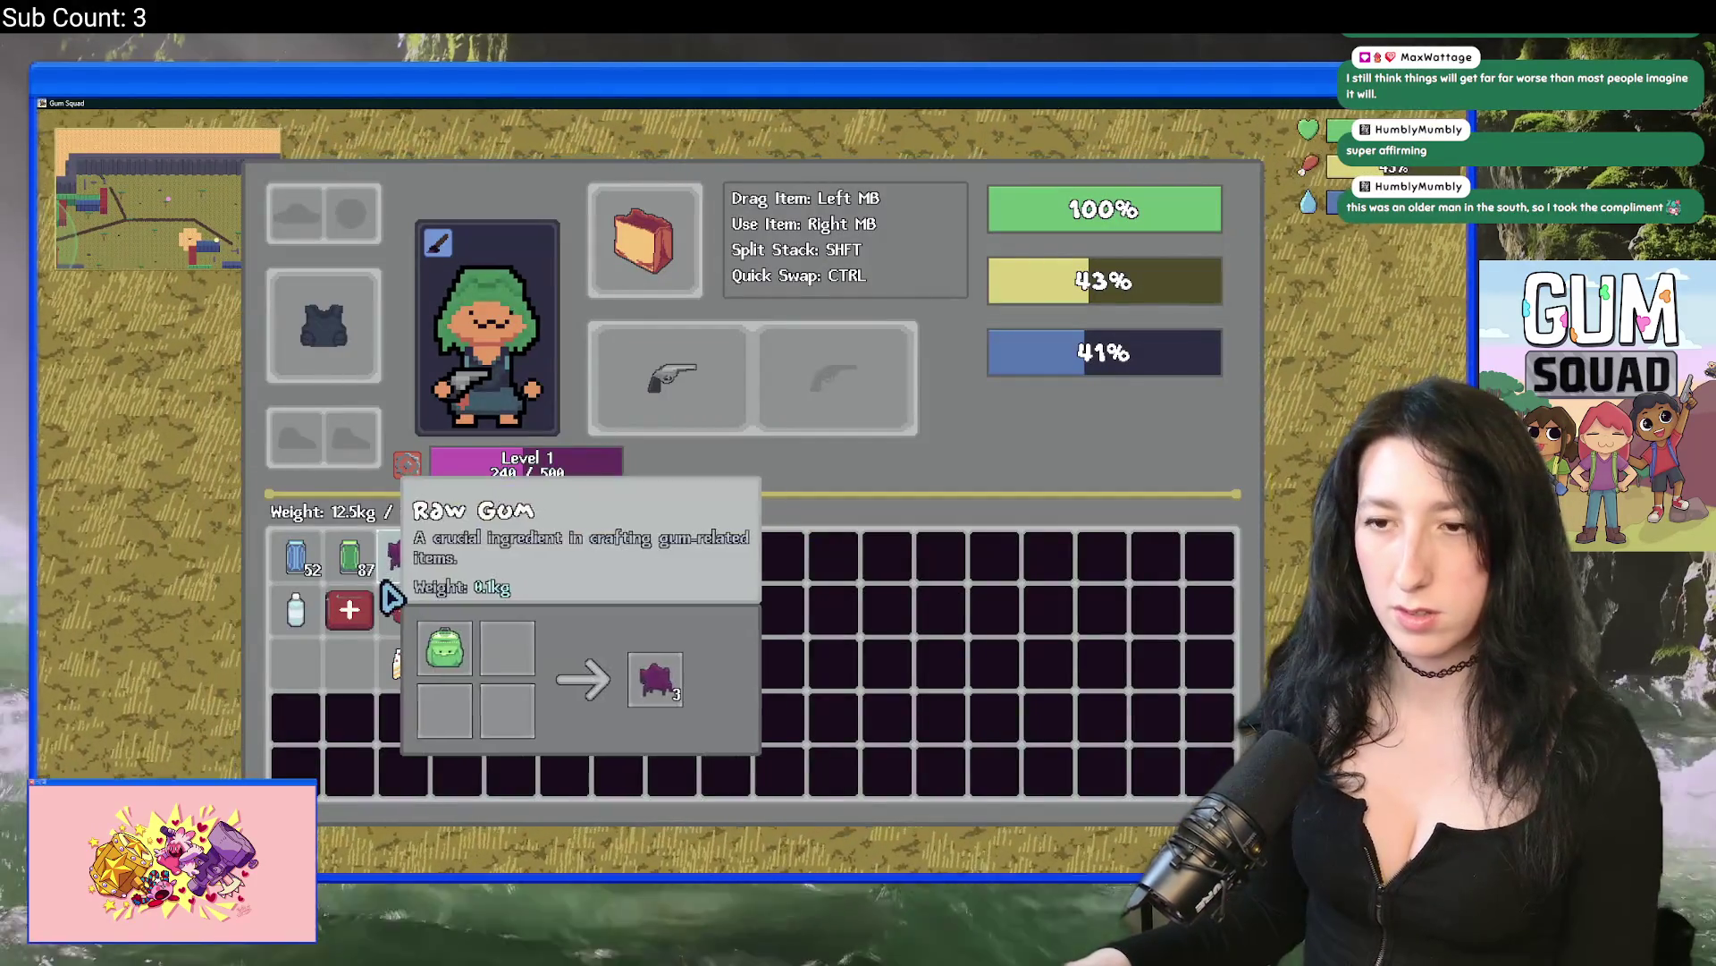
{"action": "right_click", "coordinate": [393, 597]}
{"action": "right_click", "coordinate": [350, 609]}
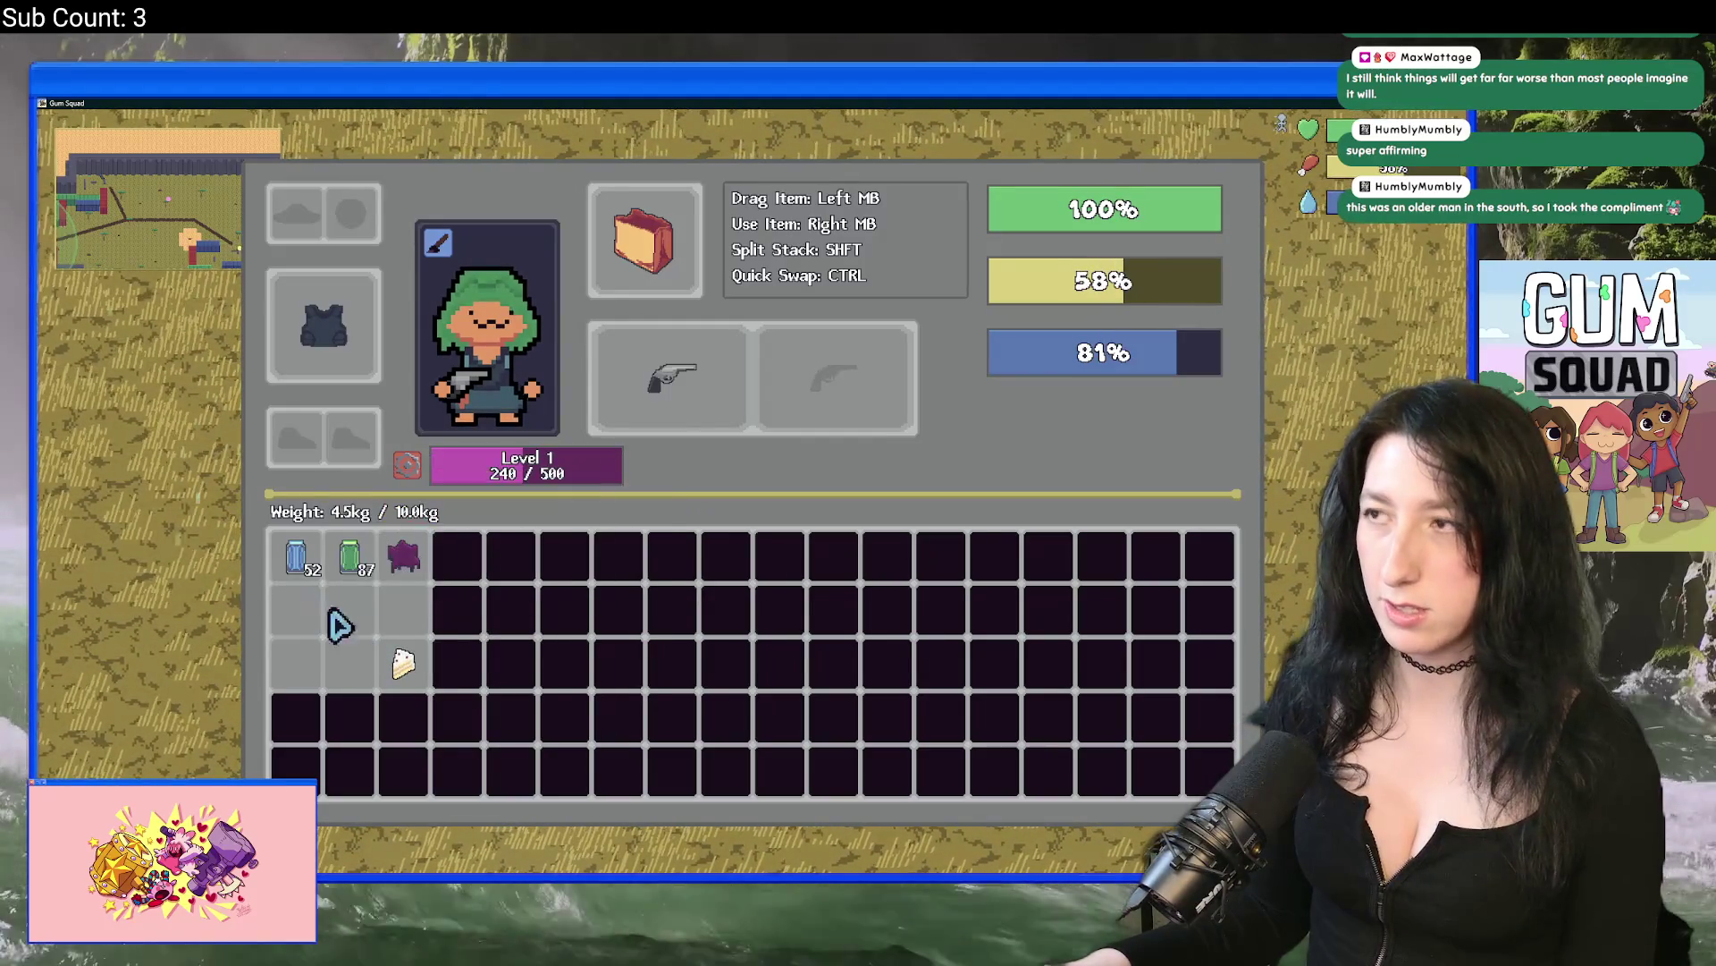
{"action": "key", "text": "Tab"}
Step: Fight through the container yard, shooting the enemies near the container, barrels and top
{"action": "key", "text": "s"}
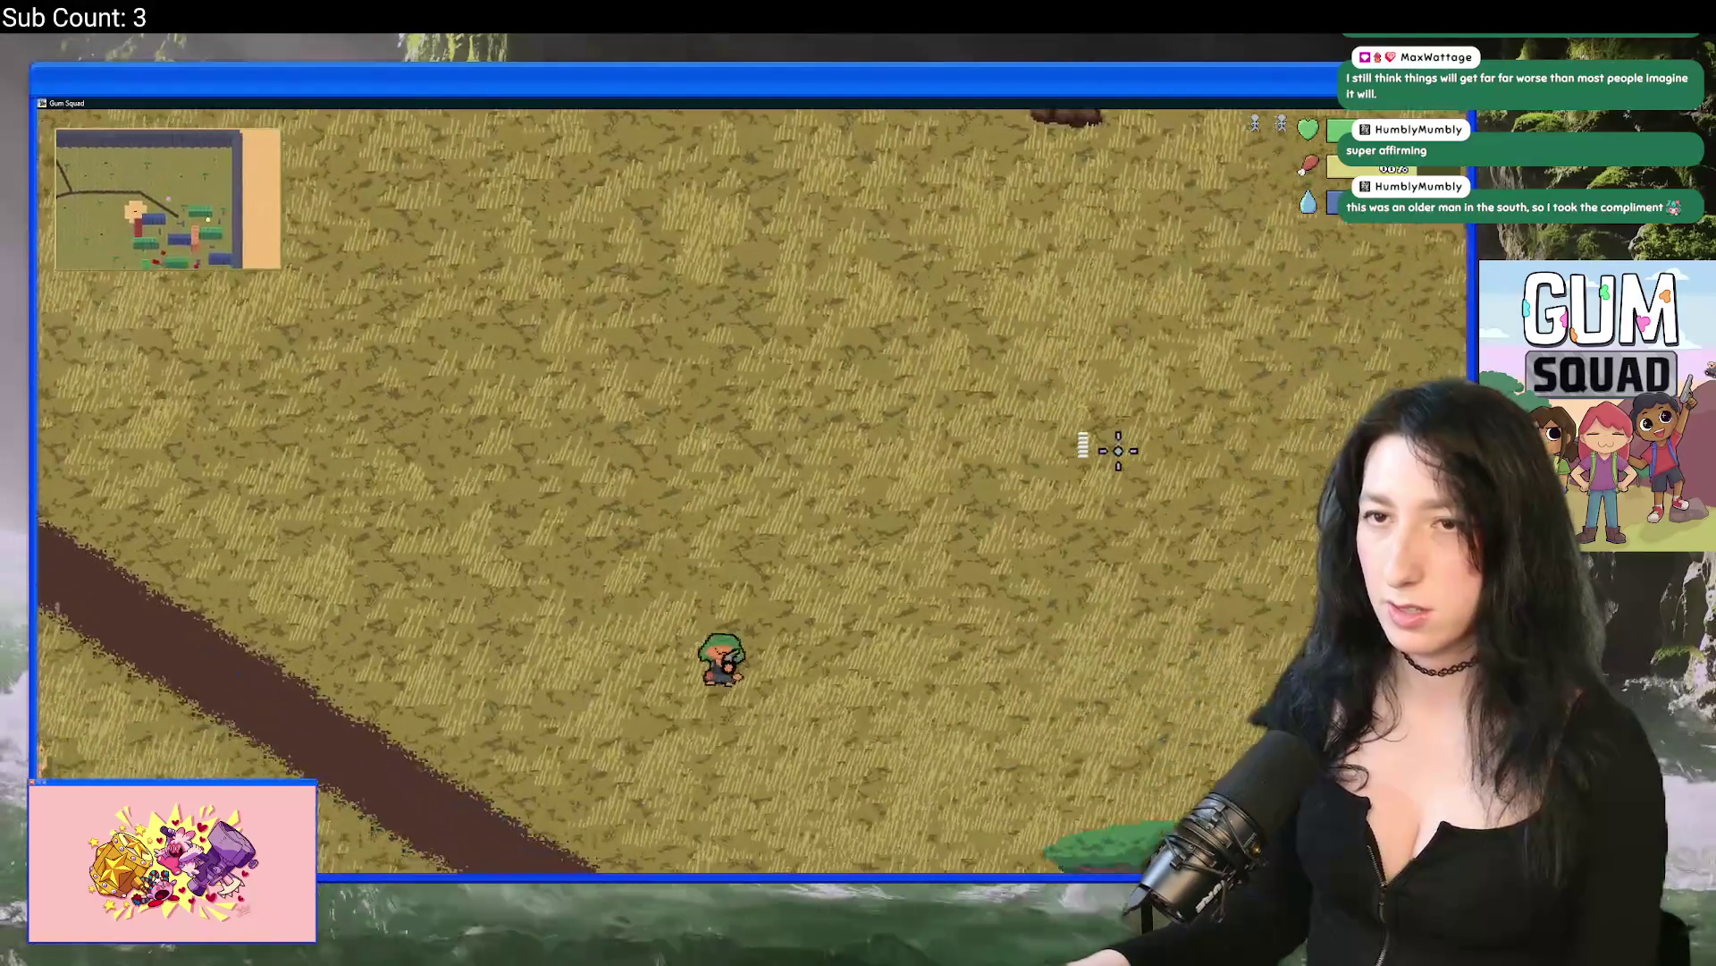
{"action": "key", "text": "a"}
{"action": "key", "text": "d"}
{"action": "key", "text": "w"}
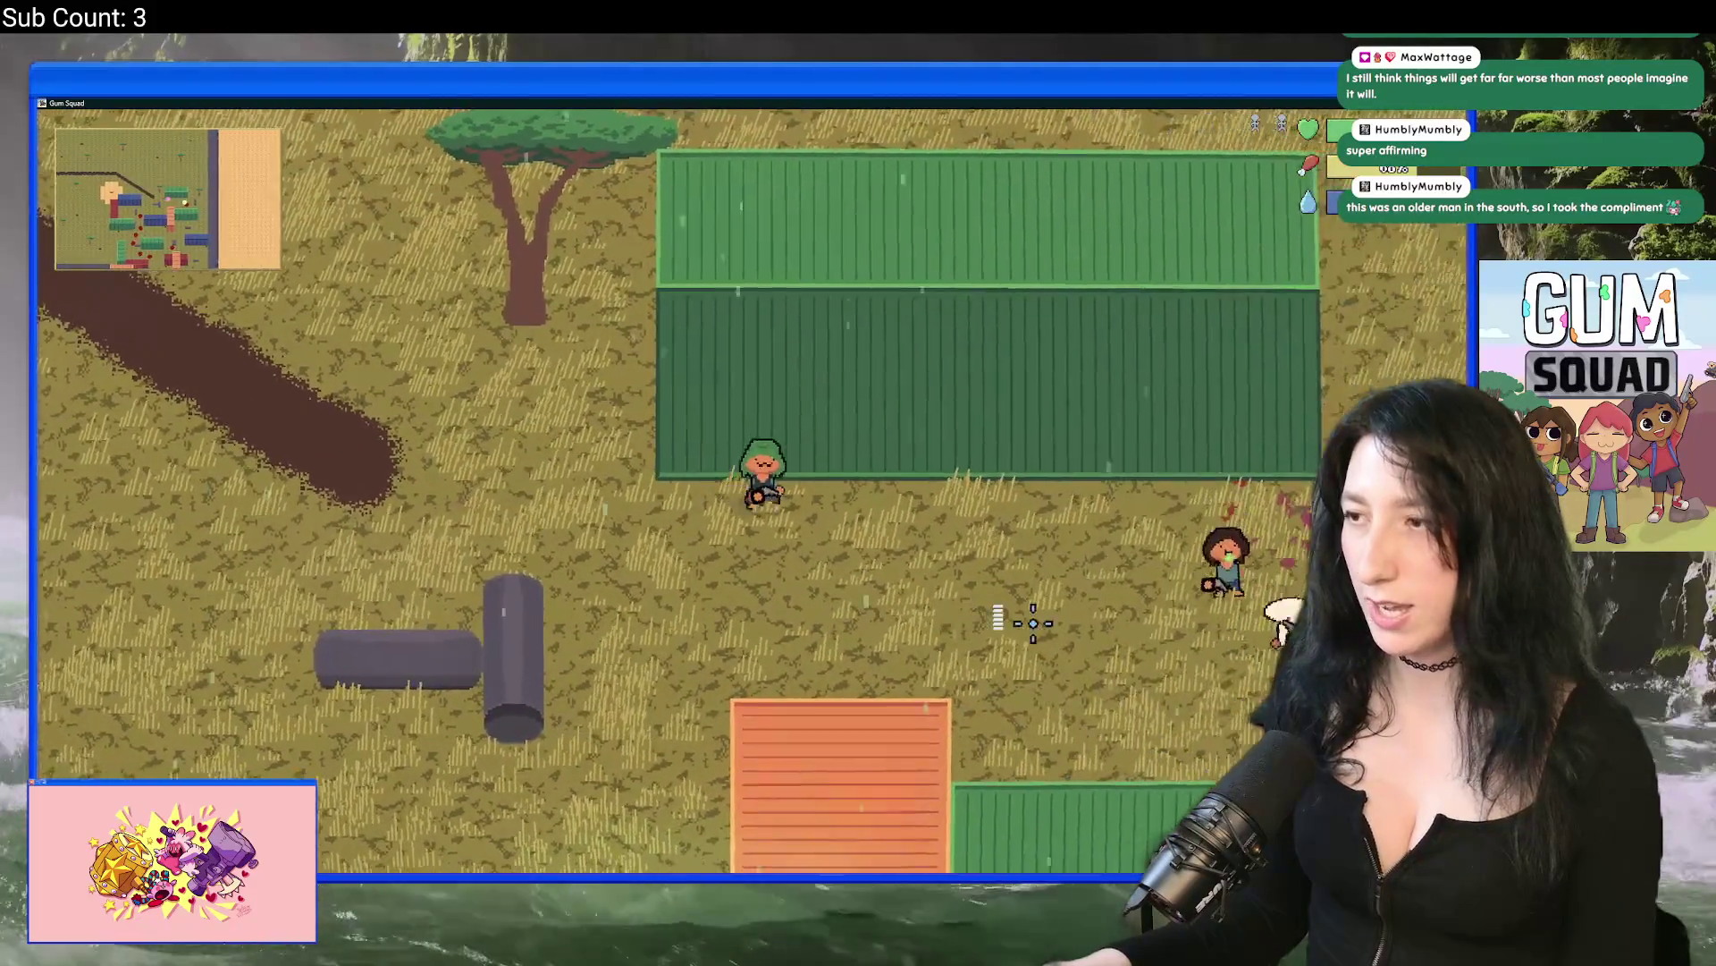
{"action": "left_click", "coordinate": [1026, 624]}
{"action": "key", "text": "d"}
{"action": "key", "text": "s"}
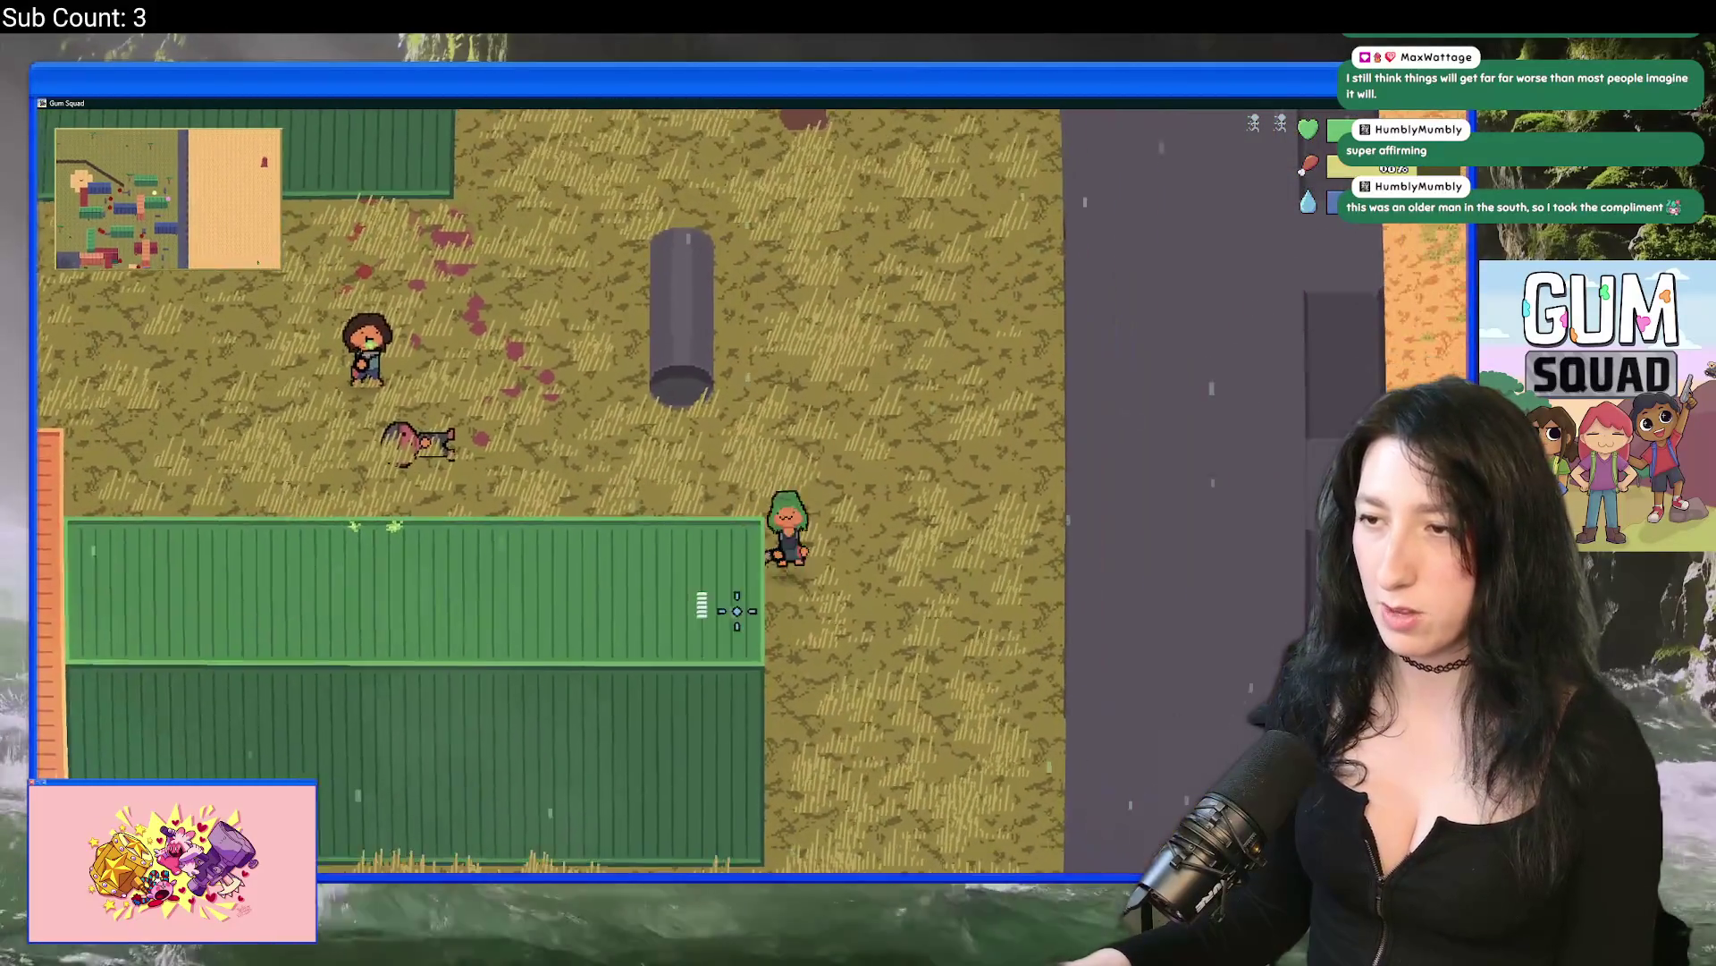
{"action": "key", "text": "s"}
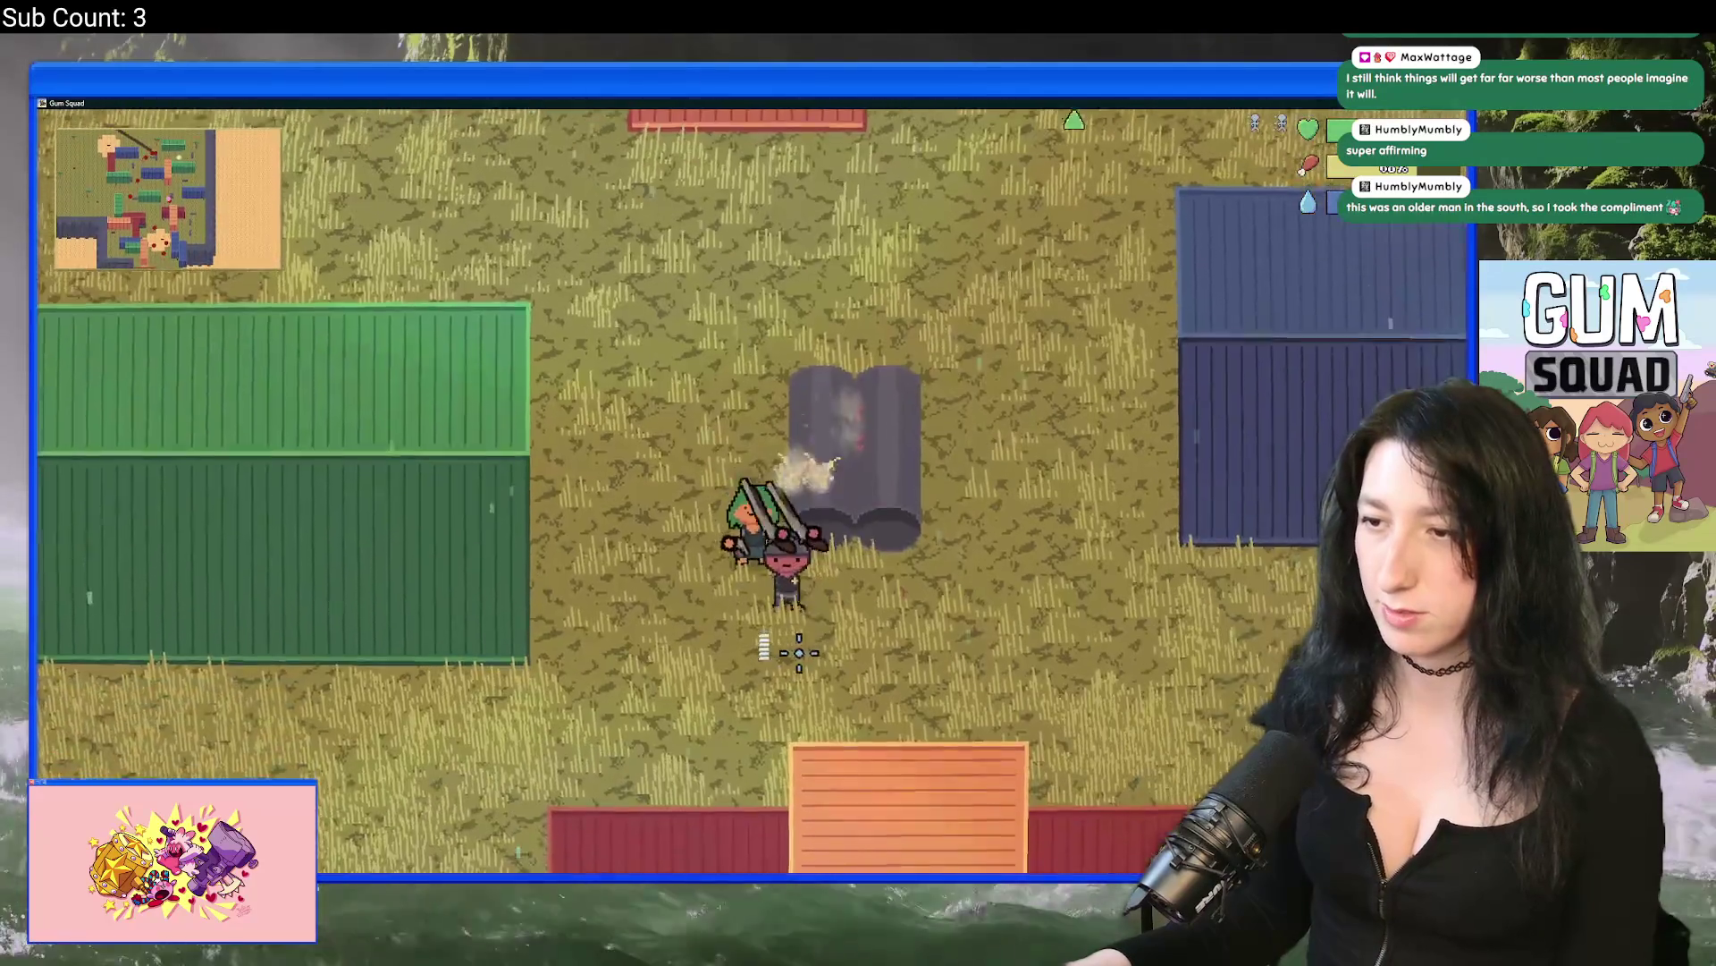
{"action": "left_click", "coordinate": [794, 665]}
{"action": "key", "text": "d"}
{"action": "key", "text": "s"}
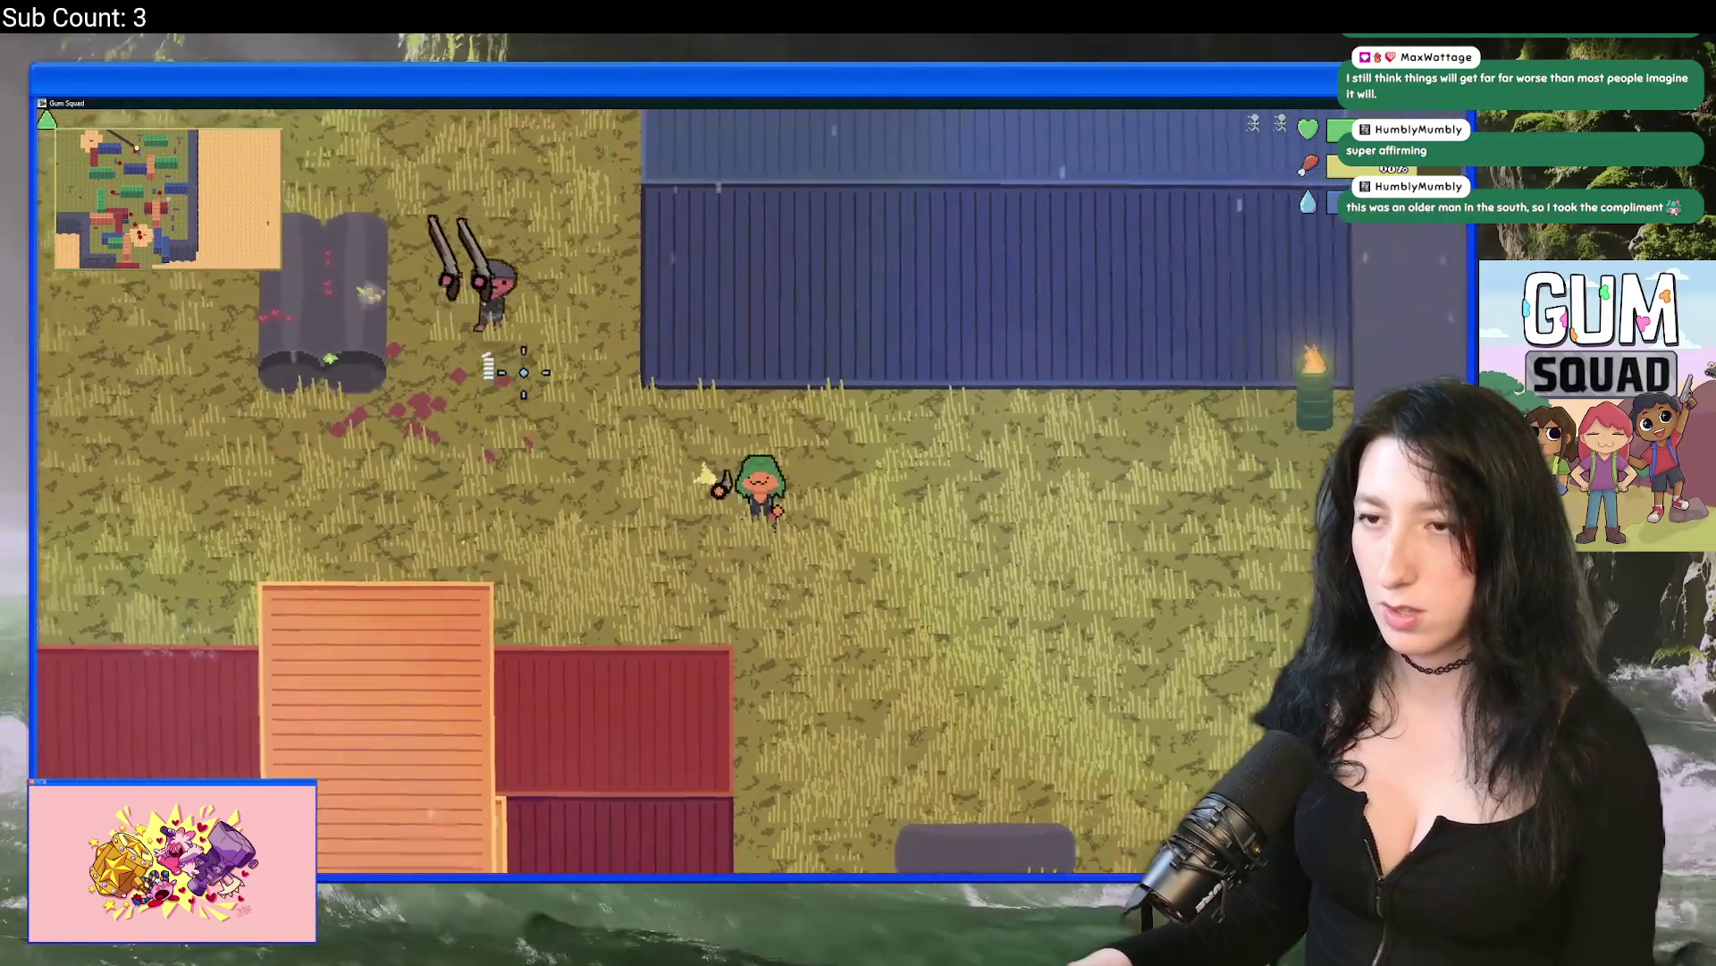
{"action": "left_click", "coordinate": [626, 170]}
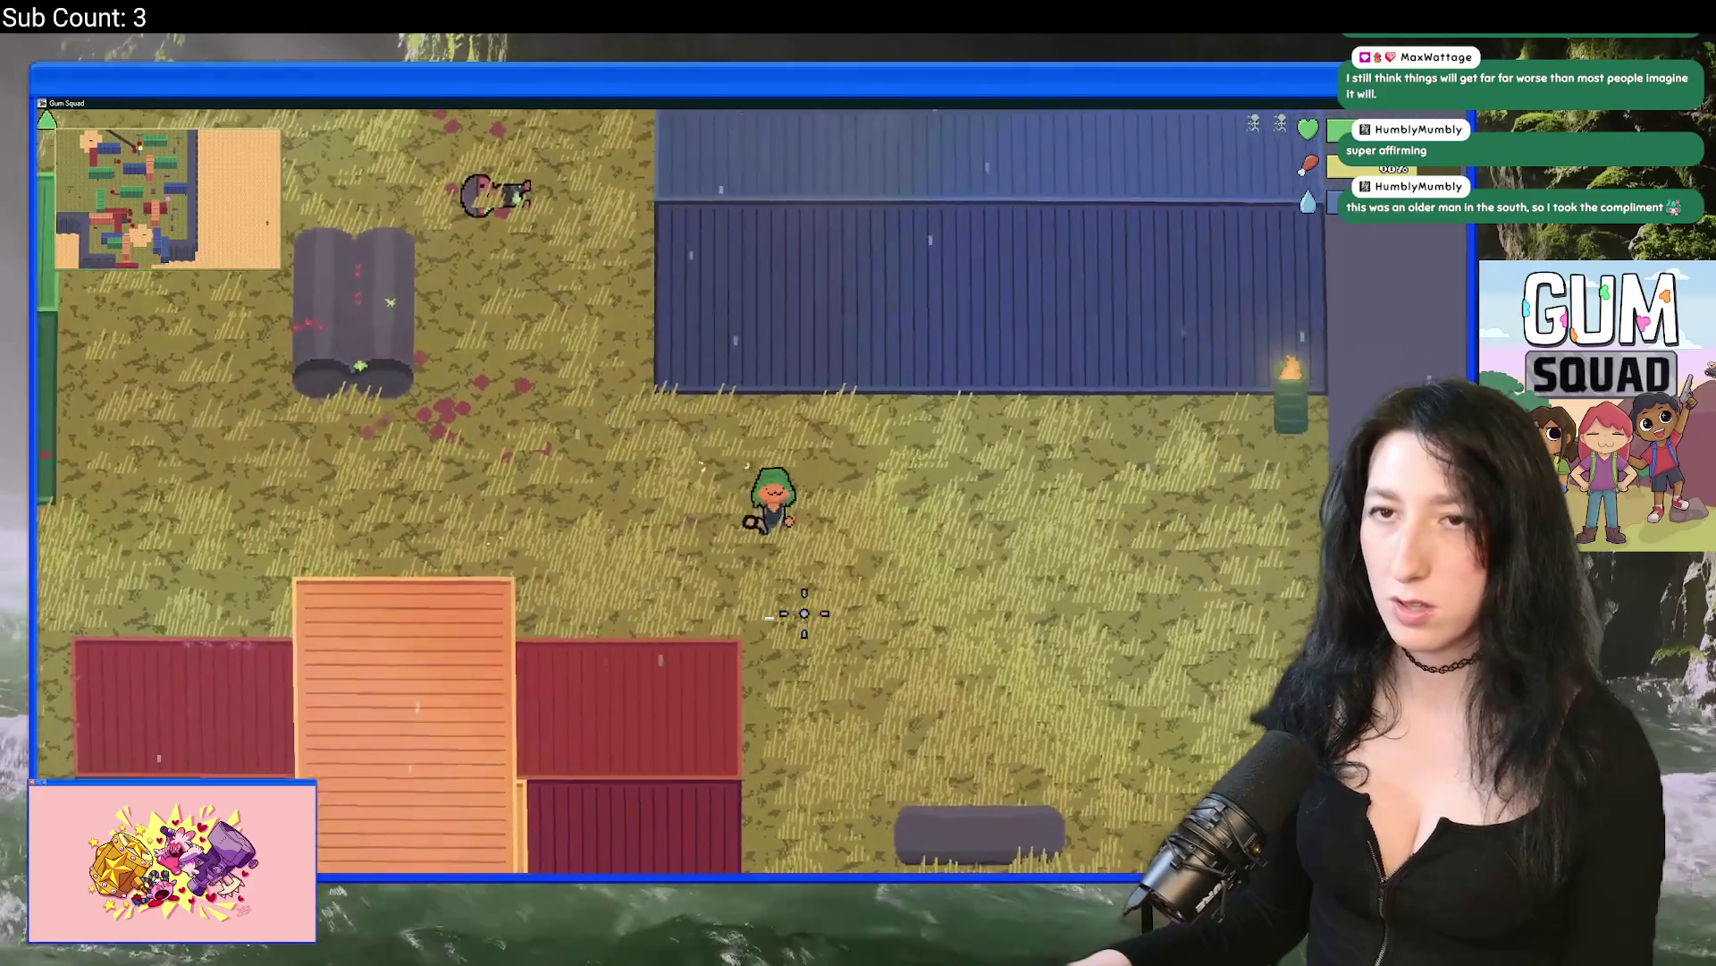
{"action": "key", "text": "s"}
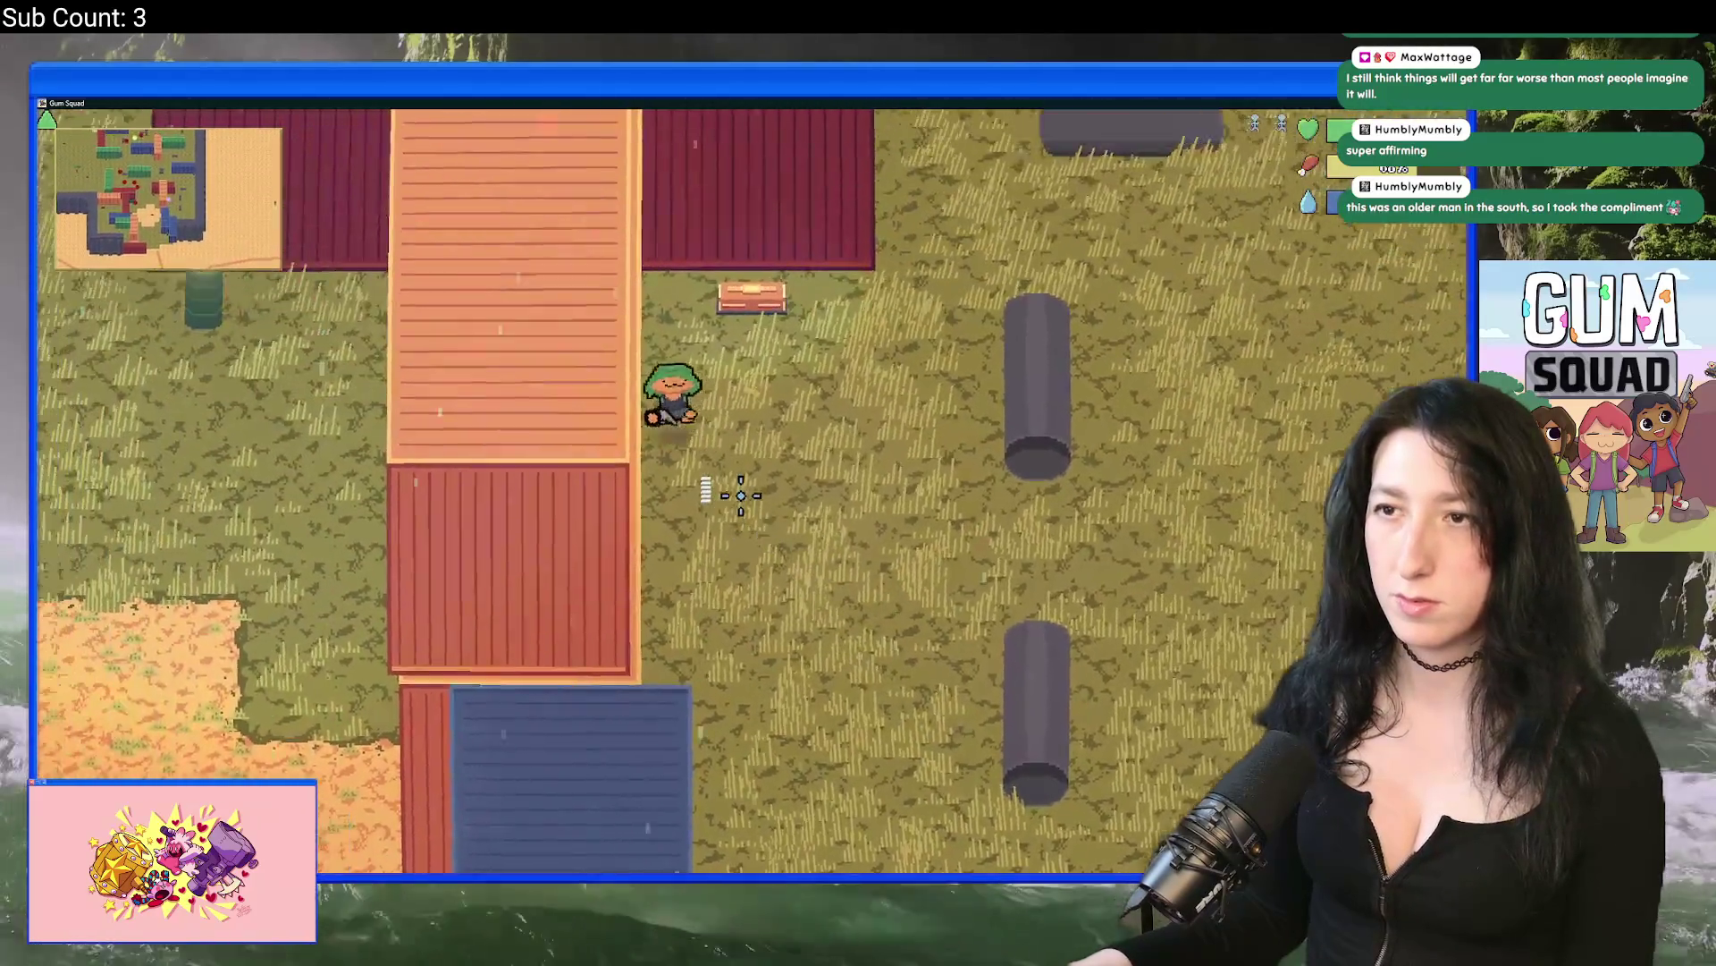
Step: Open and close the chest, check the inventory, then head north and east into the Walled Desert
{"action": "key", "text": "w"}
{"action": "key", "text": "e"}
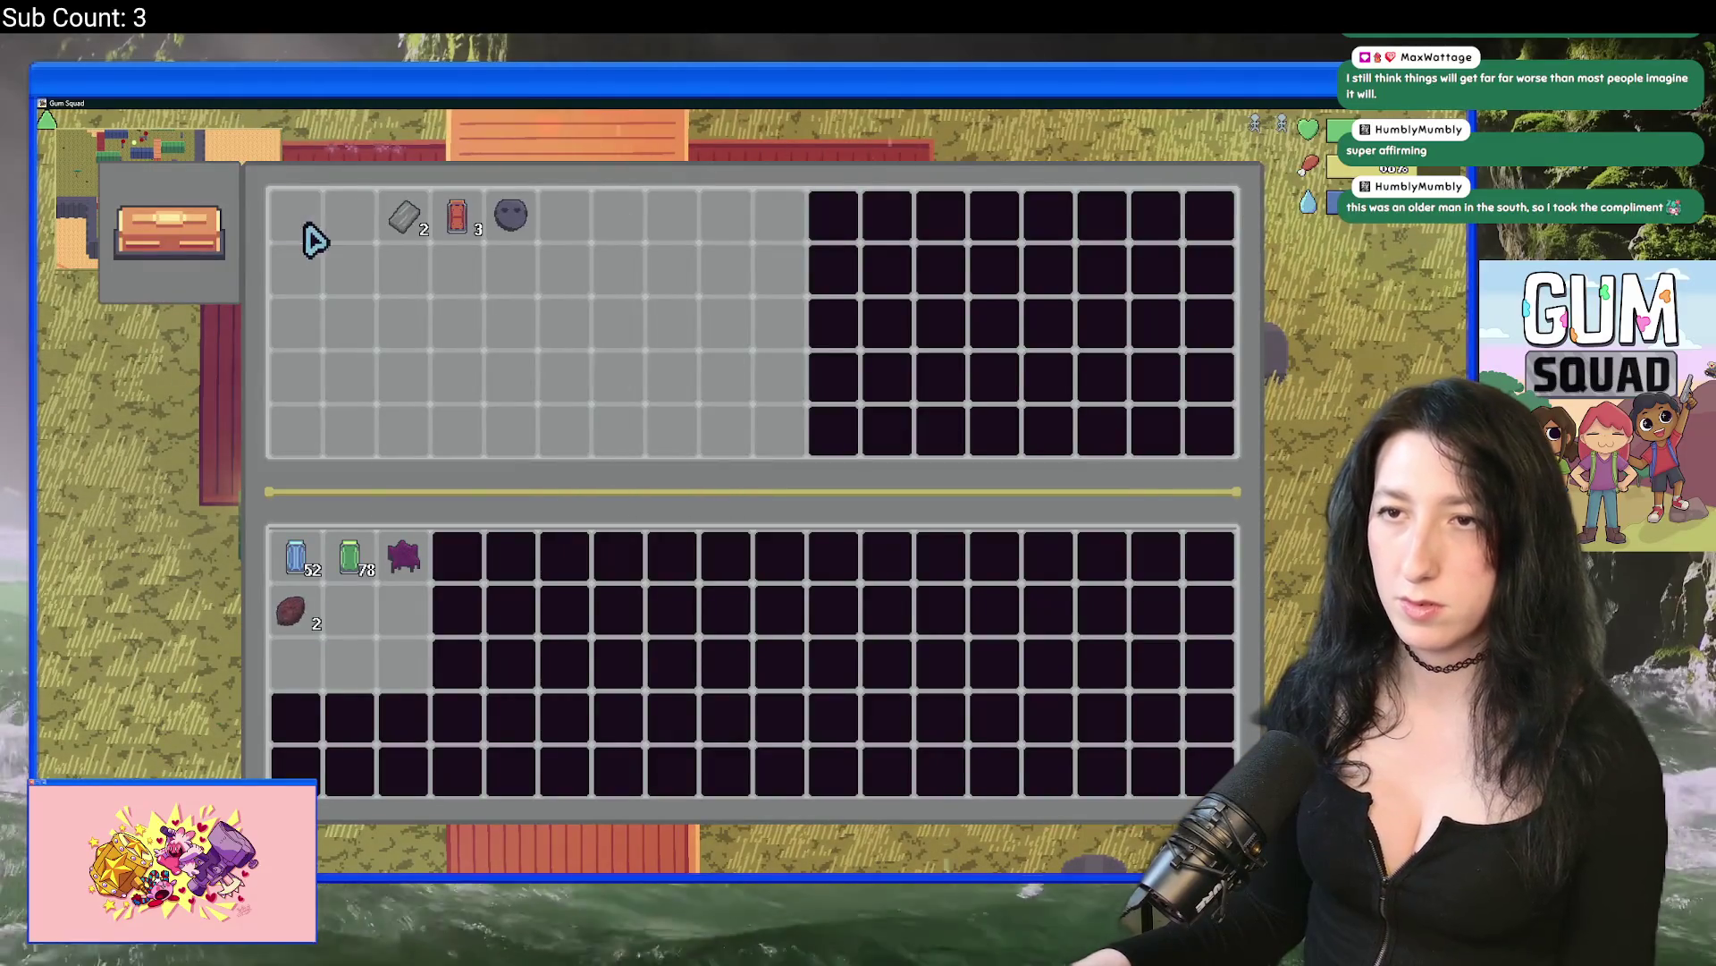
{"action": "key", "text": "e"}
{"action": "key", "text": "d"}
{"action": "key", "text": "Tab"}
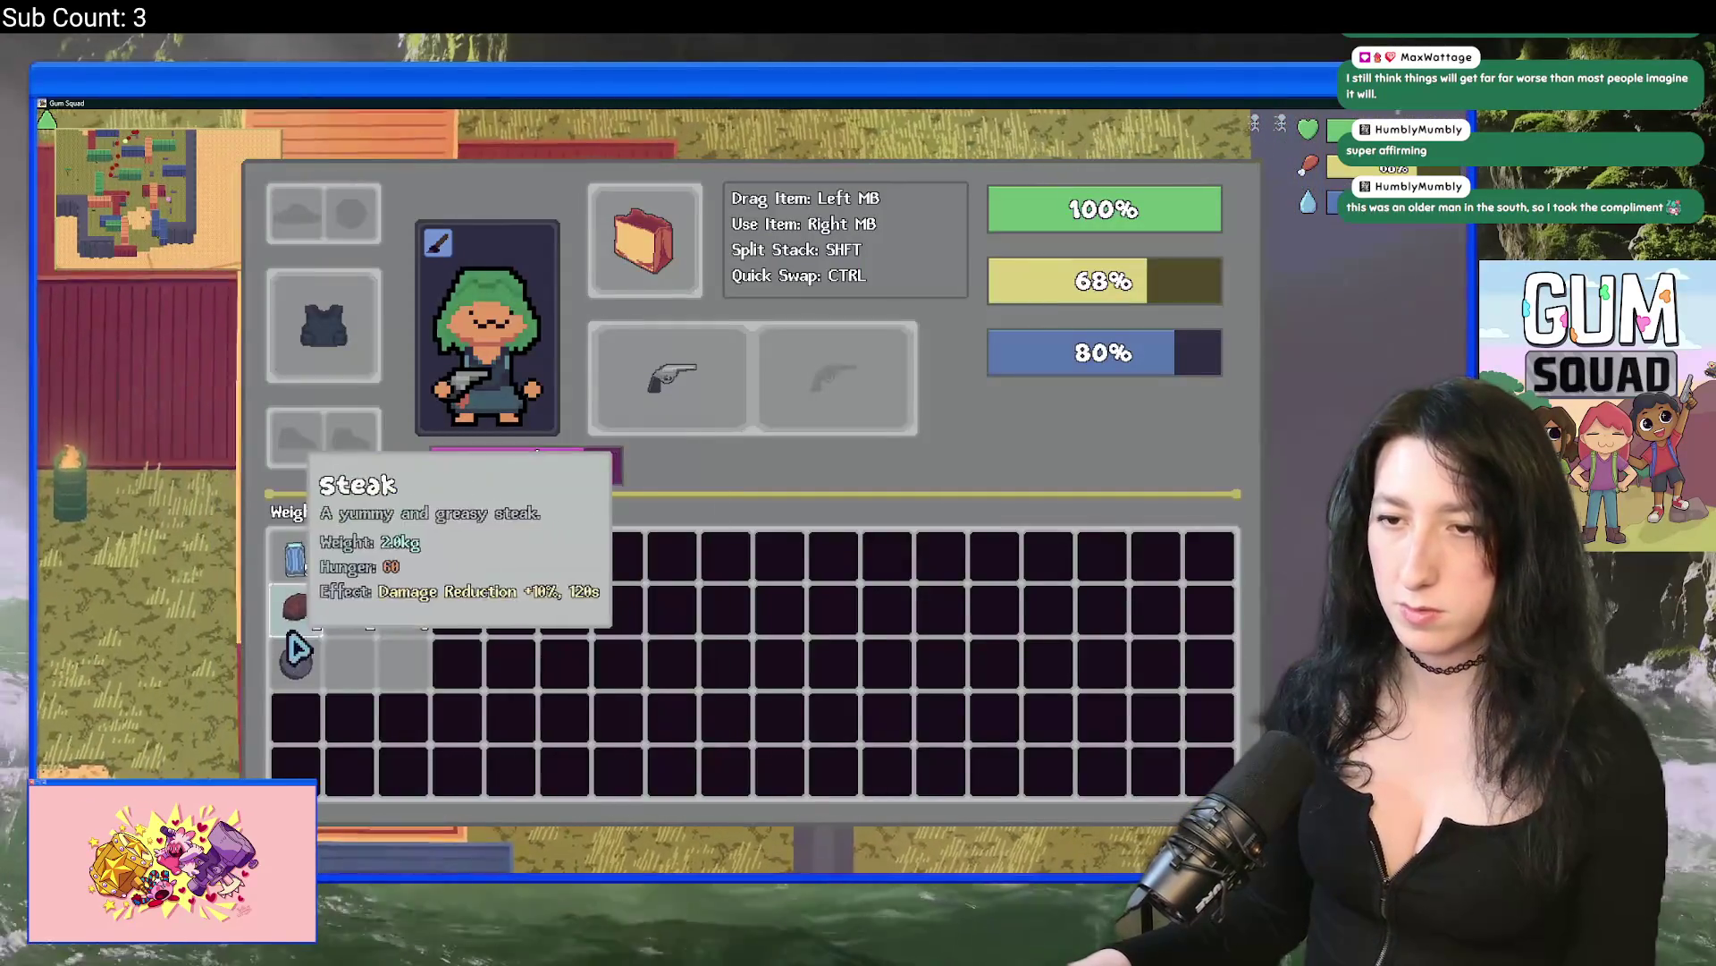
{"action": "key", "text": "Tab"}
{"action": "key", "text": "w"}
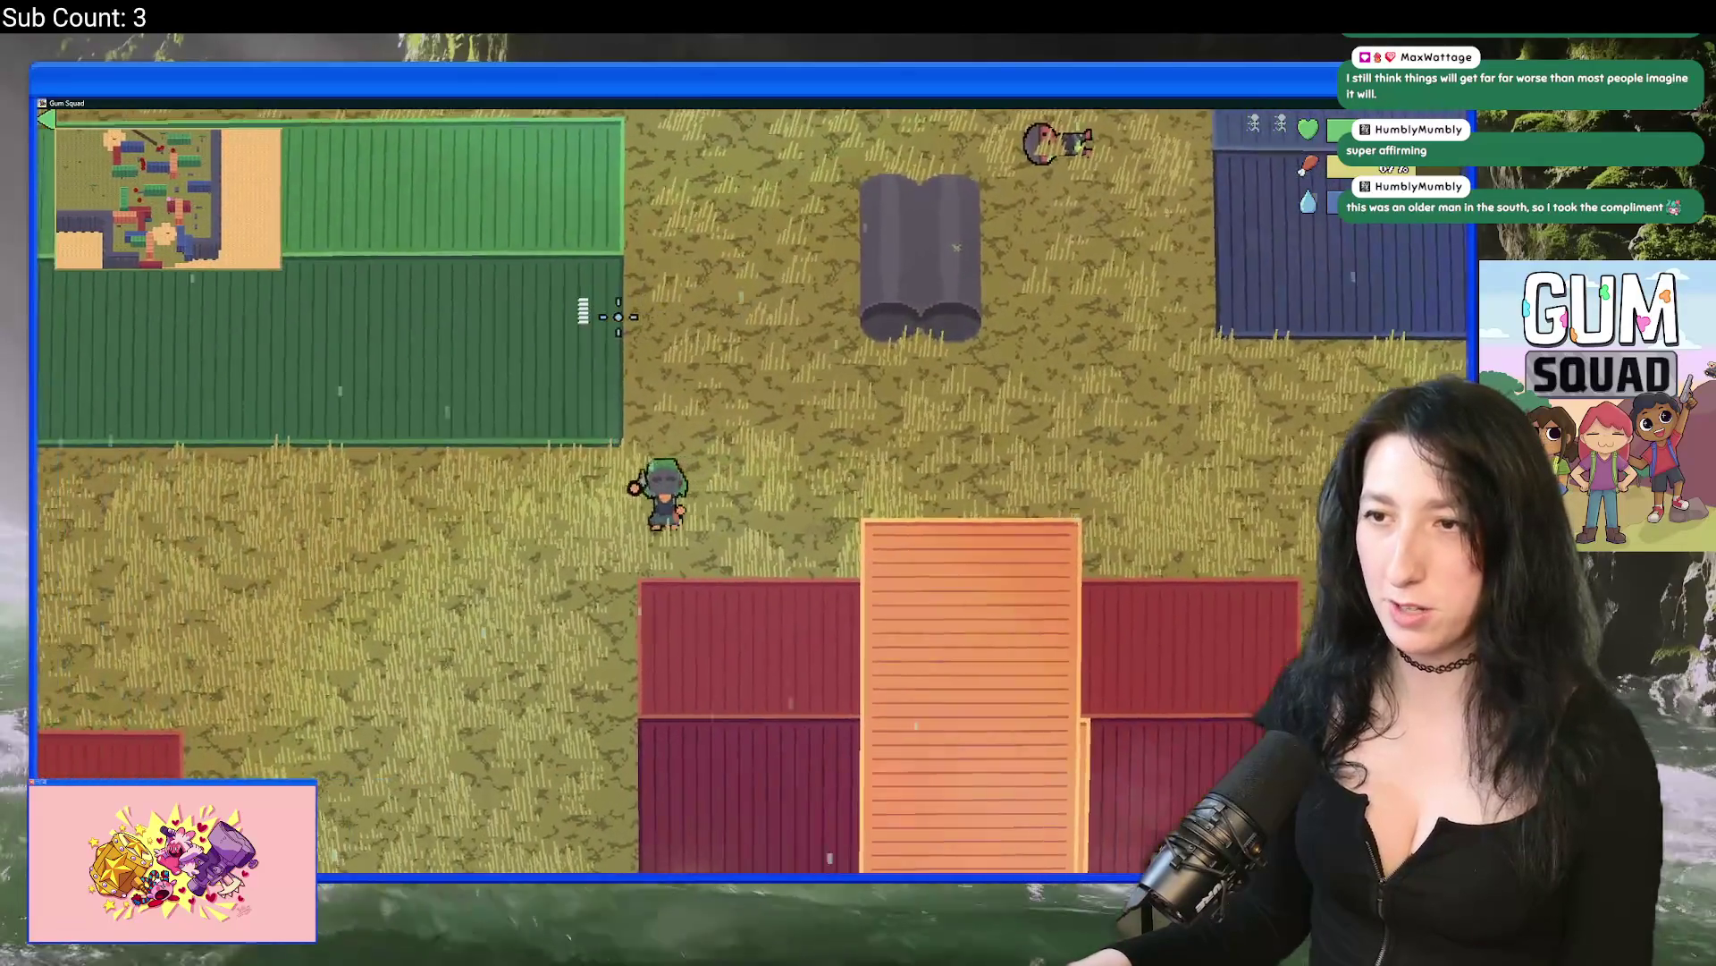
{"action": "key", "text": "w"}
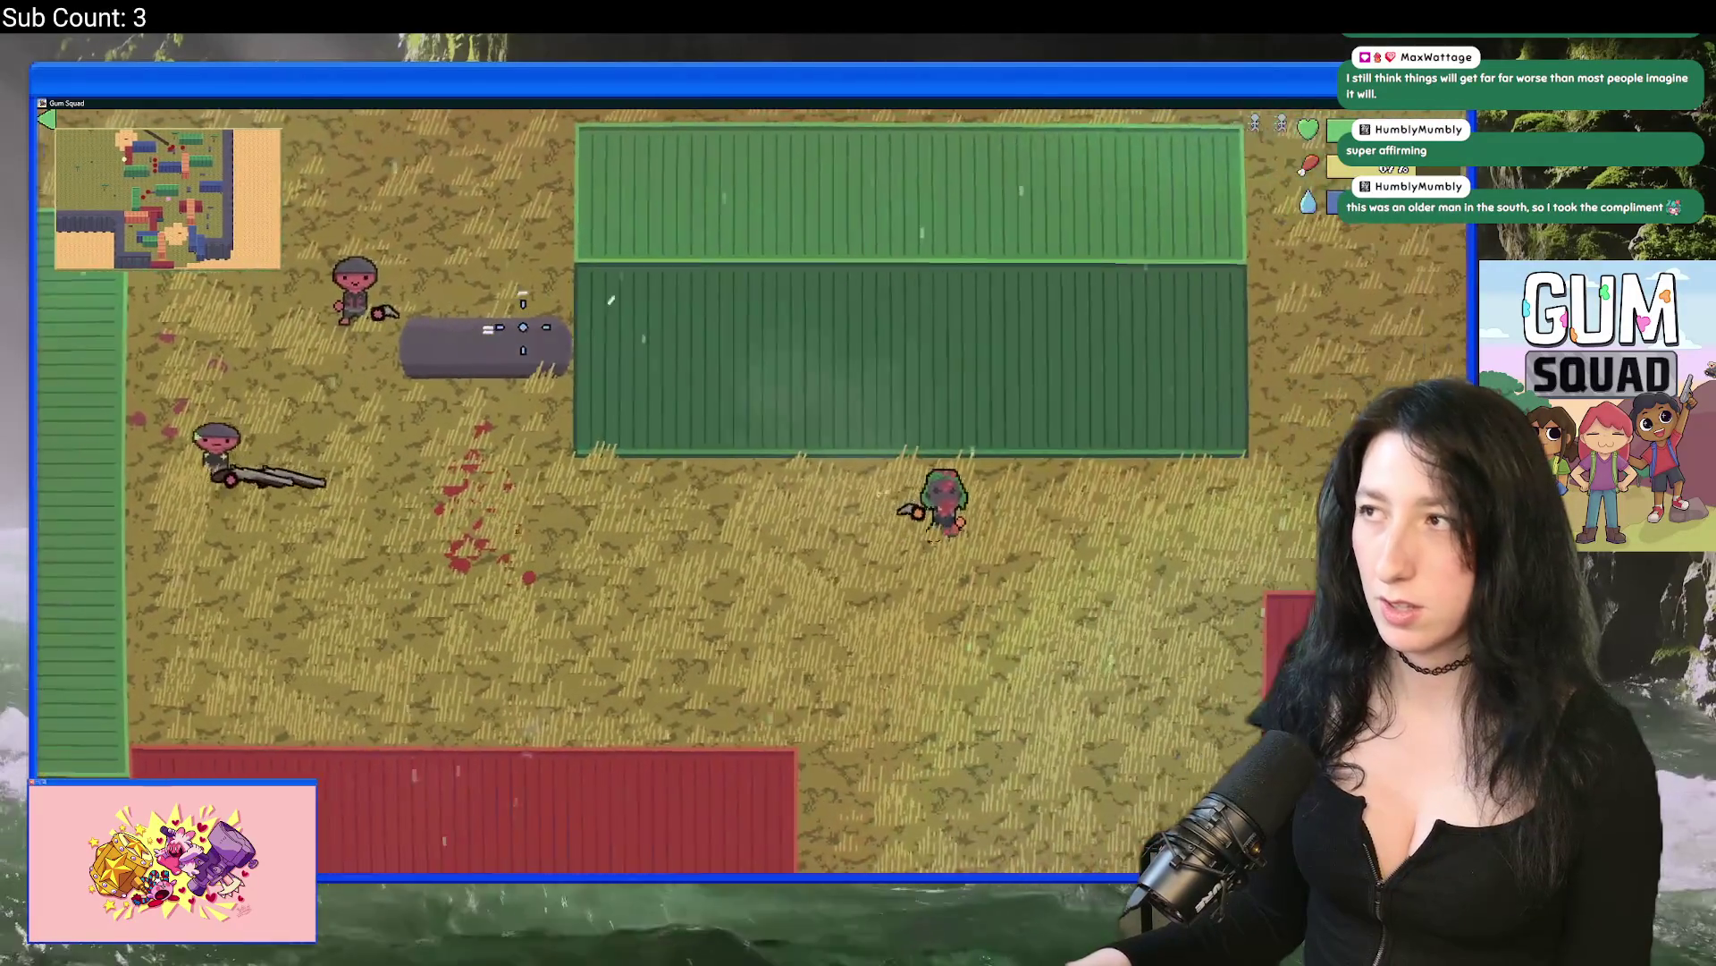
{"action": "key", "text": "d"}
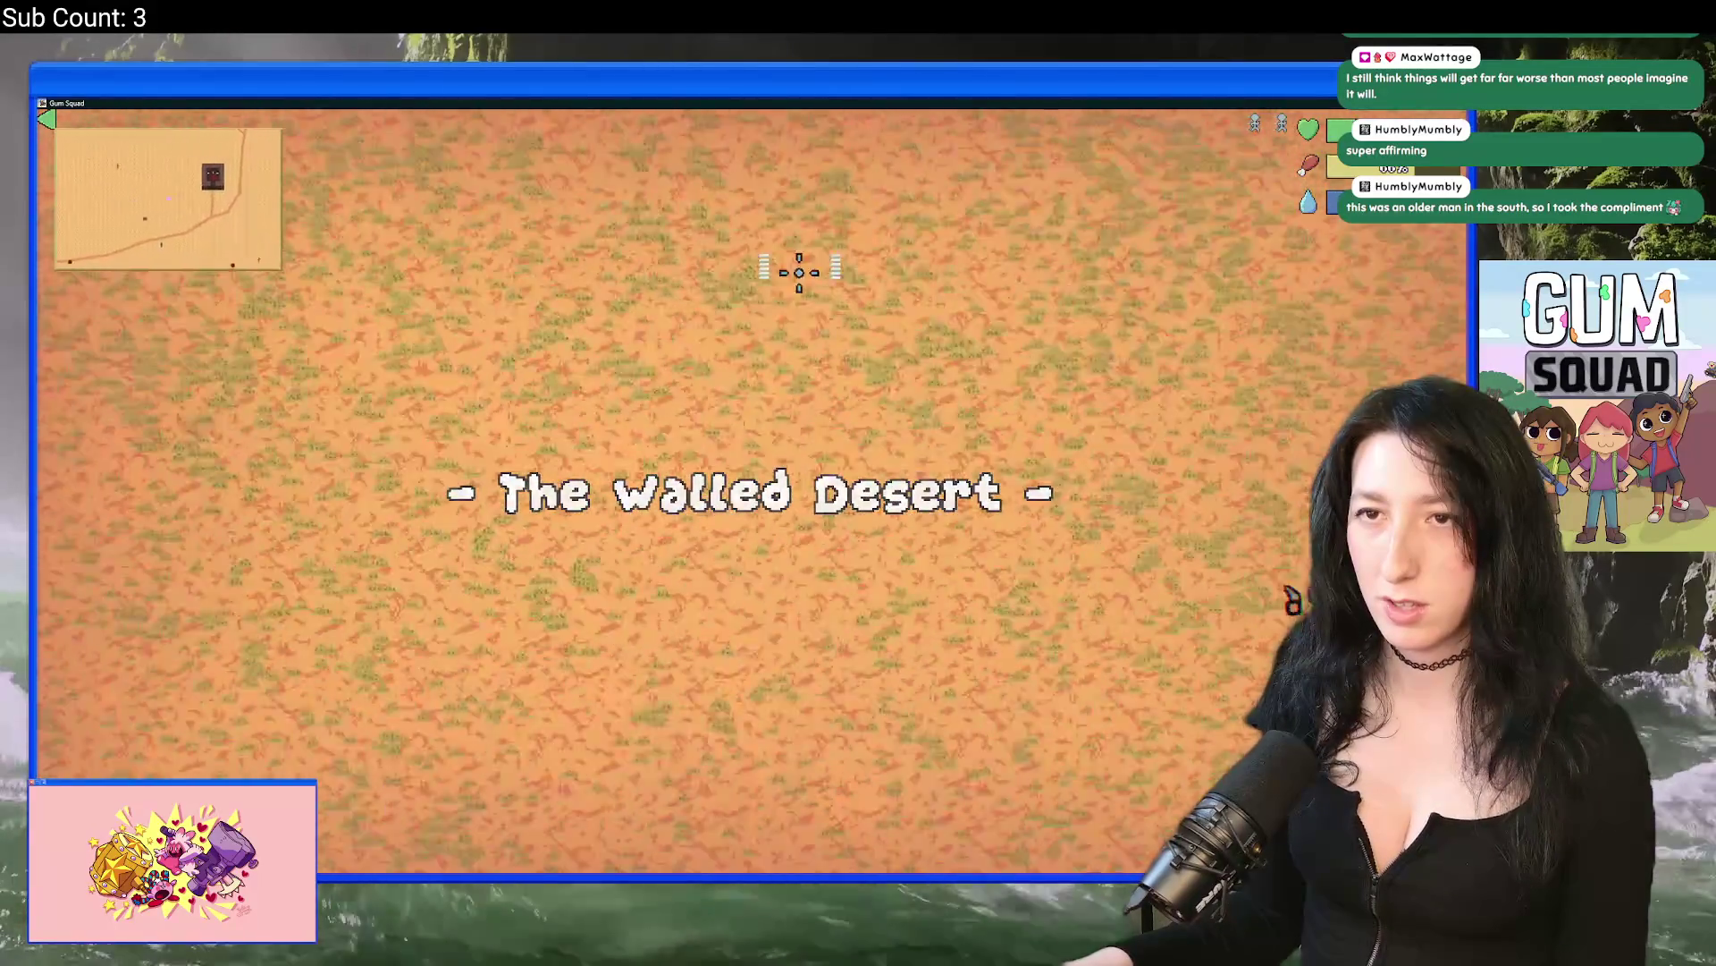
Step: Enter the brick building and interact with the cylinder, crashing with an index-out-of-bounds error
{"action": "key", "text": "a"}
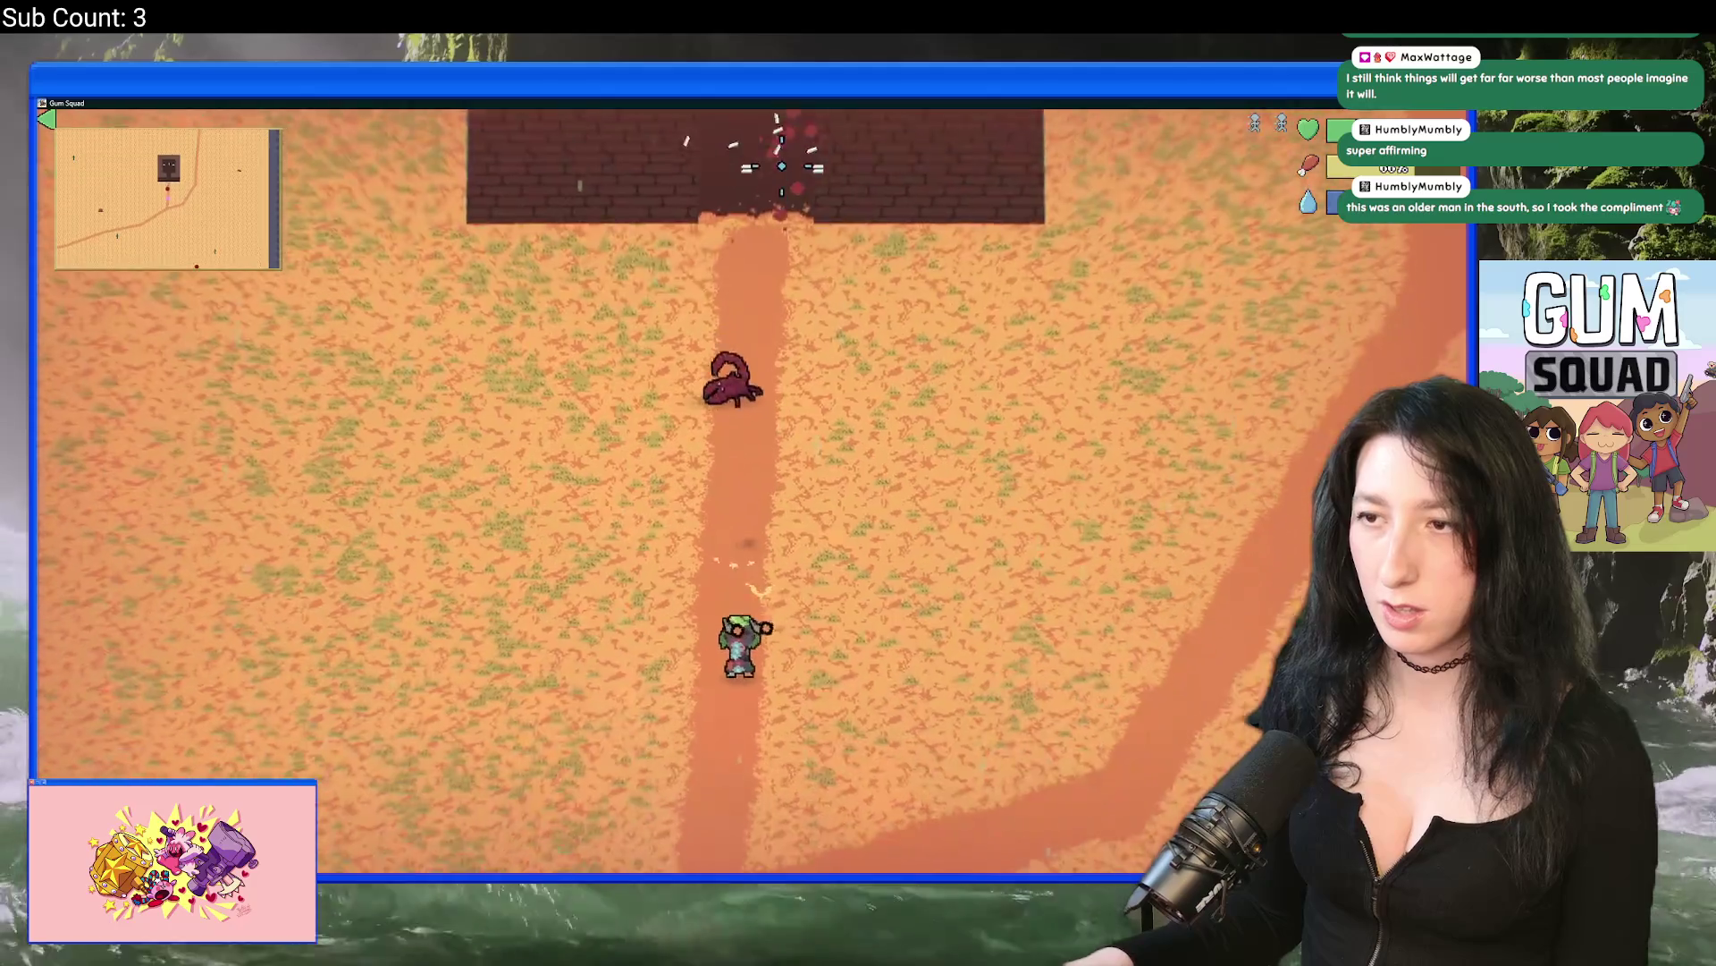
{"action": "key", "text": "Tab"}
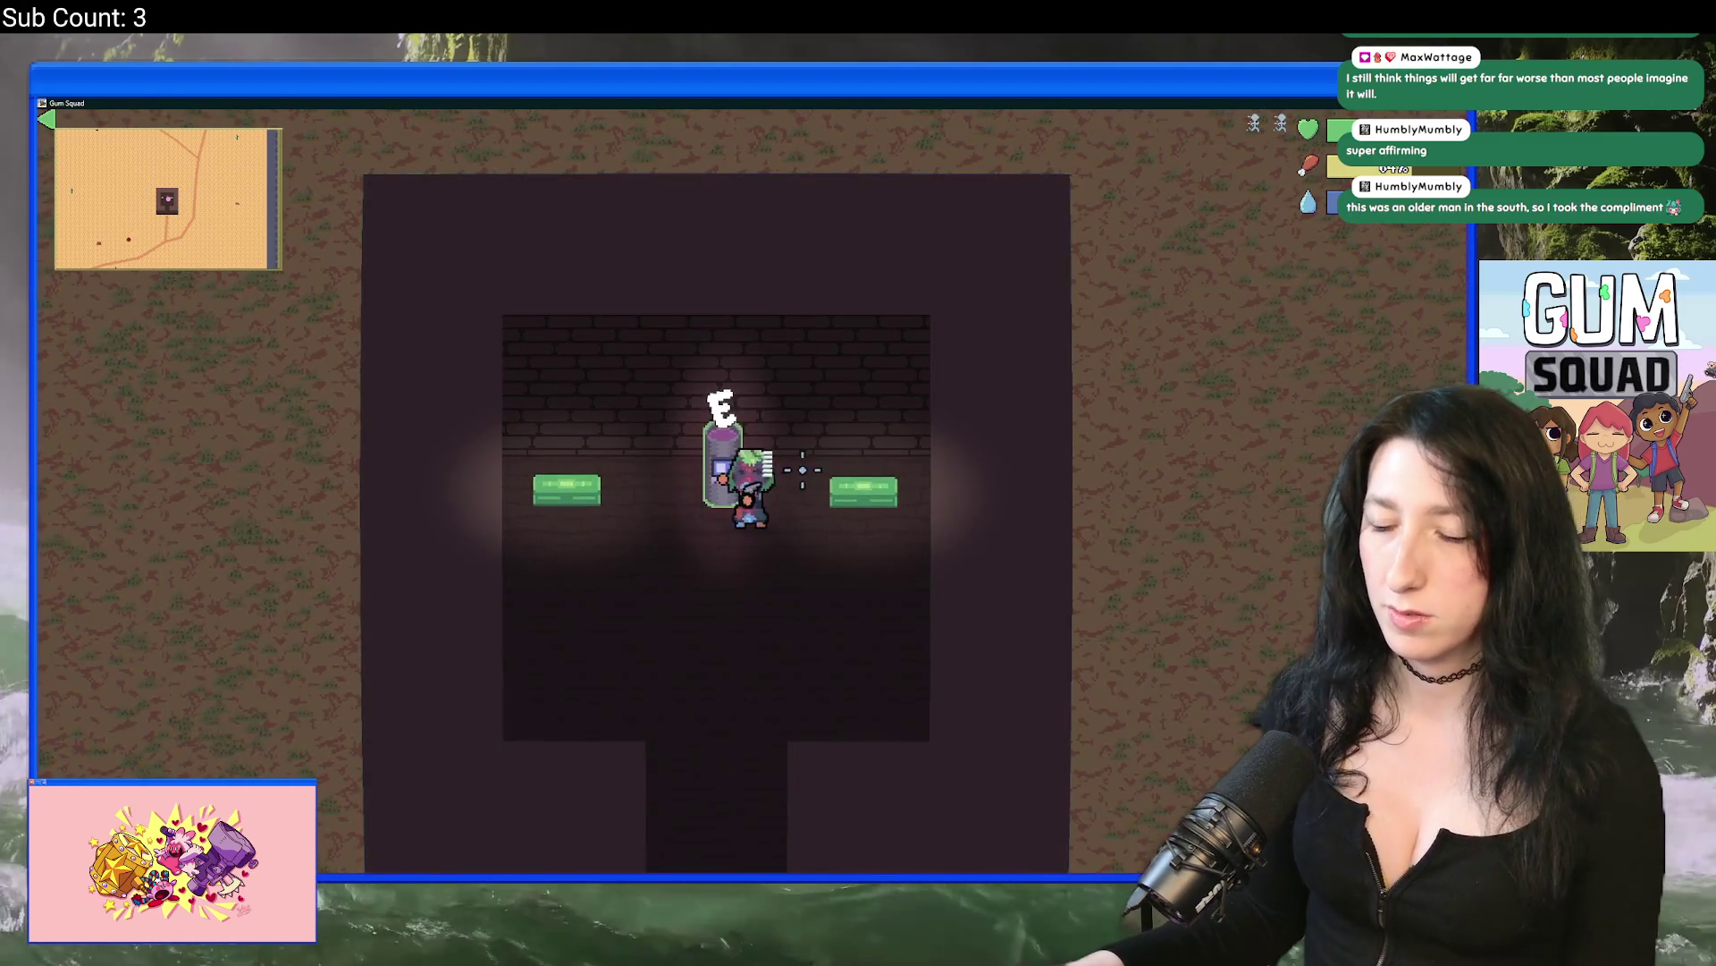
{"action": "key", "text": "a"}
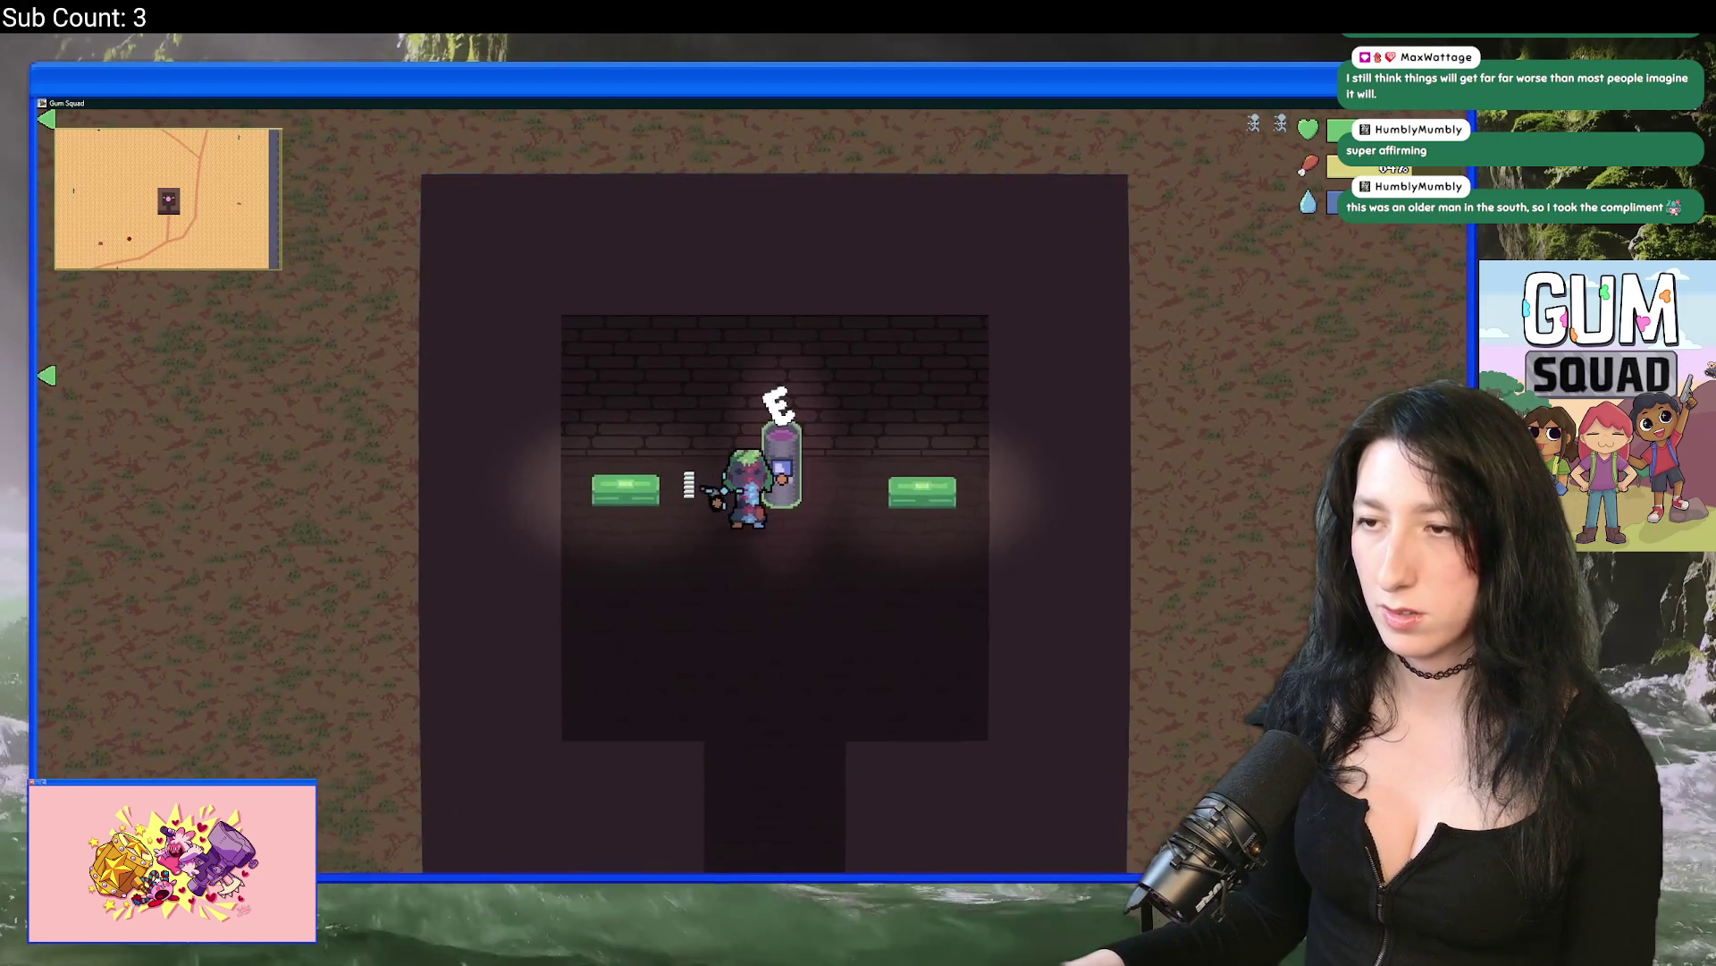
{"action": "key", "text": "e"}
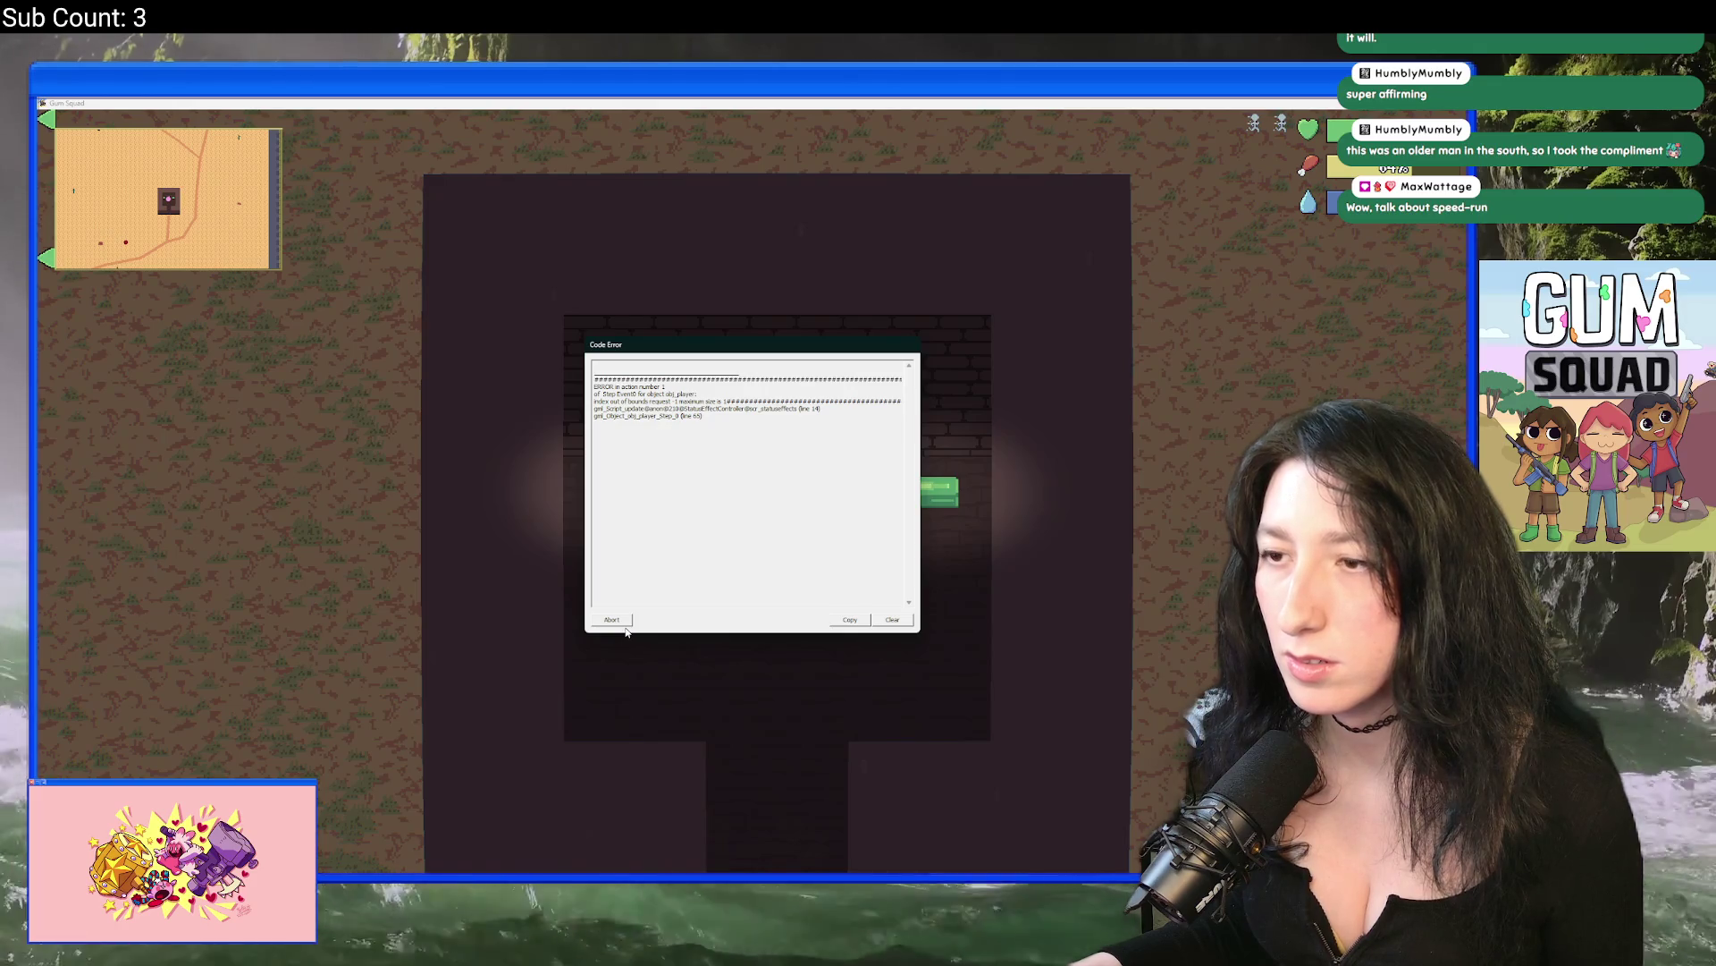
Step: Dismiss the code error and open scr_statuseffects via the 'statuseffect' asset search
{"action": "key", "text": "Escape"}
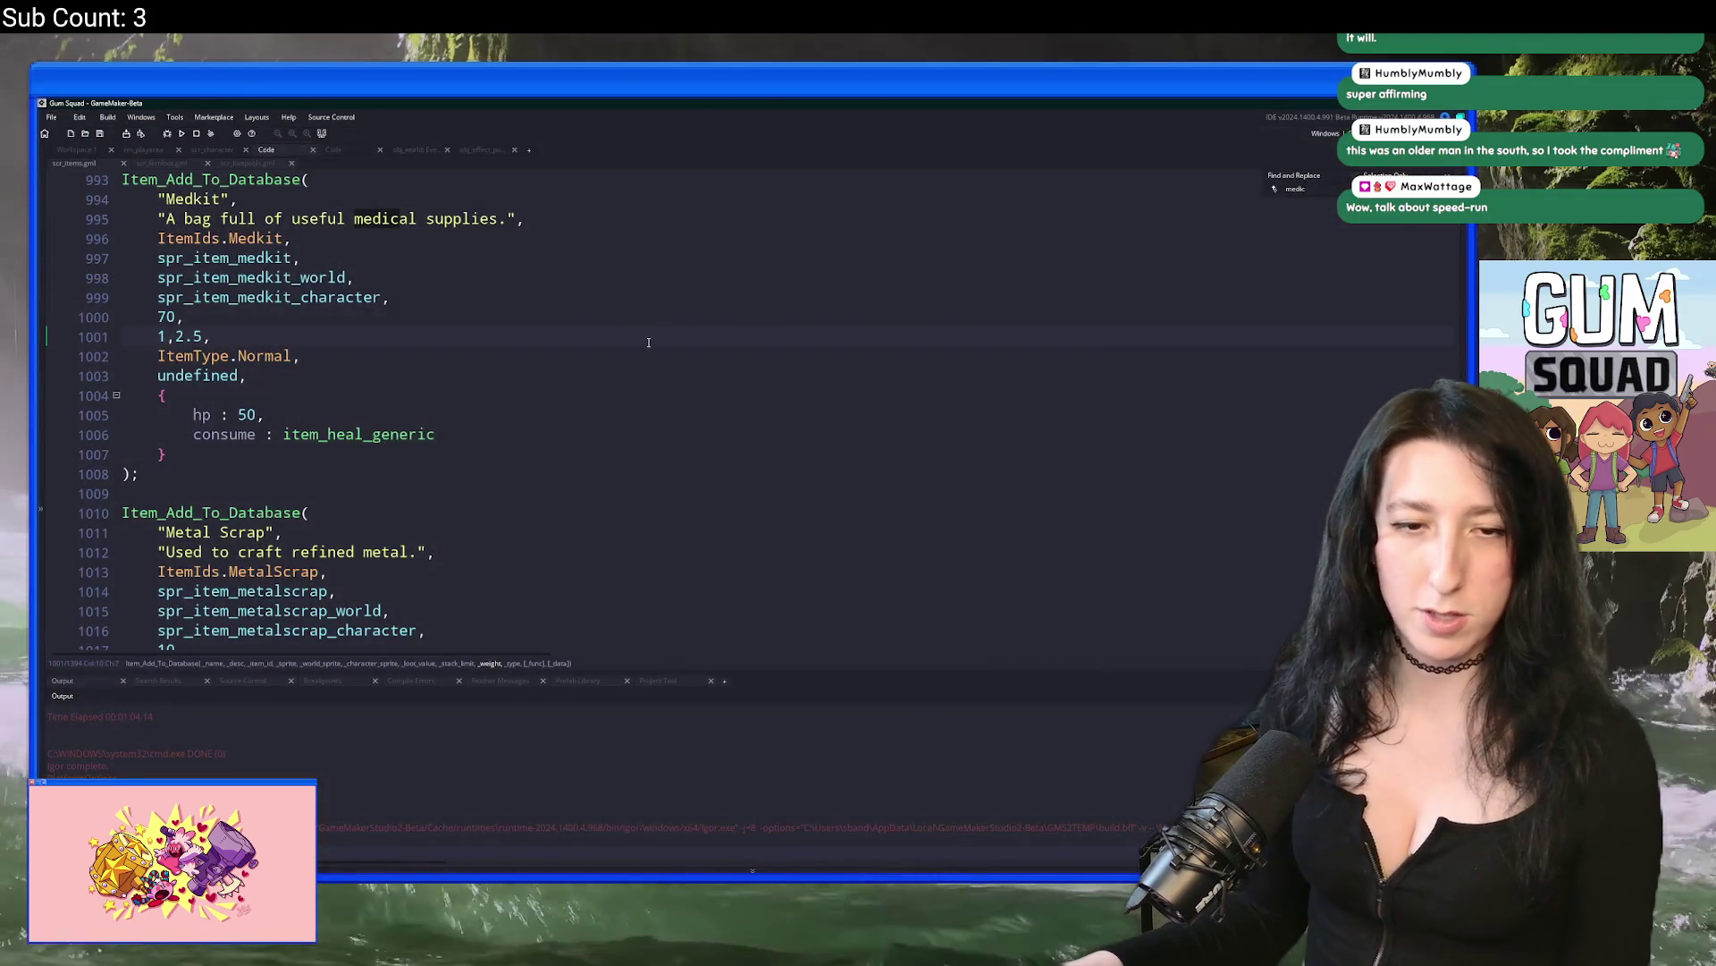
{"action": "left_click", "coordinate": [547, 418]}
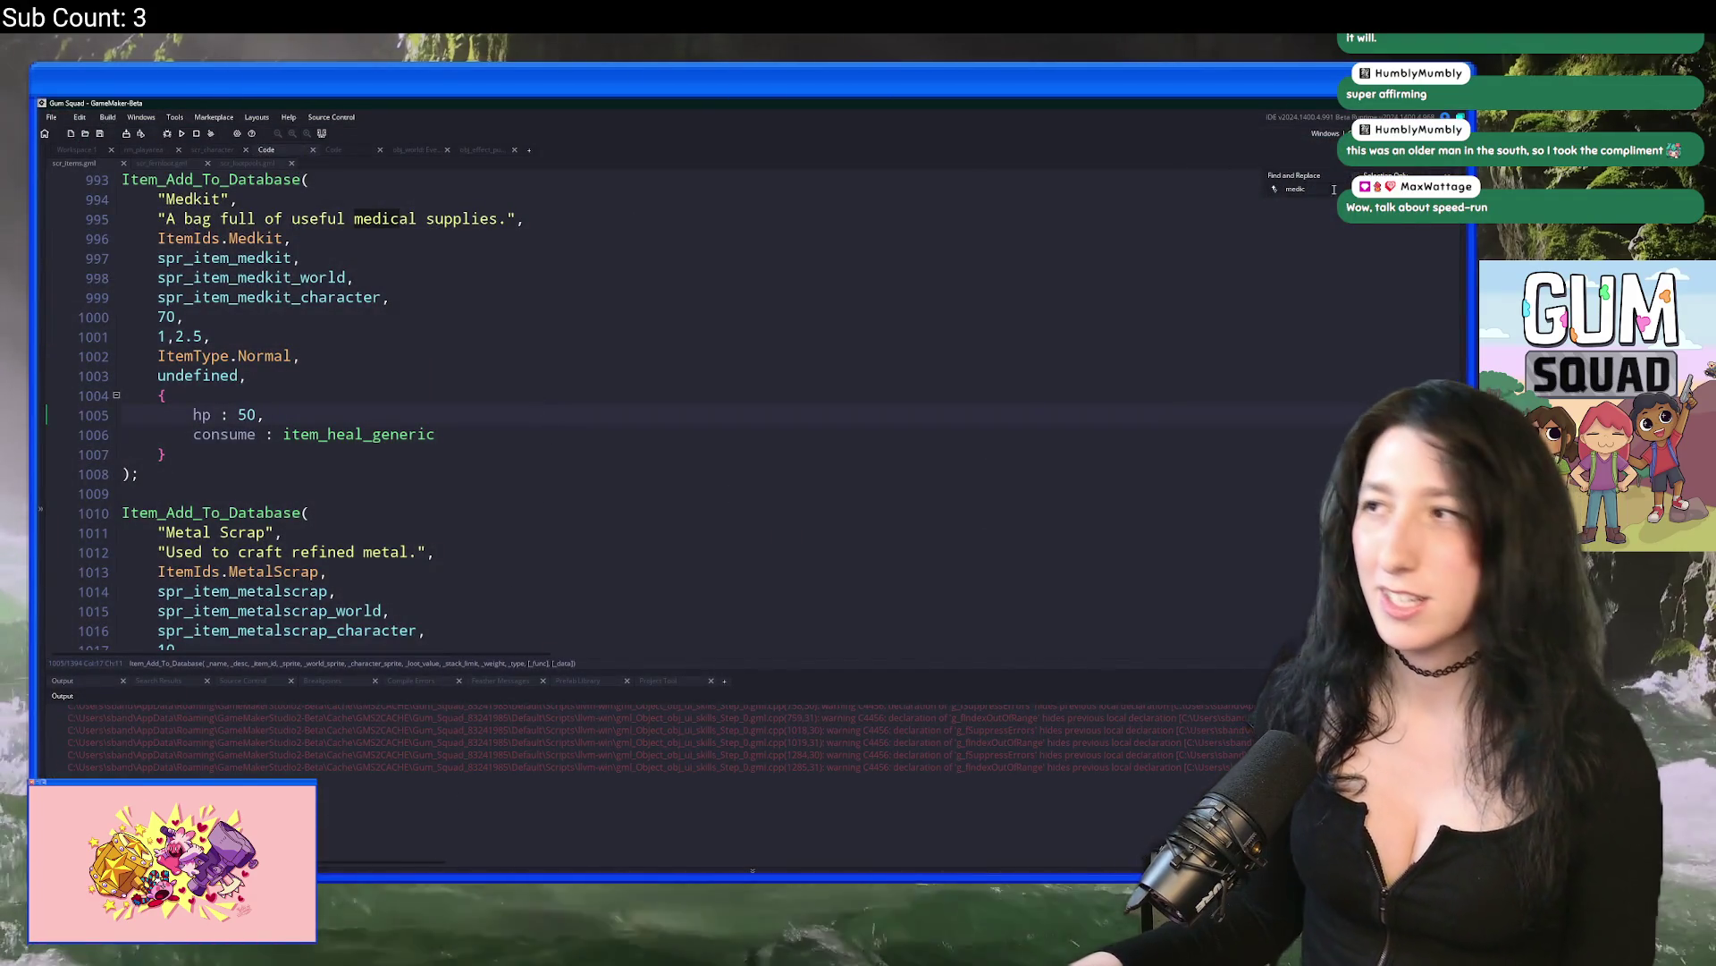
{"action": "left_click", "coordinate": [1298, 262]}
{"action": "key", "text": "ctrl+t"}
{"action": "type", "text": "stat"}
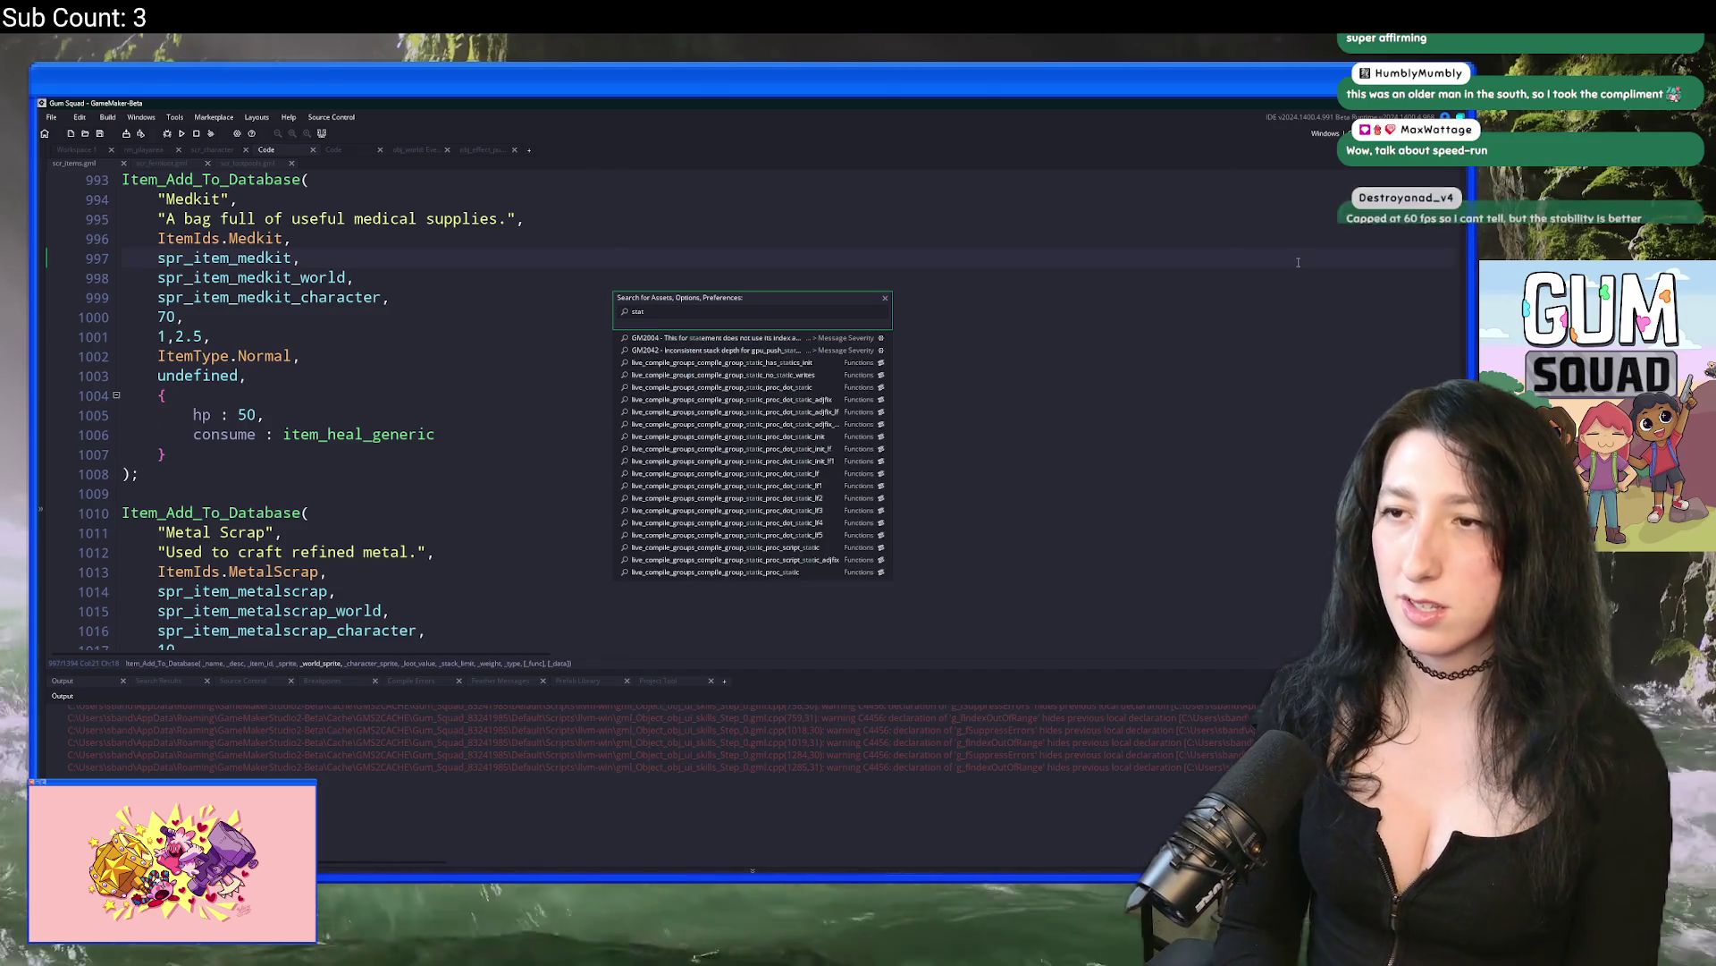
{"action": "type", "text": "useffect"}
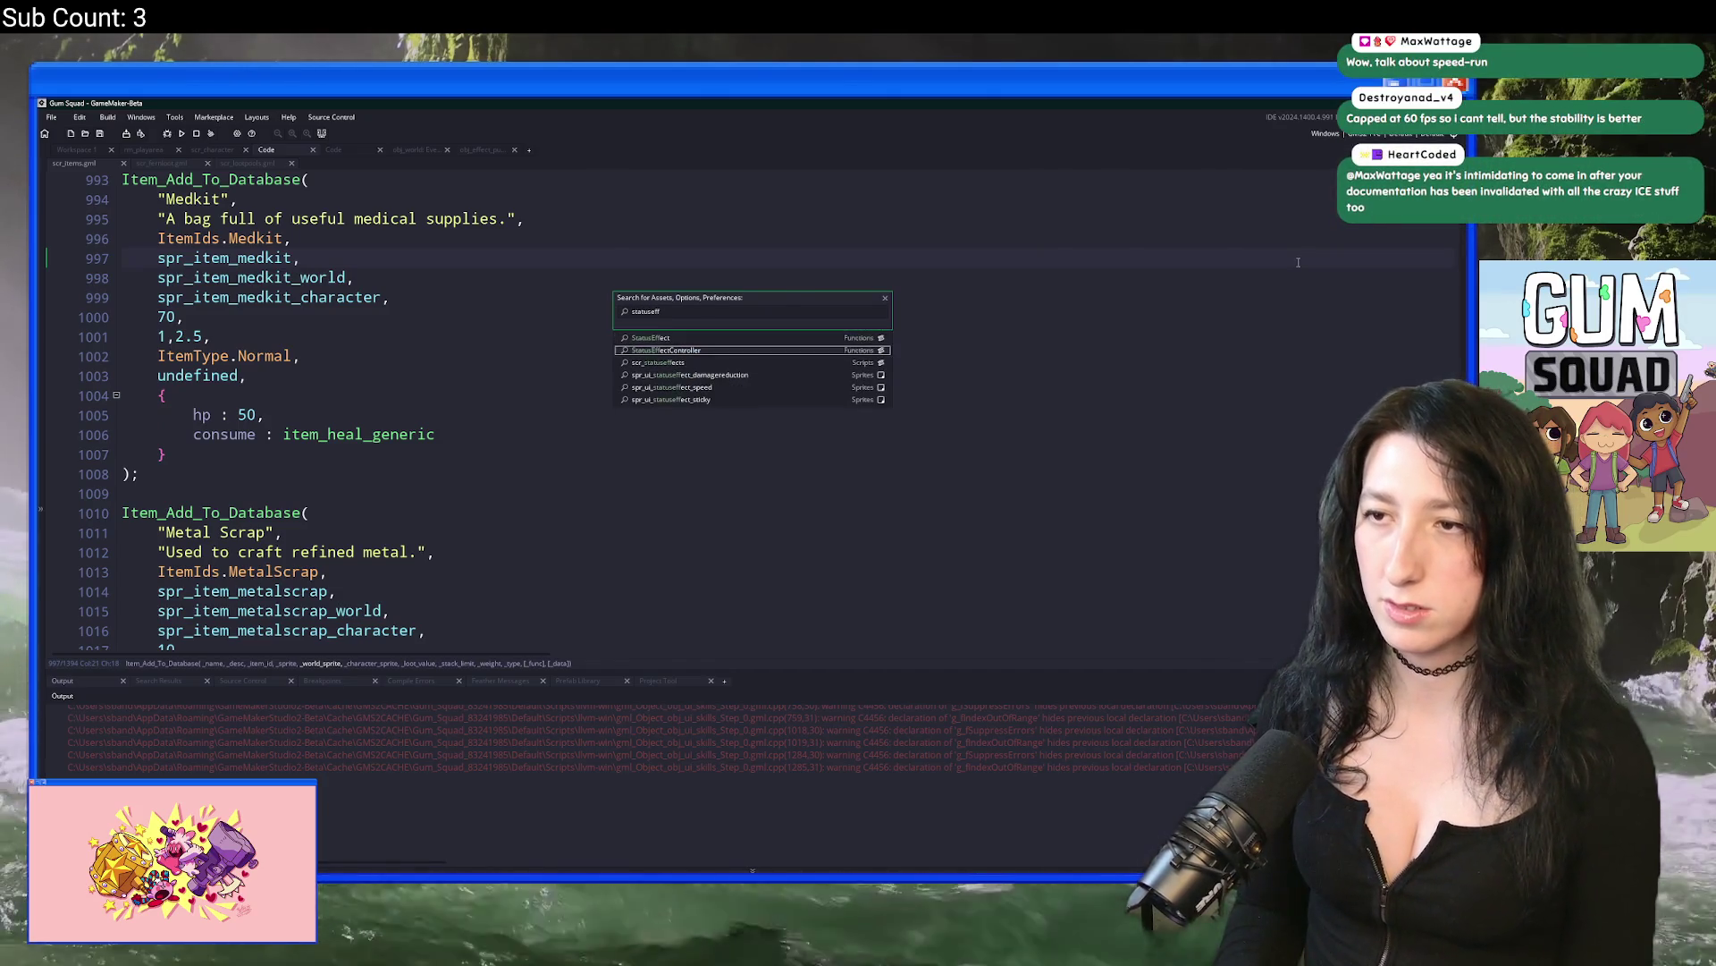
{"action": "key", "text": "Return"}
Step: Inspect the update loop's array_delete call on line 13 and its array_length(status_array) condition
{"action": "scroll", "coordinate": [837, 487], "scroll_direction": "down", "scroll_amount": 1}
{"action": "left_click", "coordinate": [837, 488]}
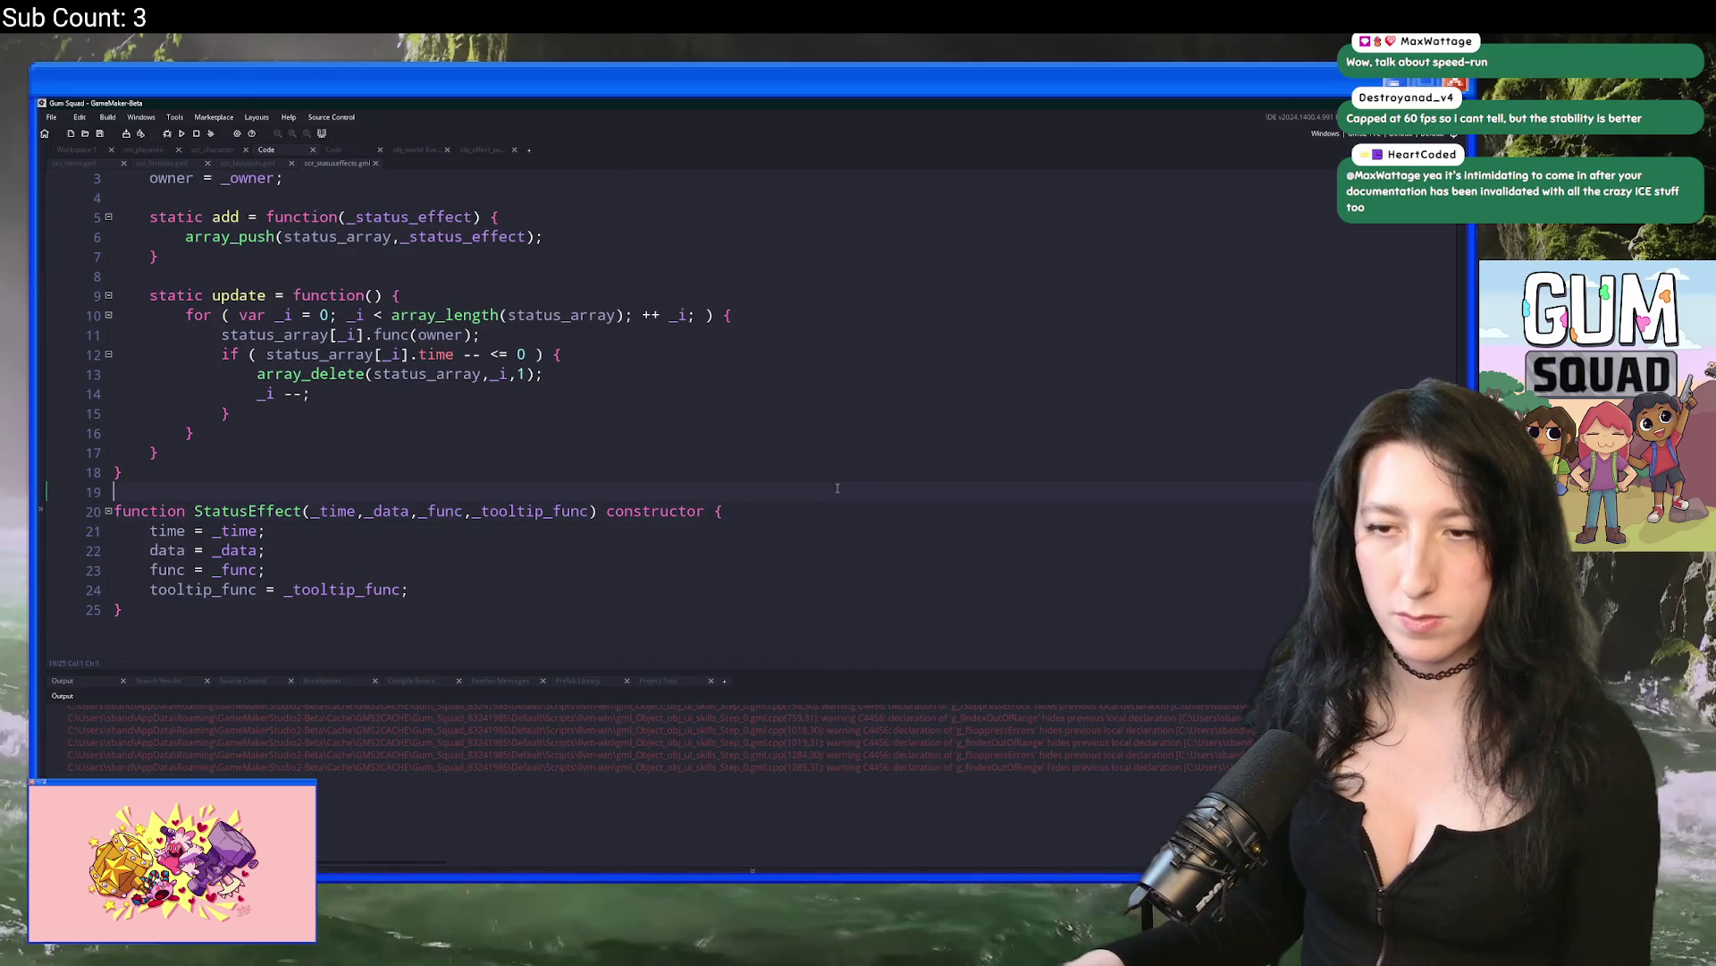
{"action": "scroll", "coordinate": [828, 500], "scroll_direction": "up", "scroll_amount": 1}
{"action": "left_click", "coordinate": [741, 414]}
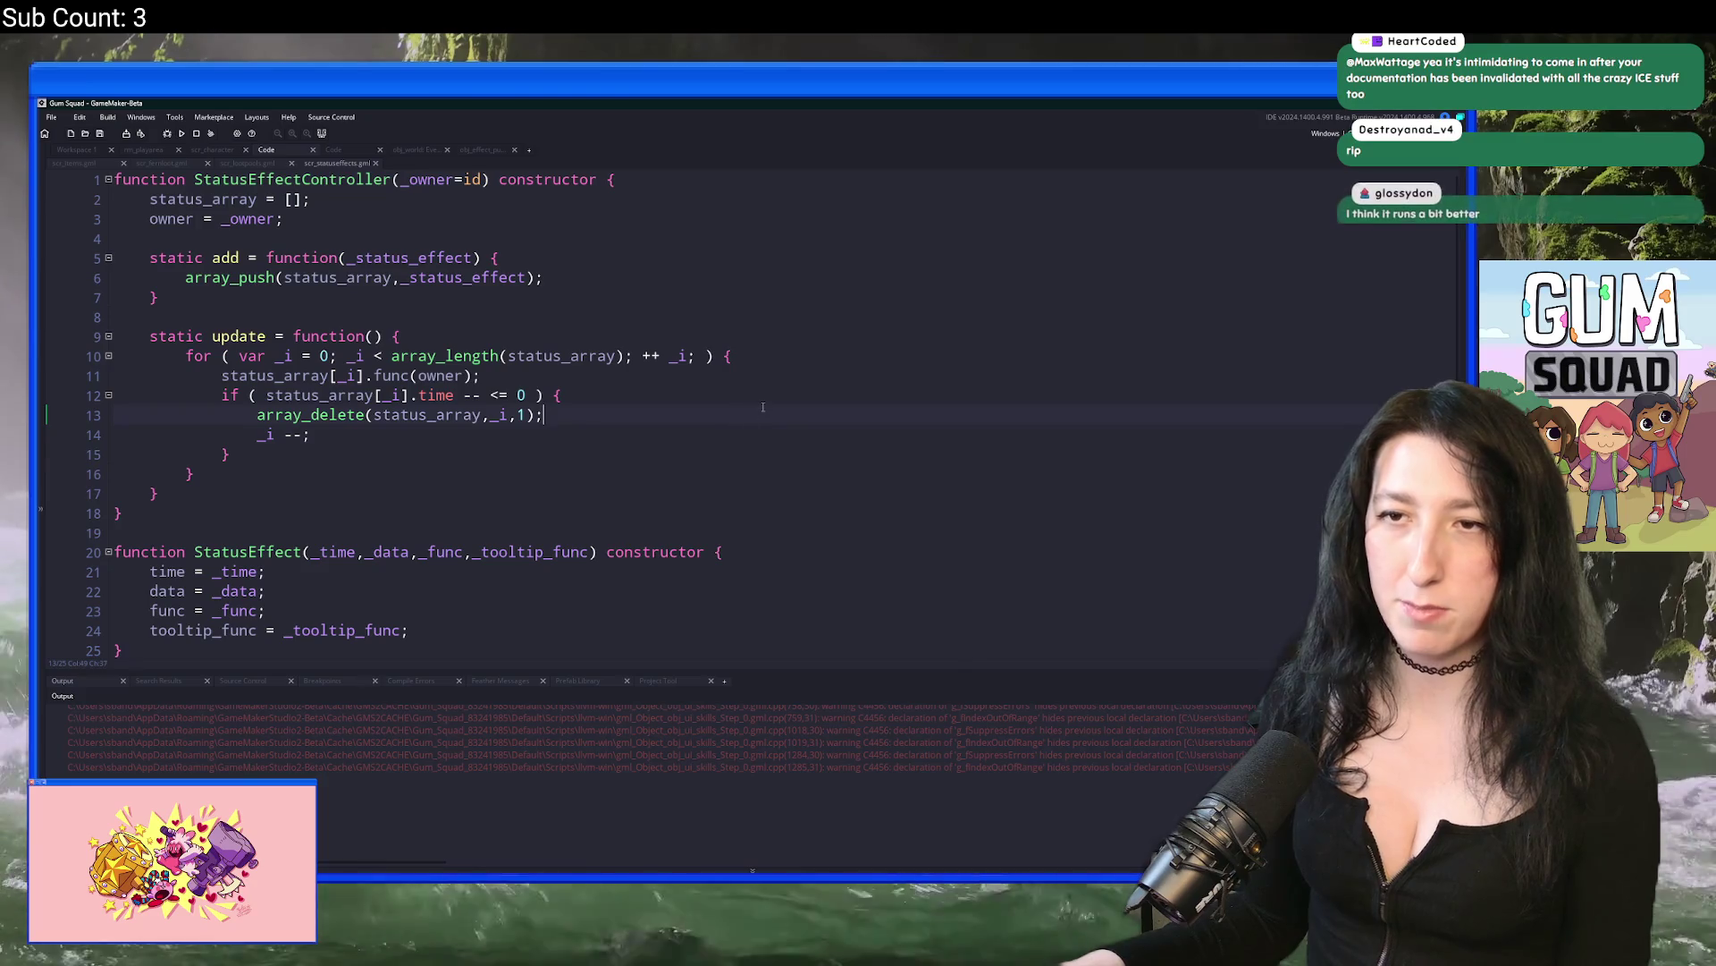
{"action": "left_click", "coordinate": [740, 414]}
{"action": "left_click", "coordinate": [421, 414]}
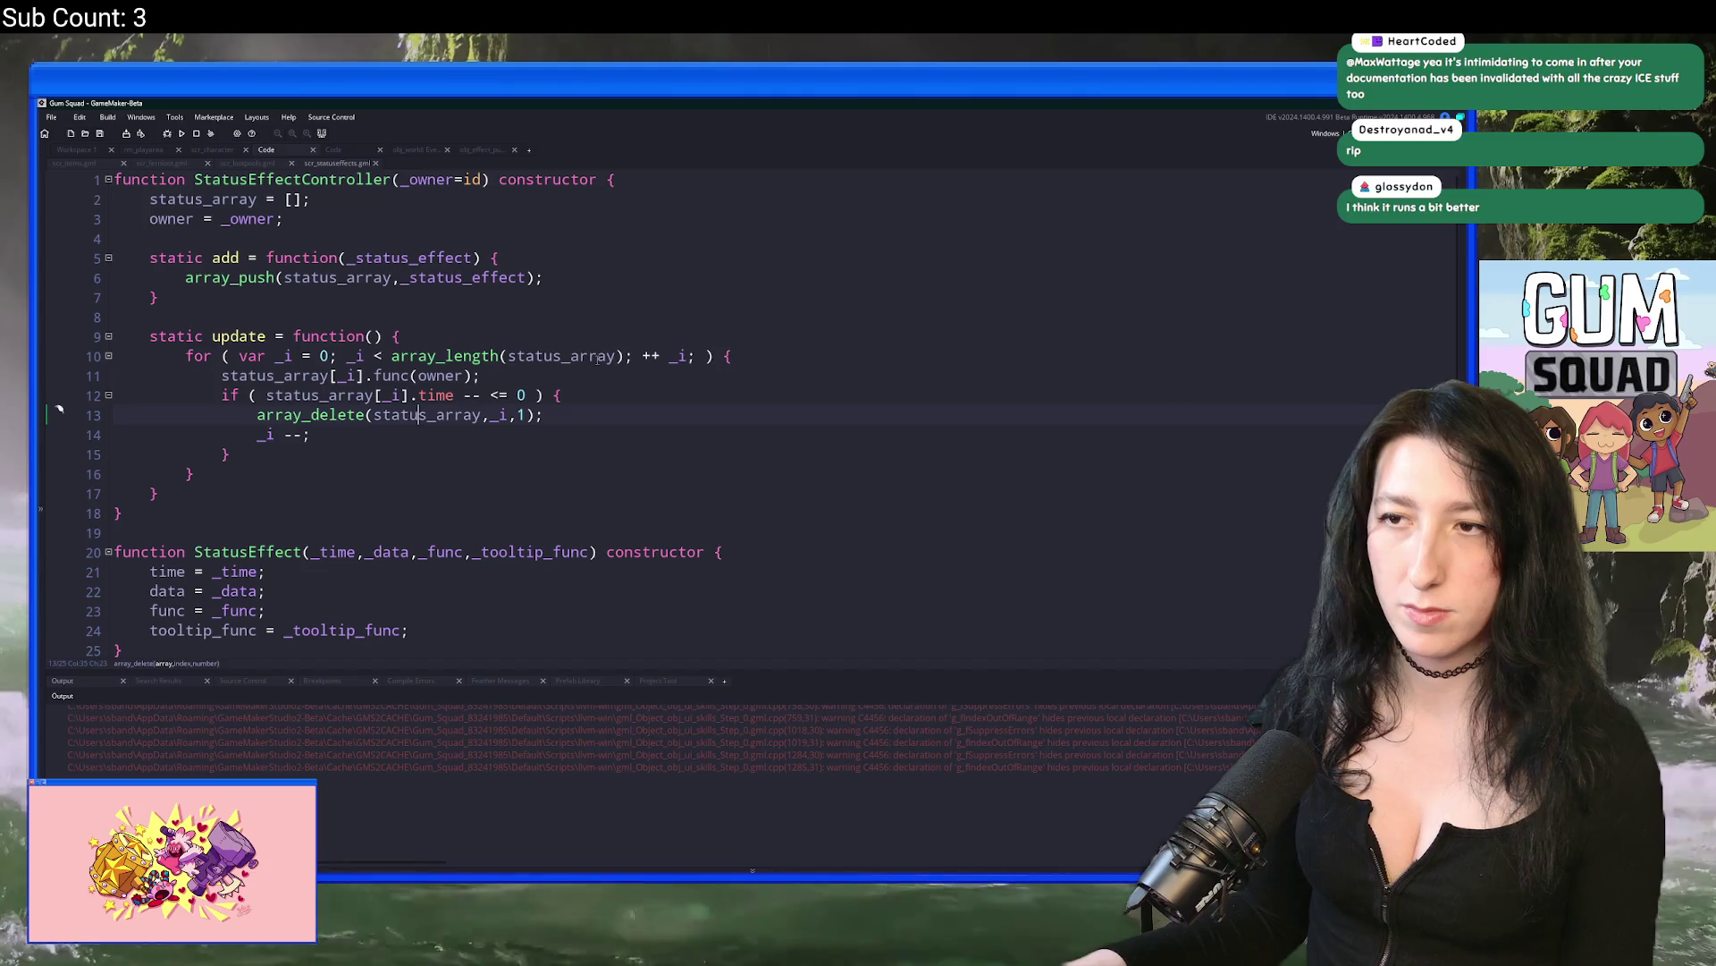
{"action": "left_click_drag", "start_coordinate": [626, 358], "coordinate": [391, 363]}
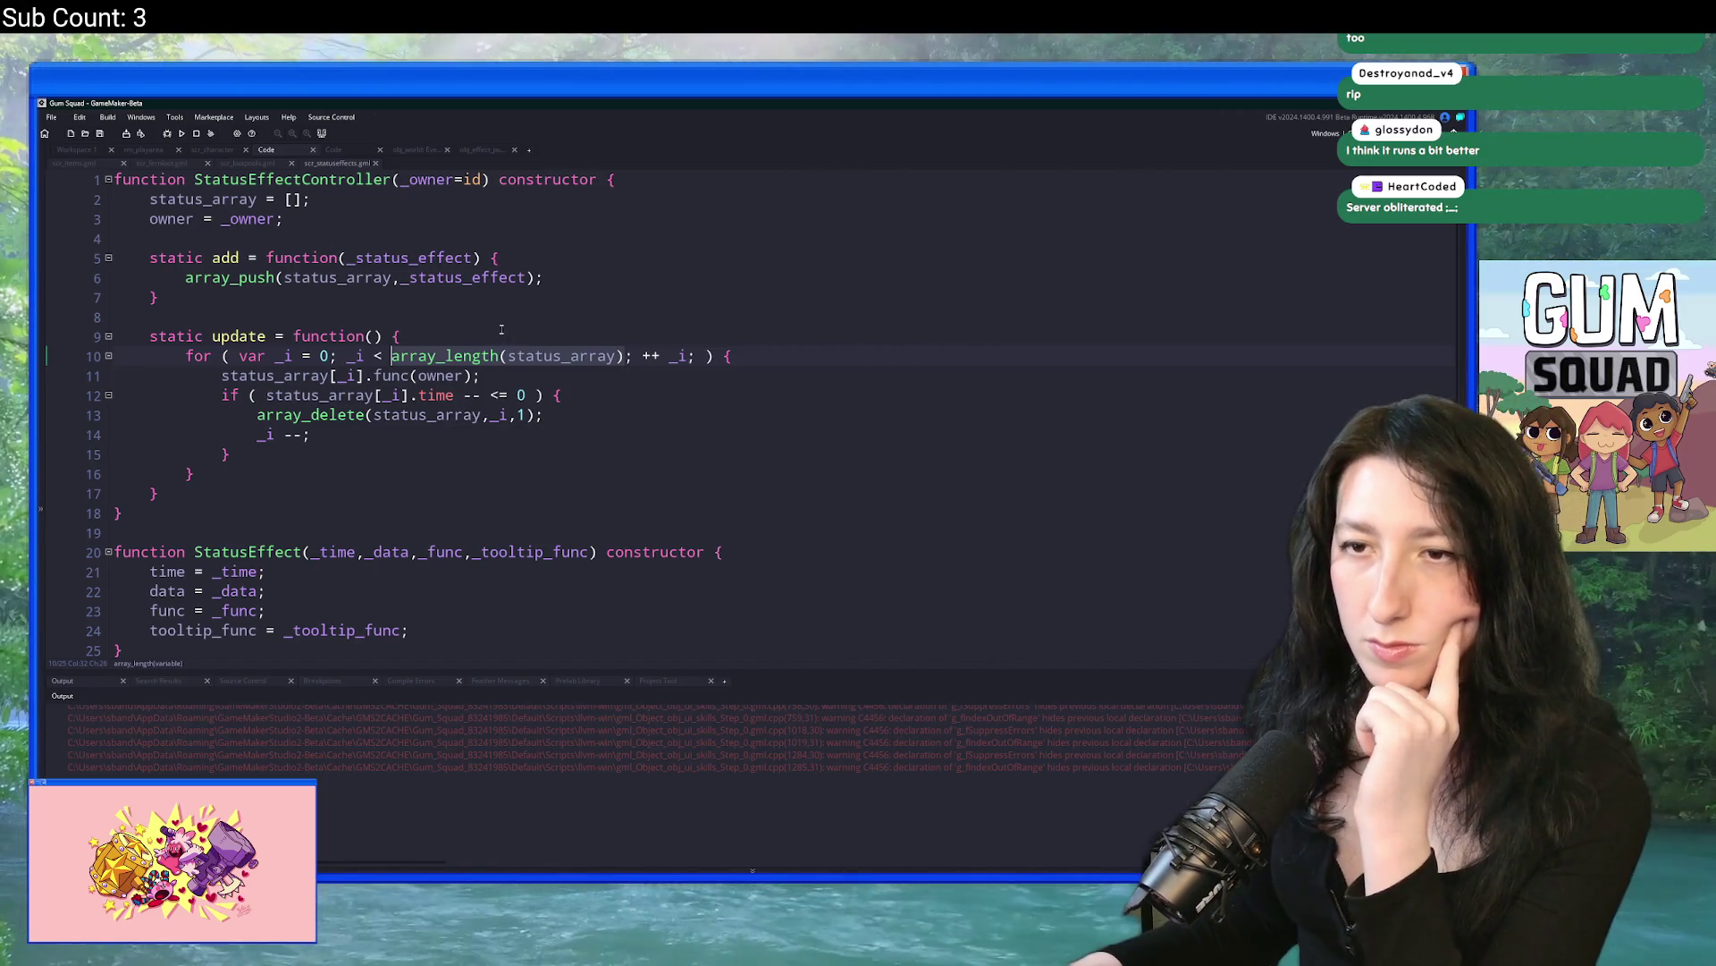
{"action": "left_click", "coordinate": [508, 333]}
{"action": "left_click", "coordinate": [728, 423]}
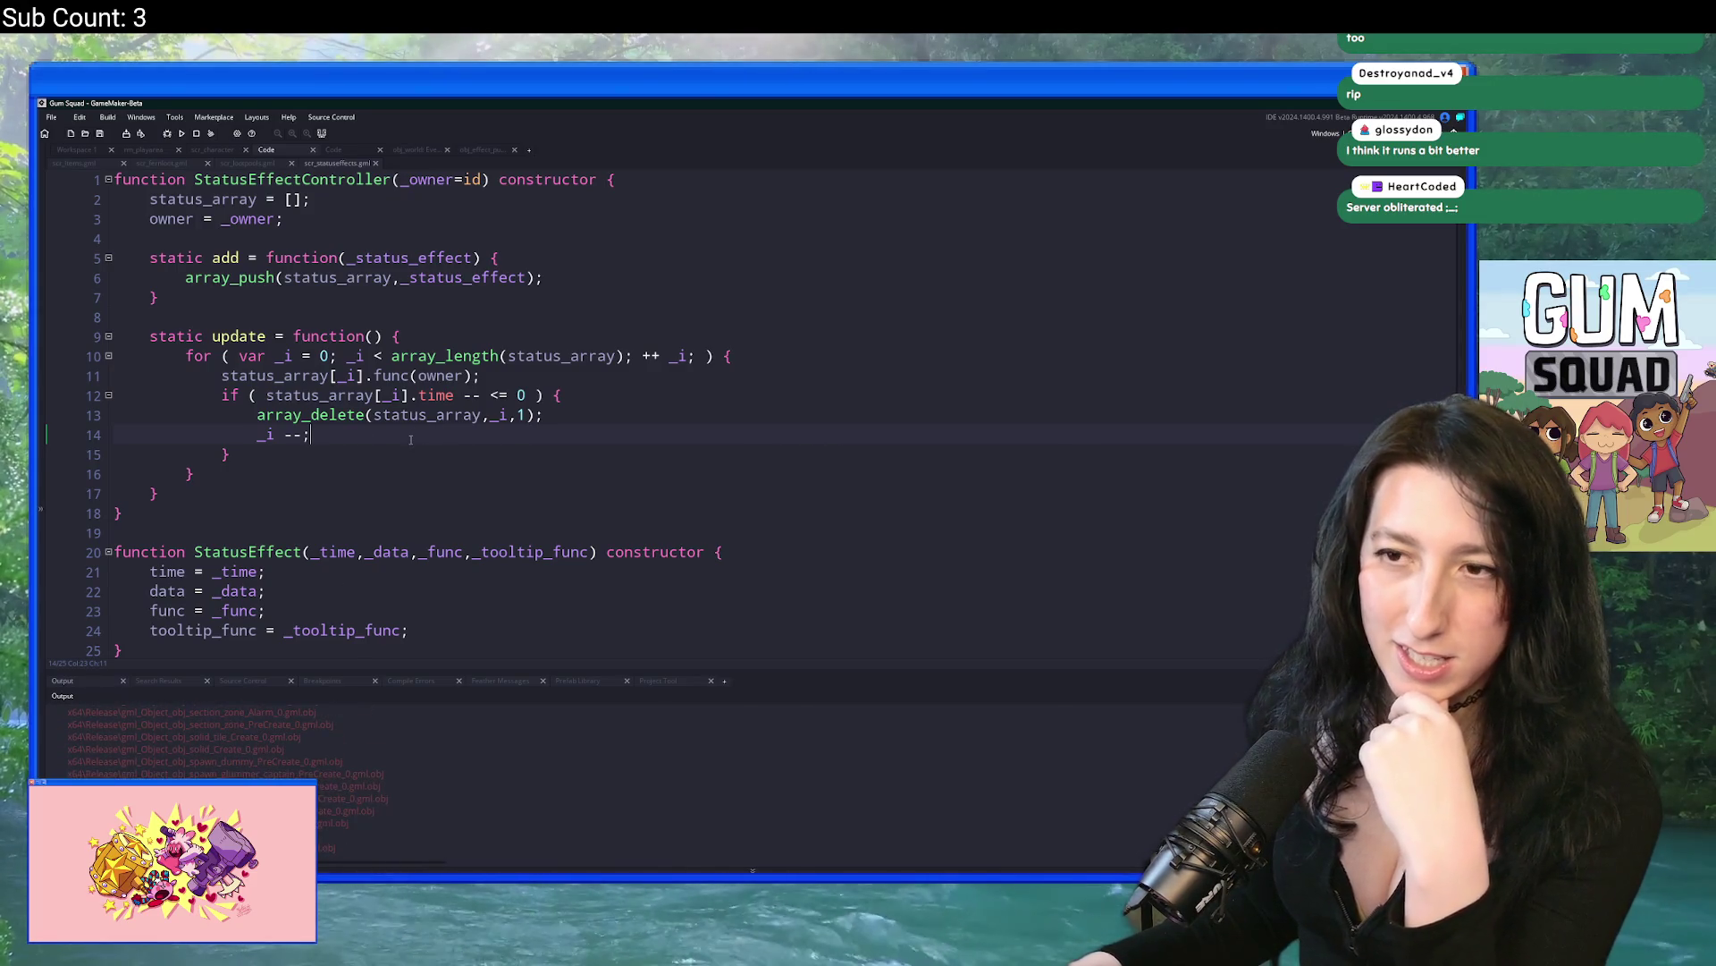
{"action": "scroll", "coordinate": [498, 494], "scroll_direction": "down", "scroll_amount": 1}
{"action": "scroll", "coordinate": [464, 442], "scroll_direction": "up", "scroll_amount": 1}
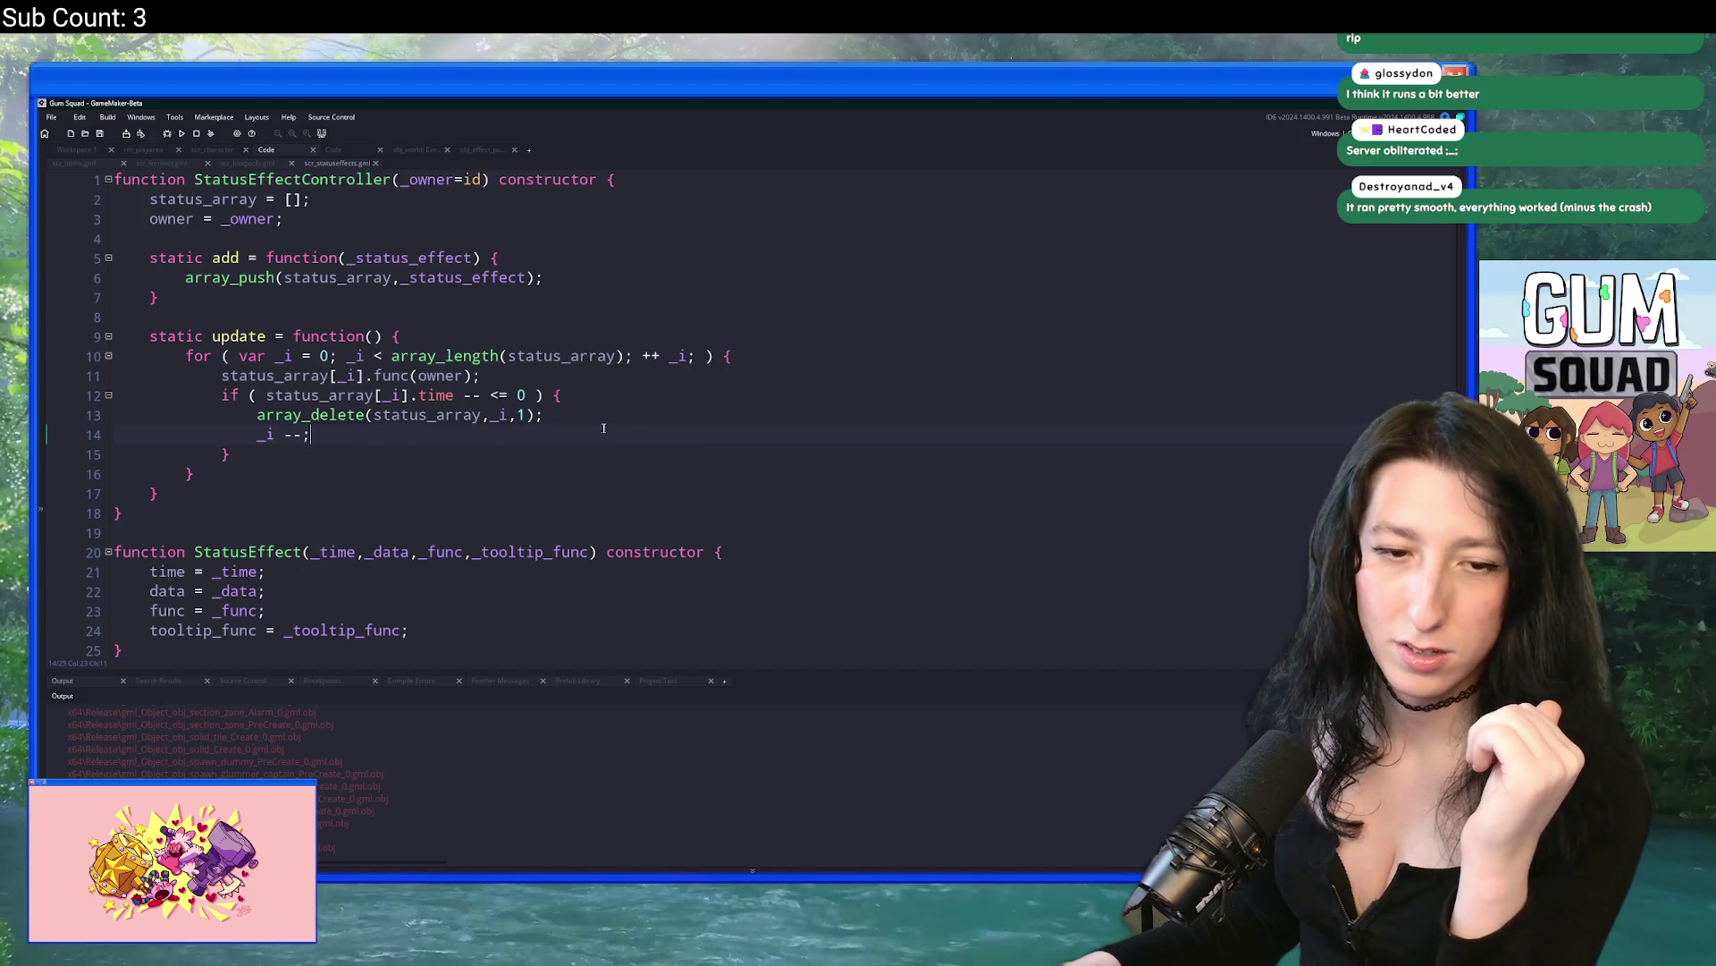
{"action": "left_click", "coordinate": [1326, 133]}
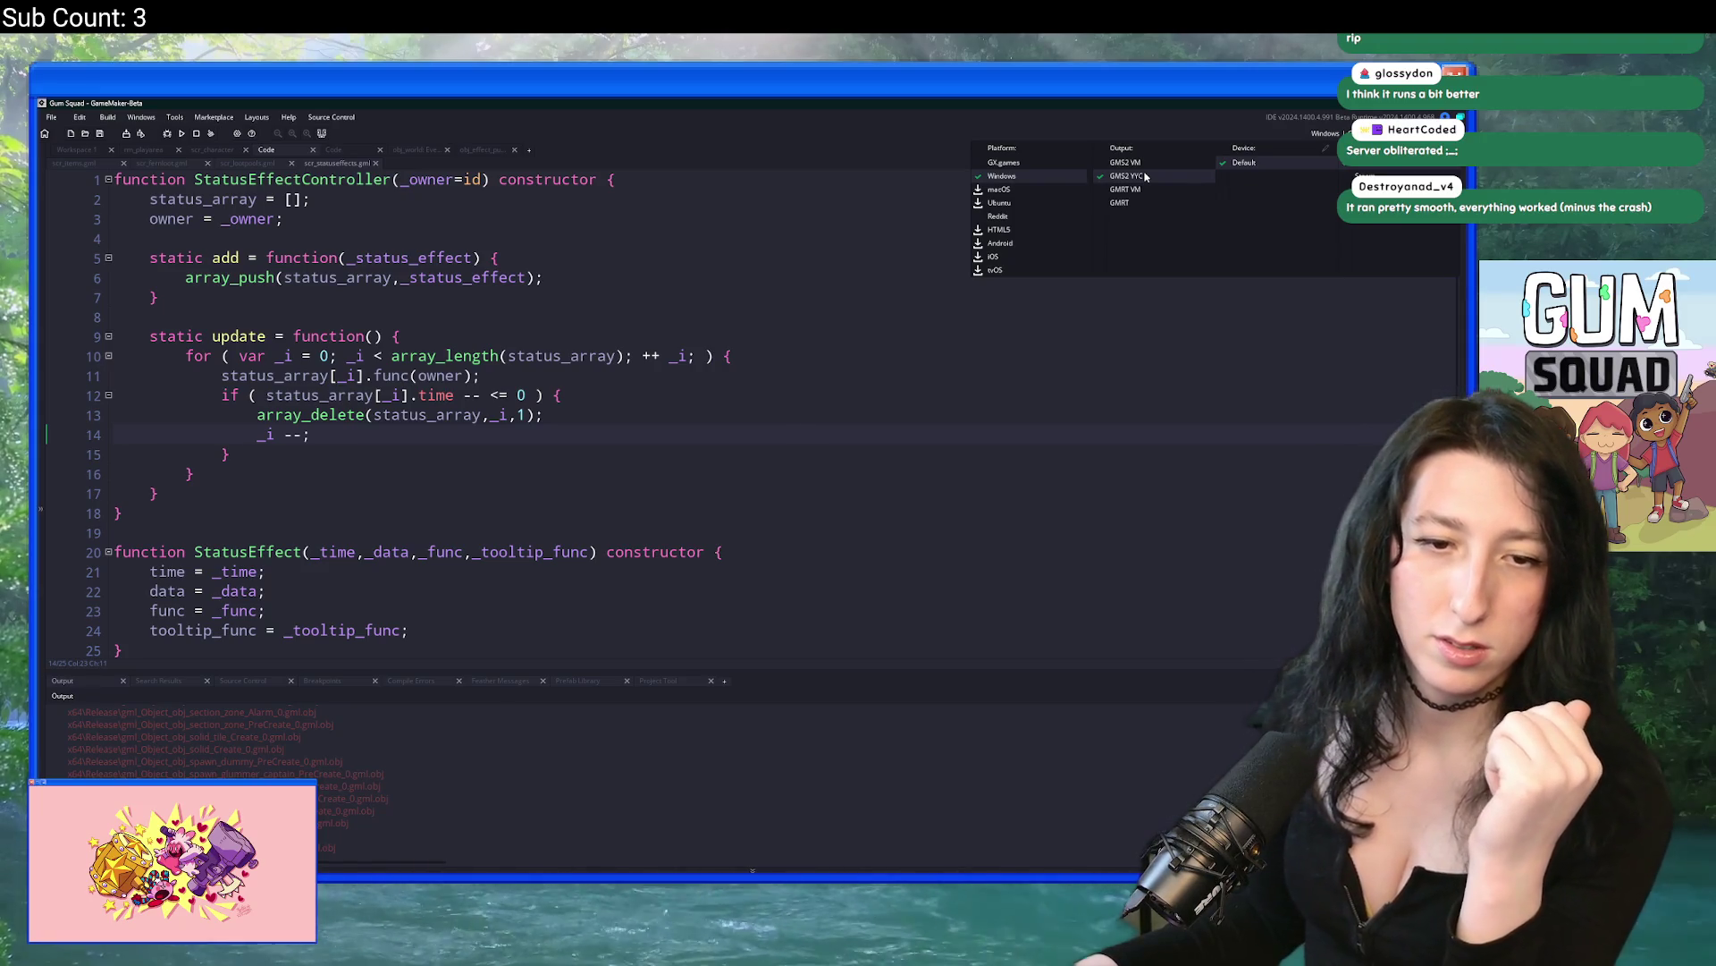
Step: Open the Device Editor from the target list and cancel it, discarding changes
{"action": "left_click", "coordinate": [731, 403]}
{"action": "left_click", "coordinate": [659, 409]}
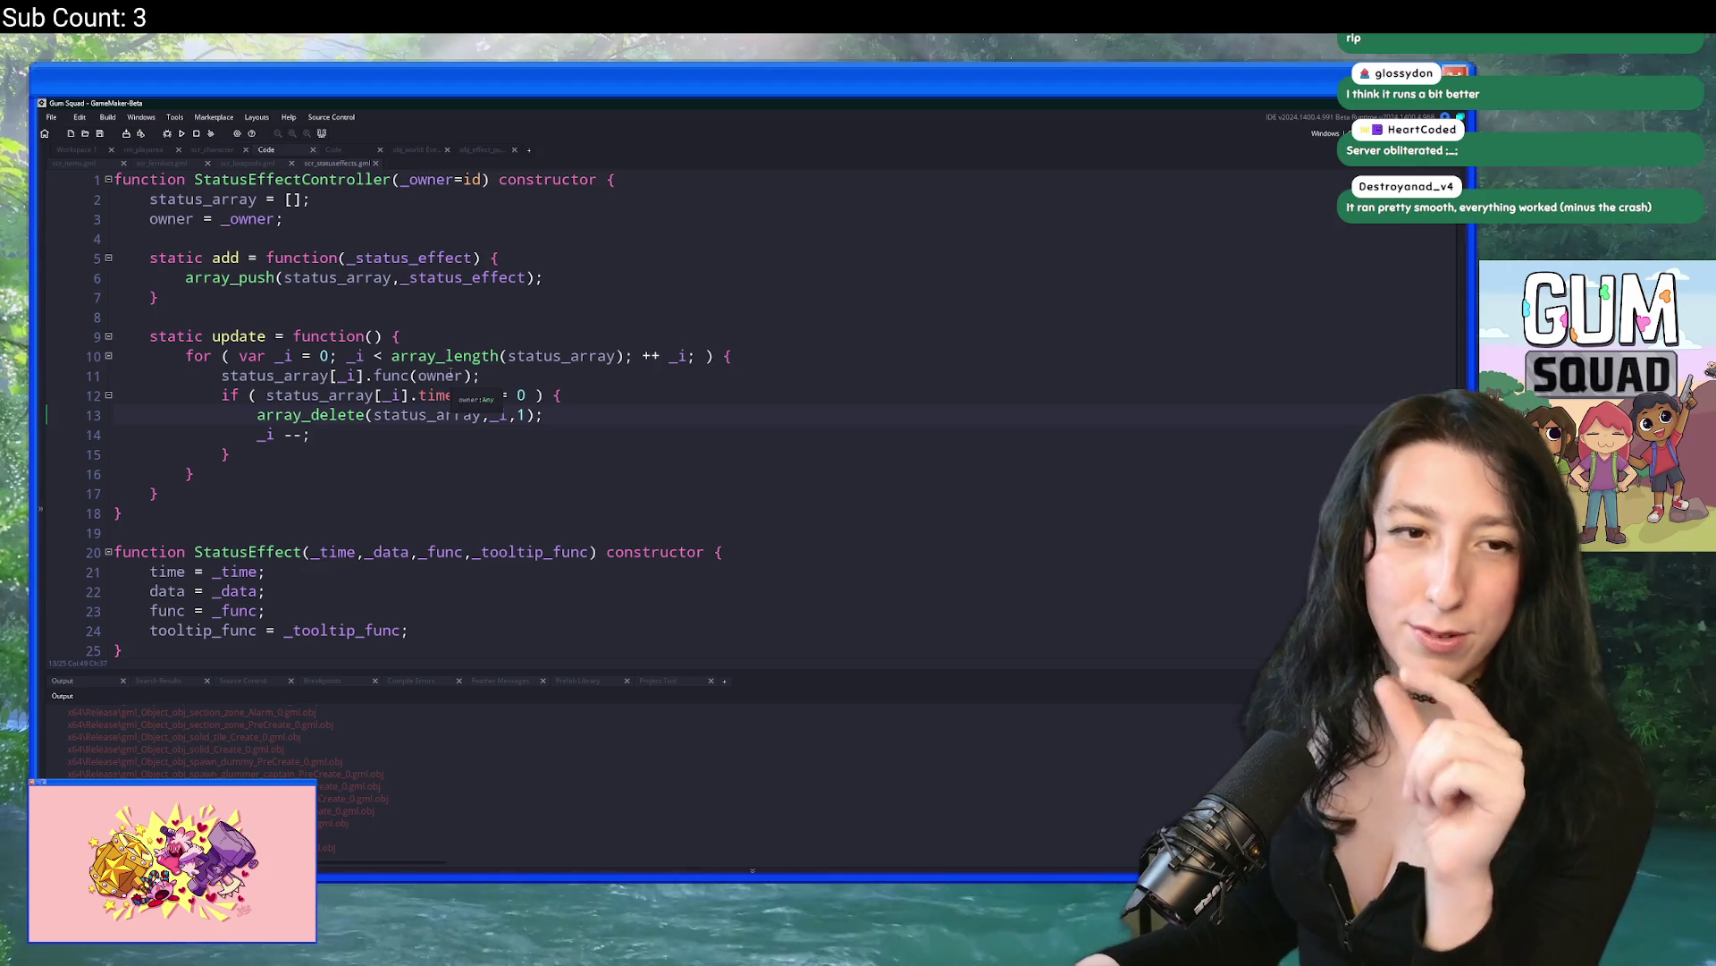
{"action": "mouse_move", "coordinate": [450, 355]}
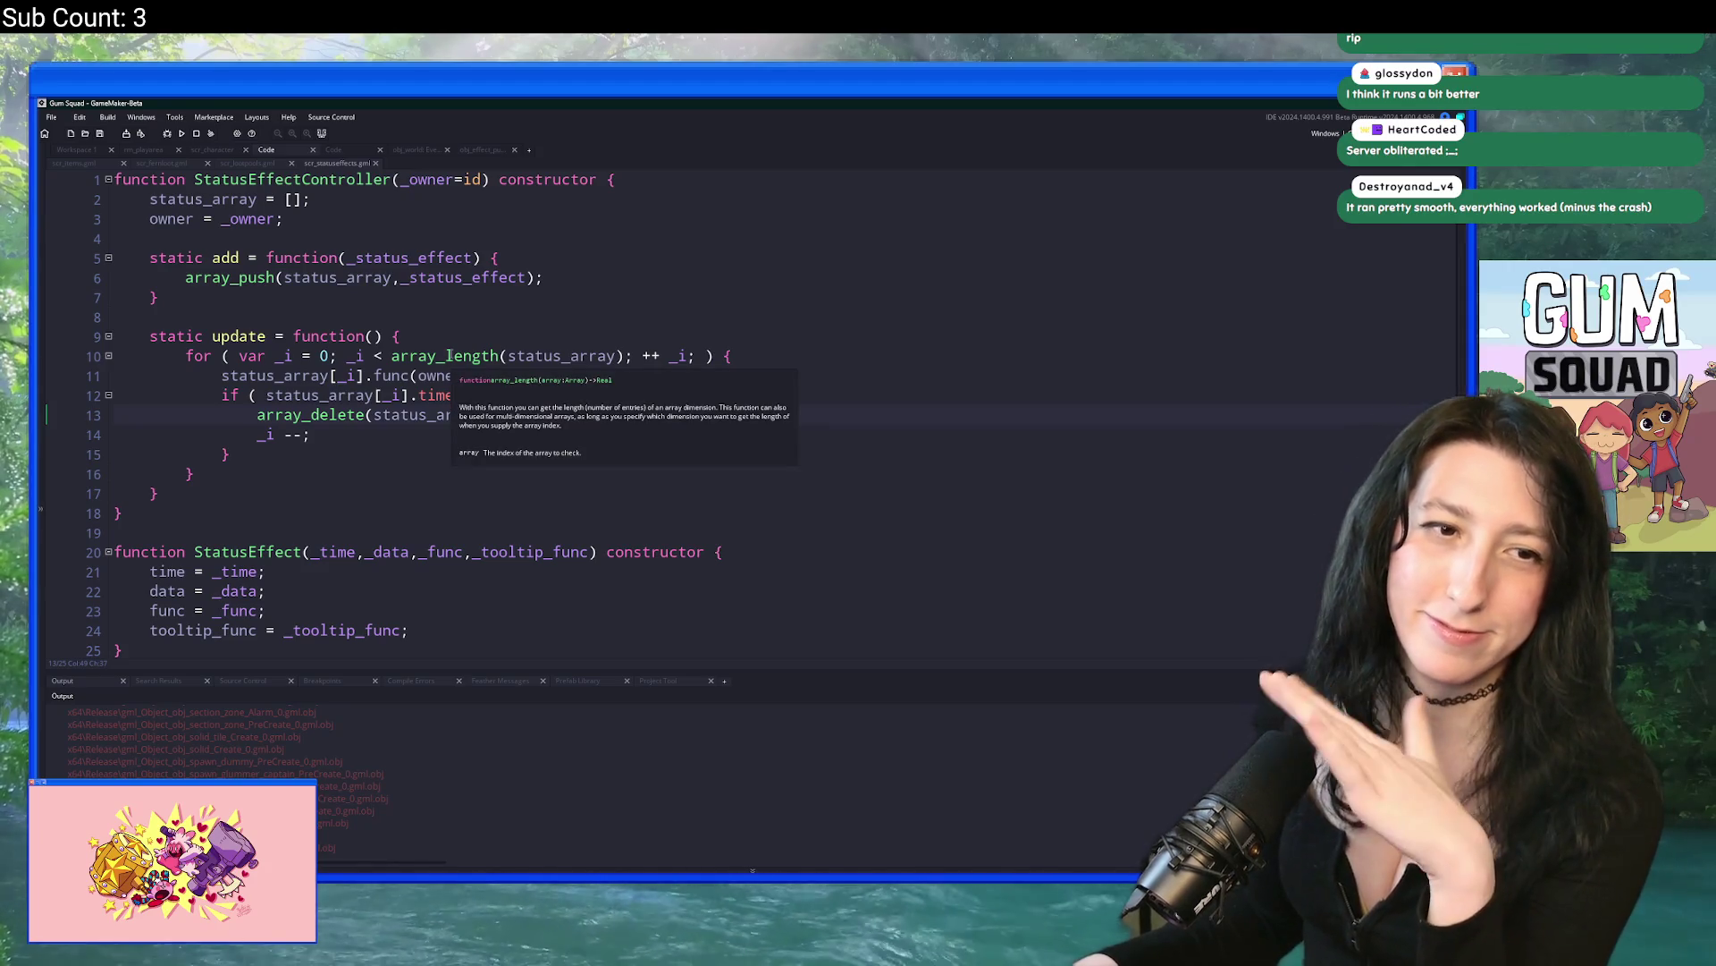
{"action": "left_click", "coordinate": [1327, 134]}
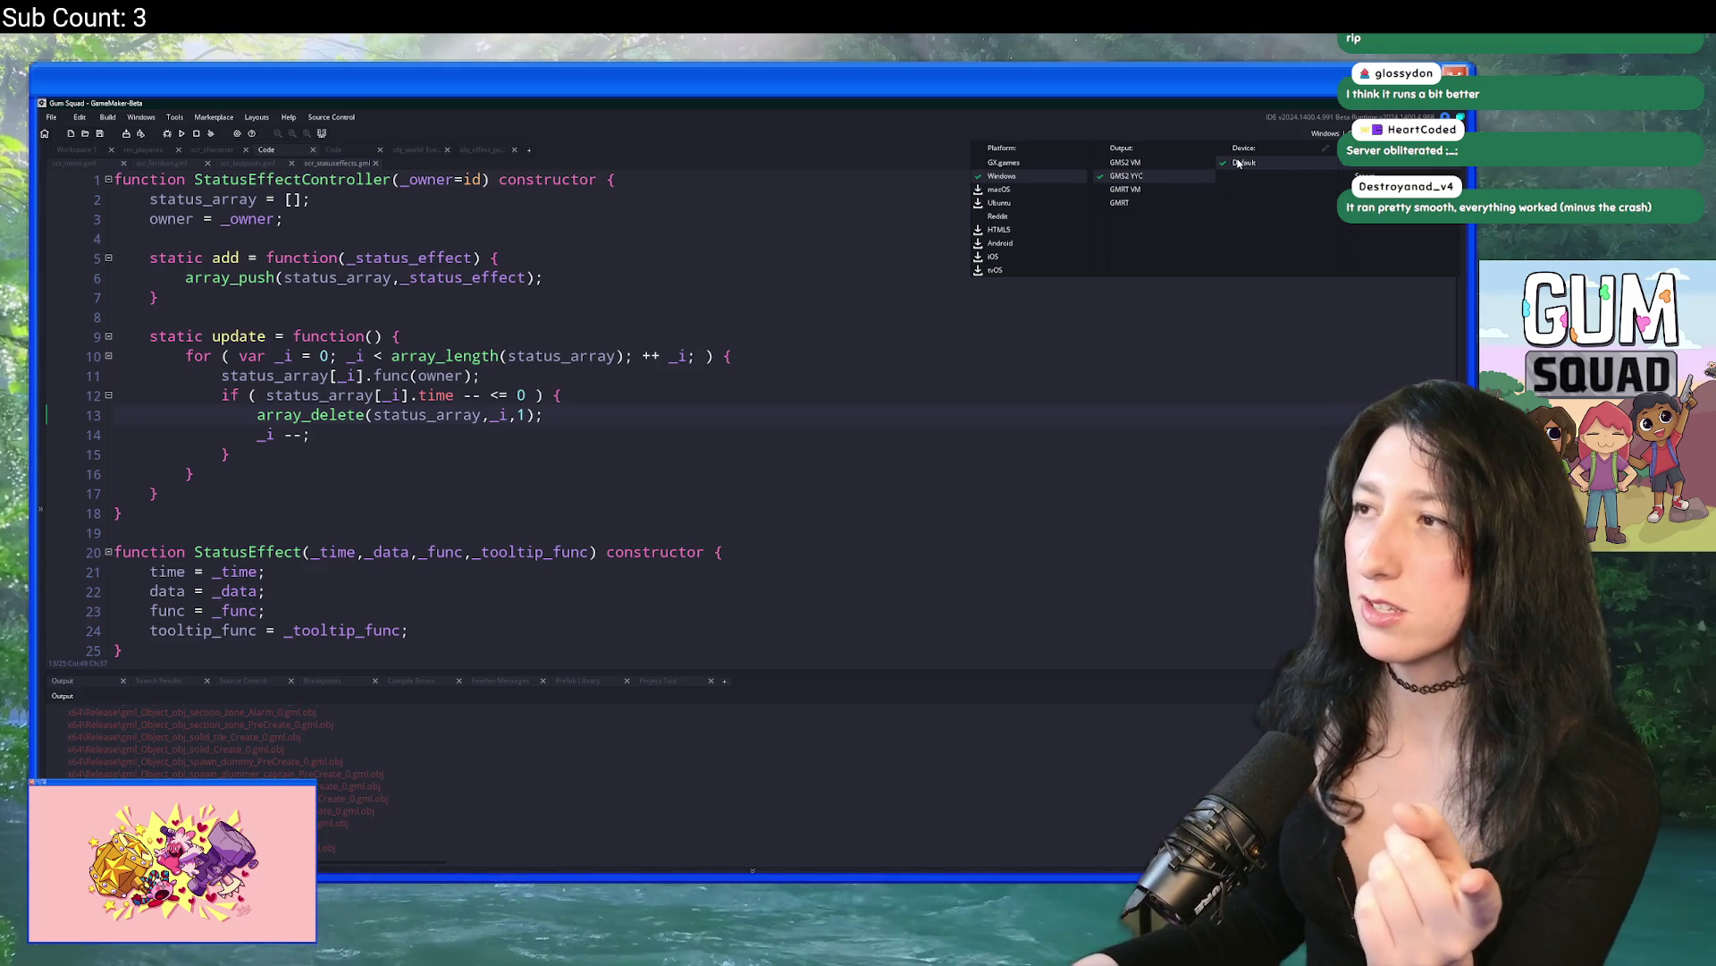
{"action": "left_click", "coordinate": [1232, 172]}
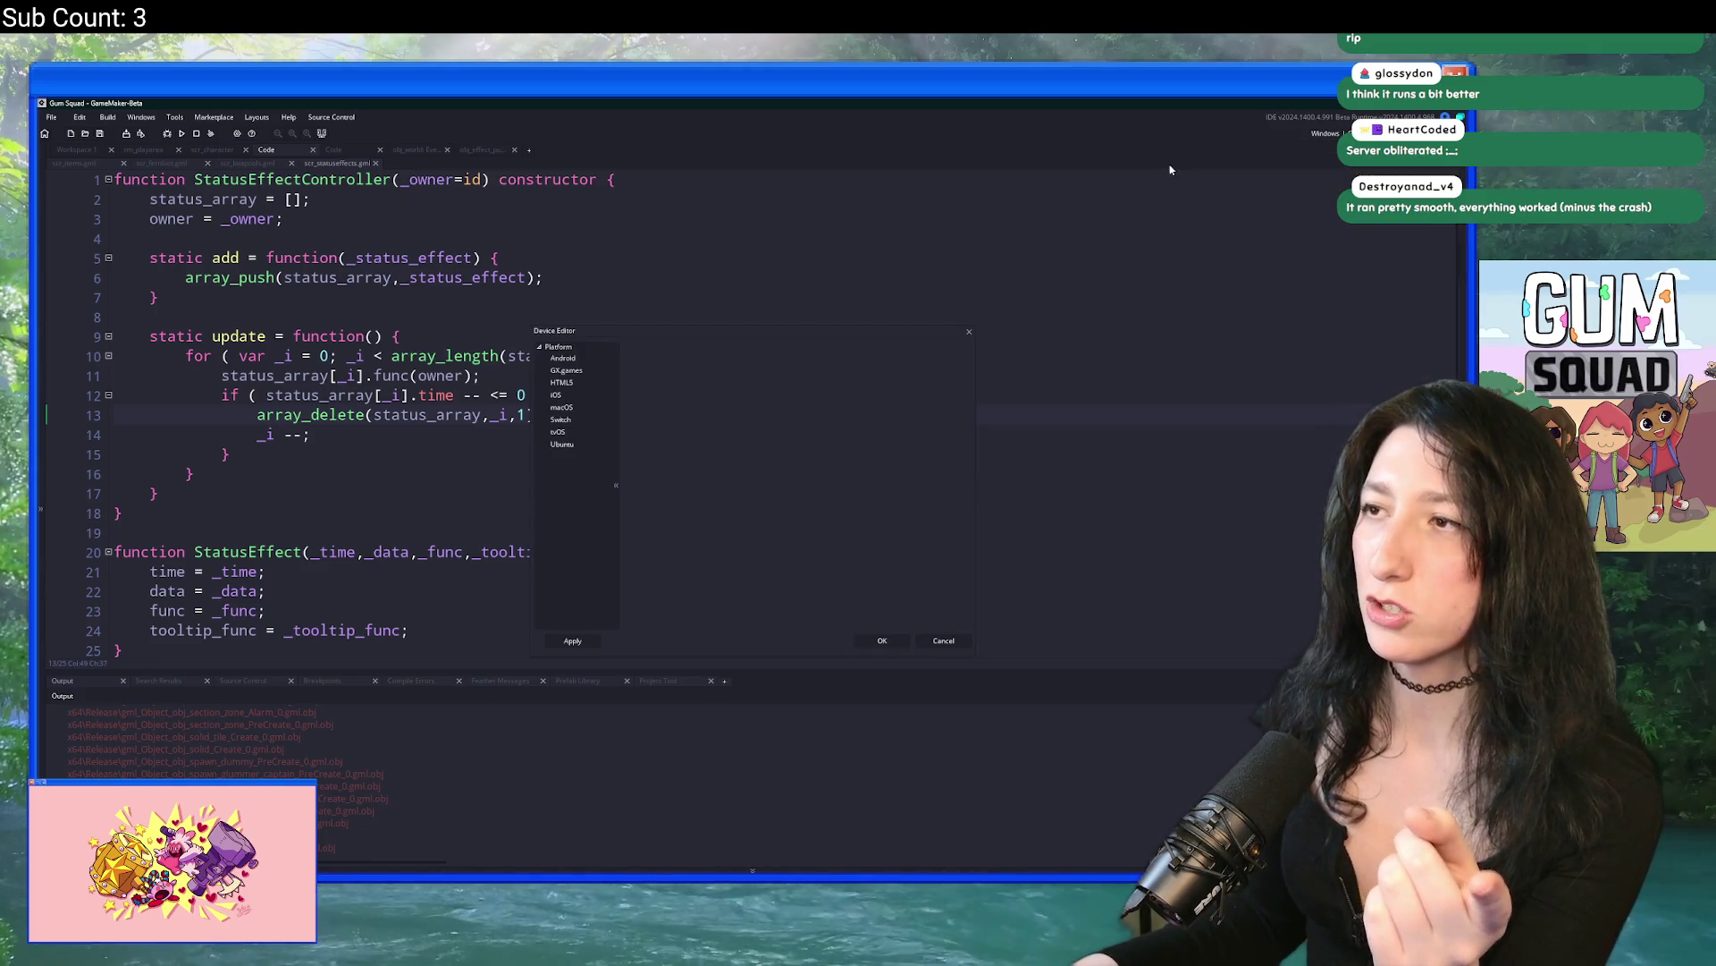
{"action": "left_click", "coordinate": [944, 641]}
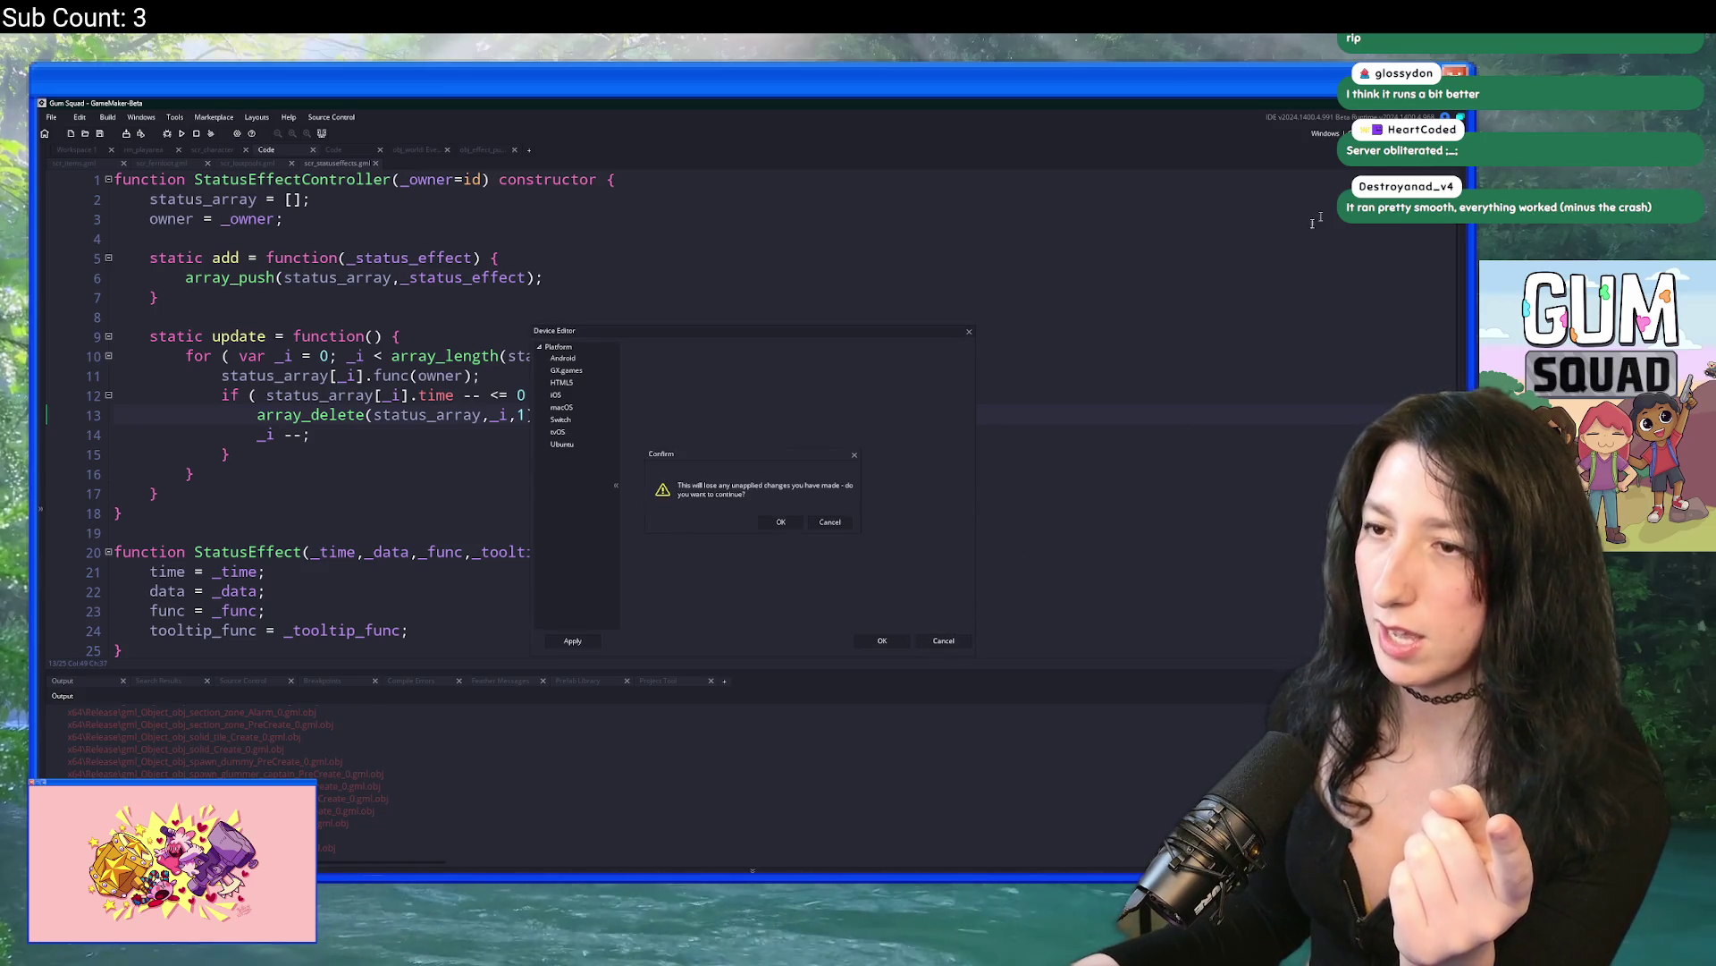
{"action": "left_click", "coordinate": [787, 526]}
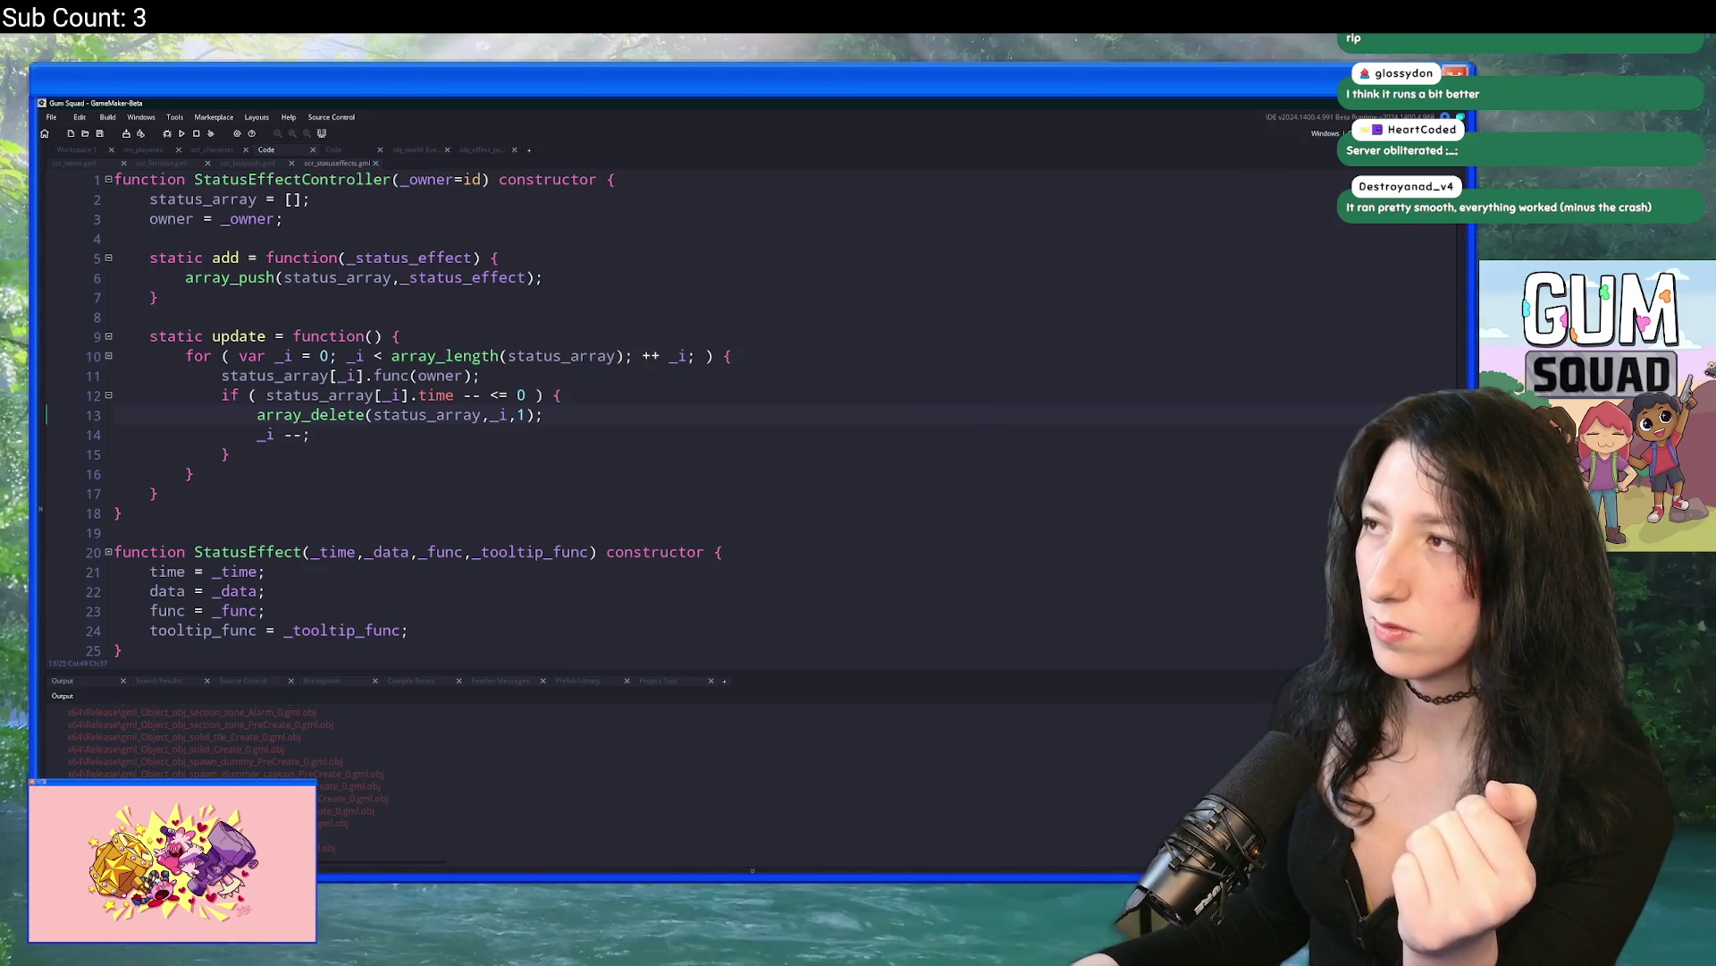
Step: Close the target list without changing it and return to scr_items.gml
{"action": "left_click", "coordinate": [1327, 134]}
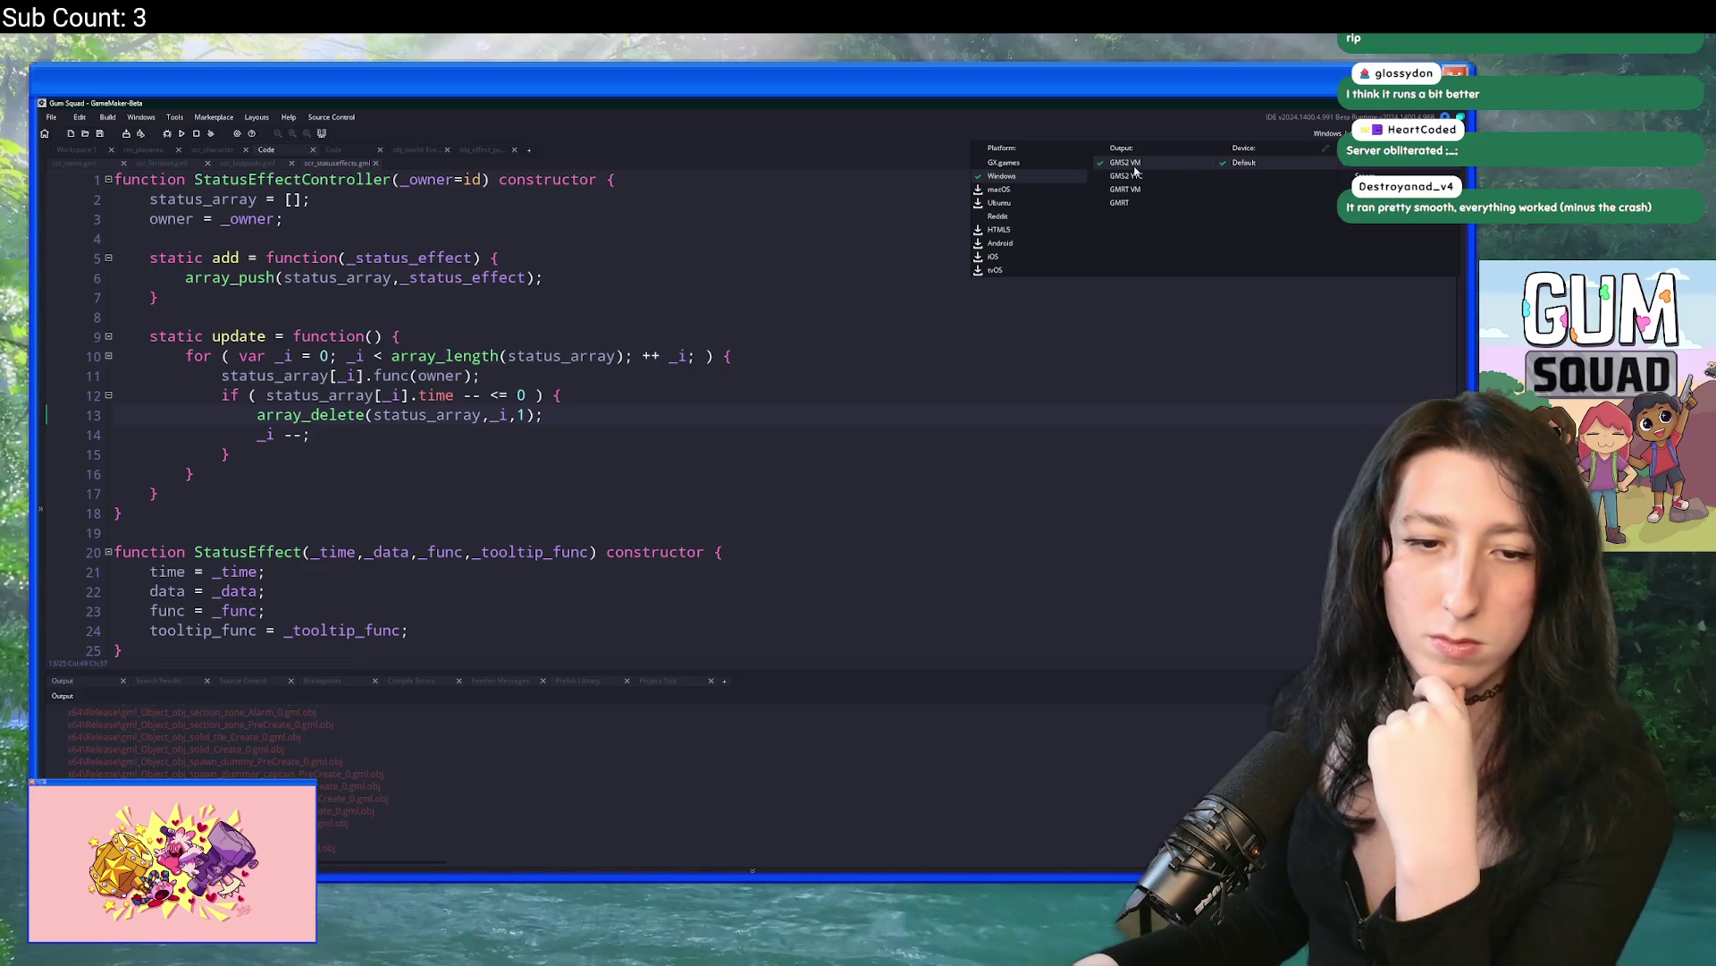
{"action": "left_click", "coordinate": [766, 286]}
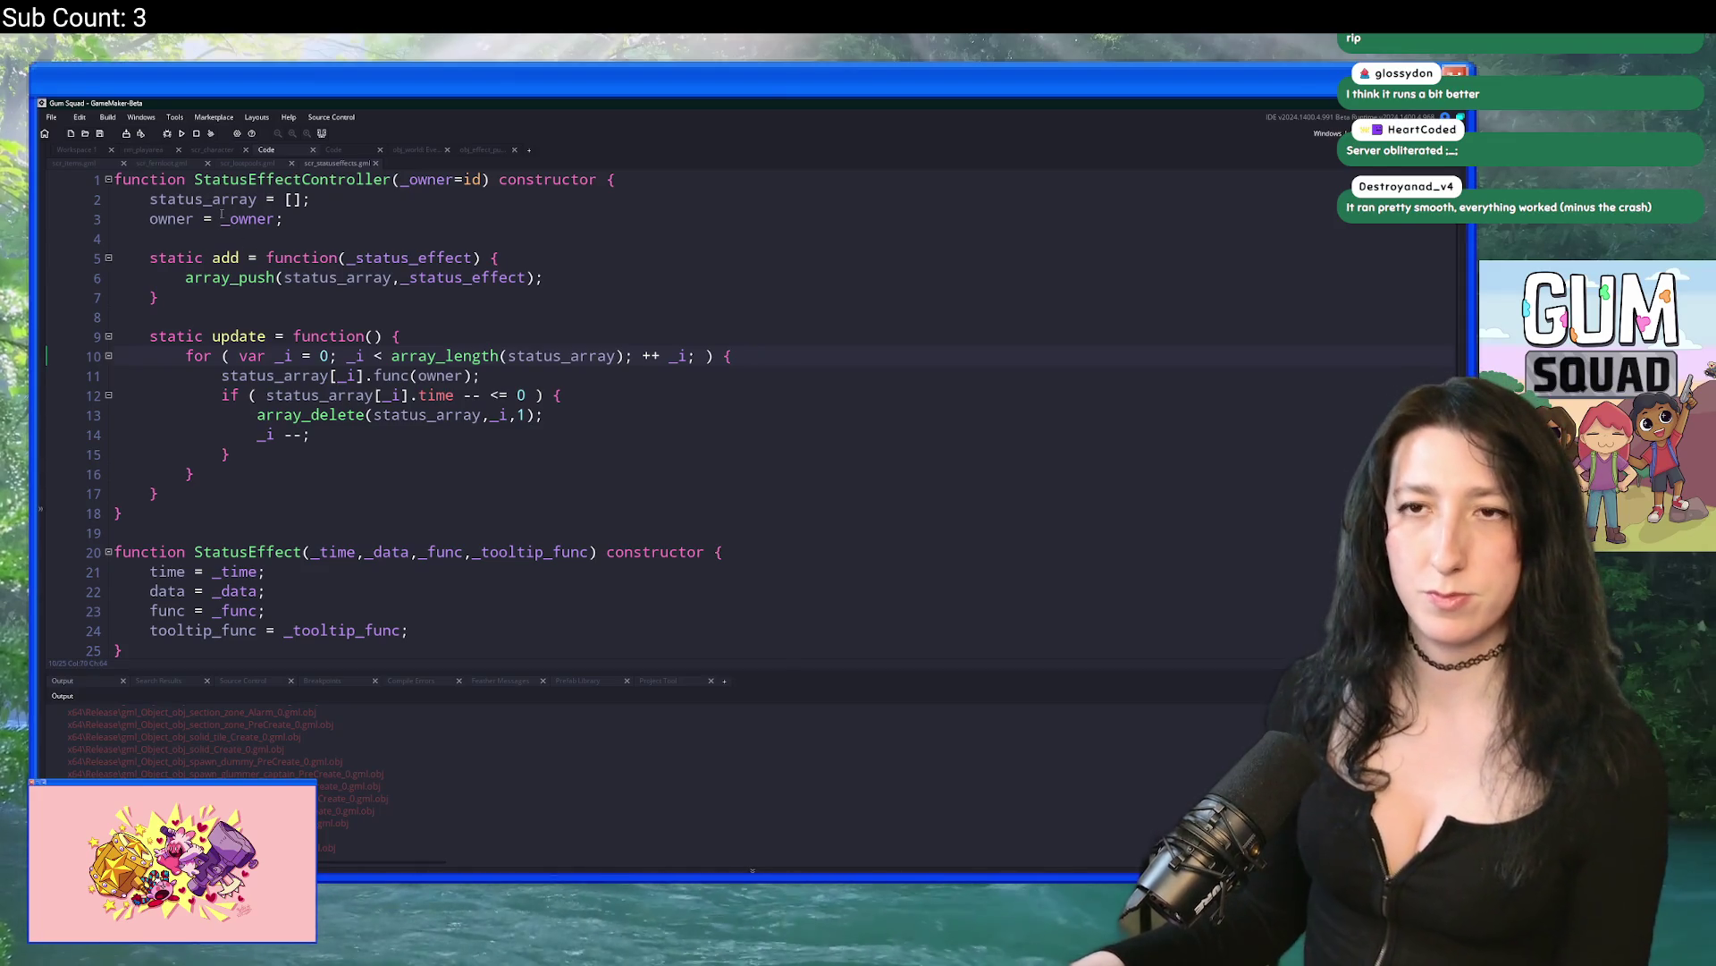
{"action": "left_click", "coordinate": [74, 163]}
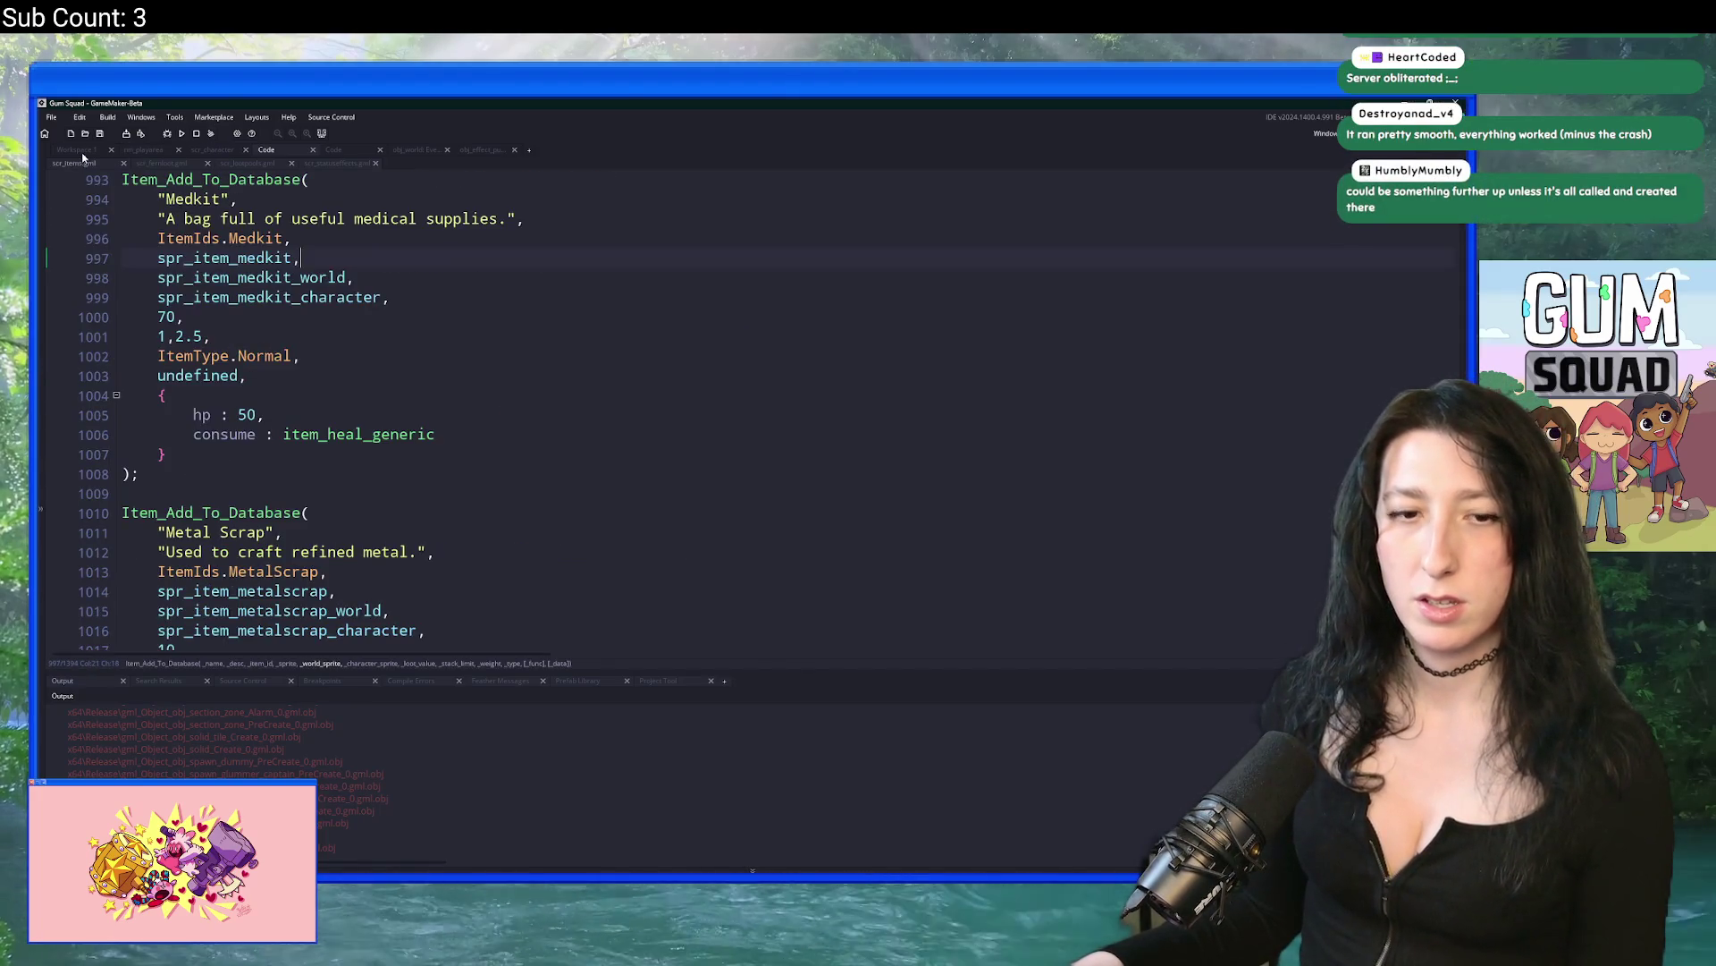
Step: Cycle through the open tabs: scr_items, obj_world Step, scr_macros, item database, character draw, rm_playarea
{"action": "left_click", "coordinate": [76, 149]}
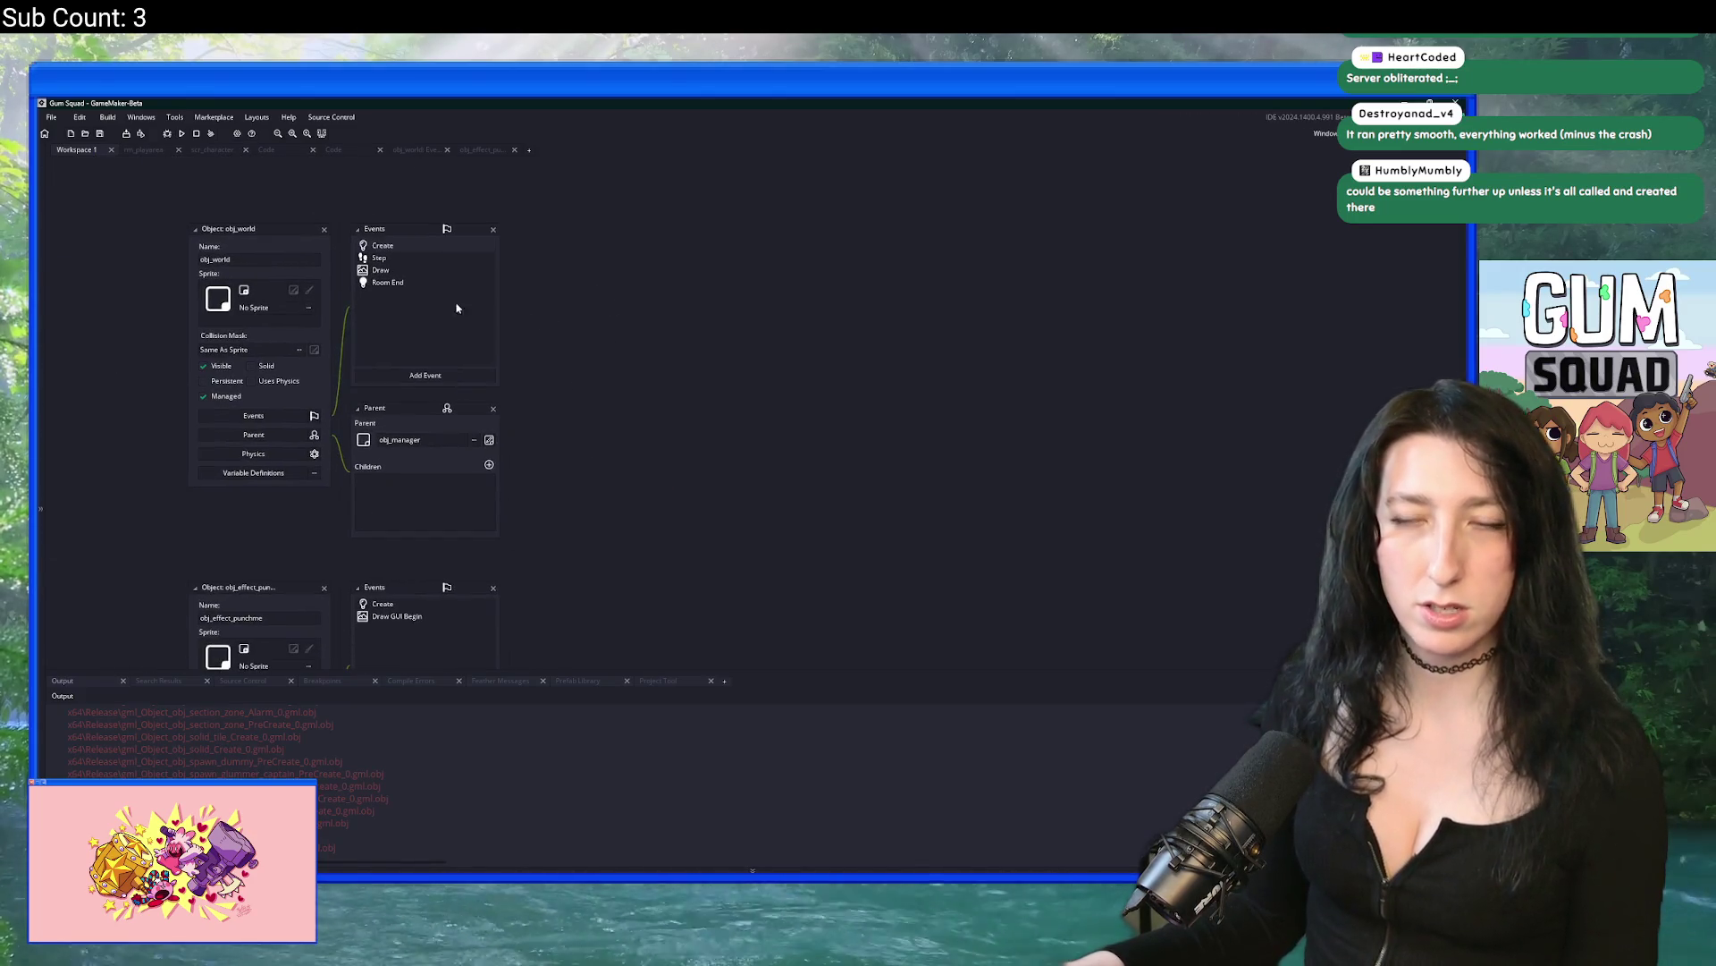
{"action": "left_click", "coordinate": [474, 151]}
{"action": "left_click", "coordinate": [413, 150]}
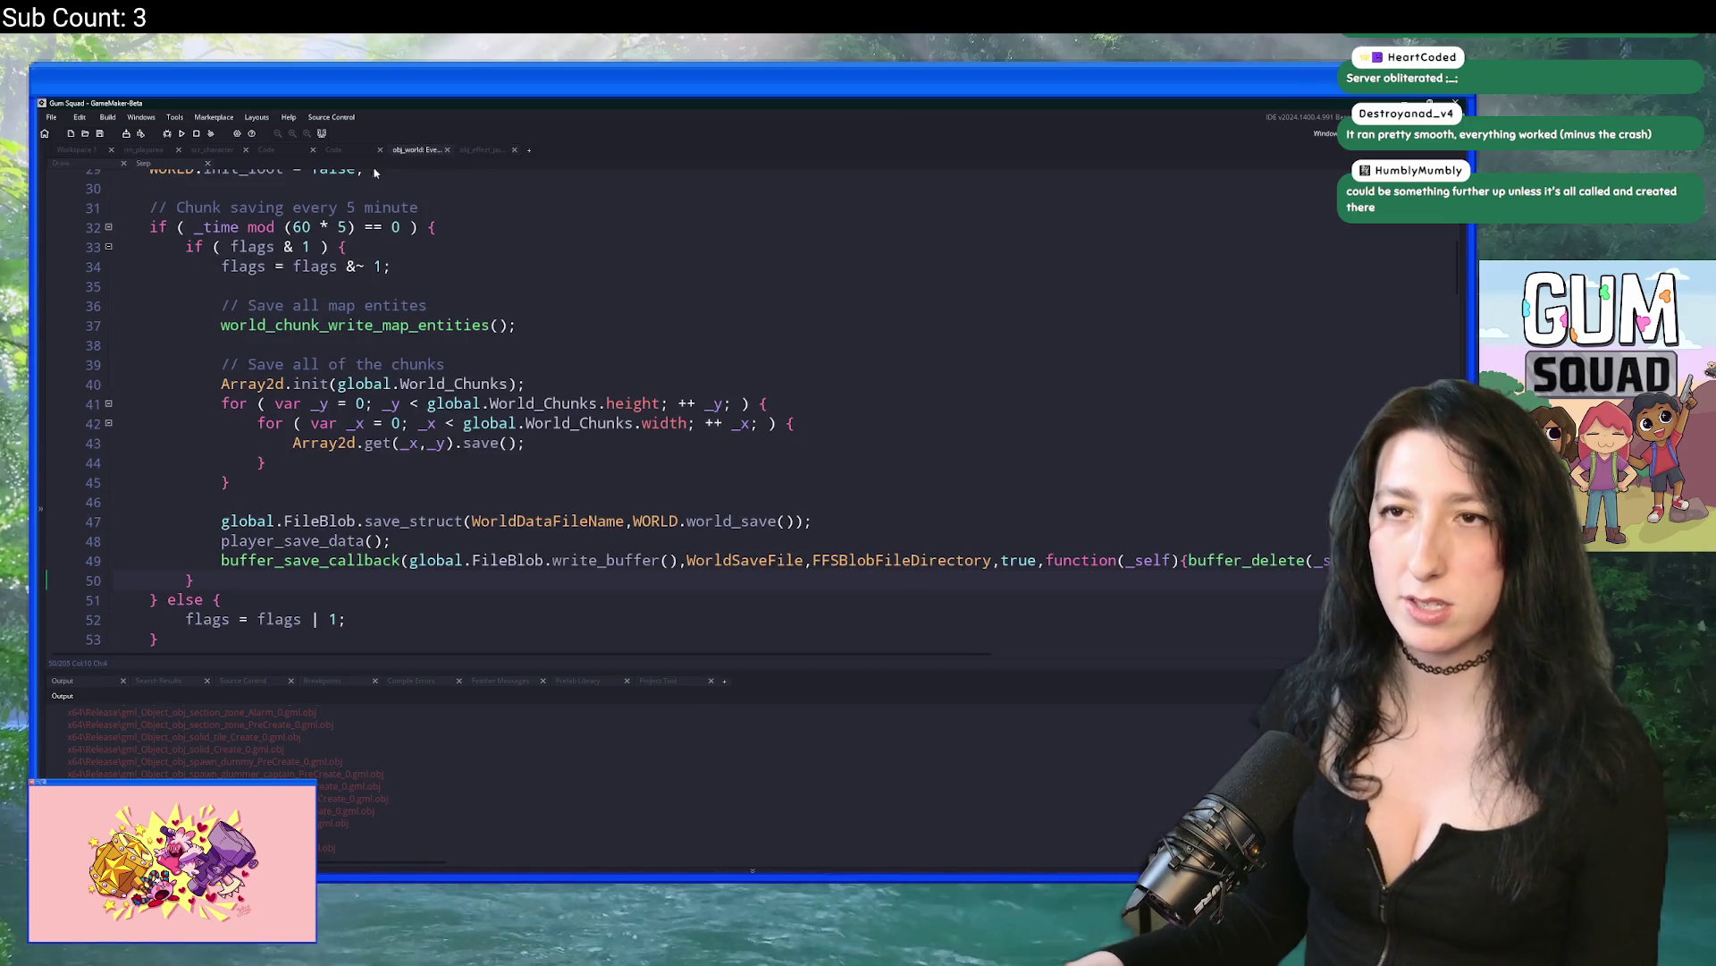
{"action": "left_click", "coordinate": [335, 151]}
{"action": "left_click", "coordinate": [284, 151]}
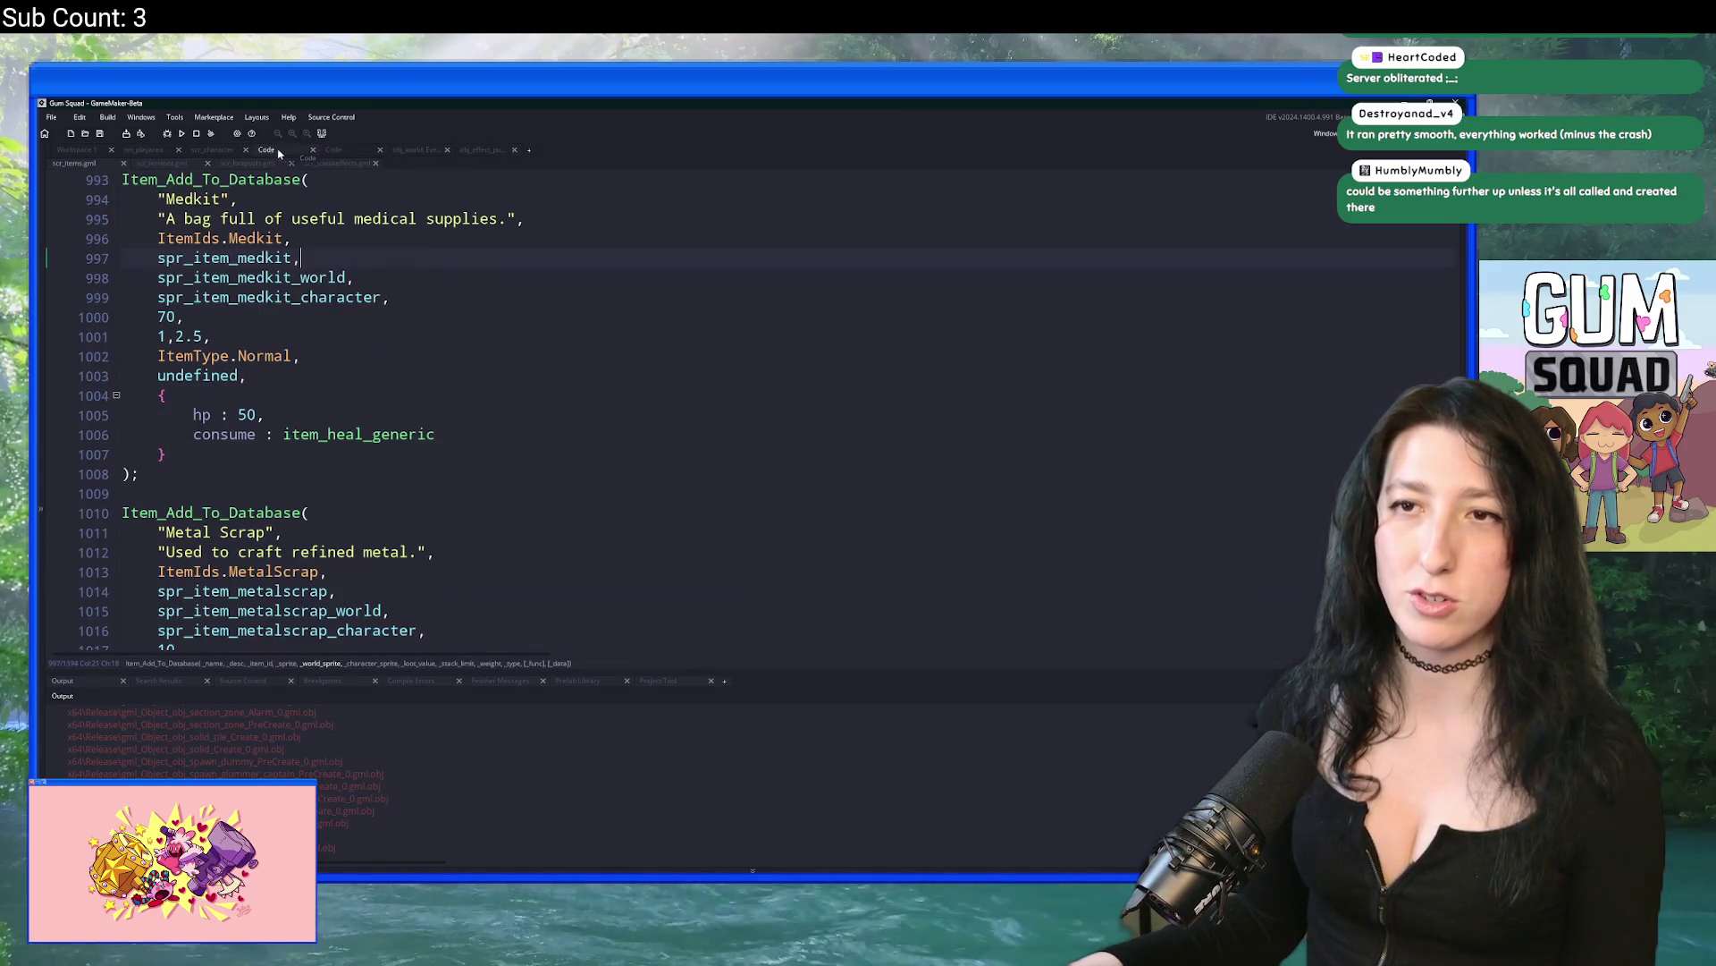
{"action": "left_click", "coordinate": [212, 150]}
{"action": "left_click", "coordinate": [143, 150]}
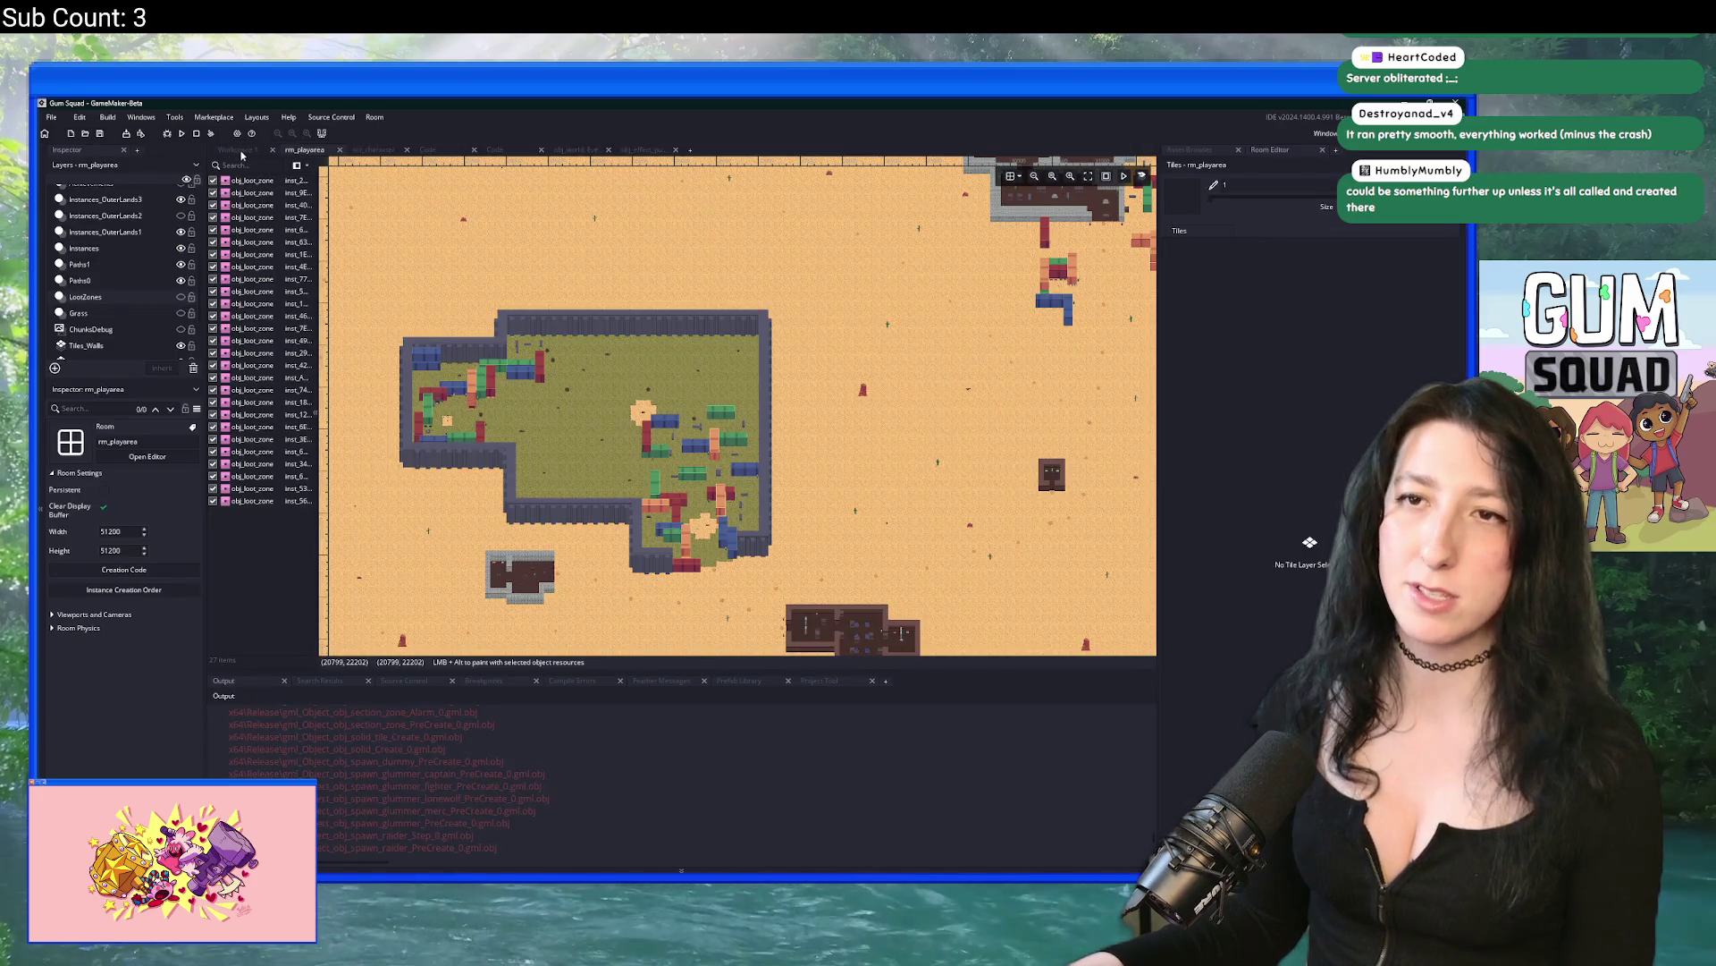
Step: From Workspace 1, add an empty Workspace 2 and close the scr_character tab
{"action": "left_click", "coordinate": [237, 151]}
{"action": "scroll", "coordinate": [371, 480], "scroll_direction": "down", "scroll_amount": 5}
{"action": "scroll", "coordinate": [371, 480], "scroll_direction": "up", "scroll_amount": 2}
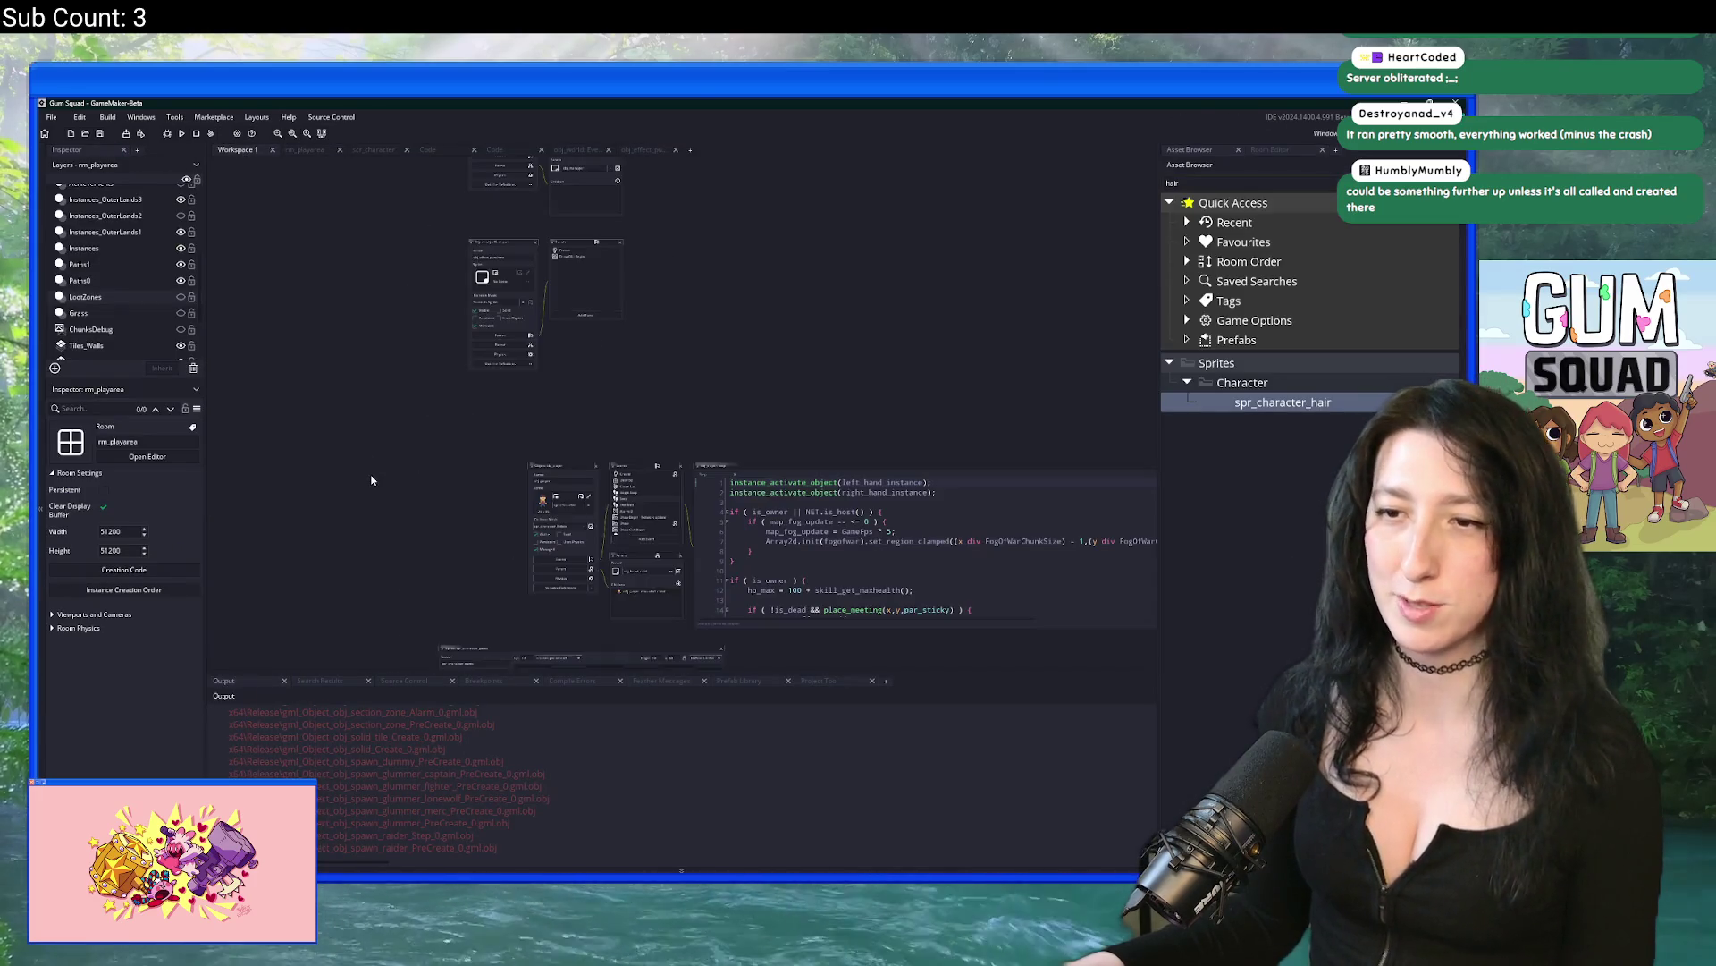
{"action": "left_click", "coordinate": [690, 150]}
{"action": "middle_click", "coordinate": [380, 152]}
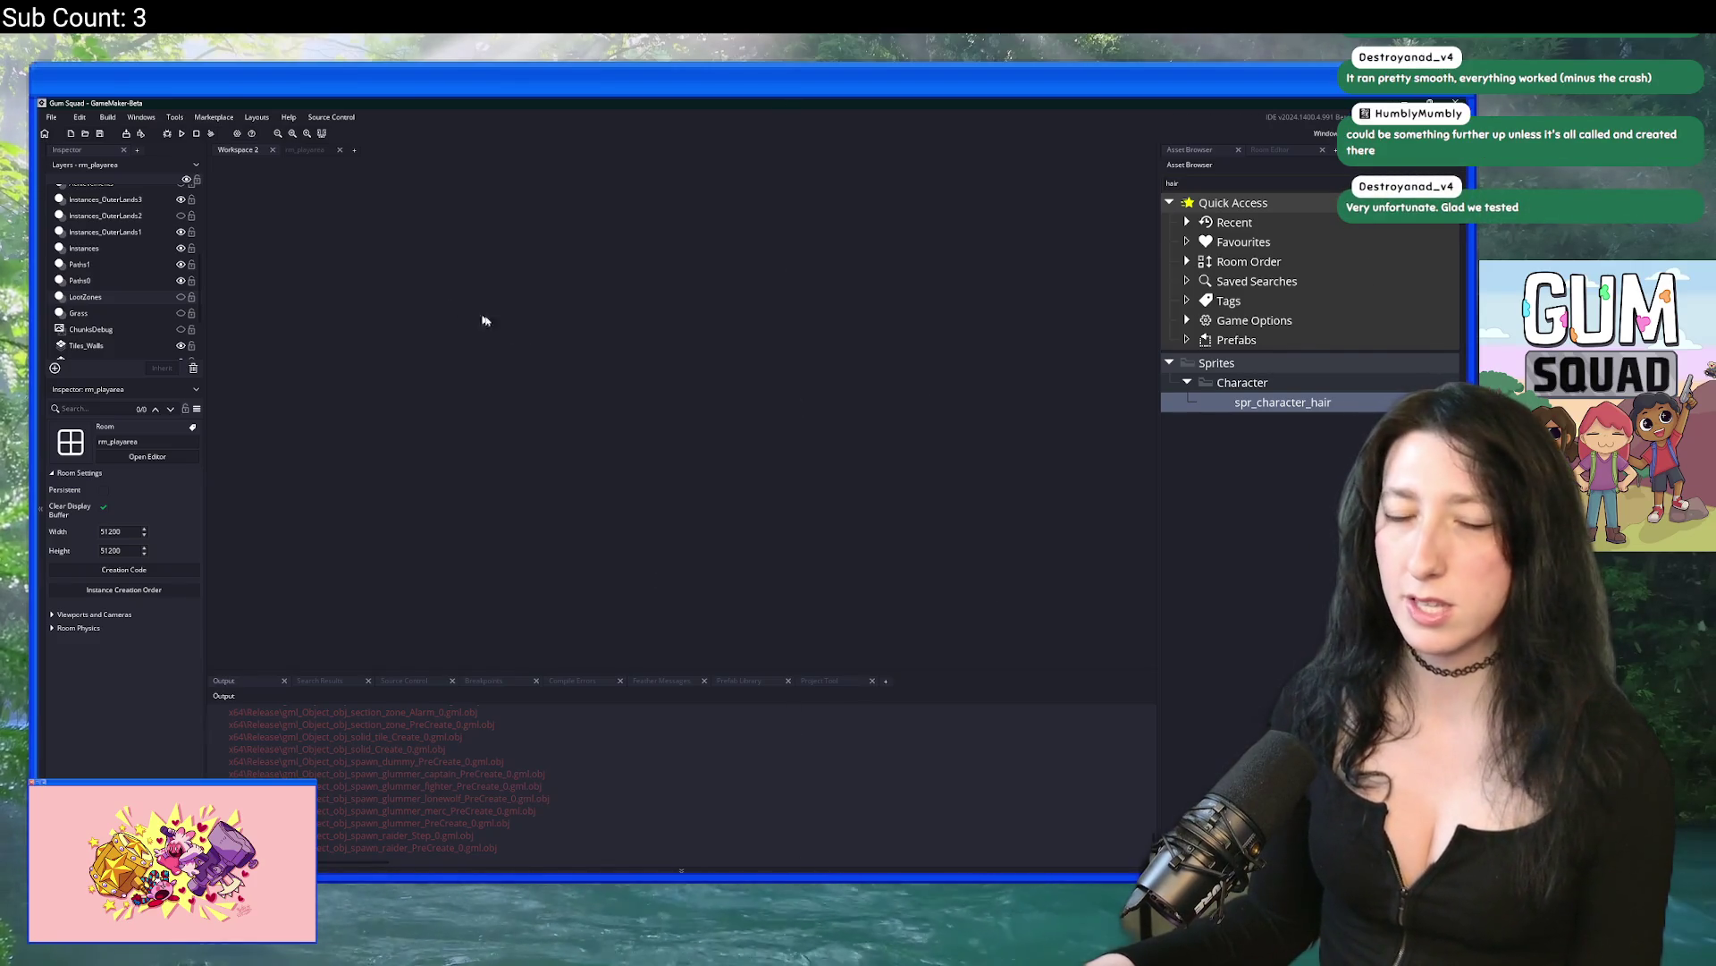
{"action": "key", "text": "alt+Tab"}
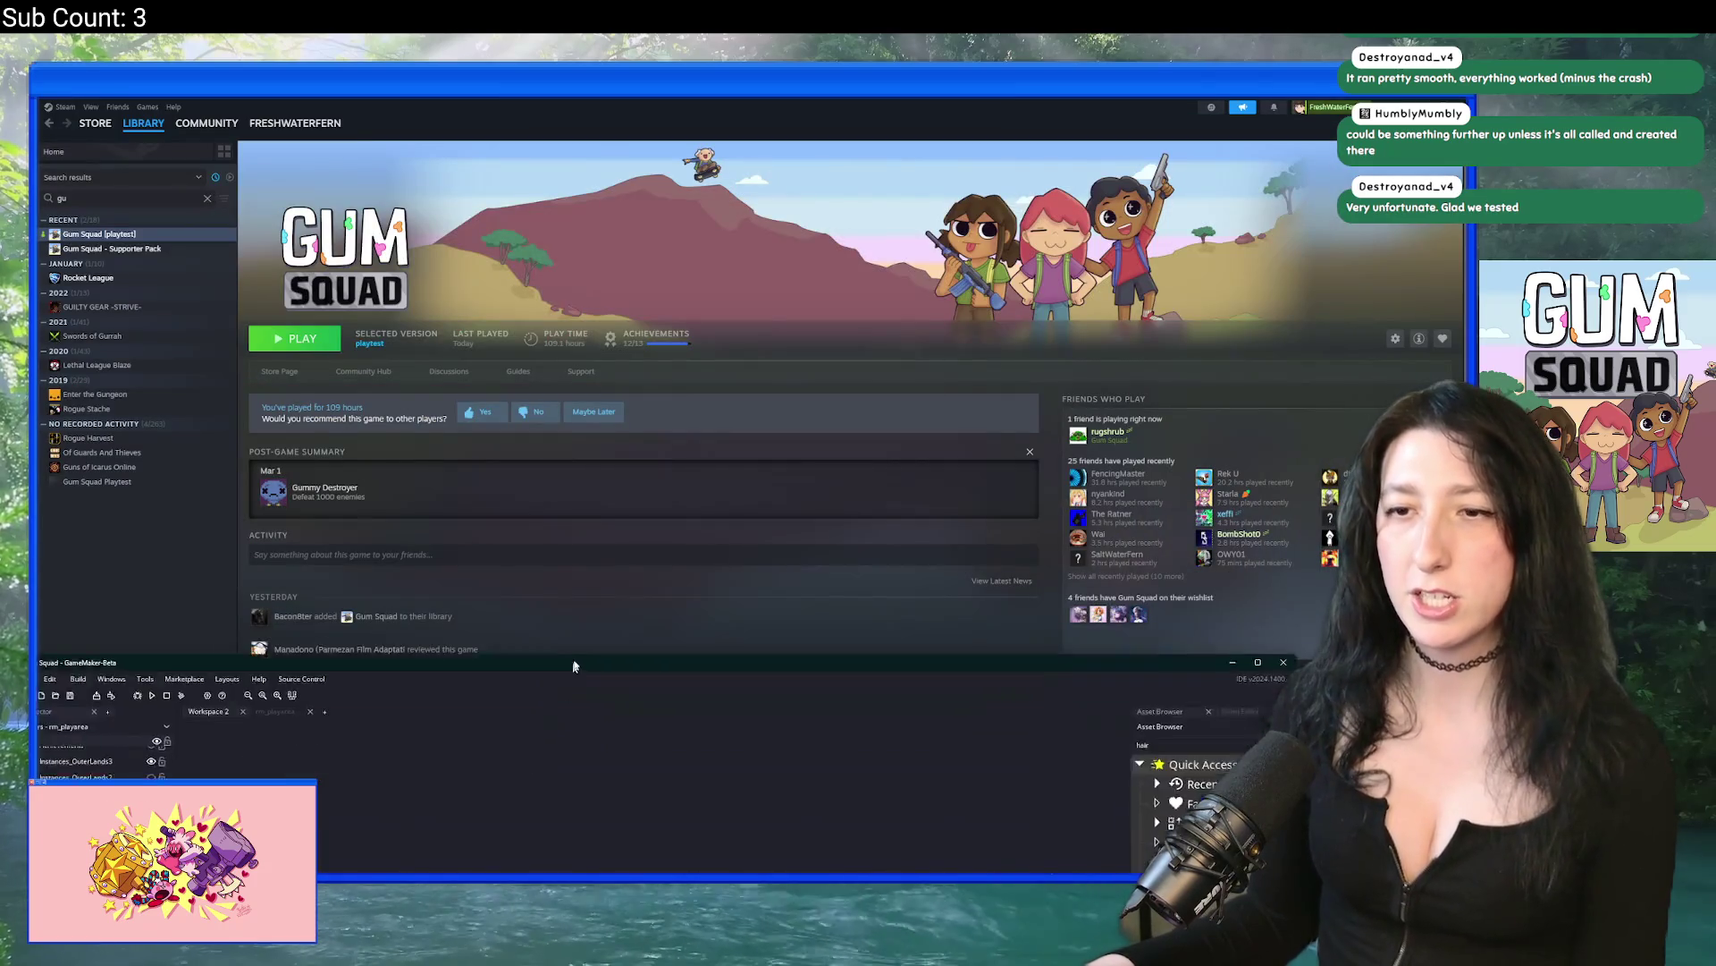
{"action": "key", "text": "alt+Tab"}
{"action": "key", "text": "alt+Tab"}
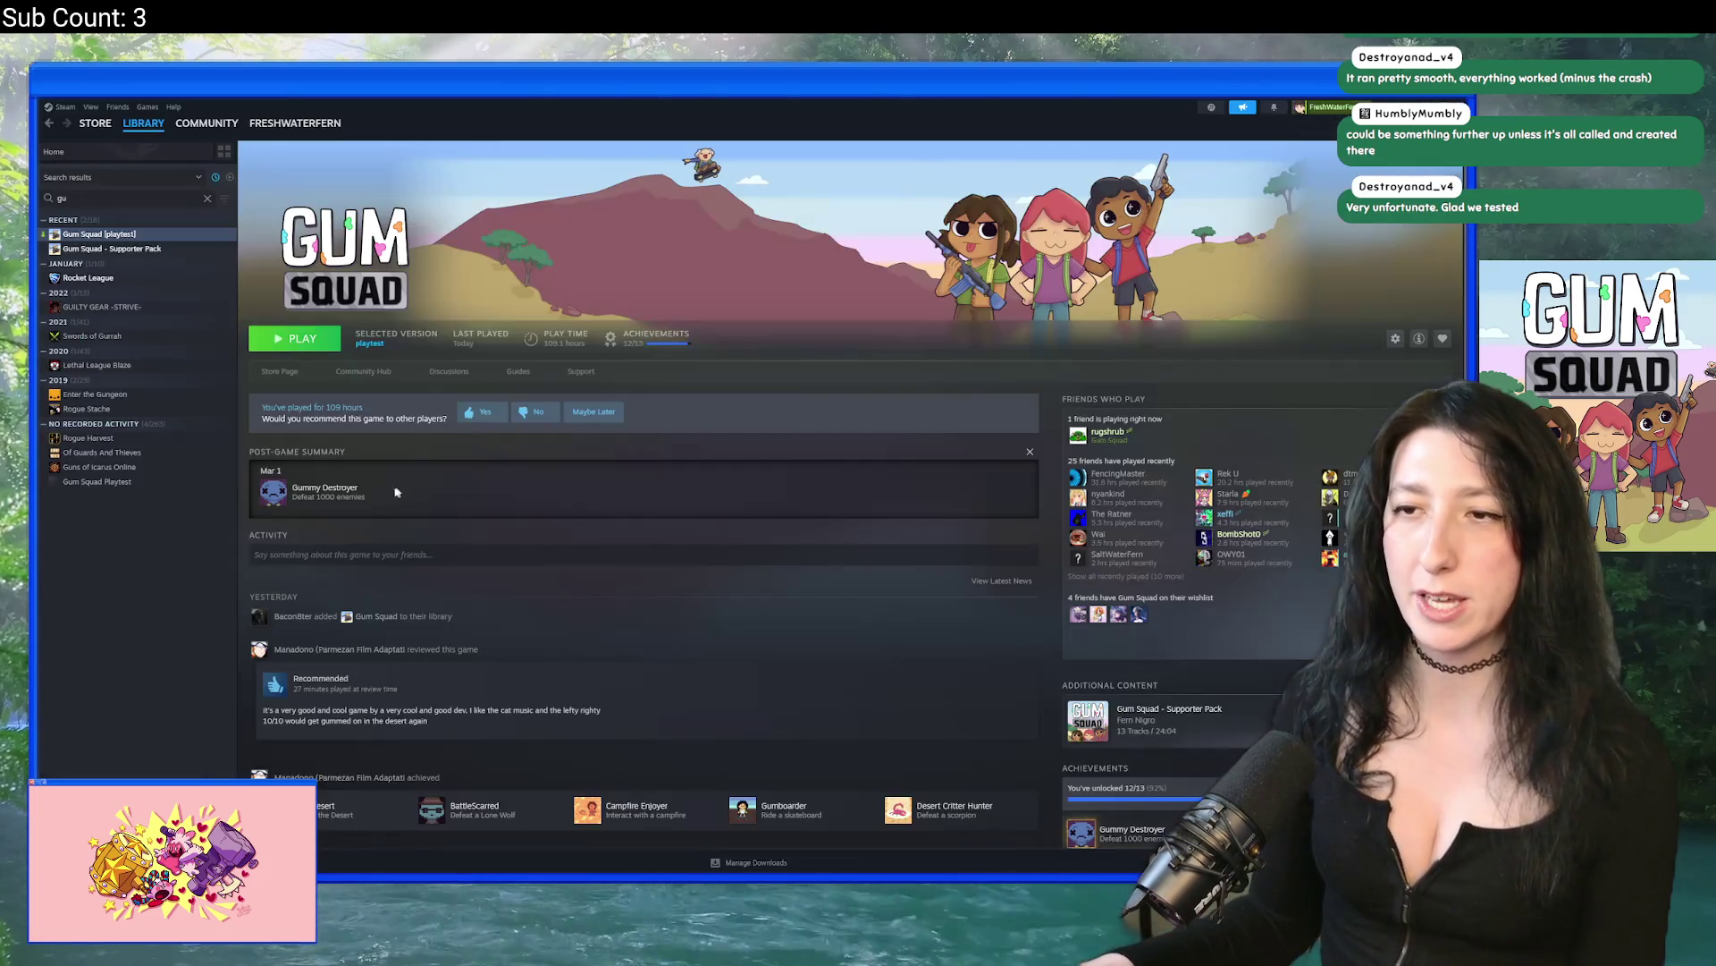
{"action": "left_click", "coordinate": [293, 372]}
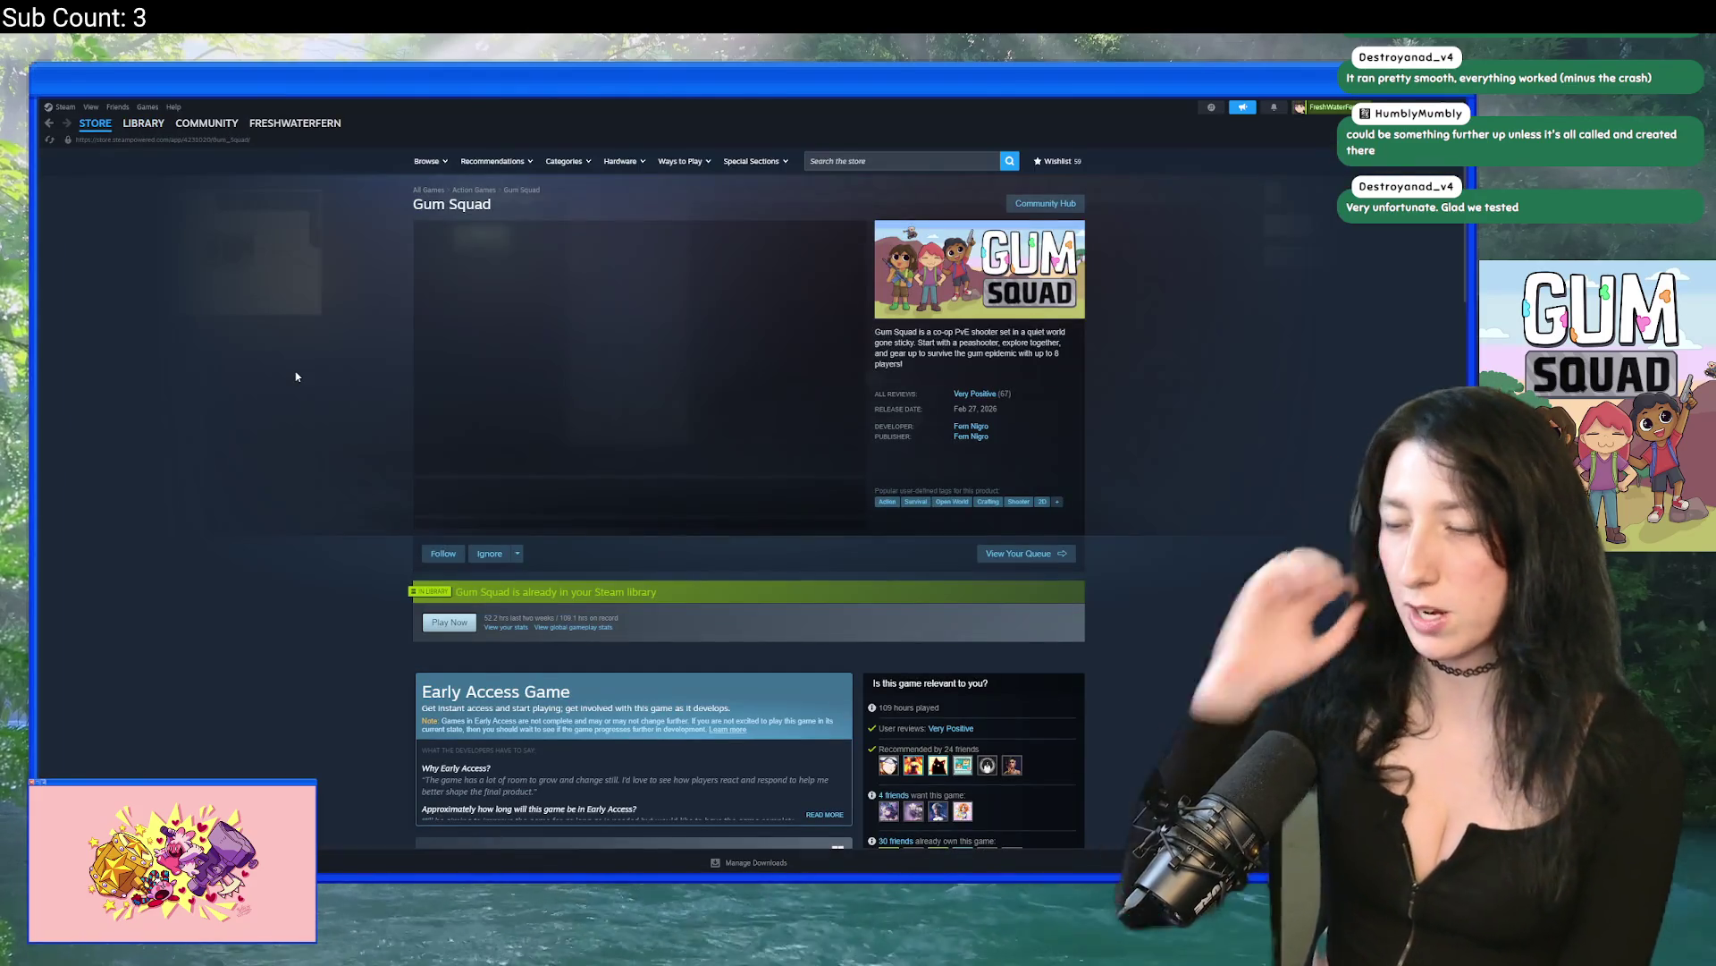
{"action": "scroll", "coordinate": [750, 443], "scroll_direction": "down", "scroll_amount": 10}
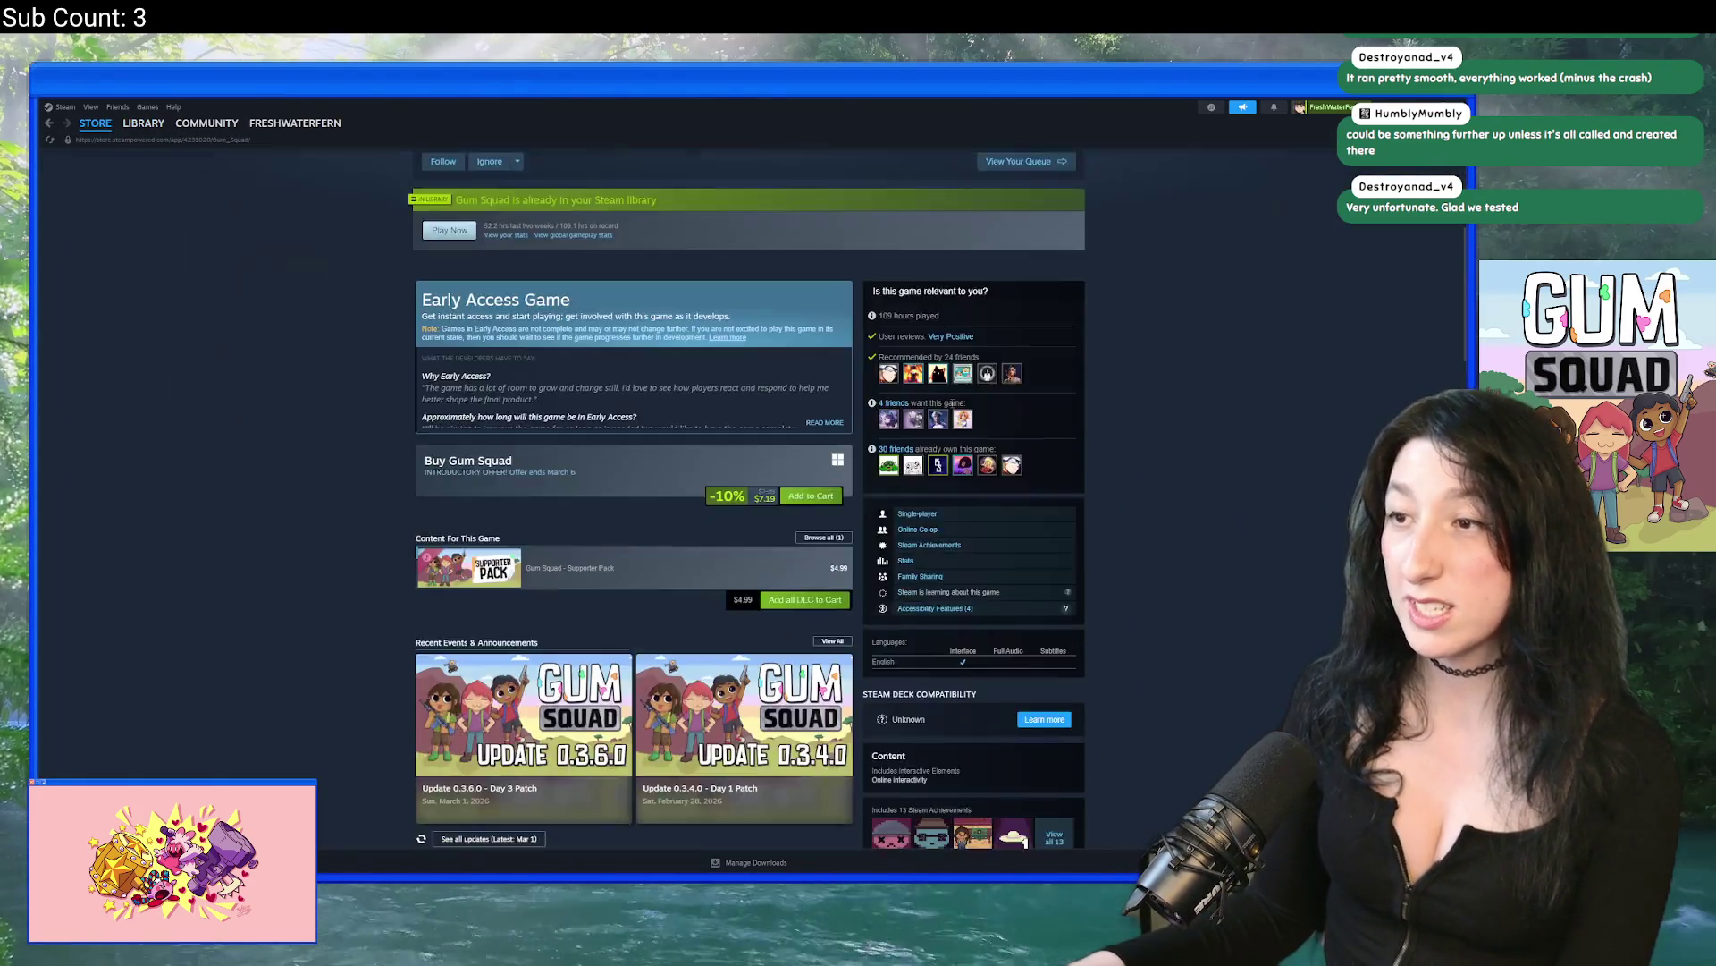
{"action": "scroll", "coordinate": [748, 438], "scroll_direction": "down", "scroll_amount": 6}
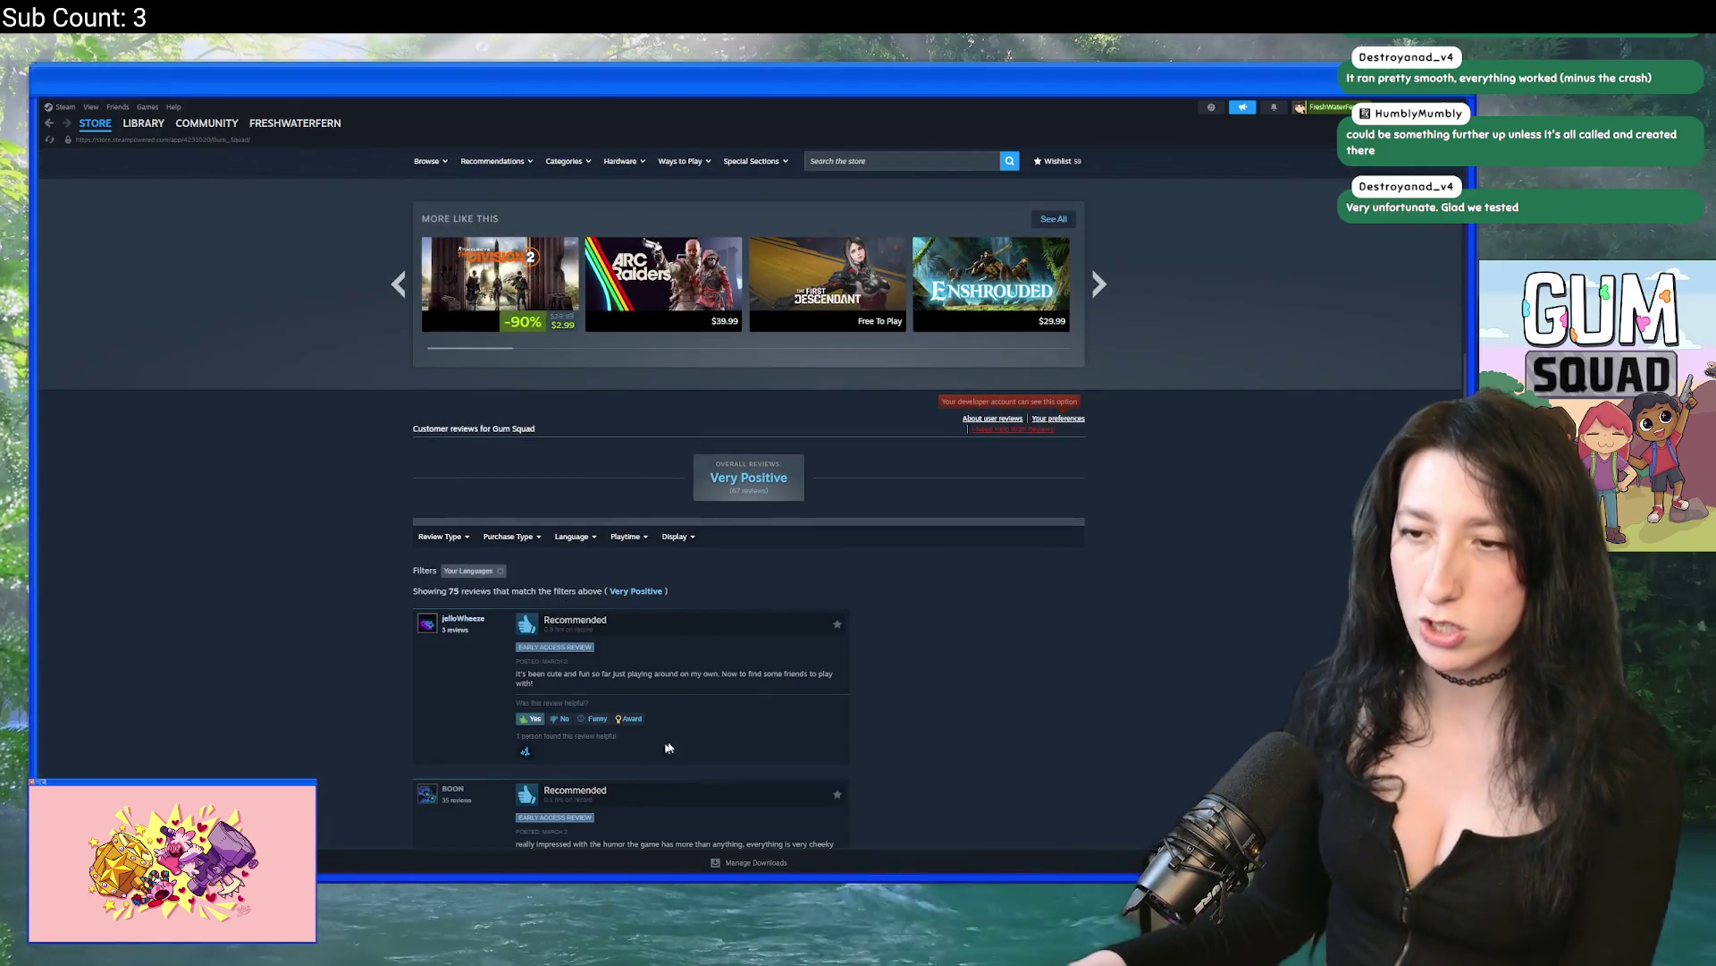
{"action": "mouse_move", "coordinate": [670, 531]}
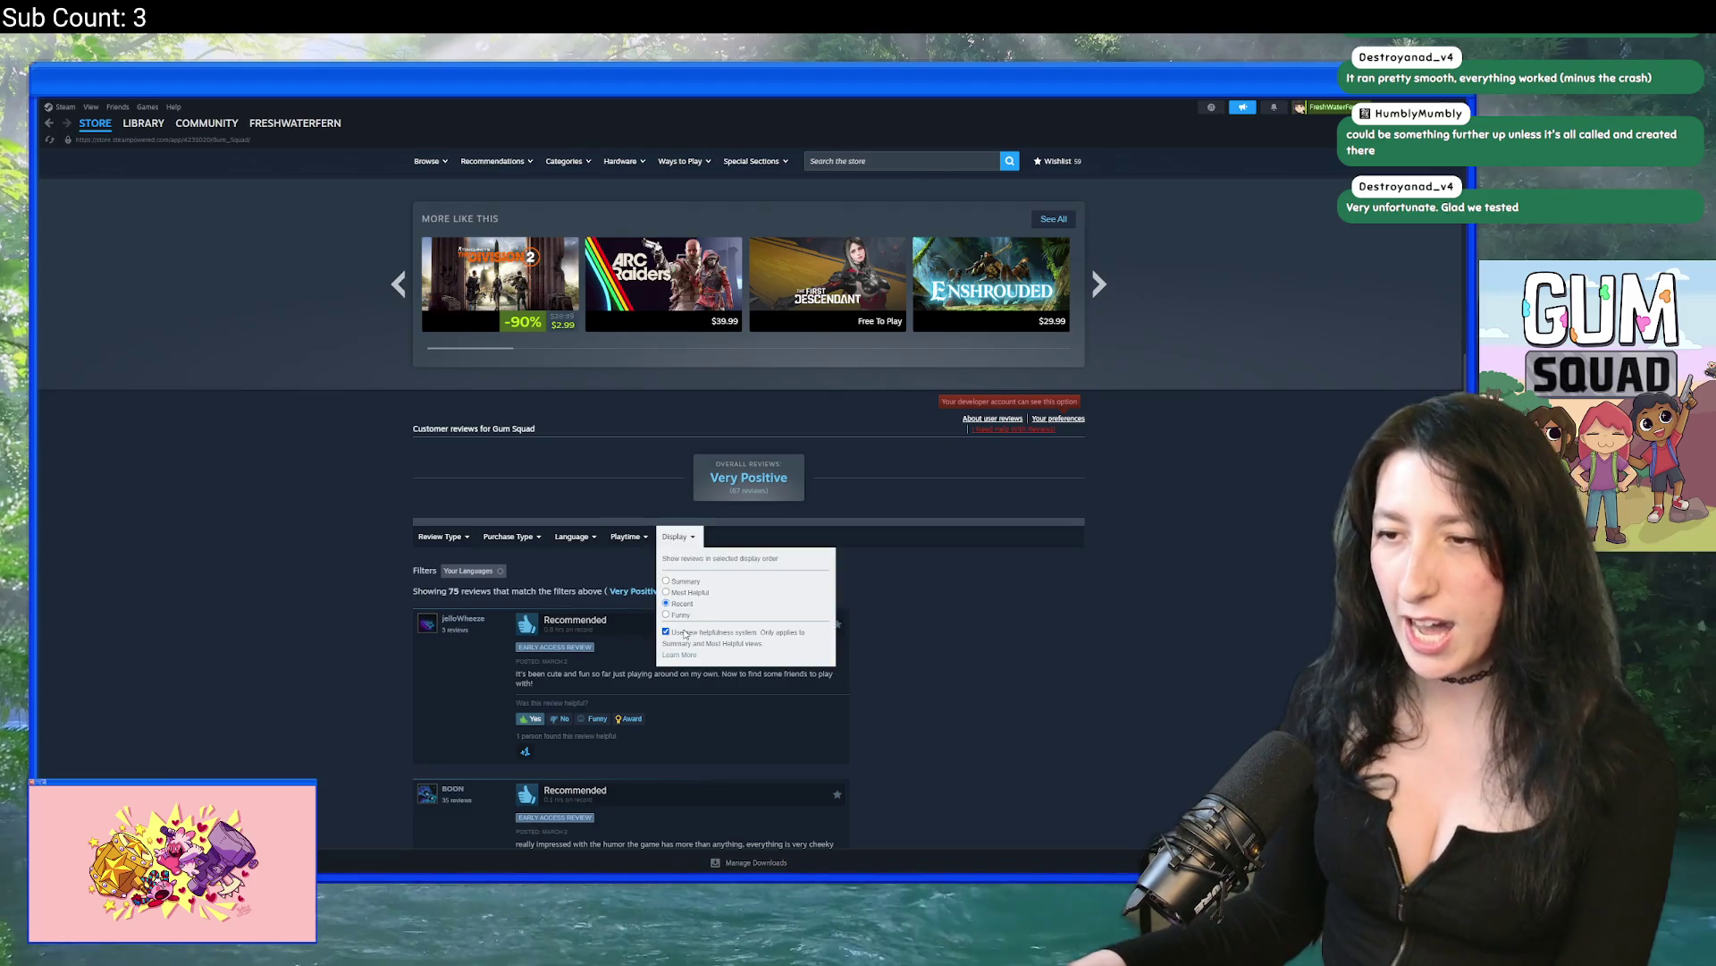
{"action": "left_click", "coordinate": [685, 632]}
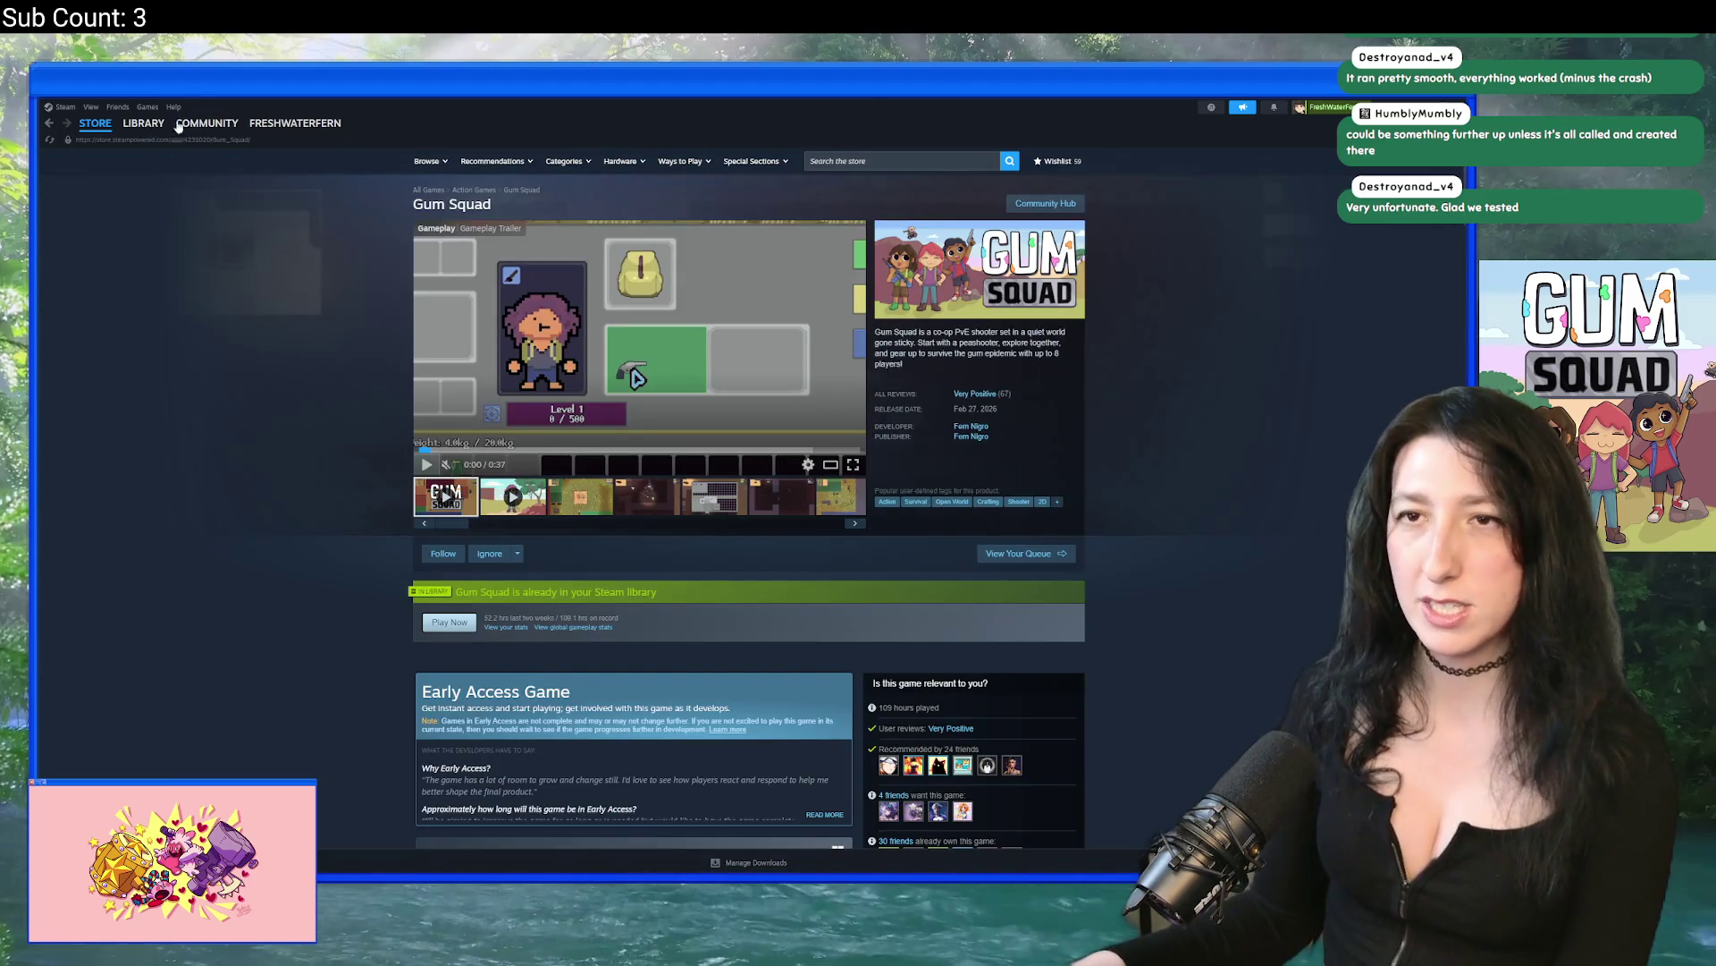
{"action": "left_click", "coordinate": [147, 148]}
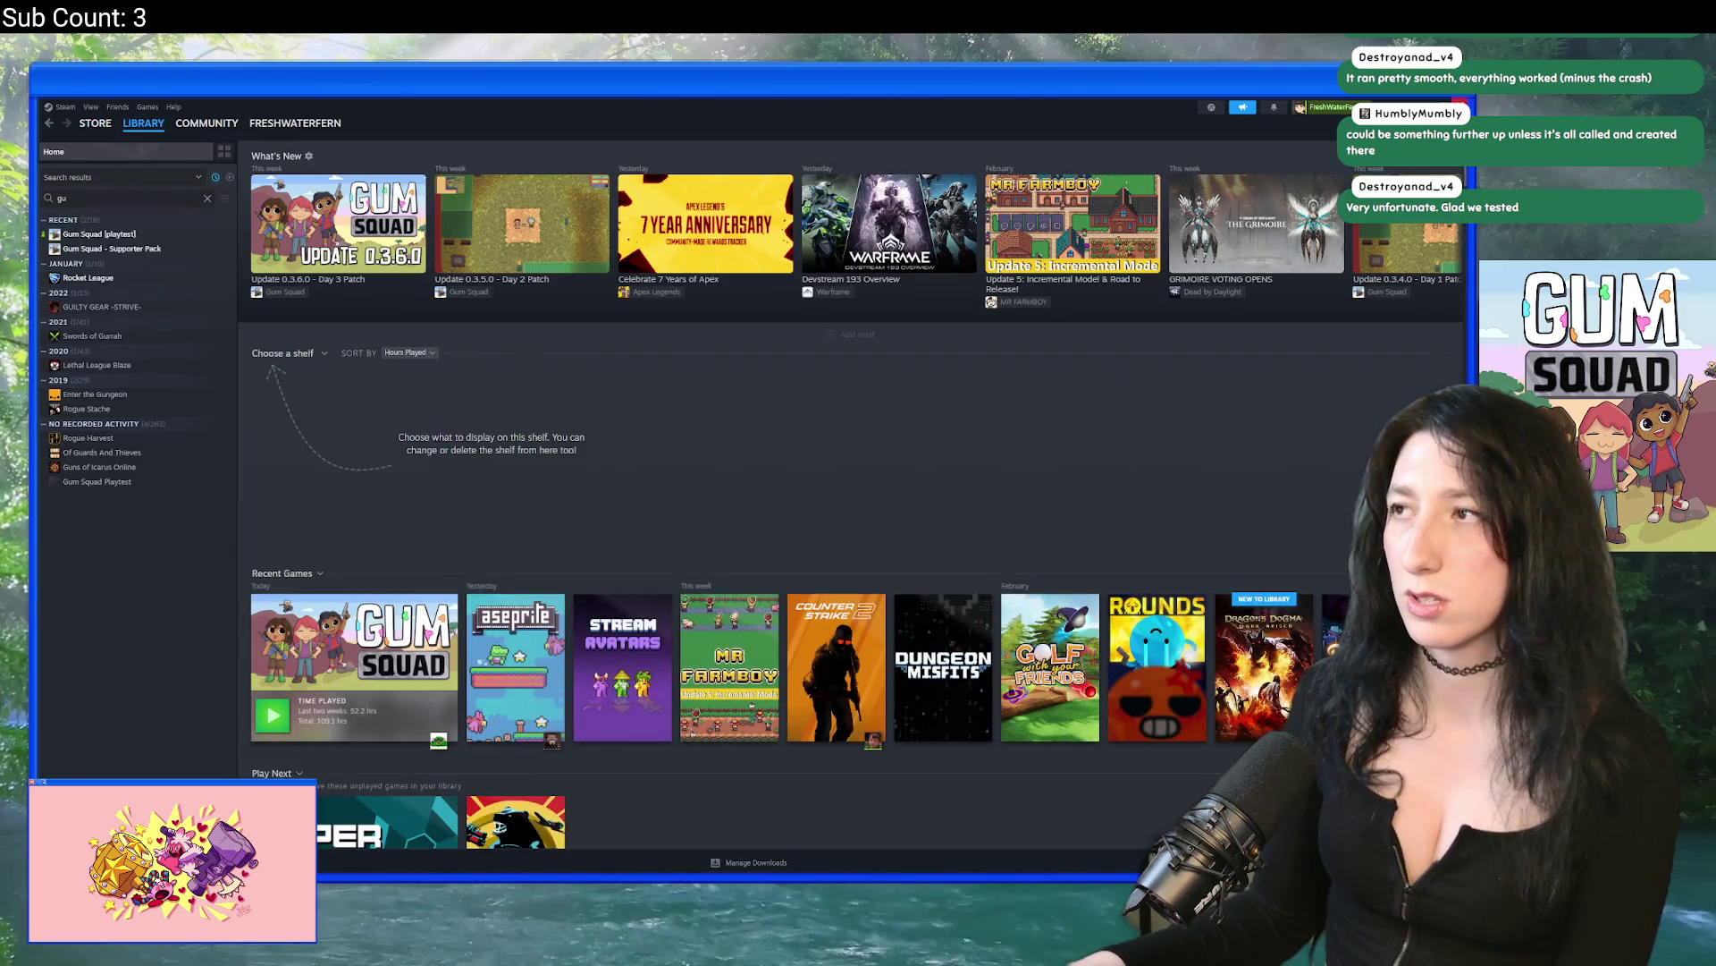
{"action": "key", "text": "alt+Tab"}
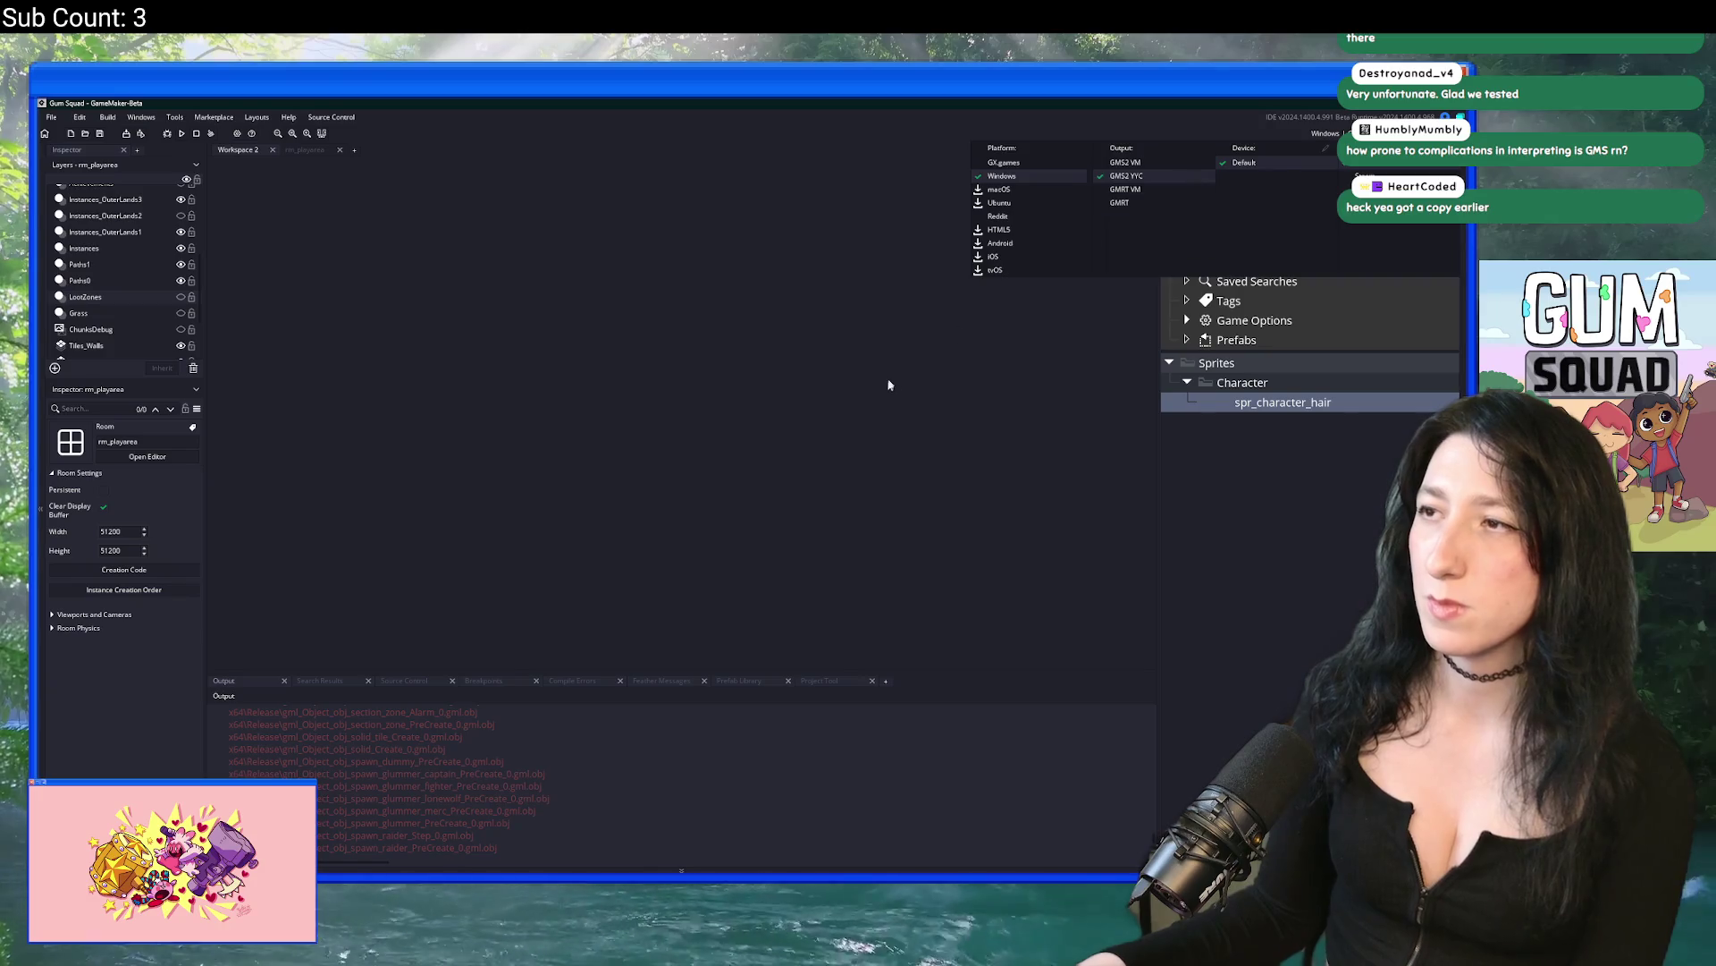
Step: Compile and run the Gum Squad build, then bring up the Ctrl+T asset search
{"action": "left_click", "coordinate": [182, 133]}
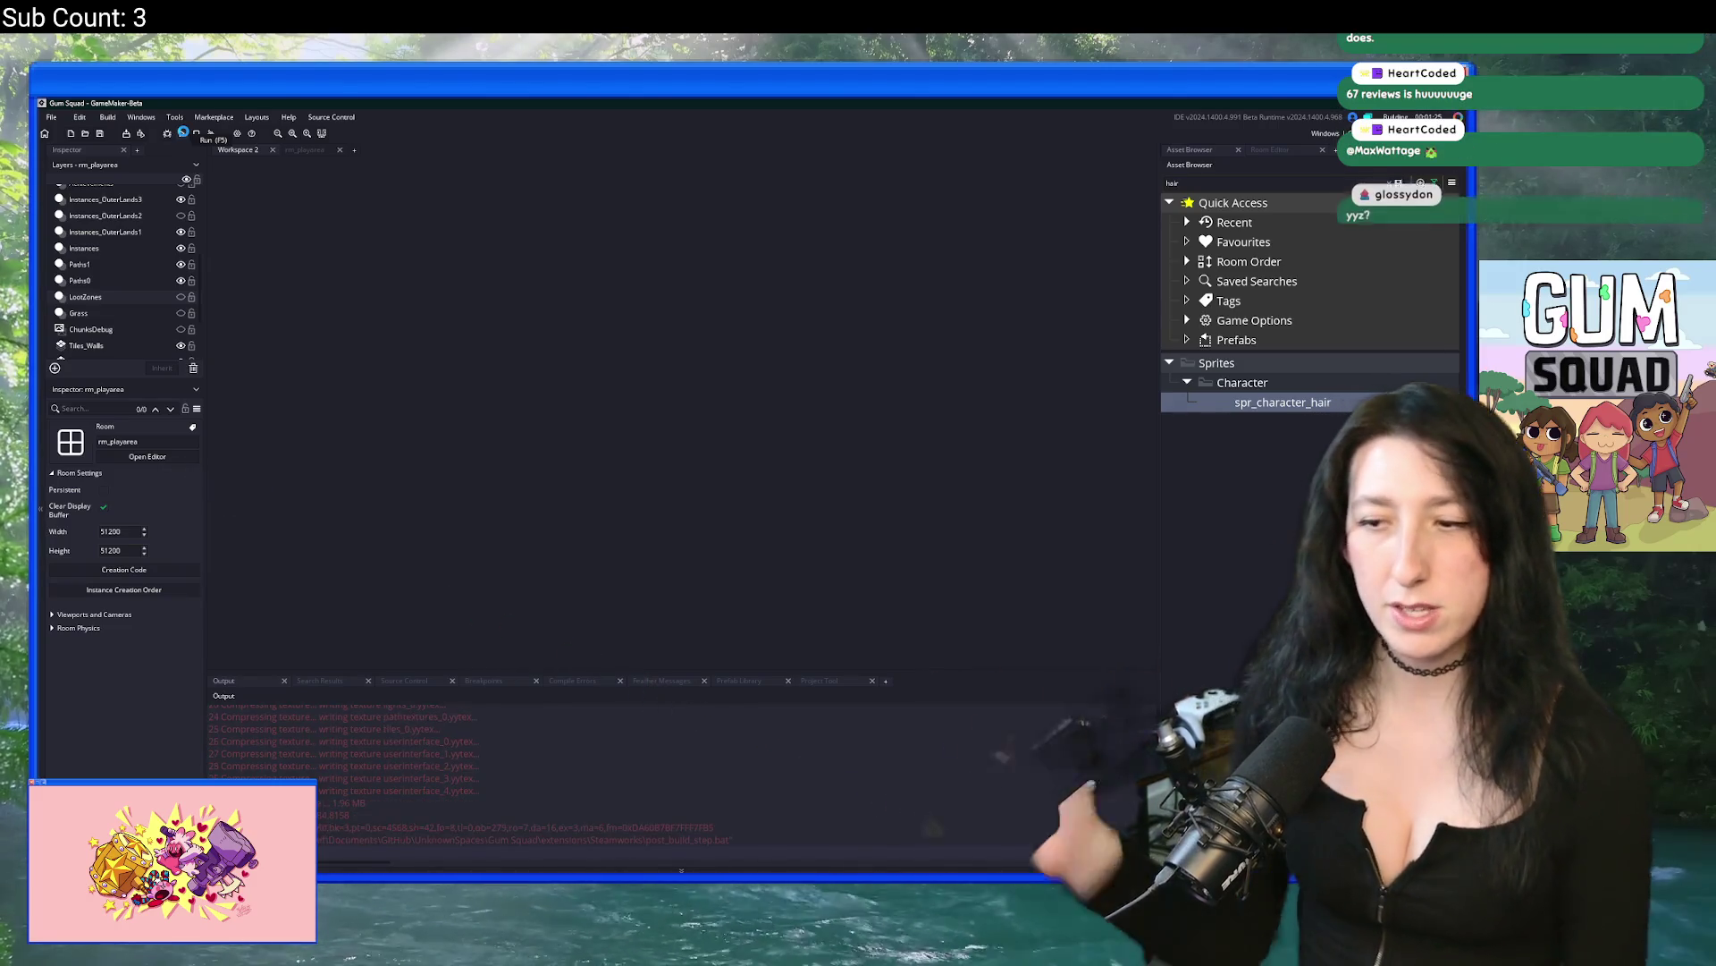
{"action": "key", "text": "ctrl+t"}
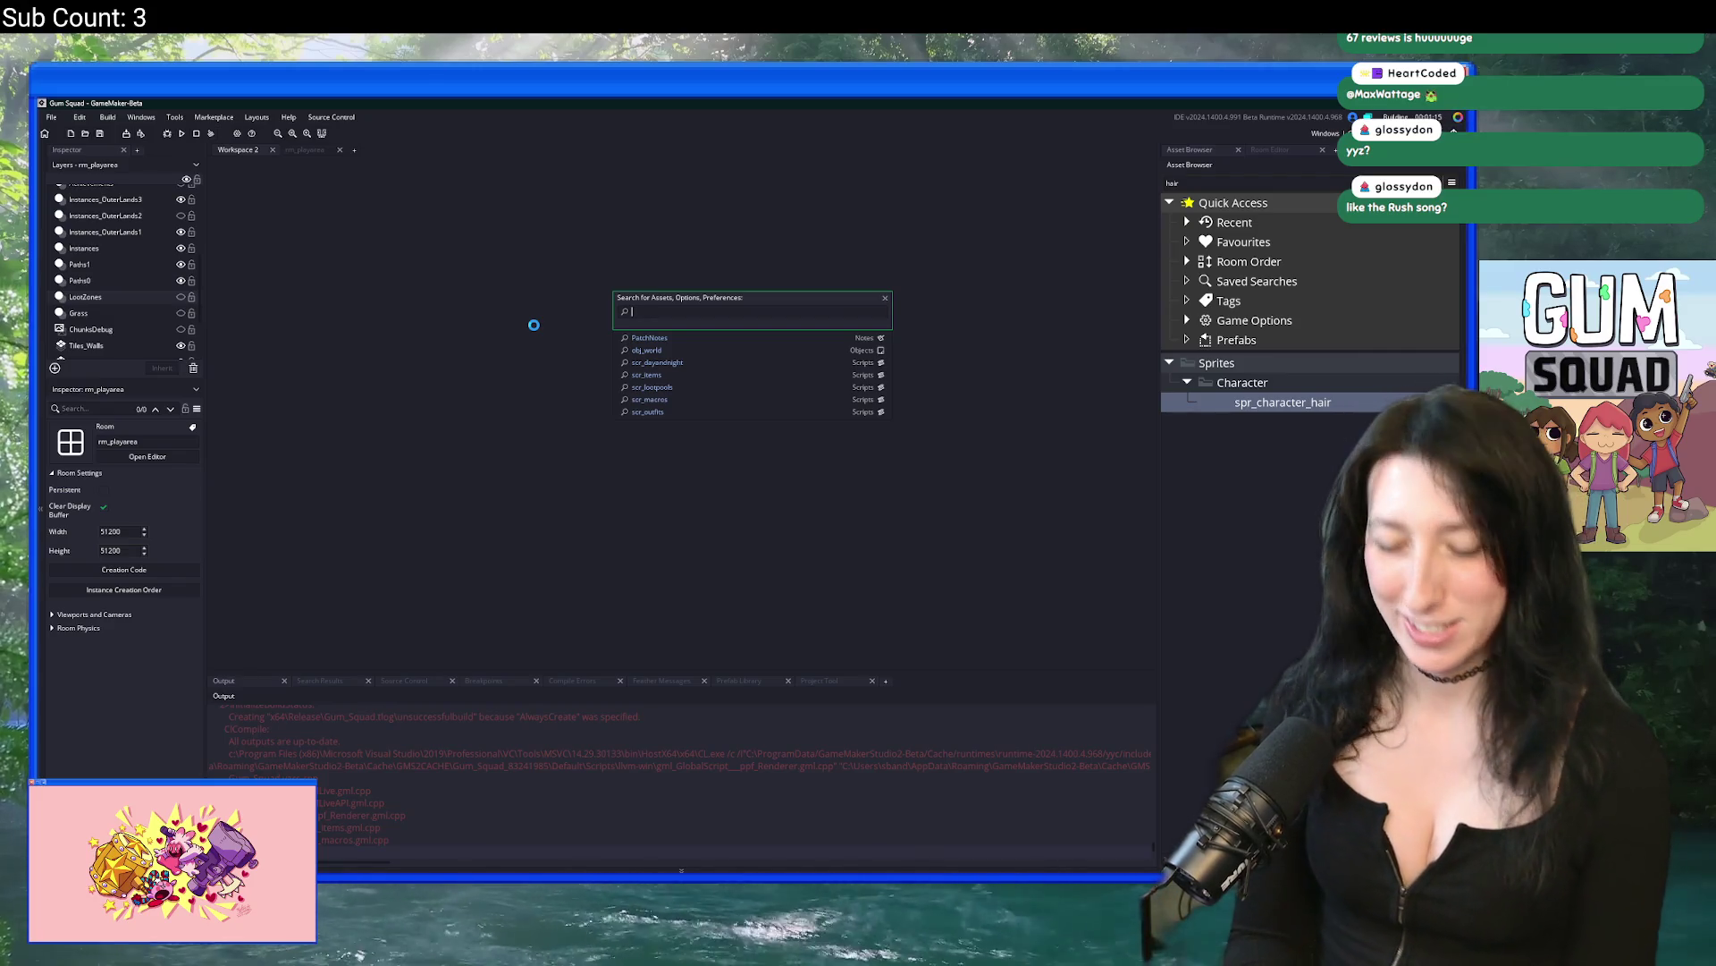
Step: Find 'uuid' in the asset search and open scr_uuid docked as a tab
{"action": "type", "text": "uuid"}
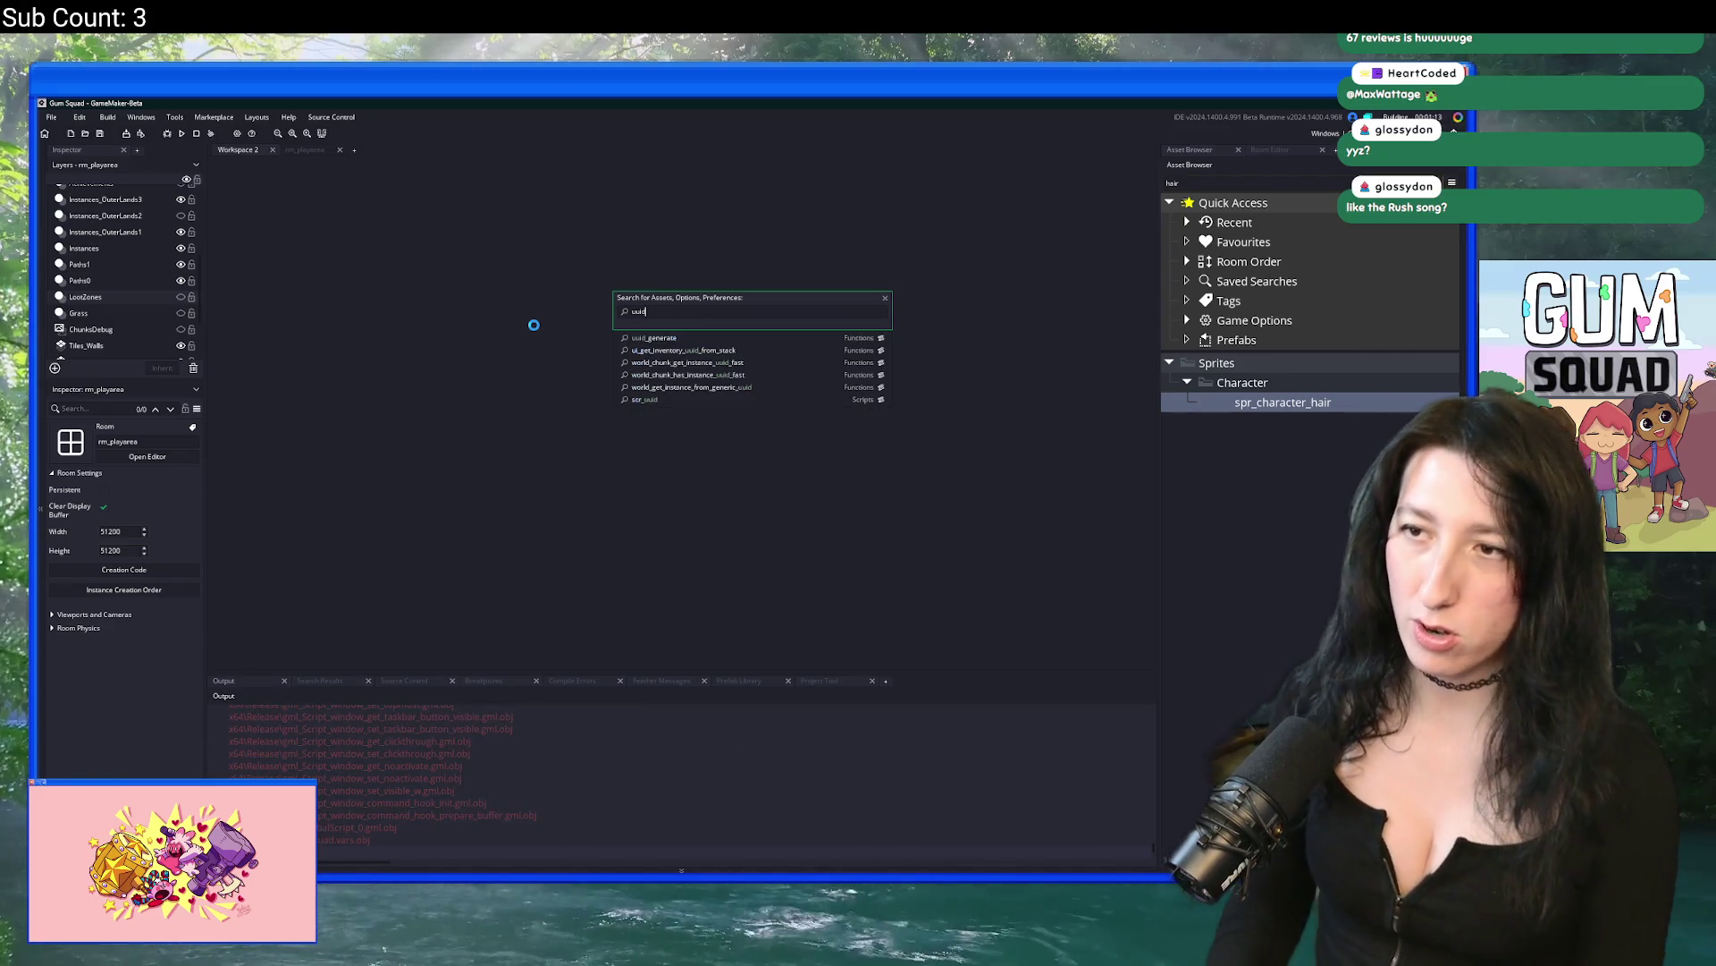
{"action": "key", "text": "Return"}
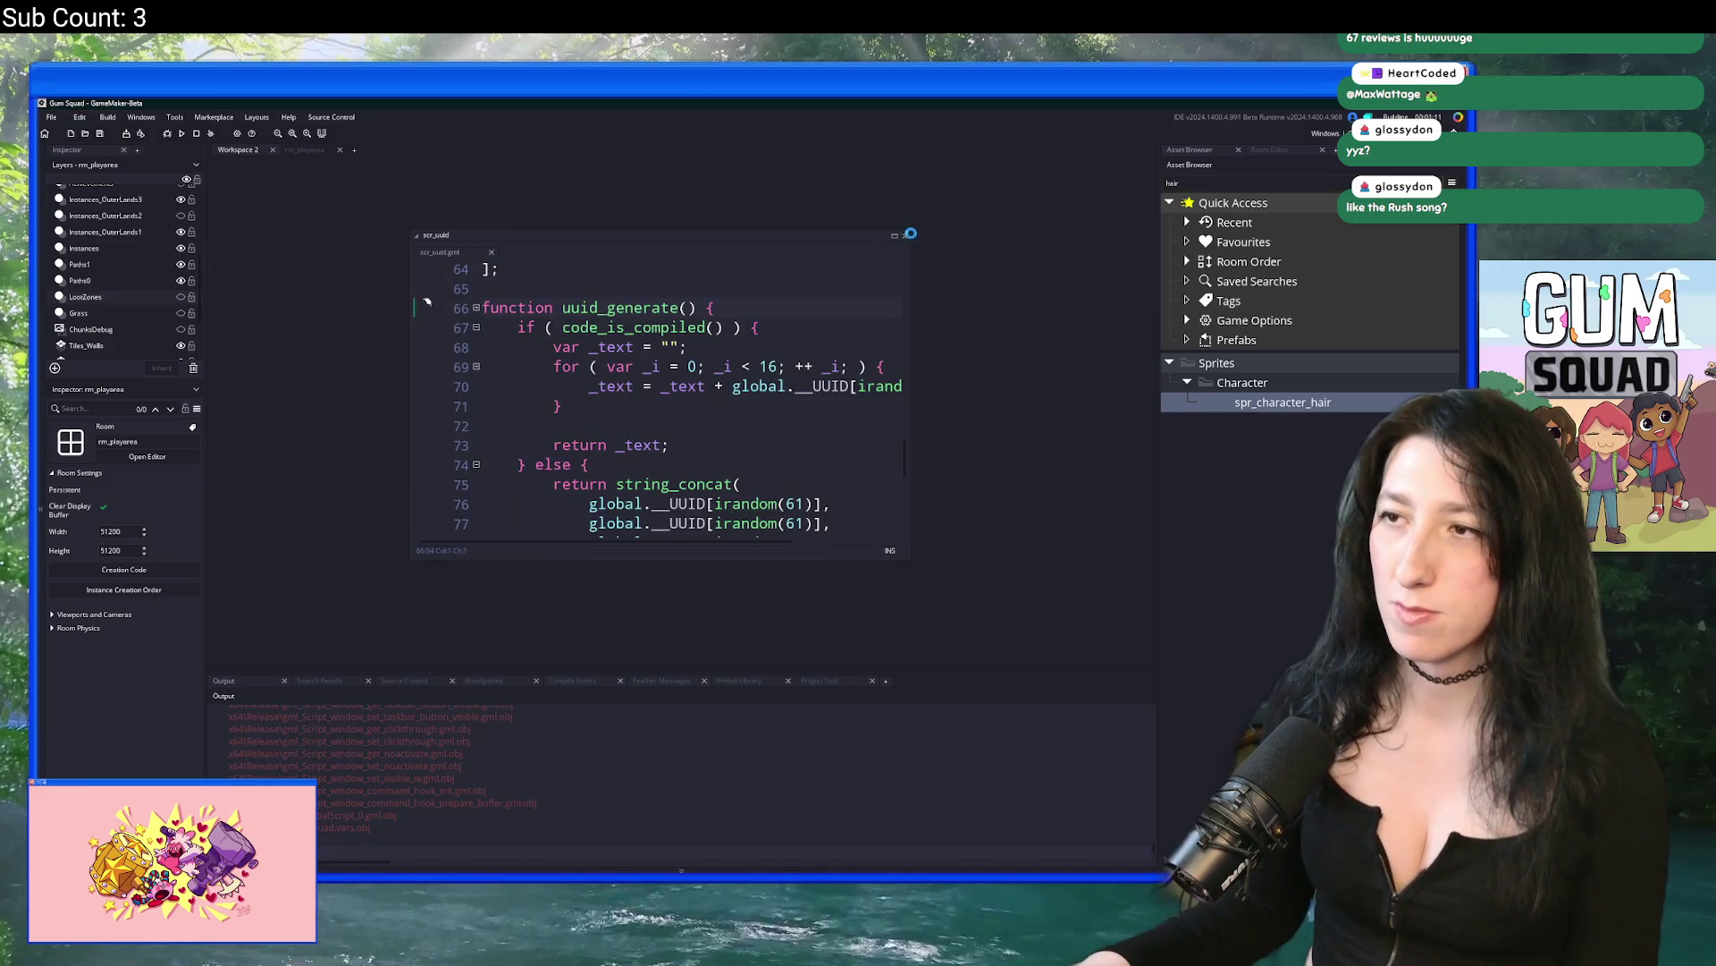
{"action": "left_click", "coordinate": [894, 235]}
Step: Read through uuid_generate, selecting the string_concat argument lines and the irandom call
{"action": "scroll", "coordinate": [545, 341], "scroll_direction": "down", "scroll_amount": 2}
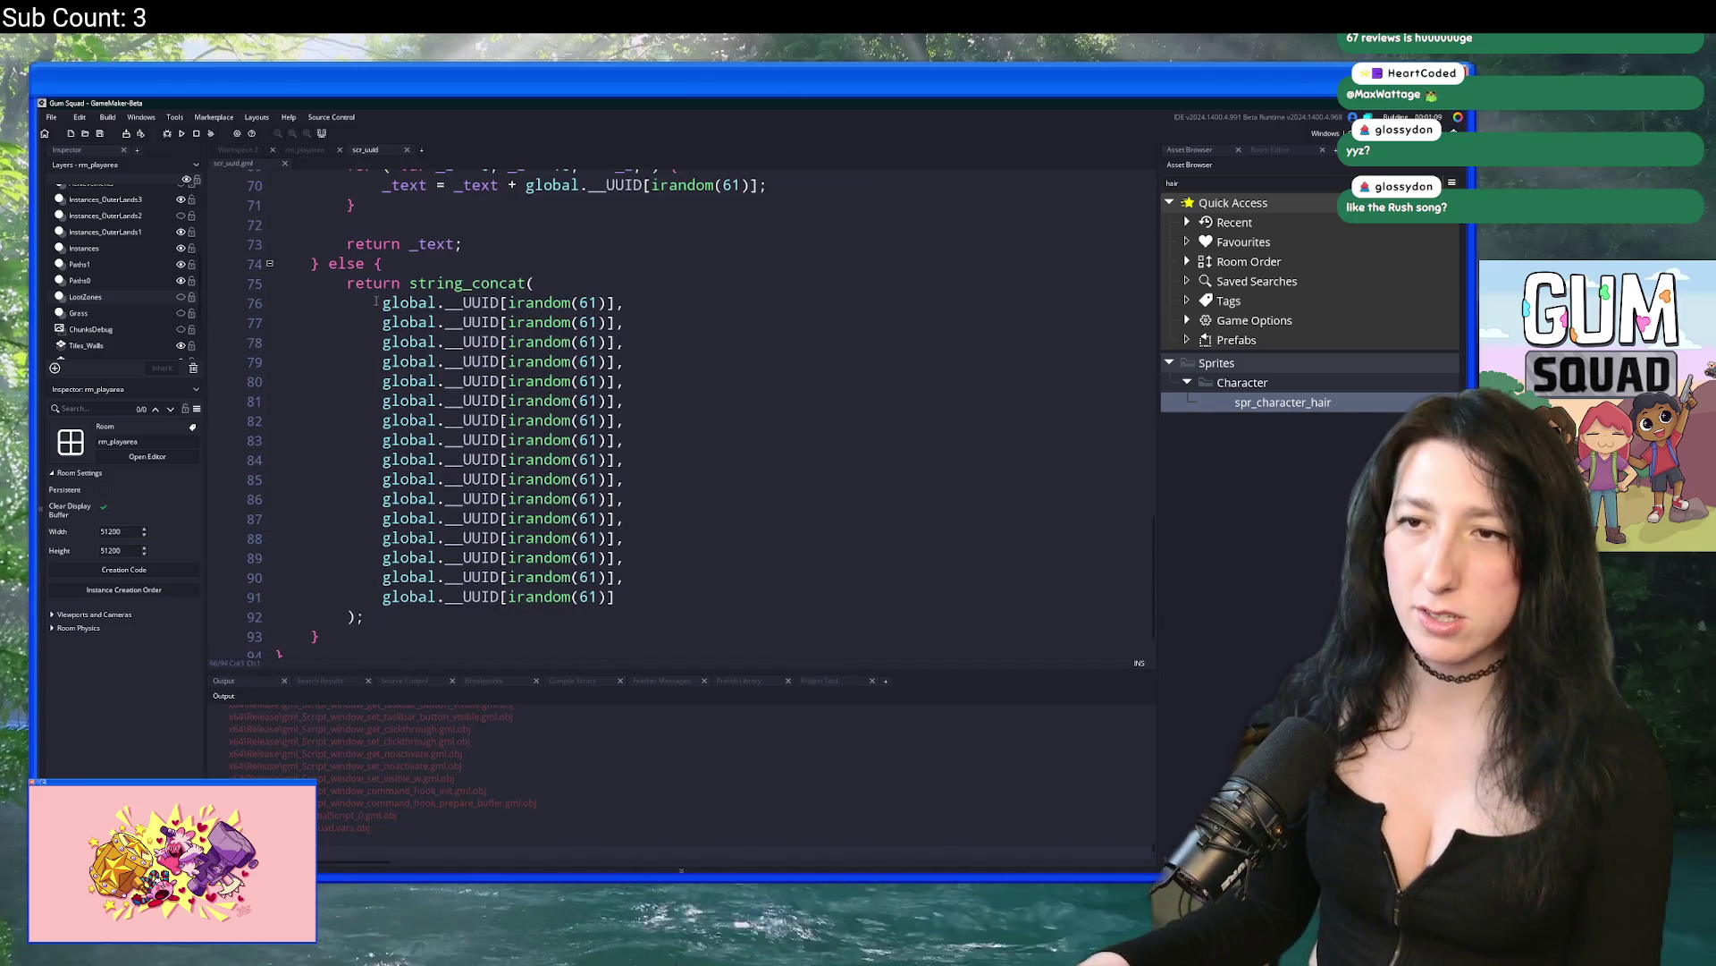
{"action": "mouse_move", "coordinate": [347, 283]}
{"action": "left_mouse_down"}
{"action": "mouse_move", "coordinate": [365, 617]}
{"action": "mouse_move", "coordinate": [313, 296]}
{"action": "left_mouse_up"}
{"action": "left_click", "coordinate": [452, 314]}
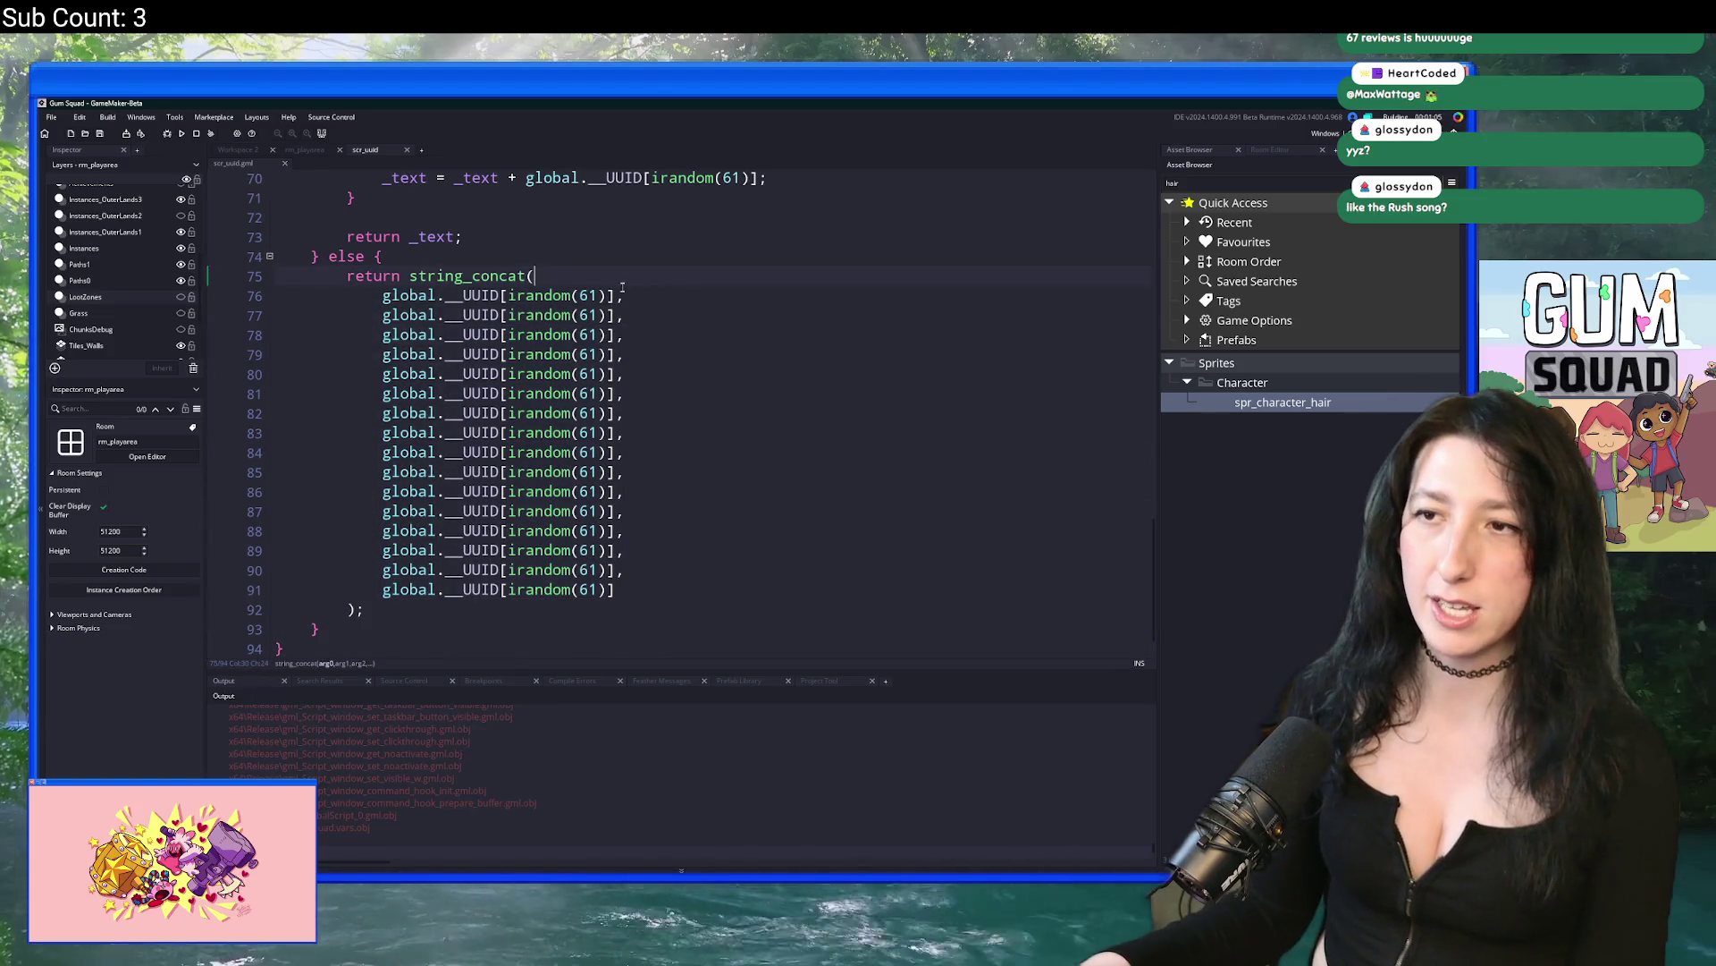
{"action": "left_click_drag", "start_coordinate": [451, 314], "coordinate": [617, 590]}
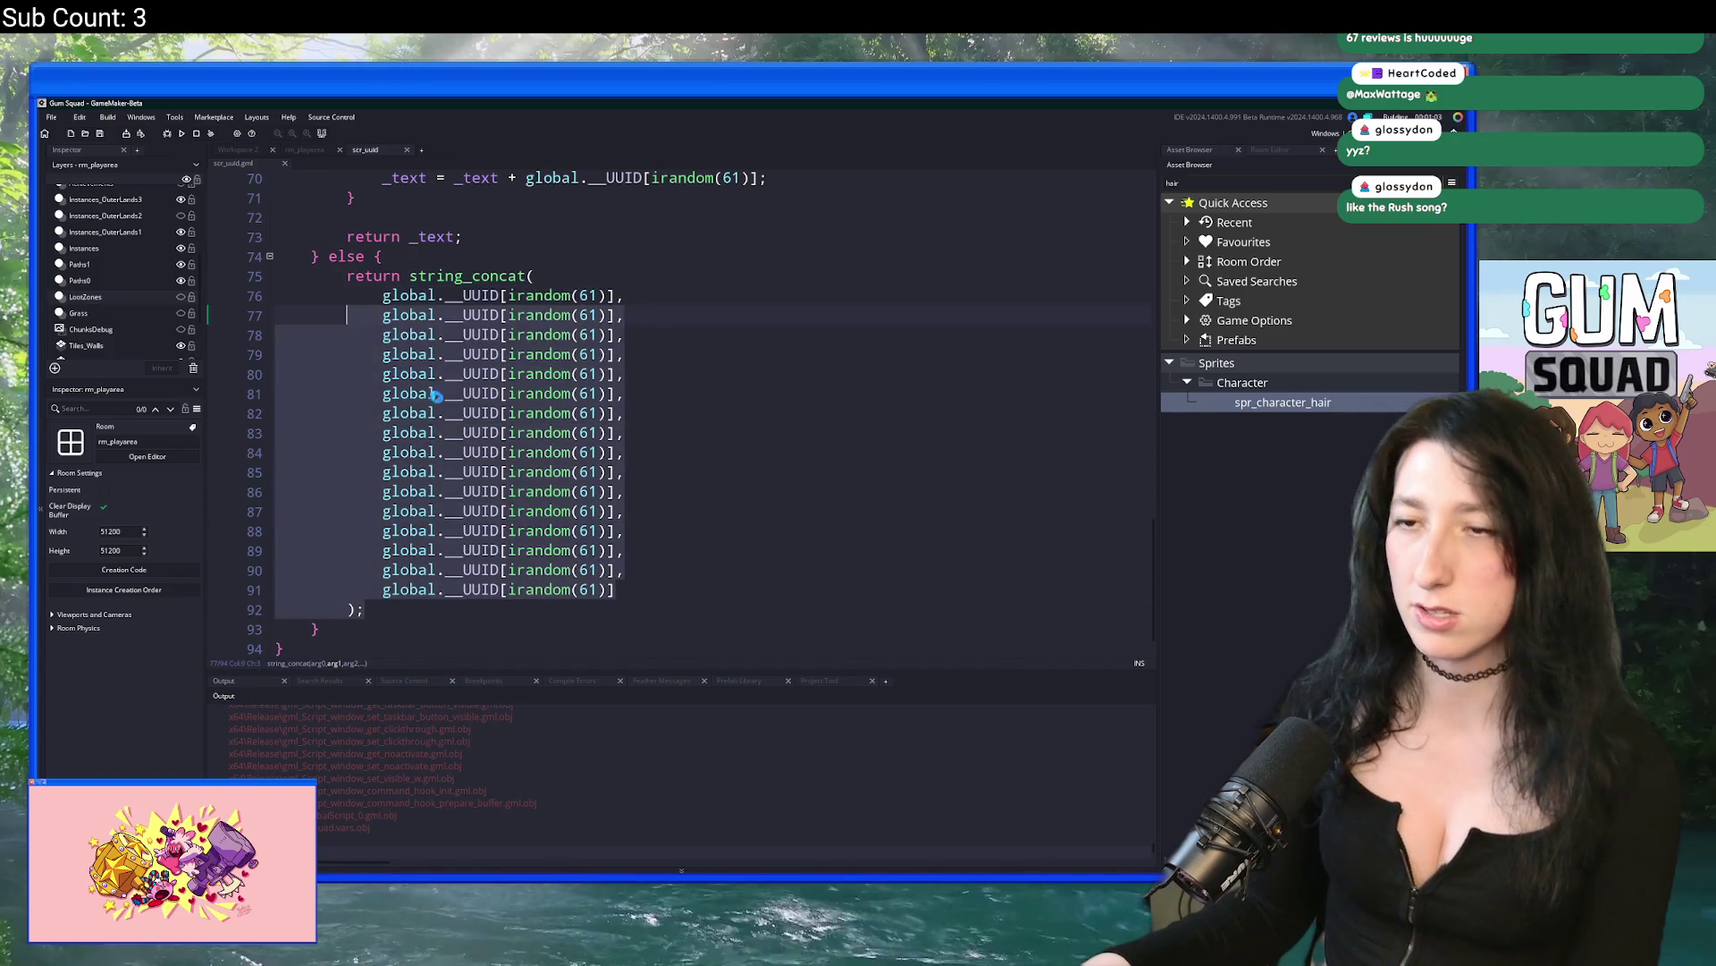
{"action": "scroll", "coordinate": [569, 359], "scroll_direction": "up", "scroll_amount": 1}
{"action": "left_click", "coordinate": [571, 362]}
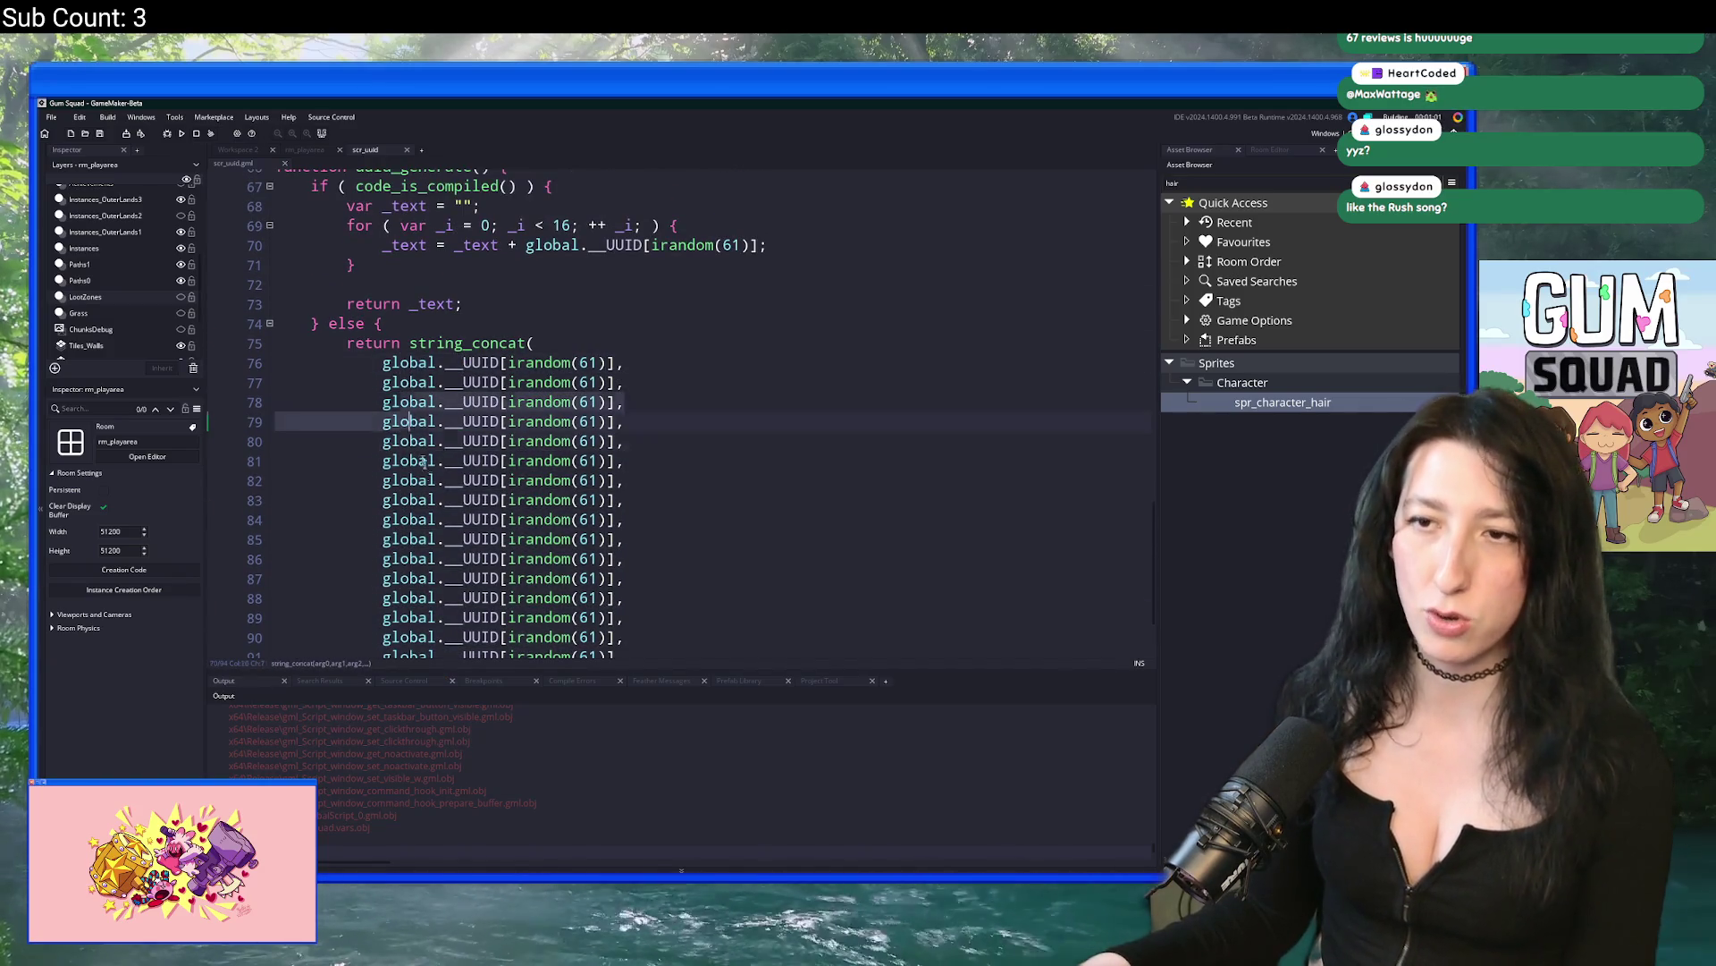
{"action": "left_click_drag", "start_coordinate": [626, 401], "coordinate": [447, 500]}
{"action": "scroll", "coordinate": [640, 472], "scroll_direction": "down", "scroll_amount": 2}
{"action": "left_click", "coordinate": [704, 433]}
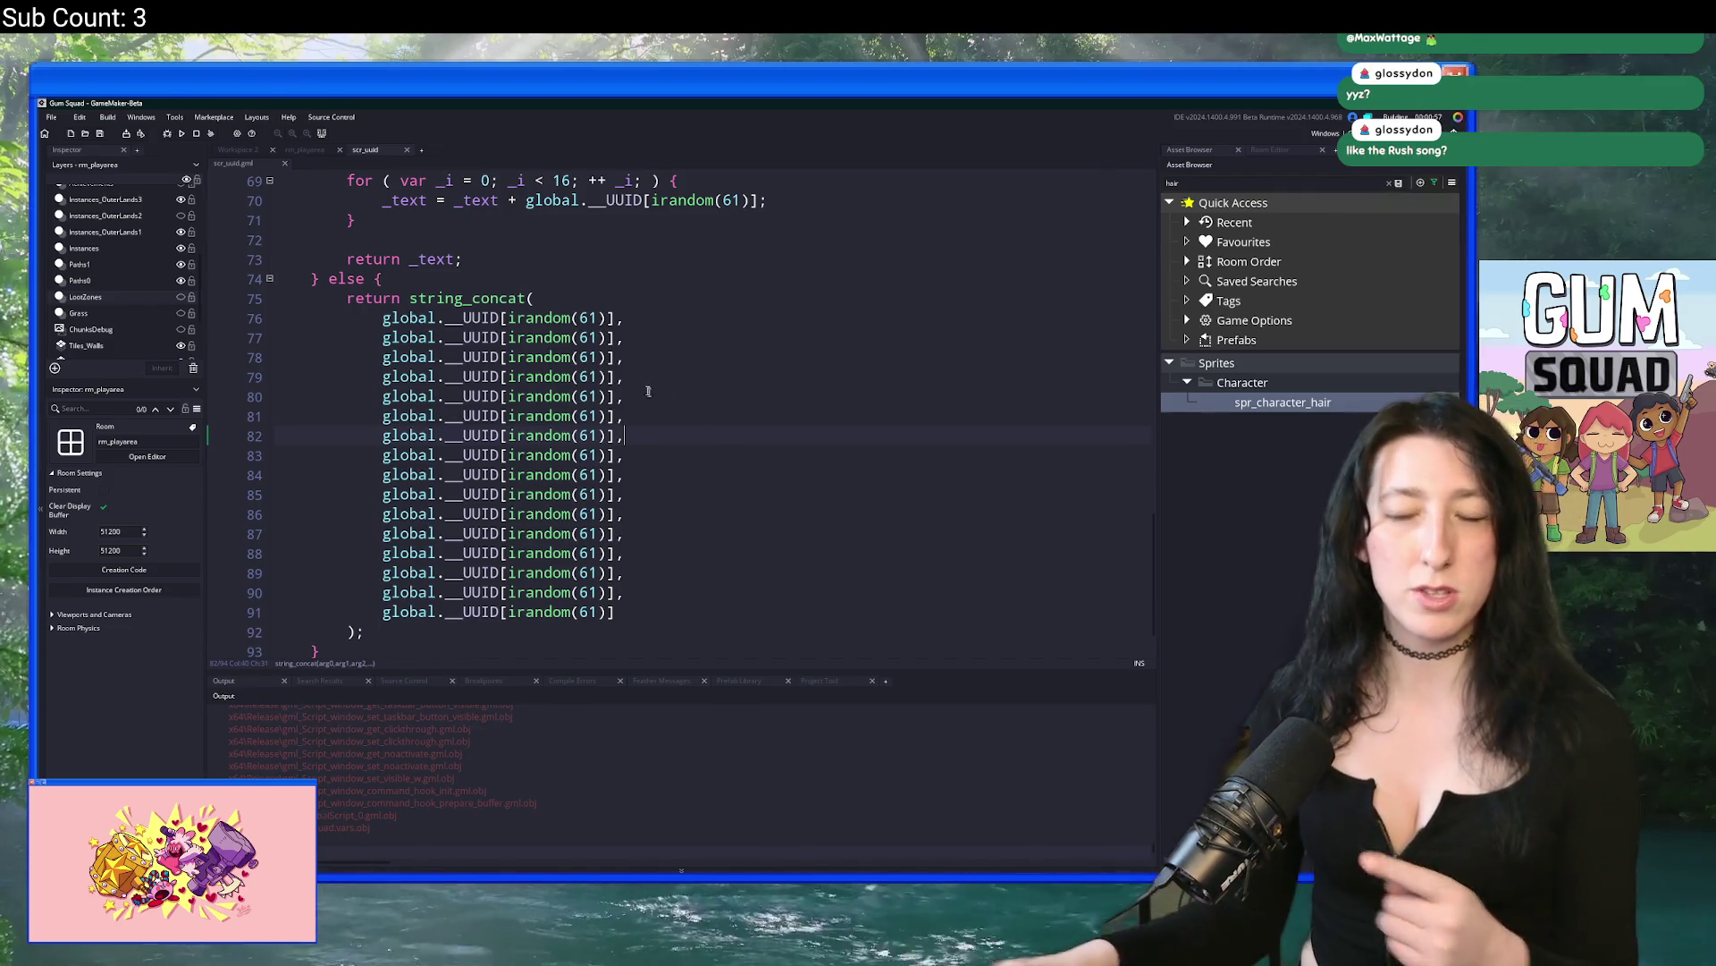
Step: Inspect the 61 on line 76 and select the compiled-branch lines 68–73
{"action": "left_click", "coordinate": [589, 317]}
{"action": "key", "text": "Left"}
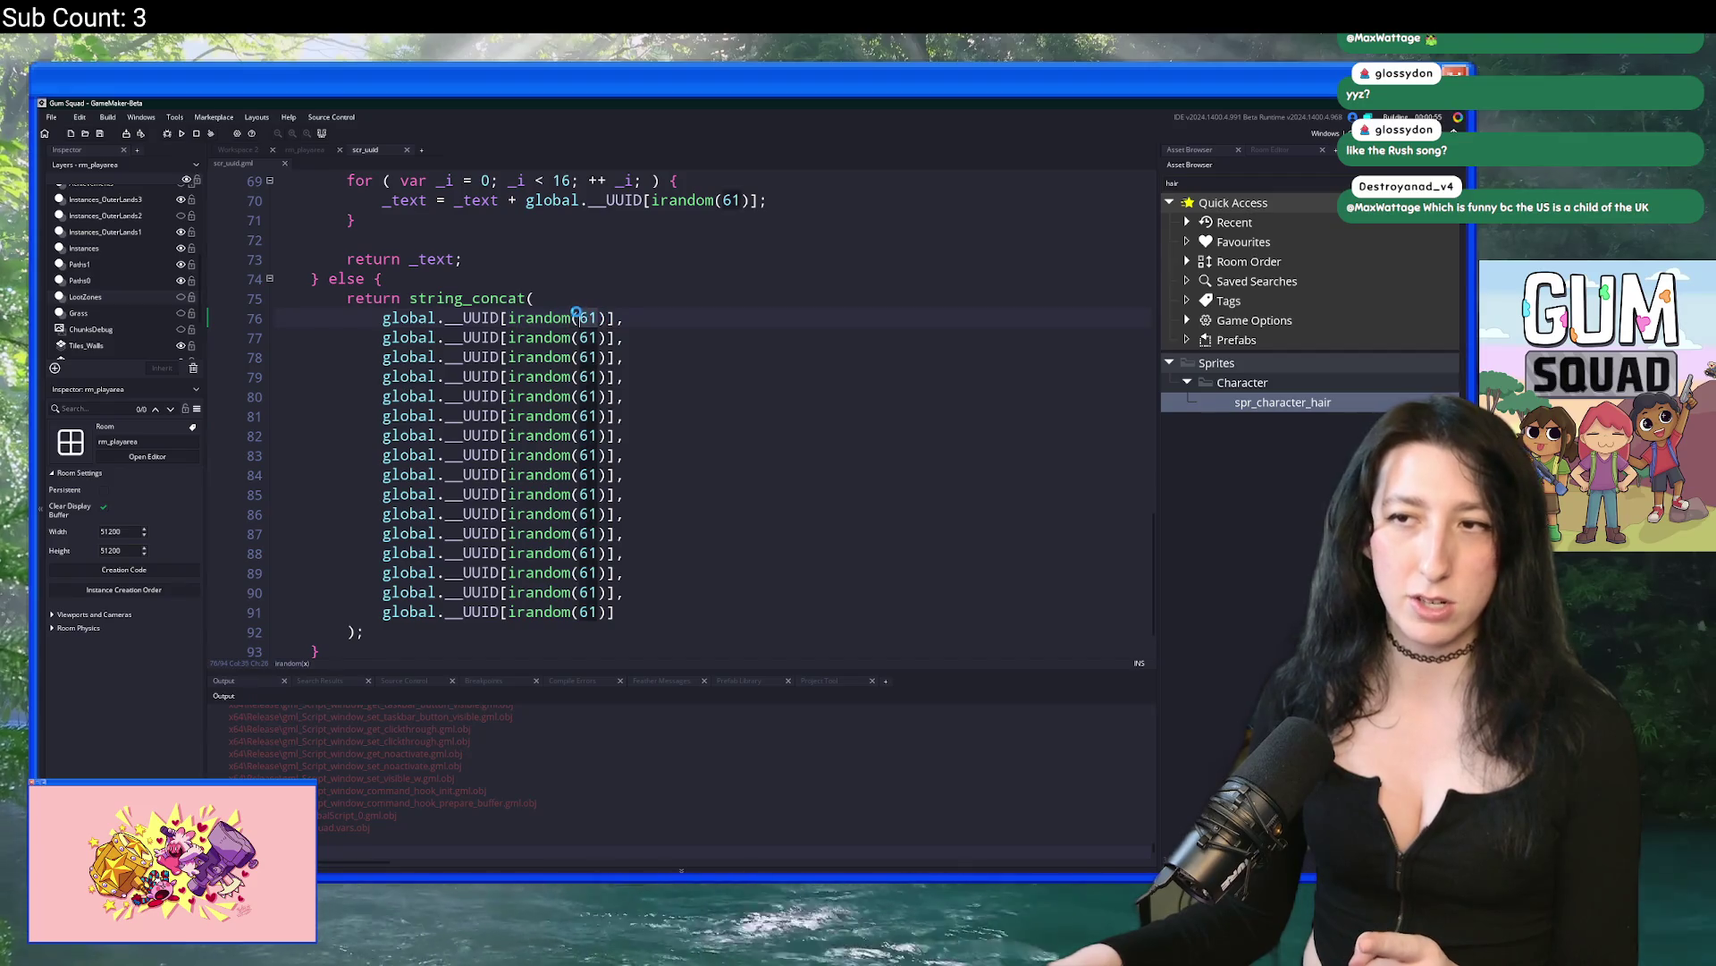
{"action": "scroll", "coordinate": [626, 375], "scroll_direction": "up", "scroll_amount": 3}
{"action": "mouse_move", "coordinate": [470, 438]}
{"action": "left_mouse_down"}
{"action": "mouse_move", "coordinate": [340, 322]}
{"action": "mouse_move", "coordinate": [375, 438]}
{"action": "mouse_move", "coordinate": [344, 321]}
{"action": "mouse_move", "coordinate": [347, 340]}
{"action": "left_mouse_up"}
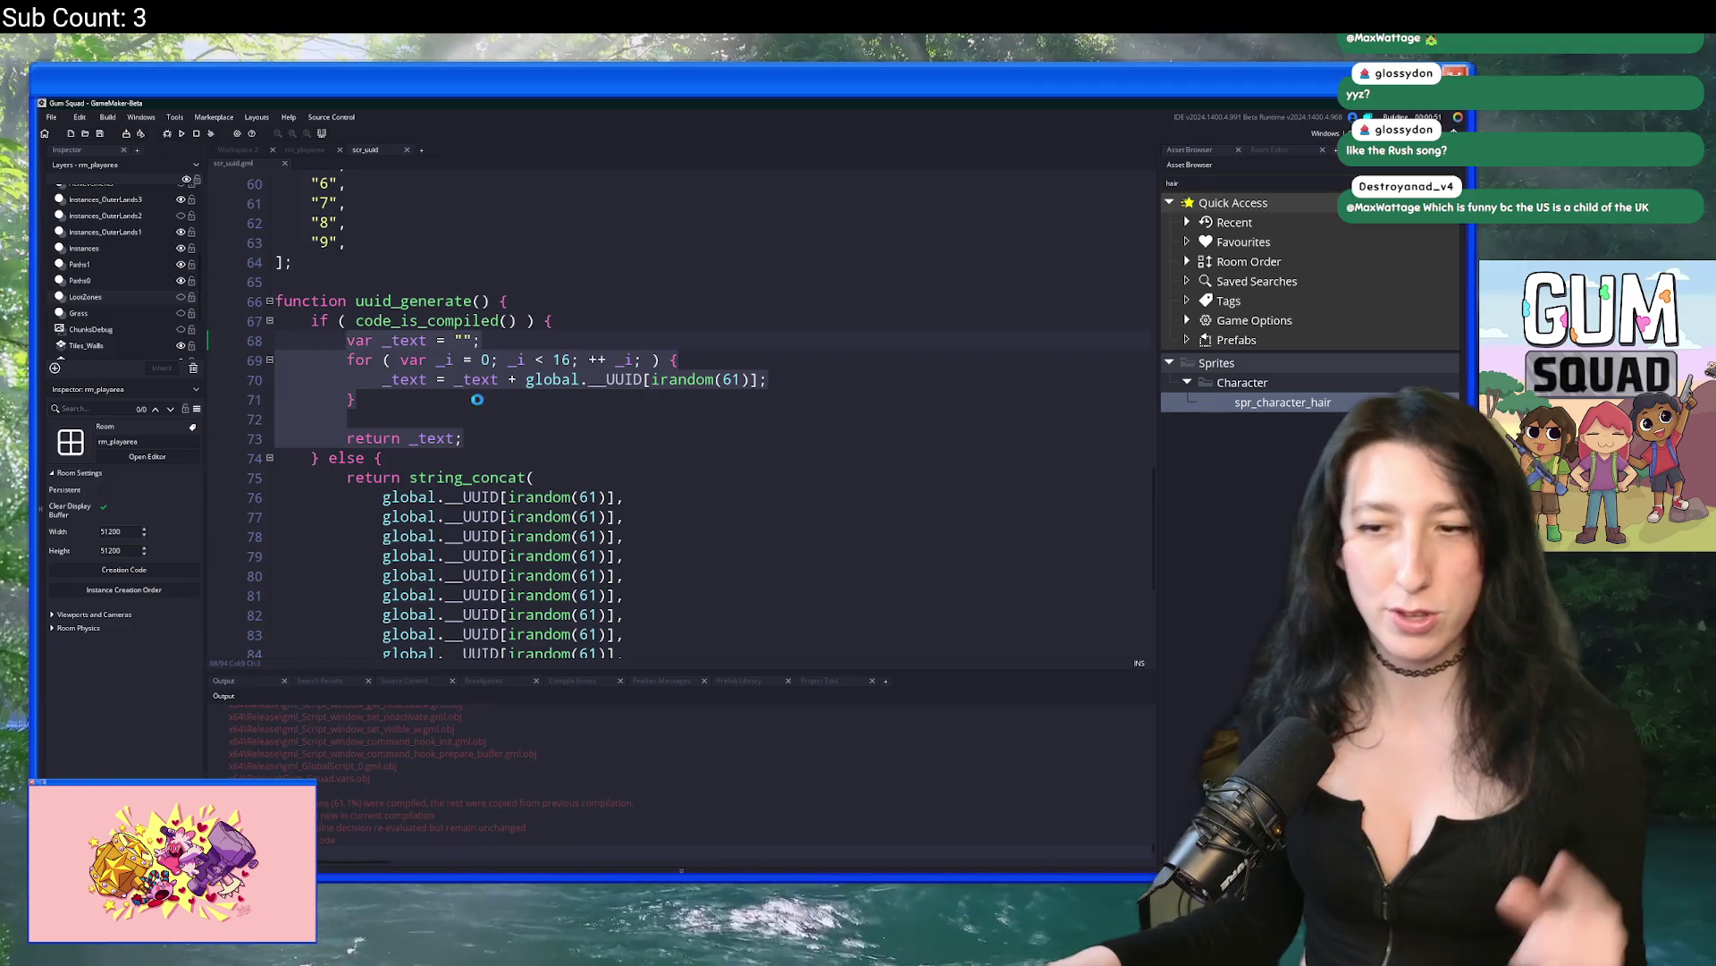
{"action": "scroll", "coordinate": [463, 386], "scroll_direction": "down", "scroll_amount": 1}
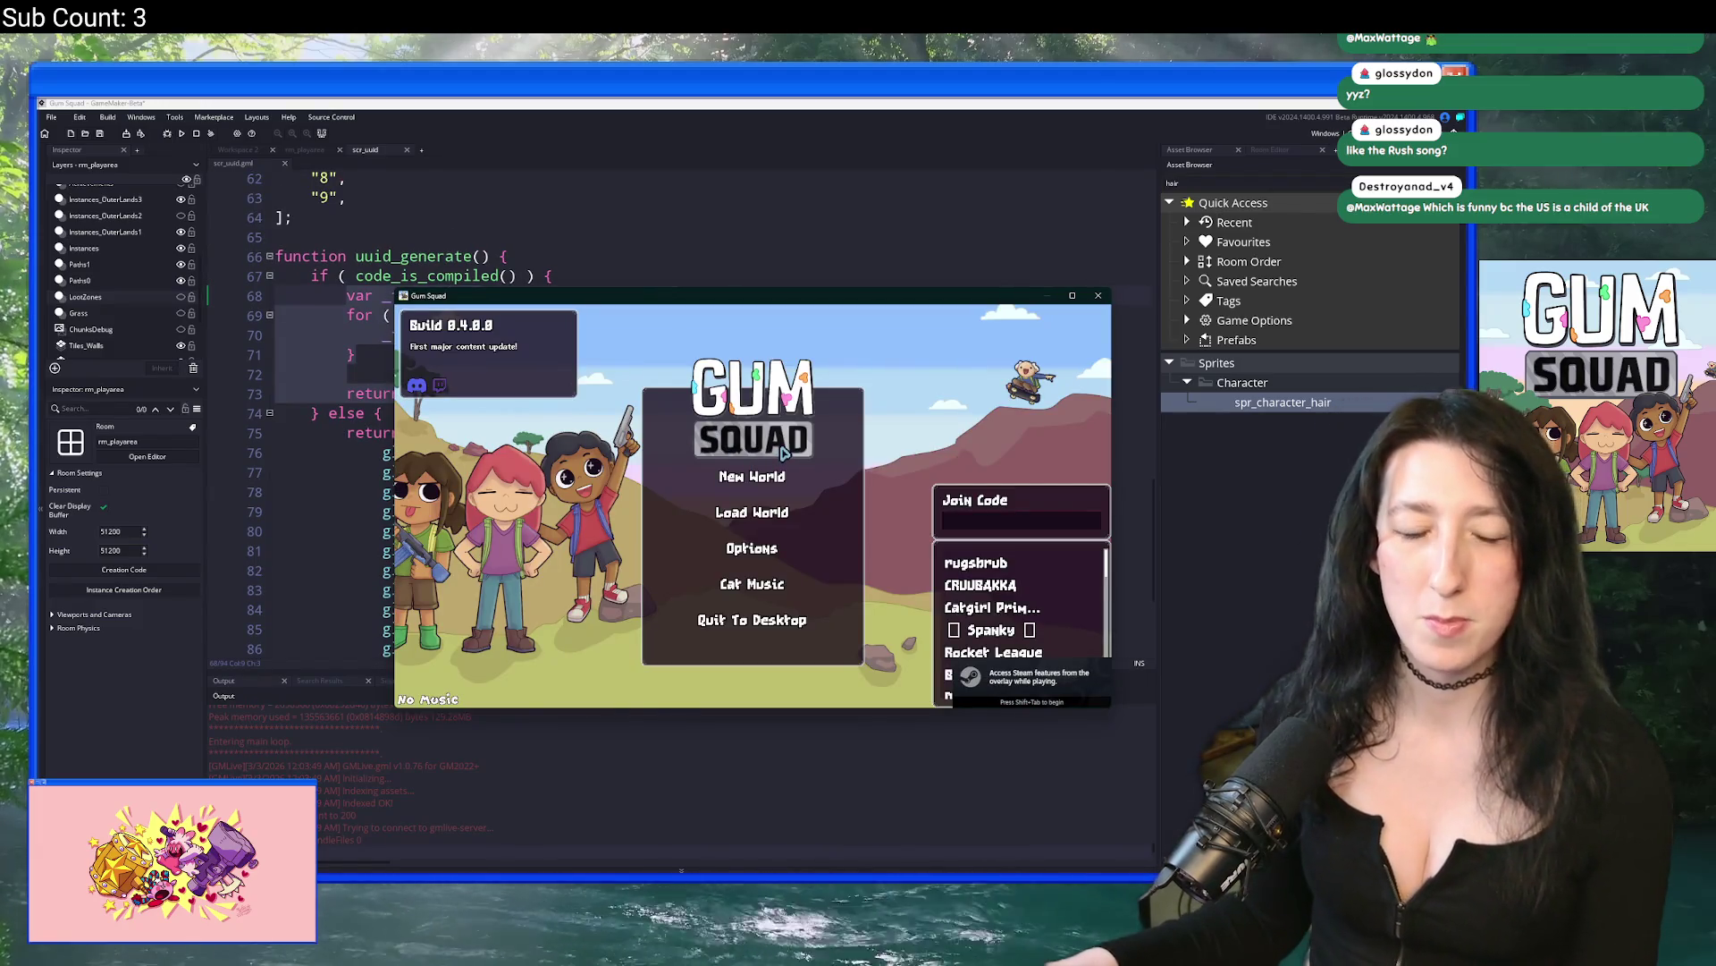
Step: Create an offline lobby, load the new world, and glance at the inventory
{"action": "left_click", "coordinate": [782, 476]}
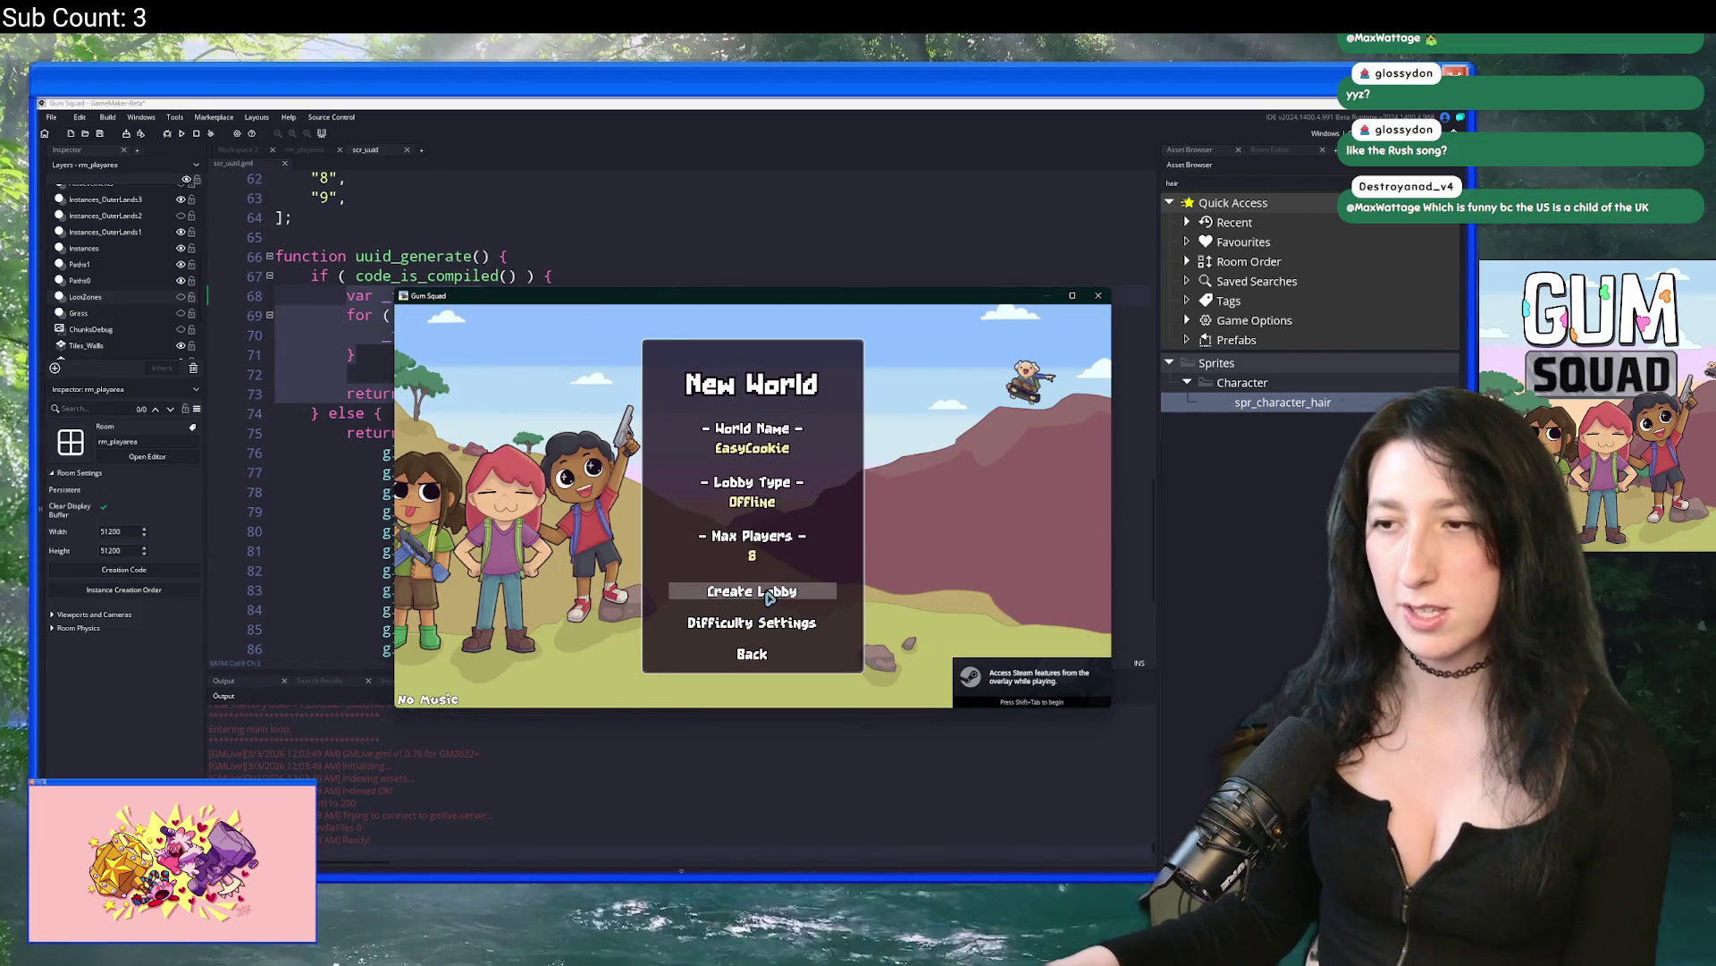
{"action": "left_click", "coordinate": [756, 592]}
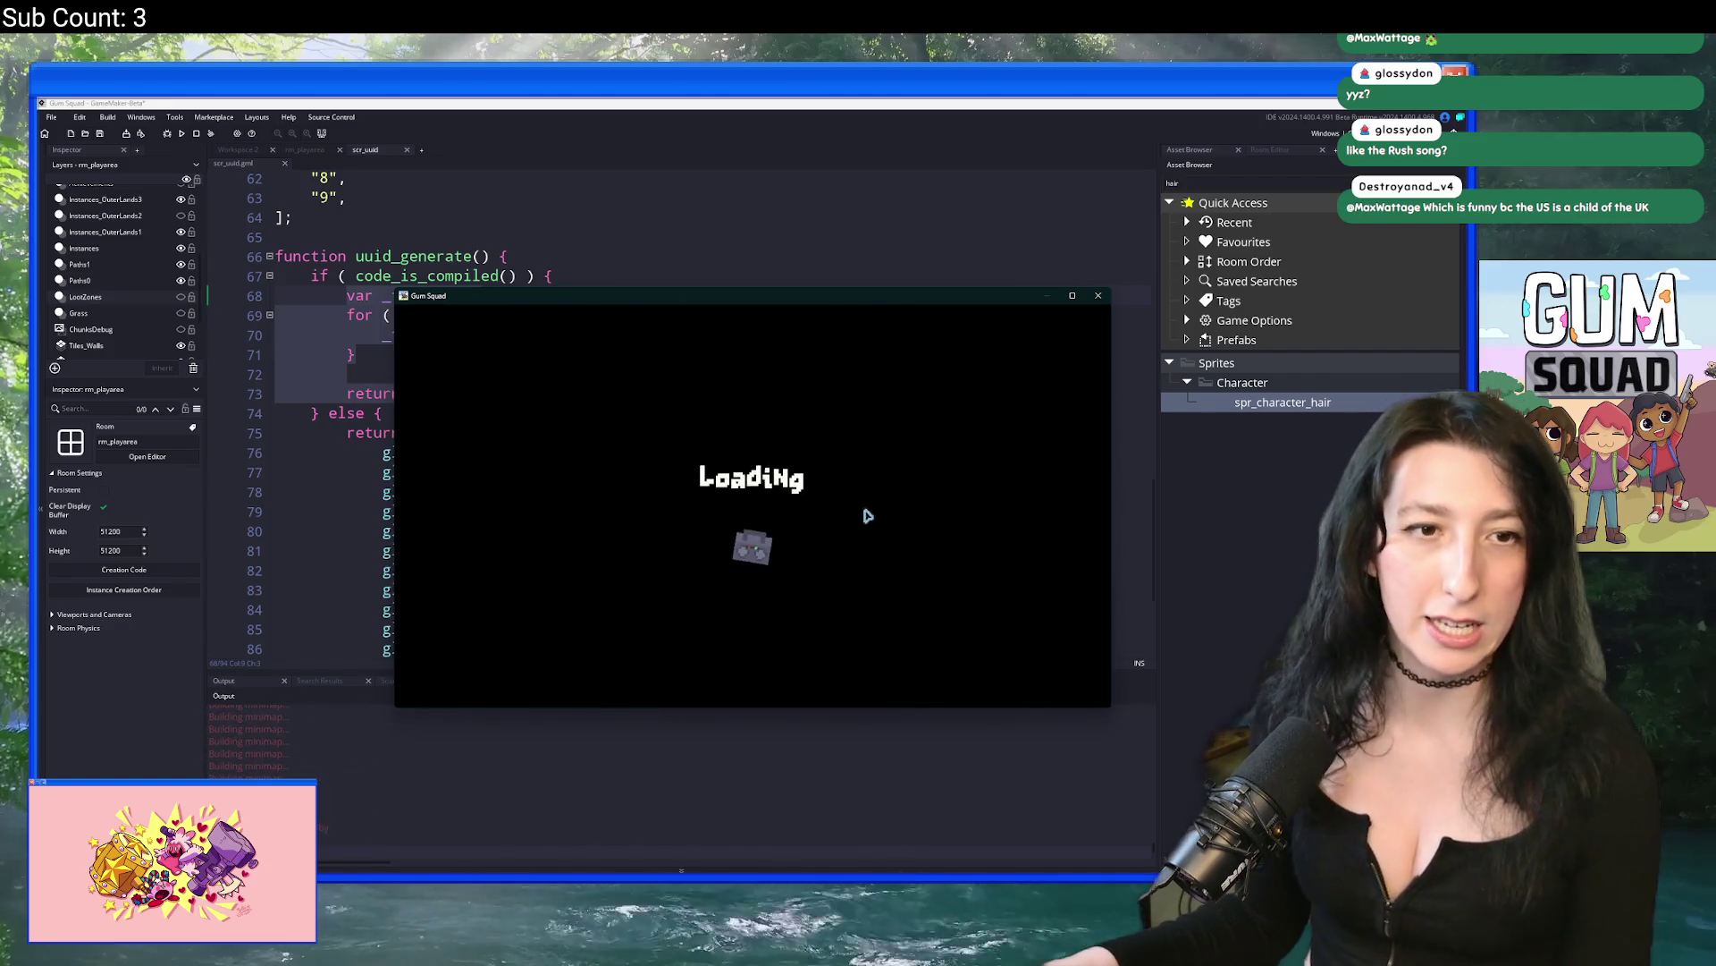
{"action": "key", "text": "Tab"}
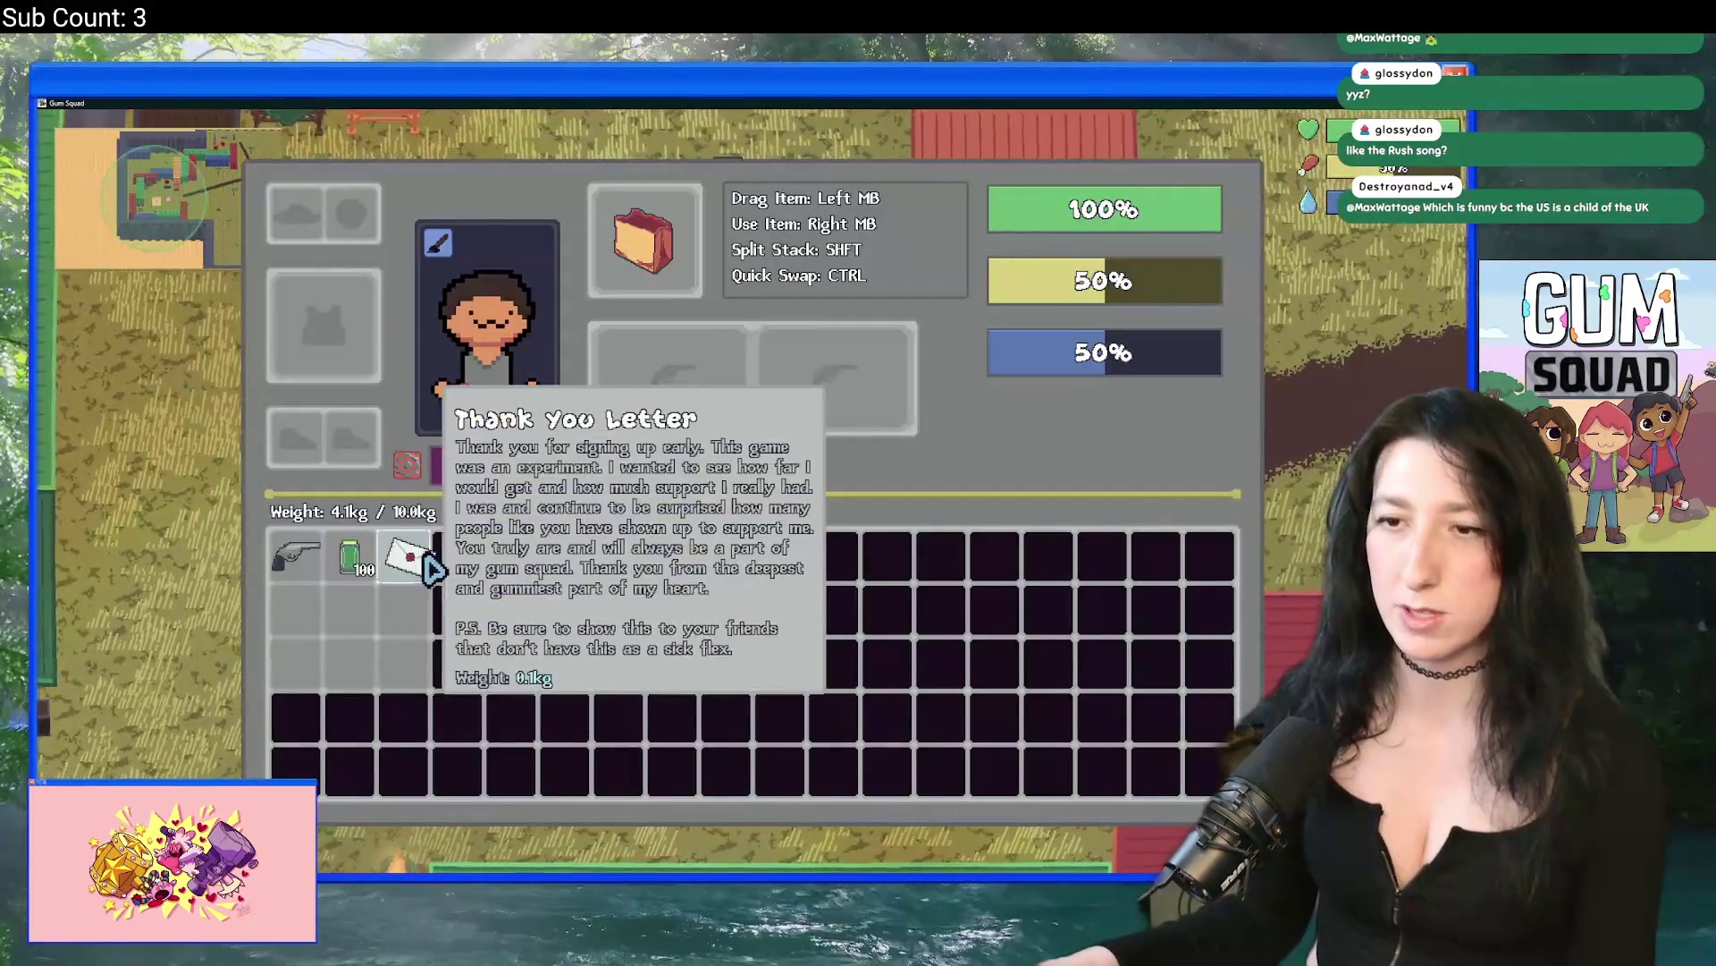
{"action": "key", "text": "Tab"}
Step: Walk the character to the containers, open the chest, then close it and move on
{"action": "key", "text": "w"}
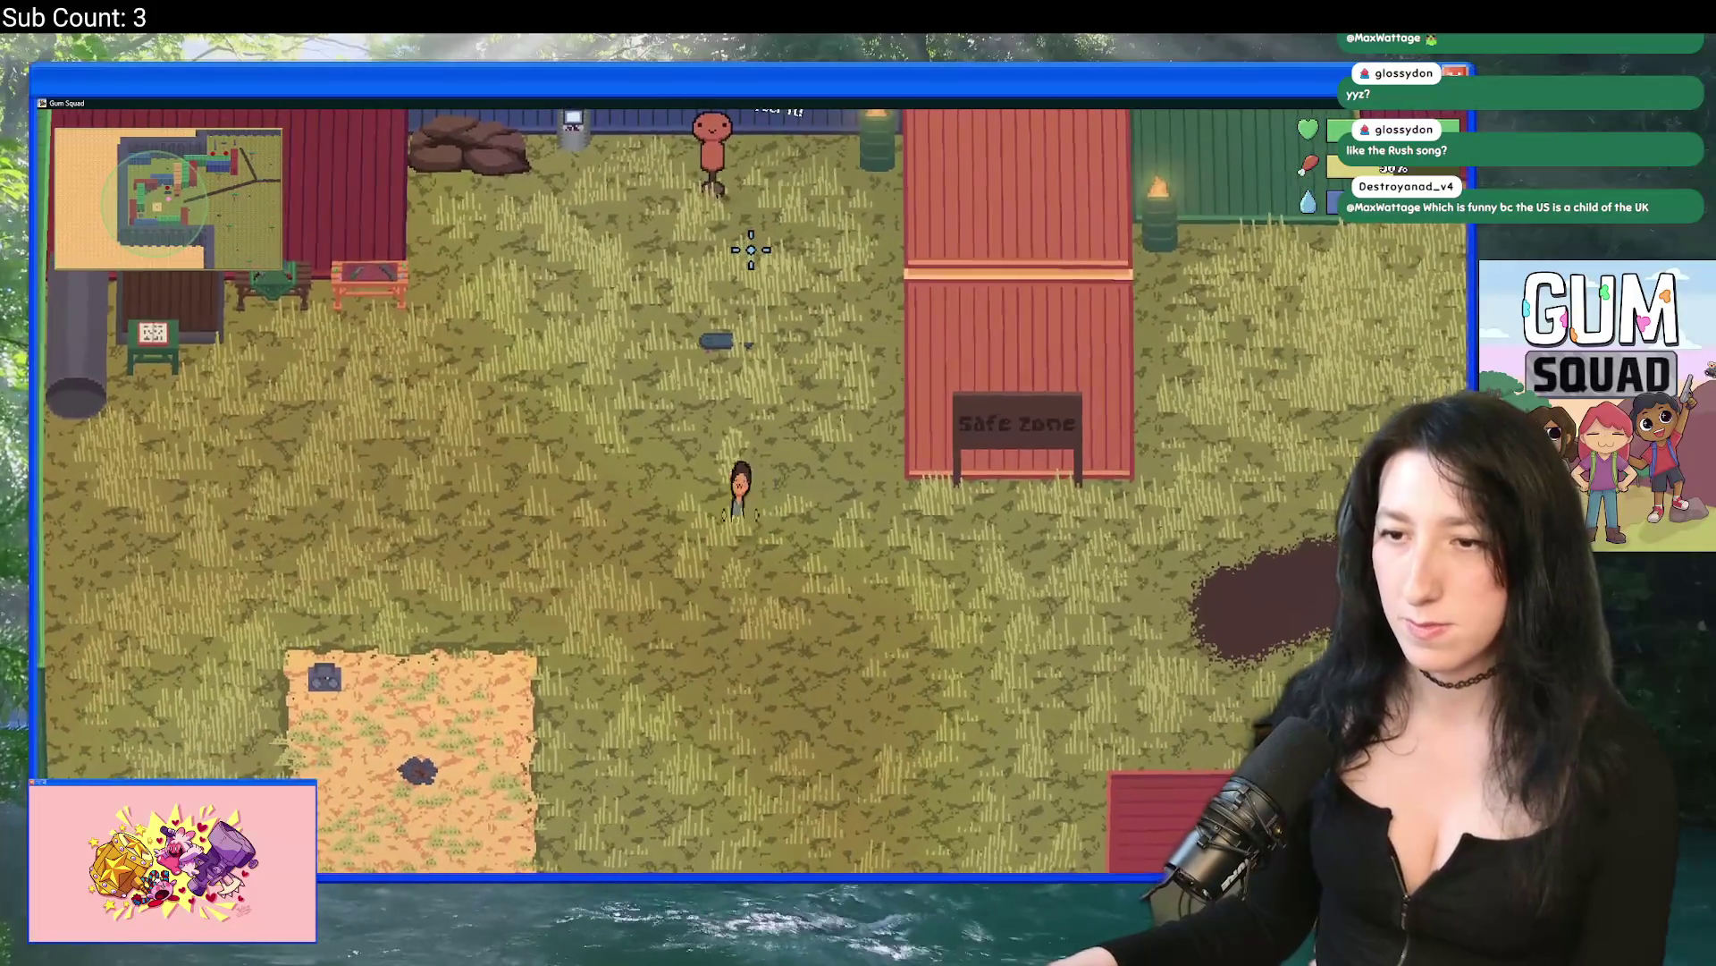
{"action": "key", "text": "a"}
{"action": "key", "text": "d"}
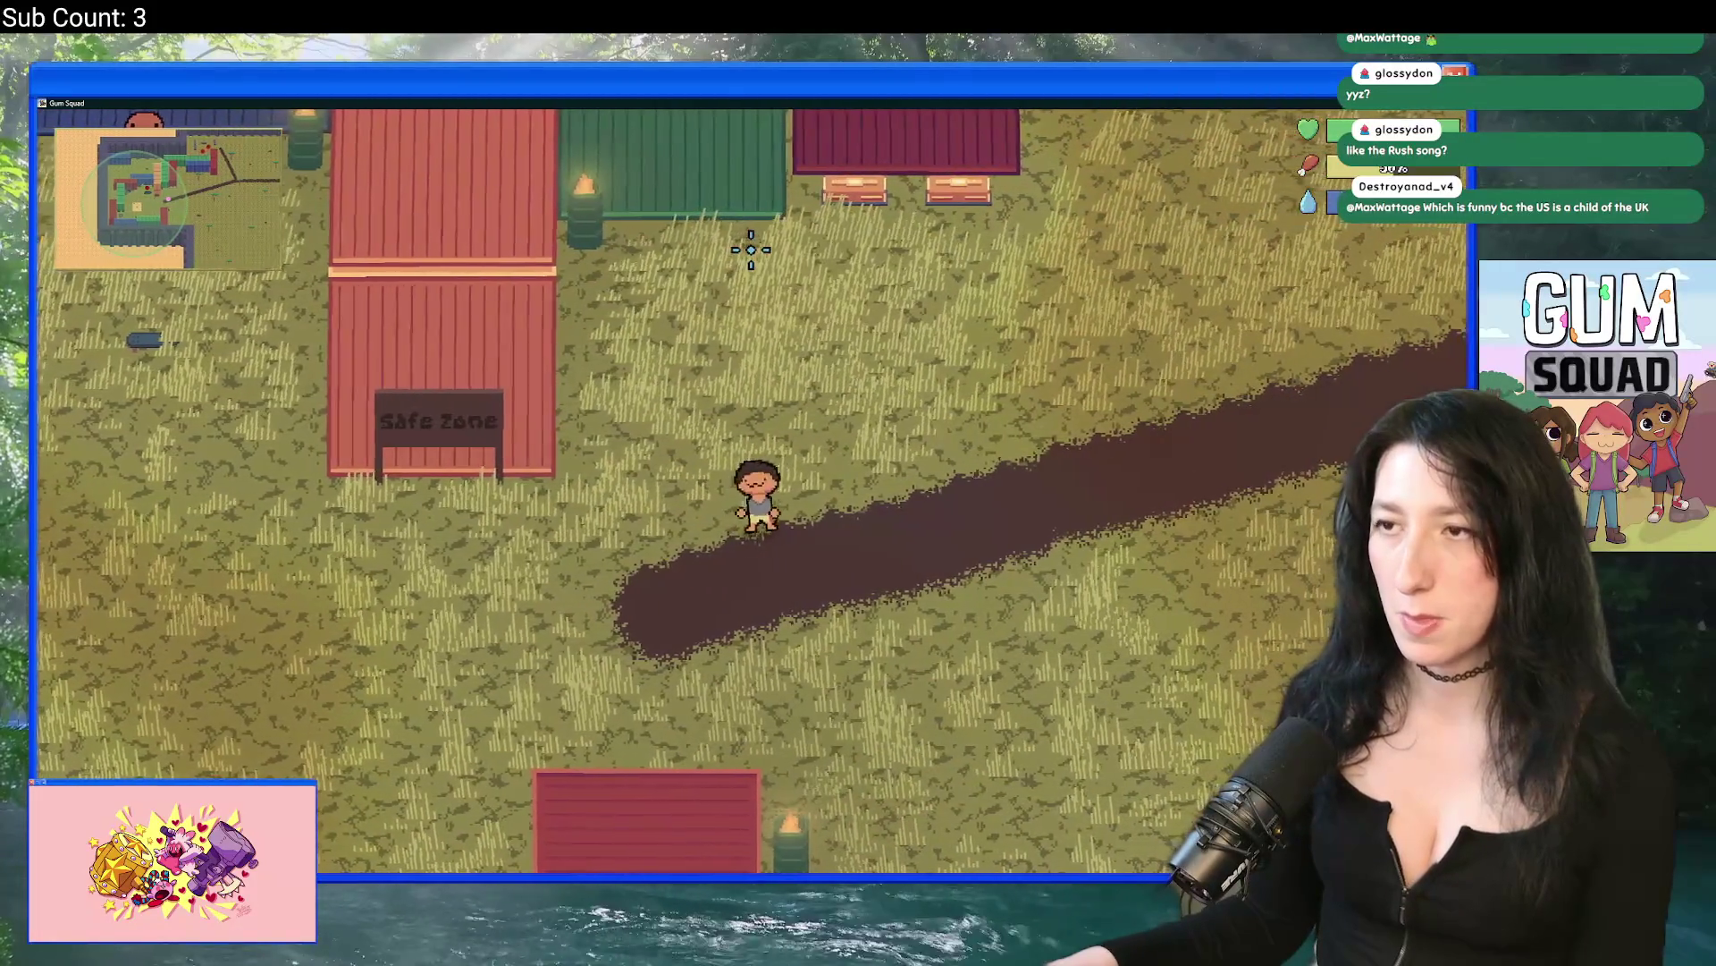
{"action": "key", "text": "w"}
{"action": "key", "text": "e"}
{"action": "key", "text": "e"}
{"action": "key", "text": "e"}
{"action": "key", "text": "e"}
{"action": "key", "text": "d"}
{"action": "key", "text": "s"}
Step: Set Enemy Damage and Player Damage difficulty to 0% and resume playing
{"action": "key", "text": "Escape"}
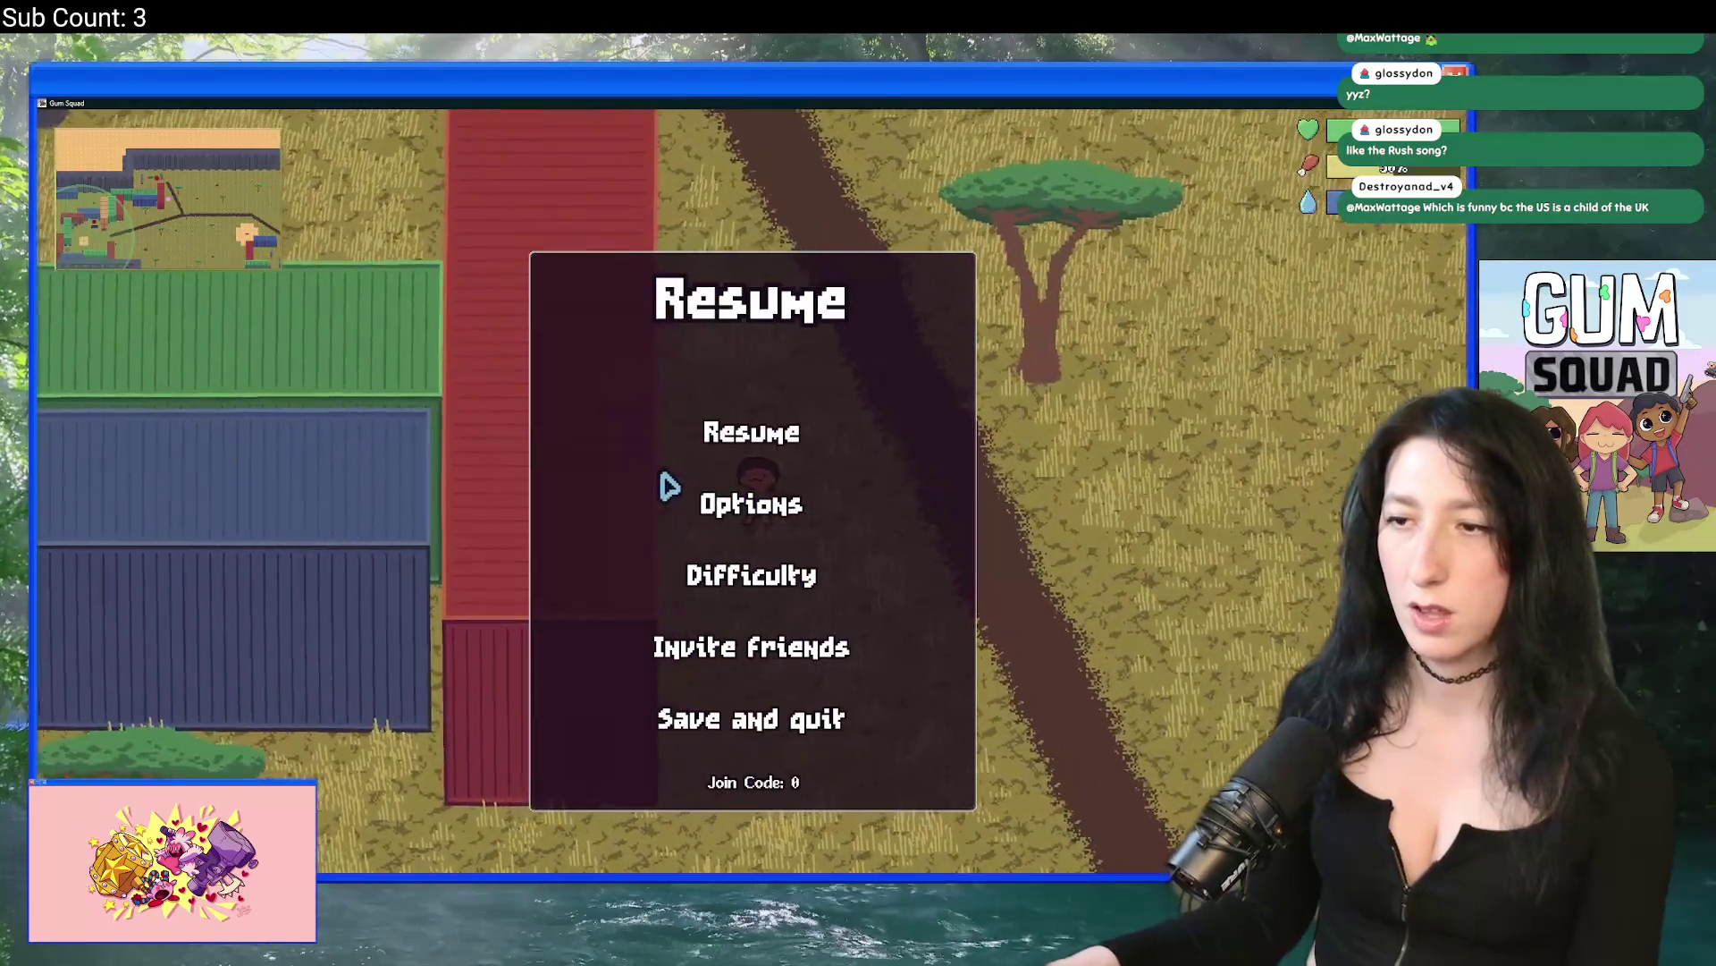
{"action": "left_click", "coordinate": [713, 575]}
{"action": "left_click_drag", "start_coordinate": [711, 486], "coordinate": [613, 490]}
{"action": "left_click_drag", "start_coordinate": [711, 379], "coordinate": [536, 355]}
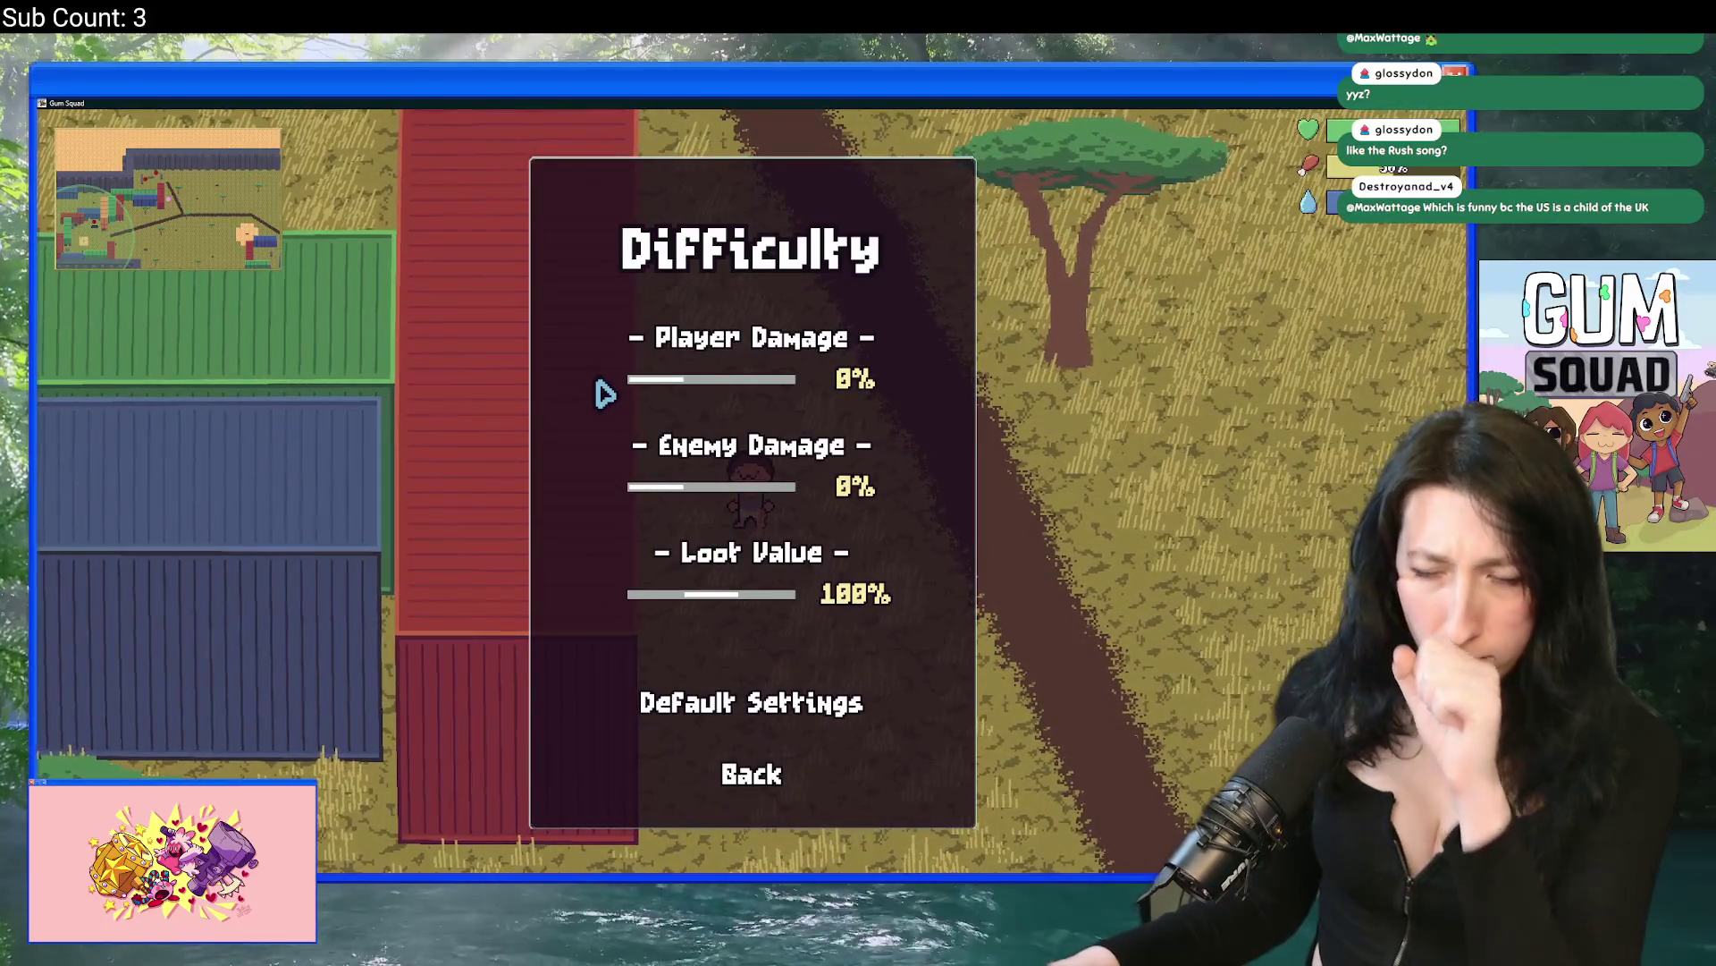
{"action": "key", "text": "Escape"}
Step: Walk up into the walled area, head left, and open the container inventory
{"action": "key", "text": "w"}
{"action": "key", "text": "a"}
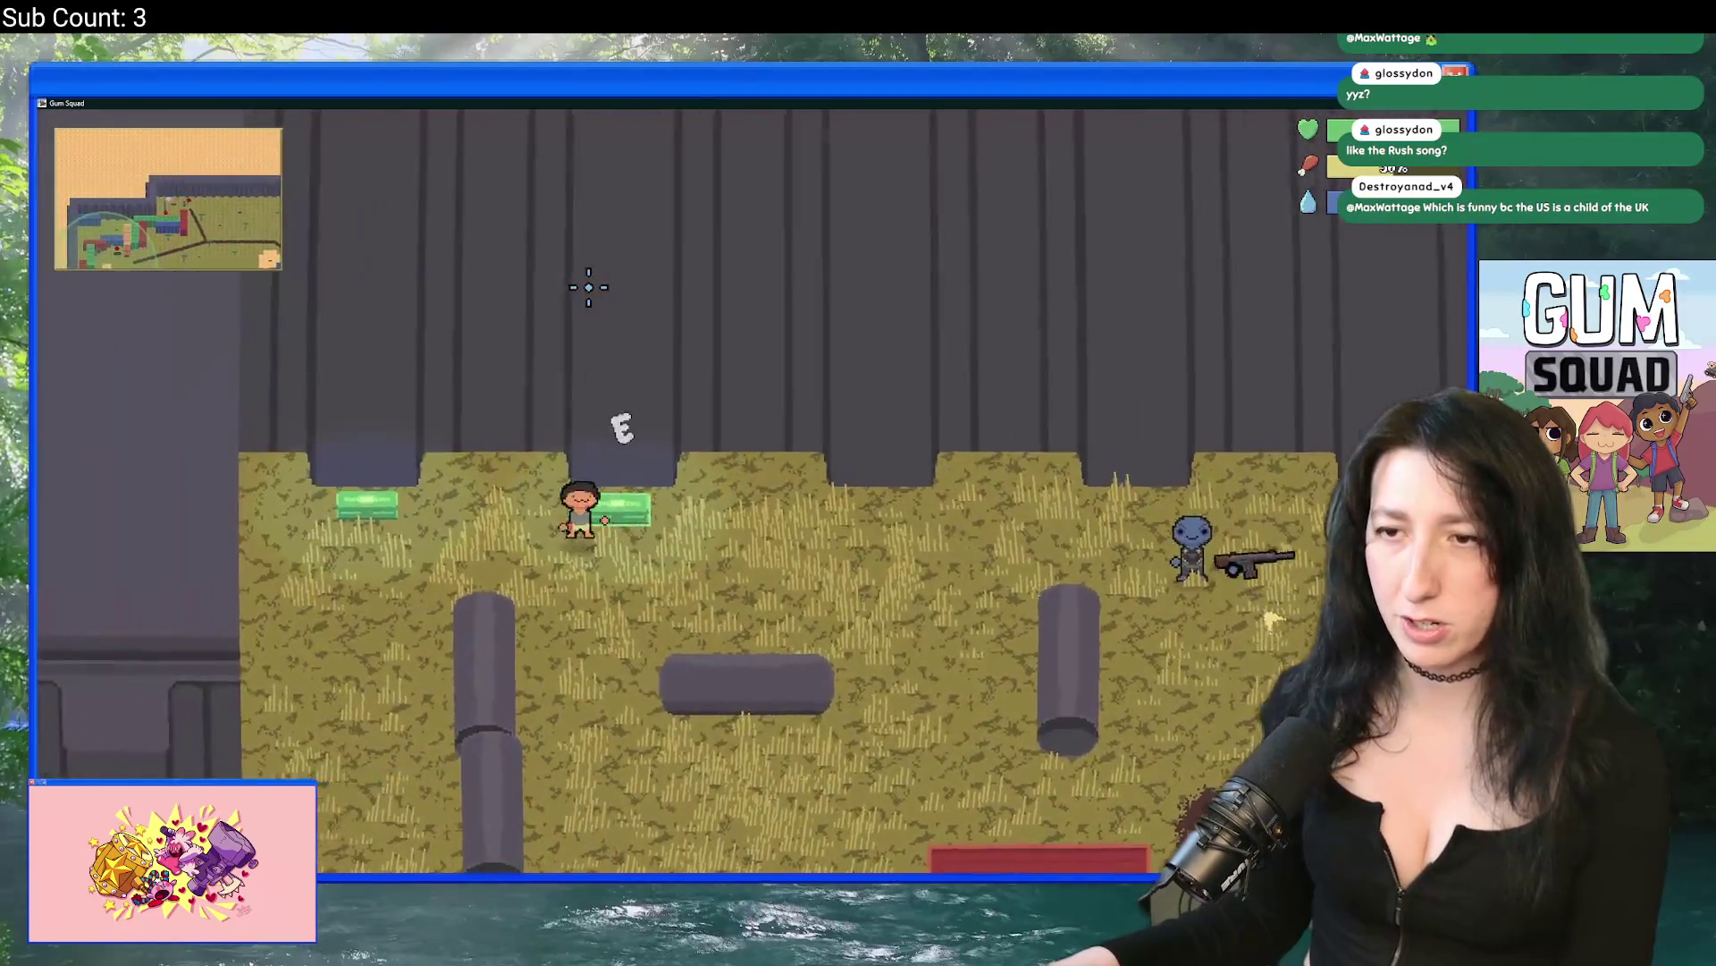
{"action": "key", "text": "e"}
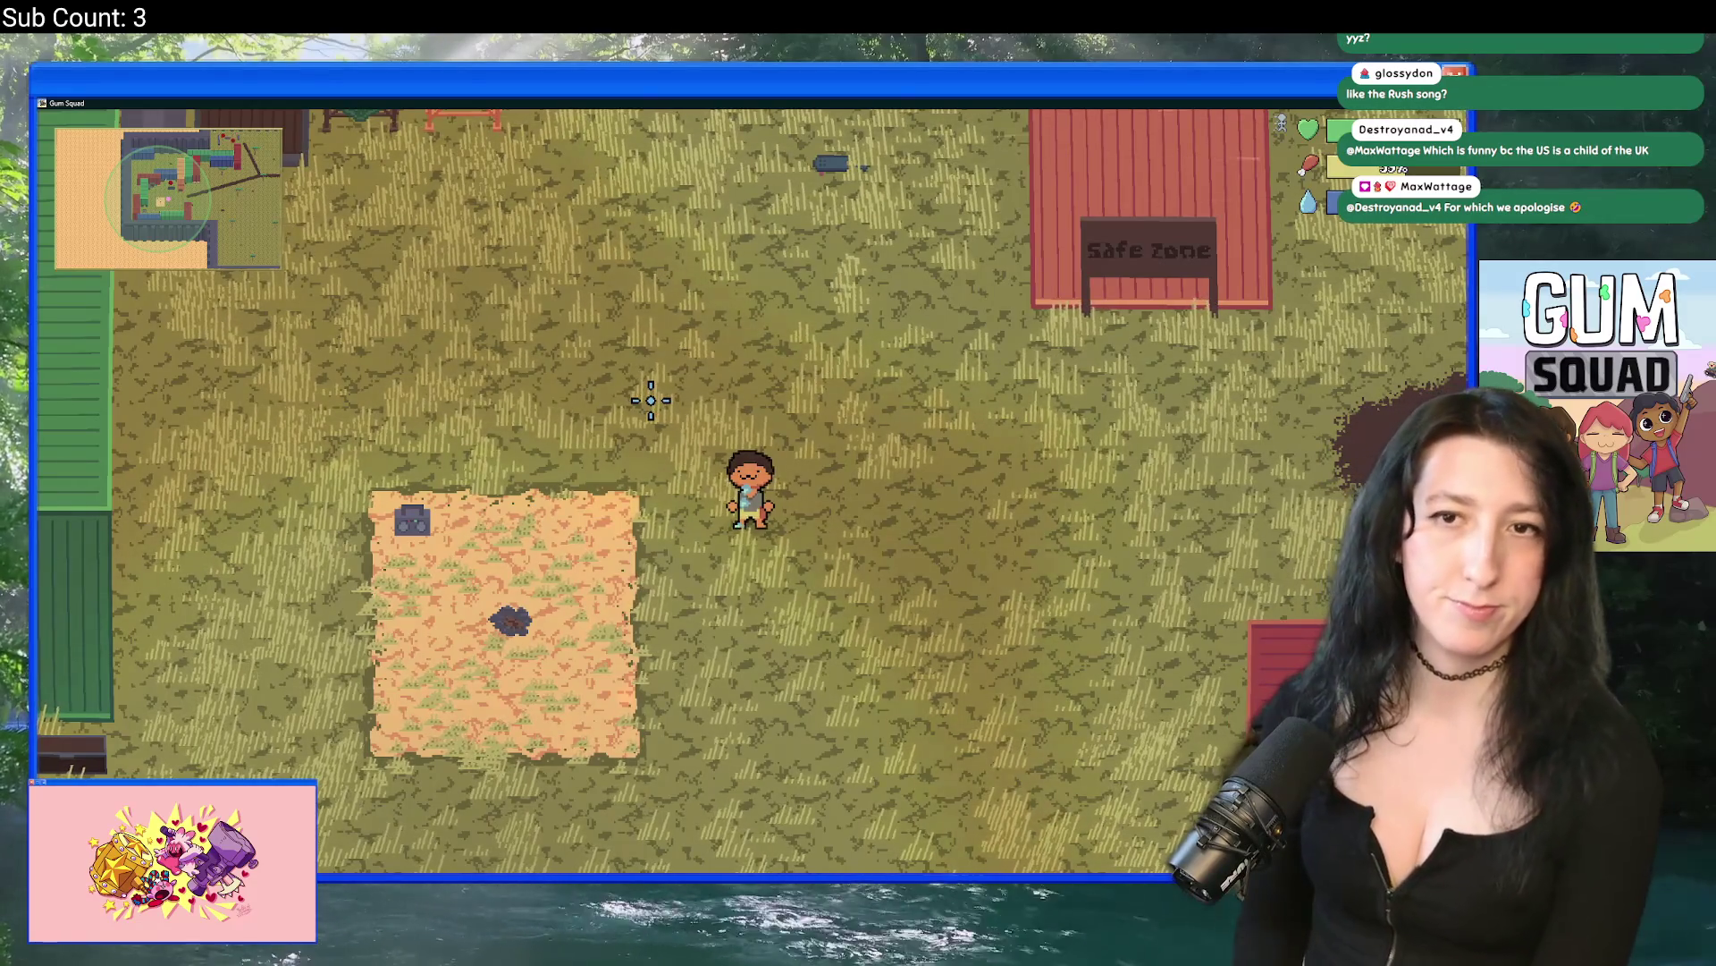
Step: Open the inventory and keep playing until the StatusEffectController code error appears
{"action": "key", "text": "Tab"}
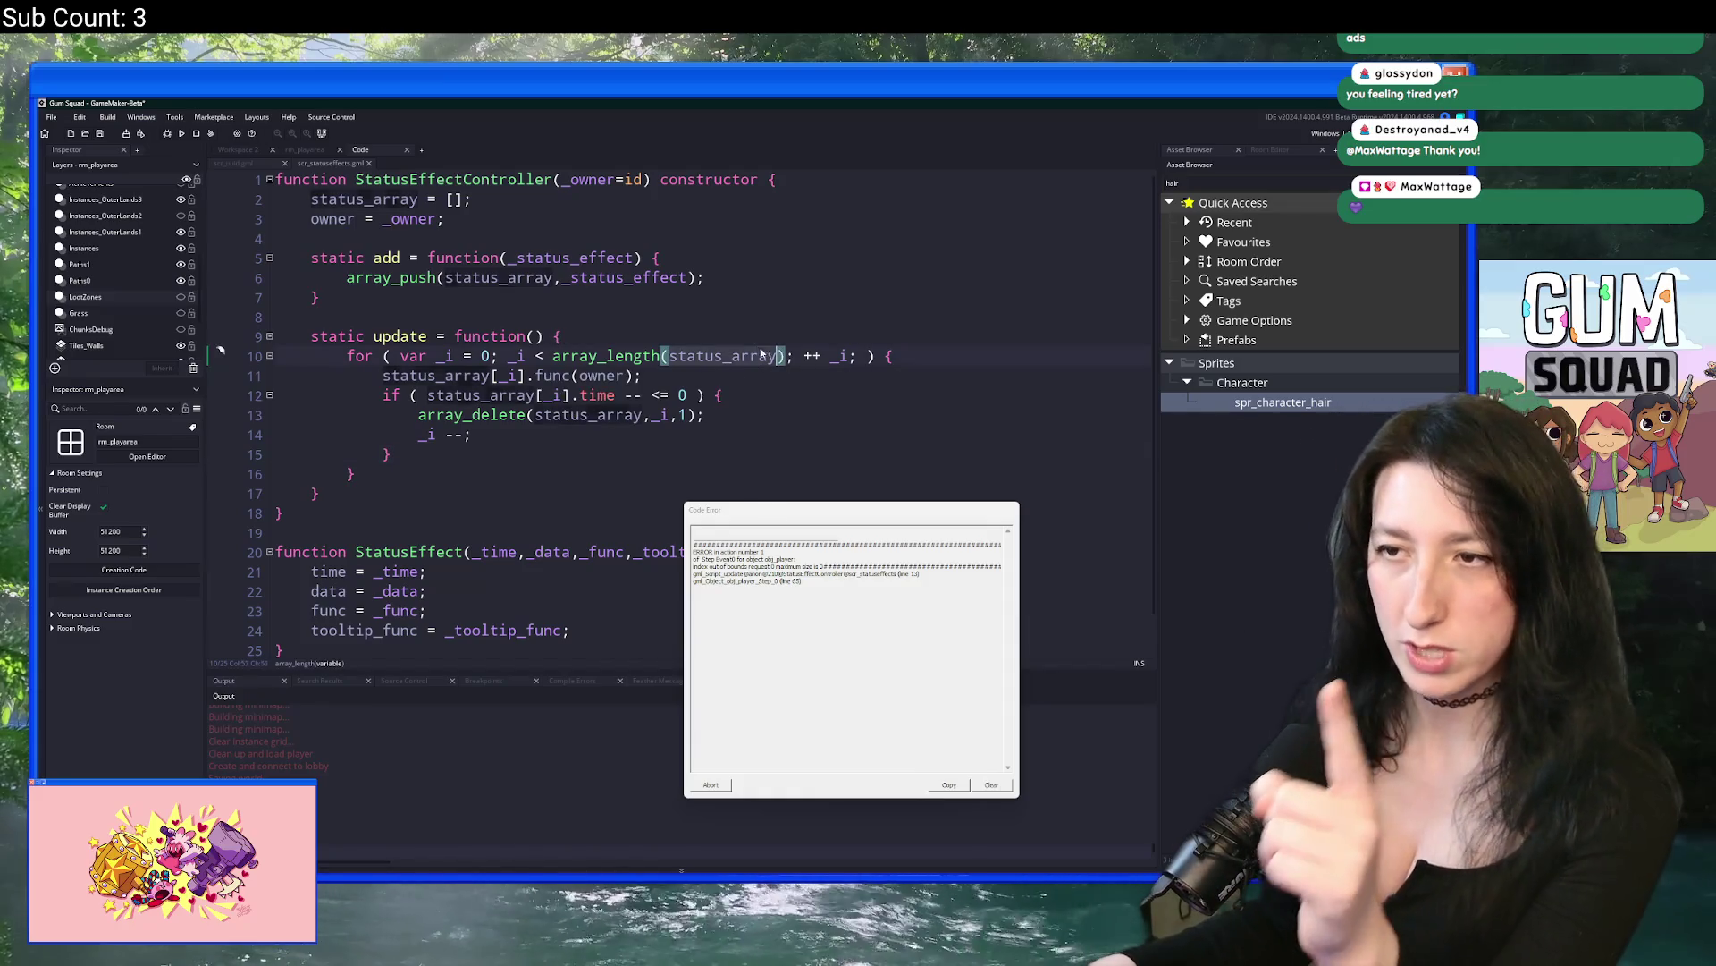
Step: Inspect the loop counter, effect call, and array_delete(status_array, _i) on lines 10–13
{"action": "left_click", "coordinate": [439, 355]}
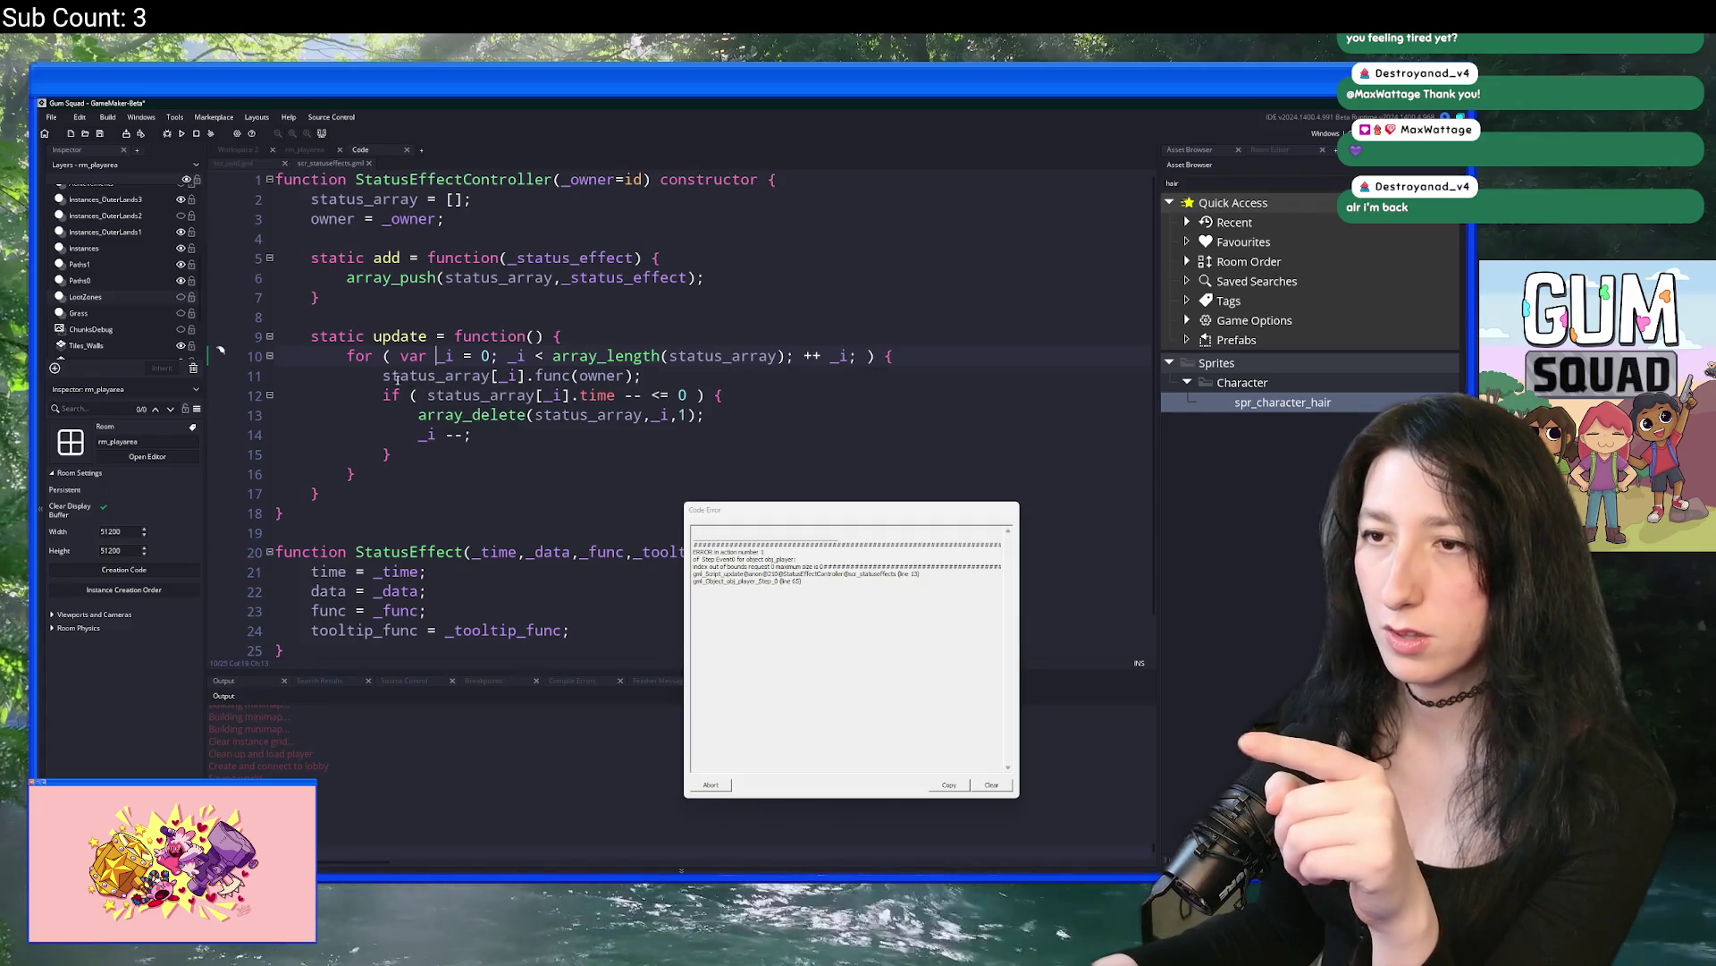
{"action": "left_click_drag", "start_coordinate": [383, 375], "coordinate": [646, 376]}
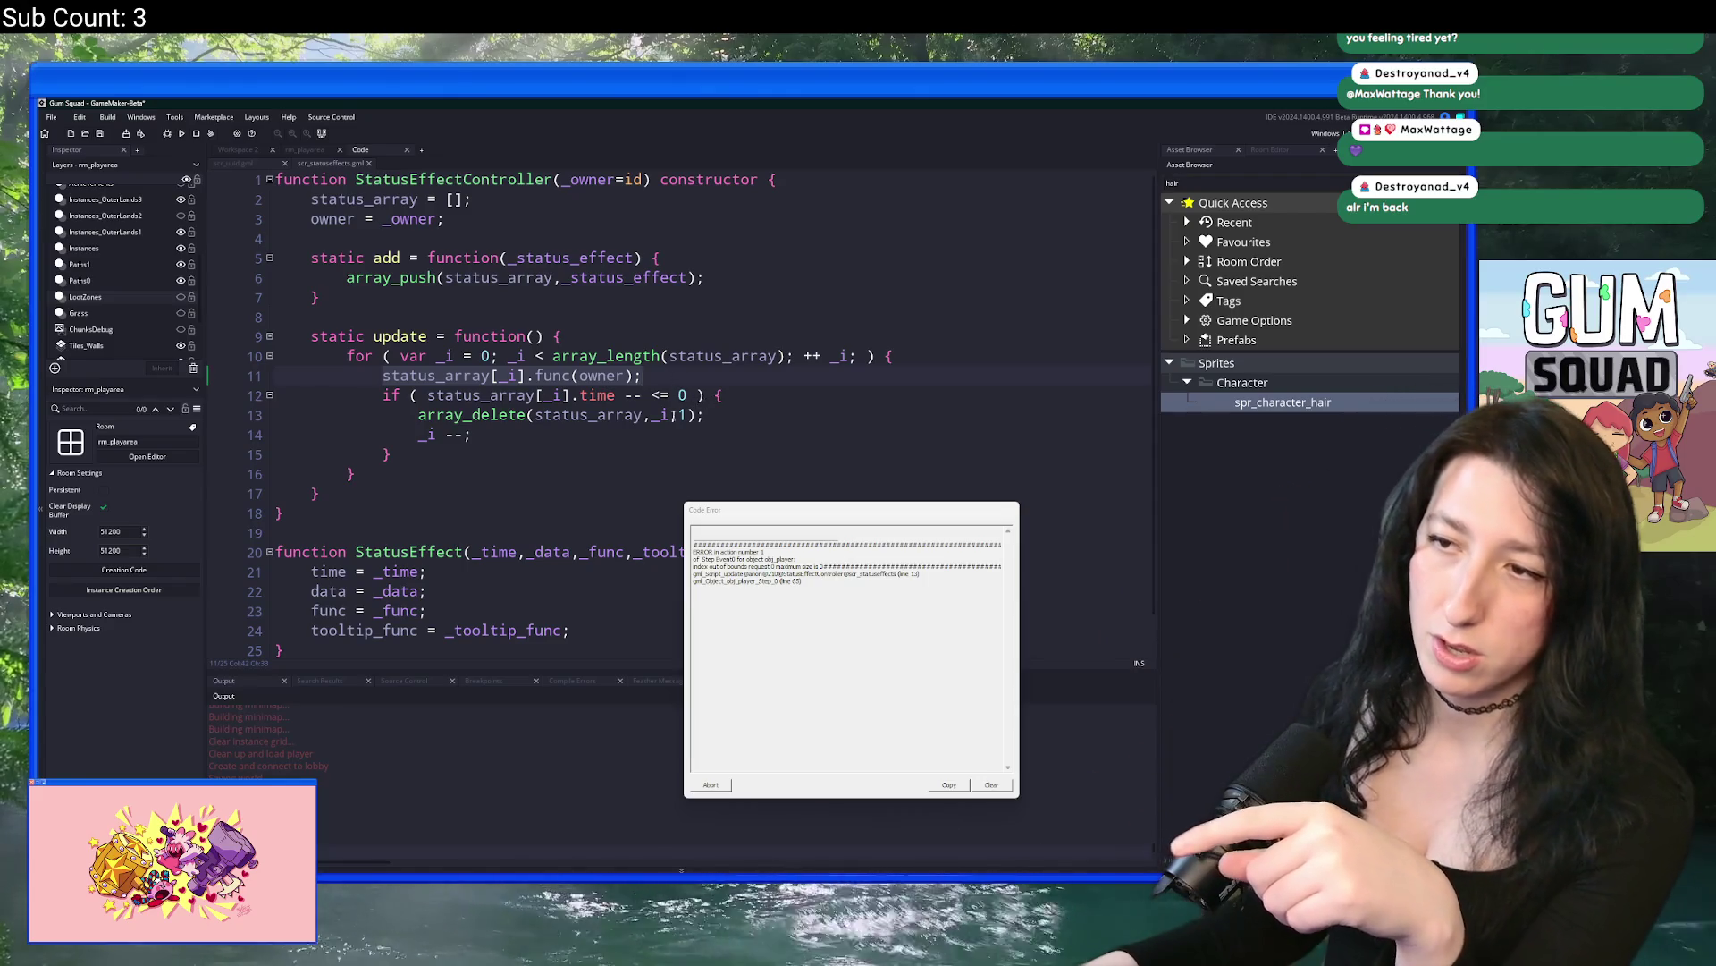
{"action": "left_click", "coordinate": [537, 415]}
{"action": "left_click", "coordinate": [661, 415]}
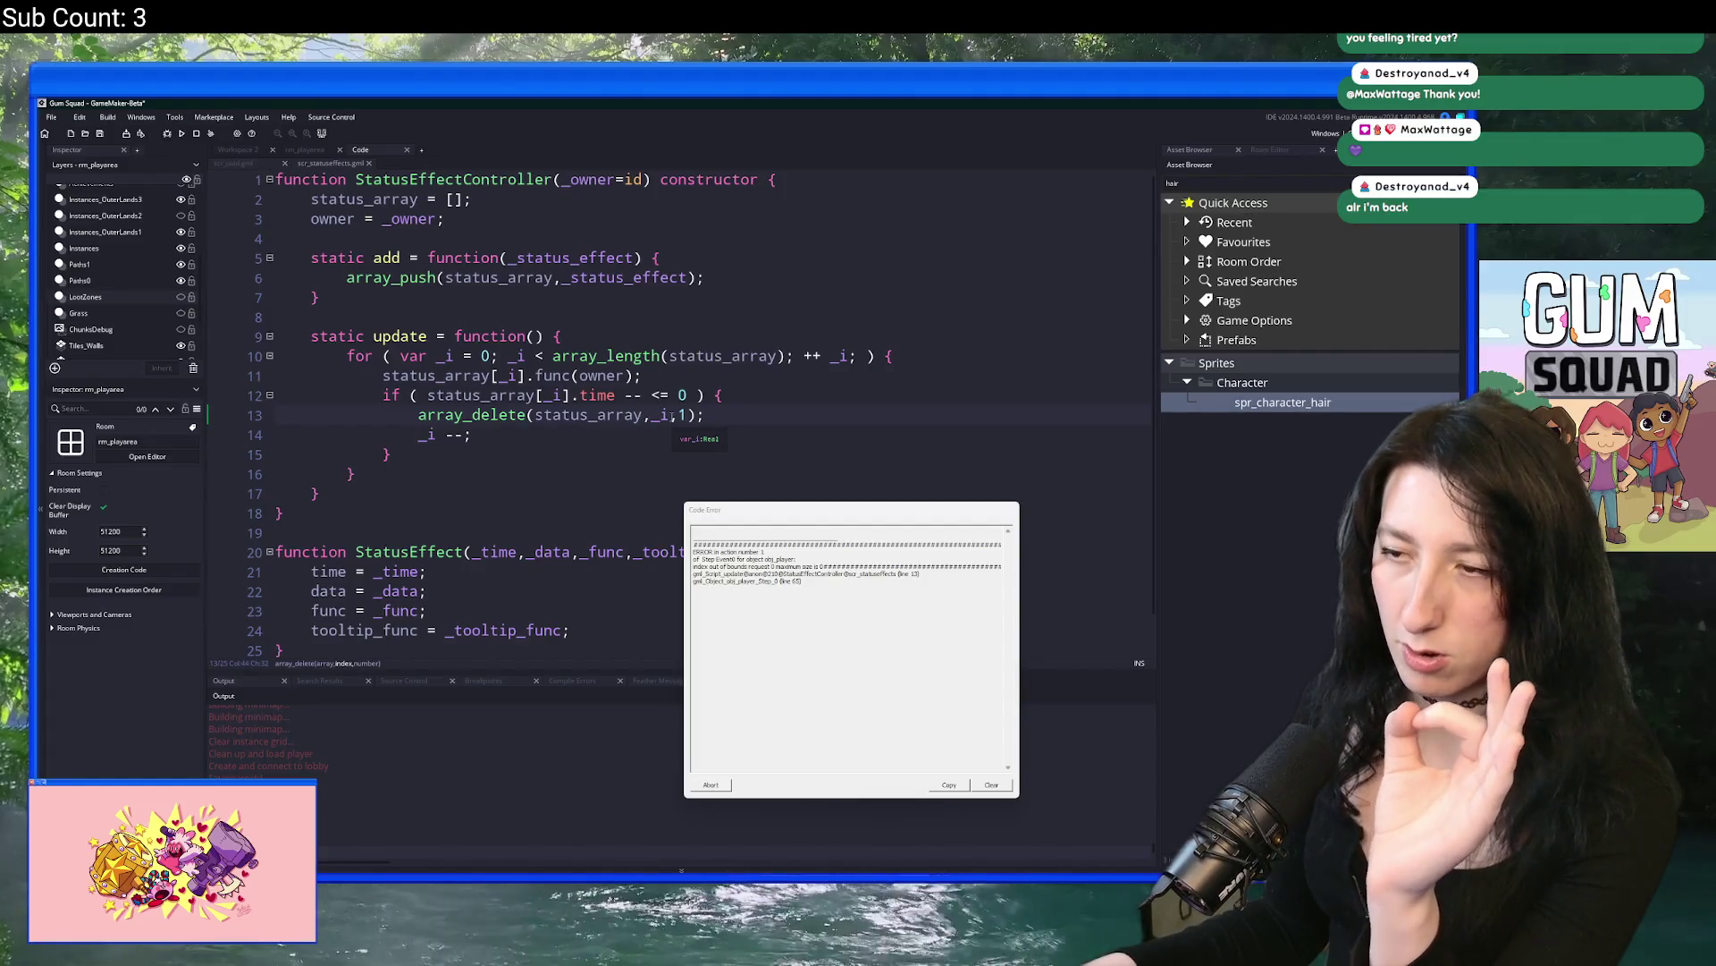
{"action": "left_click", "coordinate": [475, 415]}
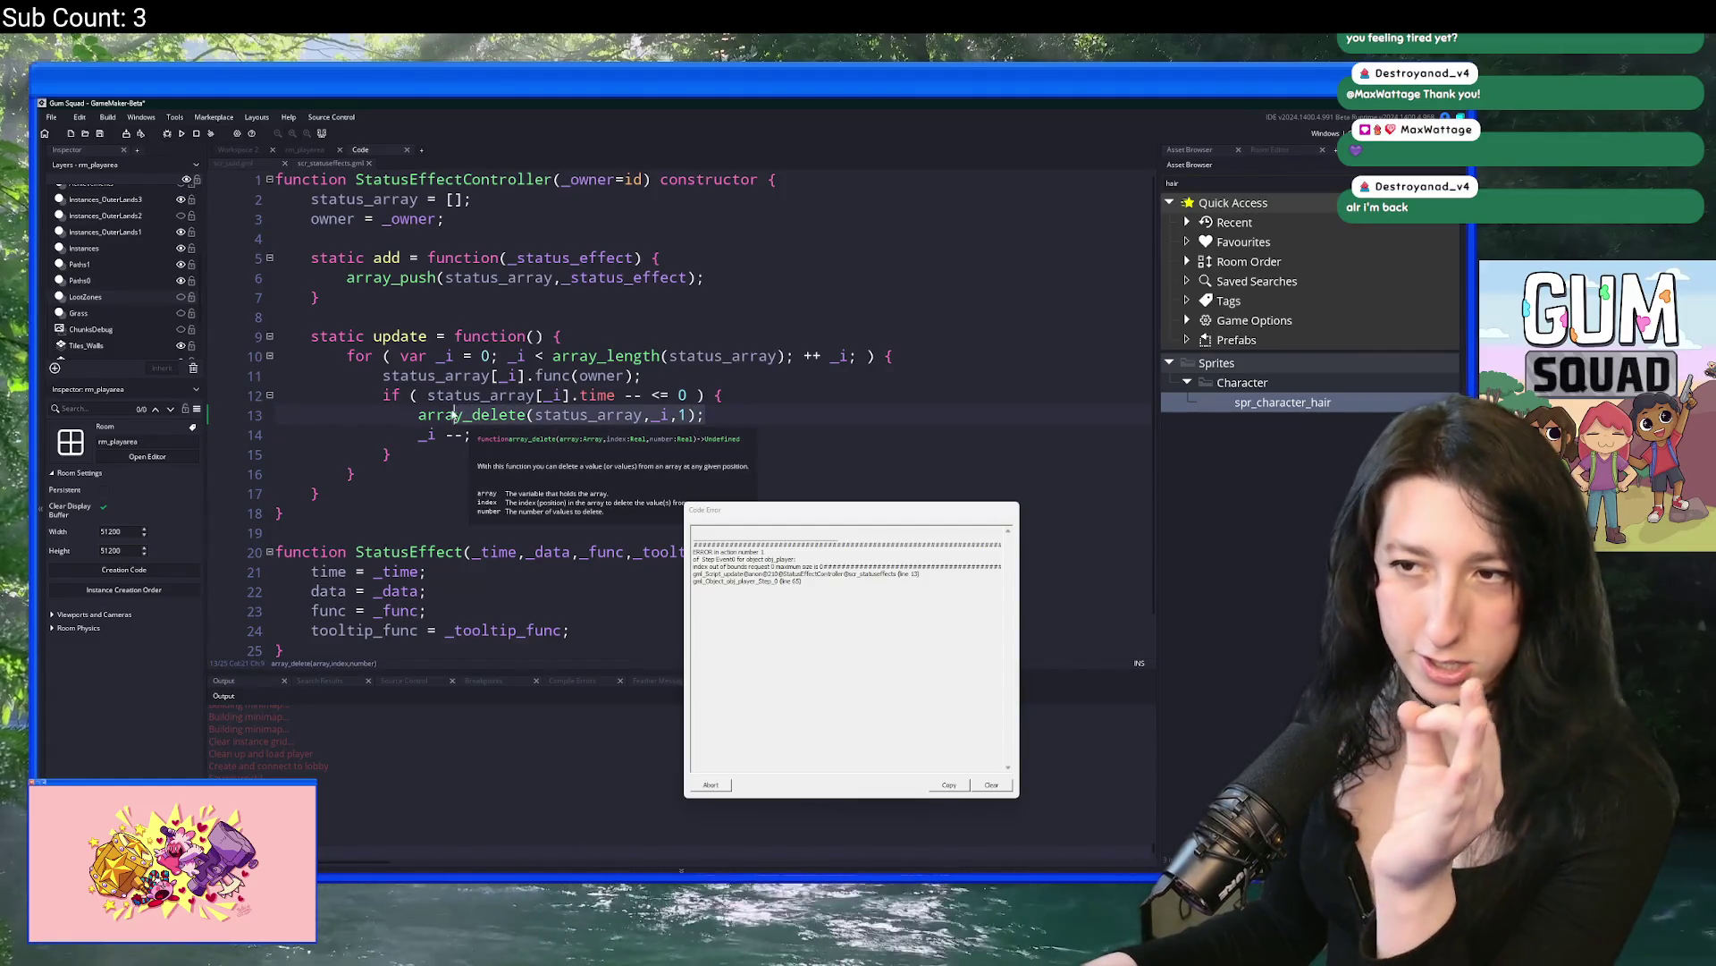
{"action": "left_click", "coordinate": [587, 418]}
{"action": "key", "text": "Right"}
{"action": "key", "text": "Right"}
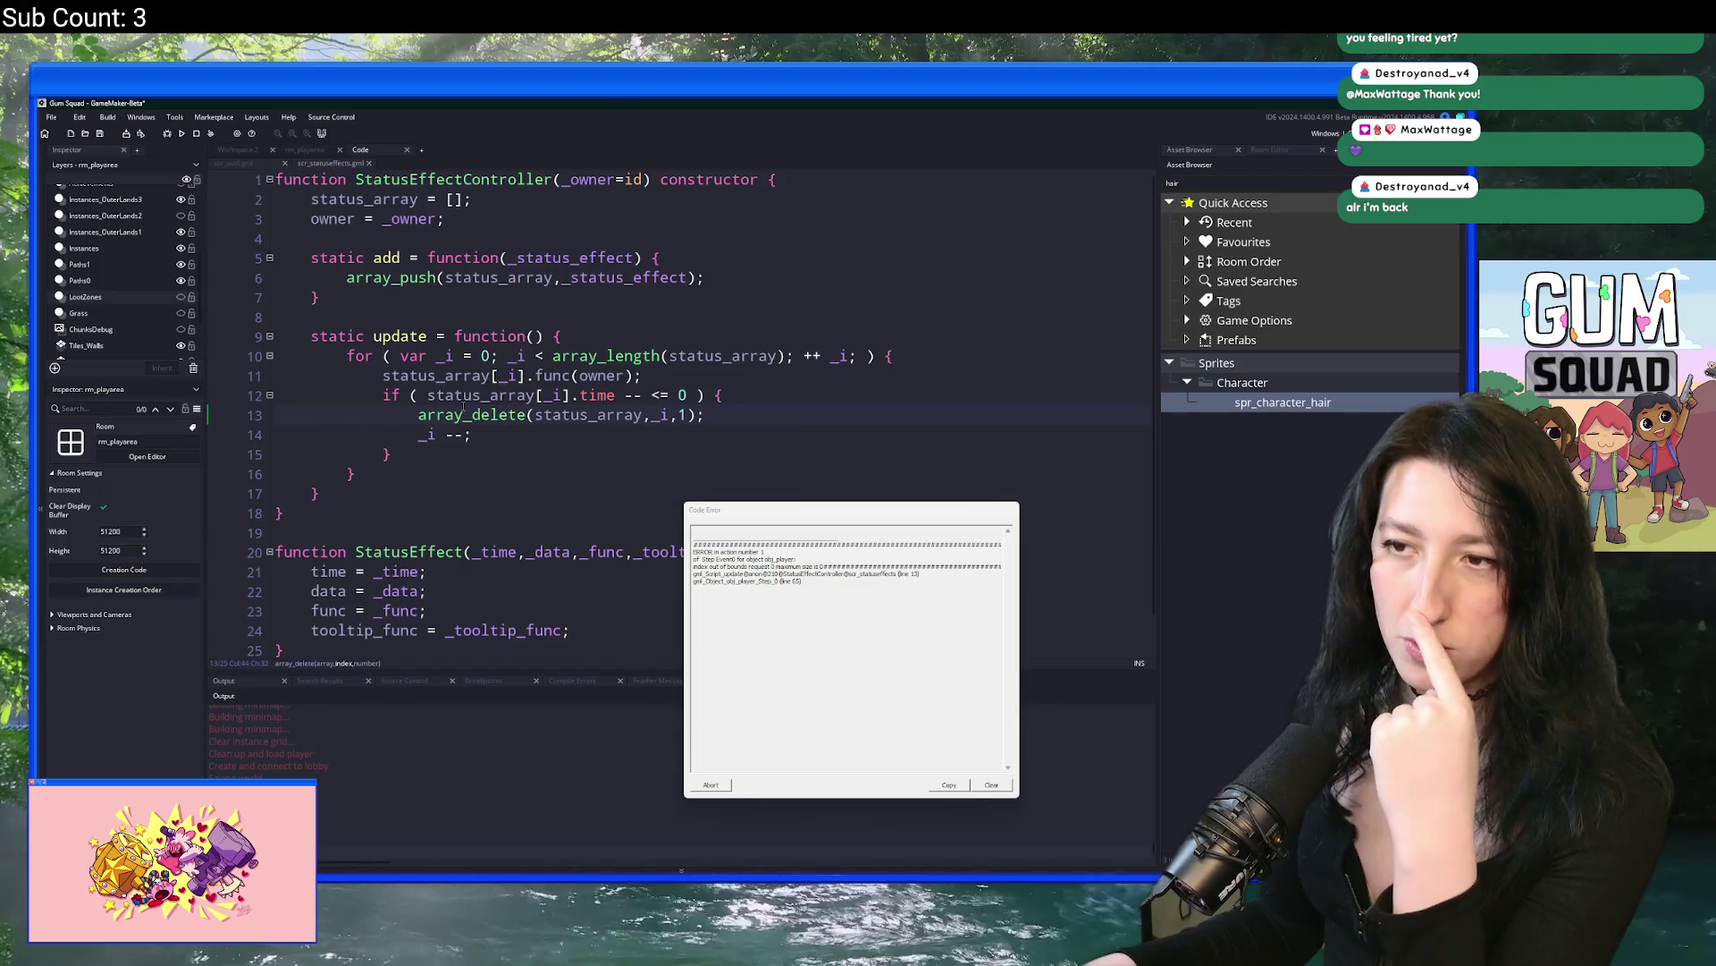
Step: Inside the expiry check, add an if (code_is_compiled()) block followed by an else branch
{"action": "left_click", "coordinate": [722, 356]}
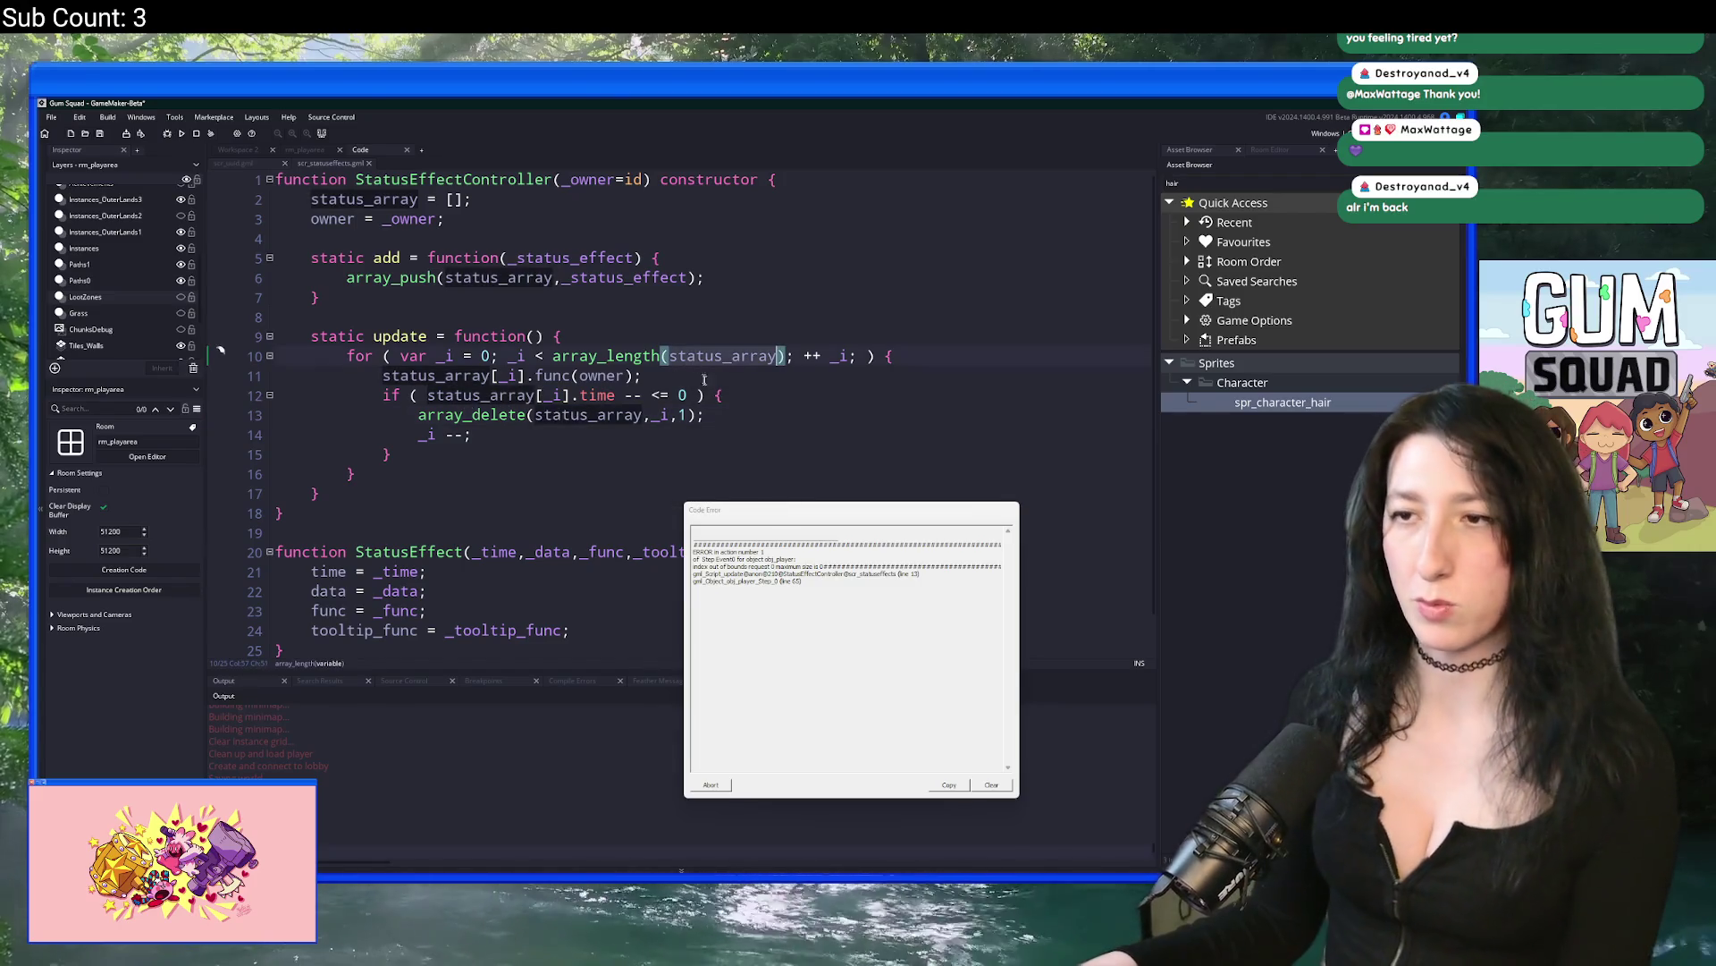
{"action": "left_click", "coordinate": [757, 391]}
{"action": "key", "text": "Return"}
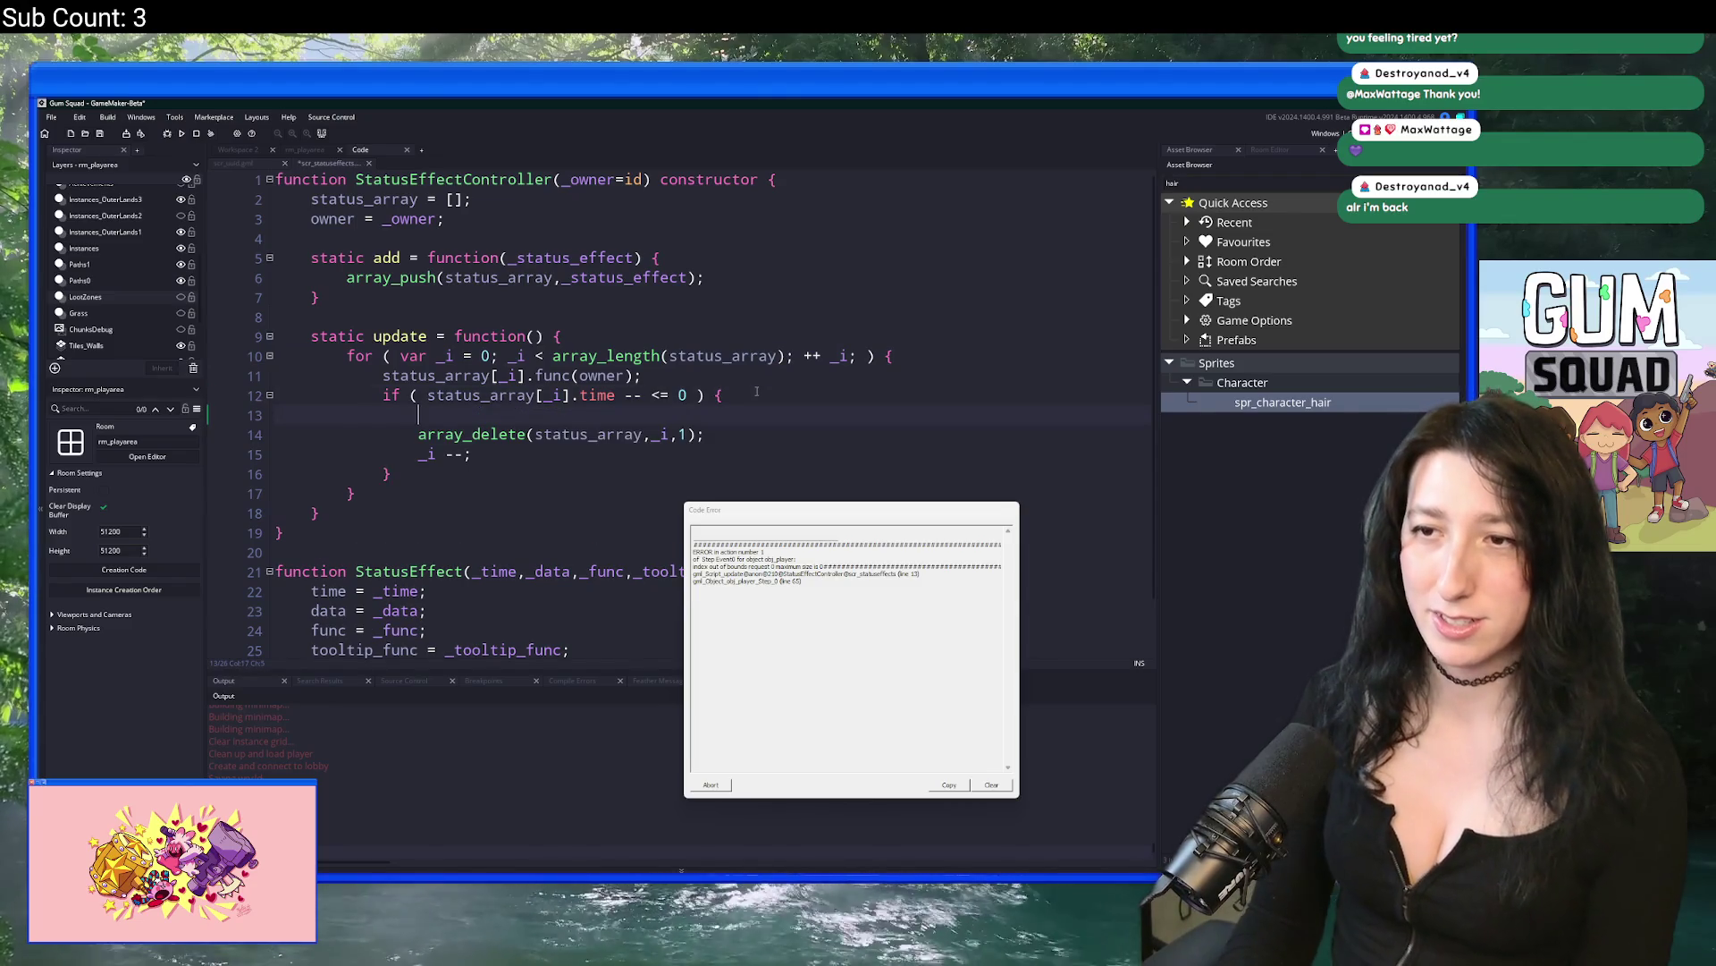
{"action": "type", "text": "if ( k"}
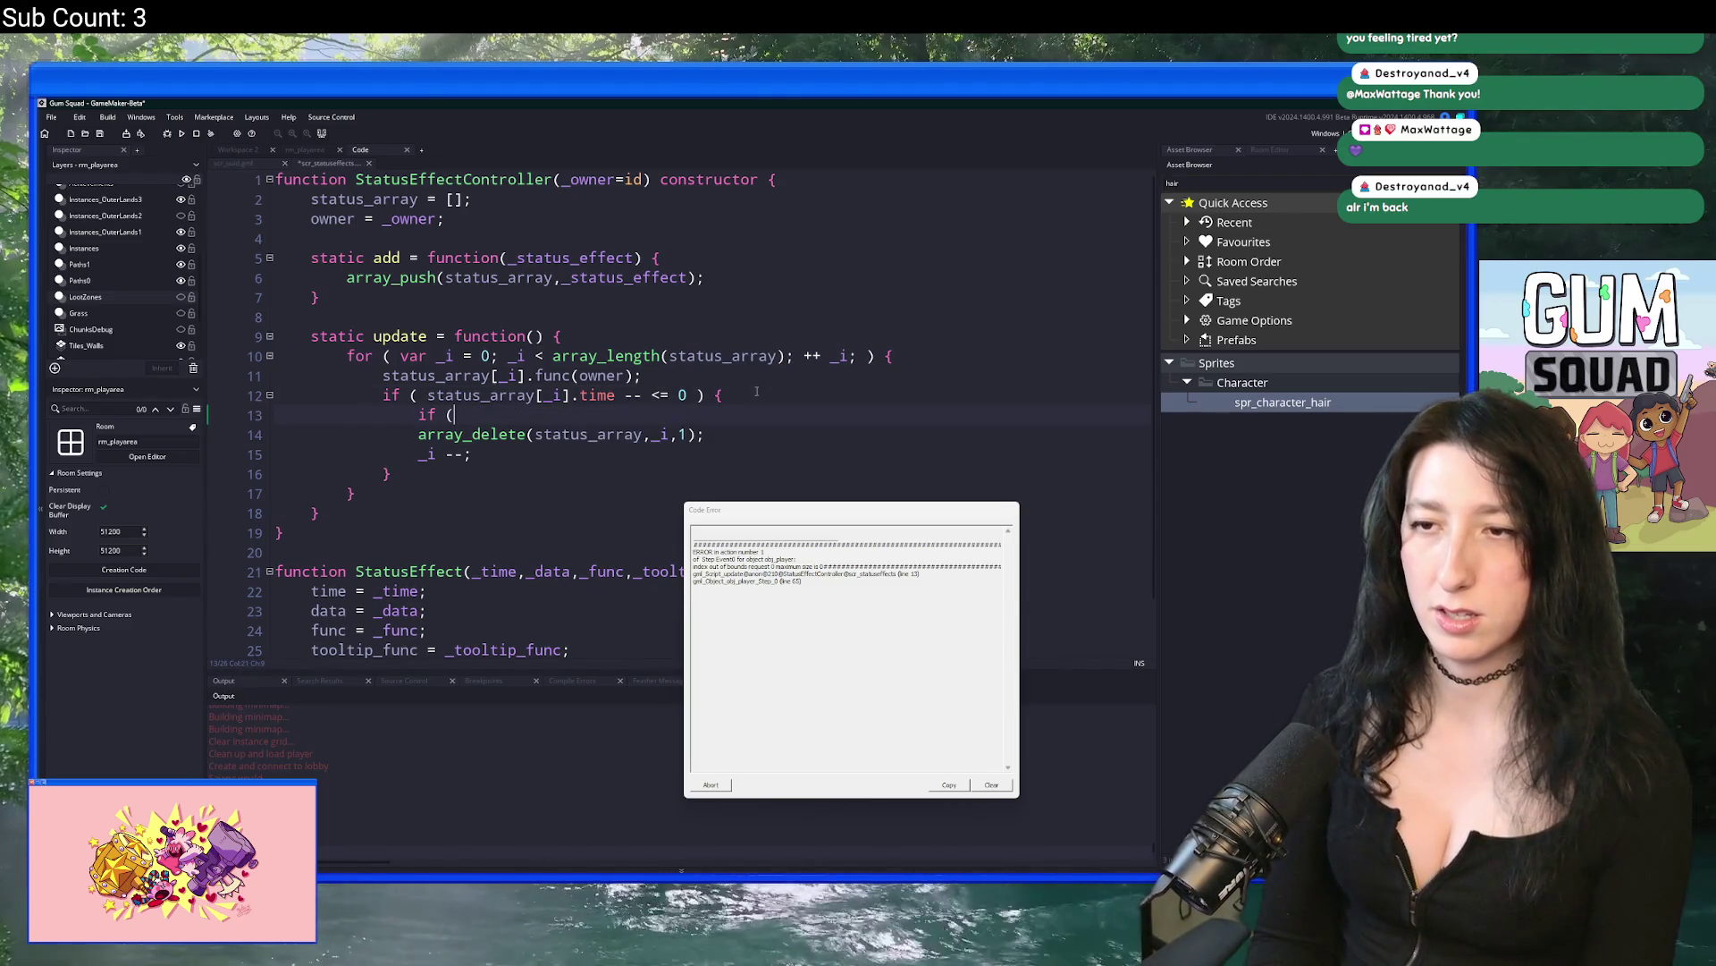
{"action": "key", "text": "BackSpace"}
{"action": "type", "text": "code_"}
{"action": "key", "text": "Return"}
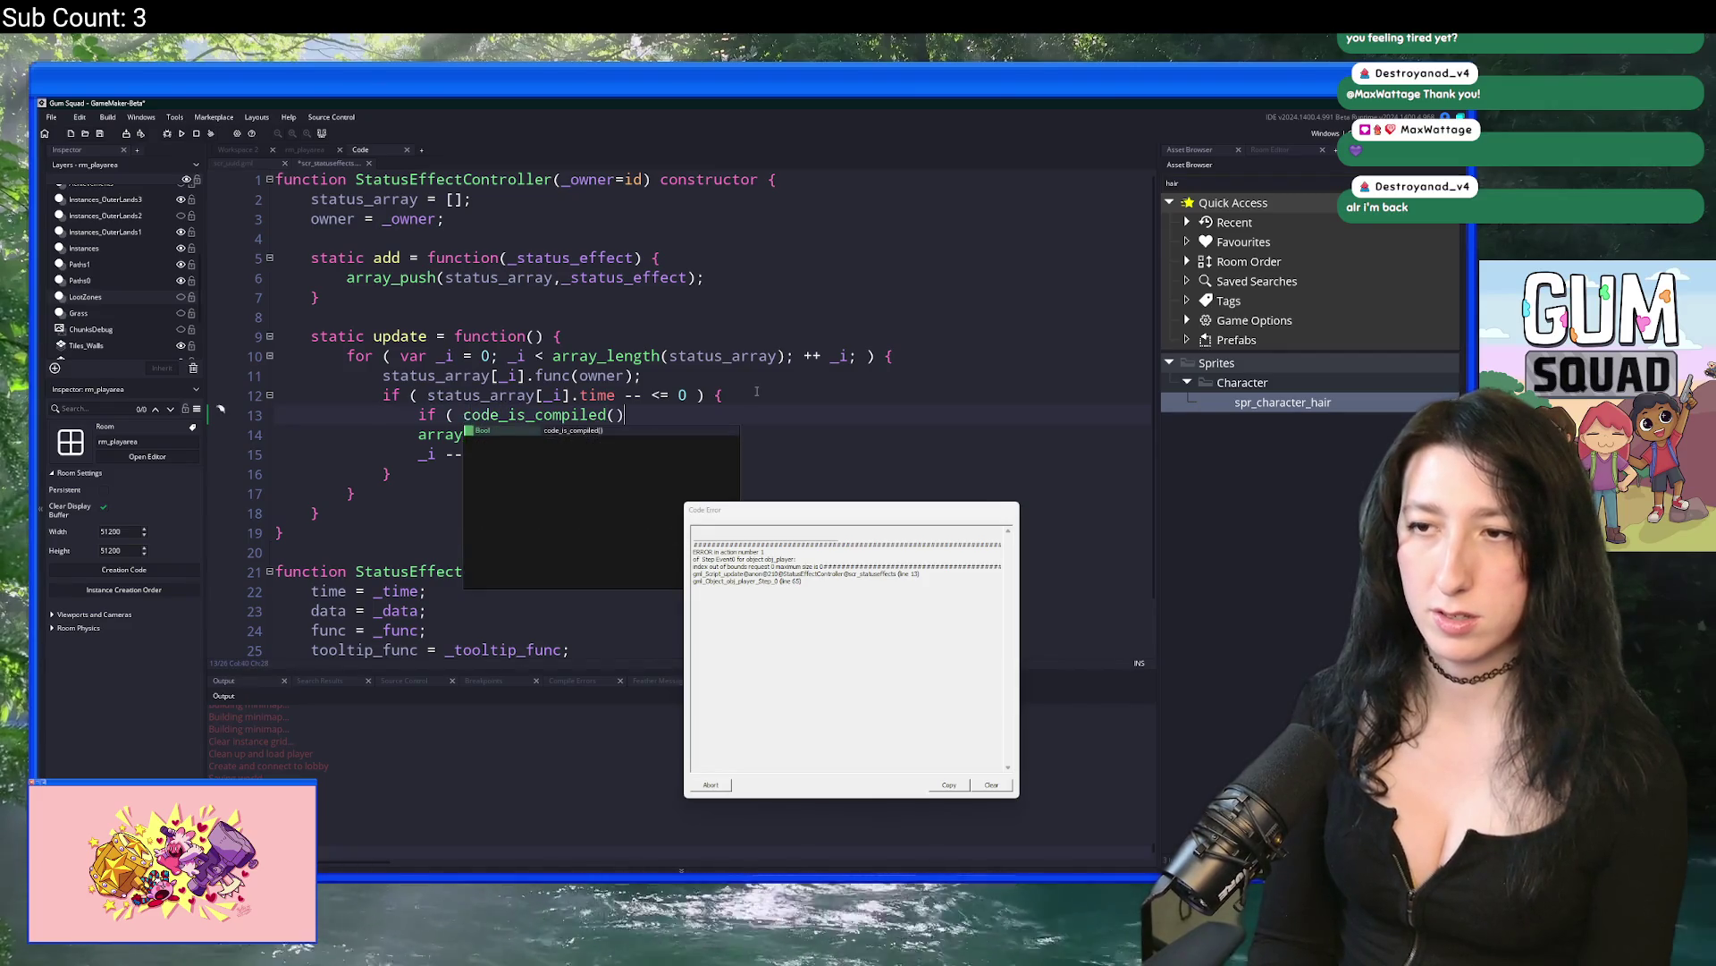
{"action": "type", "text": "{"}
{"action": "key", "text": "Return"}
{"action": "key", "text": "Down"}
{"action": "key", "text": "End"}
{"action": "type", "text": "else {"}
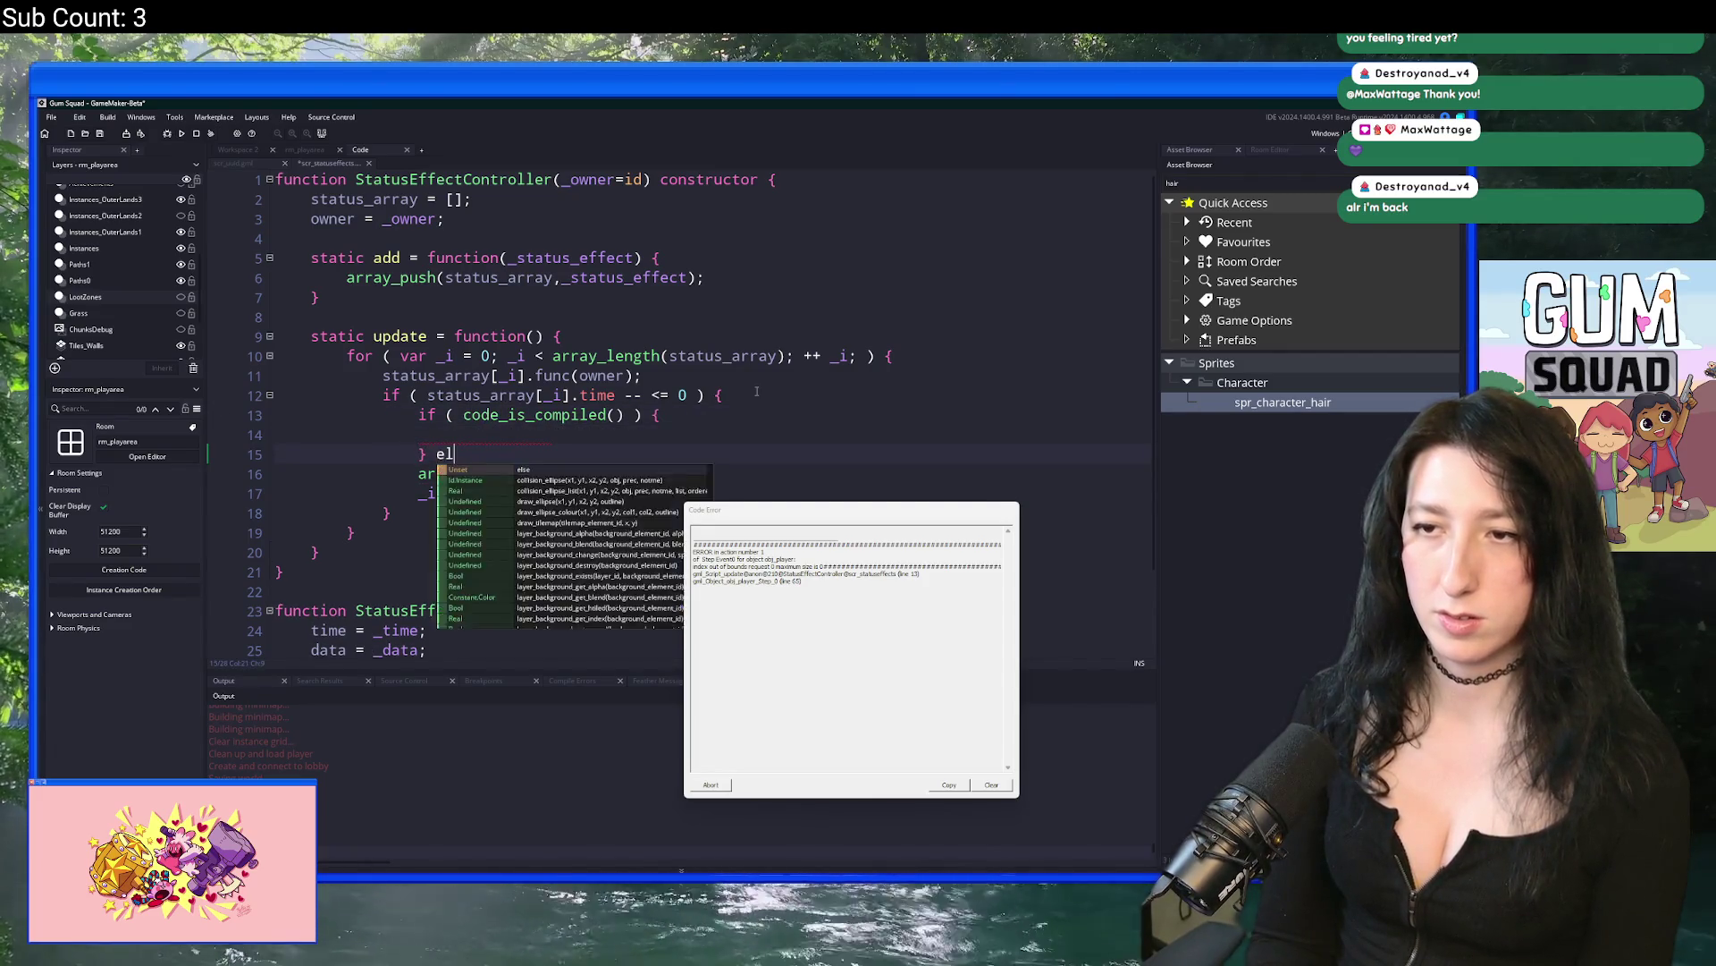
Step: Close the else branch with a brace and indent the array_delete lines into it
{"action": "left_click", "coordinate": [474, 493]}
{"action": "key", "text": "Return"}
{"action": "type", "text": "}"}
{"action": "key", "text": "shift+Up"}
{"action": "key", "text": "Tab"}
Step: In the compiled block, set status_array = [] and break when array_length is 1, then rerun
{"action": "left_click", "coordinate": [580, 434]}
{"action": "type", "text": "if ( ar"}
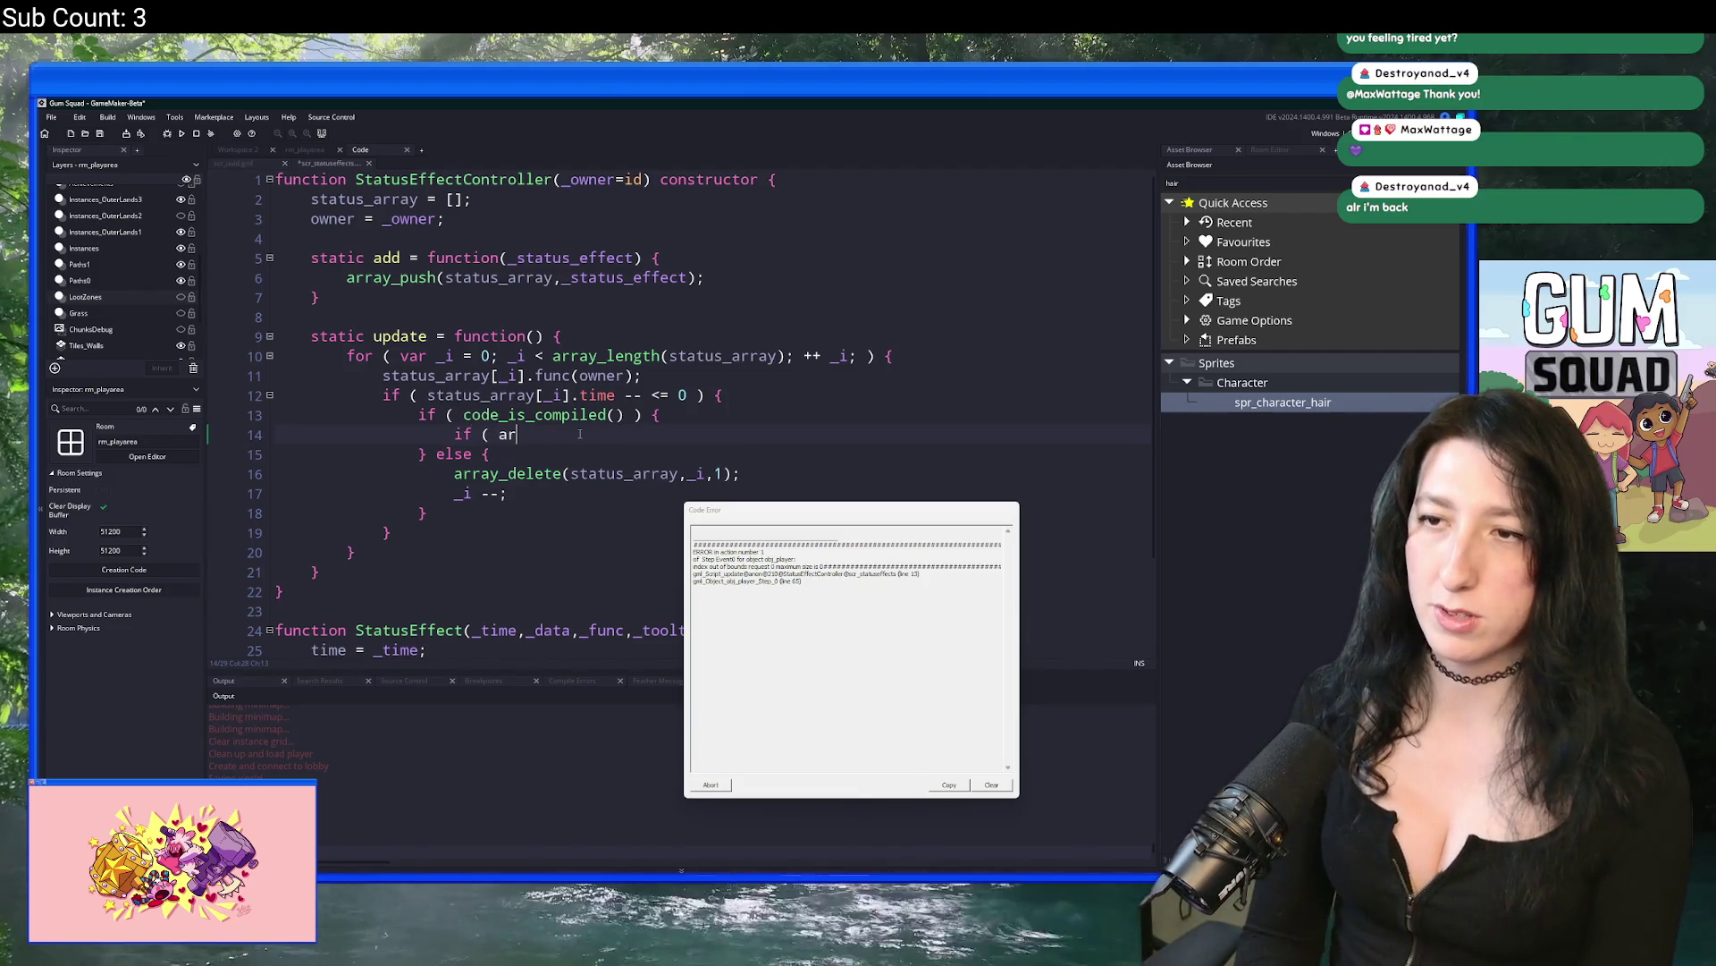
{"action": "type", "text": "ray_leg"}
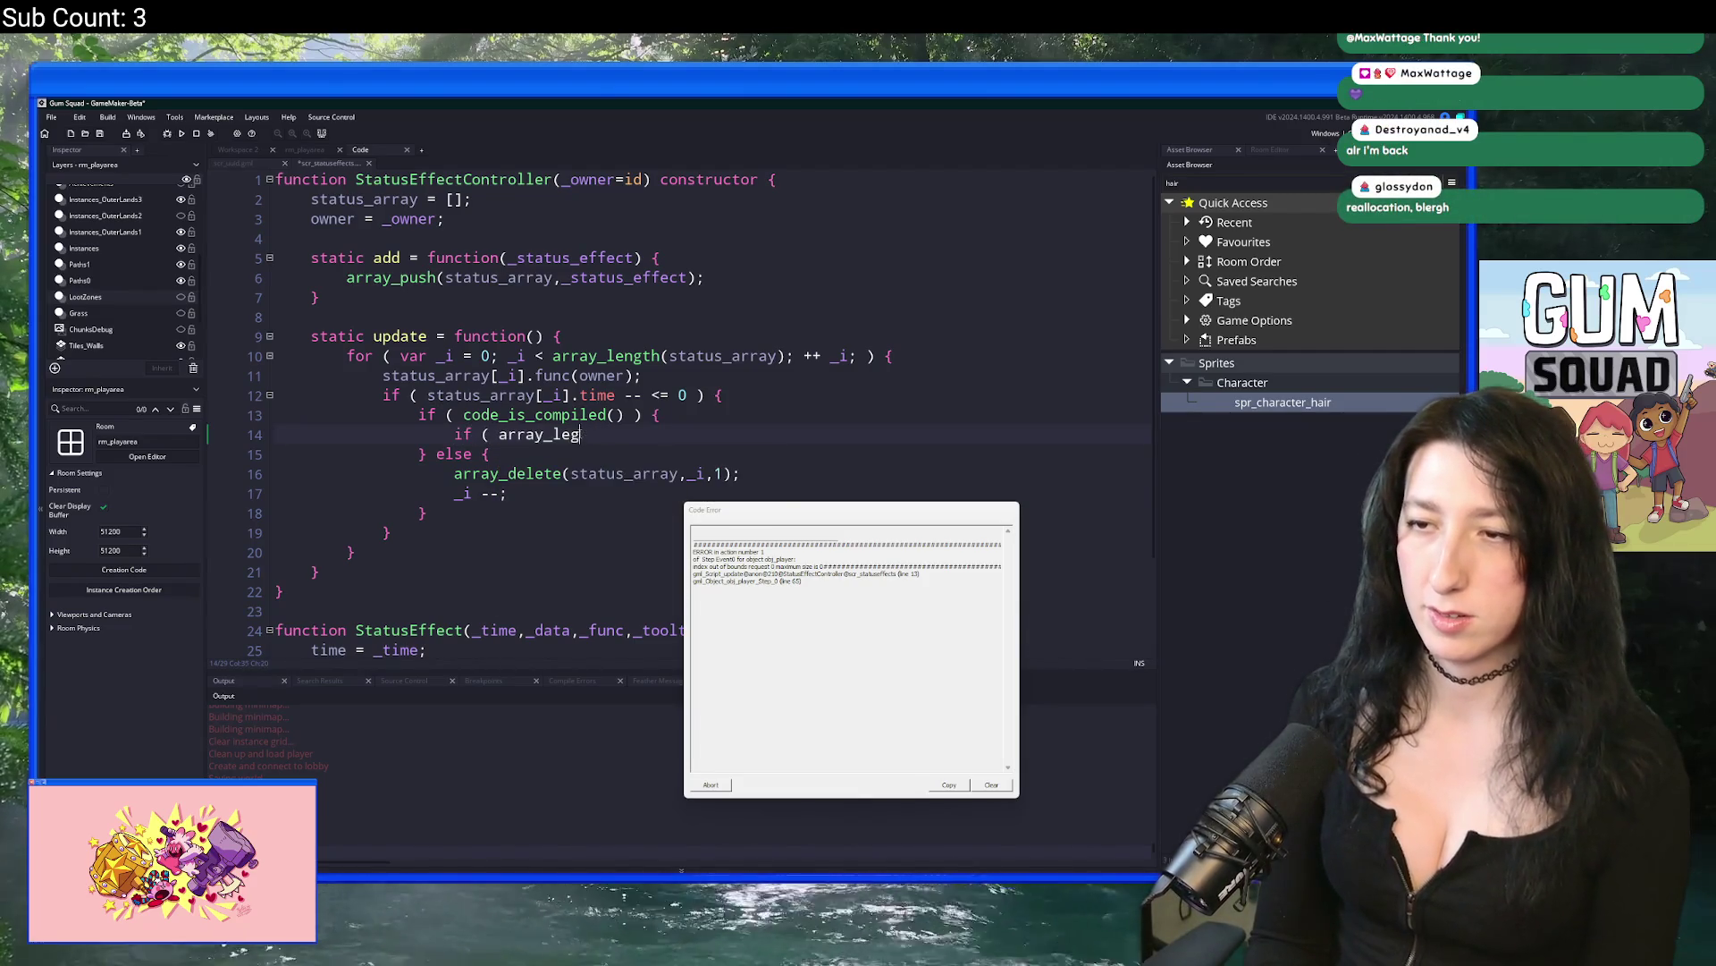
{"action": "key", "text": "BackSpace"}
{"action": "type", "text": "ngth(status_ar"}
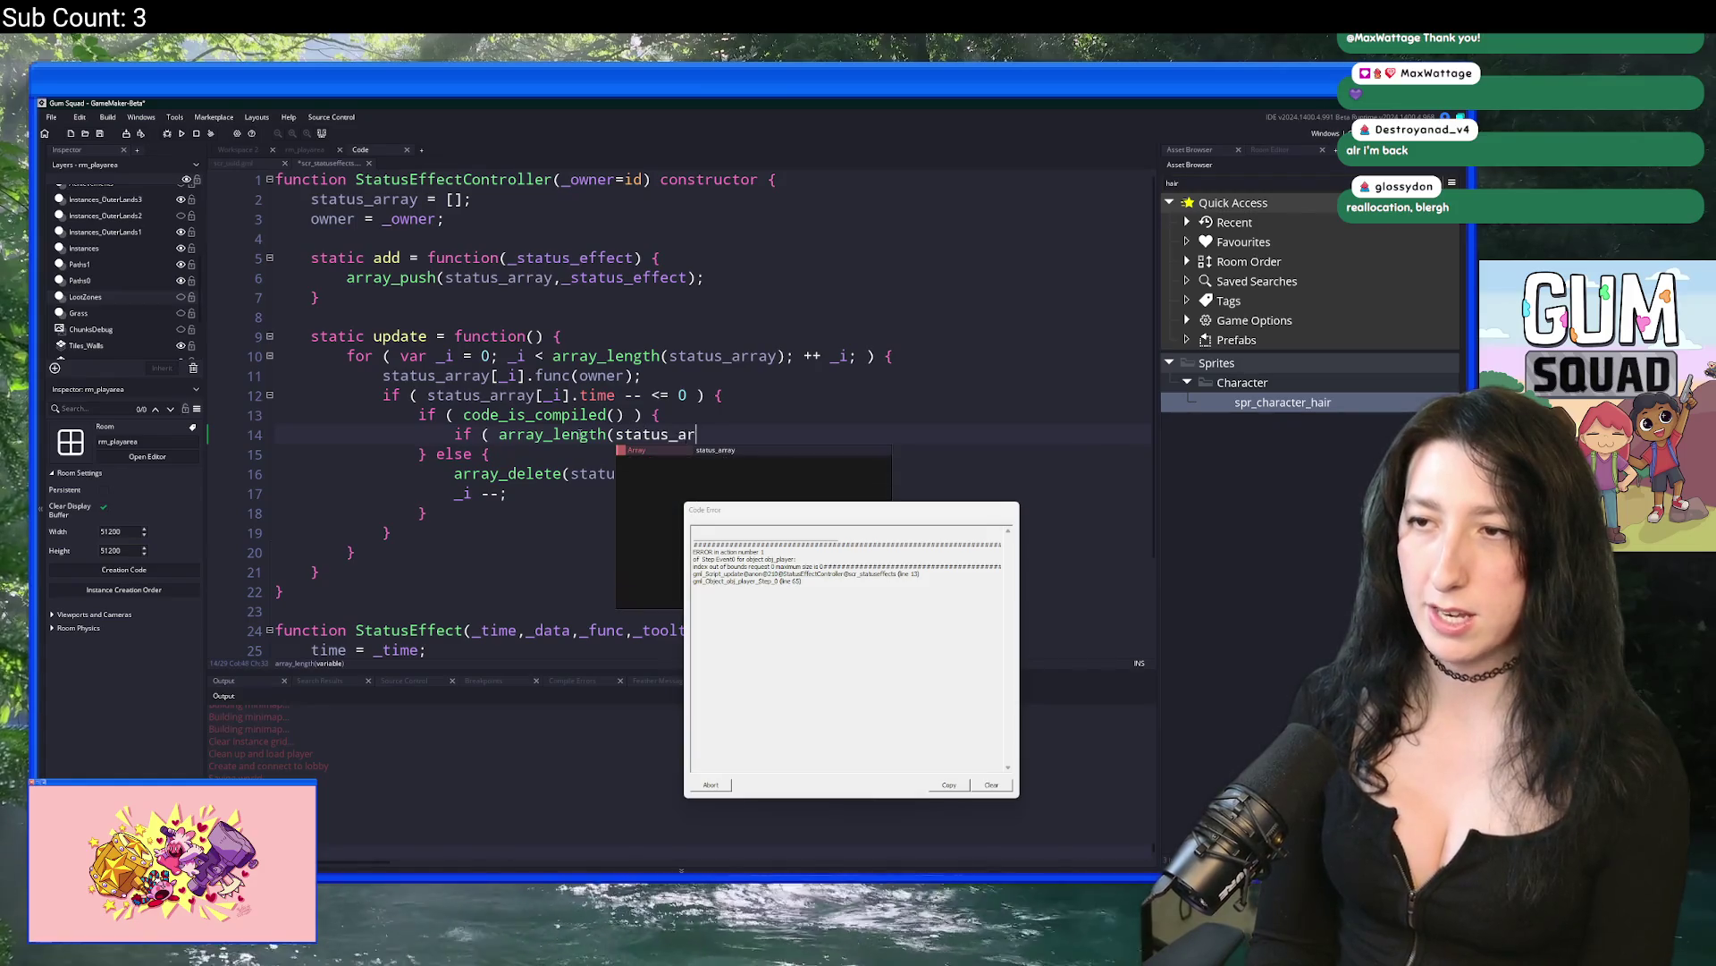
{"action": "type", "text": "ray) == 1 ) {"}
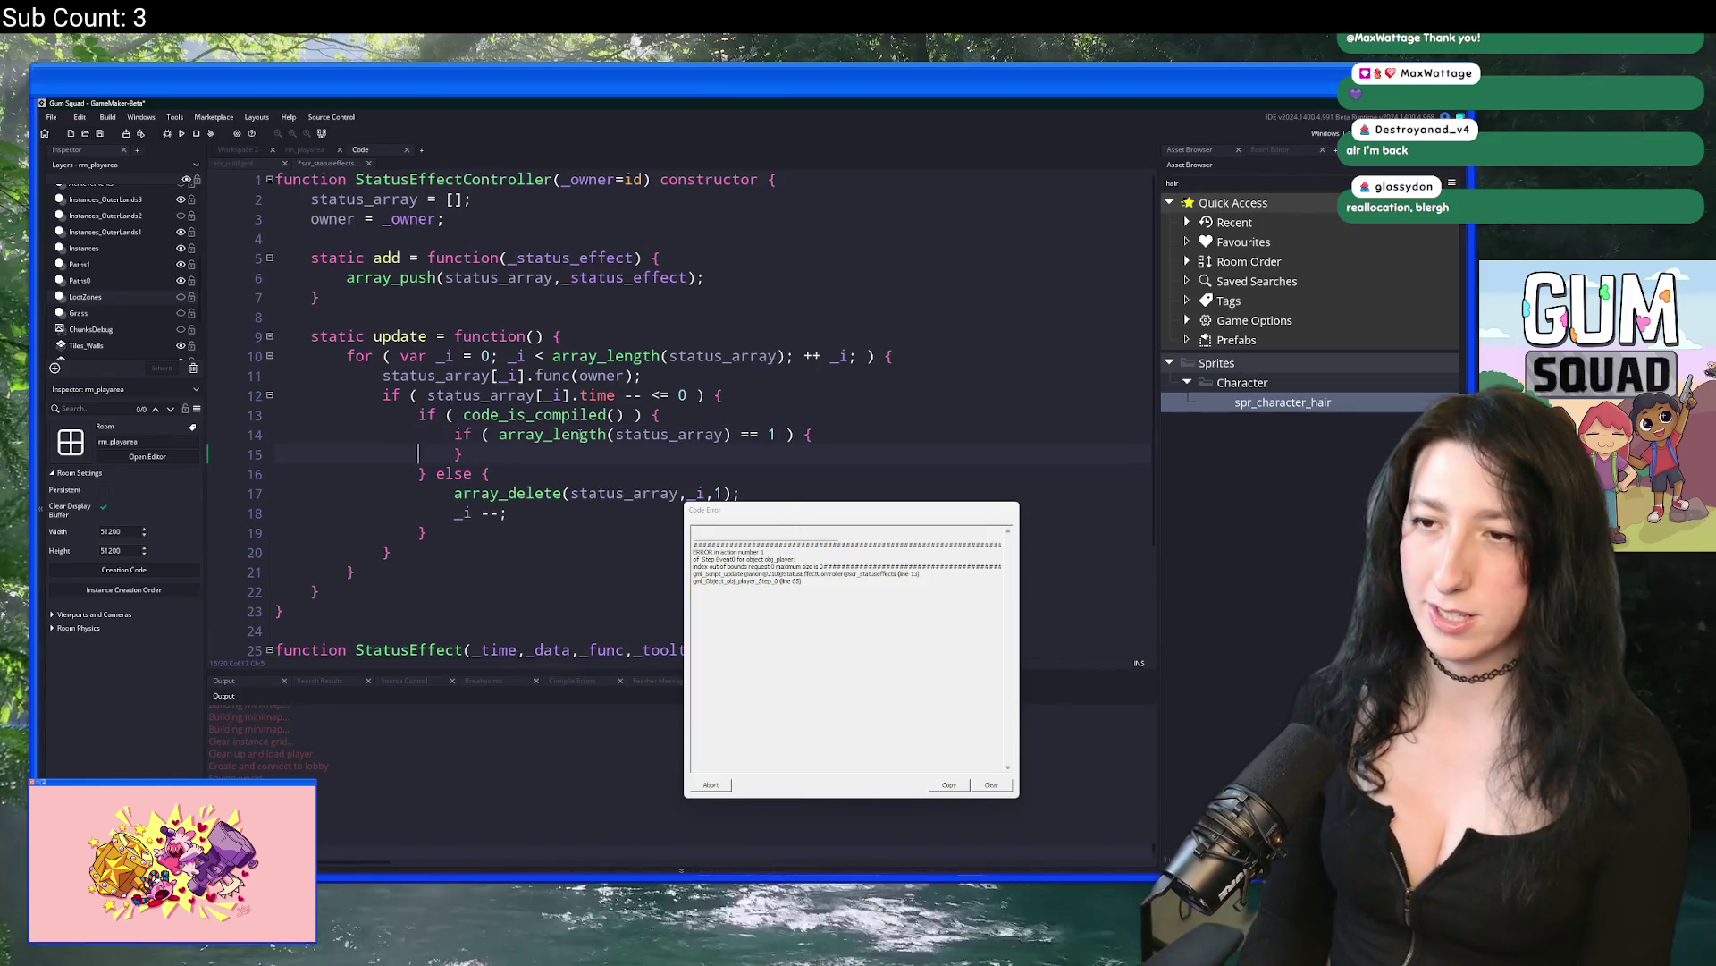
{"action": "key", "text": "Return"}
{"action": "type", "text": "status_array = [];"}
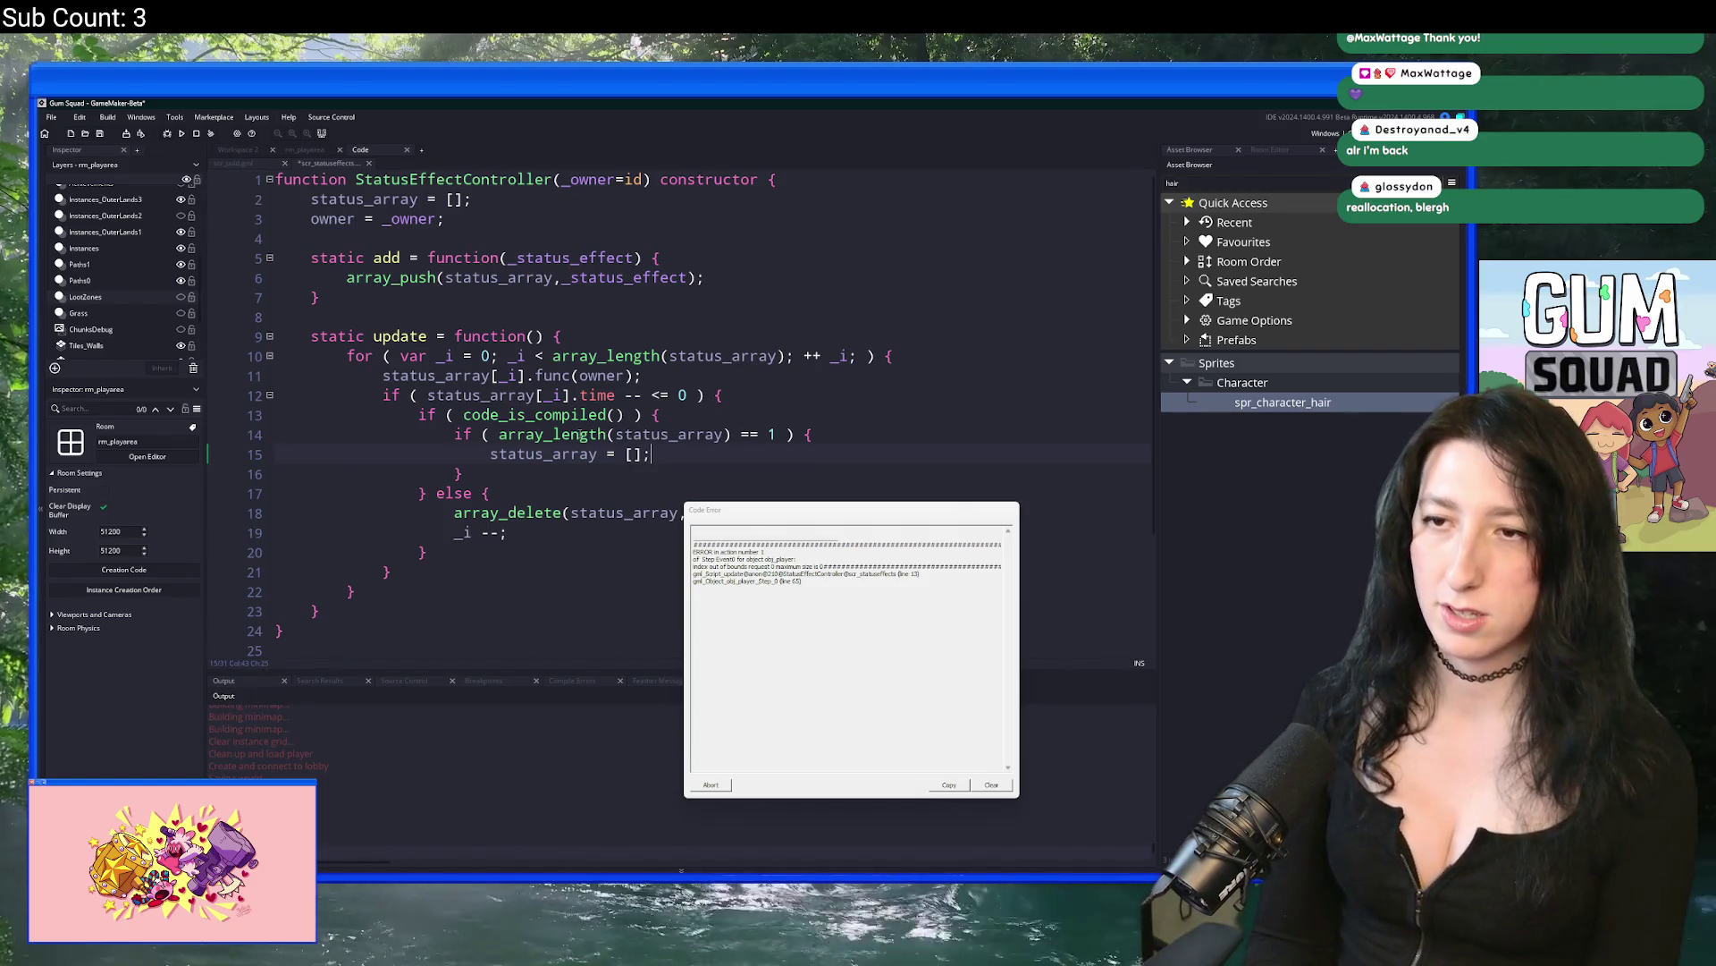
{"action": "key", "text": "Return"}
{"action": "type", "text": "break;"}
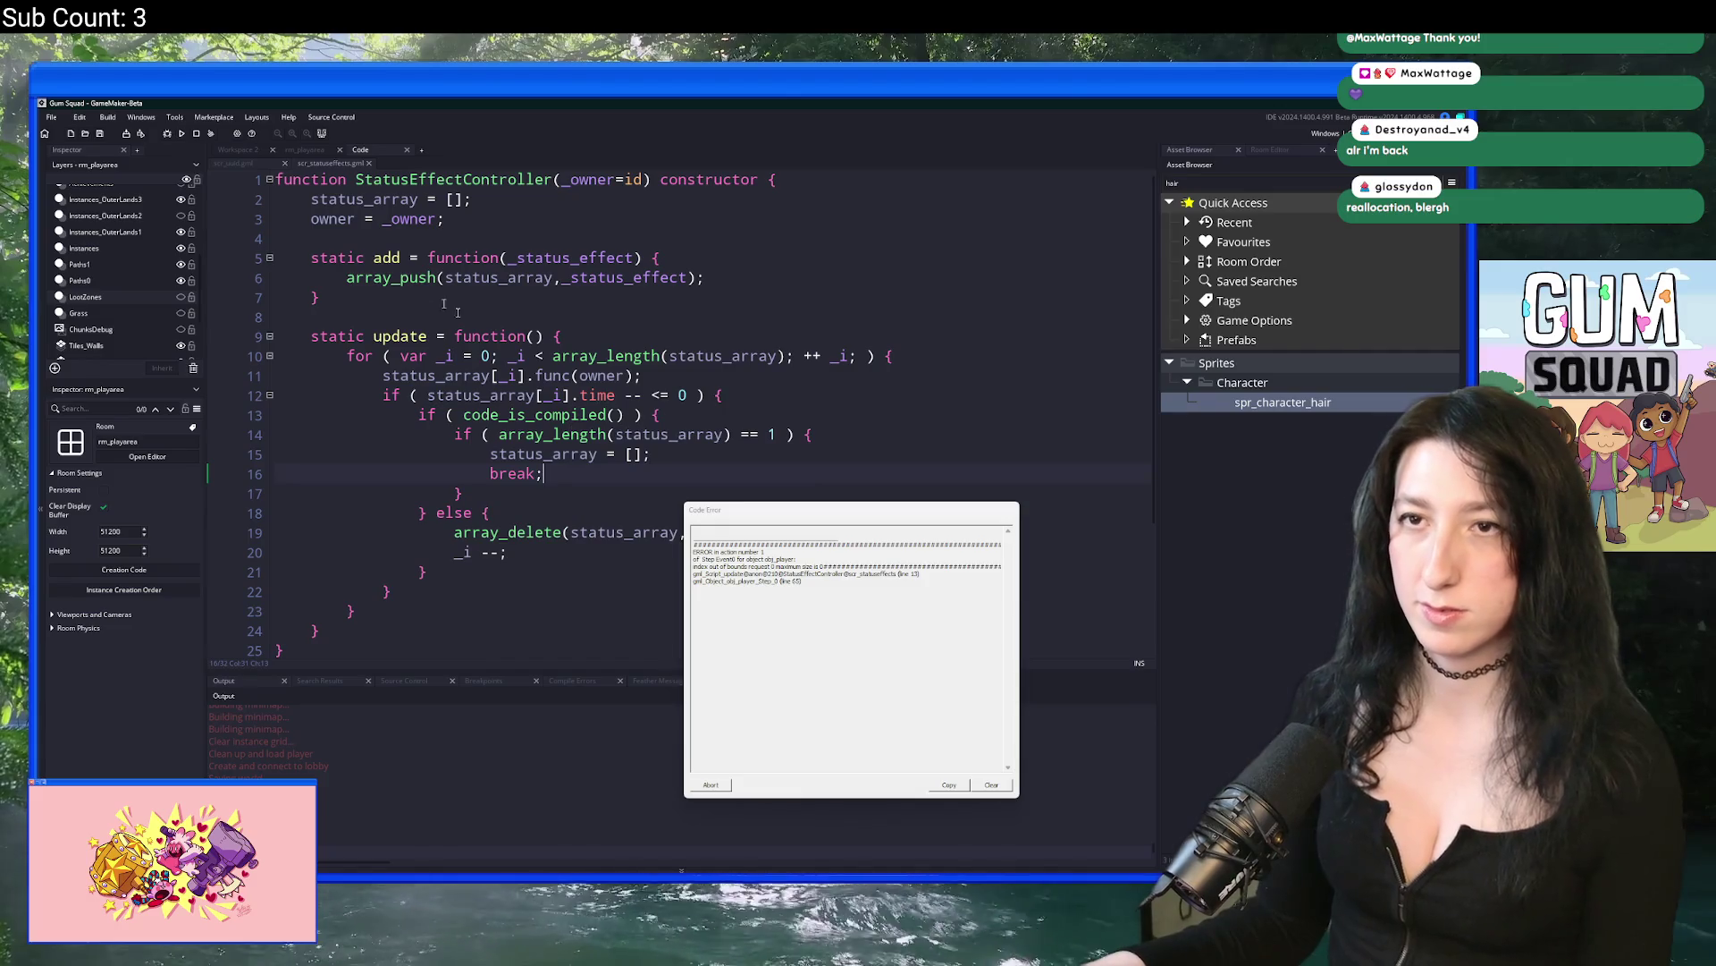
{"action": "left_click", "coordinate": [191, 133]}
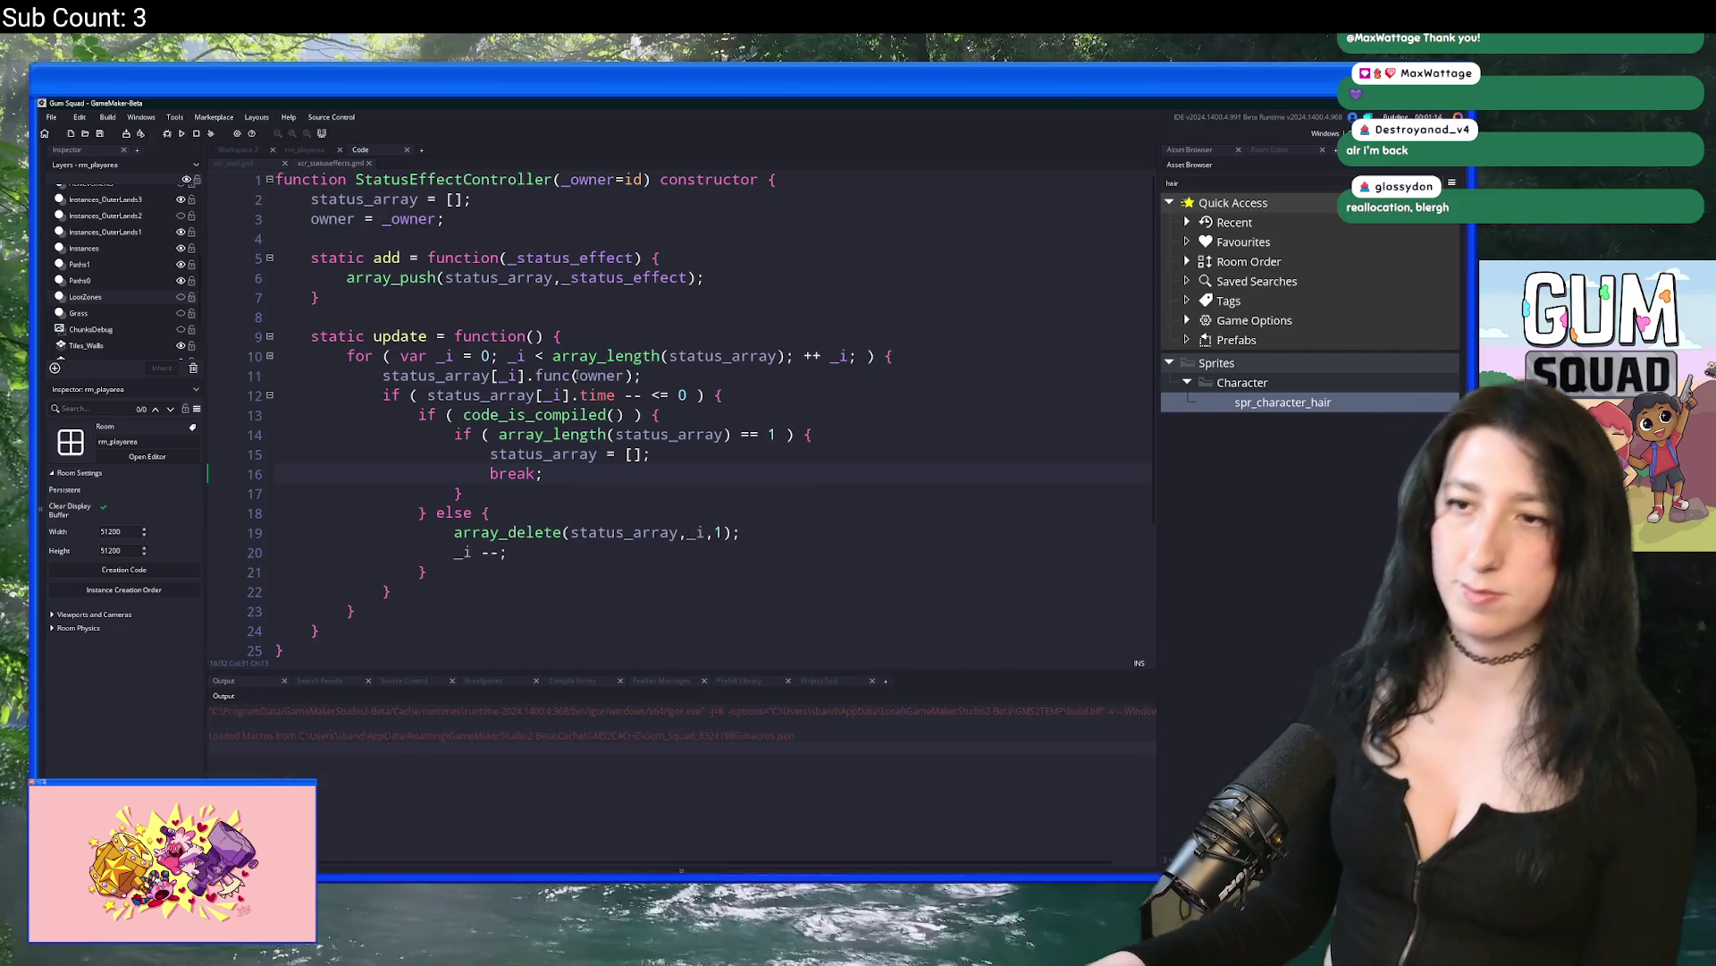
Step: Read the code_is_compiled documentation tooltip while the project rebuilds
{"action": "mouse_move", "coordinate": [610, 409]}
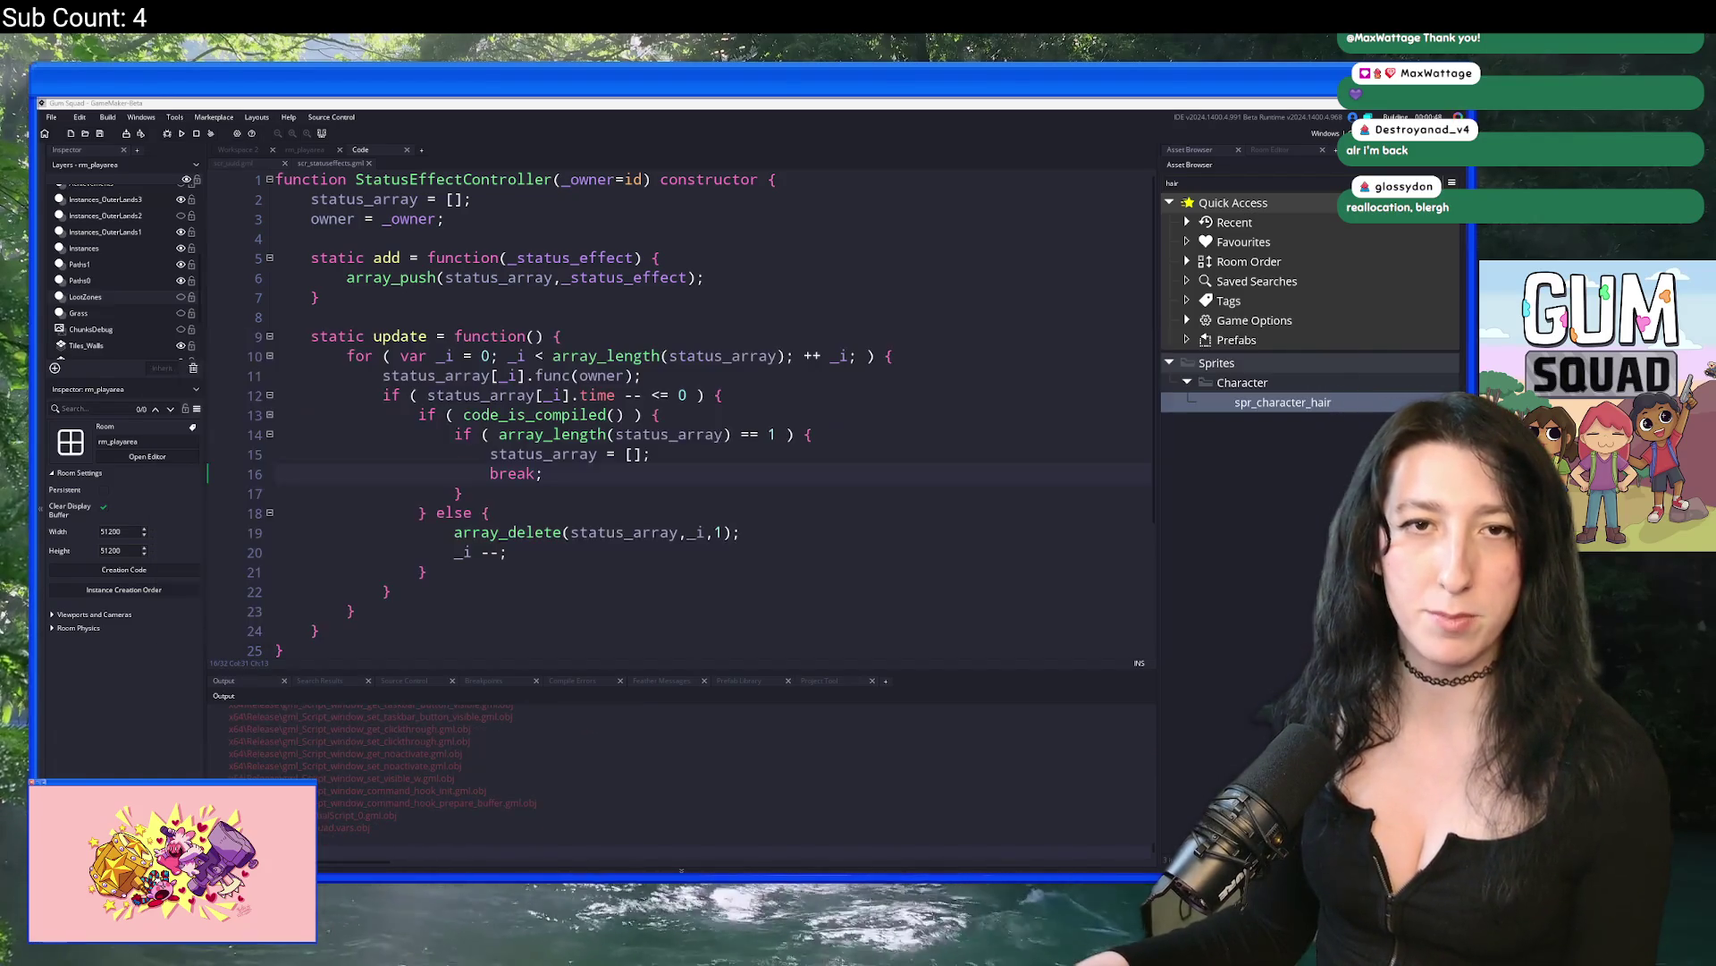
{"action": "key", "text": "alt+Tab"}
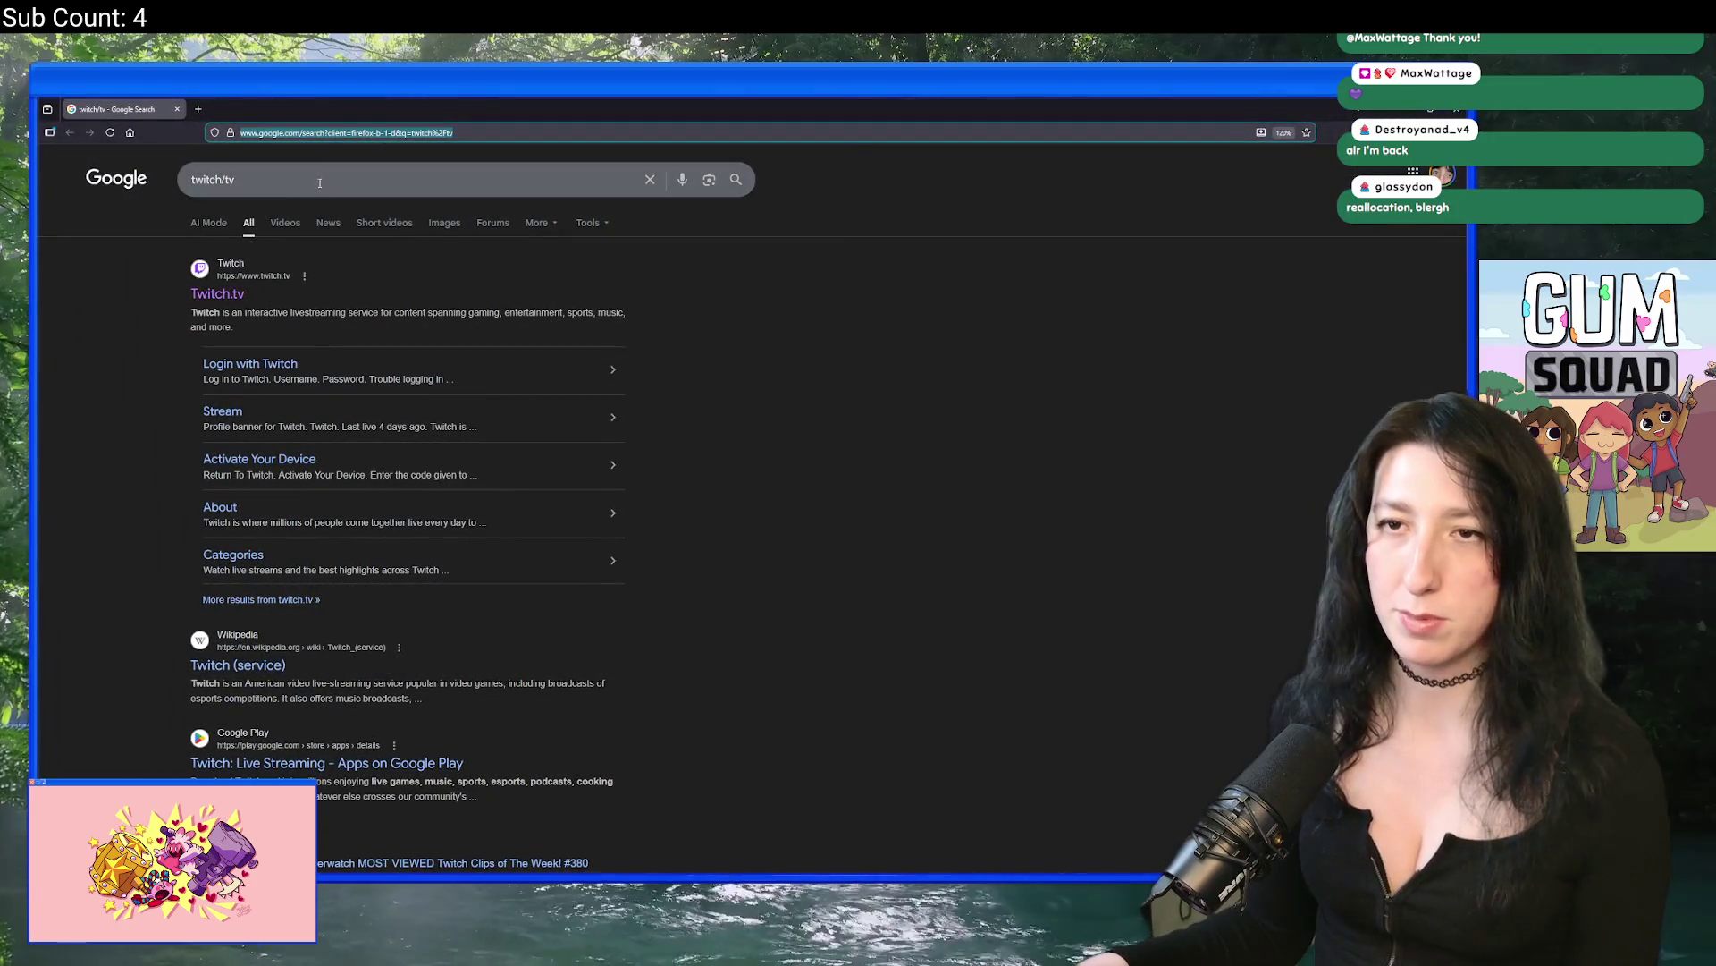
{"action": "left_click", "coordinate": [216, 294]}
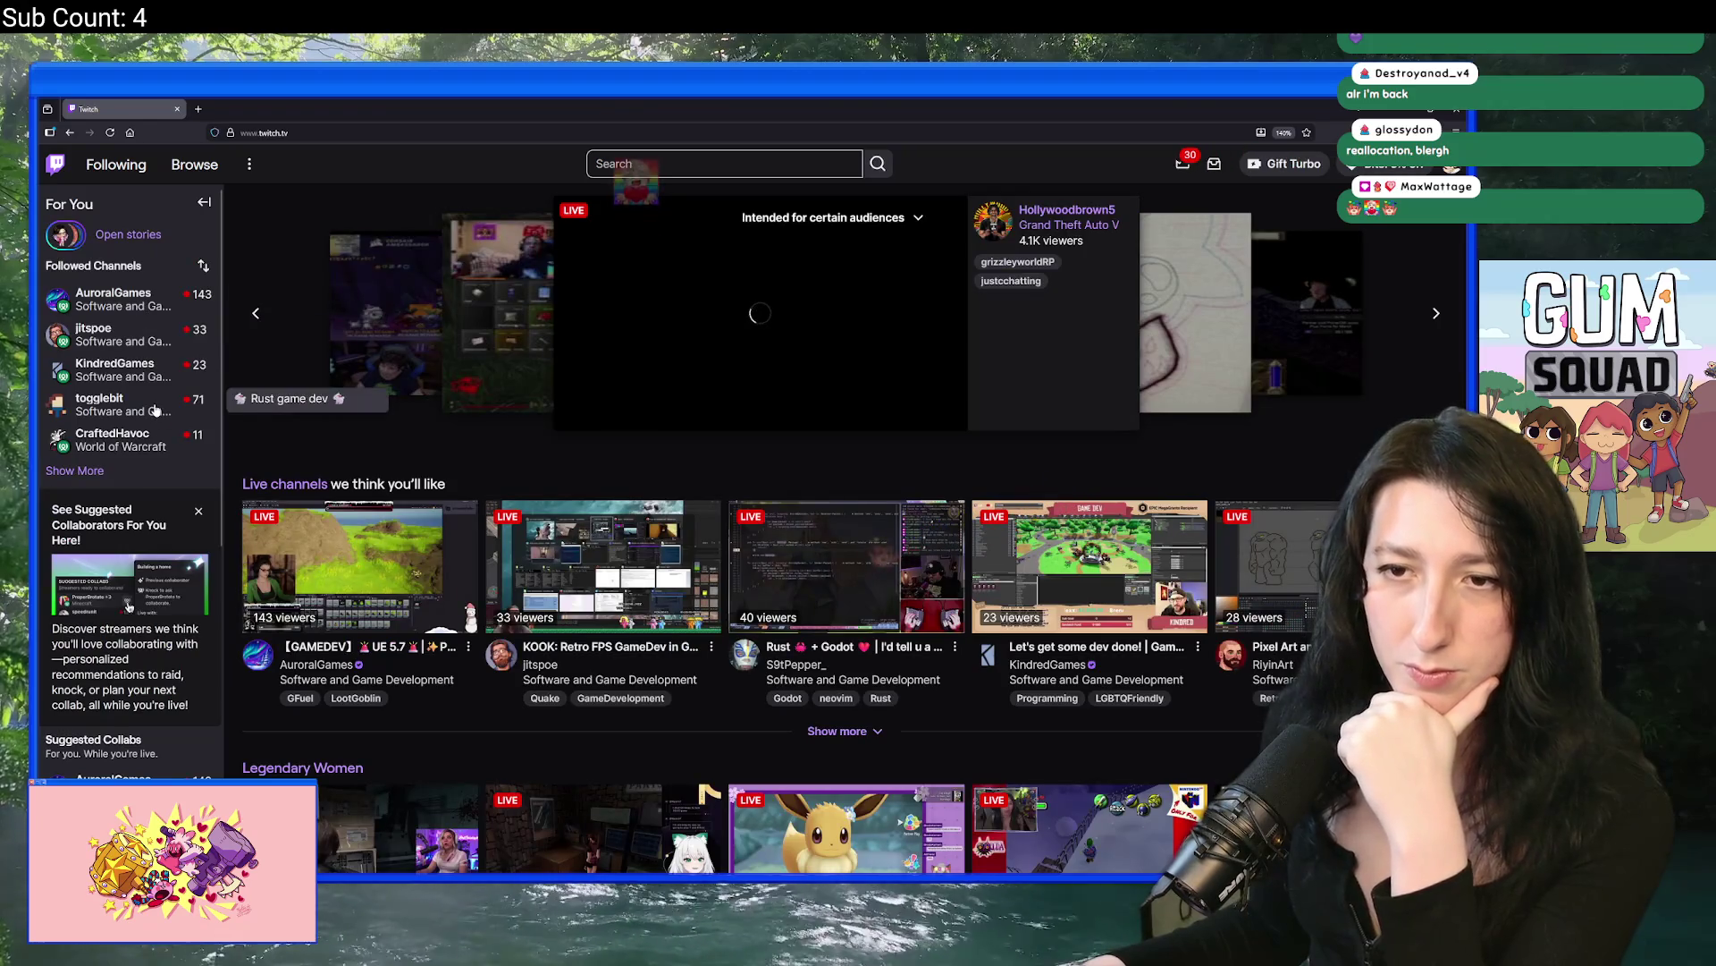
{"action": "left_click", "coordinate": [155, 409]}
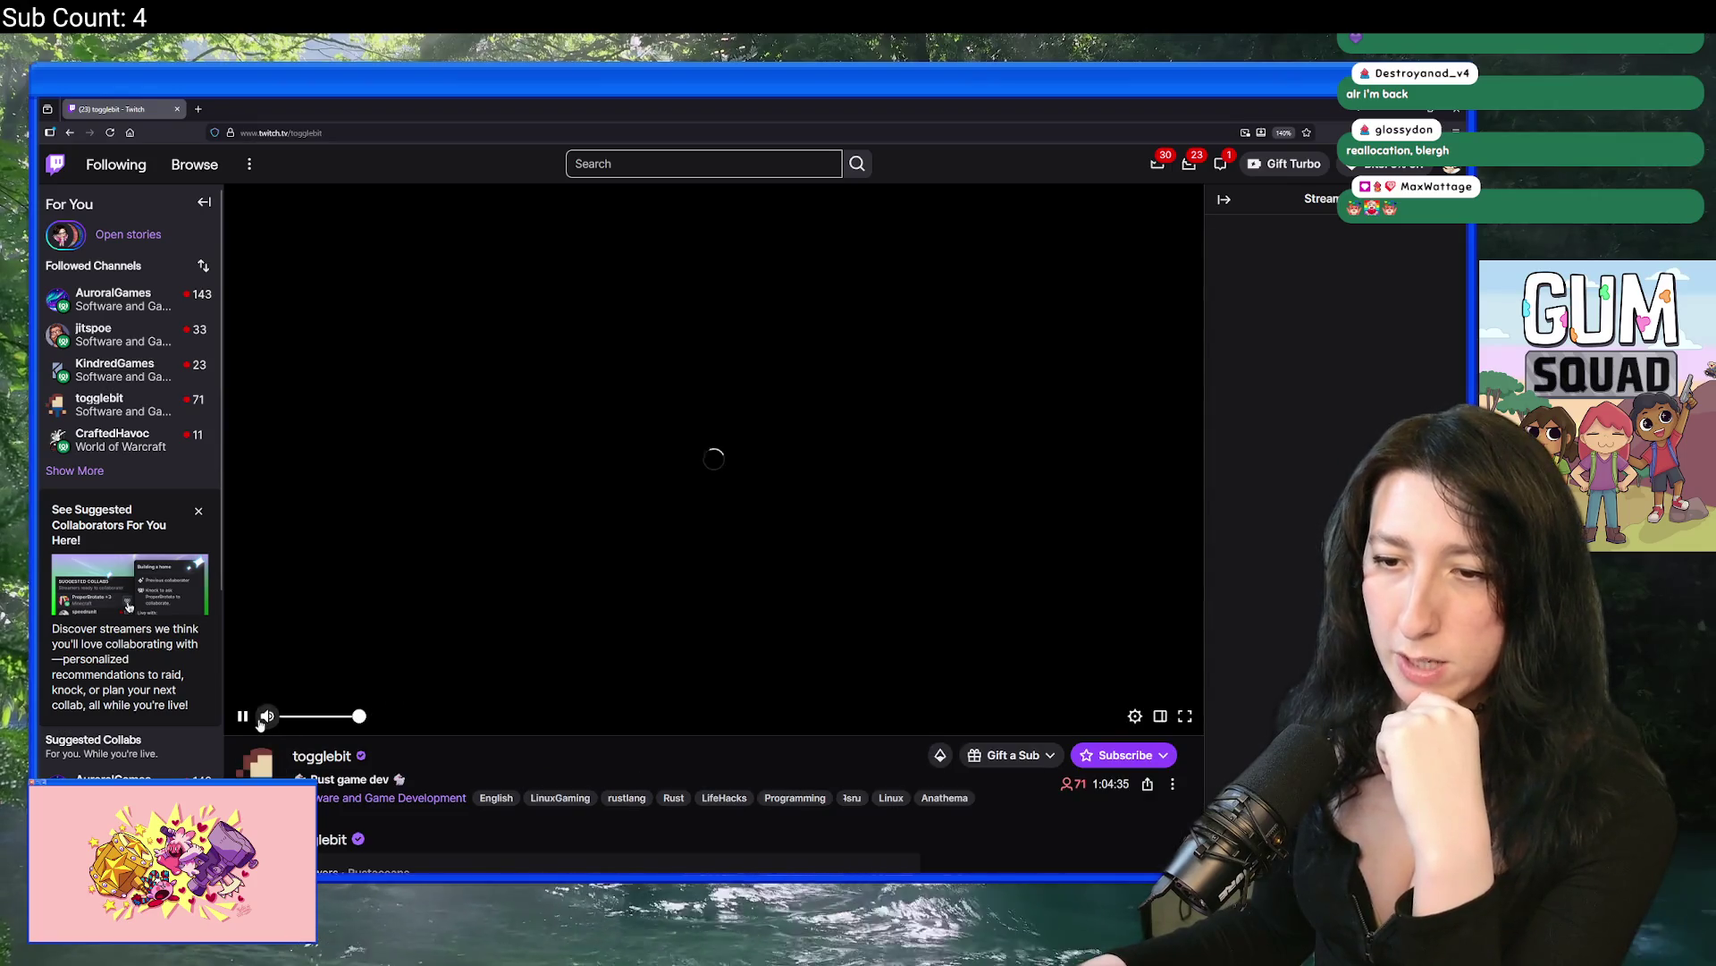
{"action": "left_click", "coordinate": [323, 796]}
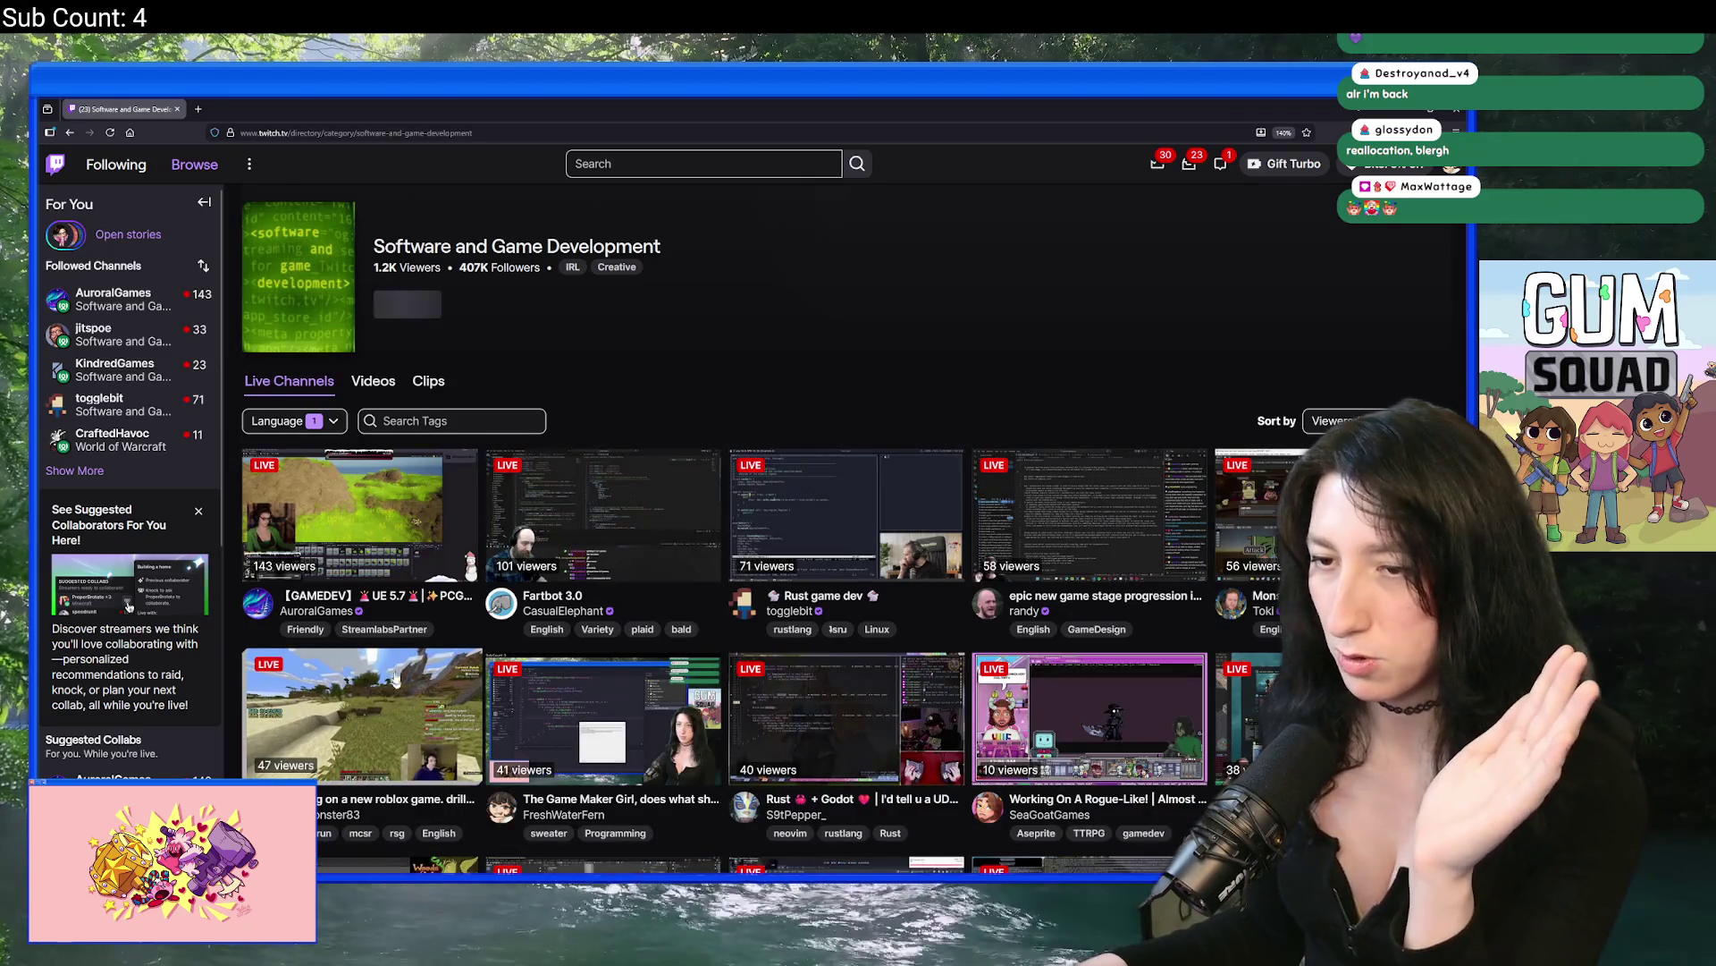
{"action": "scroll", "coordinate": [395, 679], "scroll_direction": "down", "scroll_amount": 2}
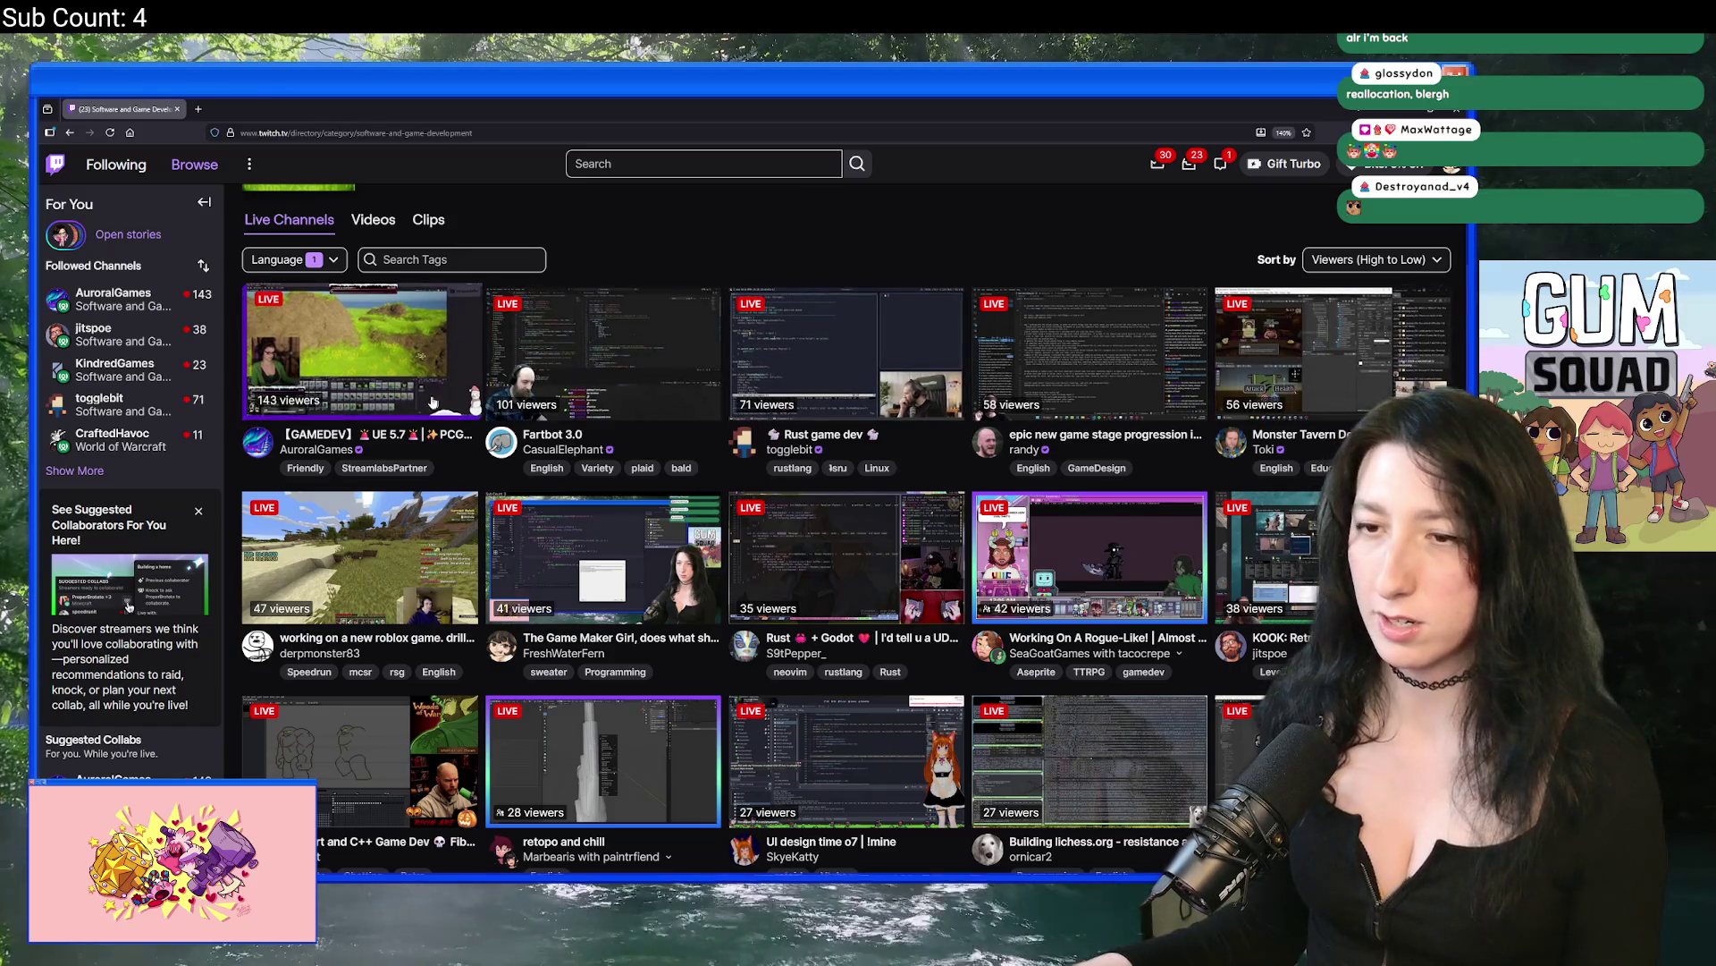
{"action": "key", "text": "alt+Tab"}
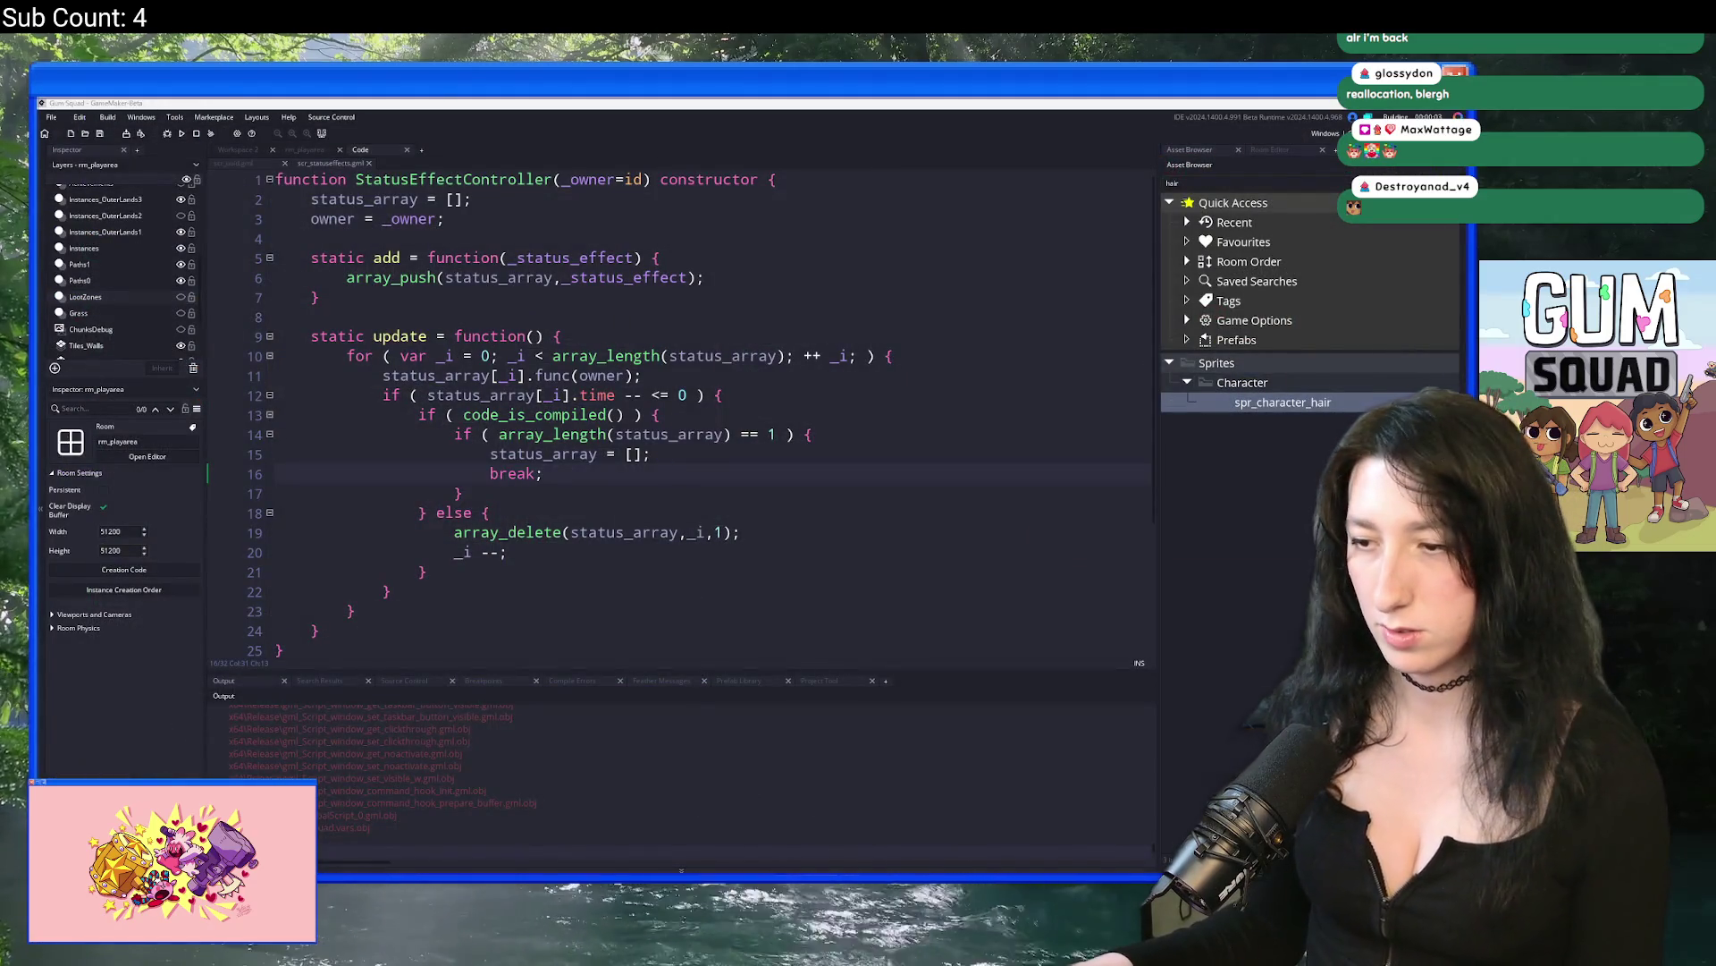
Step: Start a New World with Lobby Type set to Offline and create the lobby
{"action": "left_click", "coordinate": [796, 414]}
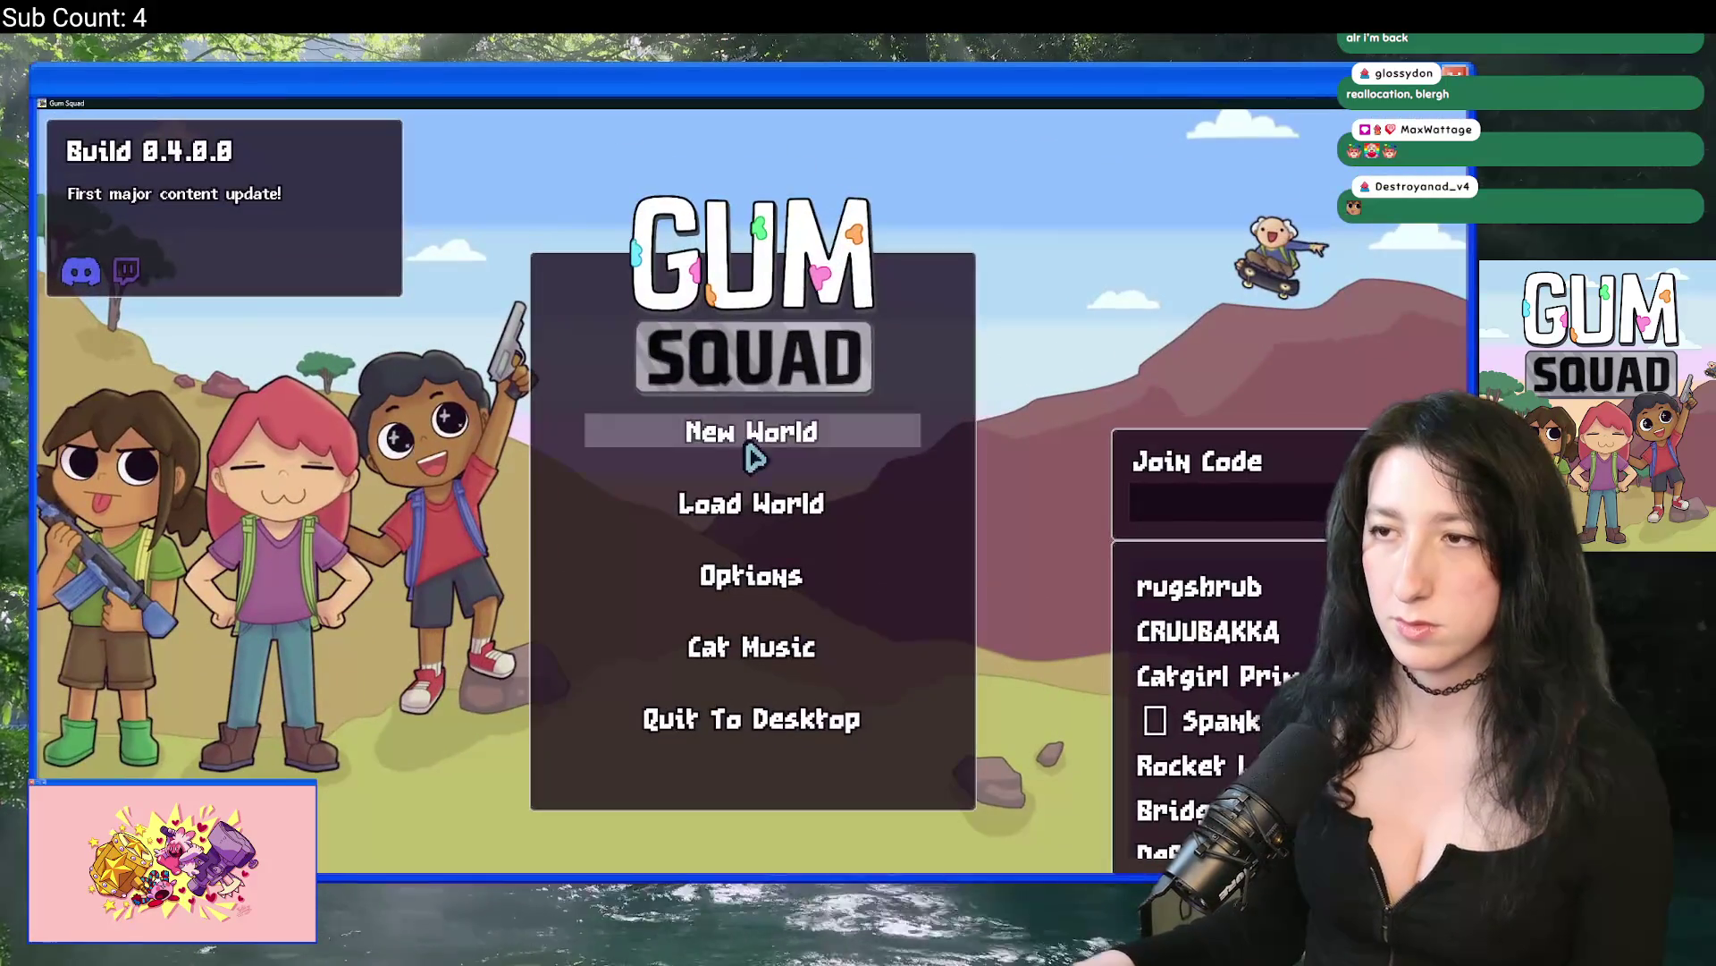
{"action": "left_click", "coordinate": [746, 445]}
{"action": "left_click", "coordinate": [742, 488]}
{"action": "left_click", "coordinate": [759, 663]}
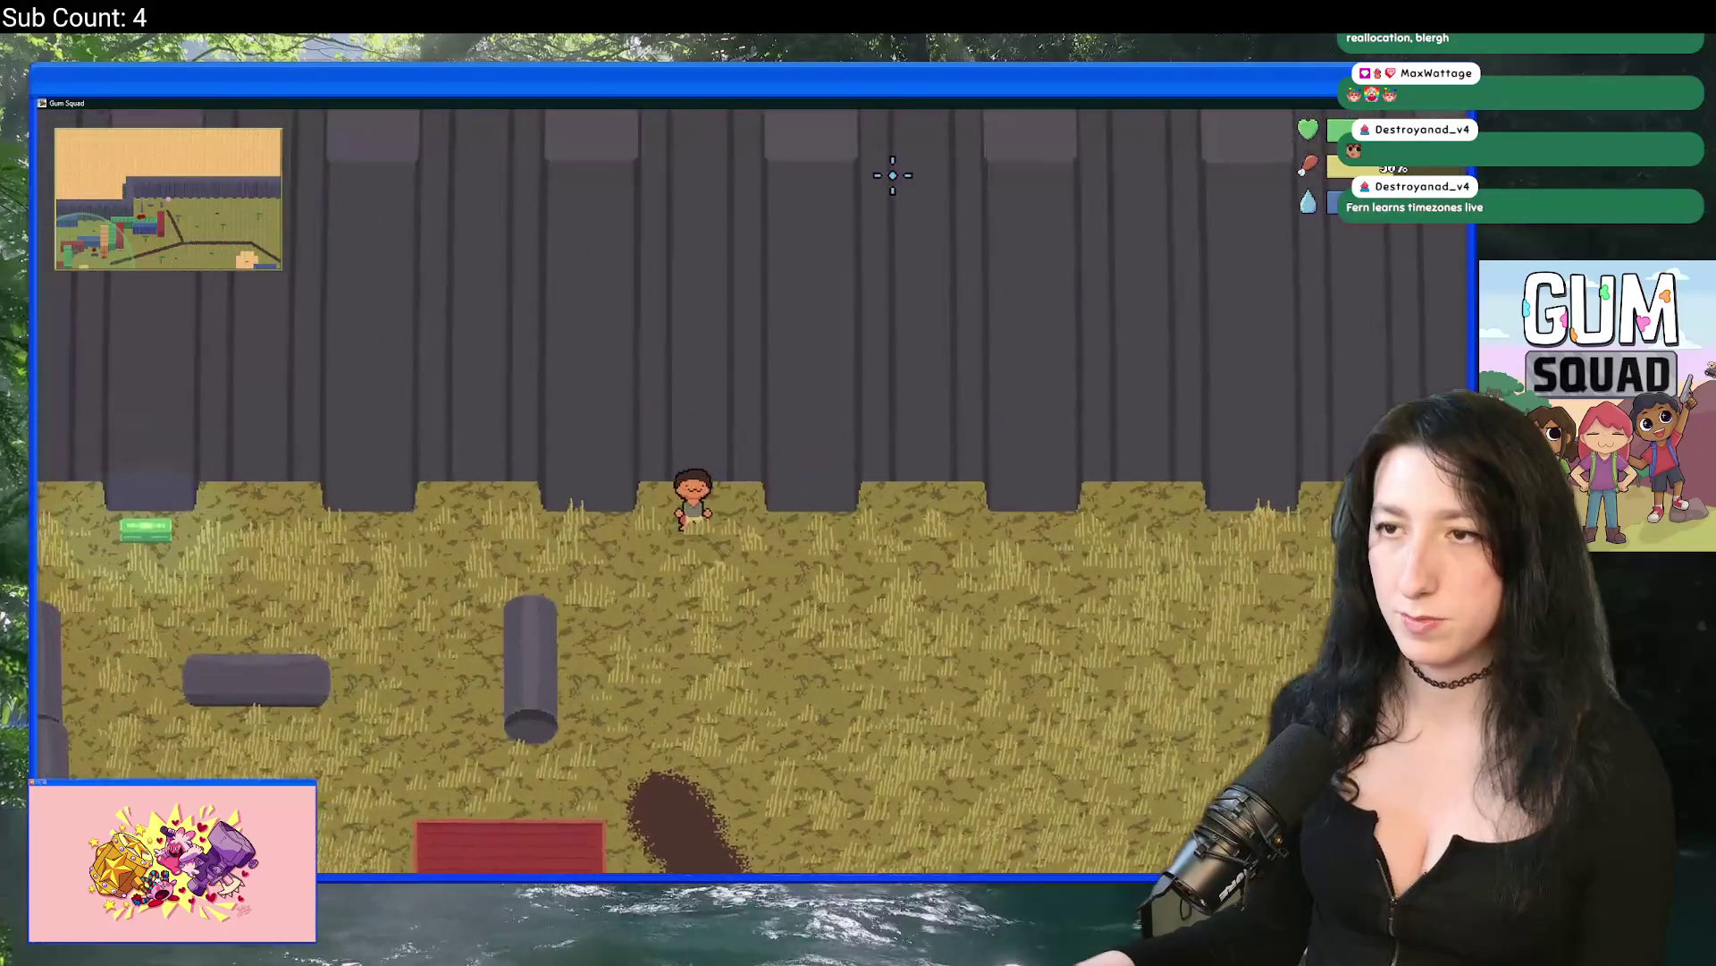
Step: Walk the character out of the walled area along the dirt path into the container camp
{"action": "key", "text": "w"}
{"action": "key", "text": "a"}
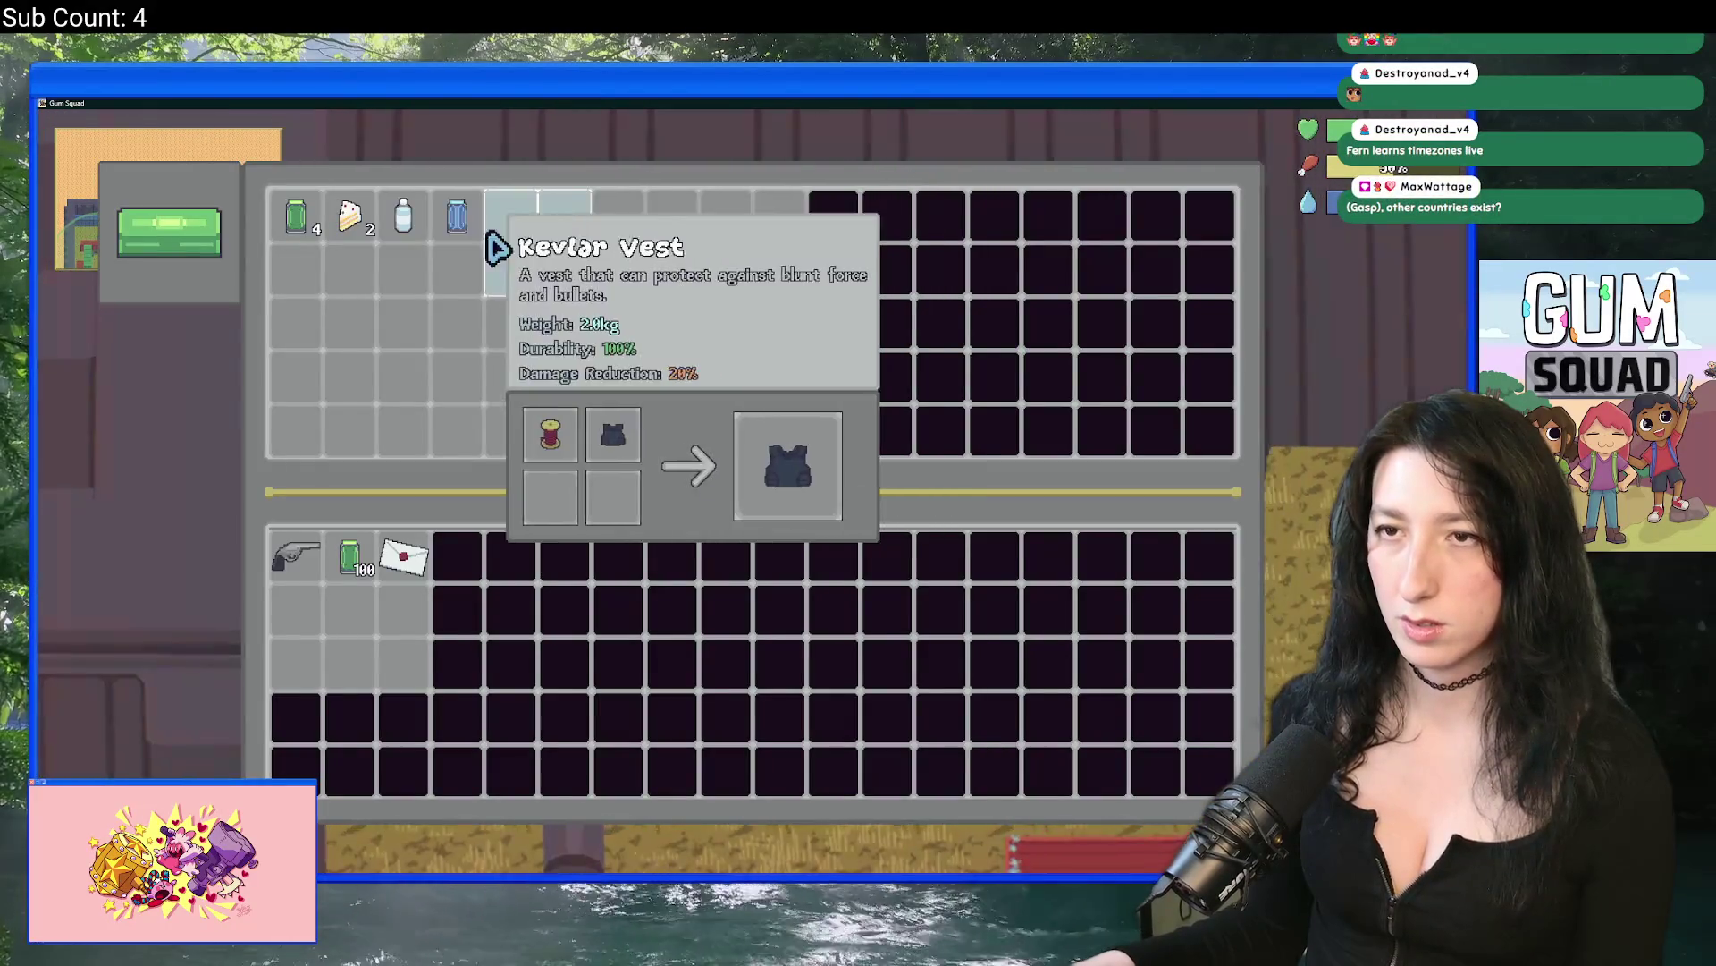
{"action": "key", "text": "s"}
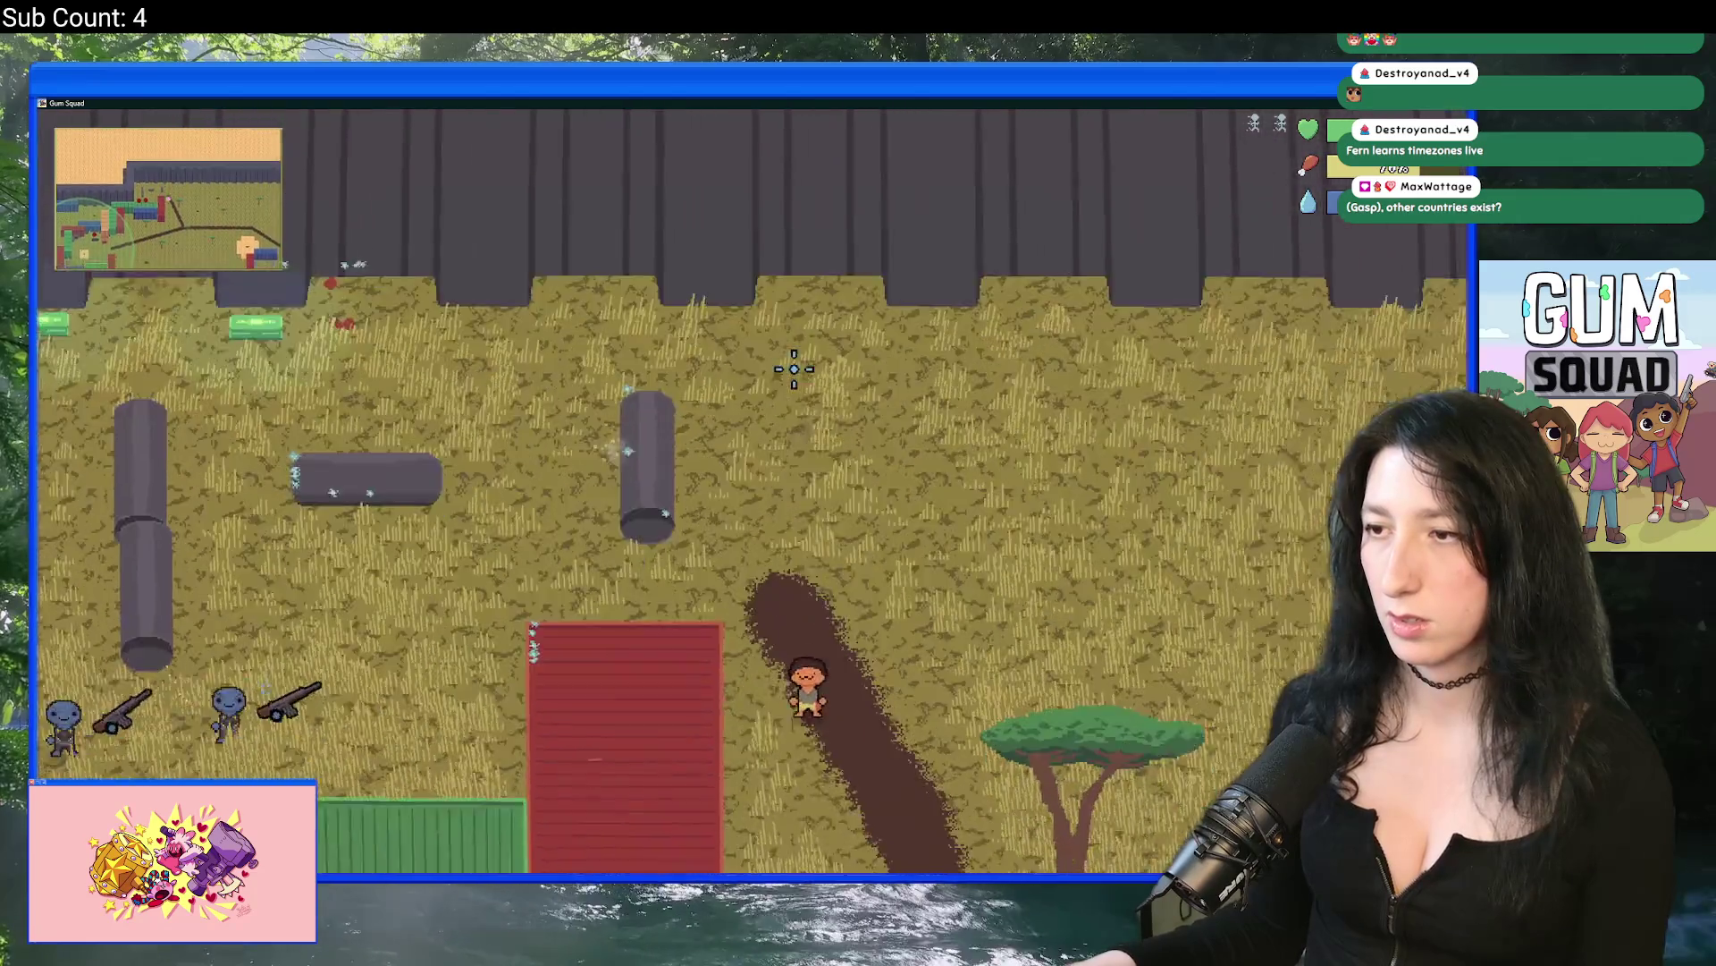
{"action": "key", "text": "w"}
{"action": "key", "text": "a"}
{"action": "key", "text": "w"}
{"action": "key", "text": "a"}
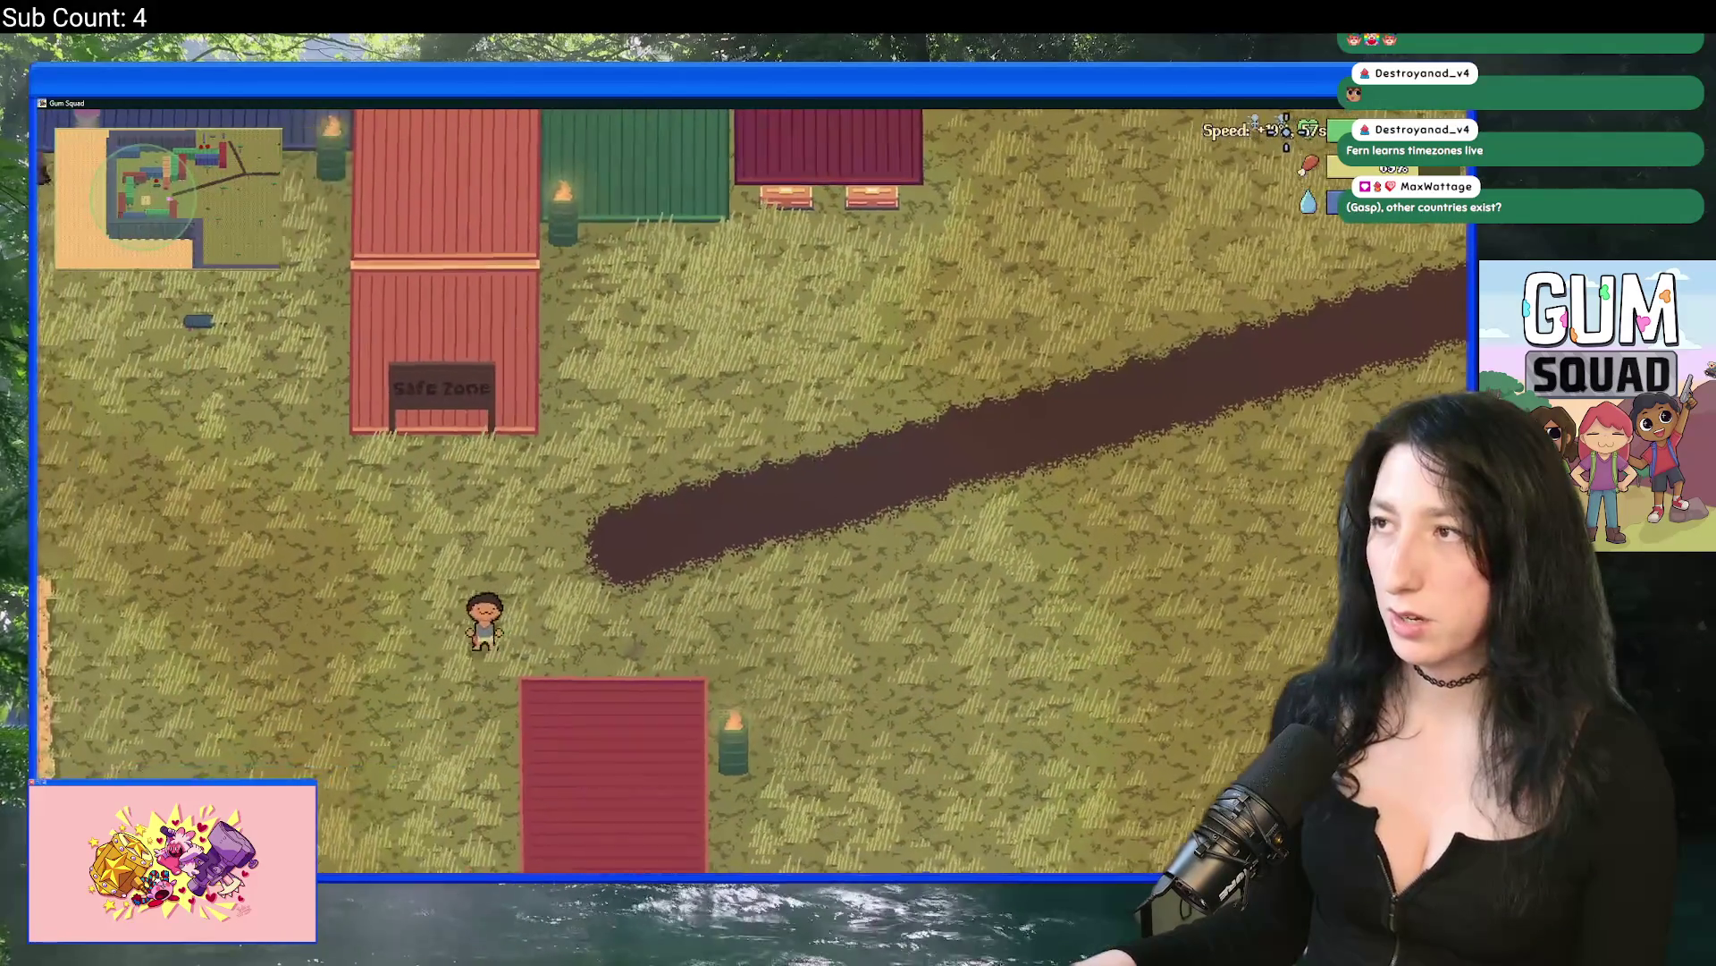
{"action": "key", "text": "s"}
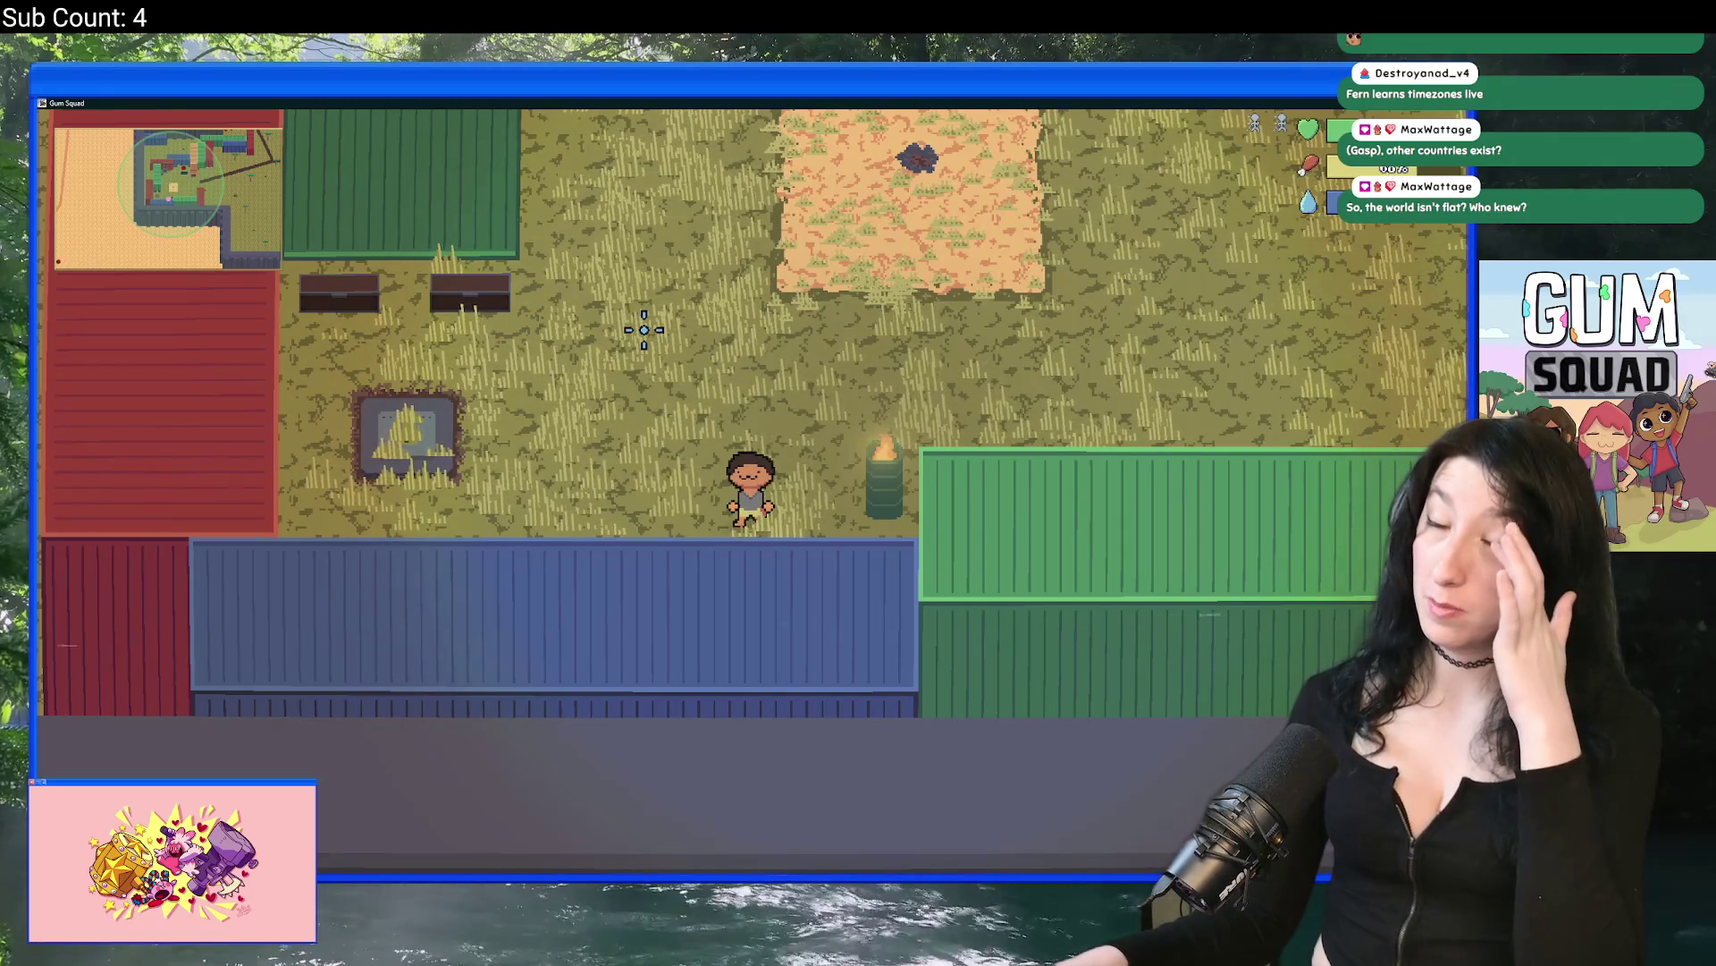
Step: Zoom out in the camp, then quit the game with Alt+F4 to return to the code
{"action": "scroll", "coordinate": [847, 253], "scroll_direction": "down", "scroll_amount": 3}
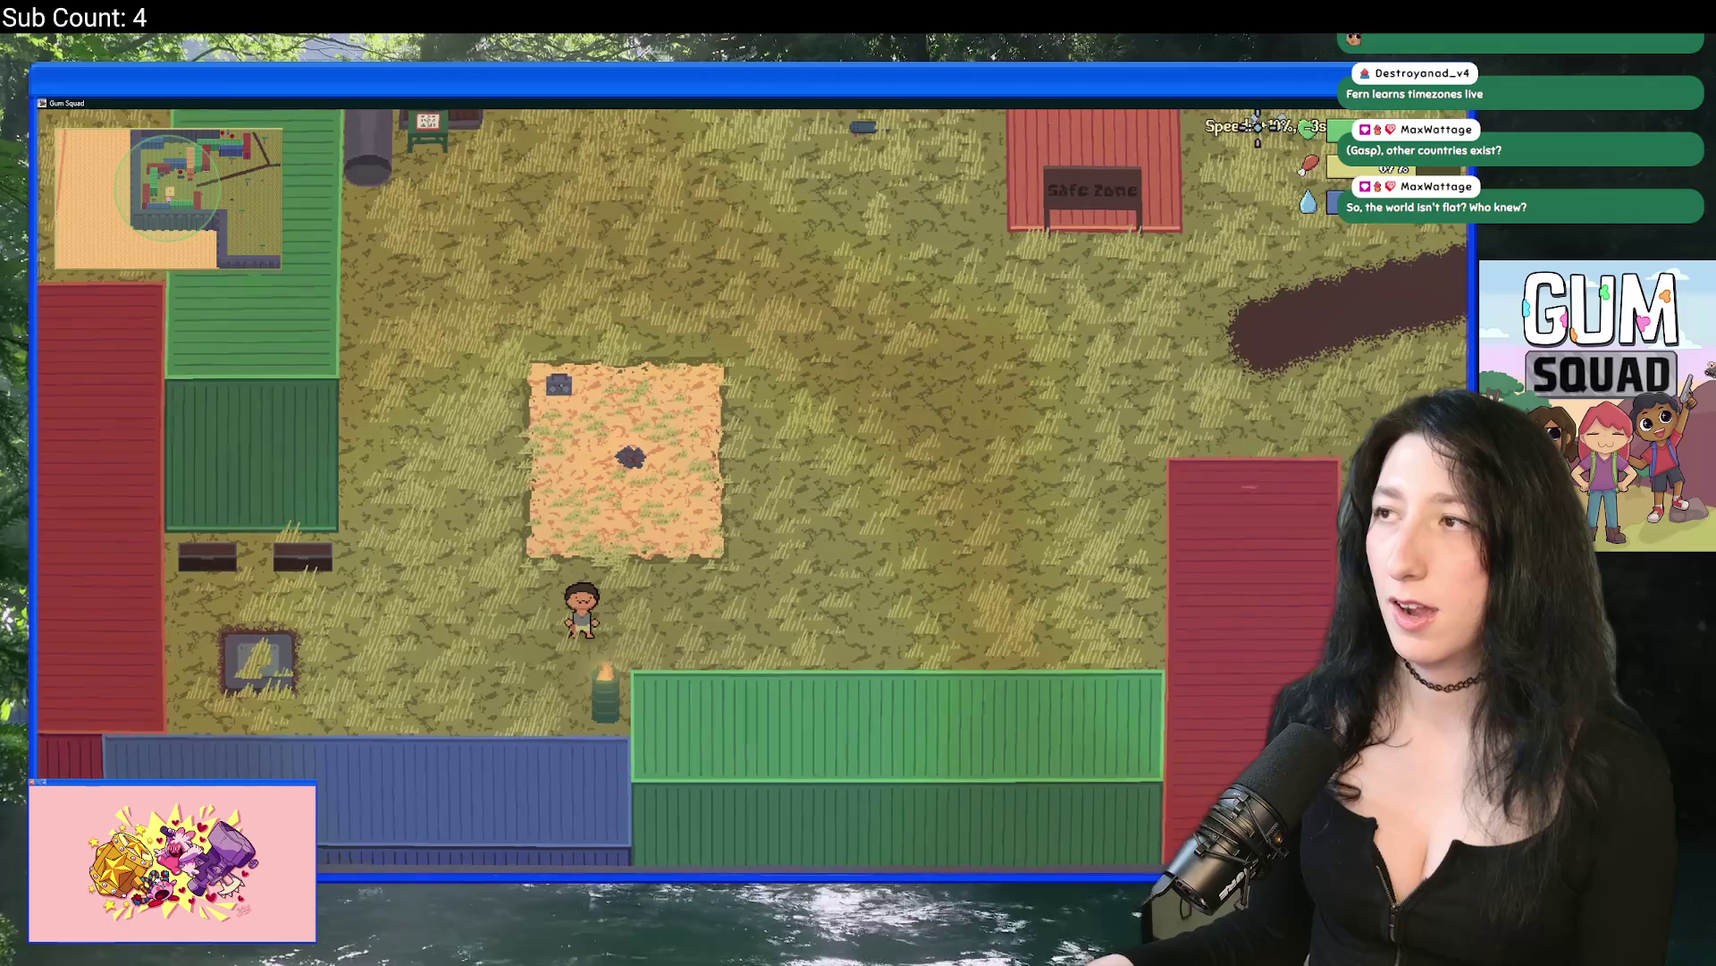
{"action": "mouse_move", "coordinate": [1250, 132]}
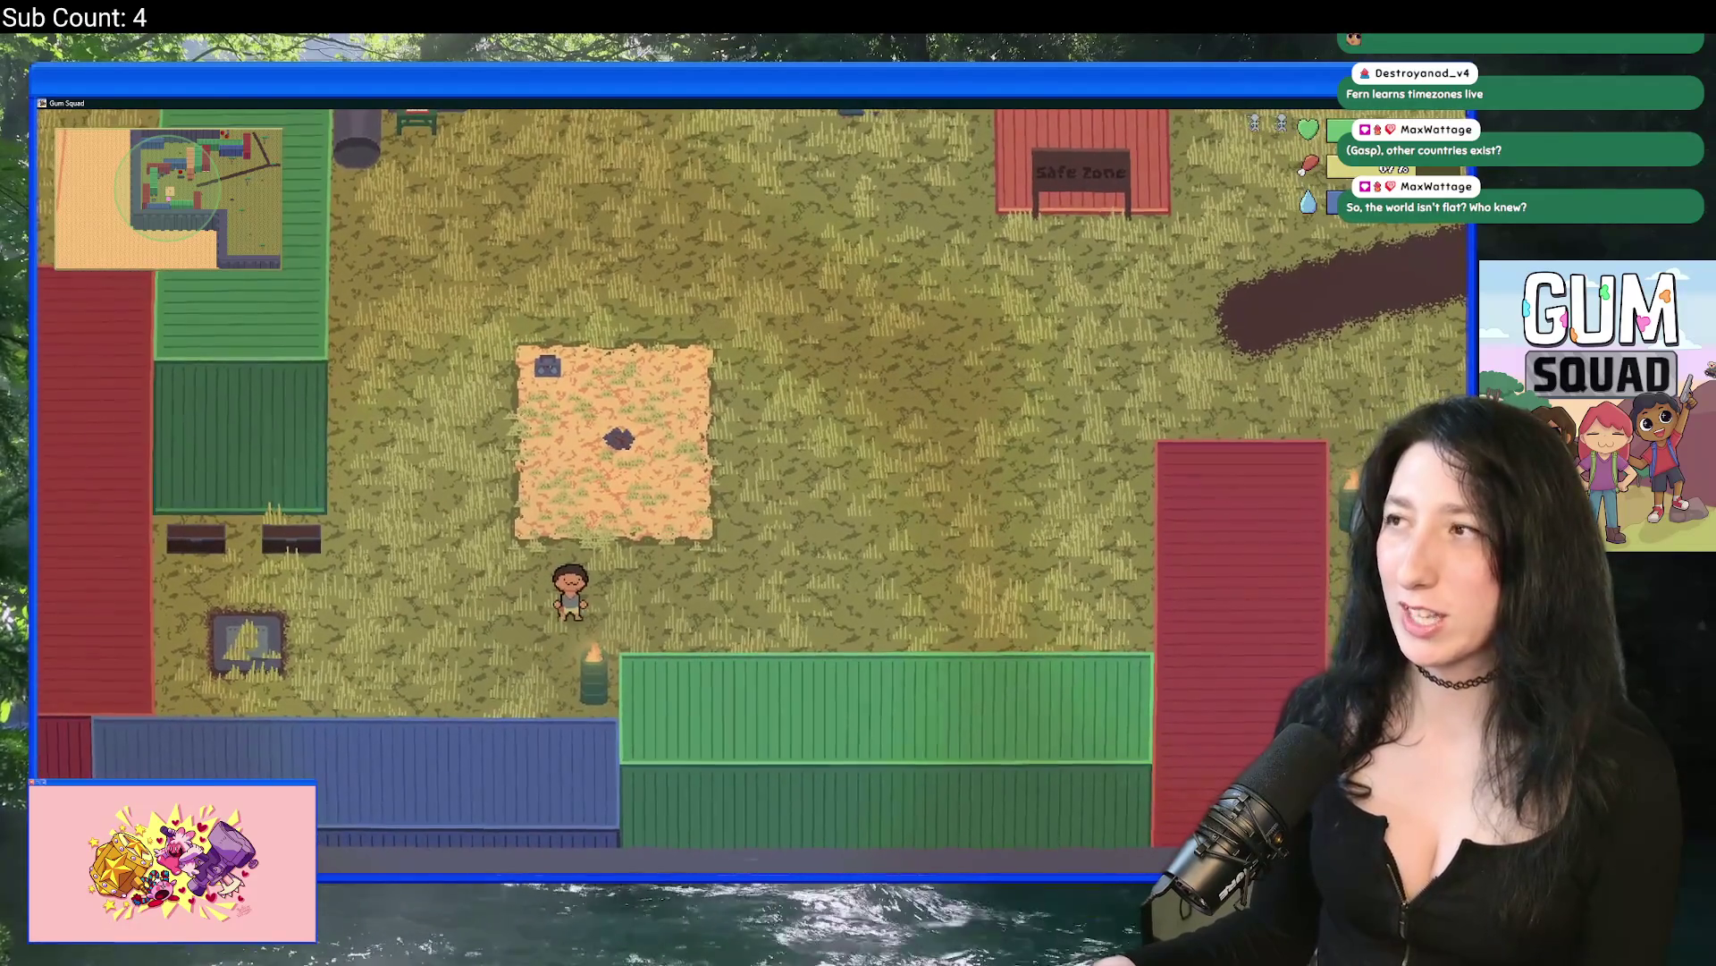
{"action": "key", "text": "alt+F4"}
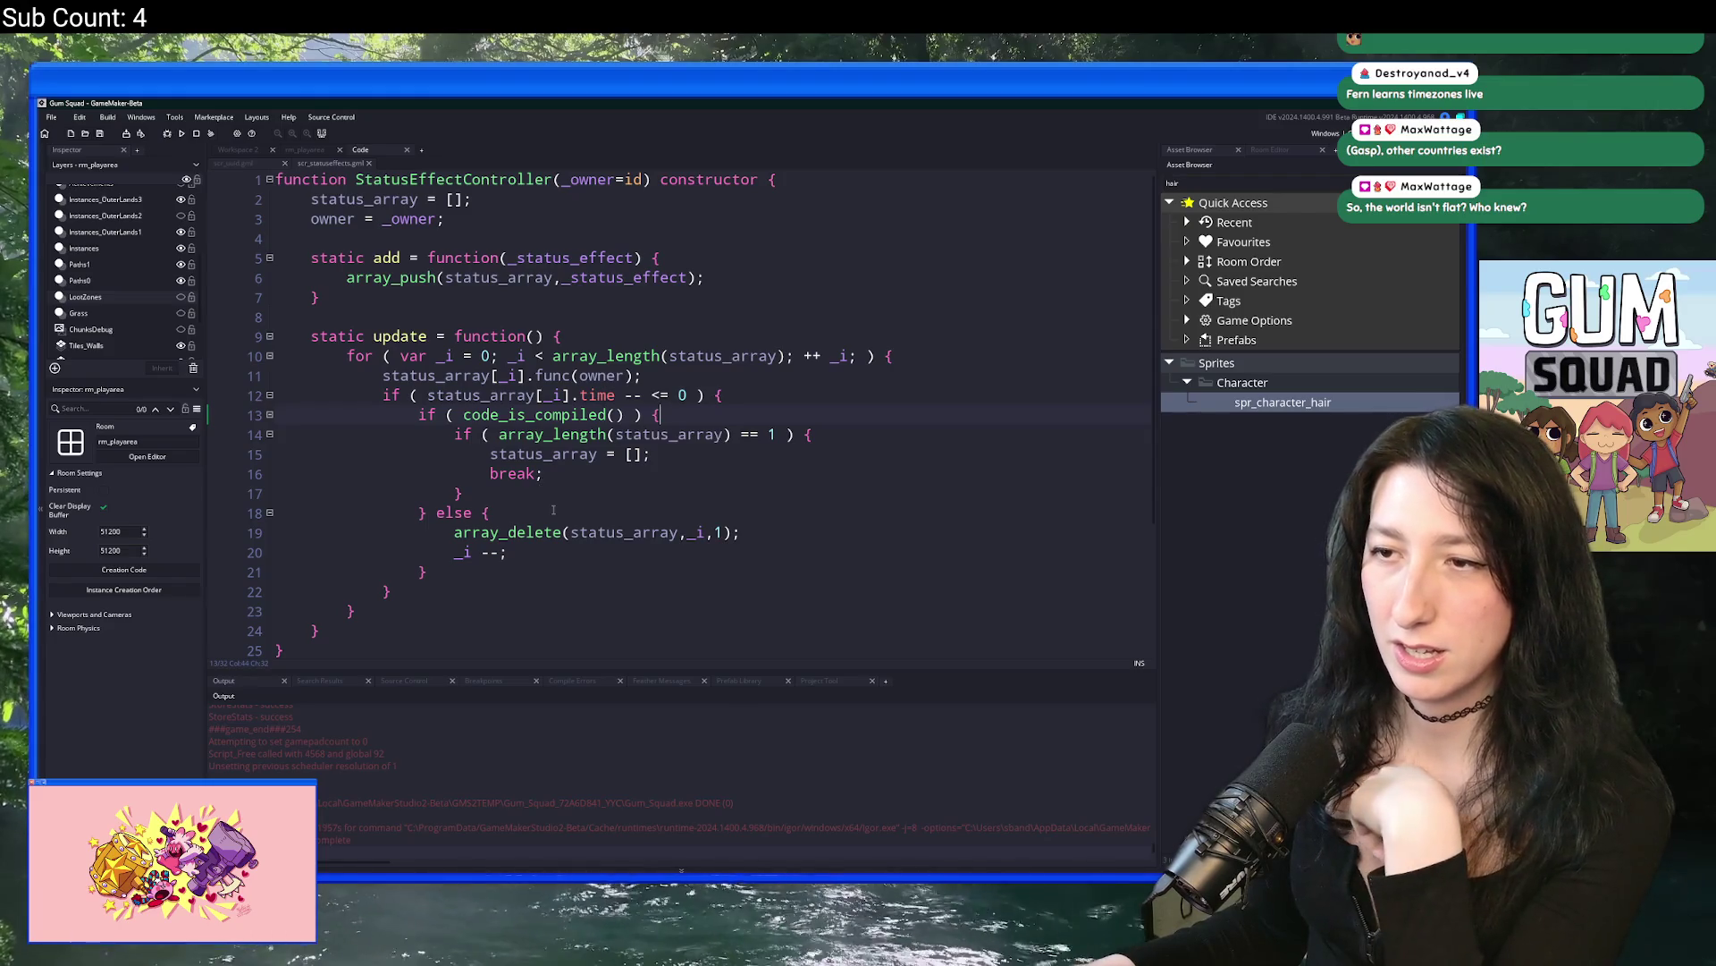
Step: Copy the array_delete else block after the inner if in the compiled branch and indent it
{"action": "left_click_drag", "start_coordinate": [469, 575], "coordinate": [434, 512]}
{"action": "key", "text": "ctrl+c"}
{"action": "left_click", "coordinate": [505, 493]}
{"action": "key", "text": "ctrl+v"}
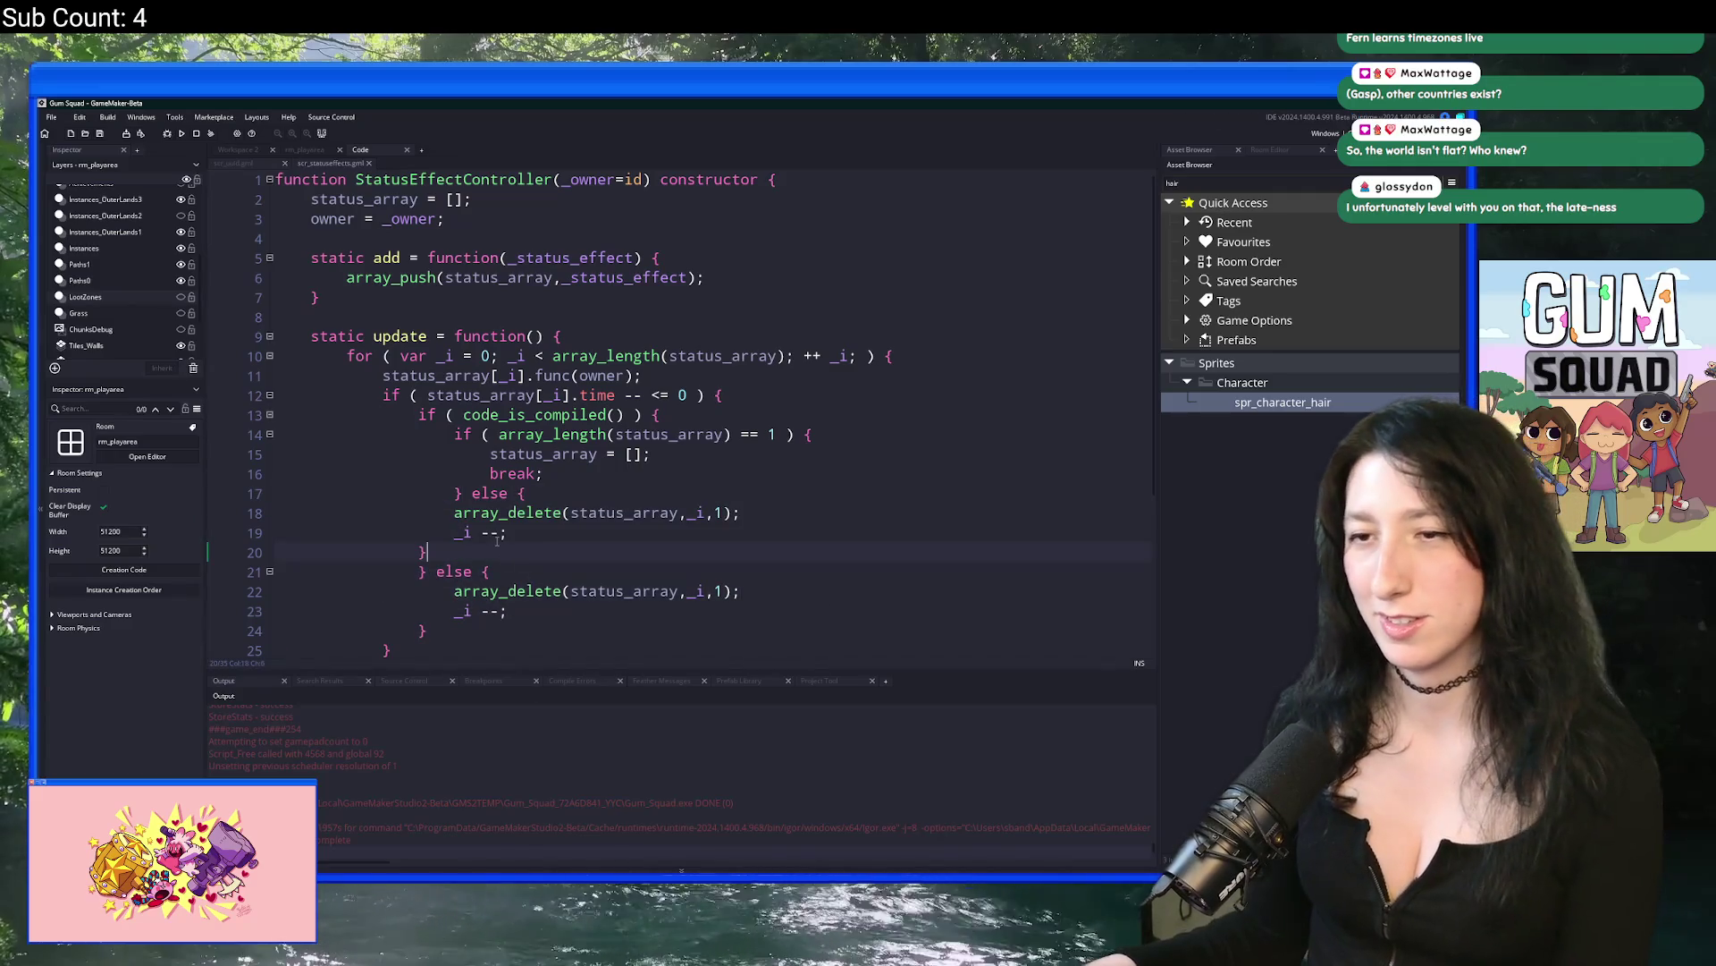
{"action": "left_click_drag", "start_coordinate": [476, 547], "coordinate": [278, 512]}
{"action": "key", "text": "Tab"}
Step: Add _i = 0 after clearing status_array and rebuild the game with F5
{"action": "left_click", "coordinate": [681, 493]}
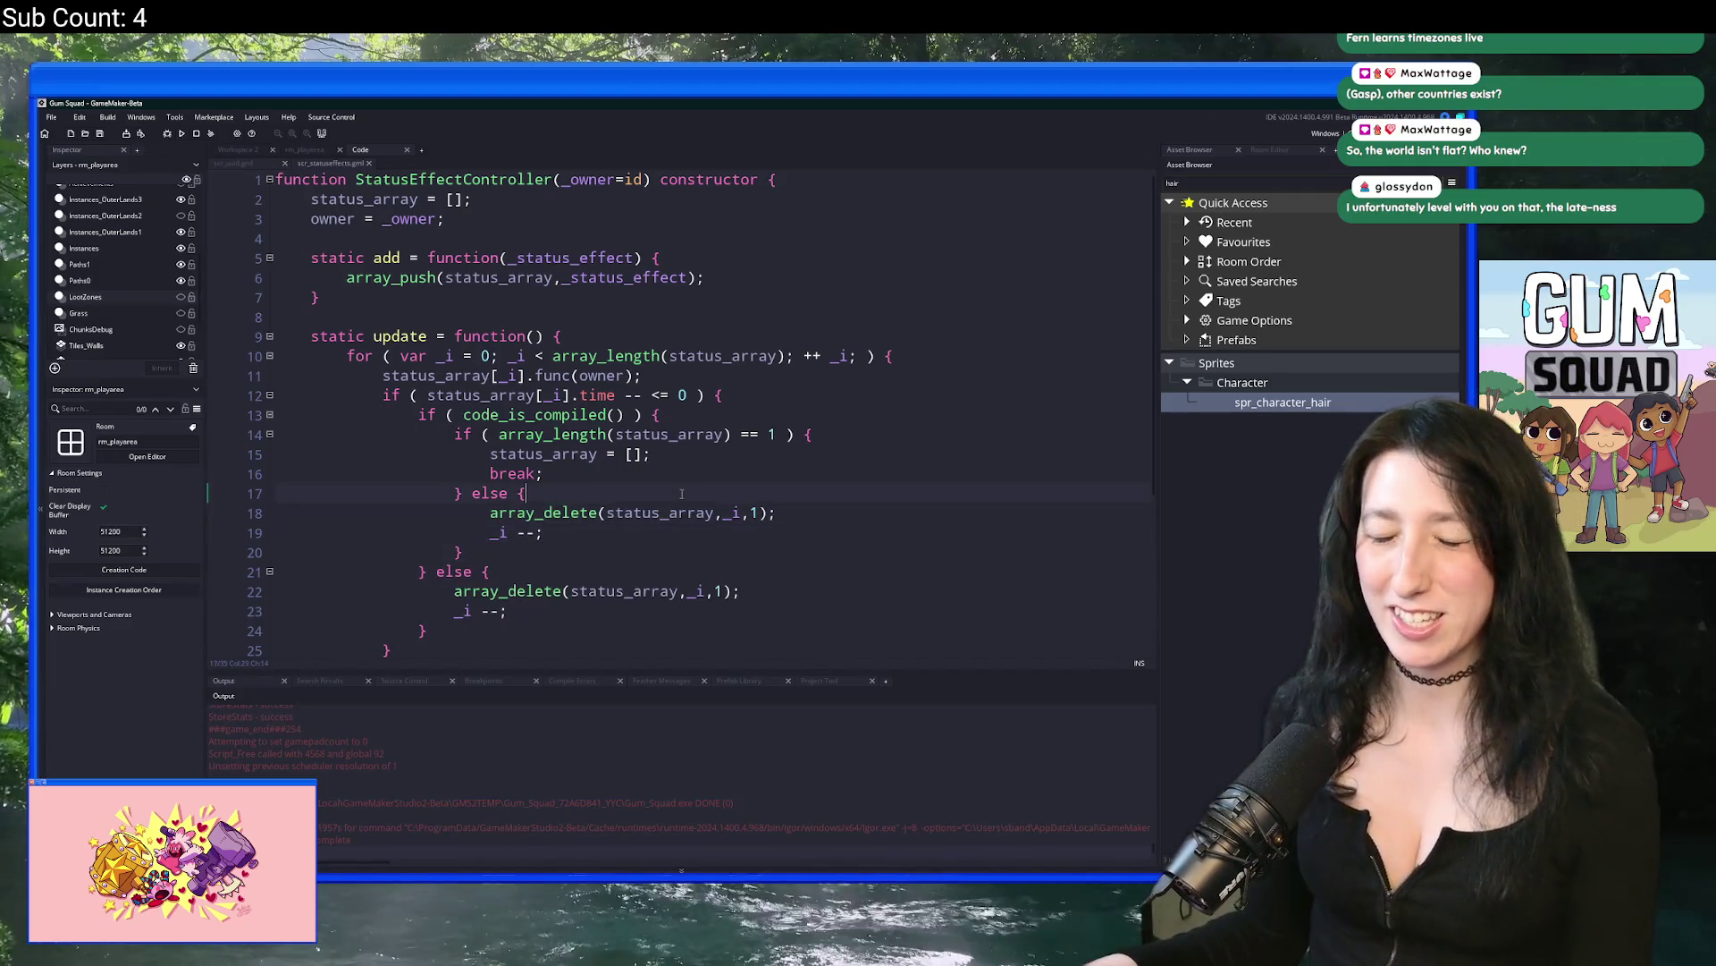
{"action": "key", "text": "Return"}
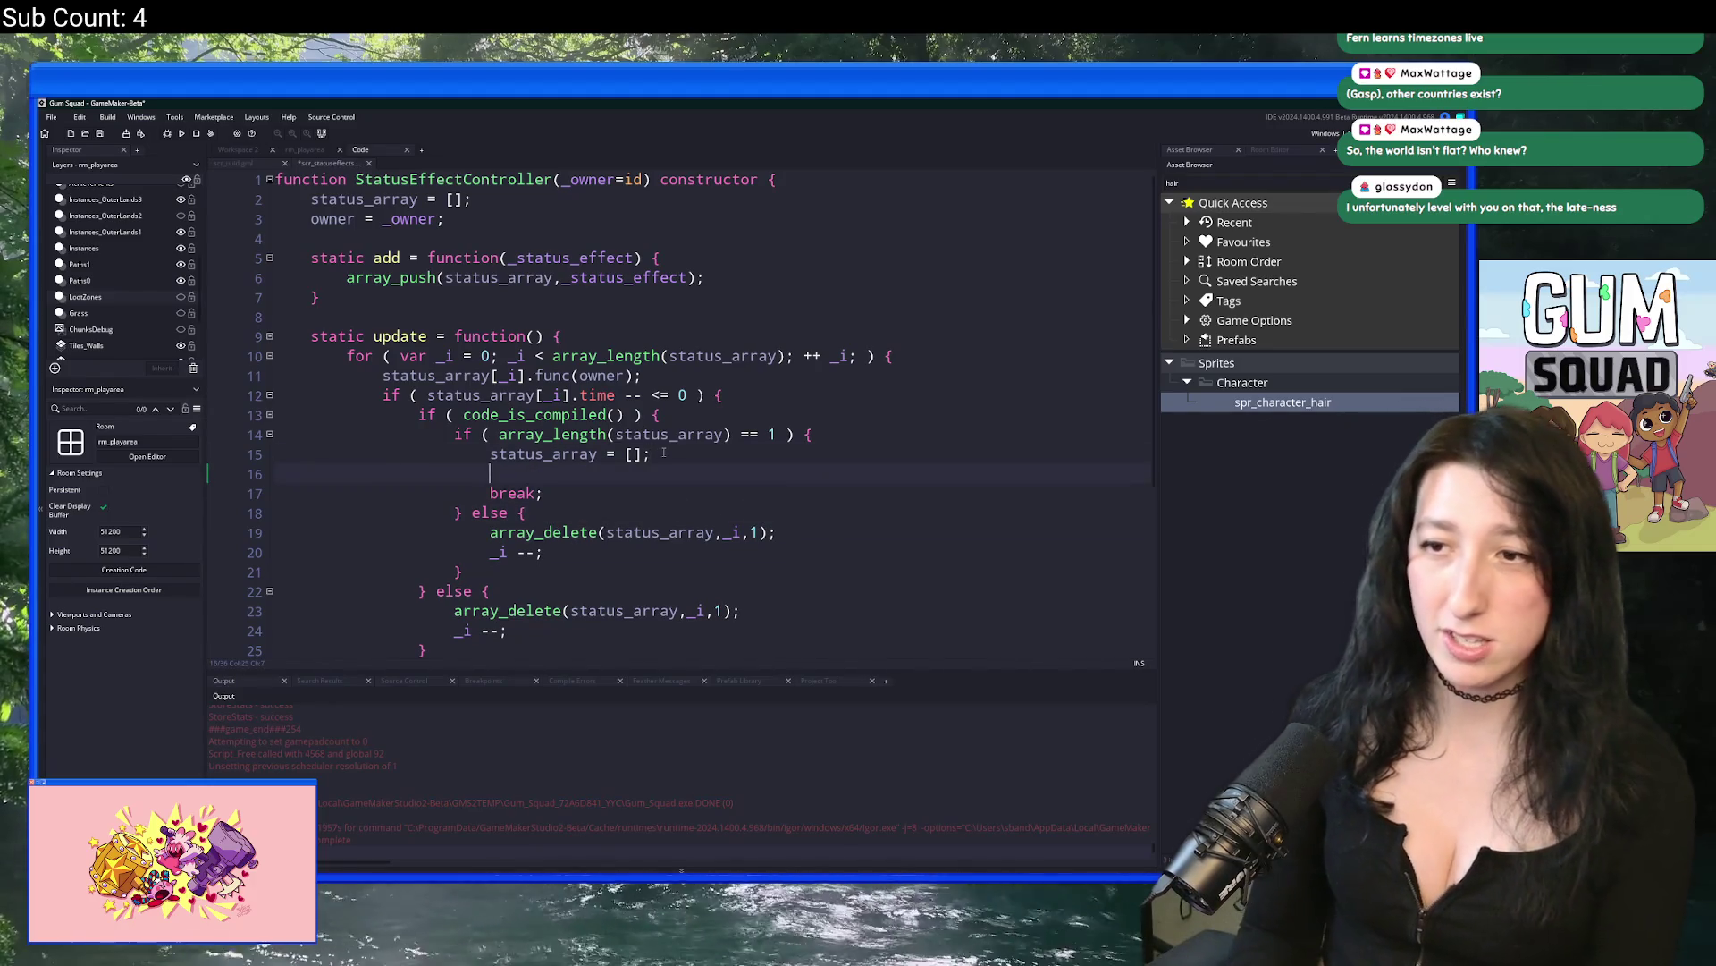
{"action": "type", "text": "_i = 0;"}
{"action": "key", "text": "F5"}
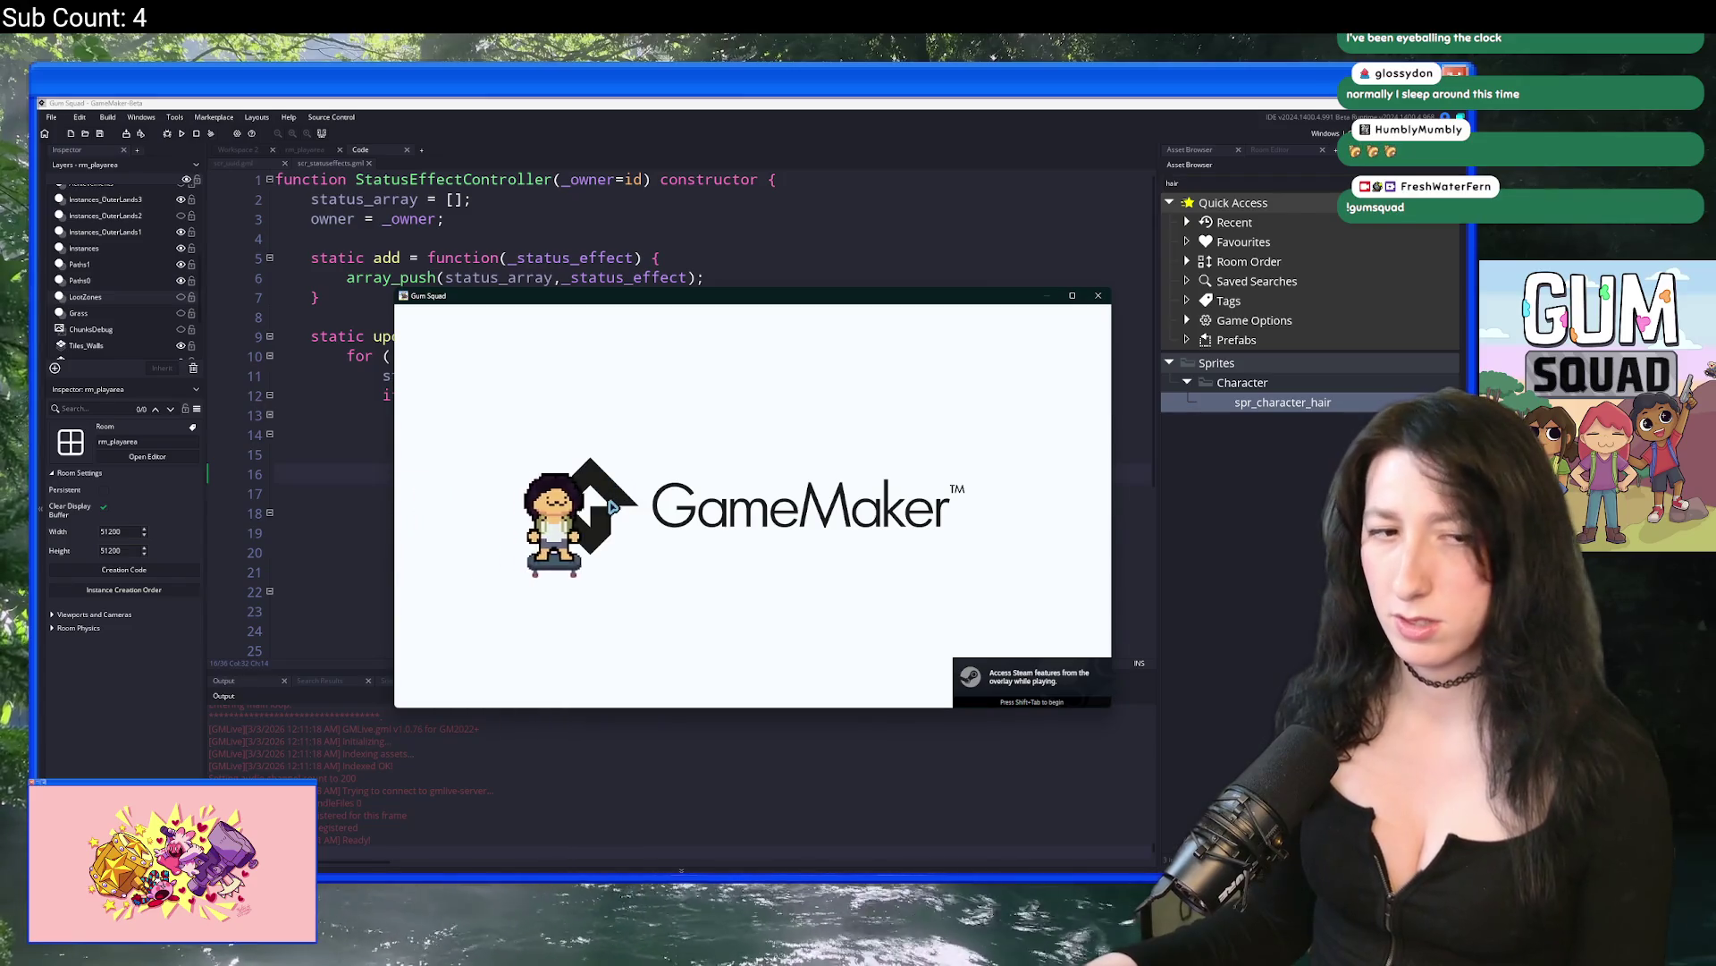
Step: Start a new world with lobby type Offline and load it
{"action": "left_click_drag", "start_coordinate": [640, 299], "coordinate": [599, 106]}
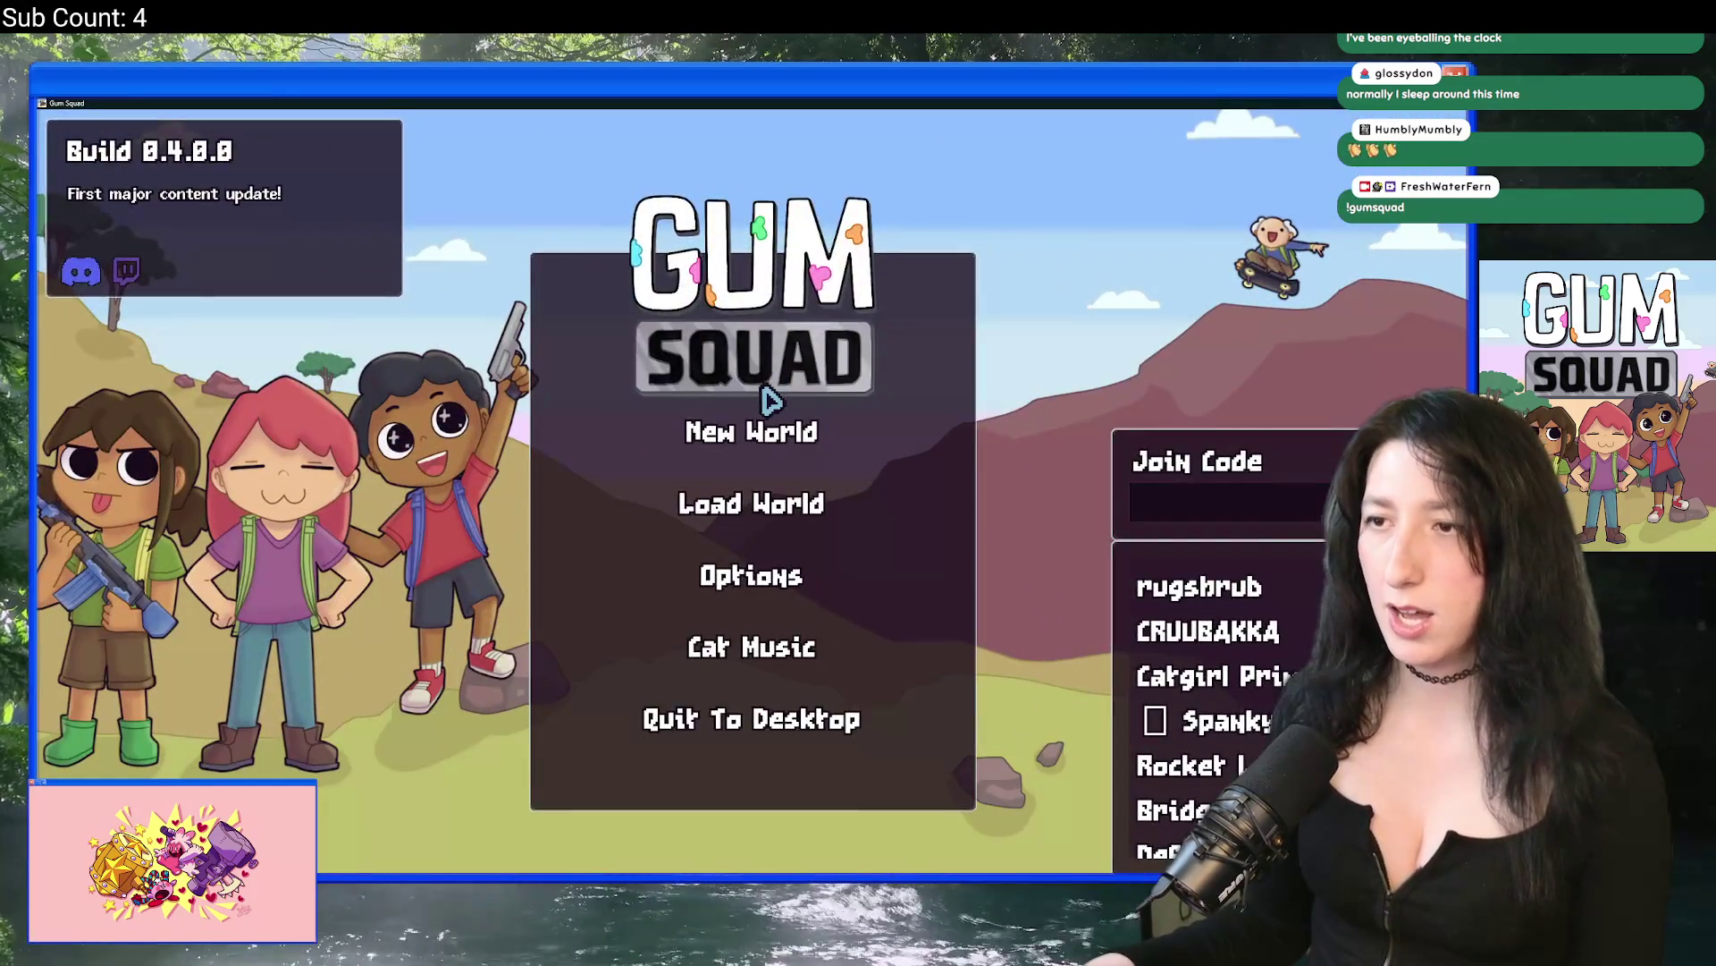
{"action": "left_click", "coordinate": [754, 429]}
{"action": "left_click", "coordinate": [747, 490]}
{"action": "left_click", "coordinate": [740, 506]}
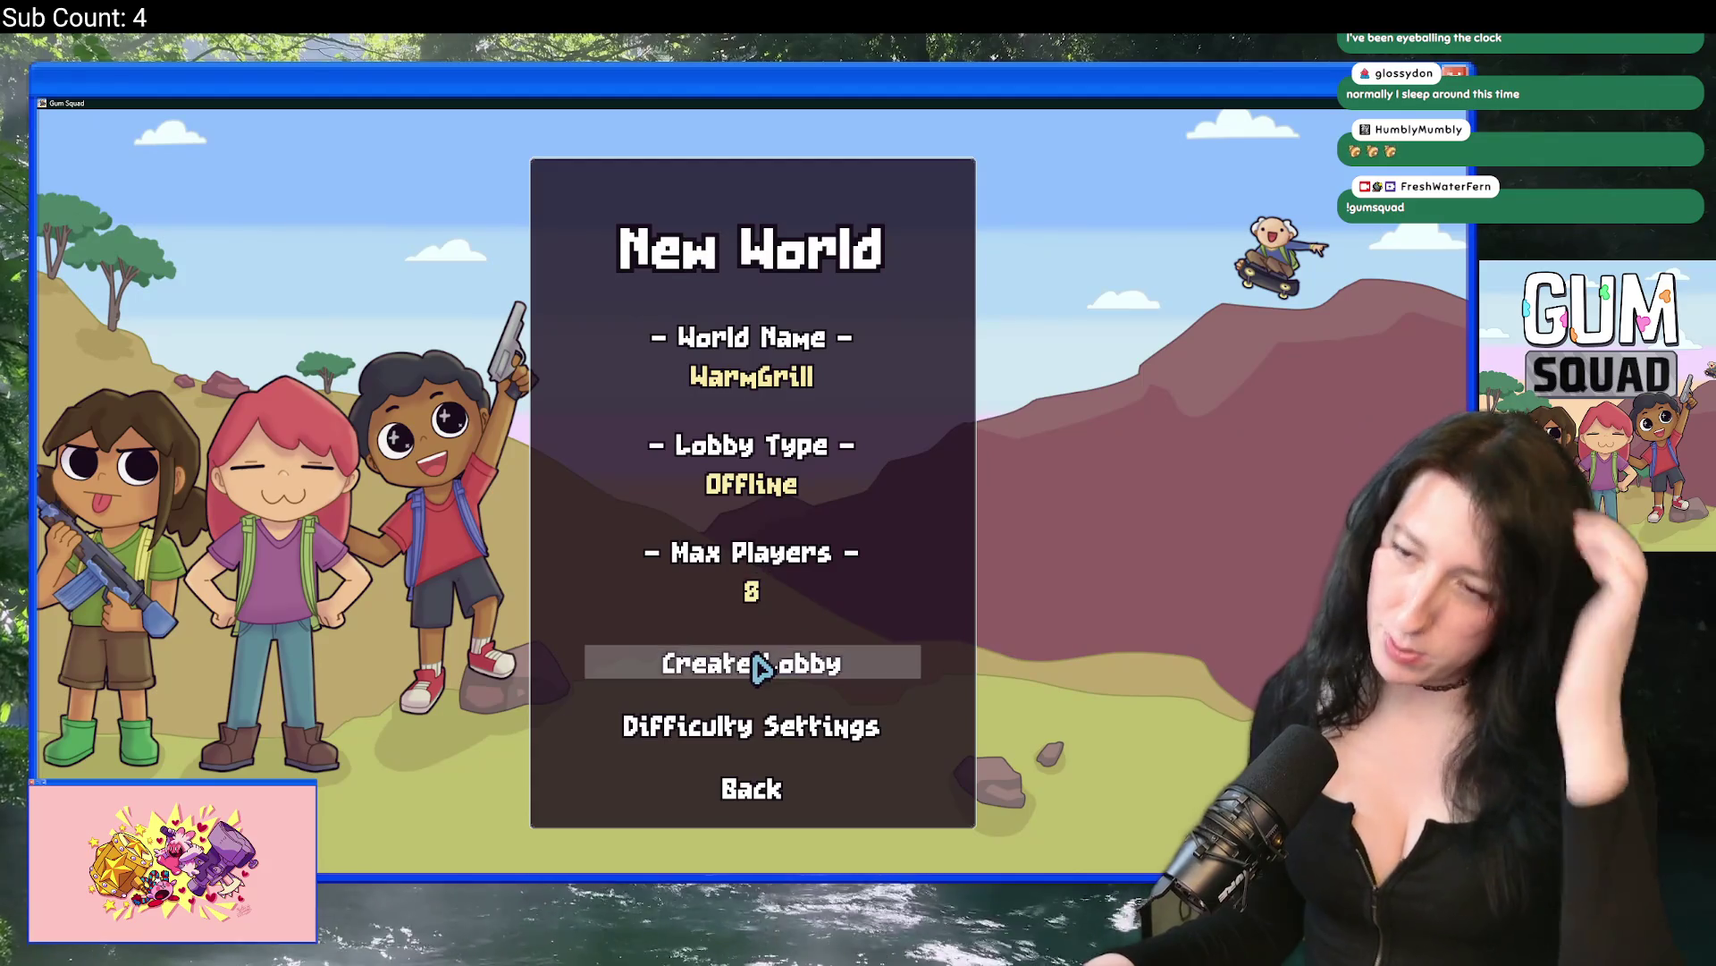
{"action": "left_click", "coordinate": [764, 664]}
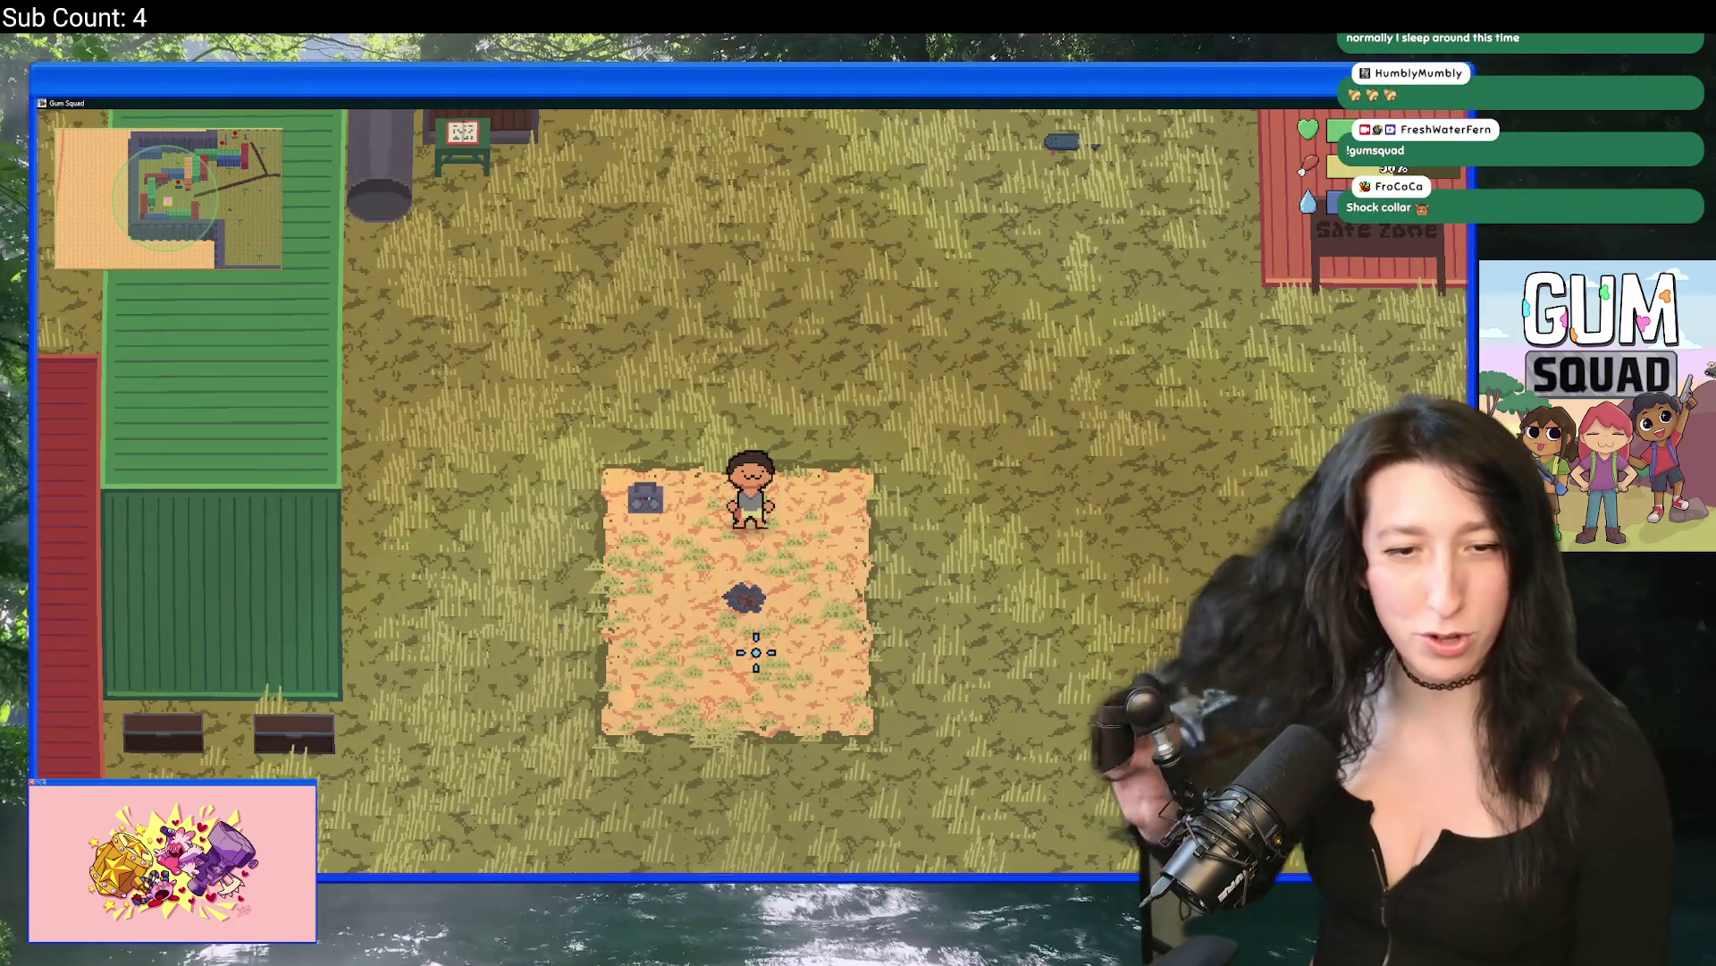
Step: Walk the character right through town toward the containers
{"action": "key", "text": "d"}
{"action": "key", "text": "d"}
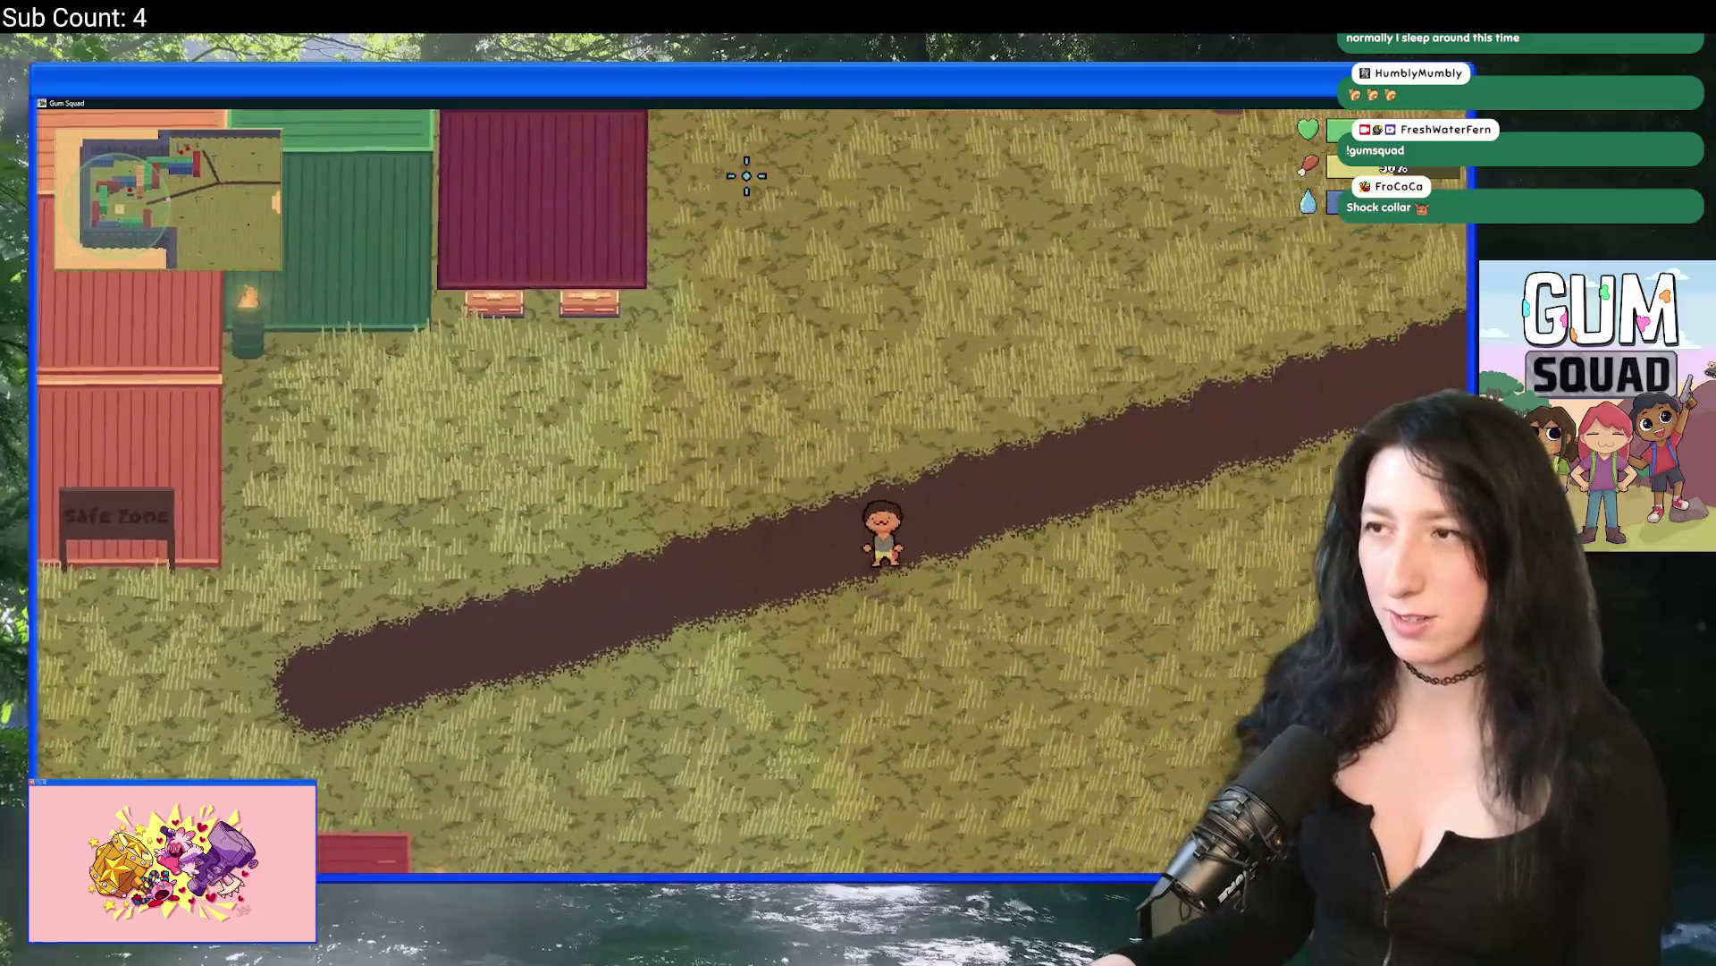
{"action": "key", "text": "e"}
{"action": "key", "text": "e"}
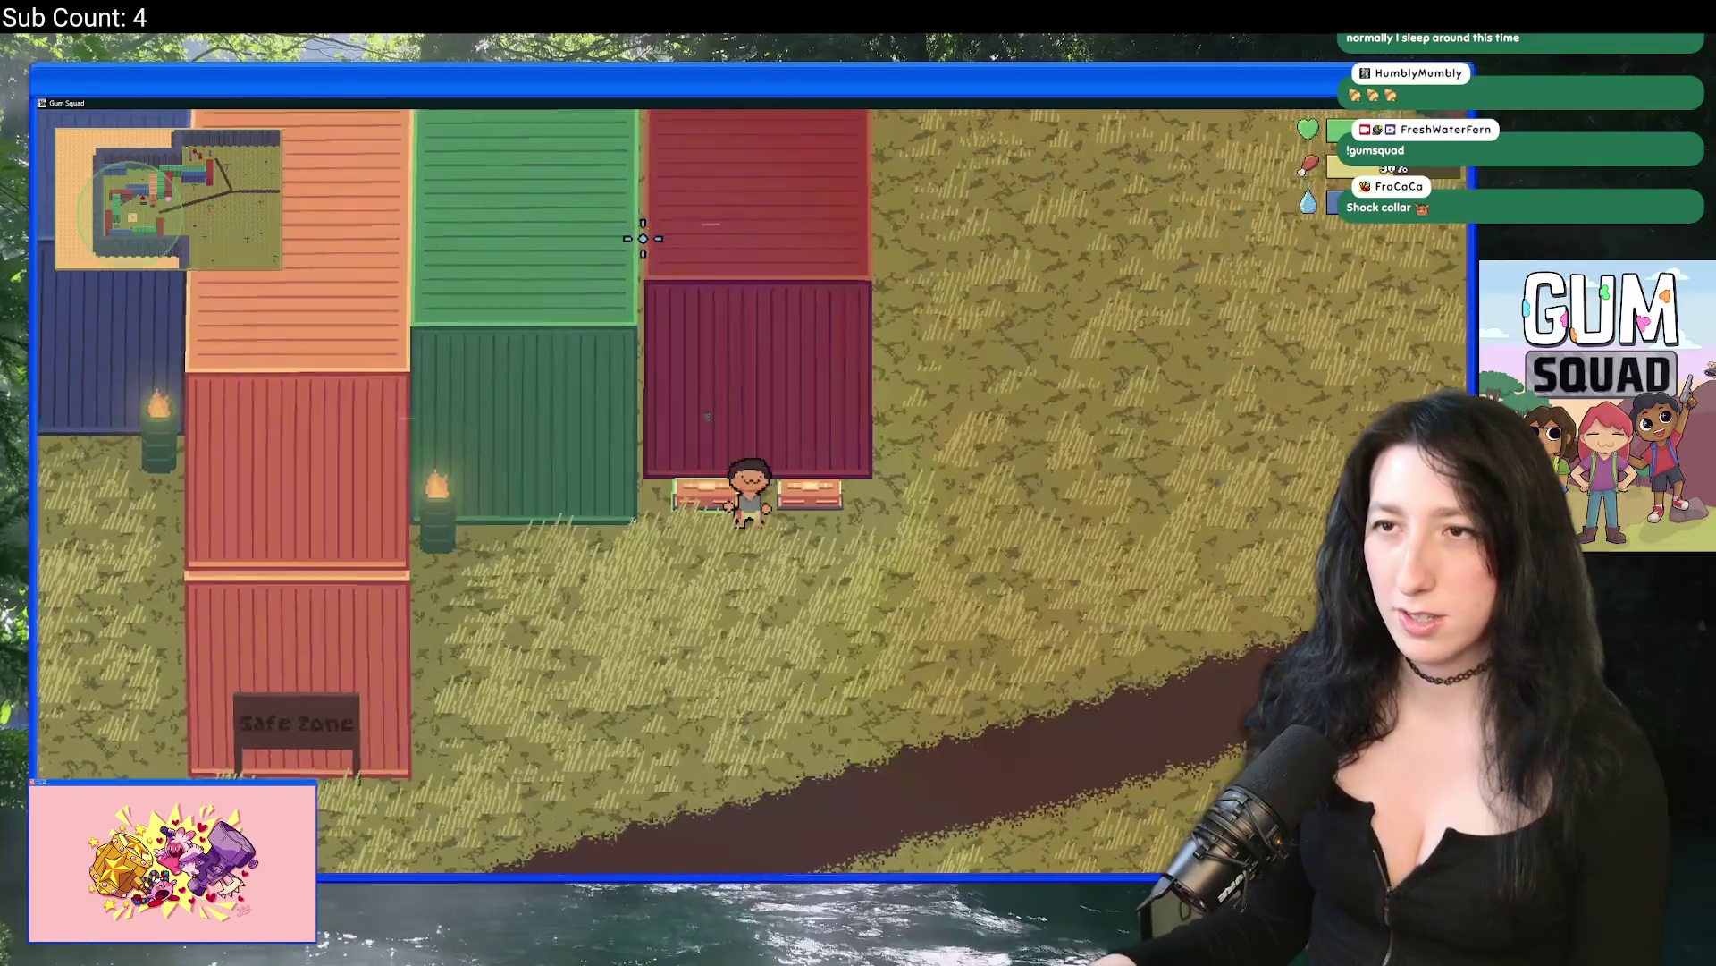
{"action": "key", "text": "e"}
{"action": "key", "text": "e"}
{"action": "key", "text": "d"}
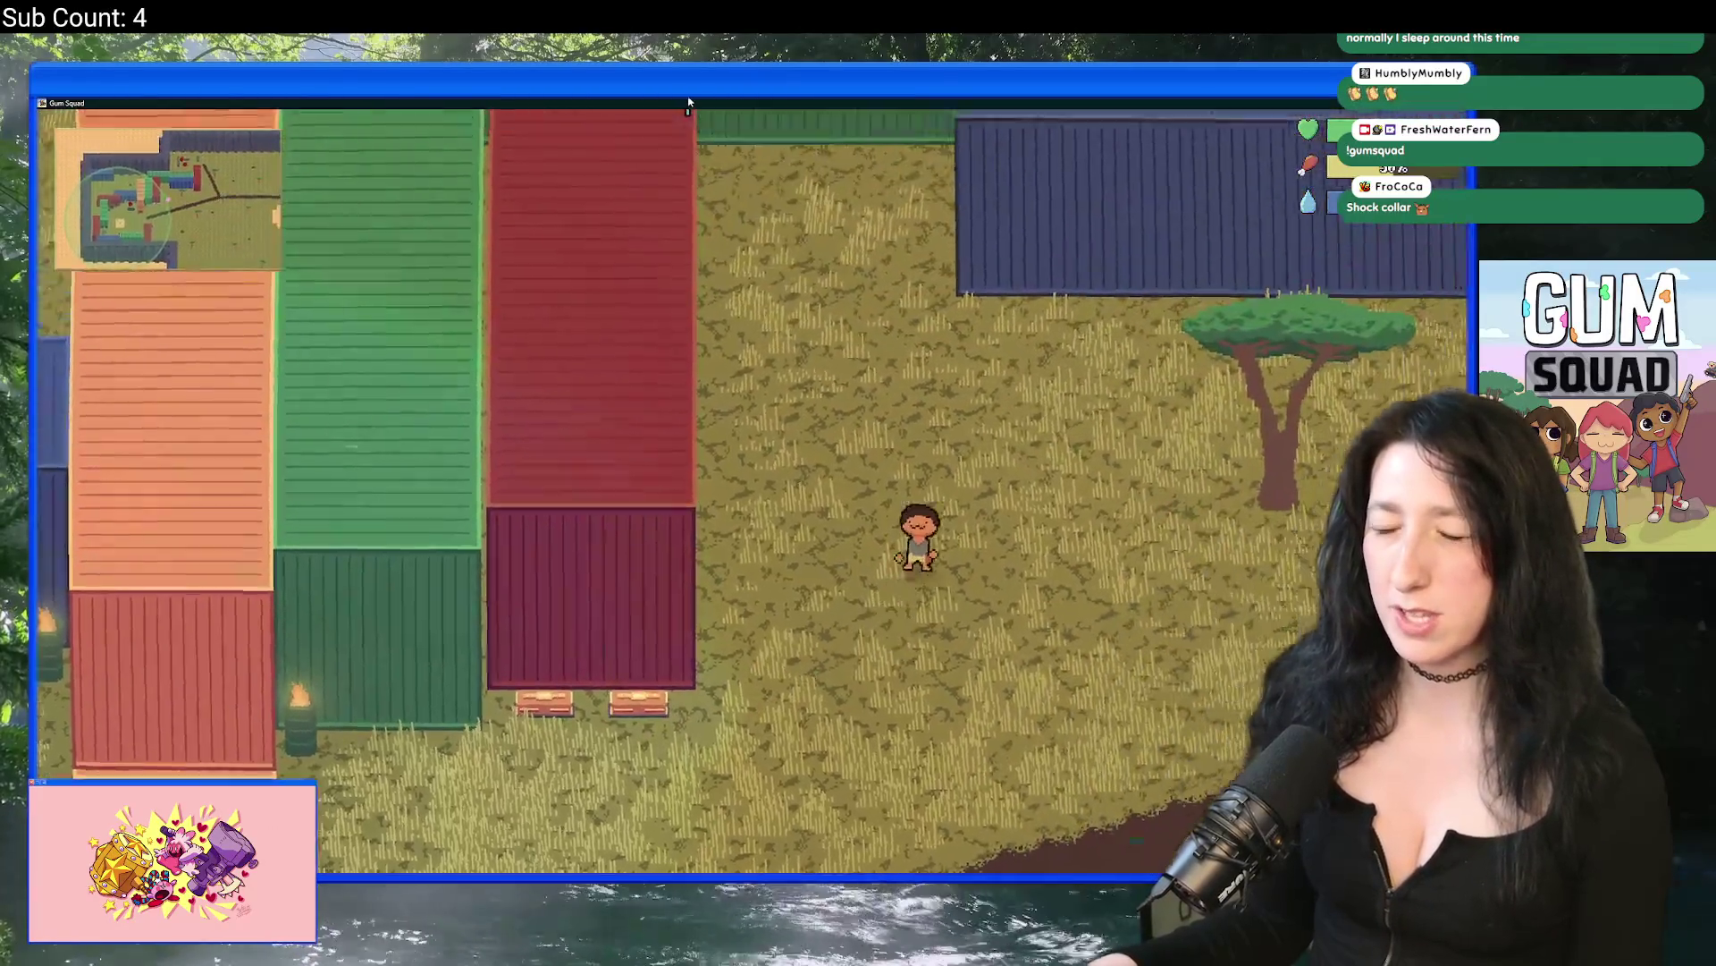
{"action": "key", "text": "w"}
{"action": "key", "text": "d"}
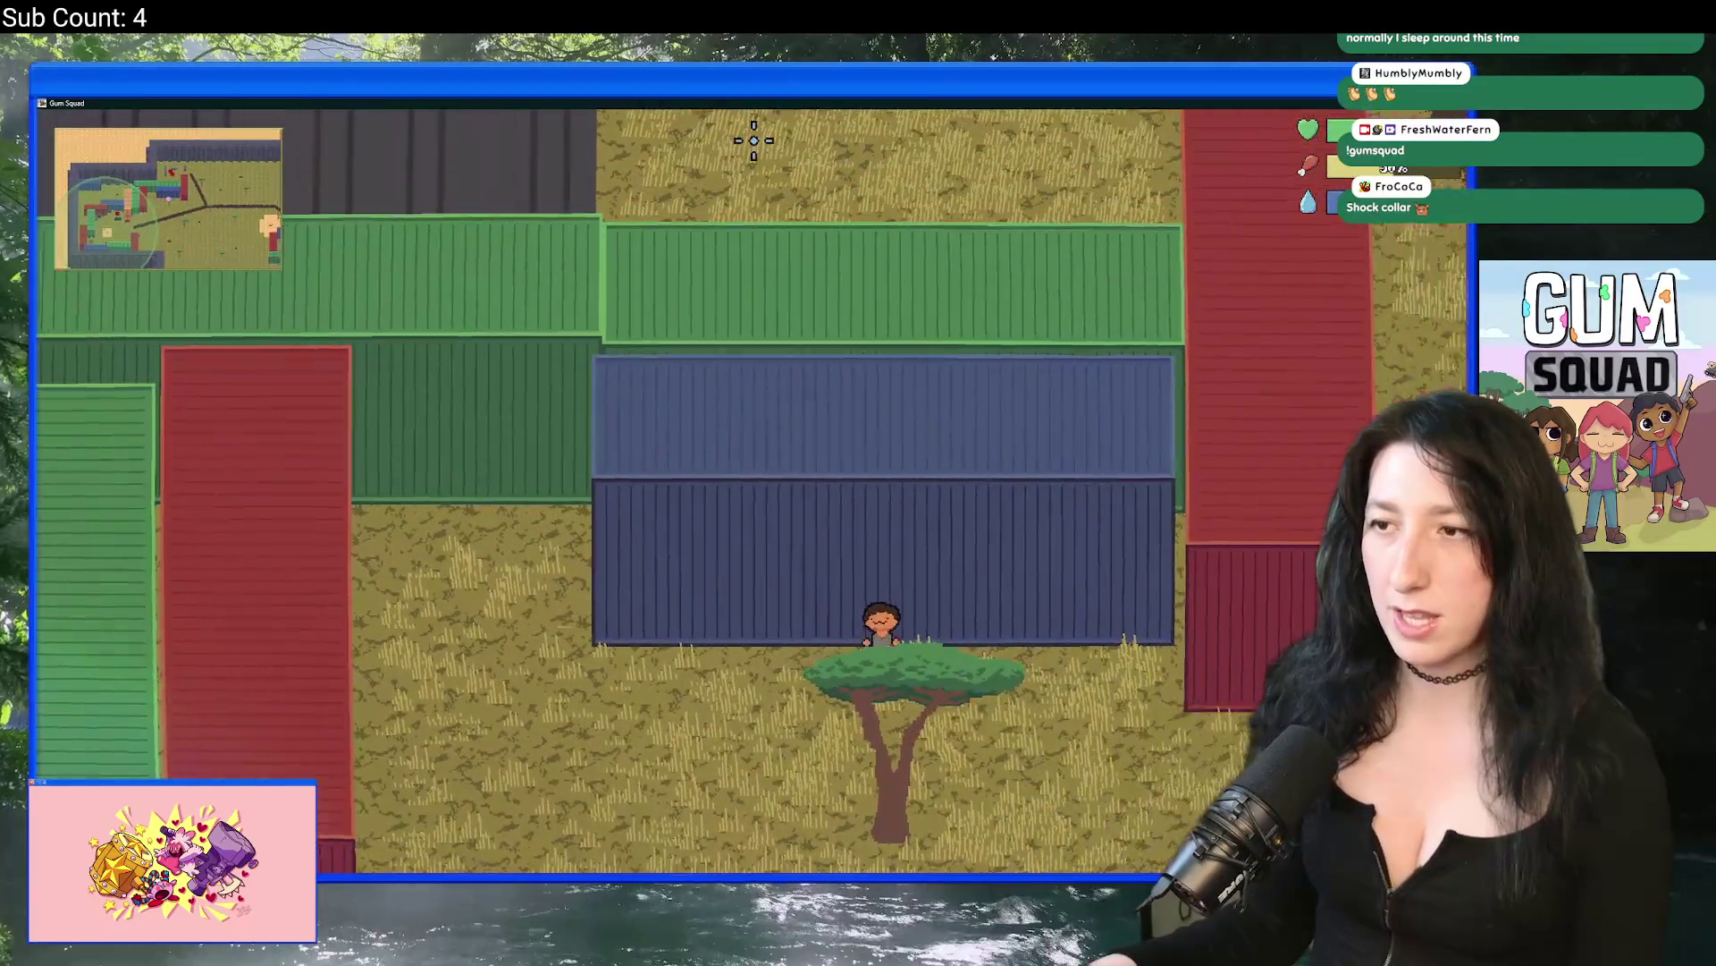
{"action": "key", "text": "s"}
Step: In character customization, change the eyes, cycle hair four styles and make the hair blue
{"action": "key", "text": "e"}
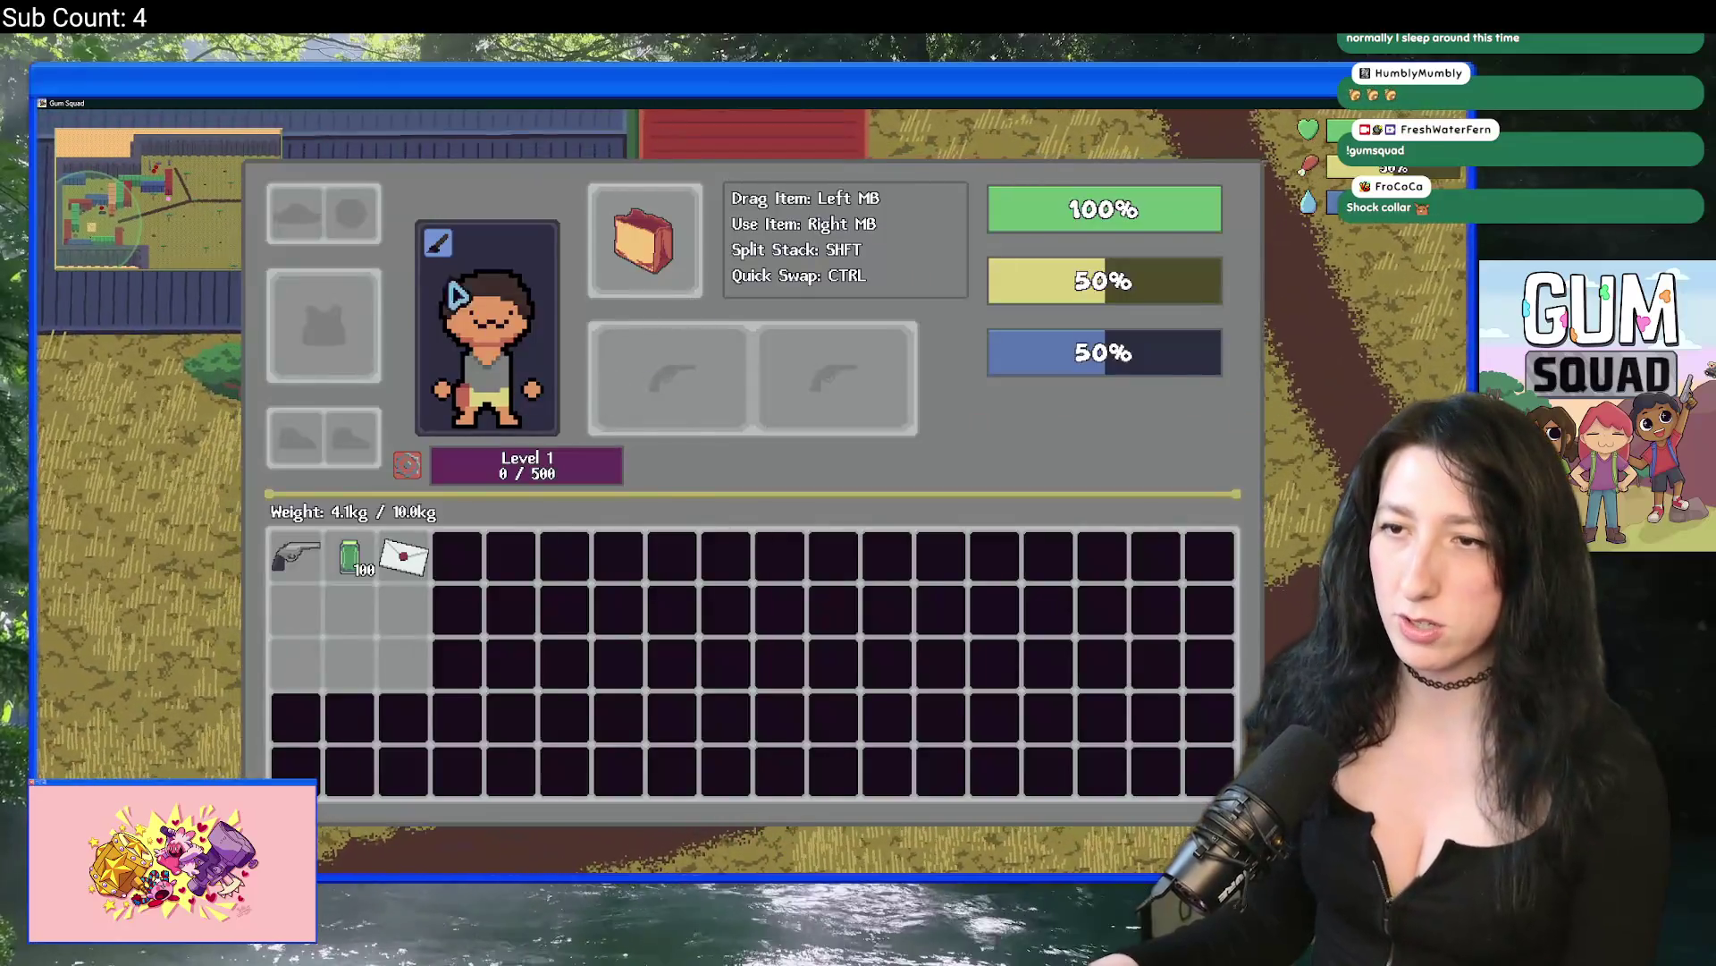
{"action": "left_click", "coordinate": [454, 294]}
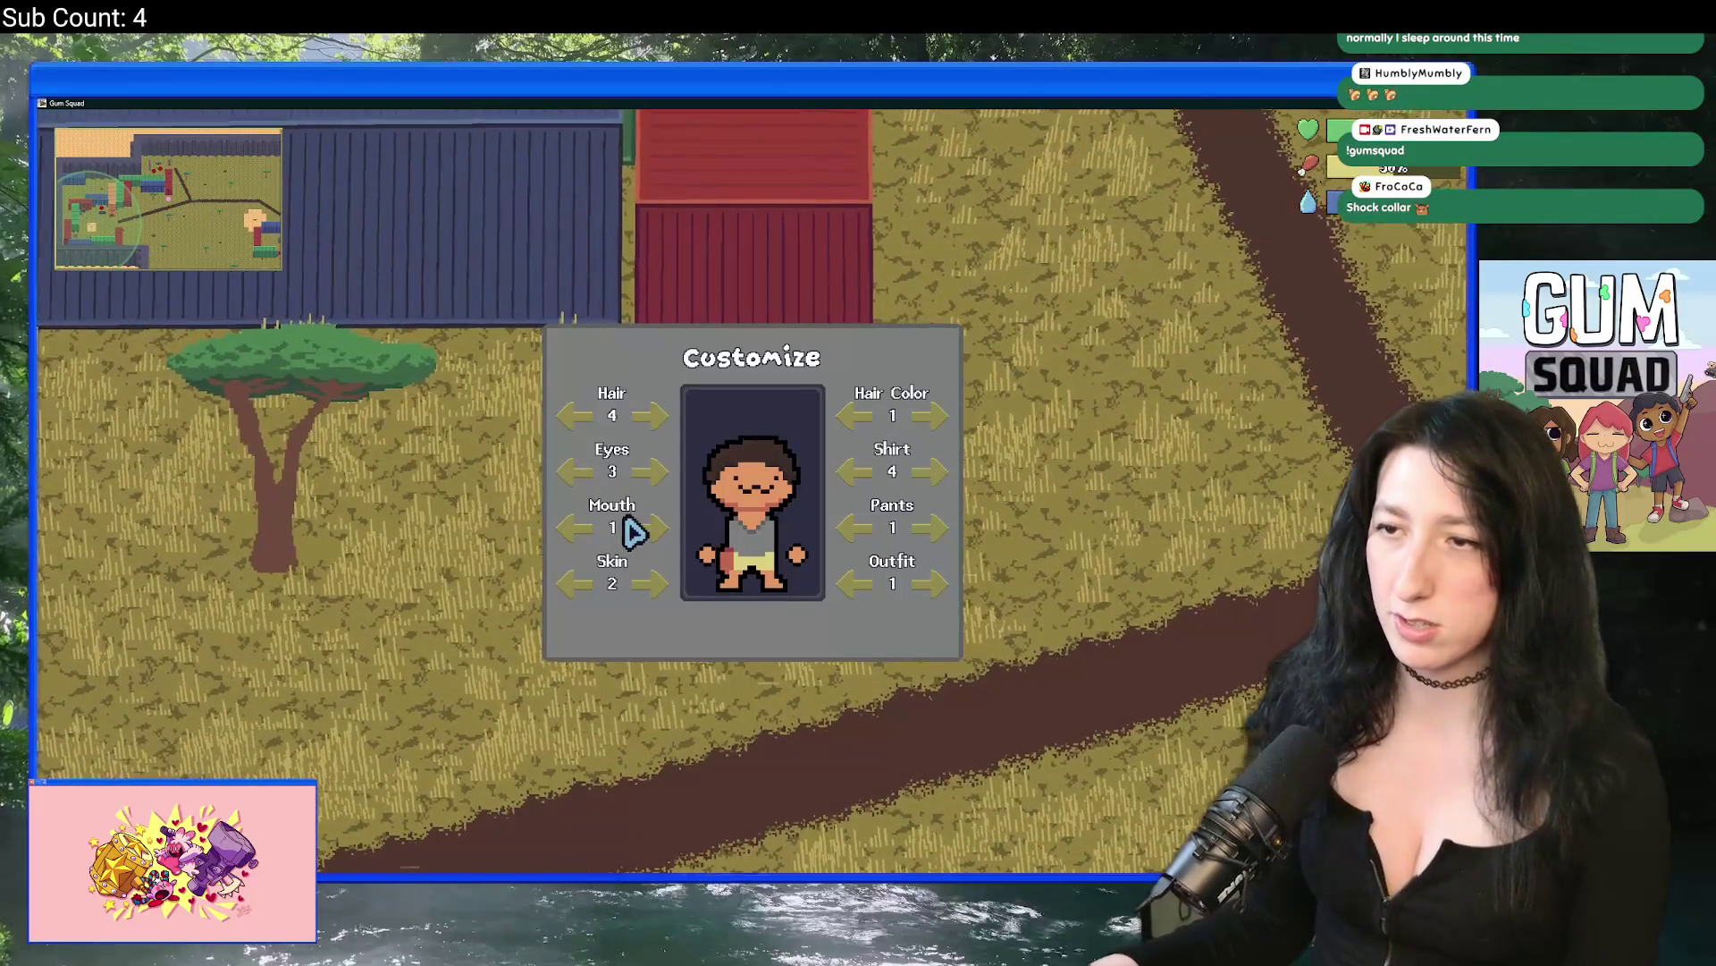
{"action": "left_click", "coordinate": [653, 472]}
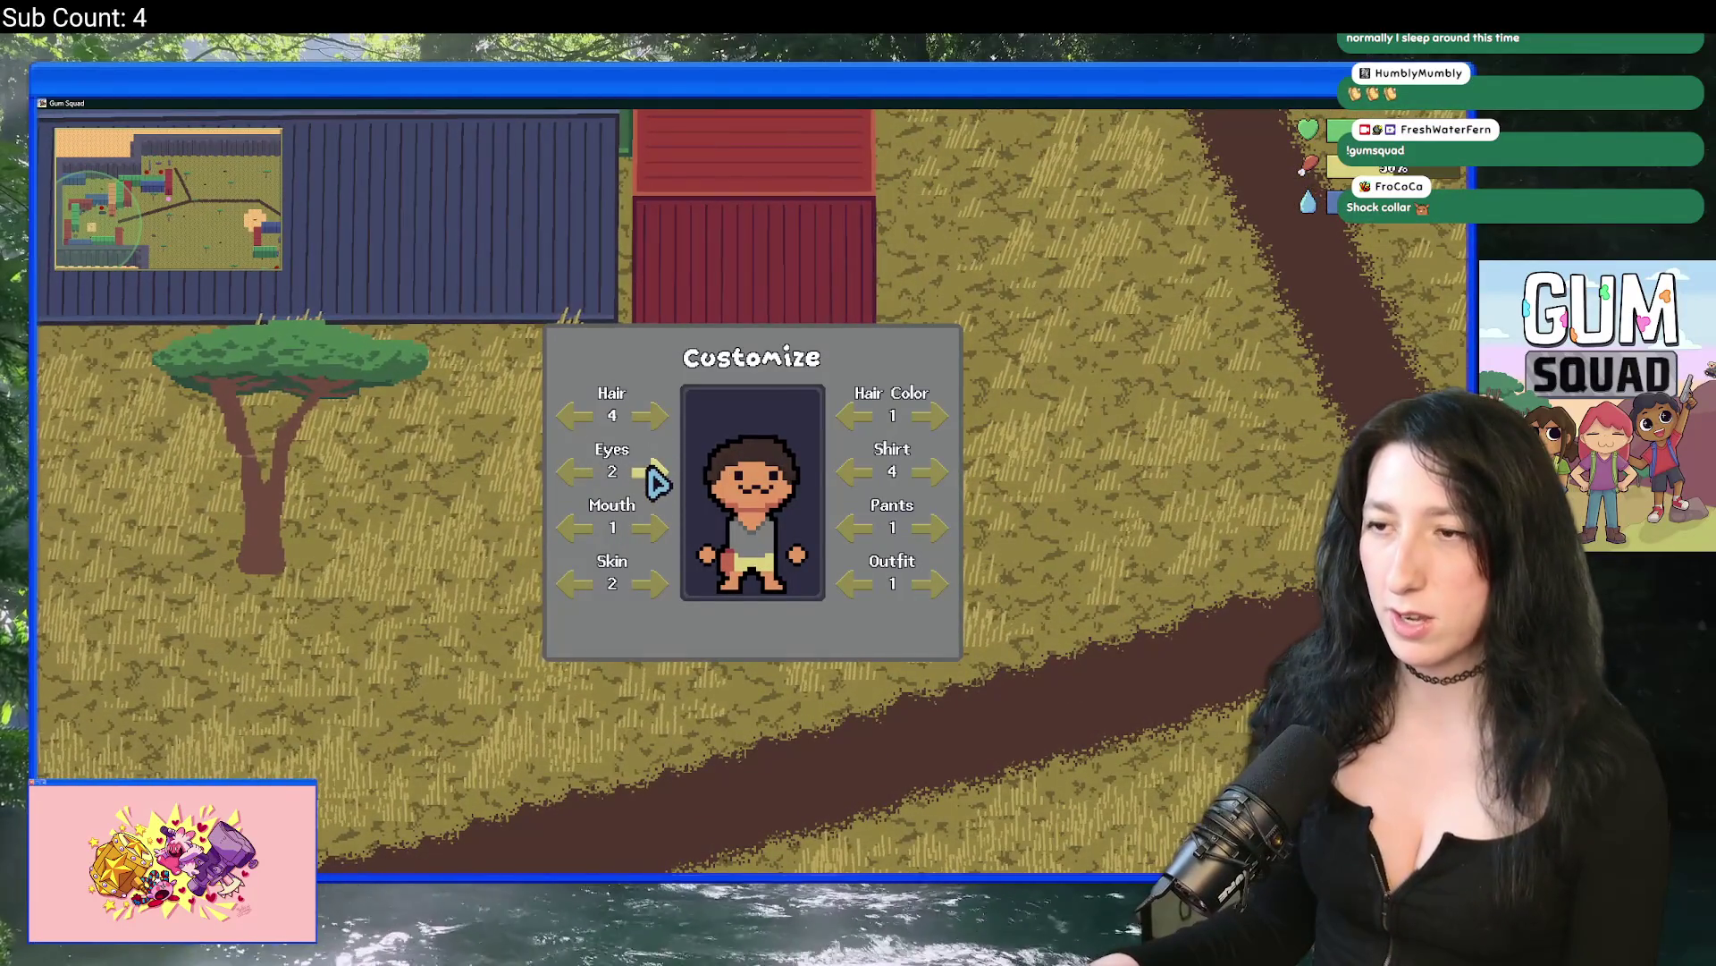
{"action": "left_click", "coordinate": [650, 416]}
{"action": "left_click", "coordinate": [651, 417]}
{"action": "left_click", "coordinate": [651, 417]}
{"action": "left_click", "coordinate": [651, 416]}
{"action": "left_click", "coordinate": [651, 416]}
{"action": "left_click", "coordinate": [650, 416]}
{"action": "left_click", "coordinate": [651, 417]}
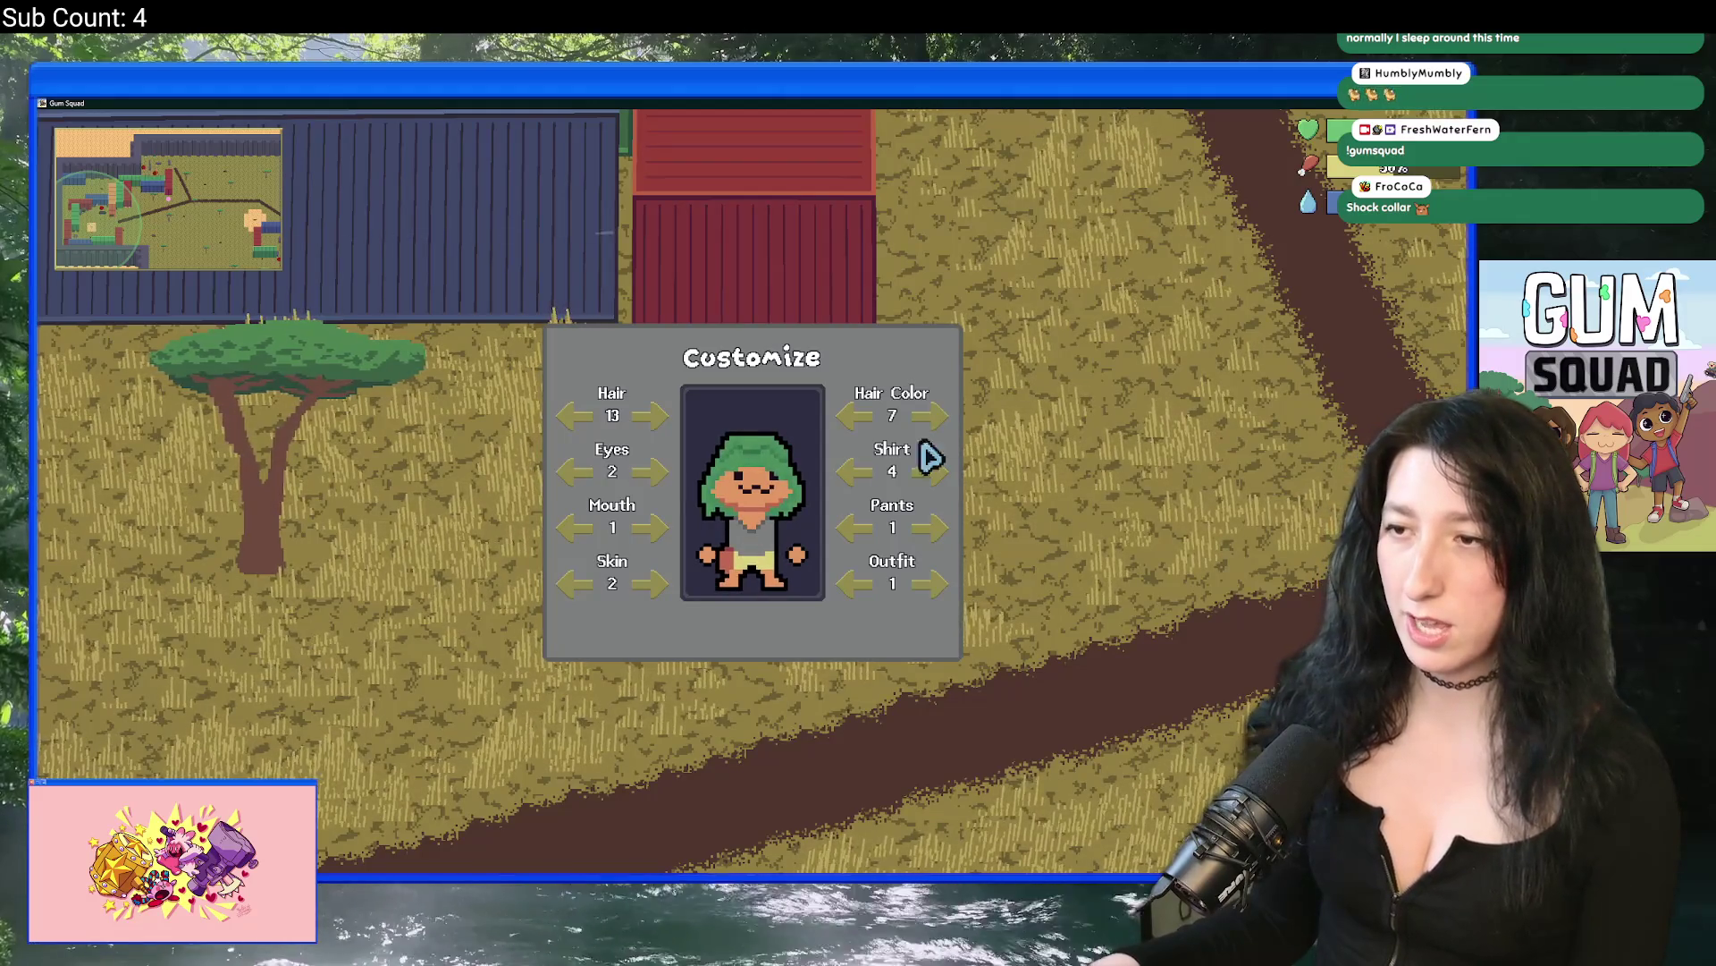
{"action": "left_click", "coordinate": [930, 415]}
Step: Cycle the mouth twice, try the eye, shirt and pants styles, then resume playing
{"action": "left_click", "coordinate": [651, 527]}
{"action": "left_click", "coordinate": [651, 528]}
{"action": "left_click", "coordinate": [651, 527]}
{"action": "left_click", "coordinate": [651, 474]}
{"action": "left_click", "coordinate": [578, 474]}
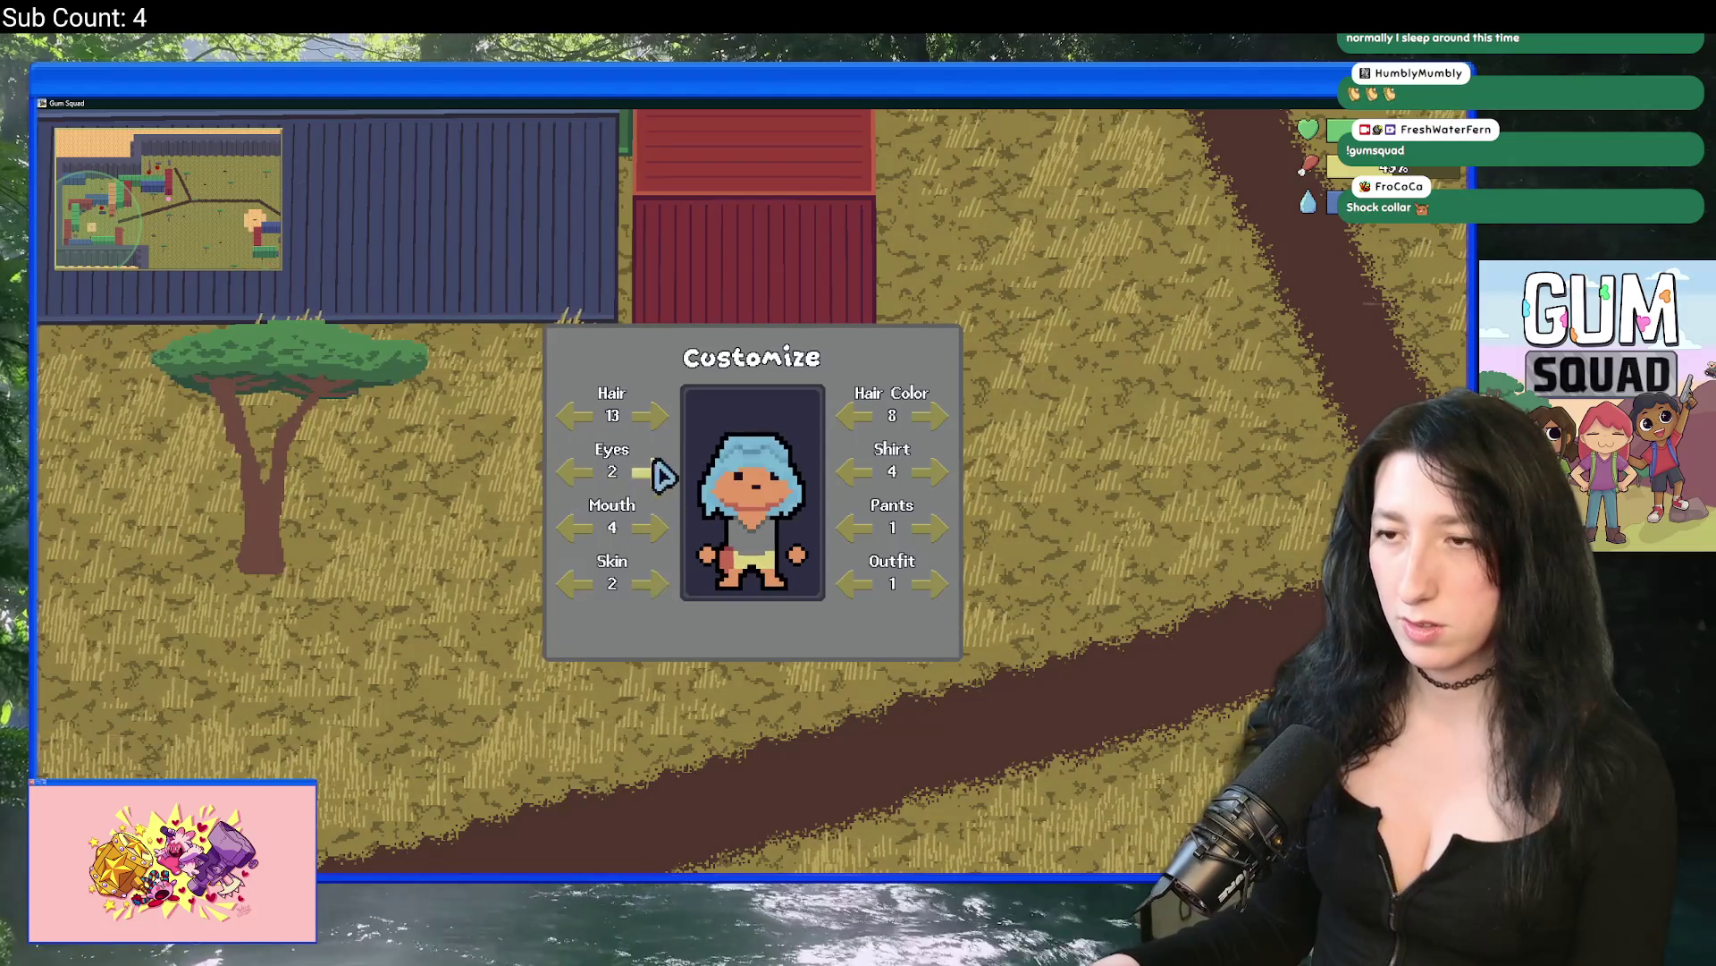
{"action": "left_click", "coordinate": [931, 472]}
{"action": "left_click", "coordinate": [932, 472]}
{"action": "left_click", "coordinate": [858, 473]}
{"action": "left_click", "coordinate": [932, 527]}
{"action": "left_click", "coordinate": [932, 527]}
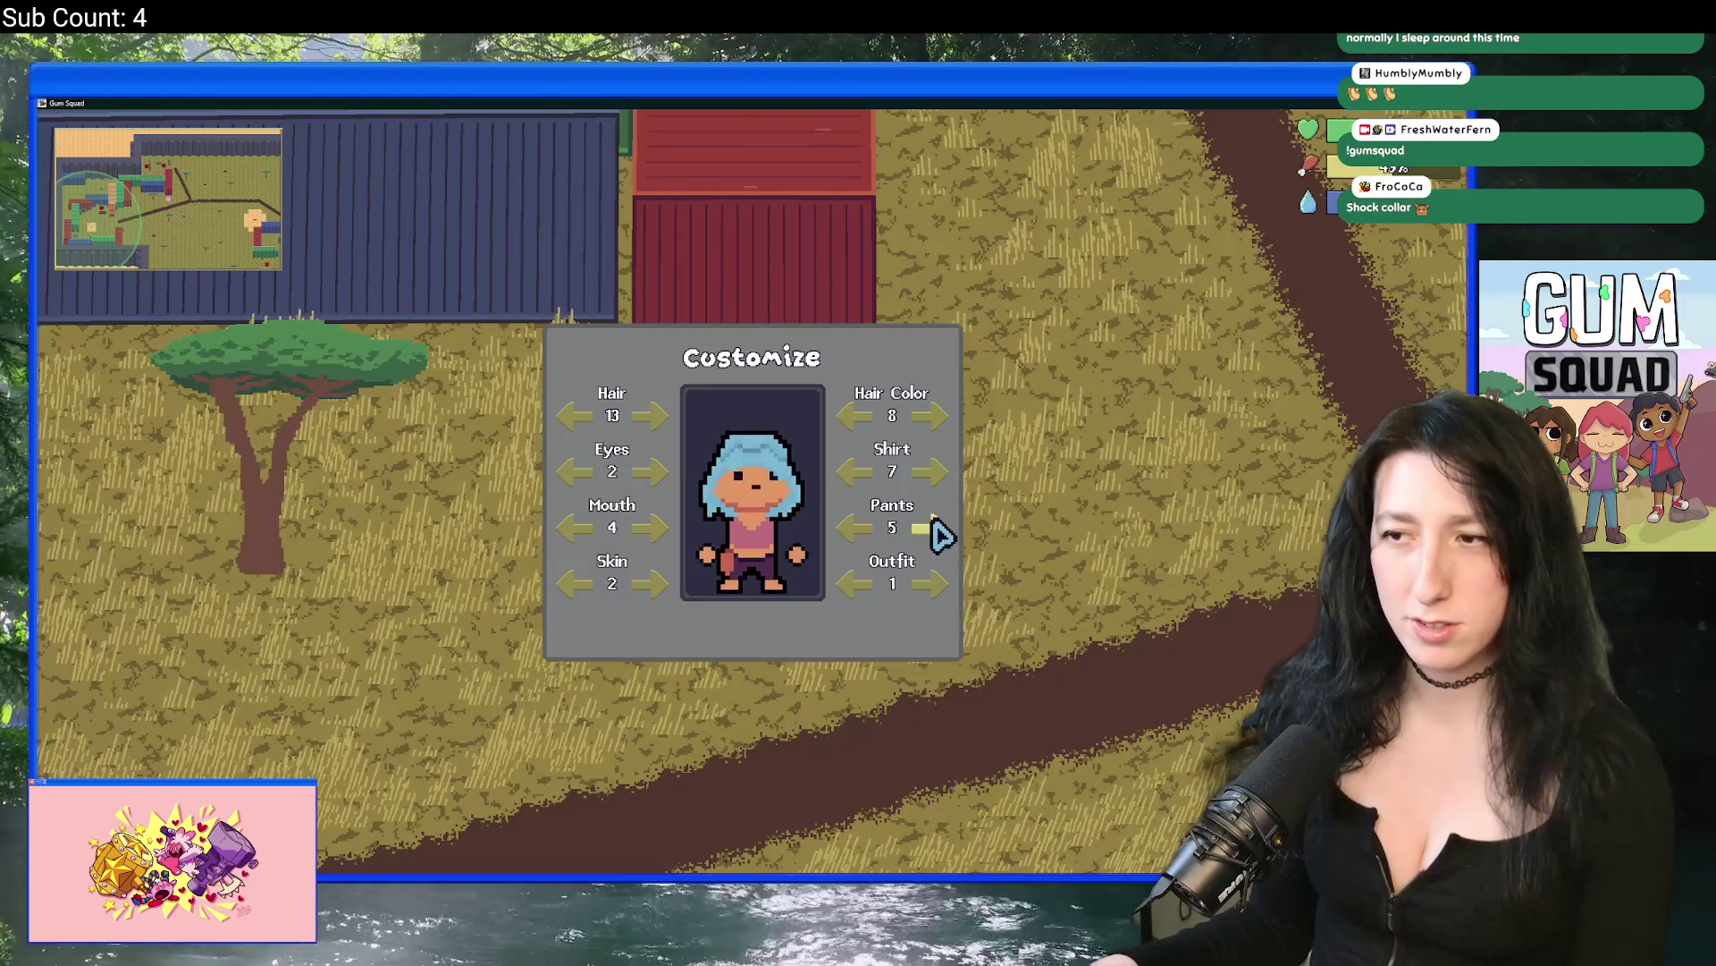
{"action": "key", "text": "Escape"}
{"action": "key", "text": "Escape"}
Step: Equip the revolver in the weapon slot from the inventory
{"action": "key", "text": "i"}
{"action": "left_click", "coordinate": [295, 554]}
{"action": "key", "text": "i"}
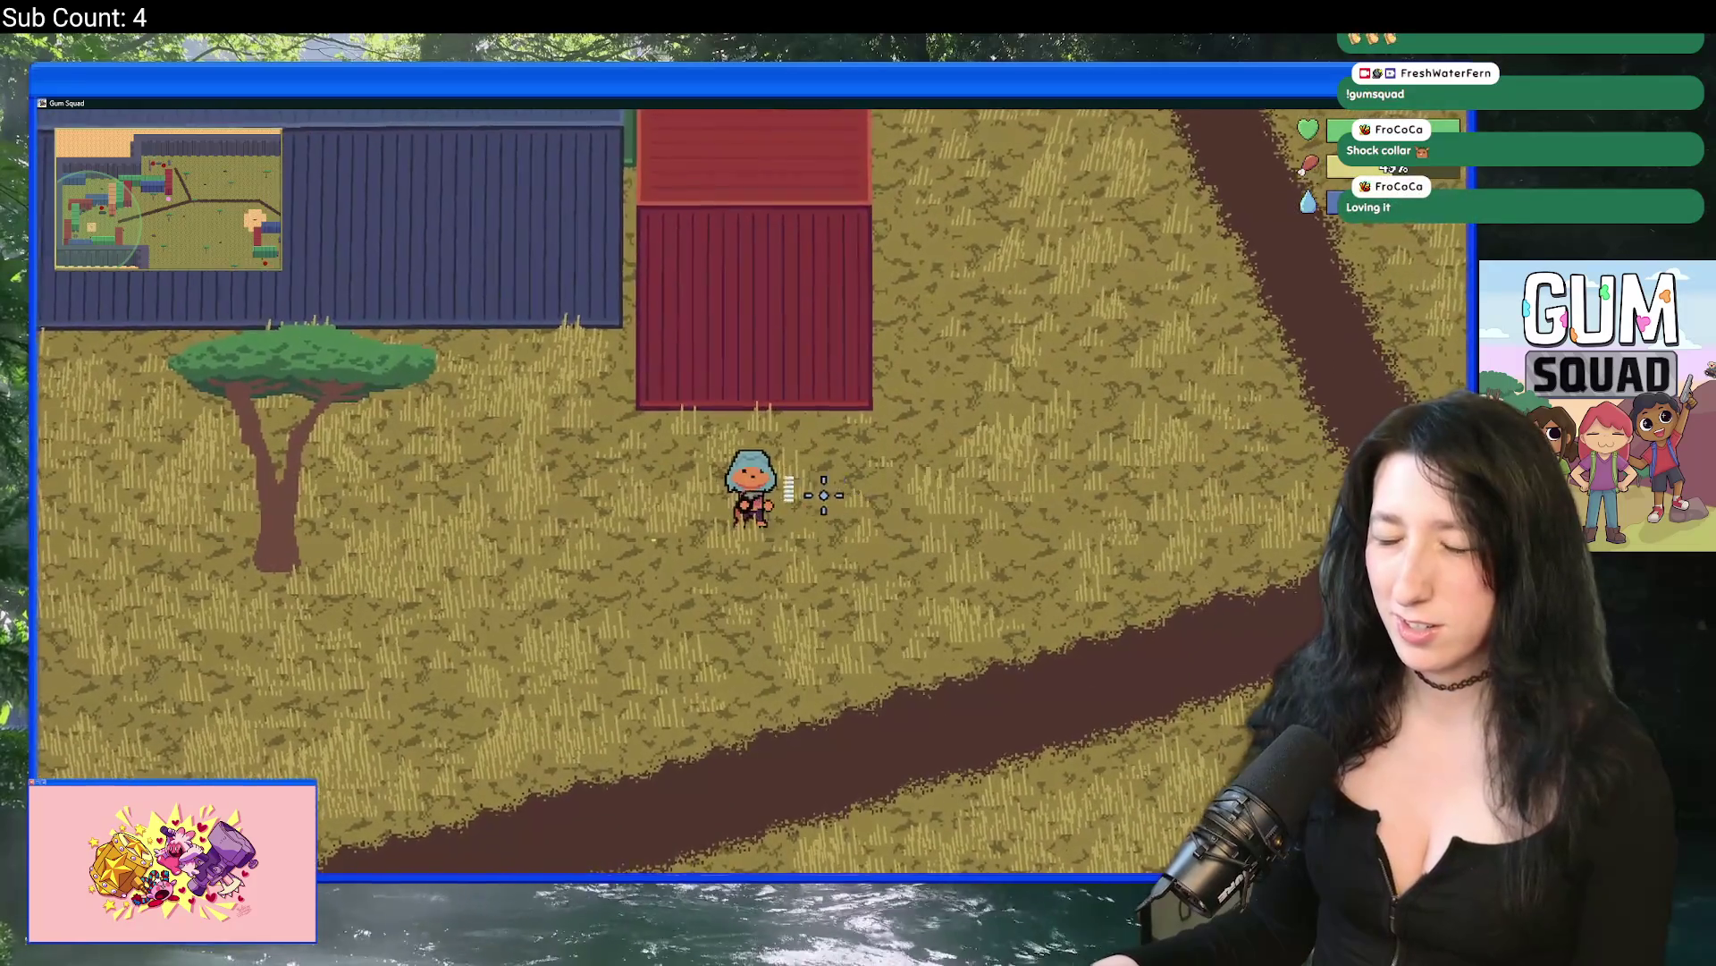
Step: Advance the shirt two styles to style 11, keep pants at 8, and revisit customization
{"action": "key", "text": "i"}
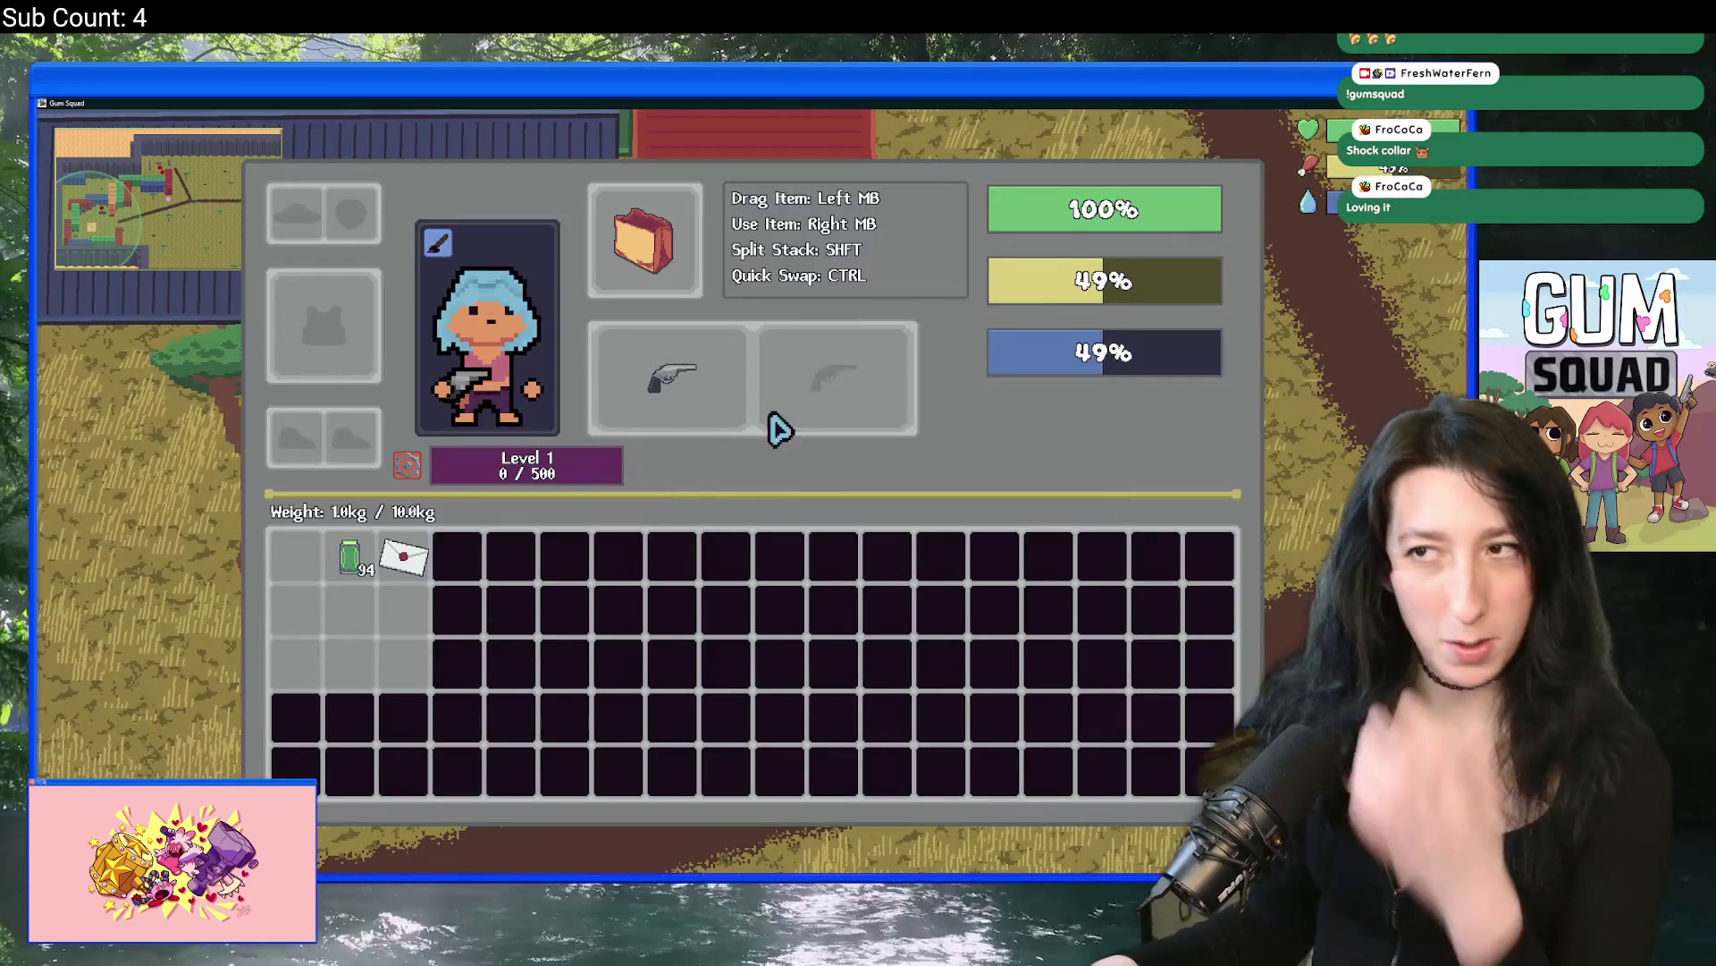
{"action": "left_click", "coordinate": [429, 345]}
{"action": "left_click", "coordinate": [930, 471]}
{"action": "left_click", "coordinate": [929, 472]}
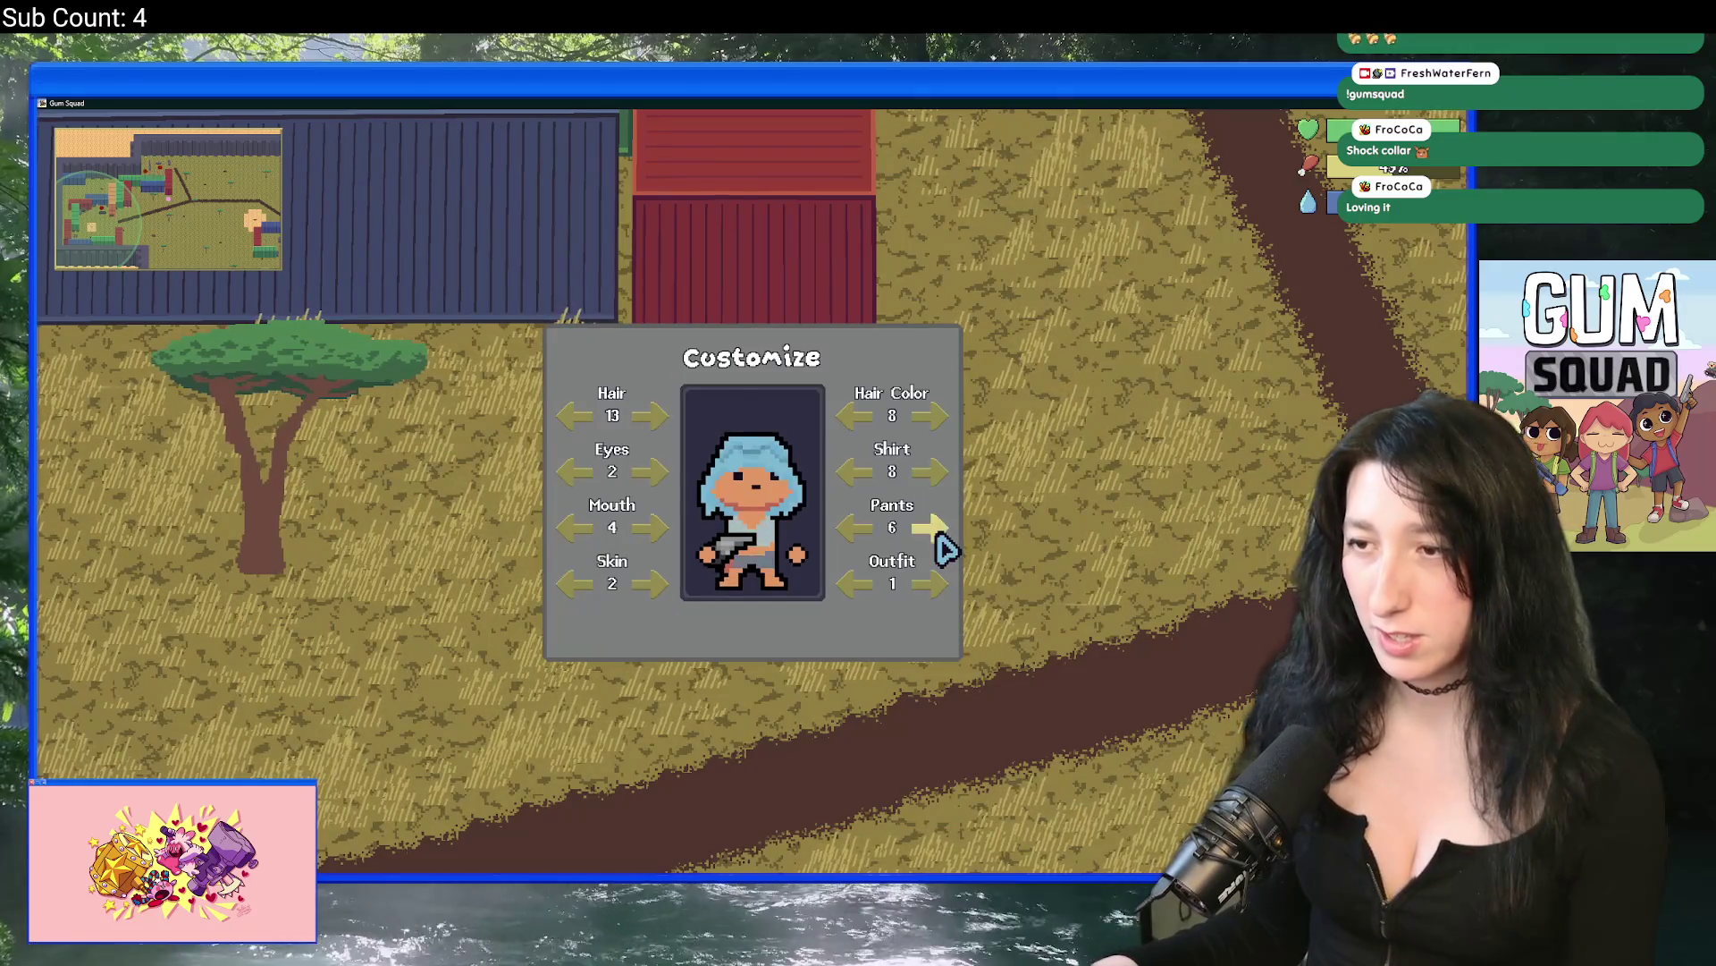
{"action": "left_click", "coordinate": [930, 471]}
{"action": "left_click", "coordinate": [931, 527]}
{"action": "left_click", "coordinate": [931, 528]}
{"action": "left_click", "coordinate": [932, 528]}
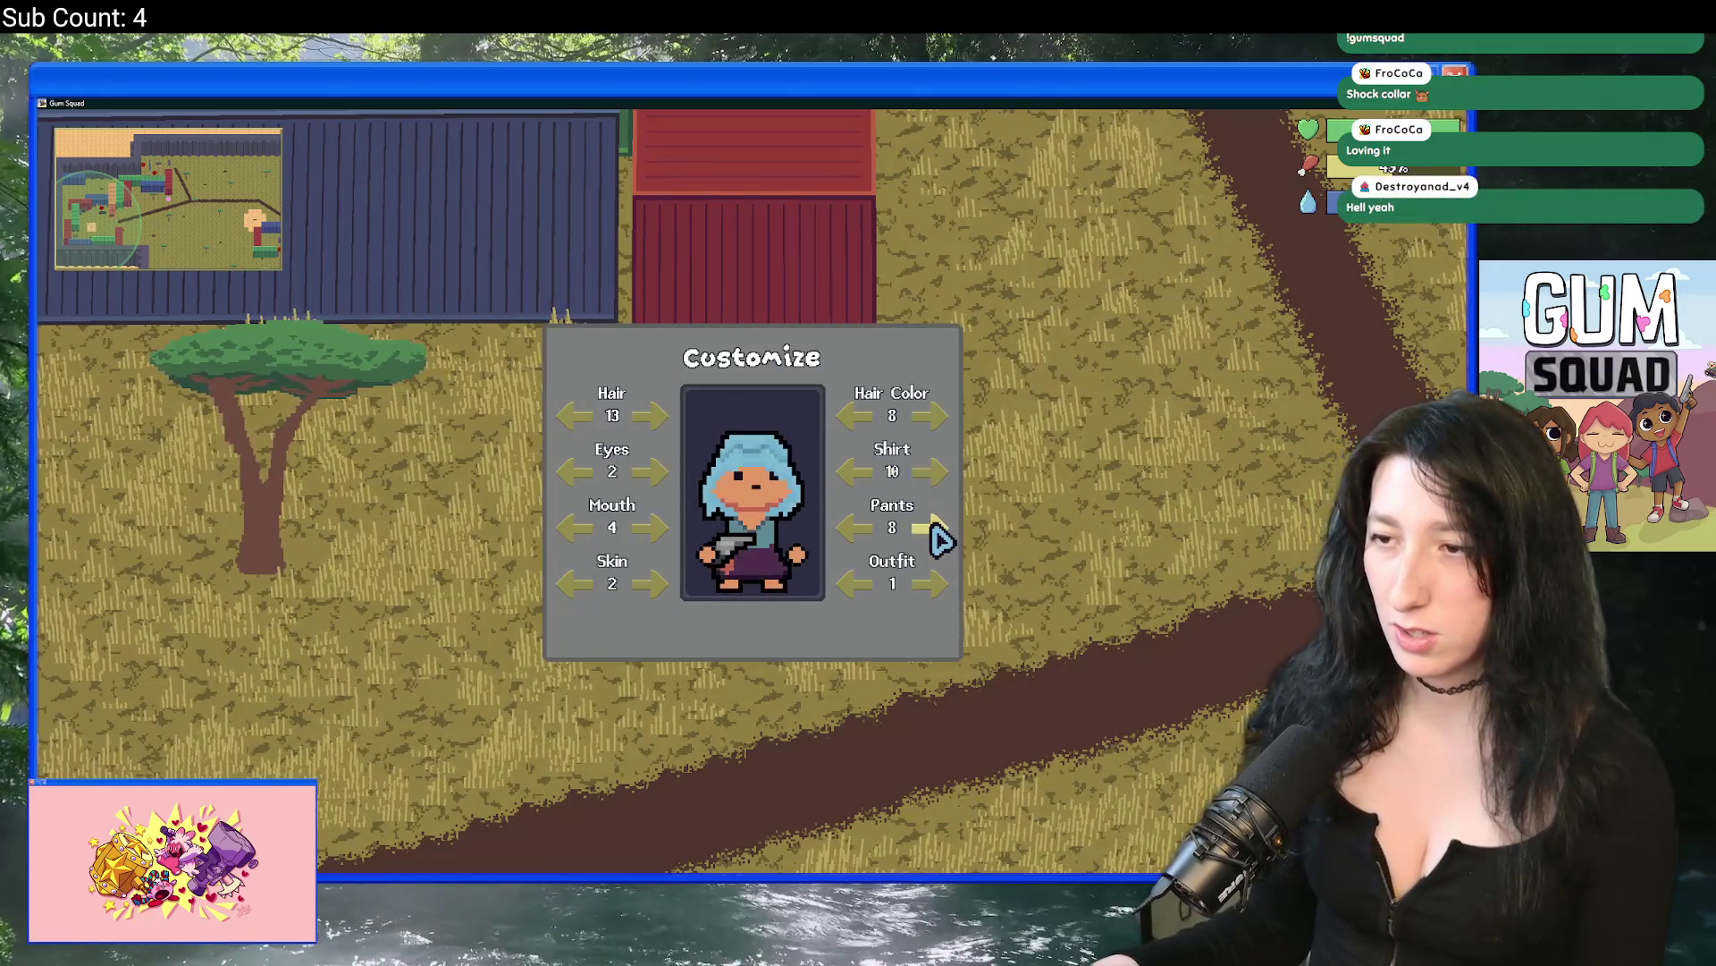
{"action": "left_click", "coordinate": [856, 529]}
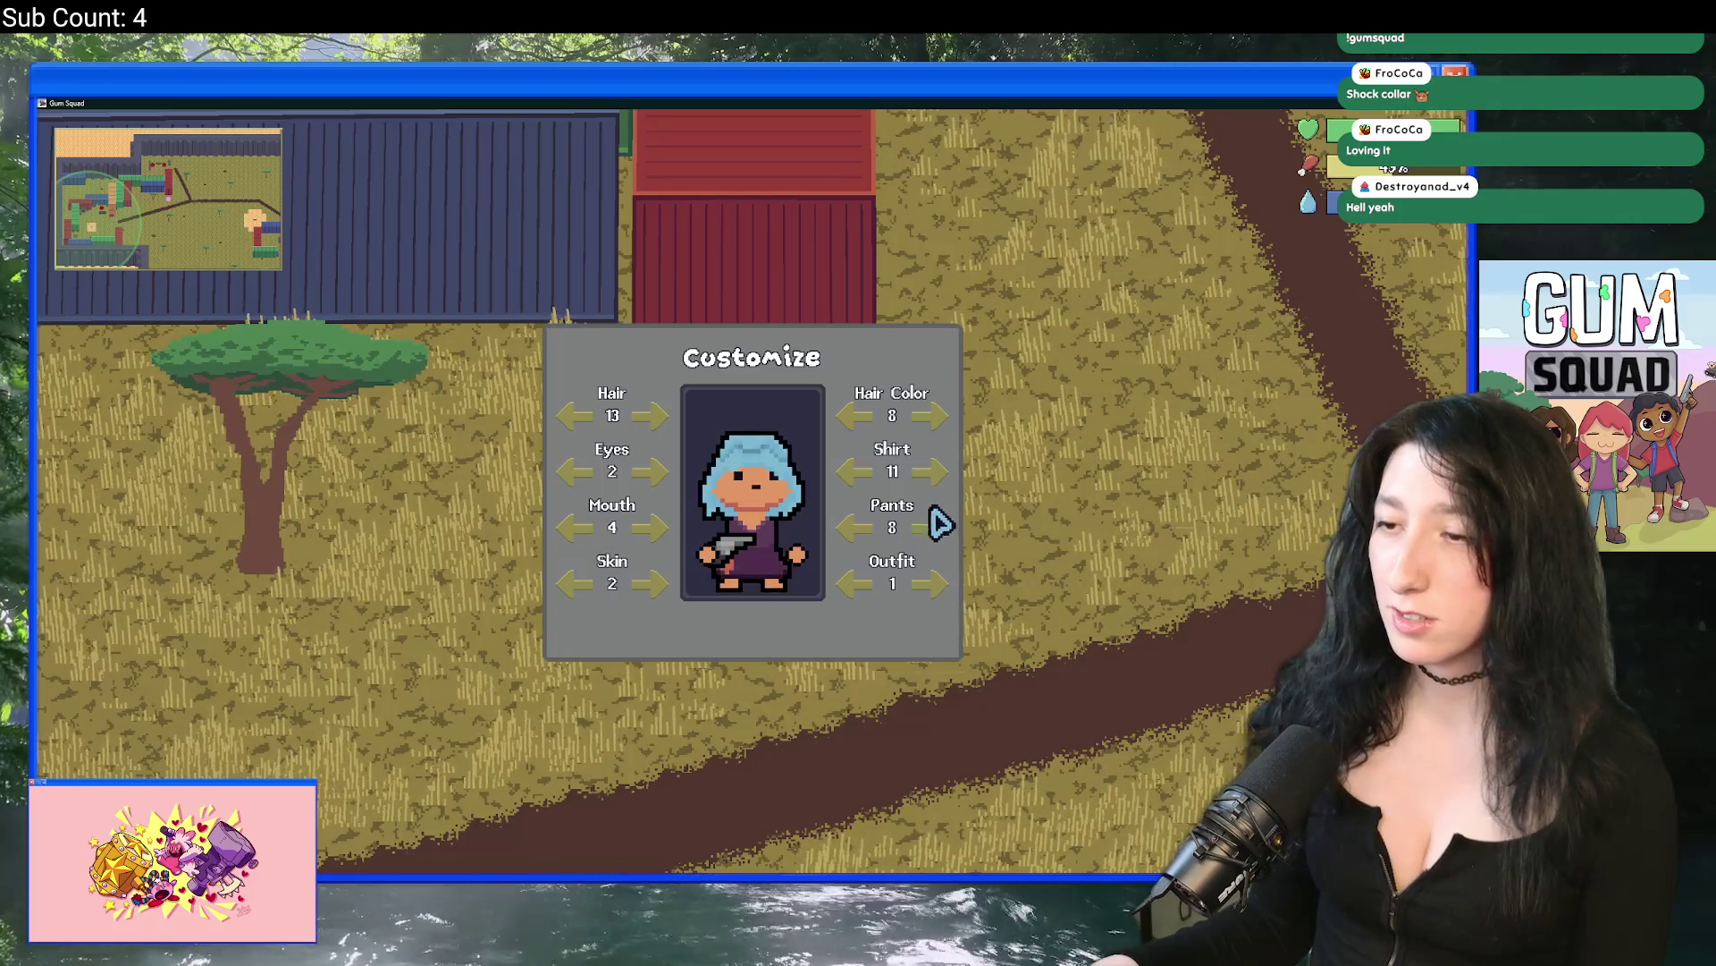
{"action": "key", "text": "Escape"}
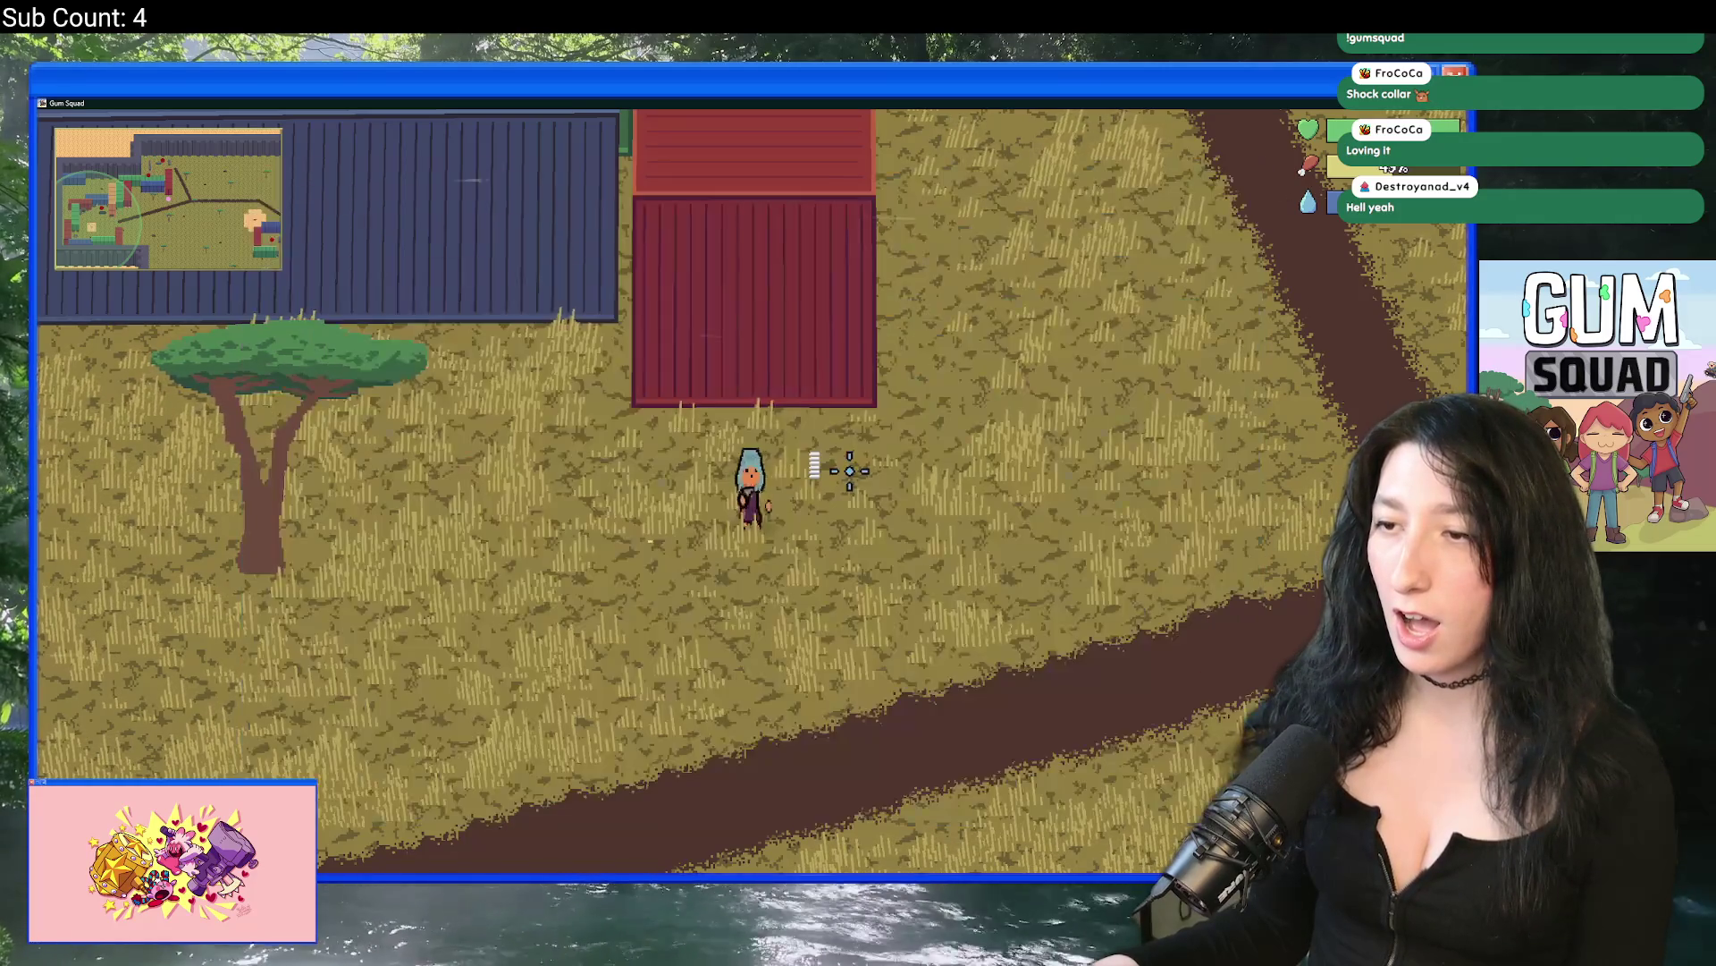
{"action": "key", "text": "i"}
{"action": "left_click", "coordinate": [503, 312]}
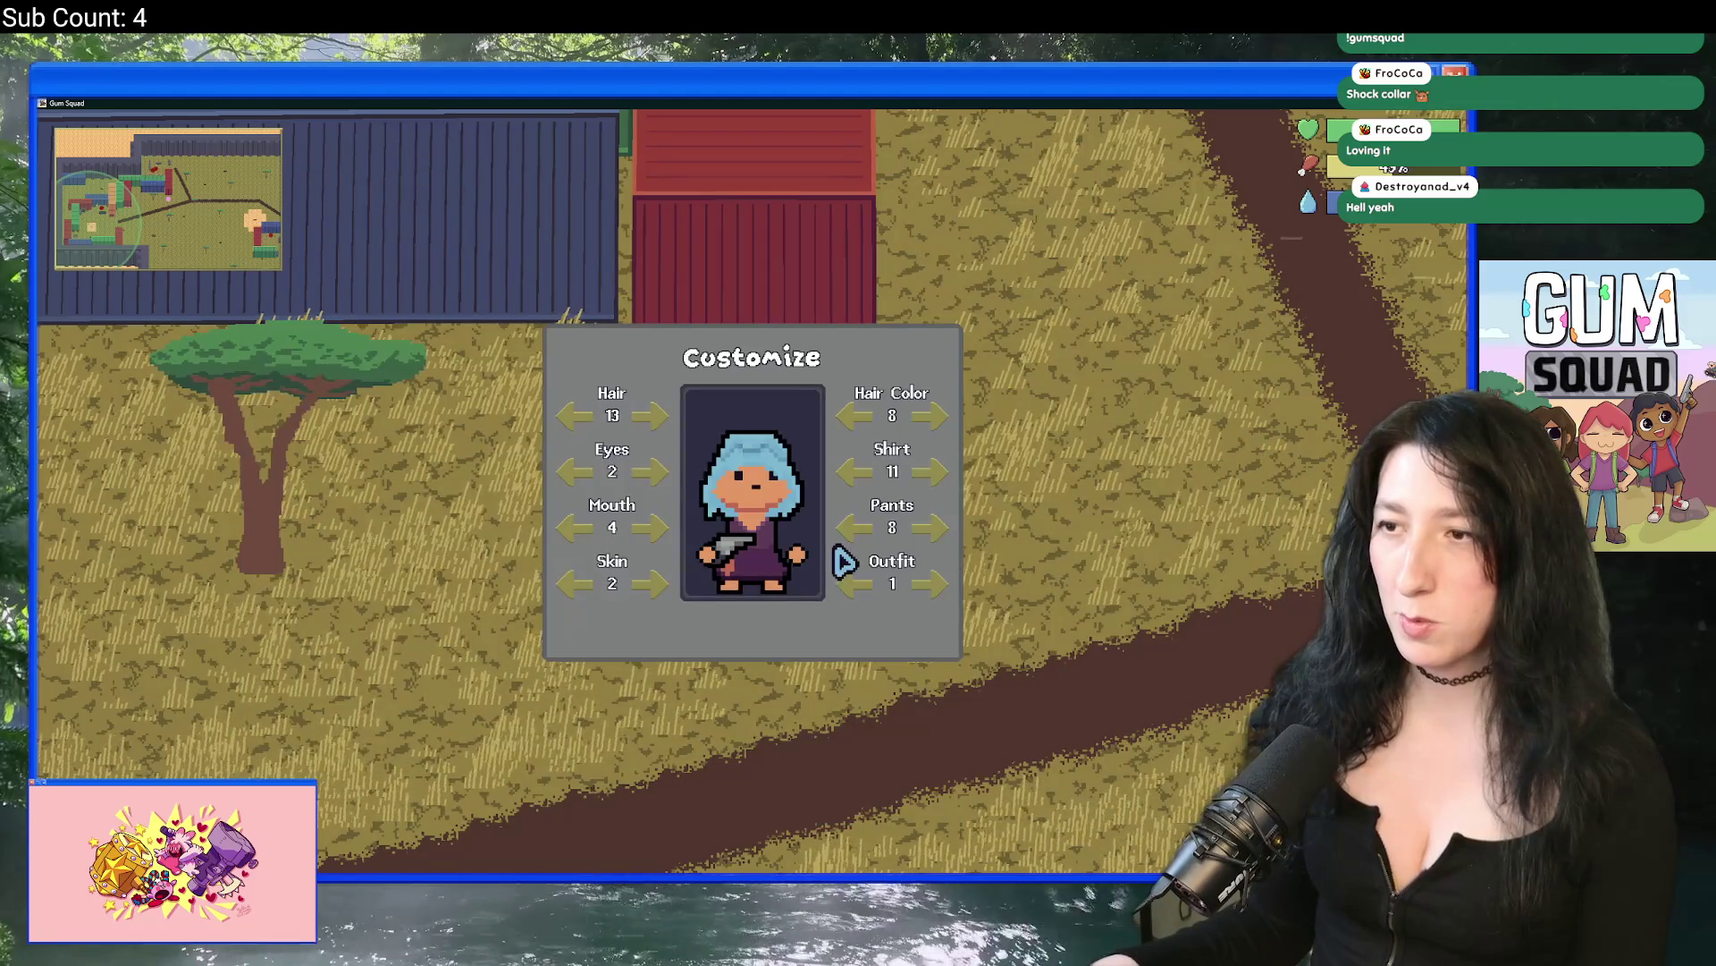
Step: Return to the game and walk the character right and left around the enemies
{"action": "key", "text": "i"}
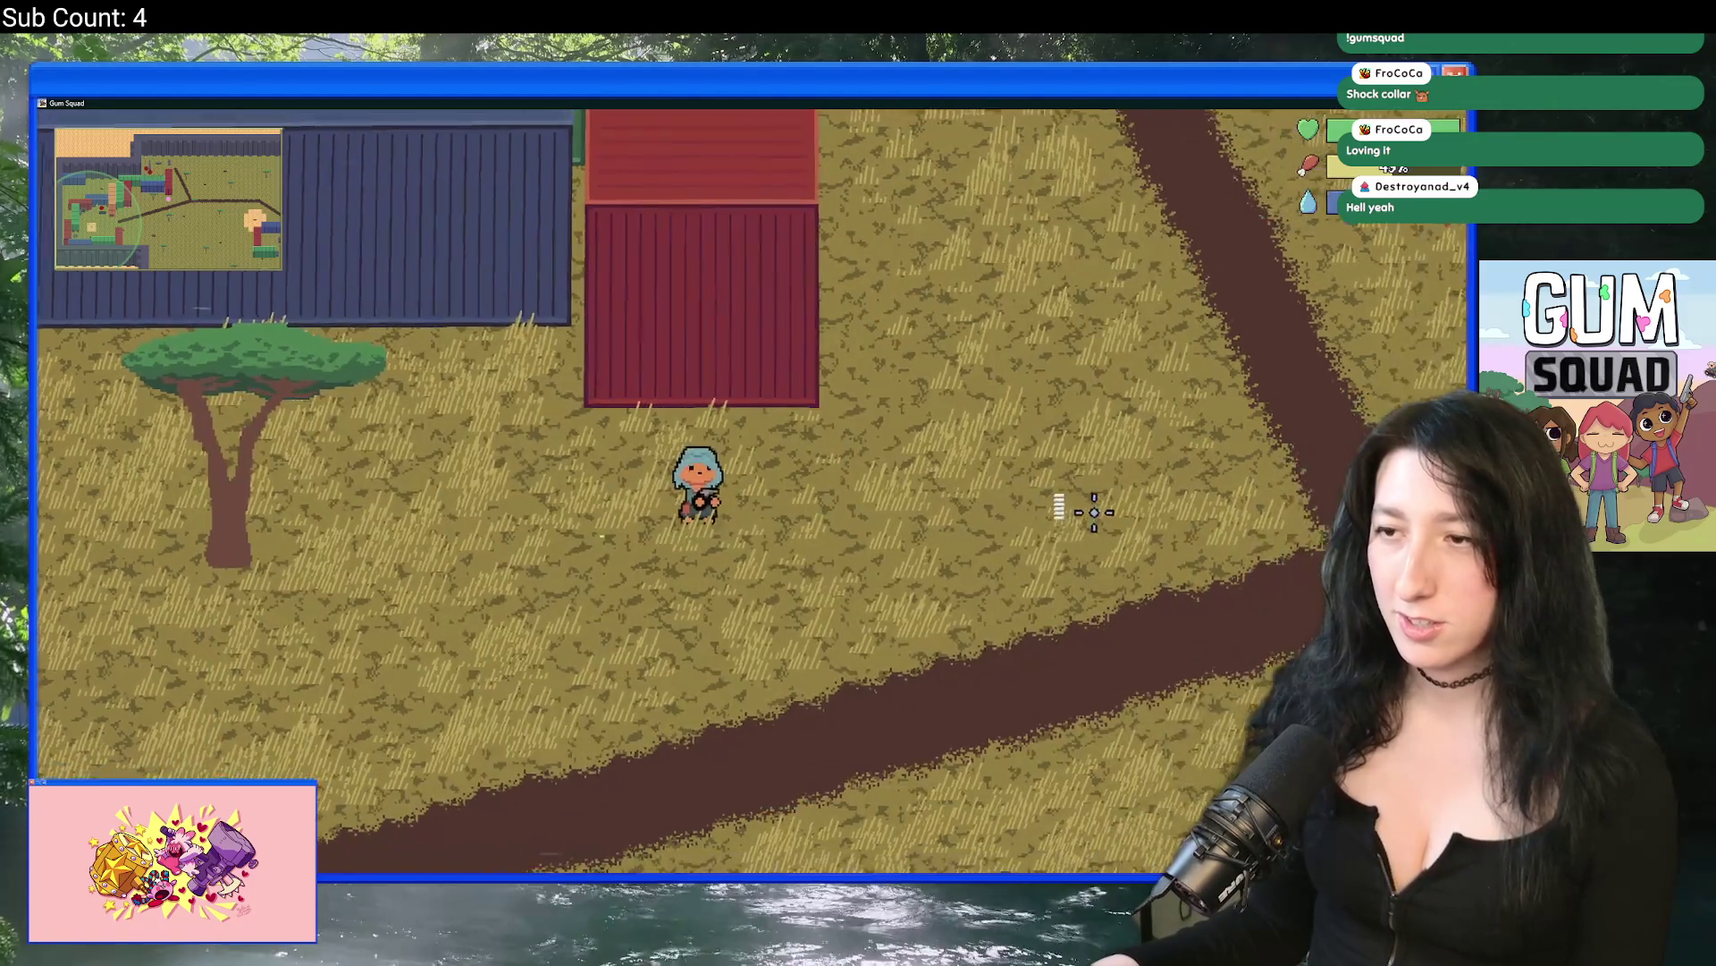
{"action": "key", "text": "d"}
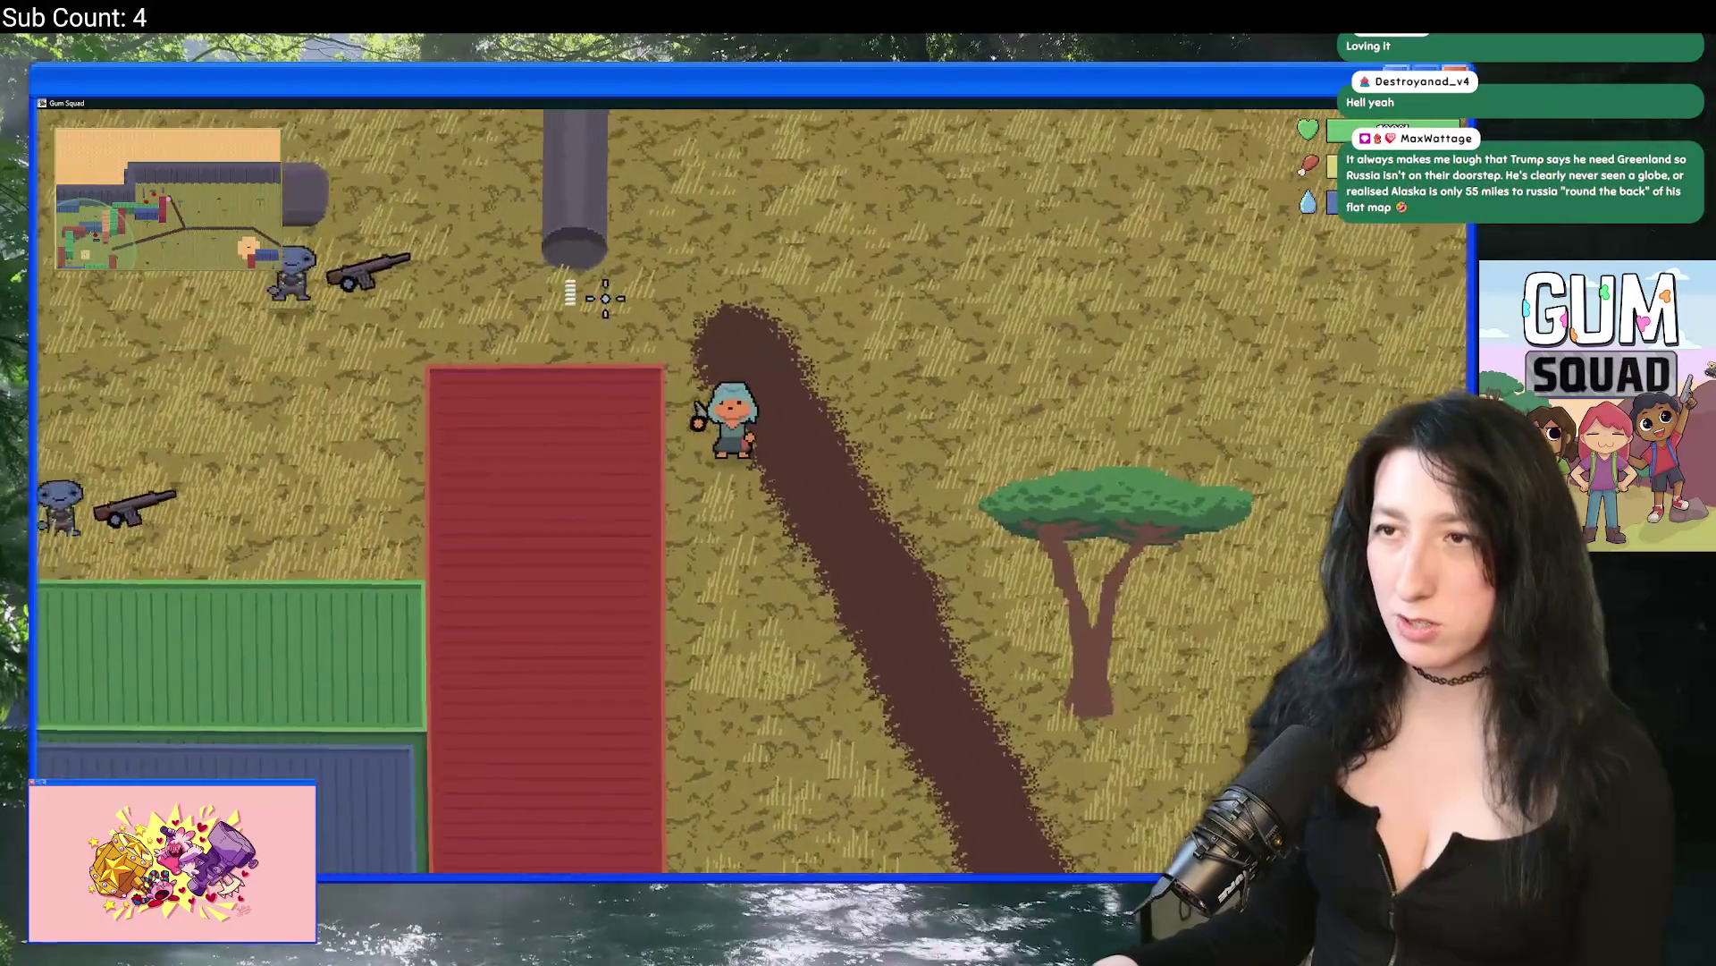
{"action": "key", "text": "a"}
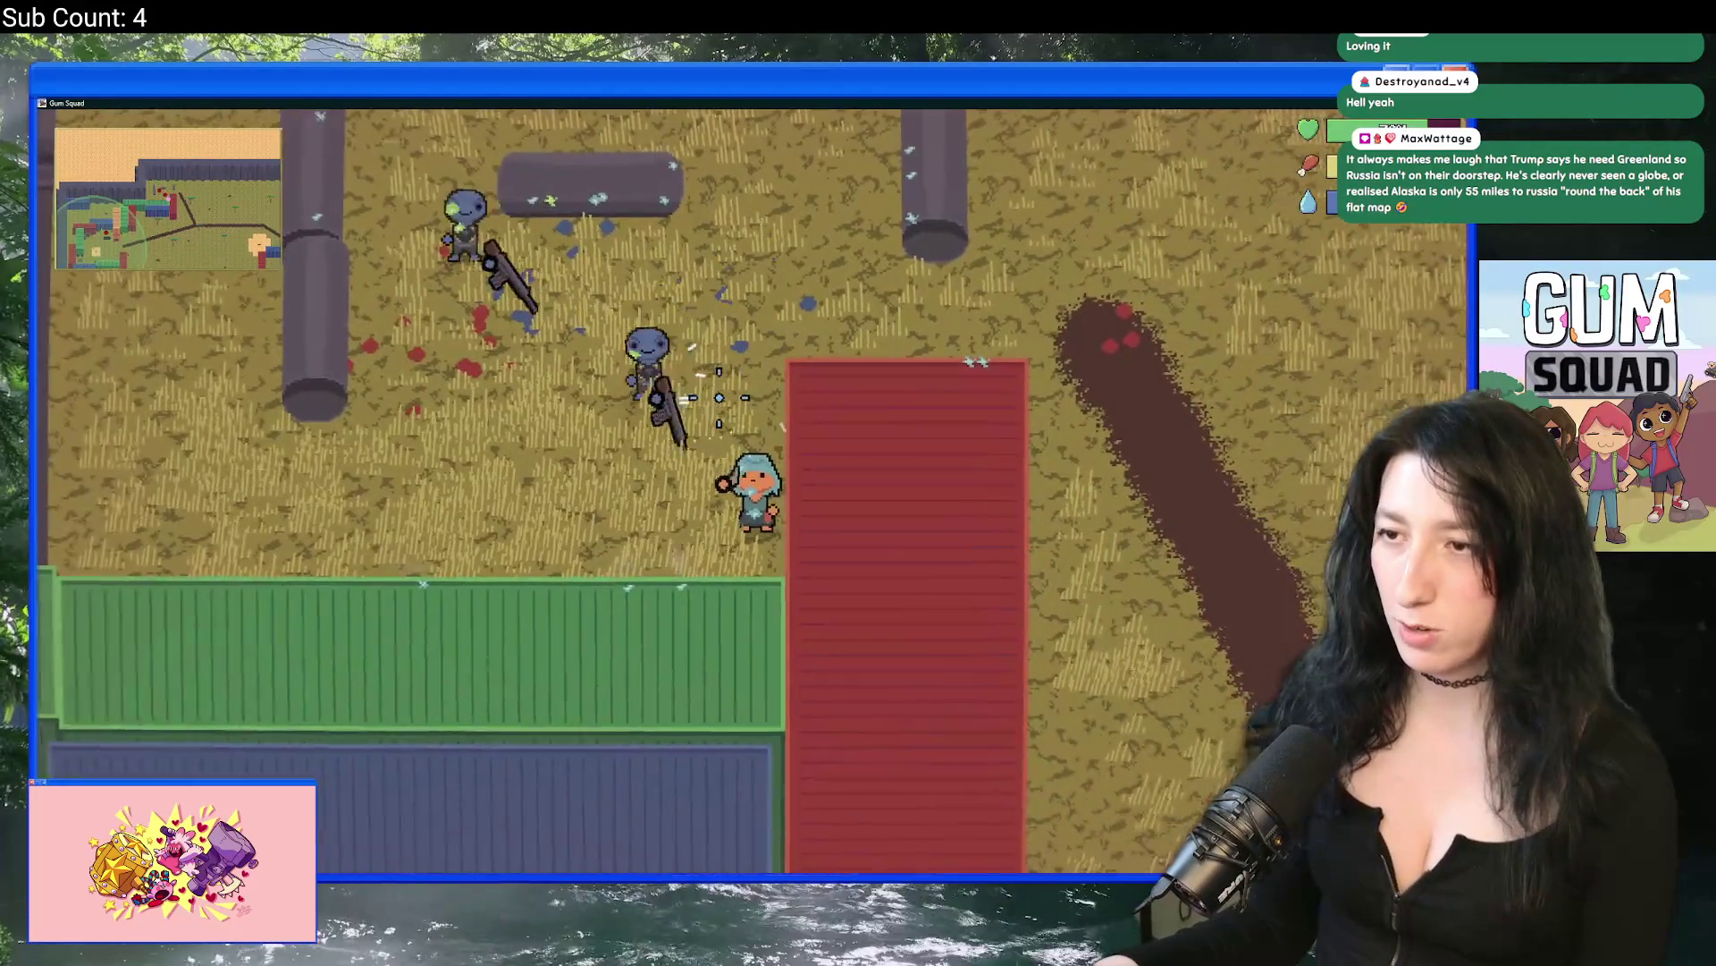
{"action": "key", "text": "d"}
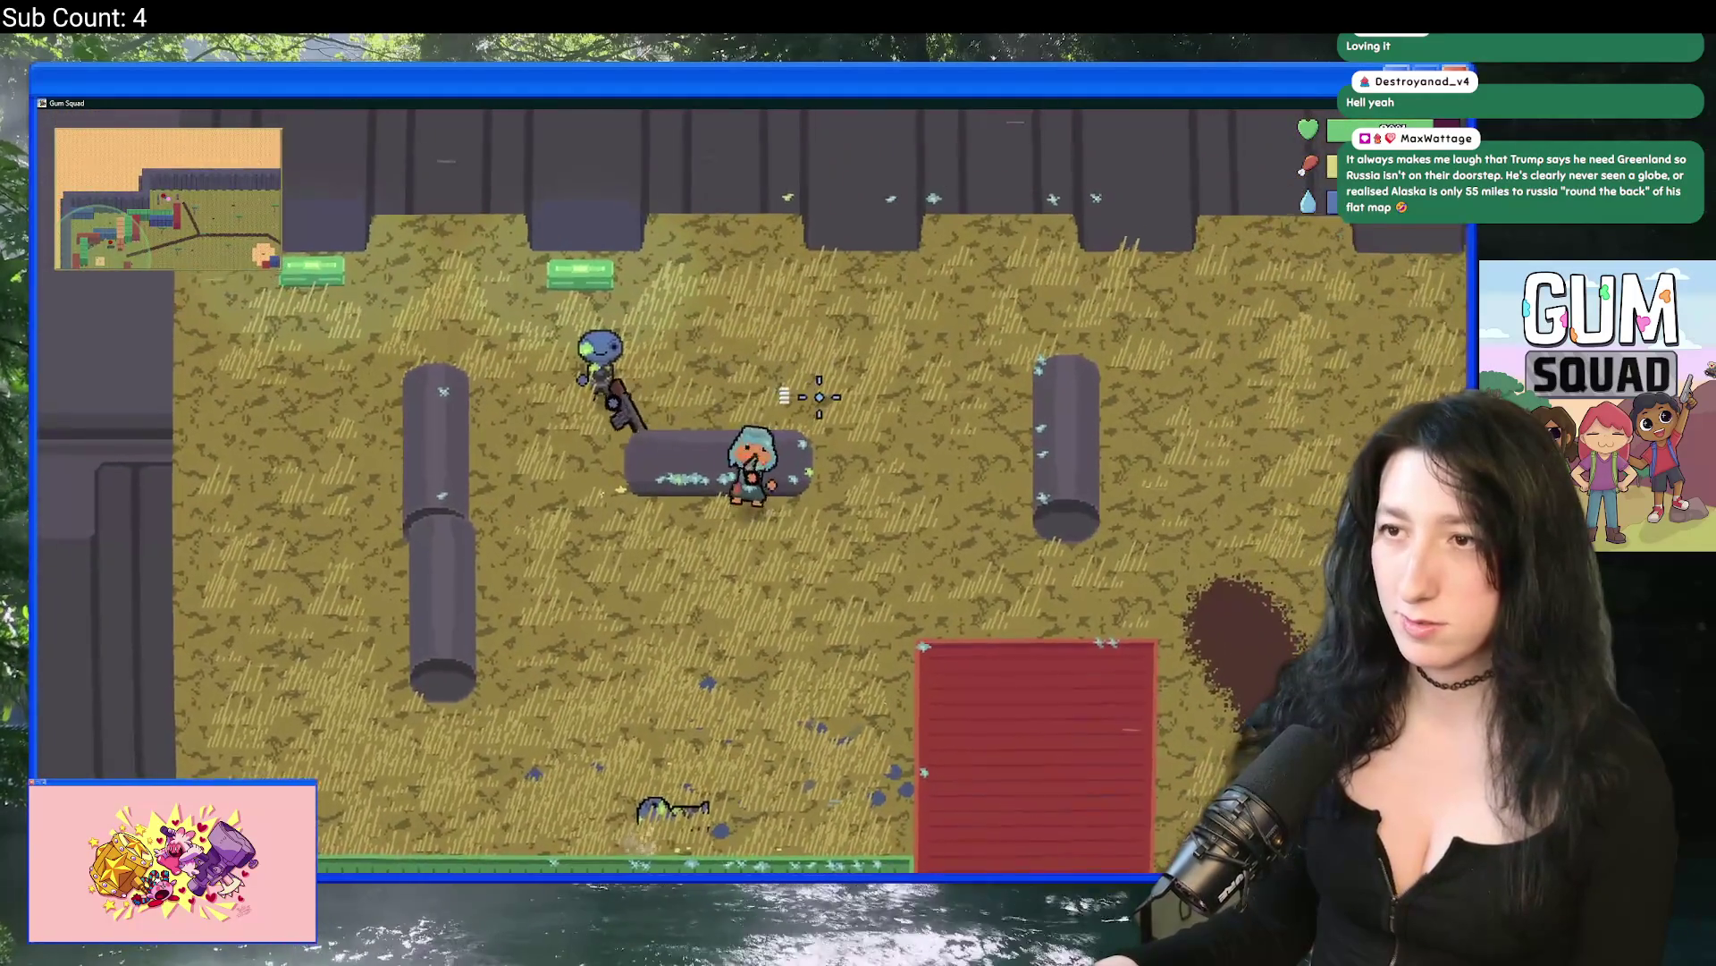
{"action": "key", "text": "w"}
{"action": "key", "text": "a"}
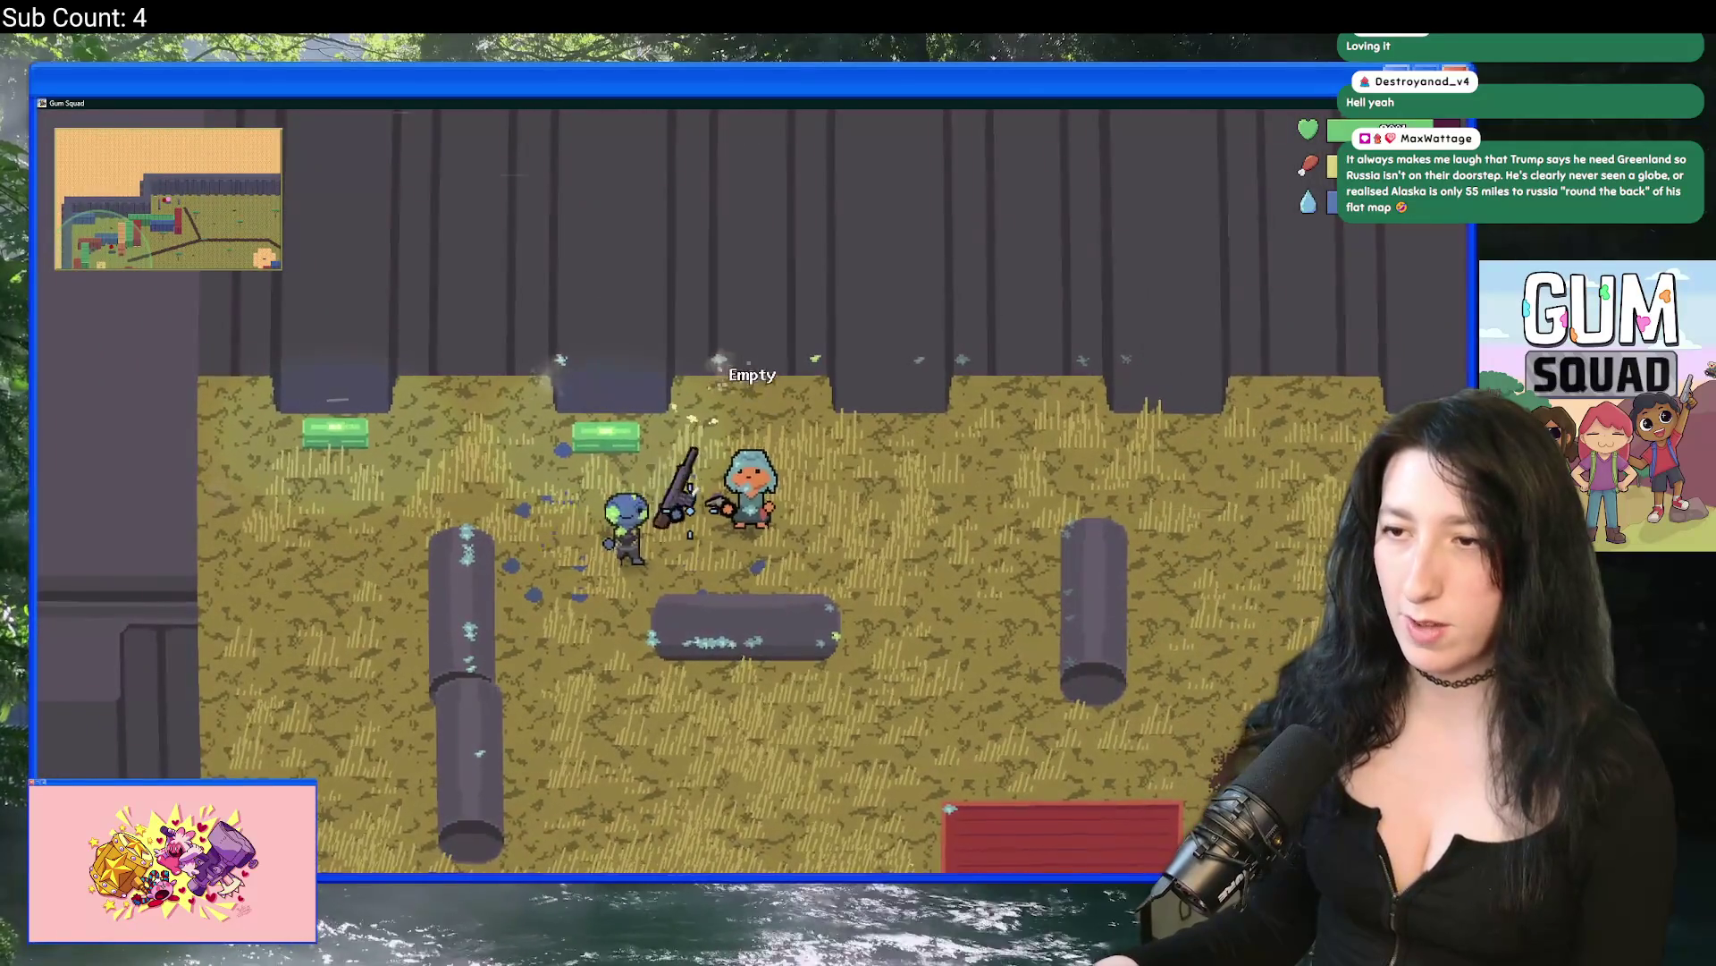
{"action": "key", "text": "a"}
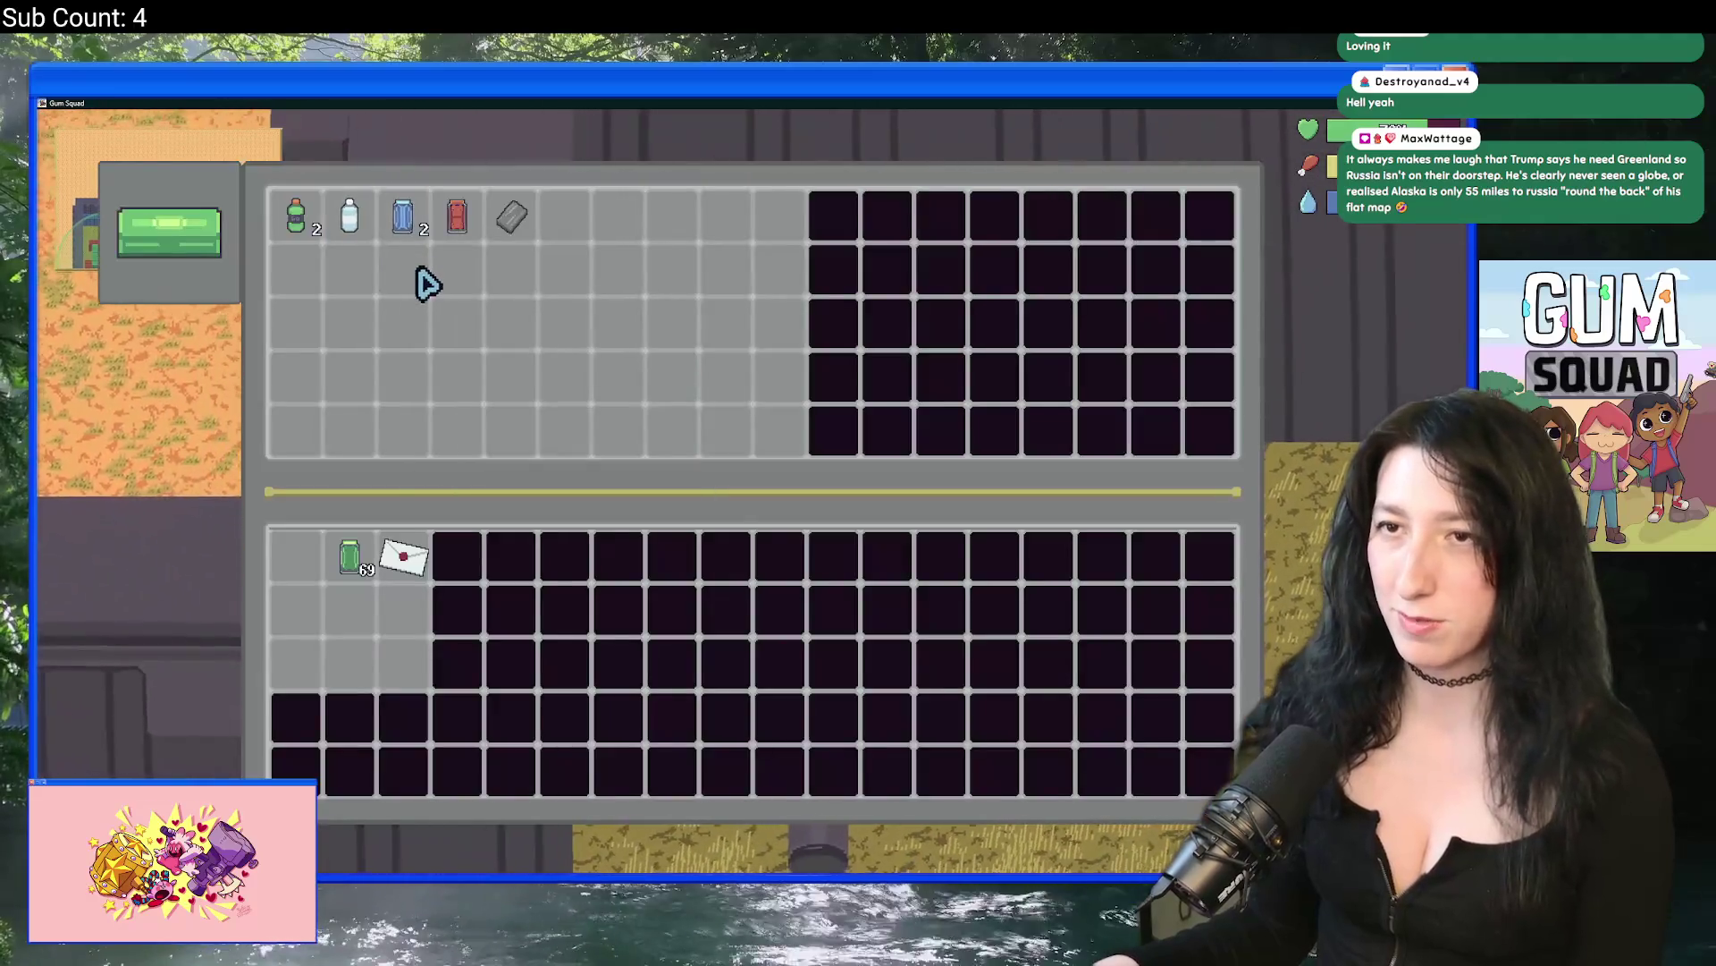
{"action": "mouse_move", "coordinate": [304, 217]}
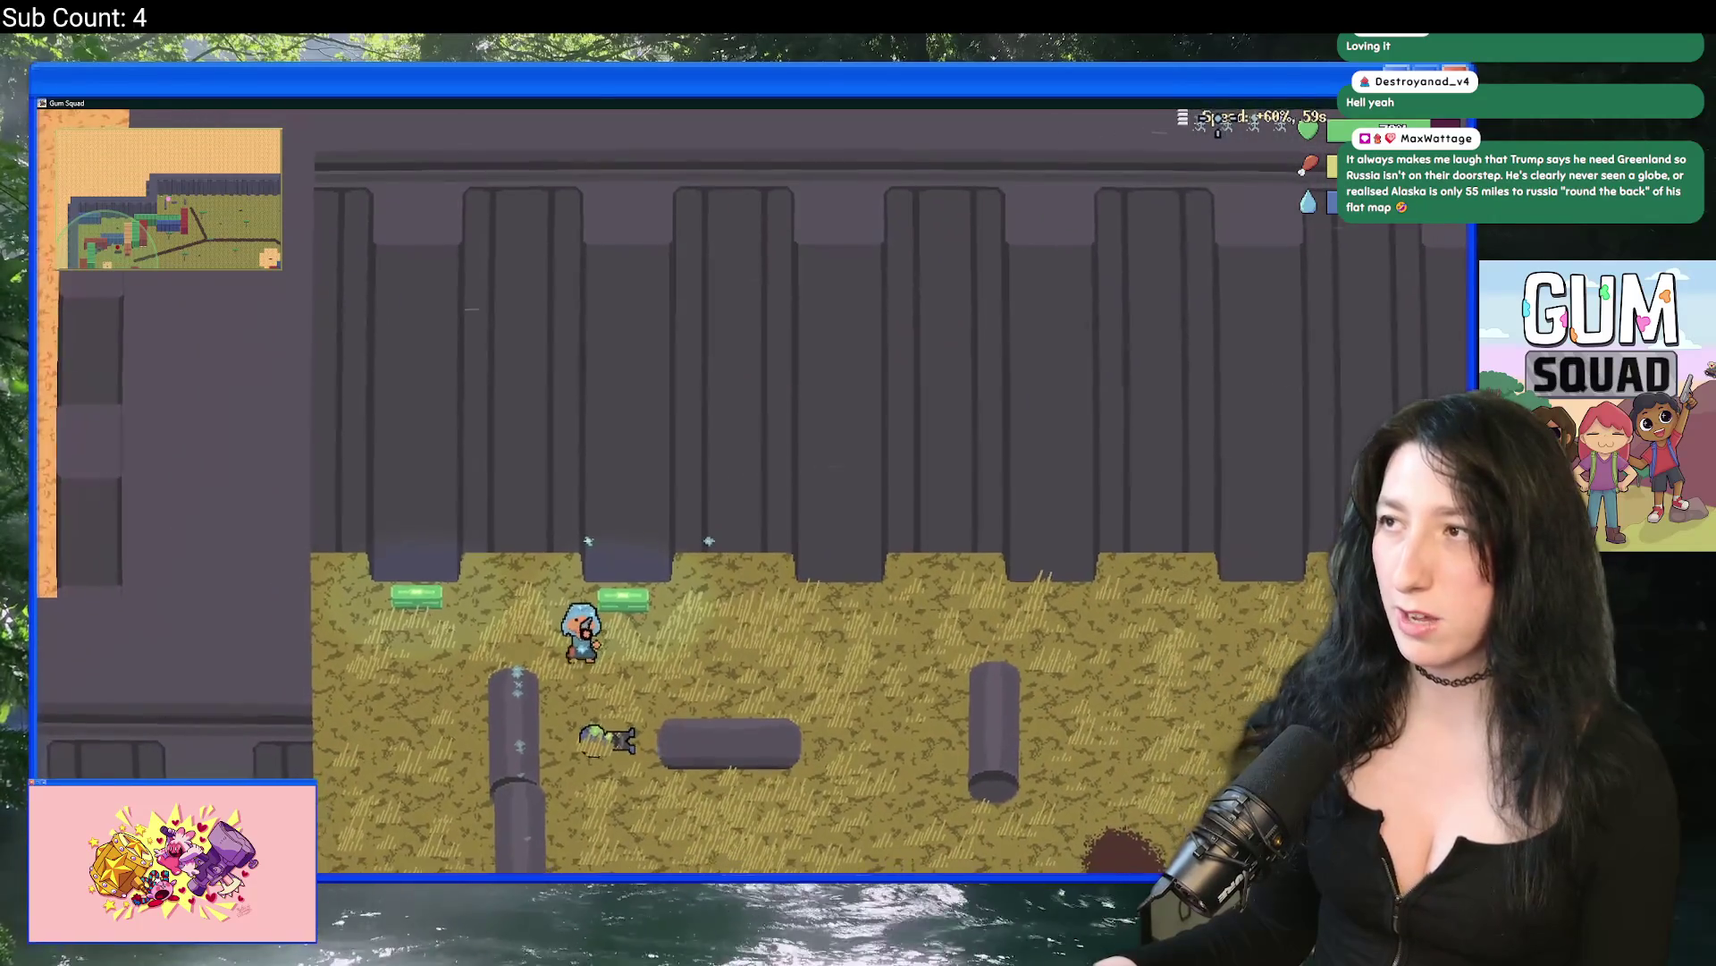
Step: Walk across the sand patch and open the barrel, triggering the array out-of-bounds Code Error
{"action": "key", "text": "d"}
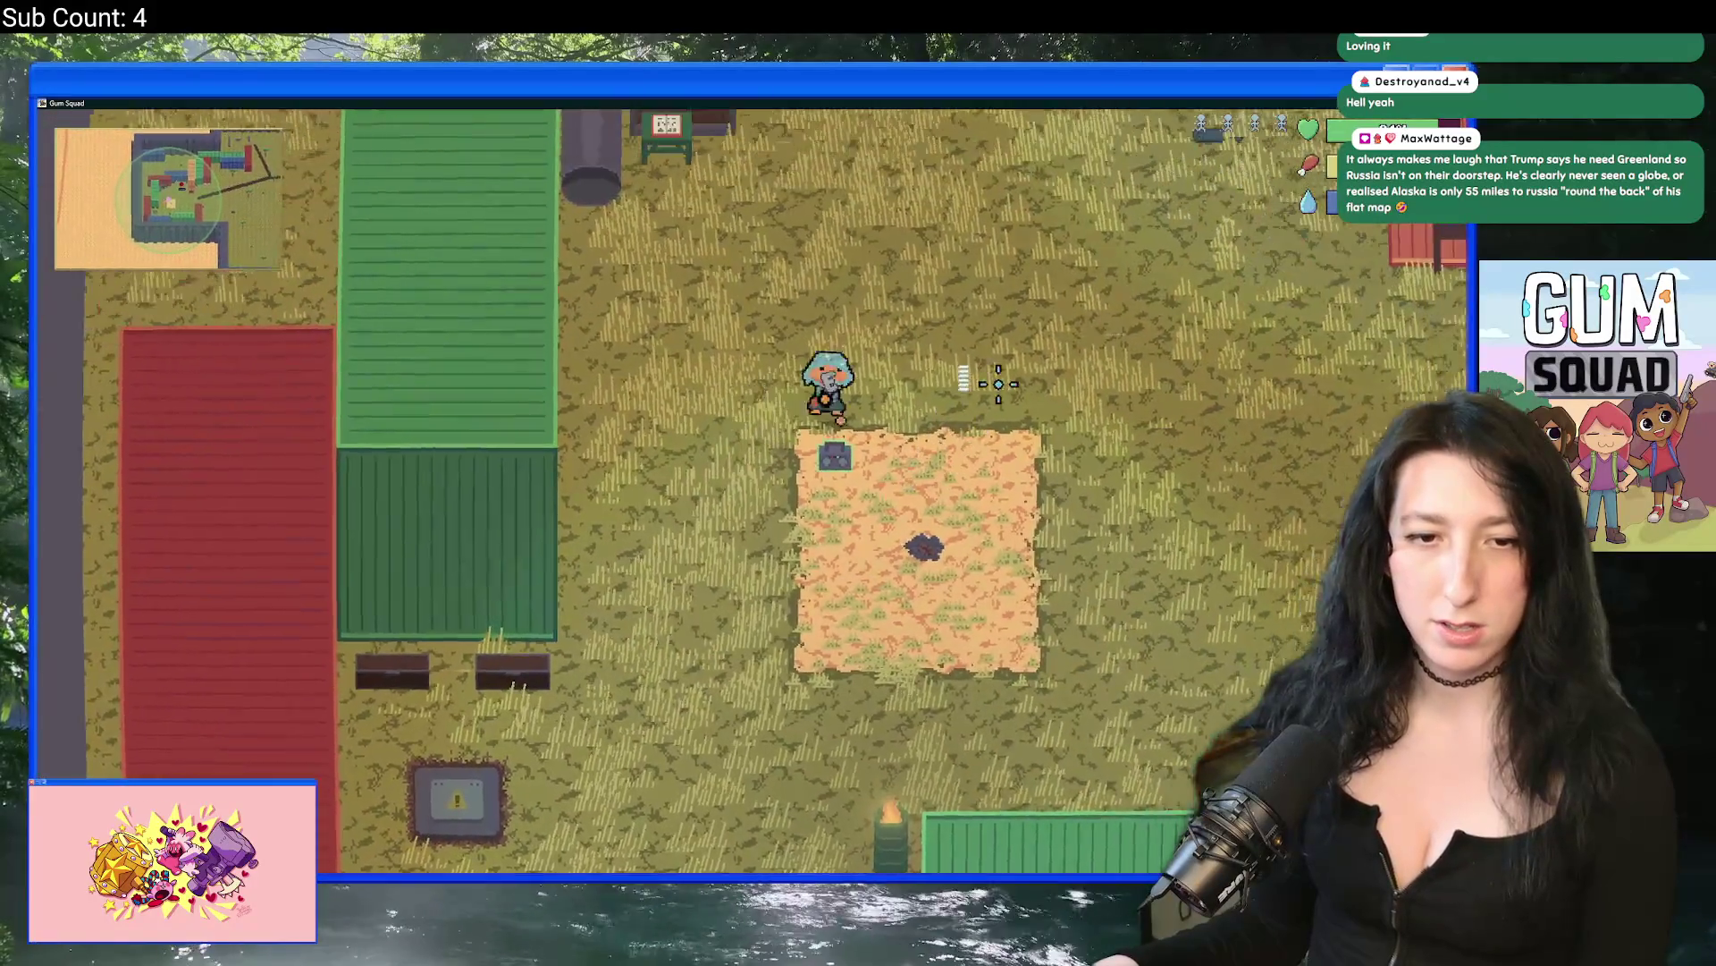
{"action": "key", "text": "w"}
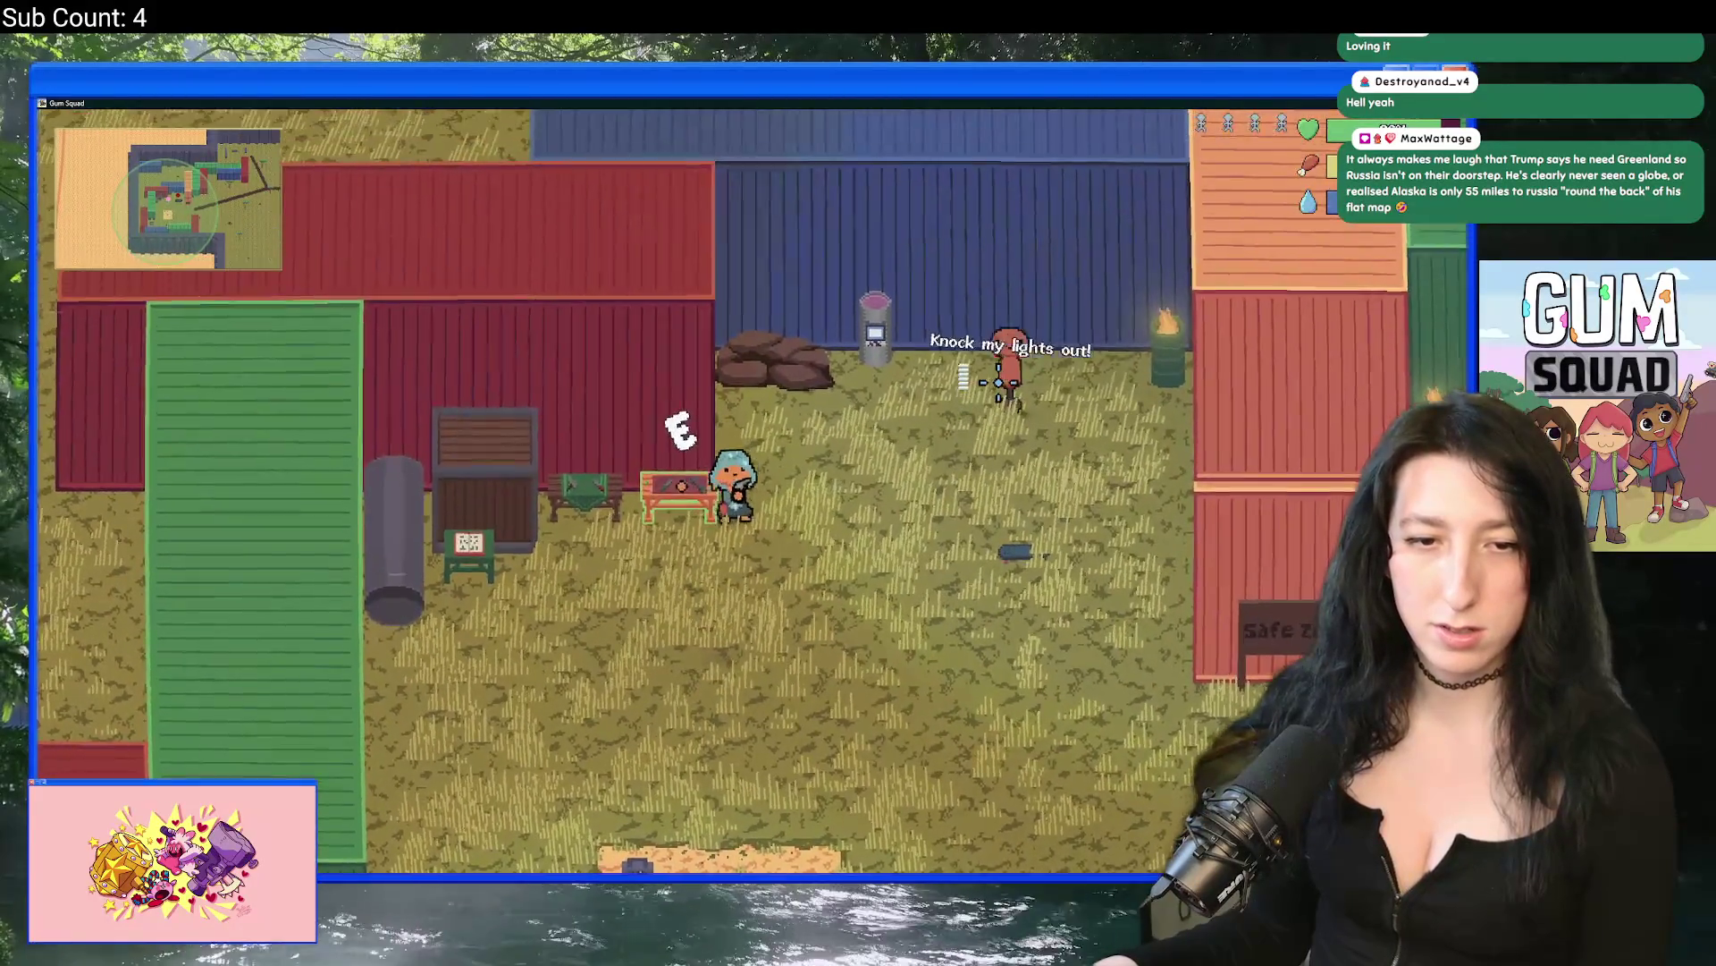
{"action": "key", "text": "s"}
{"action": "key", "text": "w"}
{"action": "key", "text": "a"}
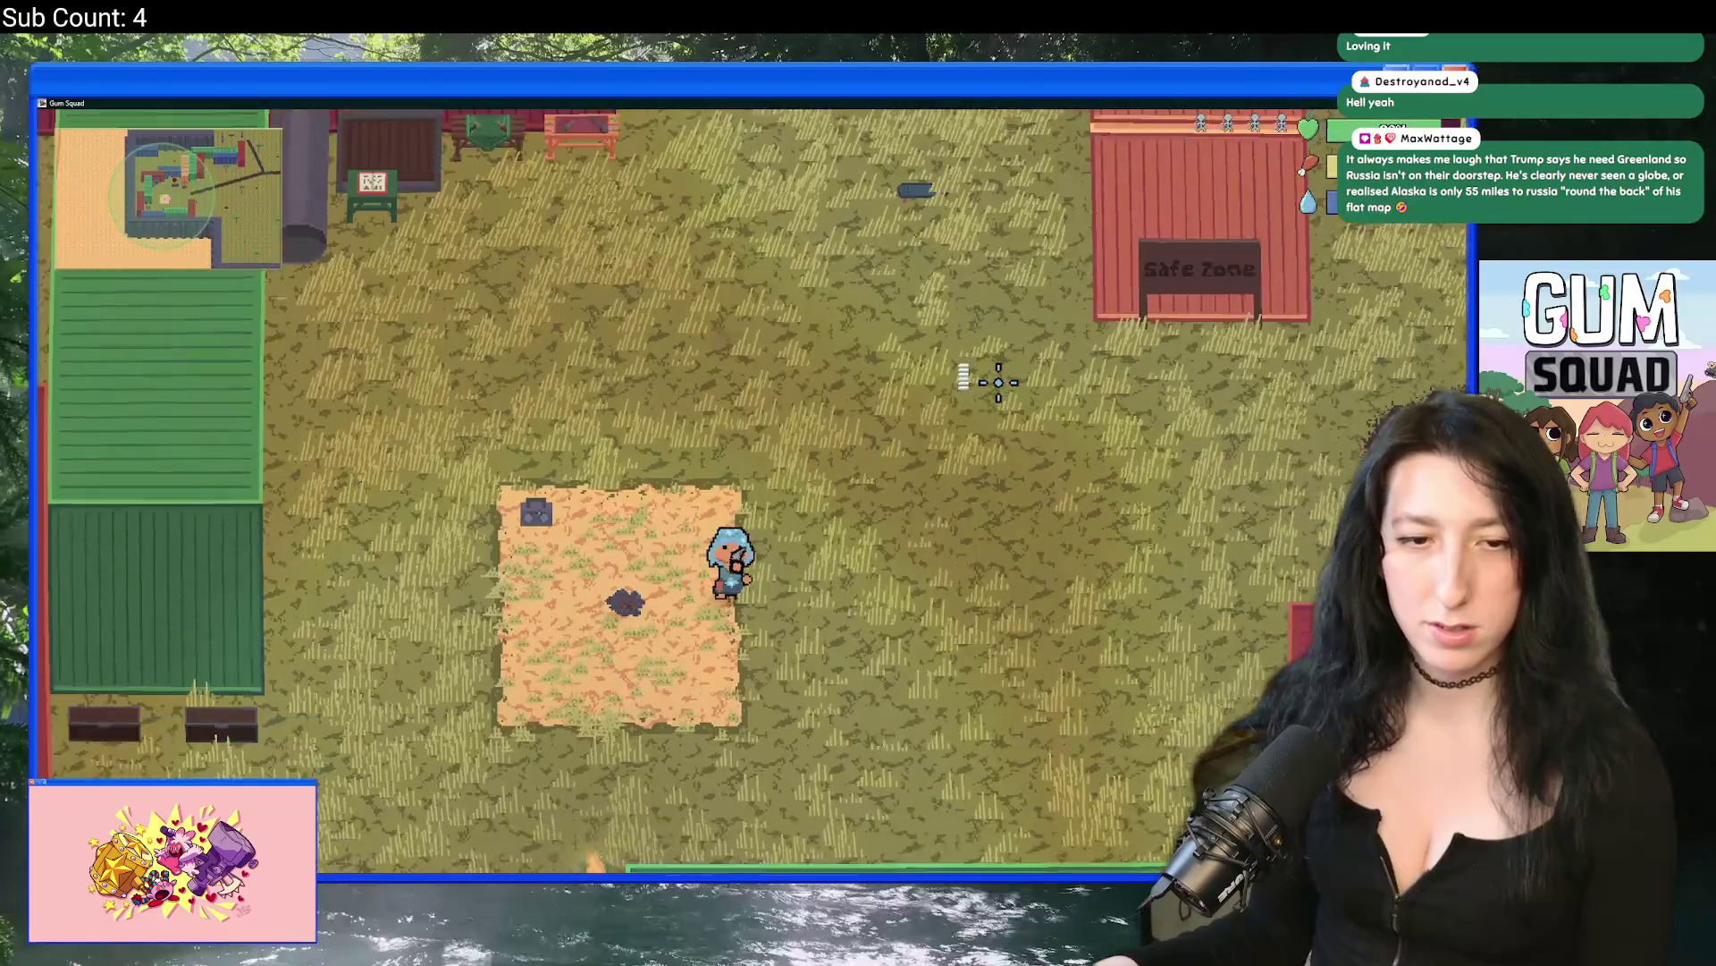
{"action": "key", "text": "s"}
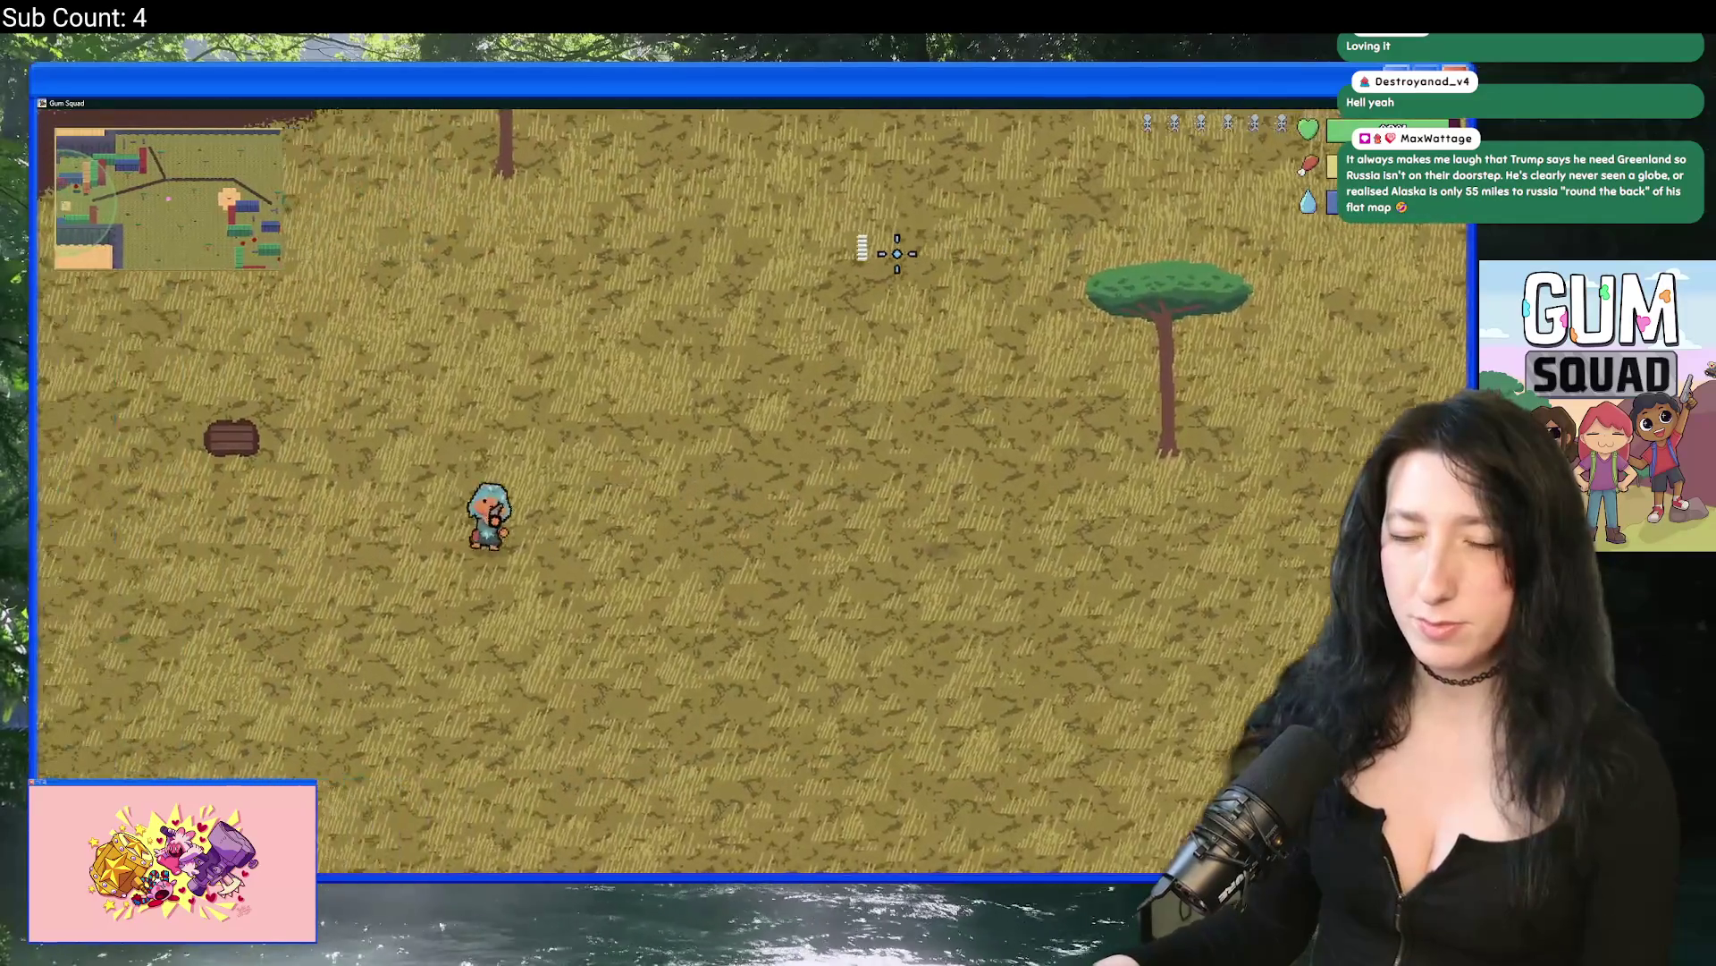
{"action": "key", "text": "e"}
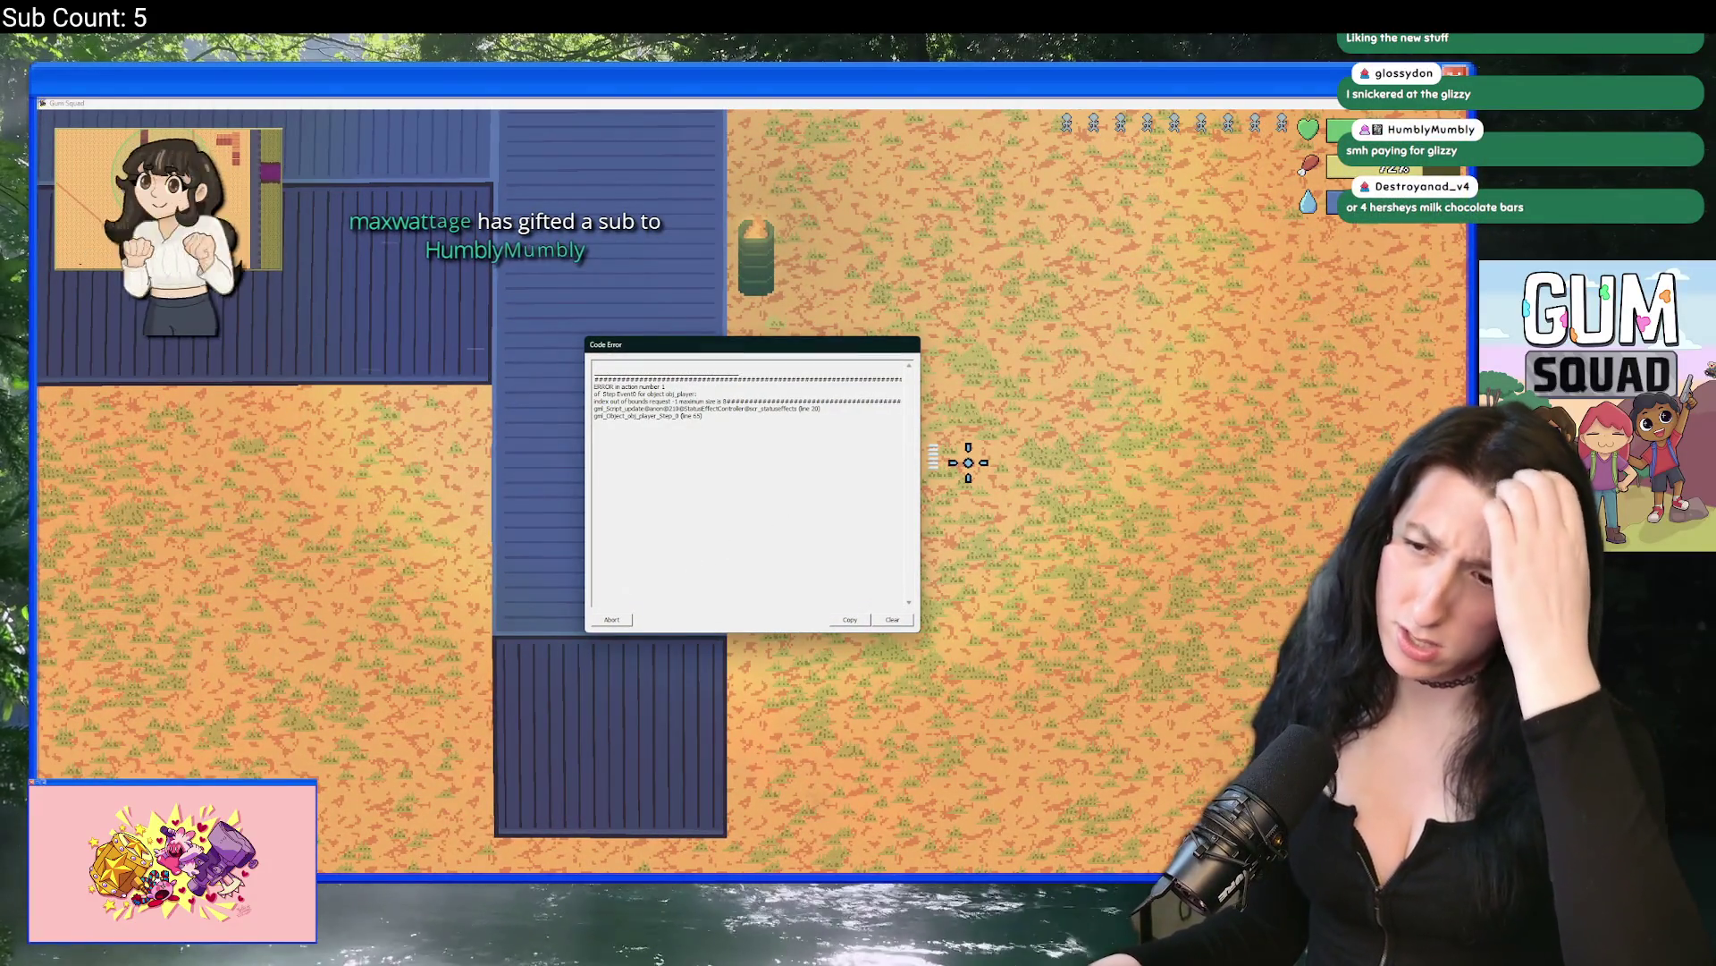
Step: Abort the crashed game and inspect lines 14–20 of the status effect loop
{"action": "left_click", "coordinate": [609, 620]}
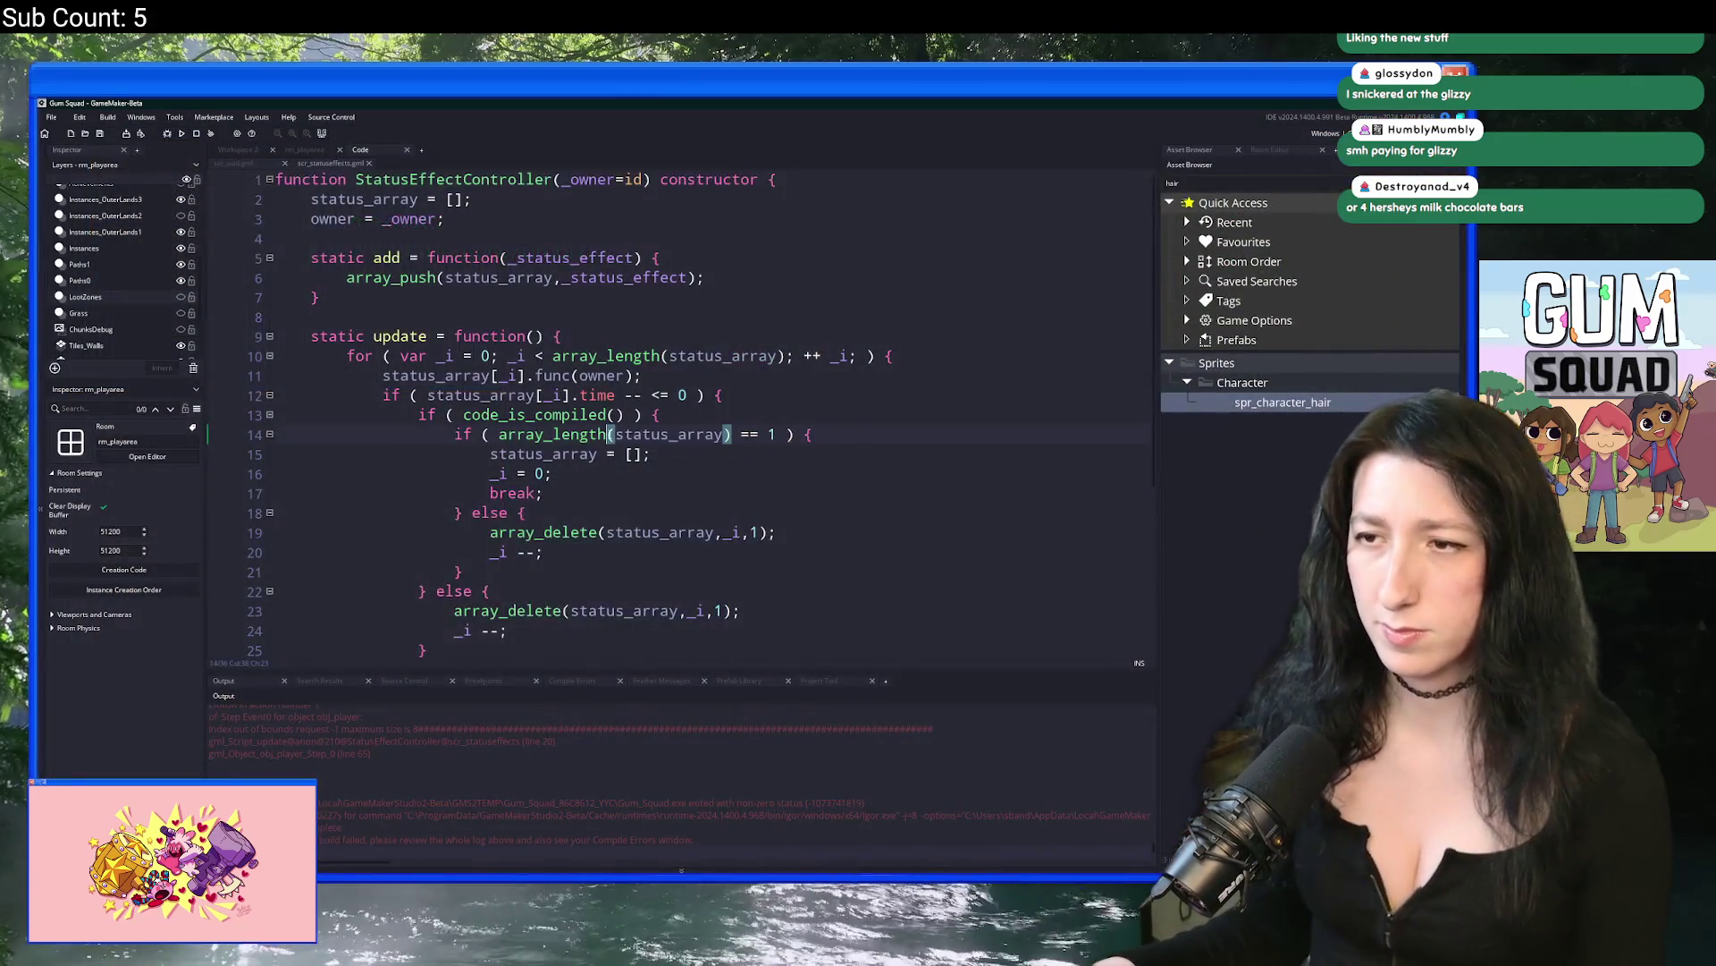
{"action": "scroll", "coordinate": [662, 478], "scroll_direction": "down", "scroll_amount": 1}
{"action": "left_click", "coordinate": [842, 421]}
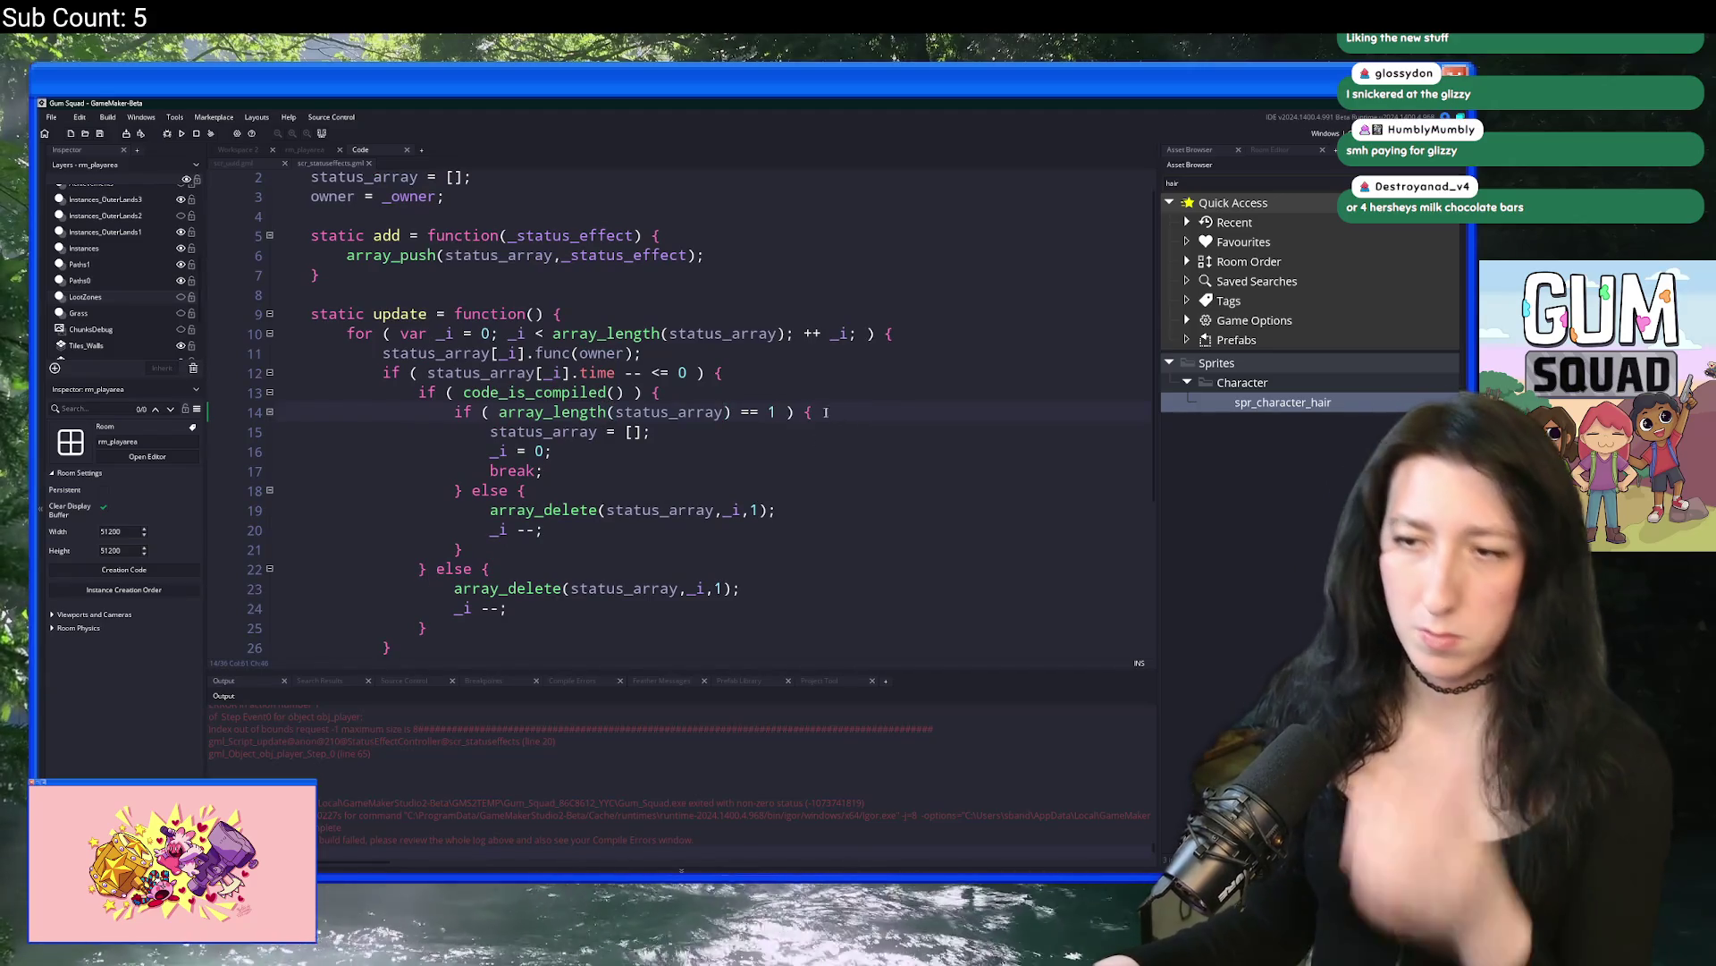
{"action": "left_click", "coordinate": [543, 530]}
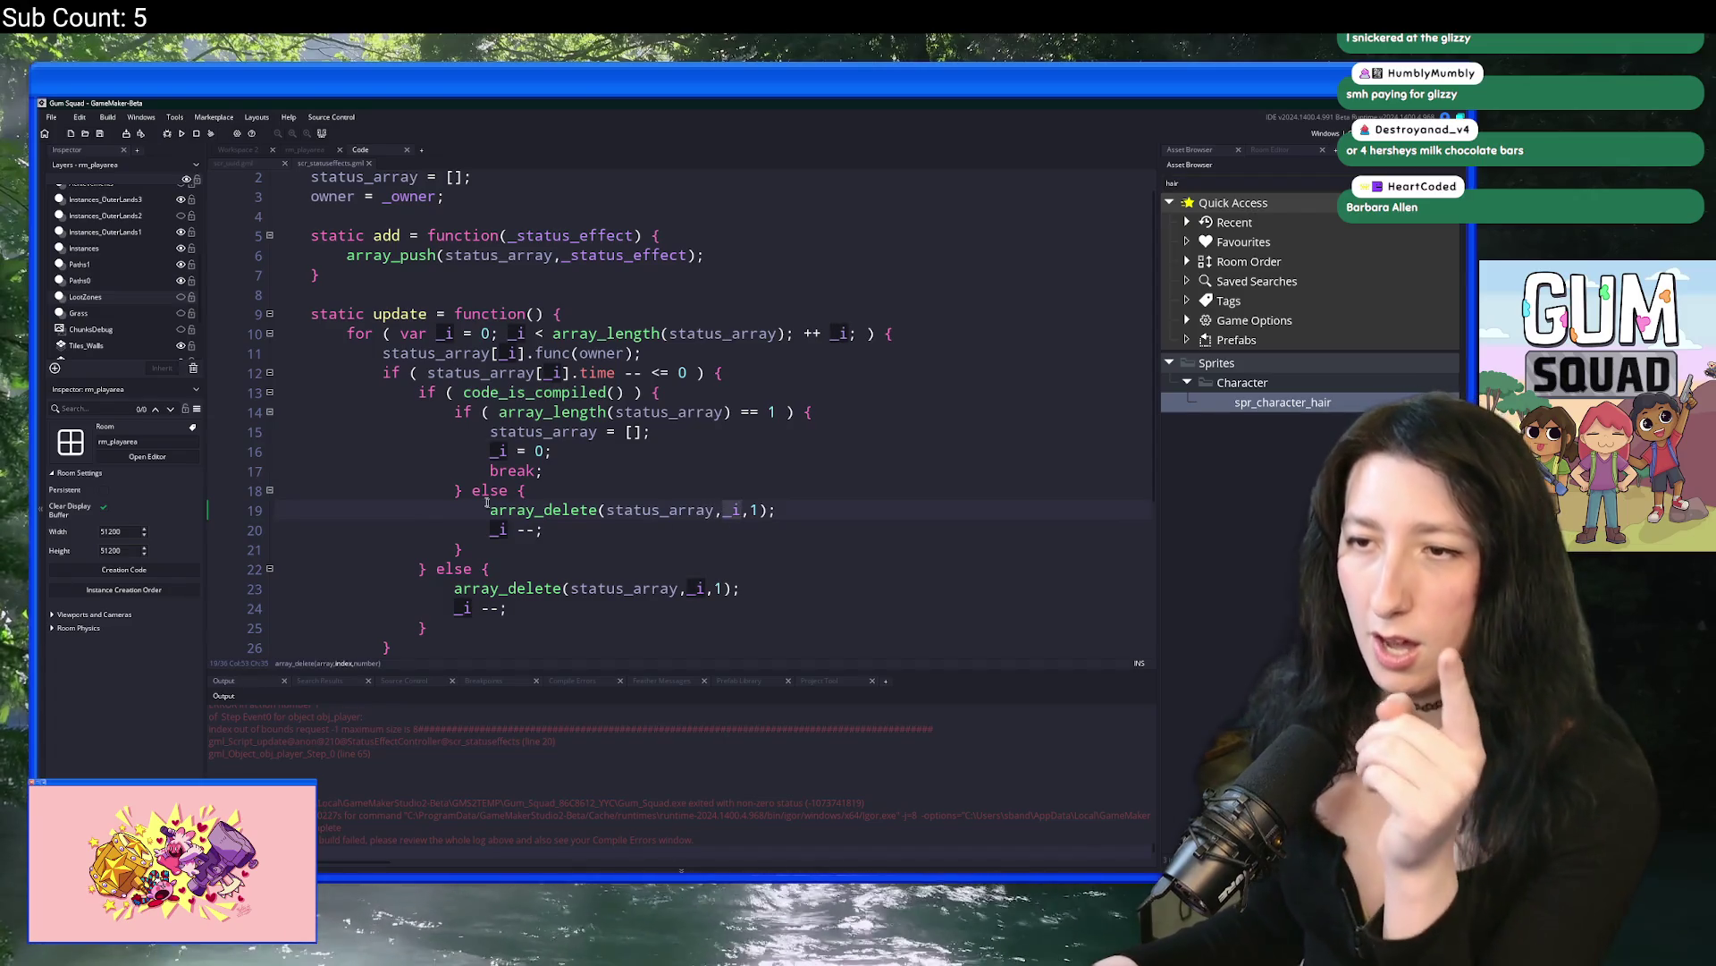
{"action": "left_click", "coordinate": [458, 490]}
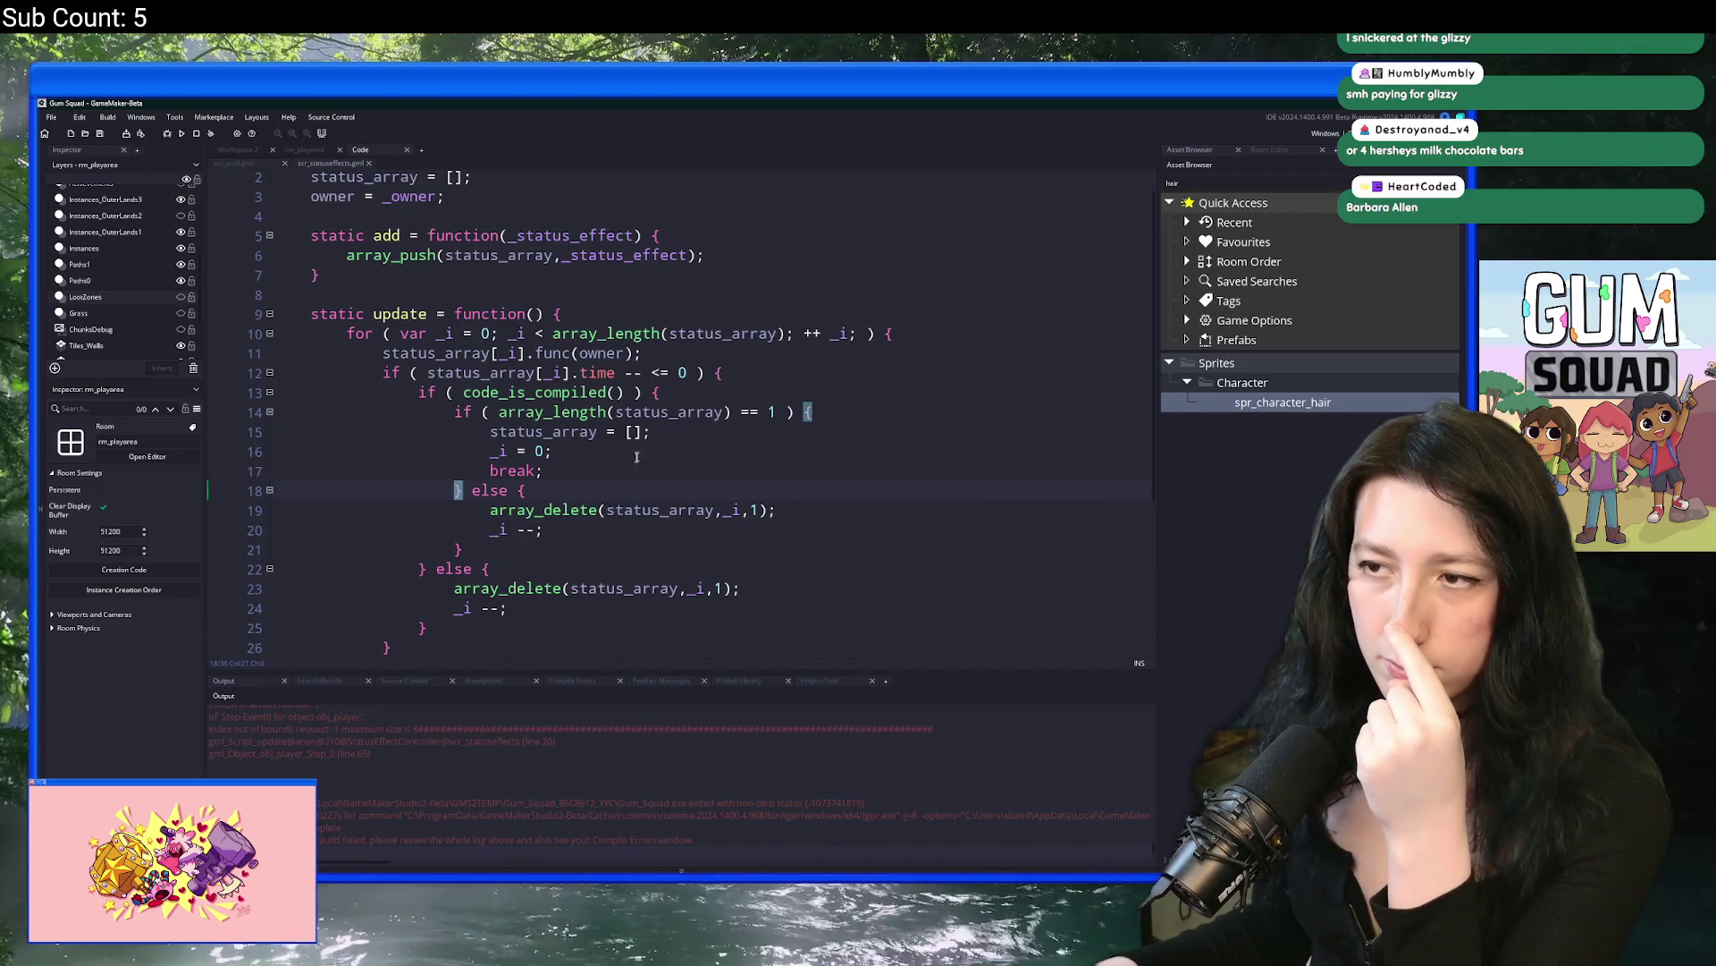
{"action": "left_click", "coordinate": [656, 412]}
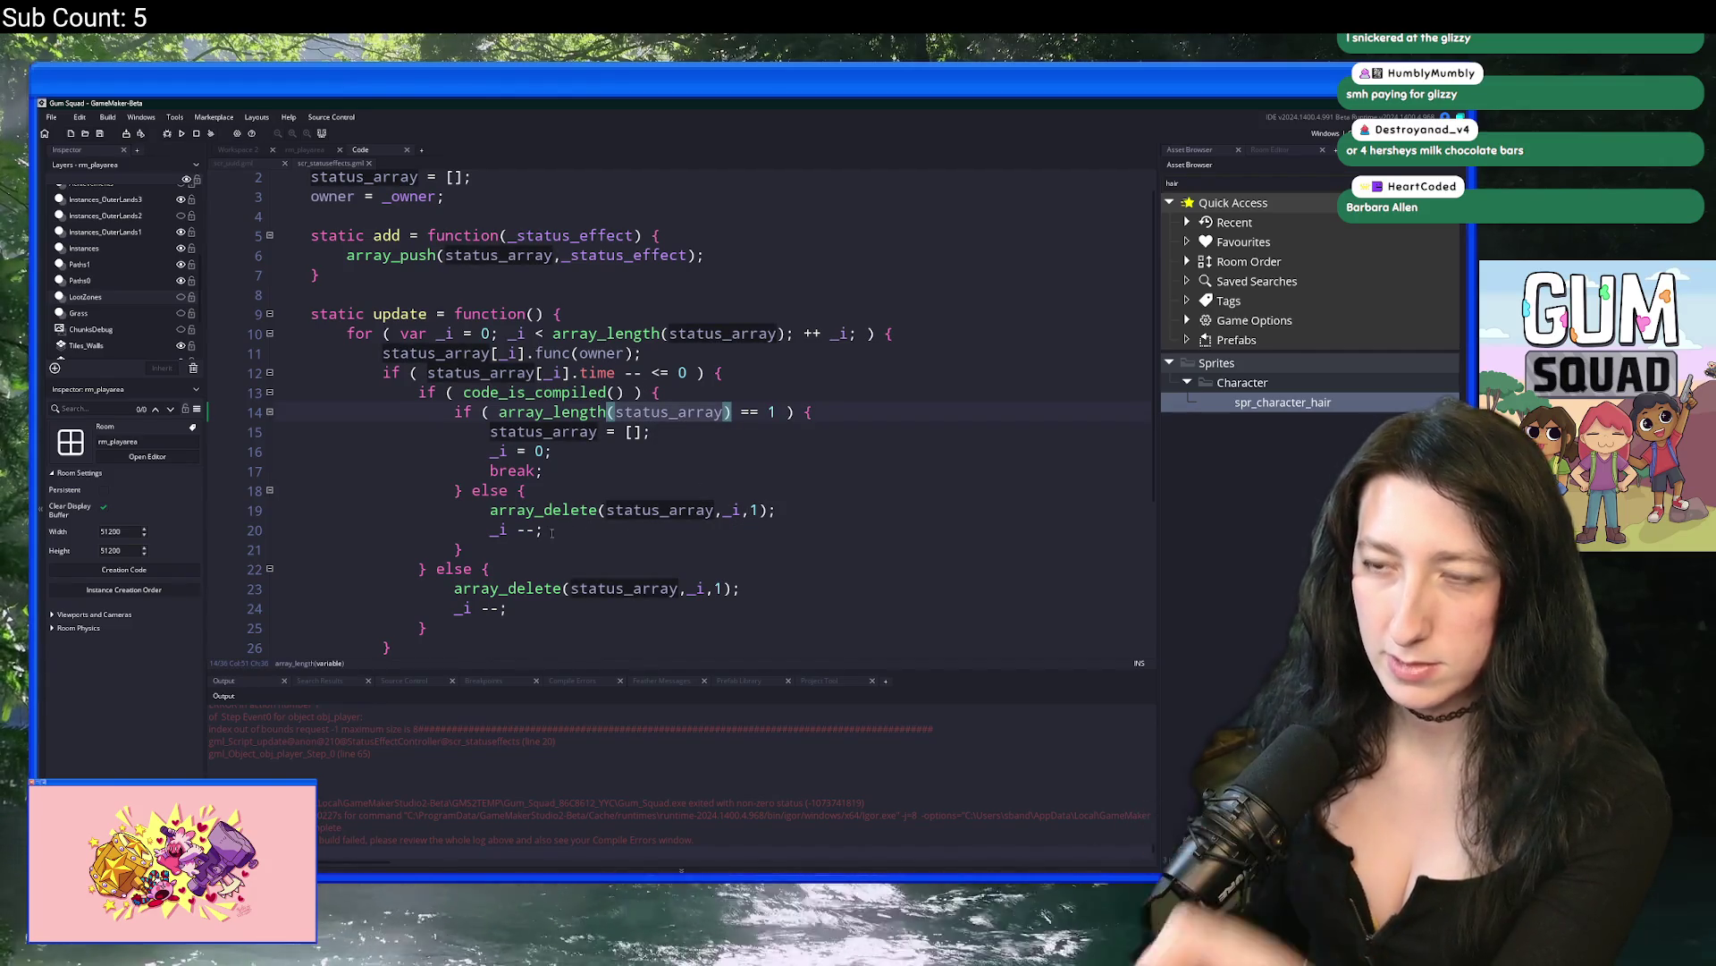
{"action": "left_click", "coordinate": [575, 449]}
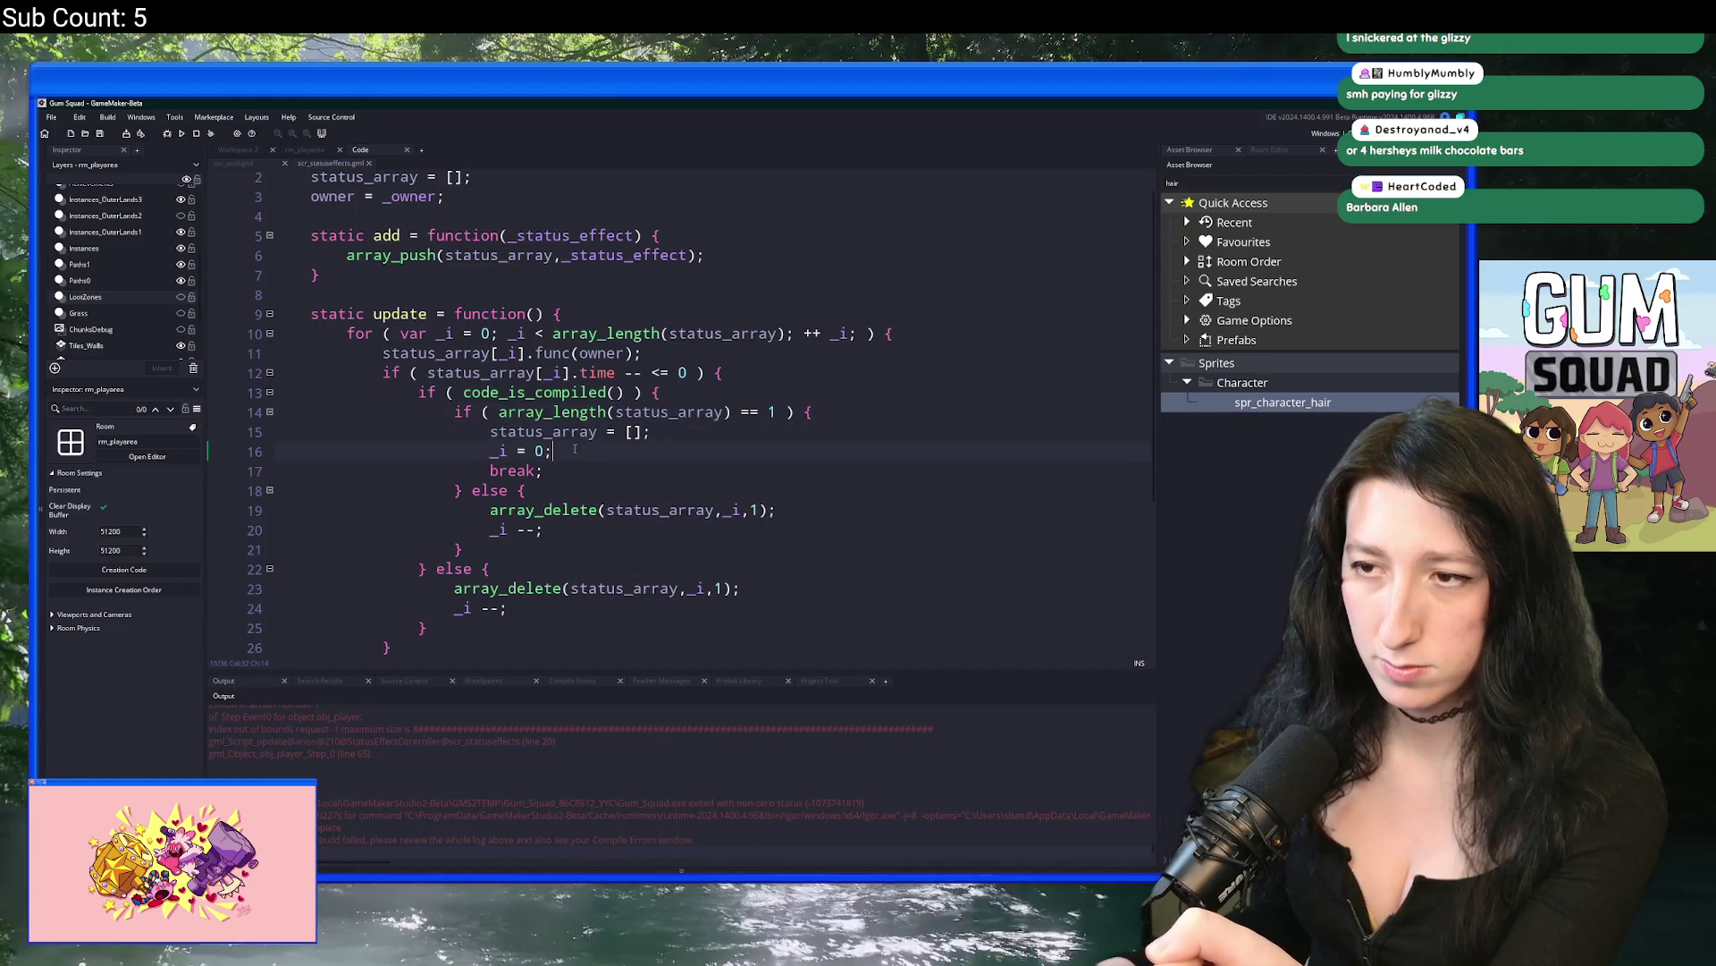
{"action": "scroll", "coordinate": [545, 470], "scroll_direction": "down", "scroll_amount": 3}
{"action": "scroll", "coordinate": [519, 447], "scroll_direction": "up", "scroll_amount": 2}
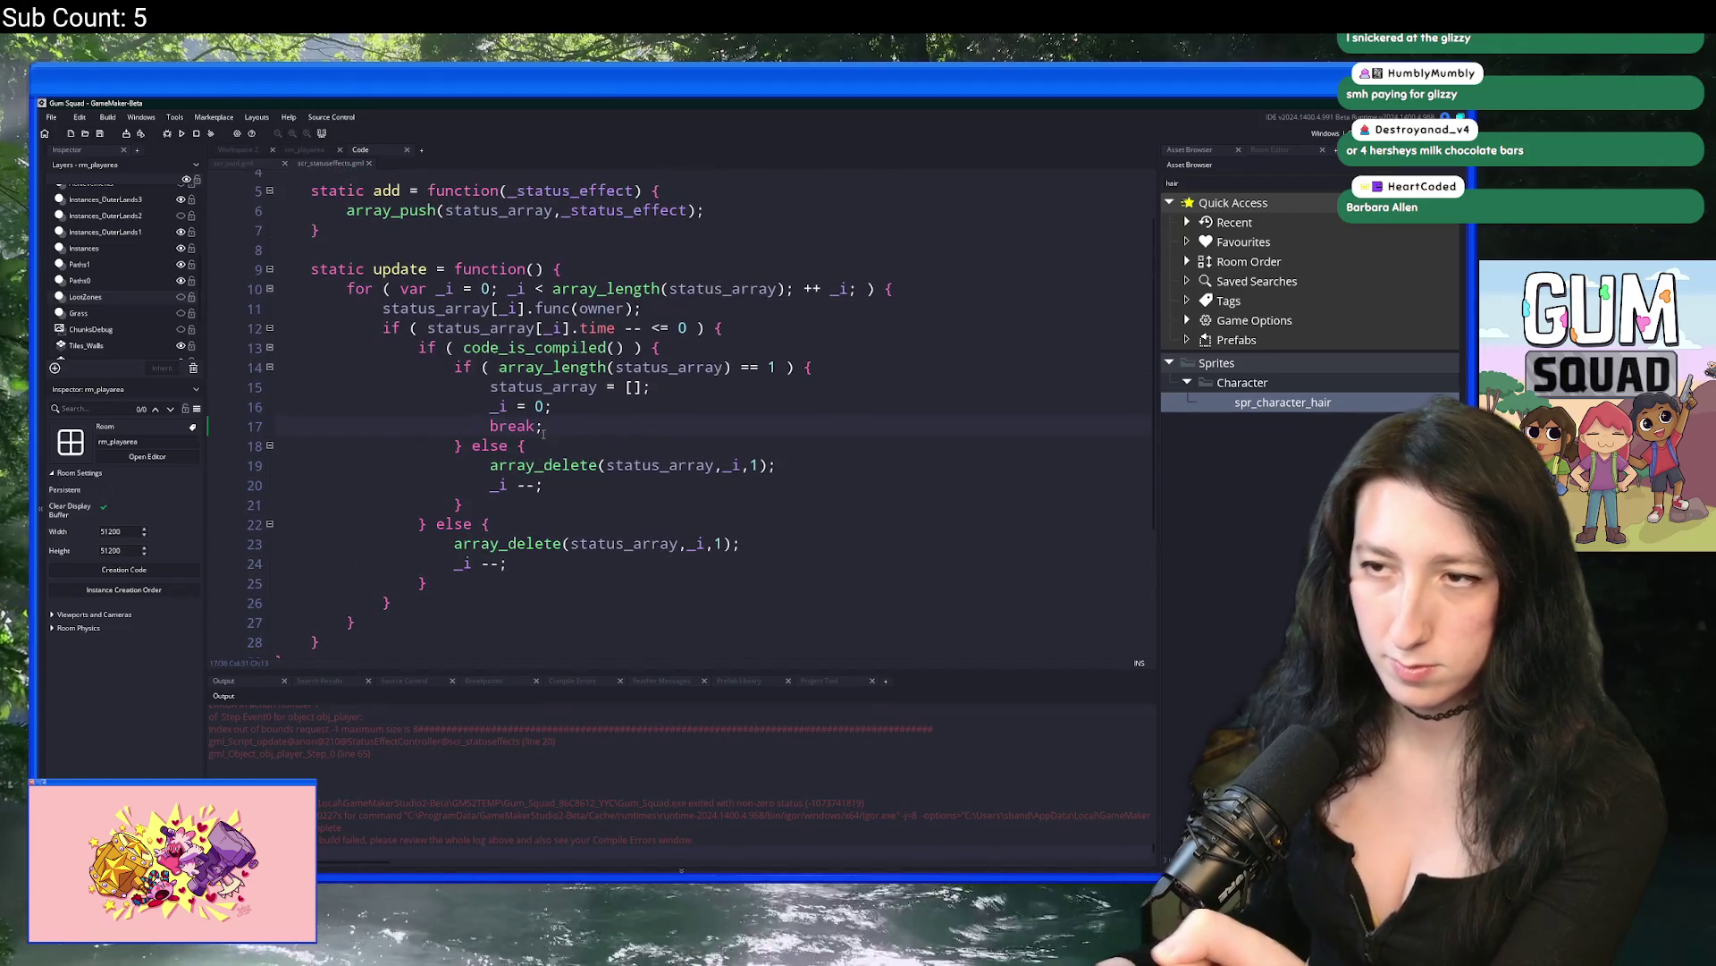
Step: Replace break; with exit; on line 17 and save the script
{"action": "double_click", "coordinate": [497, 420]}
{"action": "type", "text": "exit;"}
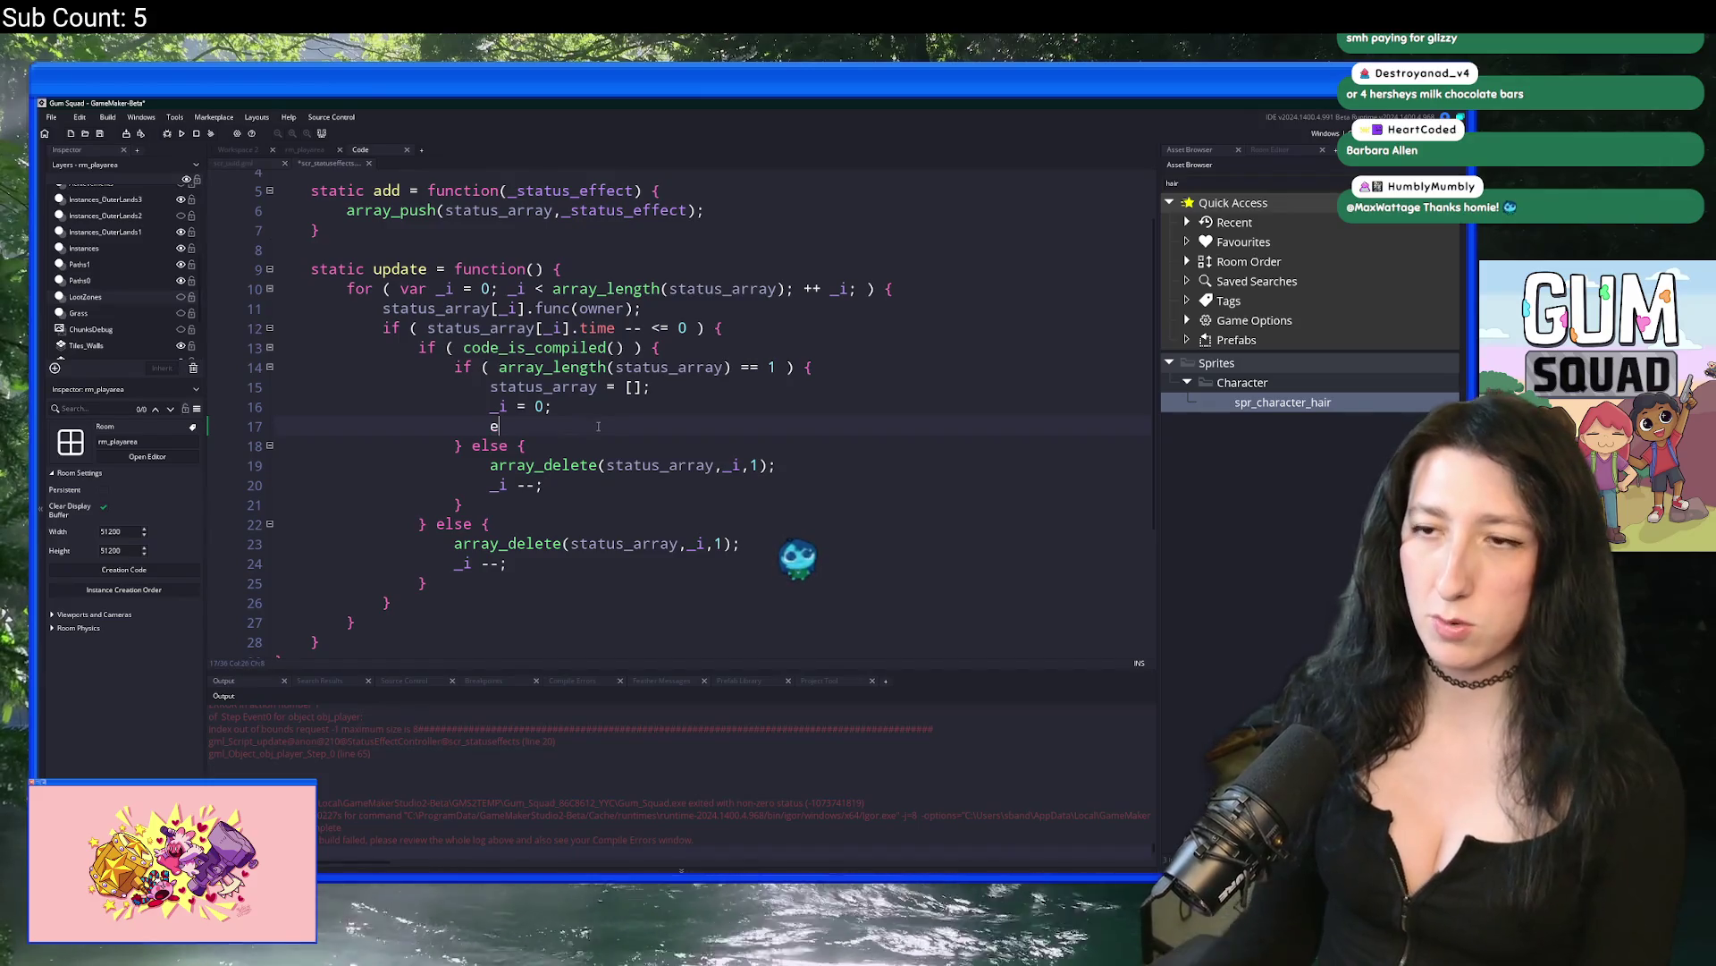
{"action": "key", "text": "BackSpace"}
{"action": "key", "text": "ctrl+s"}
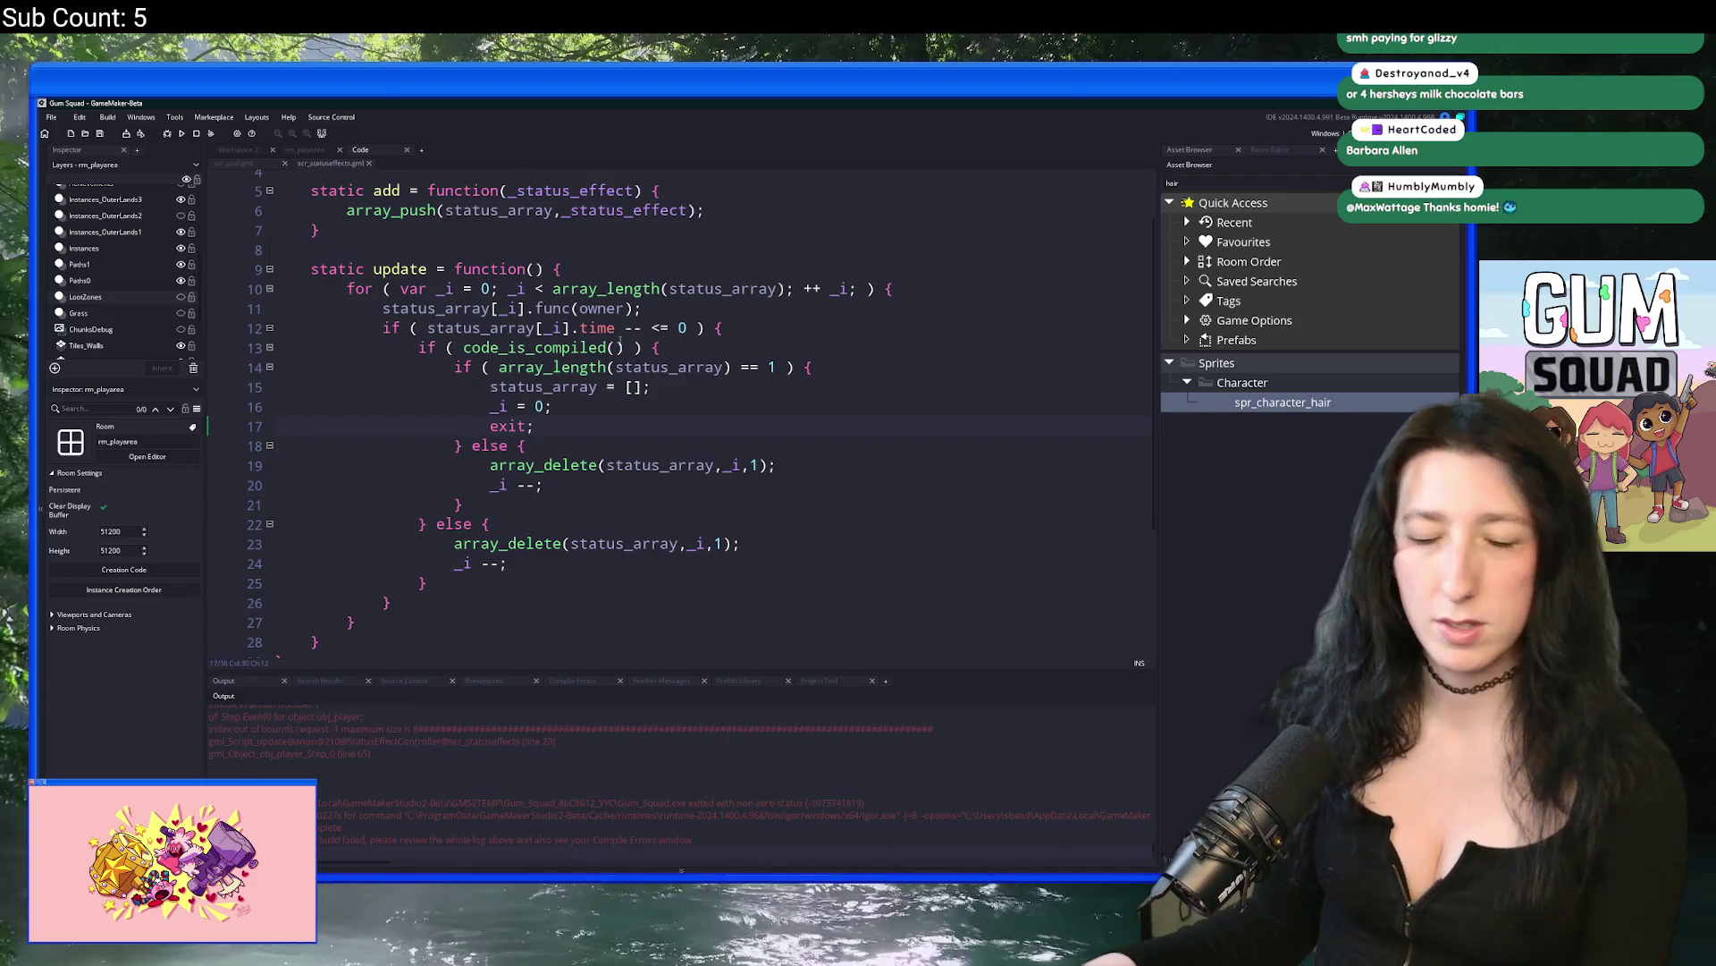
{"action": "key", "text": "ctrl+t"}
Step: Open scr_items.gml through the asset search
{"action": "type", "text": "scr_ite"}
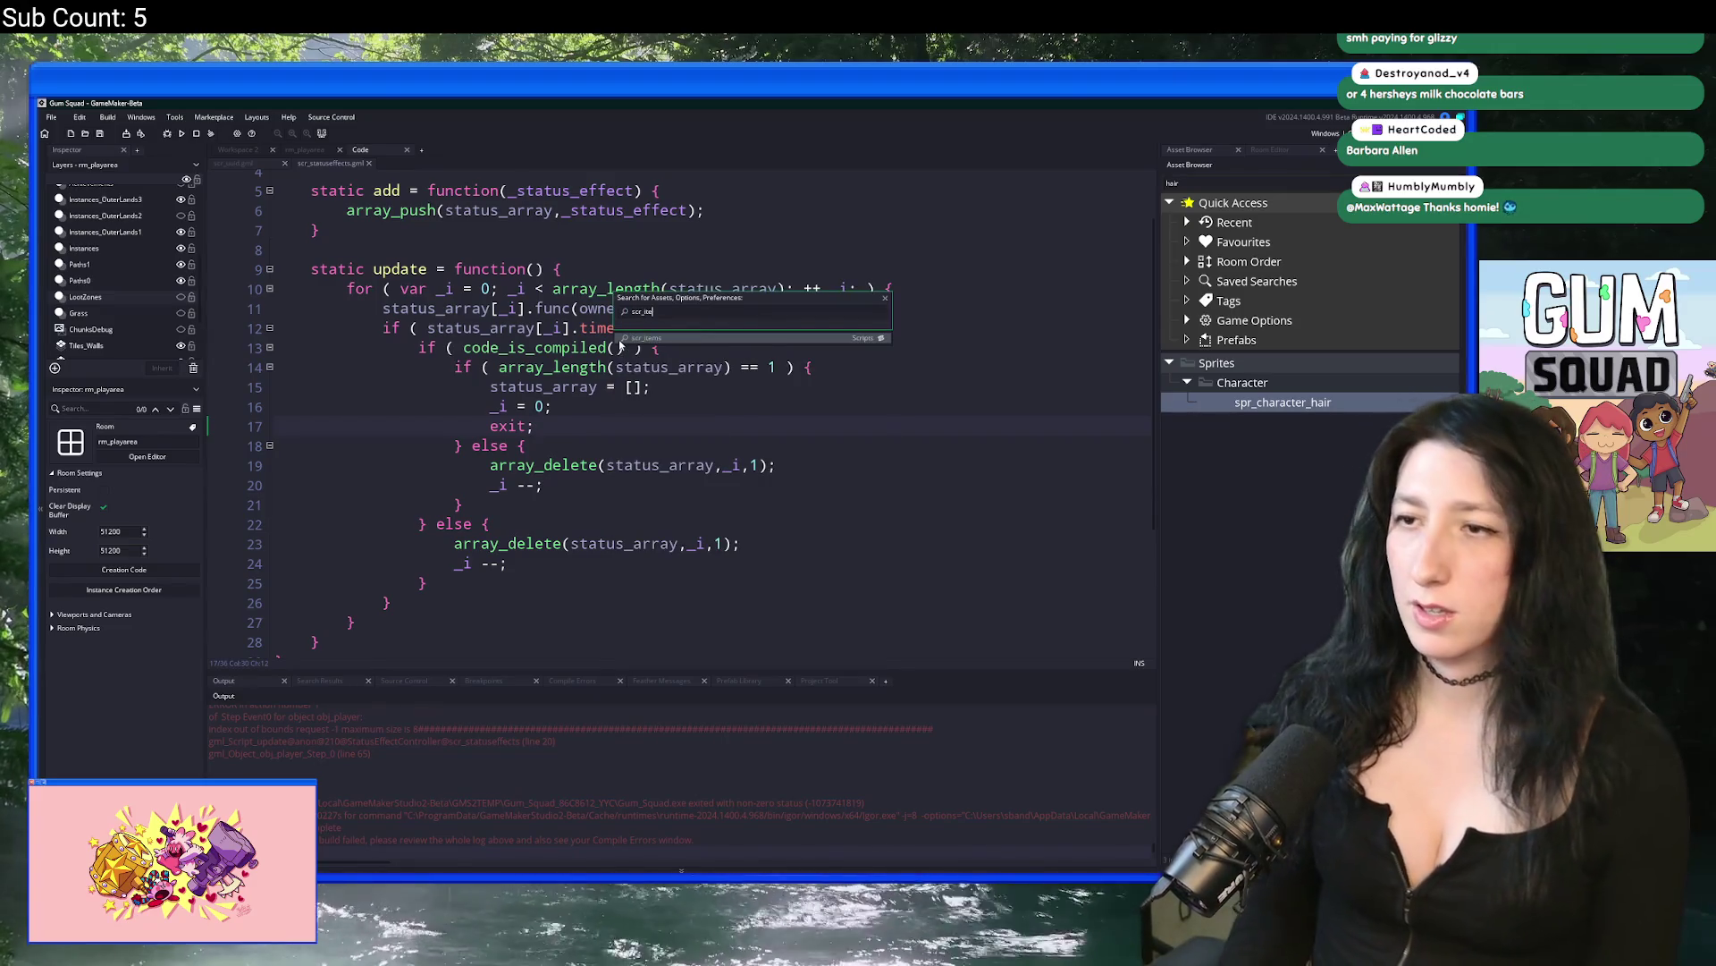
{"action": "key", "text": "Return"}
{"action": "scroll", "coordinate": [617, 347], "scroll_direction": "down", "scroll_amount": 3}
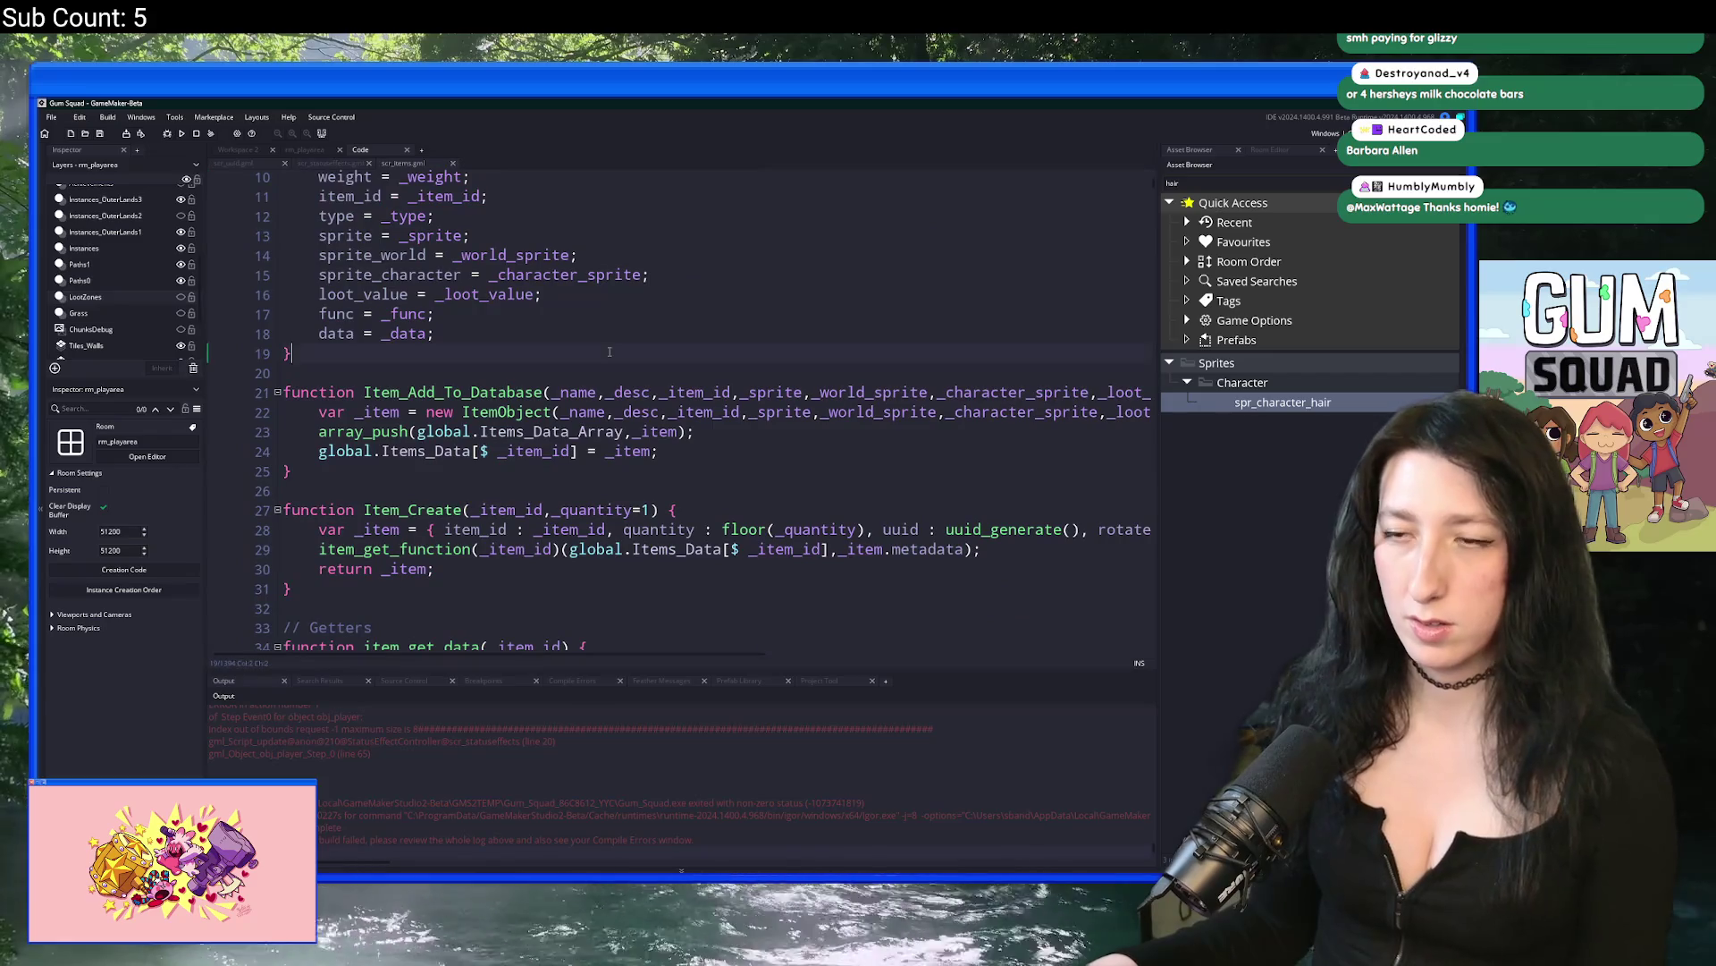
Step: Search the script for 'cake' and step through the matches to the Cake entry
{"action": "key", "text": "ctrl+f"}
{"action": "type", "text": "cake"}
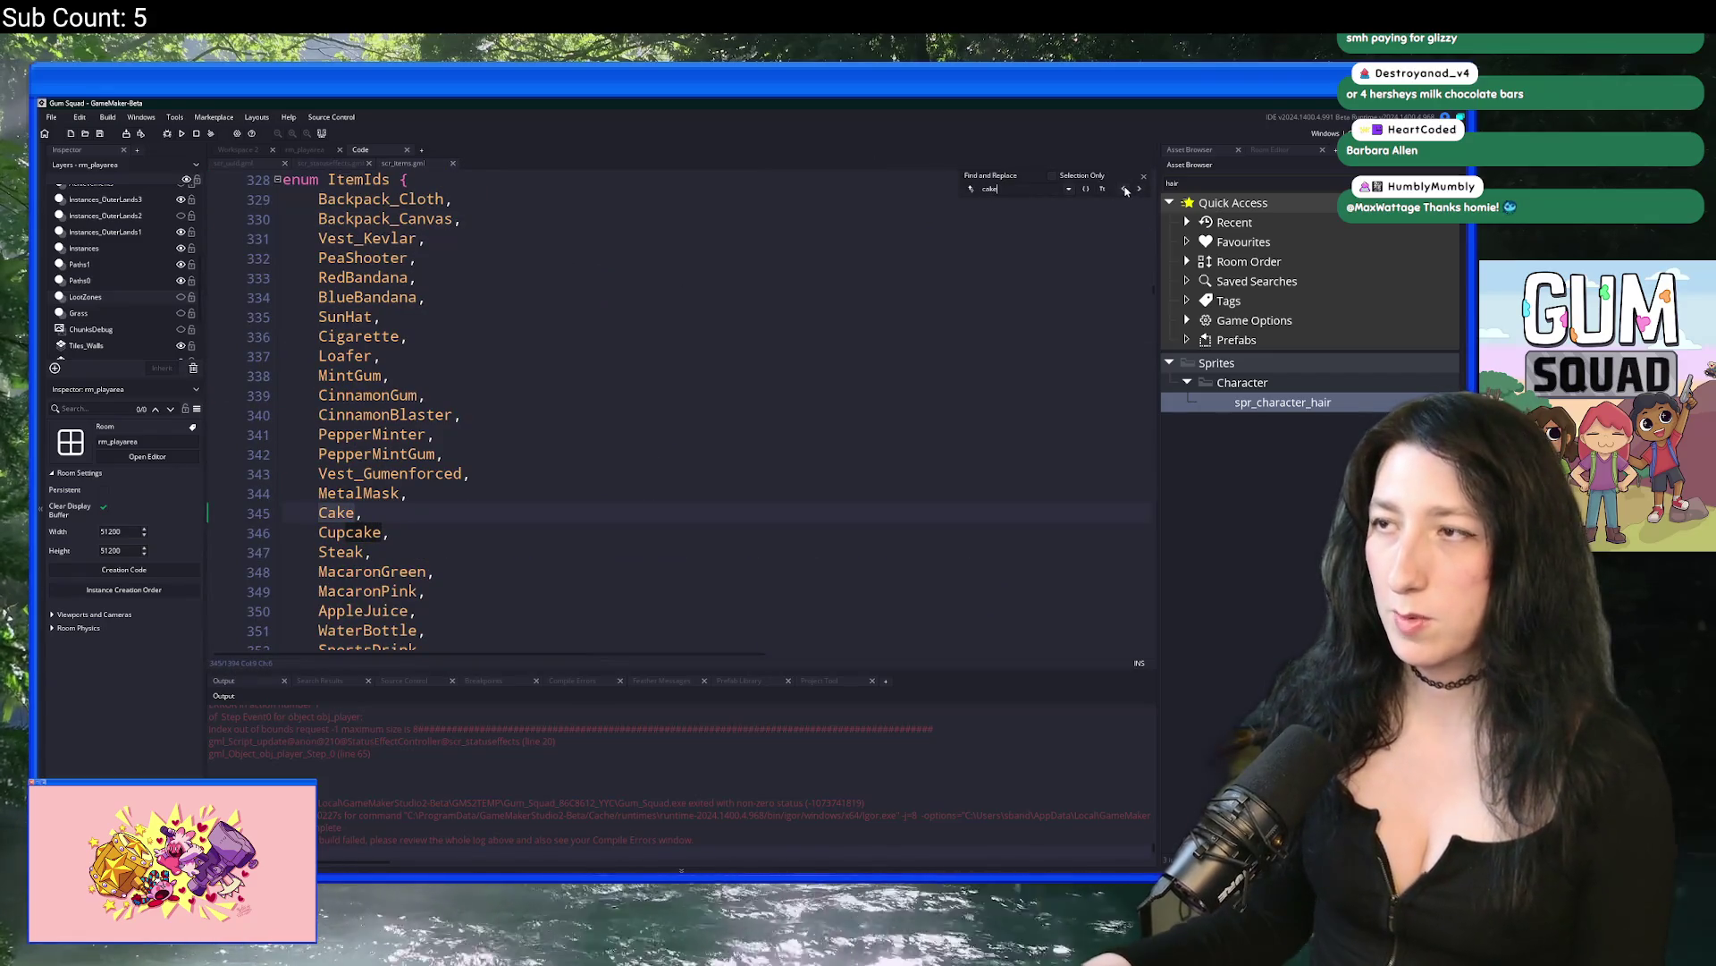
{"action": "left_click", "coordinate": [1125, 191]}
{"action": "left_click", "coordinate": [1125, 190]}
{"action": "left_click", "coordinate": [1126, 190]}
{"action": "left_click", "coordinate": [1126, 190]}
{"action": "left_click", "coordinate": [1125, 191]}
{"action": "left_click", "coordinate": [1126, 190]}
{"action": "scroll", "coordinate": [698, 350], "scroll_direction": "up", "scroll_amount": 1}
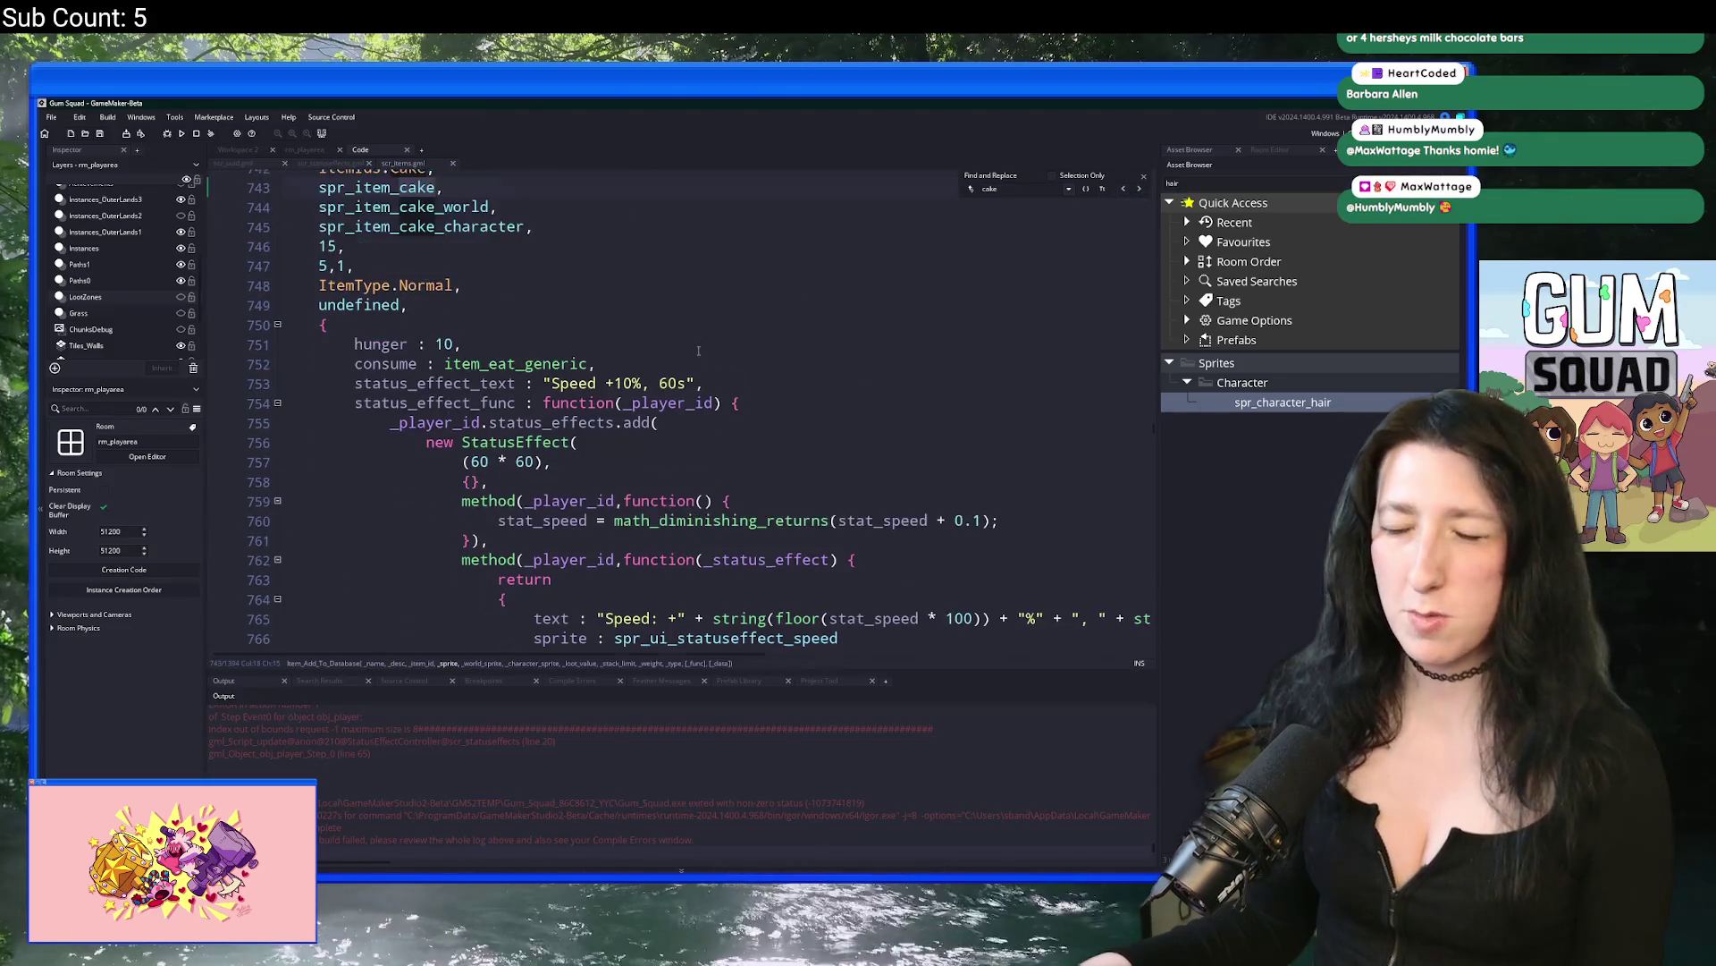
{"action": "scroll", "coordinate": [699, 351], "scroll_direction": "down", "scroll_amount": 2}
Step: Change the Cake speed effect duration on line 757 from (60 * 60) to (60 * 1)
{"action": "left_click", "coordinate": [475, 372]}
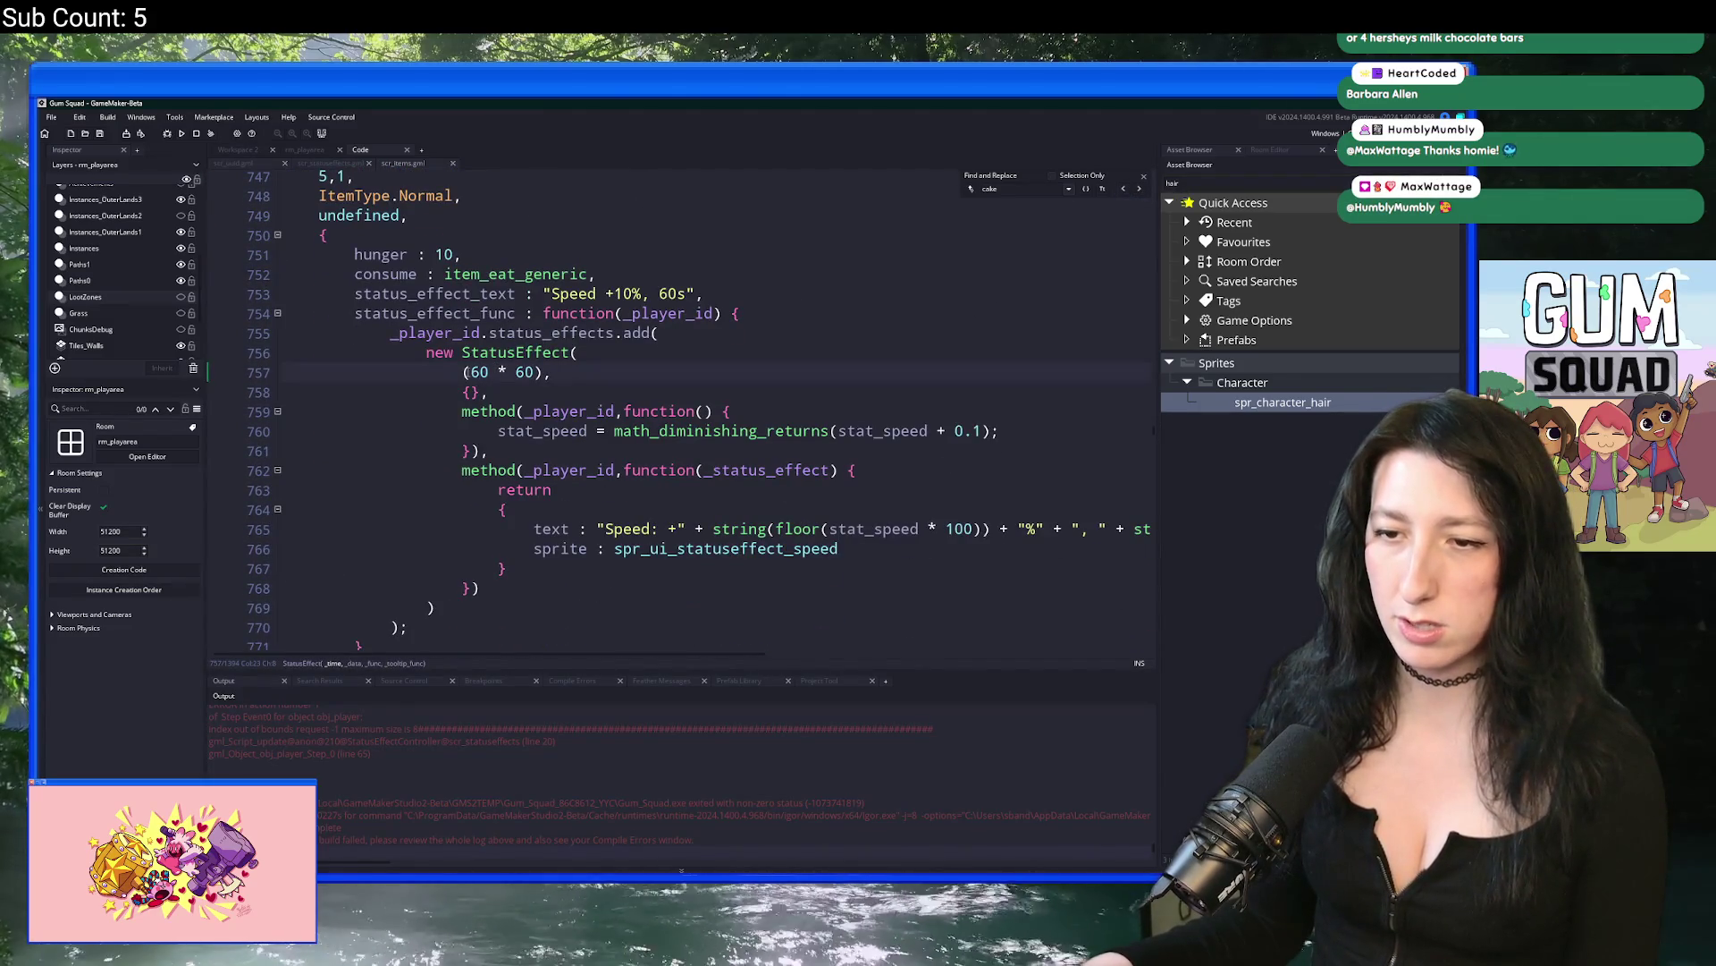
{"action": "double_click", "coordinate": [527, 372]}
{"action": "type", "text": "1"}
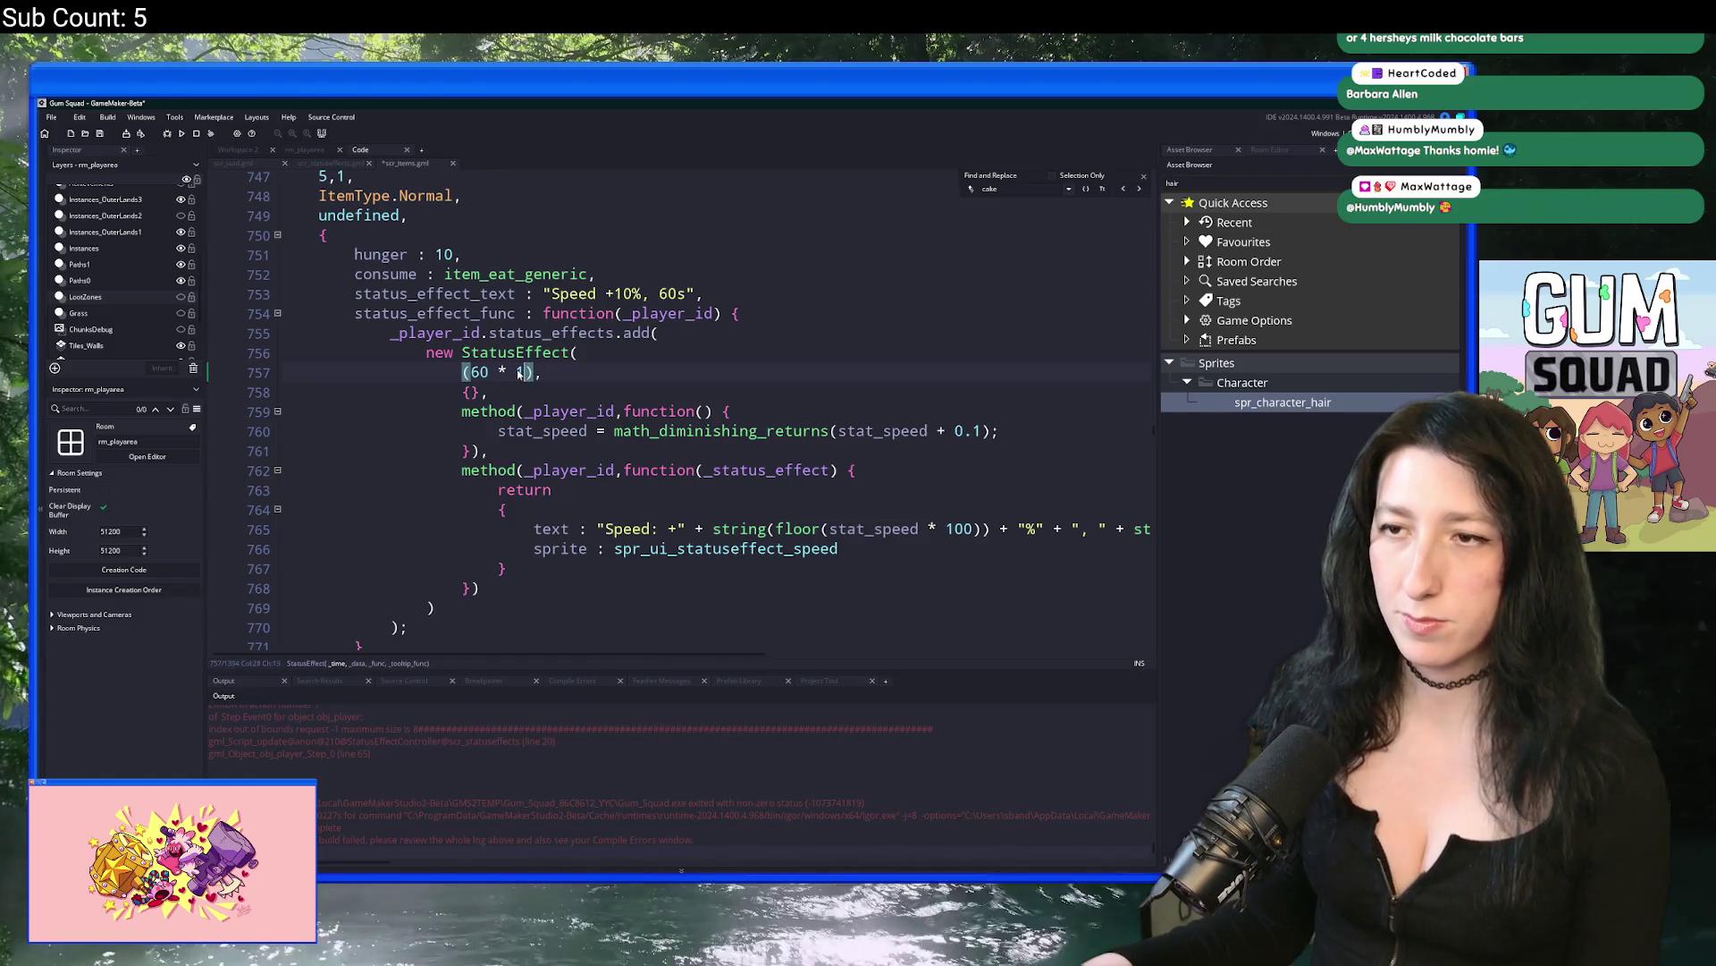
{"action": "scroll", "coordinate": [453, 280], "scroll_direction": "up", "scroll_amount": 3}
{"action": "left_click", "coordinate": [320, 258]}
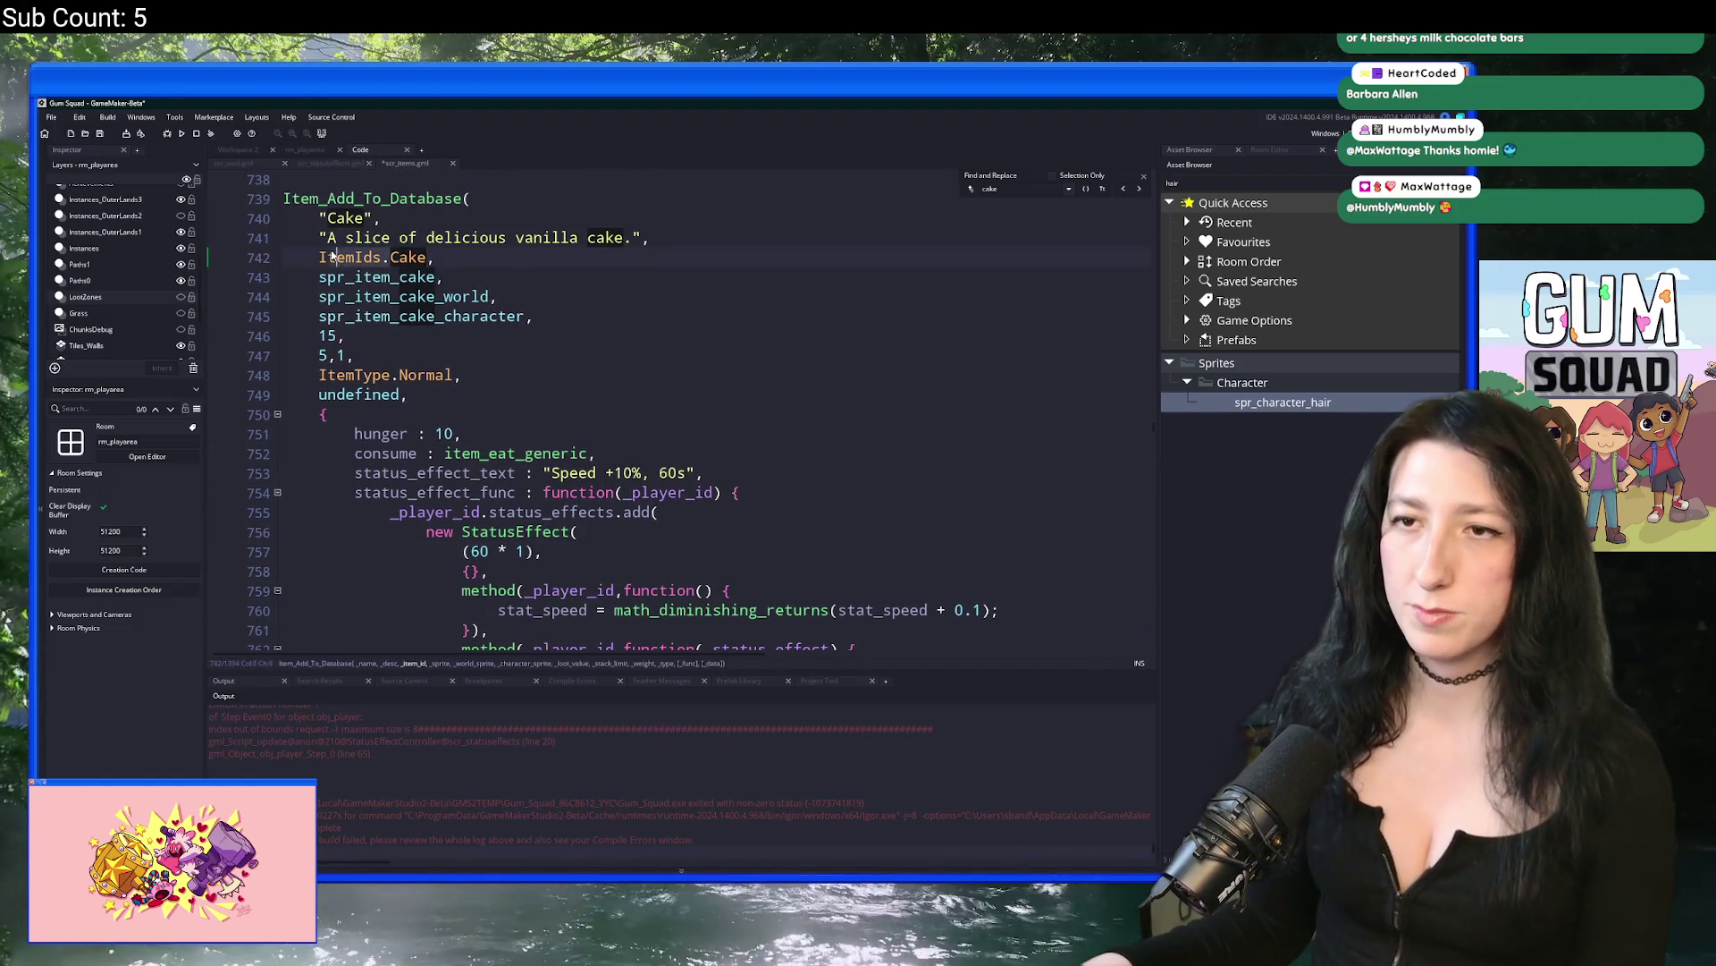
{"action": "left_click", "coordinate": [237, 149]}
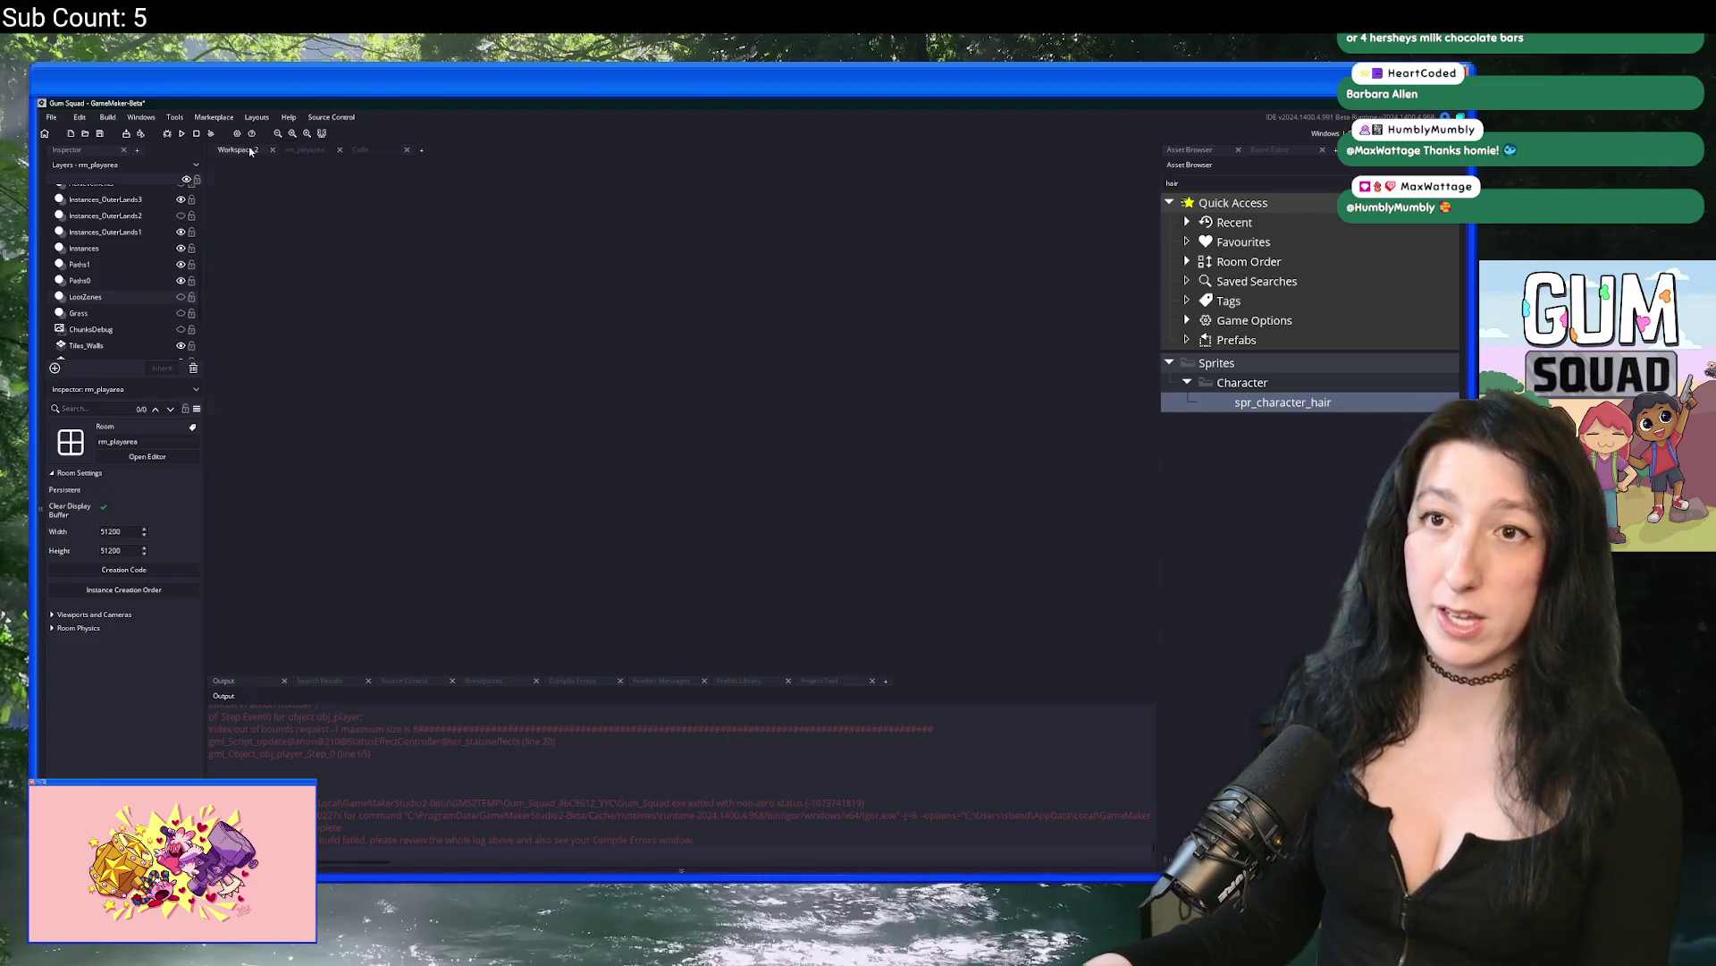
Step: Open obj_player's Create event code in a full tab
{"action": "key", "text": "ctrl+t"}
{"action": "type", "text": "obj_pla"}
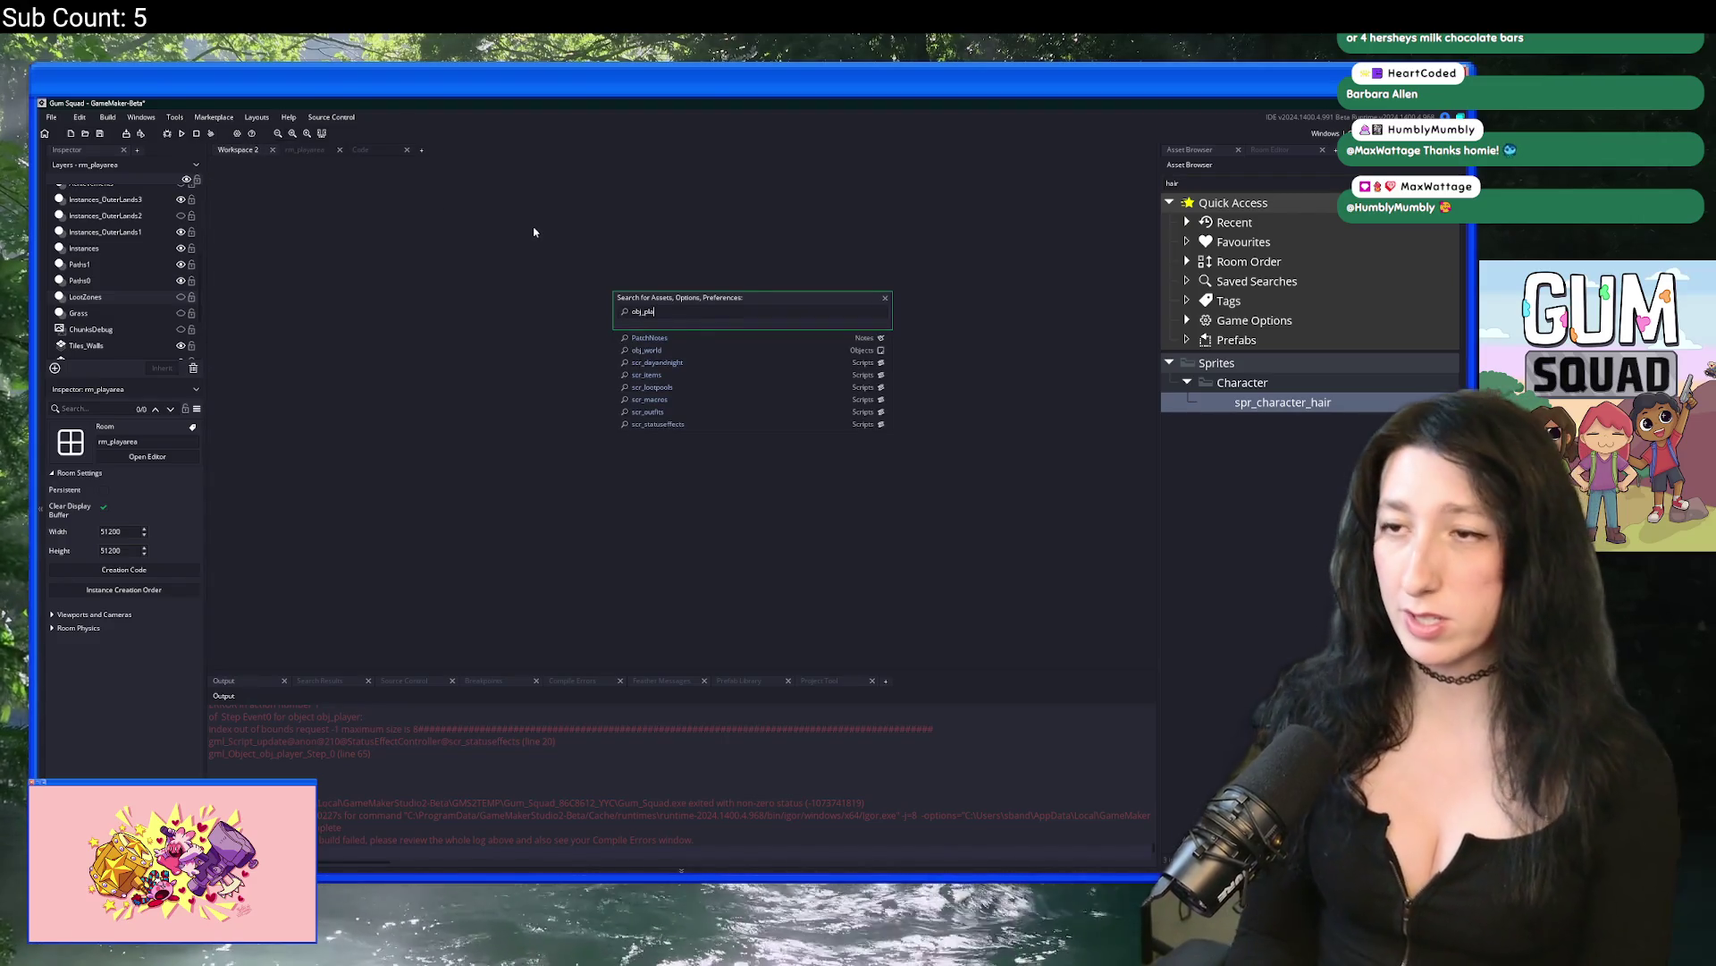
{"action": "type", "text": "yer"}
{"action": "key", "text": "Return"}
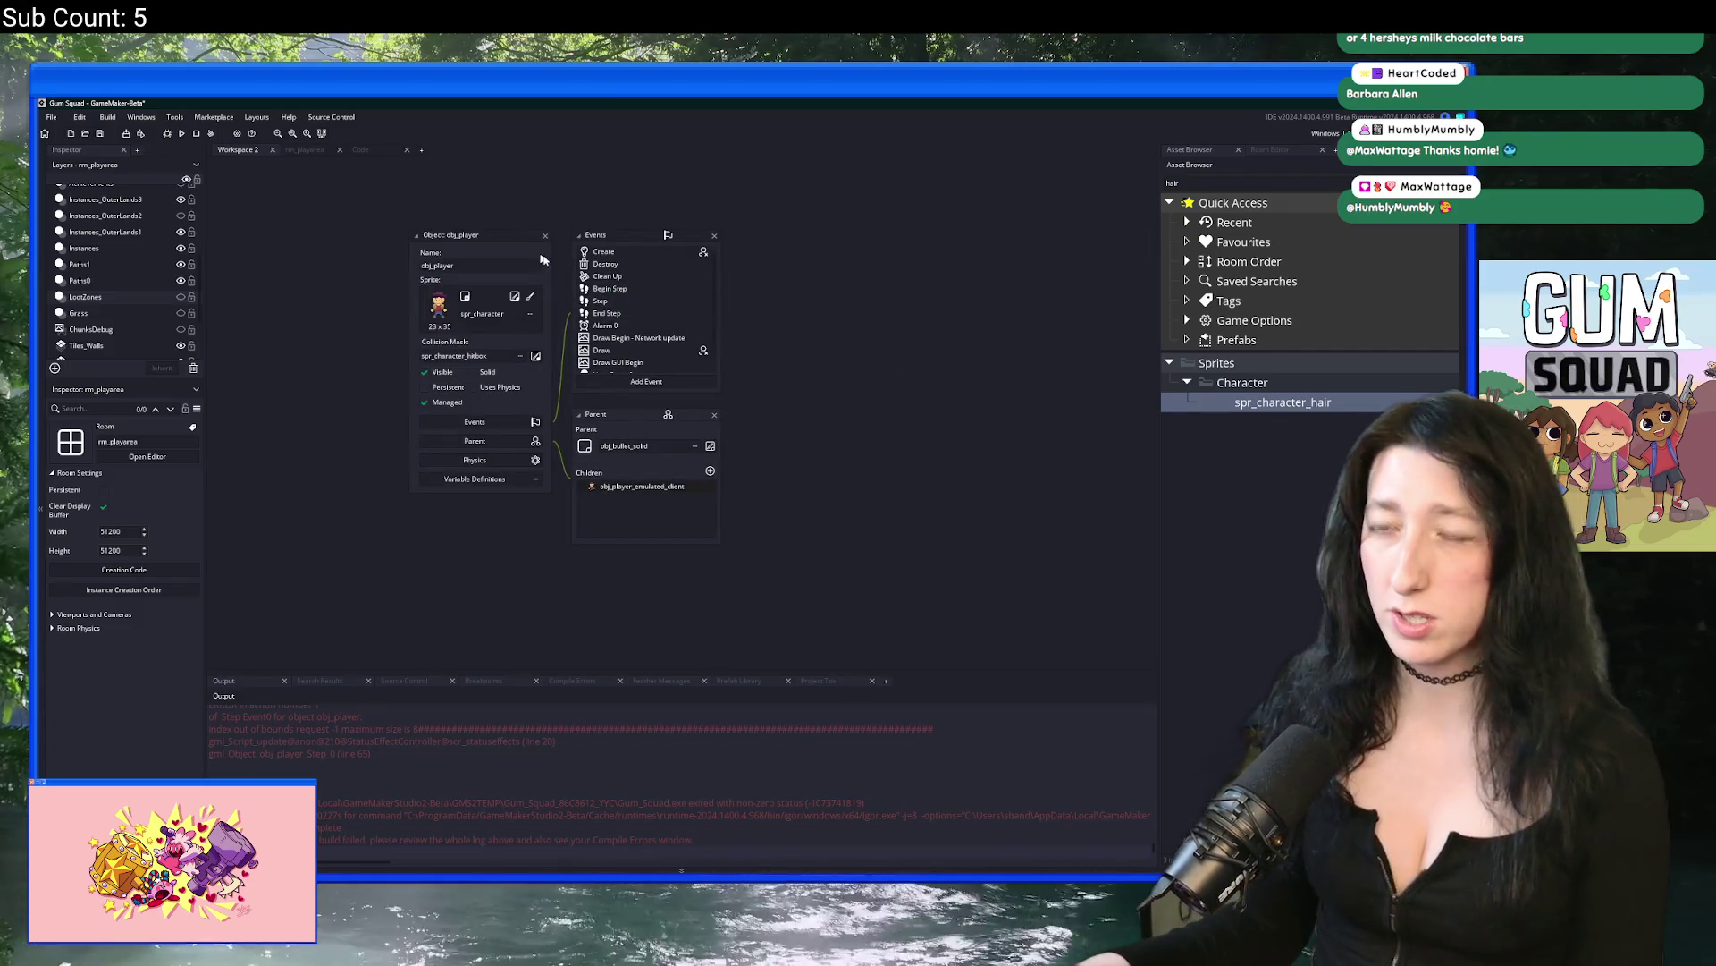
{"action": "left_click", "coordinate": [633, 254]}
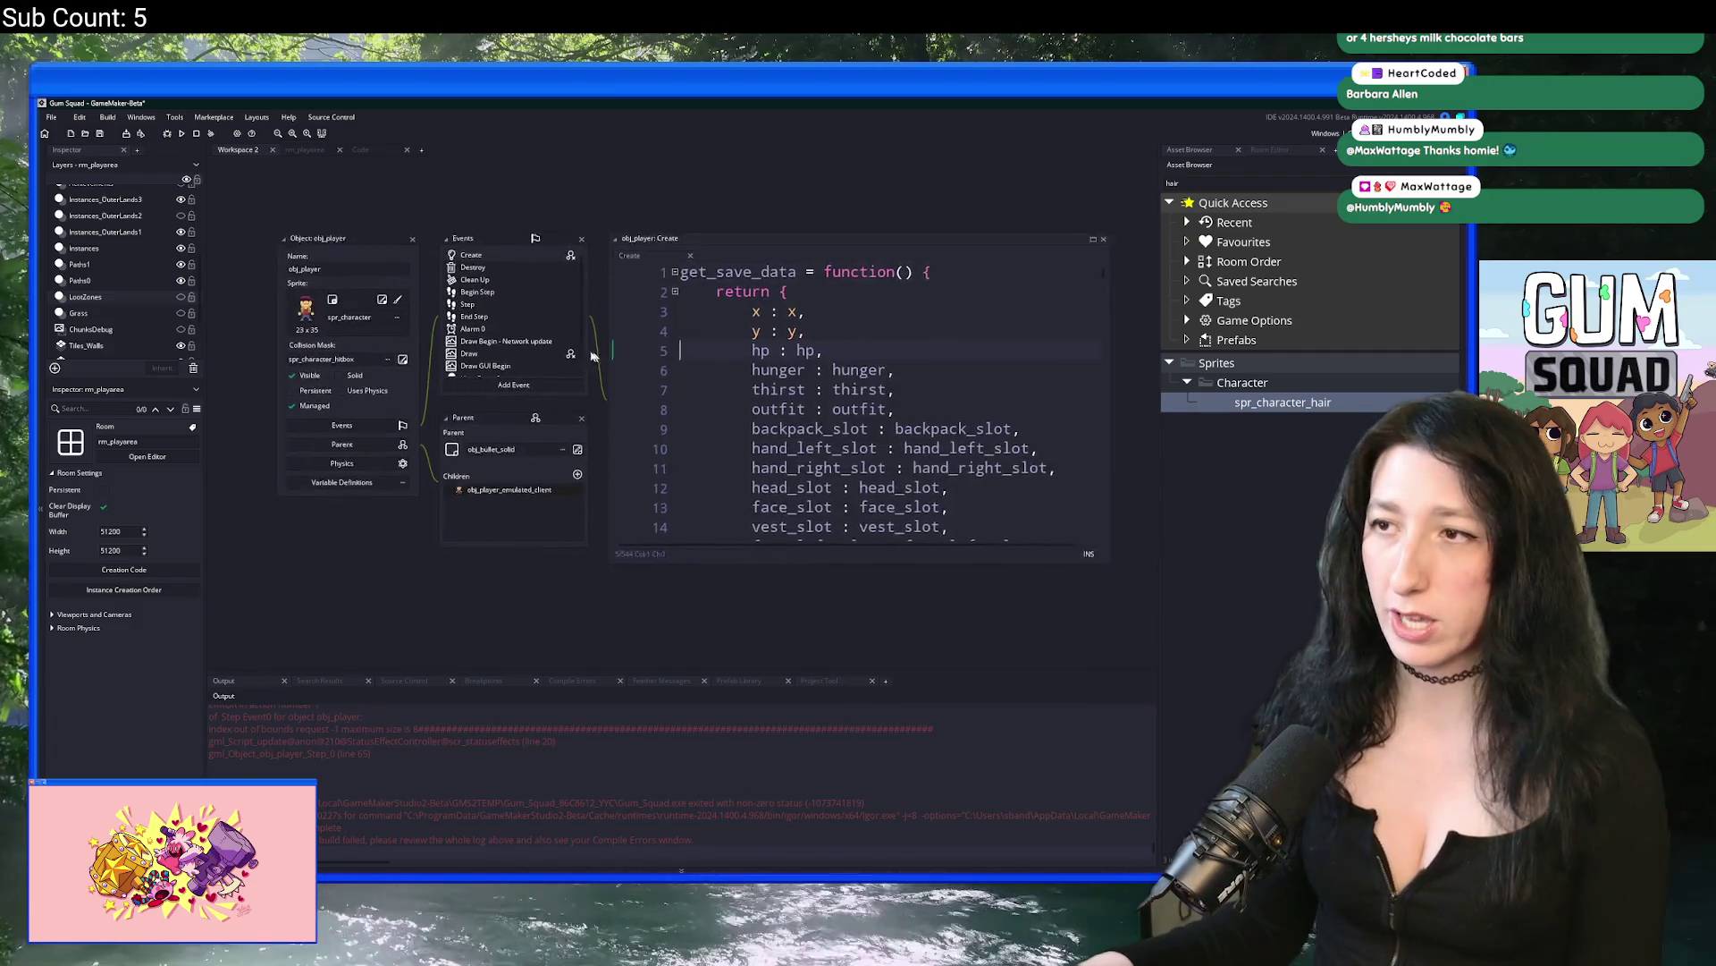
{"action": "left_click", "coordinate": [977, 218]}
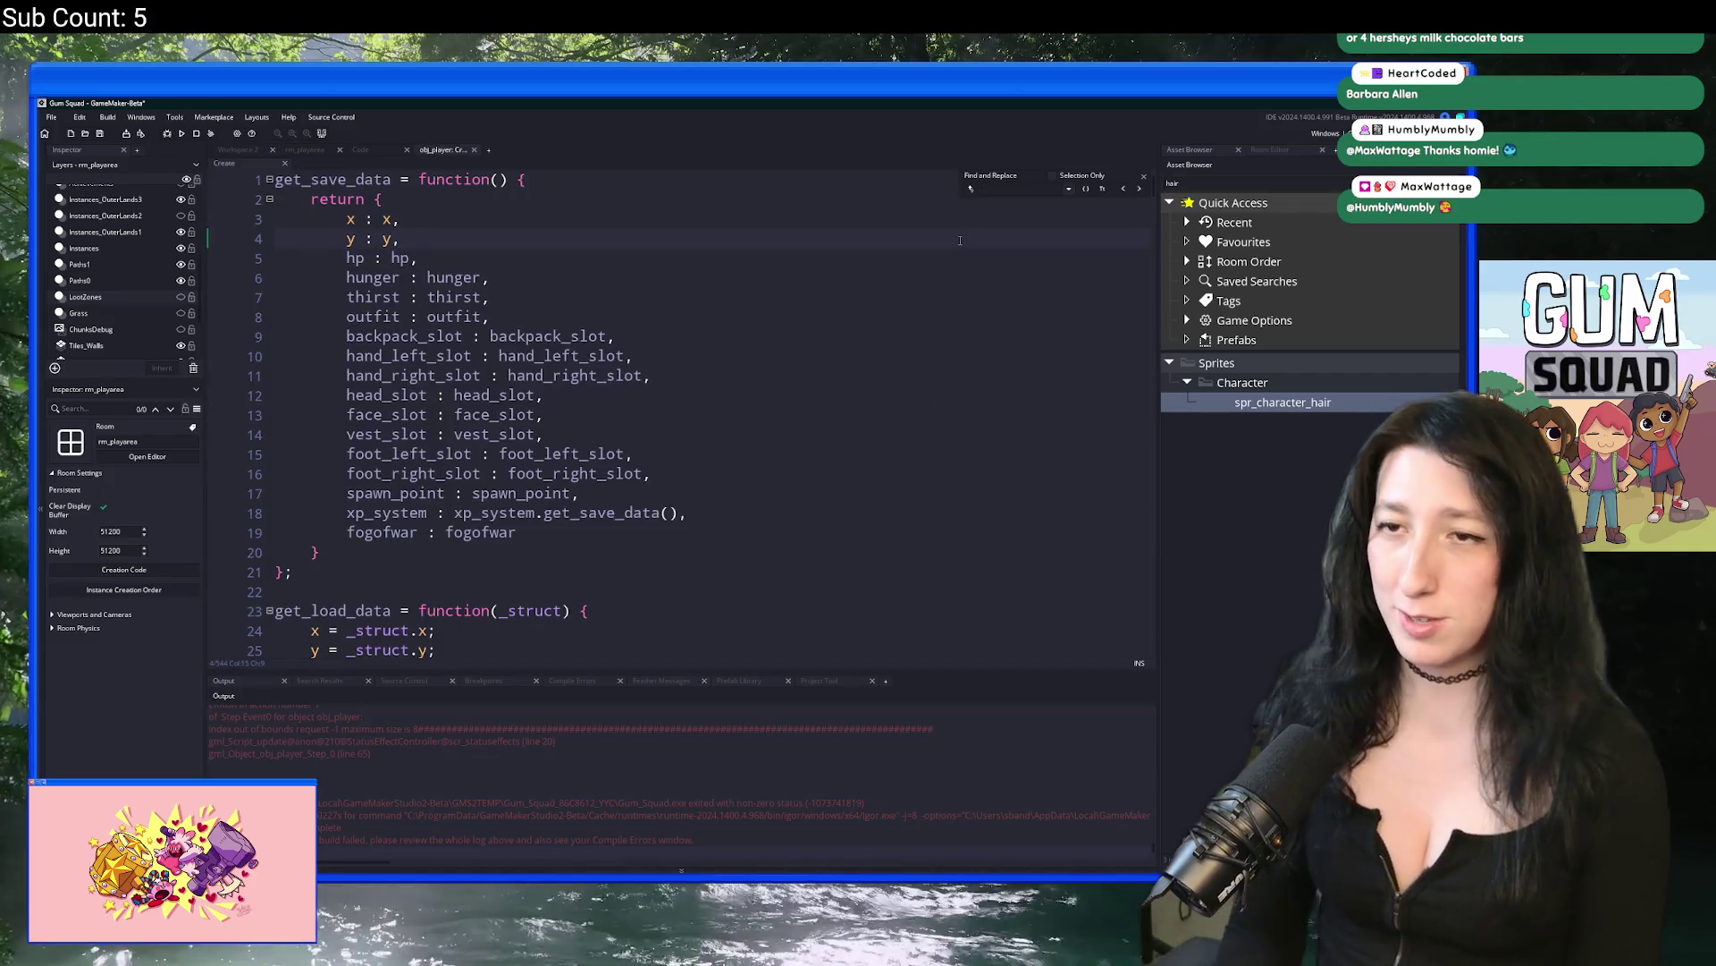
Step: Duplicate the MintGum starter inventory line as Cake with quantity 1
{"action": "type", "text": "track"}
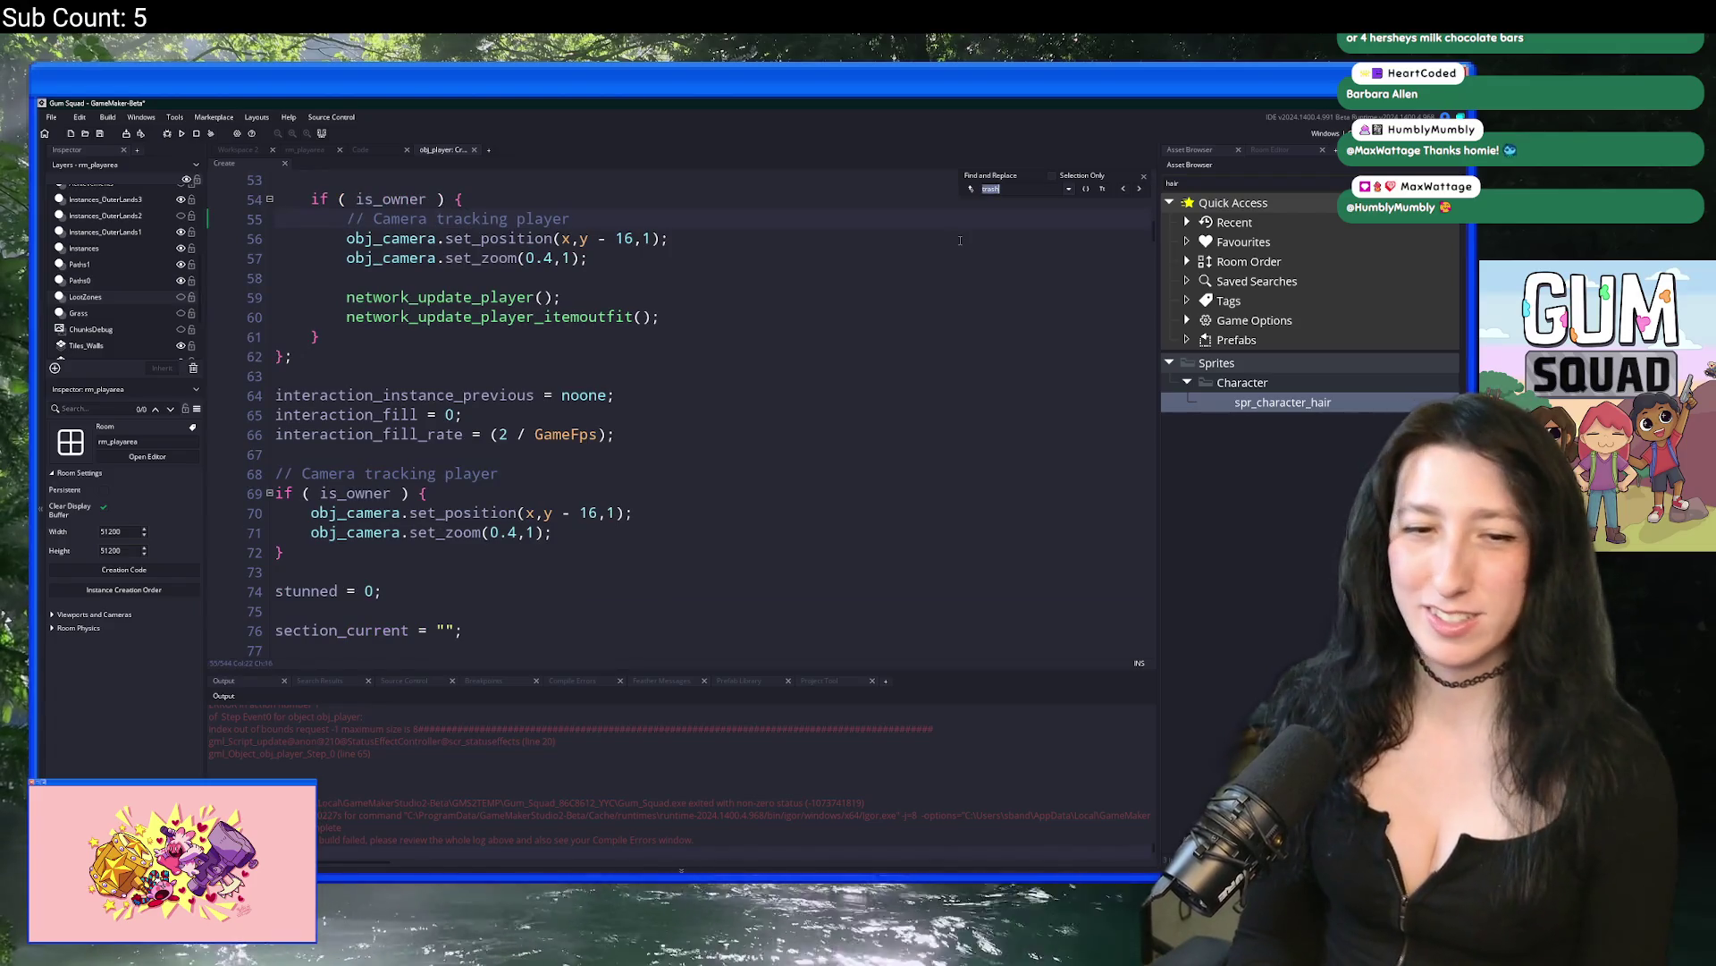
{"action": "type", "text": "bag"}
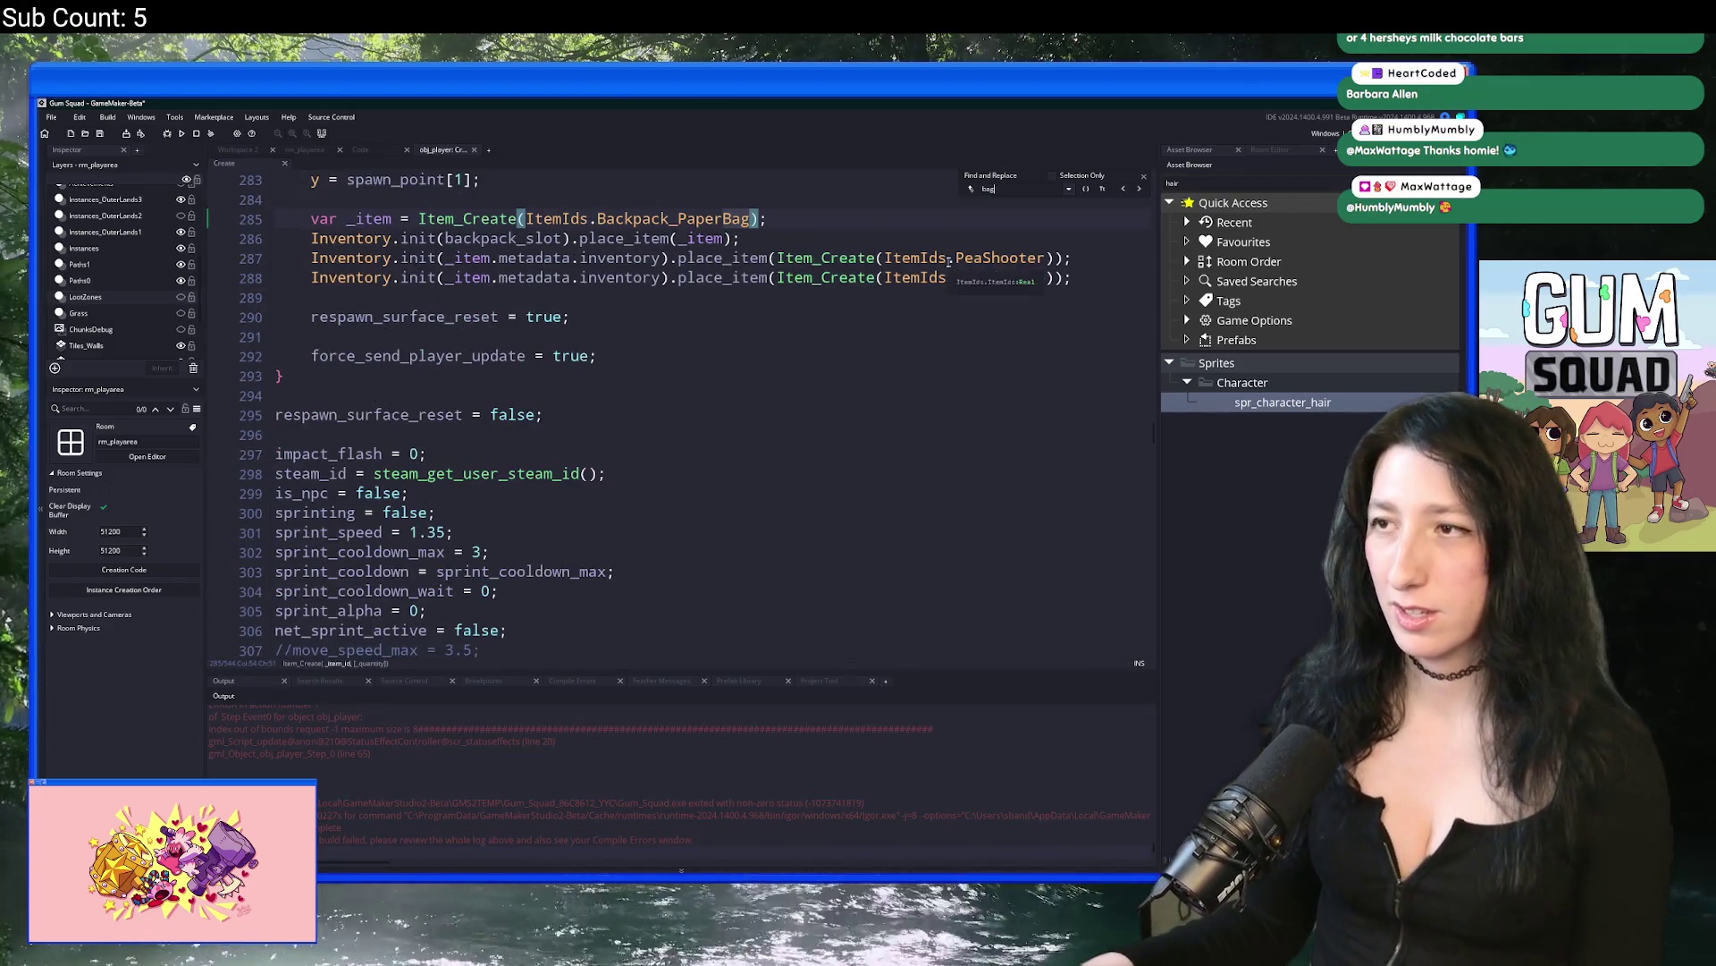
{"action": "key", "text": "Return"}
{"action": "left_click", "coordinate": [1083, 278]}
{"action": "key", "text": "ctrl+d"}
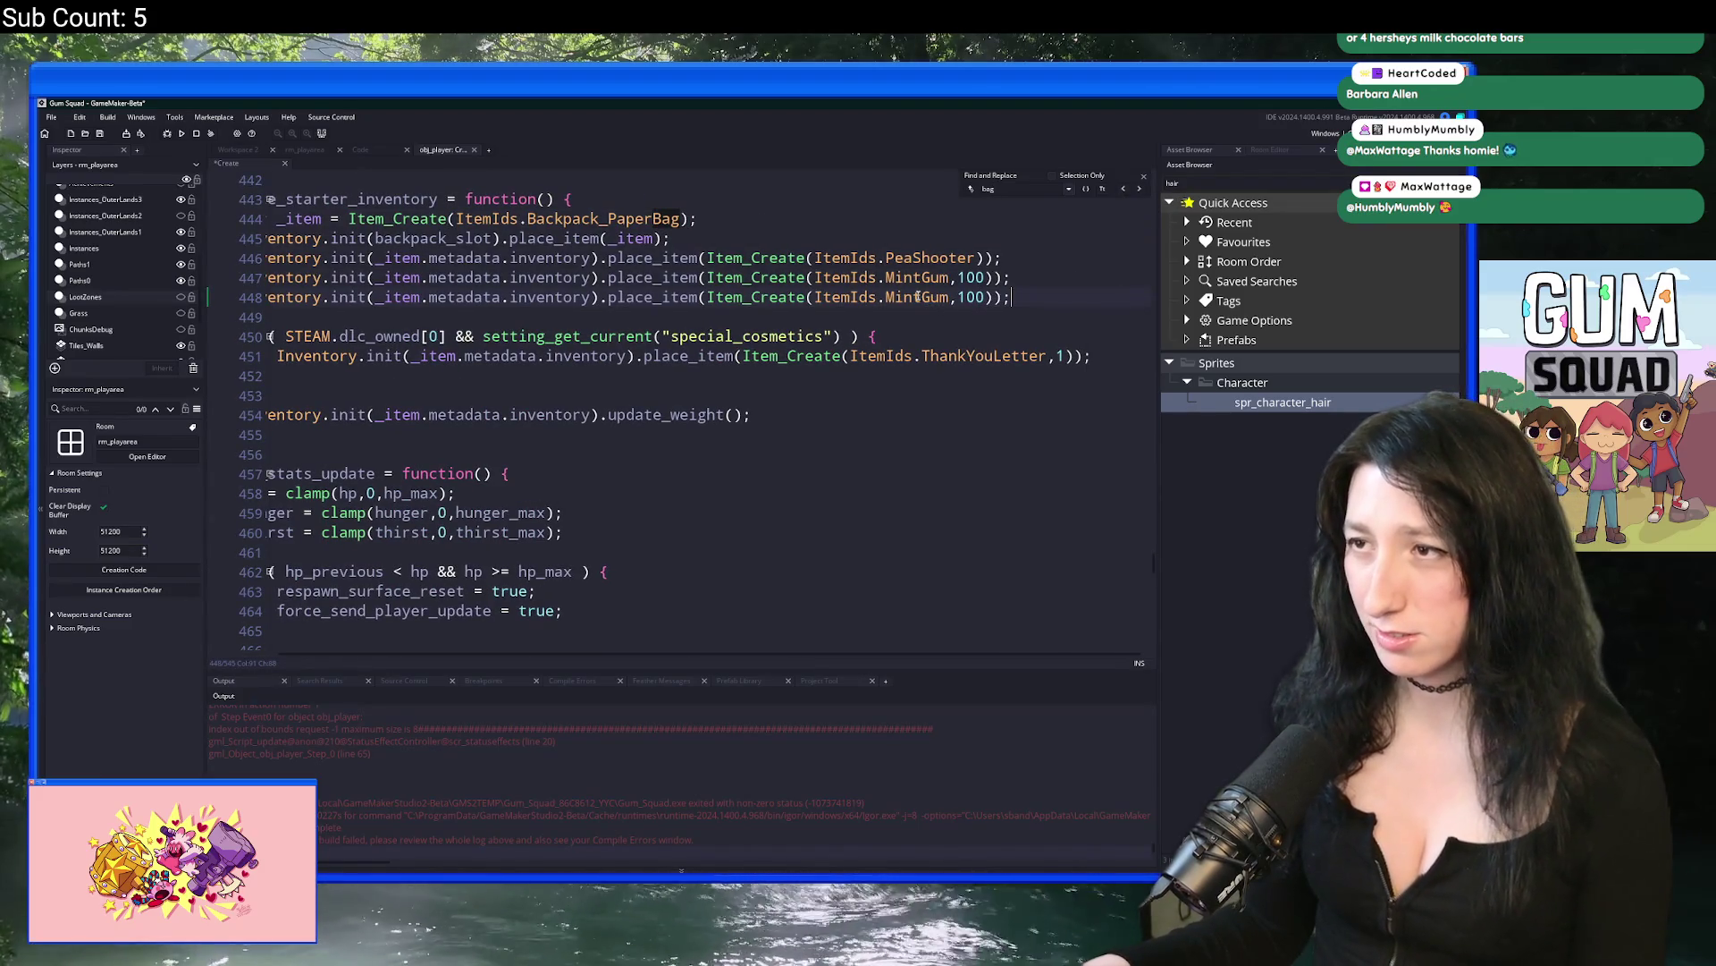
{"action": "double_click", "coordinate": [946, 296]}
{"action": "type", "text": "Cake"}
{"action": "double_click", "coordinate": [946, 296]}
{"action": "type", "text": "1"}
{"action": "left_click", "coordinate": [874, 315]}
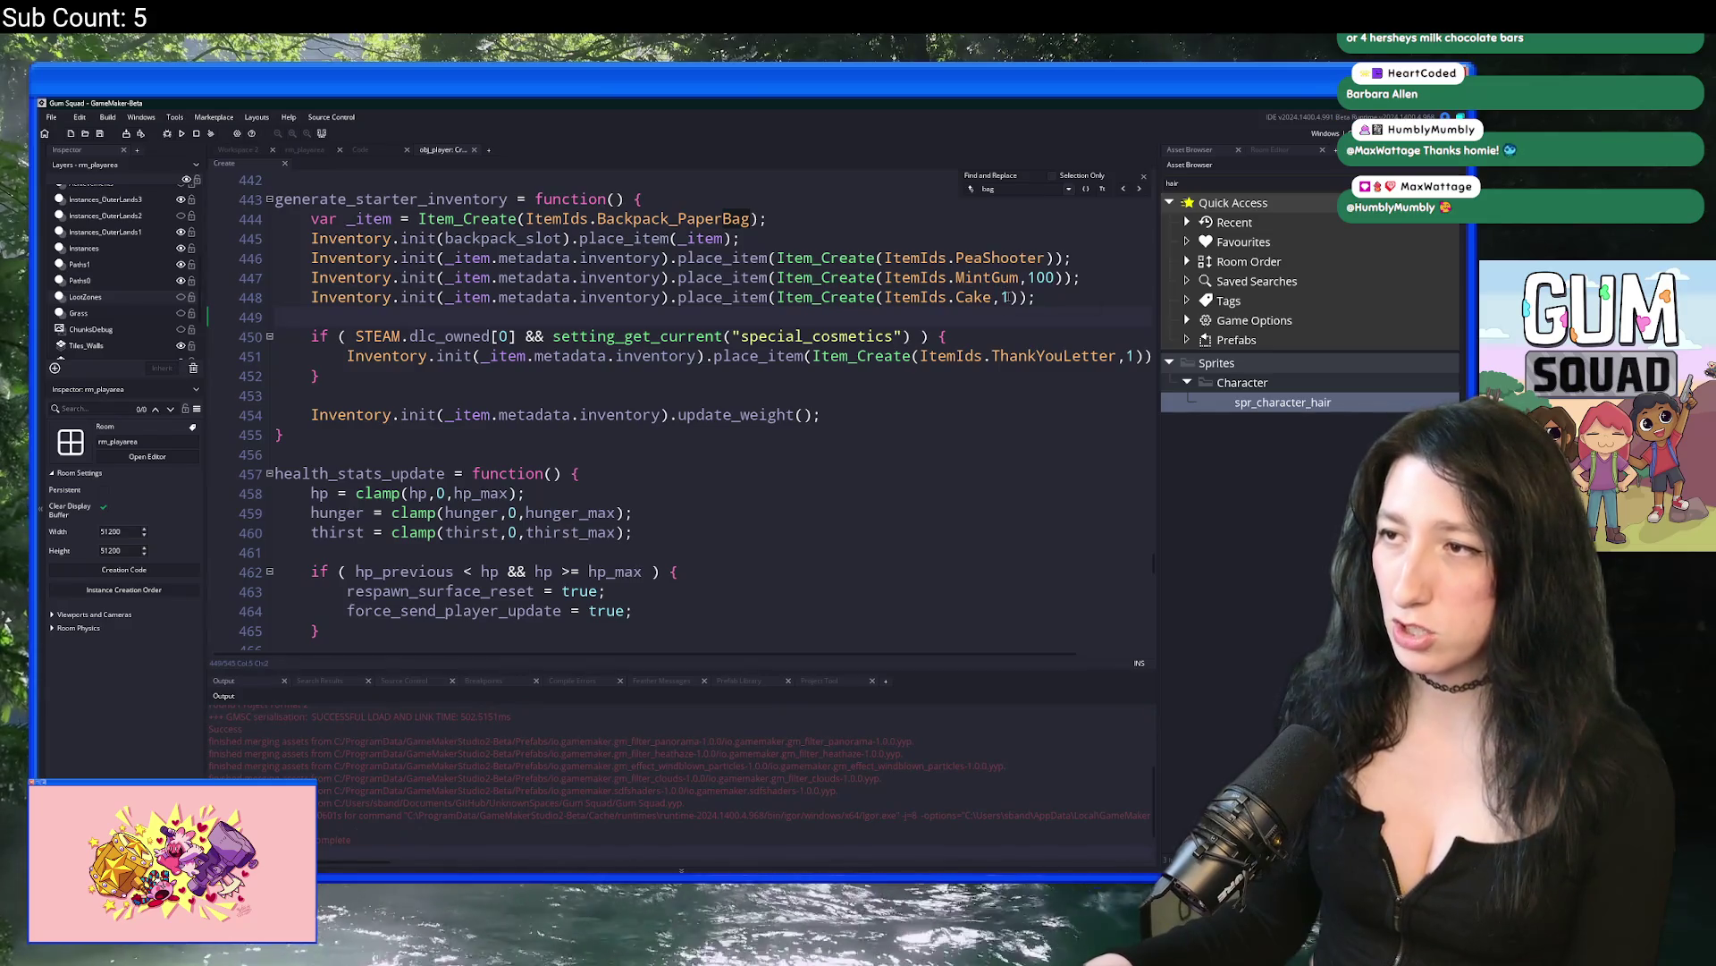
Step: In scr_items, set the Cake speed effect duration to (60 * 3)
{"action": "left_click", "coordinate": [376, 150]}
{"action": "left_click", "coordinate": [434, 258]}
{"action": "scroll", "coordinate": [455, 358], "scroll_direction": "down", "scroll_amount": 1}
{"action": "double_click", "coordinate": [523, 507]}
{"action": "type", "text": "3"}
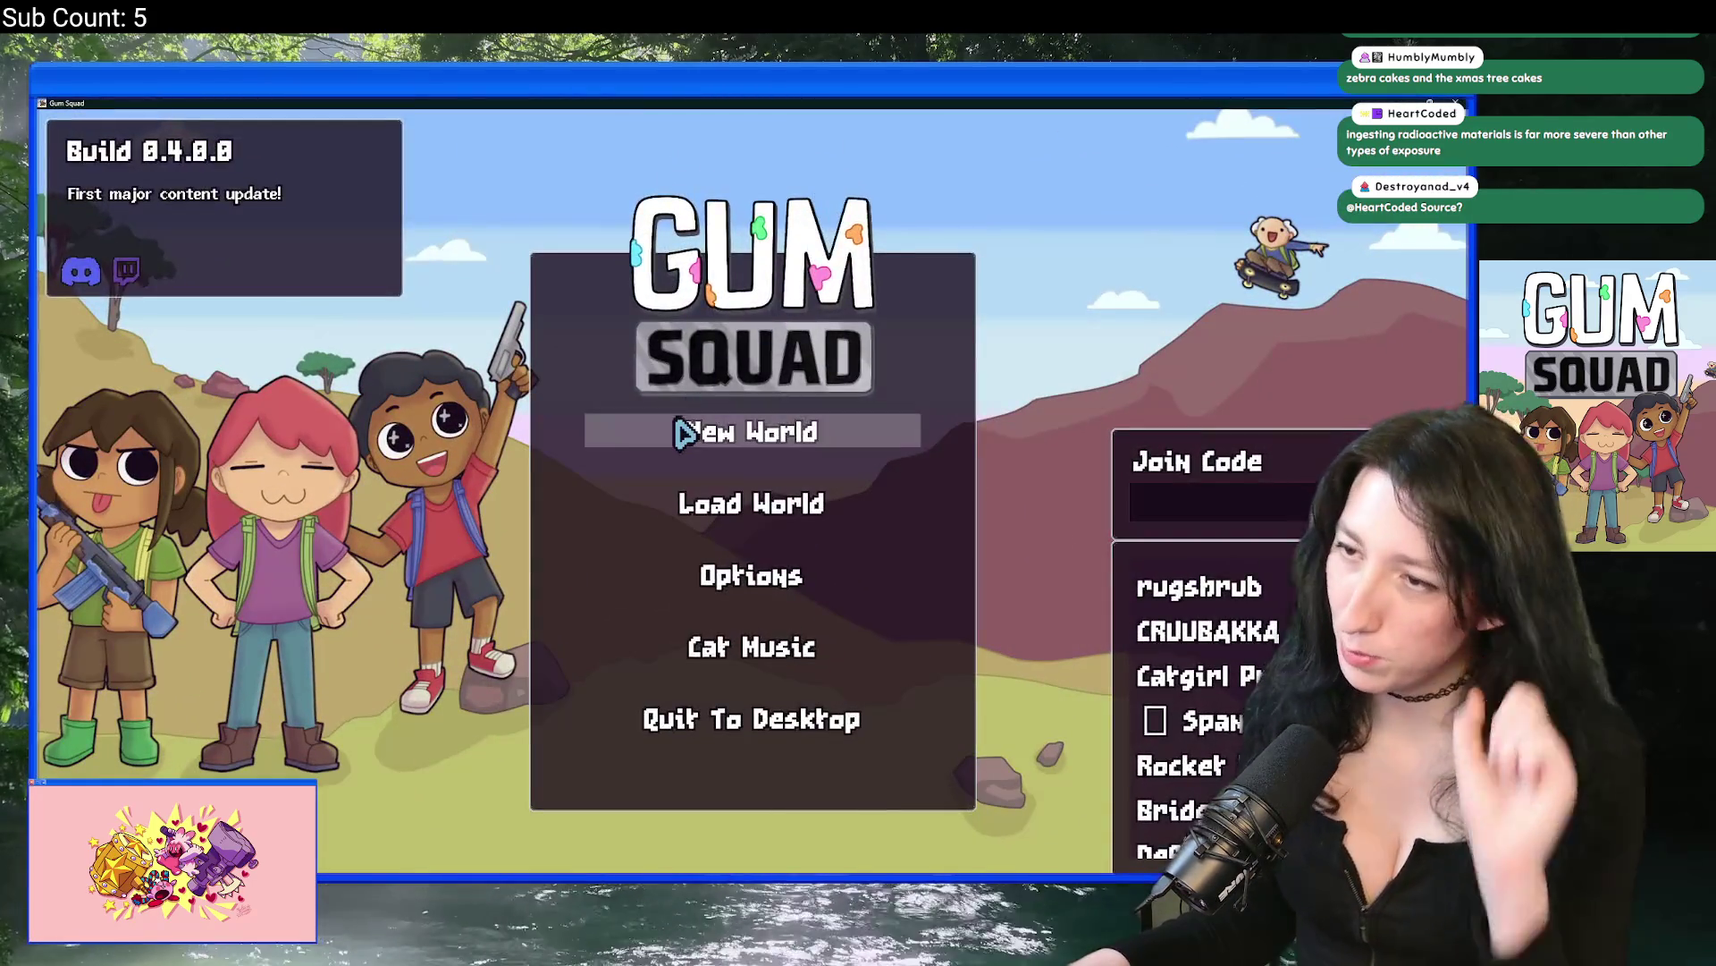
Step: Start a new world with lobby type Offline and load it
{"action": "left_click", "coordinate": [685, 432]}
{"action": "left_click", "coordinate": [728, 502]}
{"action": "left_click", "coordinate": [727, 497]}
{"action": "left_click", "coordinate": [721, 661]}
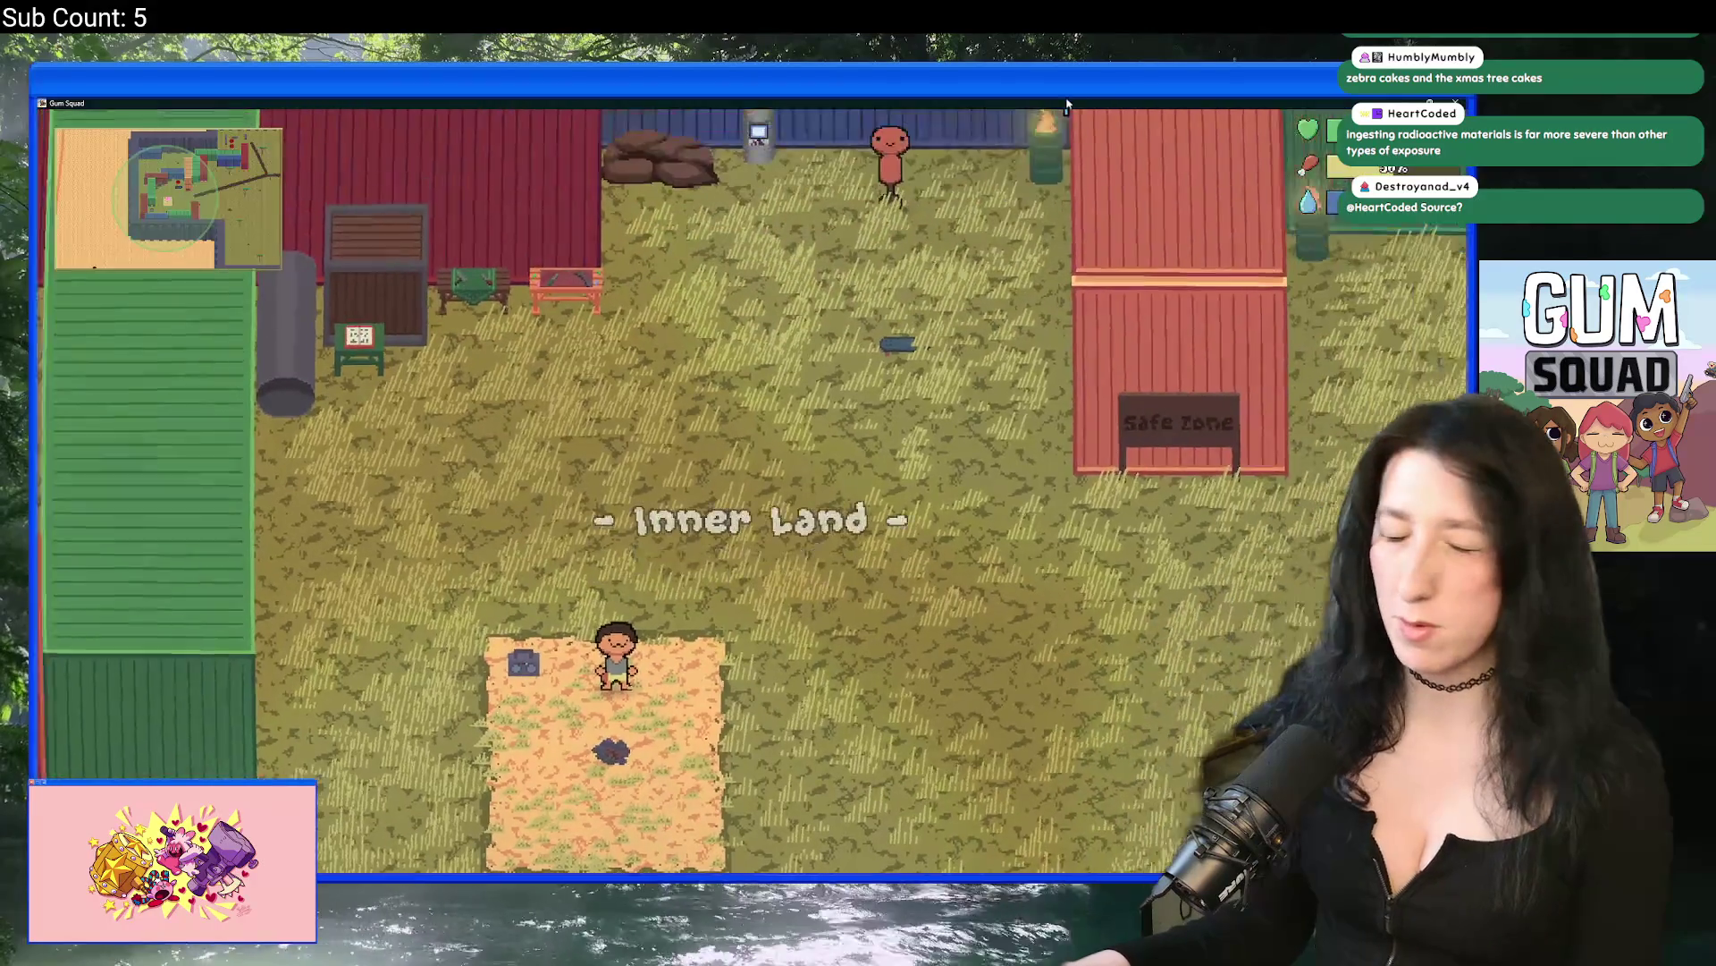
Step: Walk the character past the containers into the walled area
{"action": "key", "text": "w+d"}
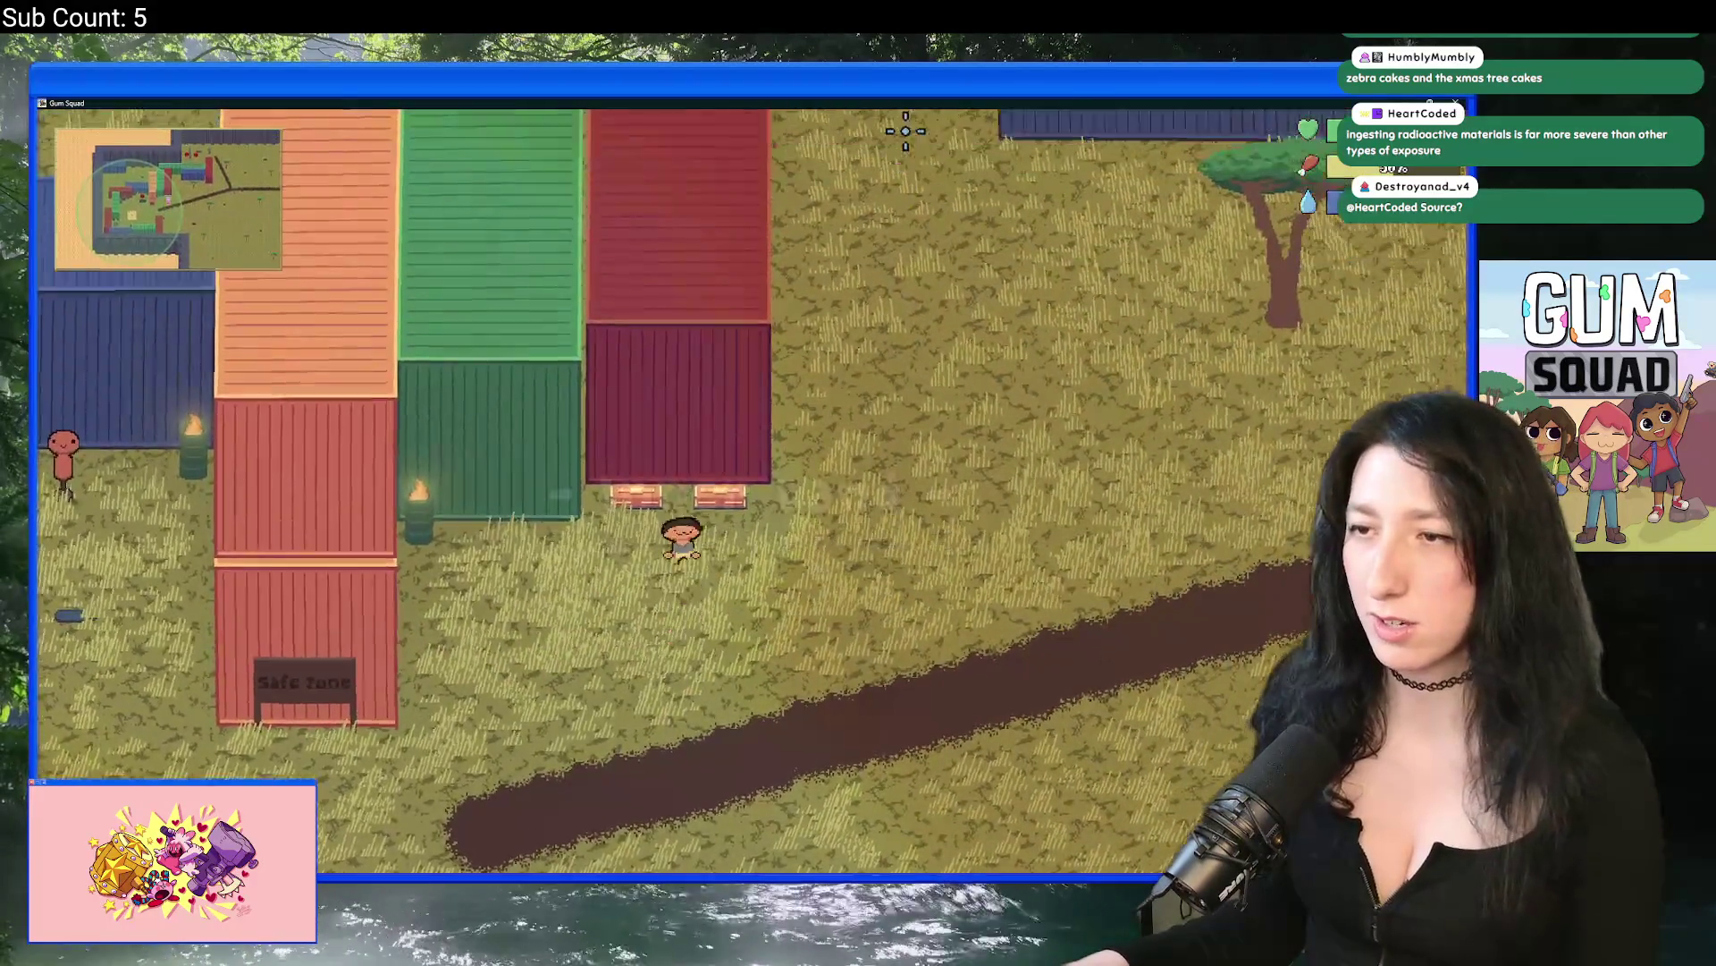
{"action": "key", "text": "Tab"}
{"action": "key", "text": "Tab"}
{"action": "key", "text": "e"}
{"action": "key", "text": "e"}
{"action": "key", "text": "w+d"}
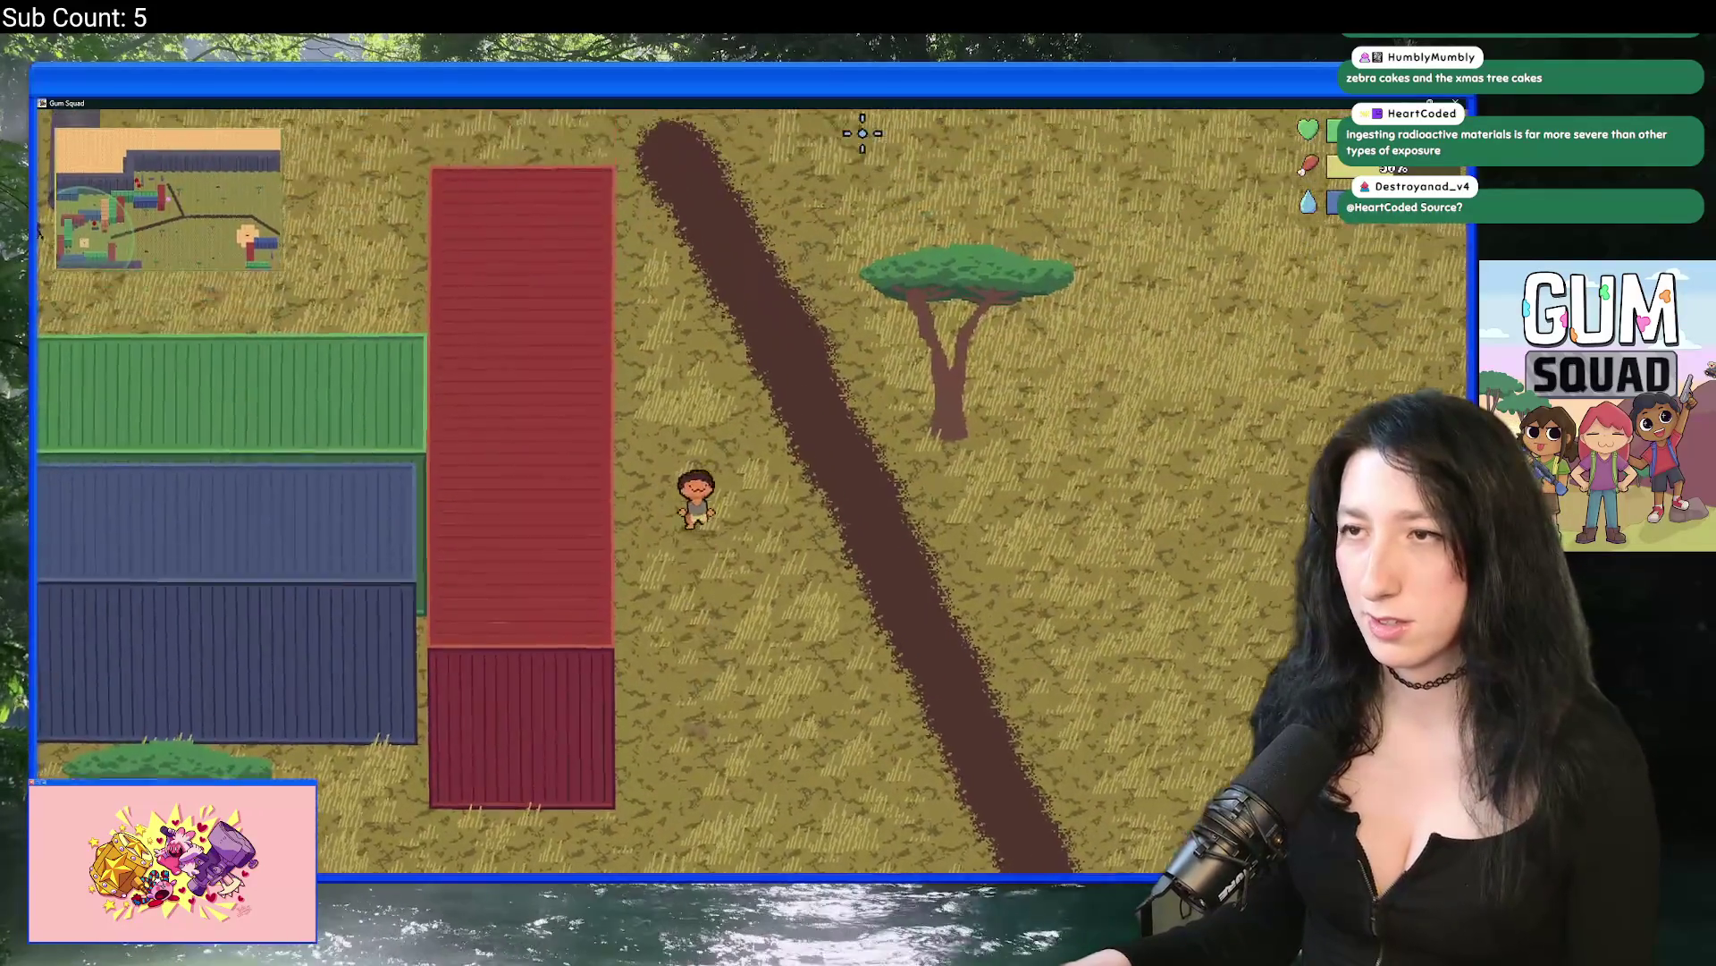
{"action": "key", "text": "w+a"}
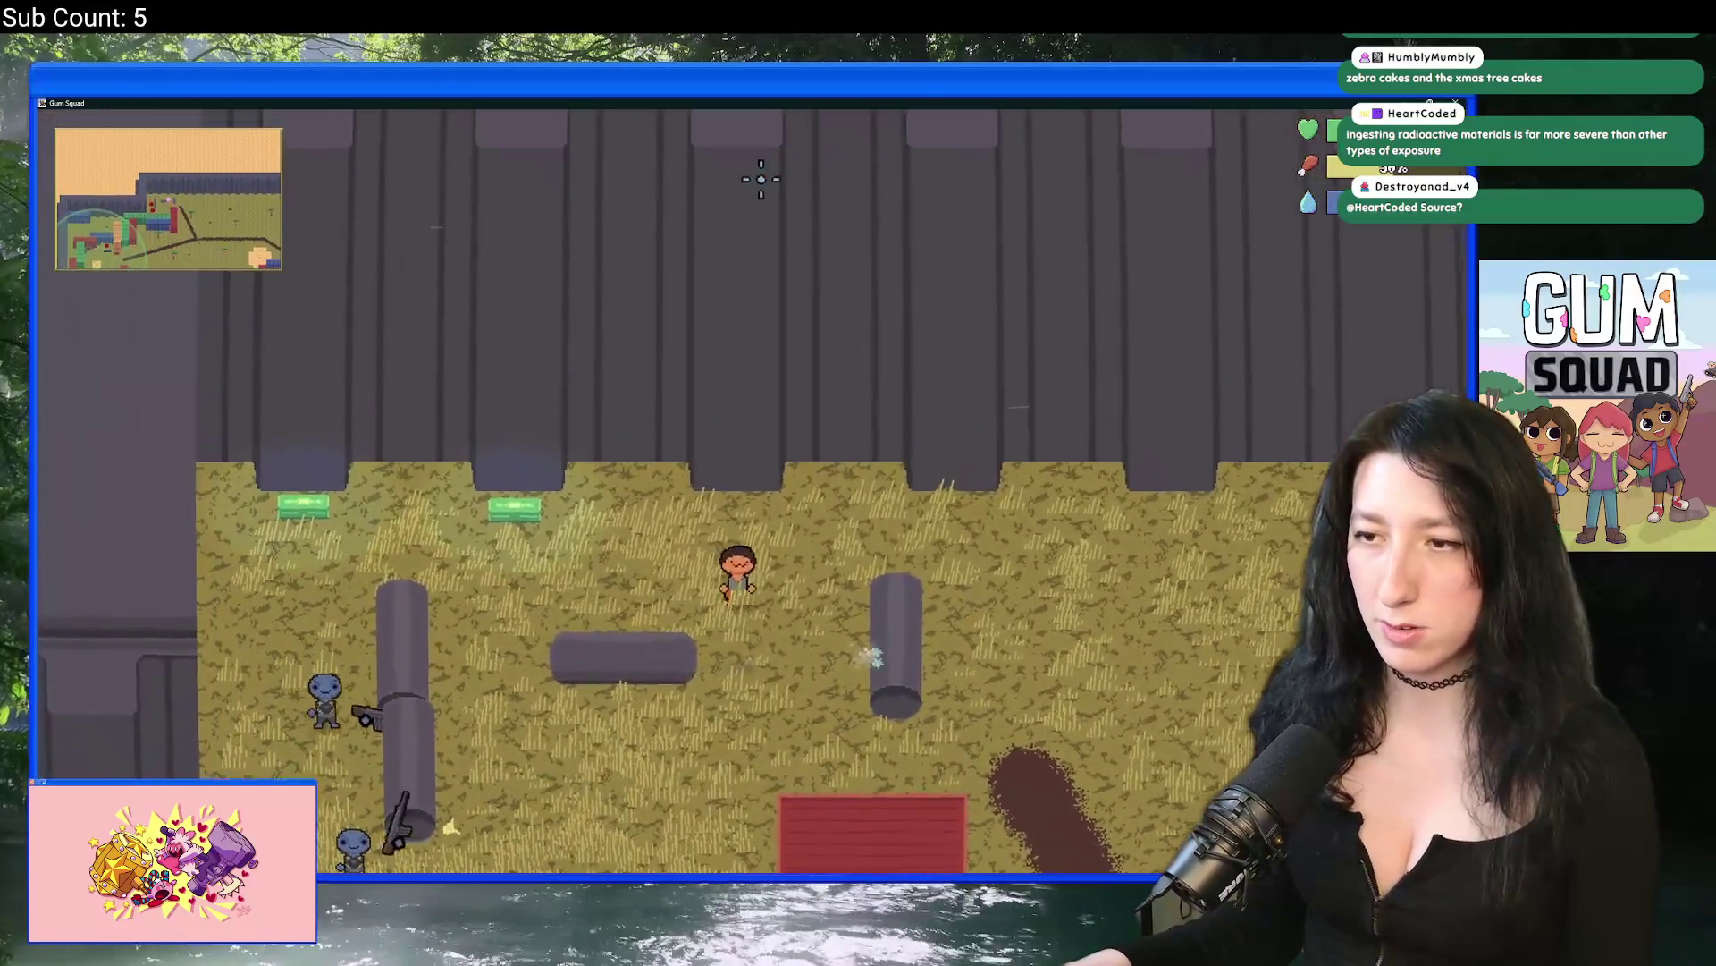
Step: Set both enemy damage and Player Damage to 0% in the difficulty settings
{"action": "key", "text": "Escape"}
{"action": "left_click", "coordinate": [720, 579]}
{"action": "left_click_drag", "start_coordinate": [894, 491], "coordinate": [625, 491]}
{"action": "left_click_drag", "start_coordinate": [894, 375], "coordinate": [601, 360]}
{"action": "key", "text": "Escape"}
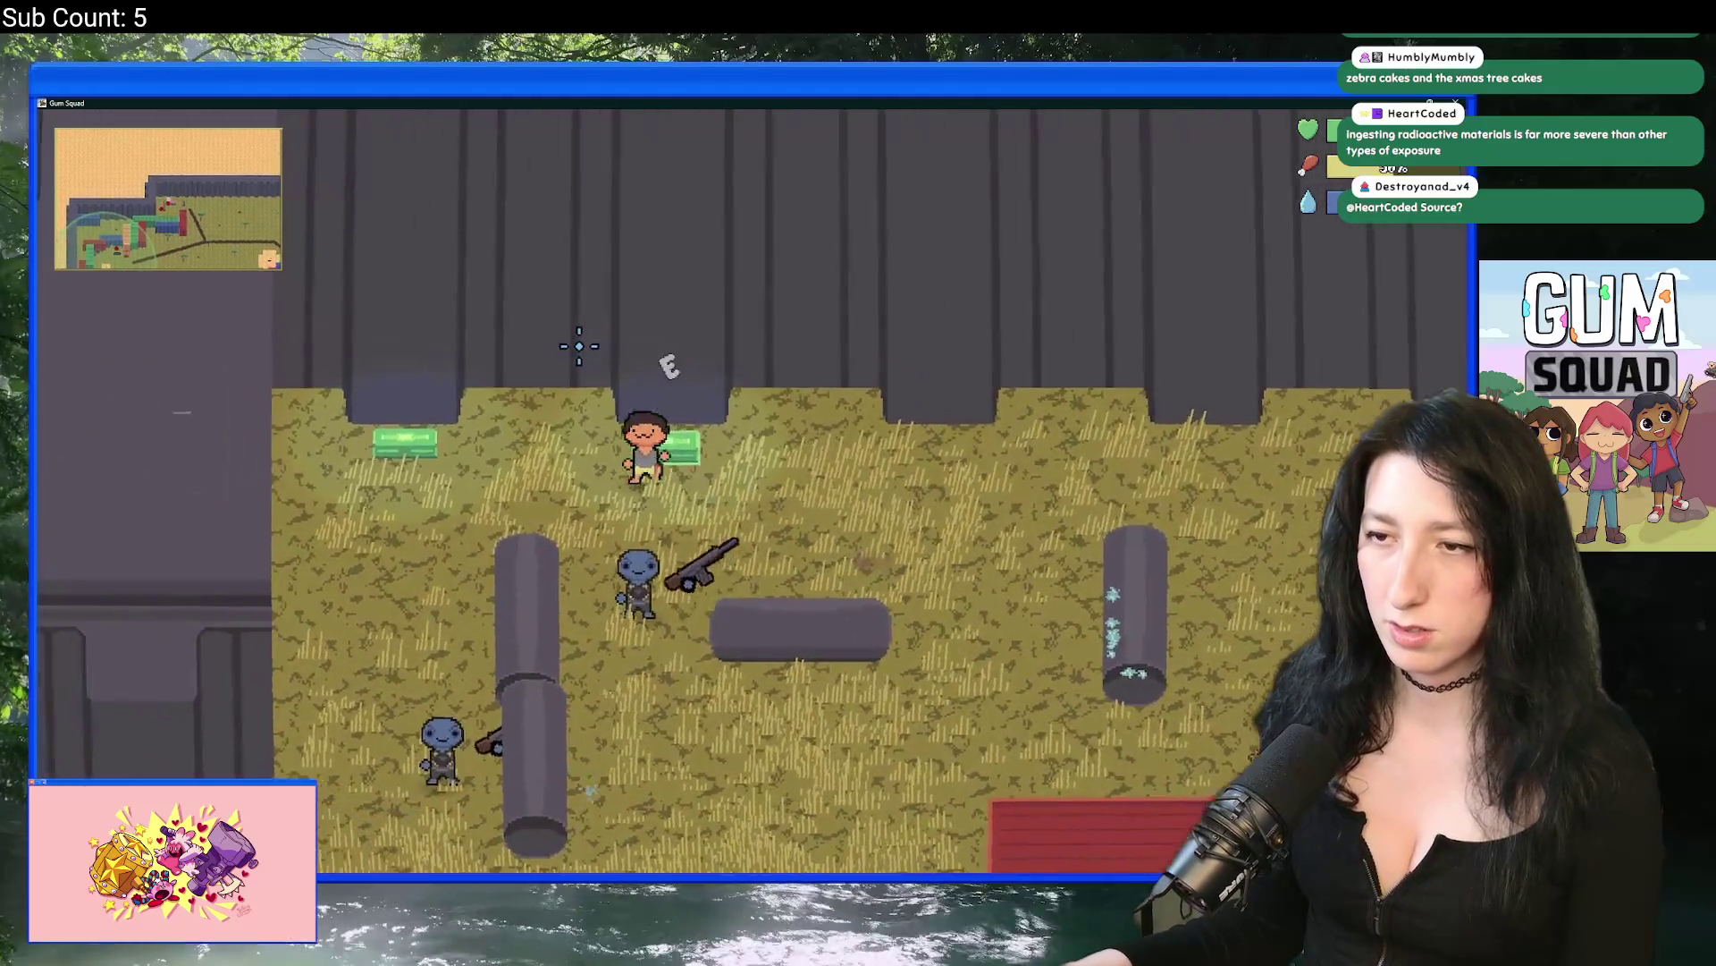
Step: Open the nearby container, walk through the grassland until the Code Error appears, then dismiss it
{"action": "key", "text": "e"}
{"action": "mouse_move", "coordinate": [403, 583]}
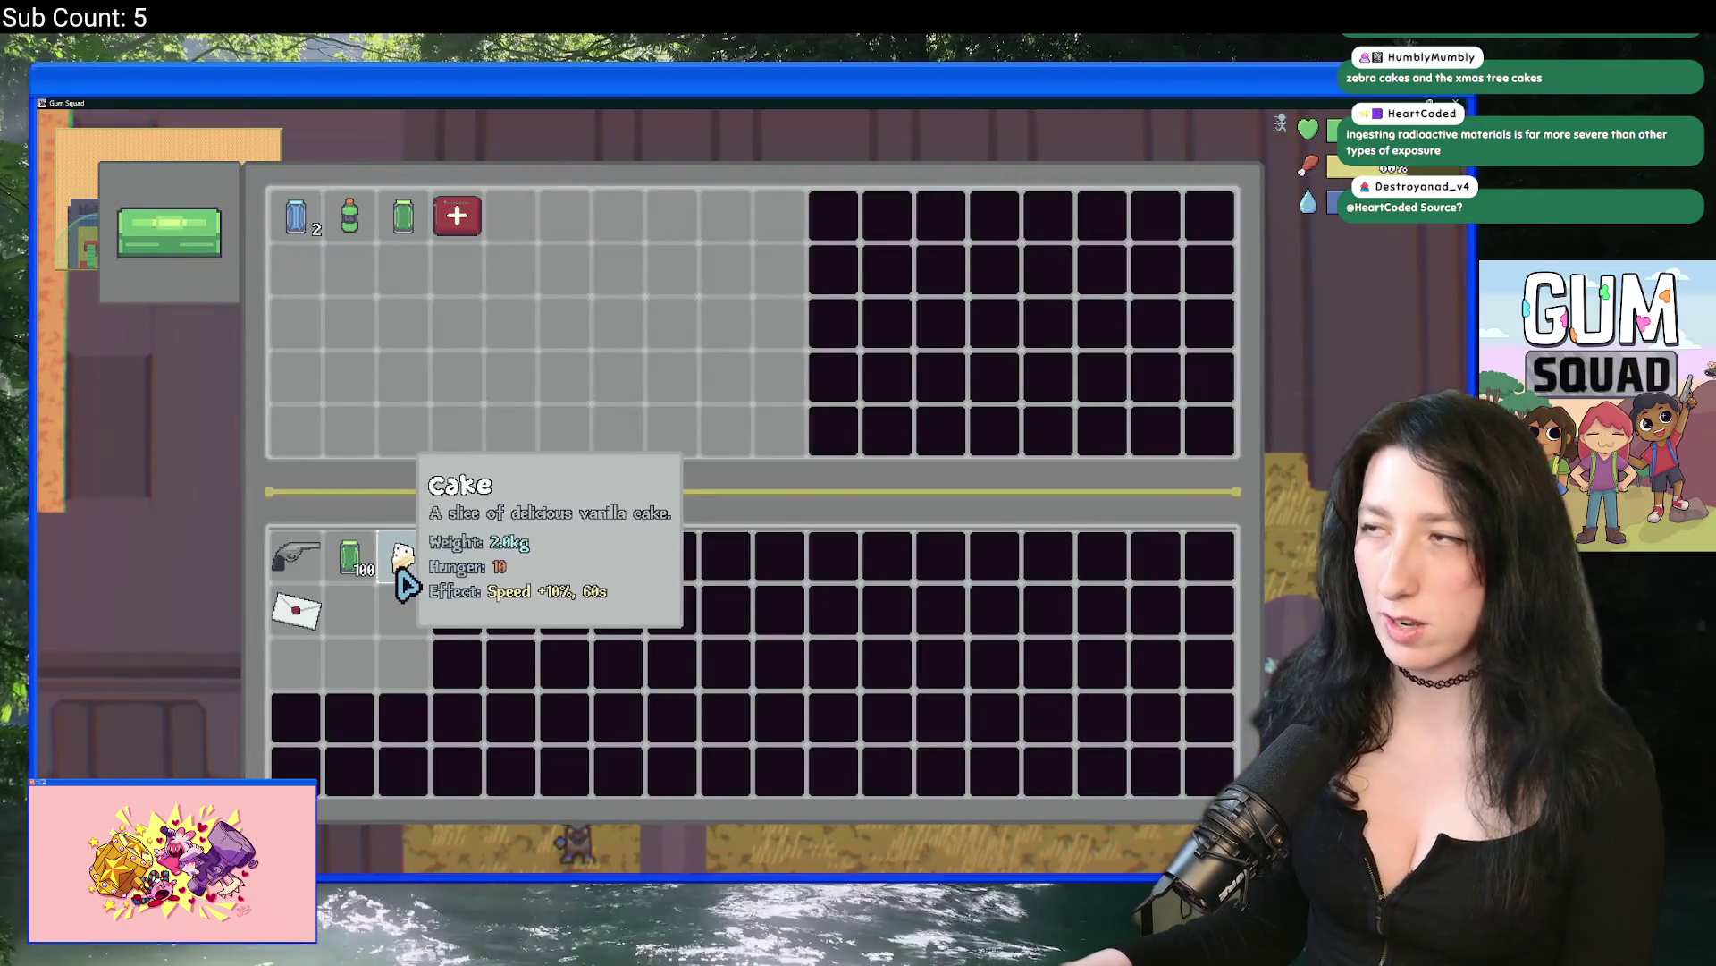
{"action": "key", "text": "Escape"}
{"action": "key", "text": "s+a"}
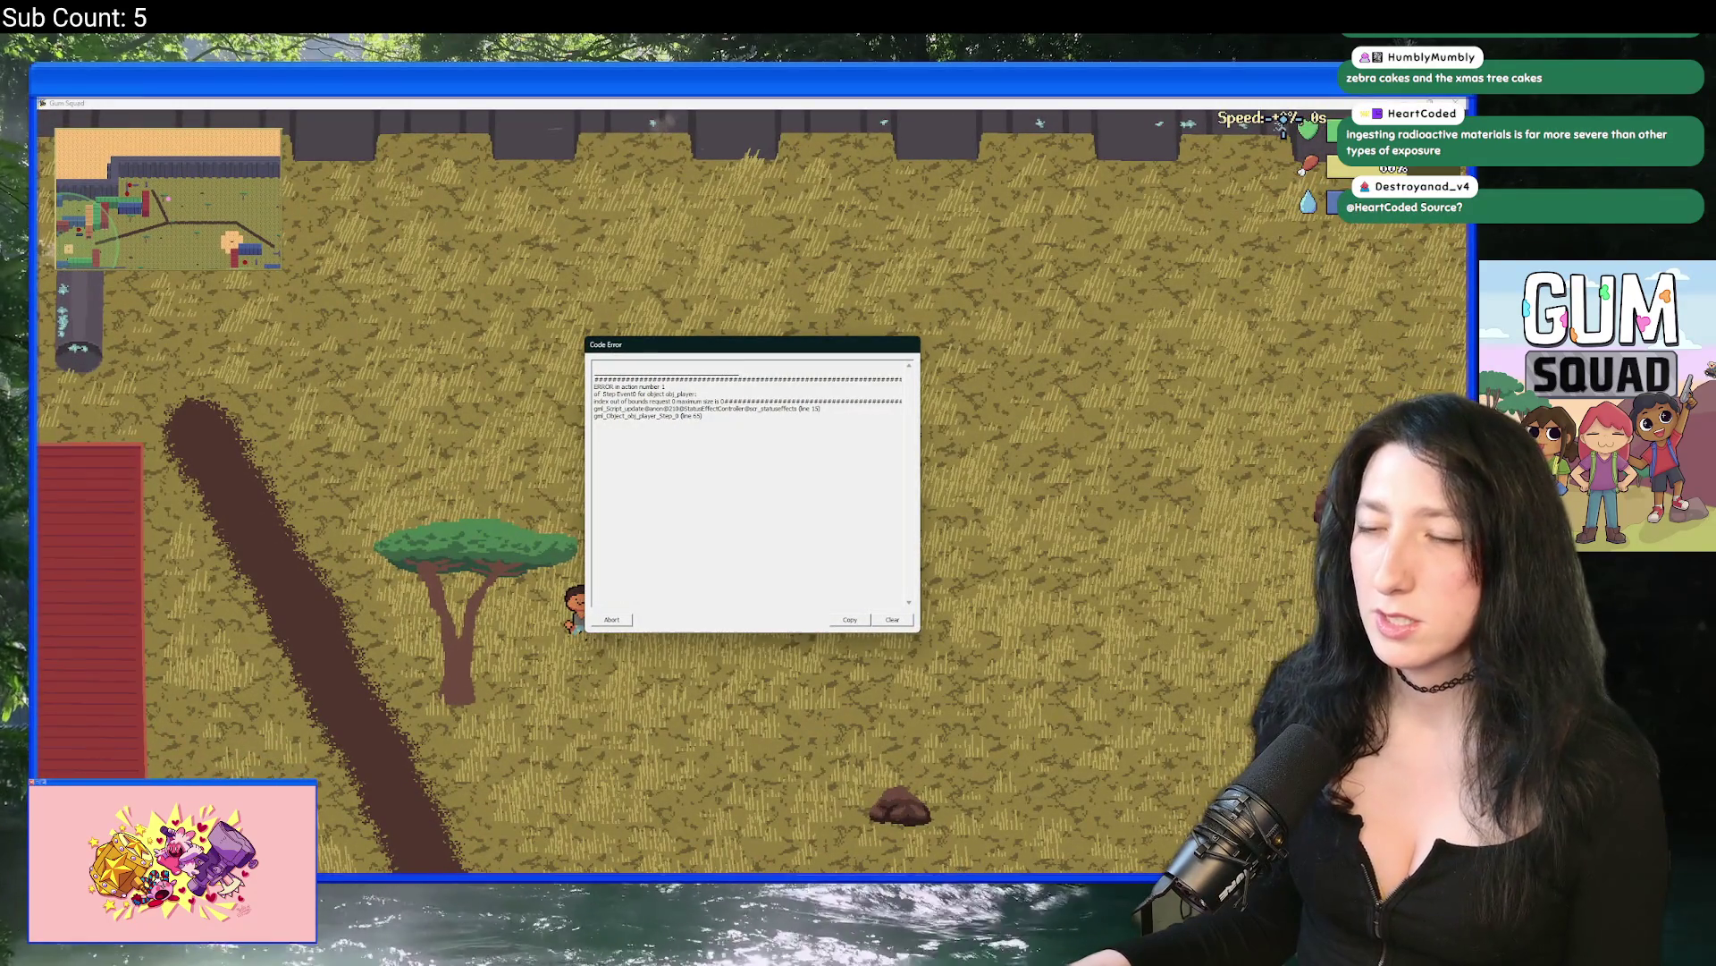
{"action": "left_click", "coordinate": [616, 619]}
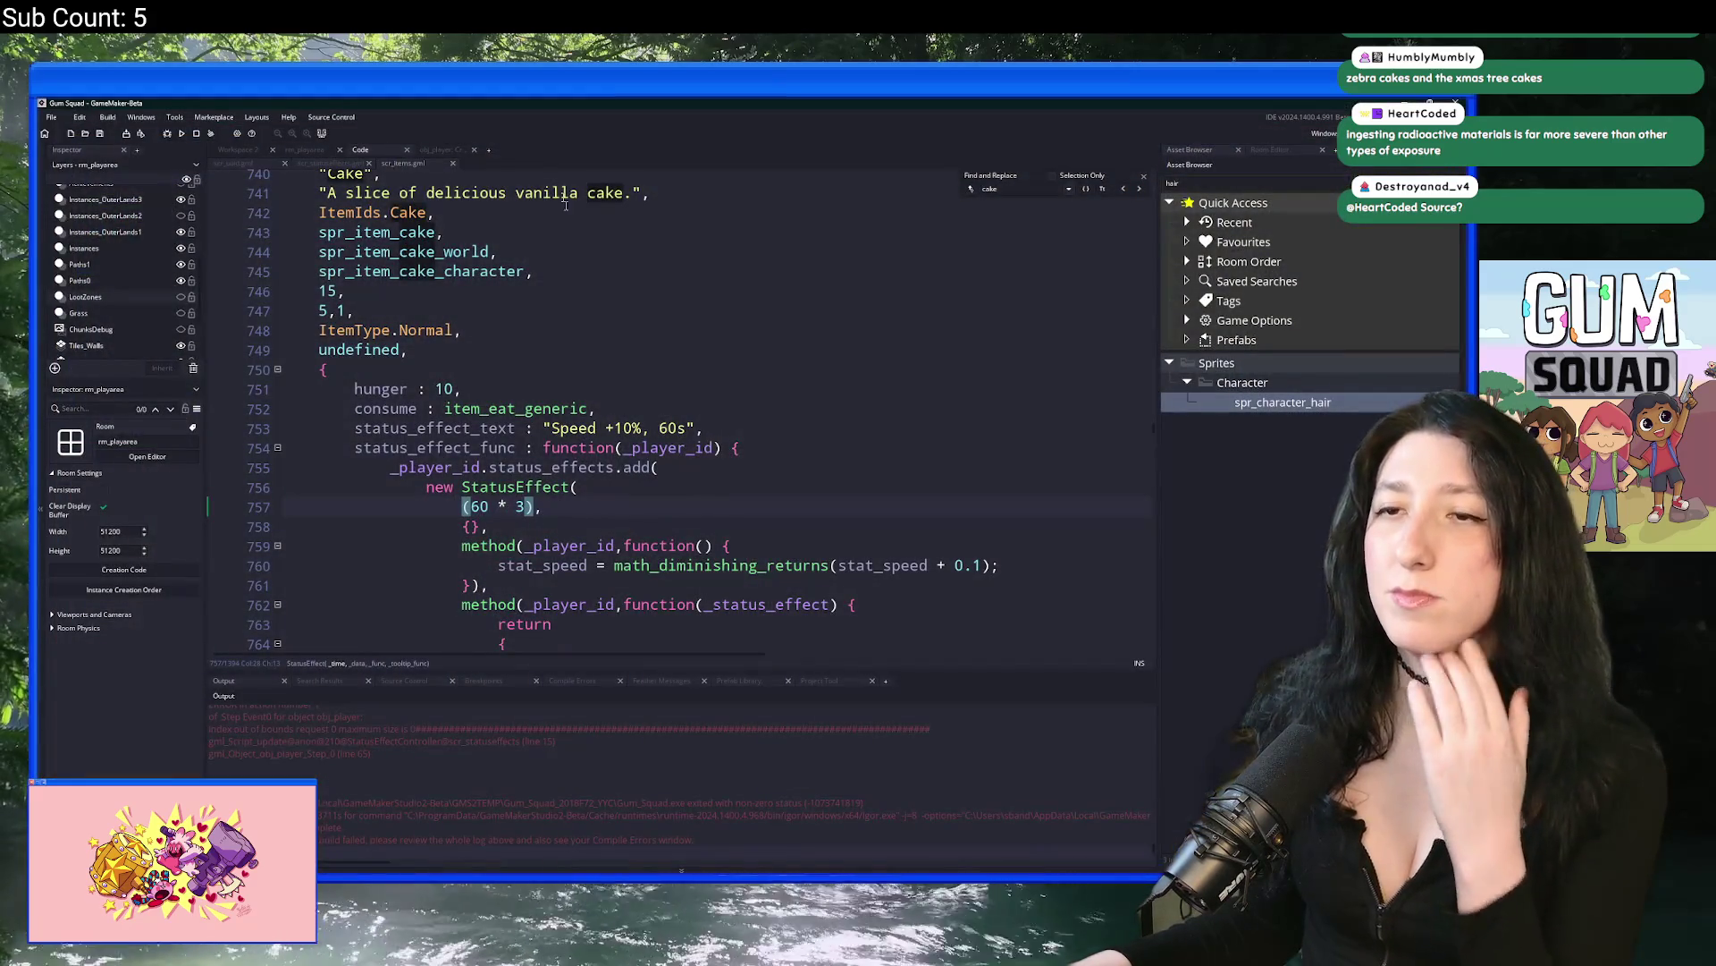
Step: Bring the scr_statuseffects update code back into view and select status_array on line 15
{"action": "left_click", "coordinate": [319, 165]}
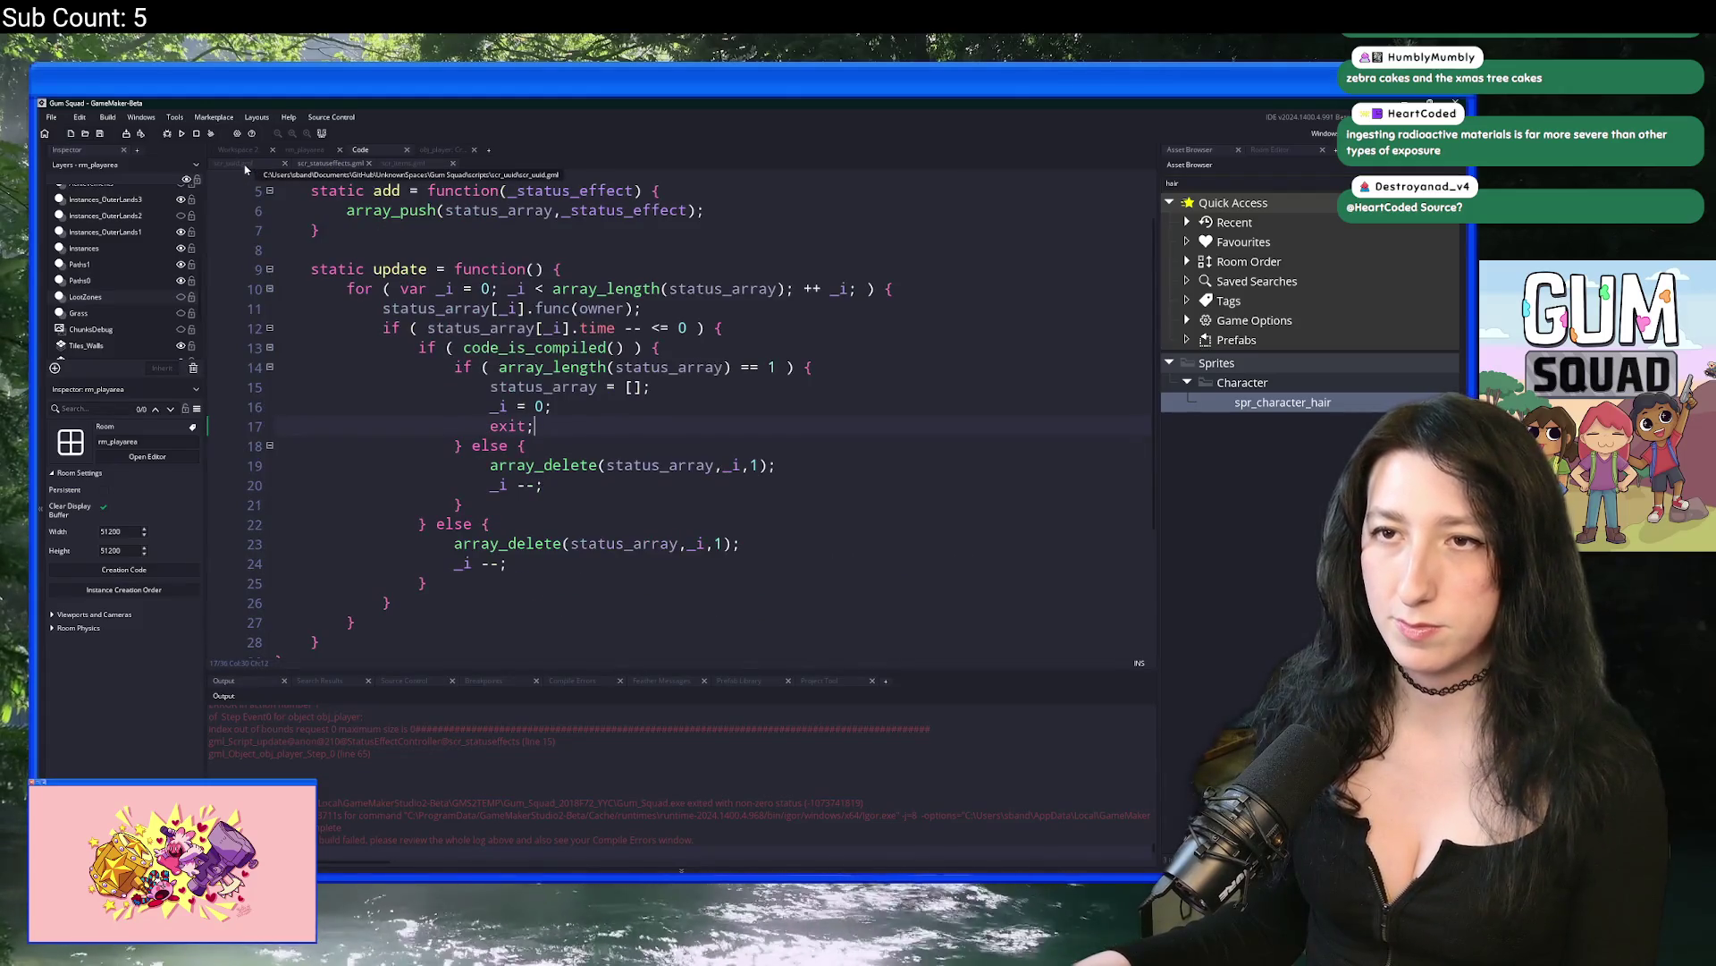
{"action": "left_click", "coordinate": [243, 165]}
{"action": "left_click", "coordinate": [326, 165]}
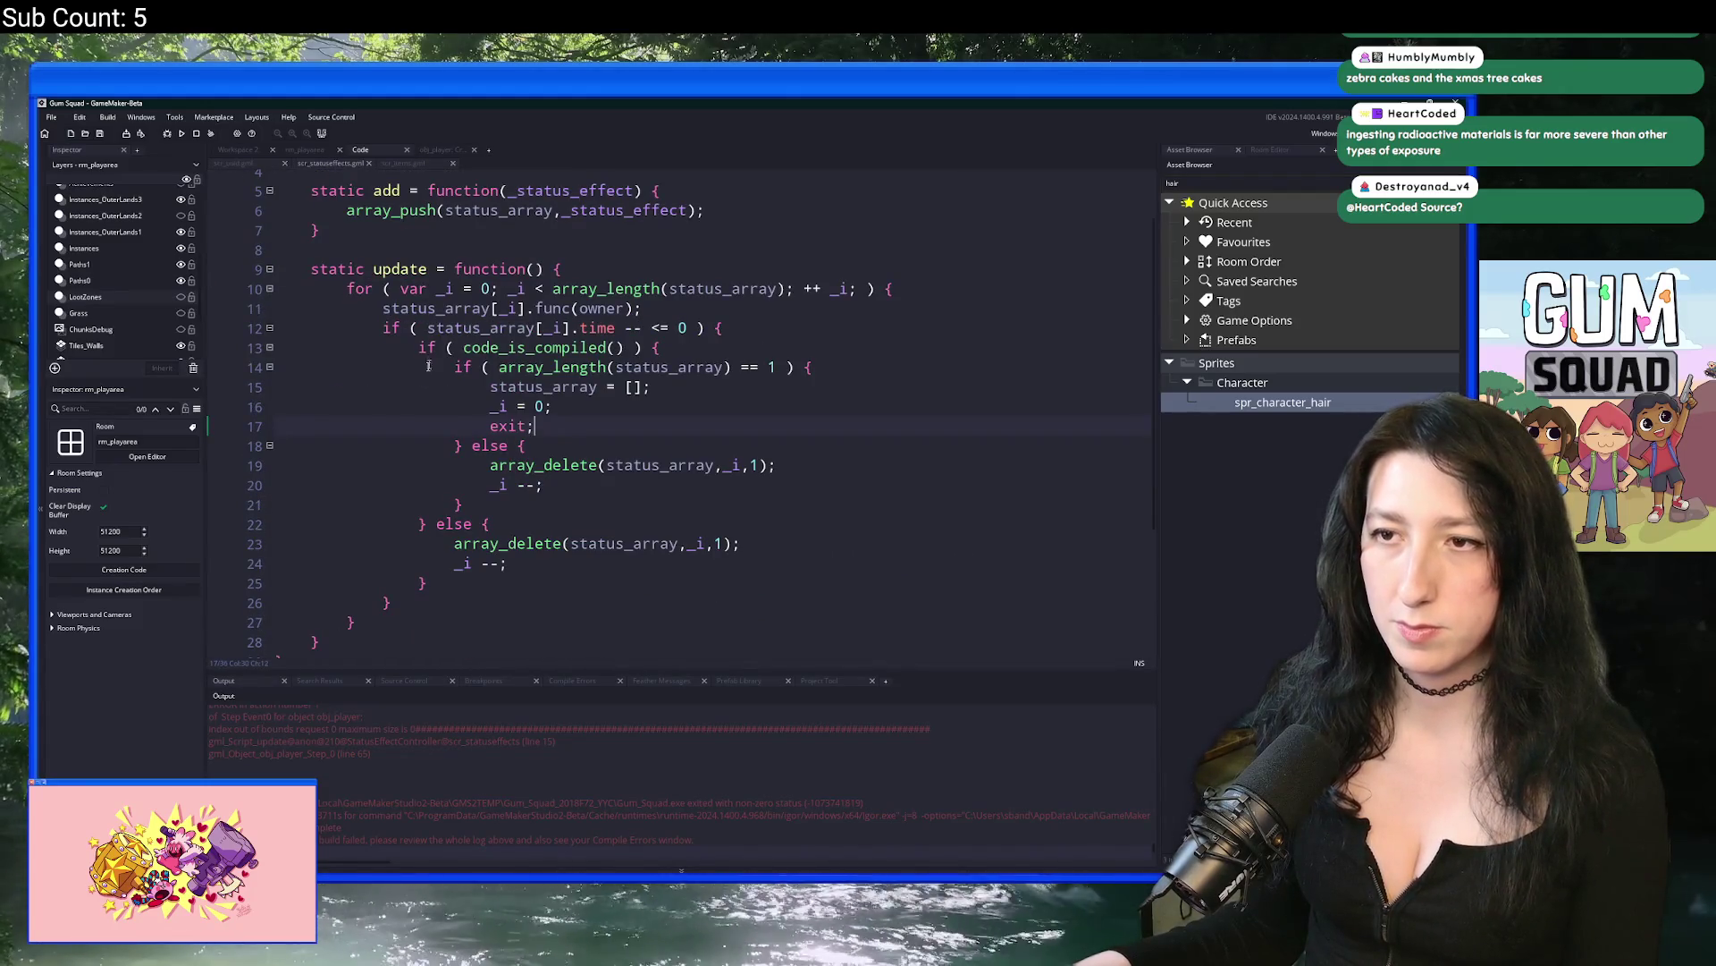
{"action": "left_click", "coordinate": [490, 386]}
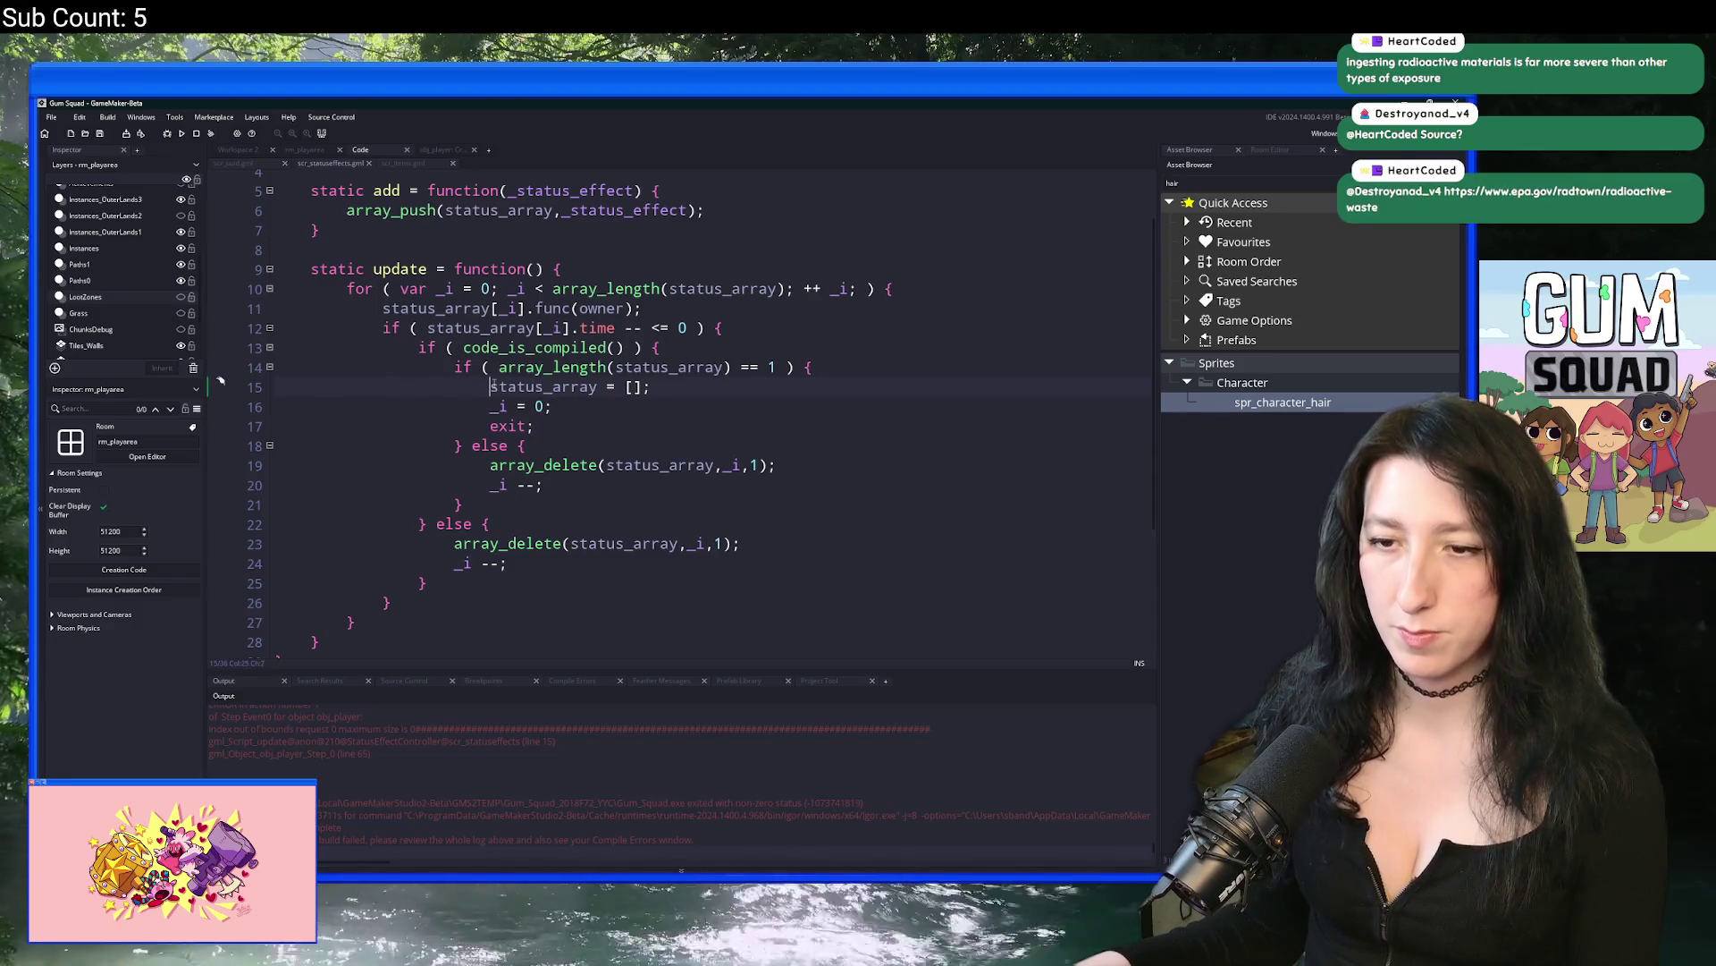
{"action": "double_click", "coordinate": [491, 386]}
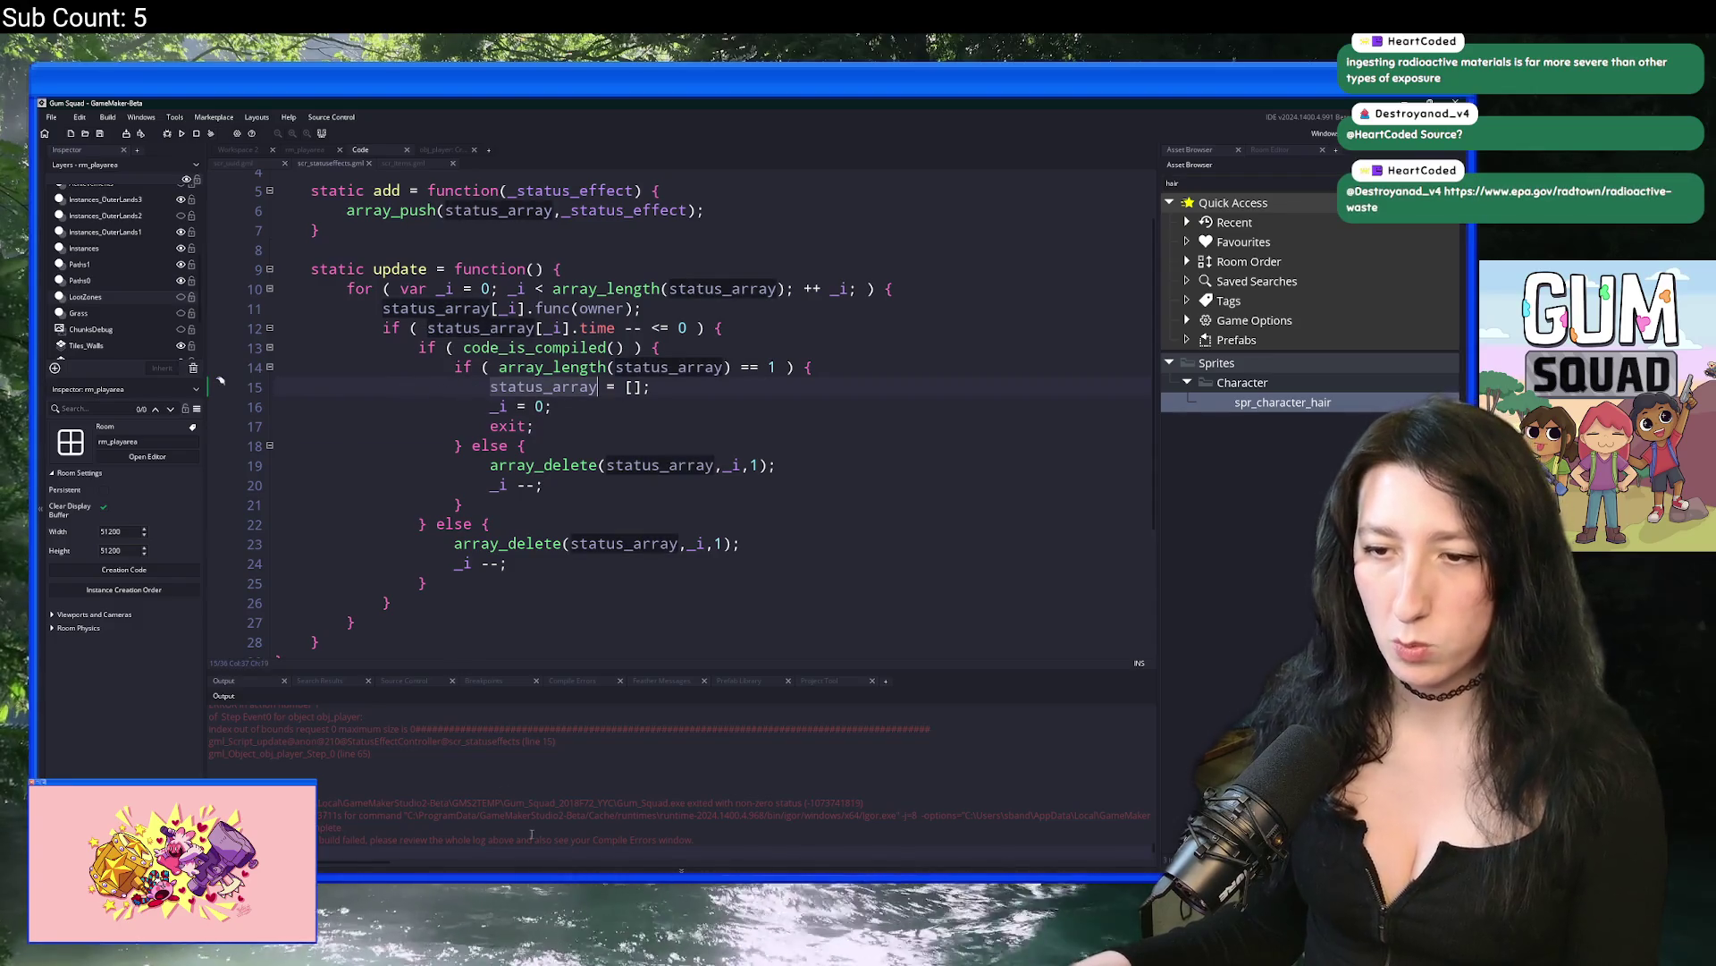
{"action": "left_click", "coordinate": [539, 387]}
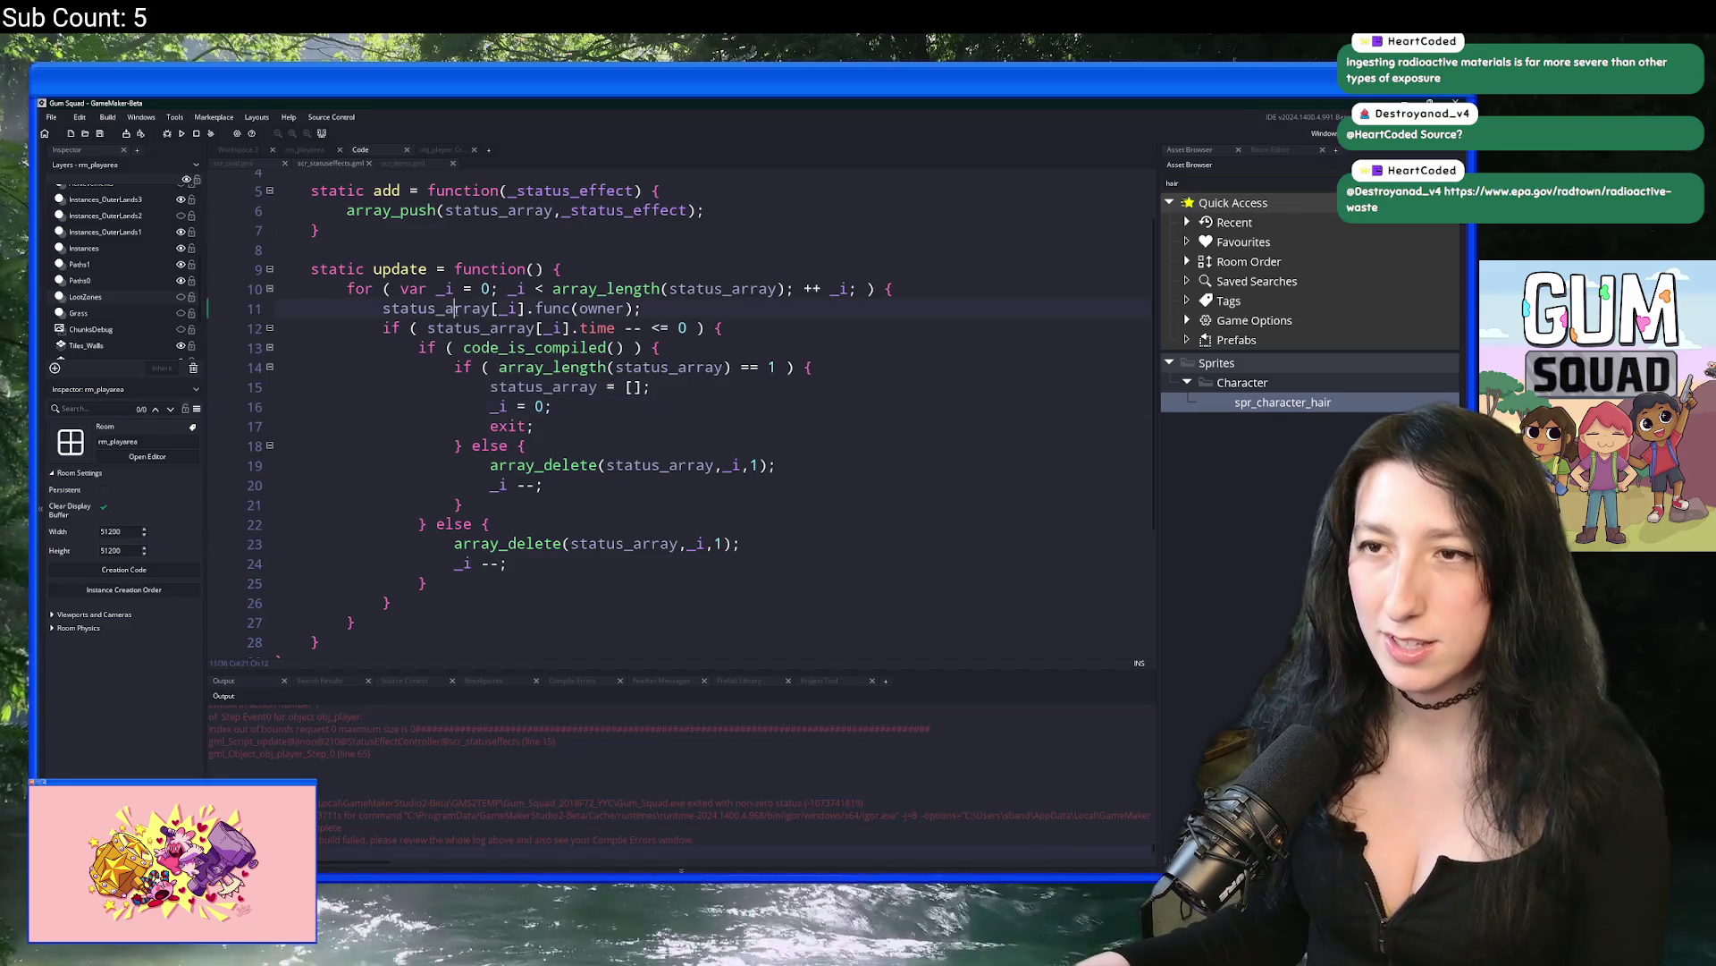
Step: Inspect the [_i] index on line 11 and the empty-array reset of status_array on line 15
{"action": "left_click", "coordinate": [493, 309]}
{"action": "scroll", "coordinate": [578, 367], "scroll_direction": "up", "scroll_amount": 2}
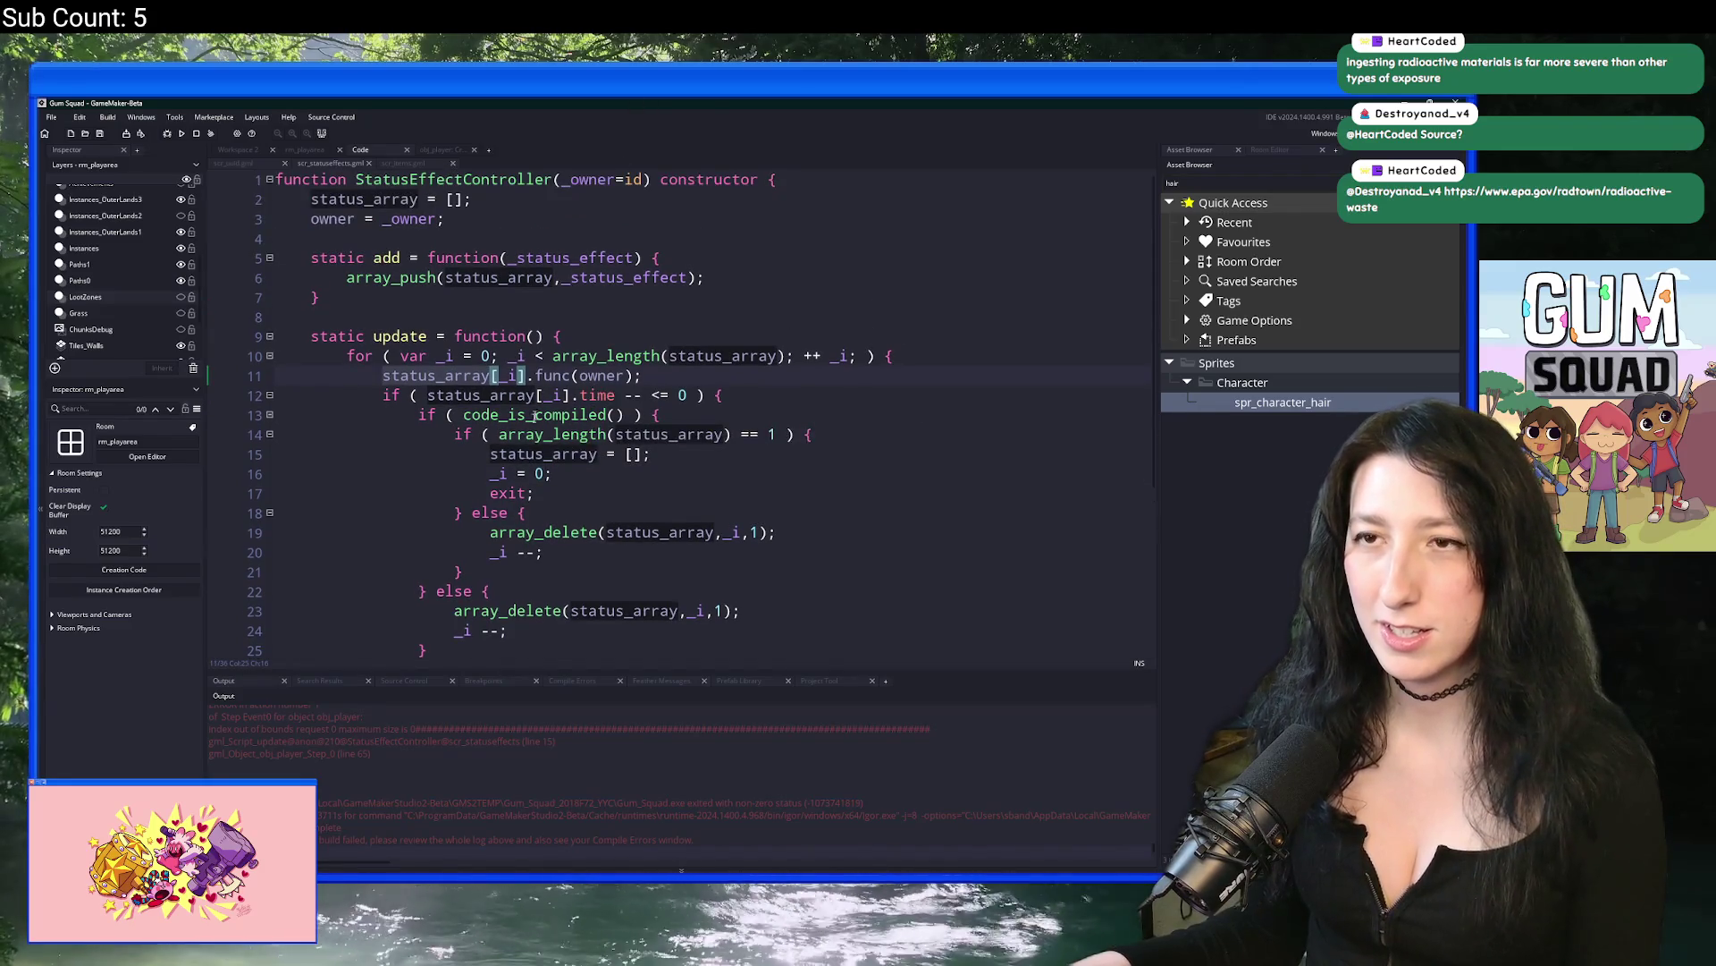
{"action": "scroll", "coordinate": [577, 375], "scroll_direction": "down", "scroll_amount": 1}
{"action": "left_click", "coordinate": [565, 393]}
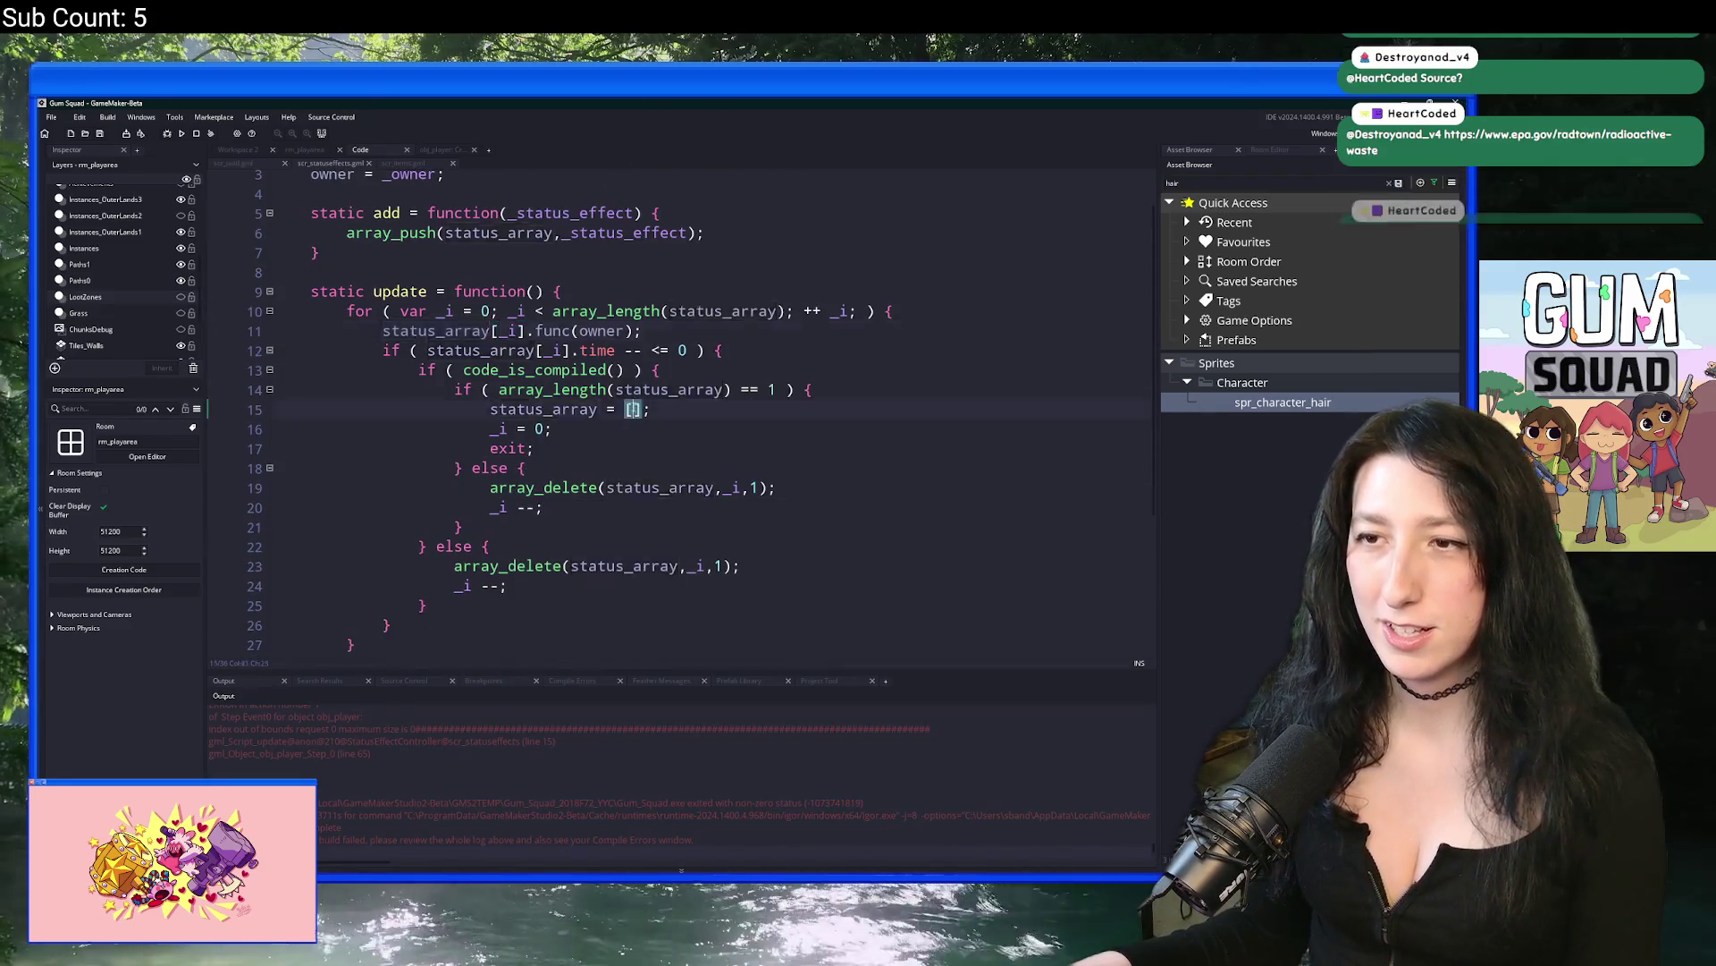
{"action": "double_click", "coordinate": [545, 409]}
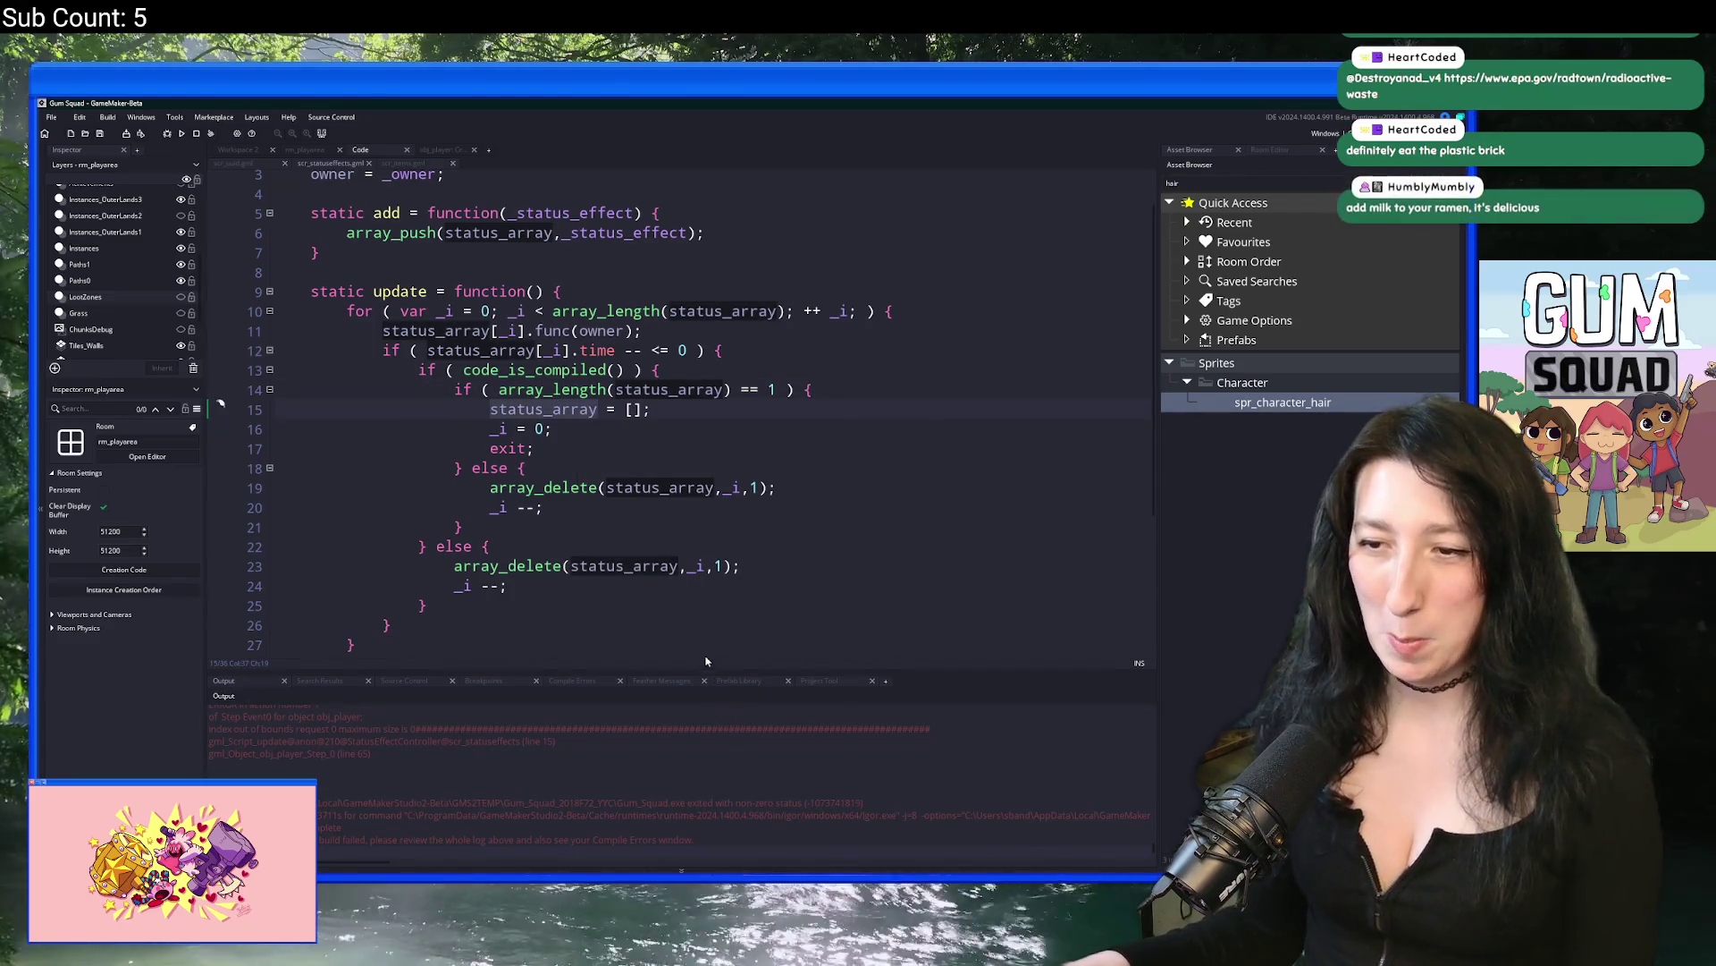
{"action": "scroll", "coordinate": [537, 737], "scroll_direction": "up", "scroll_amount": 1}
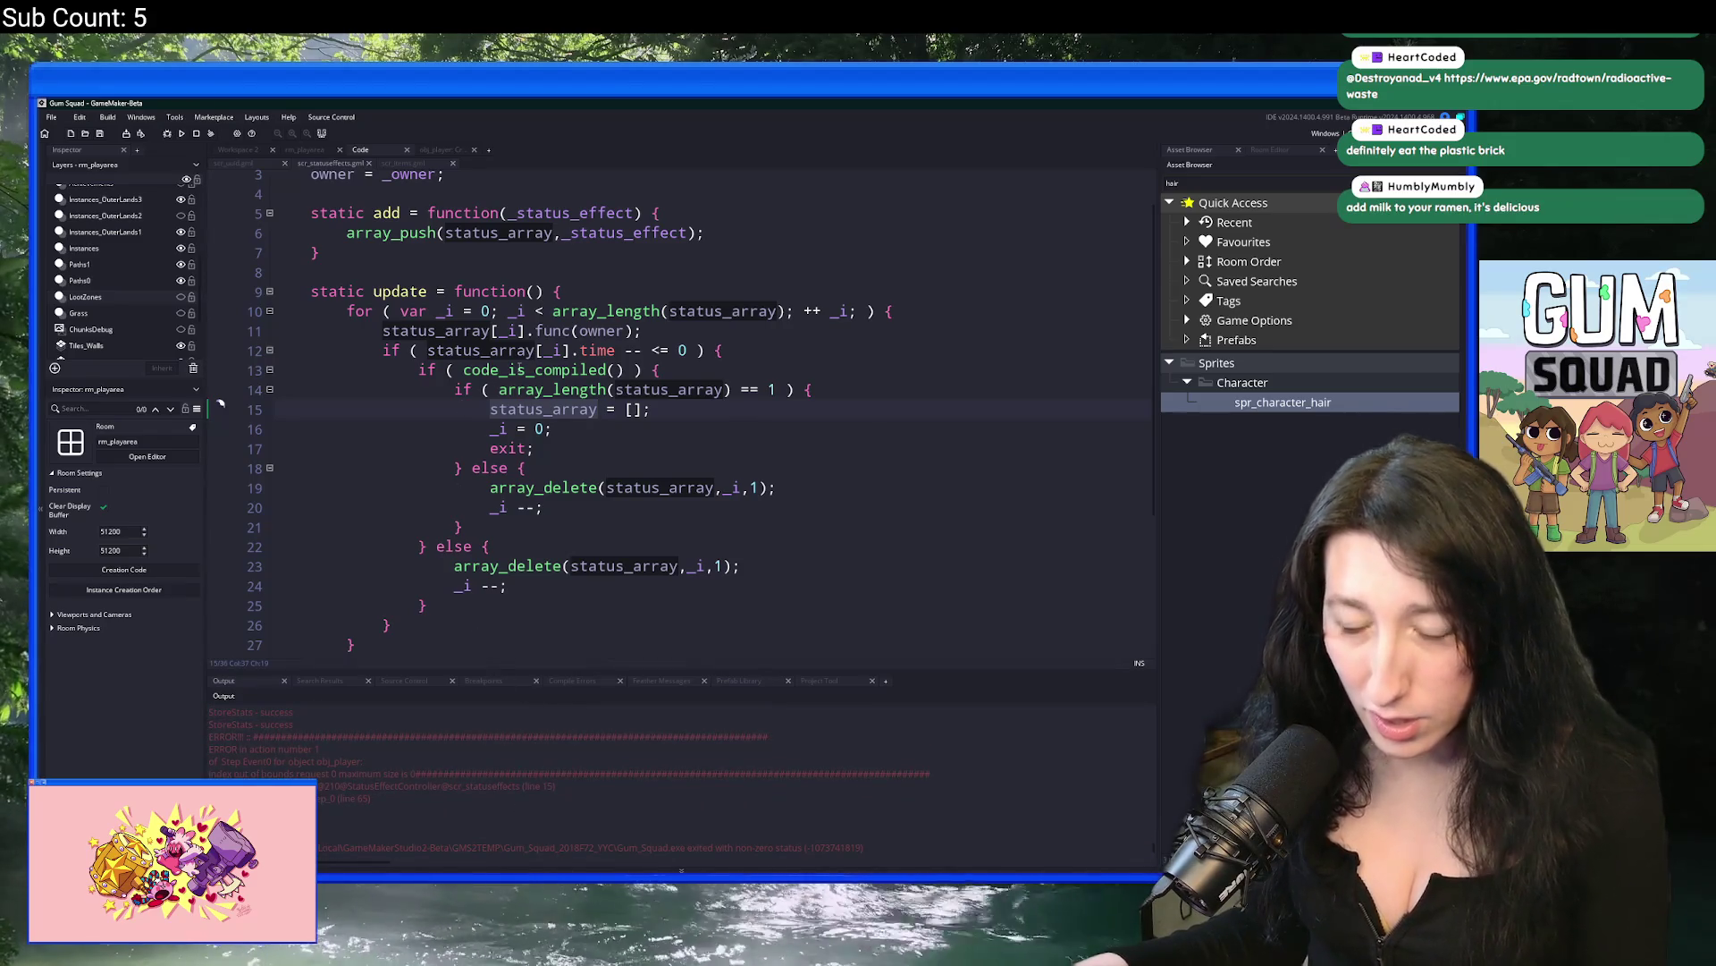
{"action": "left_click", "coordinate": [619, 410]}
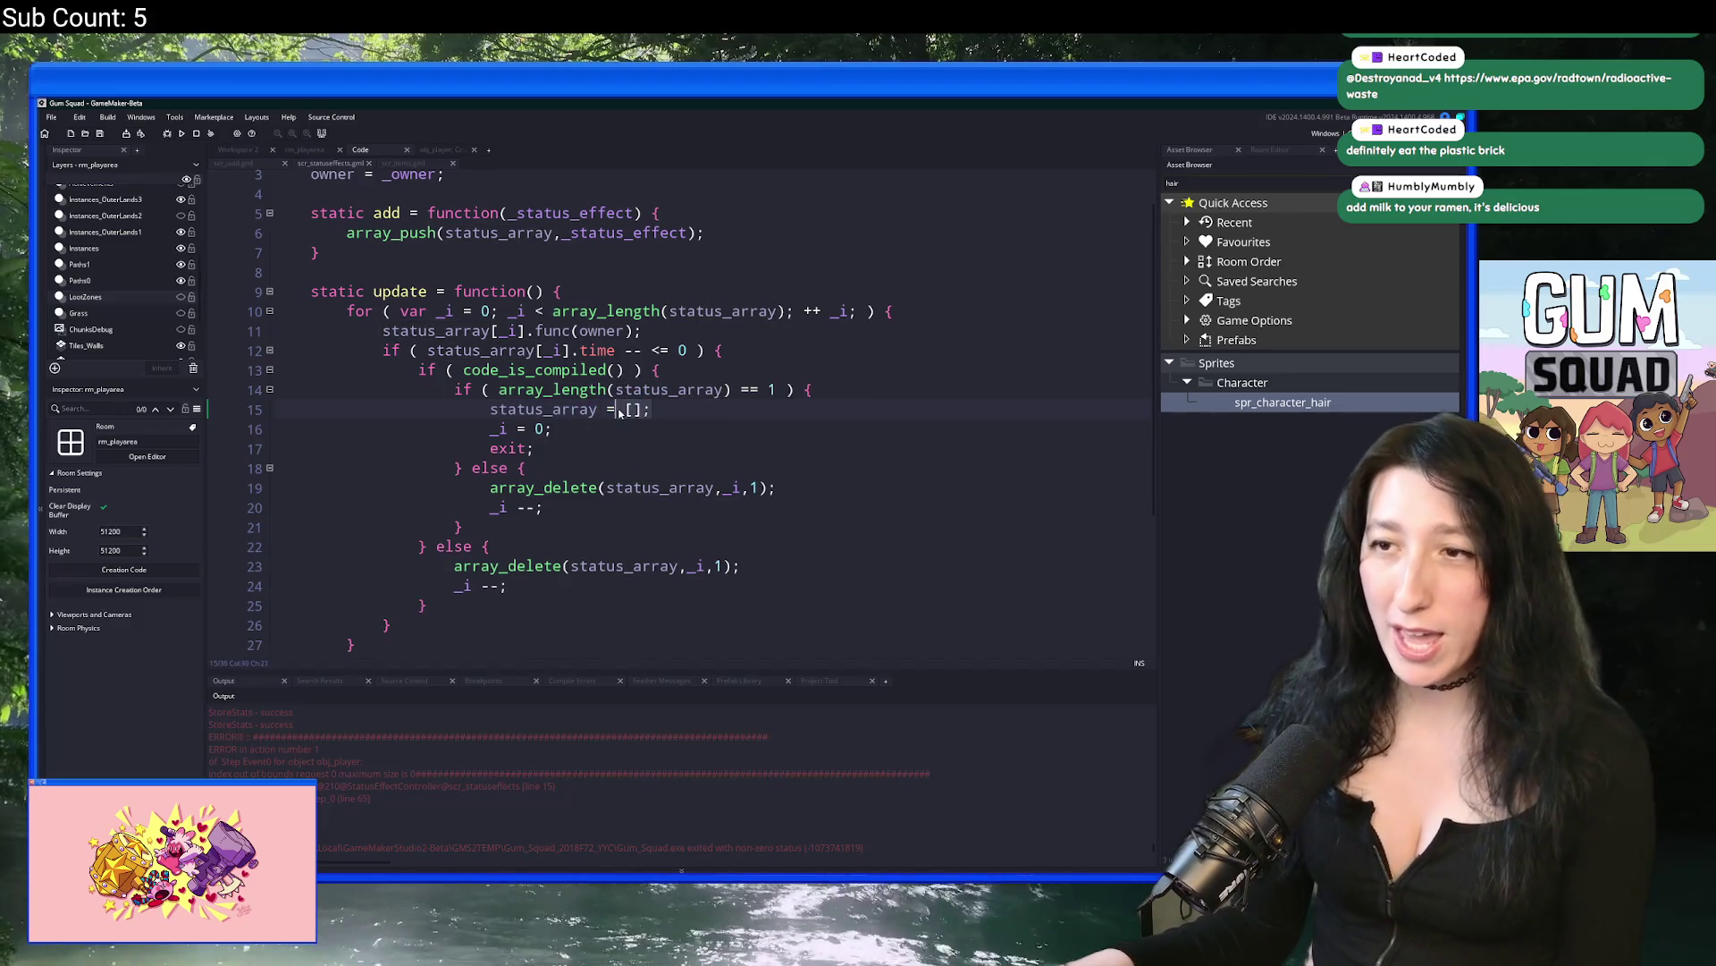
{"action": "left_click", "coordinate": [627, 415]}
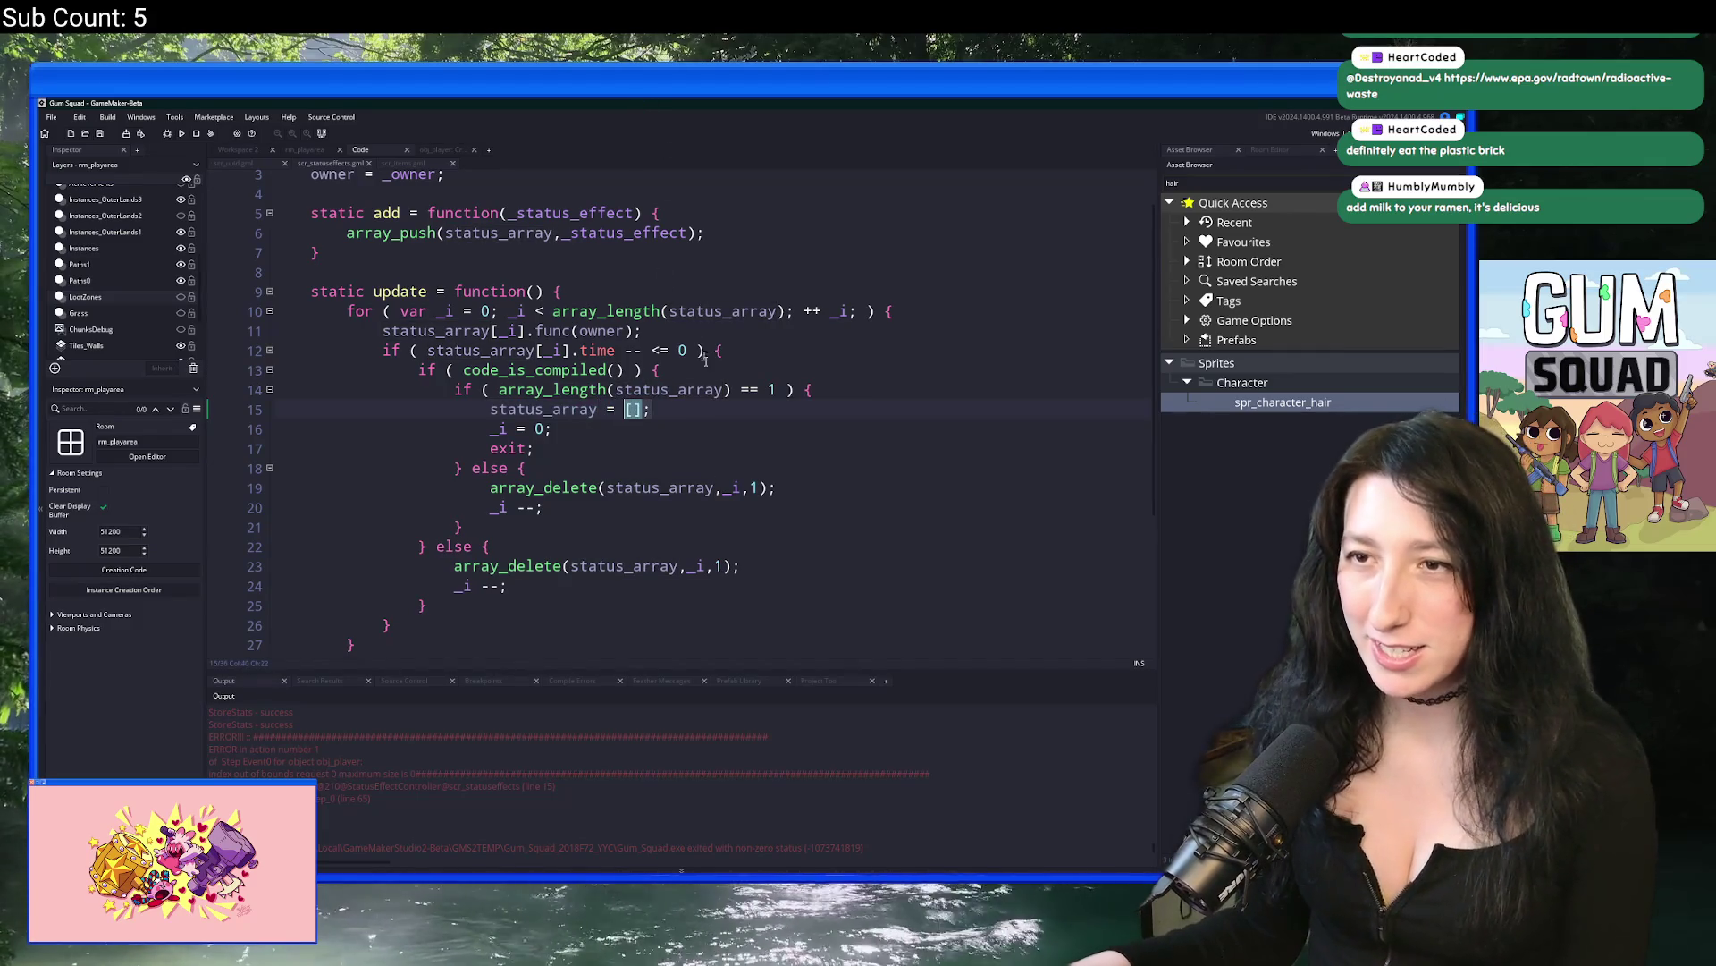
{"action": "left_click", "coordinate": [492, 331]}
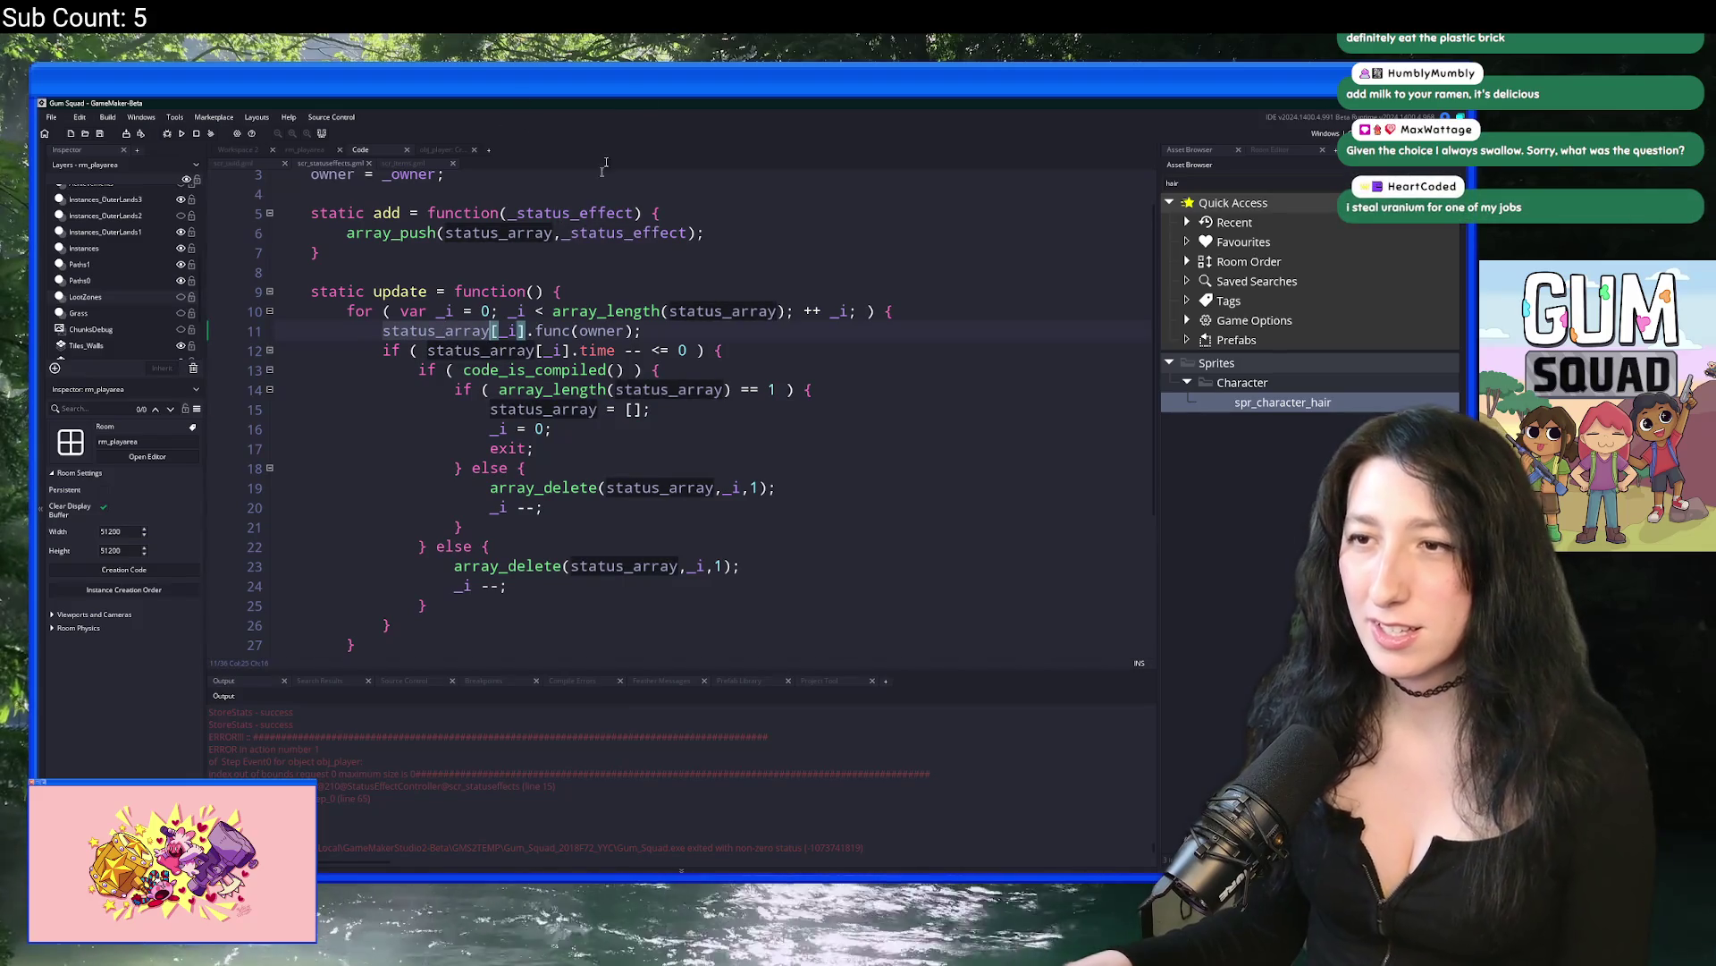
{"action": "left_click", "coordinate": [597, 409]}
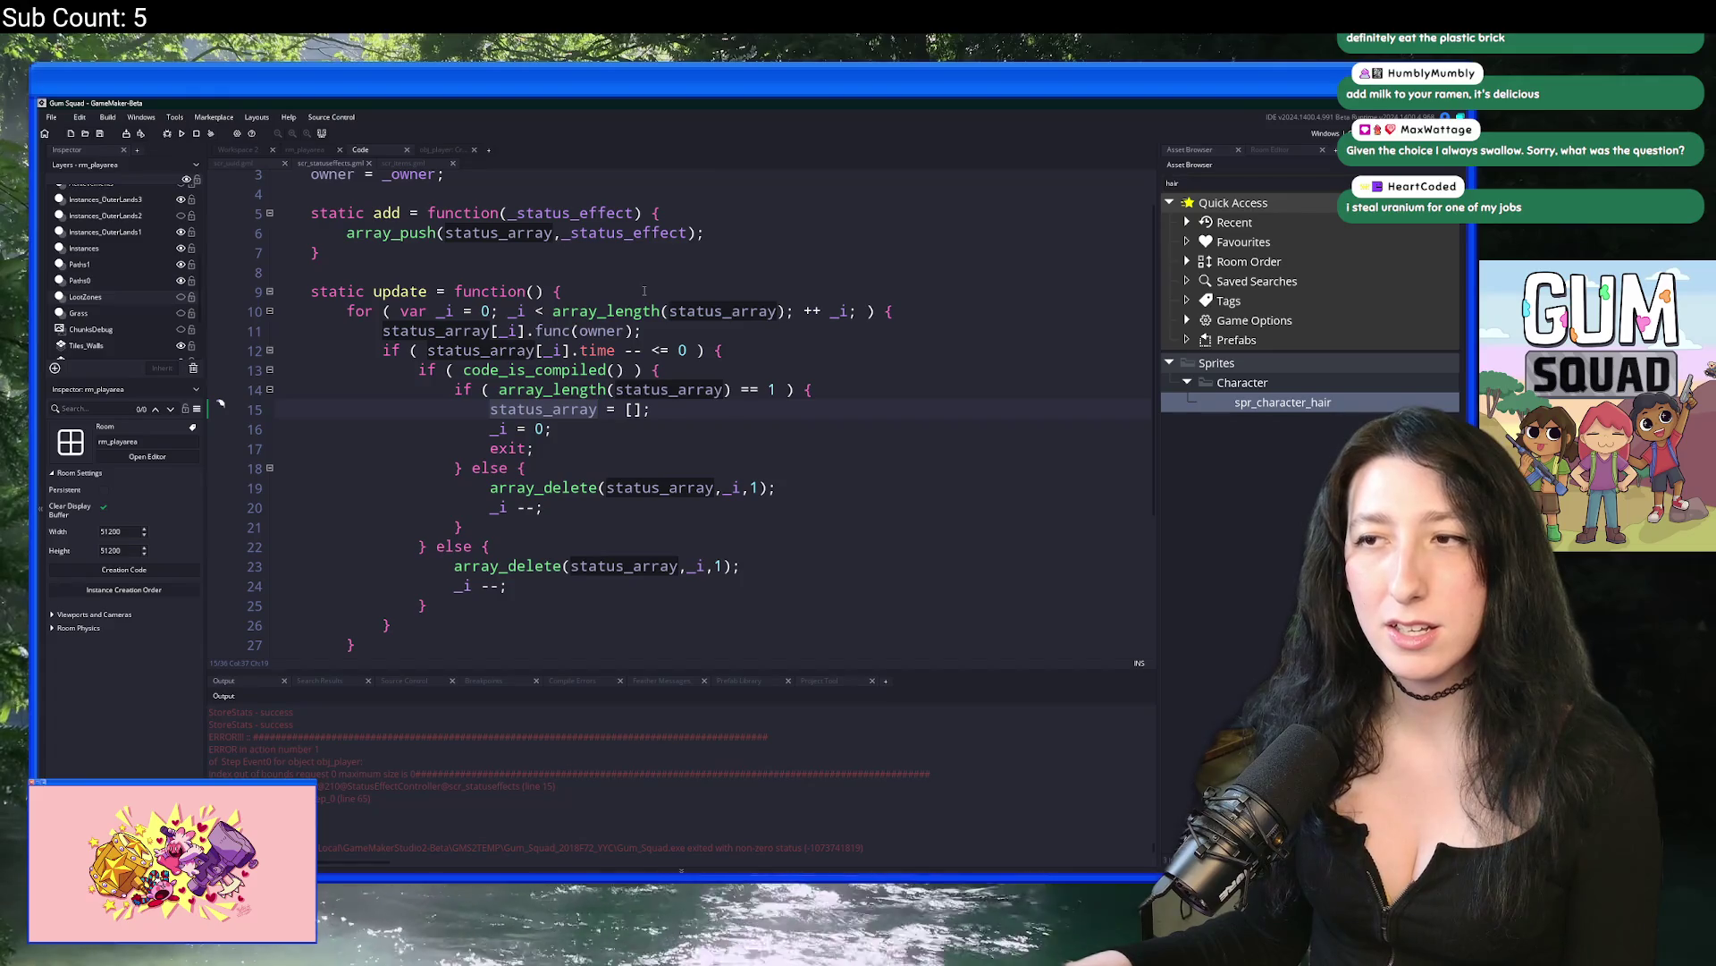
{"action": "left_click", "coordinate": [571, 432]}
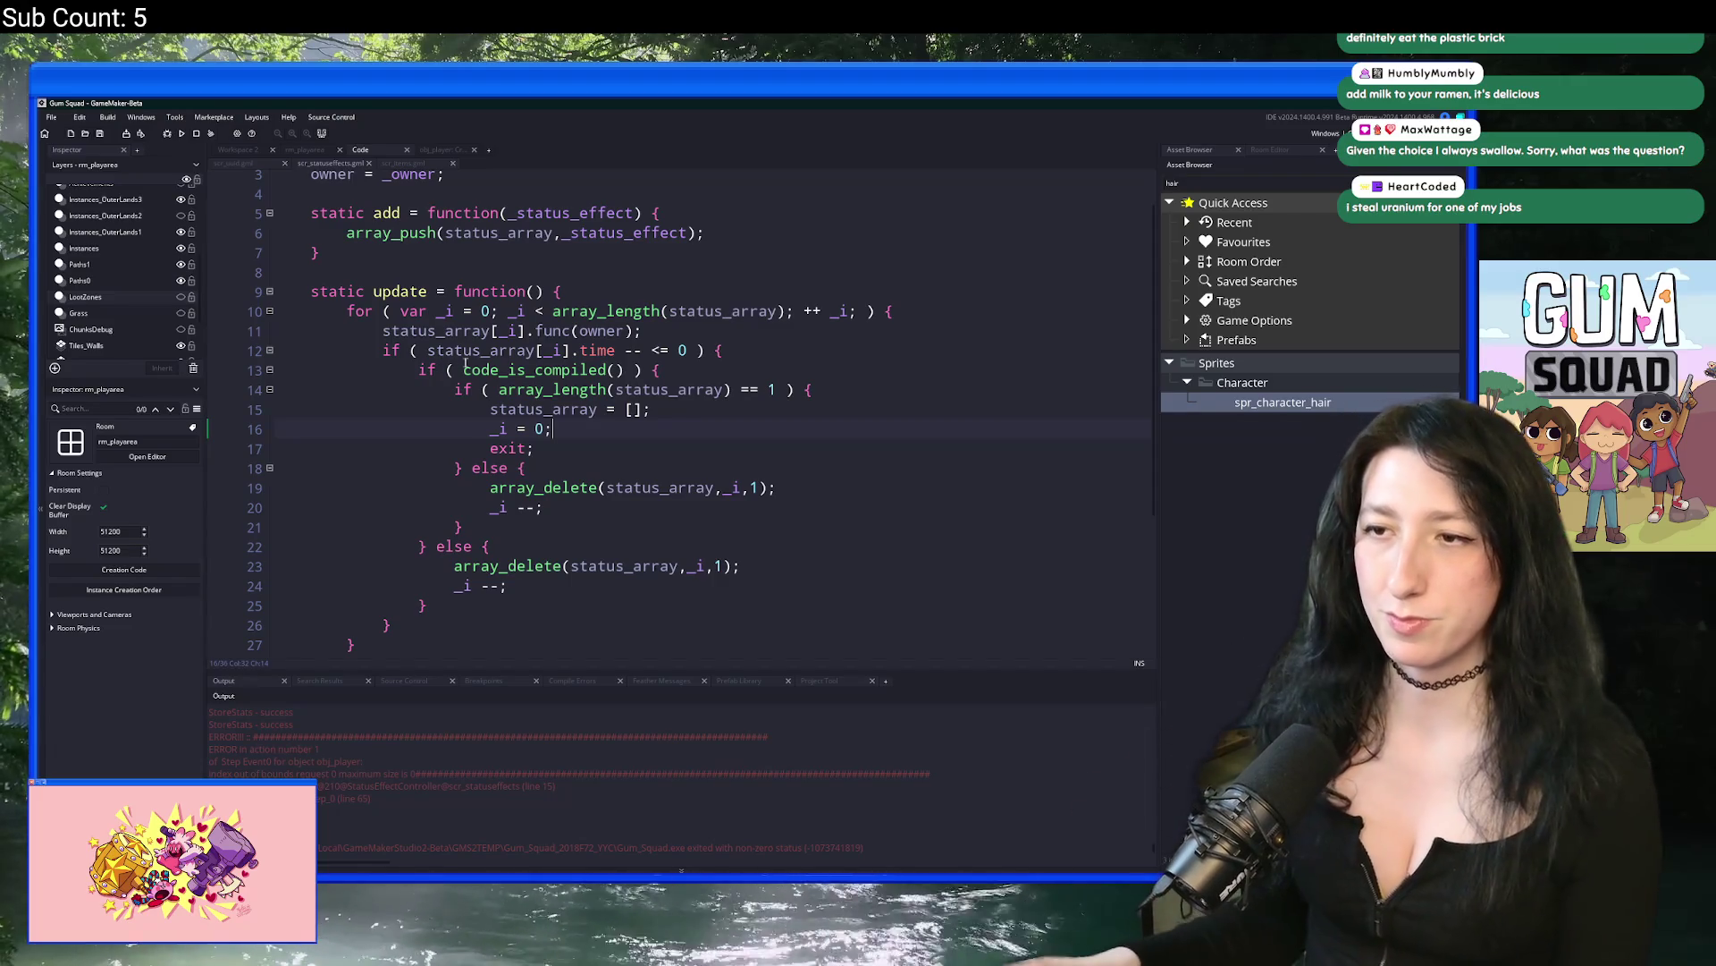
Step: Replace the [] literal on line 15 with array_create(0); using autocomplete
{"action": "key", "text": "BackSpace"}
{"action": "key", "text": "BackSpace"}
{"action": "key", "text": "BackSpace"}
{"action": "type", "text": "arra"}
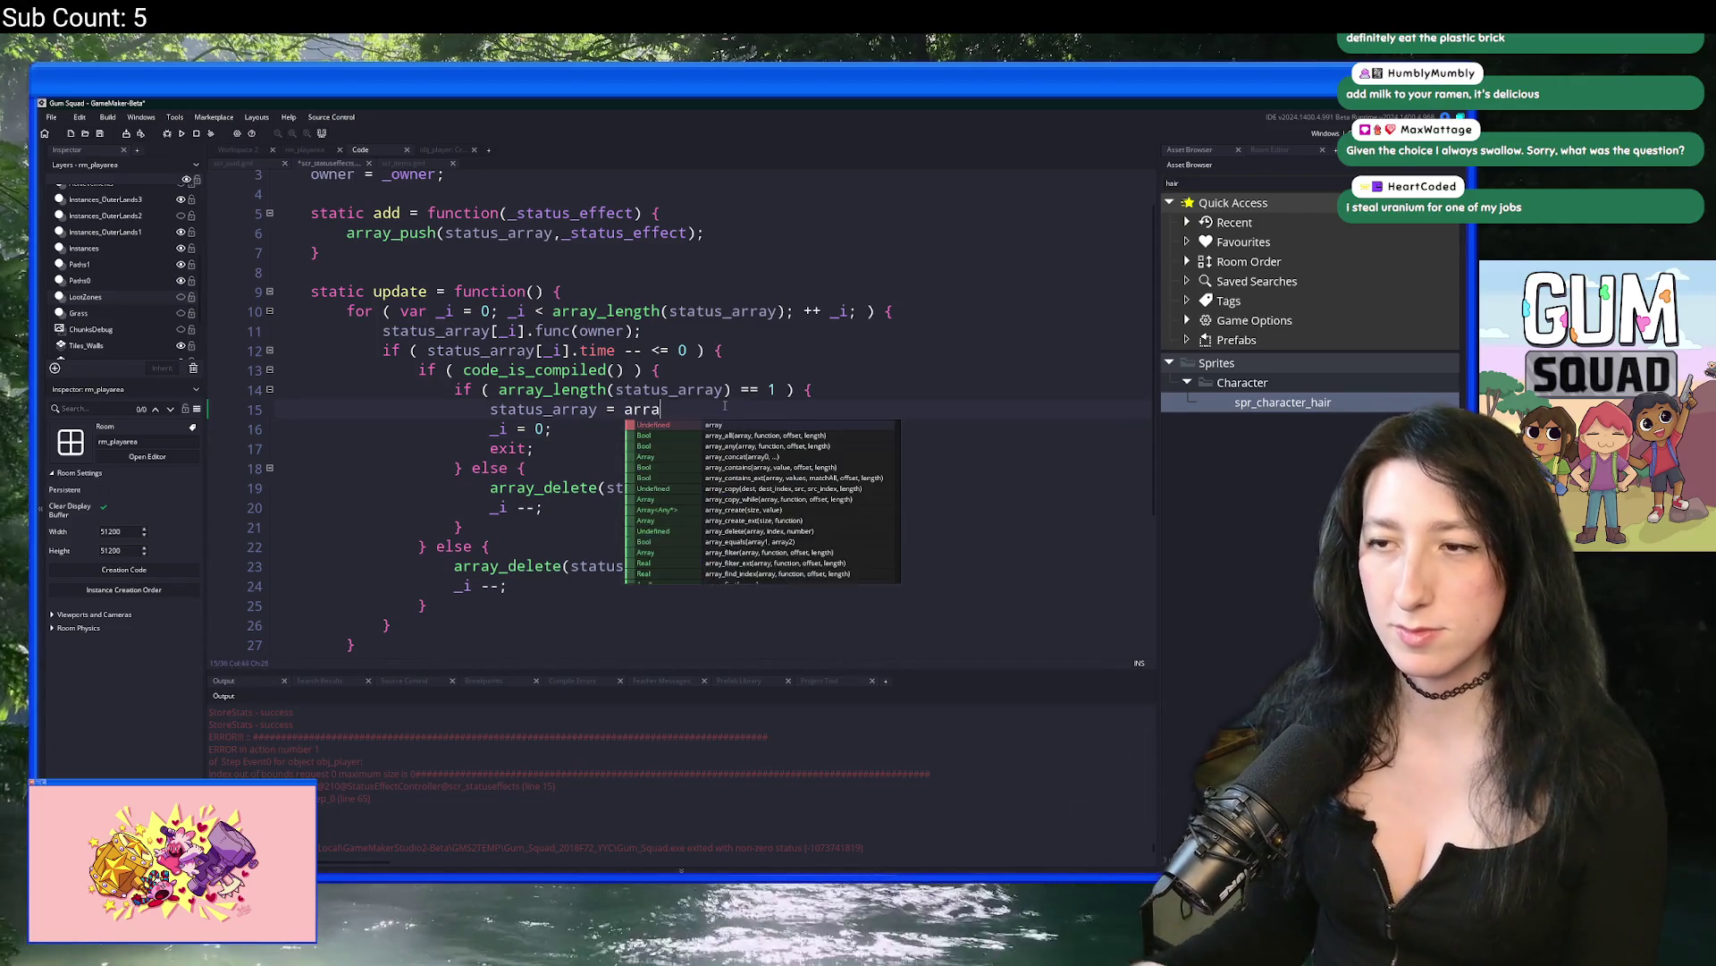
{"action": "type", "text": "y_"}
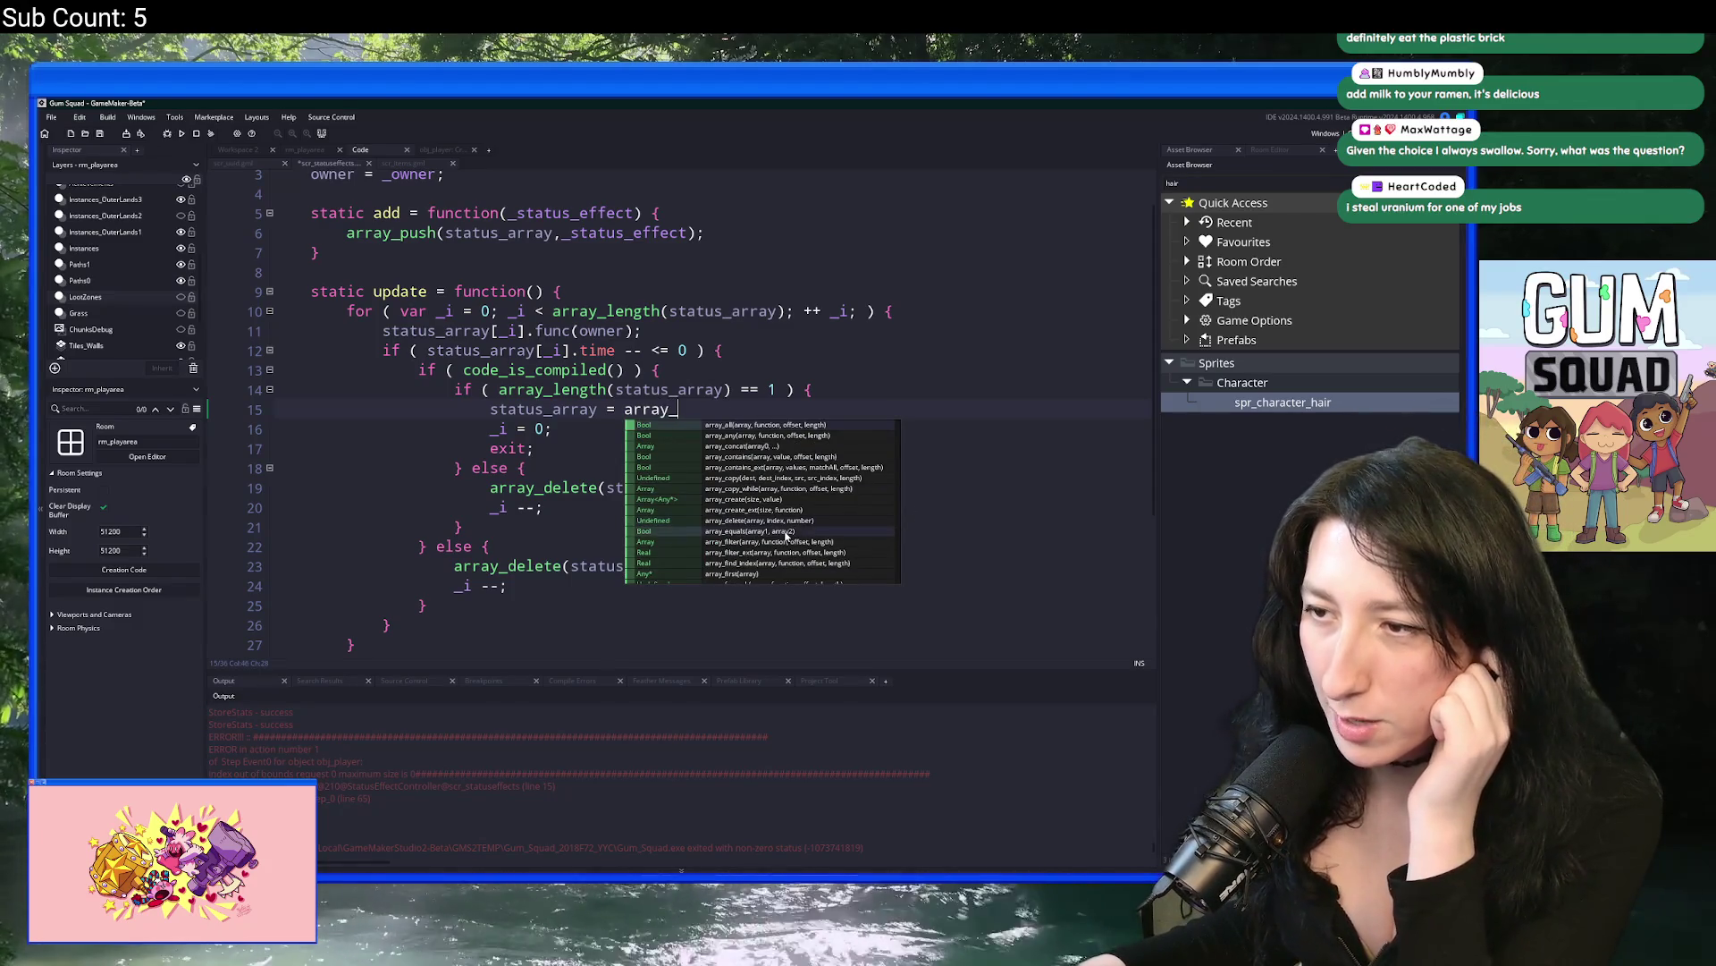
{"action": "scroll", "coordinate": [795, 525], "scroll_direction": "down", "scroll_amount": 3}
{"action": "scroll", "coordinate": [794, 520], "scroll_direction": "down", "scroll_amount": 6}
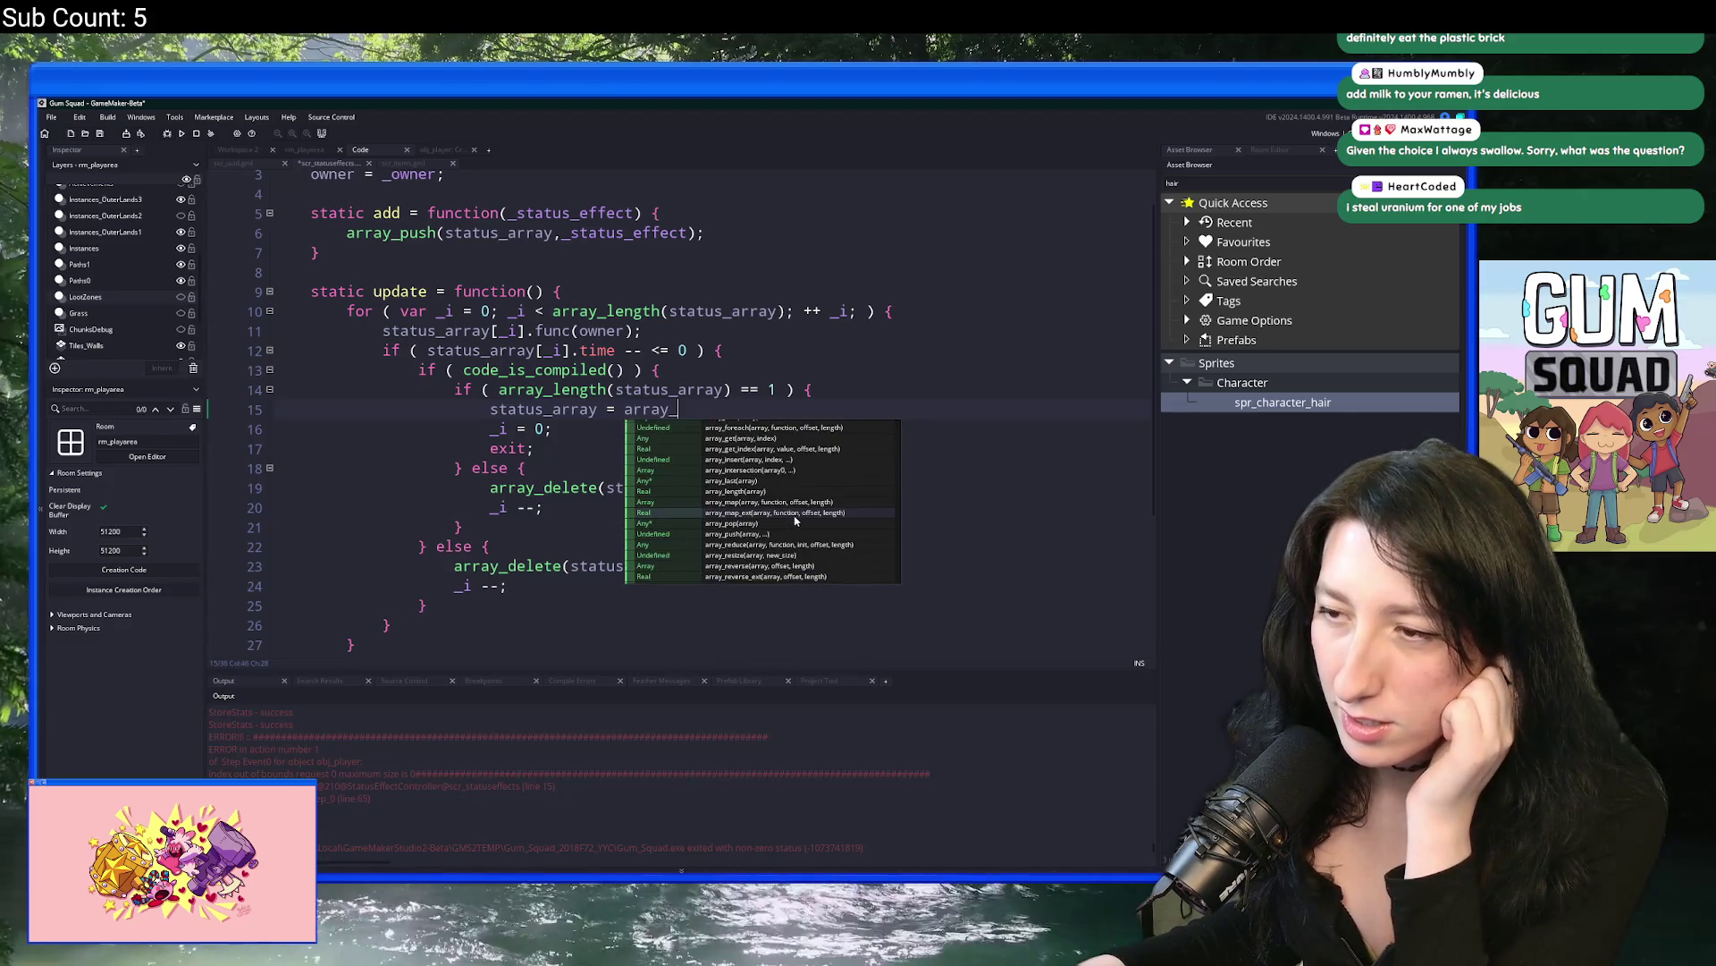
{"action": "scroll", "coordinate": [790, 496], "scroll_direction": "down", "scroll_amount": 10}
{"action": "scroll", "coordinate": [790, 500], "scroll_direction": "up", "scroll_amount": 15}
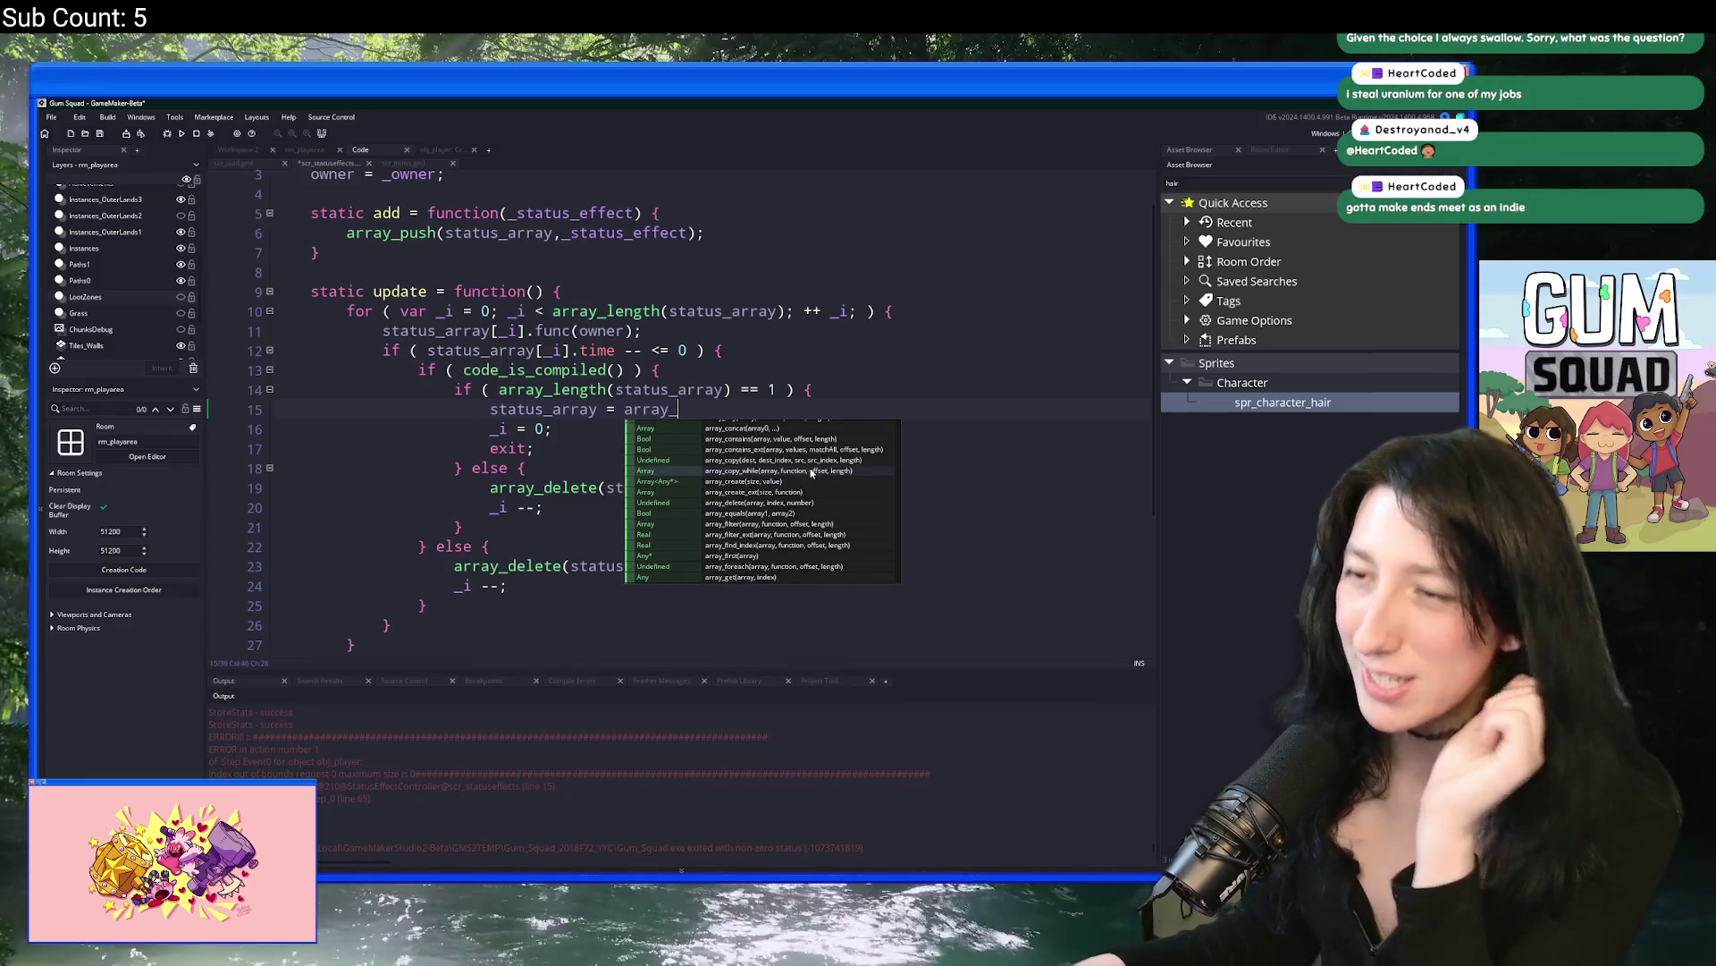
{"action": "type", "text": "cr"}
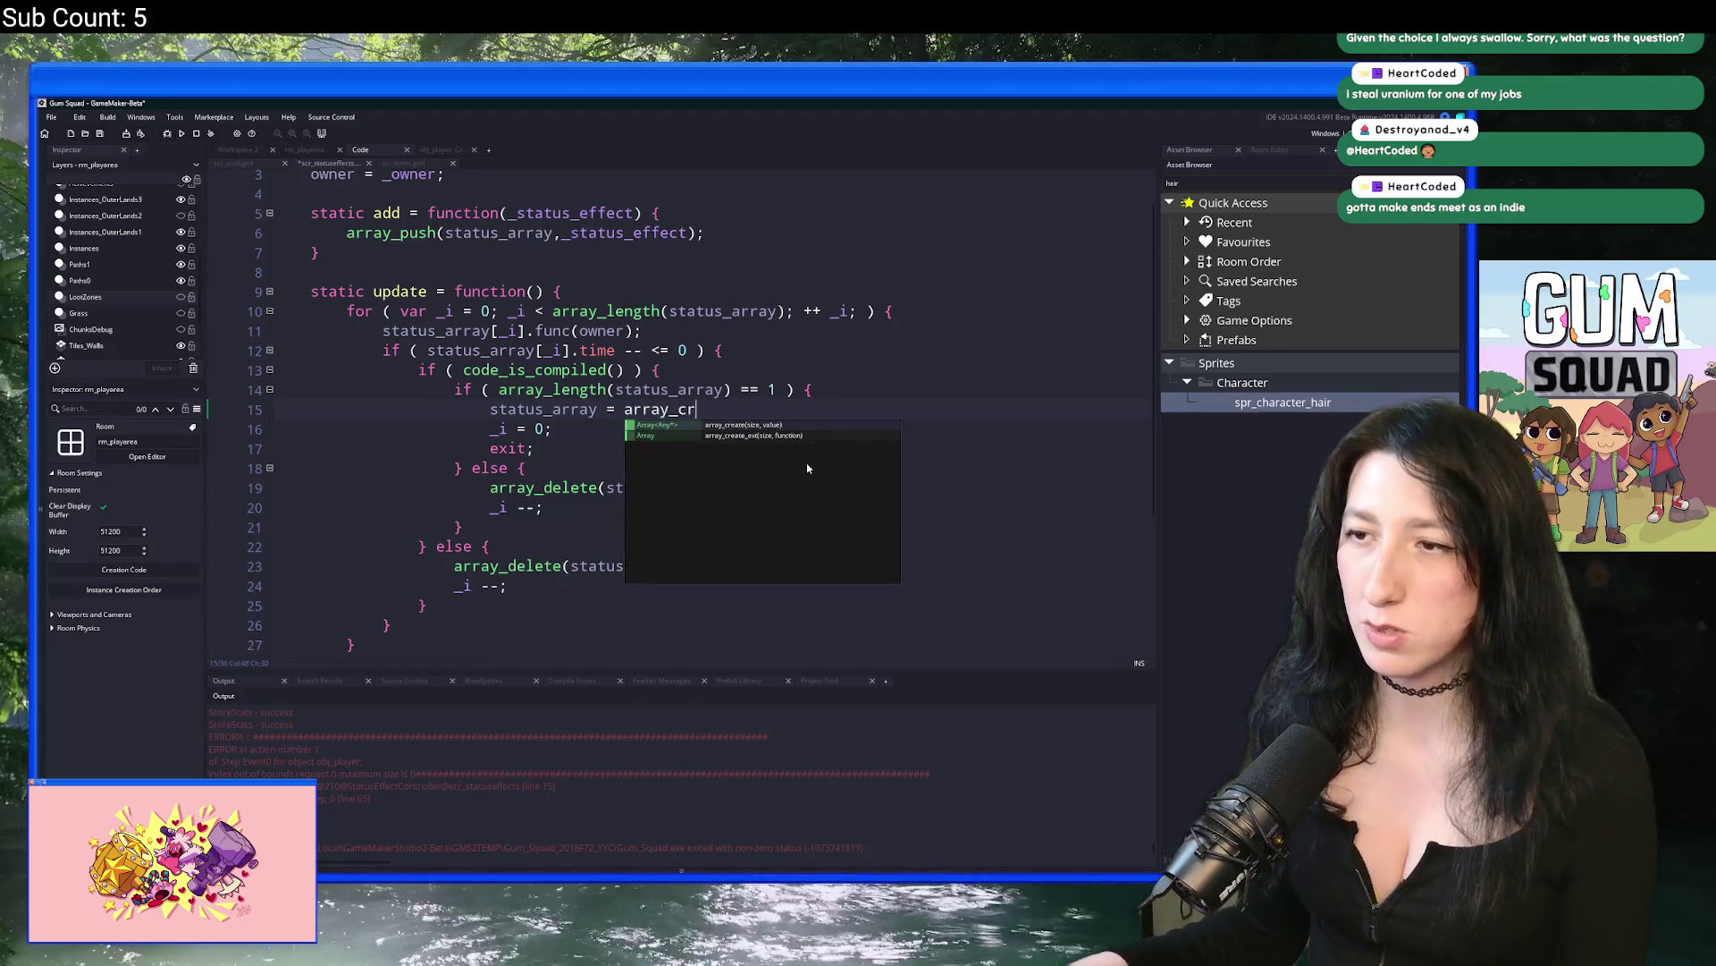
{"action": "key", "text": "Return"}
{"action": "type", "text": "(0);"}
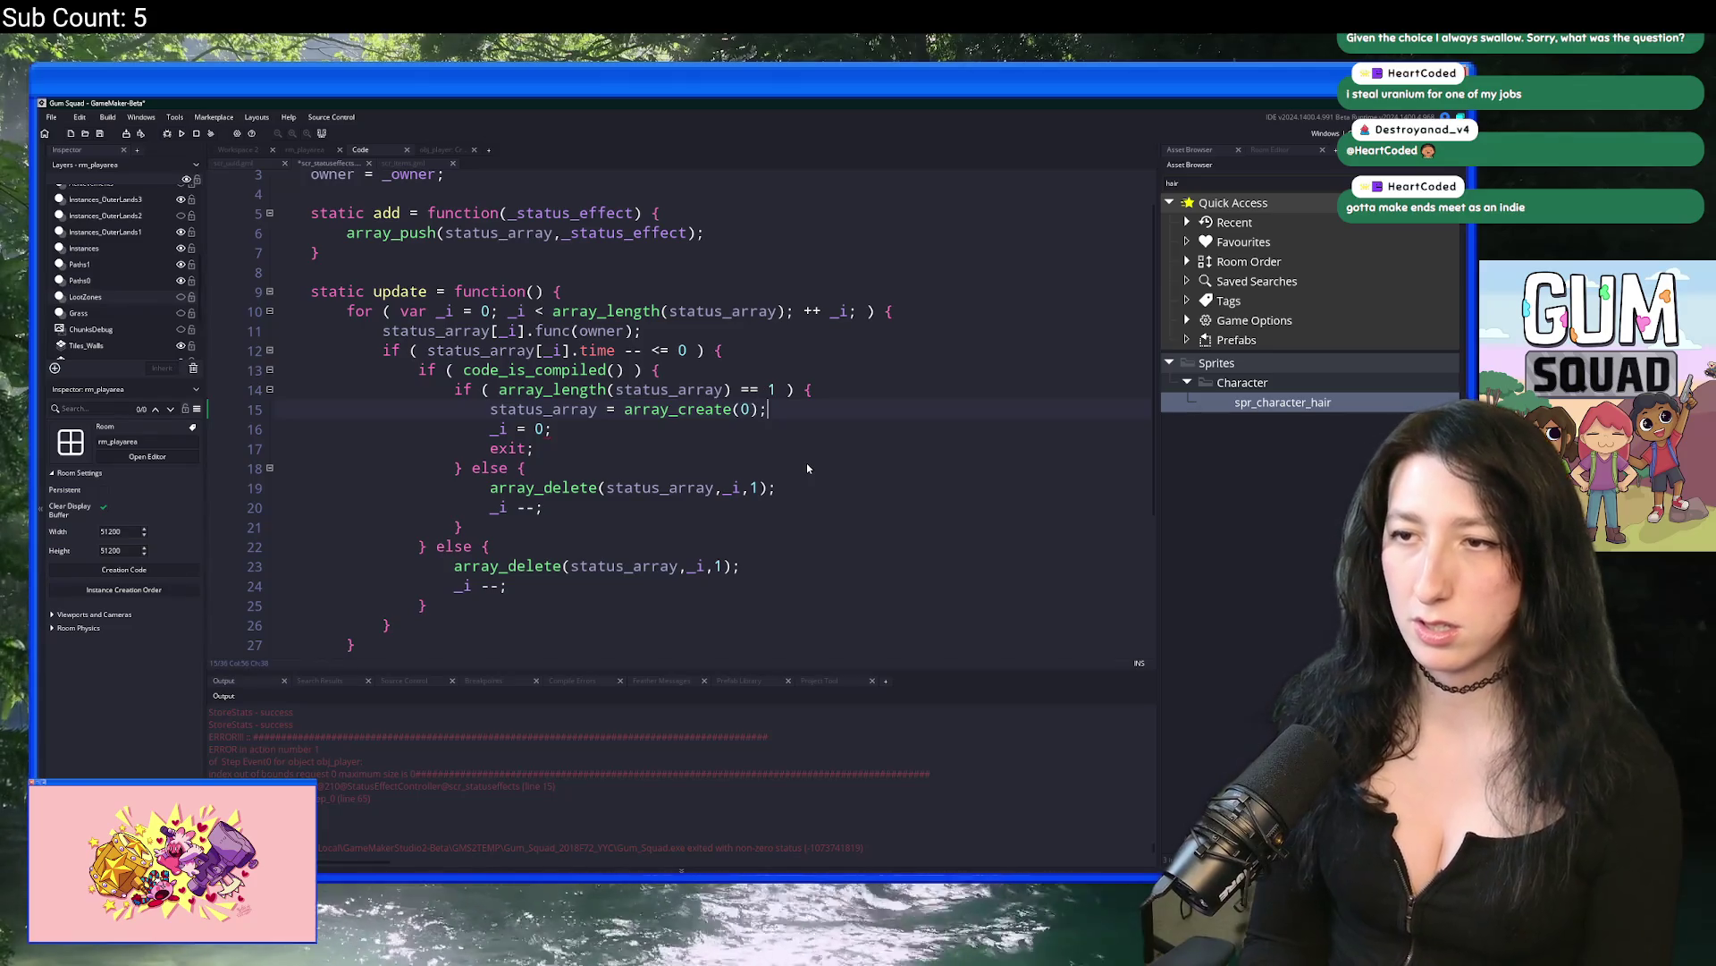
Step: Review the array_create call and the if block's braces, then build and run with F5
{"action": "left_click", "coordinate": [740, 408]}
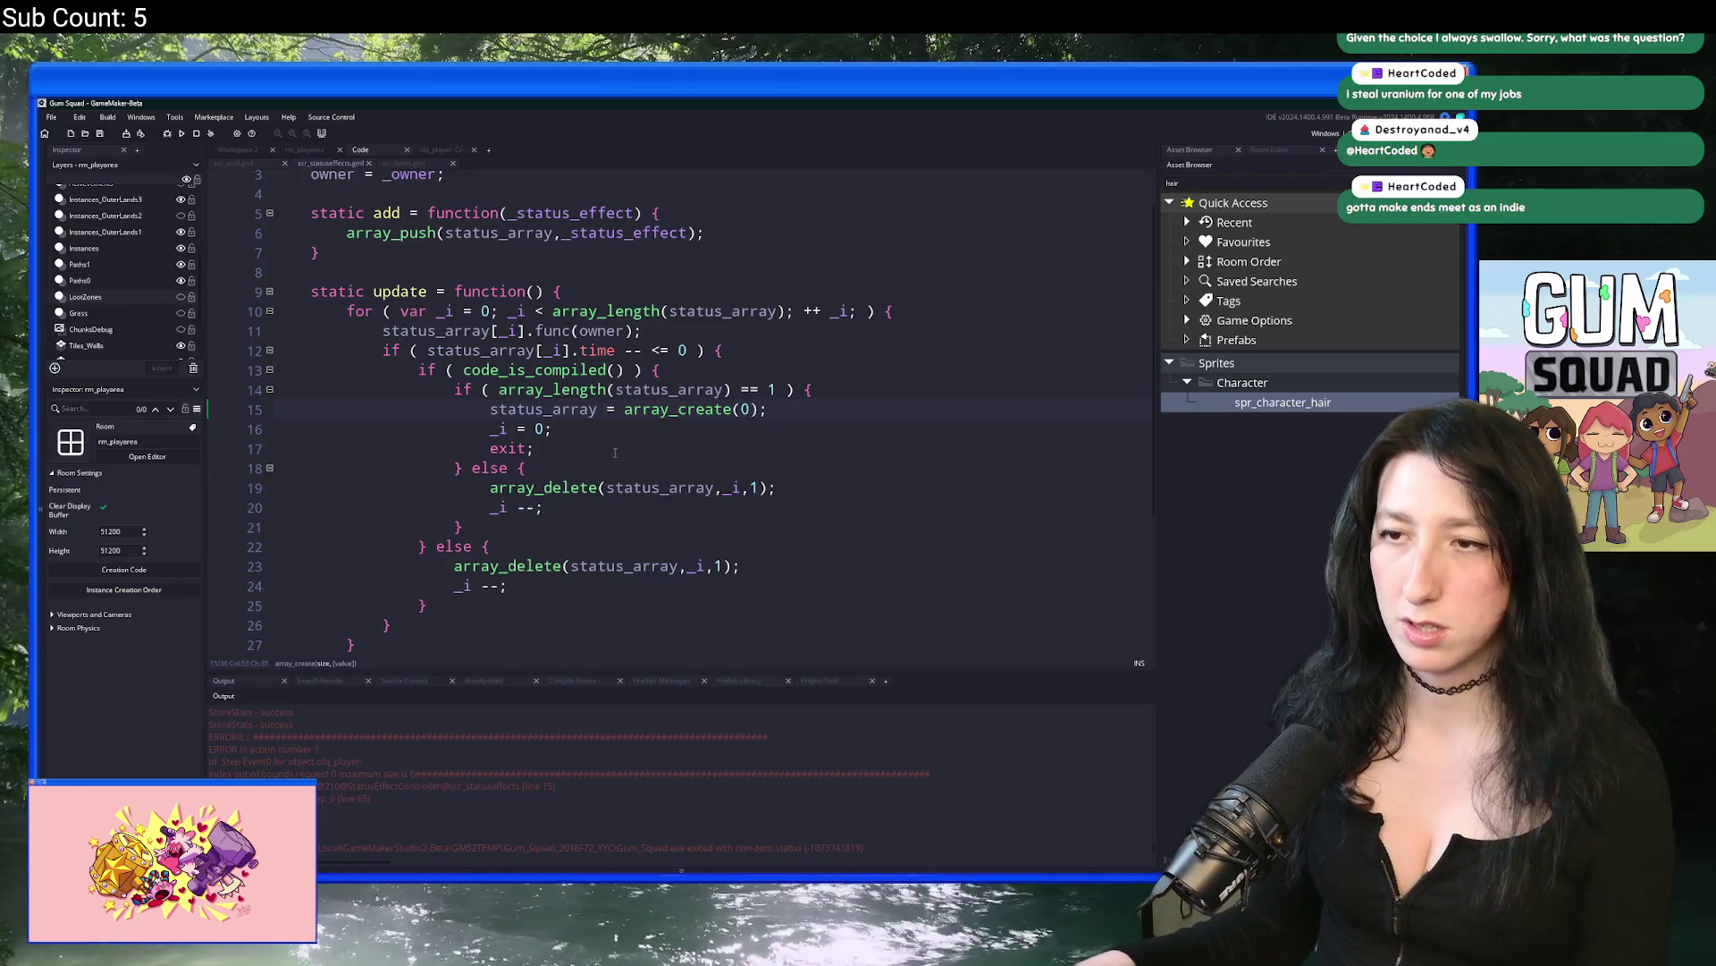
{"action": "left_click", "coordinate": [597, 408]}
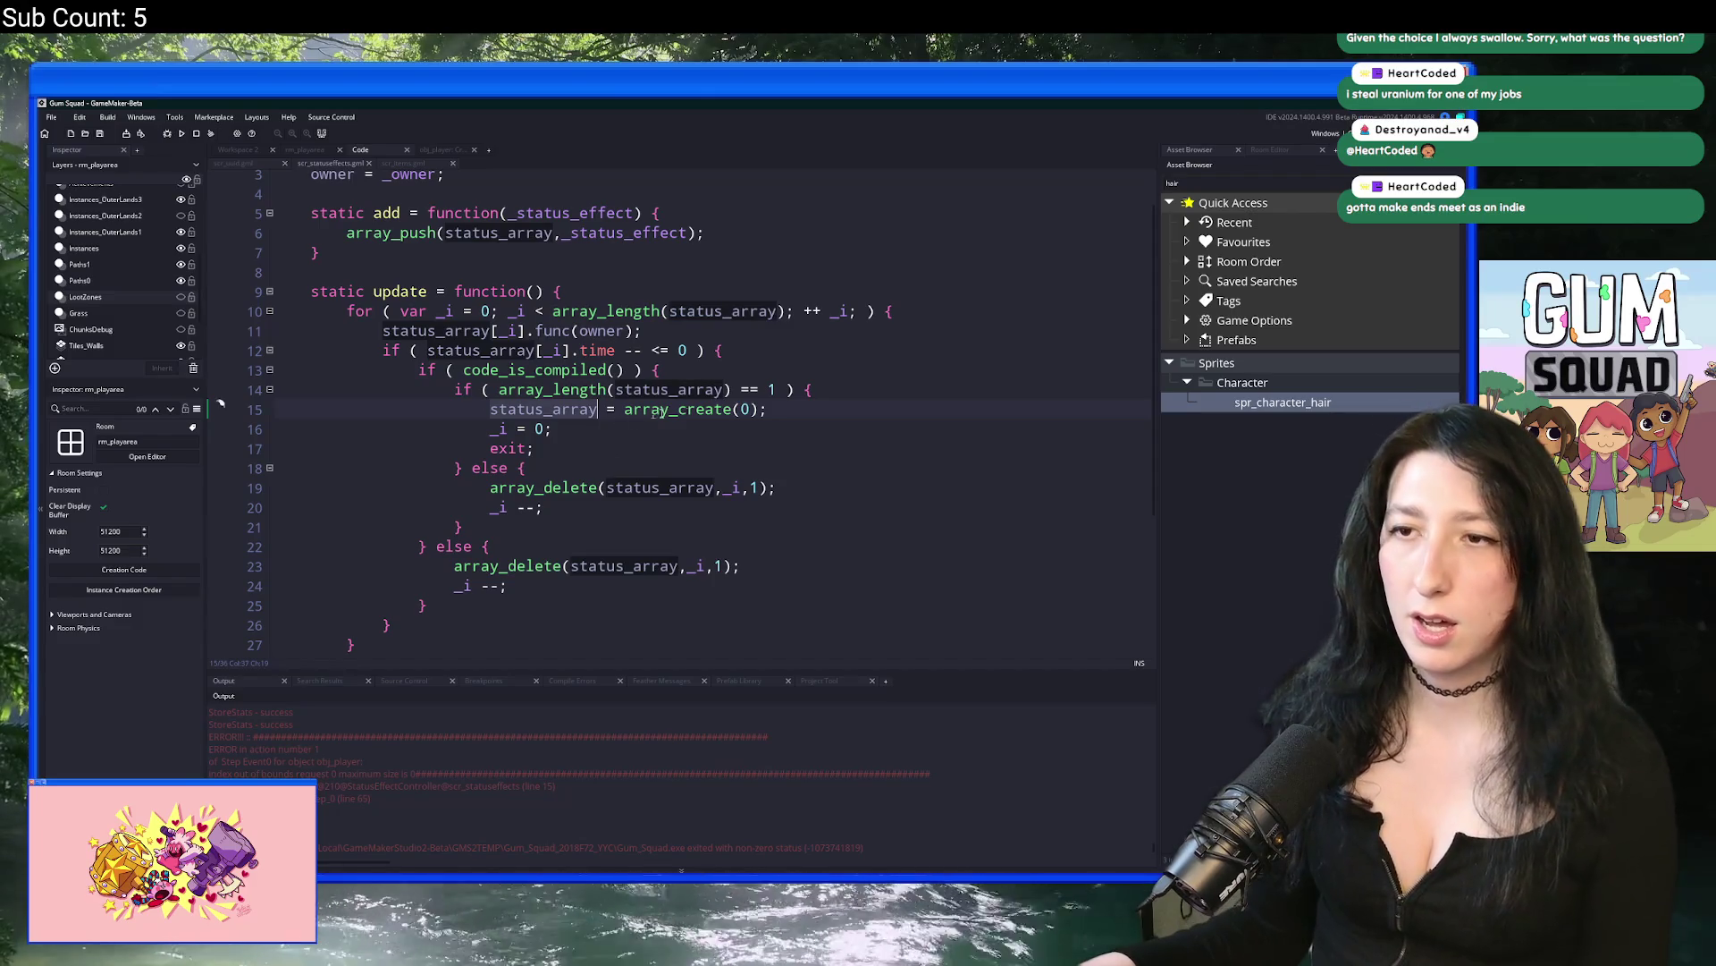
{"action": "key", "text": "End"}
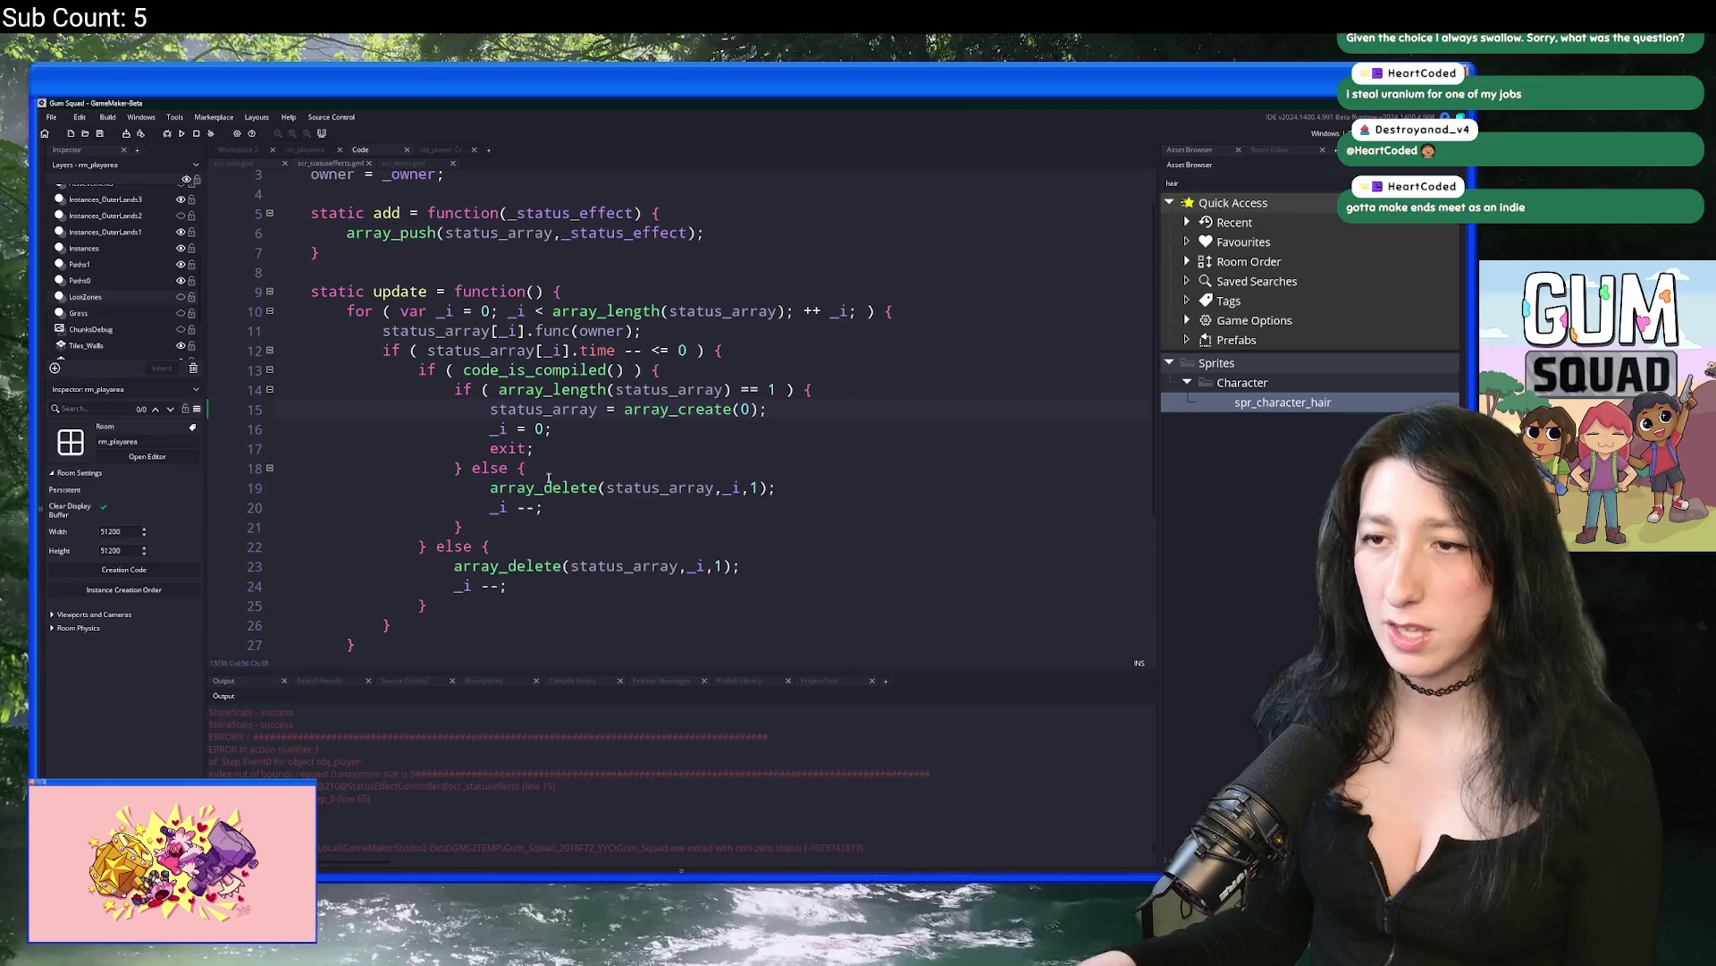
{"action": "key", "text": "Home"}
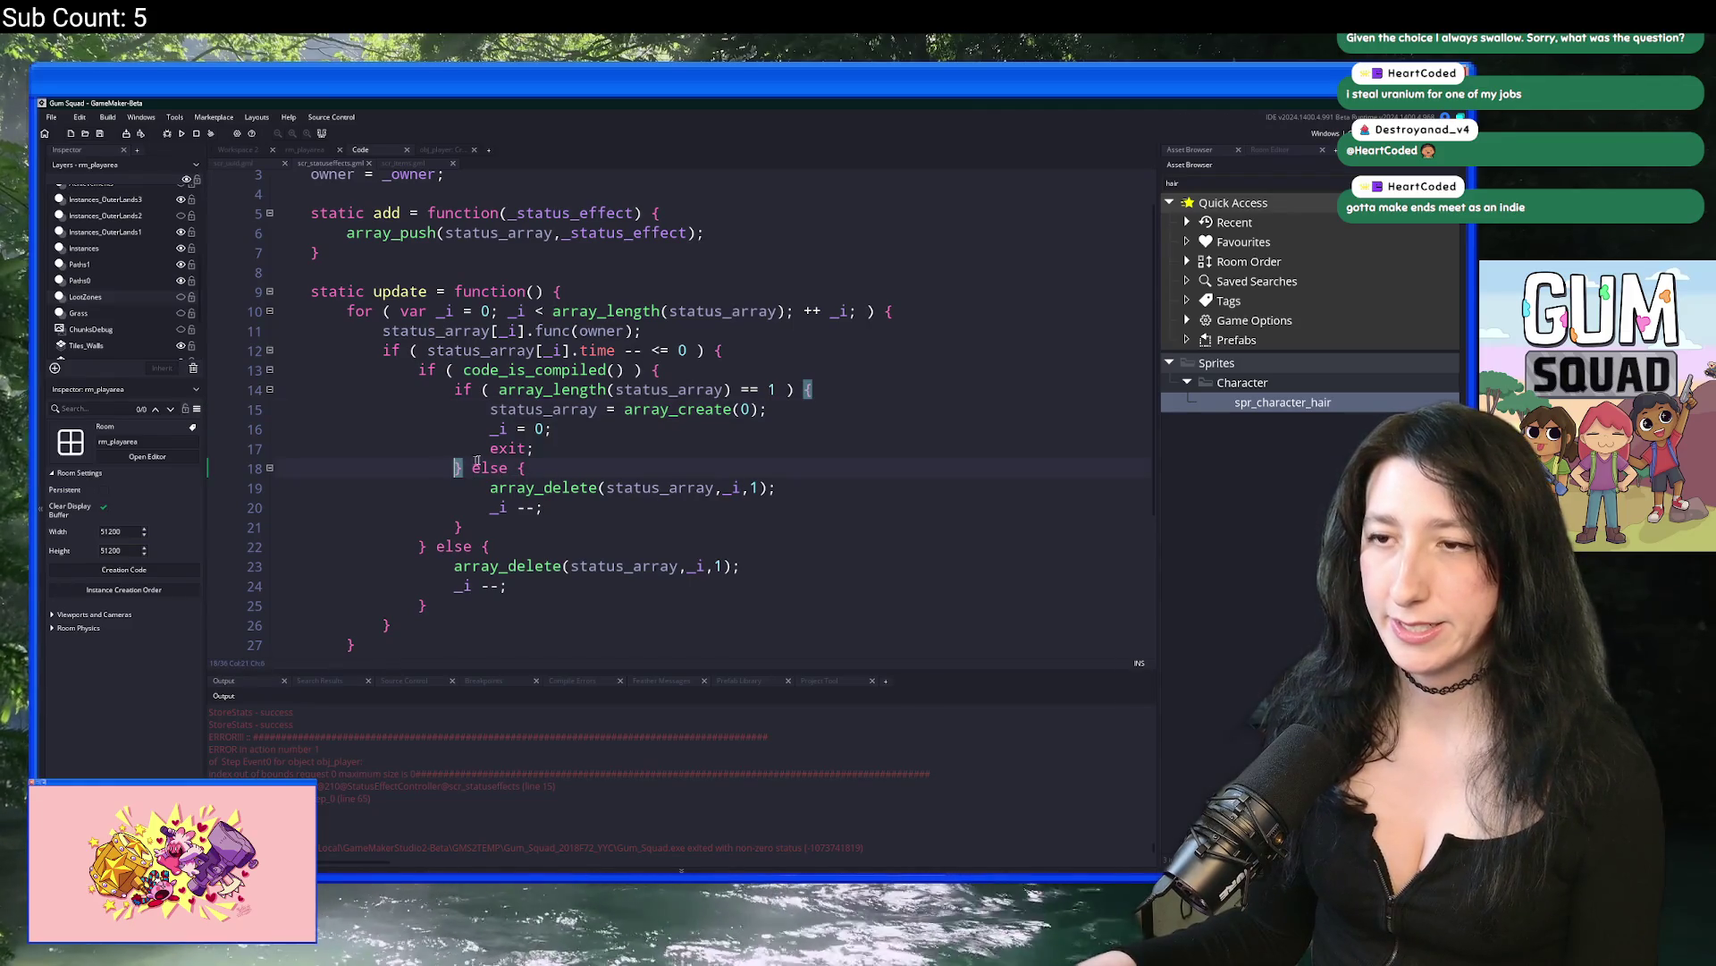
{"action": "left_click", "coordinate": [750, 389]}
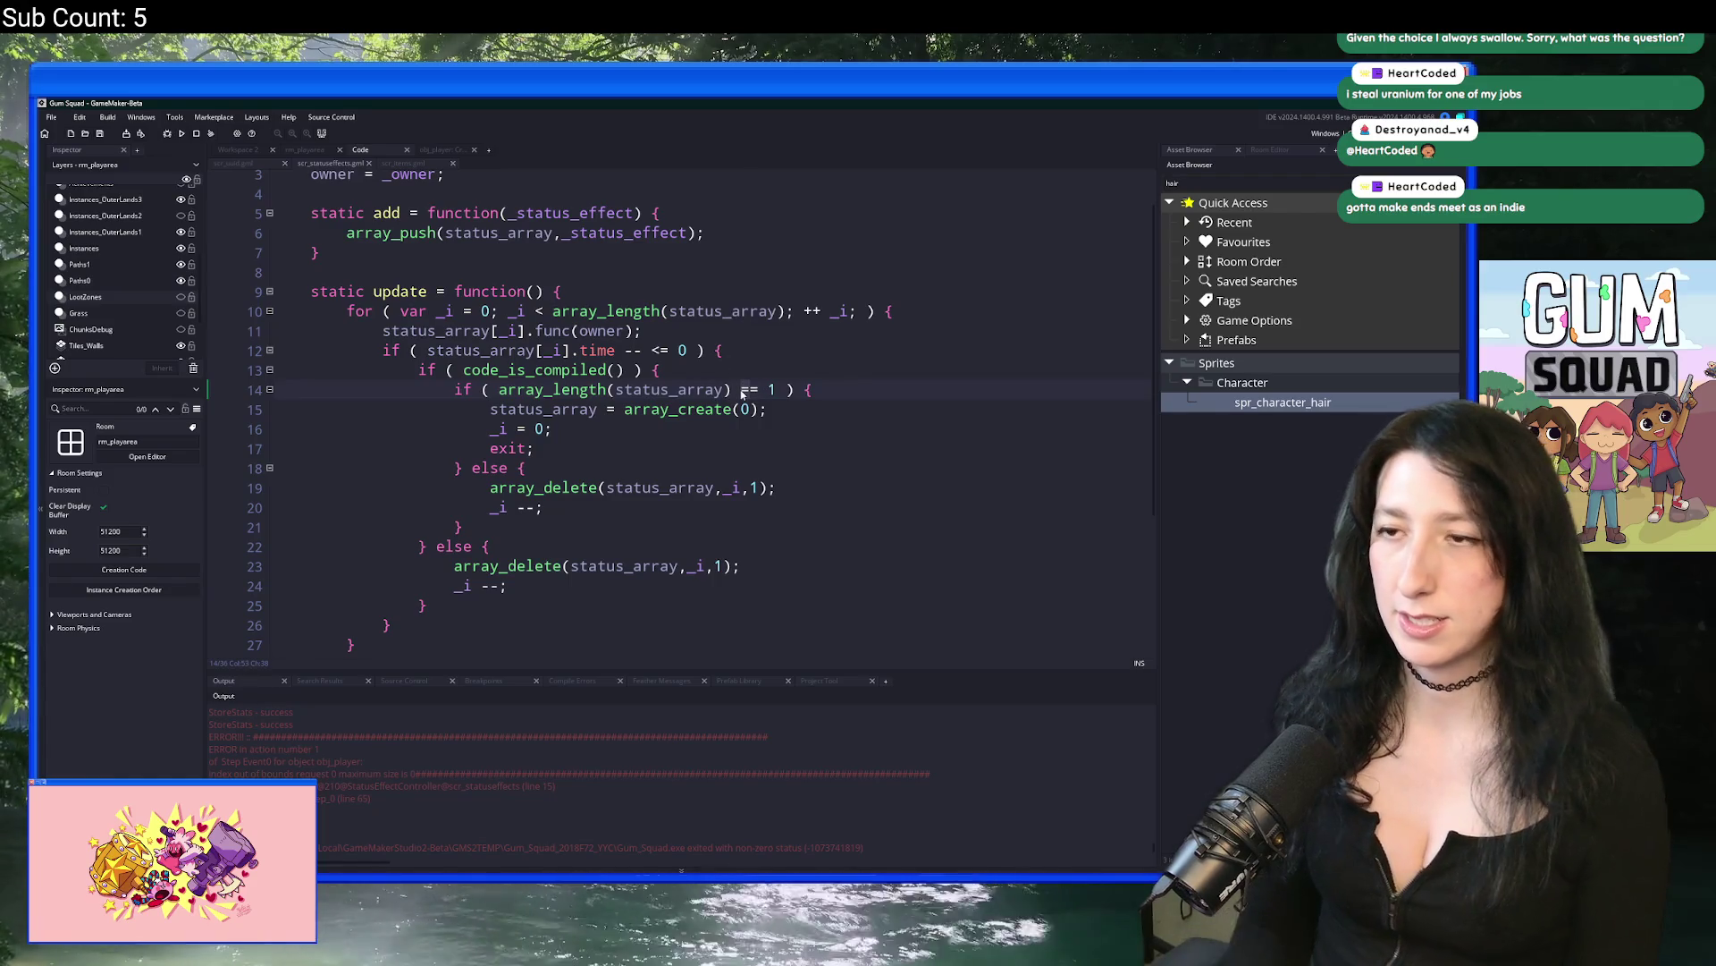
{"action": "key", "text": "F5"}
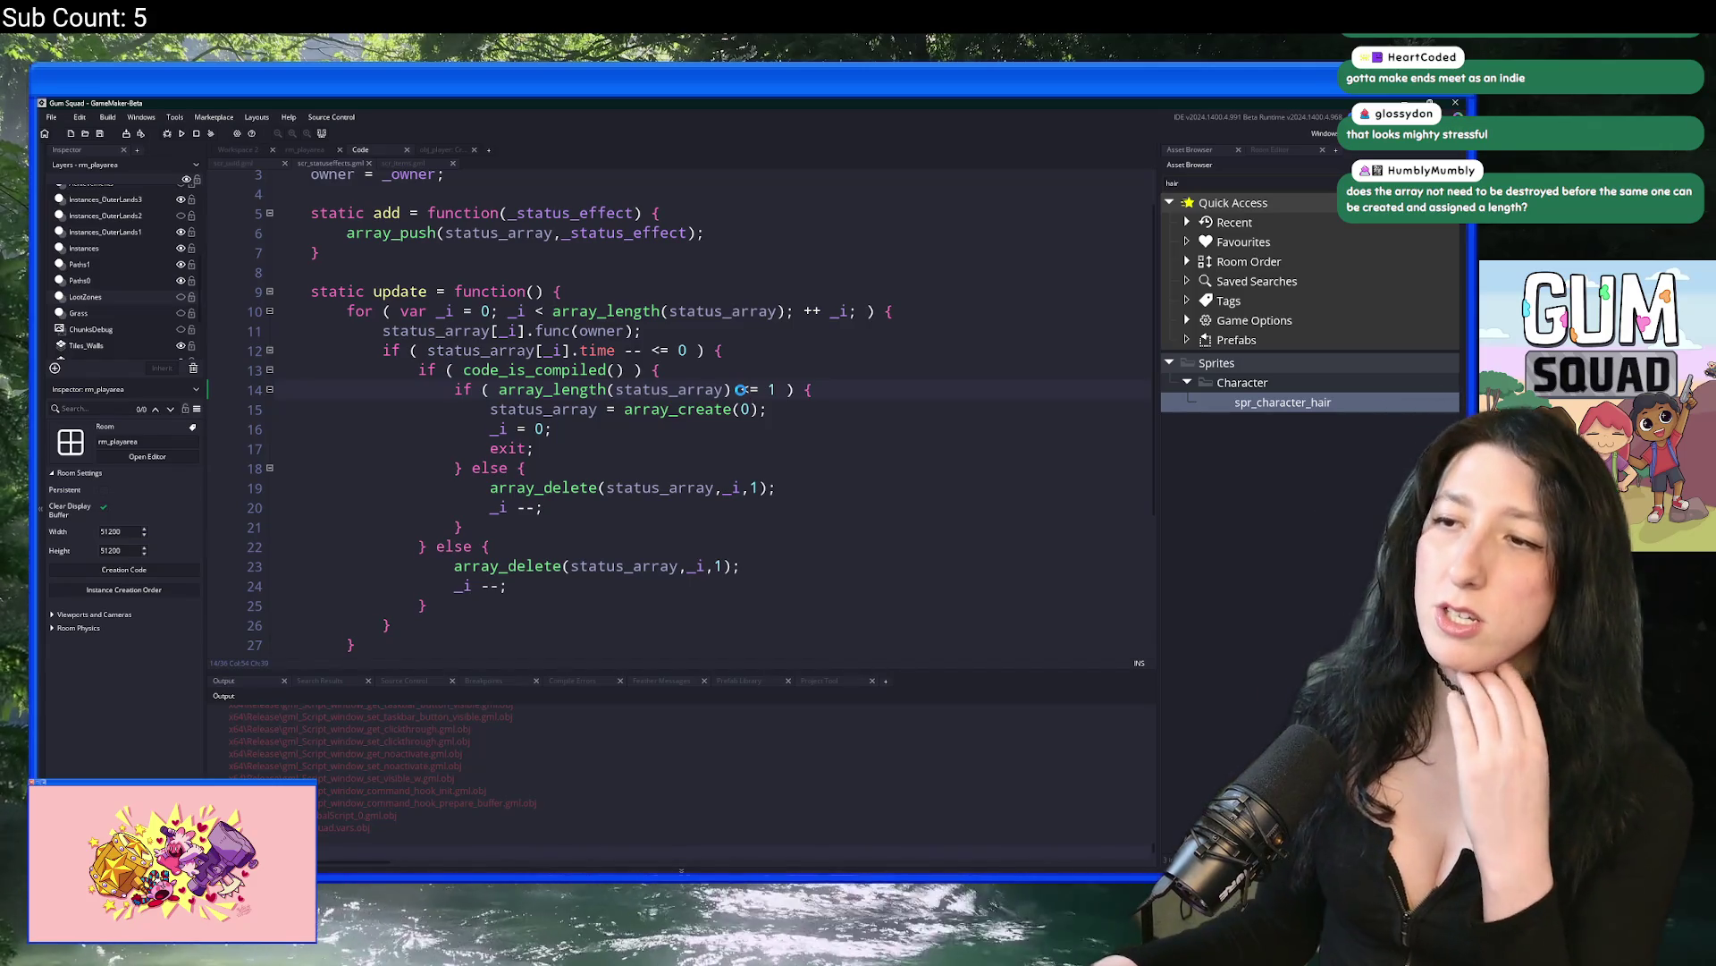
Step: Add a new line reading 'delete' inside the if block, then look it up in the manual
{"action": "left_click", "coordinate": [872, 413]}
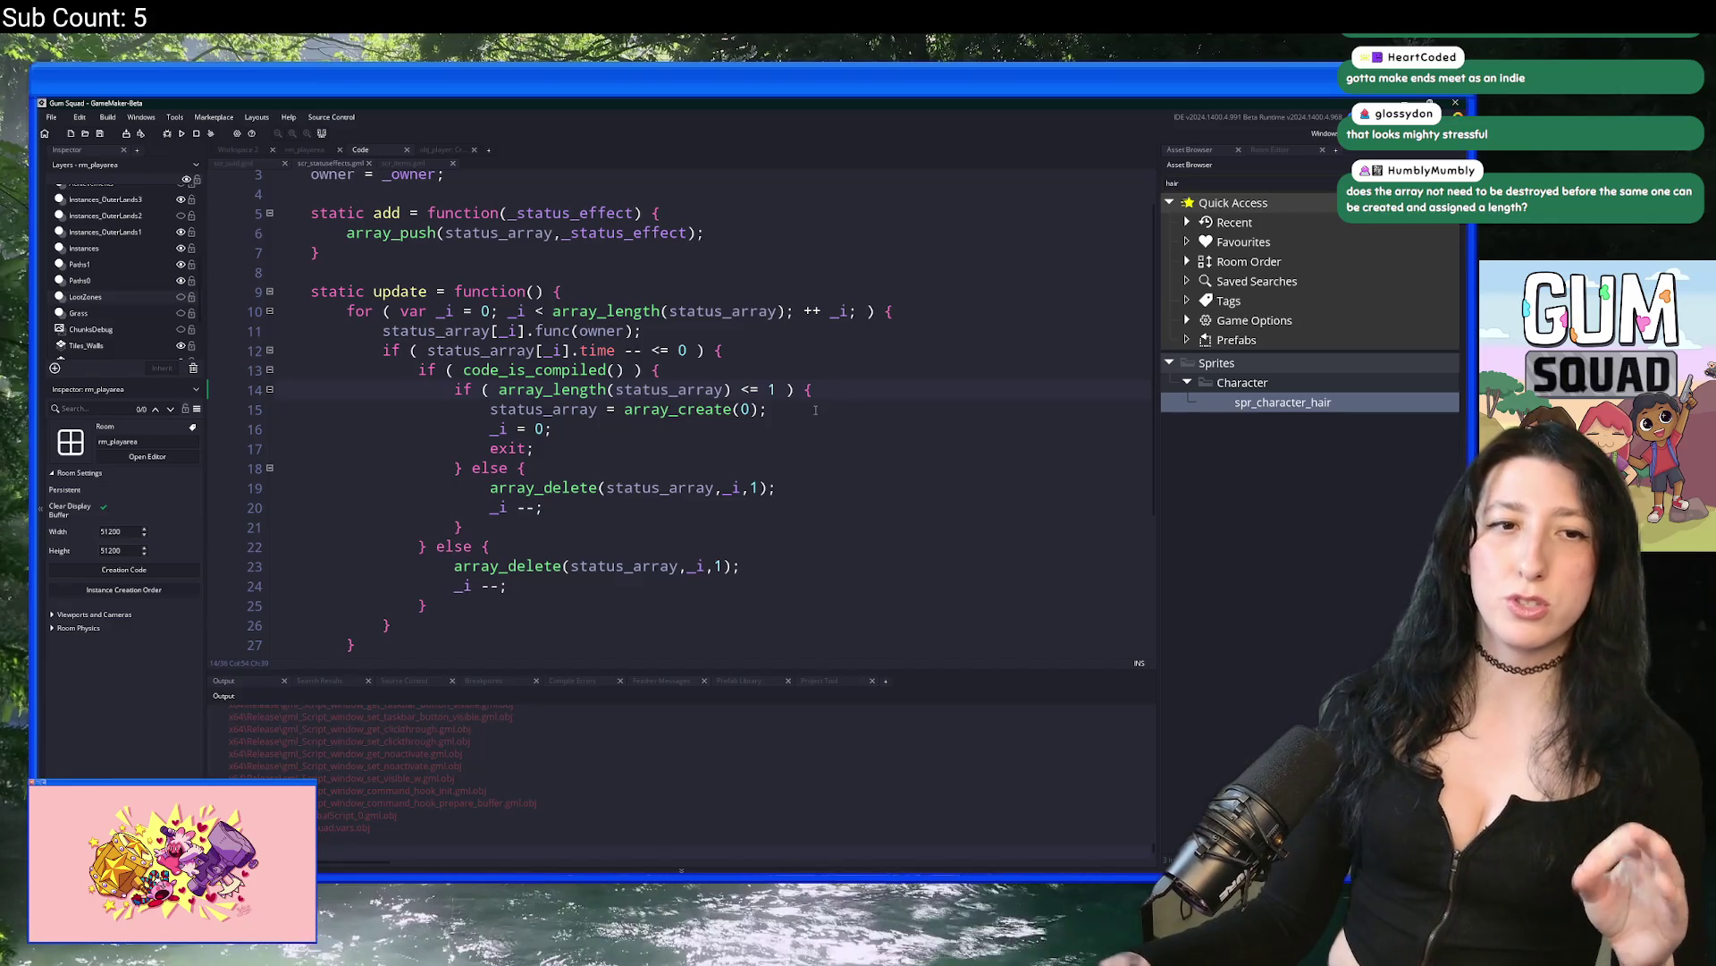
{"action": "left_click", "coordinate": [856, 382]}
{"action": "key", "text": "Return"}
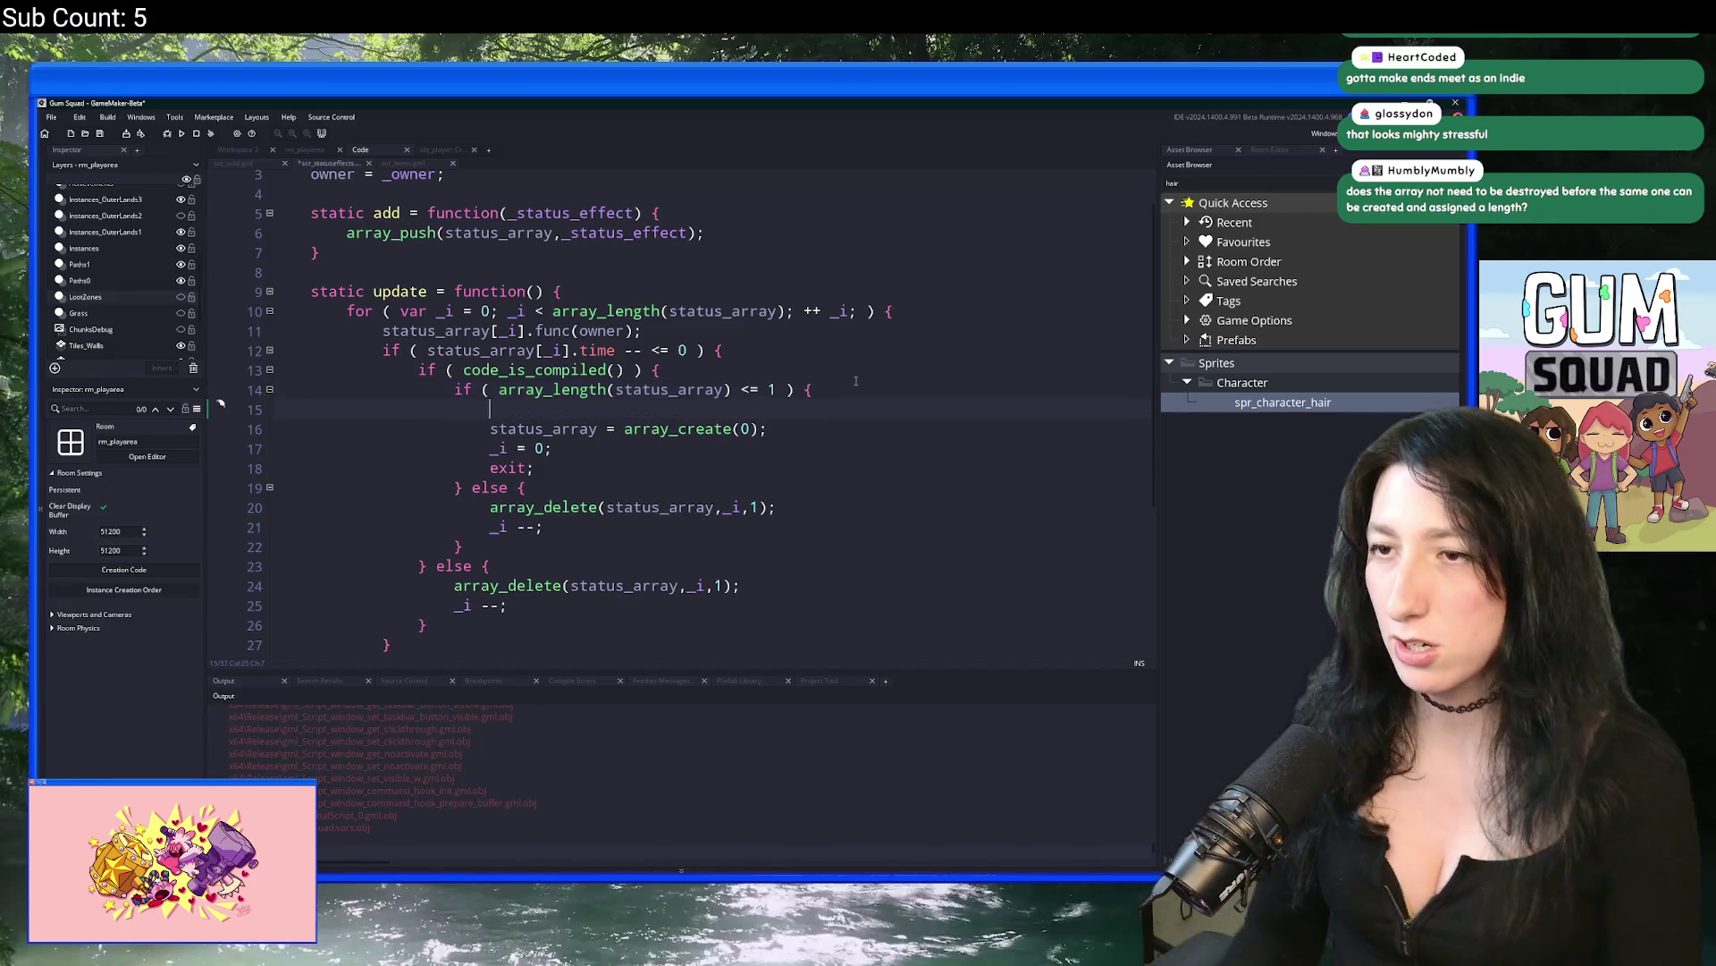
{"action": "type", "text": "delete"}
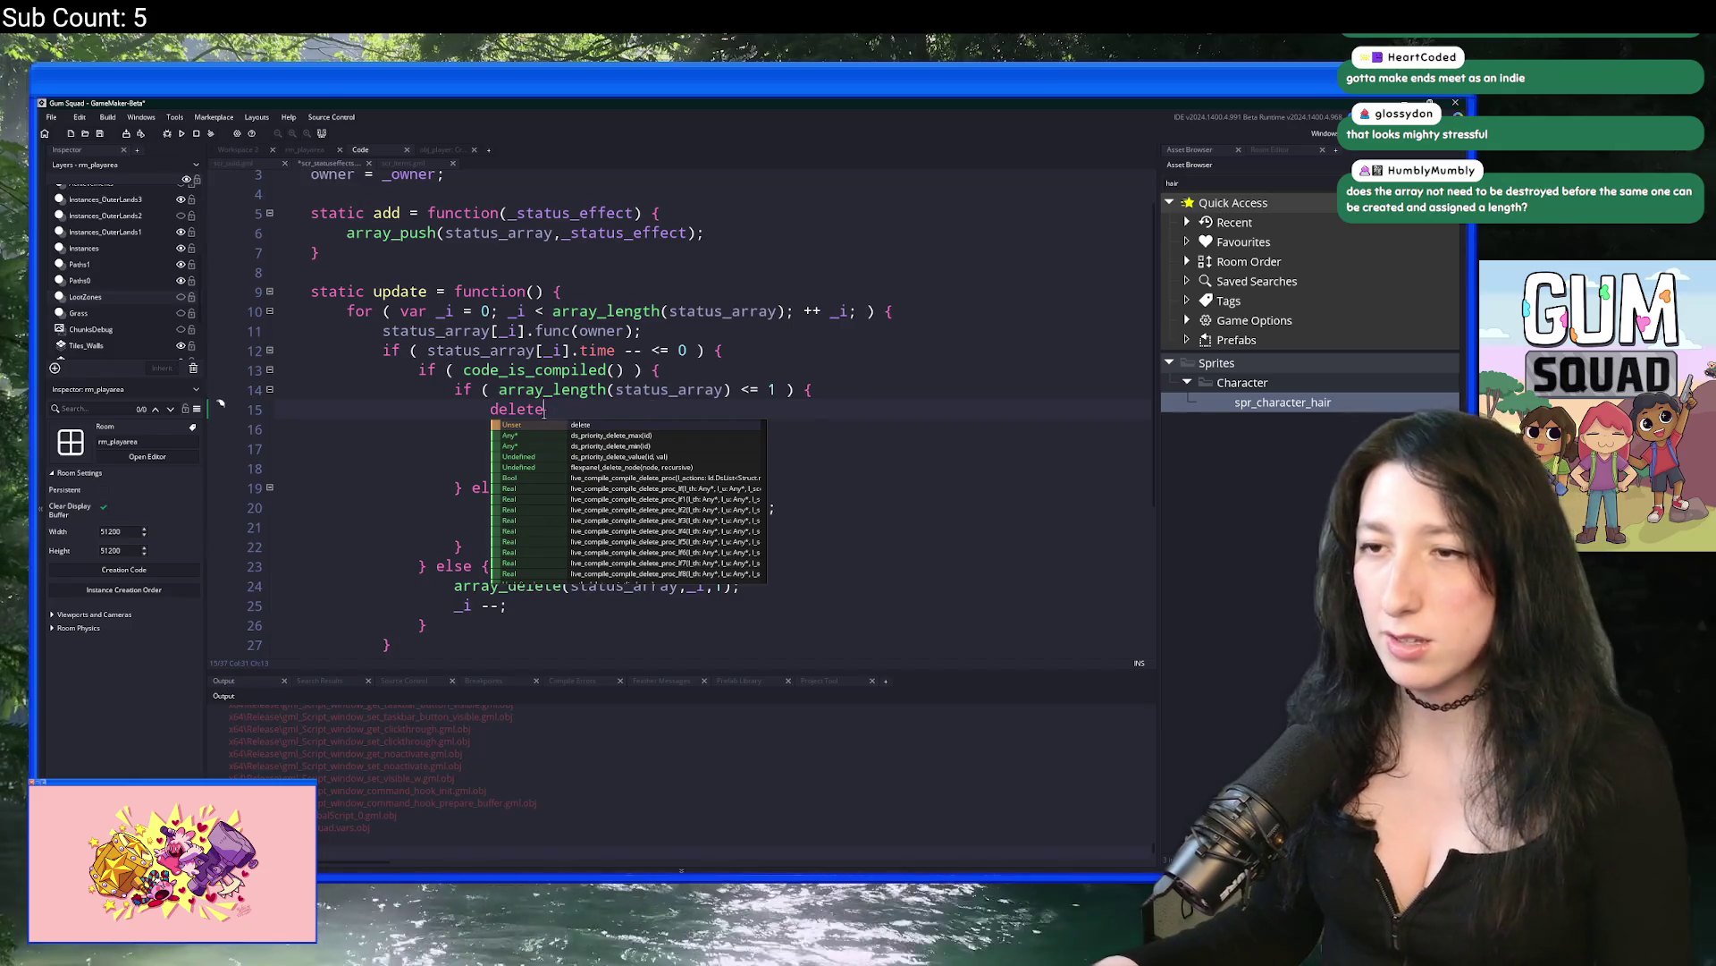
{"action": "scroll", "coordinate": [529, 410], "scroll_direction": "up", "scroll_amount": 1}
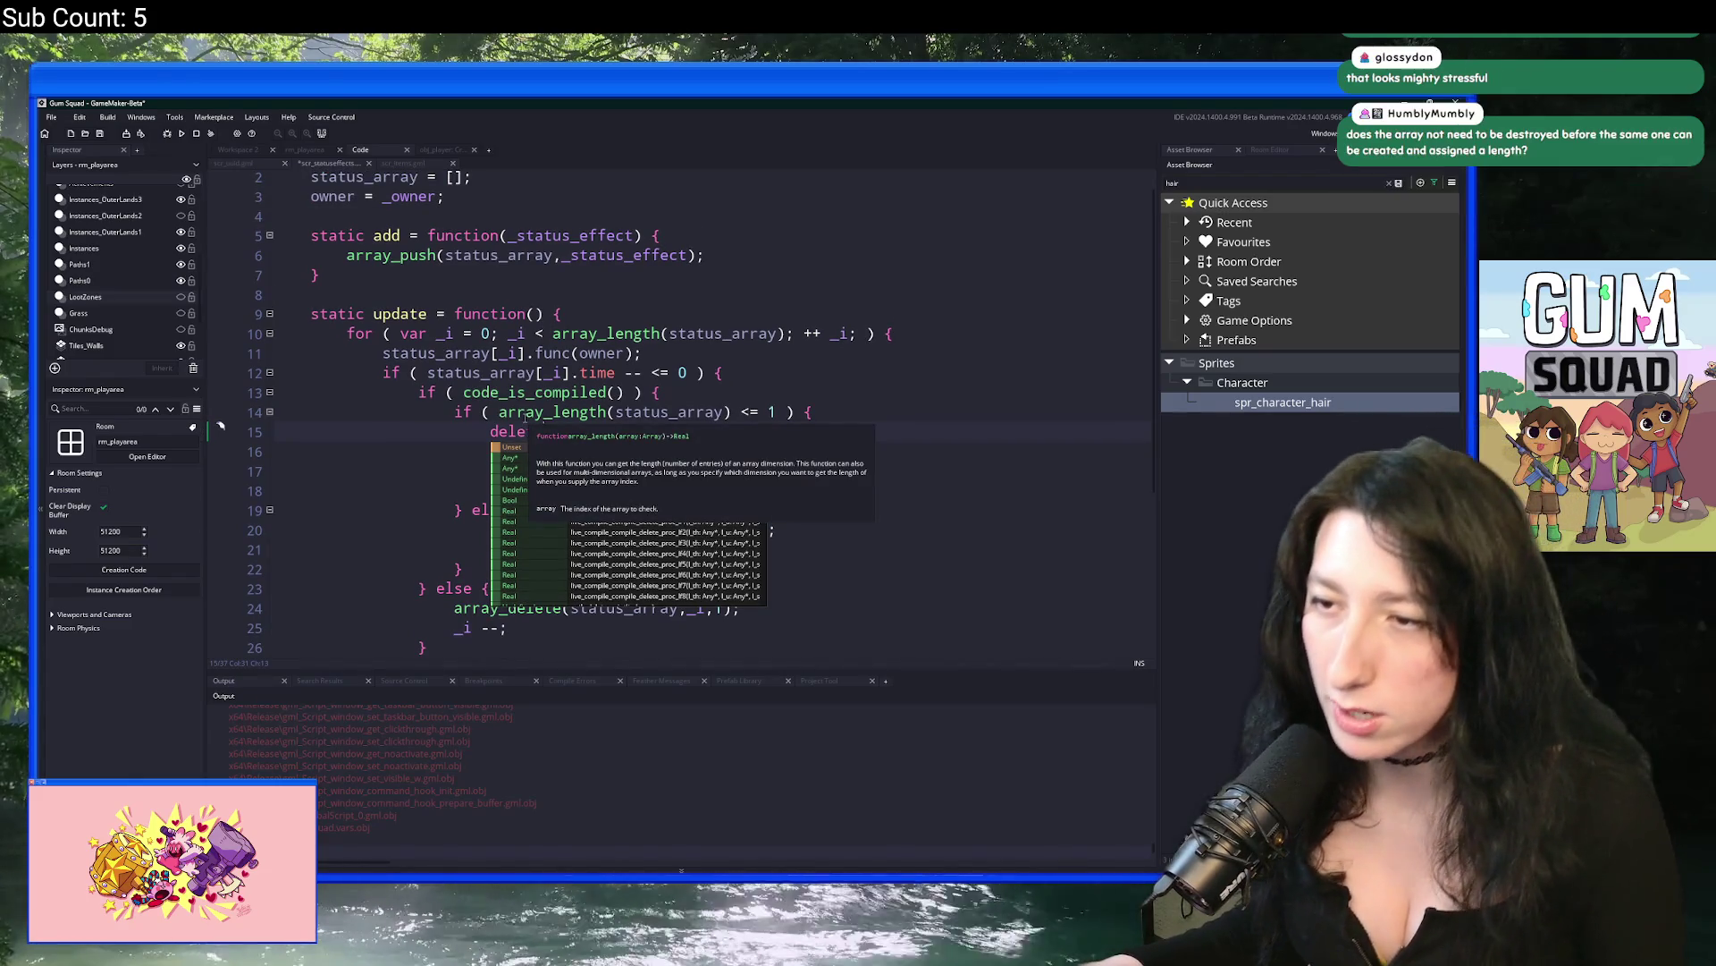
{"action": "type", "text": "te"}
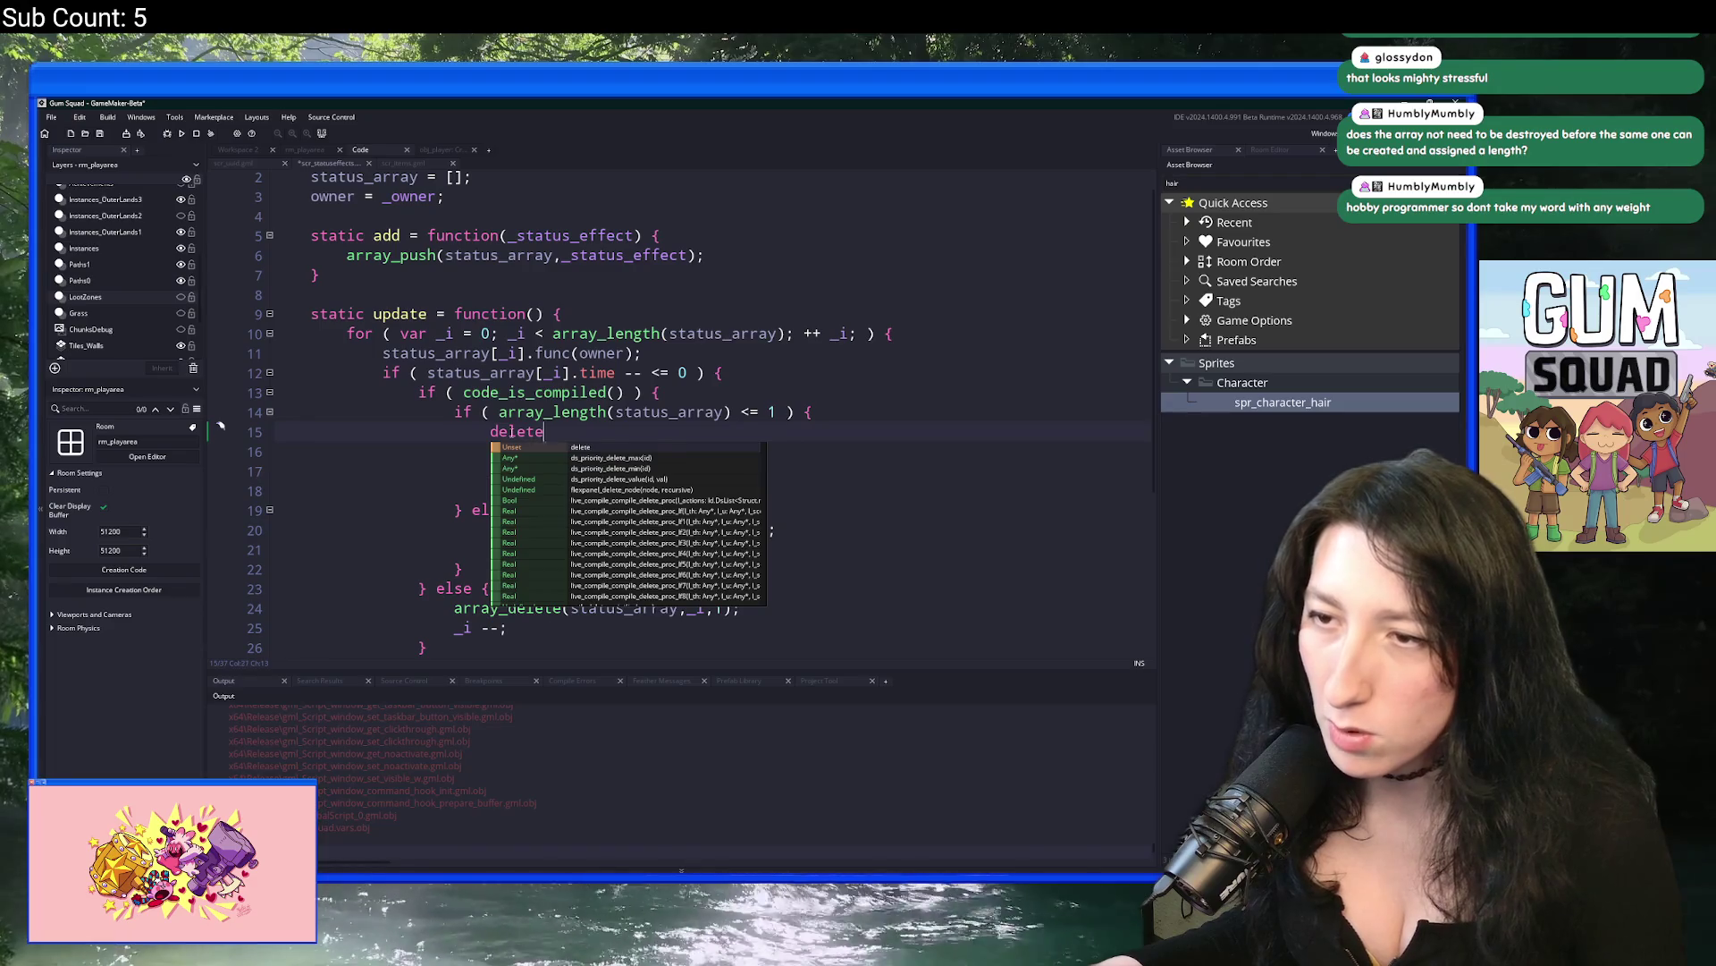
{"action": "key", "text": "alt+Tab"}
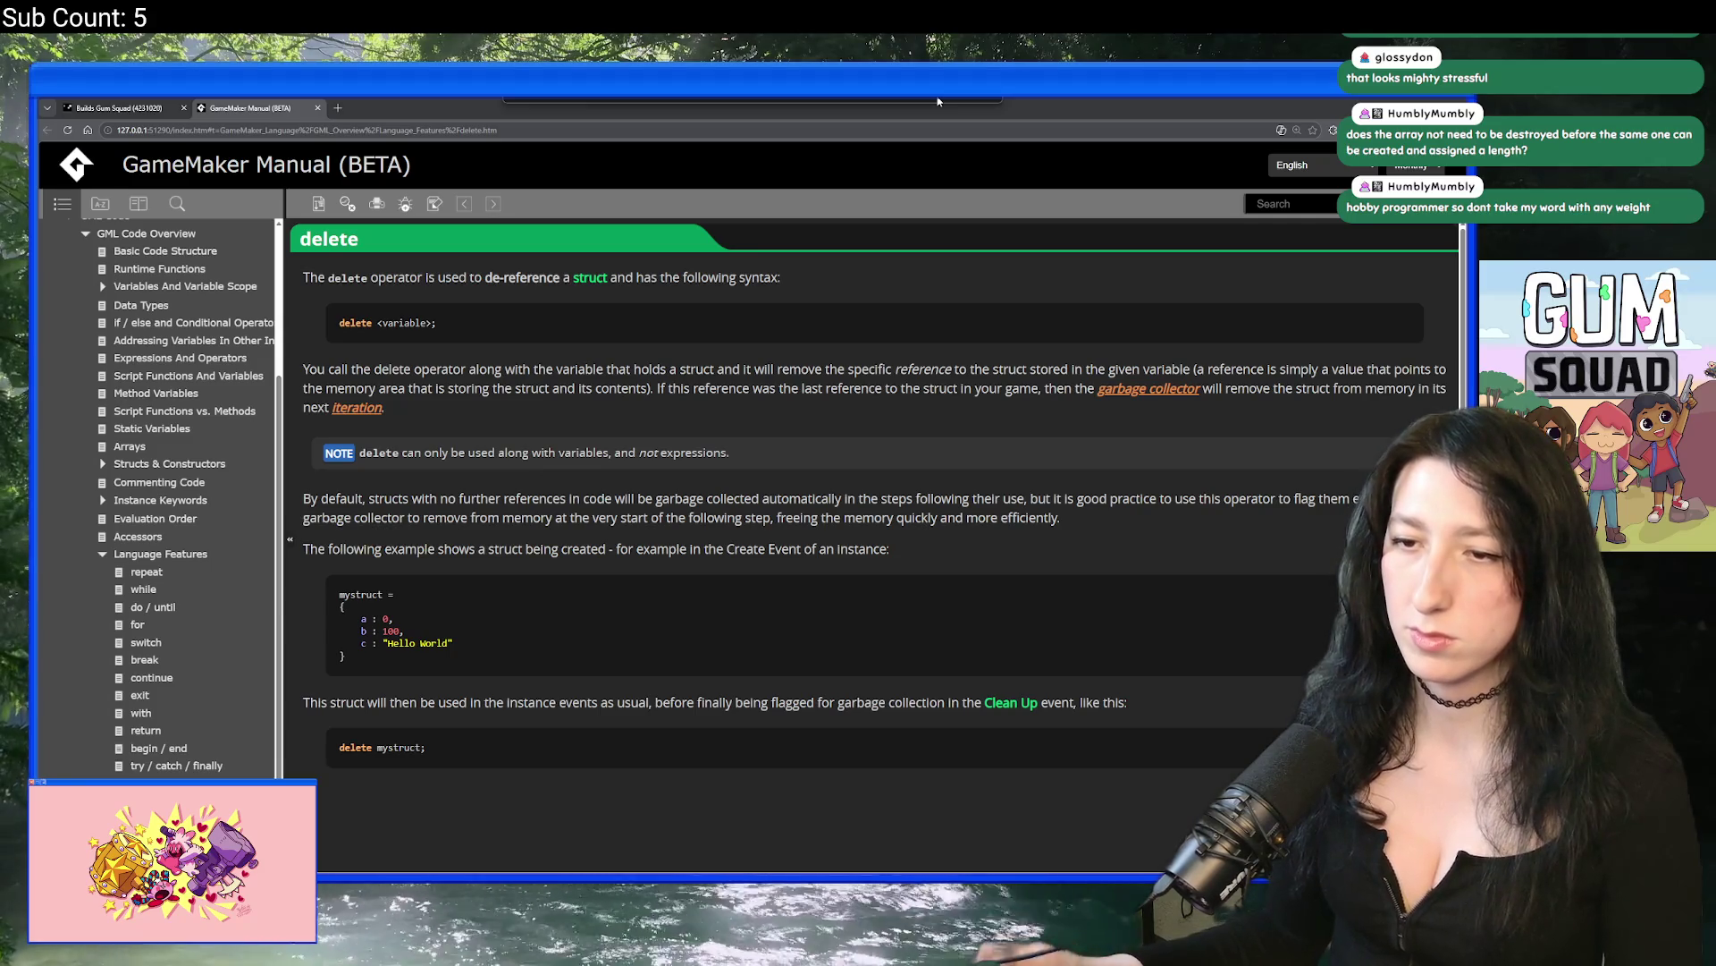
Step: Close the delete operator manual page and return to the code
{"action": "key", "text": "super+Down"}
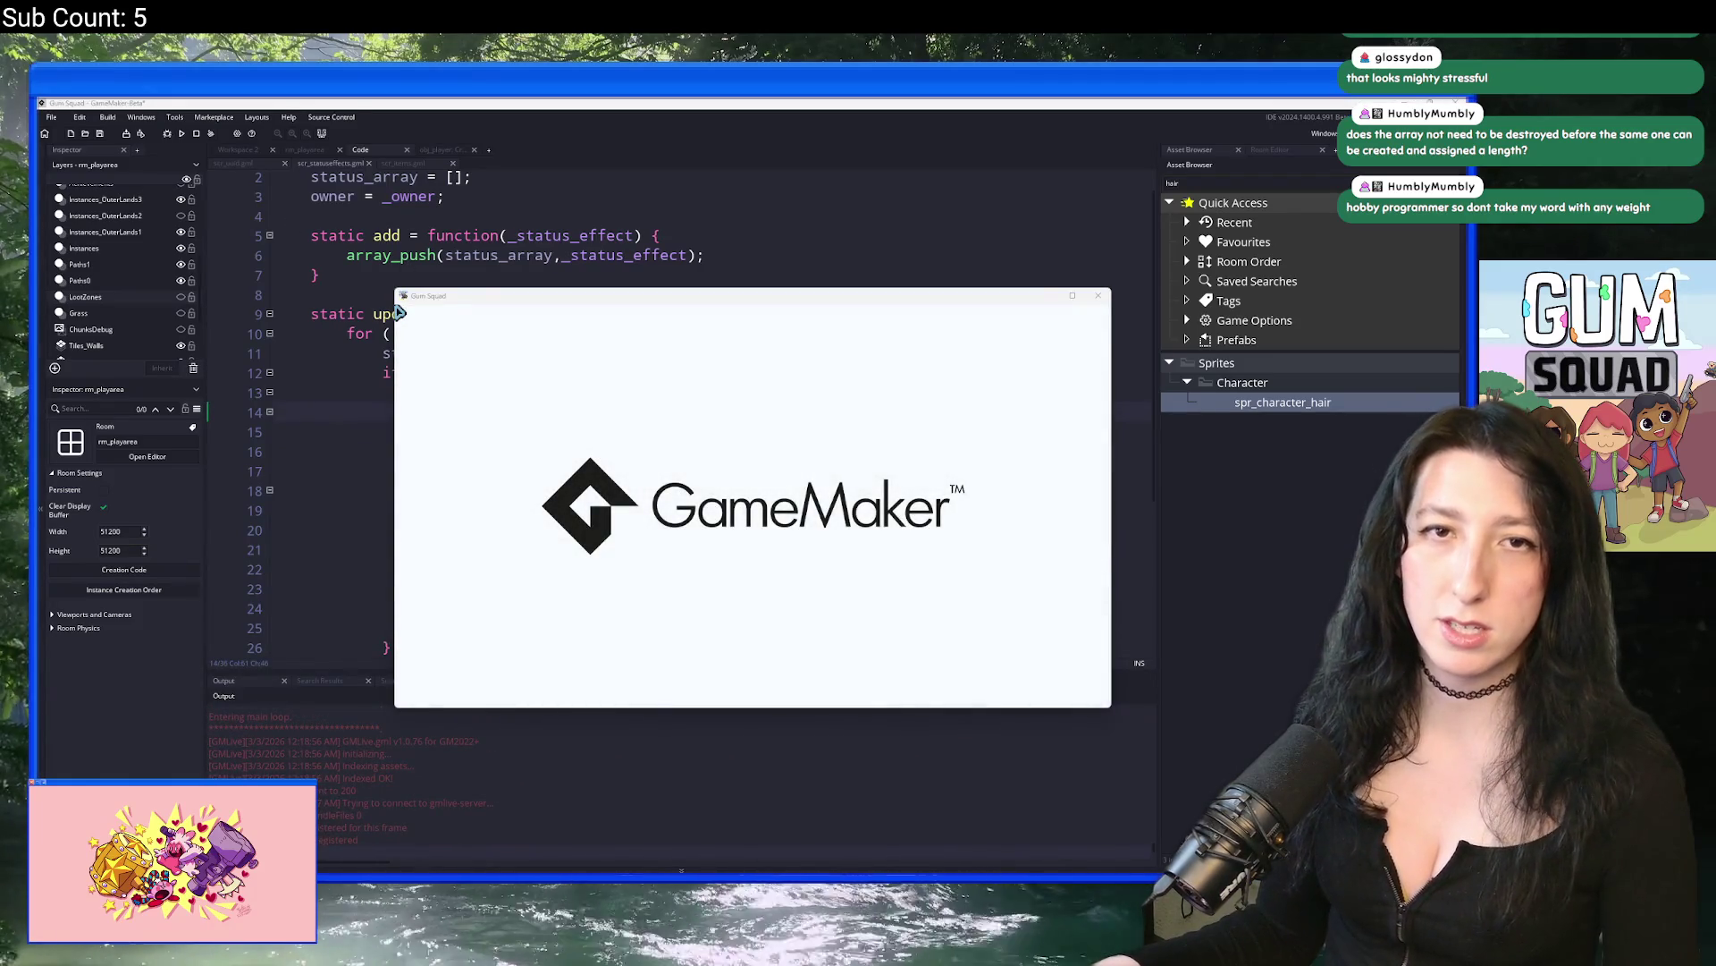
Step: In the Gum Squad test run, create a lobby world, toggle the inventory, maximize, and dismiss the code error
{"action": "left_click", "coordinate": [734, 464]}
{"action": "left_click", "coordinate": [766, 575]}
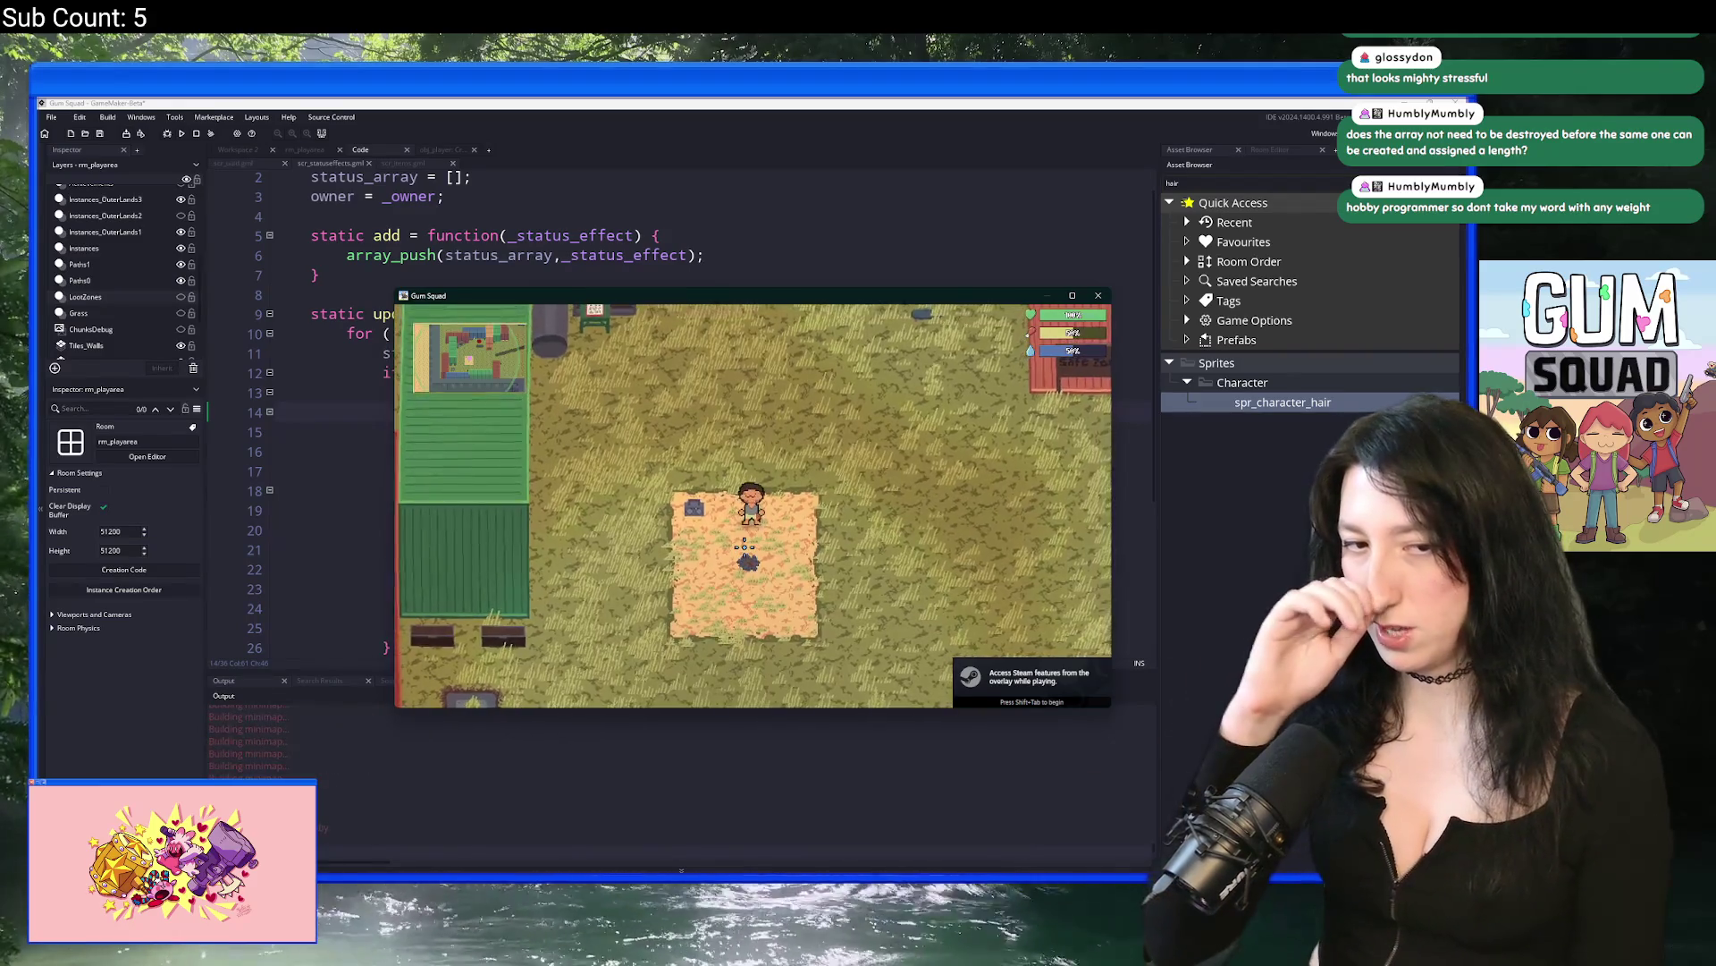
{"action": "key", "text": "Tab"}
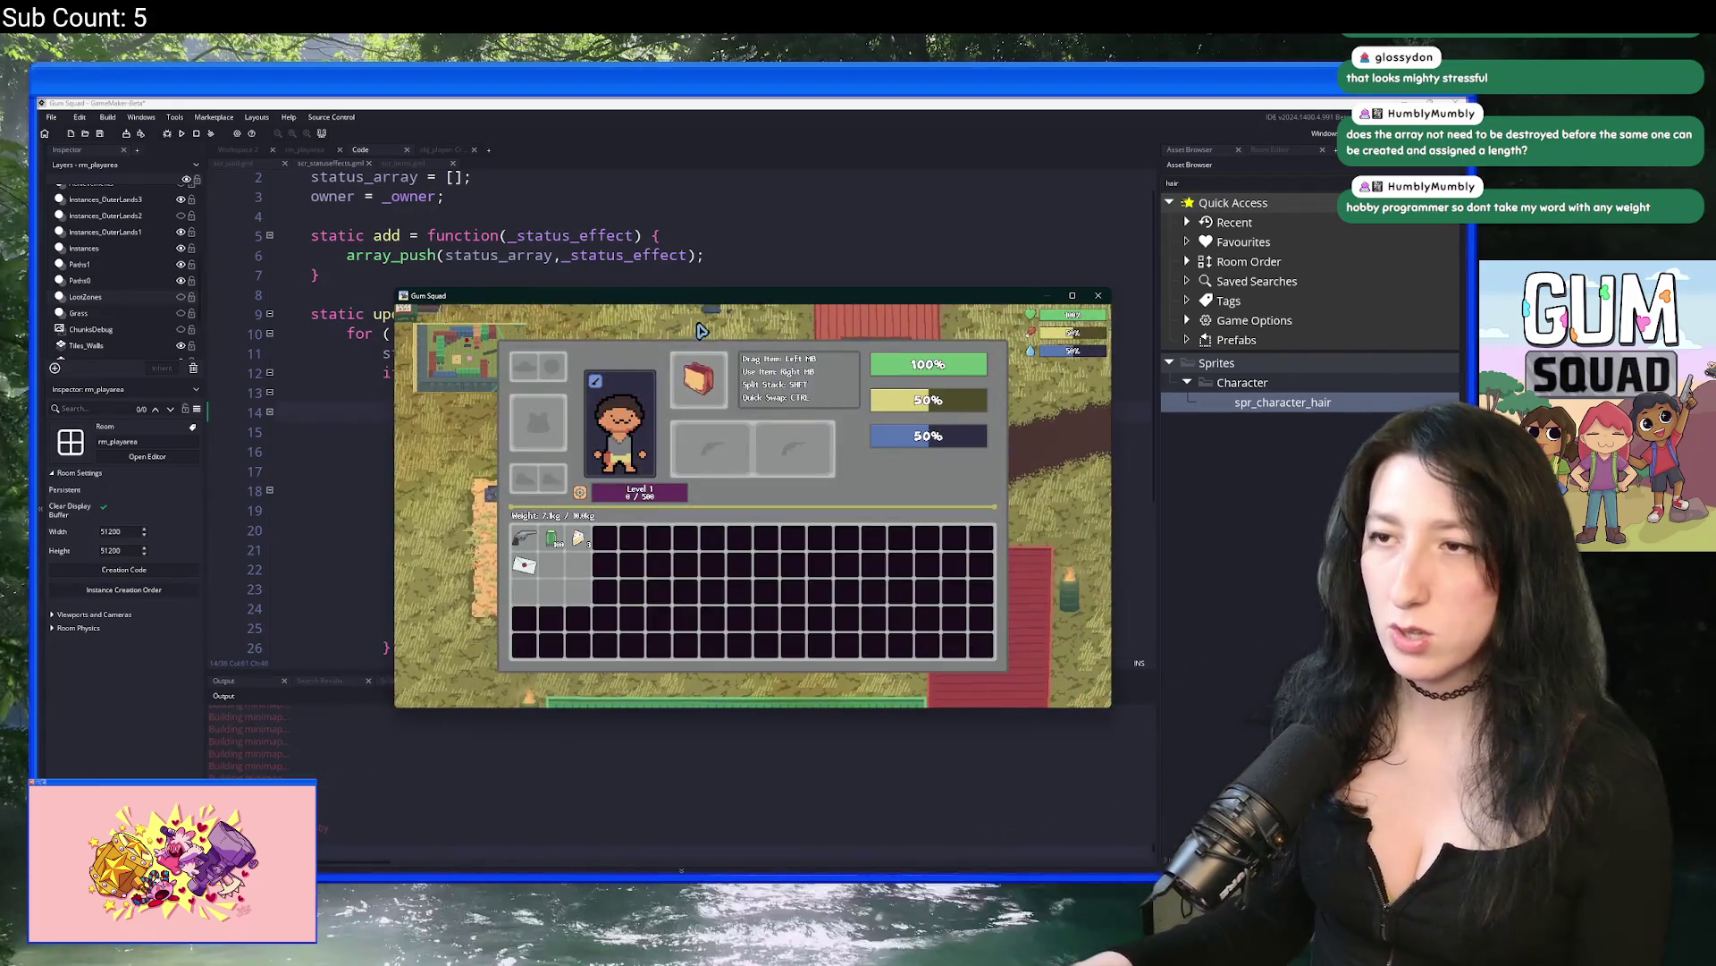
{"action": "key", "text": "Tab"}
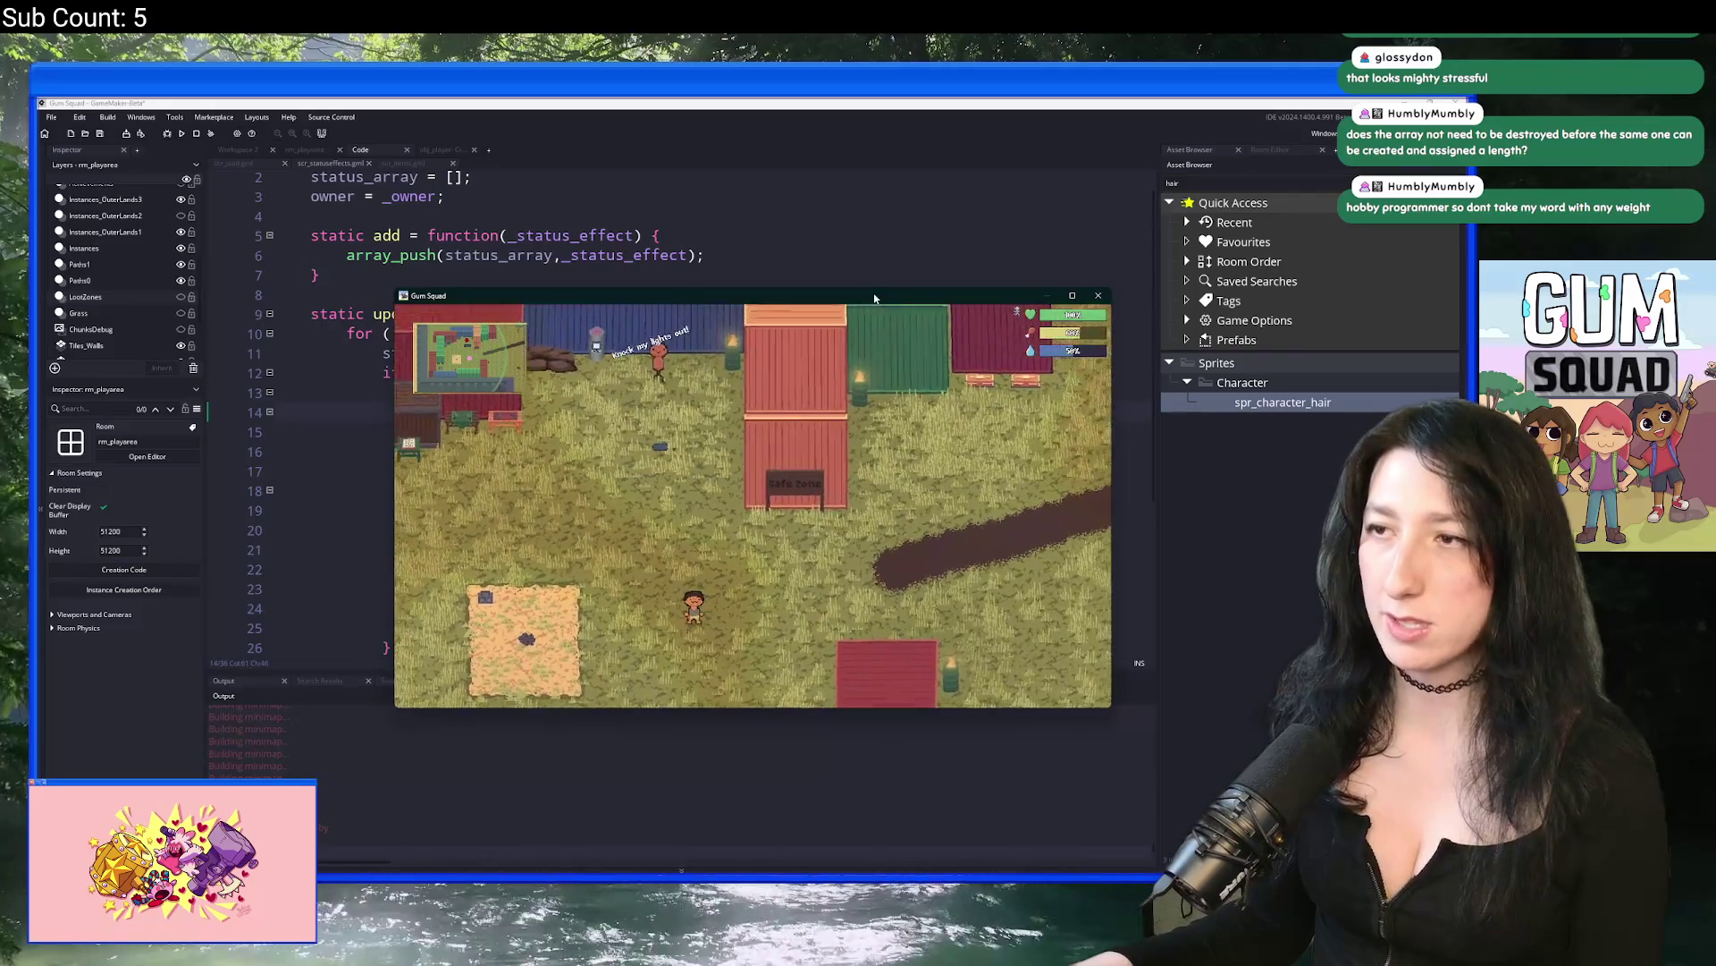
{"action": "left_click", "coordinate": [1071, 295]}
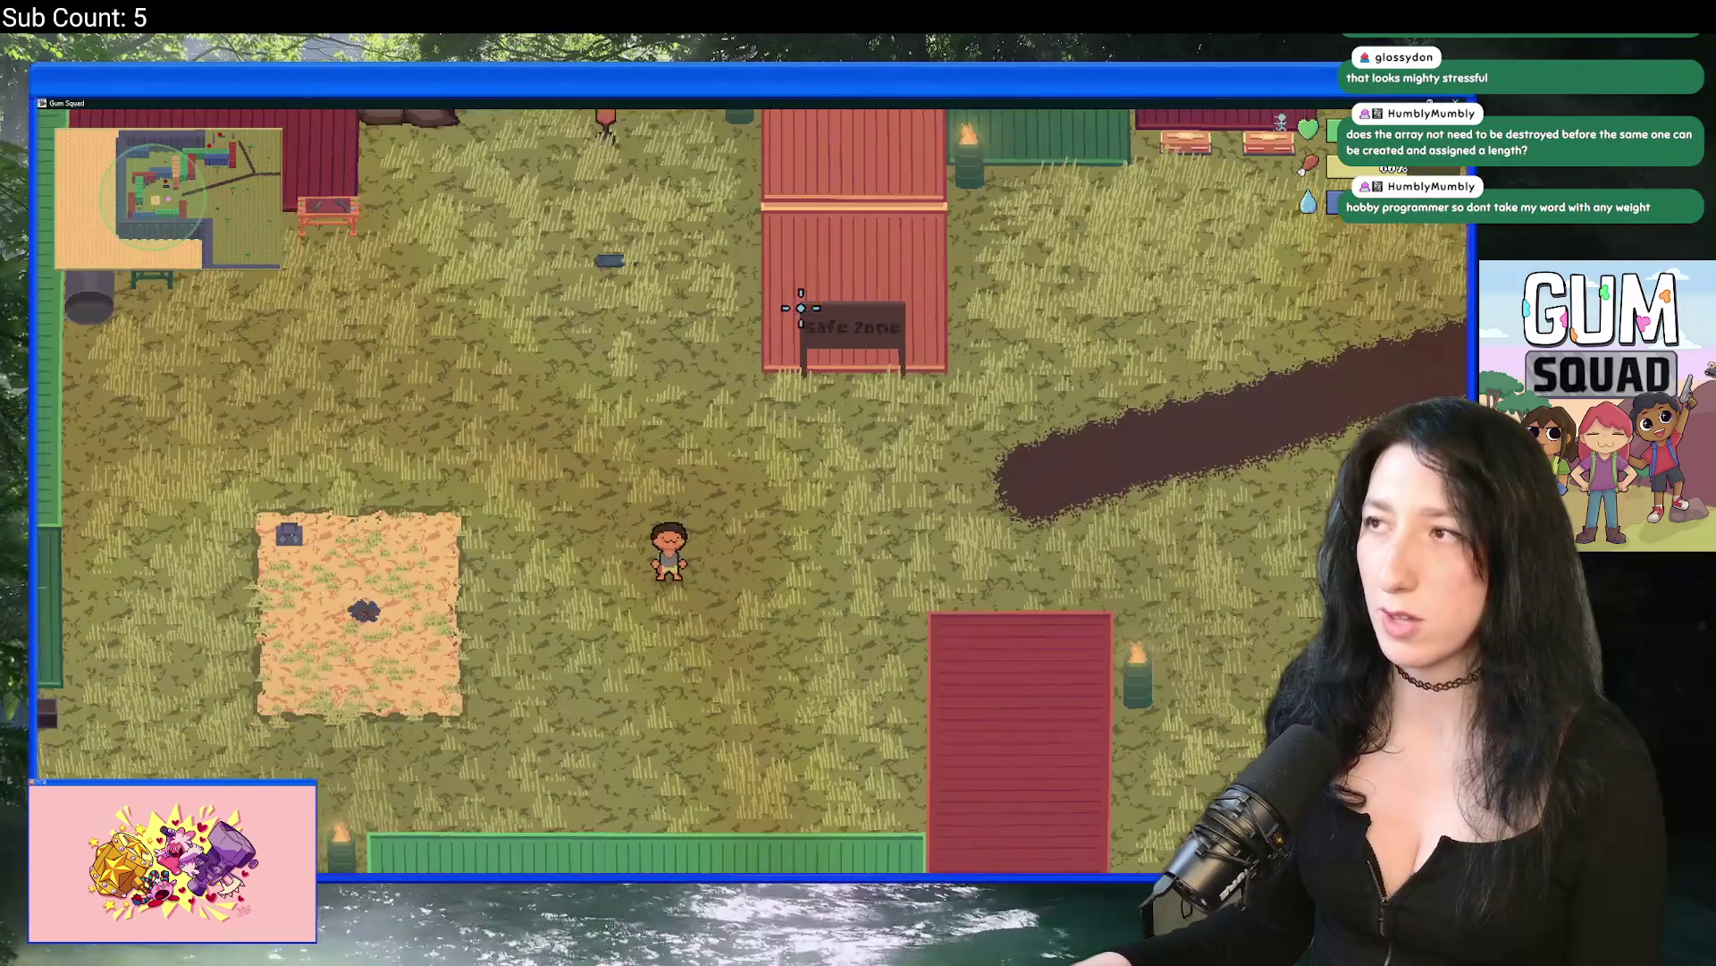
{"action": "left_click", "coordinate": [610, 620]}
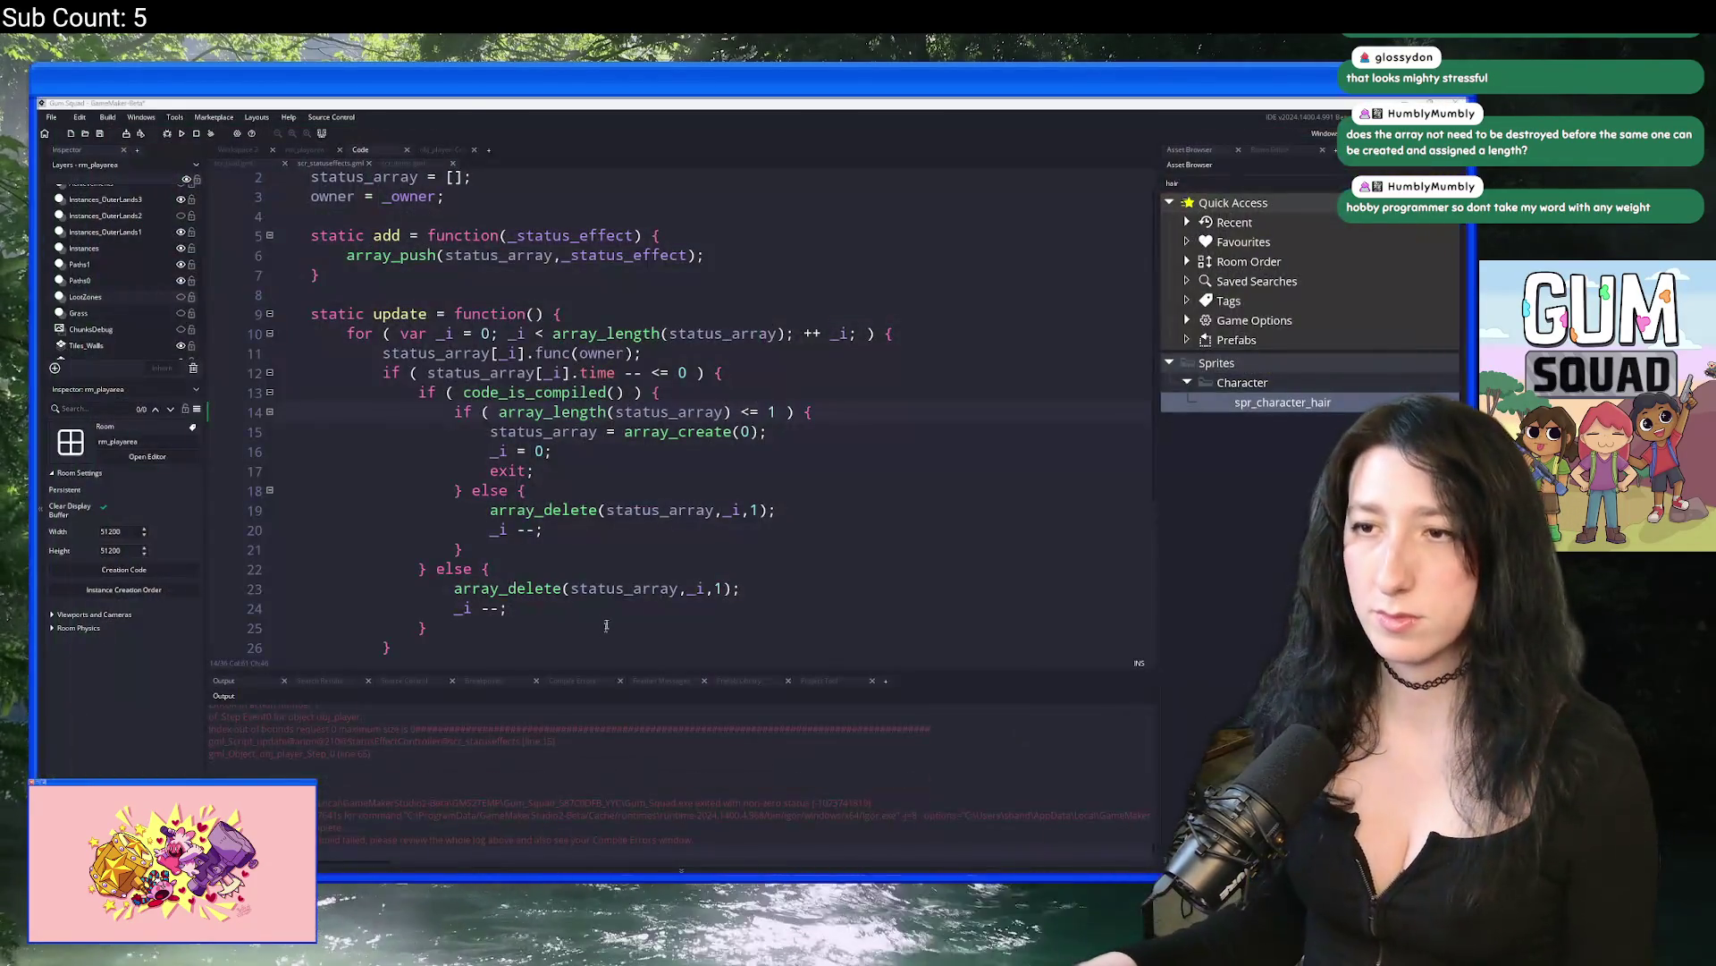
{"action": "left_click", "coordinate": [705, 431]}
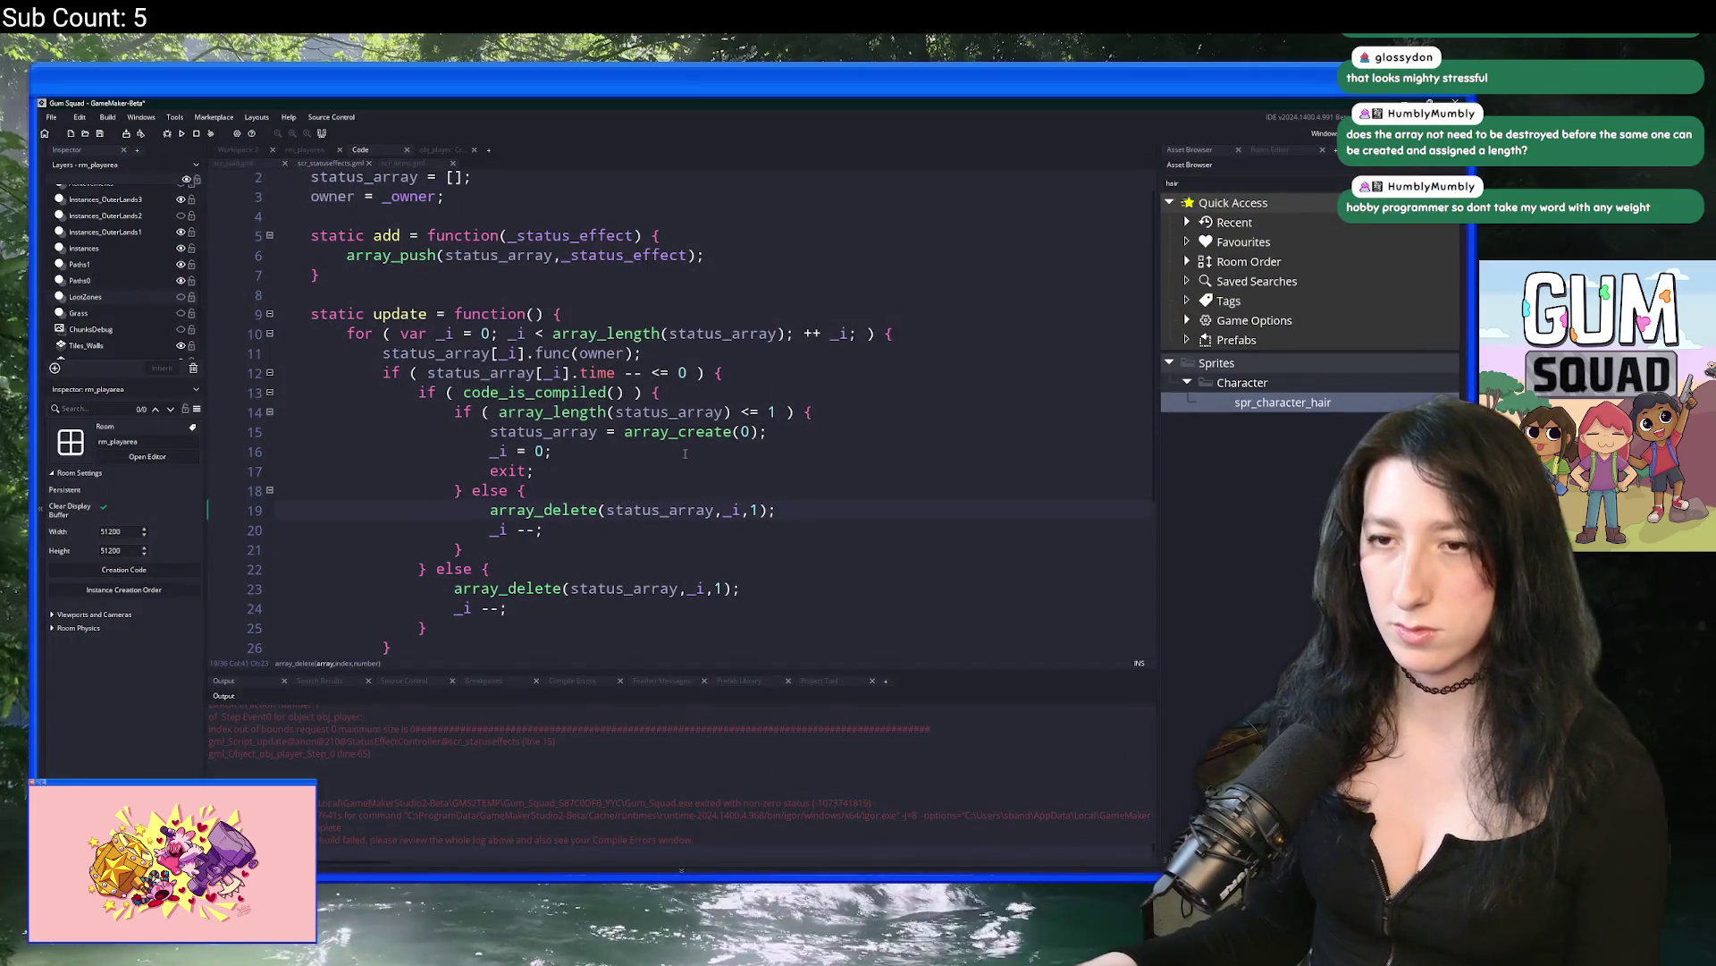
Step: Inspect the status_array reset statement on line 15 and where status_array is declared
{"action": "left_click_drag", "start_coordinate": [768, 432], "coordinate": [490, 432]}
{"action": "key", "text": "Left"}
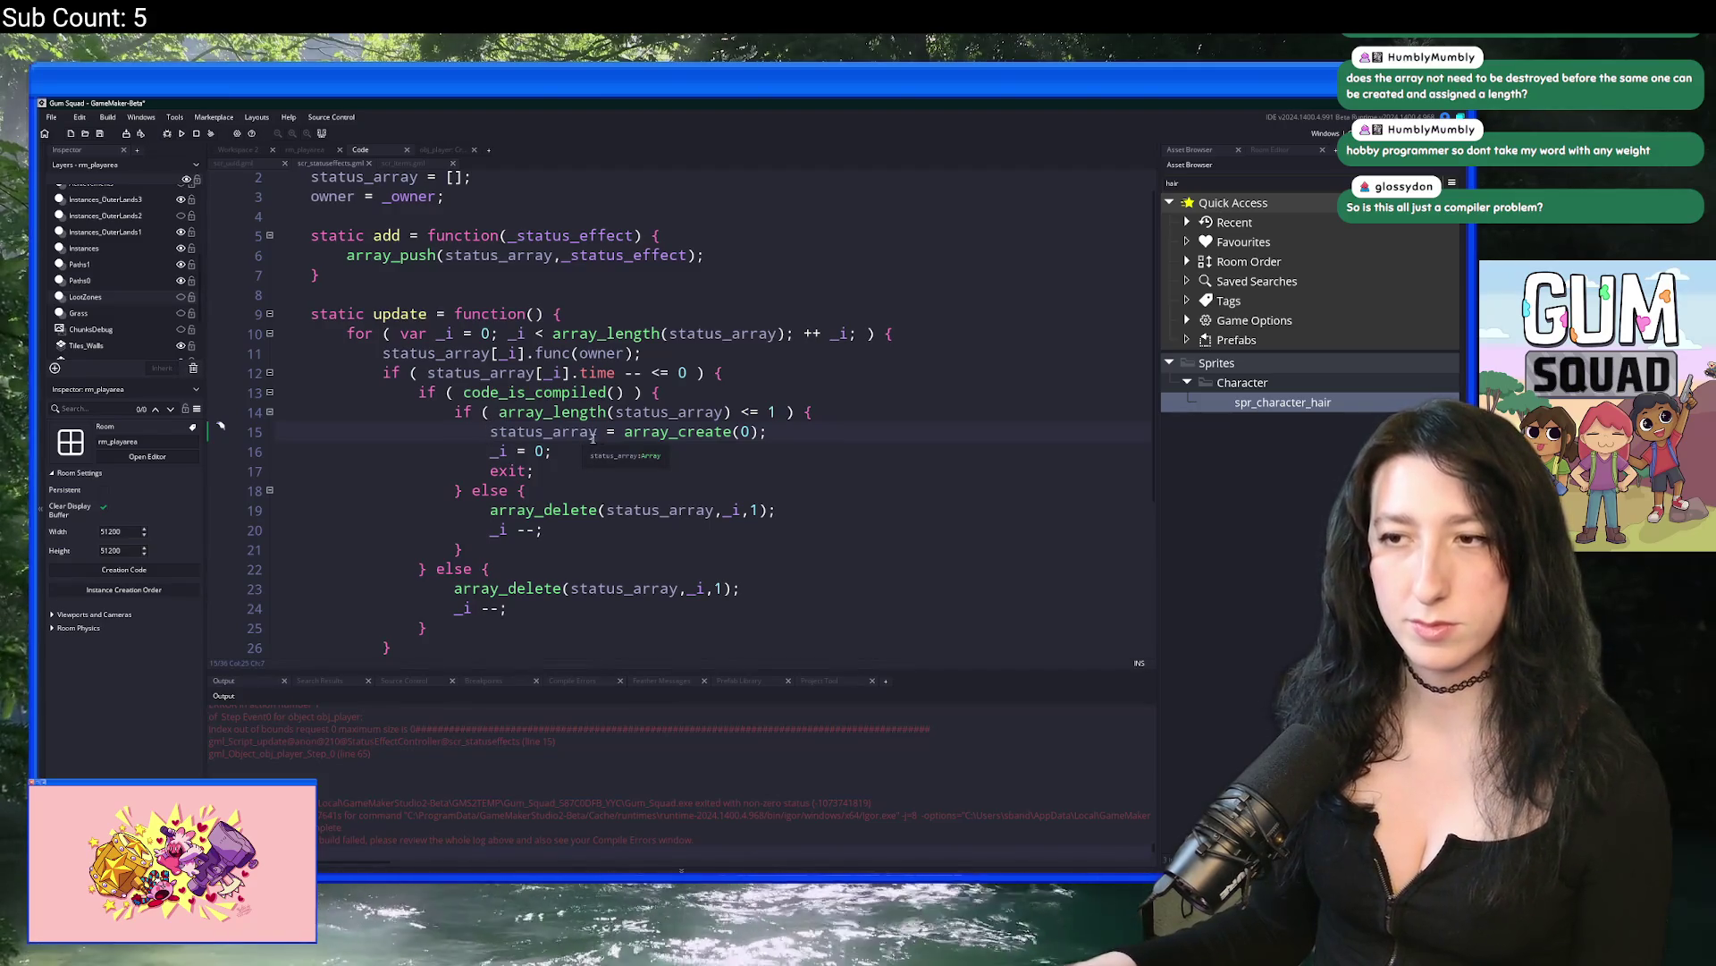
{"action": "left_click_drag", "start_coordinate": [807, 433], "coordinate": [489, 432]}
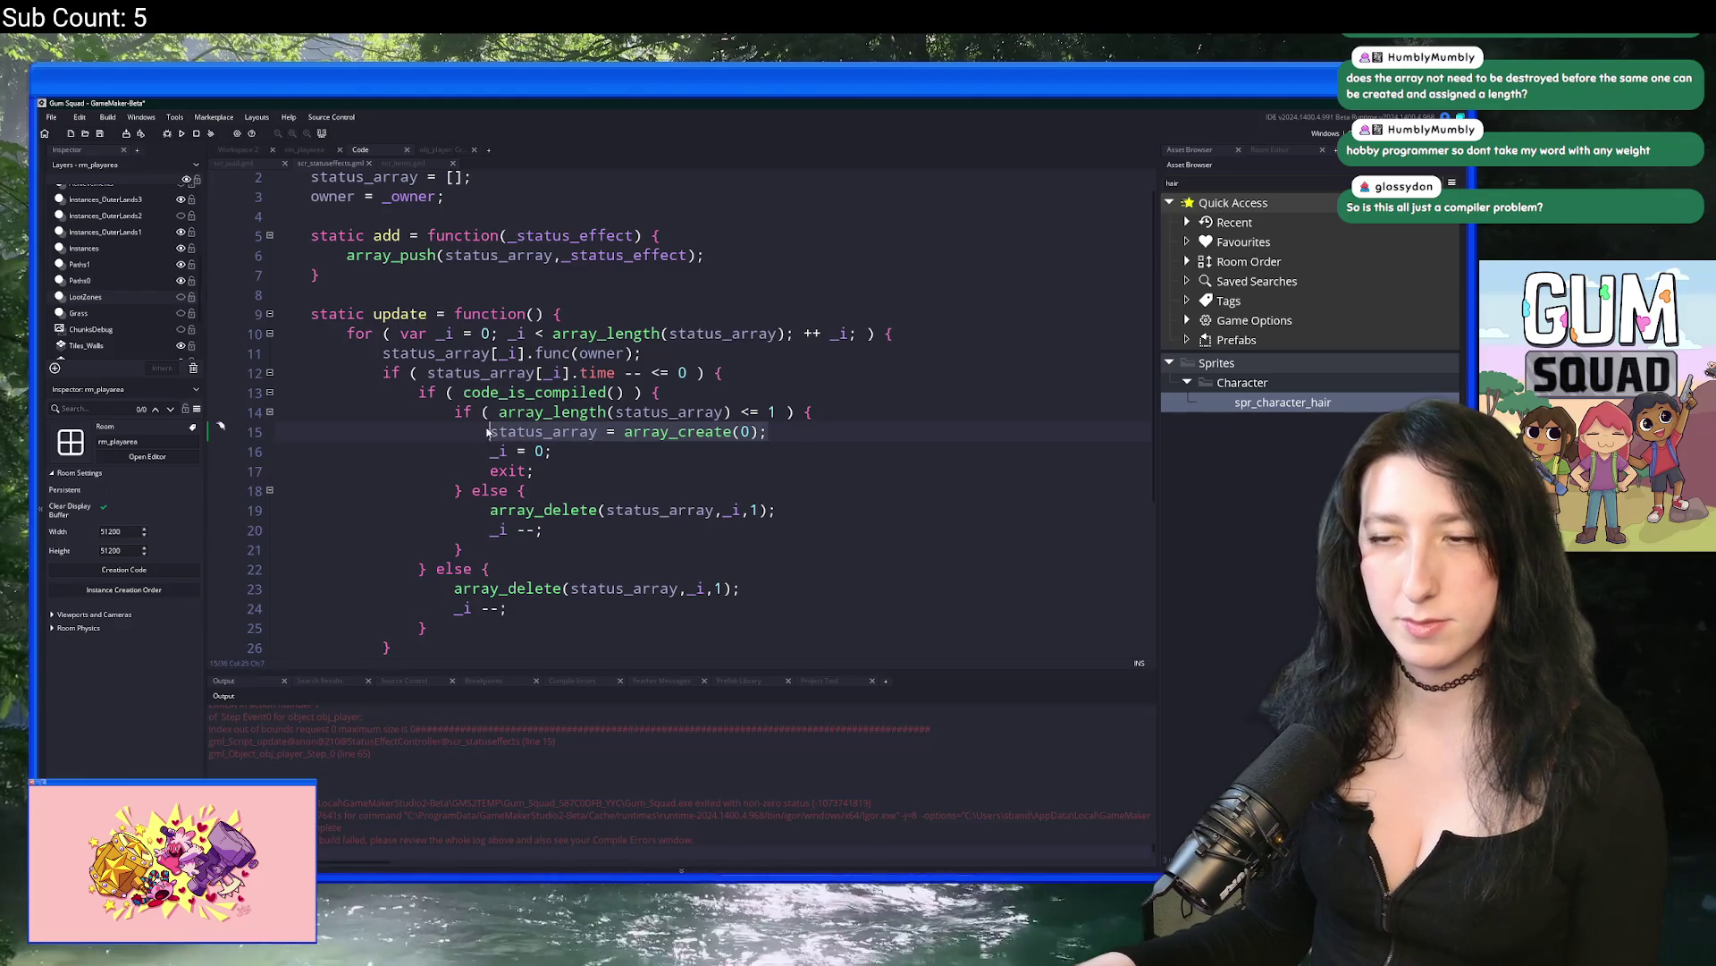
{"action": "double_click", "coordinate": [545, 432]}
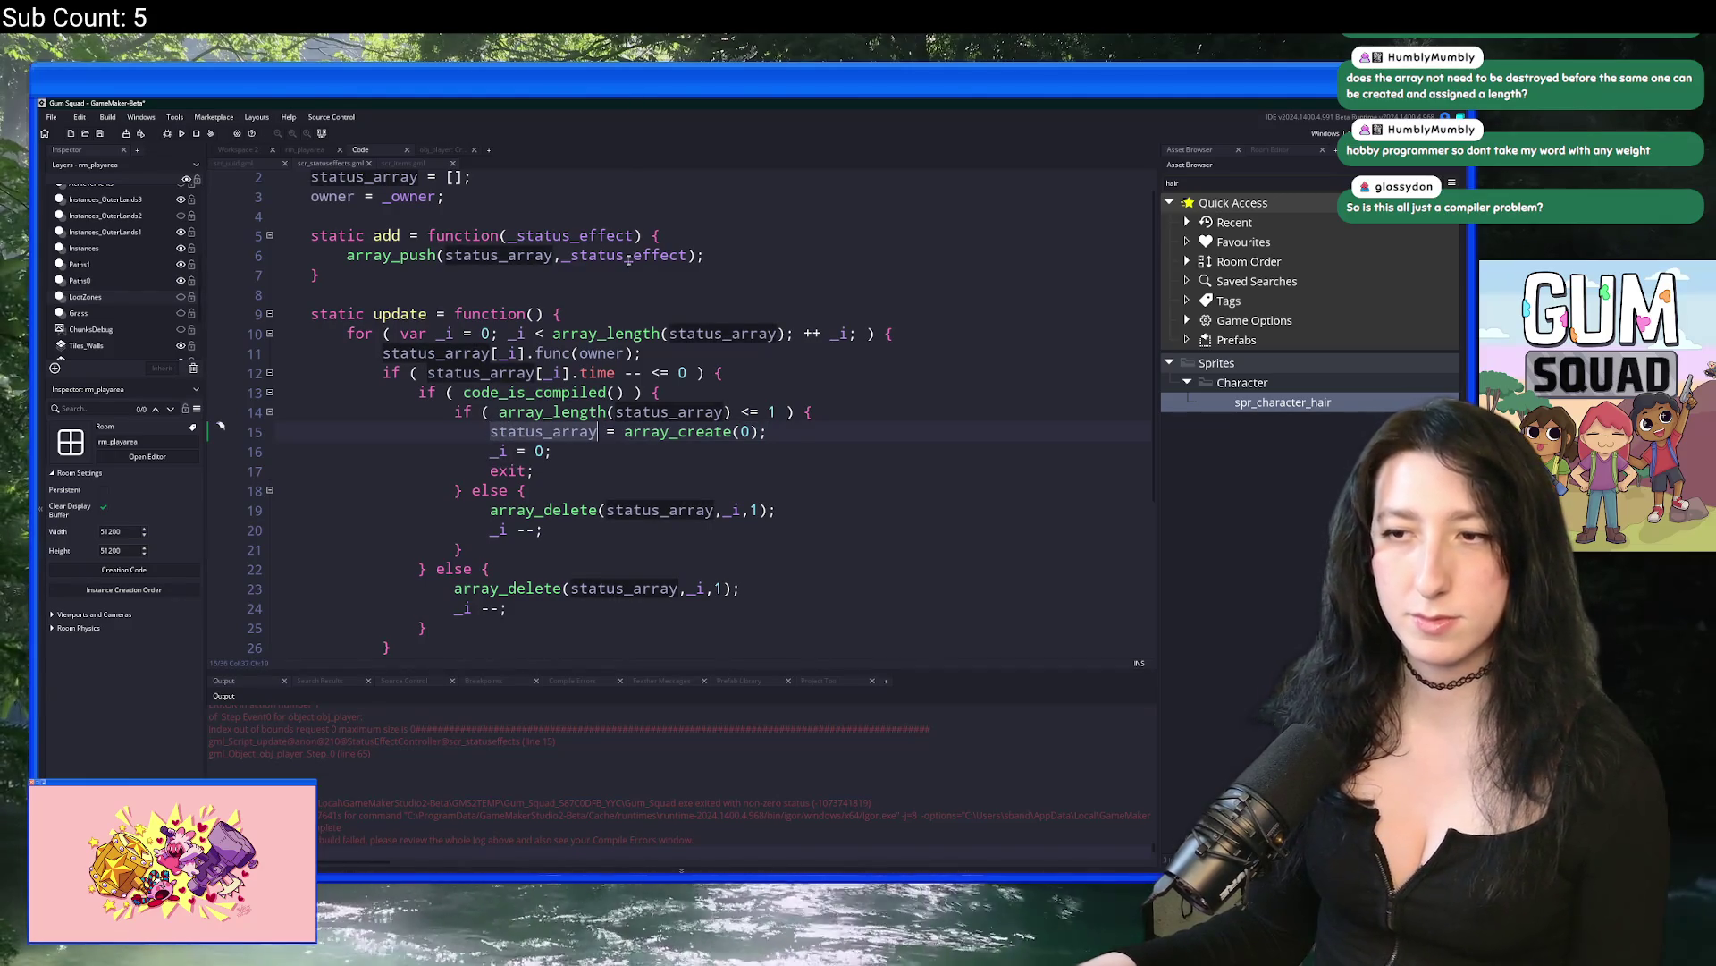
{"action": "scroll", "coordinate": [543, 297], "scroll_direction": "up", "scroll_amount": 1}
{"action": "double_click", "coordinate": [369, 200]}
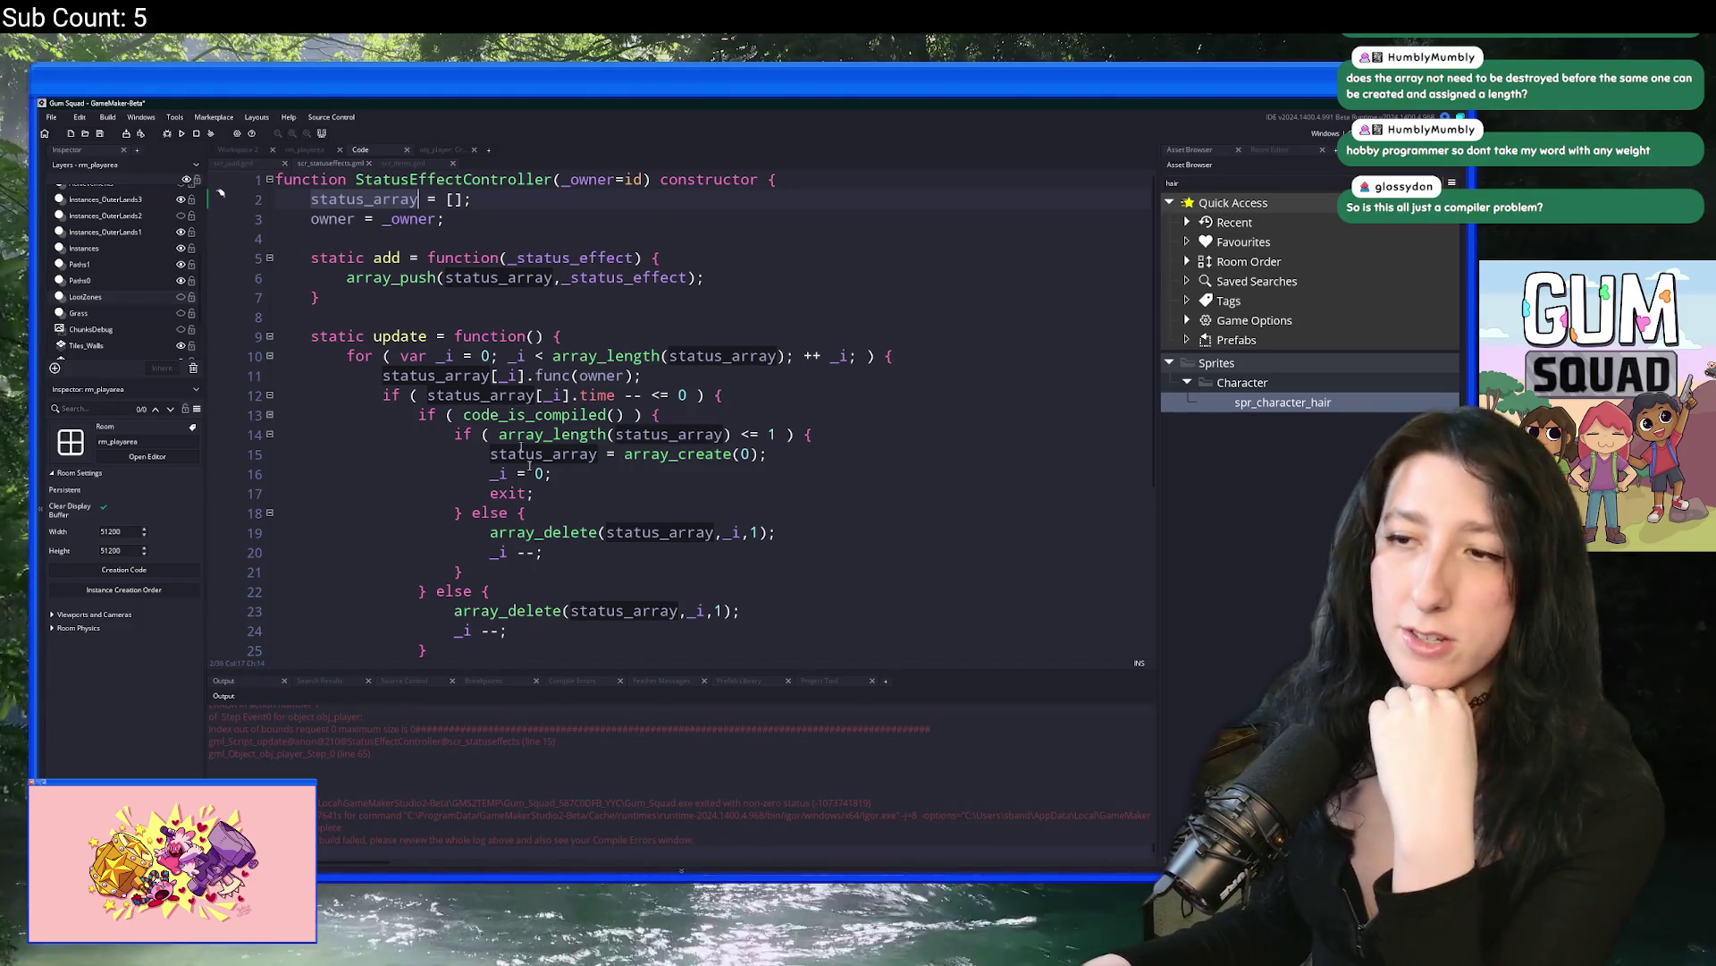
{"action": "left_click", "coordinate": [572, 494]}
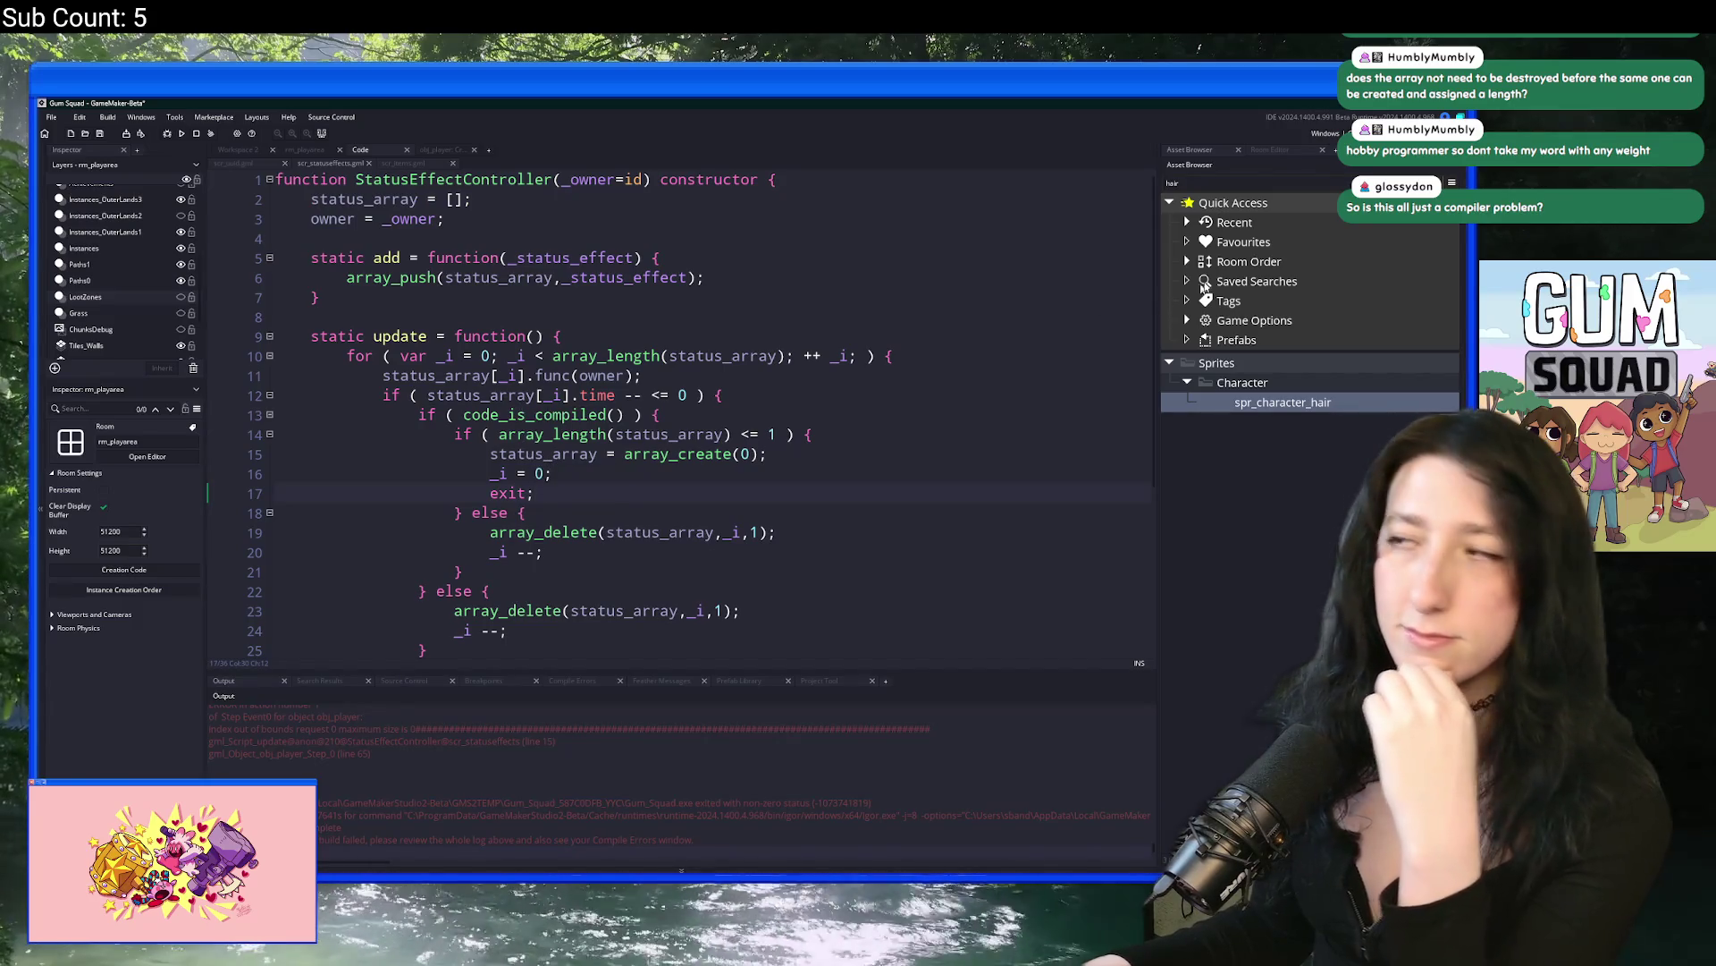
Step: Set the build target output to GMS2 VM
{"action": "left_click", "coordinate": [1327, 133]}
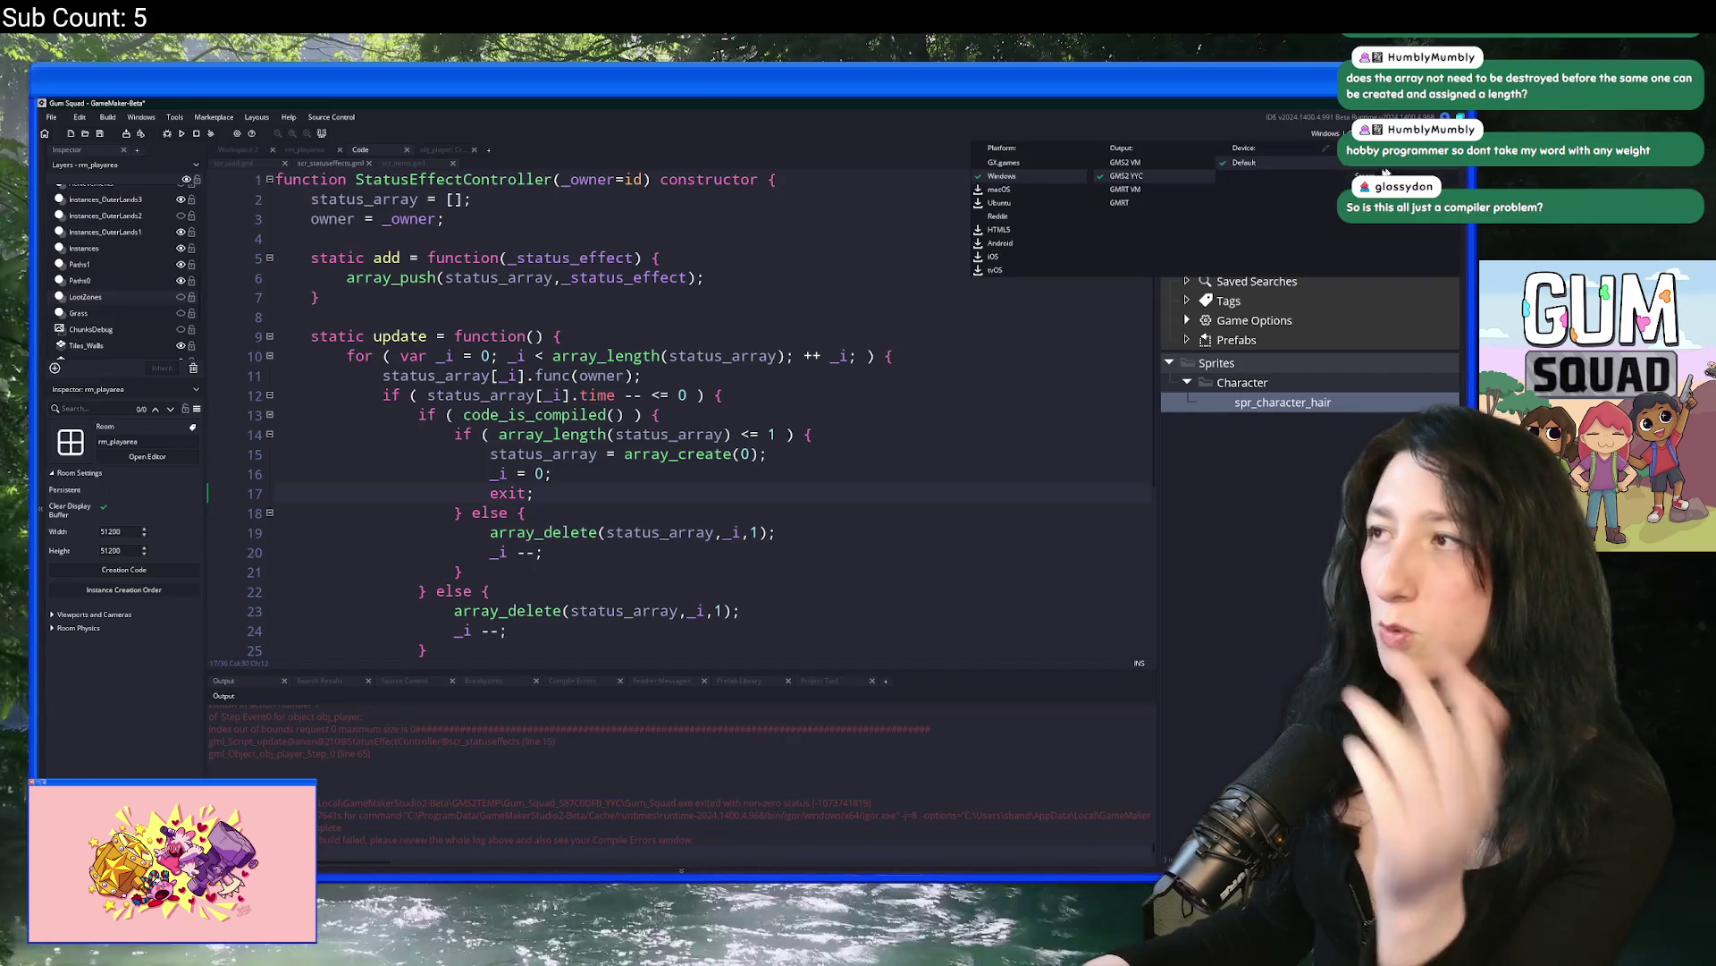
{"action": "left_click", "coordinate": [1170, 165]}
{"action": "left_click", "coordinate": [636, 456]}
{"action": "scroll", "coordinate": [625, 465], "scroll_direction": "down", "scroll_amount": 1}
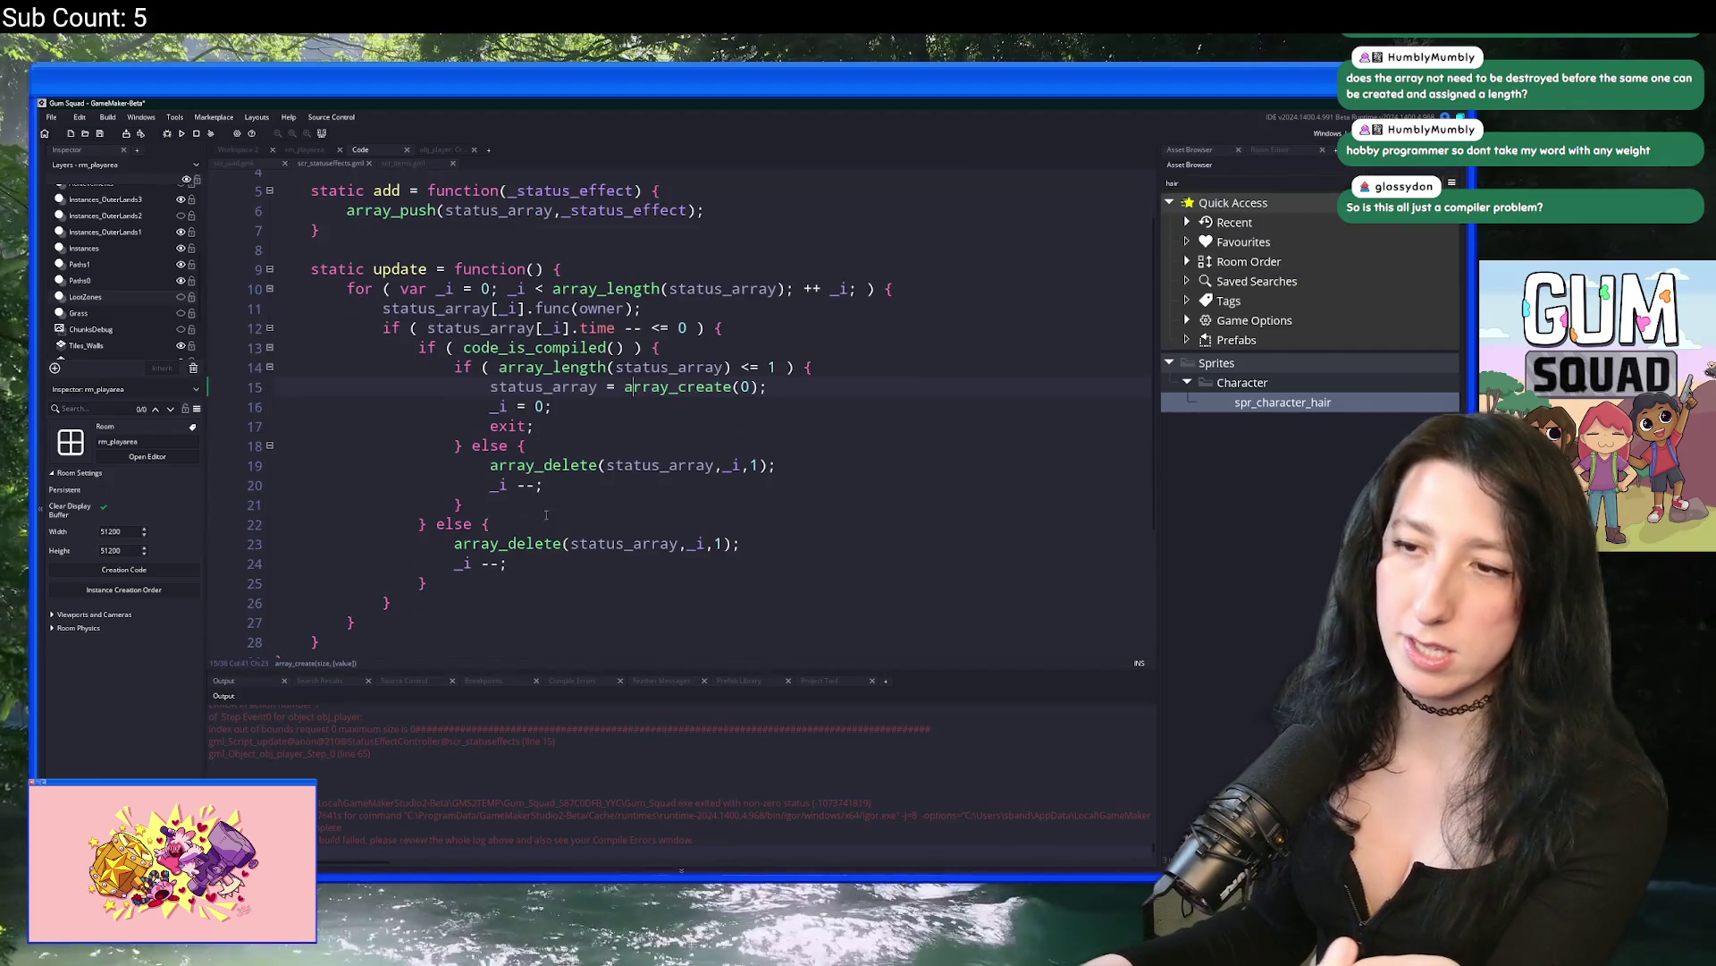
Step: Remove the code_is_compiled if/else branching and extra brace, leaving array_delete and _i --
{"action": "mouse_move", "coordinate": [491, 524]}
{"action": "left_mouse_down"}
{"action": "mouse_move", "coordinate": [375, 485]}
{"action": "mouse_move", "coordinate": [300, 364]}
{"action": "left_mouse_up"}
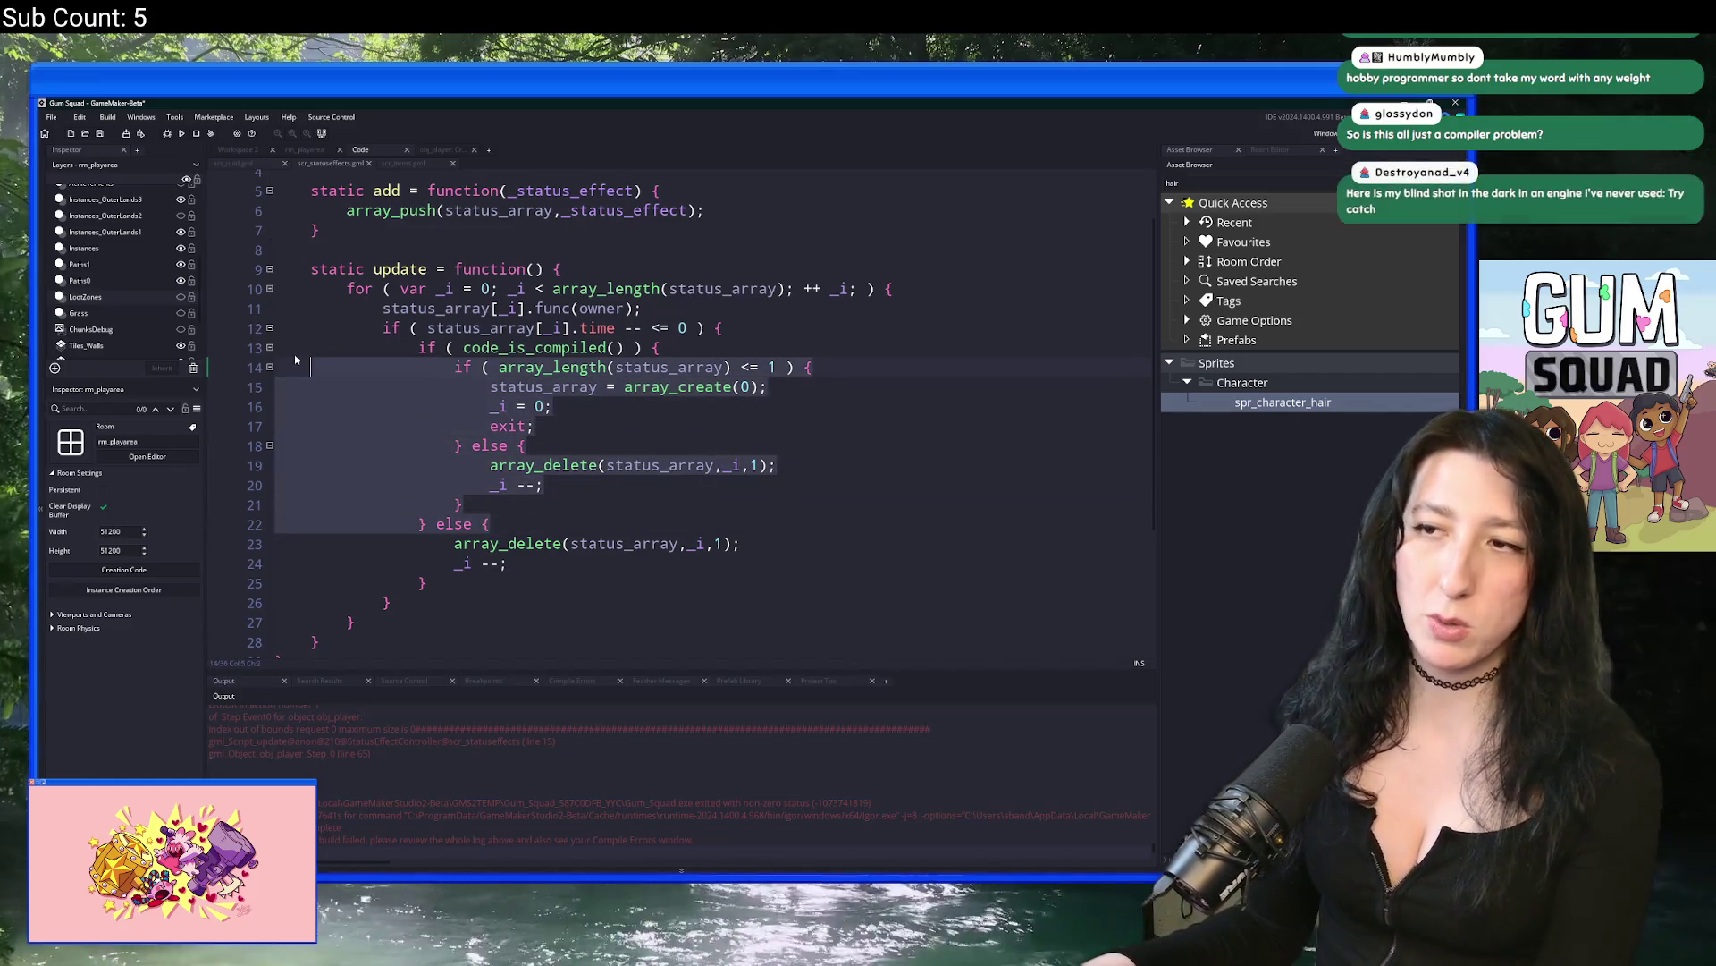
{"action": "key", "text": "Delete"}
{"action": "key", "text": "BackSpace"}
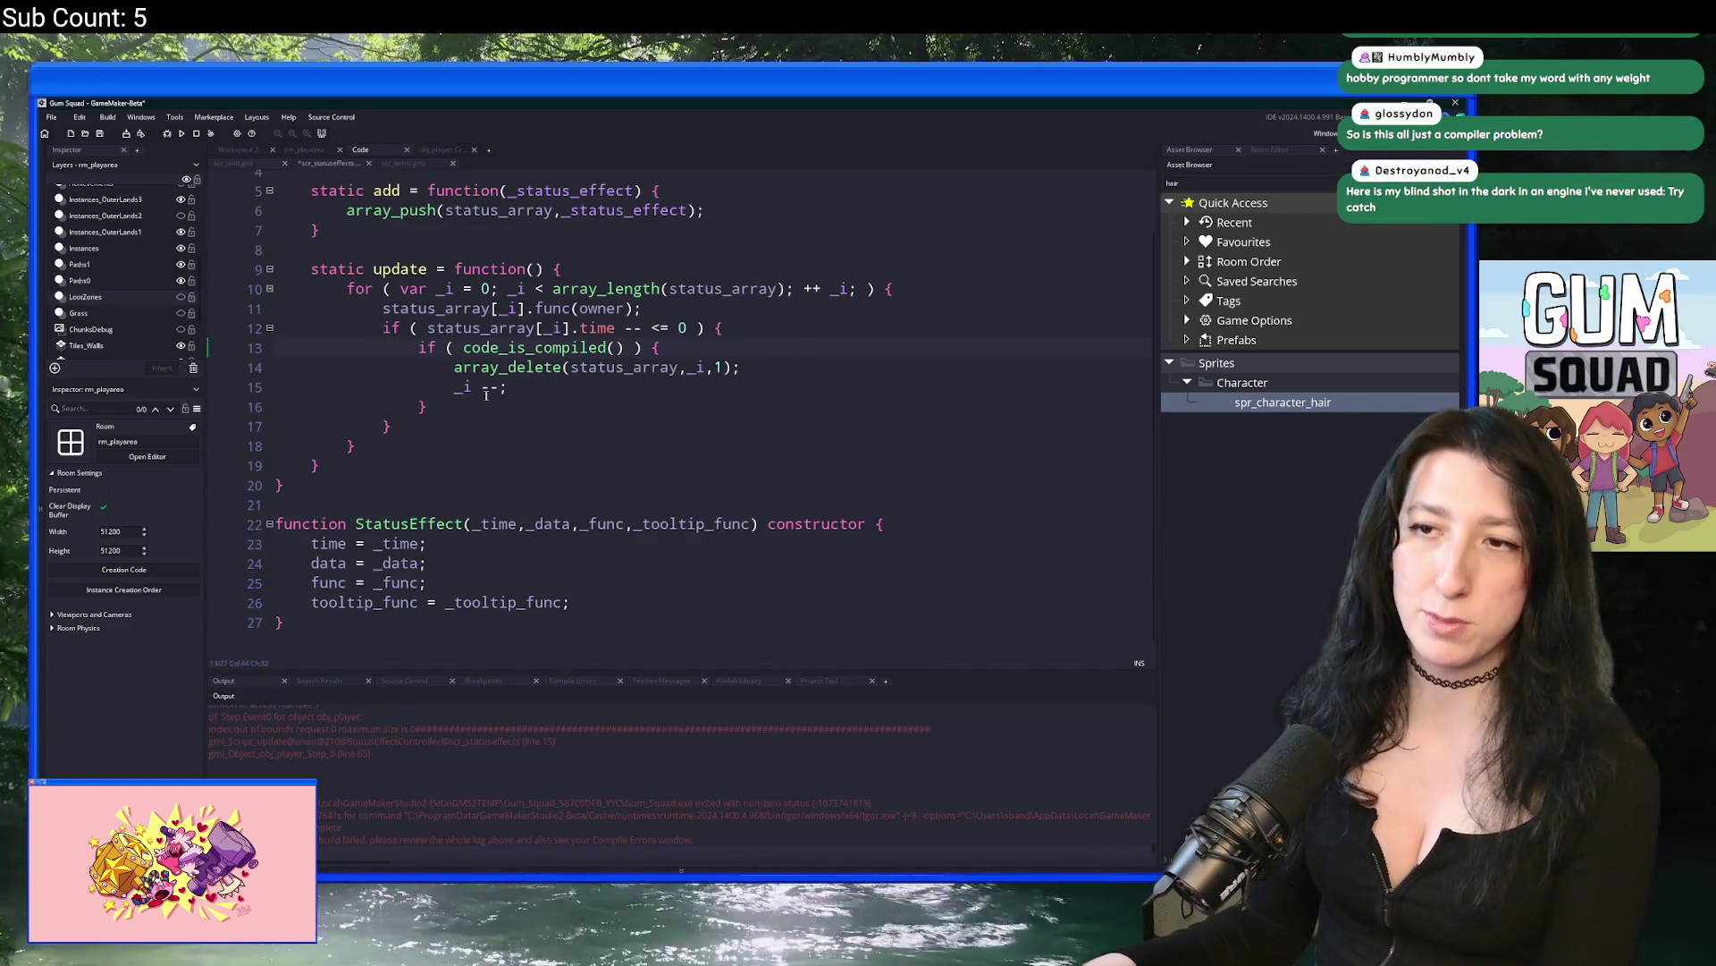
{"action": "left_click", "coordinate": [248, 409]}
{"action": "key", "text": "ctrl+z"}
{"action": "key", "text": "ctrl+z"}
{"action": "left_click", "coordinate": [635, 386]}
{"action": "left_click_drag", "start_coordinate": [438, 585], "coordinate": [275, 586]}
{"action": "key", "text": "BackSpace"}
{"action": "left_click_drag", "start_coordinate": [445, 542], "coordinate": [418, 347]}
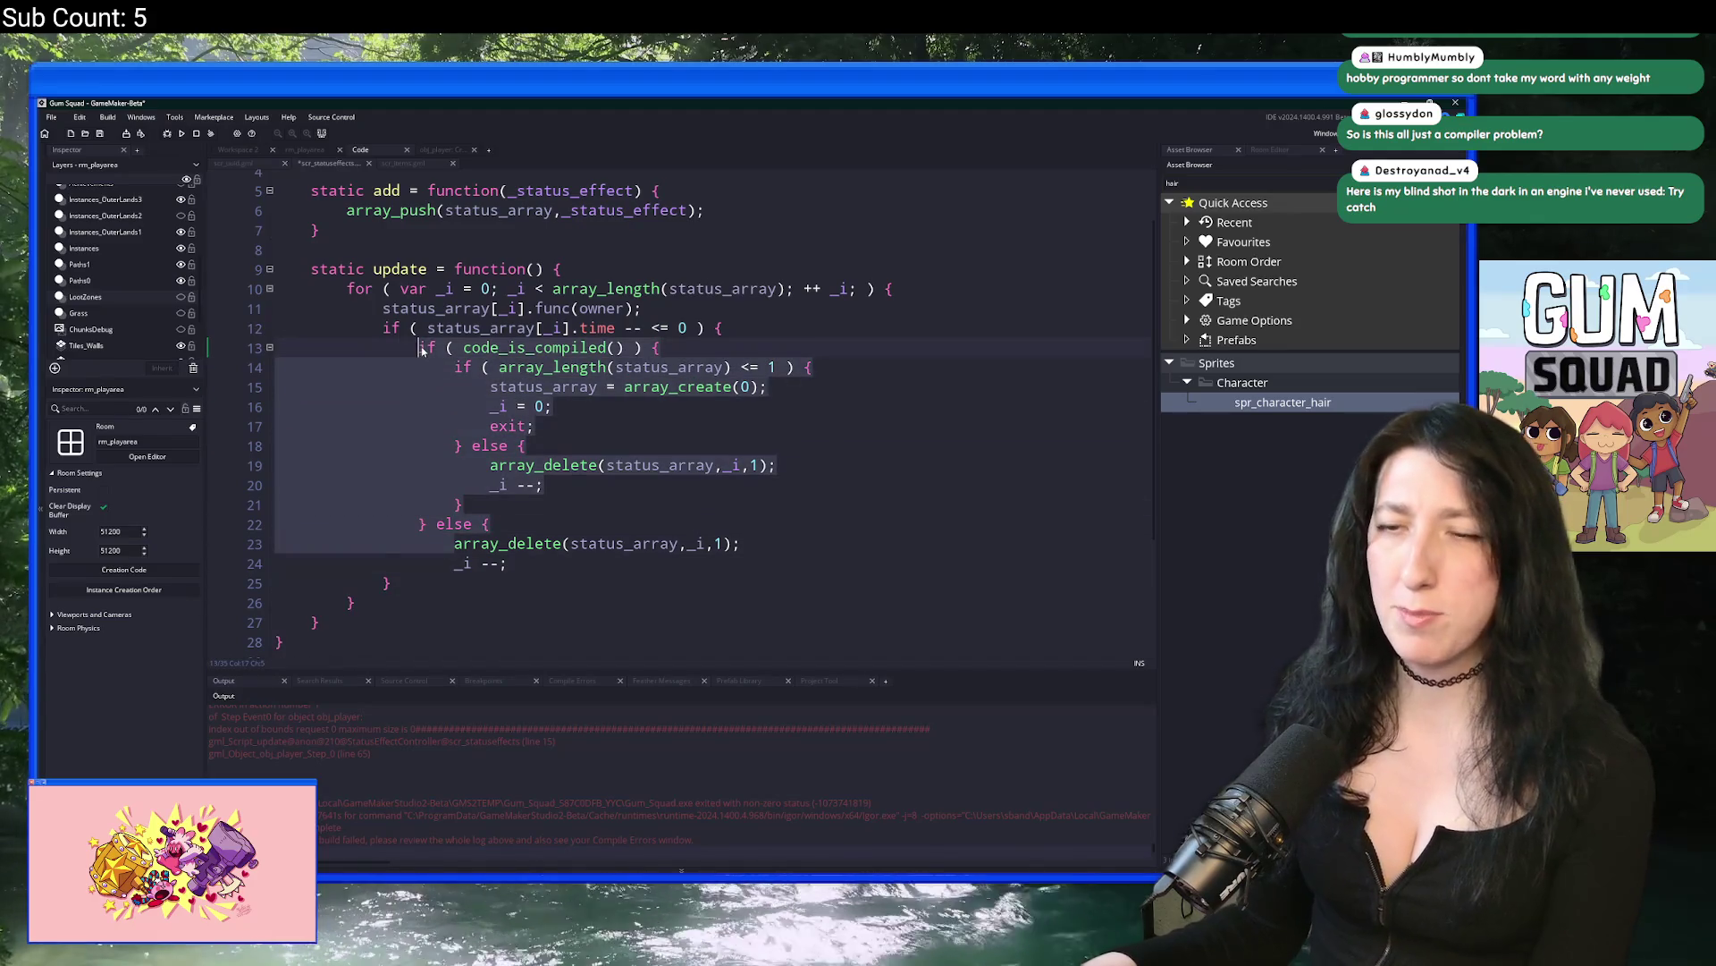
{"action": "key", "text": "BackSpace"}
{"action": "key", "text": "Delete"}
{"action": "key", "text": "Delete"}
{"action": "key", "text": "Delete"}
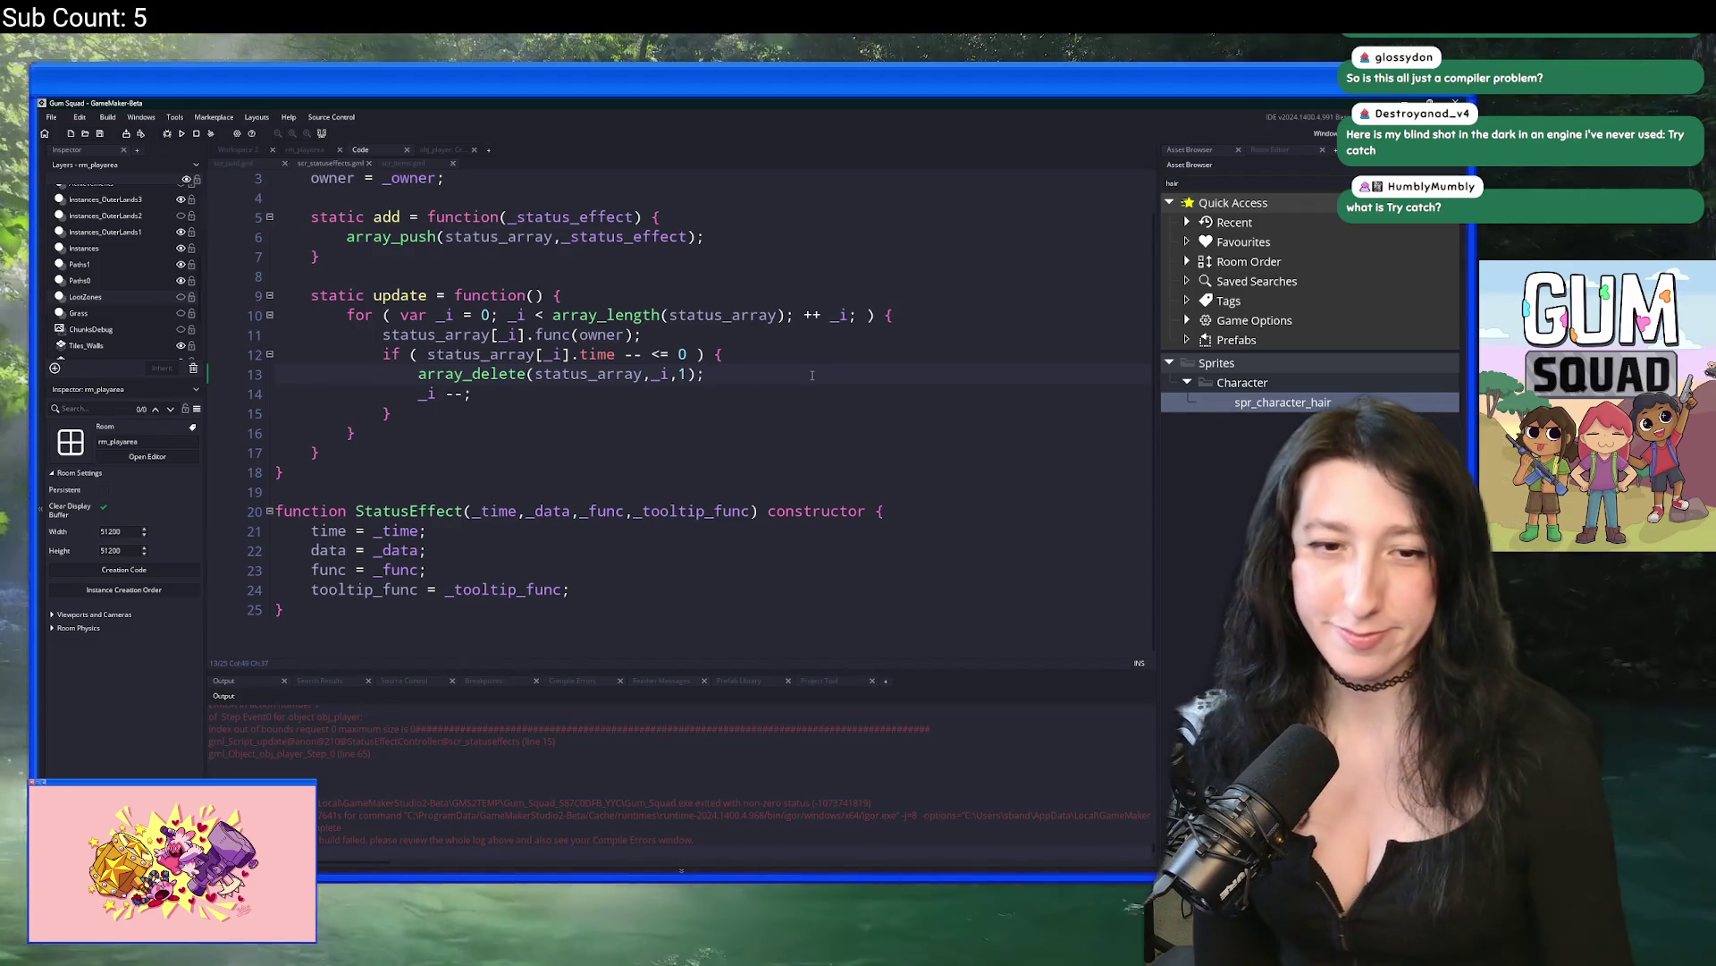
Step: Insert blank lines at the script's top and type this_is_not_going_to_work = pee_pee
{"action": "left_click", "coordinate": [482, 256]}
{"action": "scroll", "coordinate": [481, 234], "scroll_direction": "up", "scroll_amount": 1}
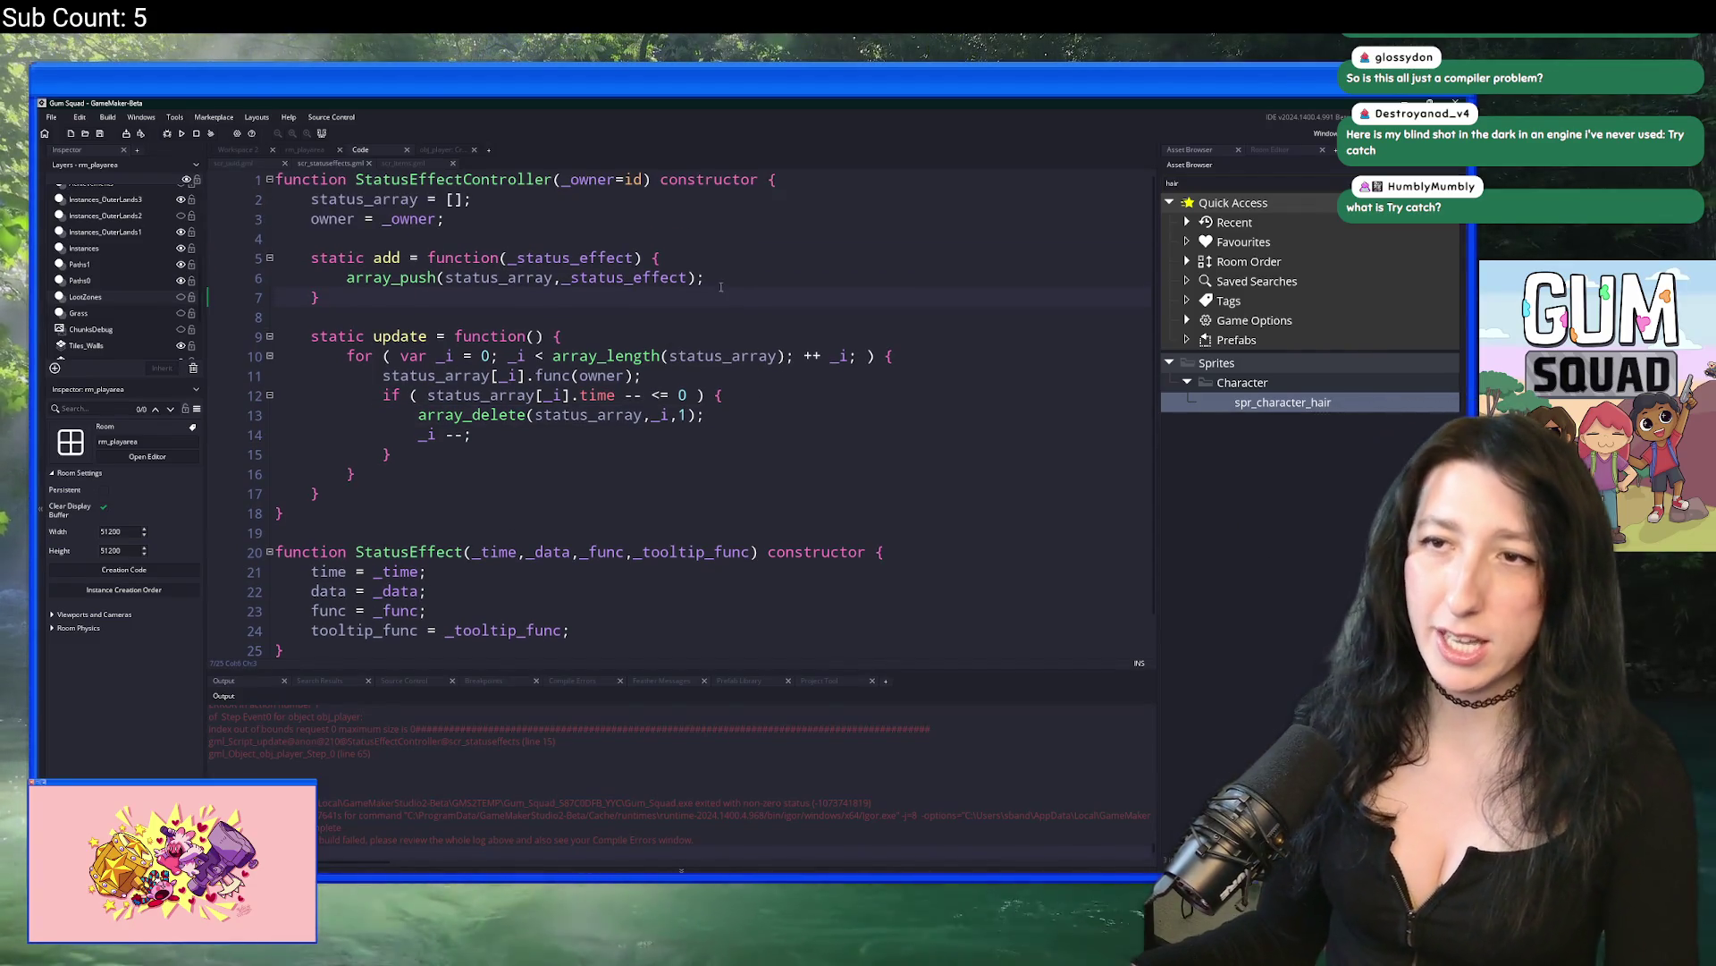
{"action": "left_click", "coordinate": [295, 193]}
{"action": "key", "text": "Return"}
{"action": "key", "text": "Return"}
{"action": "key", "text": "Return"}
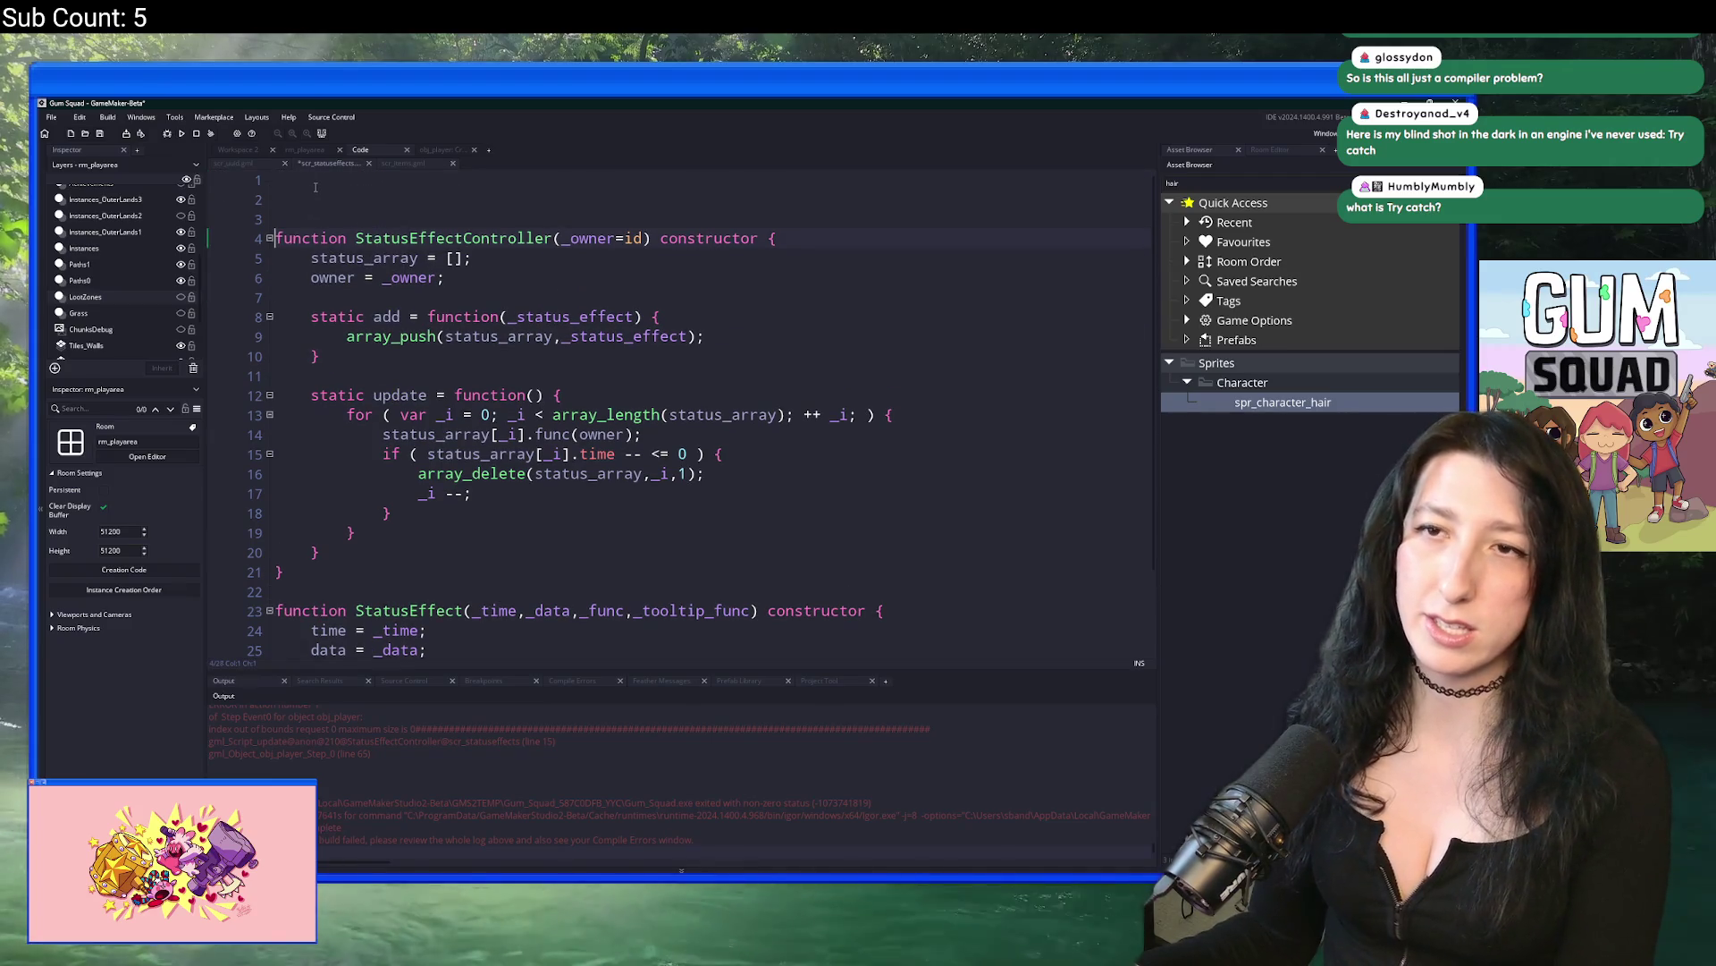
{"action": "left_click", "coordinate": [314, 186]}
{"action": "key", "text": "BackSpace"}
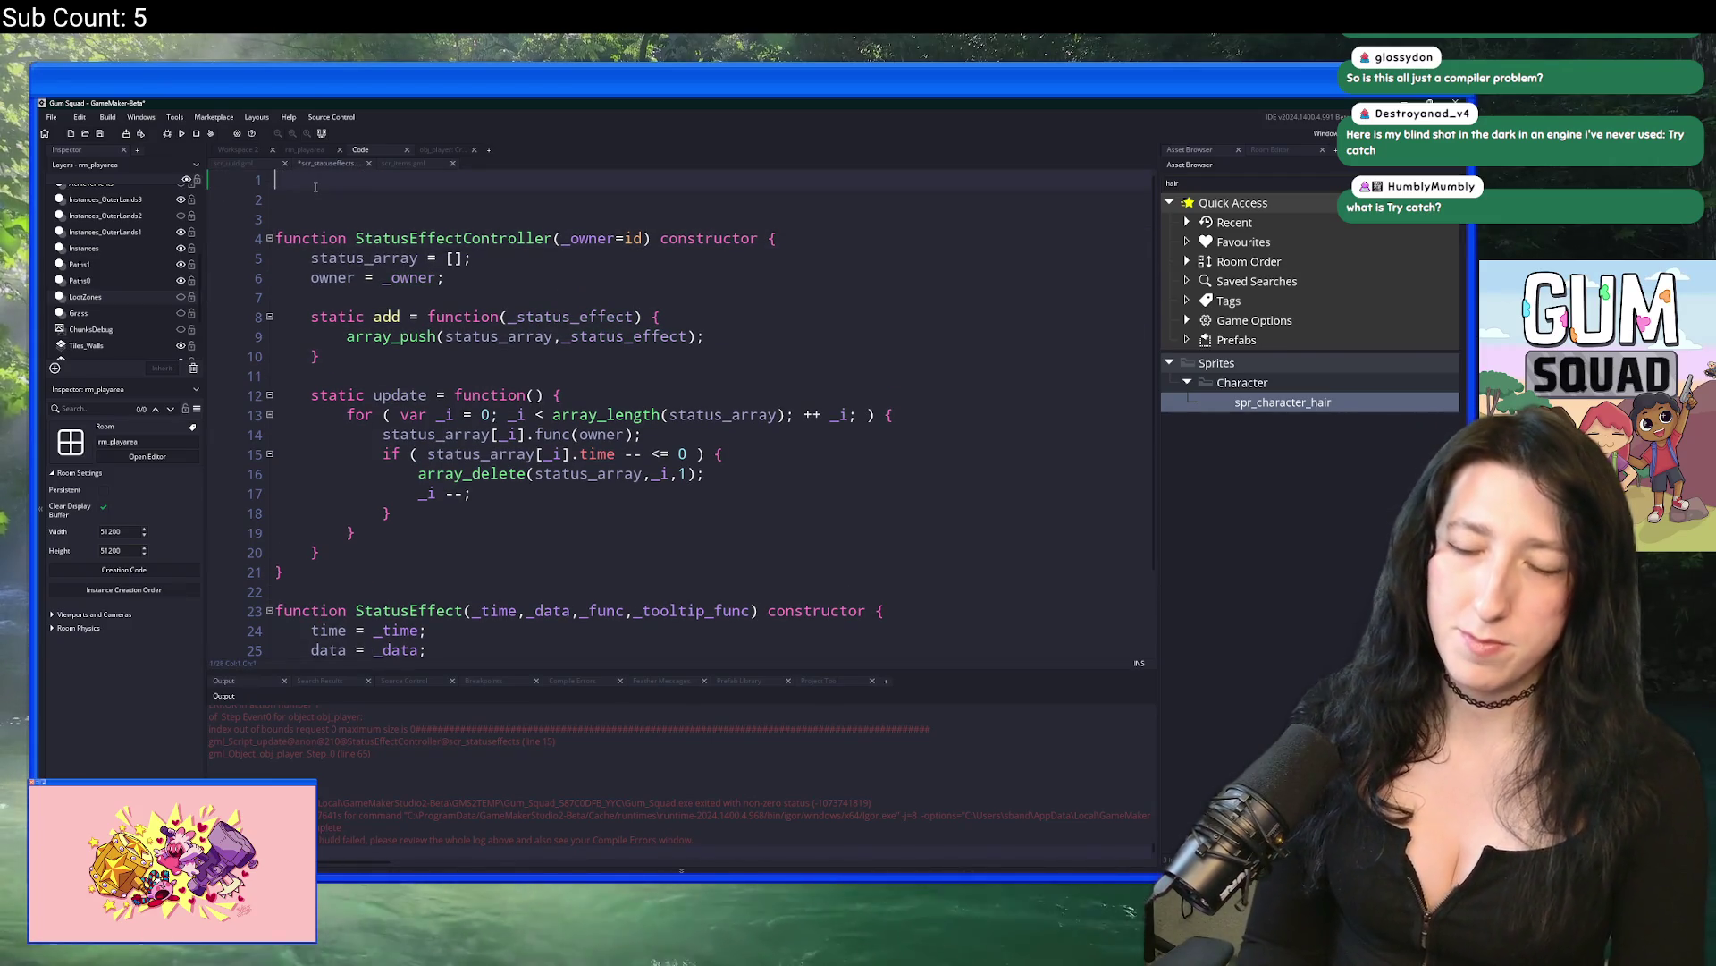
{"action": "type", "text": "this_is_not_going"}
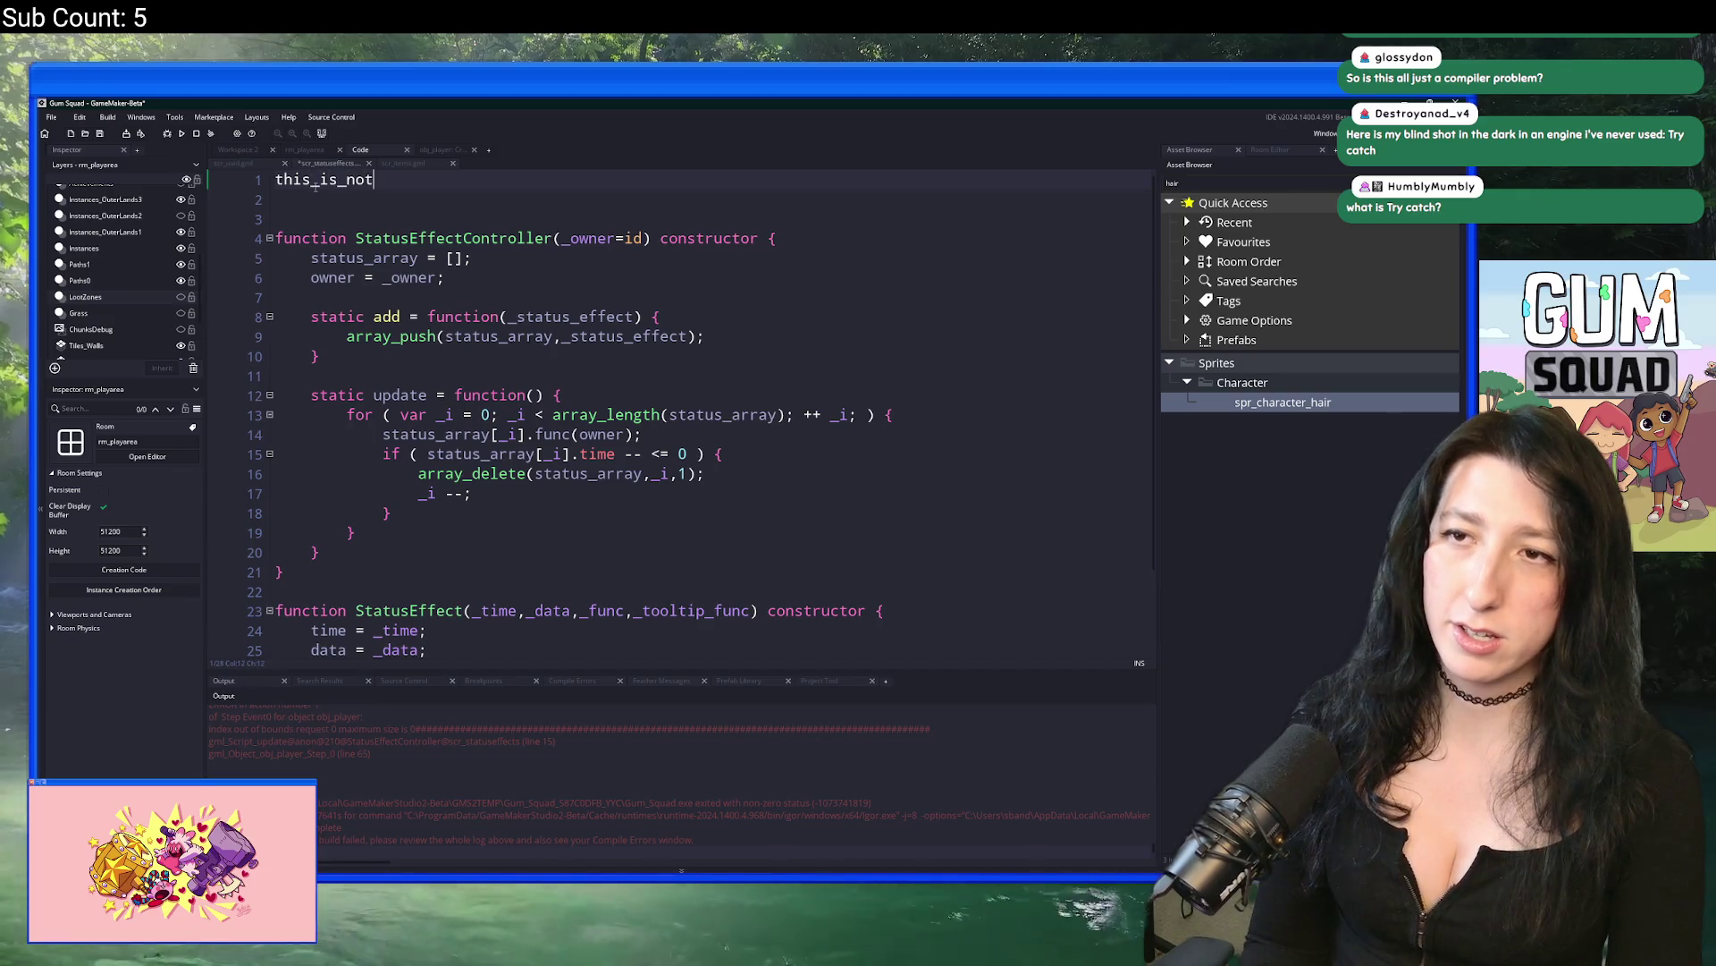
{"action": "key", "text": "BackSpace"}
{"action": "key", "text": "BackSpace"}
{"action": "key", "text": "BackSpace"}
{"action": "type", "text": "_to_"}
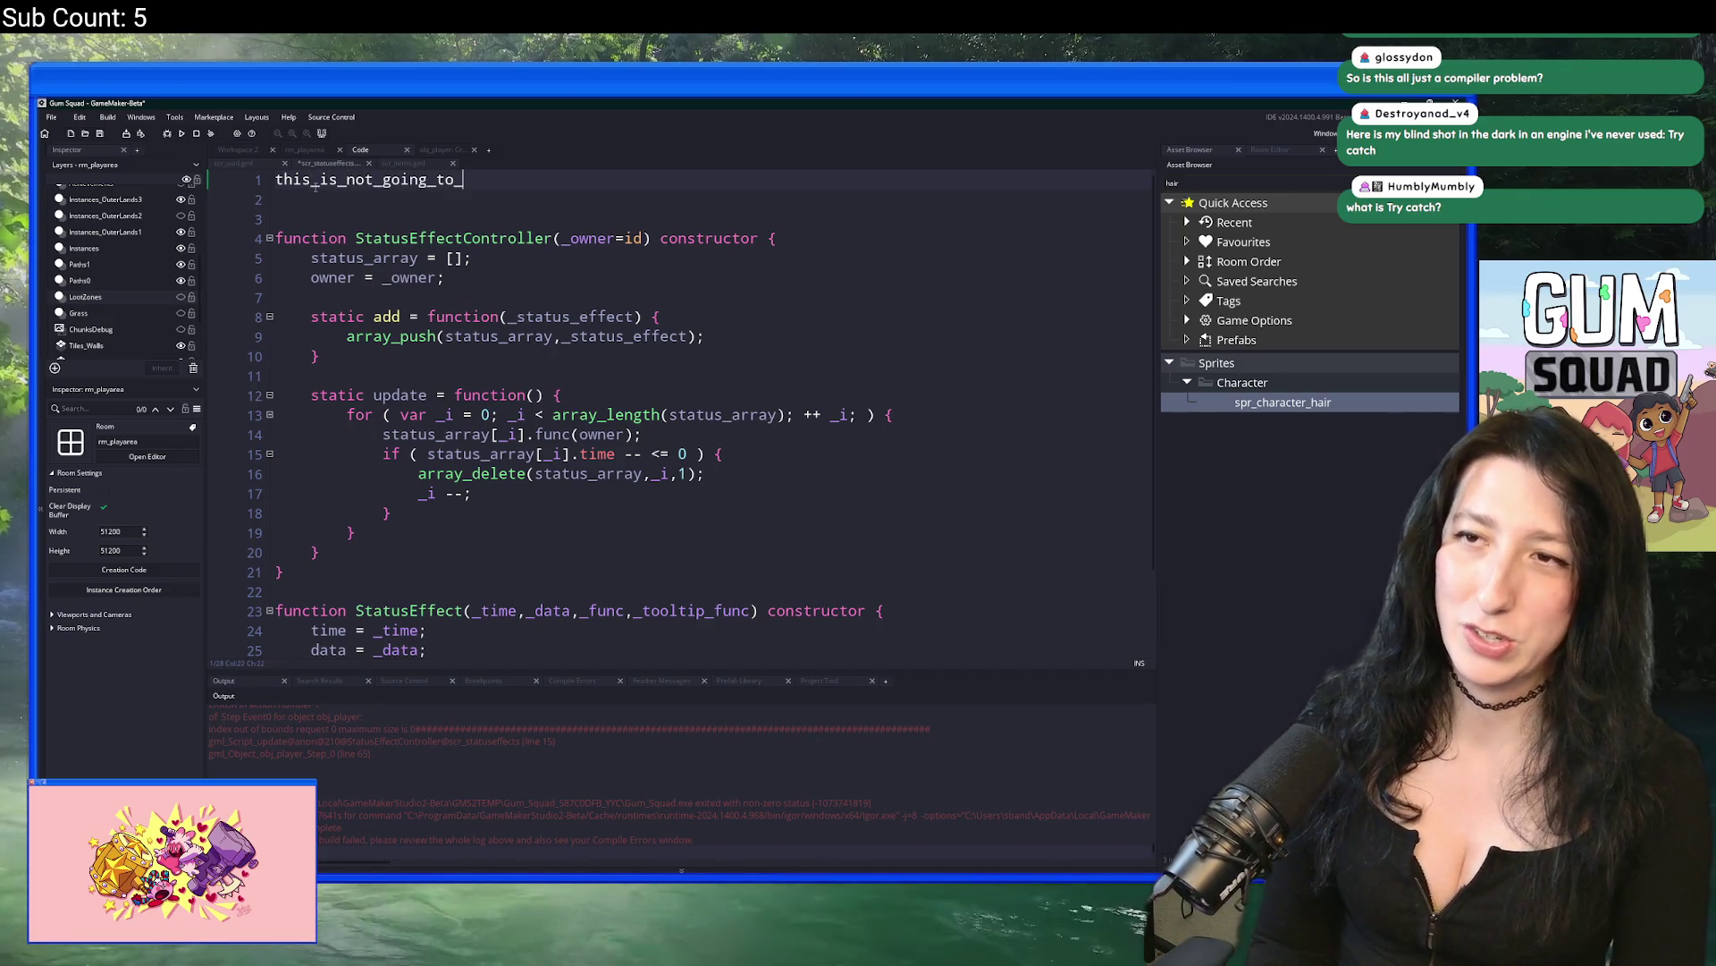
{"action": "type", "text": "work = "}
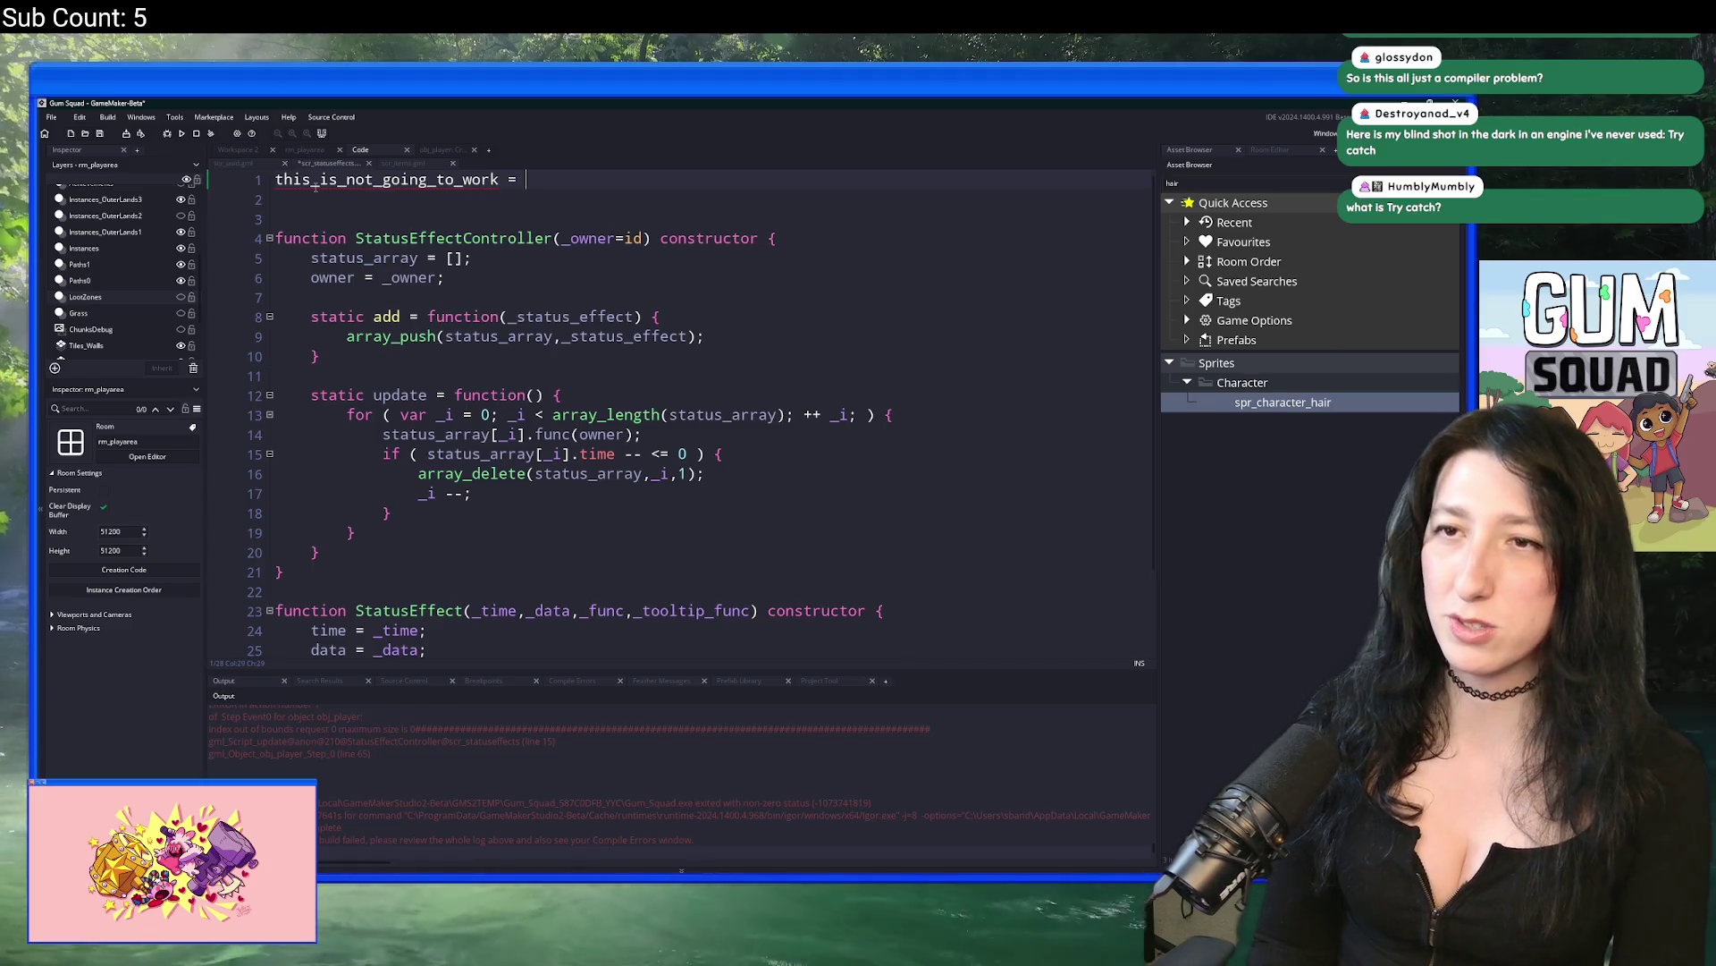
{"action": "type", "text": "pee_pee"}
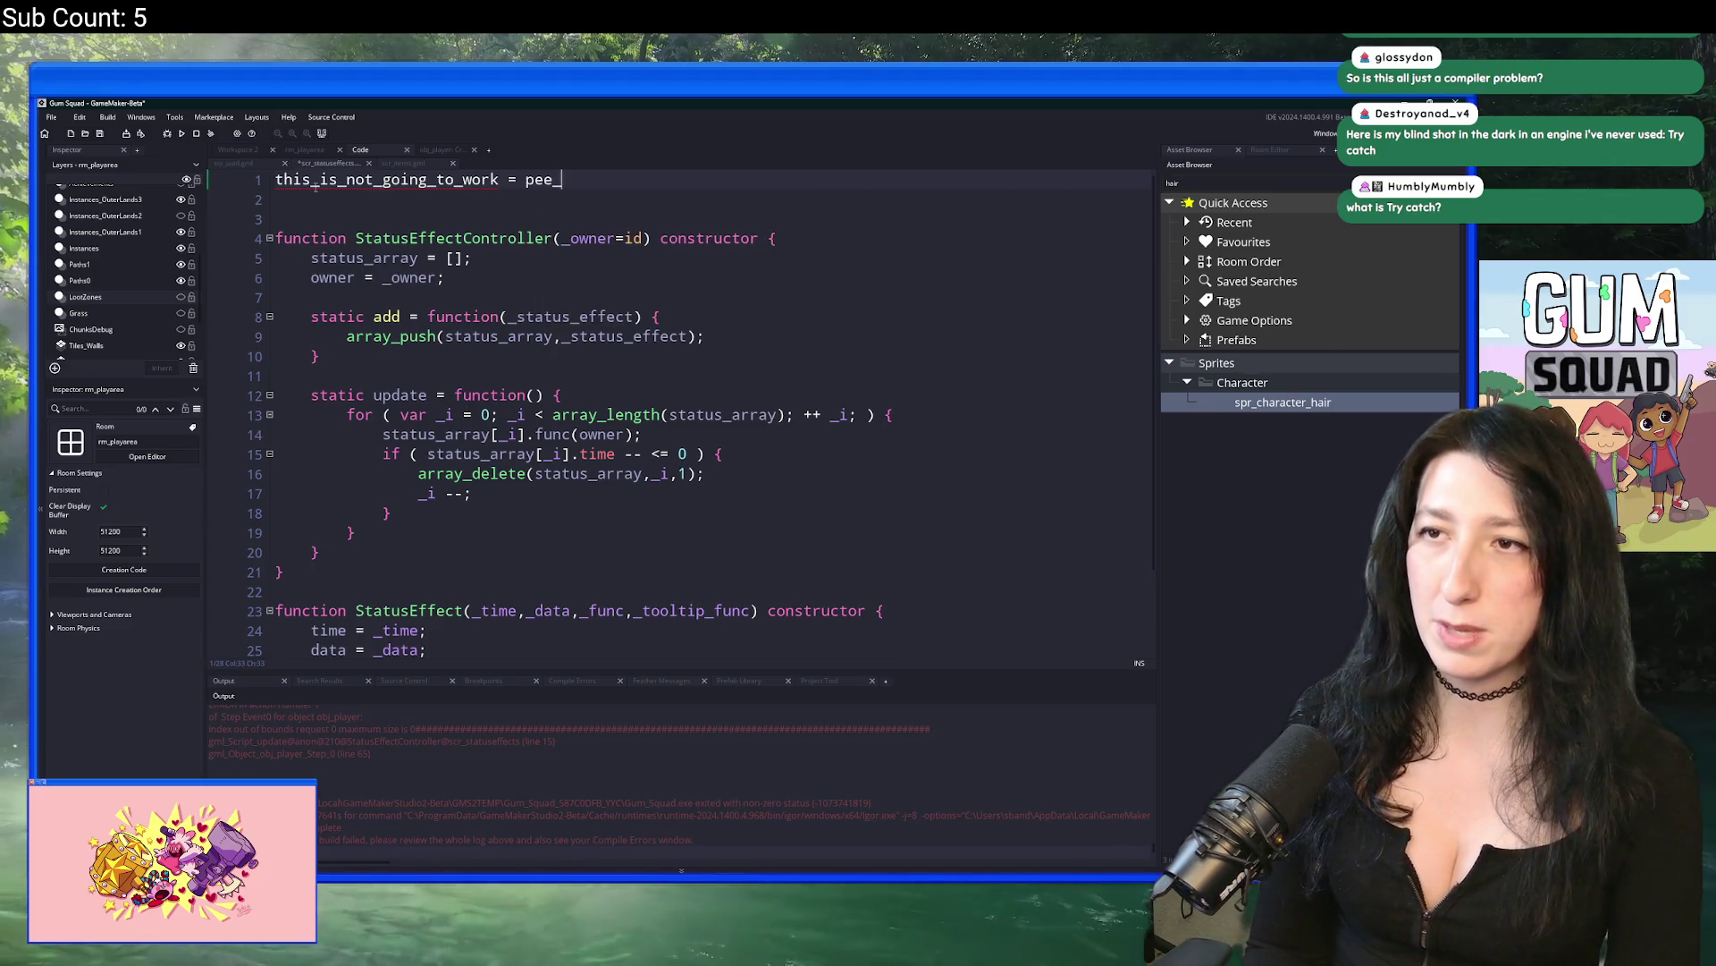
Step: Glance at scr_uuid and scr_items, then return and review the test line in scr_statuseffects
{"action": "left_click", "coordinate": [232, 162]}
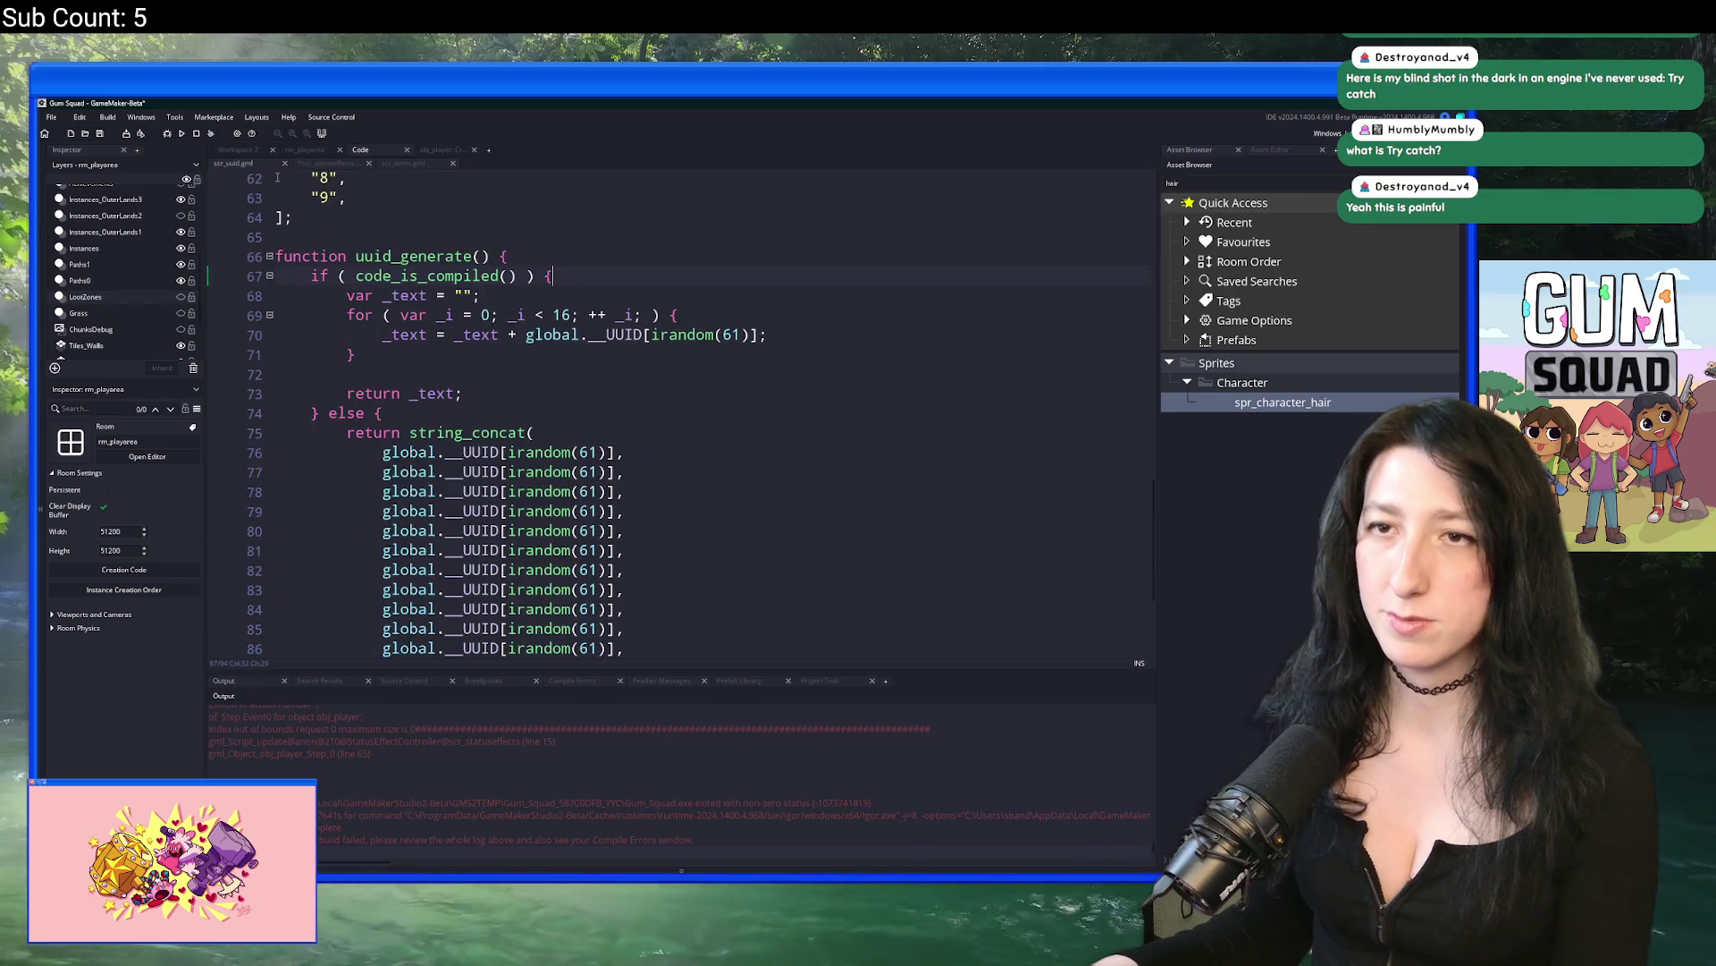
{"action": "left_click", "coordinate": [388, 163]}
{"action": "left_click", "coordinate": [340, 162]}
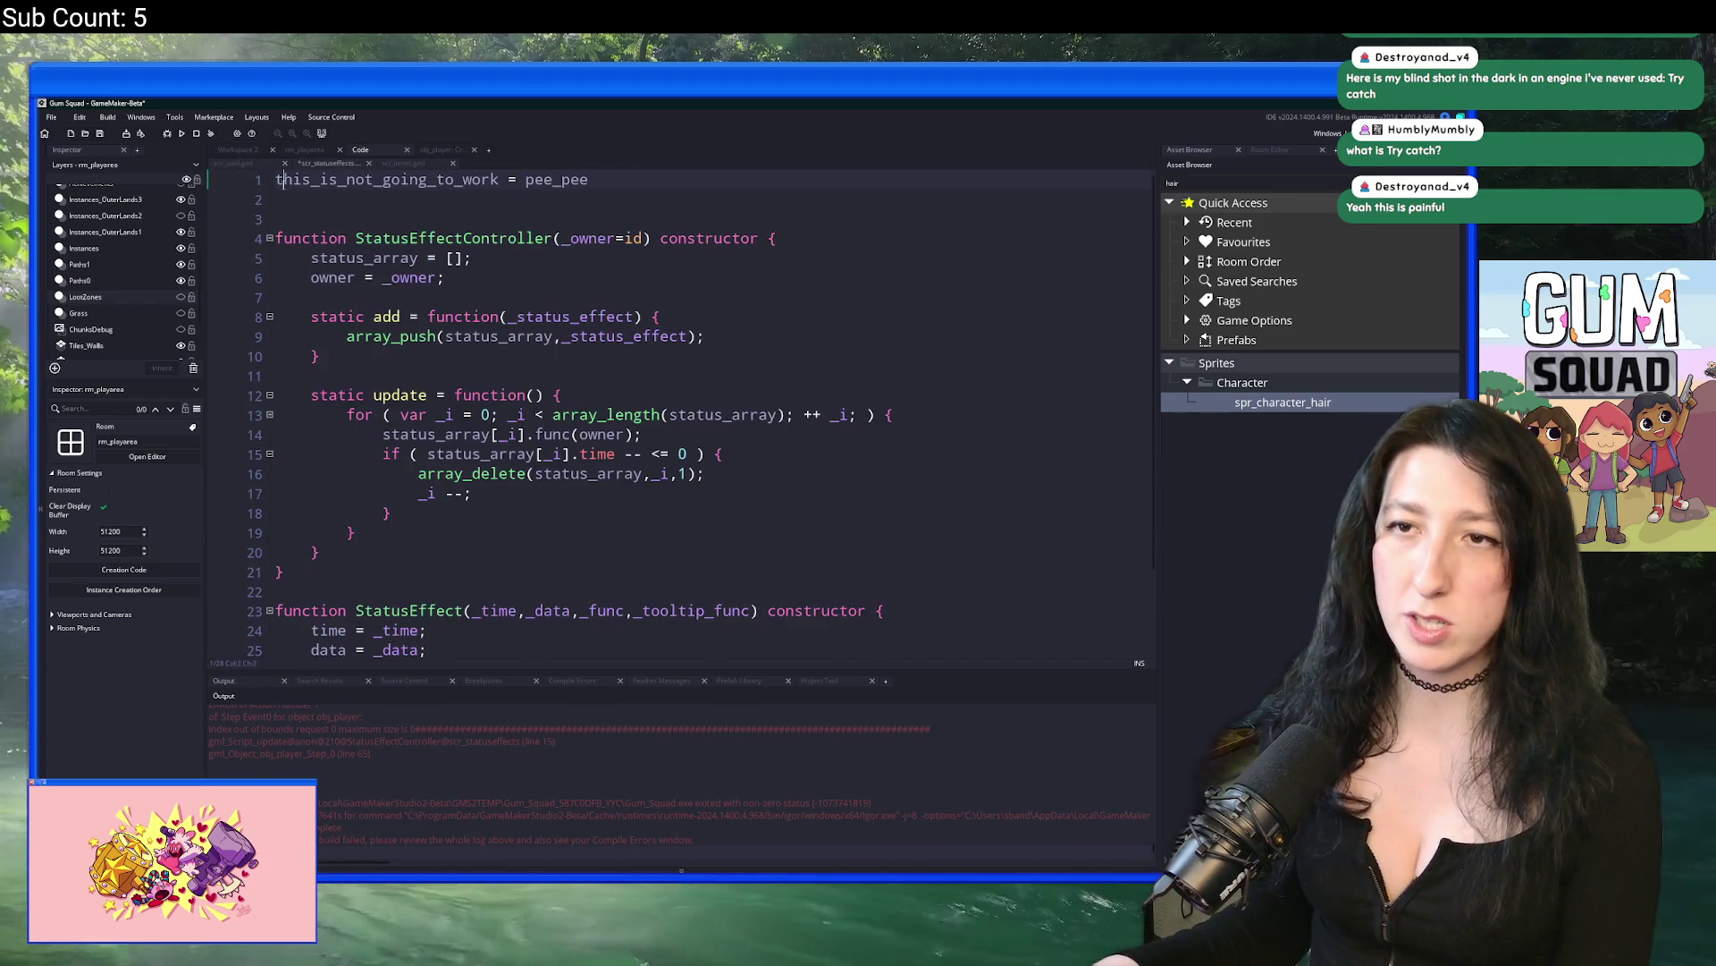
{"action": "scroll", "coordinate": [635, 243], "scroll_direction": "up", "scroll_amount": 2}
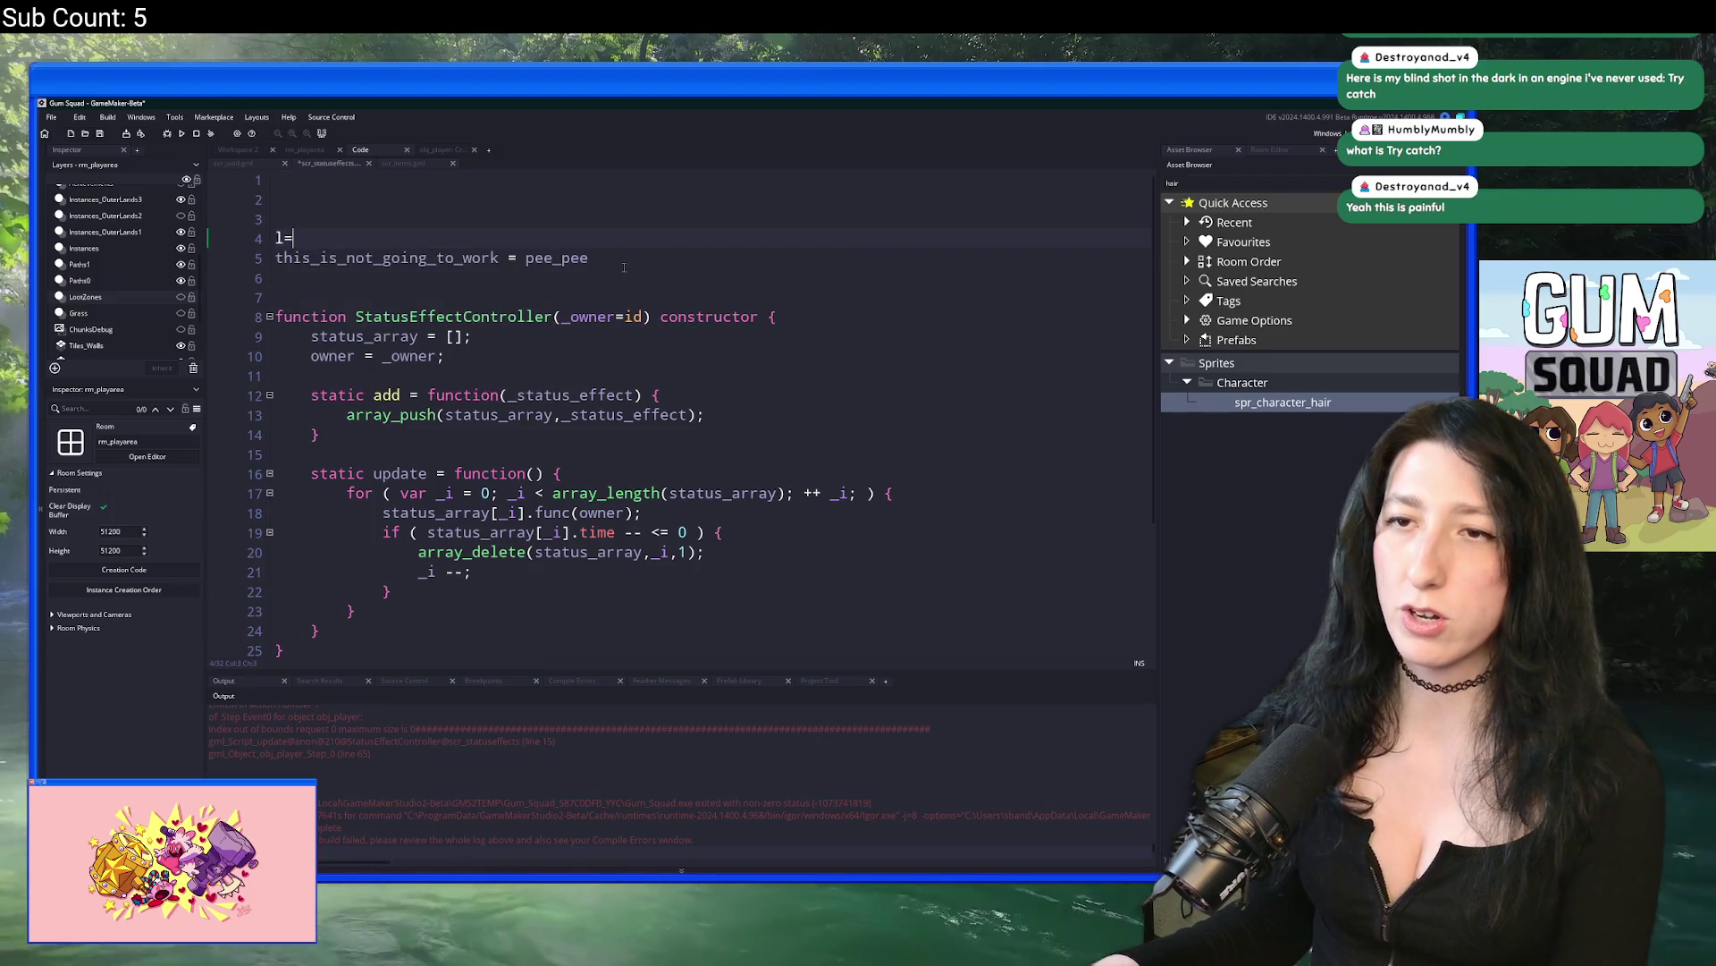
{"action": "left_click", "coordinate": [623, 260]}
{"action": "type", "text": "k"}
{"action": "key", "text": "BackSpace"}
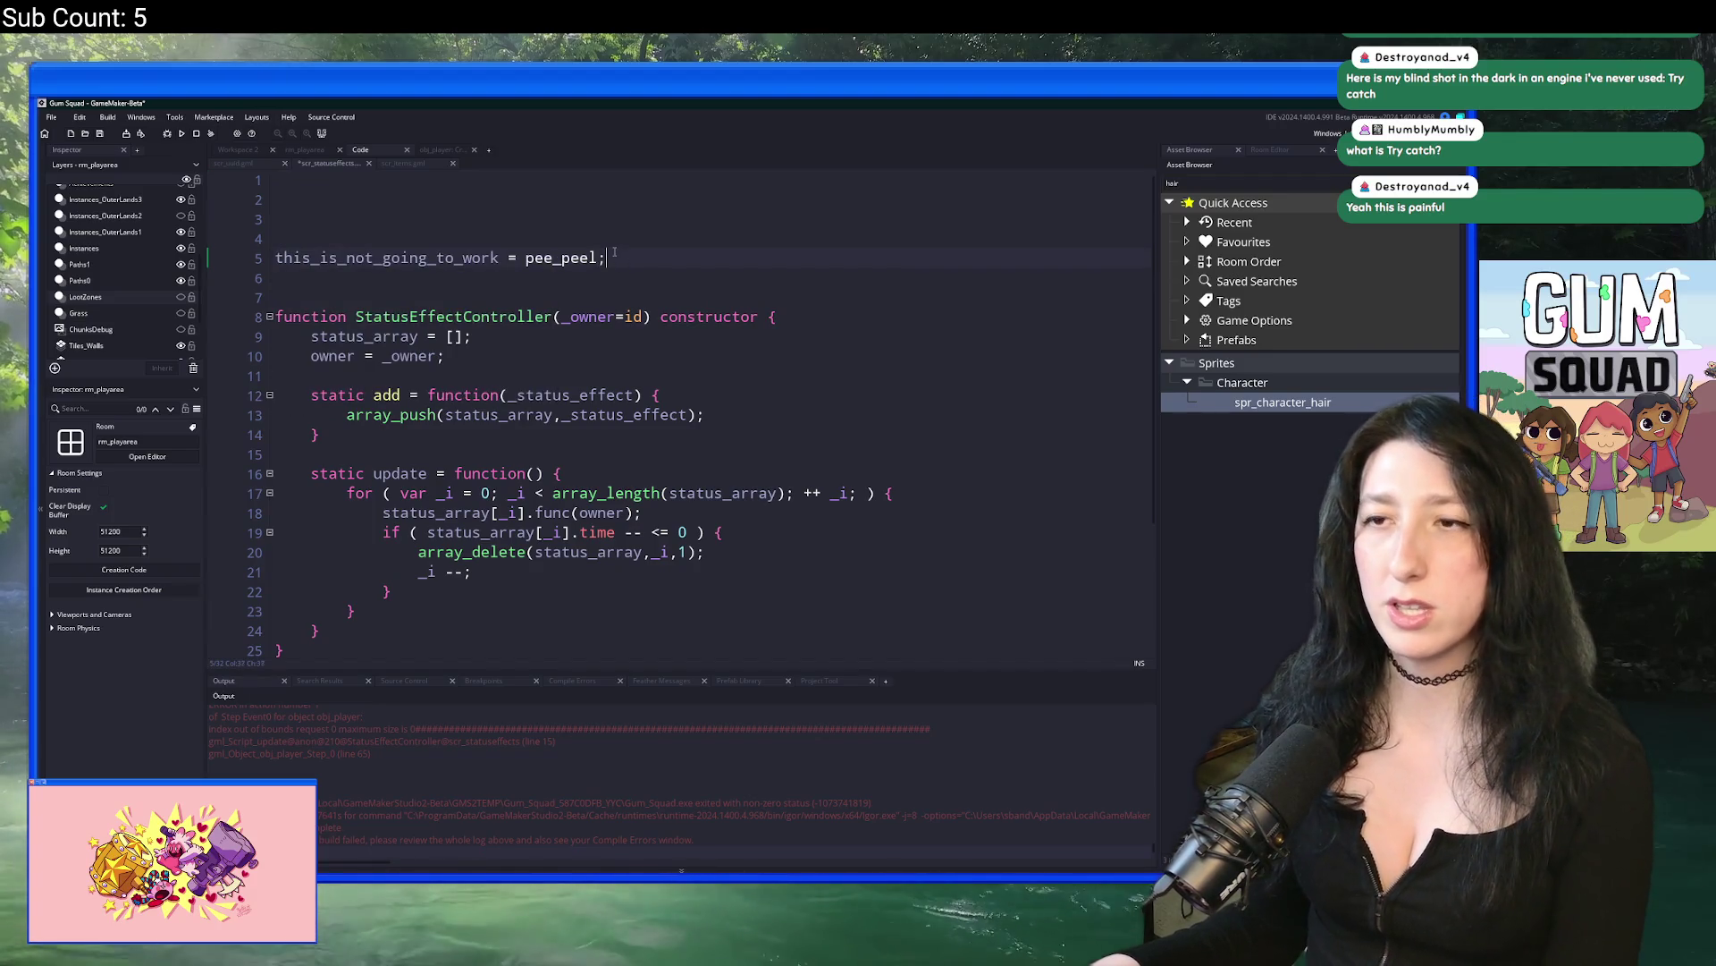
{"action": "double_click", "coordinate": [465, 257]}
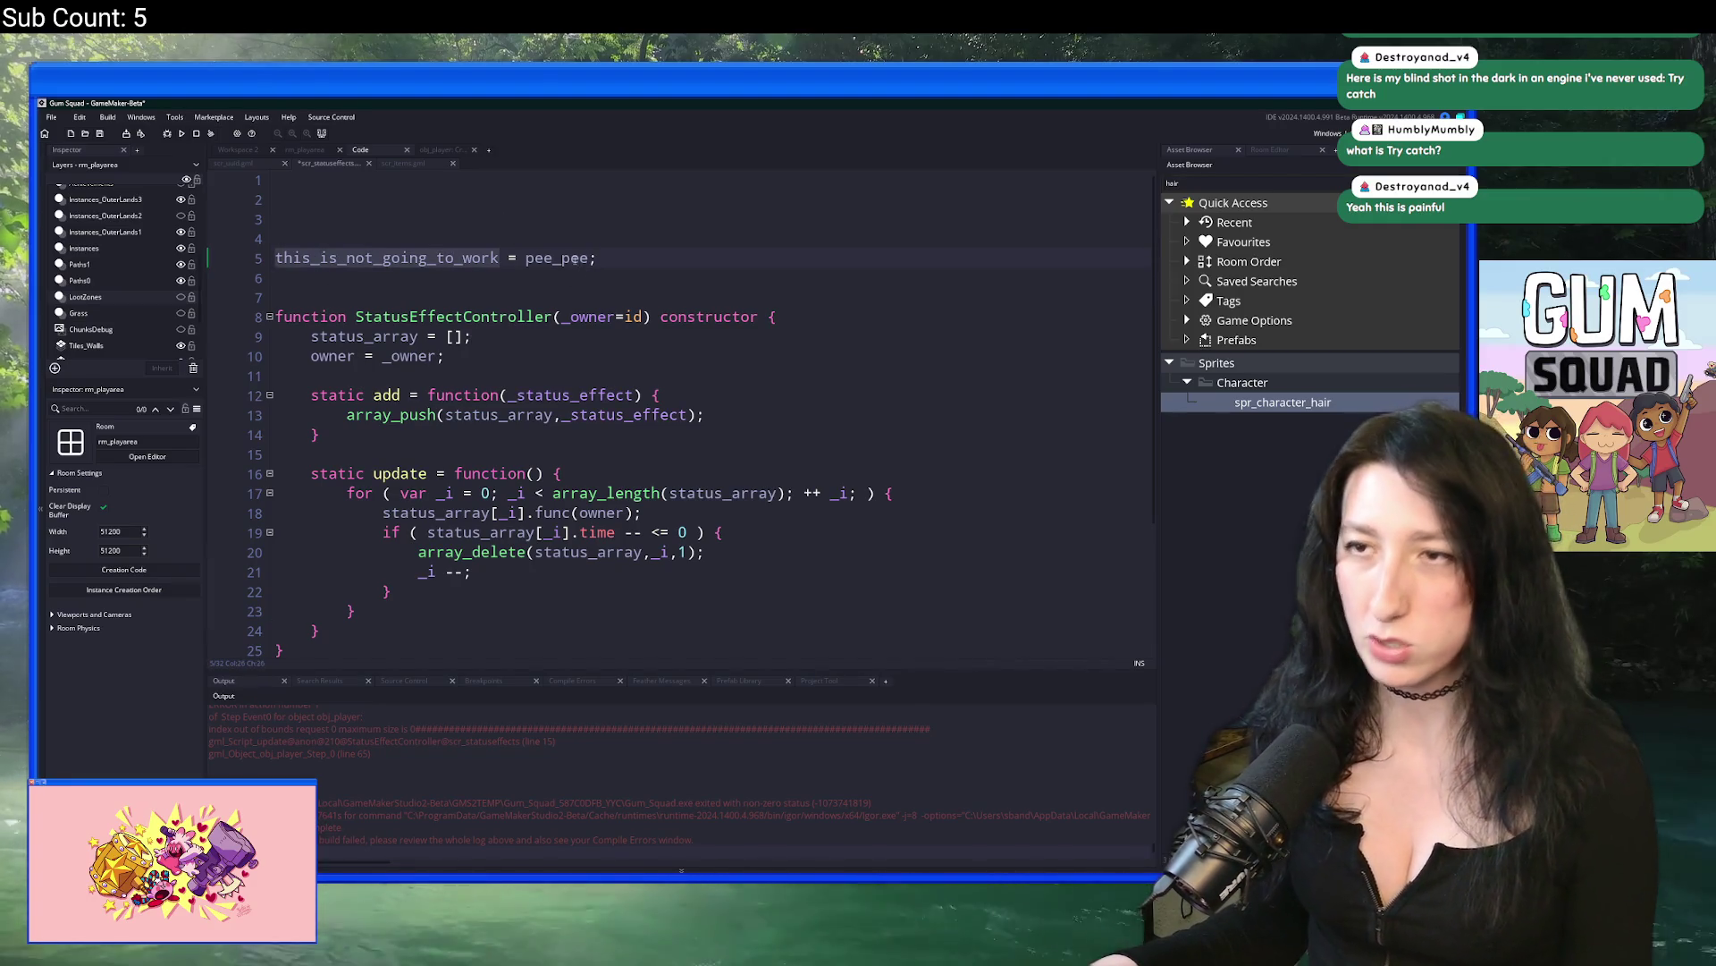
{"action": "left_click", "coordinate": [556, 257]}
{"action": "left_click", "coordinate": [498, 259]}
{"action": "left_click_drag", "start_coordinate": [497, 260], "coordinate": [275, 259]}
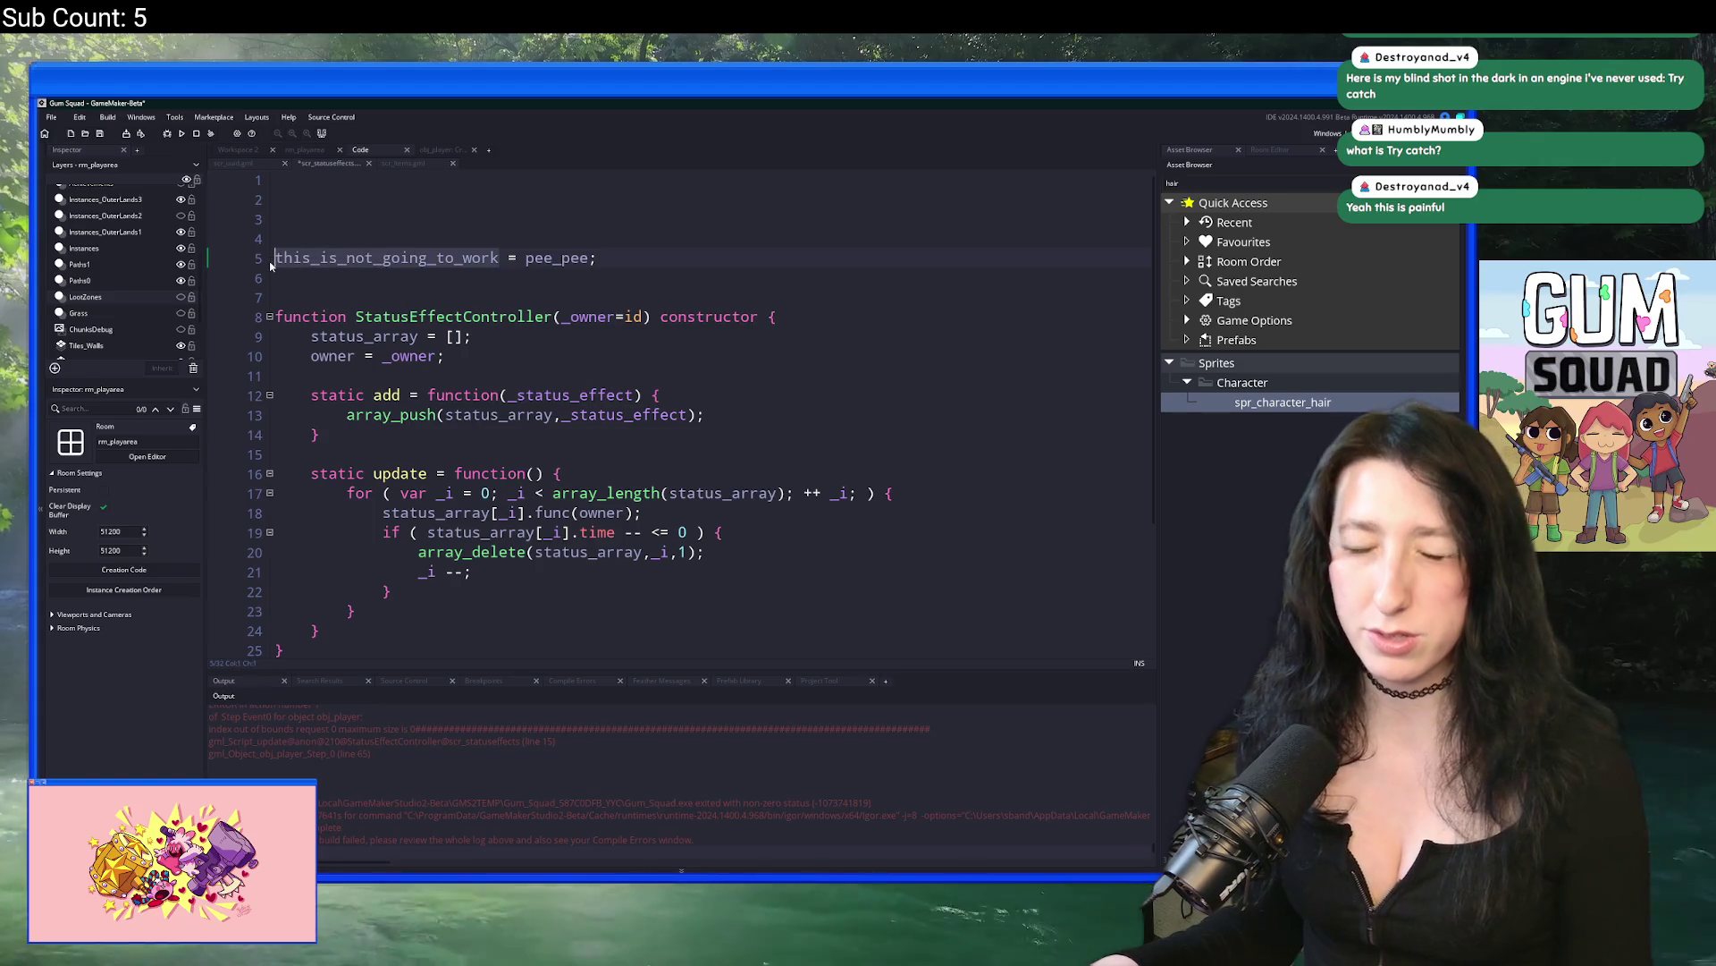
{"action": "left_click", "coordinate": [309, 257]}
{"action": "left_click", "coordinate": [304, 241]}
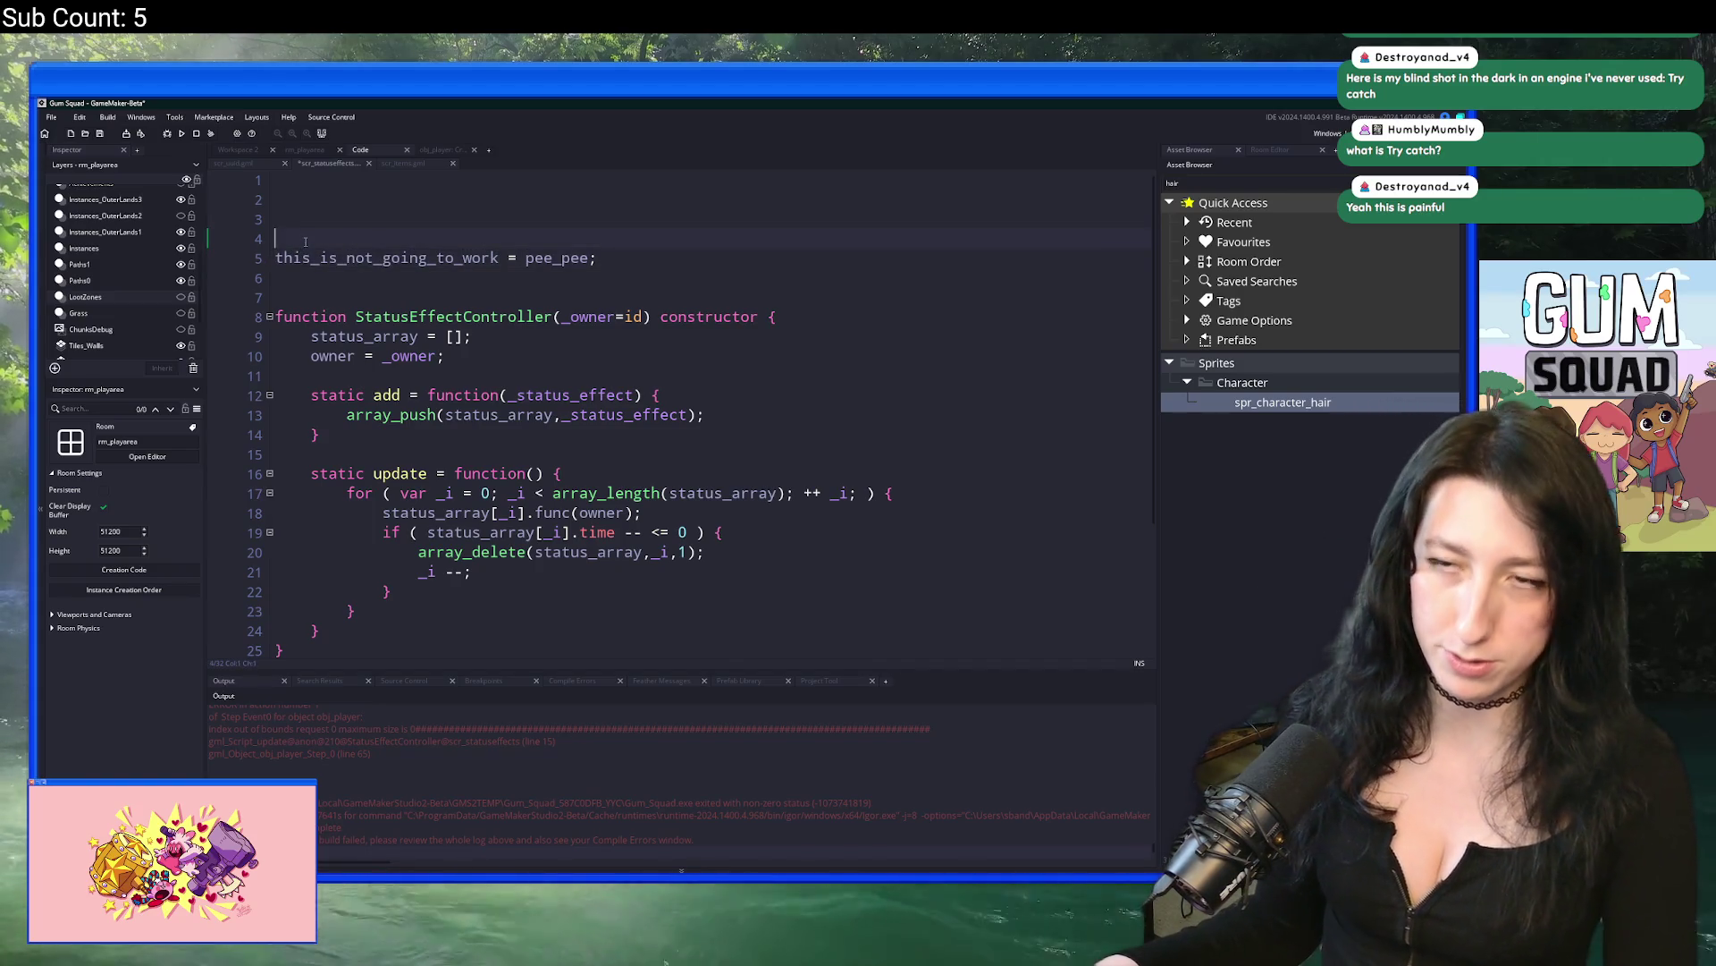
Step: Wrap the indented test line in a try { } block
{"action": "type", "text": "try "}
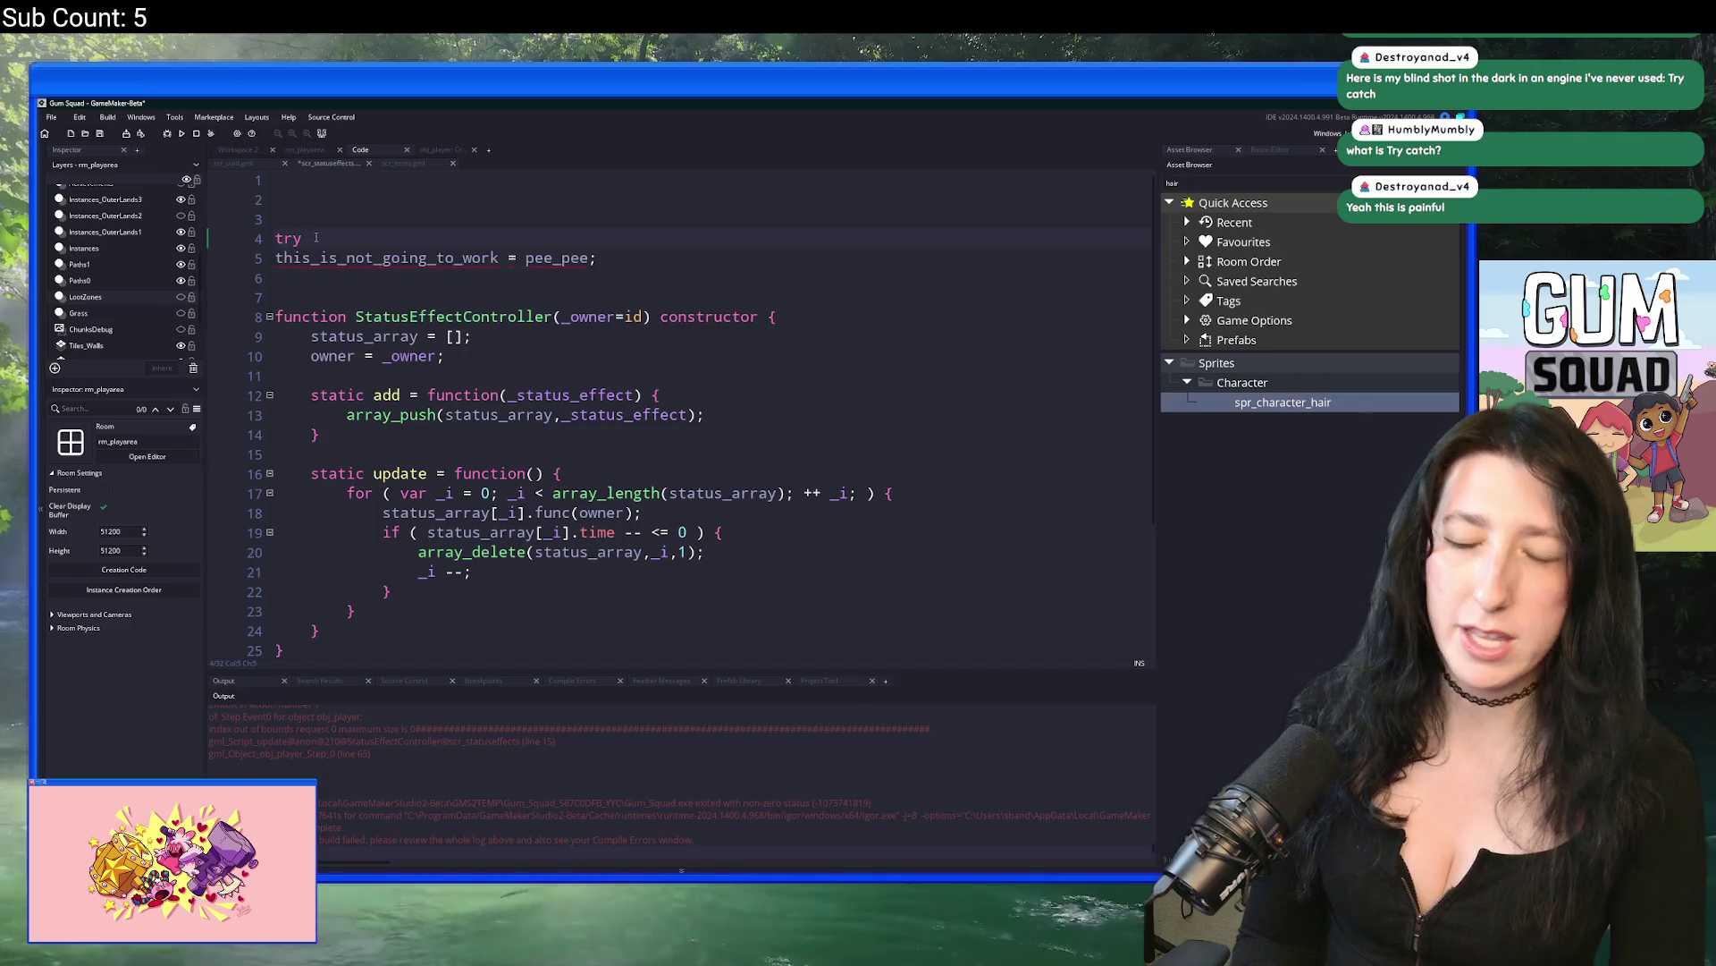
{"action": "type", "text": "{"}
{"action": "left_click", "coordinate": [386, 259]}
{"action": "key", "text": "End"}
{"action": "key", "text": "Return"}
{"action": "type", "text": "}"}
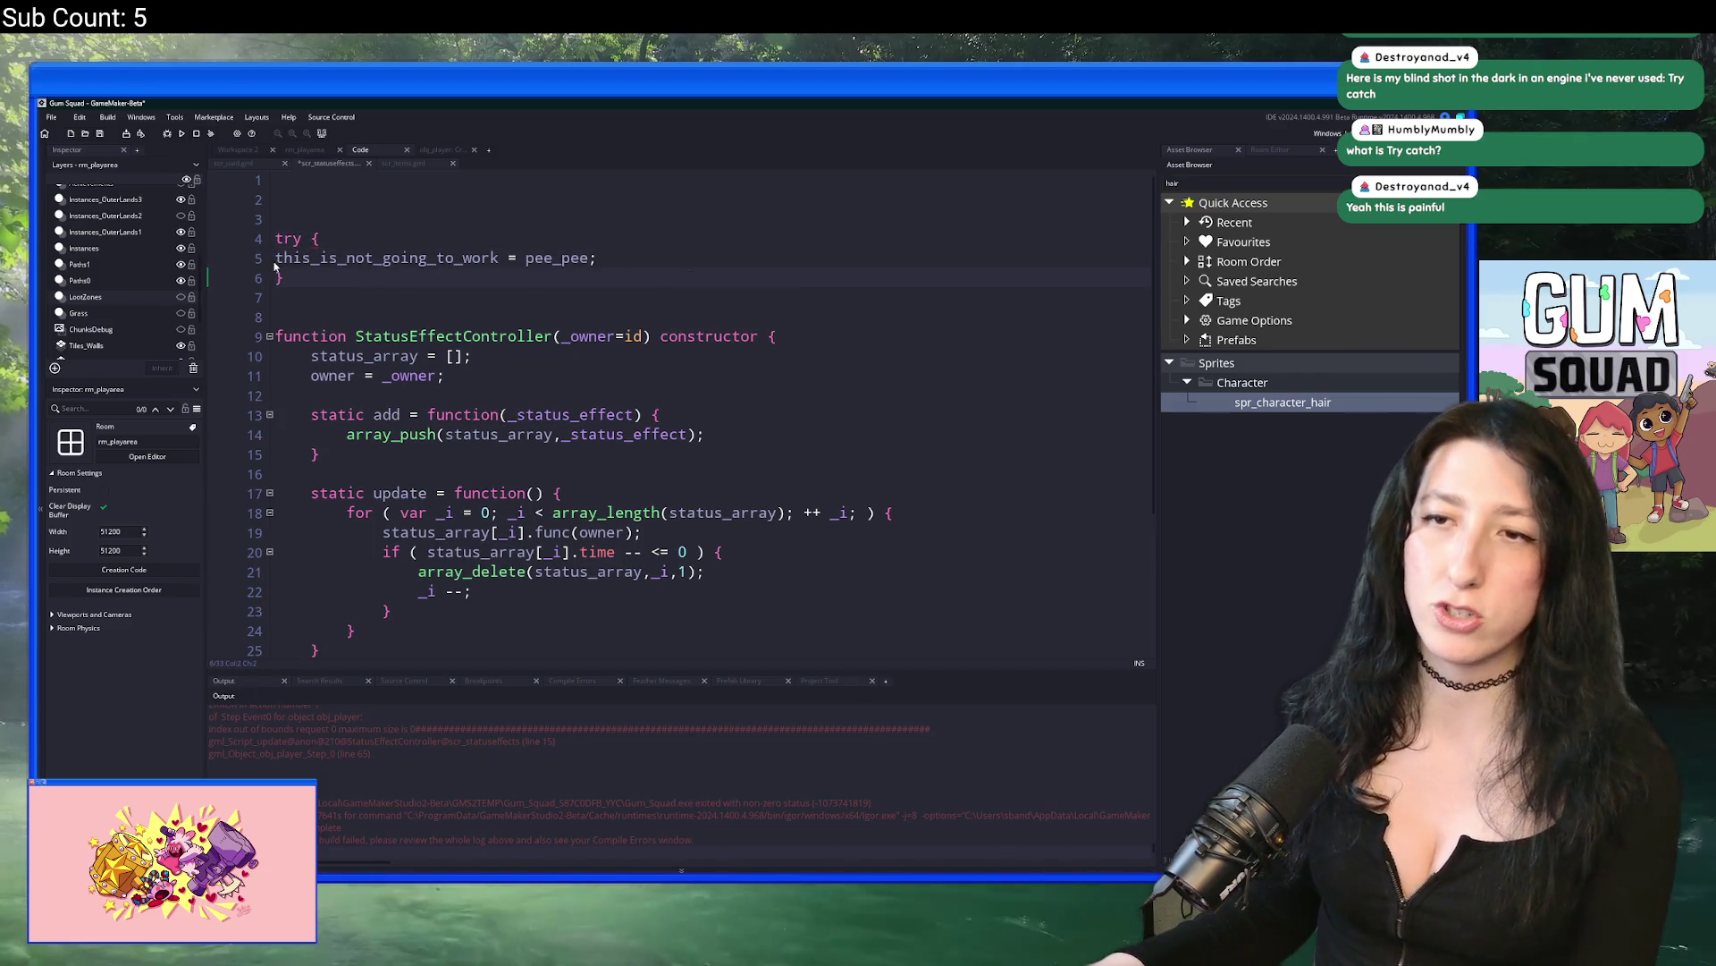
{"action": "left_click", "coordinate": [276, 260]}
{"action": "key", "text": "Tab"}
{"action": "key", "text": "Down"}
Step: Add catch ( _error ) { show_message(_error); } after the try block and rebuild with F5
{"action": "type", "text": "catch"}
{"action": "key", "text": "Escape"}
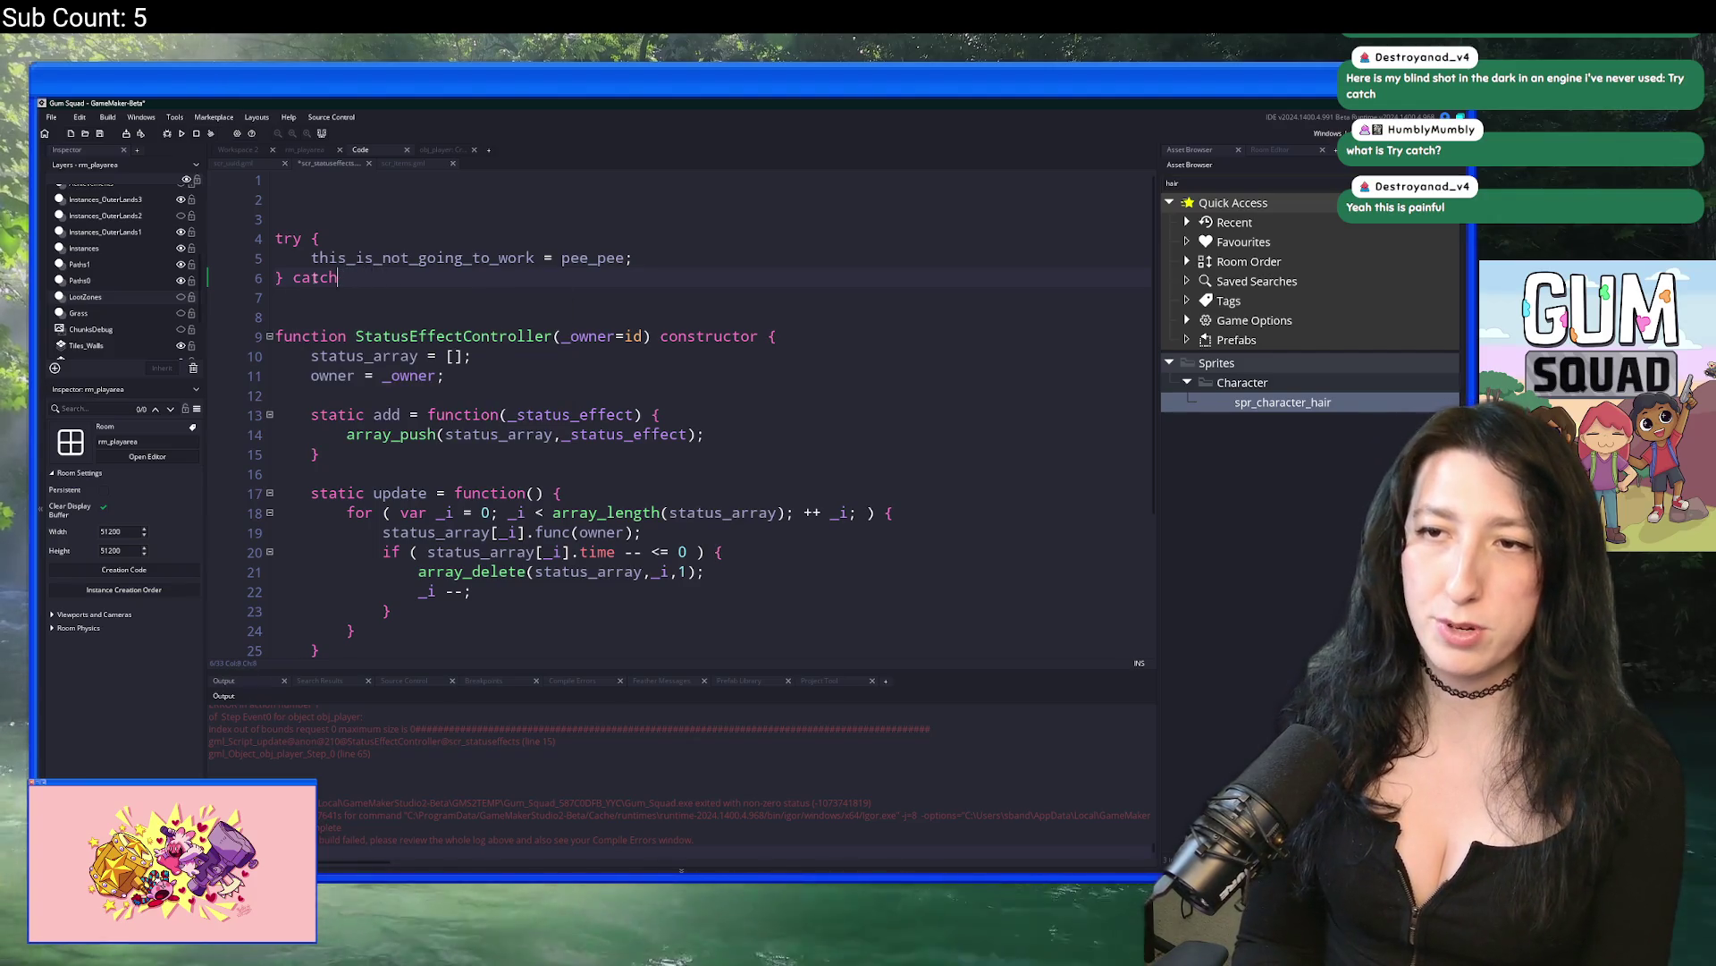
{"action": "type", "text": "_error )"}
{"action": "key", "text": "Return"}
{"action": "type", "text": "{"}
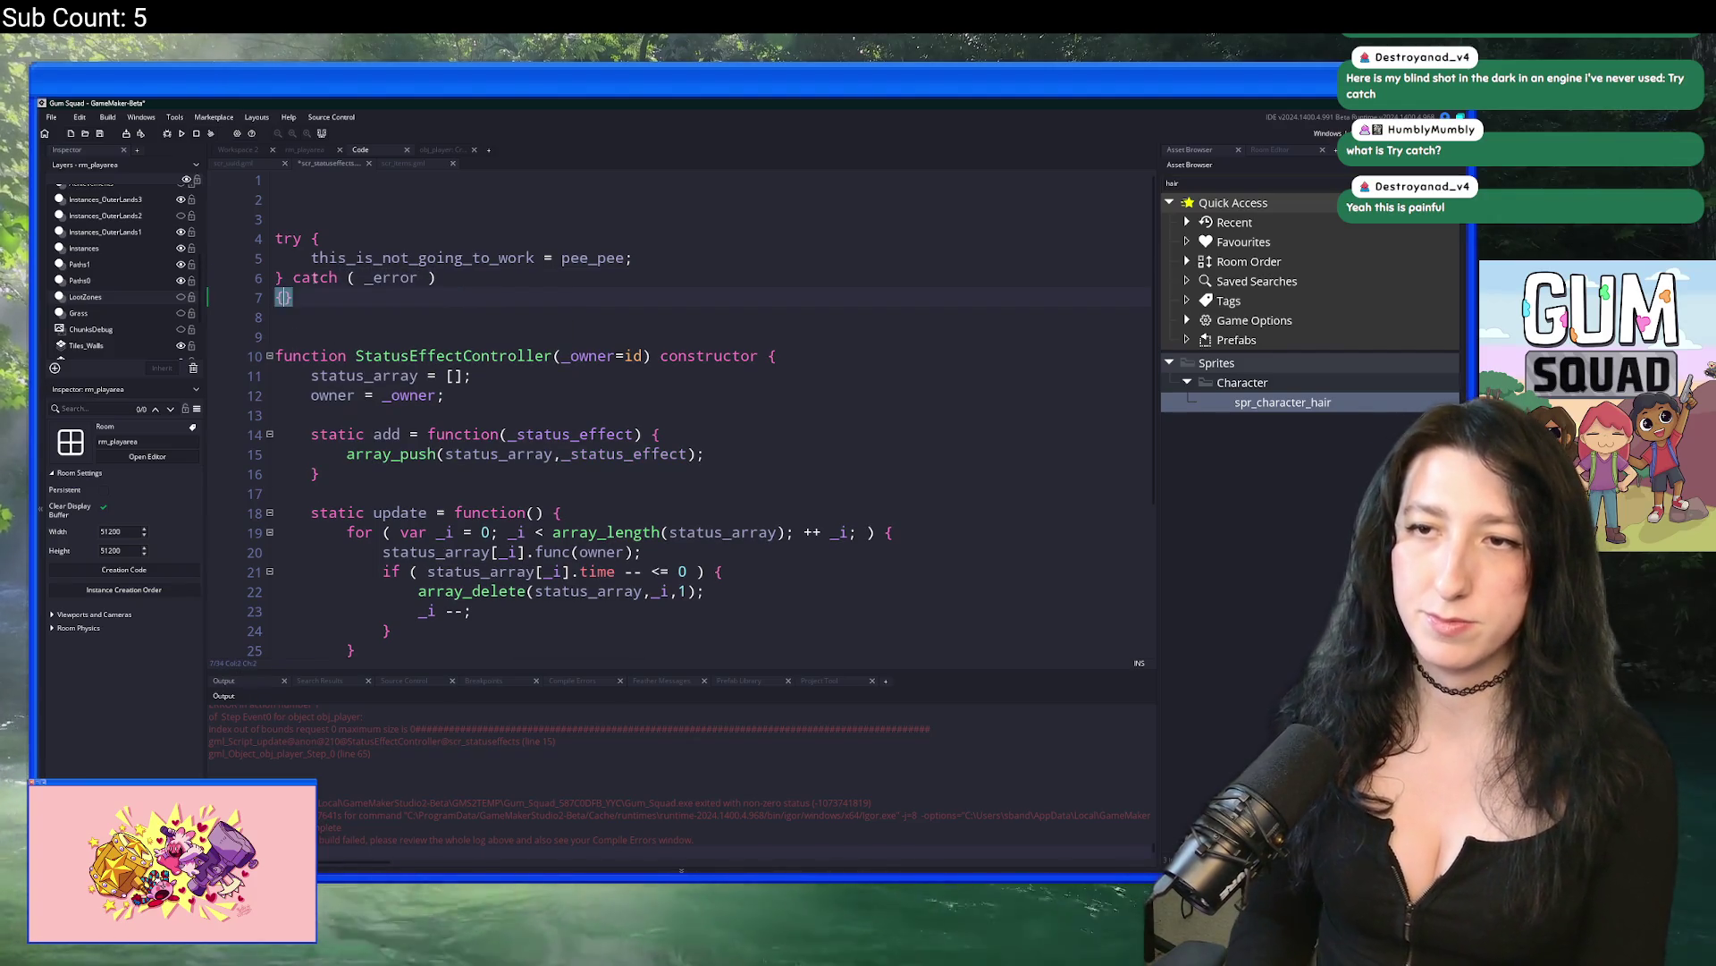
{"action": "key", "text": "BackSpace"}
{"action": "key", "text": "End"}
{"action": "key", "text": "Return"}
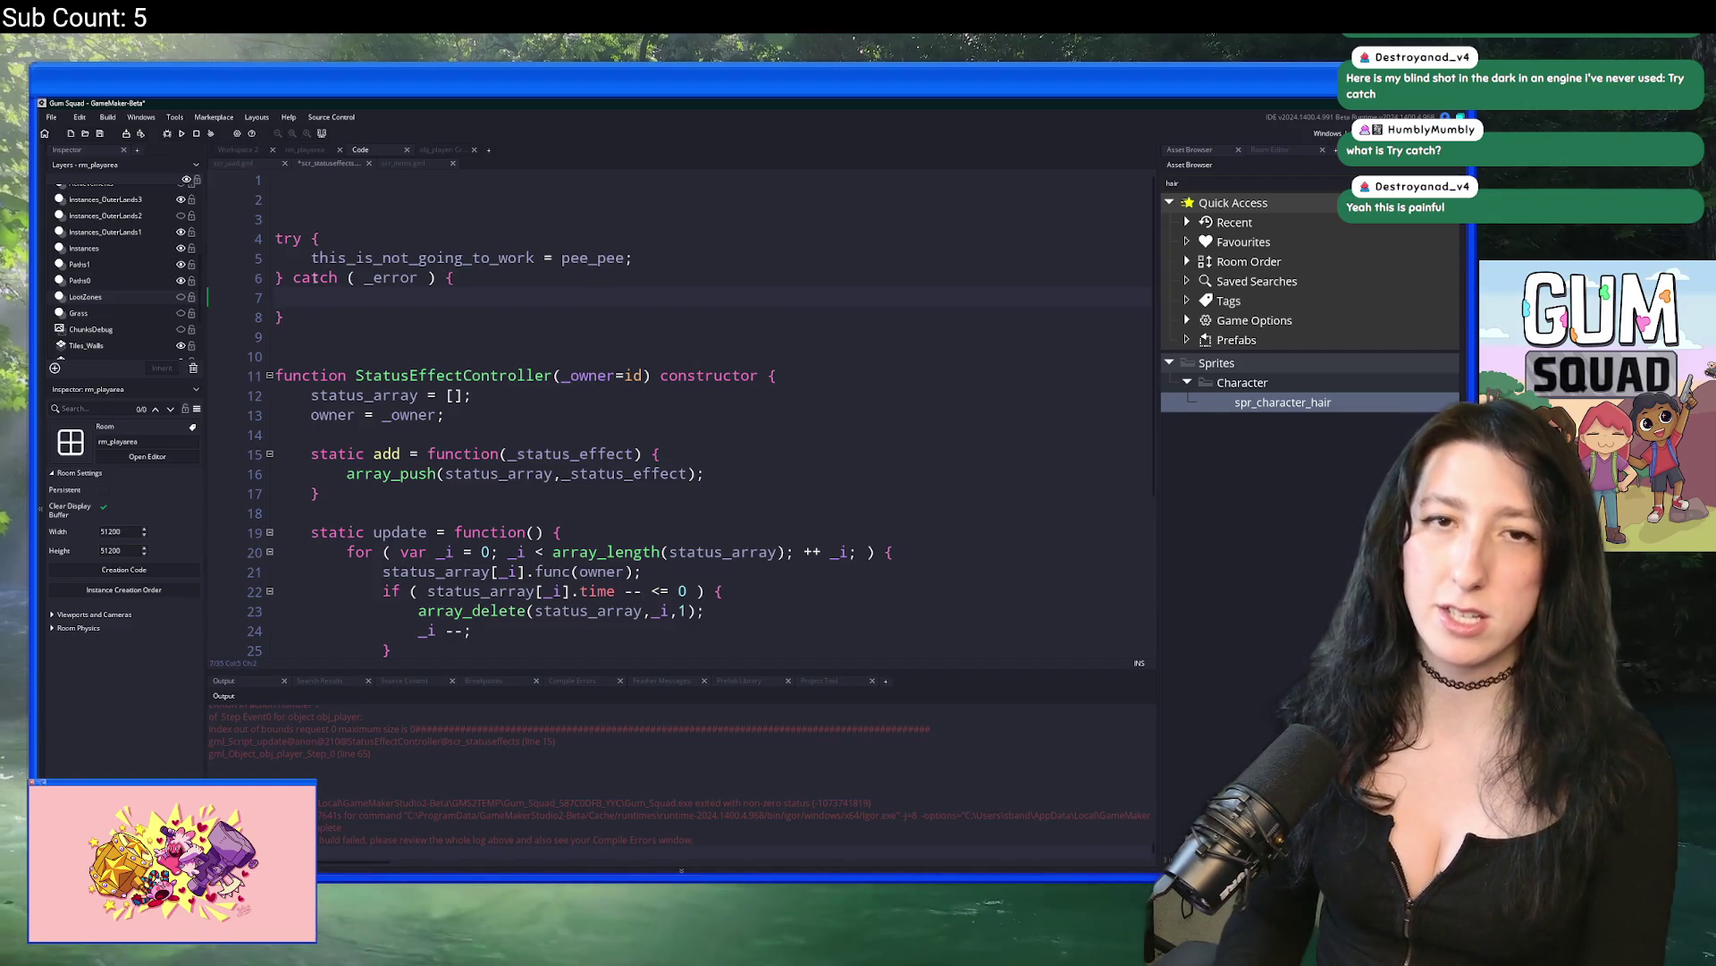
{"action": "type", "text": "show_"}
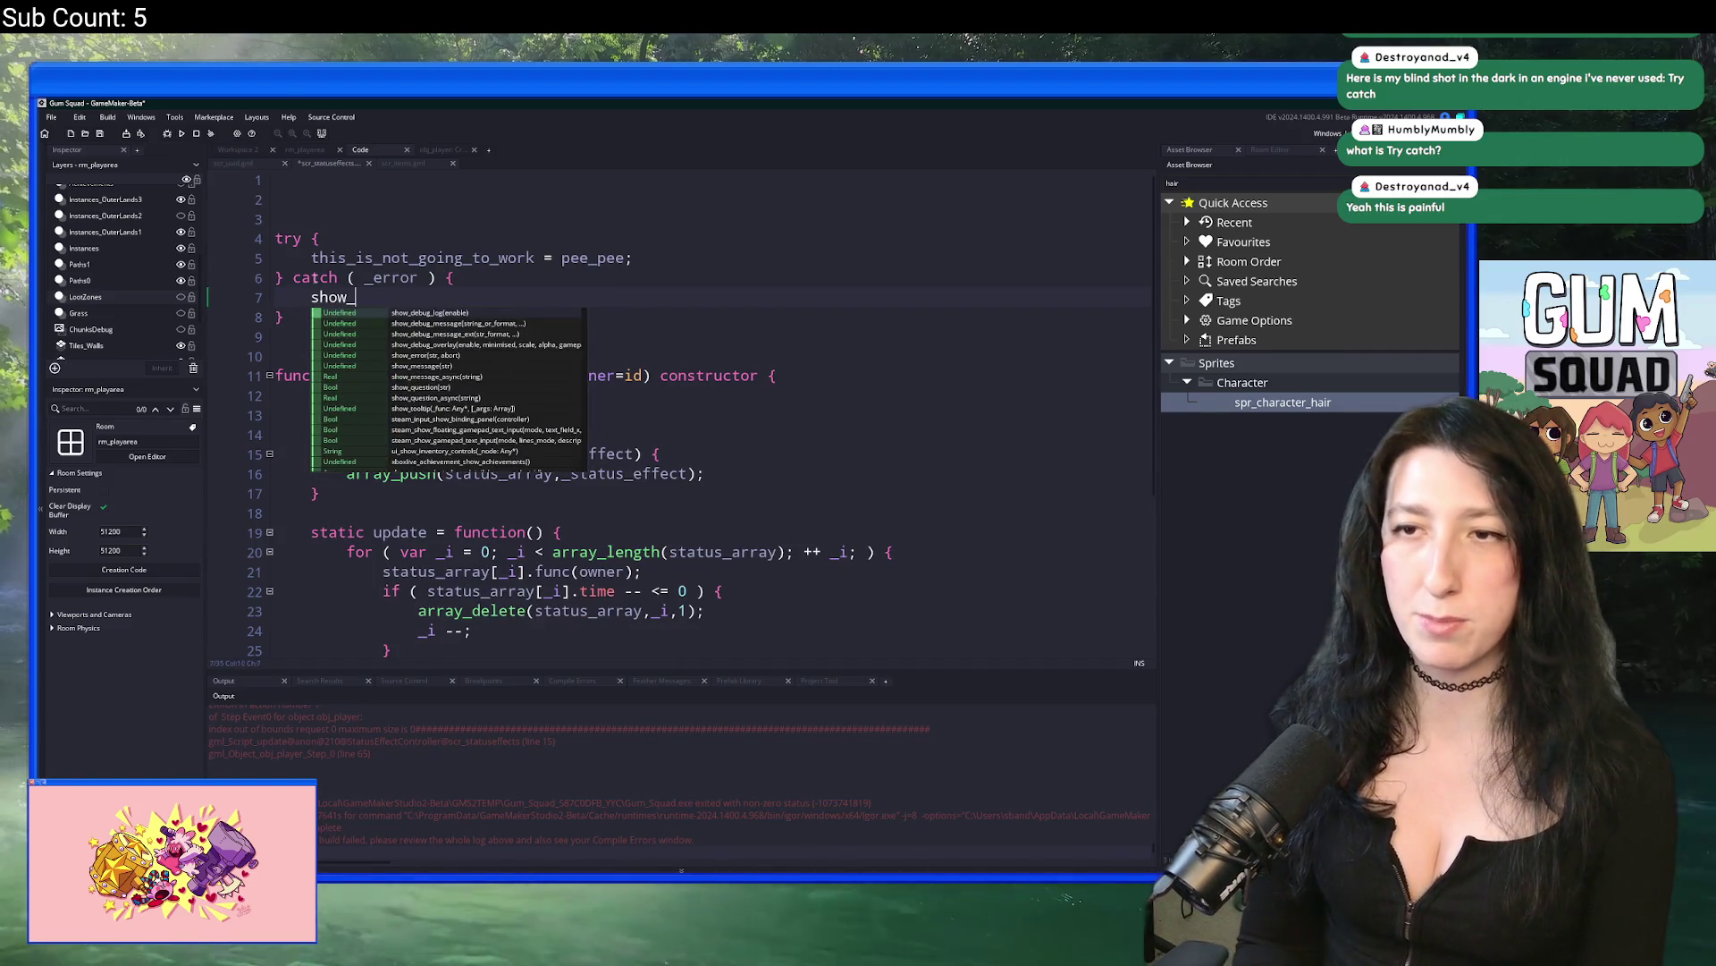
{"action": "type", "text": "message(_error);"}
{"action": "key", "text": "F5"}
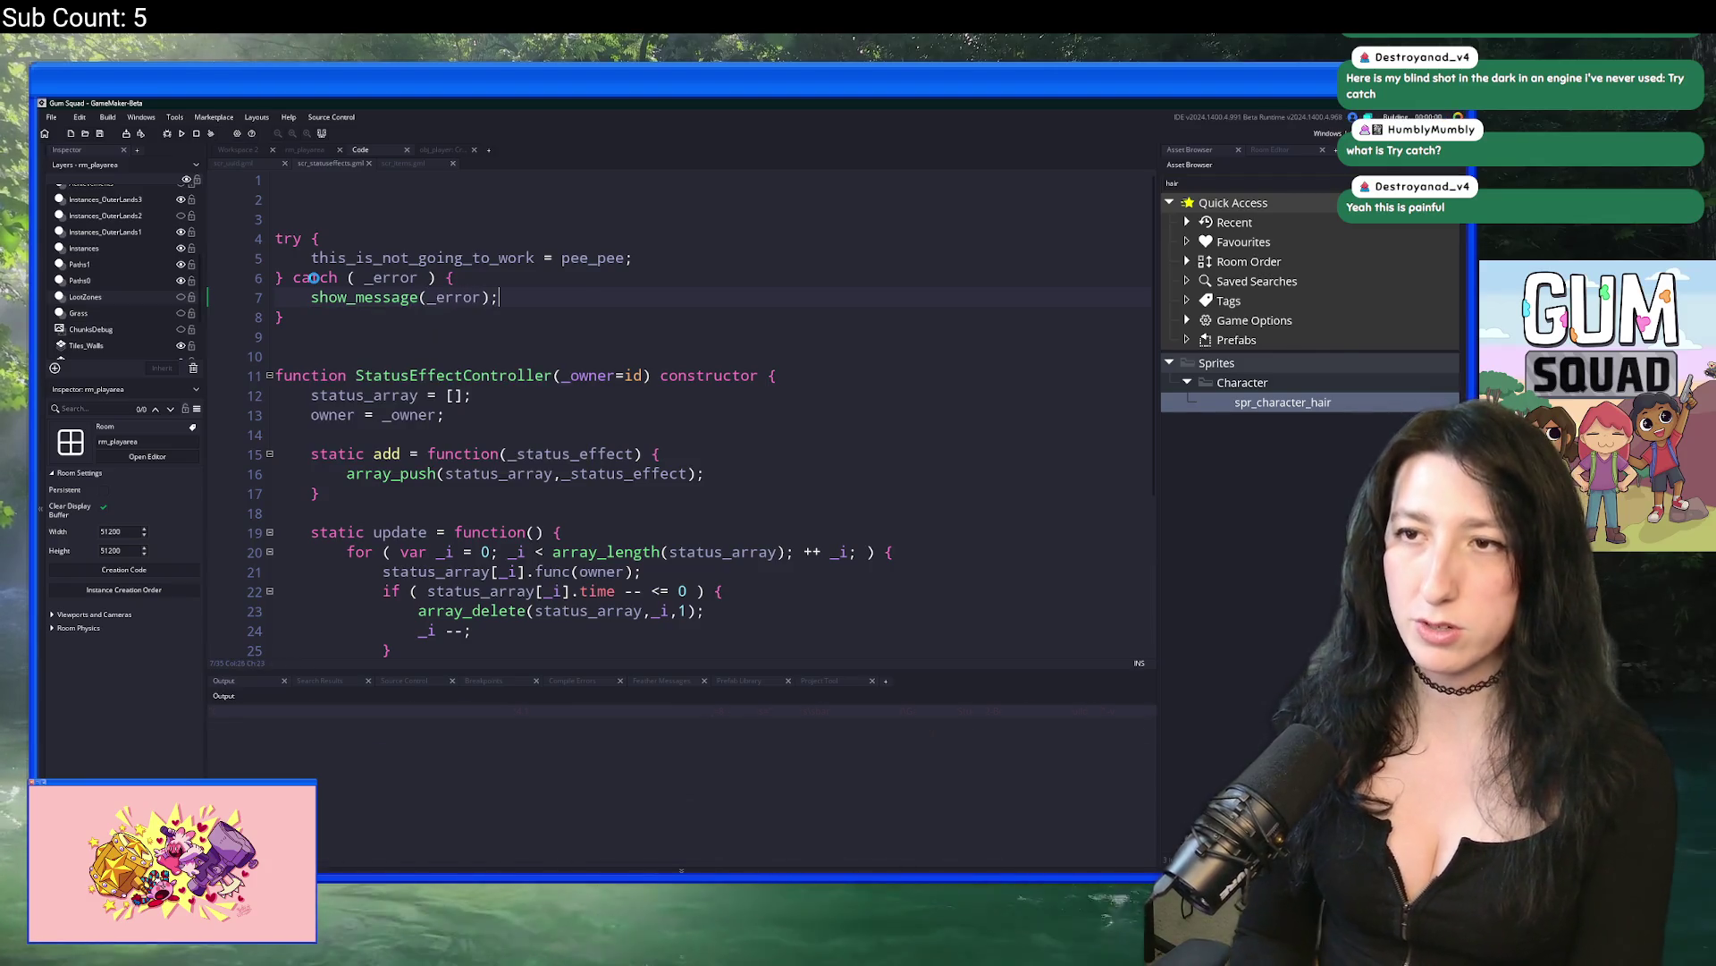